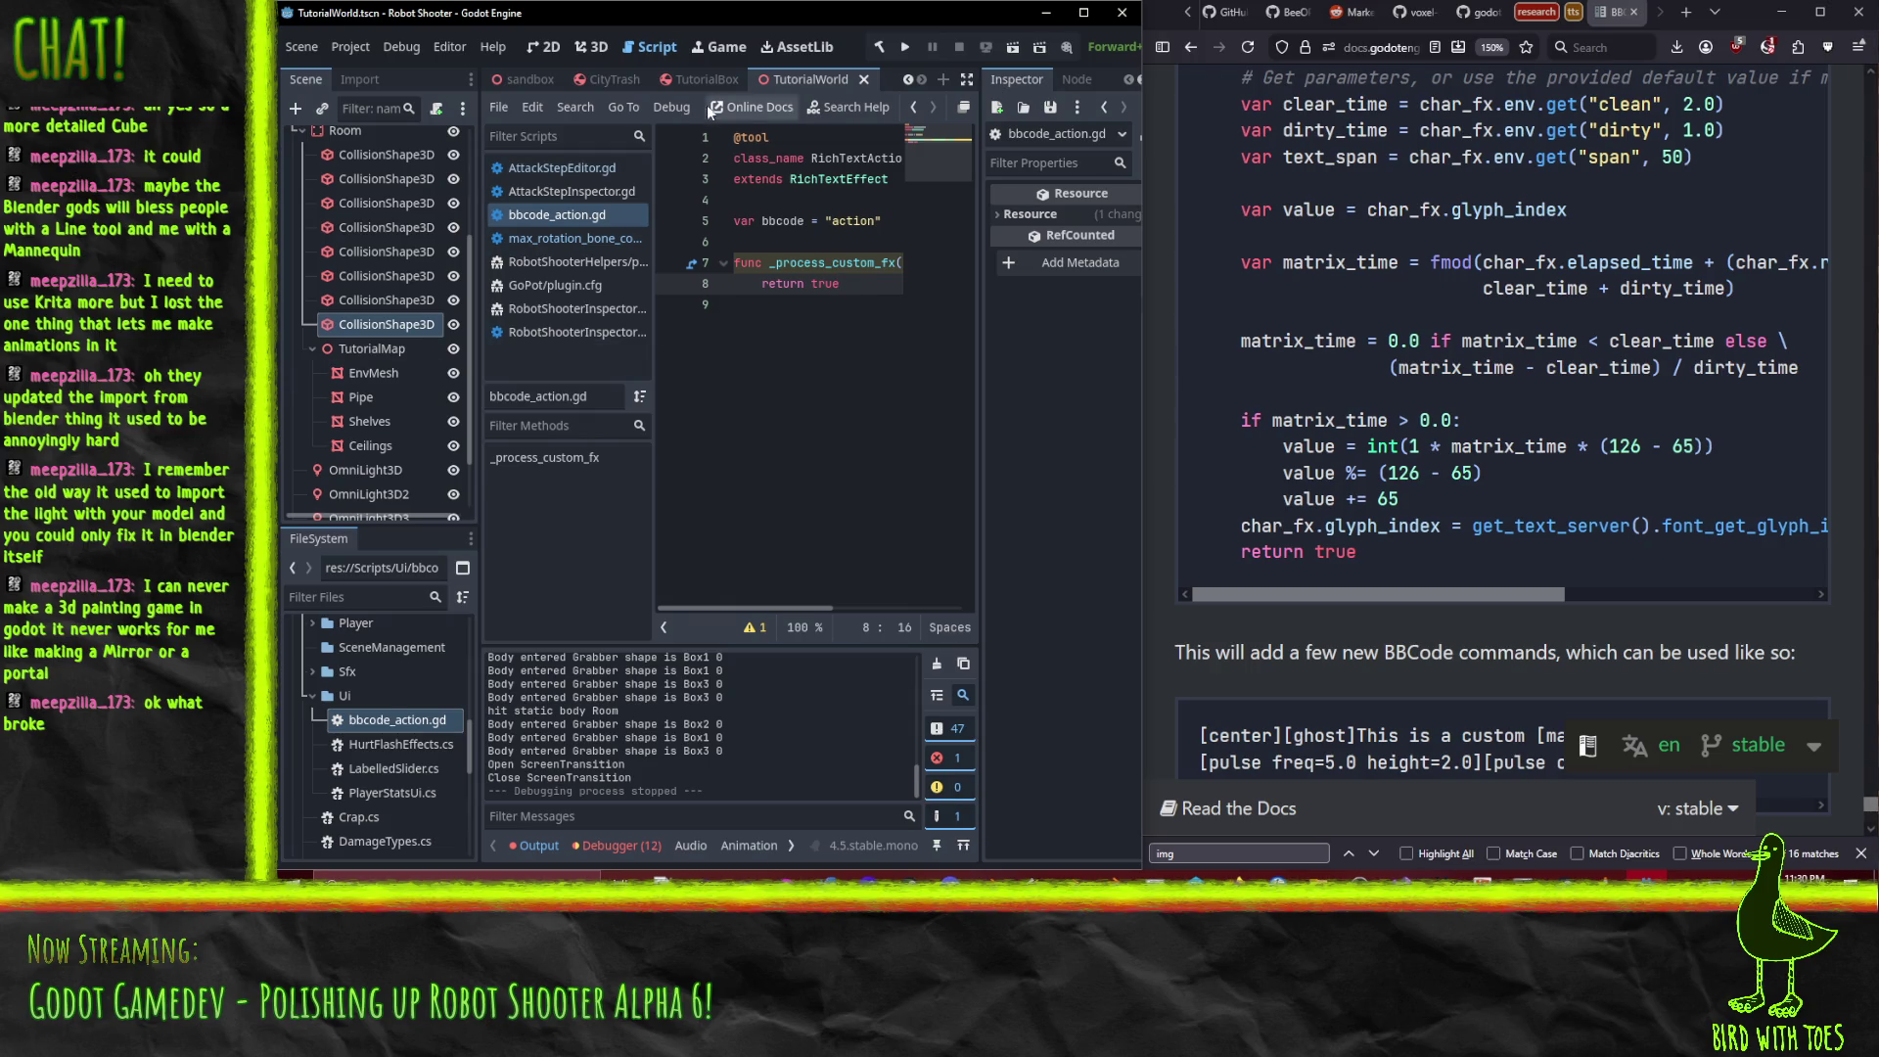
Return to the TutorialWorld scene and select the Tutorials node.
left_click(707, 80)
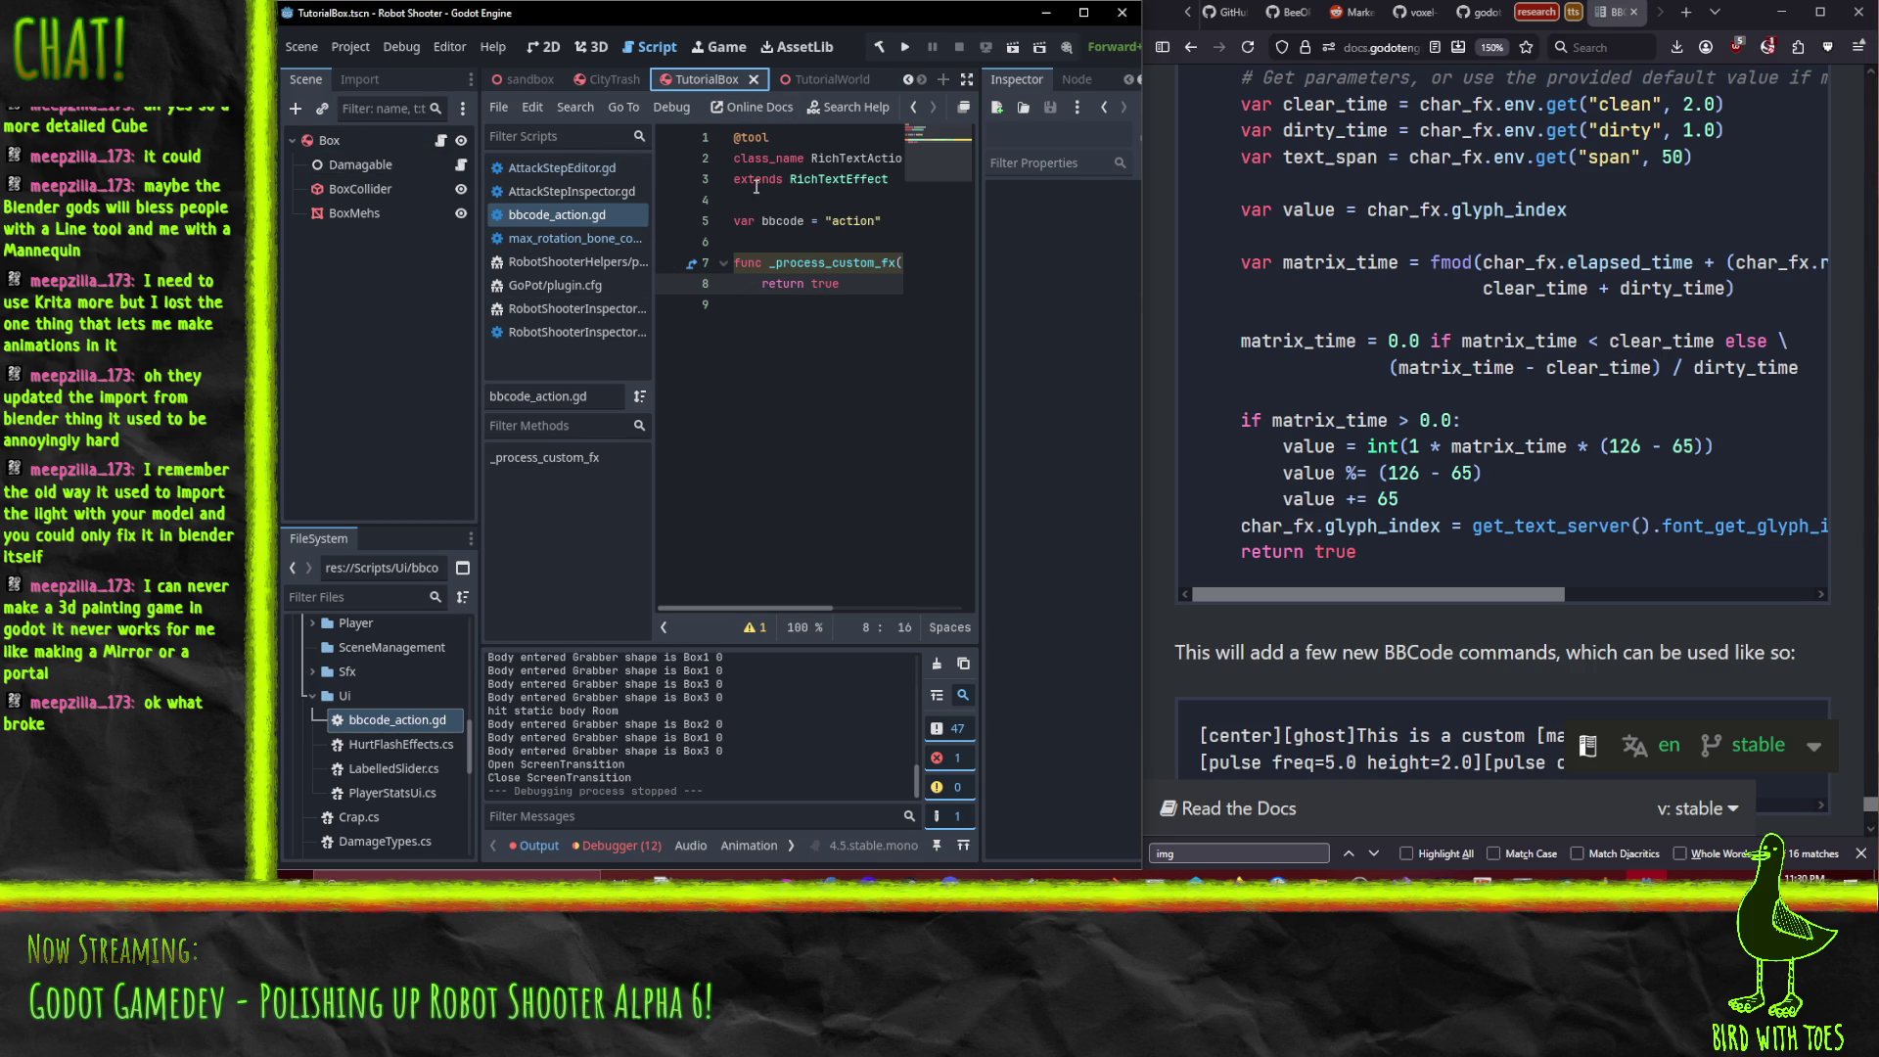
left_click(825, 81)
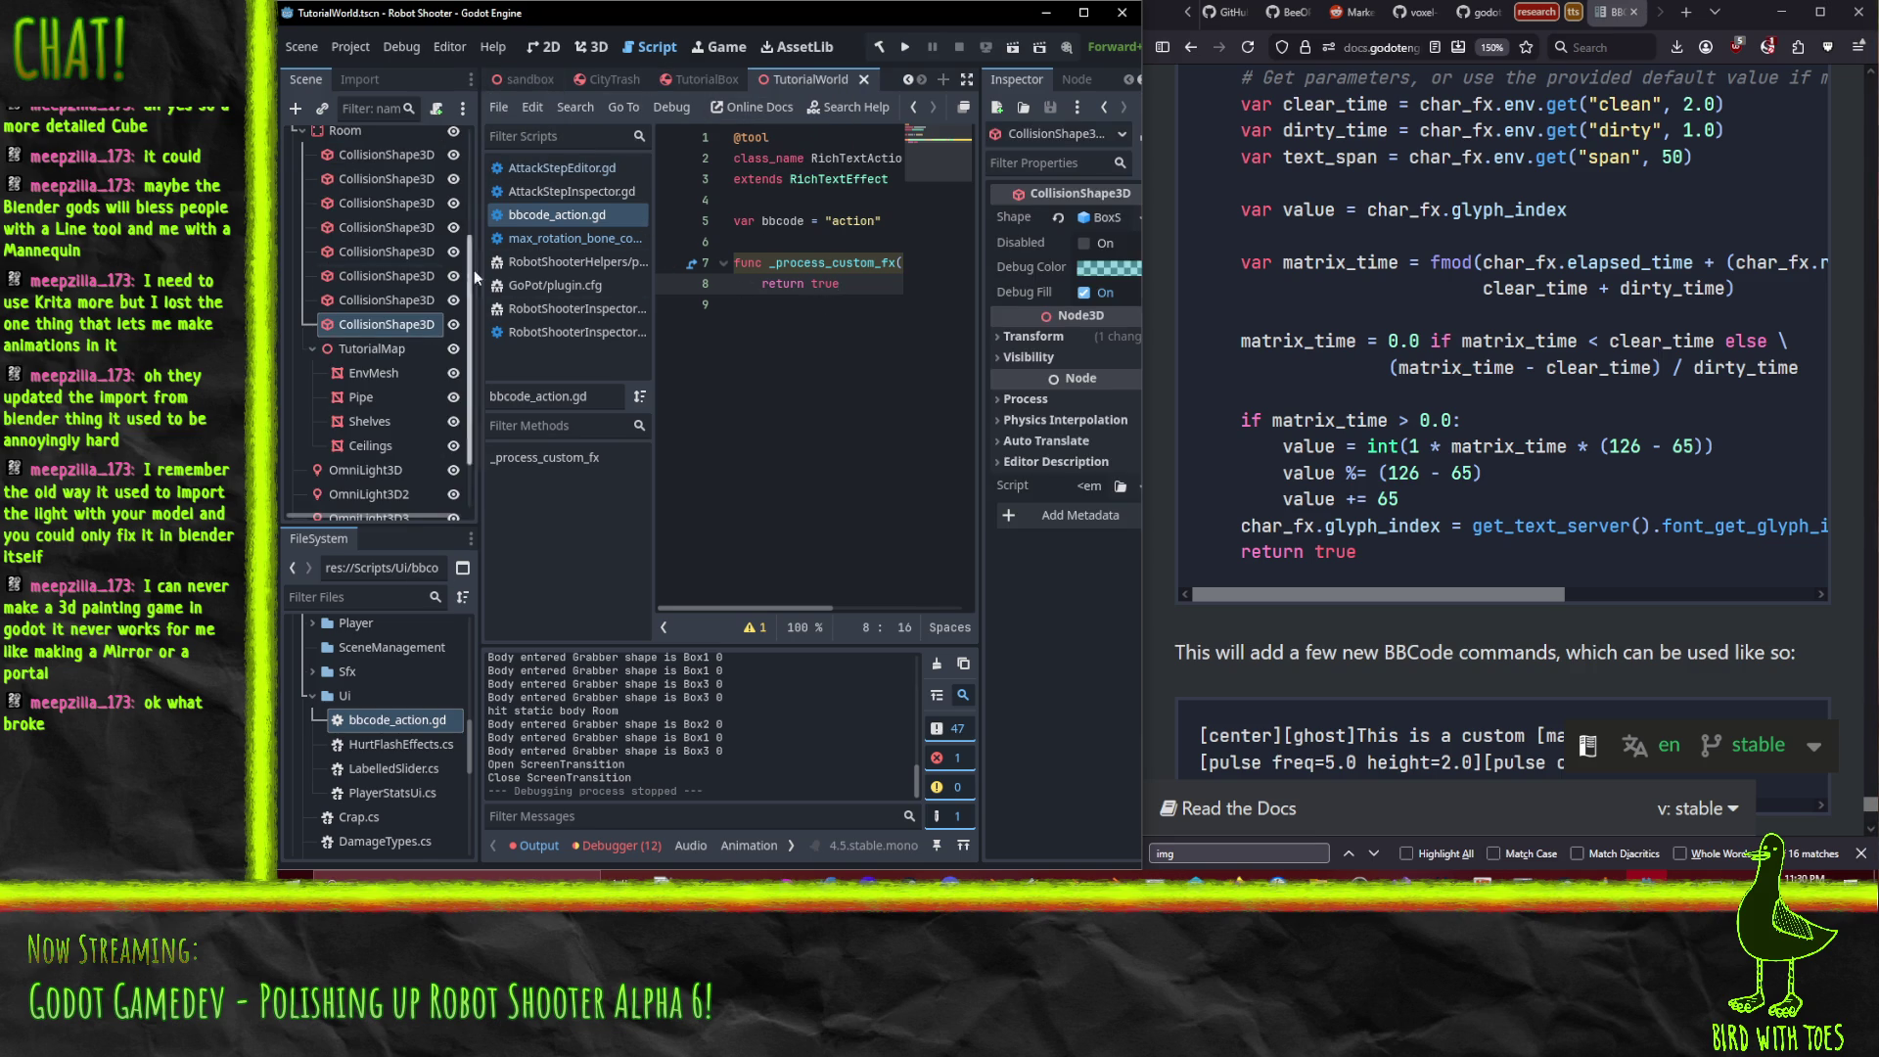
scroll(403, 286, "up", 3)
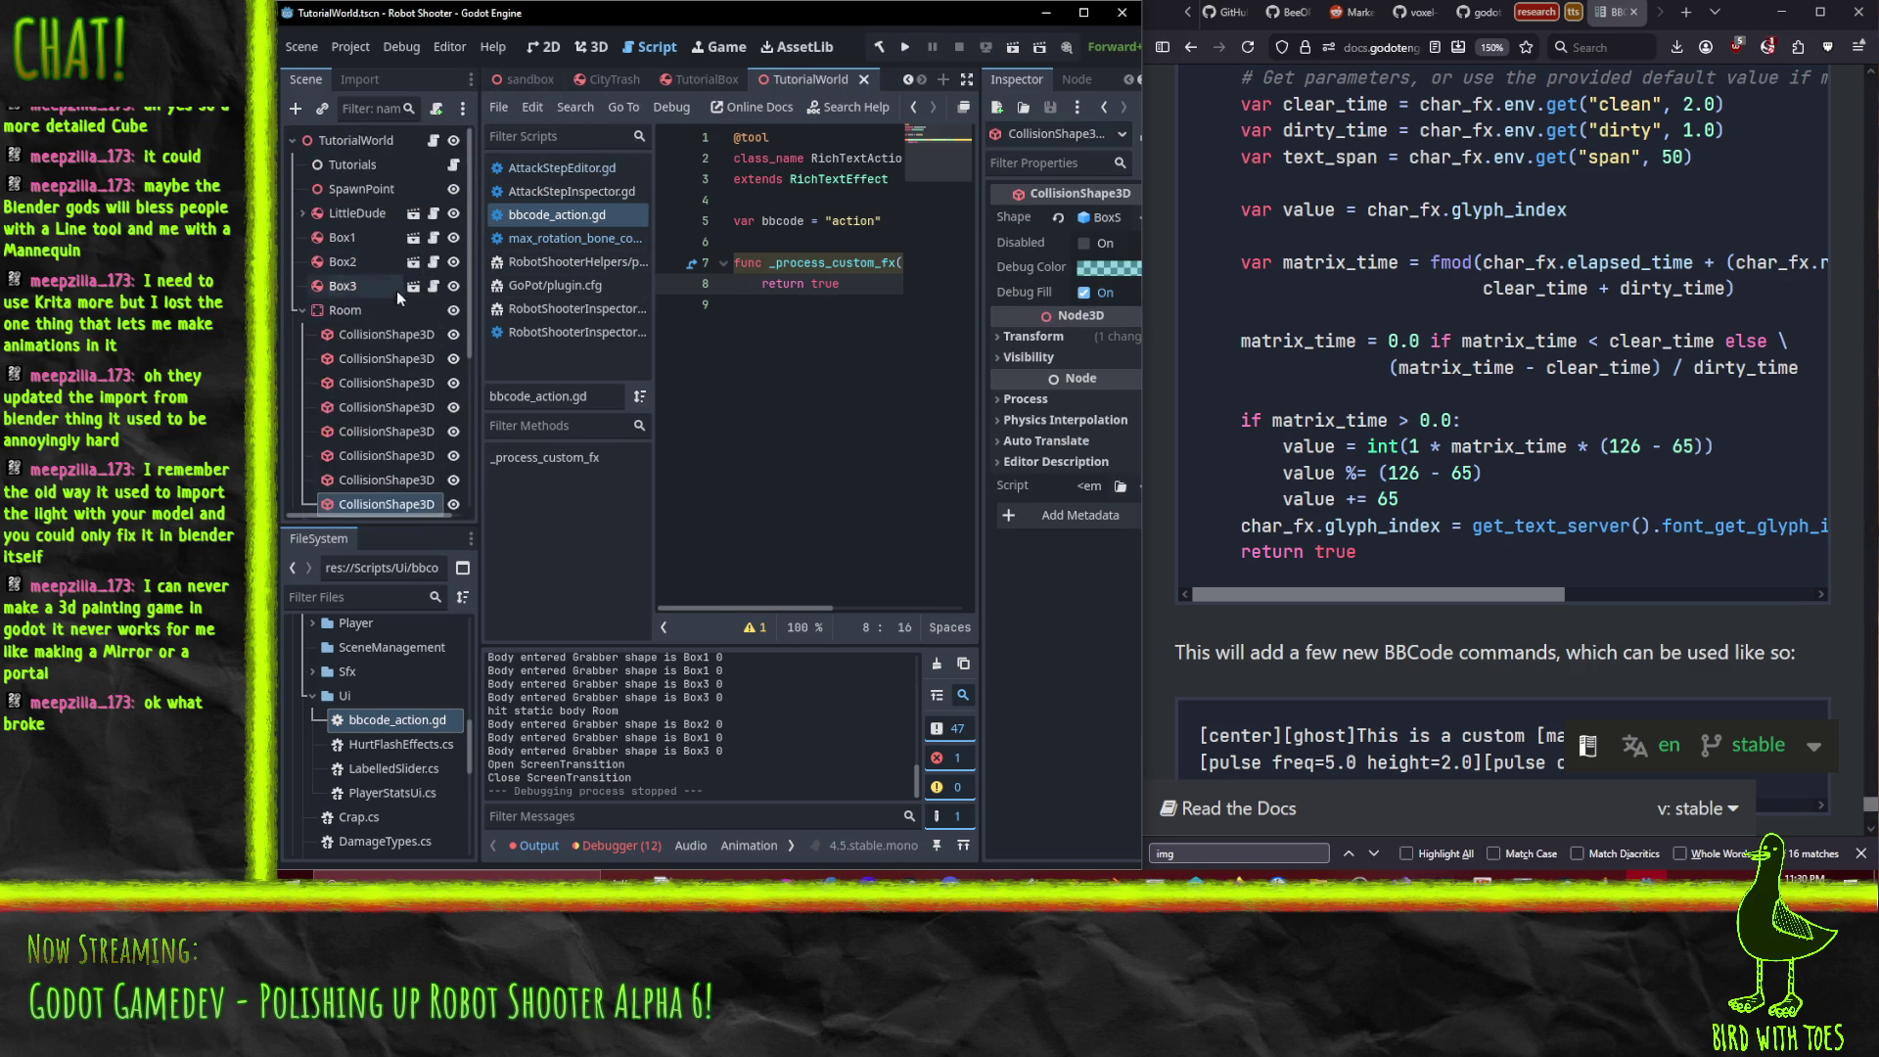
left_click(327, 171)
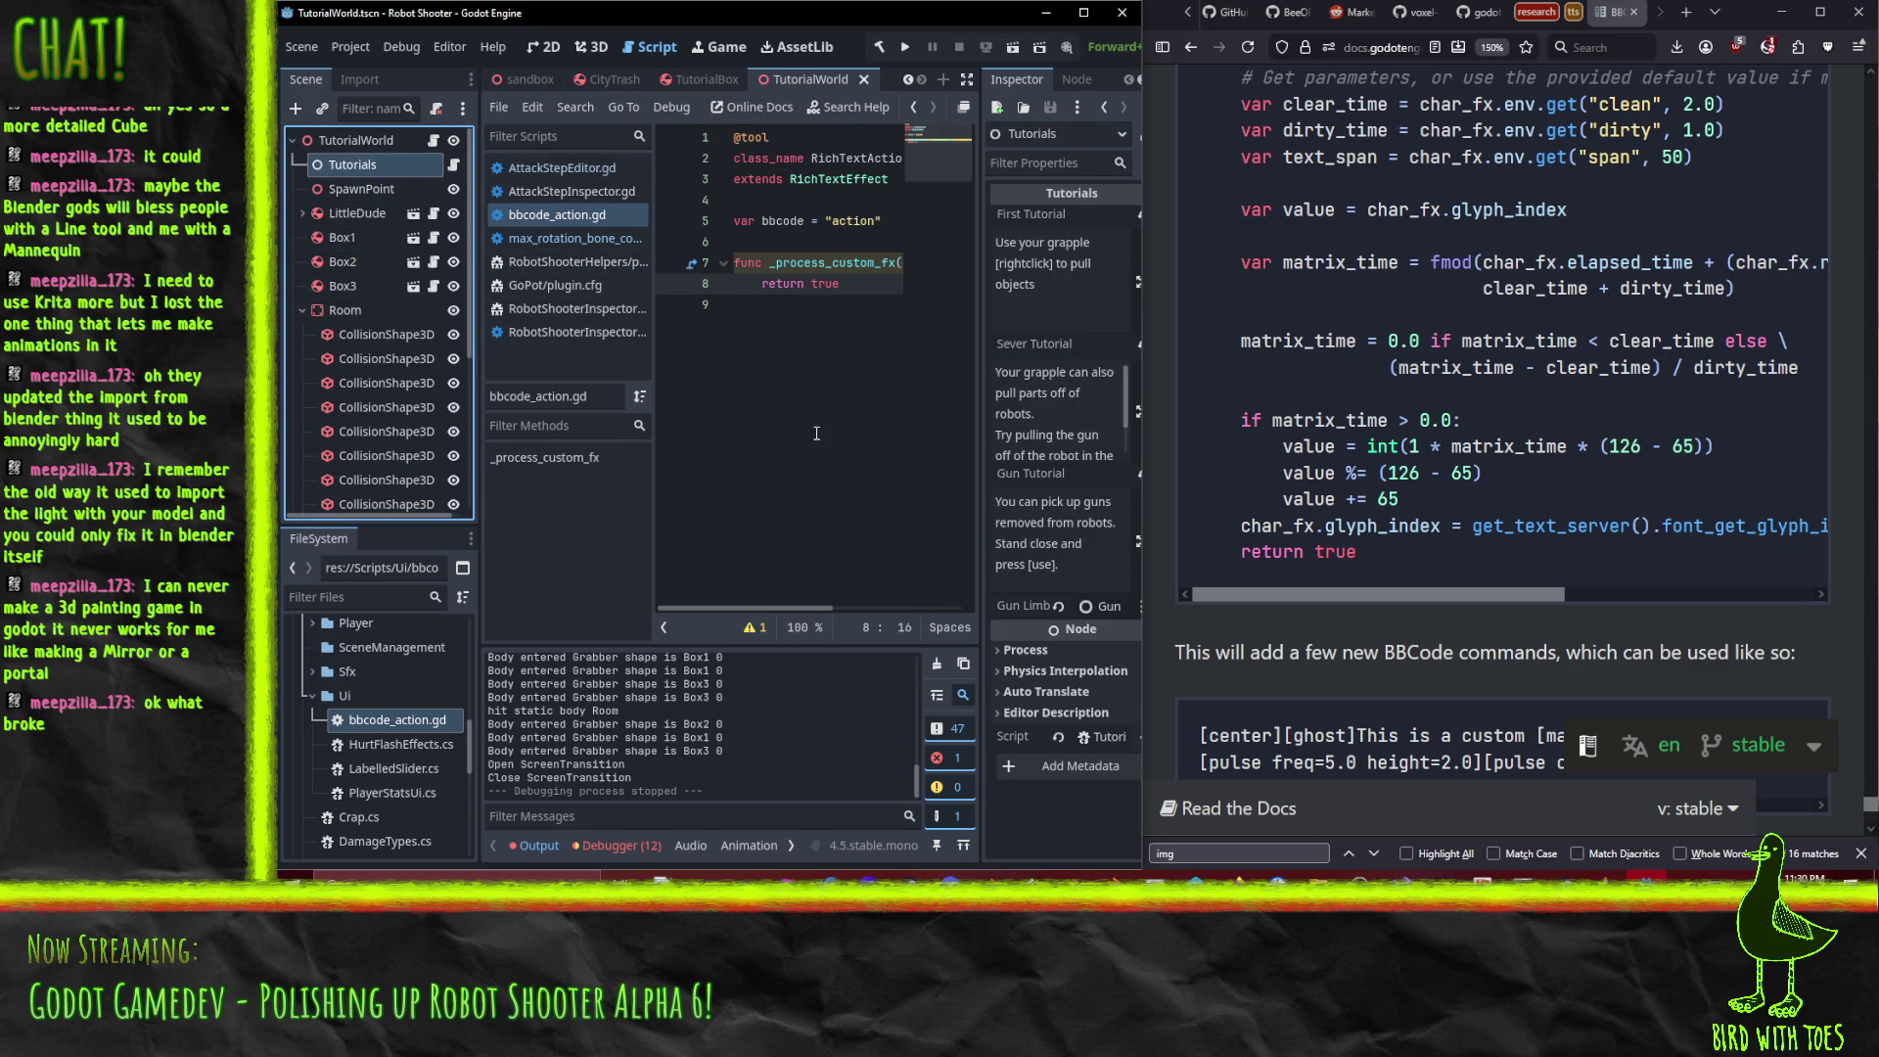
Wrap rightclick in the First Tutorial text as [action=rightclick].
double_click(1019, 264)
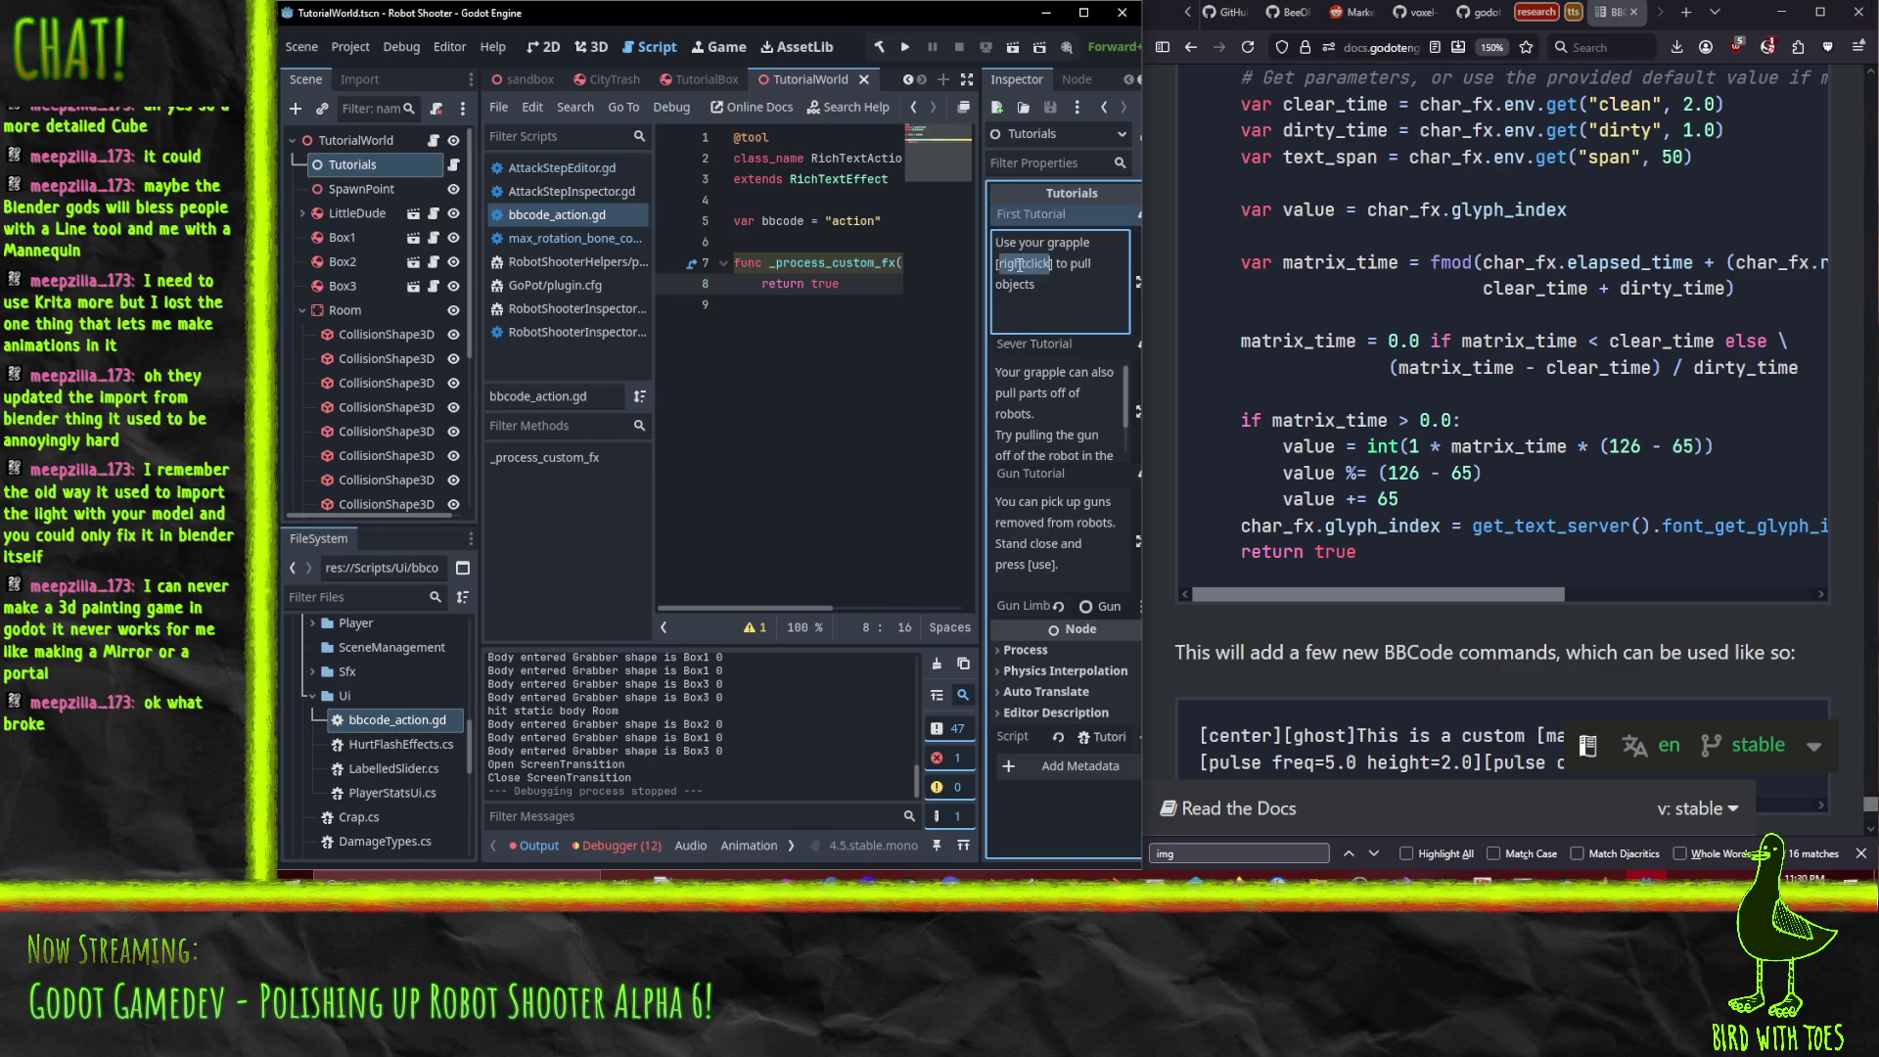
key("Left")
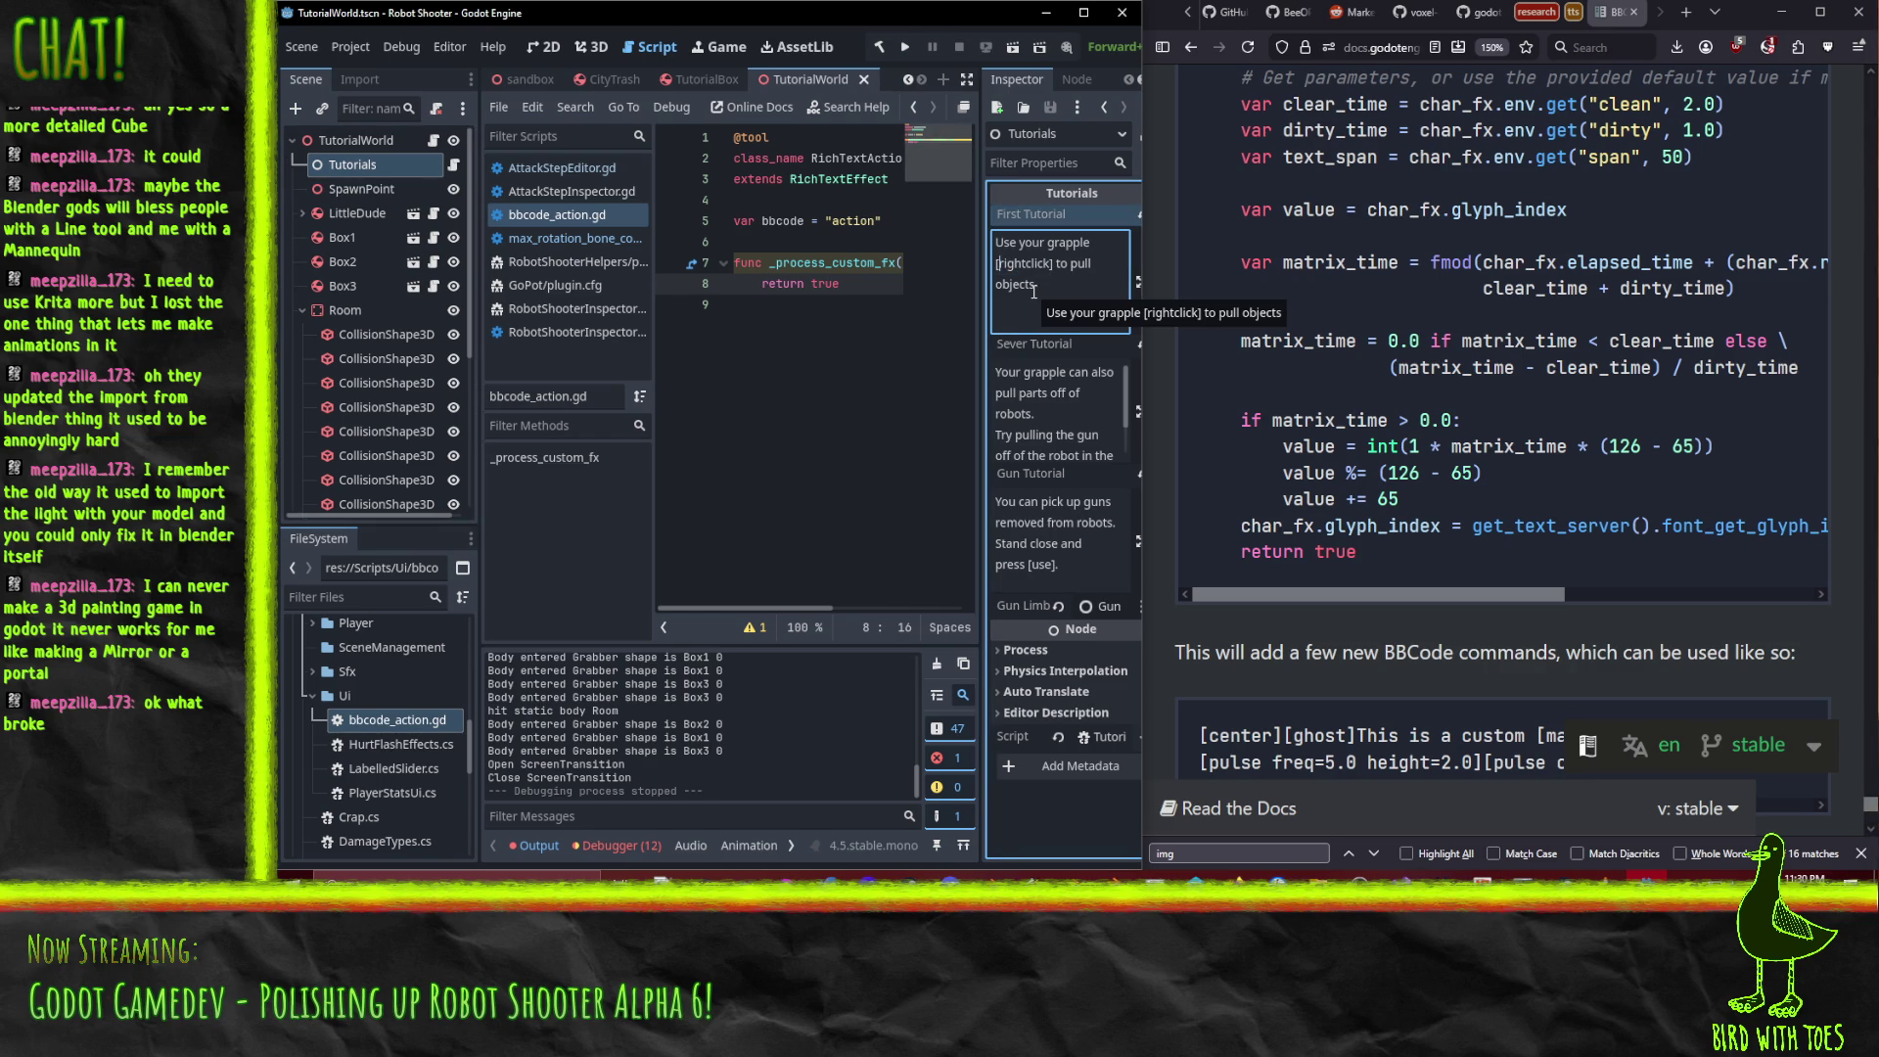
type("action")
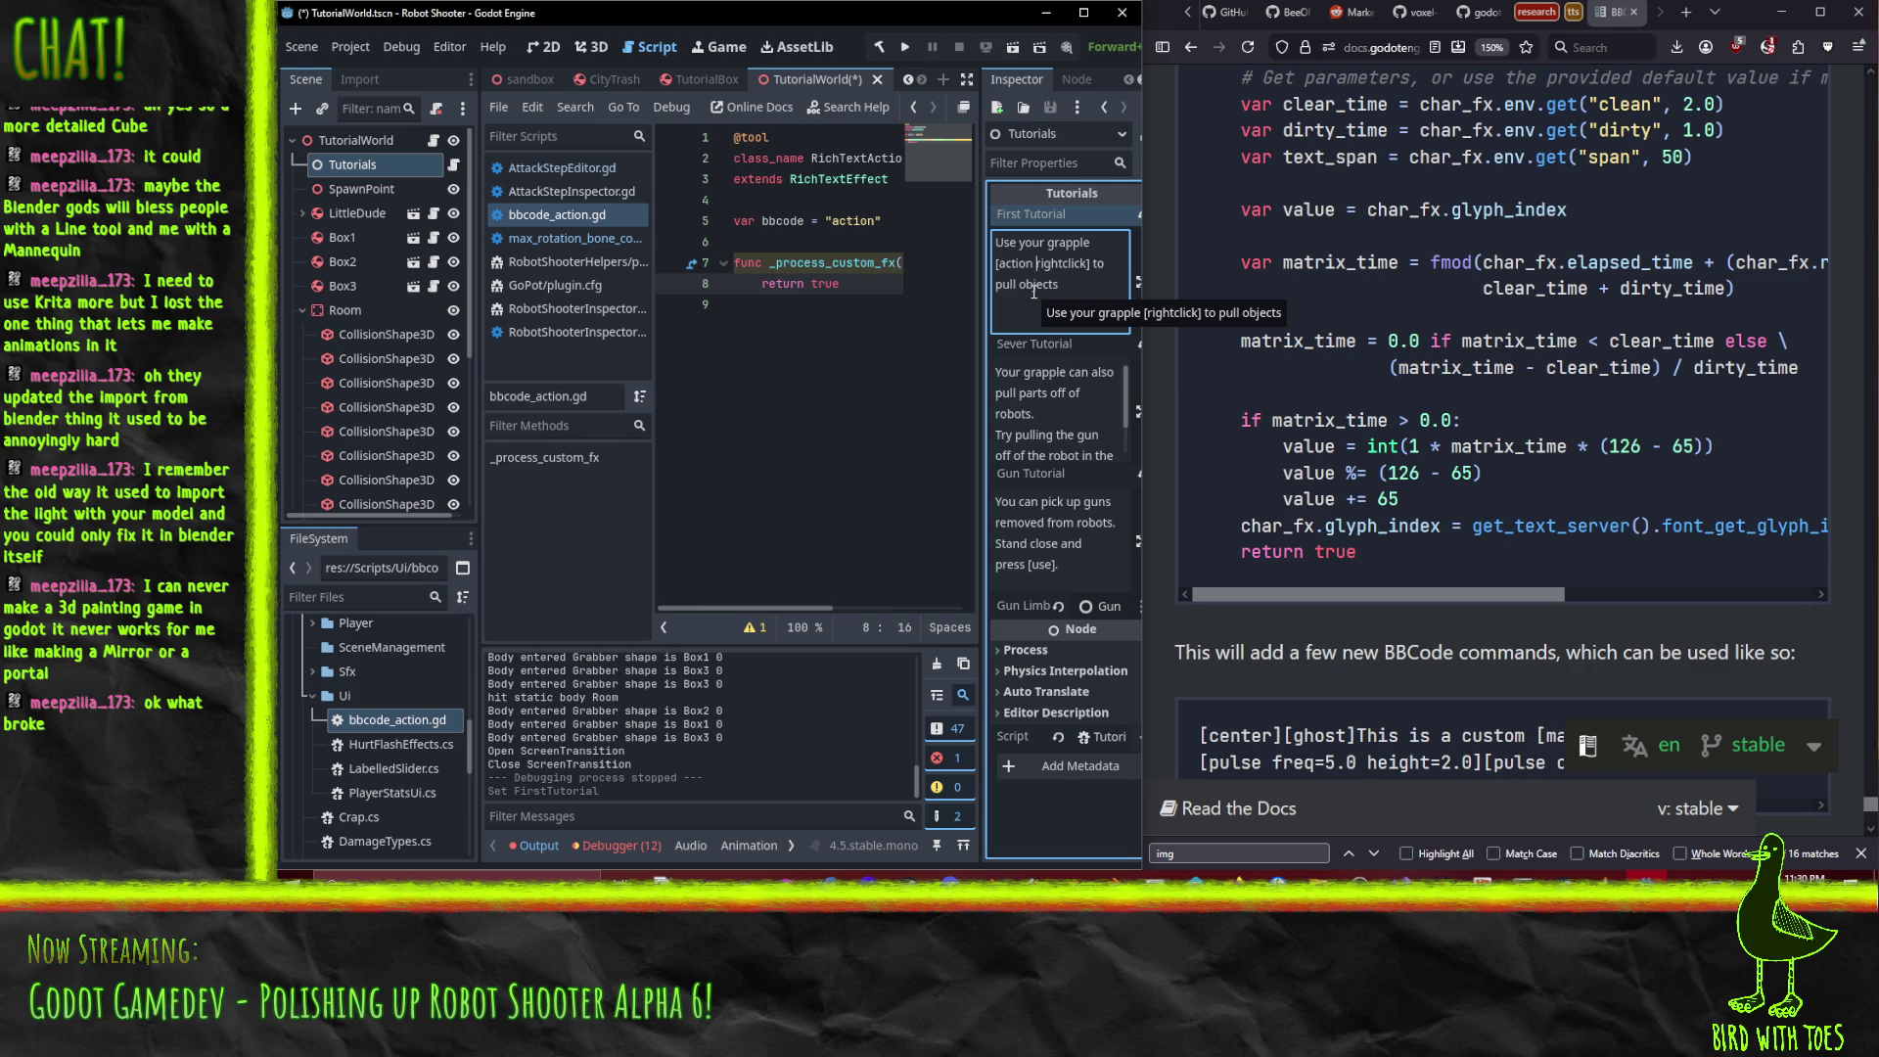
key("BackSpace")
type("=")
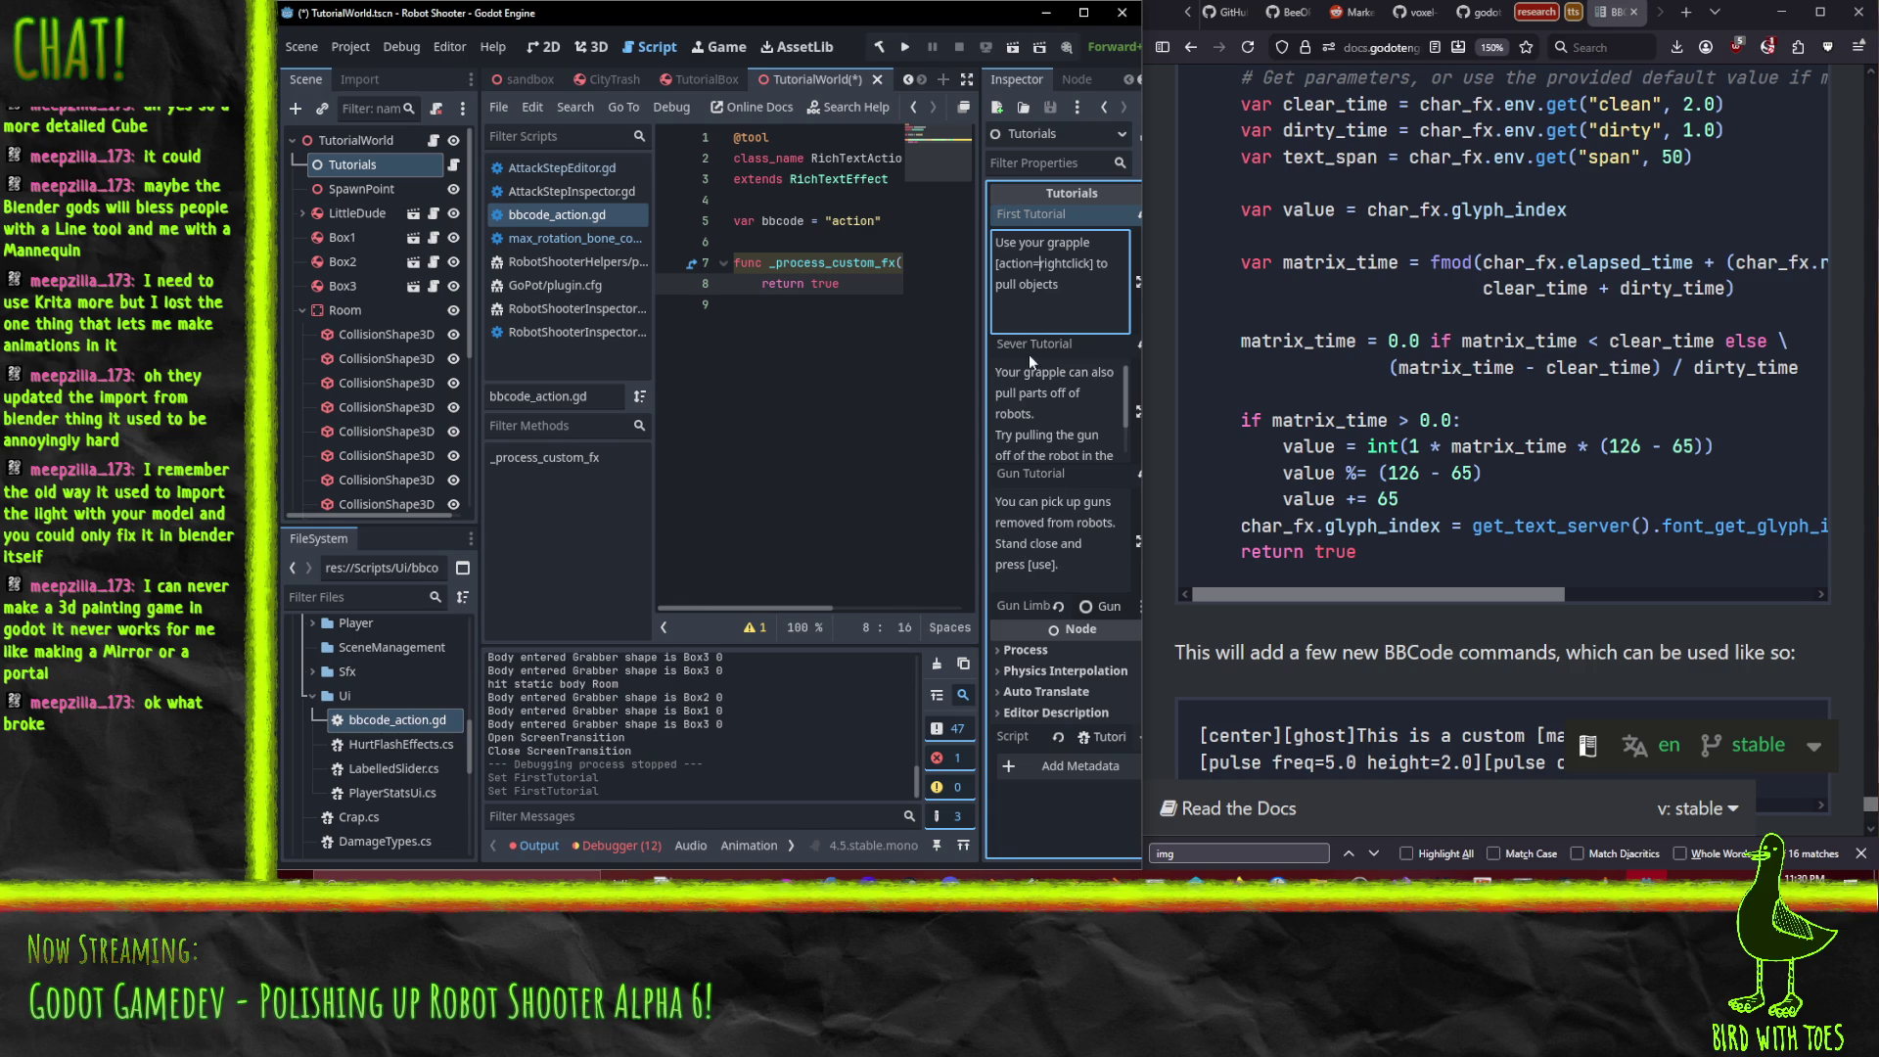
End the Gun Tutorial text with press [action=use].
left_click(1029, 564)
type("action=")
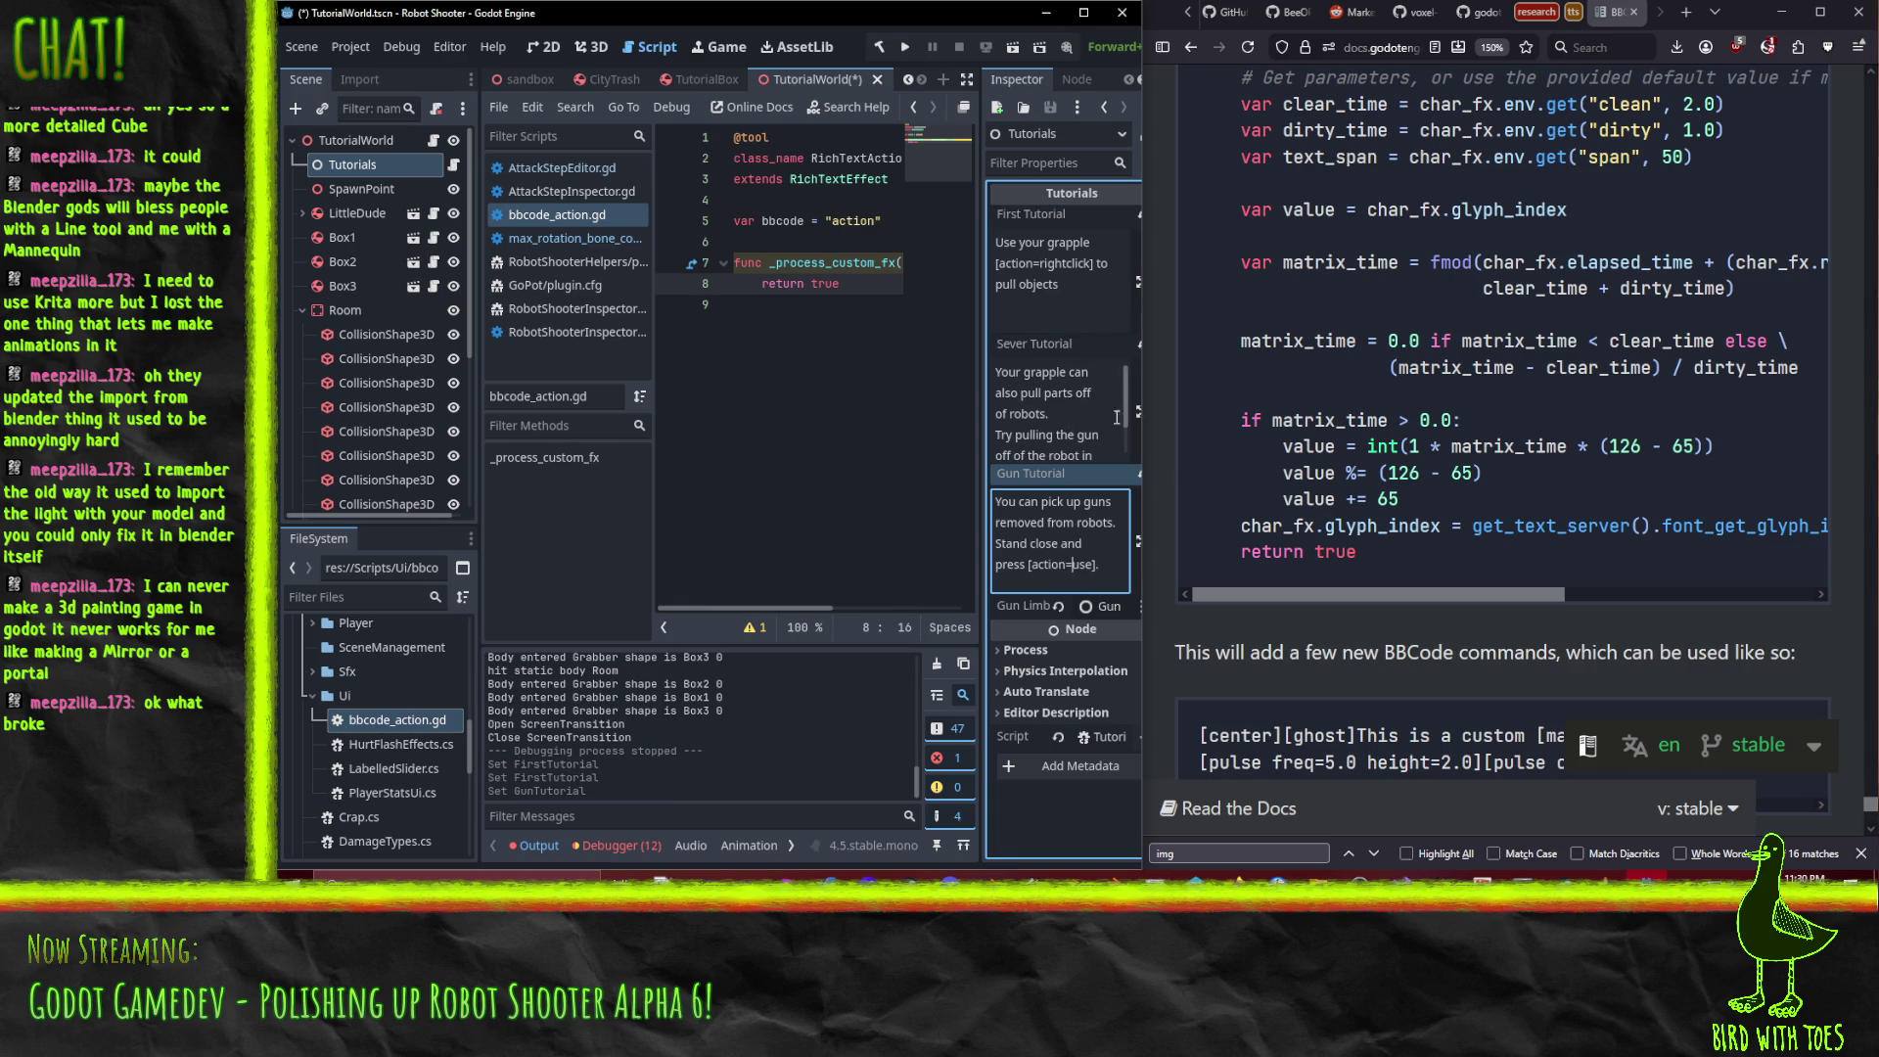
left_click(768, 238)
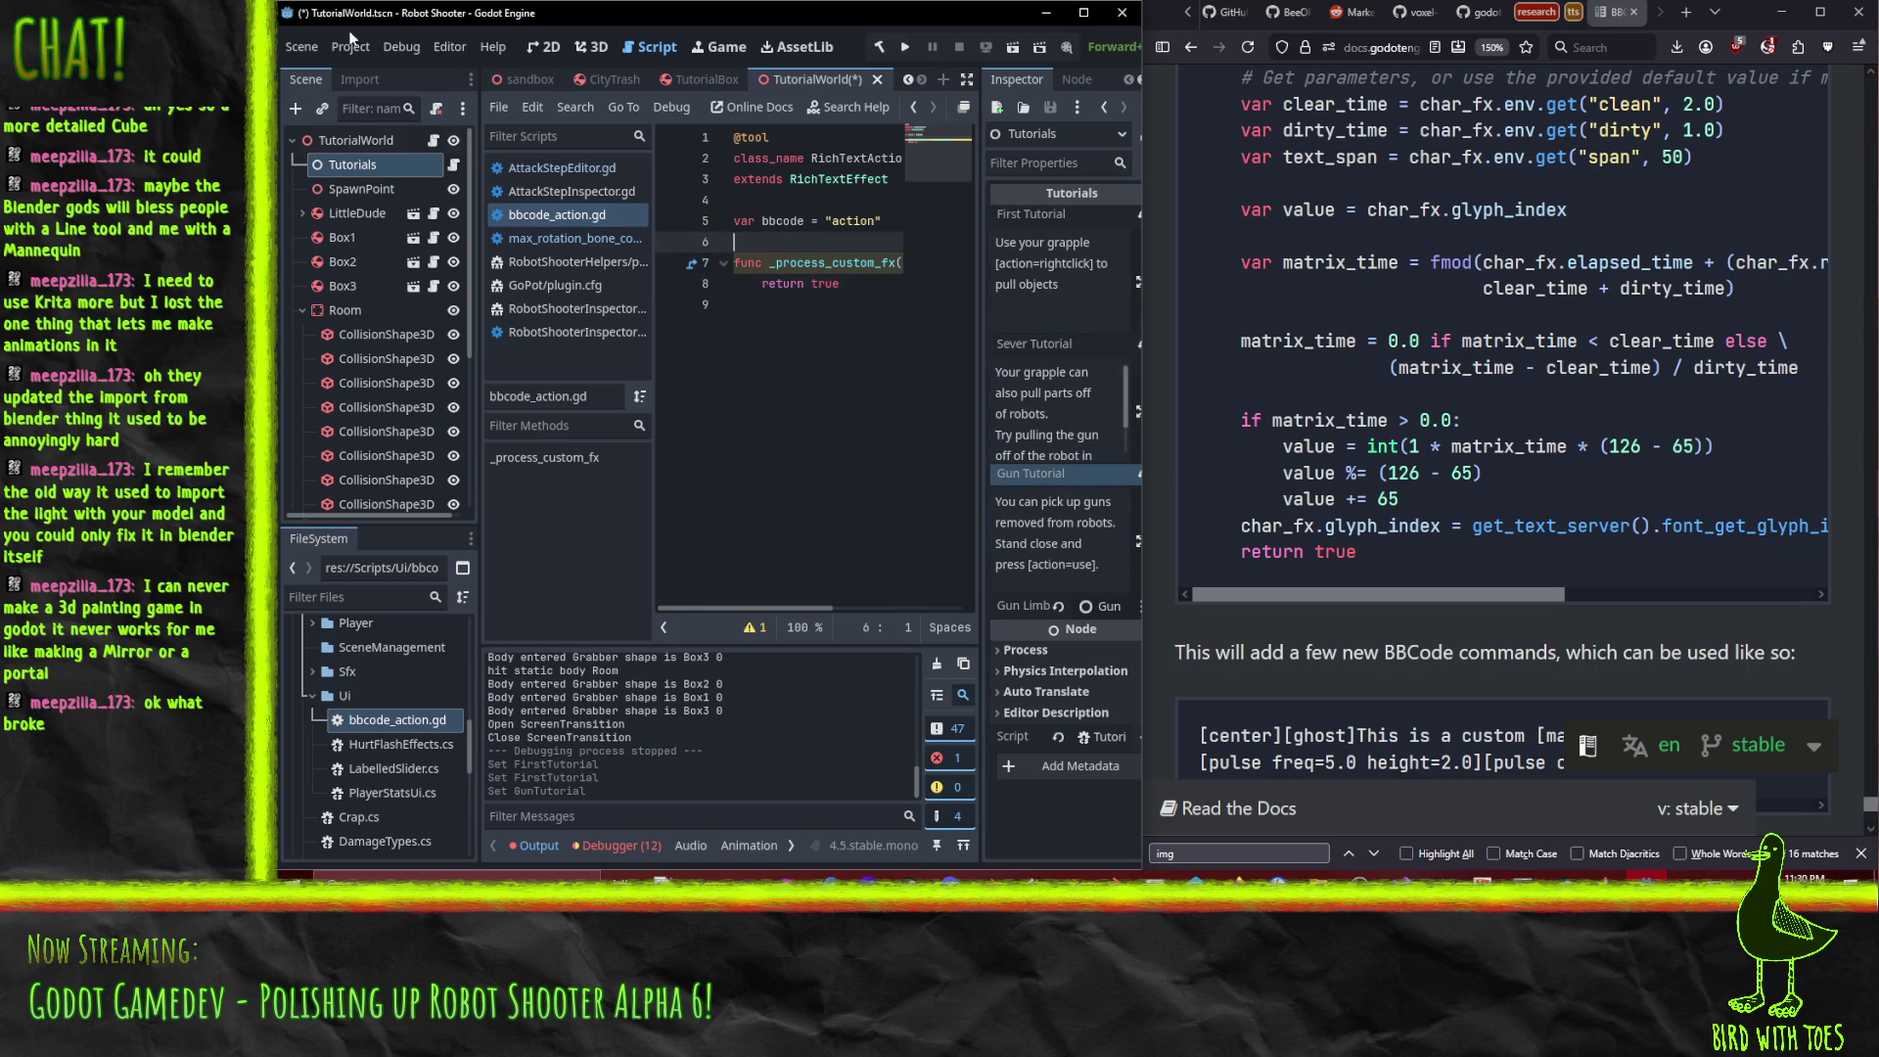
left_click(352, 47)
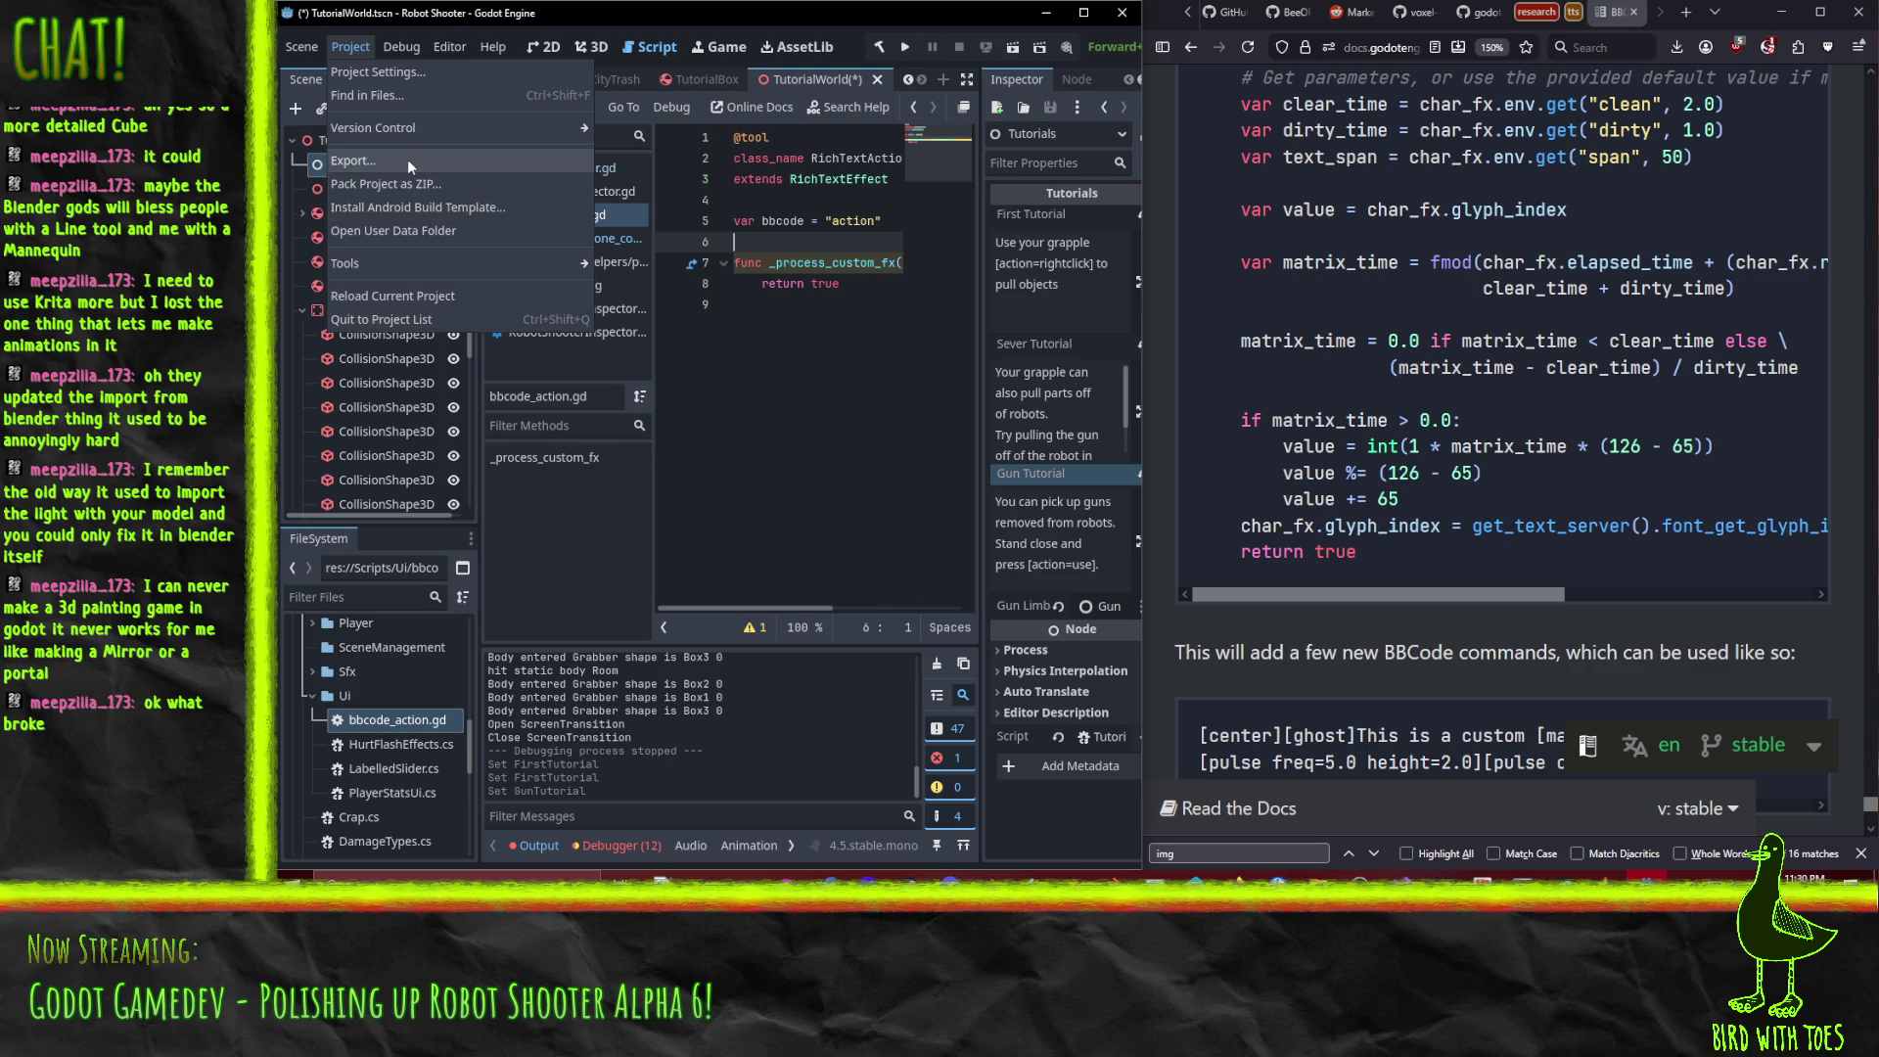
left_click(378, 67)
left_click(391, 209)
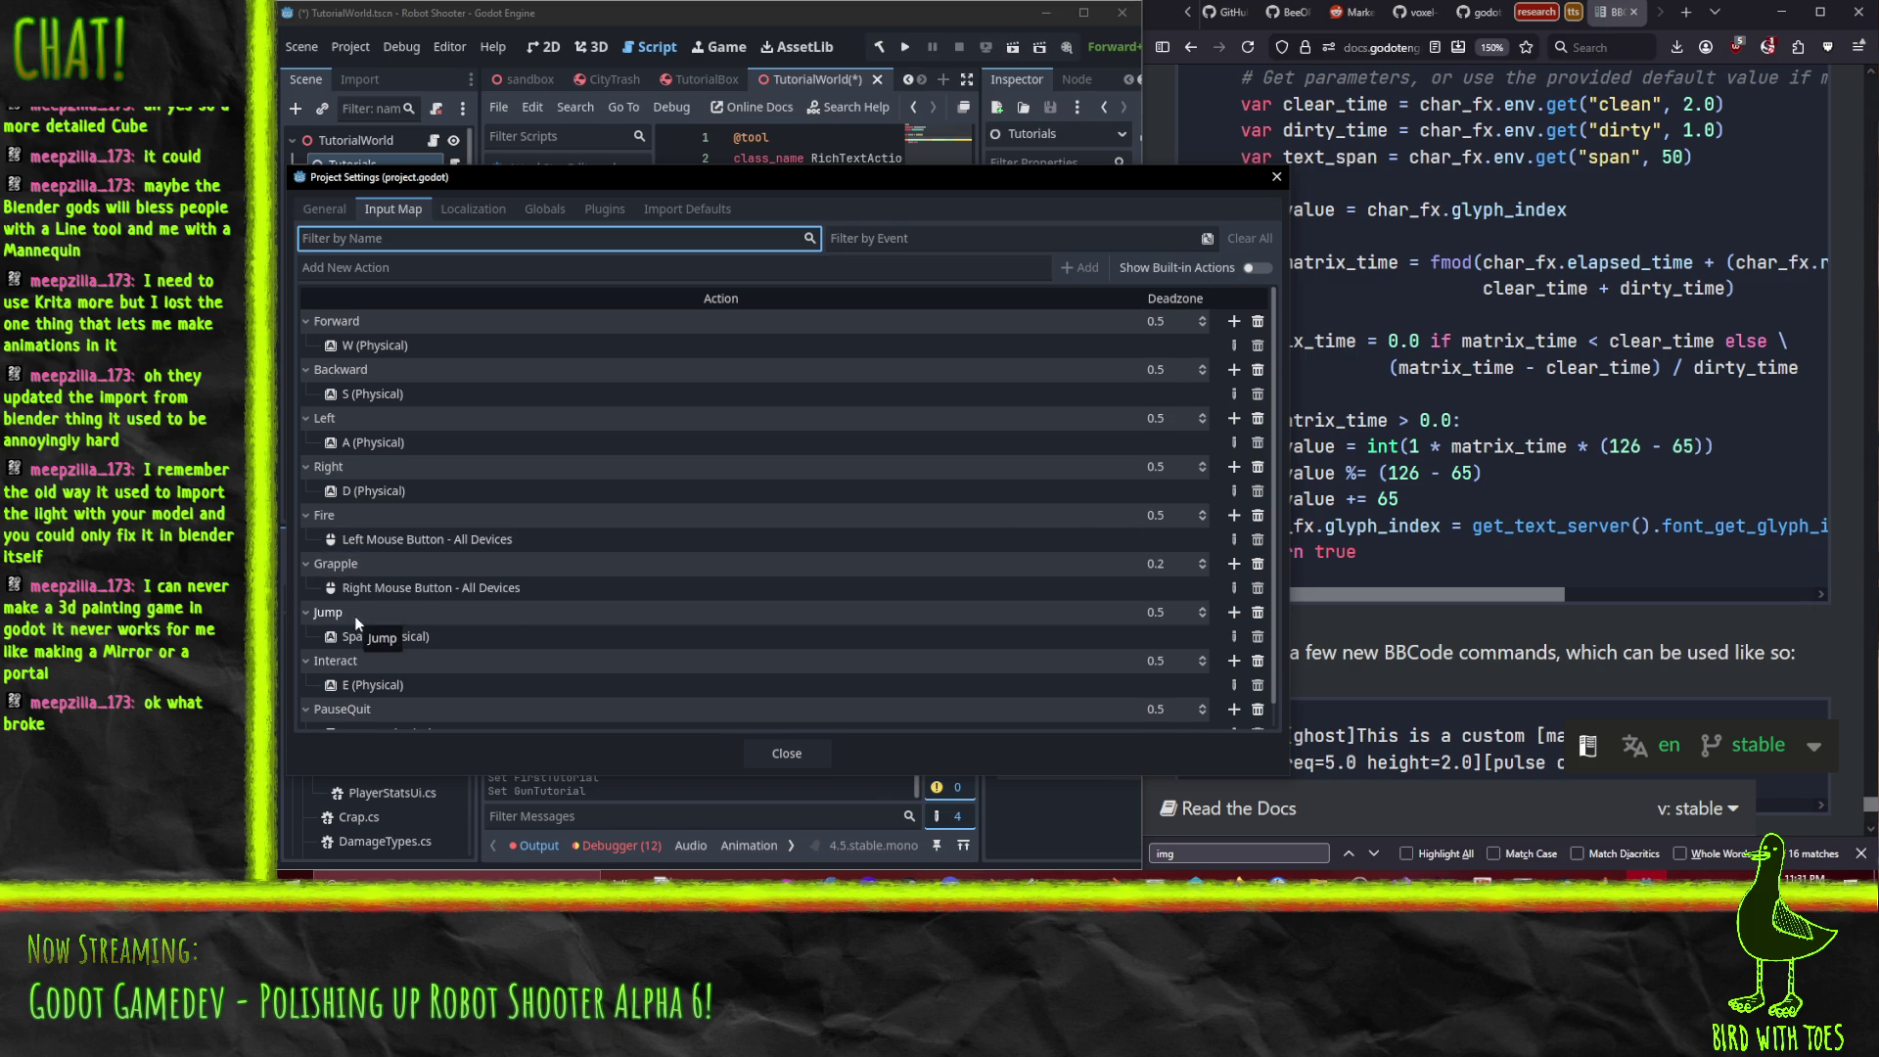
scroll(355, 615, "down", 1)
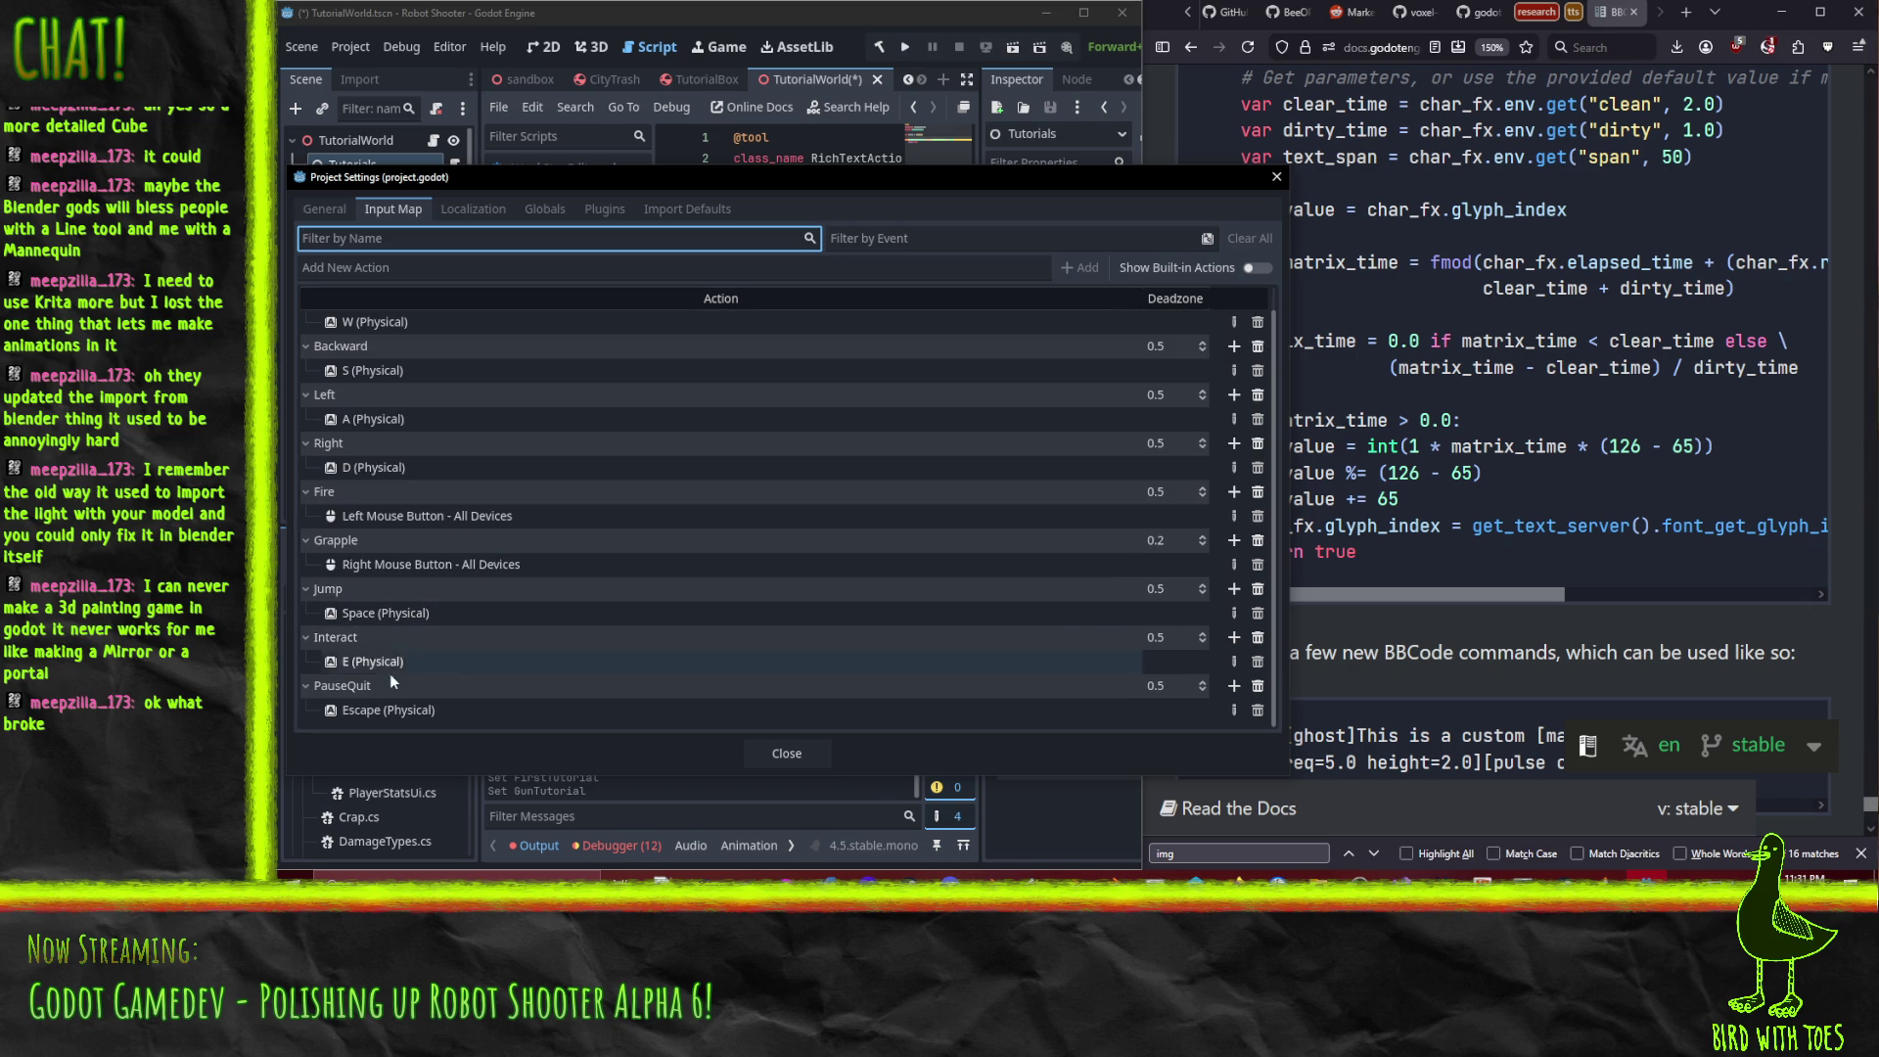
mouse_move(721, 185)
left_mouse_down()
mouse_move(789, 309)
mouse_move(903, 256)
left_mouse_up()
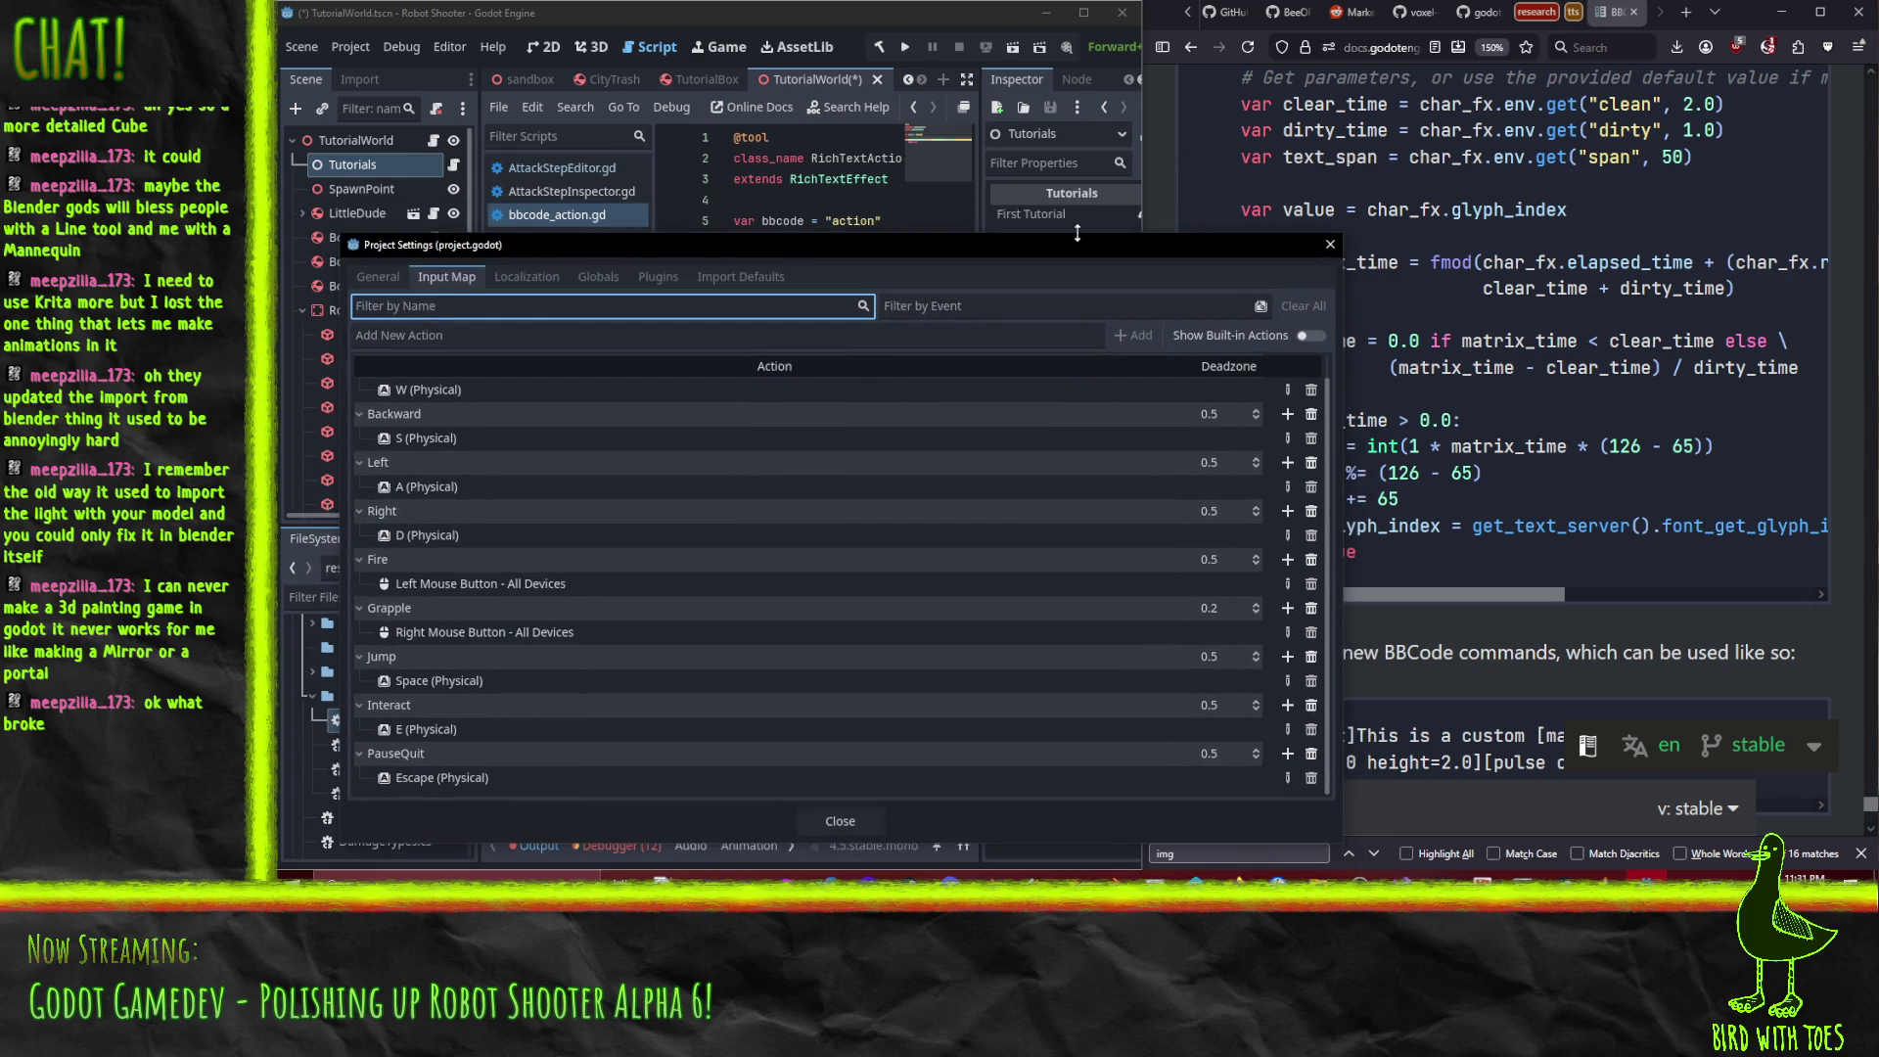
left_click(1330, 244)
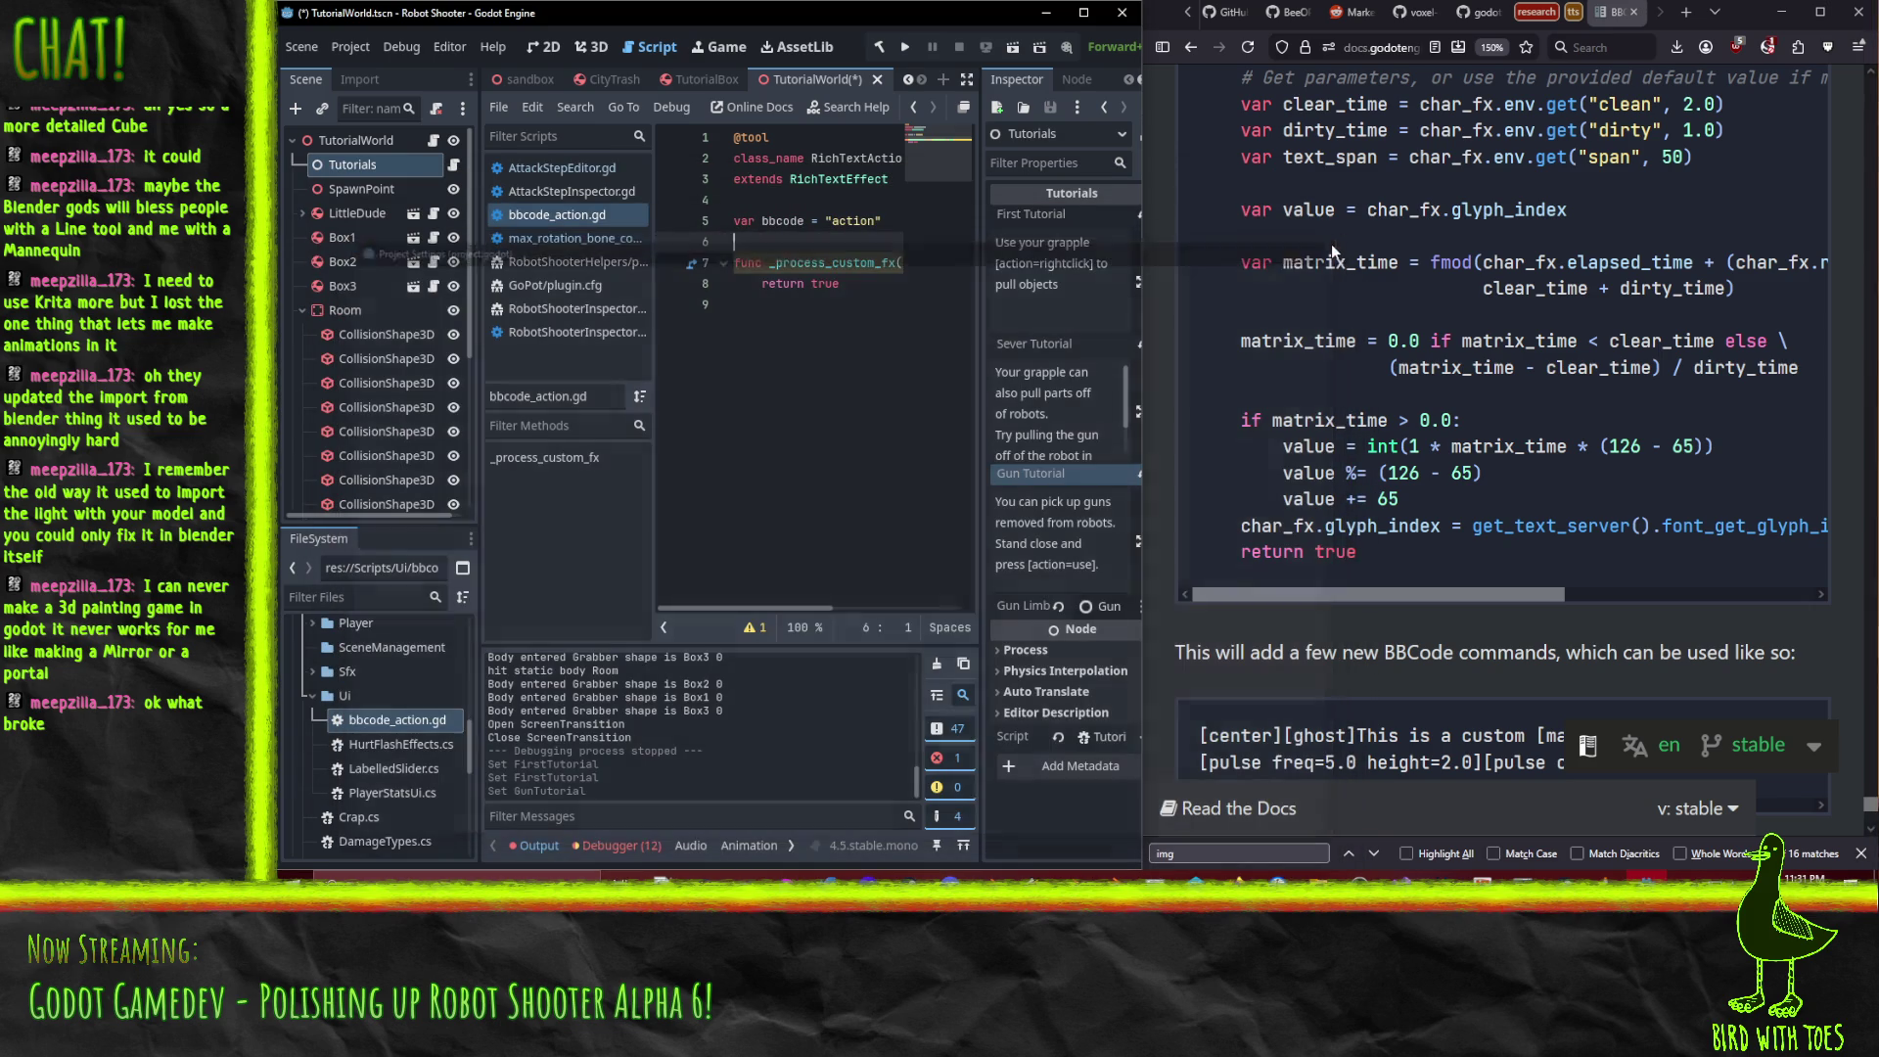
Retag the texts as [action=Grapple] and [action=Interact], save TutorialWorld, and run the project.
left_click(1042, 264)
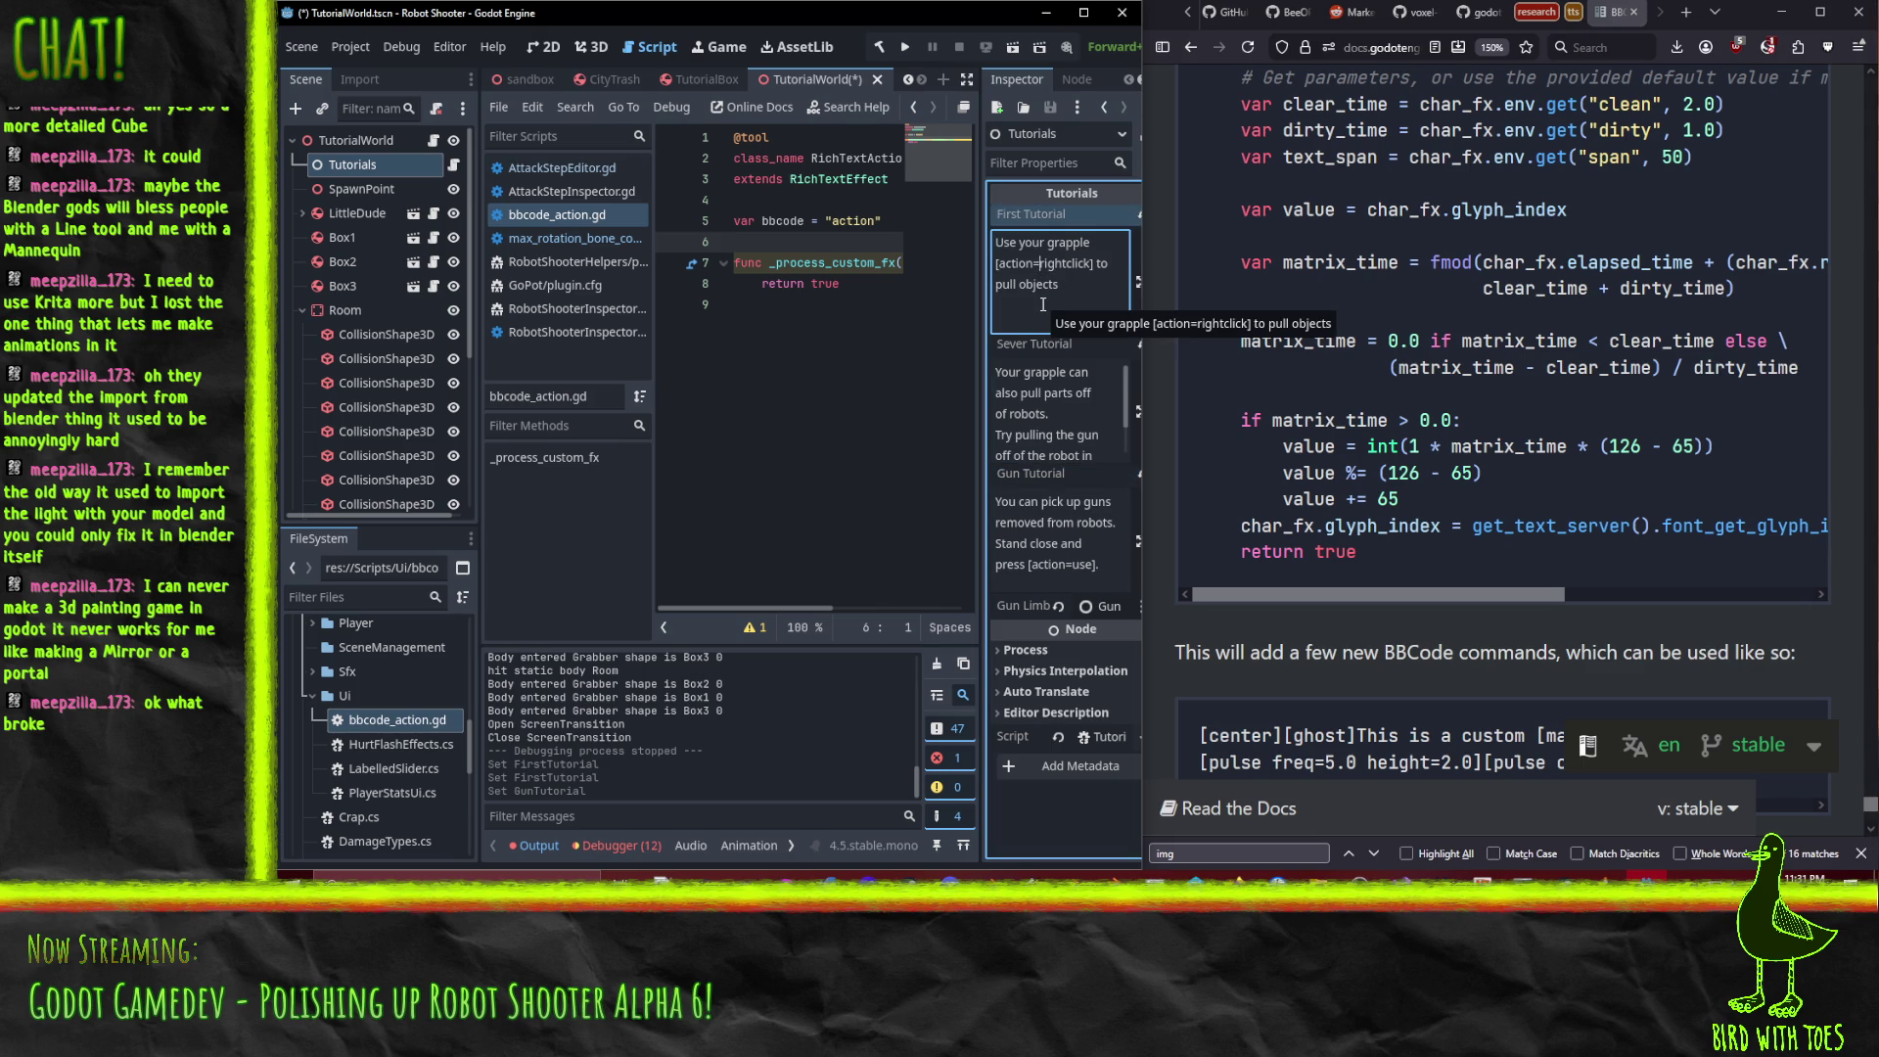
double_click(1074, 263)
type("Grapple")
double_click(1083, 561)
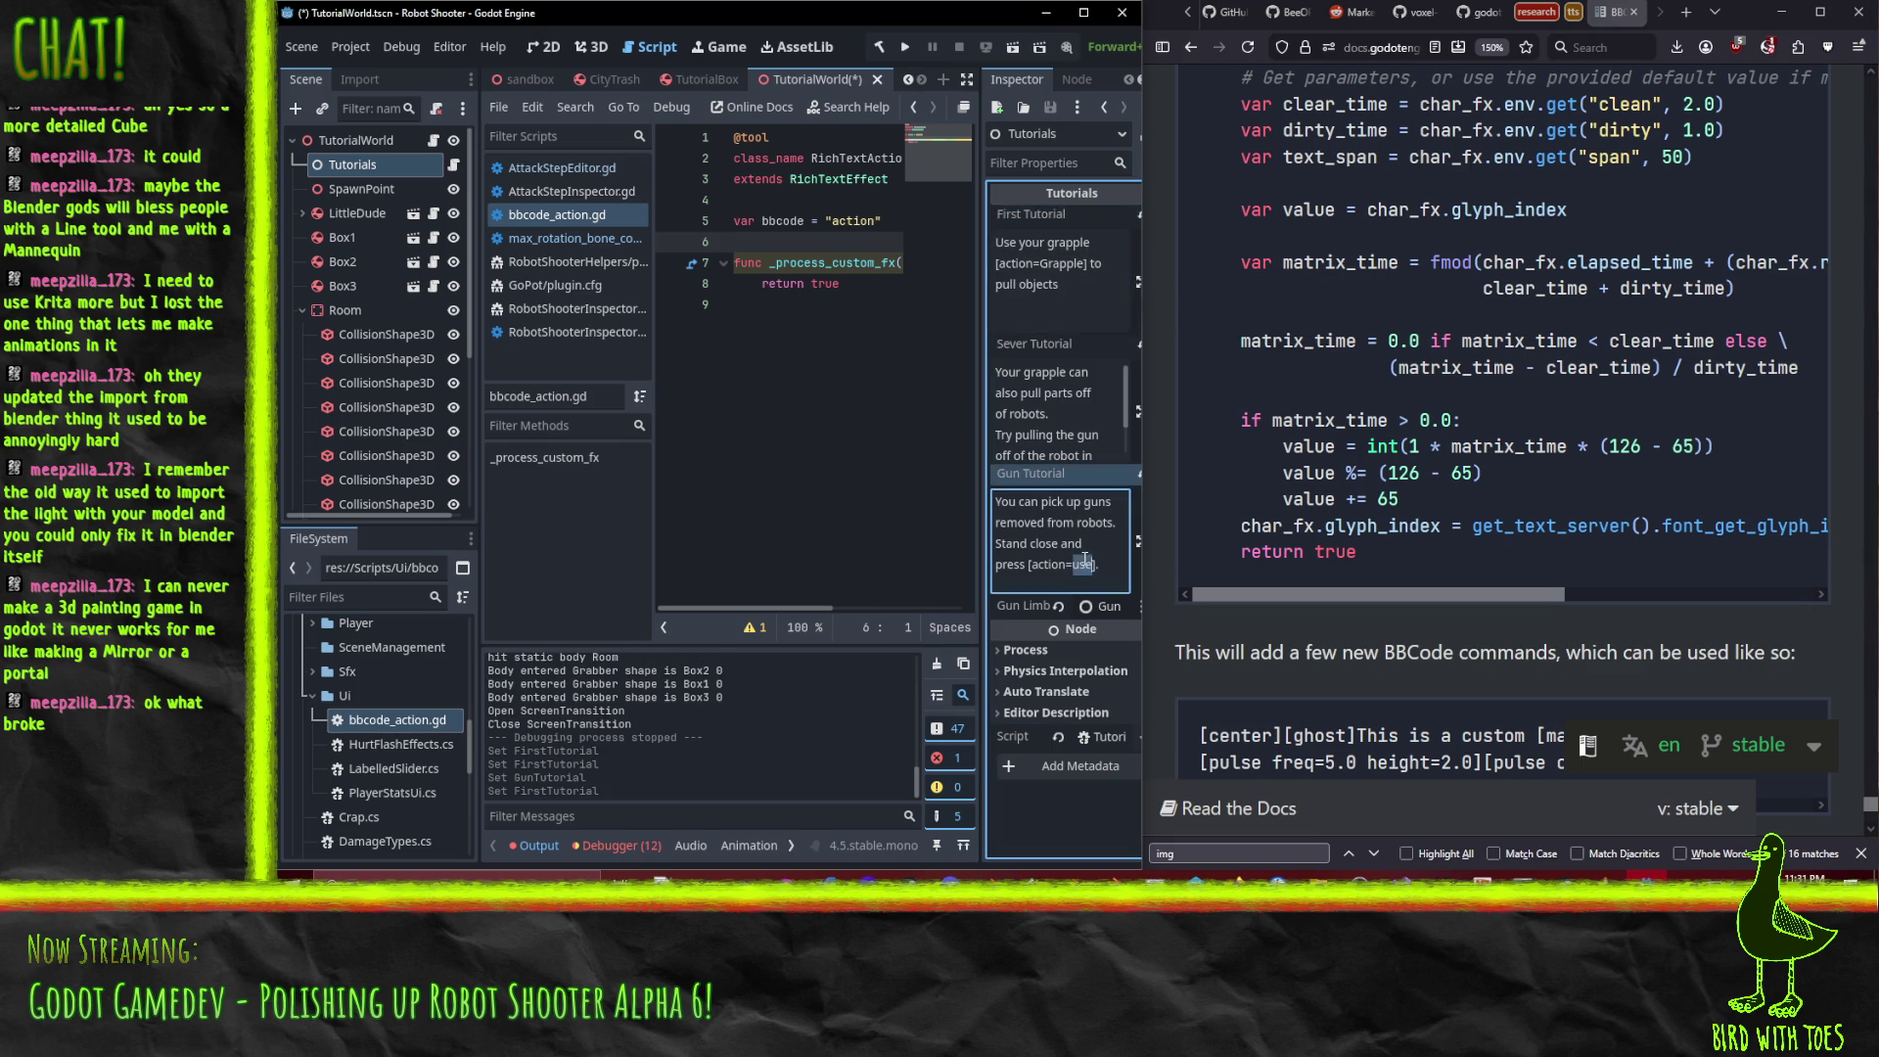
type("Interact")
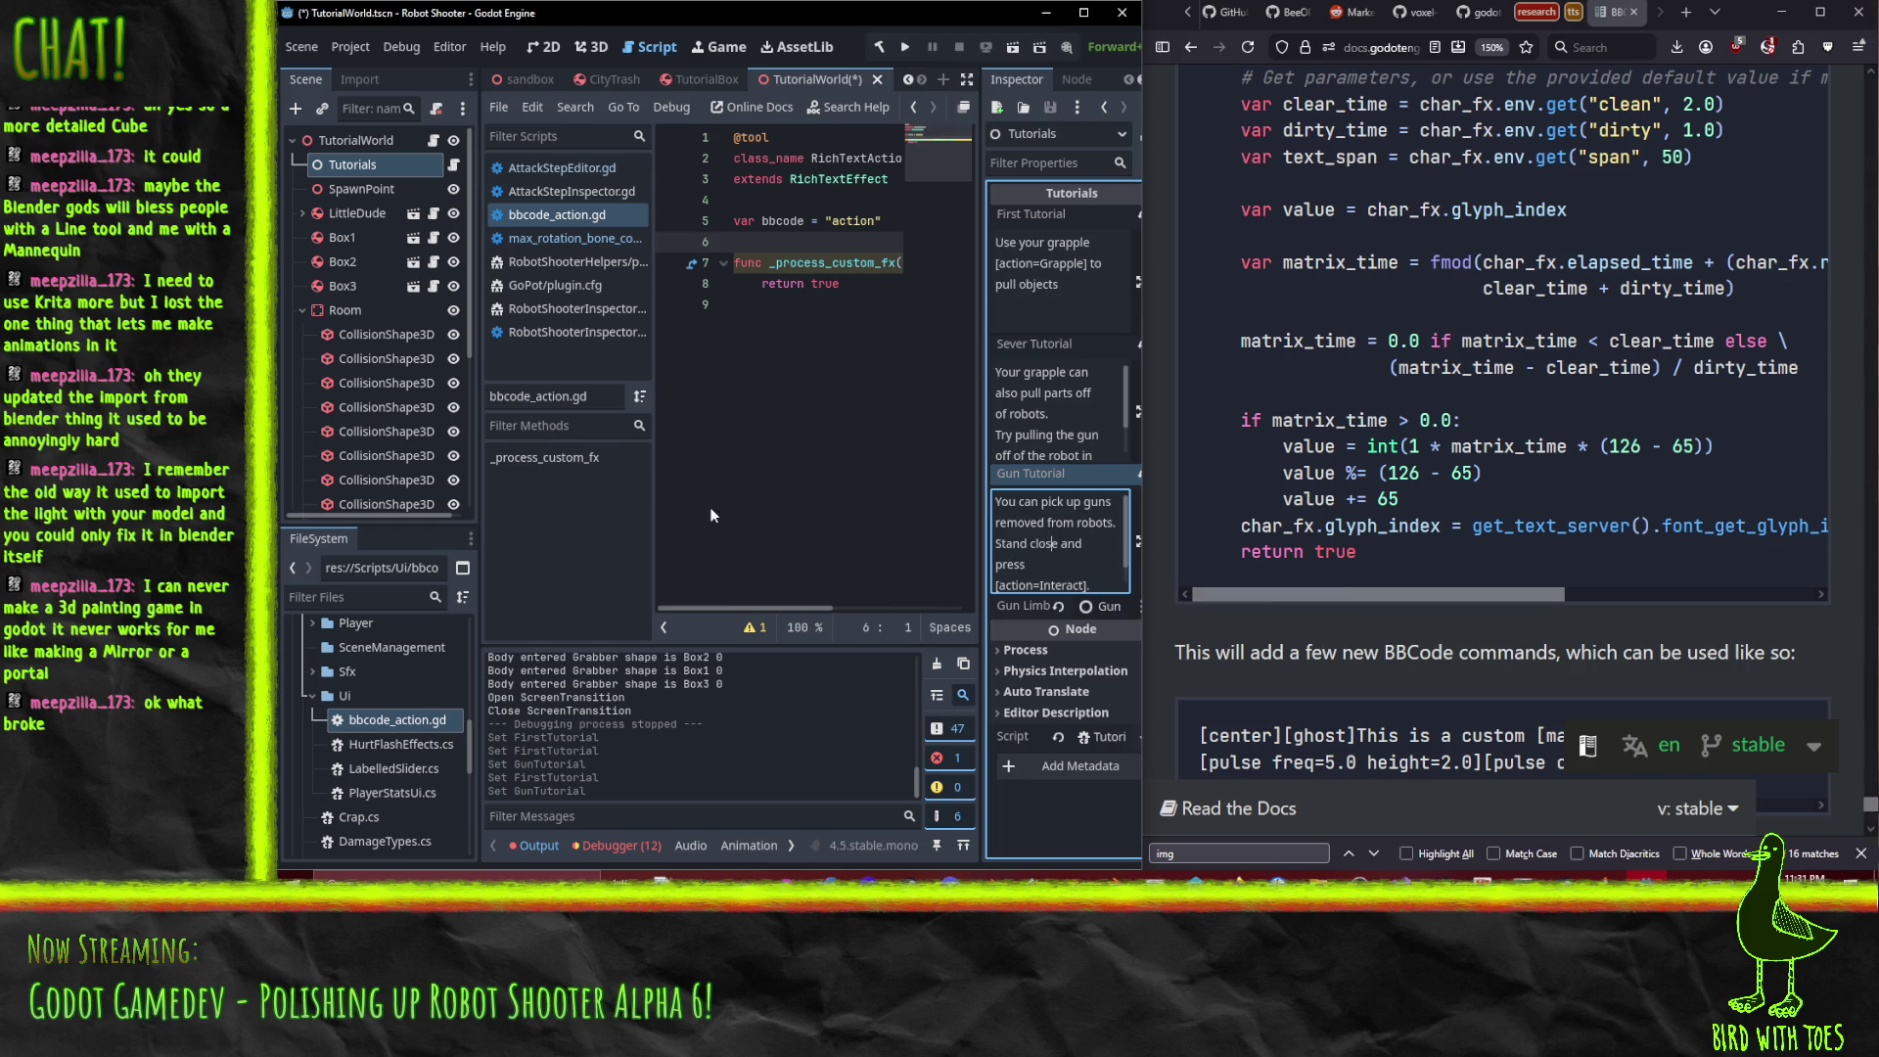
key("ctrl+s")
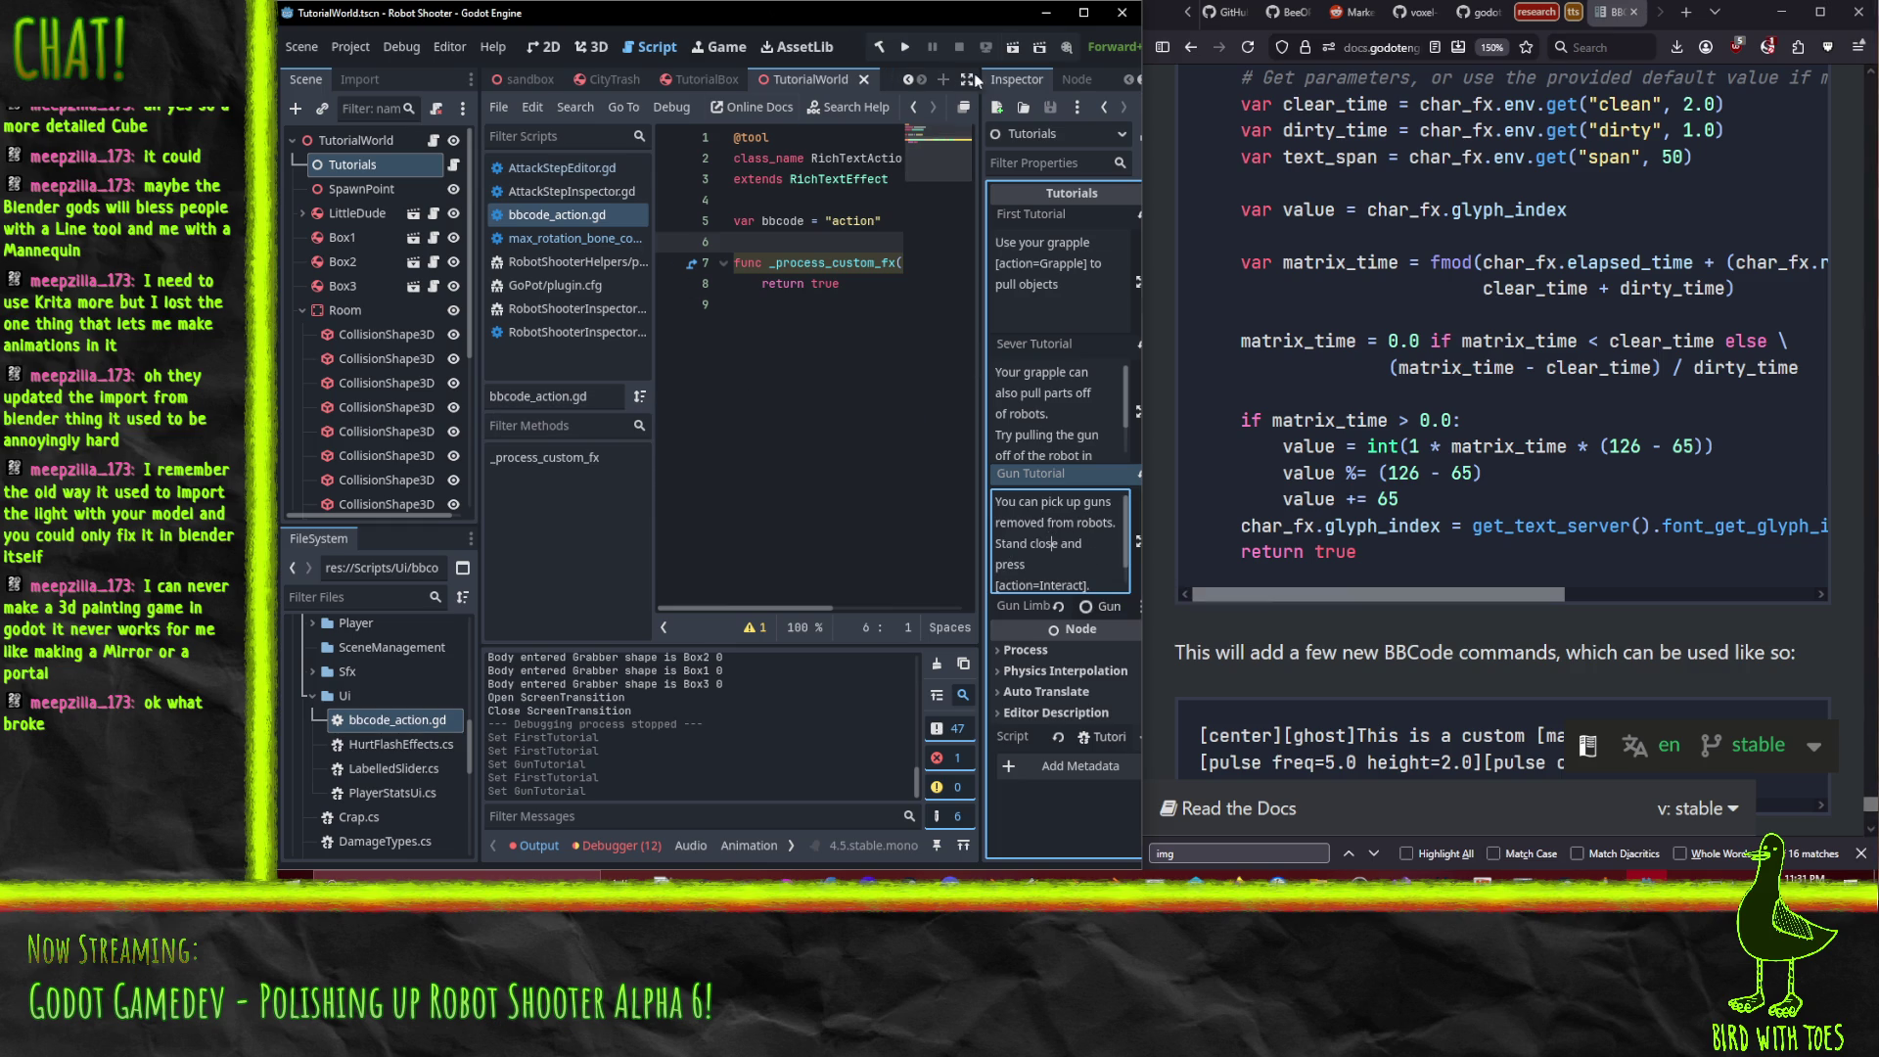
left_click(908, 45)
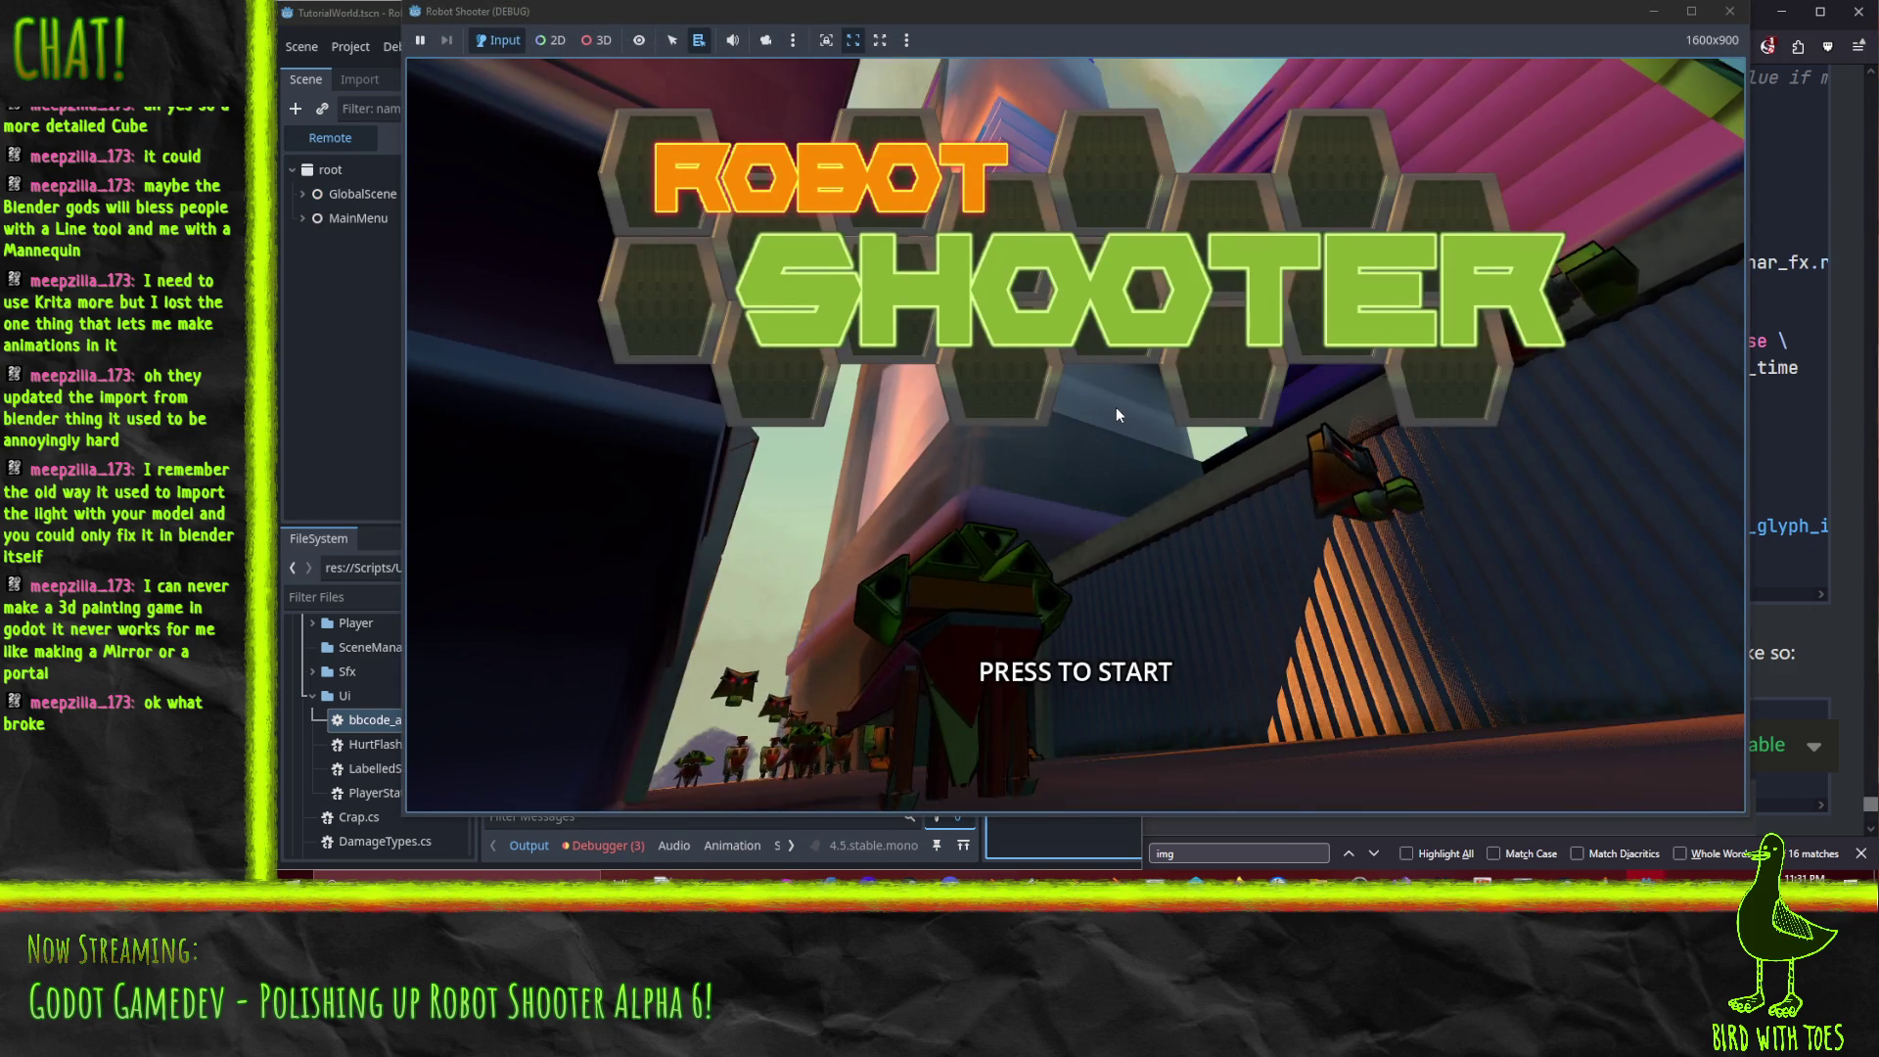
Check the HOW TO PLAY text in-game, exit to desktop, and review the Debugger errors.
left_click(1116, 407)
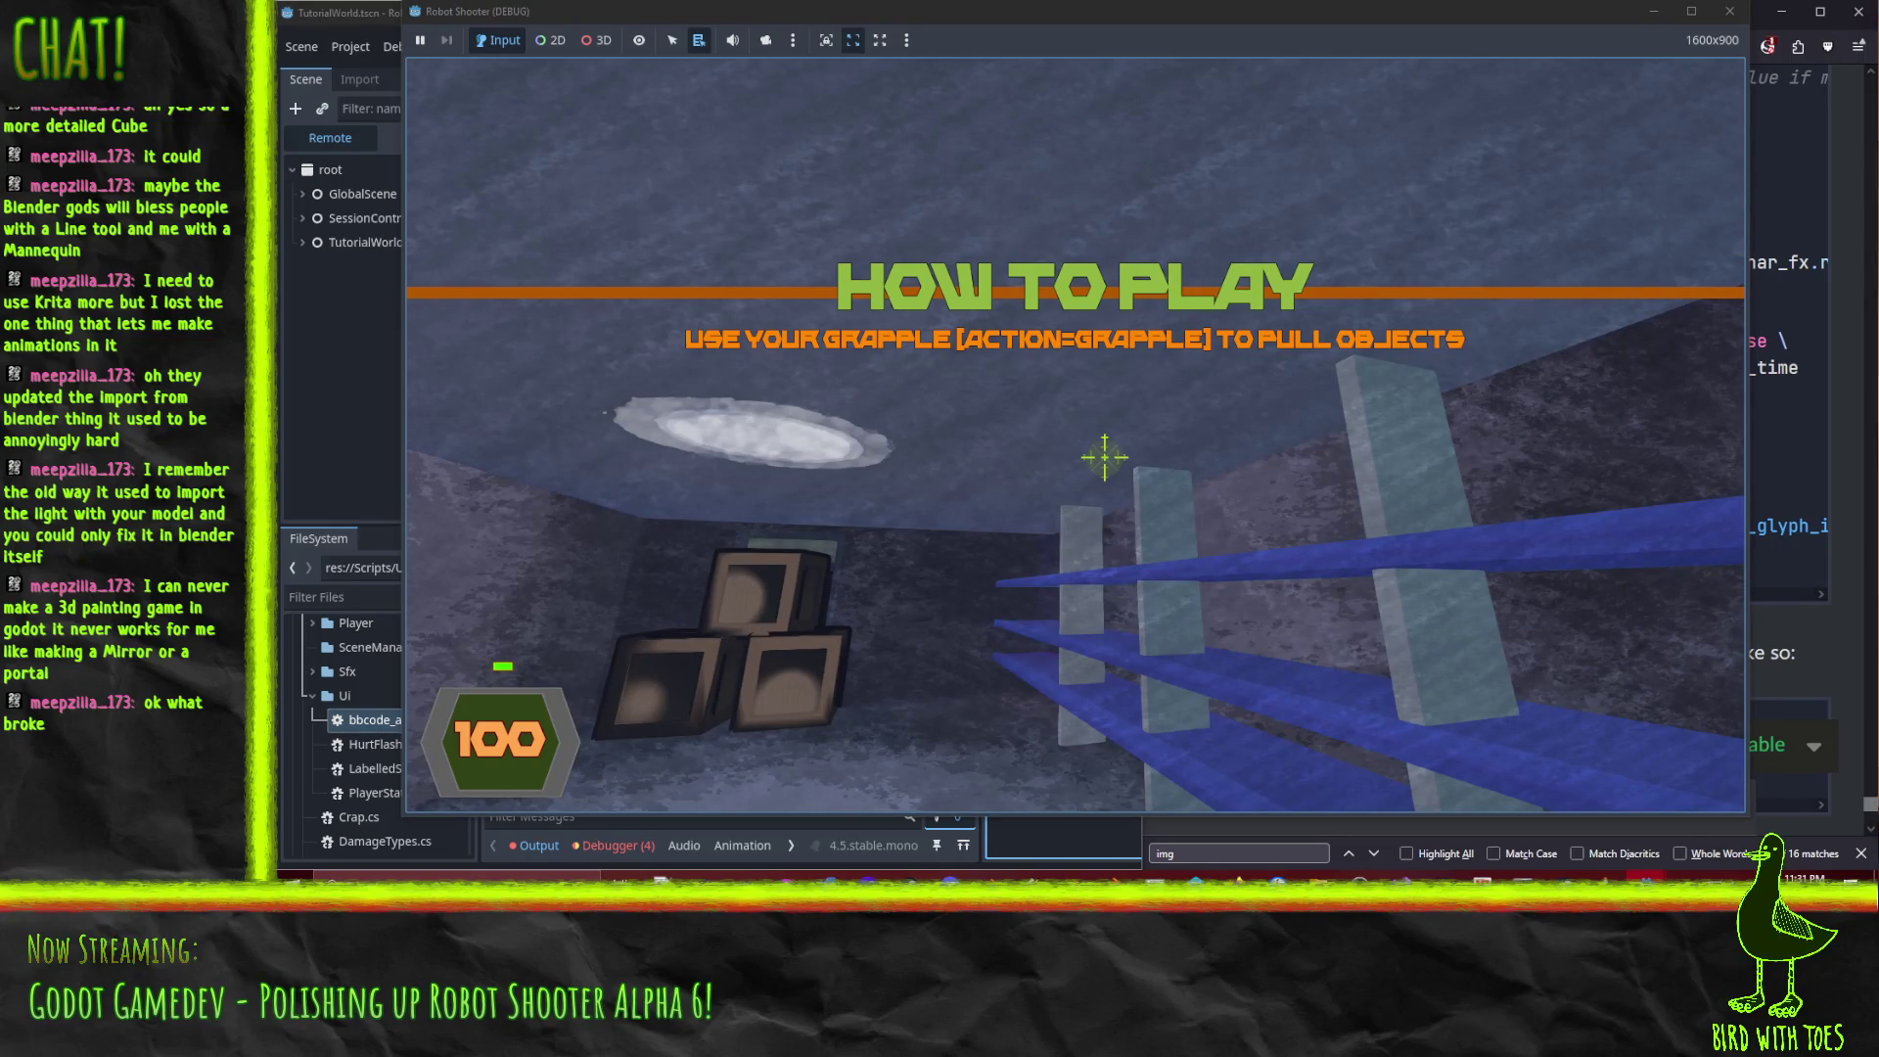
key("Escape")
left_click(1046, 621)
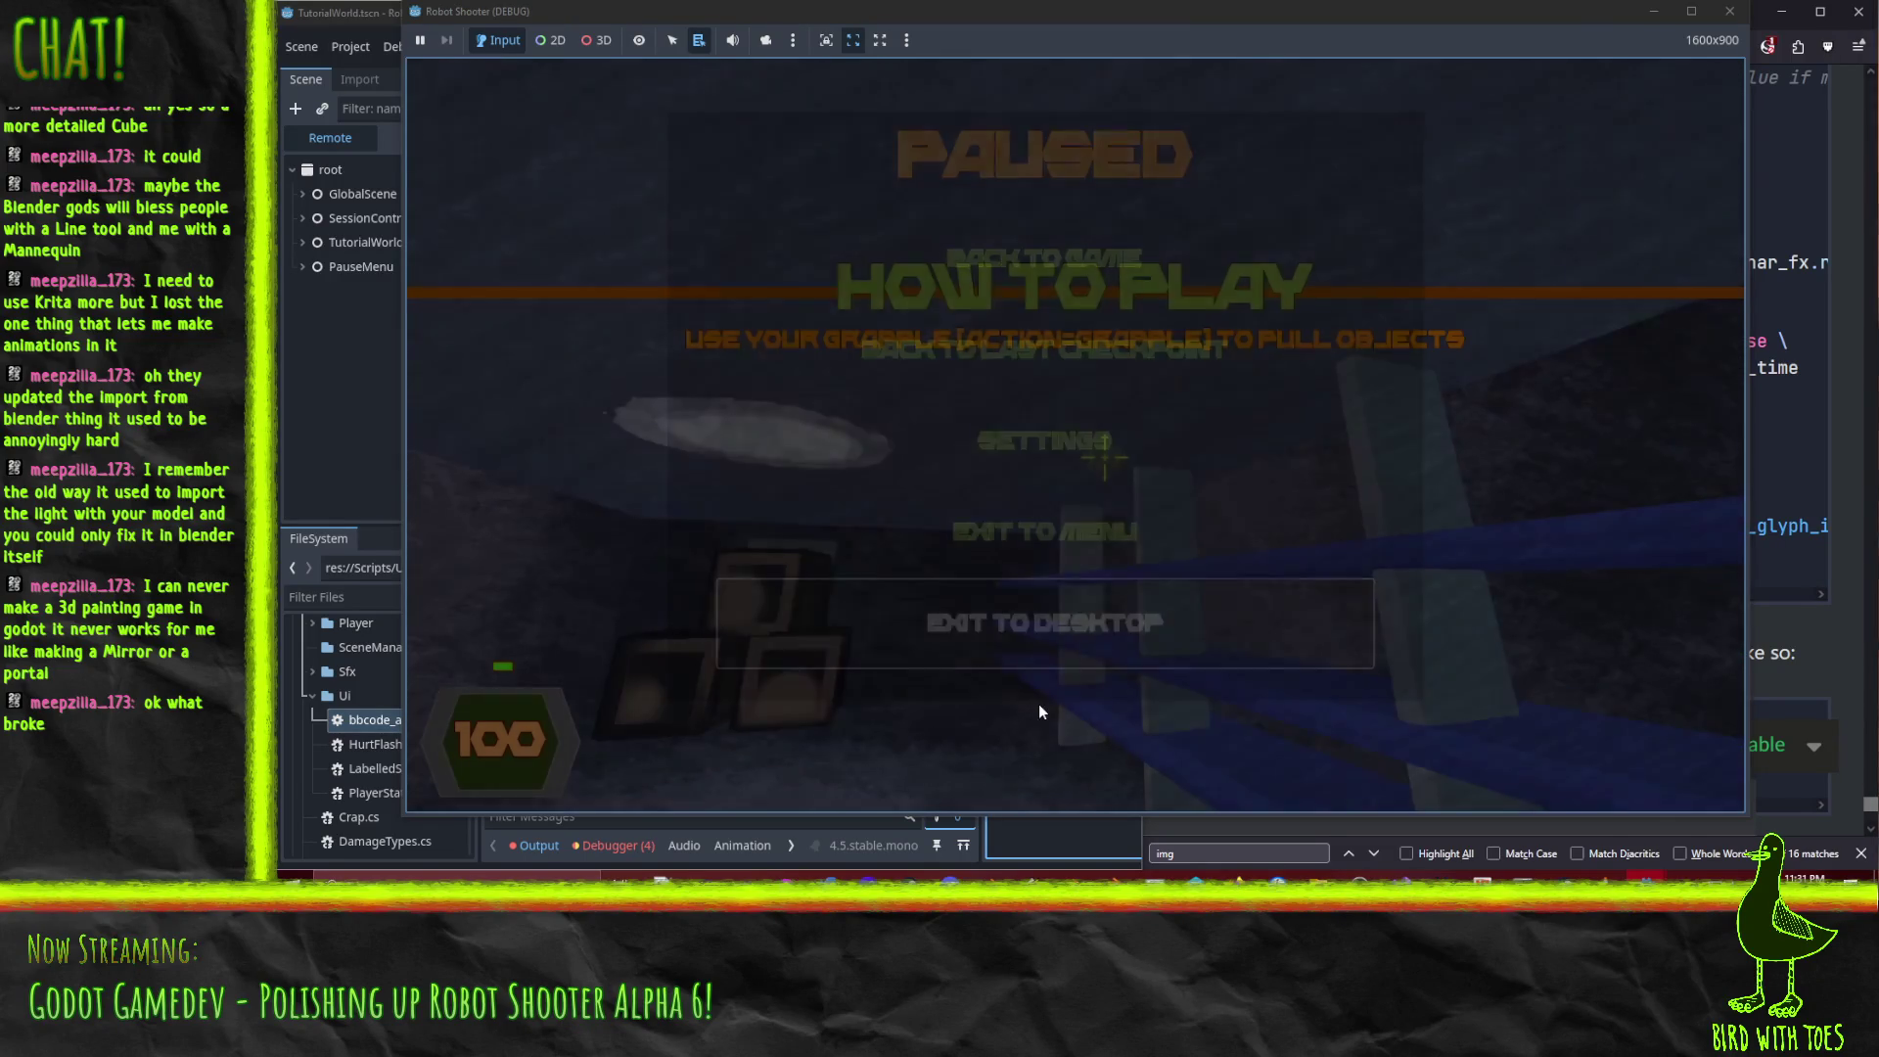
left_click(619, 847)
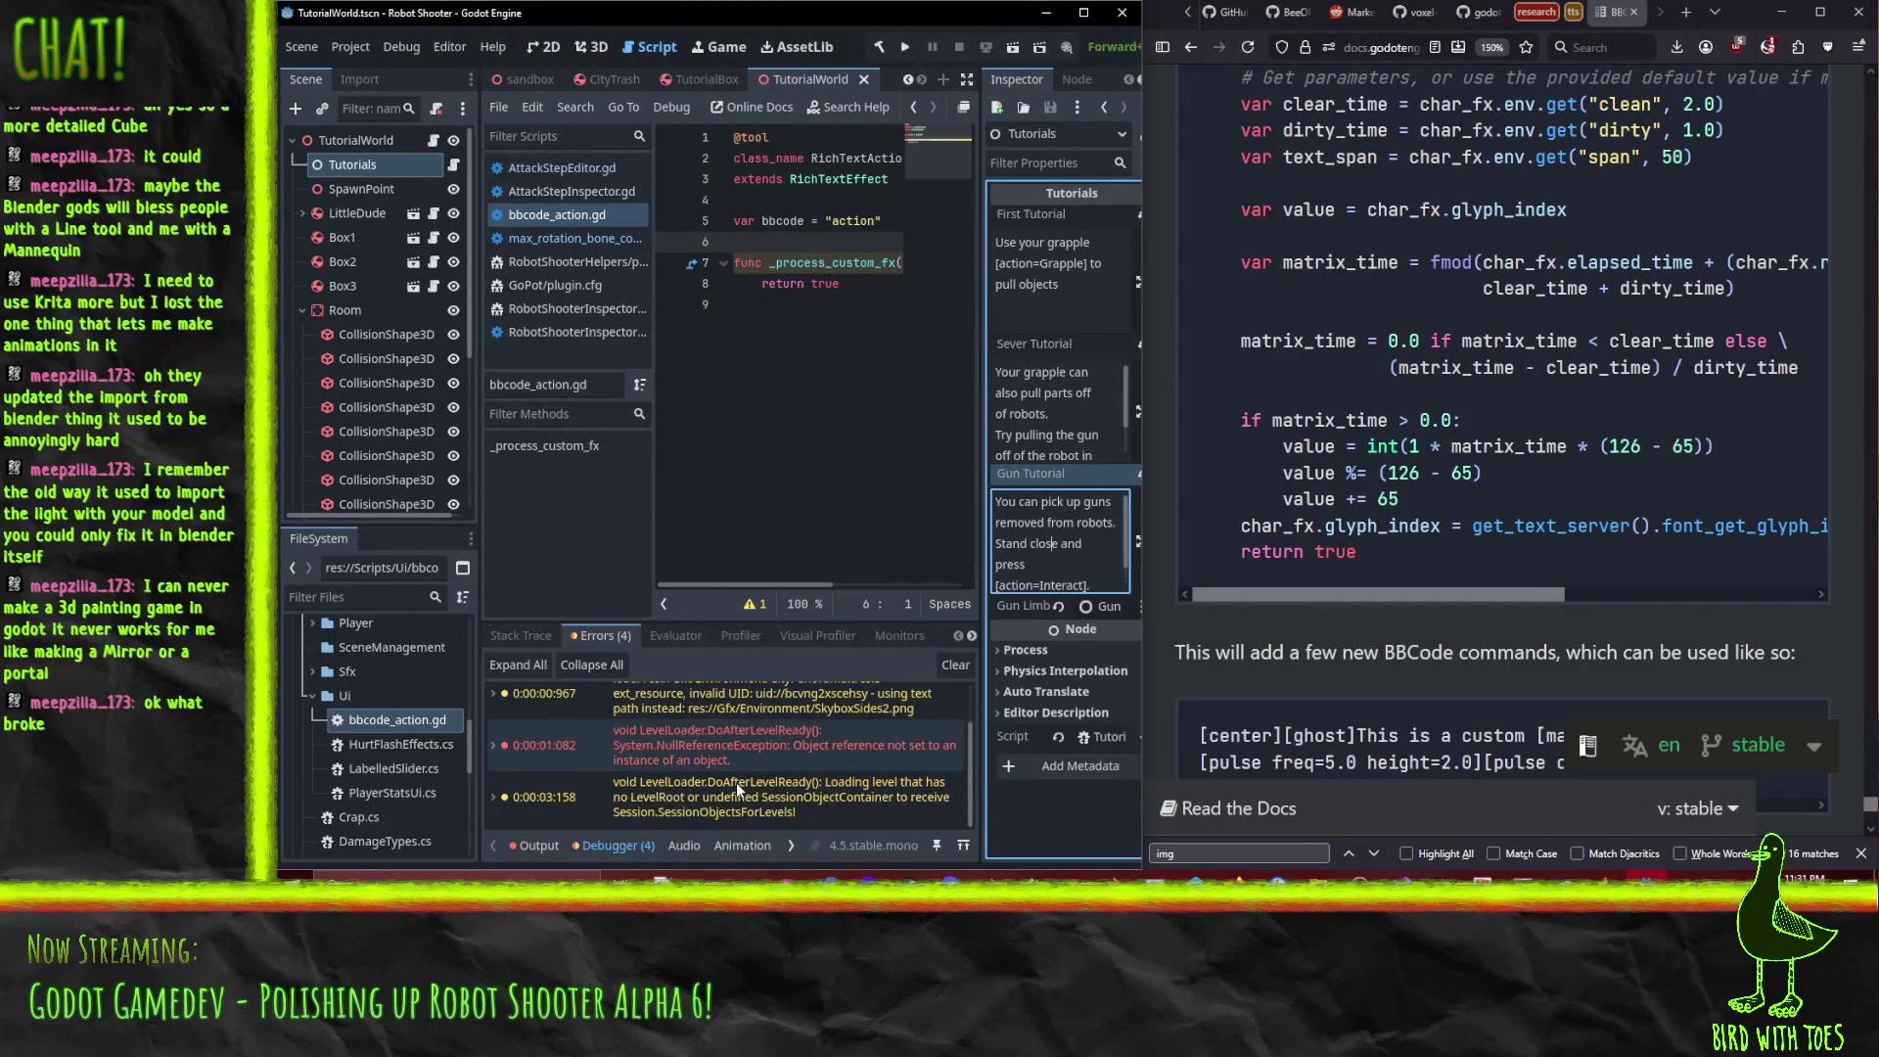
Review bbcode_action.gd and select the whole First Tutorial text.
scroll(736, 786, "down", 1)
scroll(736, 783, "up", 1)
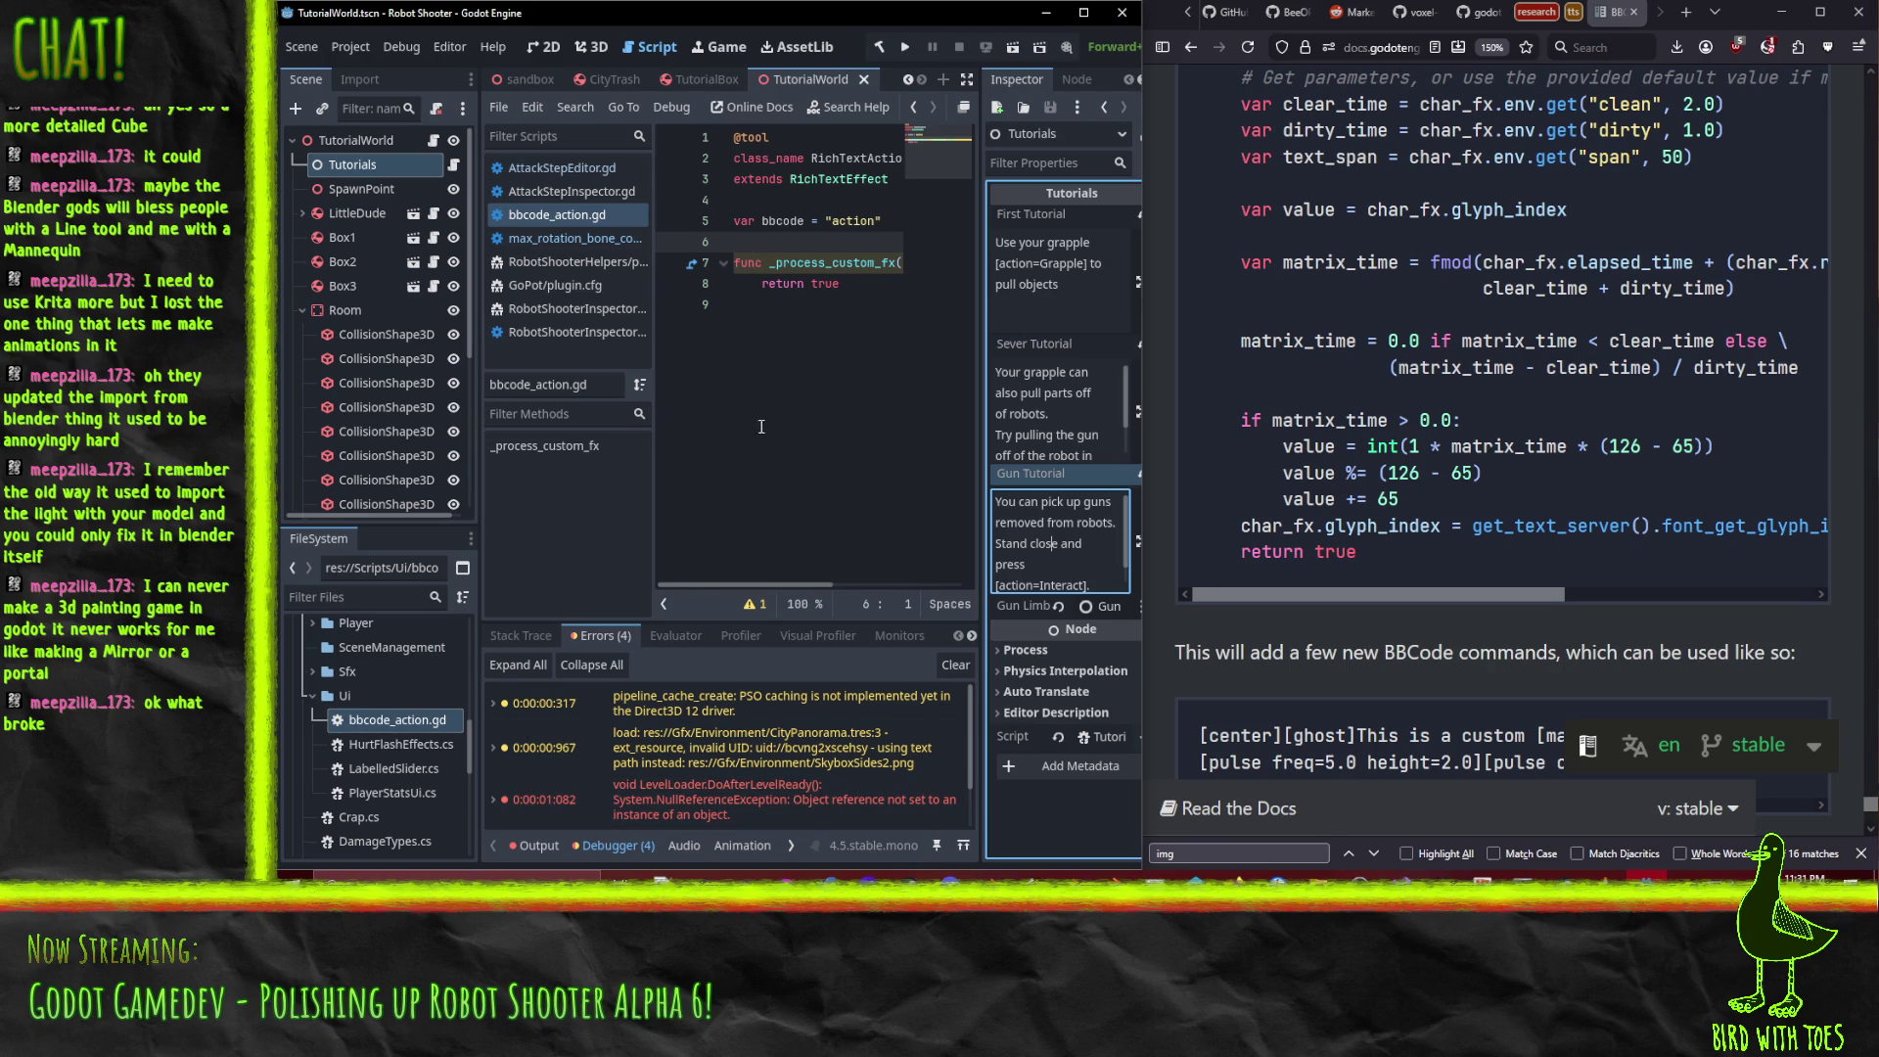
left_click(781, 396)
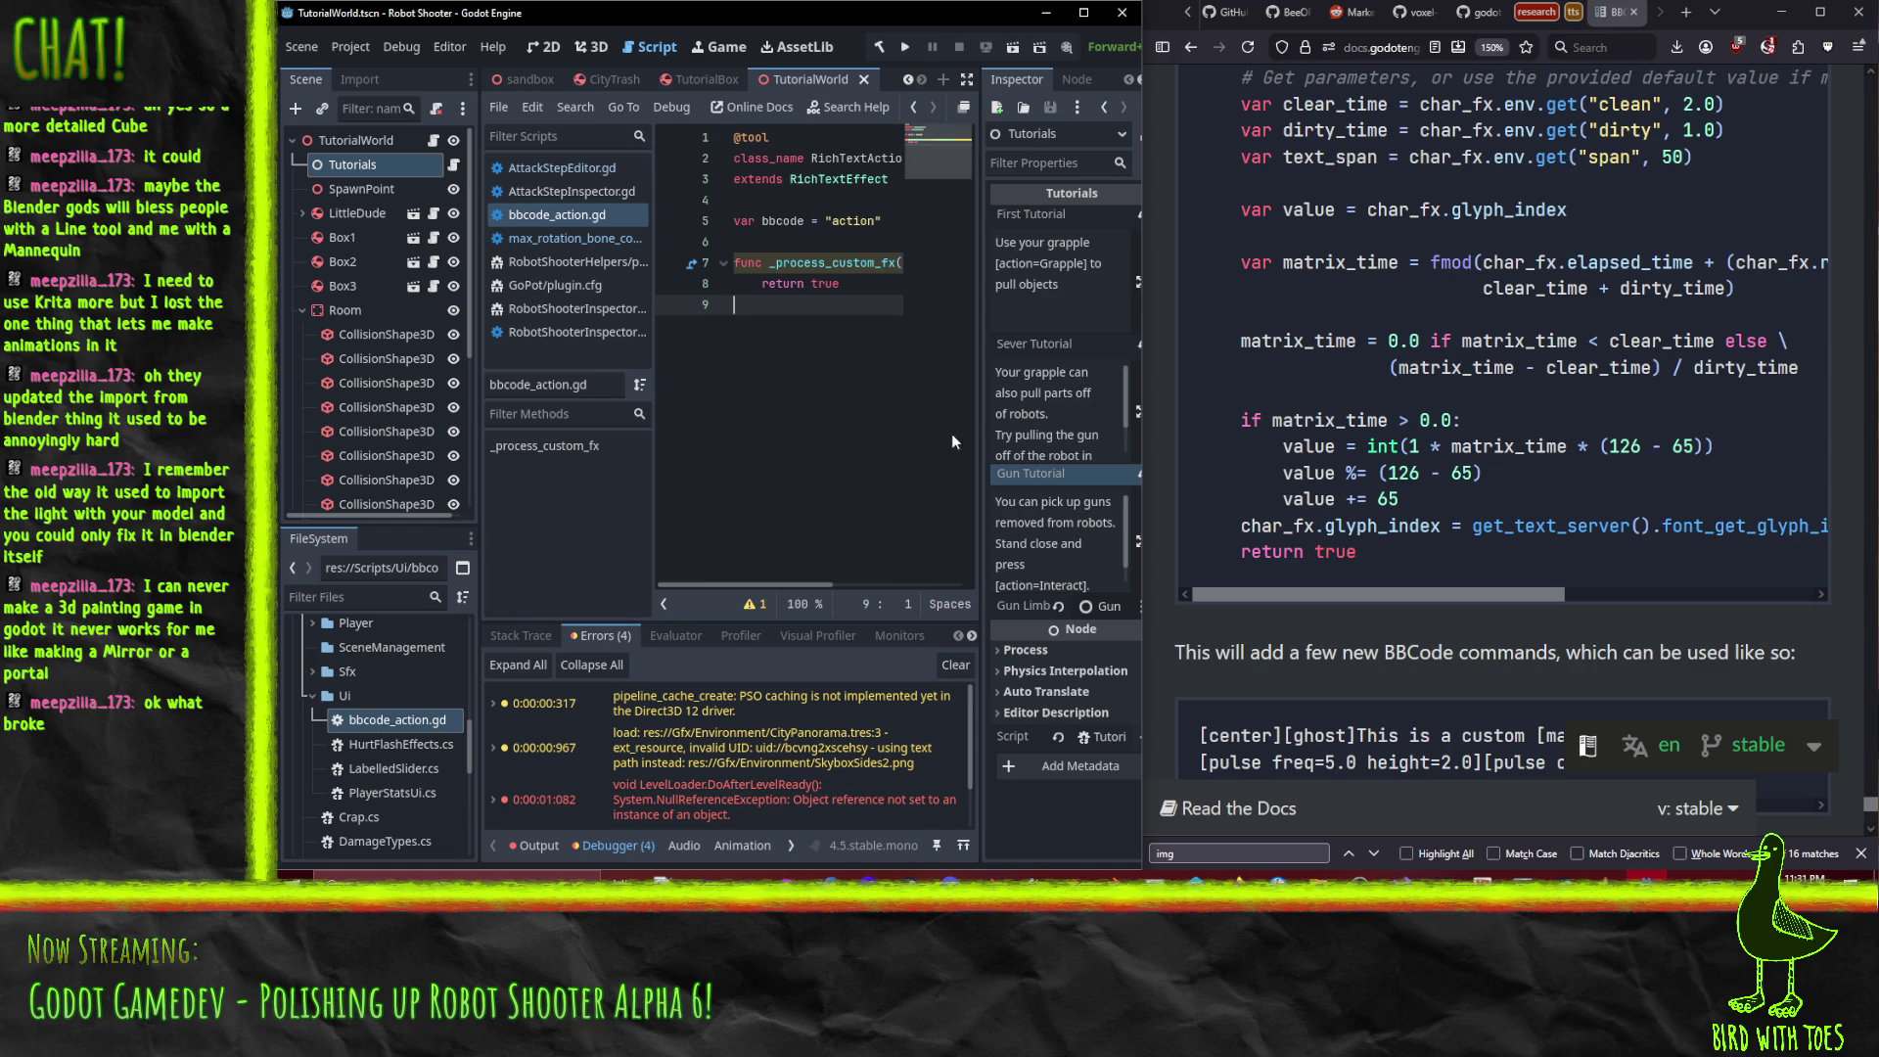
left_click_drag(1072, 301, 996, 241)
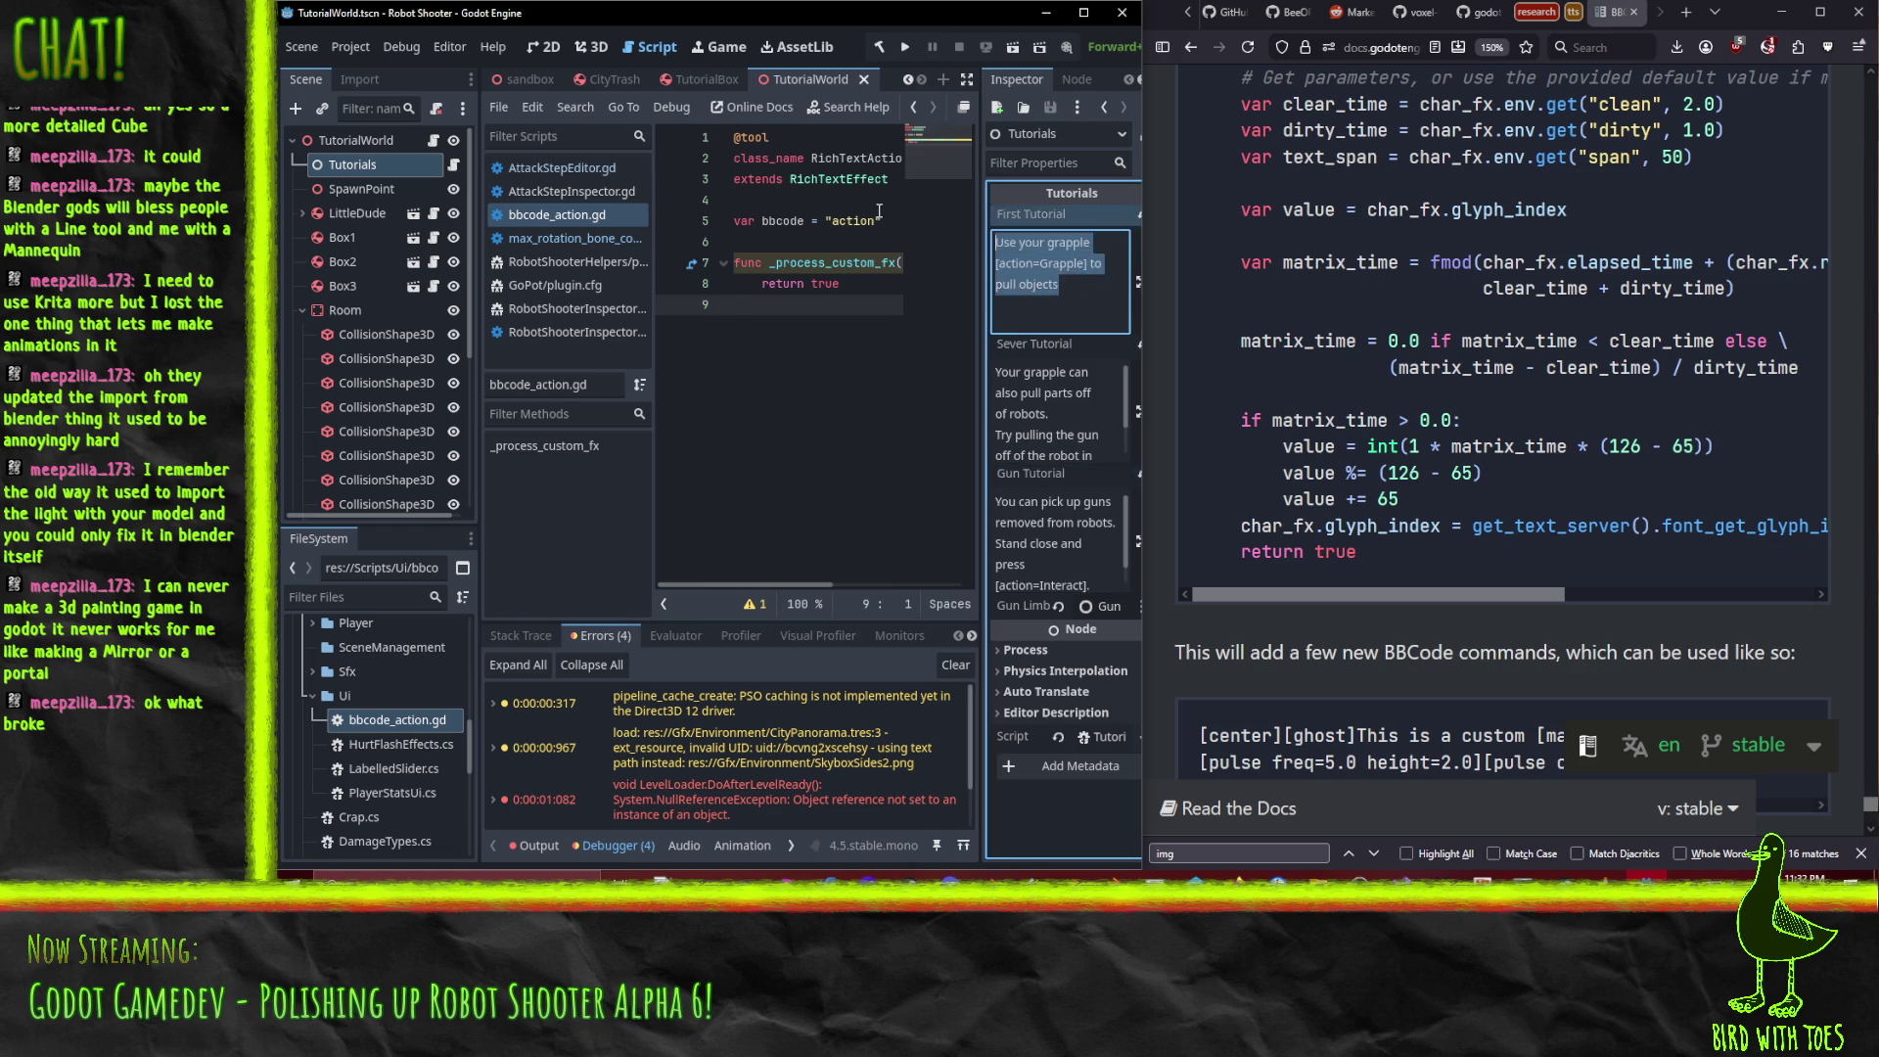
scroll(1591, 648, "up", 10)
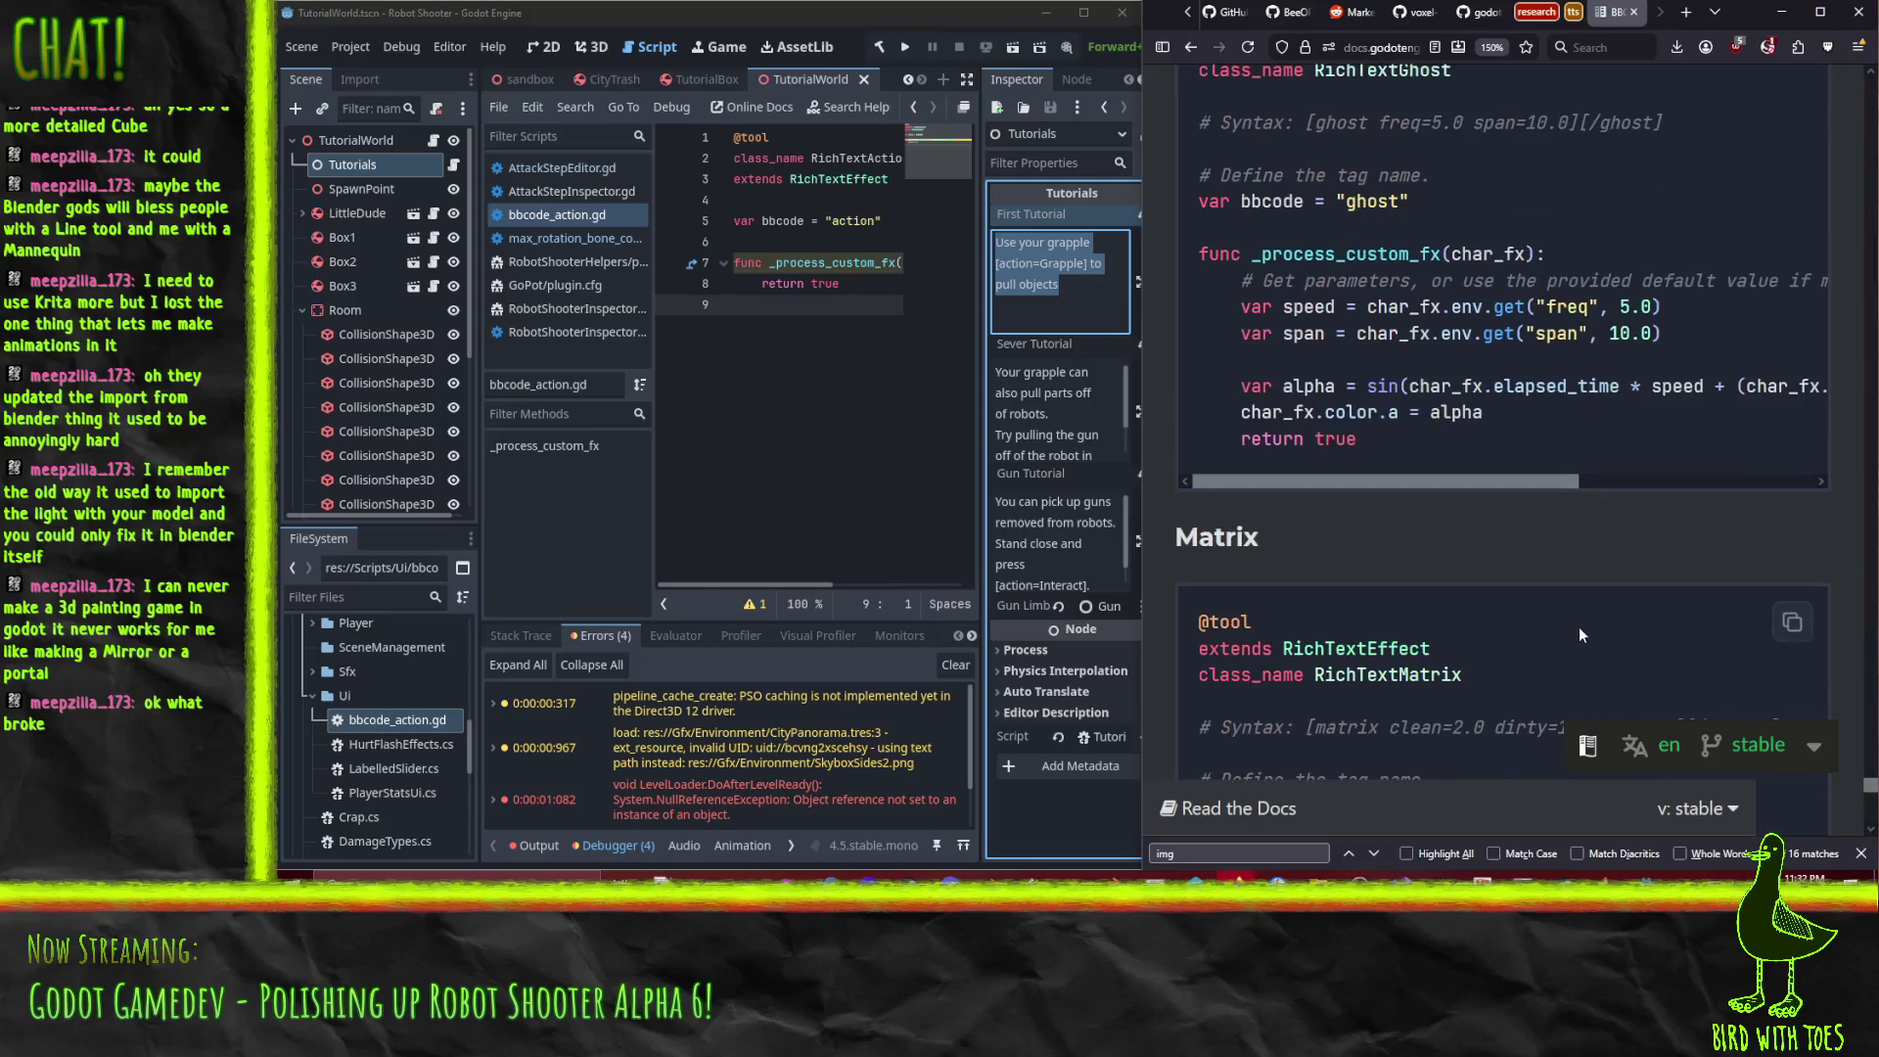
scroll(1556, 503, "up", 10)
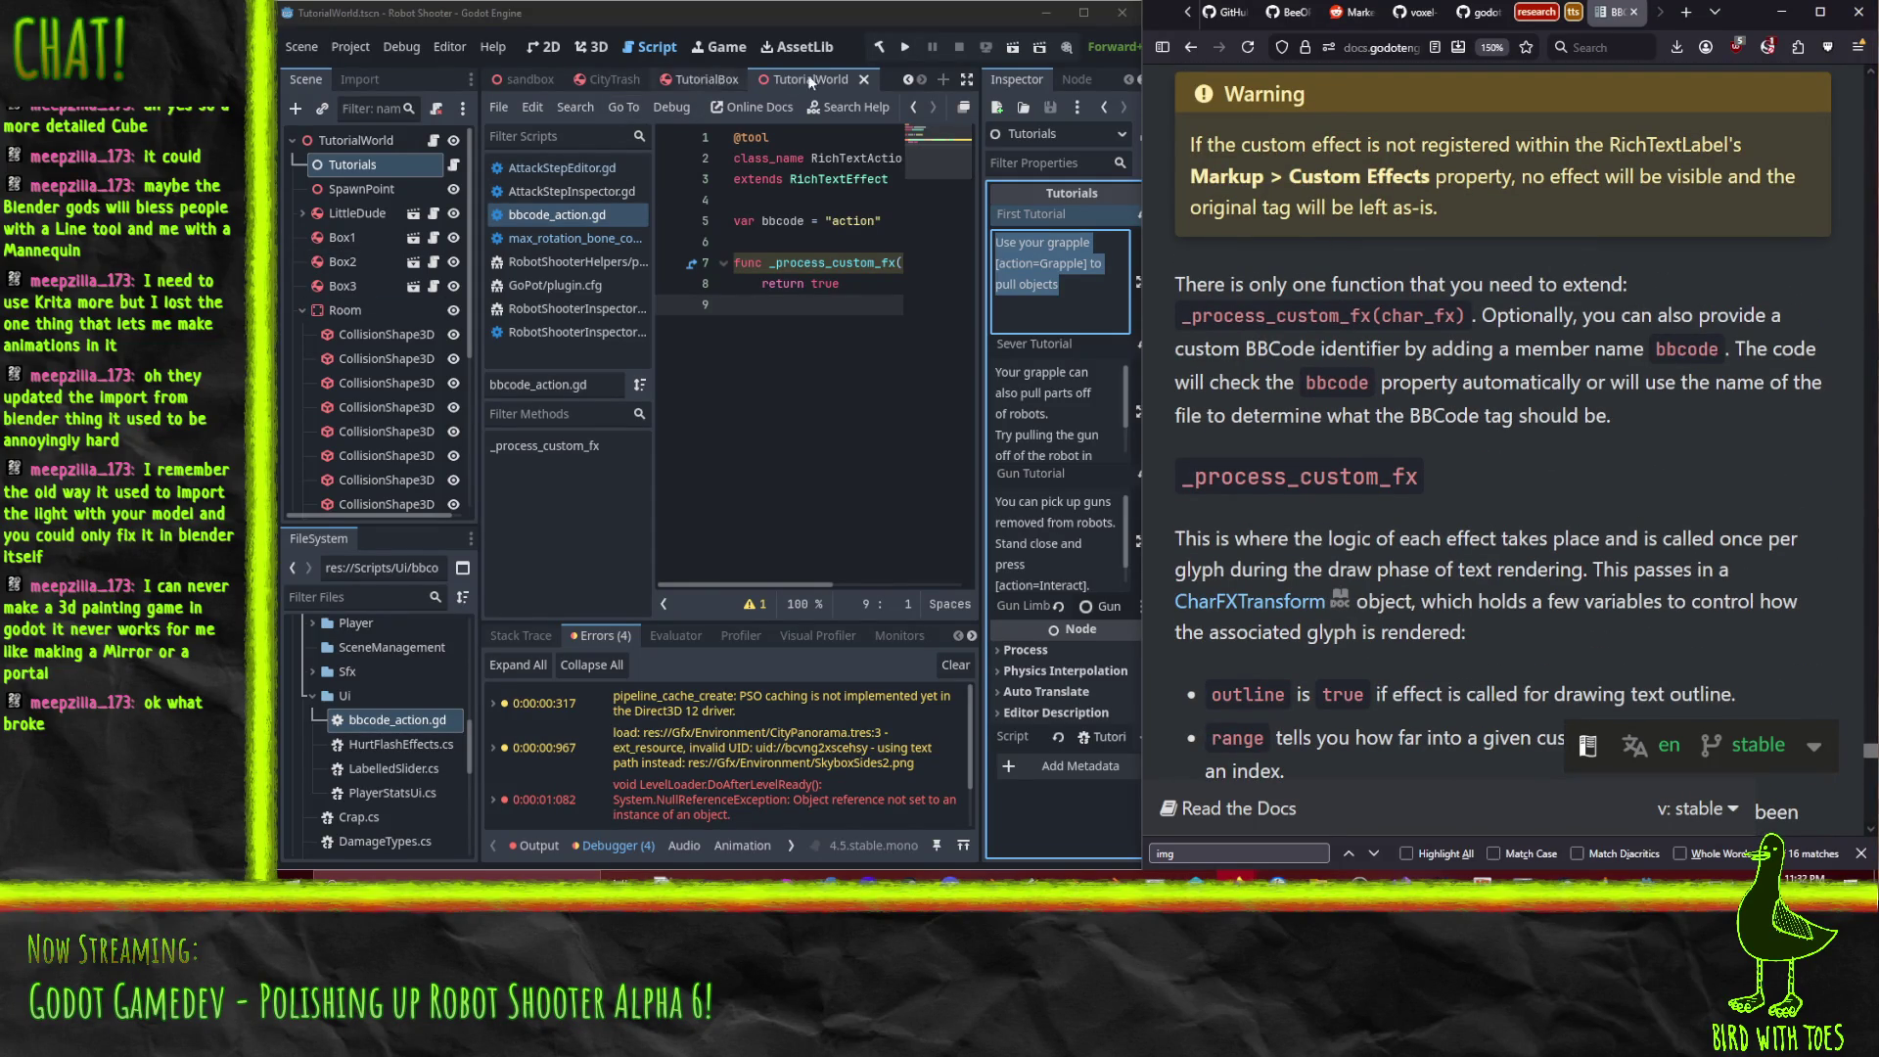
Close the TutorialBox scene tab so TutorialWorld becomes active.
left_click(700, 84)
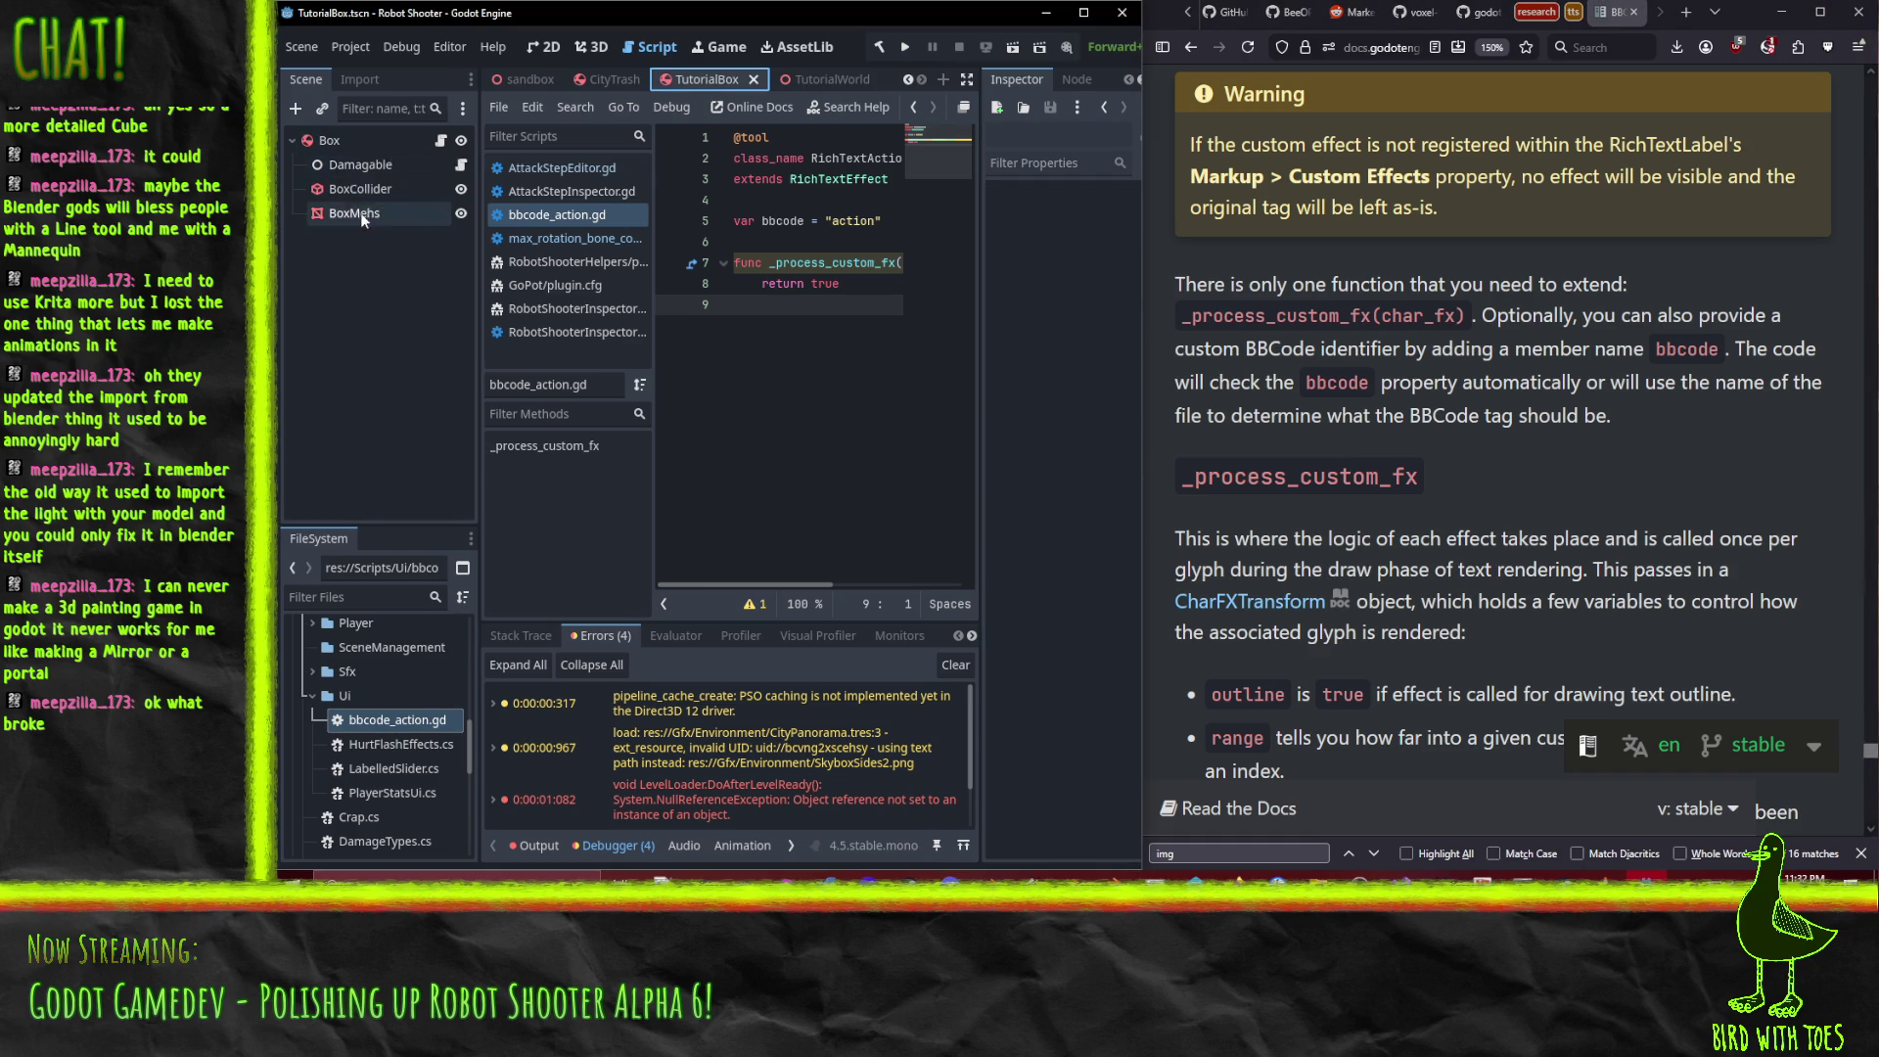
left_click(754, 80)
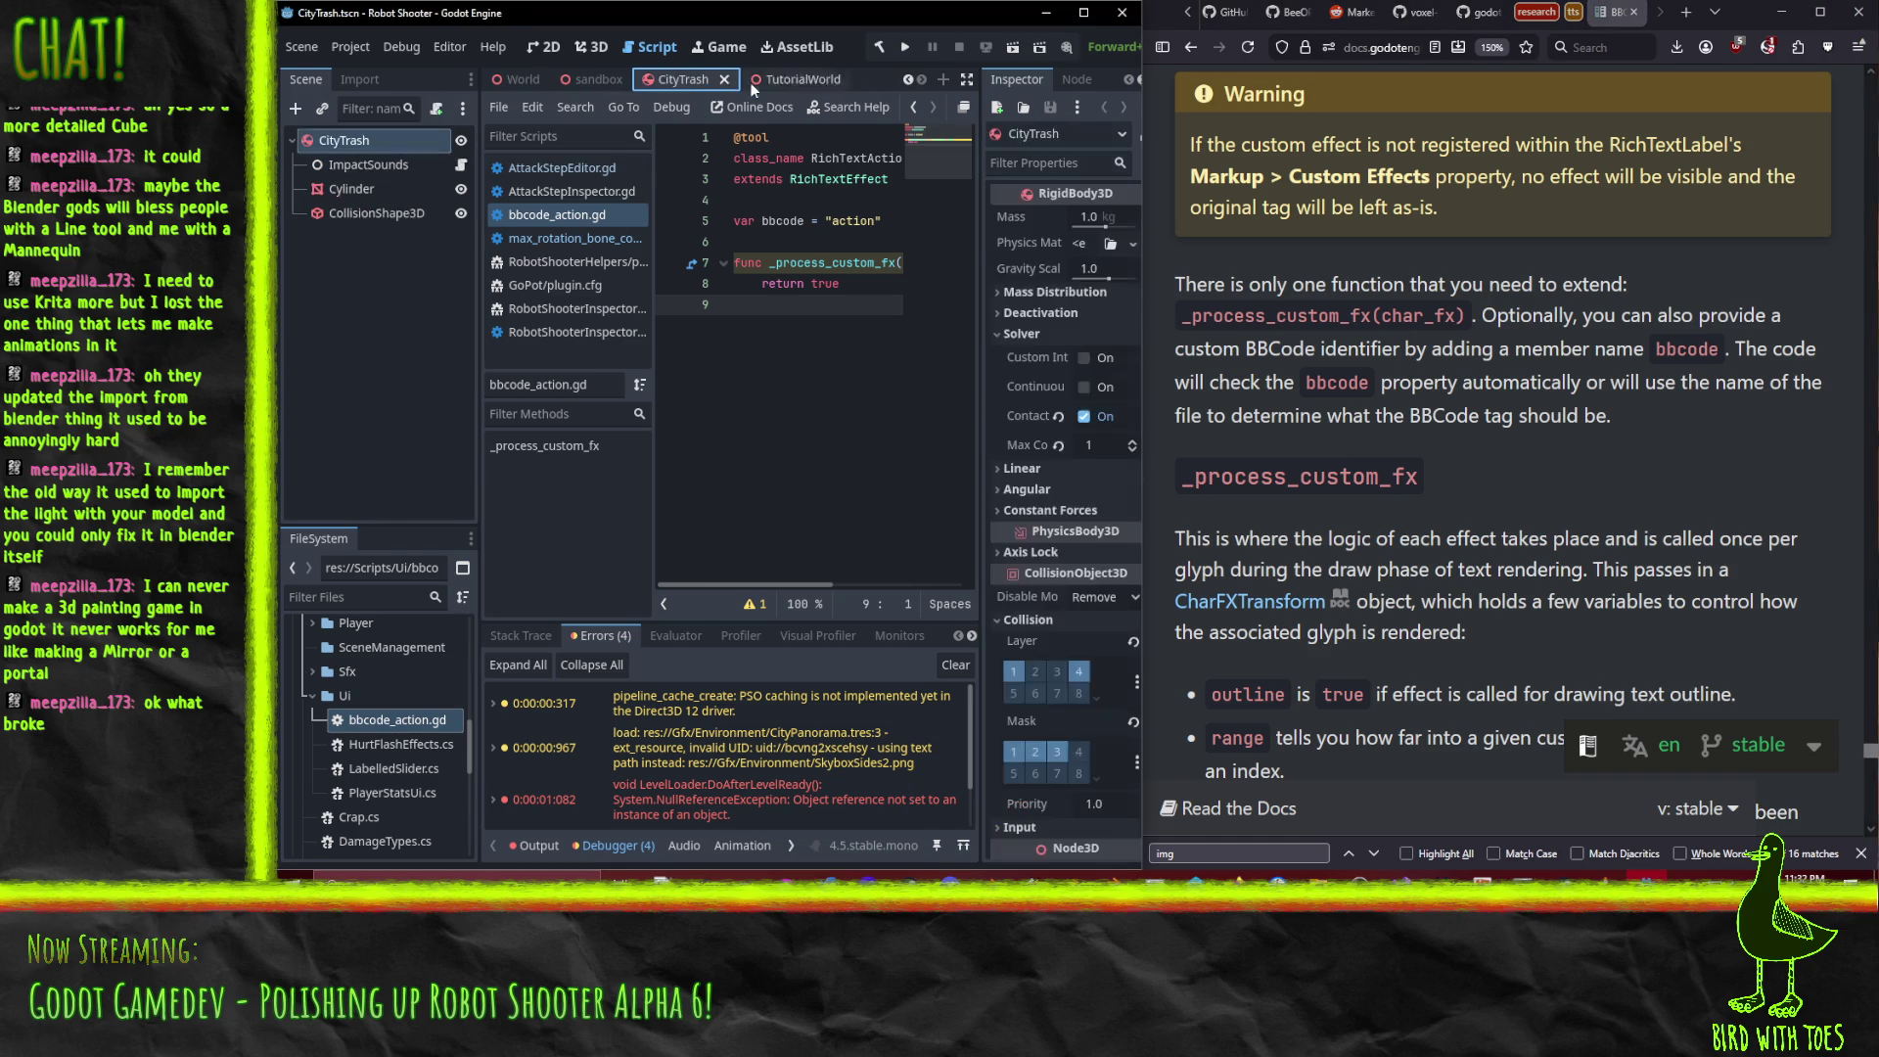
scroll(414, 778, "up", 2)
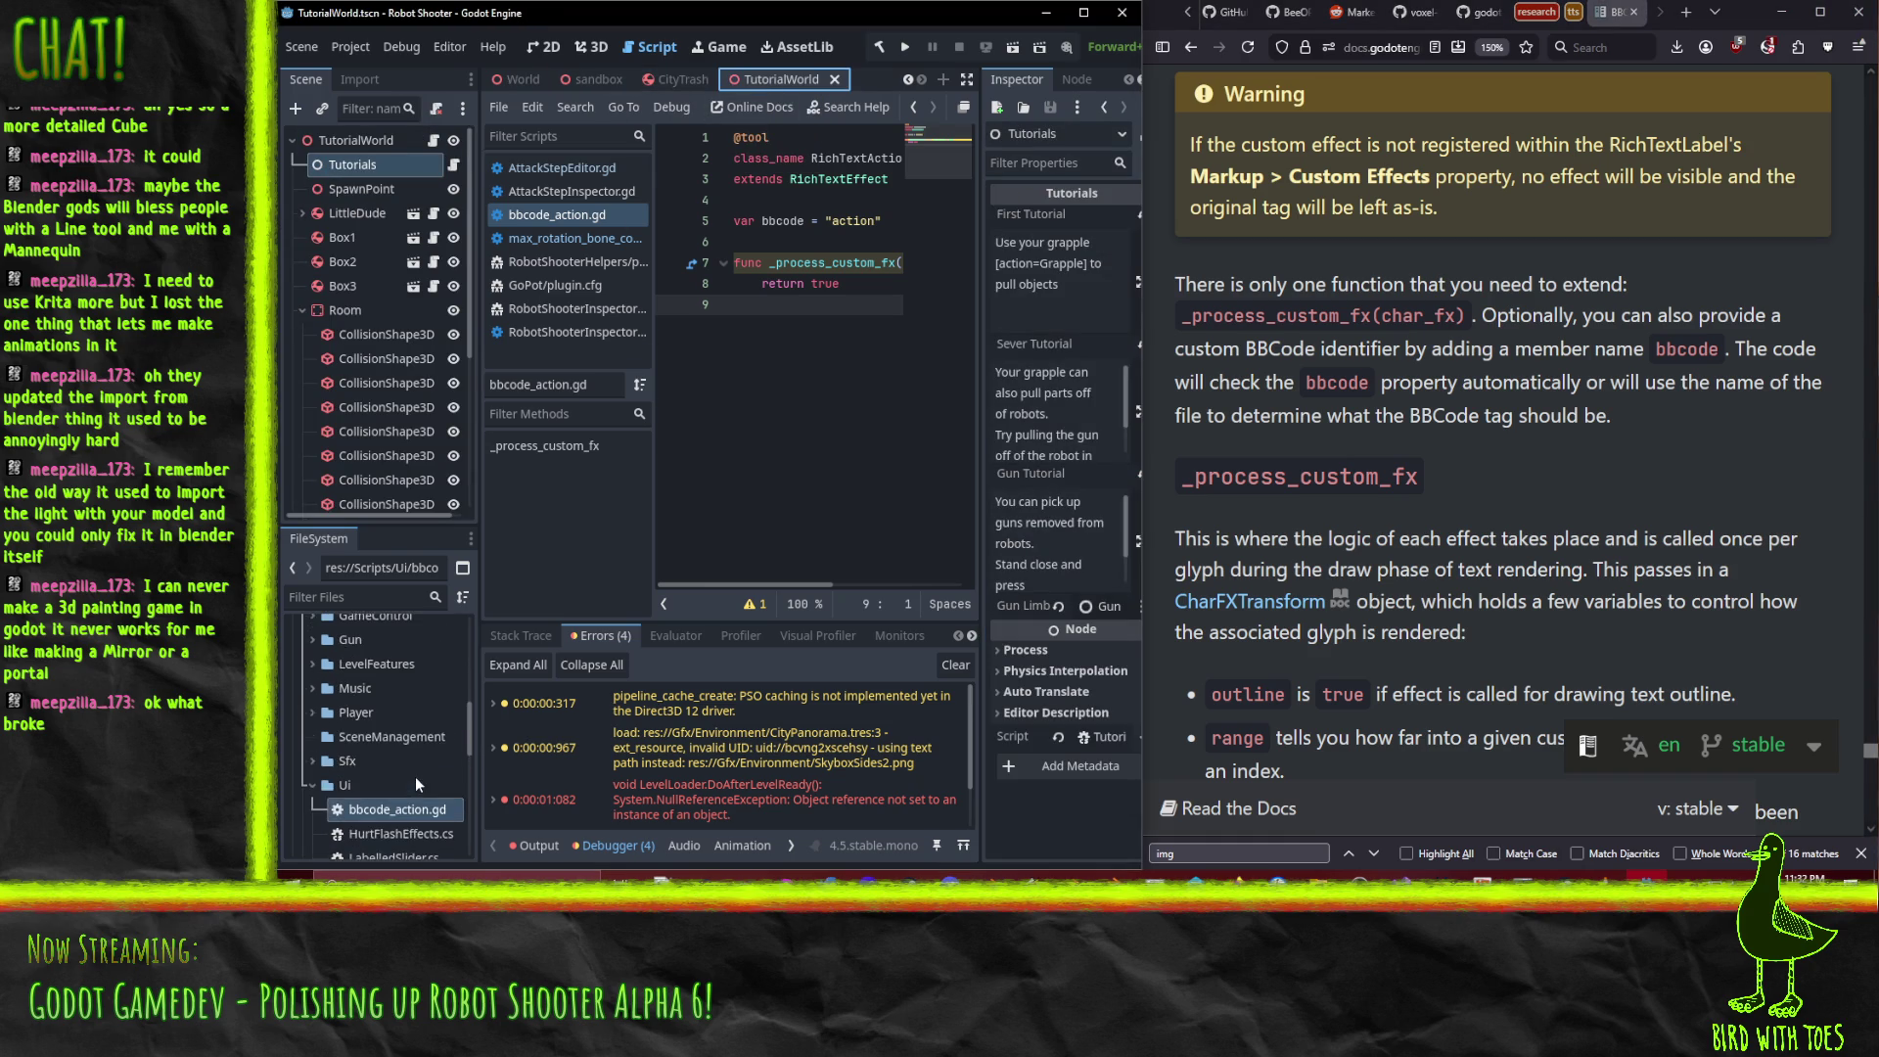
scroll(352, 754, "down", 4)
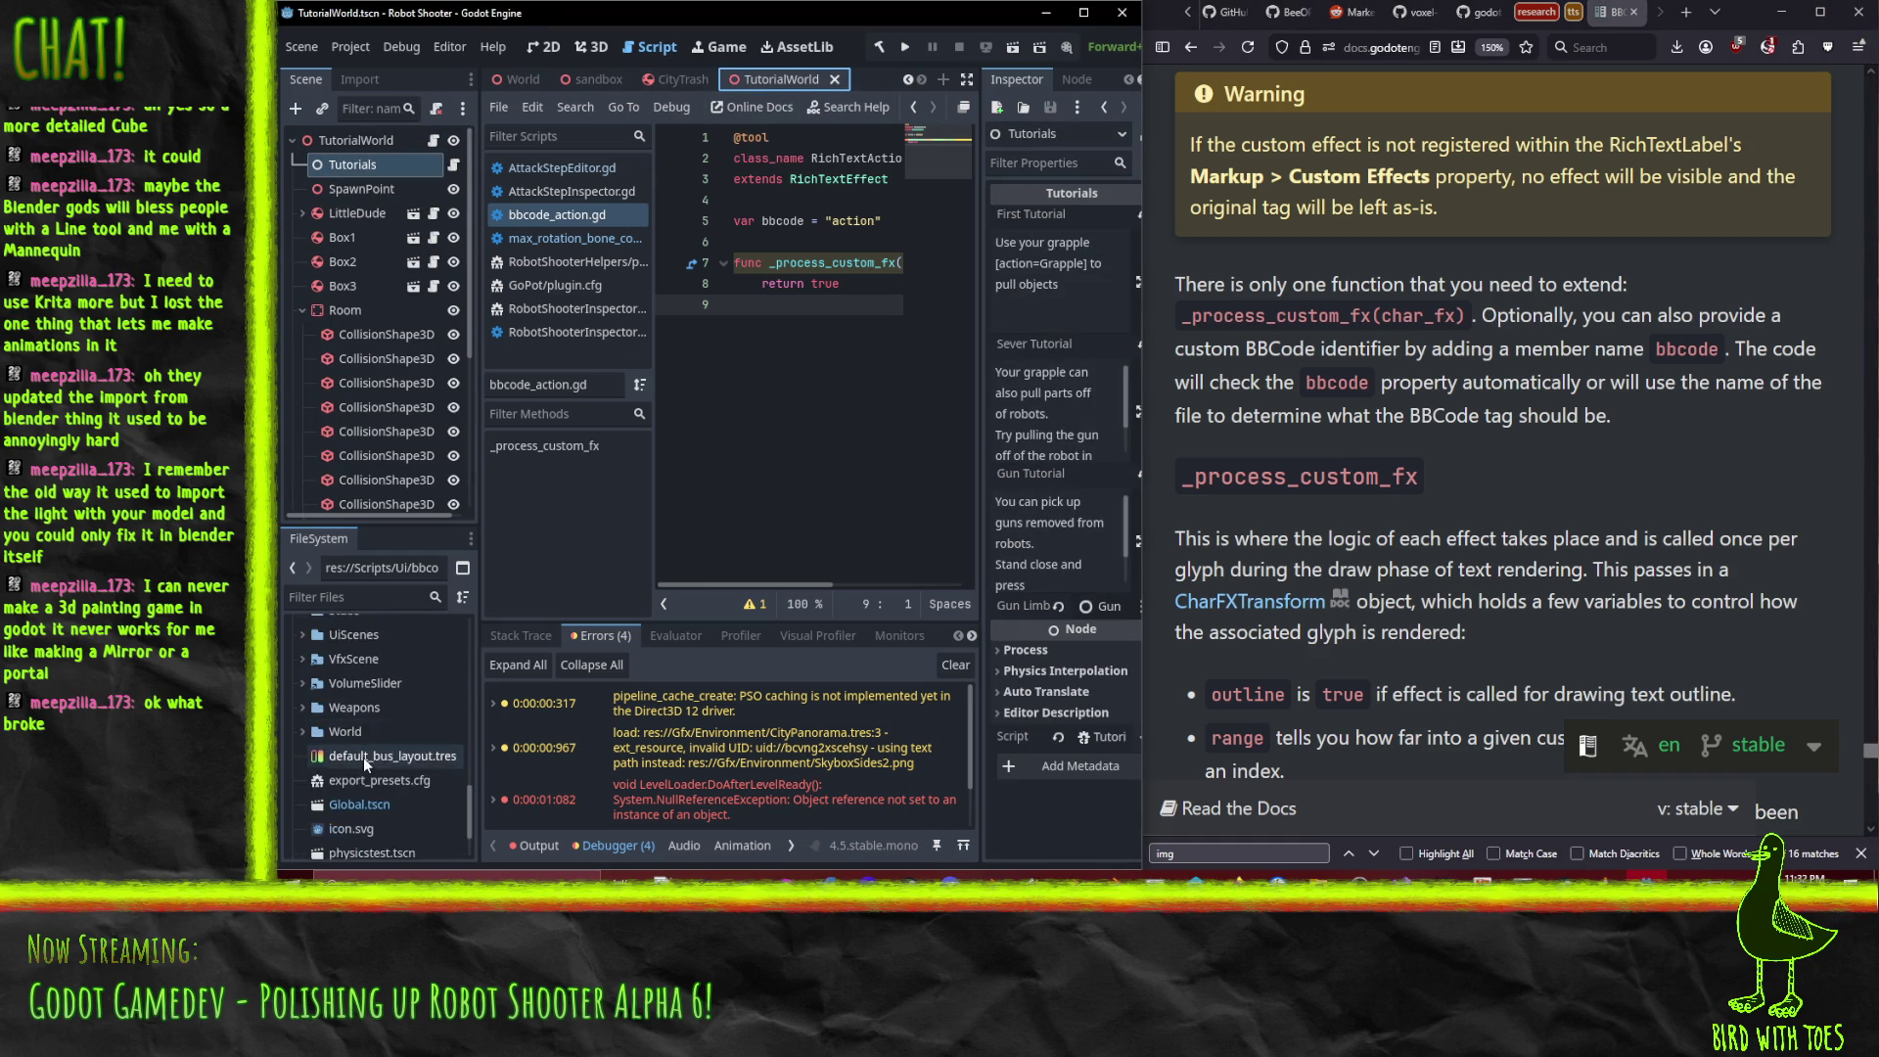
Maximize the Godot editor window.
left_click(1084, 13)
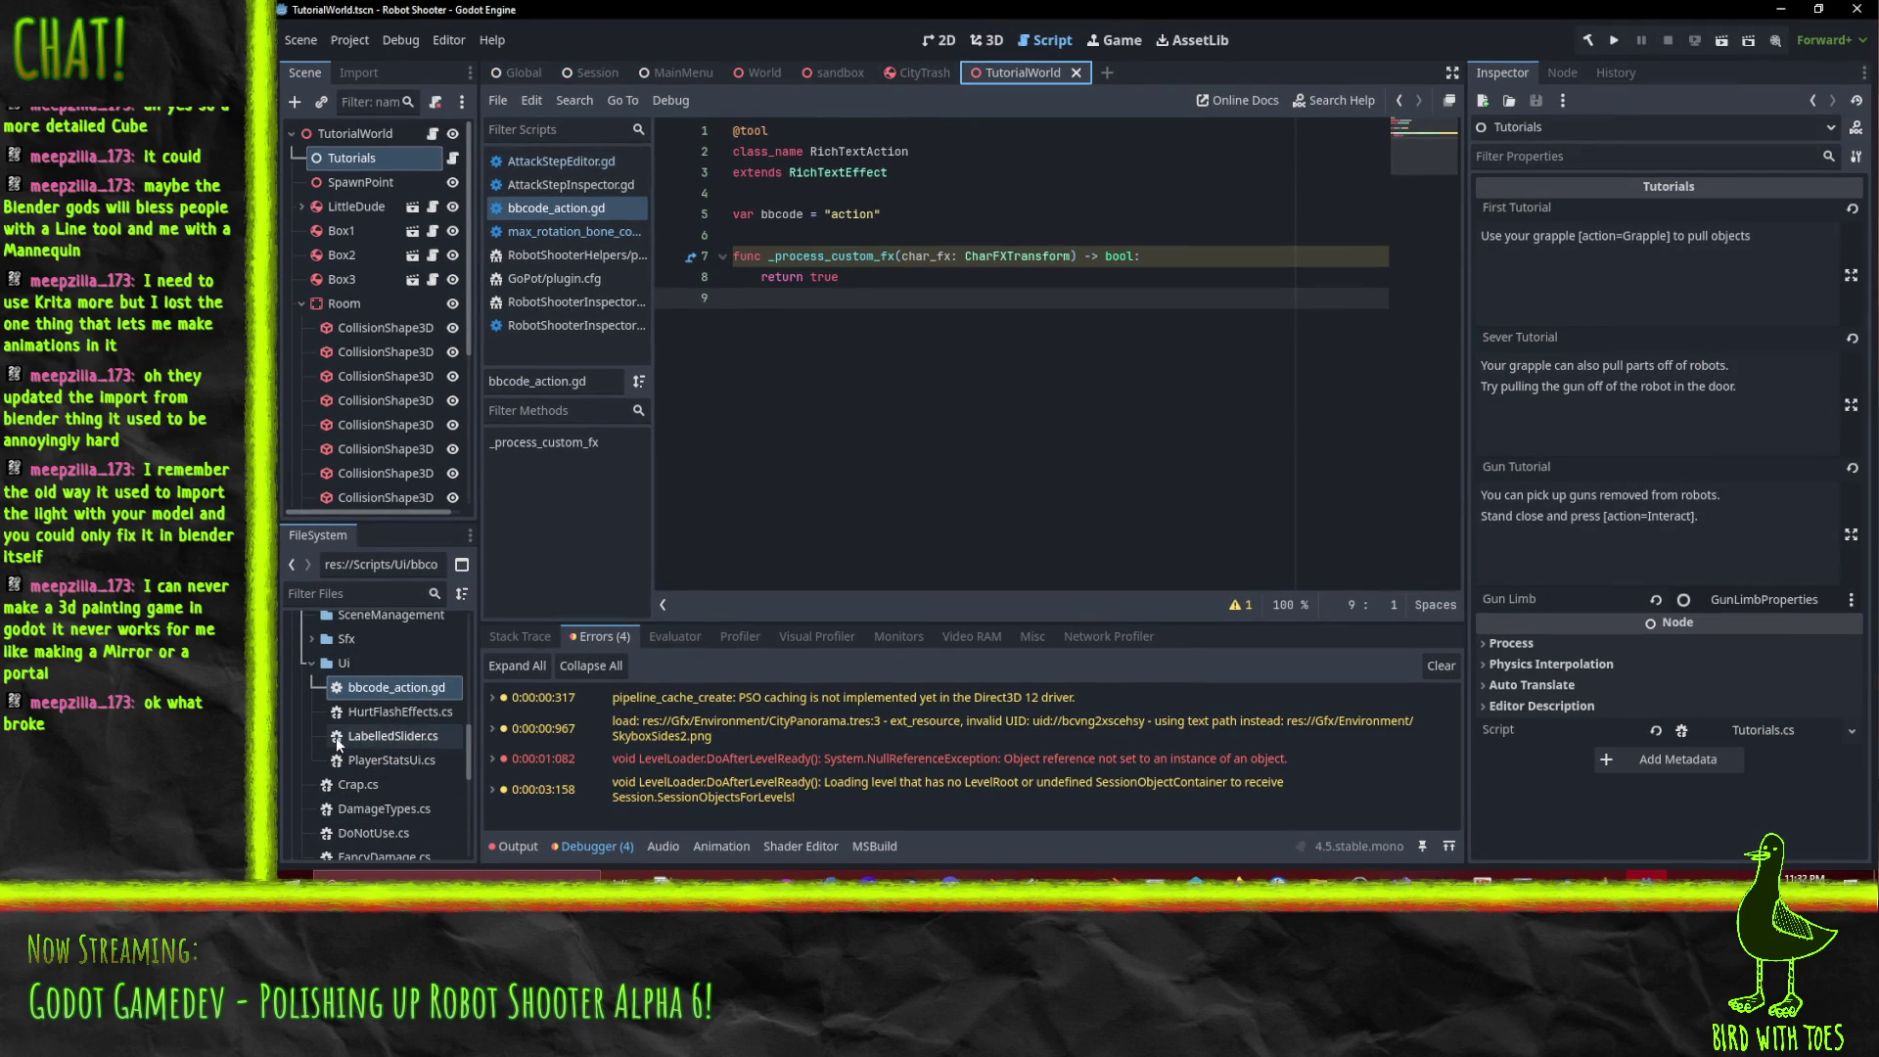
scroll(367, 770, "down", 8)
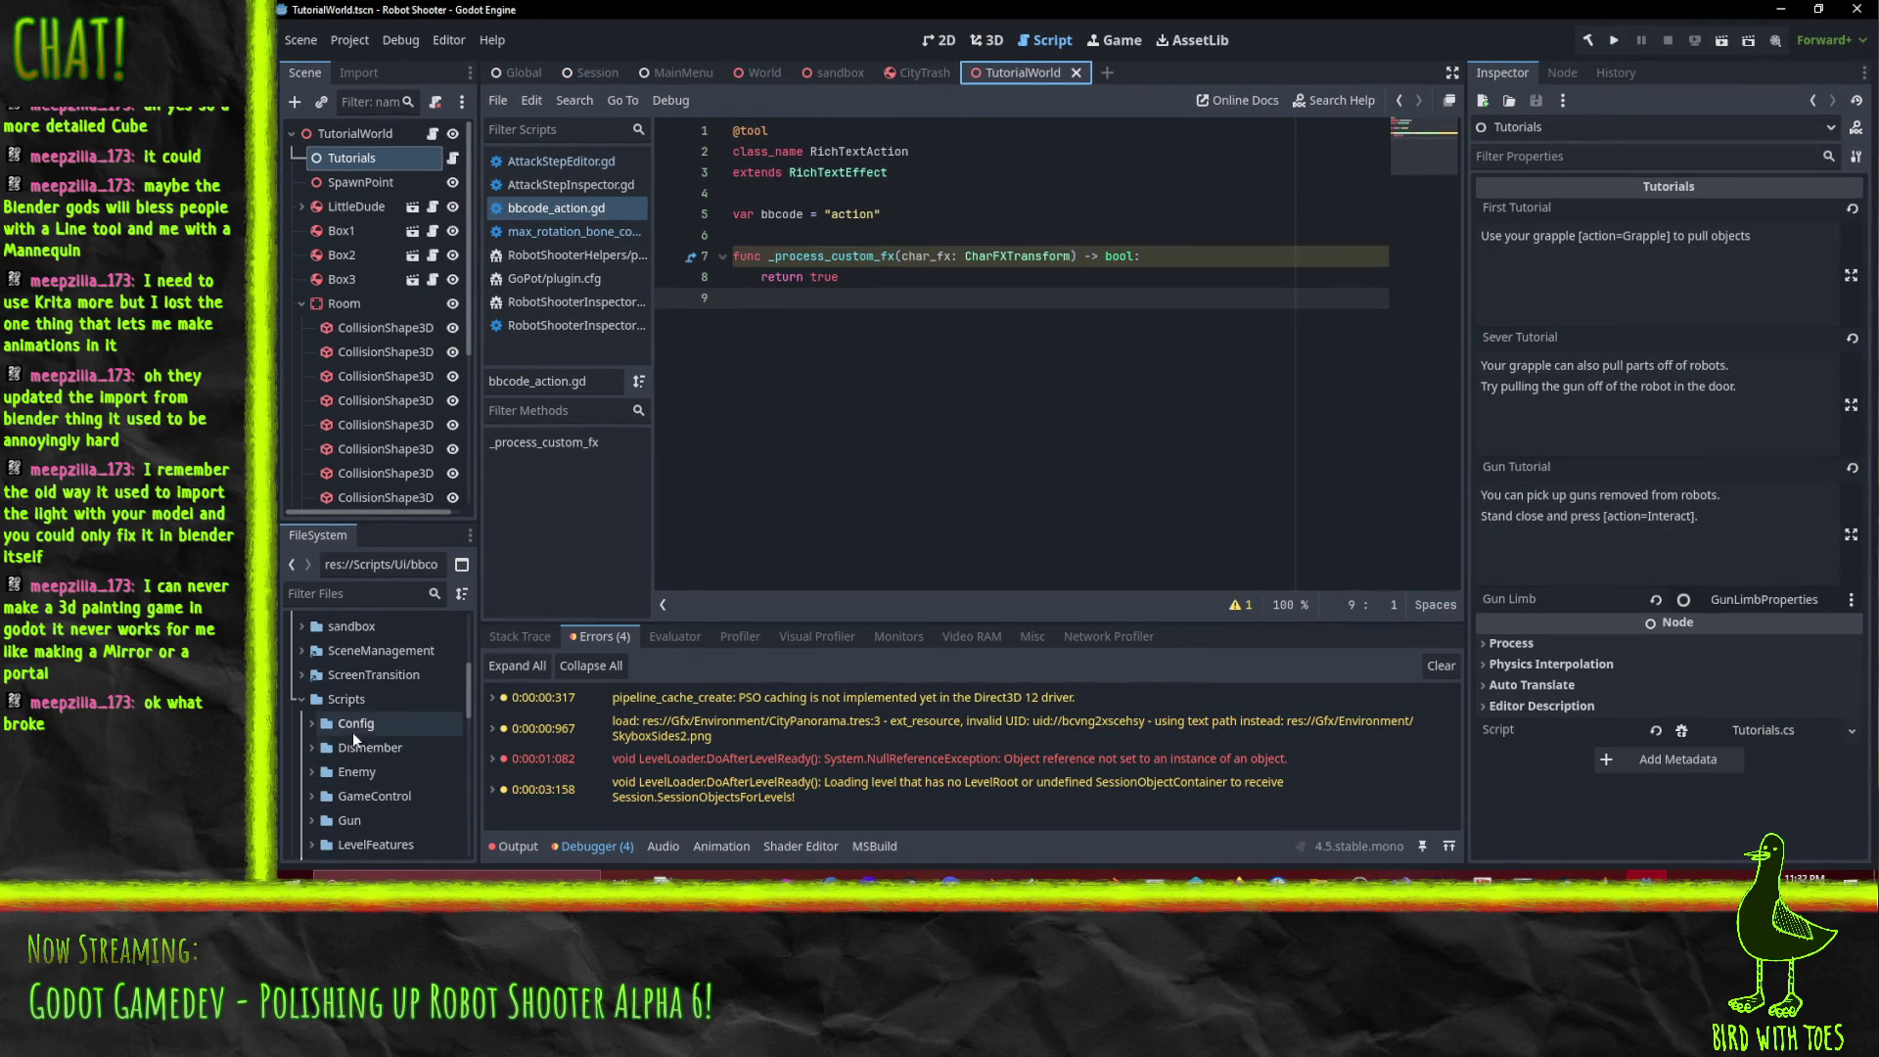
scroll(325, 699, "up", 2)
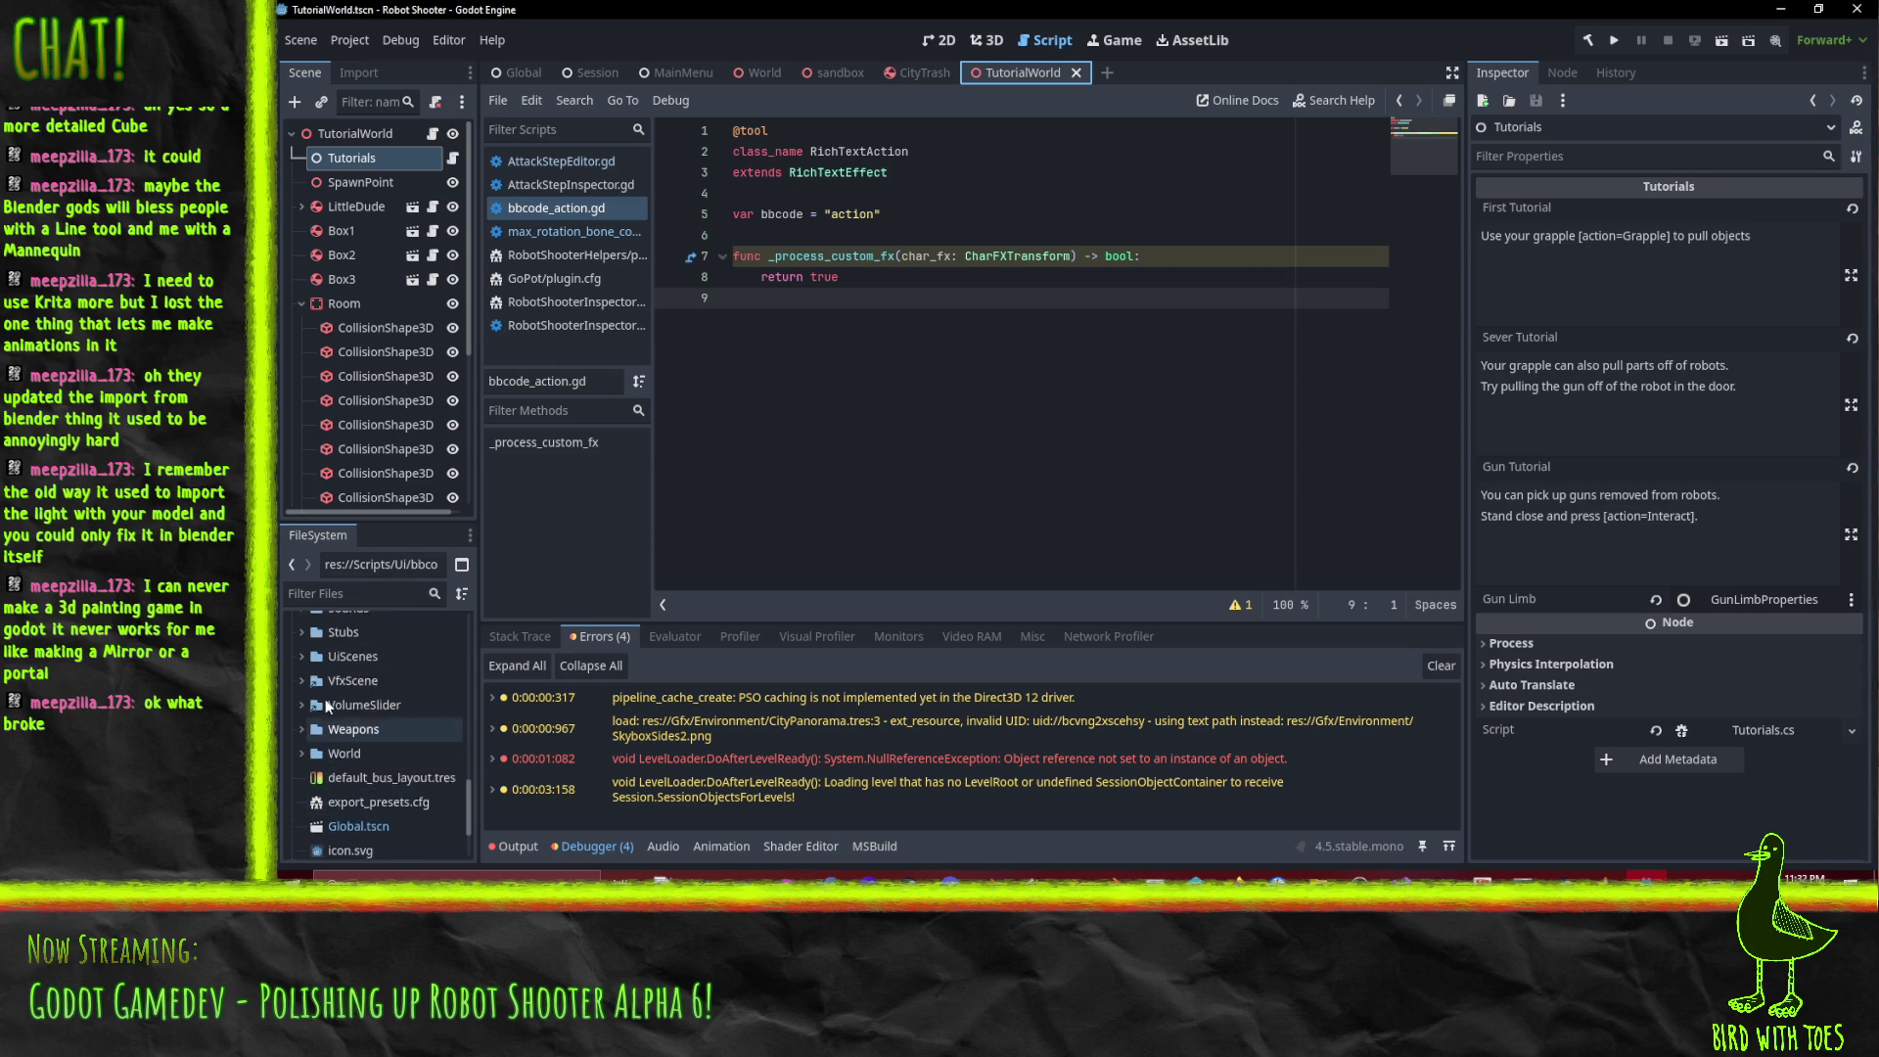
Open UiScenes/Tutorial/TutorialUi.tscn from the FileSystem dock.
left_click(307, 685)
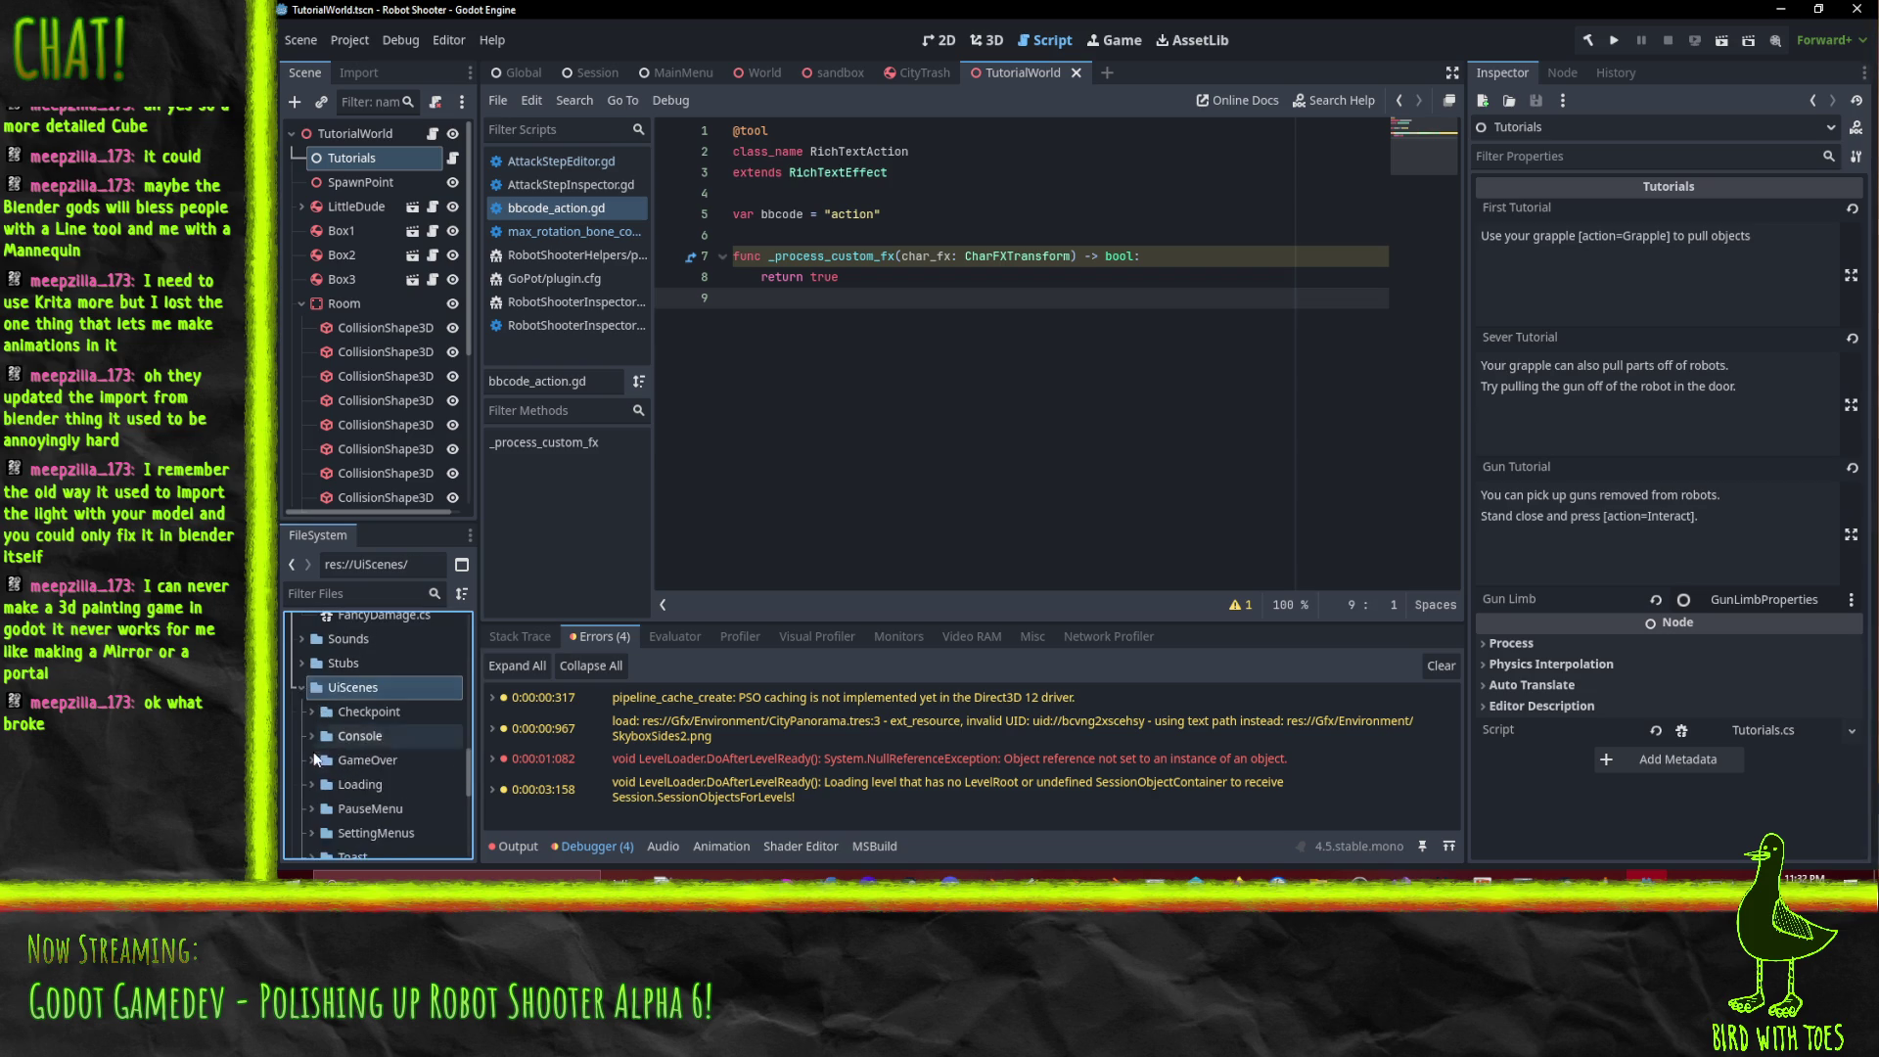
scroll(311, 742, "down", 2)
left_click(311, 820)
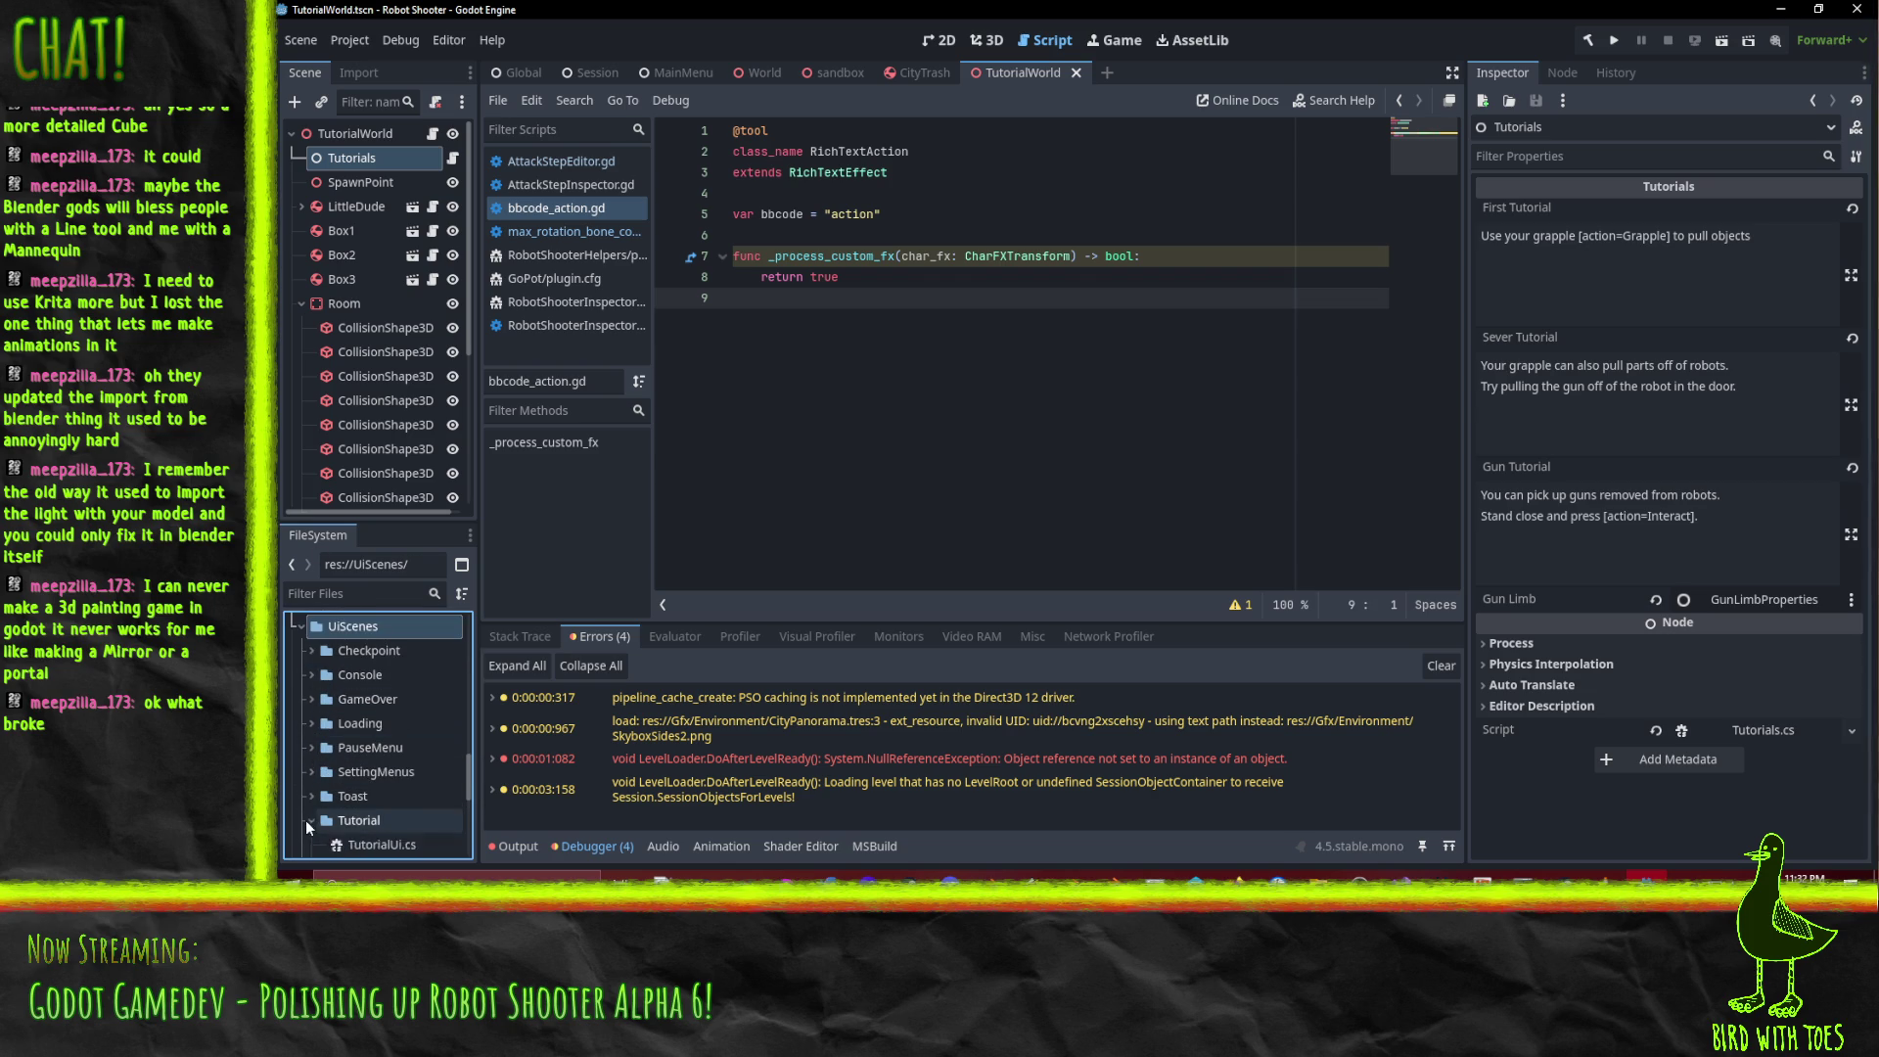
scroll(309, 819, "down", 2)
double_click(385, 778)
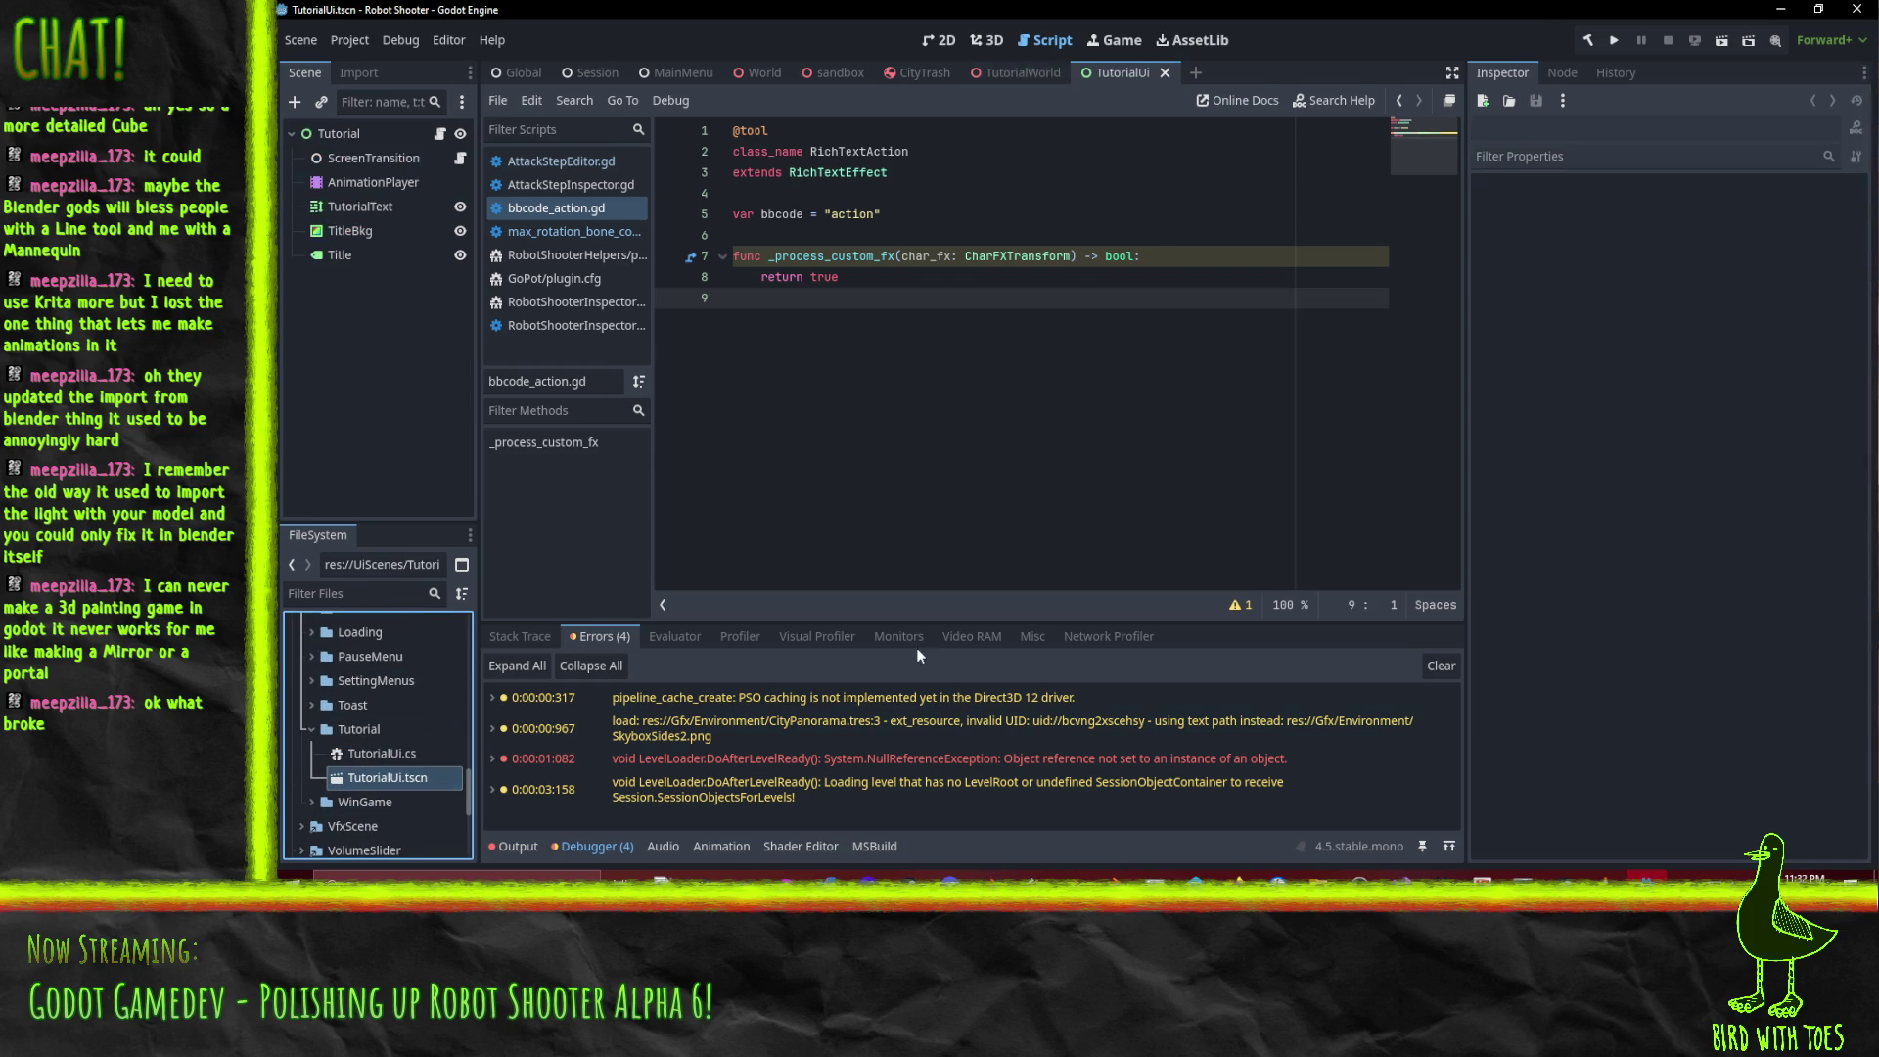
Switch to the 2D view and select the TutorialText label.
left_click(944, 41)
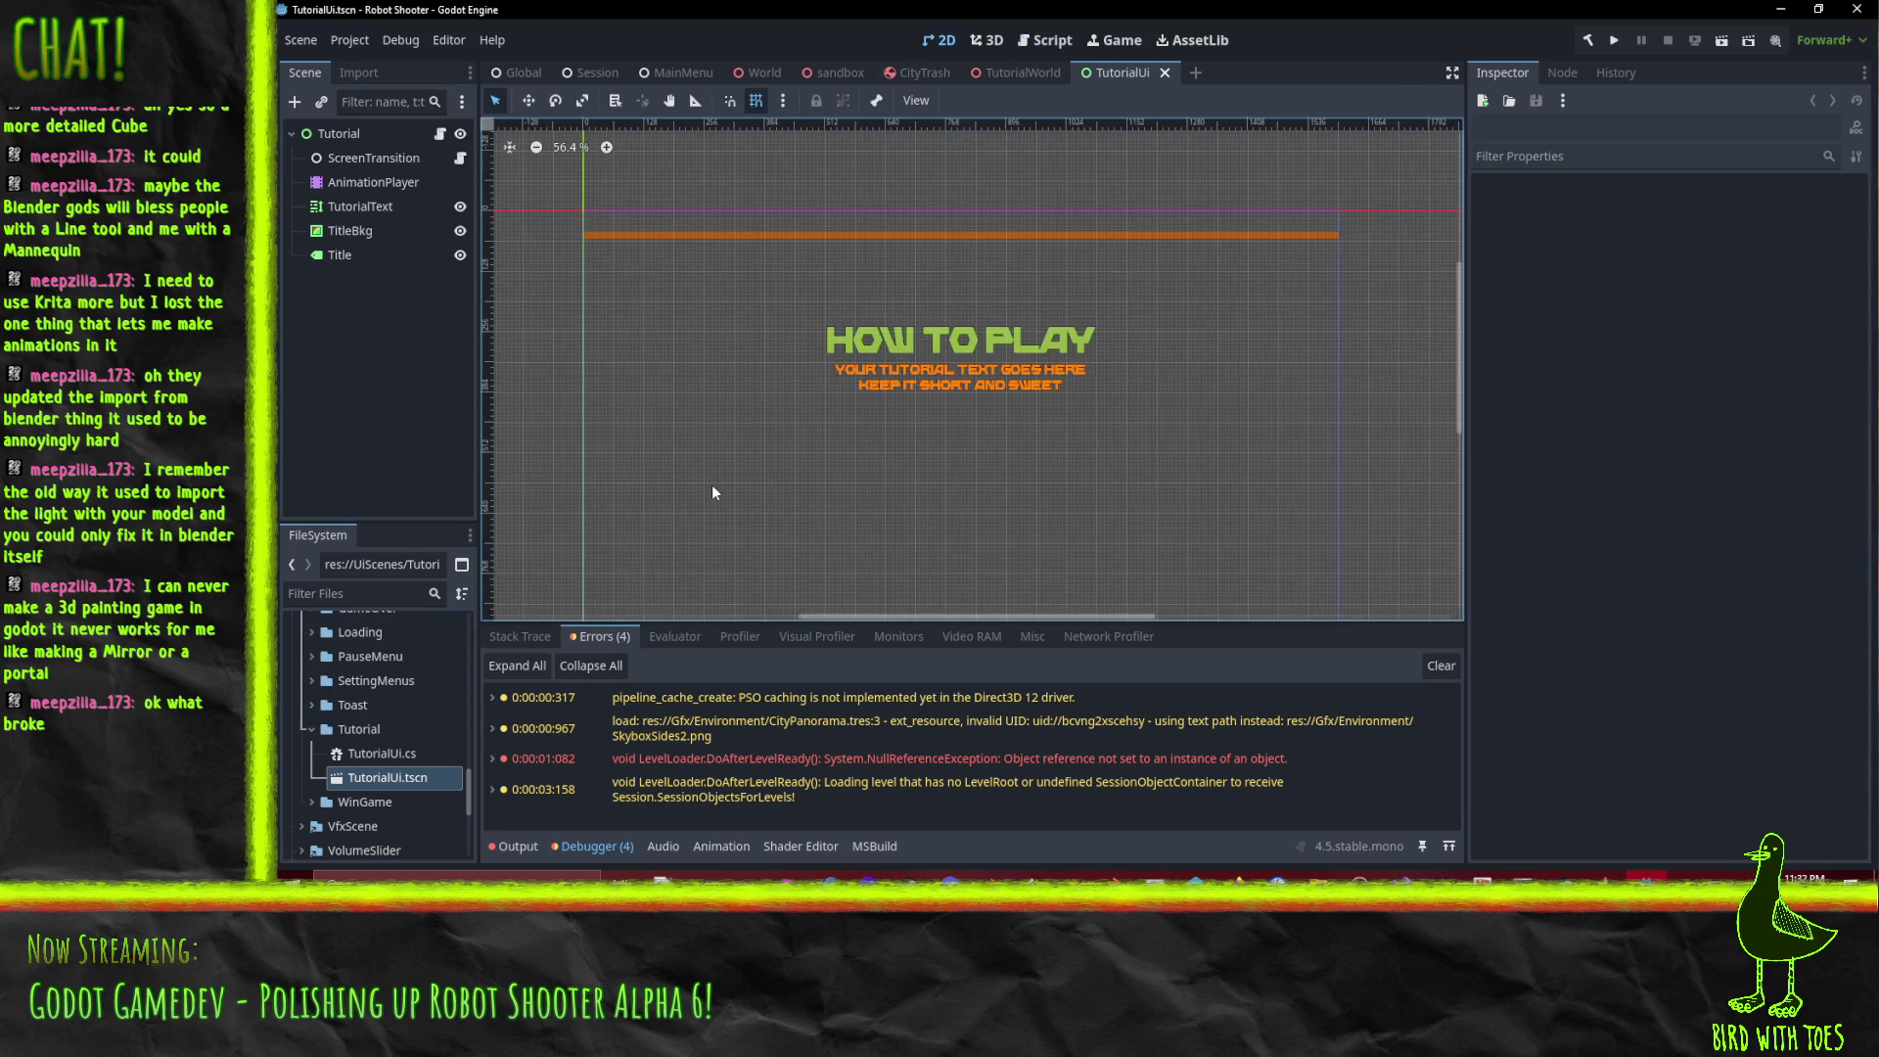
left_click(345, 258)
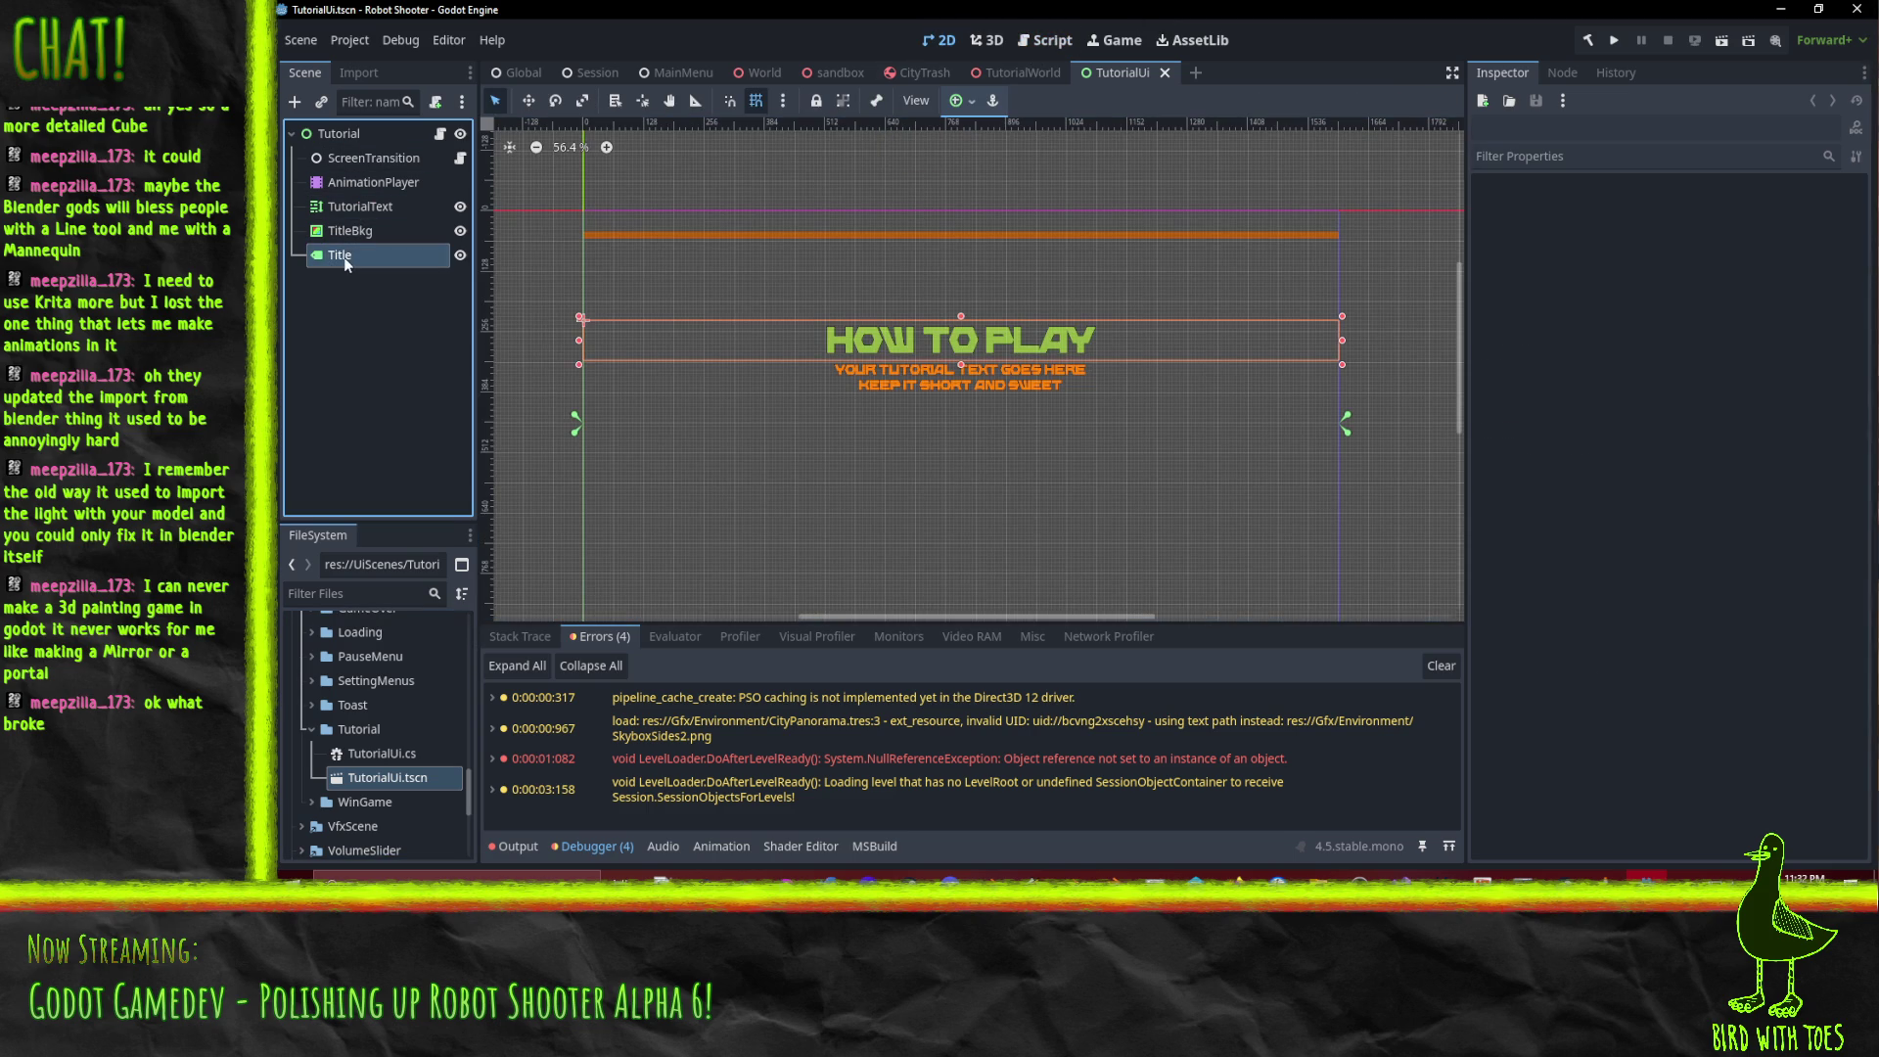
left_click(362, 206)
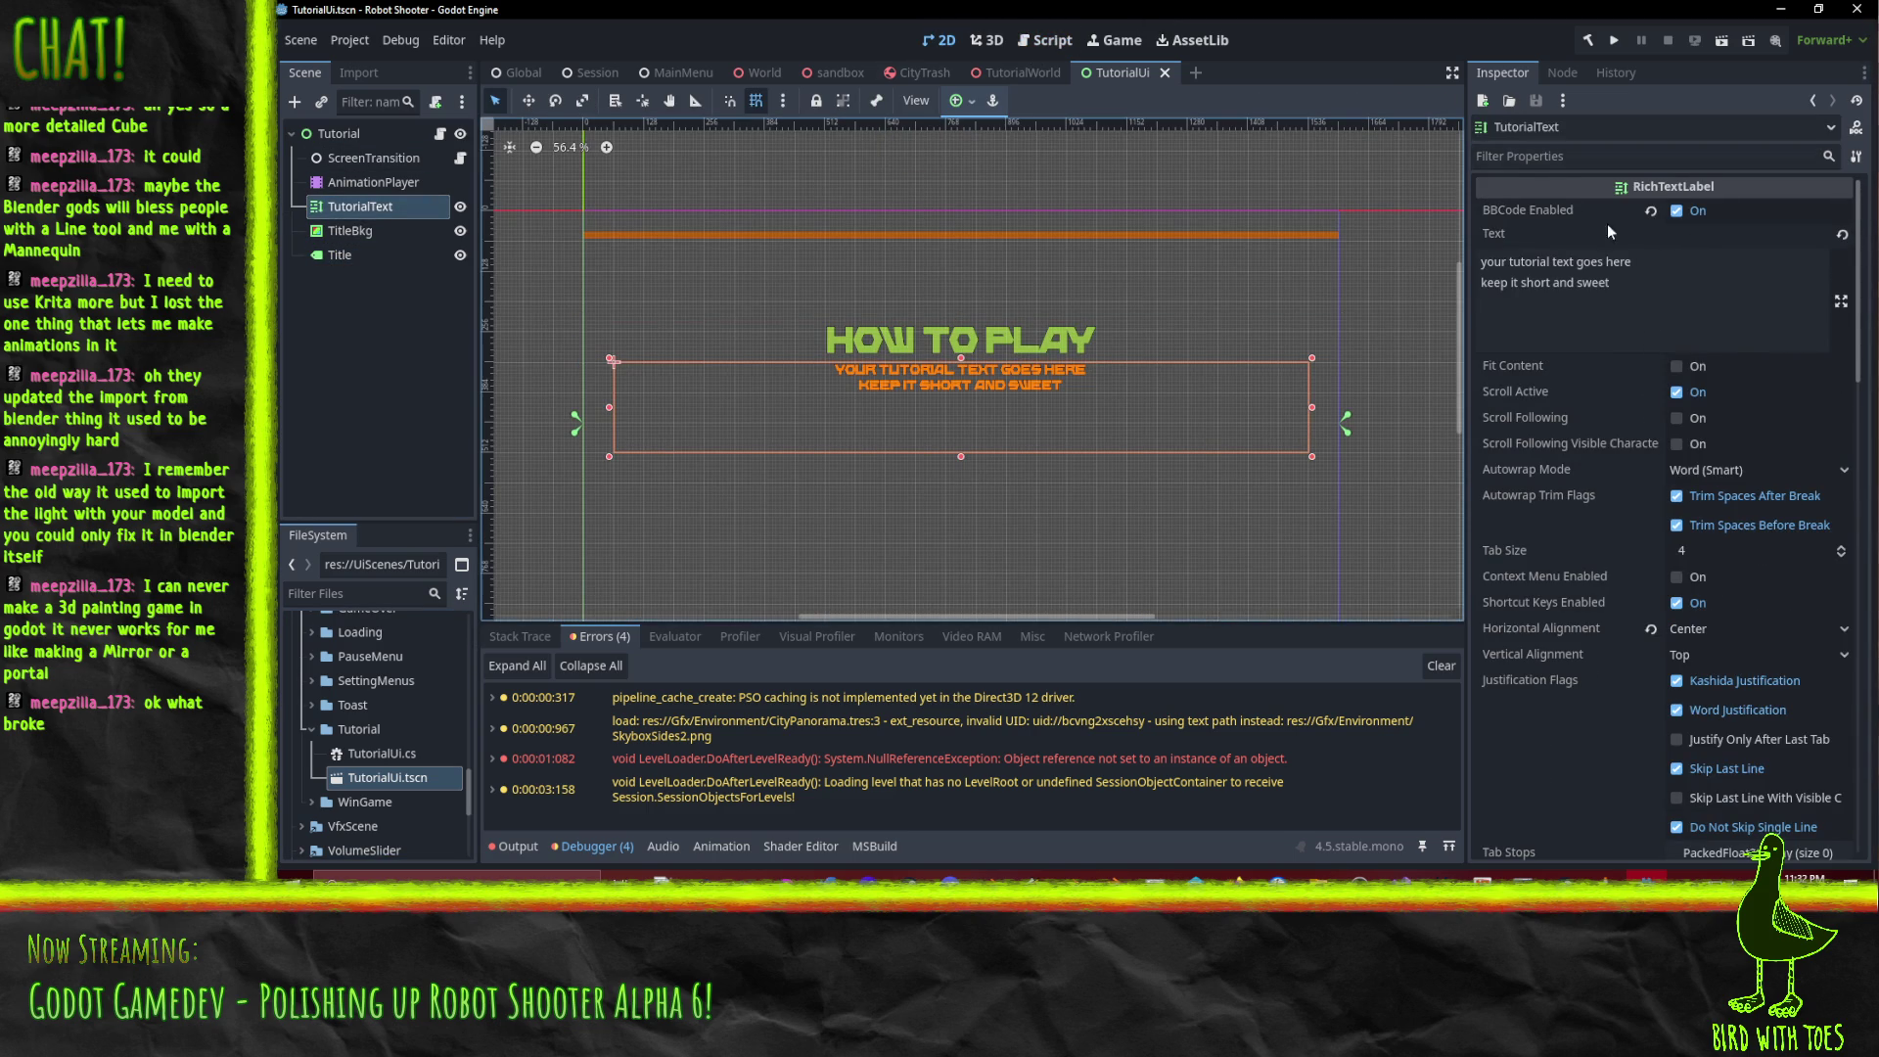
scroll(1566, 225, "down", 5)
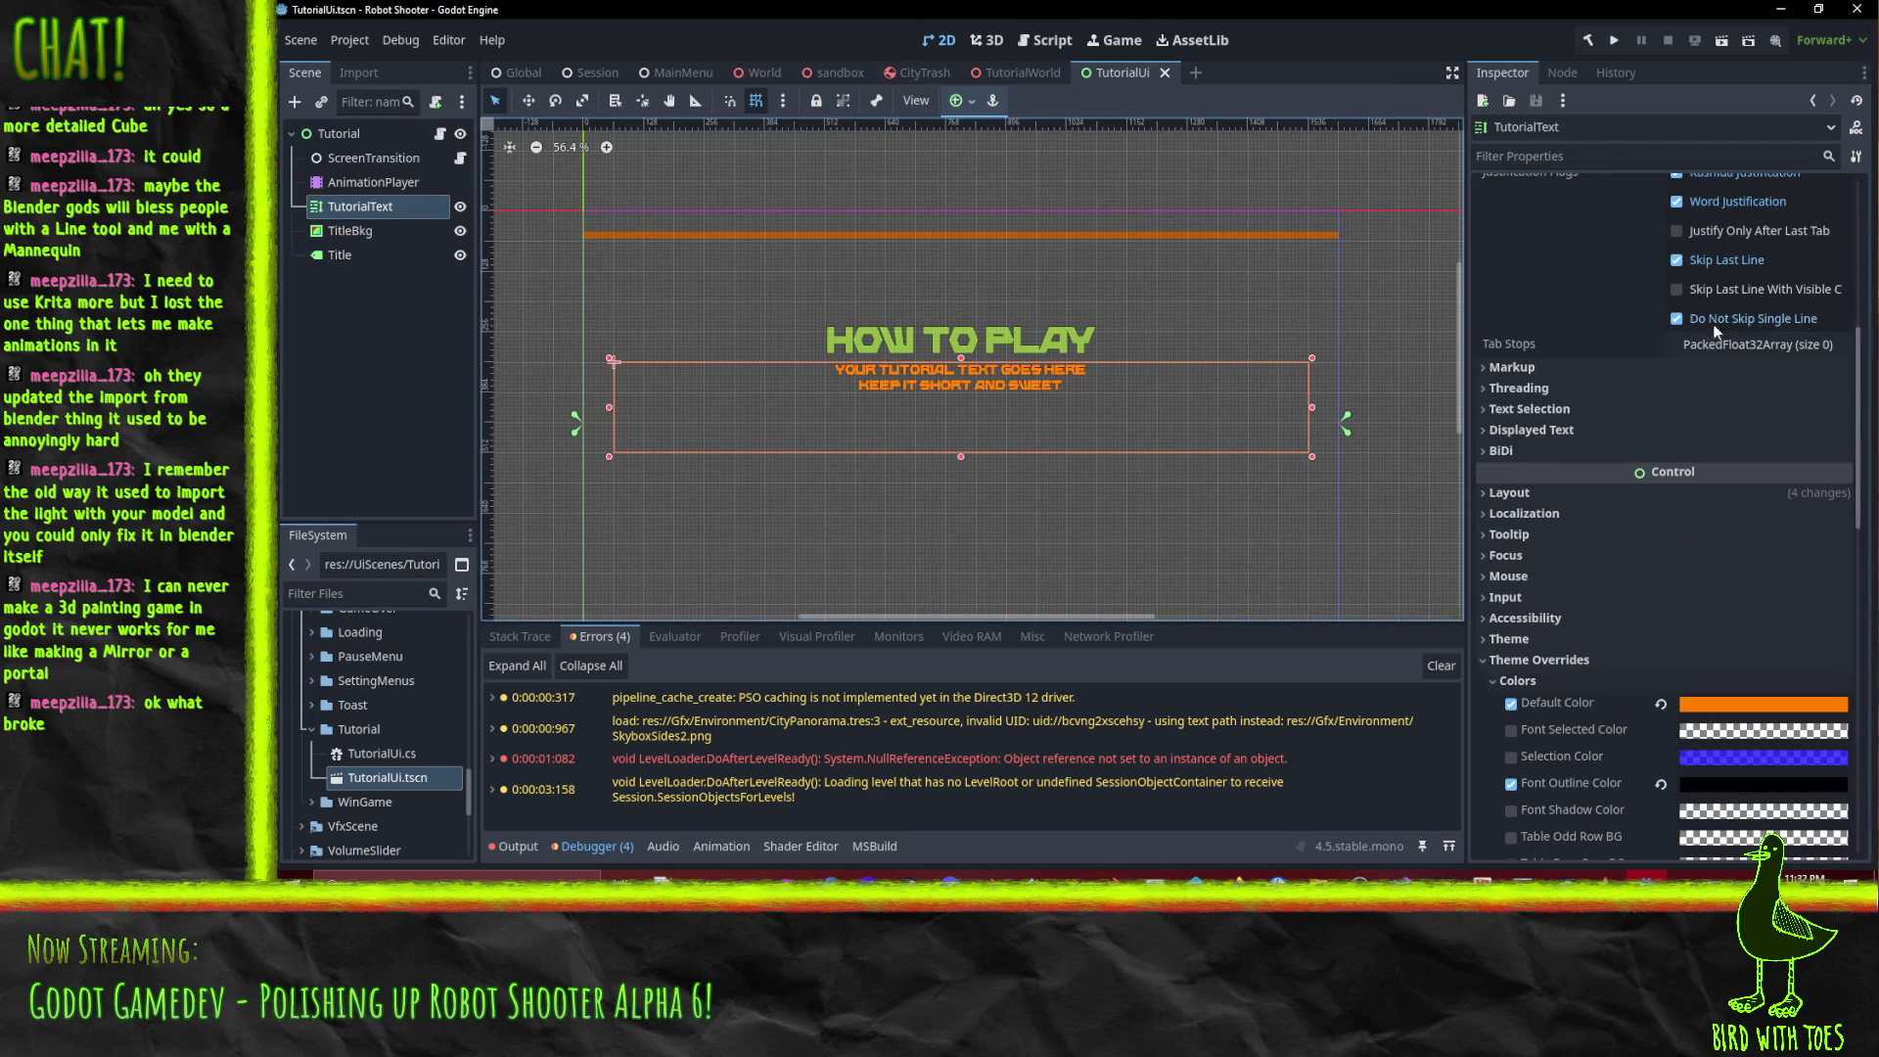
Add an empty Custom Effects slot under Markup and search files for 'bbcode'.
left_click(1548, 364)
left_click(1754, 392)
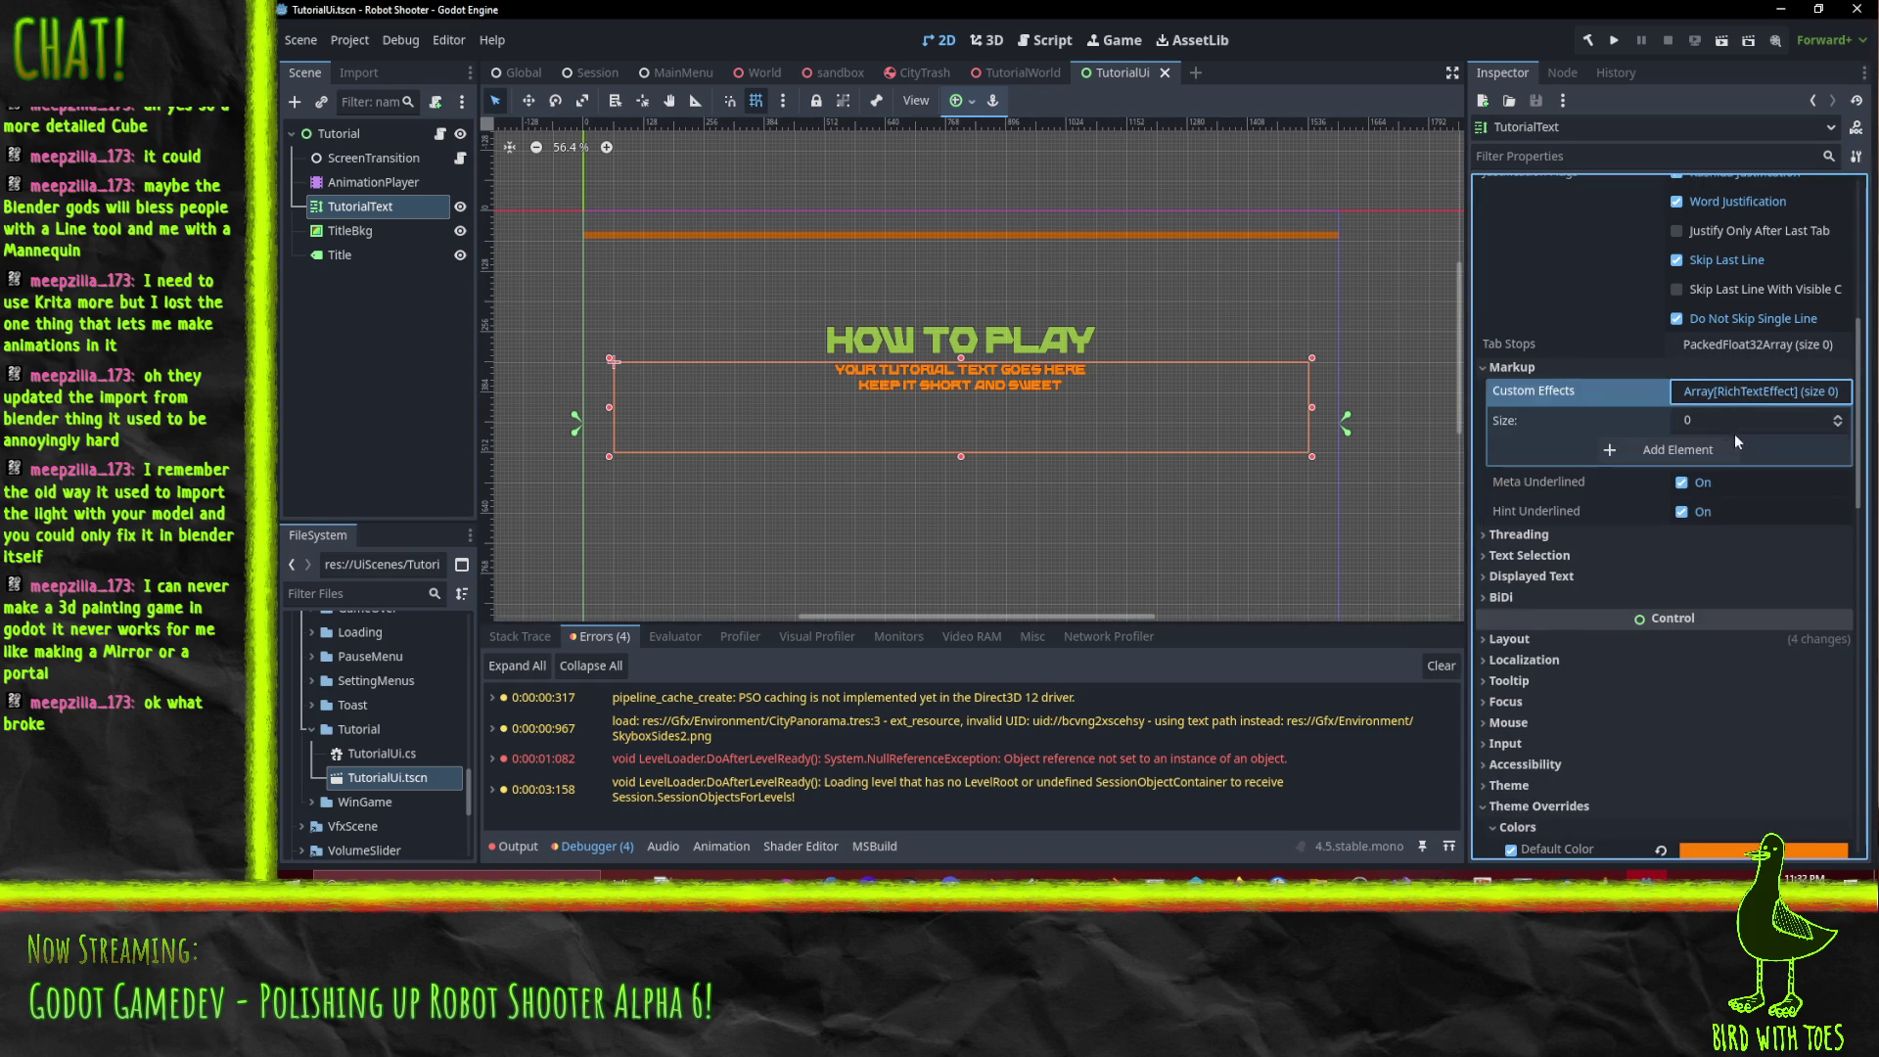
left_click(1730, 450)
left_click(1810, 450)
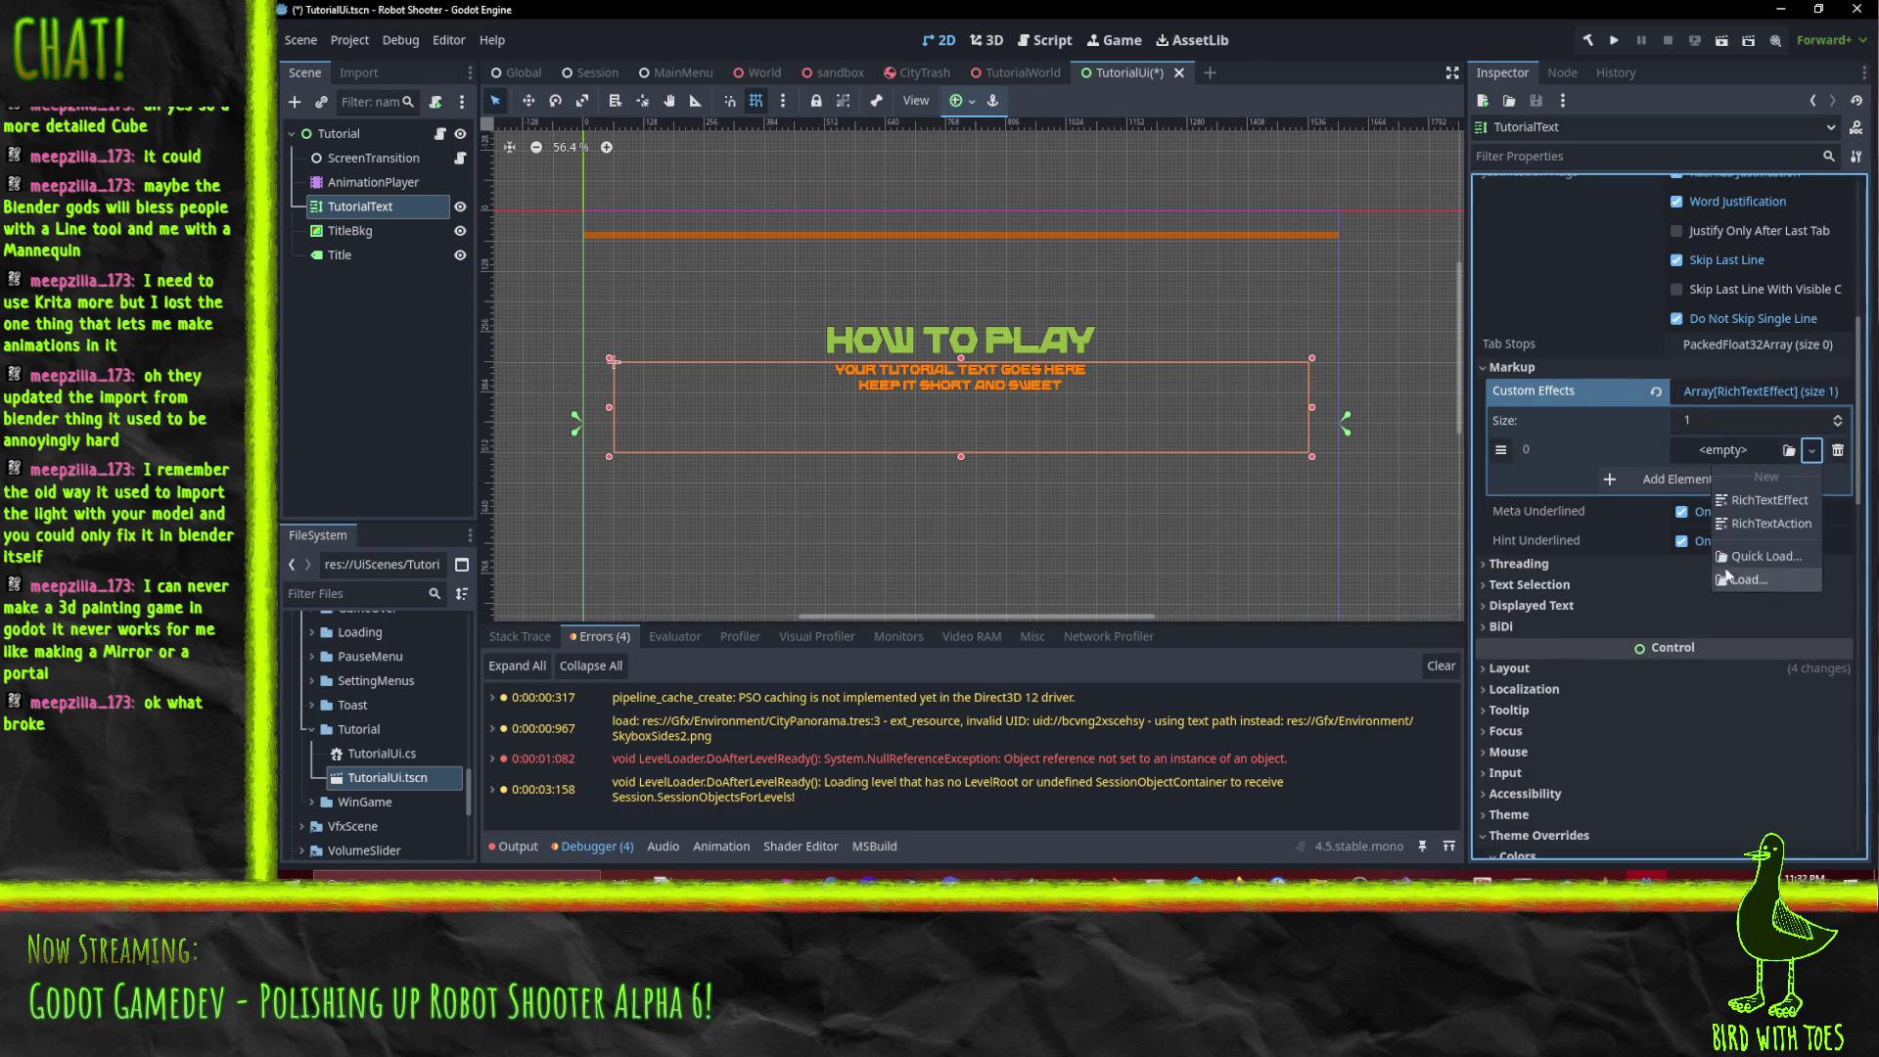
left_click(1701, 558)
type("bbcode")
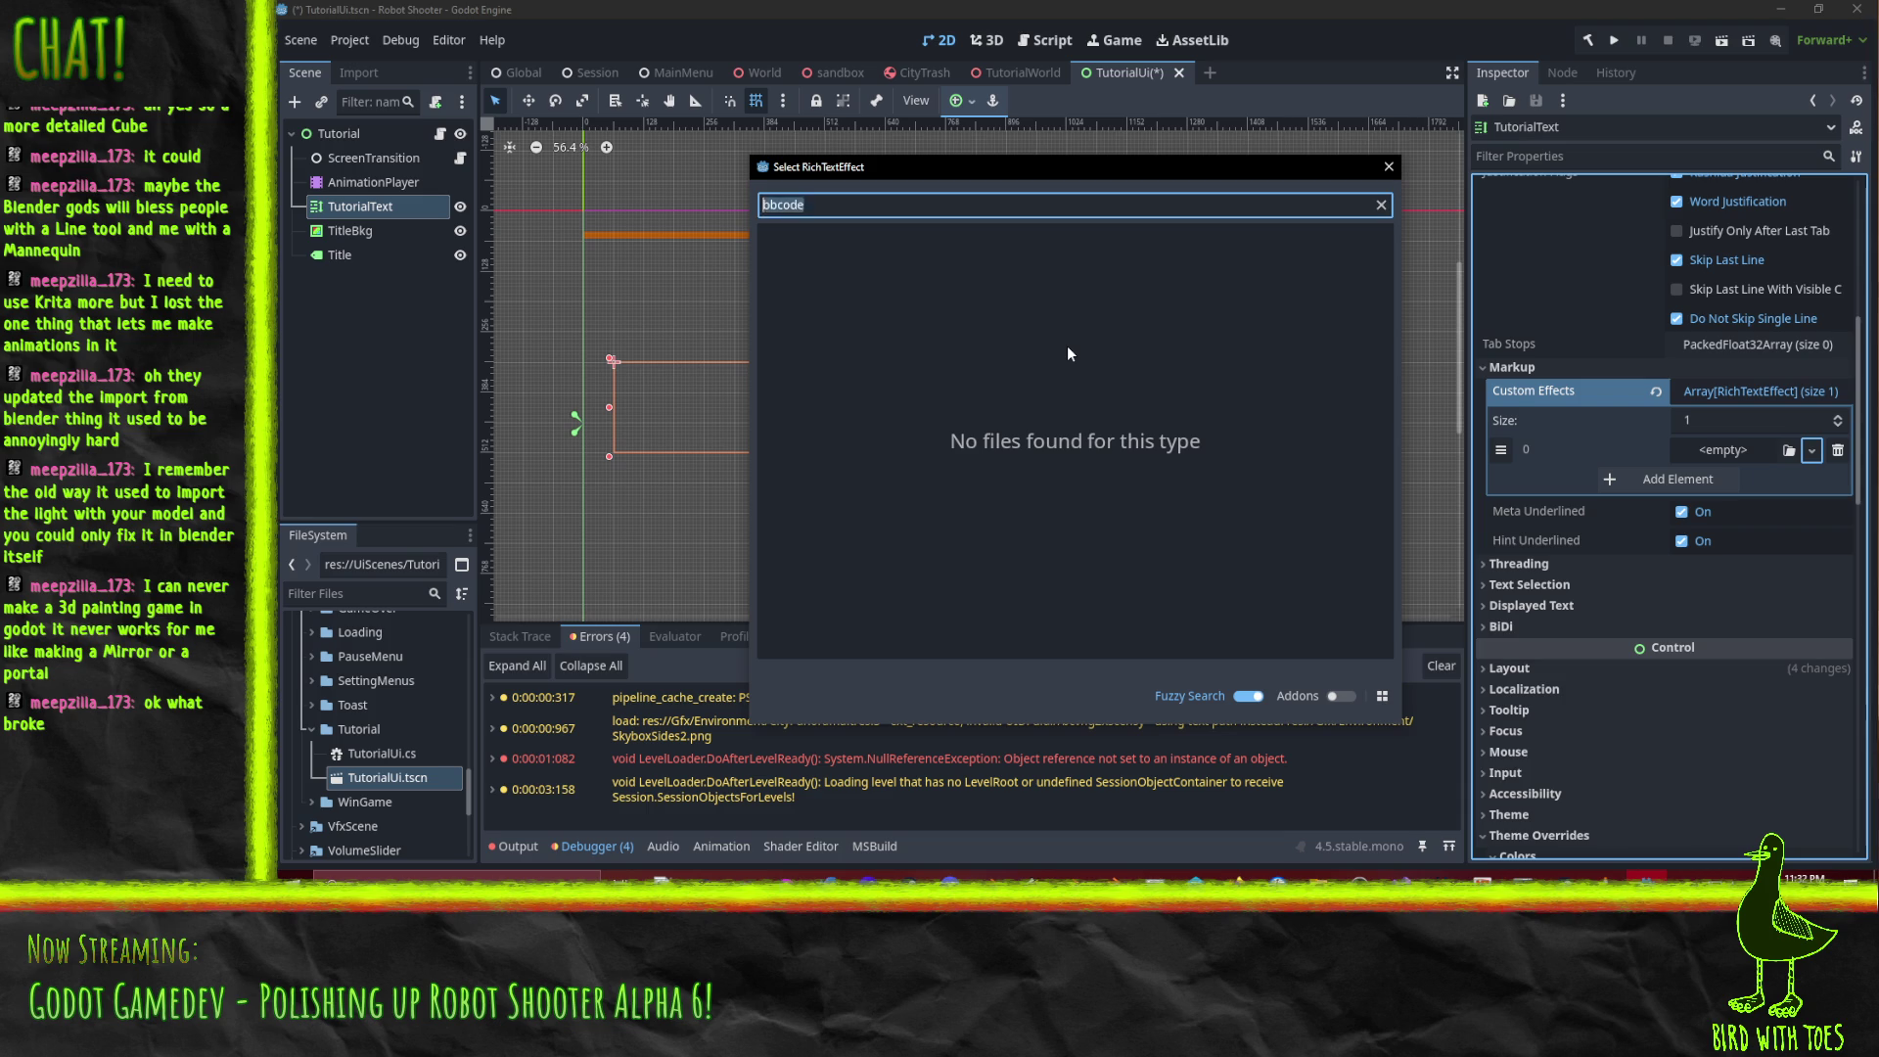
key("Escape")
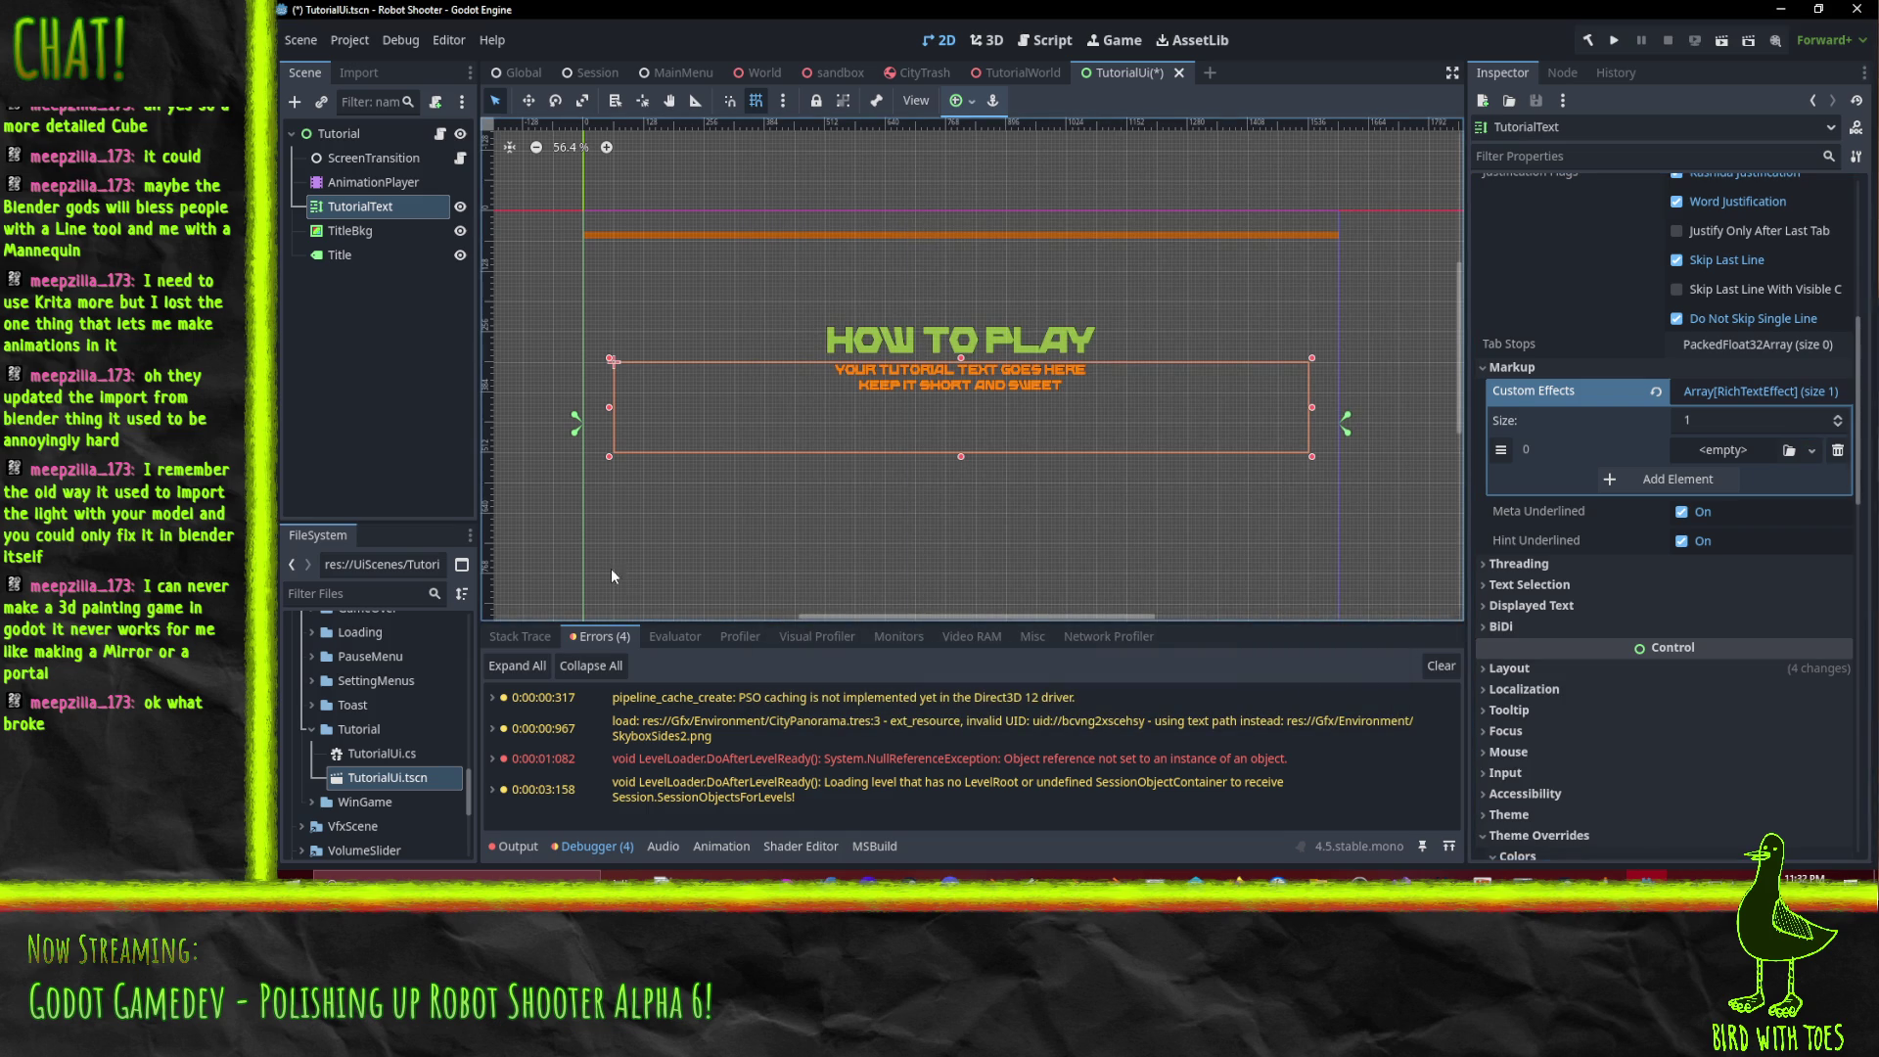
scroll(380, 786, "up", 1)
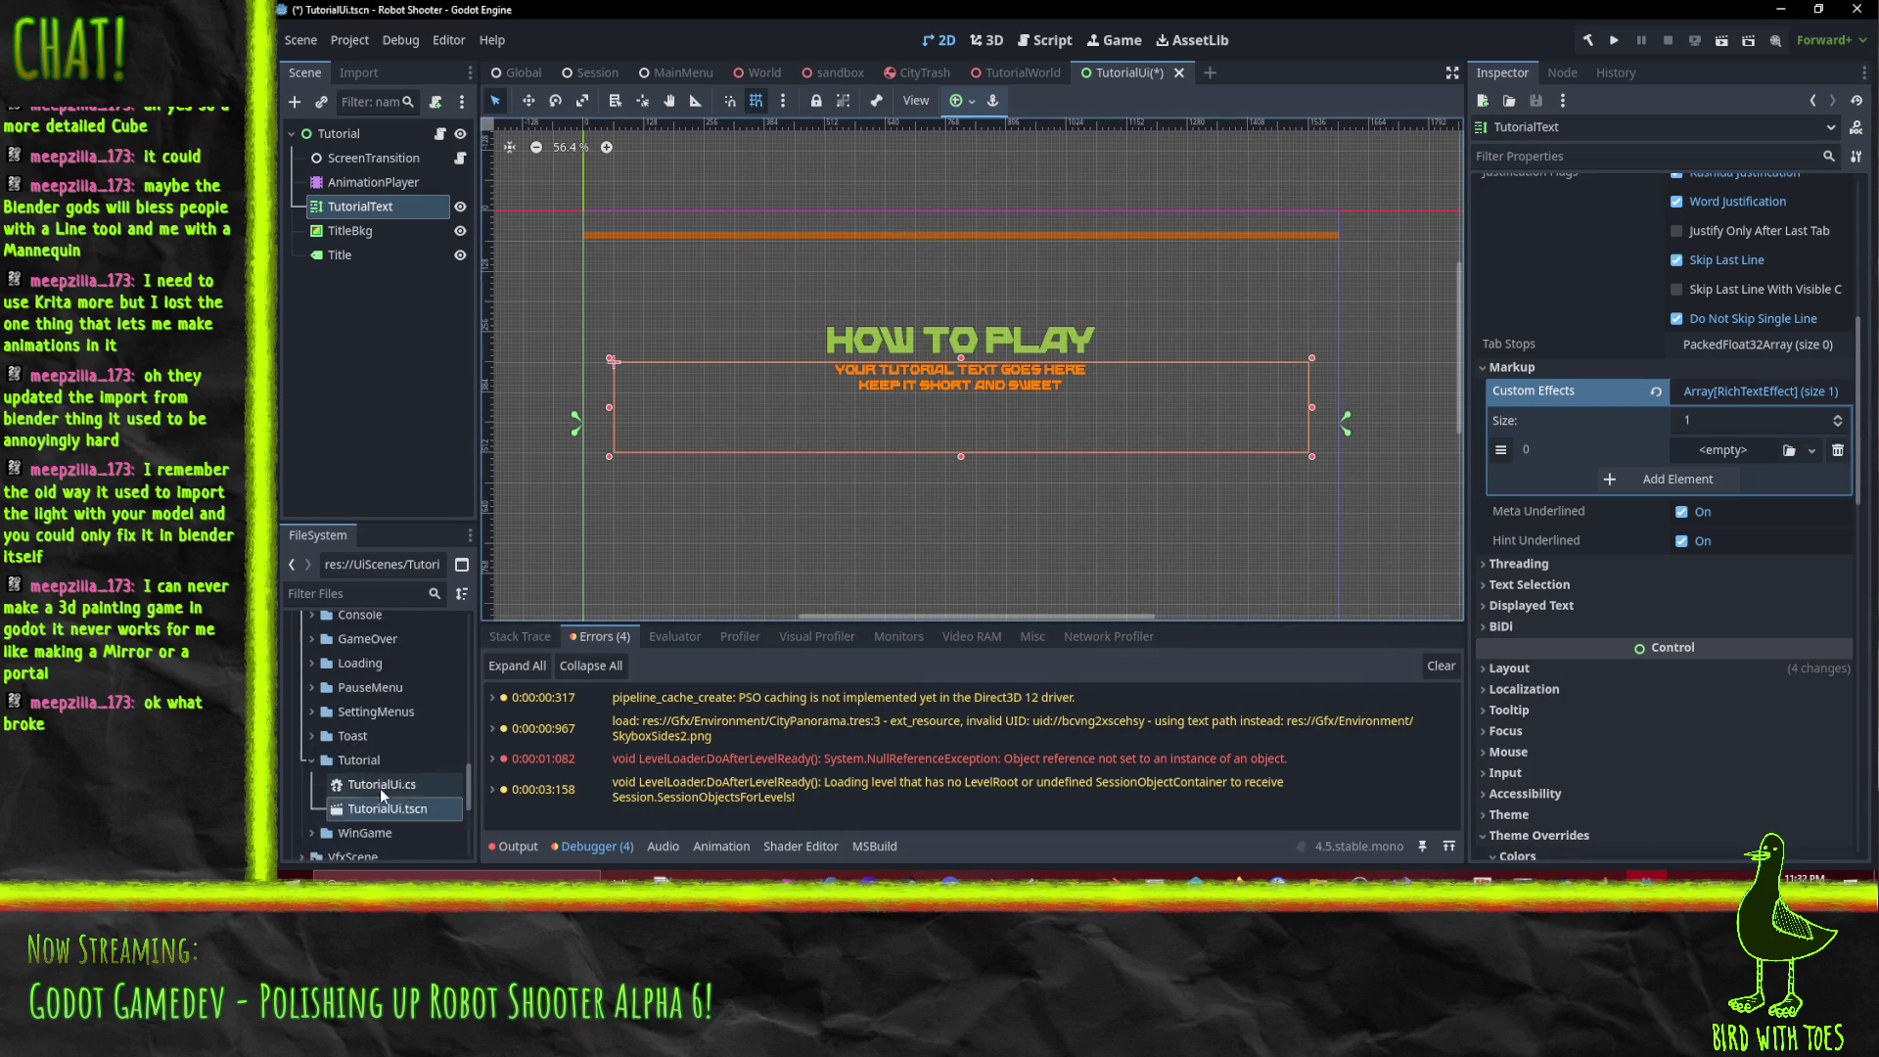
Consult the docs and version control in another window, then return to Godot.
key("alt+Tab")
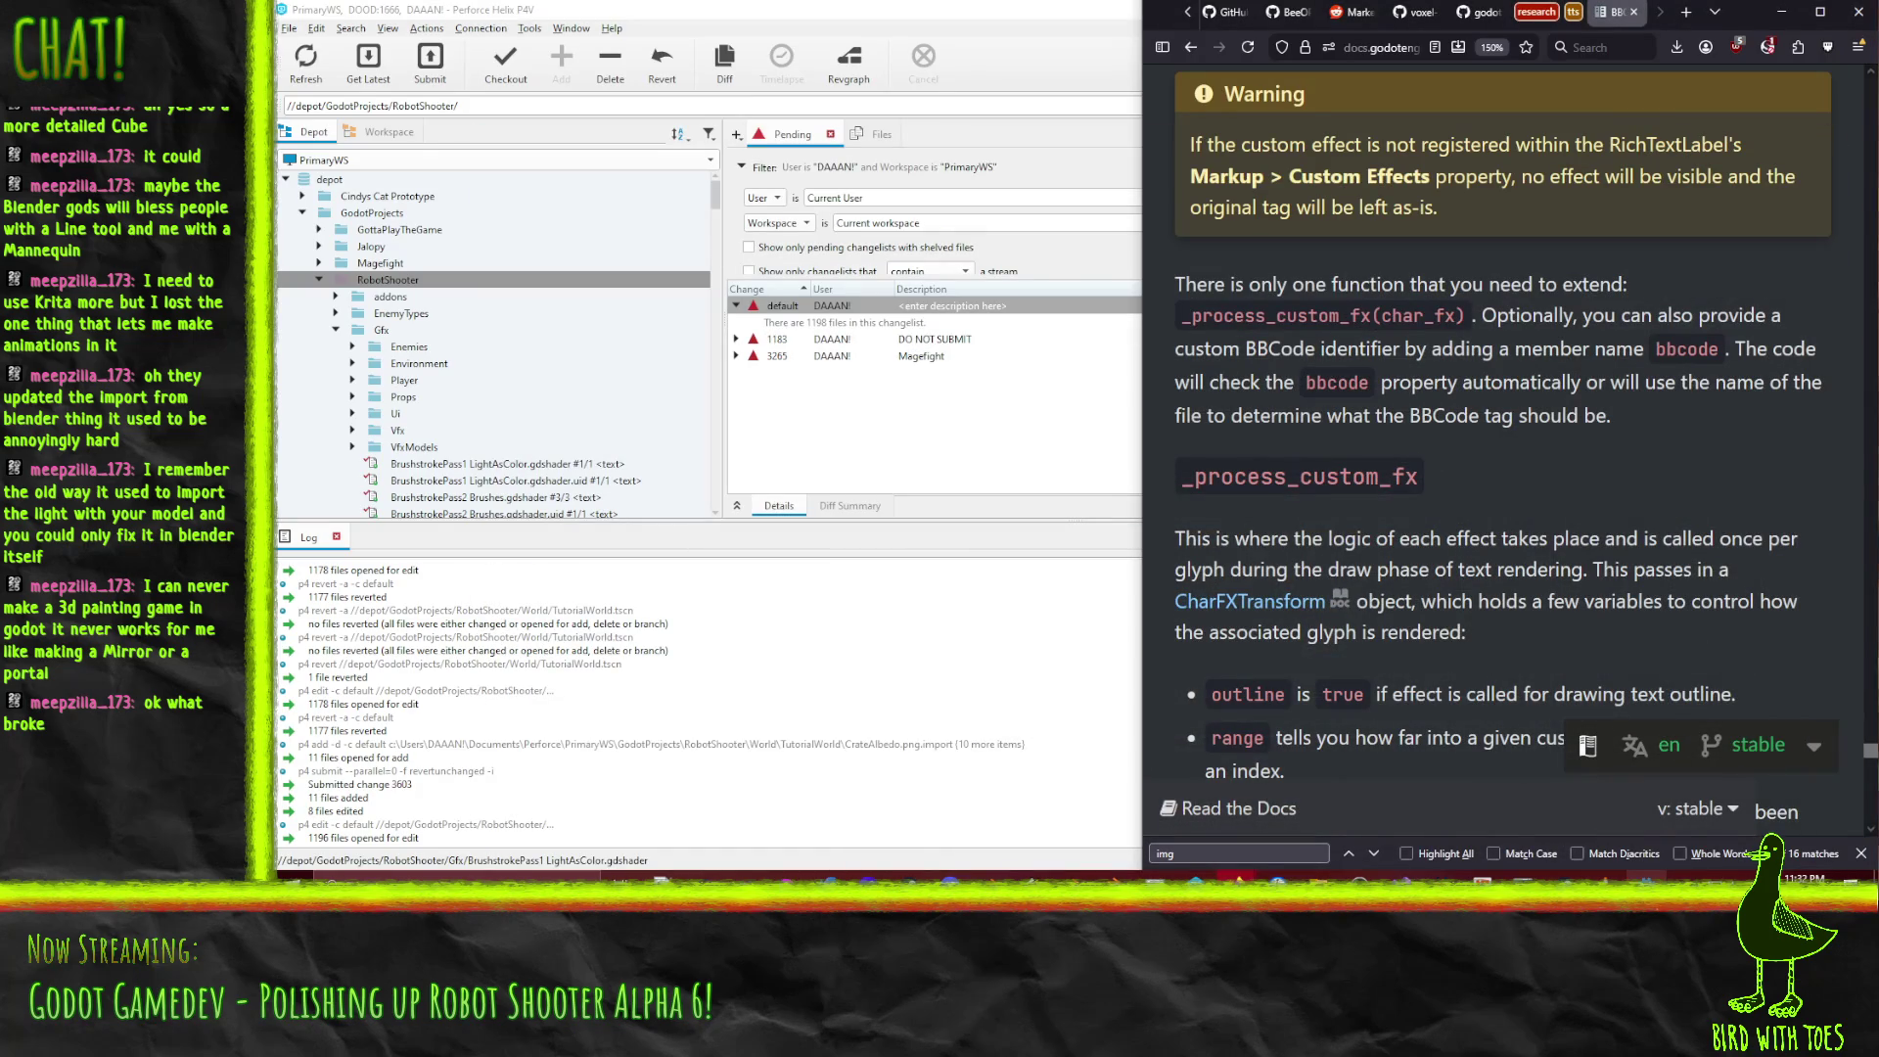
scroll(1412, 657, "up", 3)
scroll(1412, 658, "up", 2)
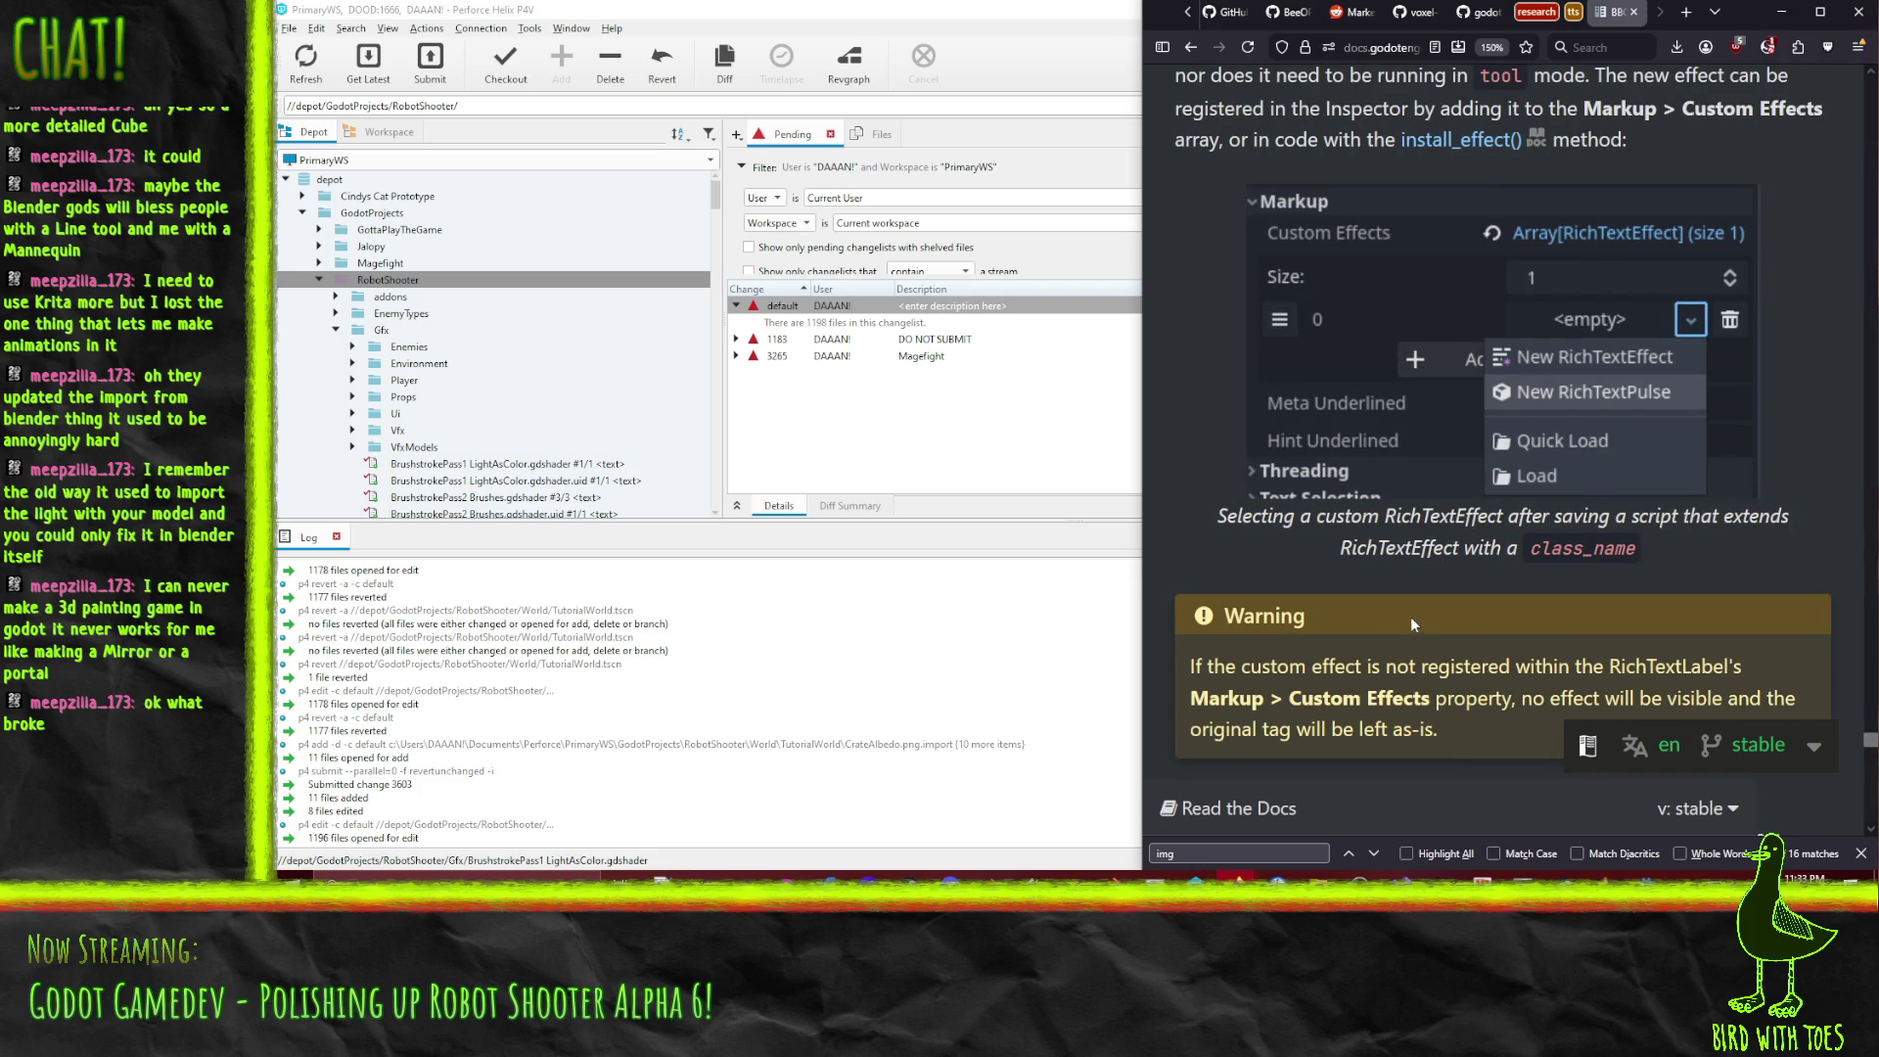
scroll(1412, 612, "down", 3)
left_click(1642, 879)
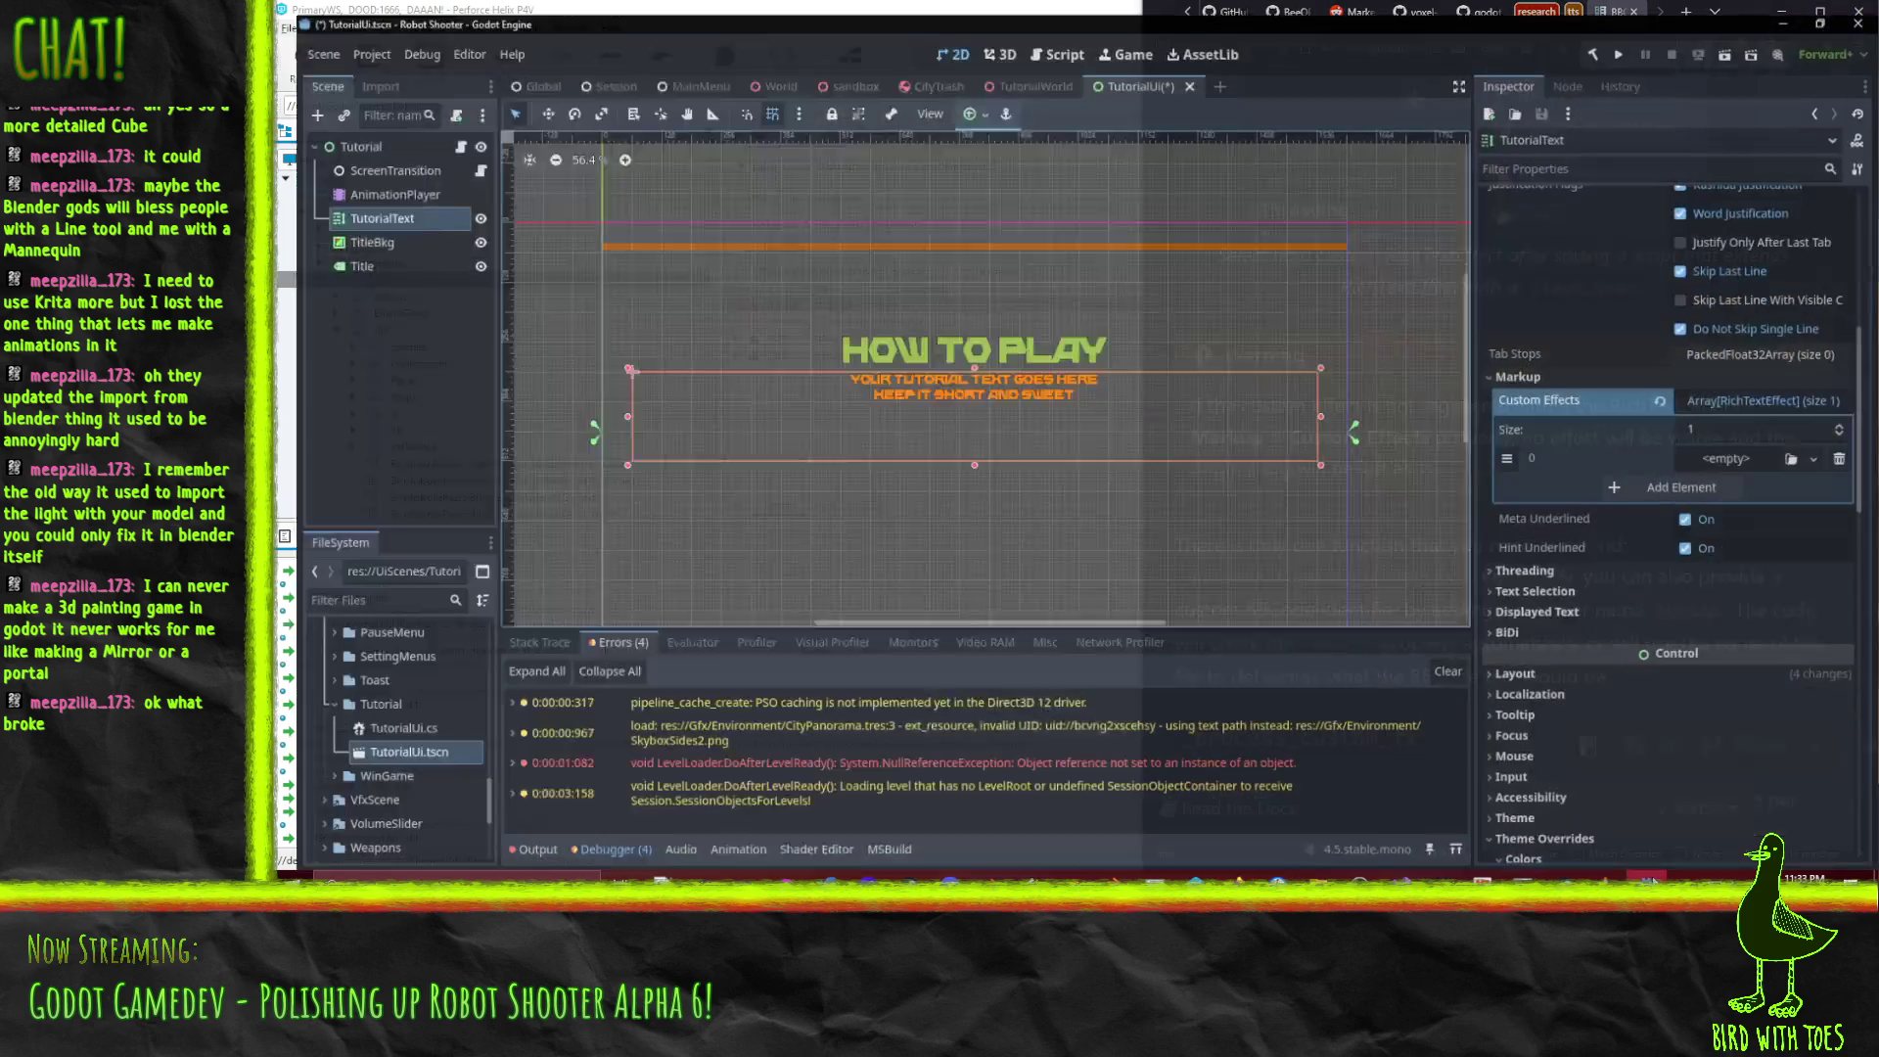
Fill the empty slot with a New RichTextAction and inspect its resource settings.
left_click(1812, 450)
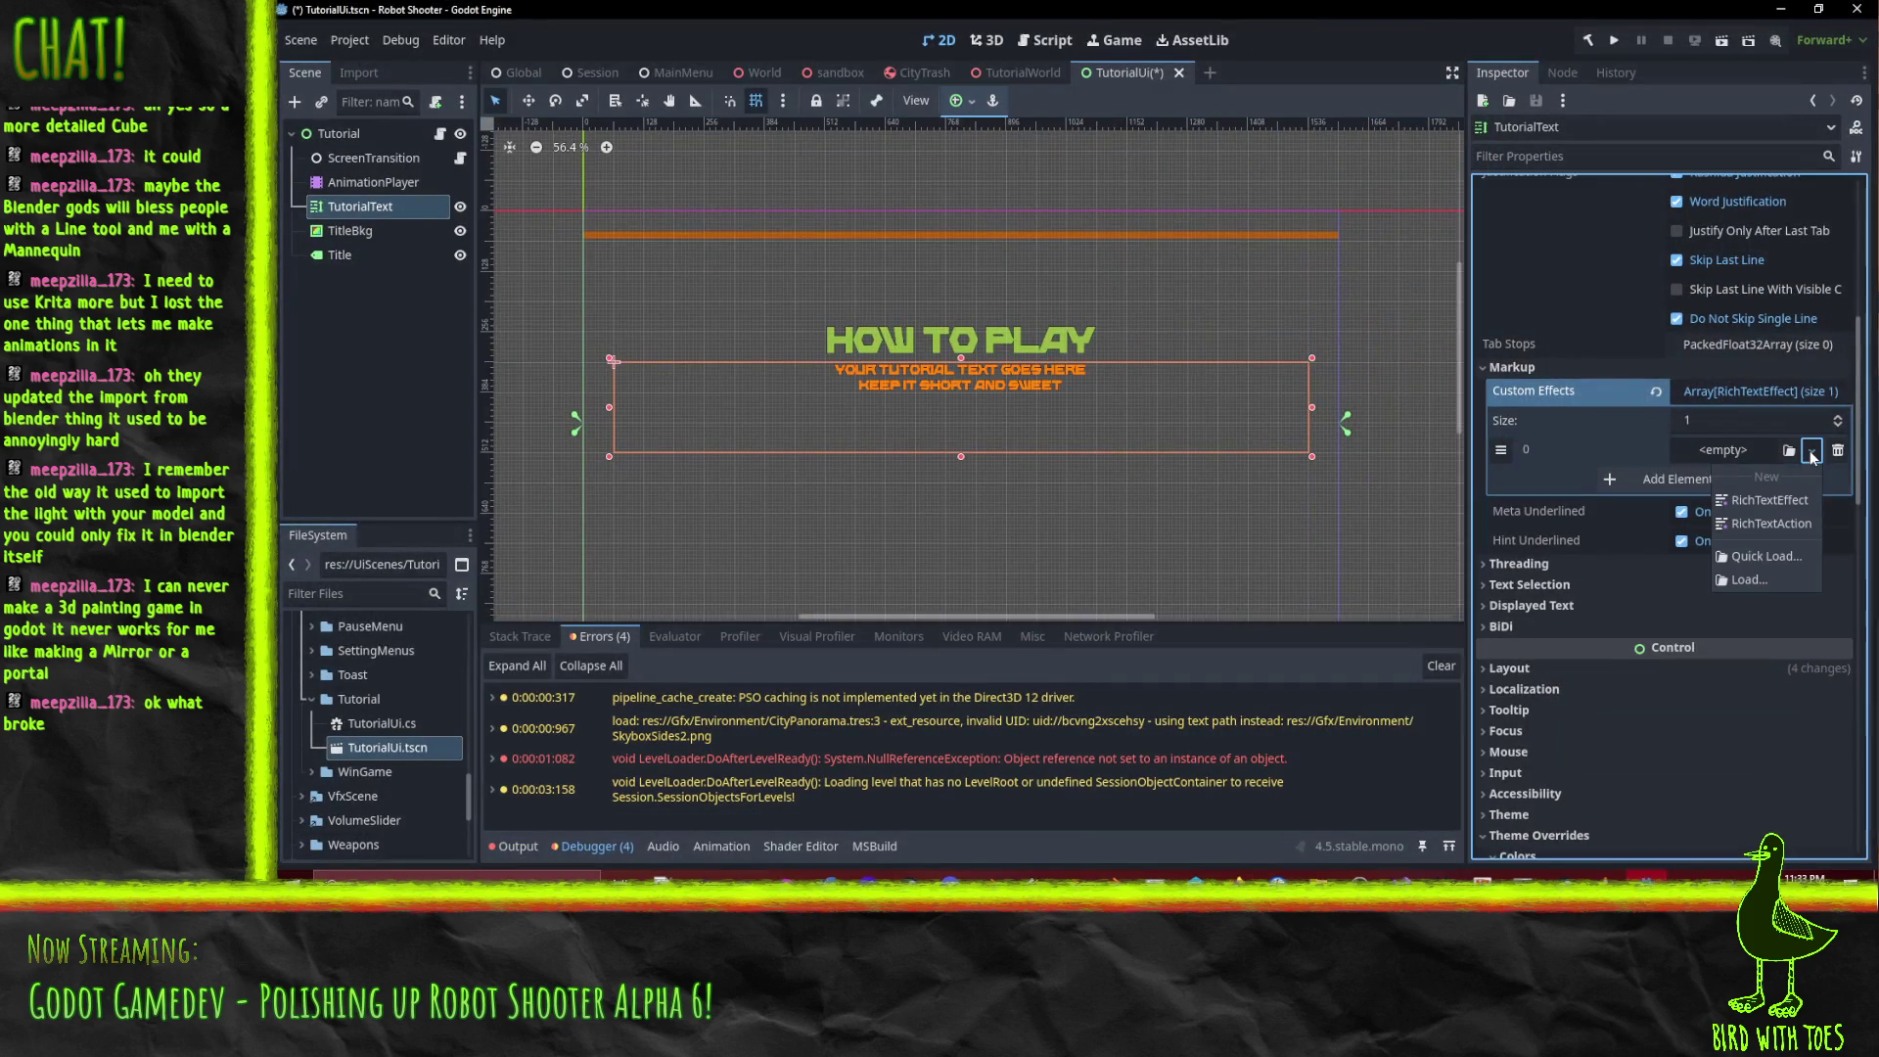
left_click(1771, 524)
left_click(1724, 451)
left_click(1583, 477)
left_click(1589, 480)
left_click(1625, 476)
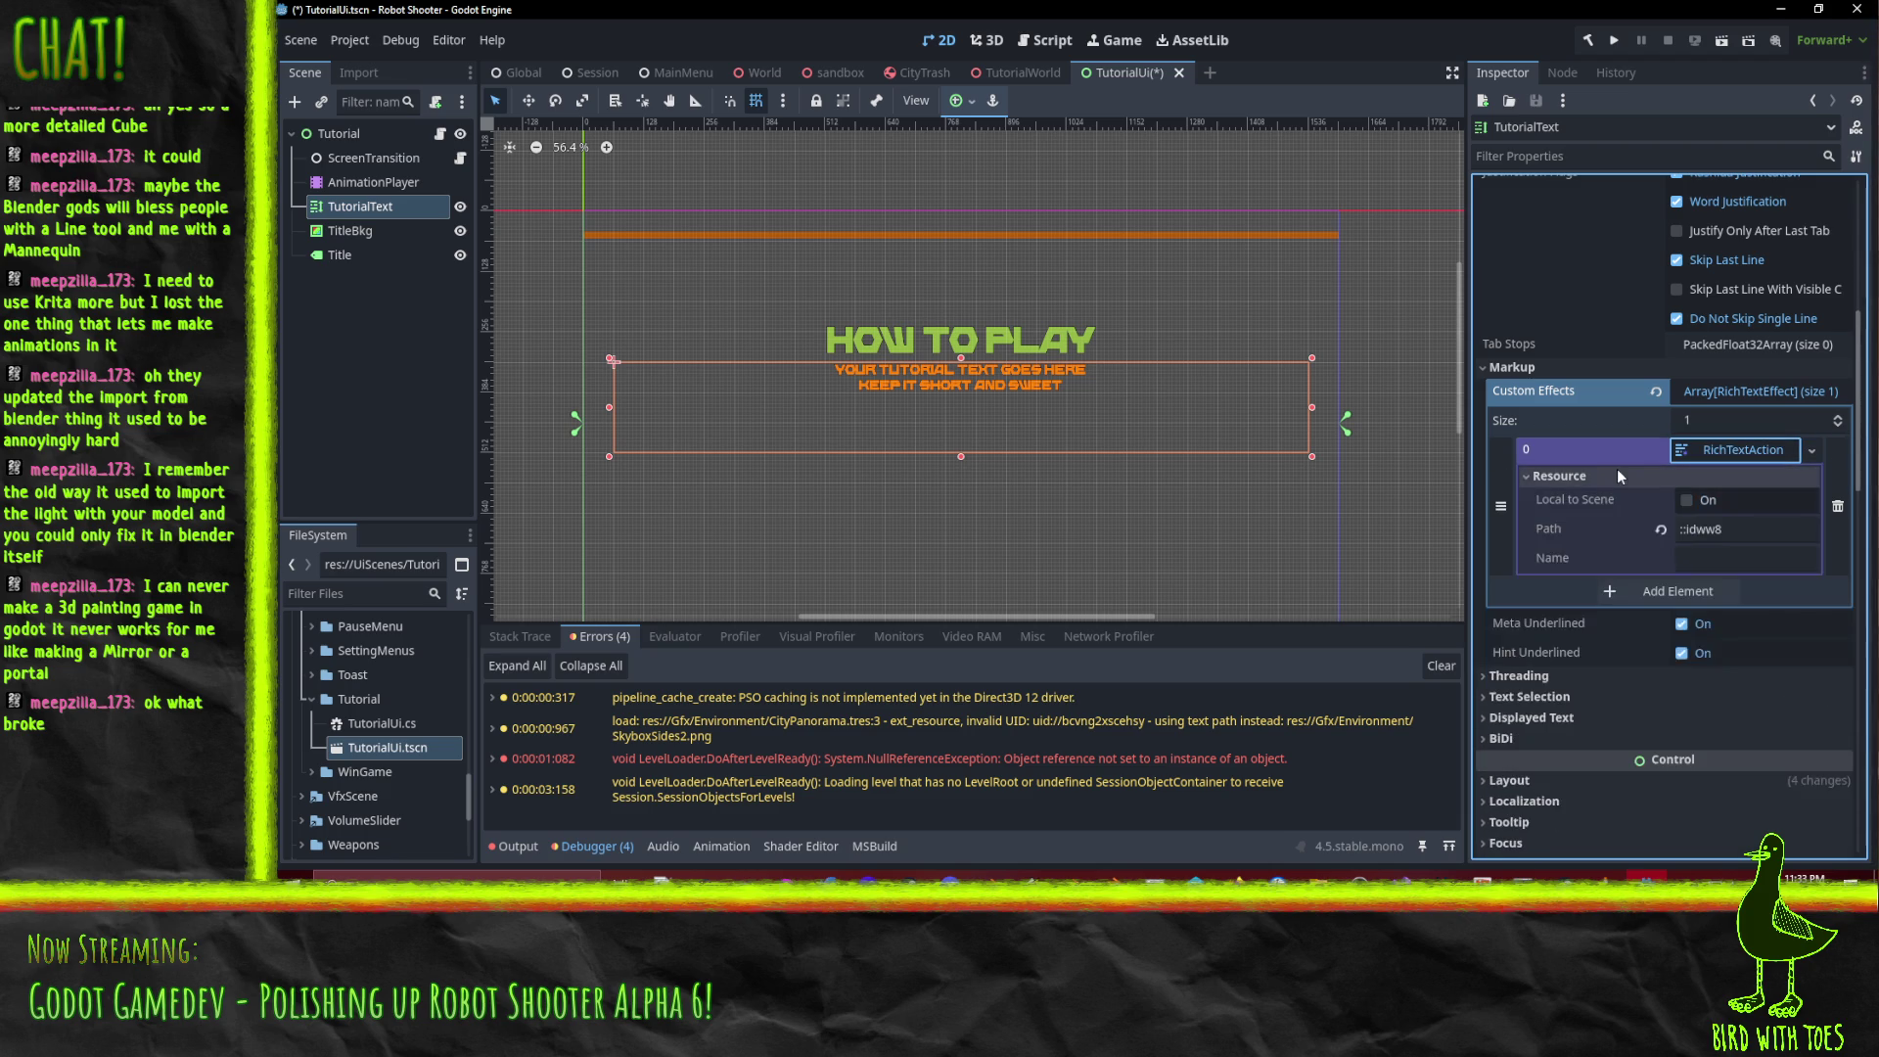
left_click(1617, 475)
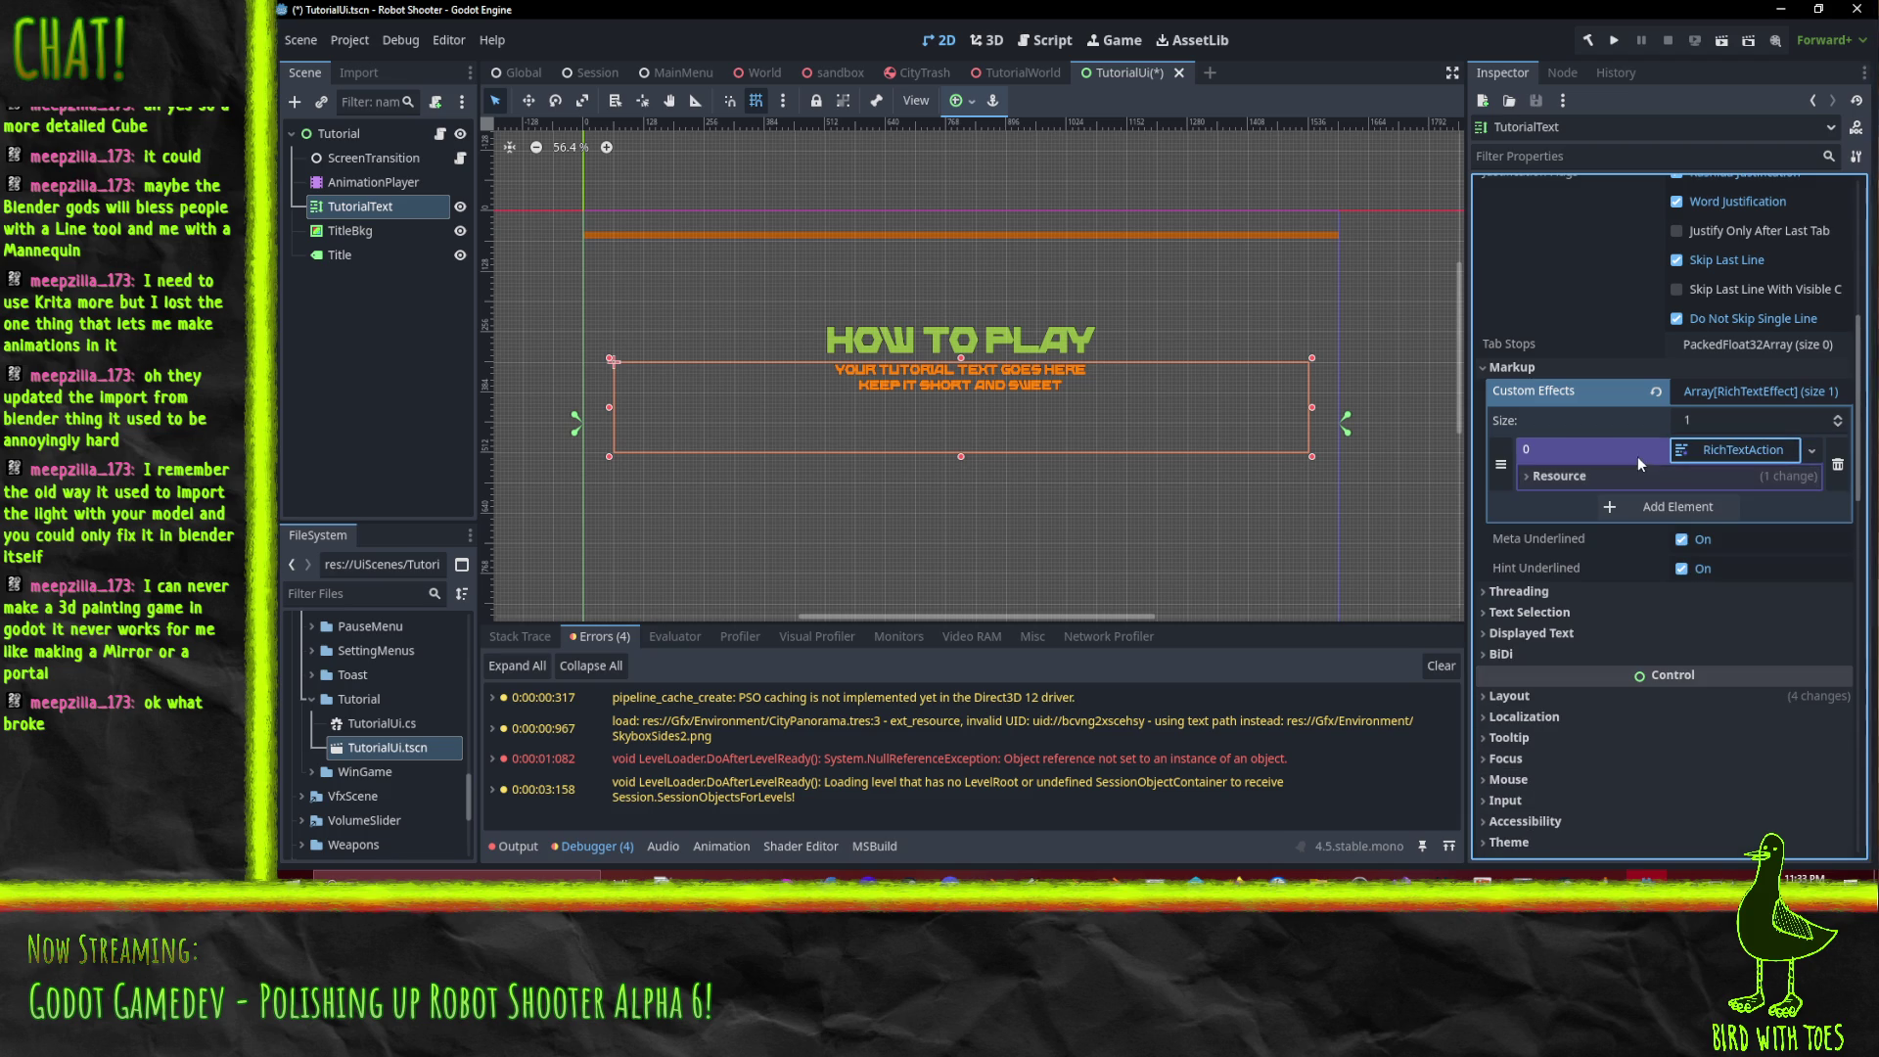
left_click(335, 395)
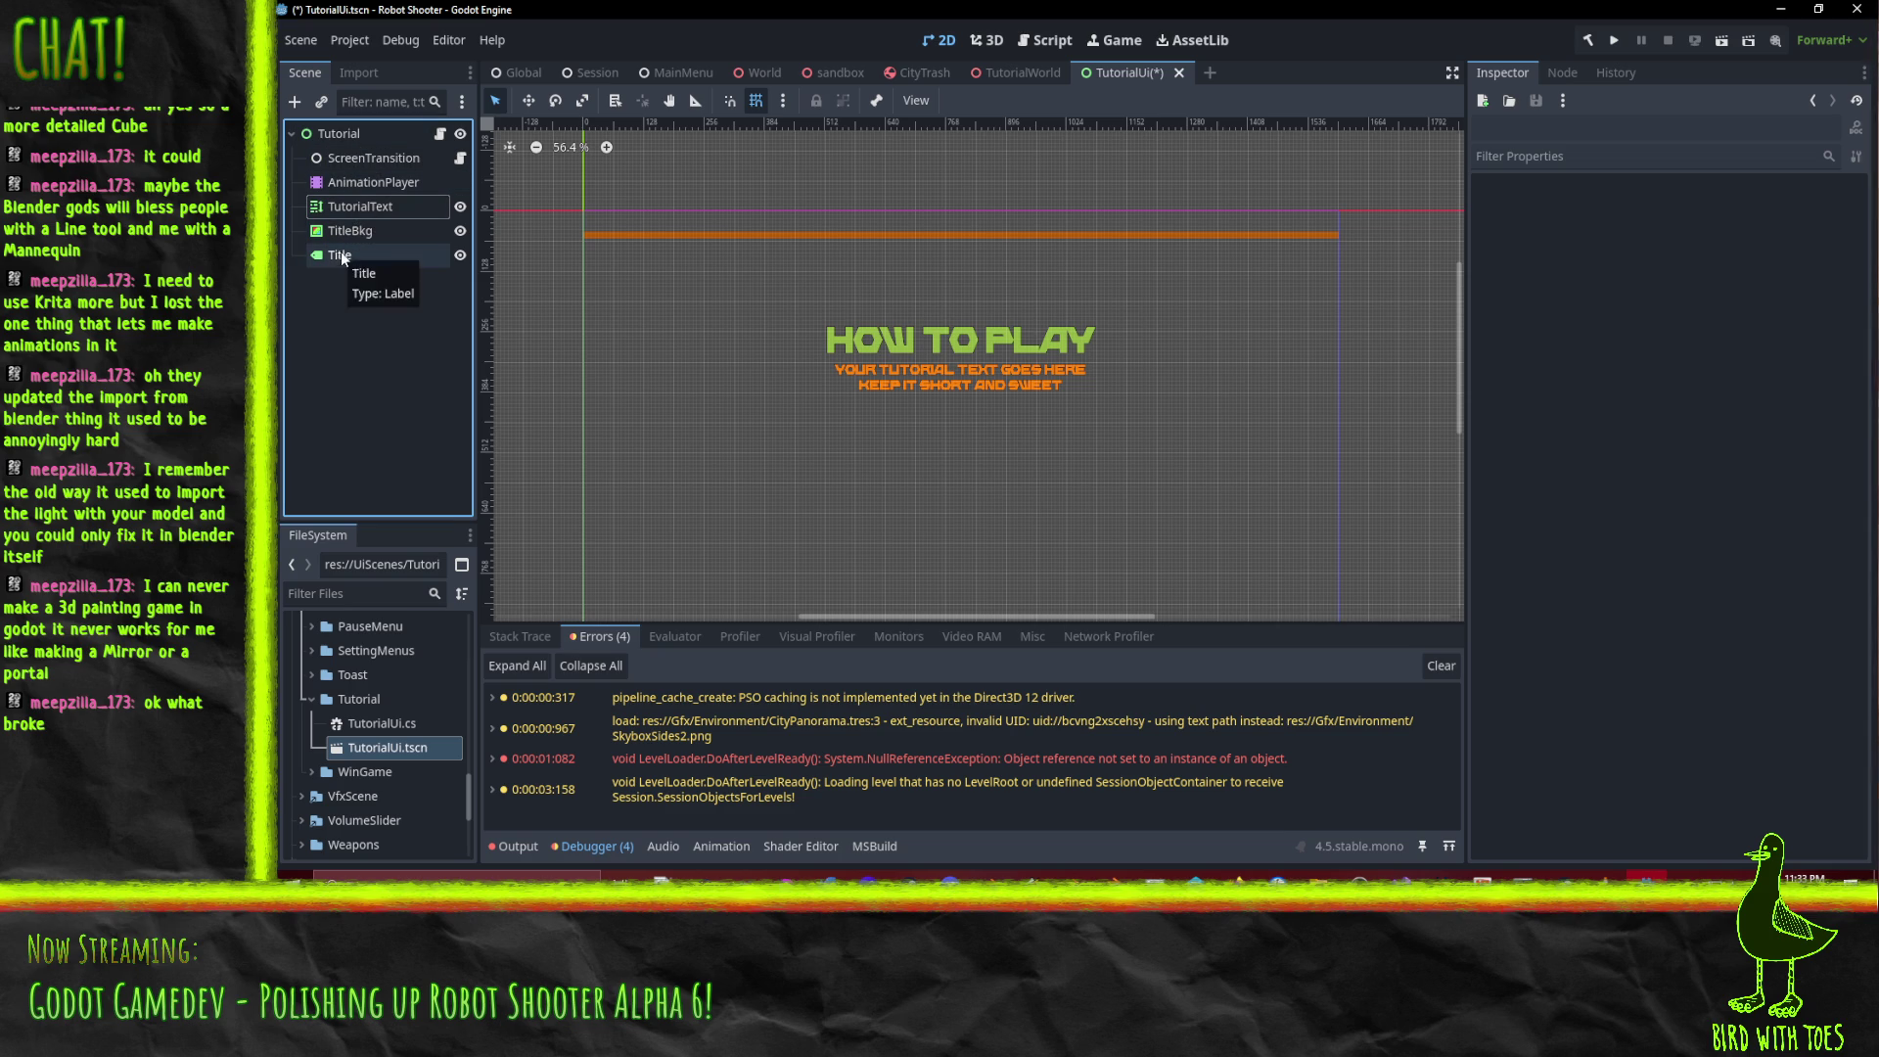
left_click(350, 210)
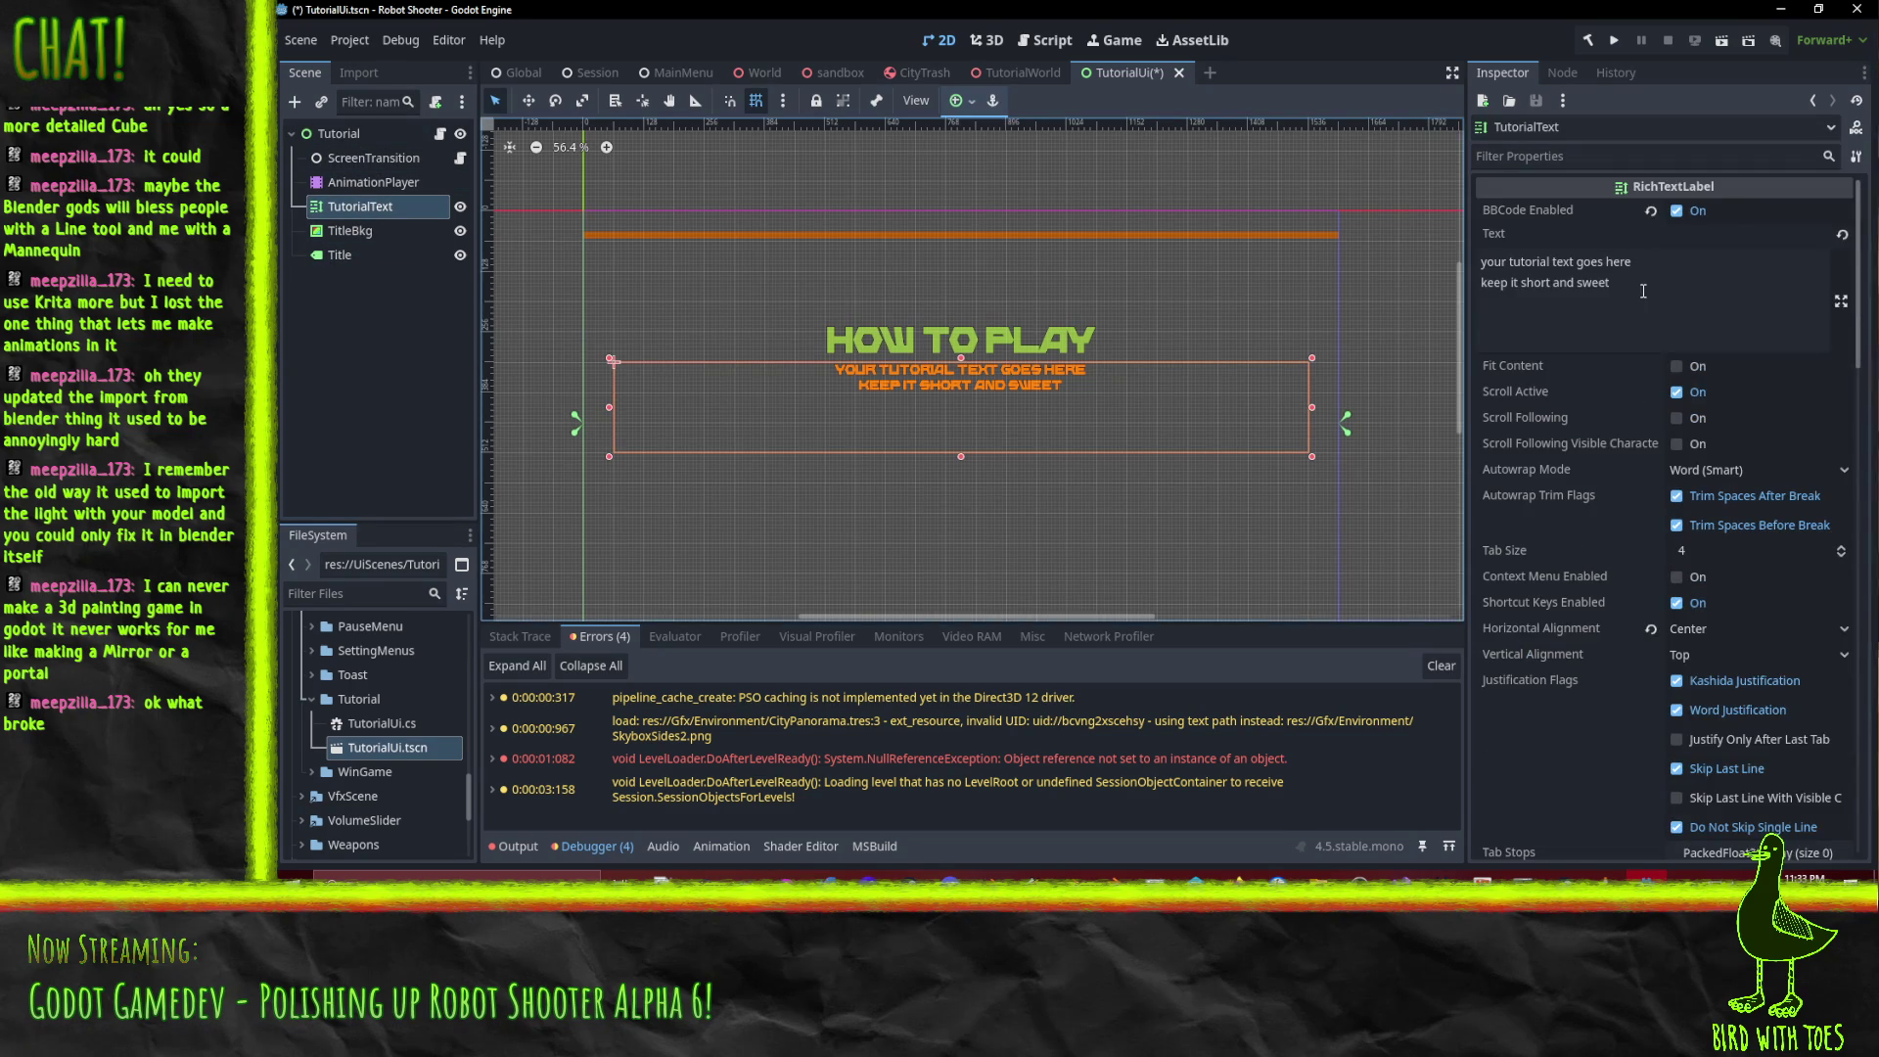
Add 'Use your grapple [action=Grapple] to pull objects' to the TutorialText text.
left_click(1627, 294)
type("[")
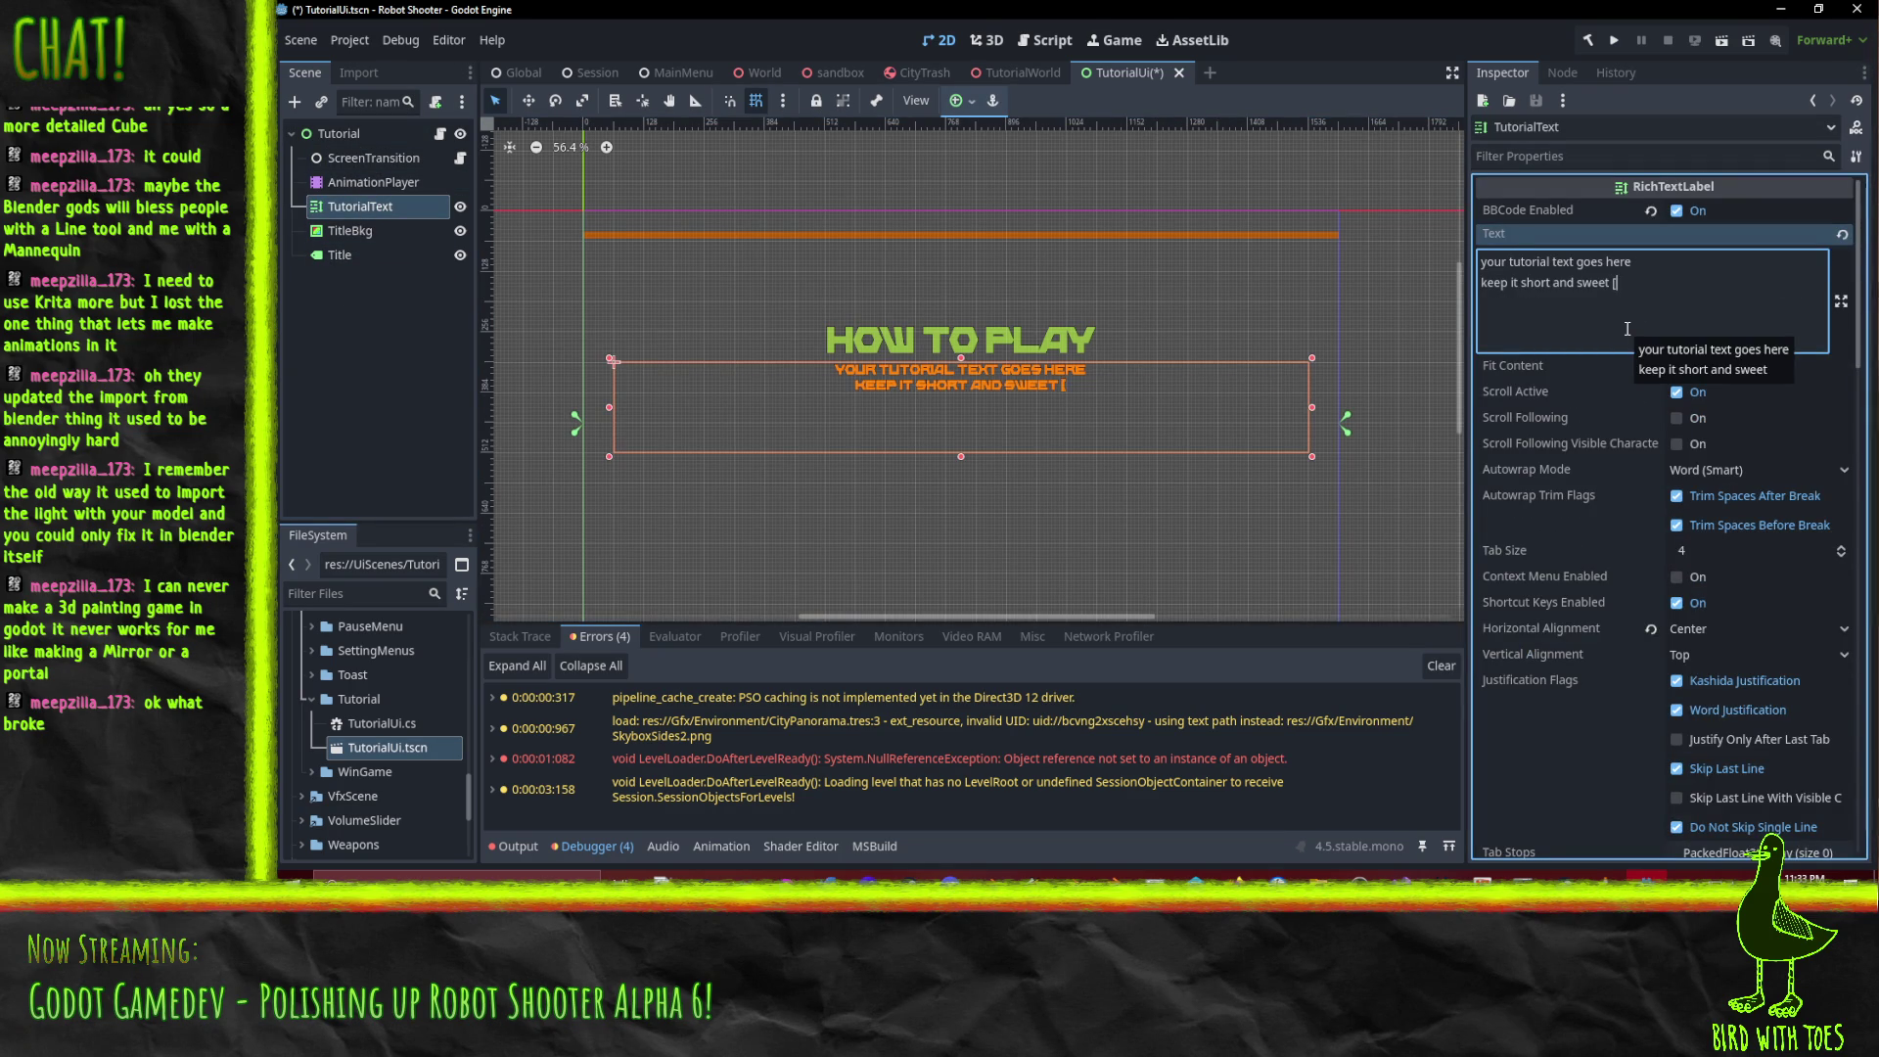
type("Use your grapple [action=Grapple] to pull objects")
key("BackSpace")
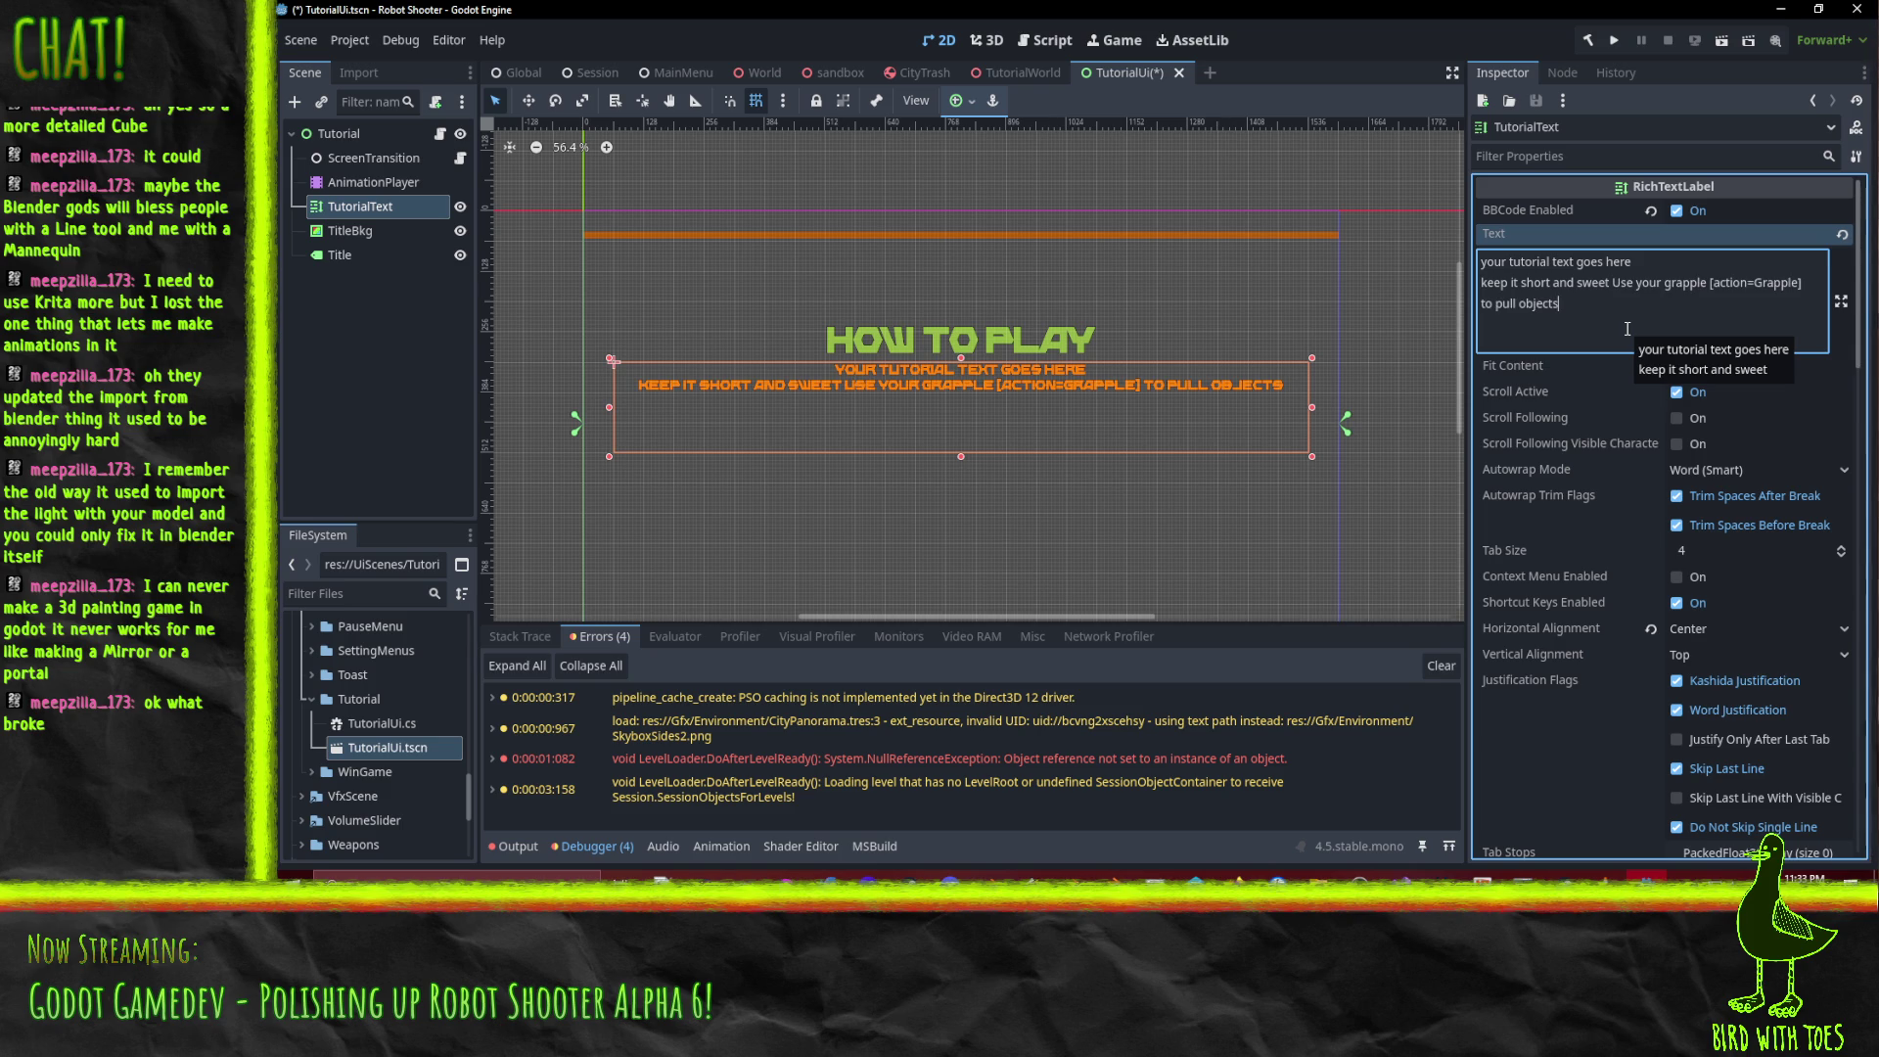
left_click(1588, 368)
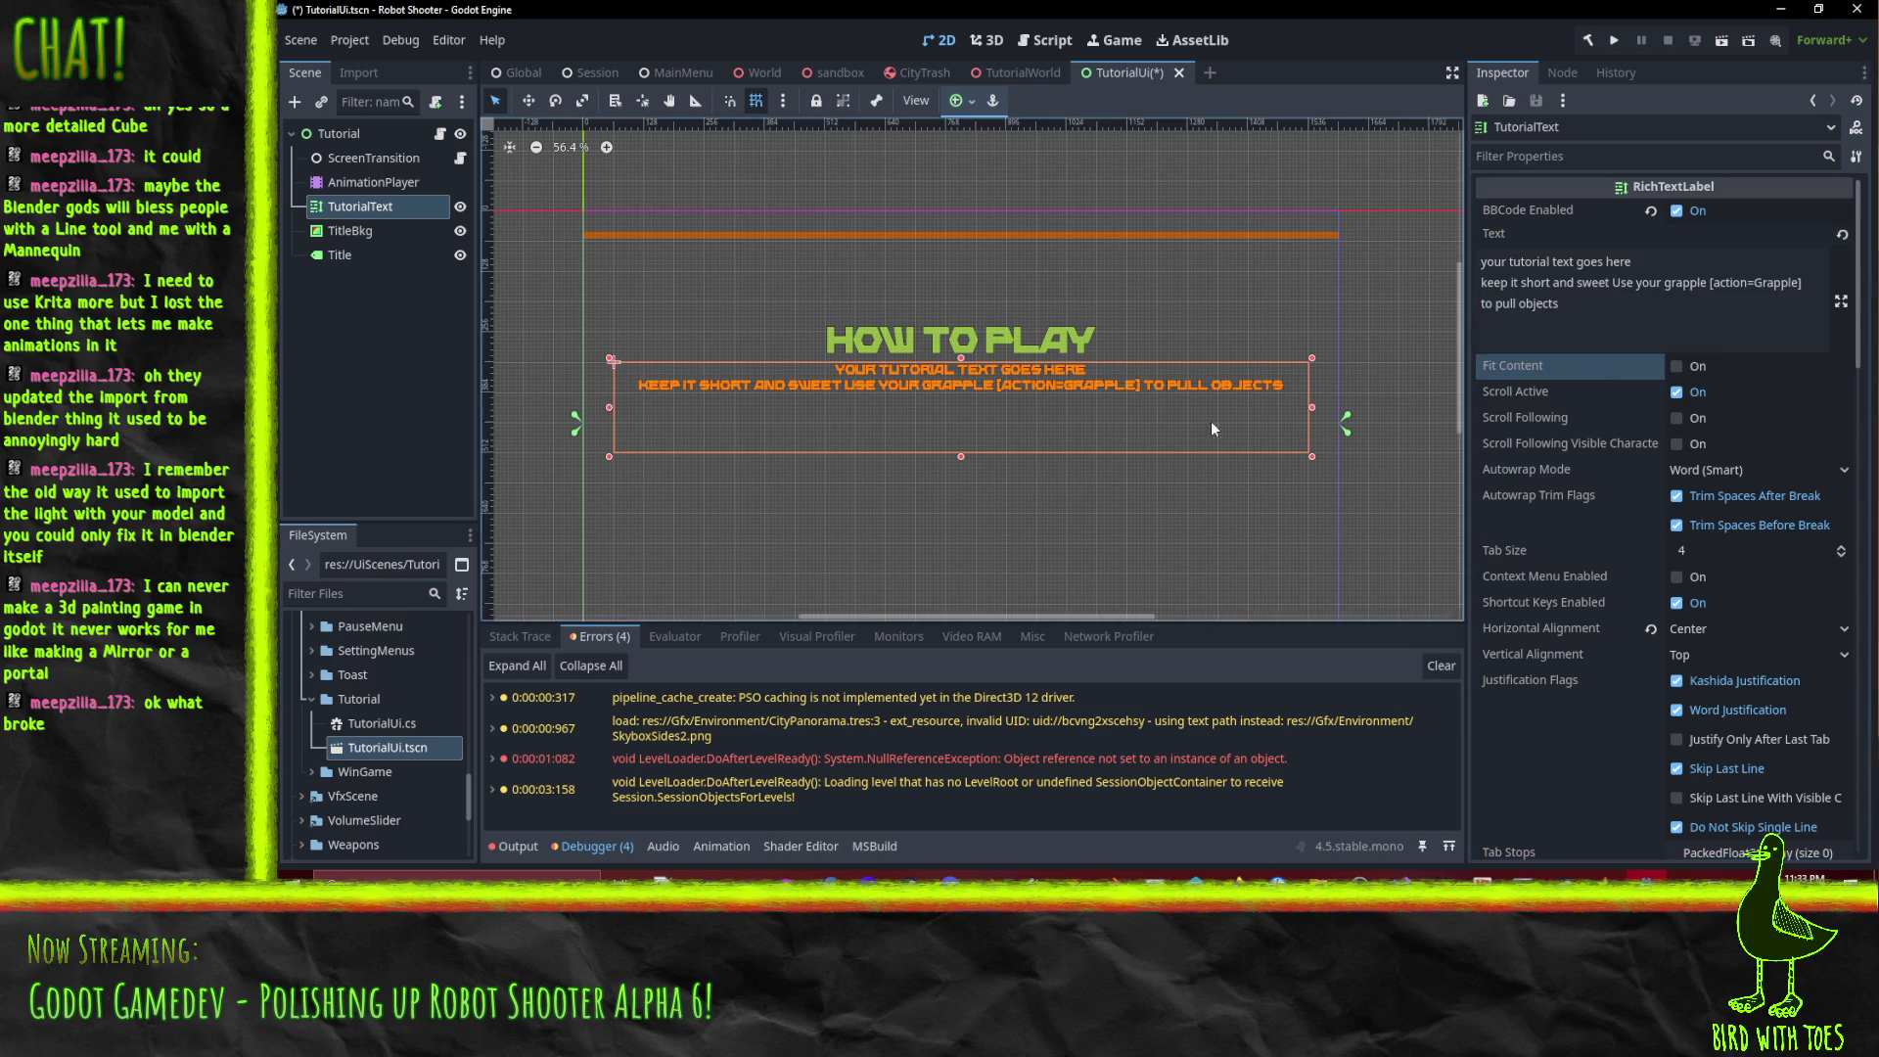
Break the text after 'sweet' so the grapple sentence sits on its own line.
left_click(1612, 283)
key("Return")
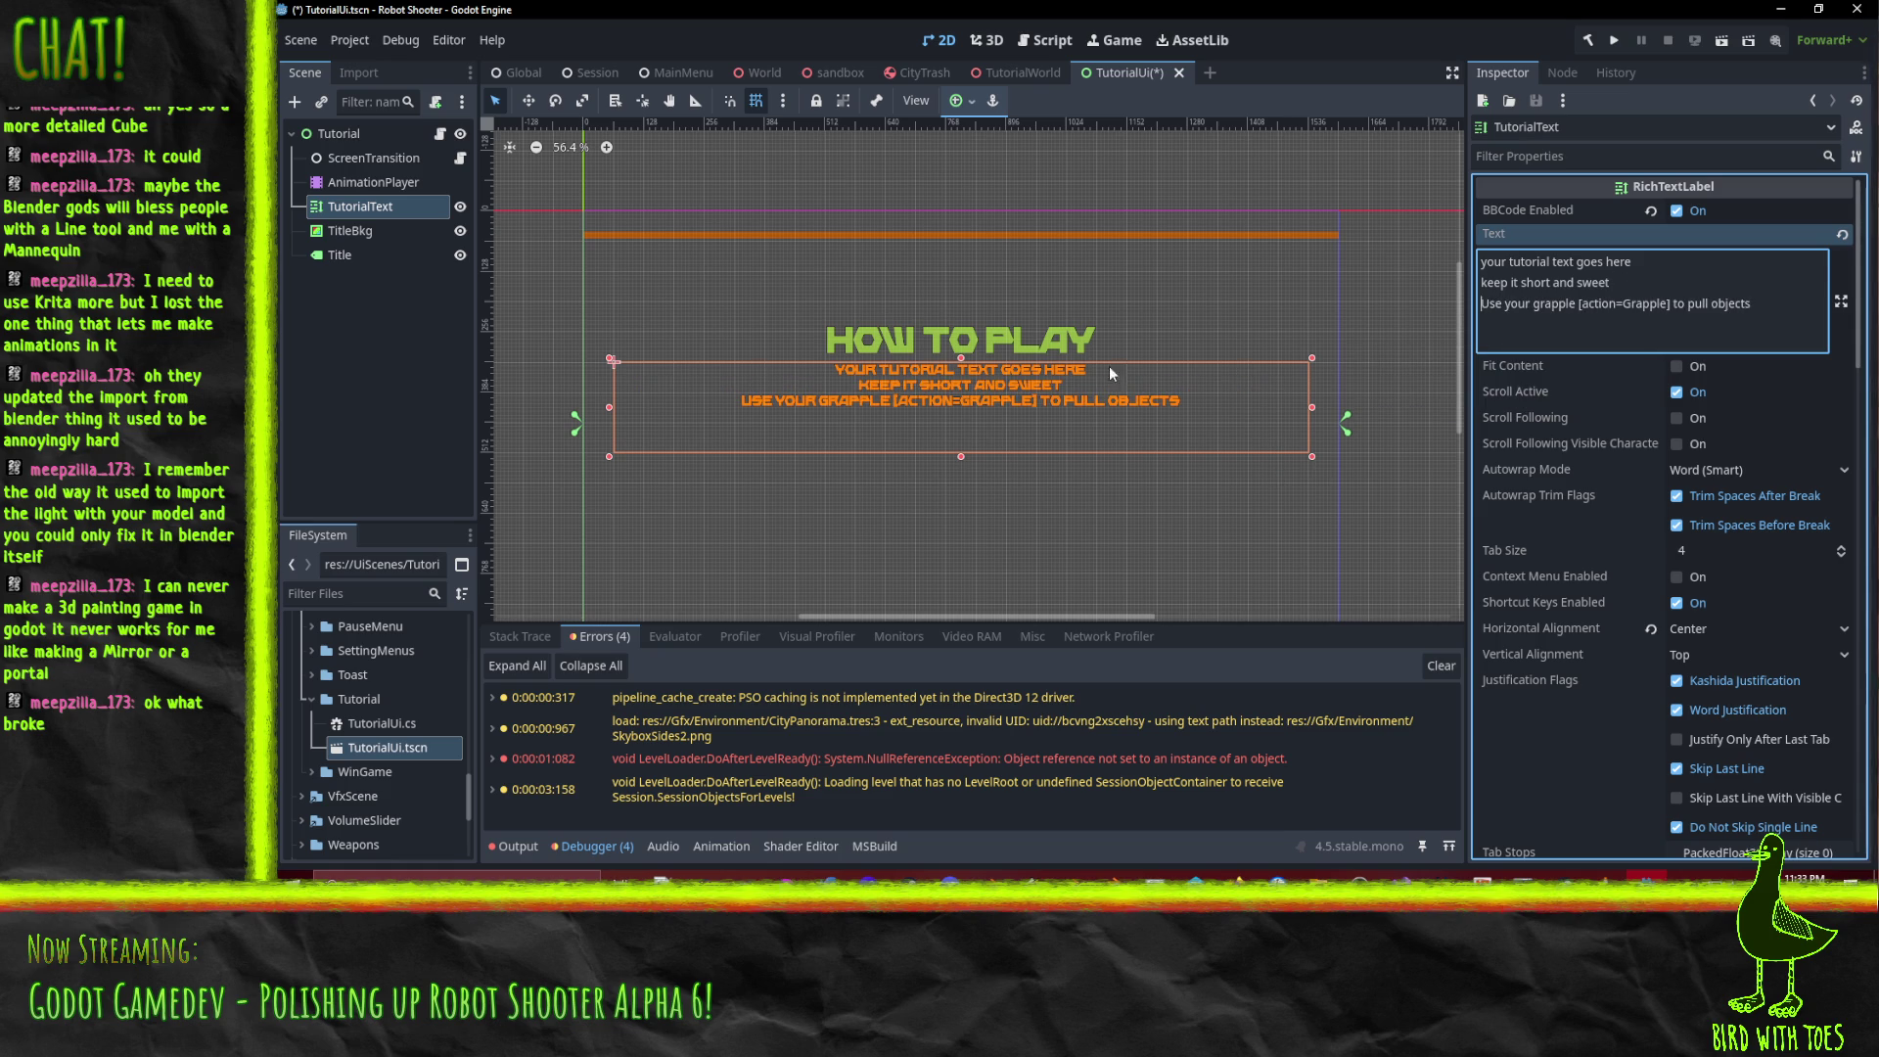
mouse_move(1578, 366)
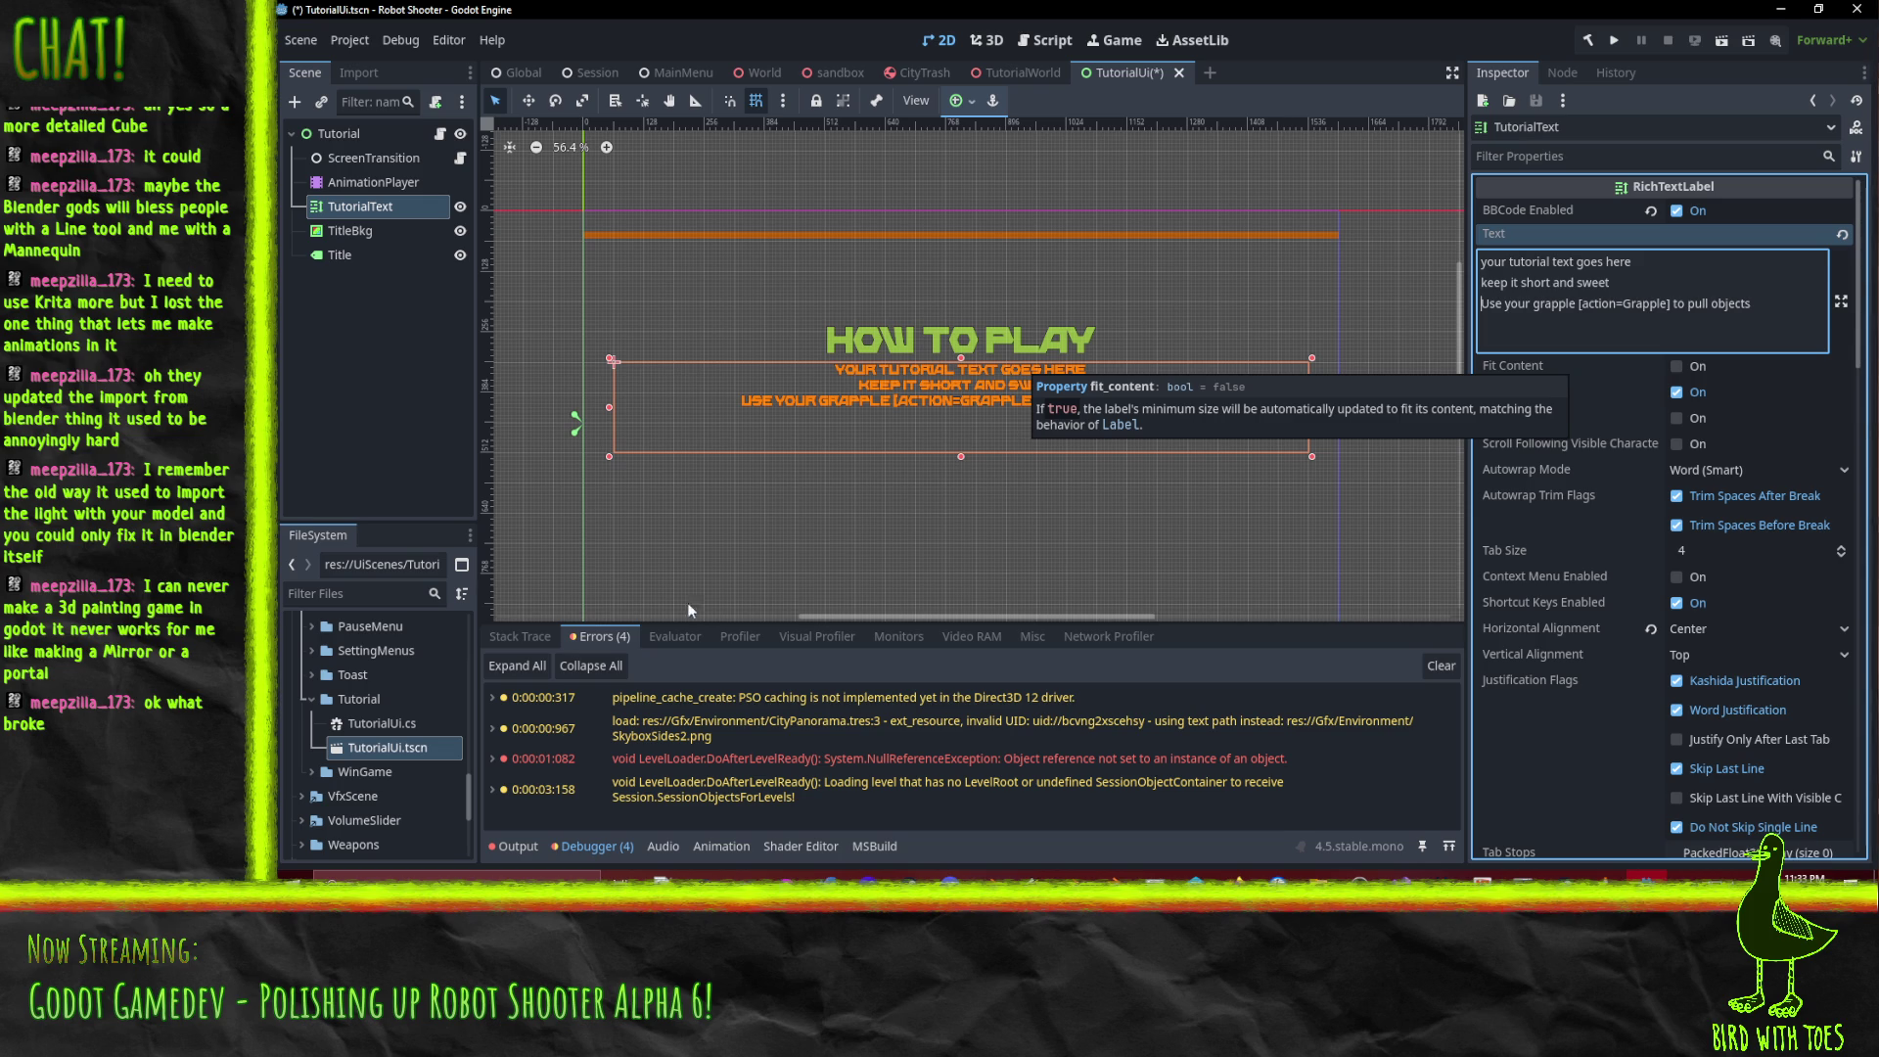
Check the Visual Studio windows, then save the TutorialUi scene.
scroll(1607, 501, "down", 5)
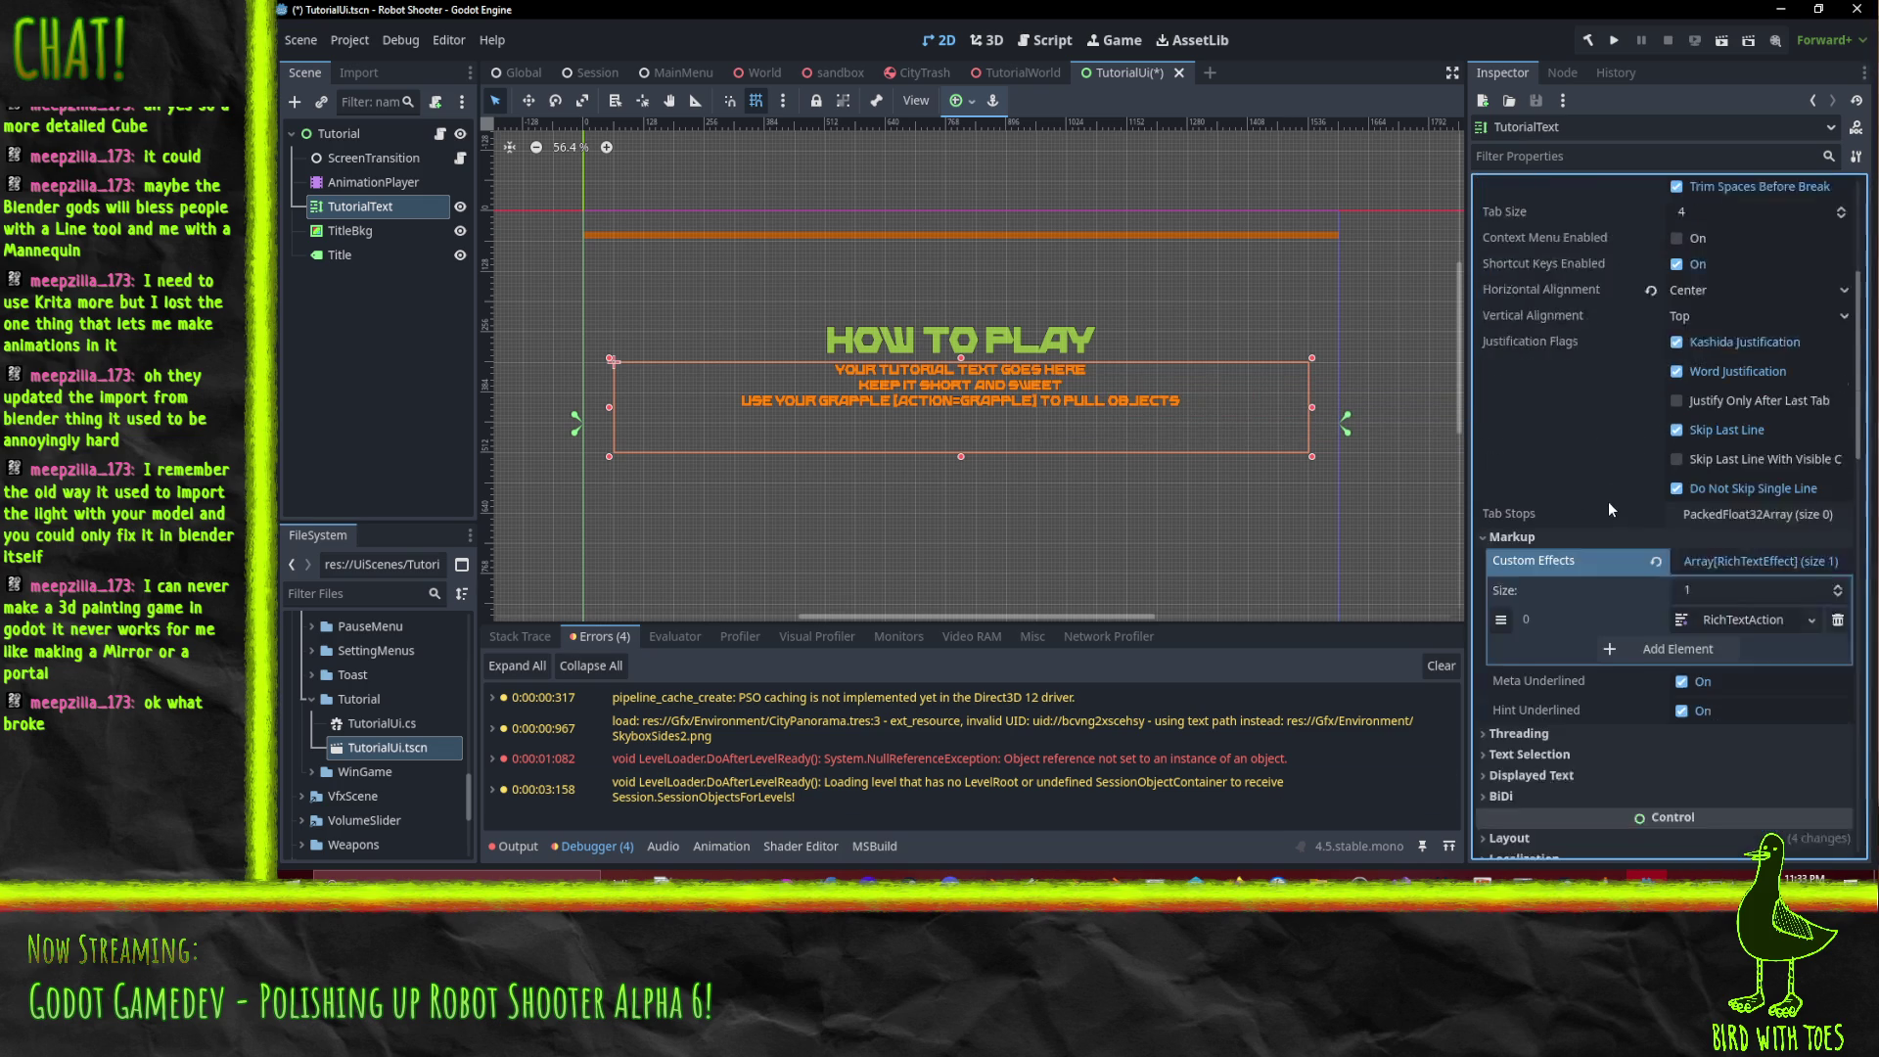
mouse_move(1401, 880)
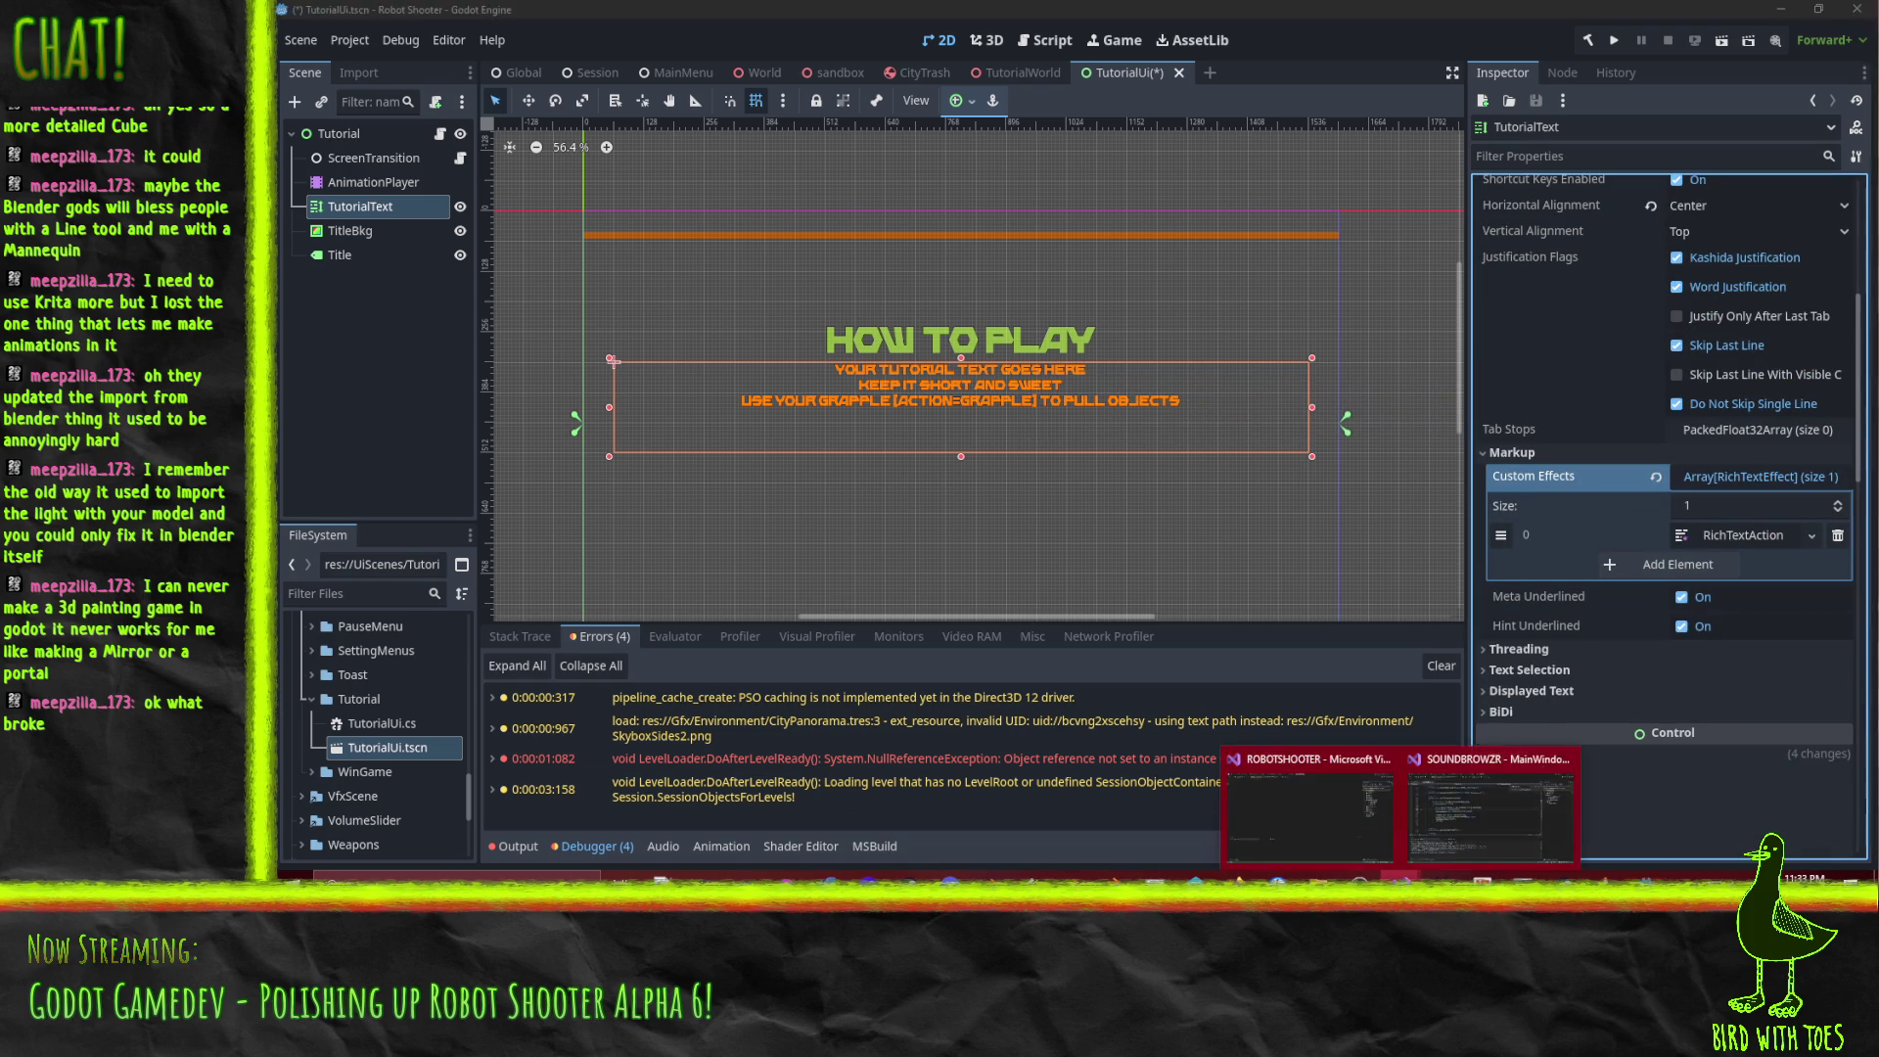
left_click(1542, 802)
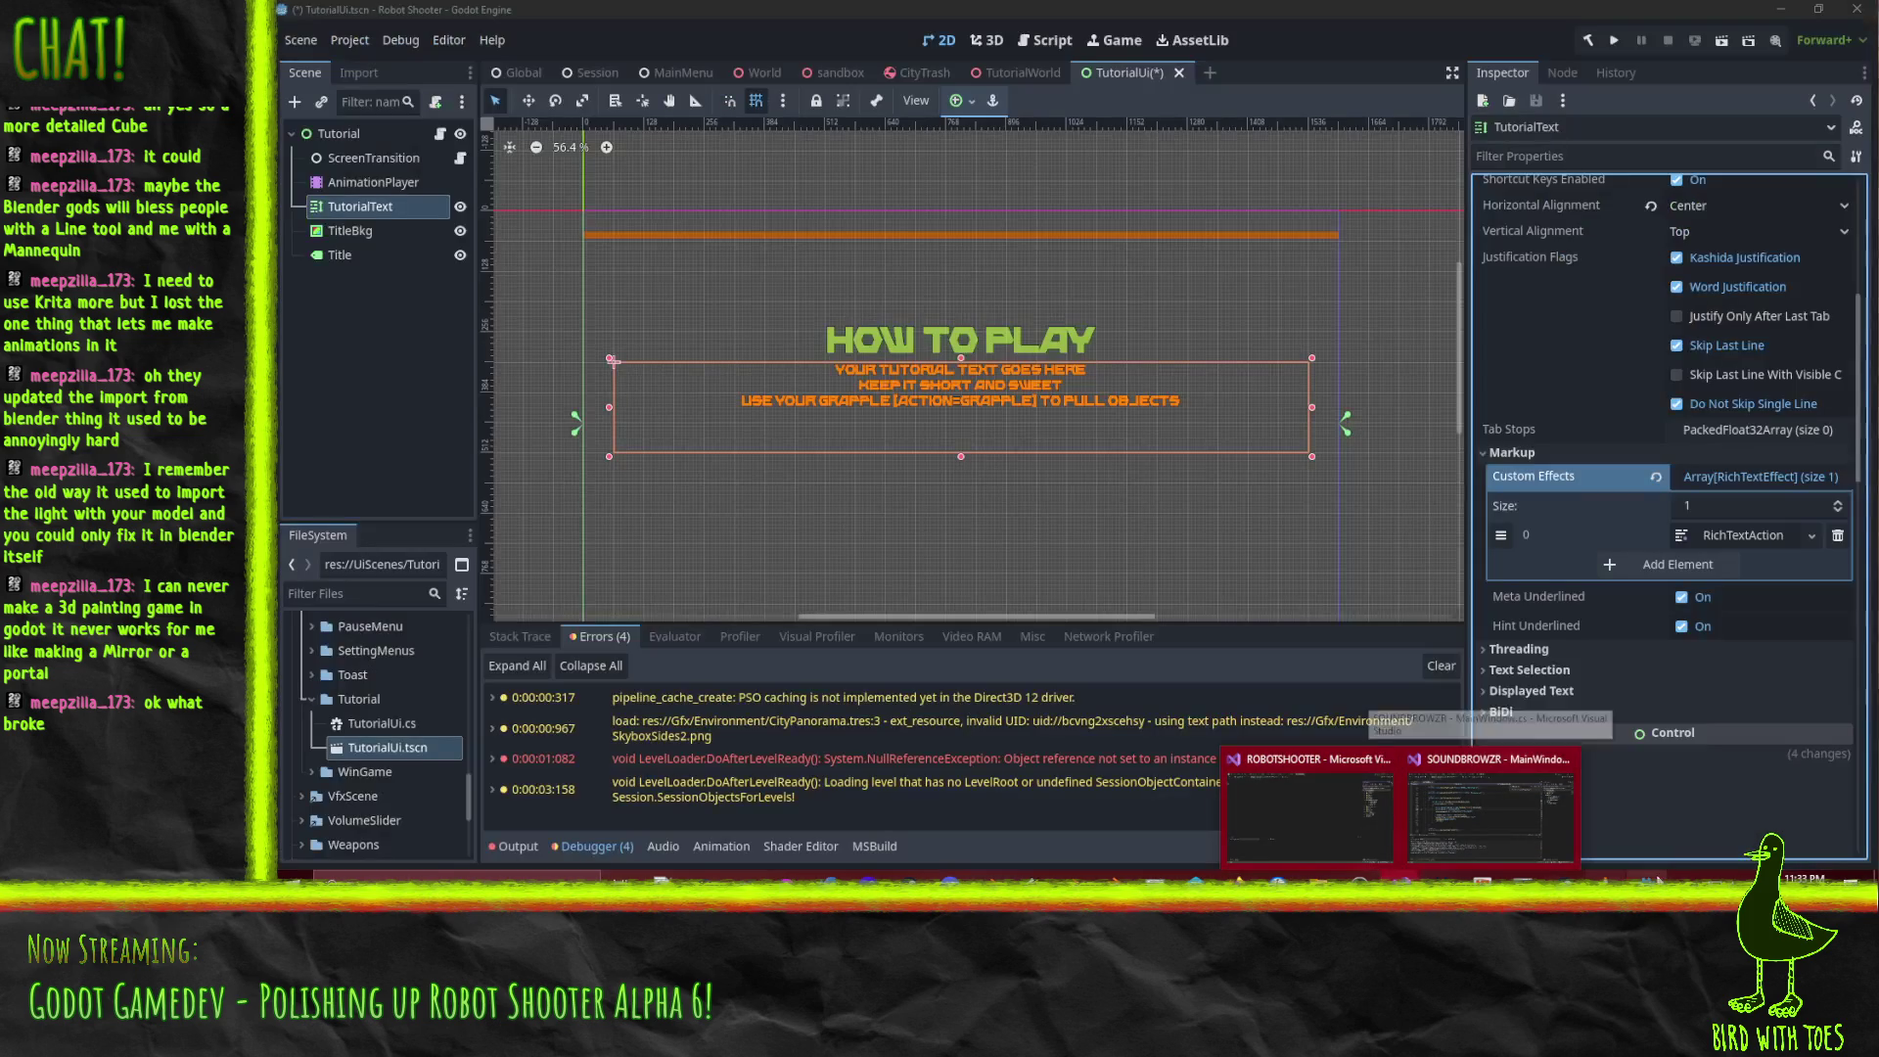
left_click(1018, 73)
left_click(1120, 73)
key("ctrl+s")
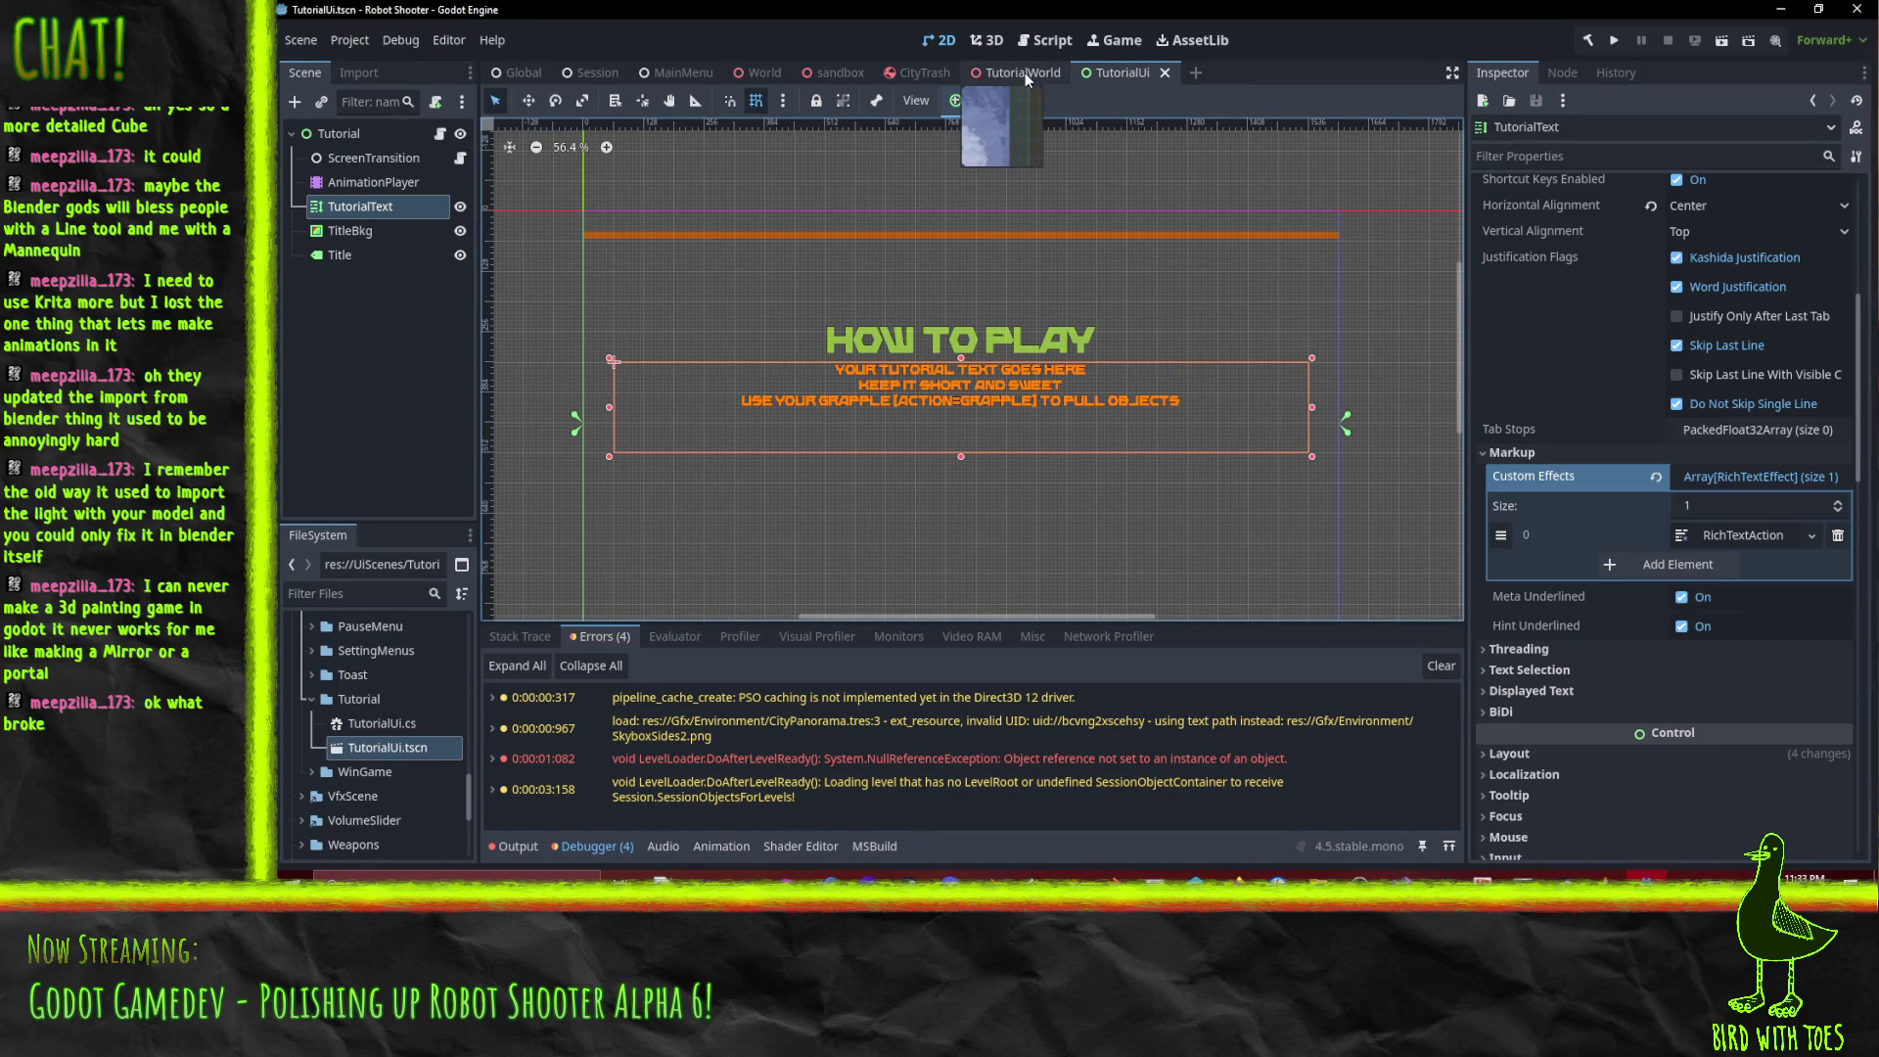
Add a print "asfklsa" debug line inside _process_custom_fx in bbcode_action.gd.
left_click(1045, 40)
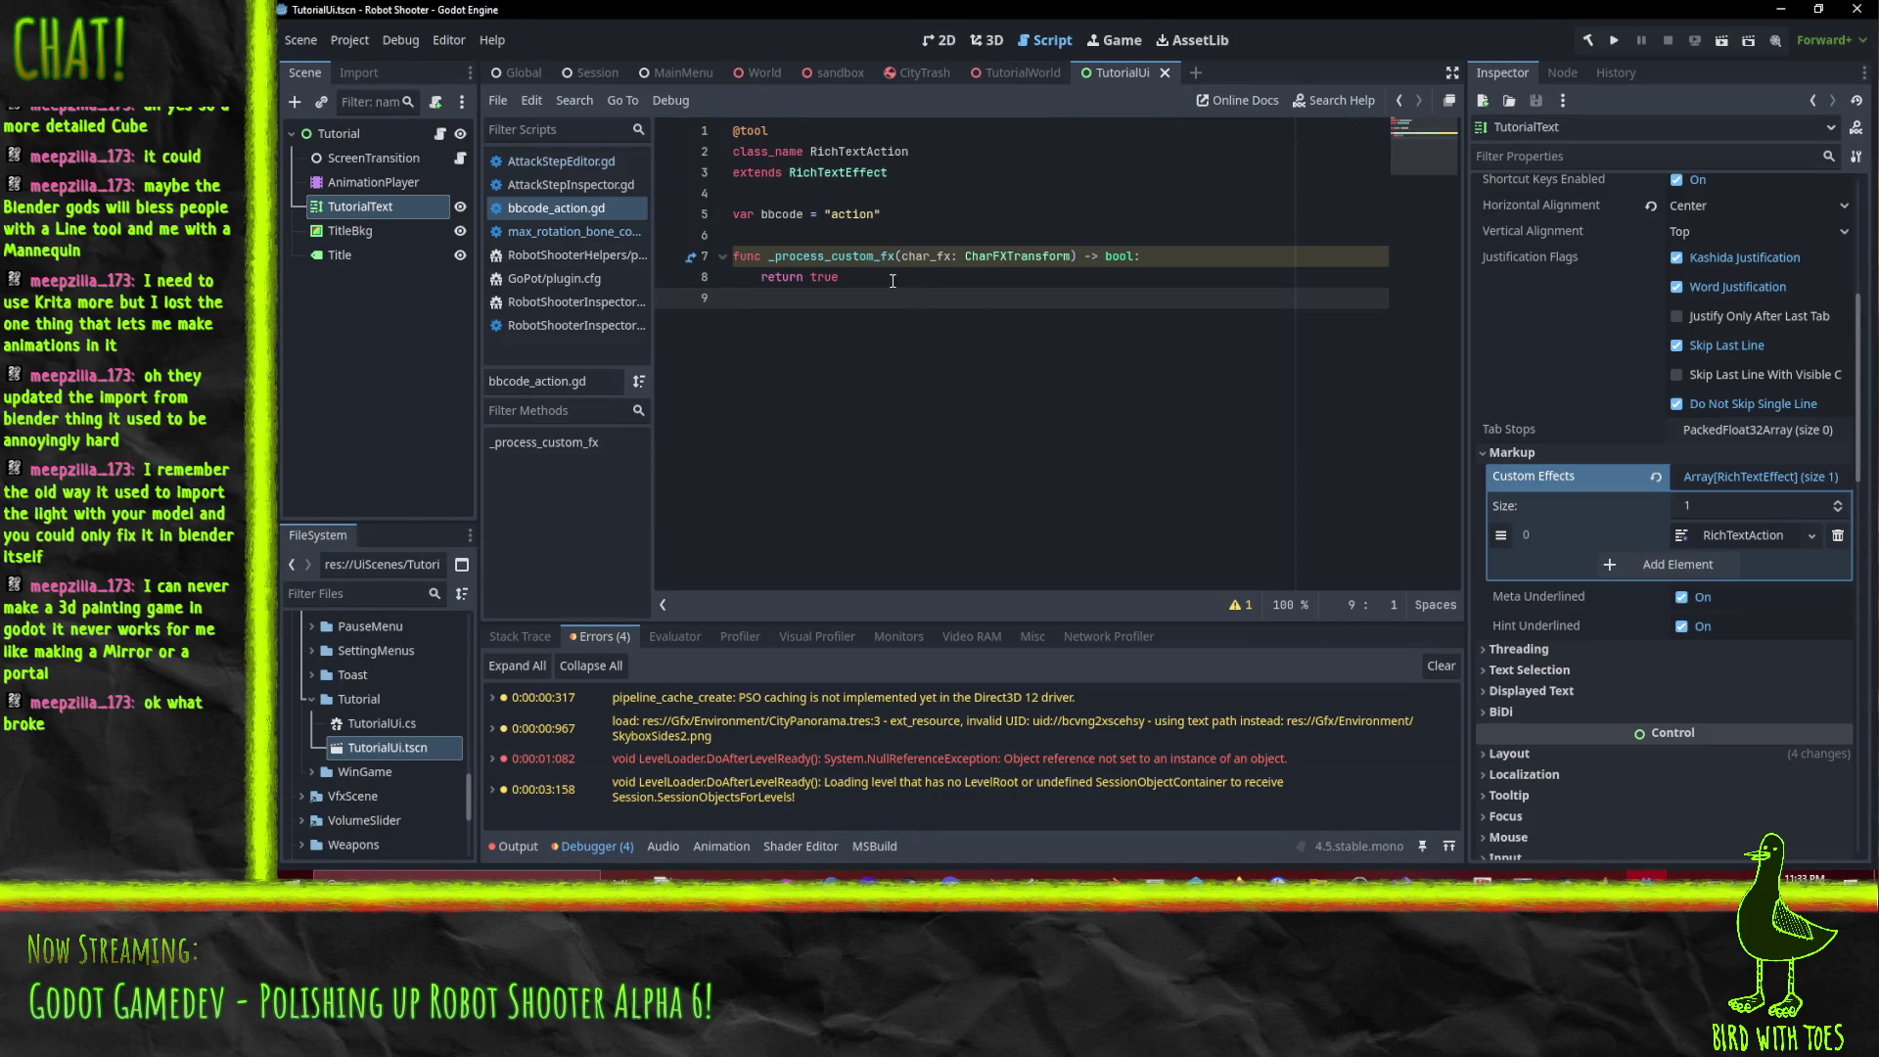
left_click(1175, 255)
key("Return")
type("print \"asfklsa")
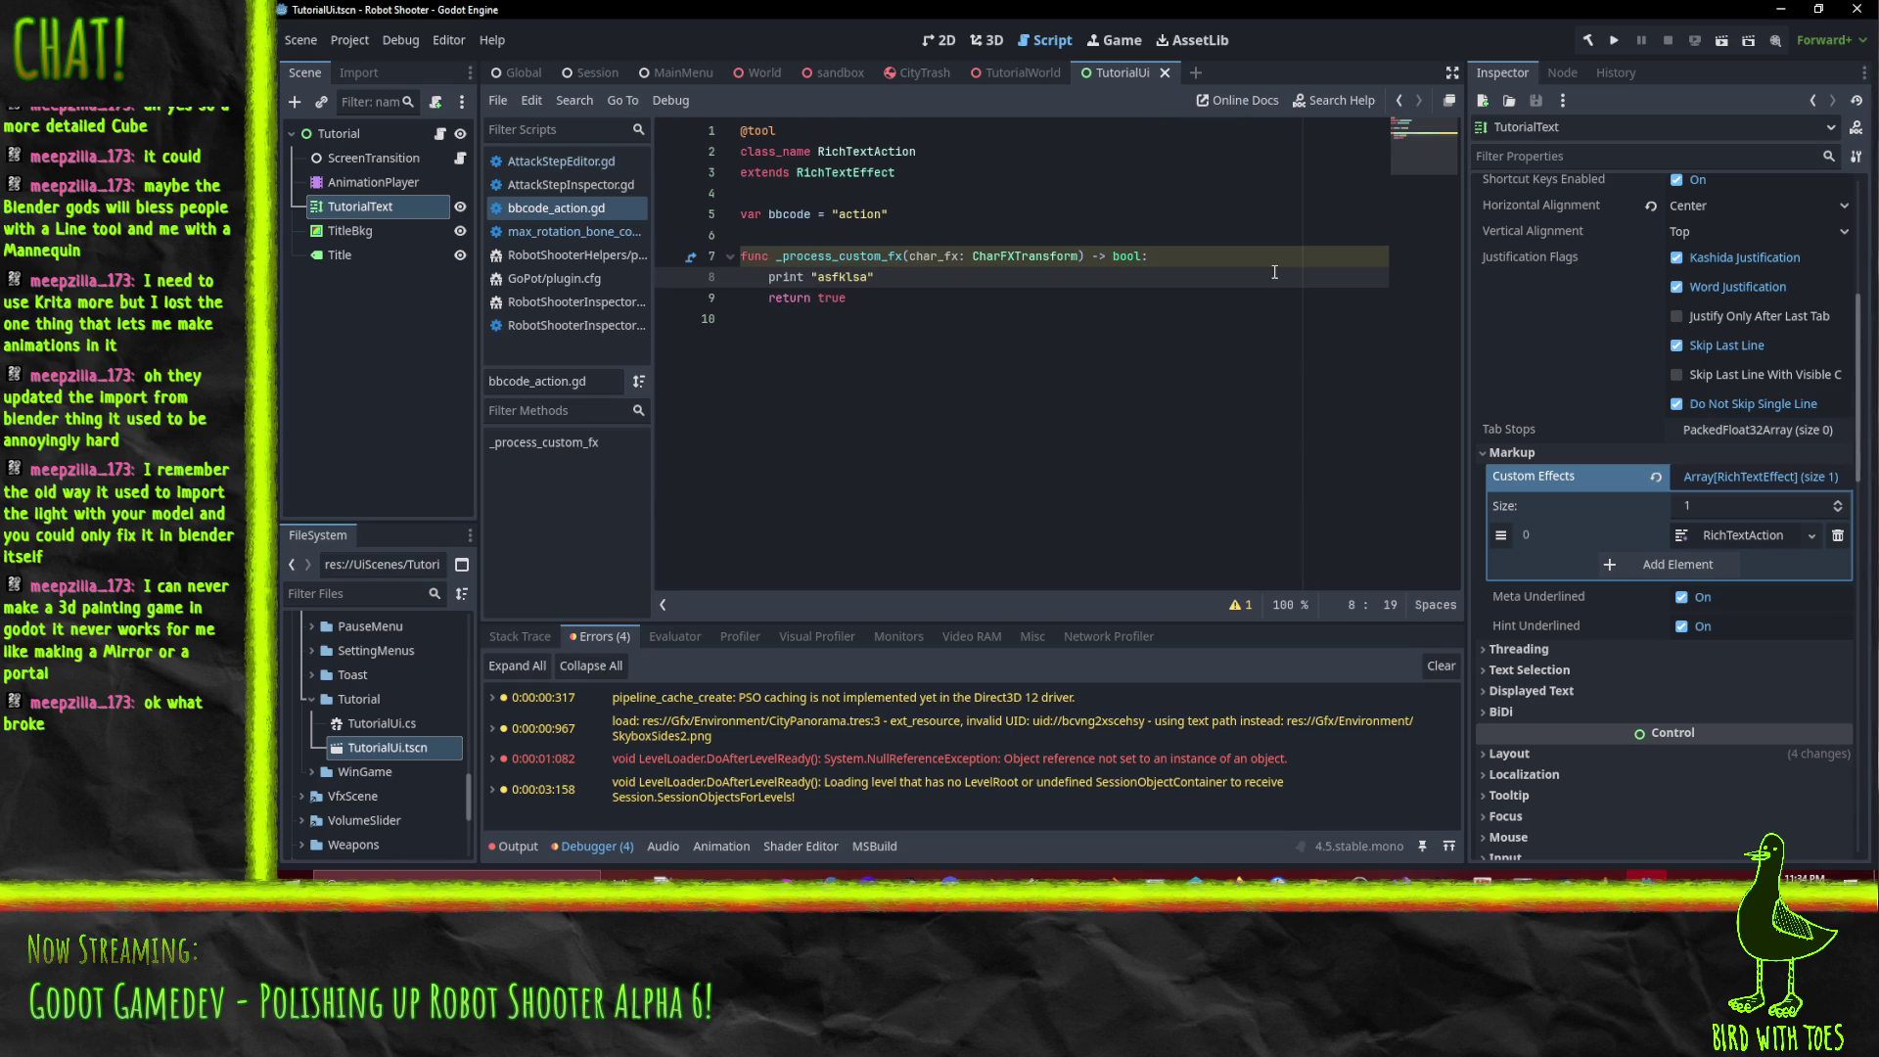
type("\"")
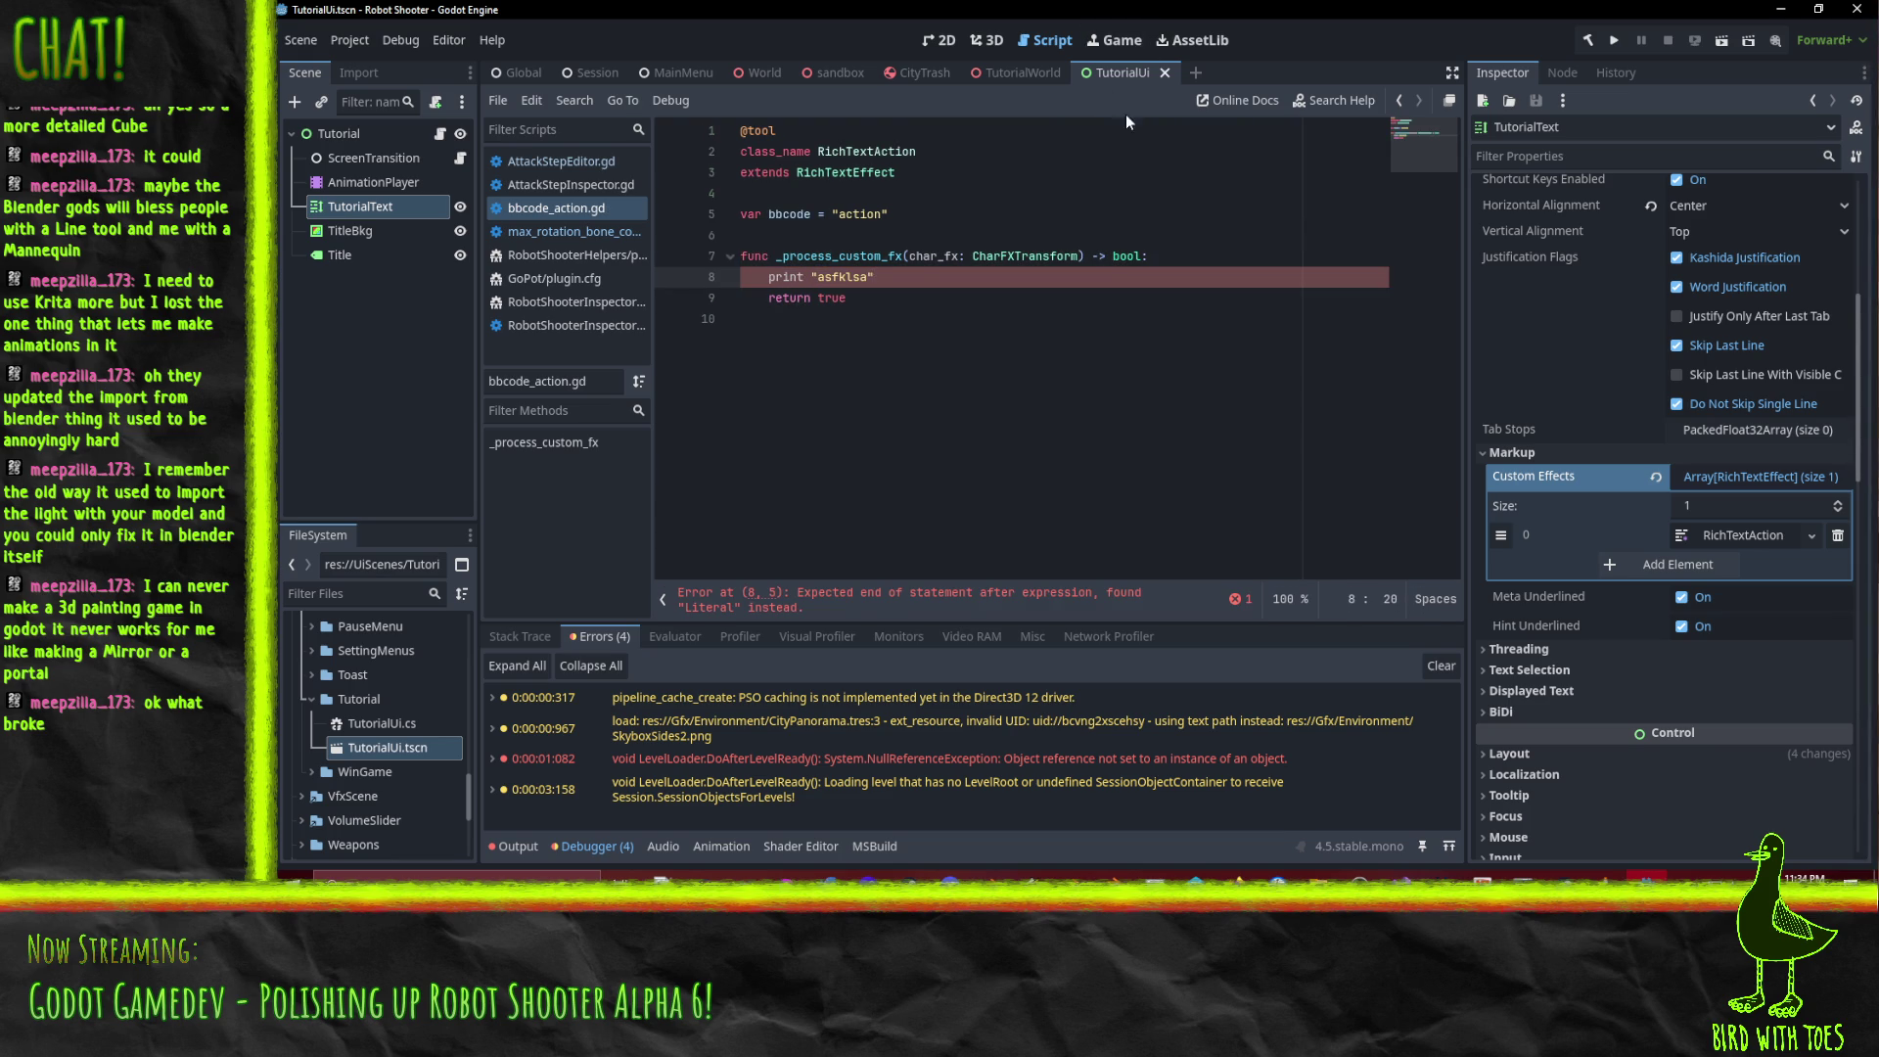
Return to the 2D canvas and bring the Godot custom effects docs forward.
left_click(940, 40)
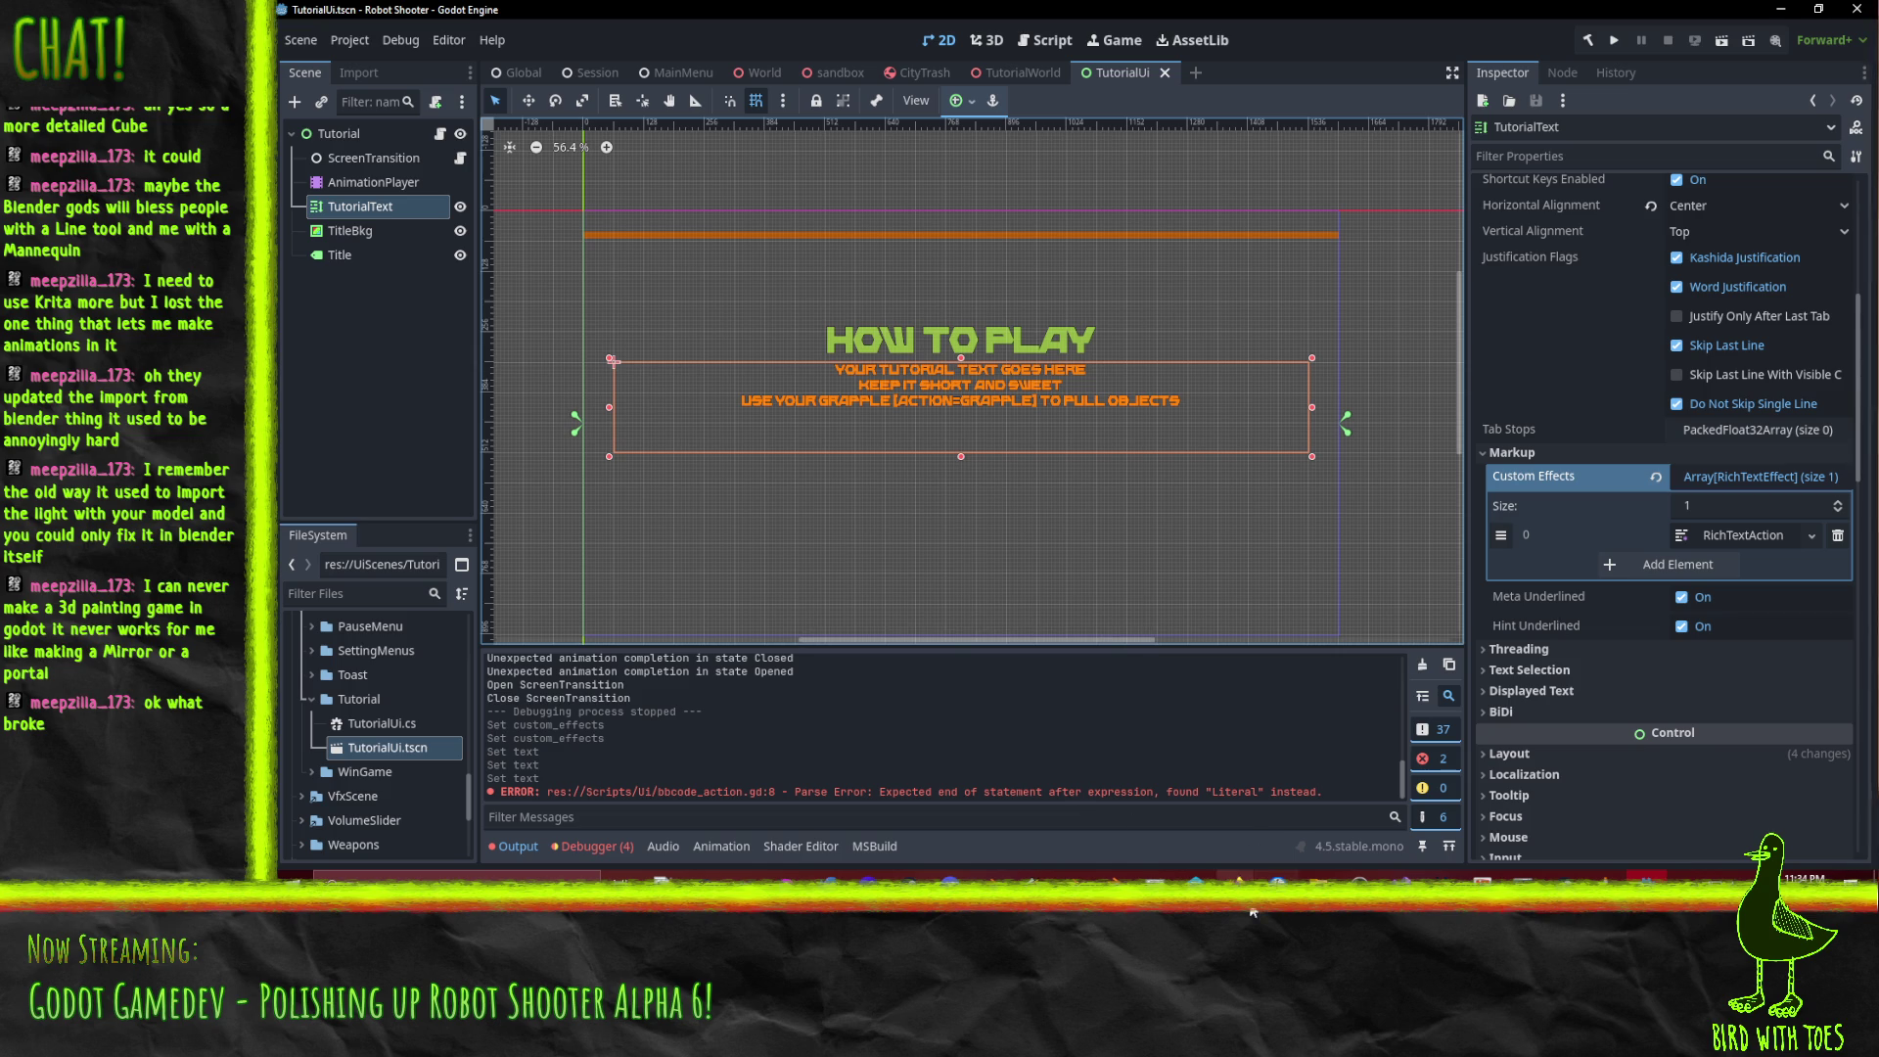
mouse_move(1236, 877)
left_click(1166, 837)
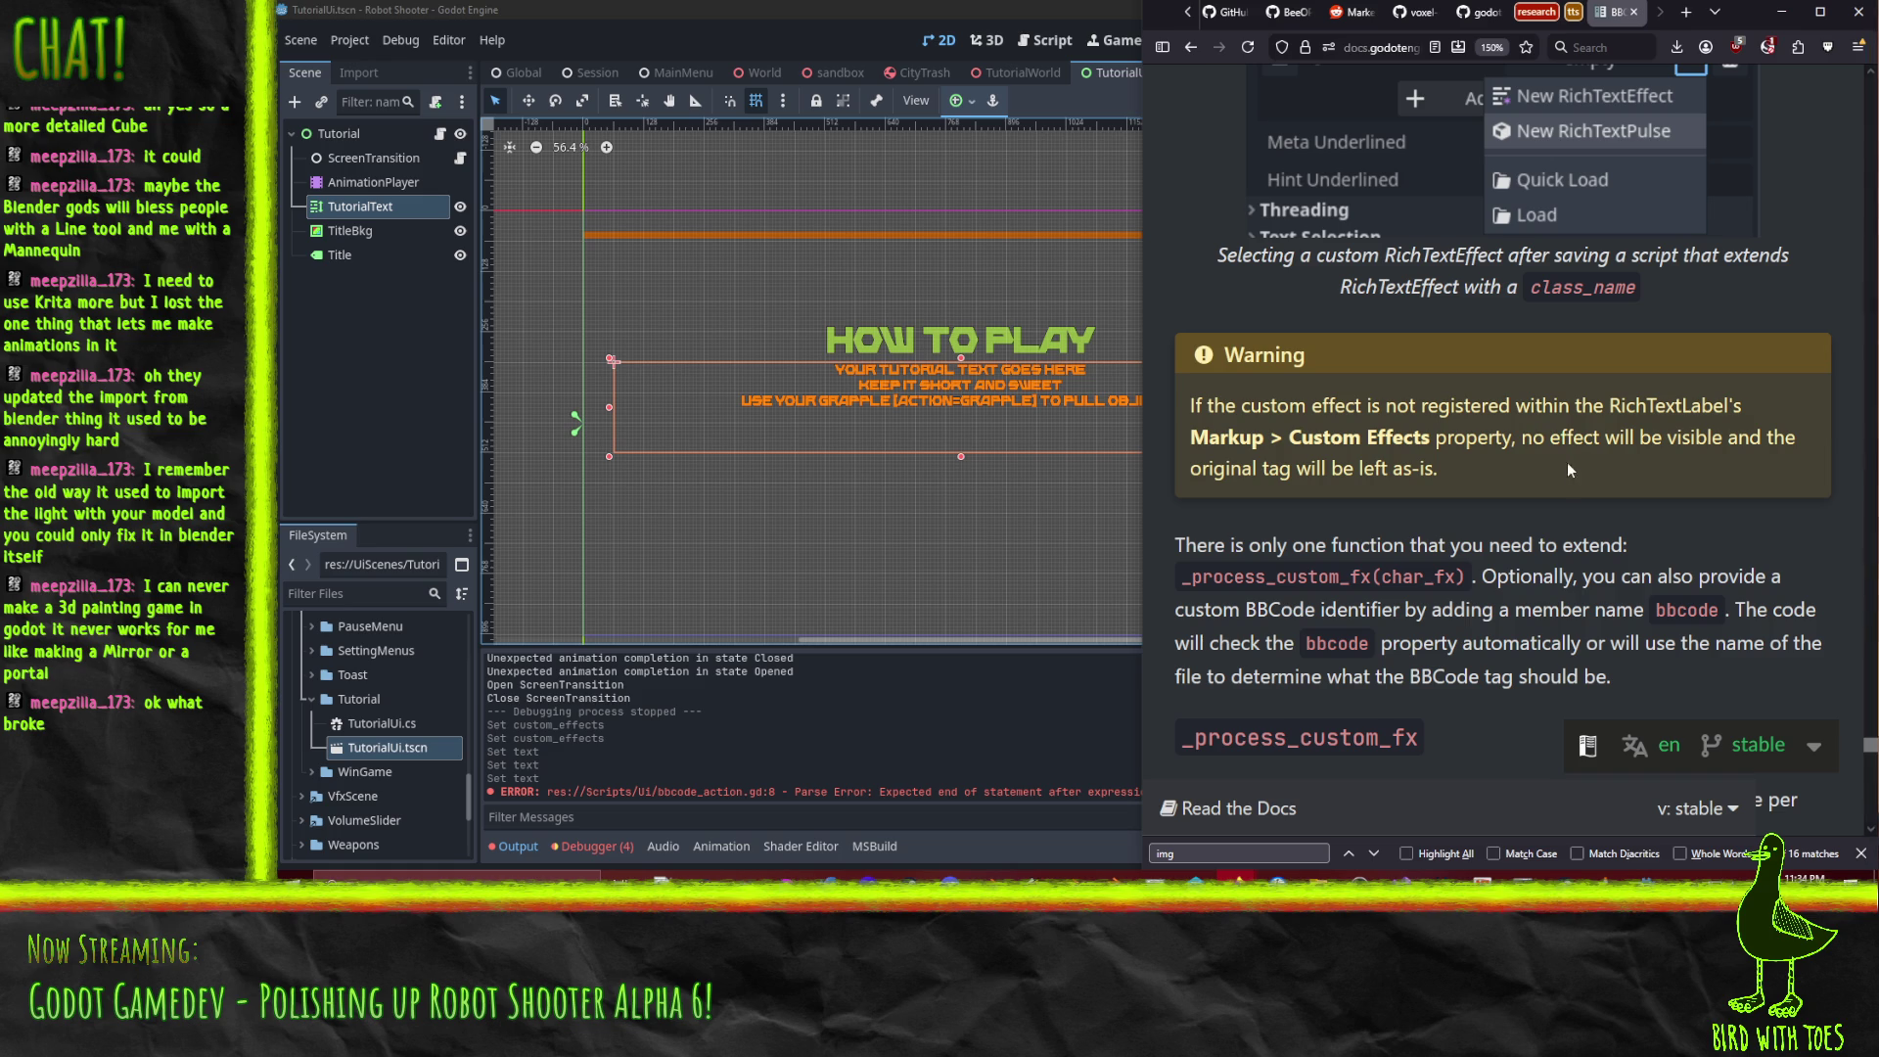
Read the Custom BBCode tags section and Ghost example, then return to the Godot editor.
scroll(1472, 484, "up", 8)
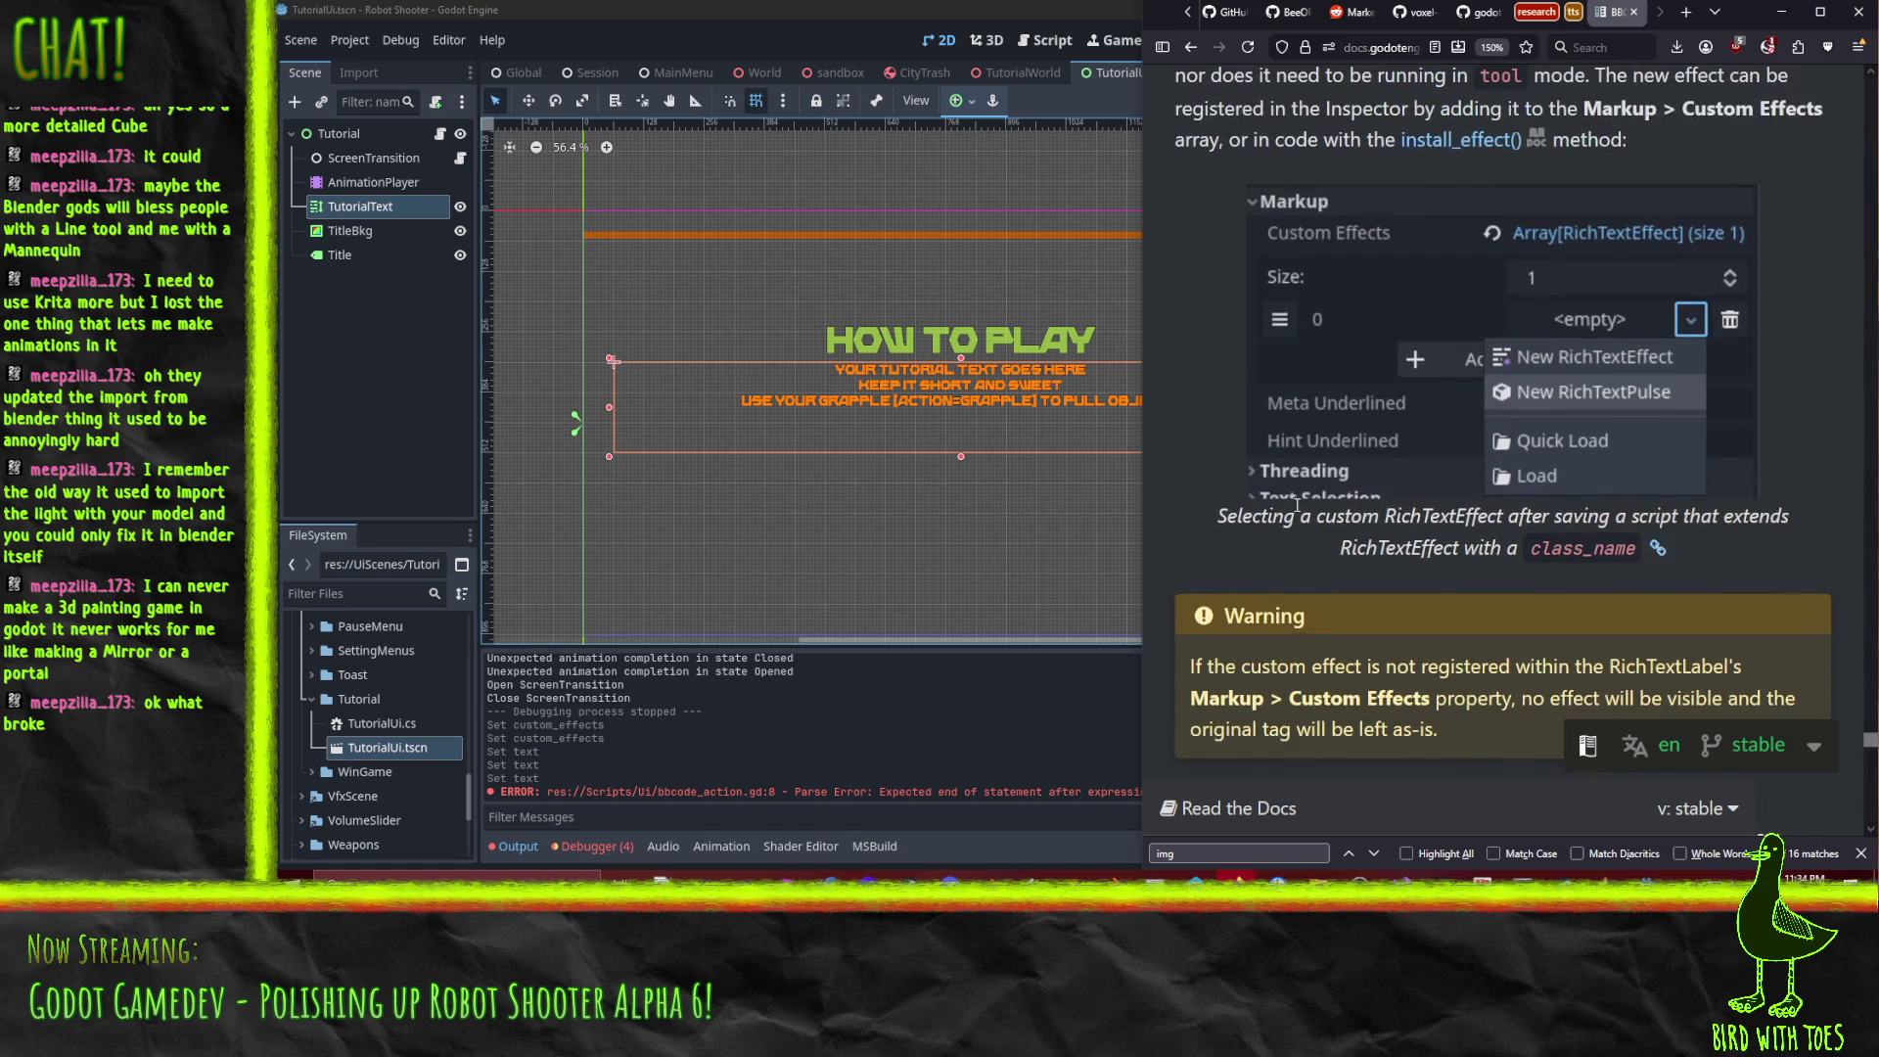
scroll(1233, 430, "down", 5)
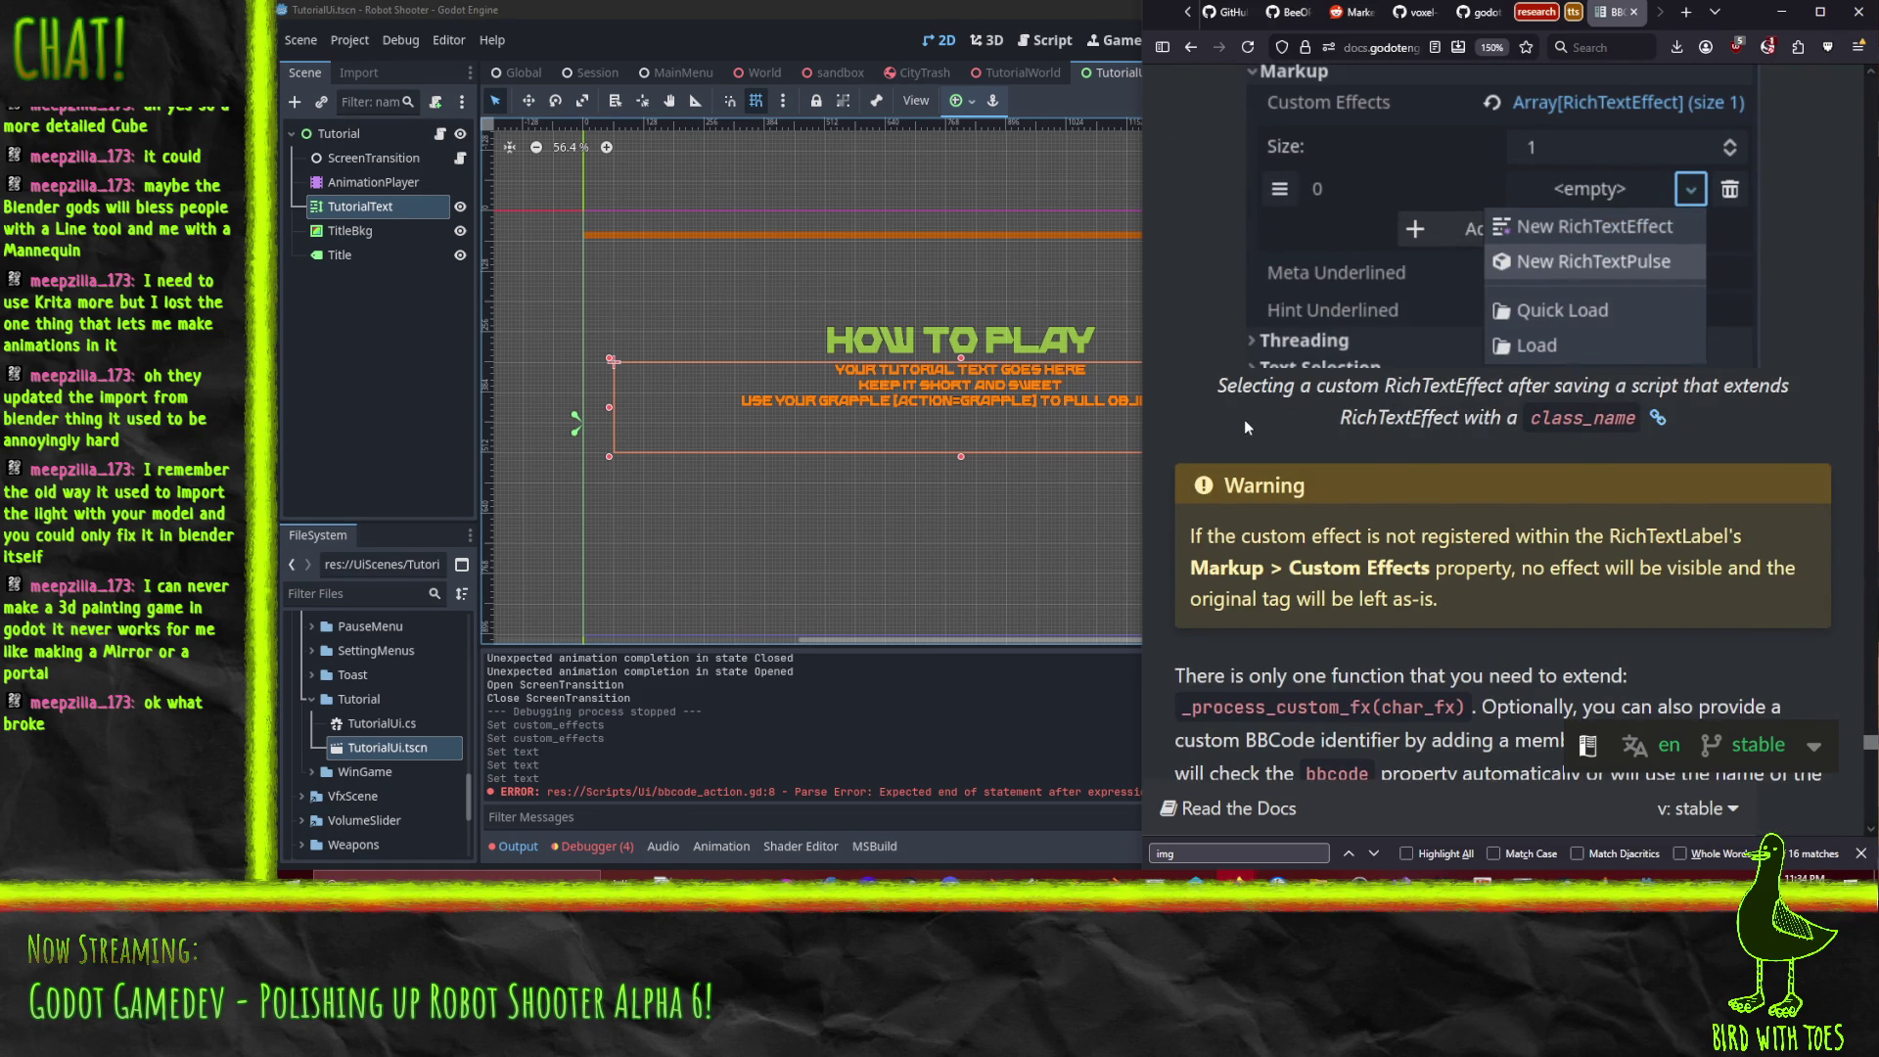
scroll(1243, 419, "up", 5)
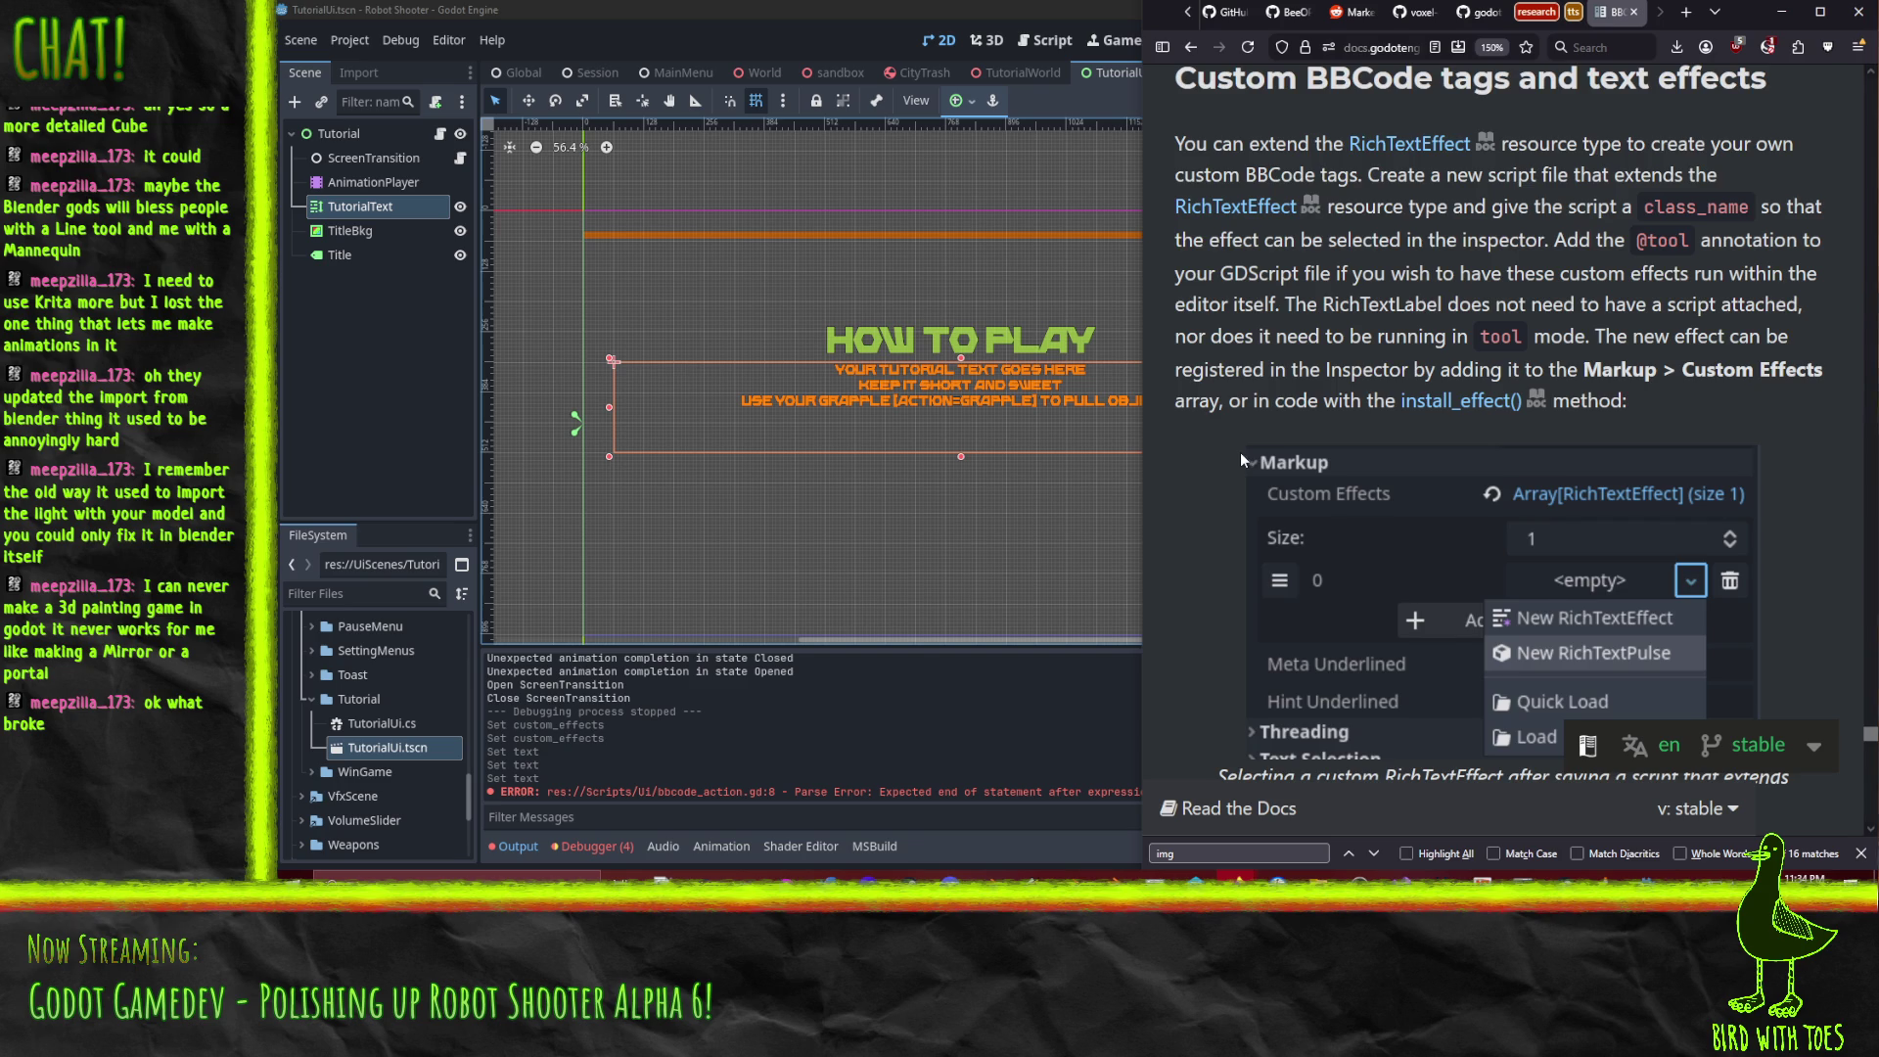
scroll(1241, 452, "down", 10)
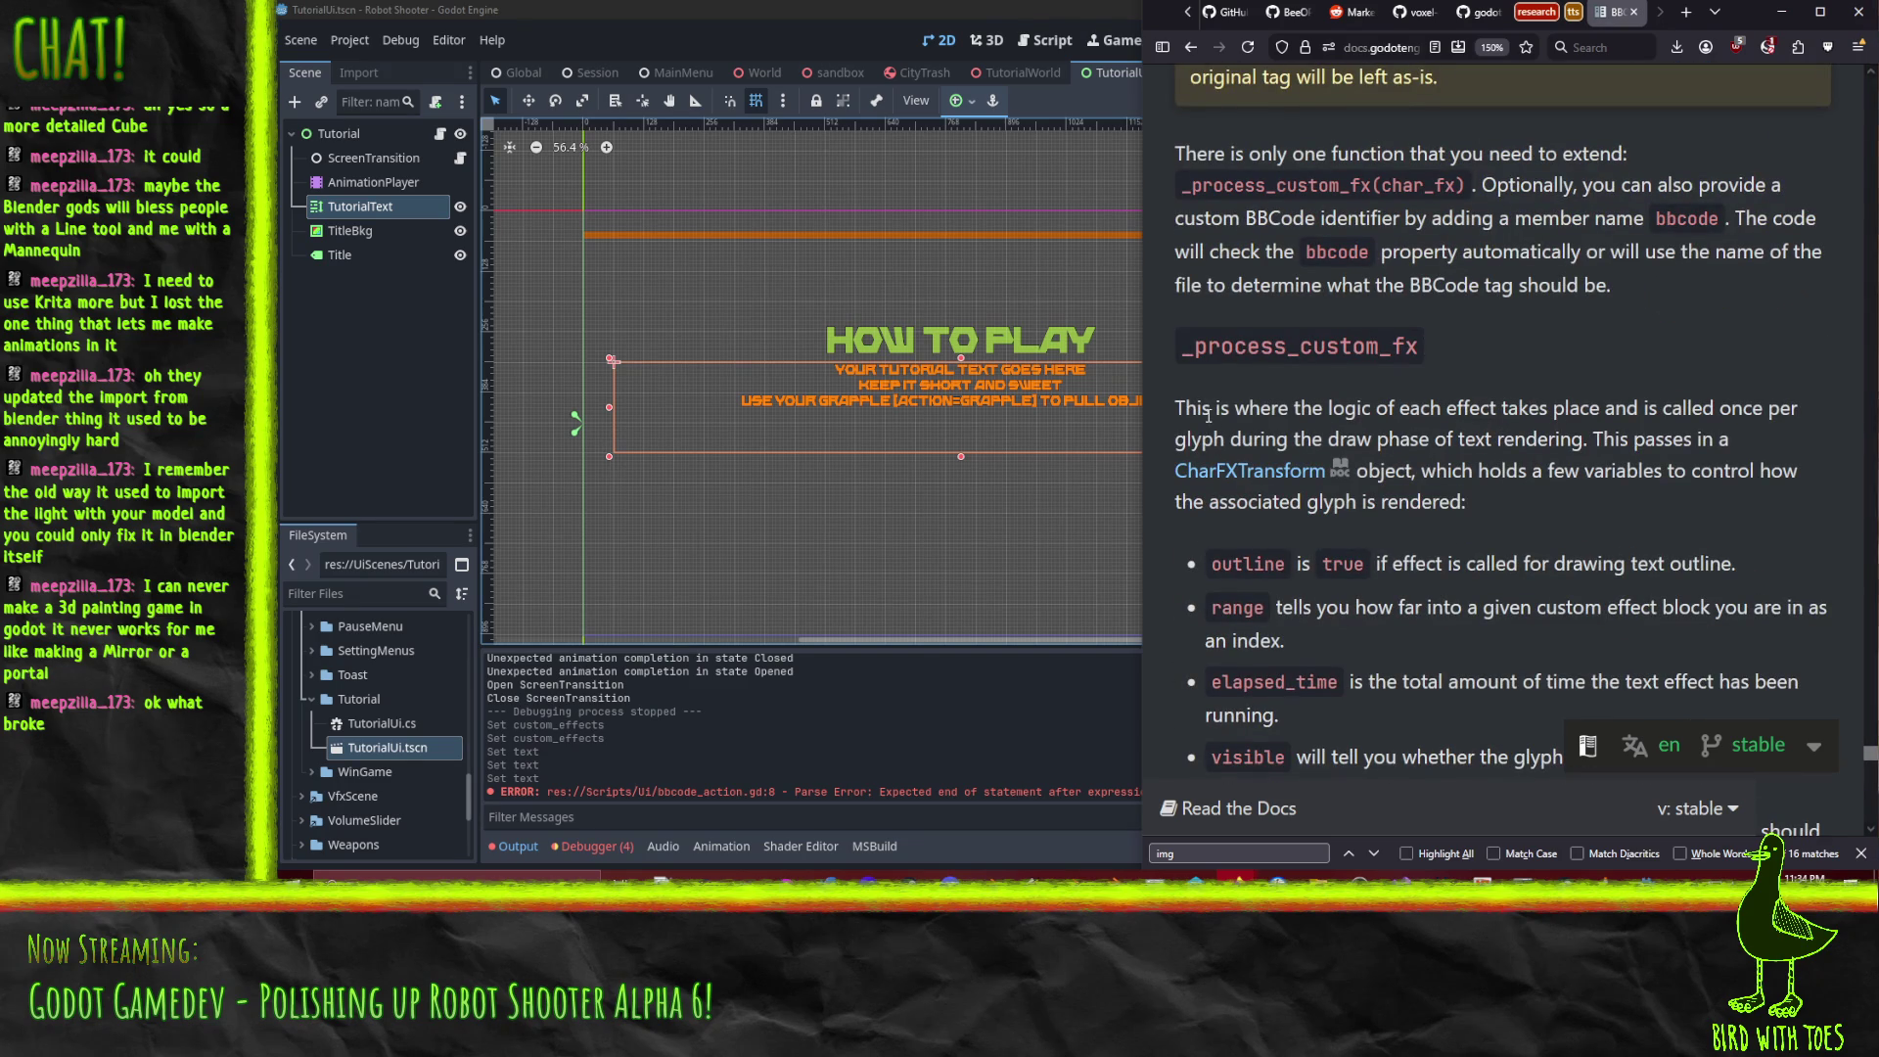
scroll(1208, 415, "down", 2)
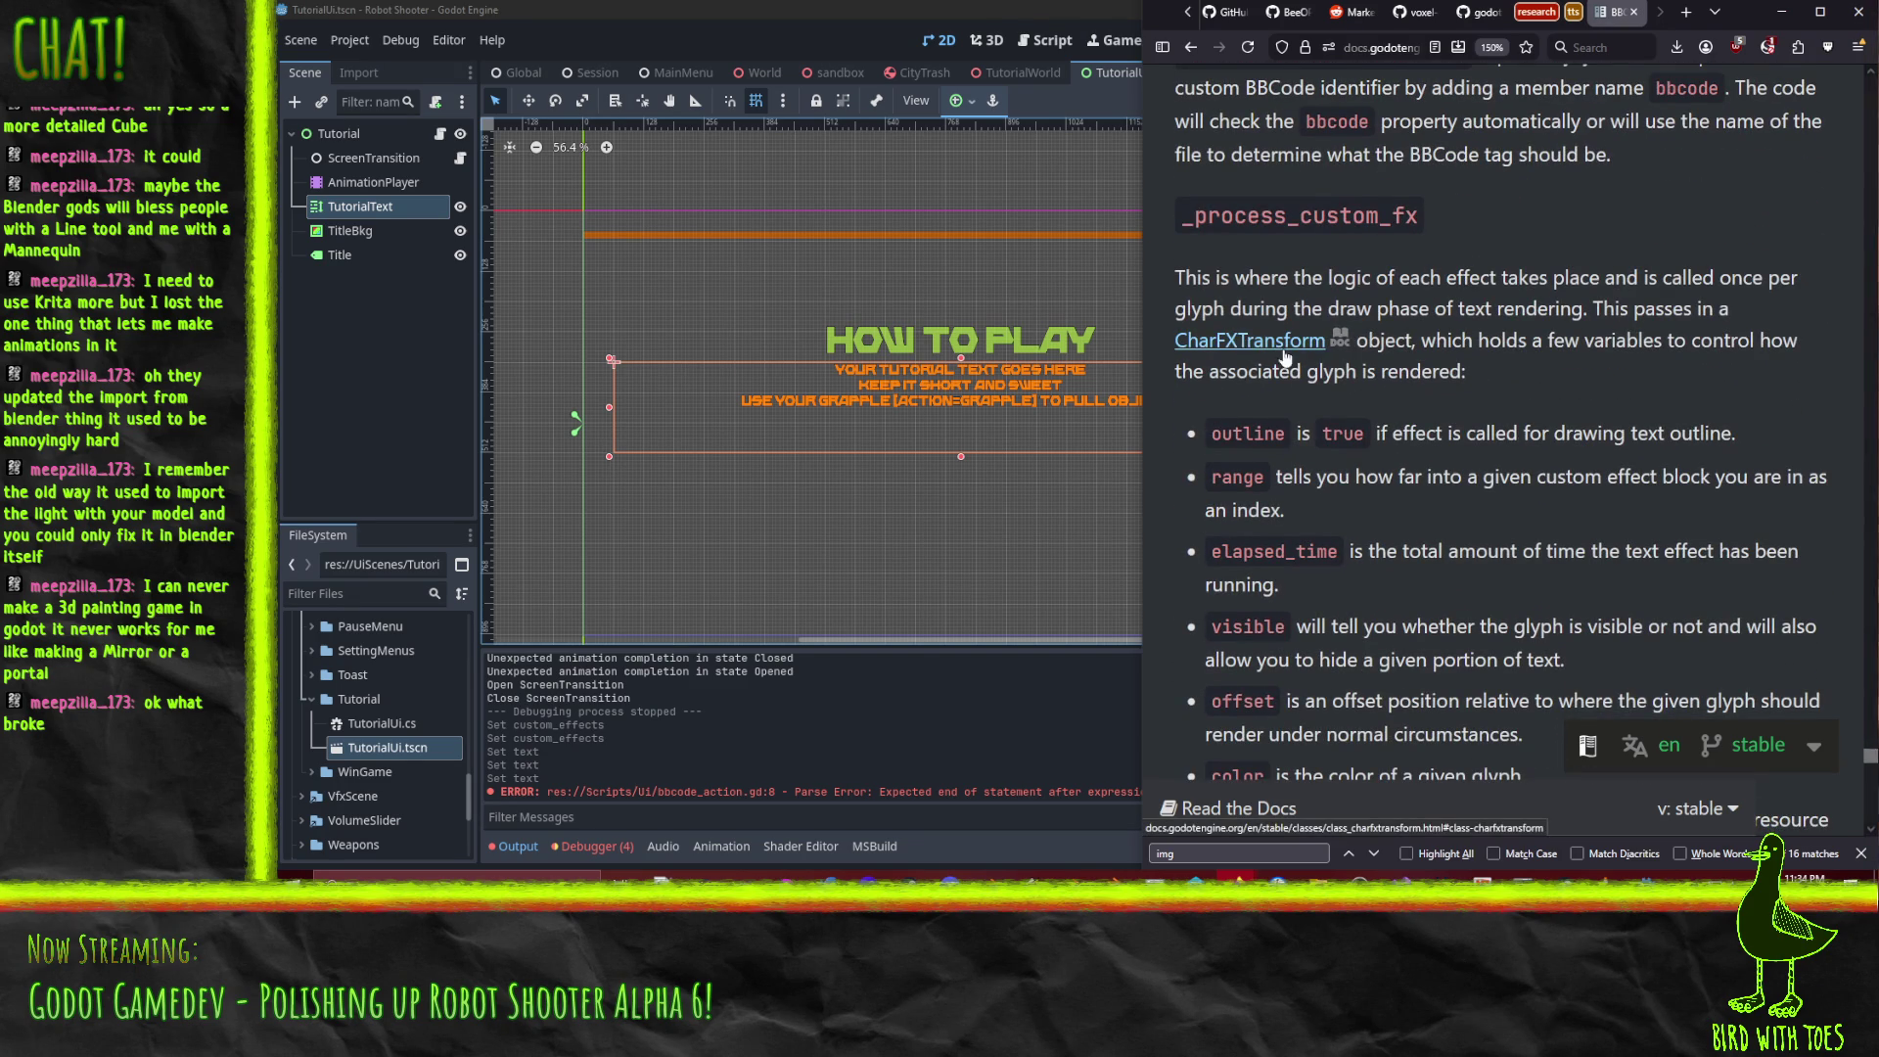
scroll(1272, 358, "up", 3)
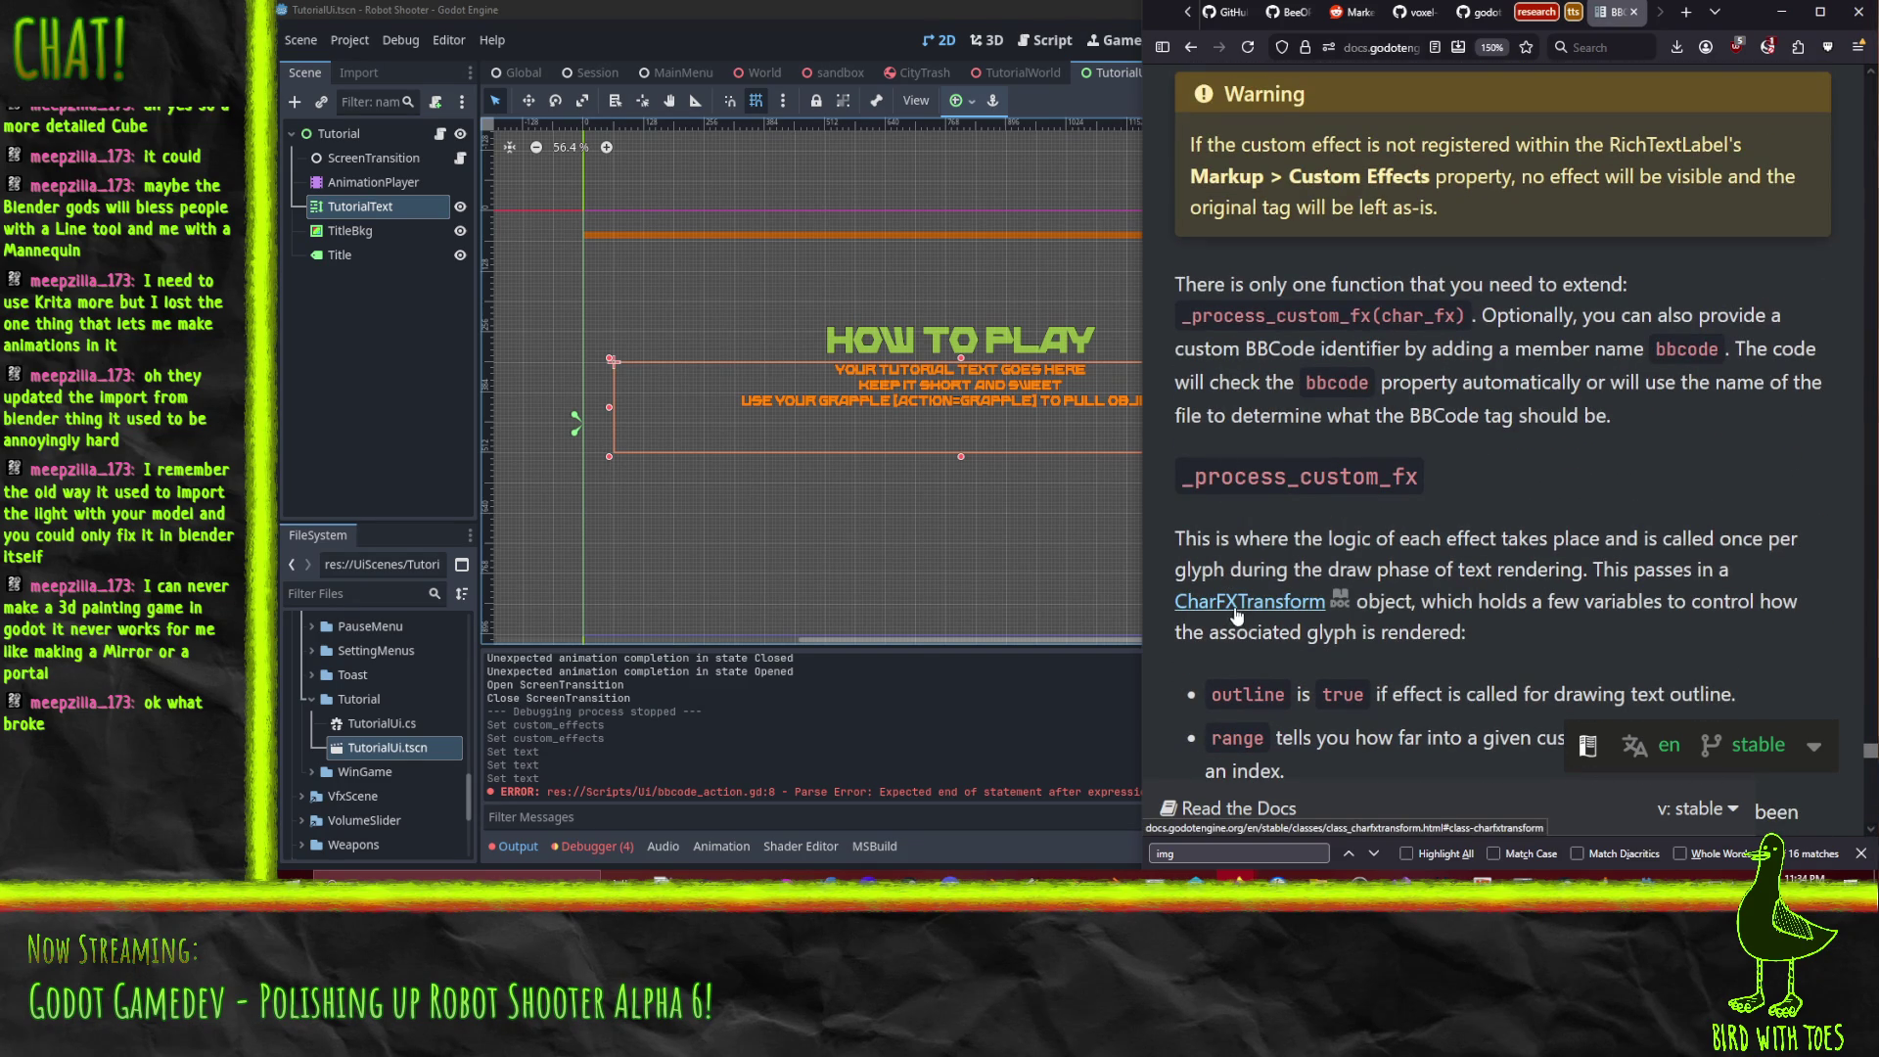
scroll(1262, 568, "down", 9)
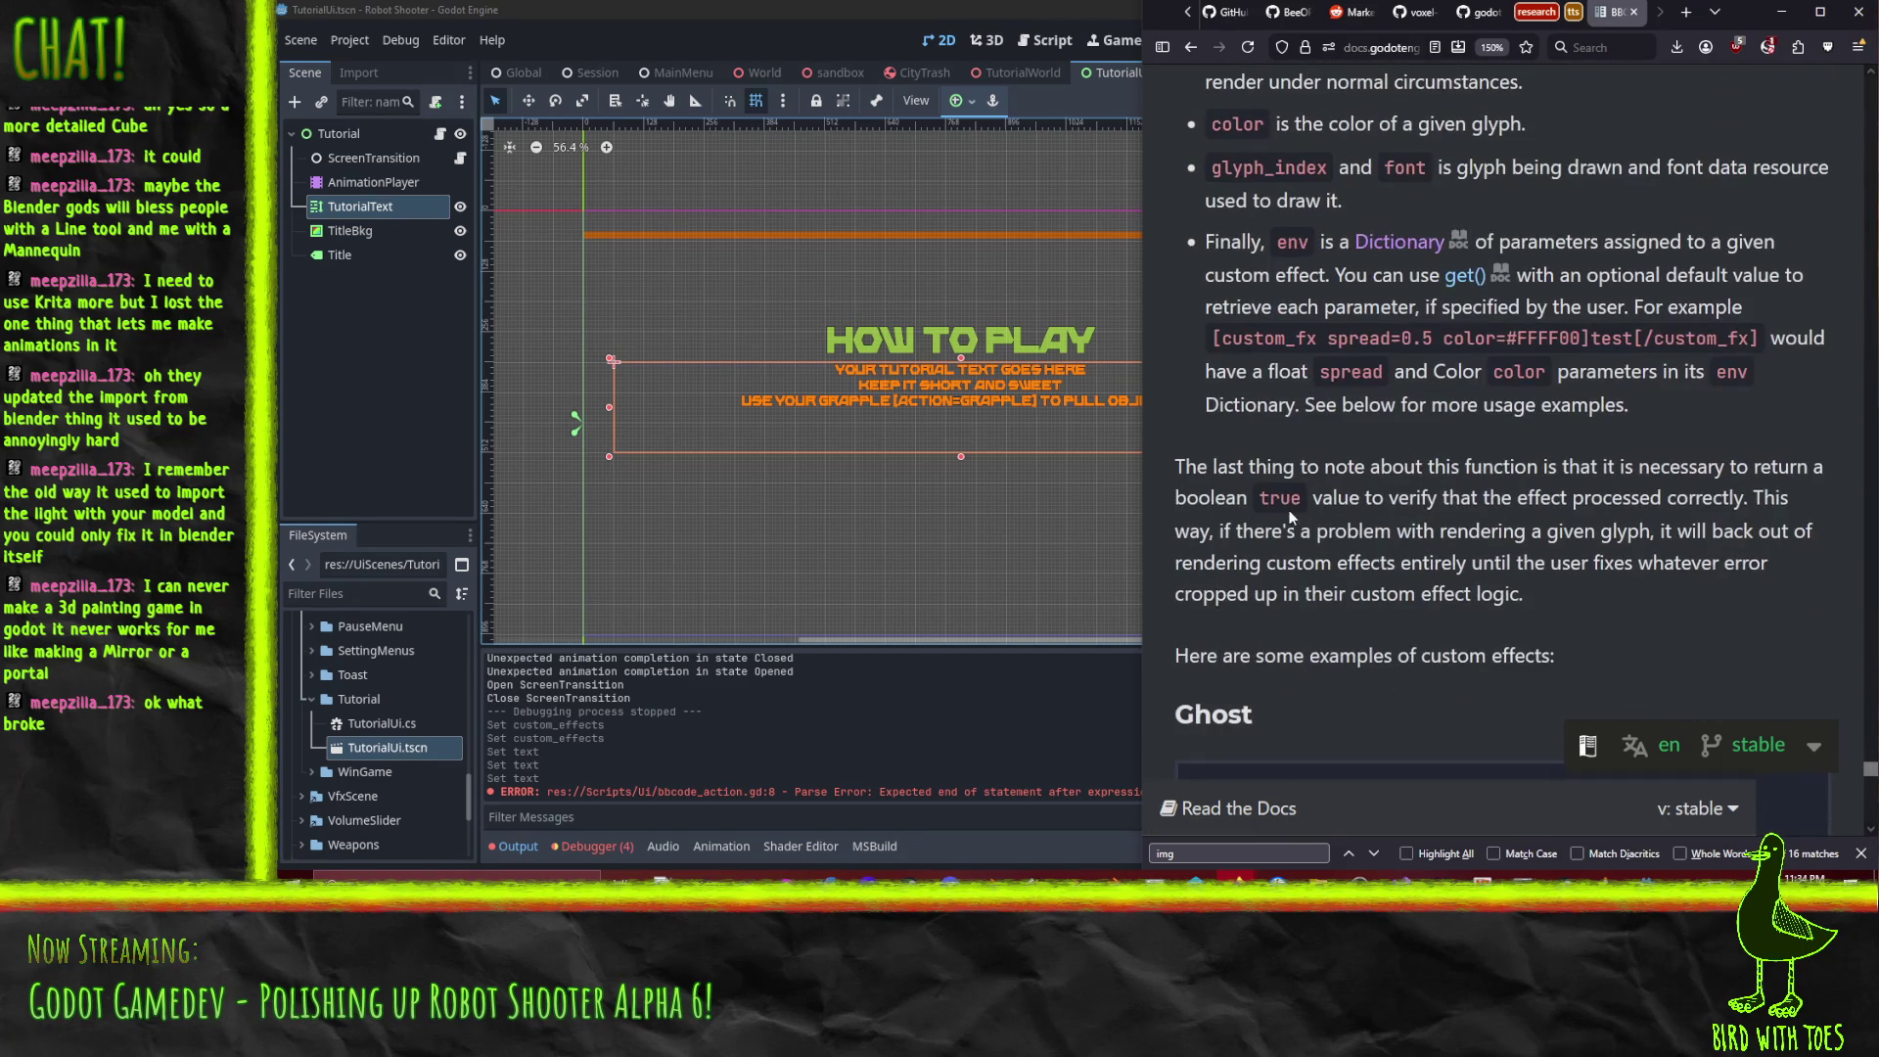
scroll(1395, 494, "down", 6)
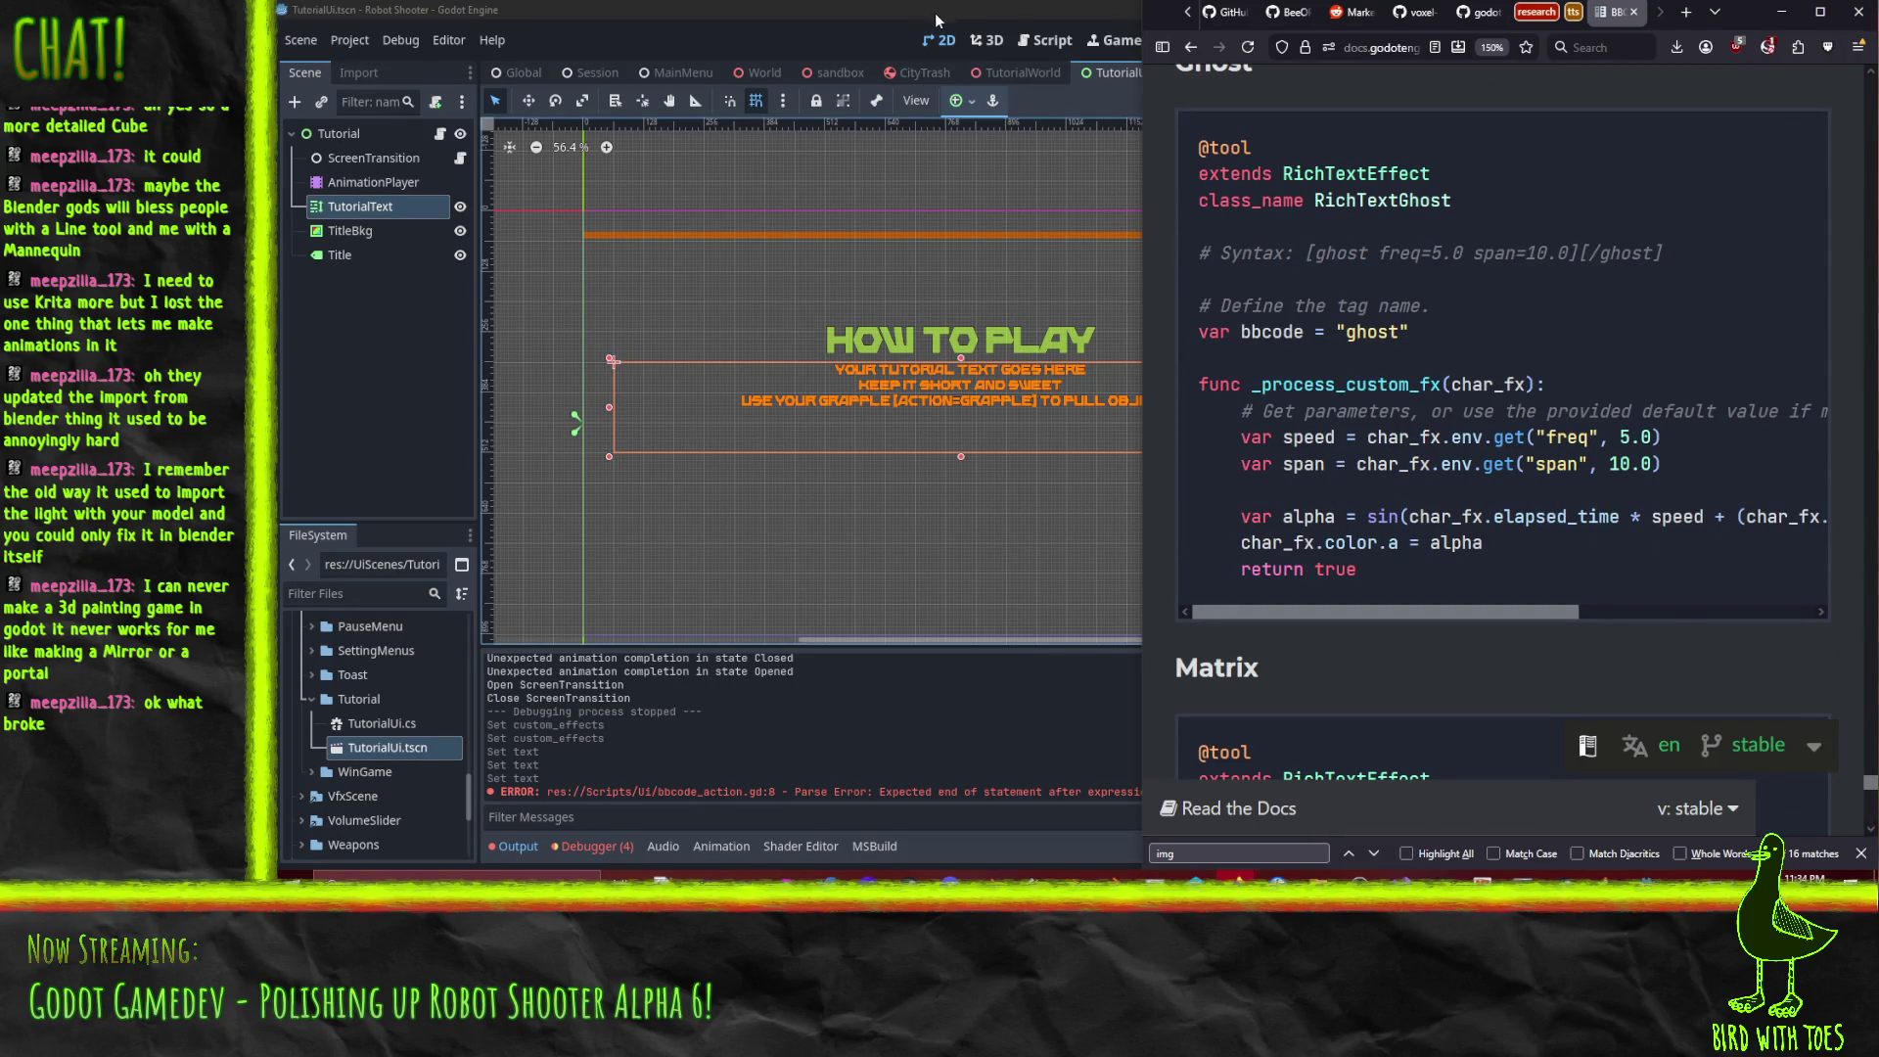
left_click(1081, 76)
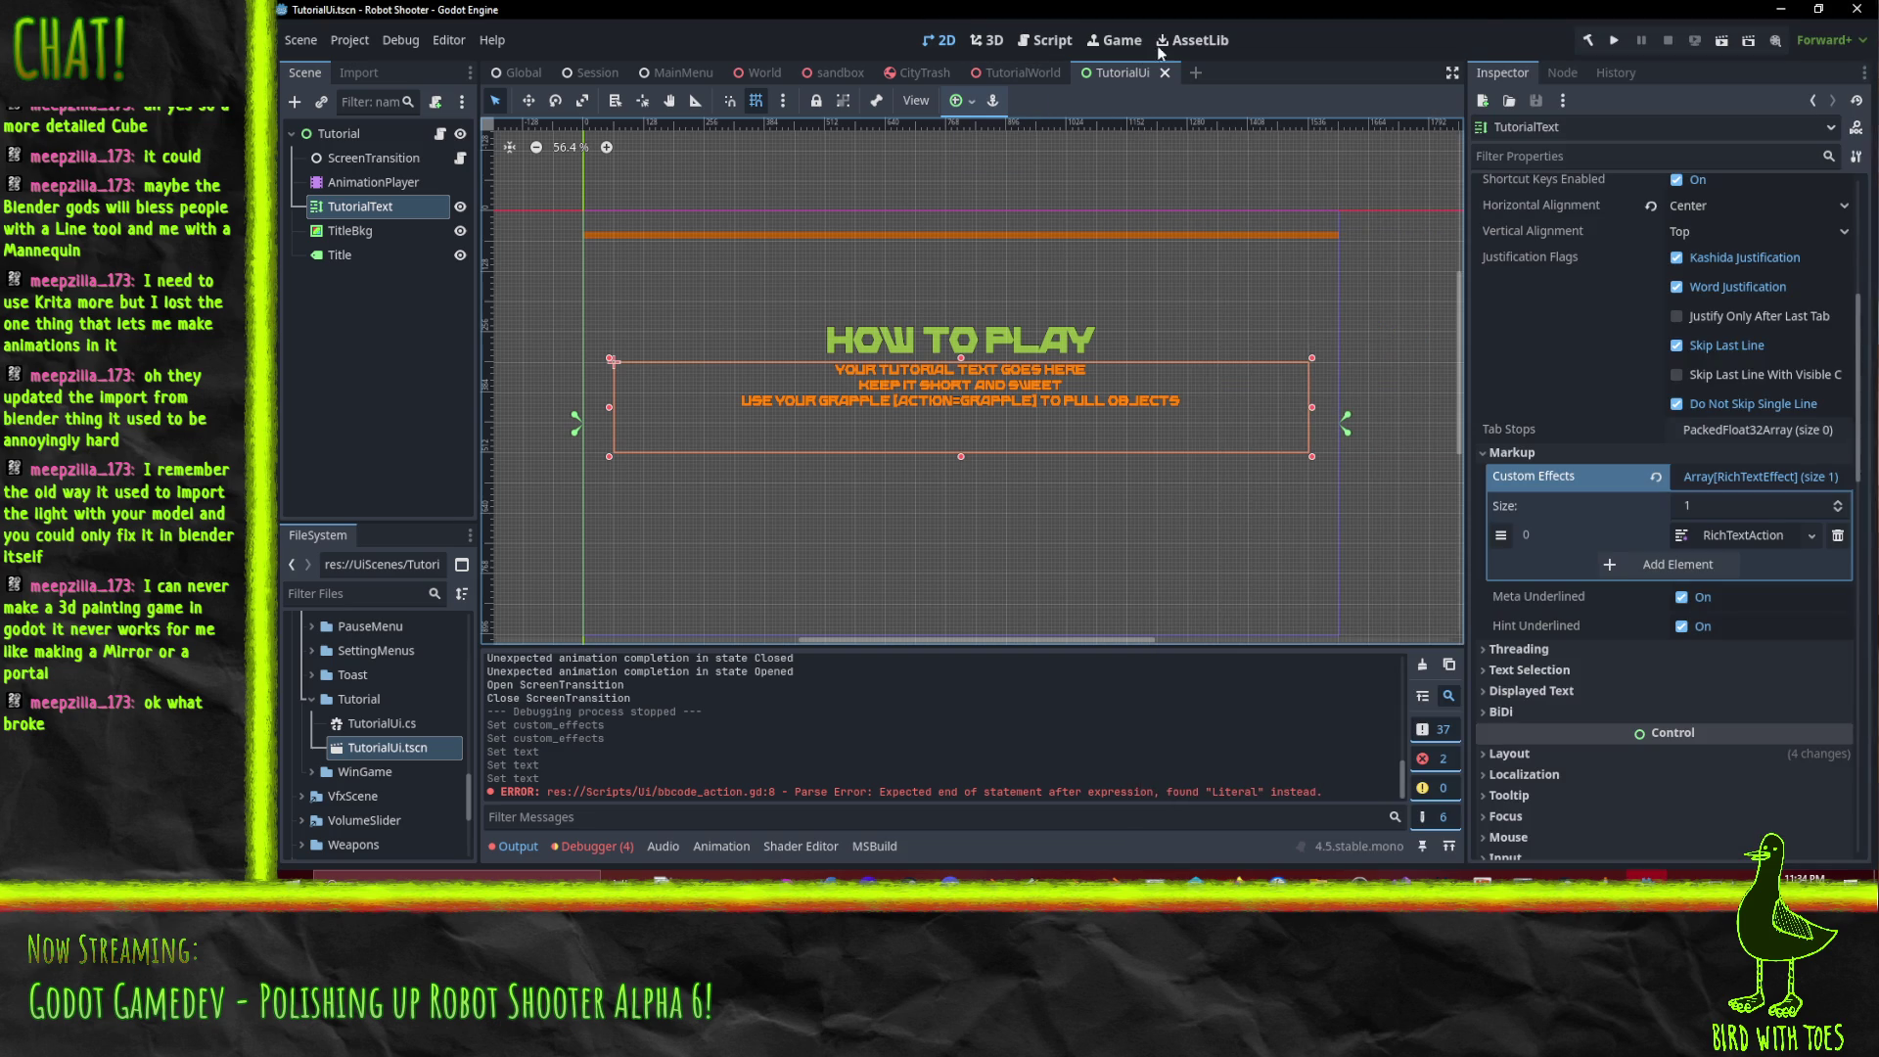
Run the game, then change the debug line to print(char_fx.env).
left_click(1614, 40)
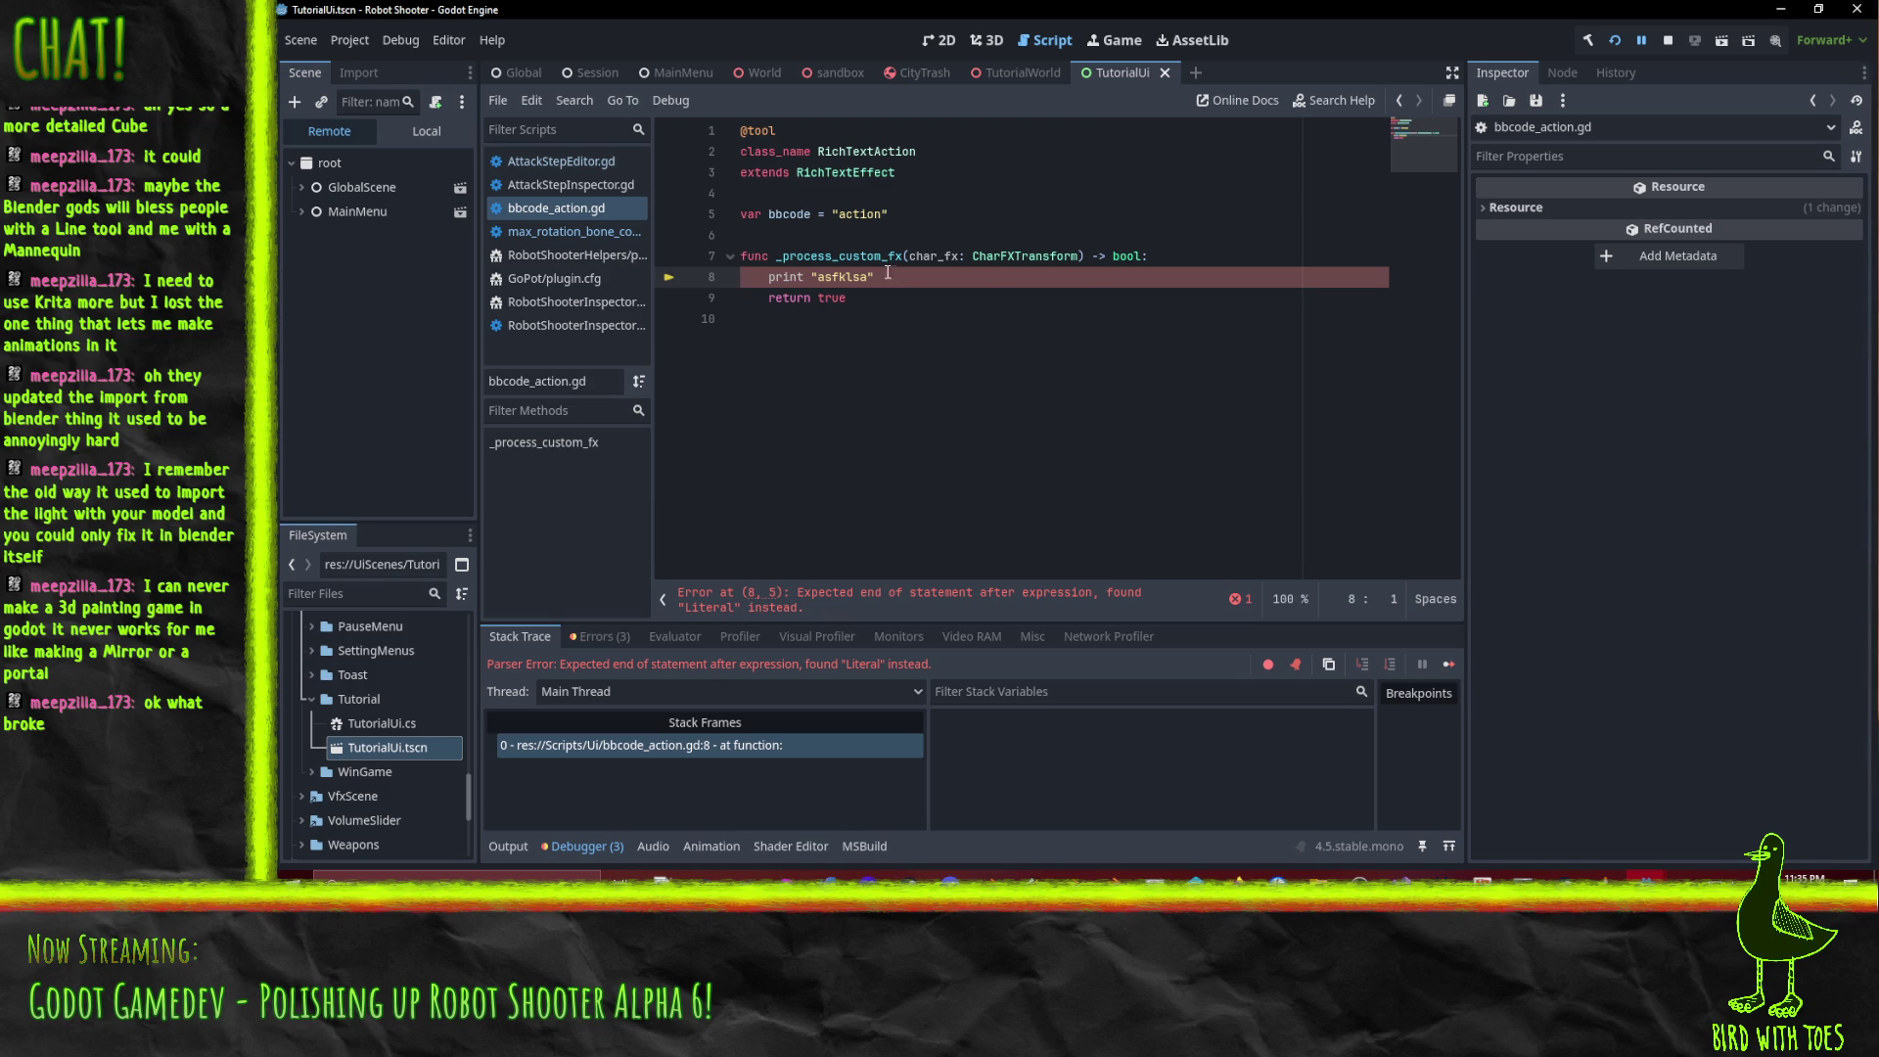
key("BackSpace")
type("()")
key("shift+End")
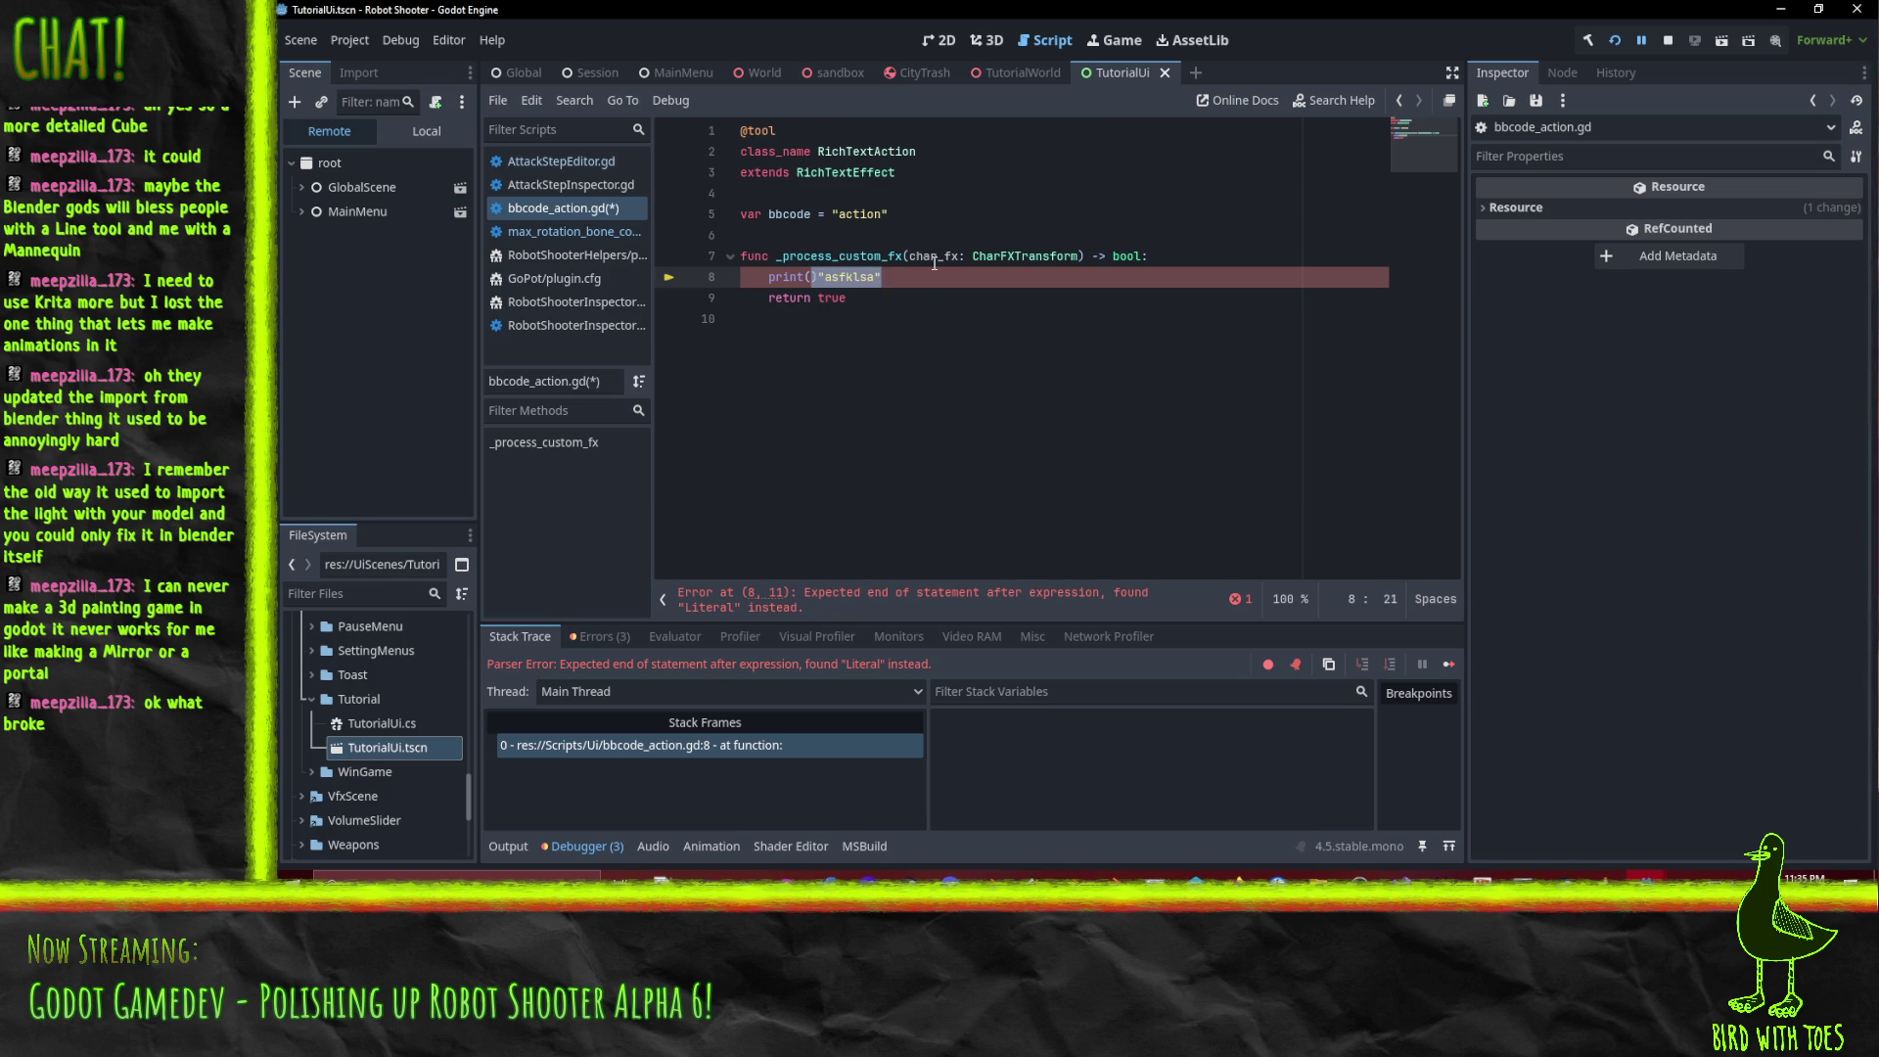
key("BackSpace")
key("BackSpace")
type("char_fx.en")
type(")")
key("Left")
type(".en")
key("Return")
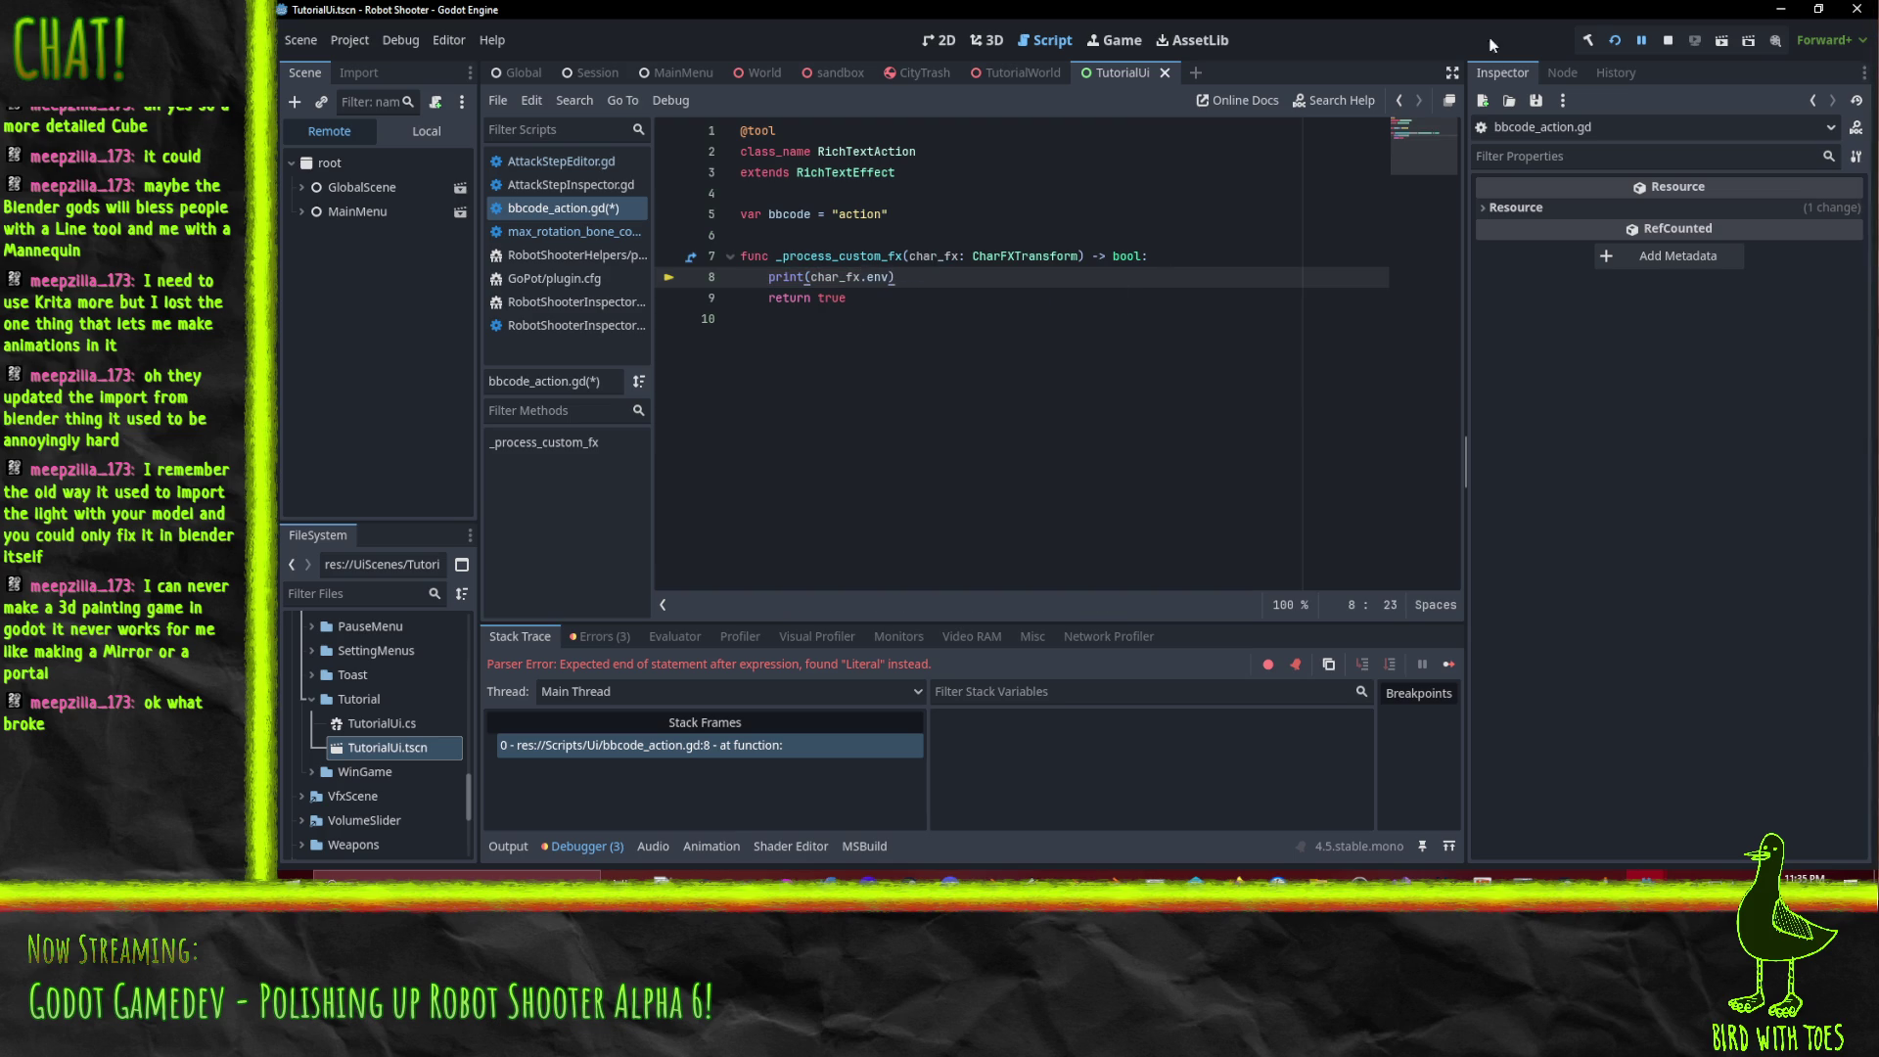
Run the game again, pause it, and resume with Back to Game.
left_click(1623, 39)
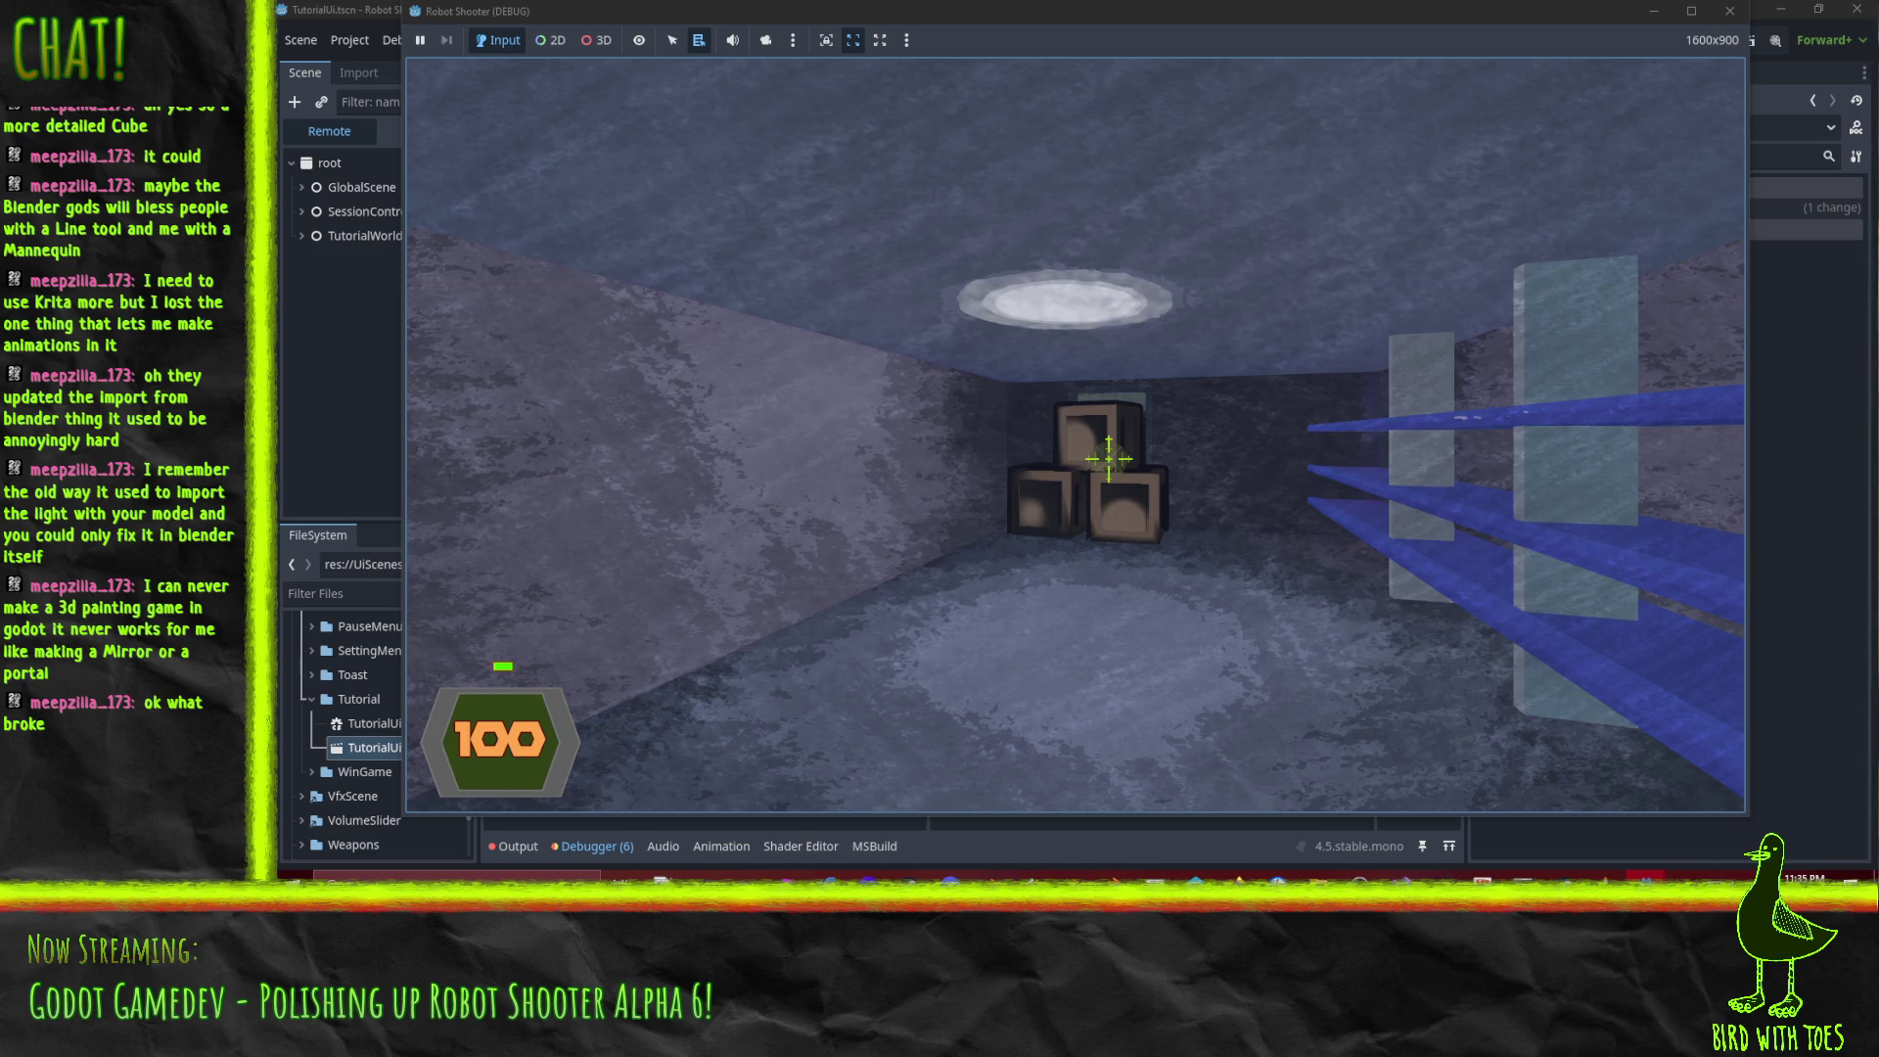
key("Escape")
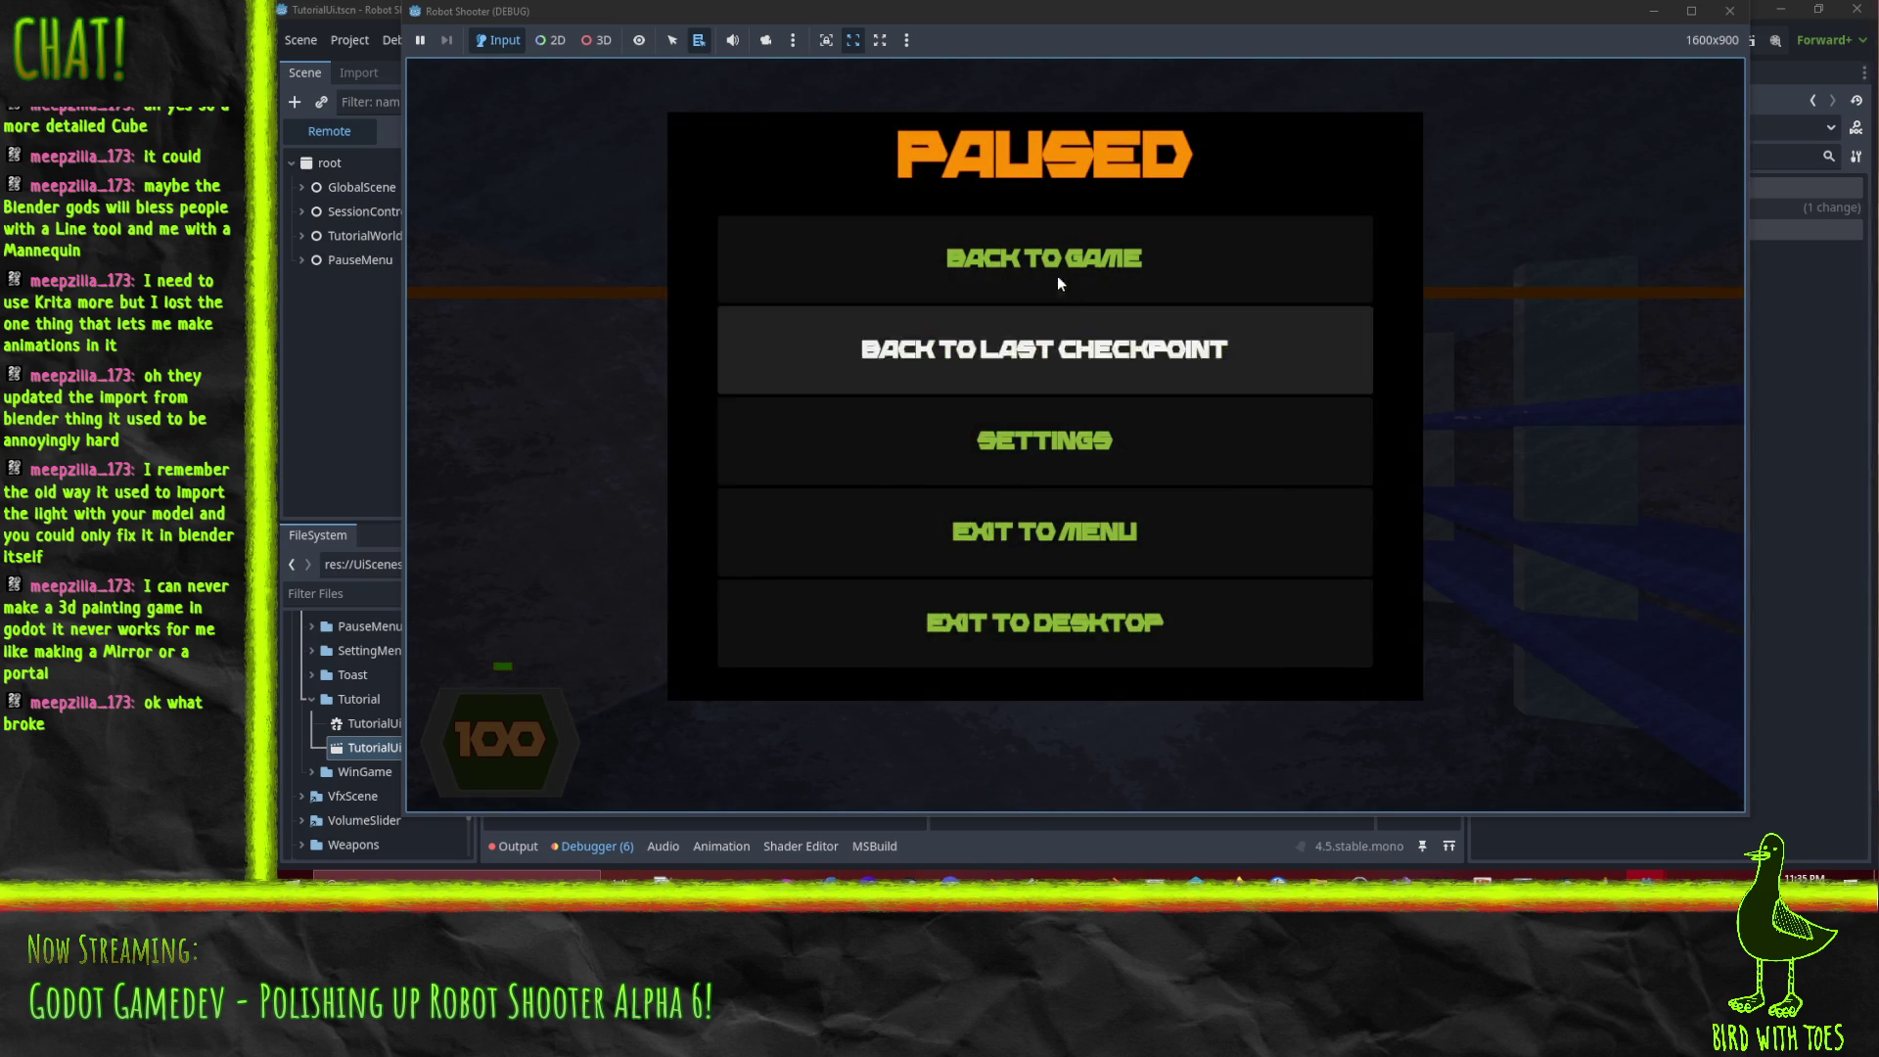
left_click(1066, 323)
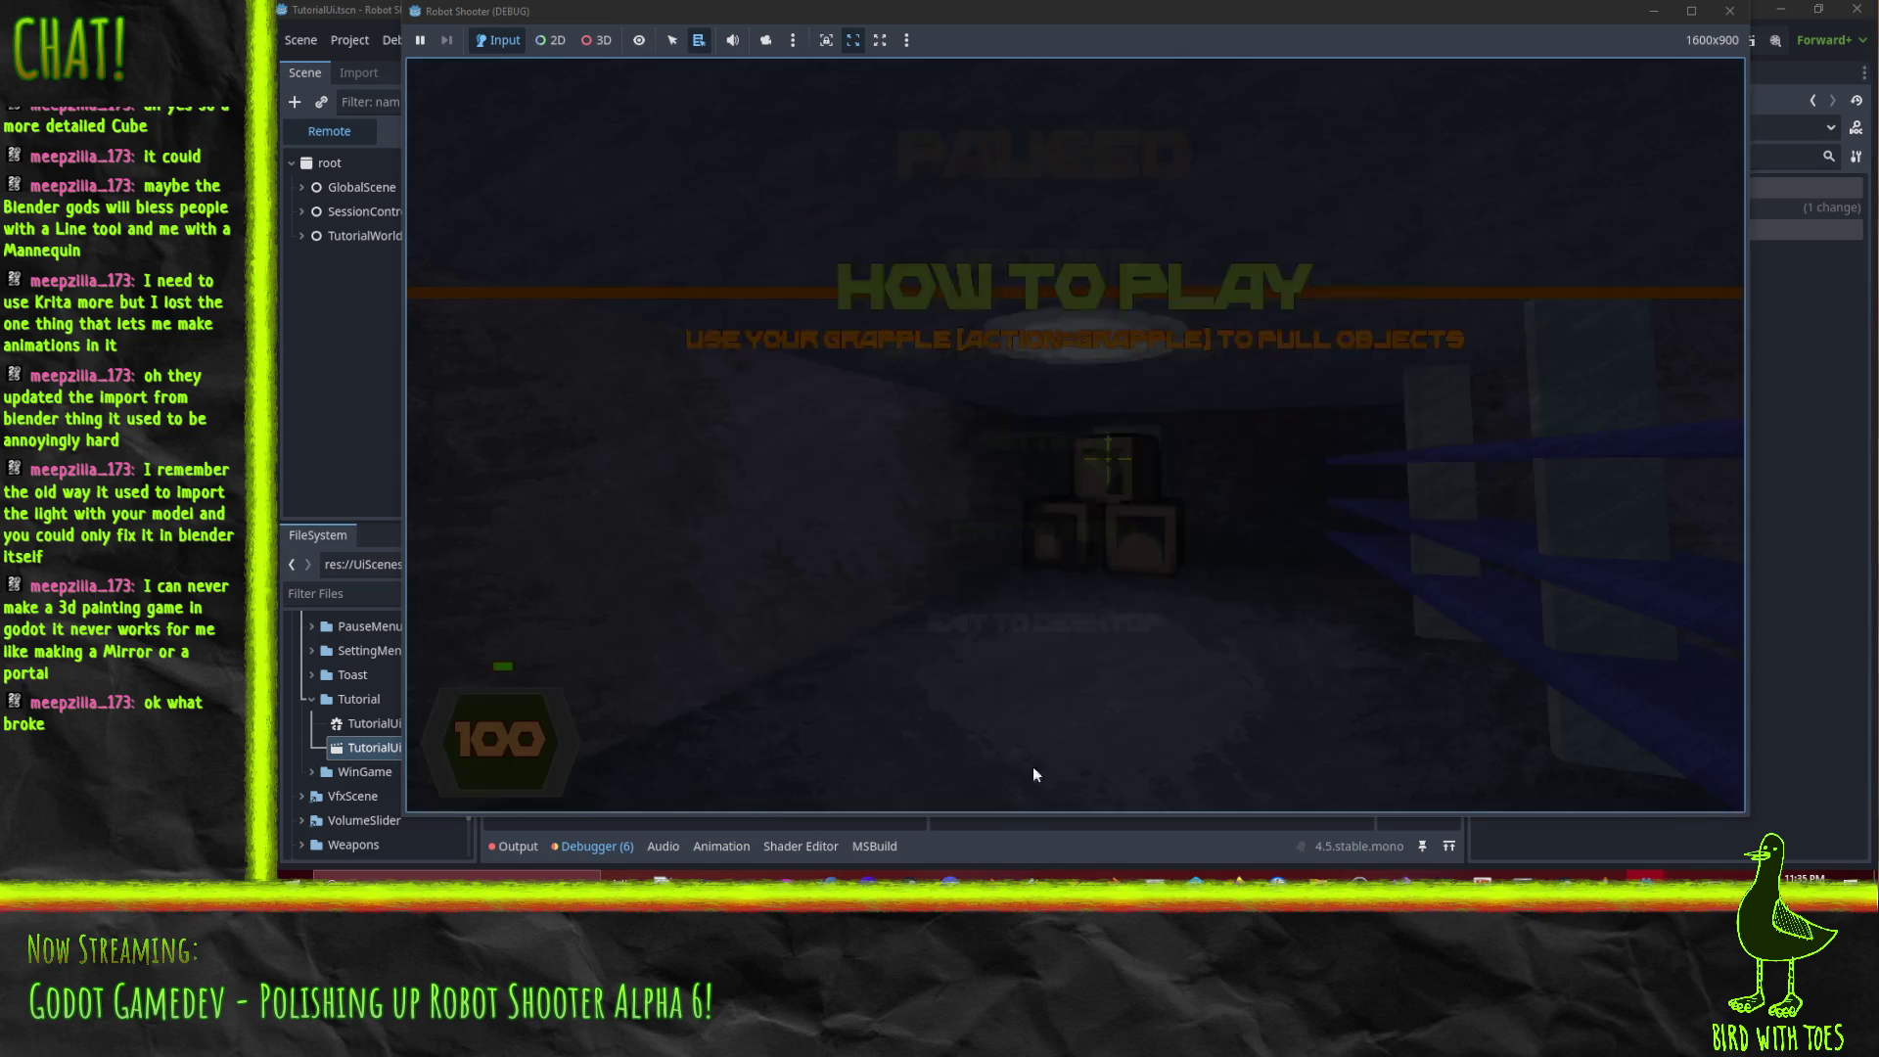
Stop the game after reviewing the Output log, and set a breakpoint on line 8's print(char_fx.env).
key("F8")
left_click(511, 848)
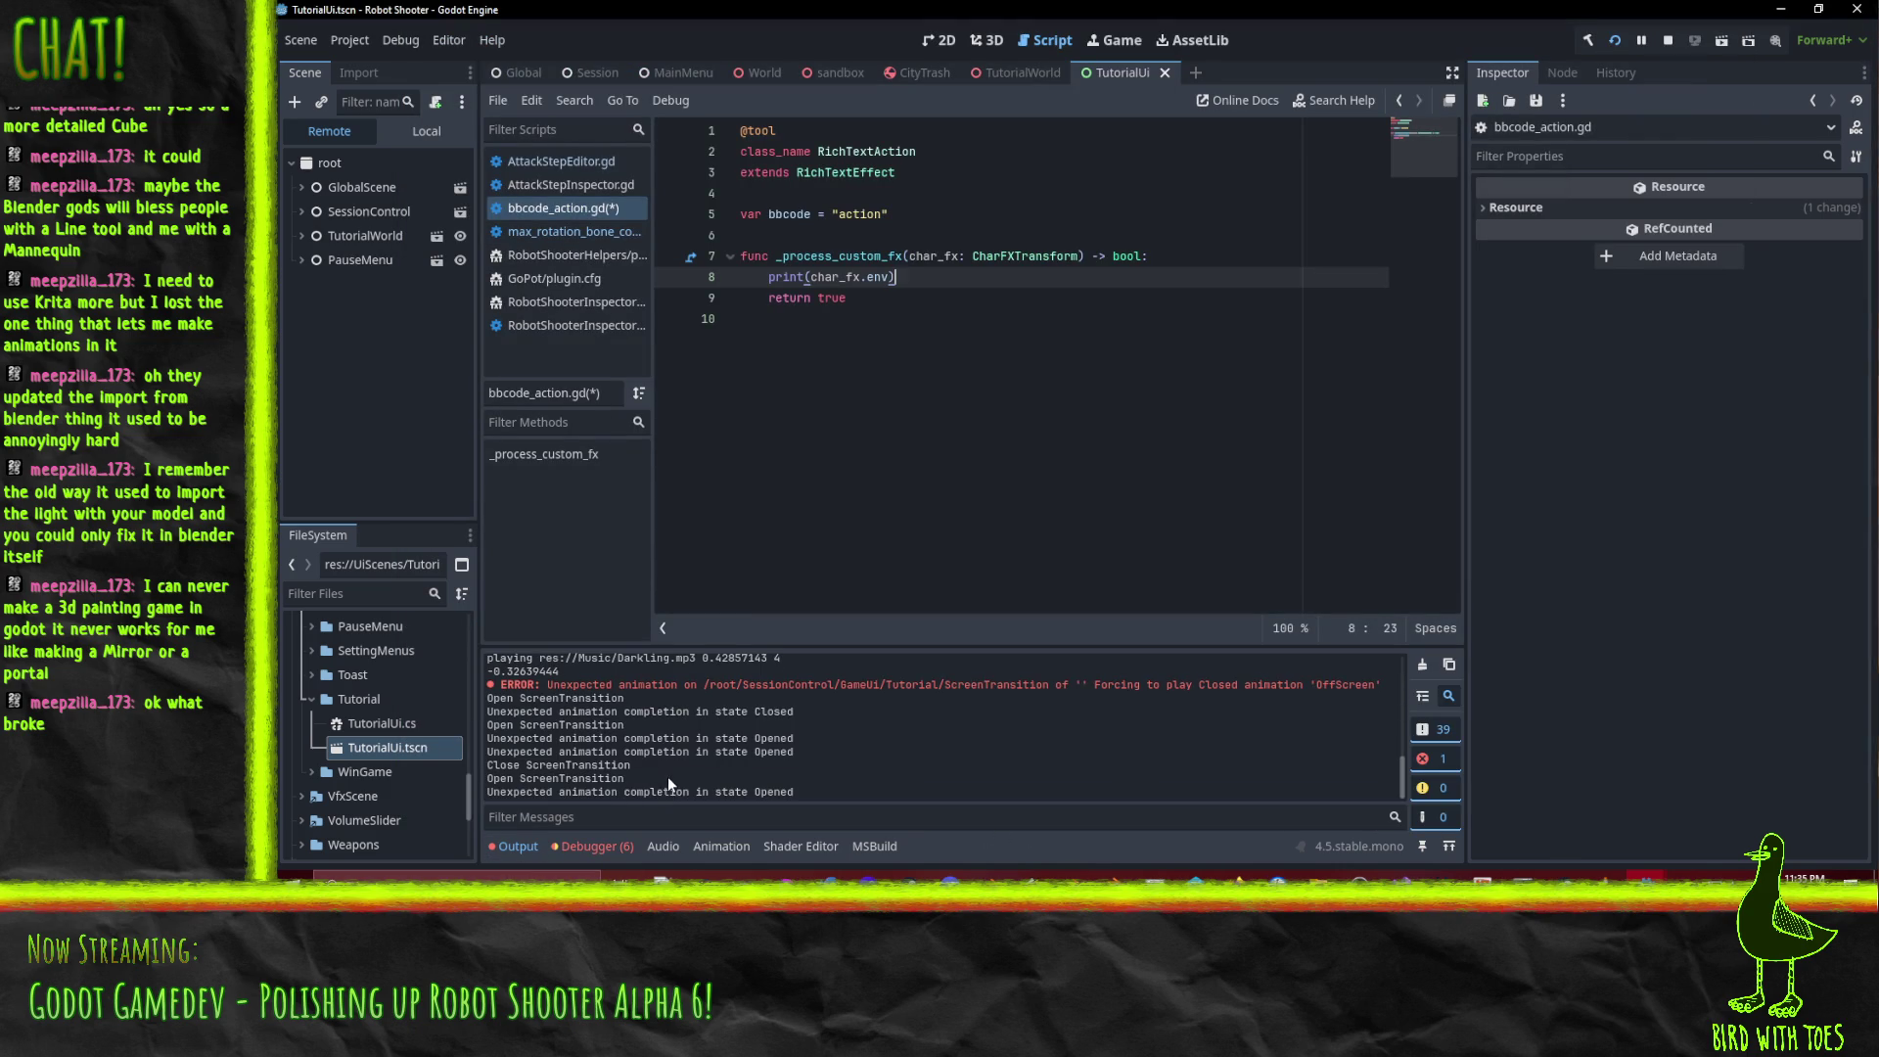
scroll(734, 773, "up", 2)
scroll(736, 762, "up", 2)
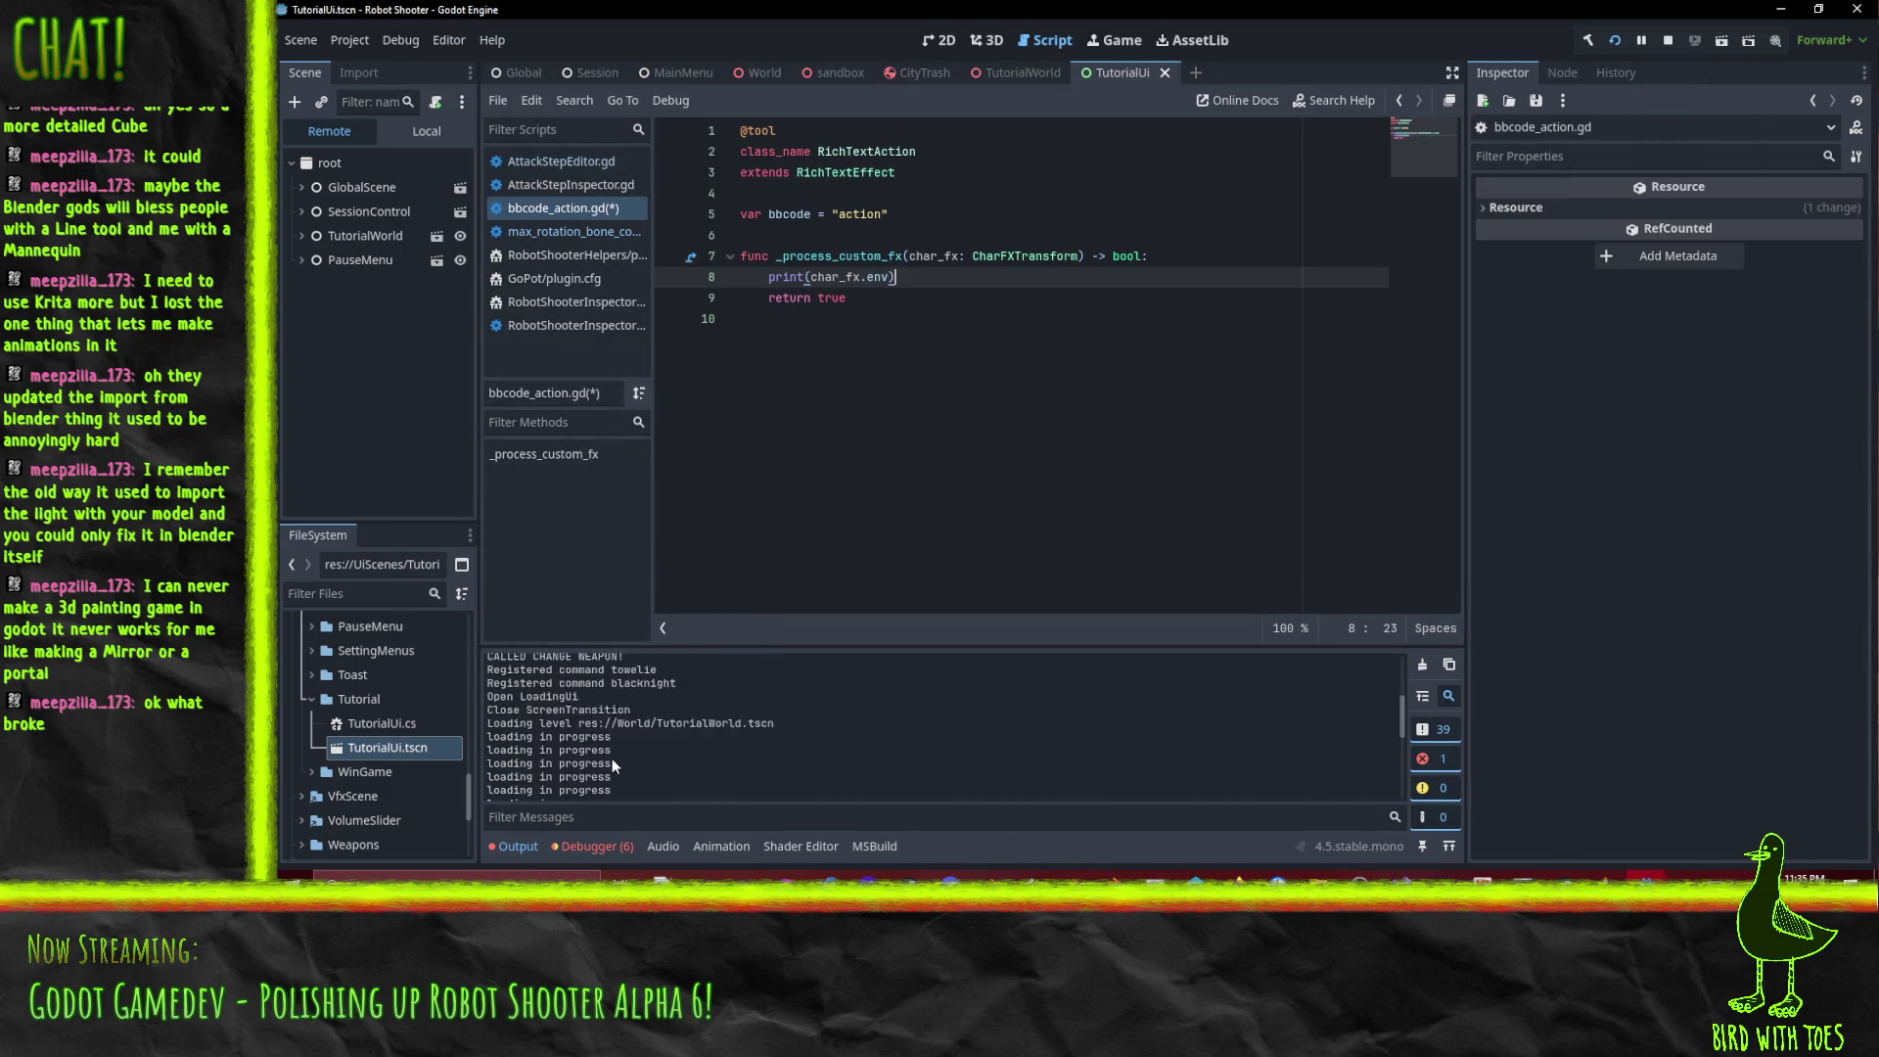
scroll(773, 749, "down", 2)
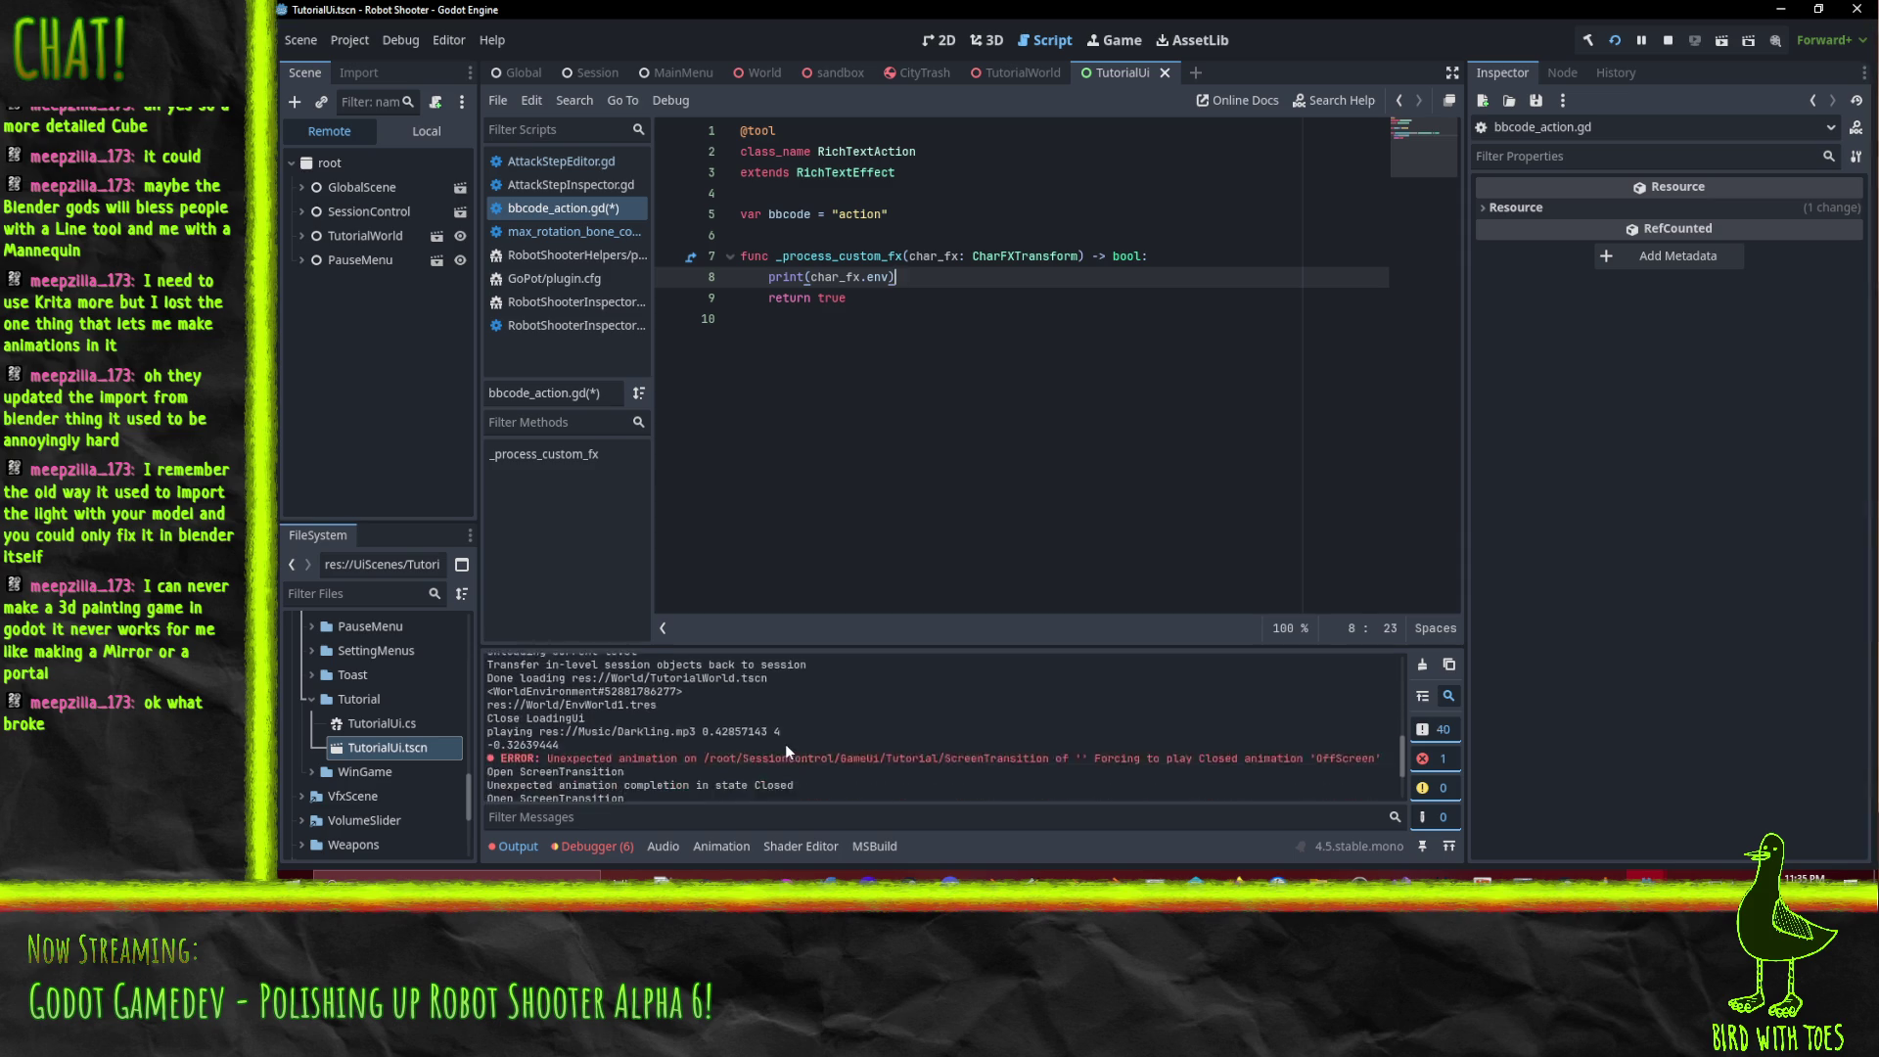
scroll(773, 722, "down", 2)
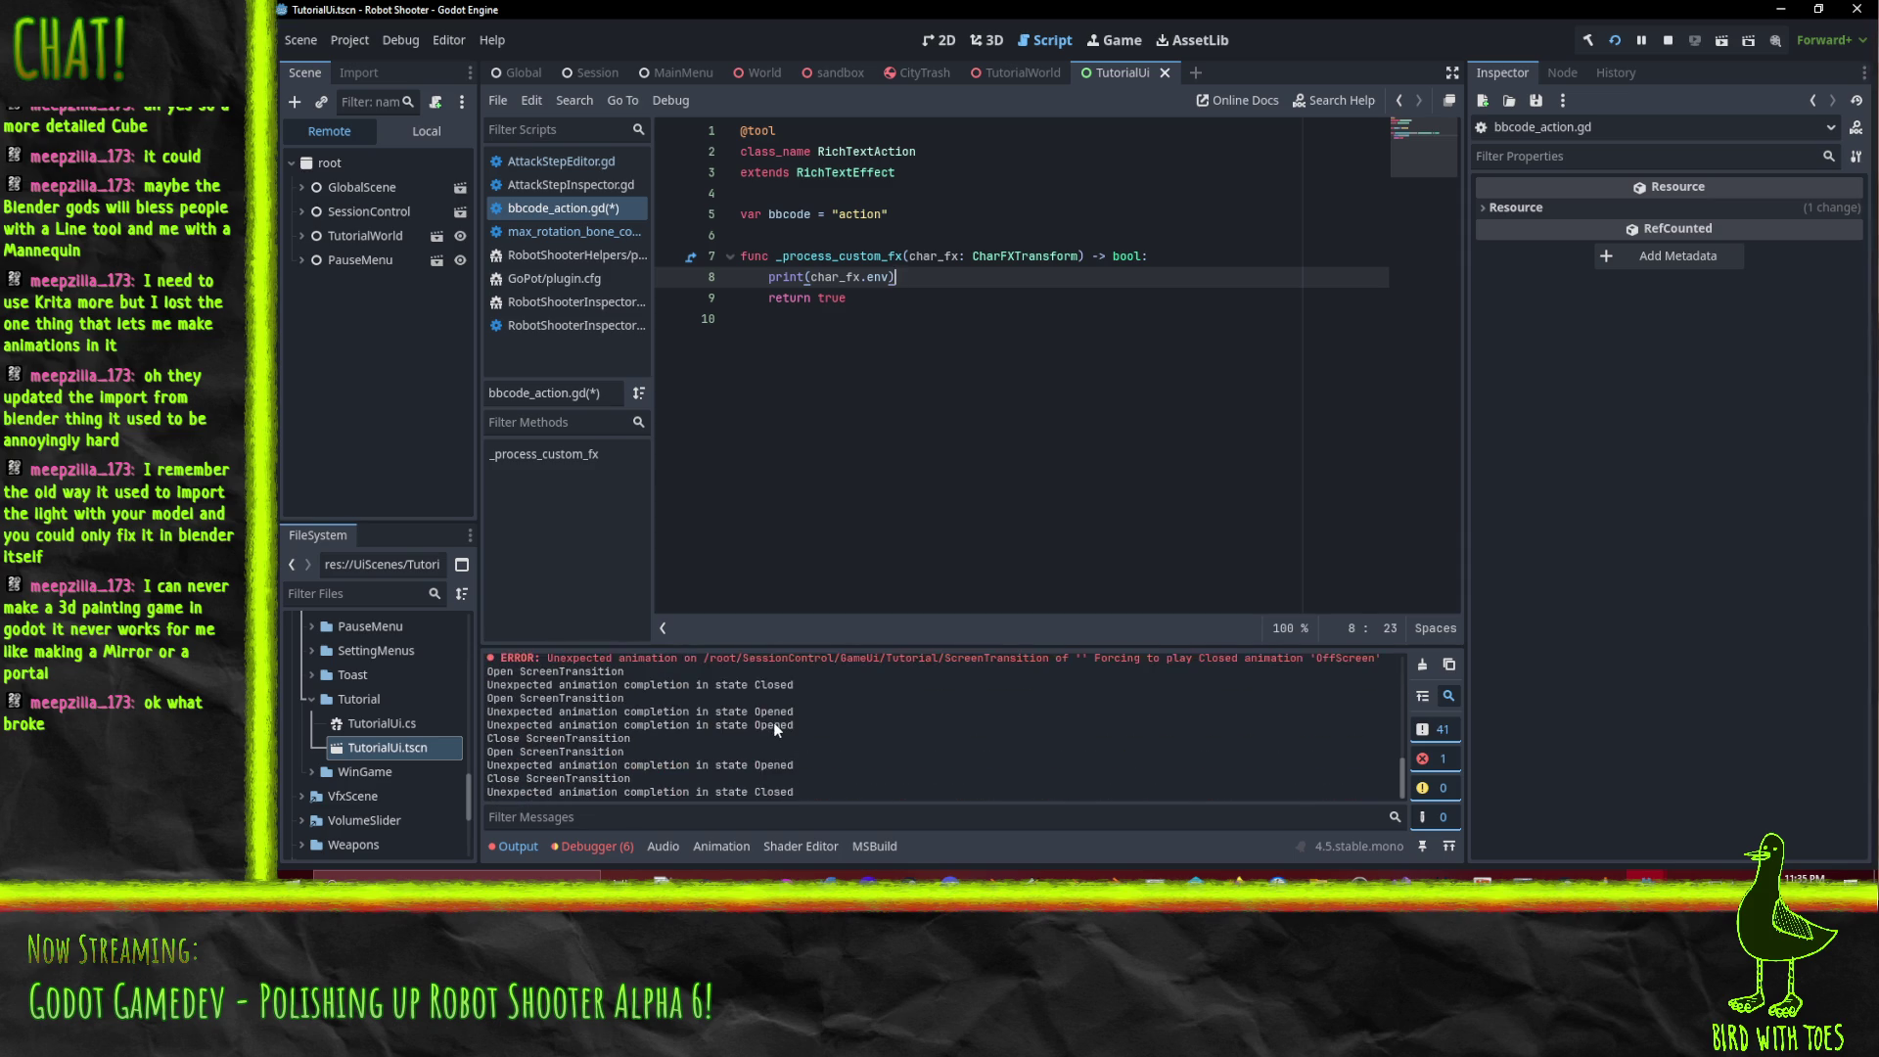
scroll(793, 763, "up", 4)
scroll(796, 772, "up", 5)
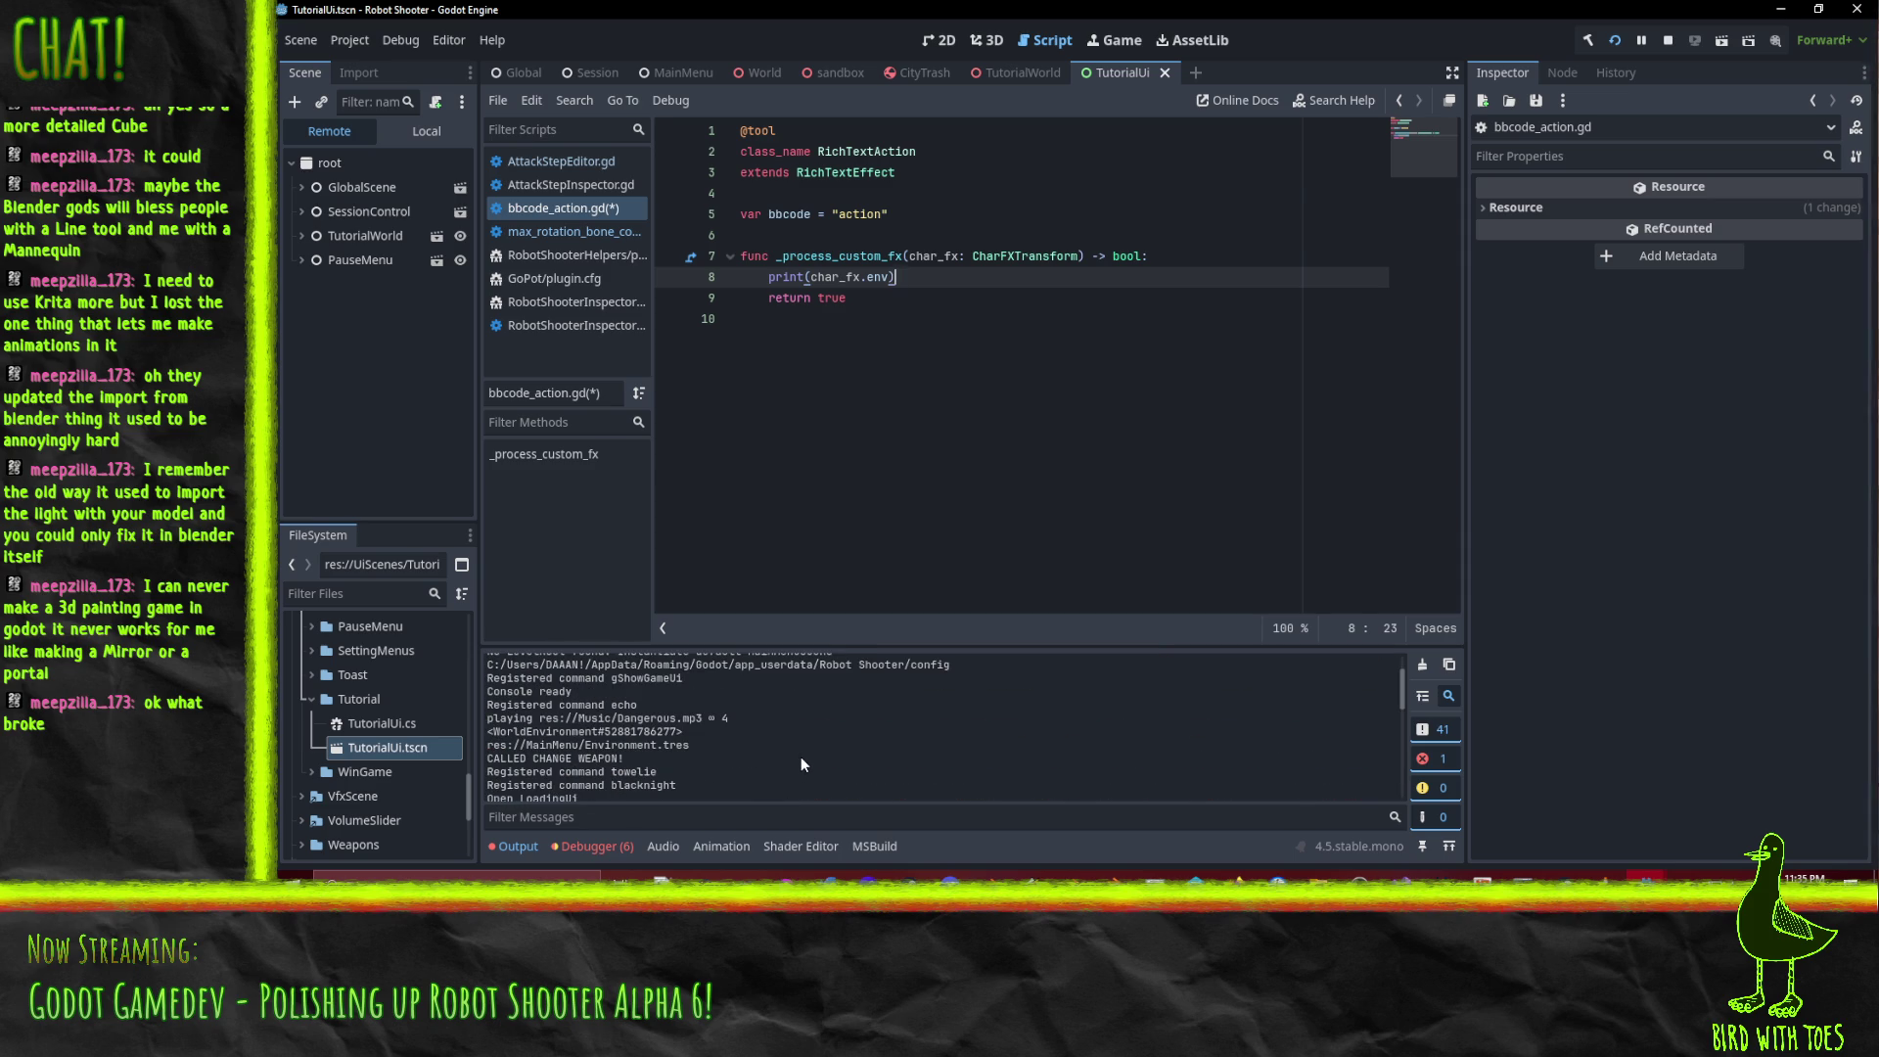
scroll(690, 713, "up", 2)
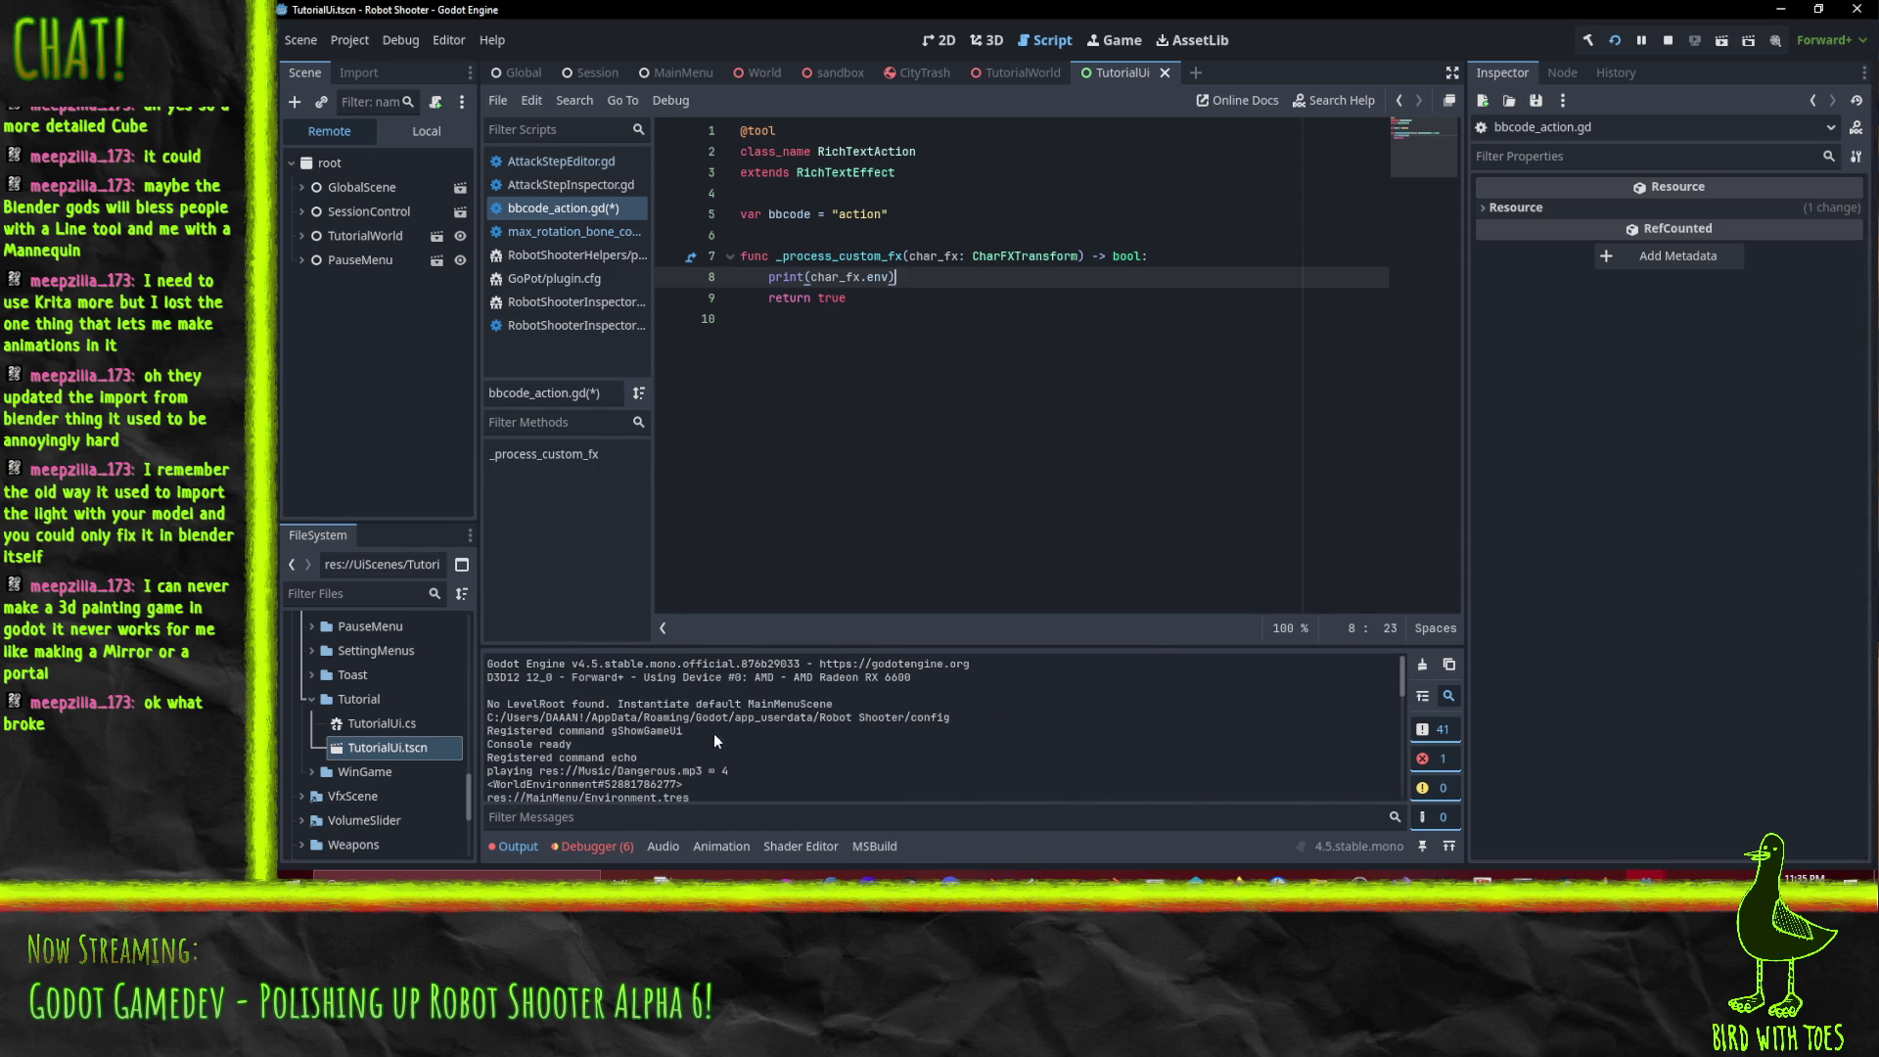
left_click(1668, 43)
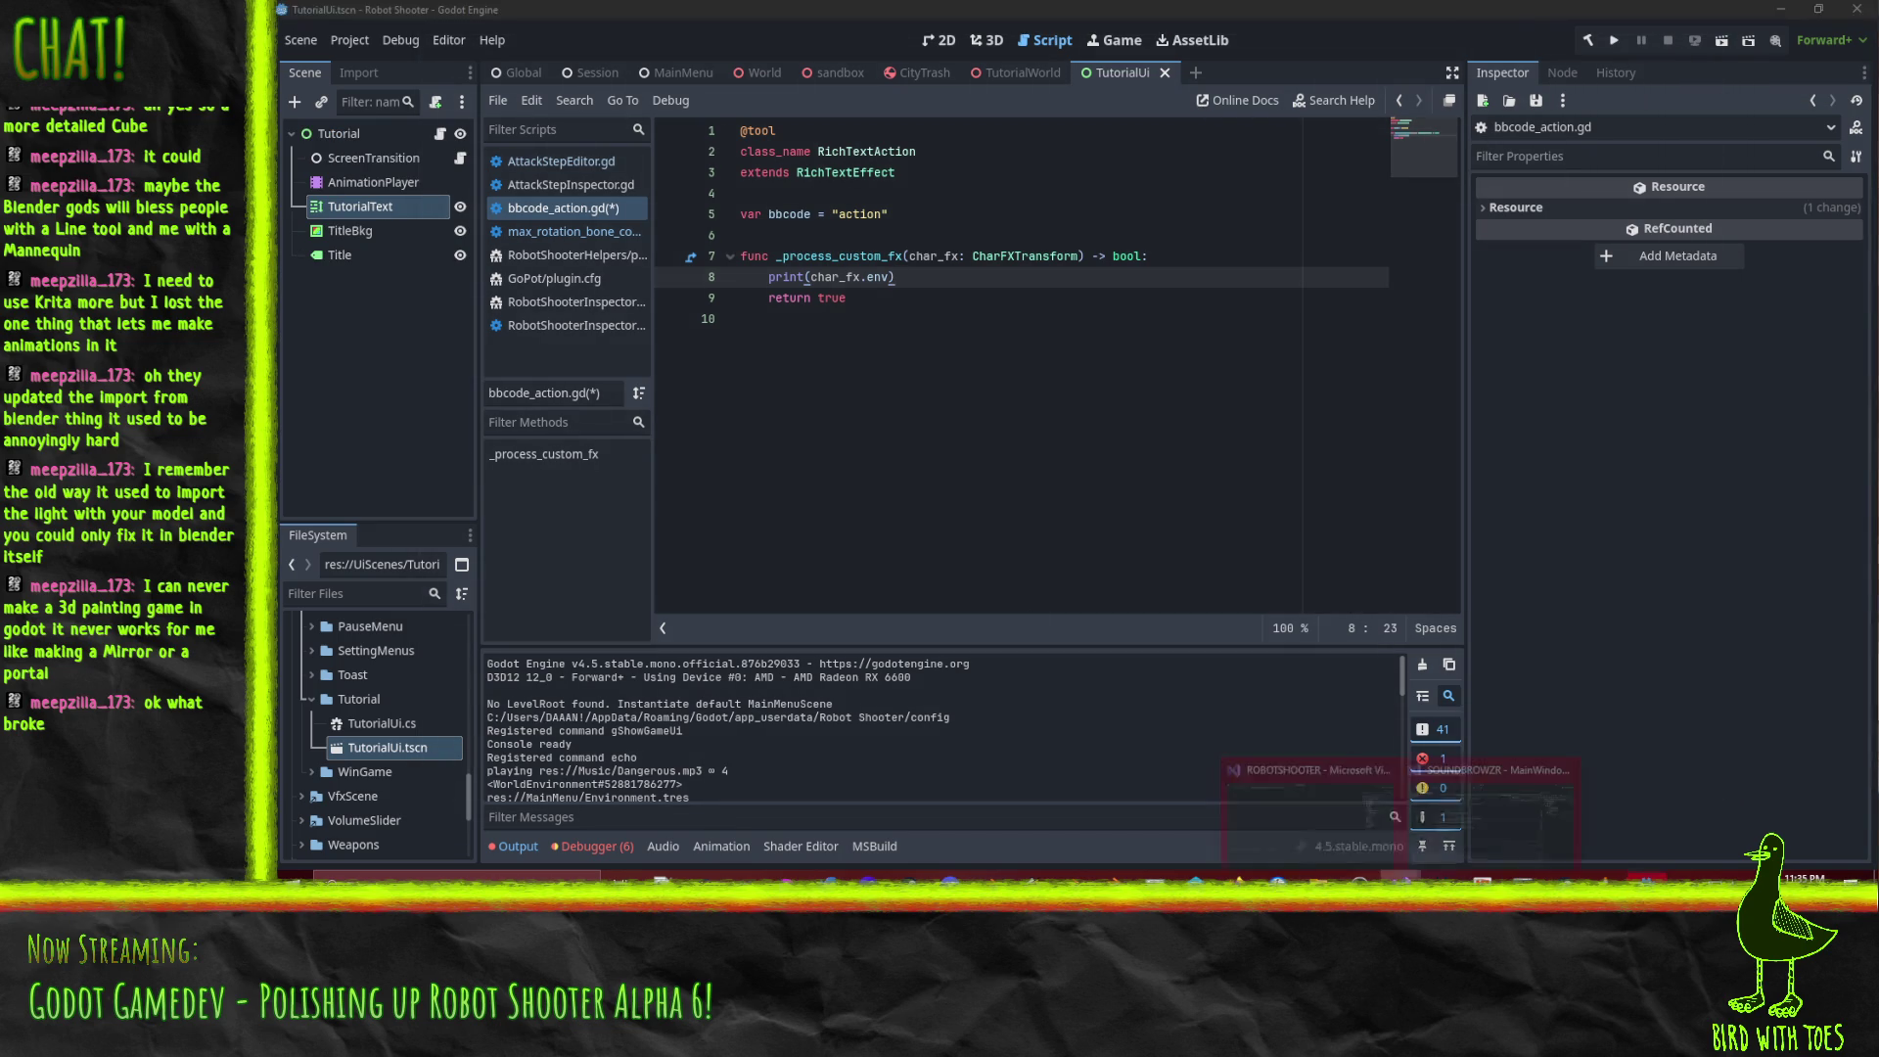
left_click(669, 277)
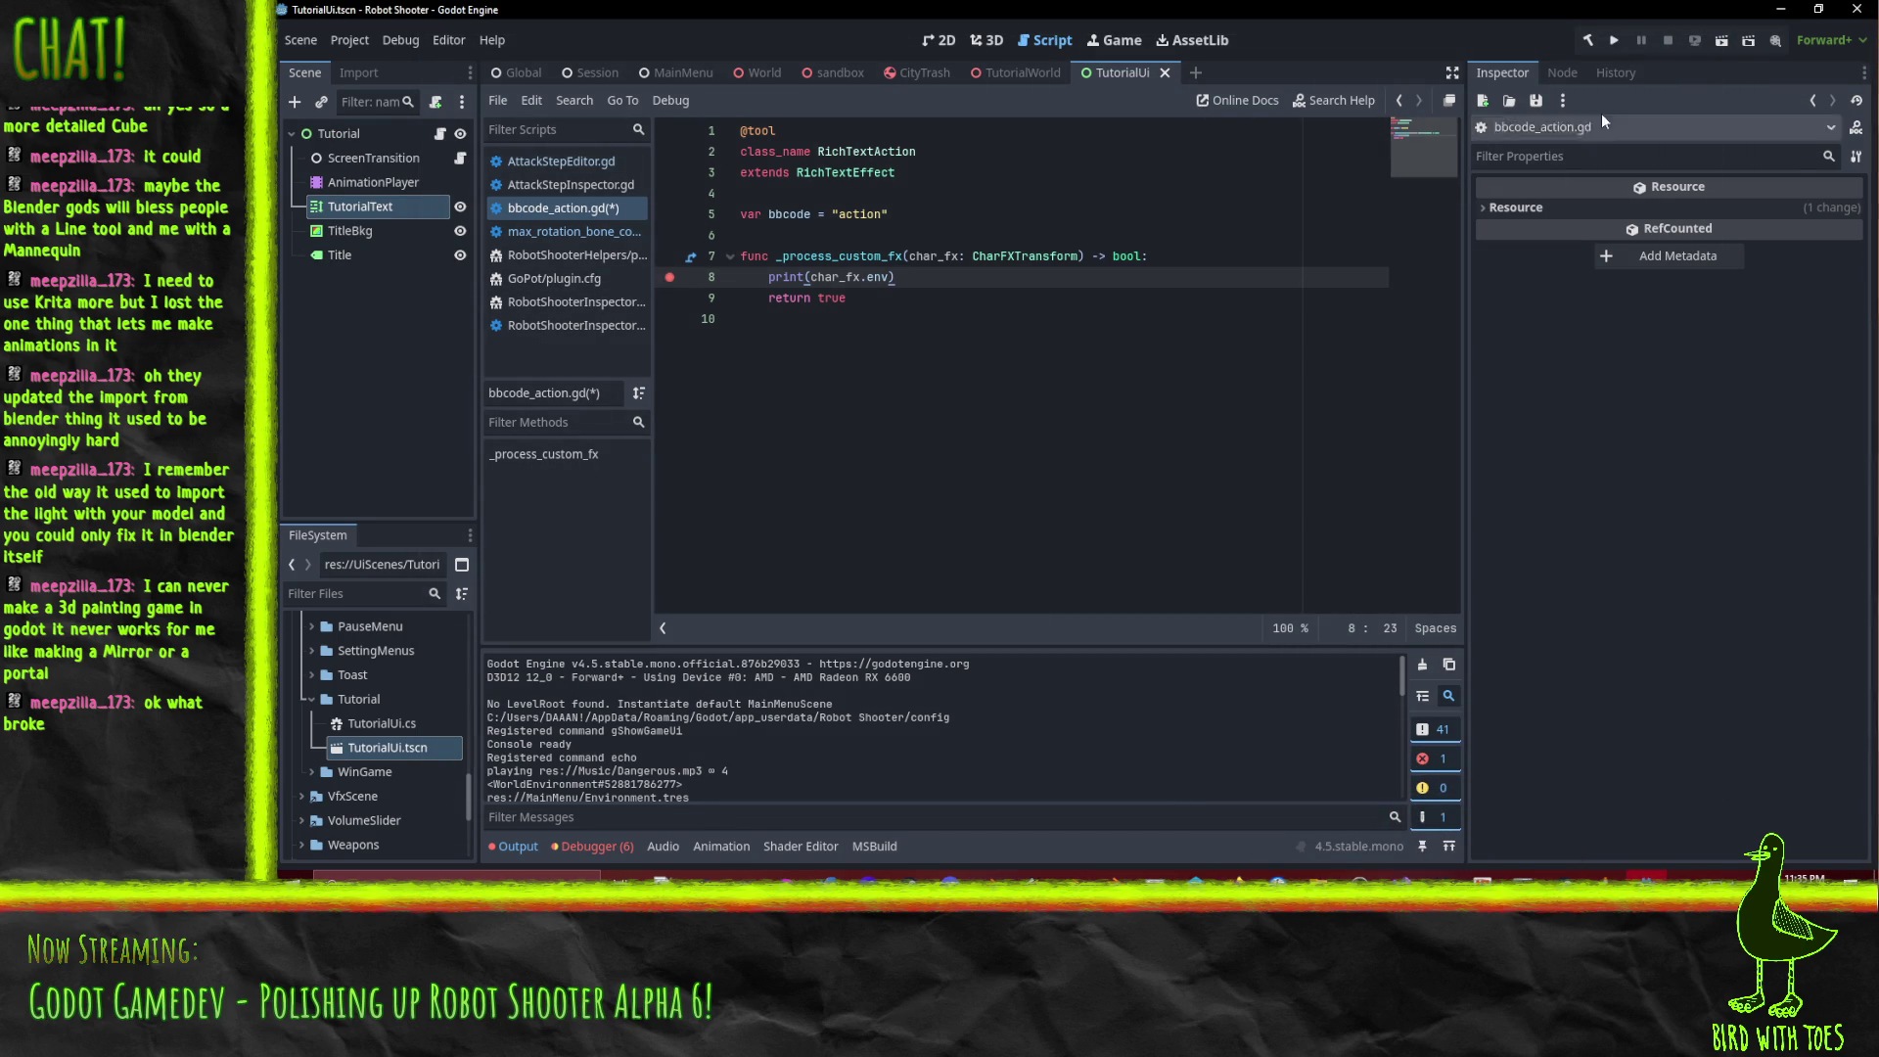
Save and run with the line 8 breakpoint, start the game, pause it, and return to the editor.
left_click(1615, 44)
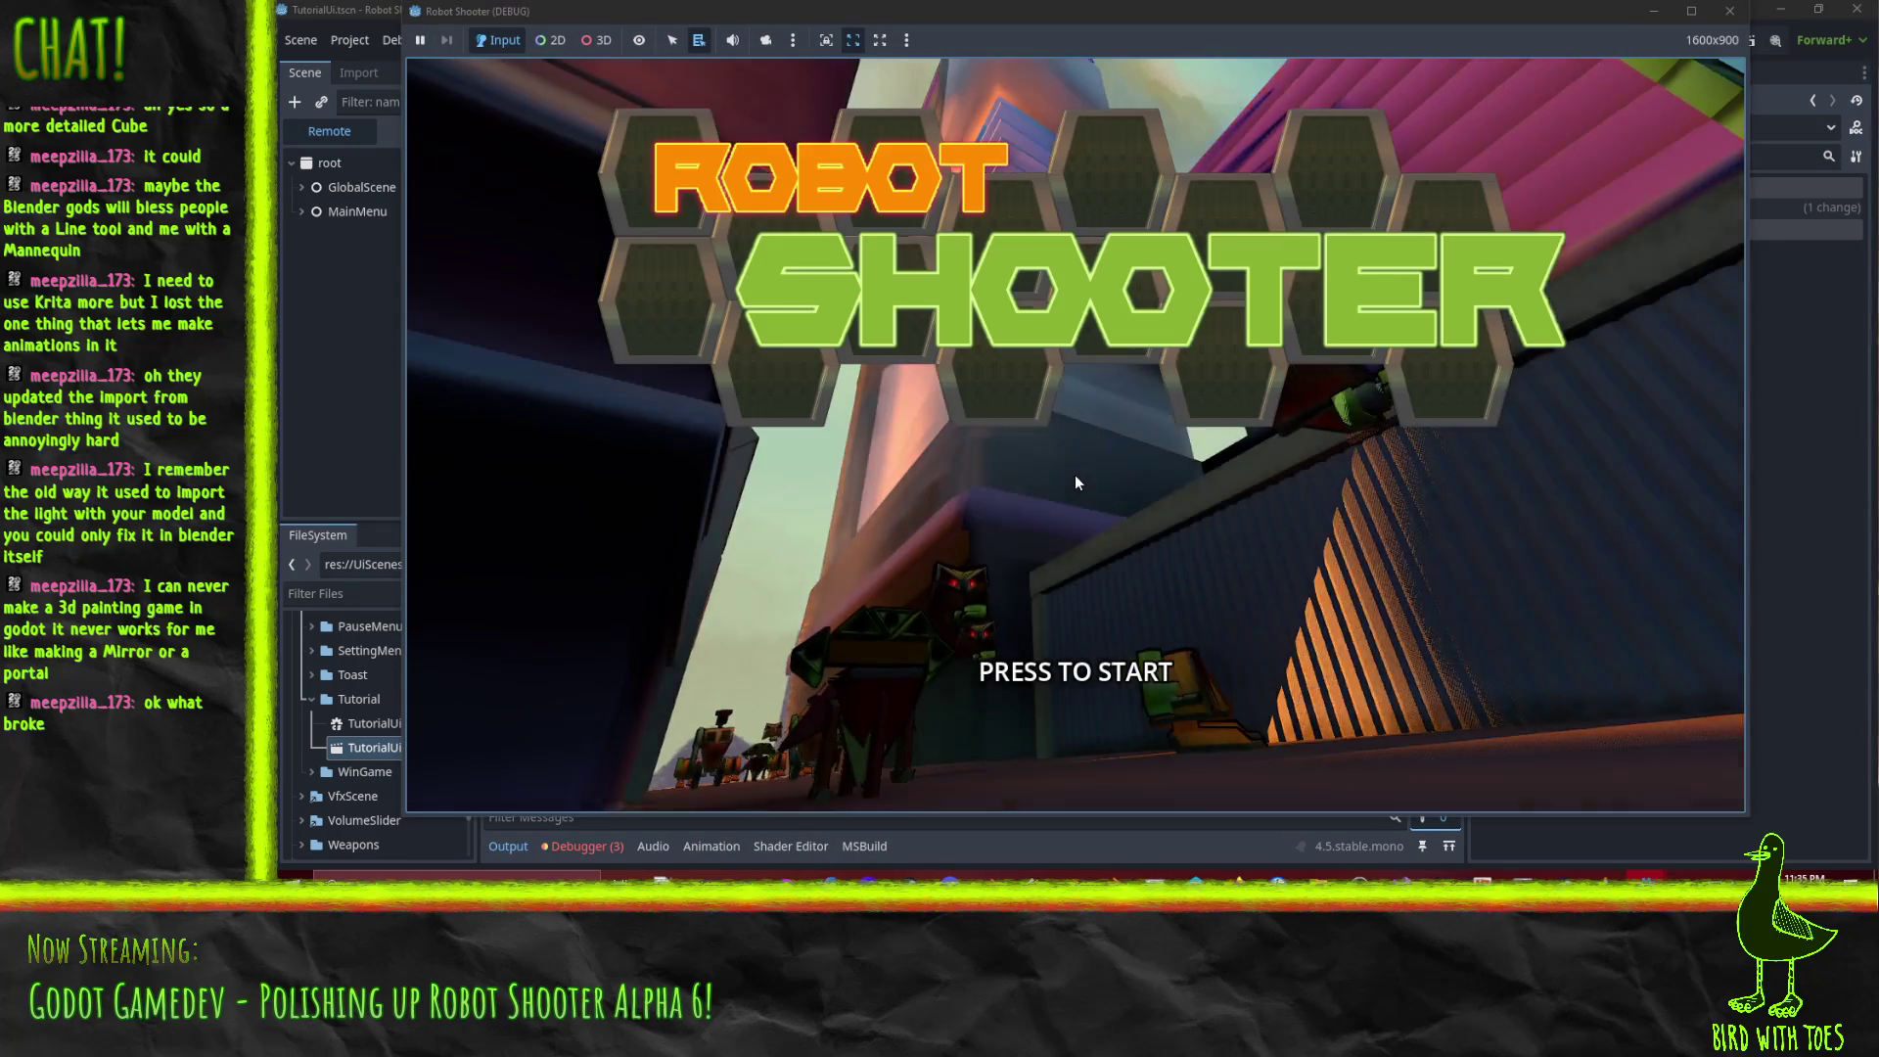
left_click(1076, 476)
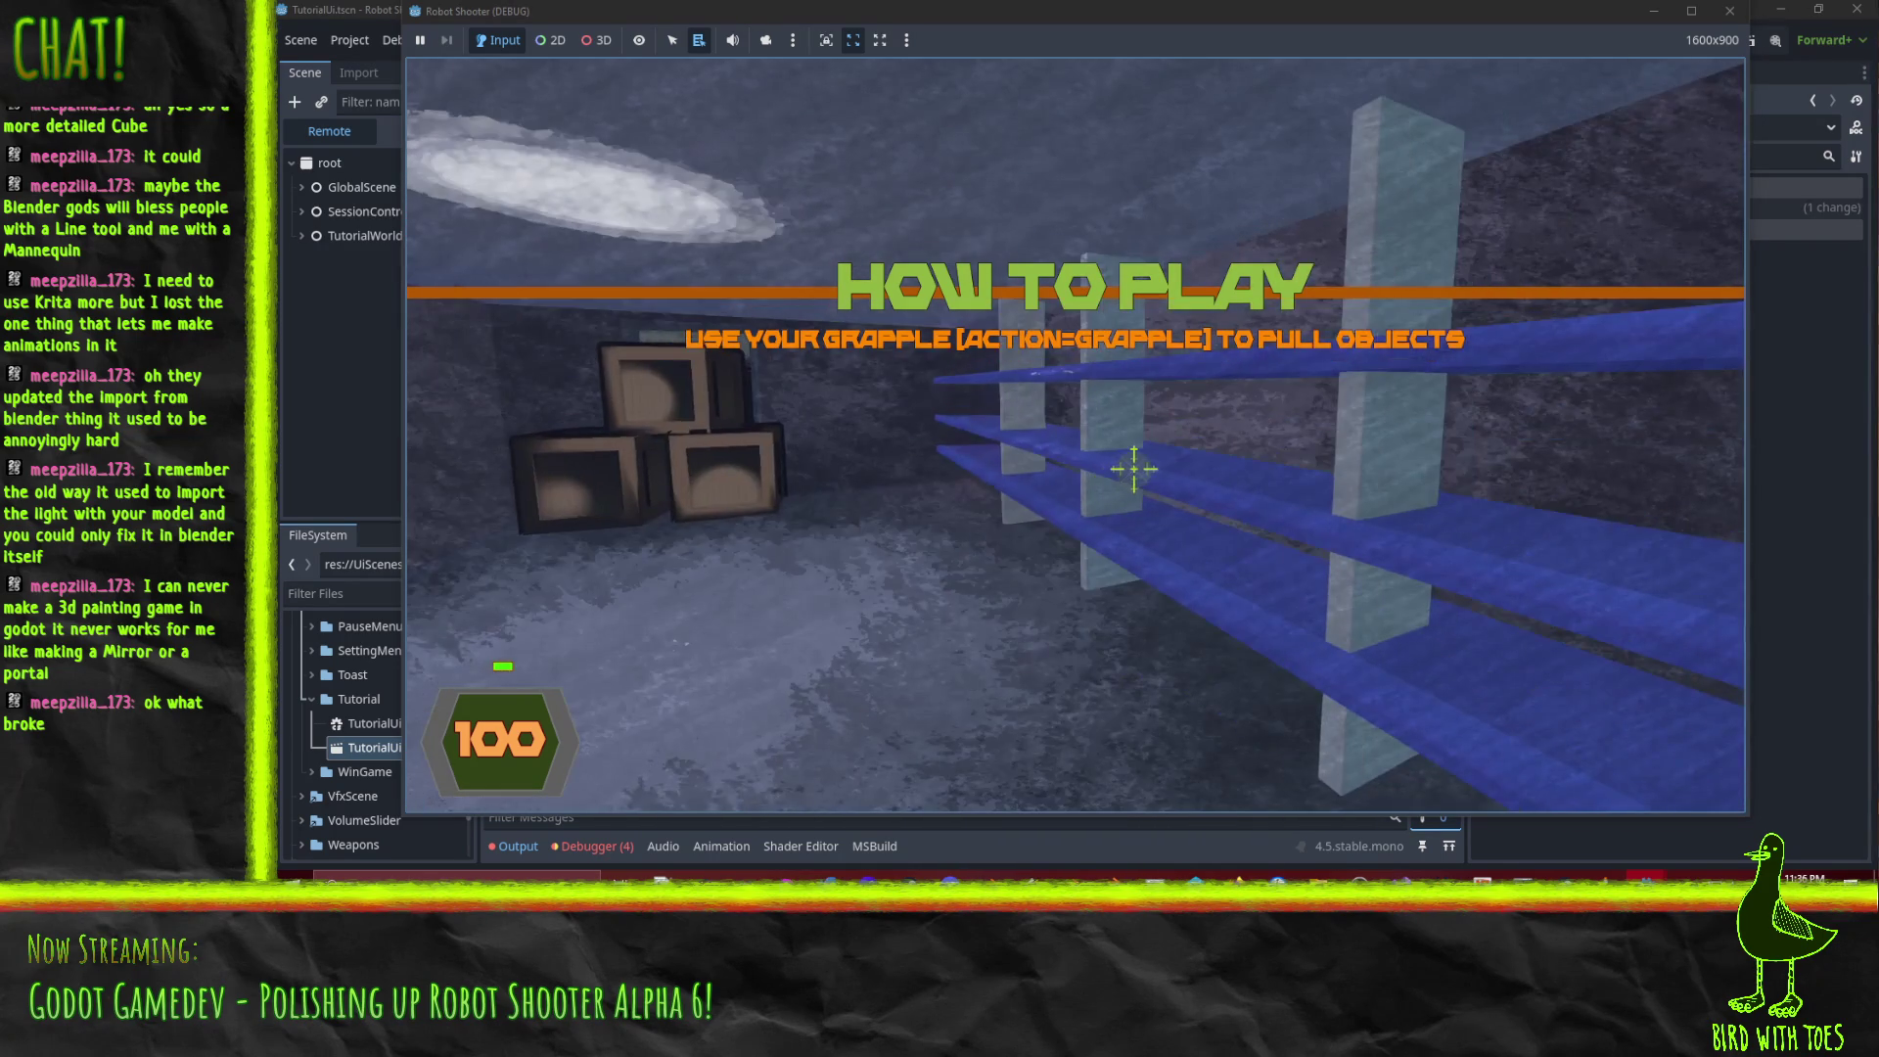
key("Escape")
left_click(327, 413)
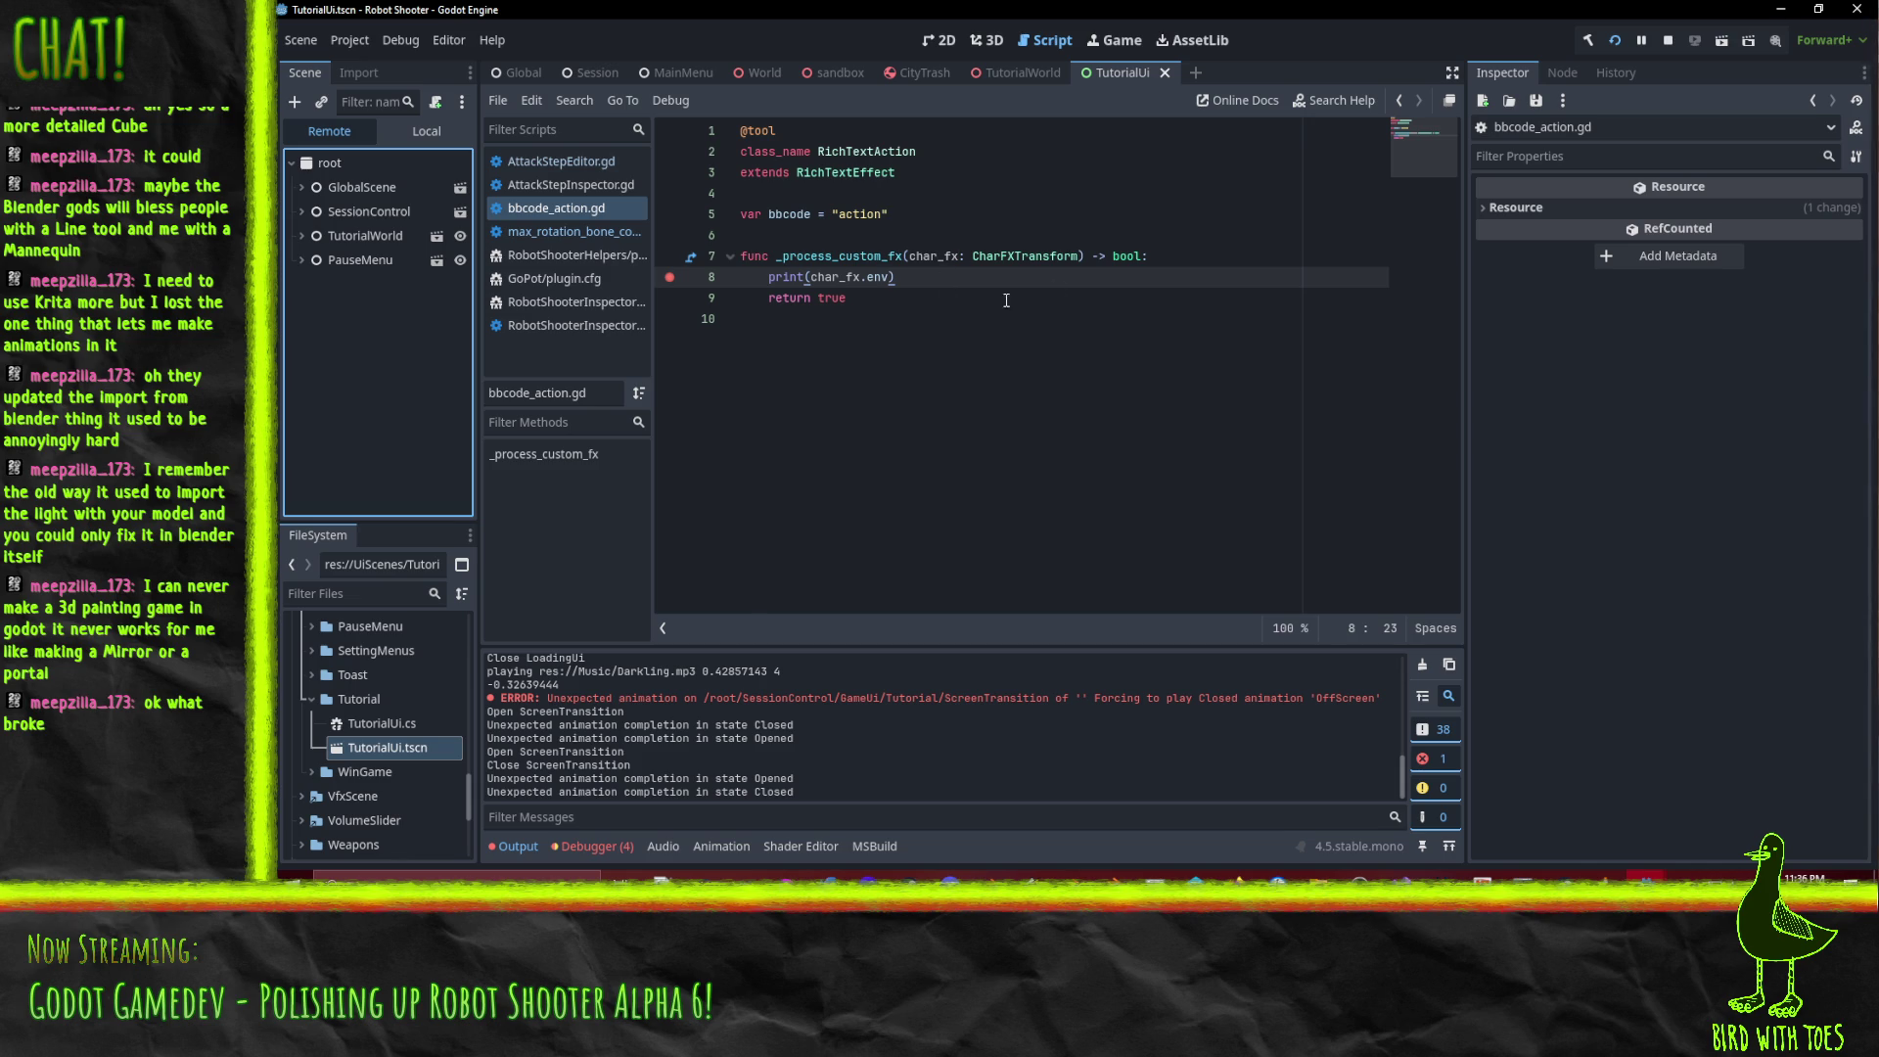
Clear the line 8 breakpoint, stop the game, and bring up the BBCode docs' Ghost example.
left_click(939, 279)
left_click(671, 279)
key("Left")
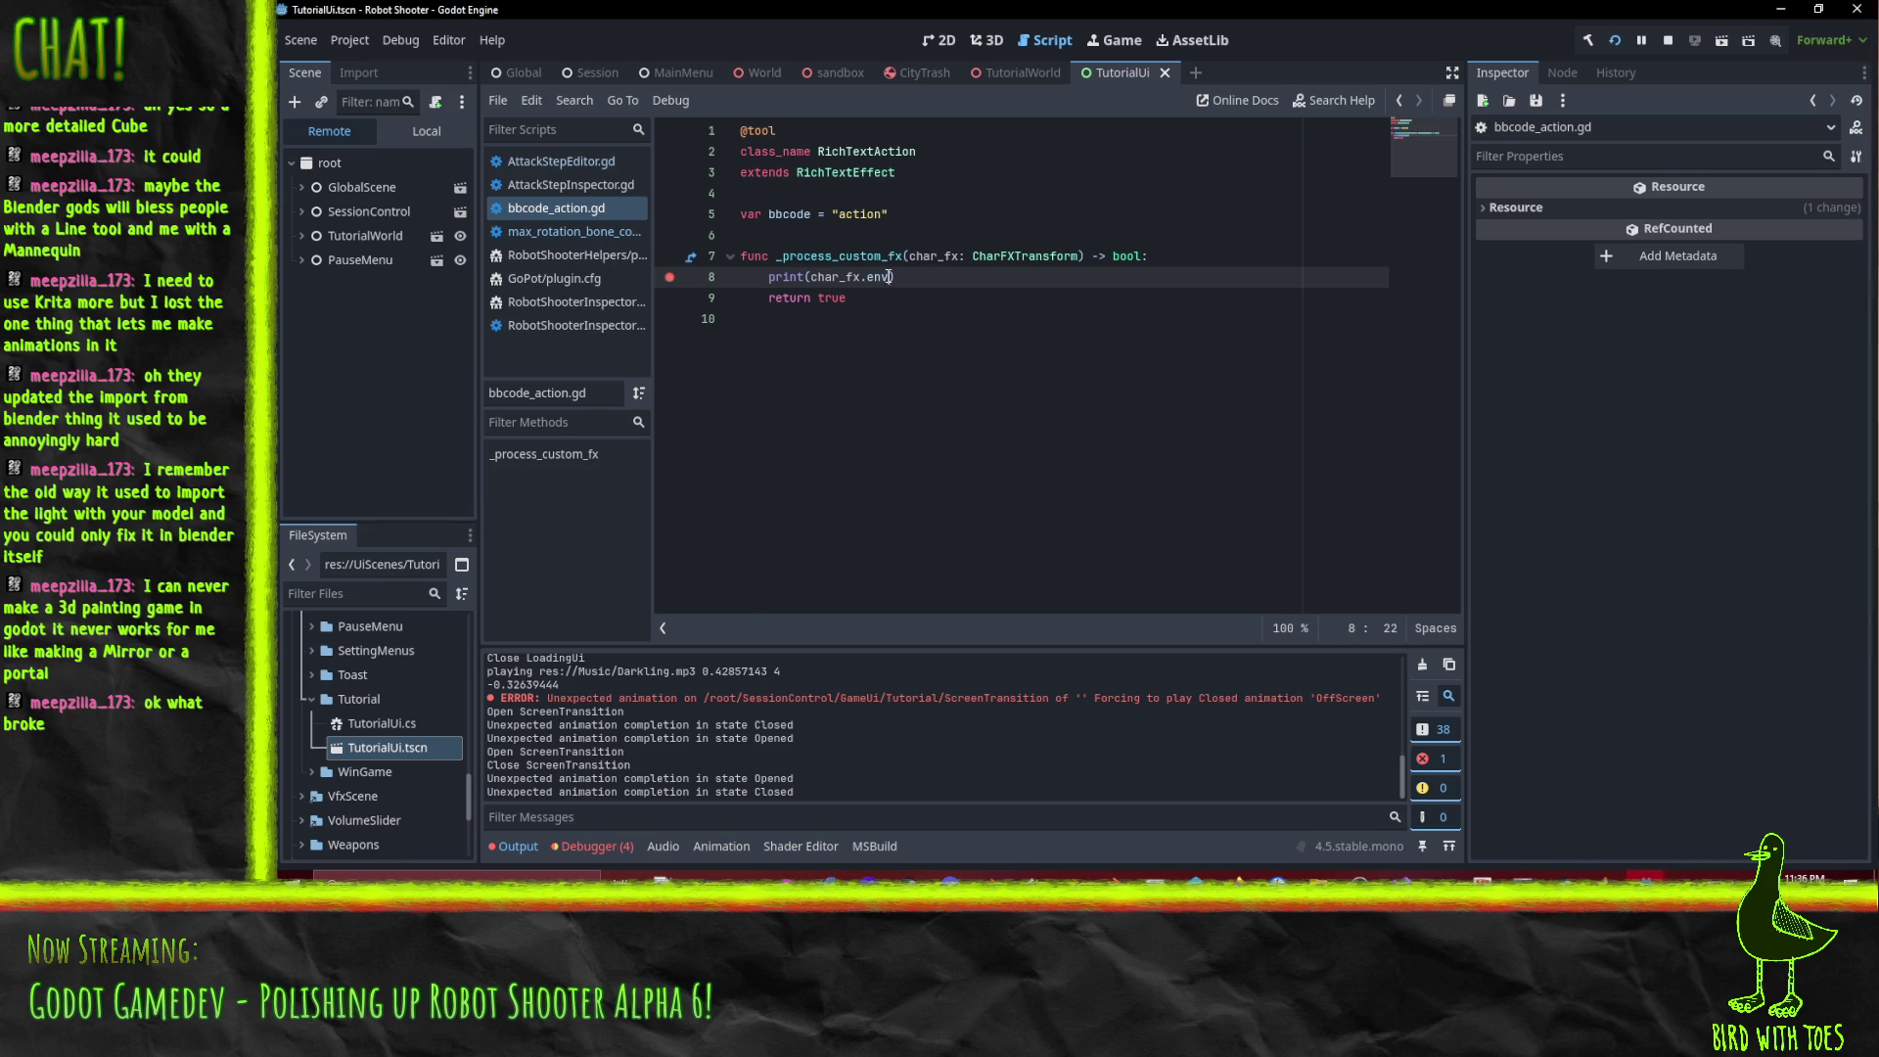
left_click(1668, 40)
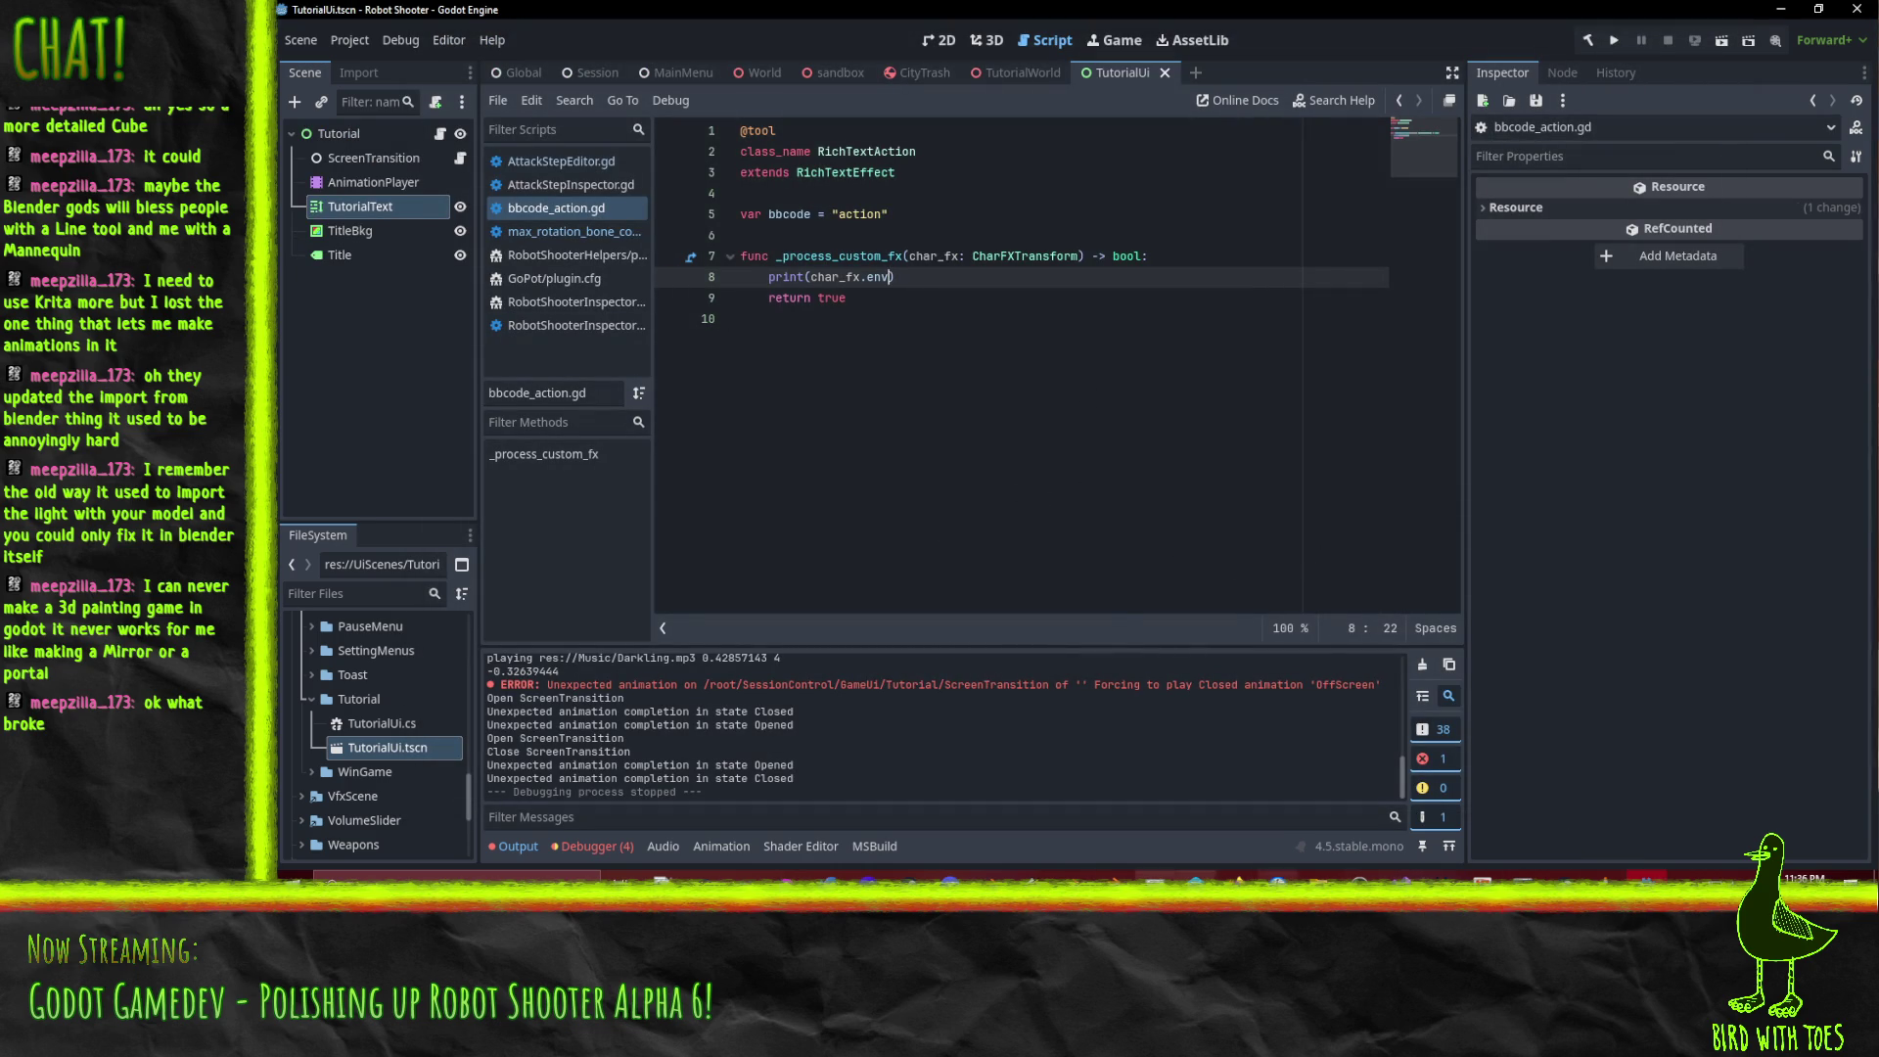
left_click(1236, 878)
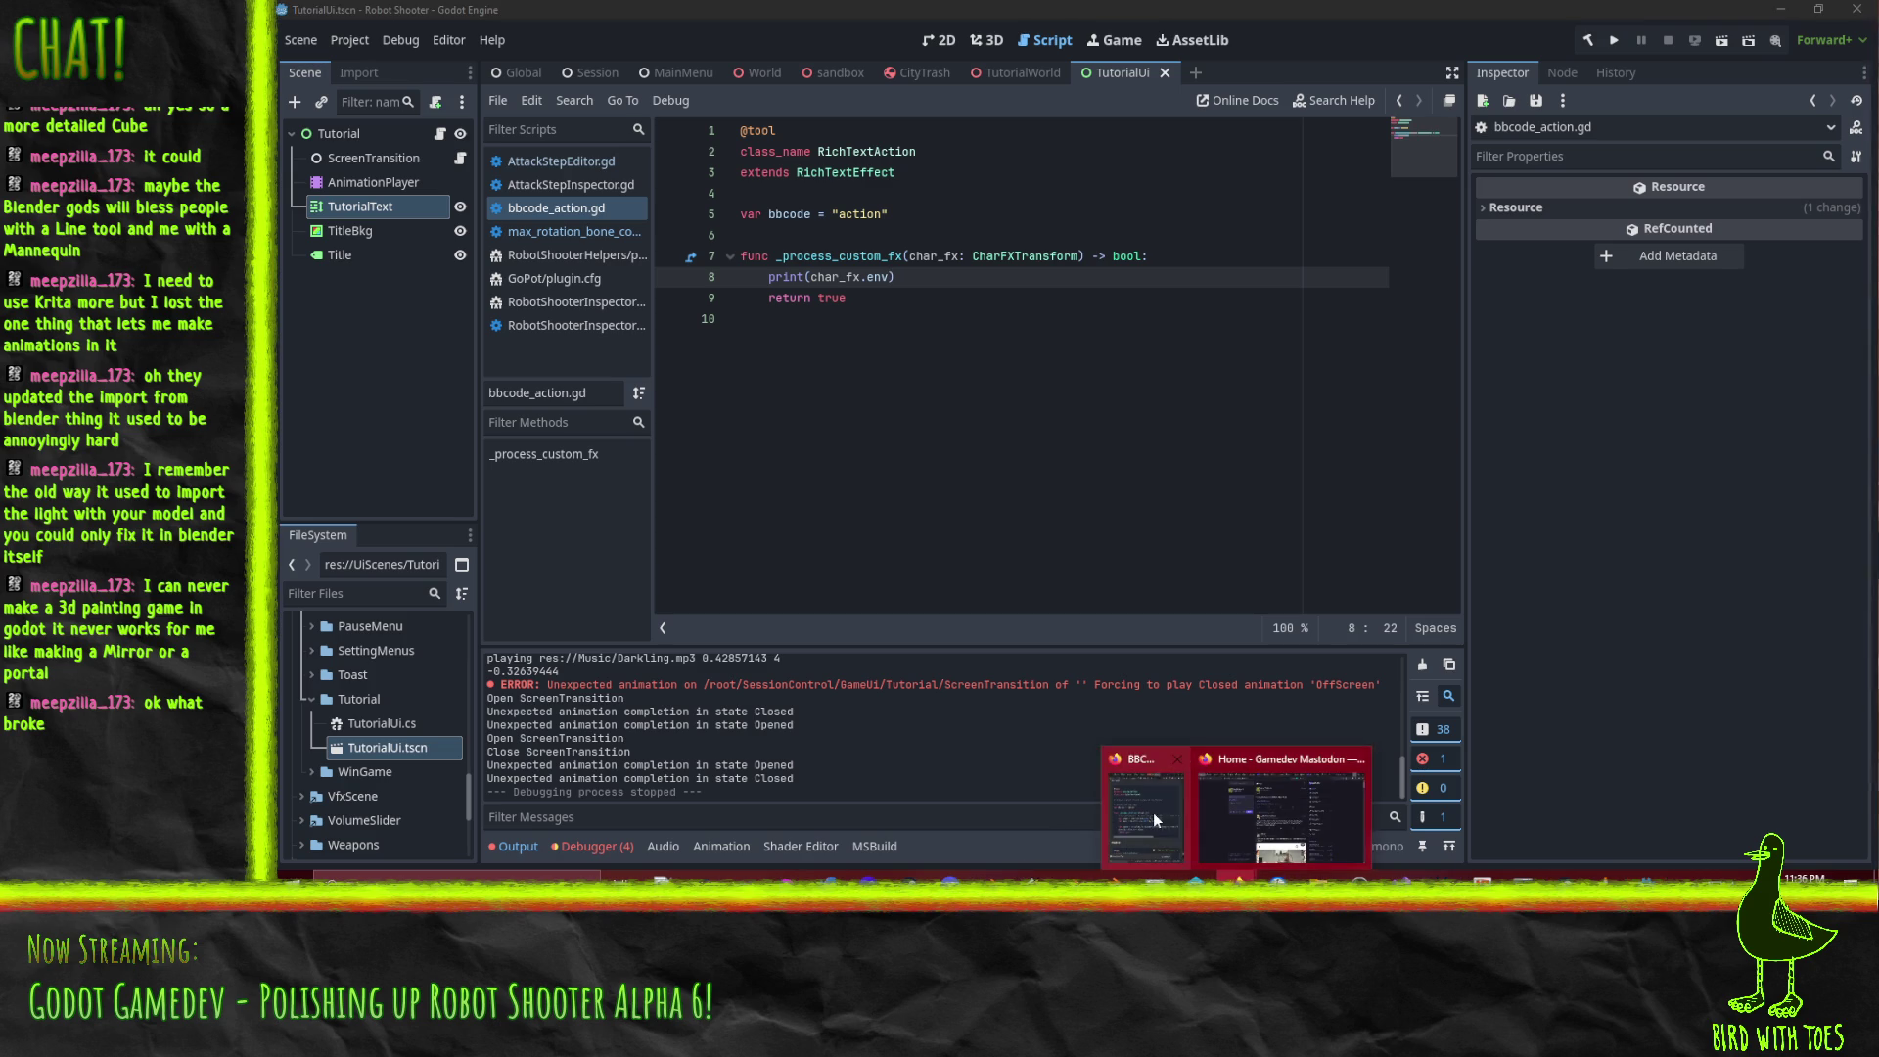
left_click(1140, 817)
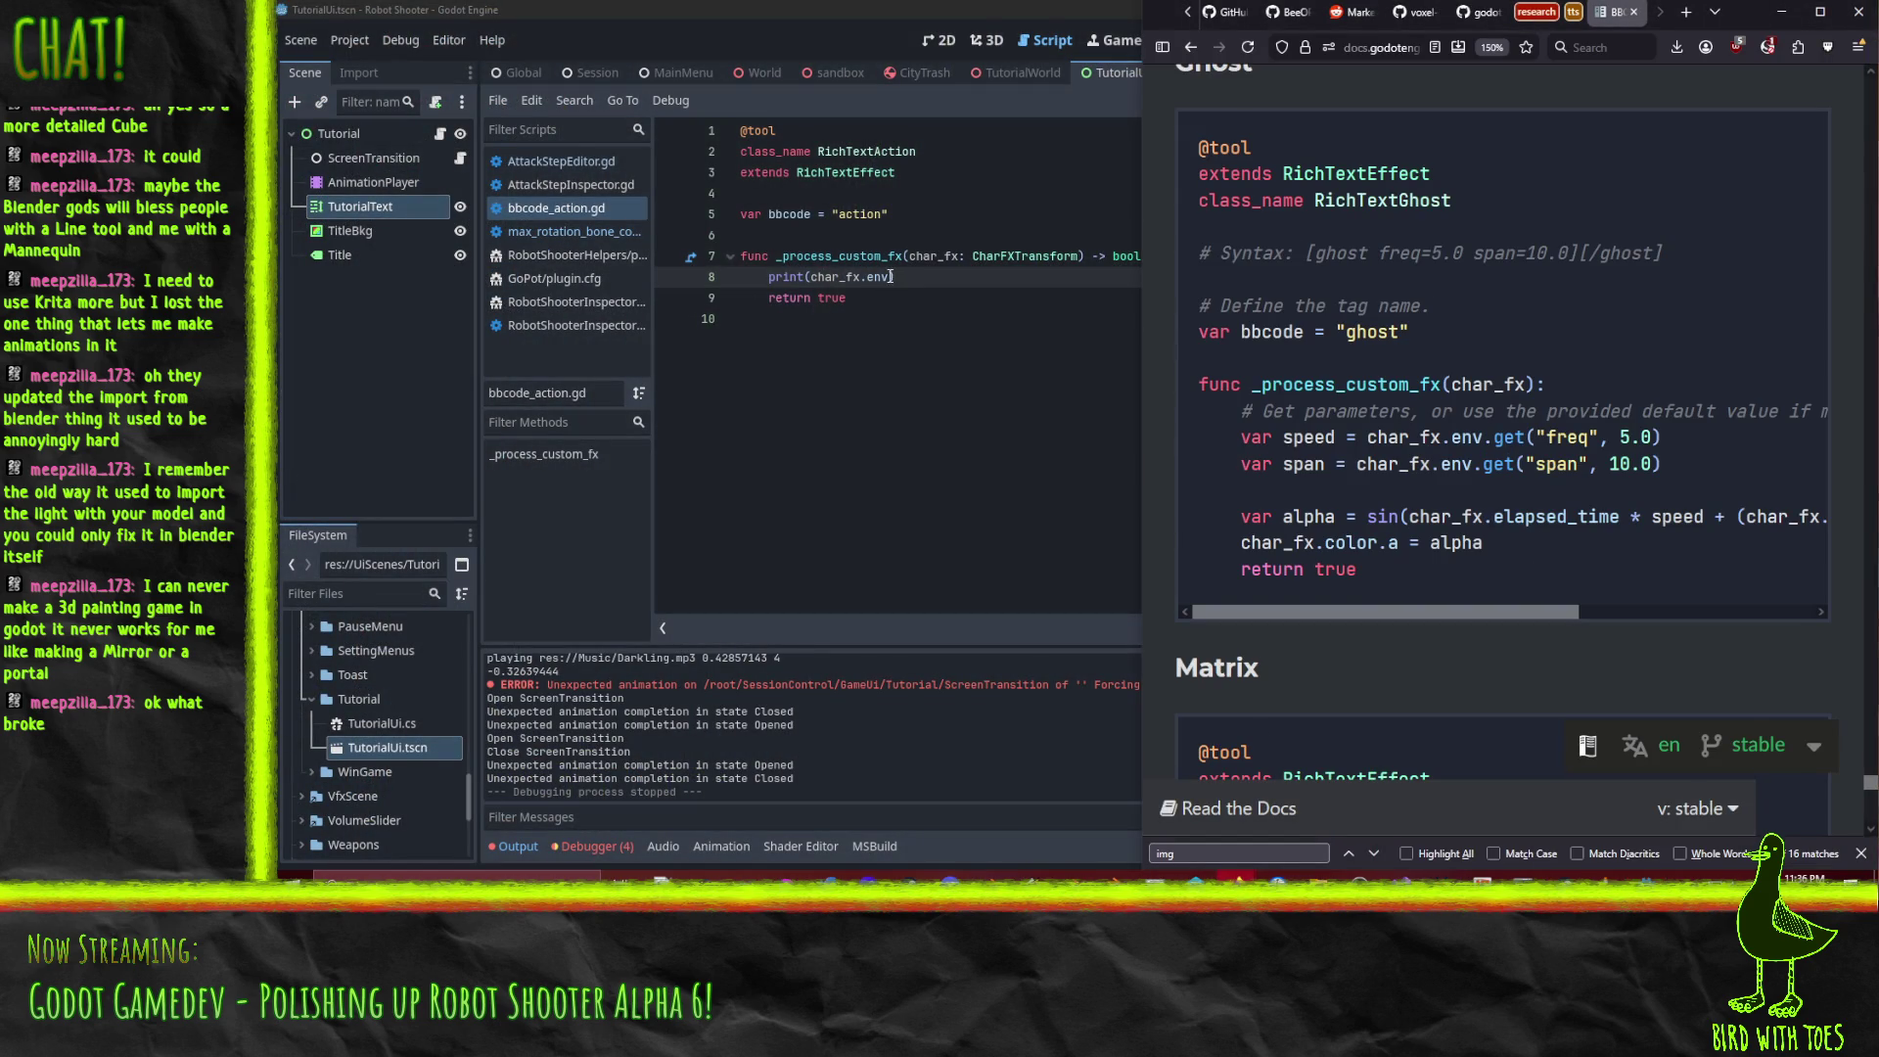
Compare the docs' custom effect examples with char_fx.env on line 8 of bbcode_action.gd.
scroll(1544, 485, "down", 5)
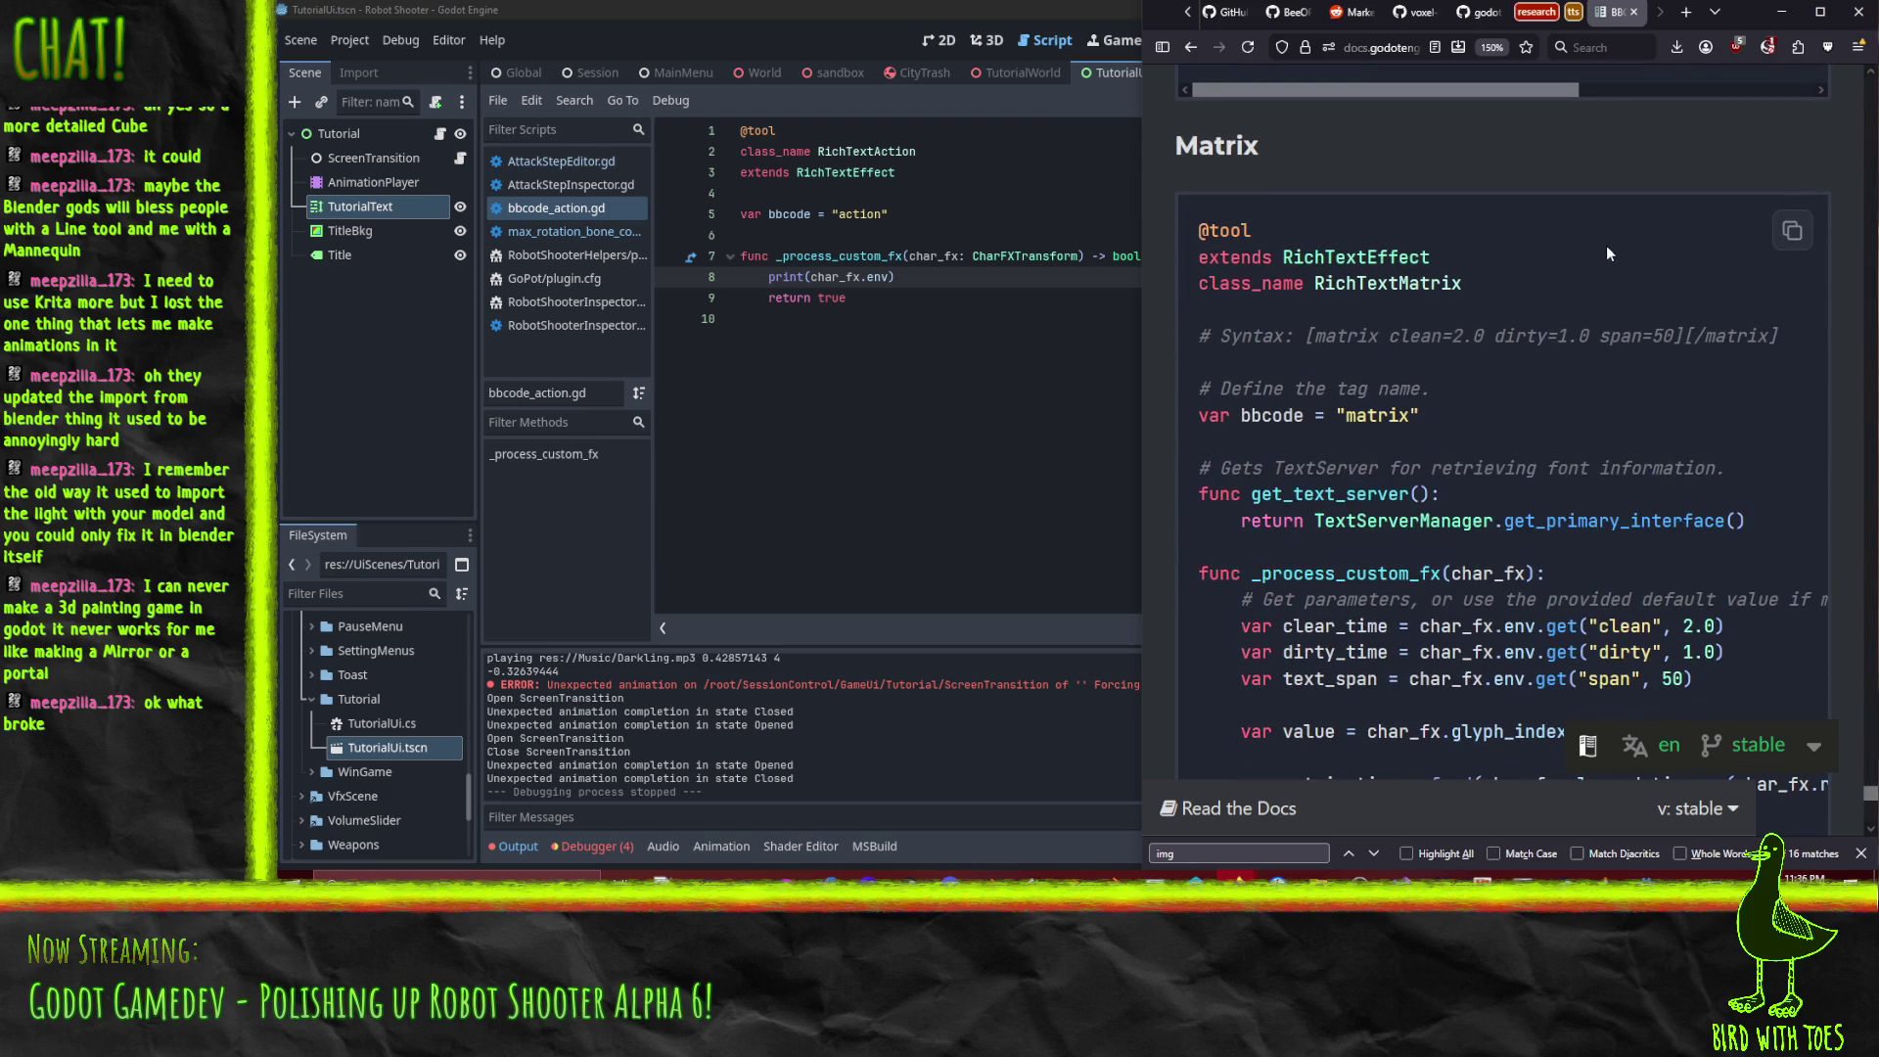
scroll(1608, 252, "up", 5)
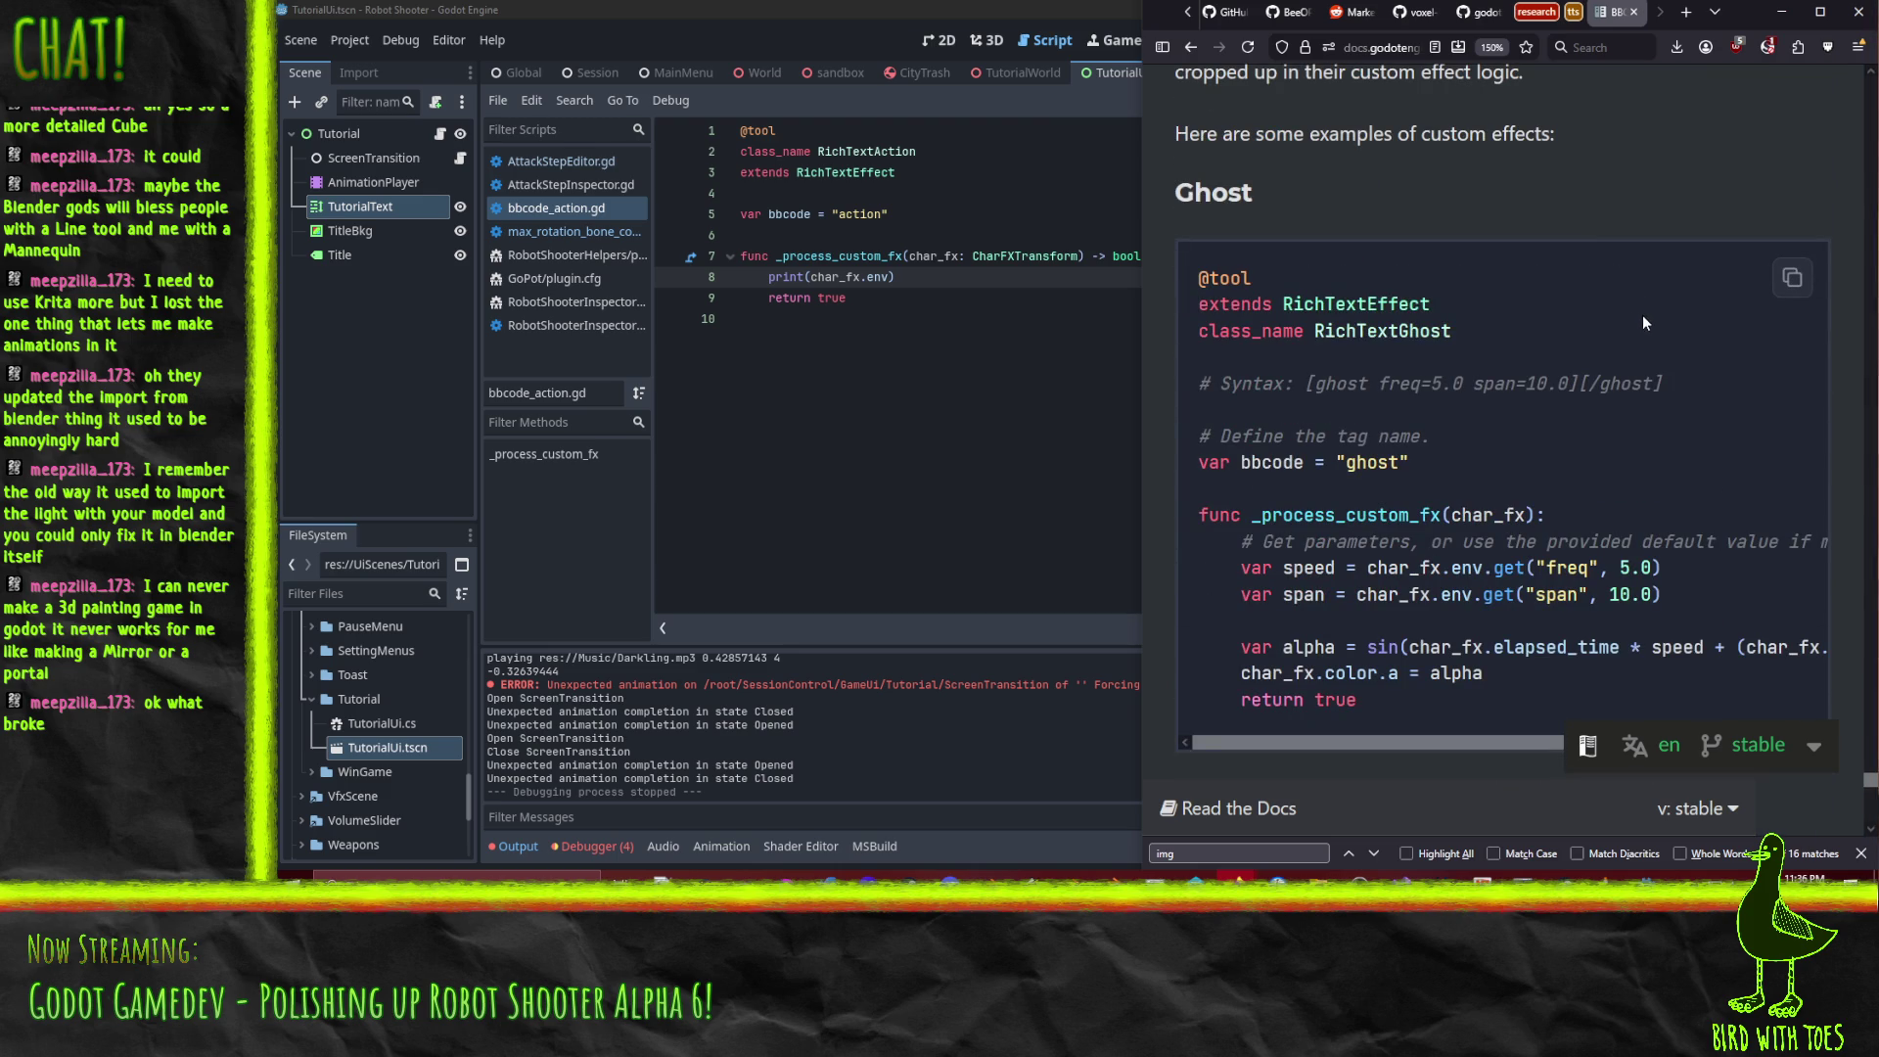
key("alt+Tab")
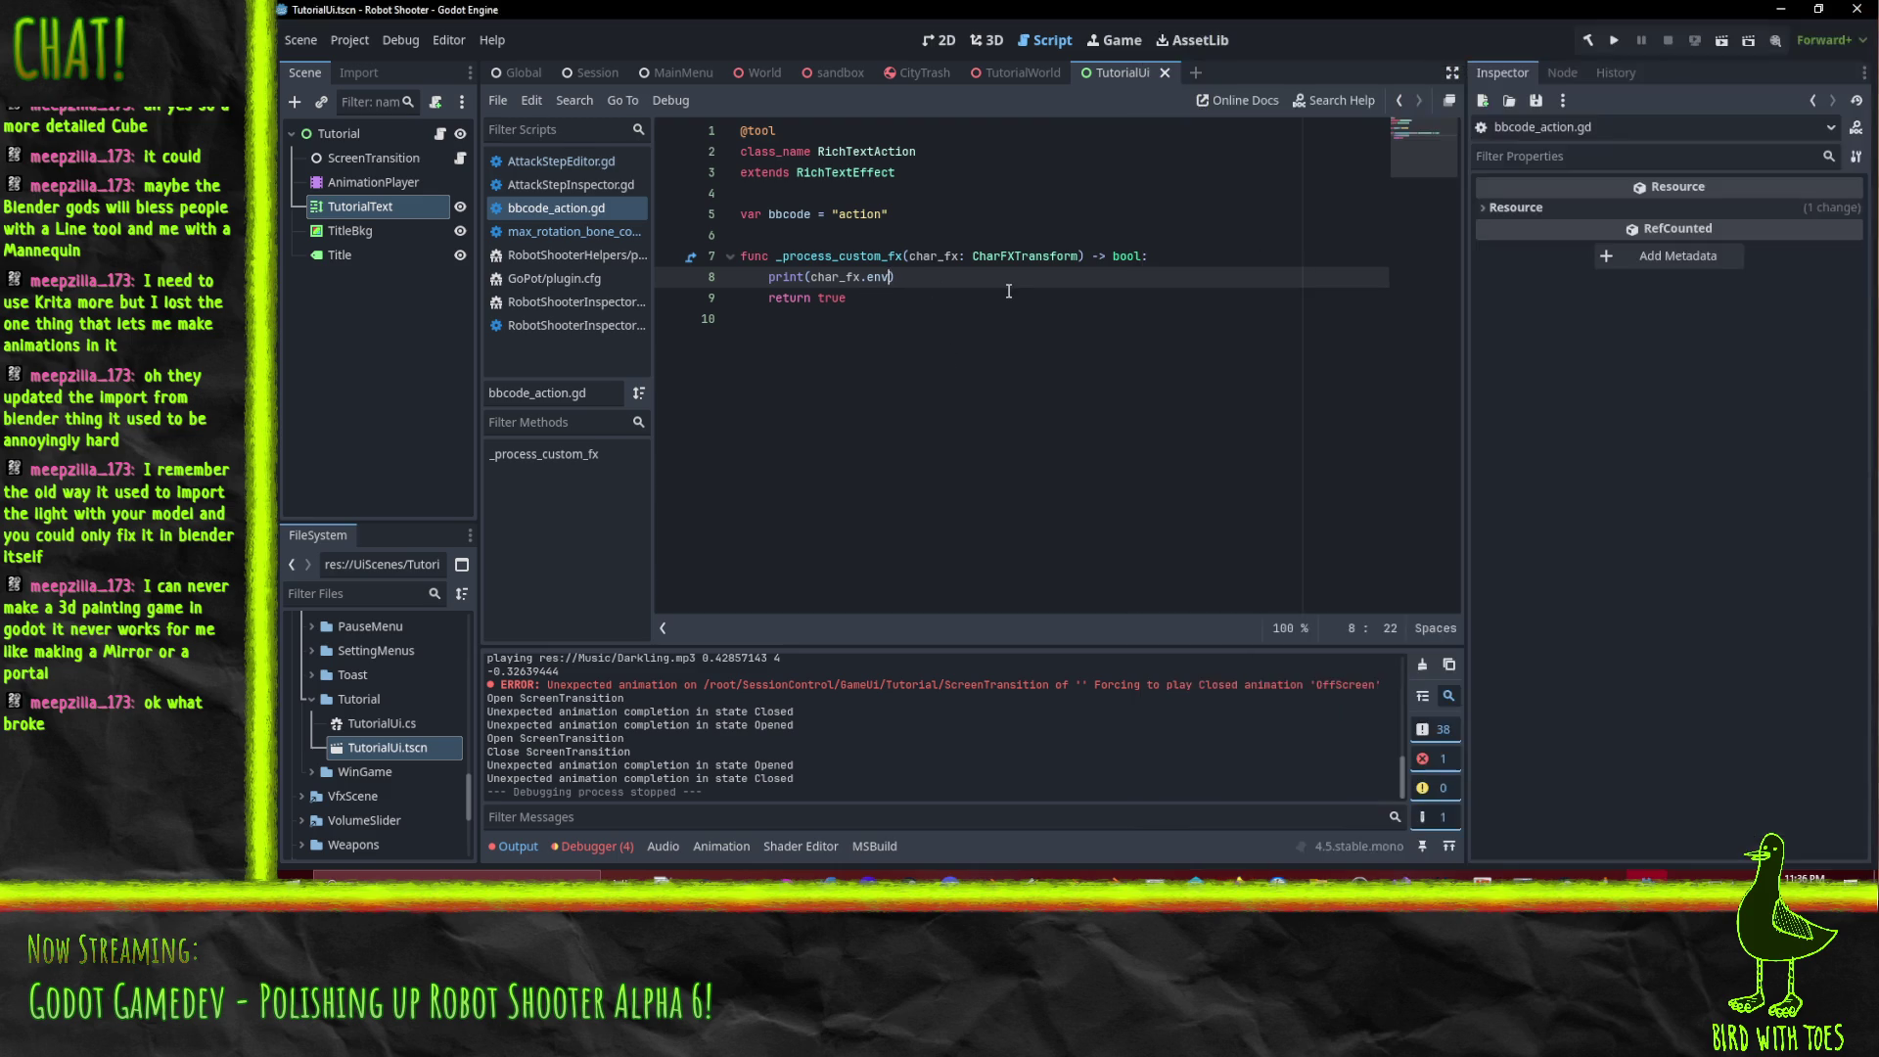
type(".")
key("BackSpace")
left_click(1236, 876)
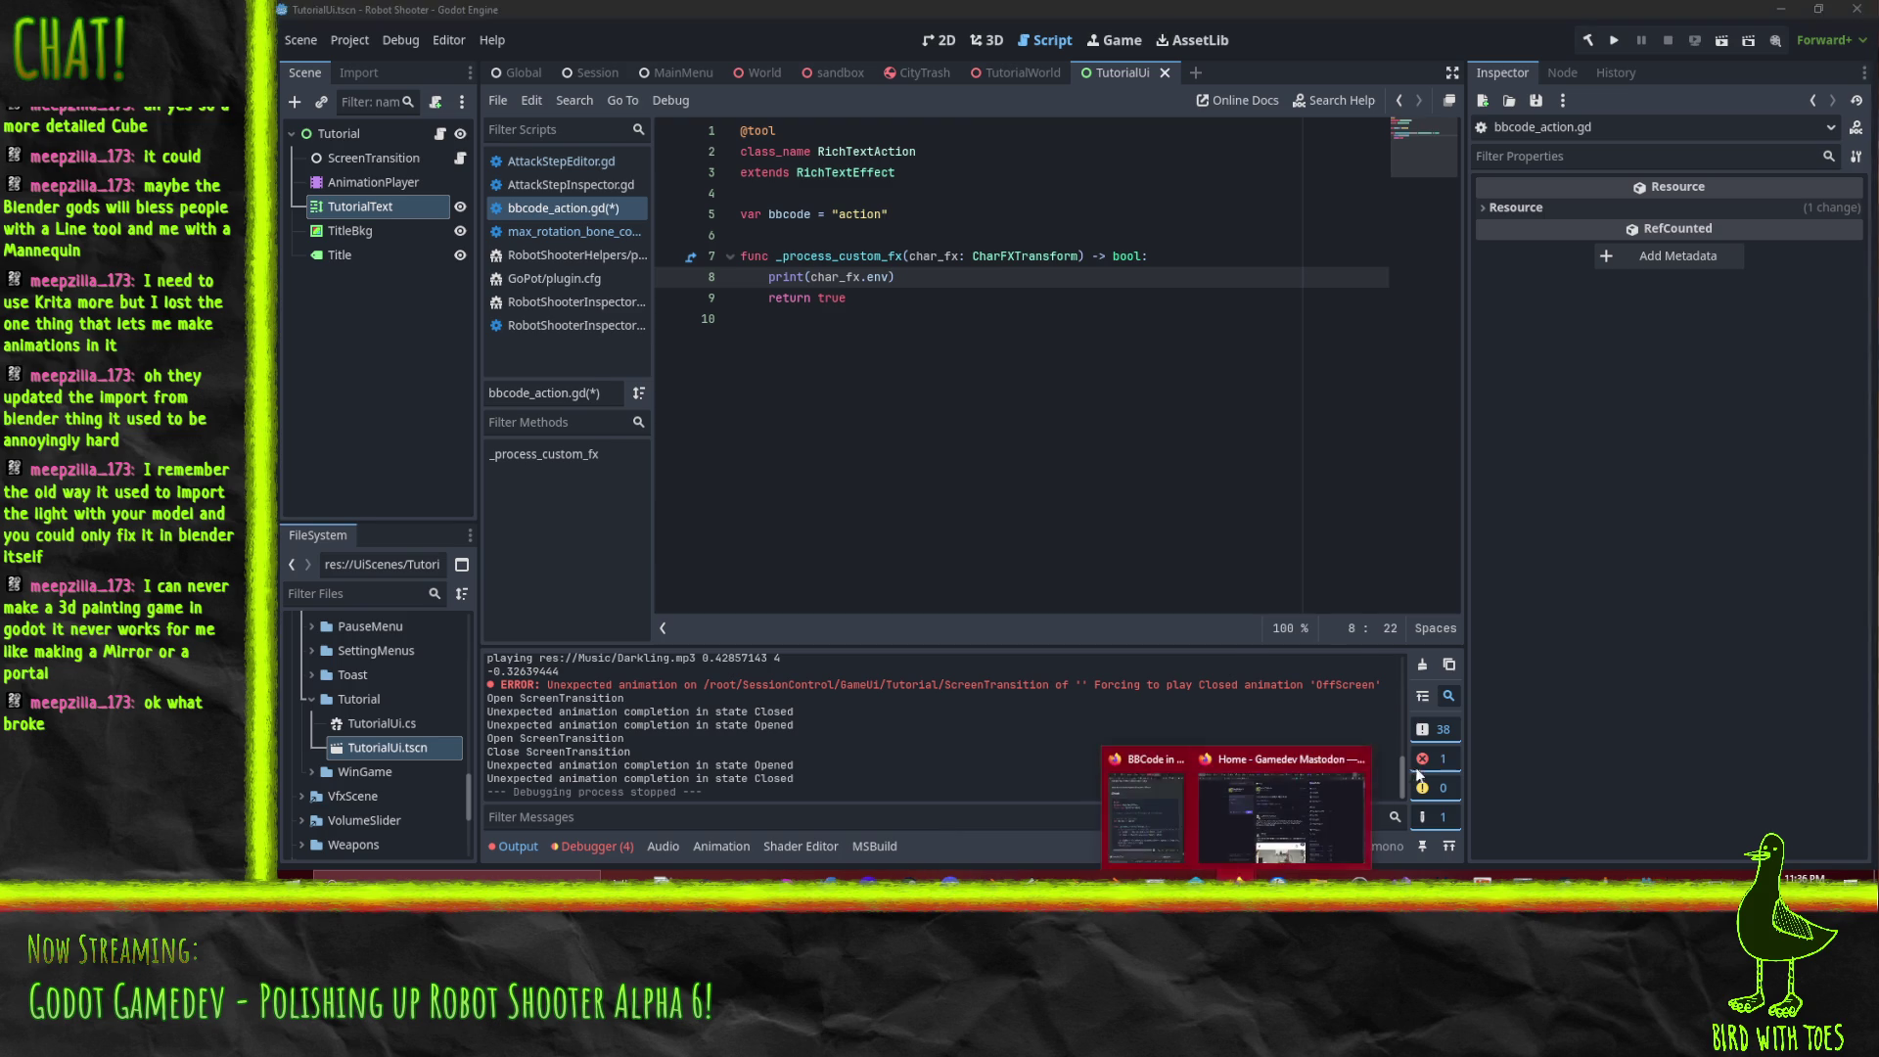
left_click(1154, 785)
Open the CharFXTransform class reference in a new tab and view its Properties table.
scroll(1465, 501, "up", 10)
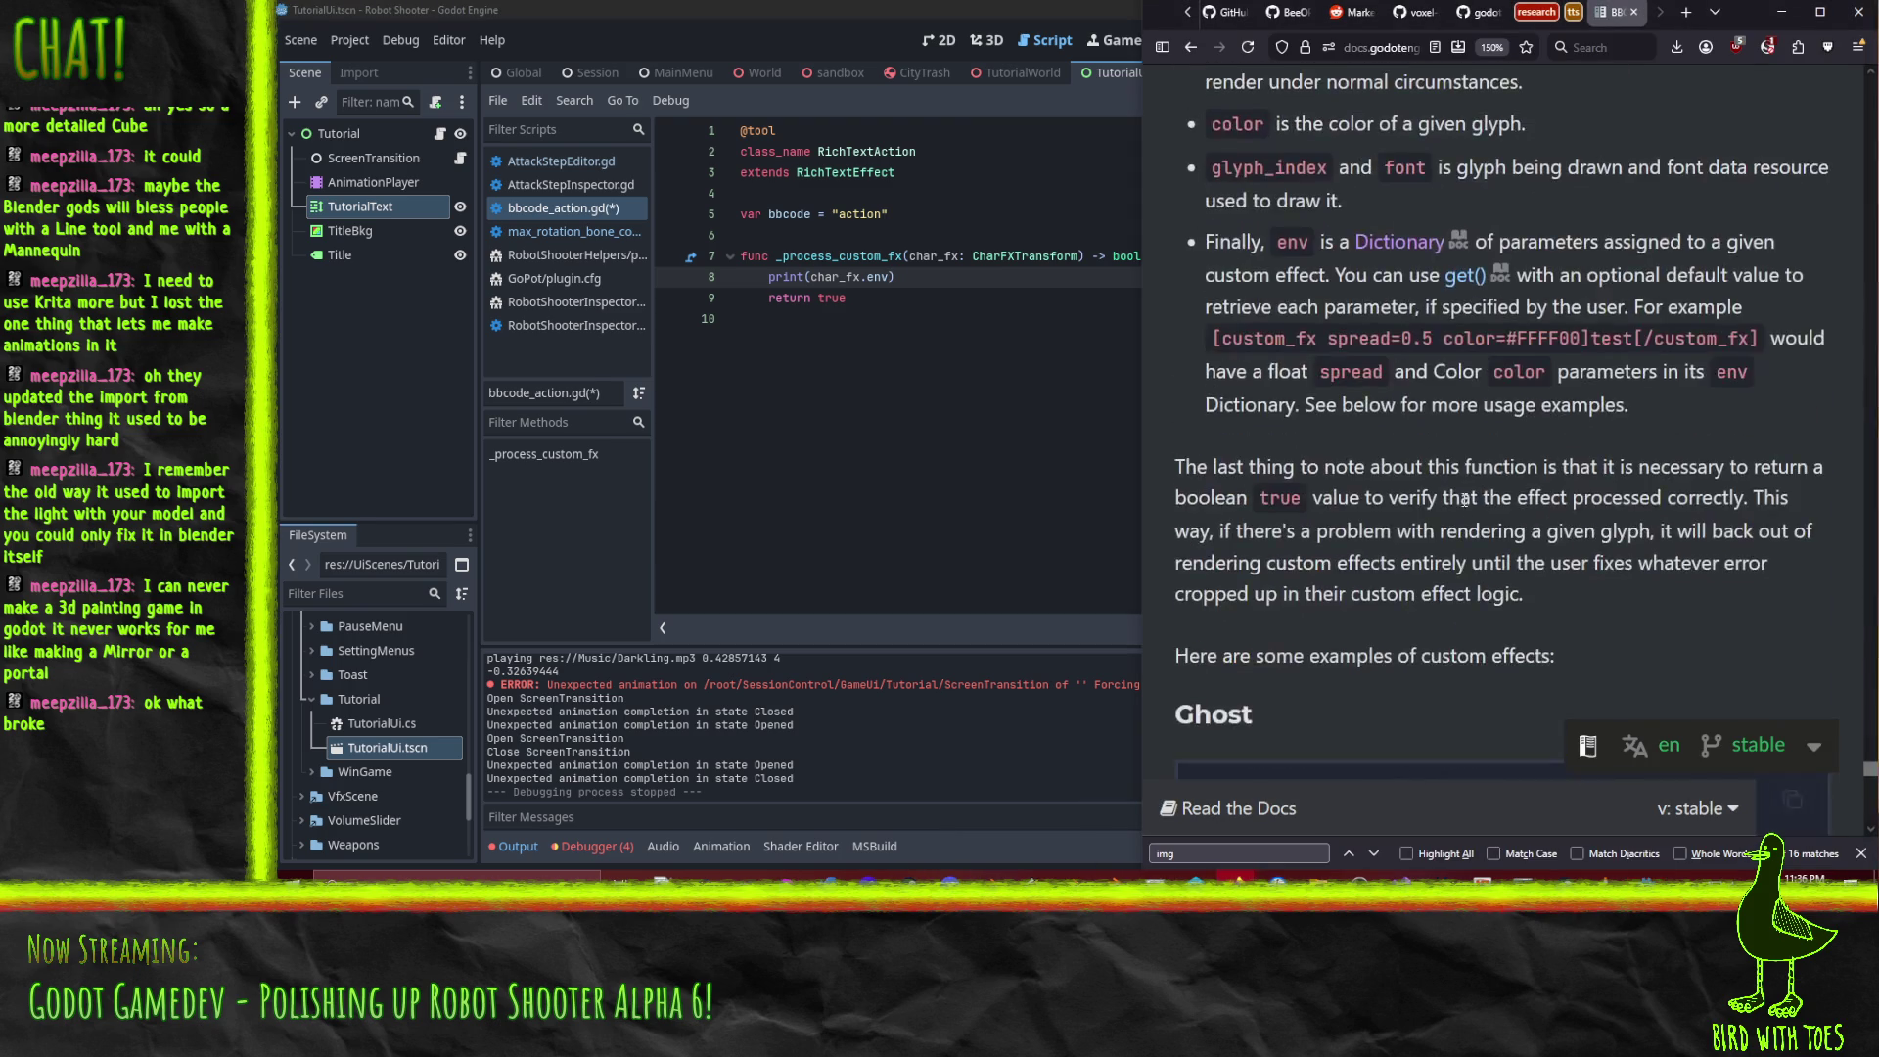
scroll(1406, 467, "down", 3)
scroll(1406, 467, "up", 6)
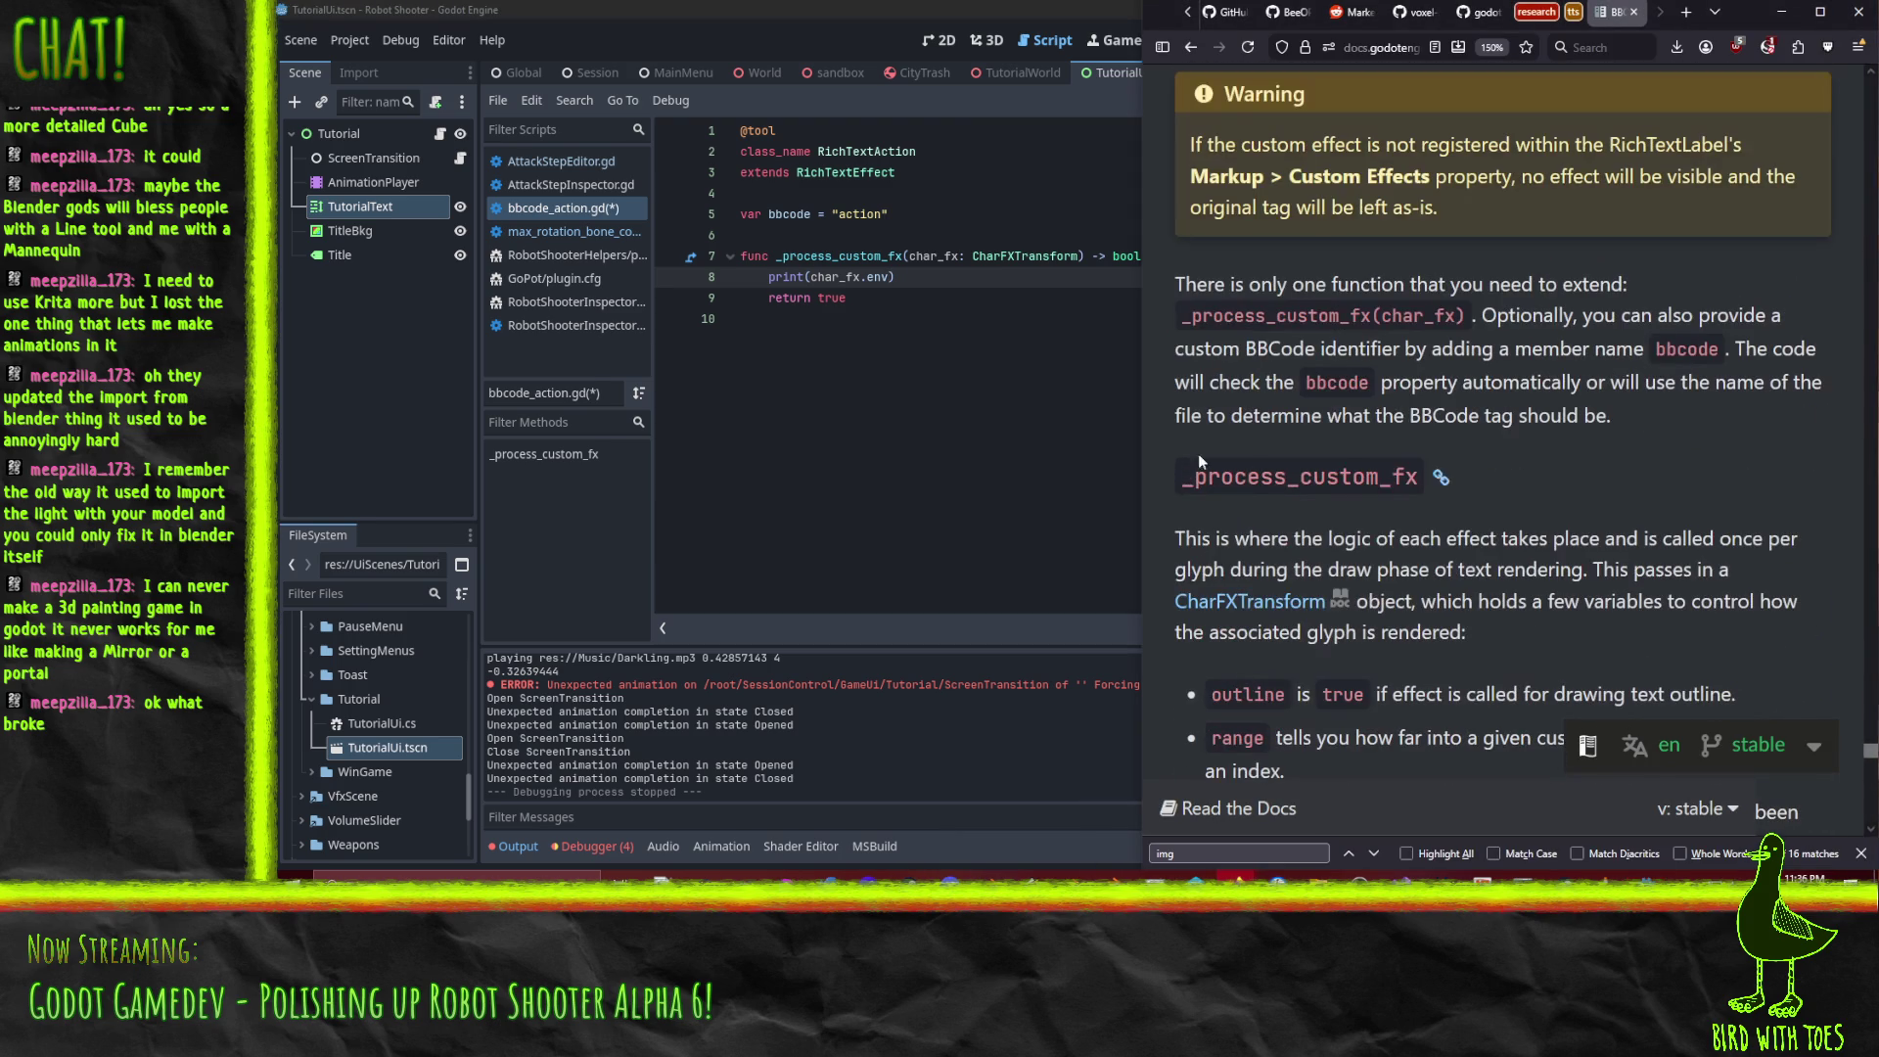
right_click(1256, 604)
left_click(1623, 584)
right_click(1302, 604)
left_click(1371, 230)
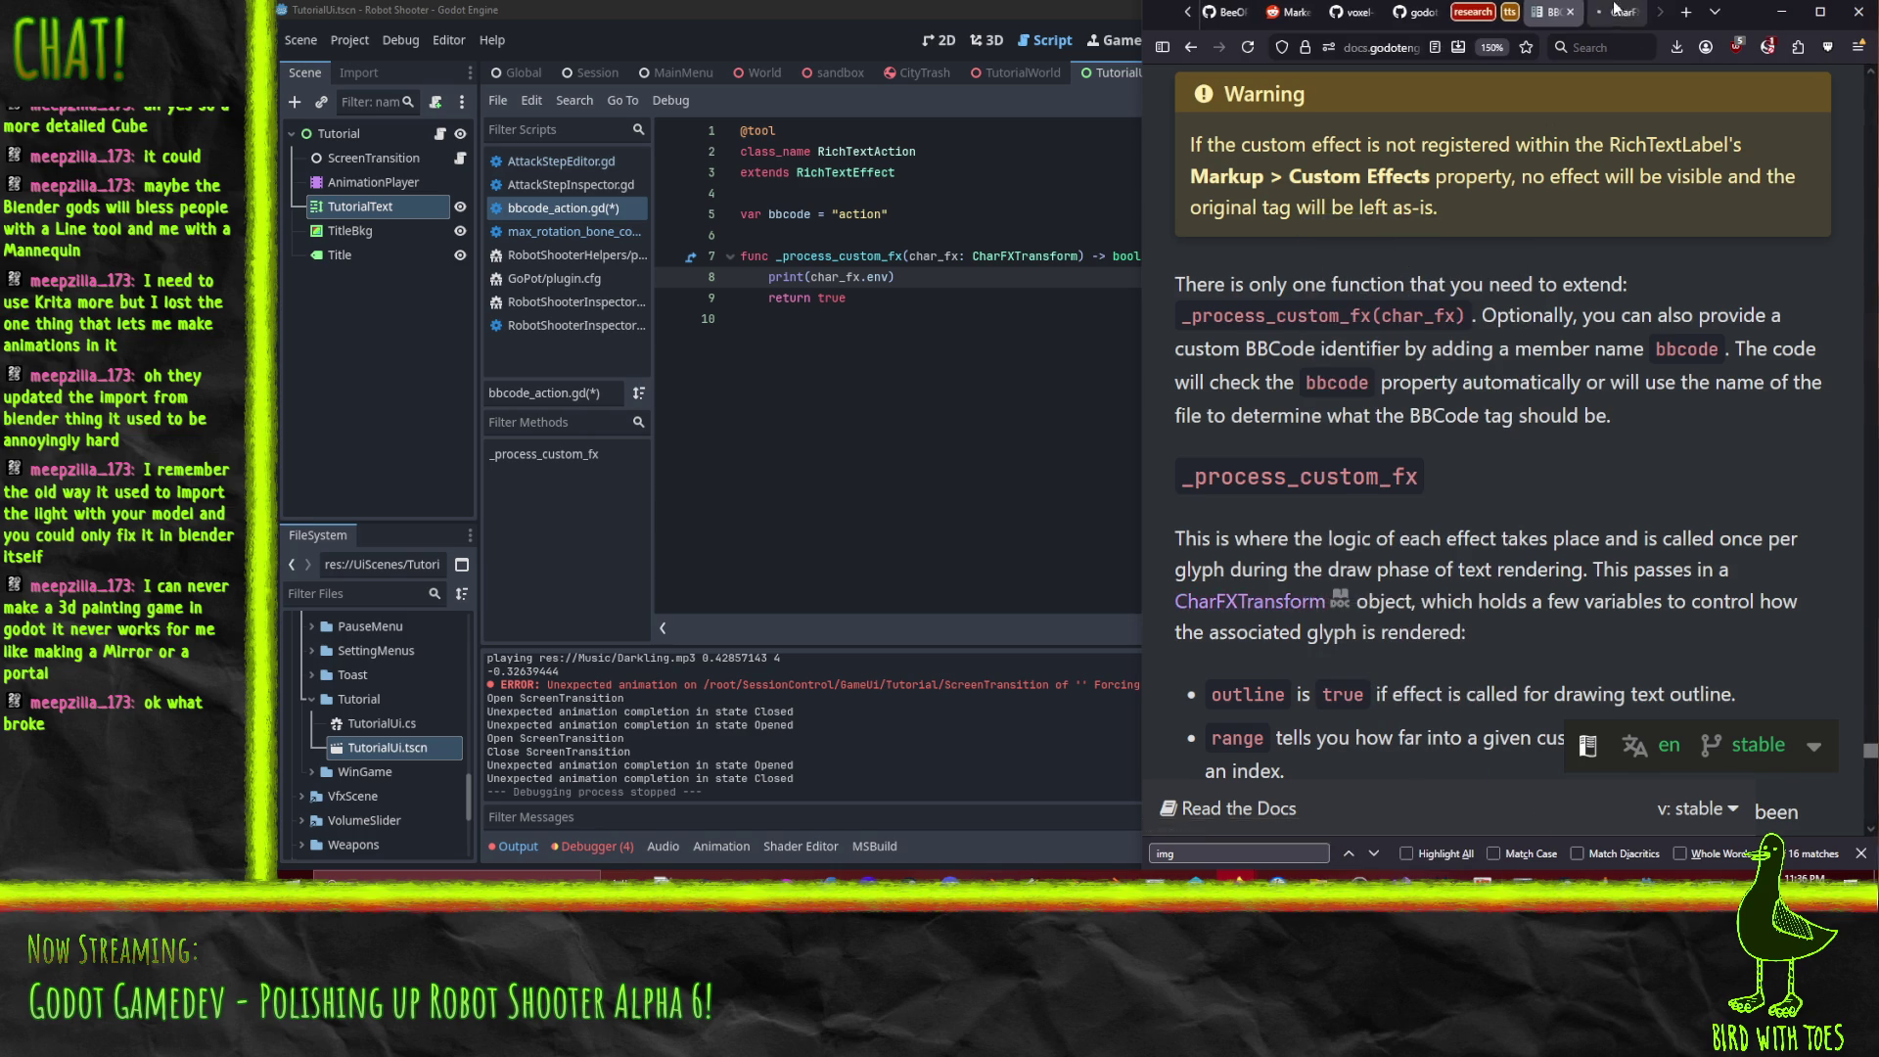
left_click(1615, 12)
scroll(1488, 372, "down", 3)
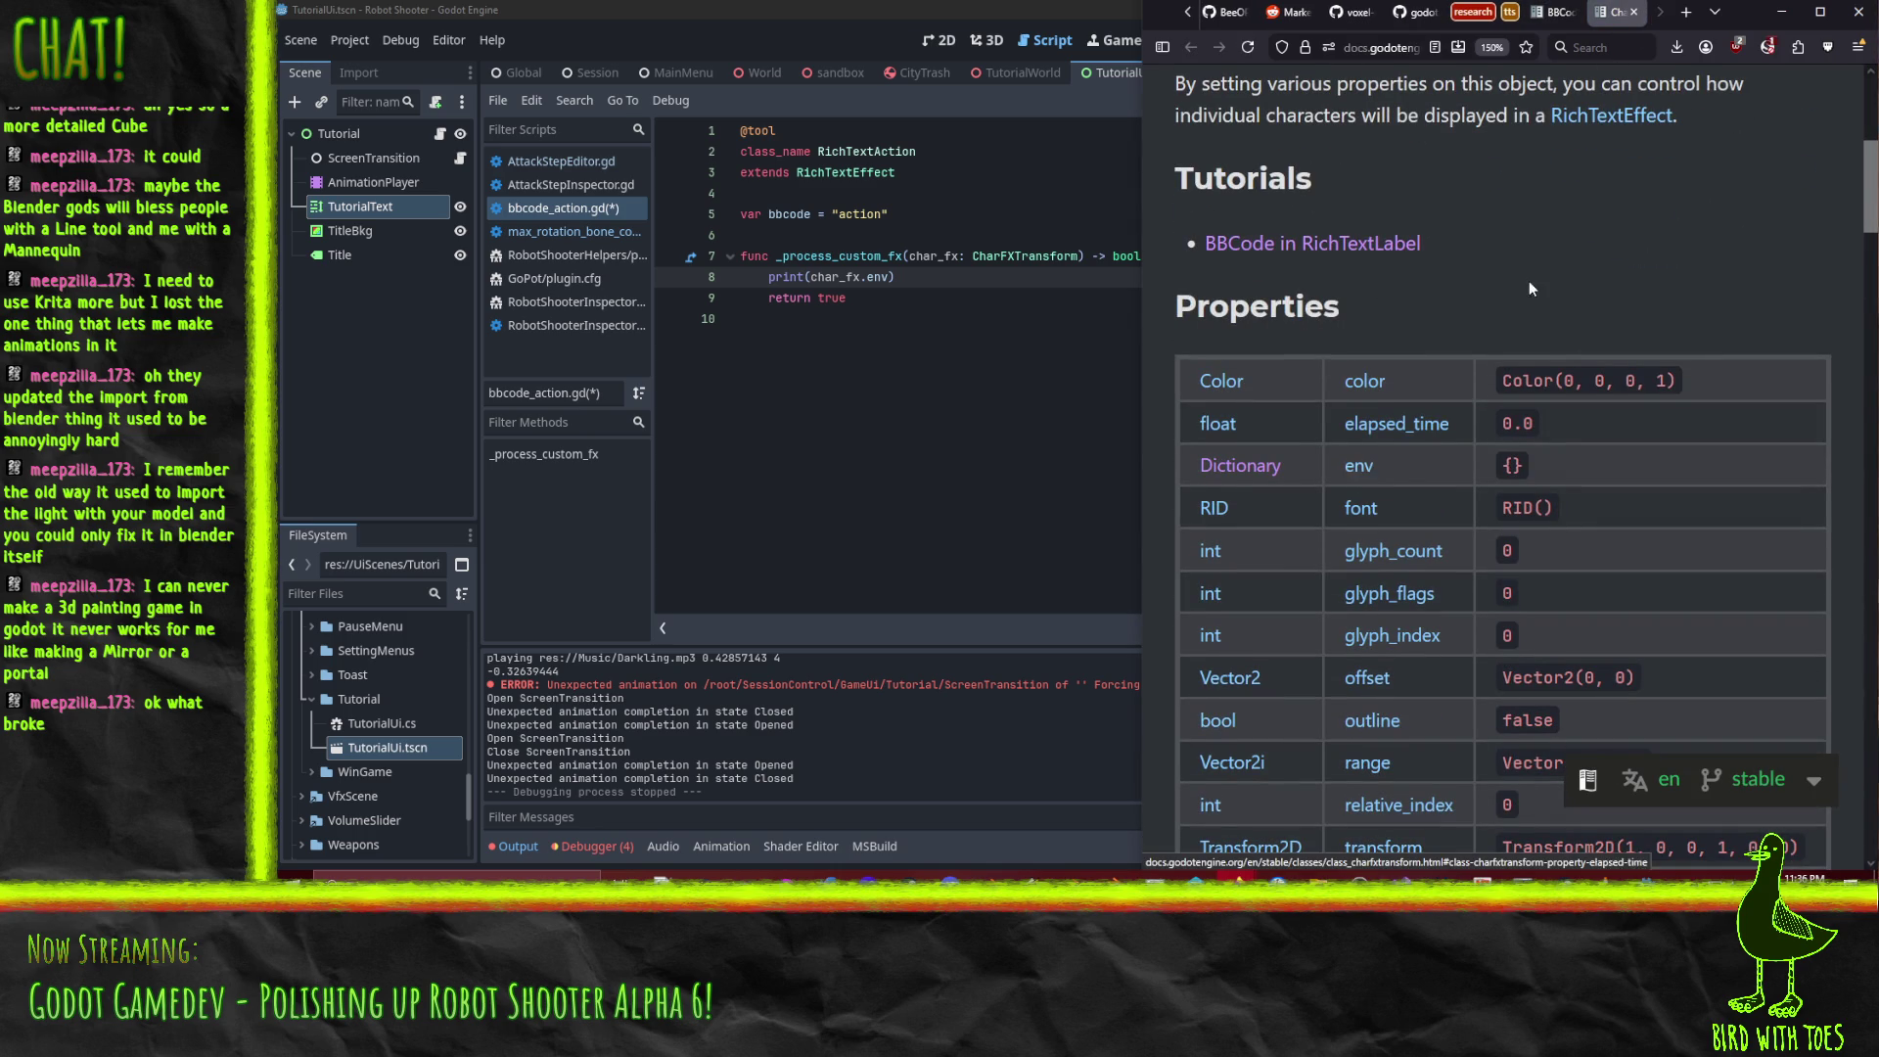
scroll(1527, 294, "down", 5)
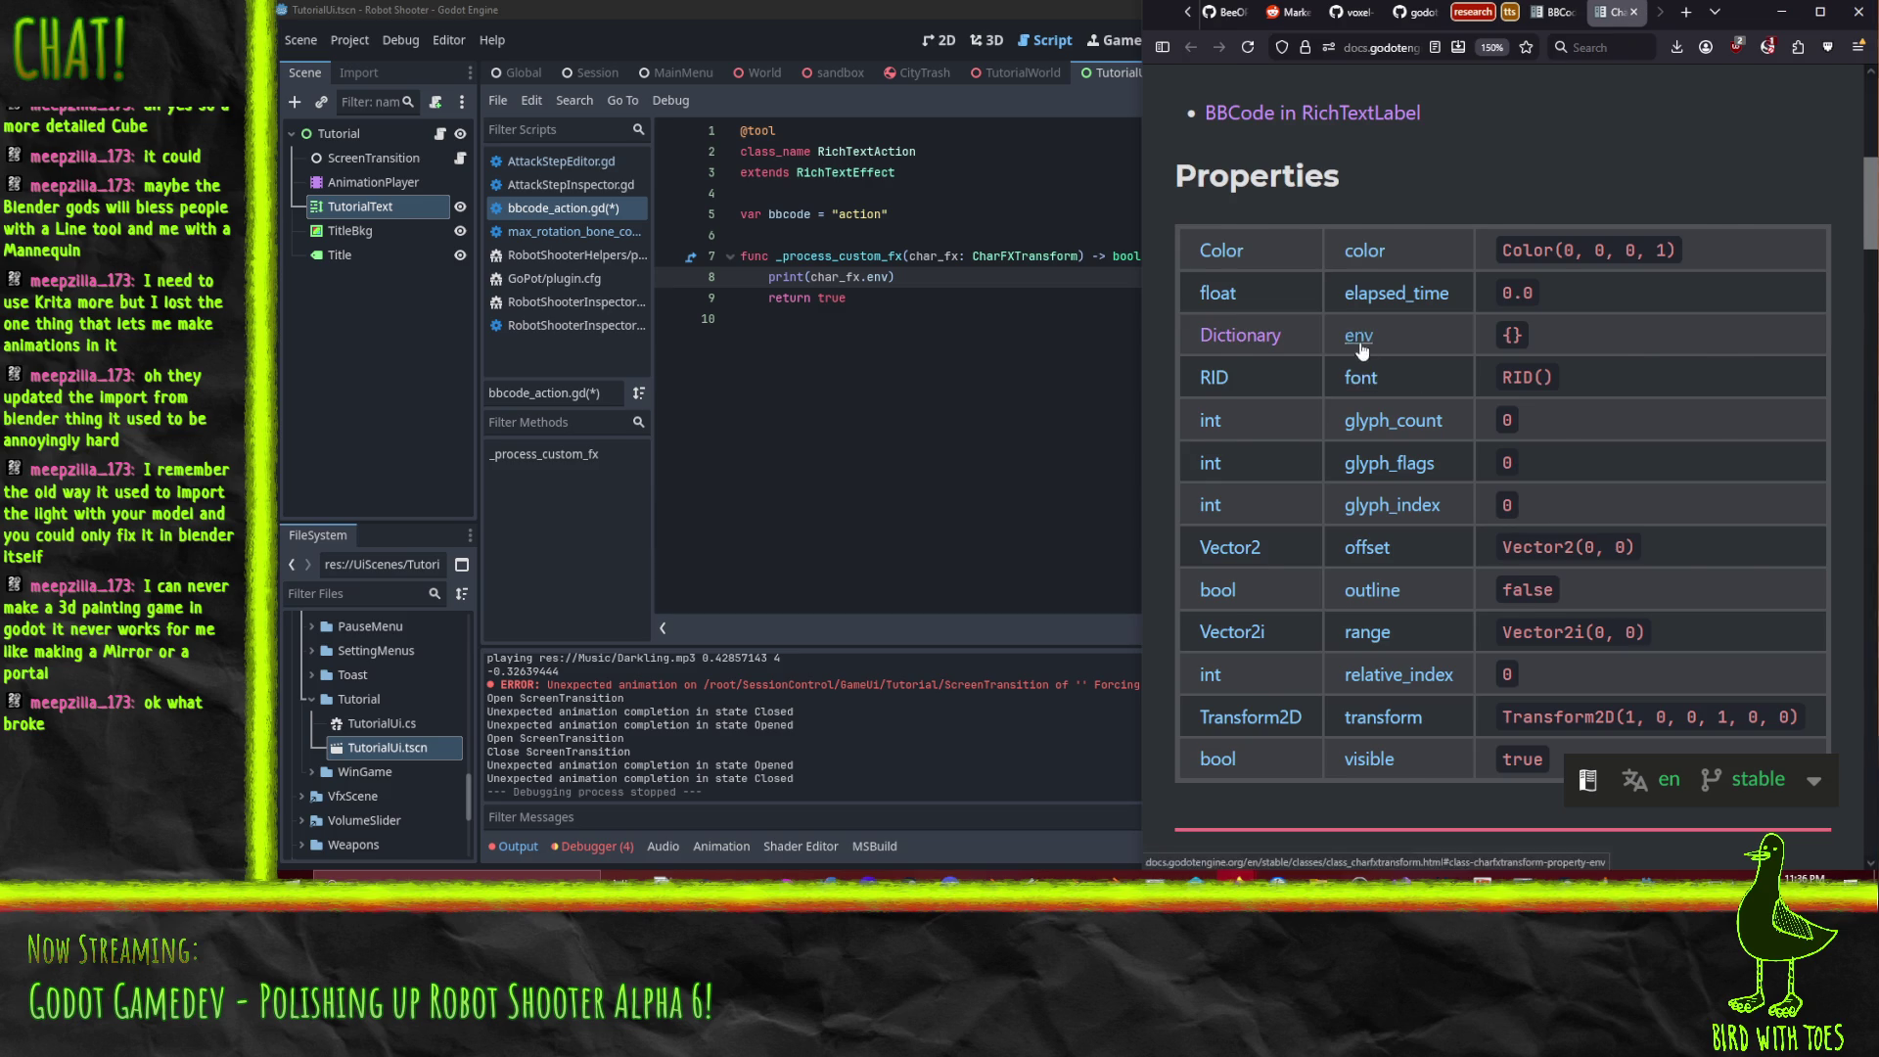
left_click(1359, 338)
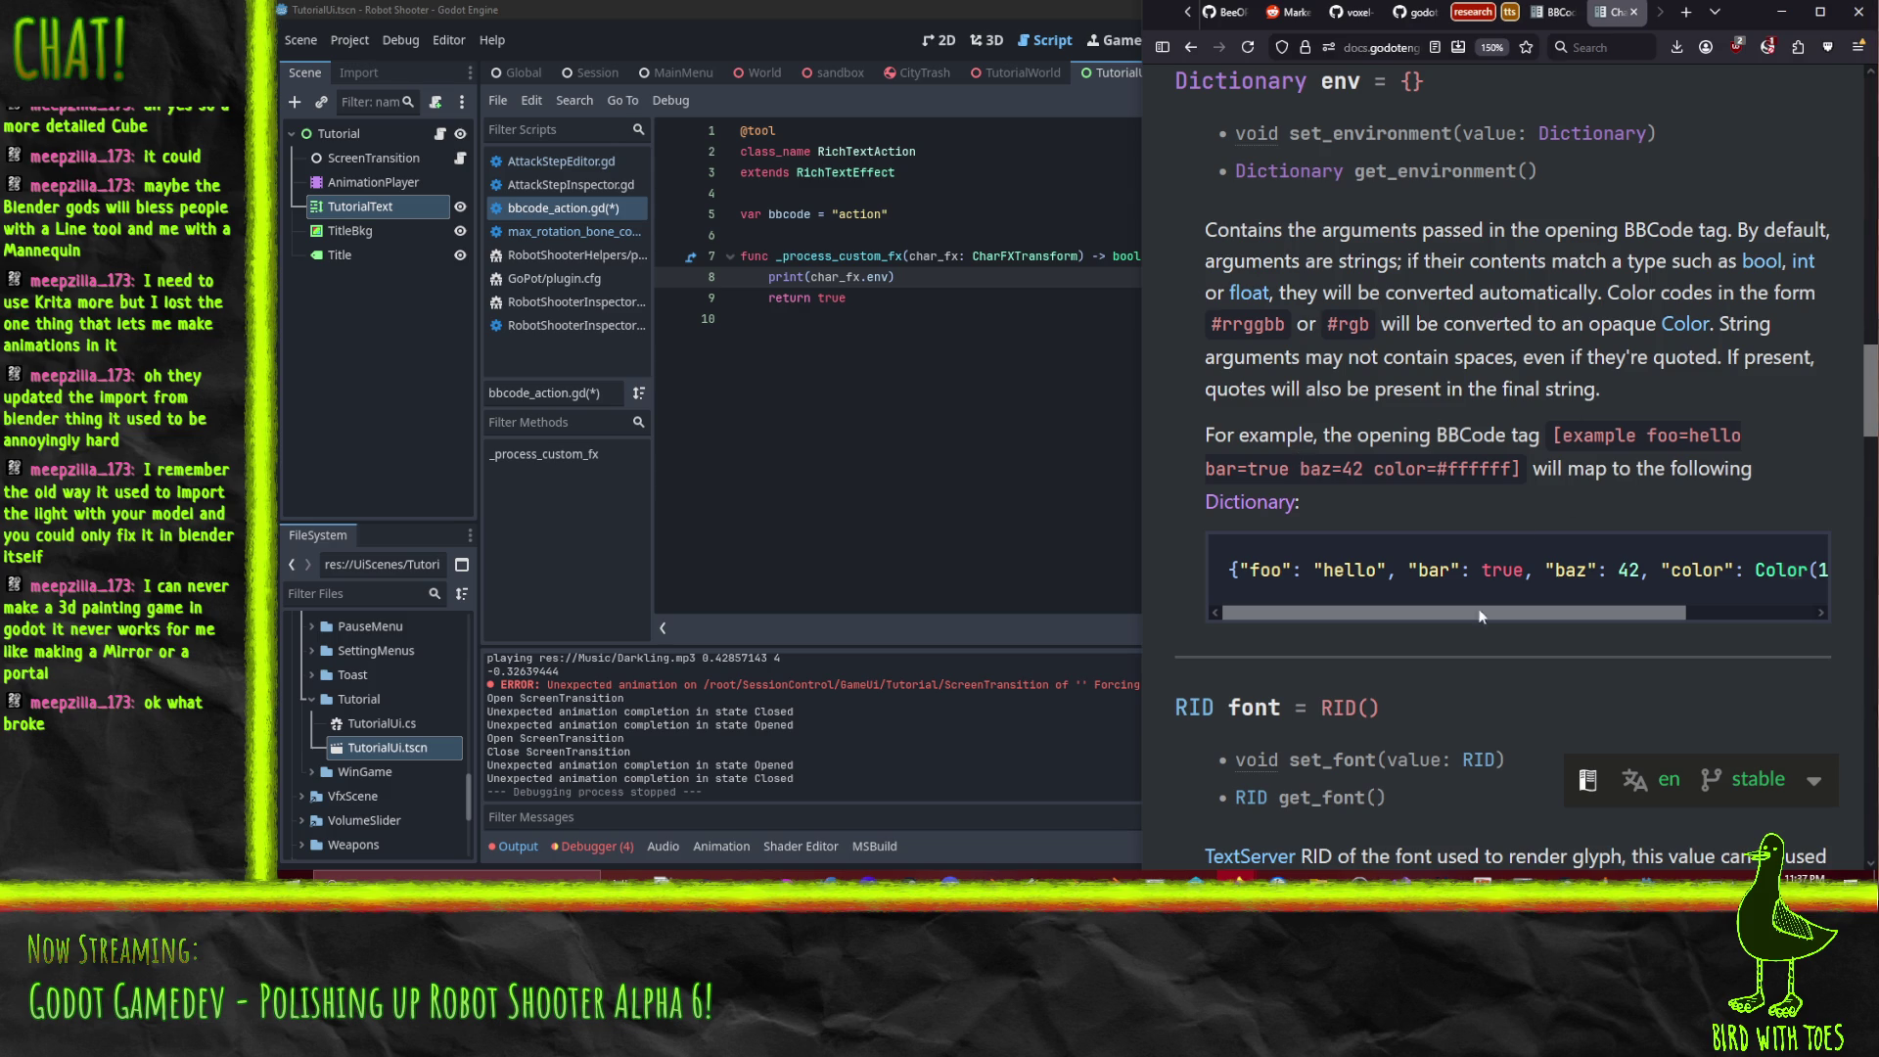
mouse_move(1402, 609)
left_mouse_down()
mouse_move(1585, 627)
mouse_move(1394, 631)
left_mouse_up()
scroll(1386, 438, "up", 2)
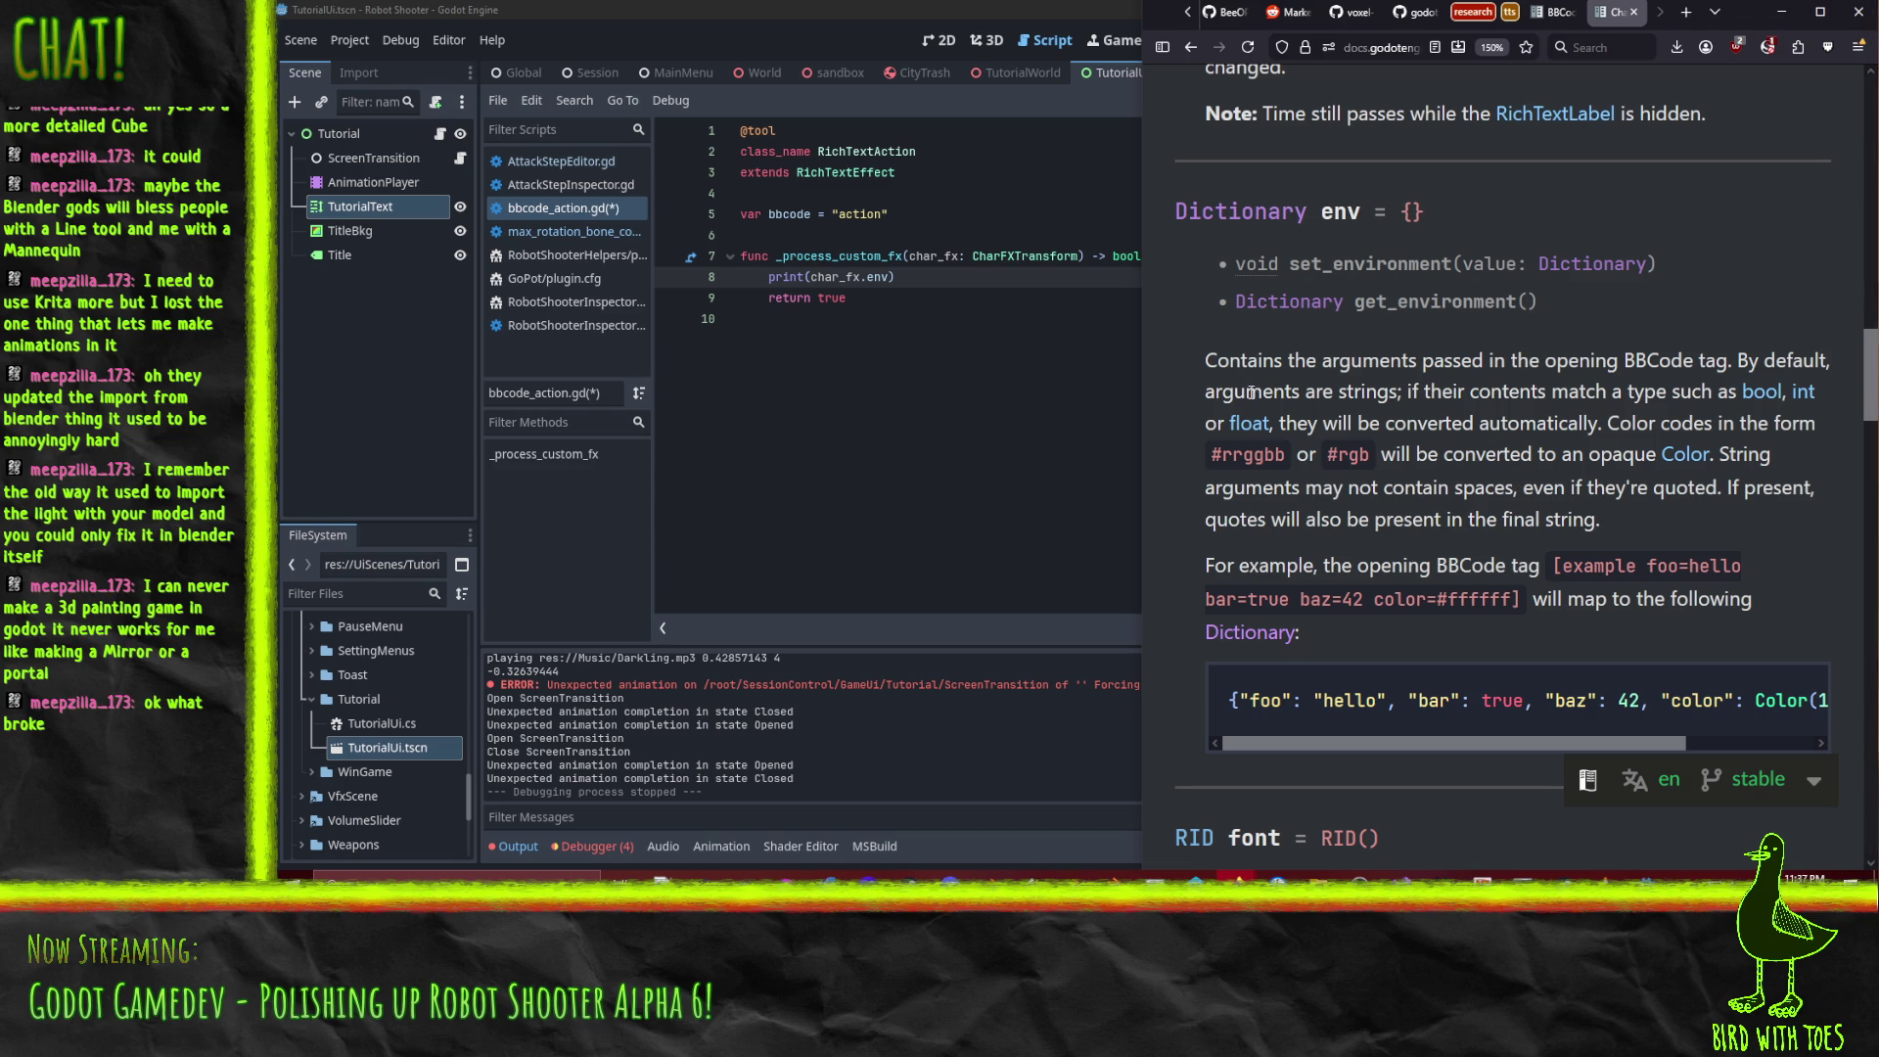
scroll(1497, 509, "up", 15)
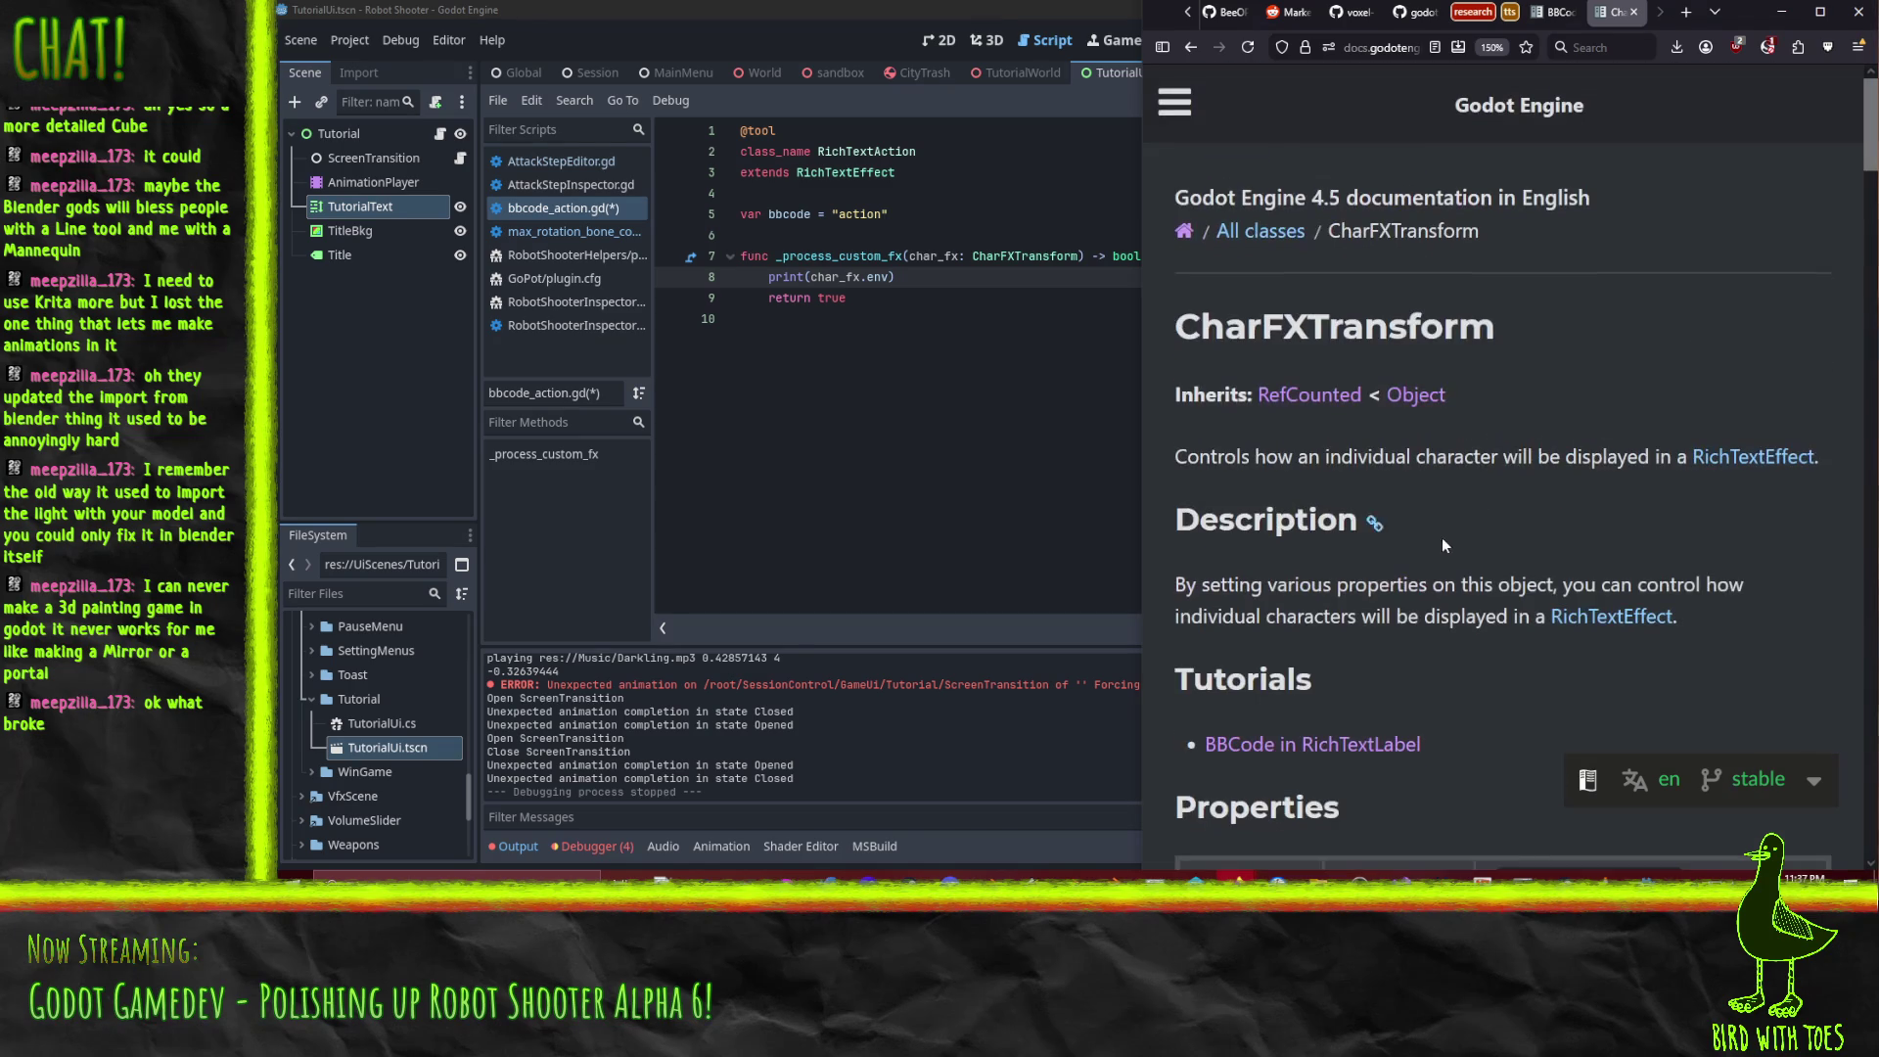
scroll(1498, 523, "down", 4)
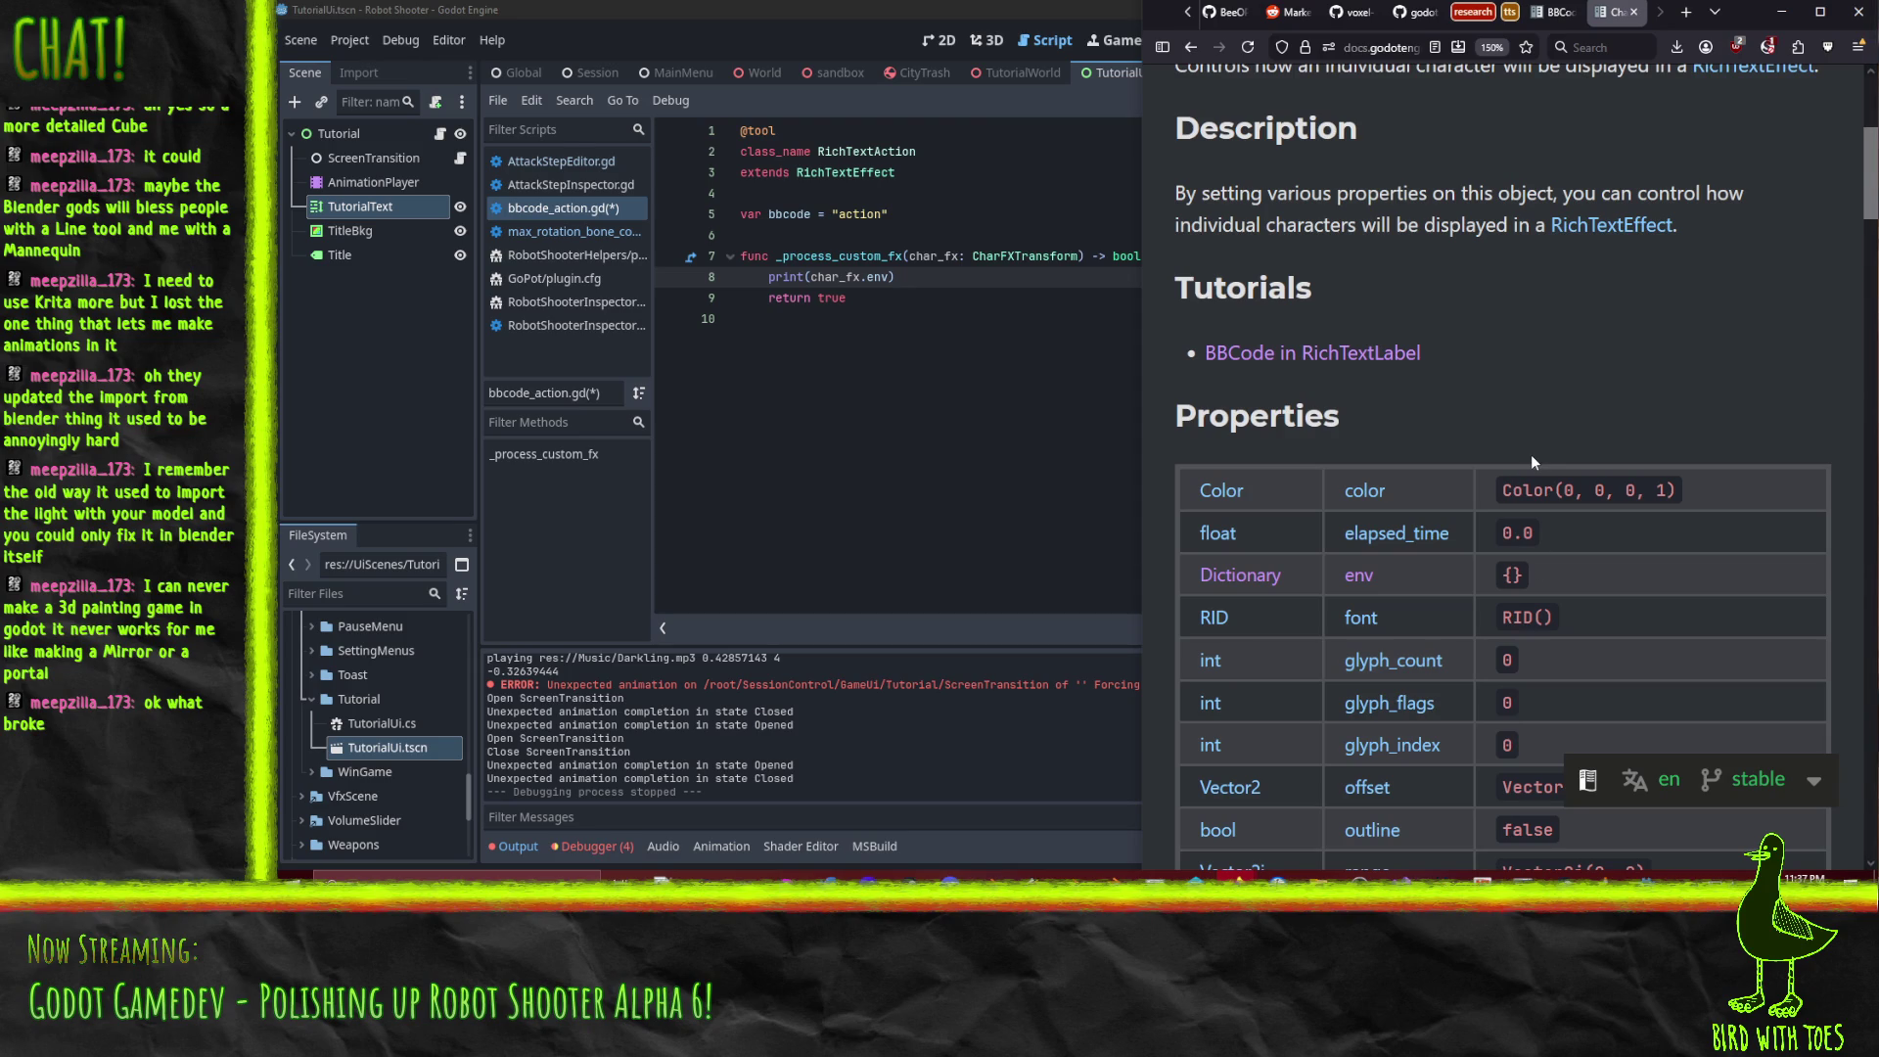
scroll(1528, 456, "down", 1)
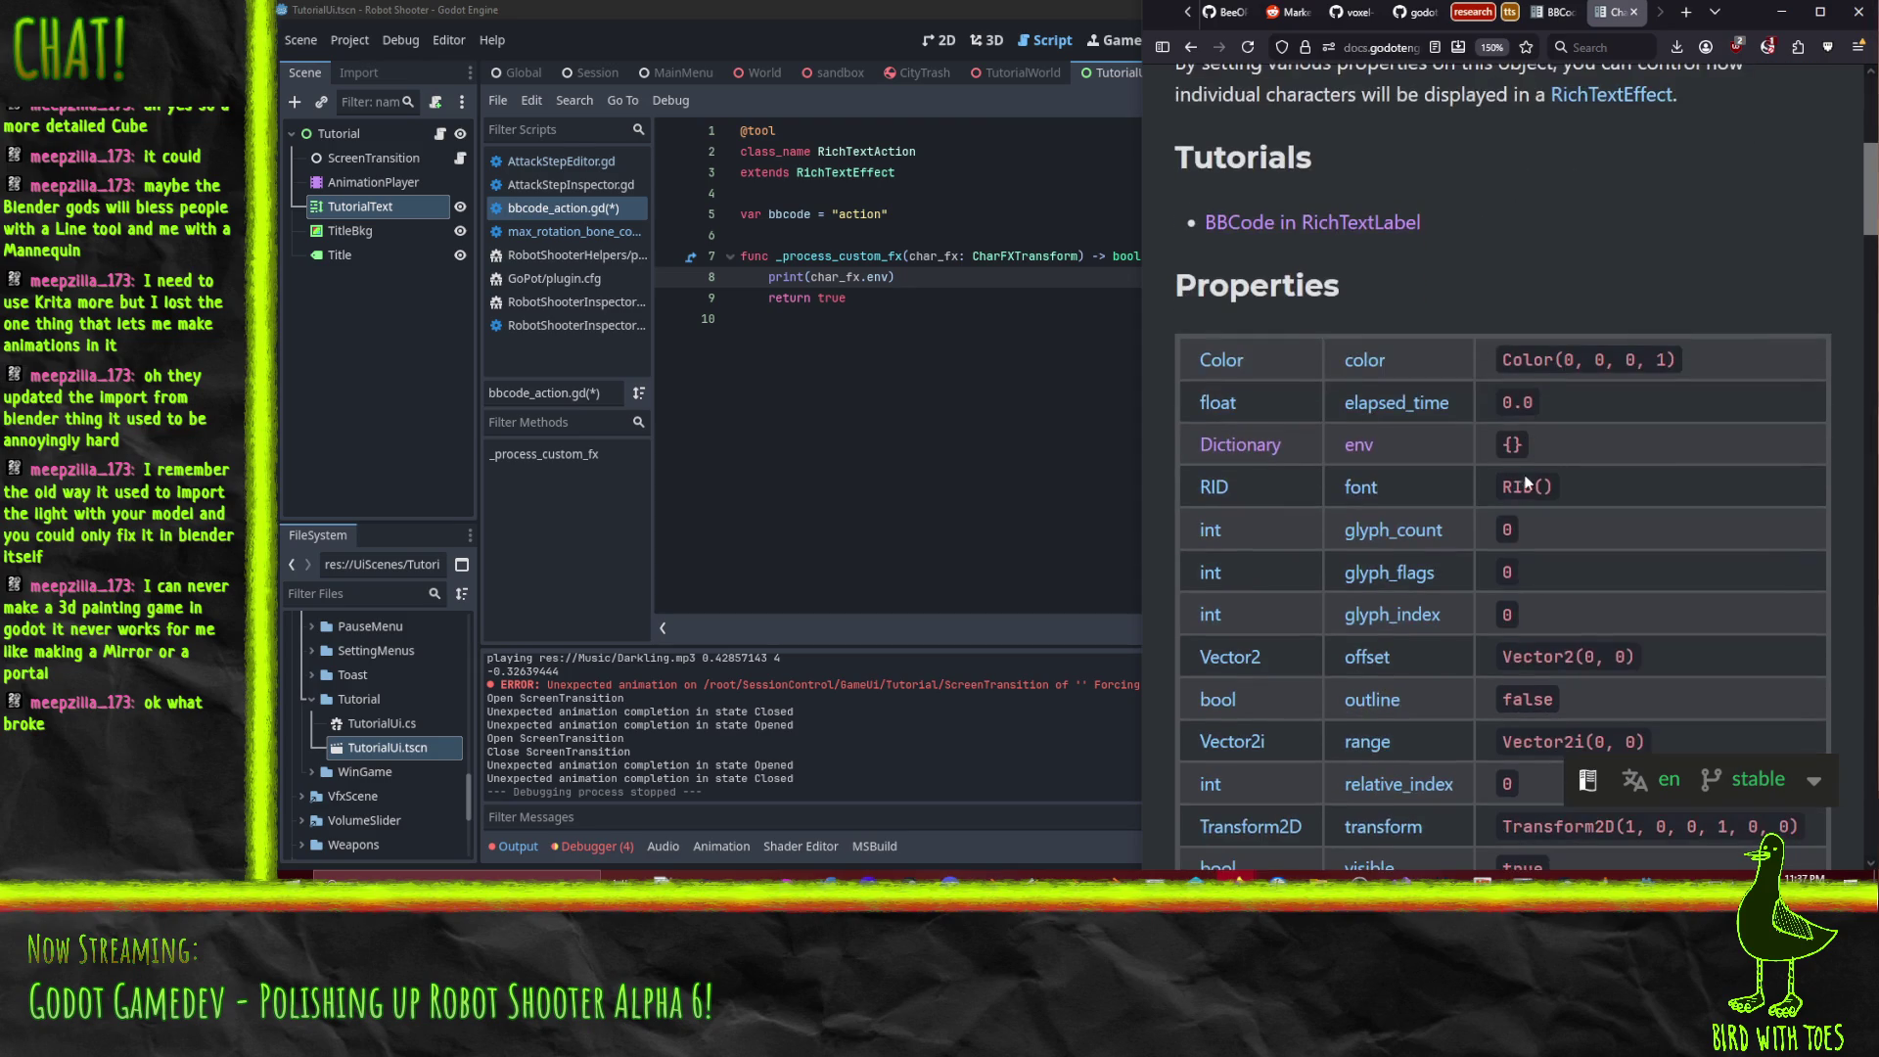
scroll(1477, 484, "down", 1)
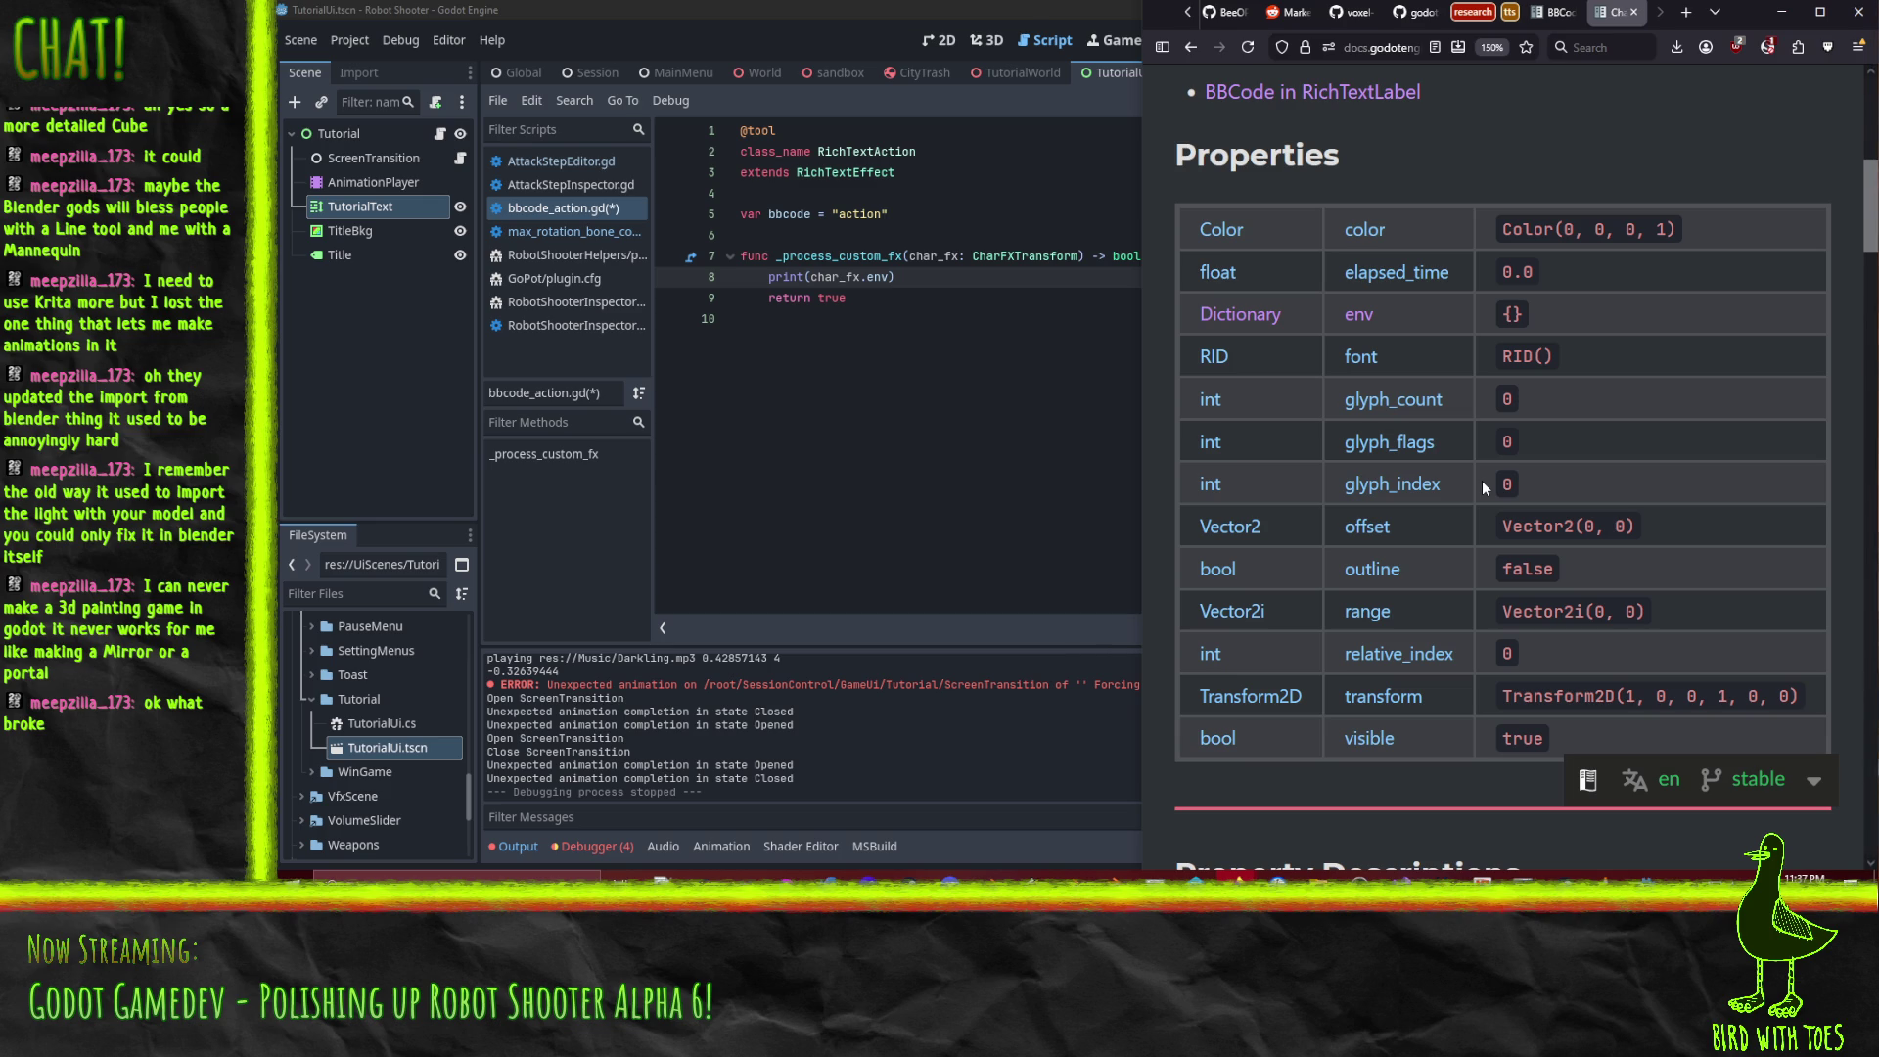
scroll(1481, 479, "down", 10)
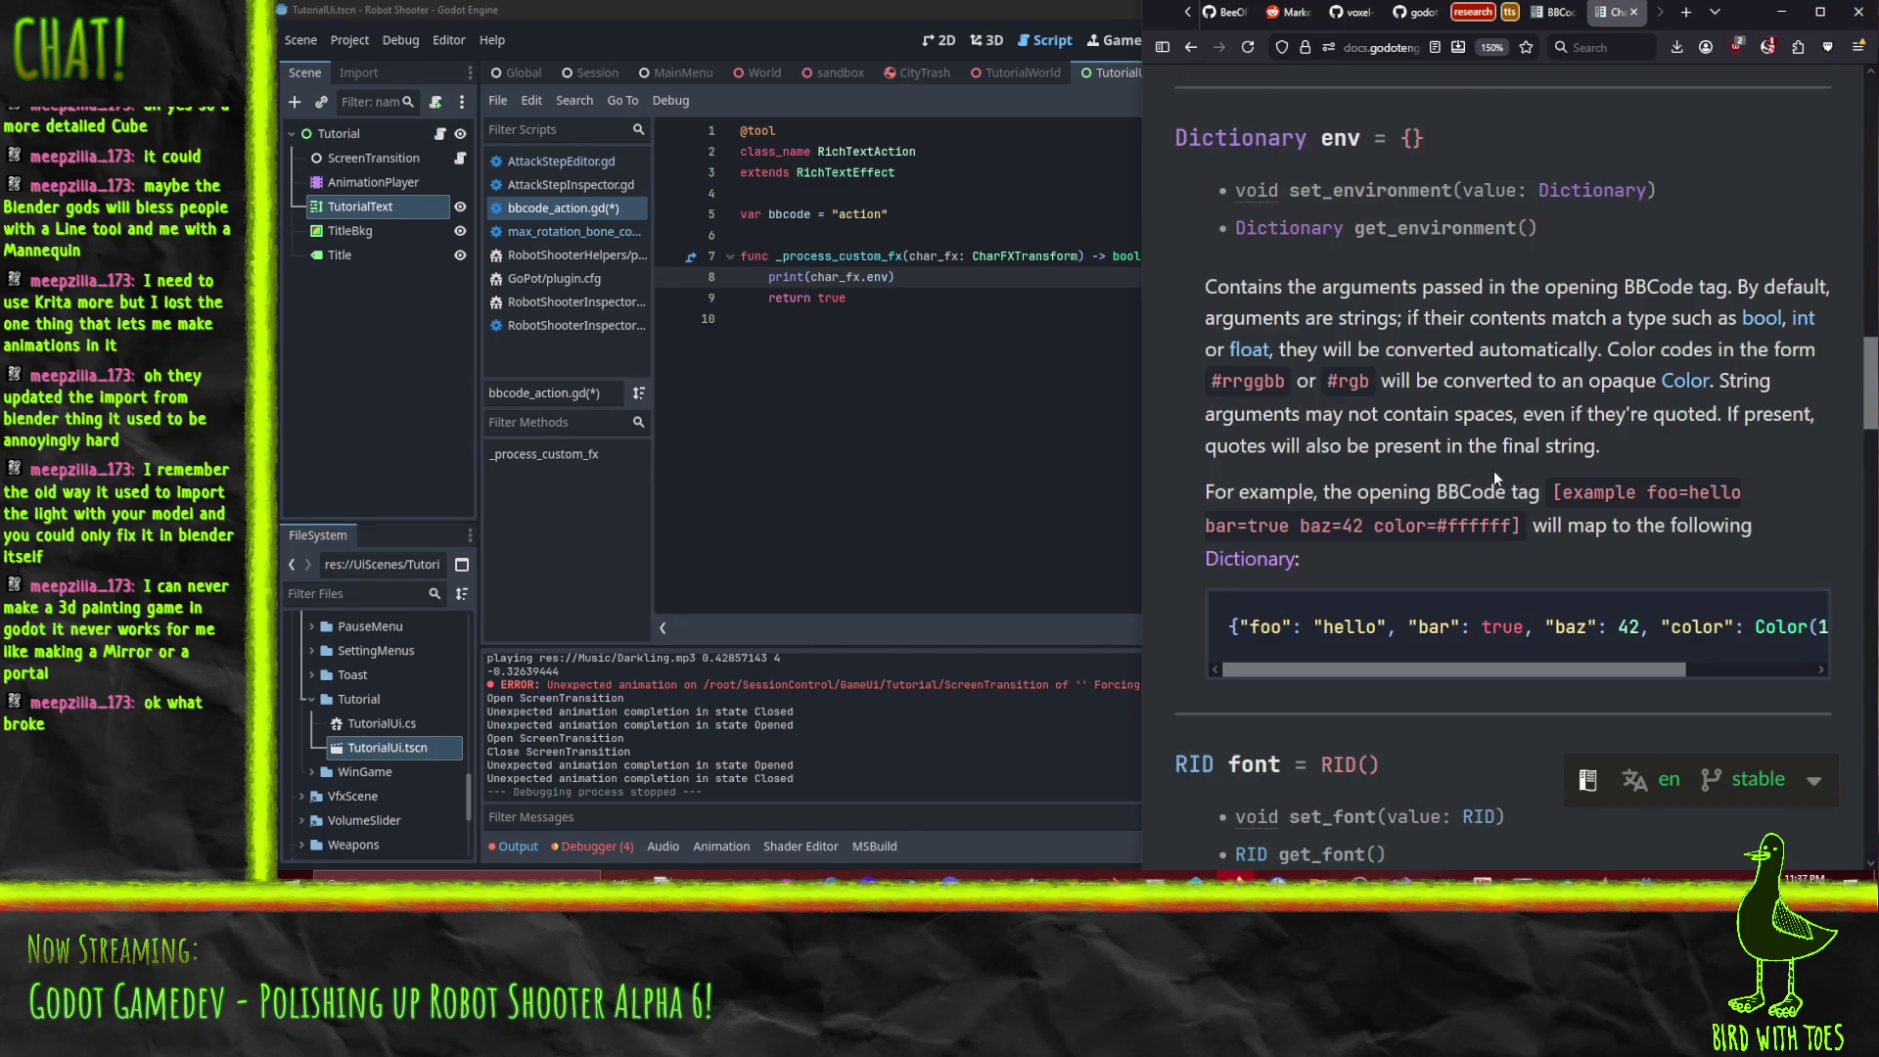
scroll(1494, 470, "down", 7)
scroll(1482, 465, "down", 12)
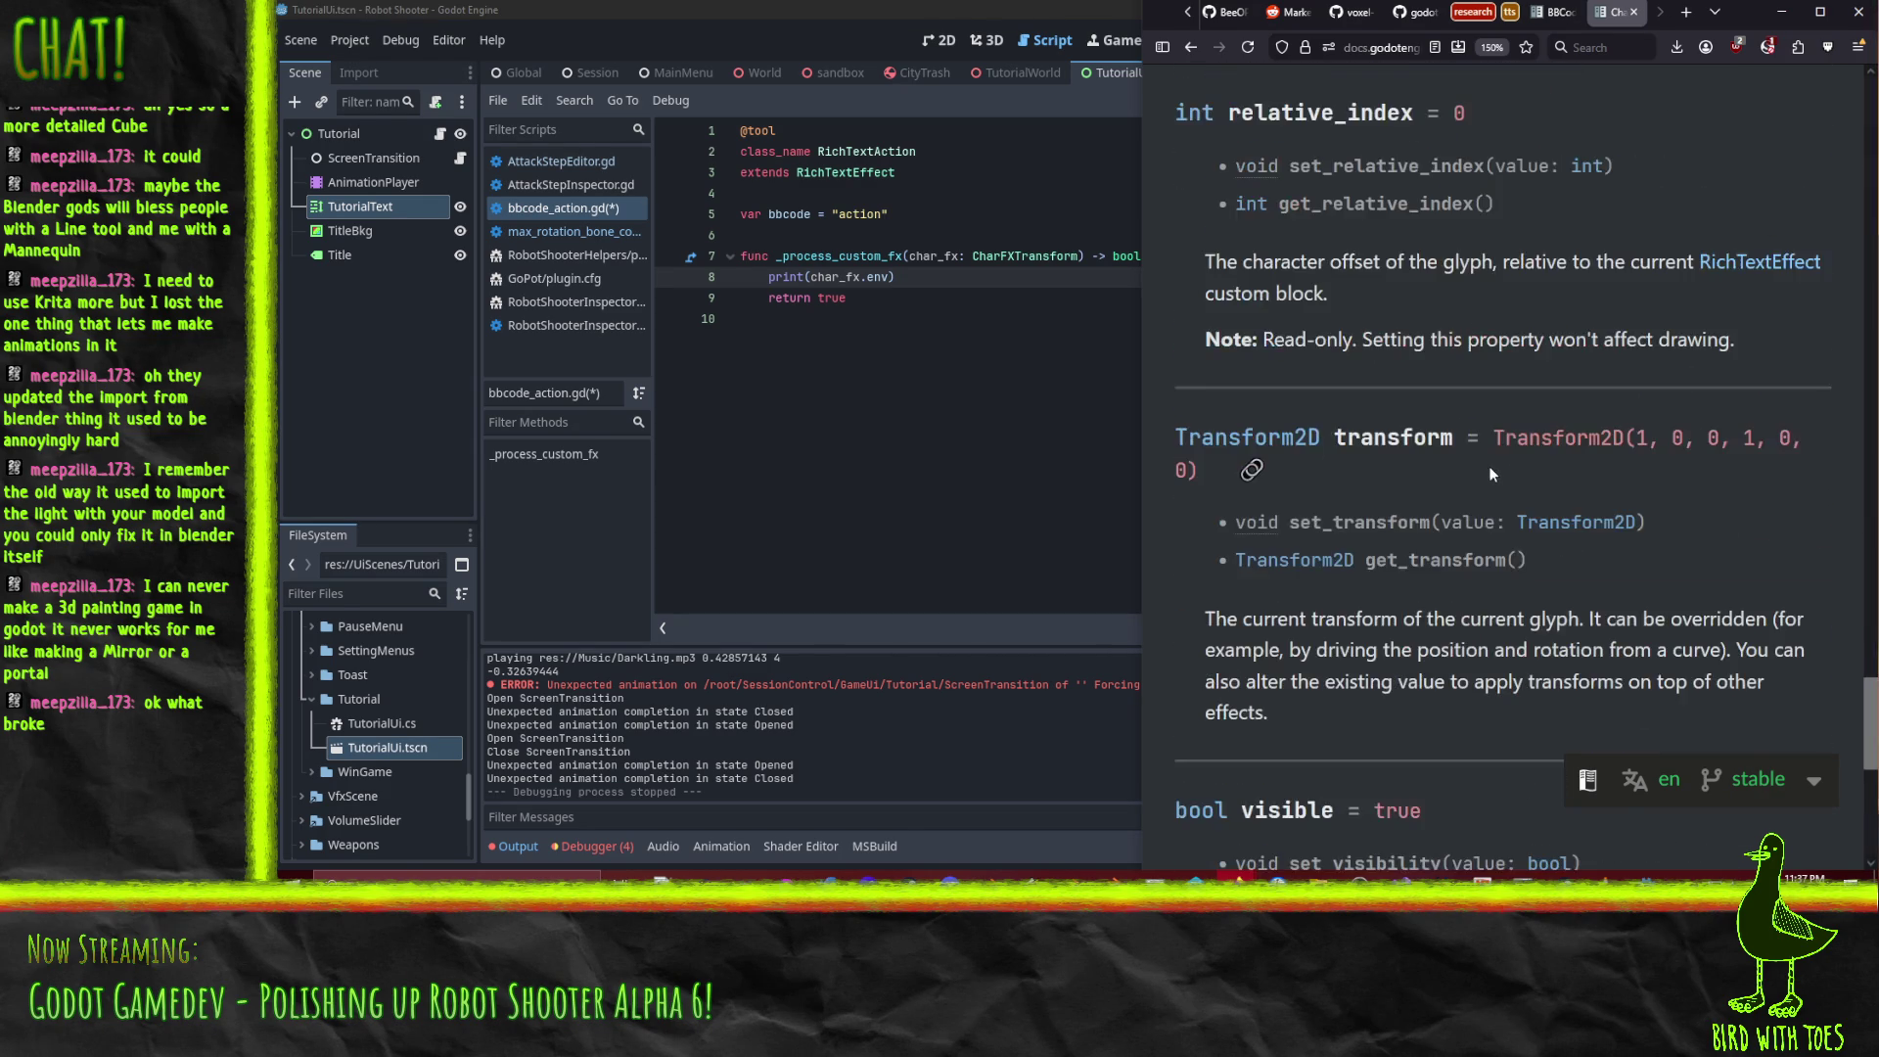
scroll(1490, 470, "down", 6)
scroll(1489, 470, "up", 5)
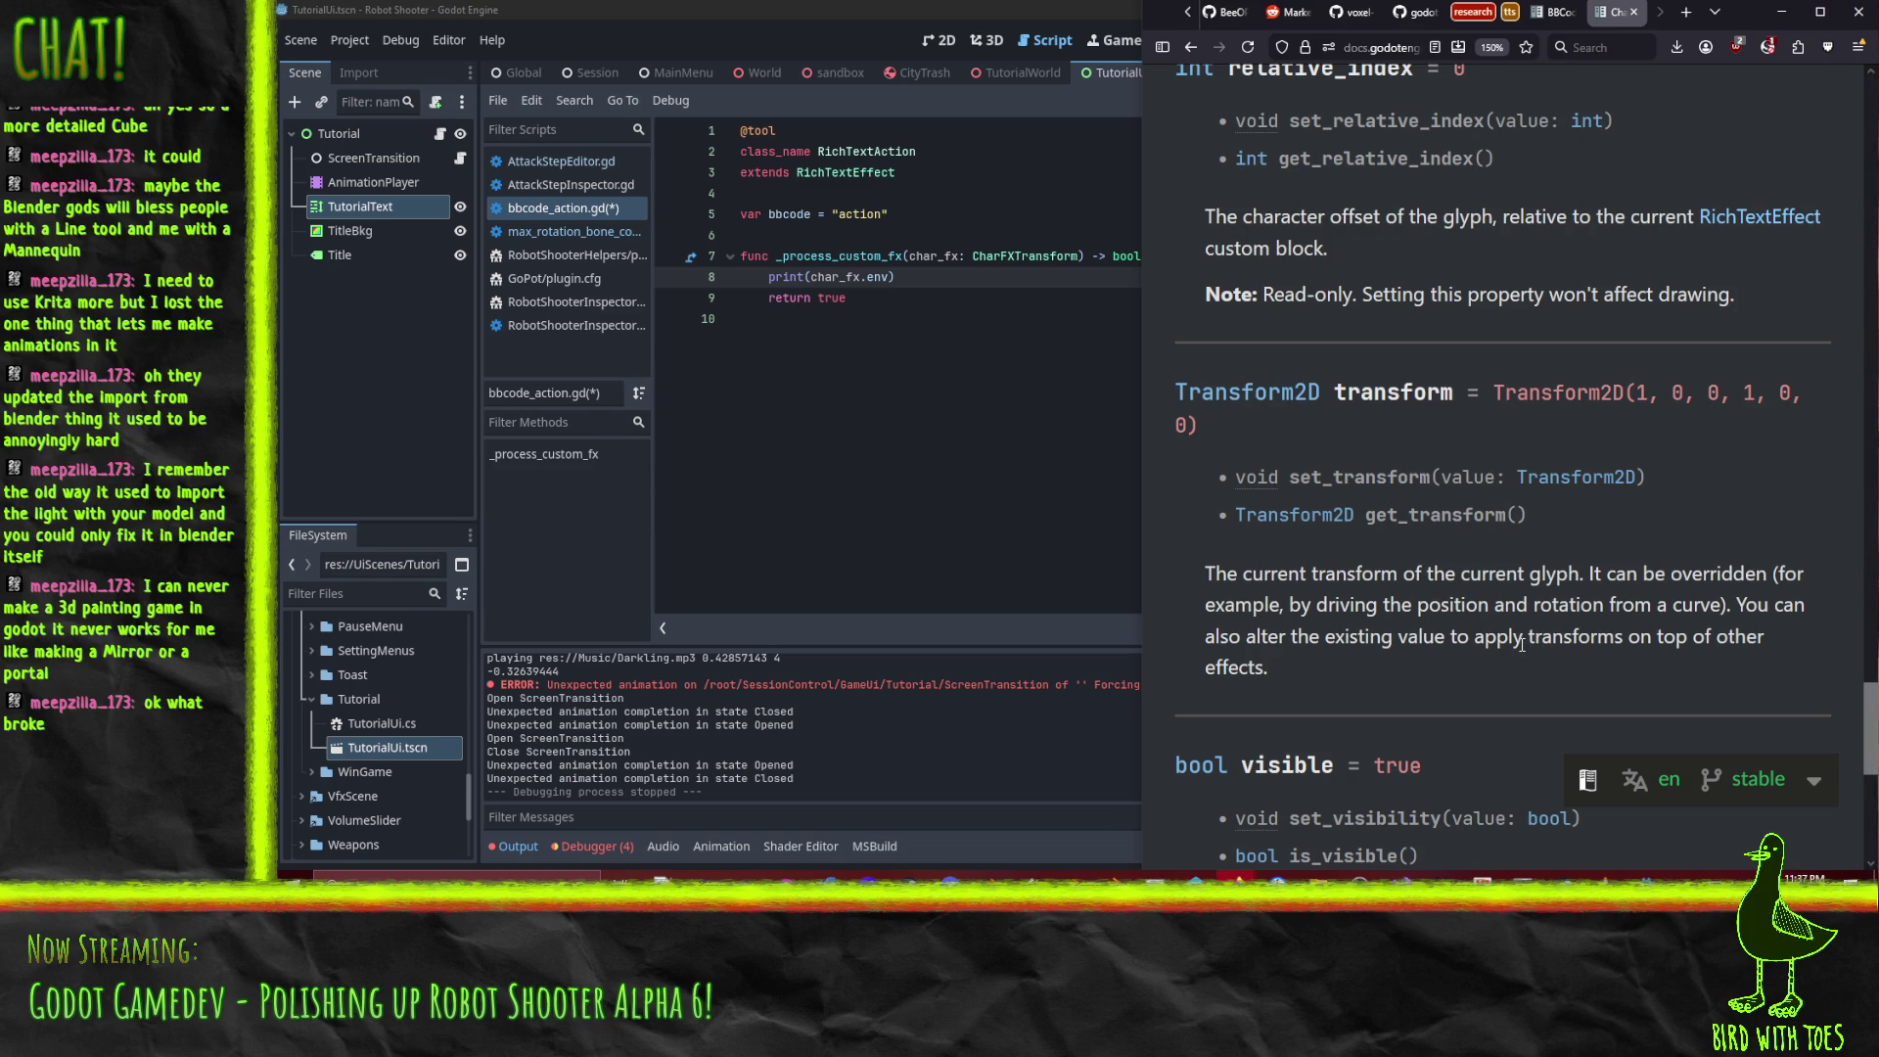
scroll(1519, 634, "up", 5)
scroll(1519, 631, "up", 6)
Read the BBCode docs' _process_custom_fx env Dictionary notes, then return to bbcode_action.gd.
key("ctrl+shift+Tab")
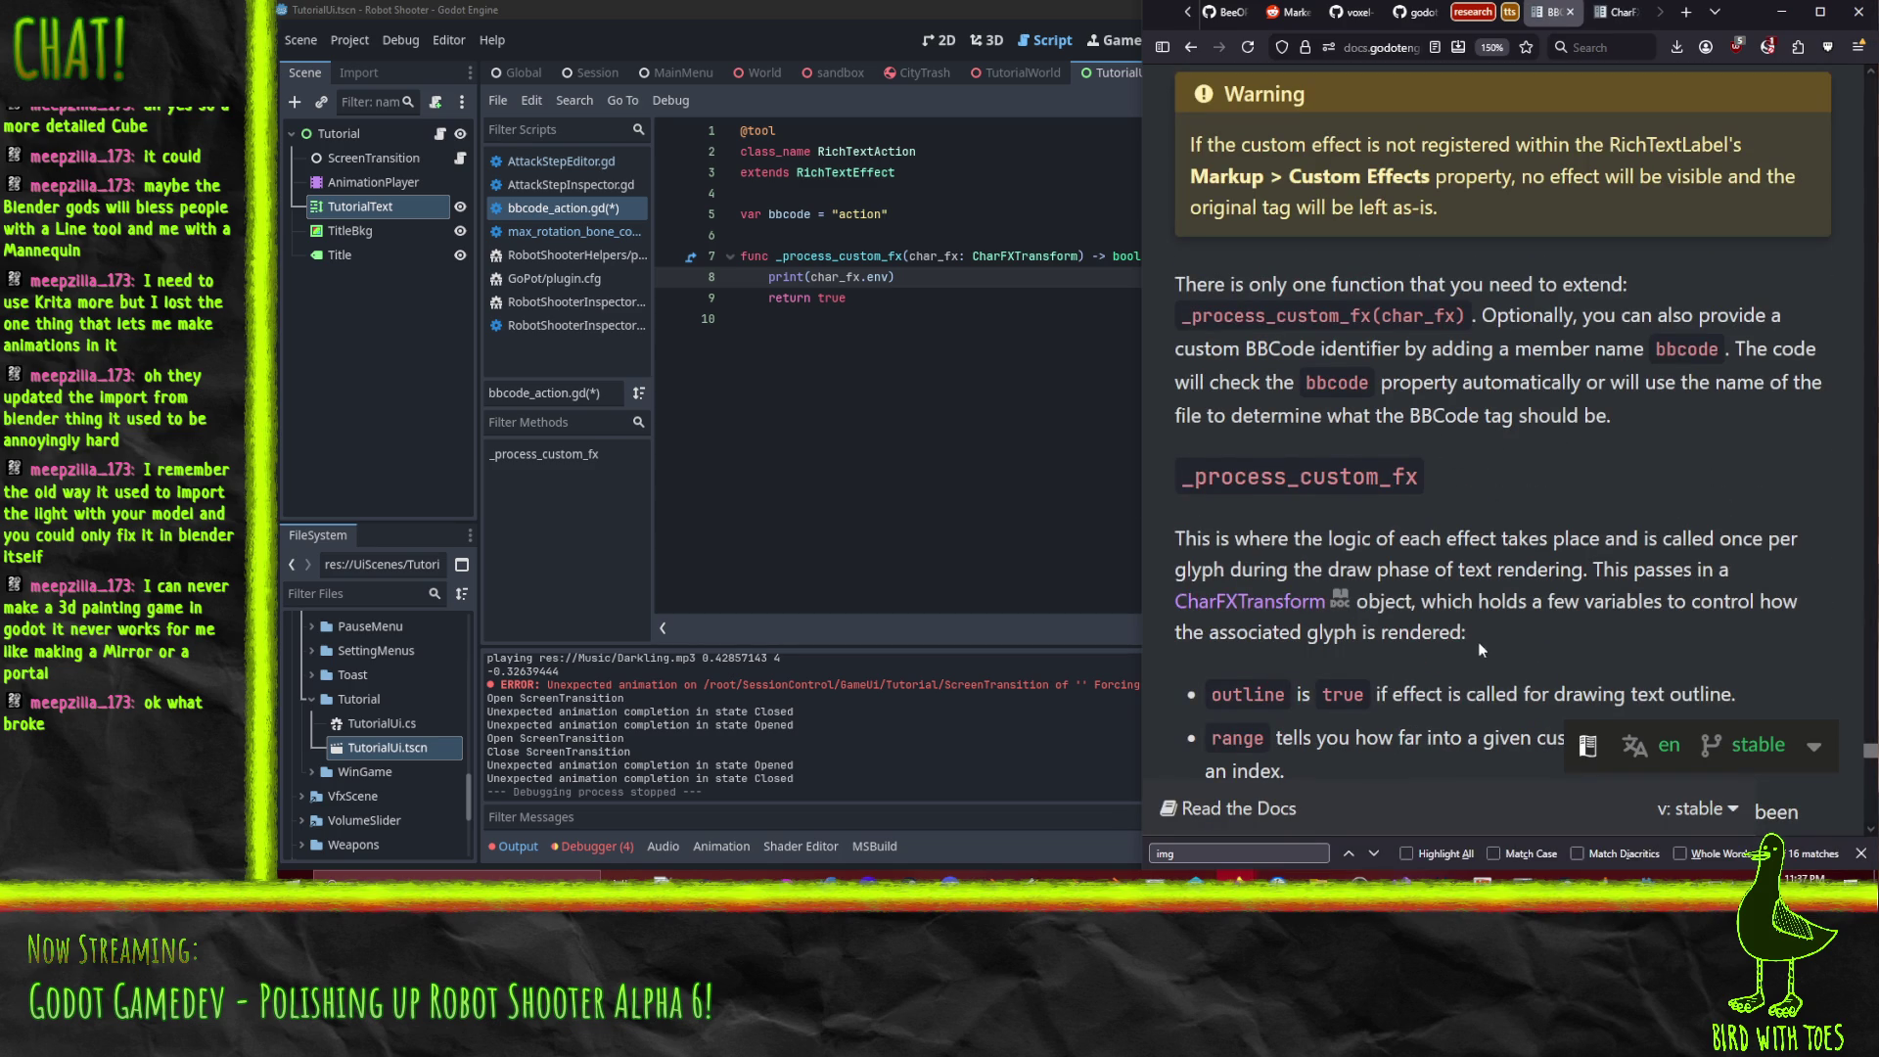
scroll(1525, 620, "down", 5)
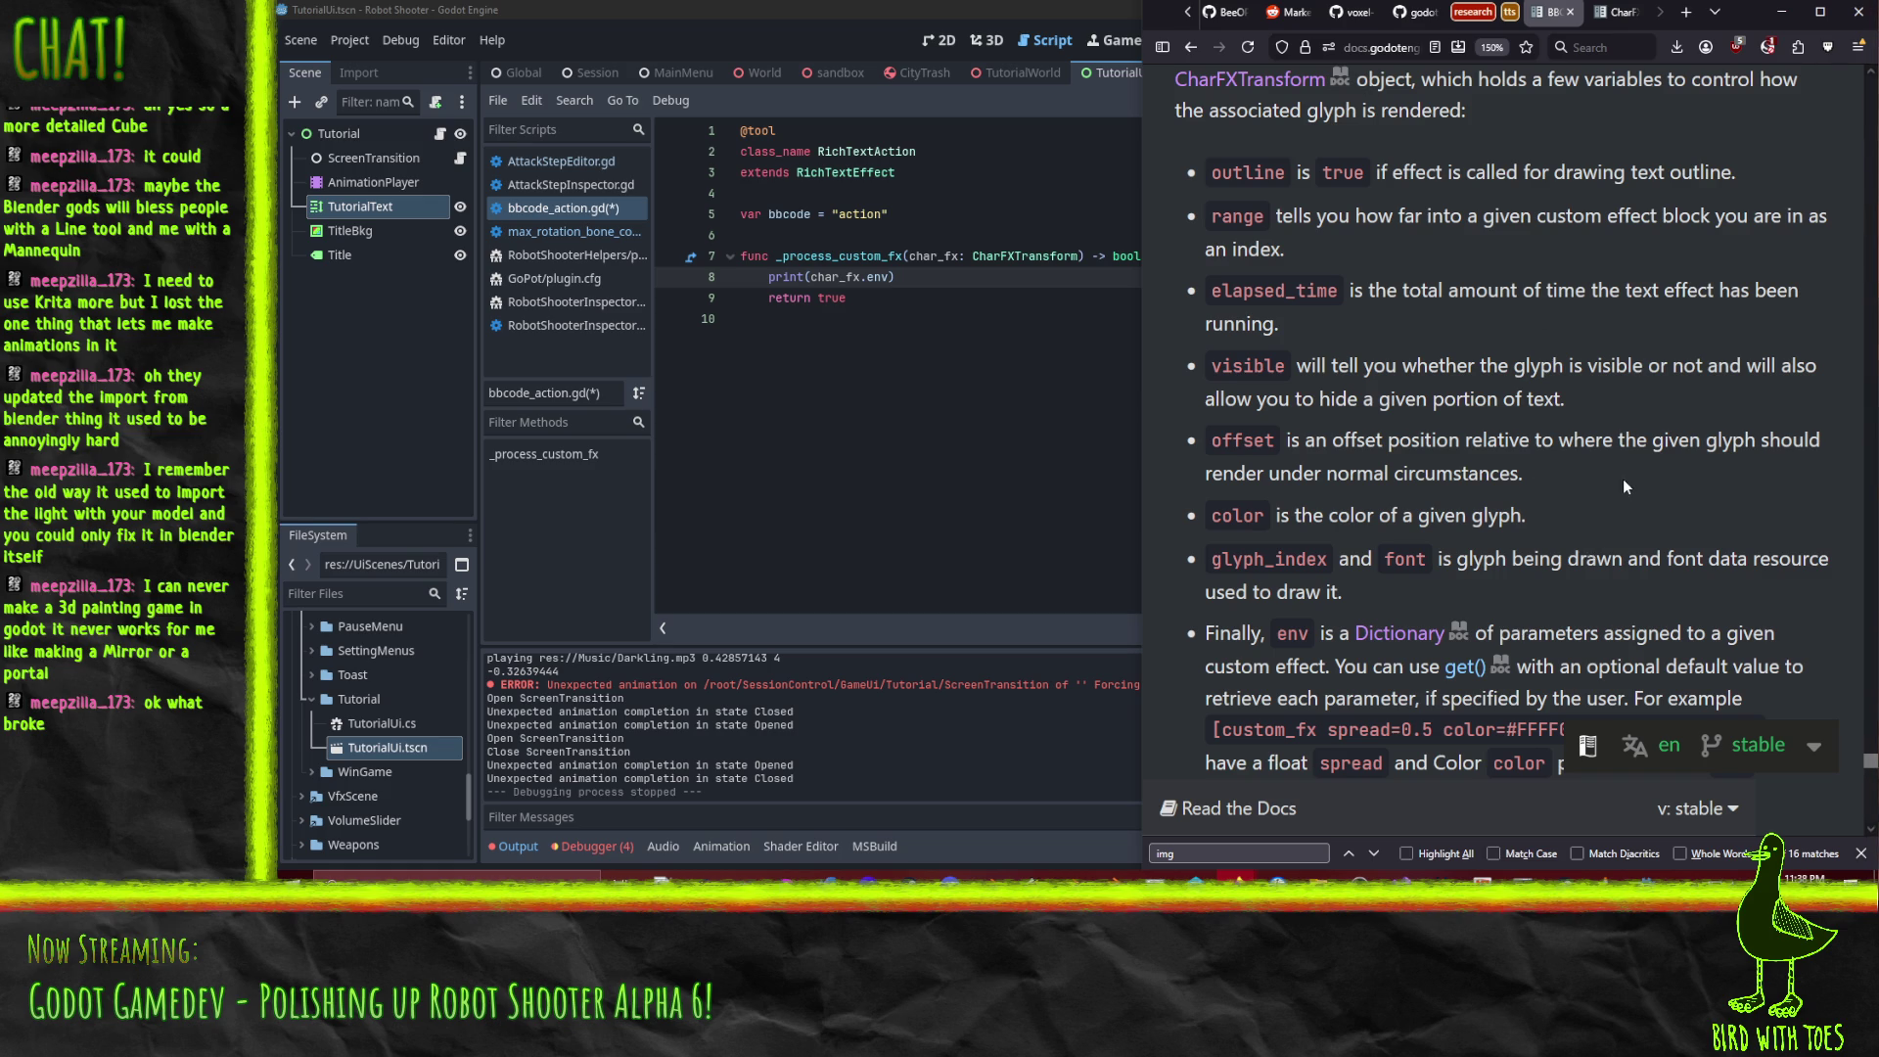
scroll(1623, 487, "down", 3)
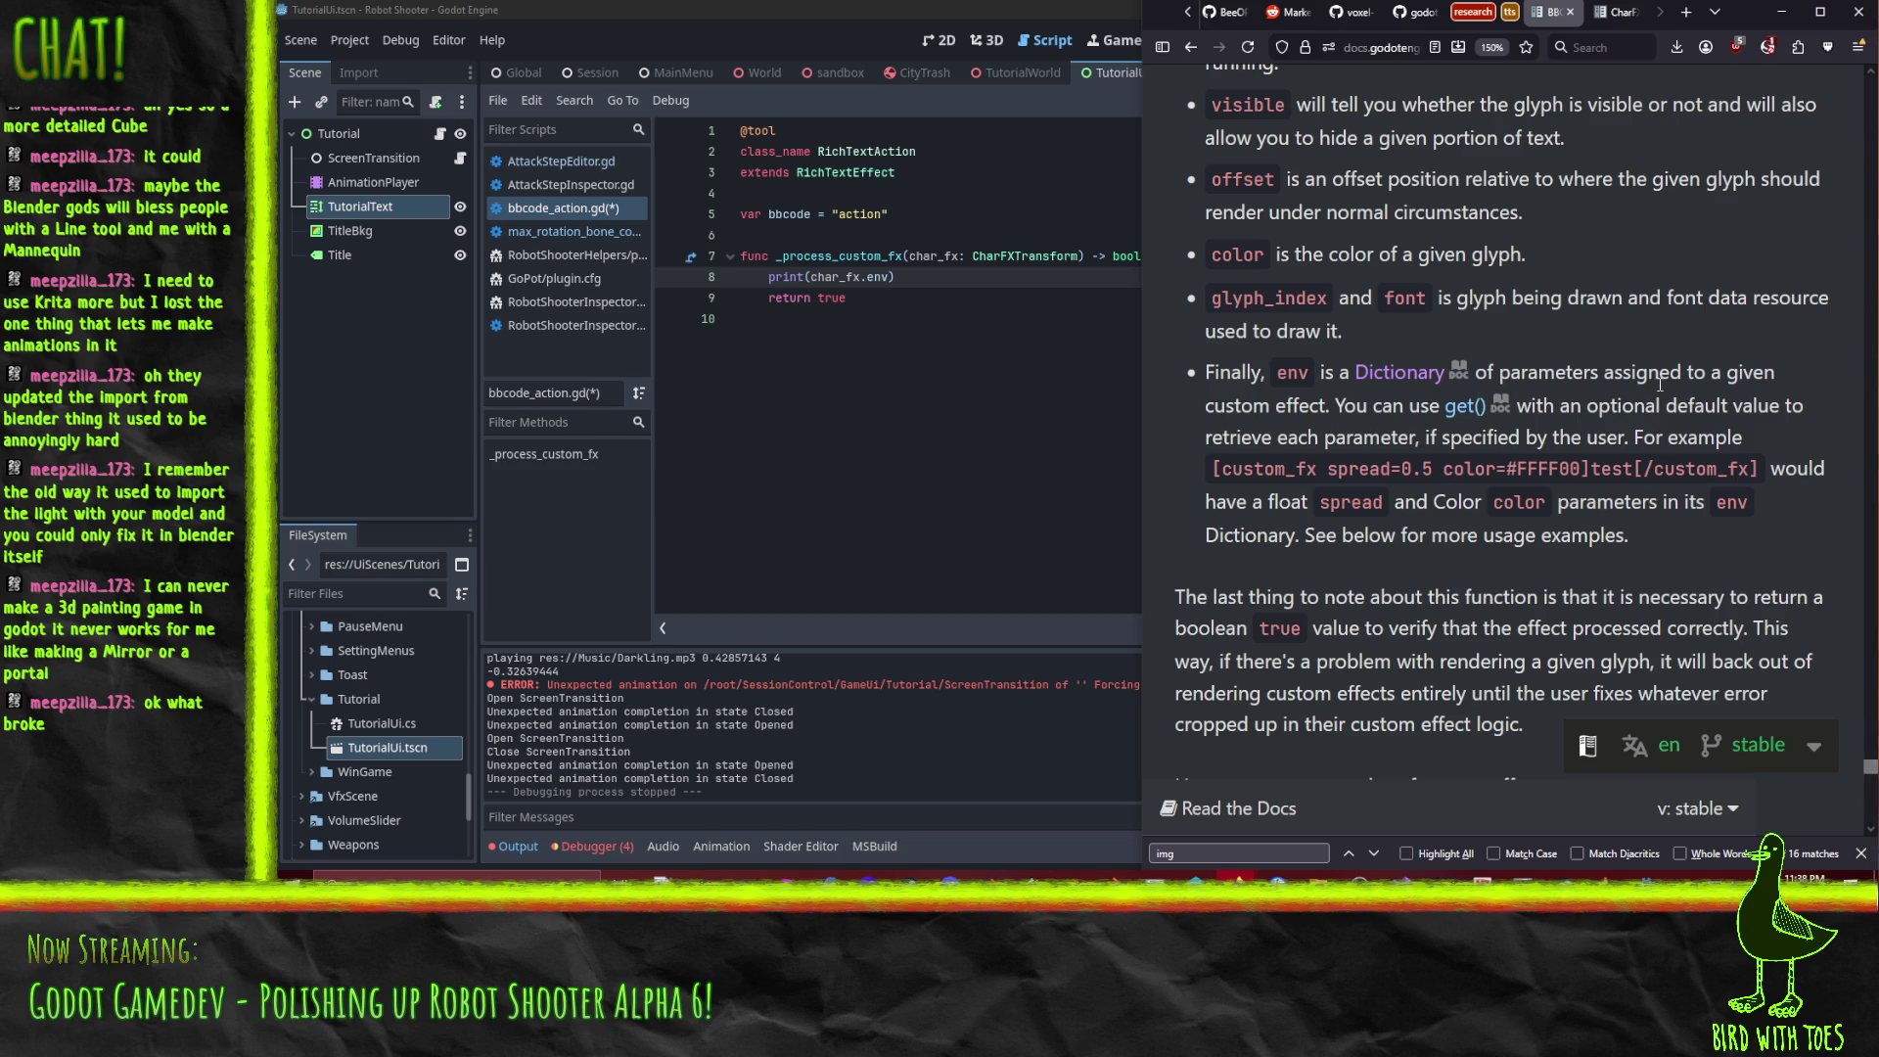
left_click(883, 282)
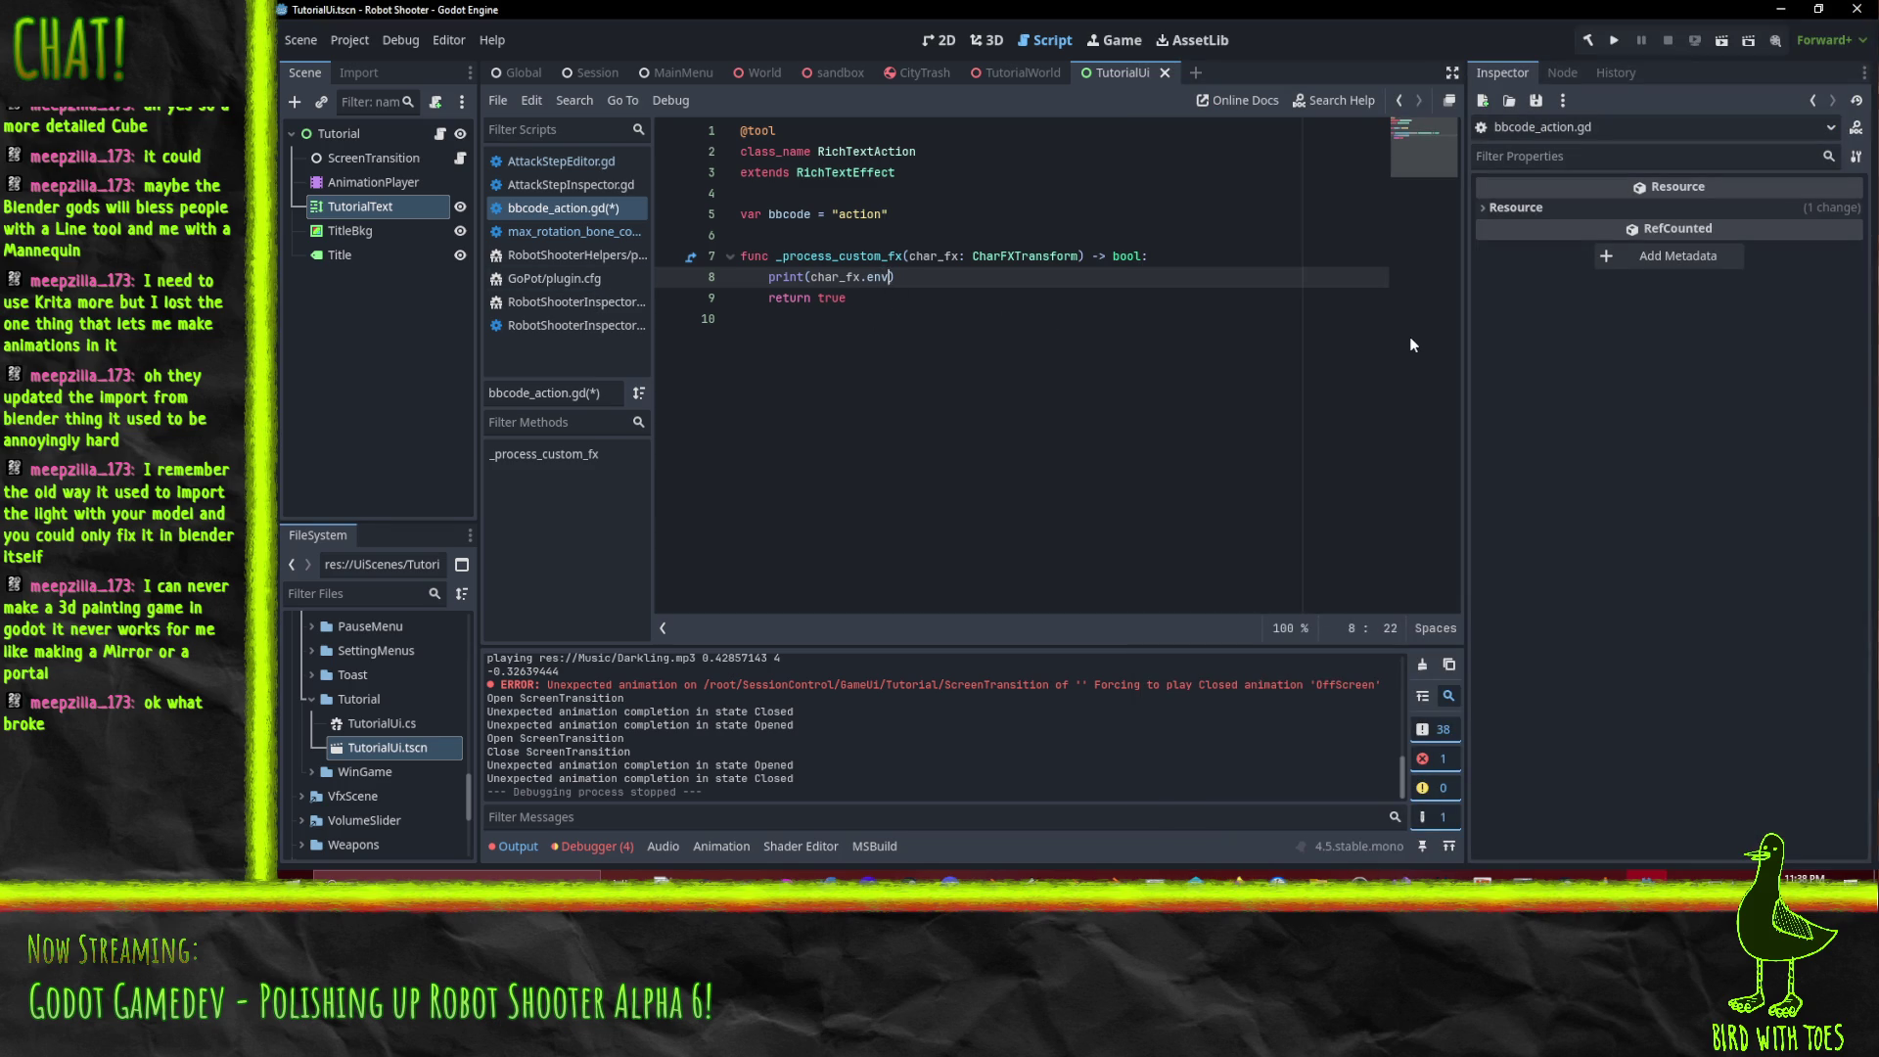
Change line 8 to char_fx.env.get("", "NOTHING") without print, and unmaximize the editor beside the docs.
type(".get(\"")
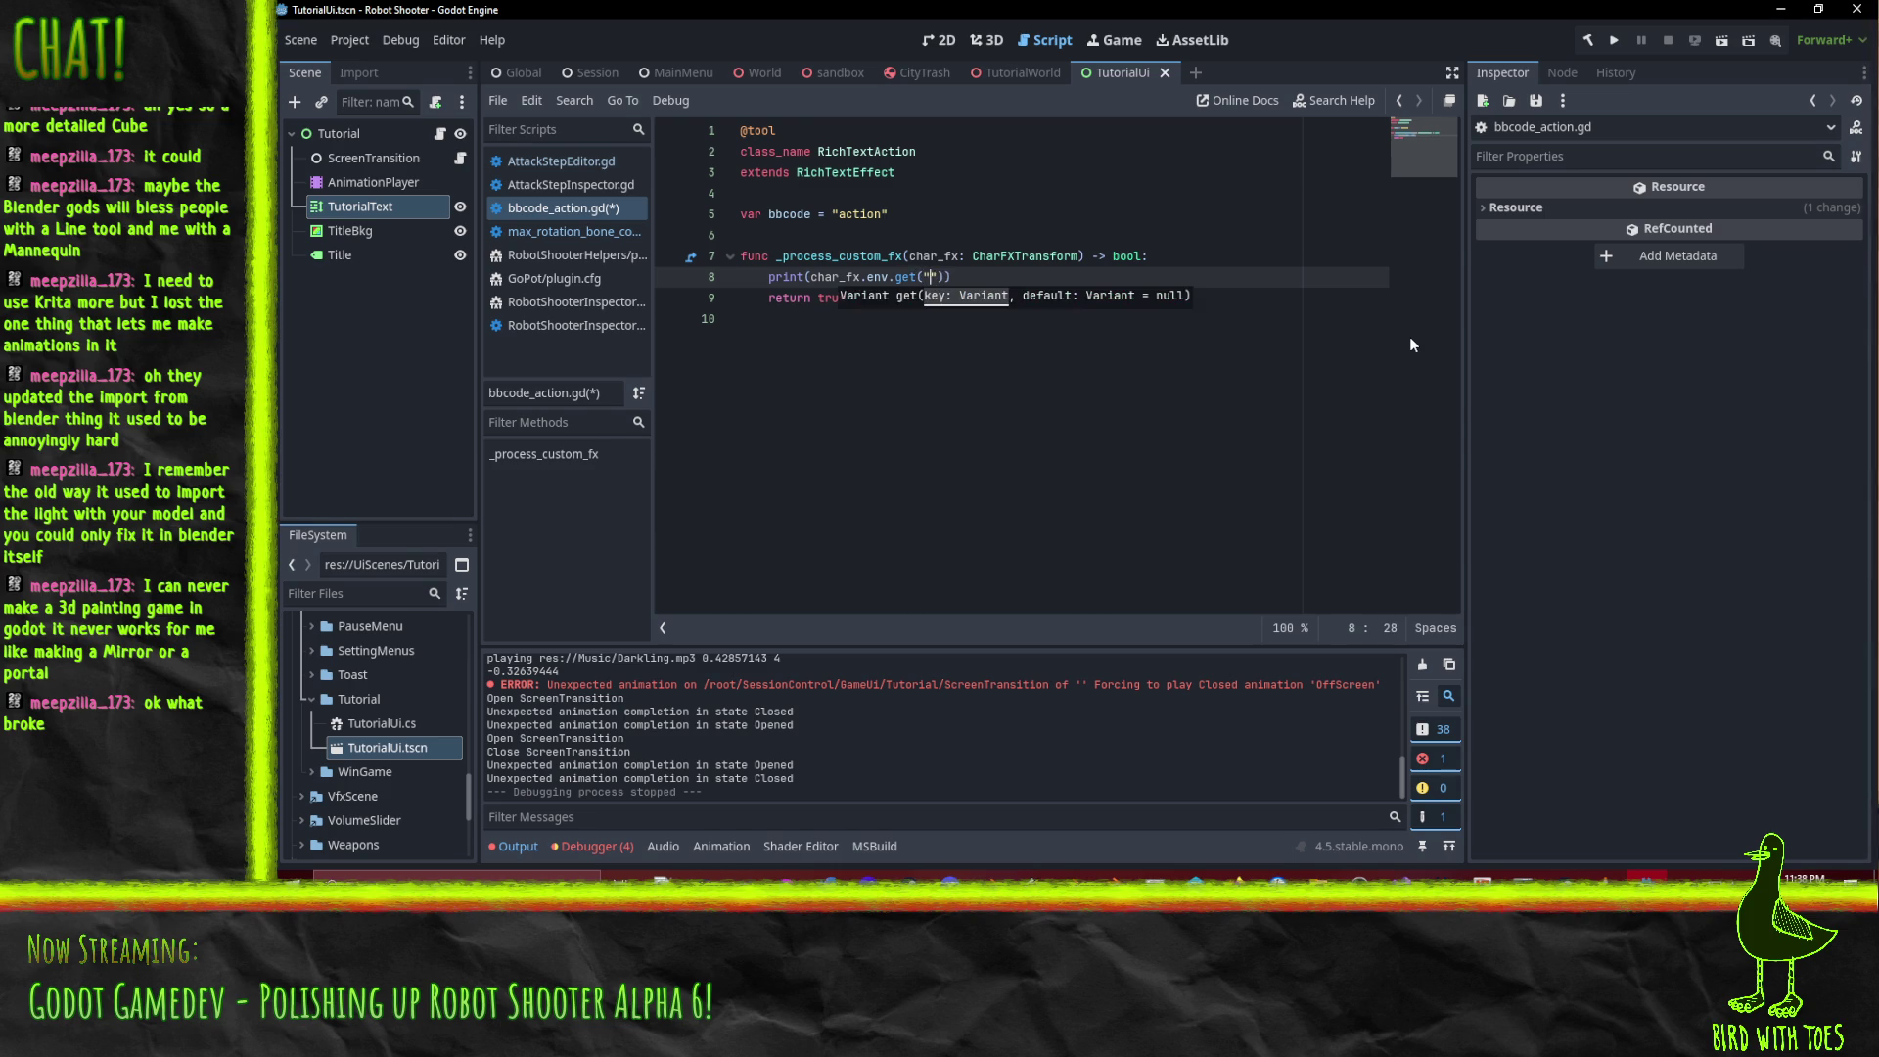
type("\", \"NOTHING")
key("Home")
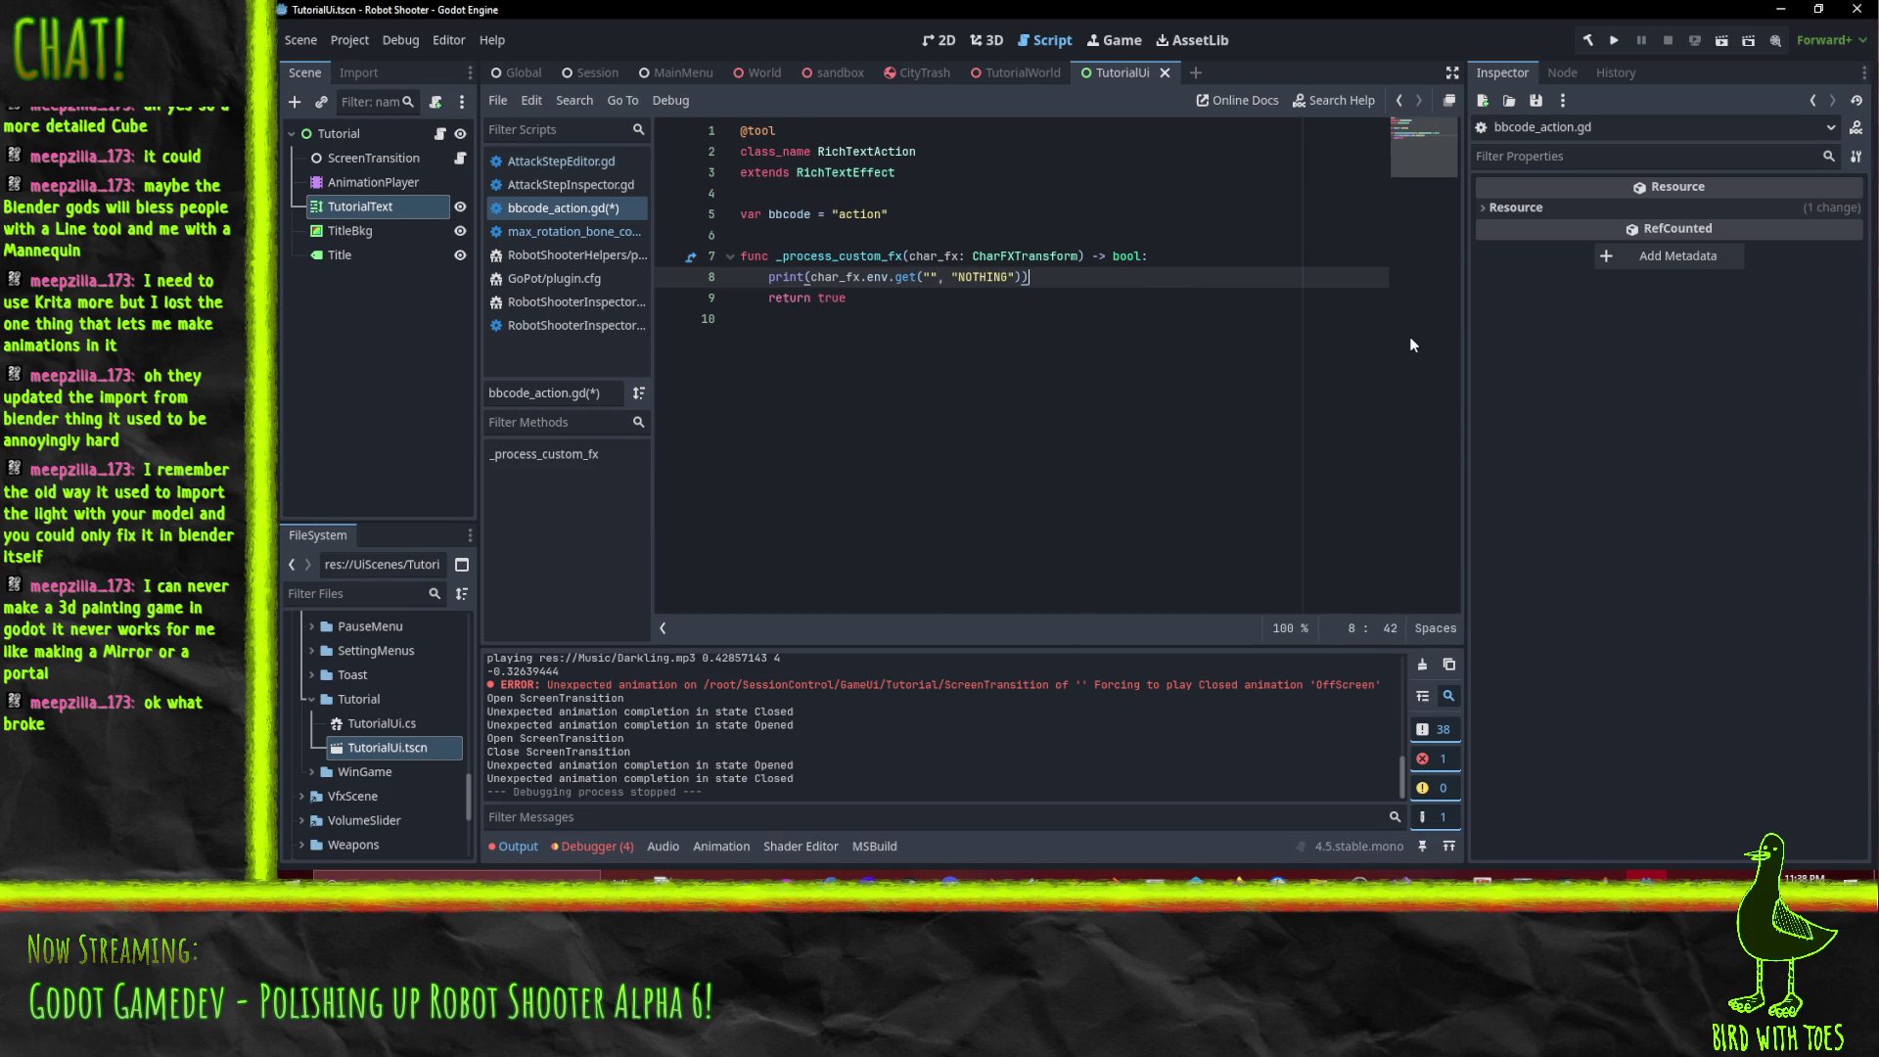
key("Delete")
key("Delete")
key("Delete")
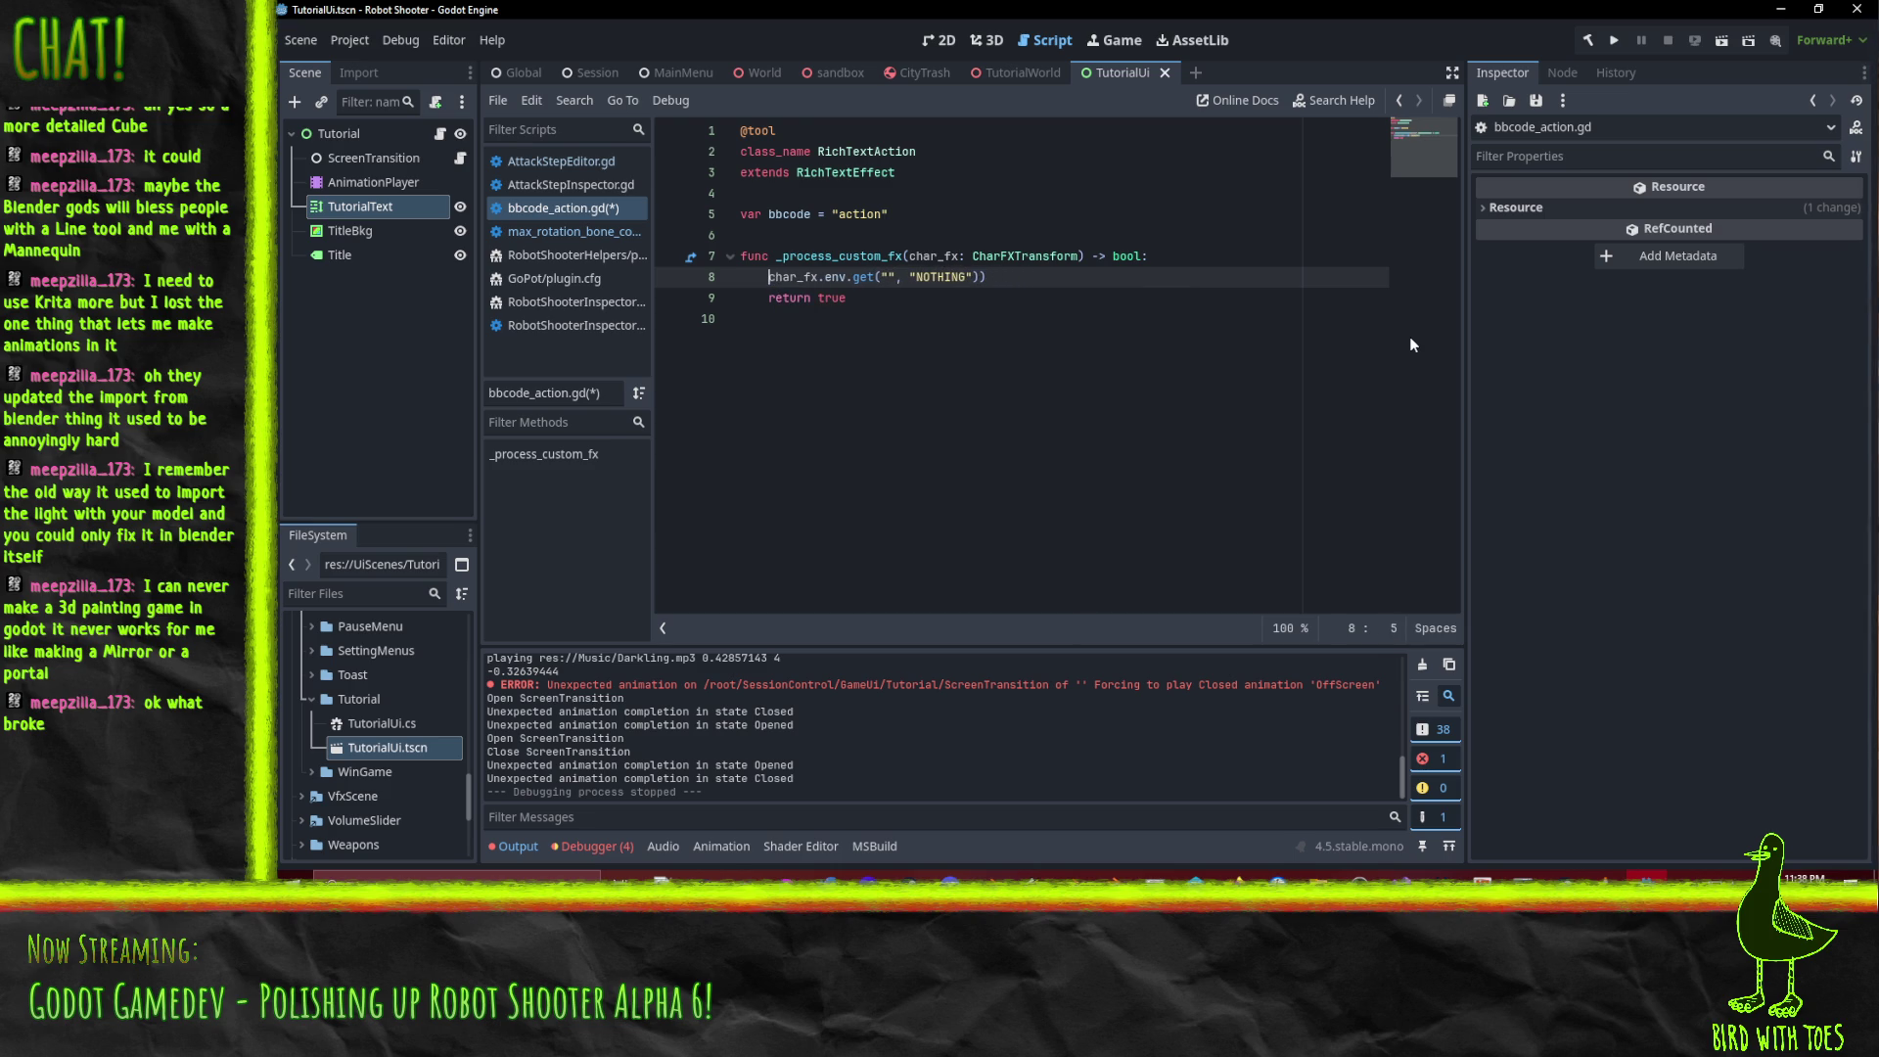
mouse_move(1077, 9)
left_mouse_down()
mouse_move(1090, 408)
mouse_move(600, 649)
mouse_move(603, 601)
left_mouse_up()
scroll(1312, 527, "down", 10)
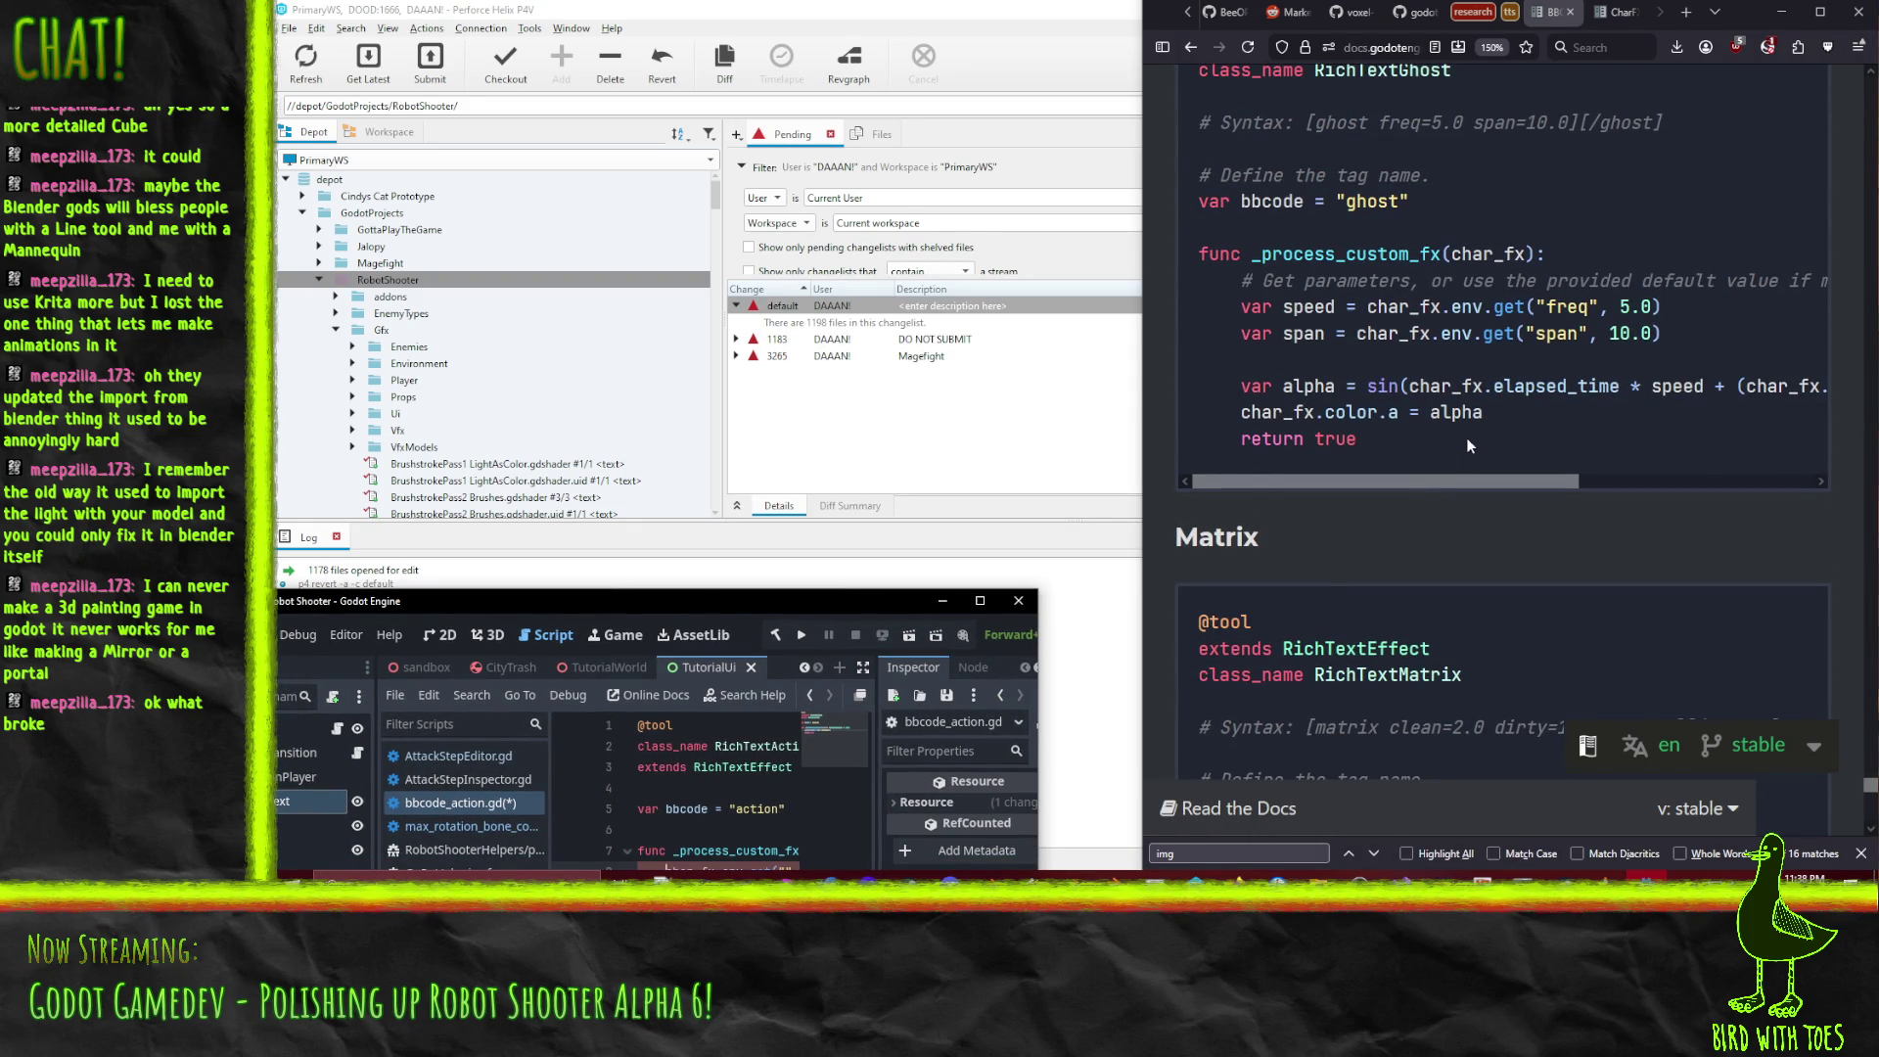
scroll(1447, 503, "down", 8)
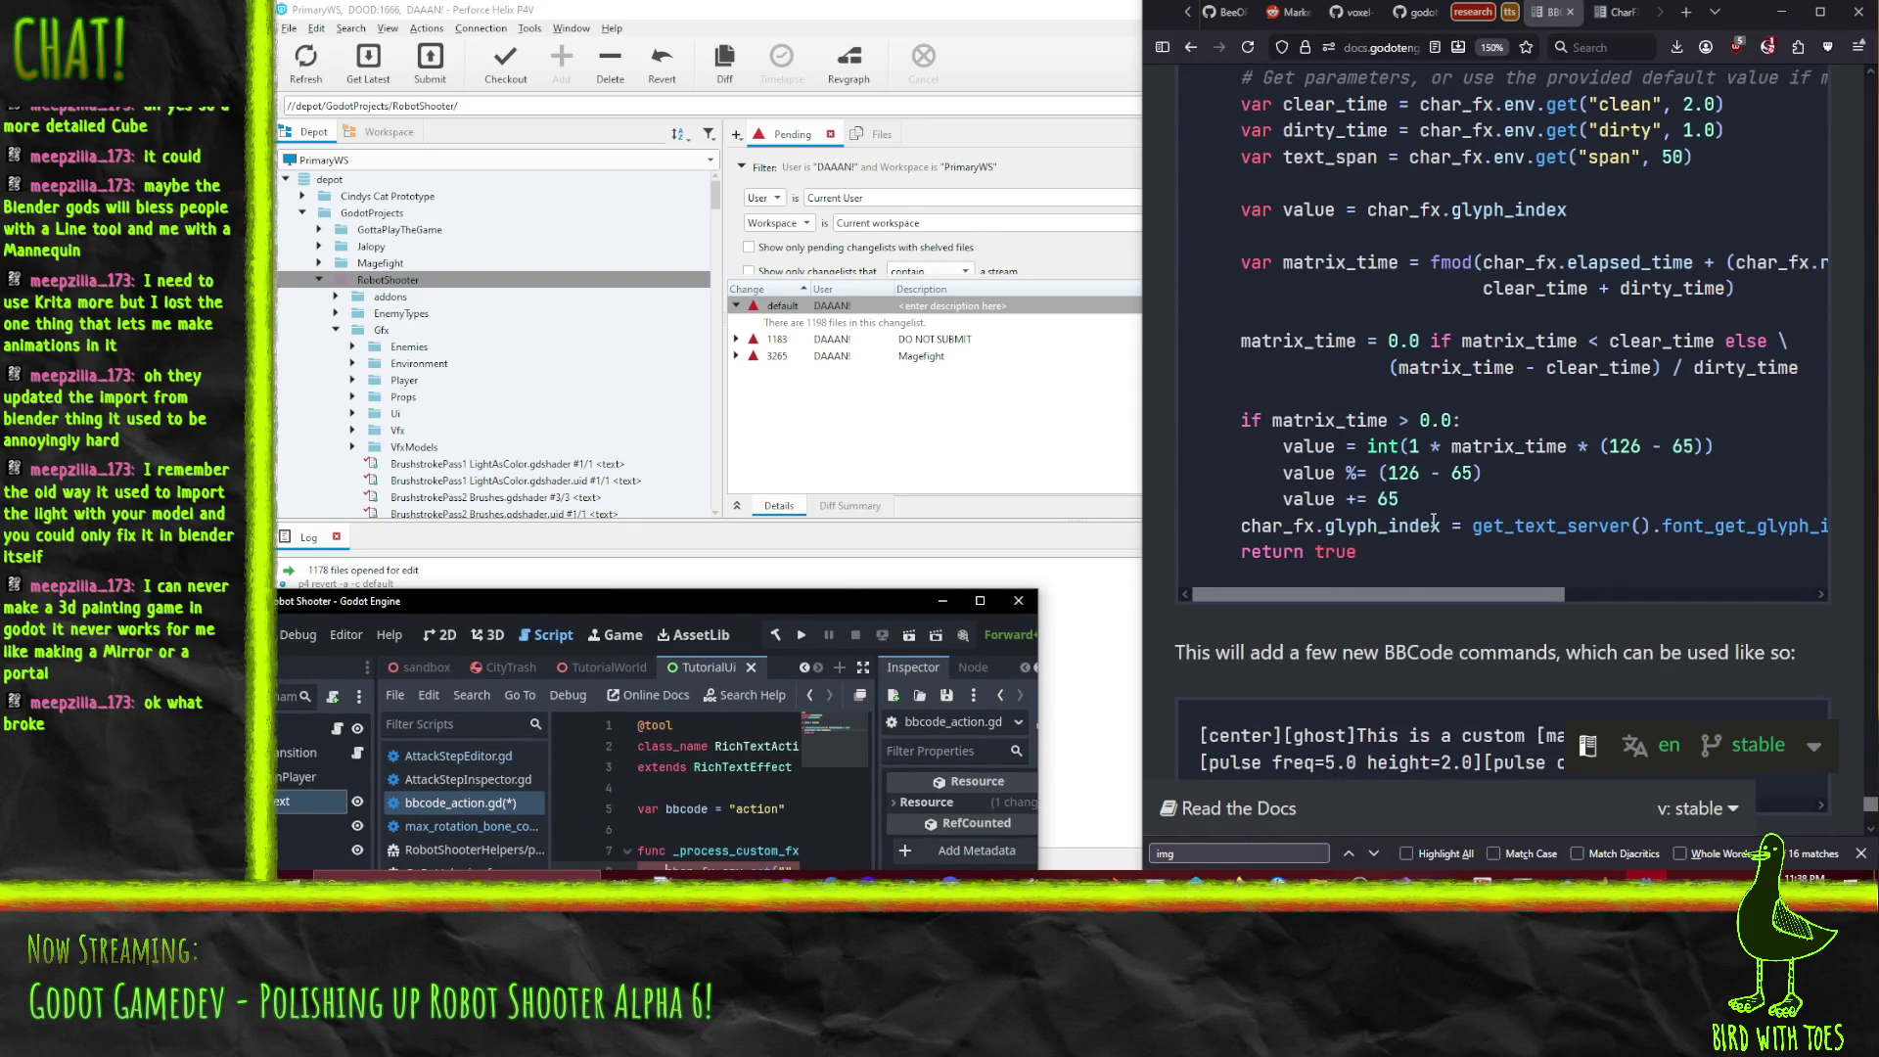
mouse_move(1380, 591)
left_mouse_down()
mouse_move(1721, 613)
mouse_move(1357, 615)
mouse_move(1631, 599)
mouse_move(1317, 625)
left_mouse_up()
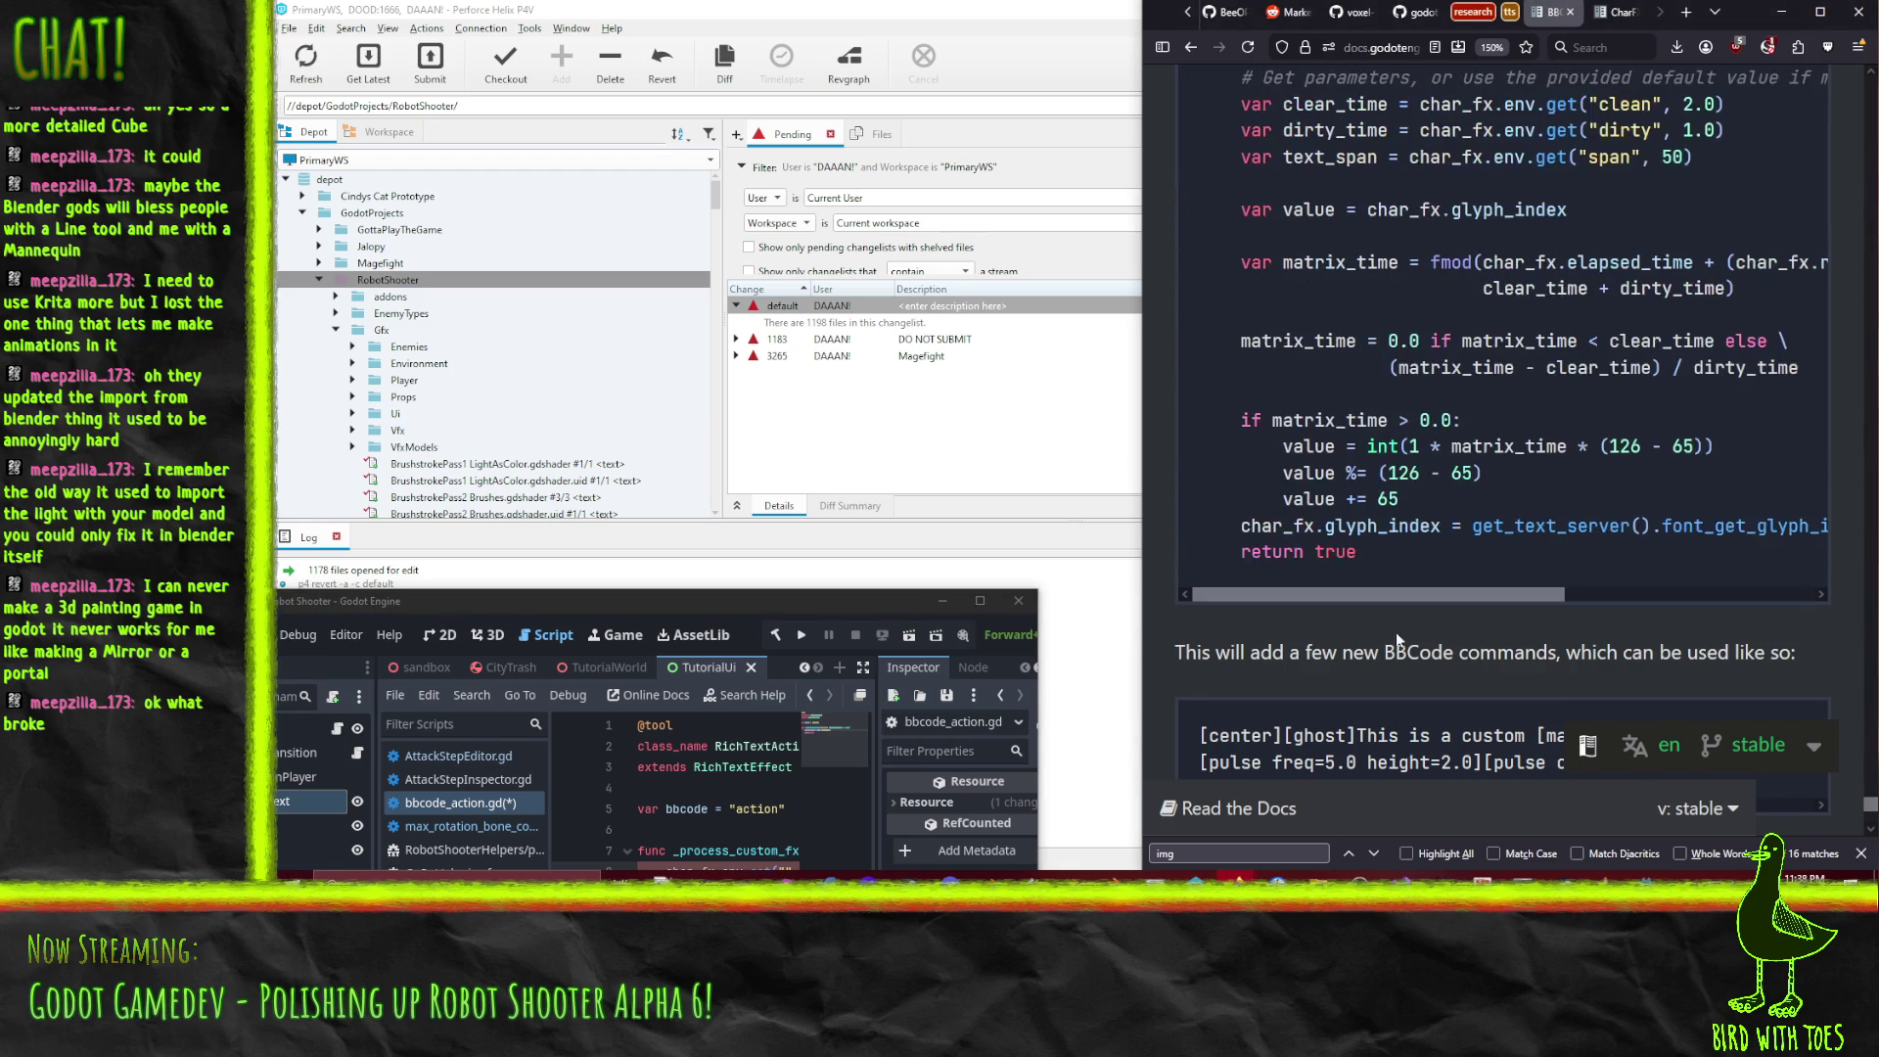
scroll(1465, 601, "down", 3)
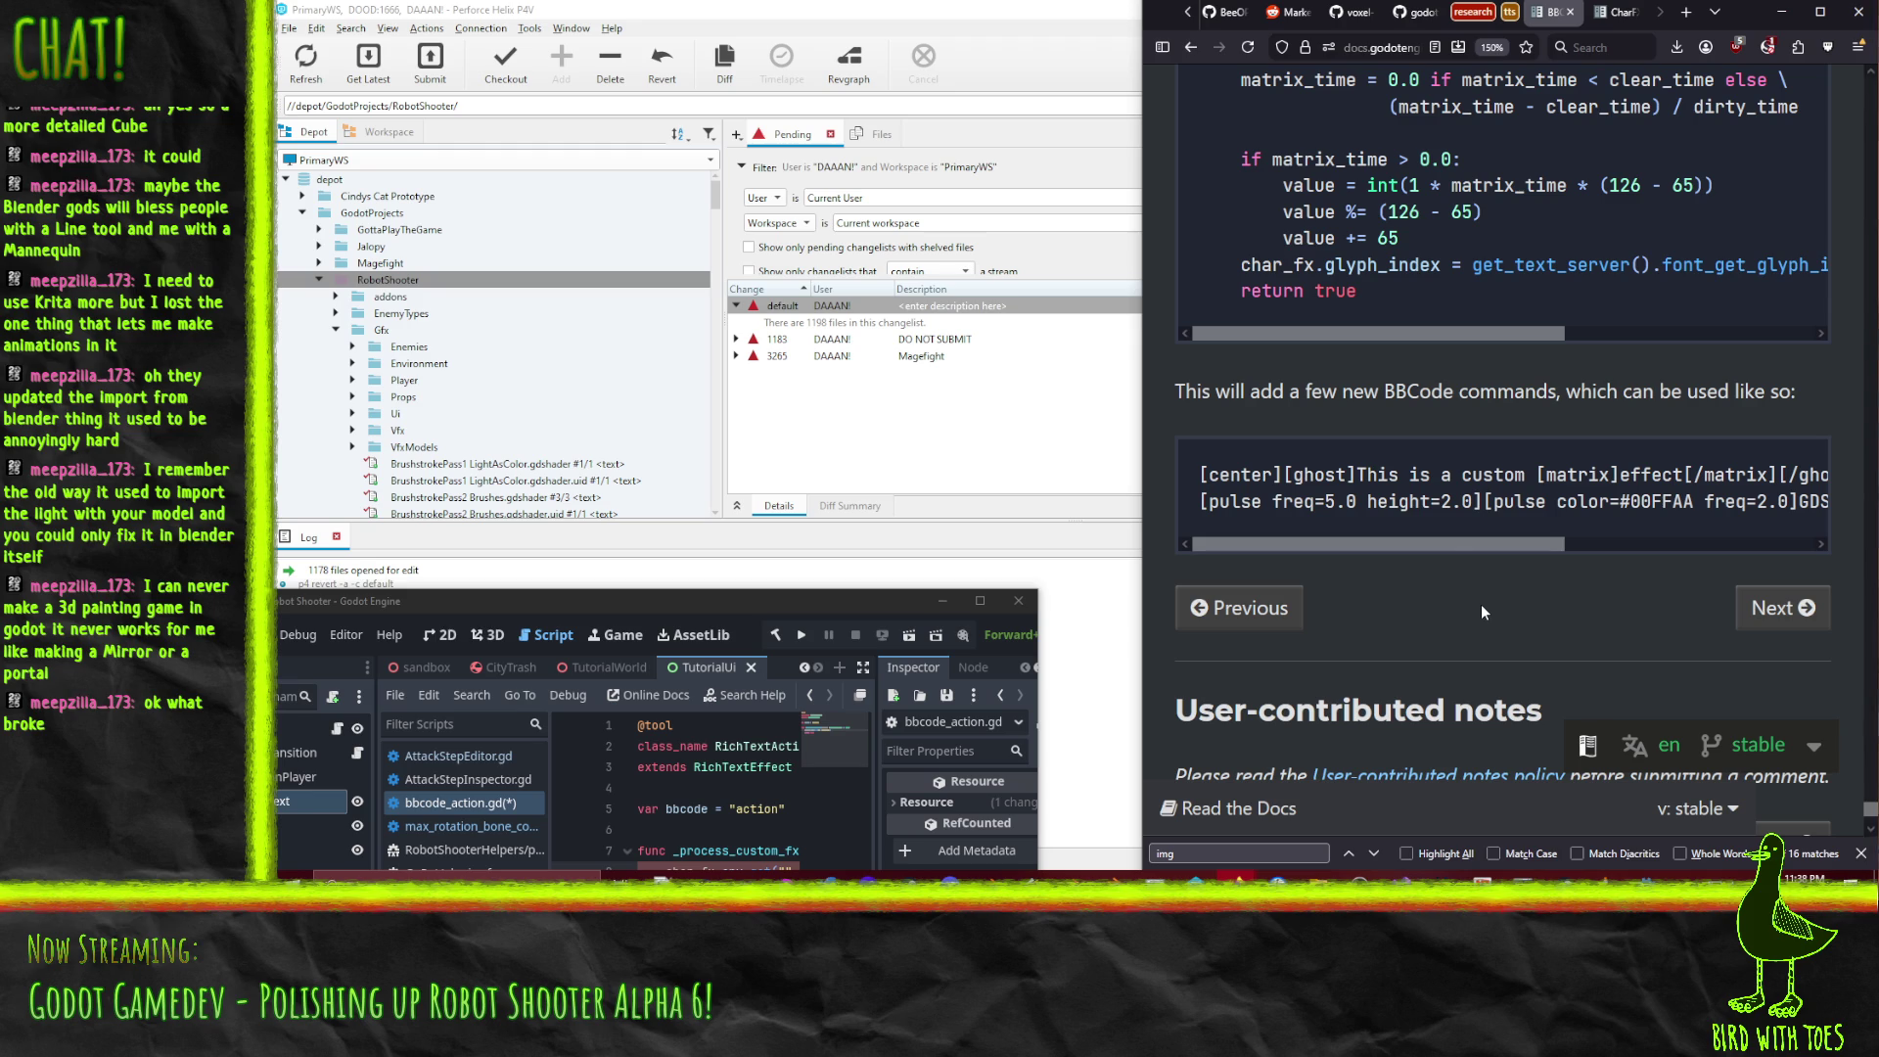
mouse_move(1443, 545)
left_mouse_down()
mouse_move(1471, 545)
mouse_move(1382, 545)
left_mouse_up()
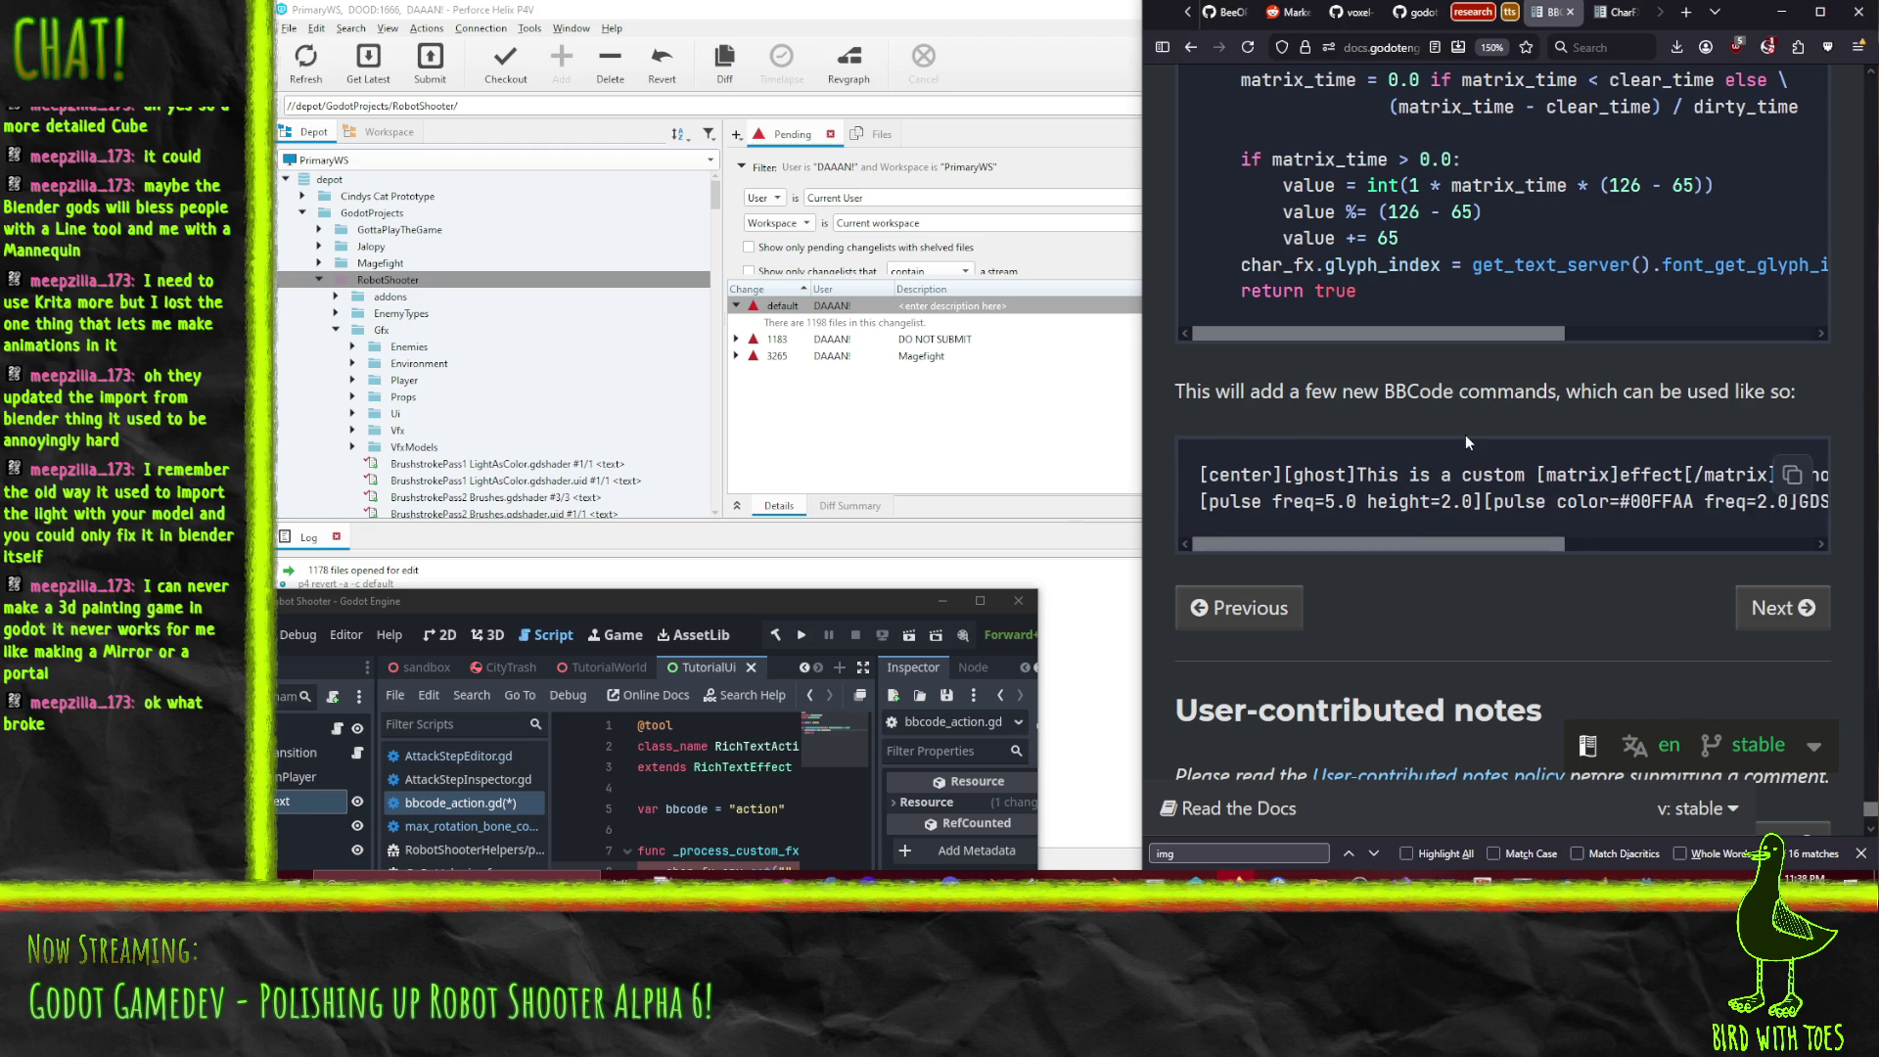
scroll(1474, 425, "up", 3)
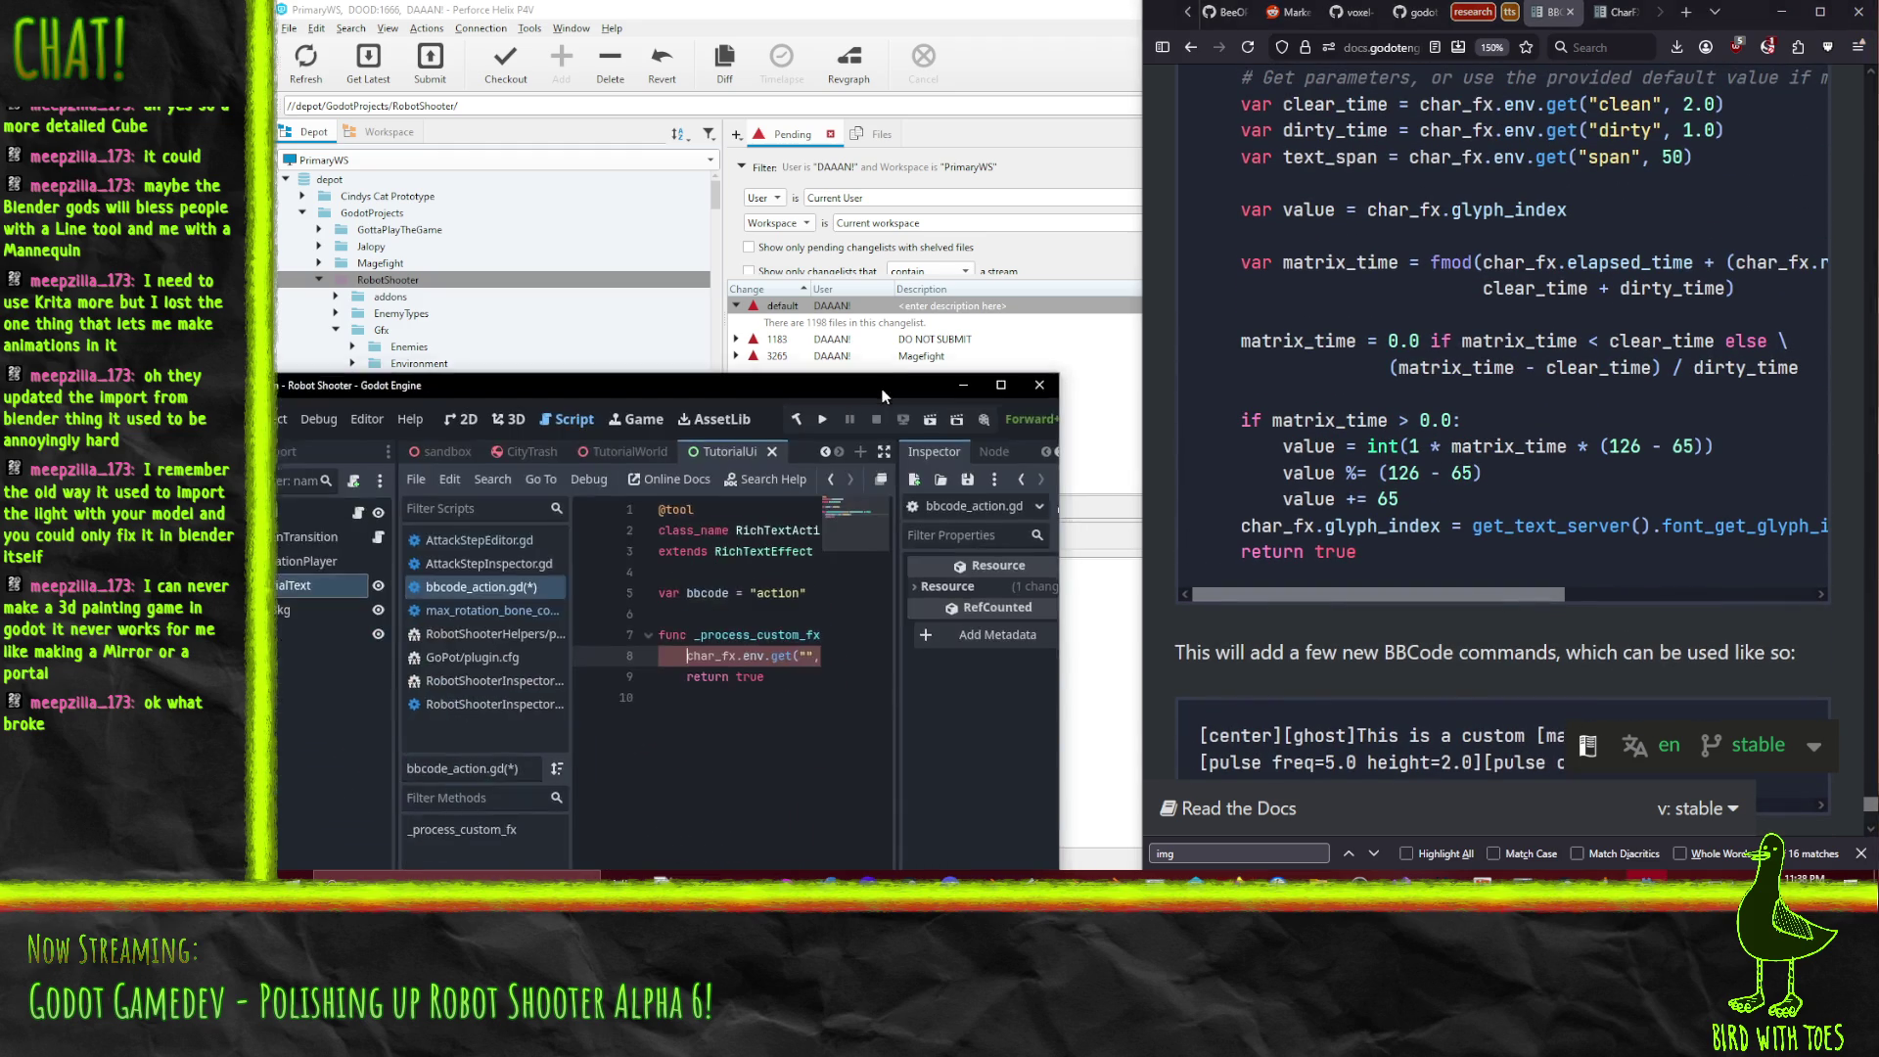
Assign char_fx.env.get("", "NOTHING") to var a, add print(a) below, and save the script.
left_click(979, 600)
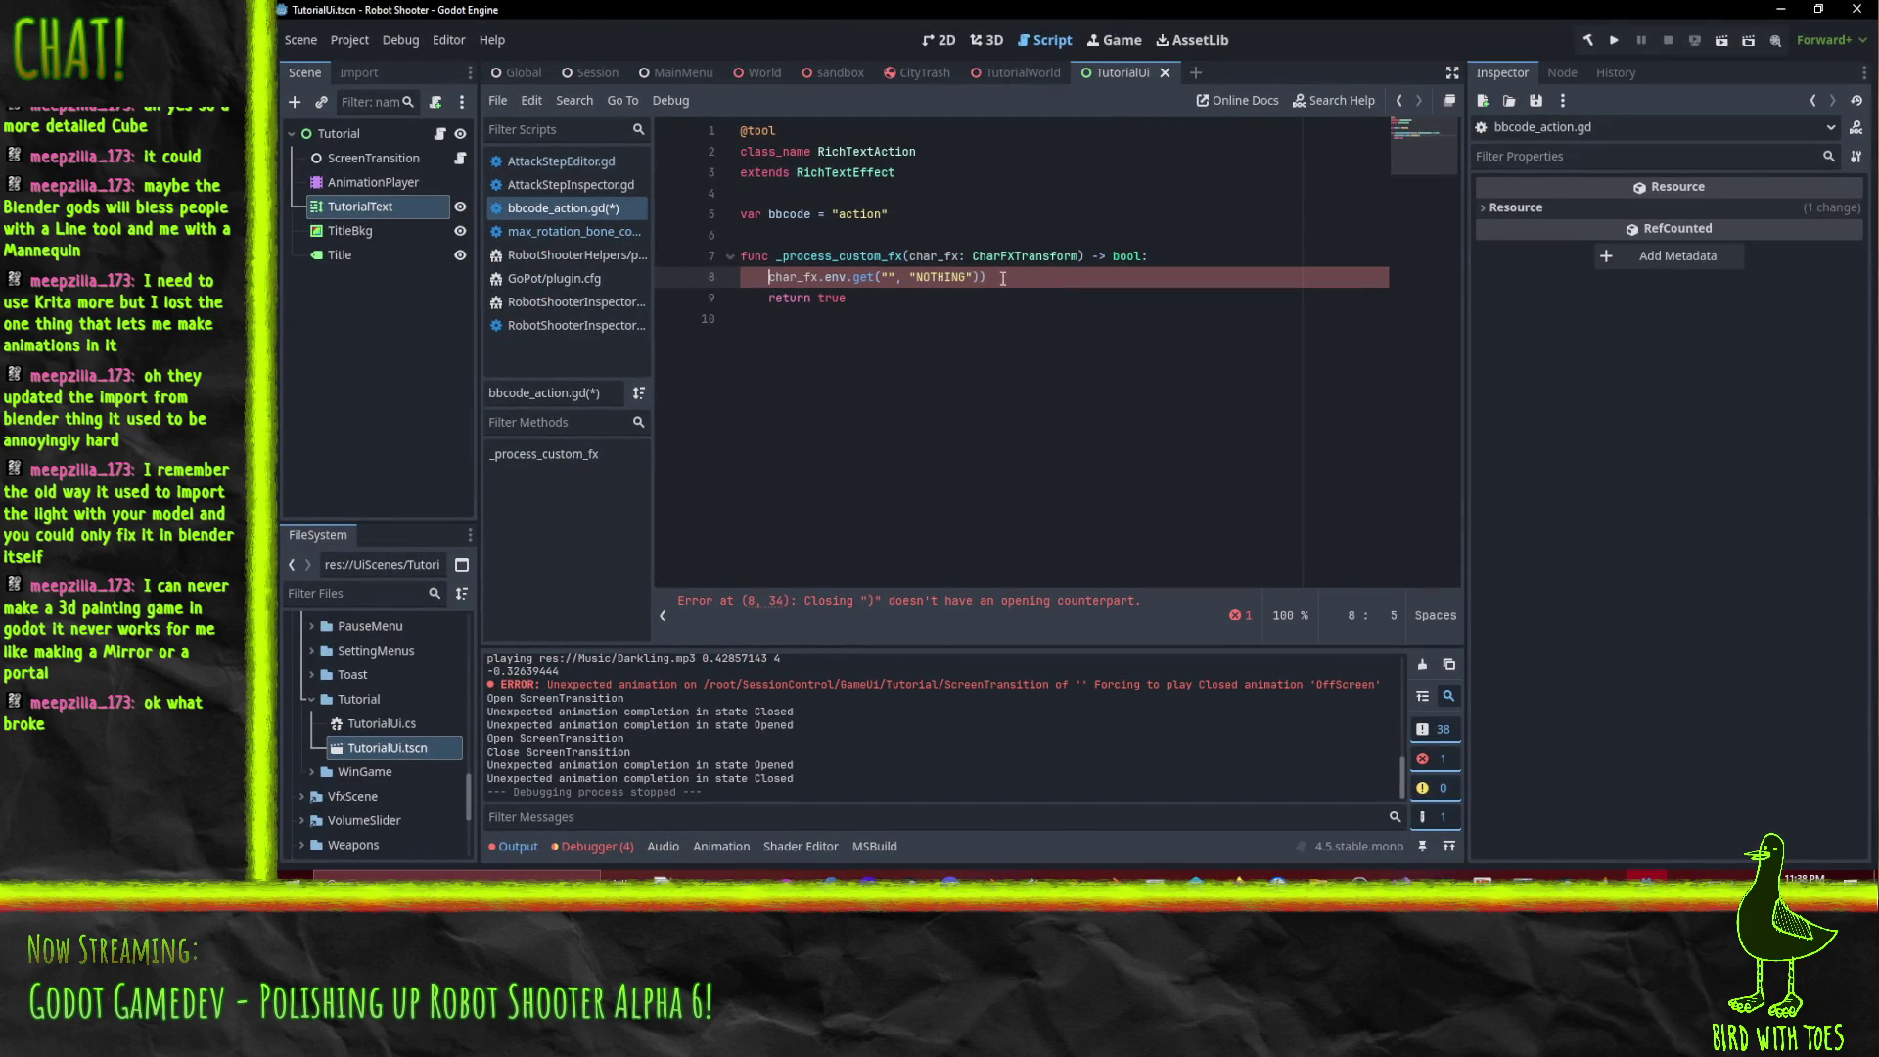
type("var a =")
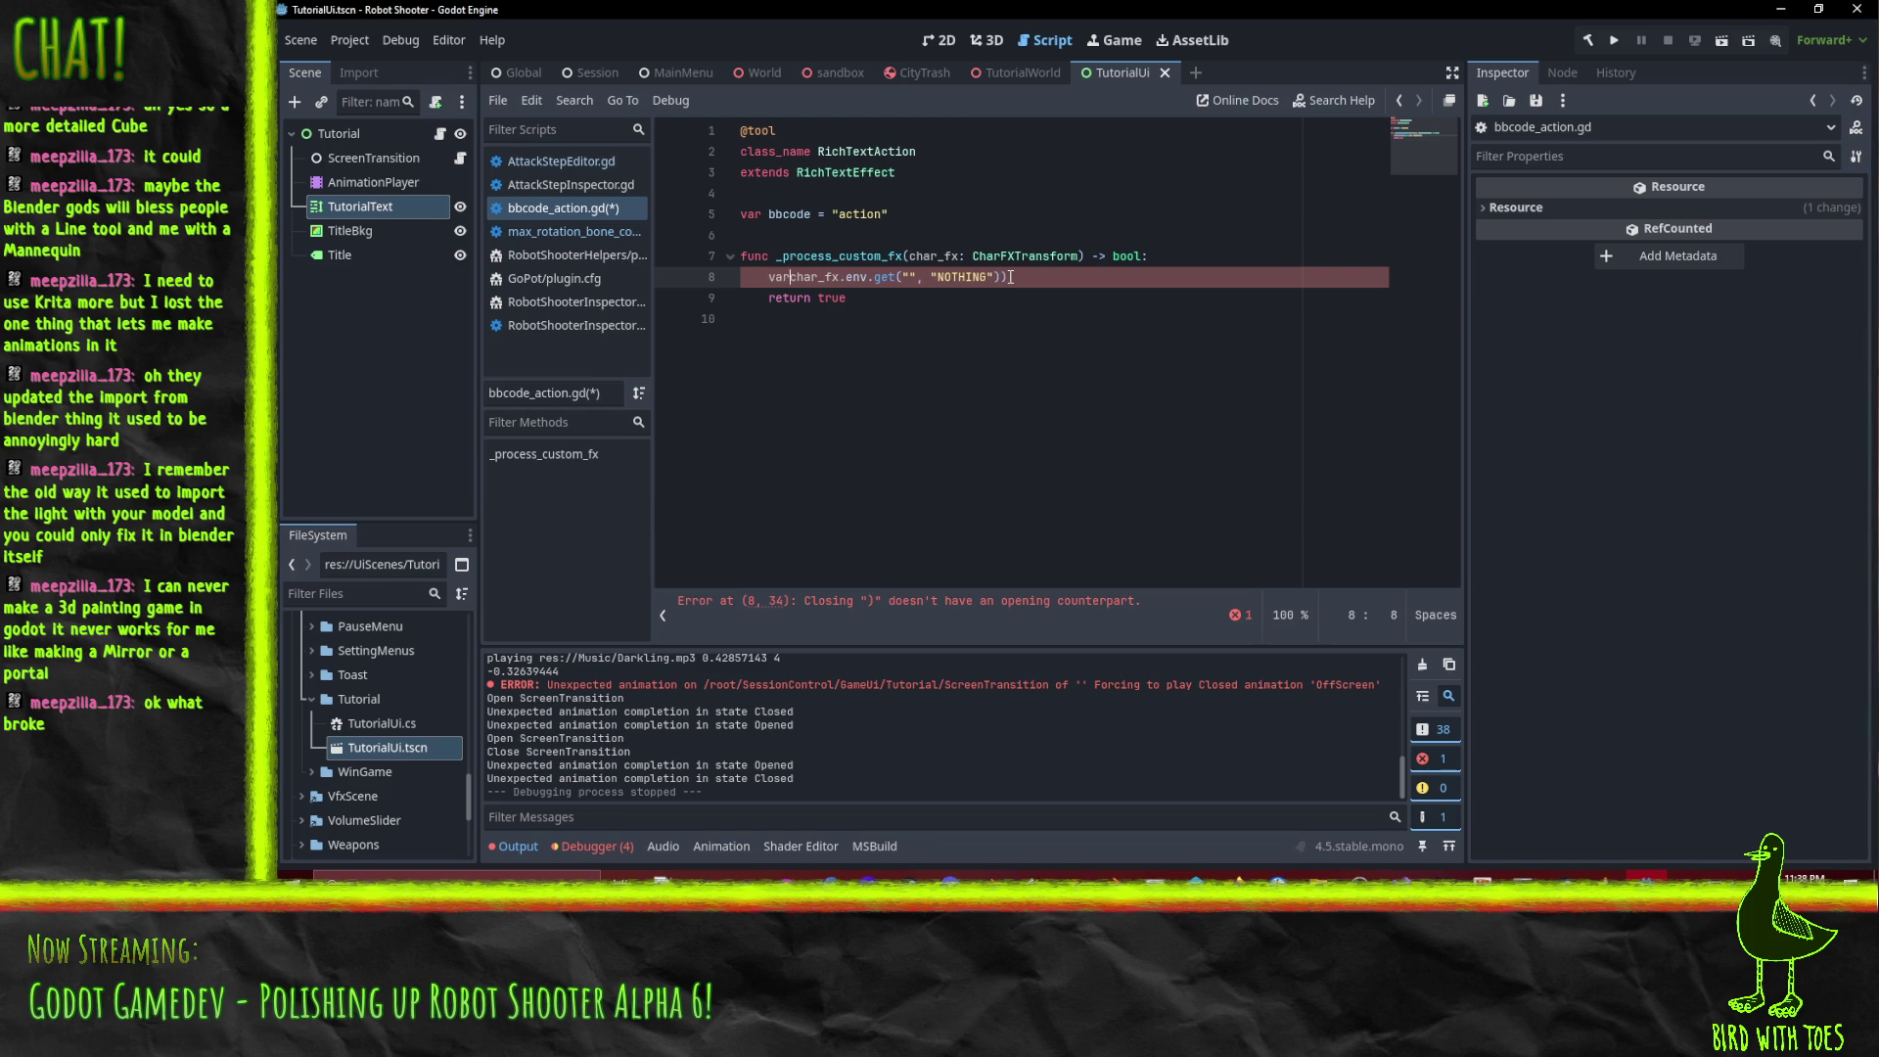
key("End")
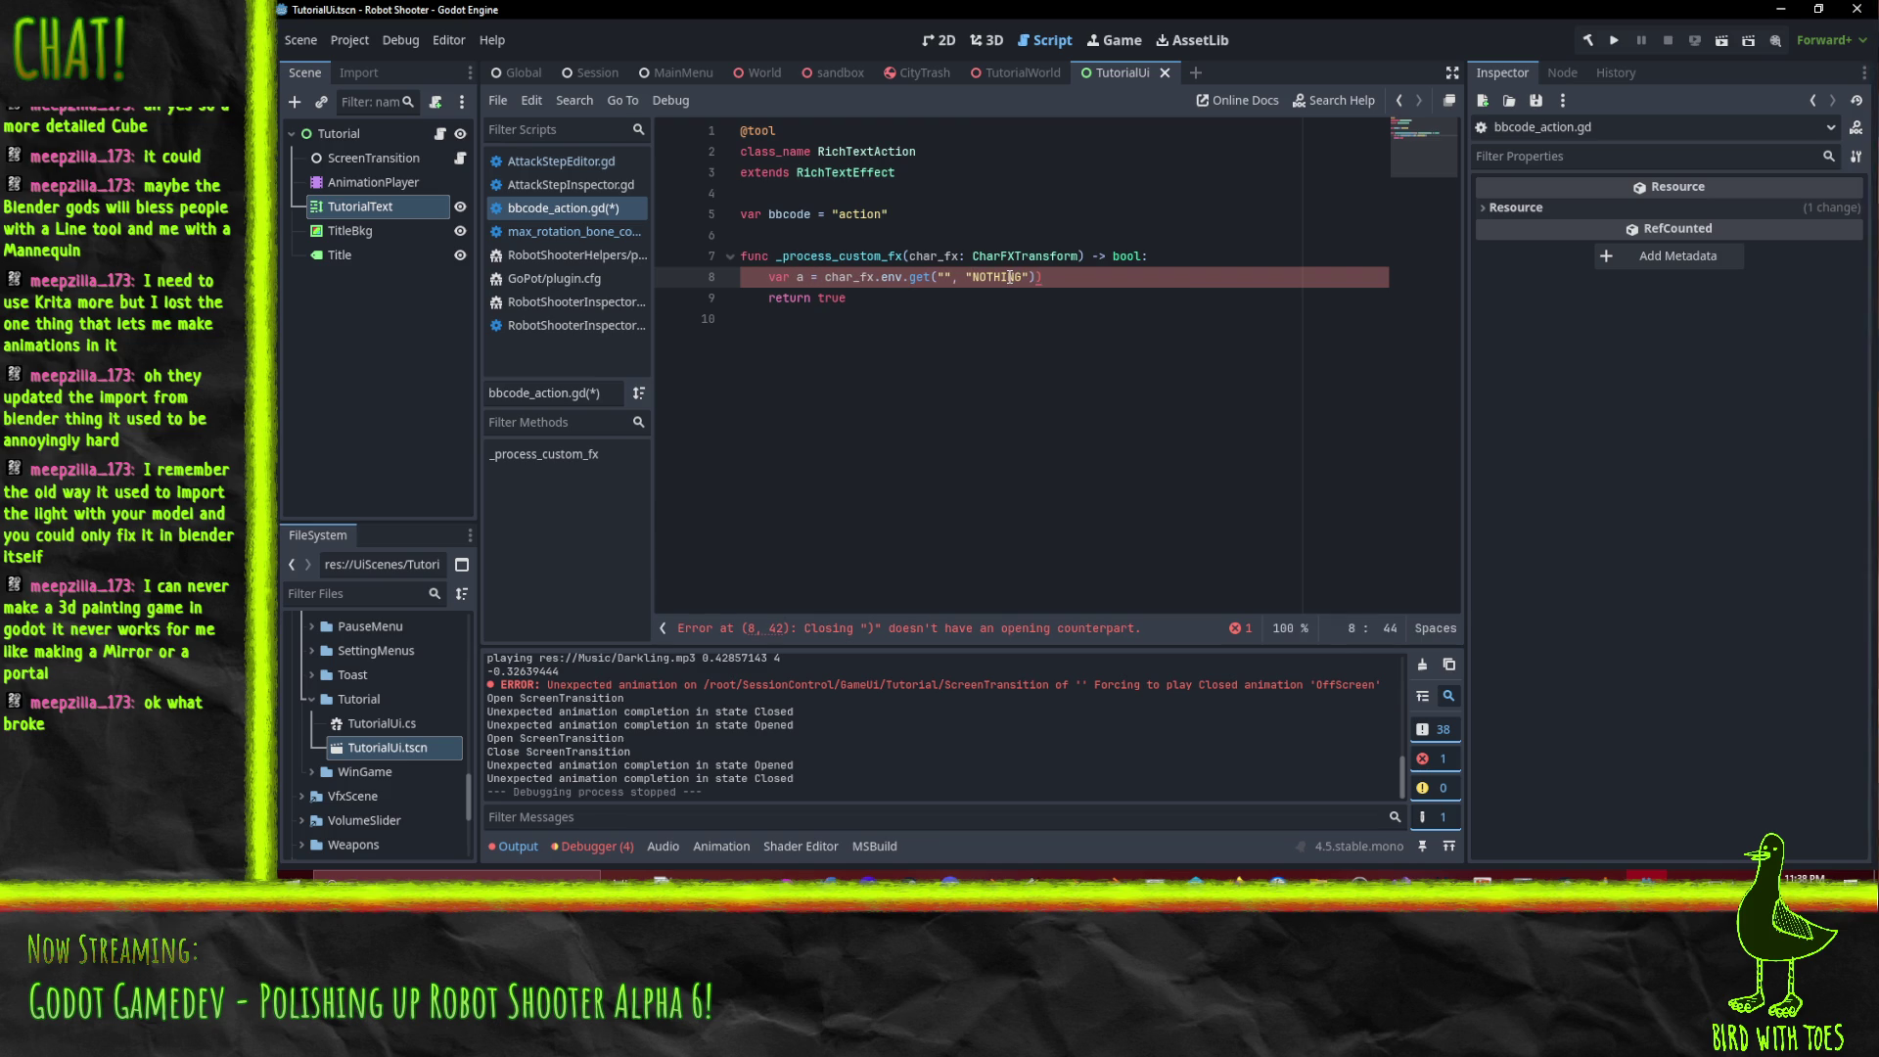
key("Return")
type("print(a)")
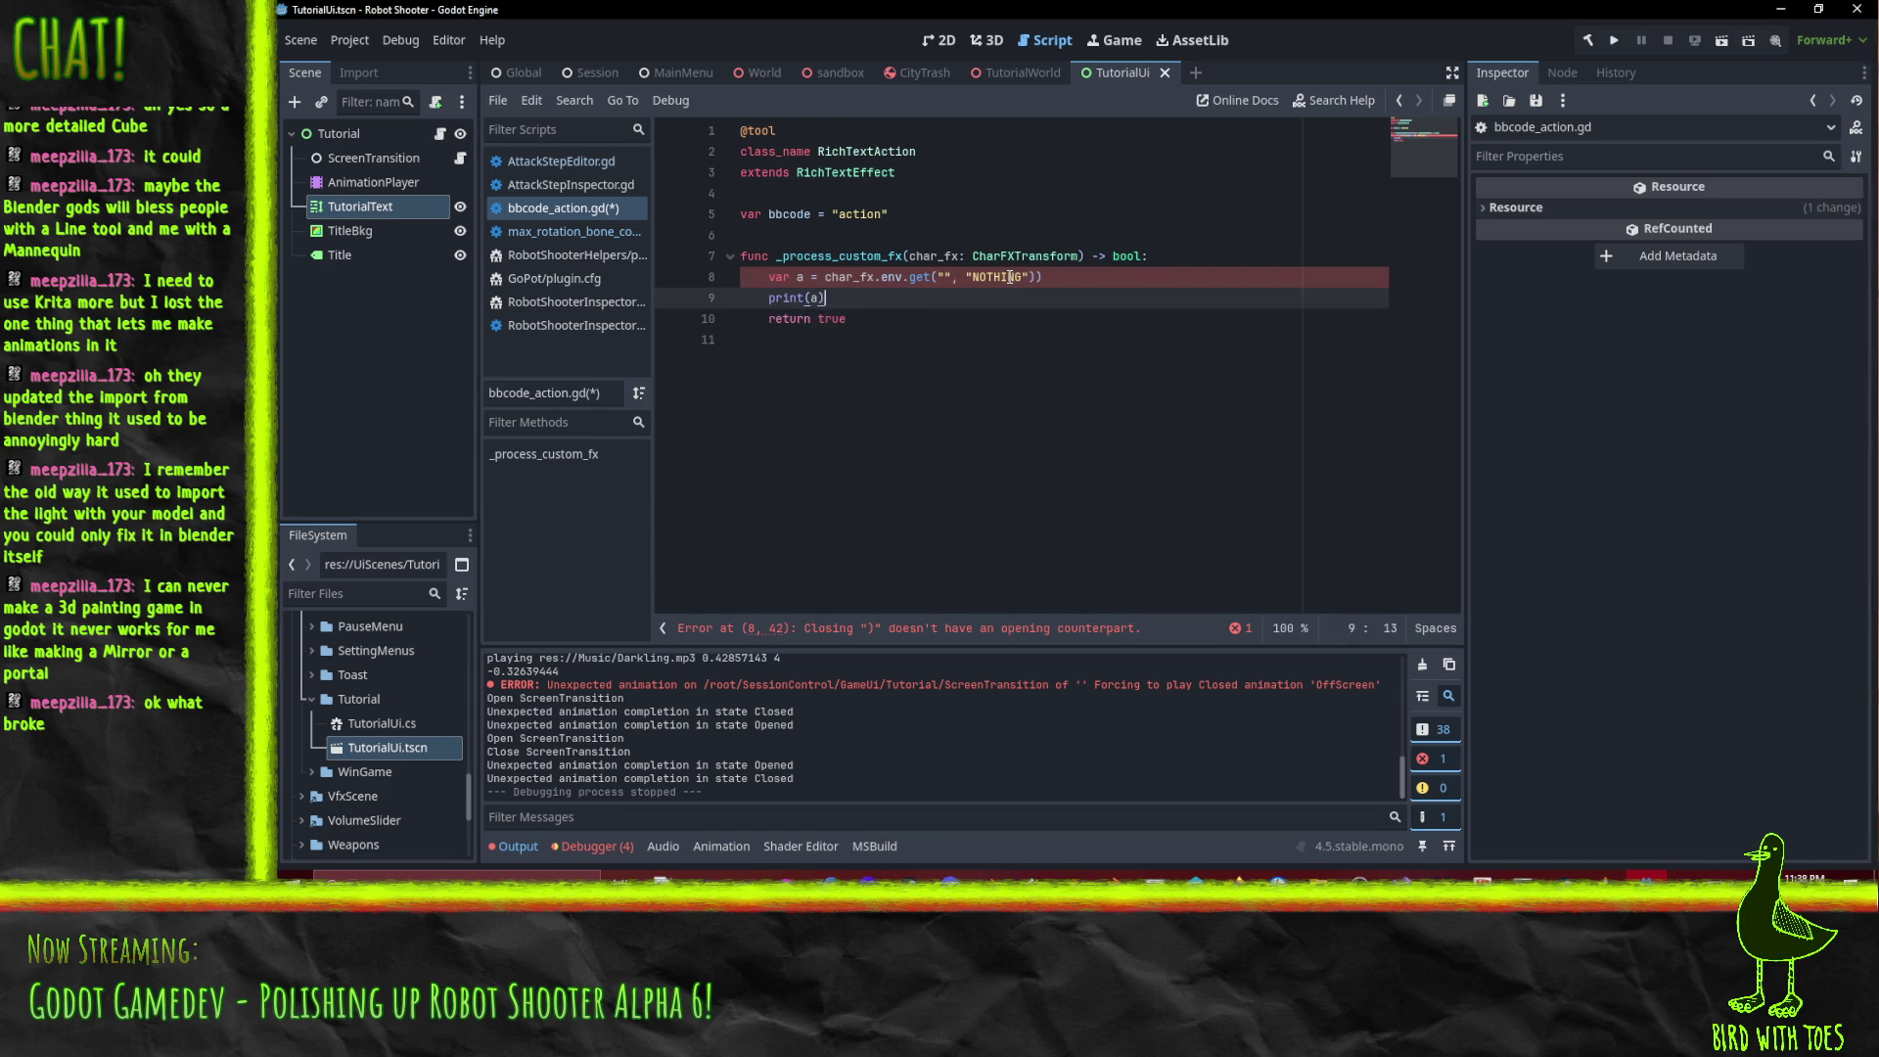
key("Up")
key("End")
key("BackSpace")
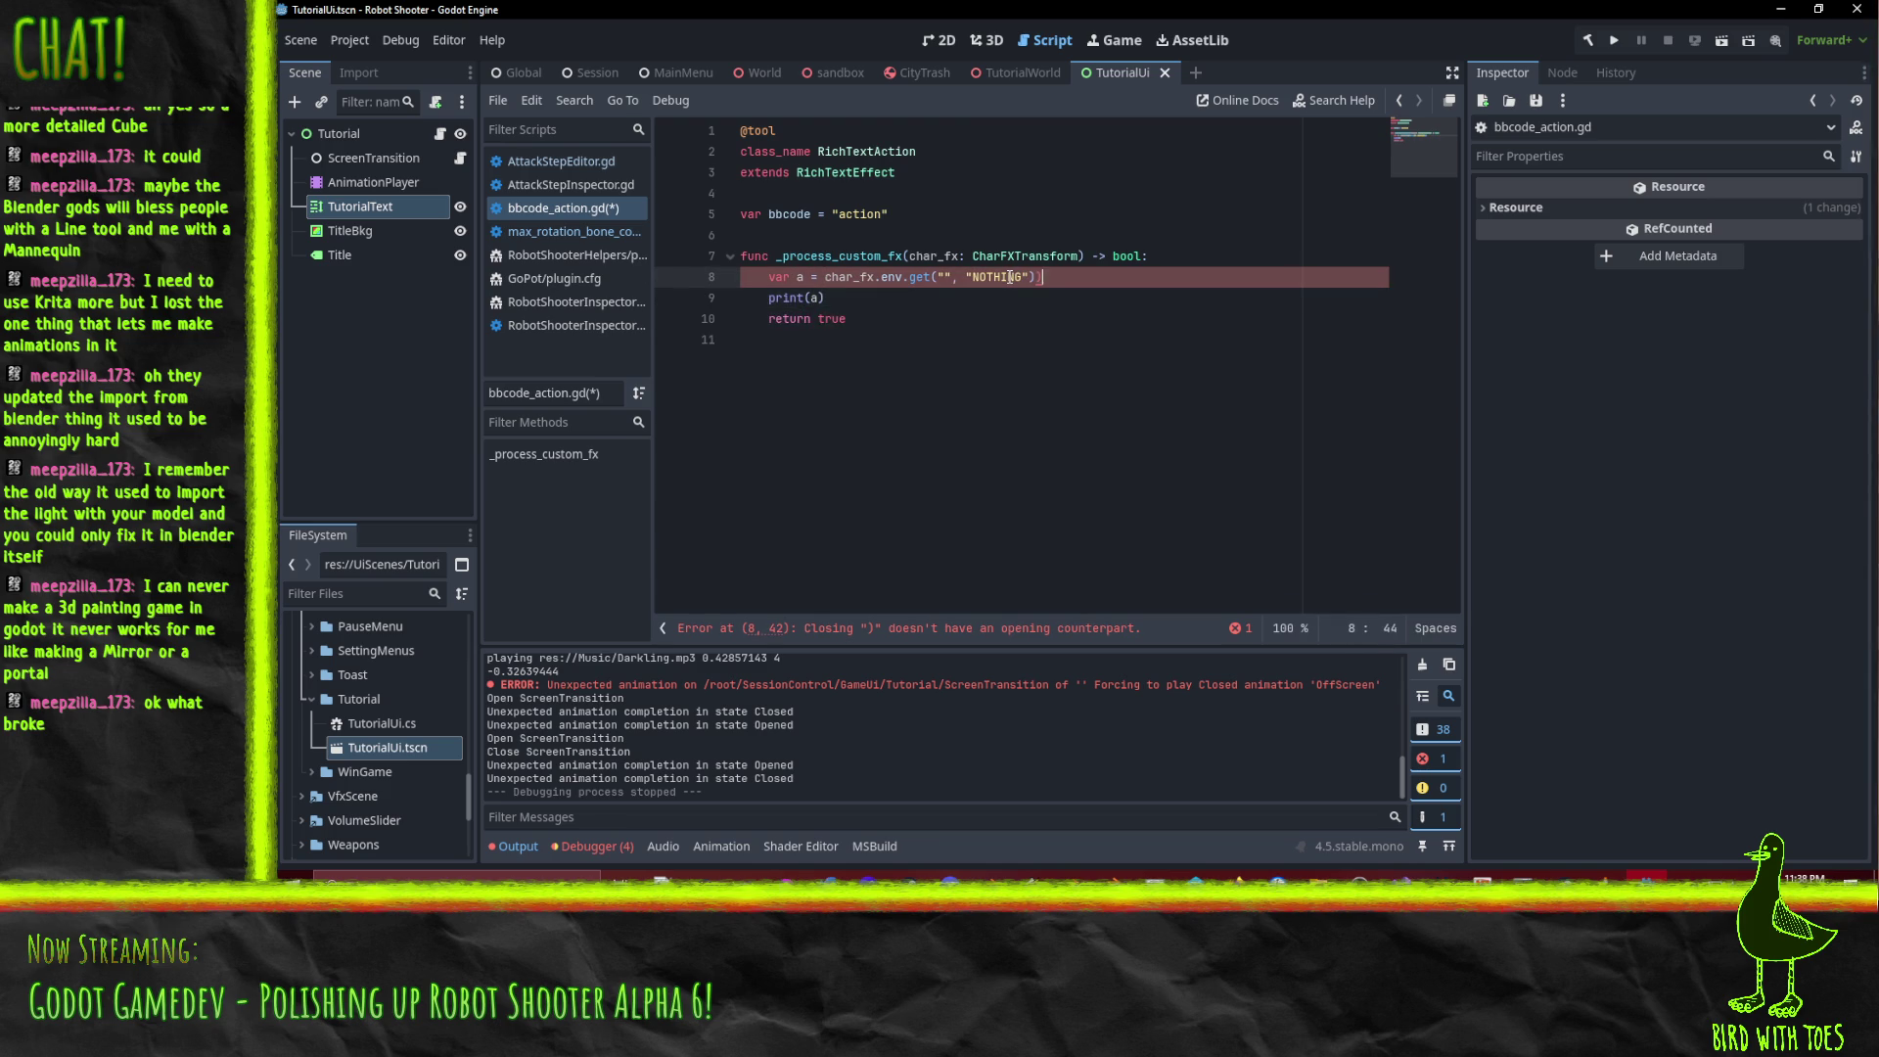
key("ctrl+s")
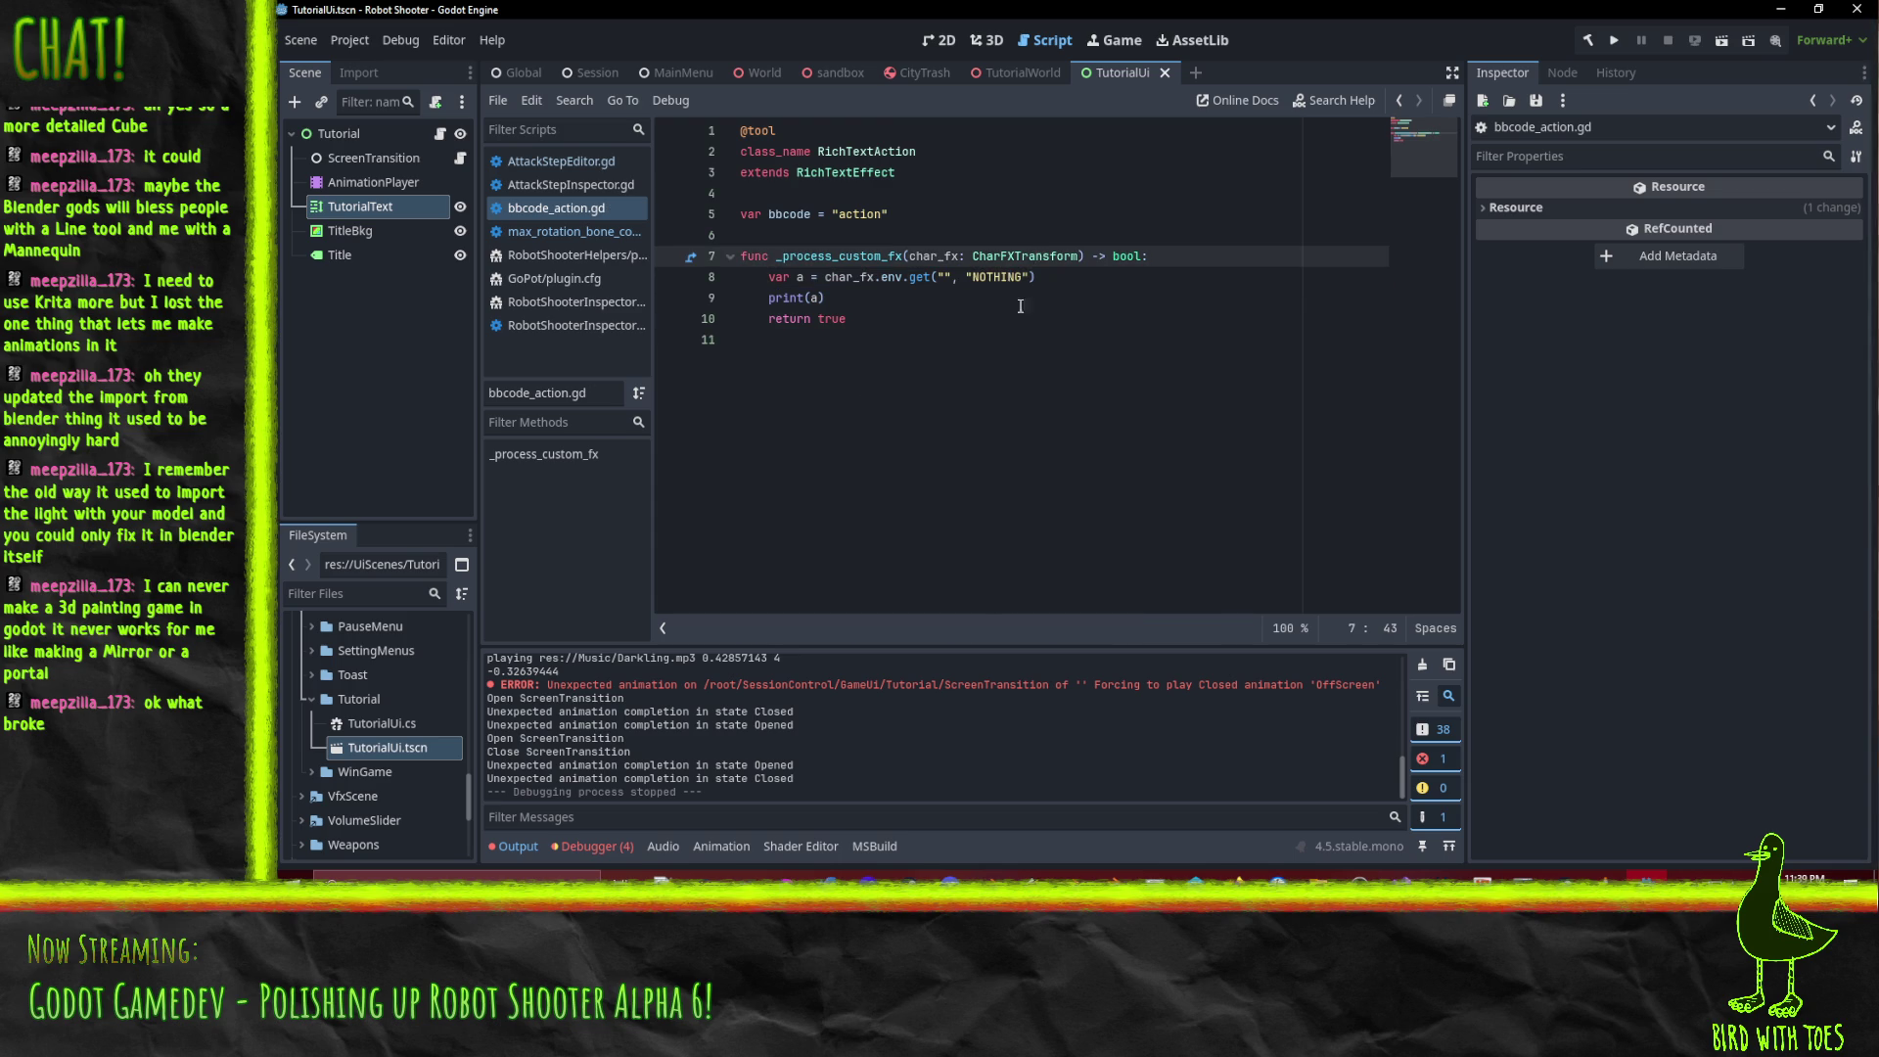
key("Down")
key("Down")
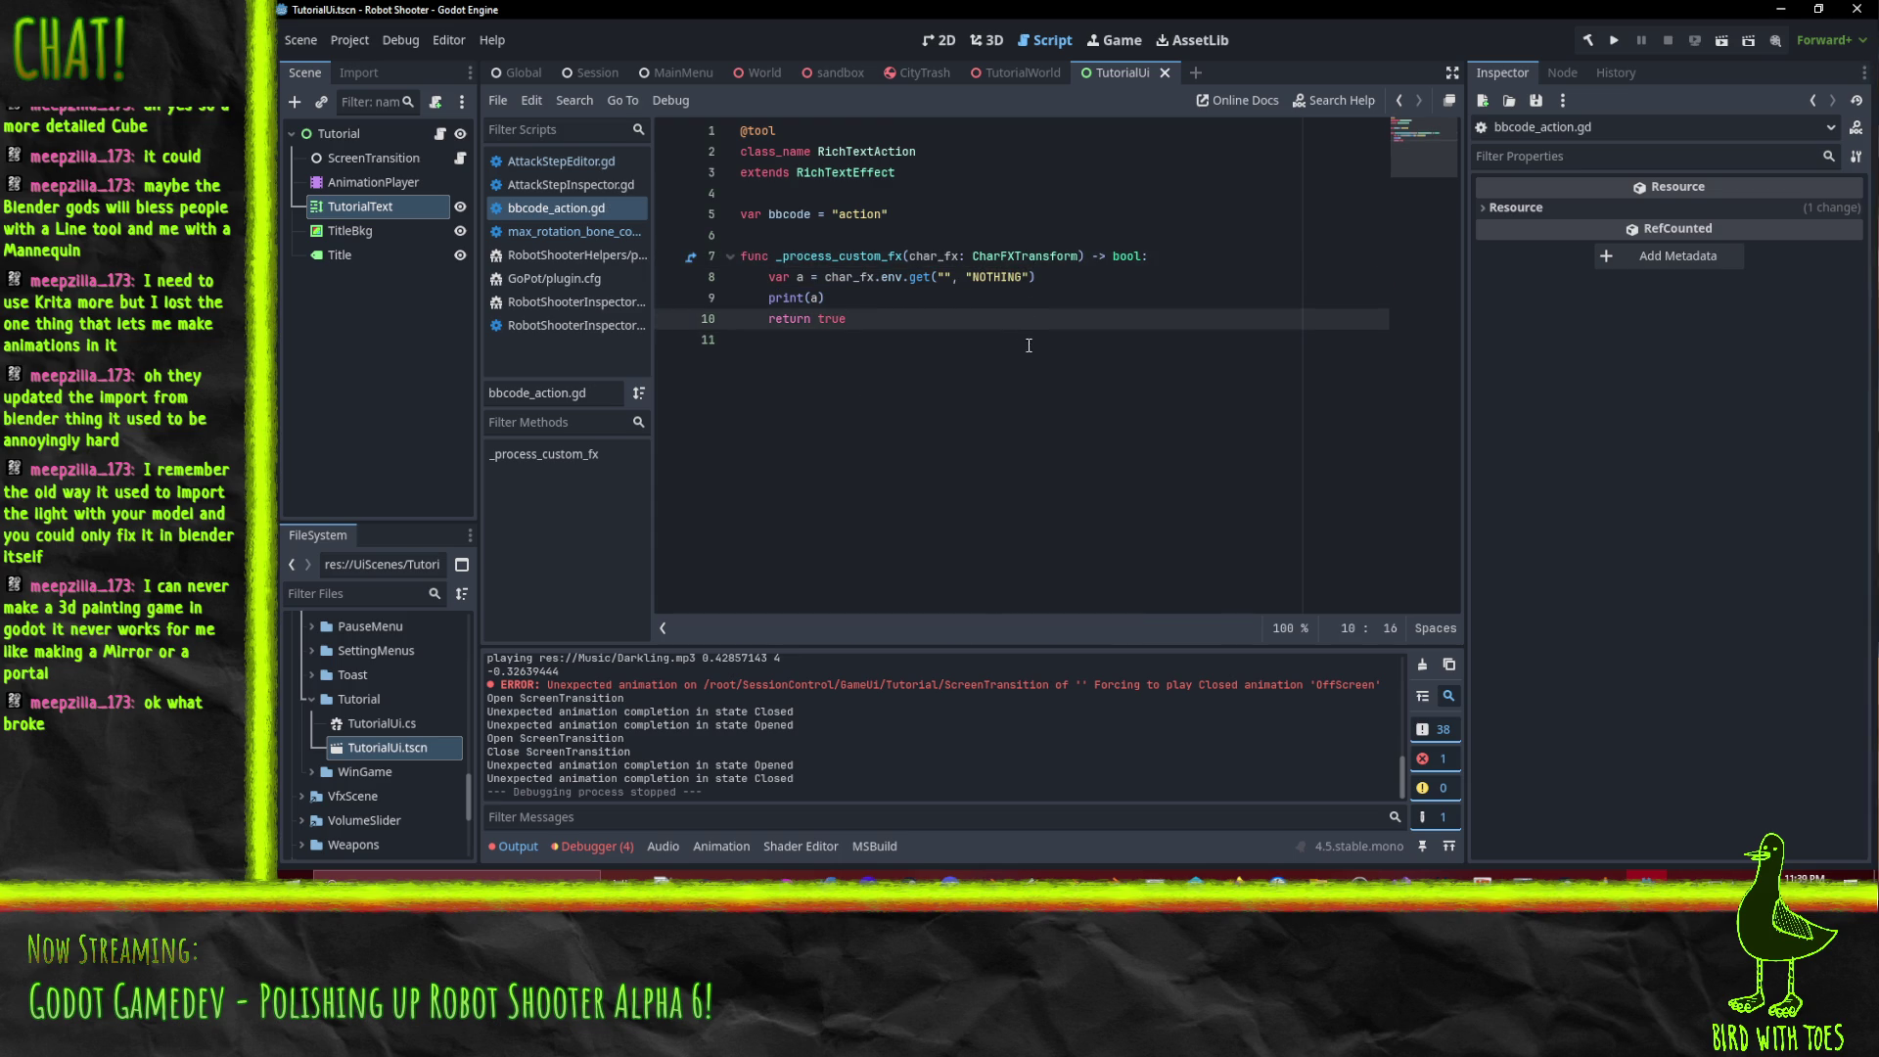
Return to the TutorialUi scene, run the game past the title screen, and quit from the pause menu.
left_click(1018, 80)
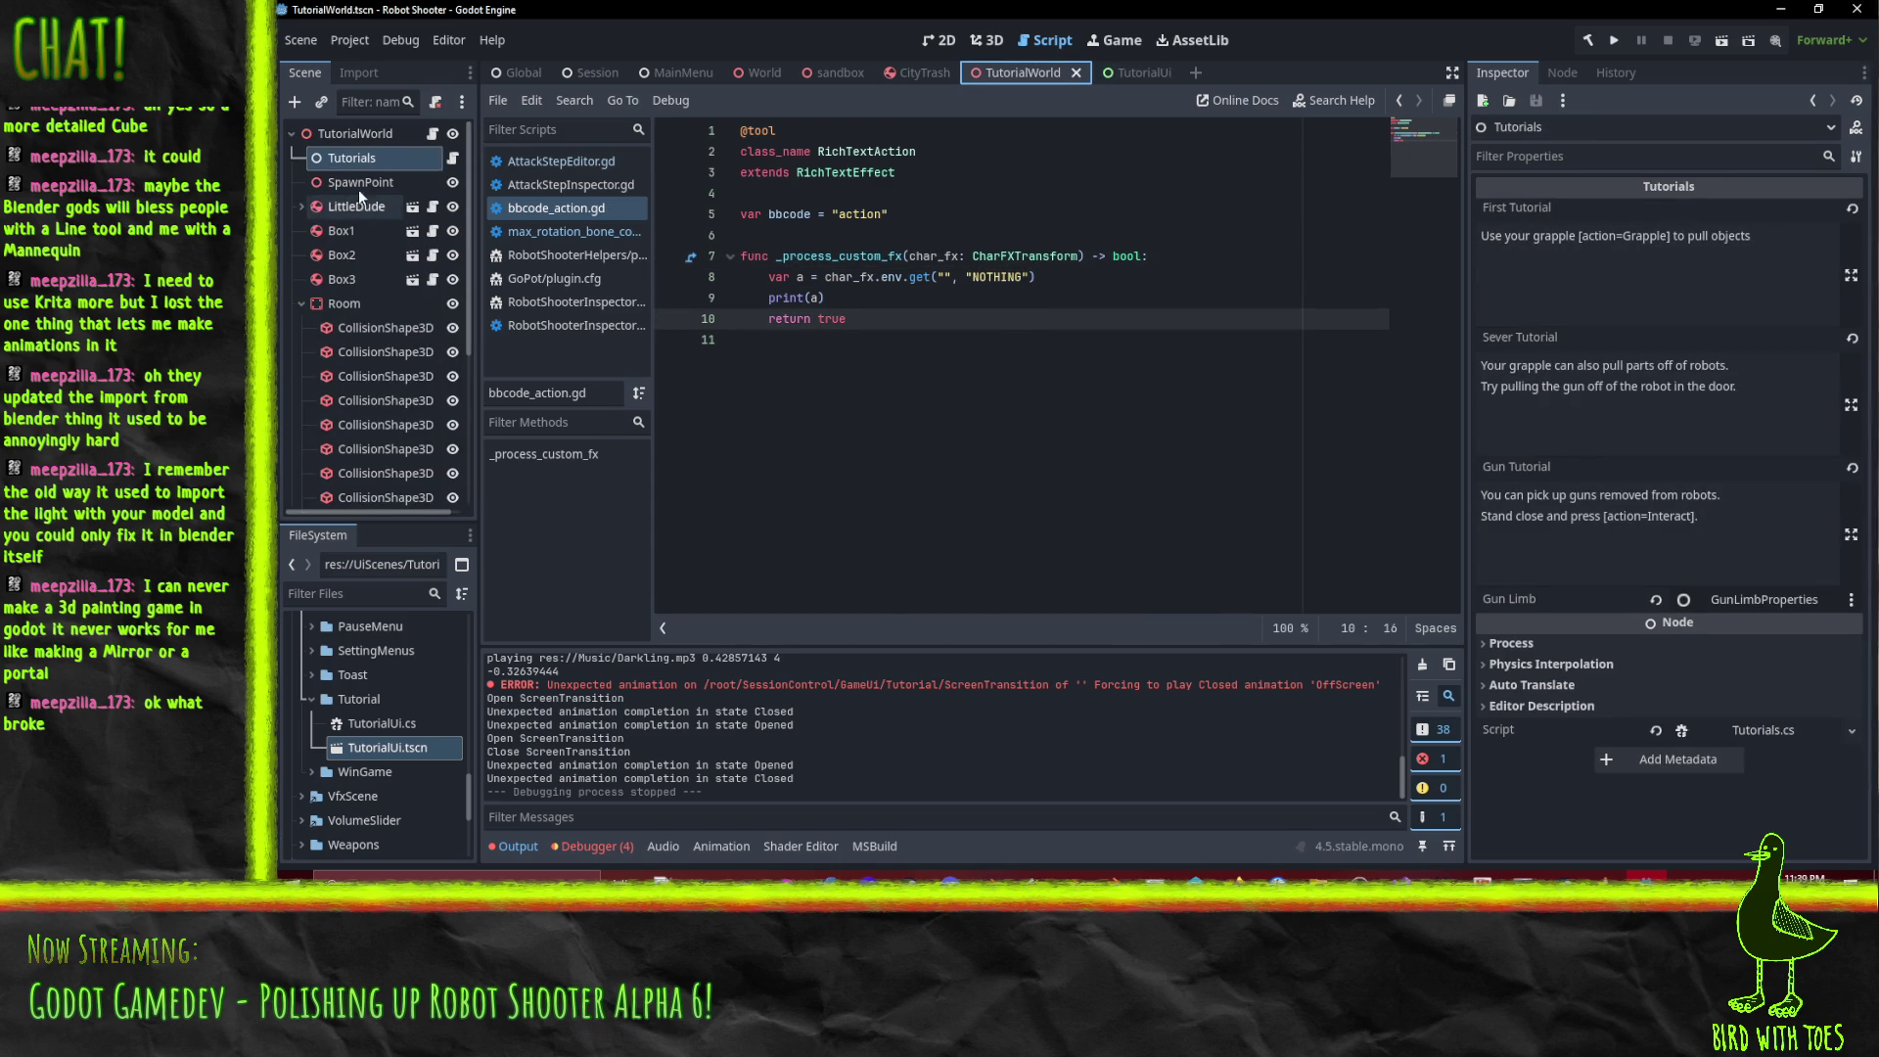
left_click(1123, 73)
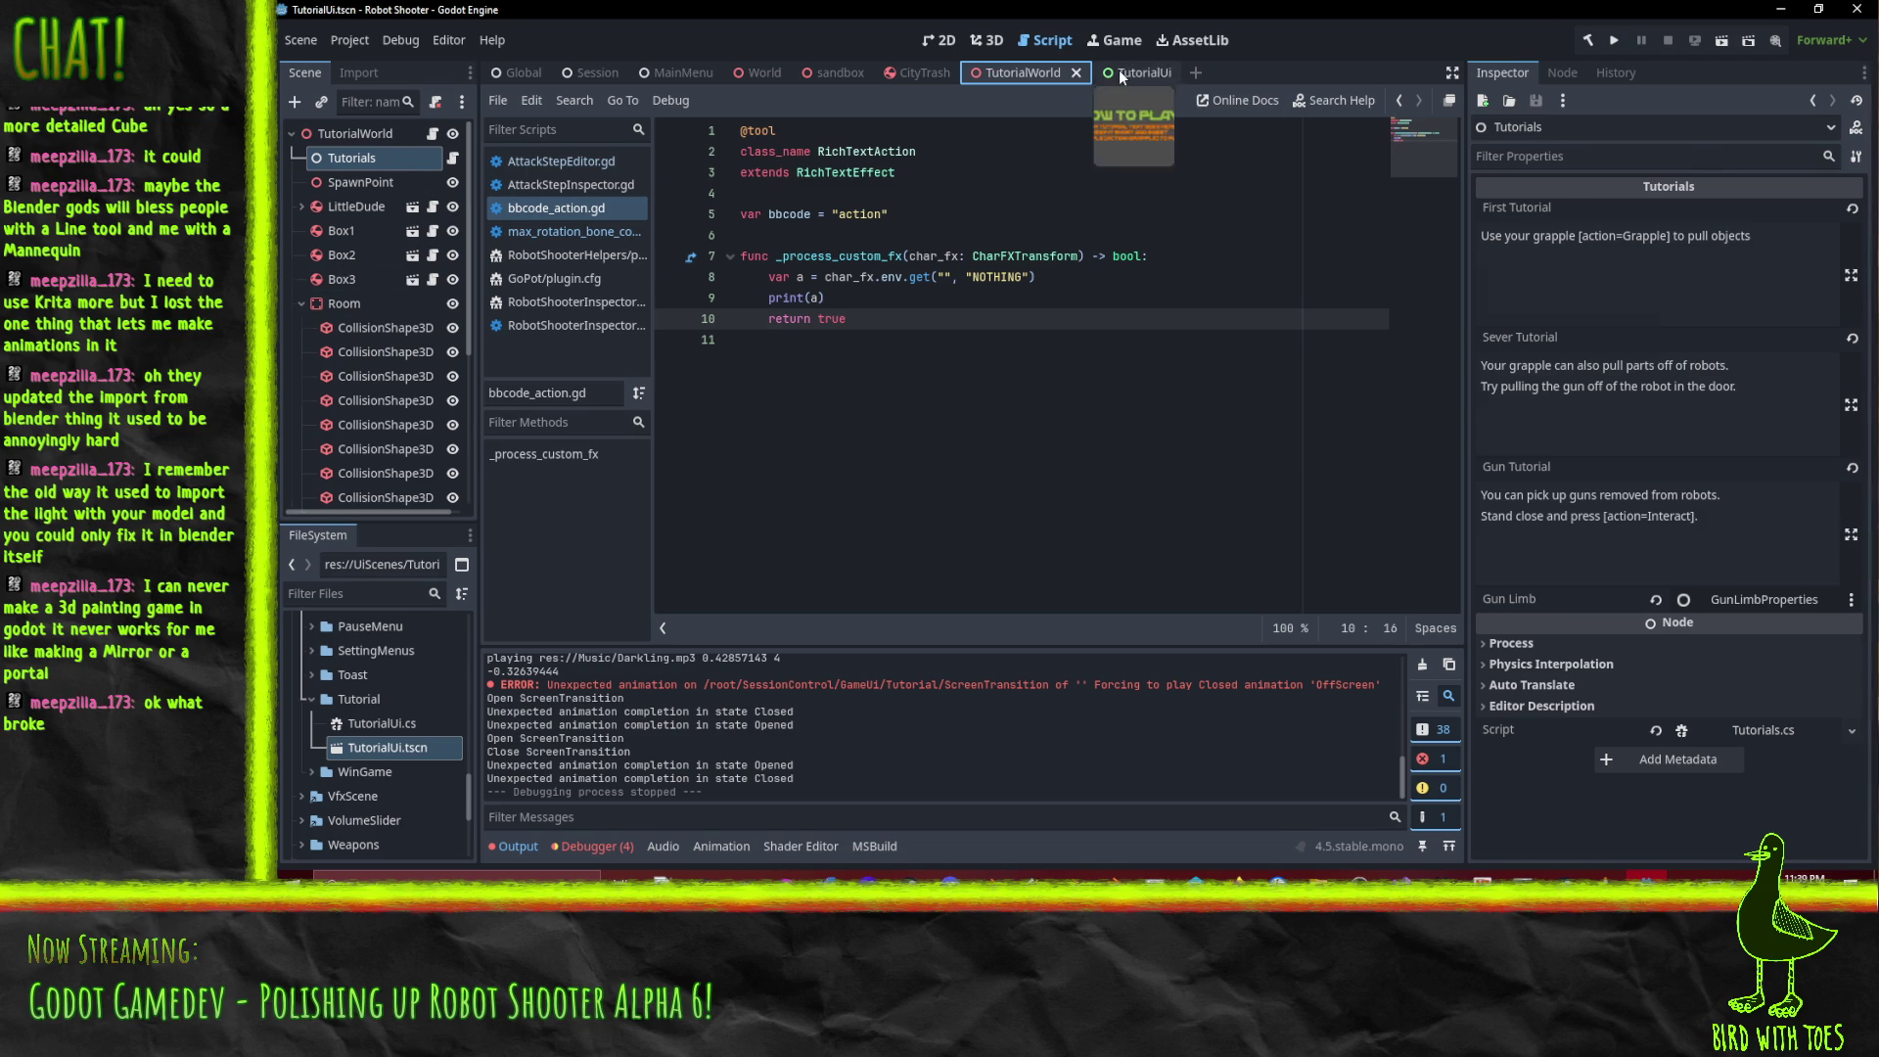
scroll(788, 730, "up", 2)
scroll(793, 731, "up", 10)
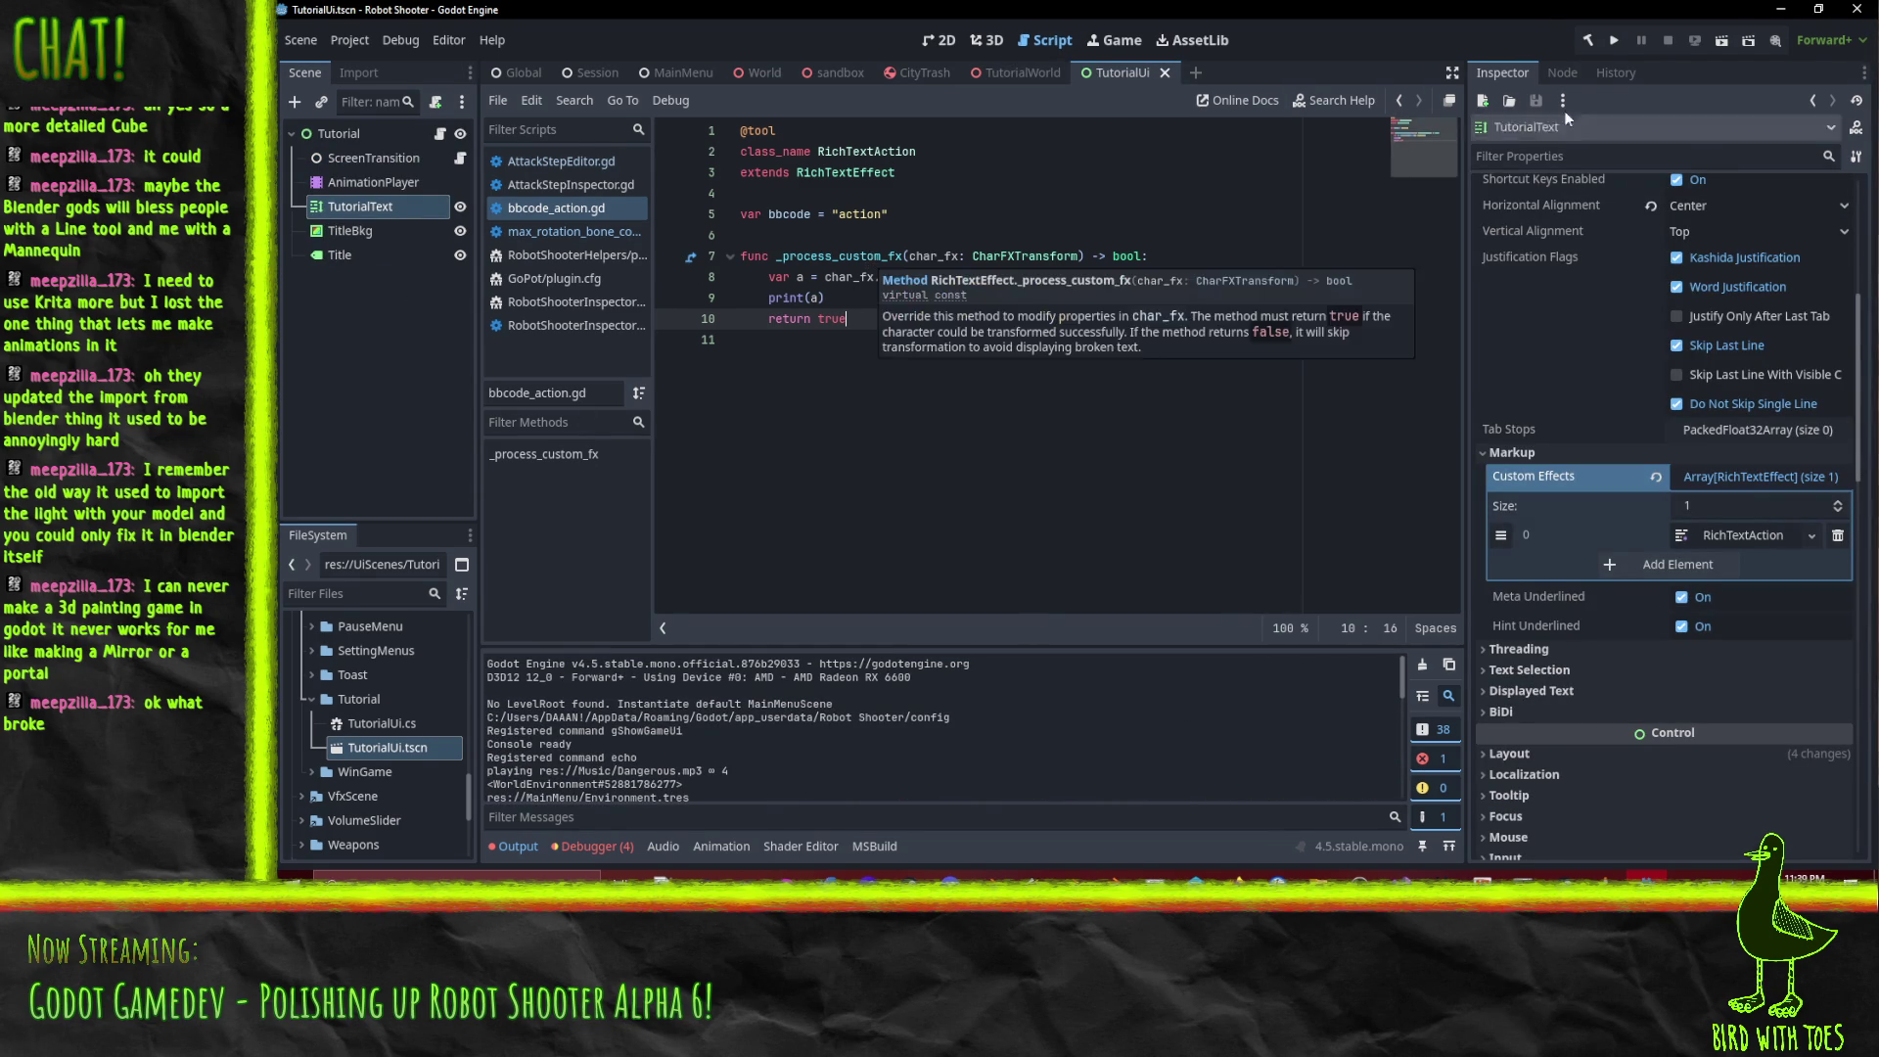
key("F5")
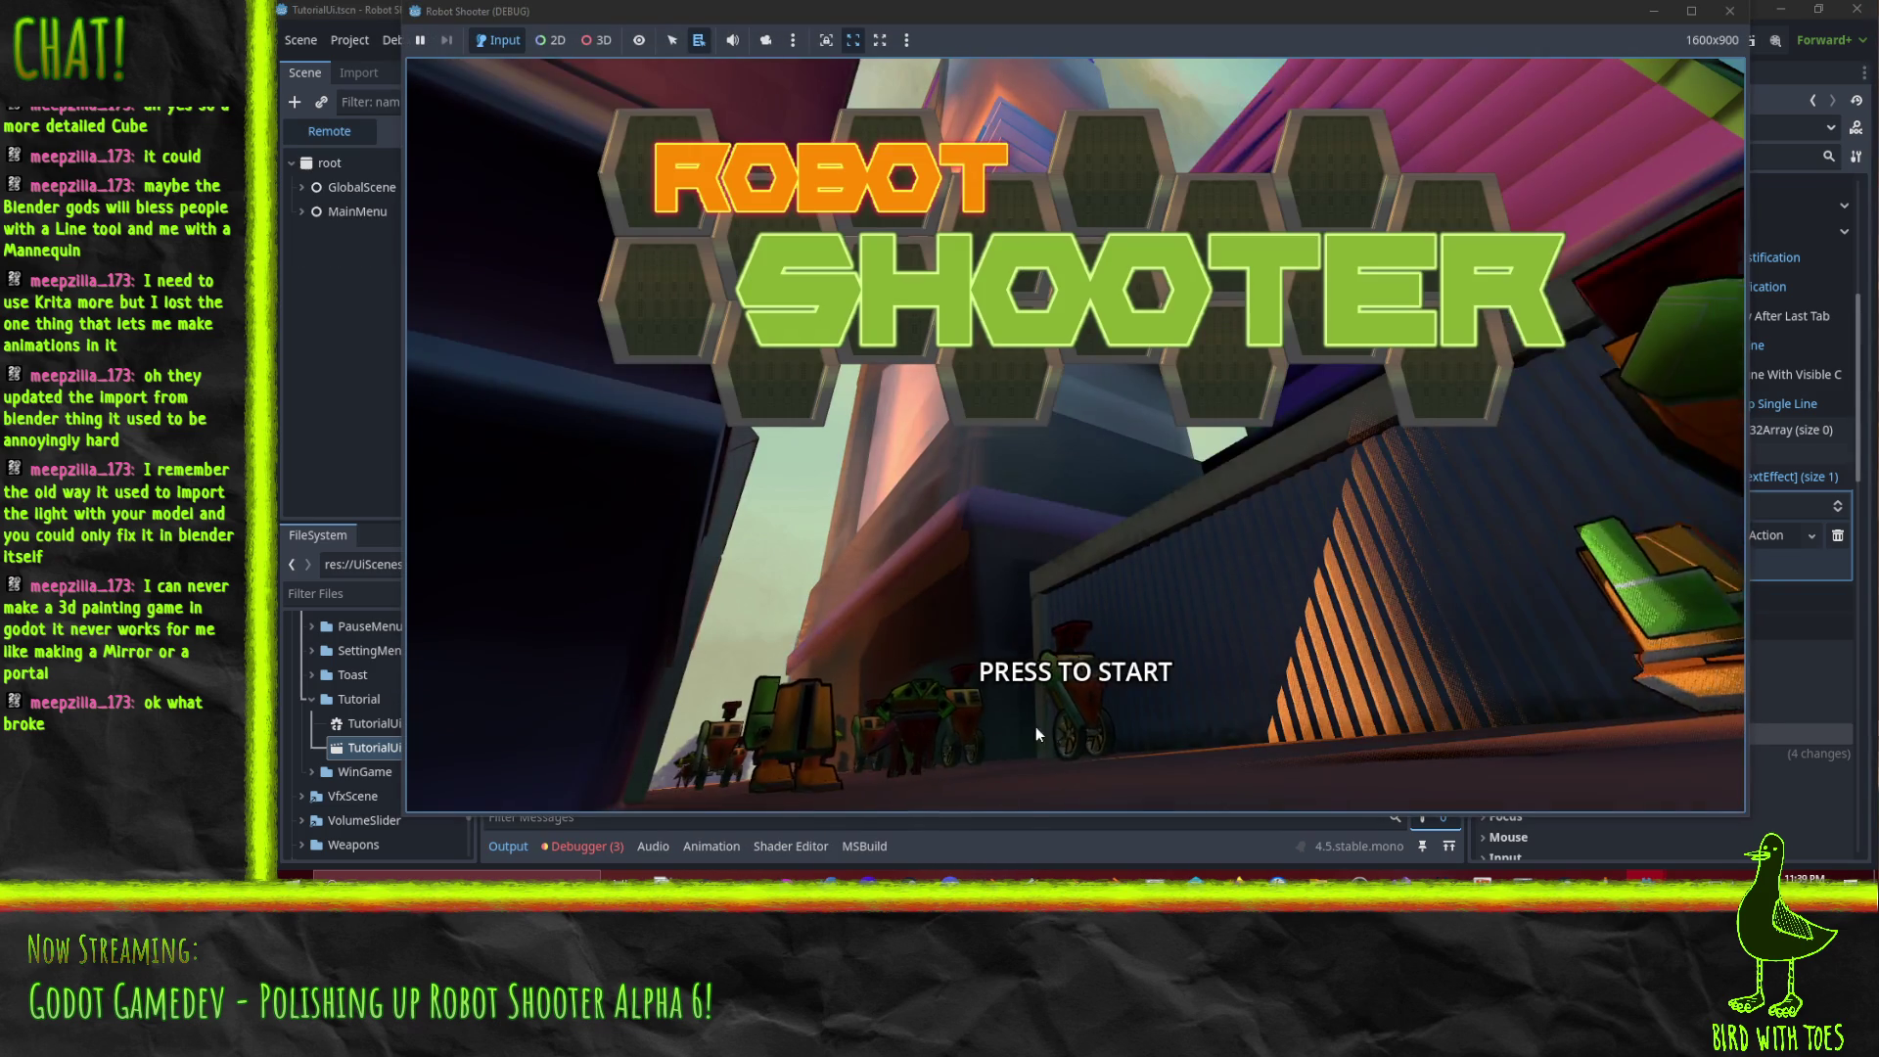
left_click(1036, 726)
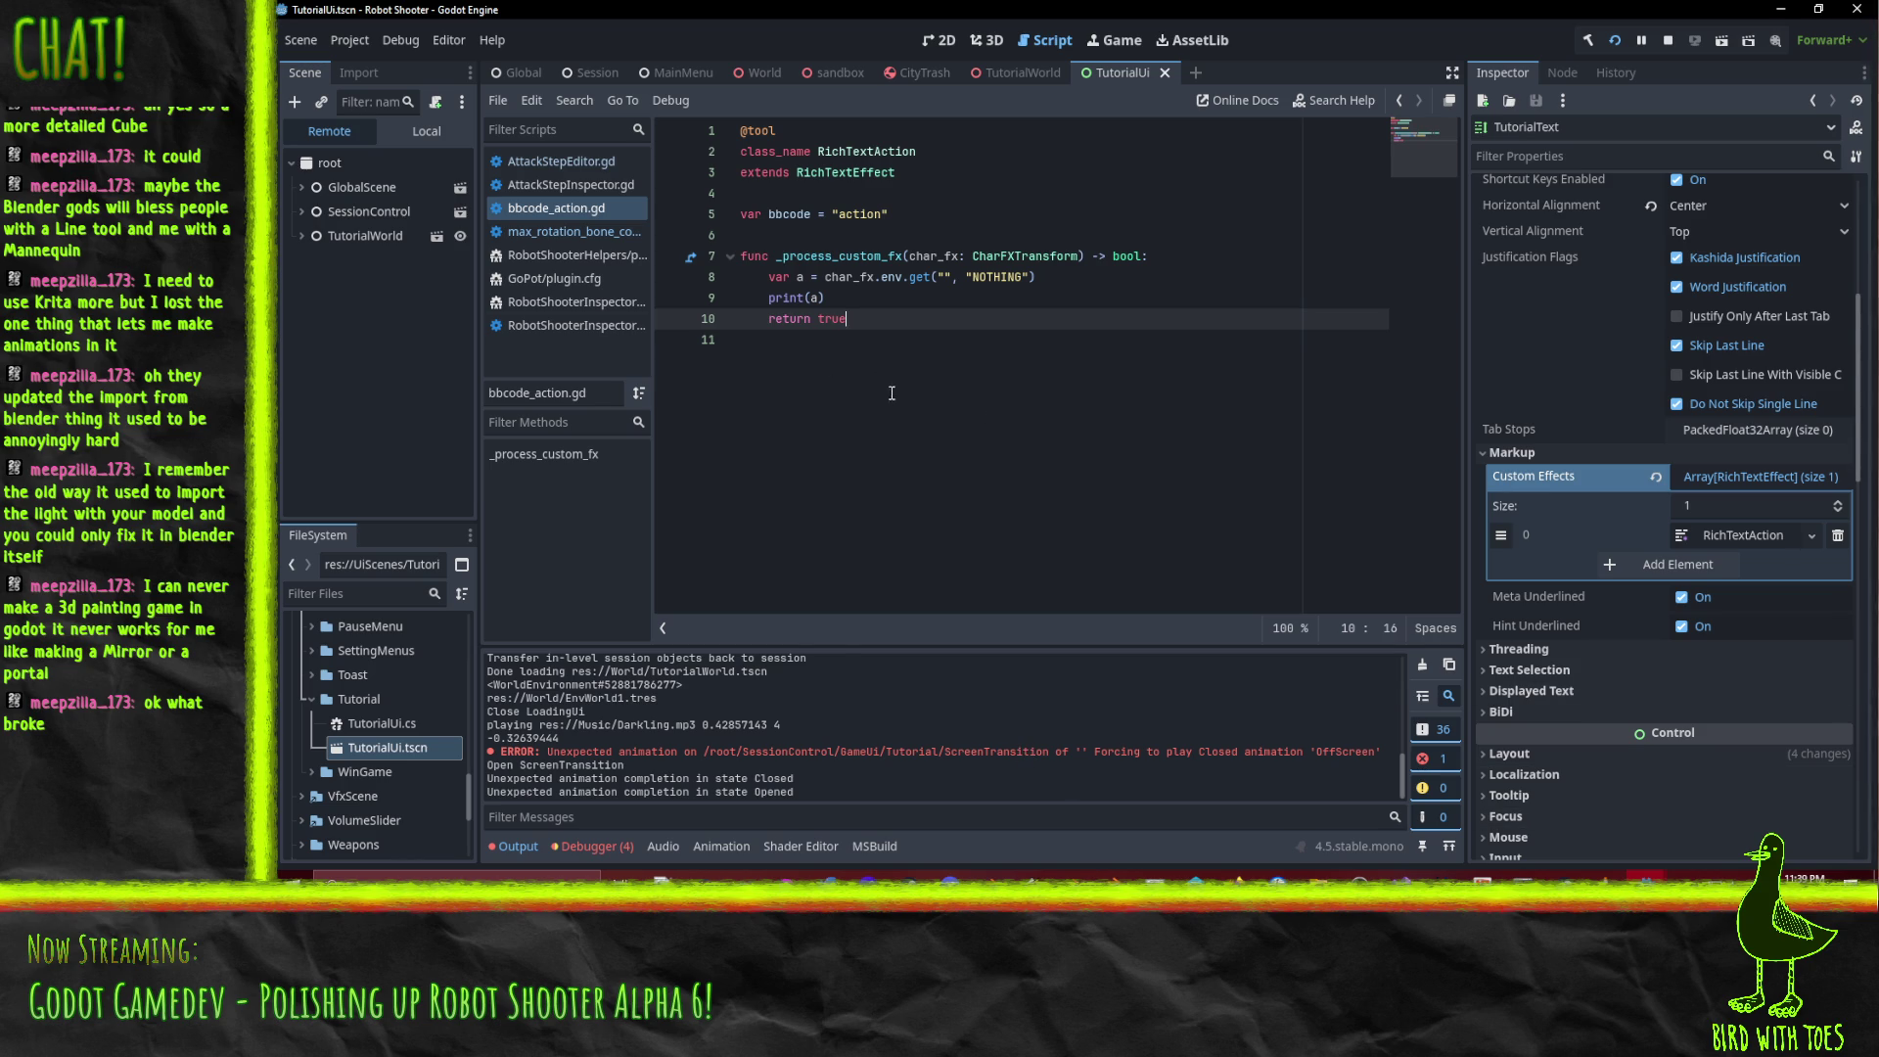
scroll(886, 735, "up", 2)
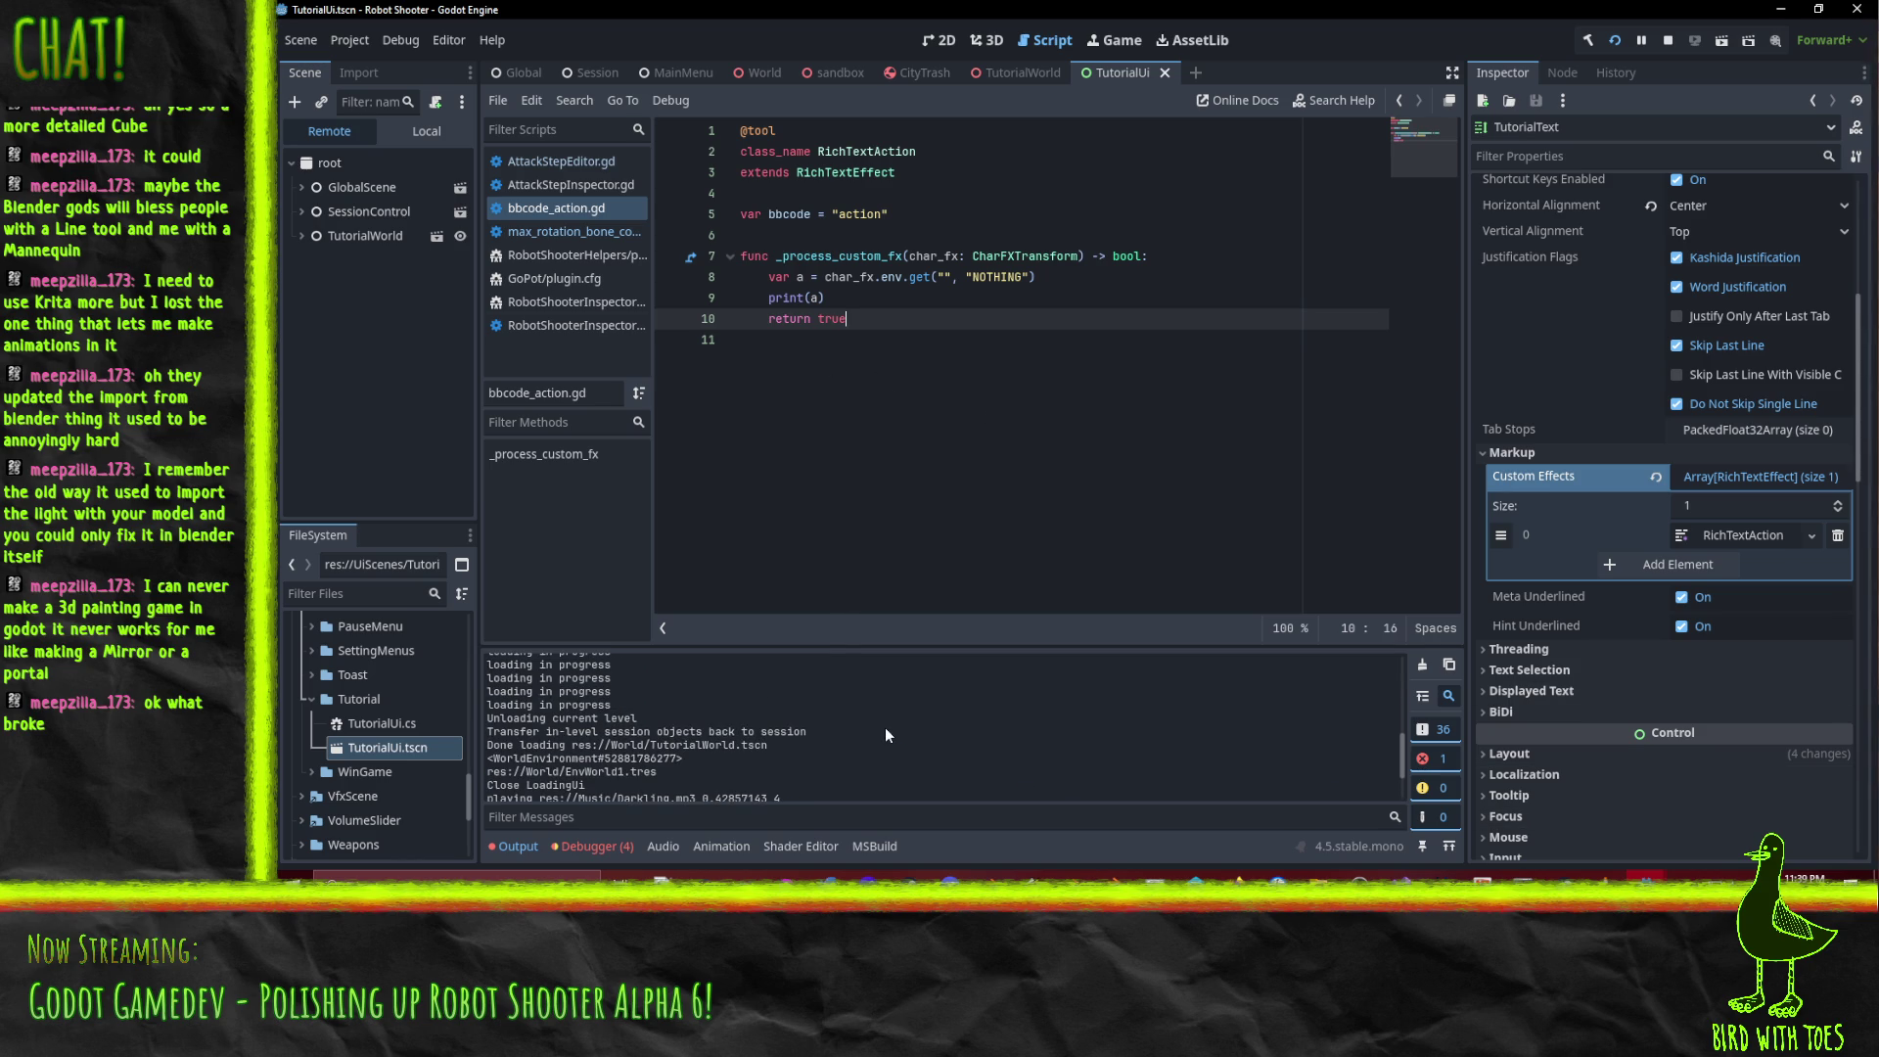
scroll(885, 726, "up", 3)
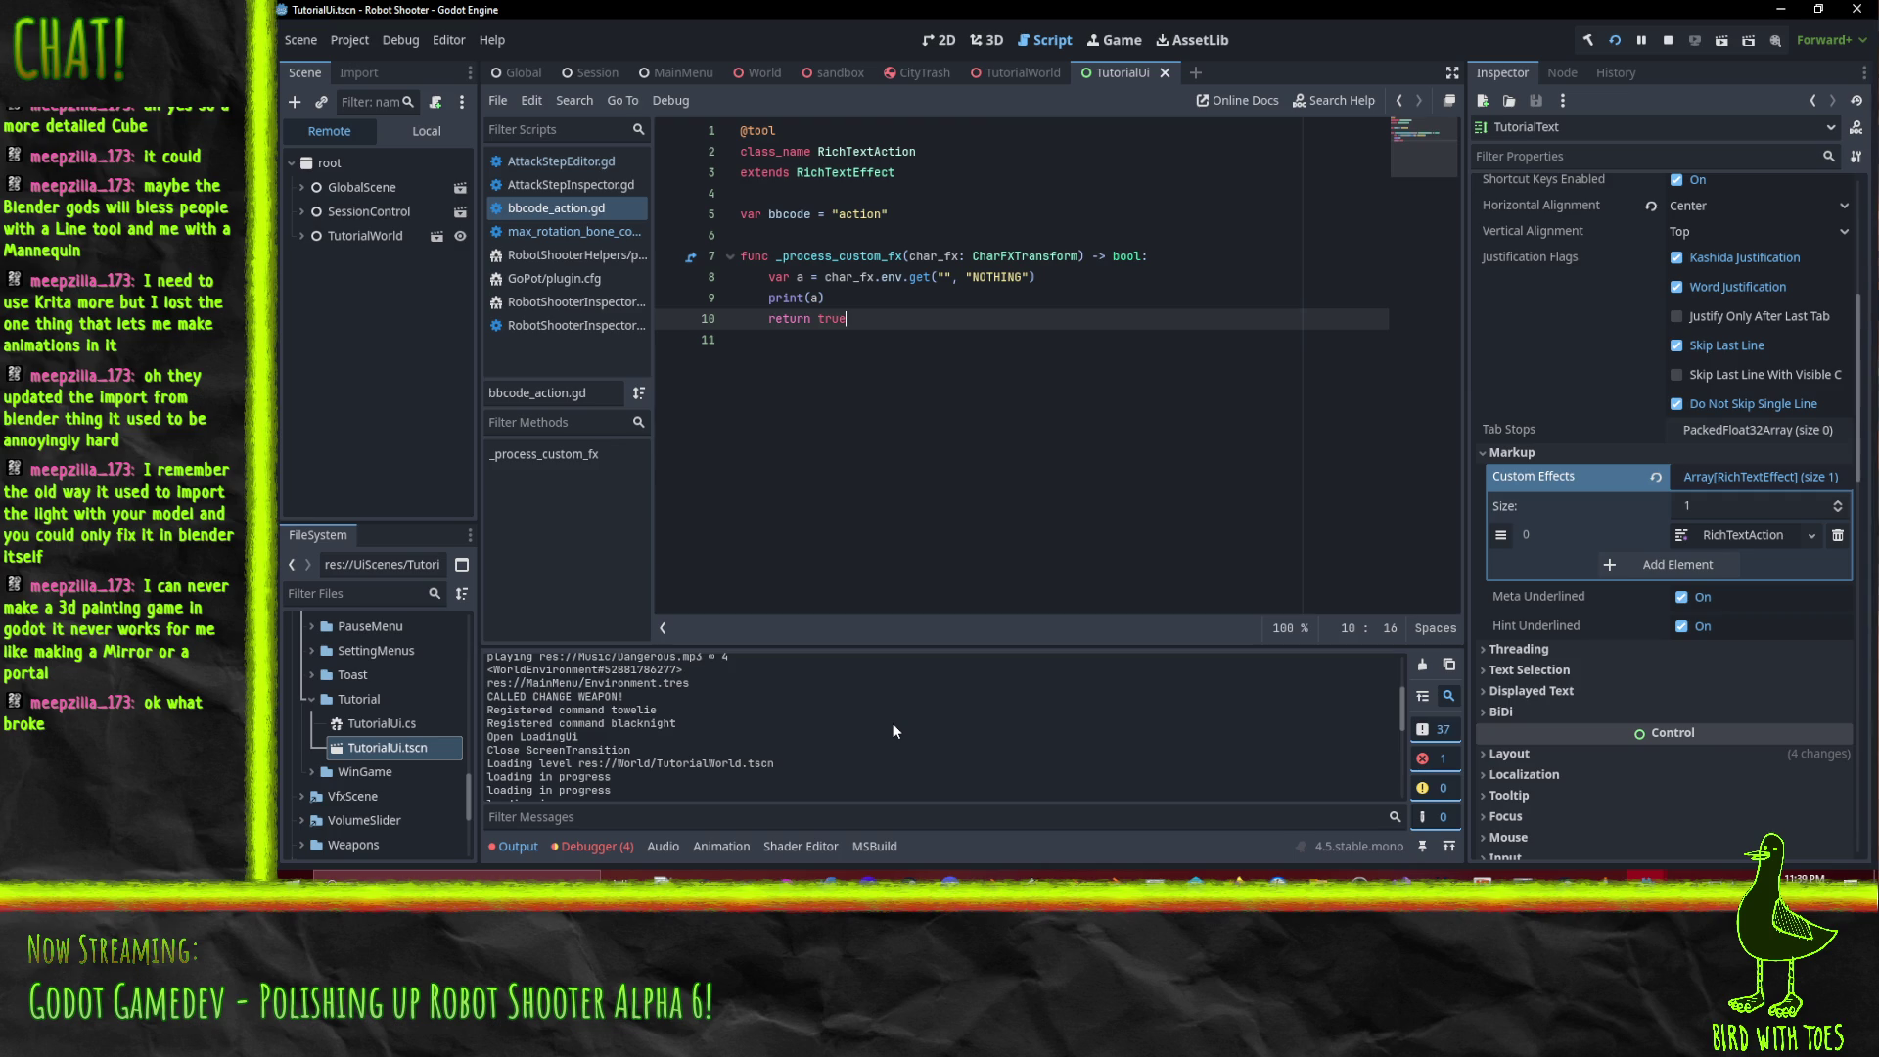
scroll(893, 730, "up", 3)
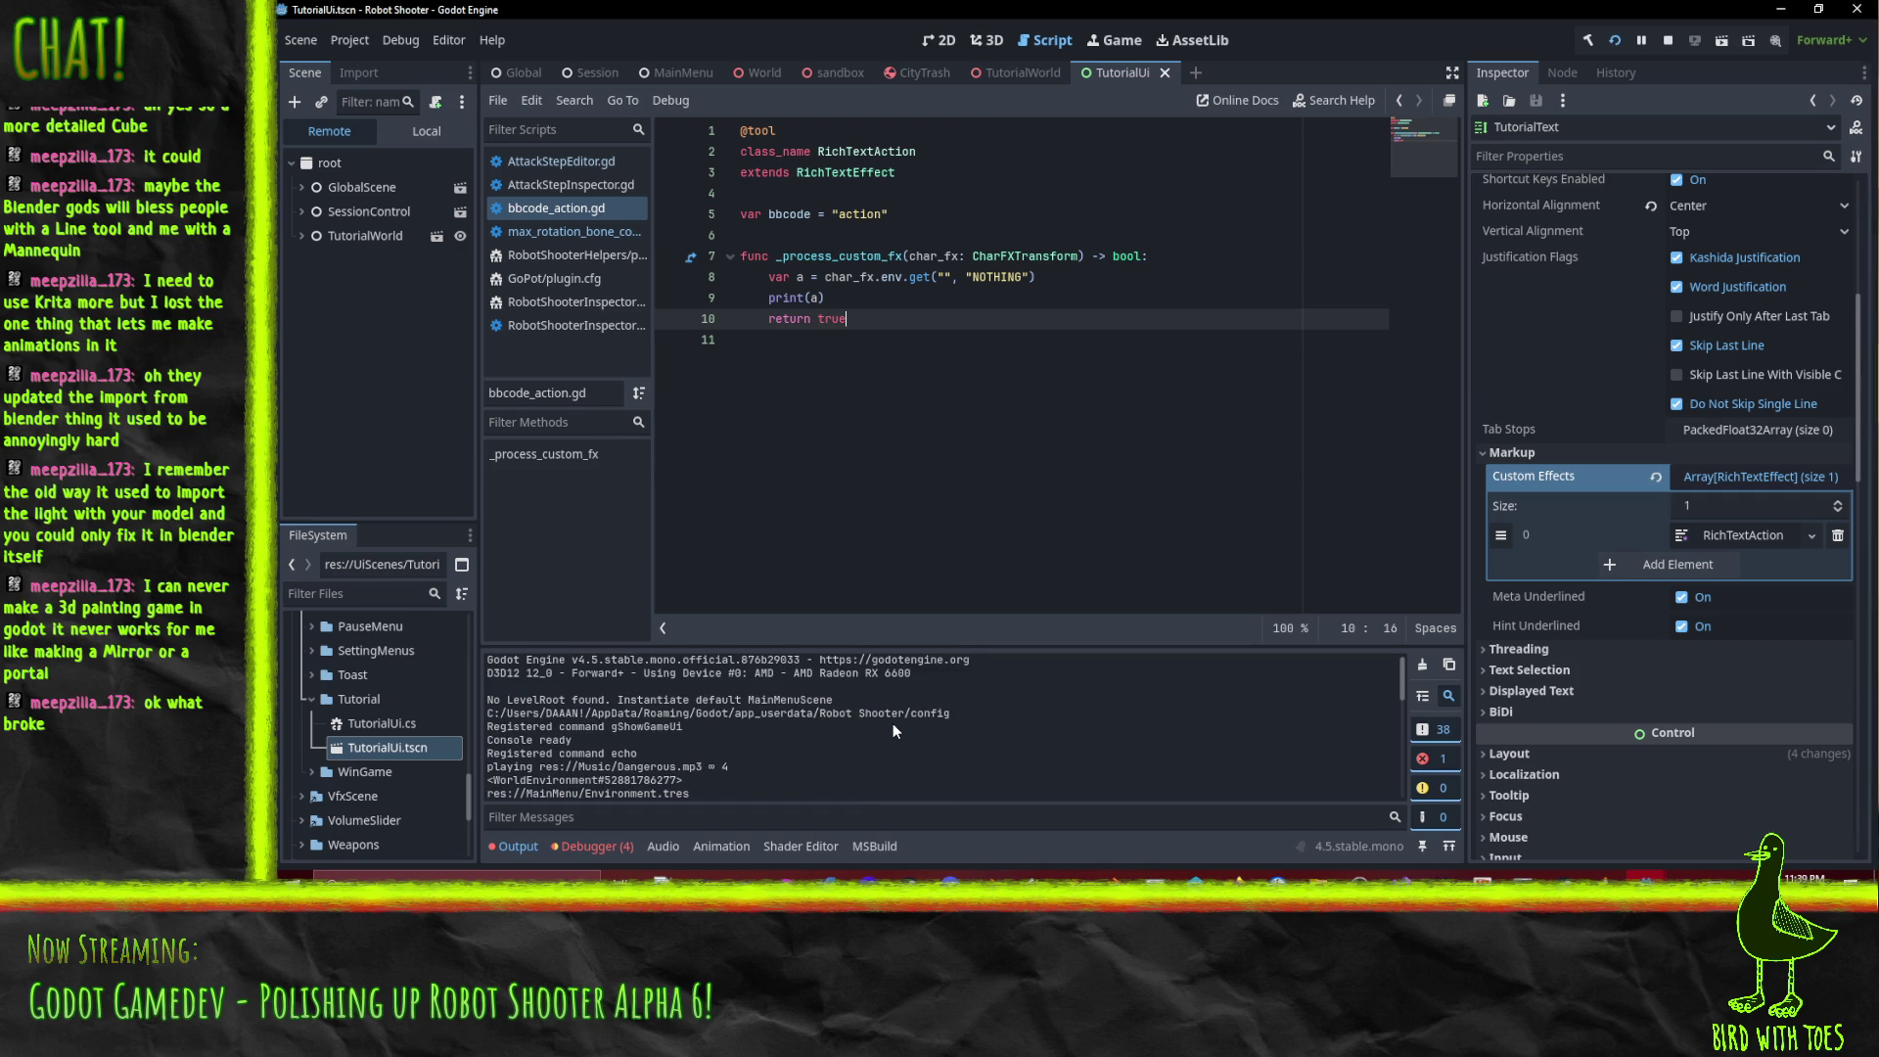
key("alt+Tab")
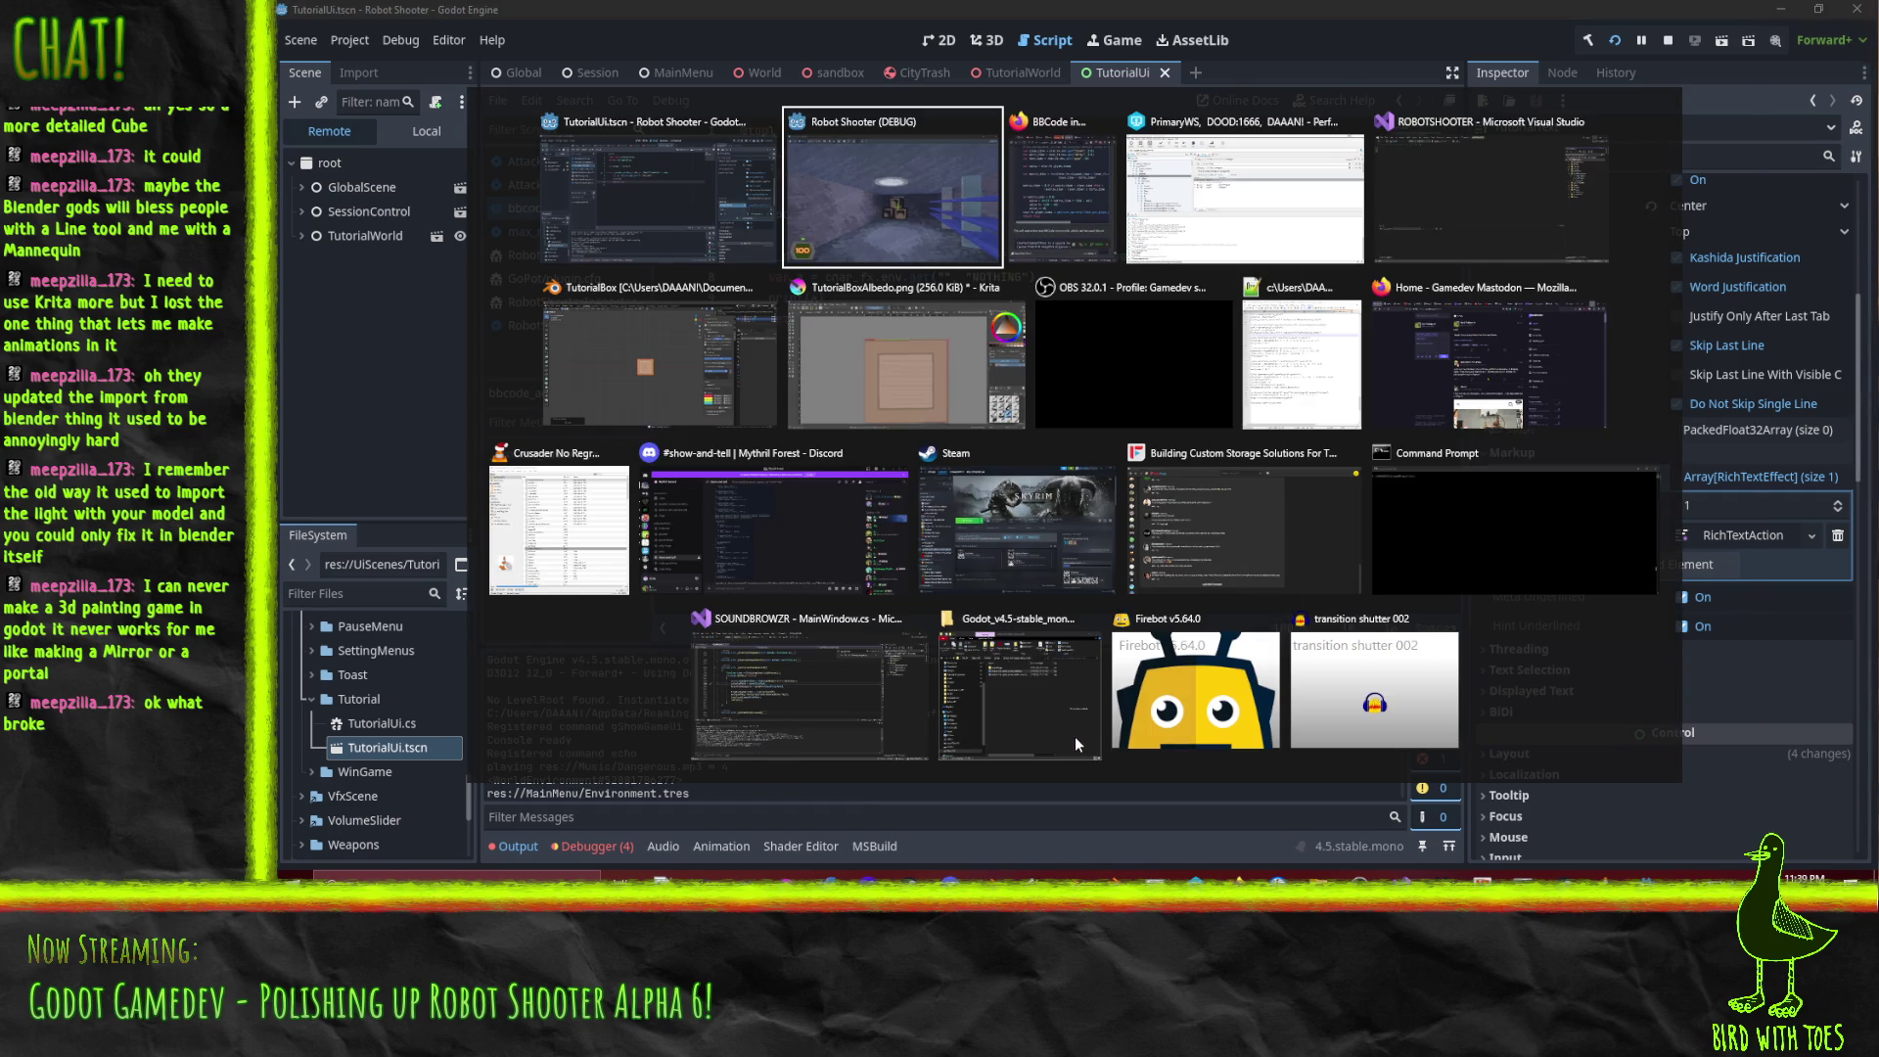
key("Escape")
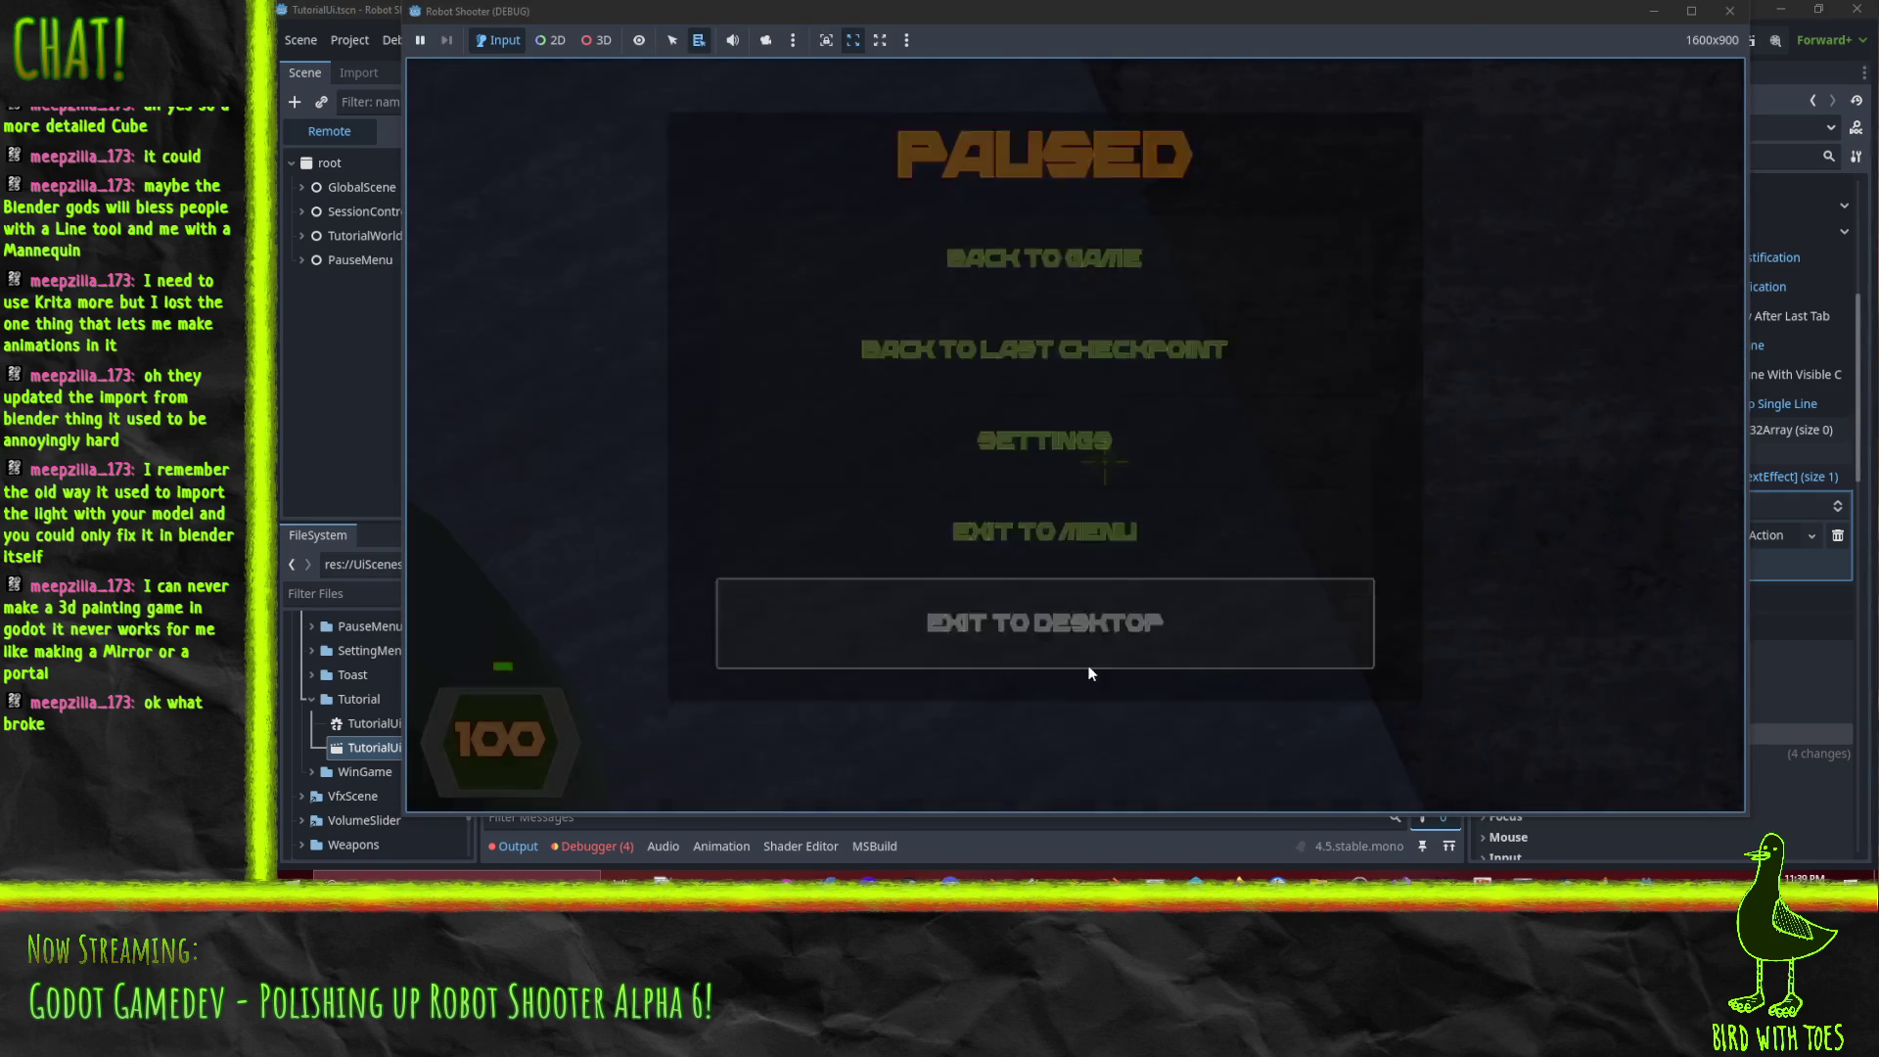
left_click(1089, 667)
Add print("fgjkfjaklsfjlkasjfkalsfjas") above print(a), duplicate it many times, and save.
key("Up")
key("End")
key("Return")
type("print(")
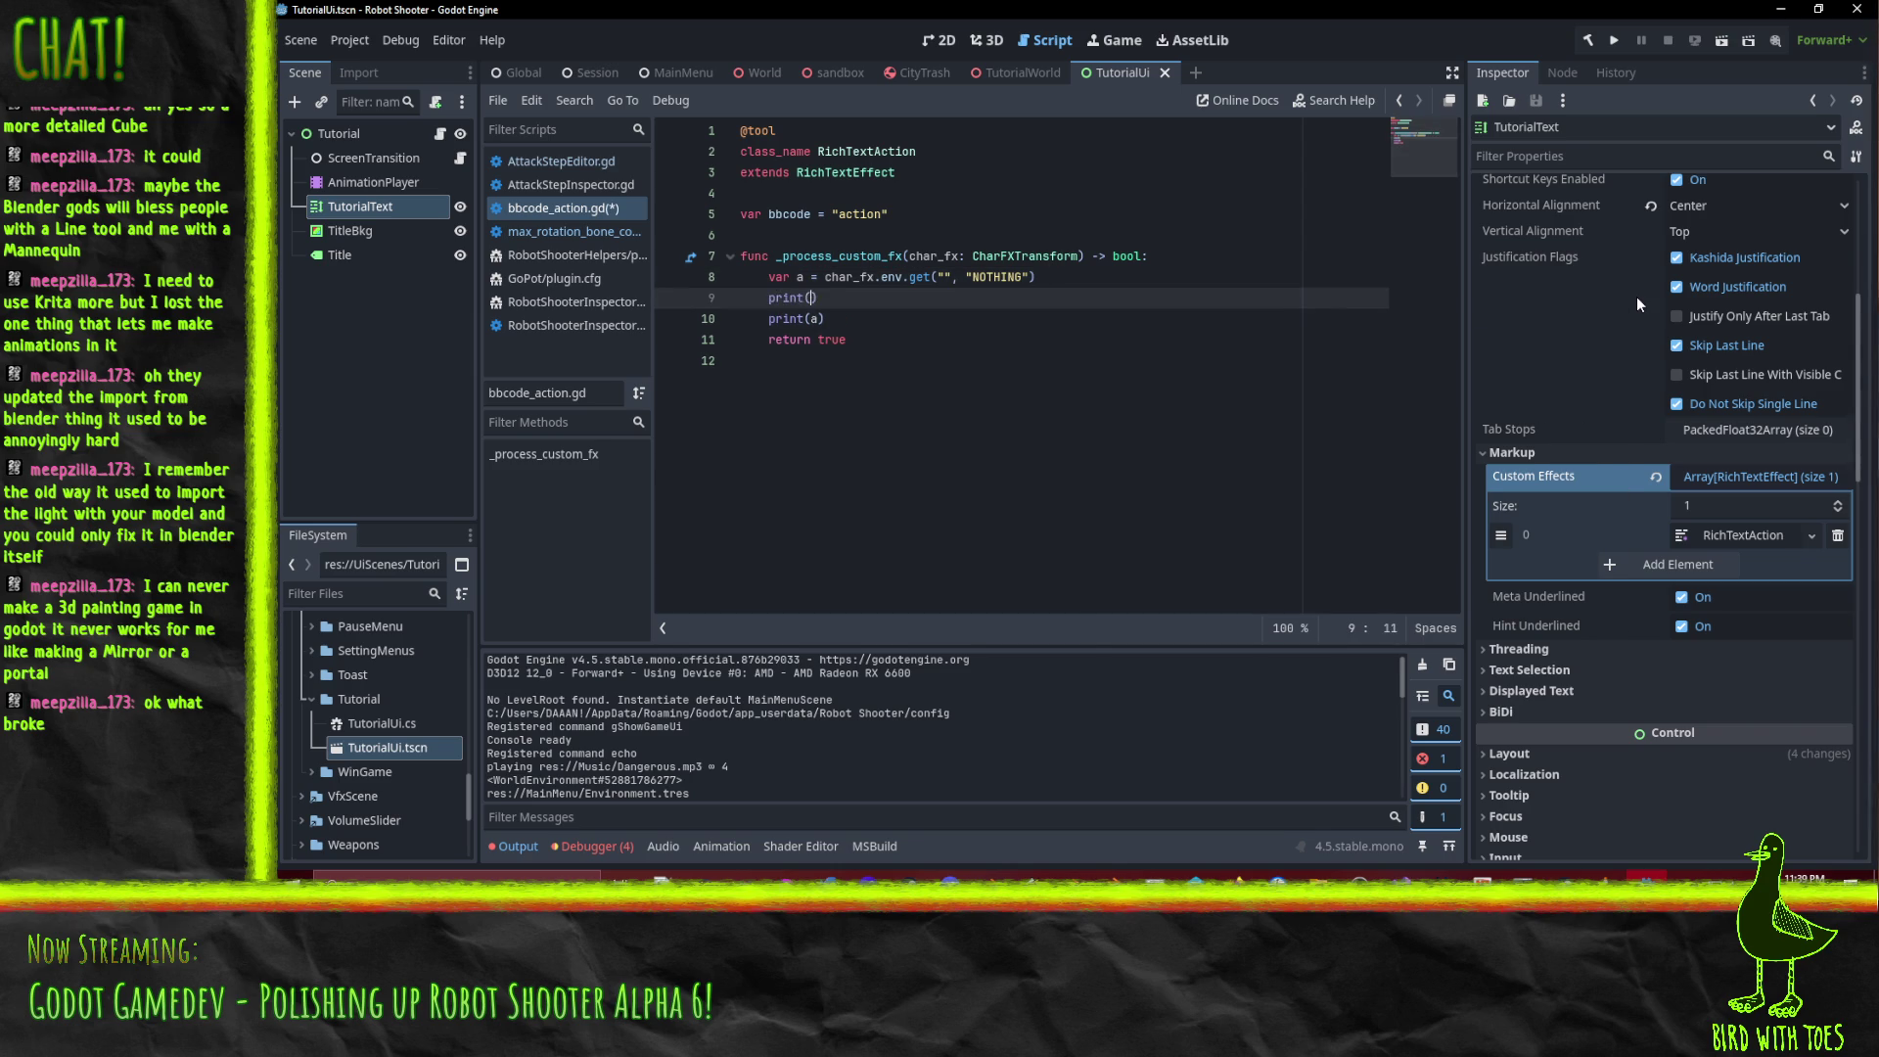
type("\"fgjkfjaklsfjlkasjfkalsfjas\"")
key("Home")
key("Home")
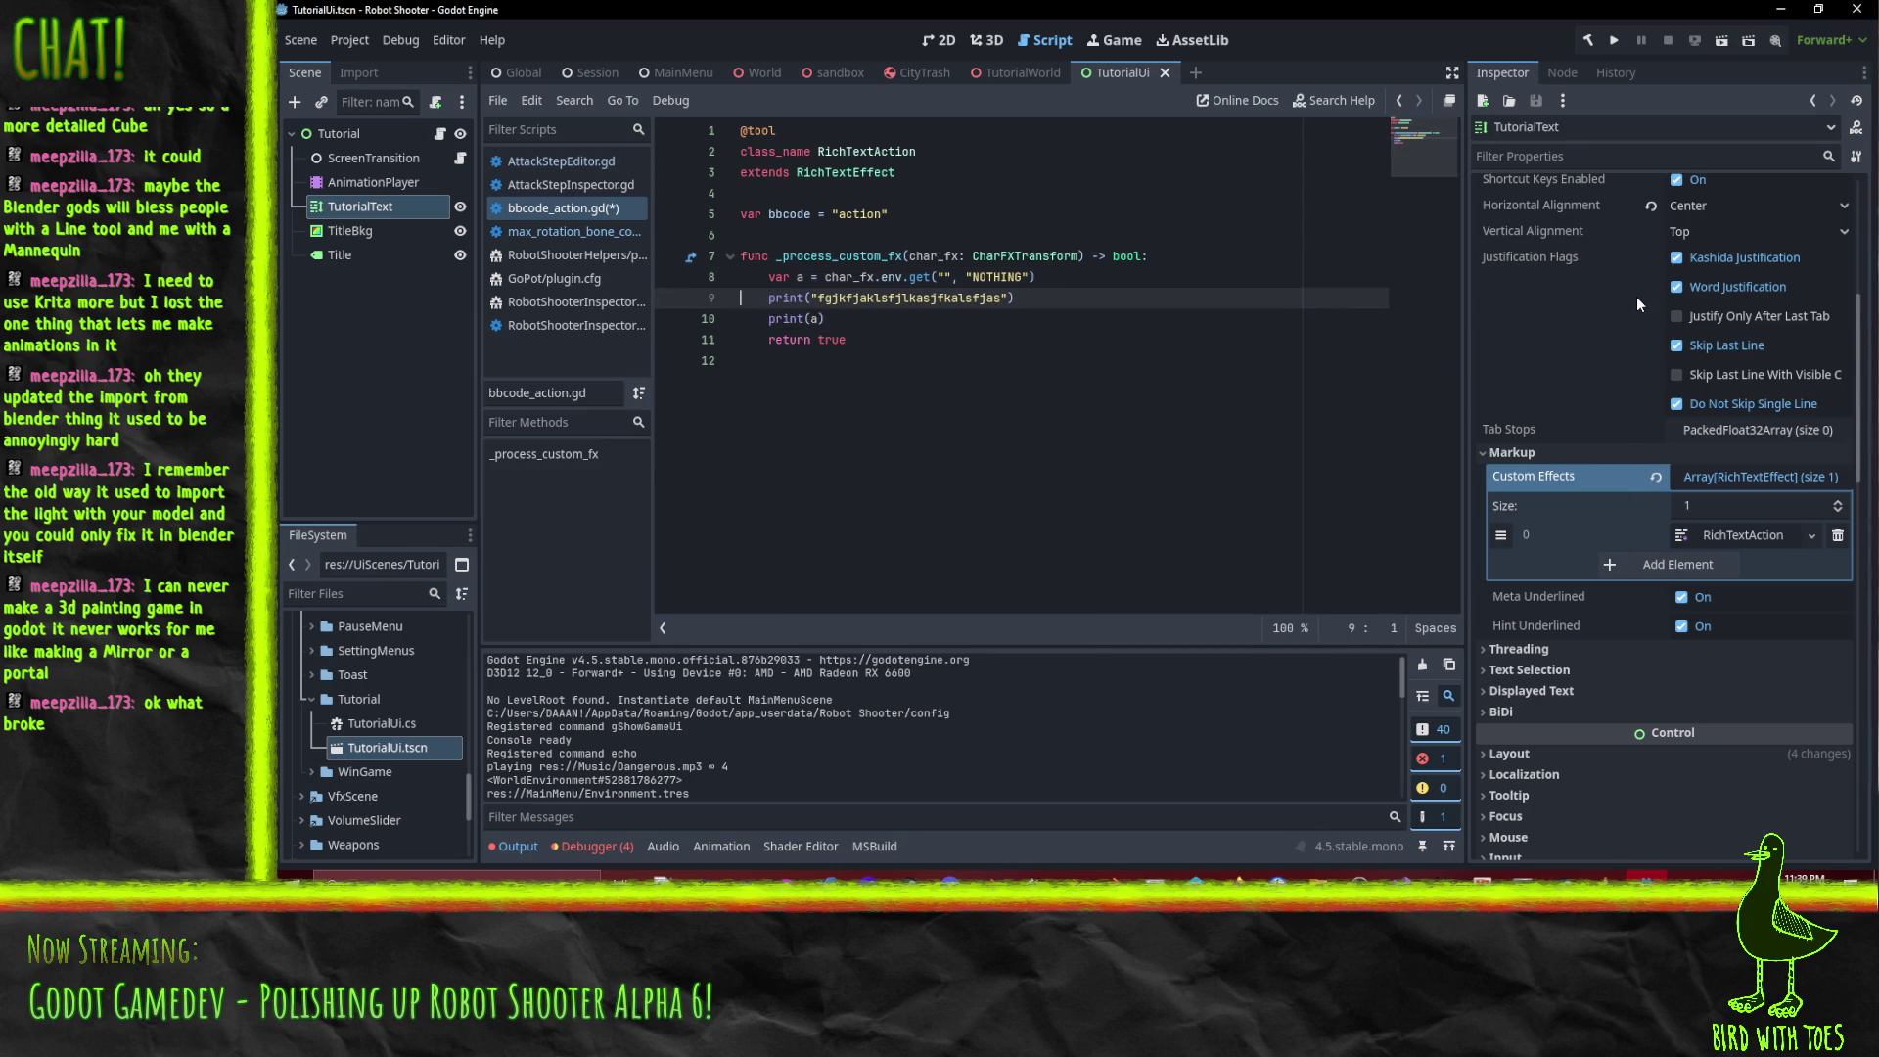
key("ctrl+shift+d")
key("ctrl+shift+d")
key("ctrl+shift+d")
key("ctrl+shift+d")
key("ctrl+shift+d")
key("Down")
key("Down")
key("ctrl+s")
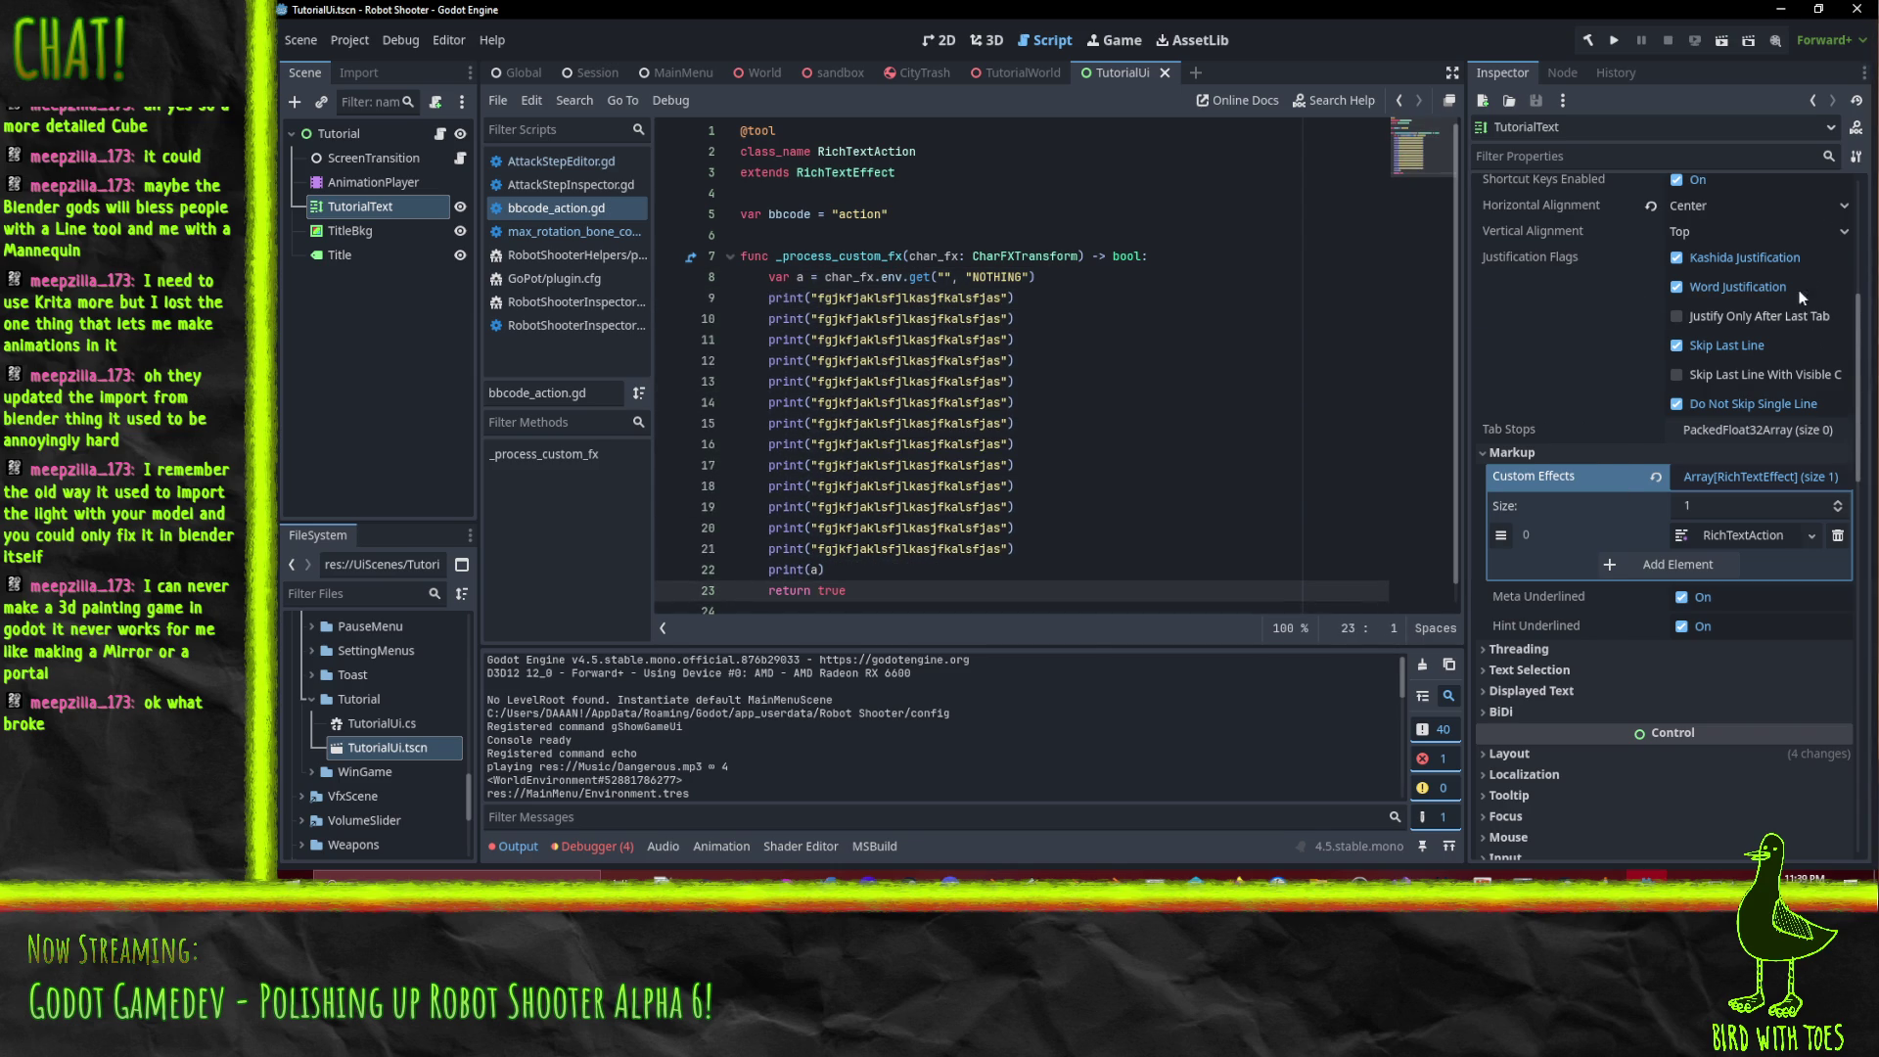
Run the project, quit from the pause menu, check the Output log, and stop the project.
left_click(1614, 40)
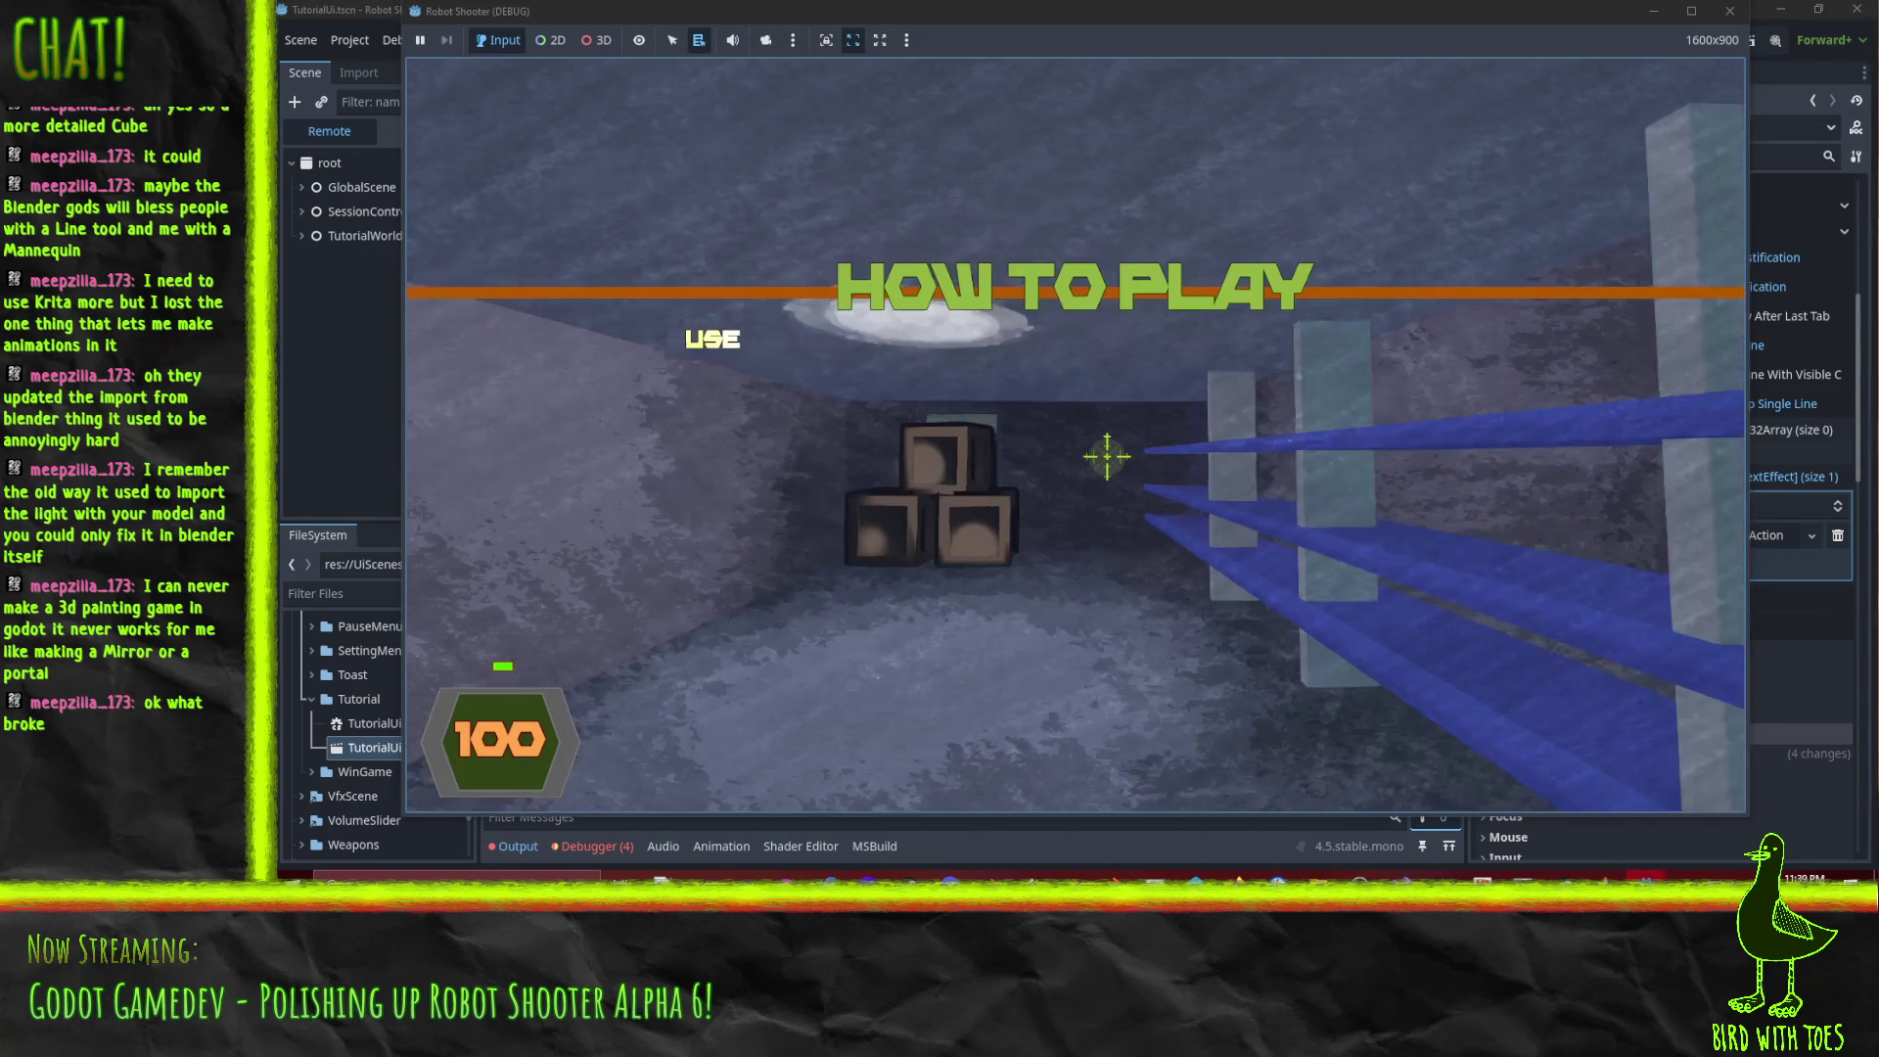
key("Escape")
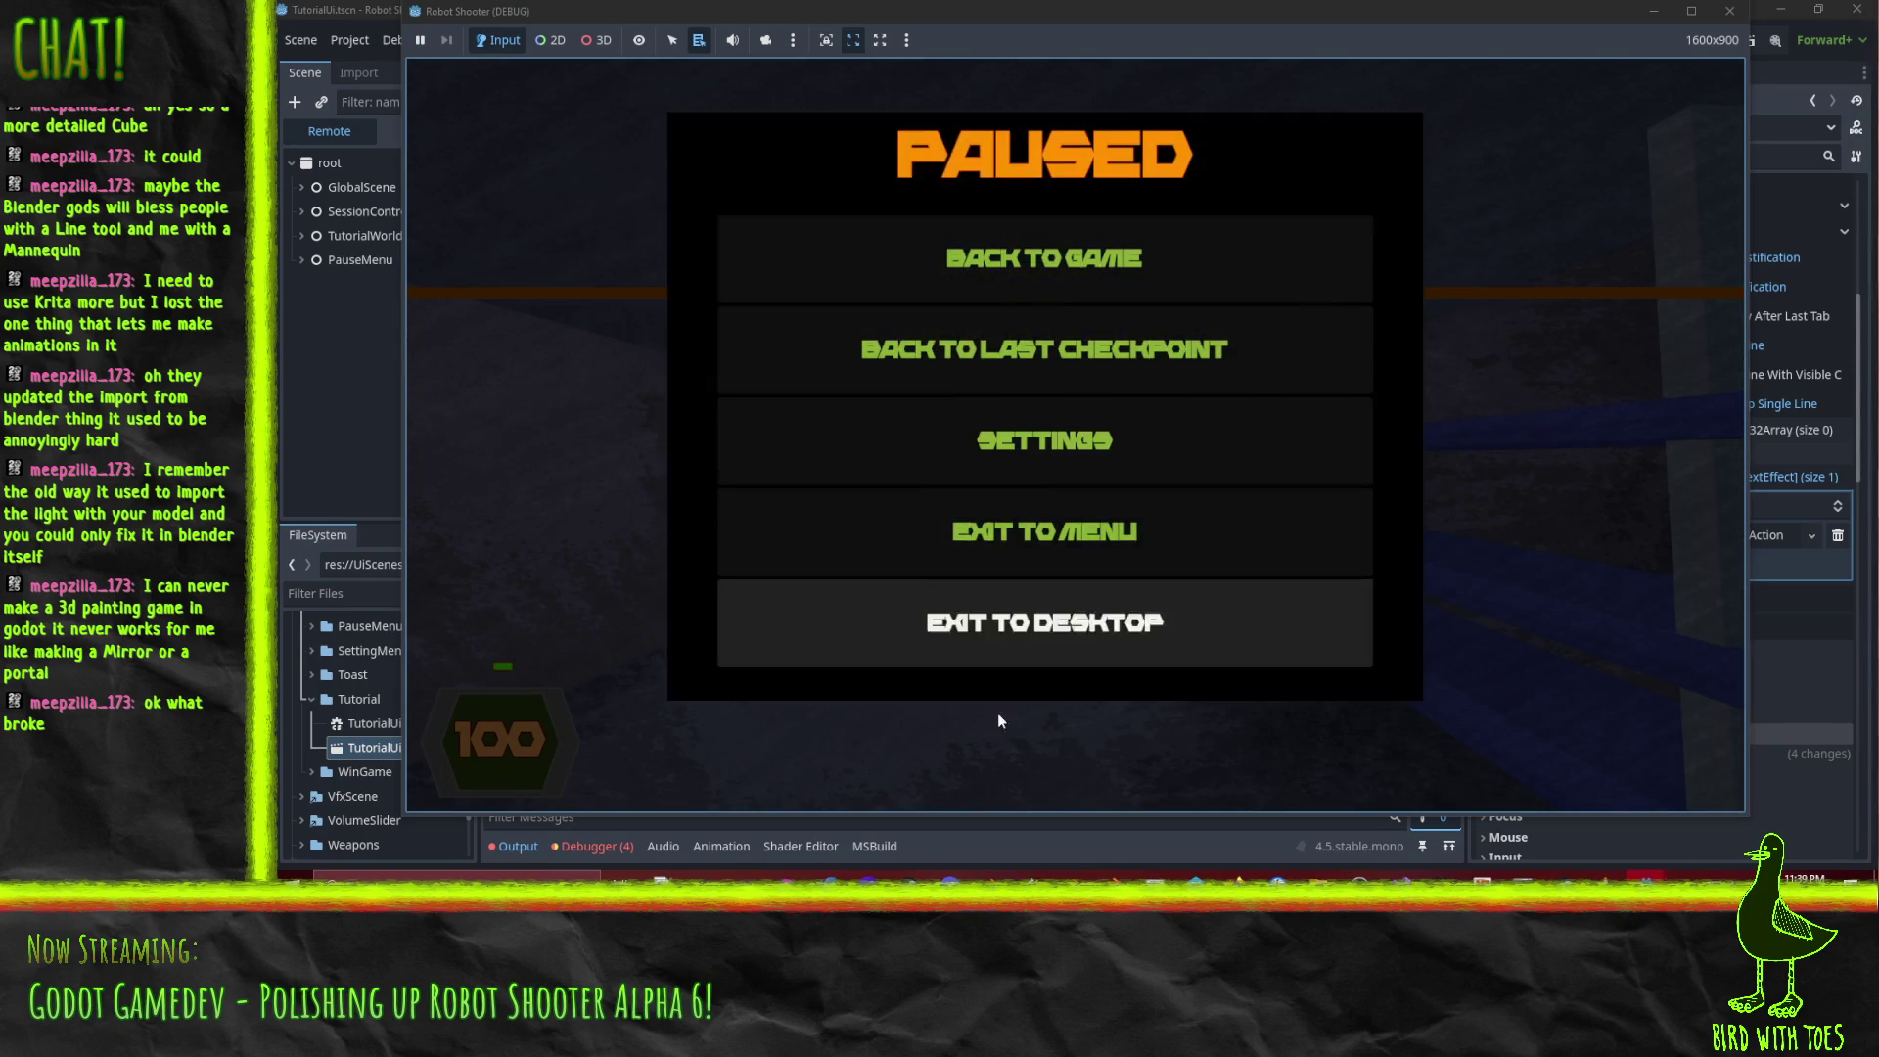
left_click(1012, 668)
scroll(965, 785, "up", 5)
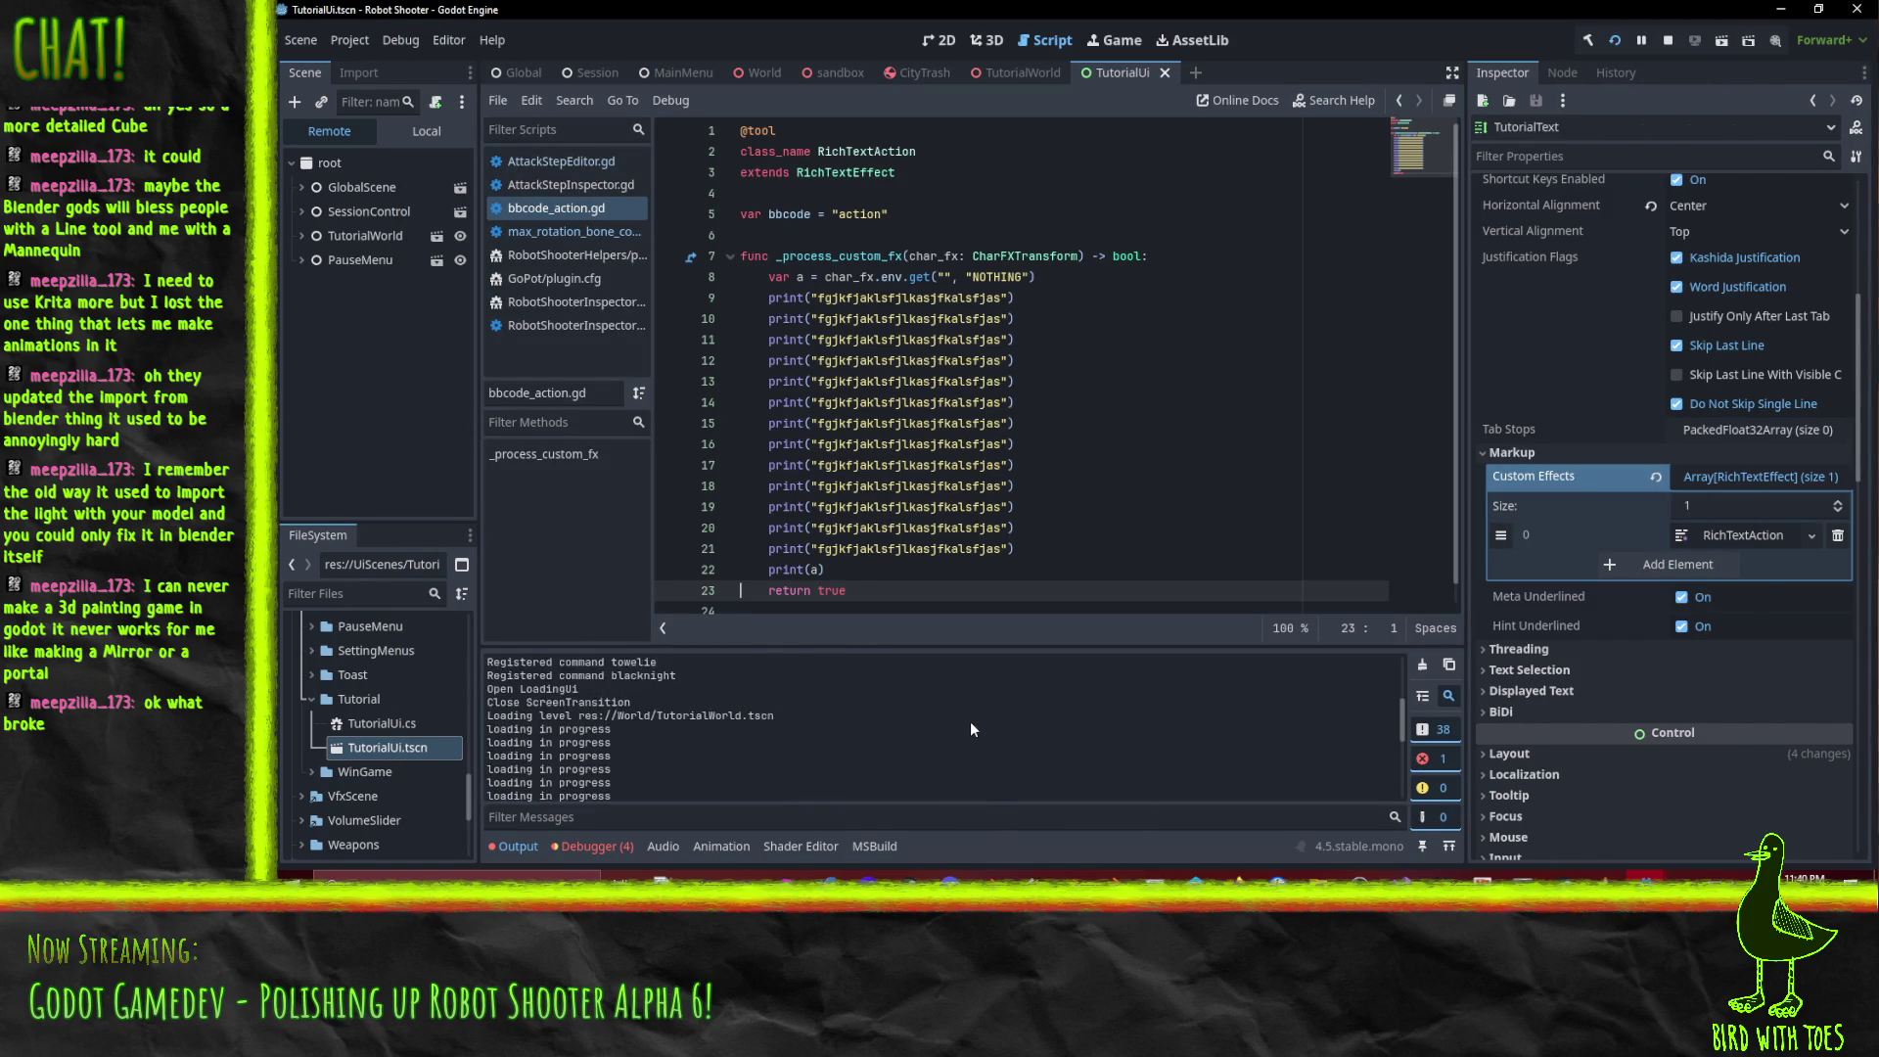
scroll(971, 723, "down", 5)
left_click(541, 817)
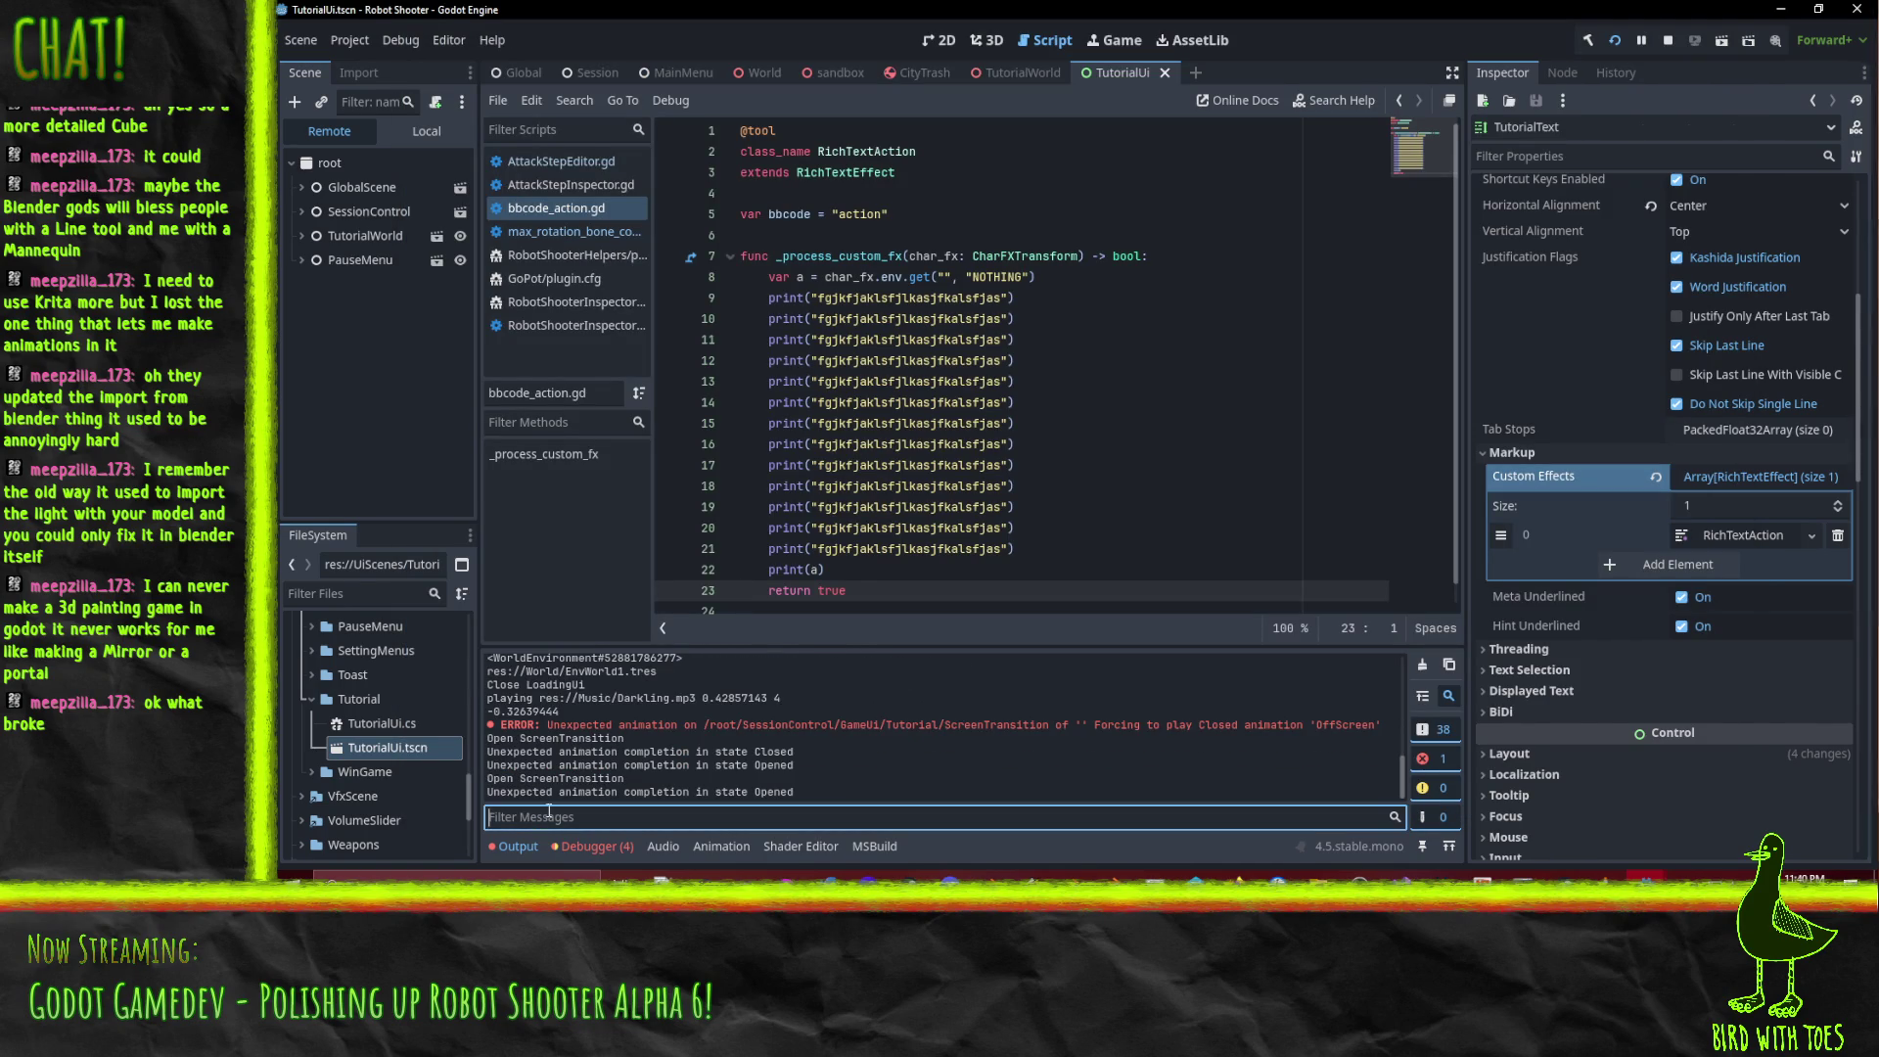
scroll(655, 754, "up", 3)
left_click(1674, 41)
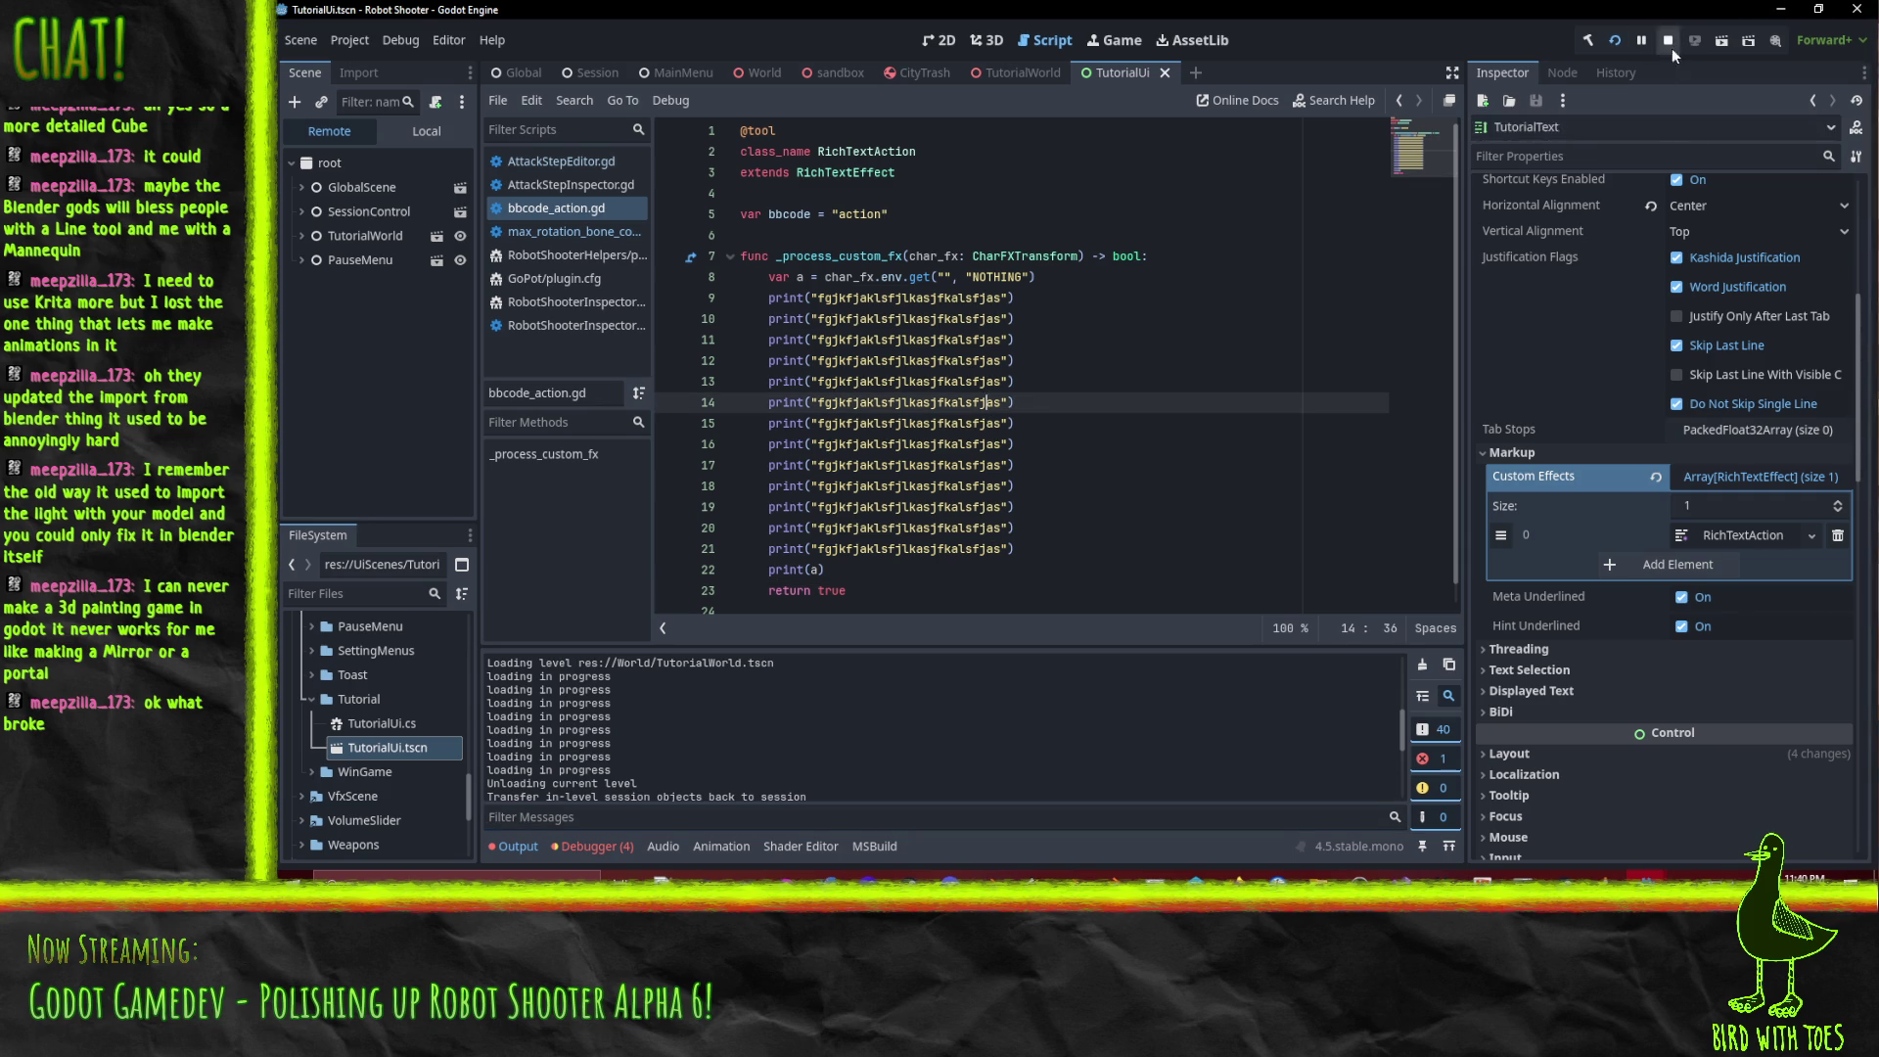
left_click(1605, 877)
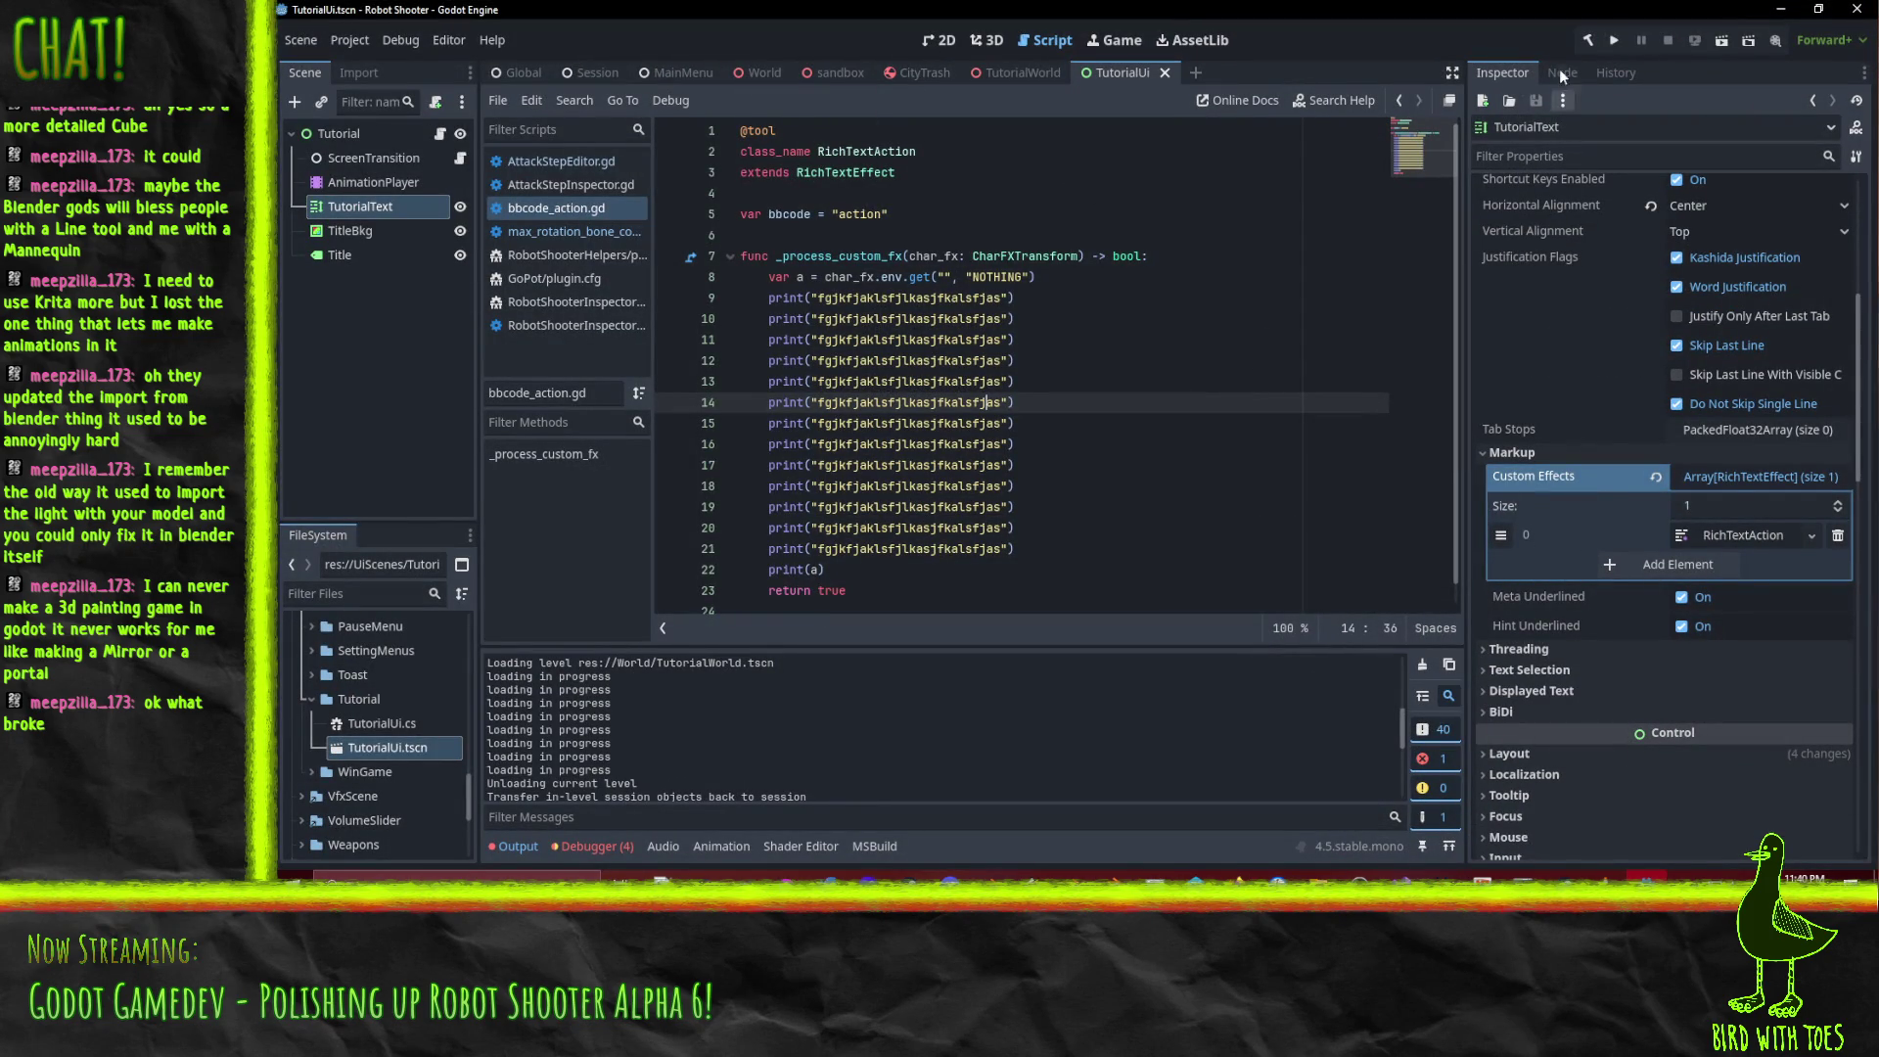
Inspect the RichTextAction custom effect, then add a bogus 'fasfas' line to the function and run.
left_click(1741, 541)
left_click(1745, 540)
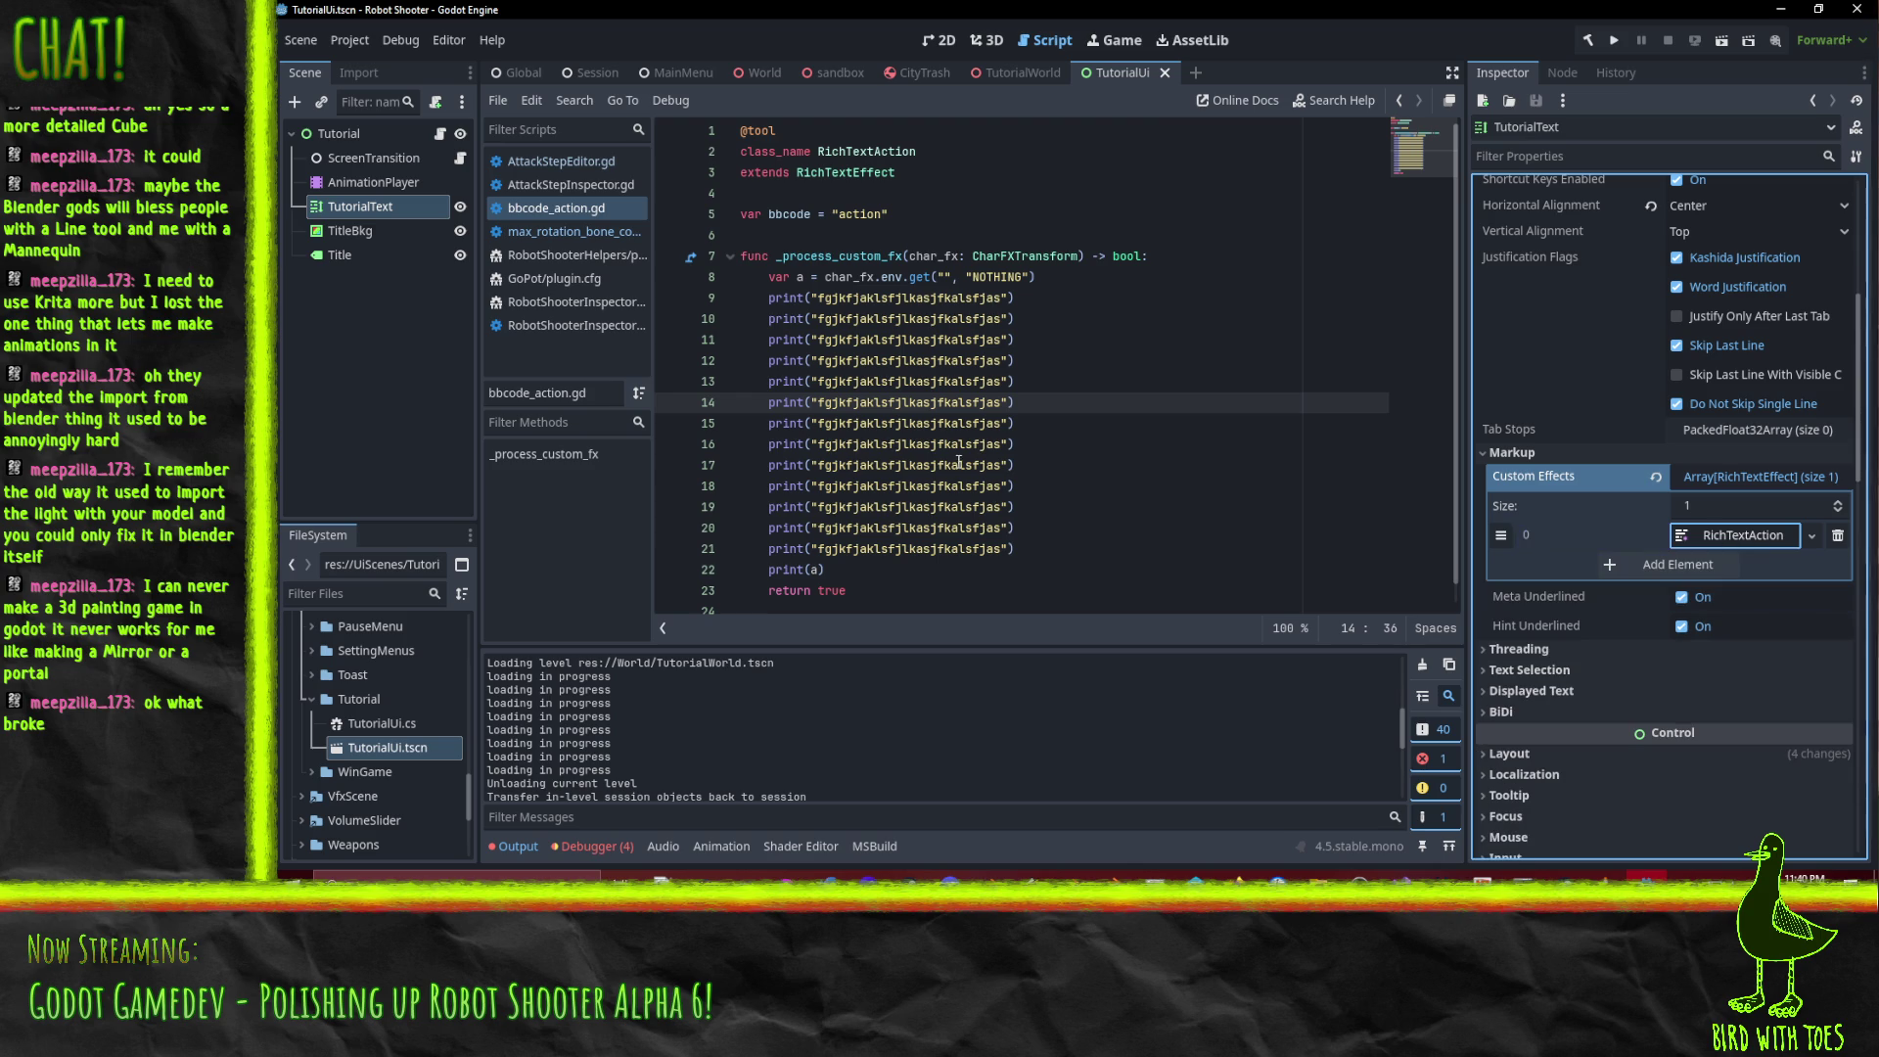
left_click(948, 183)
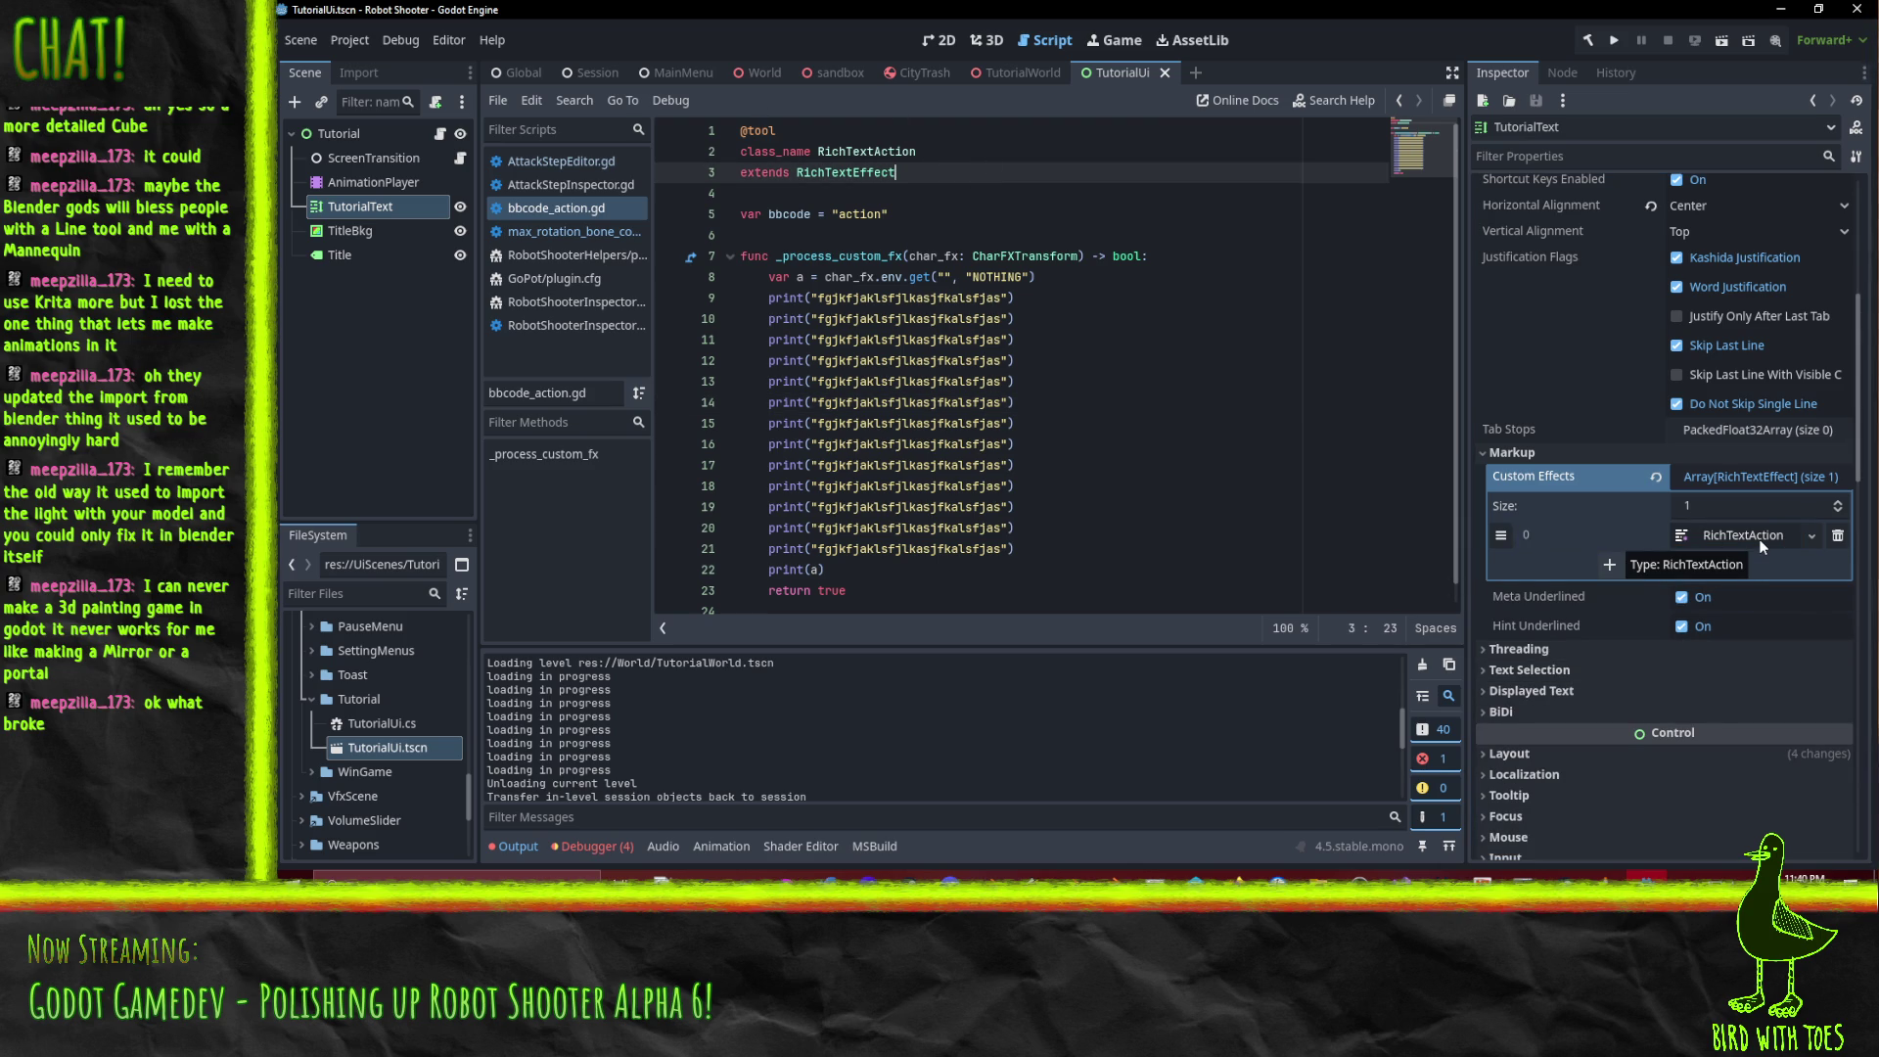
left_click(1174, 445)
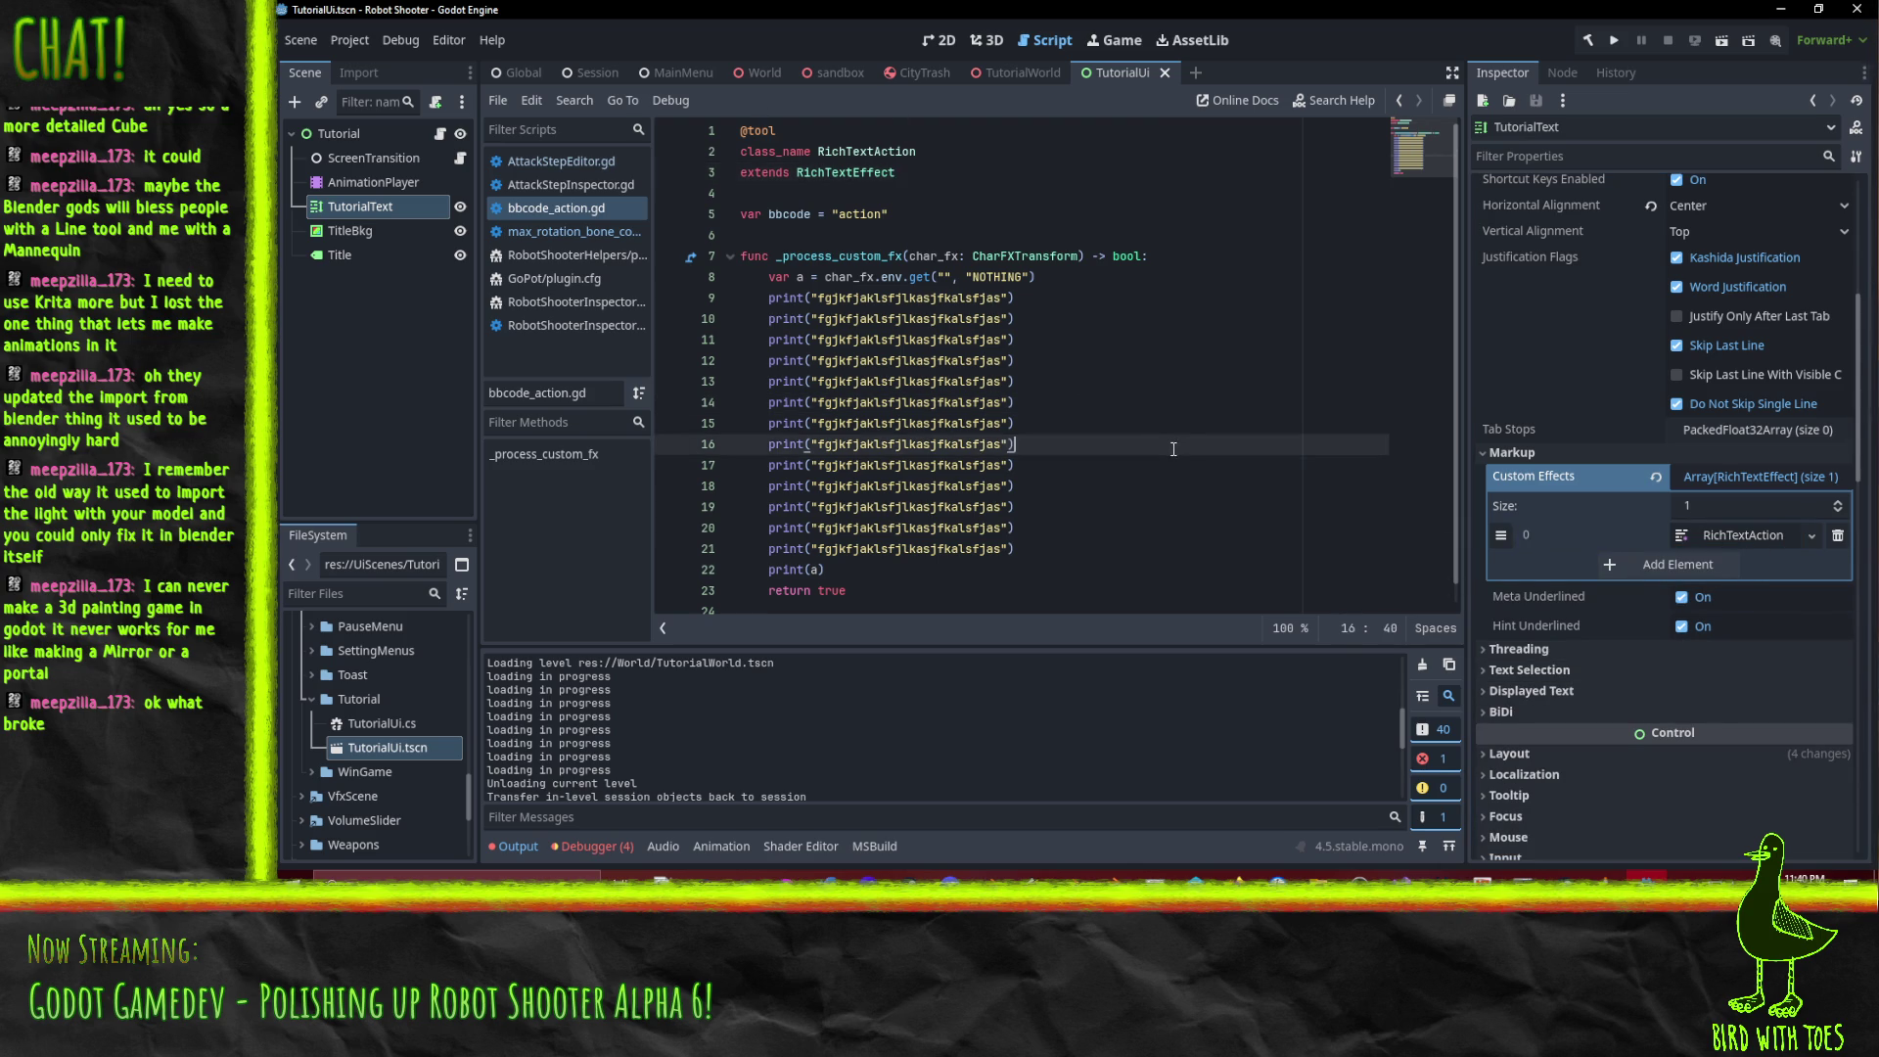
left_click(1181, 256)
key("Return")
type("fasfas")
left_click(1614, 40)
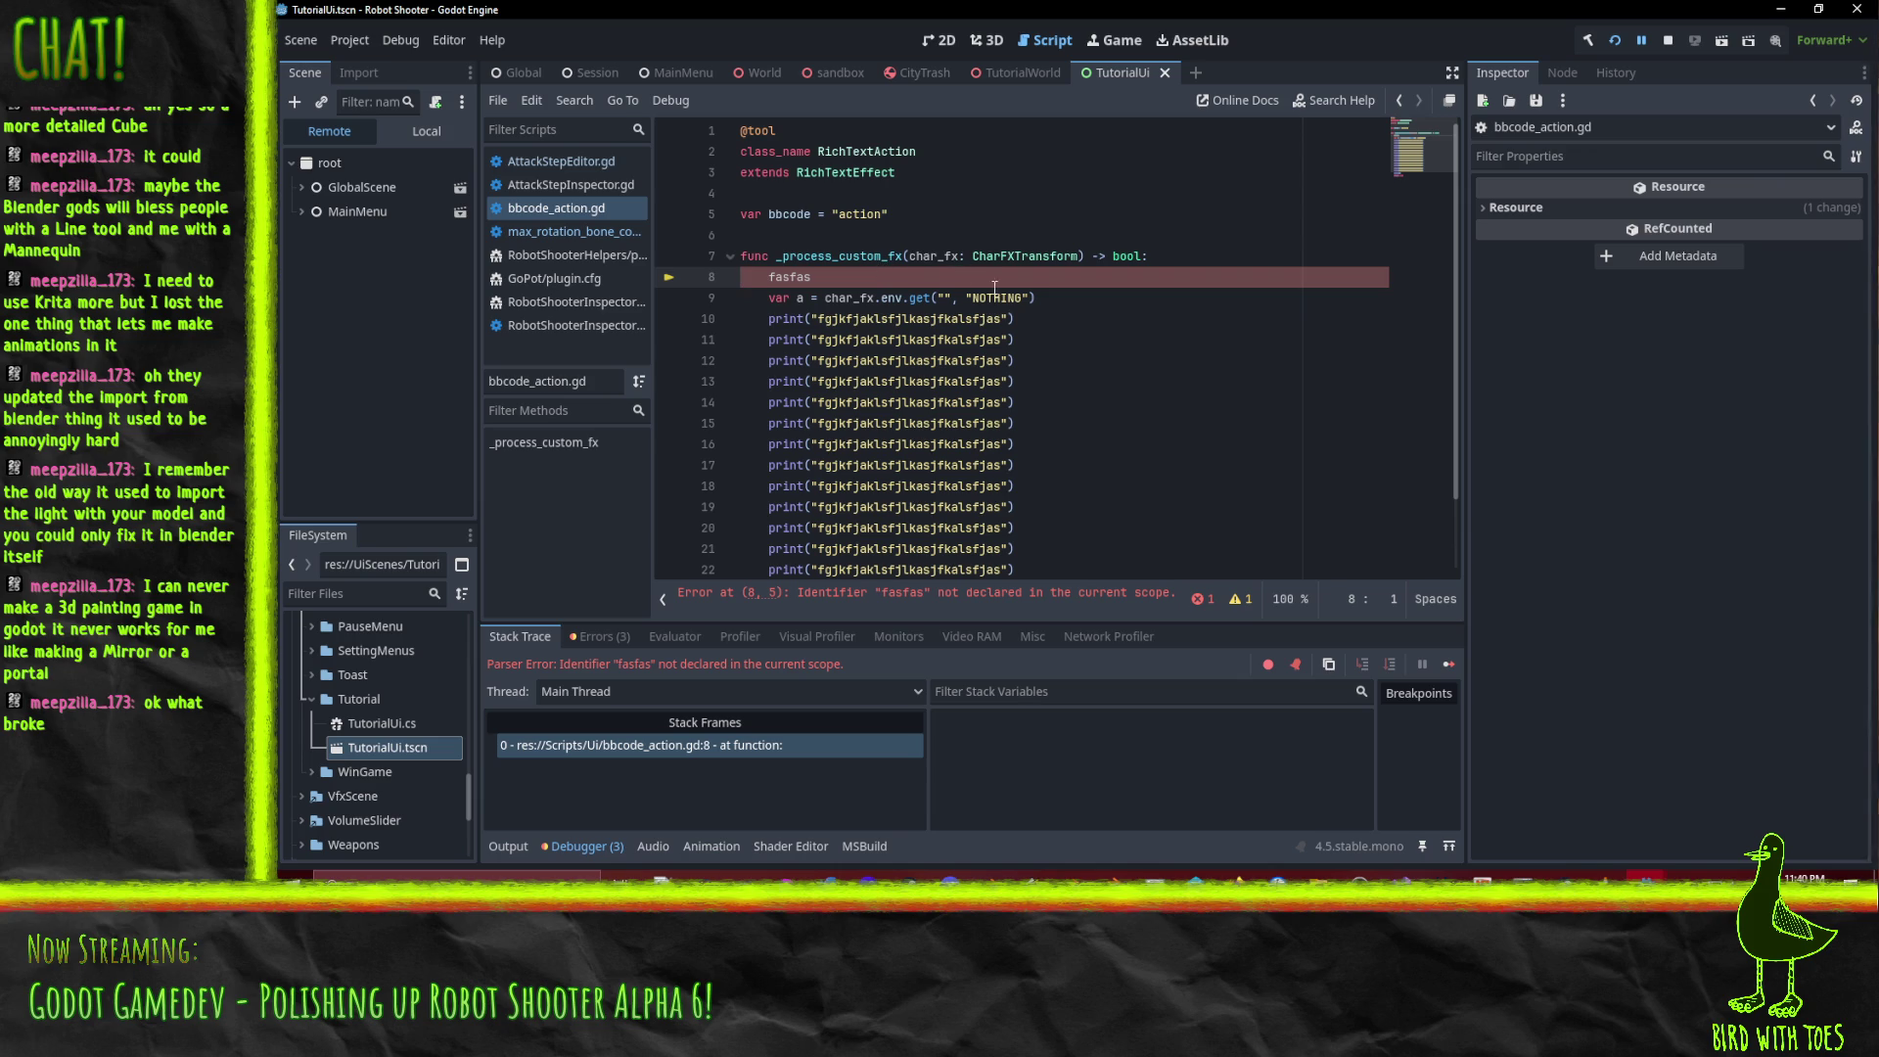
Delete the fasfas line, rerun and quit the game, then select the RichTextAction and RichTextEffect names.
key("shift+Down")
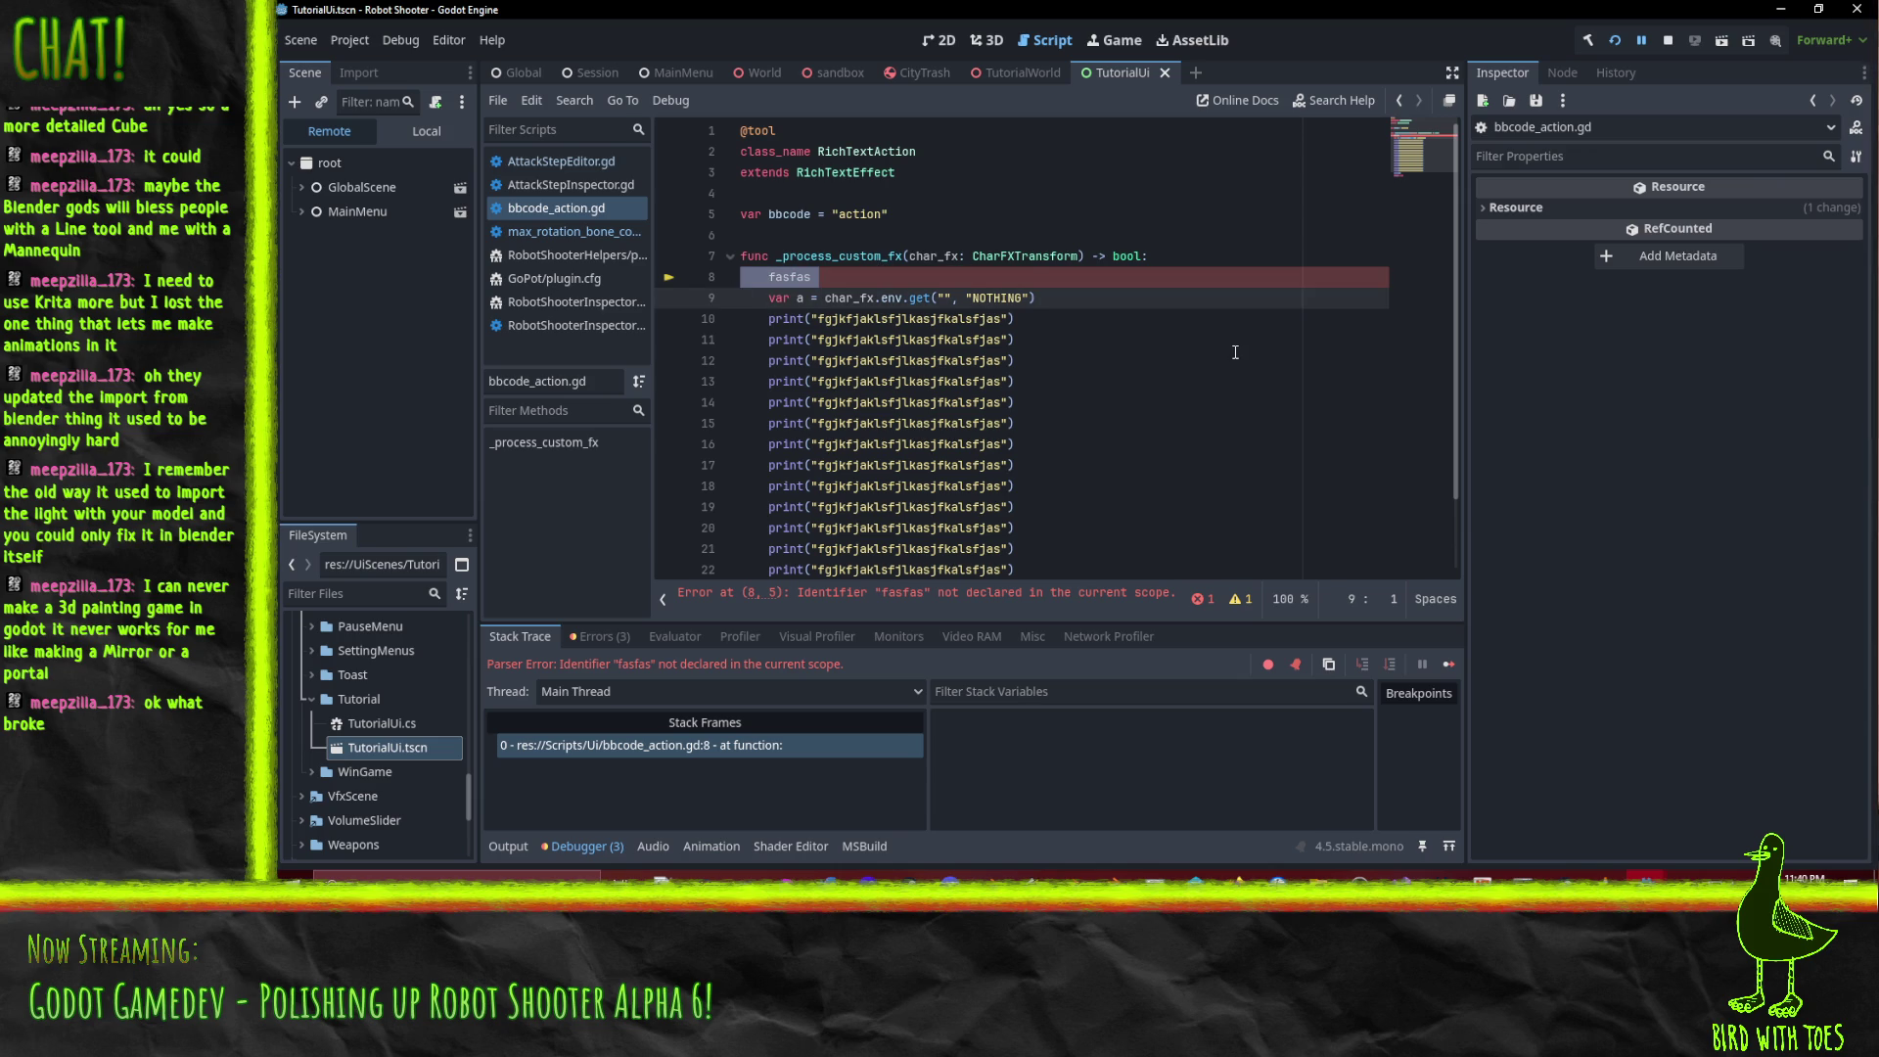
key("BackSpace")
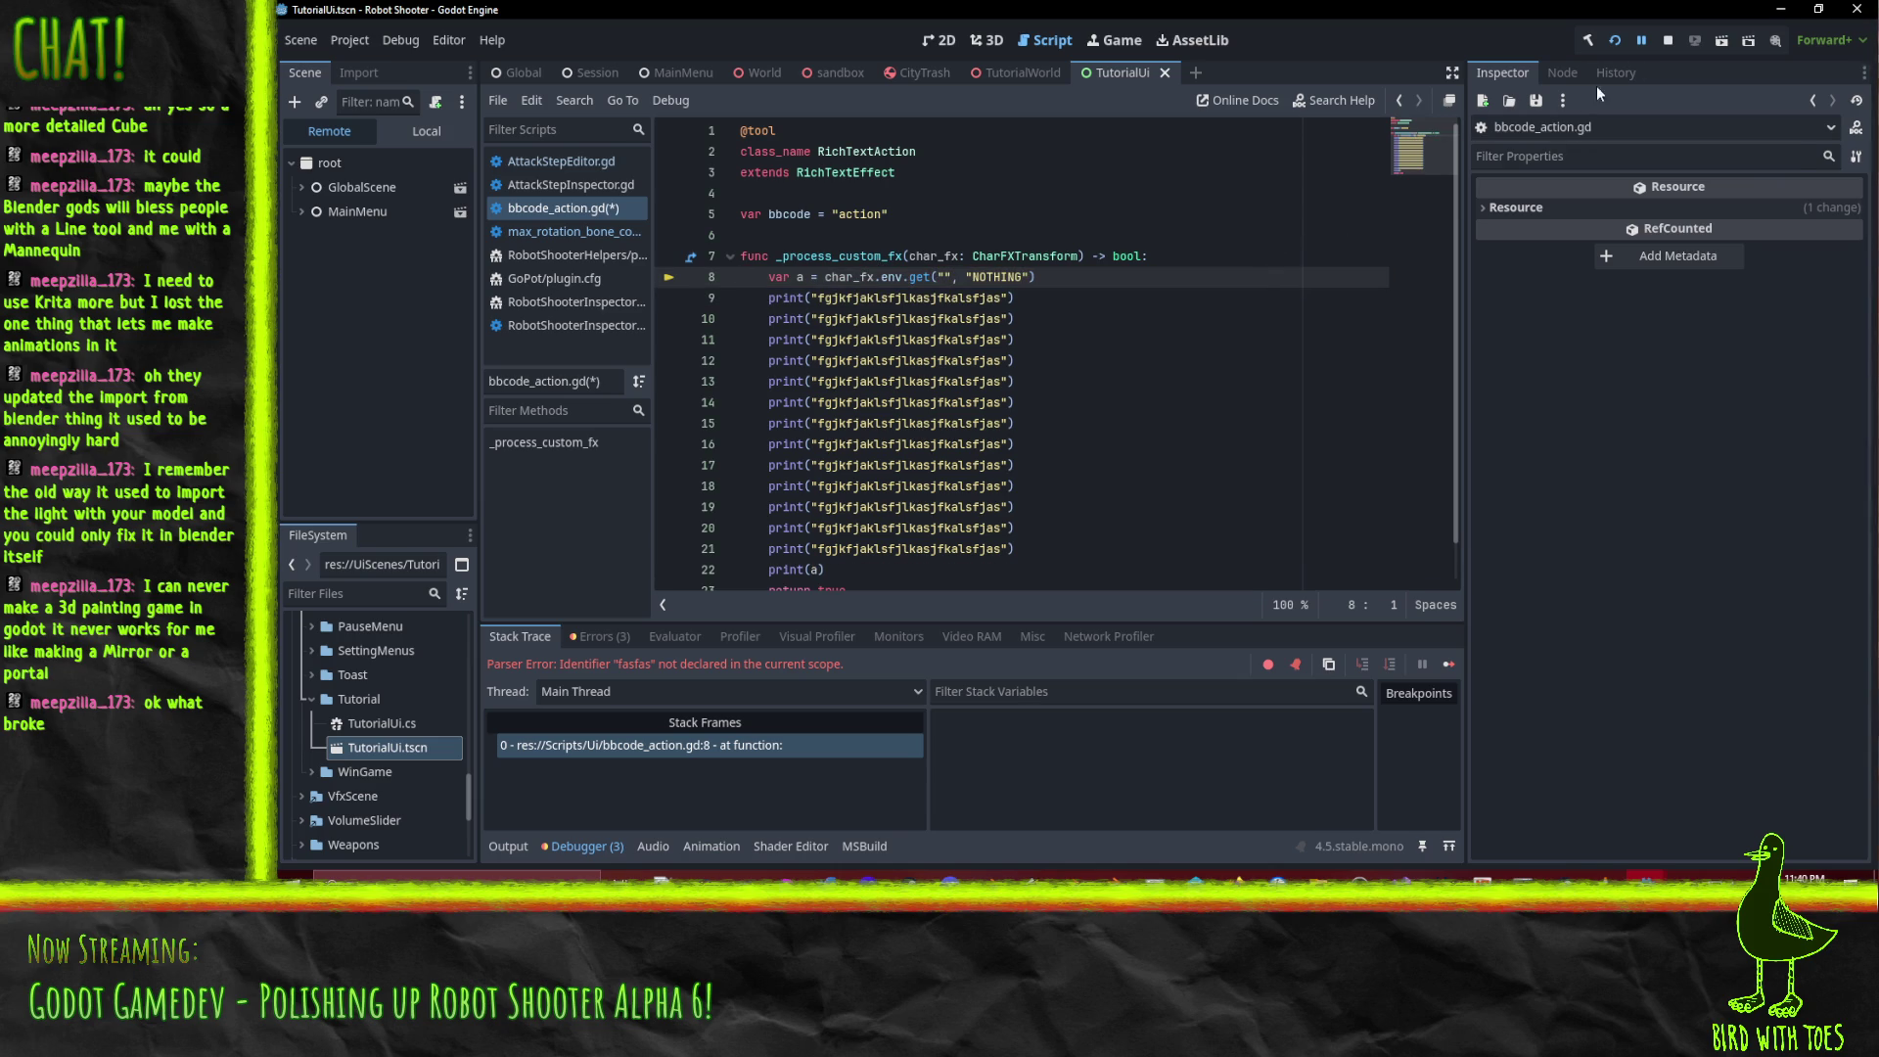
left_click(1643, 45)
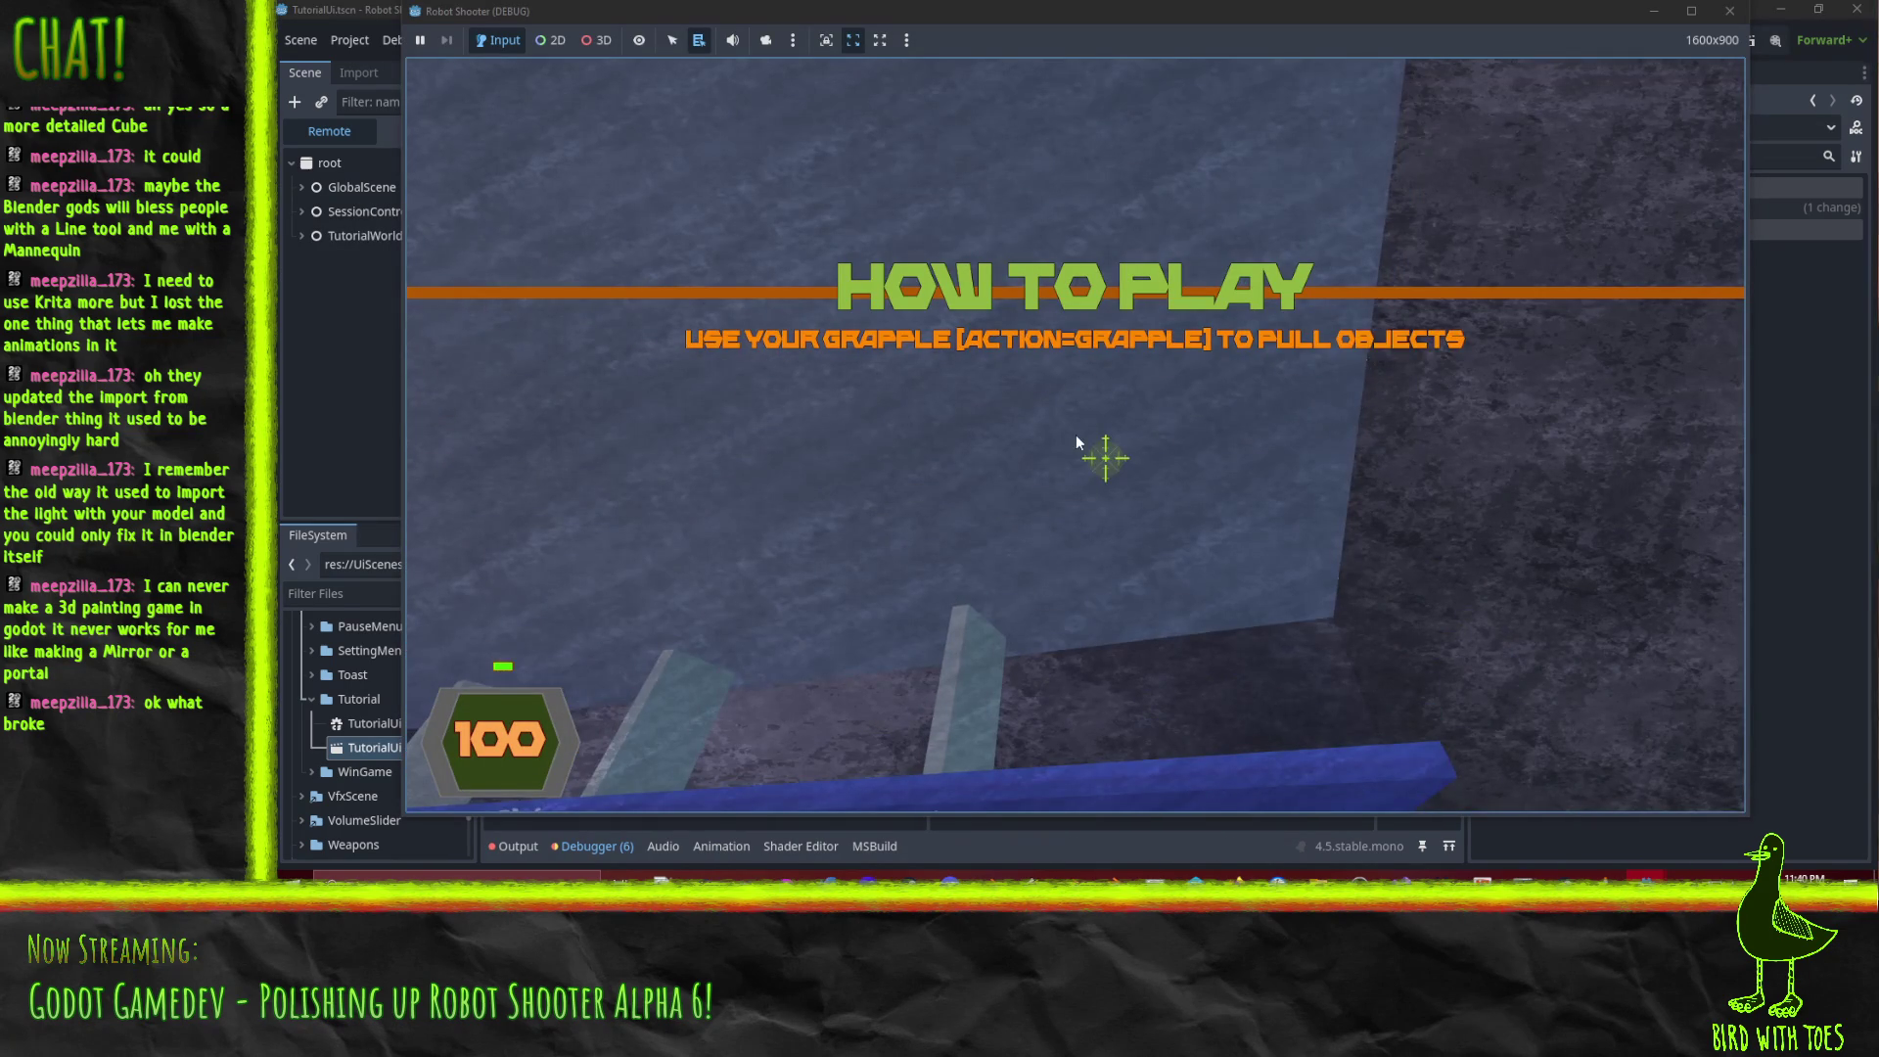
key("Escape")
left_click(1054, 615)
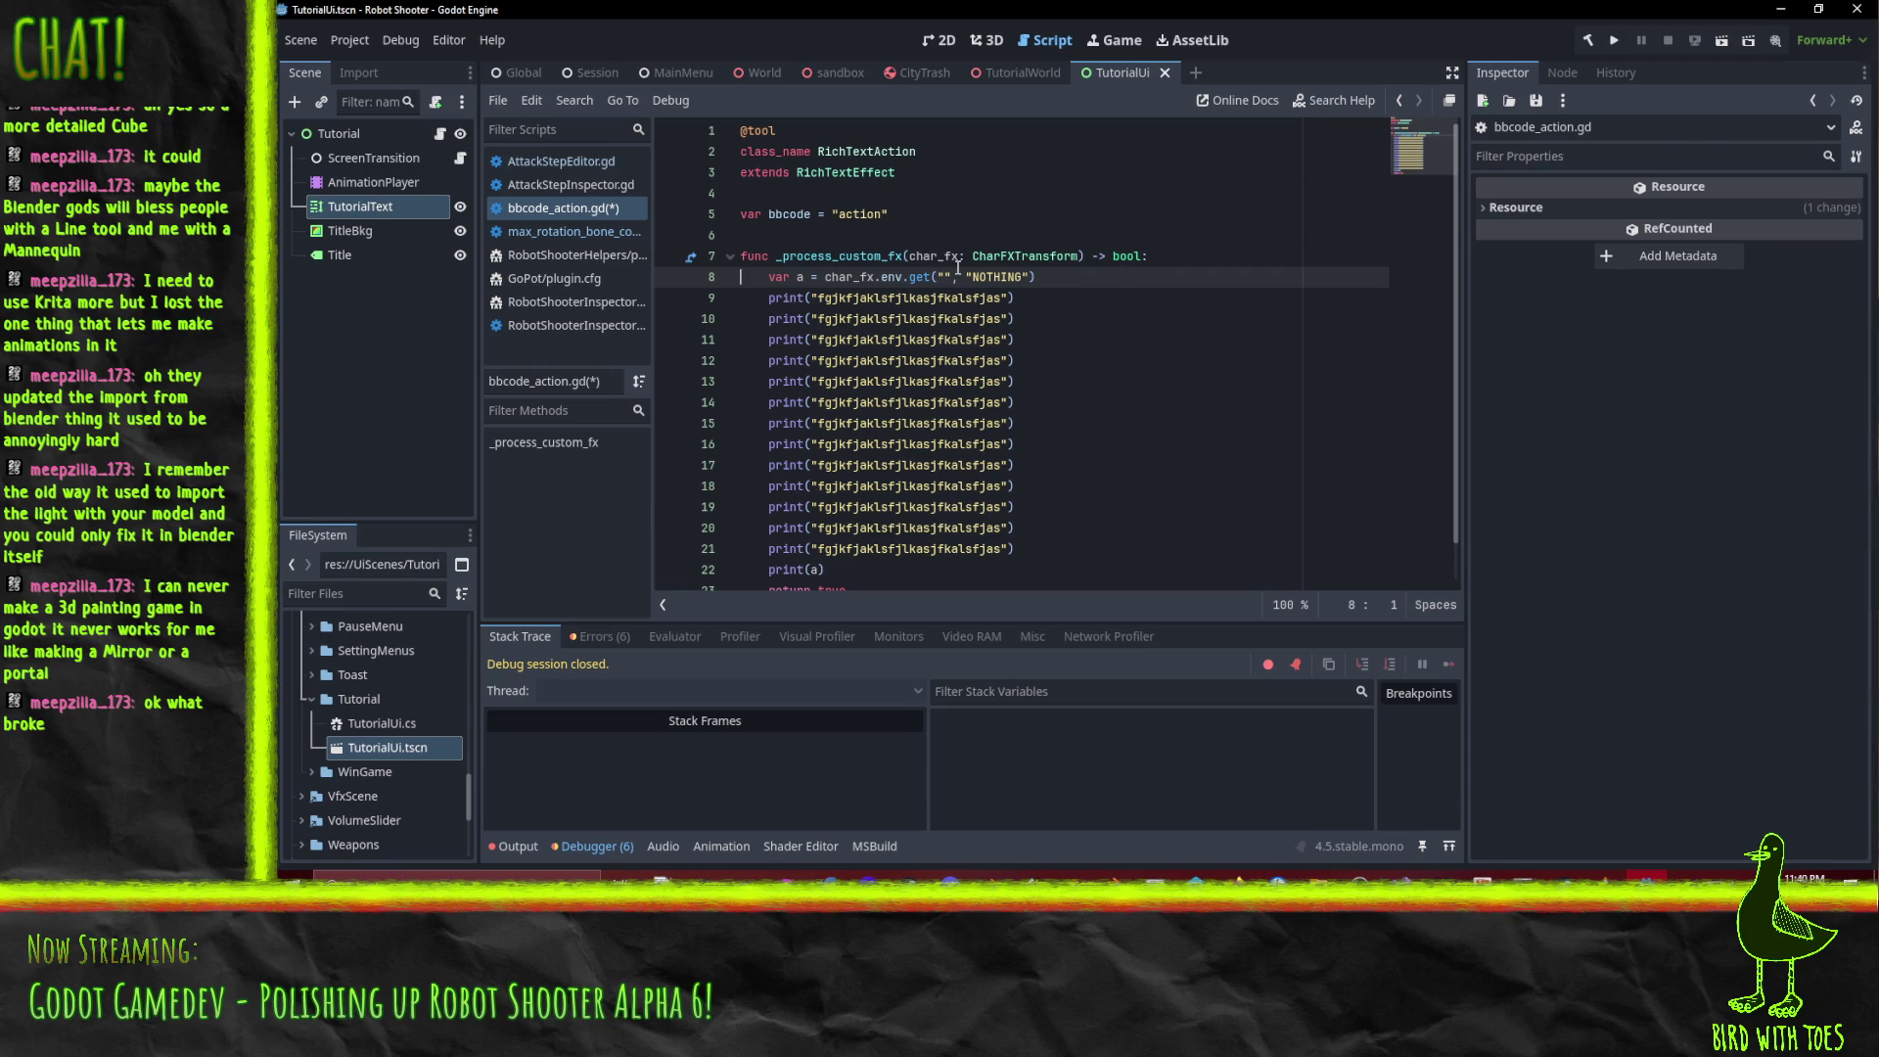
double_click(860, 153)
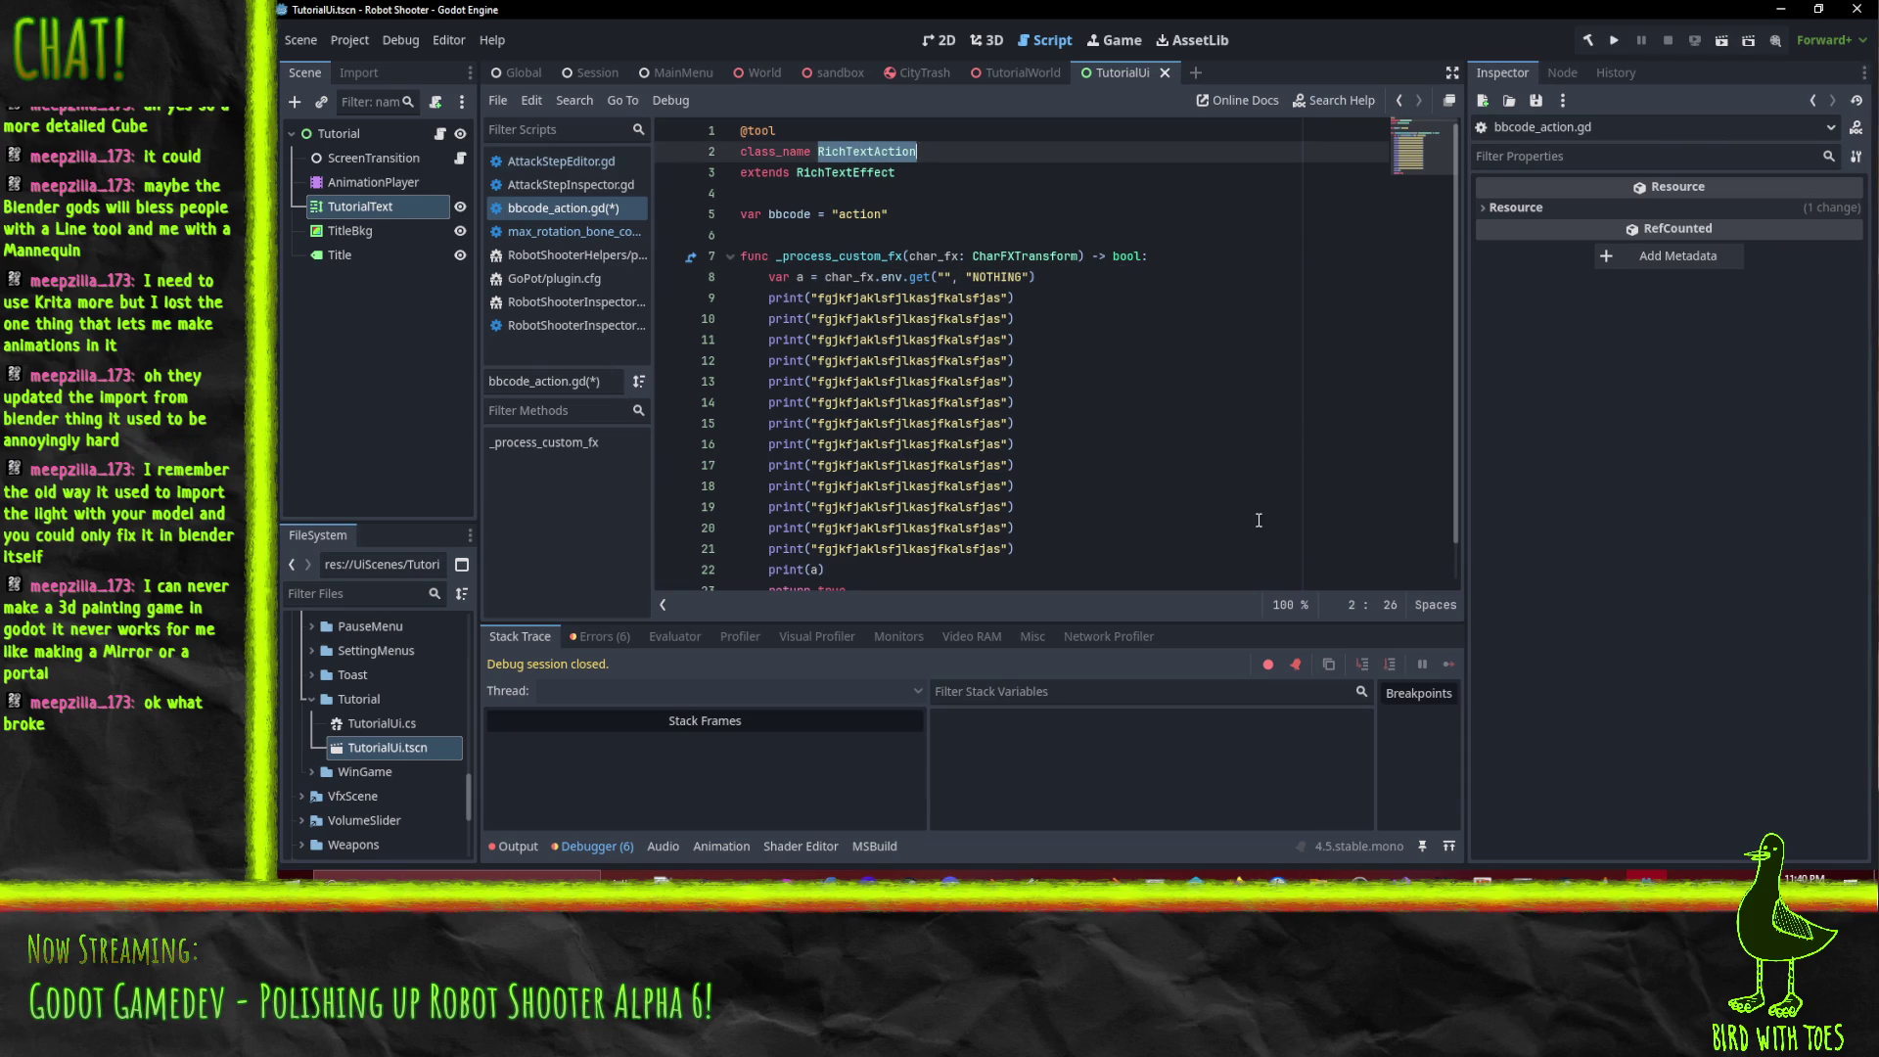
double_click(849, 172)
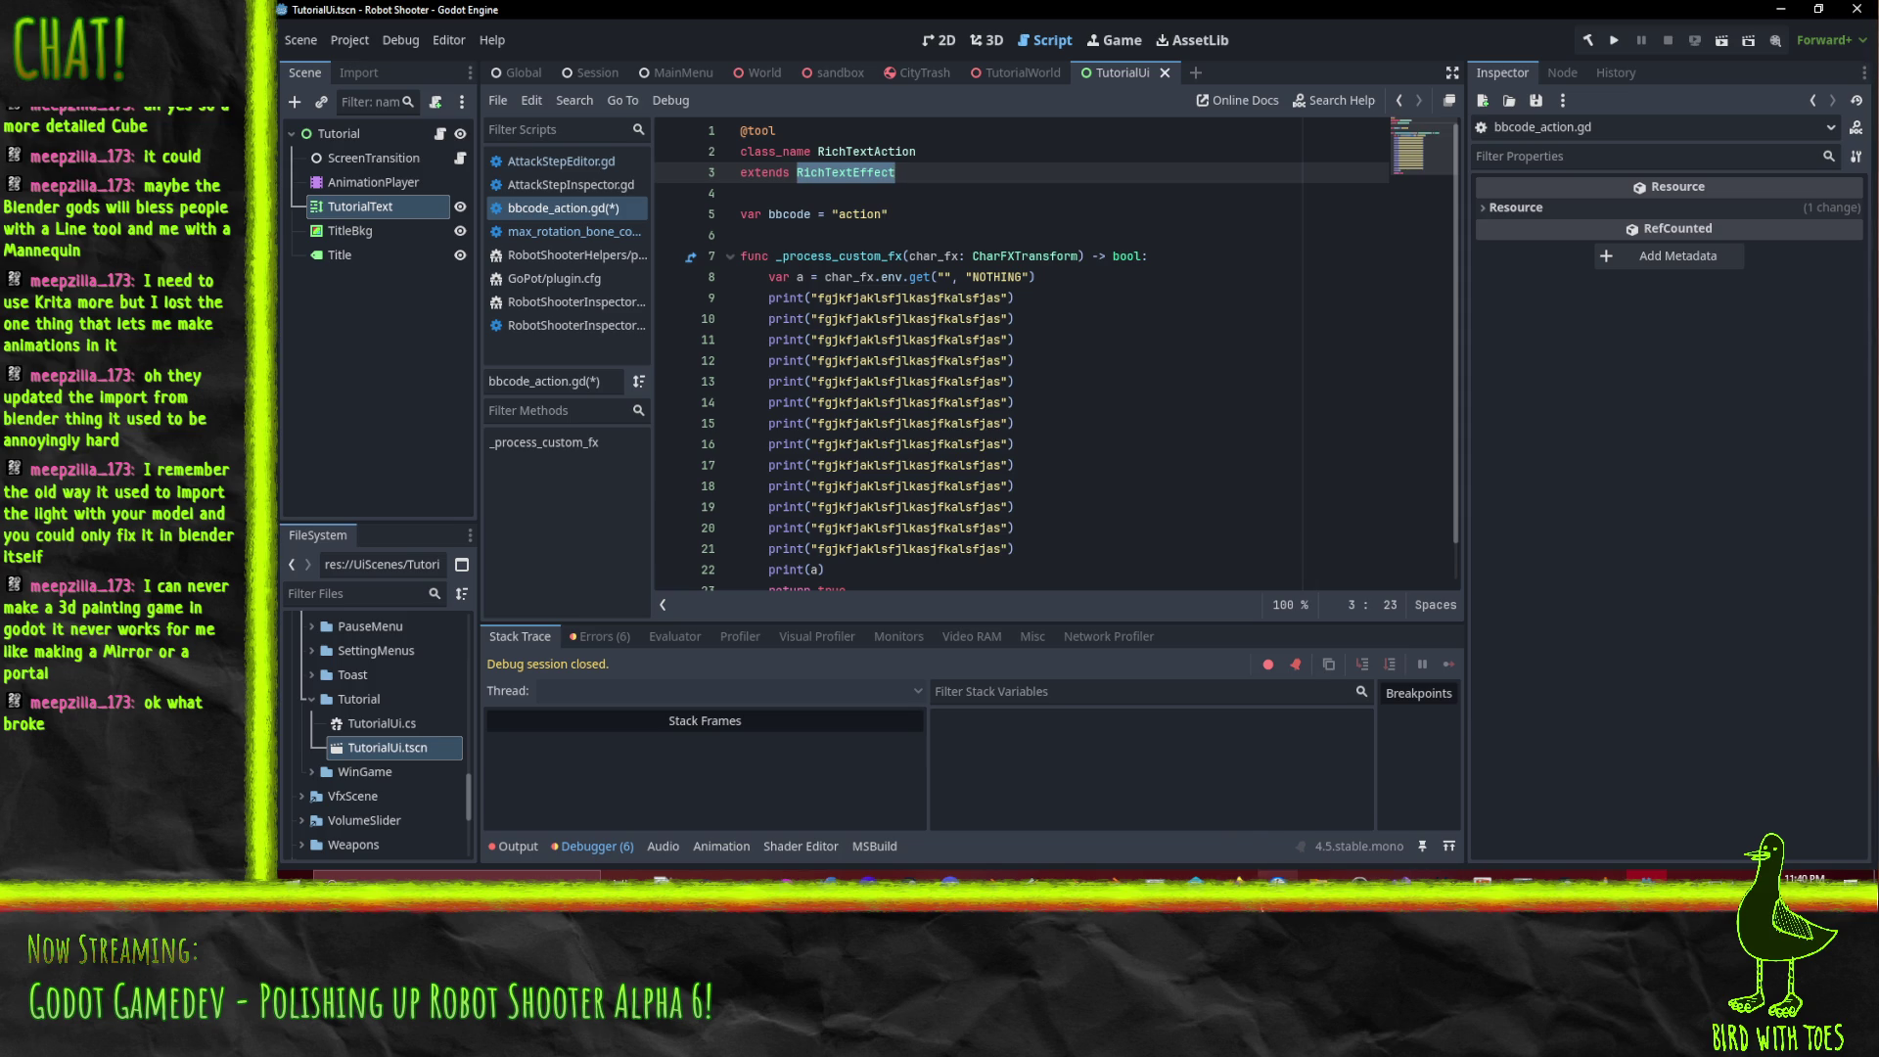
left_click(1238, 878)
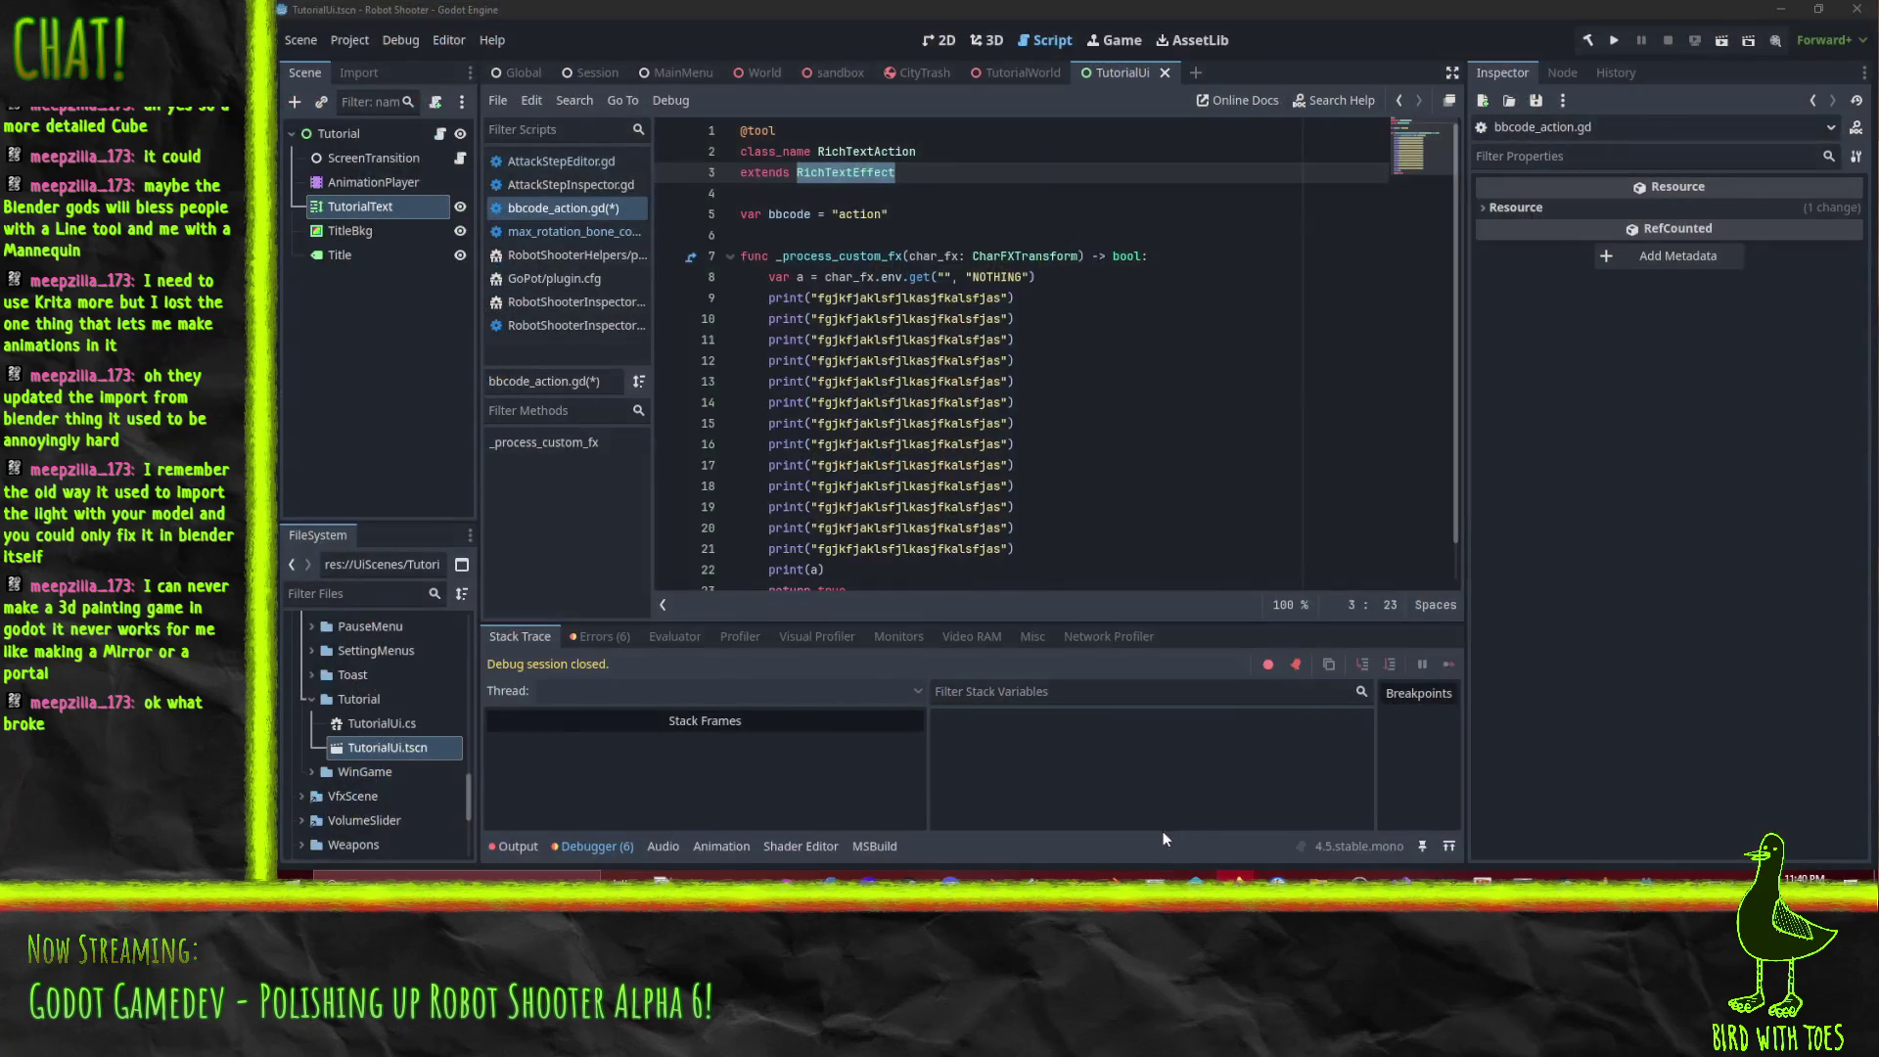
Maximize the docs browser and search 'RichTextEffect' to open its class reference.
left_click(1131, 794)
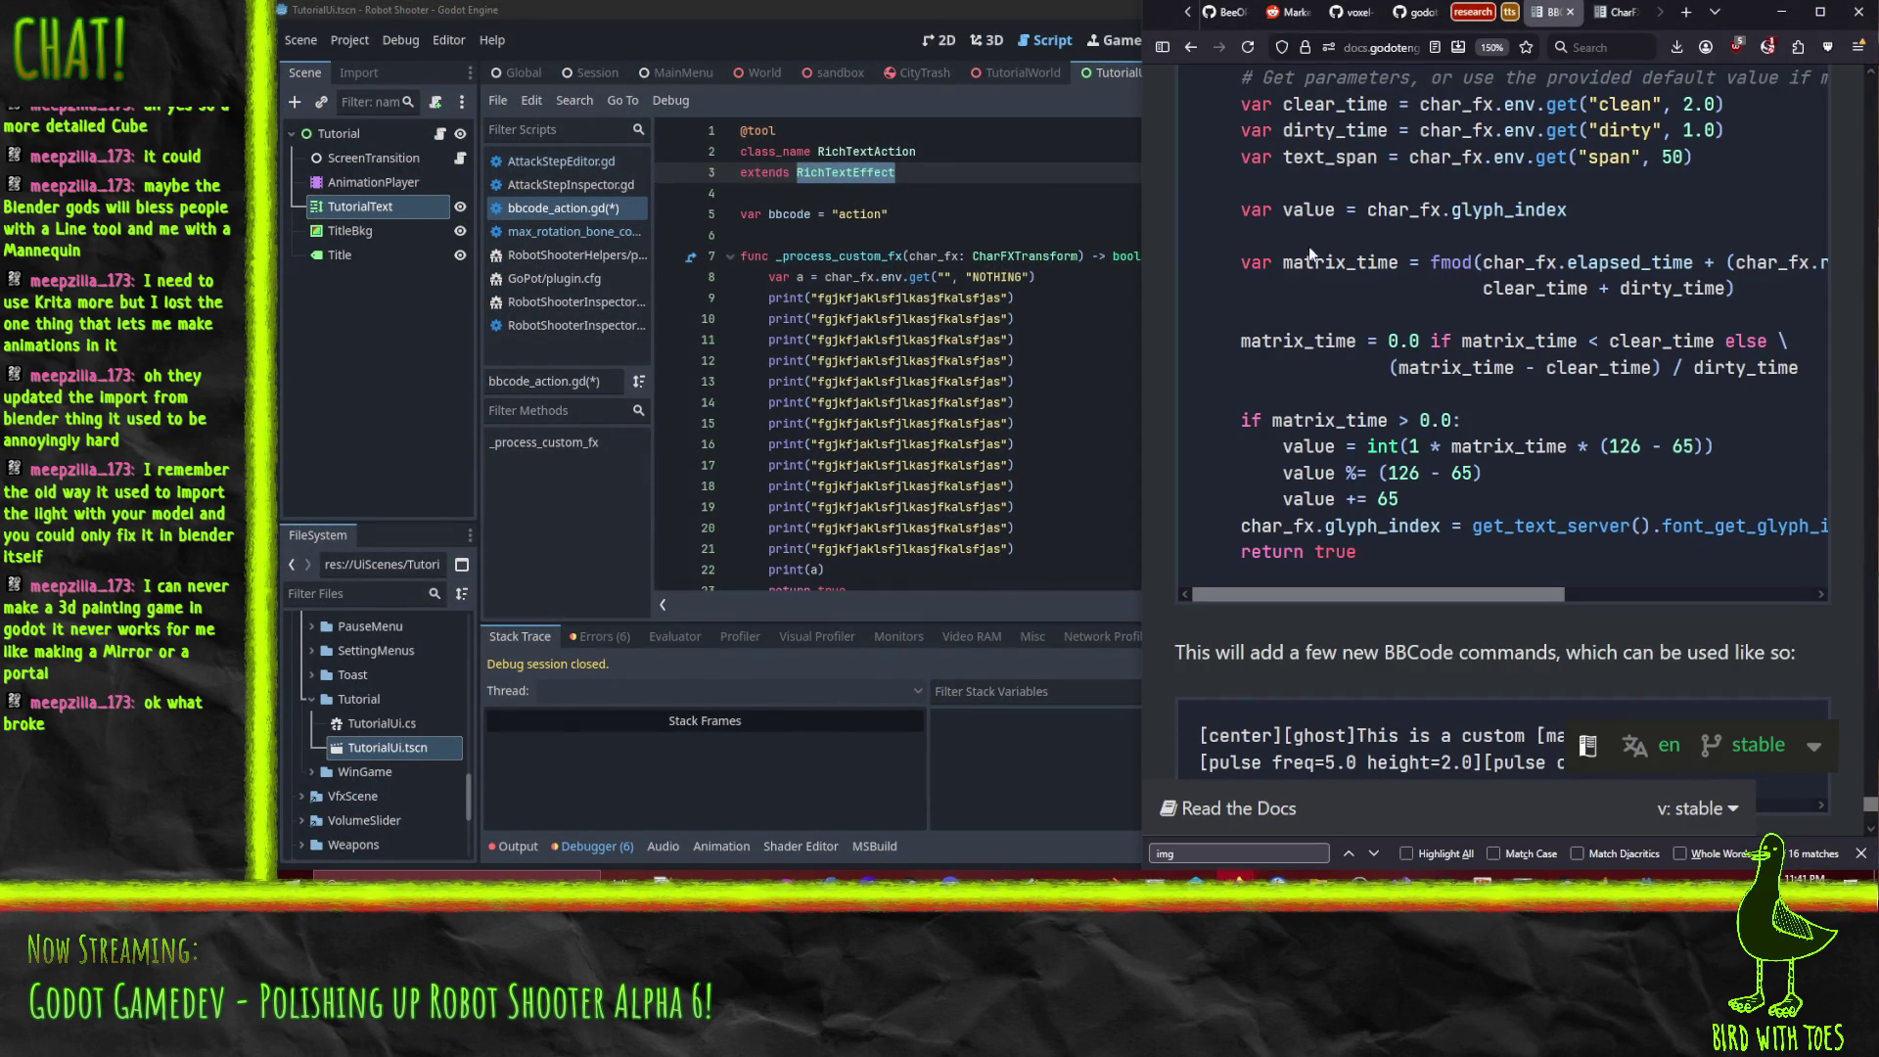
scroll(1495, 323, "up", 4)
key("ctrl+Tab")
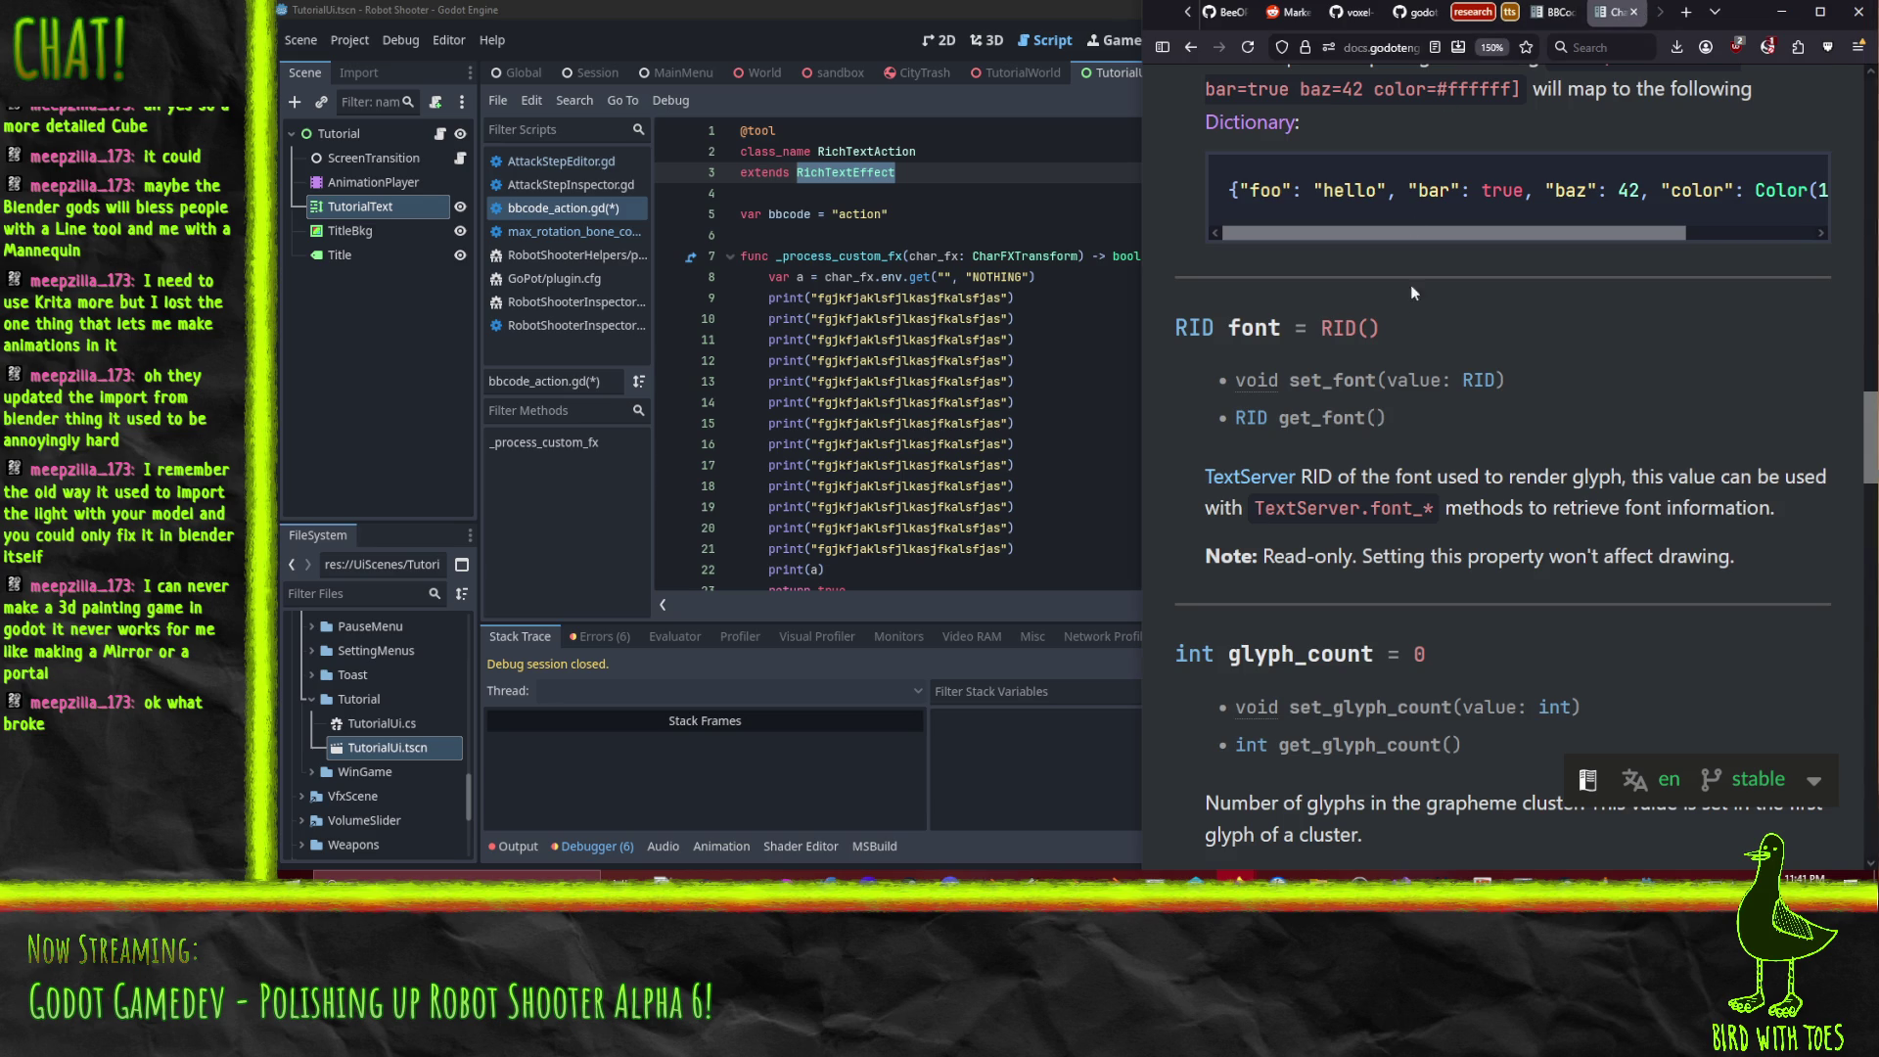
scroll(1414, 228, "up", 10)
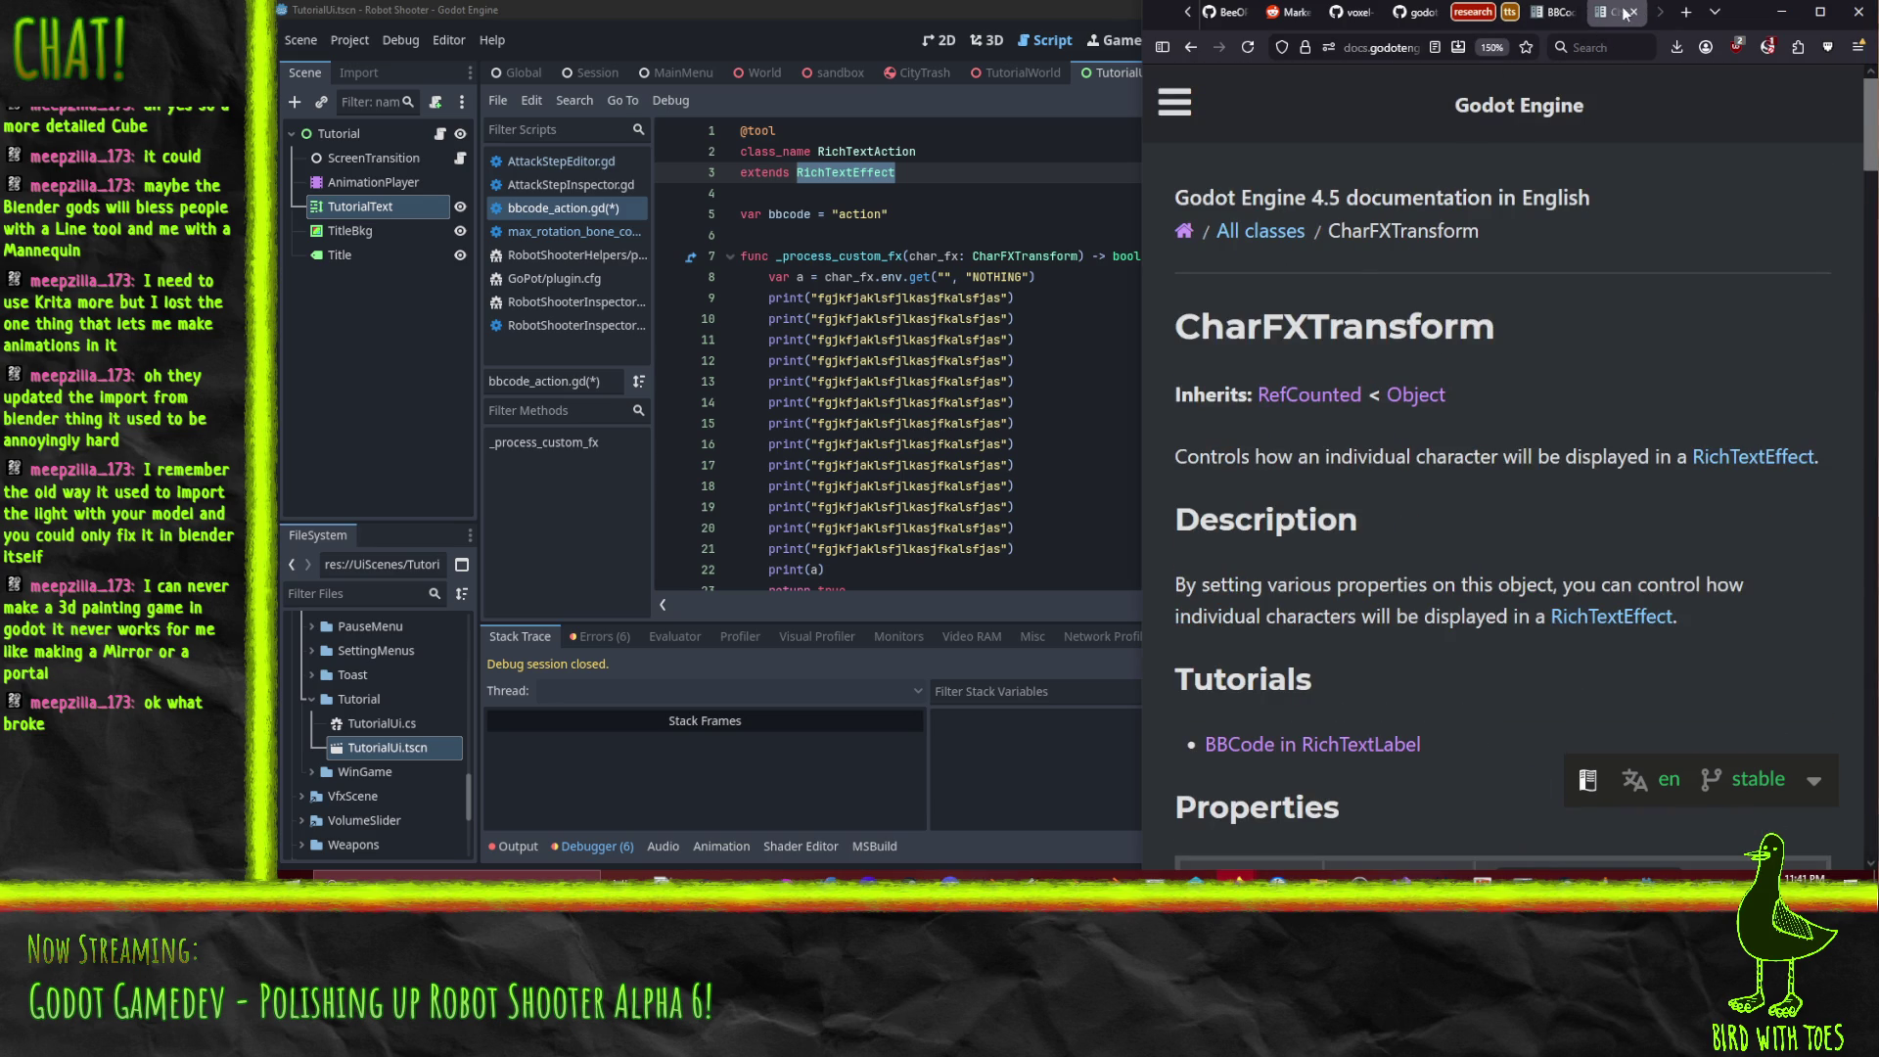
left_click(1820, 12)
left_click(1541, 19)
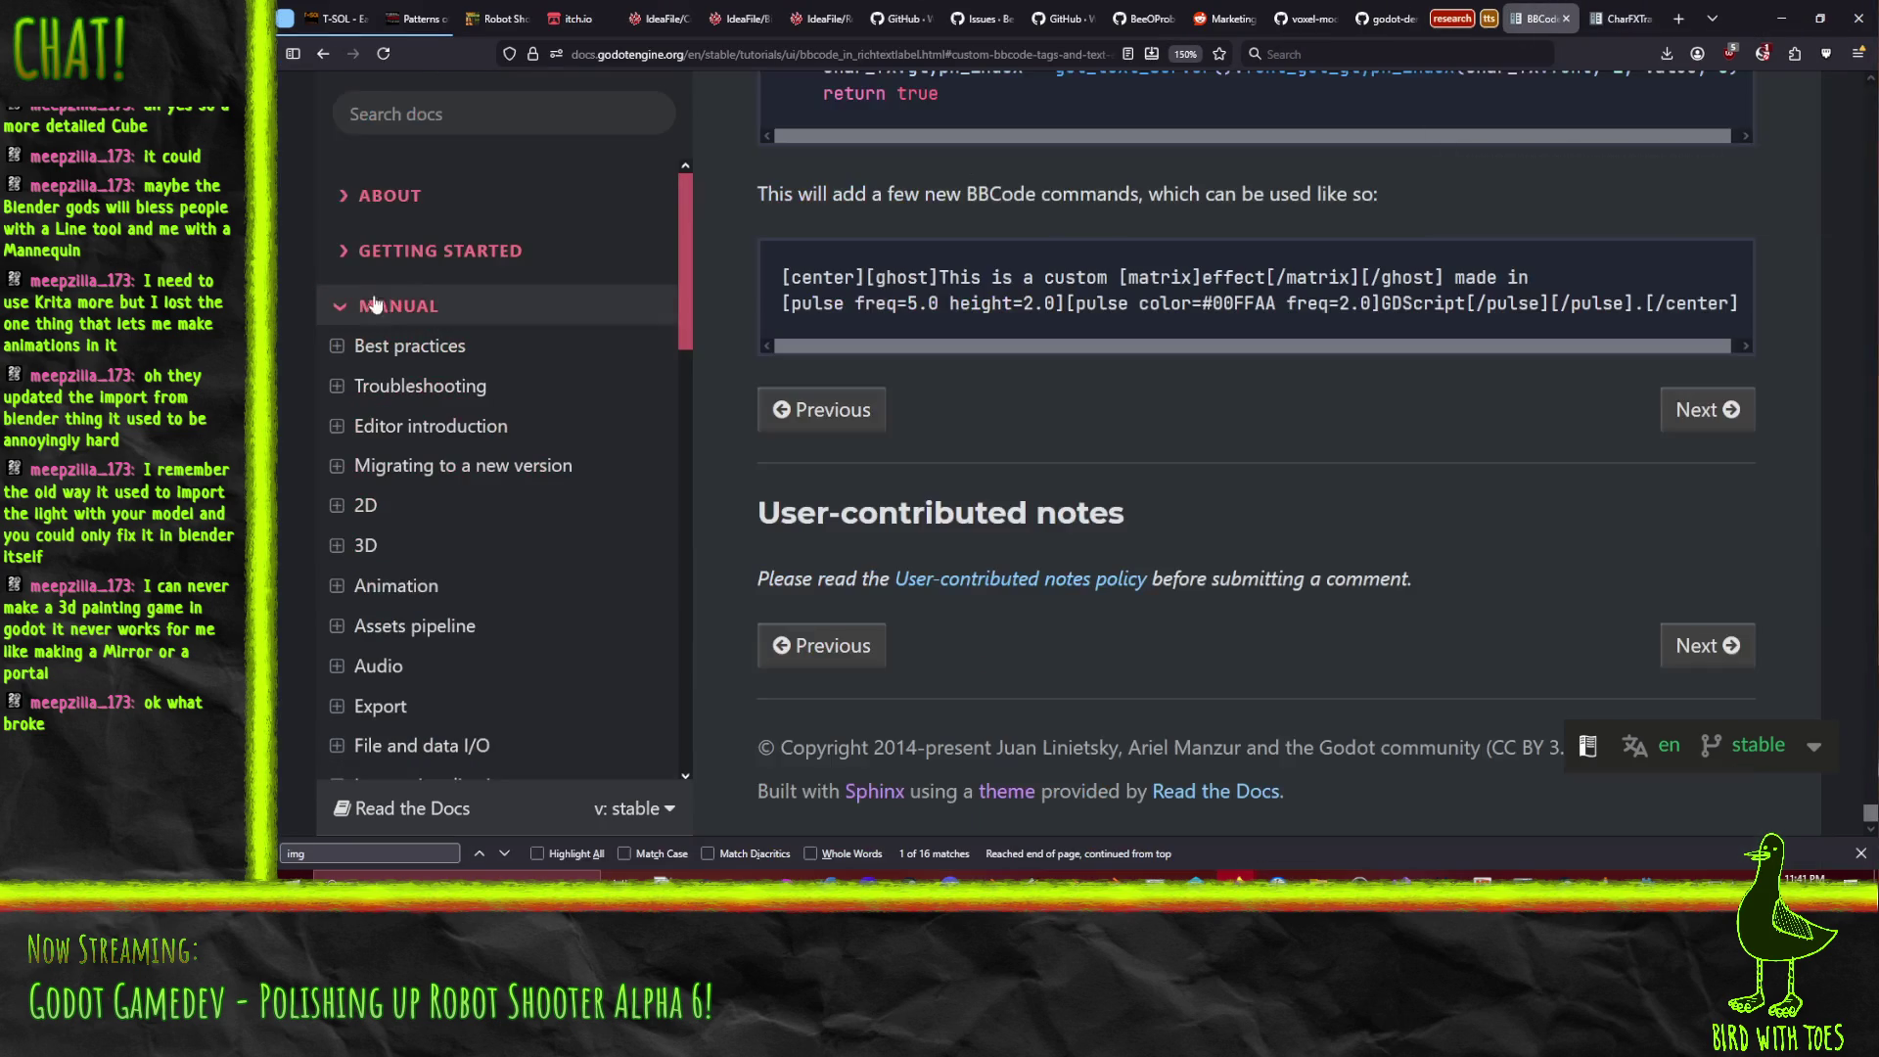
scroll(396, 196, "up", 1)
left_click(436, 115)
type("RichTextEffect")
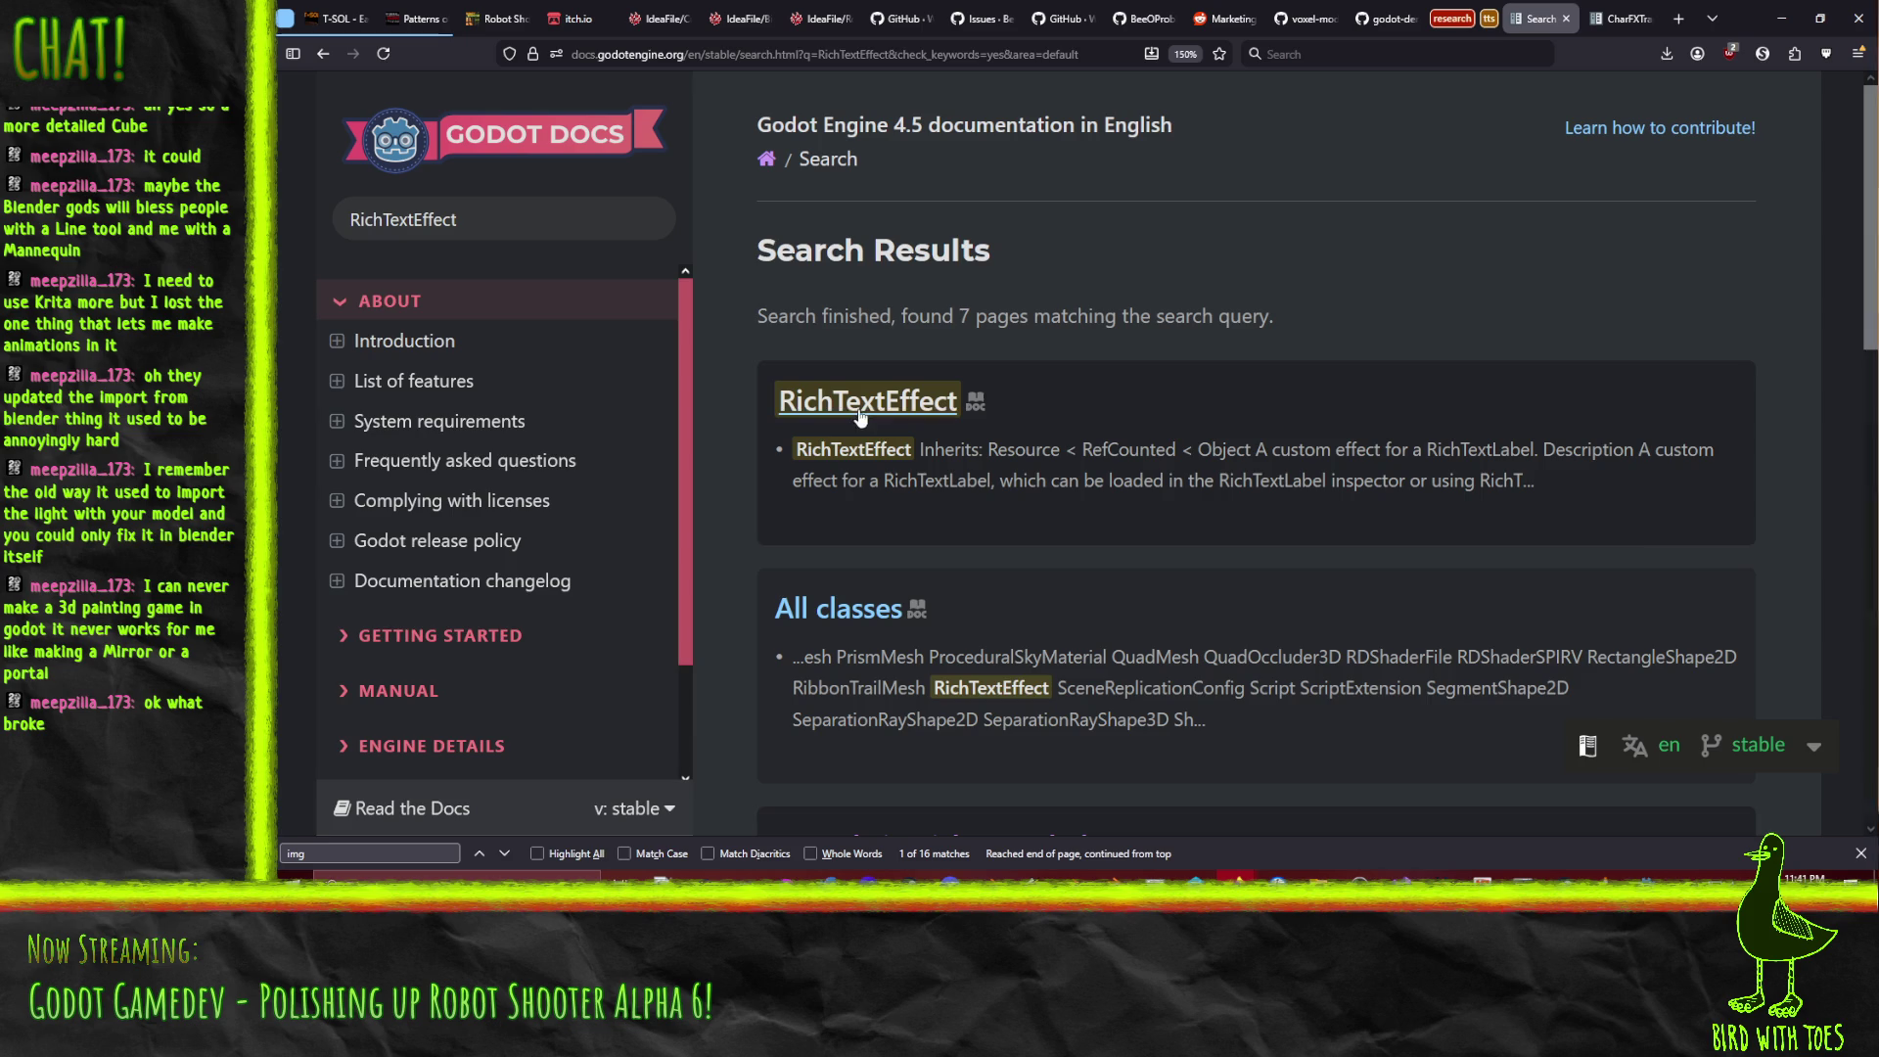
left_click(860, 407)
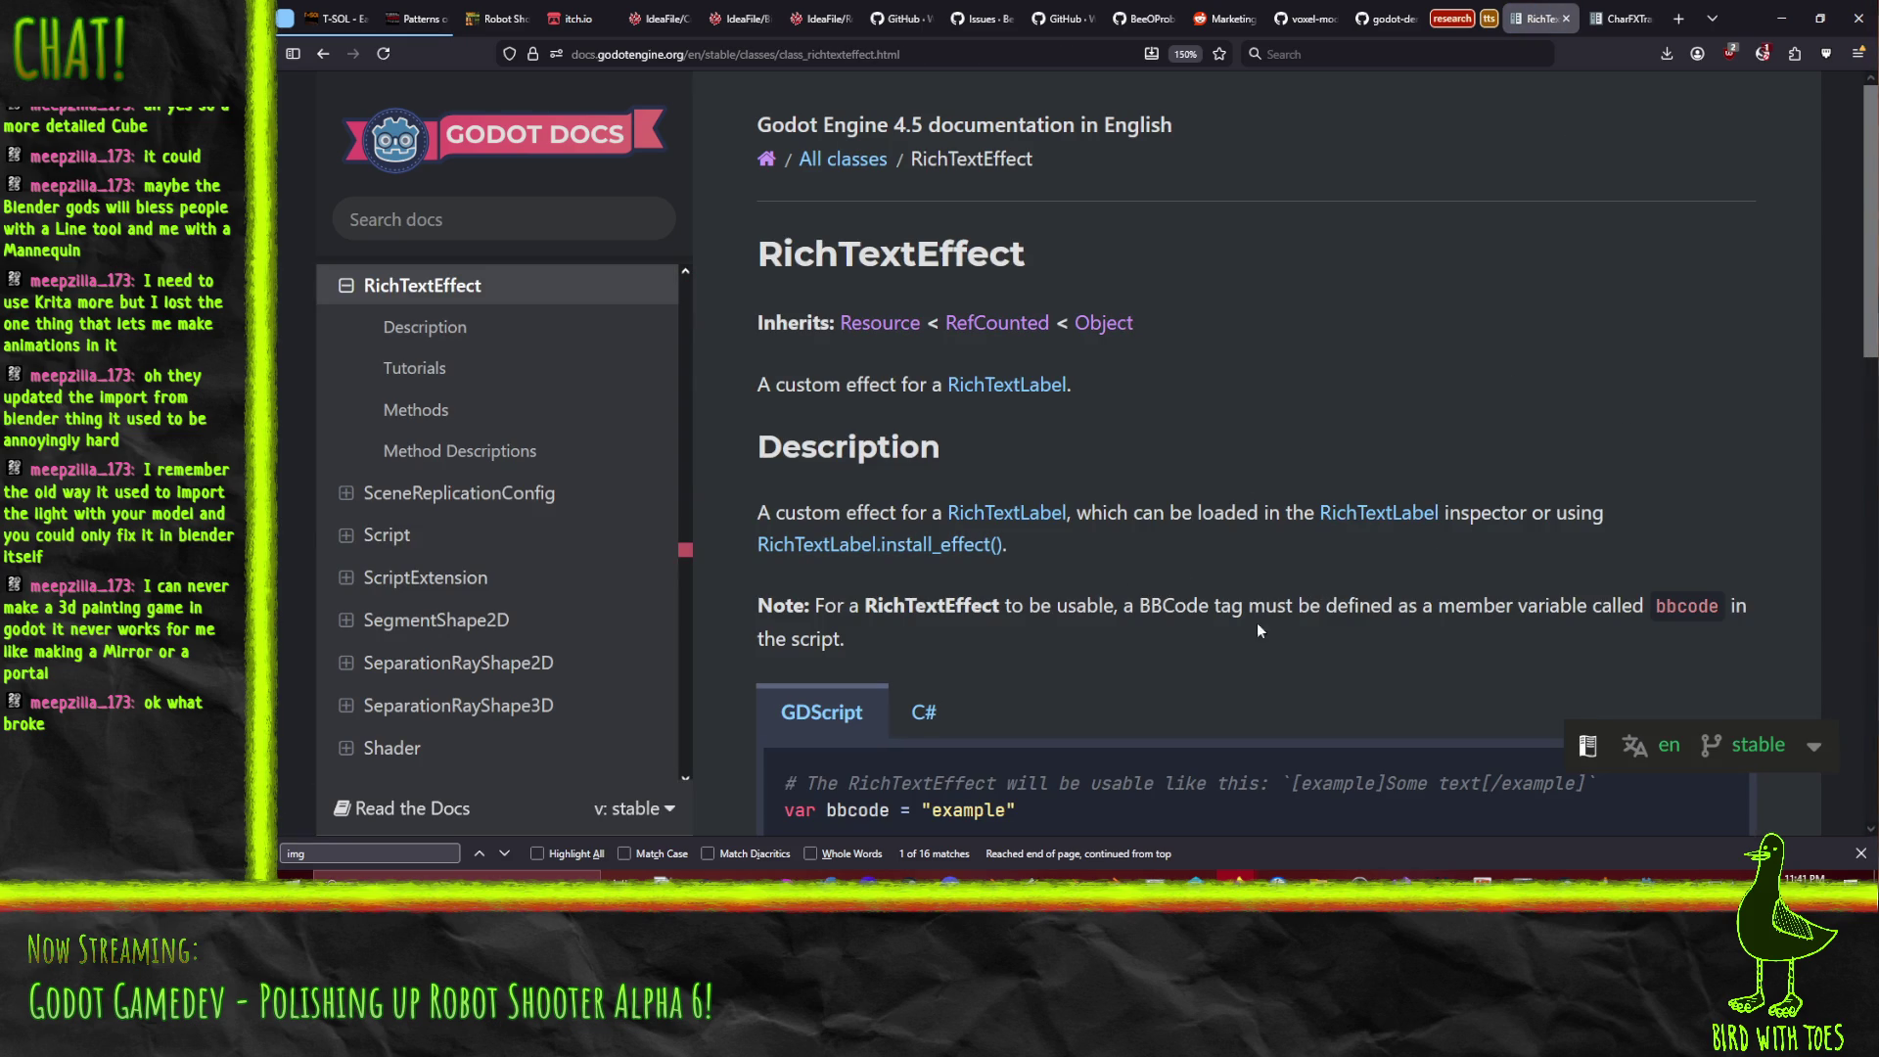
Read the RichTextEffect reference and follow its 'RichTextEffect test project (third-party)' link.
scroll(1468, 608, "down", 3)
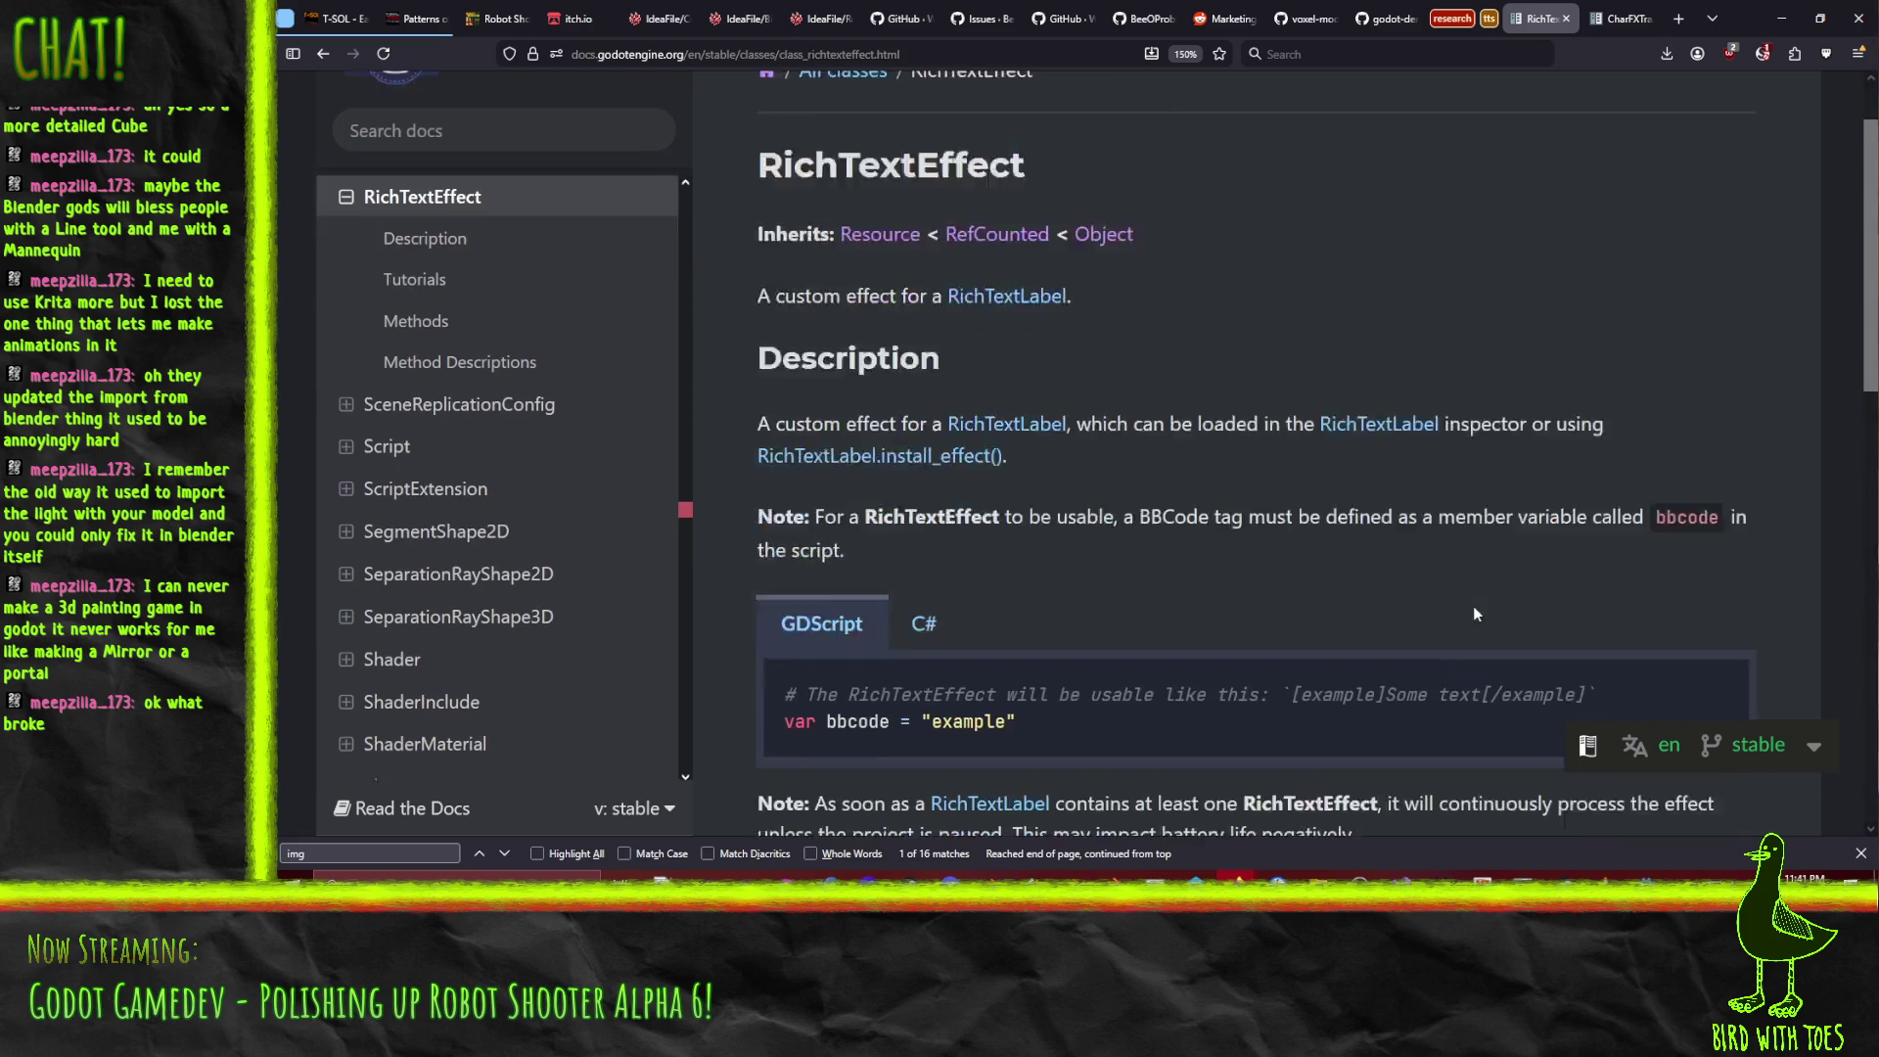
mouse_move(1687, 41)
left_mouse_down()
mouse_move(1614, 58)
mouse_move(1413, 708)
mouse_move(1442, 597)
mouse_move(1271, 613)
mouse_move(1240, 674)
left_mouse_up()
double_click(1239, 671)
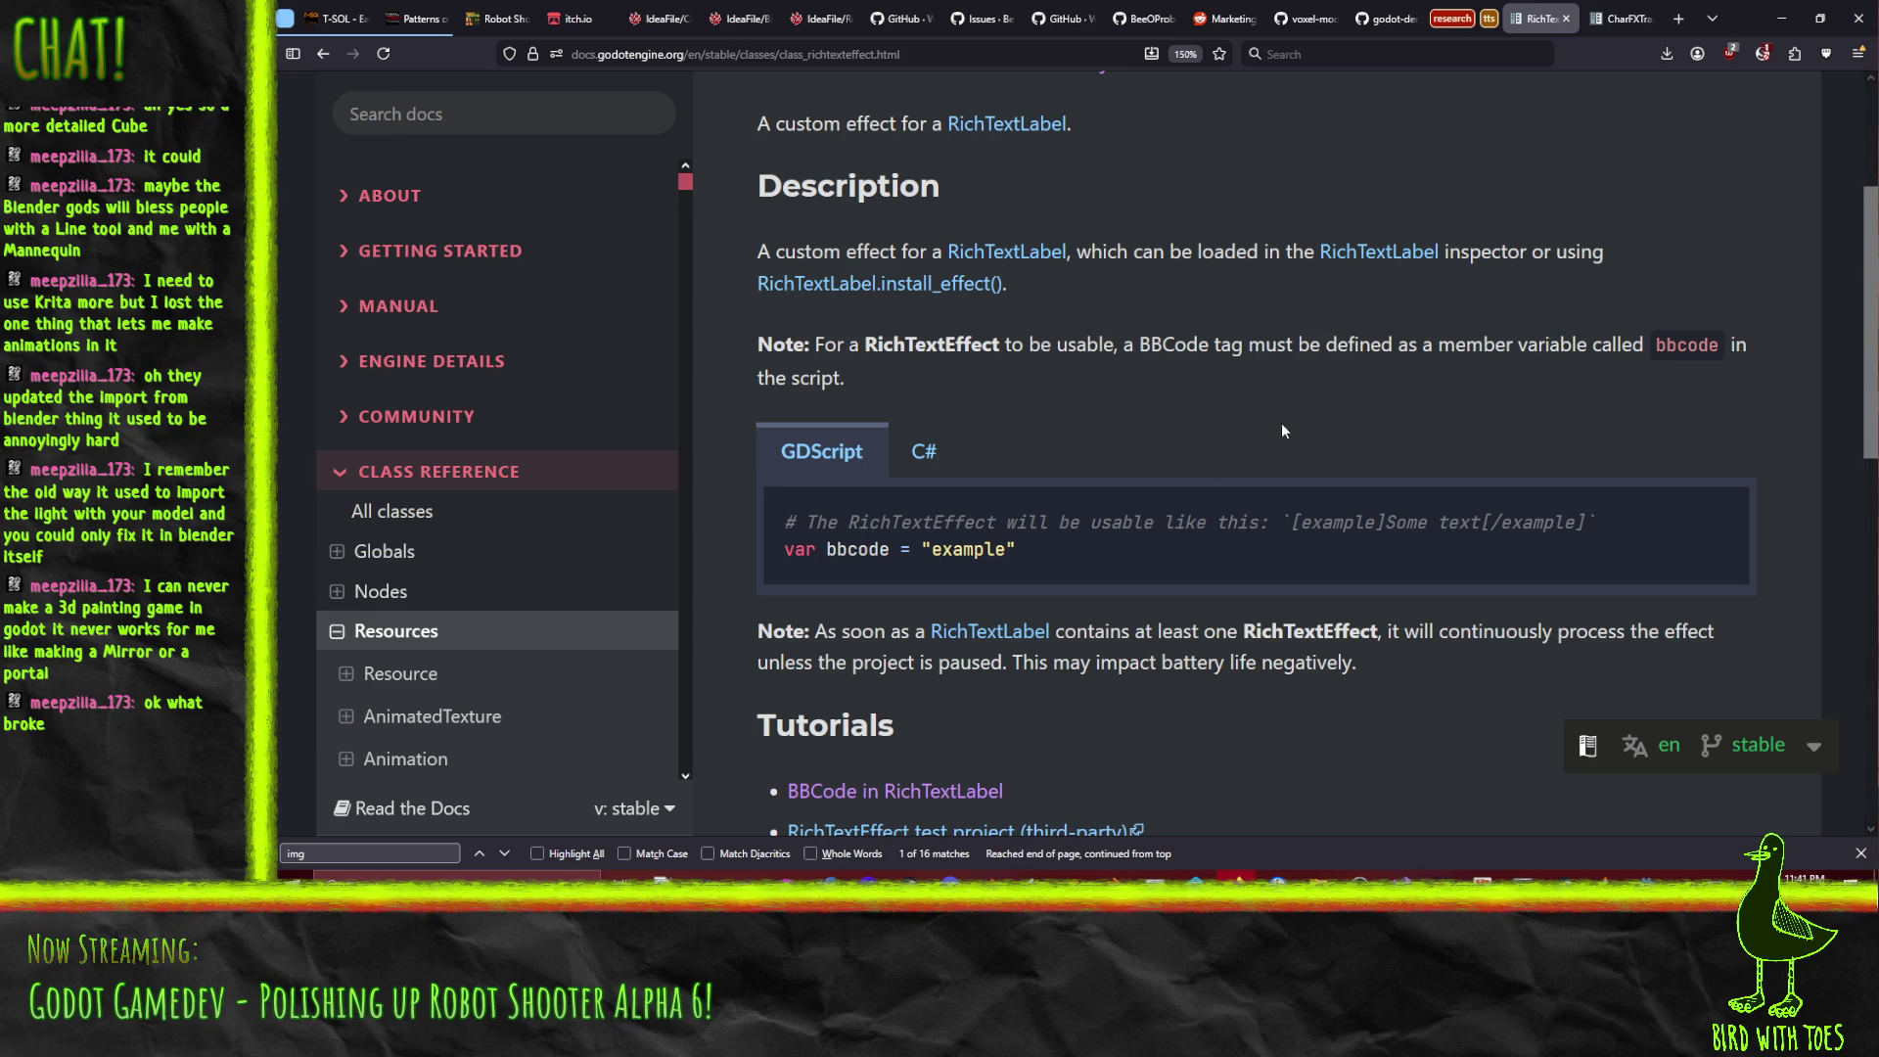
scroll(1304, 449, "down", 5)
scroll(1387, 273, "down", 4)
scroll(800, 298, "up", 2)
scroll(913, 256, "up", 3)
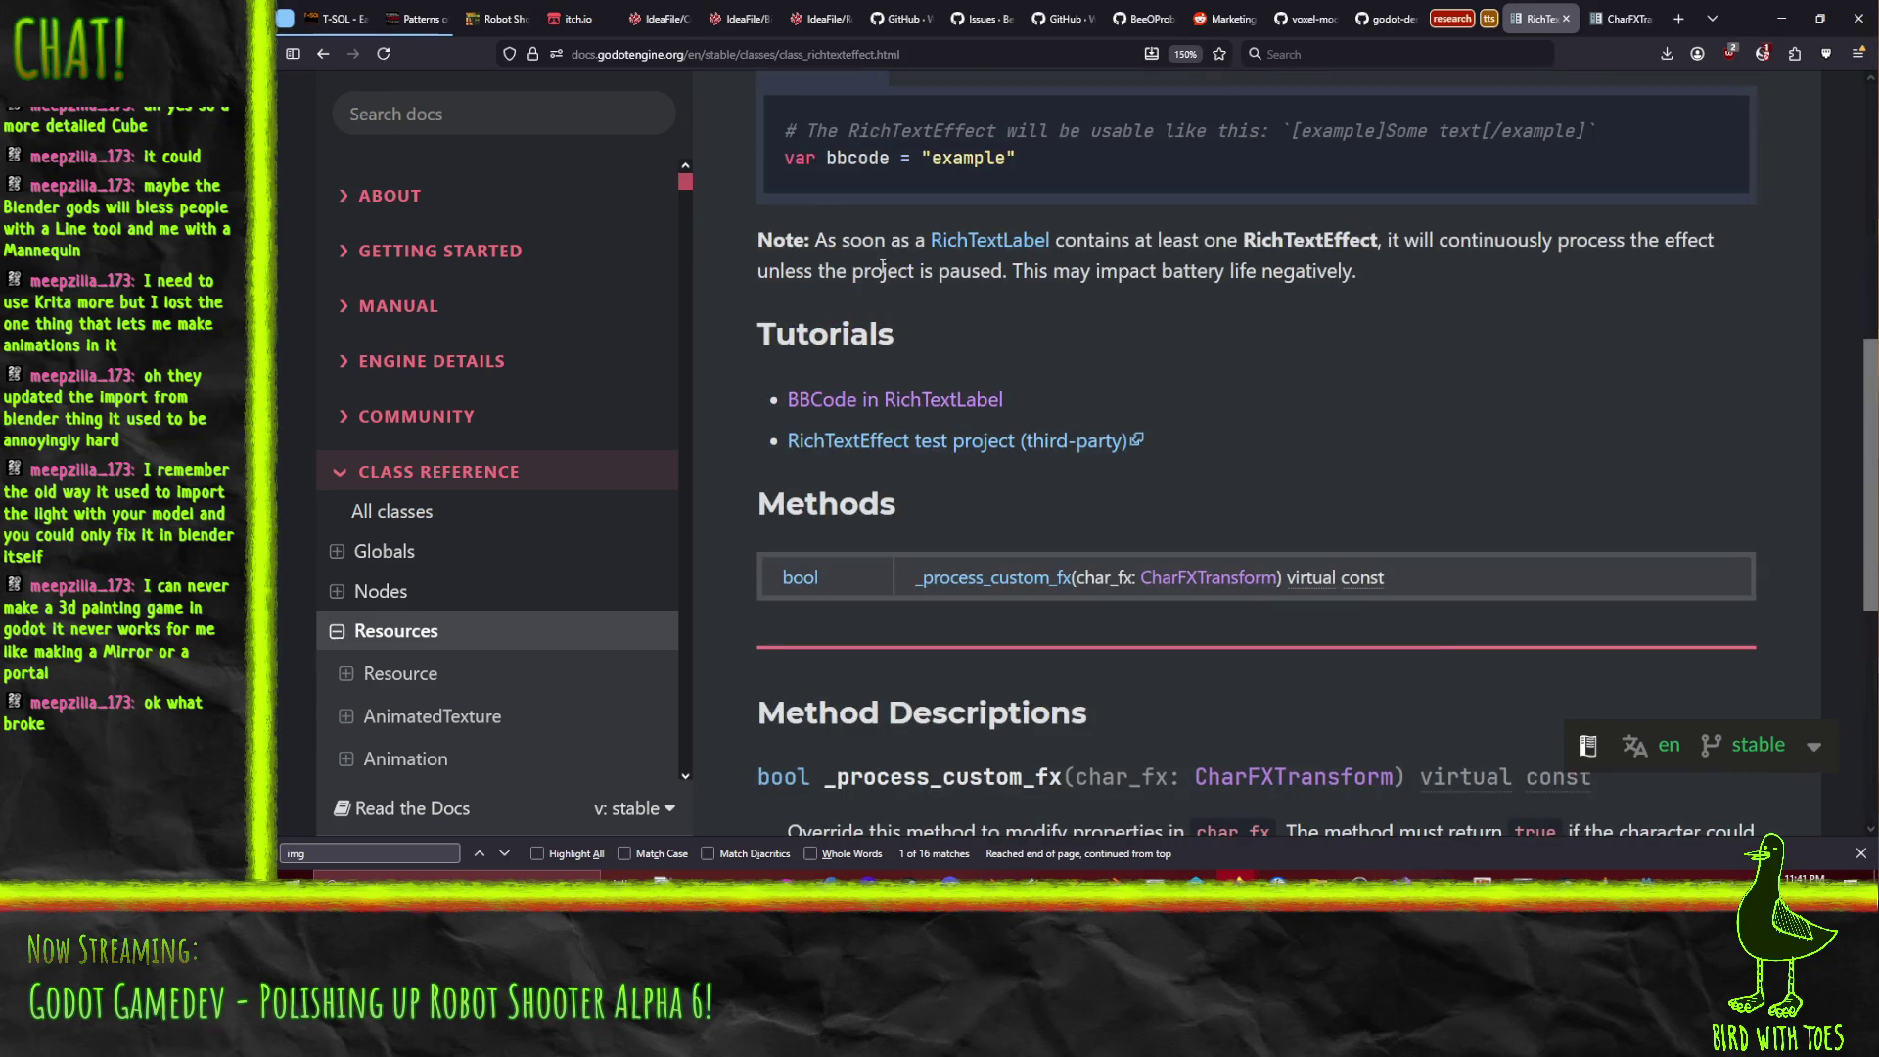
scroll(1294, 360, "down", 2)
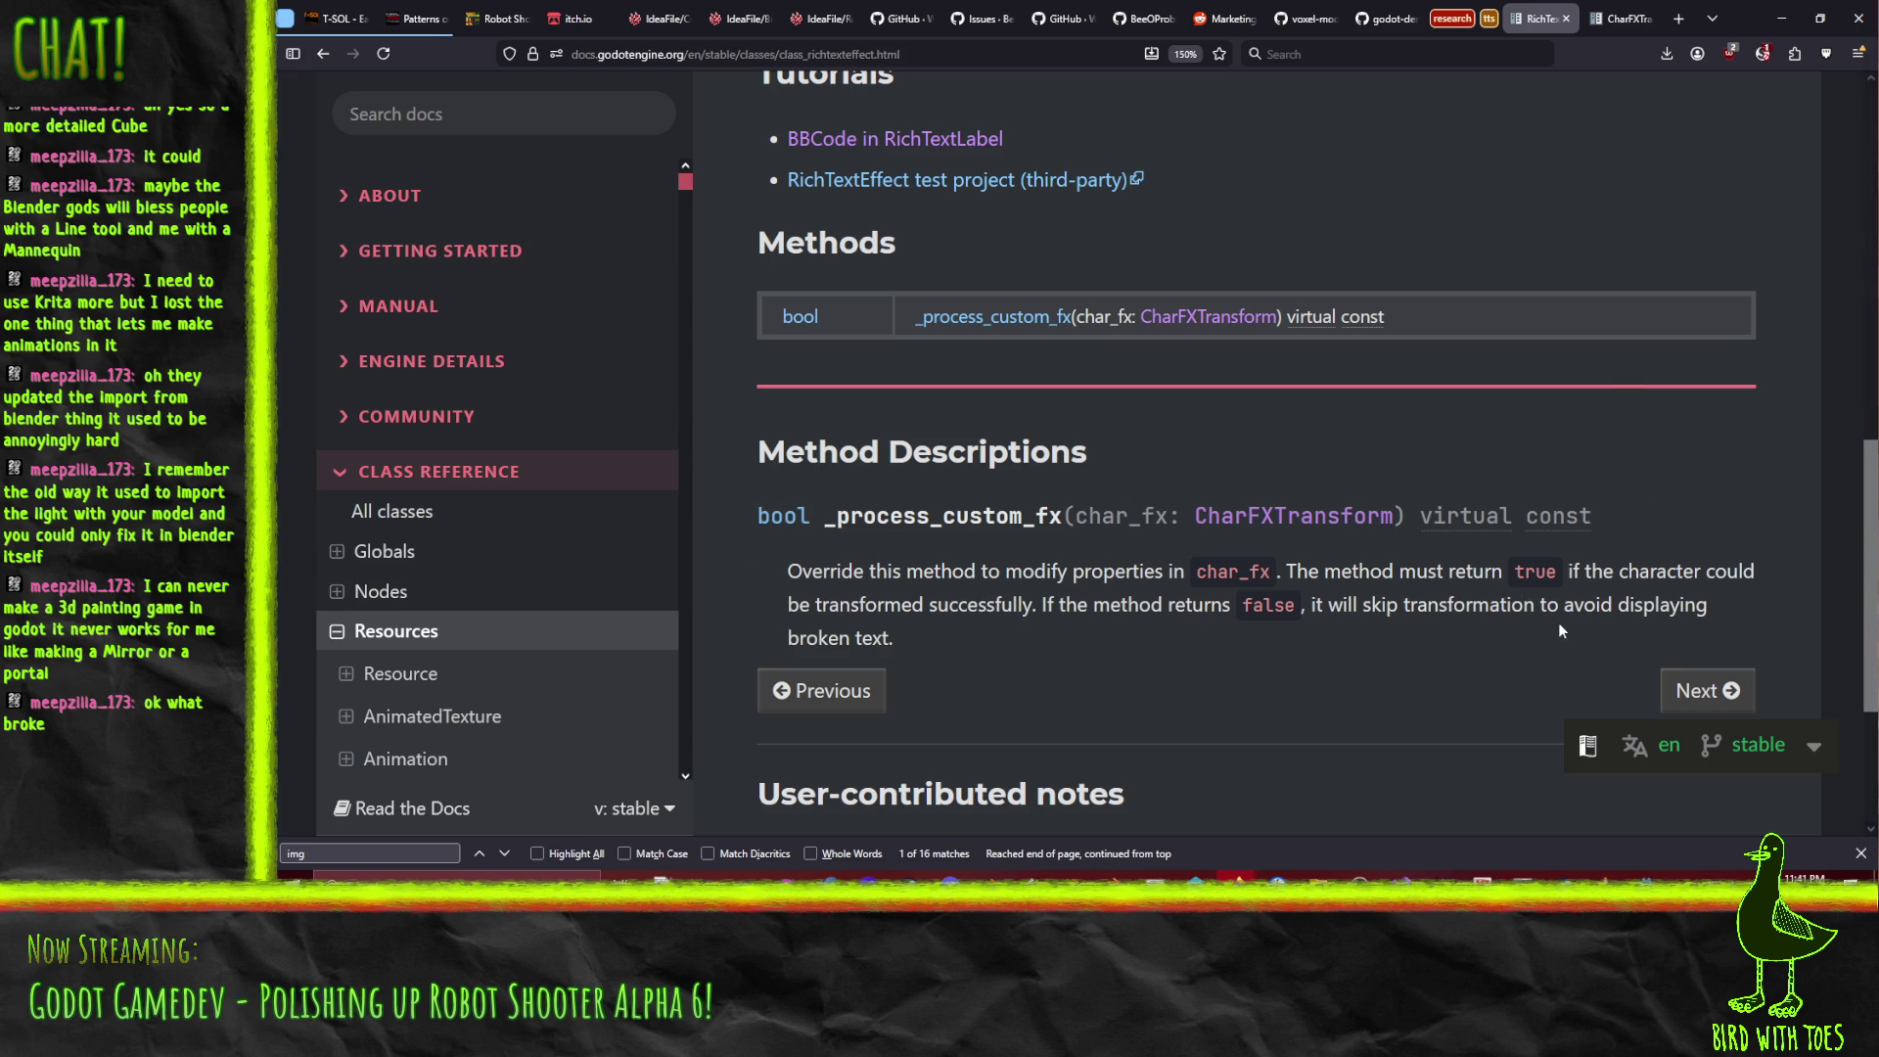
left_click(979, 179)
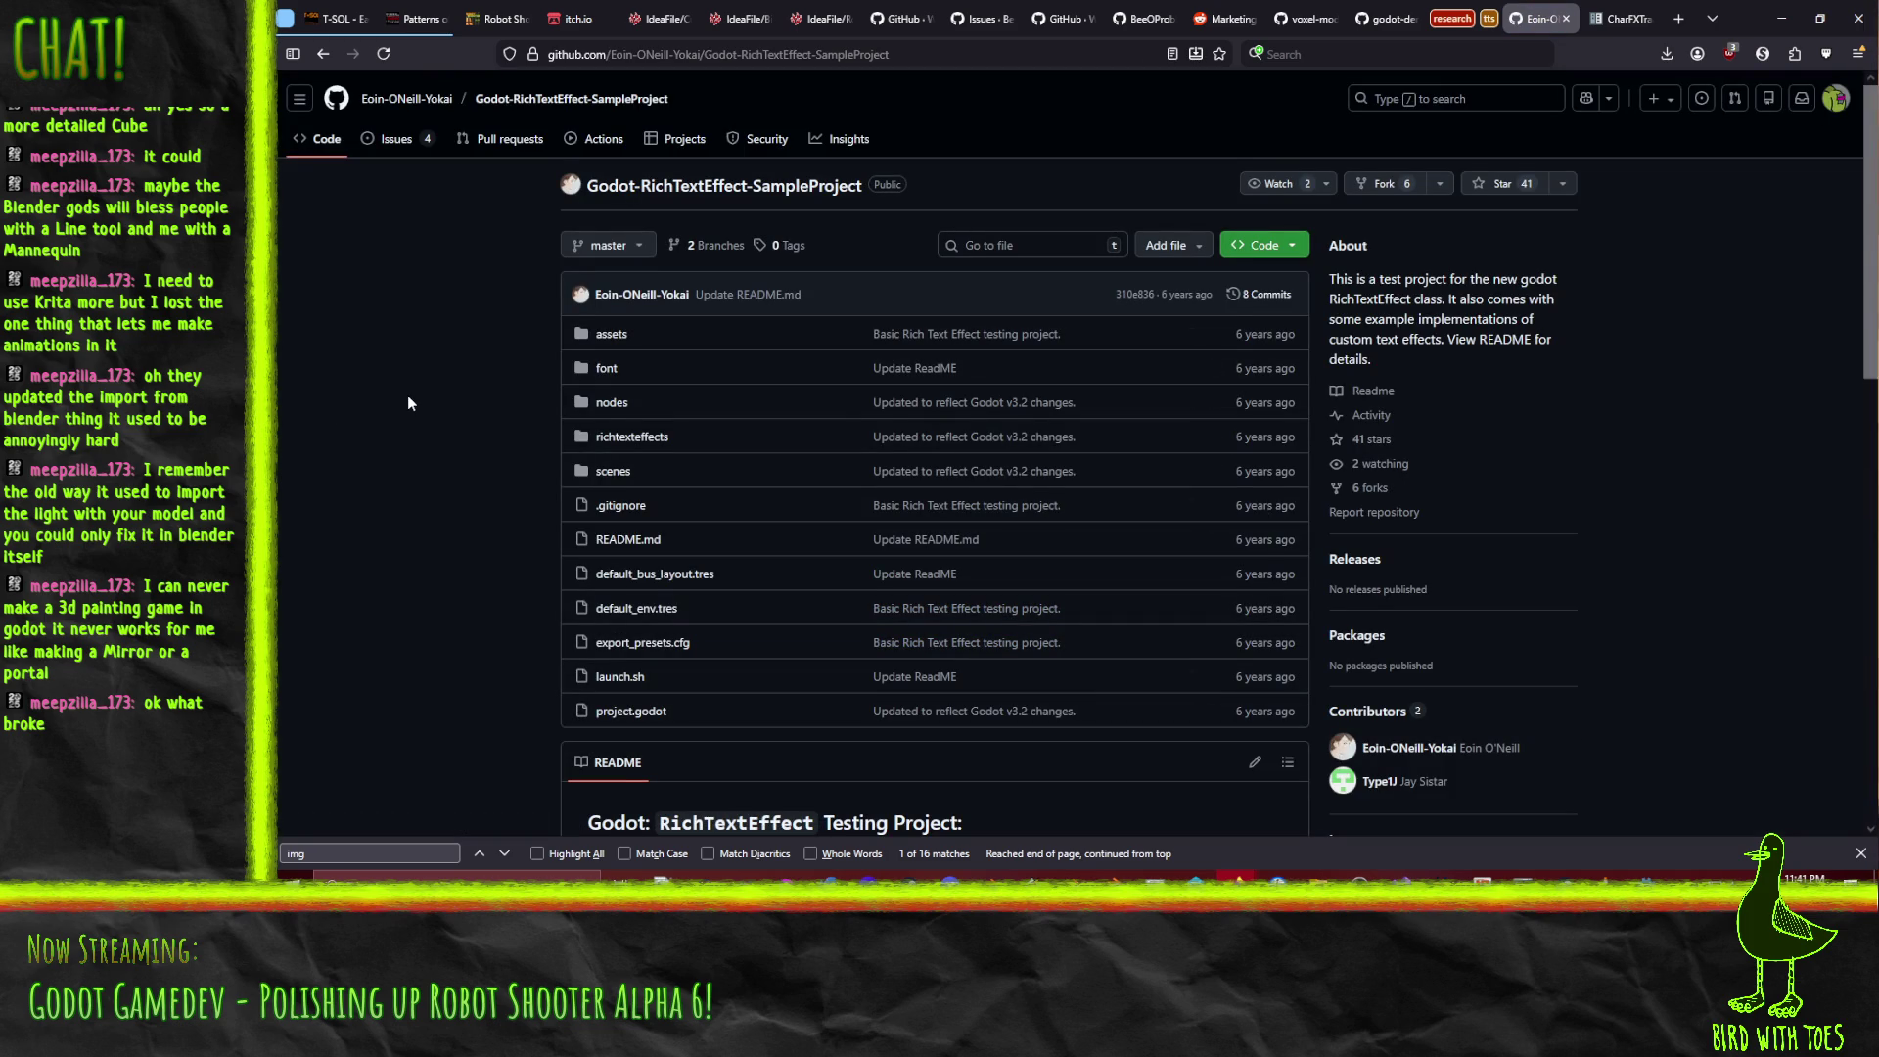
In the richtexteffects folder, read pulse.gd, ghost.gd and hide.gd, returning to the listing after each.
scroll(408, 397, "down", 4)
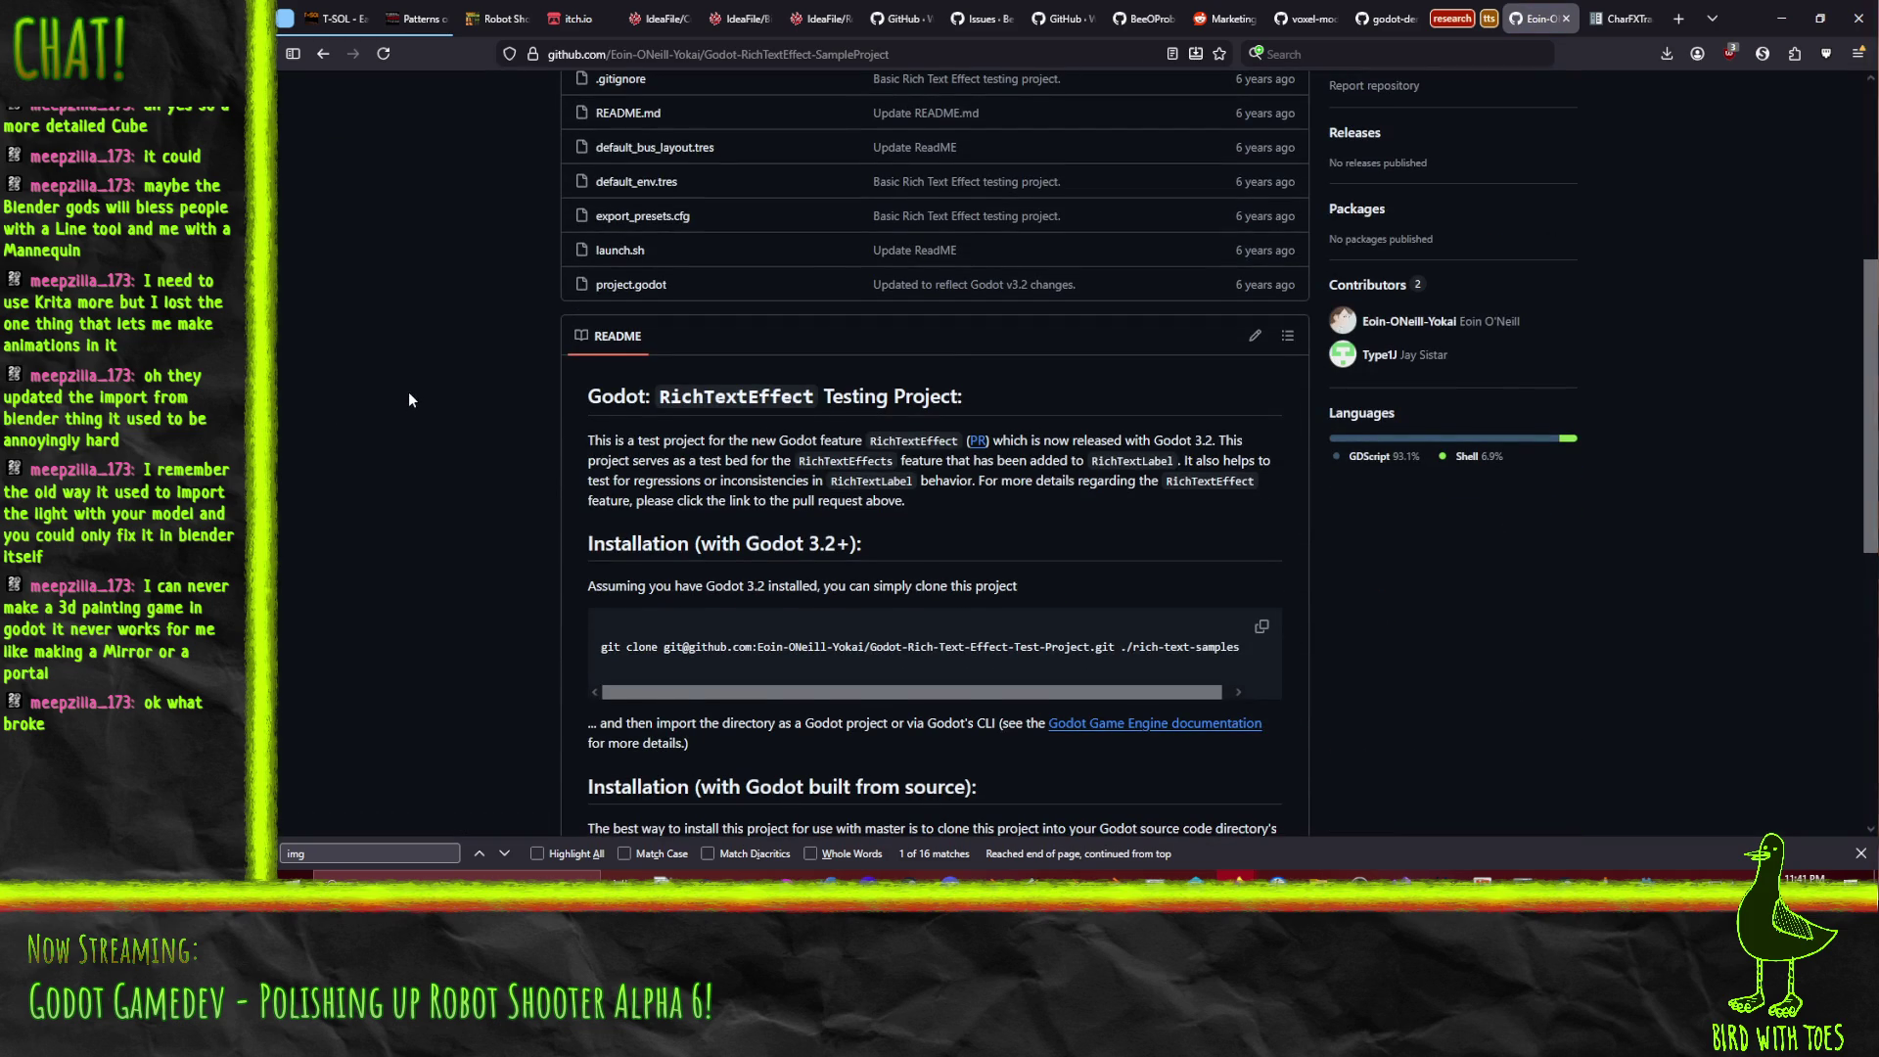
scroll(408, 395, "down", 5)
scroll(409, 396, "up", 7)
scroll(403, 396, "up", 2)
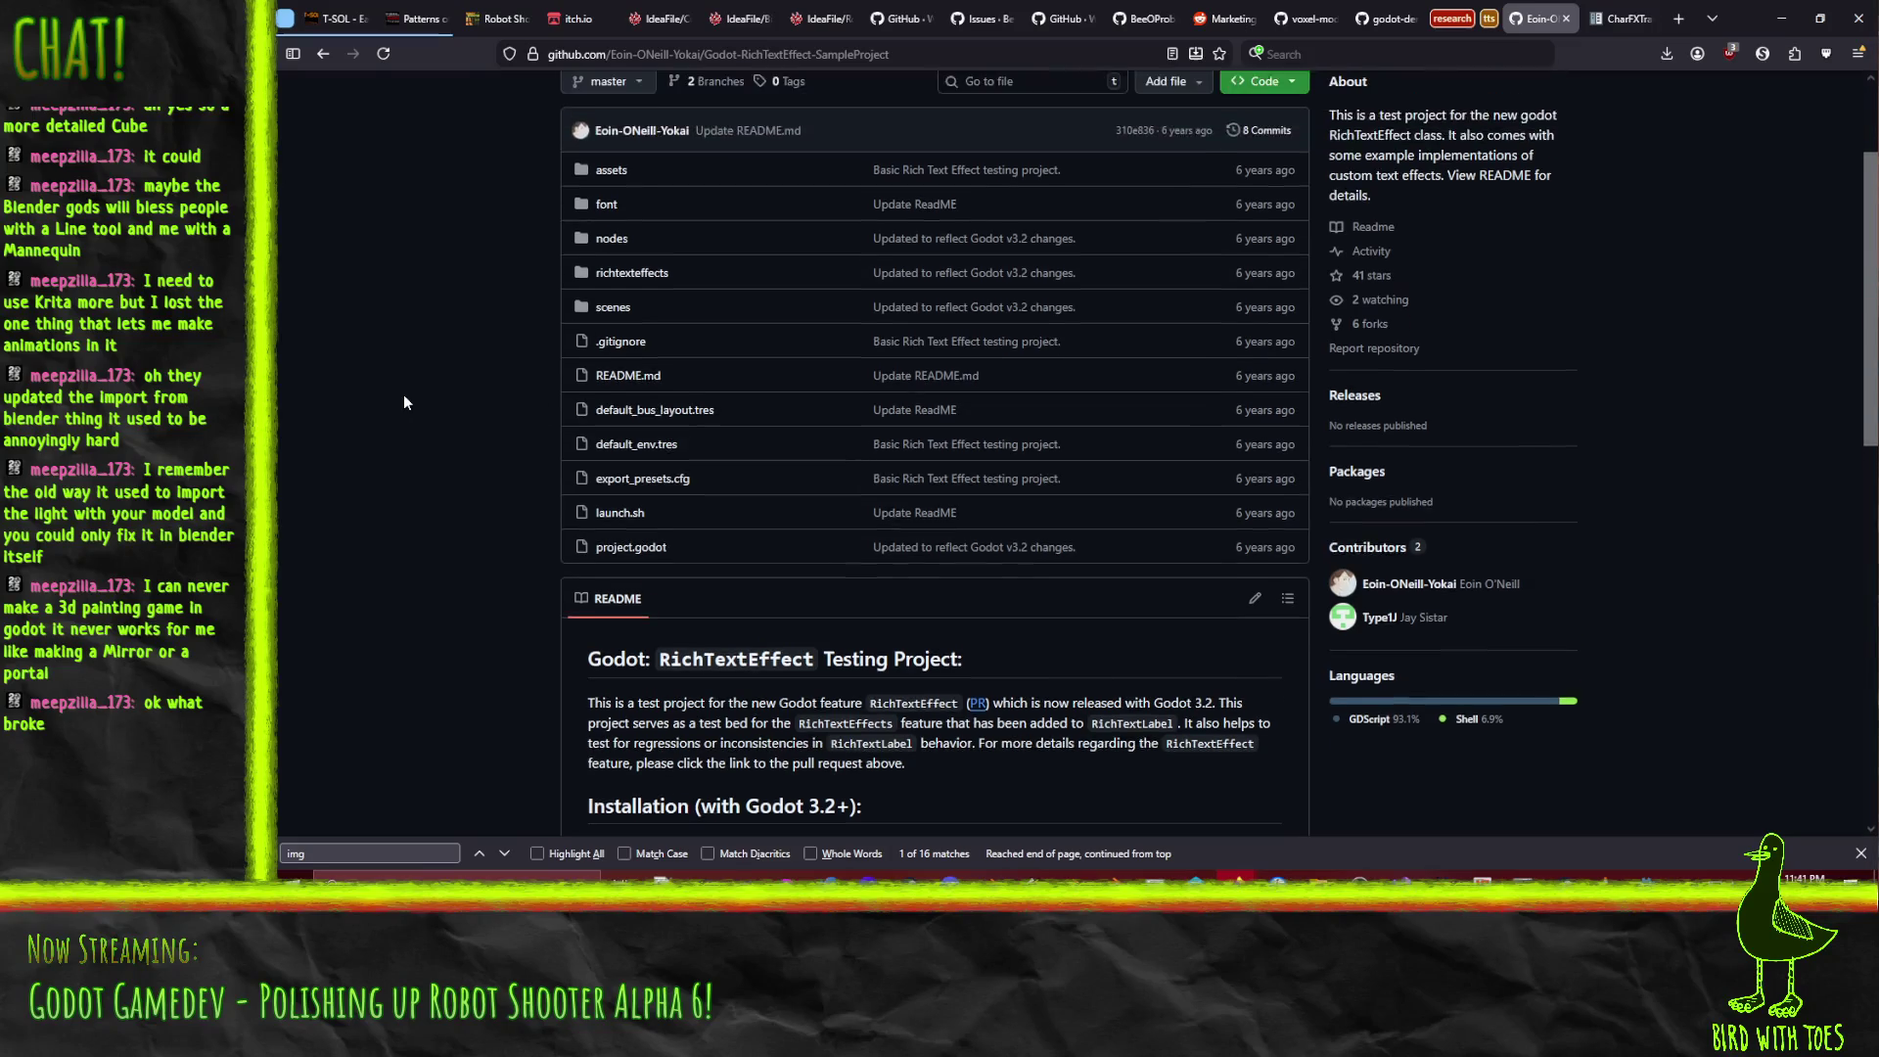
left_click(614, 378)
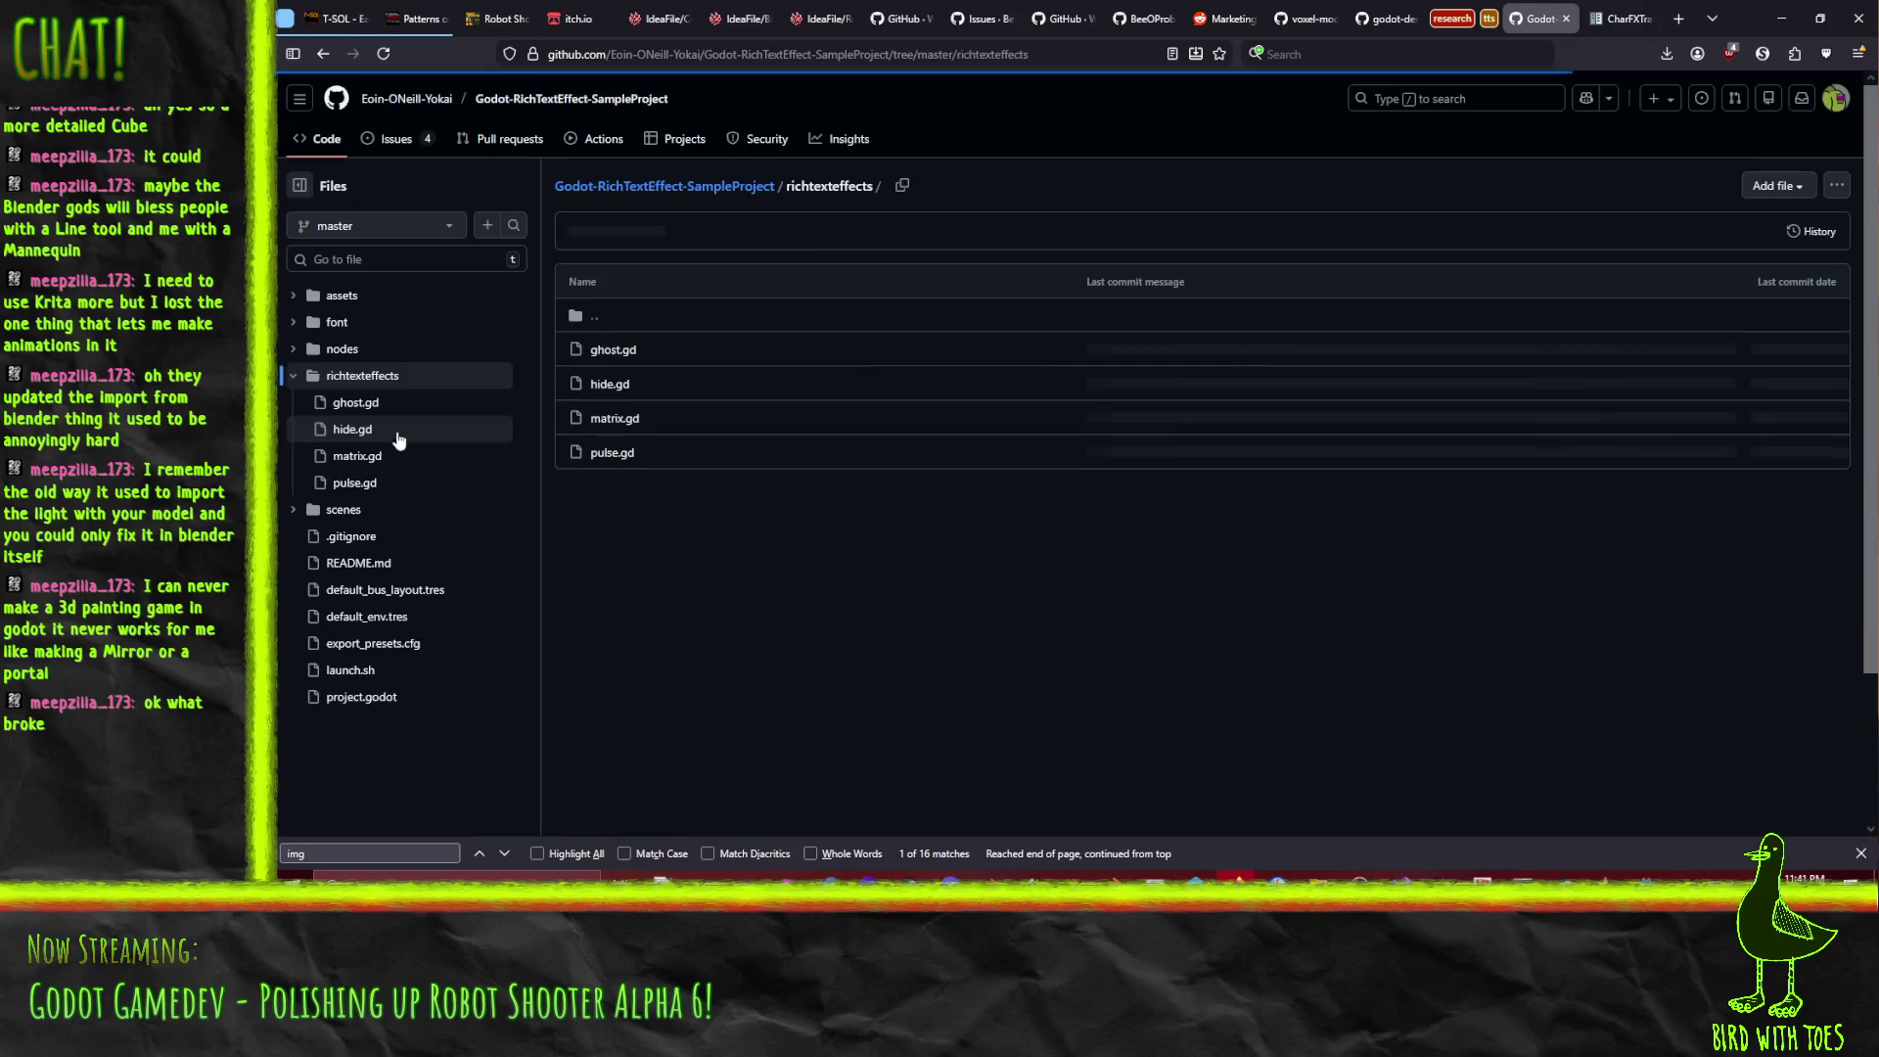
left_click(614, 453)
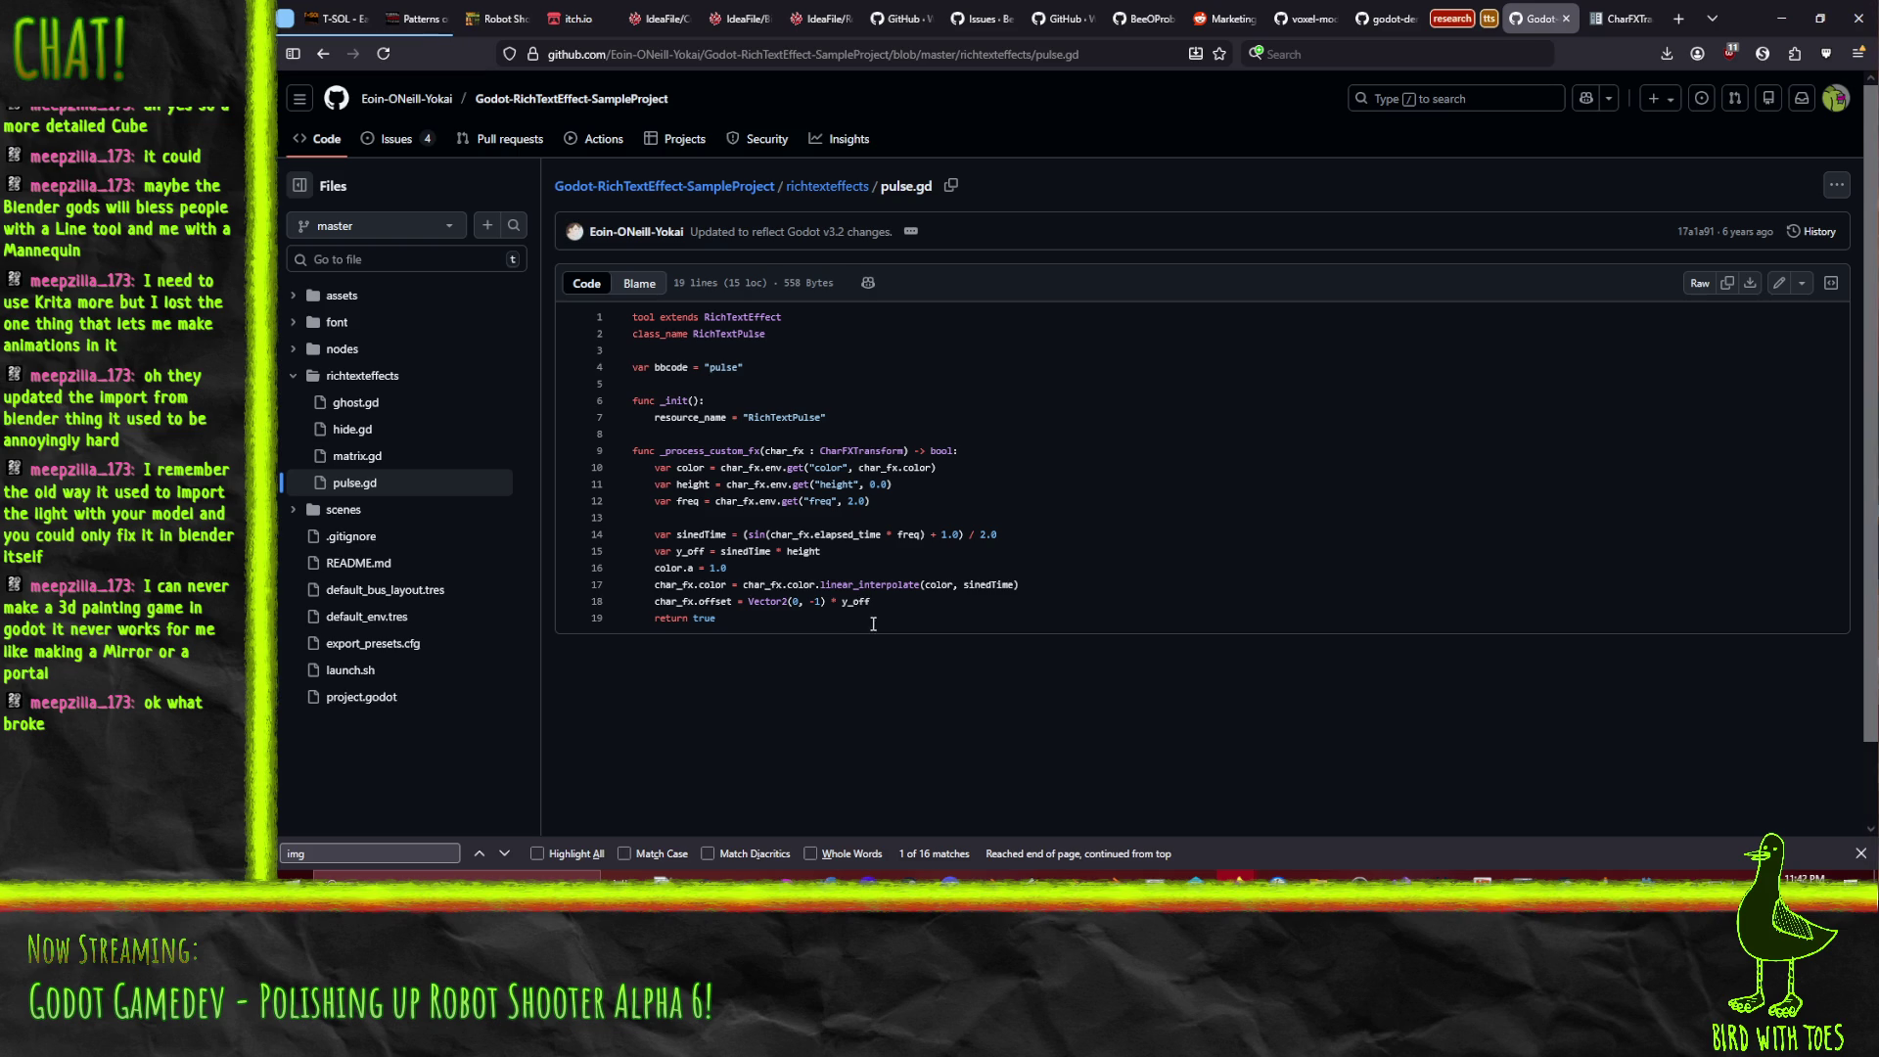
left_click(323, 54)
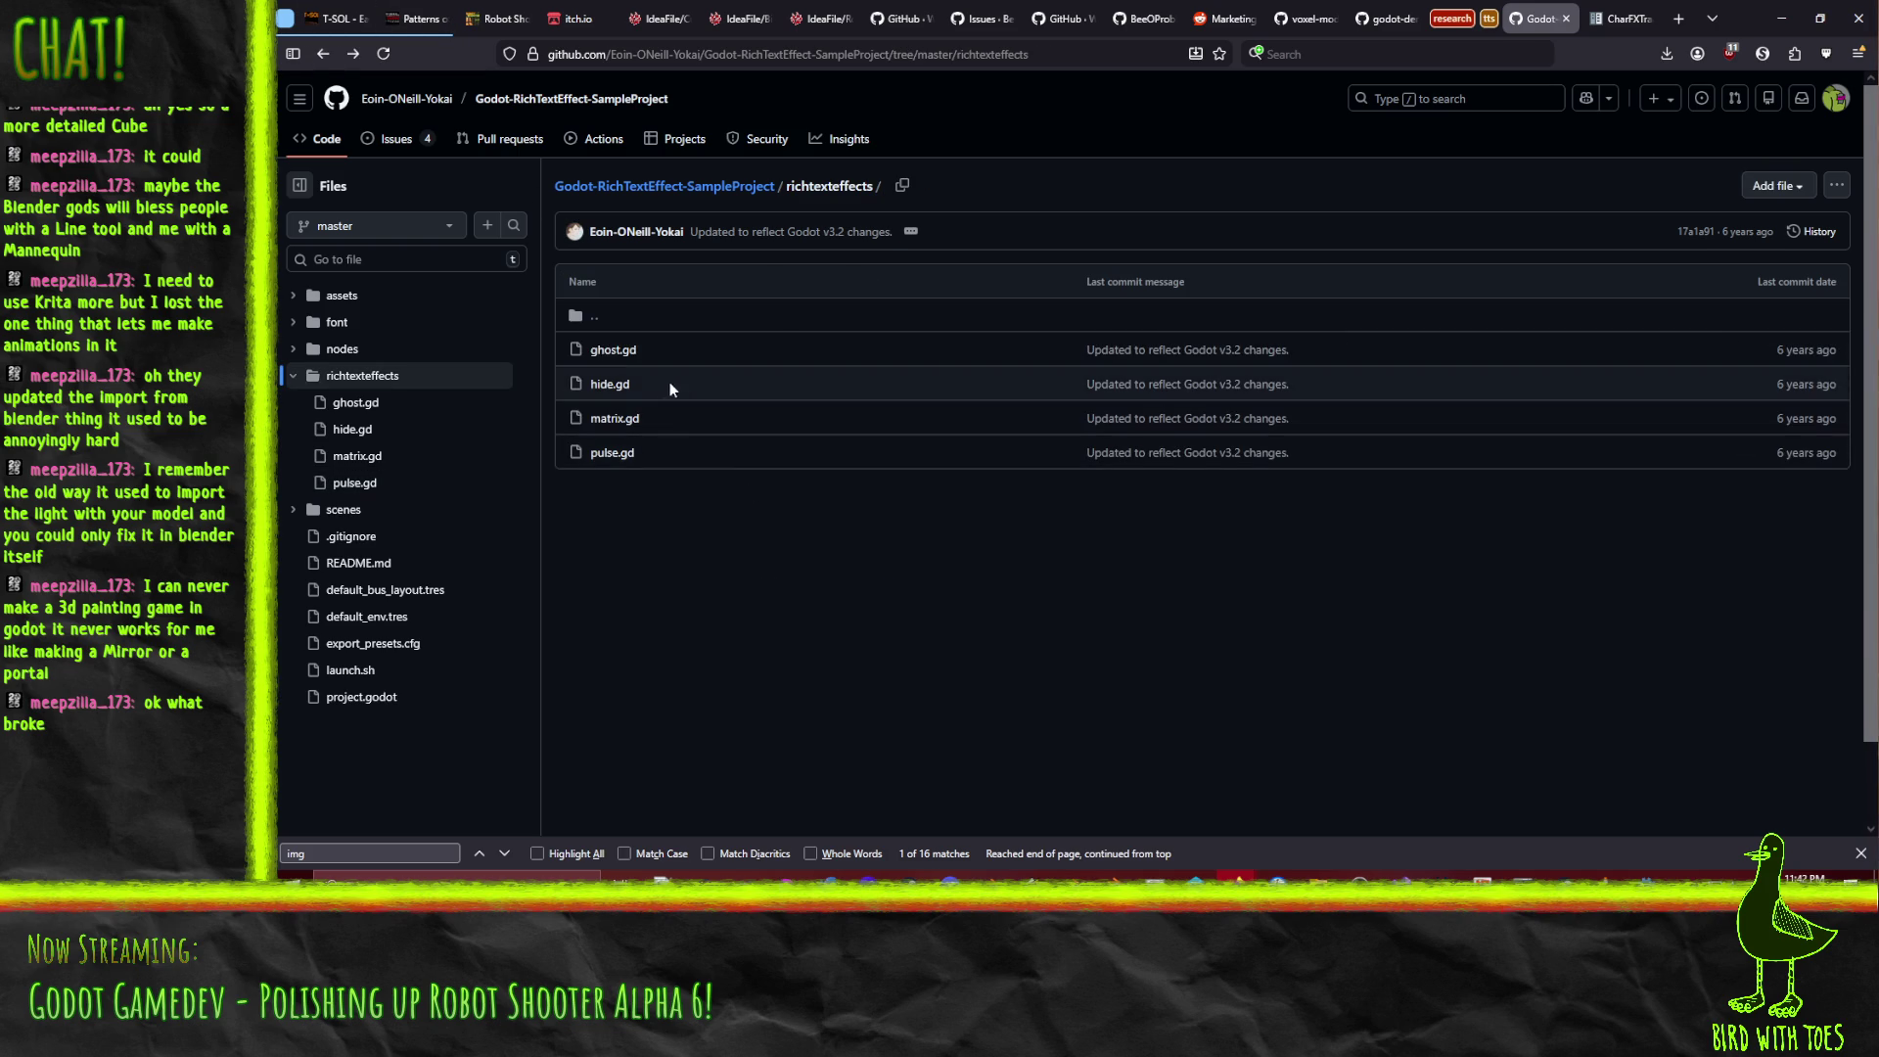
left_click(614, 350)
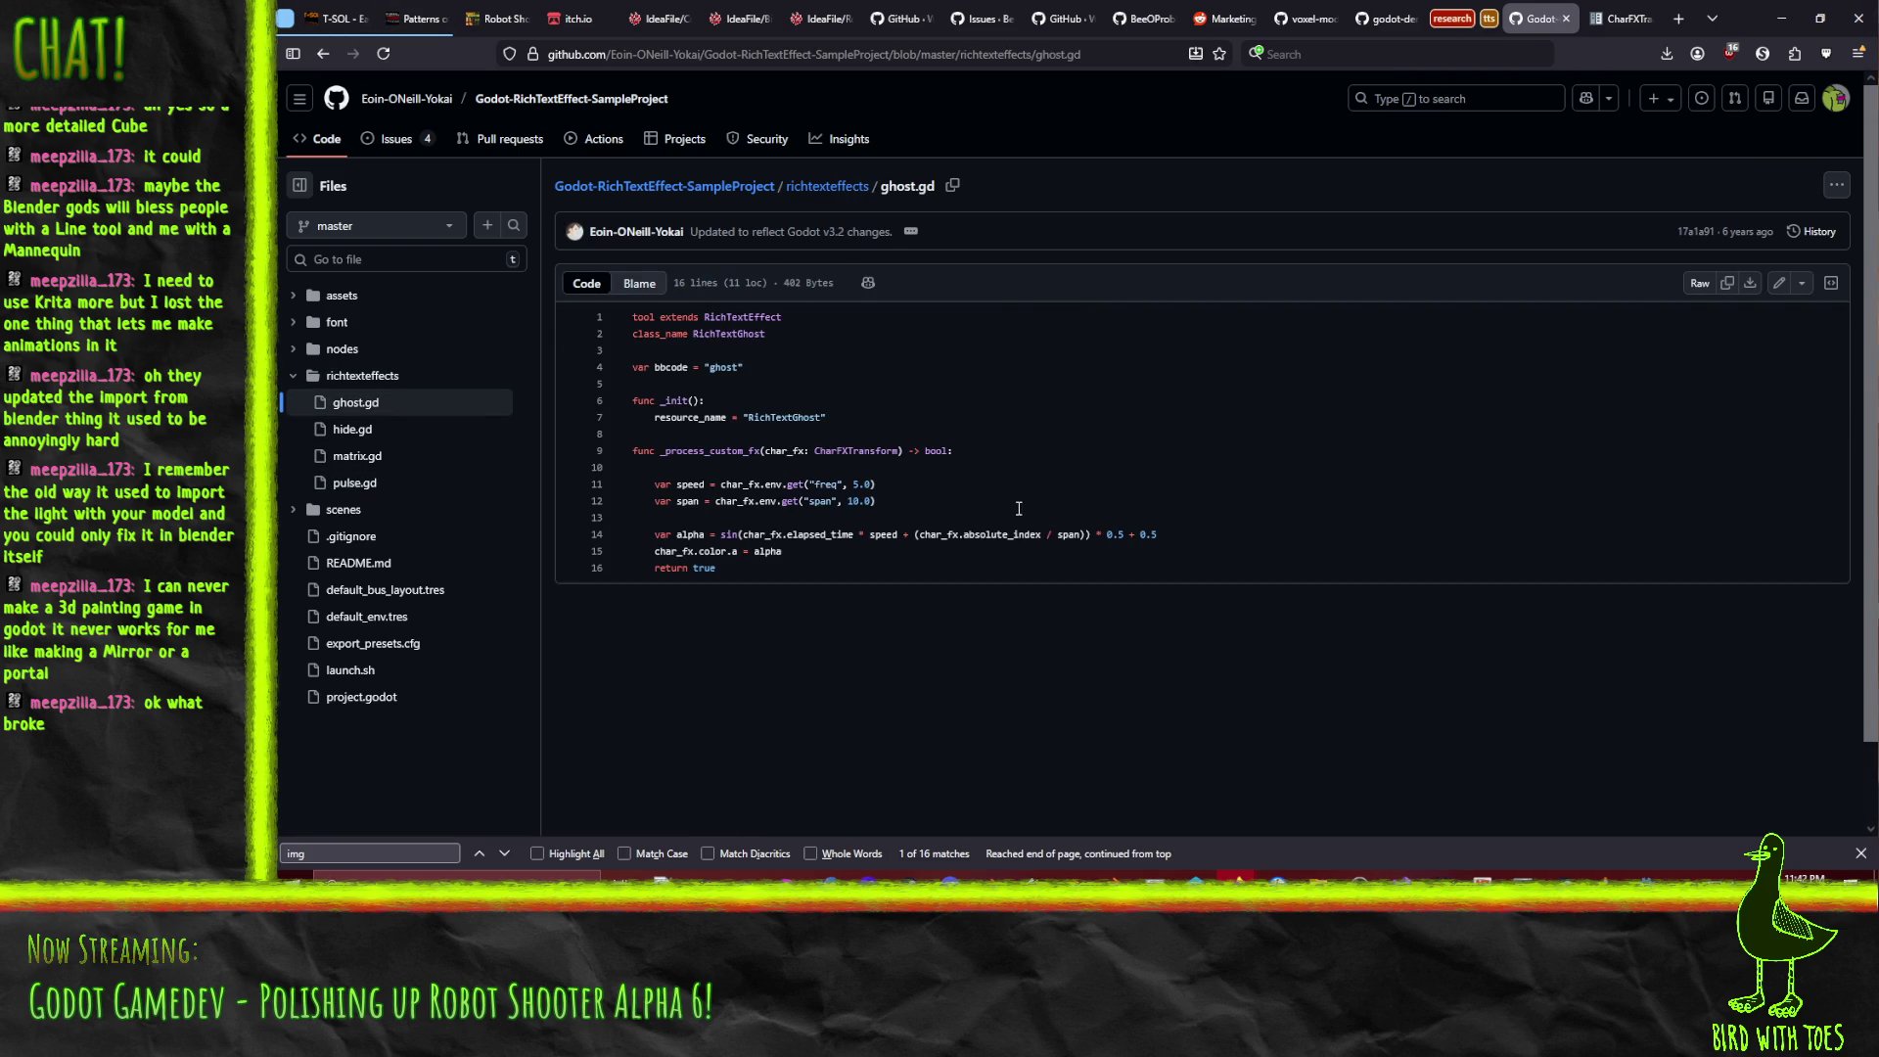
left_click(325, 54)
left_click(613, 389)
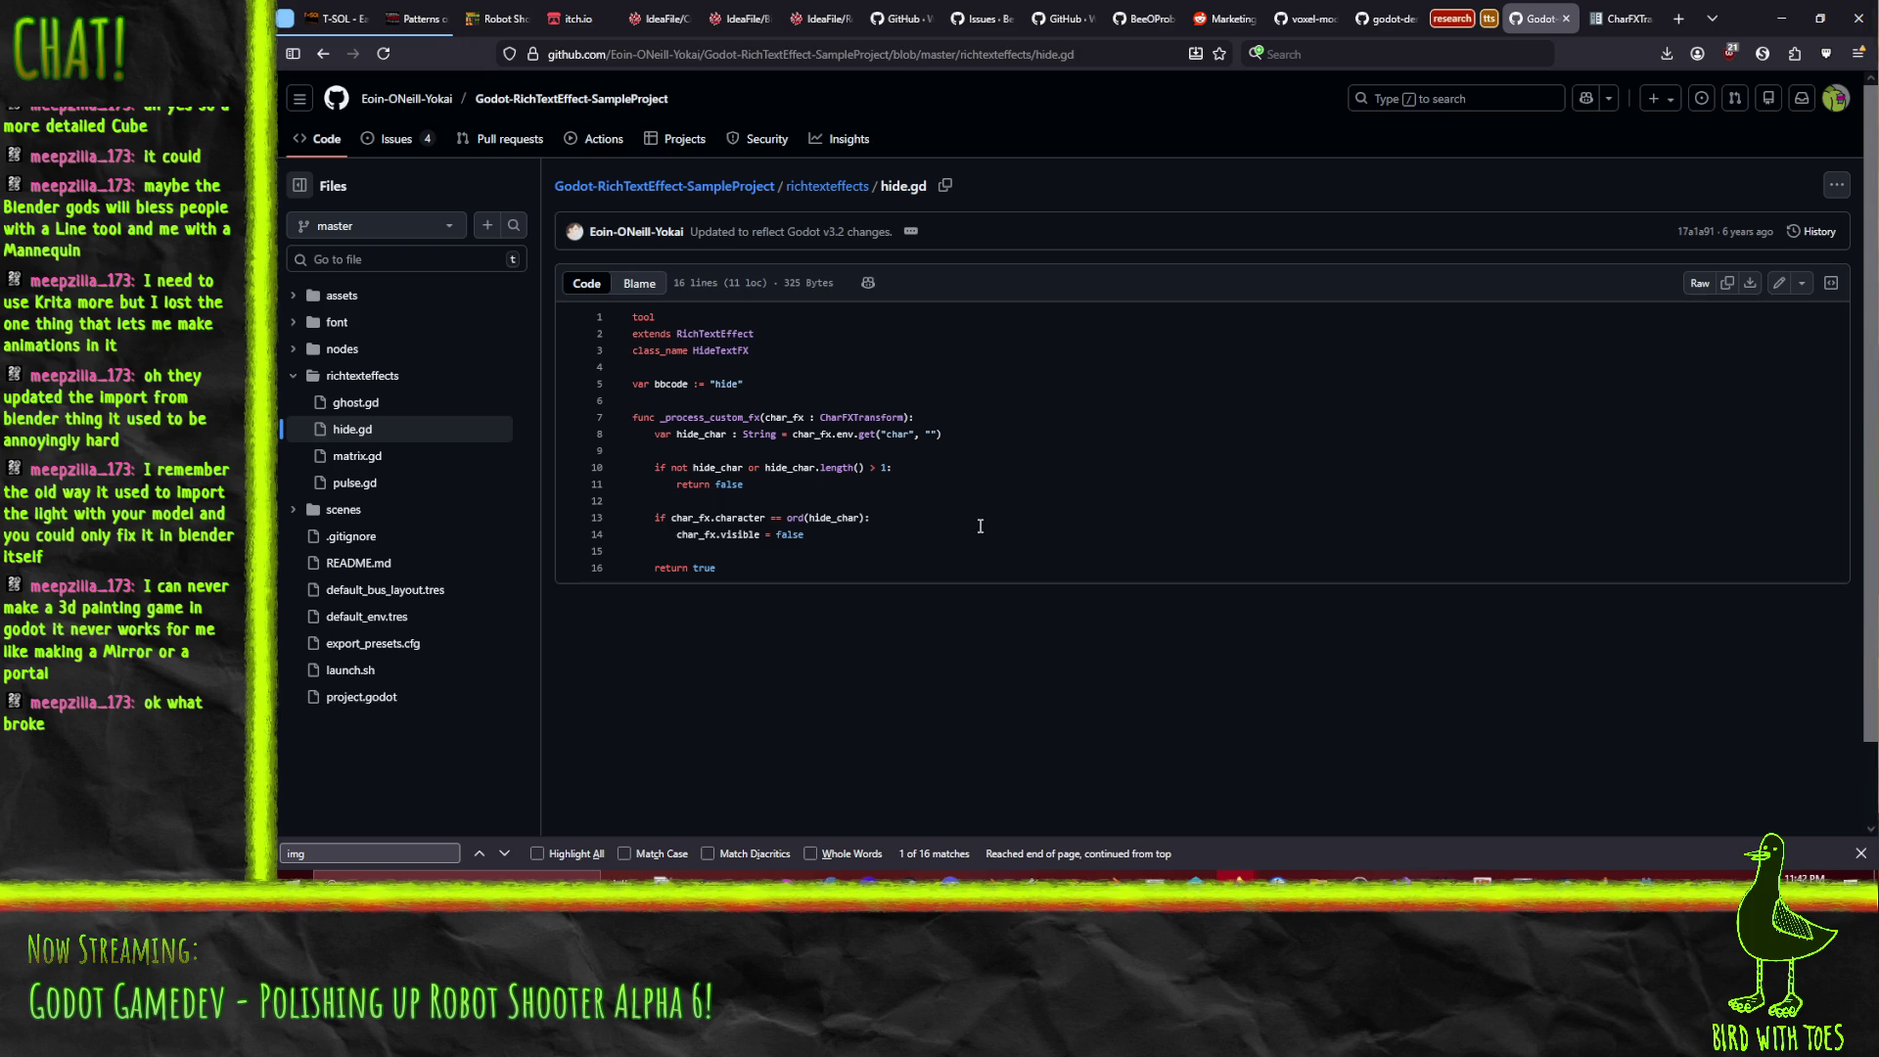
left_click(324, 55)
In the Godot editor, change the RichTextAction declaration to bbcode := "action".
left_click(1782, 17)
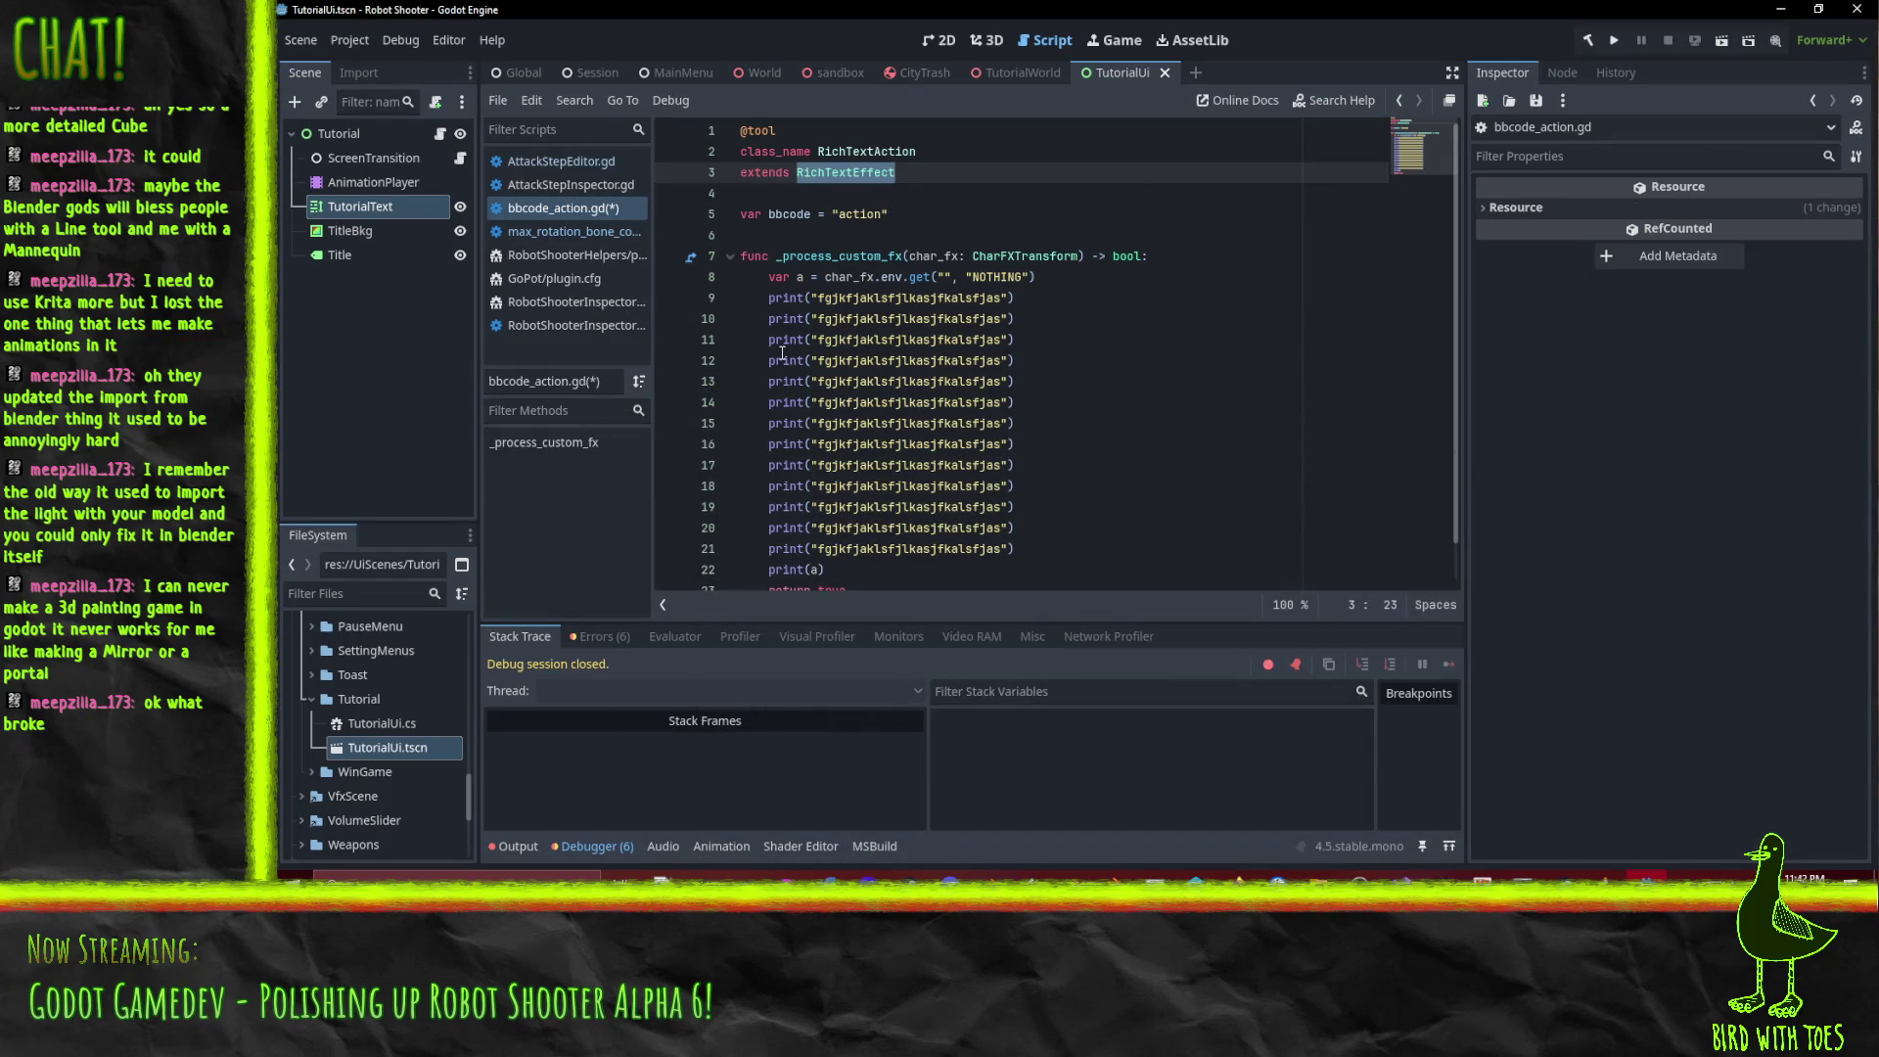
left_click(824, 212)
type(":")
key("Down")
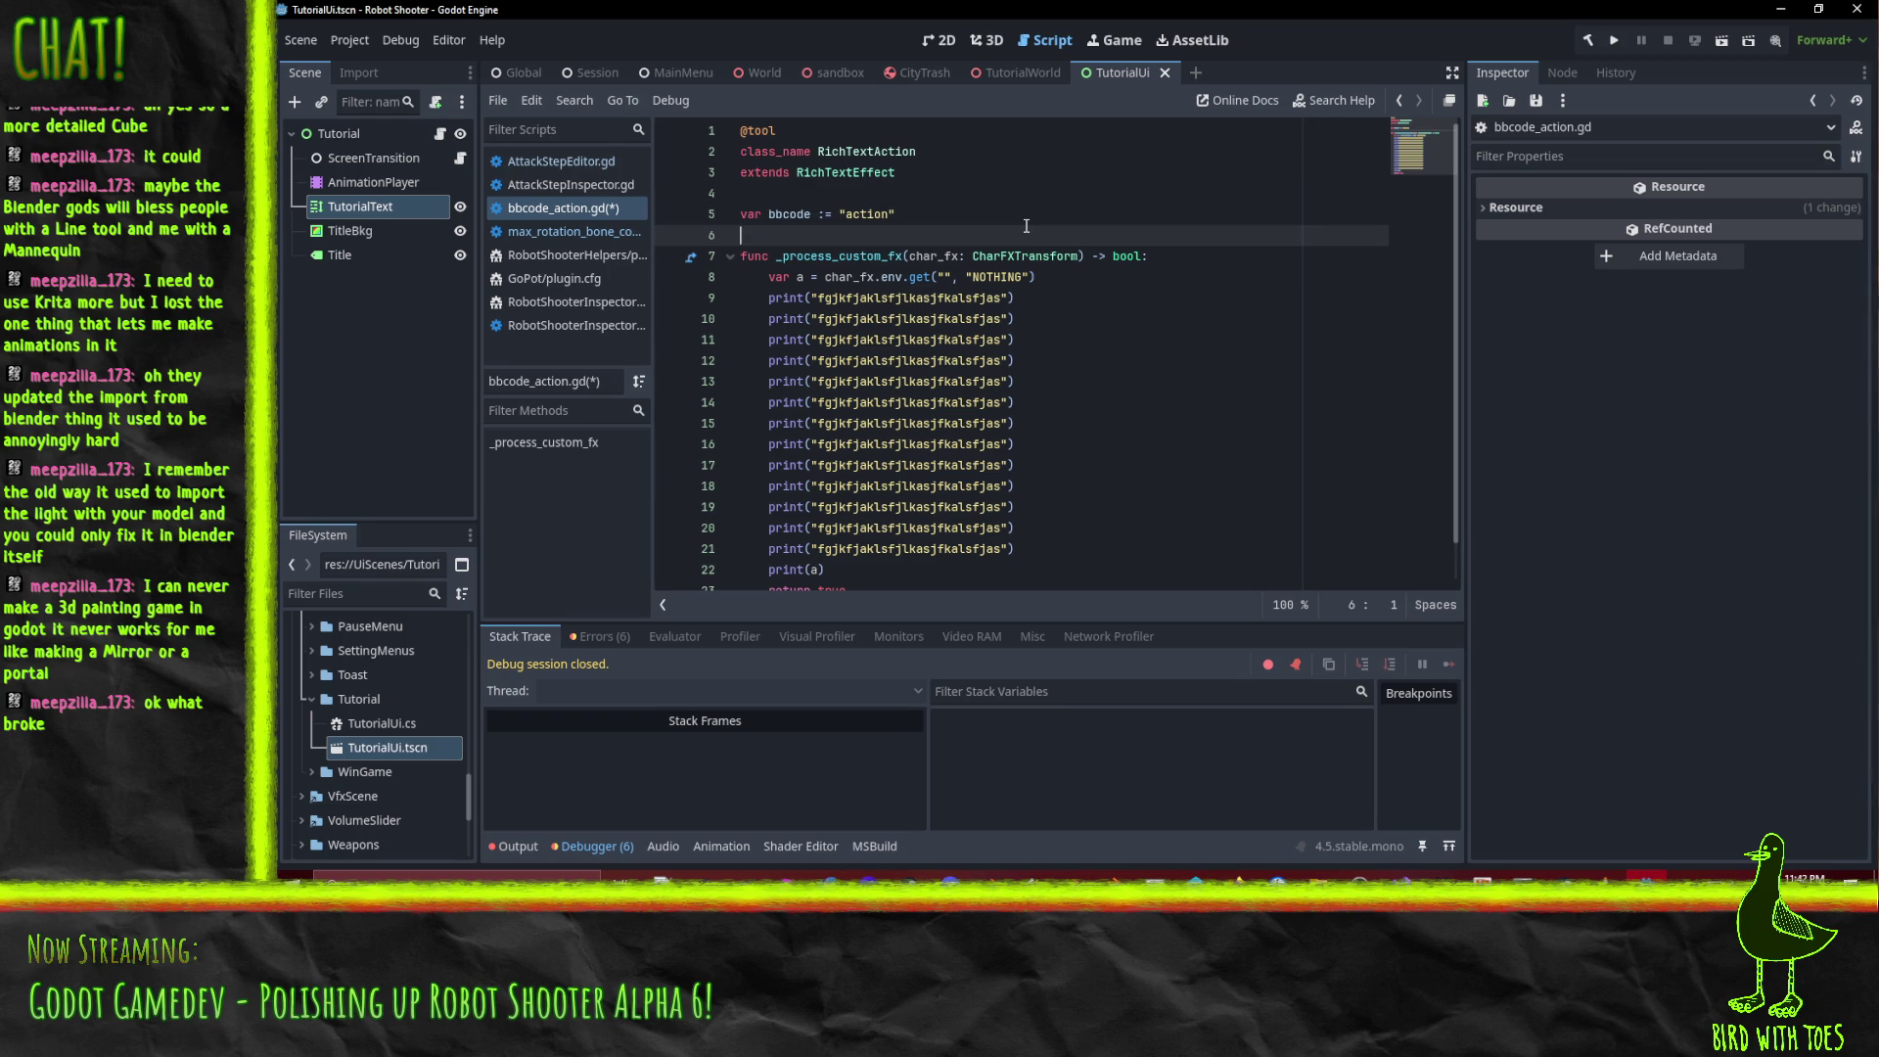
Check the debugger errors, then test-run the game and quit via the pause menu.
left_click(937, 40)
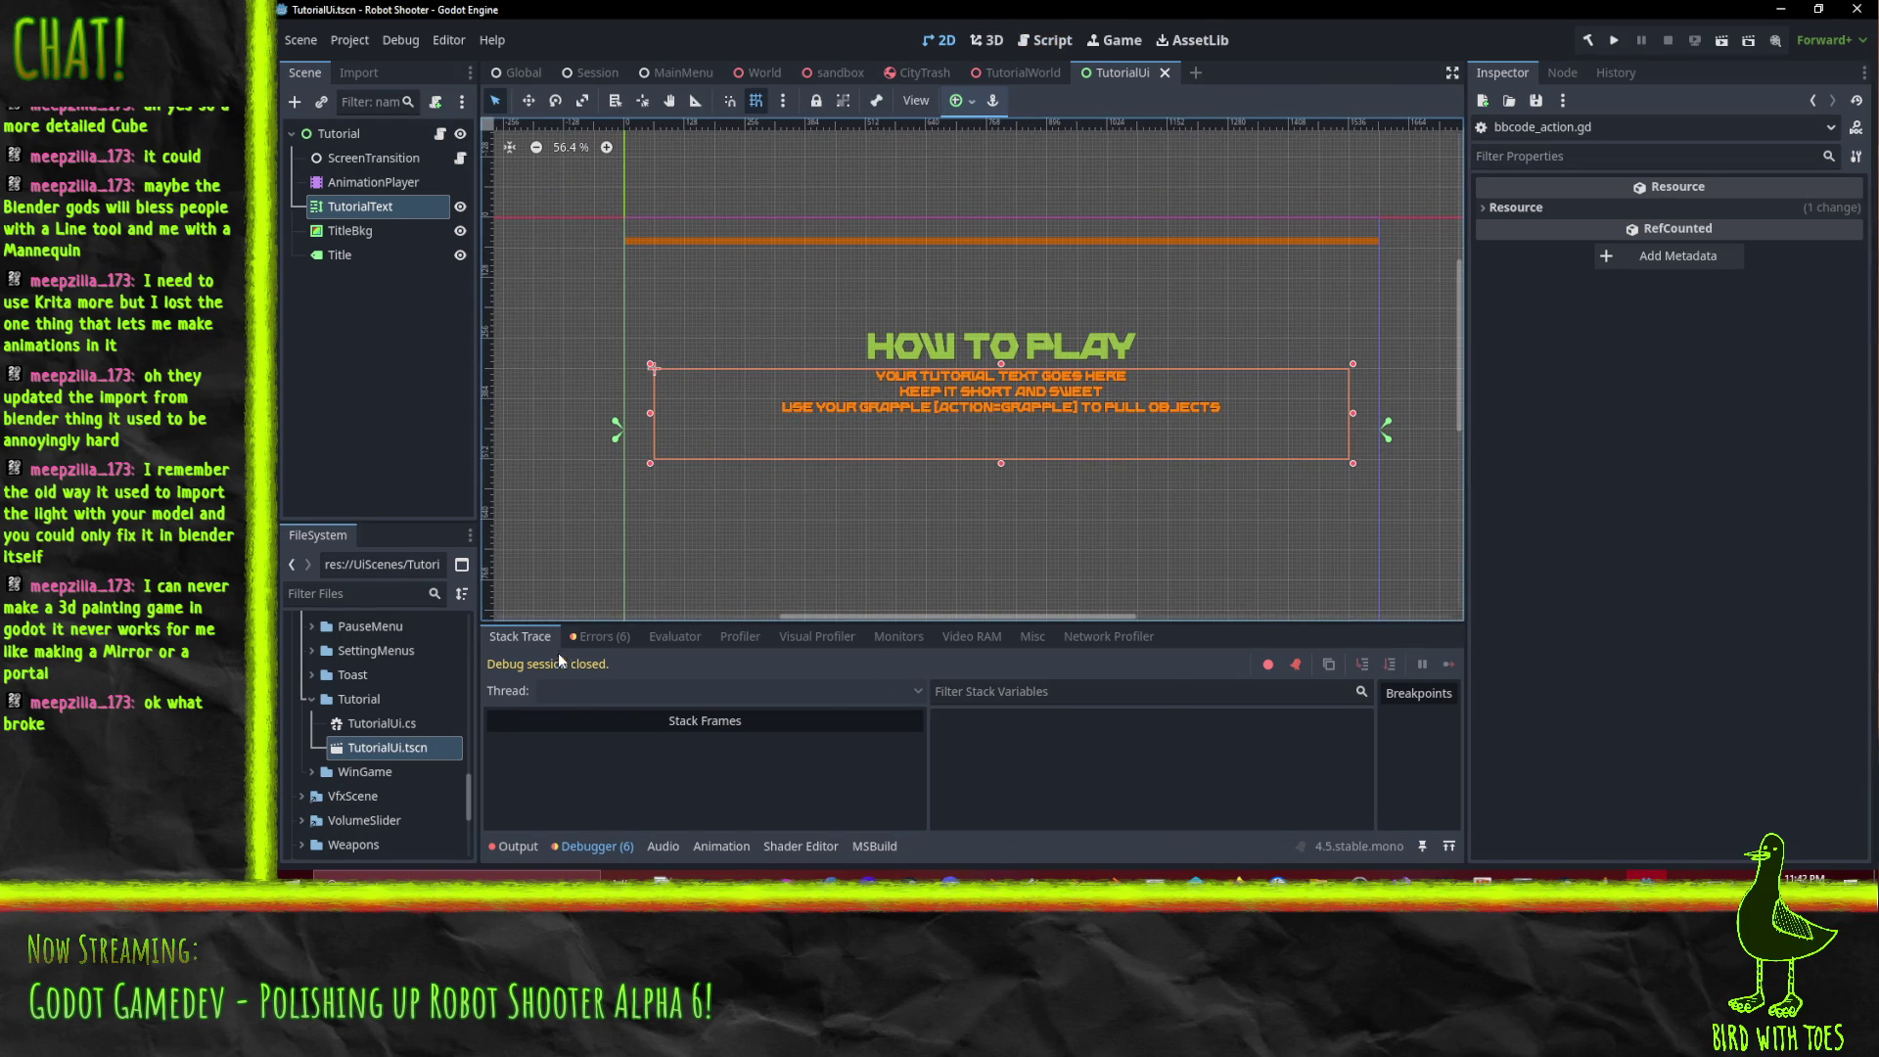
left_click(599, 636)
scroll(1039, 743, "down", 1)
scroll(1040, 756, "up", 1)
scroll(1145, 758, "down", 1)
left_click(1614, 40)
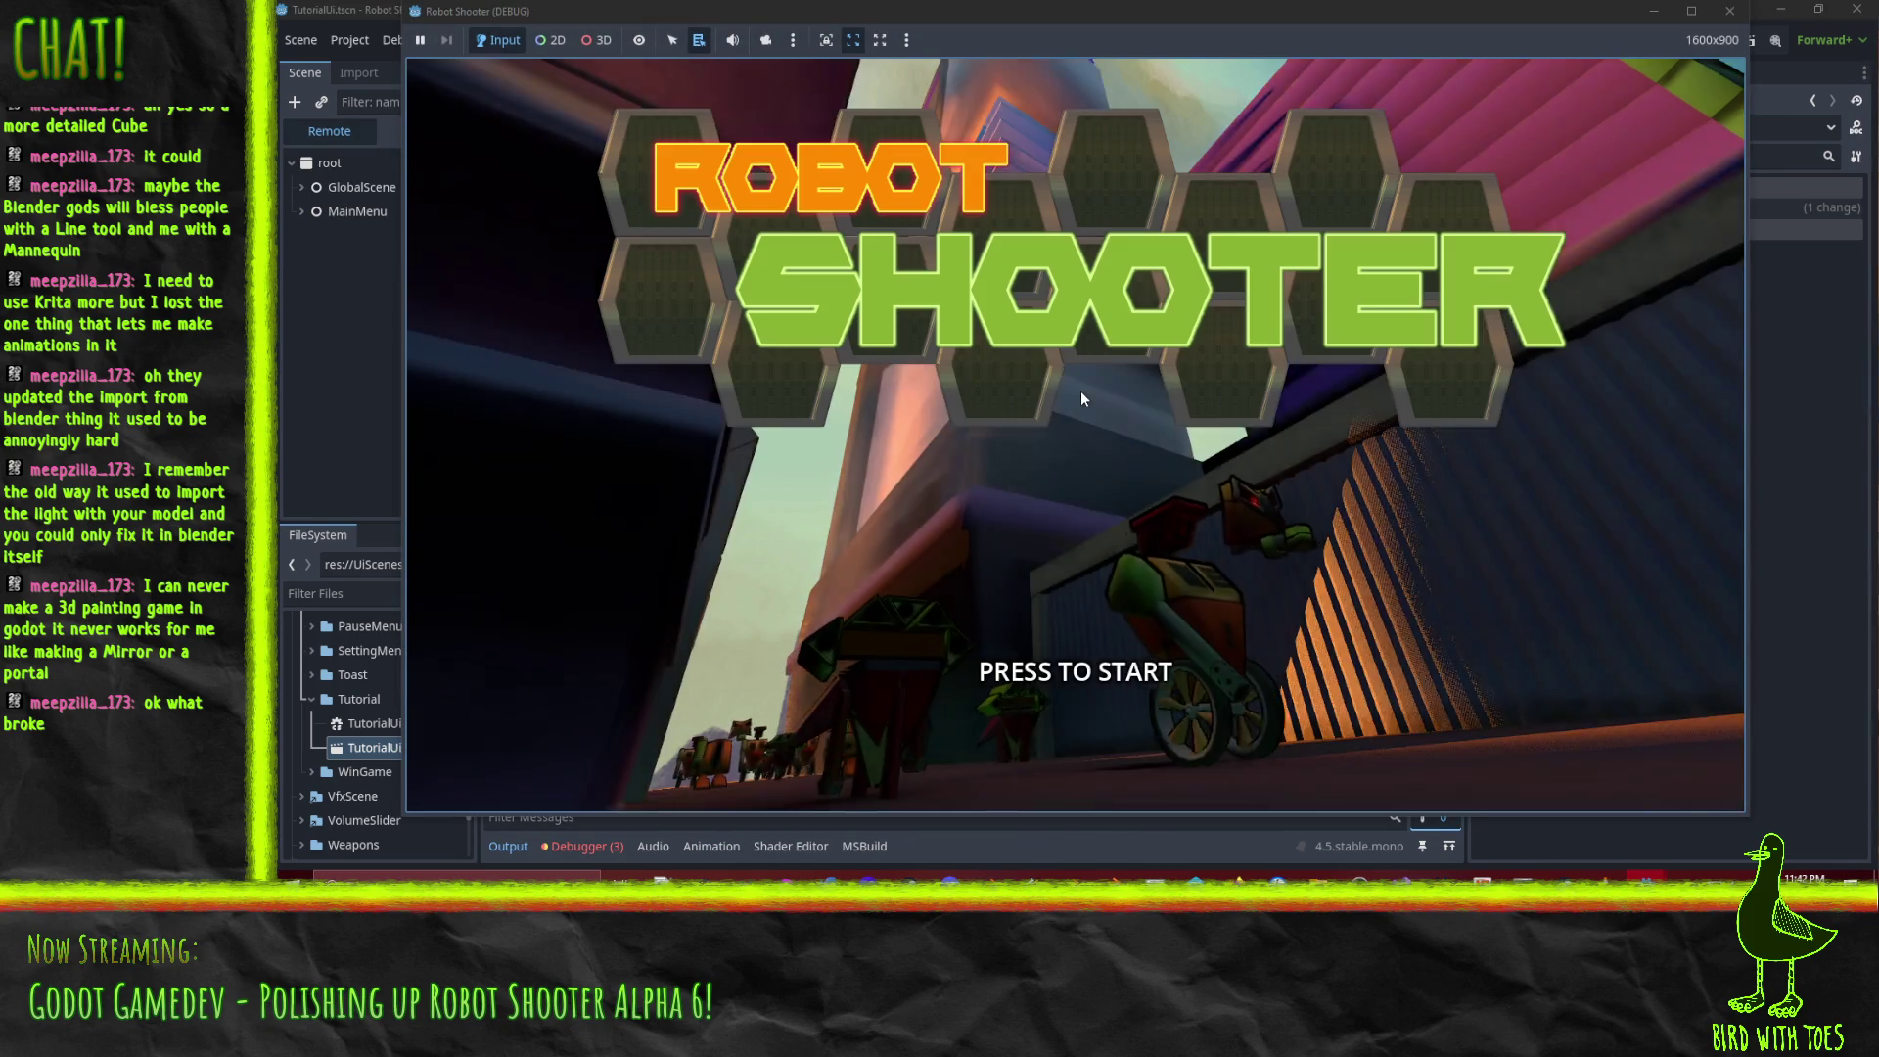
left_click(1080, 399)
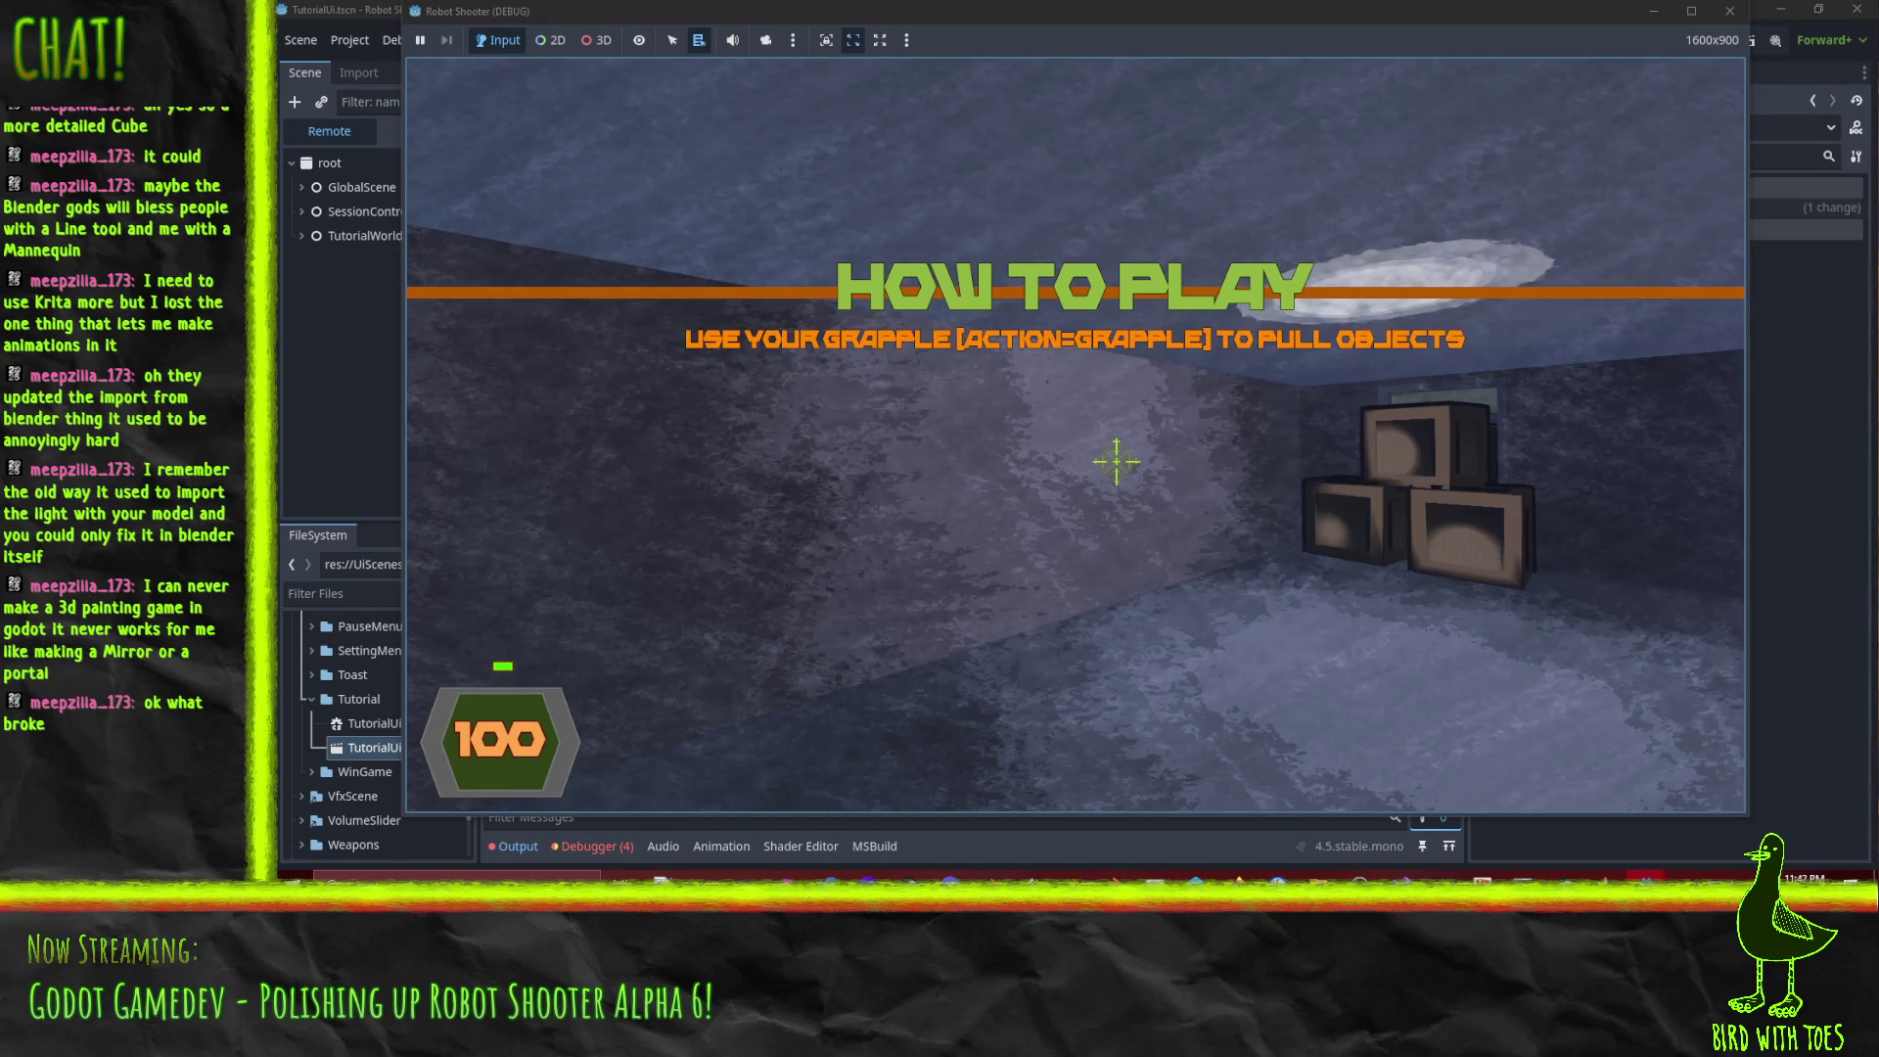
key("Escape")
left_click(1086, 625)
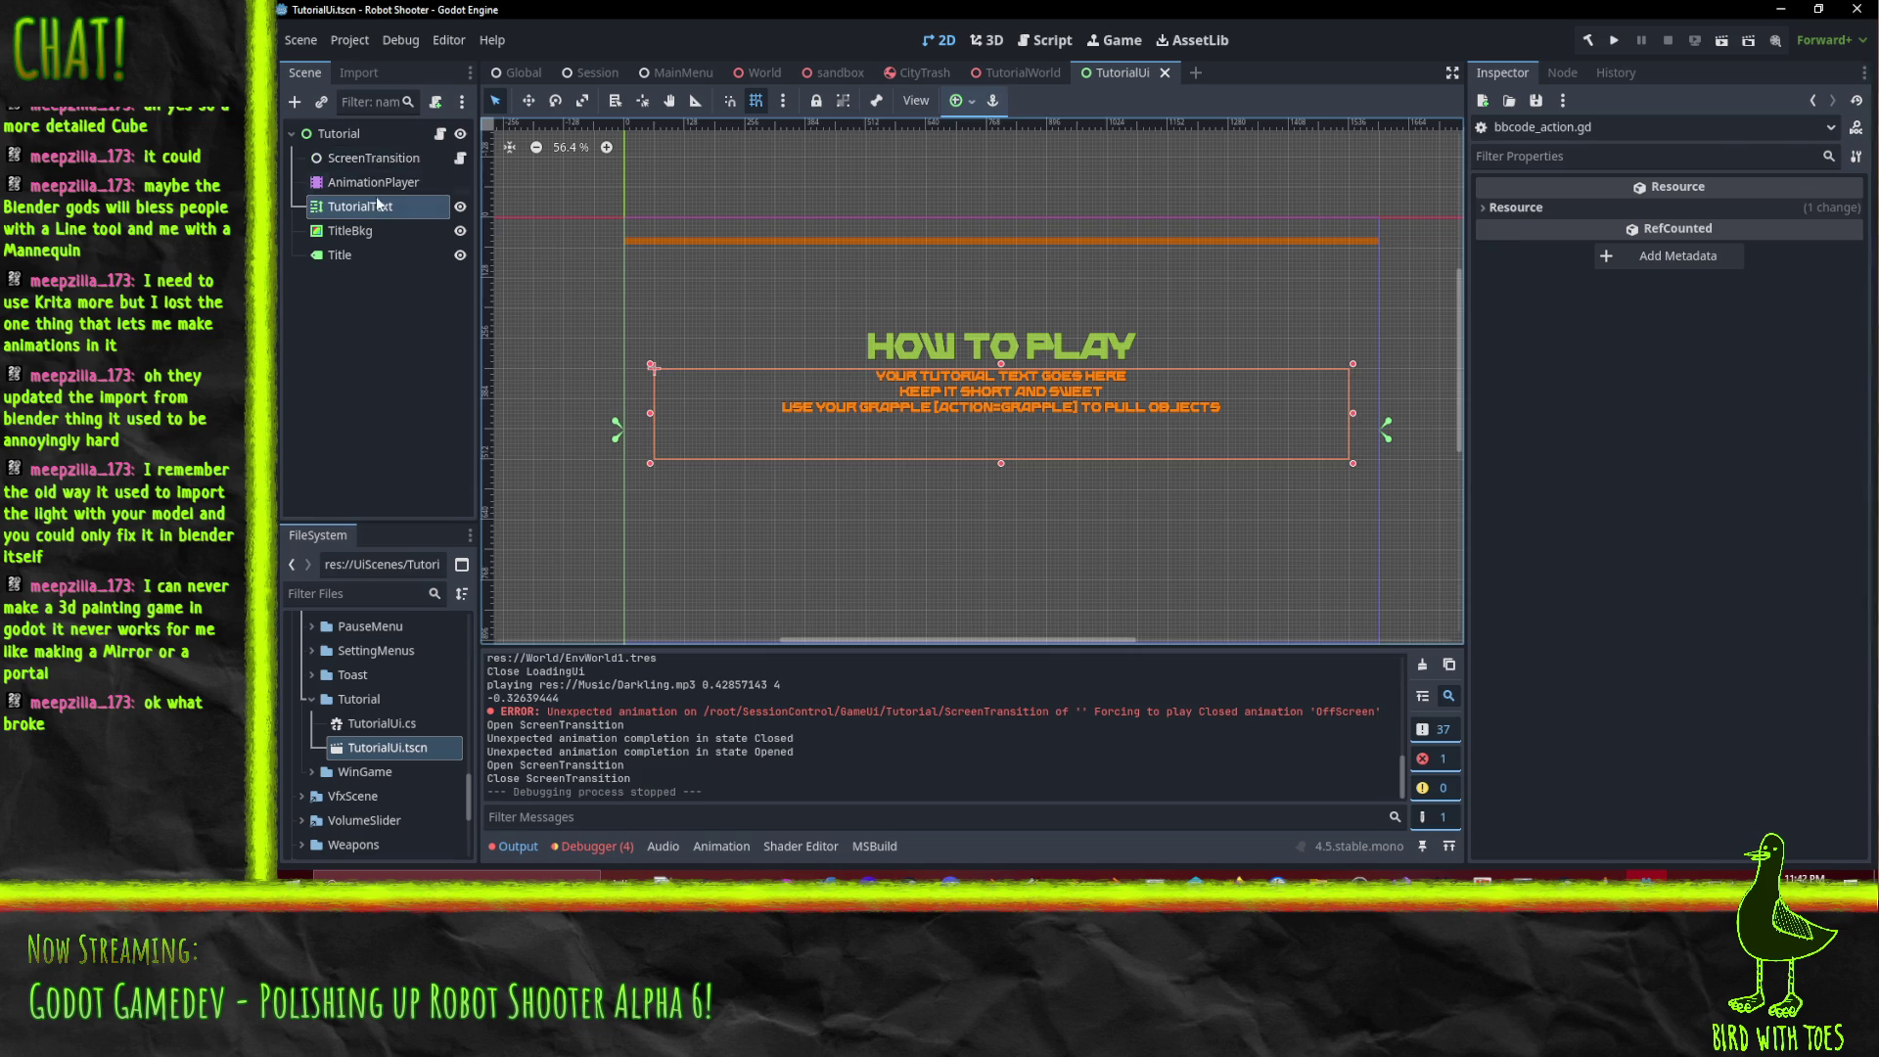
Replace TutorialText's Custom Effects element 0 with a new RichTextAction.
left_click(391, 207)
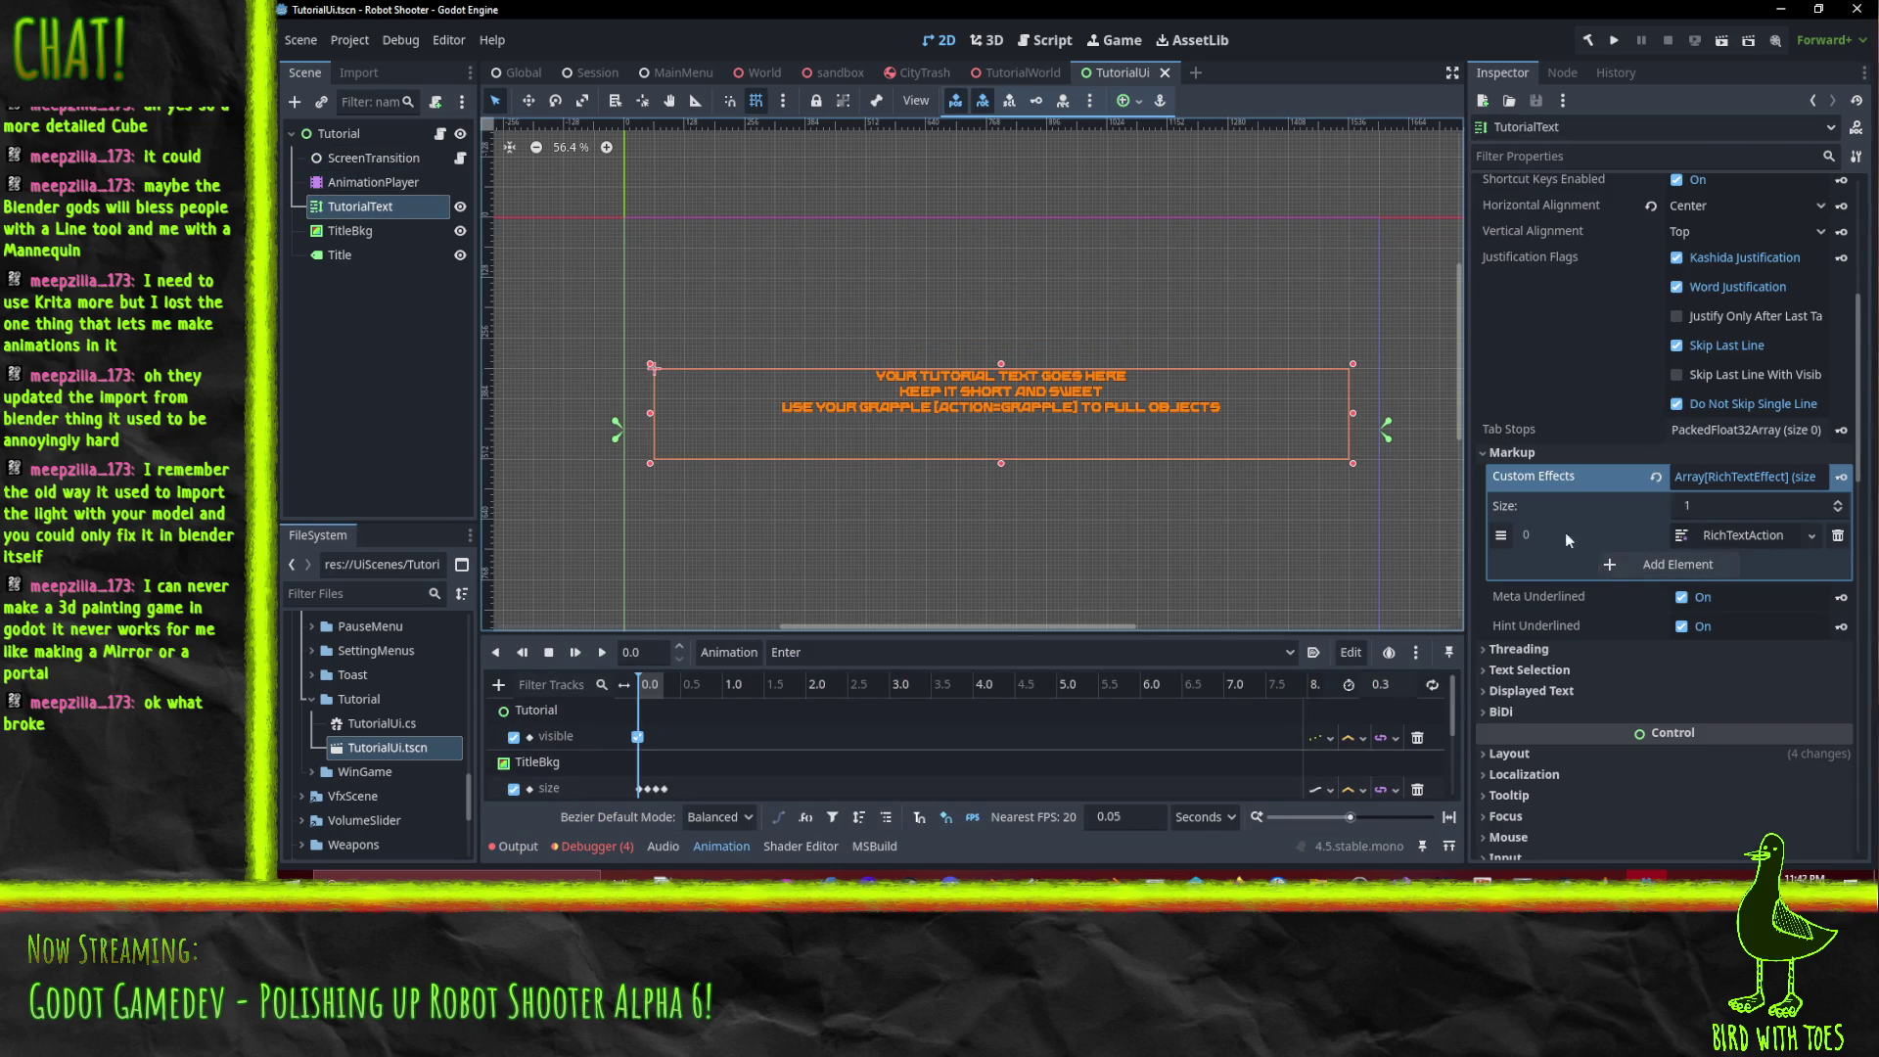
left_click(1811, 535)
left_click(1762, 690)
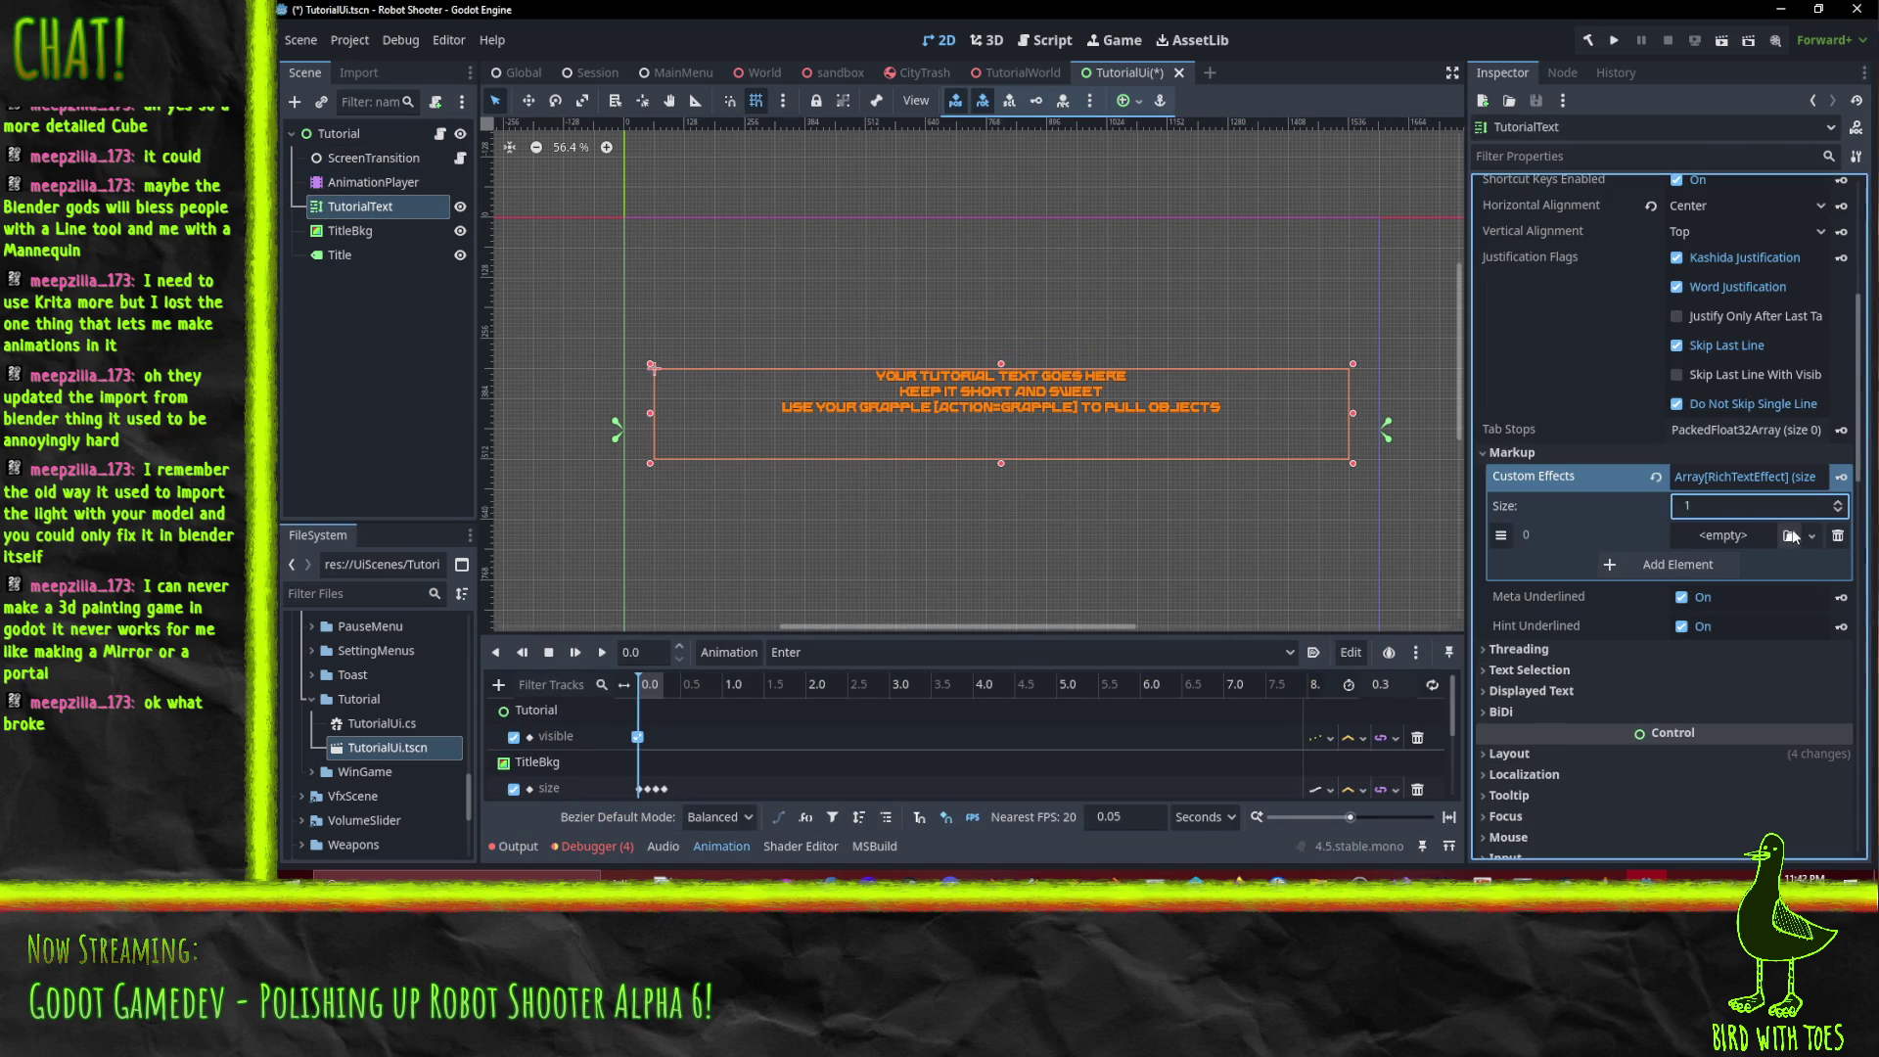
left_click(1811, 536)
left_click(1770, 610)
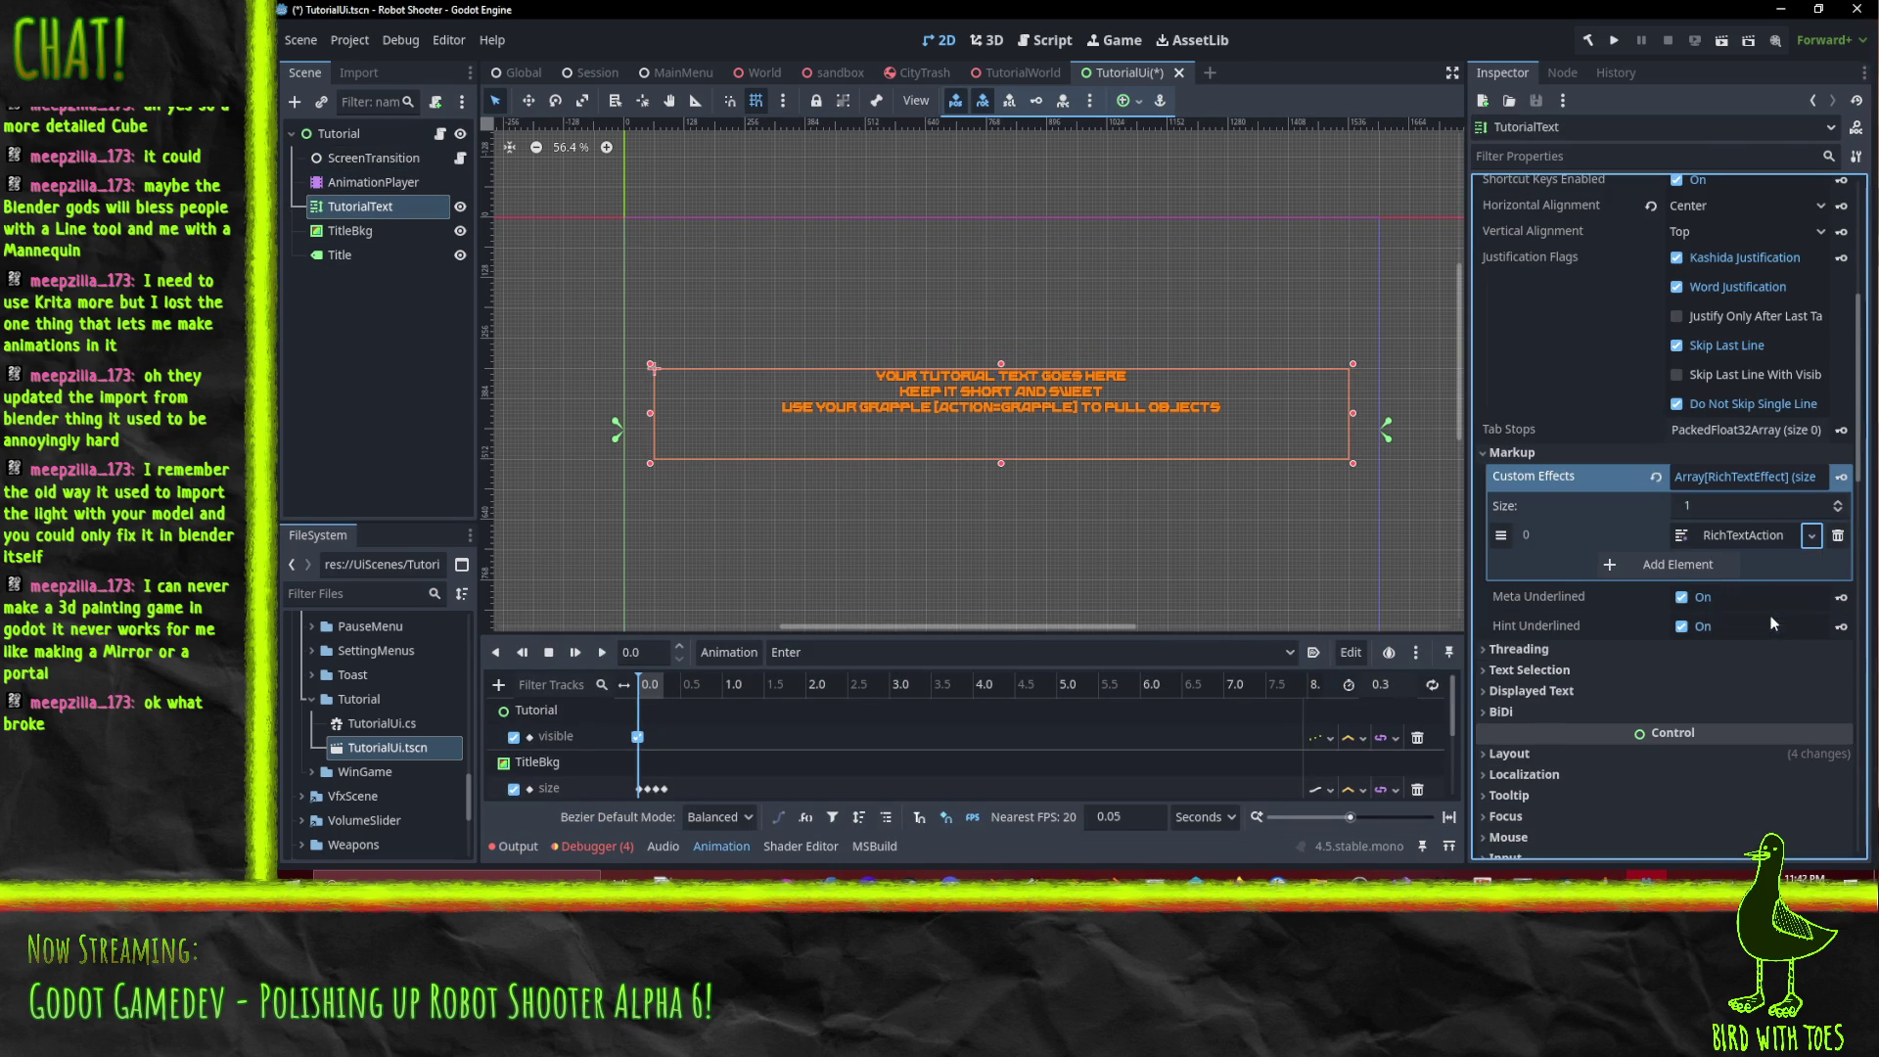
left_click(1732, 534)
left_click(1630, 564)
left_click(1630, 564)
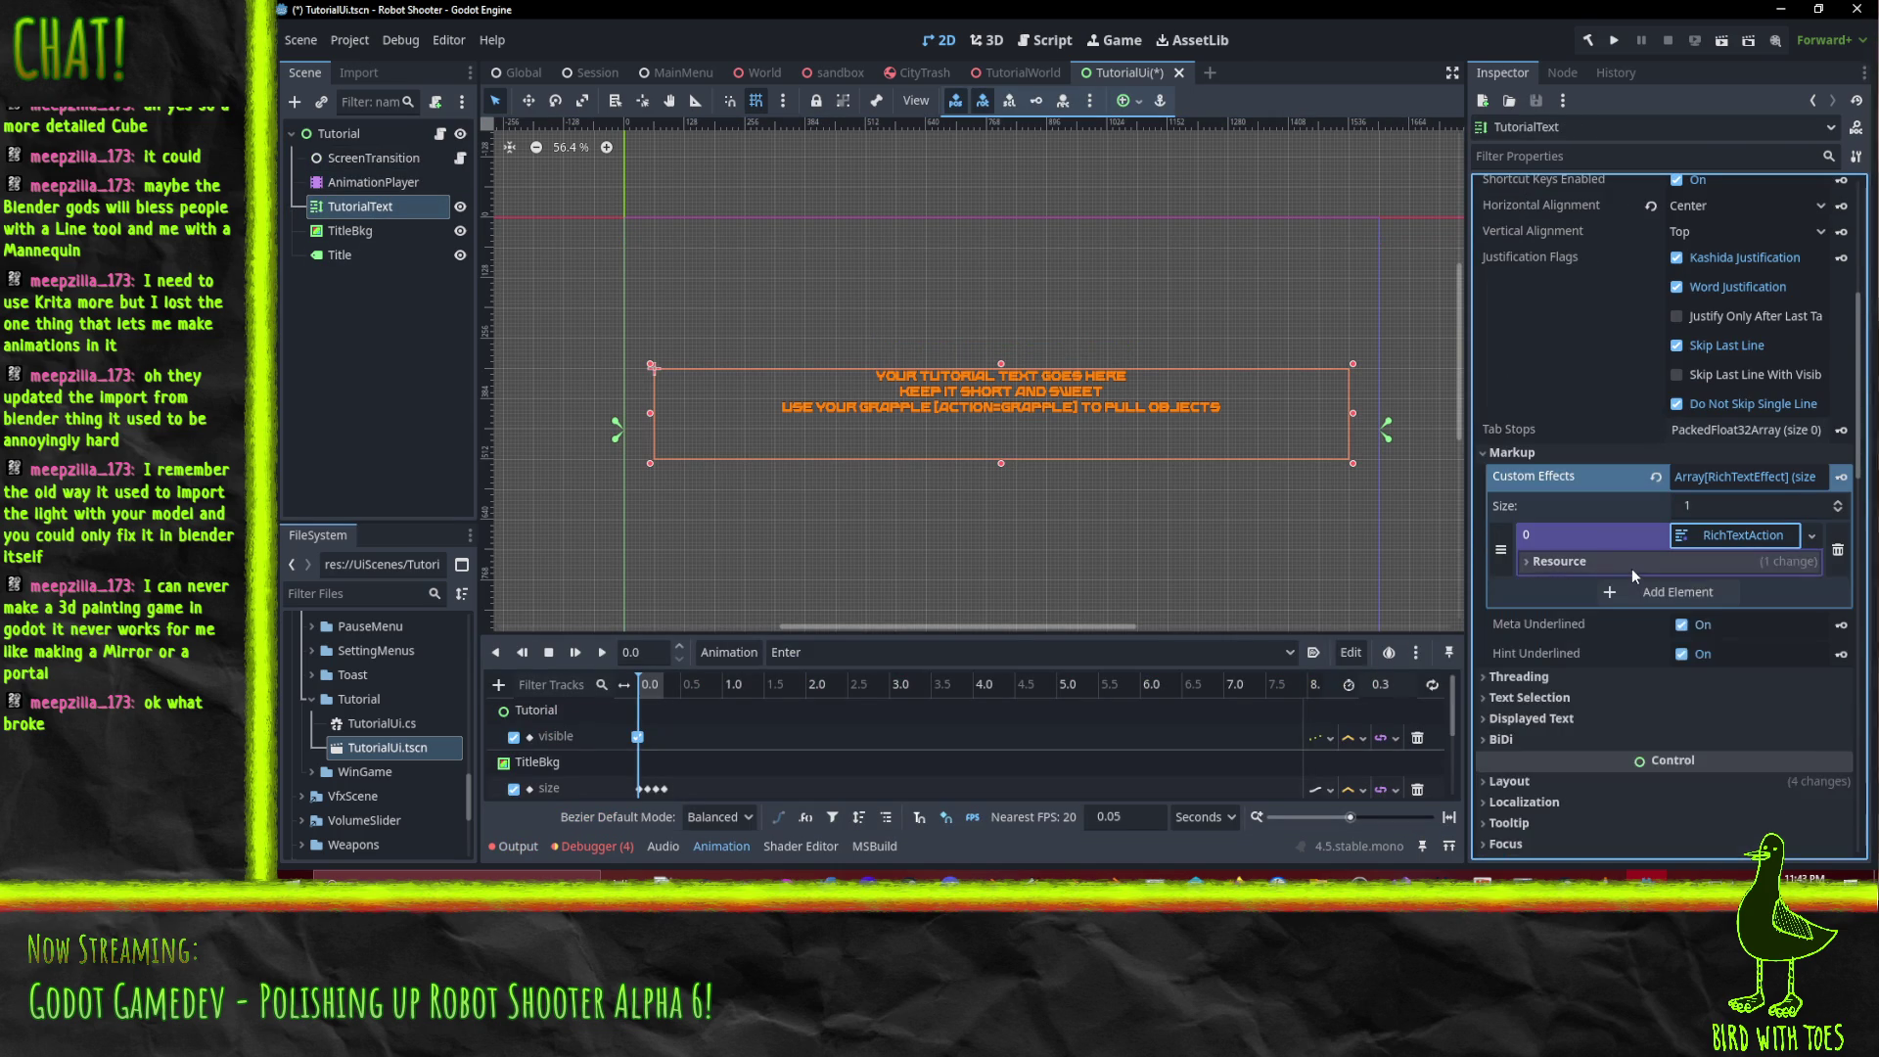
Select =Grapple on the third line of TutorialText's Text field.
scroll(1190, 409, "up", 1)
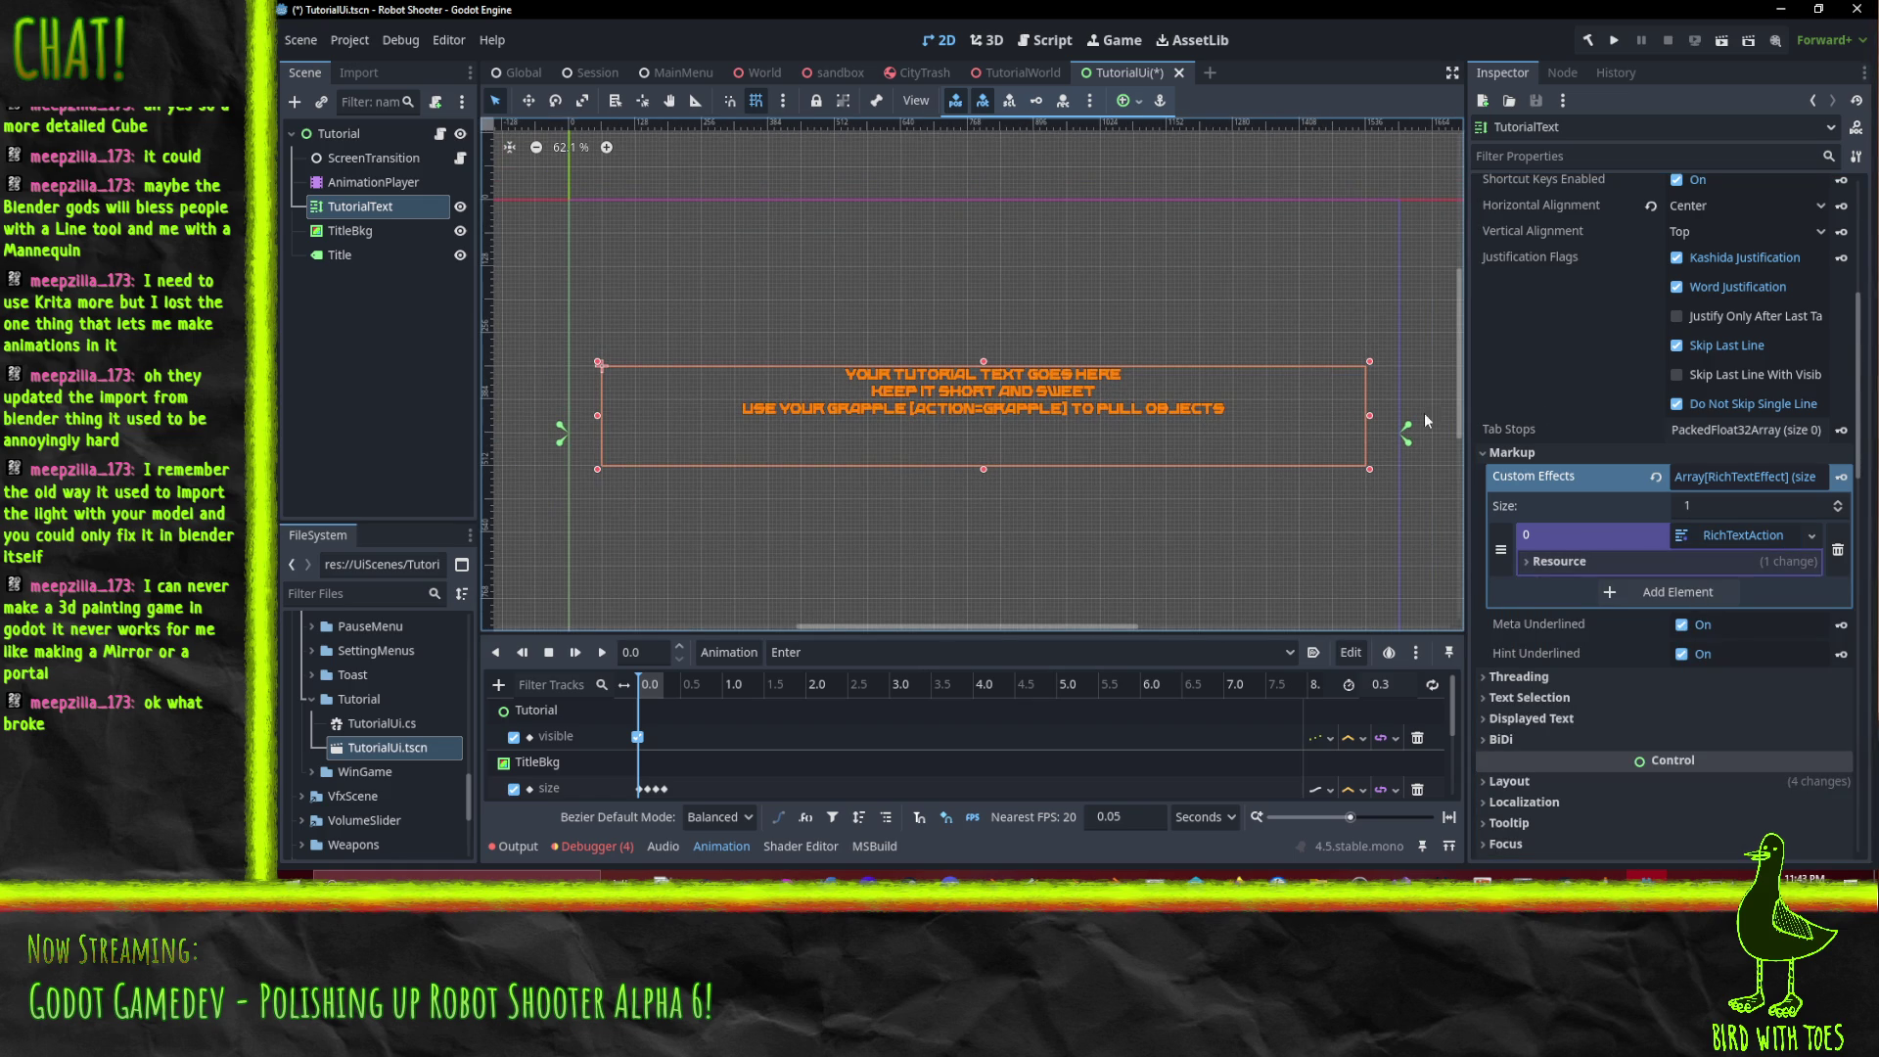
scroll(1666, 421, "up", 5)
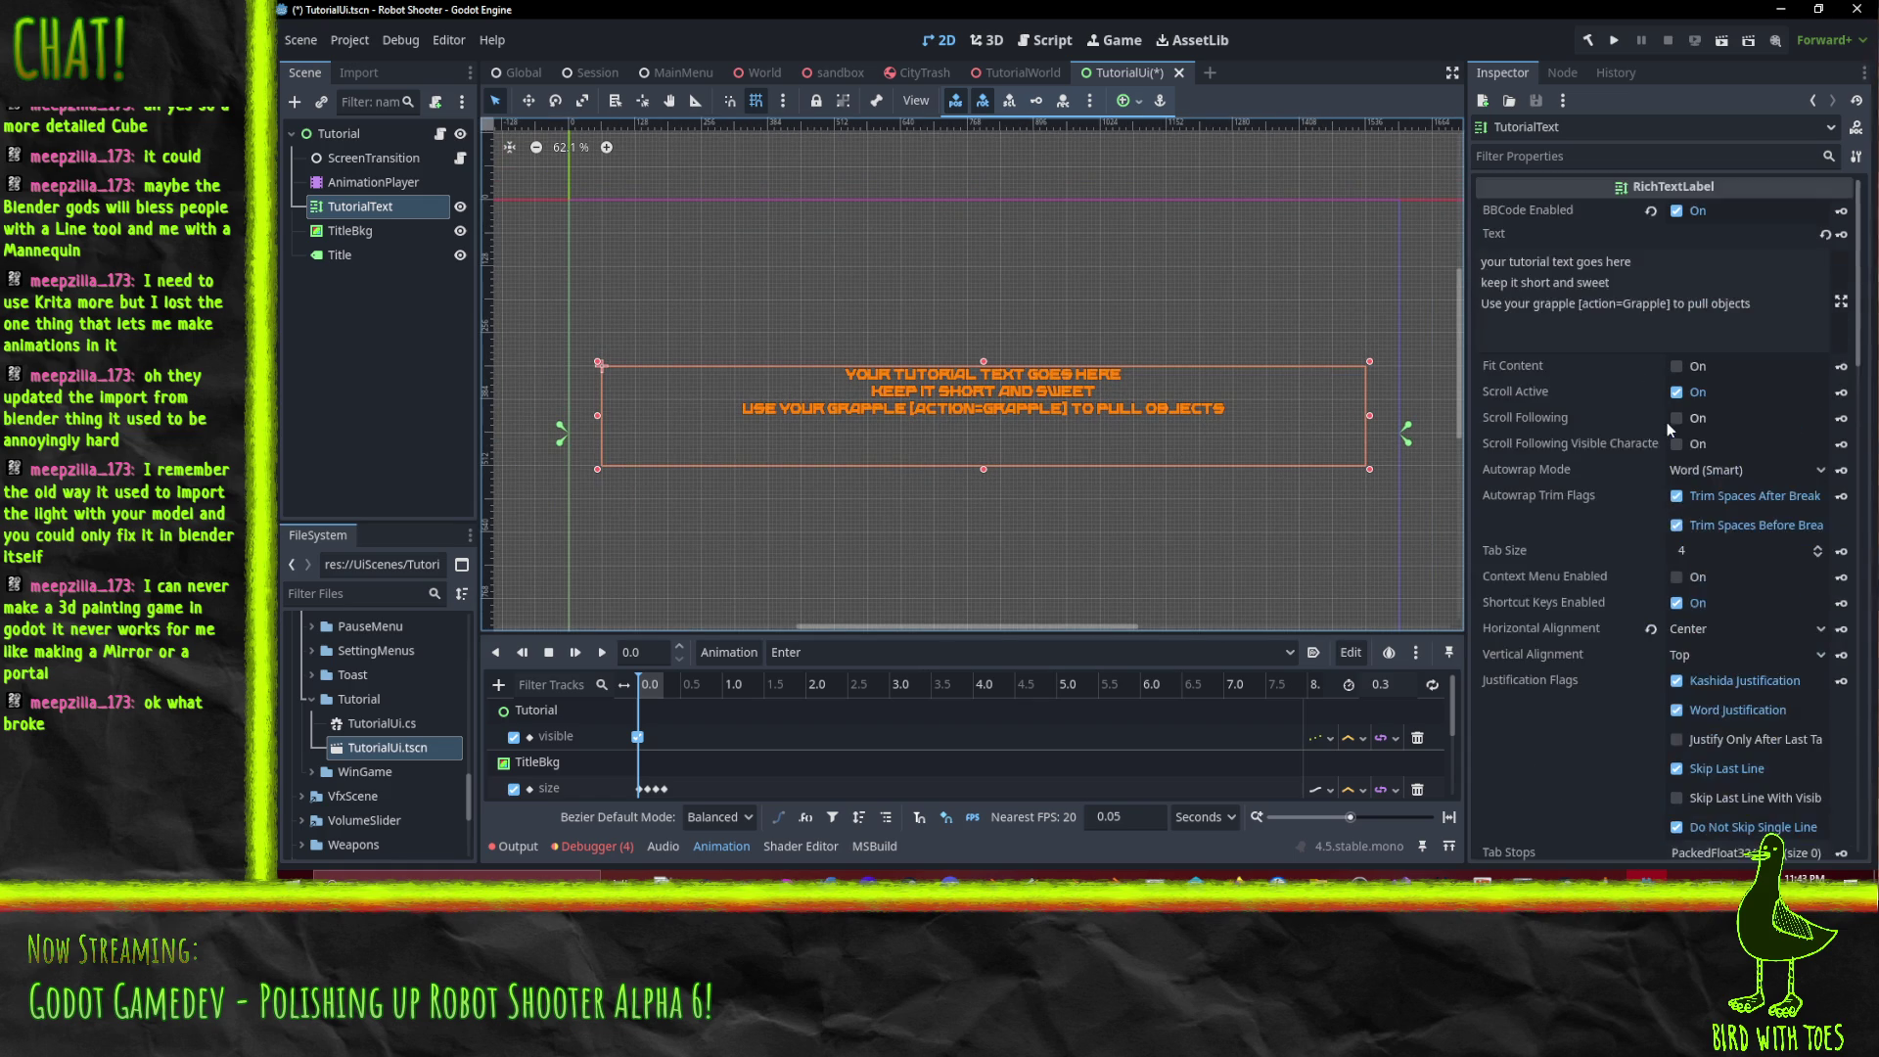
left_click_drag(1616, 304, 1652, 304)
left_click(1668, 304)
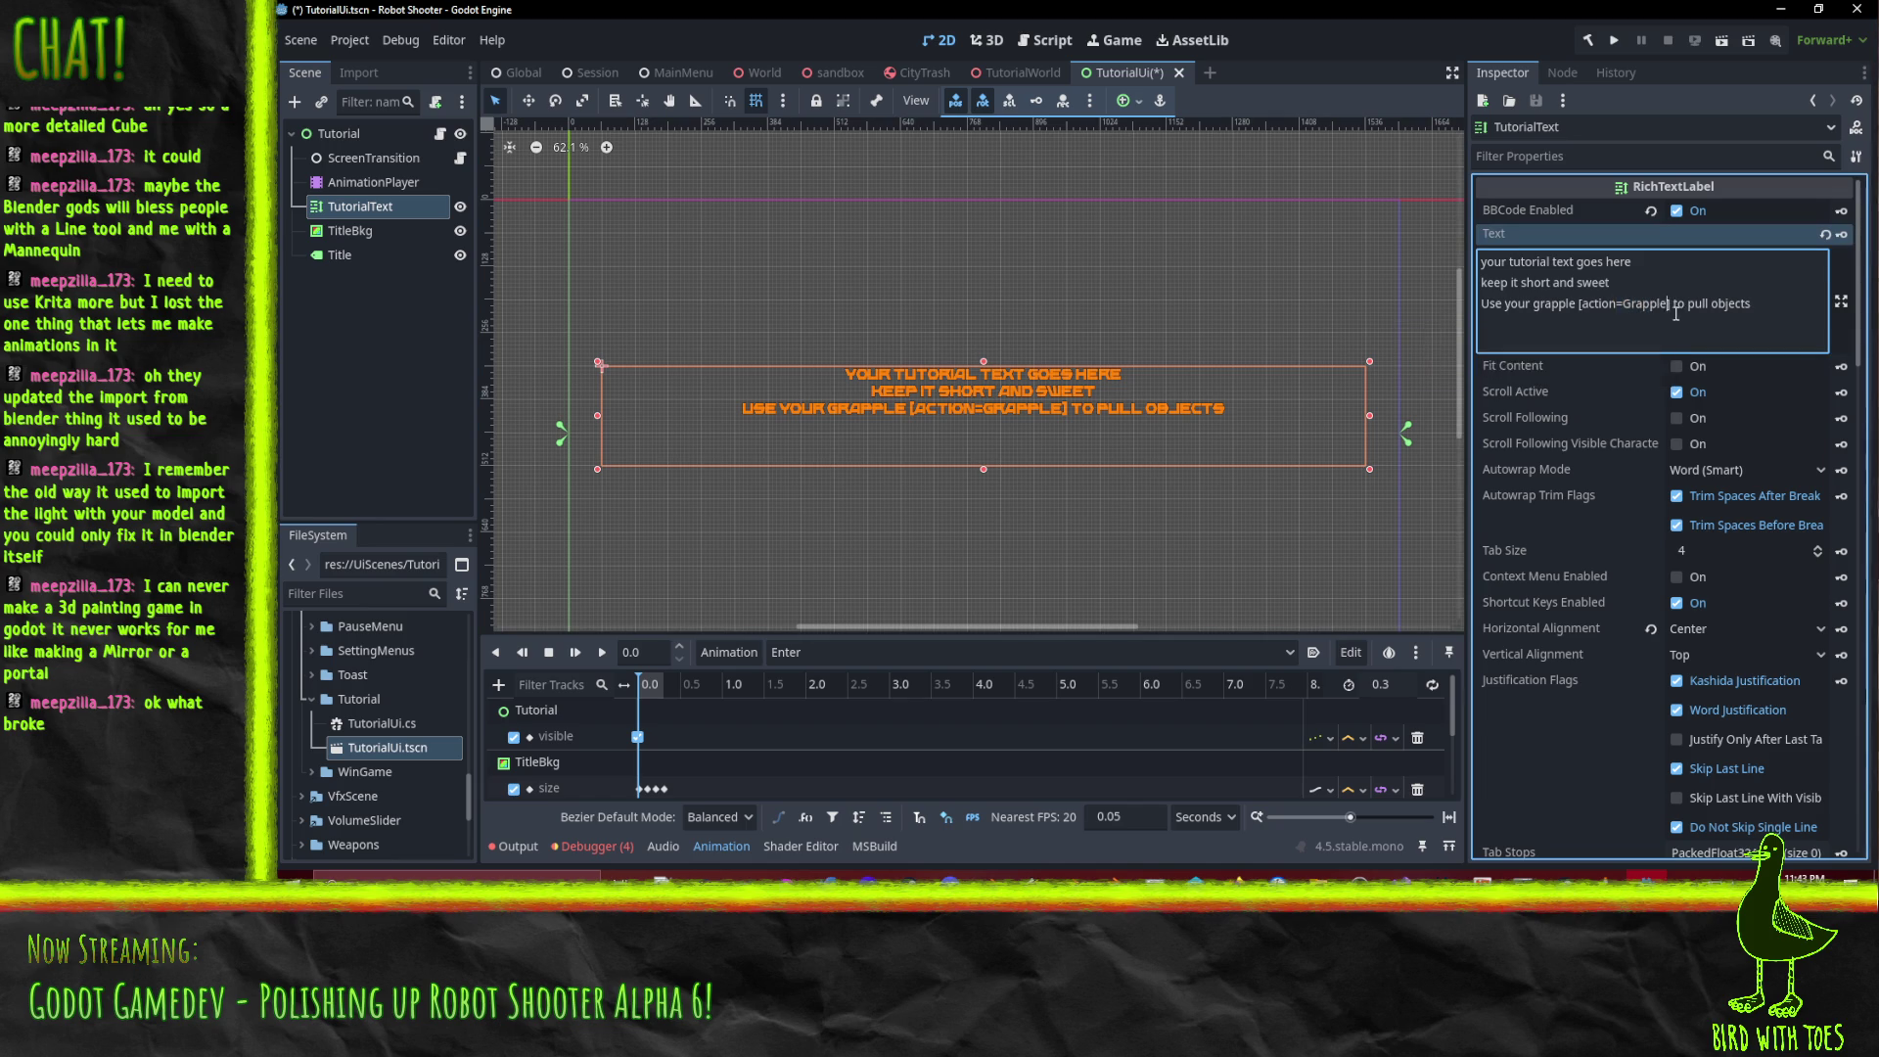
left_click_drag(1617, 305, 1667, 311)
Delete =Grapple and the stray space from the action tag, then check the Output log.
key("BackSpace")
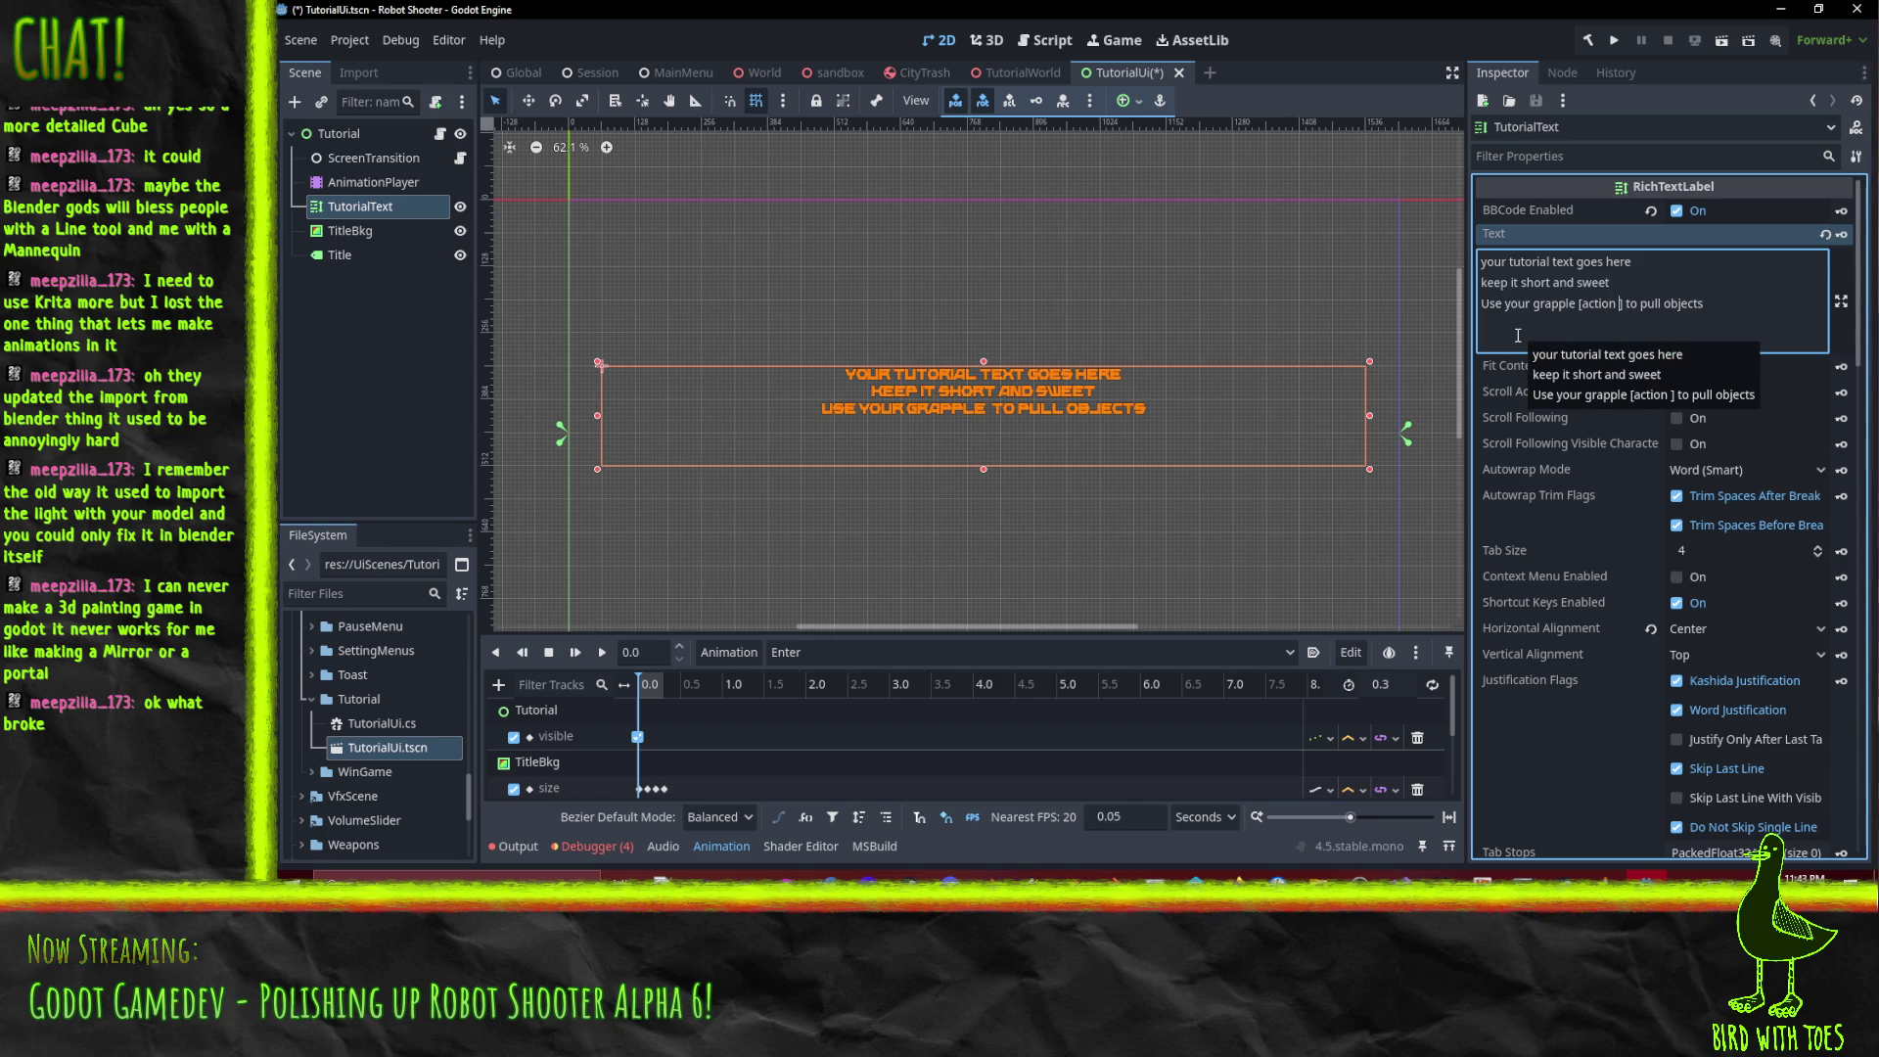
key("BackSpace")
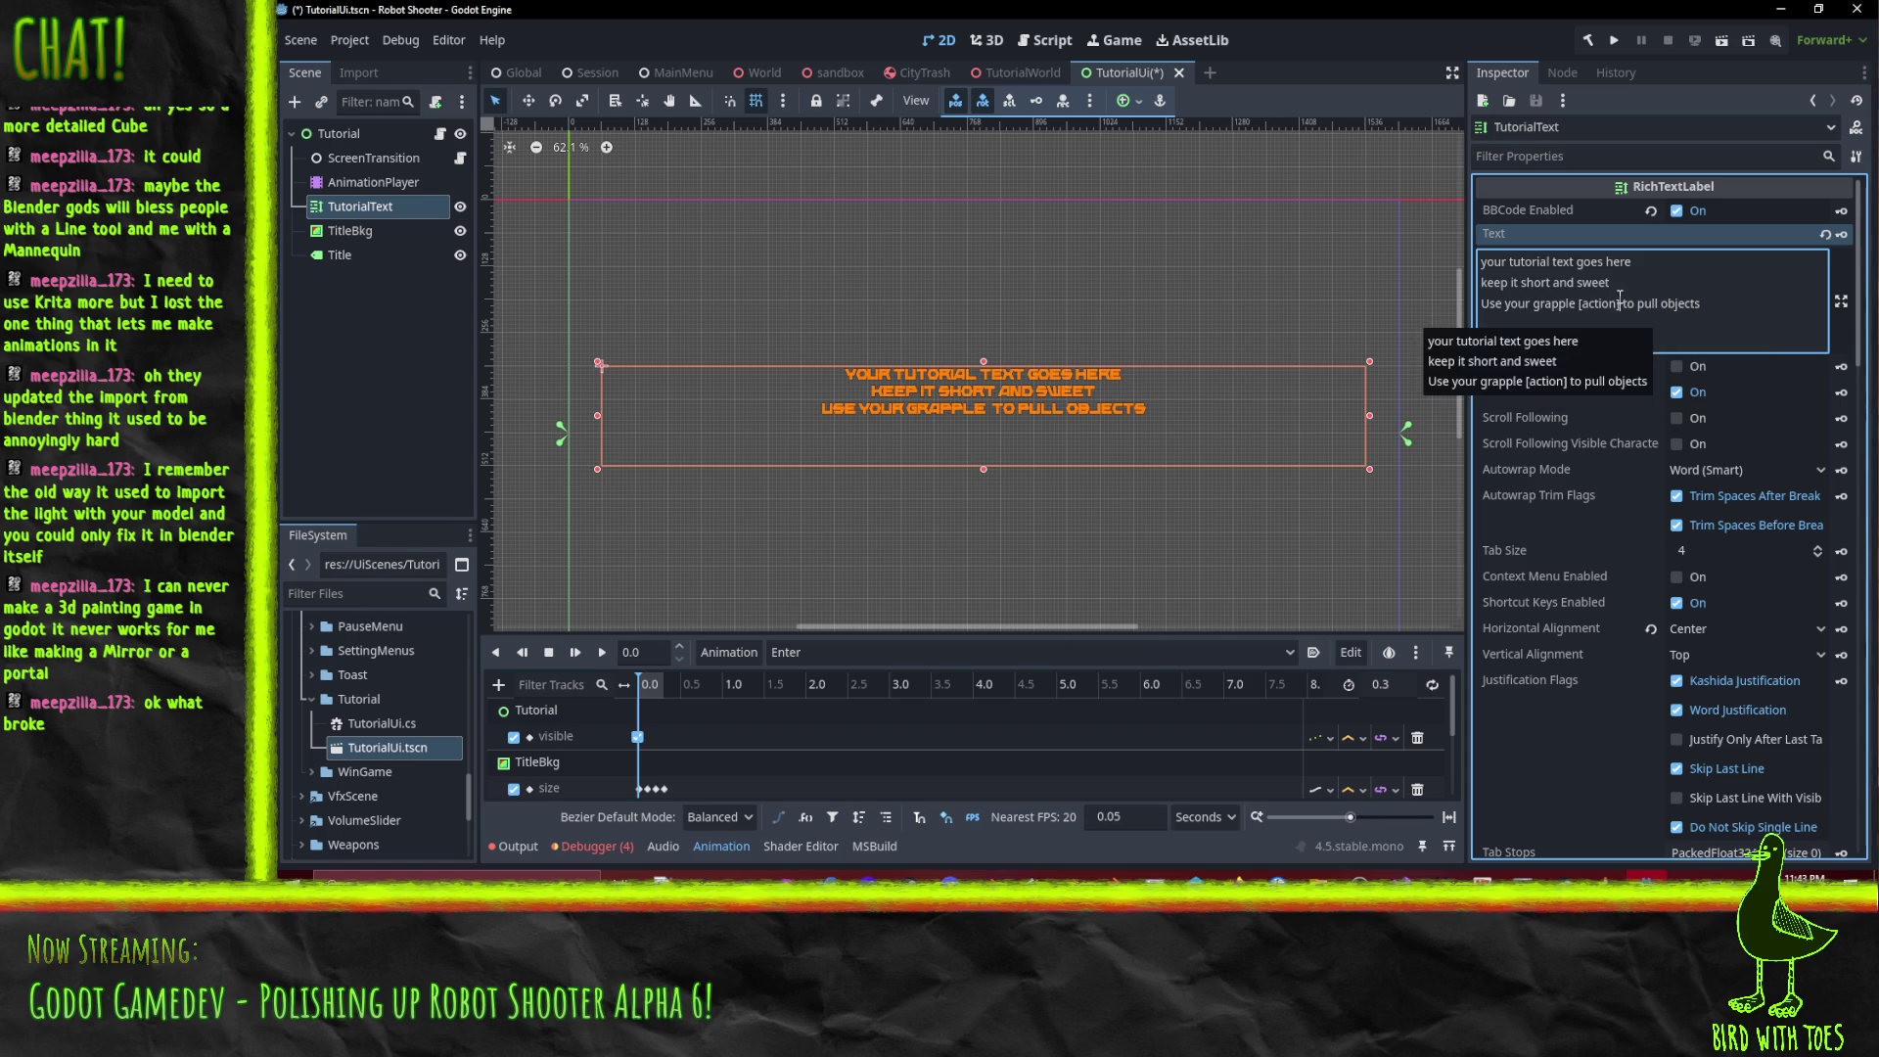
left_click(509, 848)
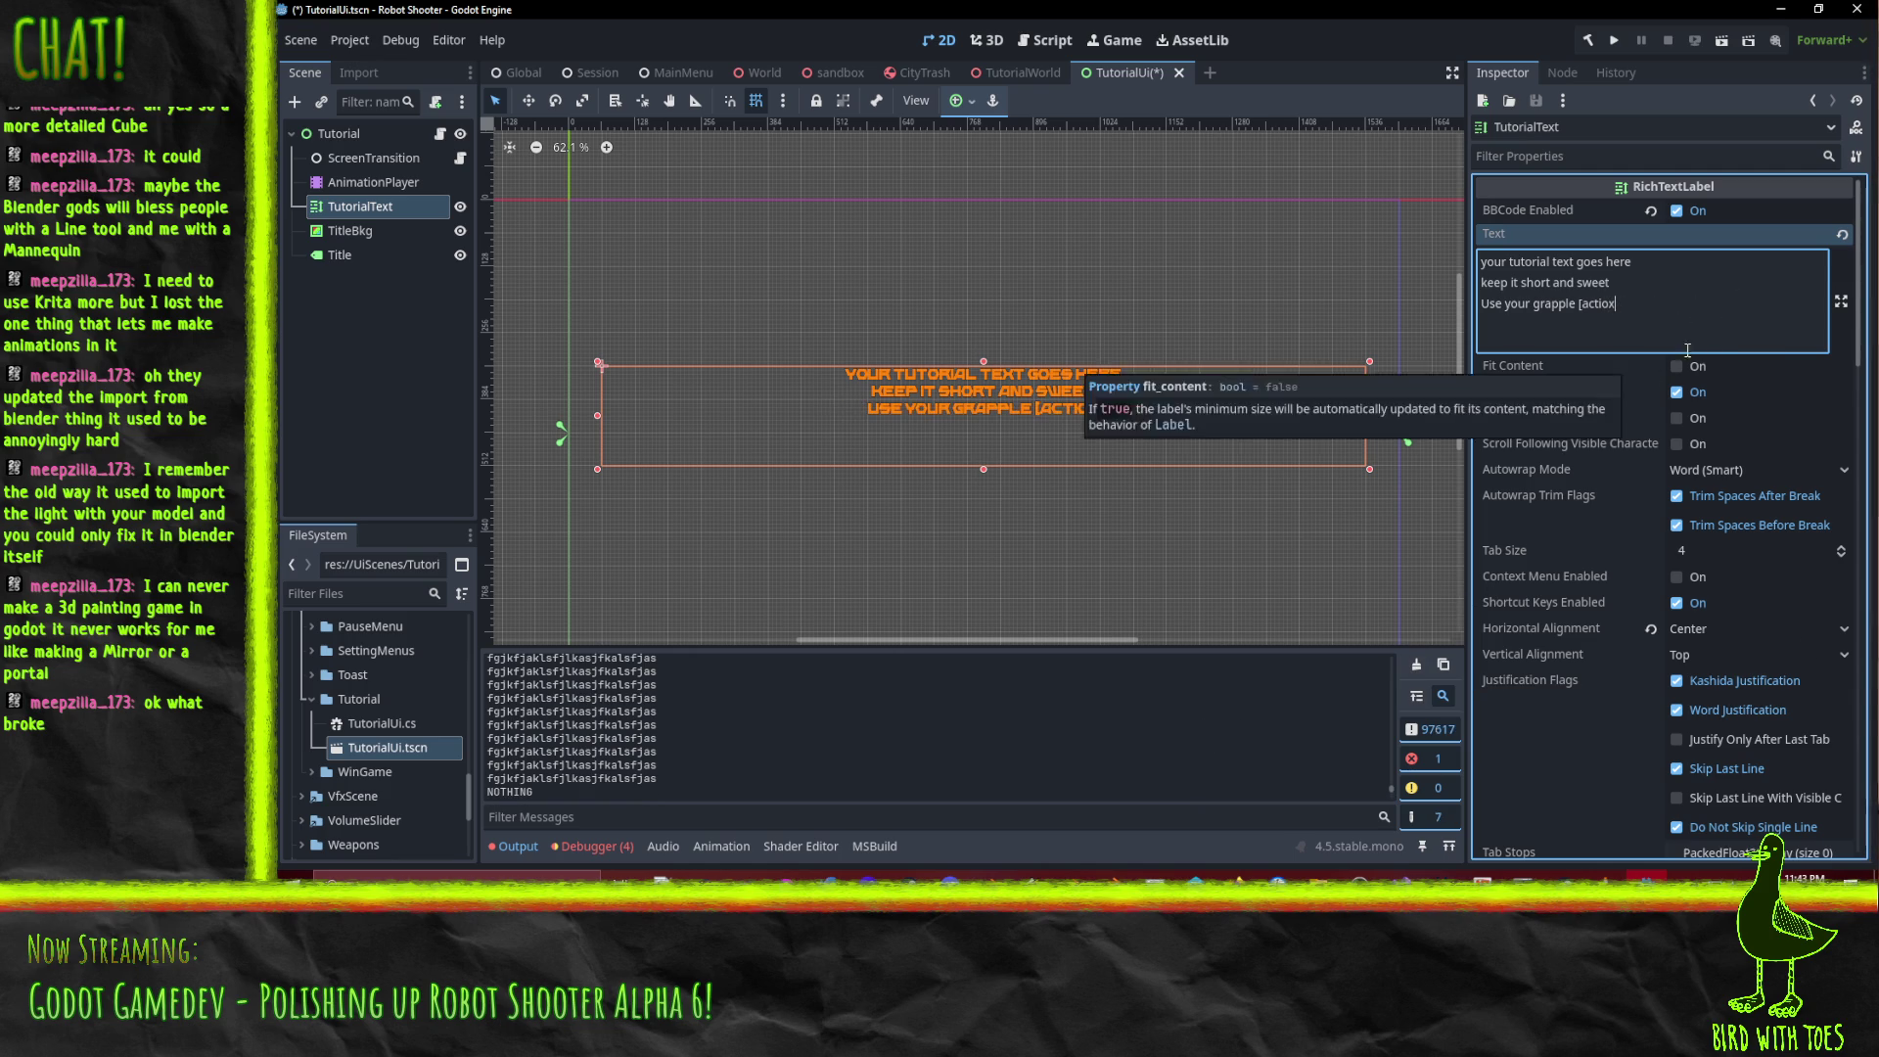
scroll(1640, 332, "down", 5)
scroll(1640, 332, "up", 5)
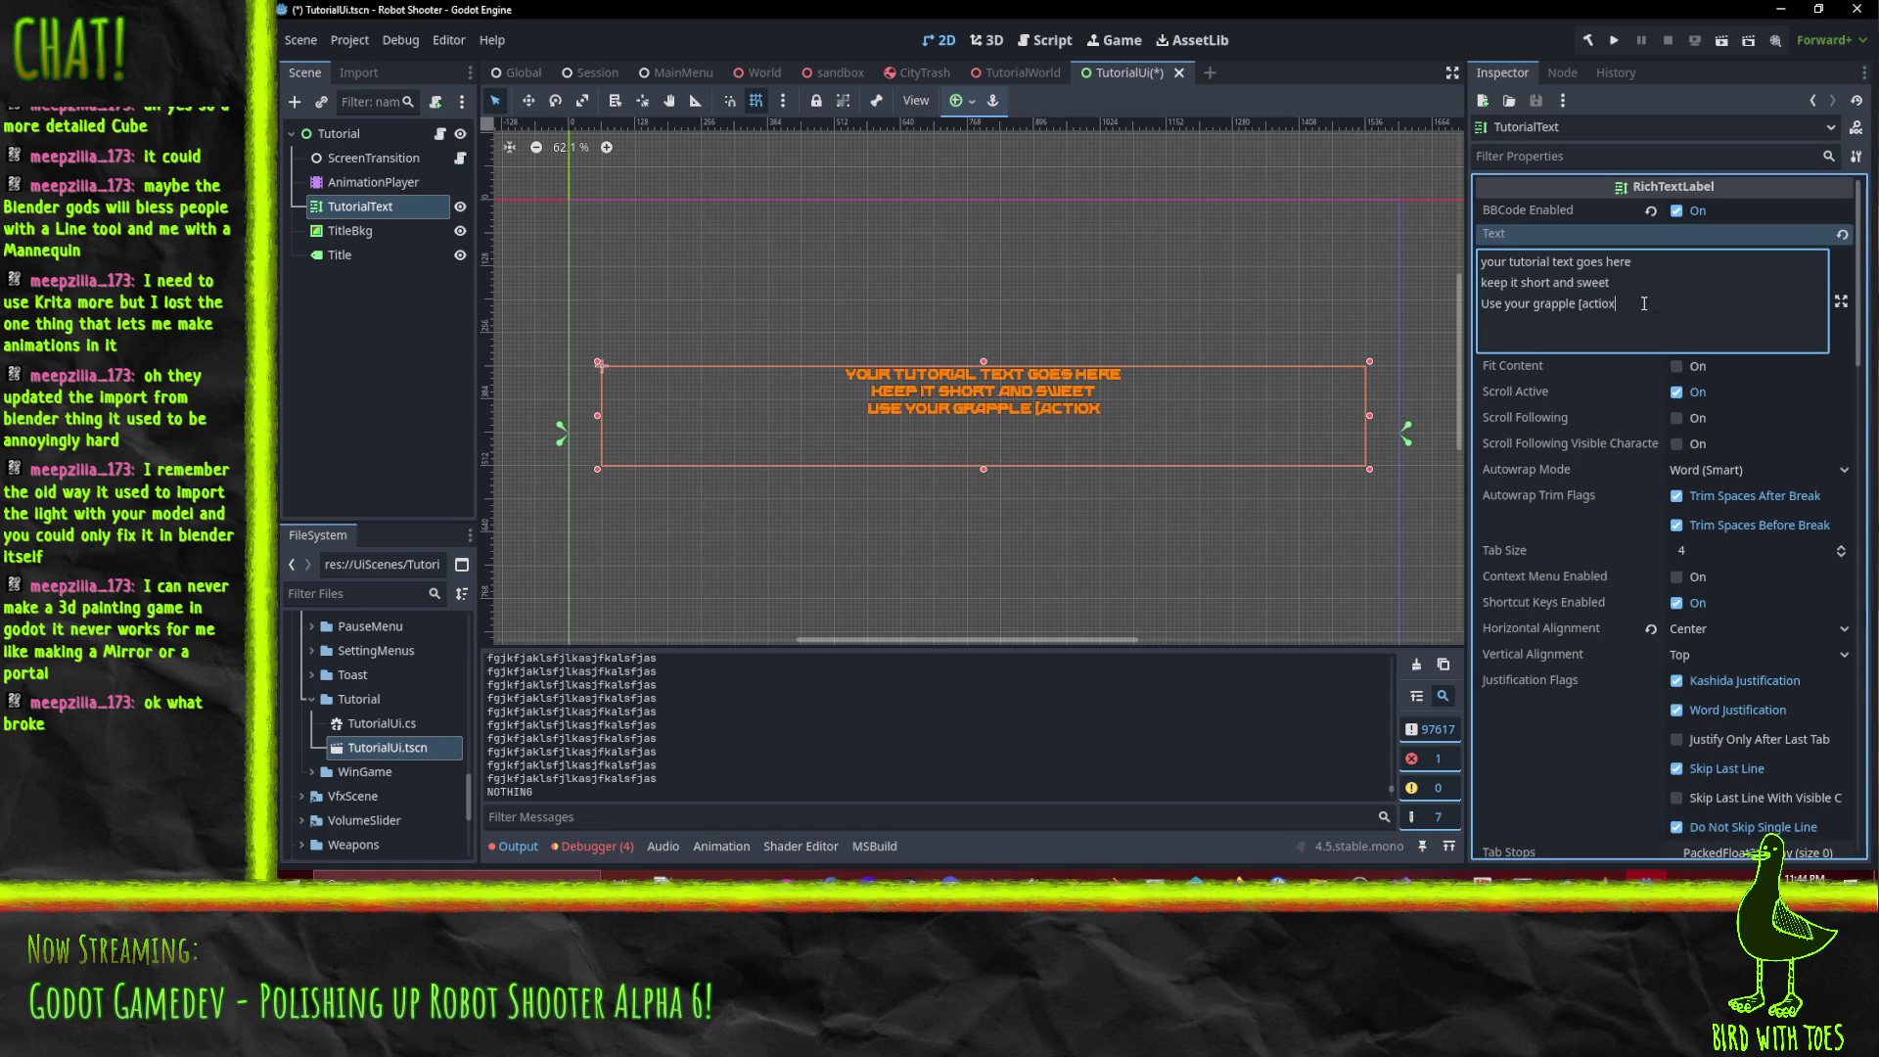
Close the tag with '] totaa' on line three, clear the Output log, and select the action word.
type("] ")
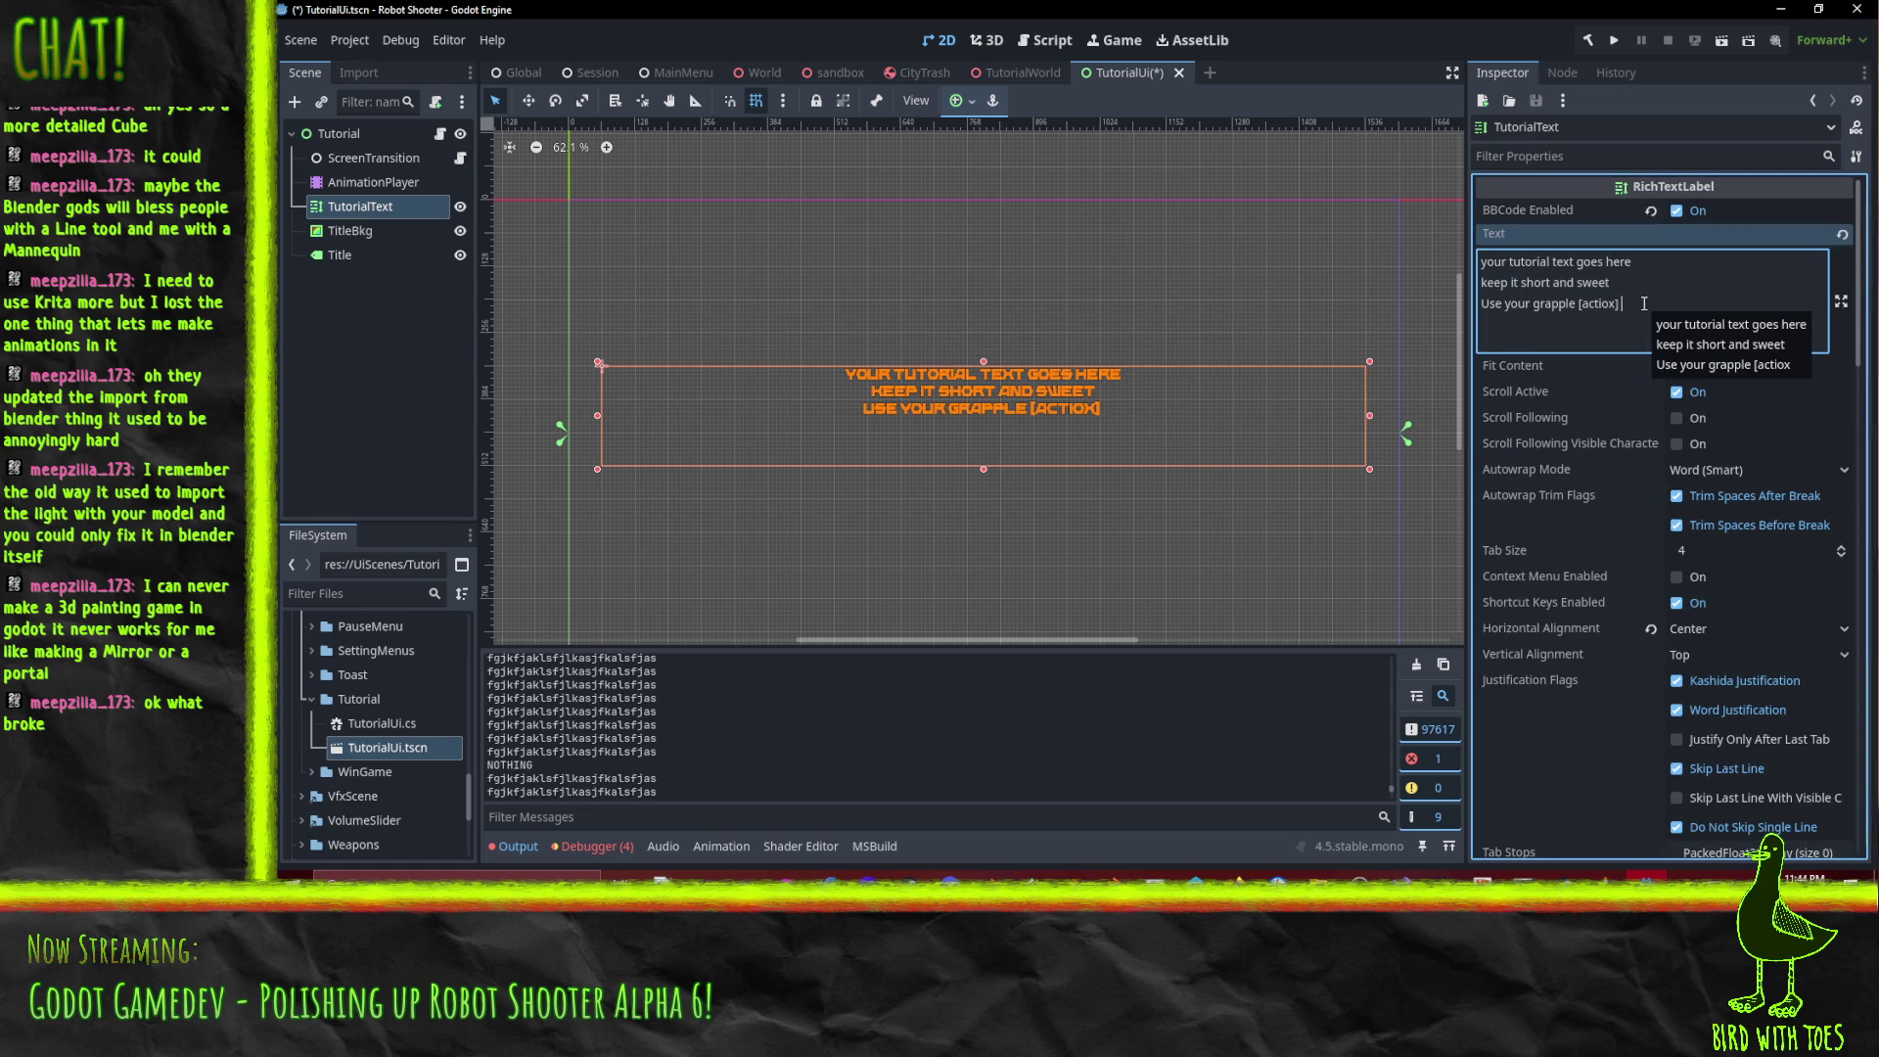
type("tot")
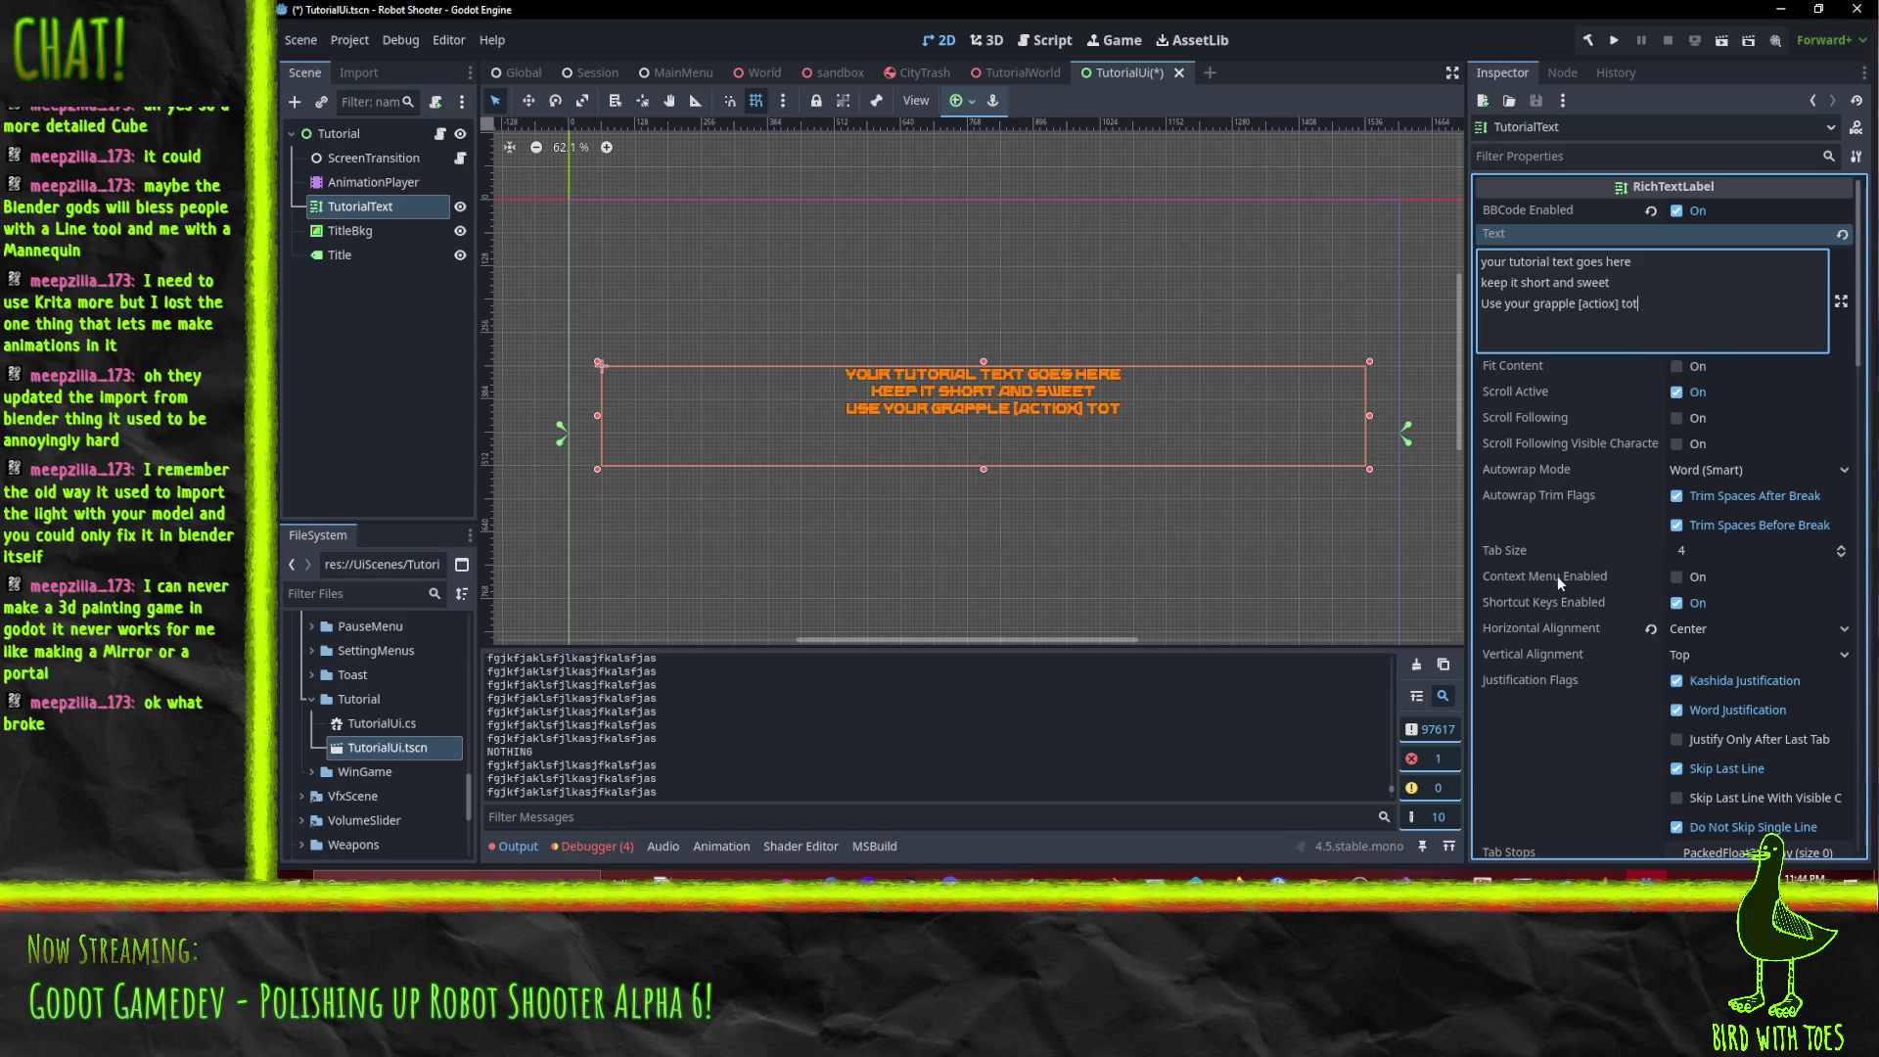
left_click(1415, 668)
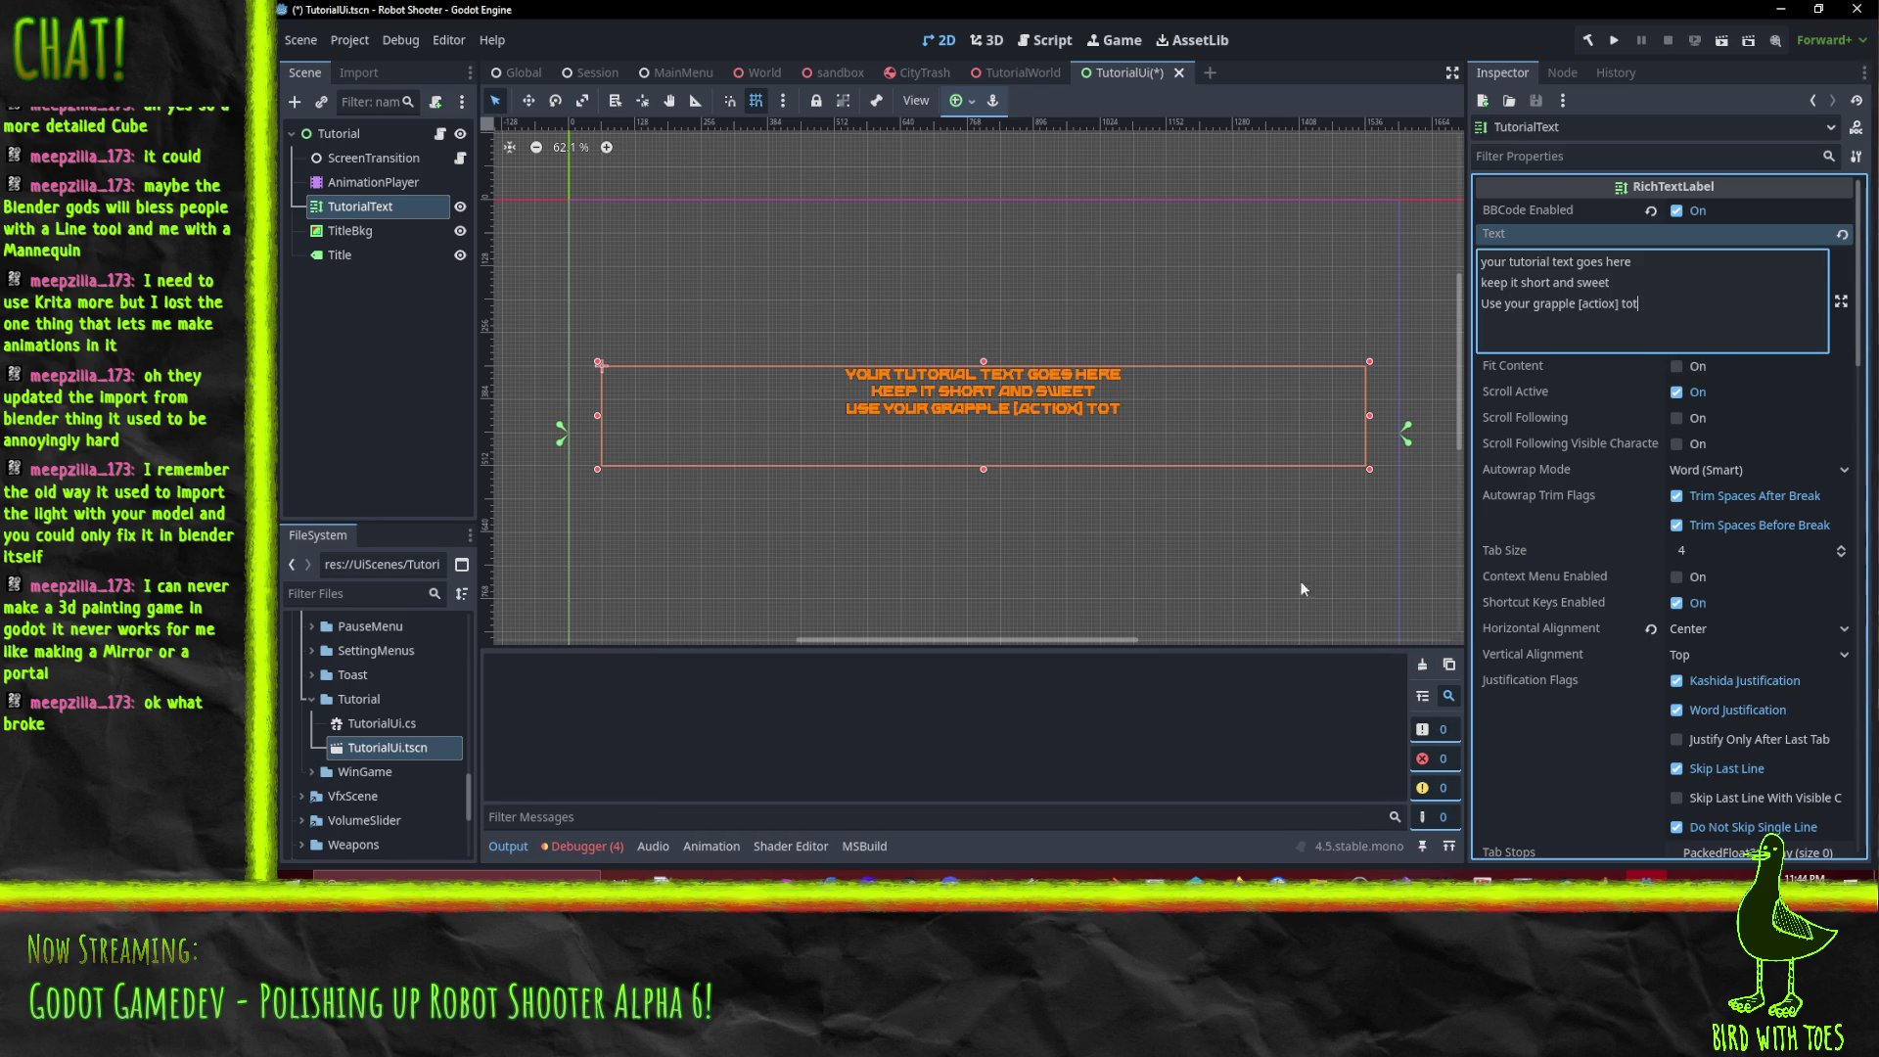
type("aa")
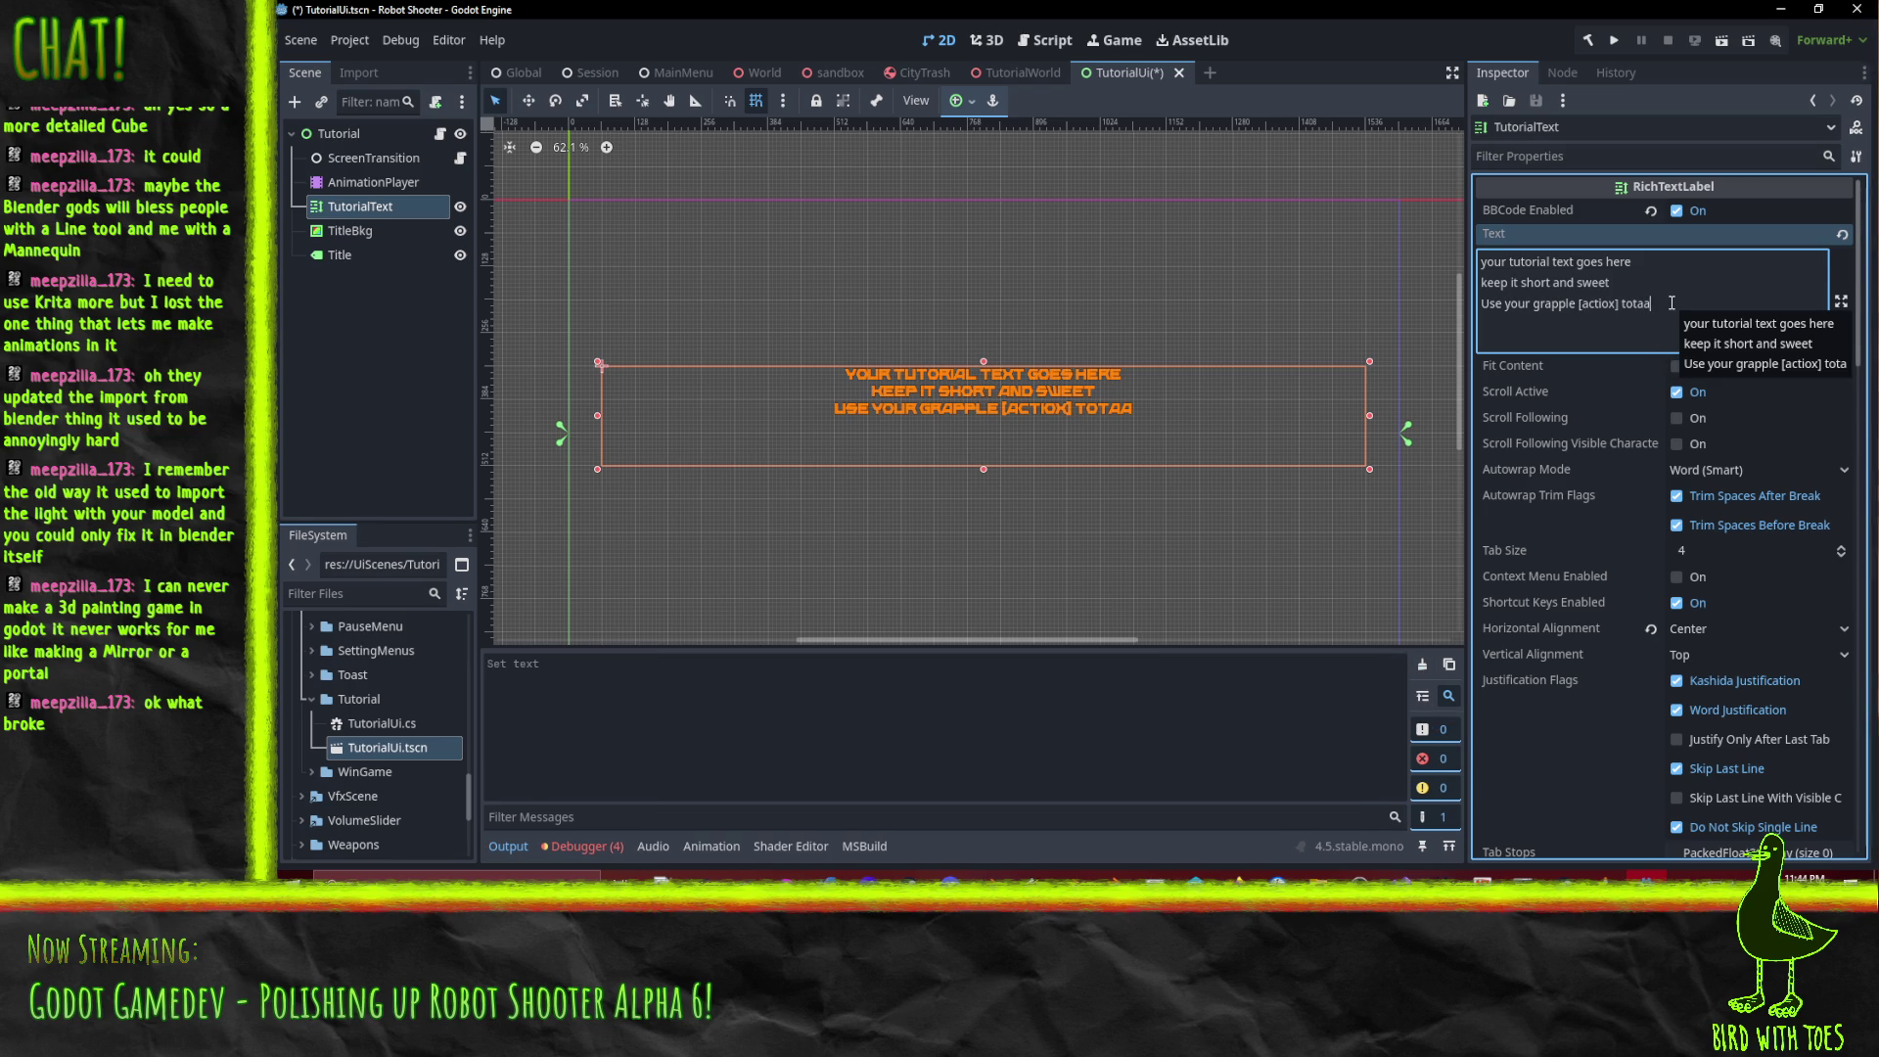
key("Left")
key("Left")
key("Left")
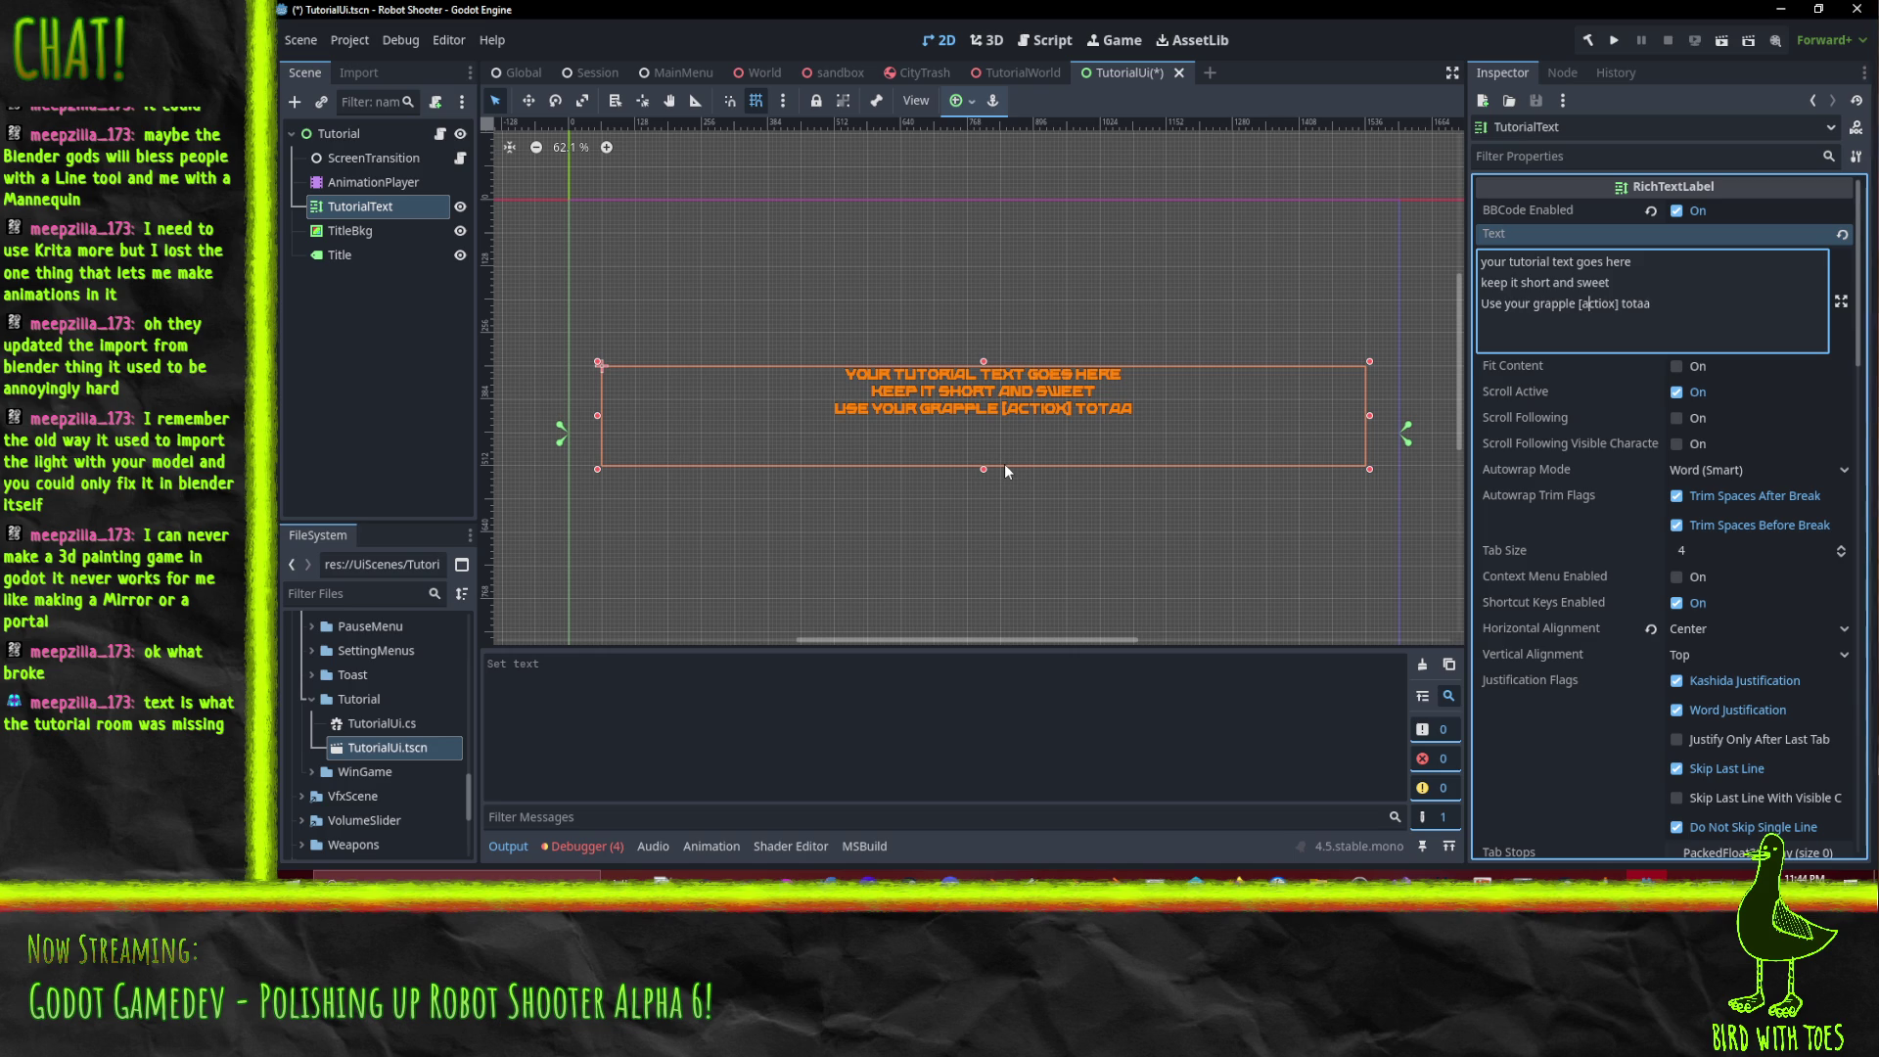
left_click_drag(1577, 303, 1611, 304)
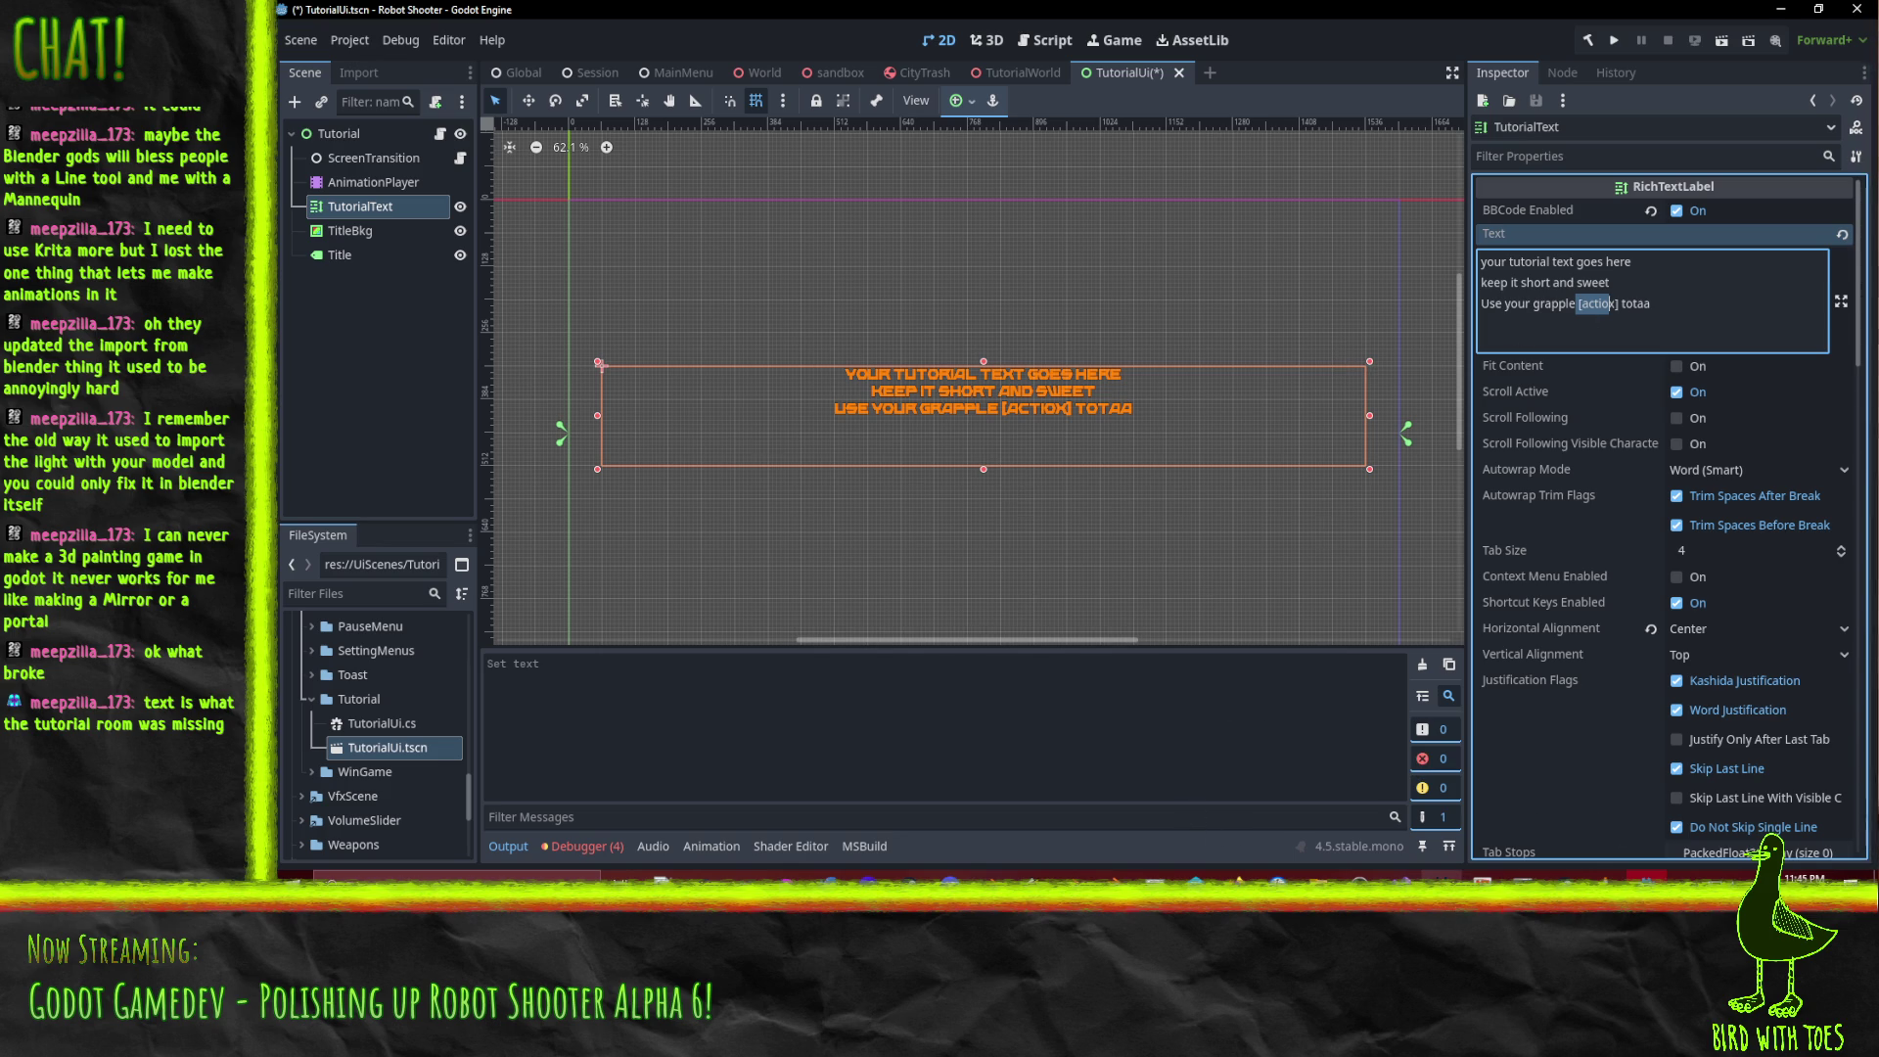
Switch between the SOUNDBROWZR project, Godot and the GitHub browser page.
mouse_move(1400, 878)
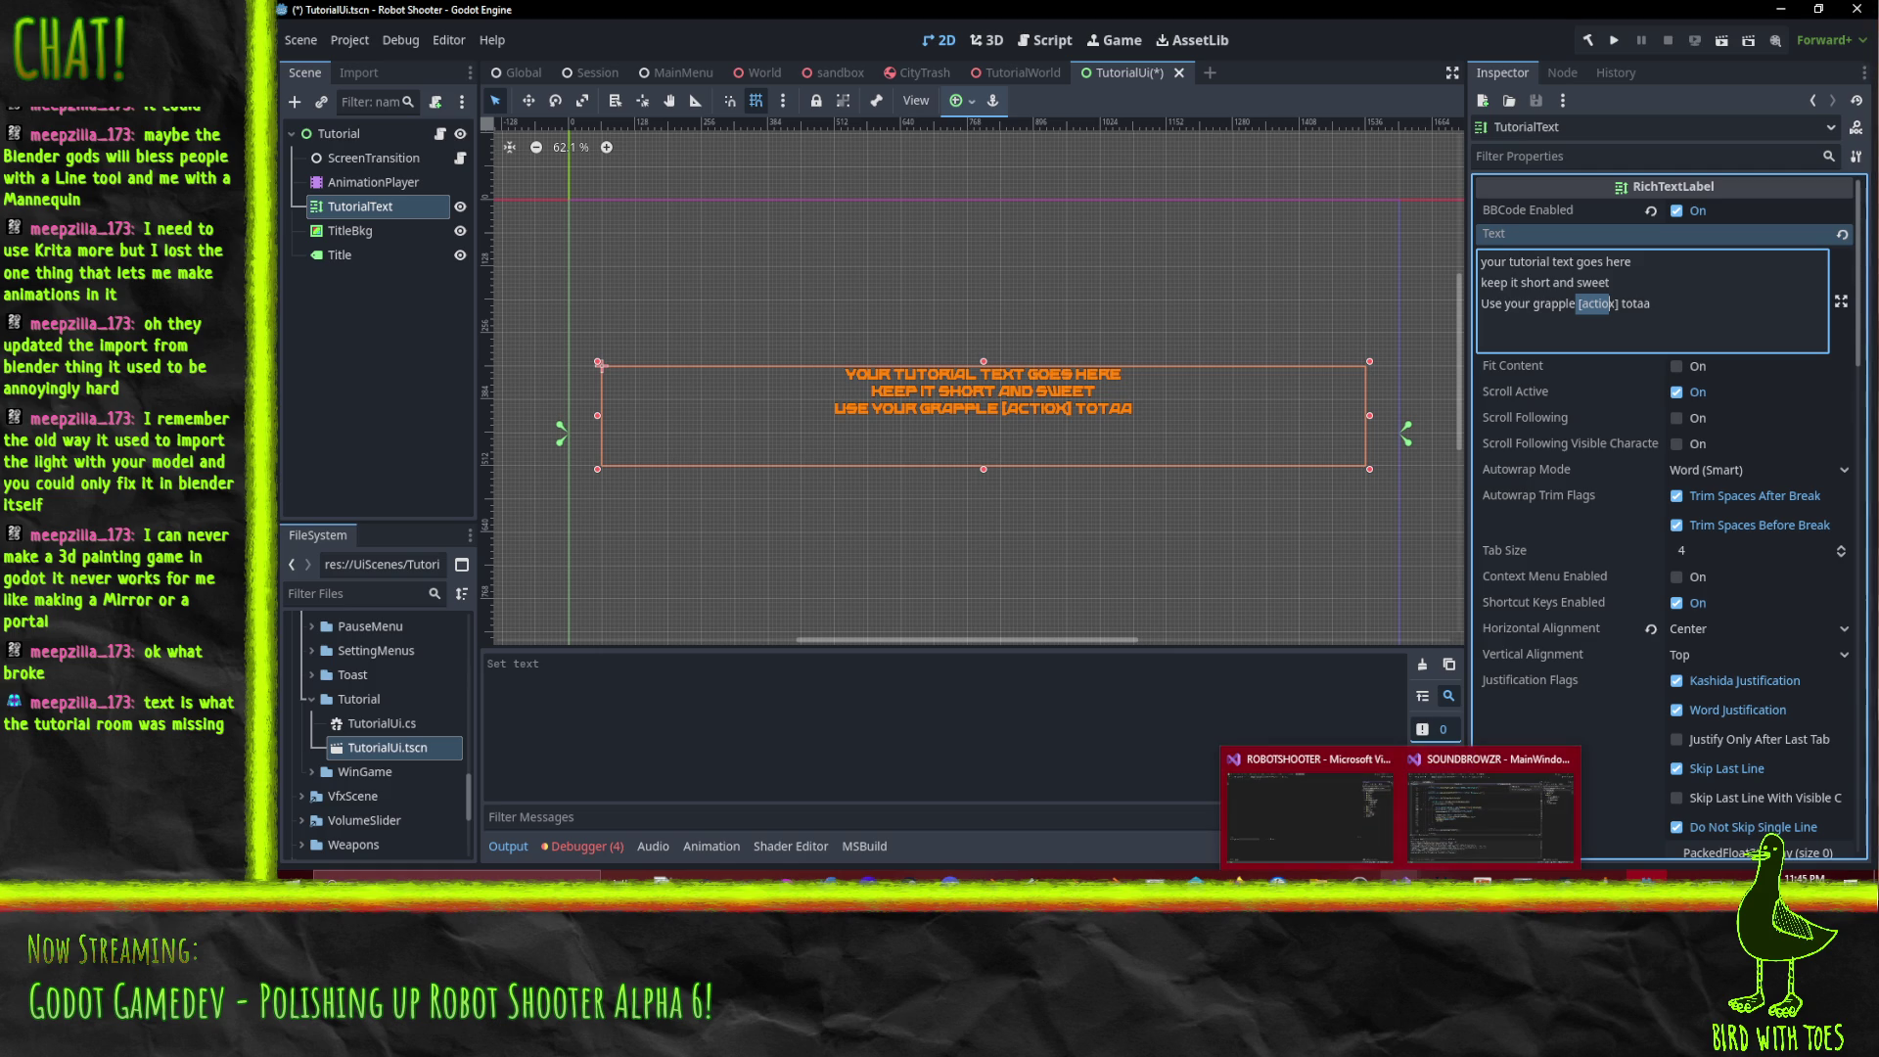
left_click(1480, 840)
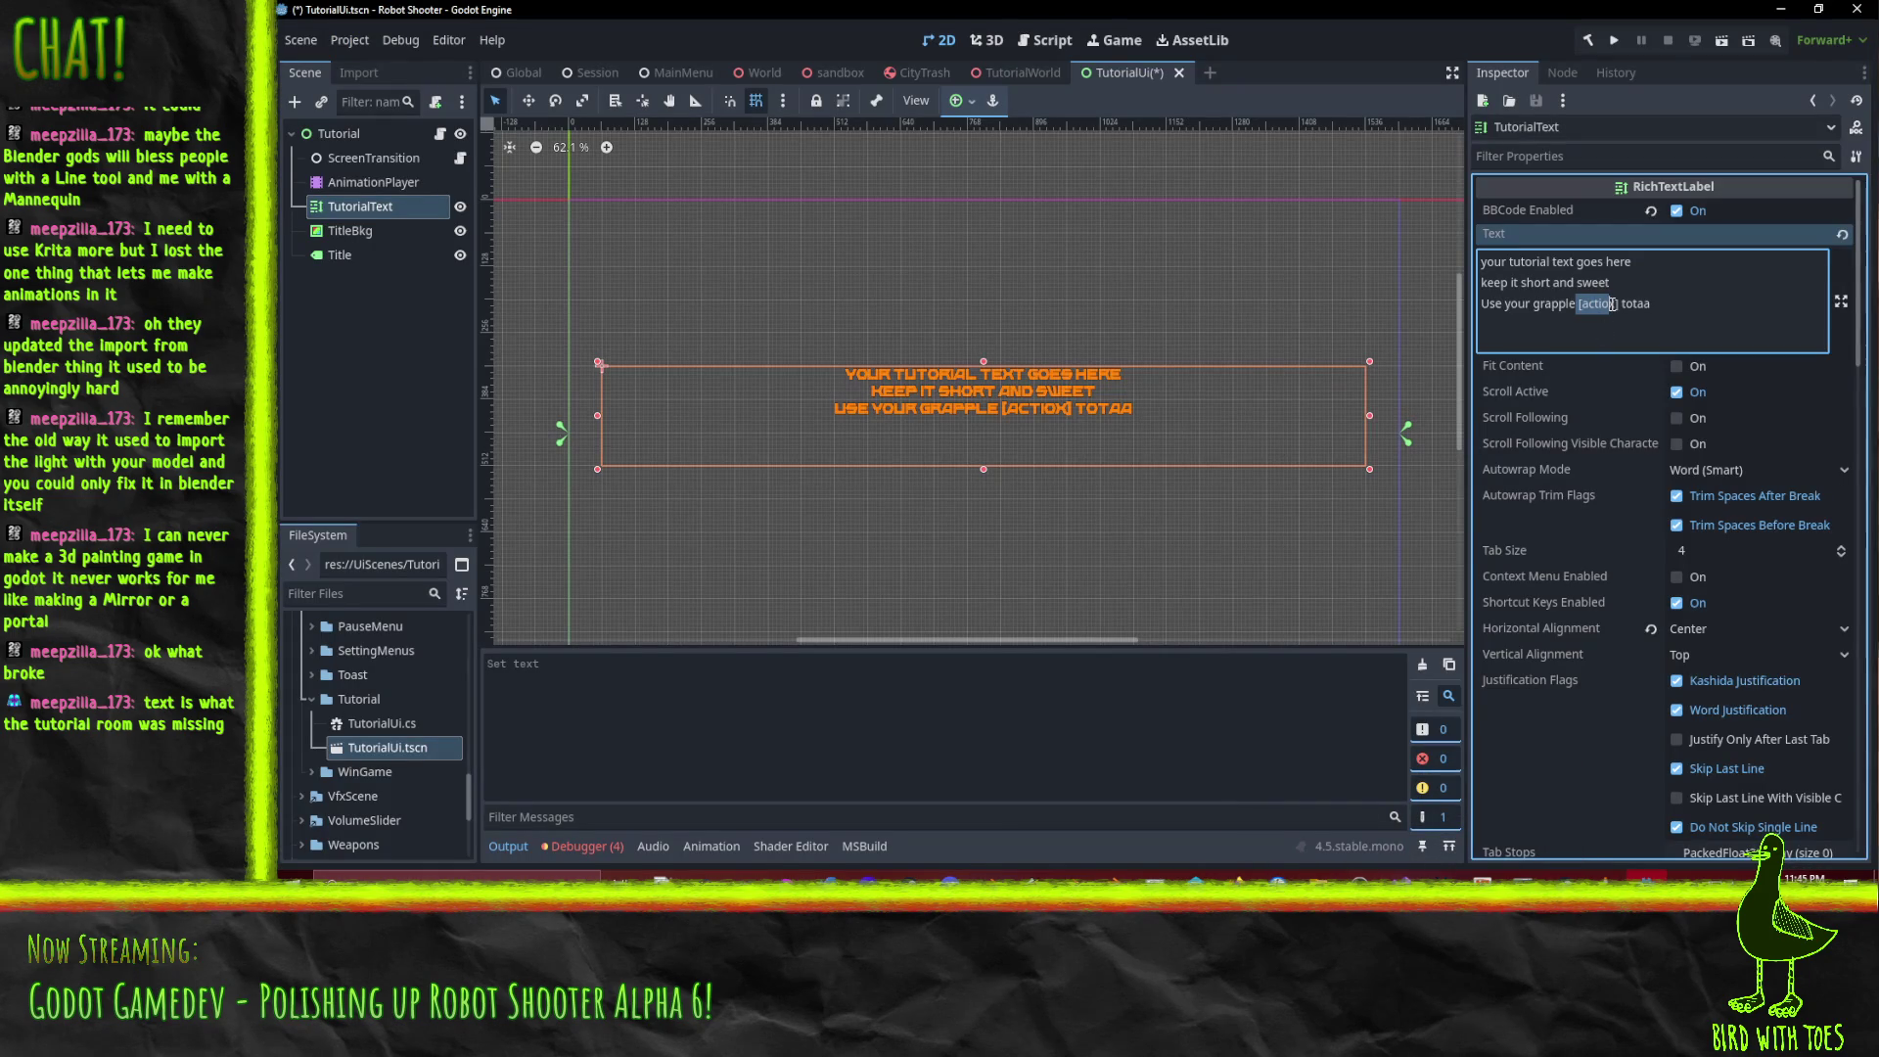
left_click(1615, 303)
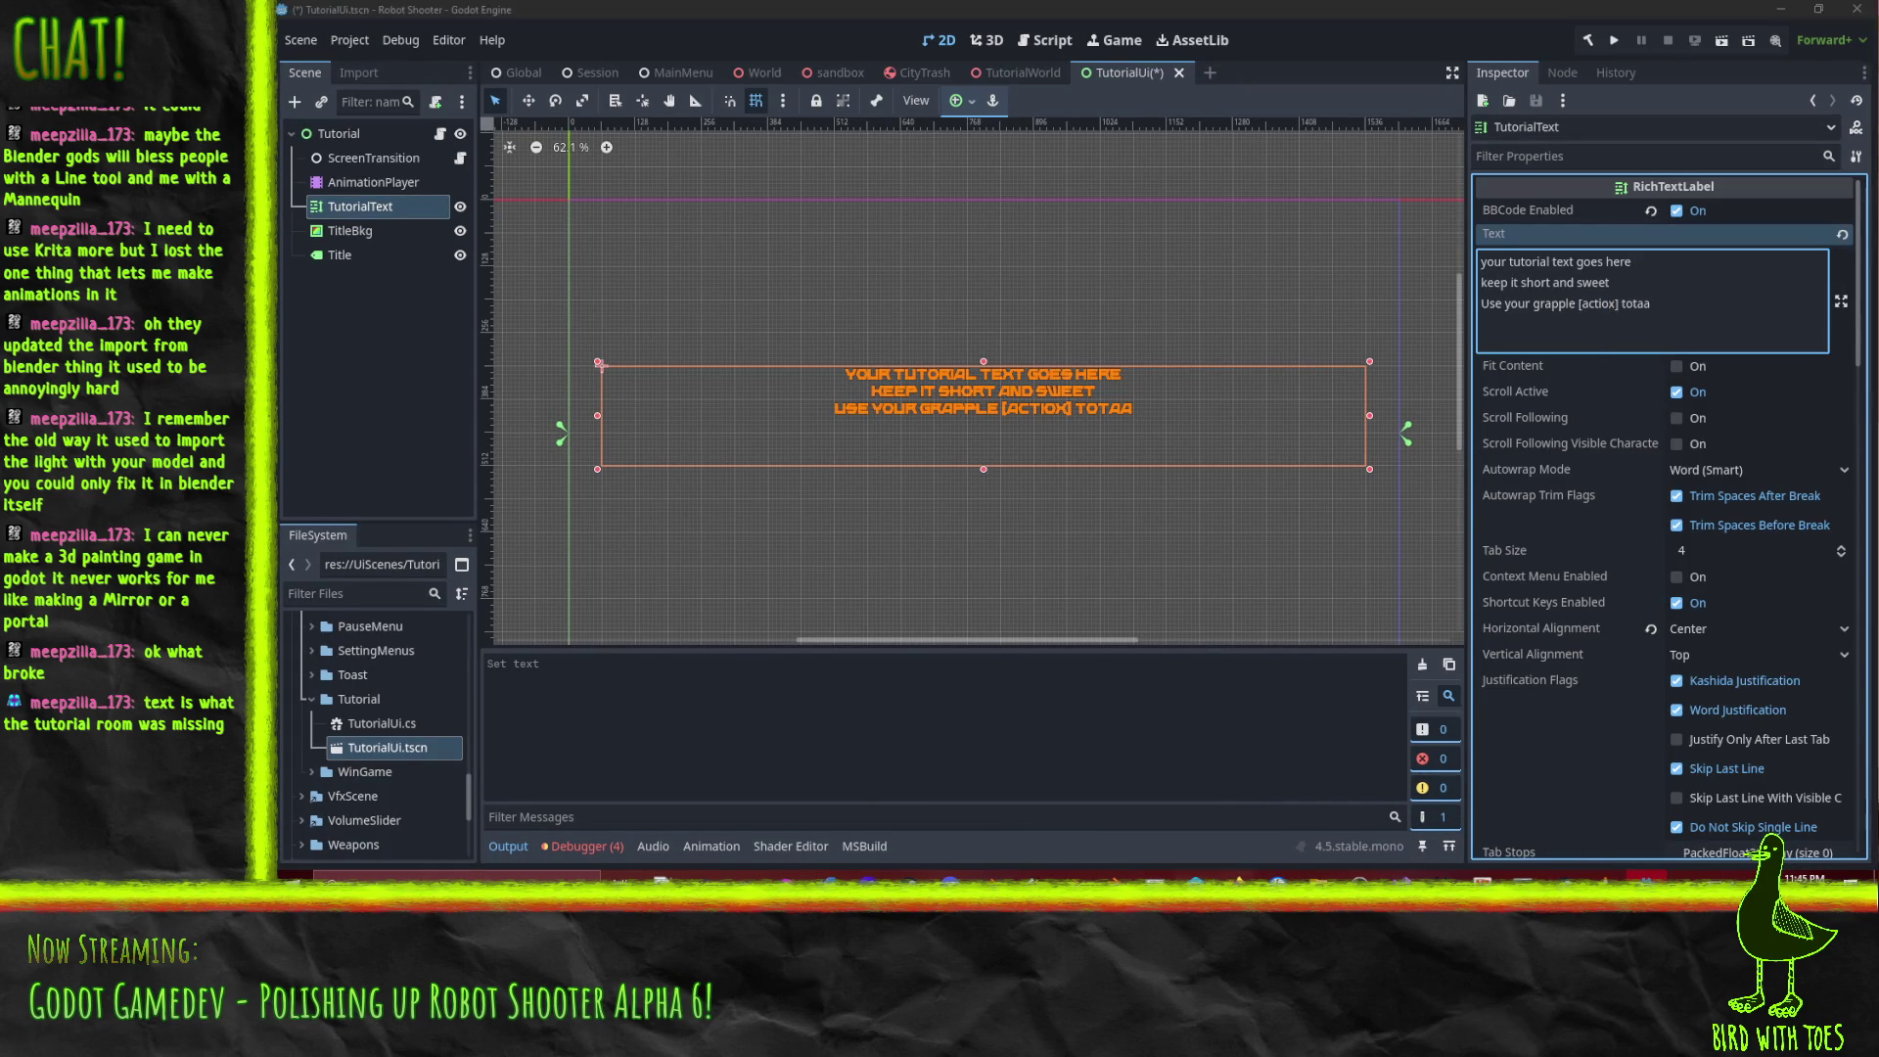
mouse_move(1219, 876)
left_click(1114, 828)
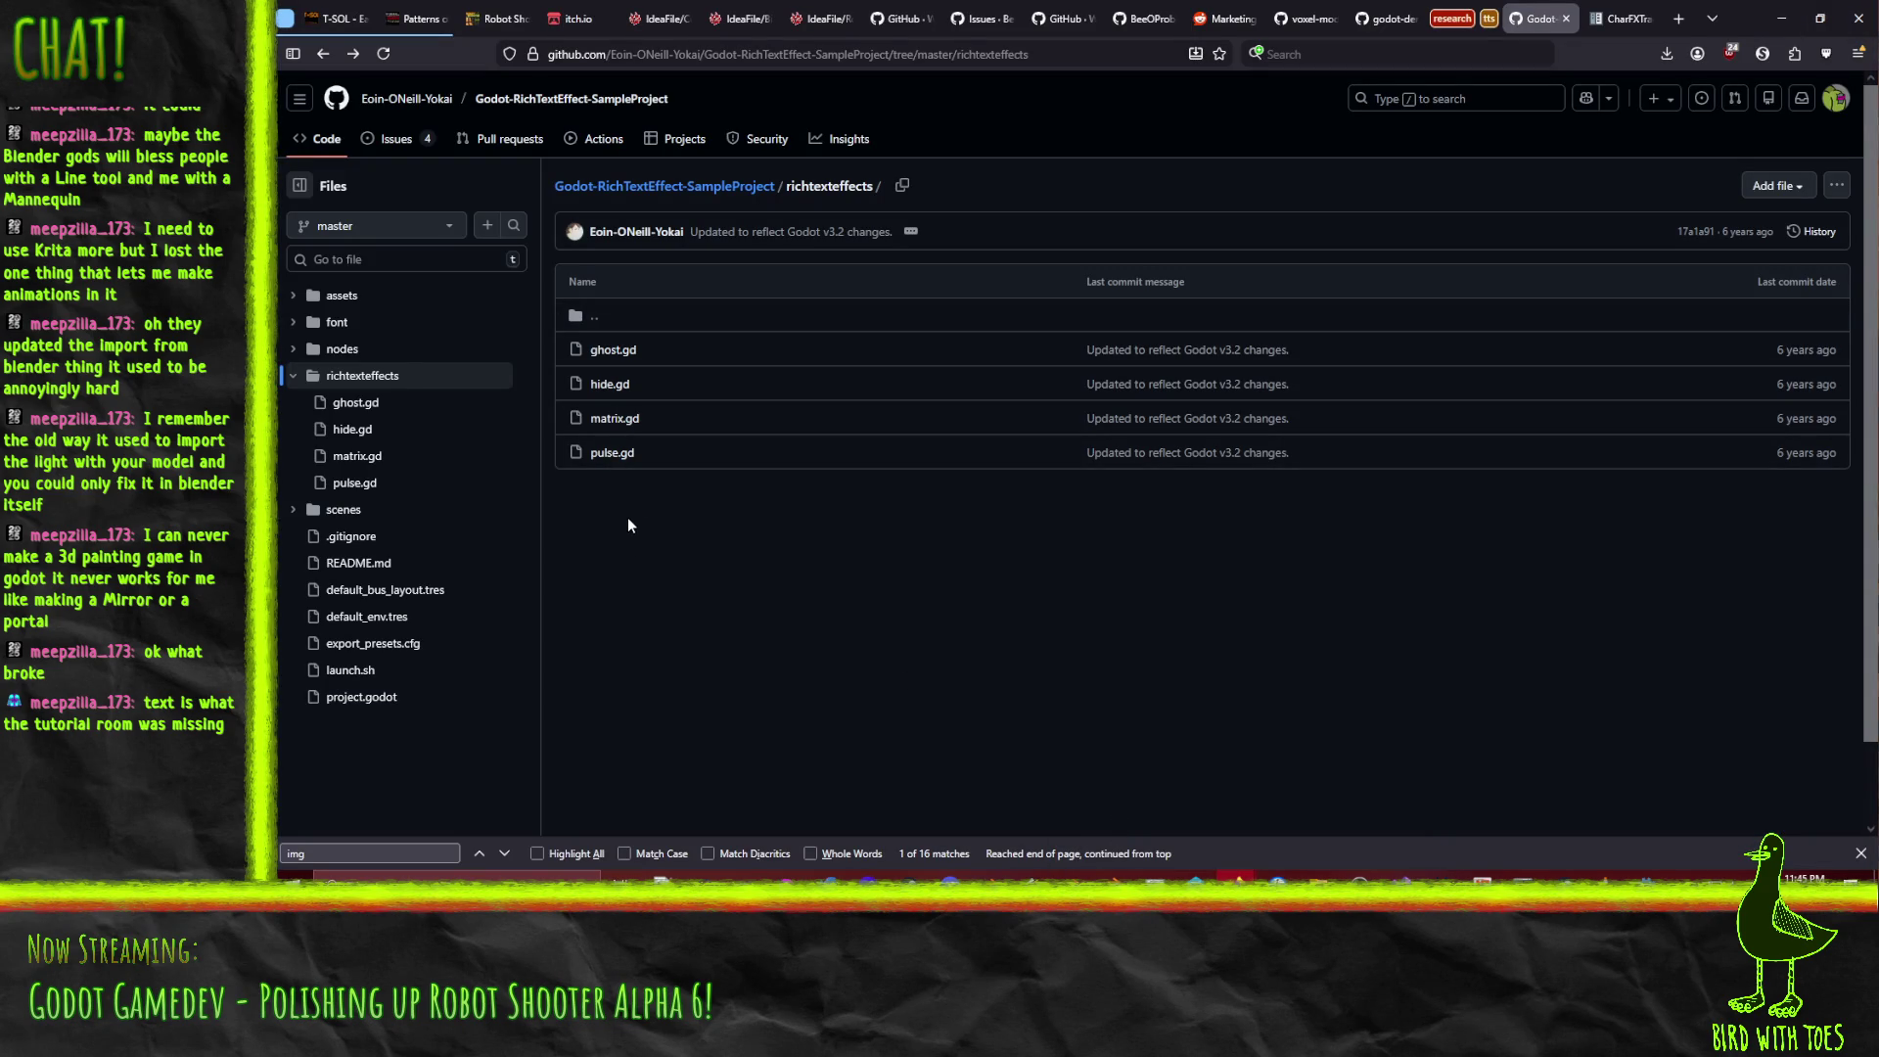
Return to the sample repository's main page, read through its README, and open its Issues list.
left_click(323, 54)
scroll(411, 431, "down", 7)
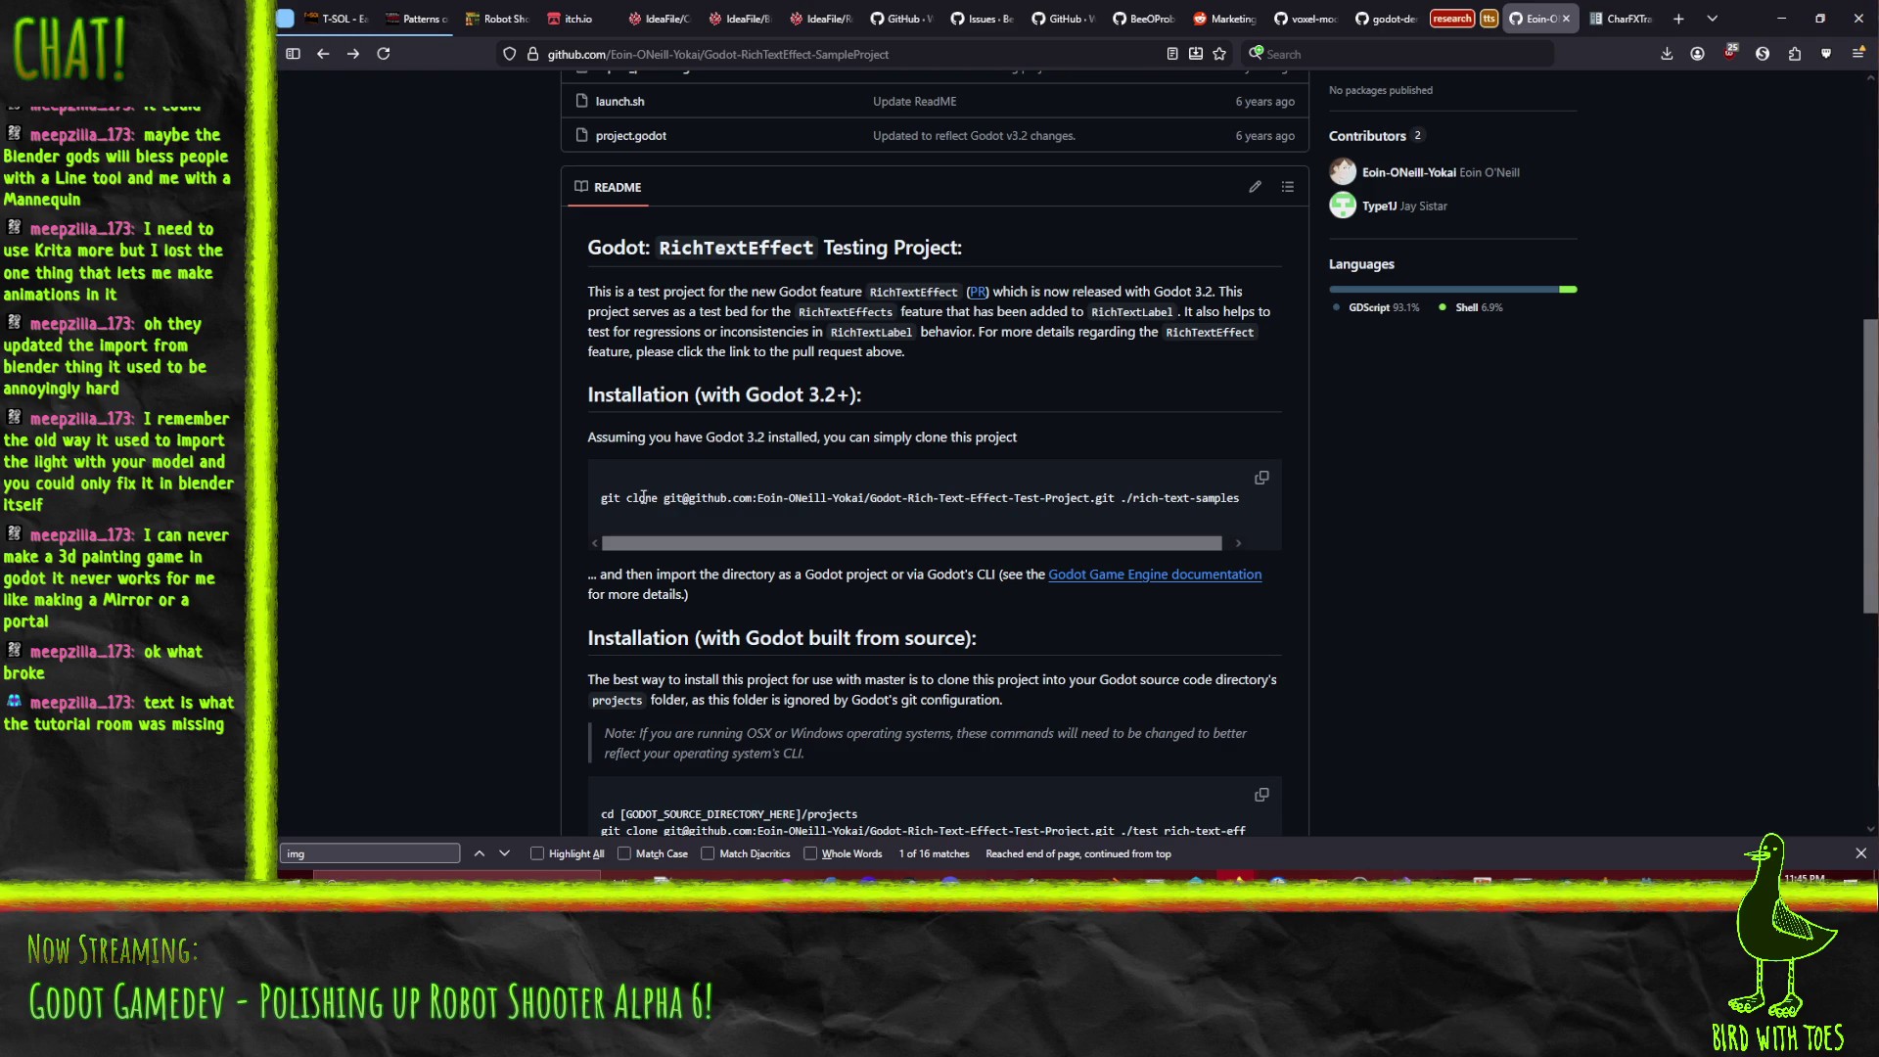
scroll(401, 498, "down", 3)
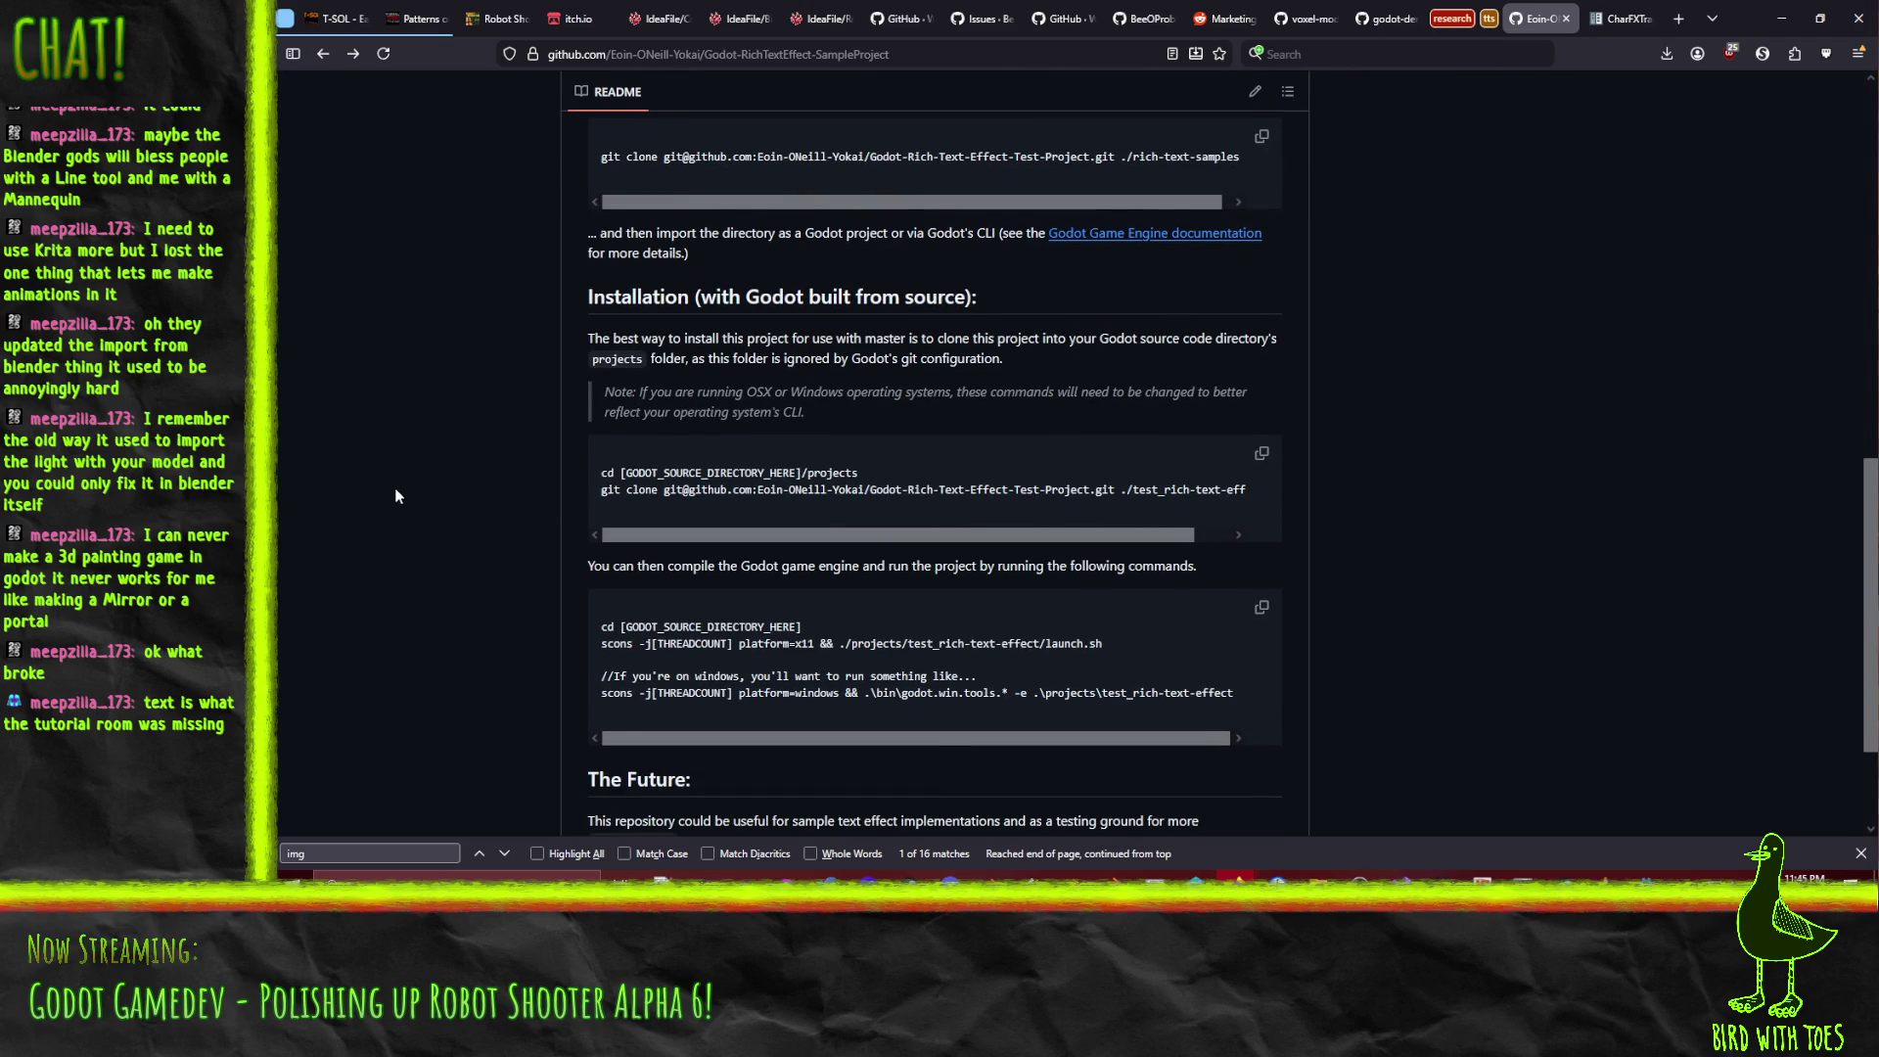
scroll(444, 543, "down", 2)
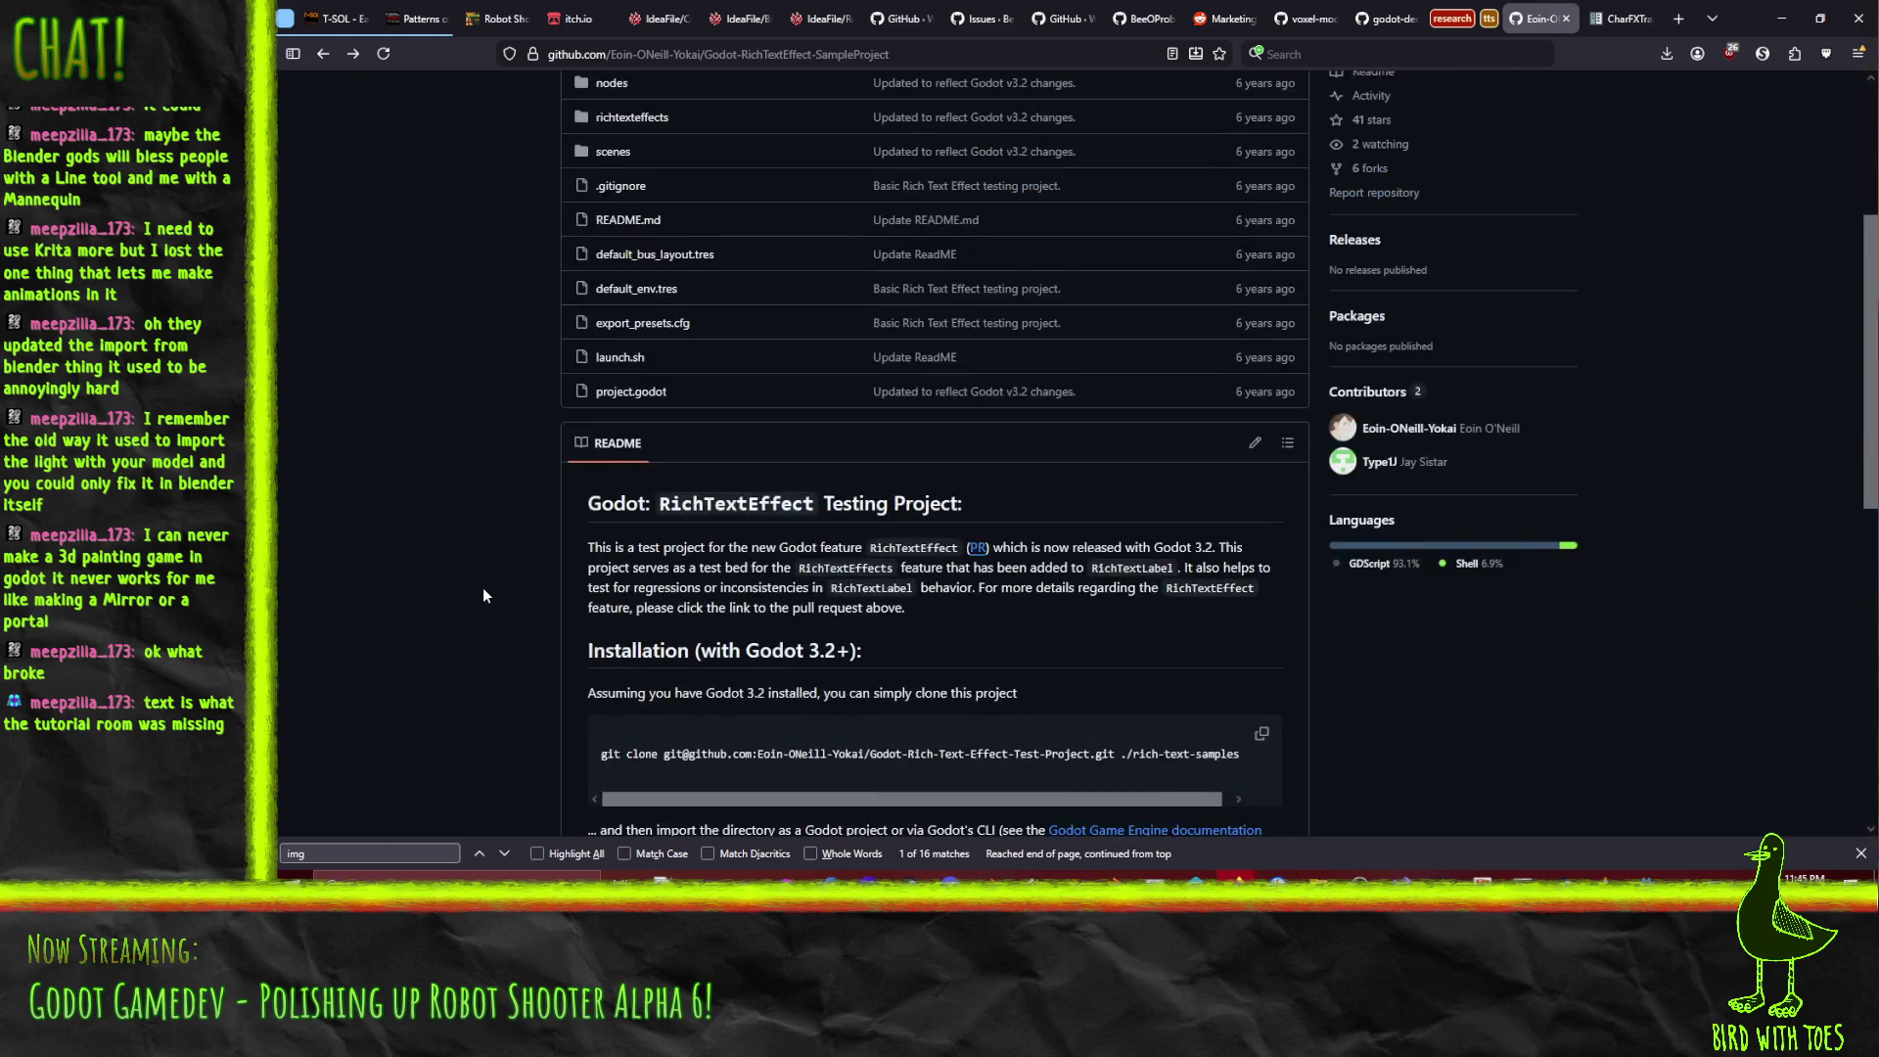
scroll(481, 596, "down", 2)
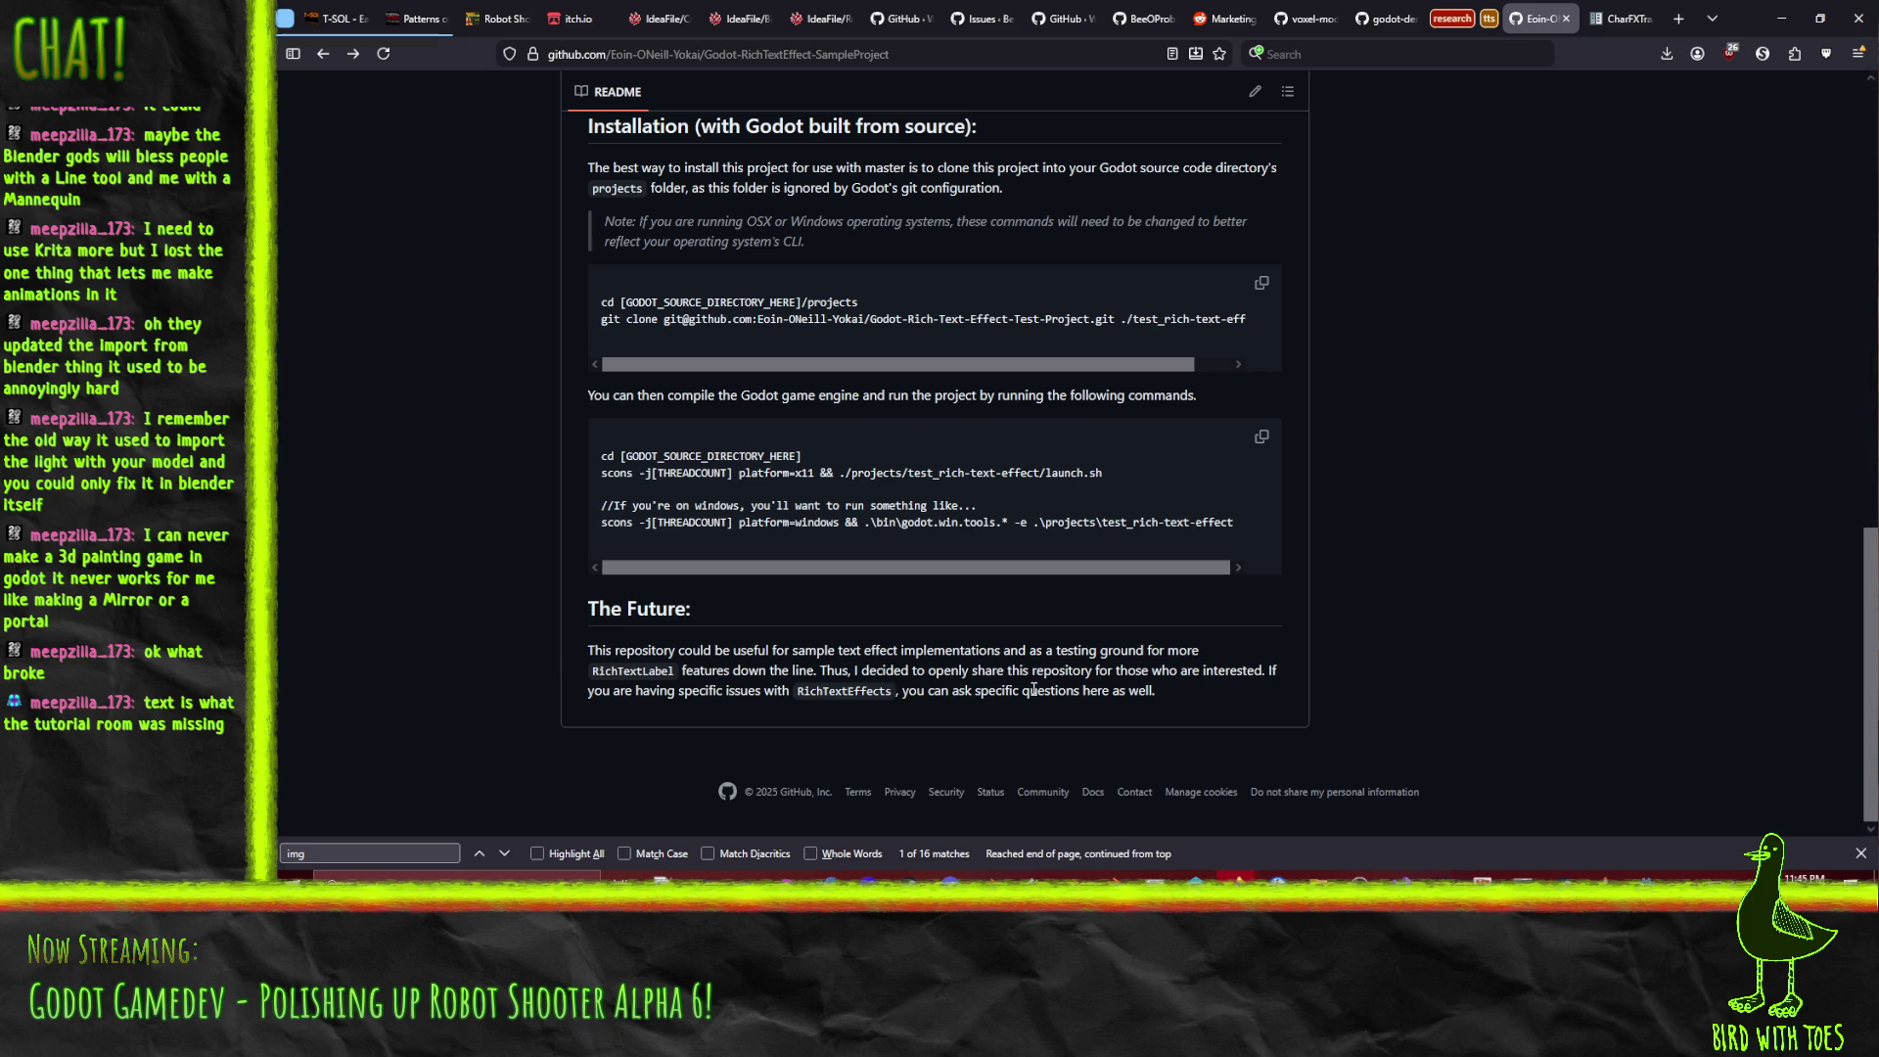
scroll(1033, 690, "up", 10)
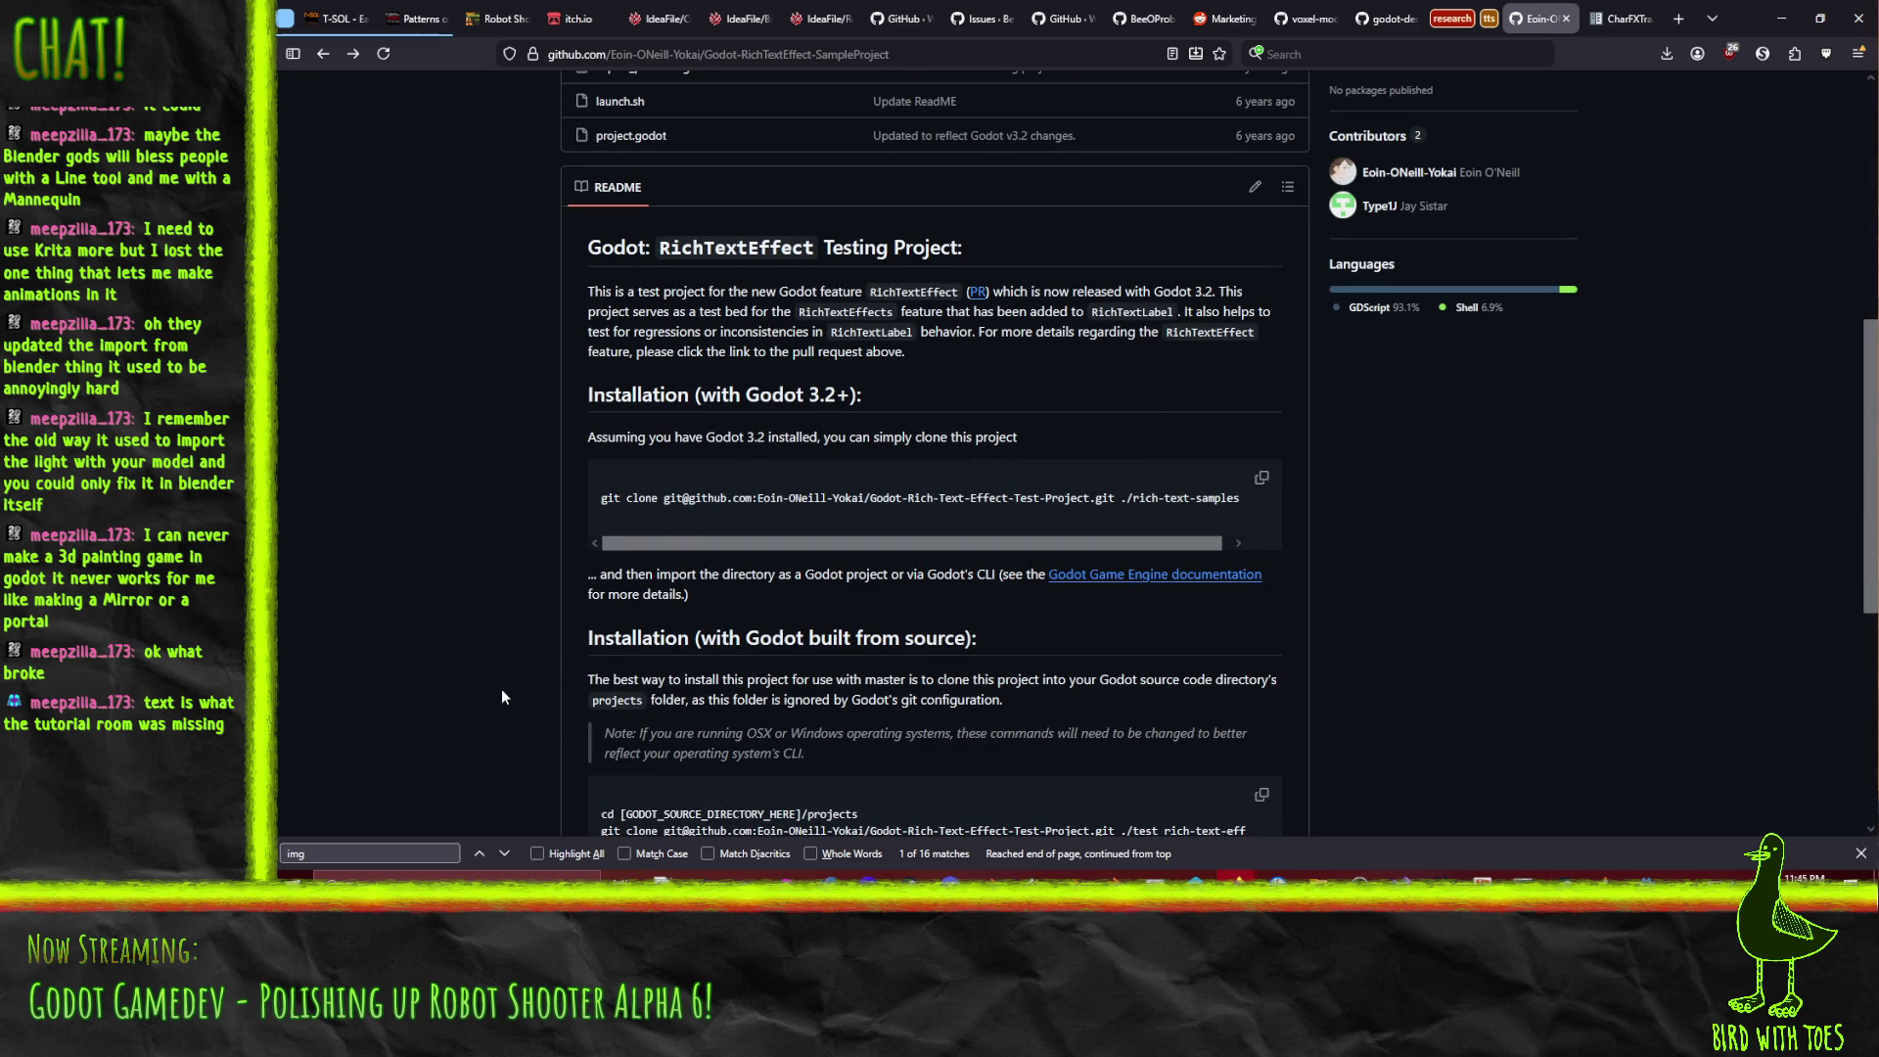
scroll(502, 697, "up", 3)
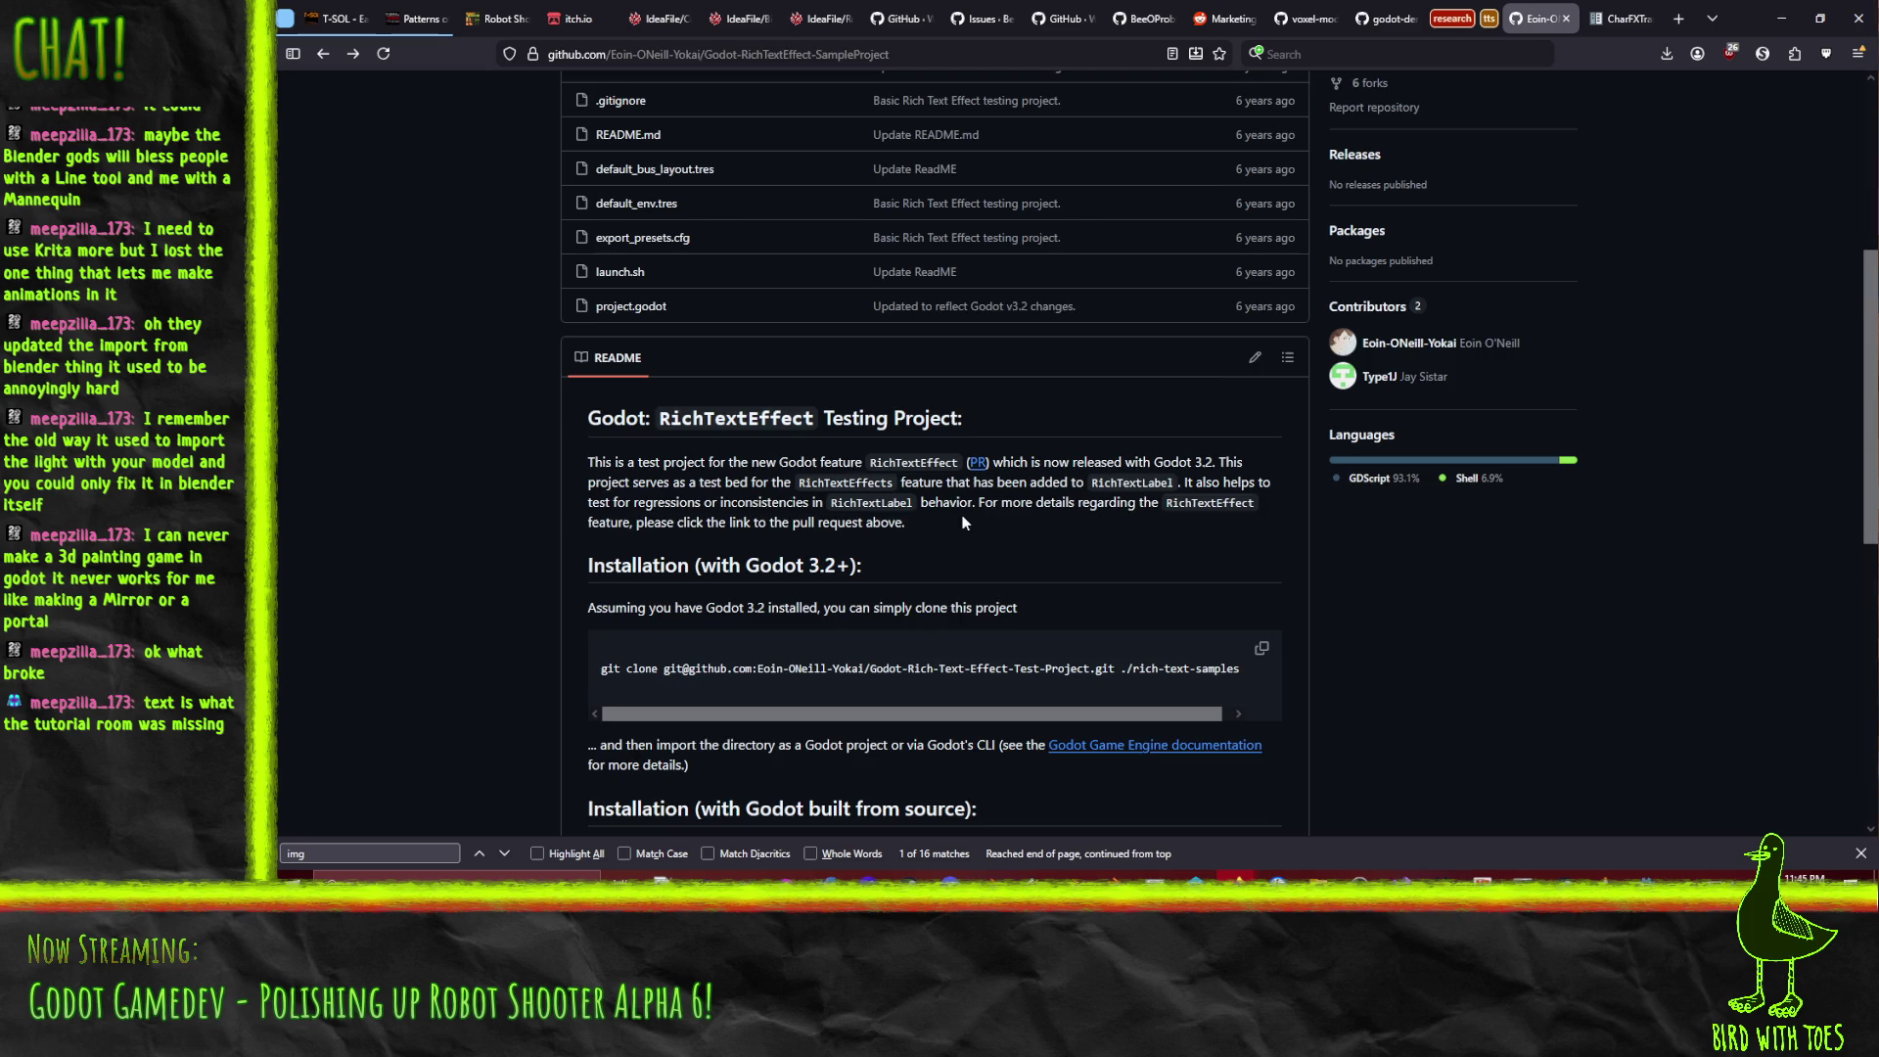
scroll(442, 350, "up", 7)
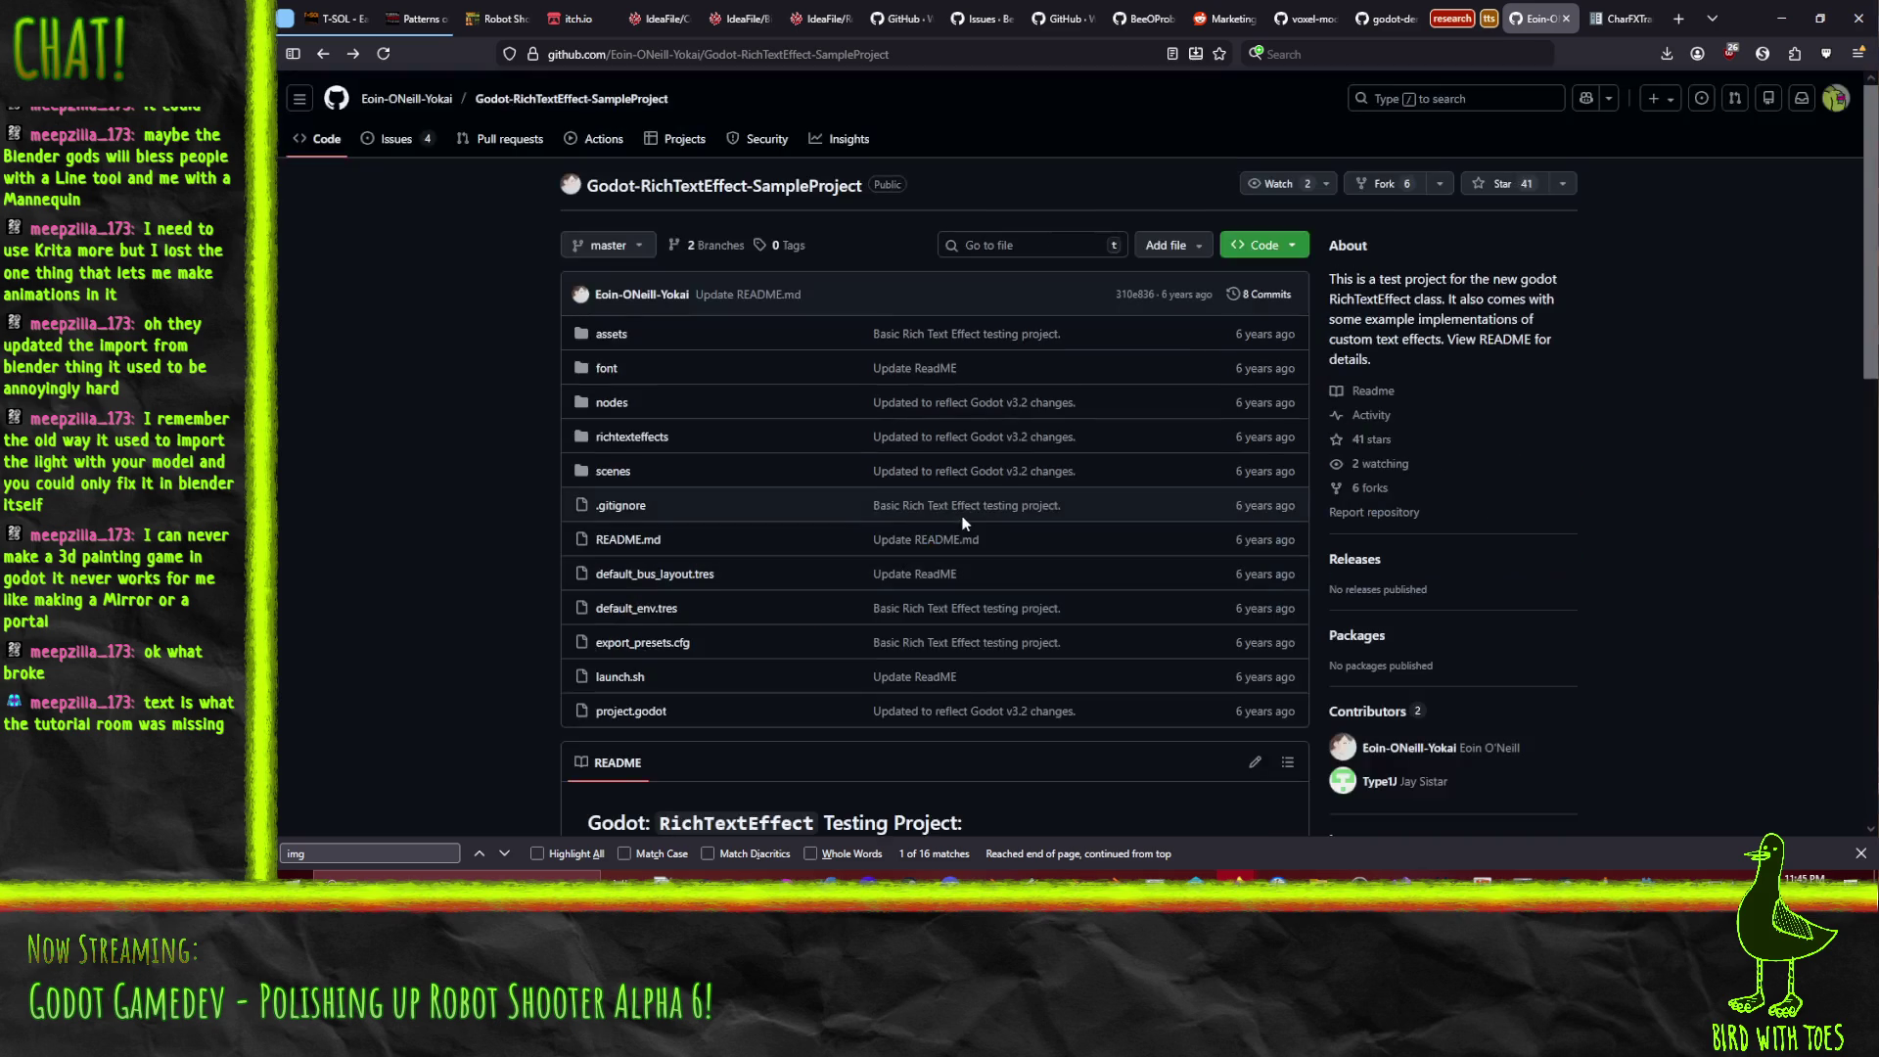
left_click(397, 139)
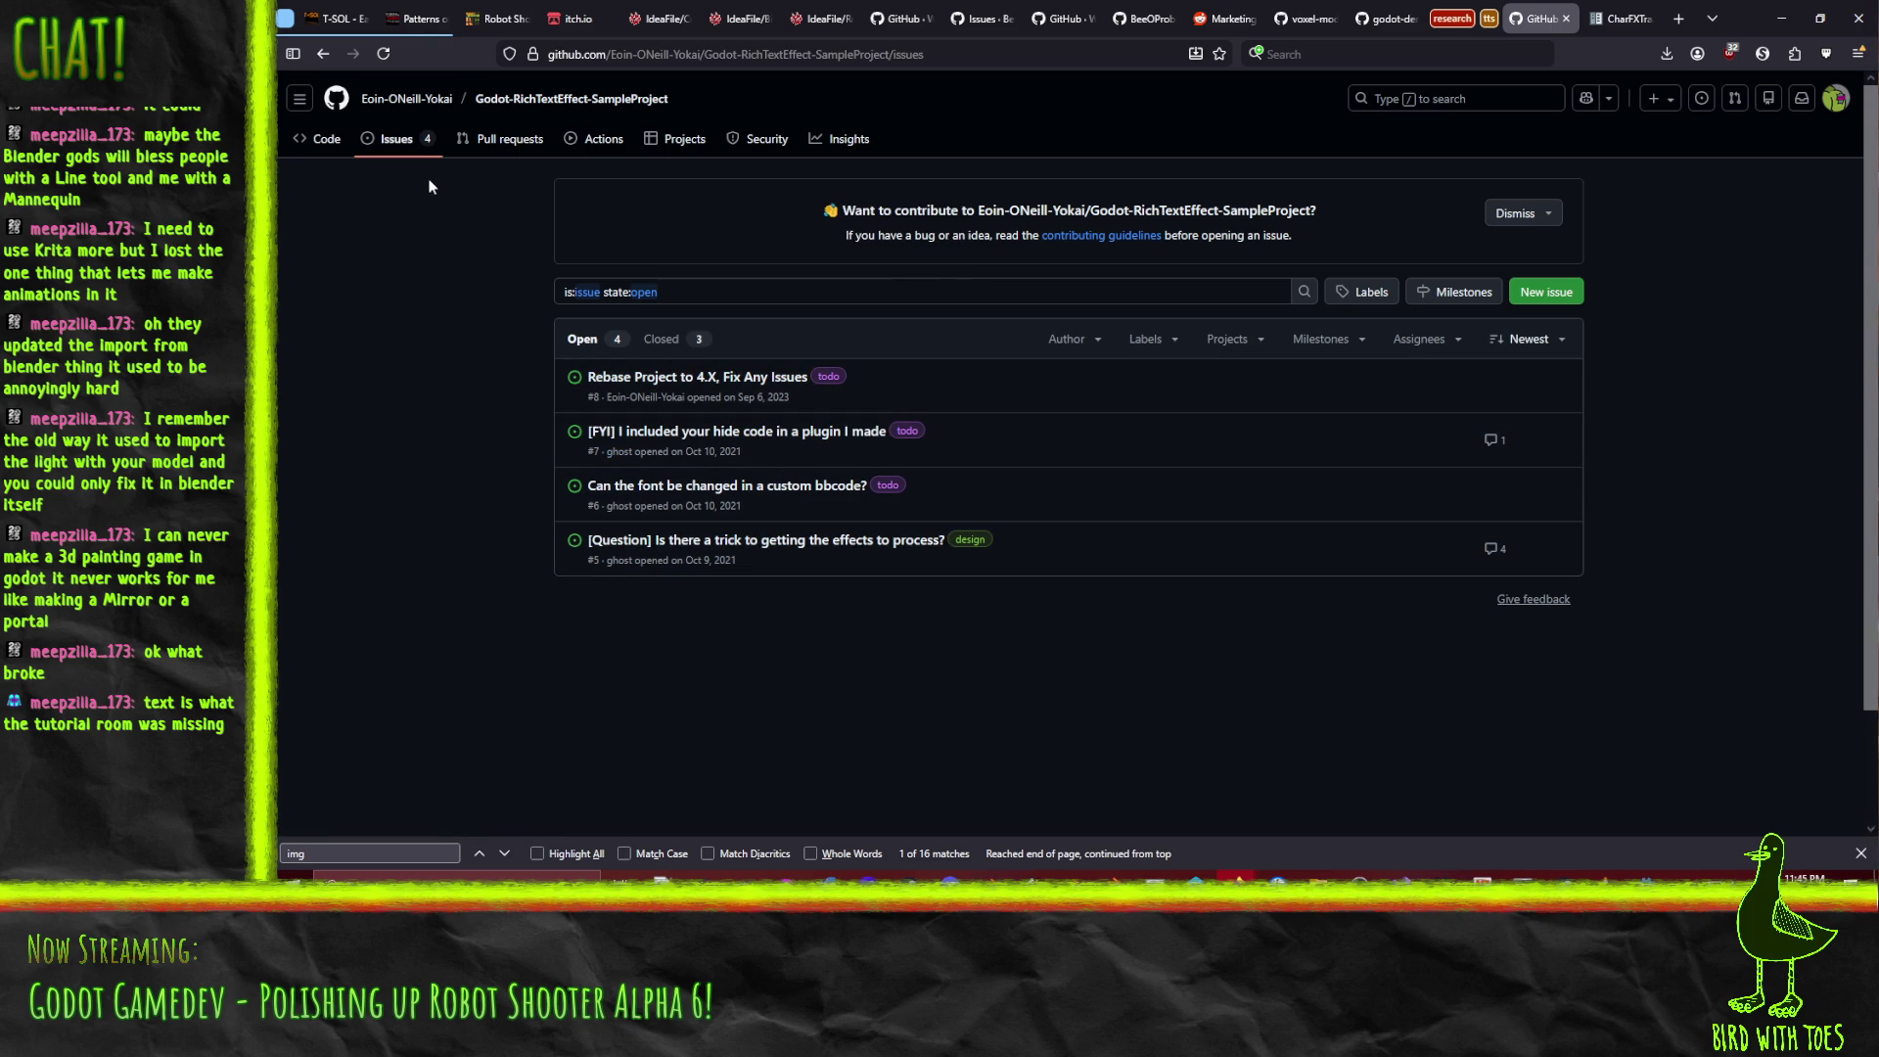
View the repository's pull requests, then go back in history to the RichTextEffect class reference.
left_click(504, 142)
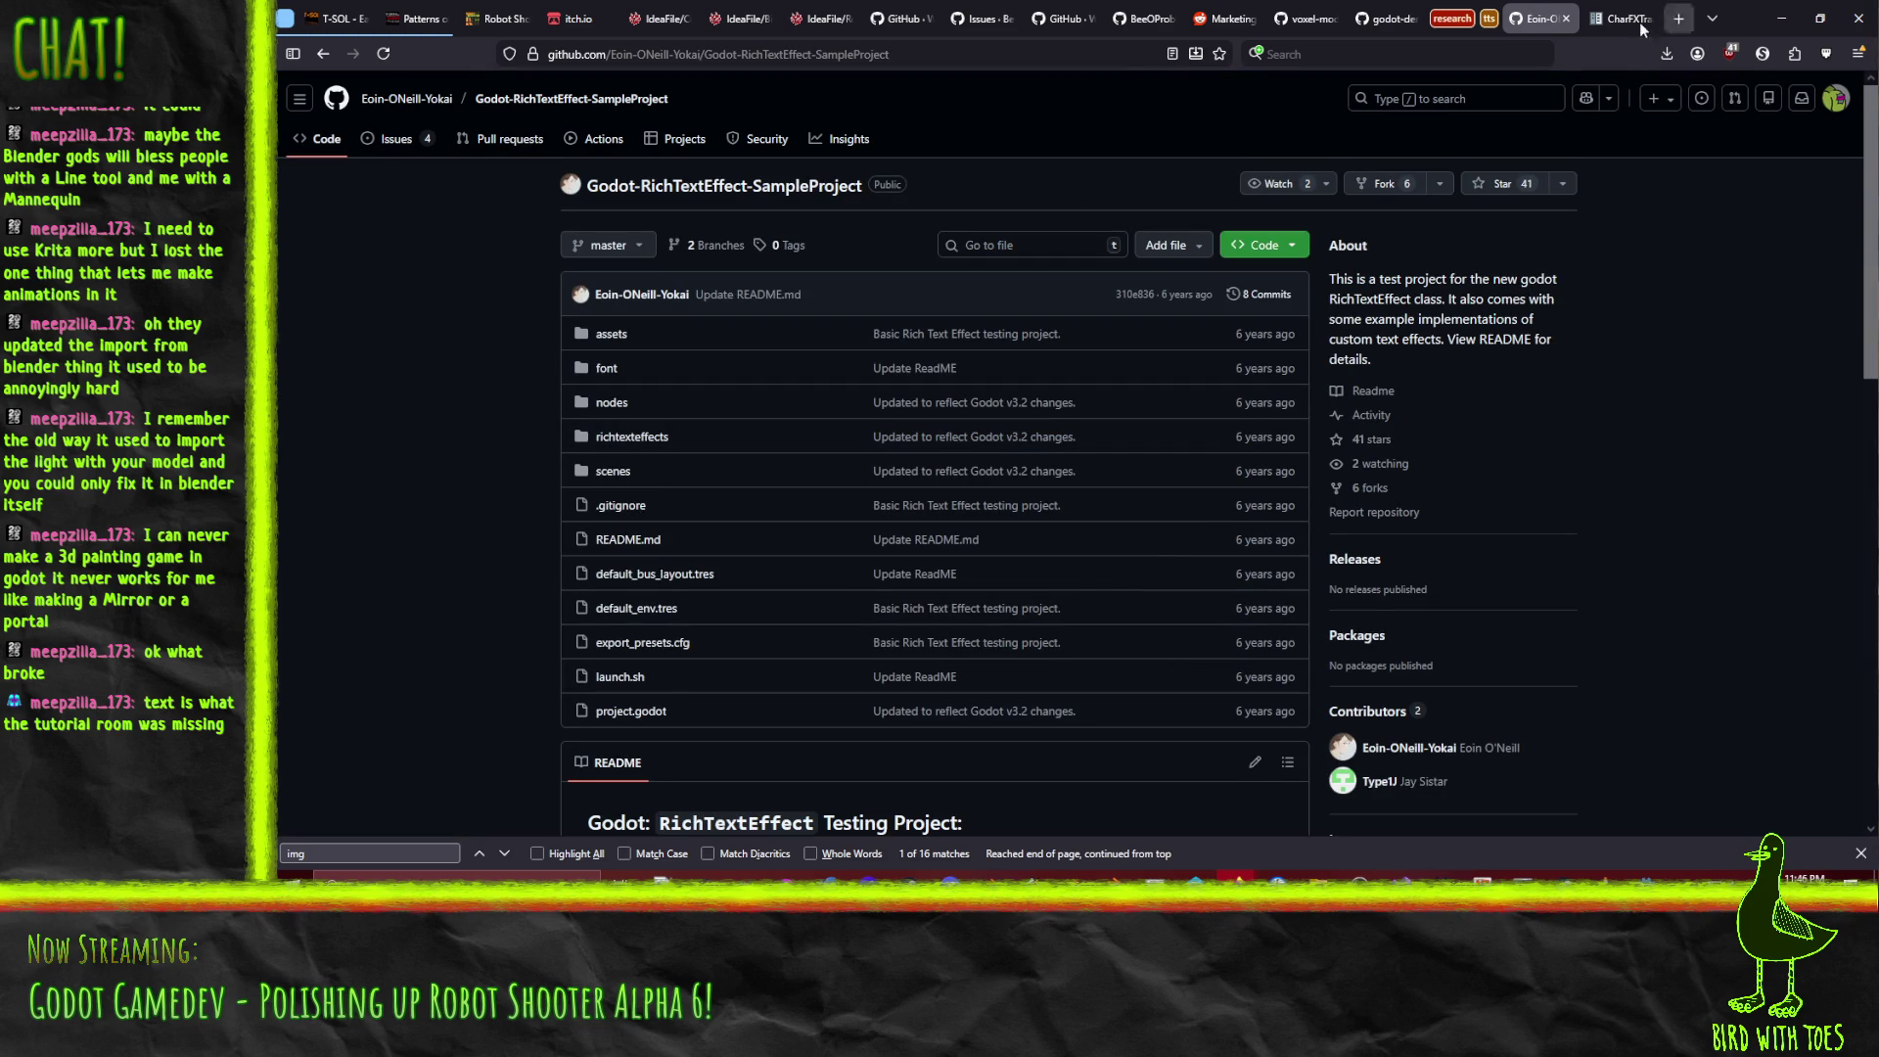
left_click(330, 55)
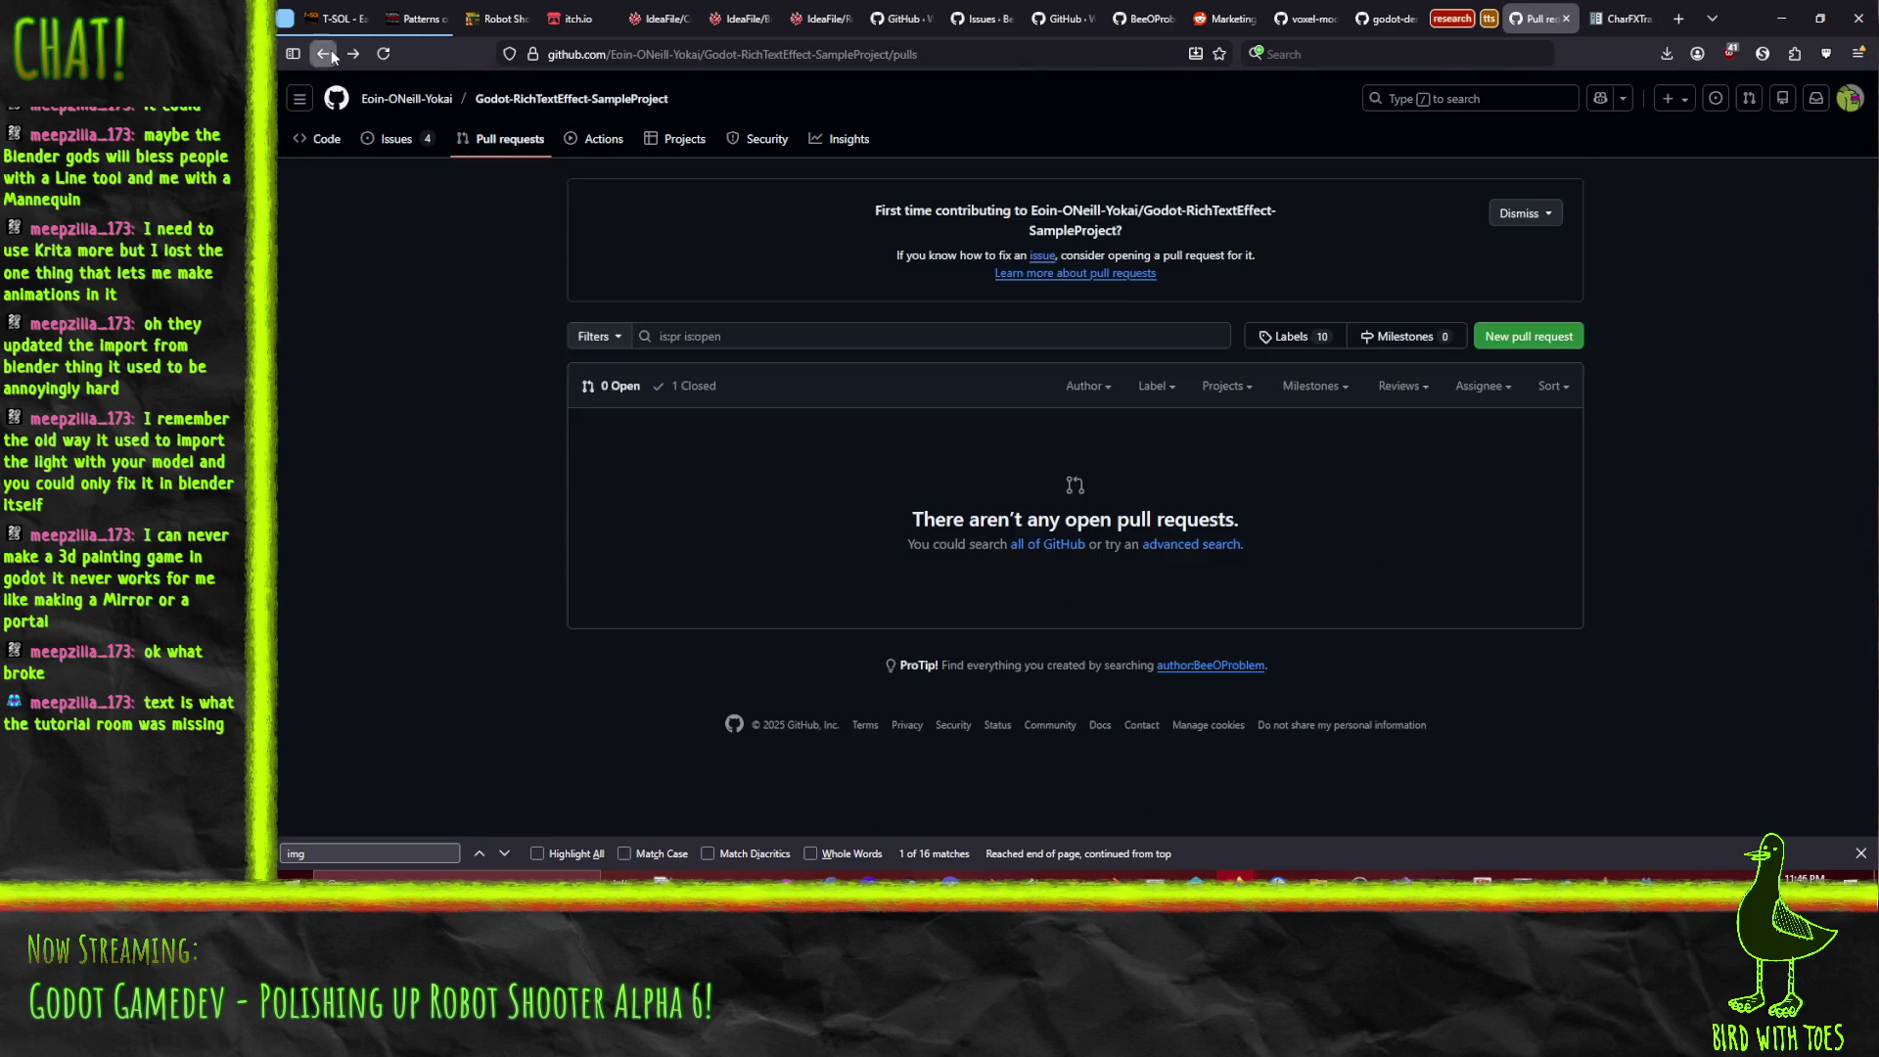
left_click(332, 52)
left_click(330, 51)
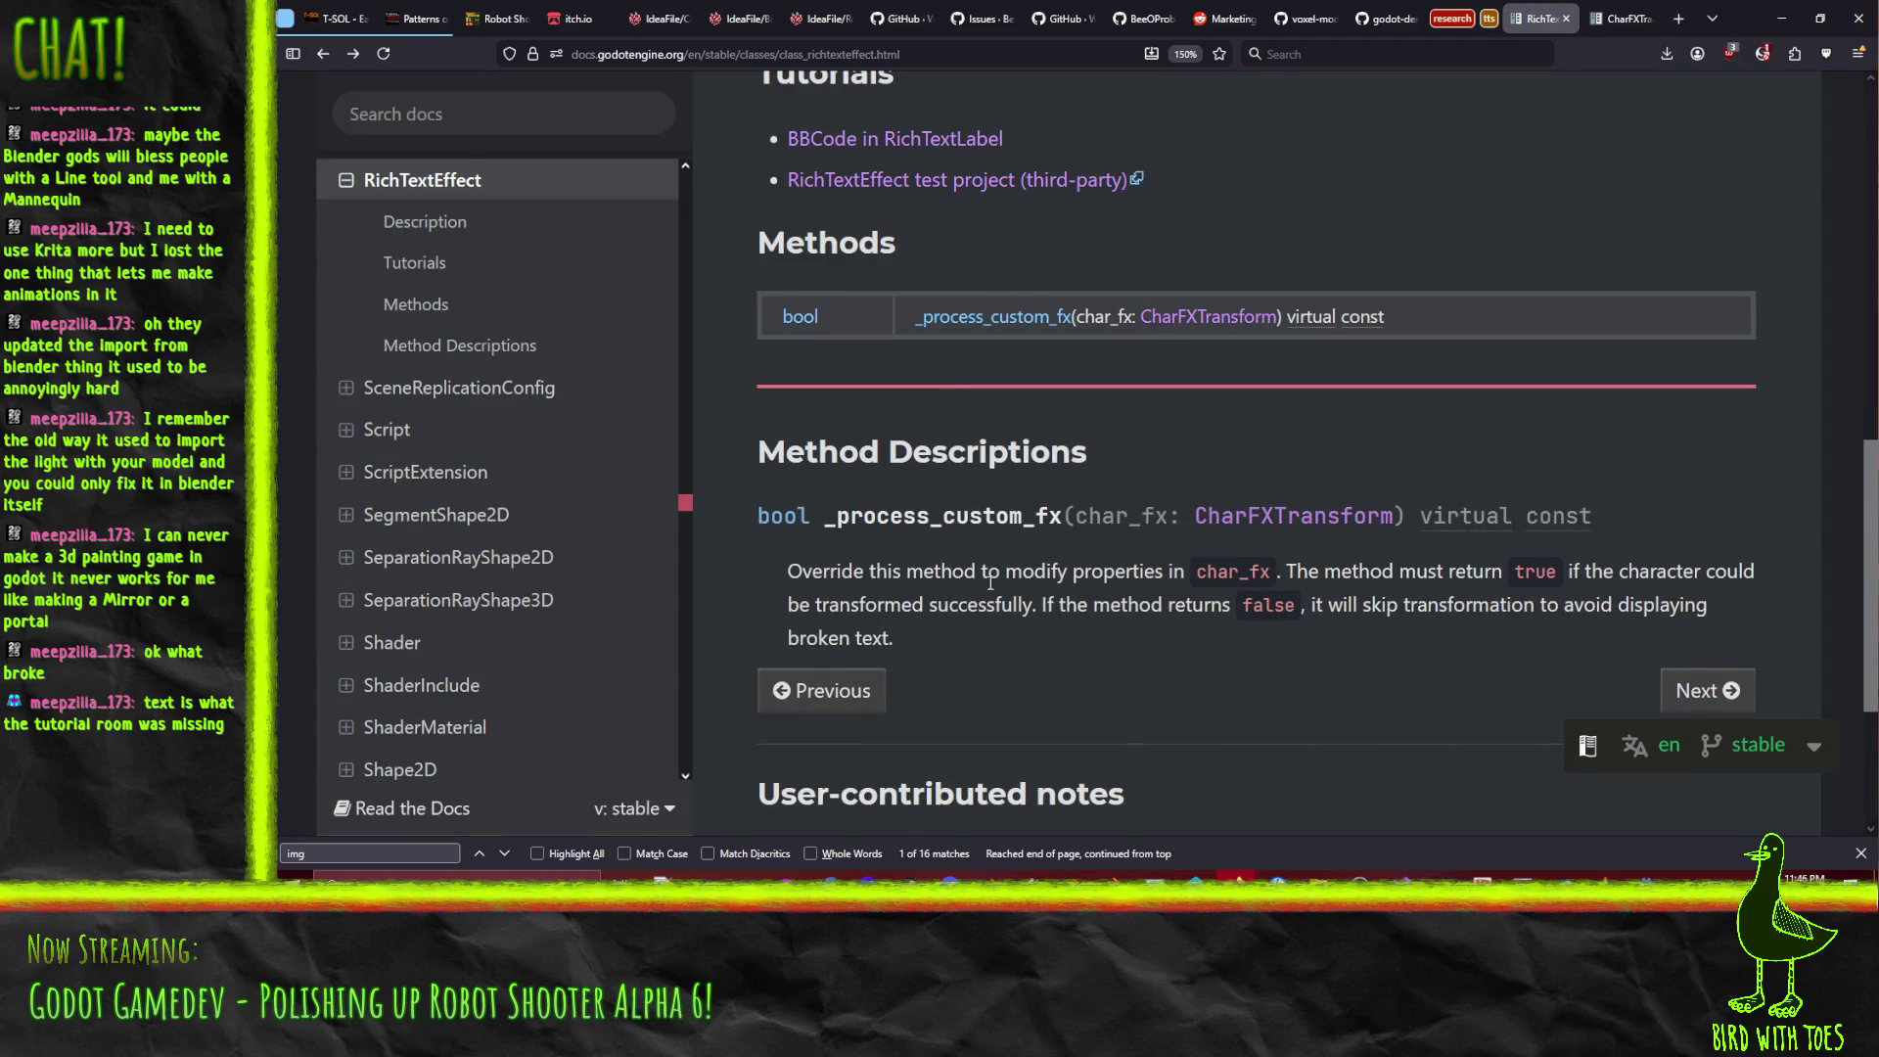
Toggle the code sample between C# and GDScript, then follow the RichTextLabel install_effect link.
scroll(987, 583, "up", 5)
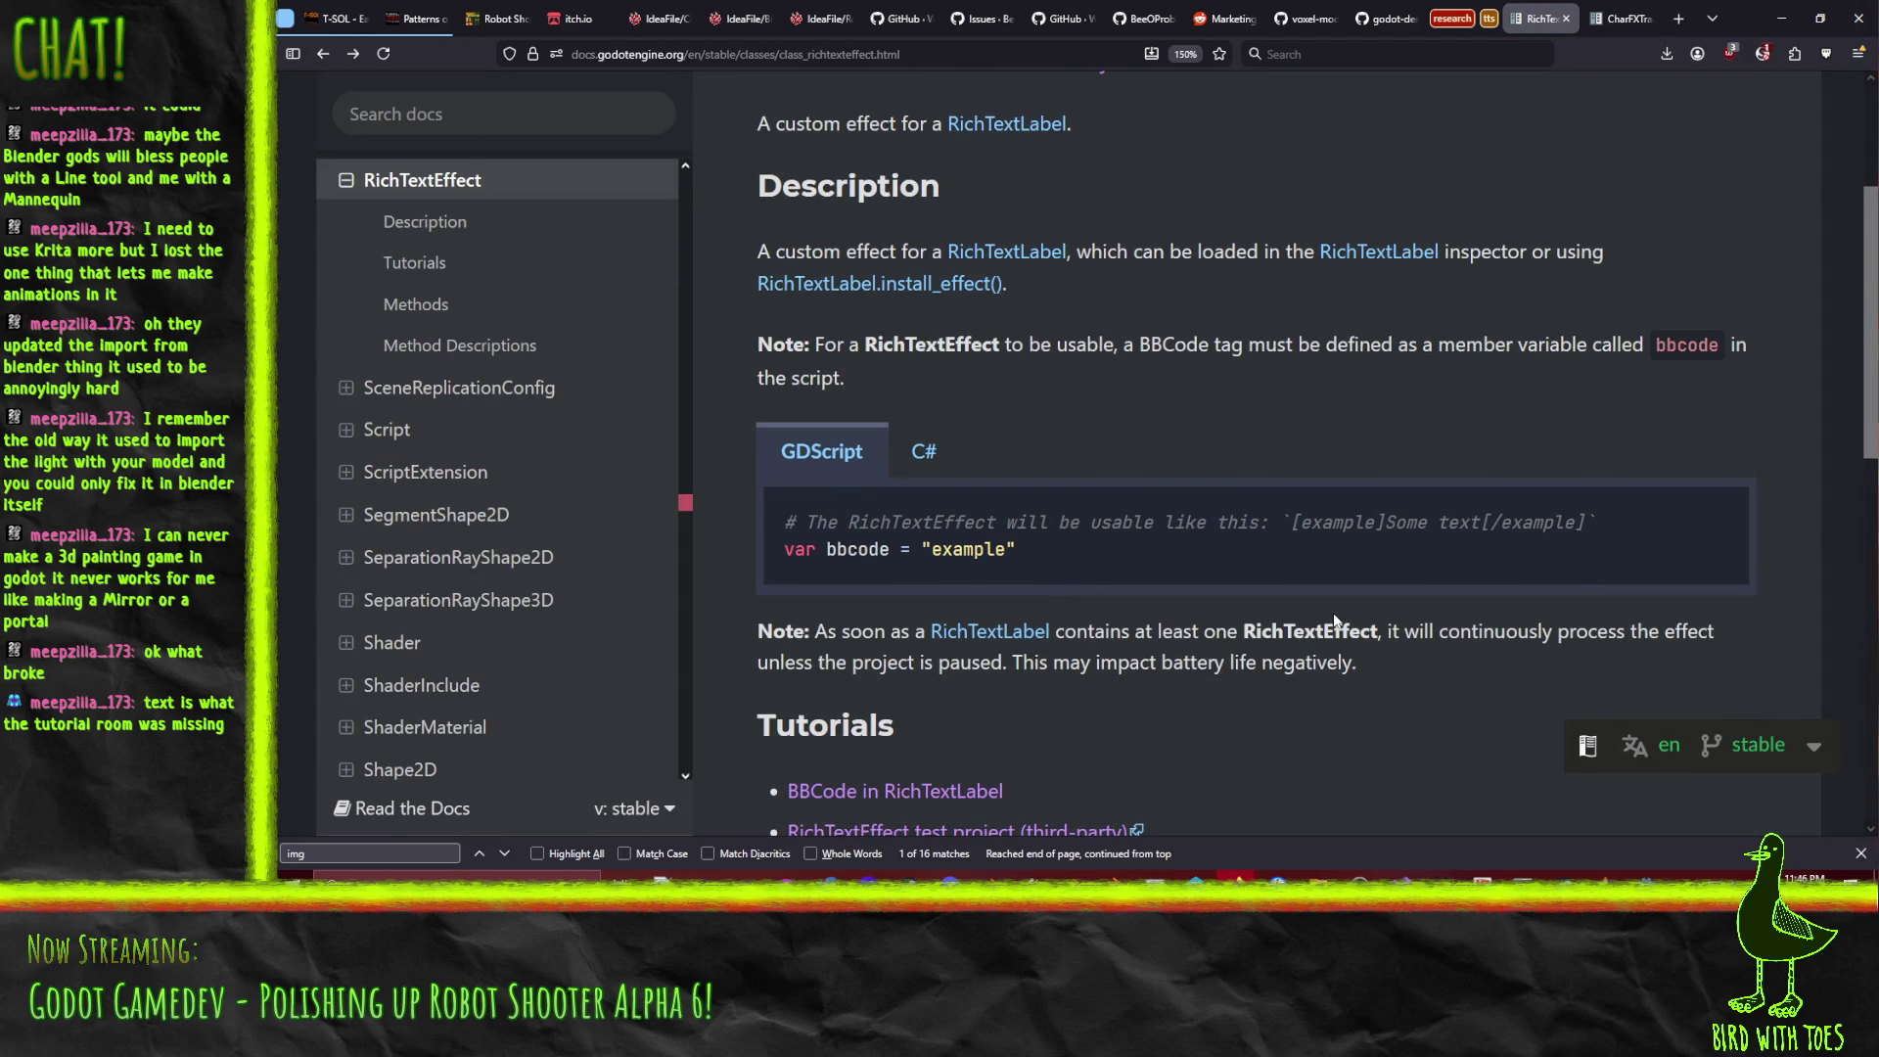
left_click(930, 455)
left_click(827, 465)
scroll(1225, 503, "up", 2)
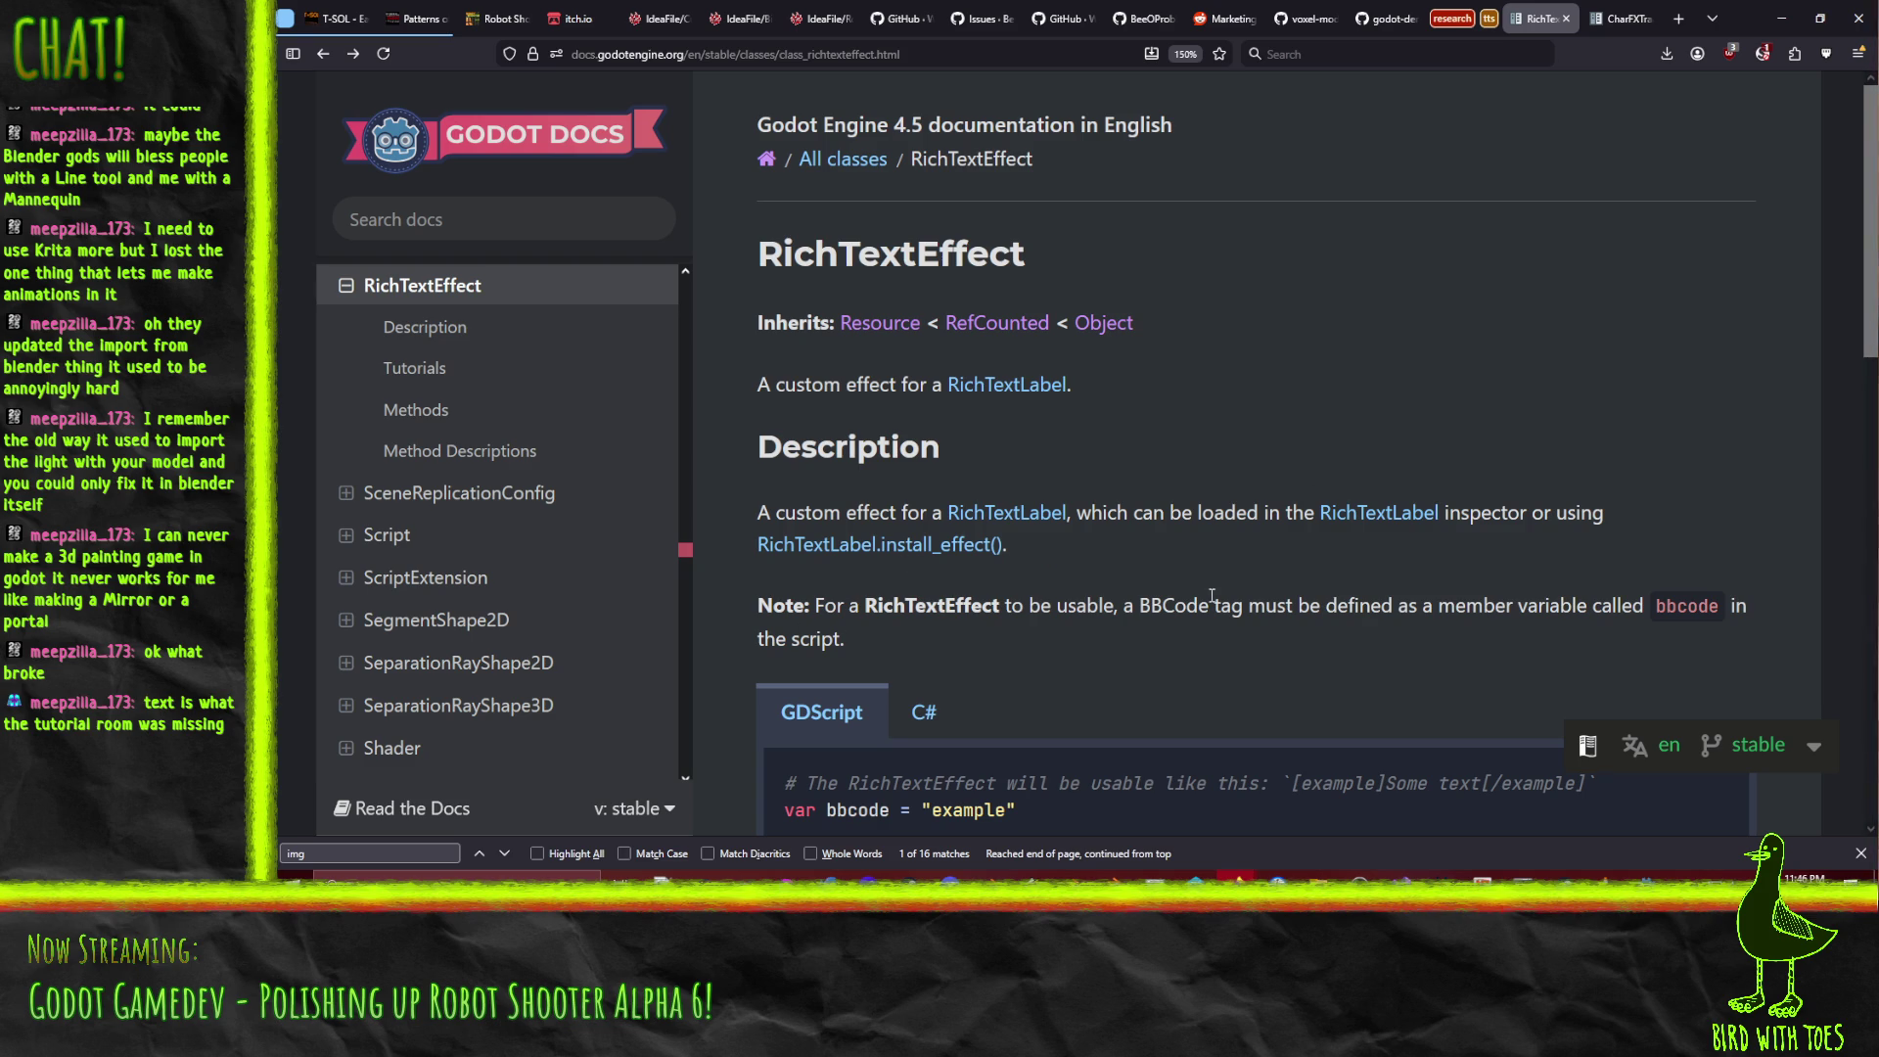
left_click(989, 545)
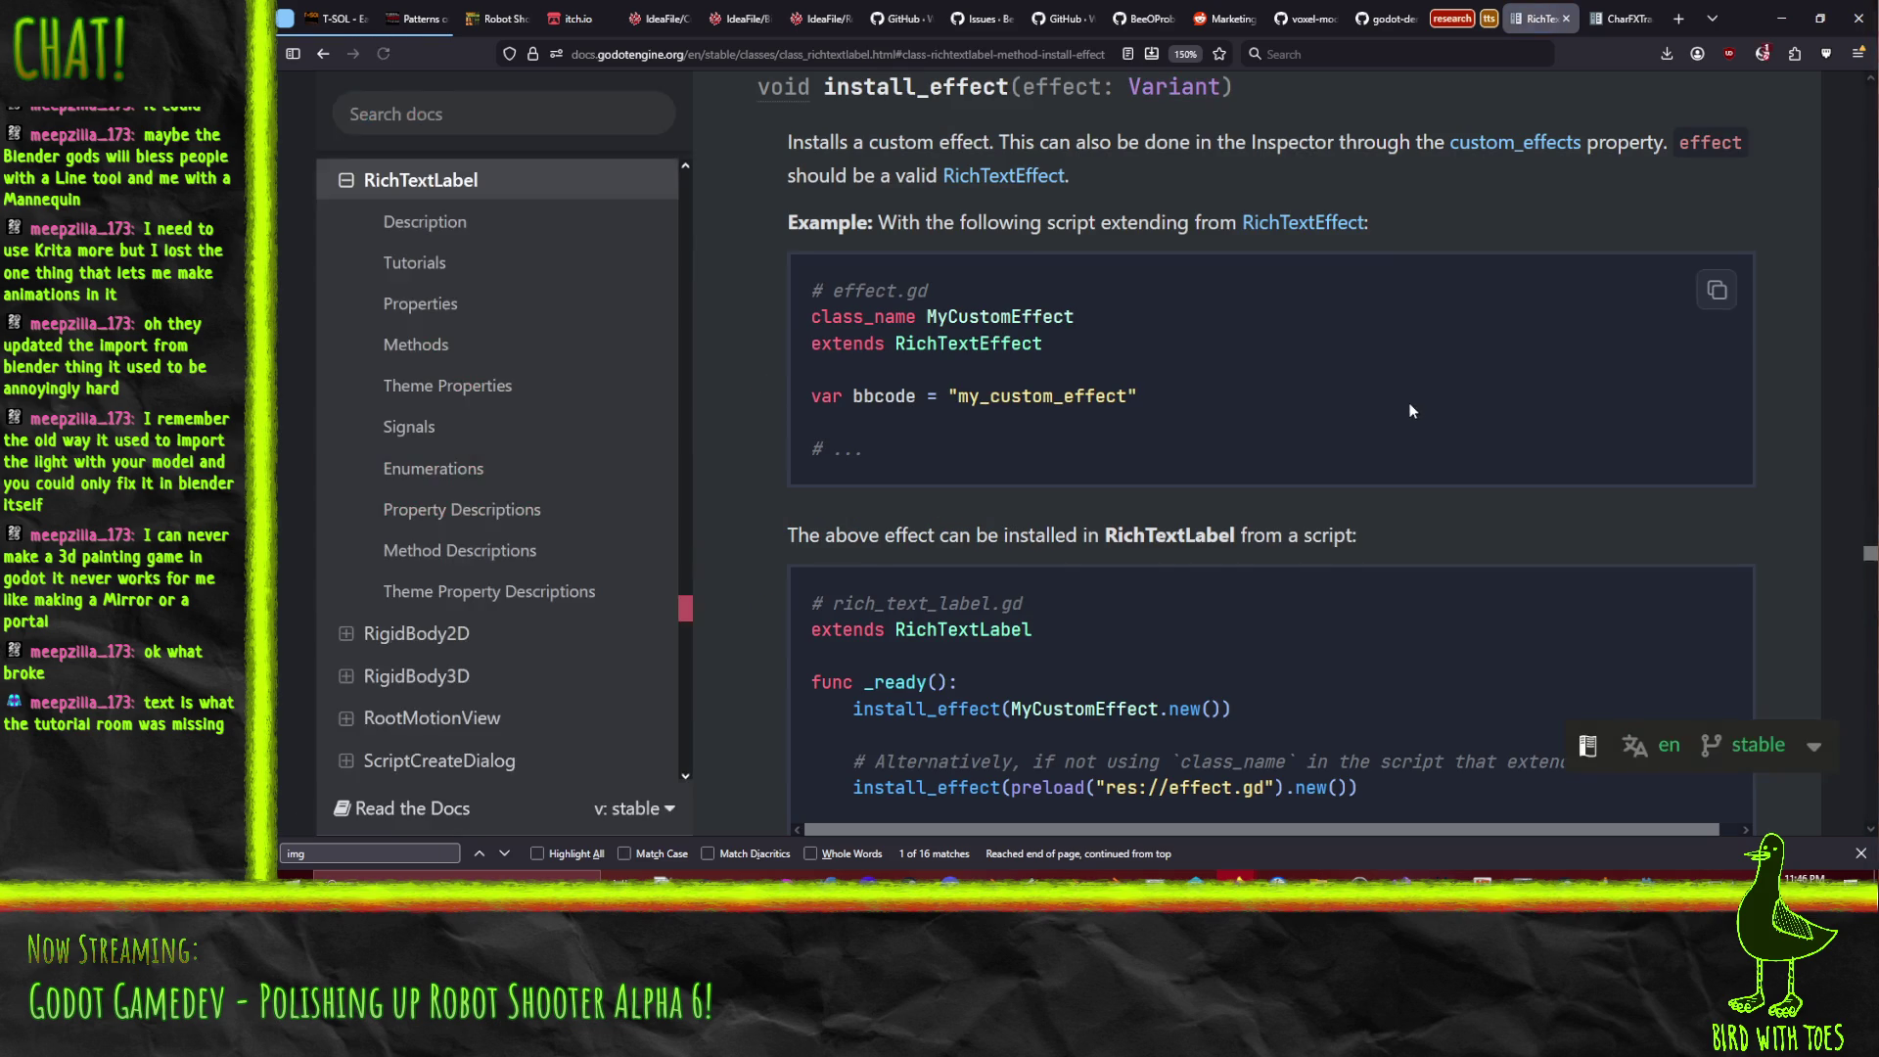
Find install_effect in the Methods table and read its description and example code.
scroll(1478, 406, "down", 4)
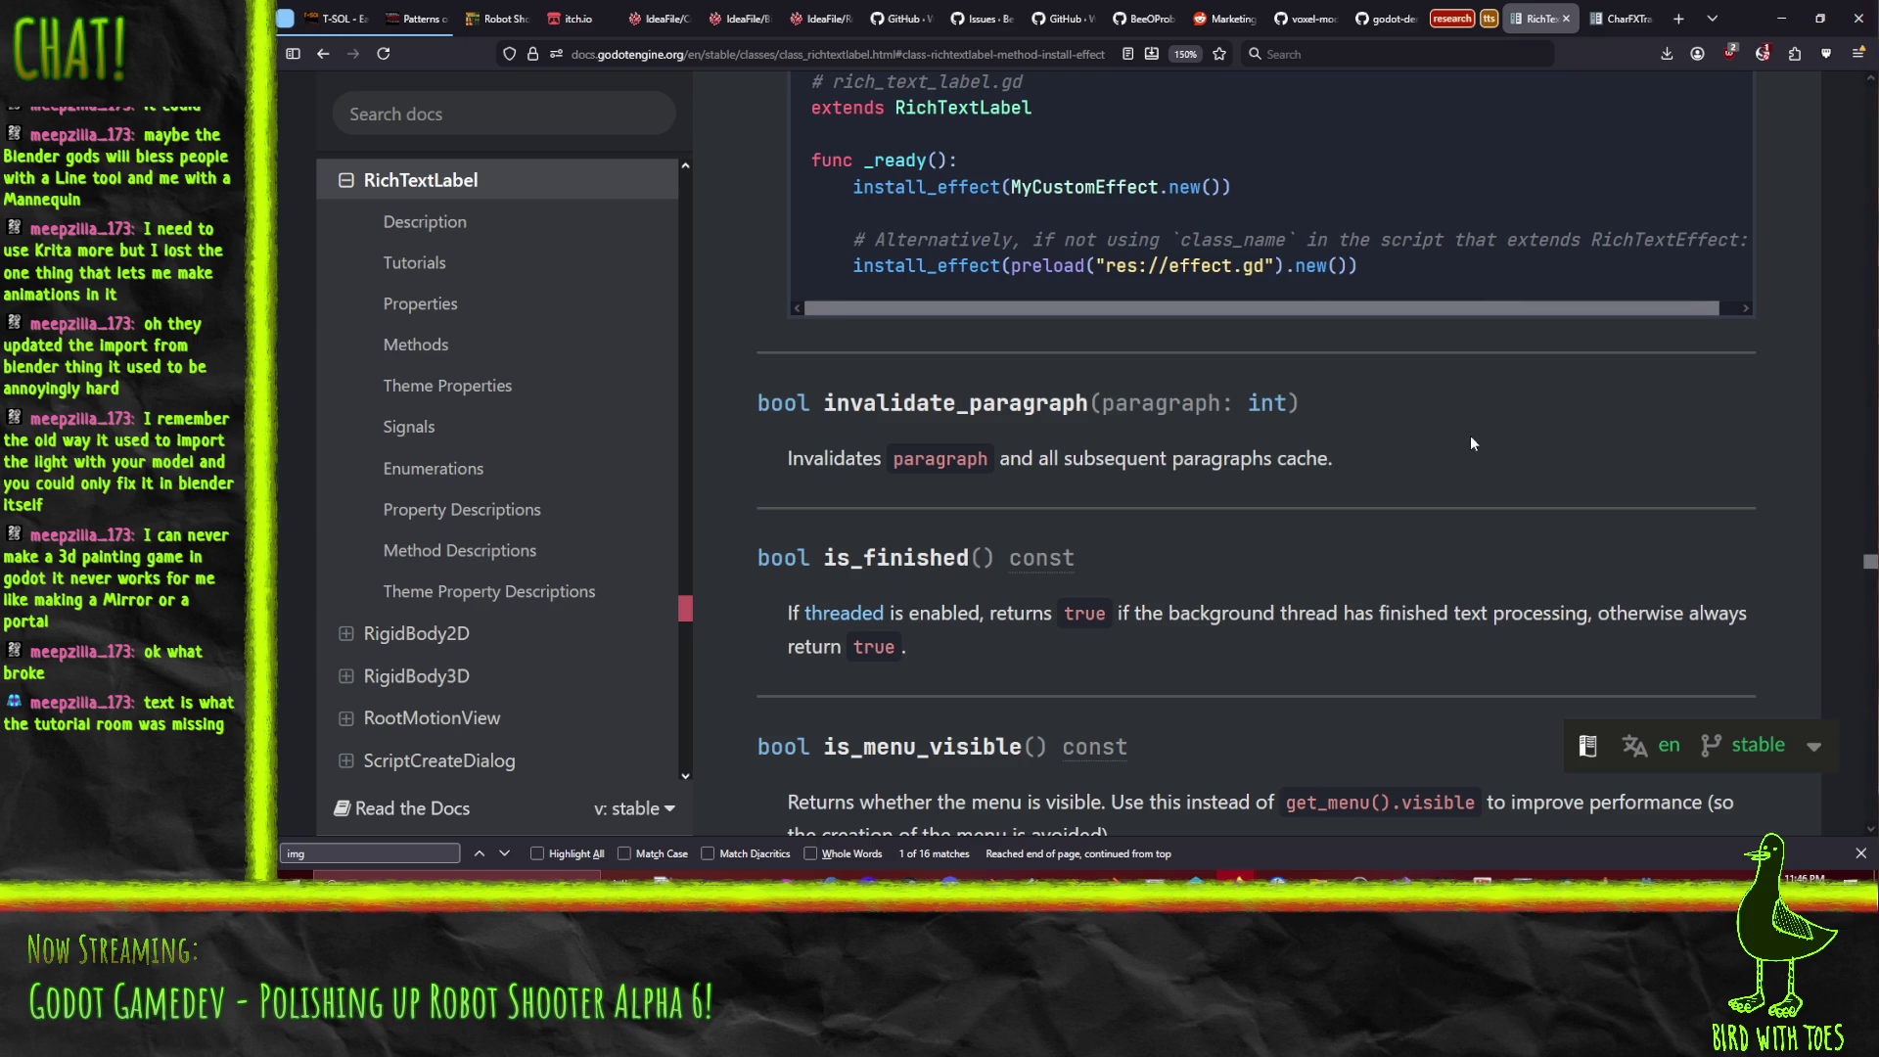
scroll(1491, 428, "up", 7)
scroll(1484, 513, "up", 15)
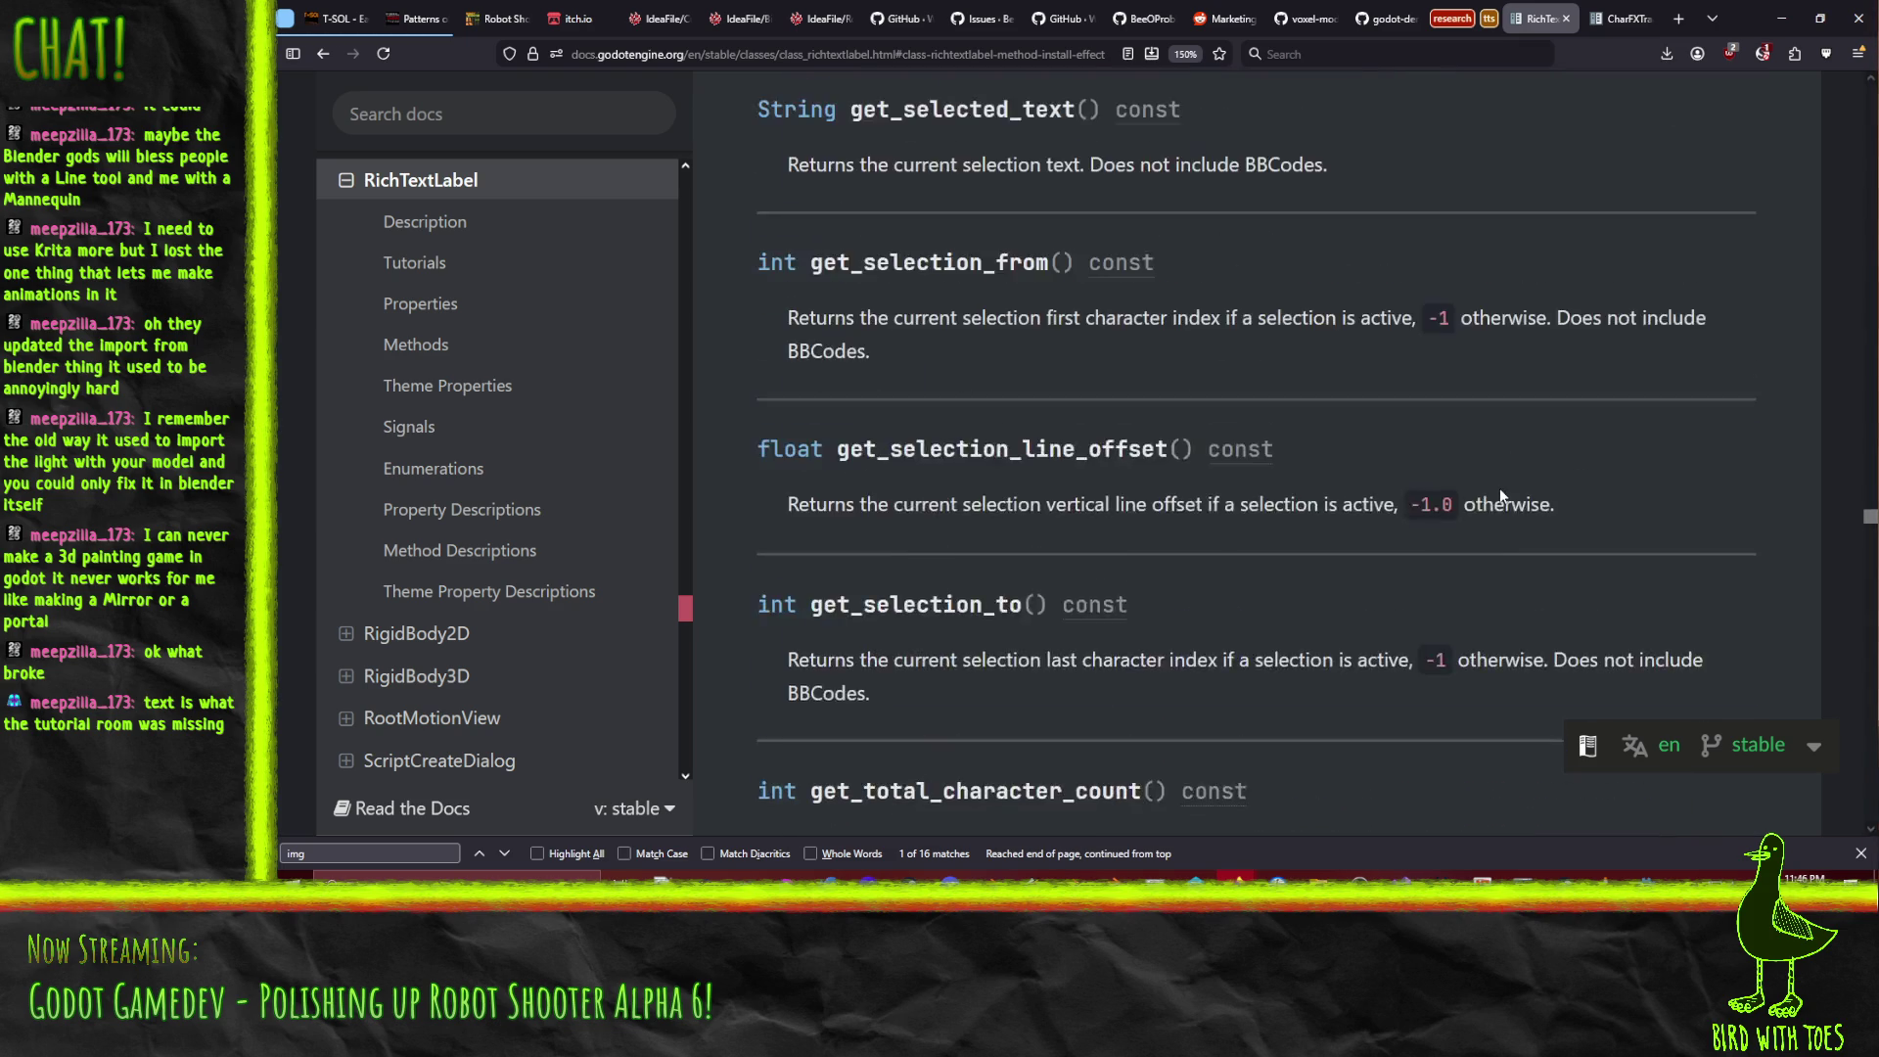
scroll(1475, 471, "up", 5)
scroll(1475, 471, "up", 8)
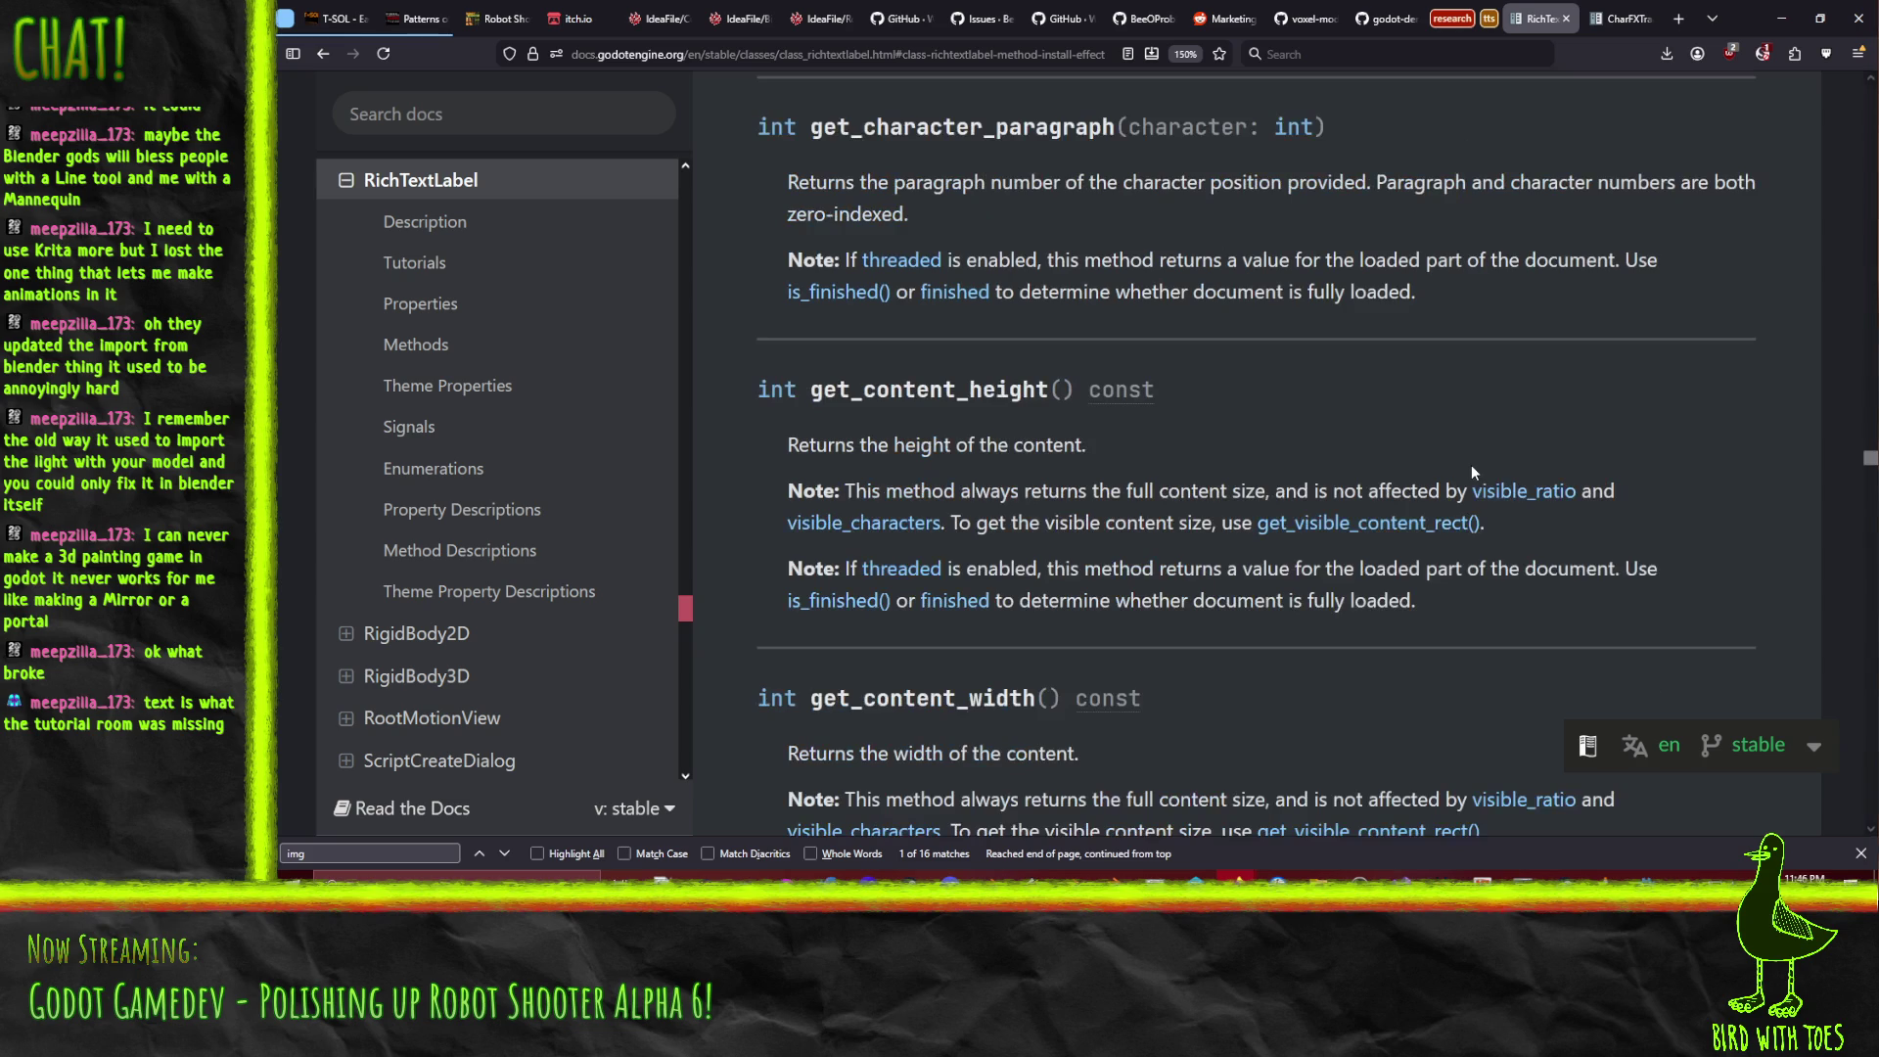
left_click_drag(1870, 457, 1864, 93)
scroll(1377, 399, "down", 10)
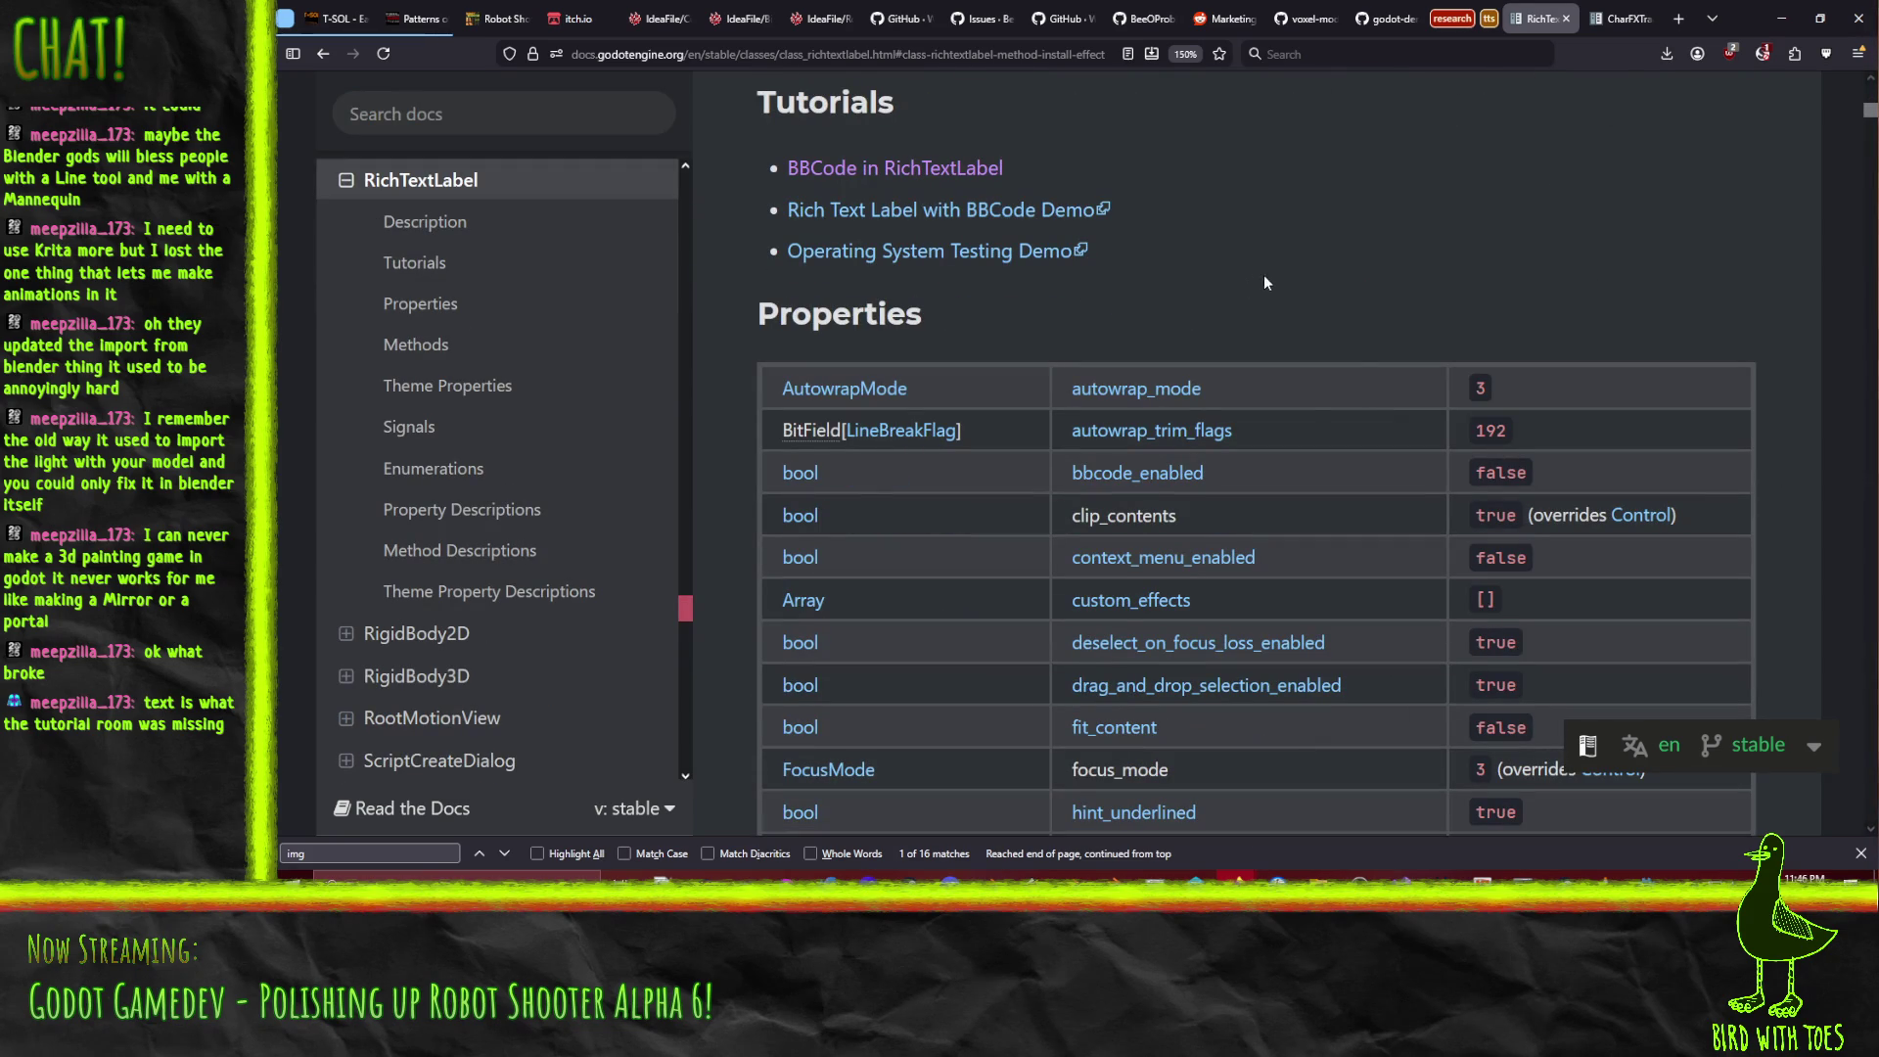
scroll(1230, 294, "down", 6)
scroll(945, 262, "up", 5)
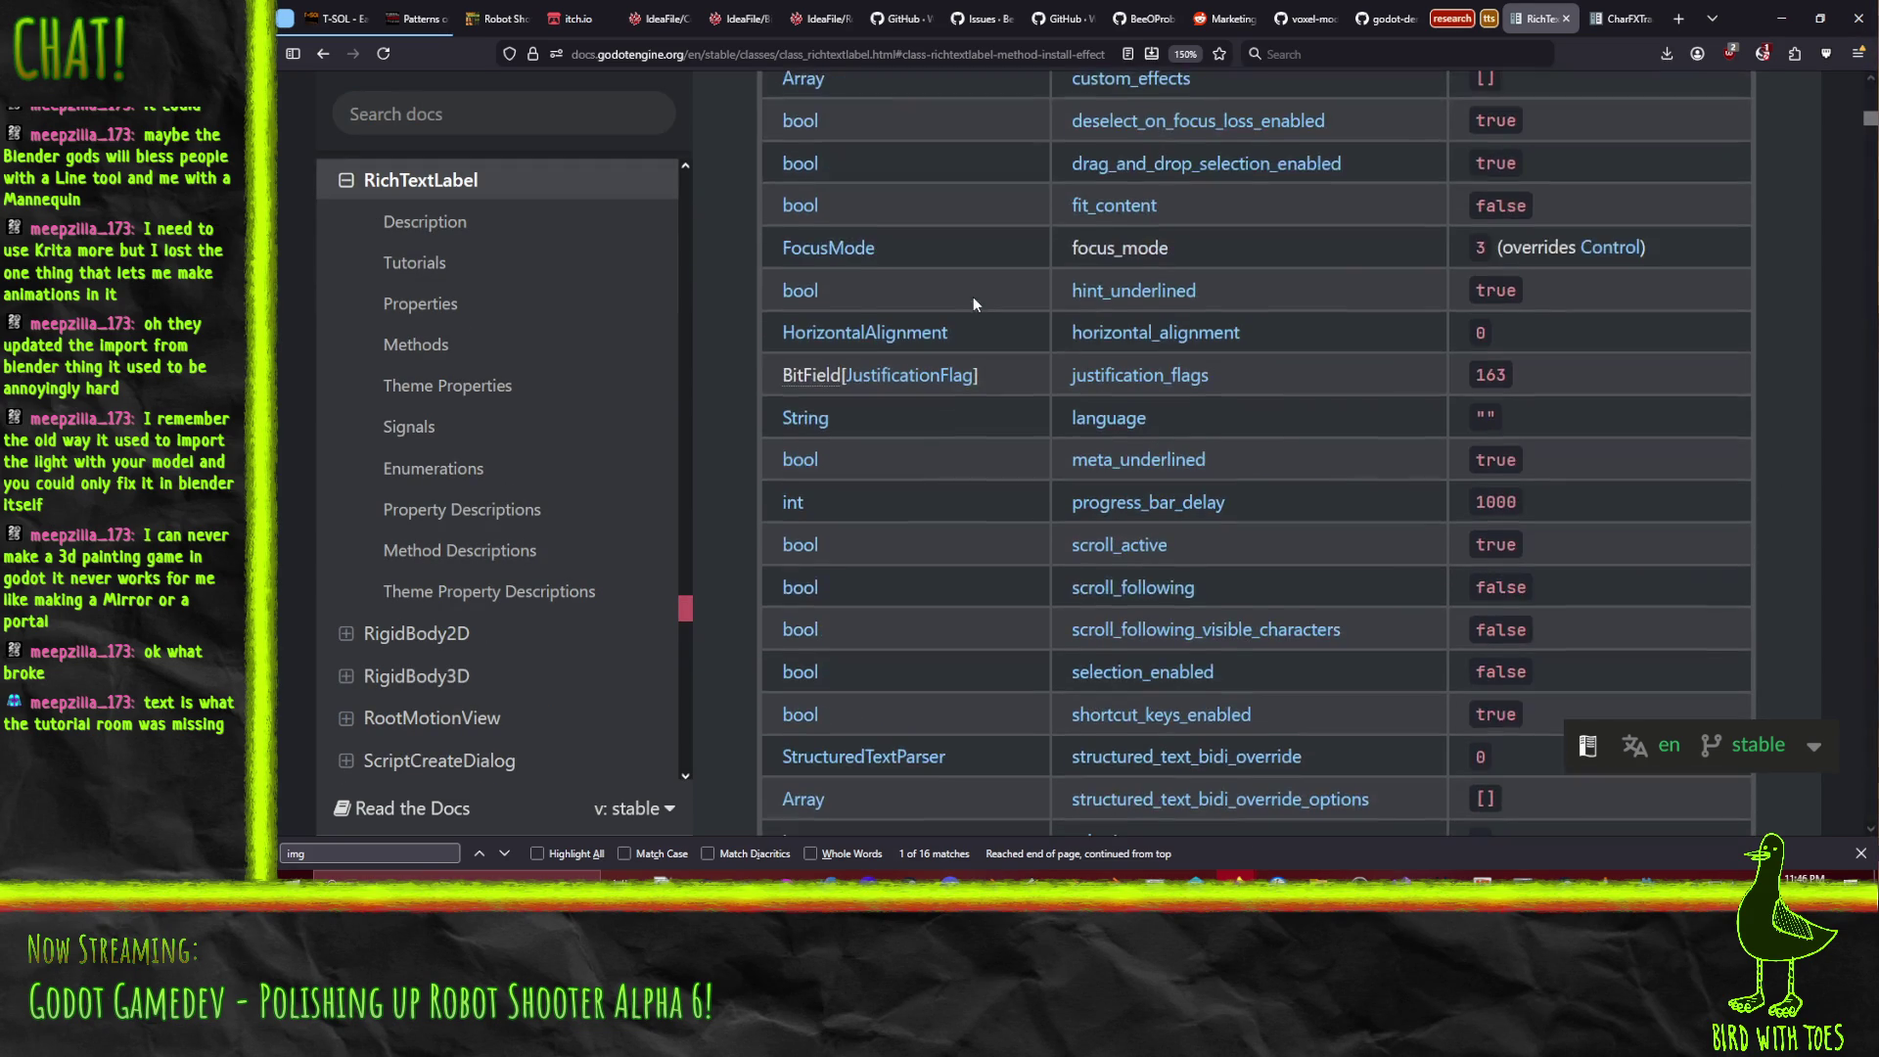
scroll(1076, 264, "up", 3)
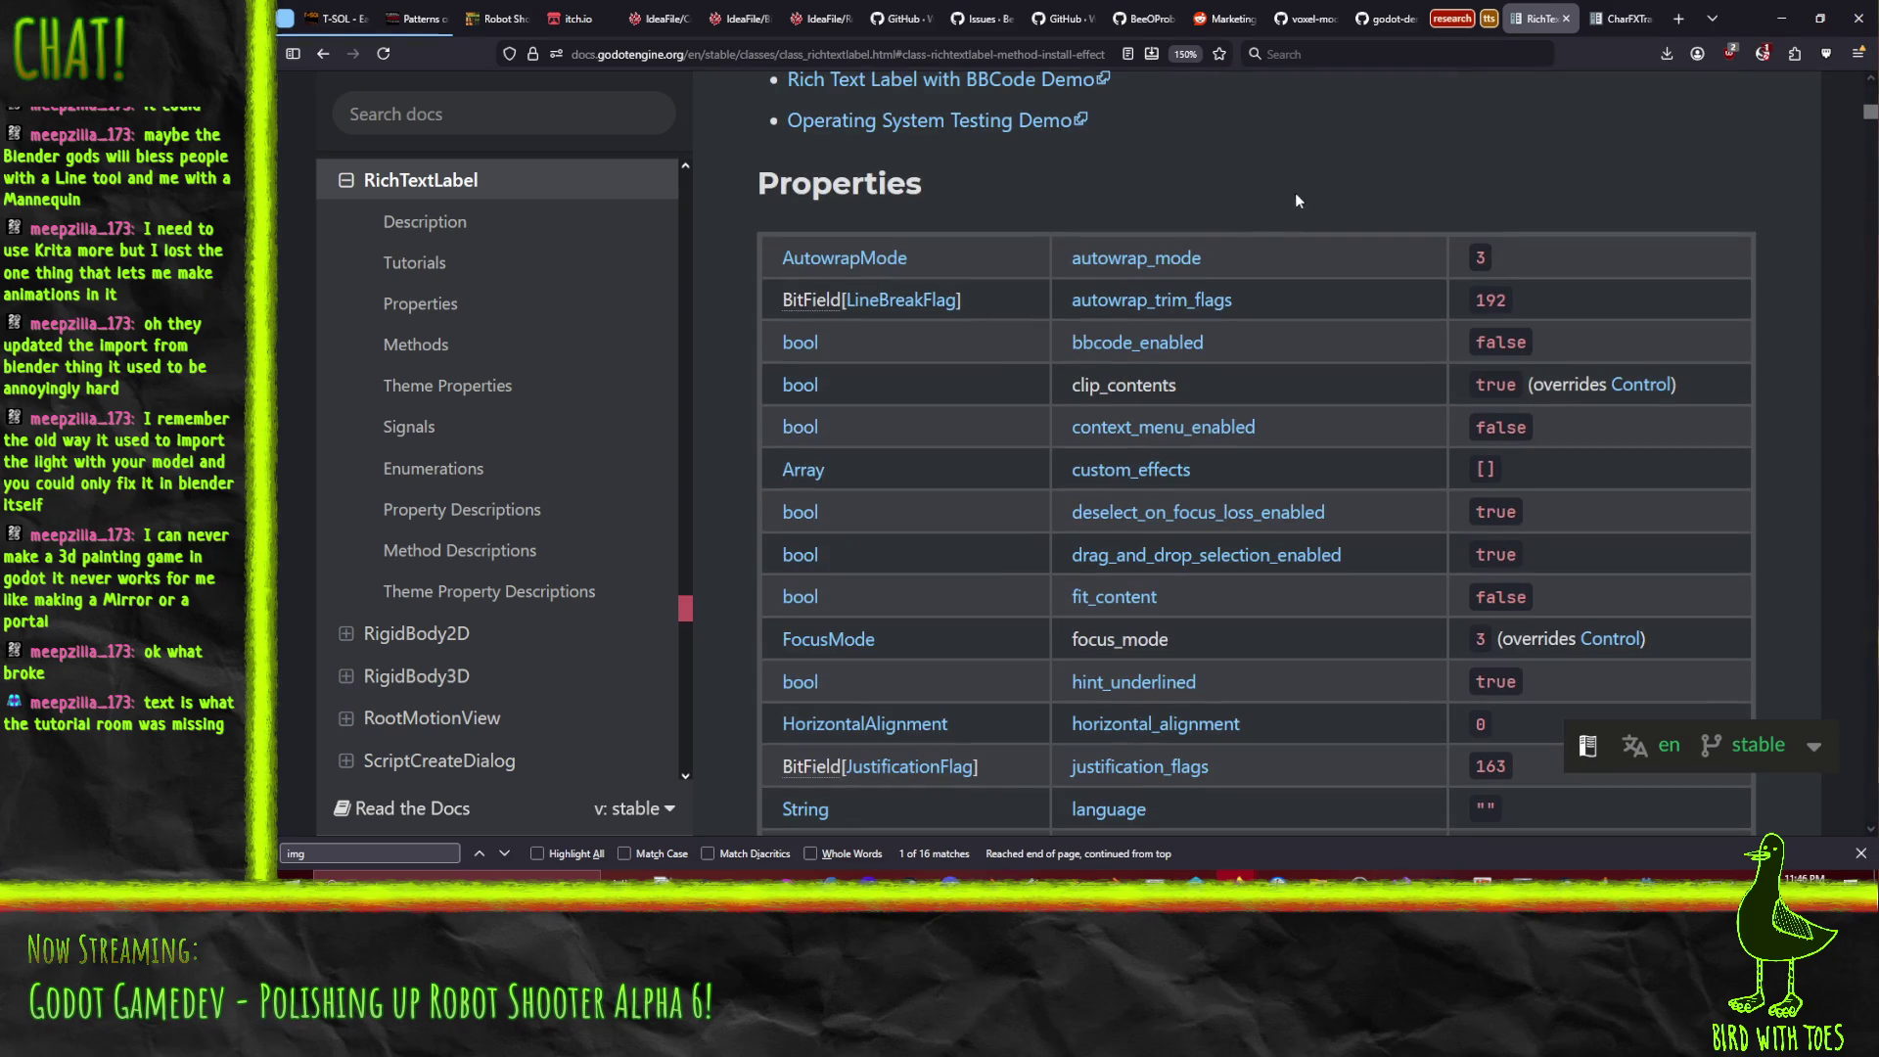
scroll(1243, 230, "down", 9)
scroll(1223, 240, "down", 10)
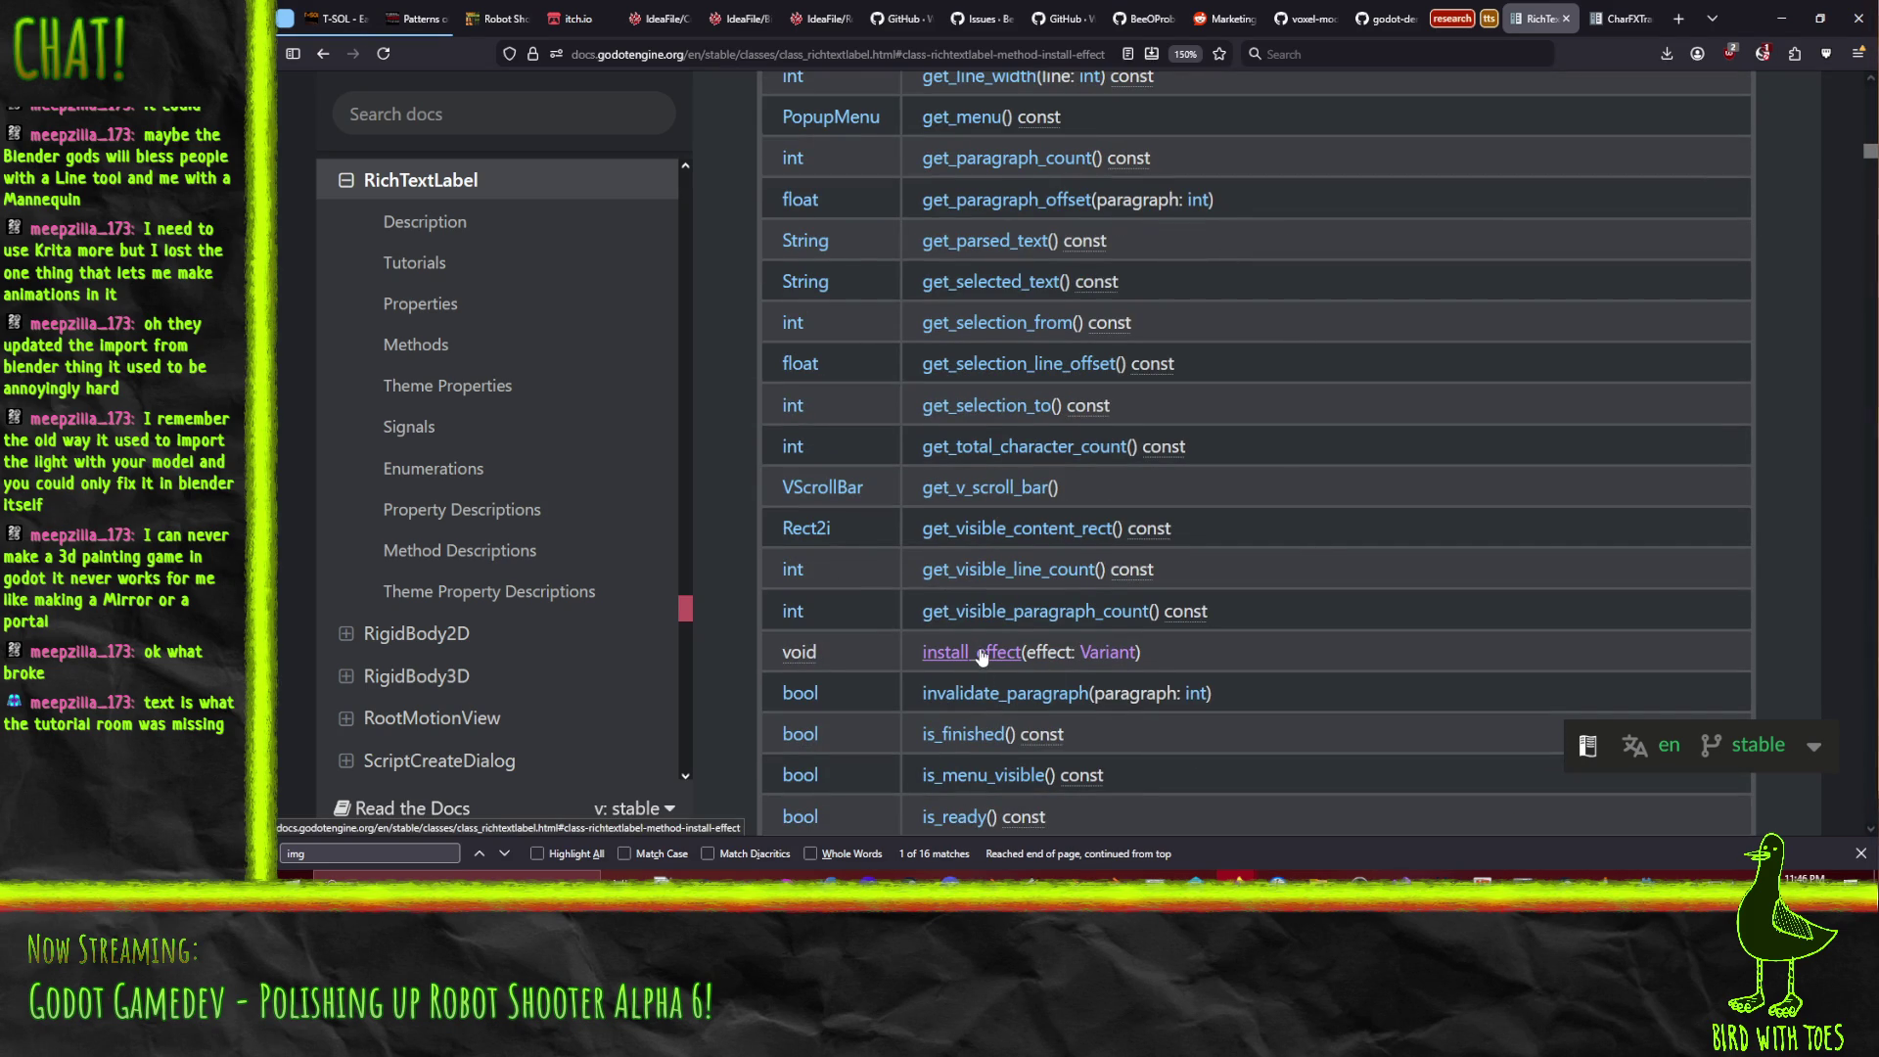
left_click(978, 691)
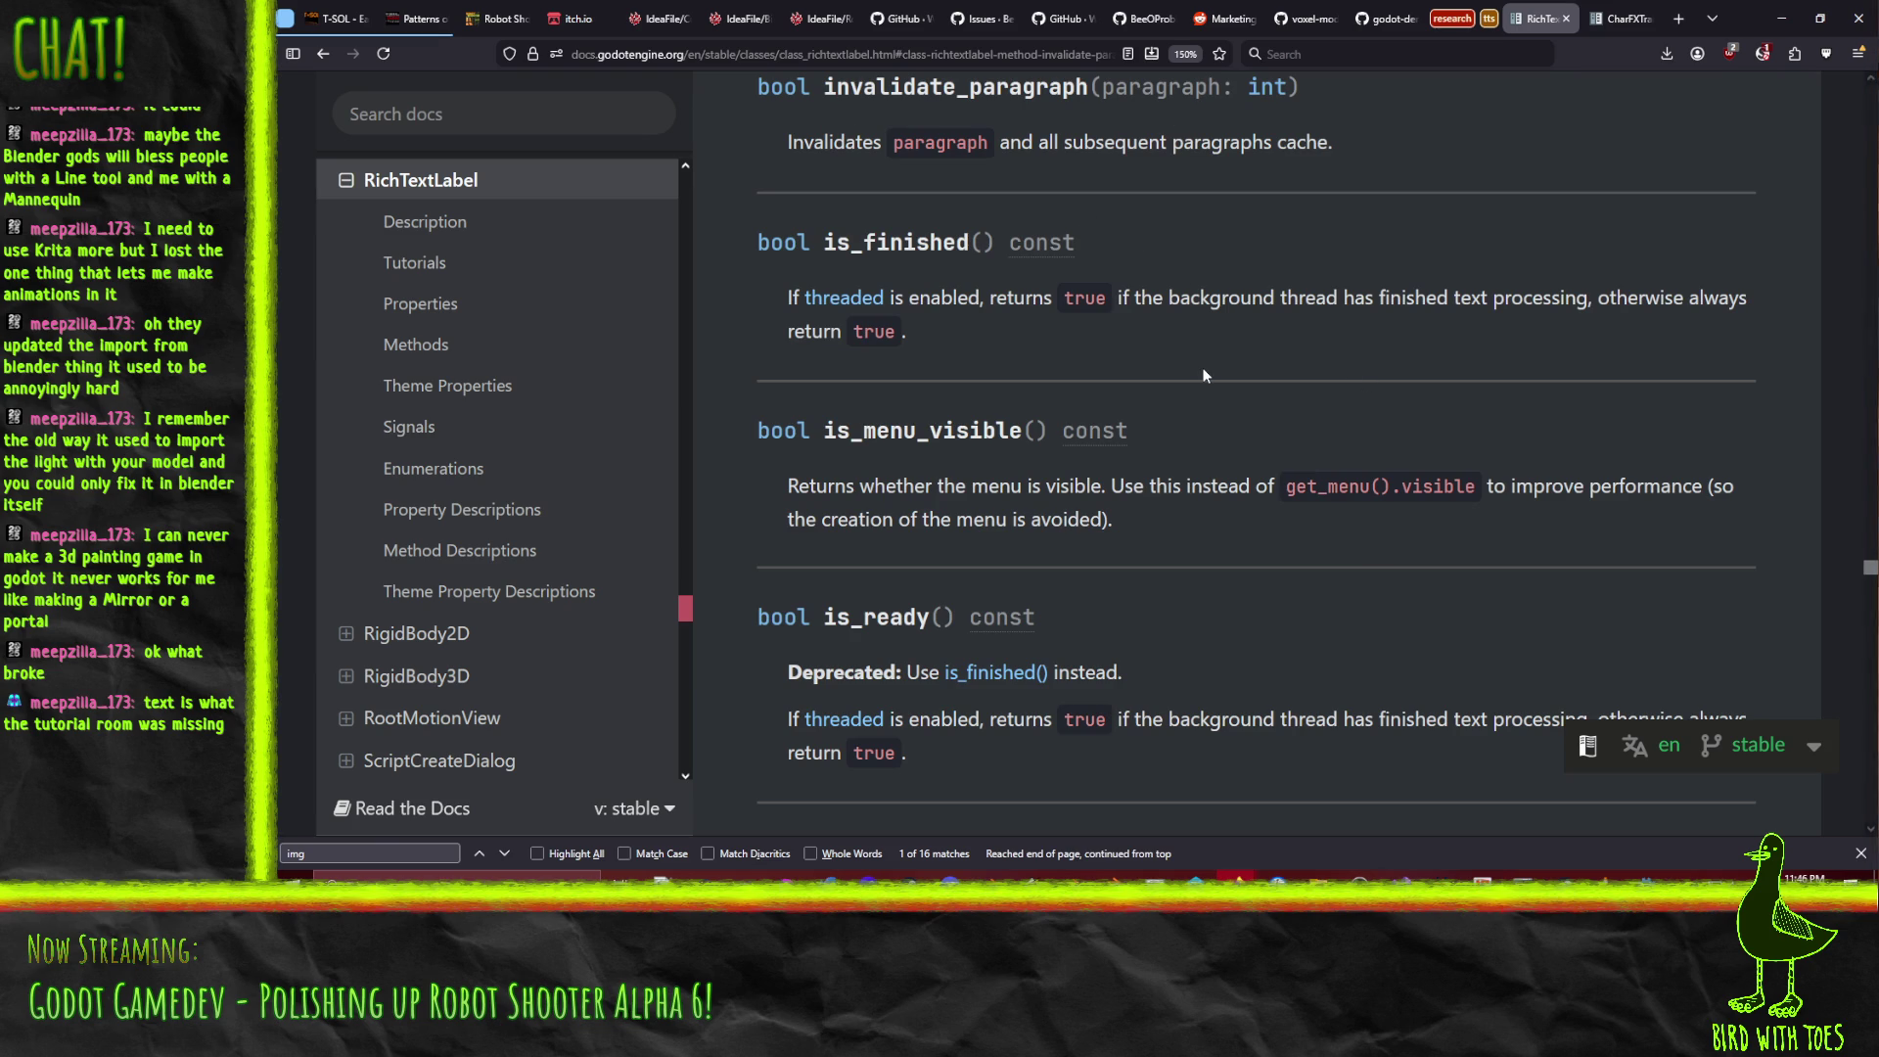
scroll(1296, 344, "up", 3)
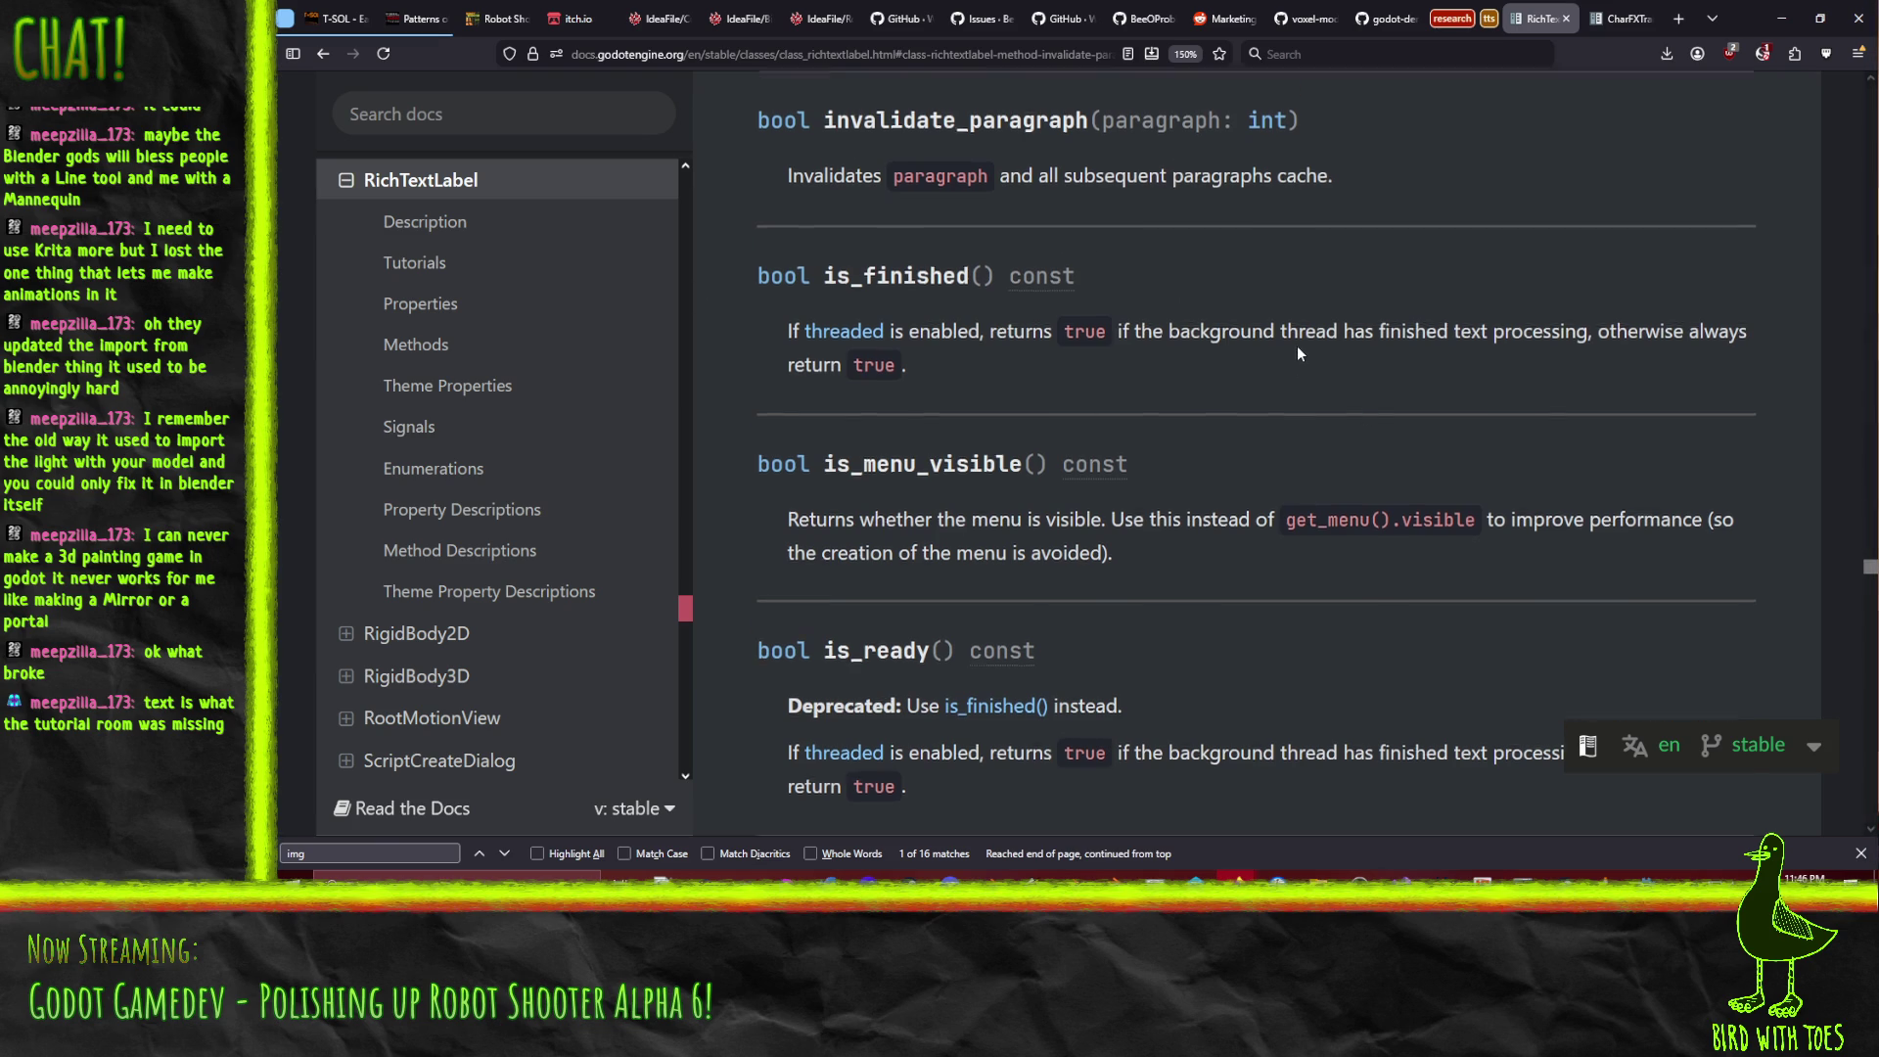
scroll(1296, 345, "up", 5)
scroll(1300, 350, "down", 2)
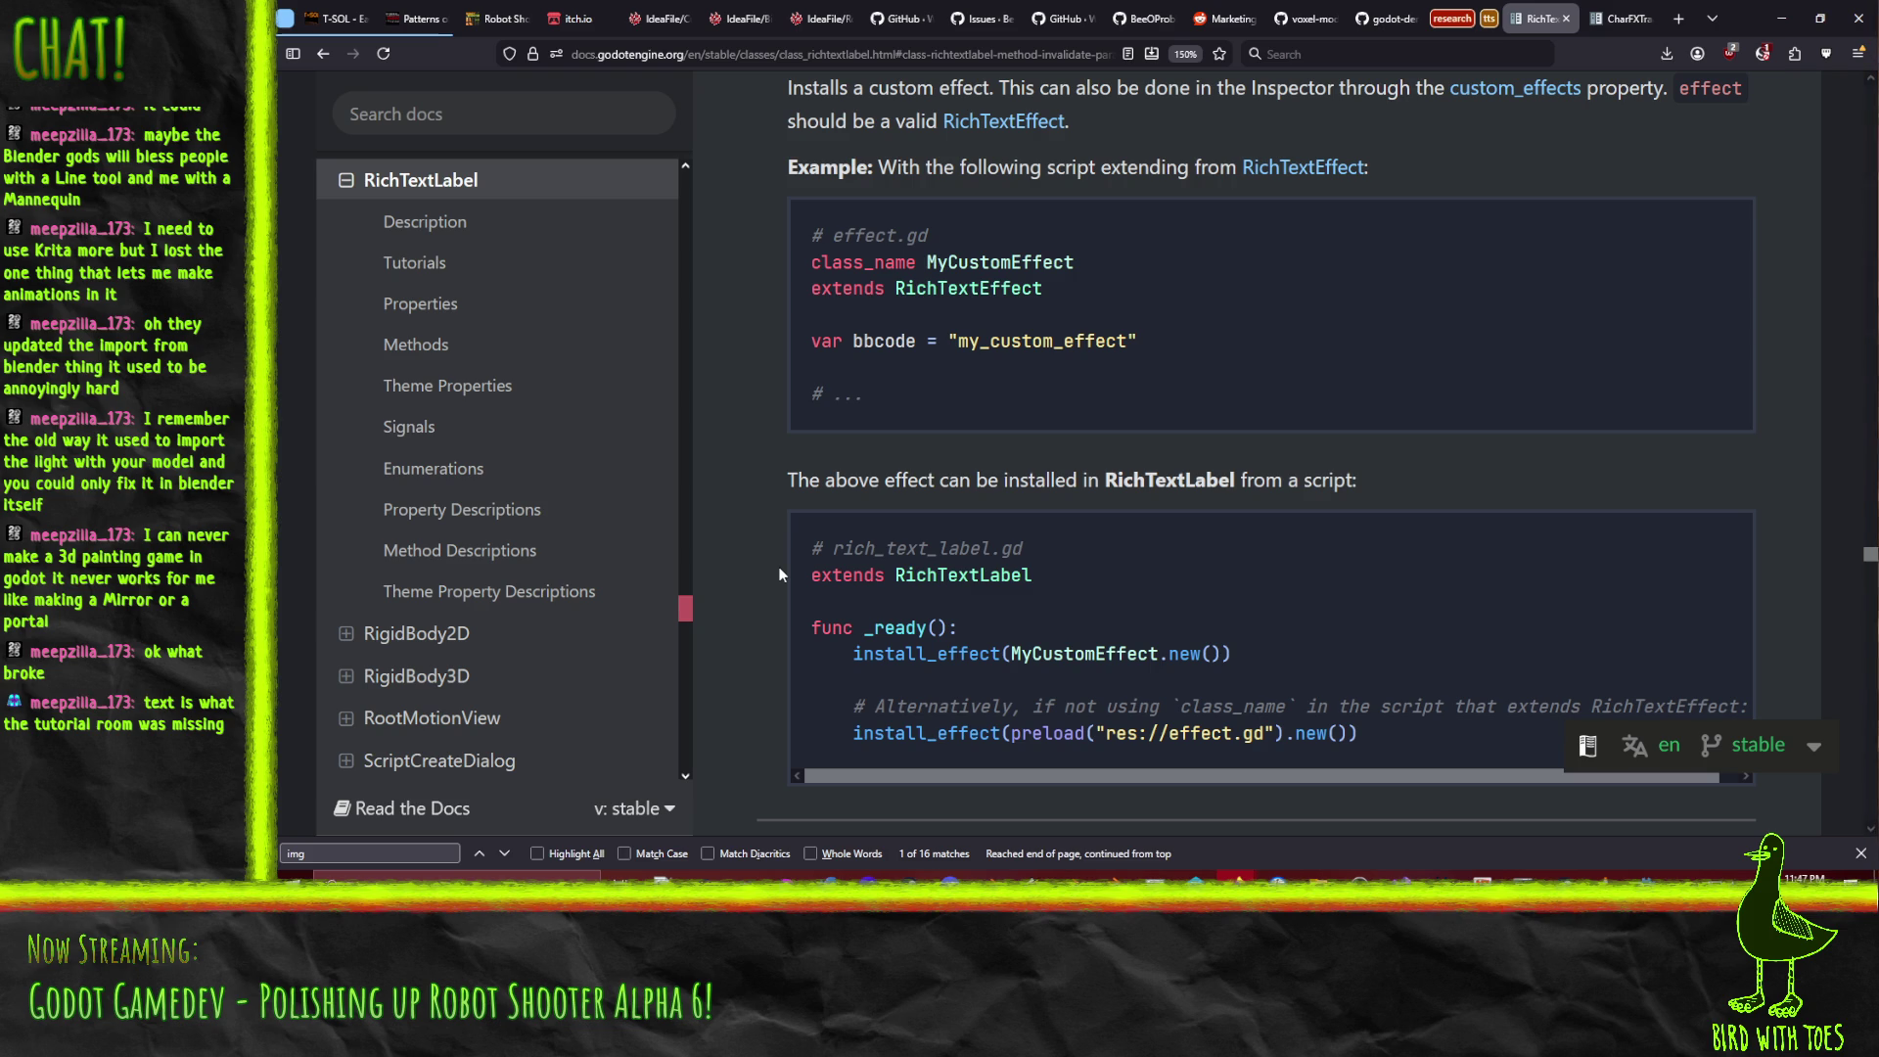
scroll(780, 575, "down", 2)
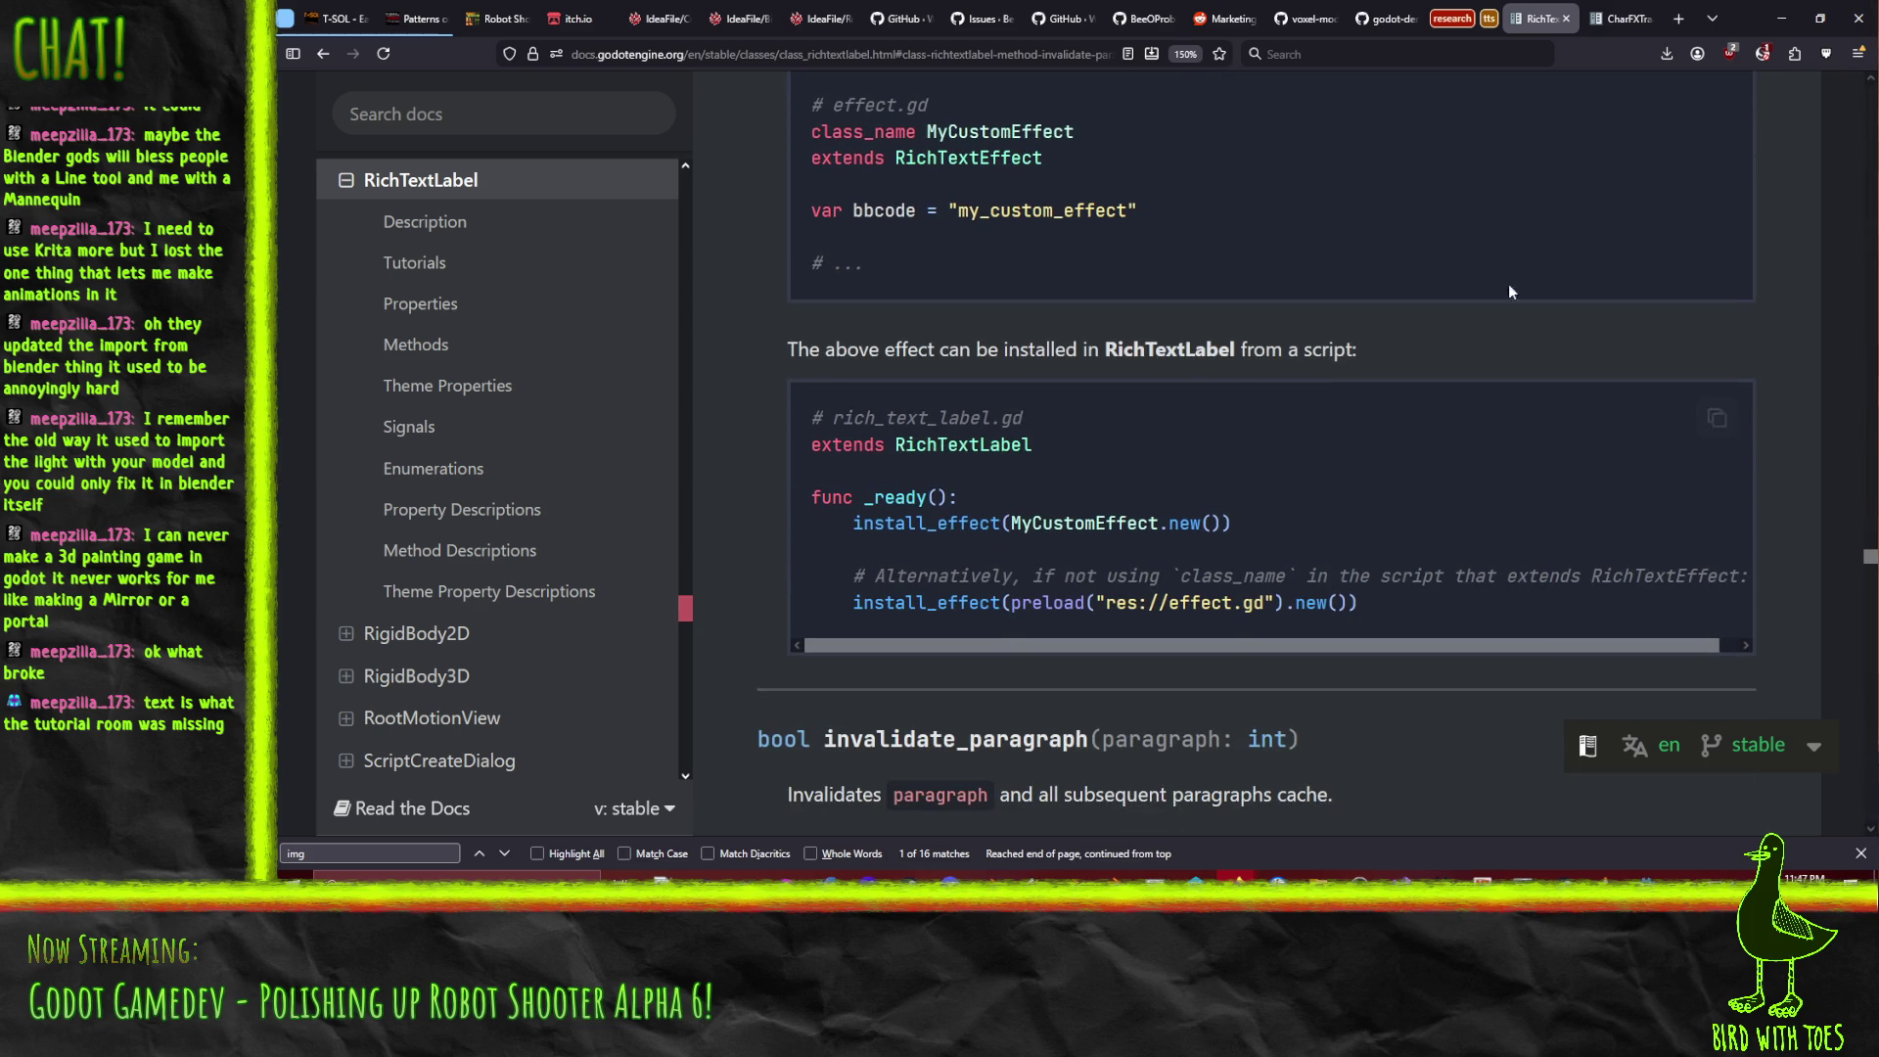
Scroll through the CharFXTransform page's property descriptions and back to the top, then return to the editor.
left_click(1622, 18)
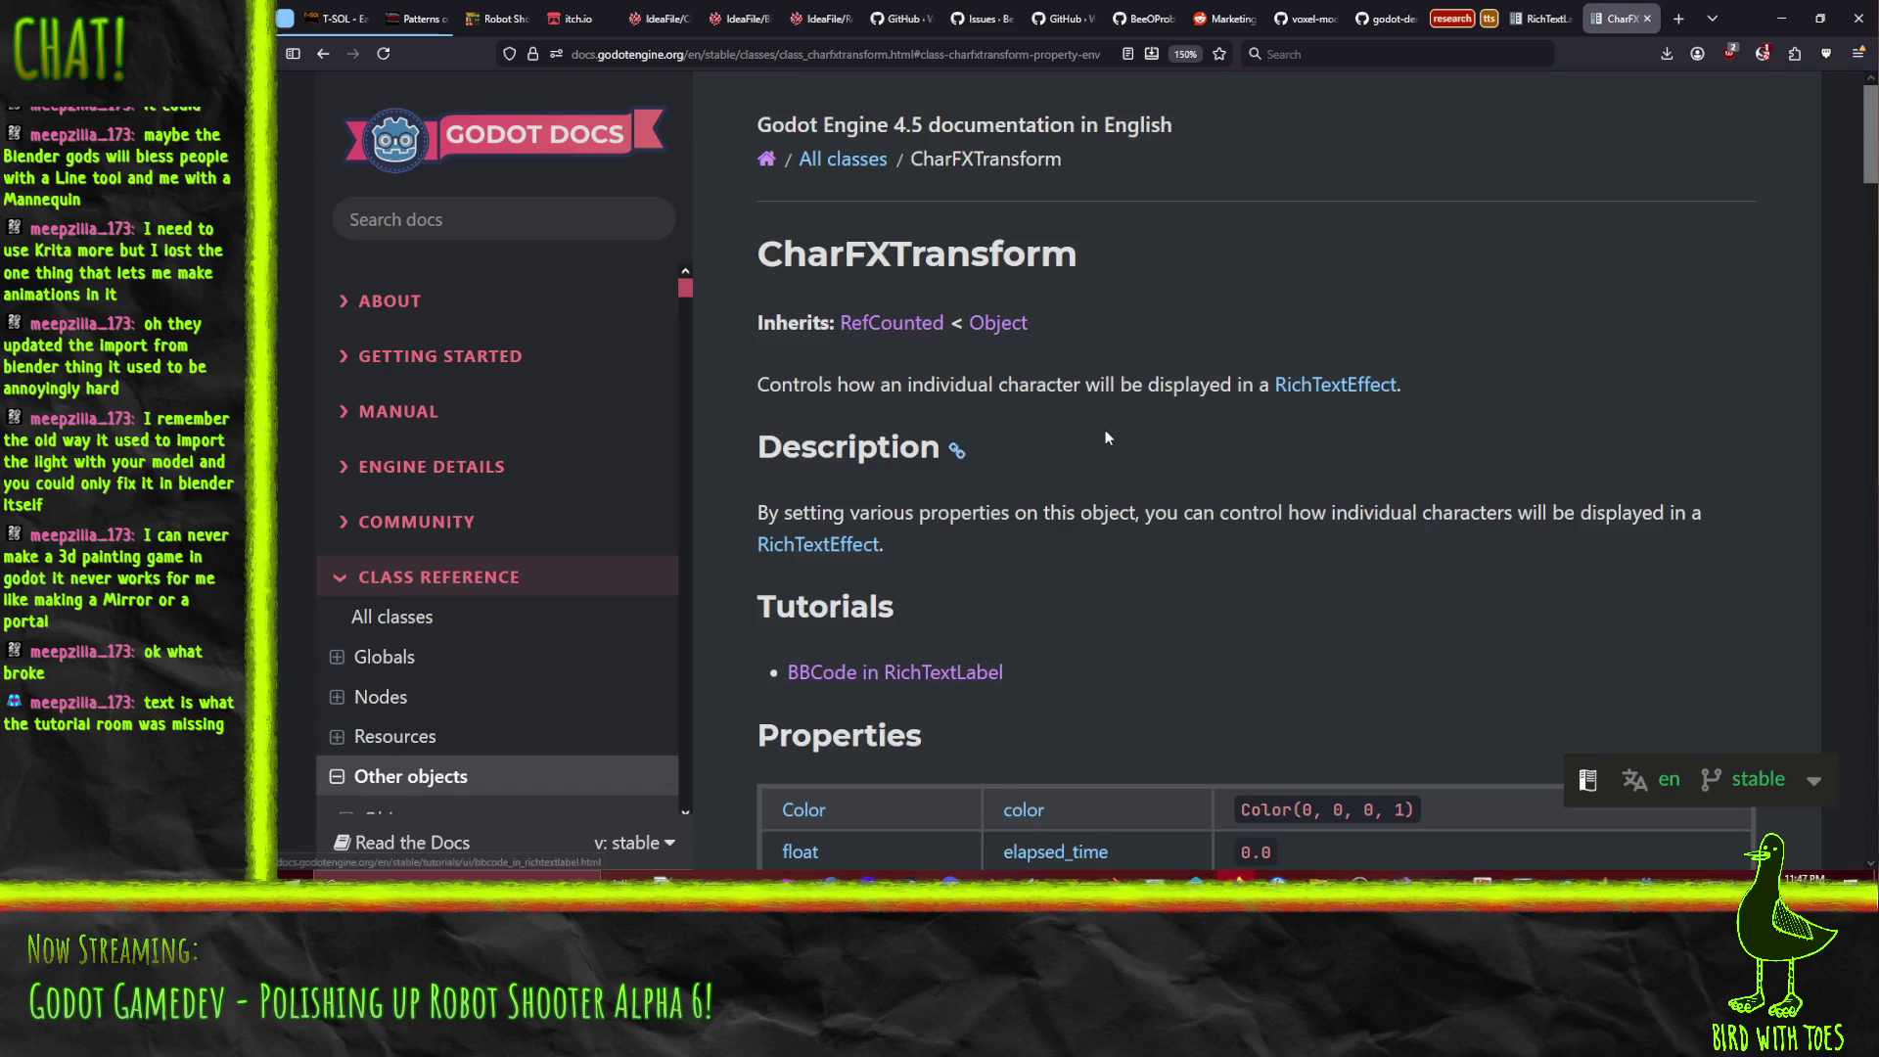
scroll(1112, 431, "down", 5)
scroll(1165, 447, "down", 2)
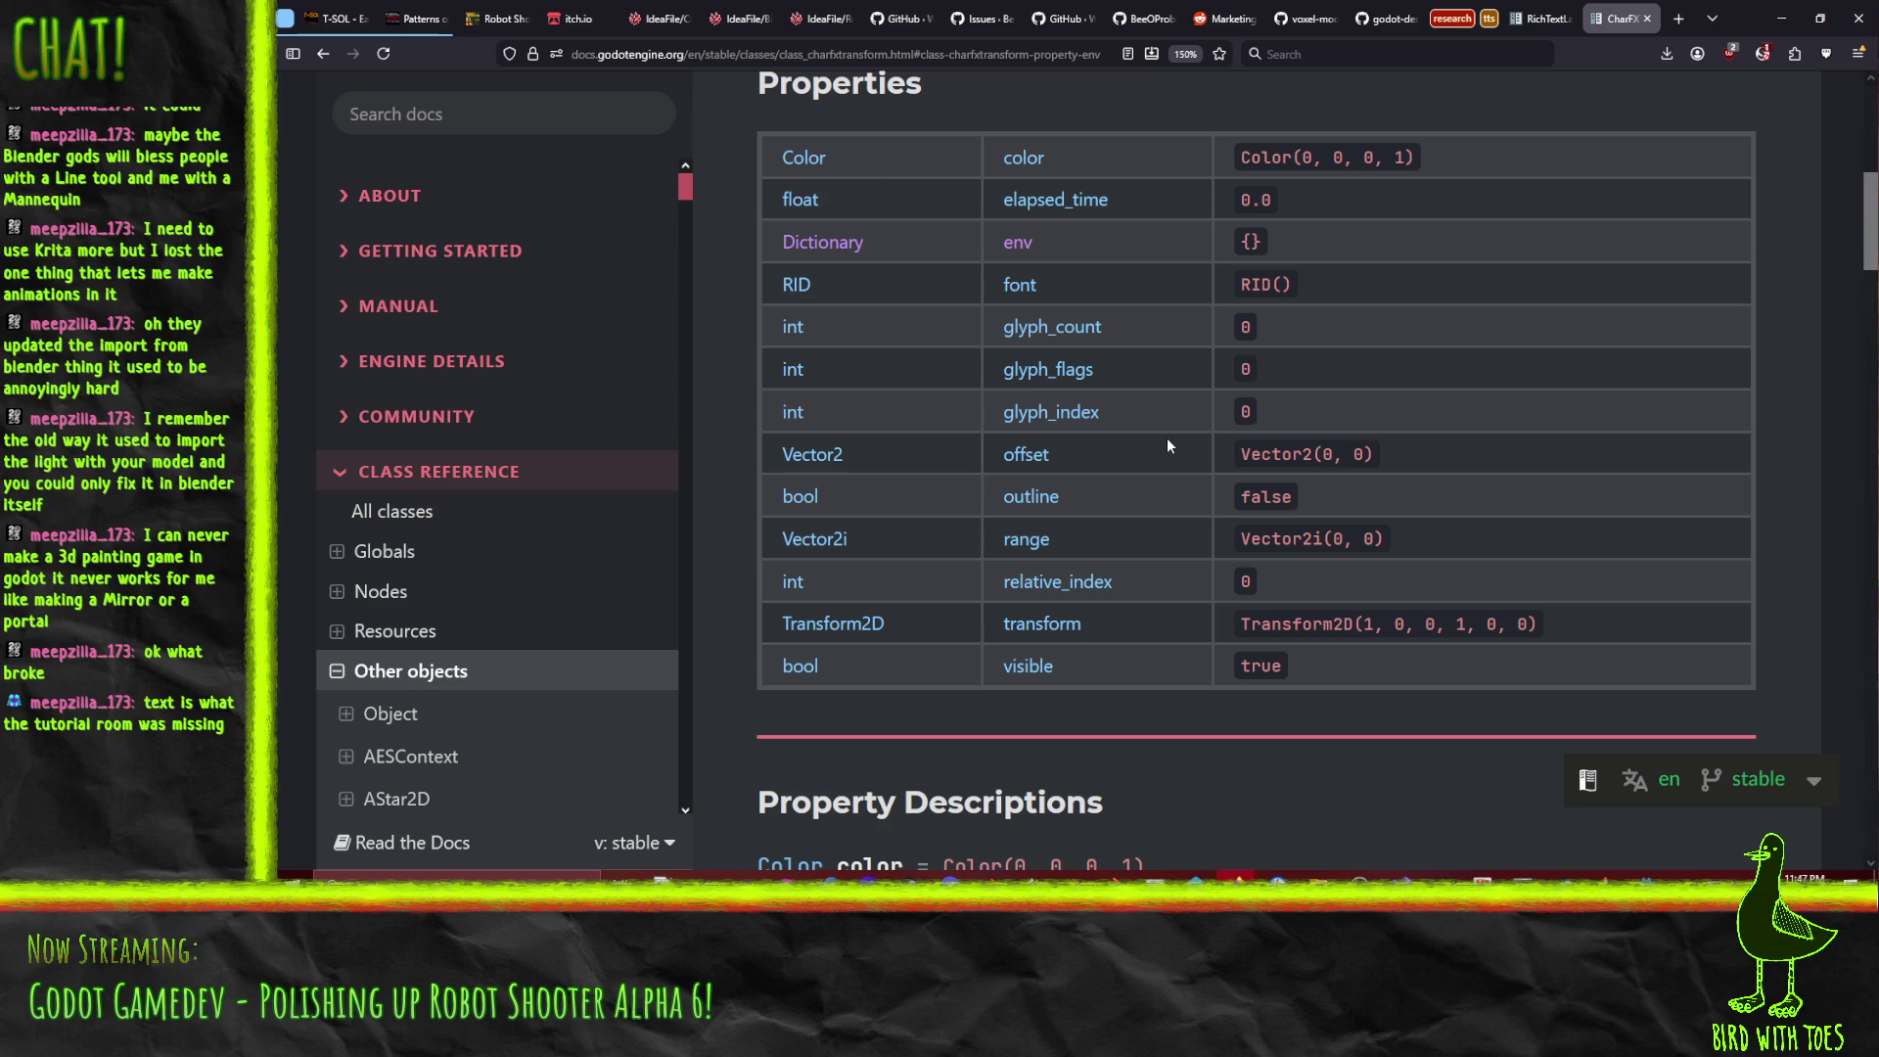
scroll(1195, 293, "down", 1)
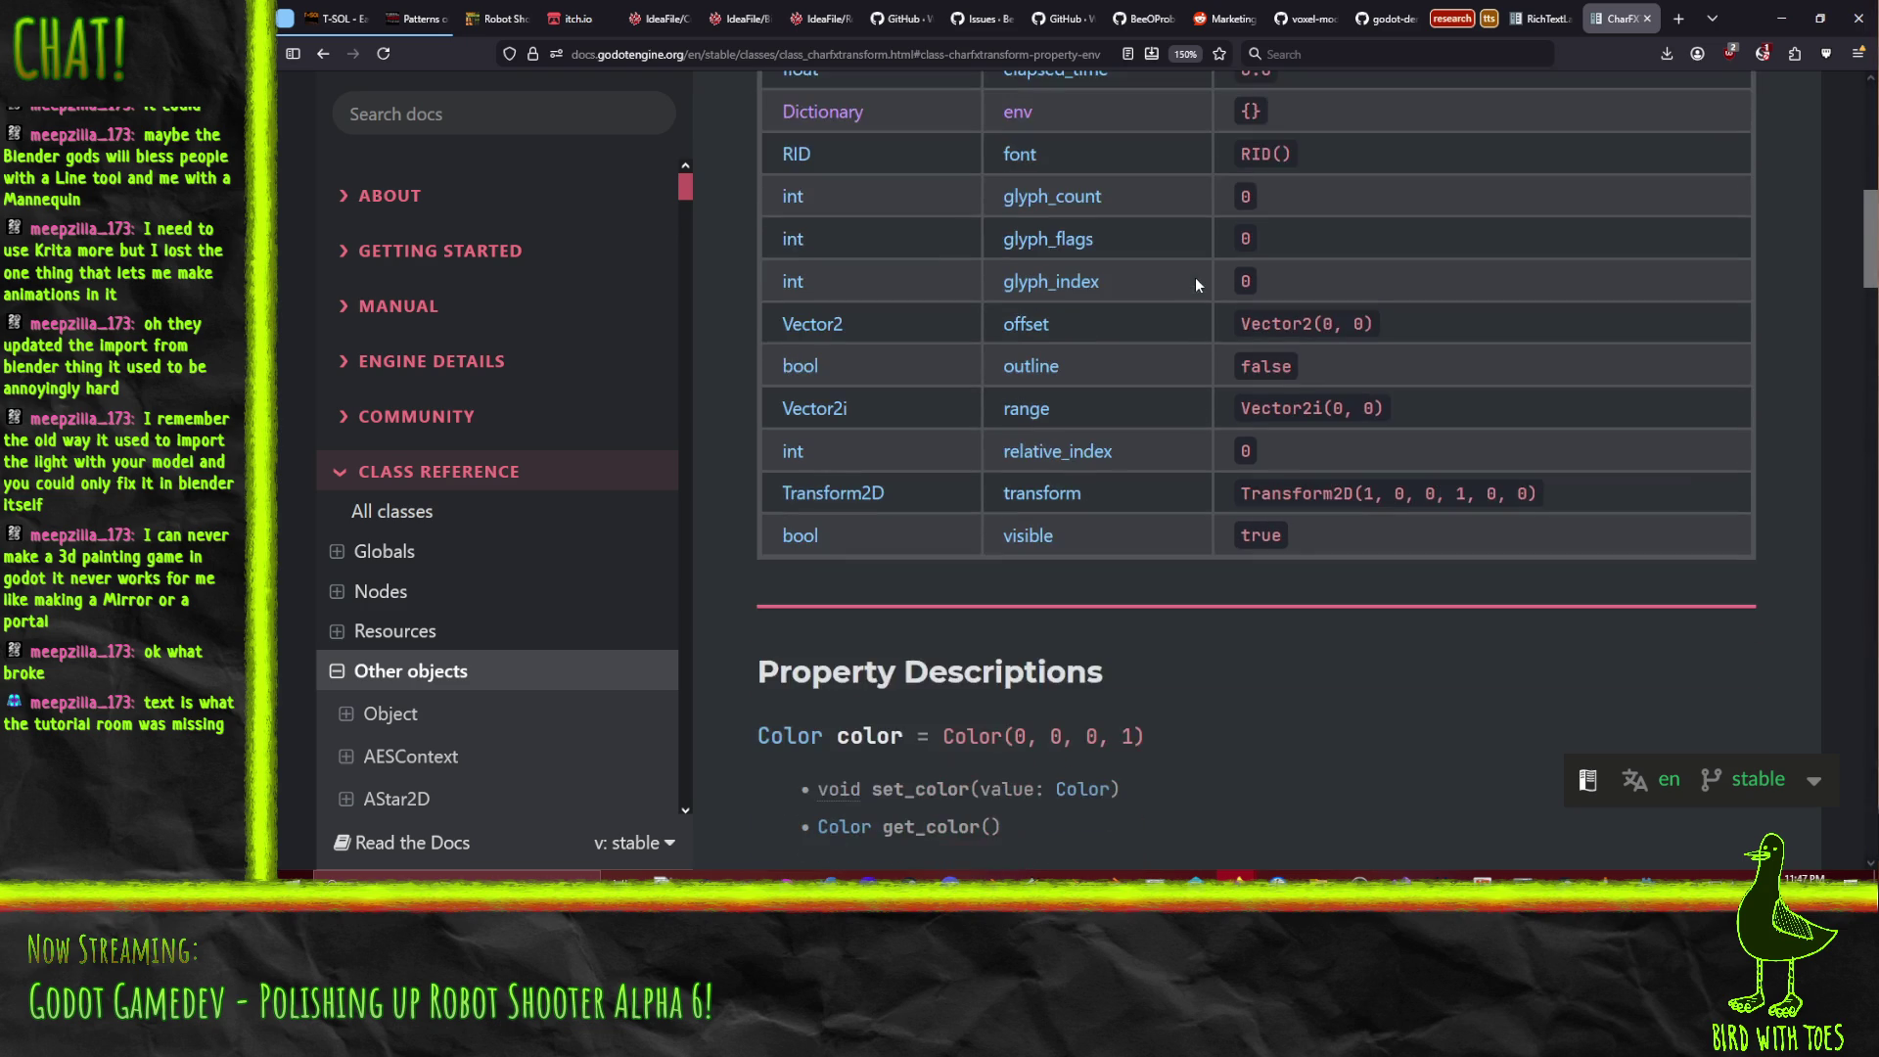
scroll(1163, 352, "down", 2)
scroll(1165, 378, "down", 3)
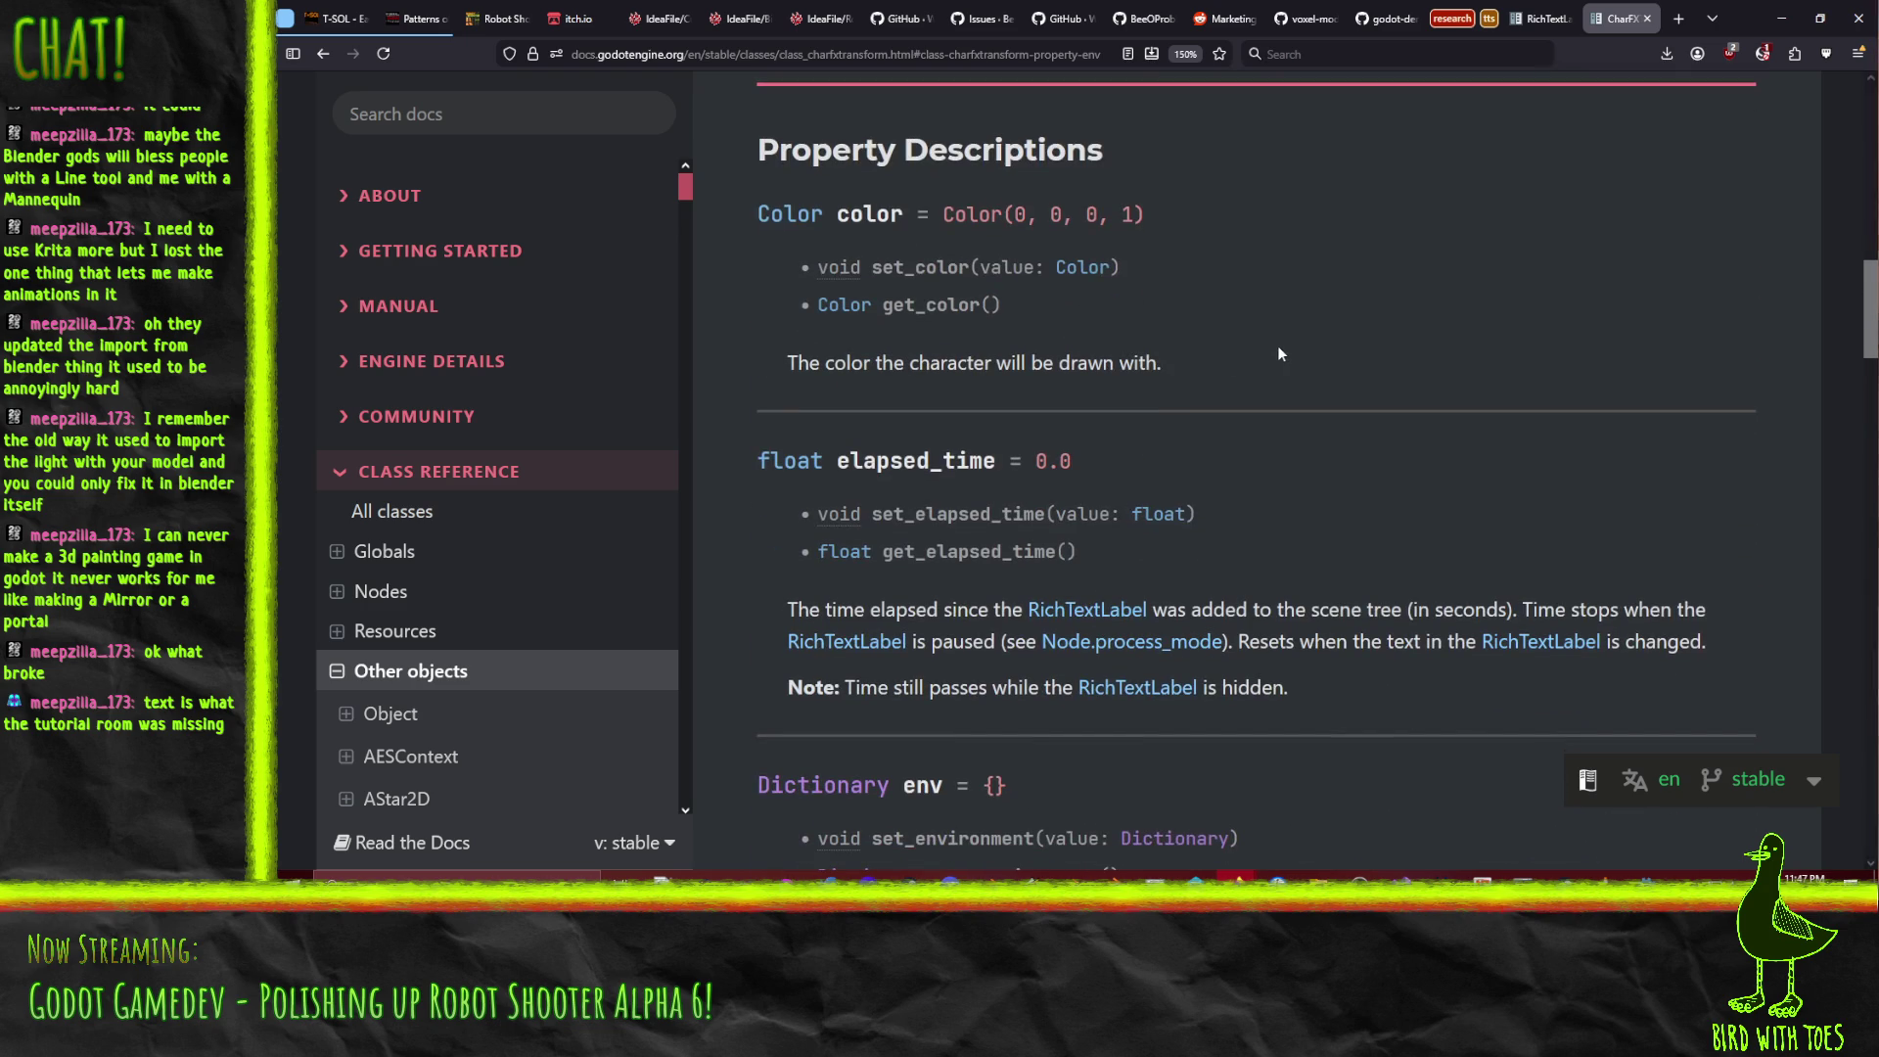
scroll(1276, 345, "down", 5)
scroll(1324, 325, "down", 5)
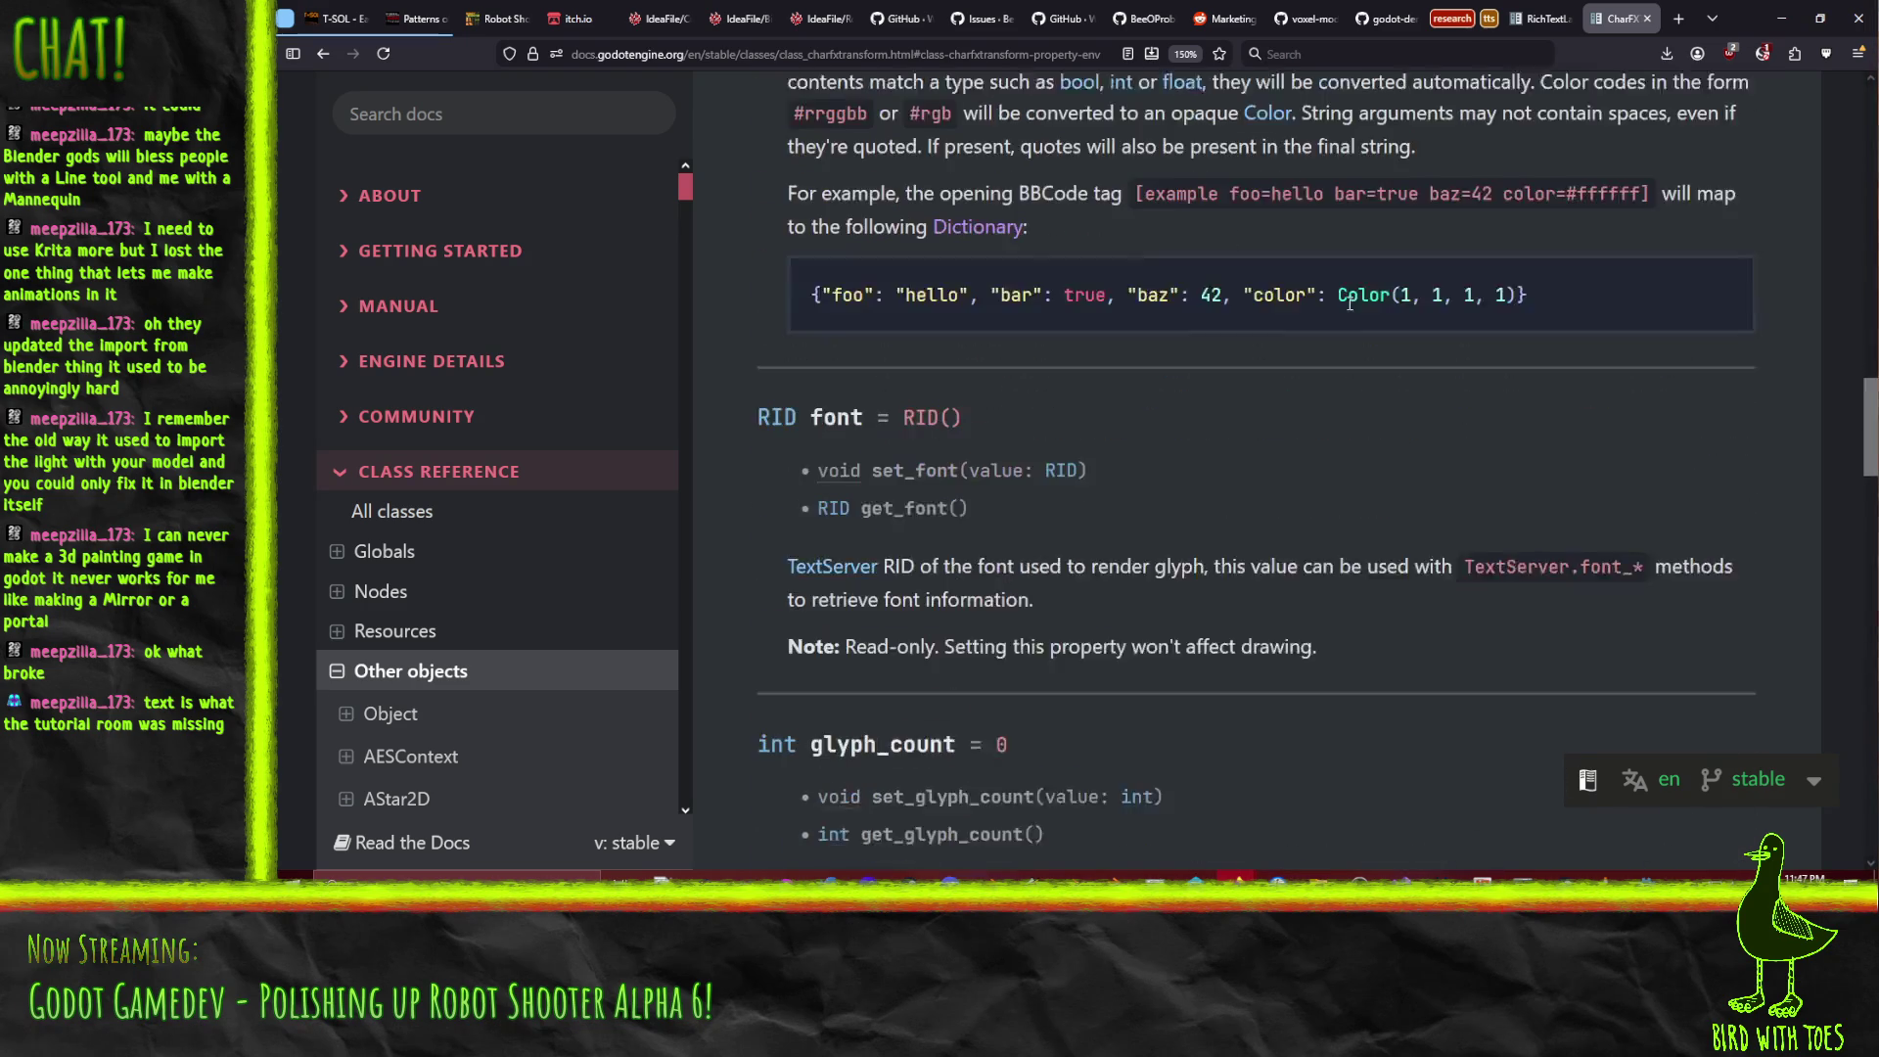
scroll(1337, 309, "down", 3)
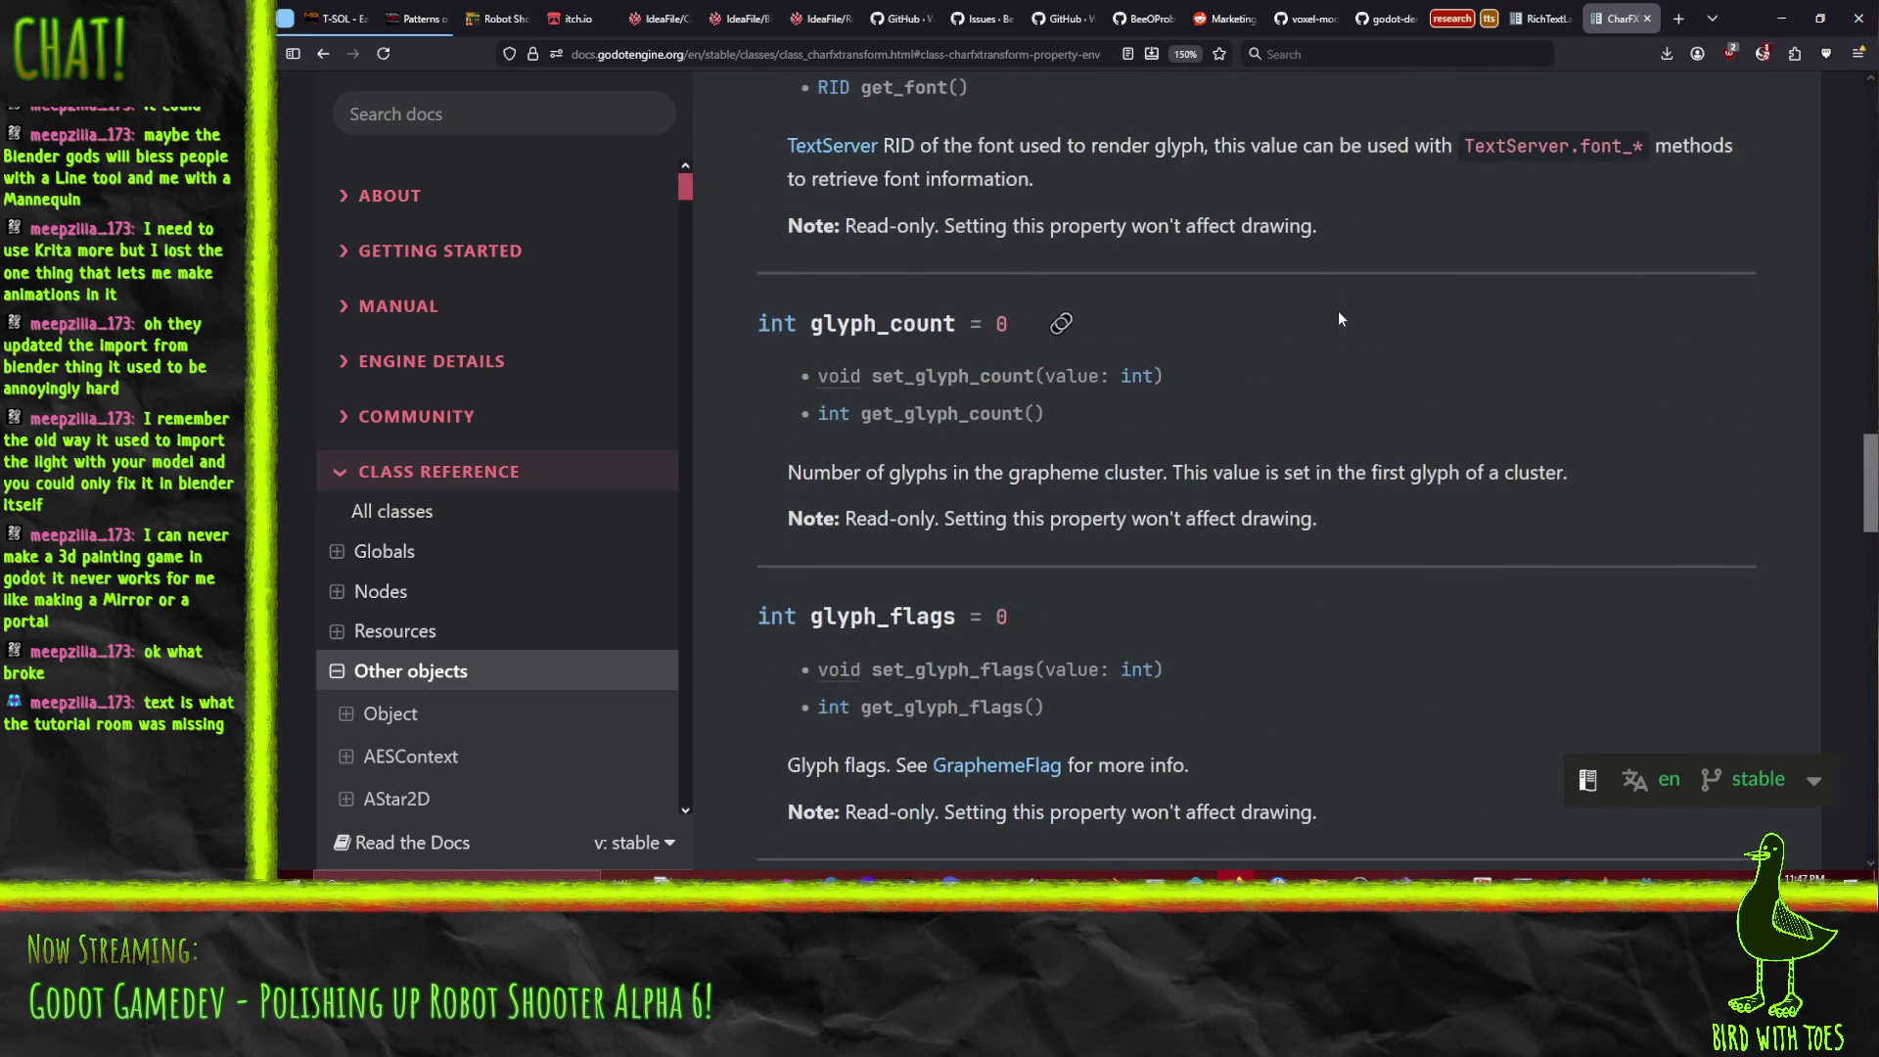
scroll(1347, 340, "down", 4)
scroll(1343, 352, "down", 5)
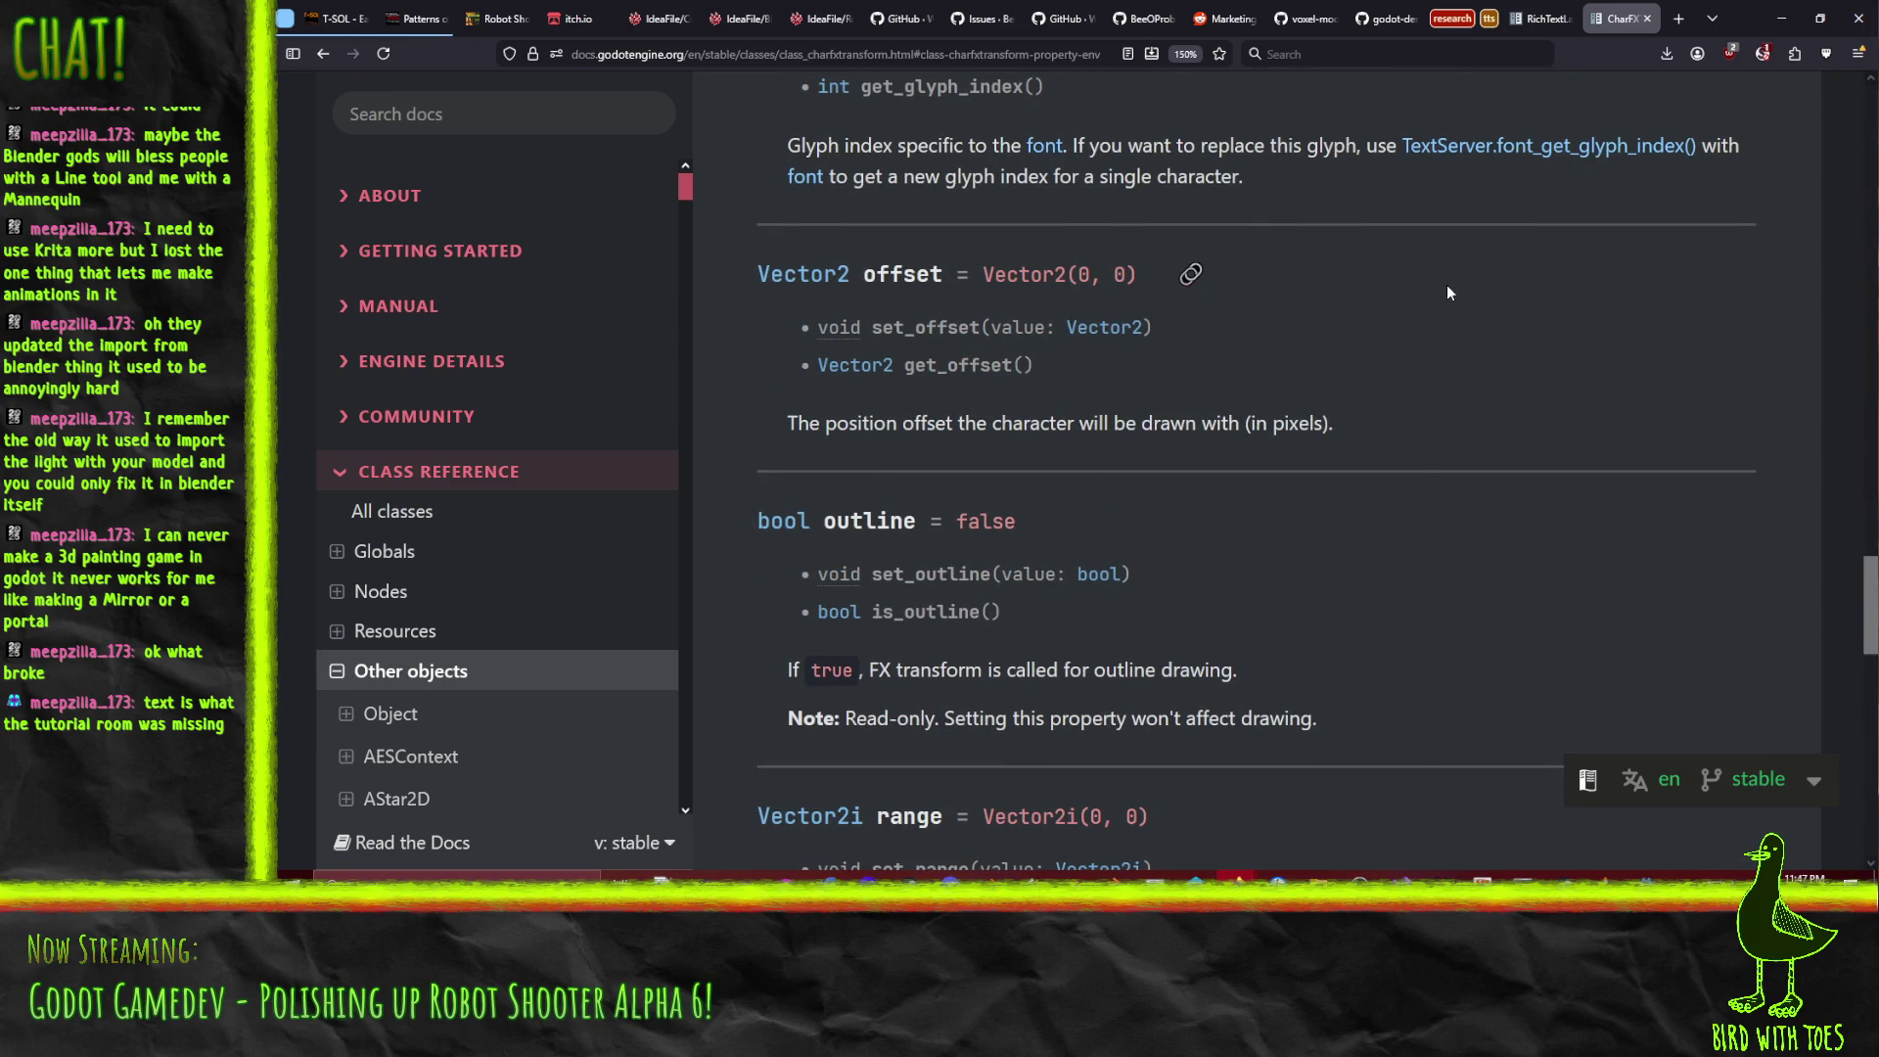
scroll(1466, 299, "down", 3)
scroll(1470, 321, "down", 6)
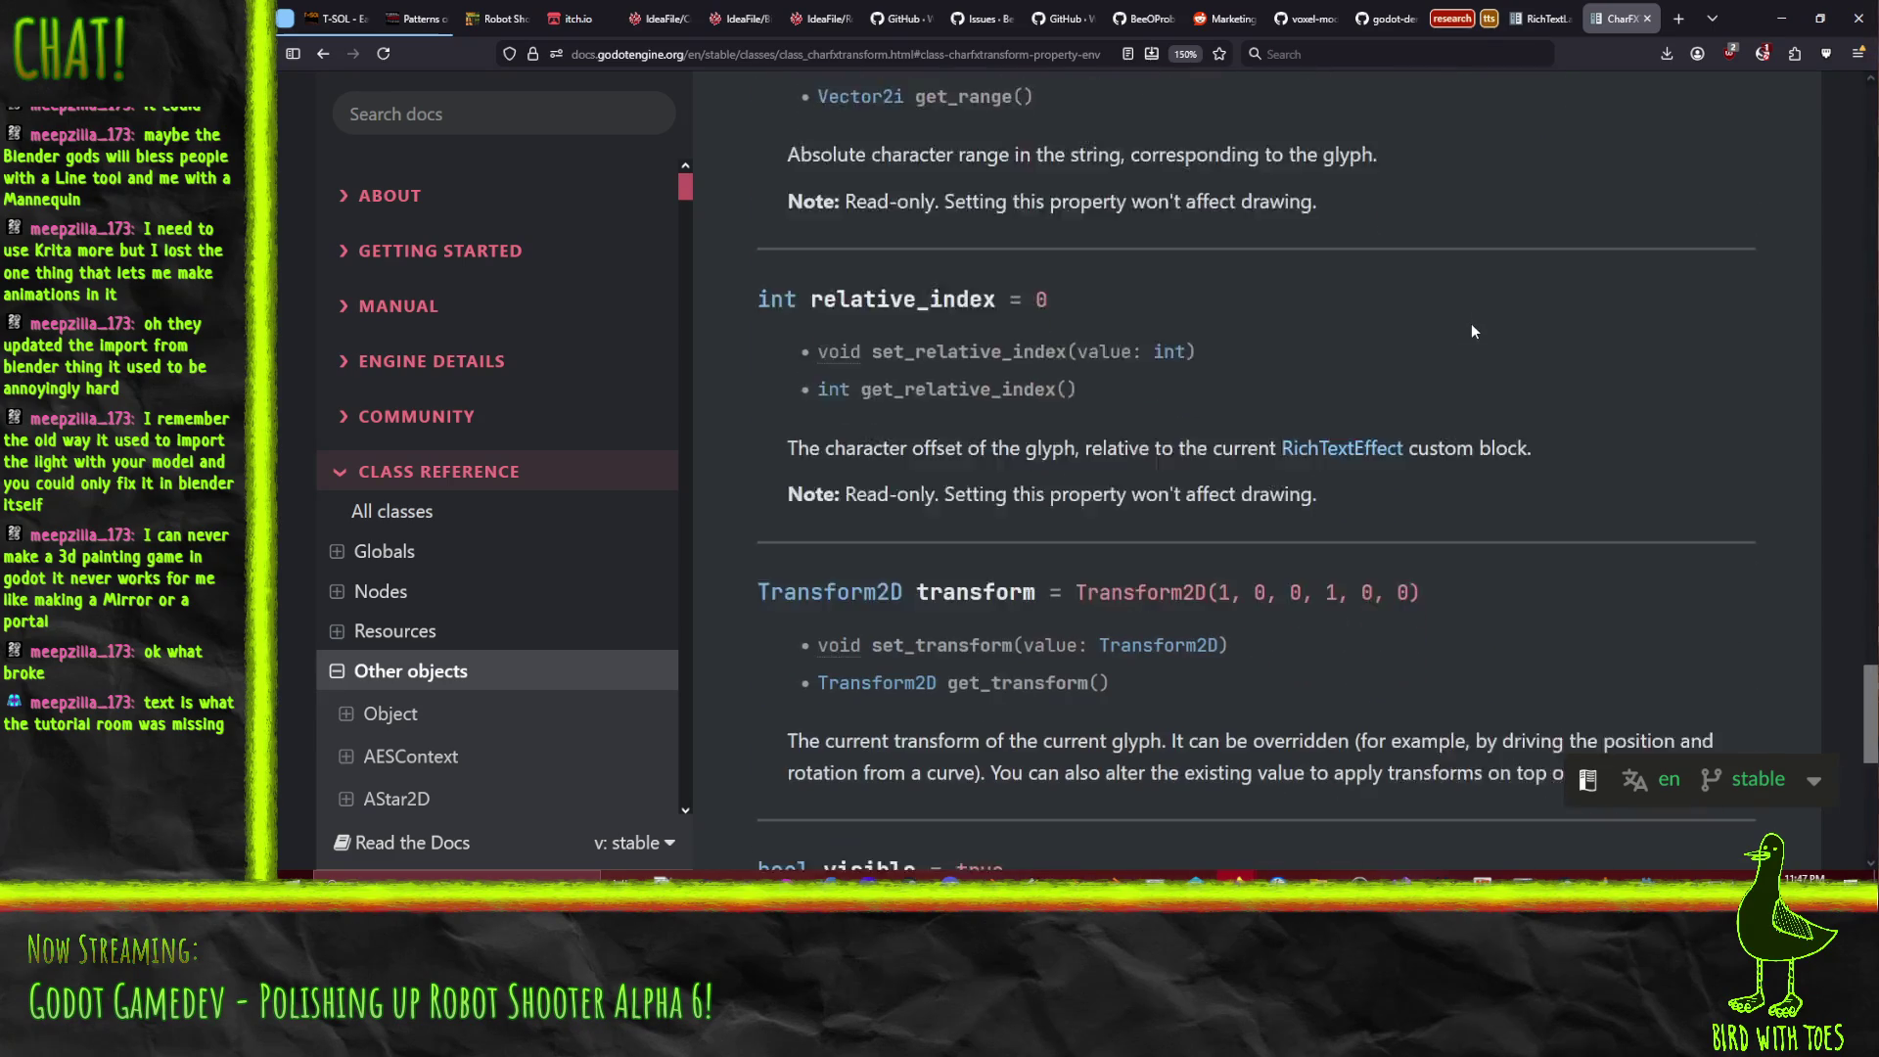
scroll(1529, 464, "down", 4)
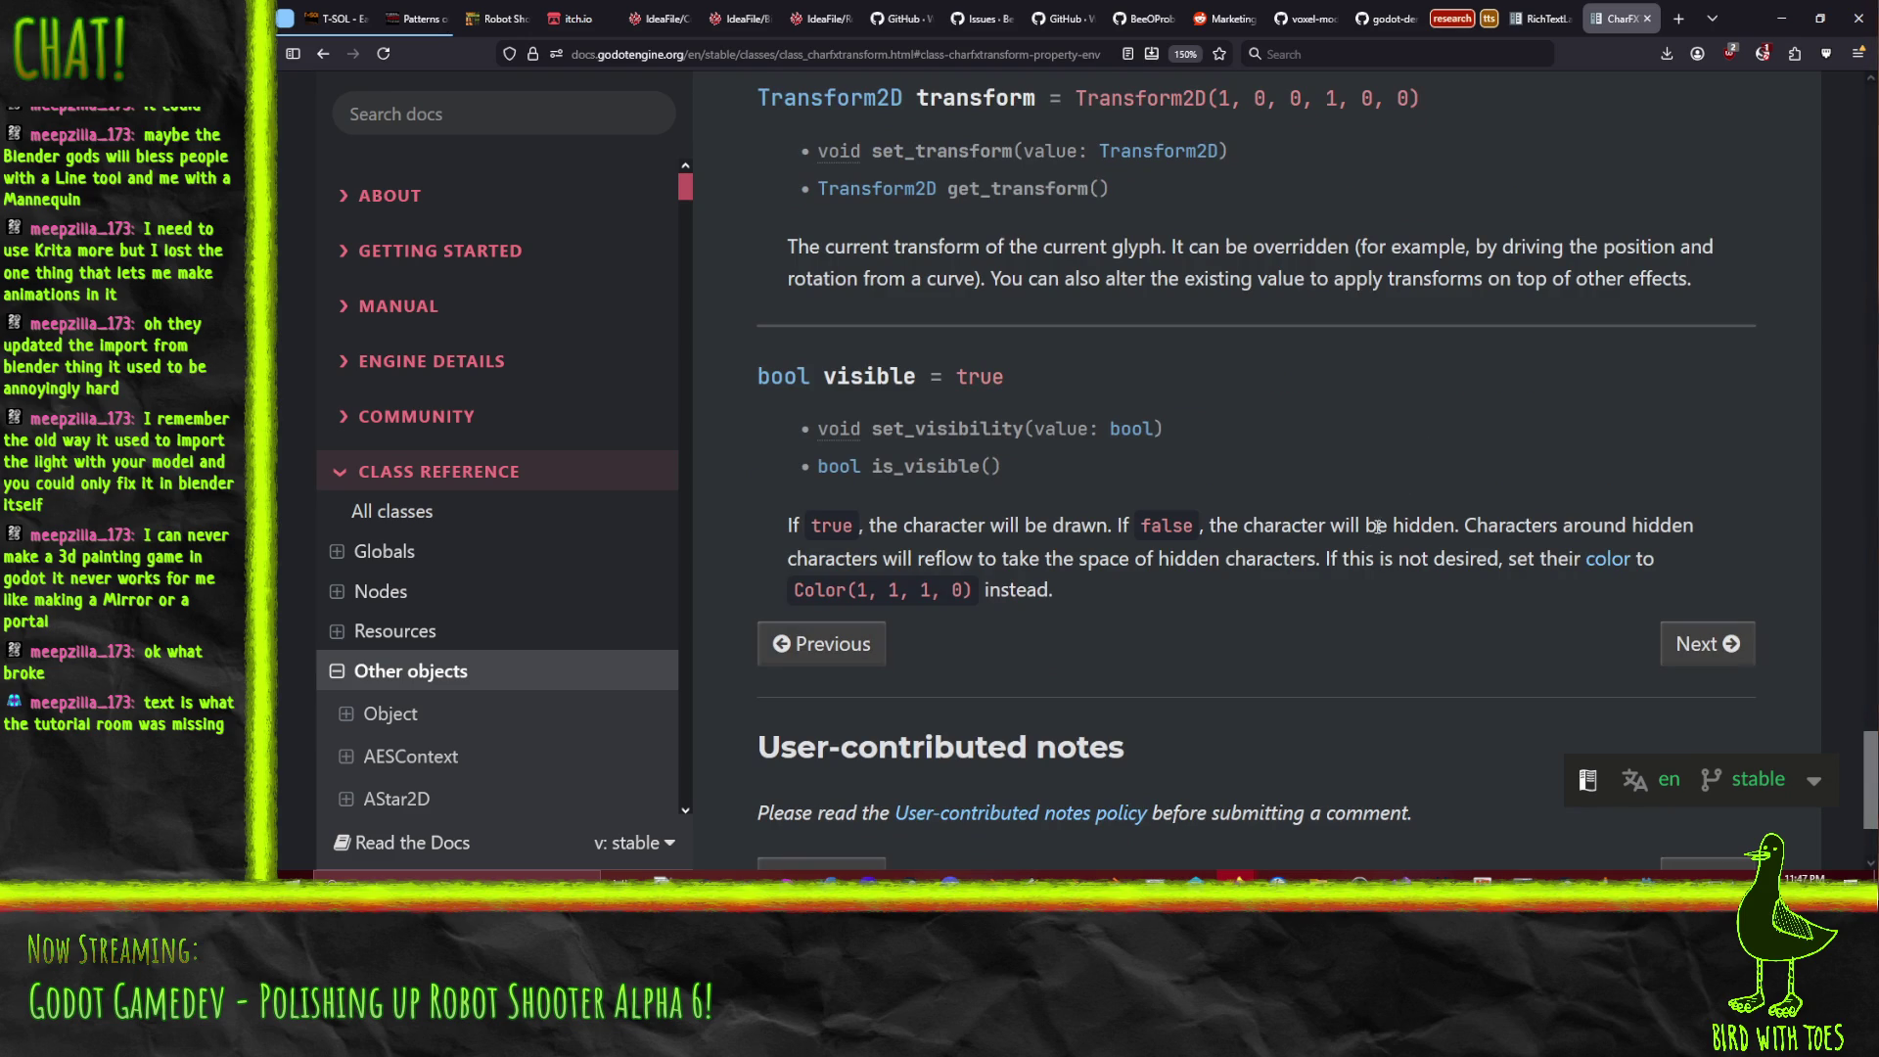
scroll(1377, 523, "up", 3)
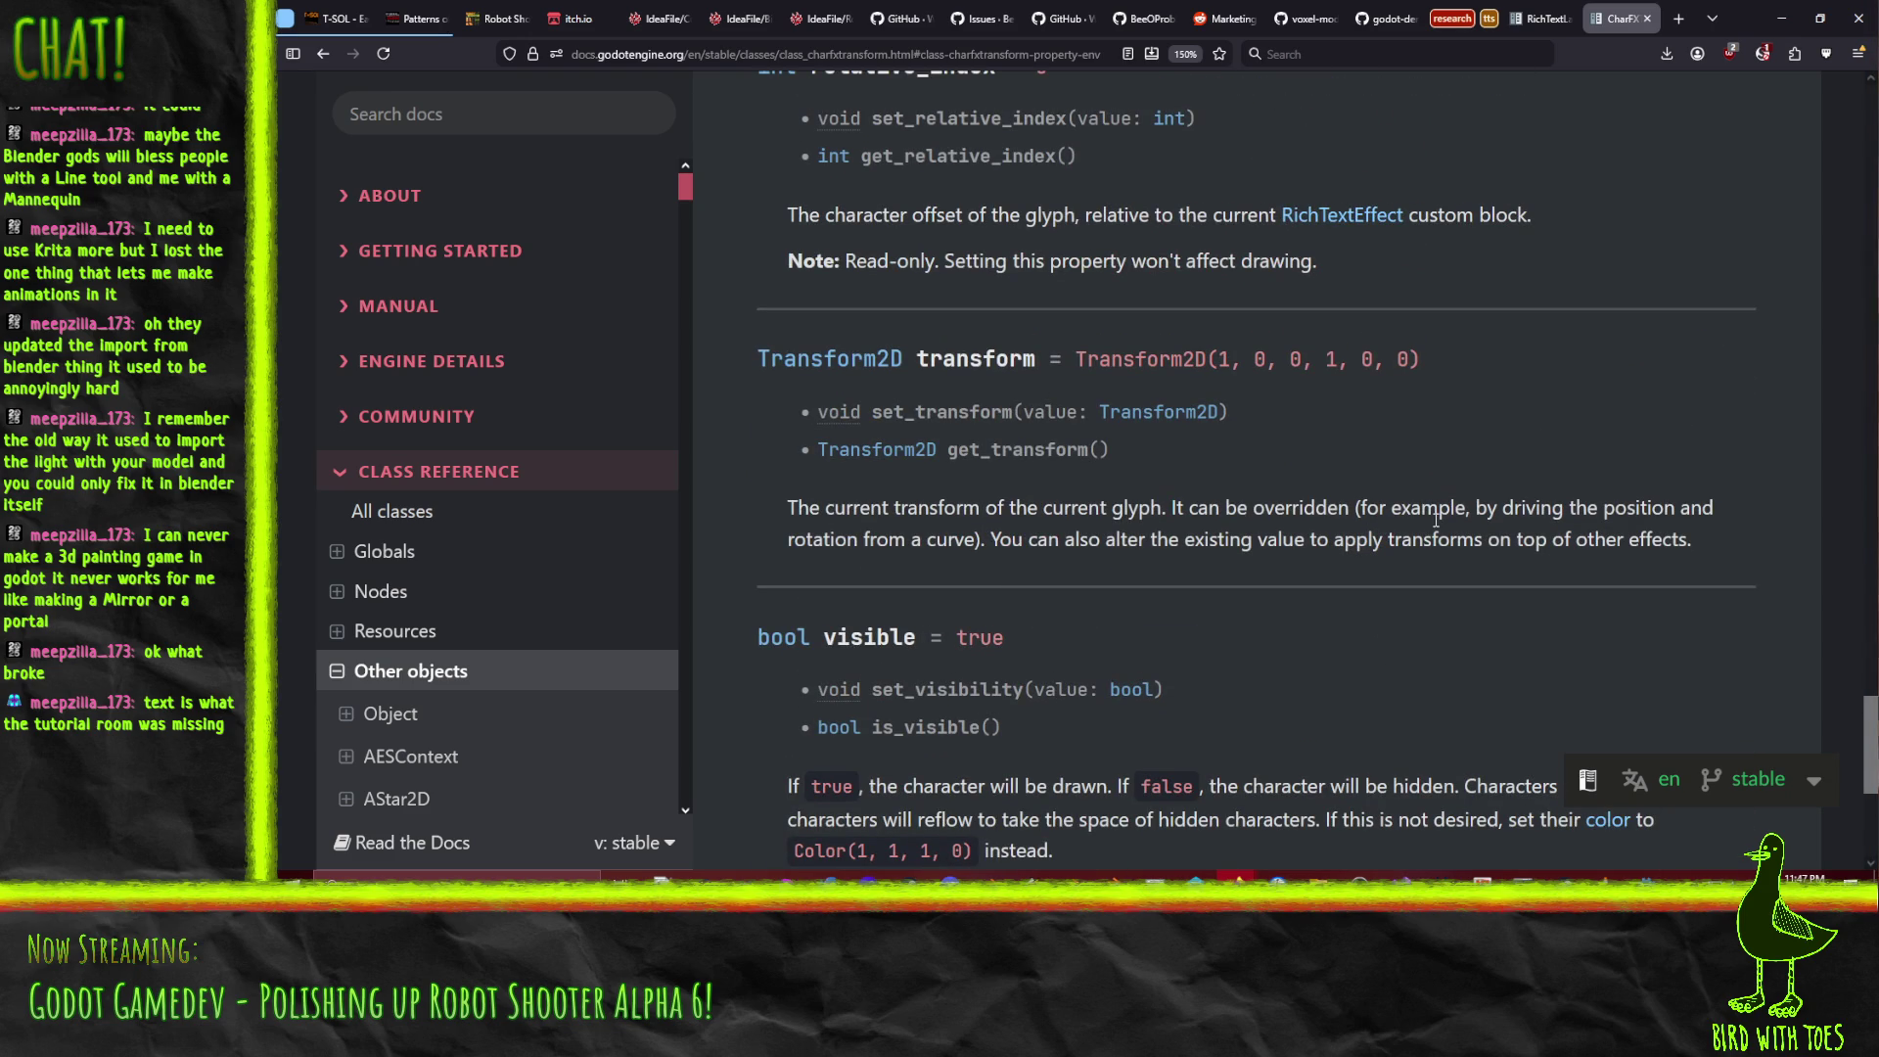
scroll(1442, 529, "up", 6)
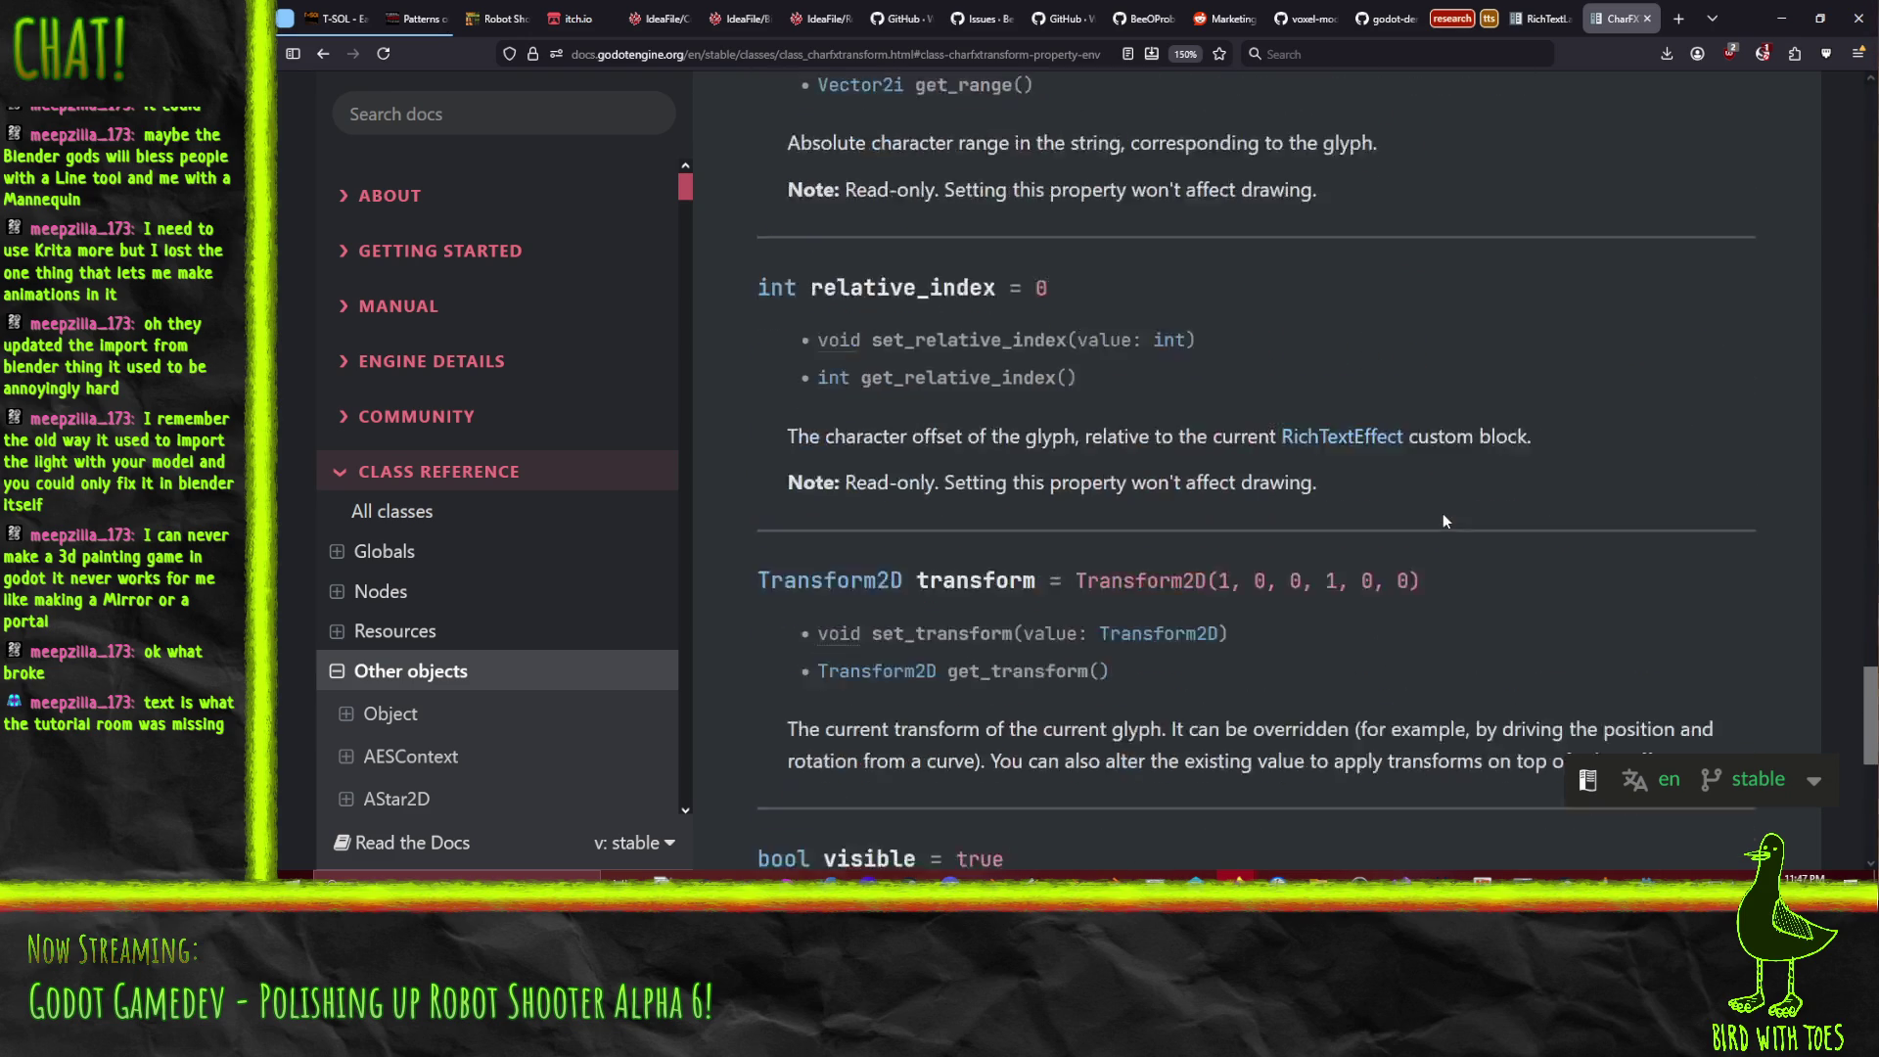
scroll(1468, 527, "up", 4)
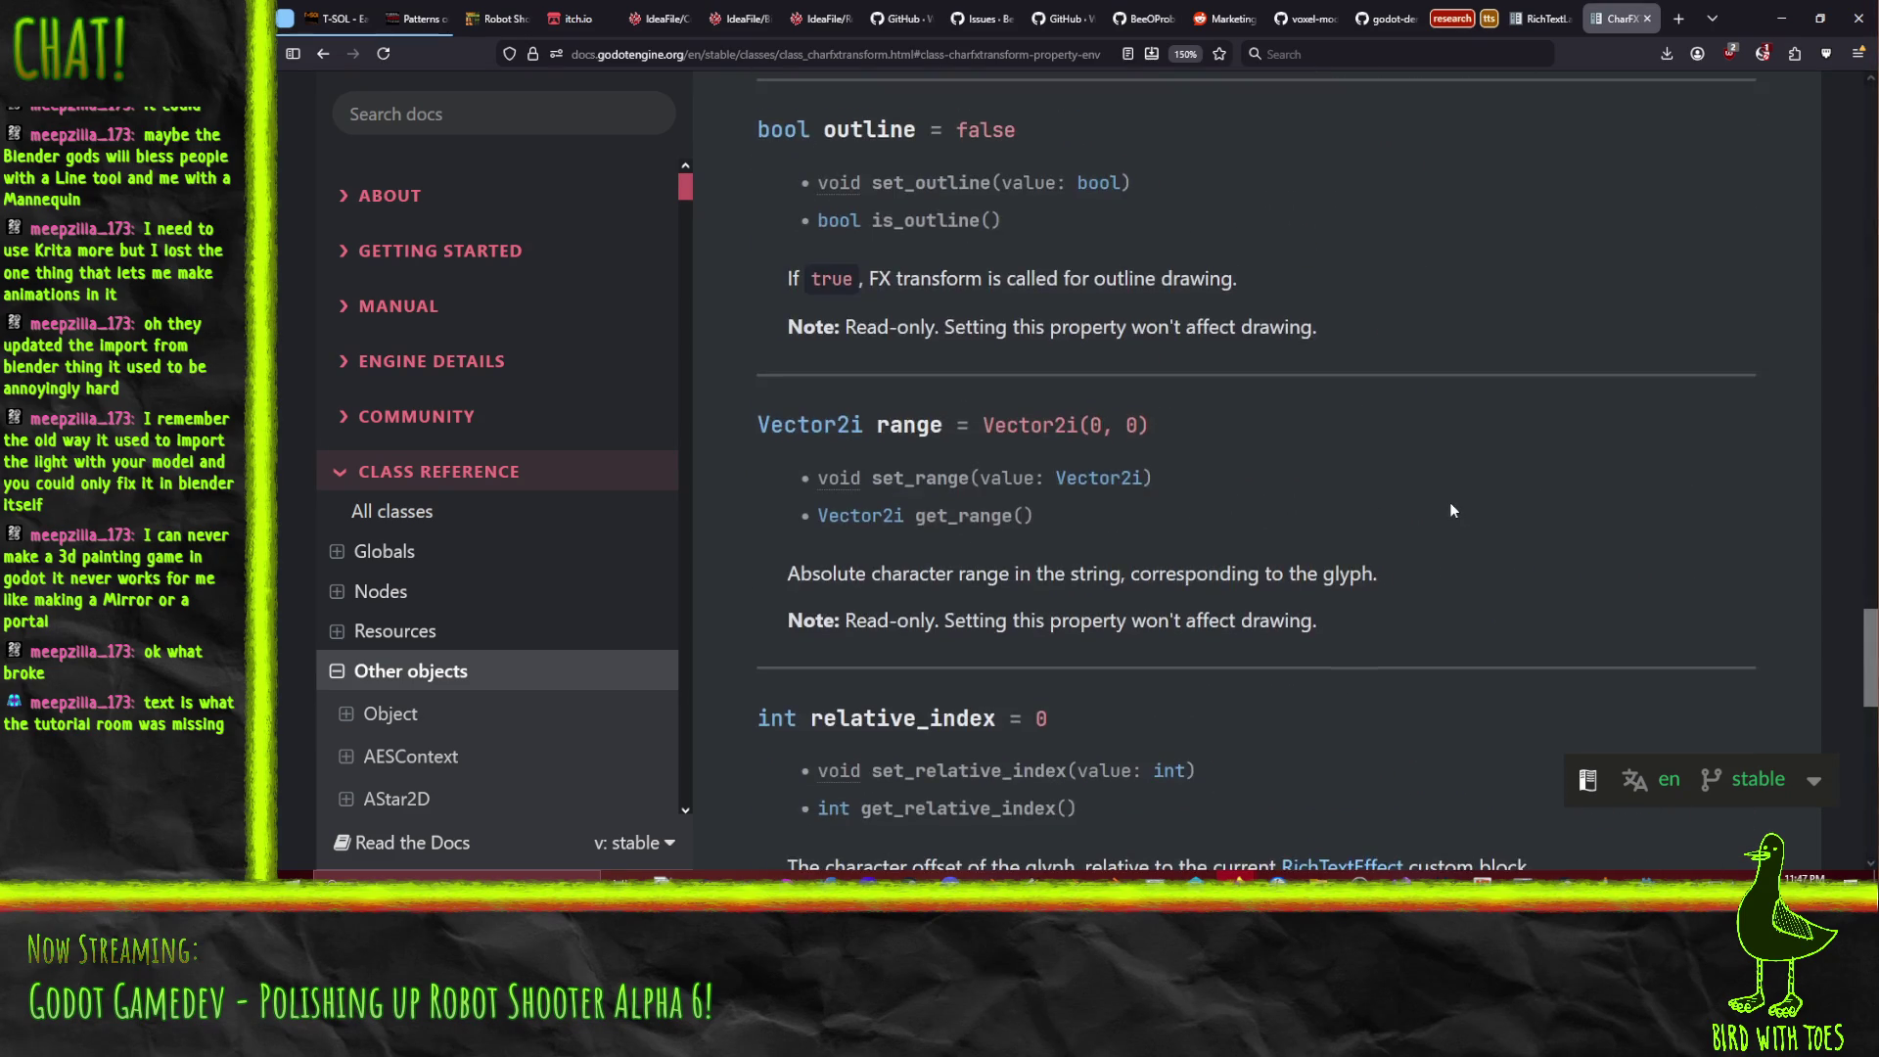
scroll(1452, 509, "up", 9)
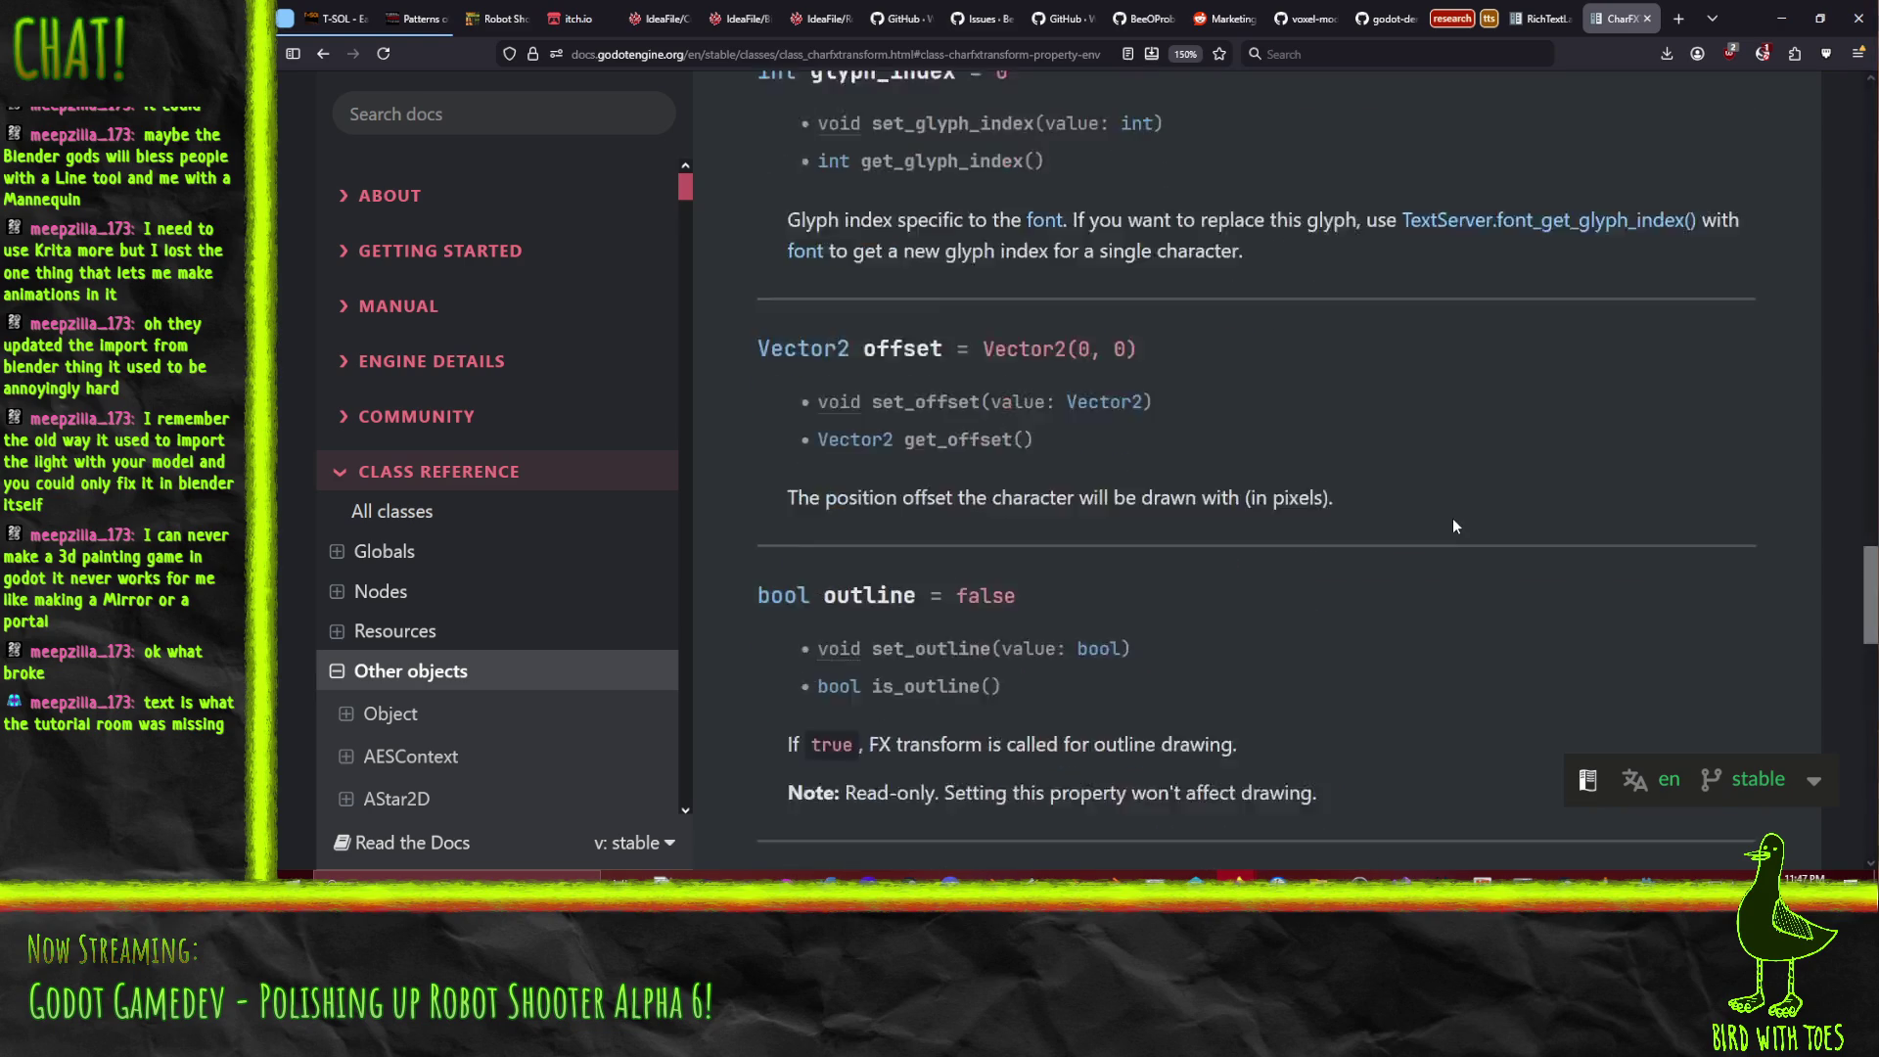
scroll(1458, 539, "up", 5)
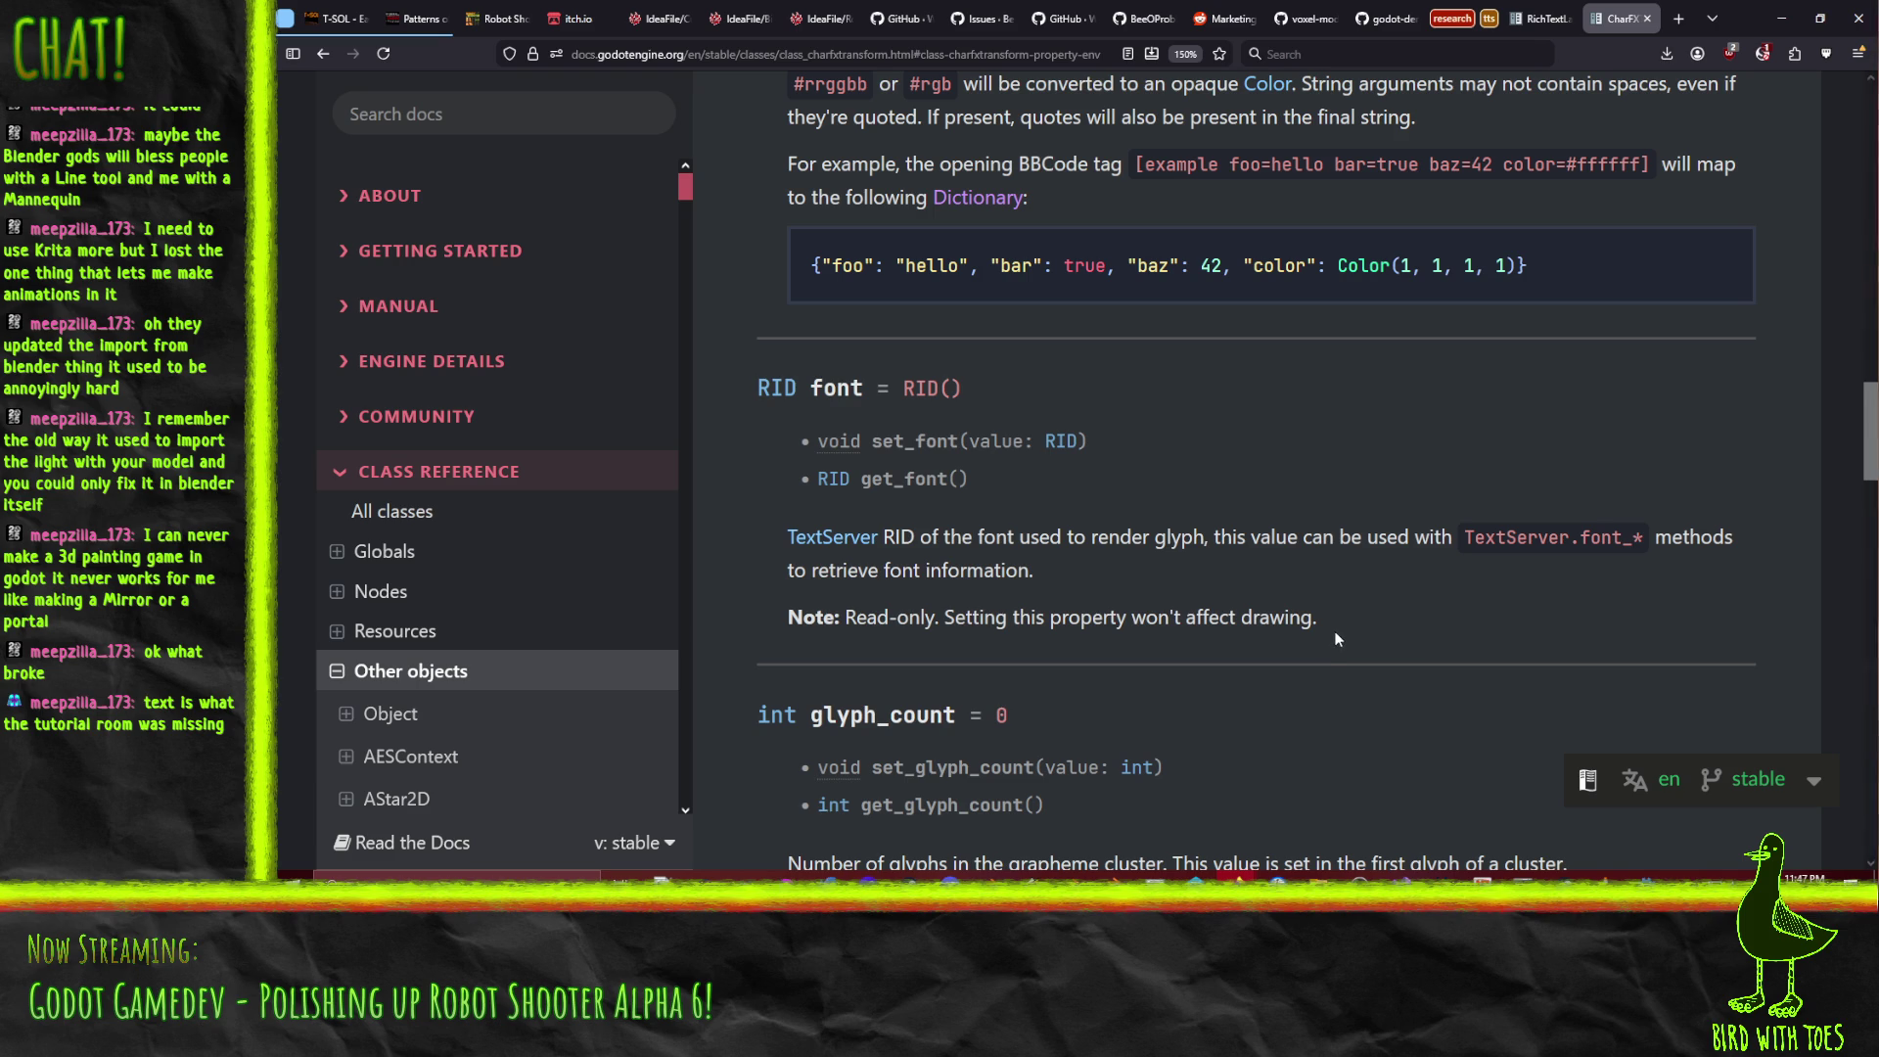
scroll(1368, 646, "up", 1)
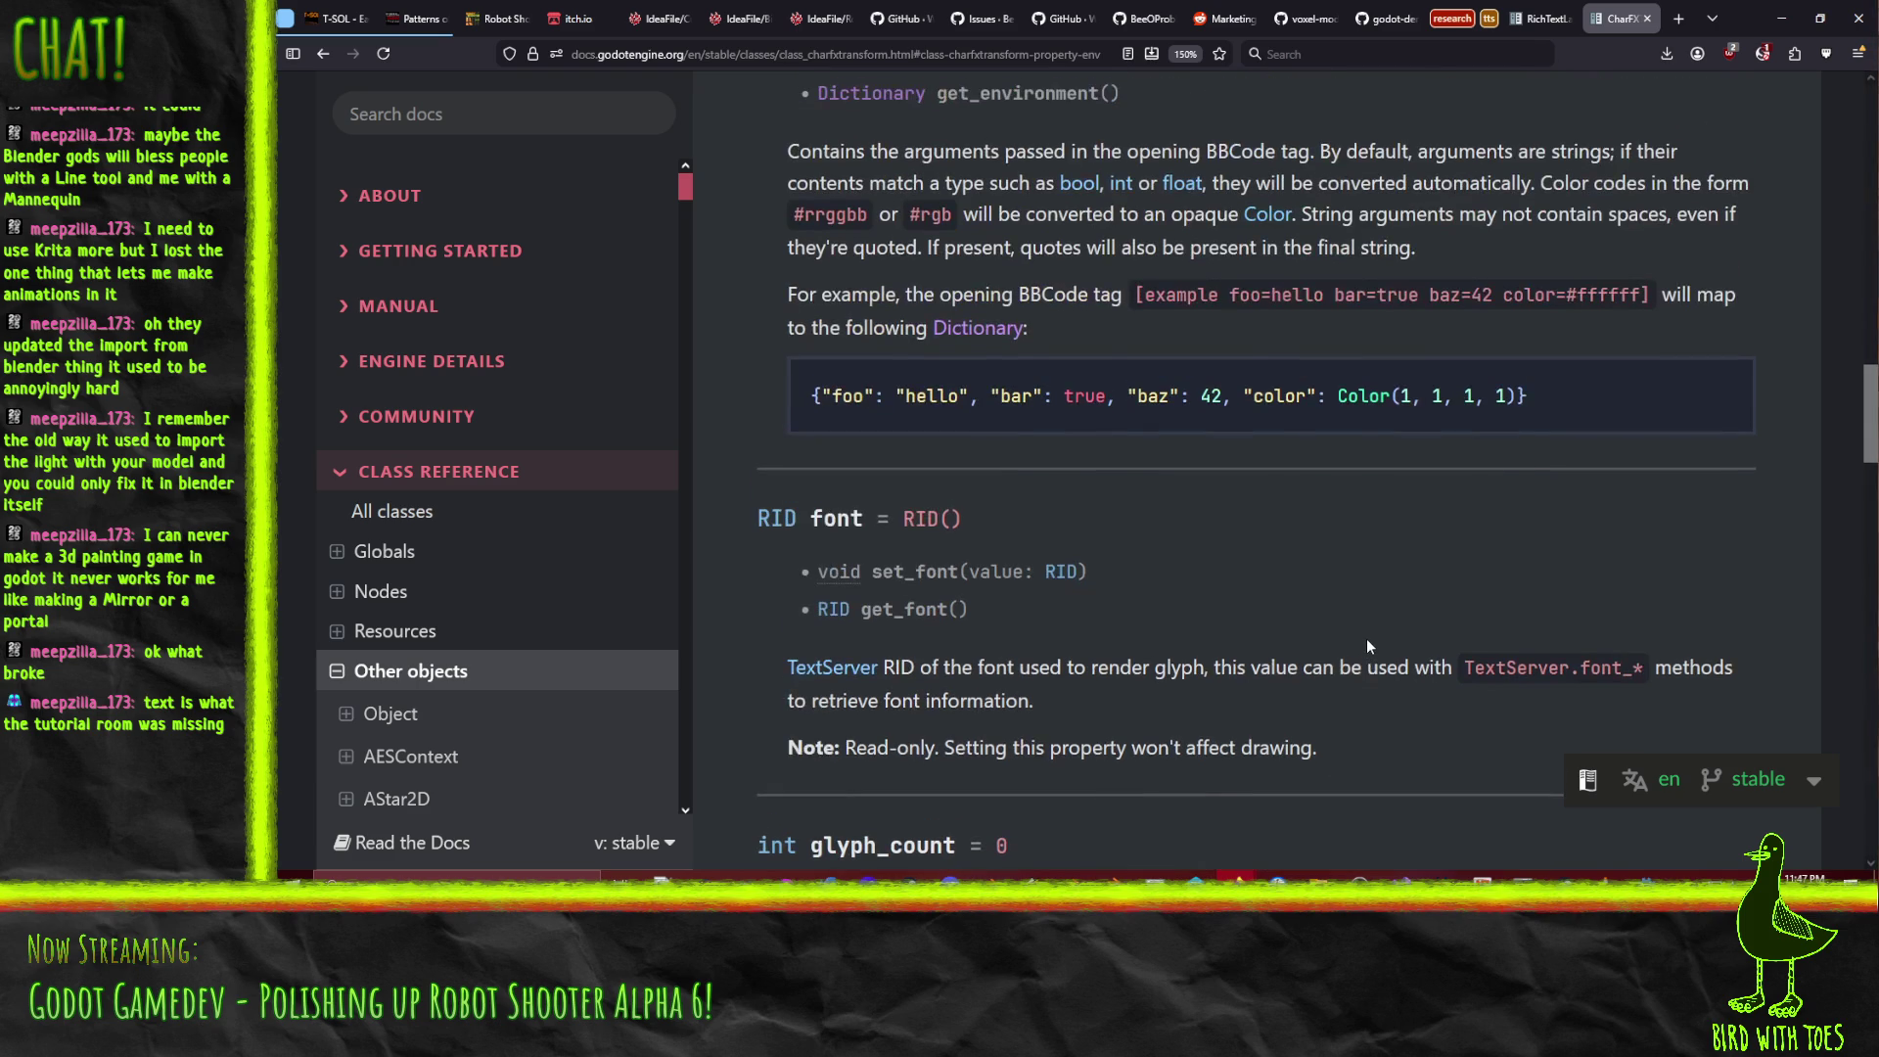
scroll(1347, 607, "up", 2)
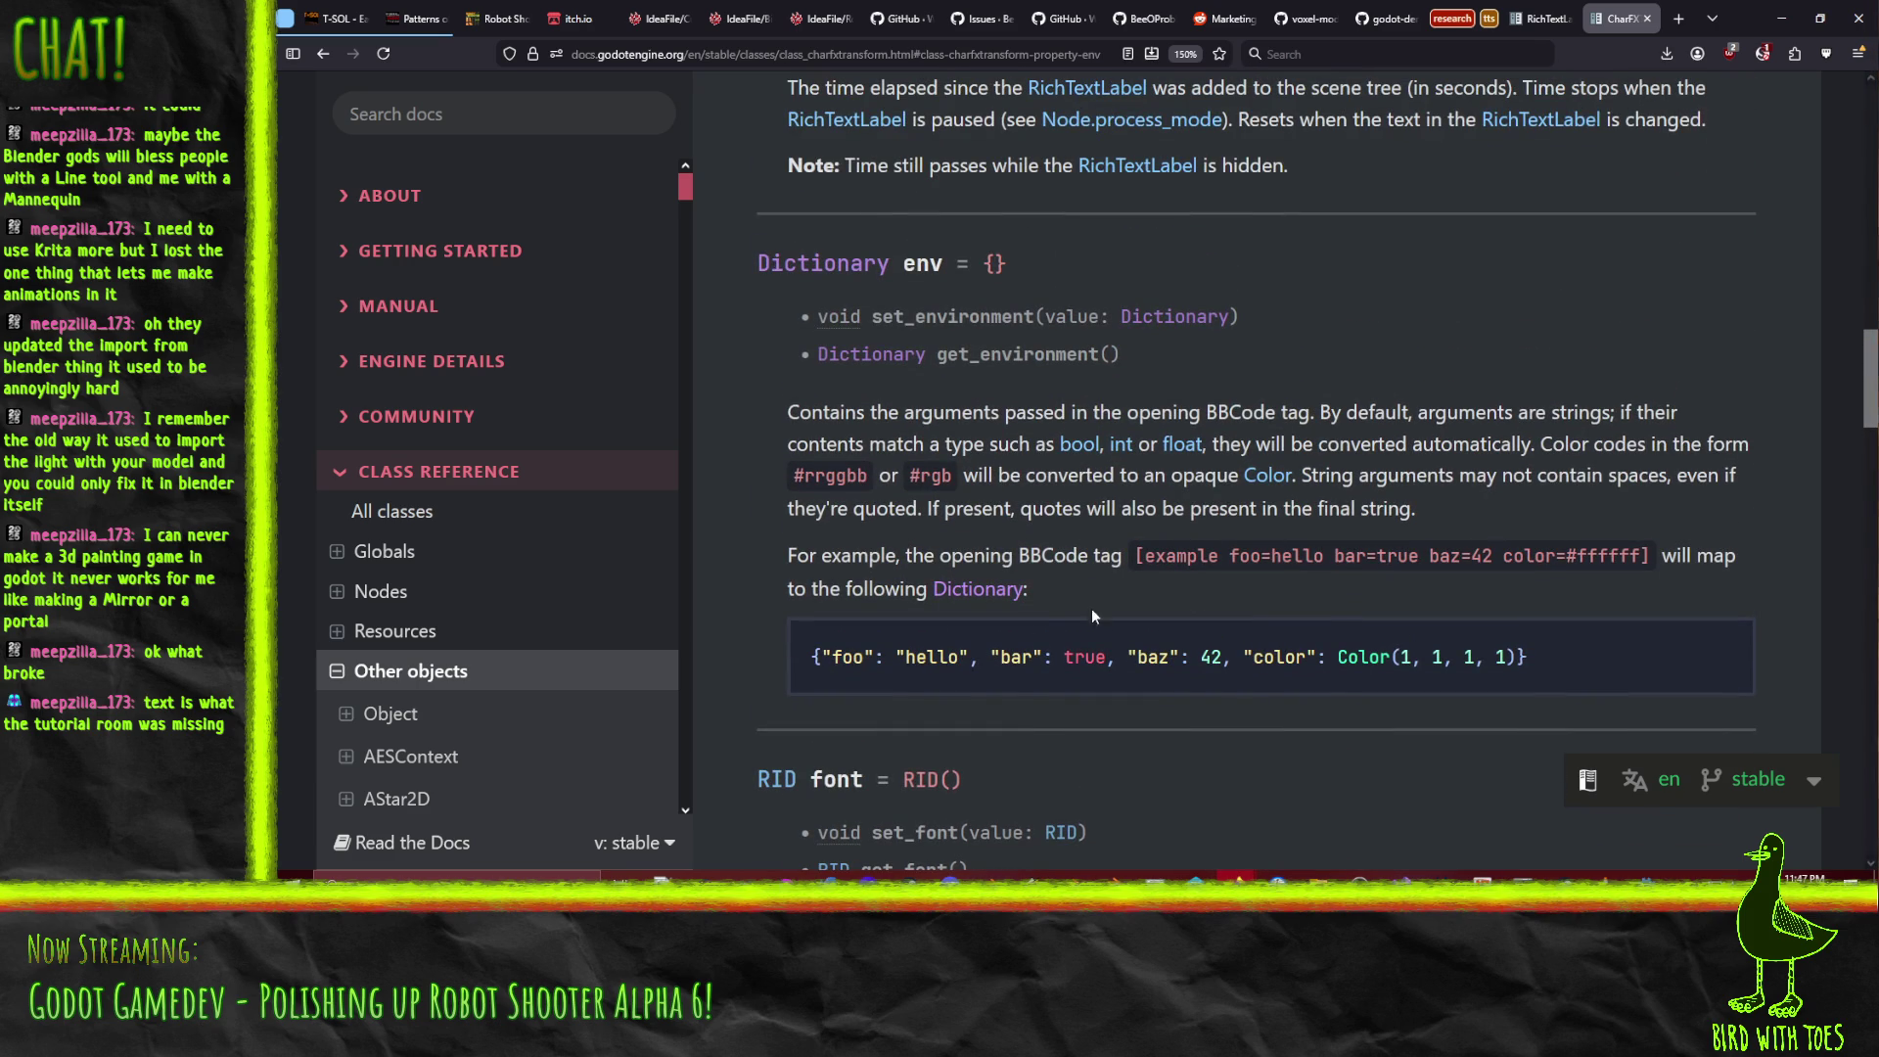
scroll(732, 597, "up", 3)
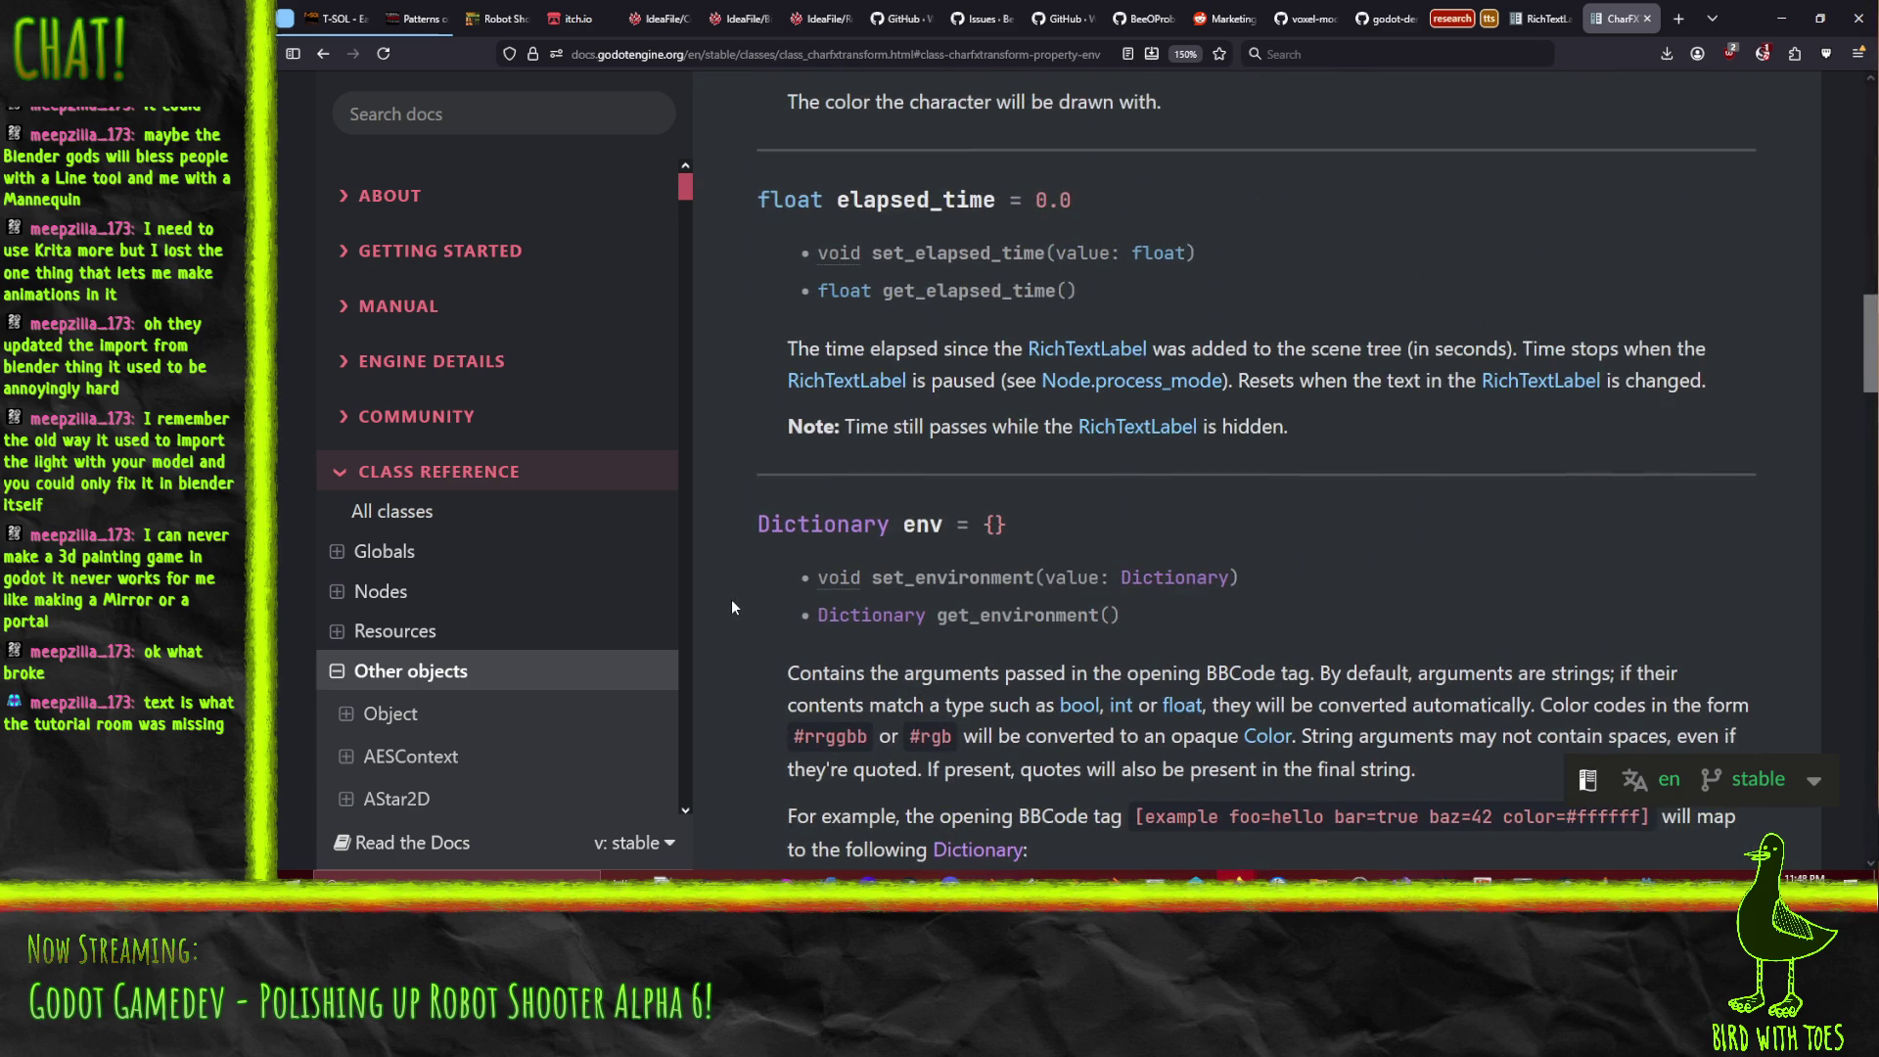
scroll(733, 607, "up", 1)
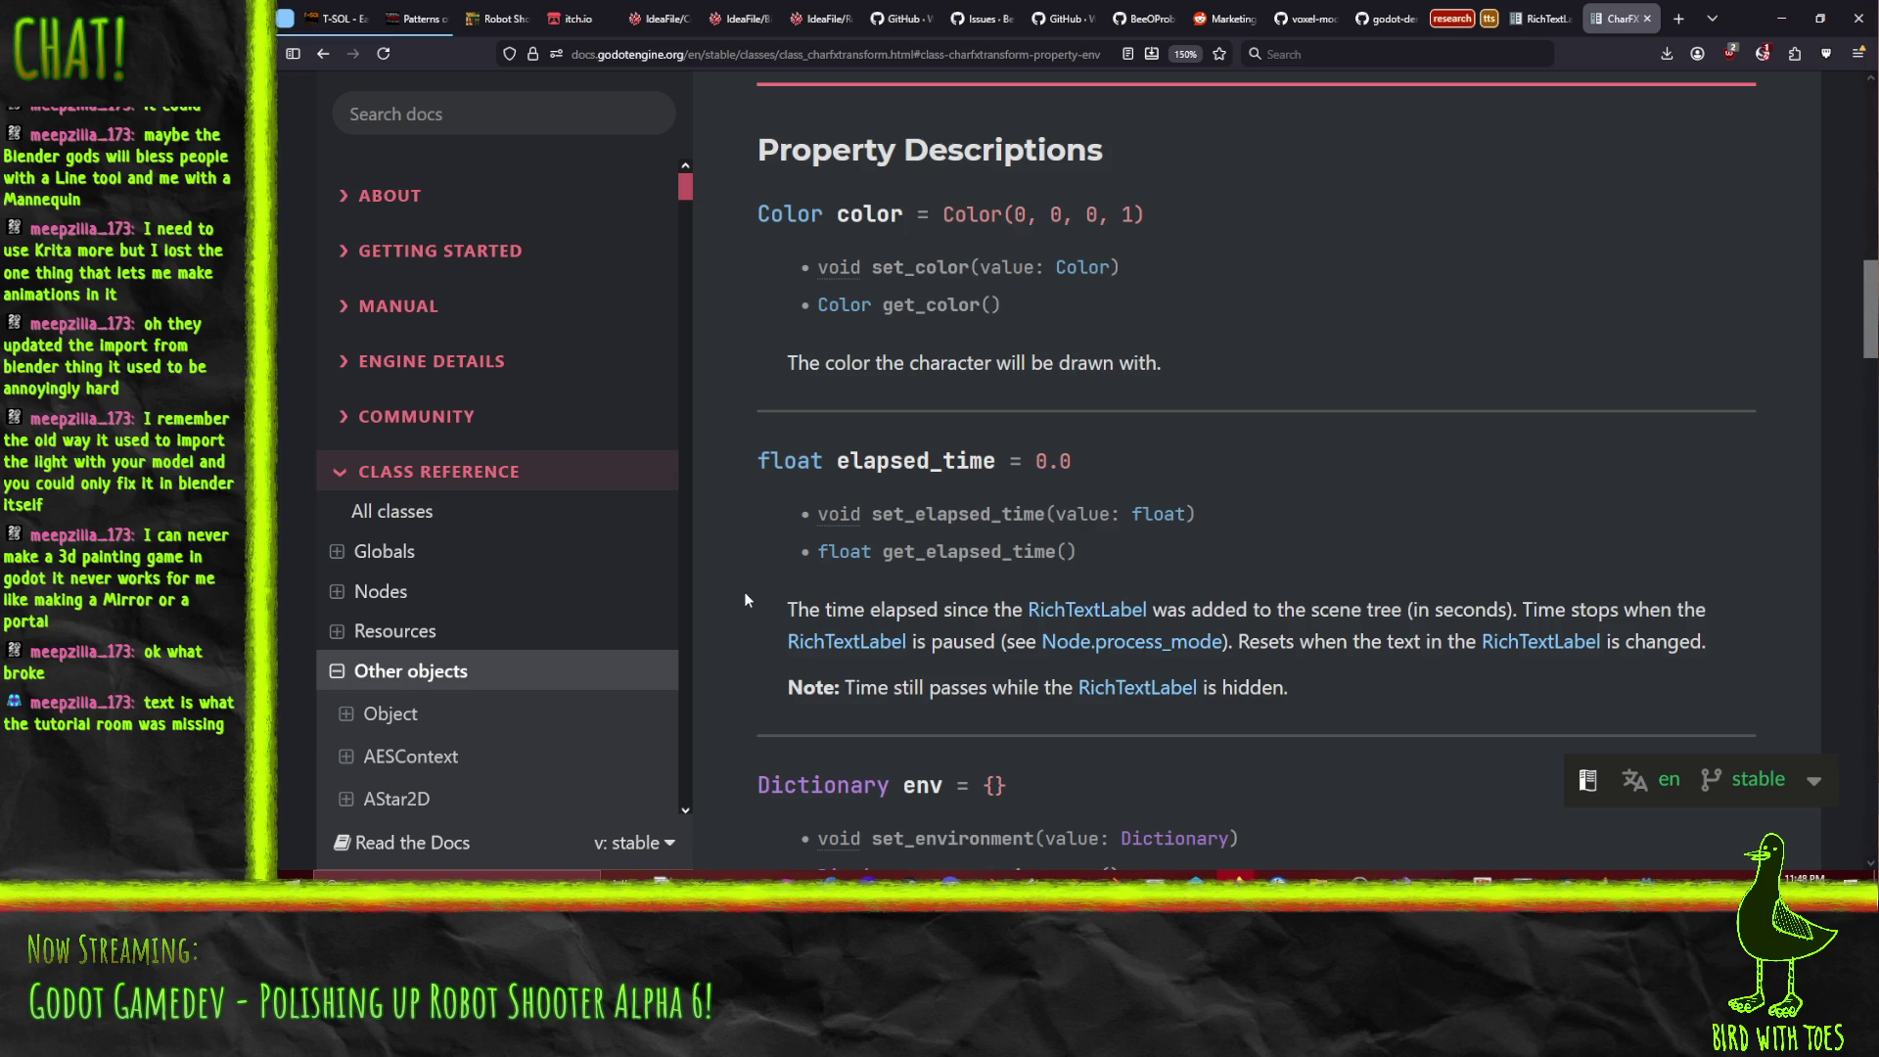
right_click(746, 593)
scroll(729, 479, "up", 4)
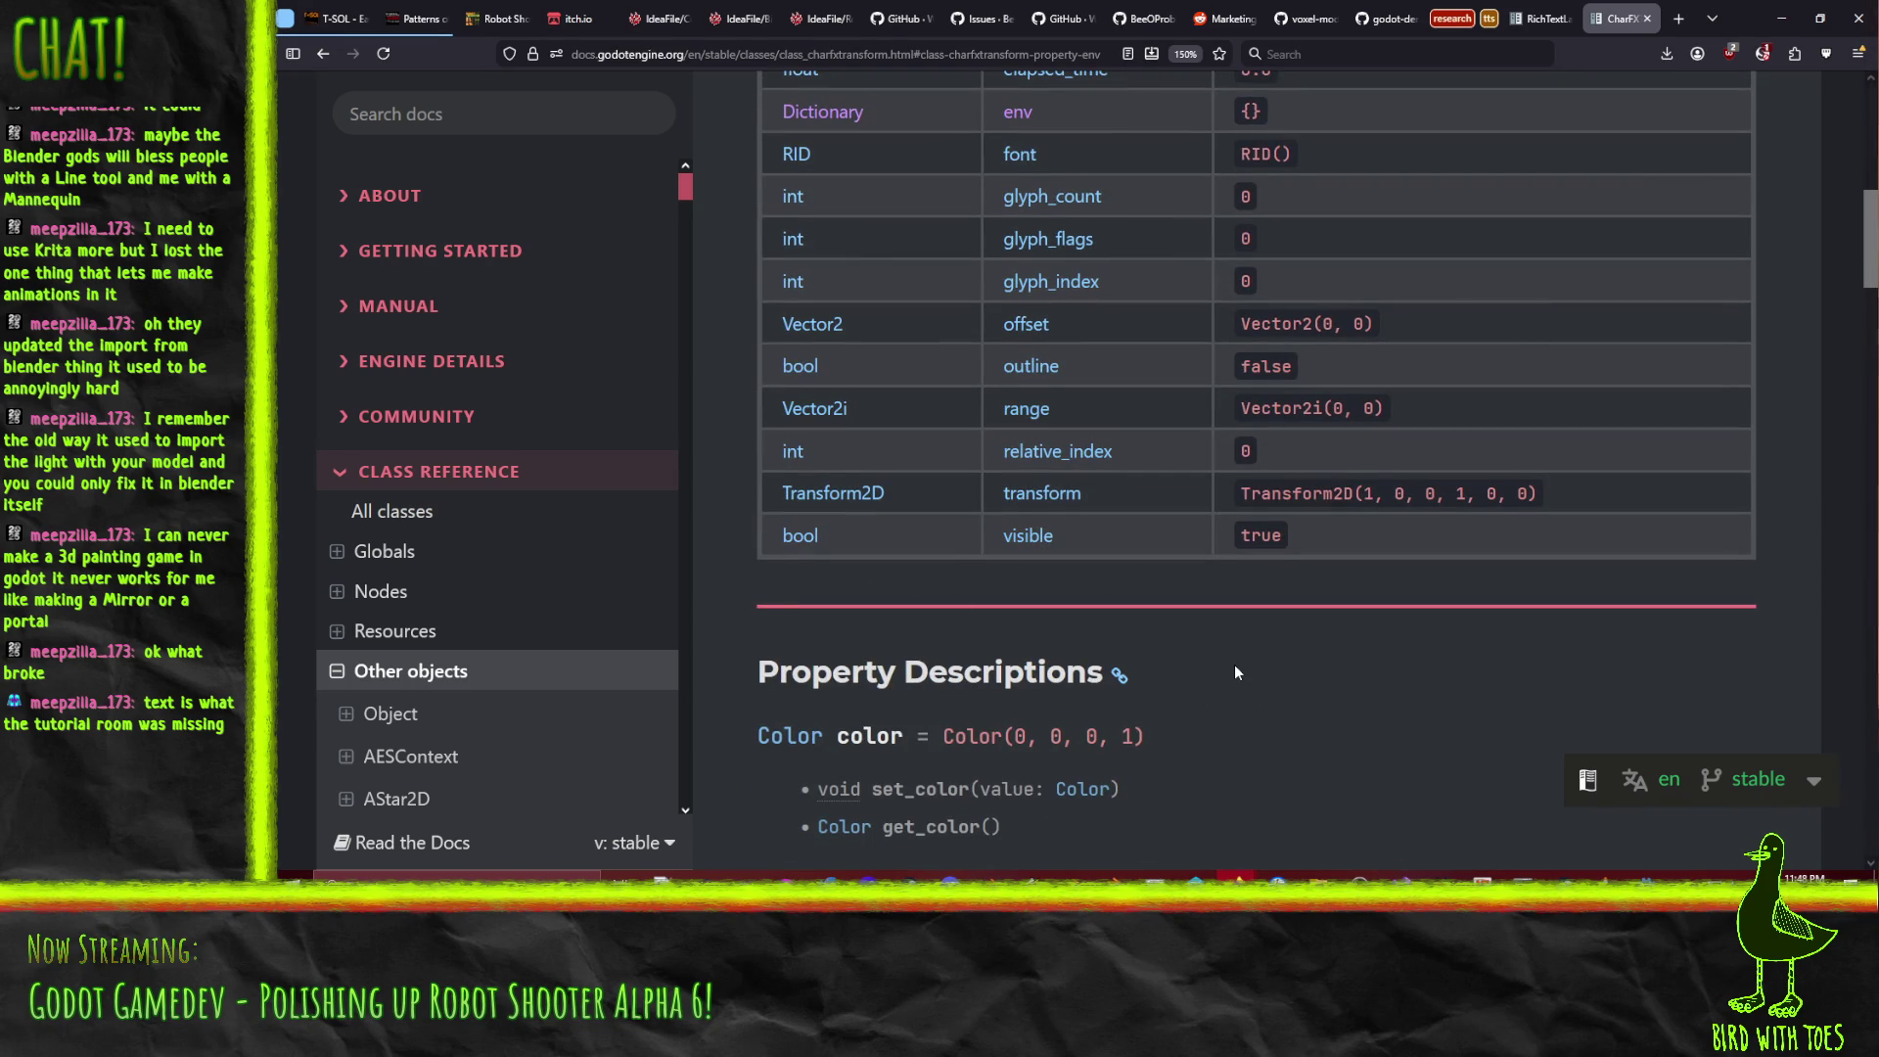
scroll(1235, 665, "up", 6)
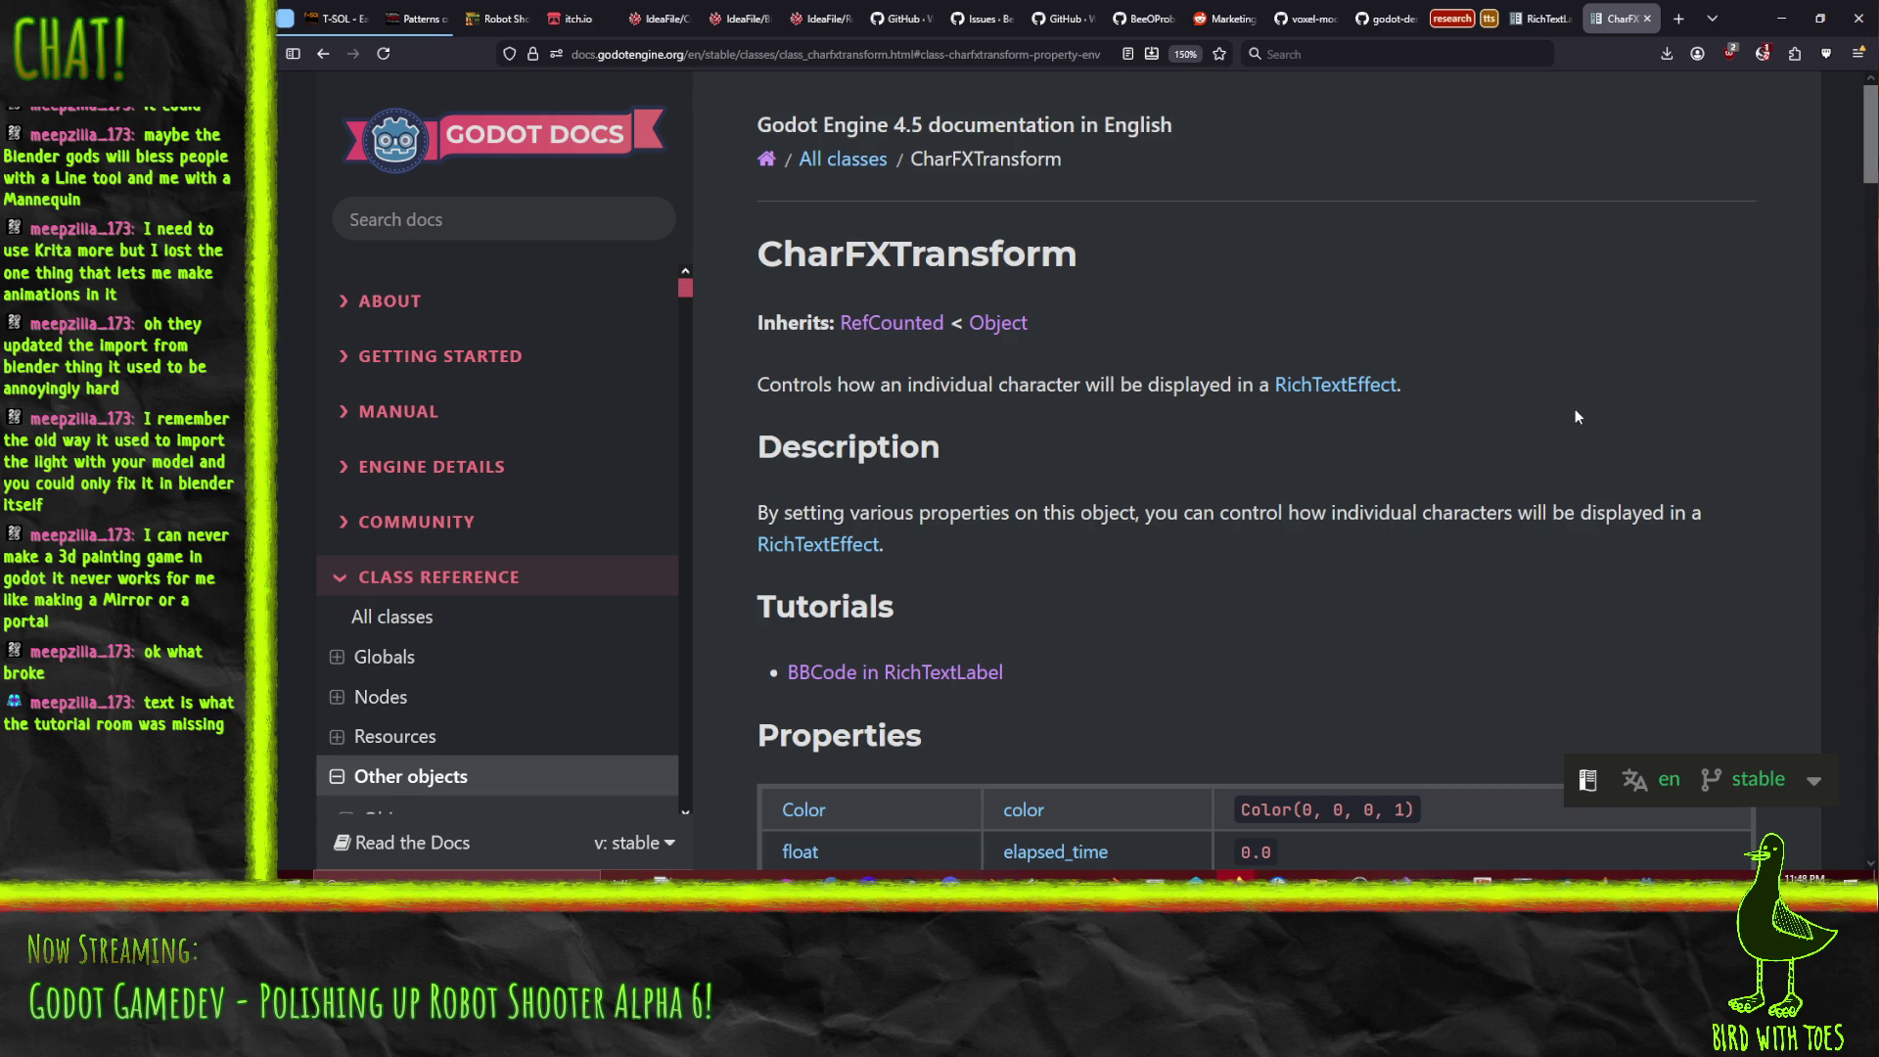
left_click(1781, 18)
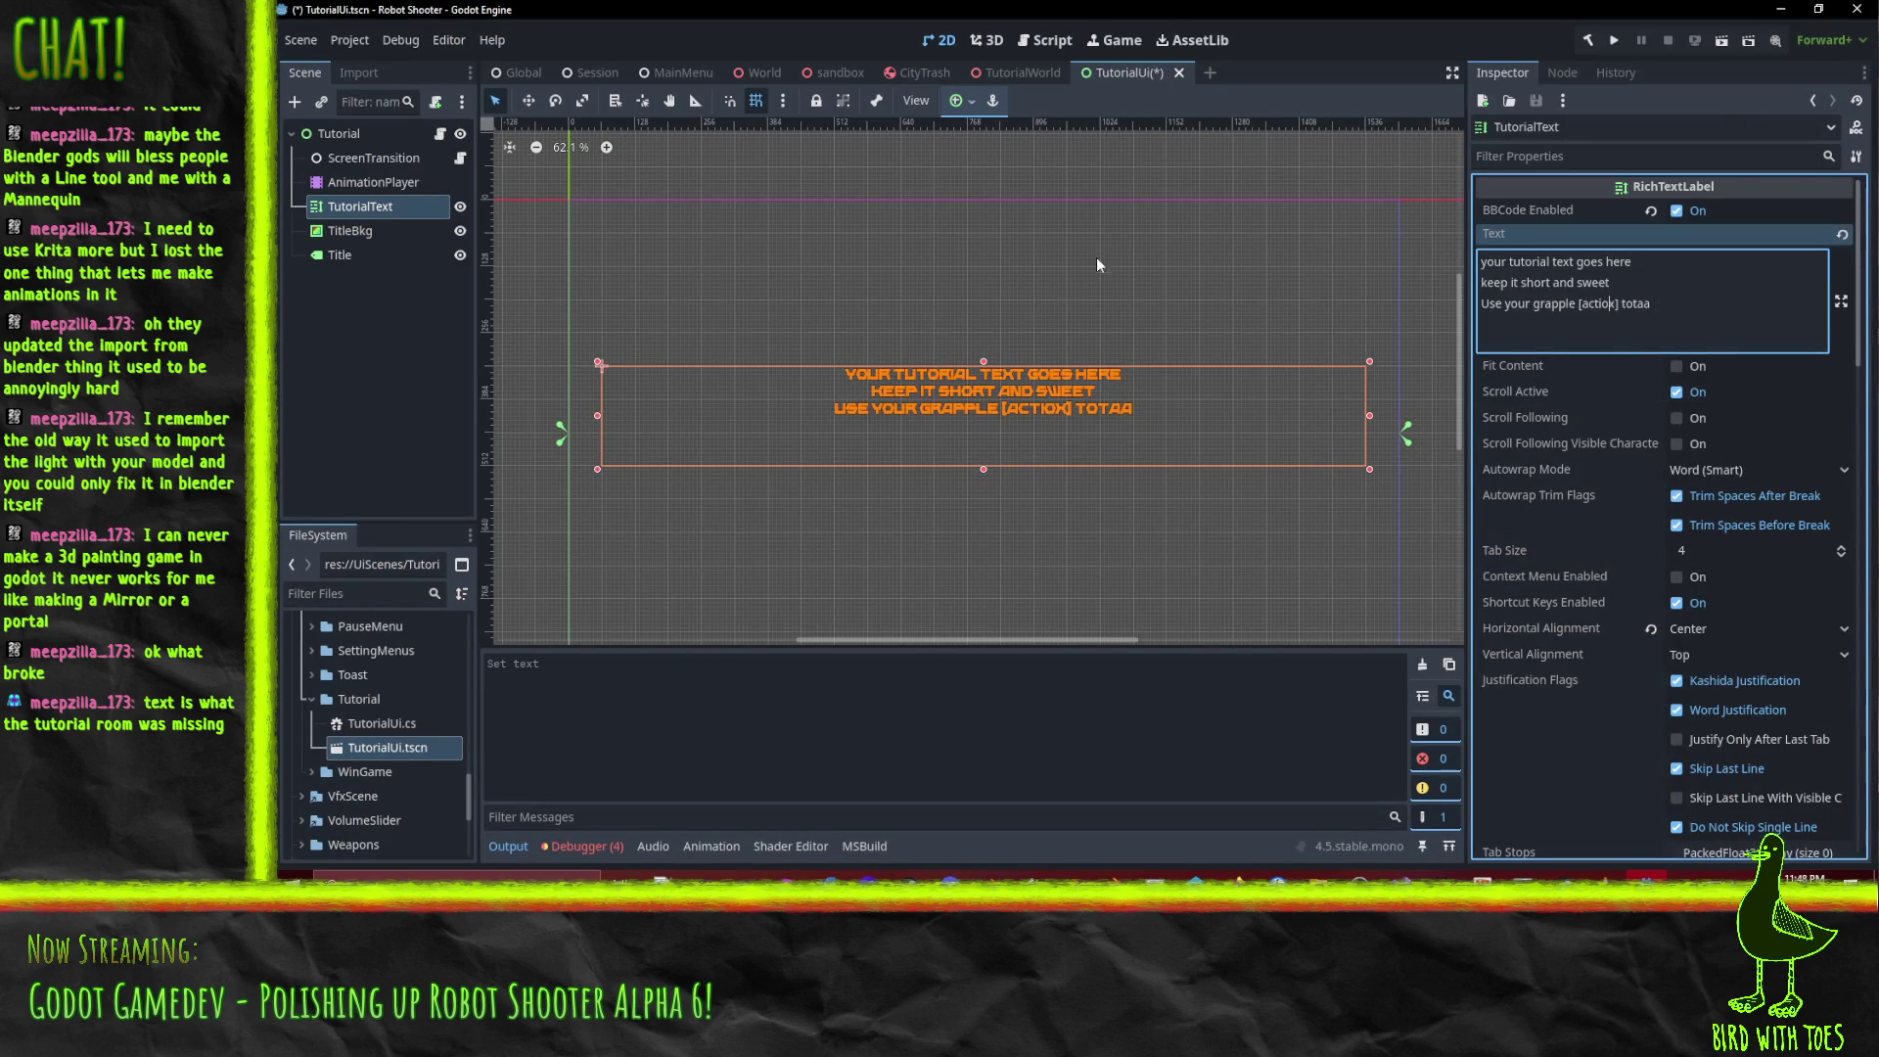
End the third tutorial line with 'pull objects', add a new line, then bring up the Godot install folder.
key("BackSpace")
key("BackSpace")
key("BackSpace")
type("pull objects")
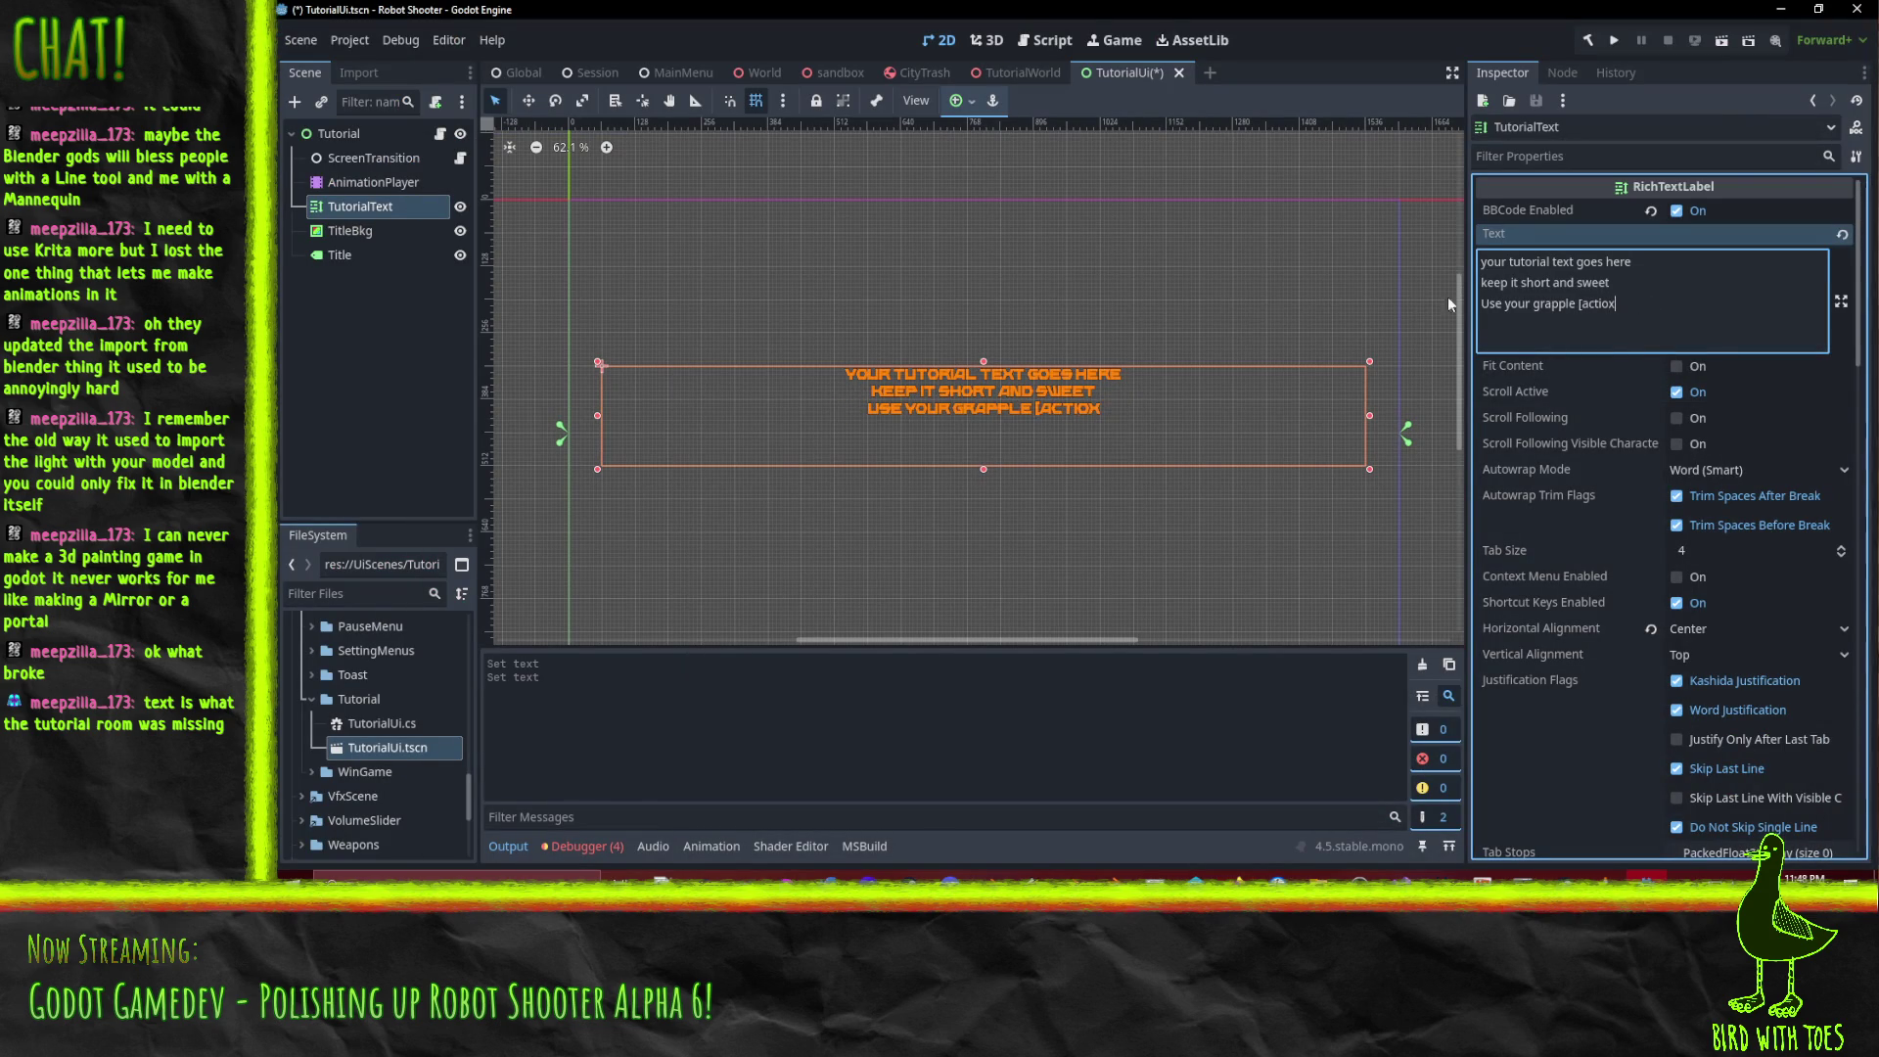
key("Return")
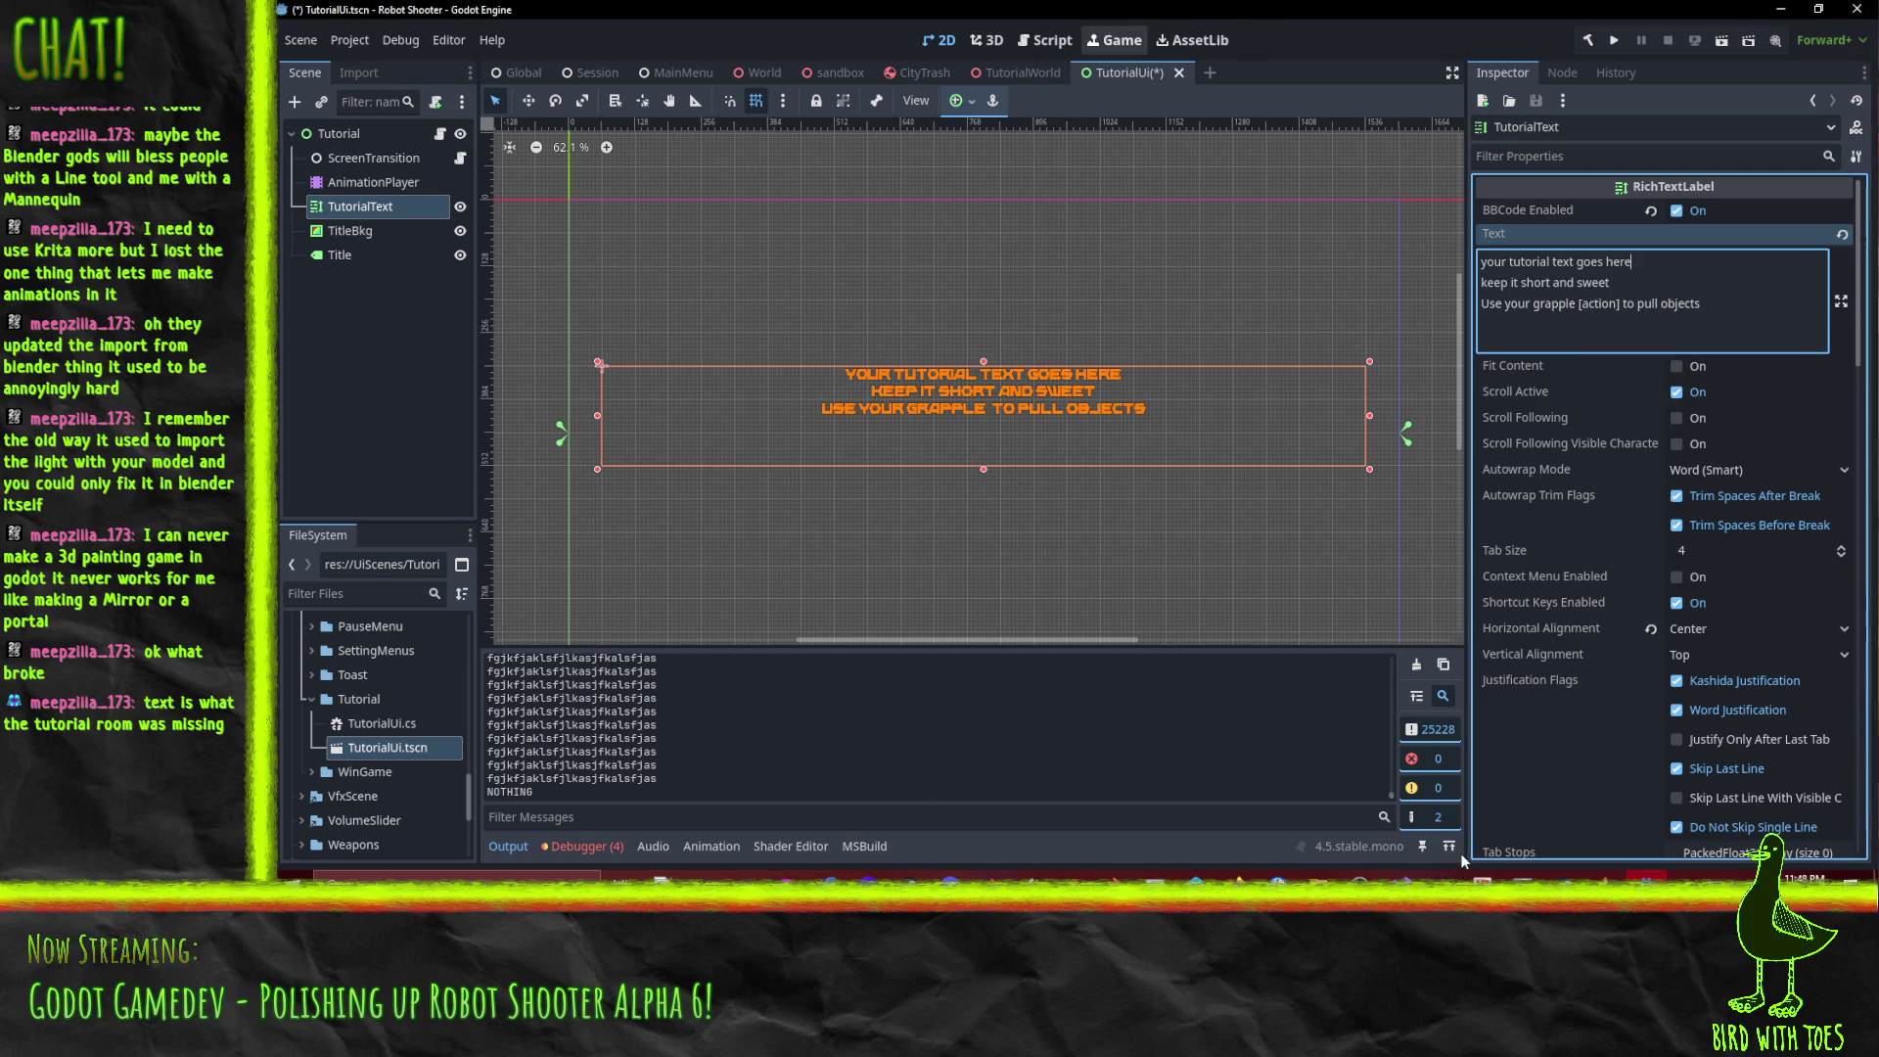
left_click(1318, 877)
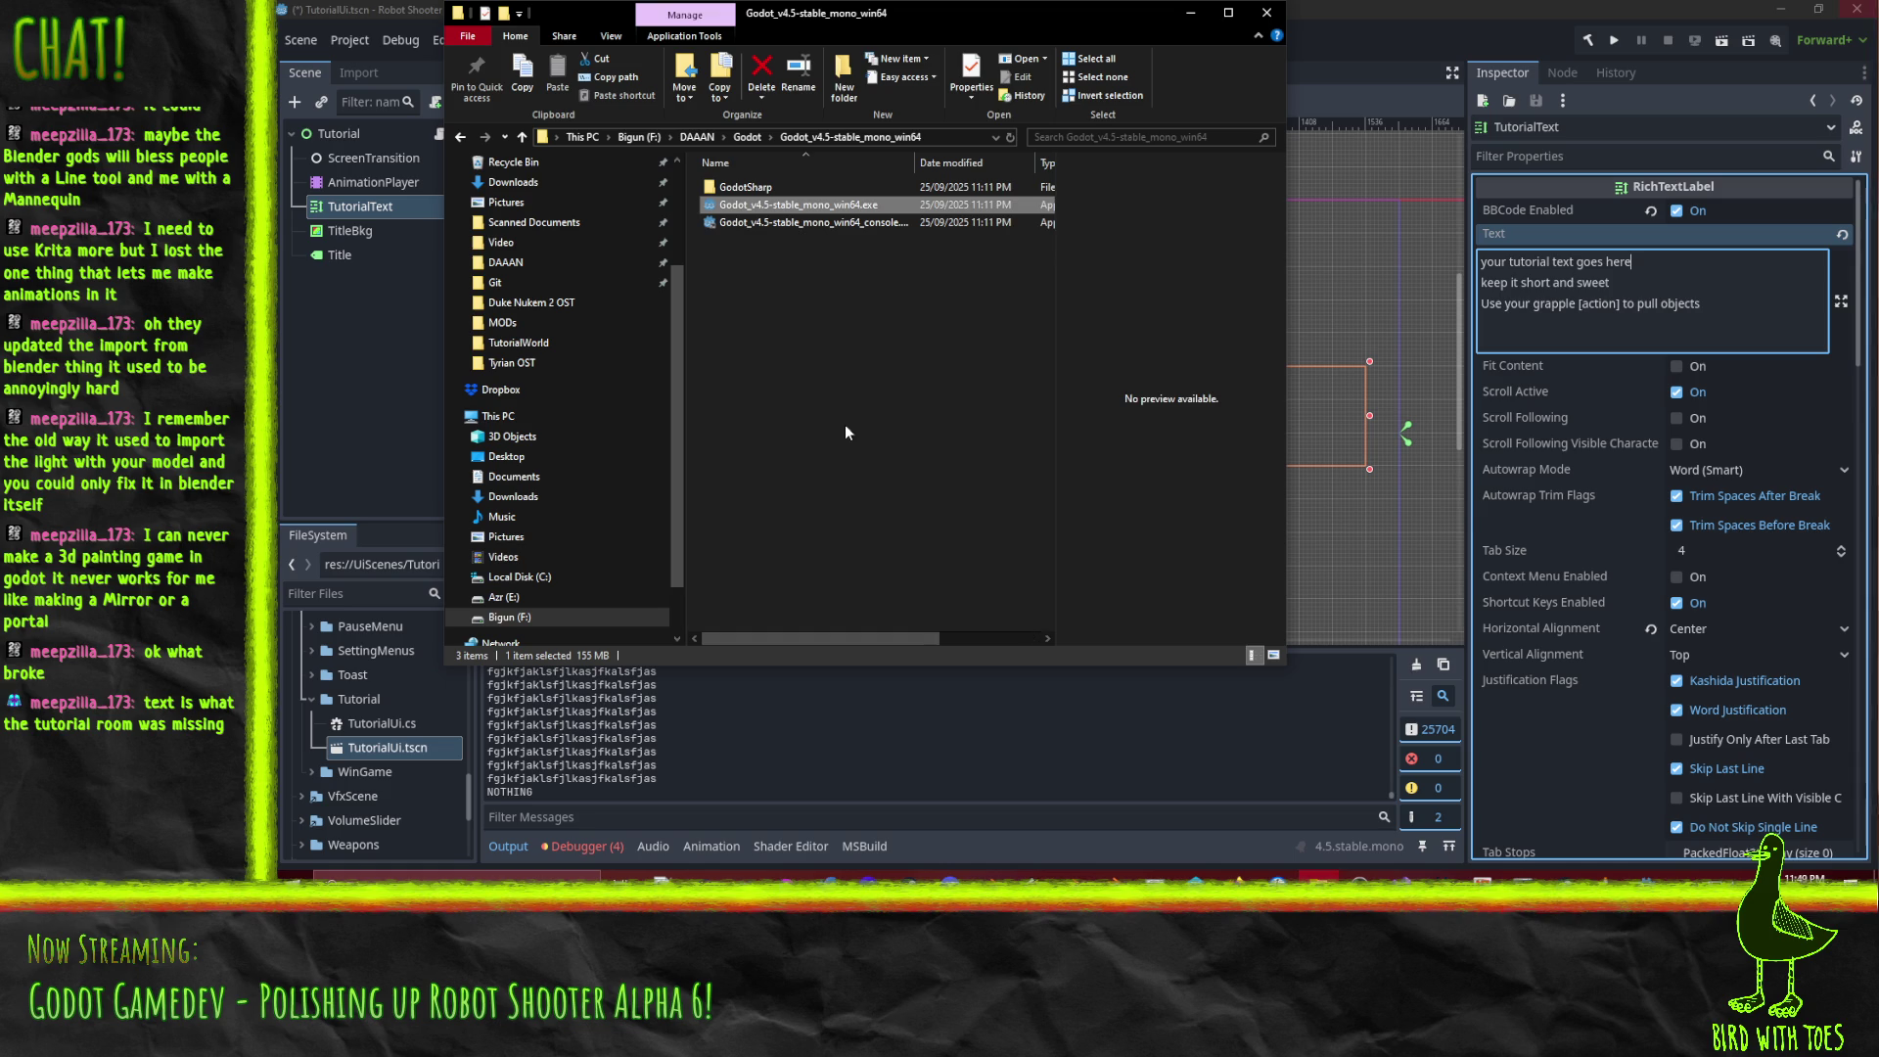
Try closing Godot, leave the TutorialUi.tscn unsaved-changes prompt, and bring Helix P4V forward.
left_click(1422, 69)
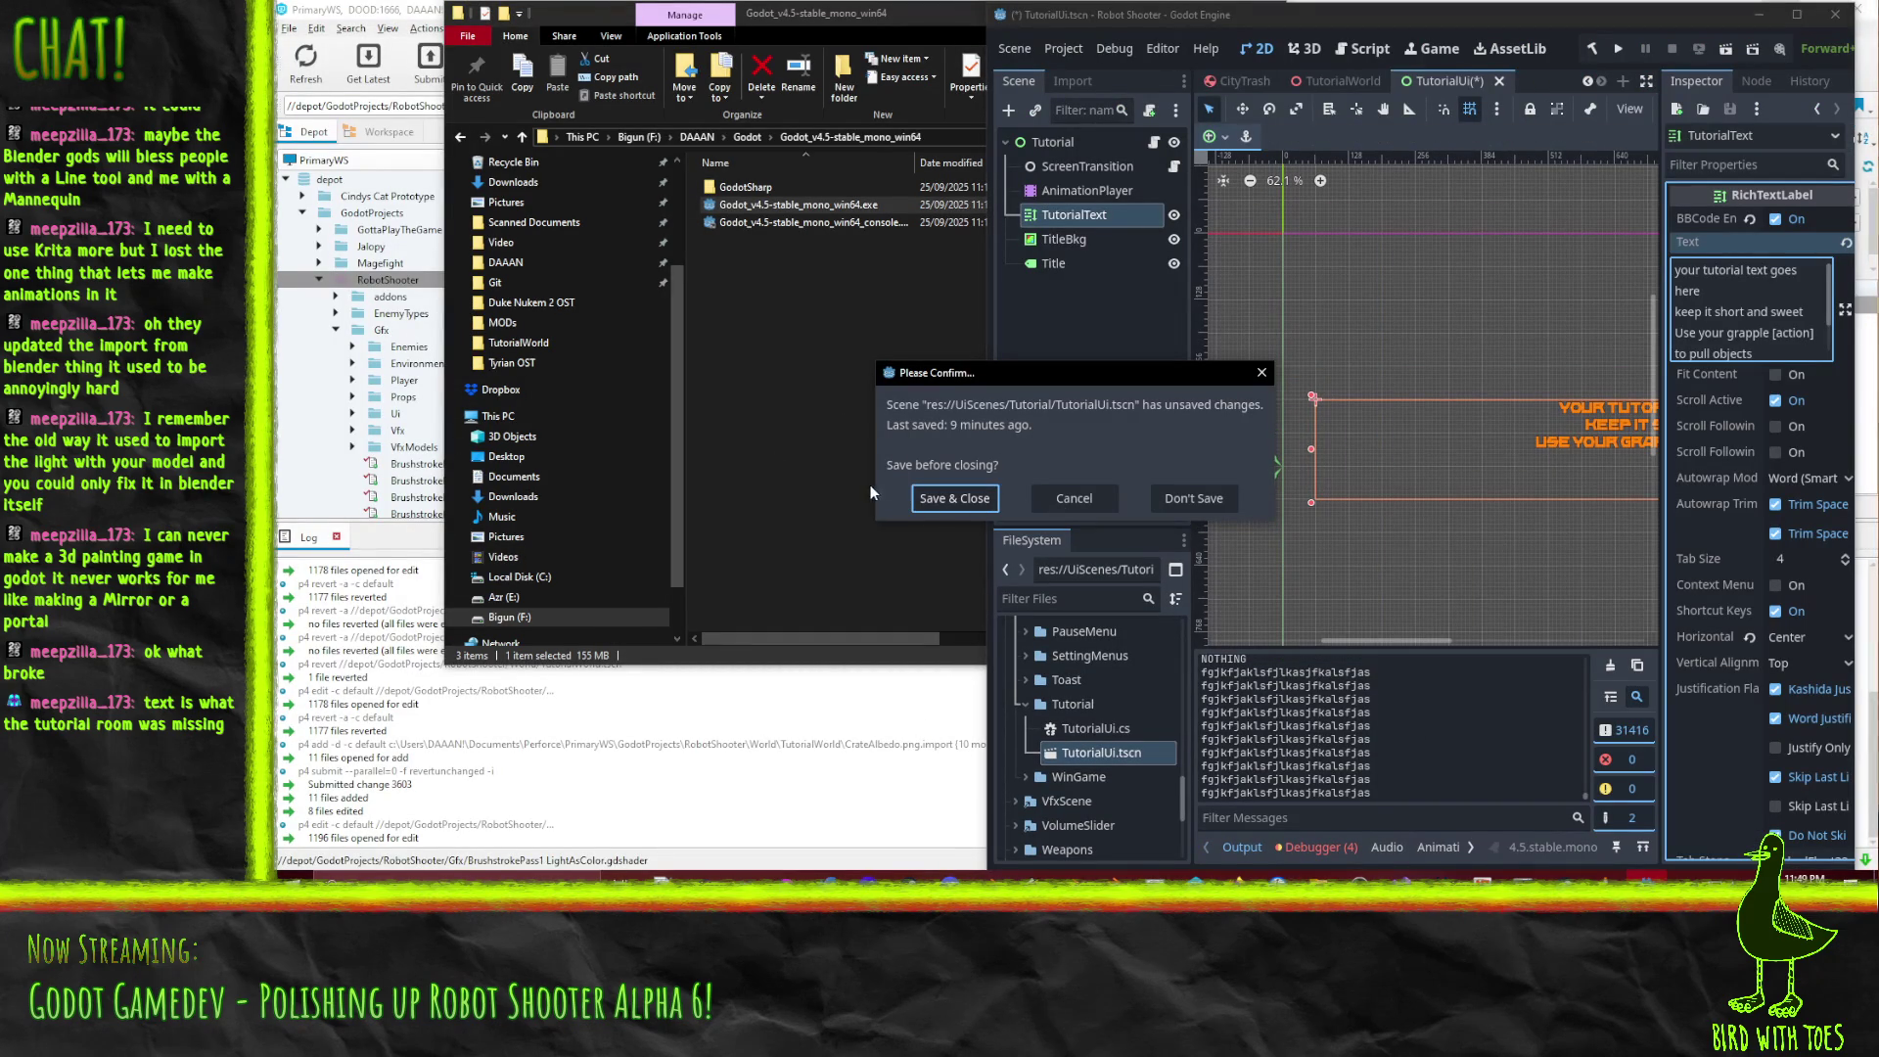
left_click(831, 372)
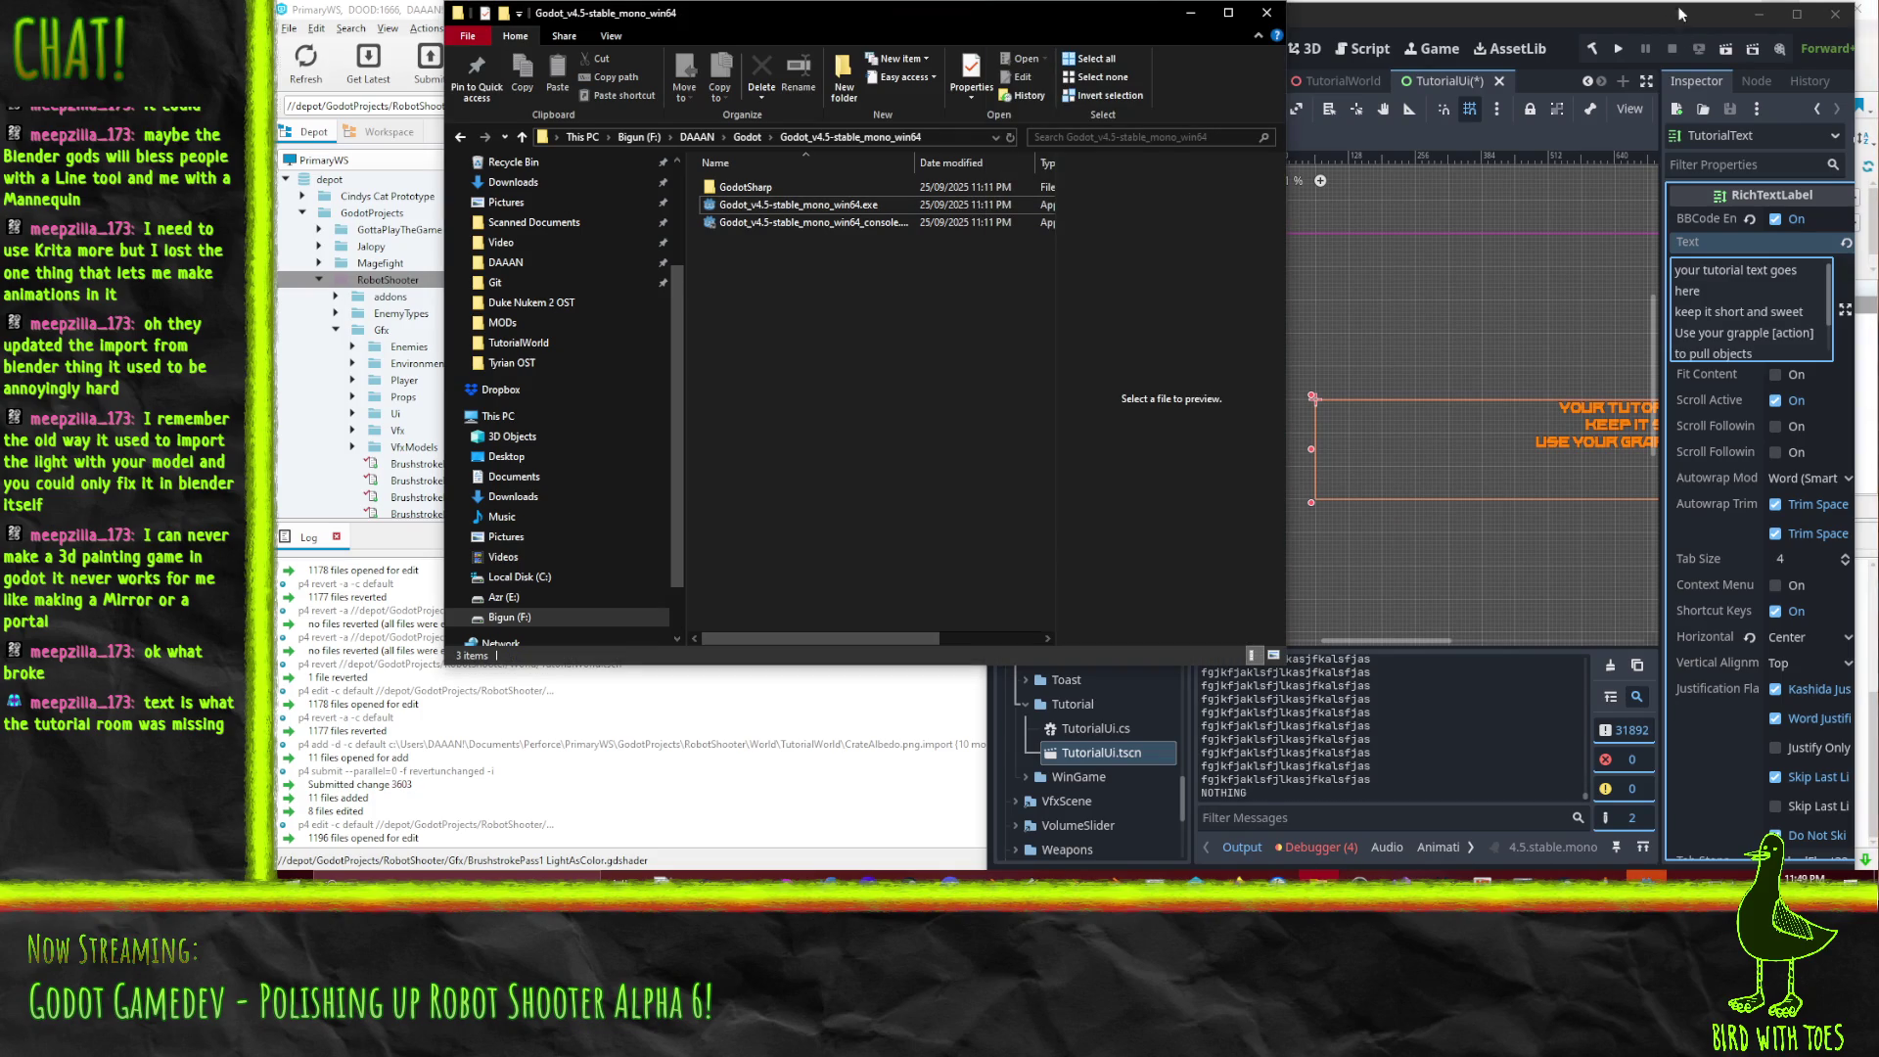
left_click(372, 381)
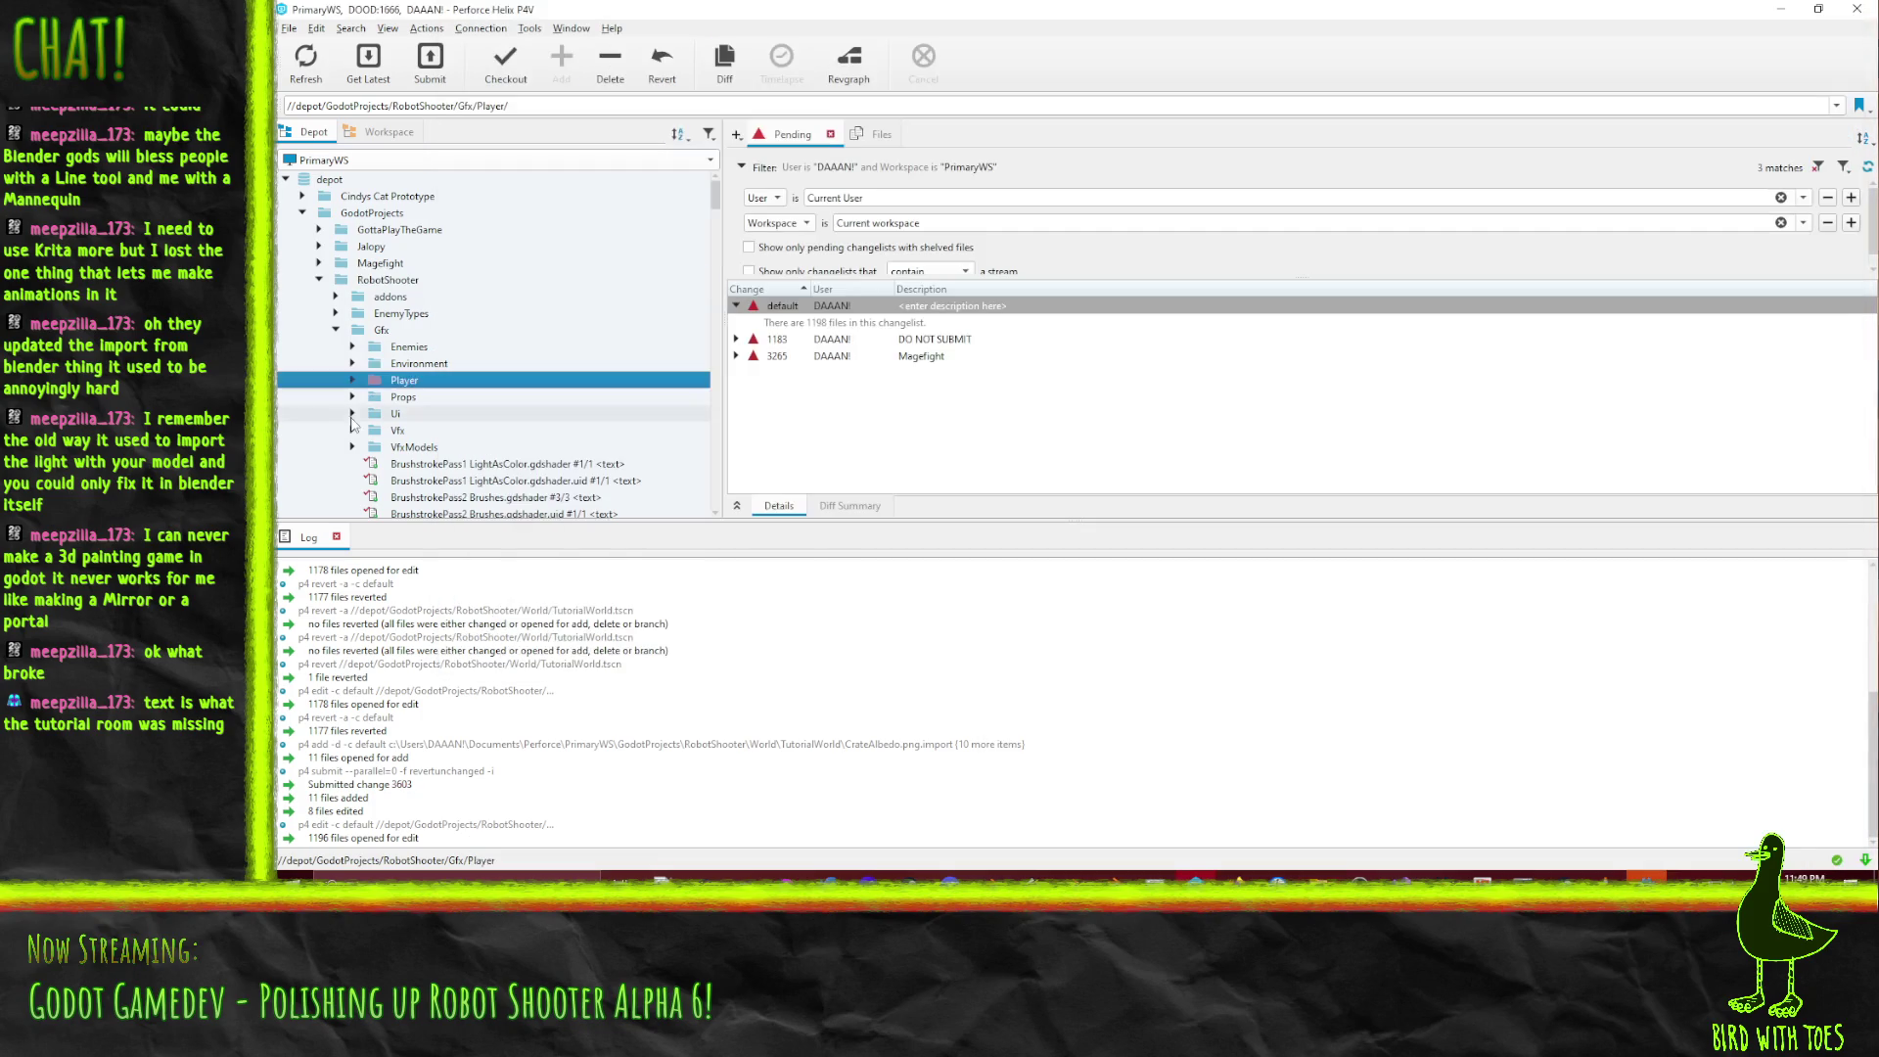
In the P4V Workspace tree, expand Scripts > Ui to reach the bbcode_action files.
left_click(389, 131)
scroll(433, 387, "up", 6)
scroll(362, 297, "up", 5)
left_click(336, 280)
scroll(336, 284, "down", 4)
left_click(336, 297)
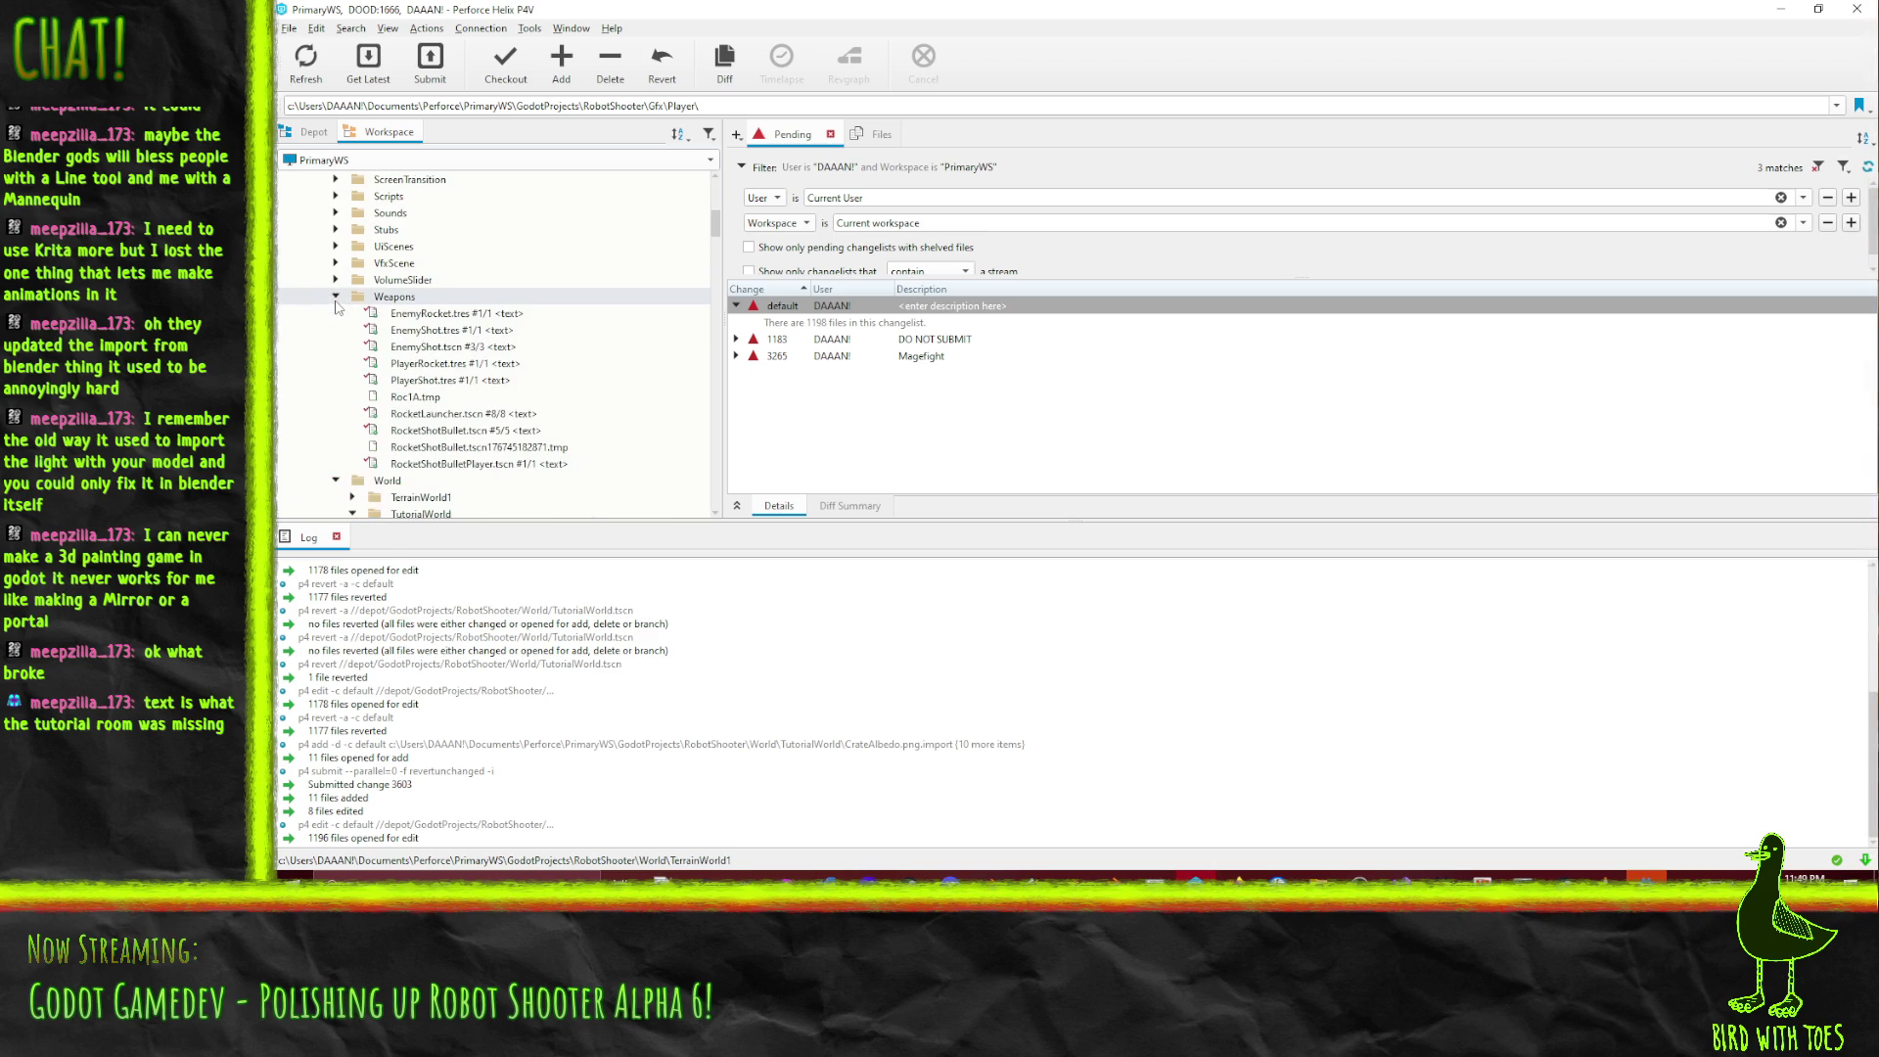
left_click(336, 196)
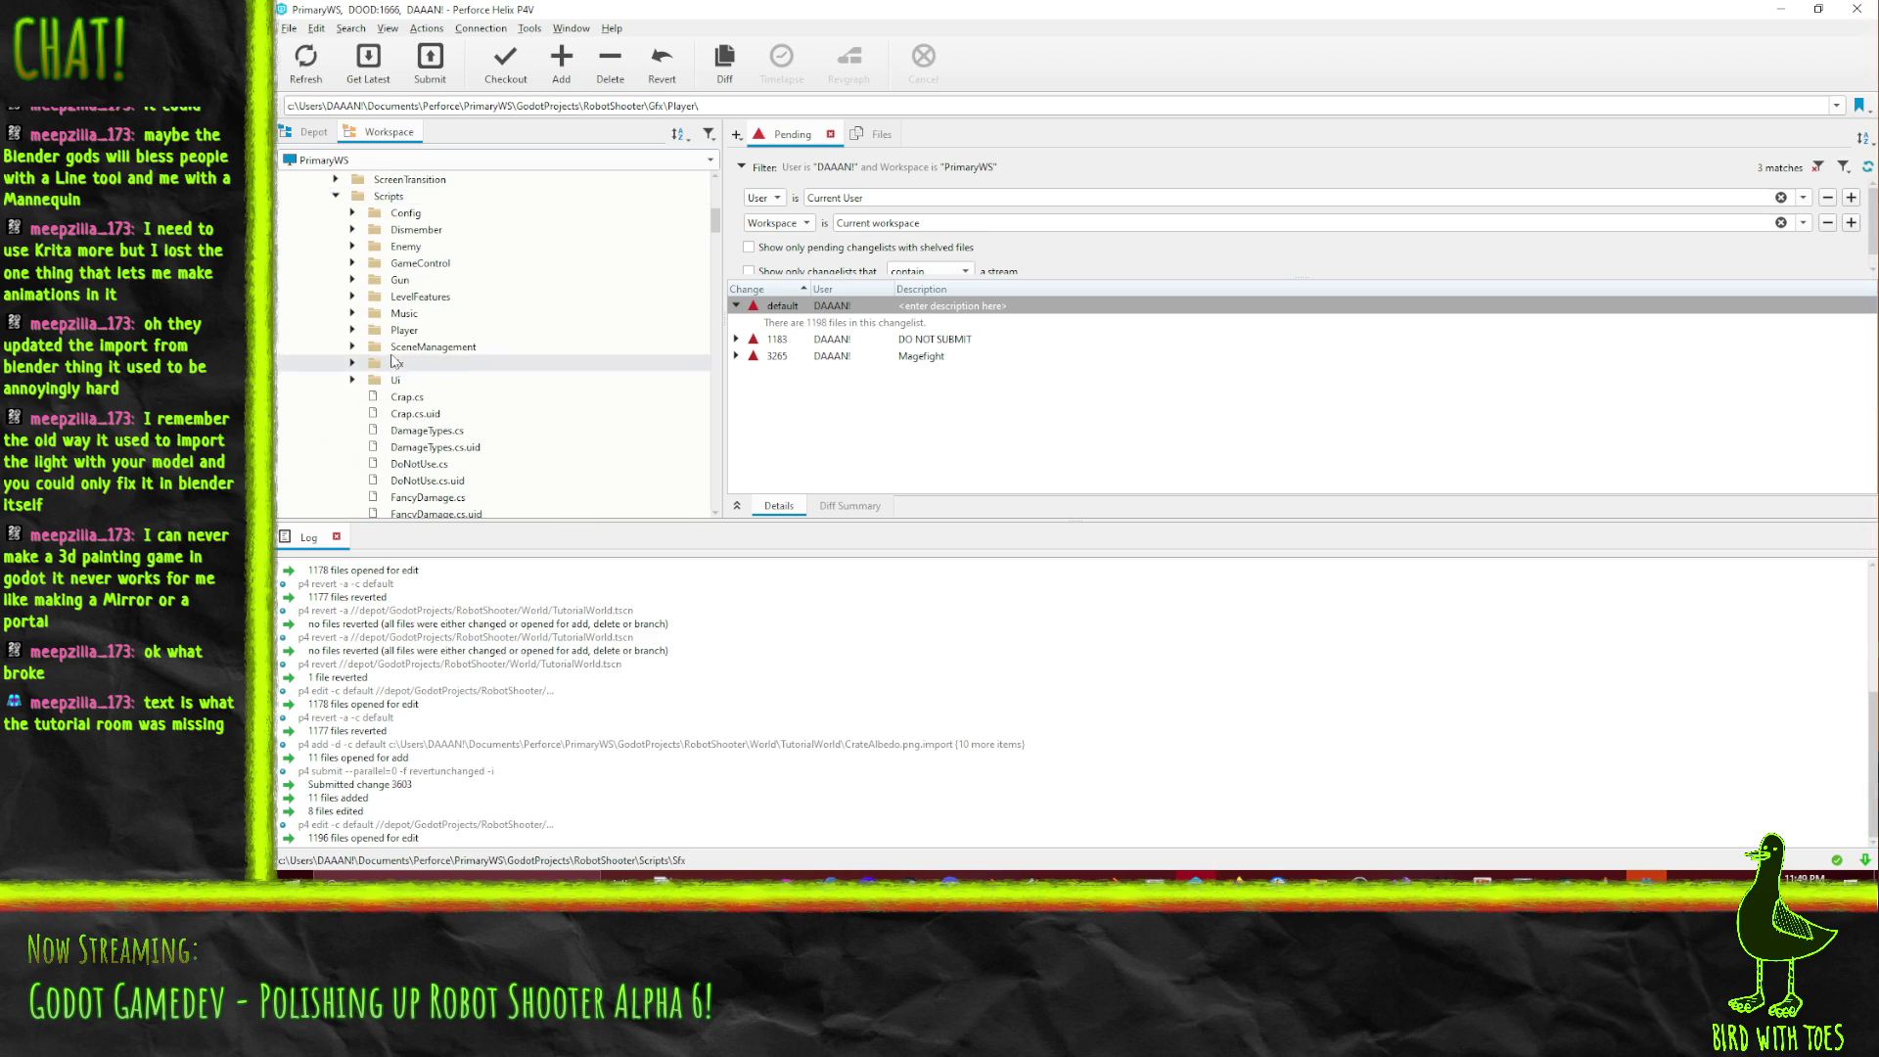
left_click(352, 379)
scroll(450, 333, "down", 3)
Delete bbcode_action.gd and bbcode_action.gd.uid from local disk, then minimize P4V.
left_click(467, 267)
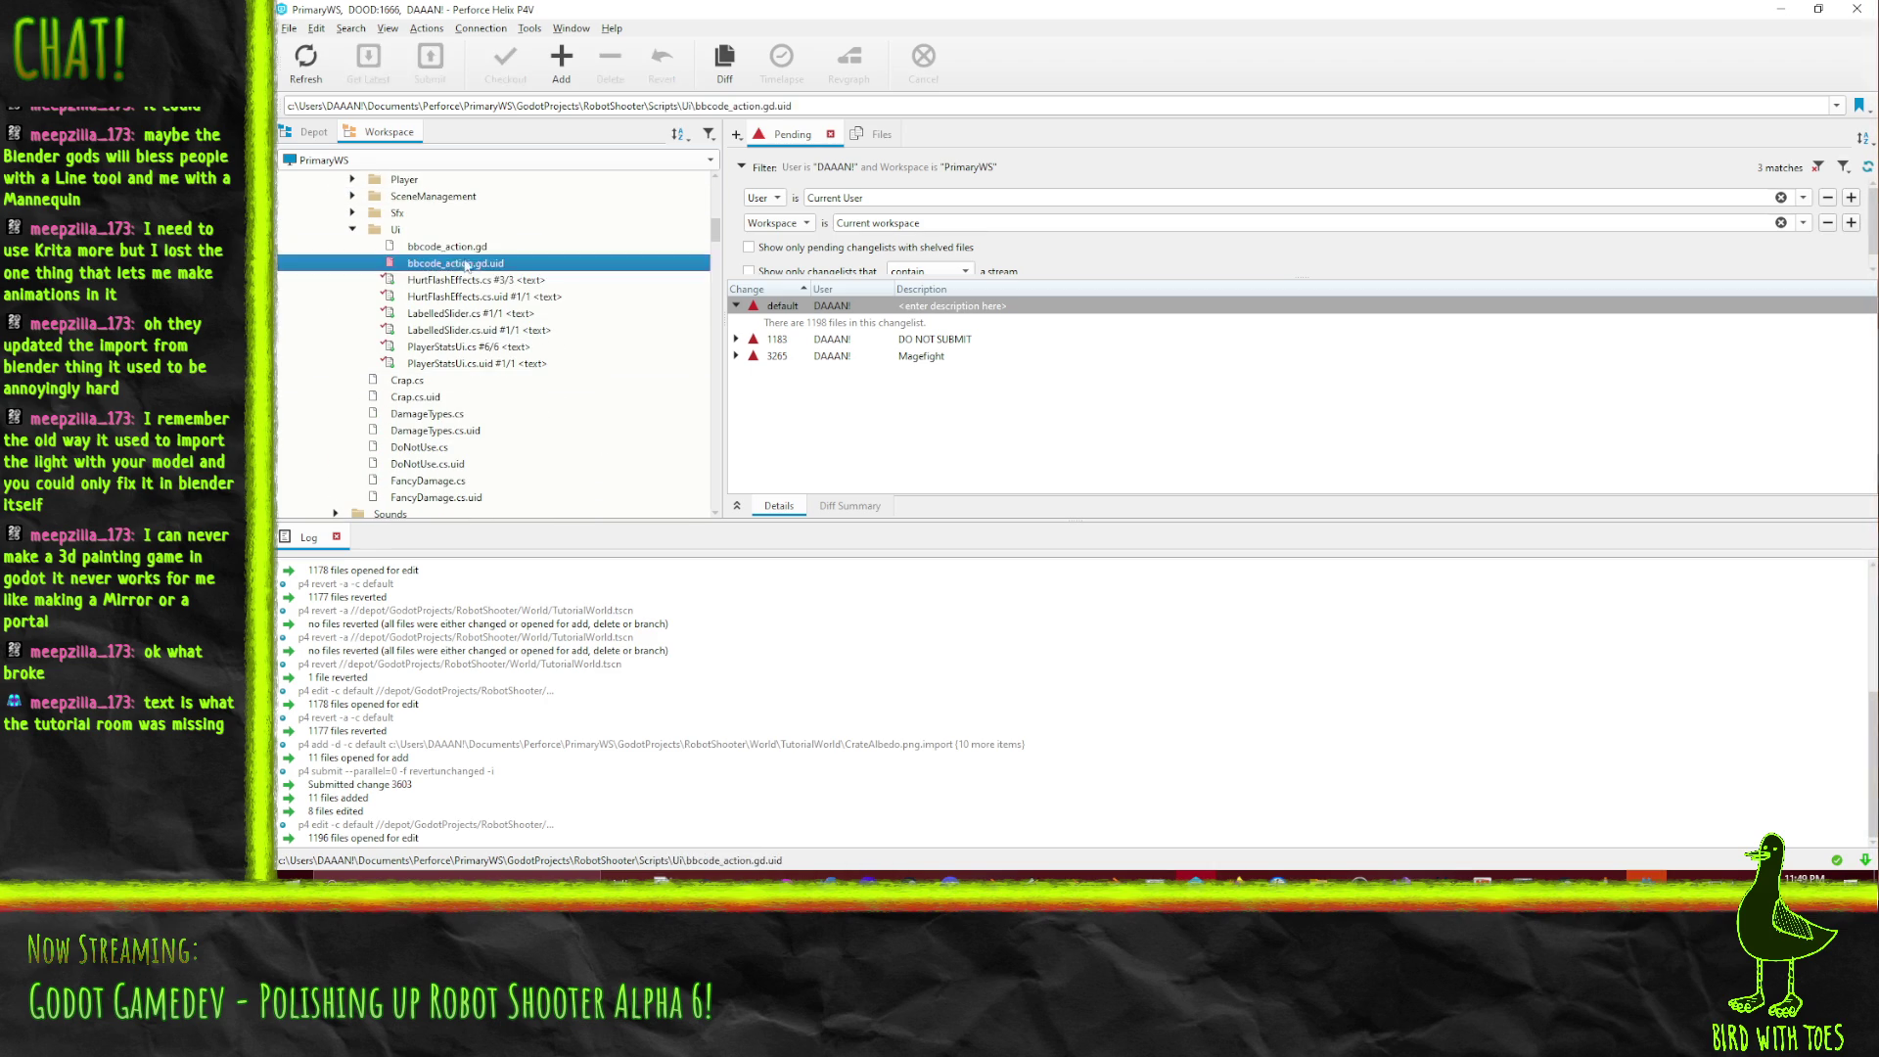
left_click(464, 246, "ctrl")
right_click(464, 243)
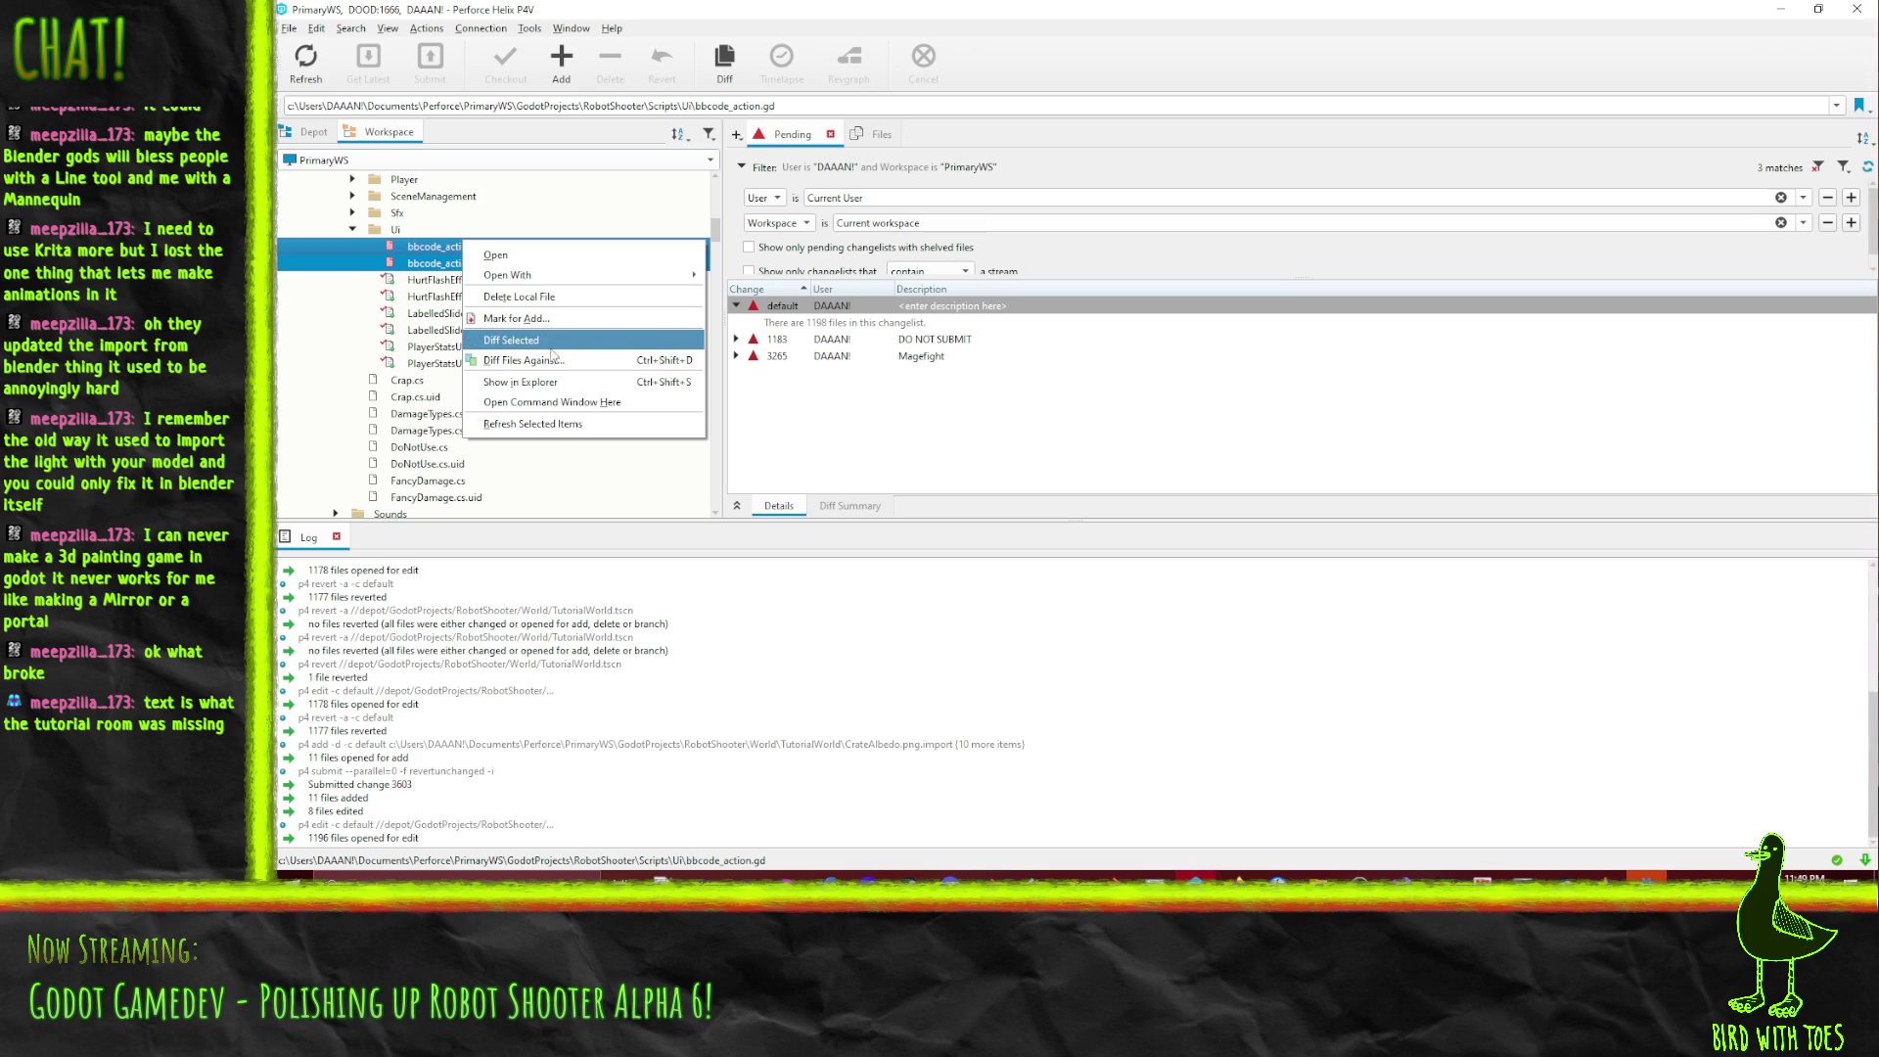
left_click(533, 297)
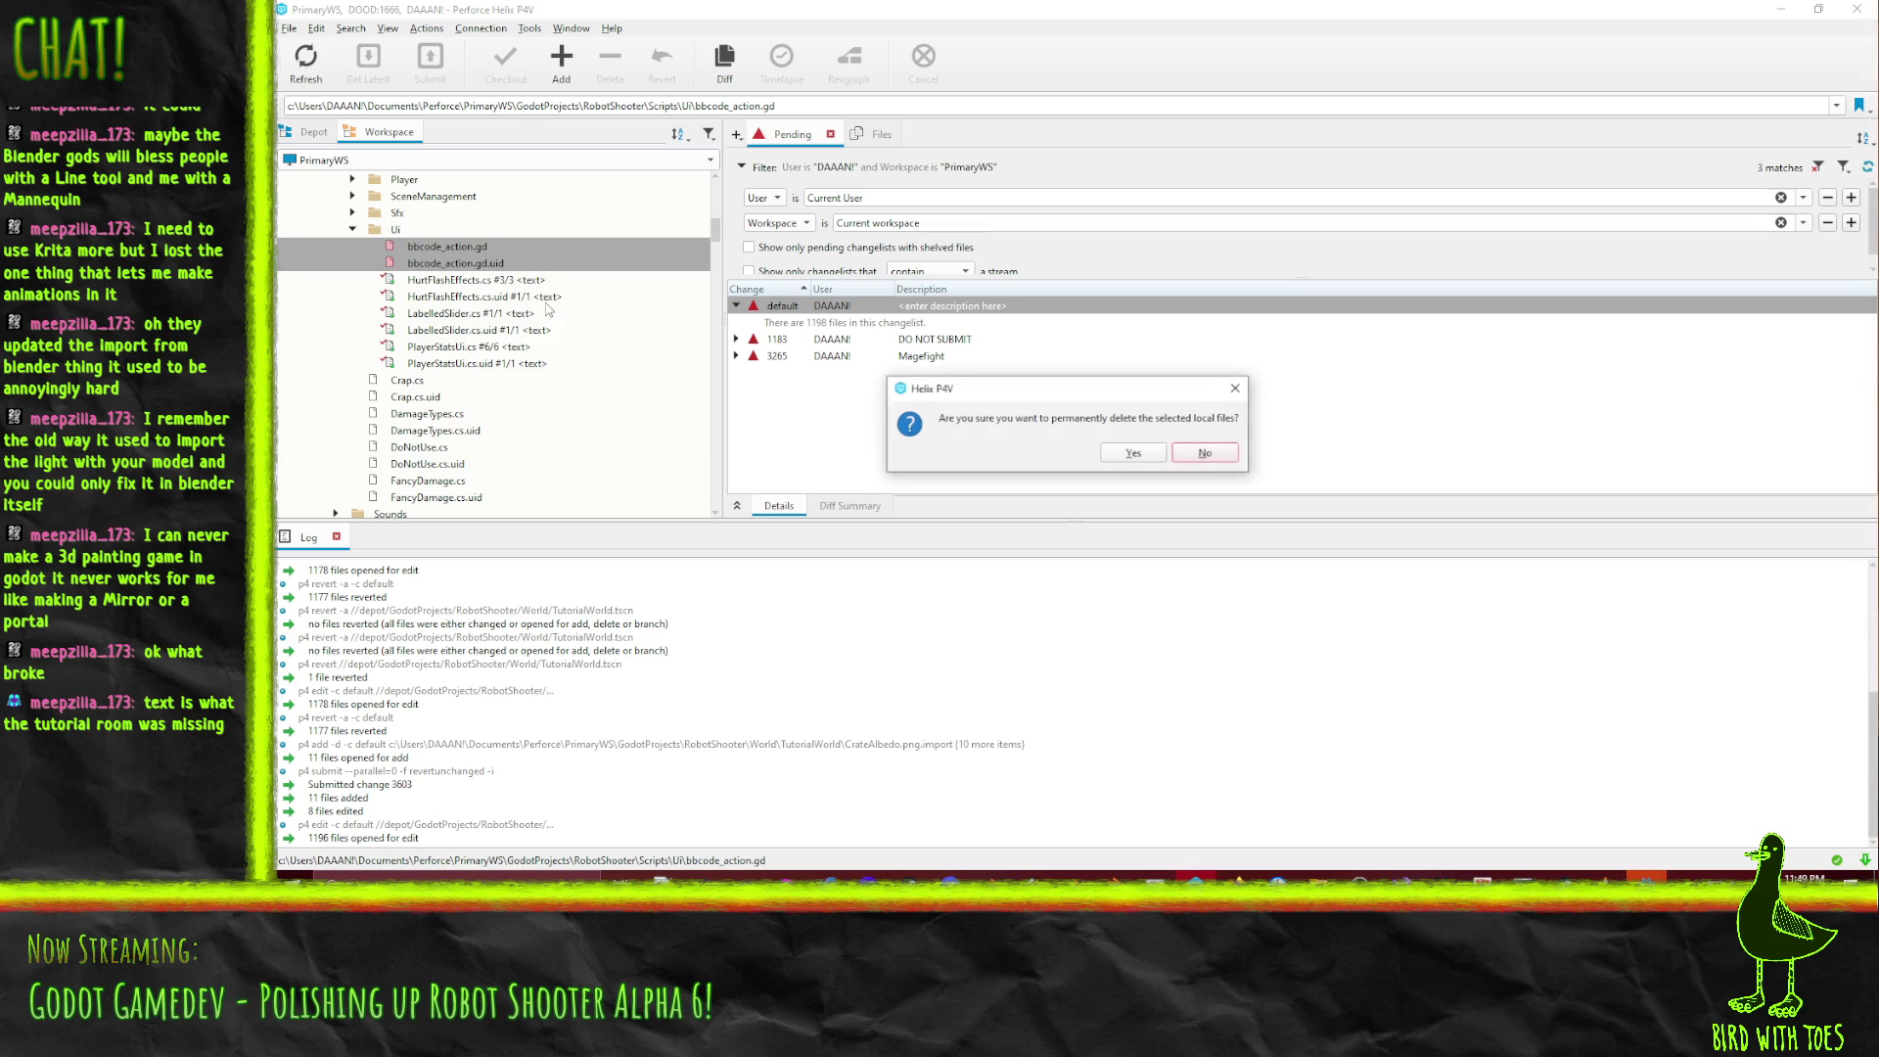
left_click(1135, 451)
left_click(1779, 9)
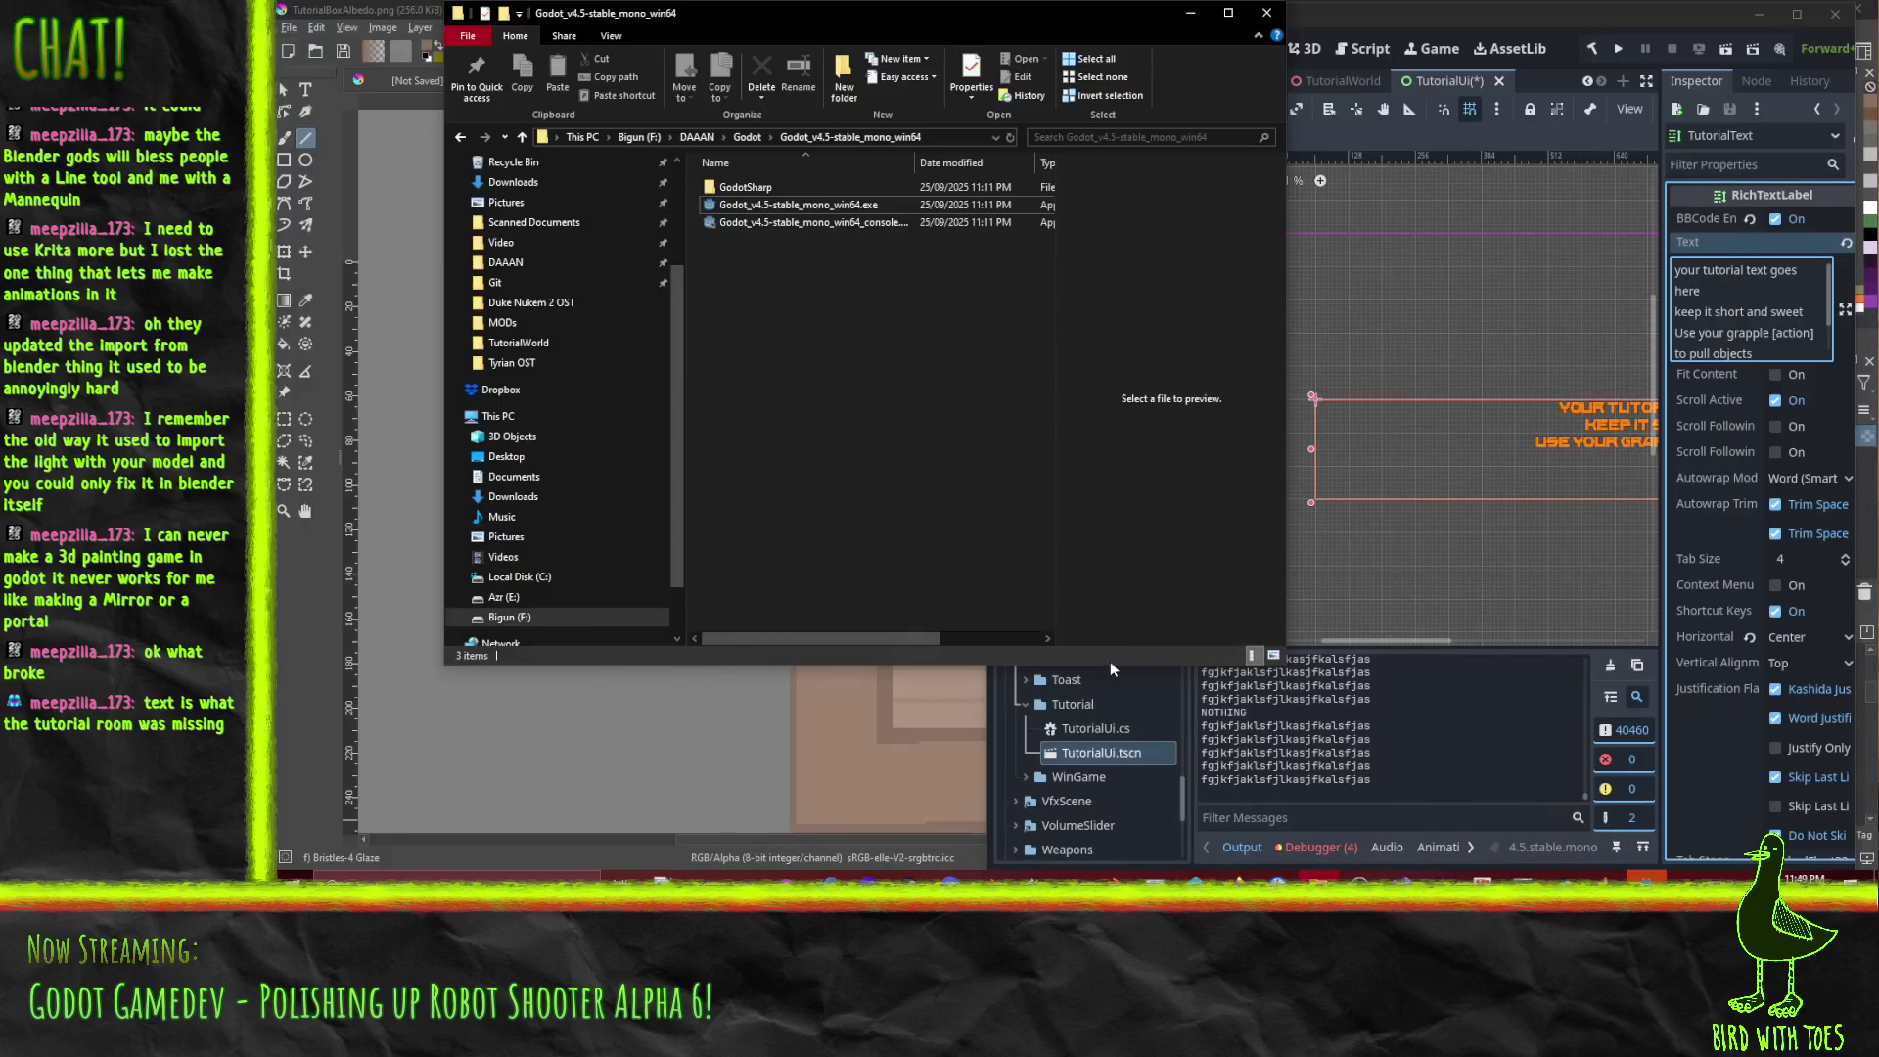
End the frozen Godot Engine process in Task Manager.
left_click(1542, 58)
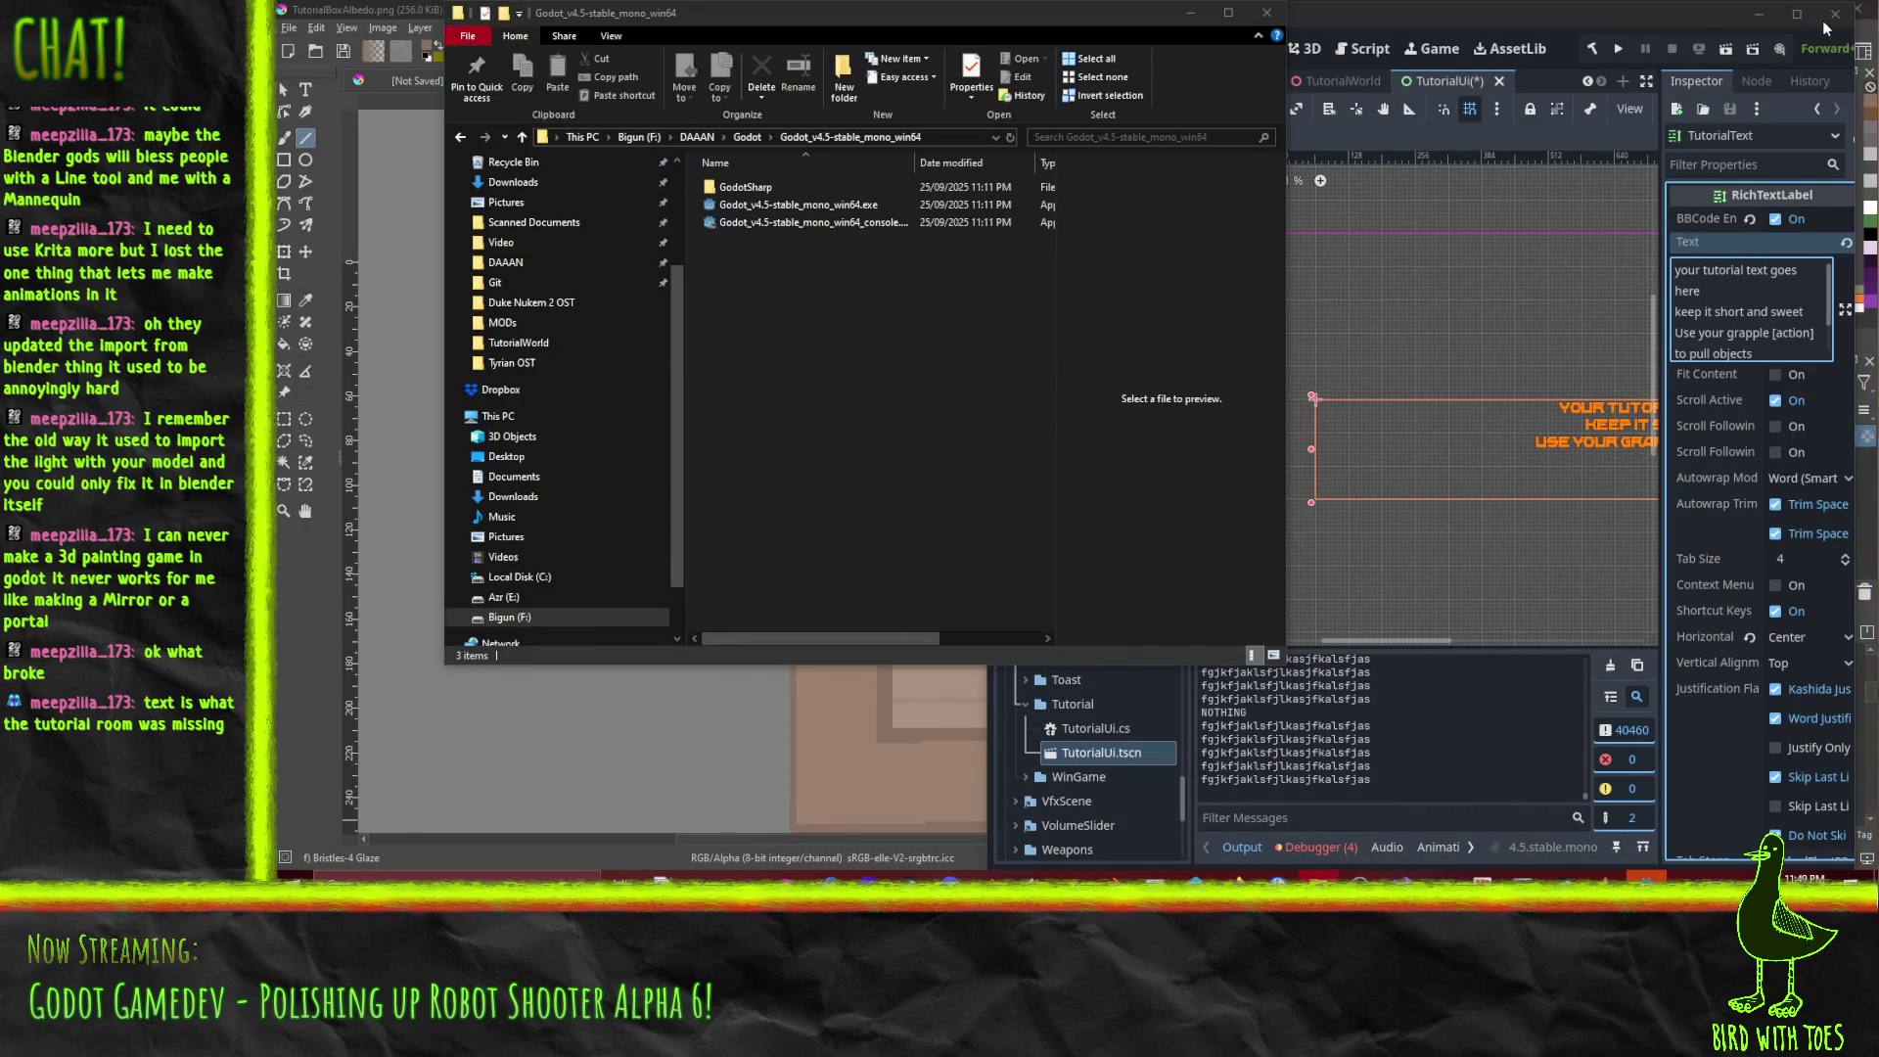
key("ctrl+w")
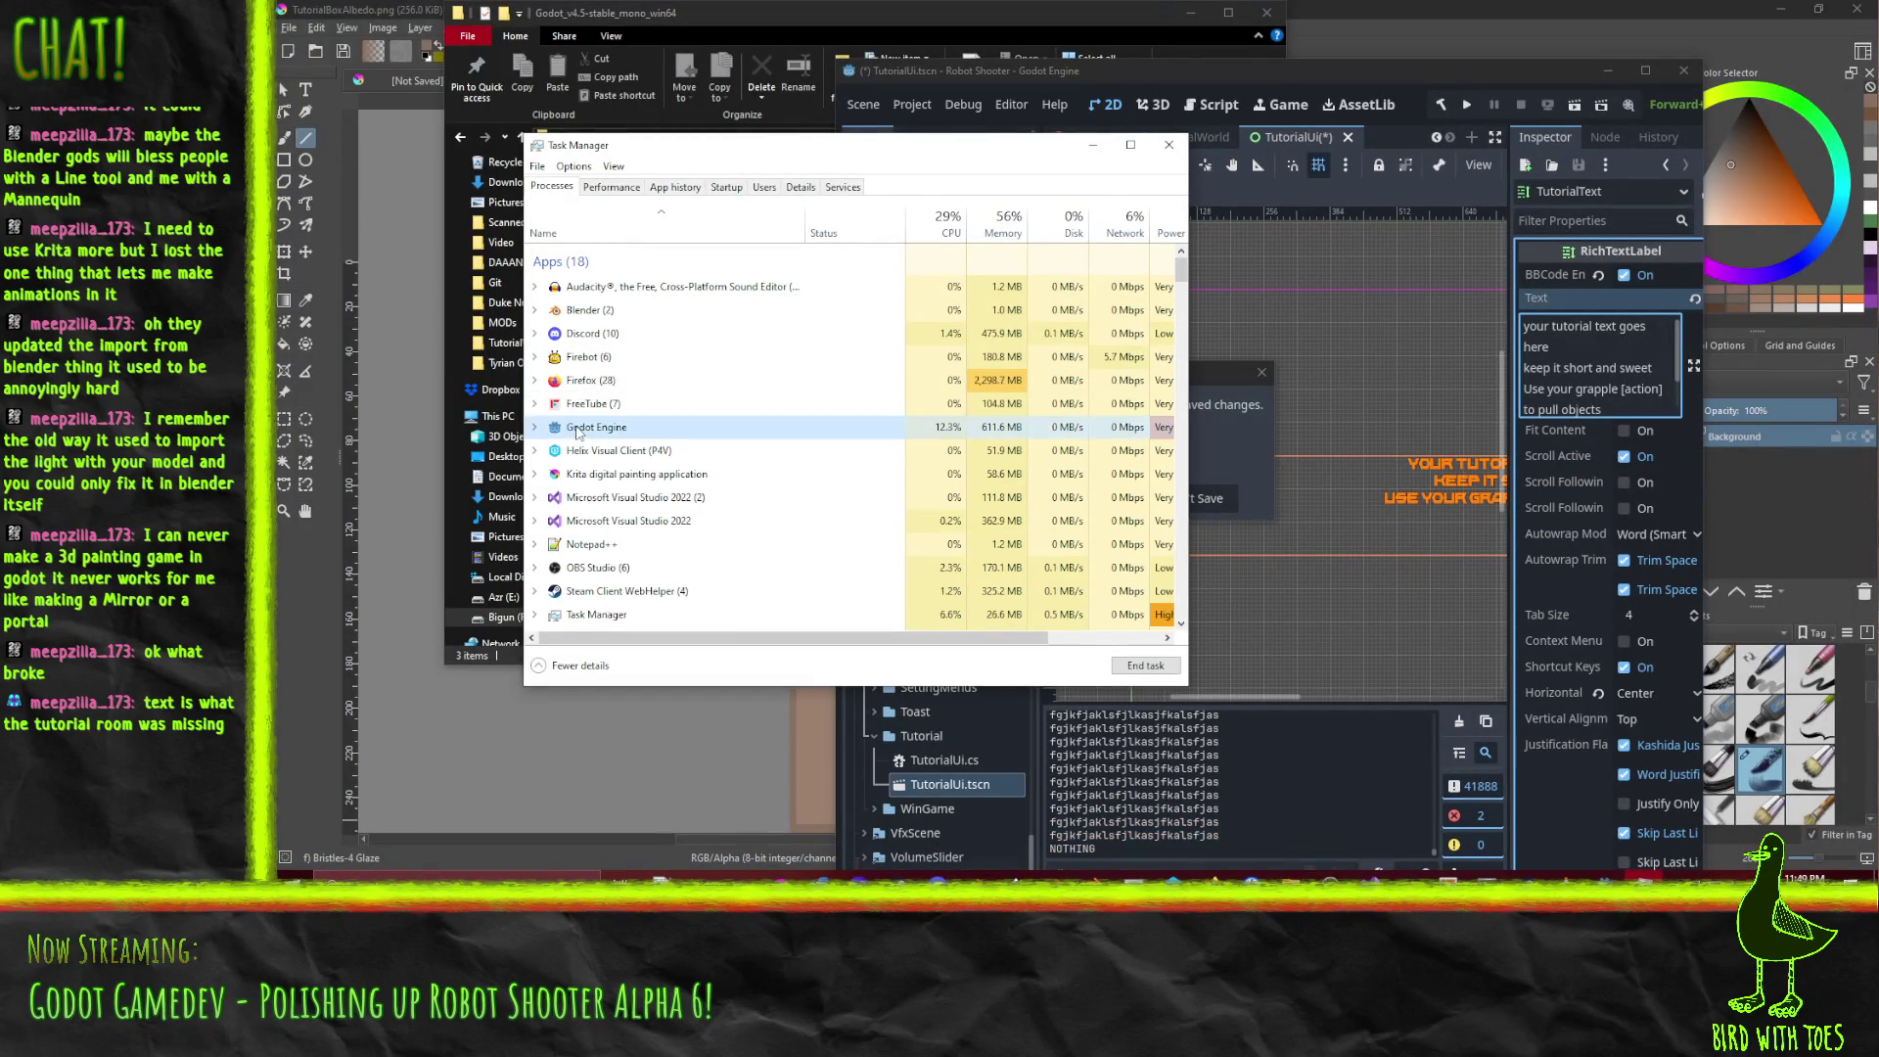
right_click(576, 428)
left_click(646, 457)
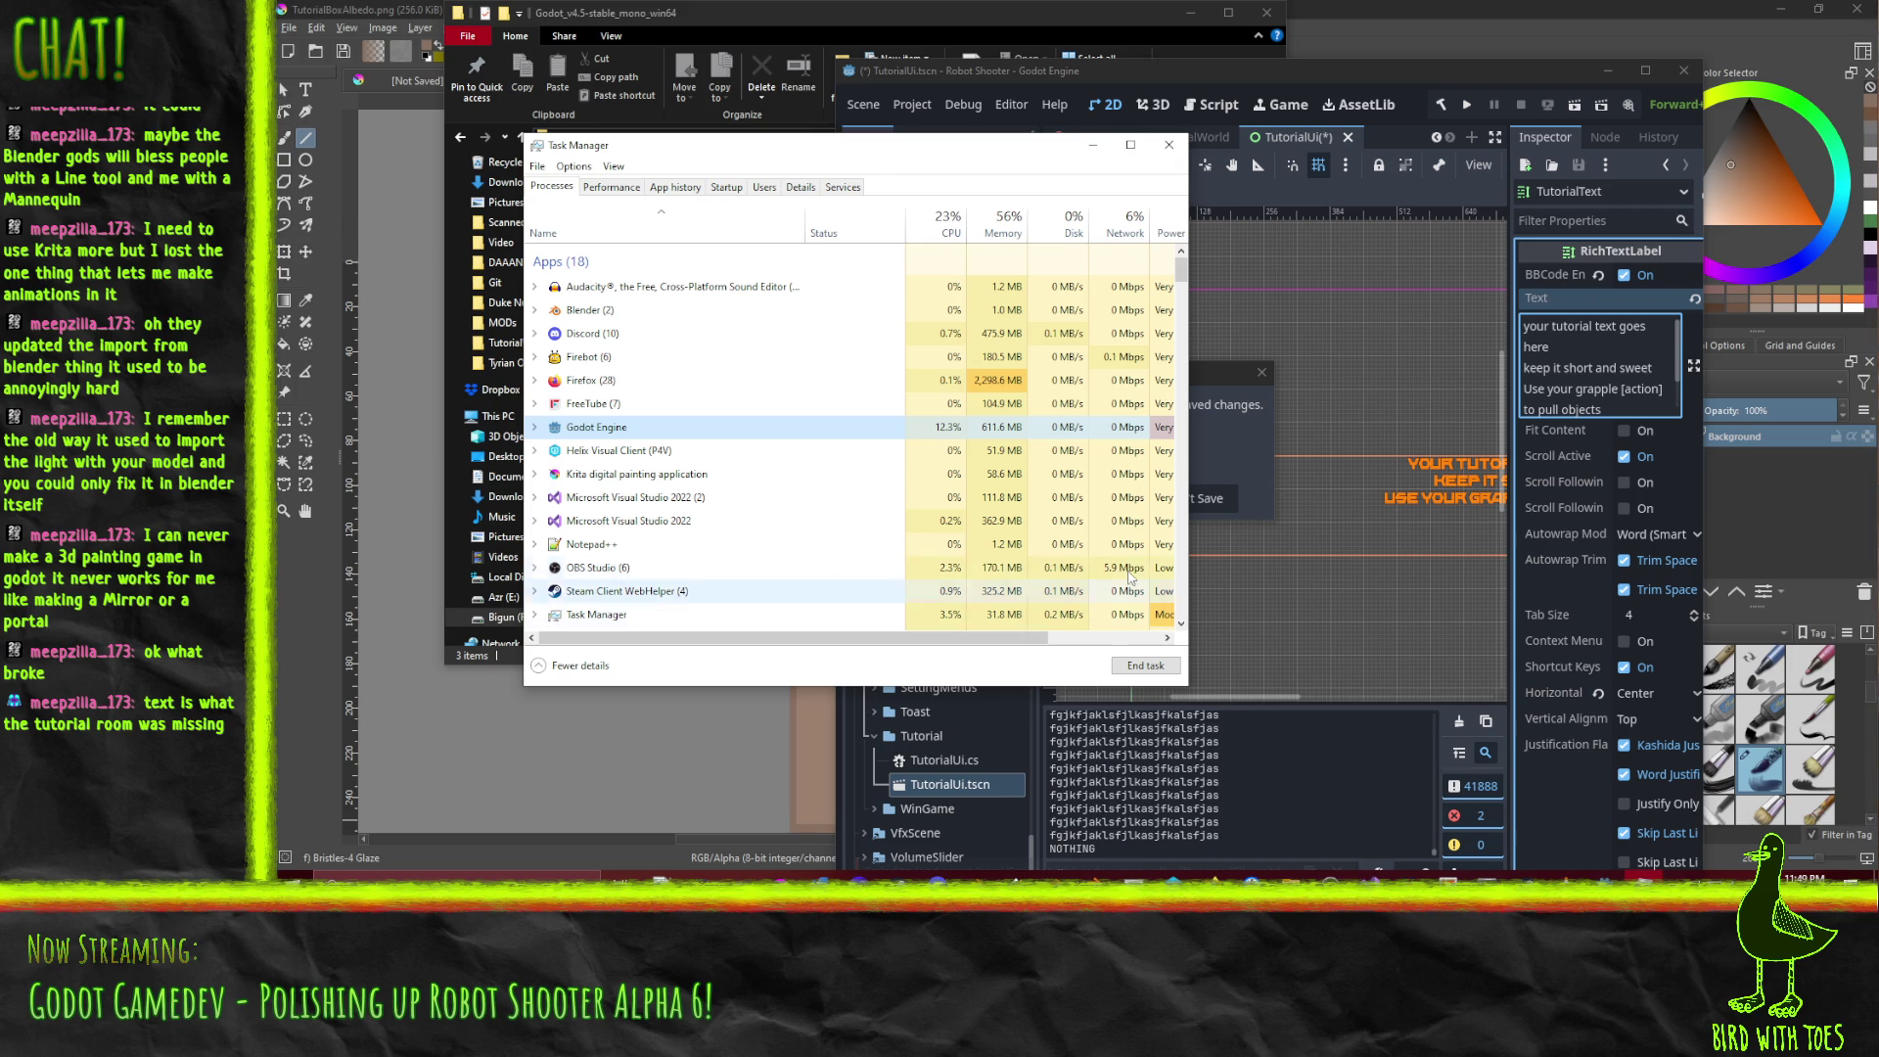
Relaunch the Godot 4.5 executable from its install folder and open the Robot Shooter project.
scroll(599, 482, "down", 4)
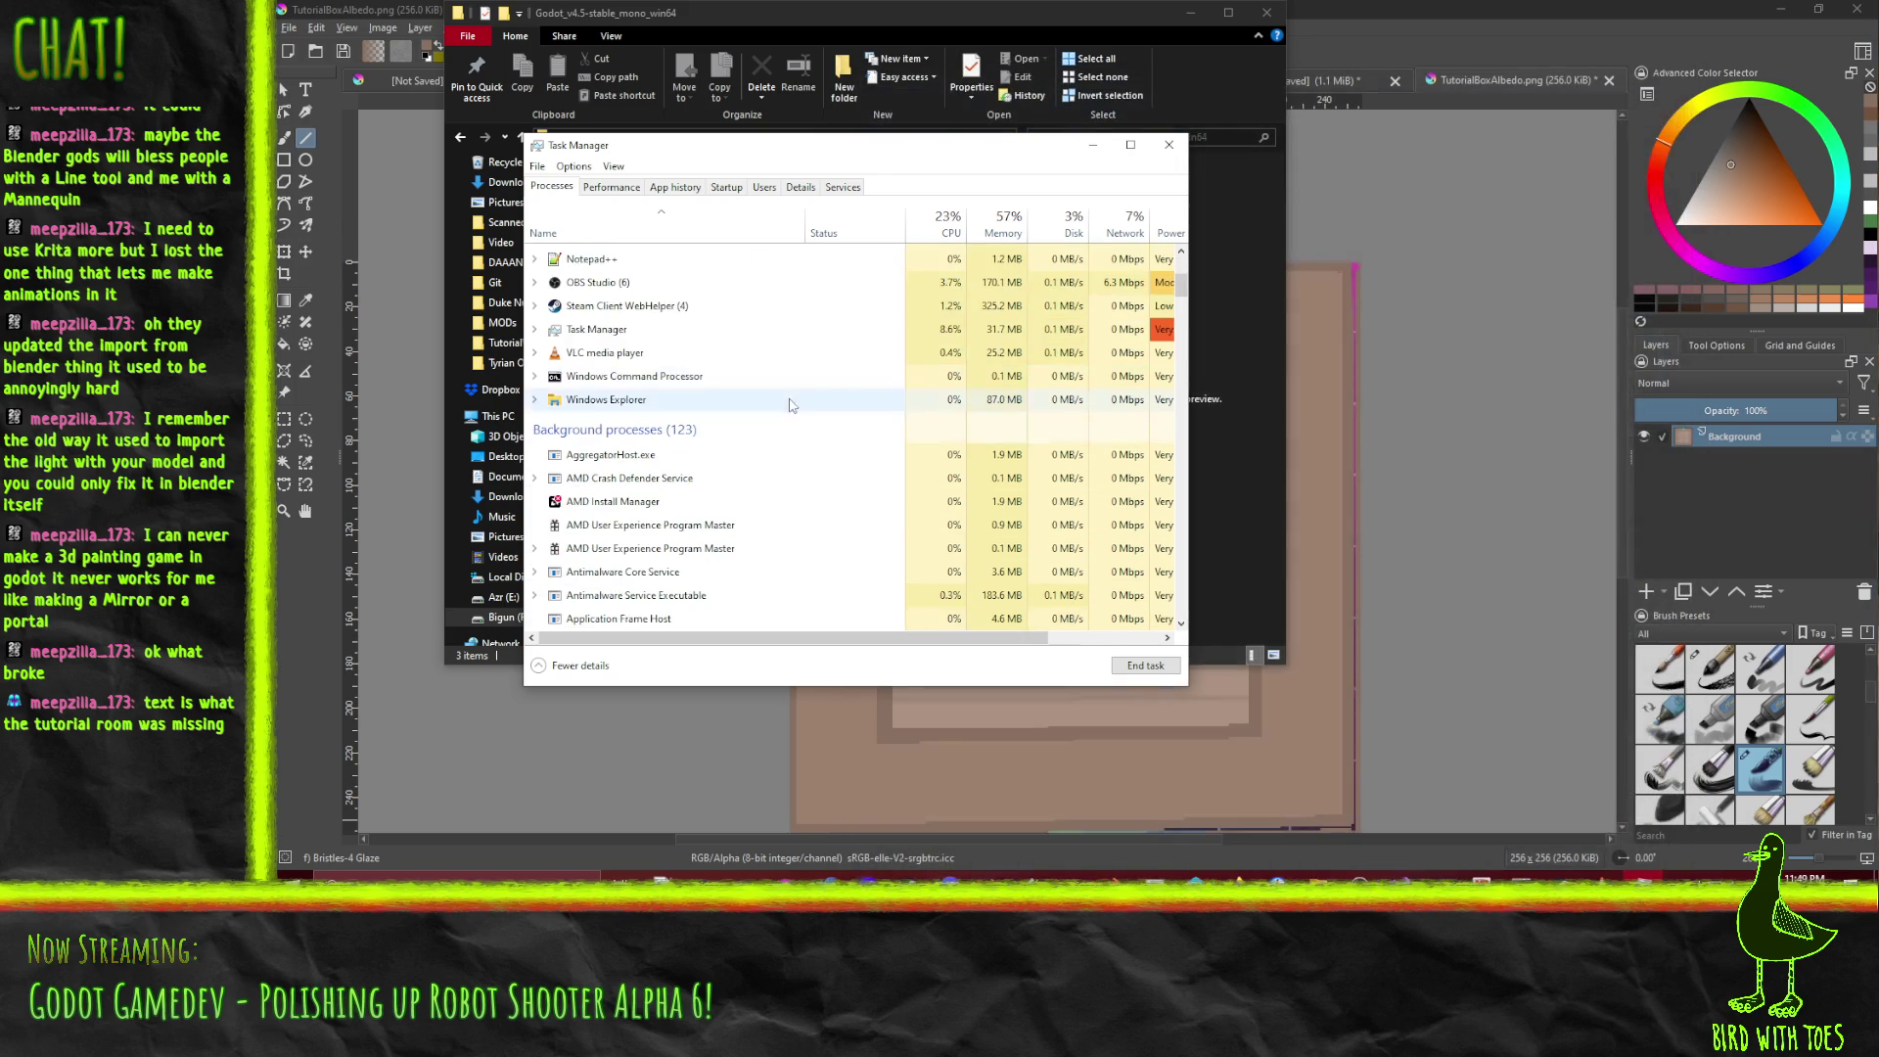
left_click(1168, 148)
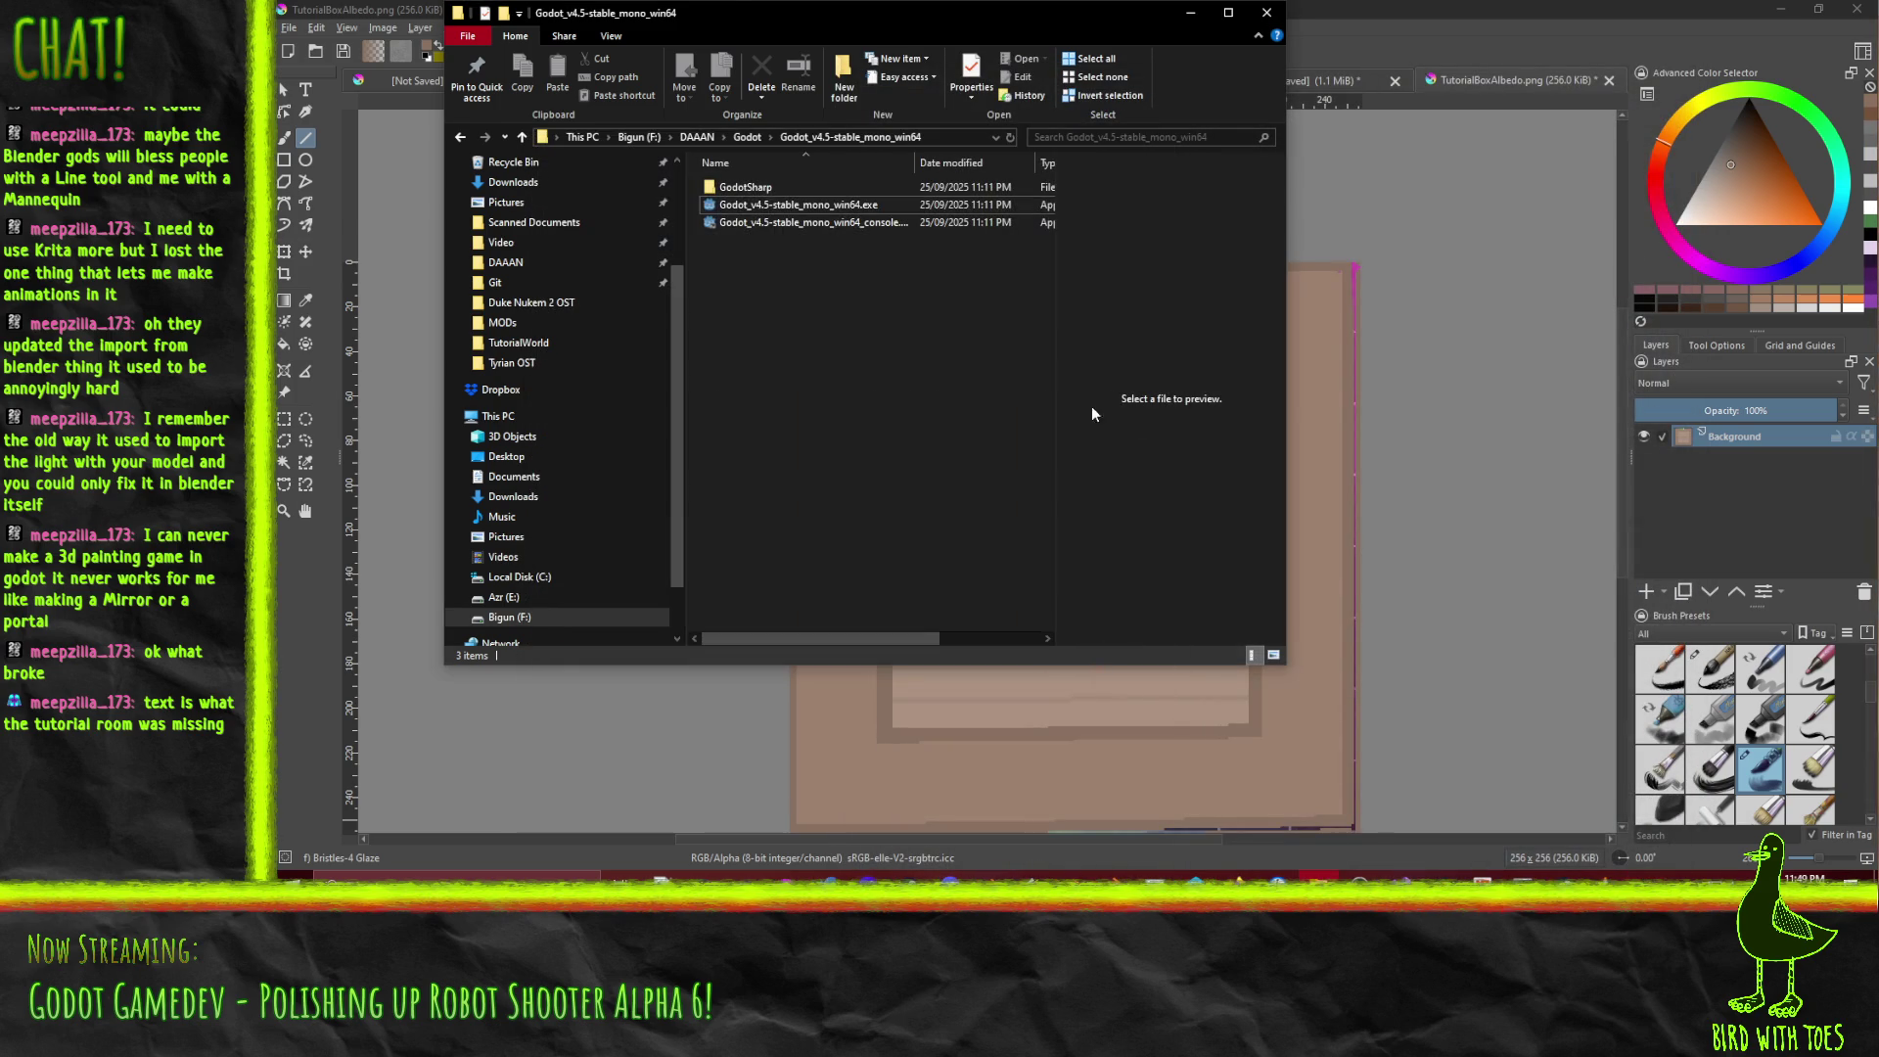
double_click(805, 203)
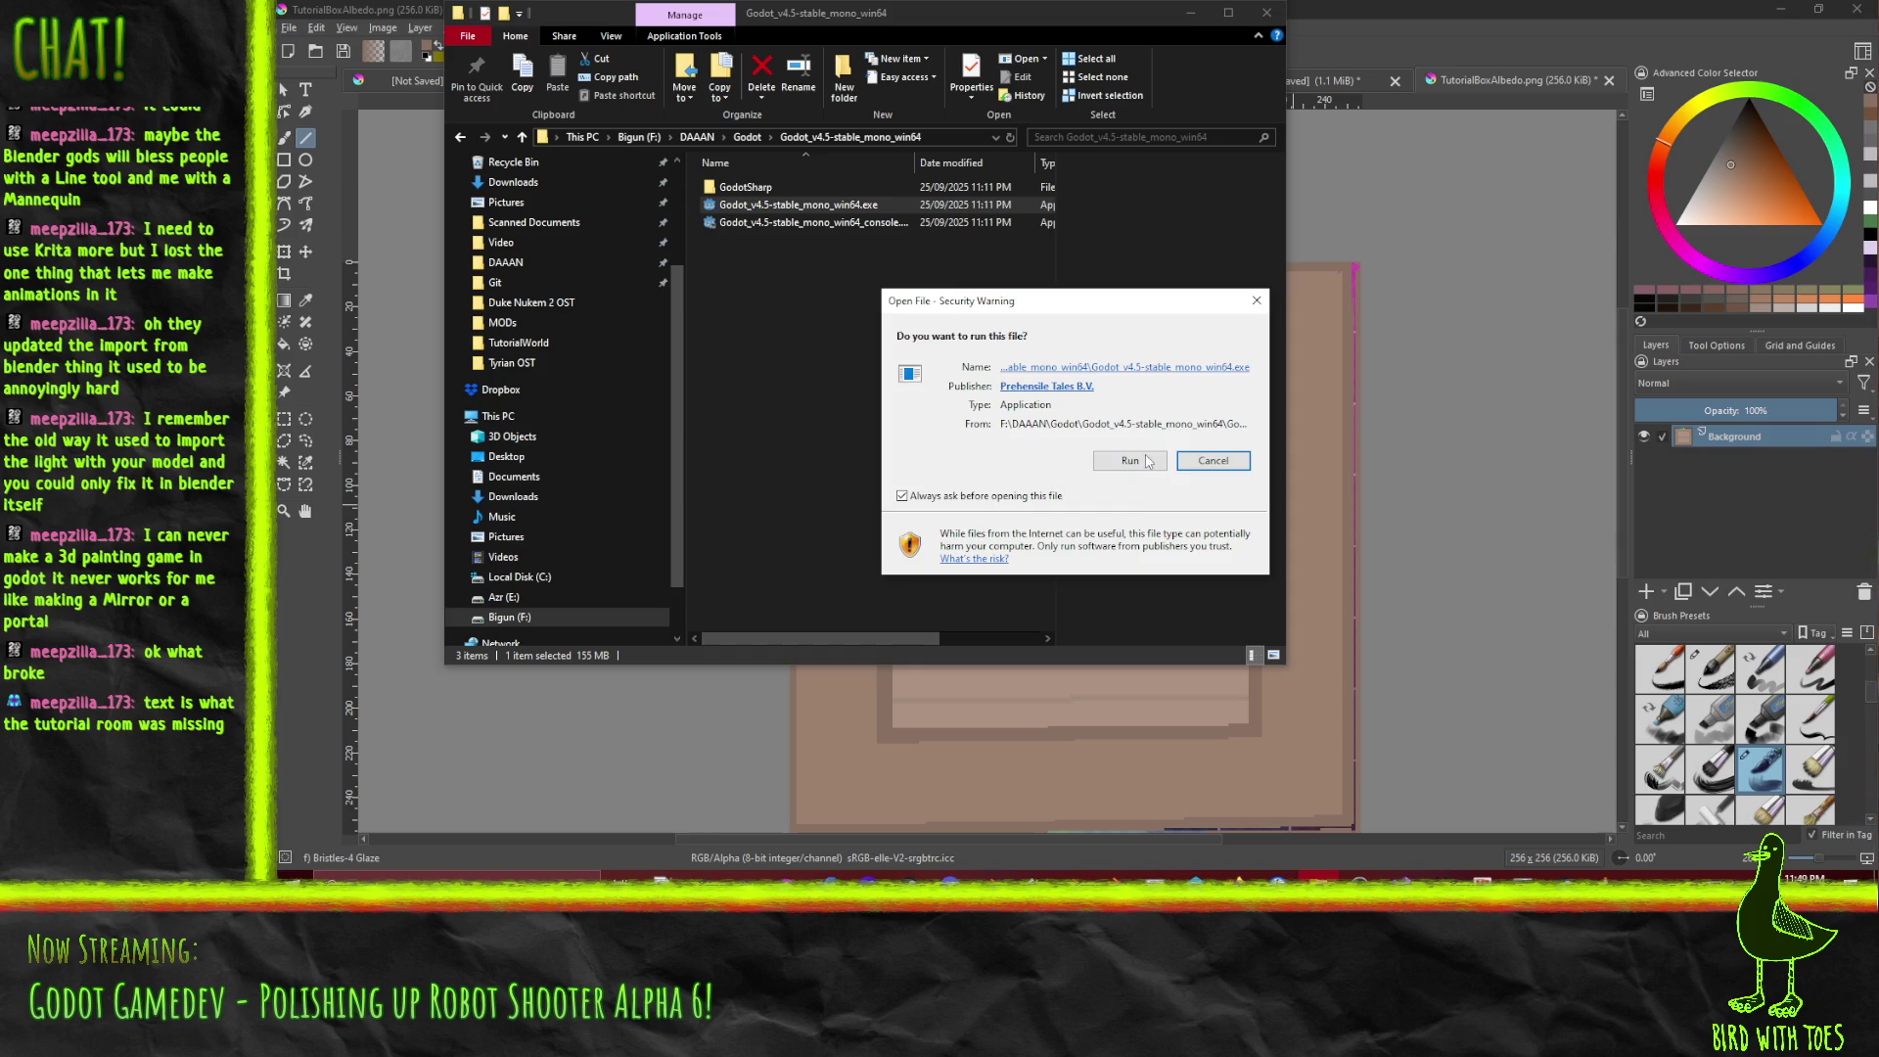
left_click(1152, 459)
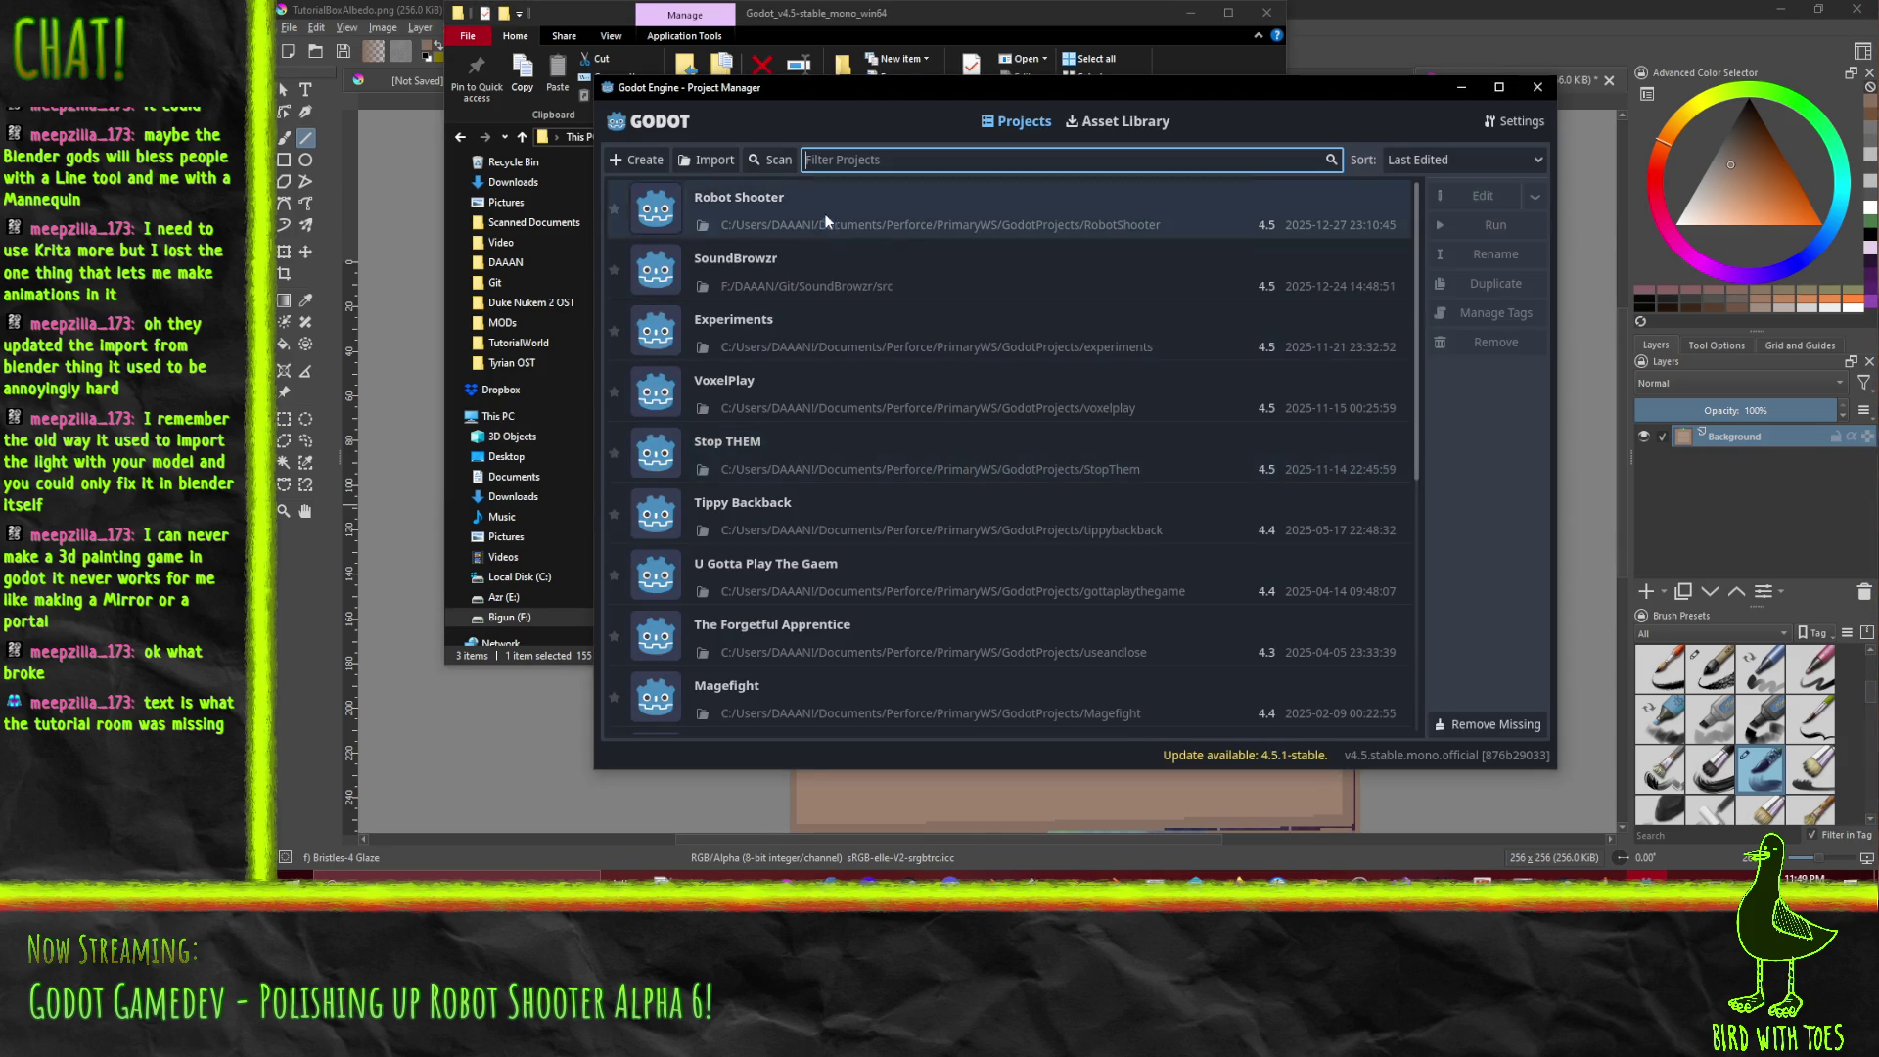
double_click(851, 209)
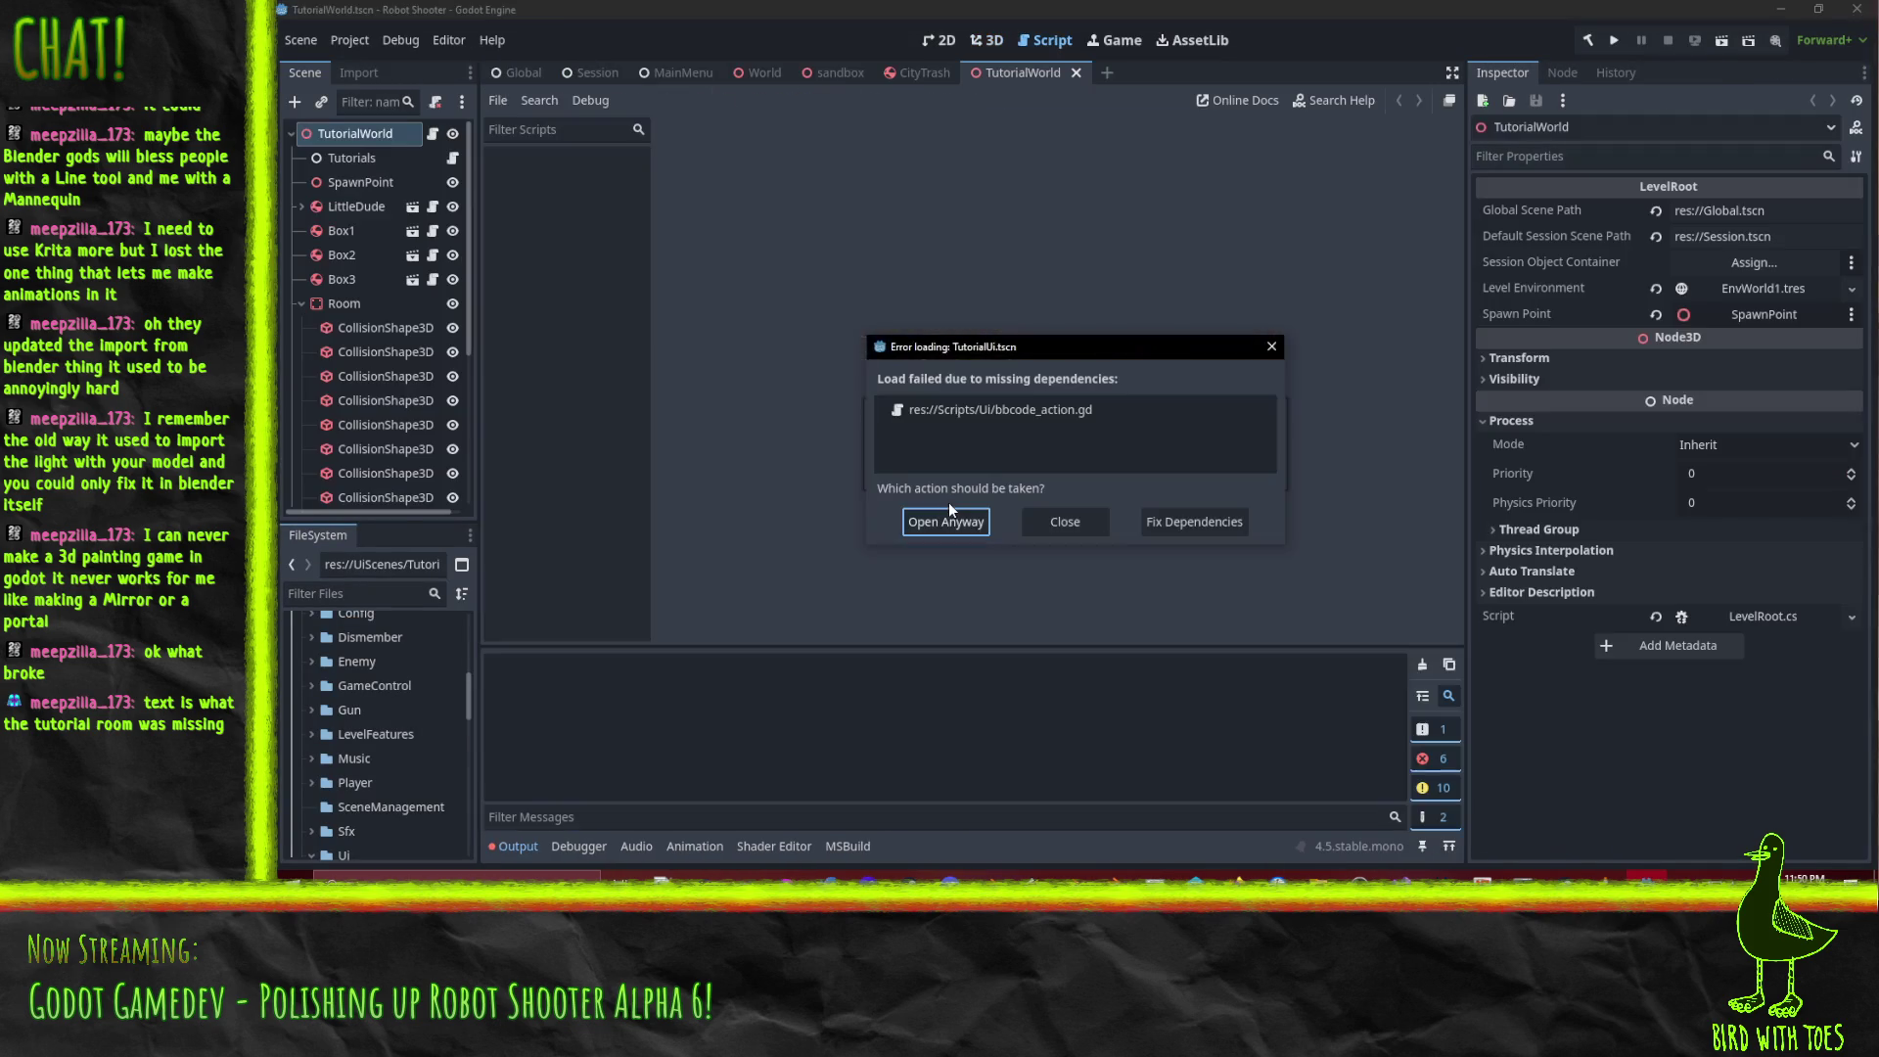
Open TutorialUi anyway despite its missing dependencies and the missing bbcode_action script.
left_click(947, 518)
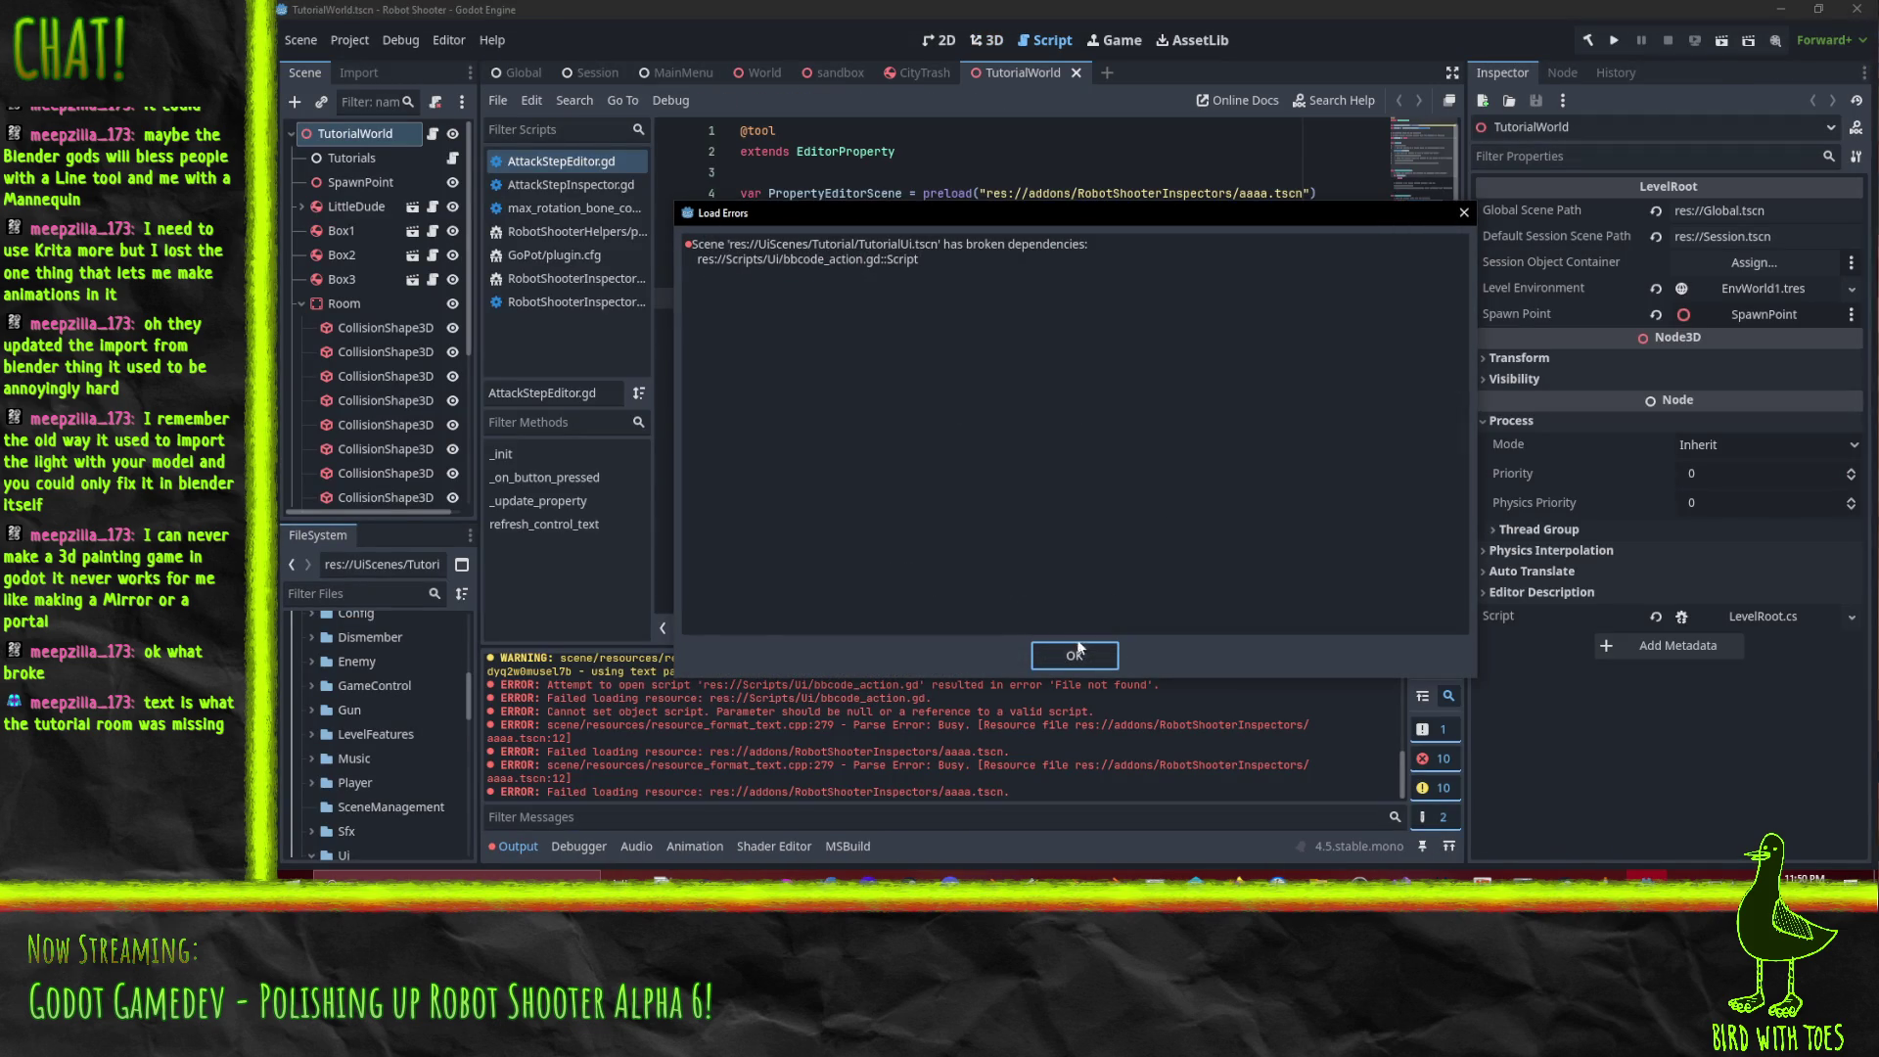
left_click(1105, 655)
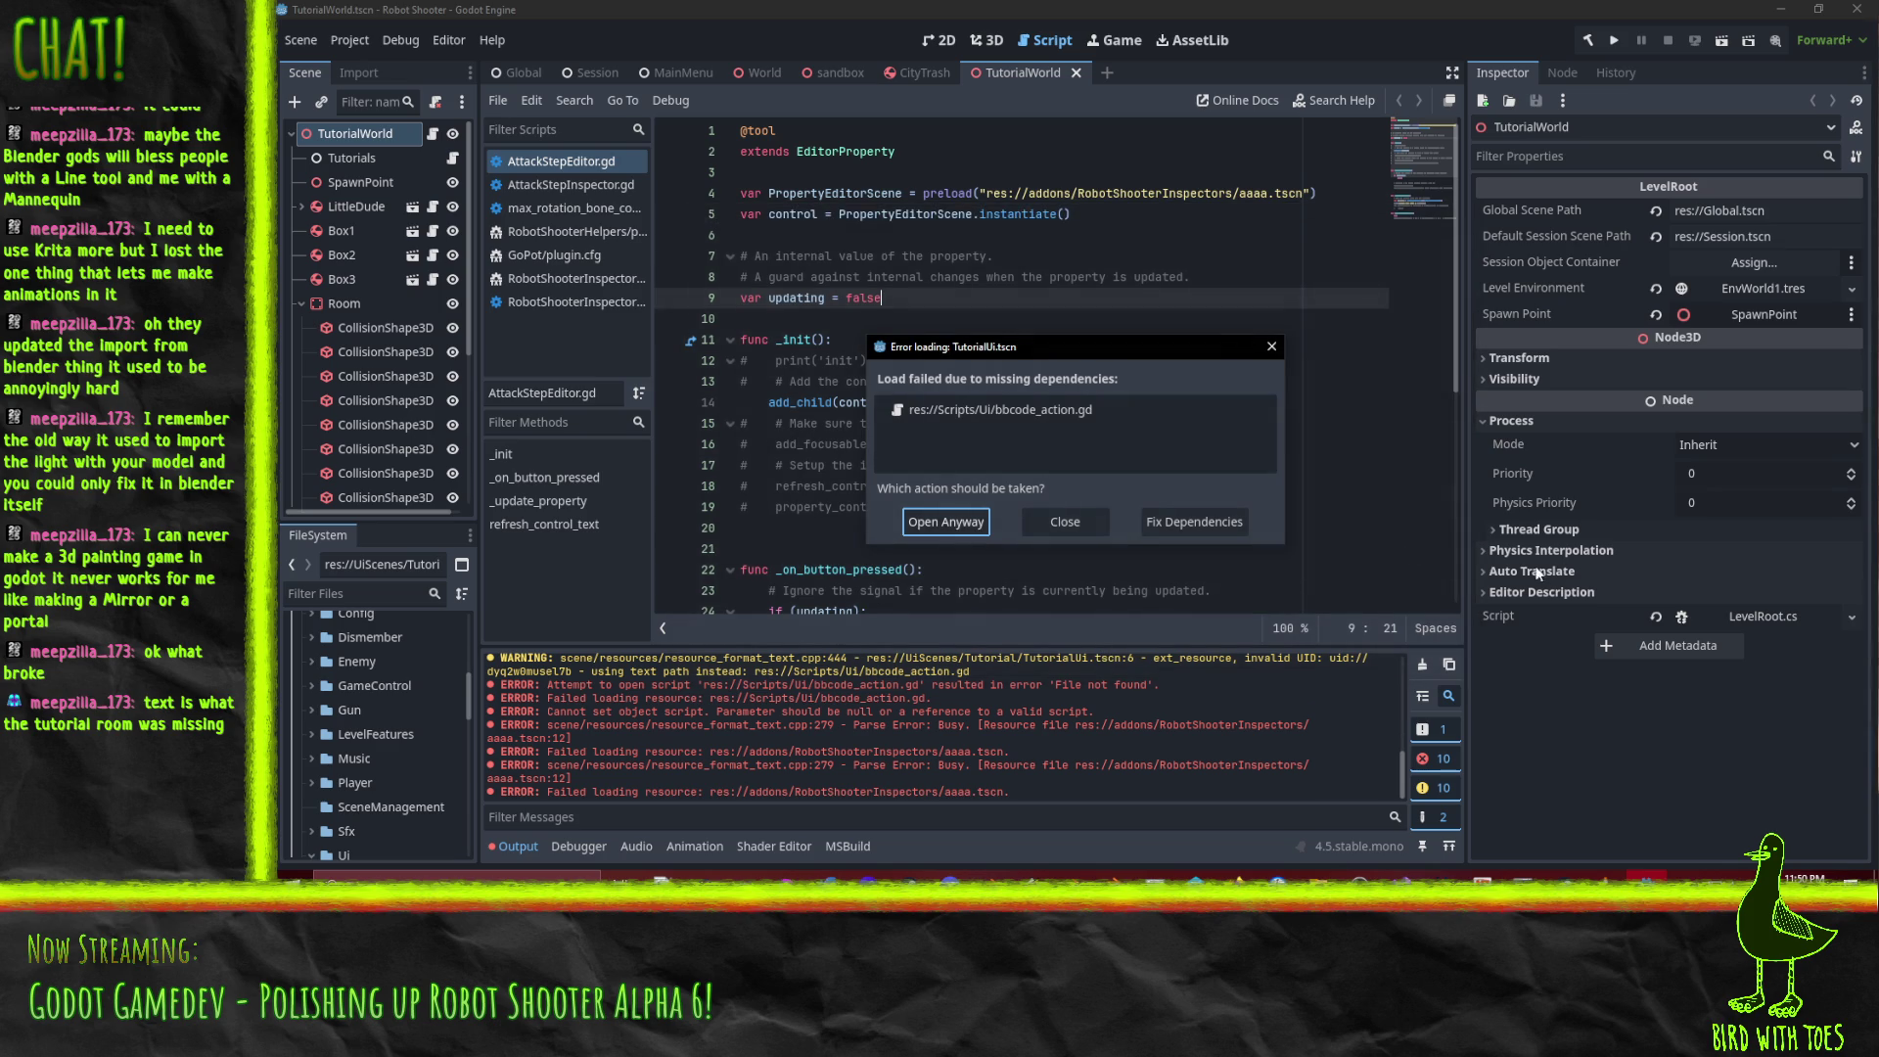
left_click(942, 534)
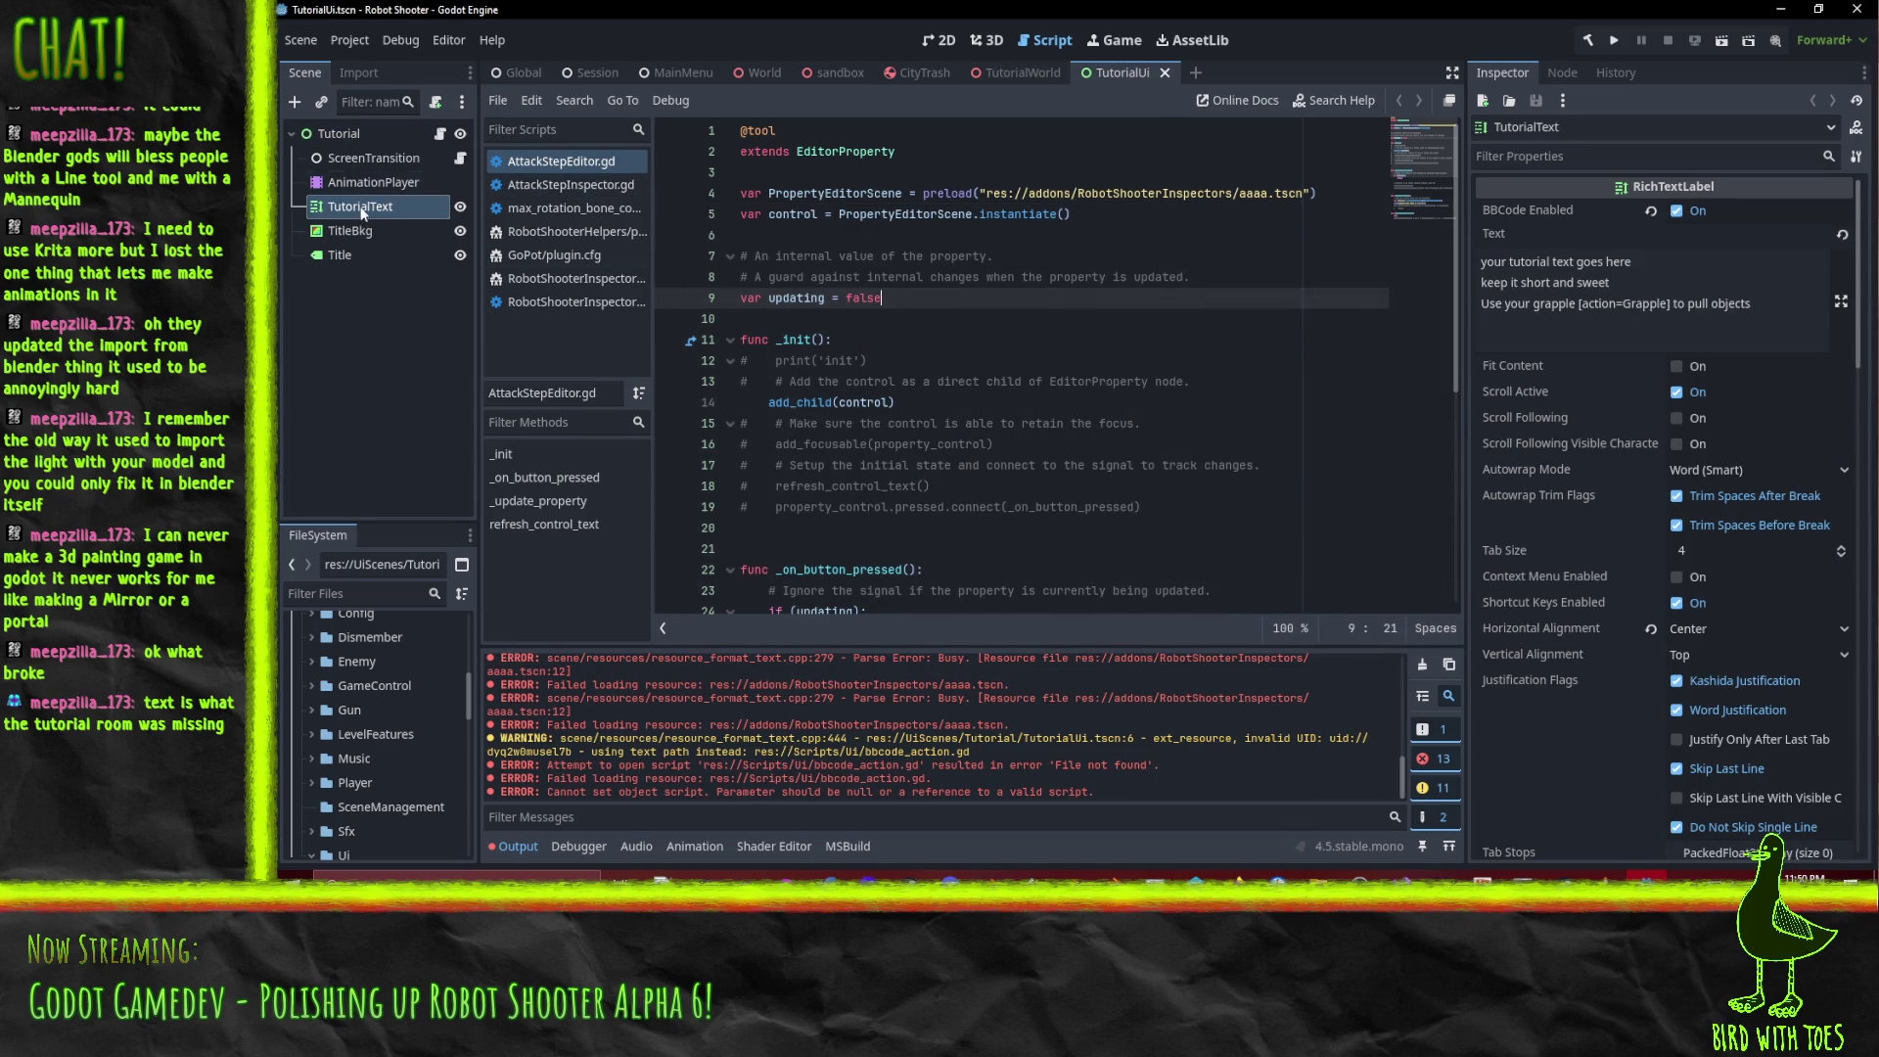
Remove the leftover element from TutorialText's Custom Effects, leaving the list at size 0.
scroll(1726, 589, "down", 5)
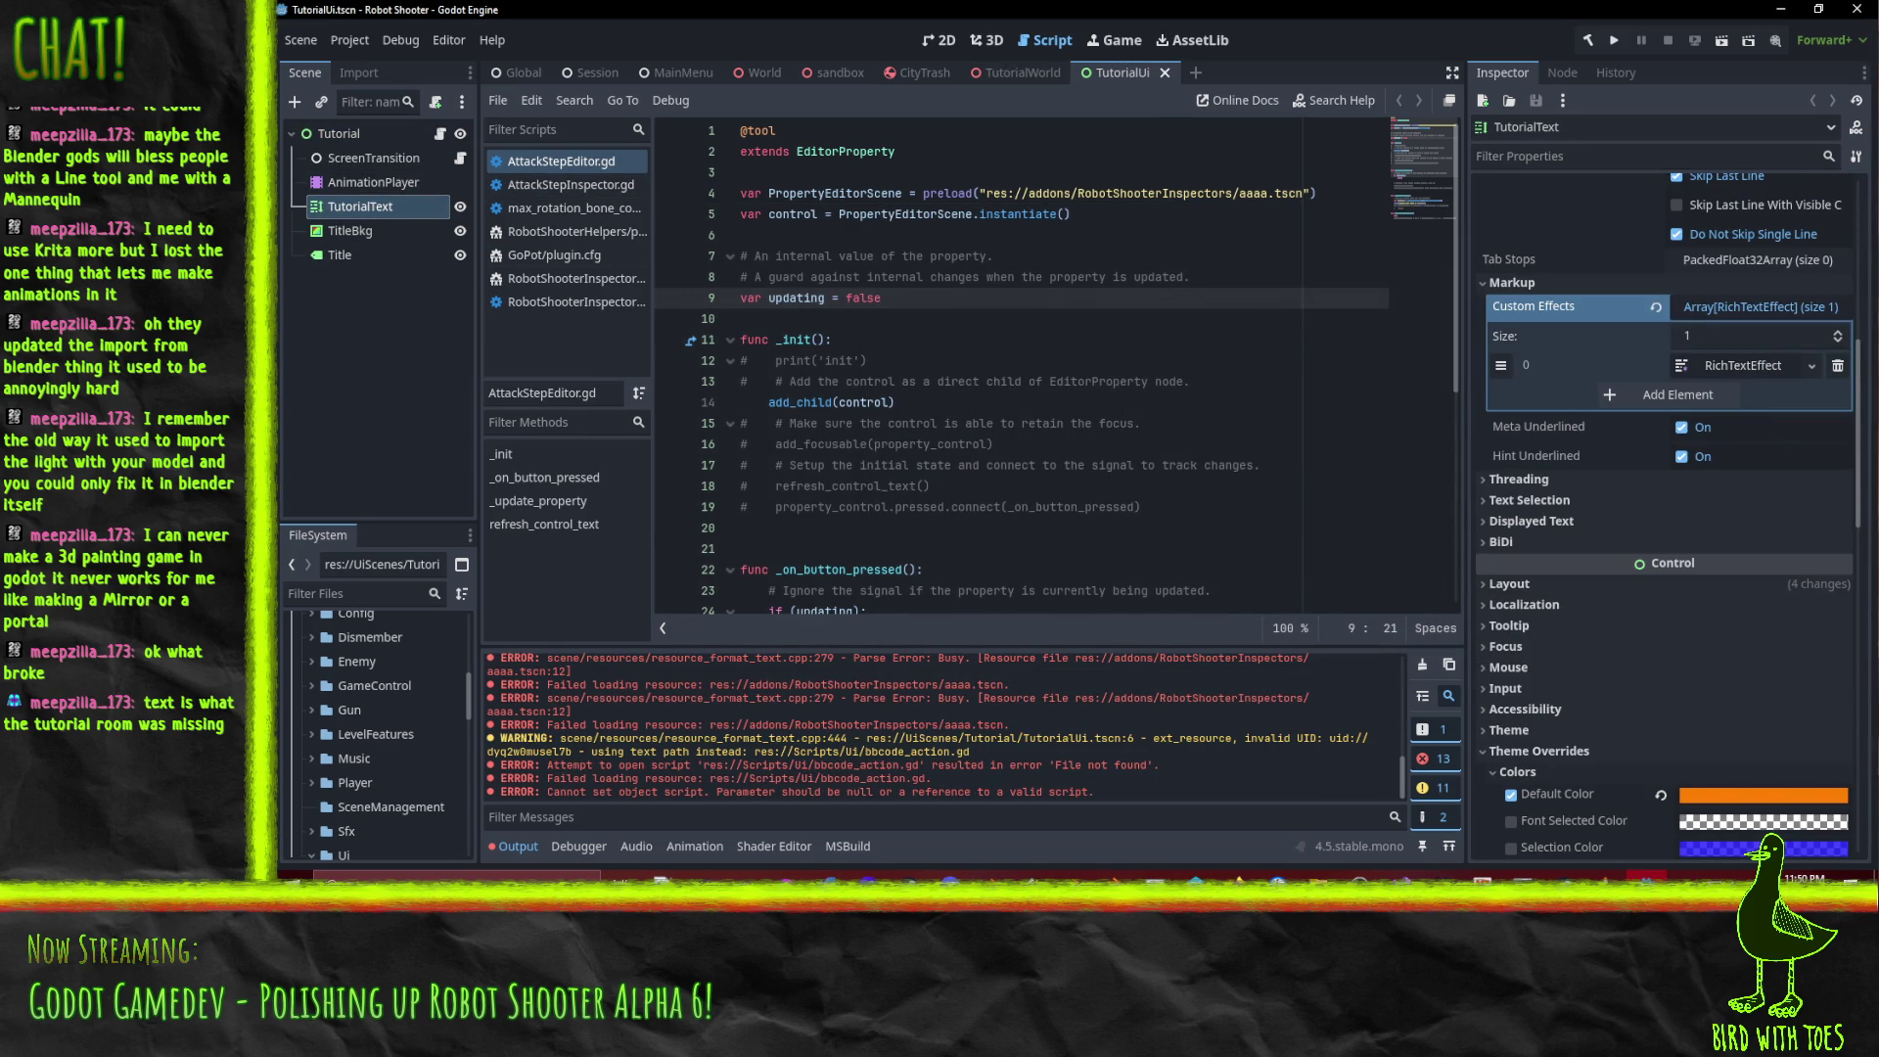
left_click(1838, 365)
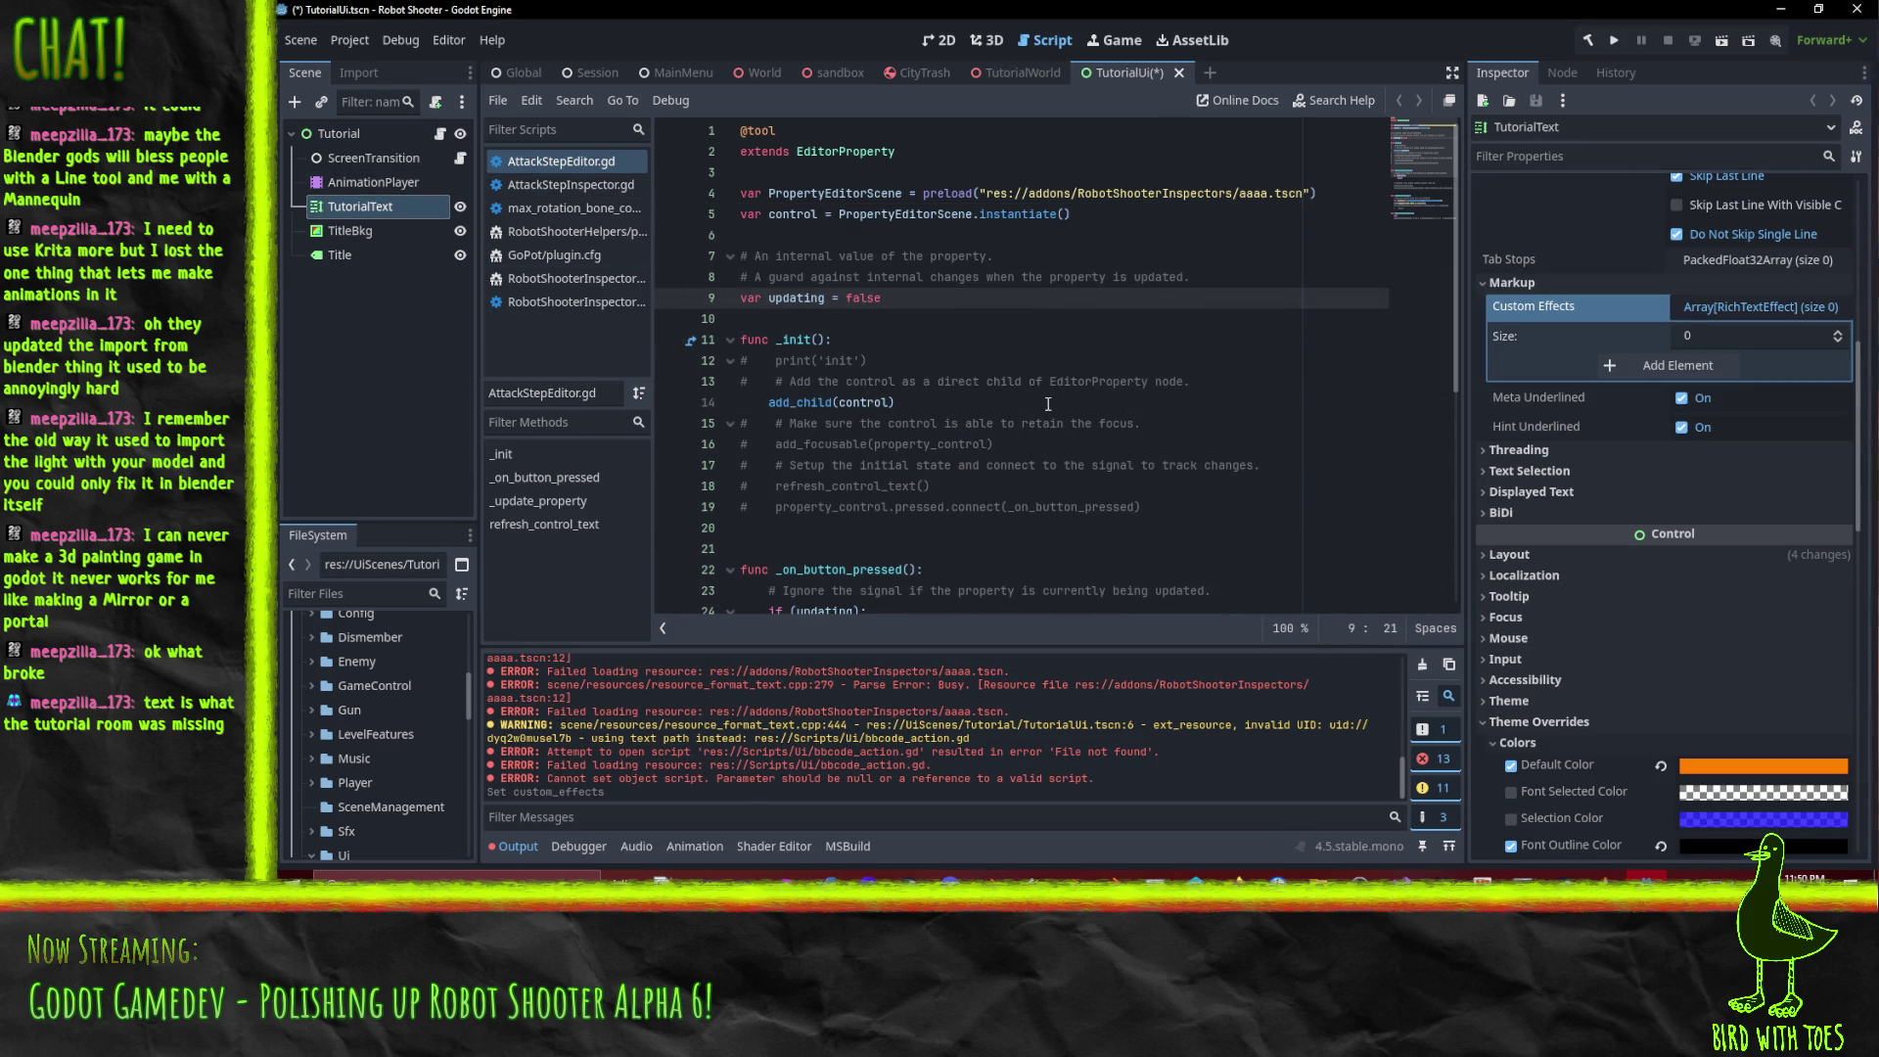
left_click(1190, 387)
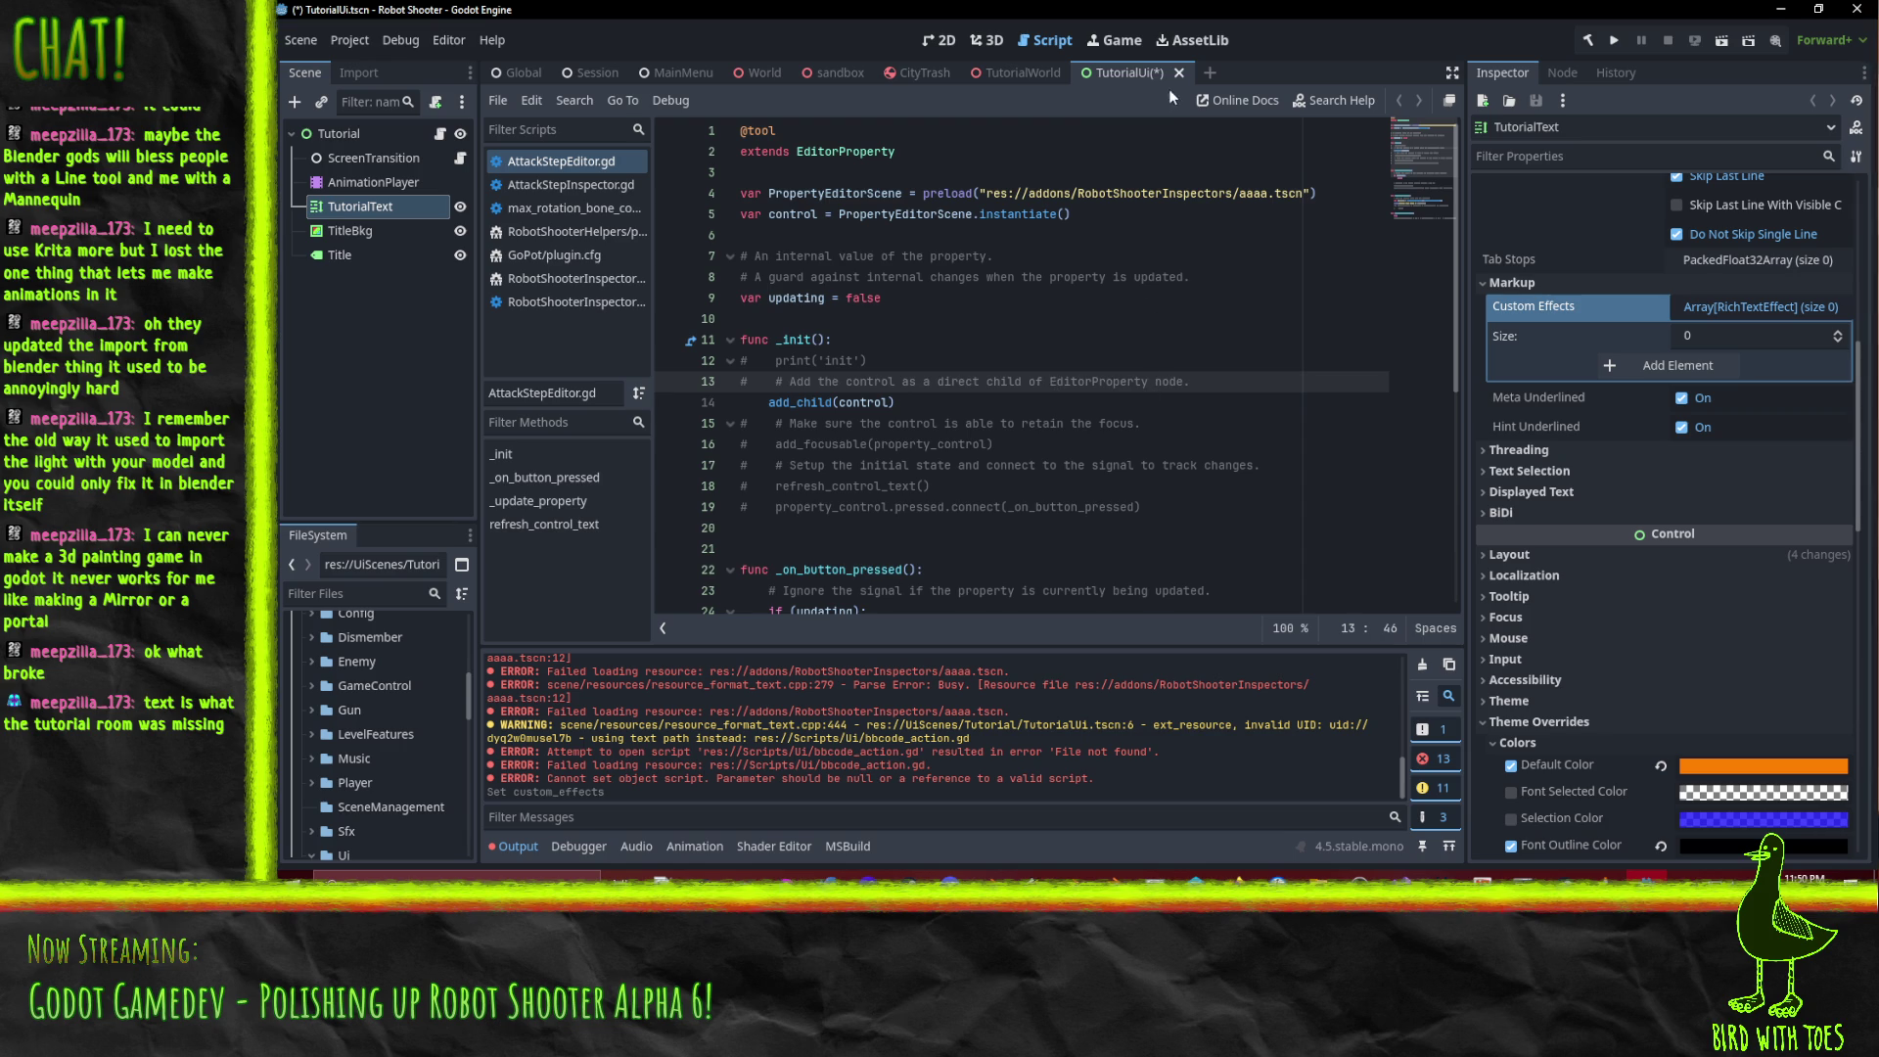
scroll(1027, 371, "up", 6)
Return the editor to the 2D view of the TutorialUi scene layout.
left_click(1141, 79)
left_click(937, 41)
left_click(990, 41)
left_click(941, 42)
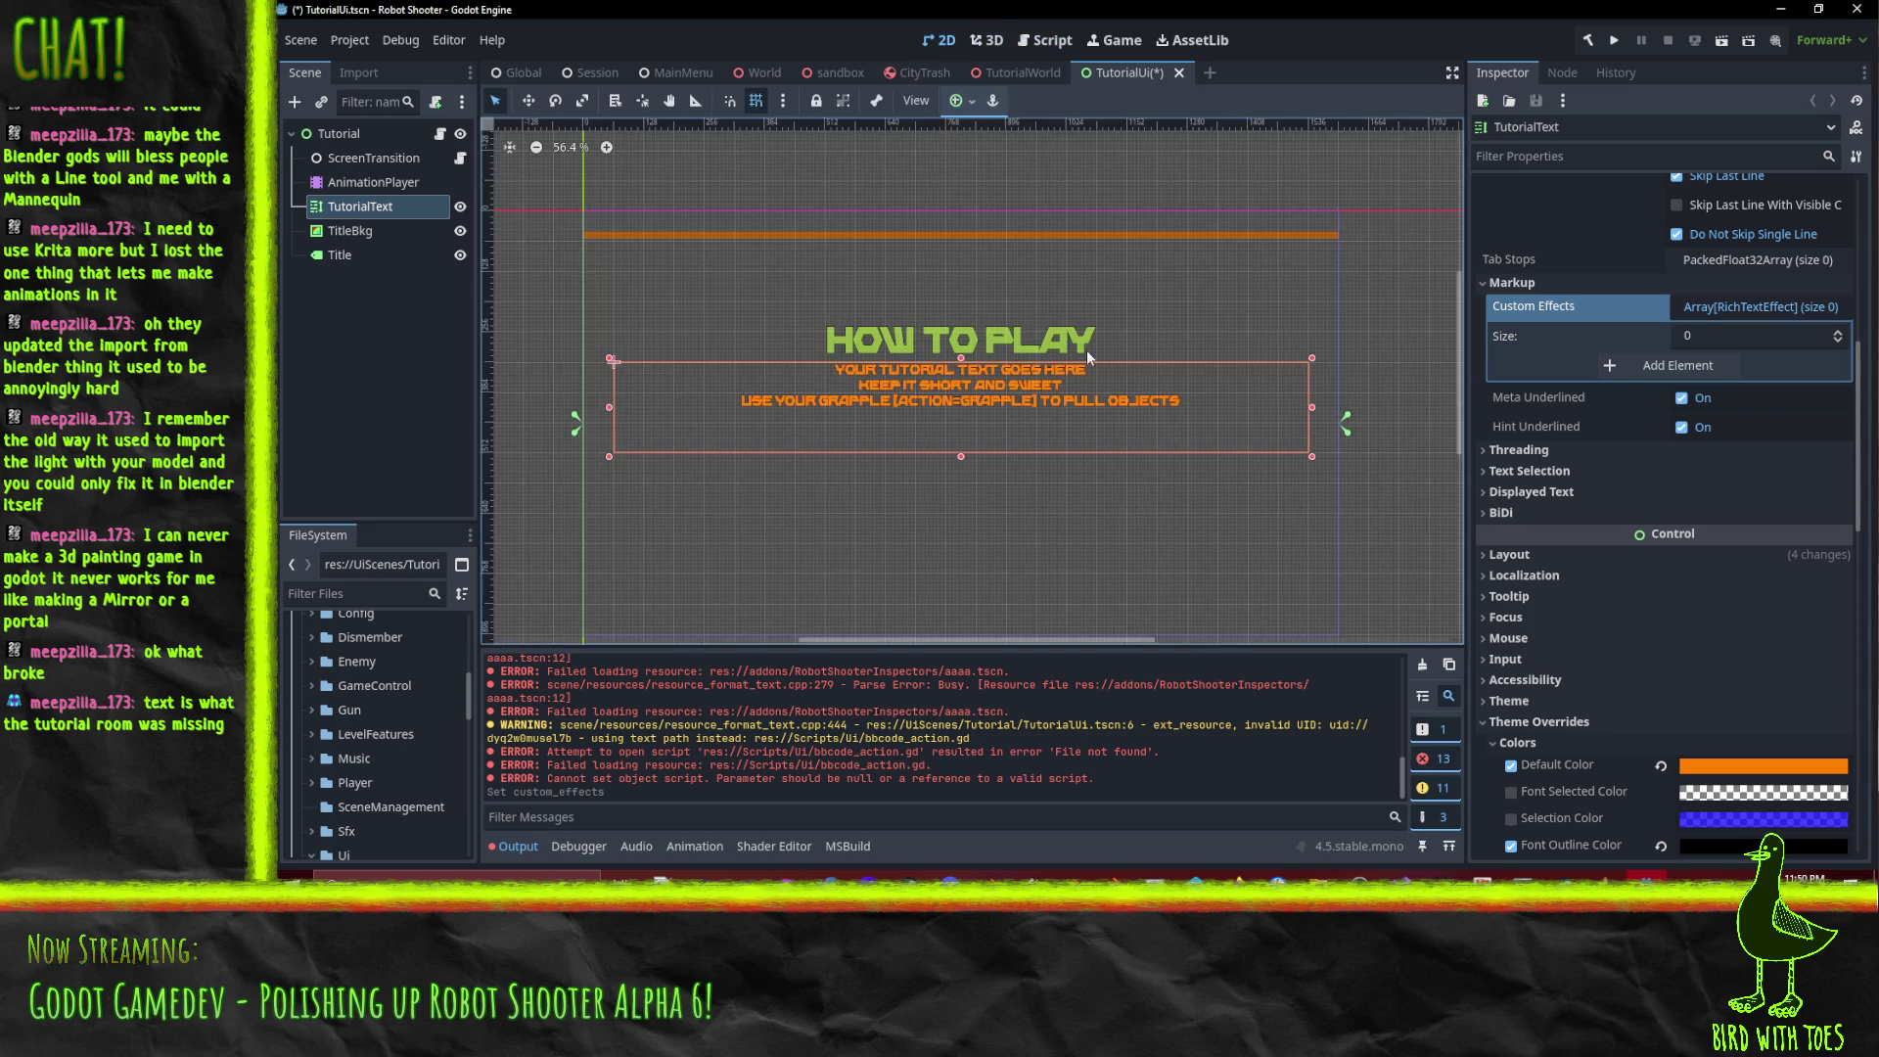
Delete the grapple line from TutorialText's Text property and save TutorialUi with Ctrl+S.
scroll(1657, 293, "up", 6)
left_click(1766, 312)
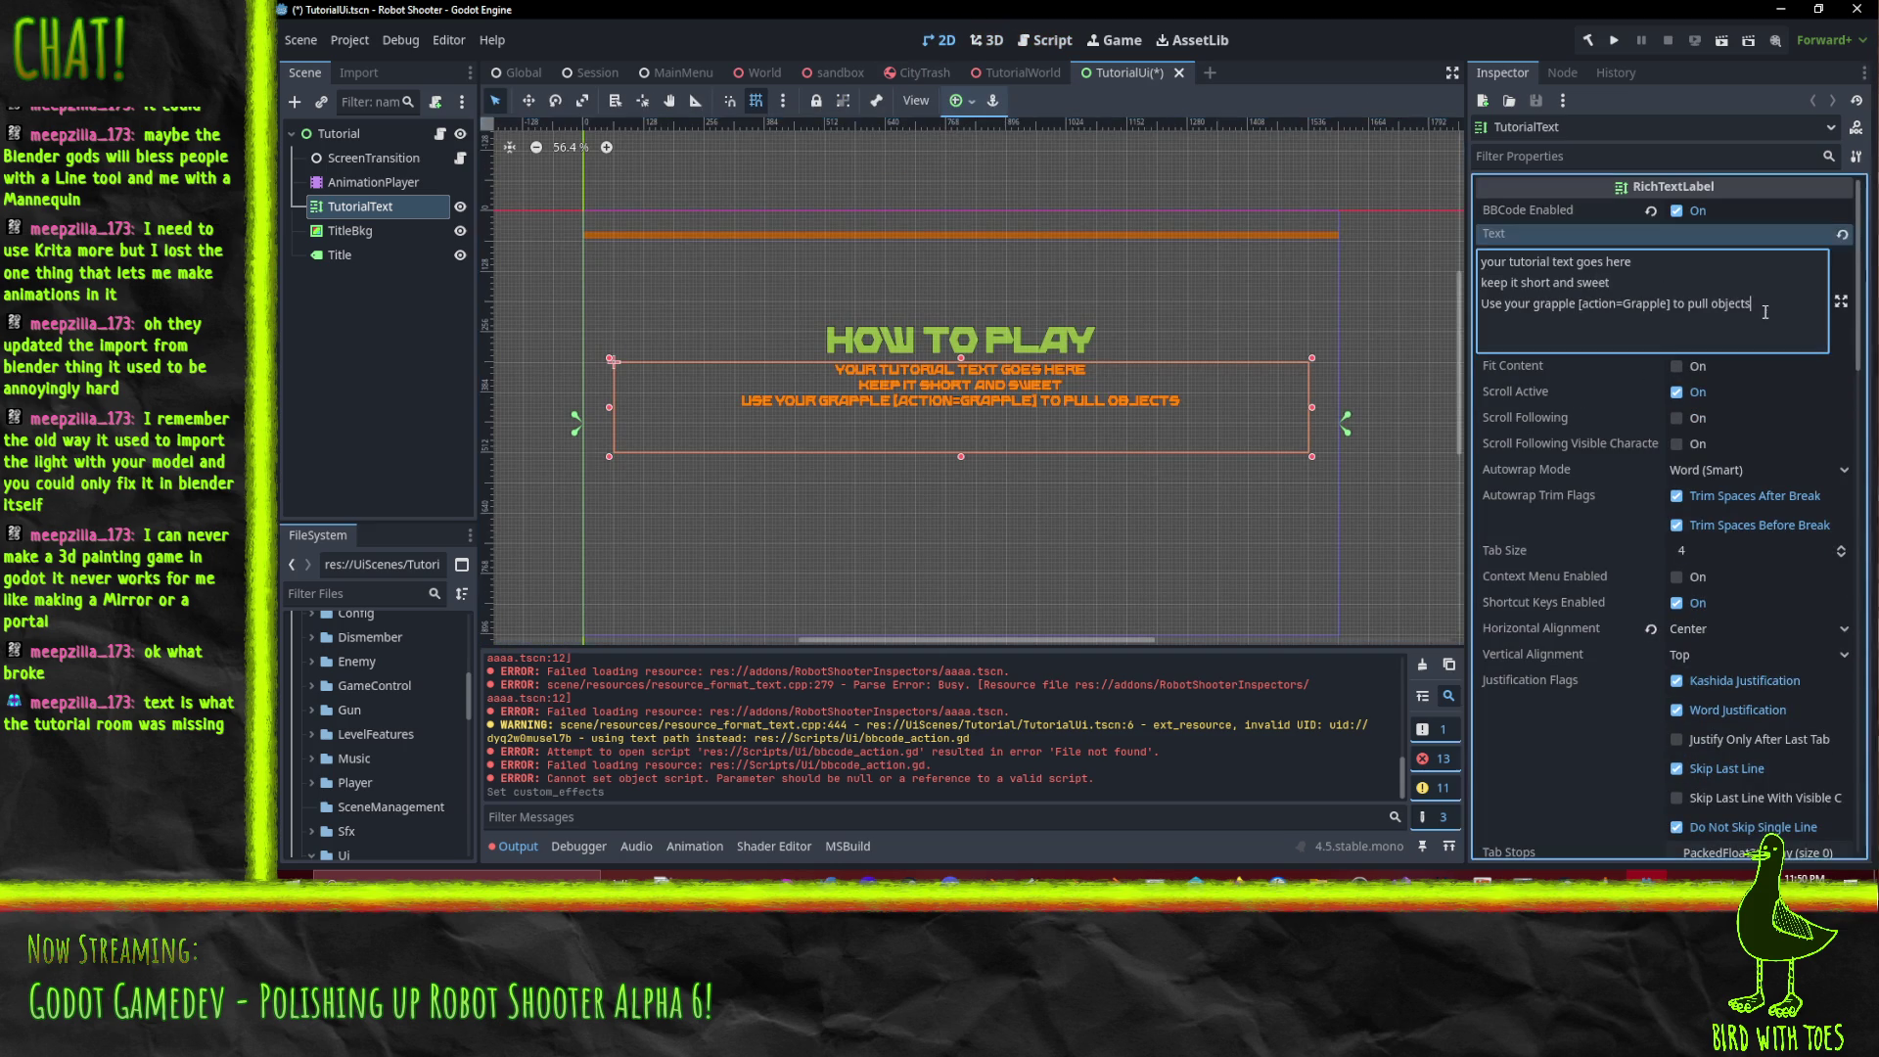
key("shift+Home")
key("BackSpace")
key("BackSpace")
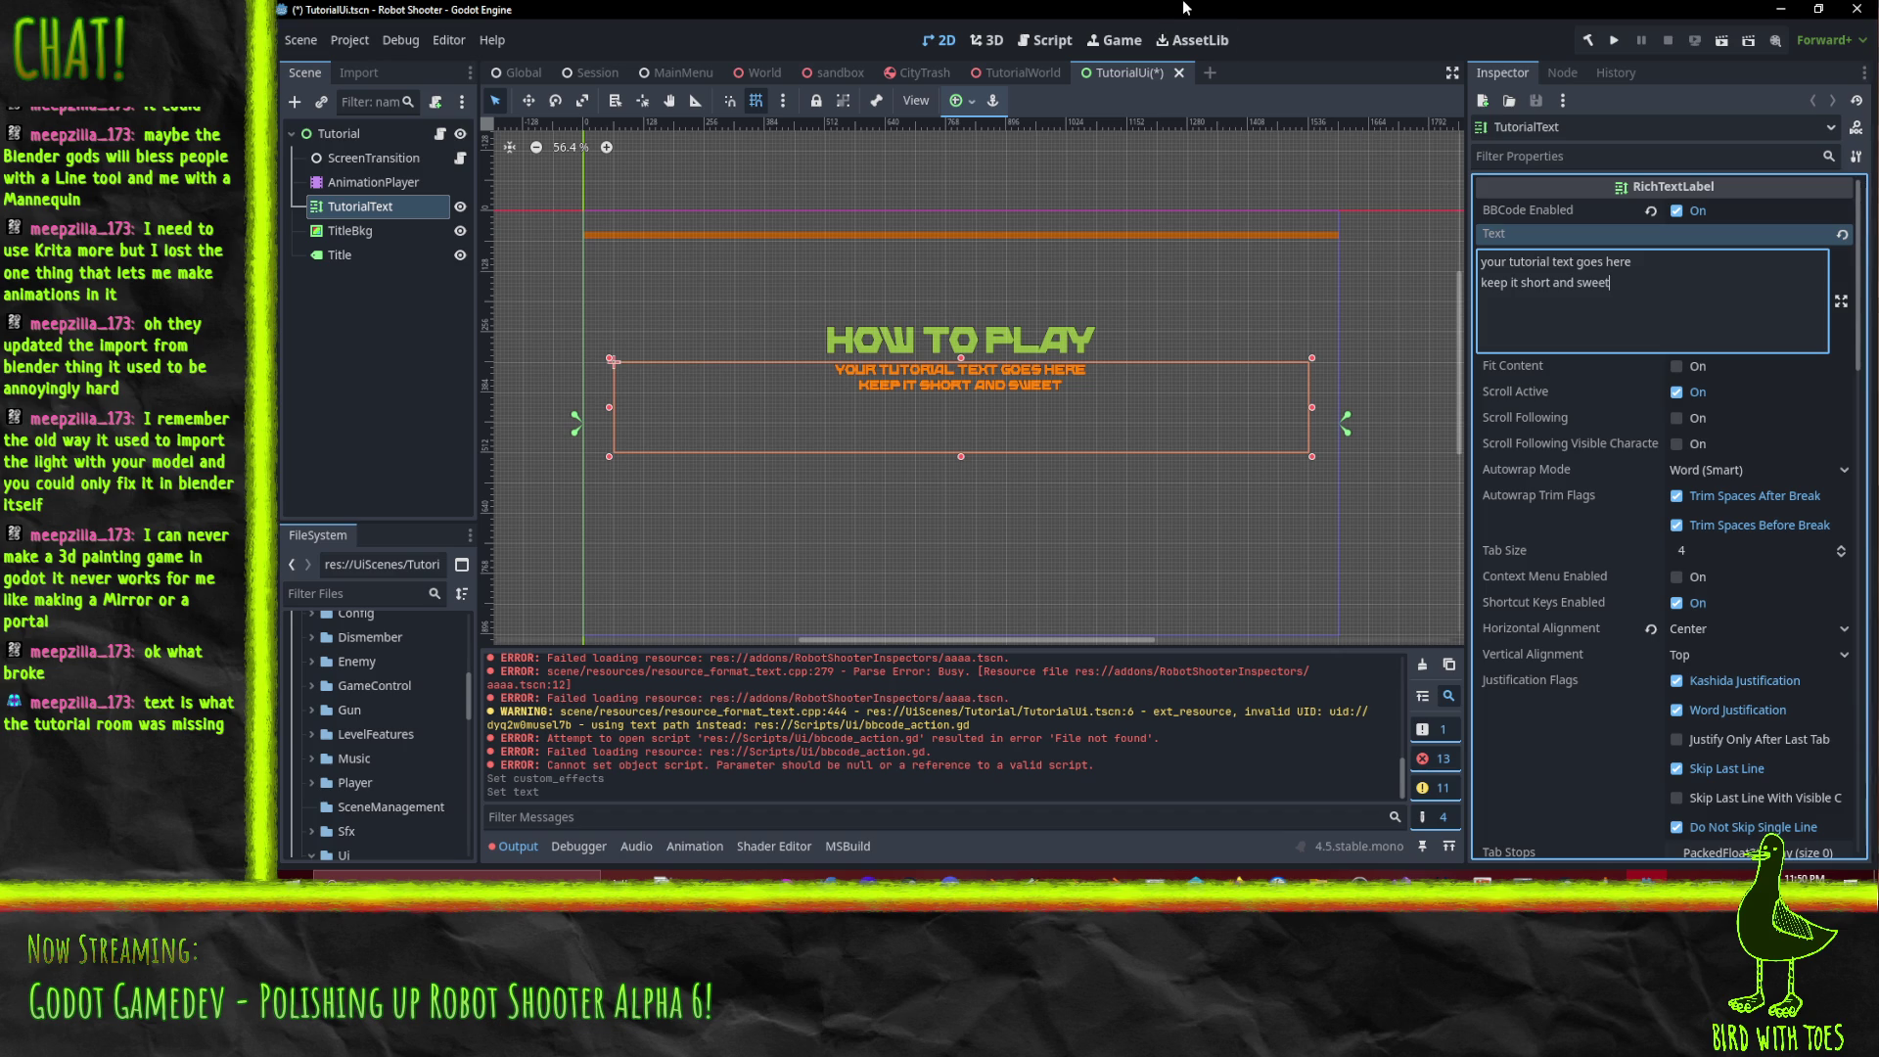
key("ctrl+s")
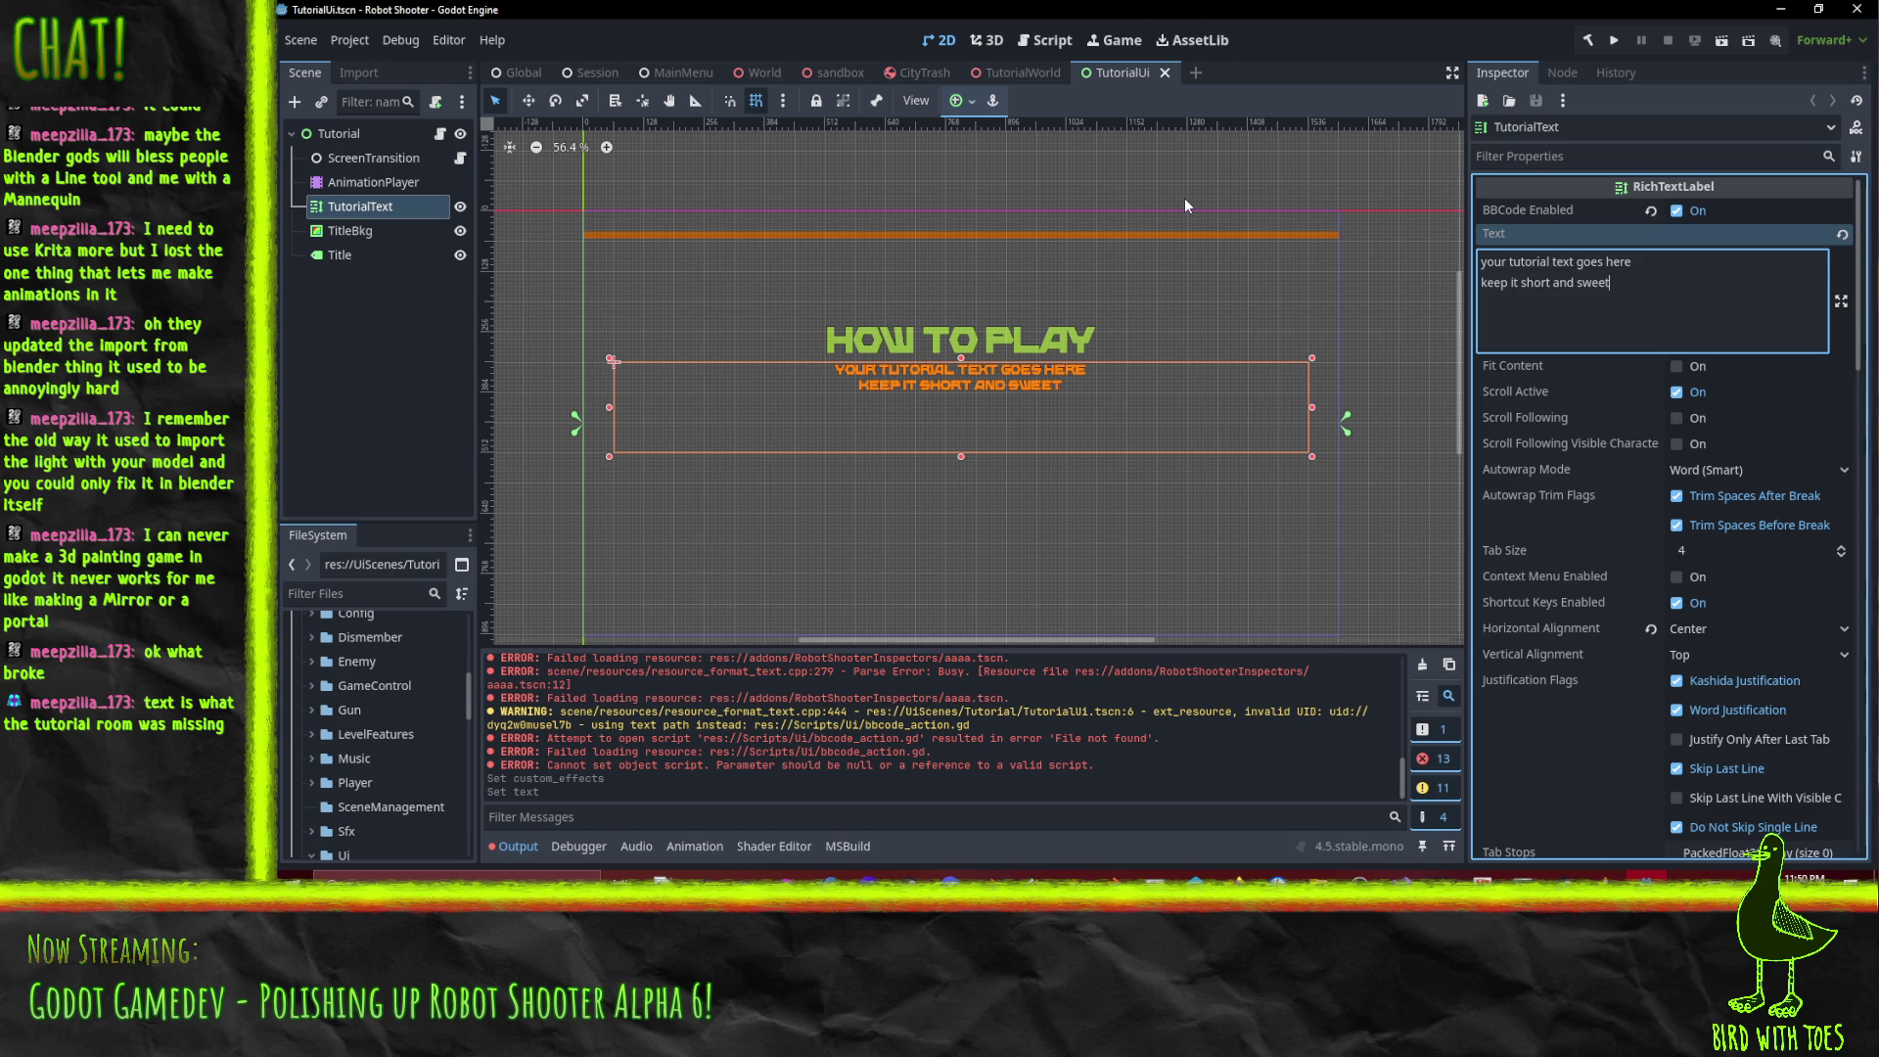
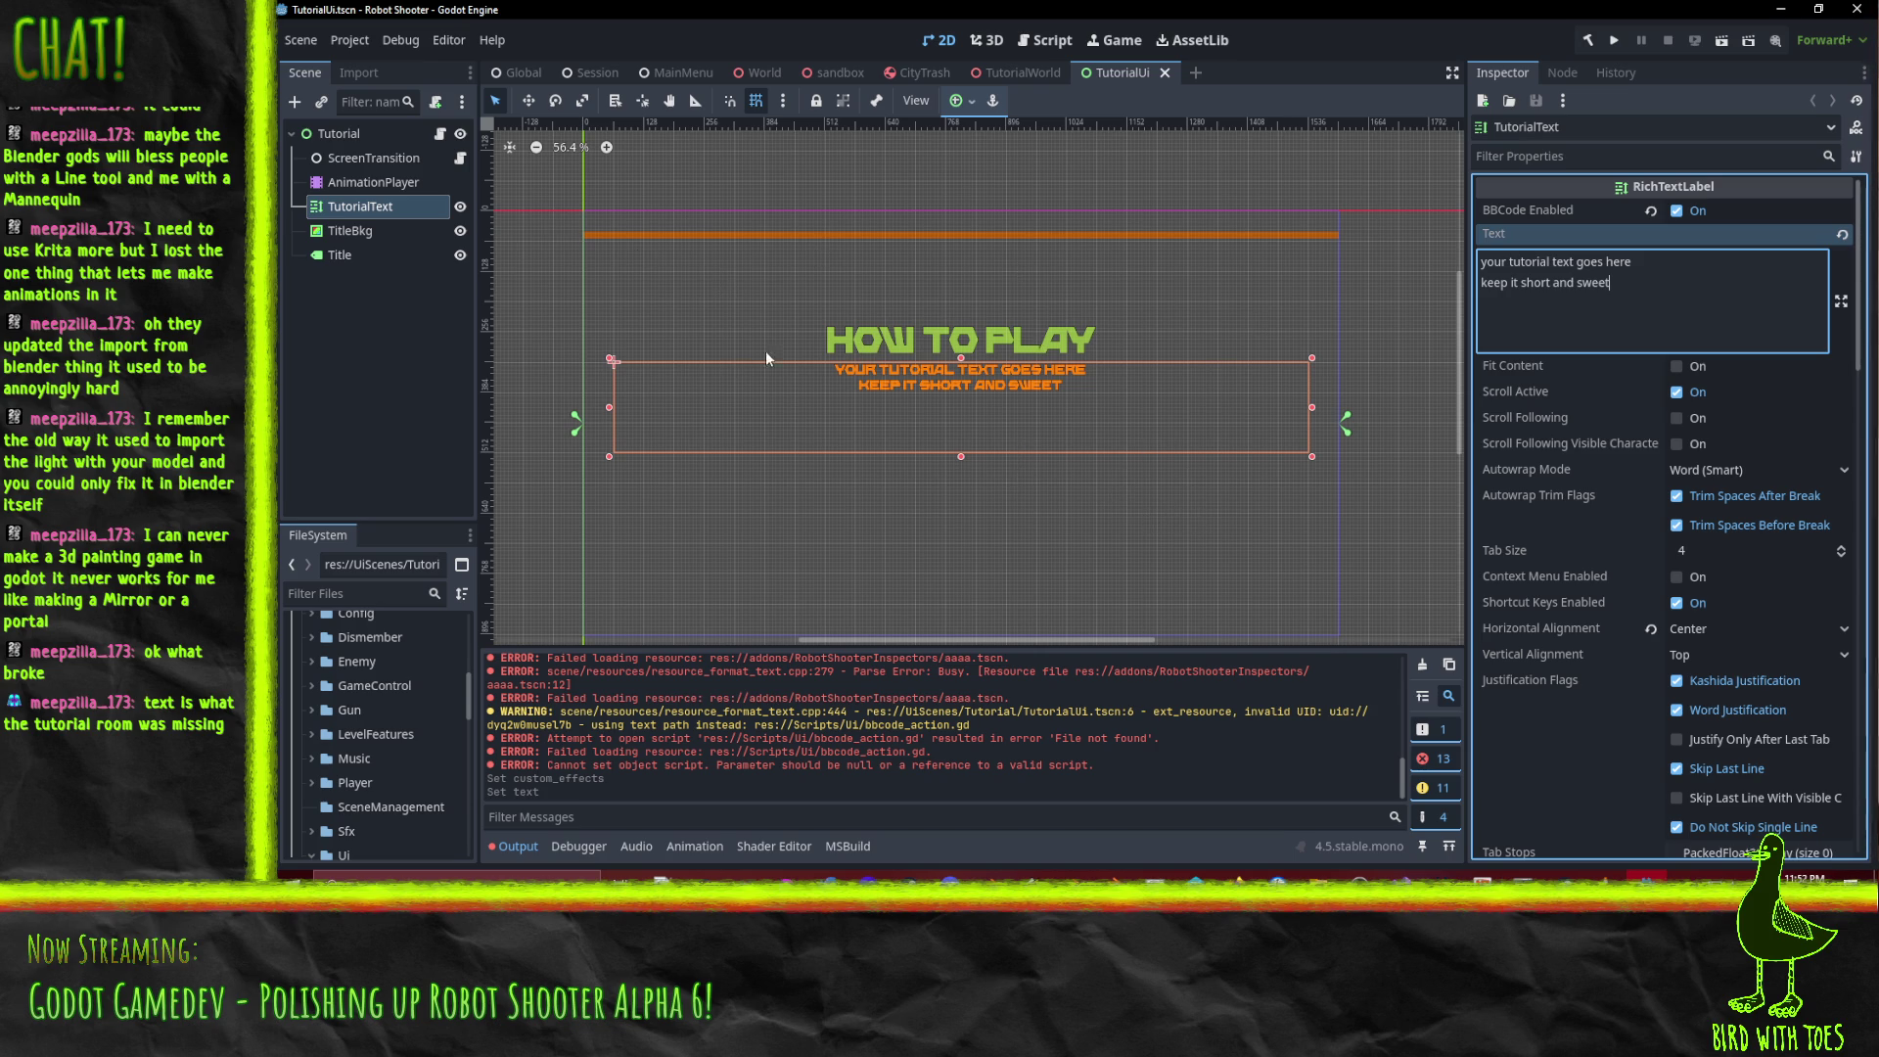
Switch to the TutorialWorld scene, orbit to a perspective view, and select the Tutorials node.
left_click(1018, 70)
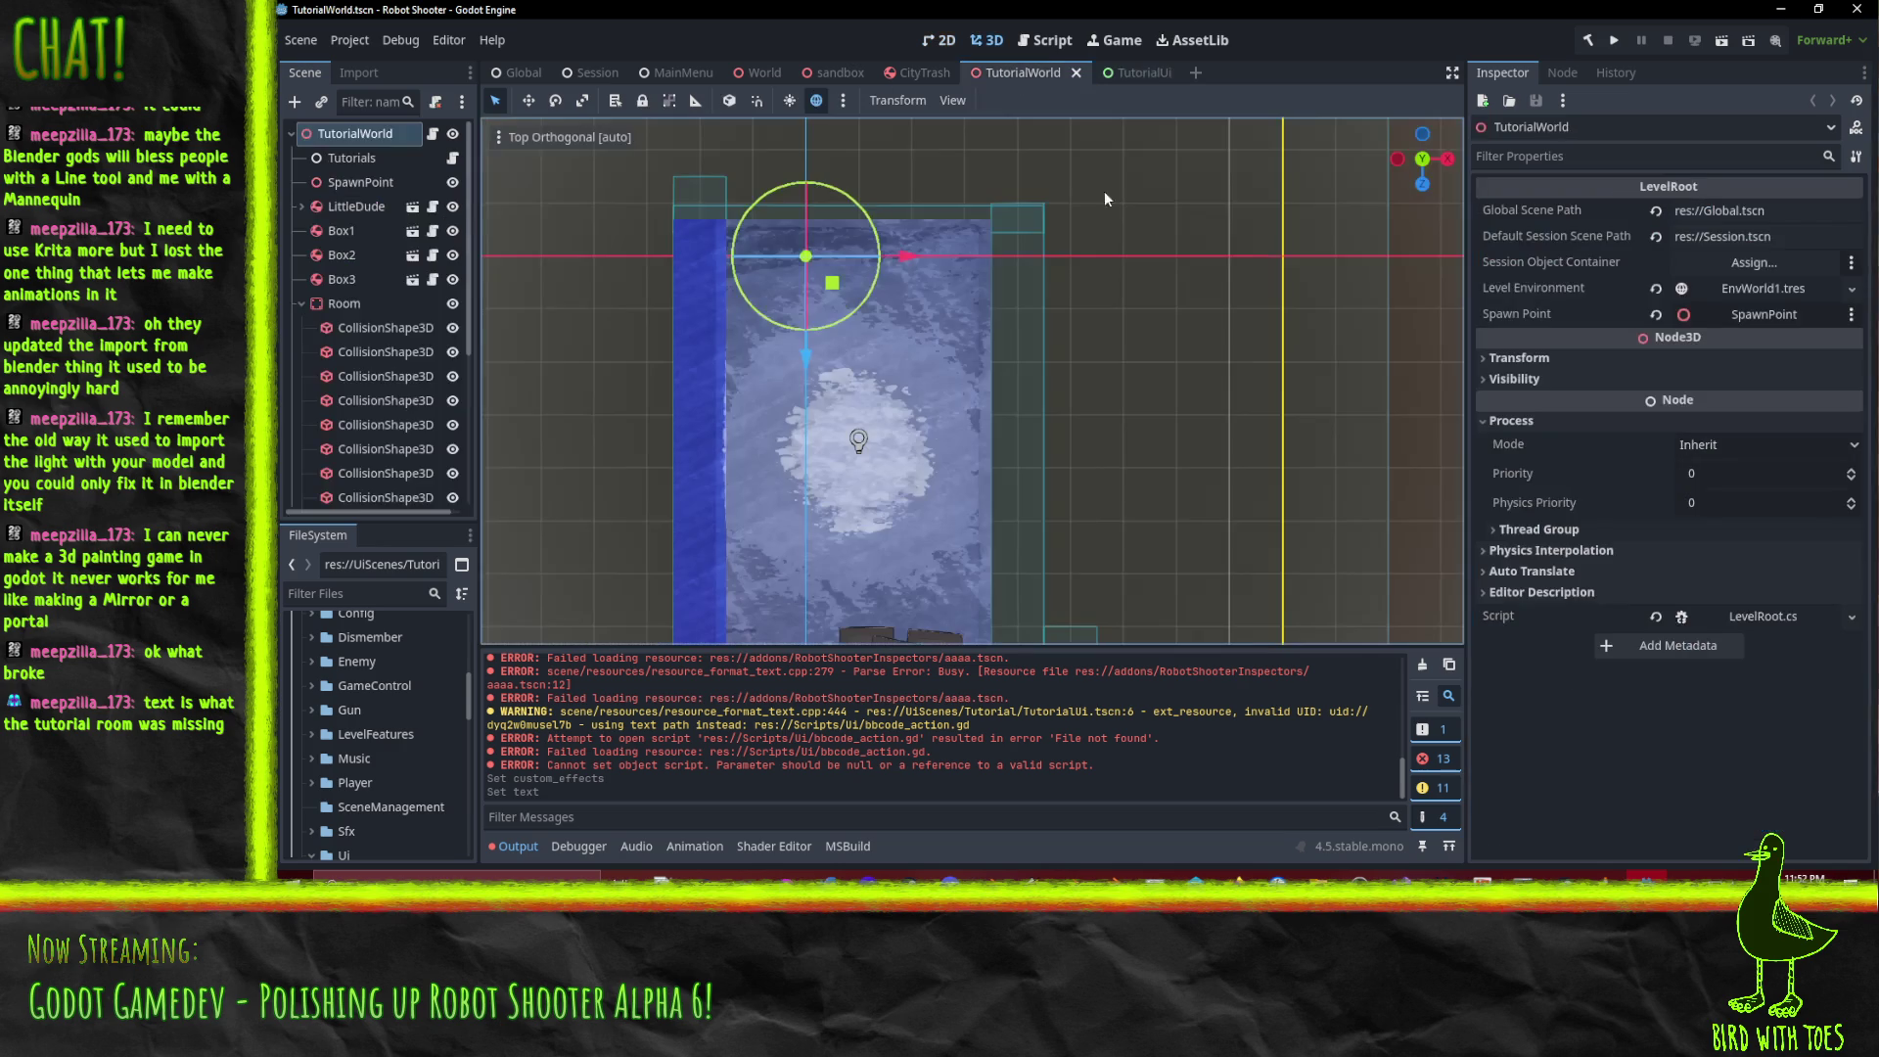
mouse_move(1159, 307)
left_mouse_down()
mouse_move(1065, 348)
mouse_move(1118, 362)
mouse_move(1072, 305)
mouse_move(1160, 280)
mouse_move(1222, 290)
mouse_move(1136, 327)
mouse_move(1142, 308)
mouse_move(1089, 278)
mouse_move(1019, 322)
mouse_move(1083, 311)
mouse_move(1038, 317)
mouse_move(1124, 343)
mouse_move(1095, 354)
mouse_move(1122, 383)
left_mouse_up()
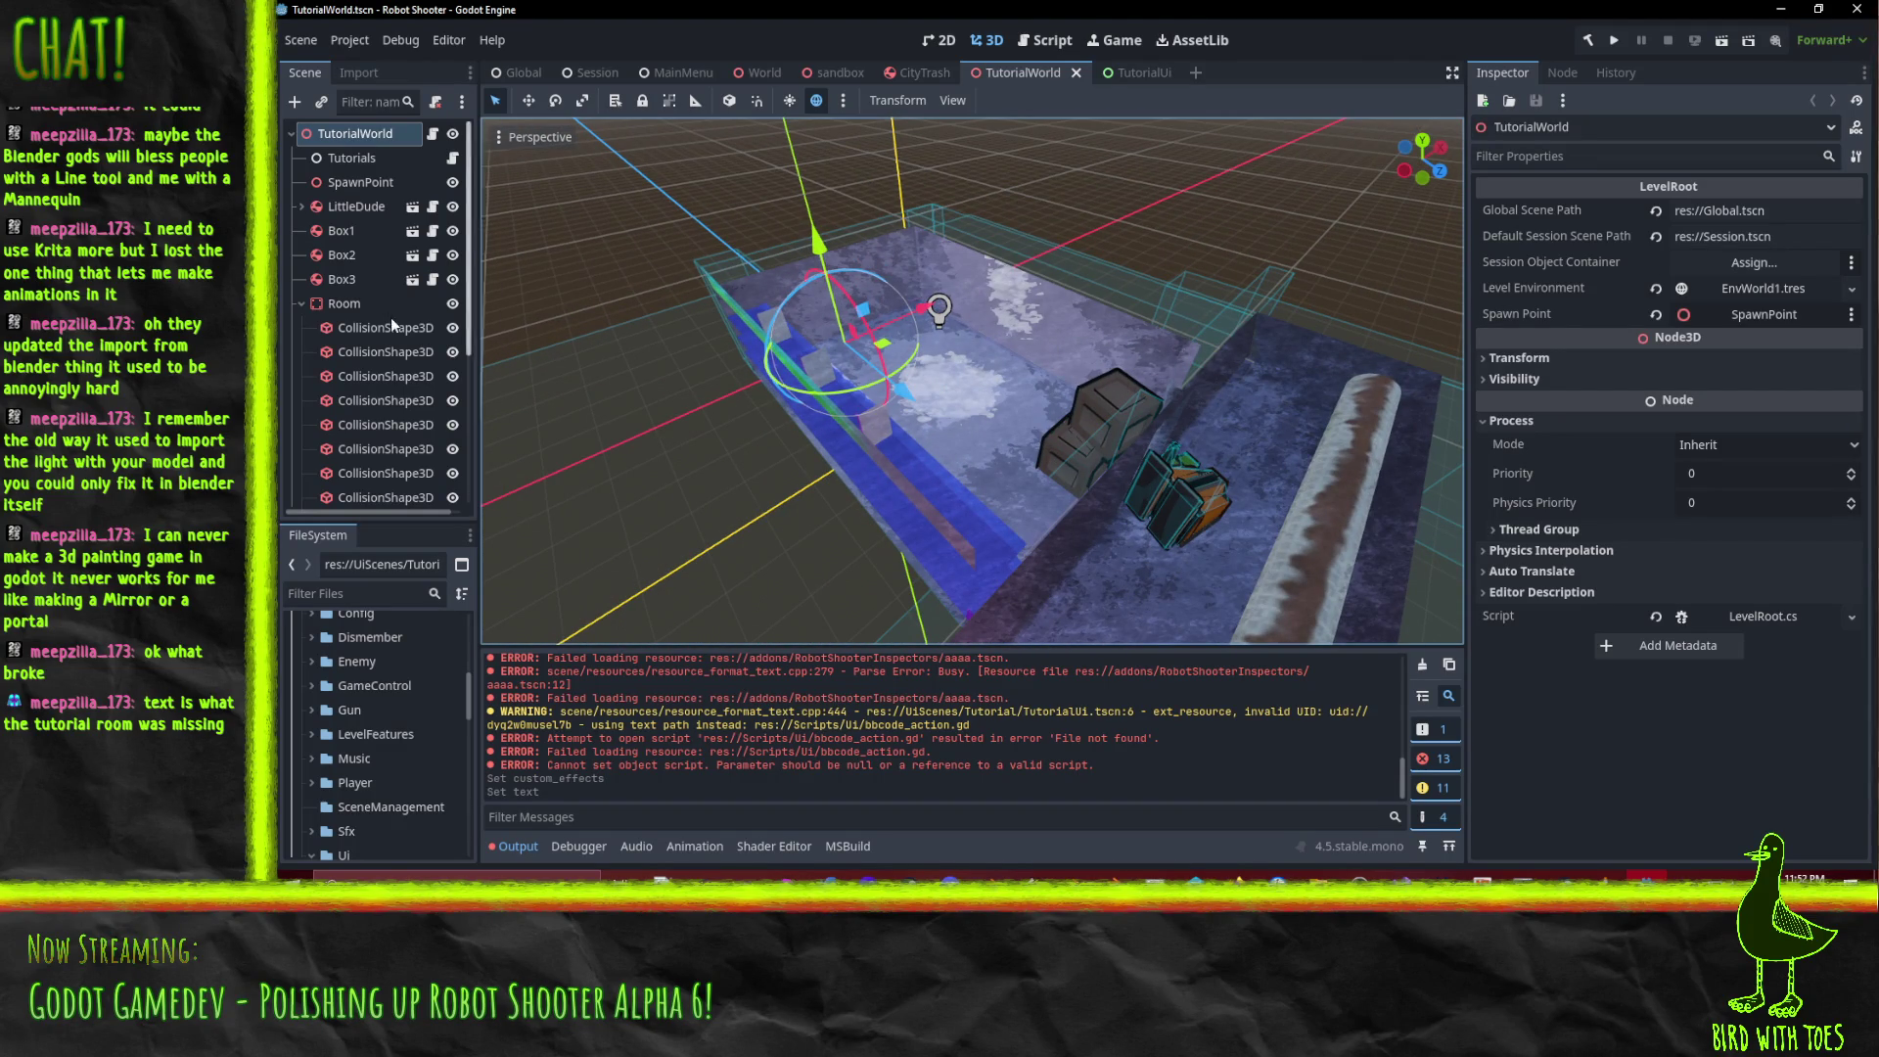
left_click(357, 158)
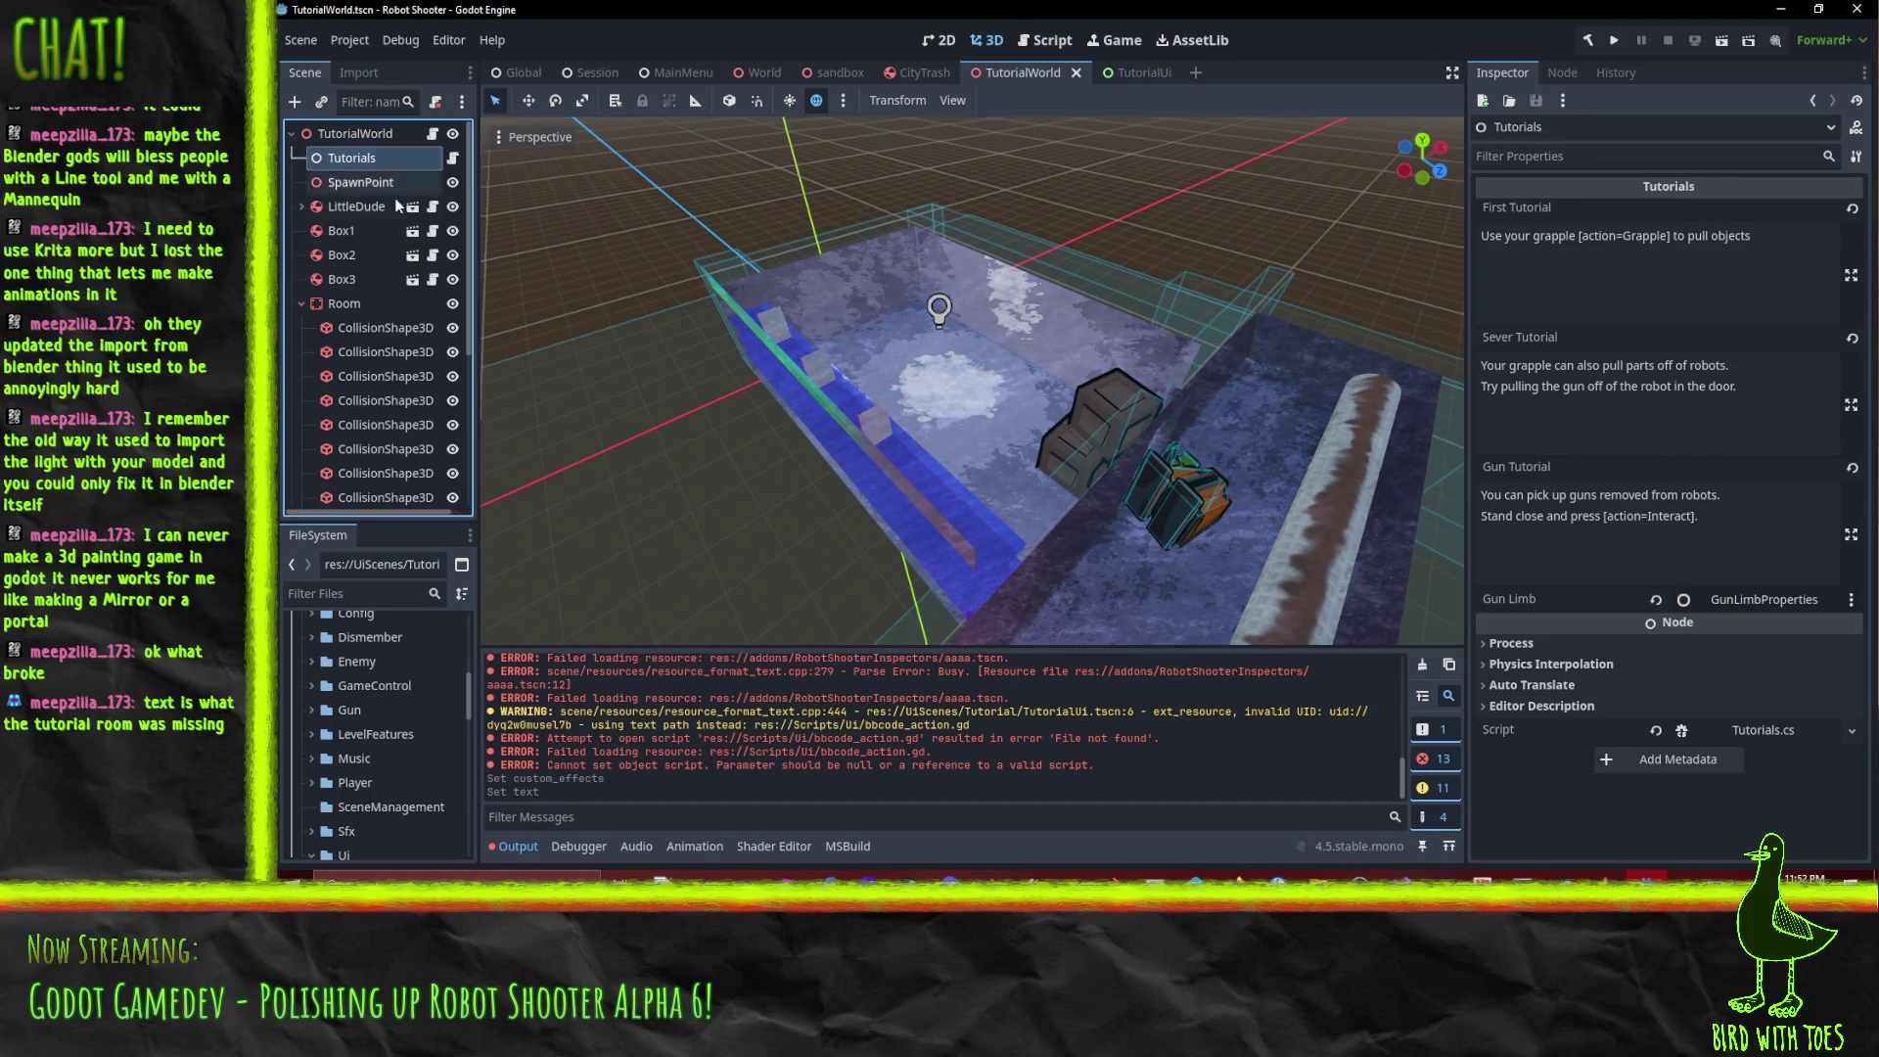
Replace the [action=Grapple] and [action=Interact] placeholders with '(Right Mouse Button)' and 'E.'.
left_click(1577, 236)
left_click_drag(1577, 236, 1670, 246)
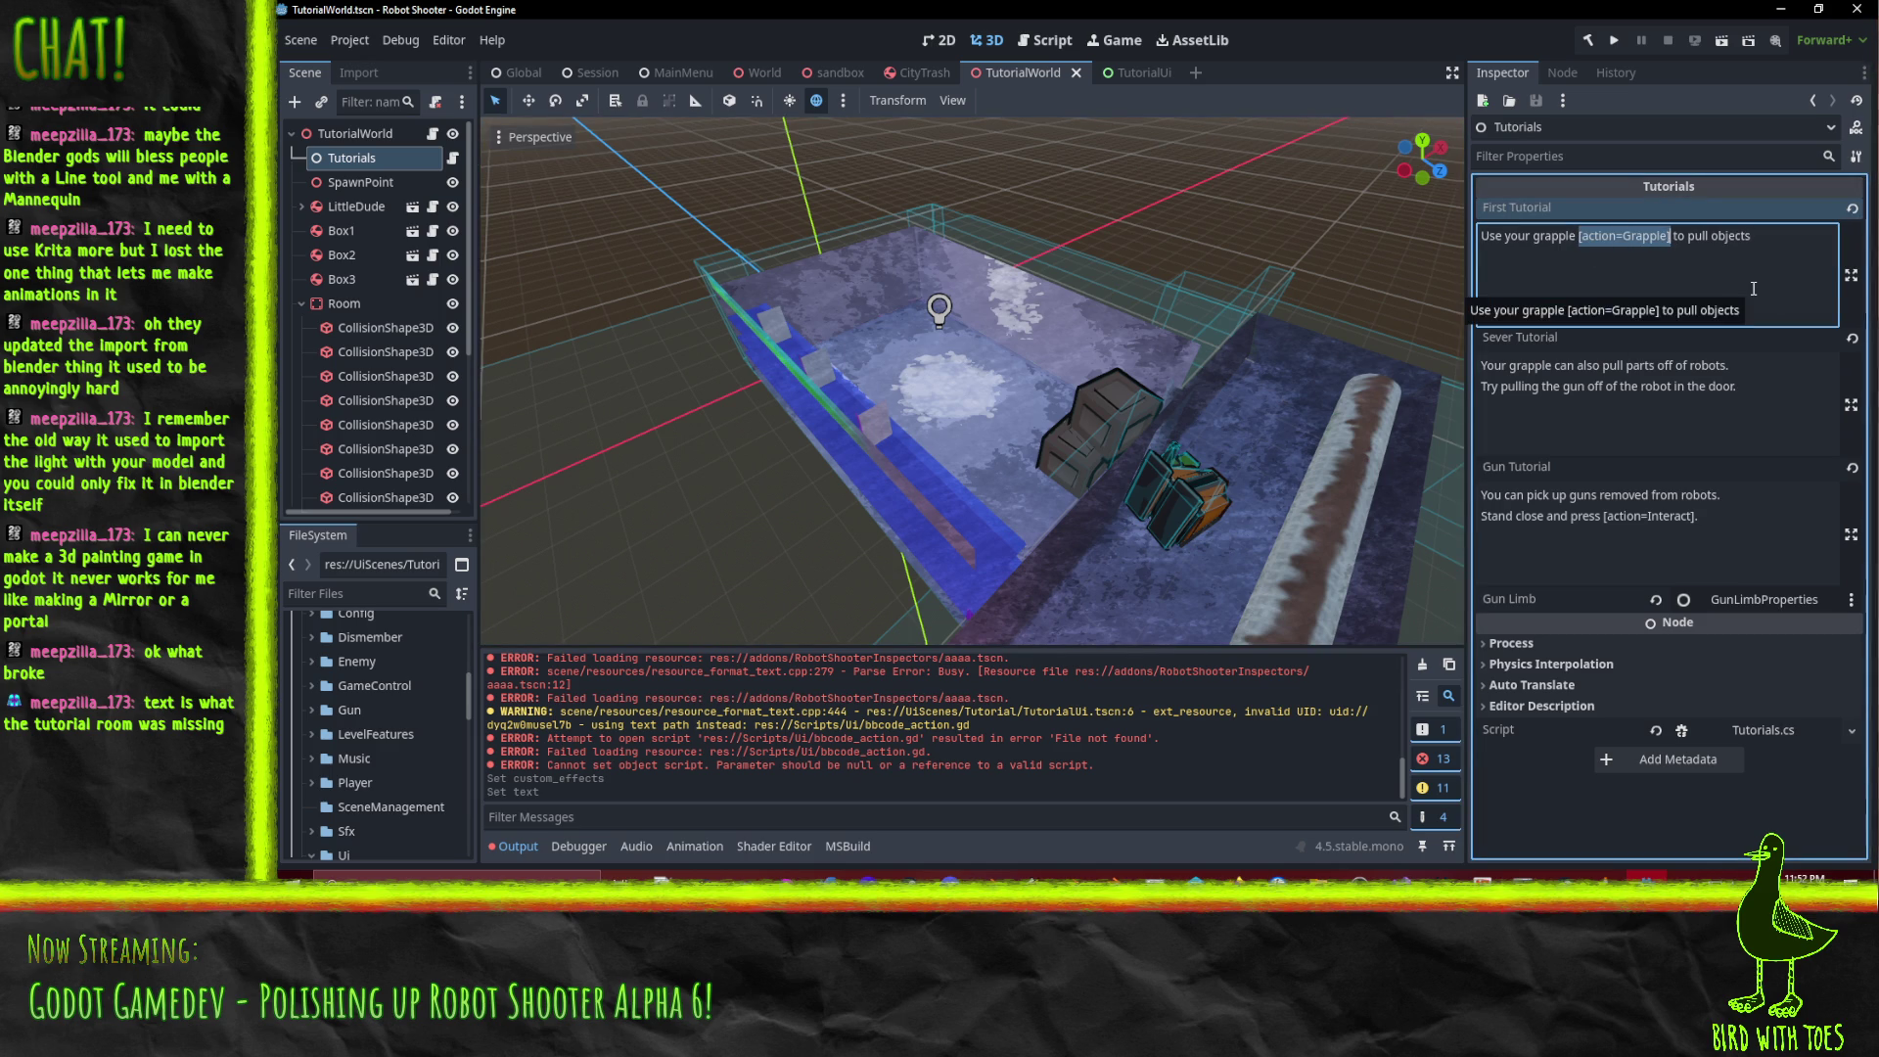
type("(Right M")
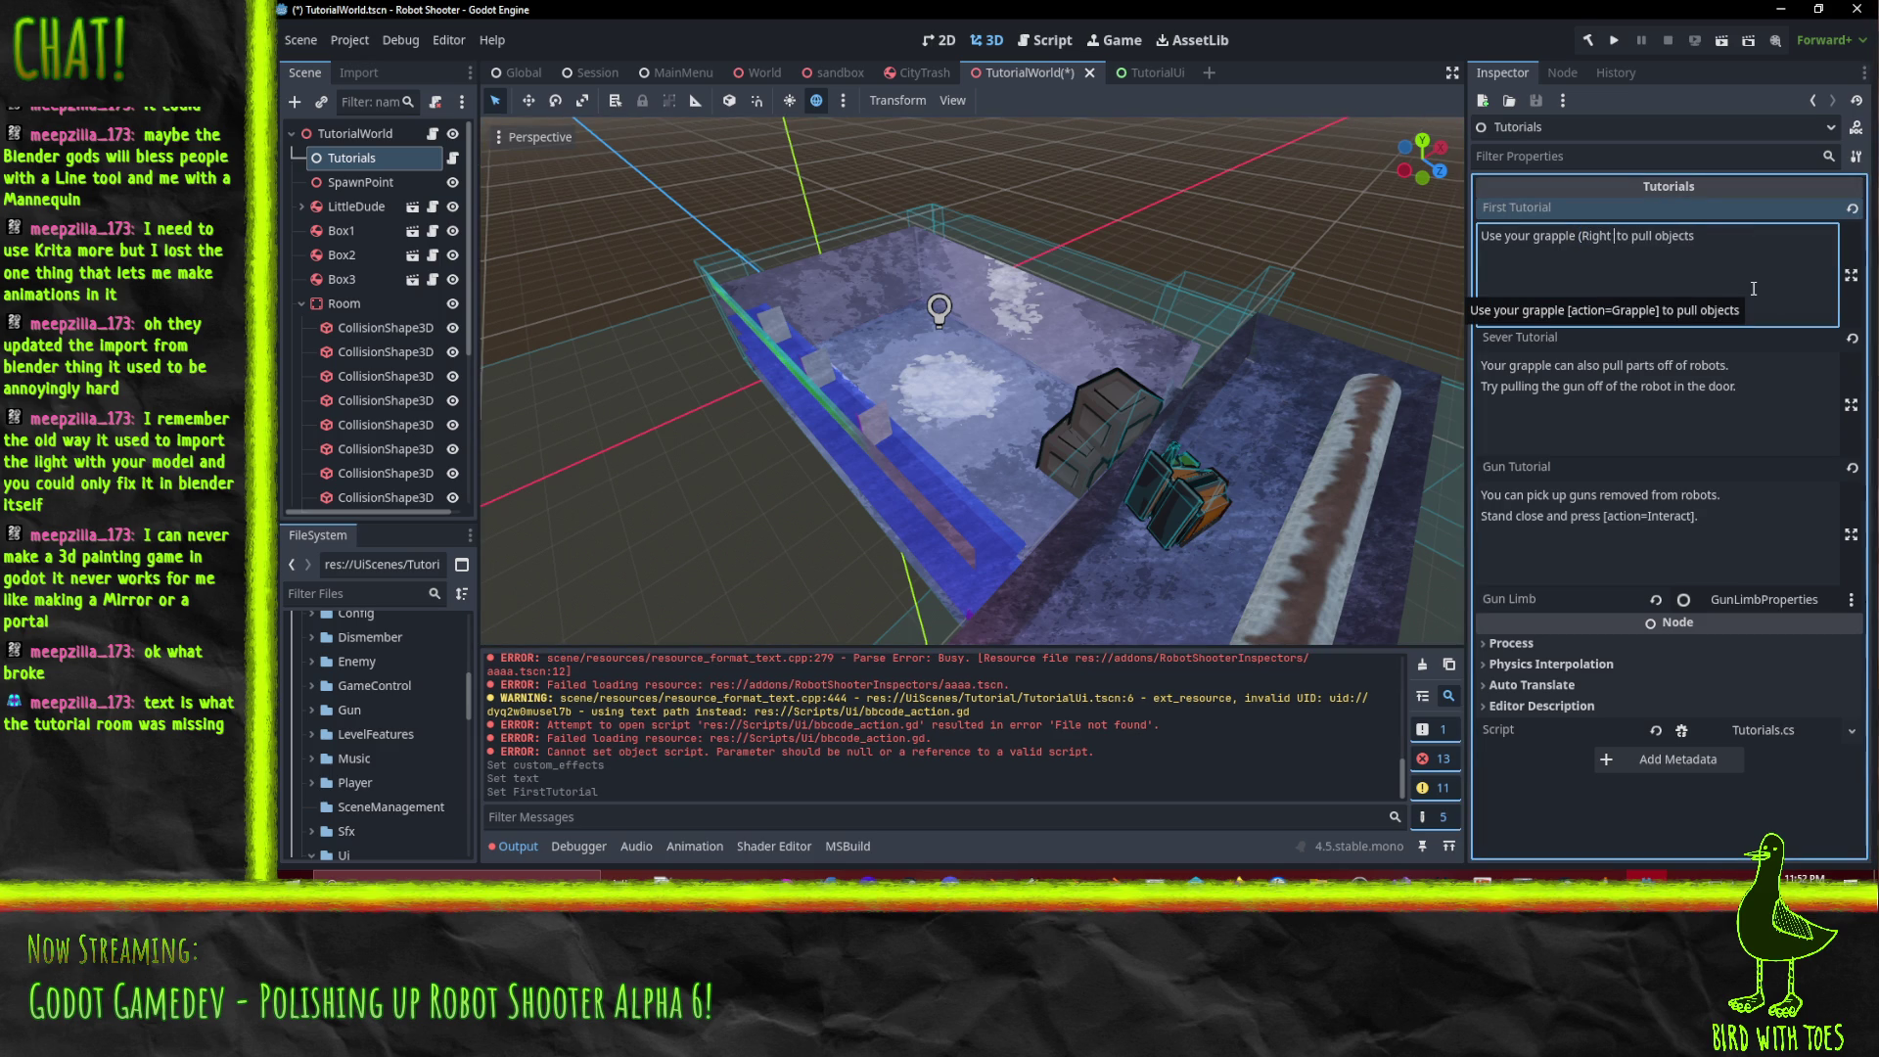
type("ouse Button)")
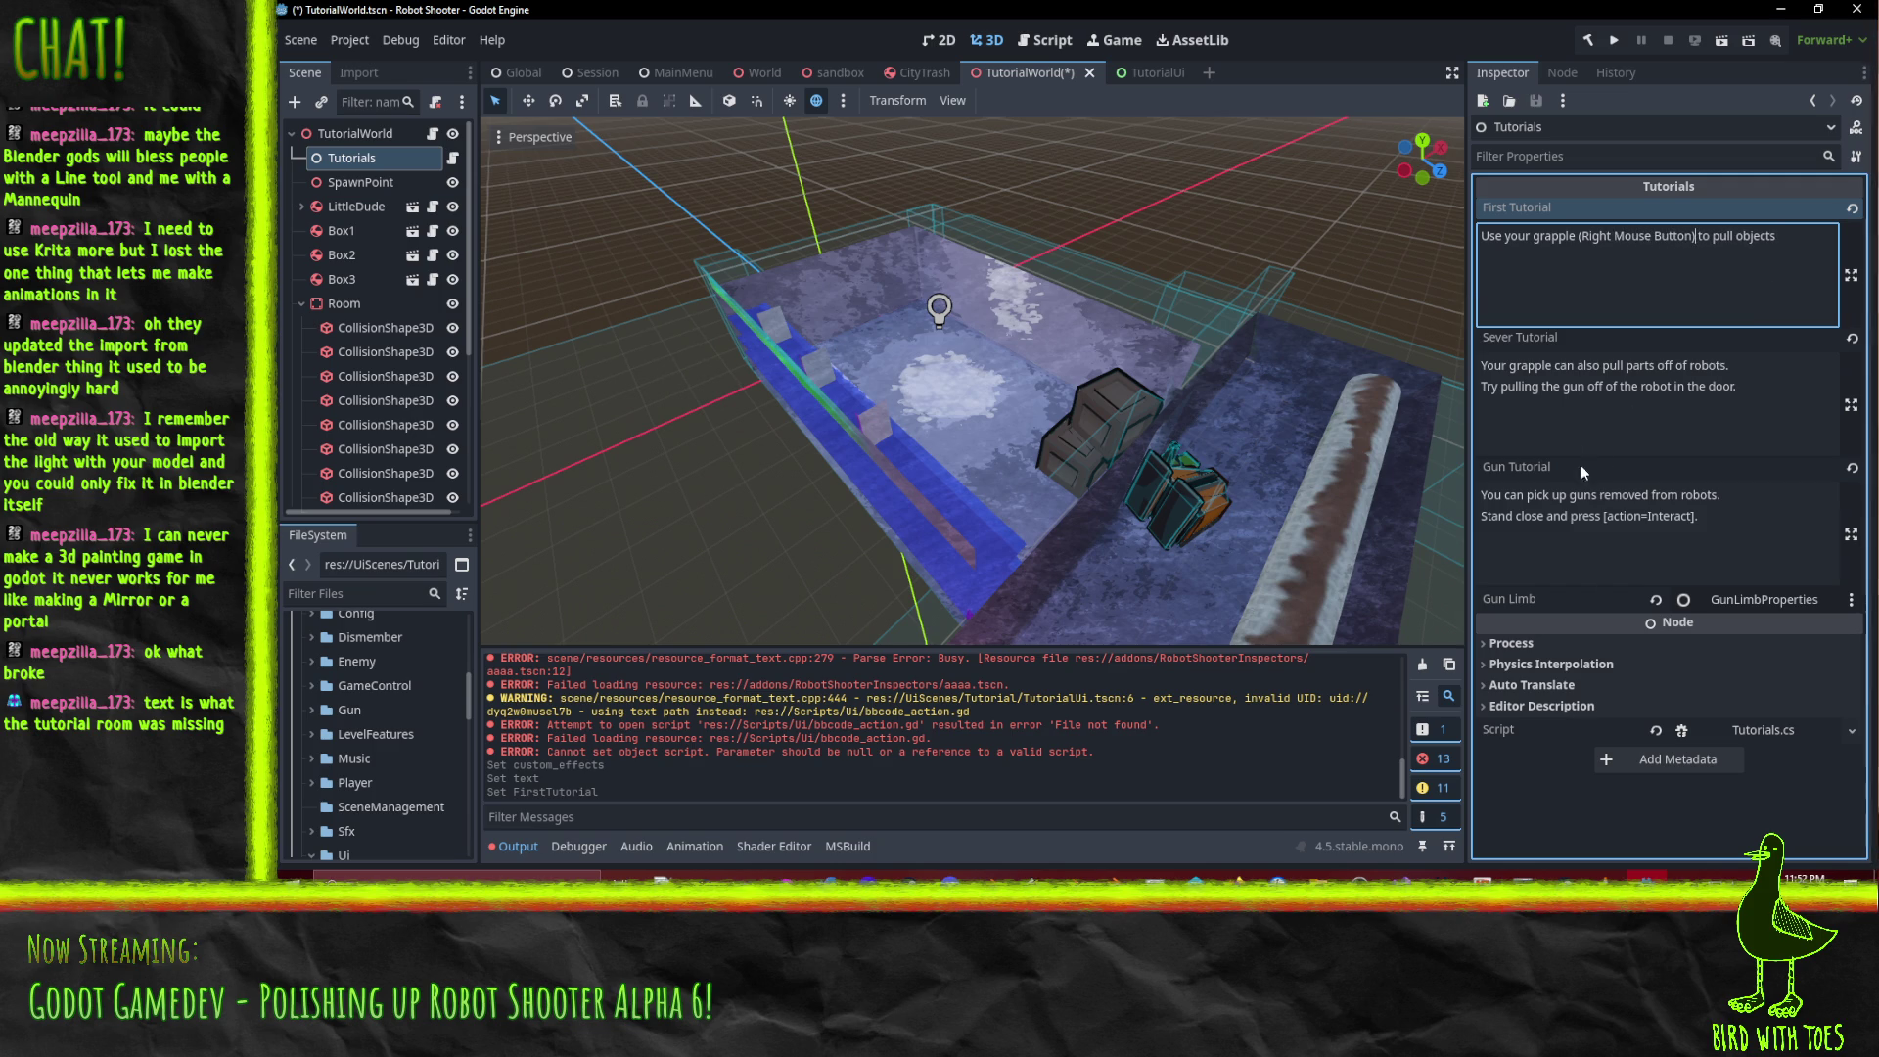
left_click(1602, 516)
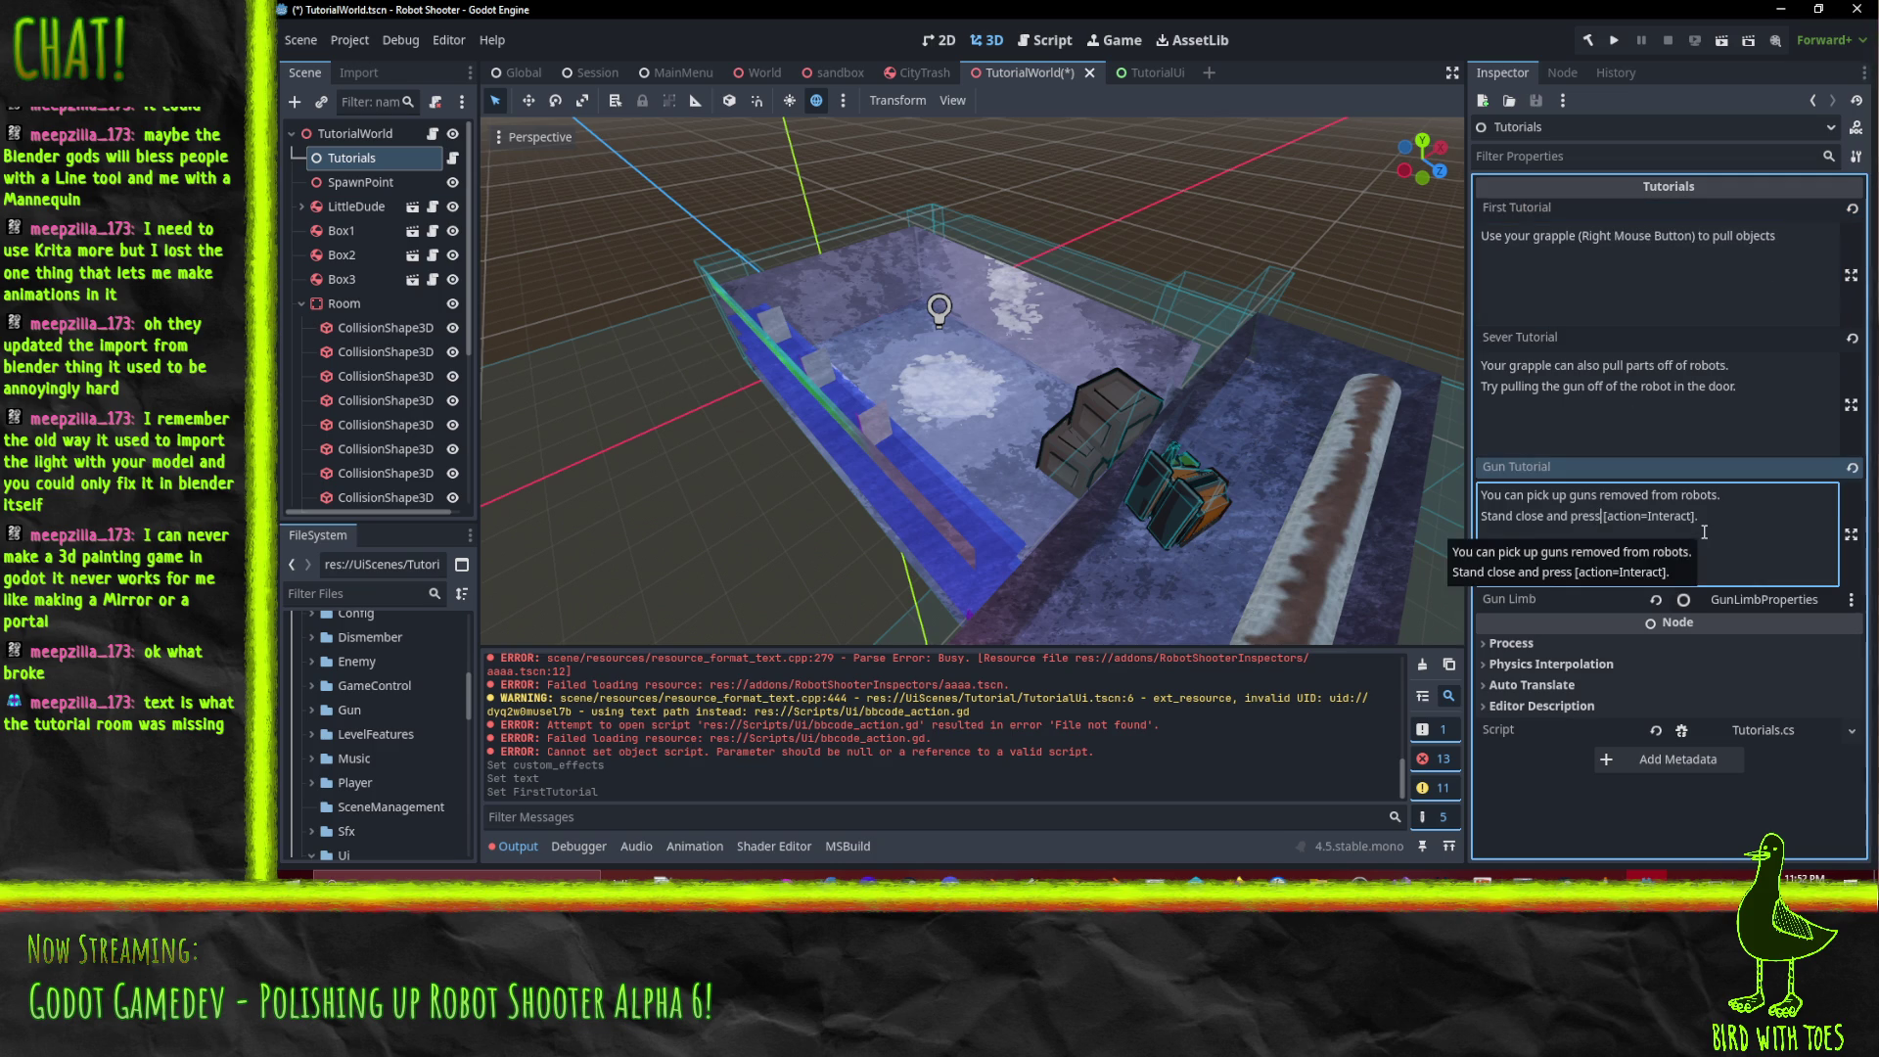
key("shift+End")
type("E.")
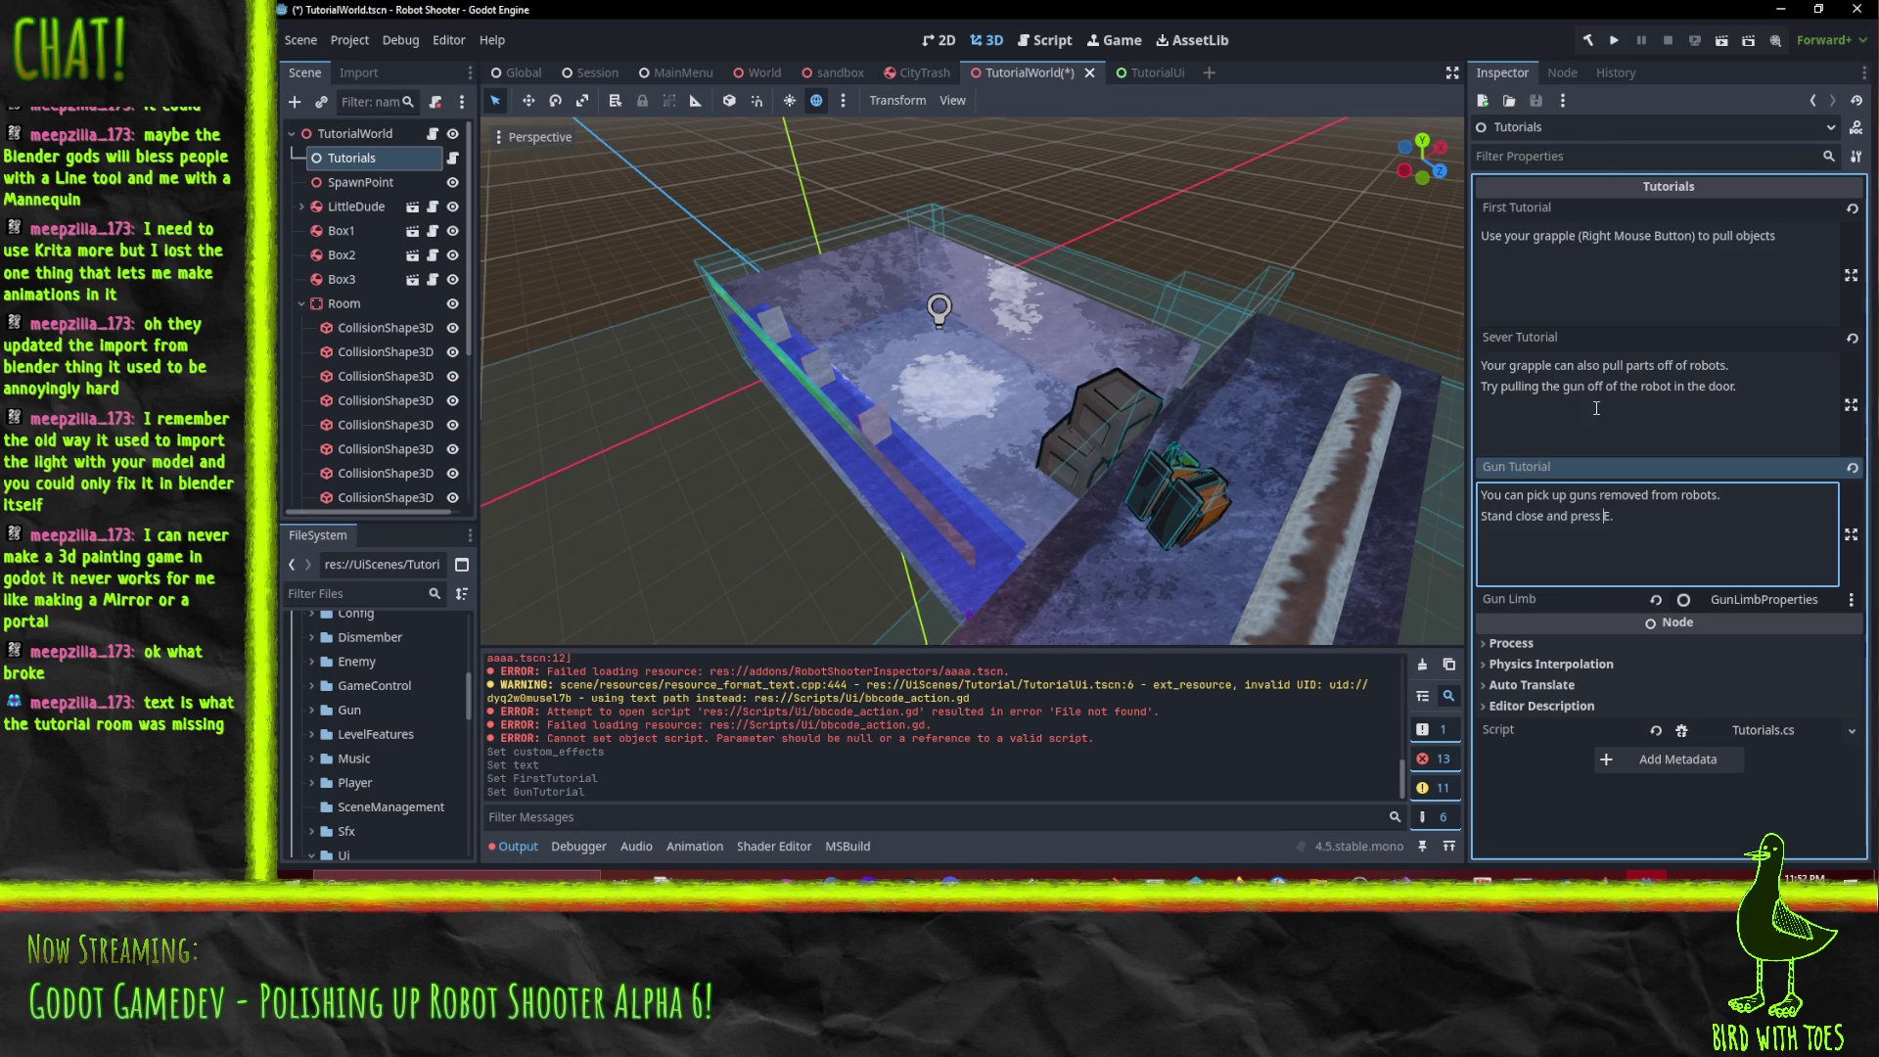
Wrap the grapple button name in [color=red] ... [/color] tags in the First Tutorial text.
left_click(1583, 237)
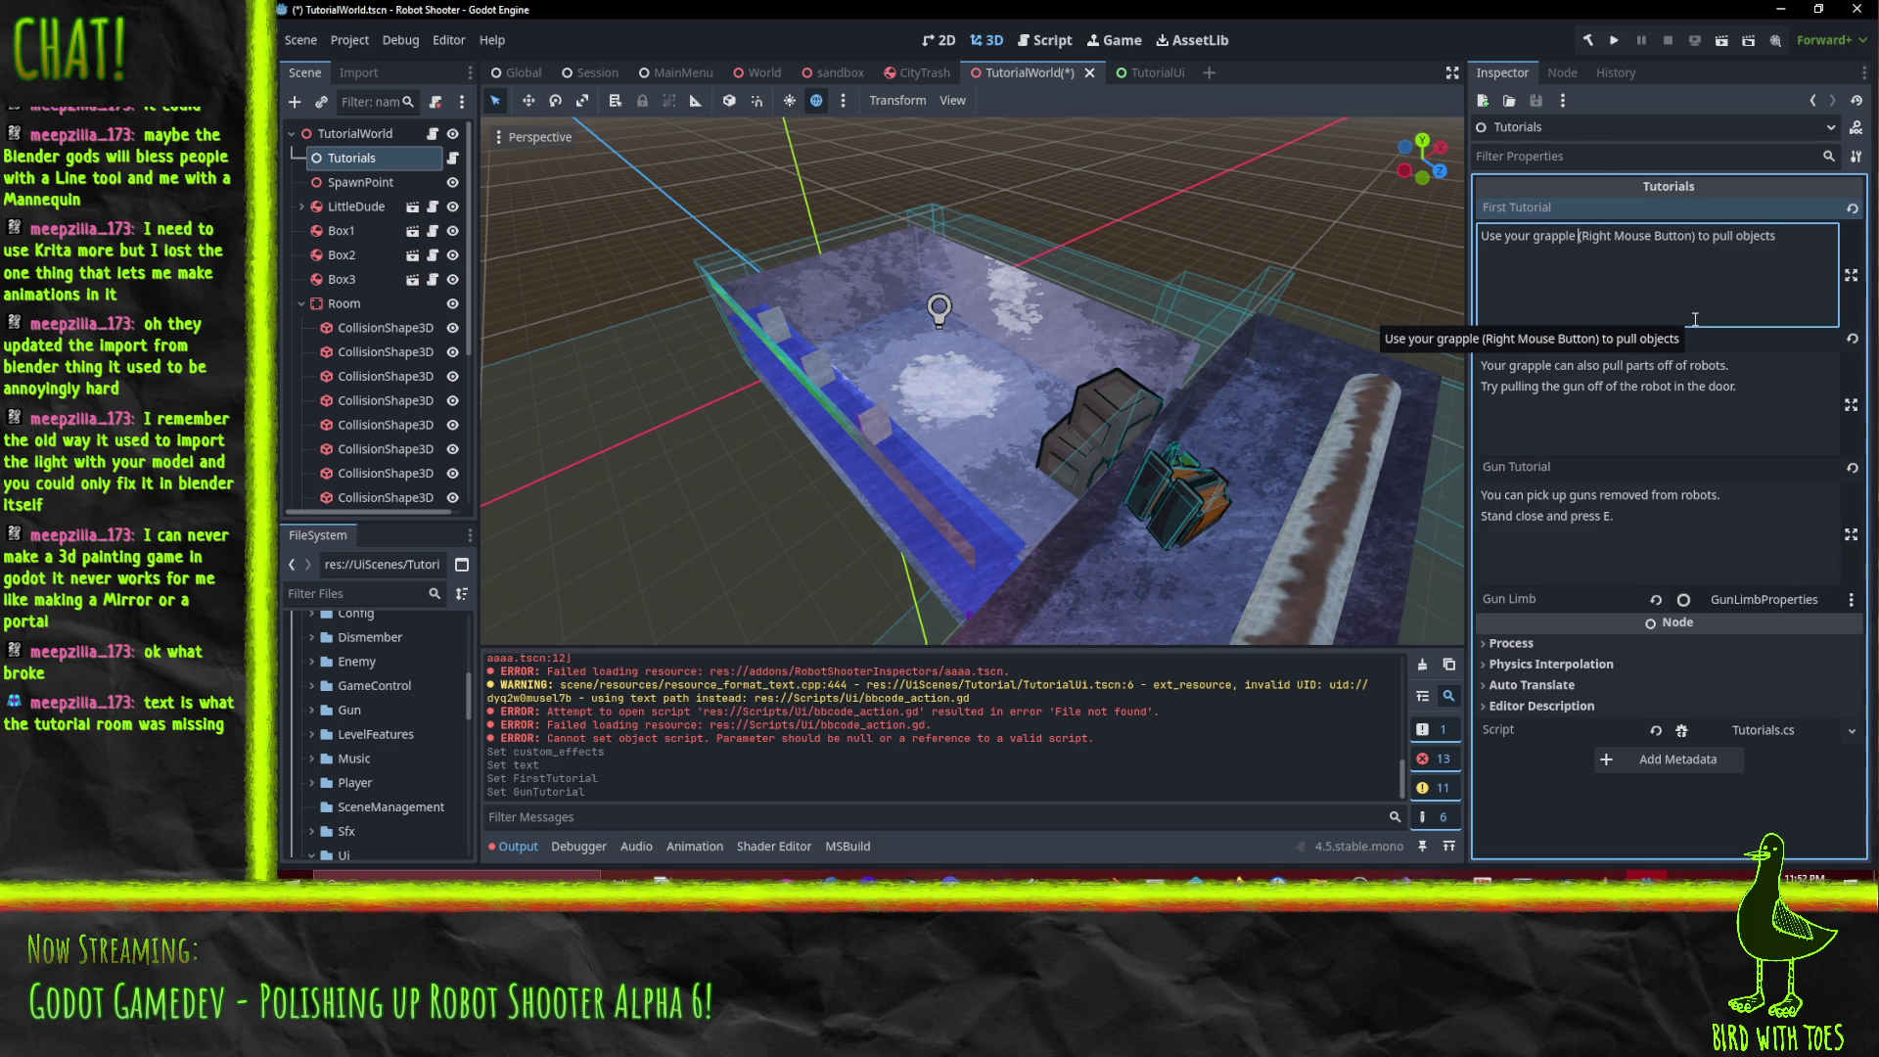
type("[")
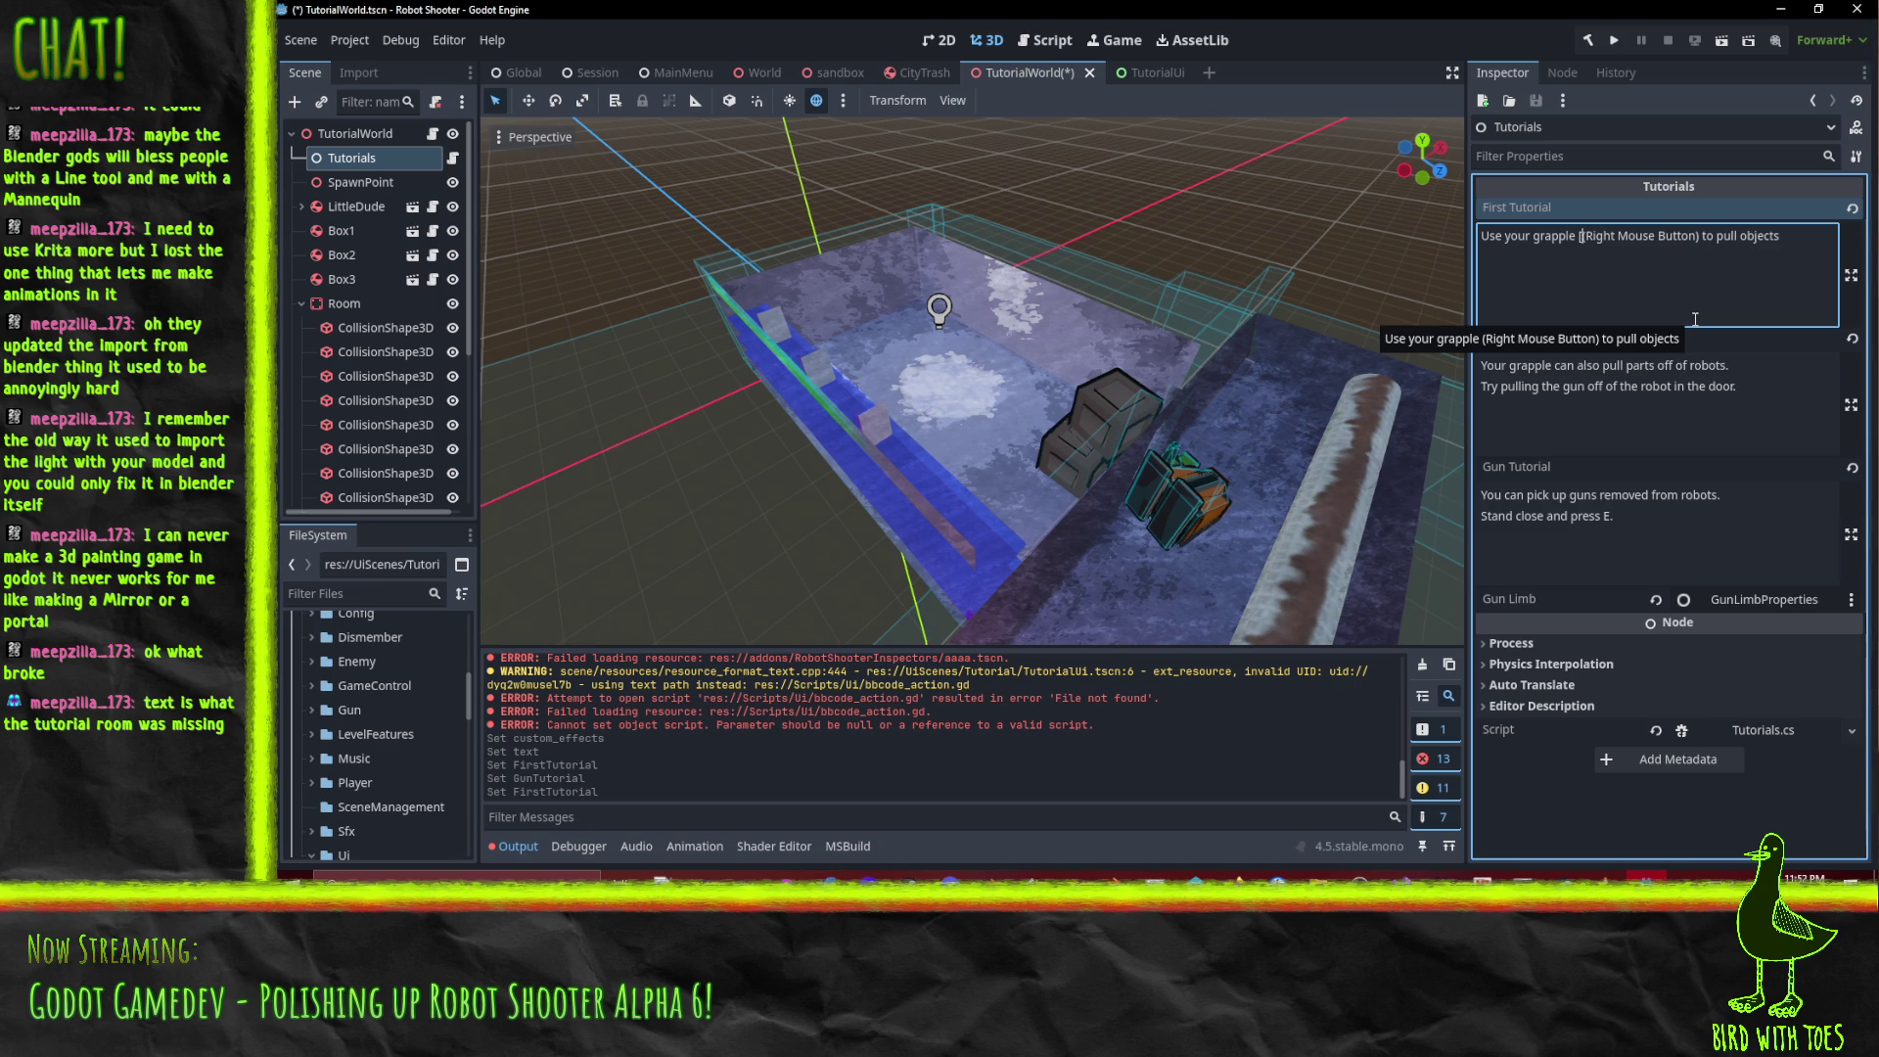
type("color")
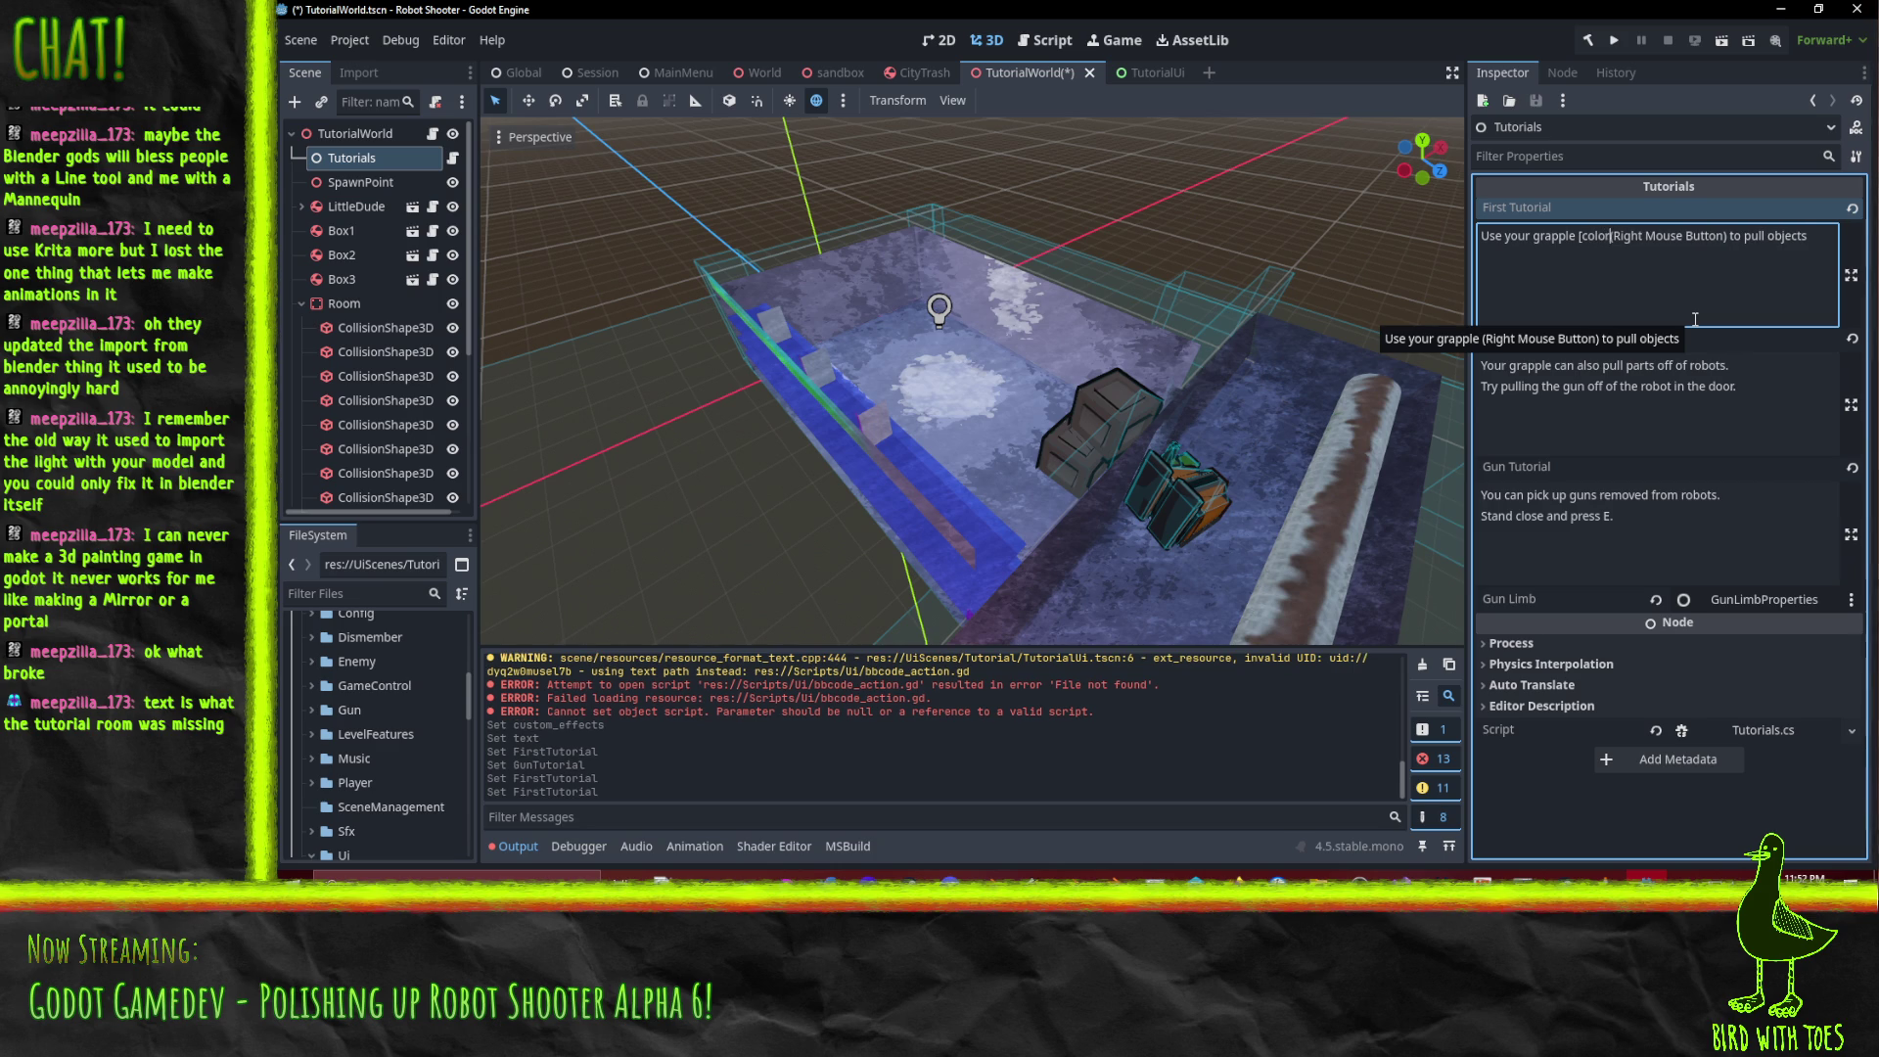
type("=")
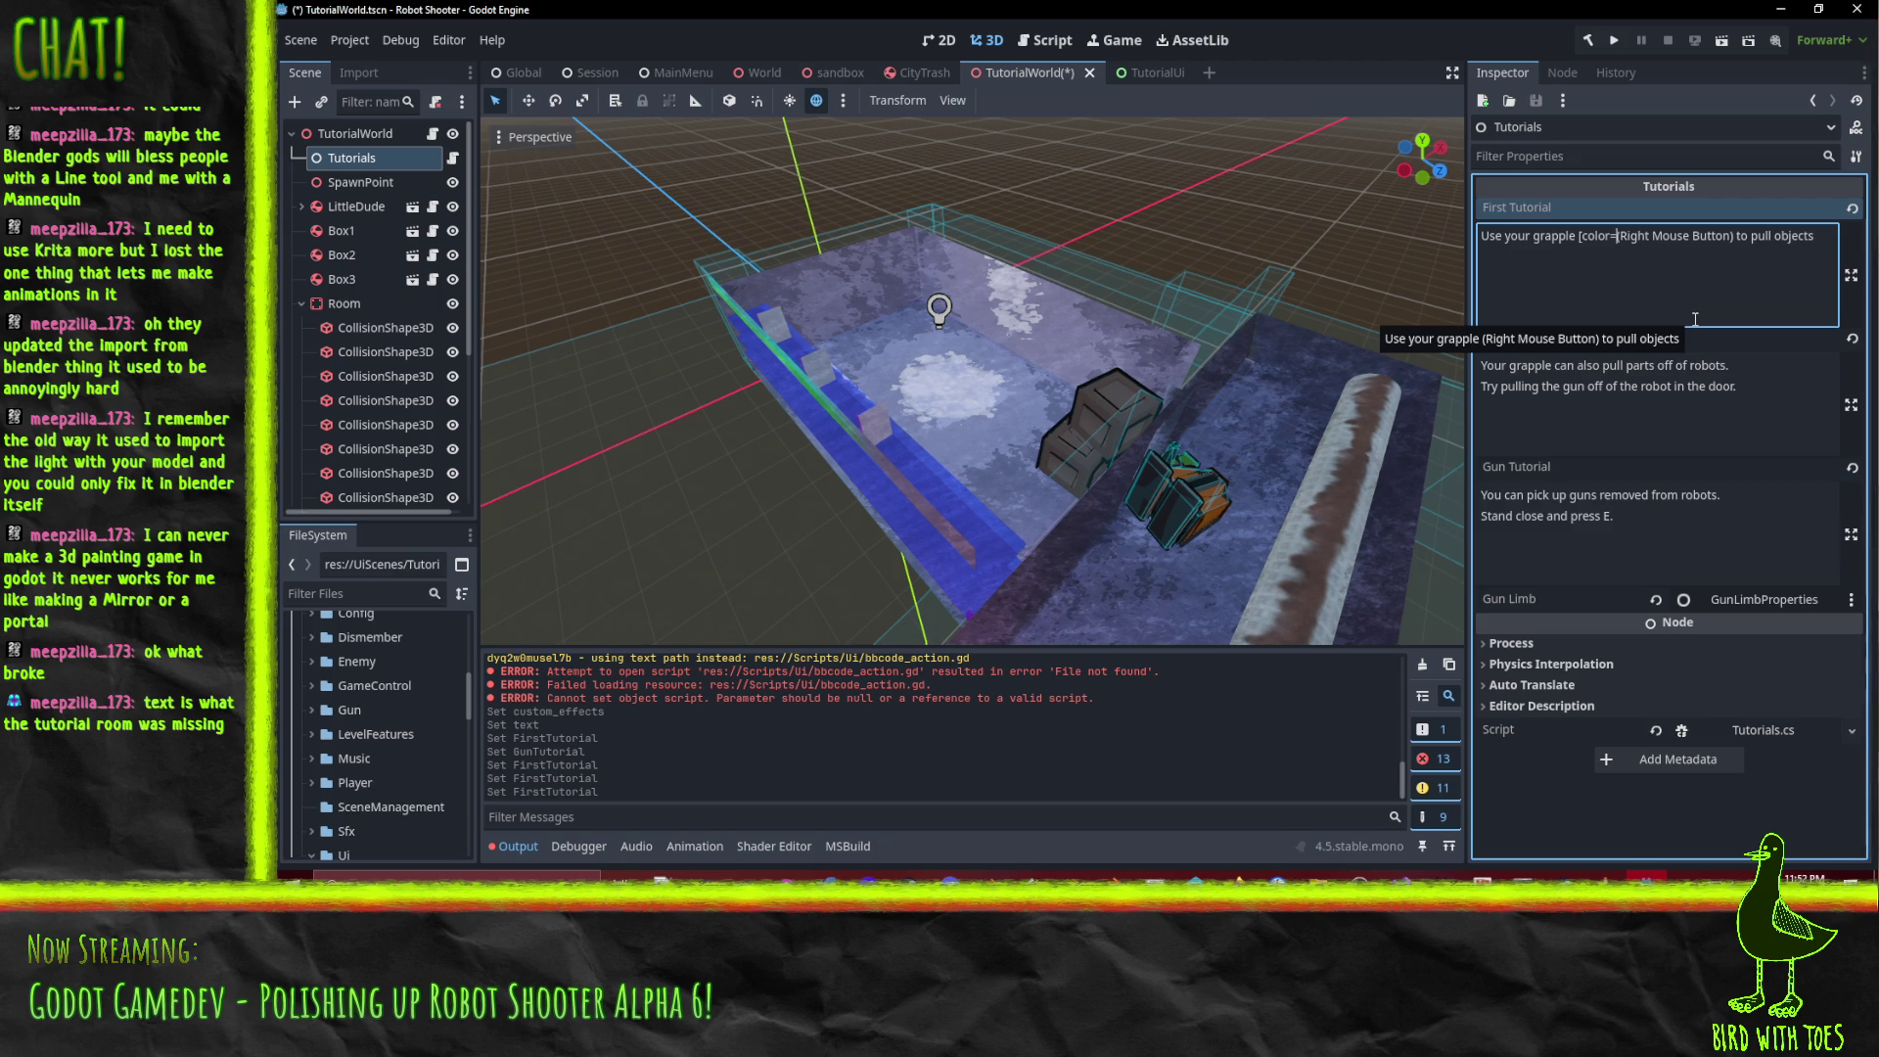
type("red]")
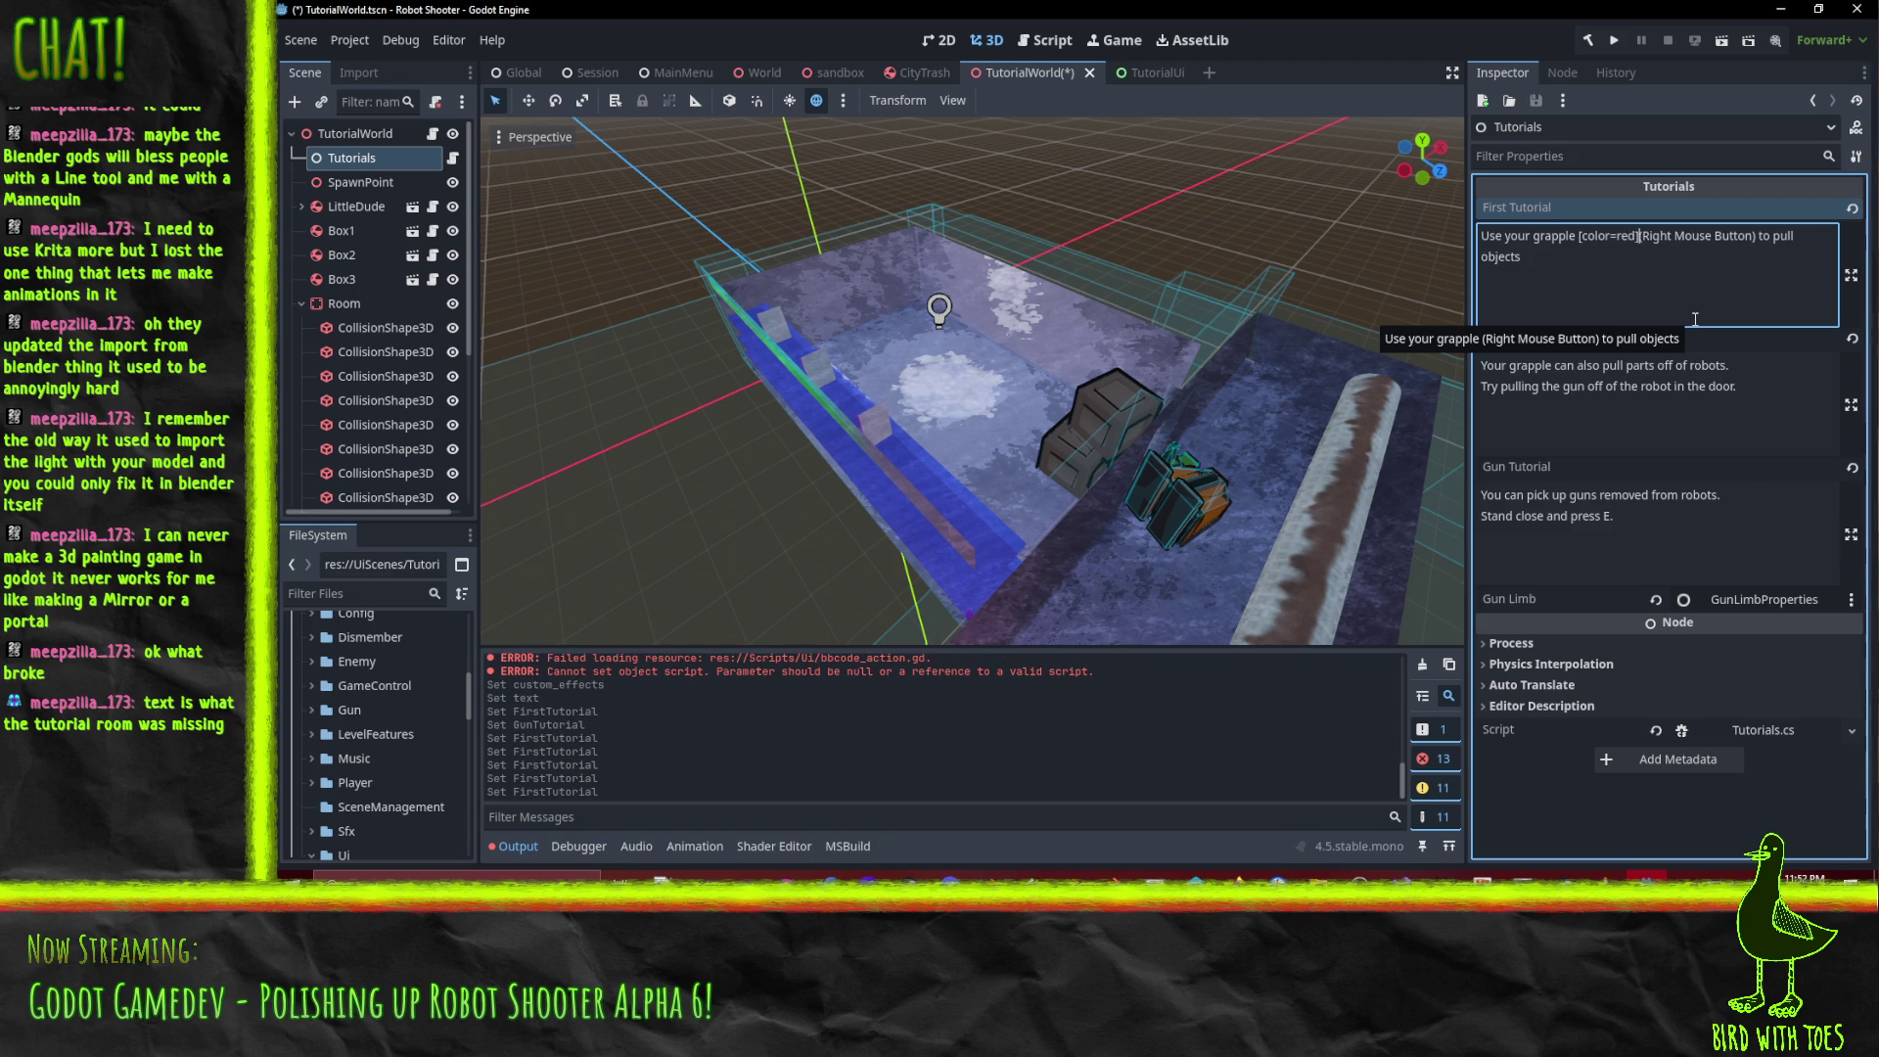
key("Left")
type("[/color")
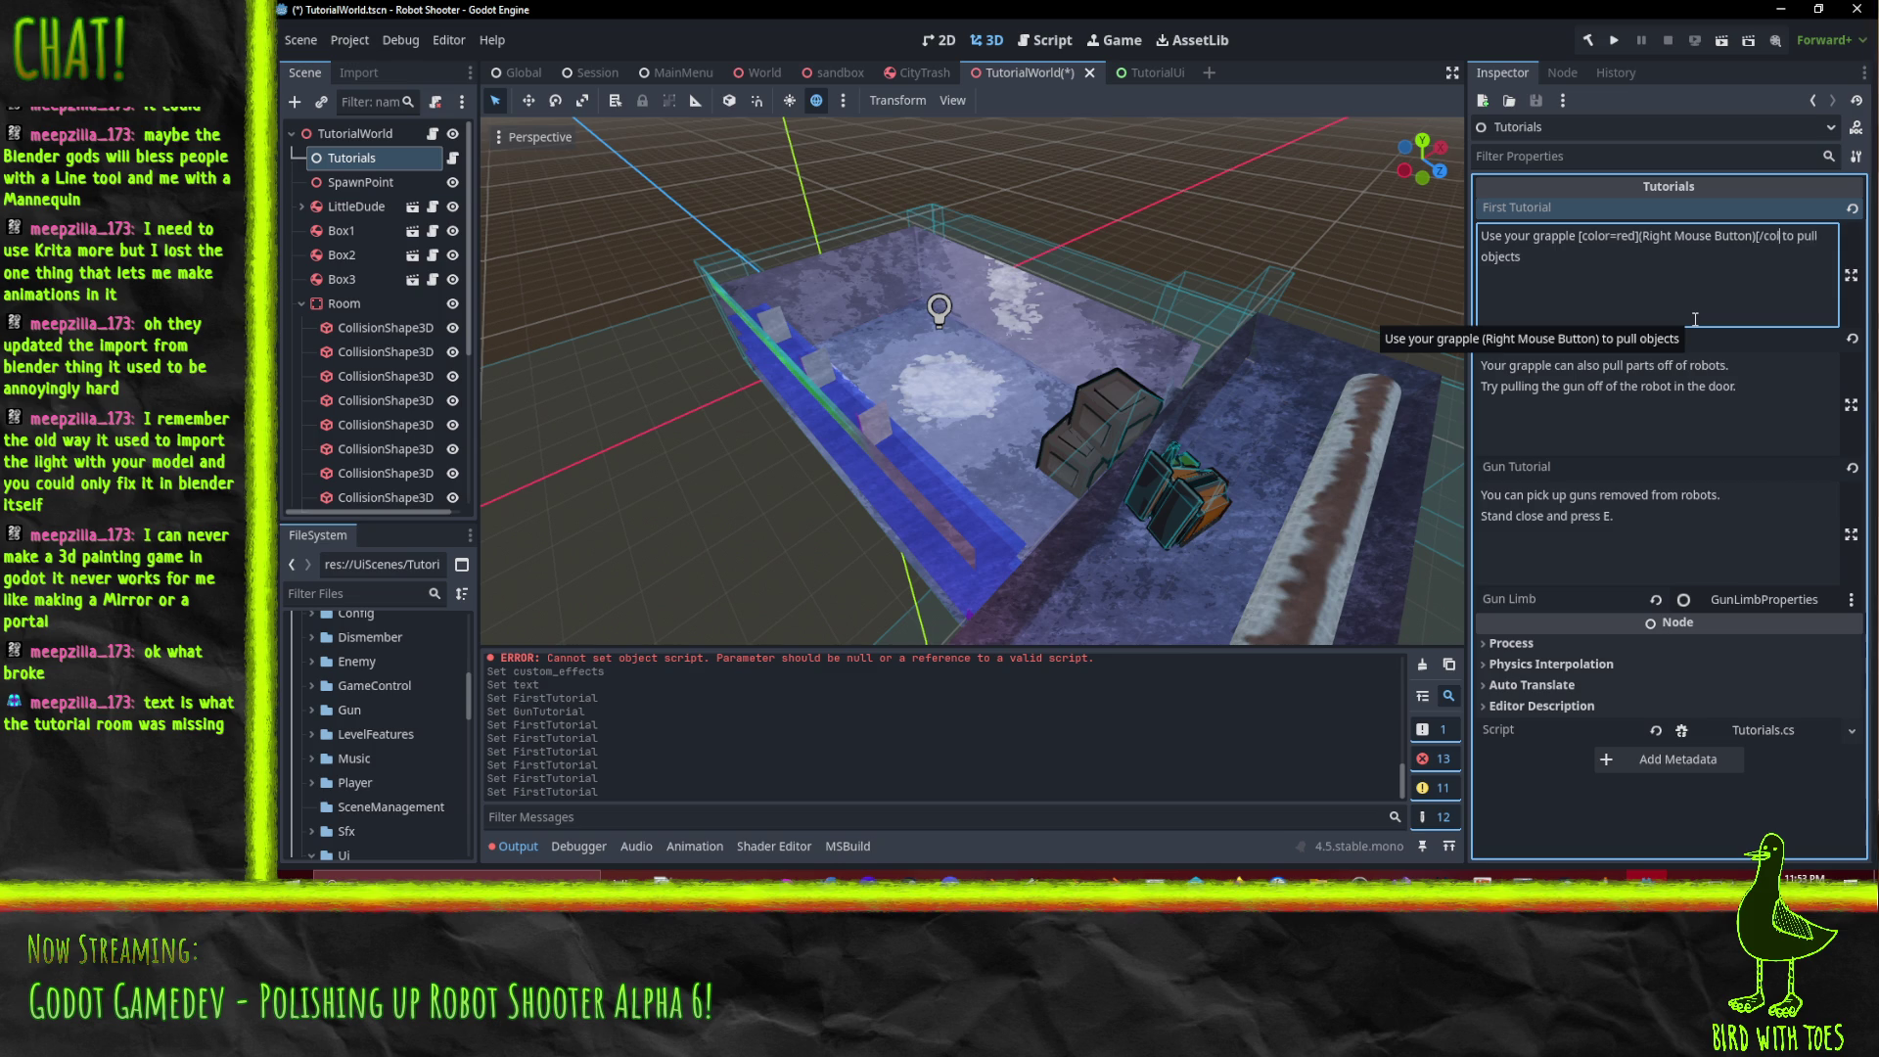
type("]")
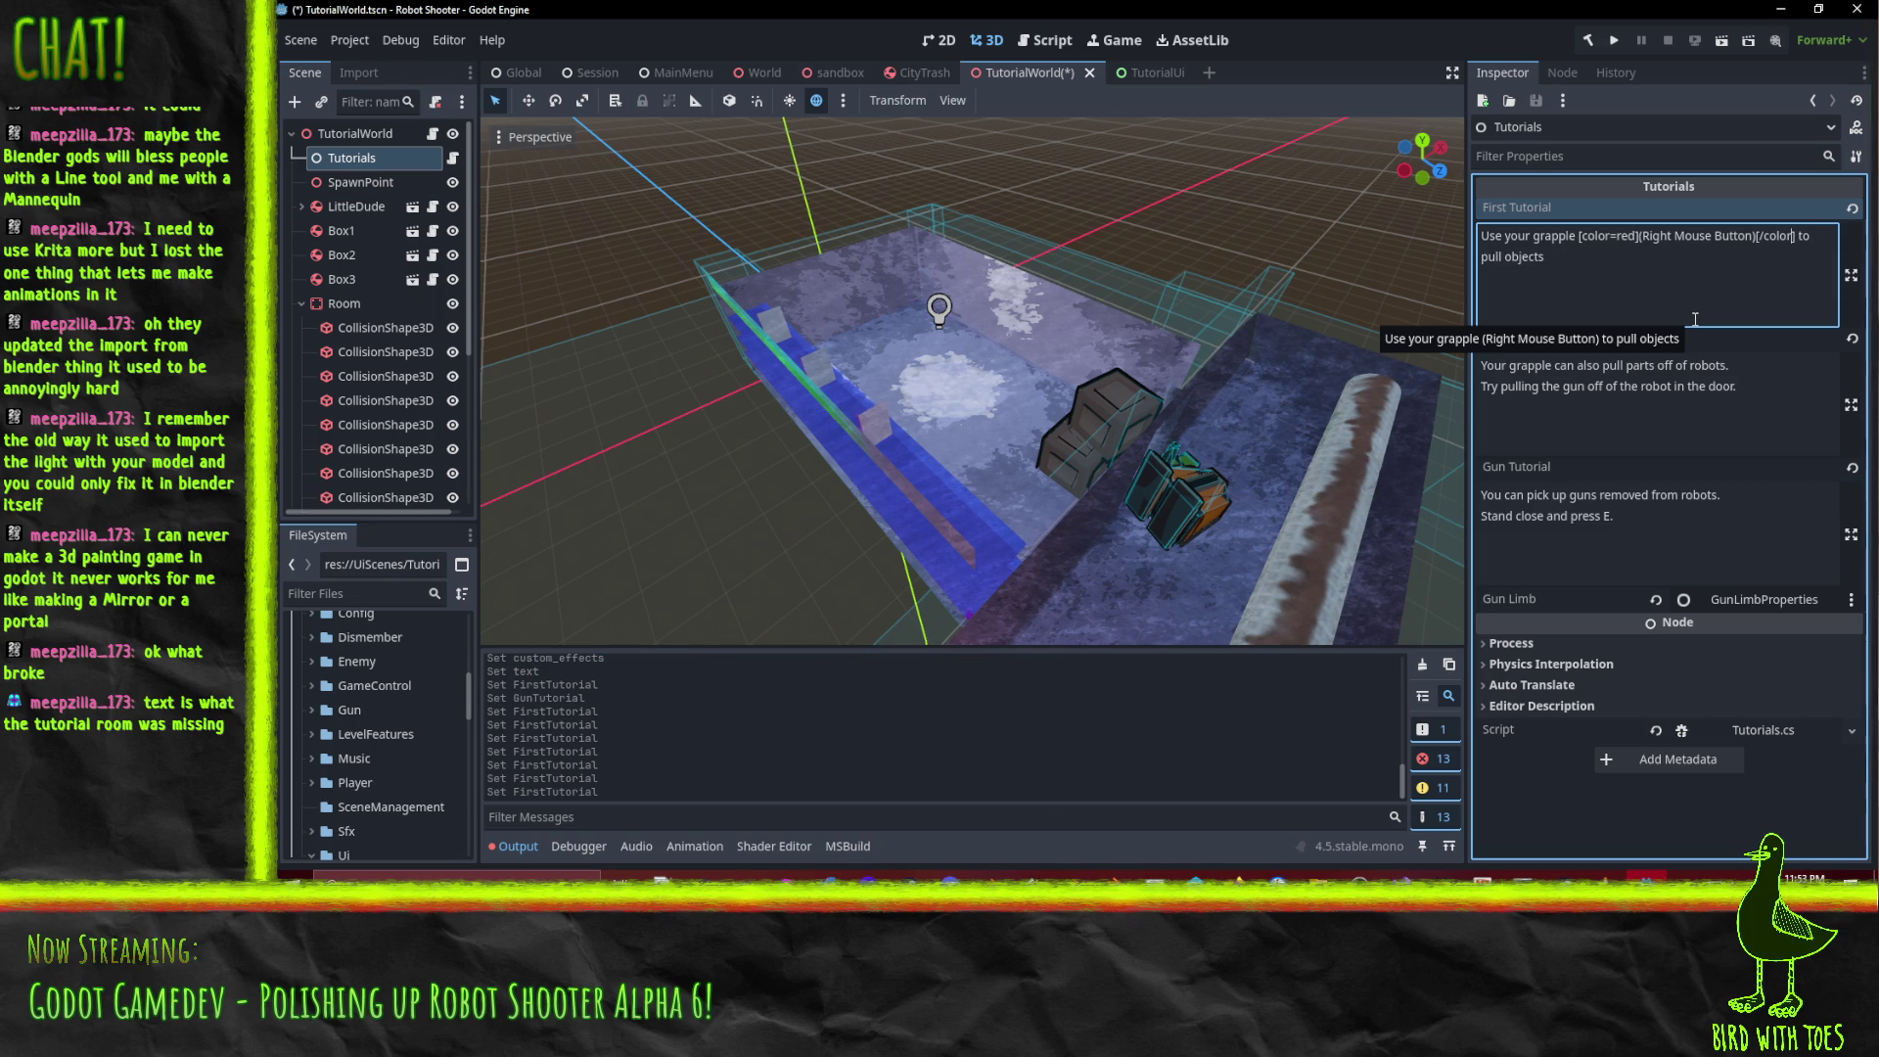
Strip the parentheses and colour tags so it reads 'Right Mouse Button', then save the scene.
key("BackSpace")
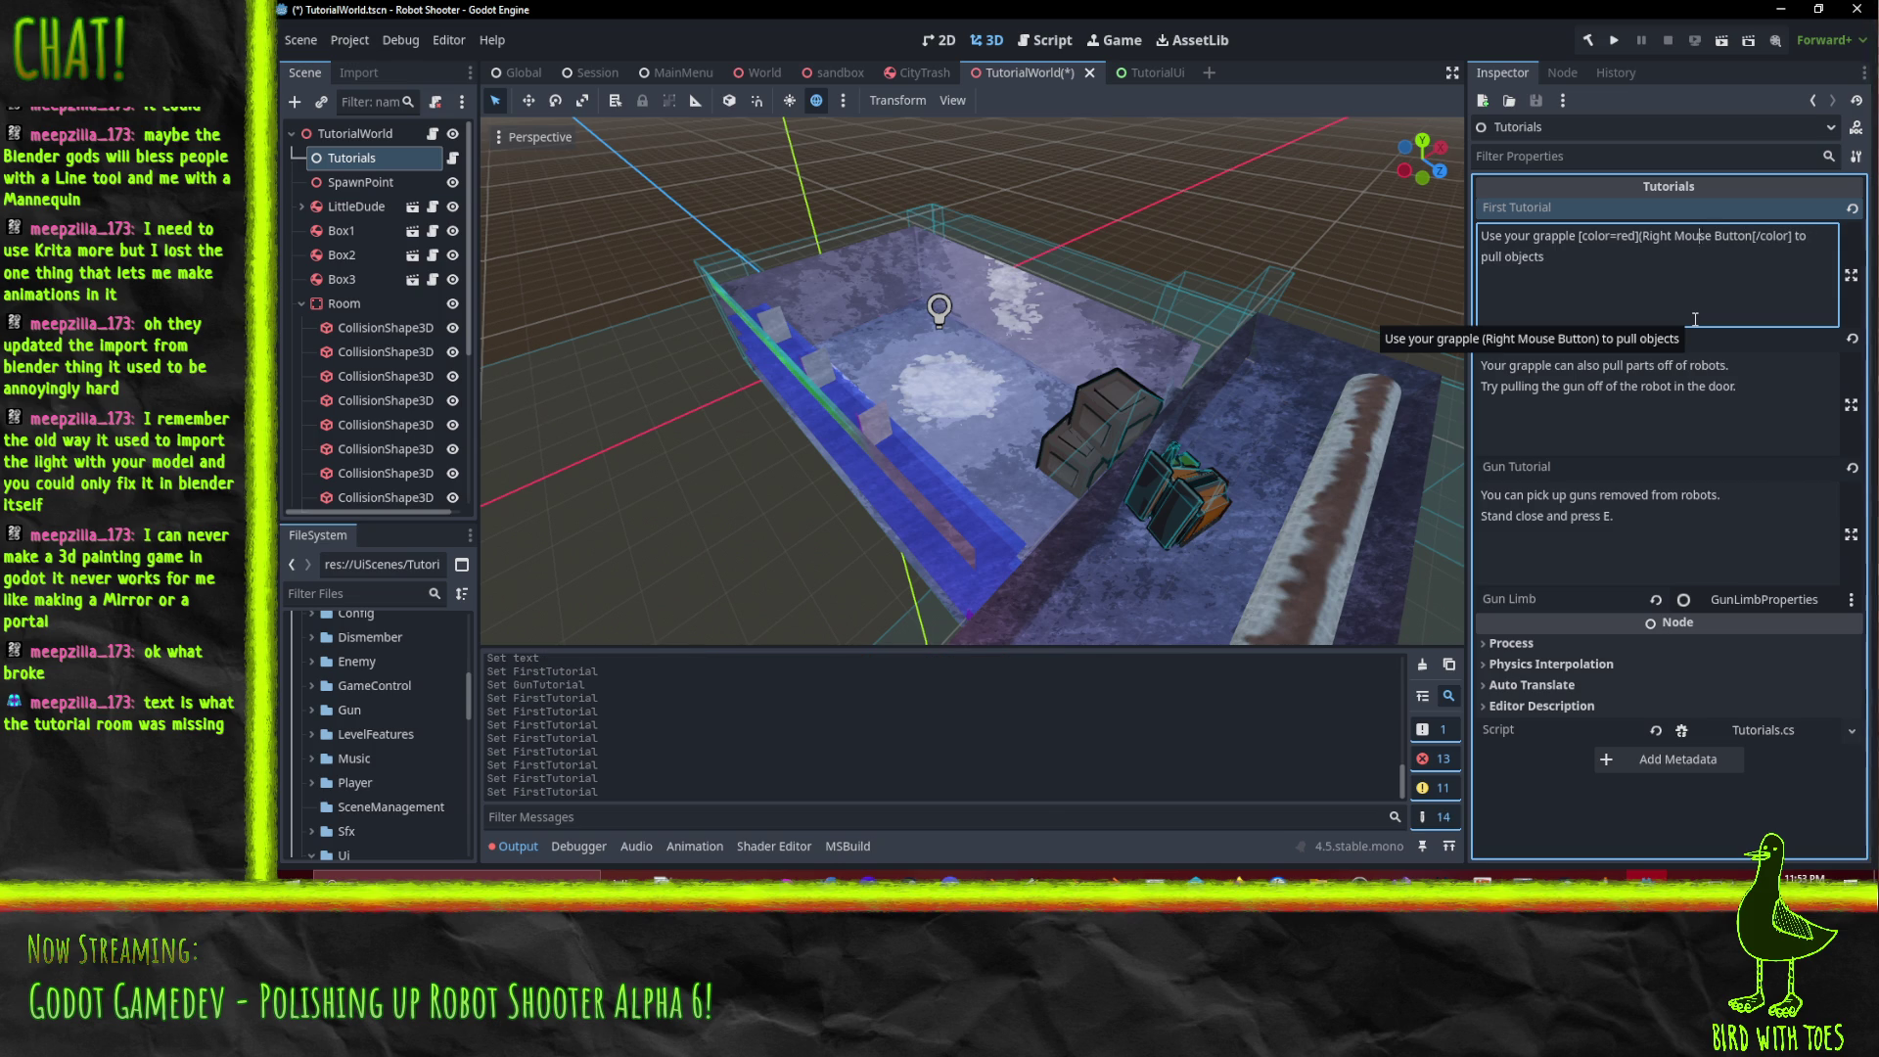
key("BackSpace")
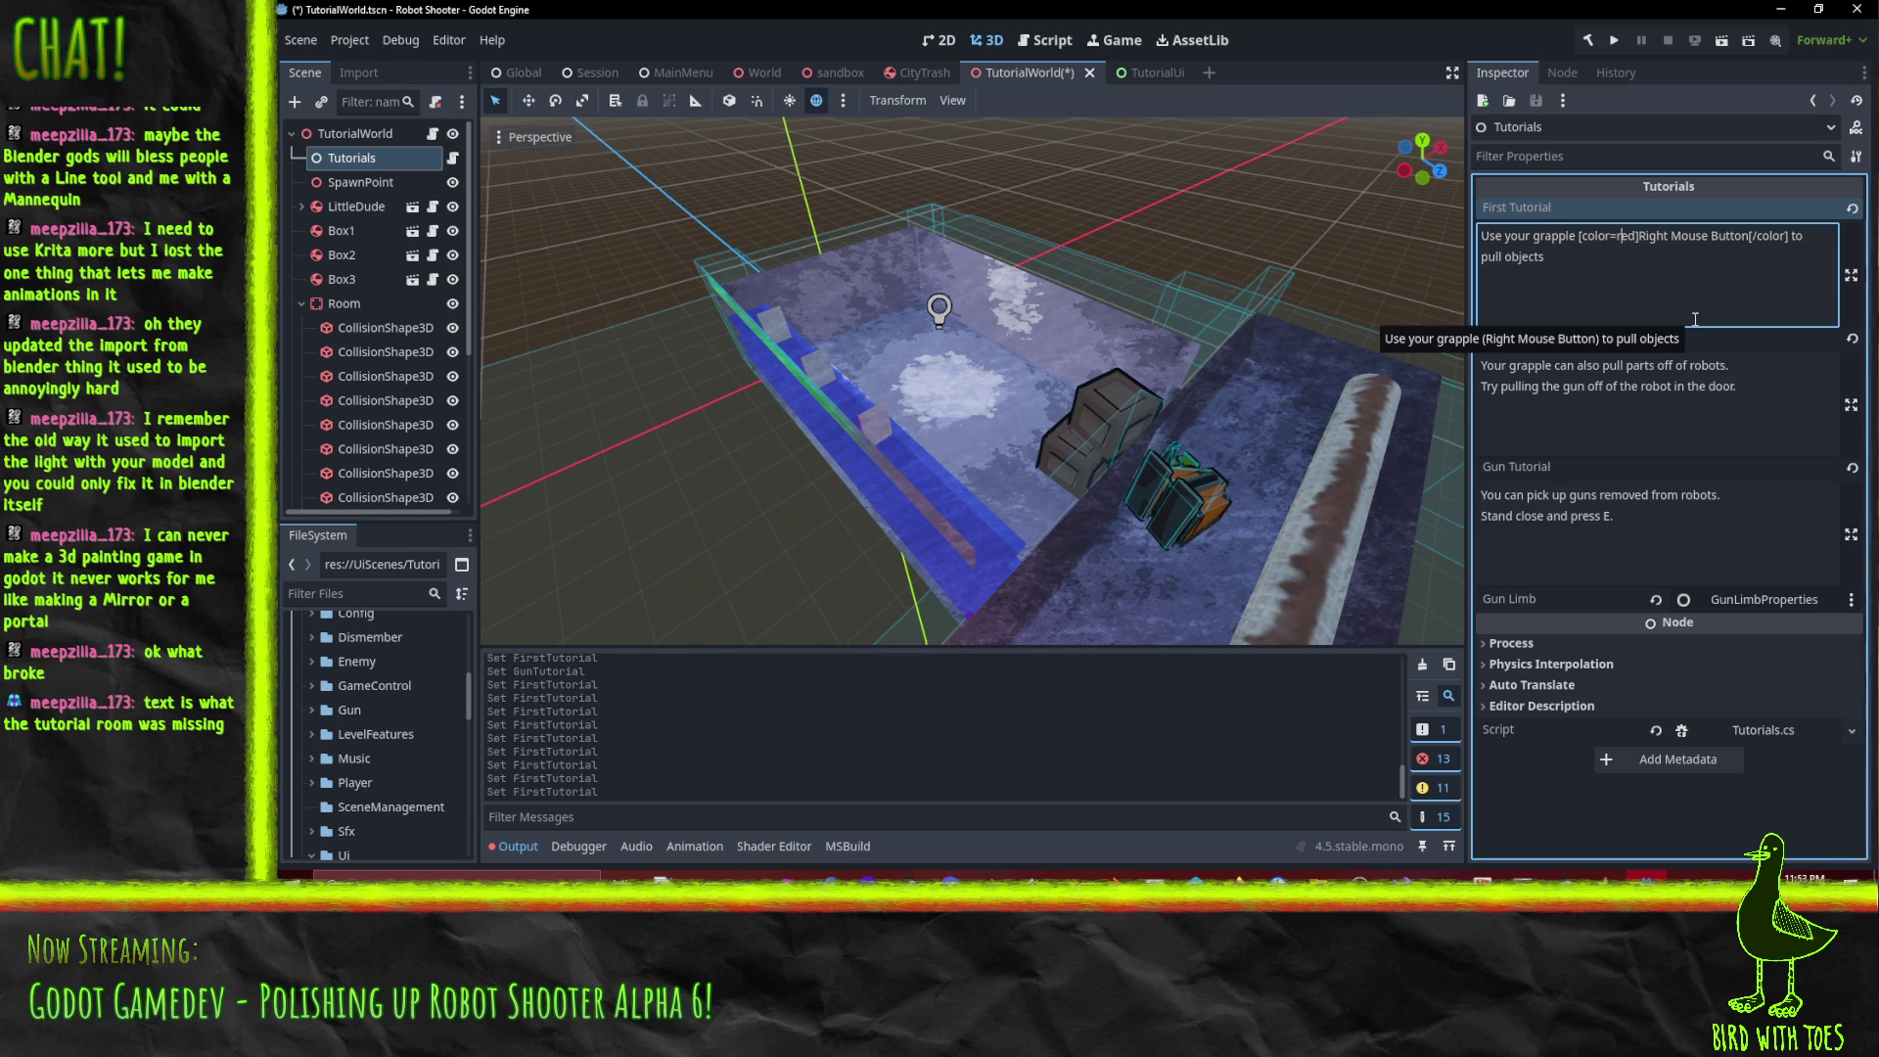
key("shift+Right")
key("shift+Right")
key("shift+Right")
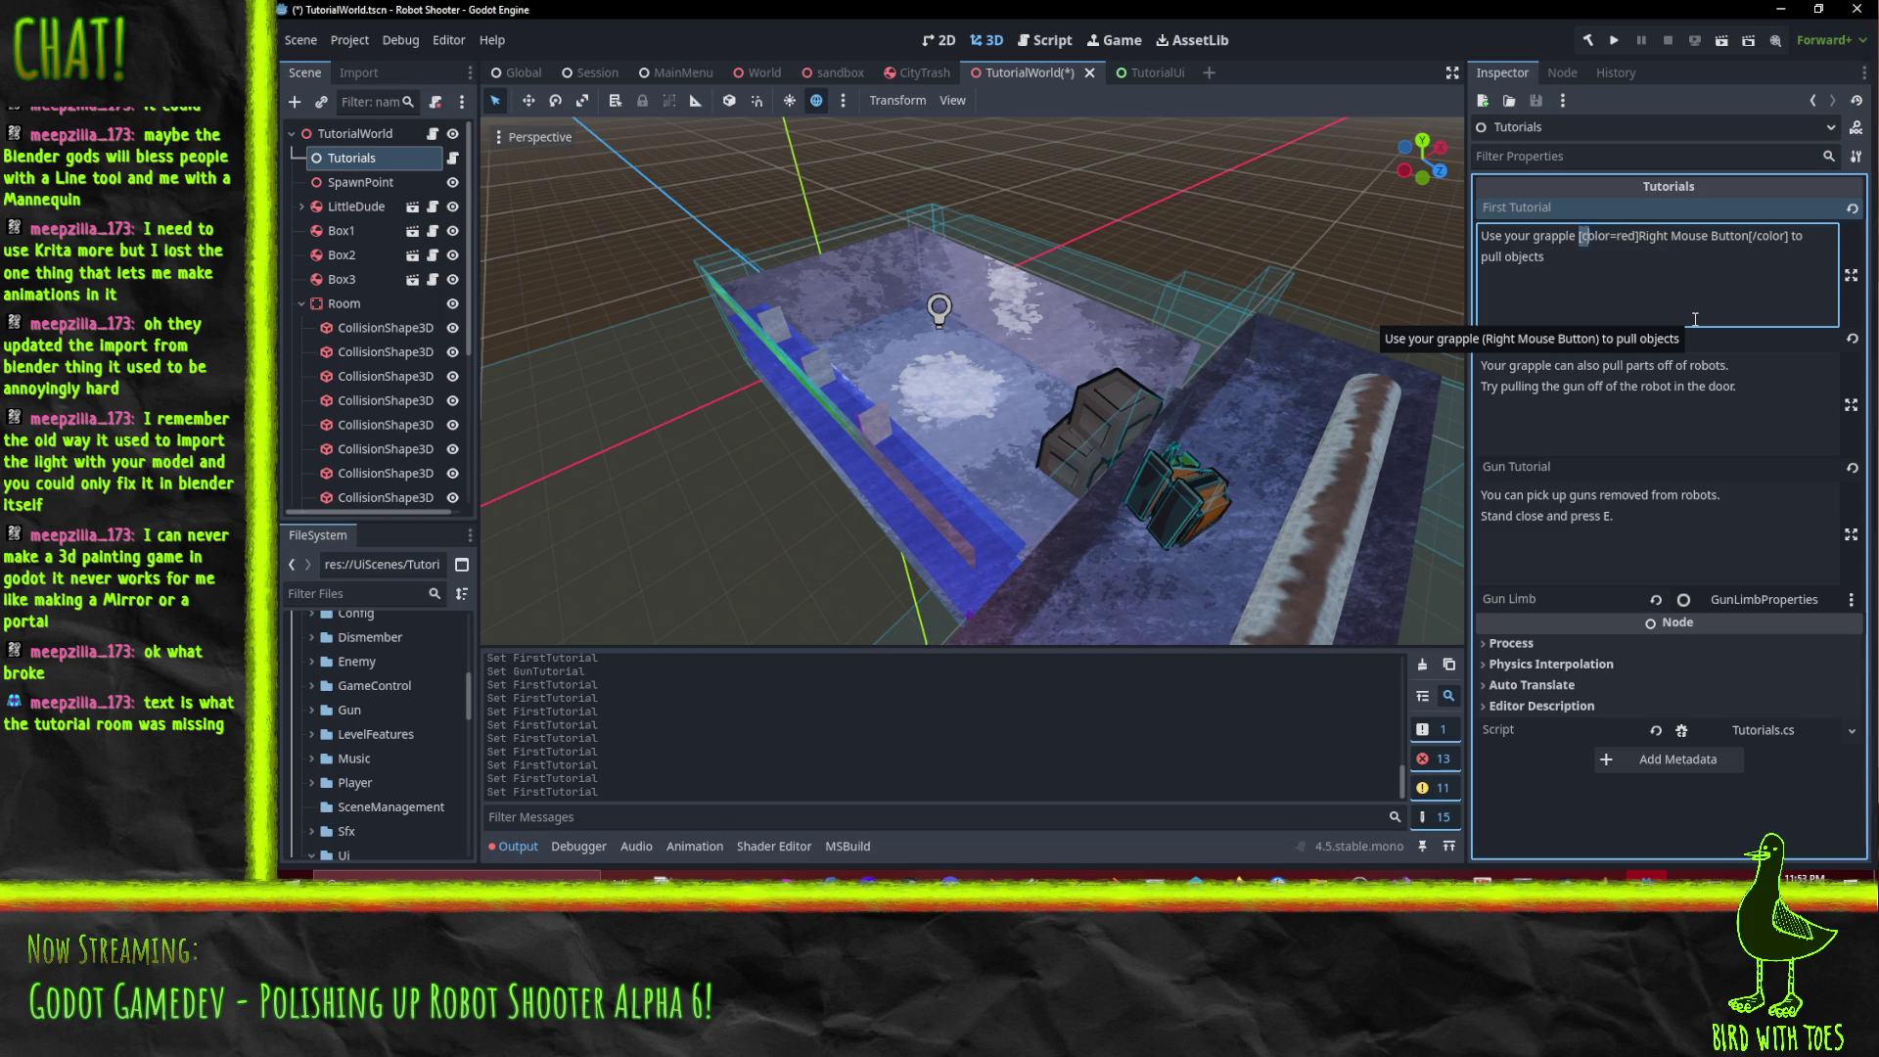
key("shift+Left")
key("shift+Left")
key("shift+Left")
key("shift+Right")
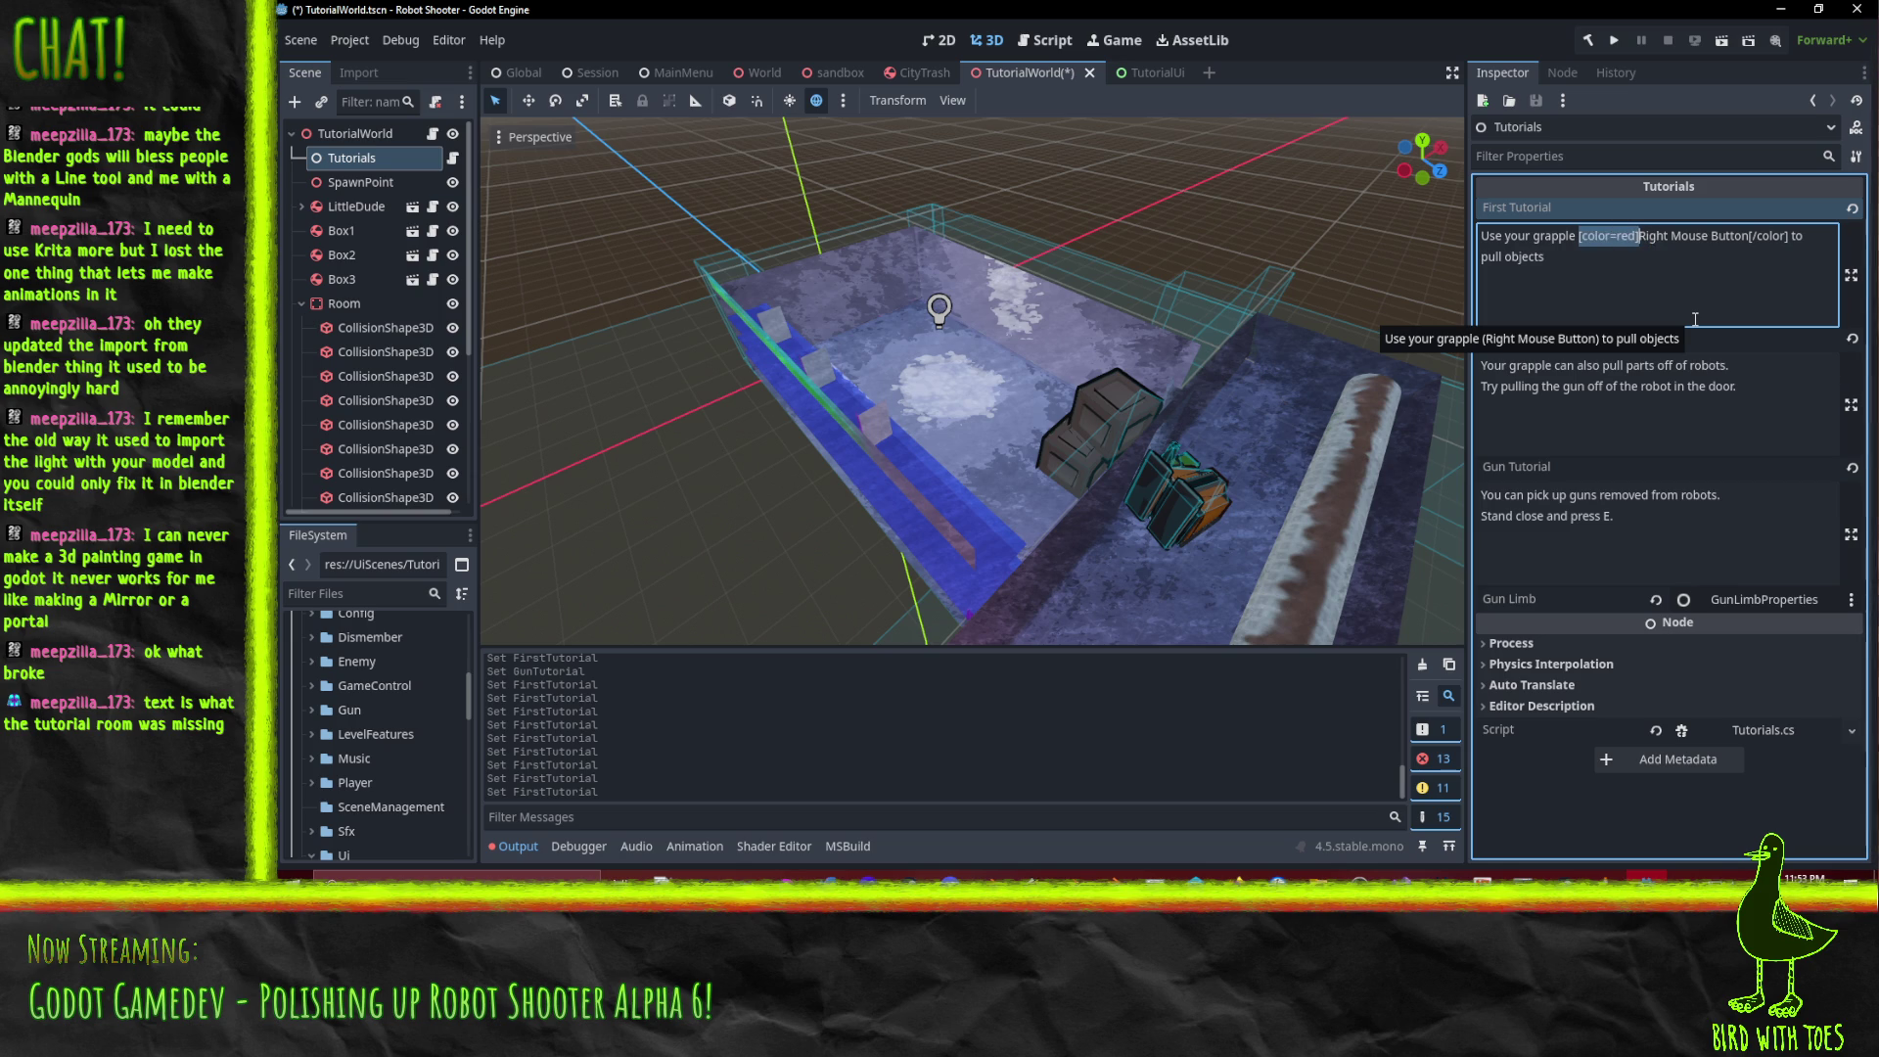
key("BackSpace")
key("Delete")
key("Delete")
key("Delete")
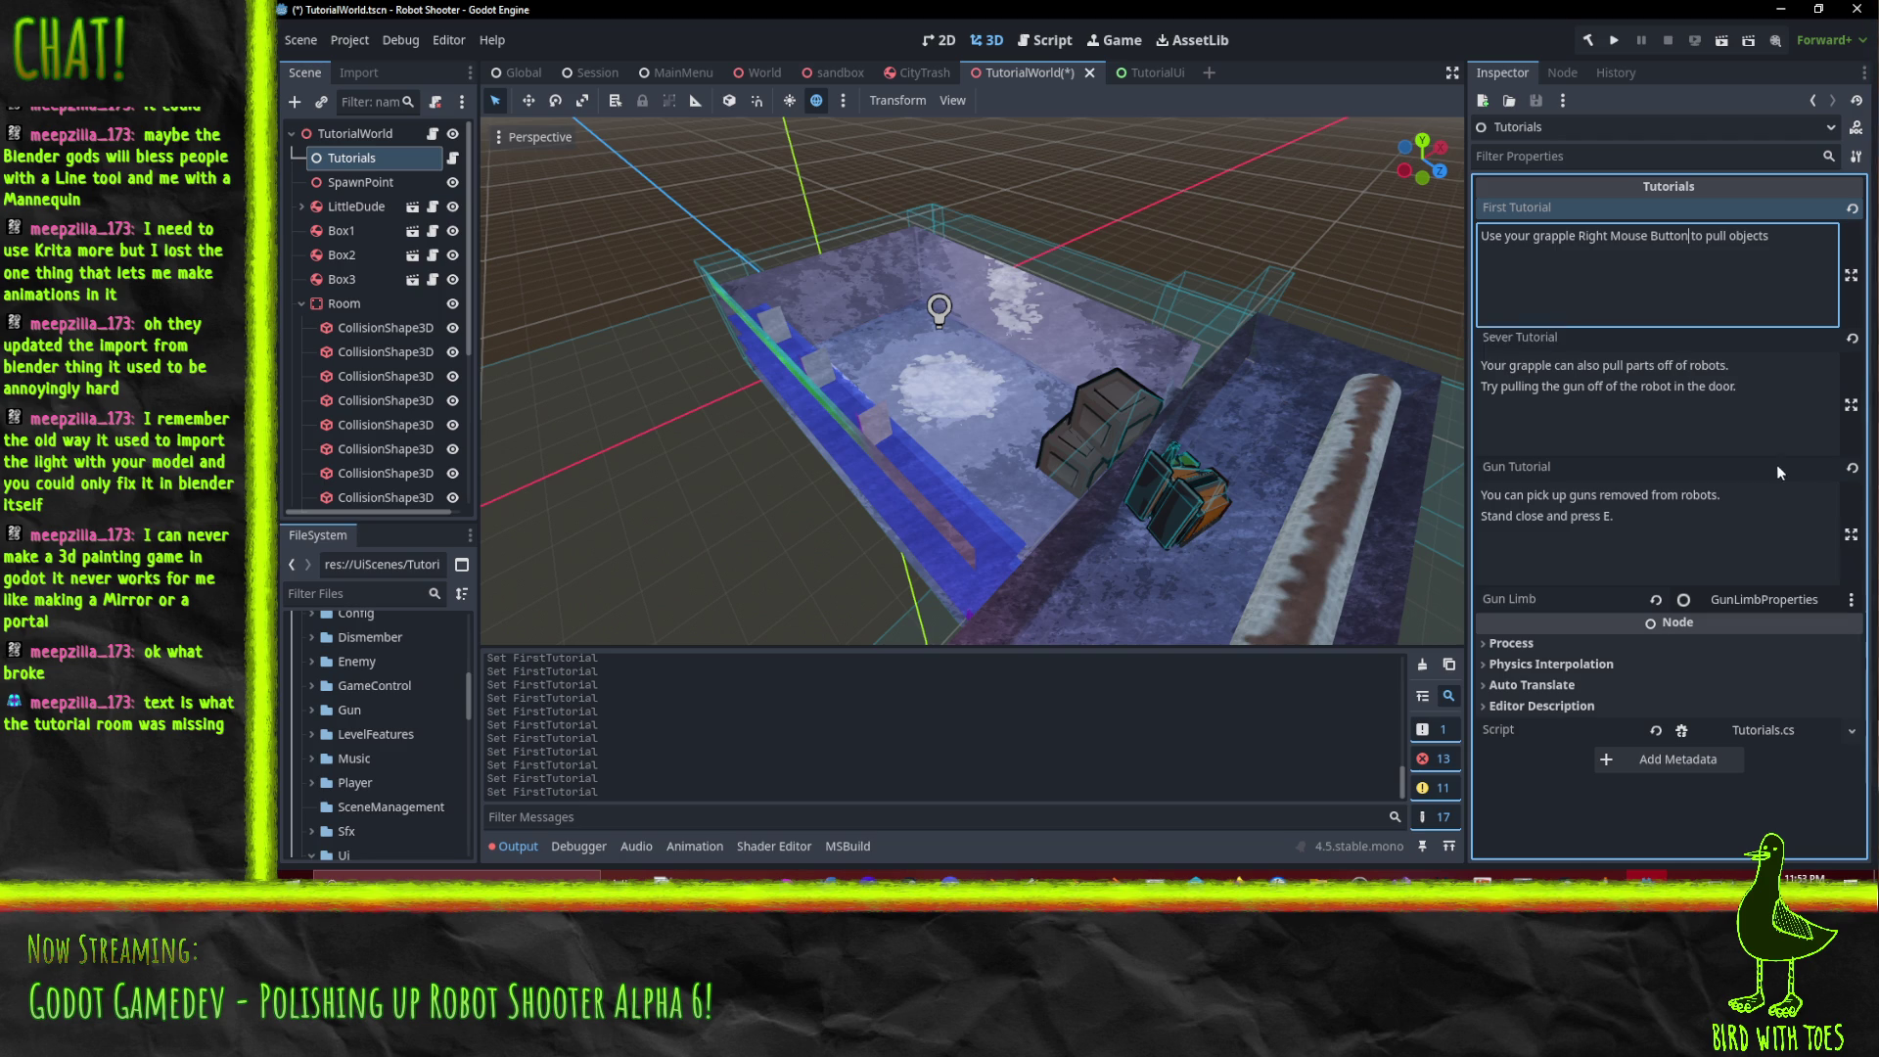
left_click(1642, 409)
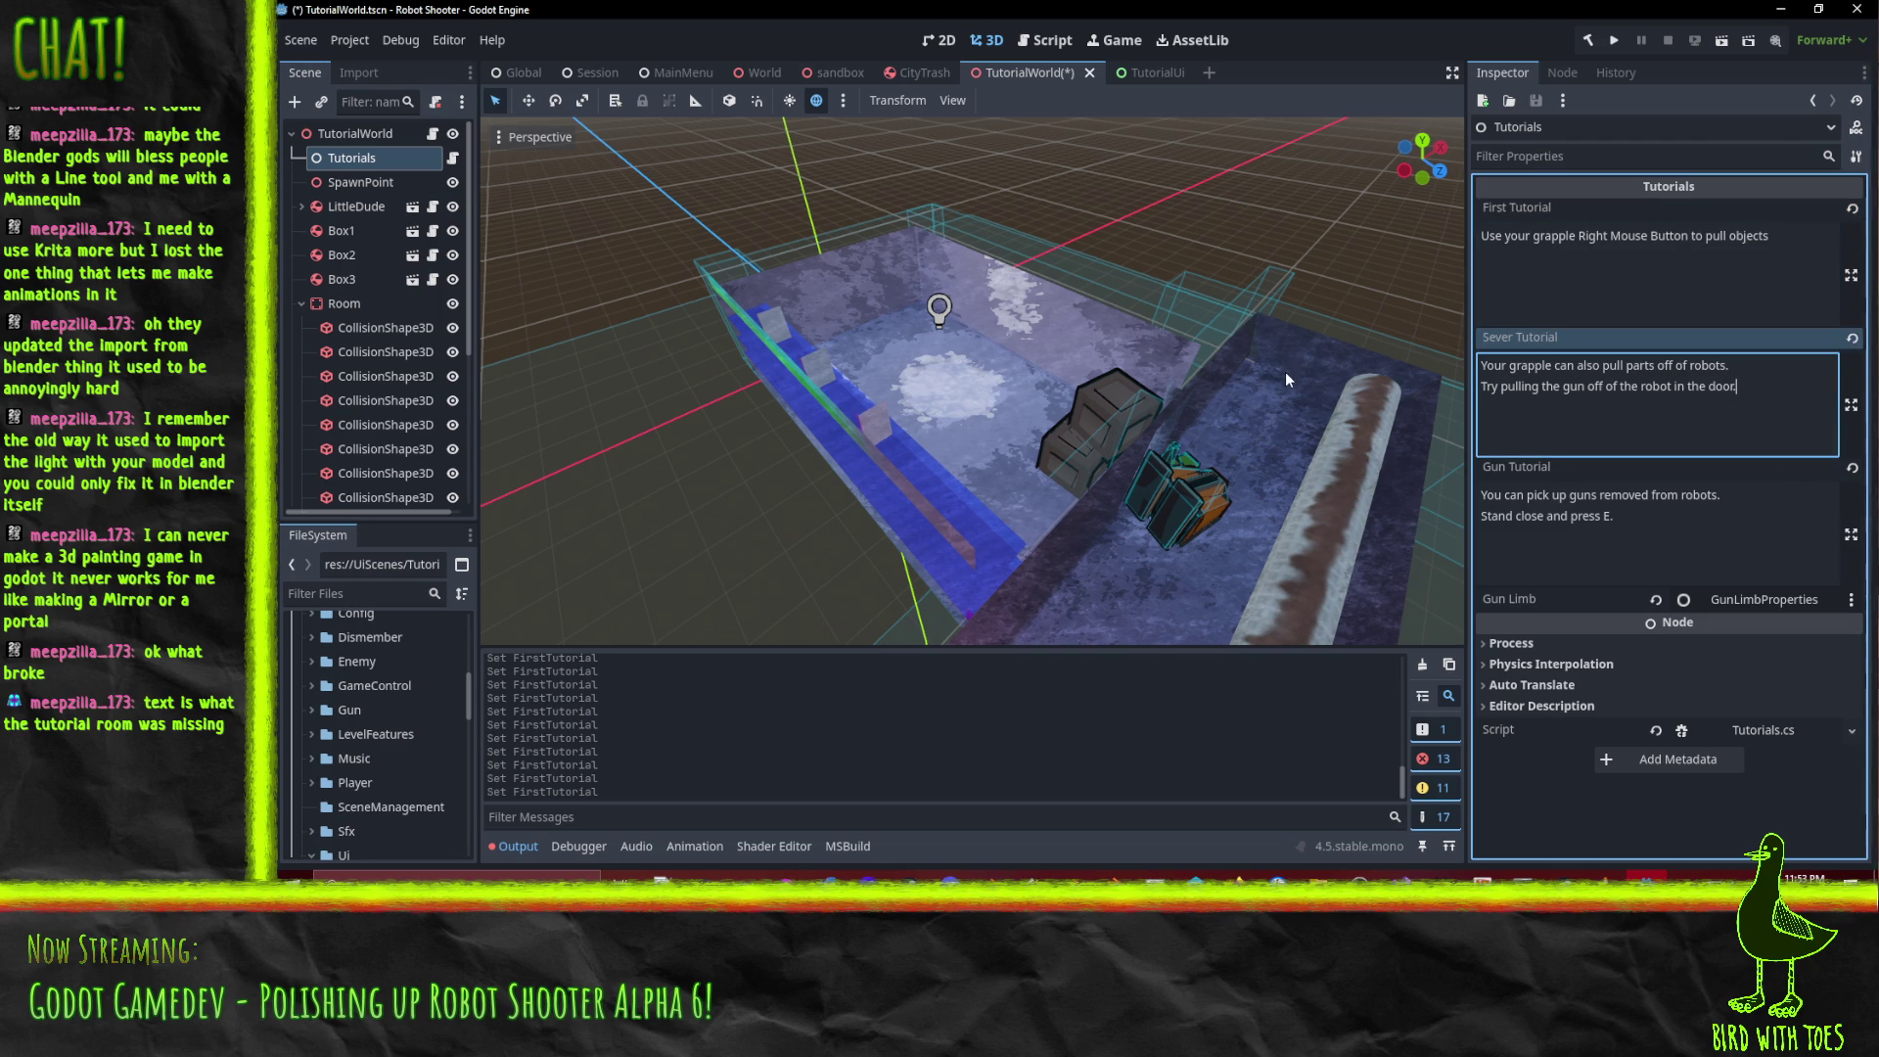
key("ctrl+s")
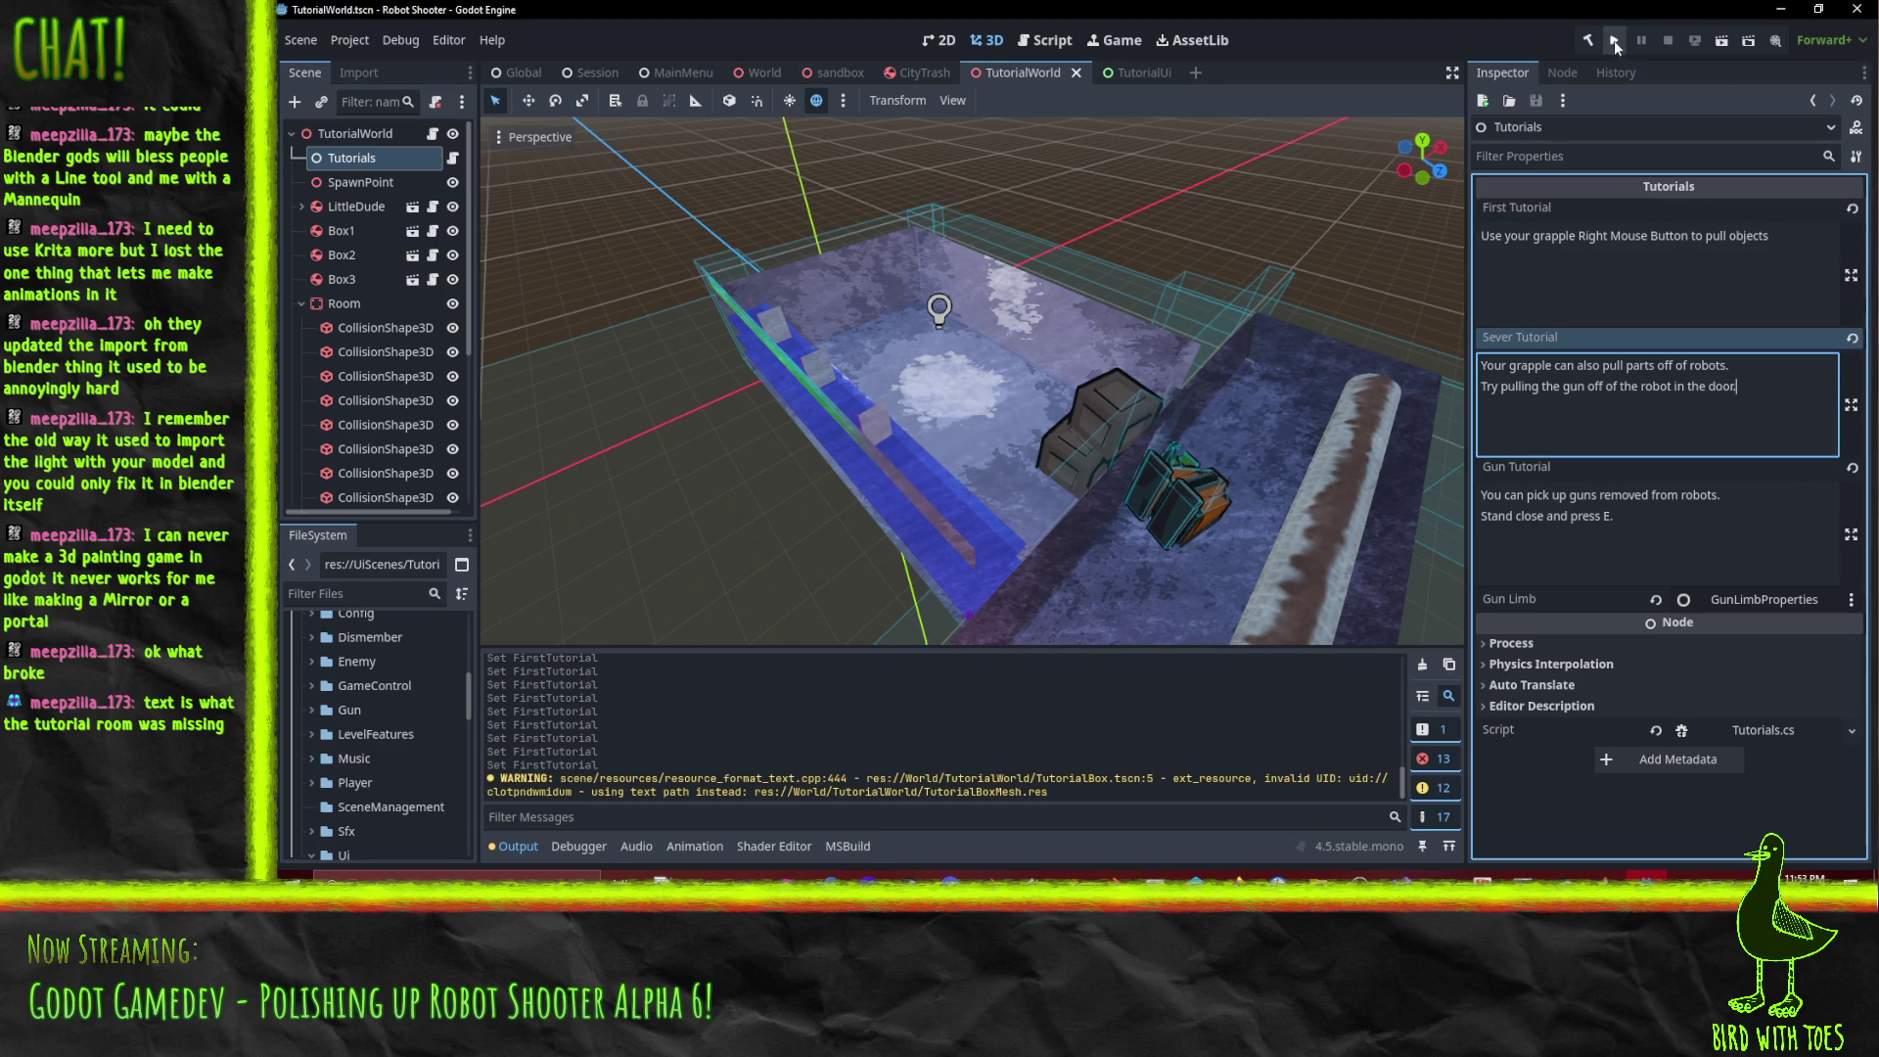
Run the game from the title screen and grapple the crates near the start.
left_click(1613, 39)
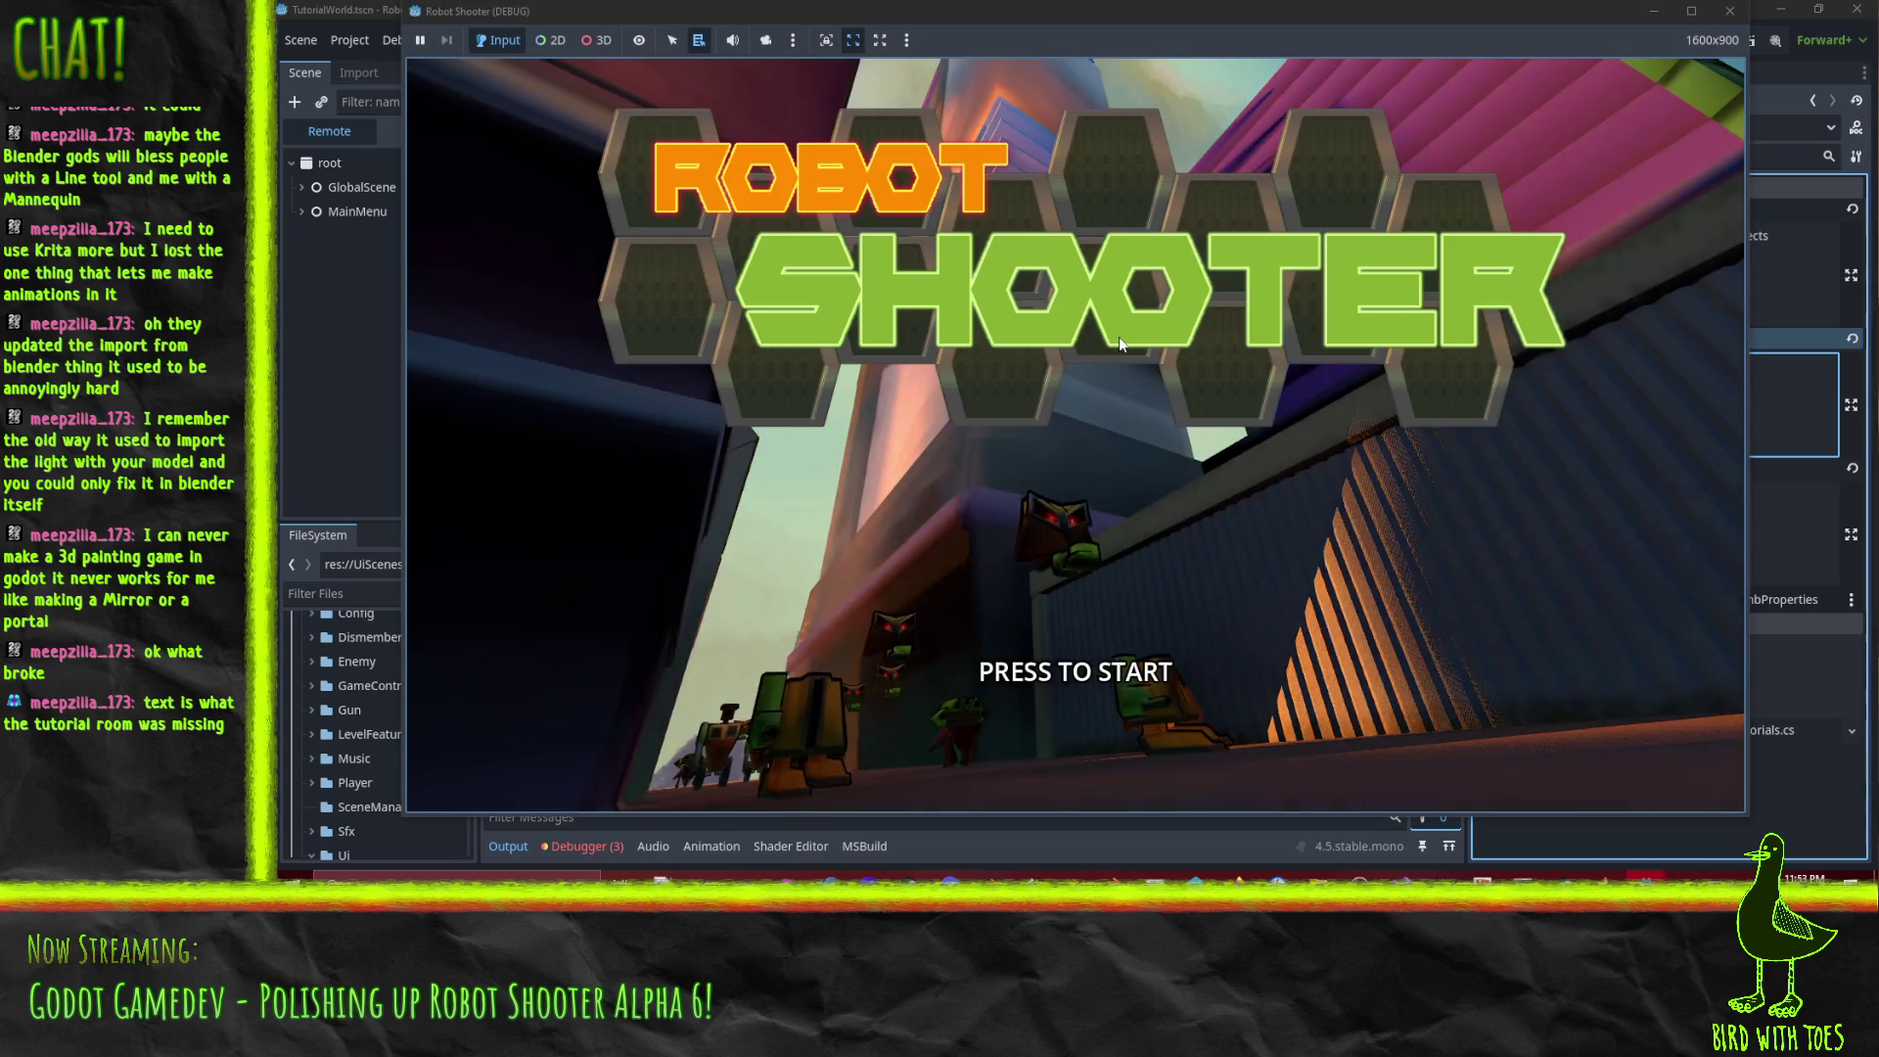
left_click(1096, 342)
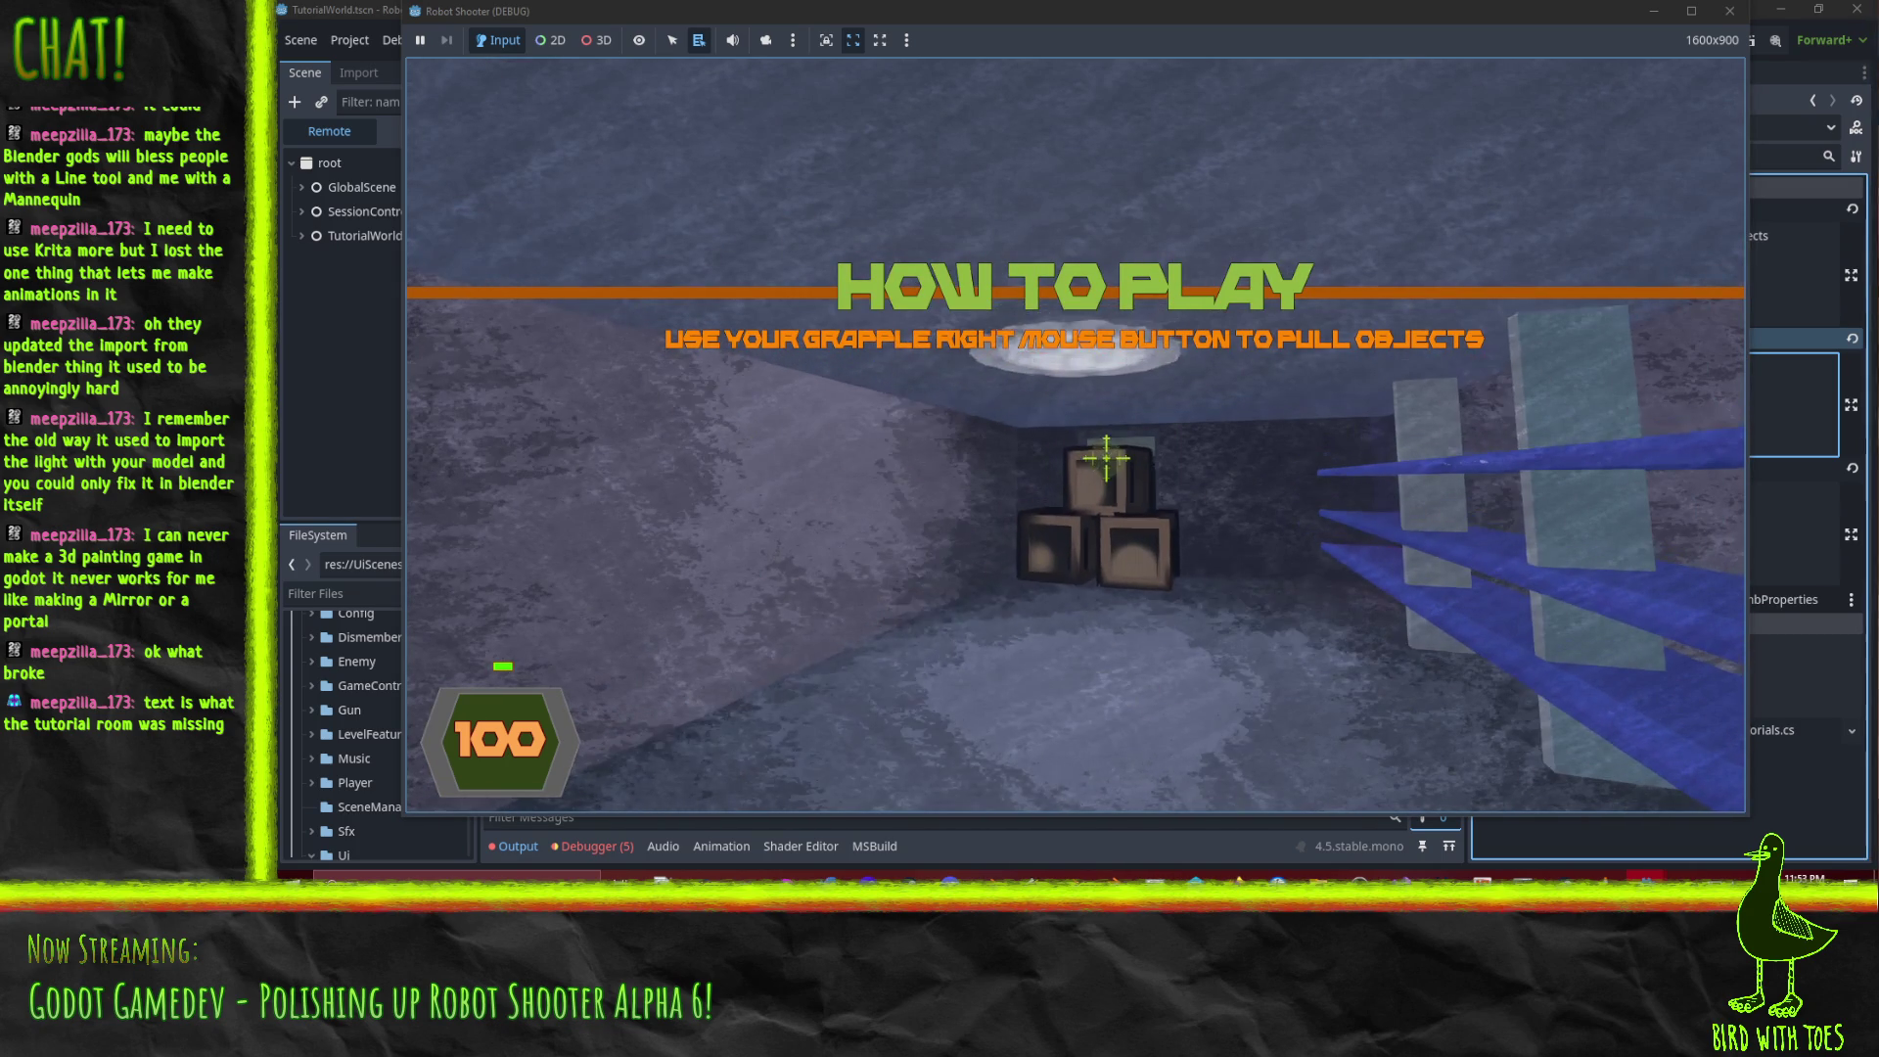
right_click(1106, 457)
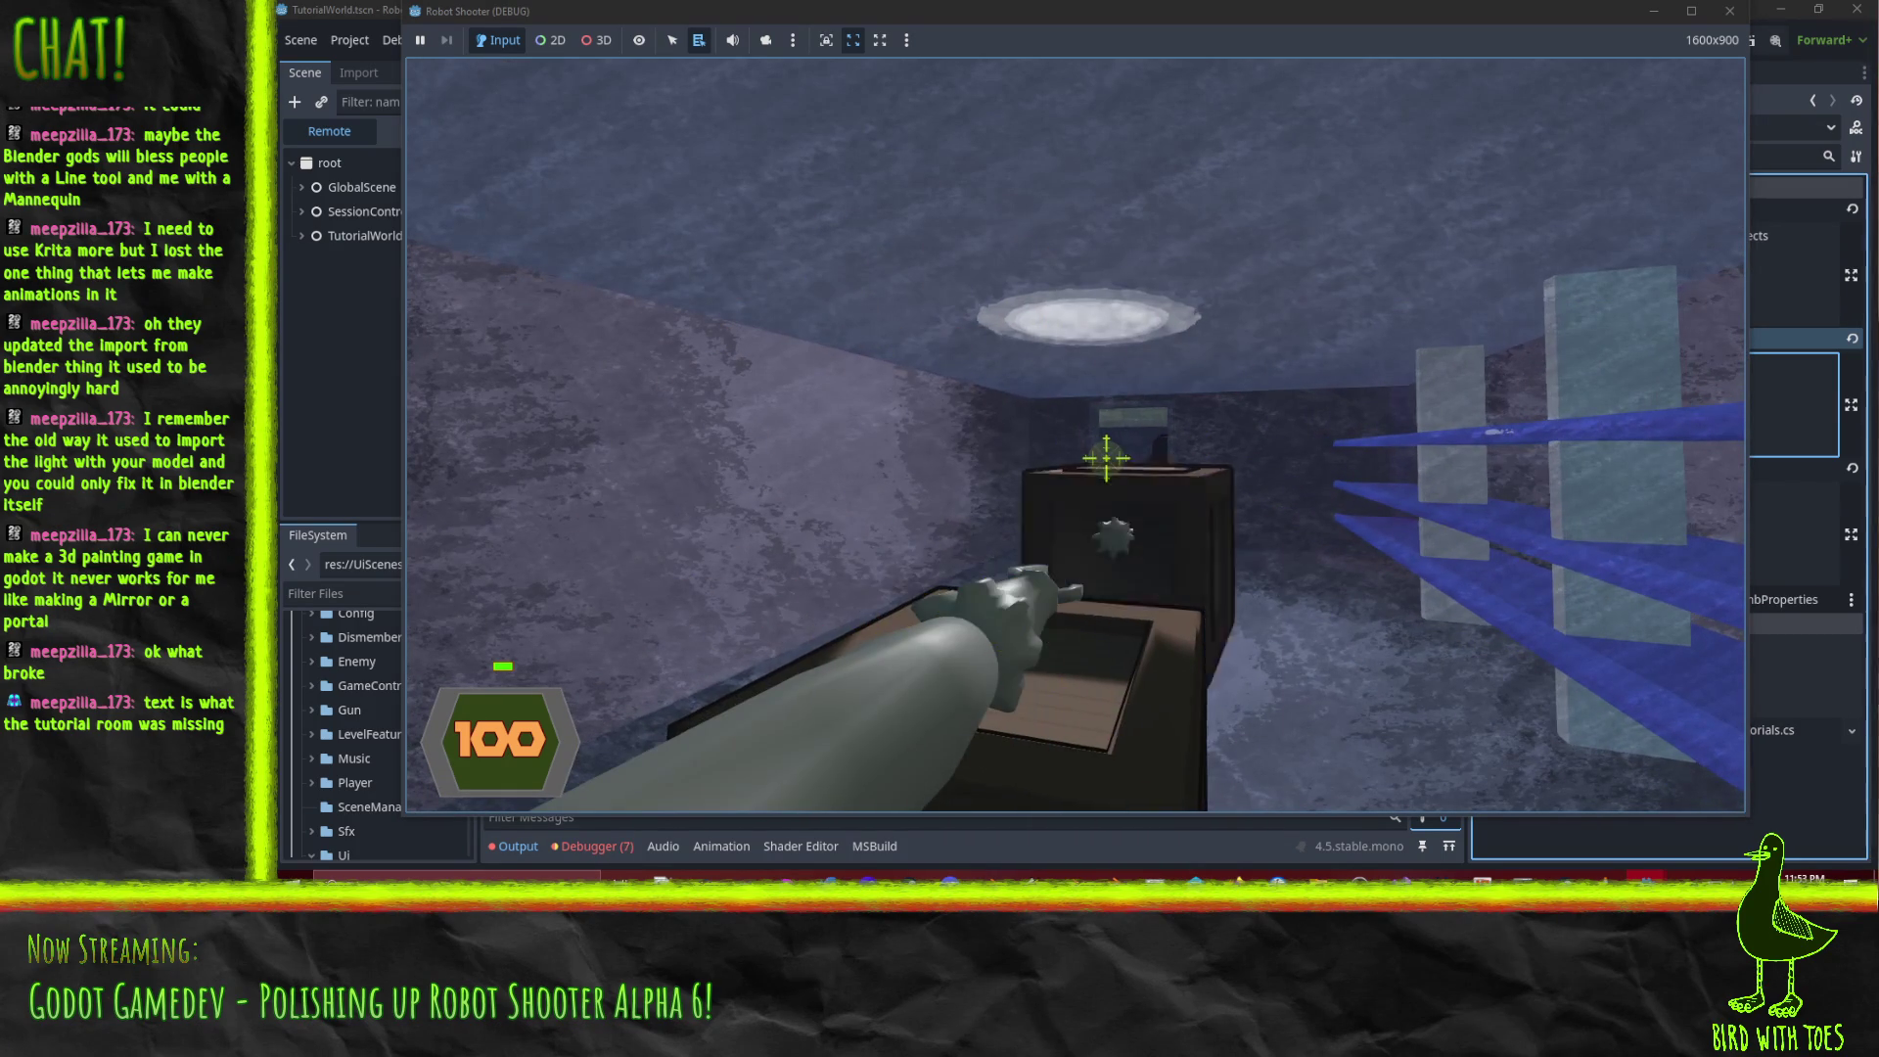
left_click(1210, 491)
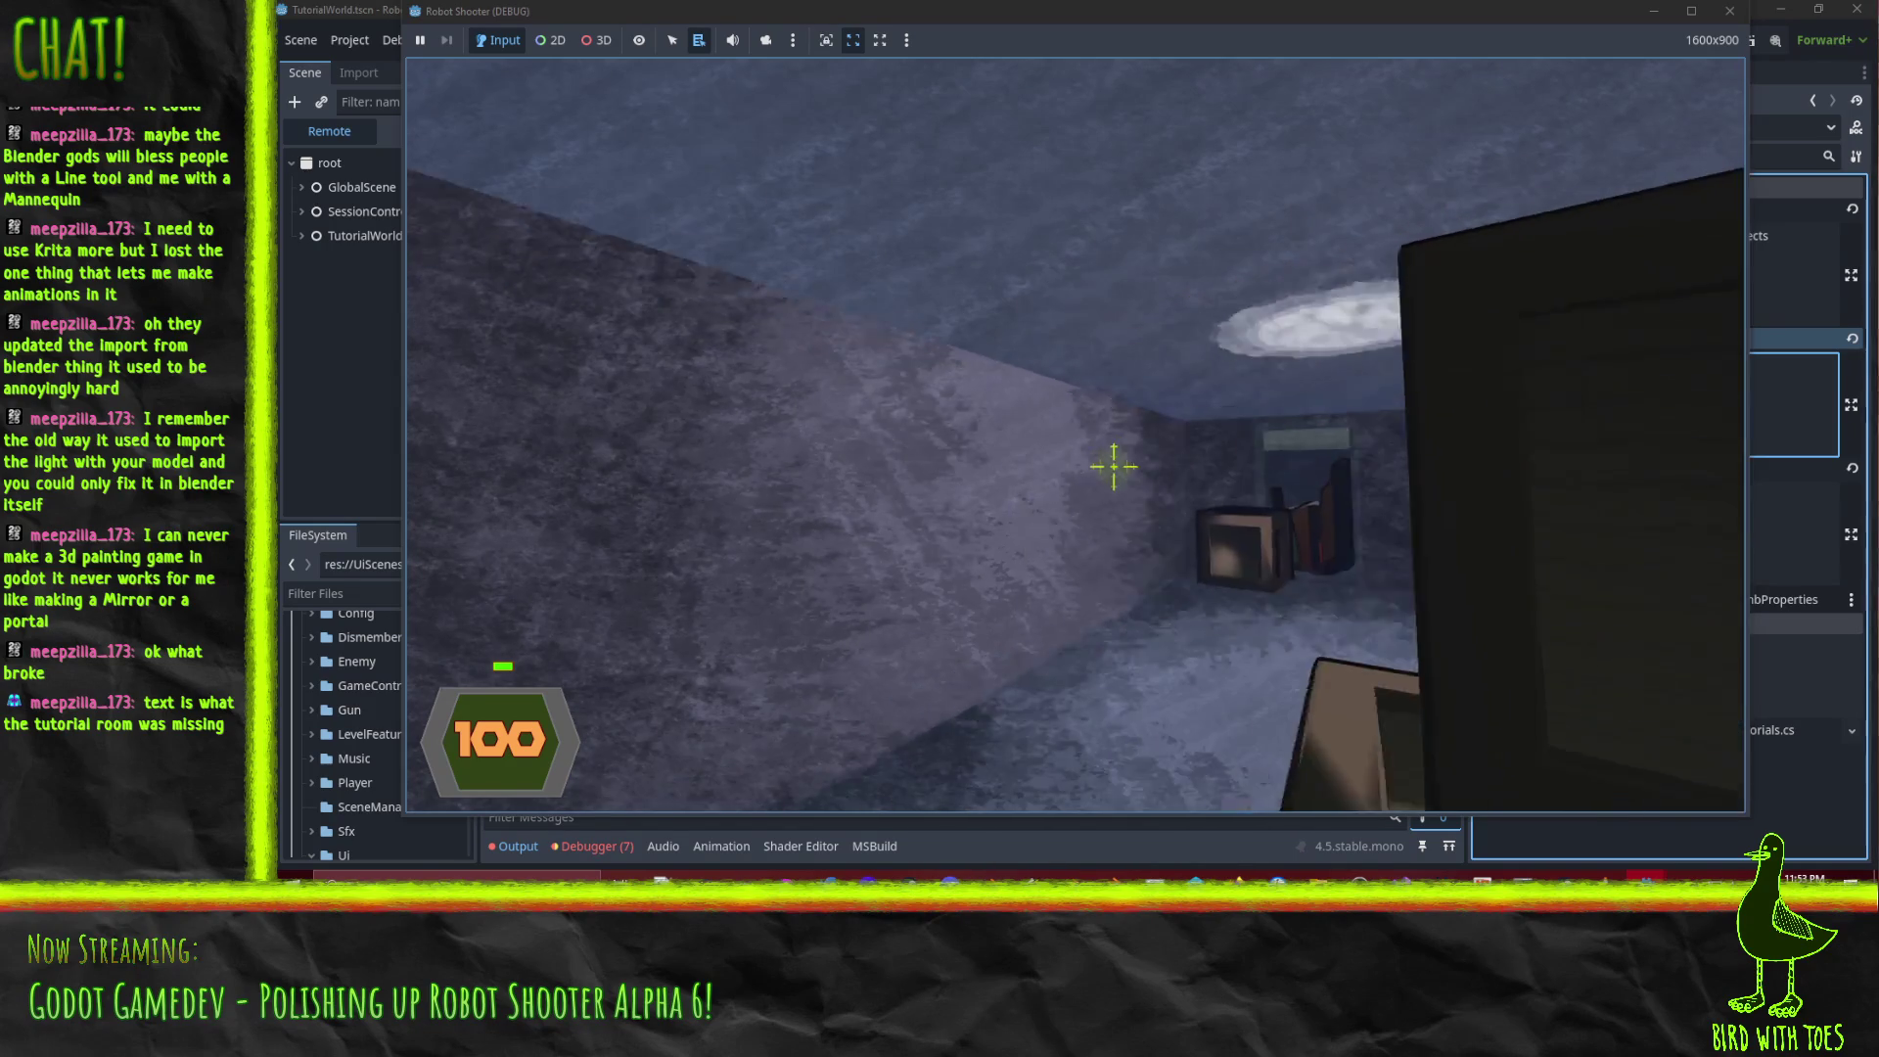
right_click(1110, 458)
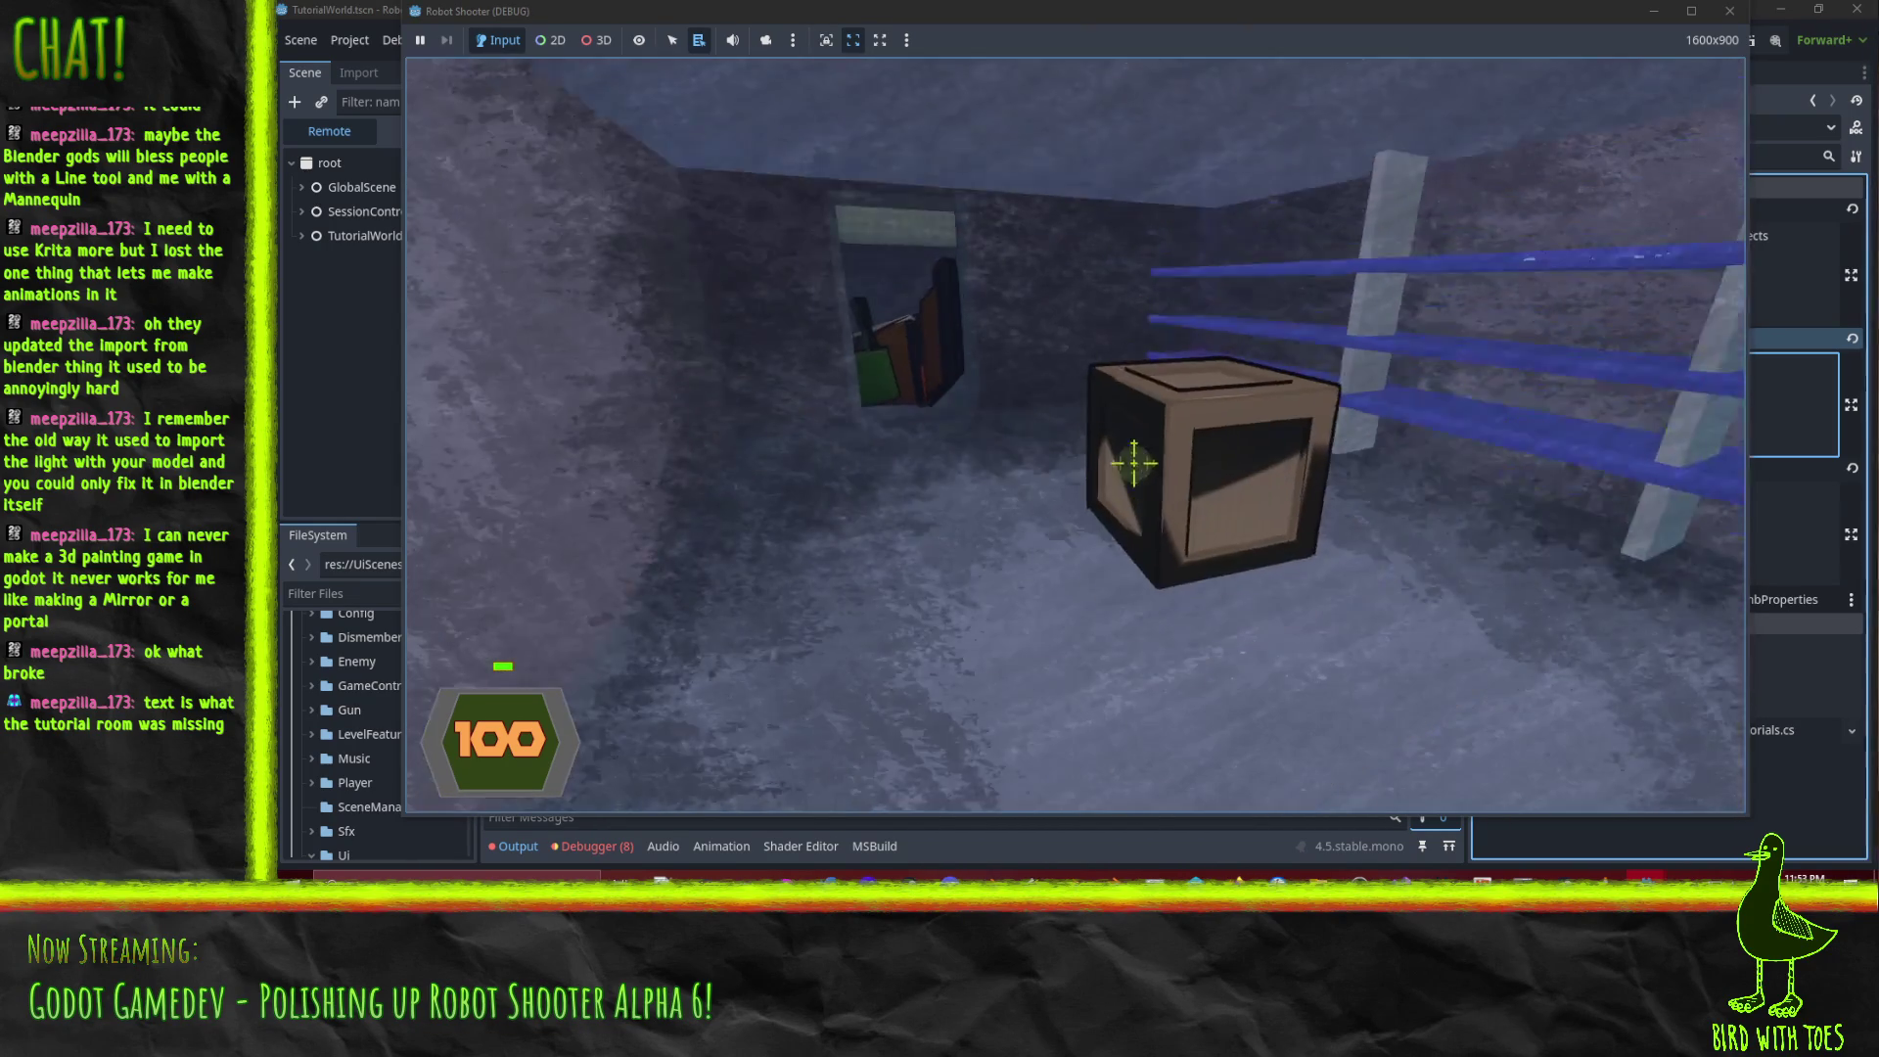
left_click(1112, 469)
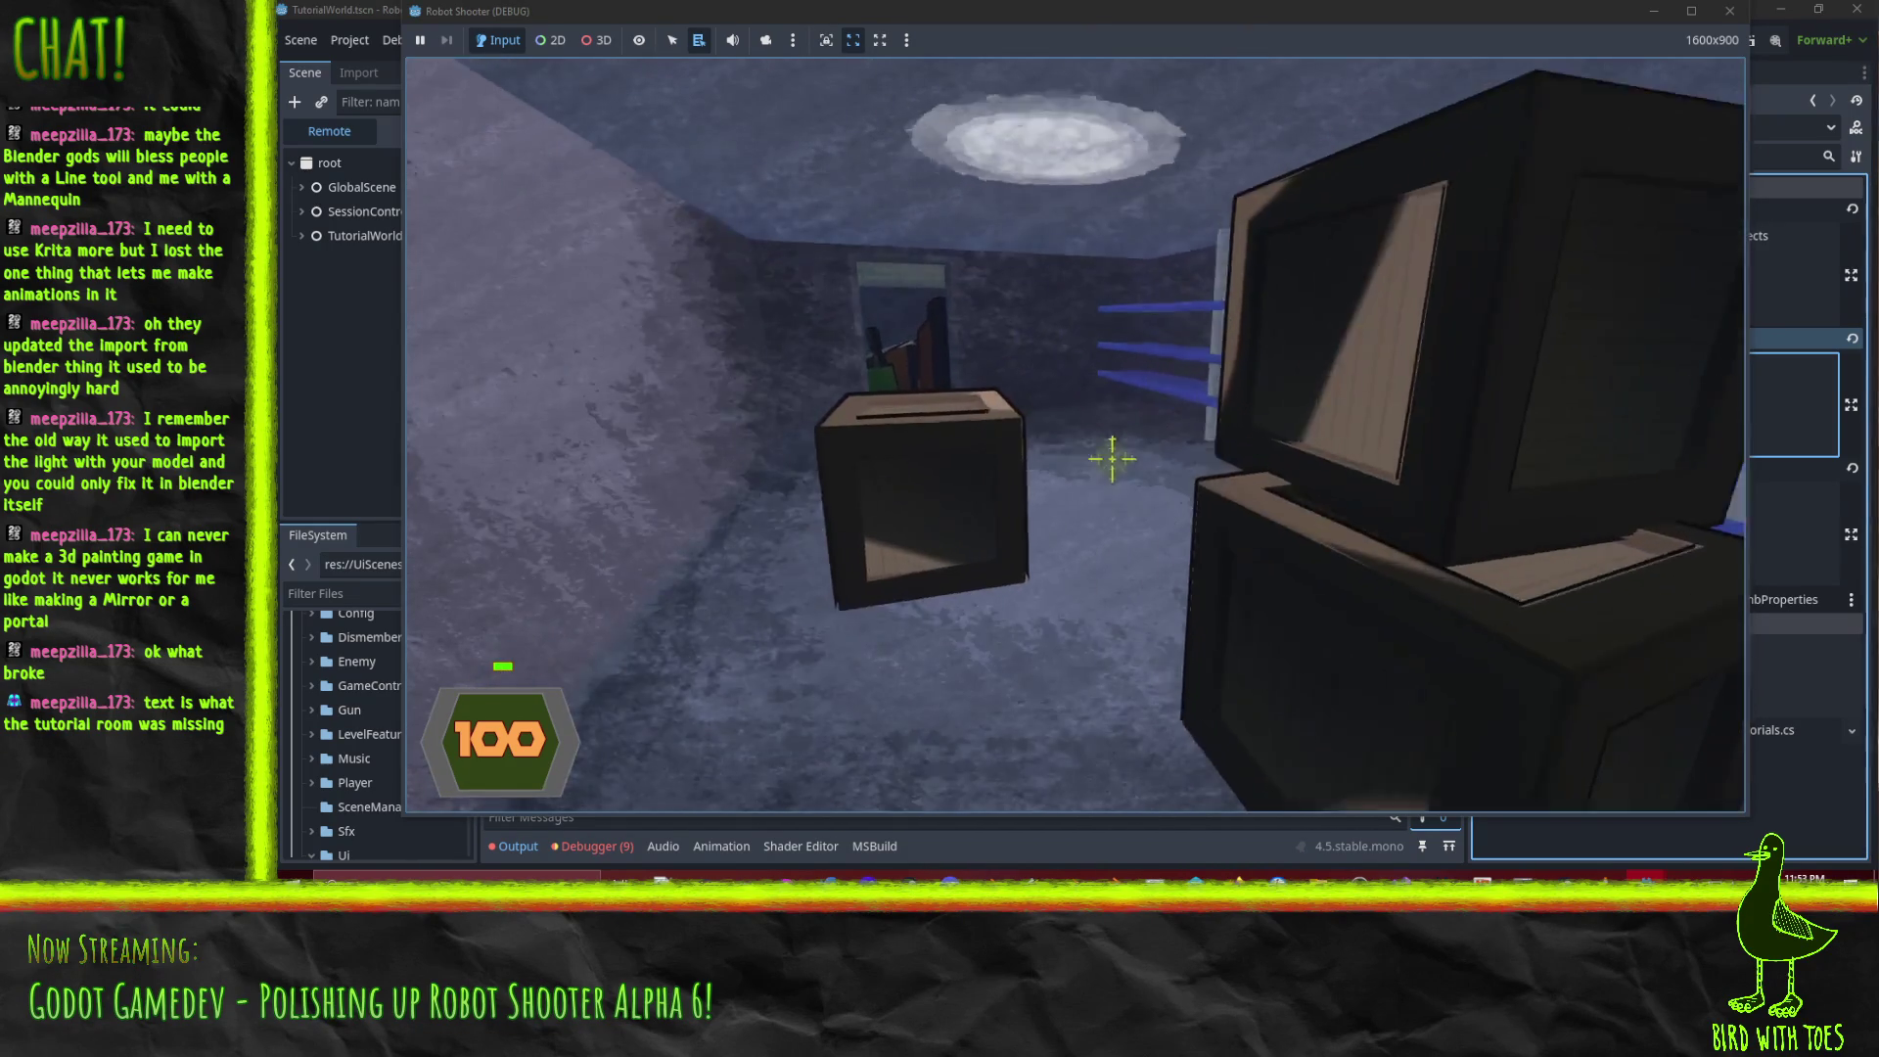
Grapple and punch the doorway robot, then pause and exit to the editor.
key("w")
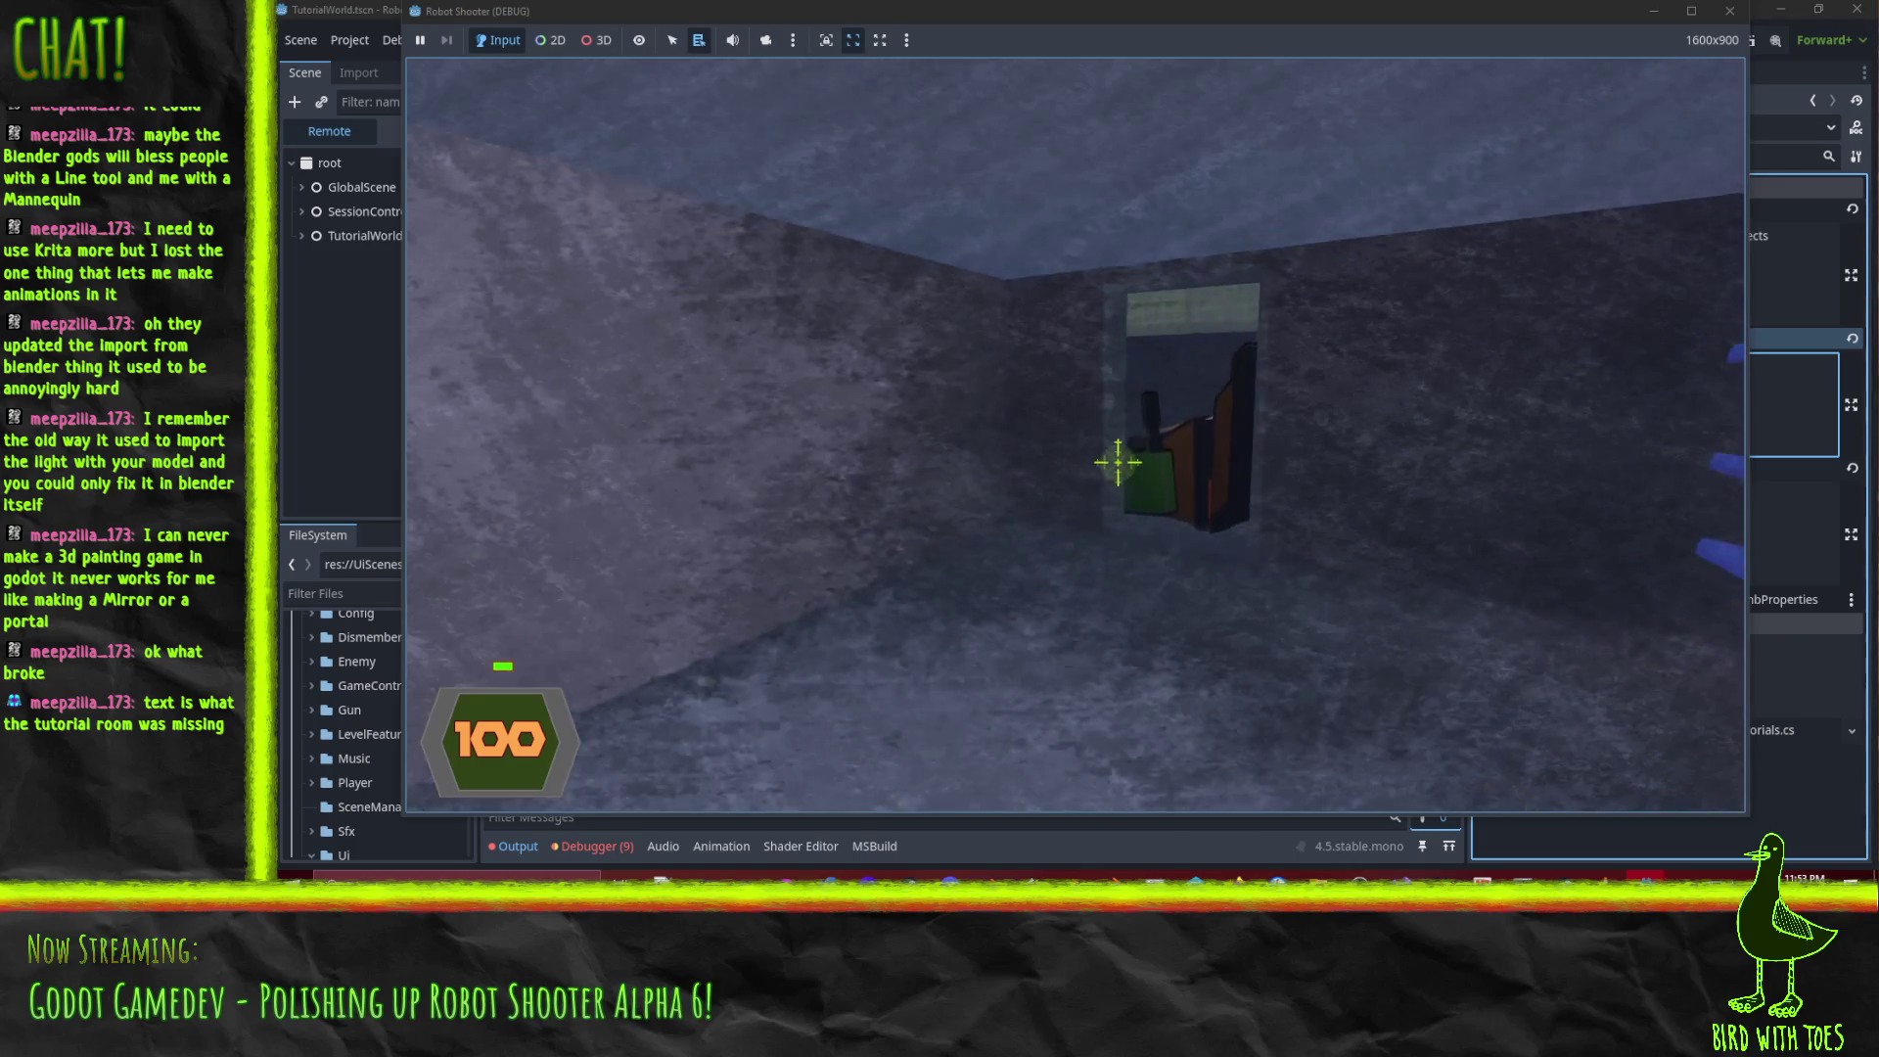
right_click(1122, 464)
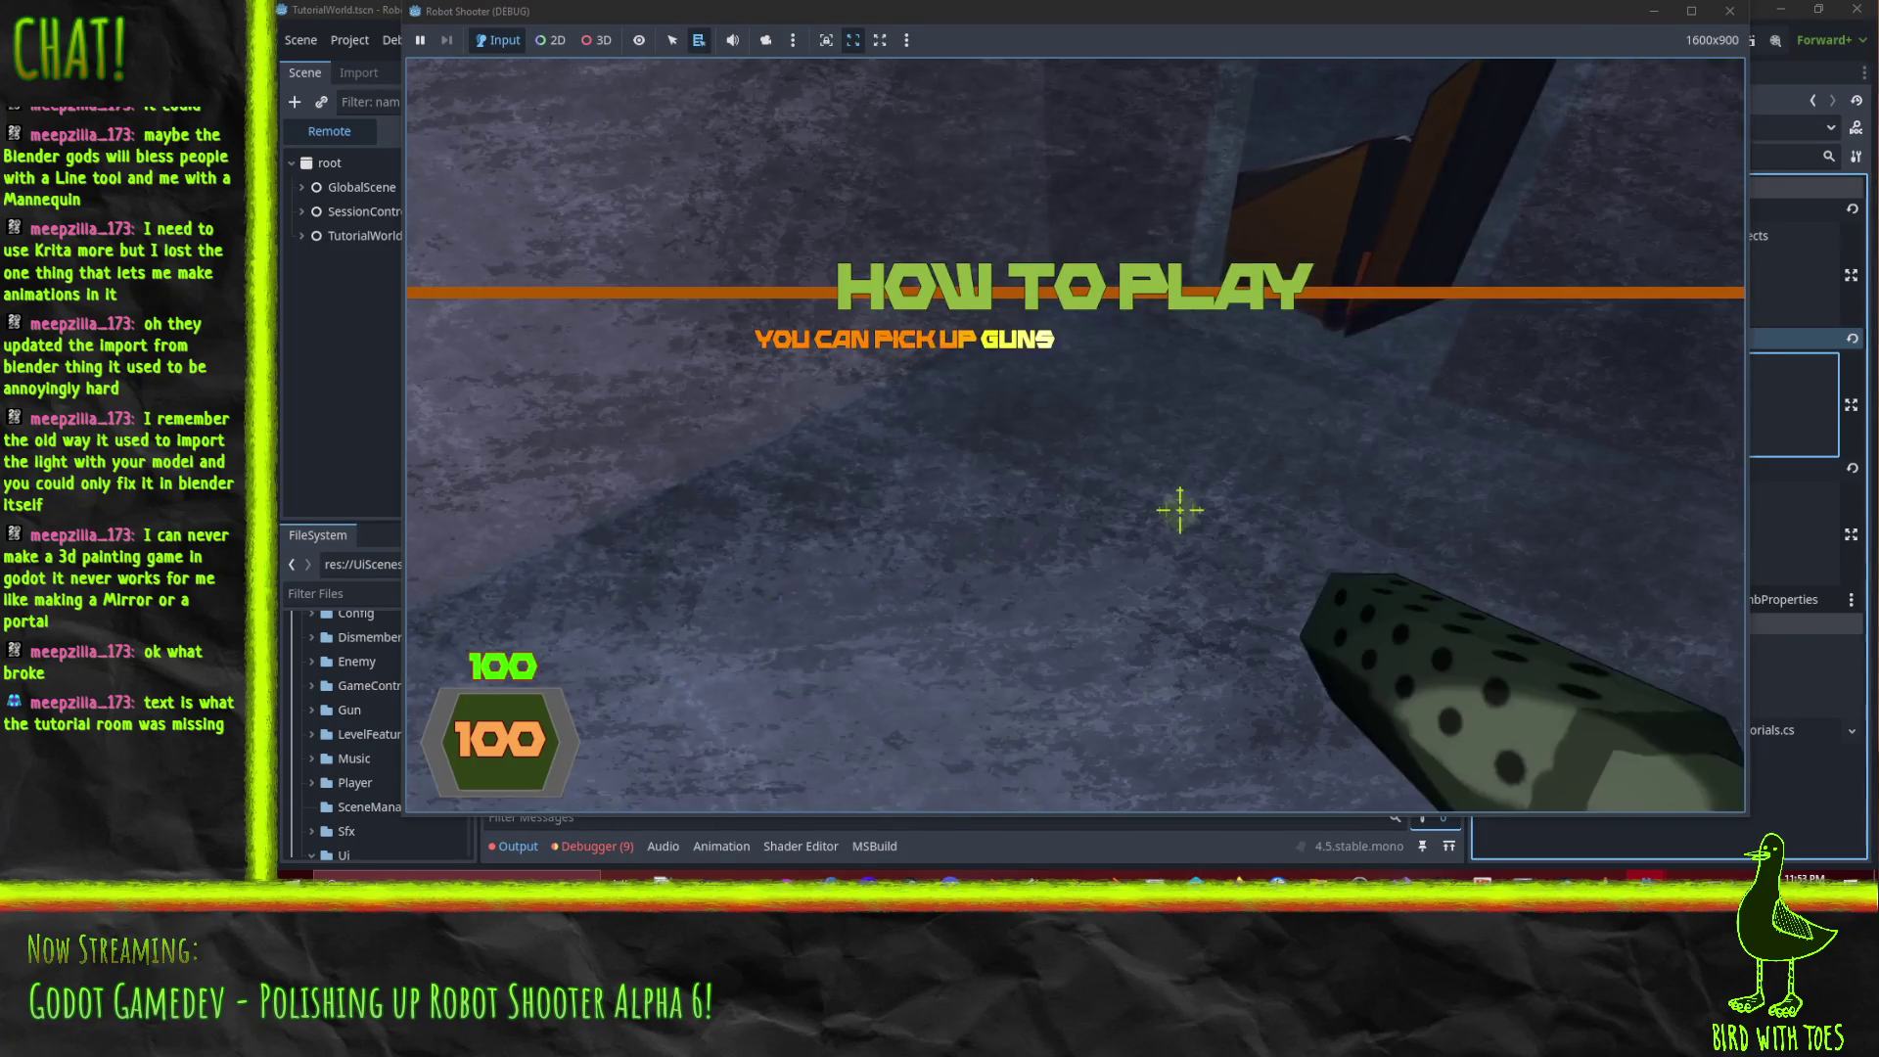
left_click(1121, 470)
key("Escape")
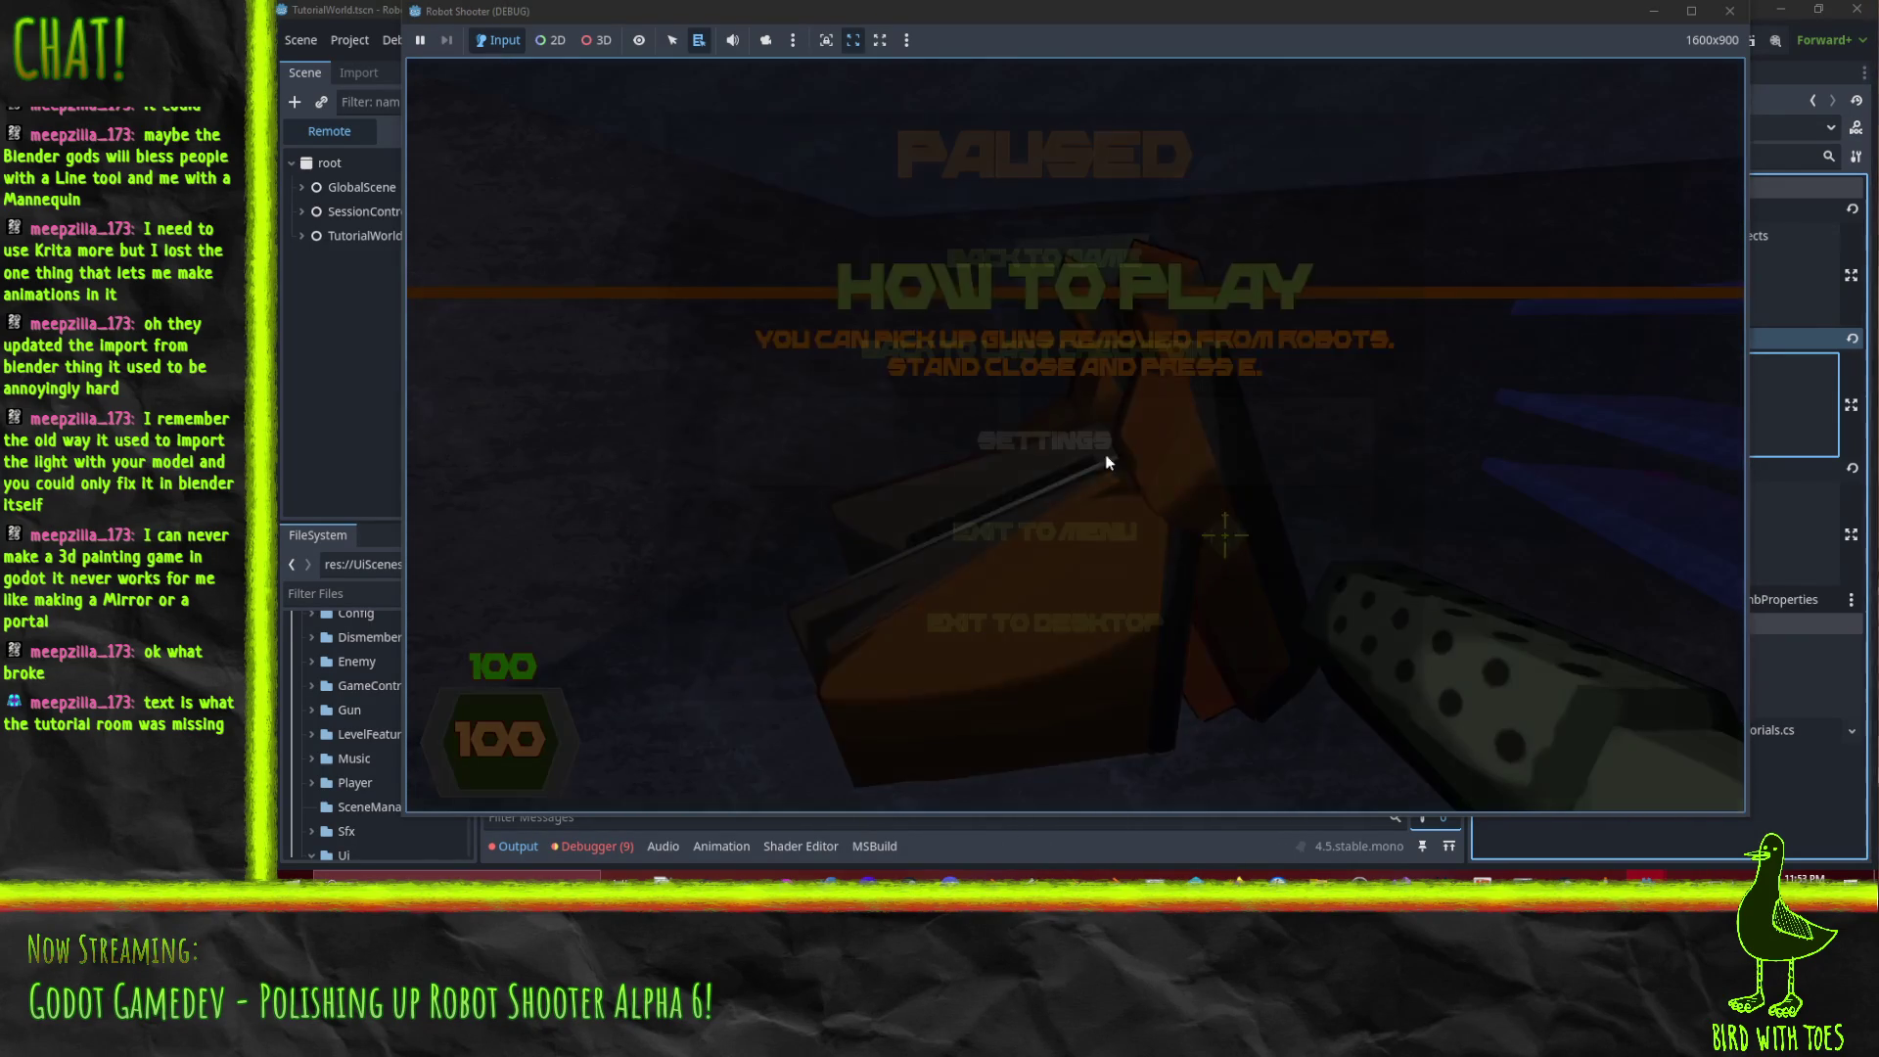
left_click(1115, 594)
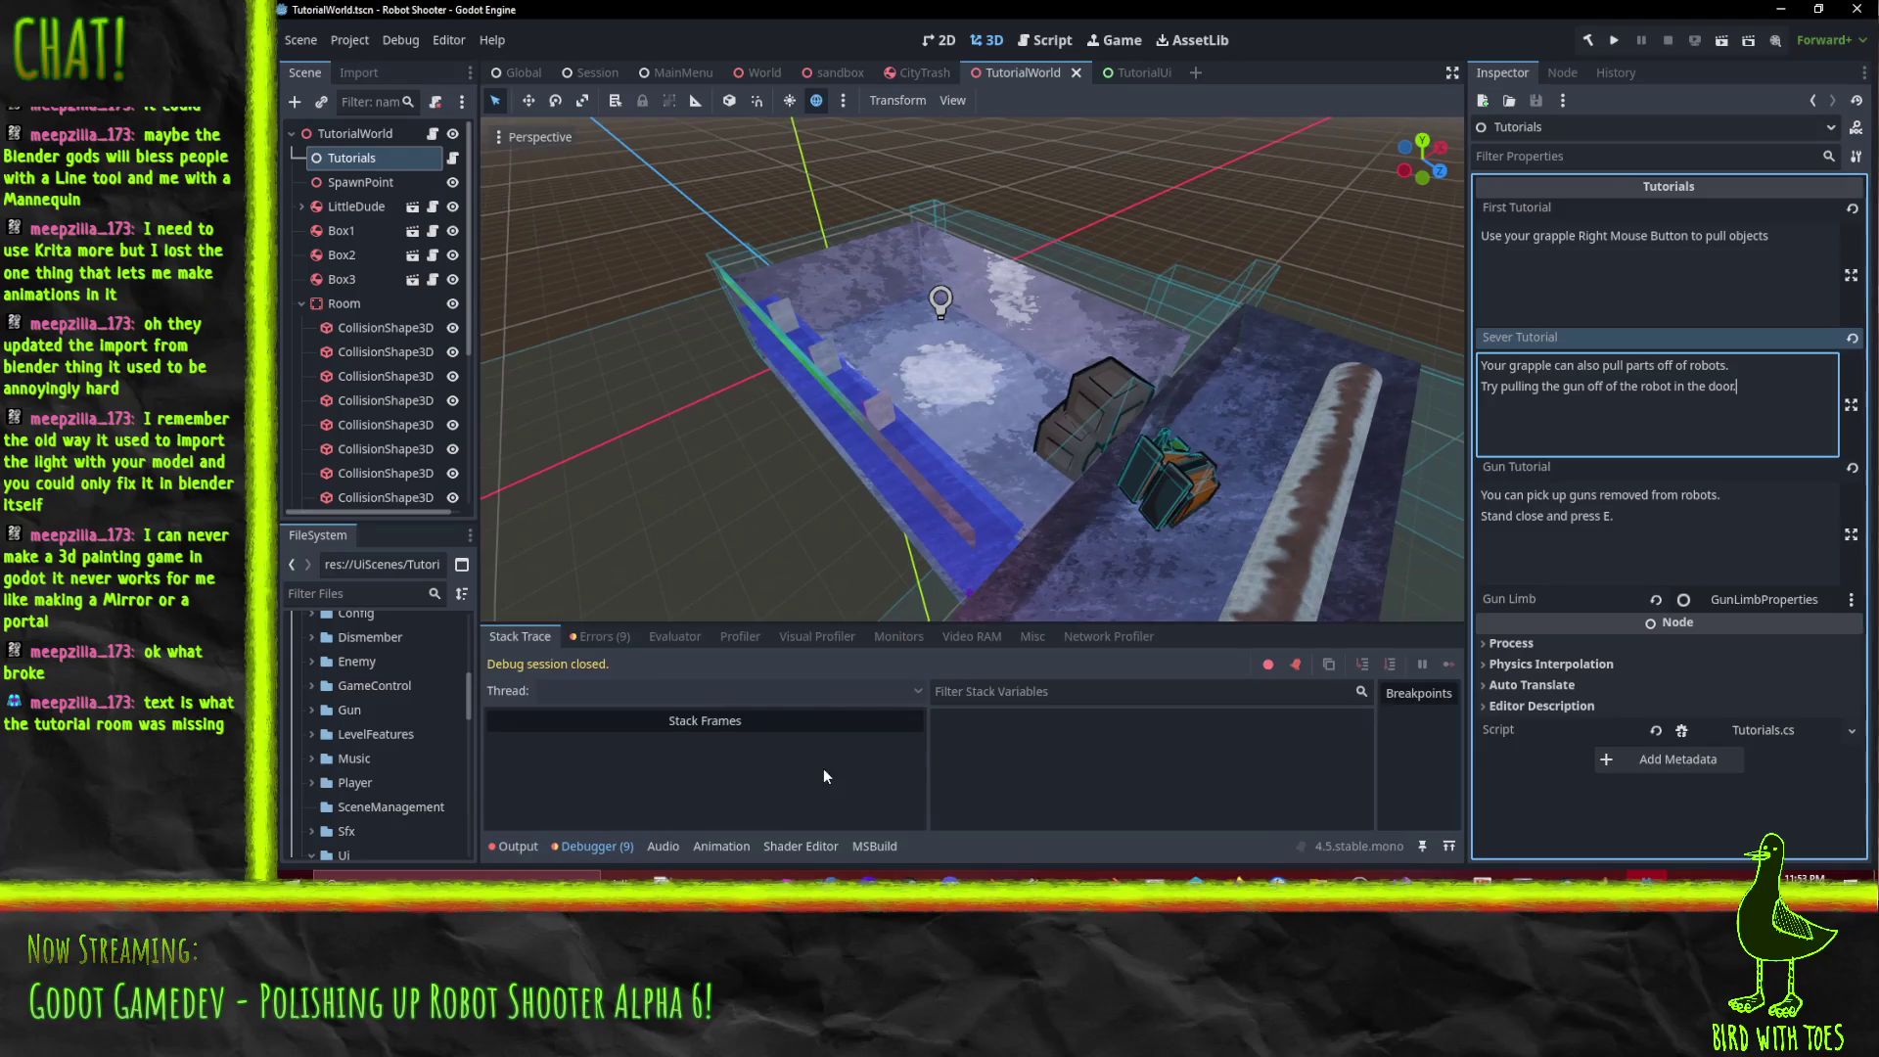
Open the OnDamagingHit error in Visual Studio and fix the script's line endings.
left_click(600, 636)
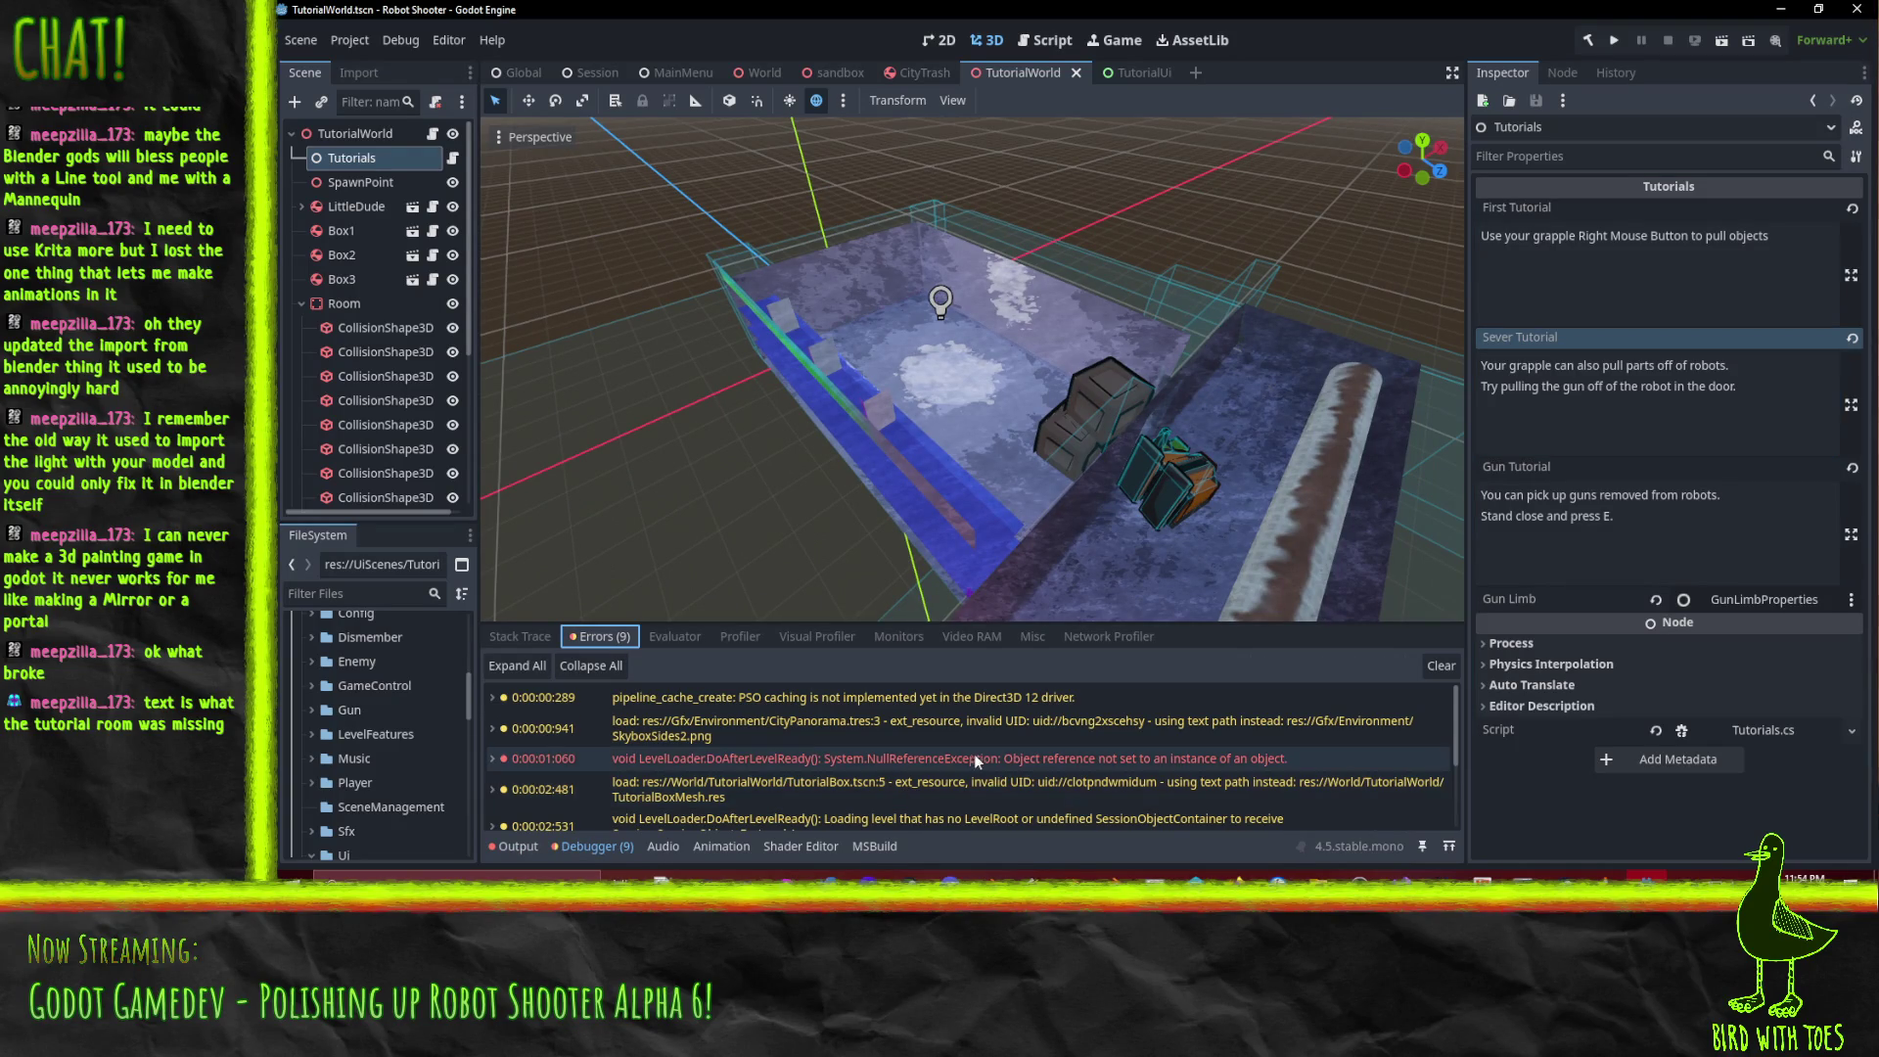
scroll(911, 765, "down", 2)
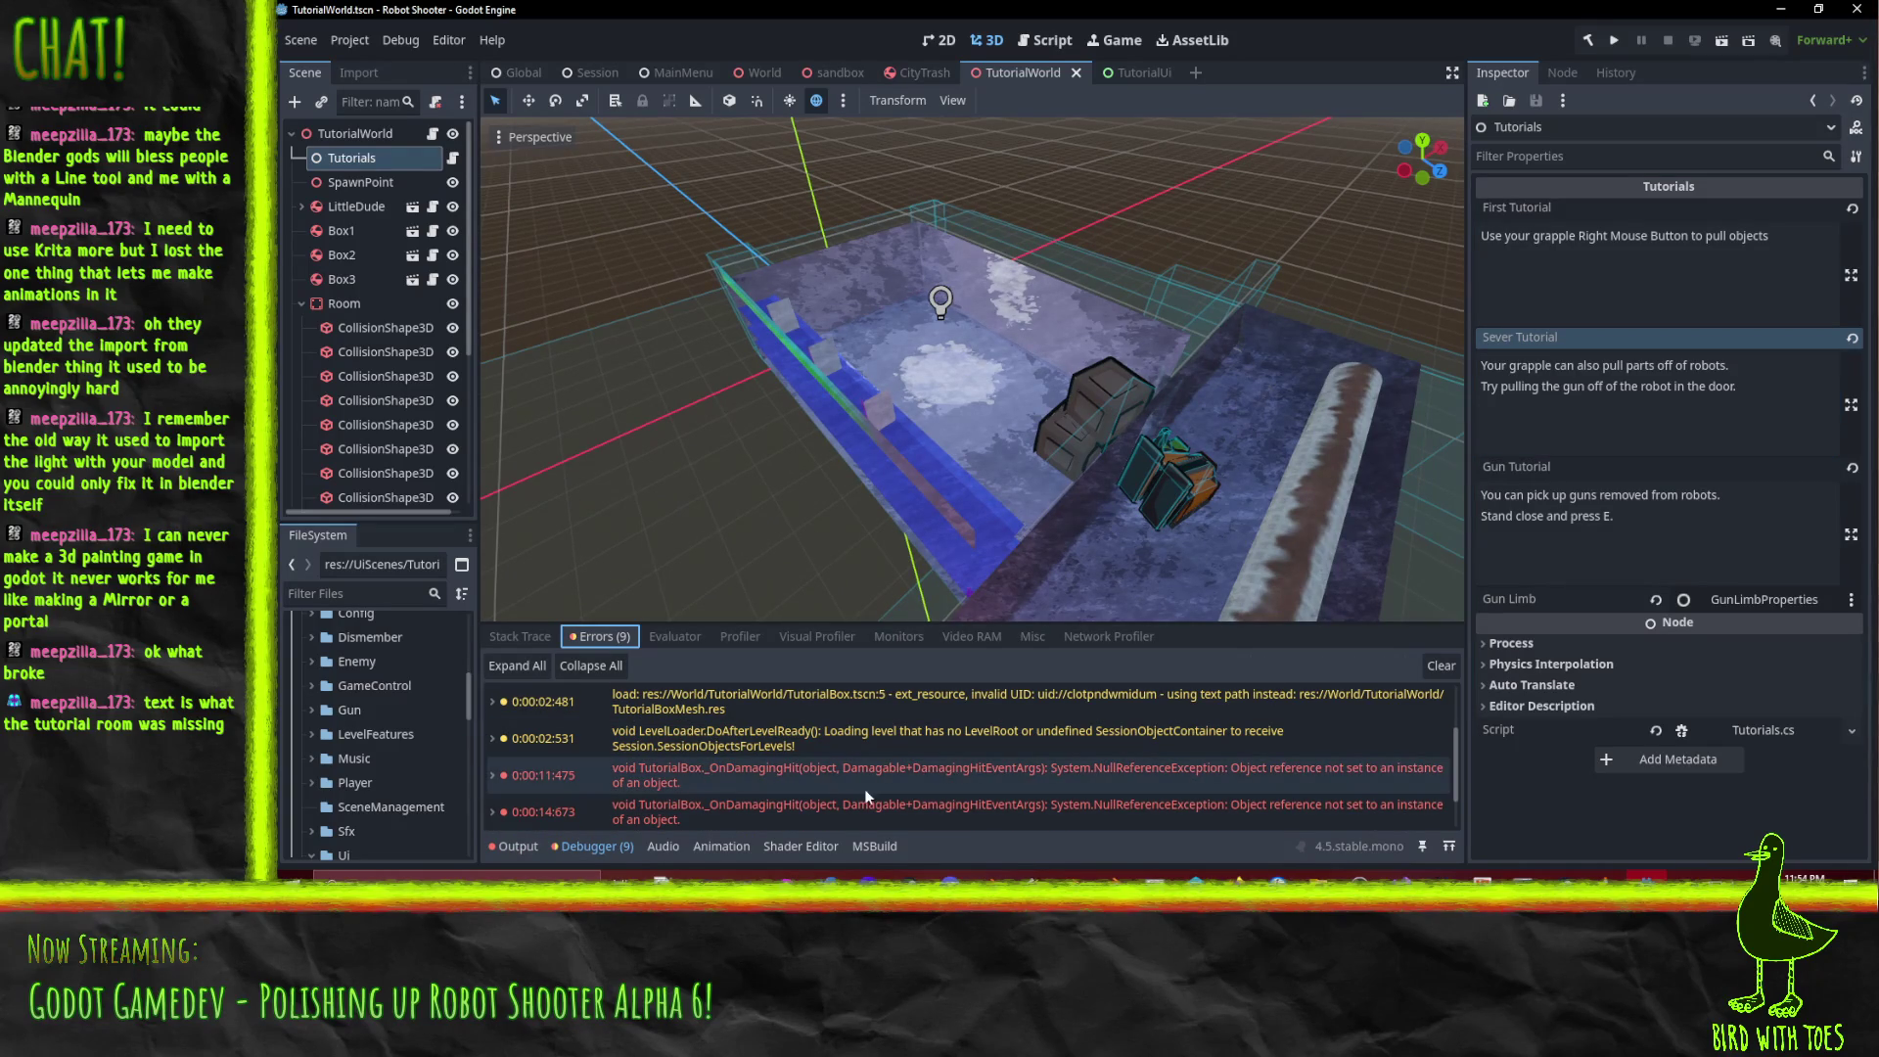
double_click(873, 740)
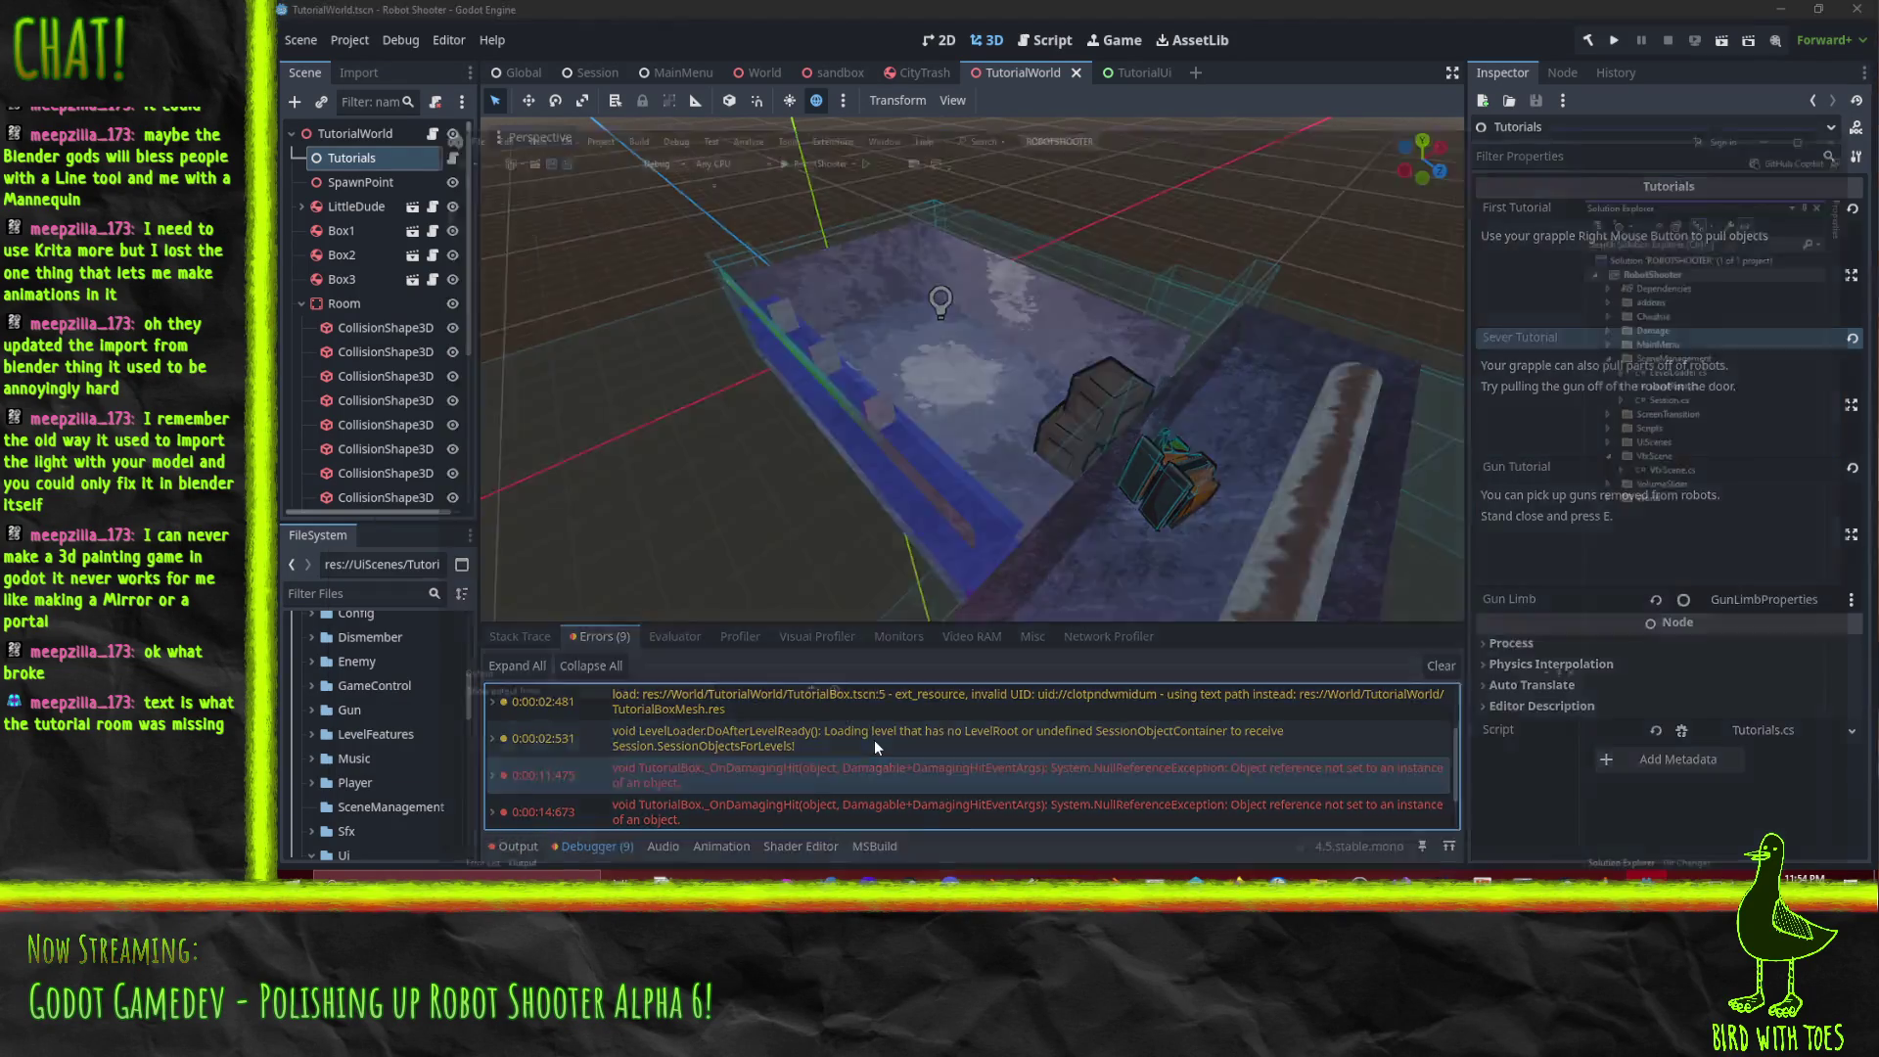
left_click(1154, 495)
left_click(1781, 12)
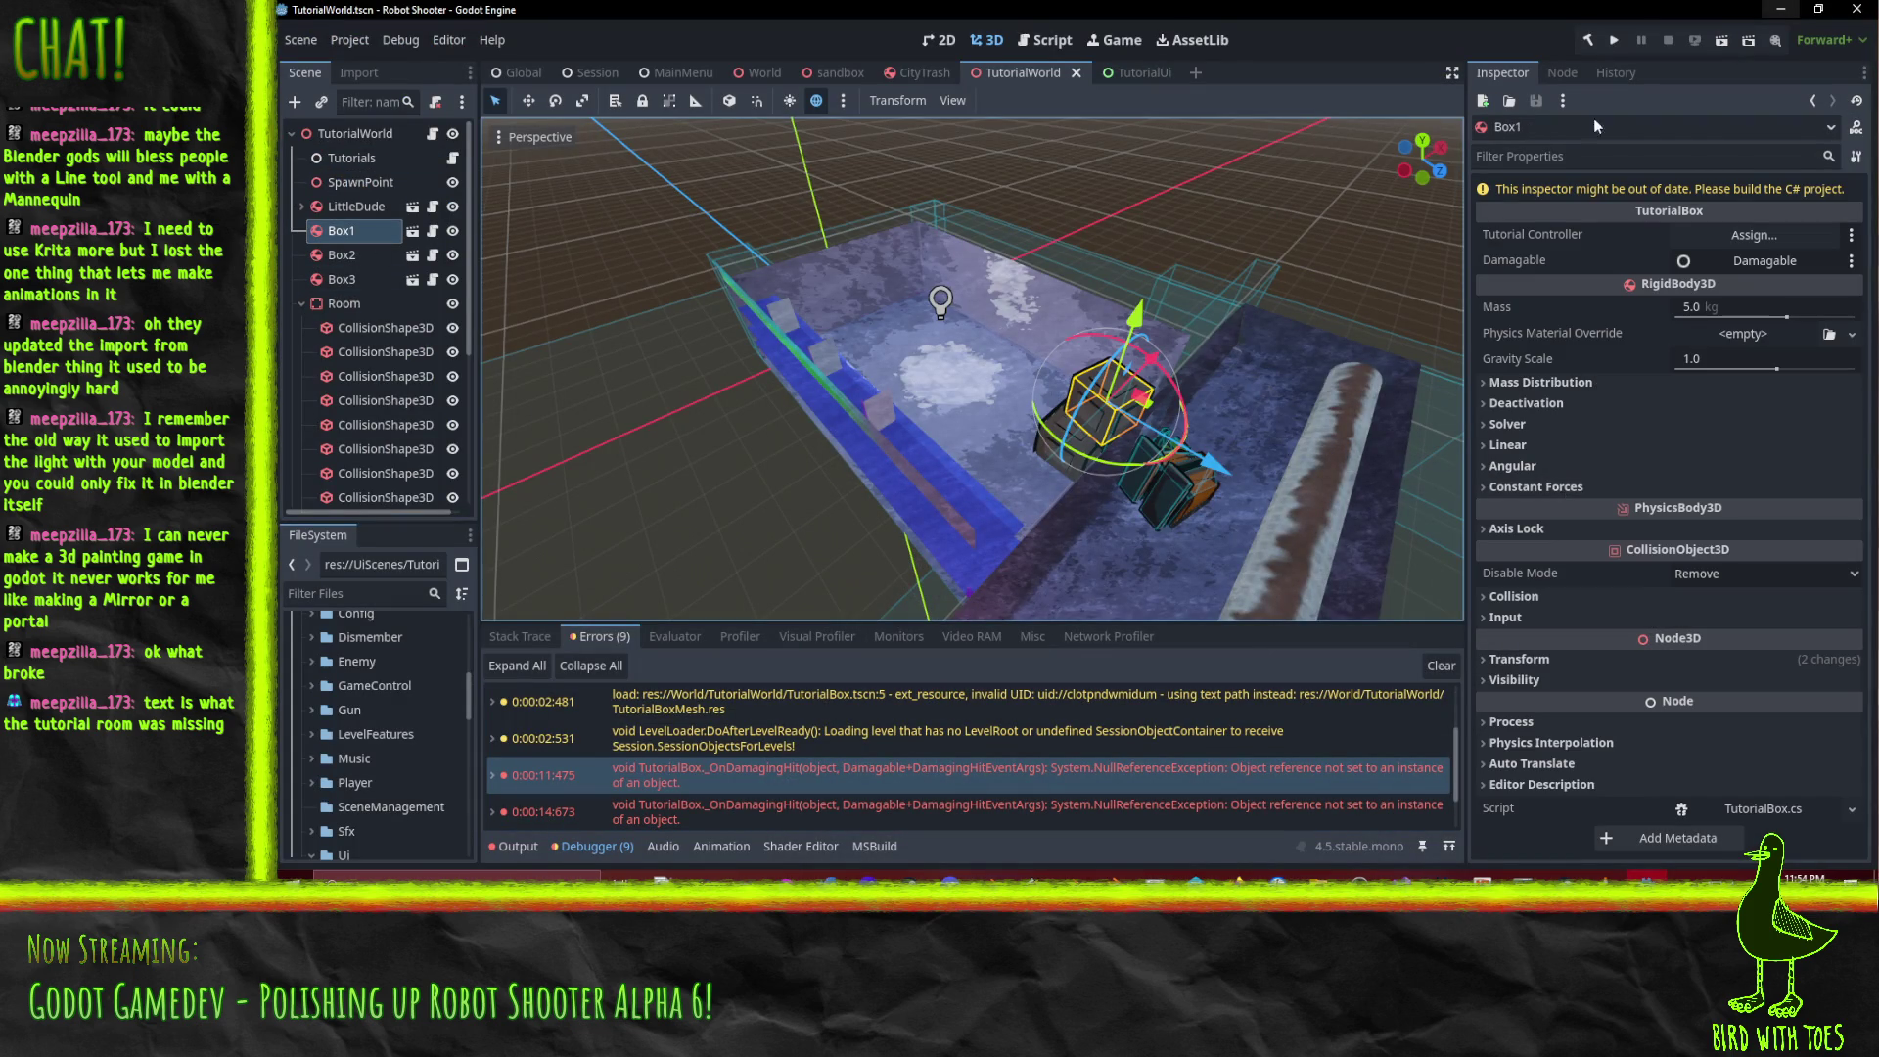
Assign Tutorials as Tutorial Controller on Box1, Box2 and Box3, then run the project.
mouse_move(352, 158)
left_mouse_down()
mouse_move(881, 225)
mouse_move(1762, 235)
left_mouse_up()
left_click(340, 255)
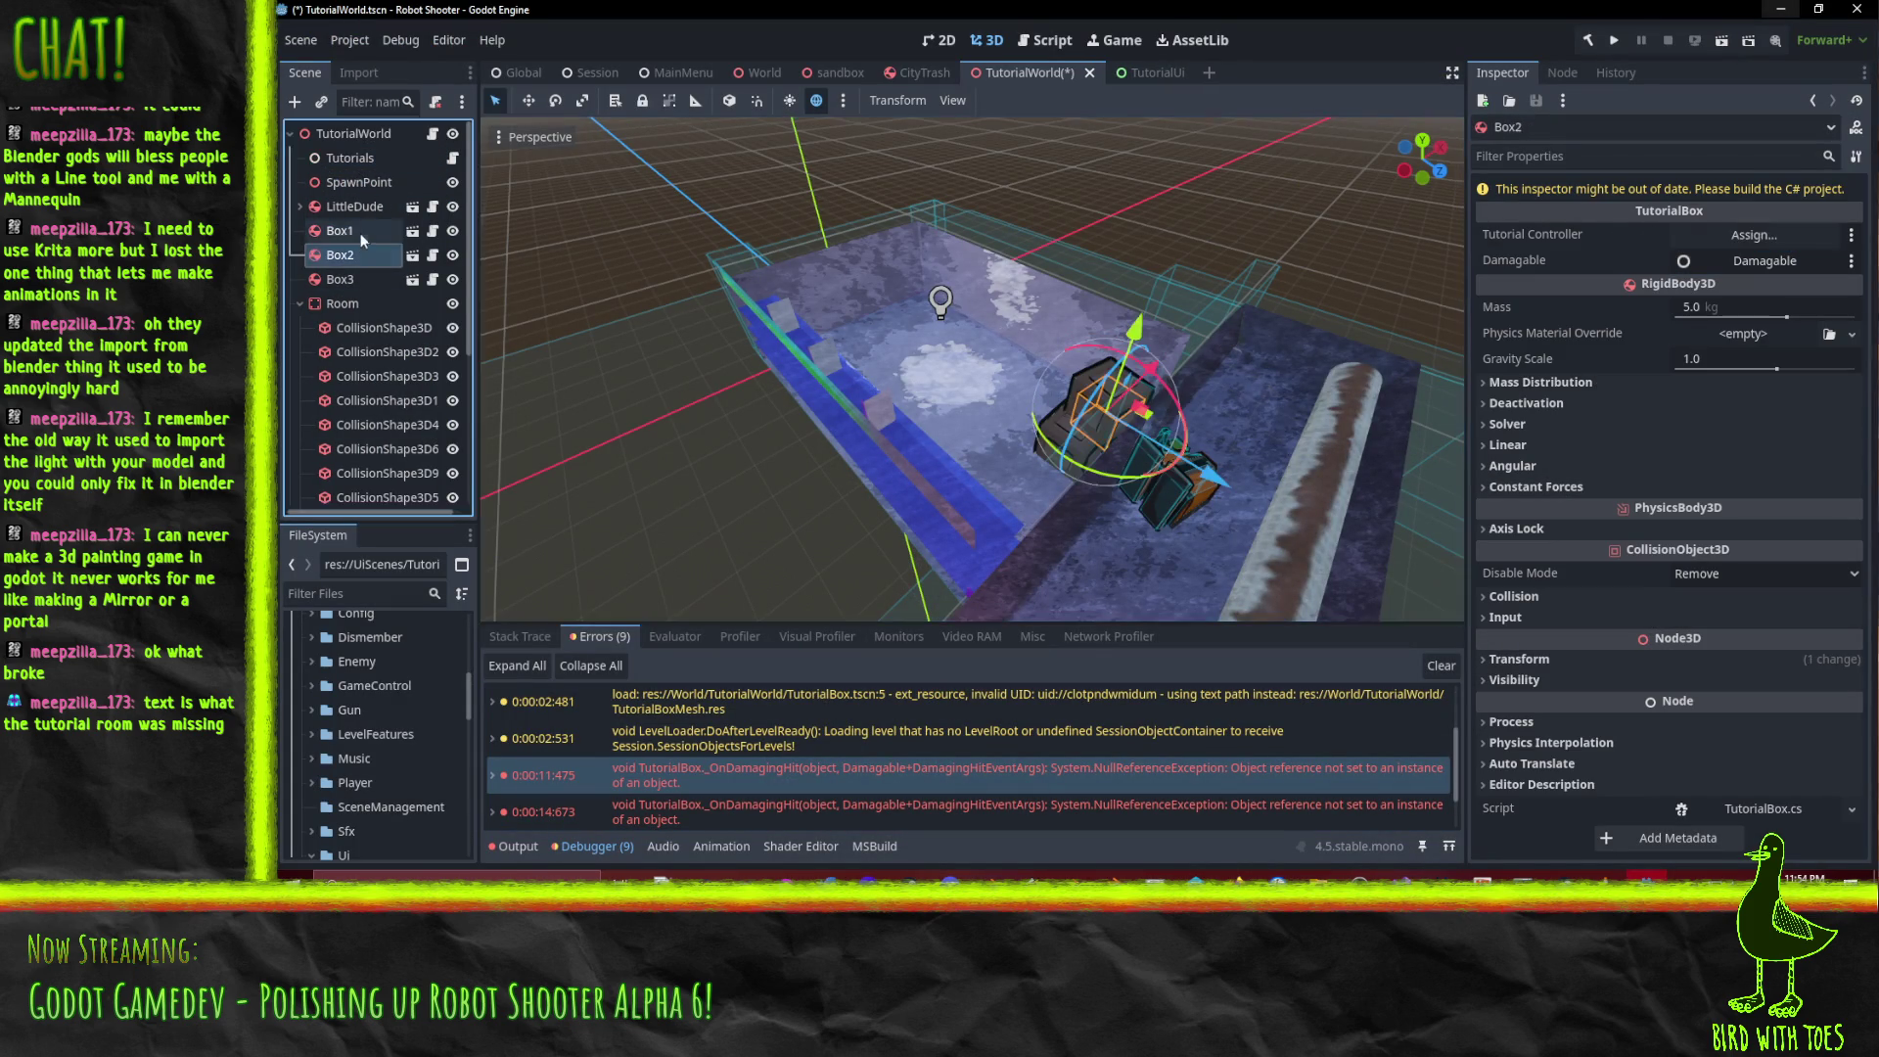
left_click_drag(350, 158, 1641, 247)
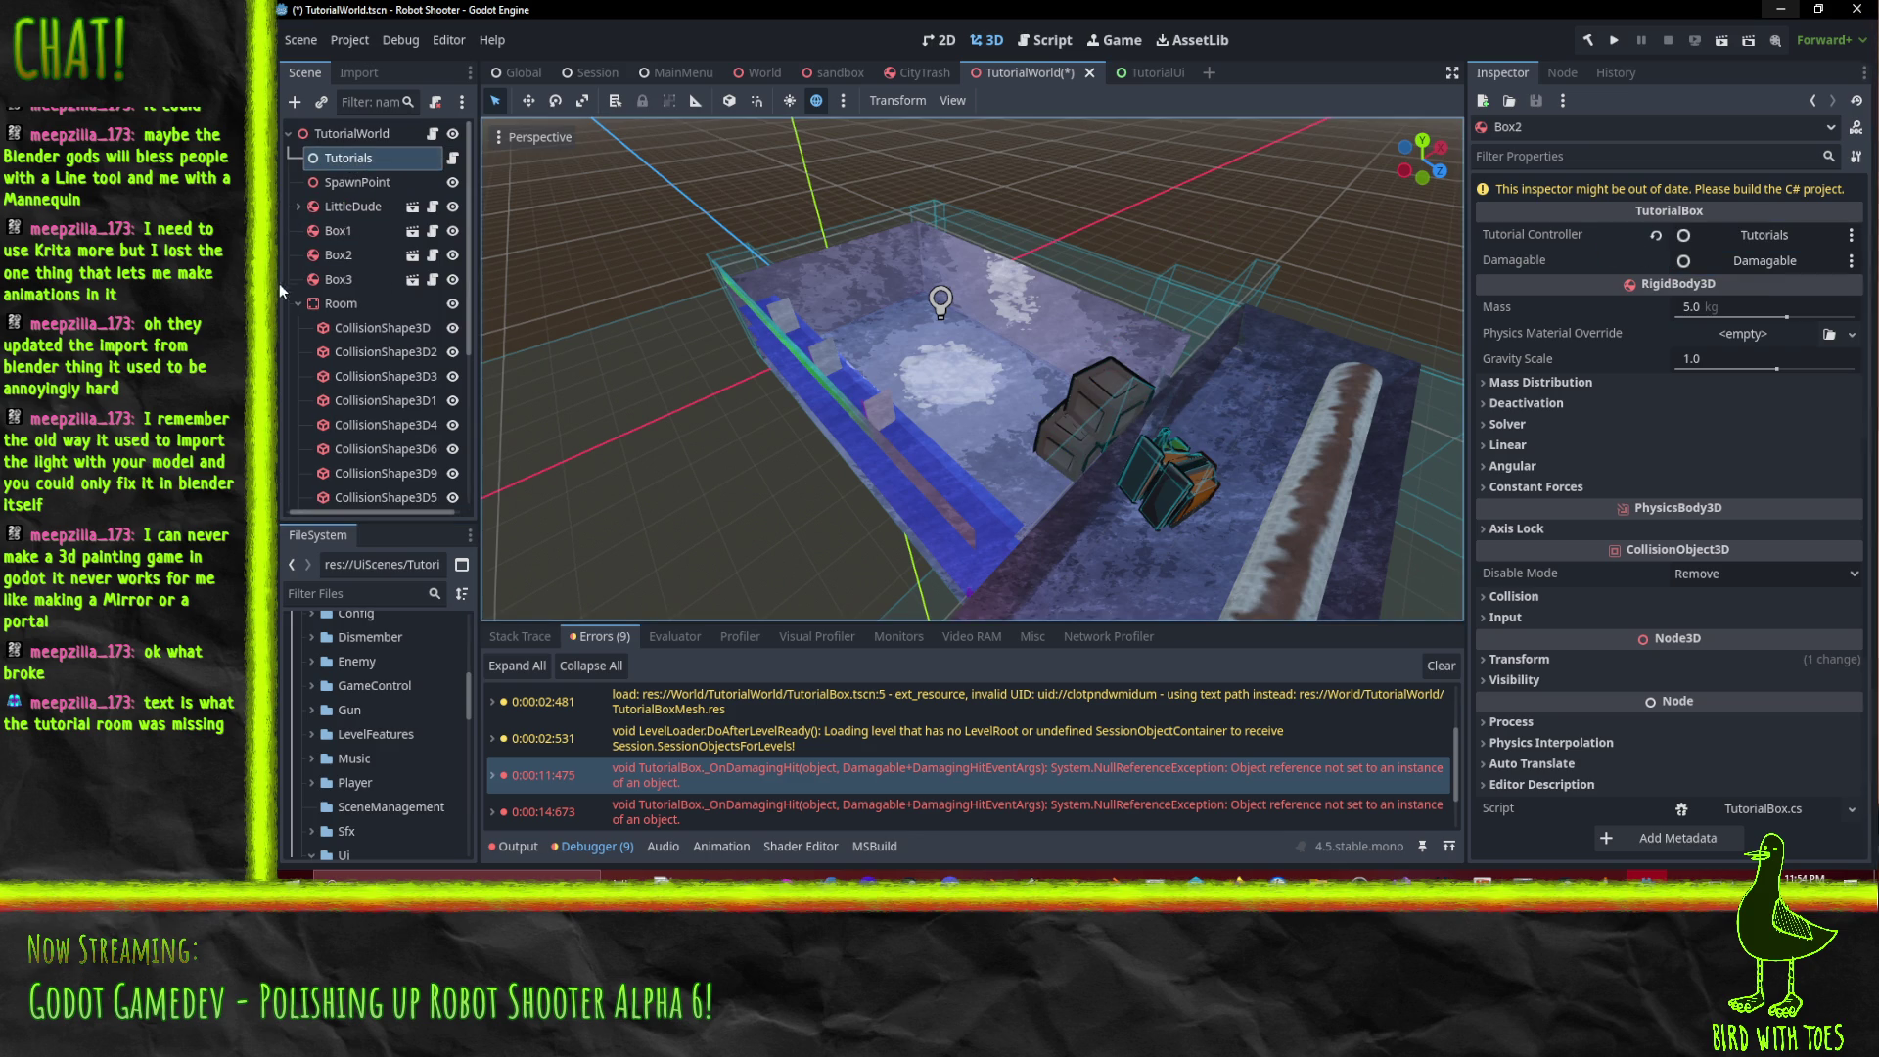
left_click(338, 279)
mouse_move(331, 164)
left_mouse_down()
mouse_move(1708, 309)
mouse_move(1752, 240)
left_mouse_up()
left_click(1613, 42)
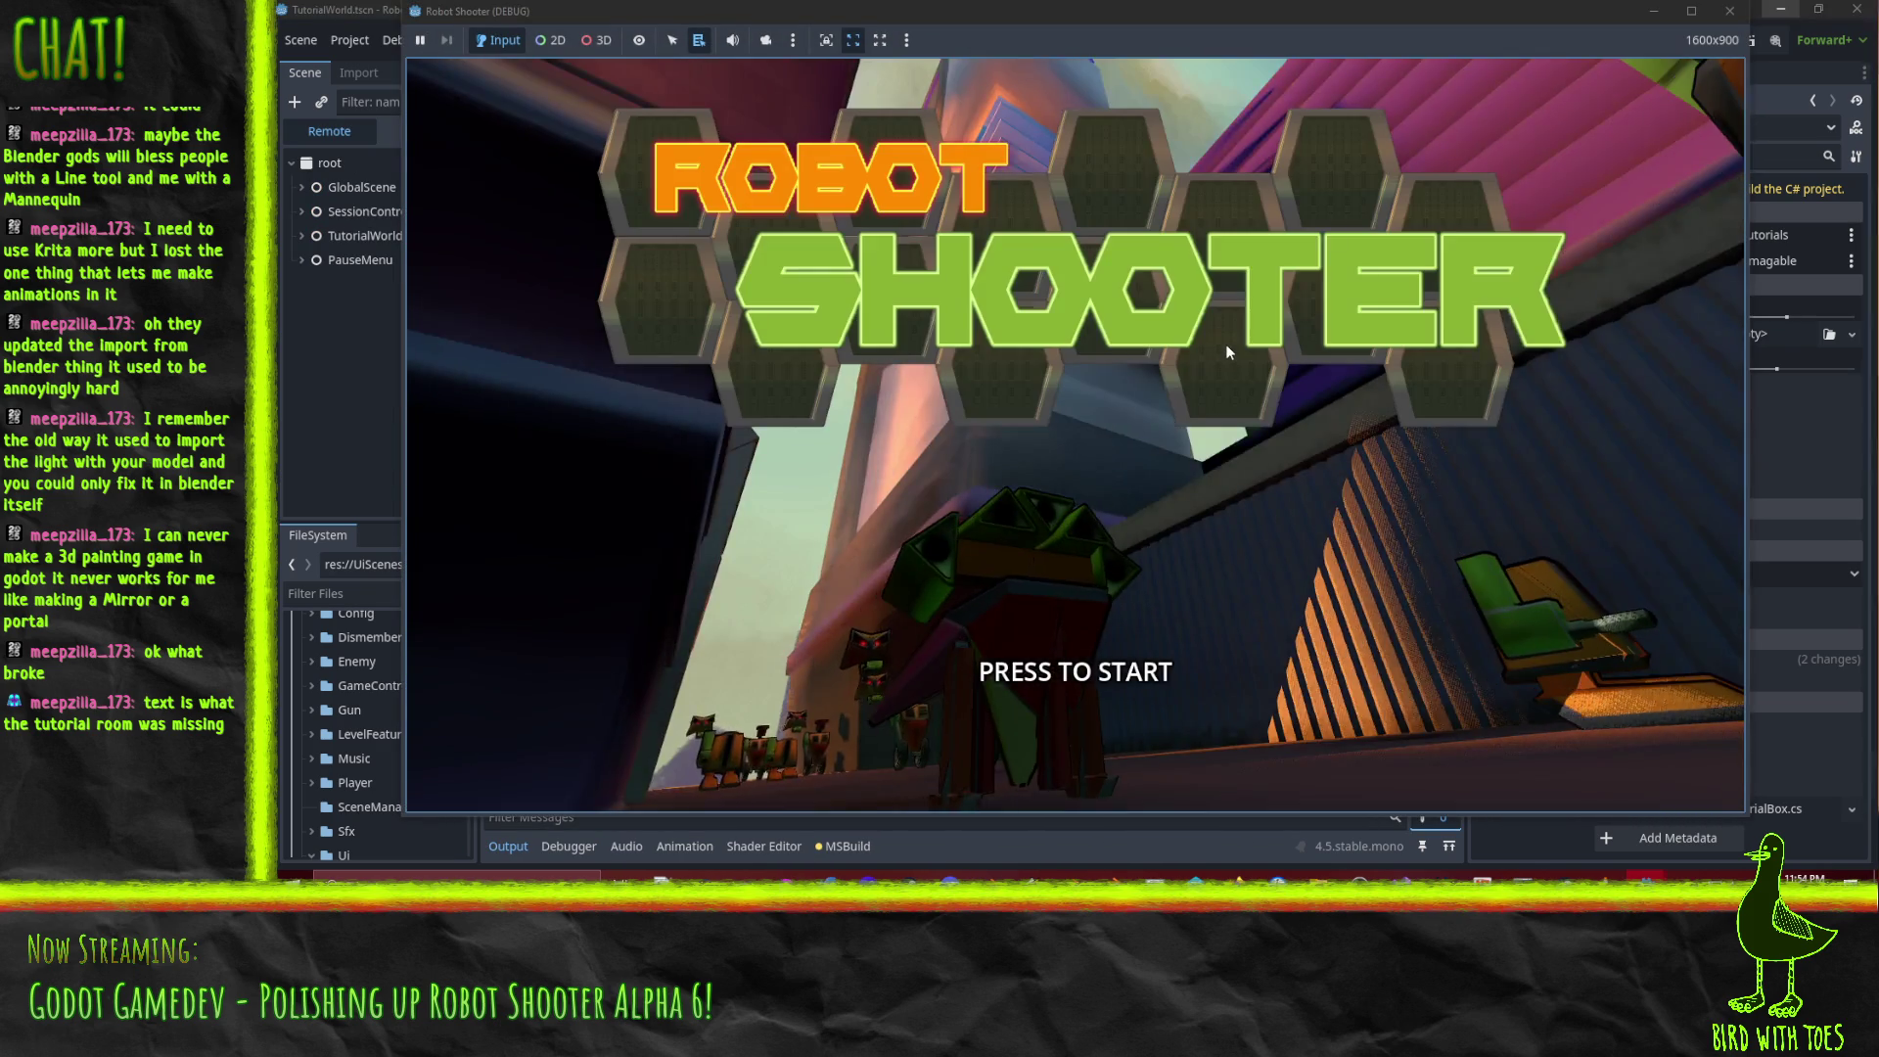
Play through grappling two crates and pulling the gun off the doorway robot, then quit.
left_click(1225, 343)
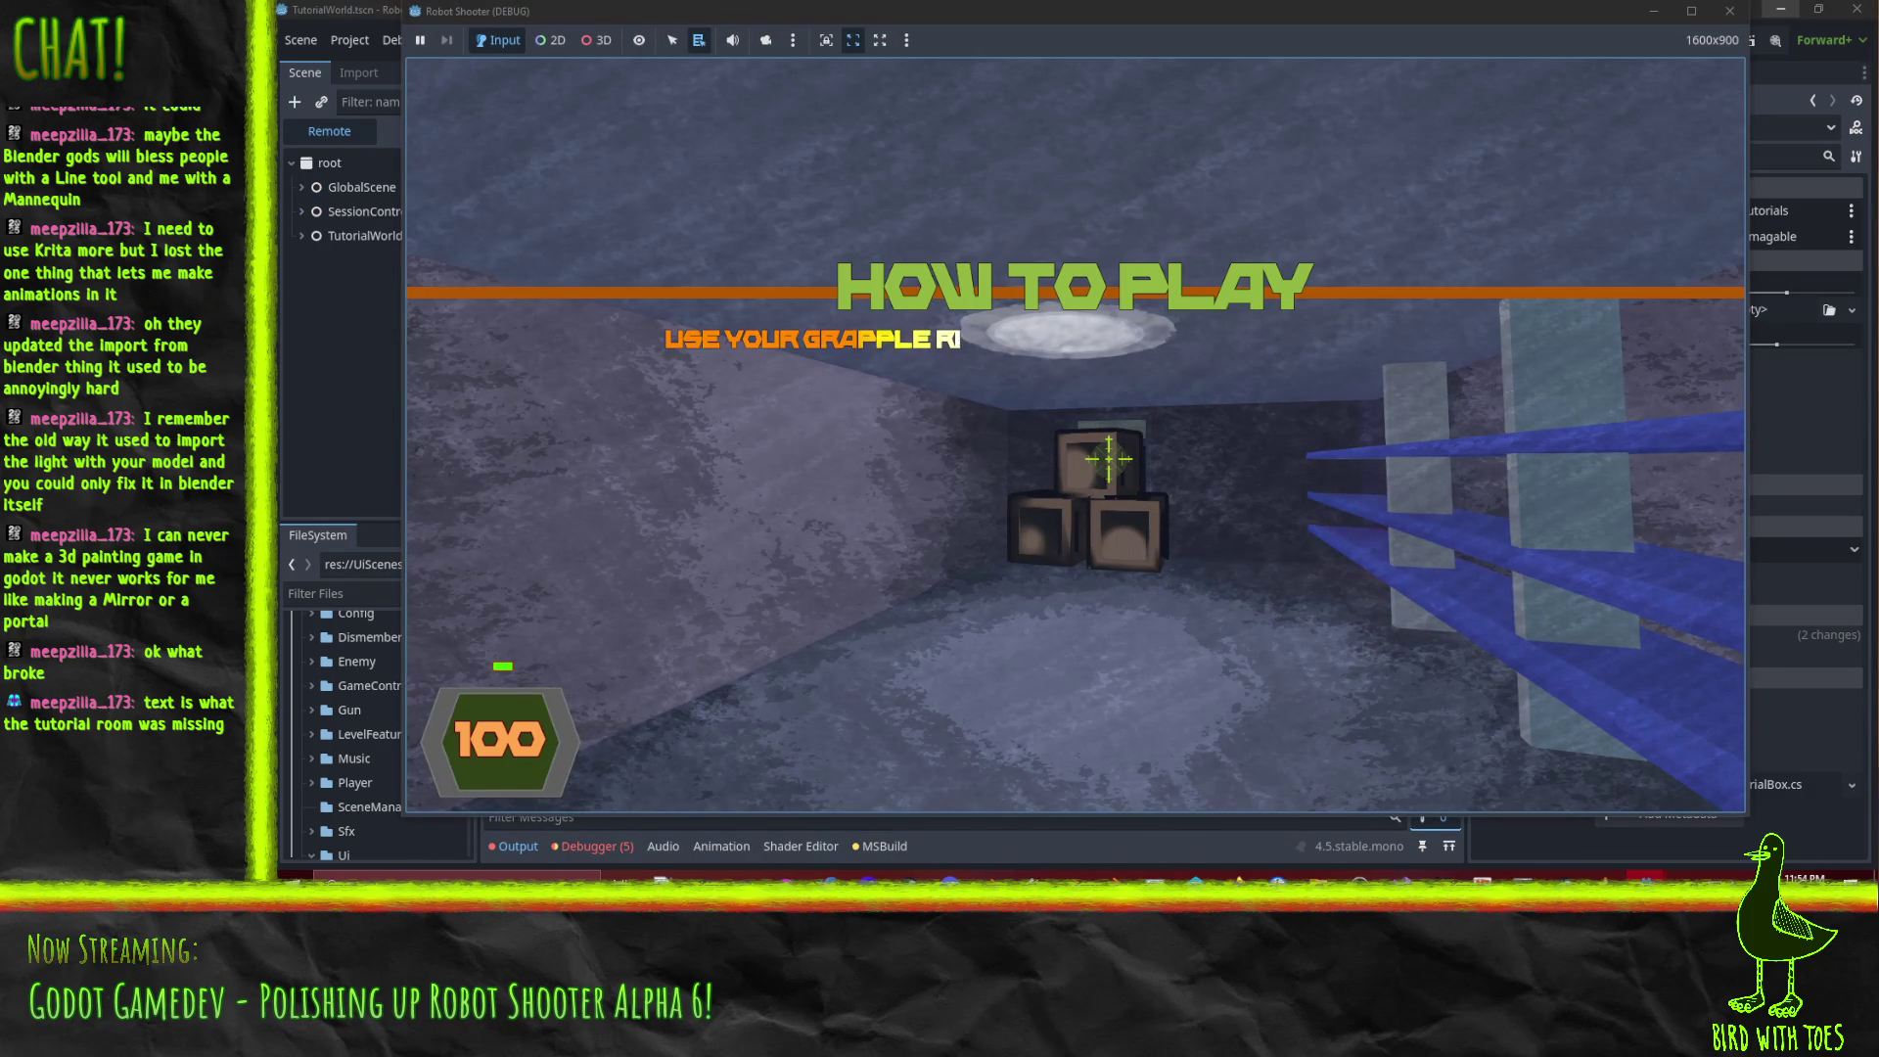
right_click(1109, 457)
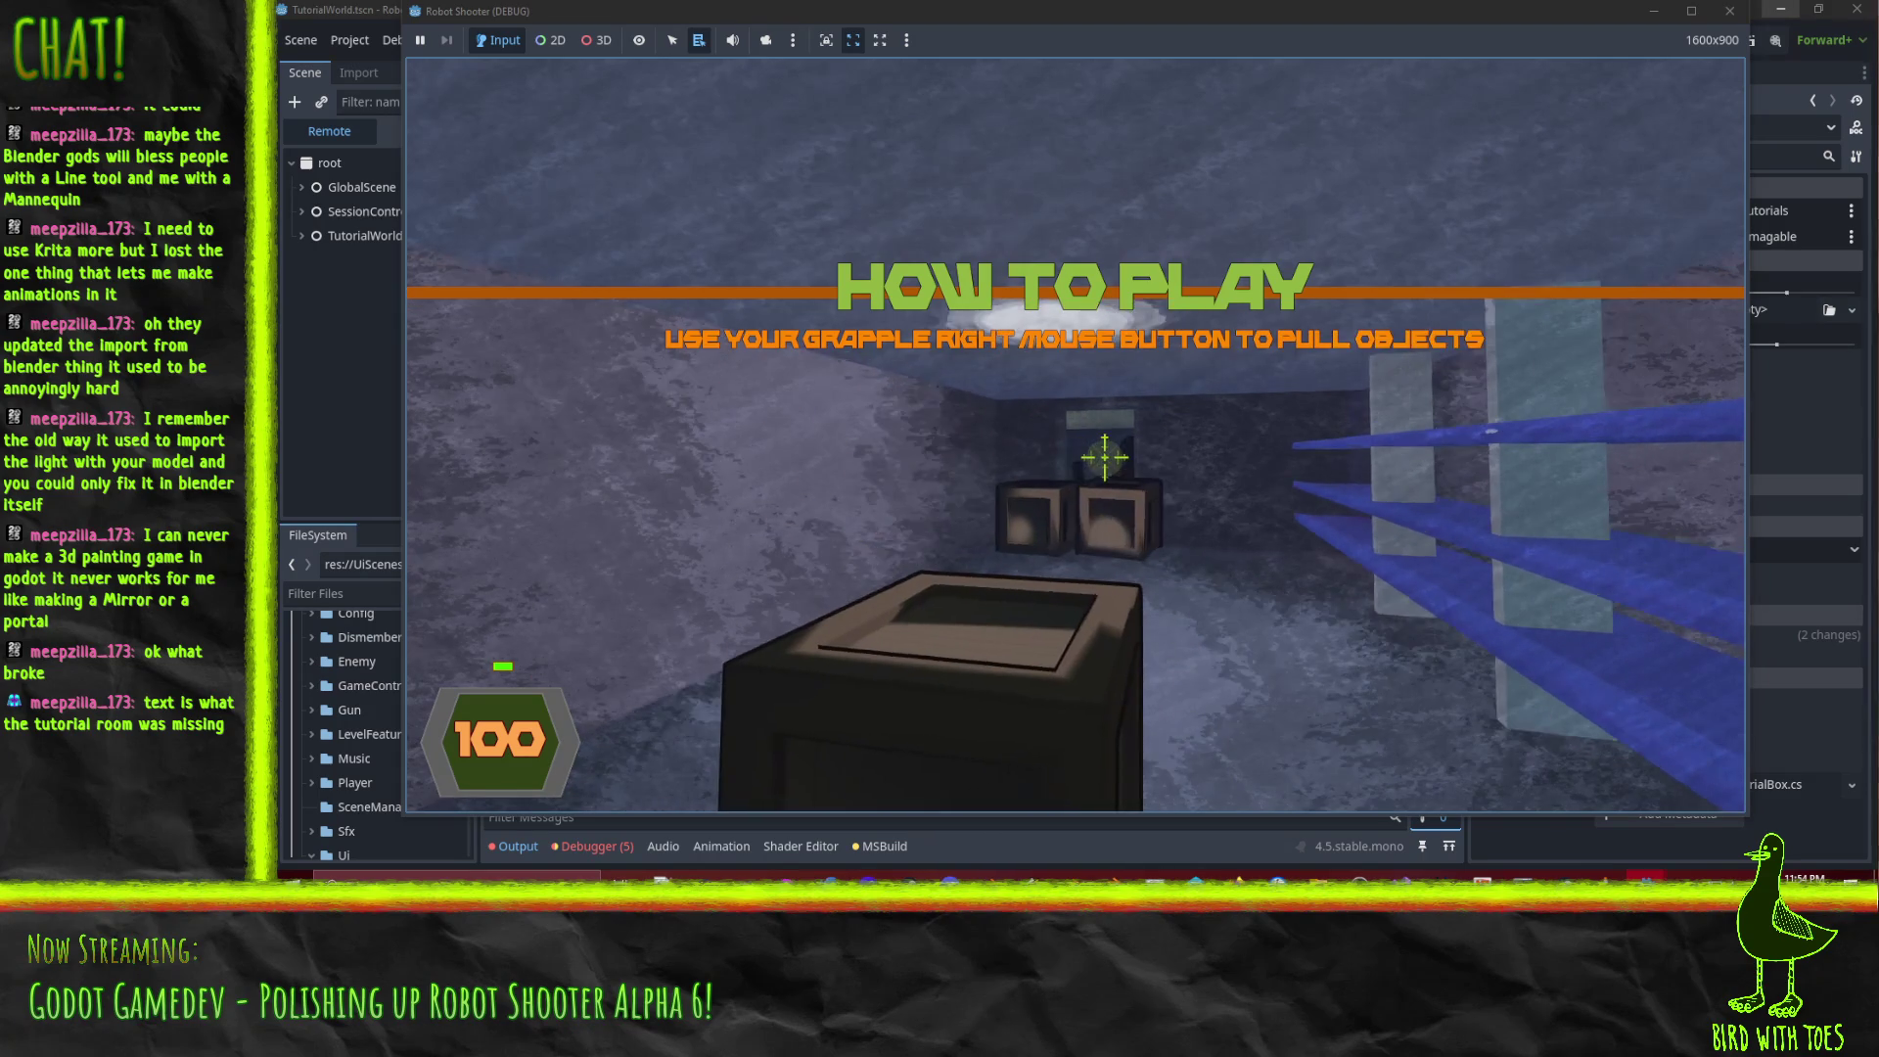
right_click(1104, 457)
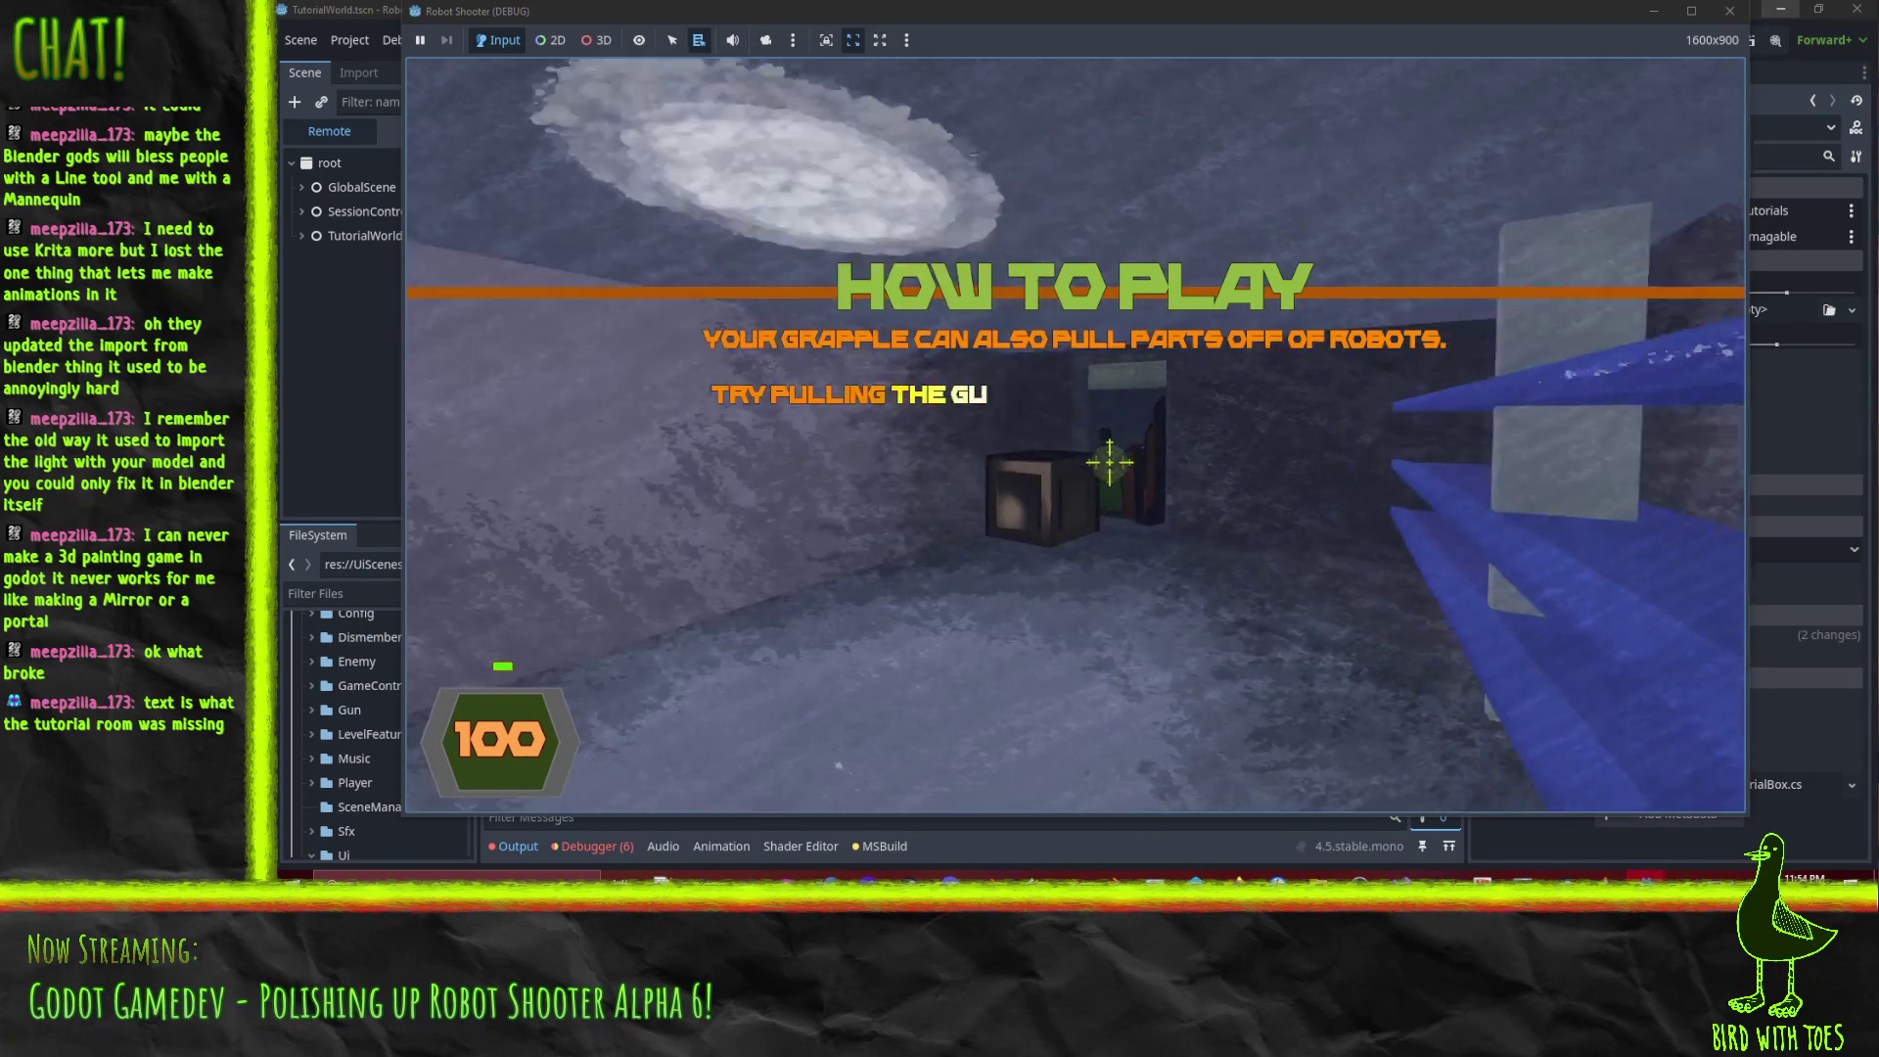
right_click(1109, 457)
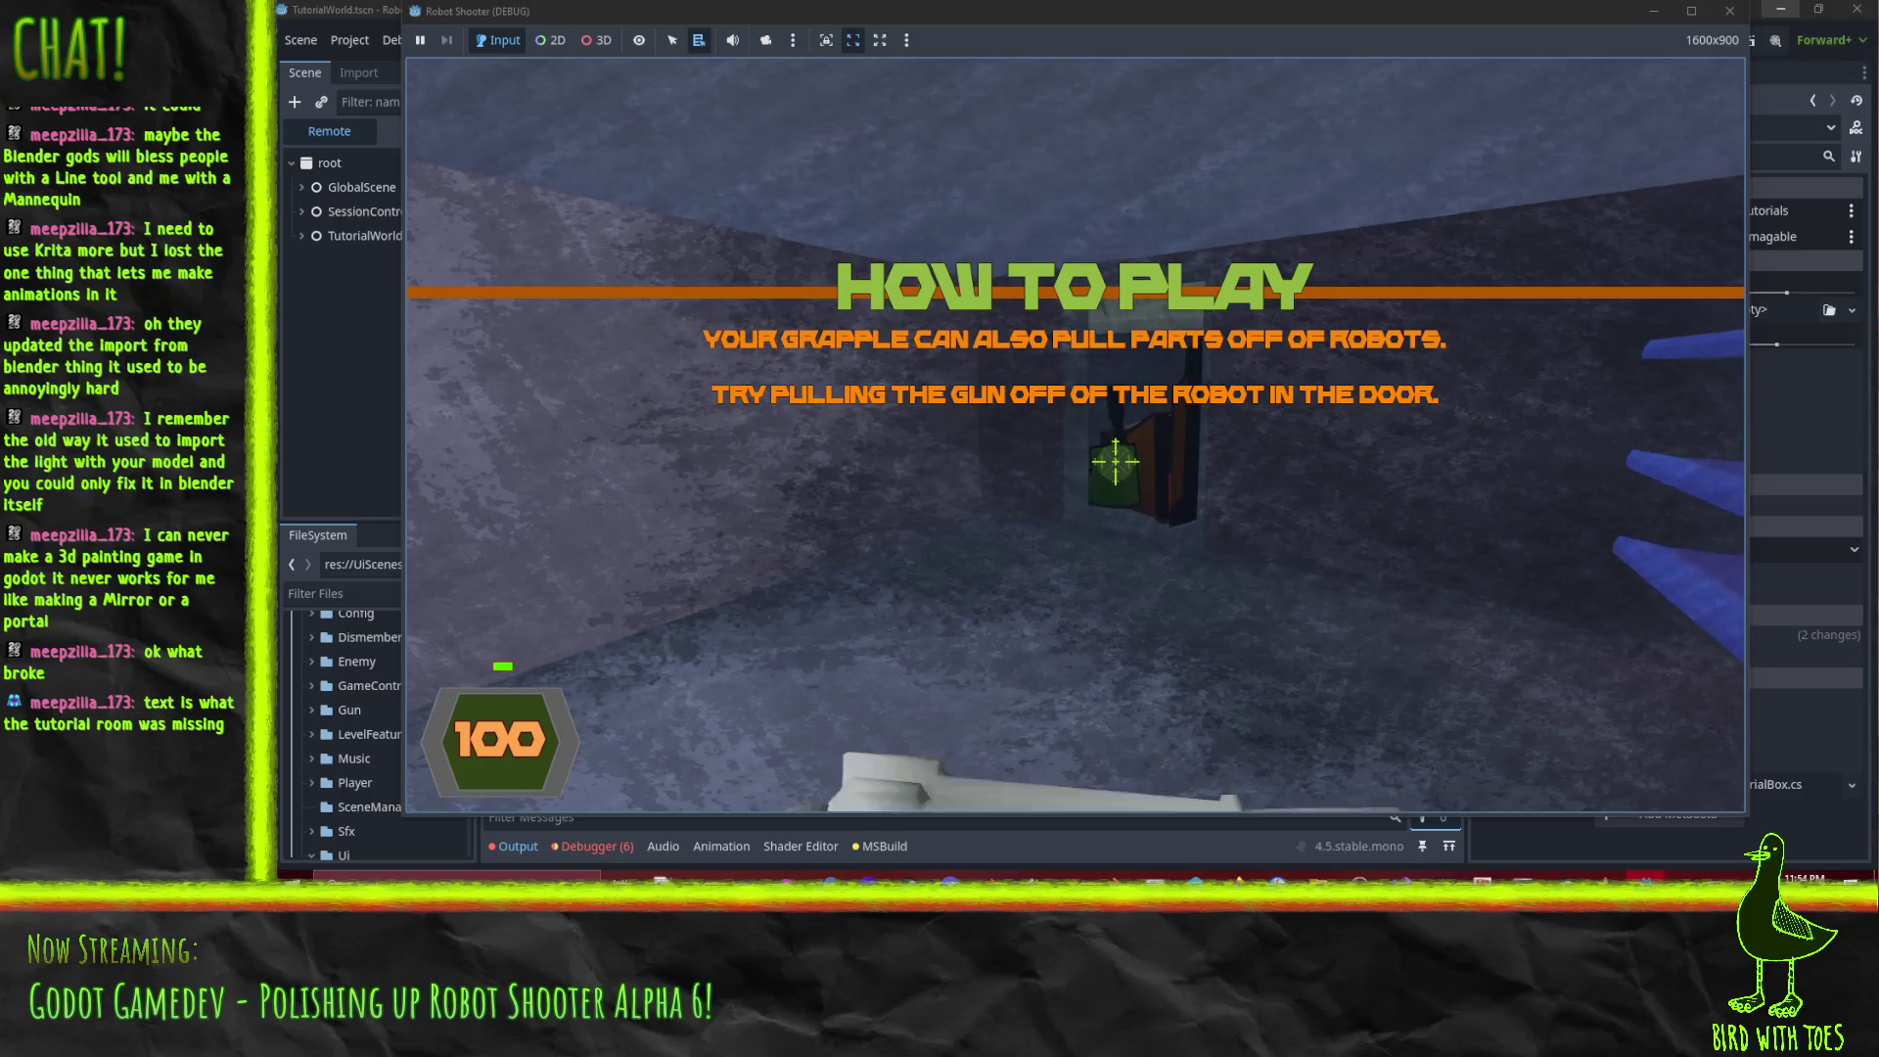
right_click(1115, 461)
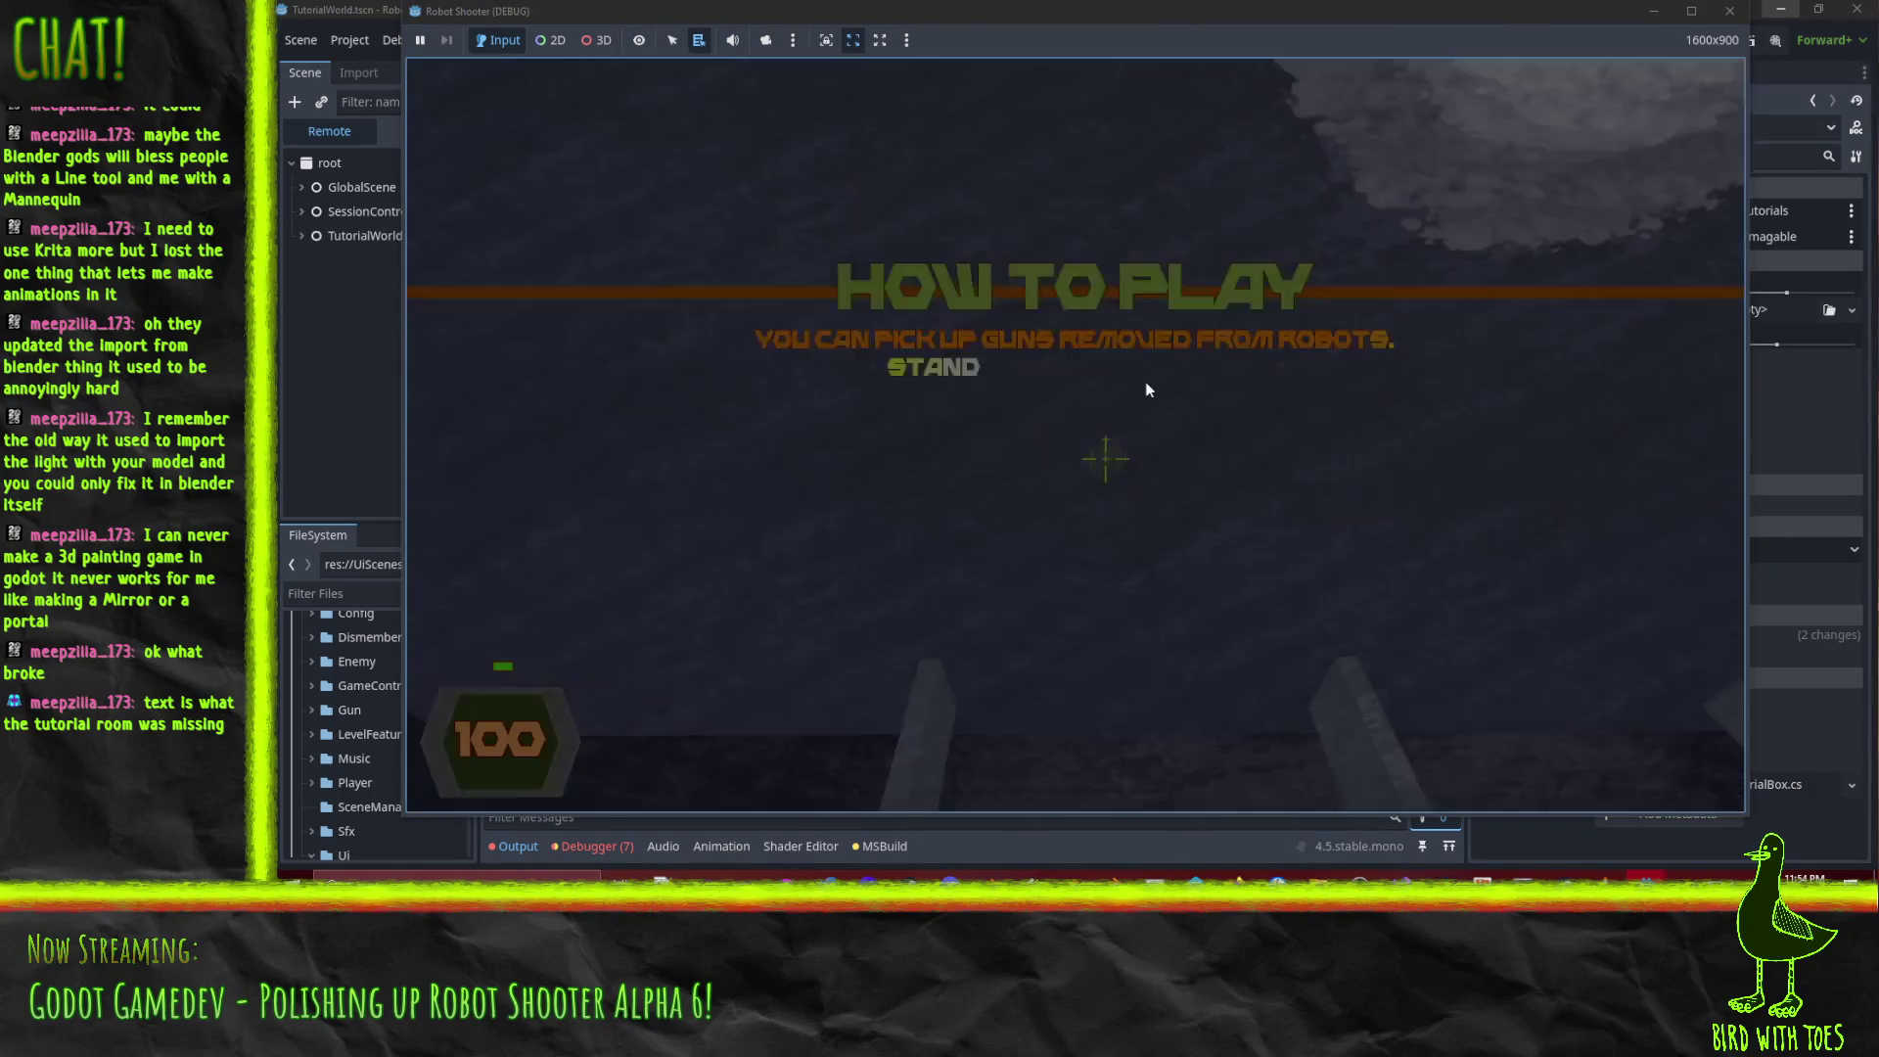
left_click(1059, 621)
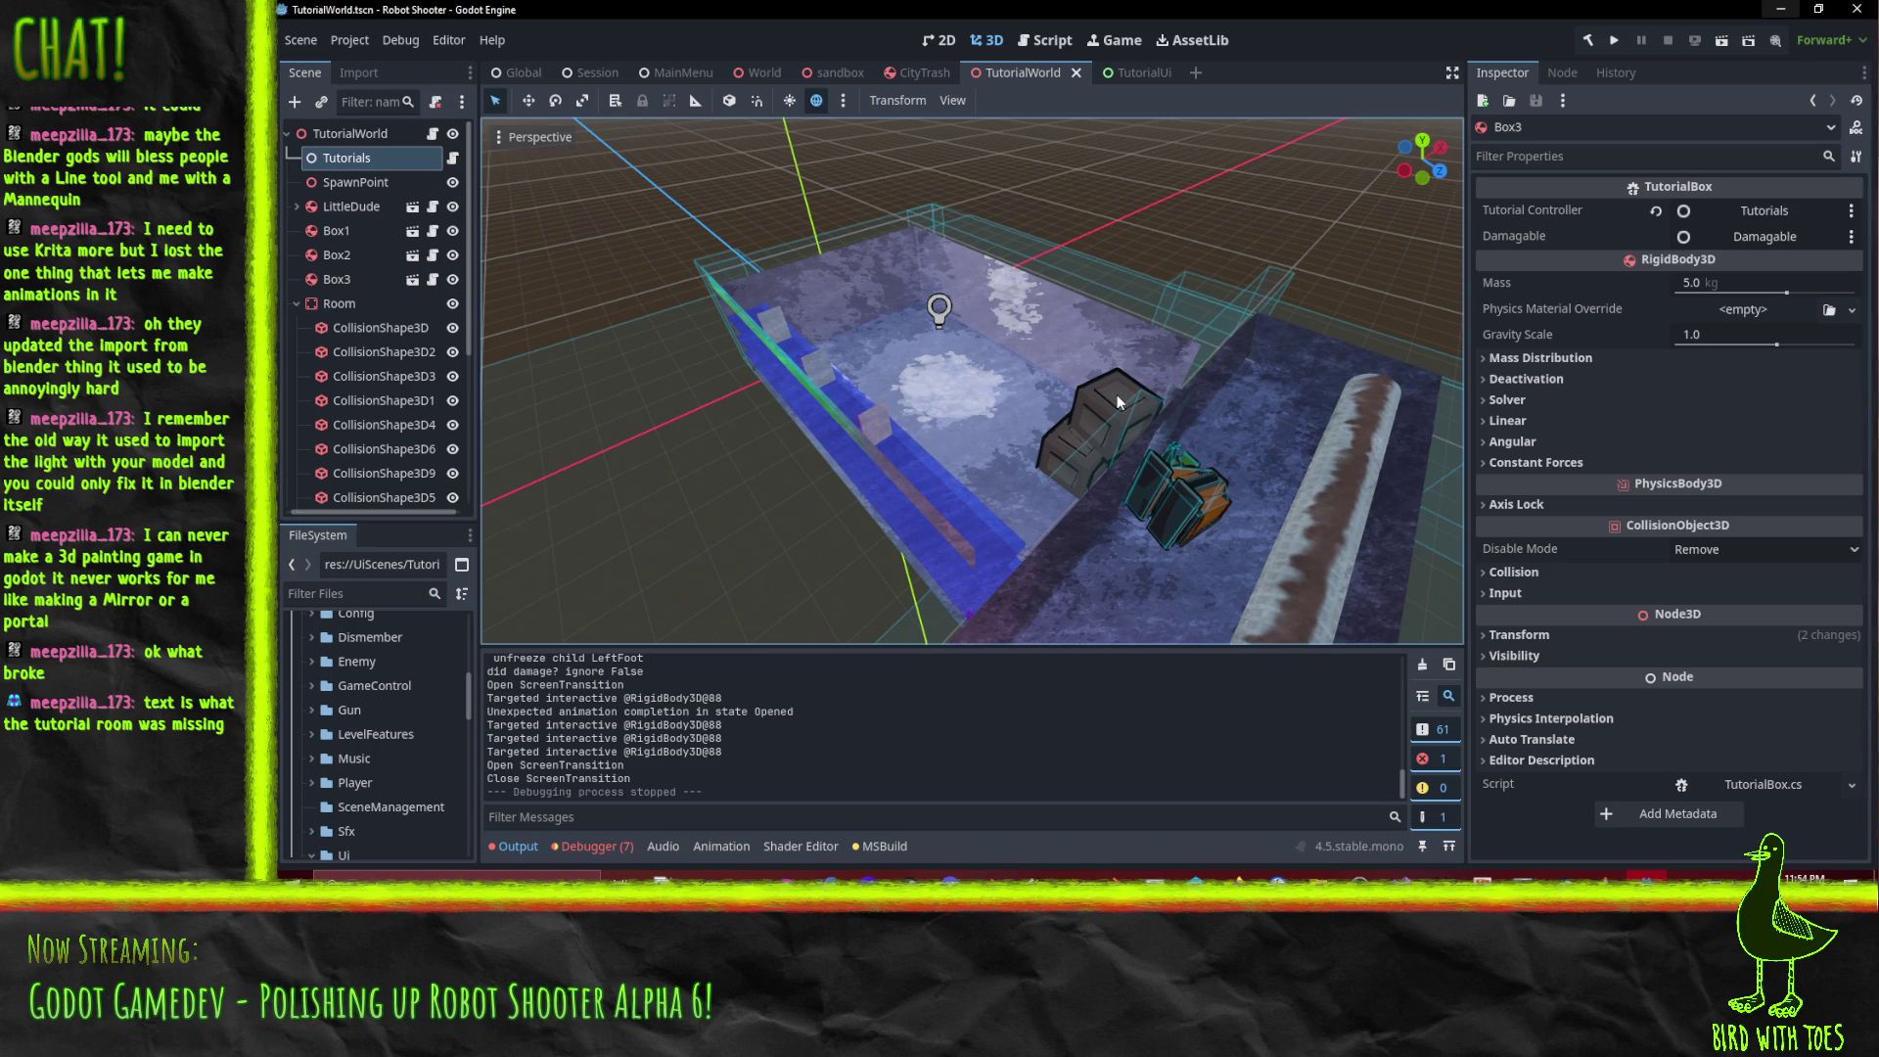
Orbit around the tutorial room and collapse the Room node in the Scene dock.
left_click_drag(1125, 413, 1262, 467)
scroll(323, 255, "down", 3)
scroll(327, 239, "up", 3)
left_click(297, 303)
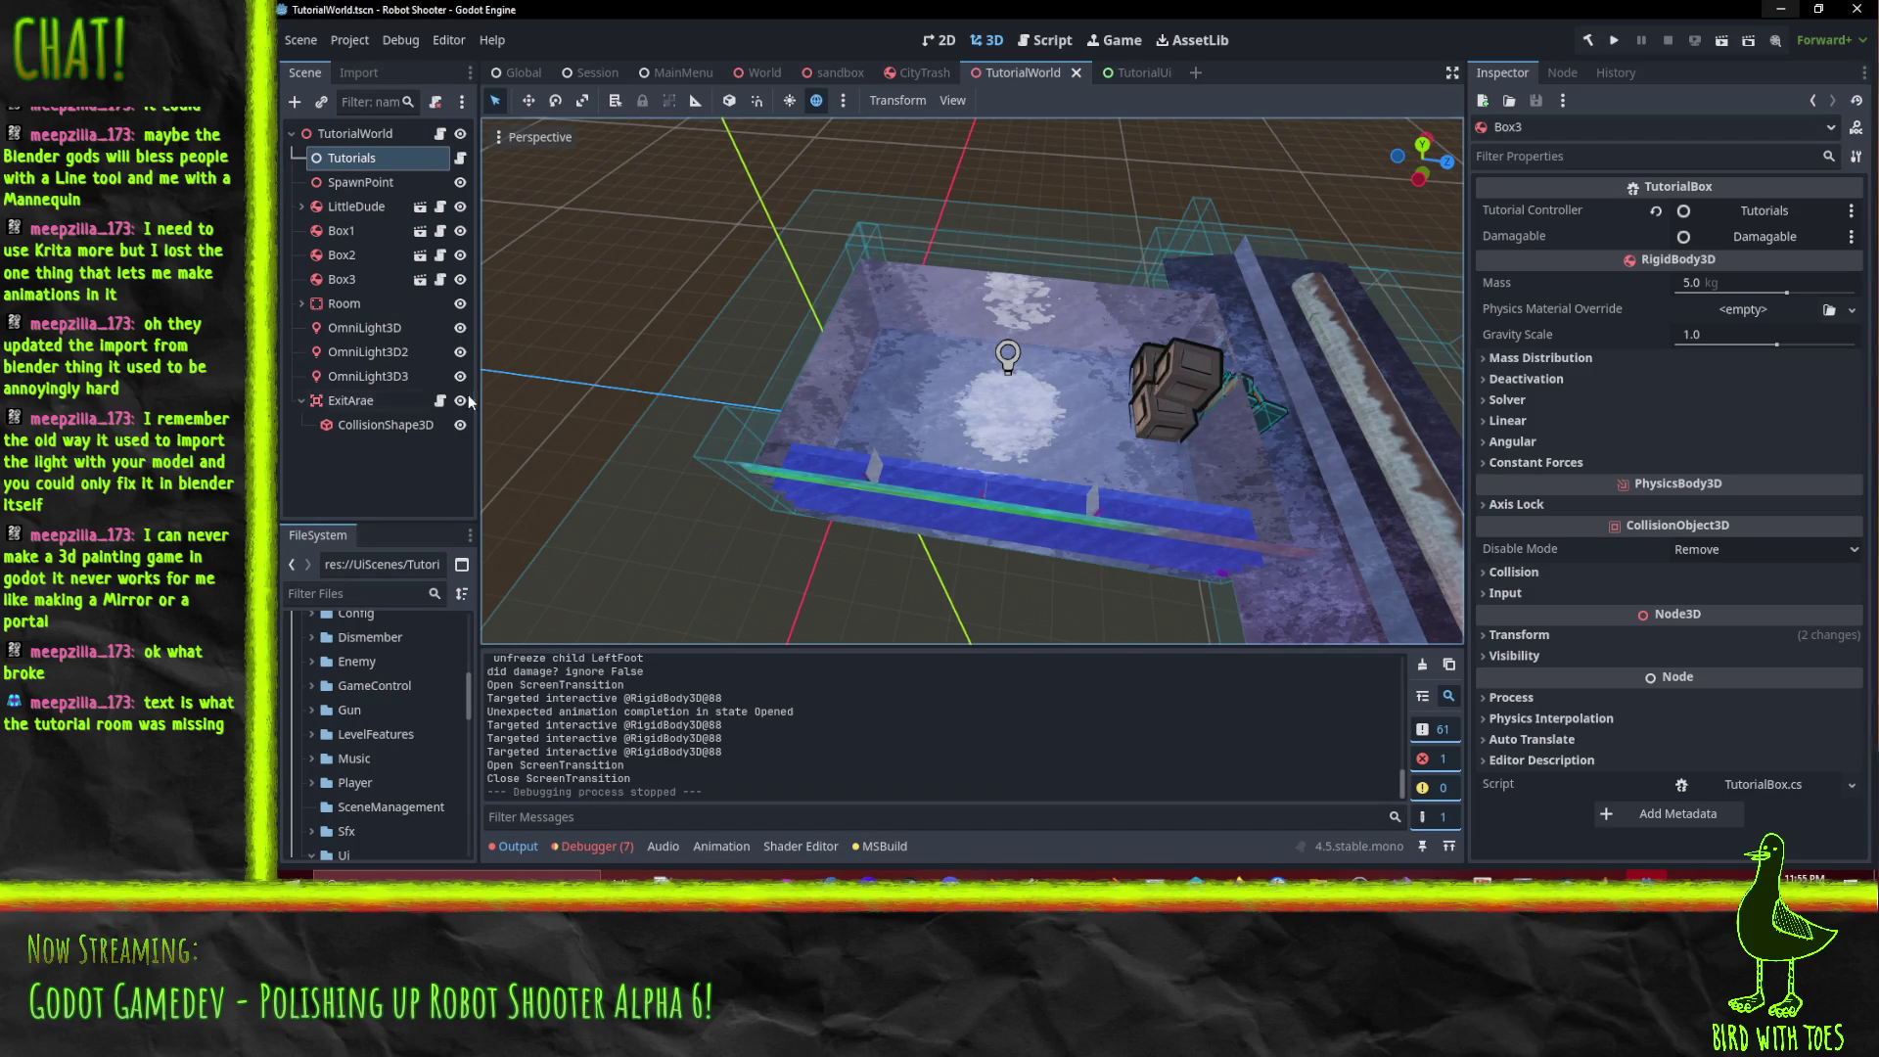
In the TutorialUi scene, select the AnimationPlayer and preview the Enter animation repeatedly.
left_click(1131, 79)
left_click(349, 159)
left_click(376, 184)
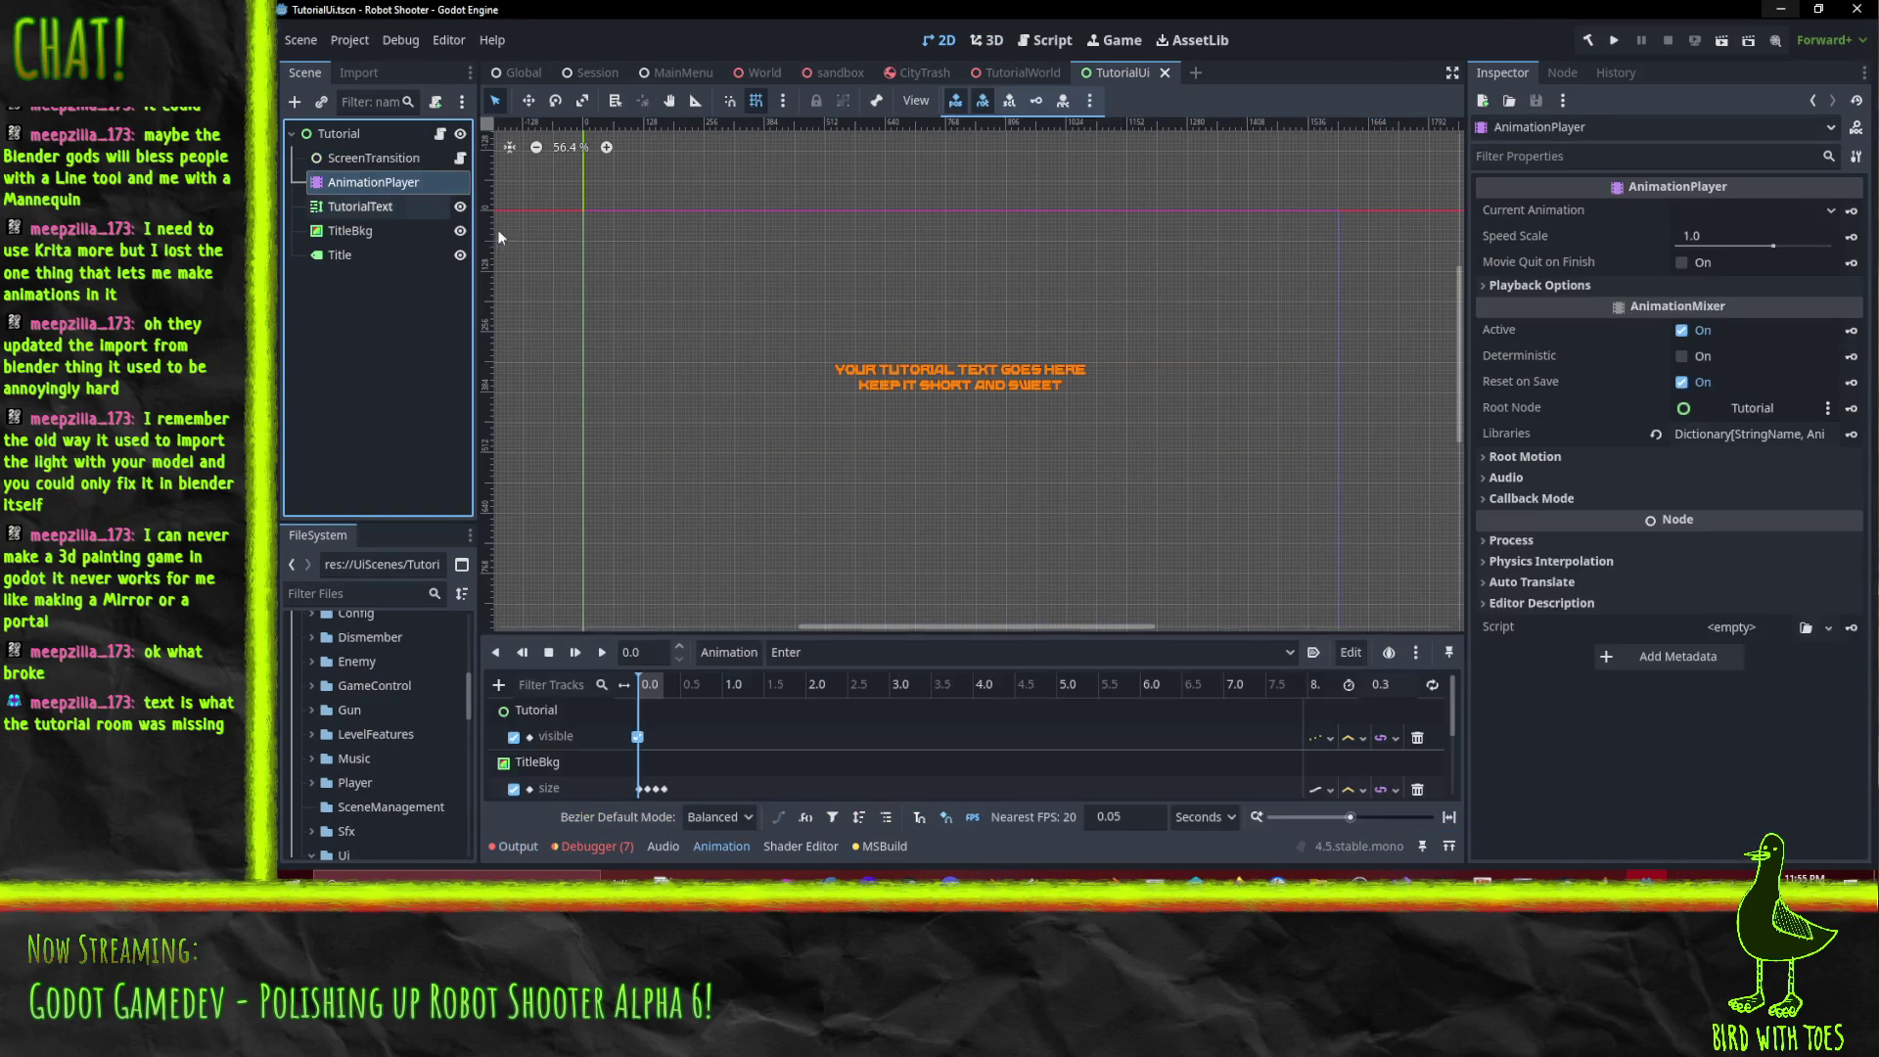
left_click(601, 653)
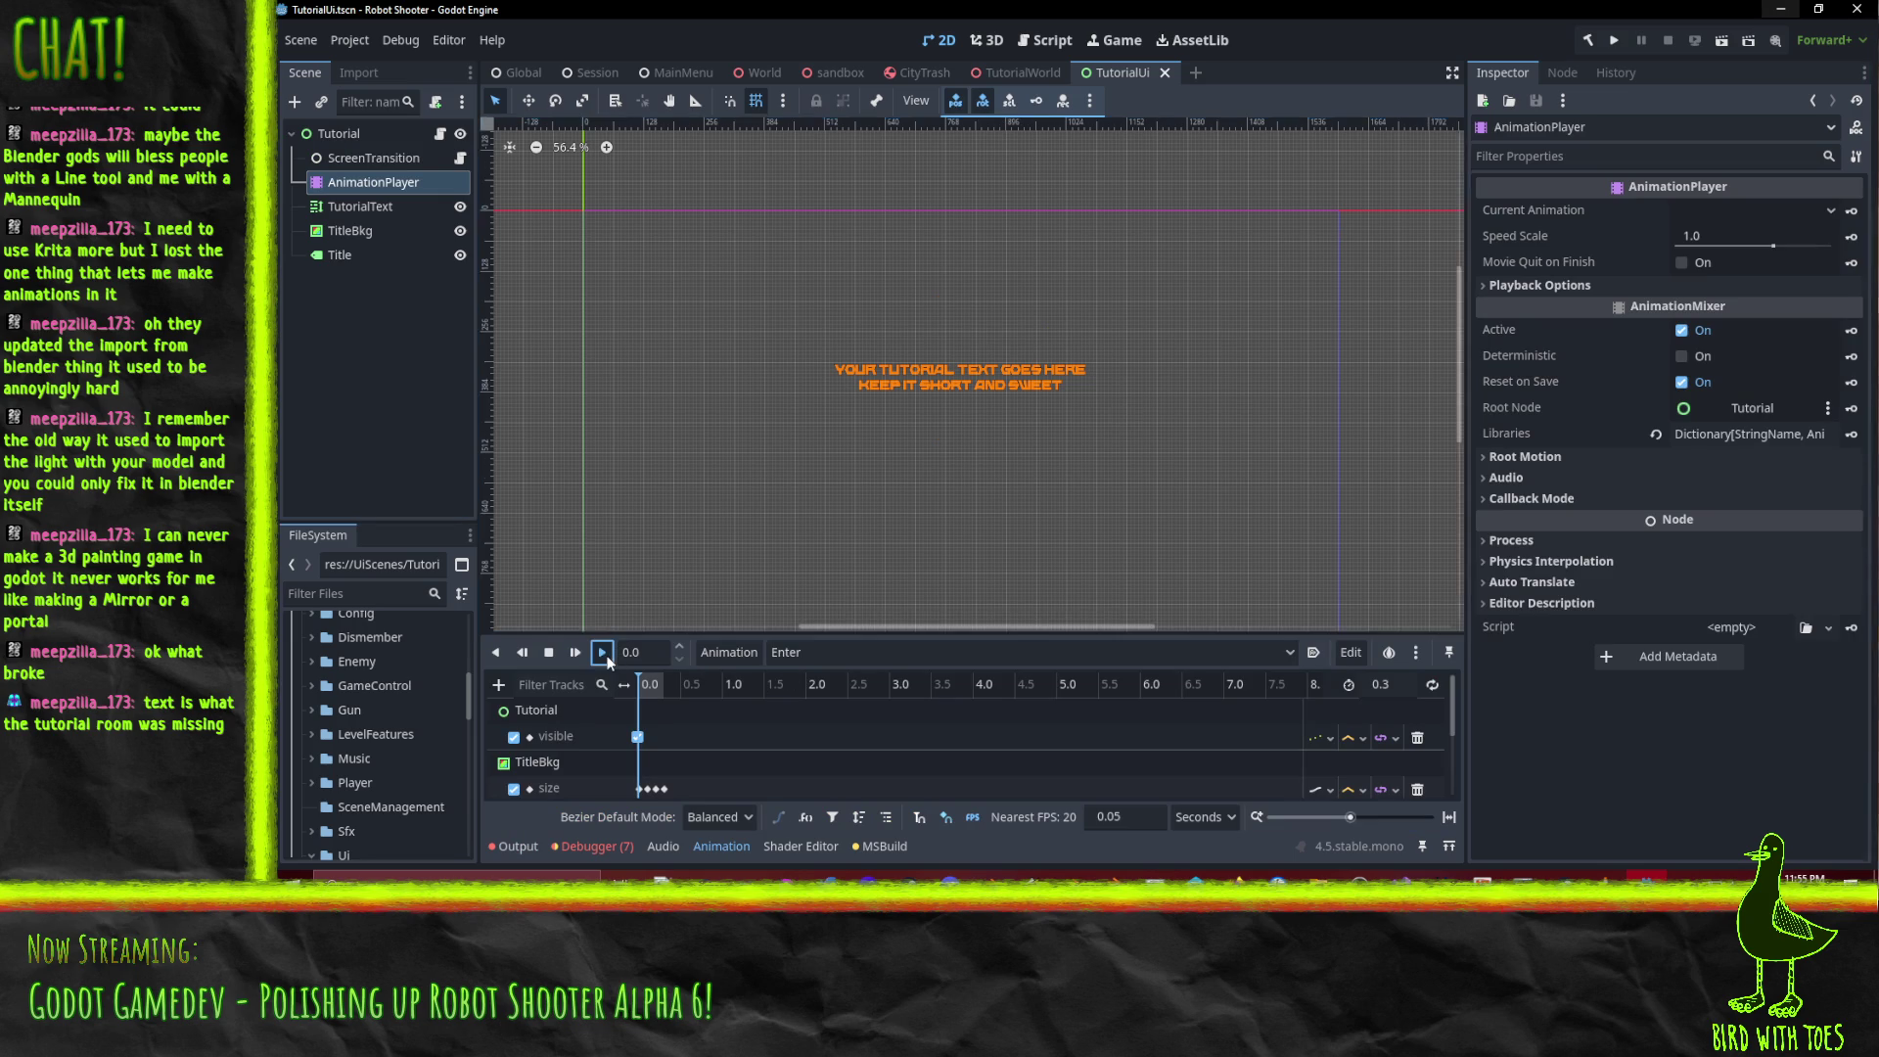
left_click(594, 653)
left_click(591, 652)
left_click(592, 651)
left_click(591, 652)
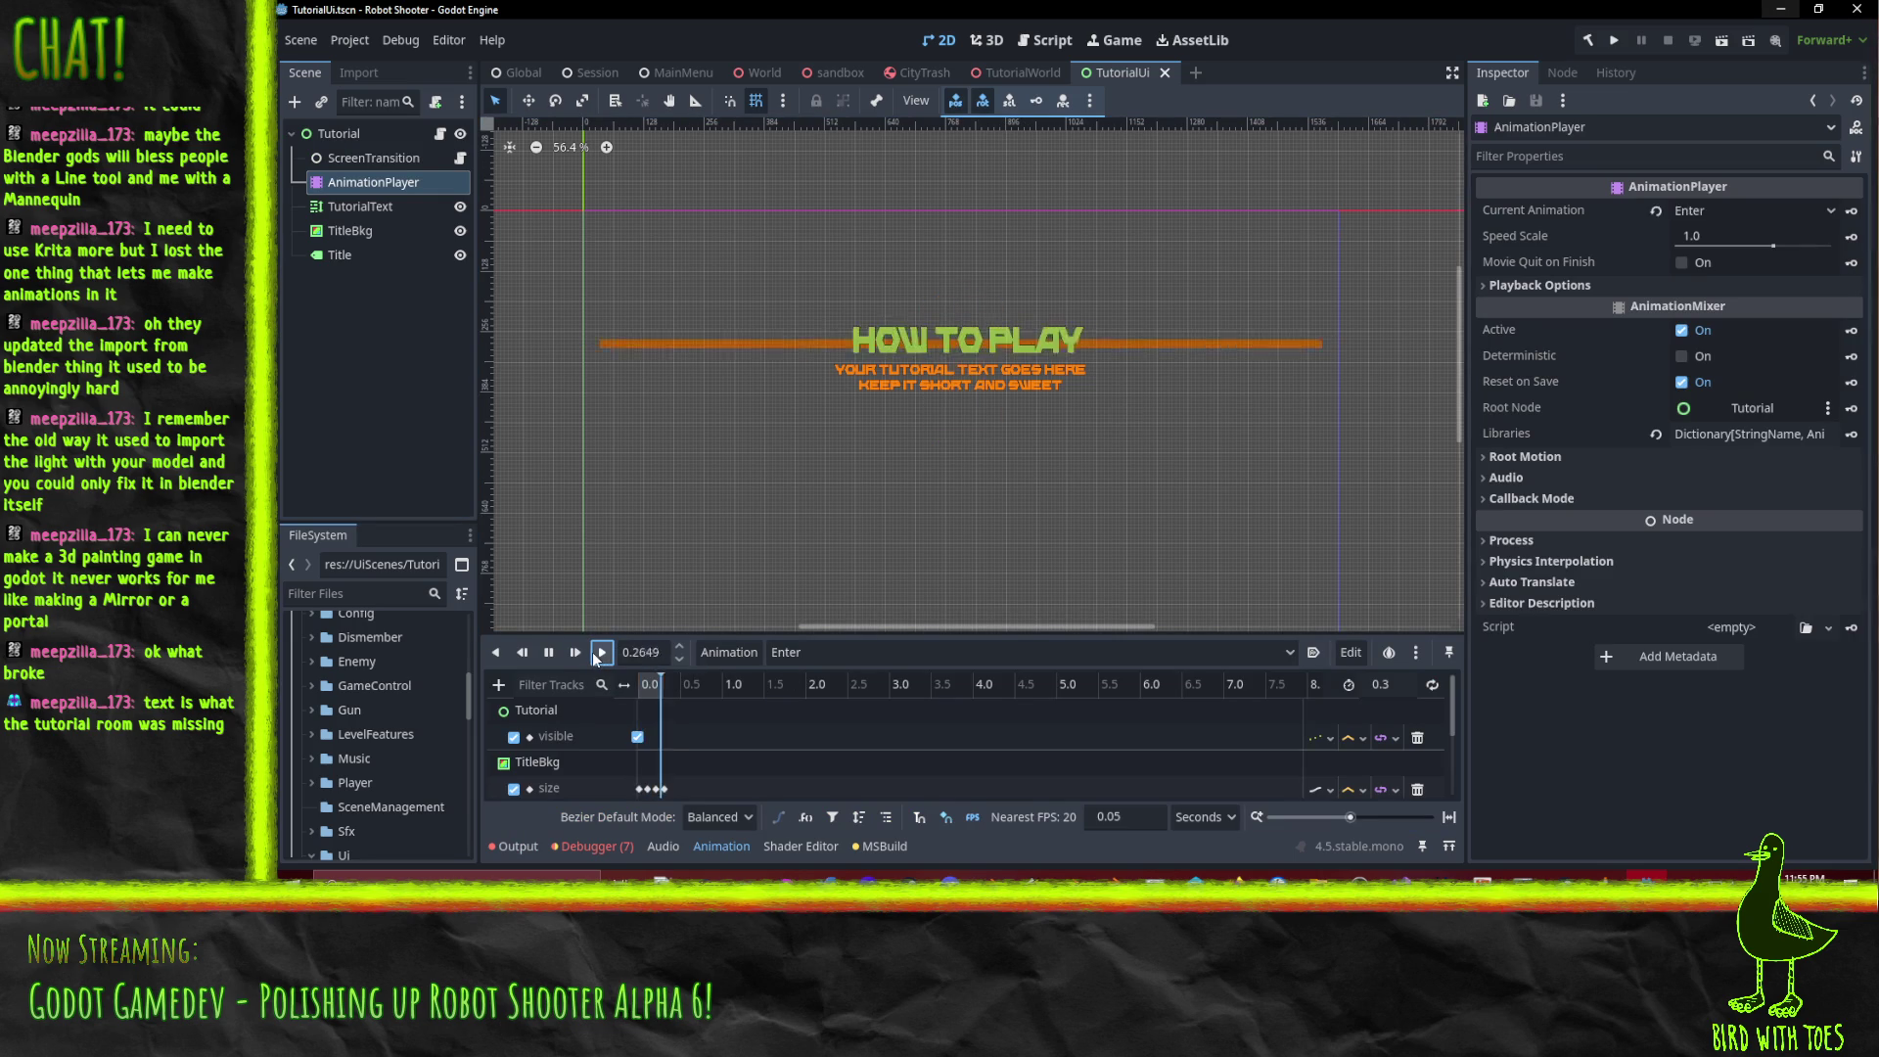
left_click(591, 652)
Preview the Exit animation, then browse the OnScreen and Enter animations.
left_click(788, 653)
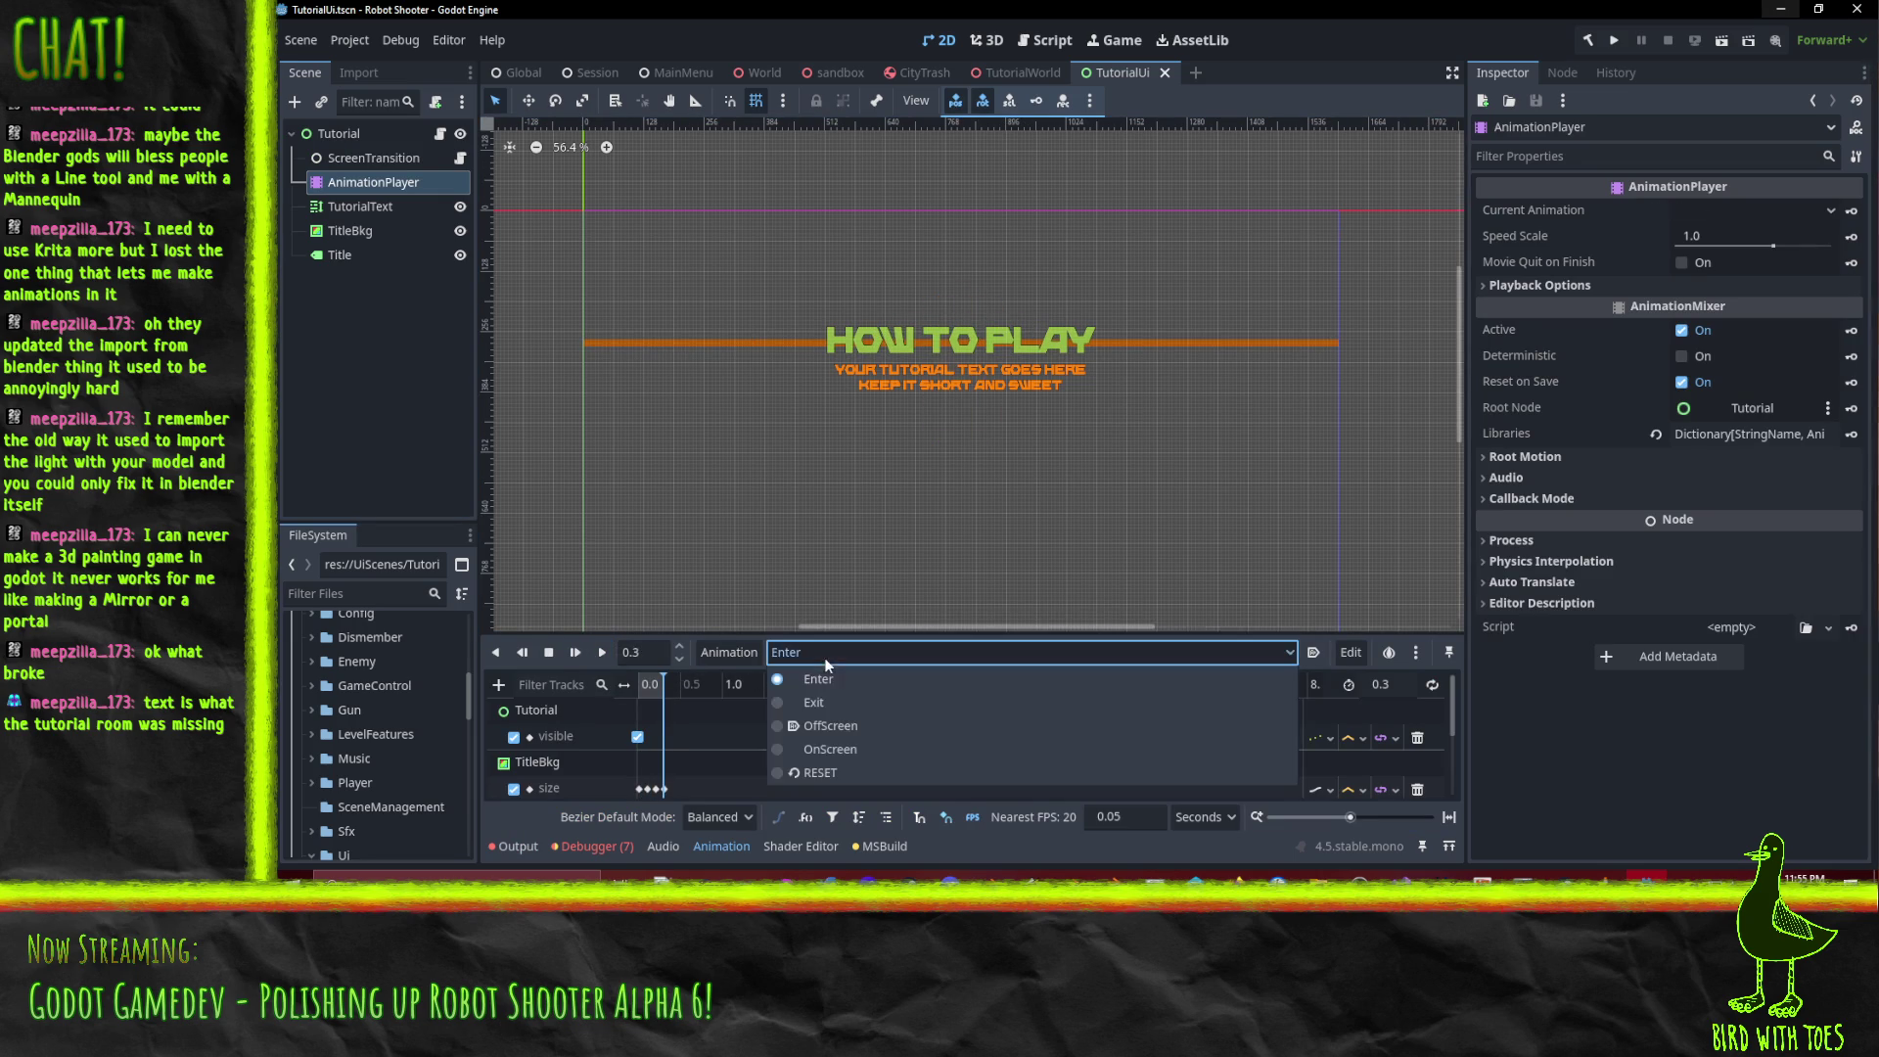
left_click(885, 703)
left_click(601, 655)
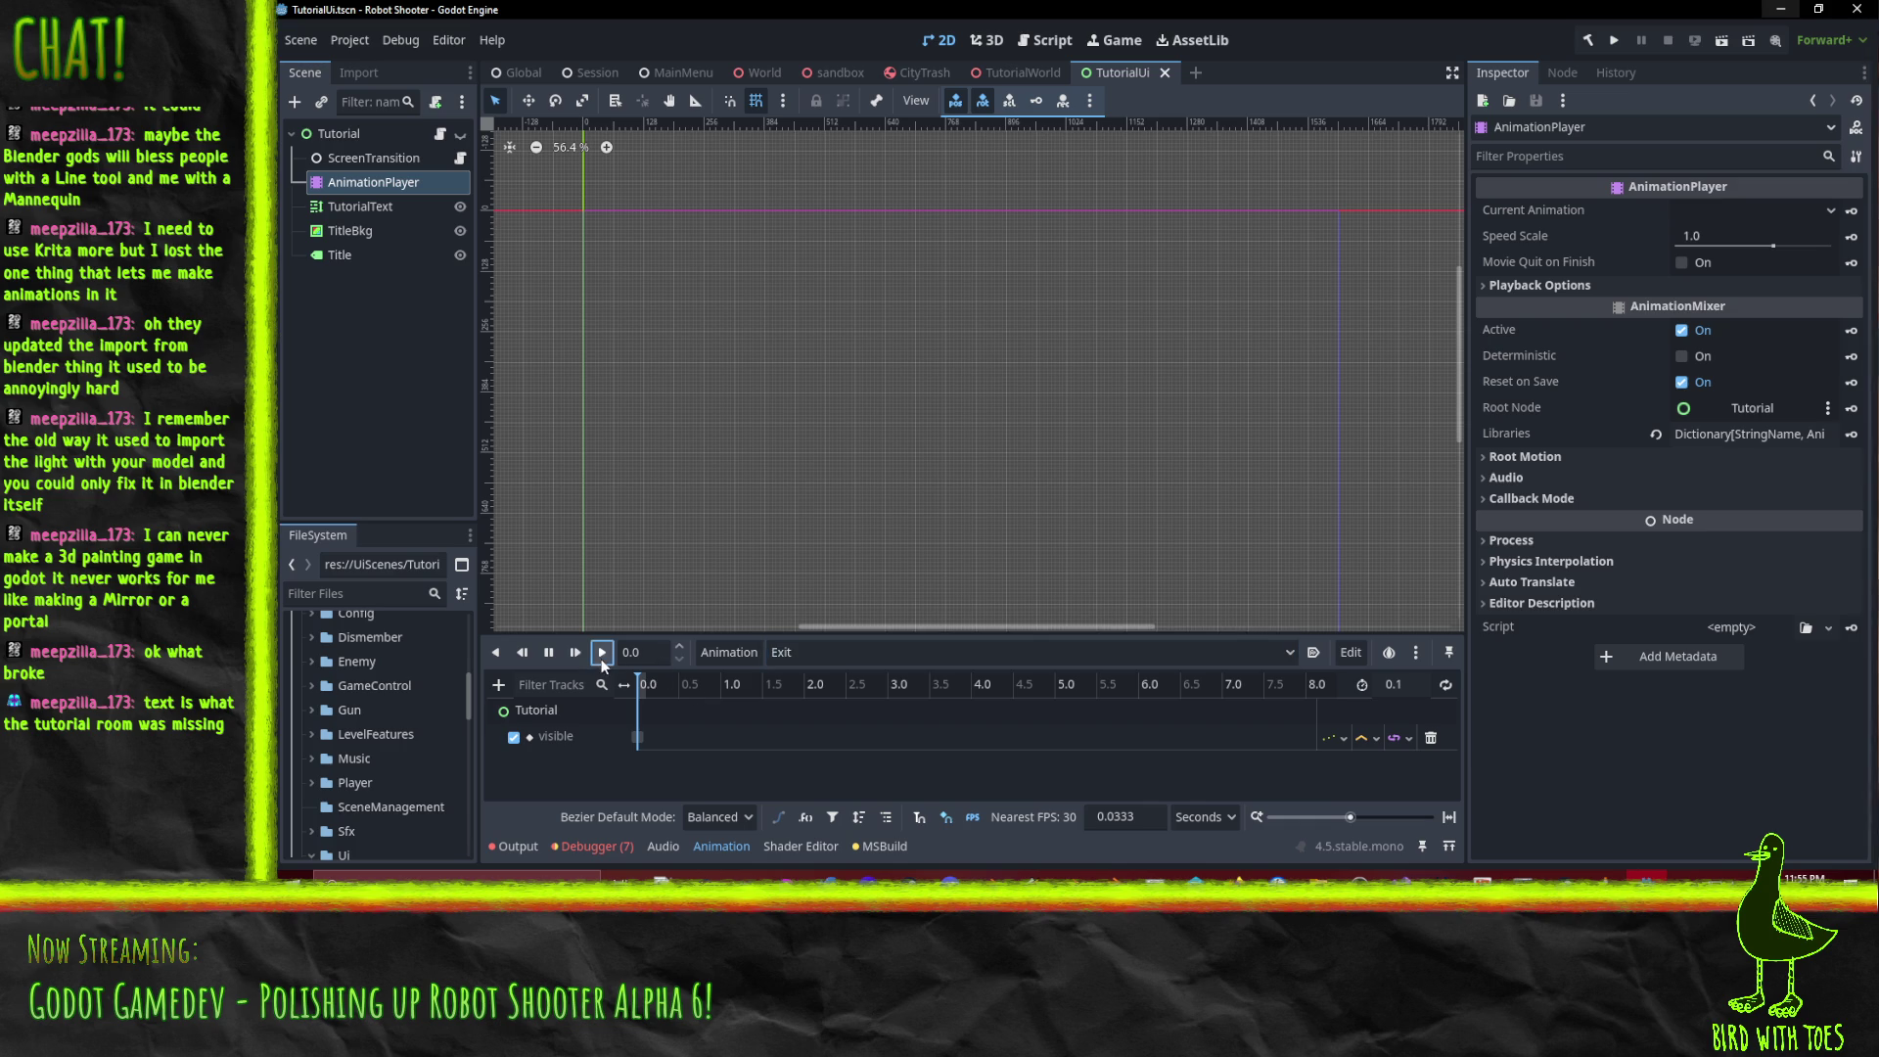
left_click(783, 653)
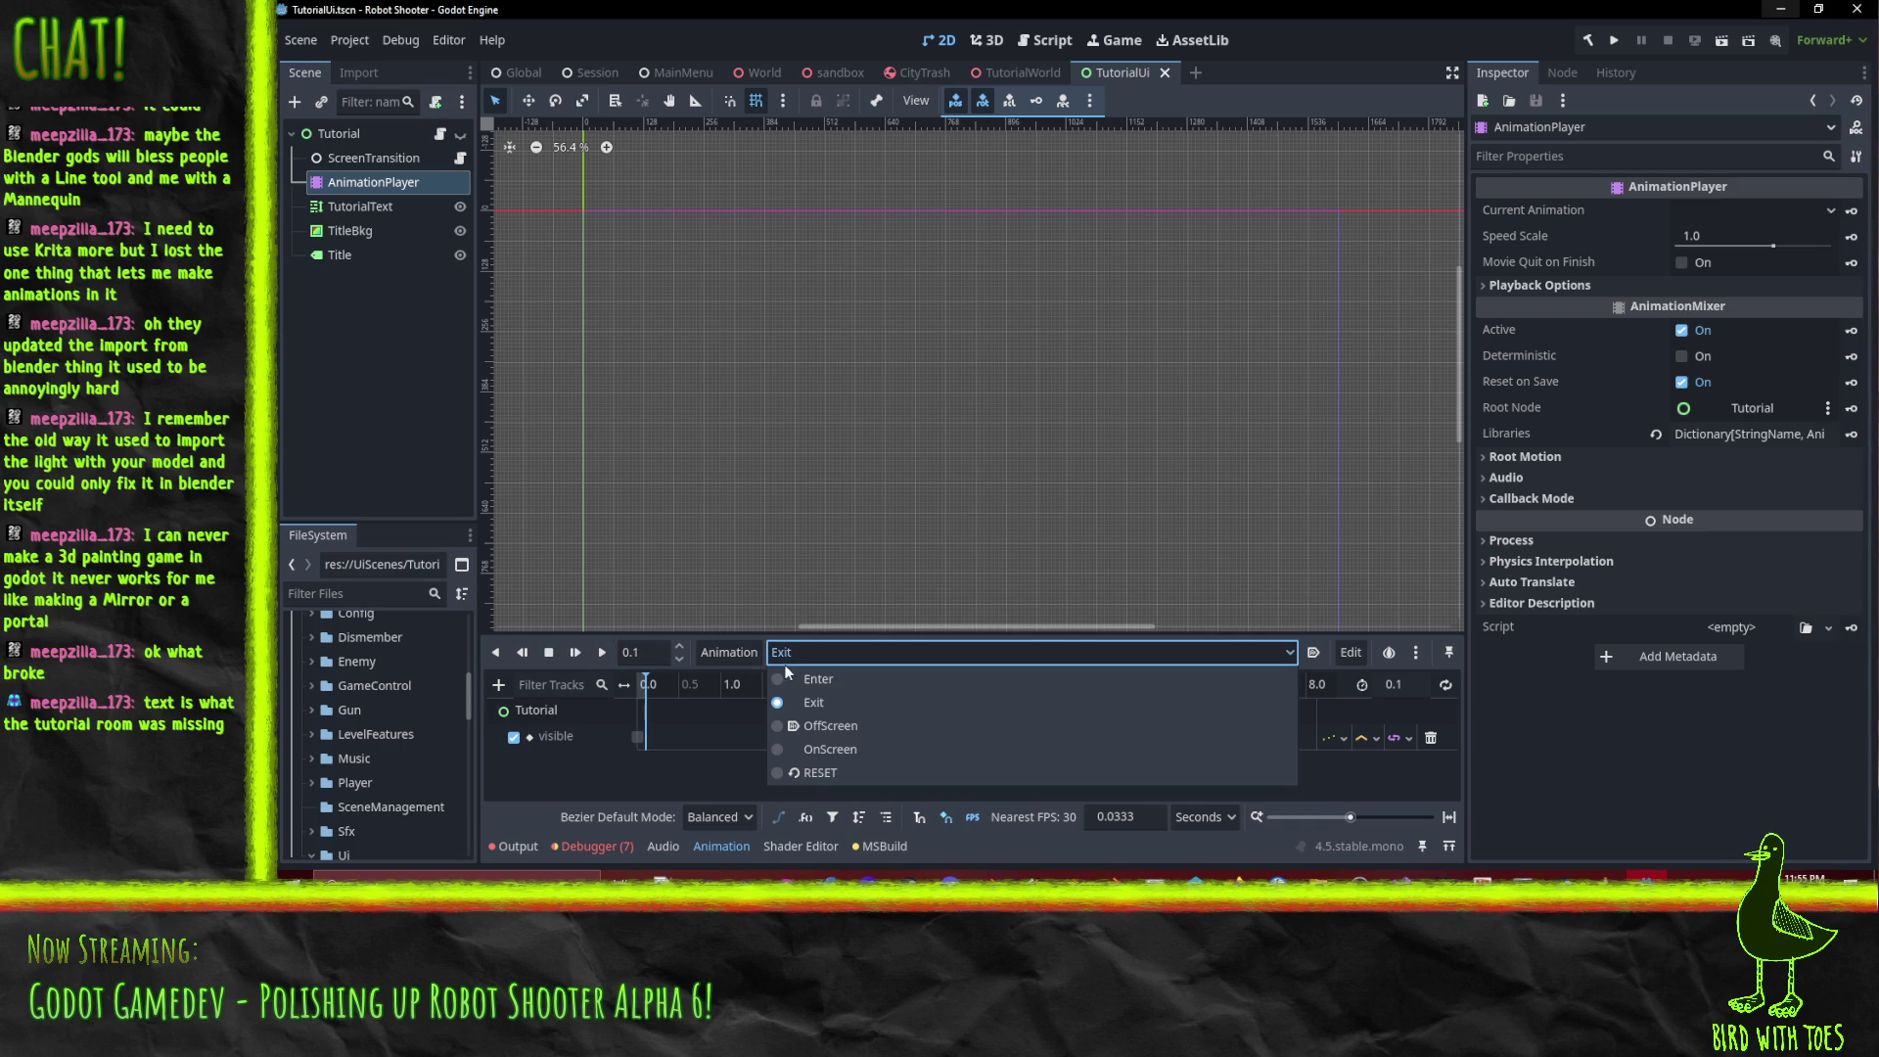
left_click(827, 749)
left_click(854, 653)
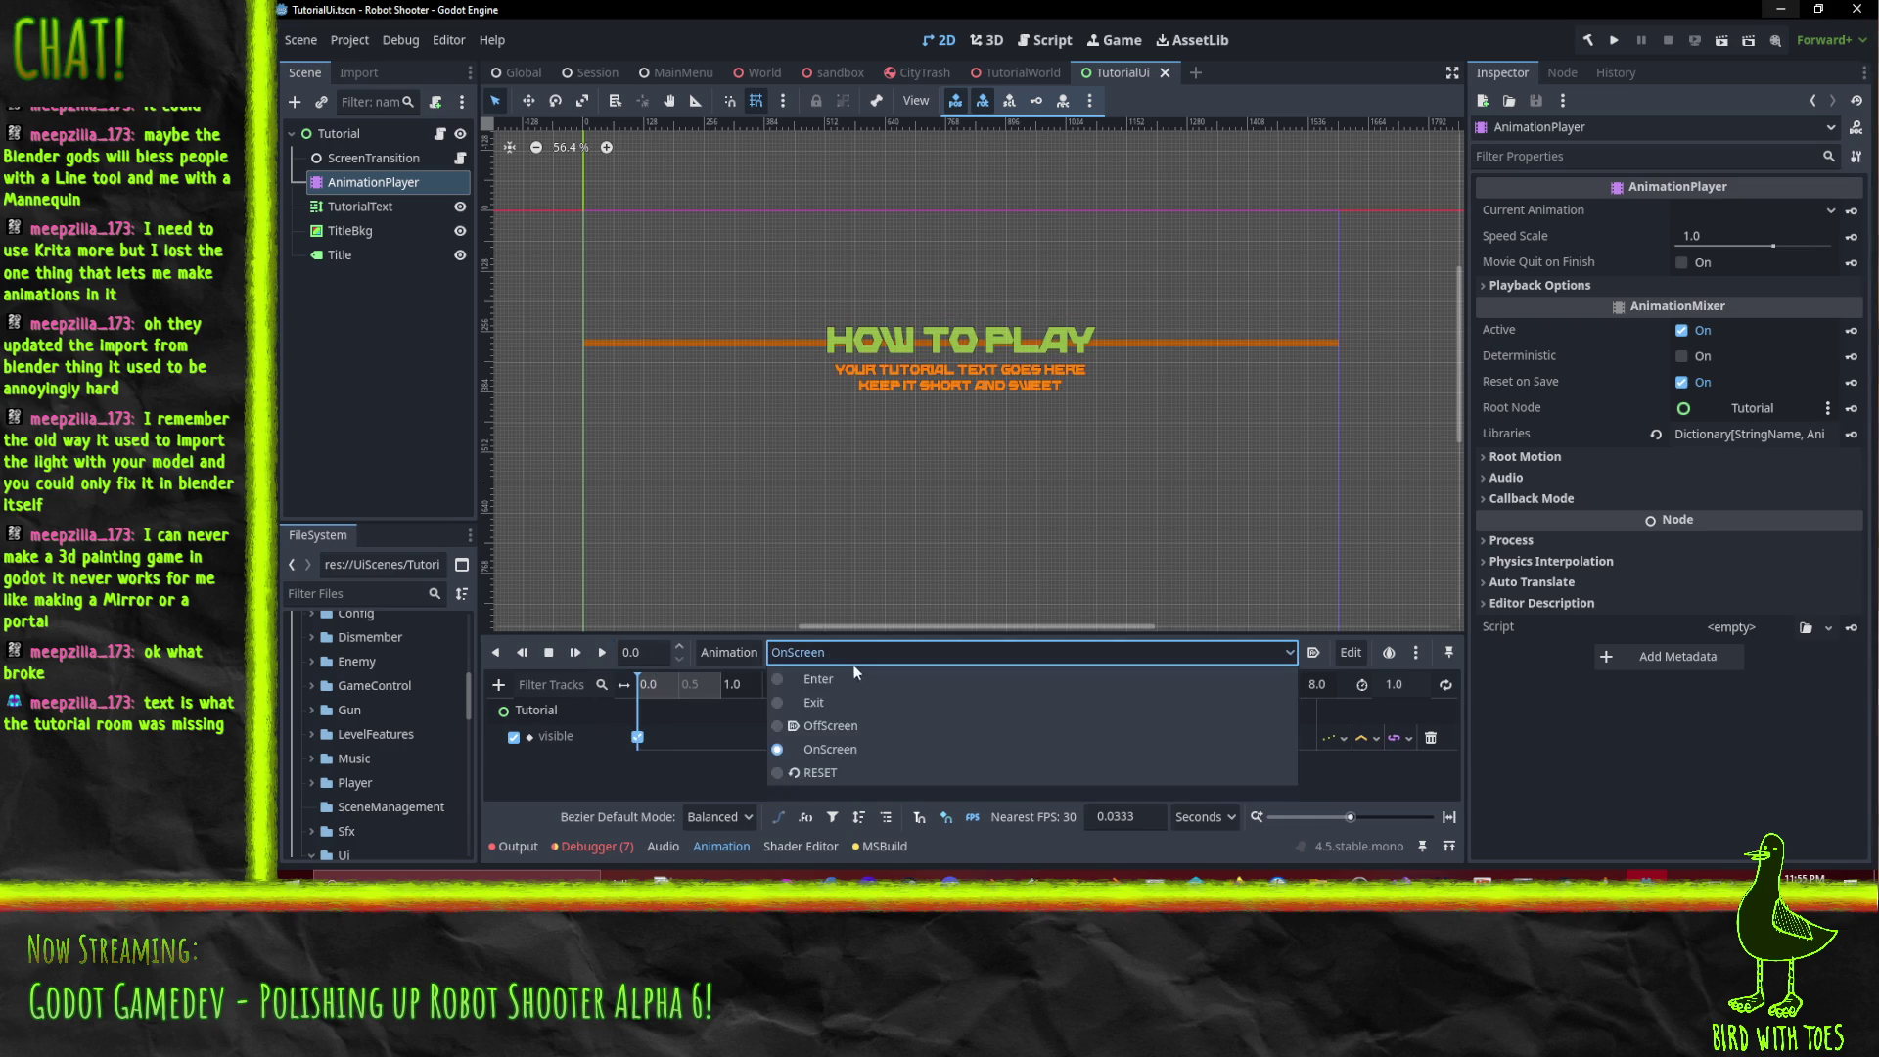
left_click(856, 679)
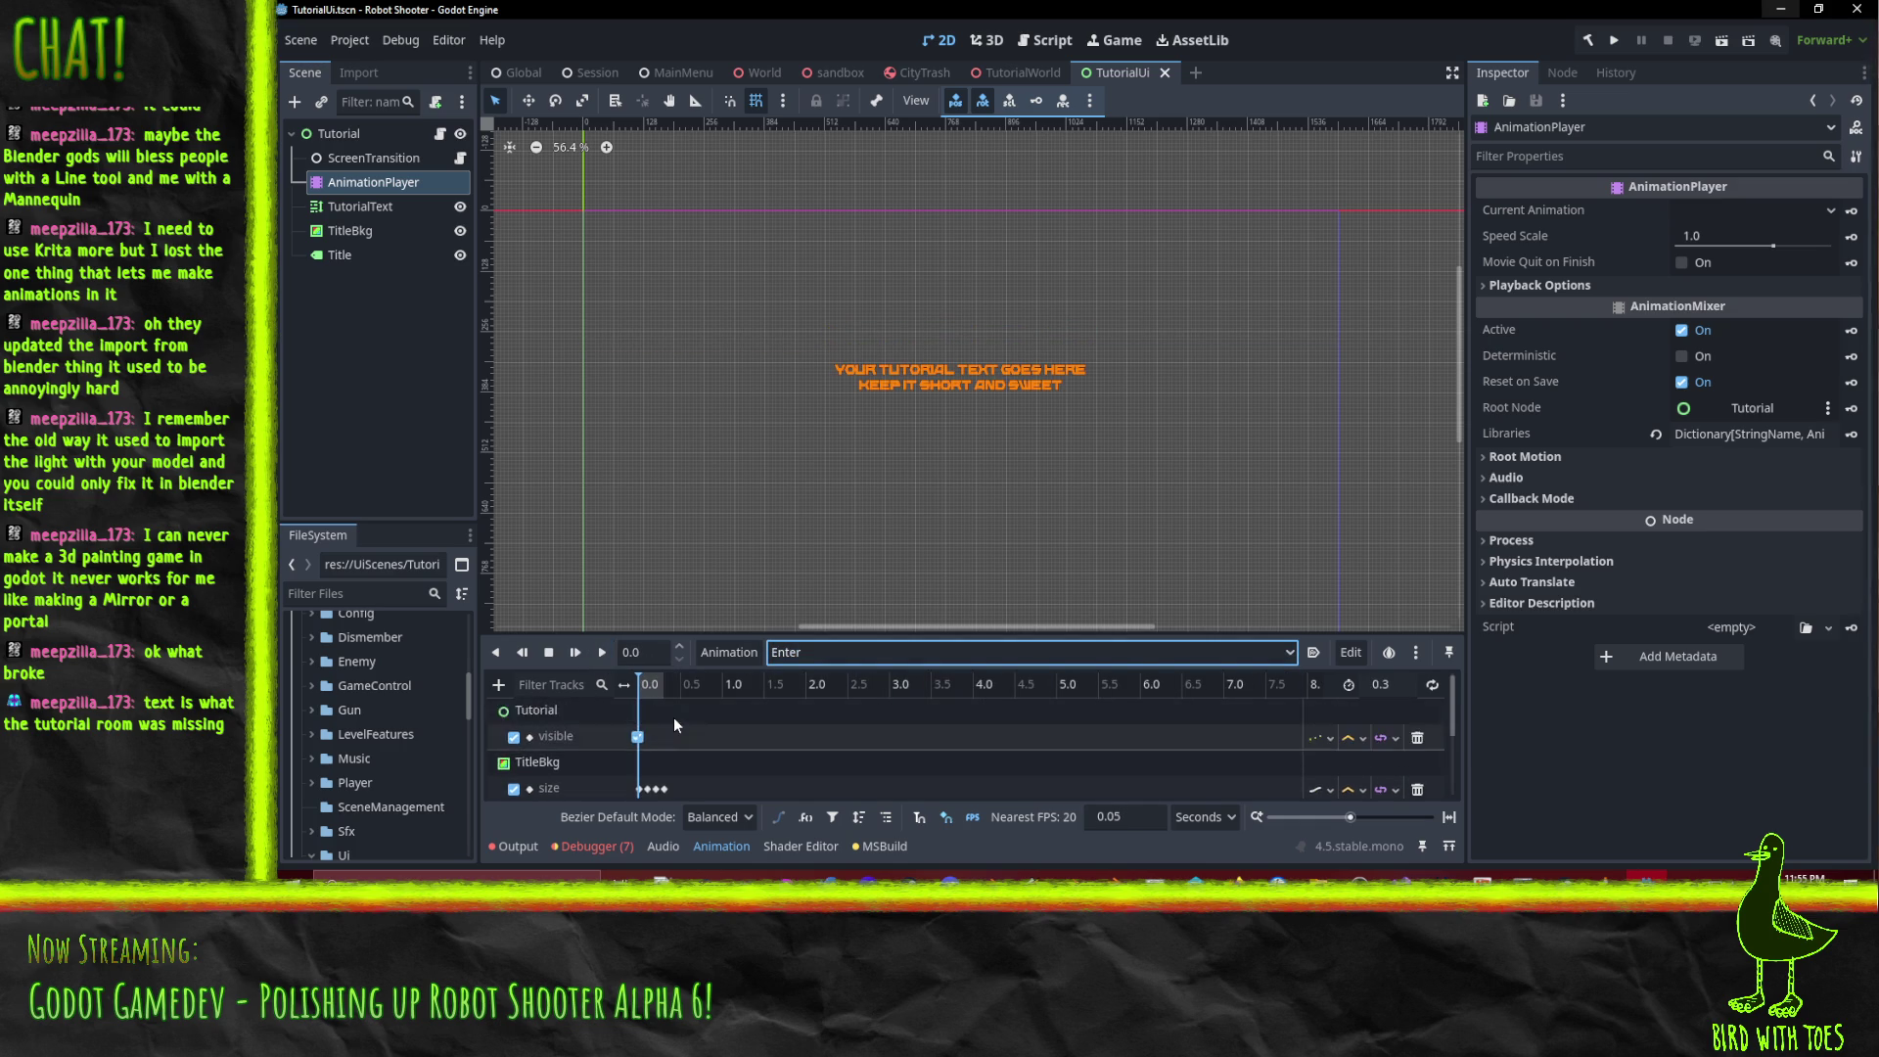
Show the OnScreen animation in the editor and select the TitleBkg node.
scroll(661, 719, "down", 3)
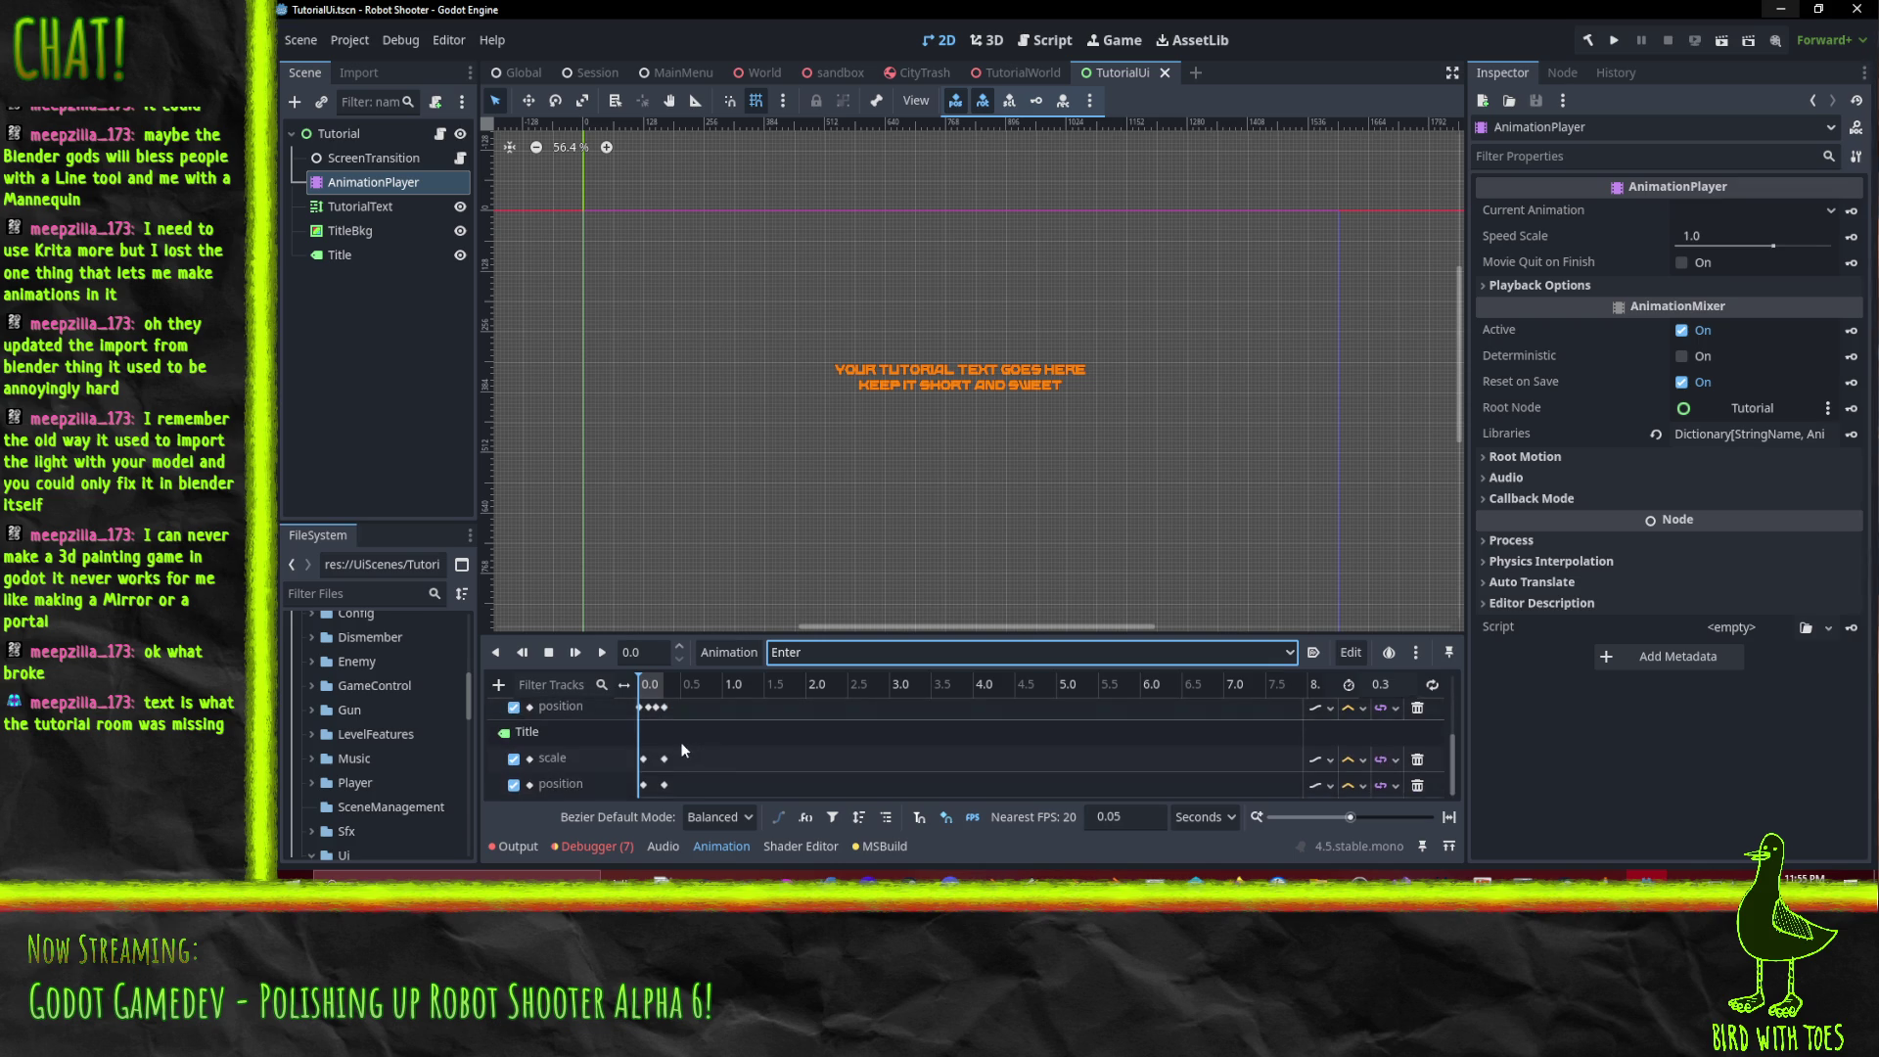
scroll(682, 750, "up", 3)
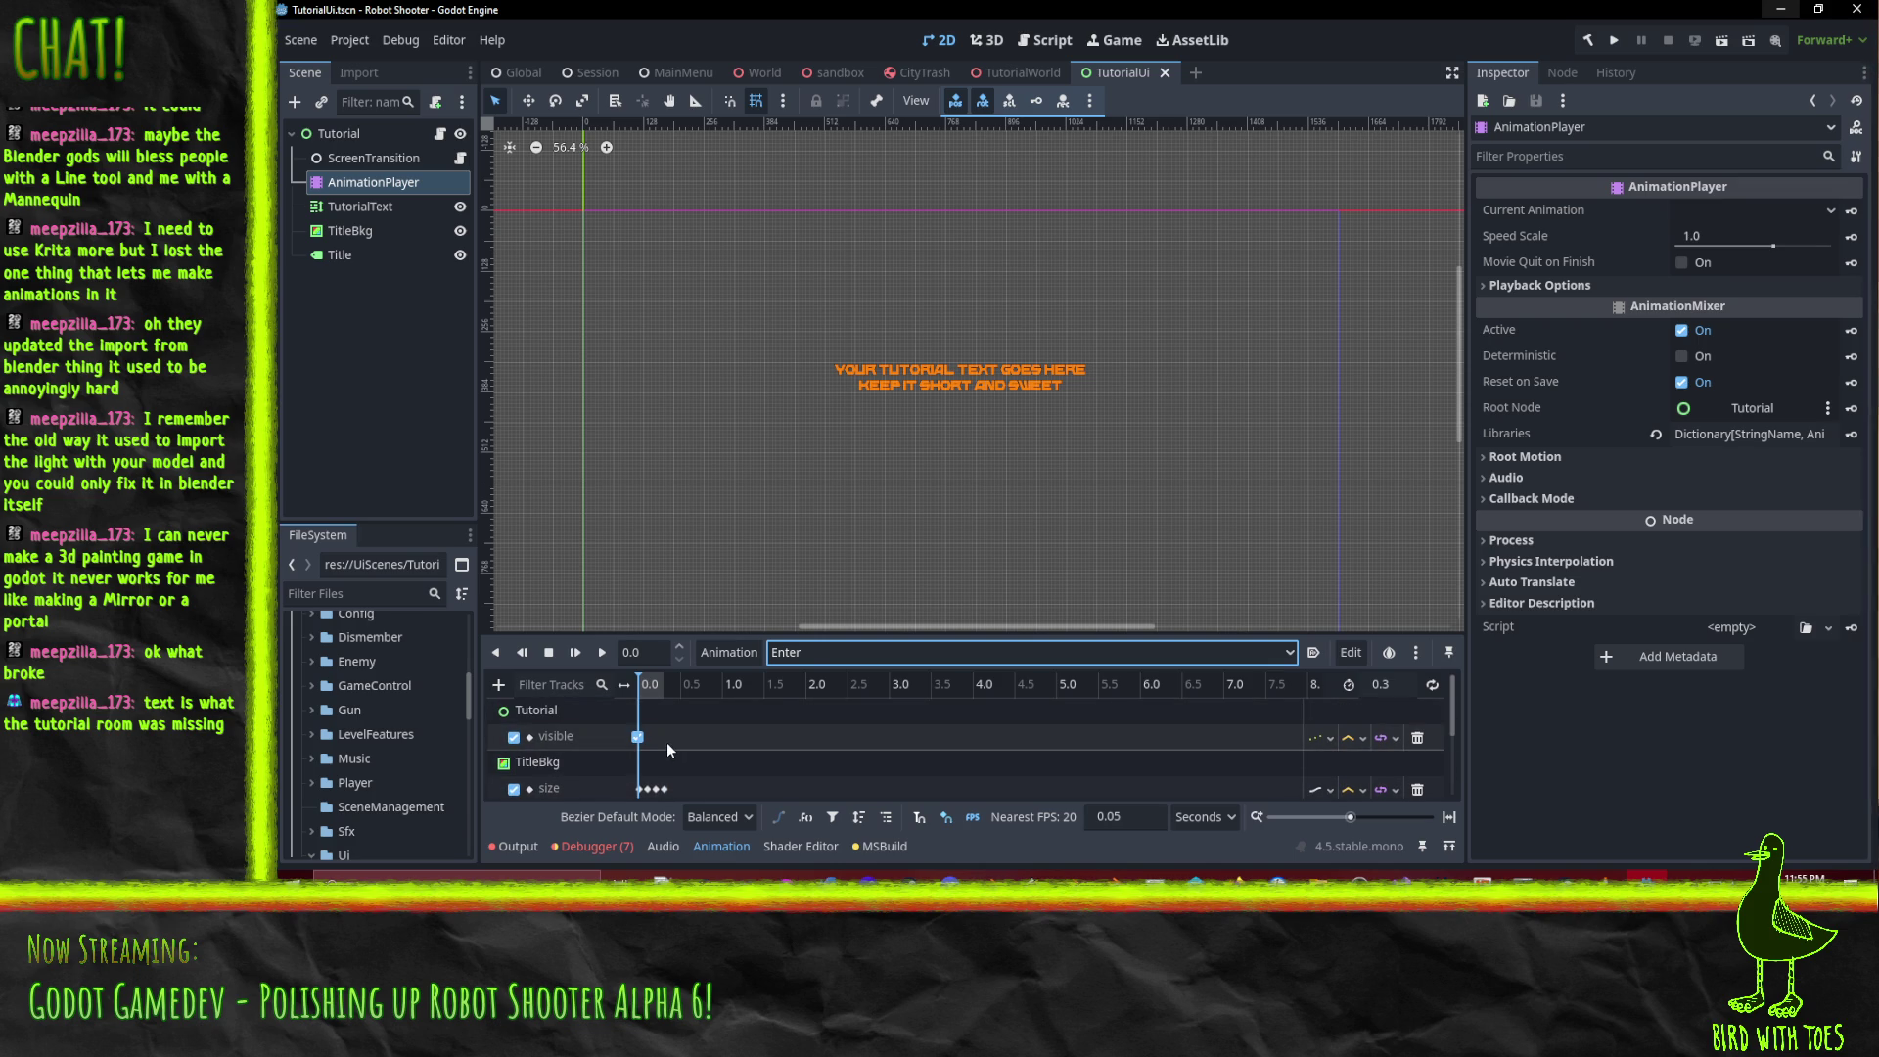
left_click(798, 651)
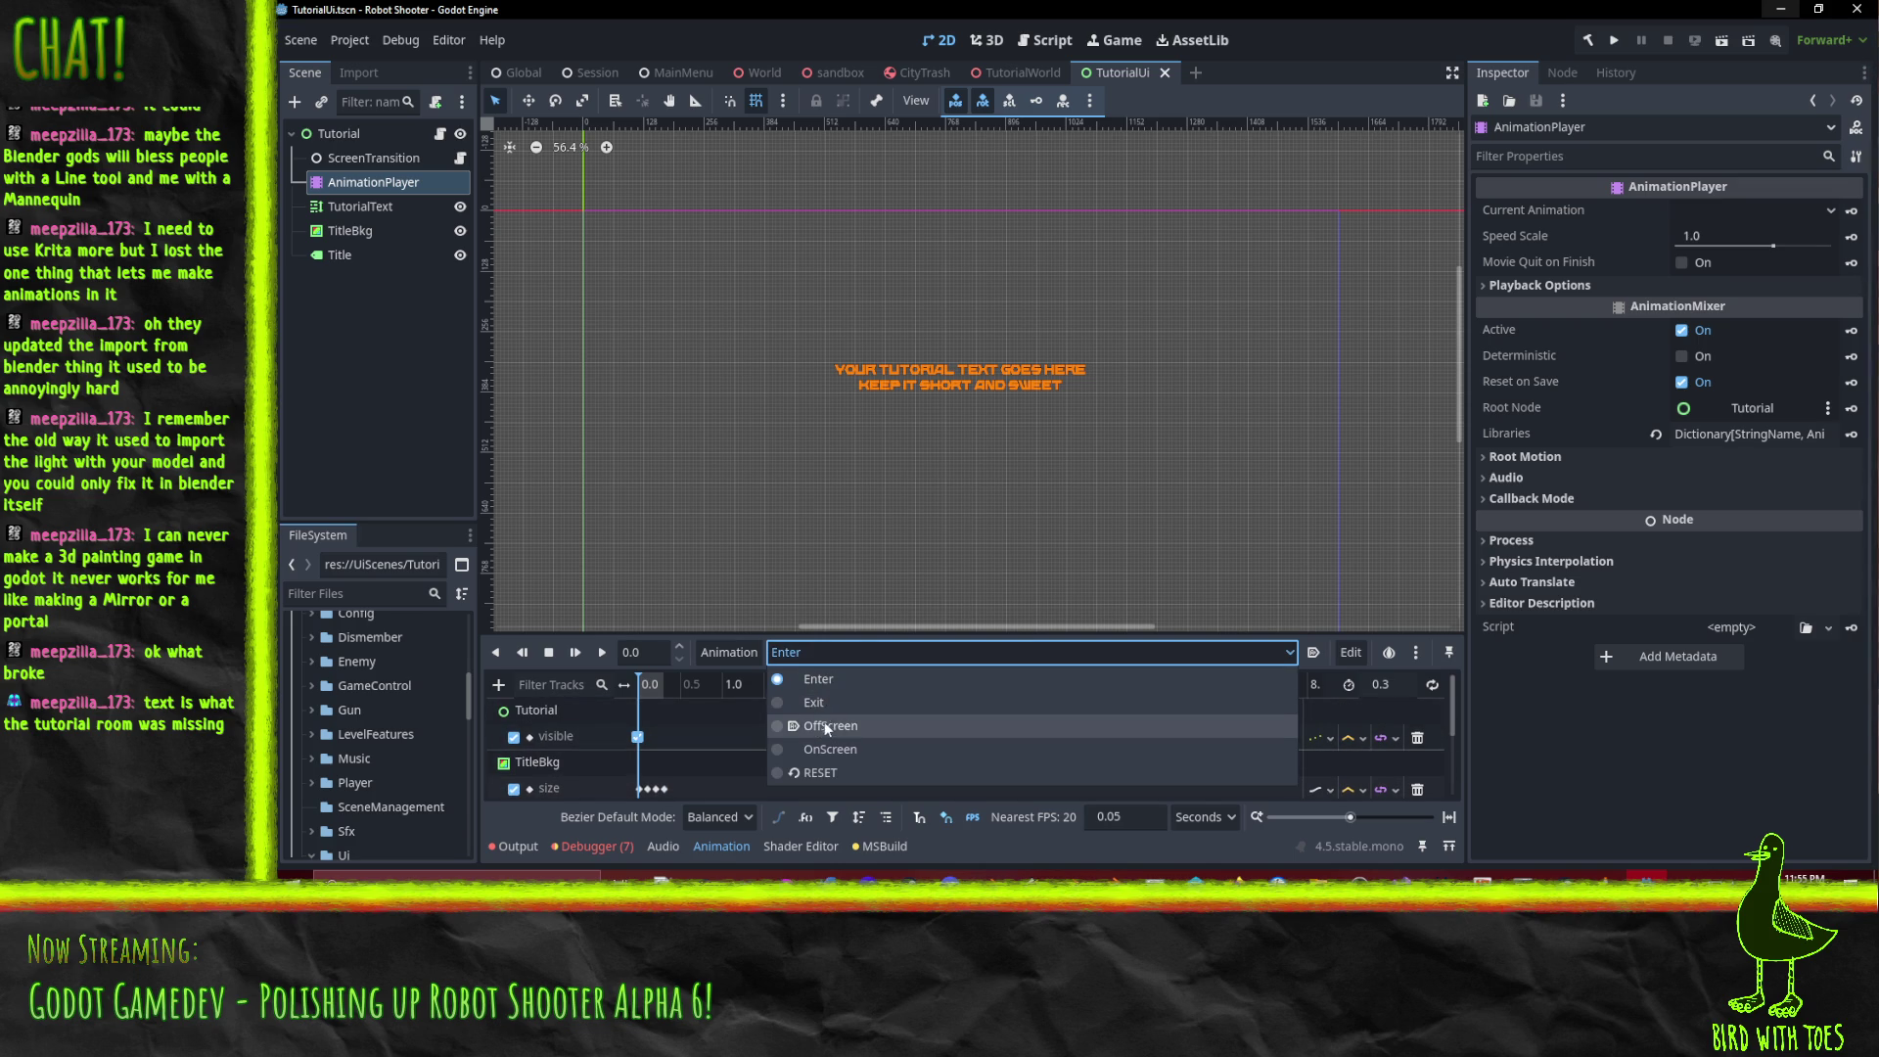
left_click(828, 749)
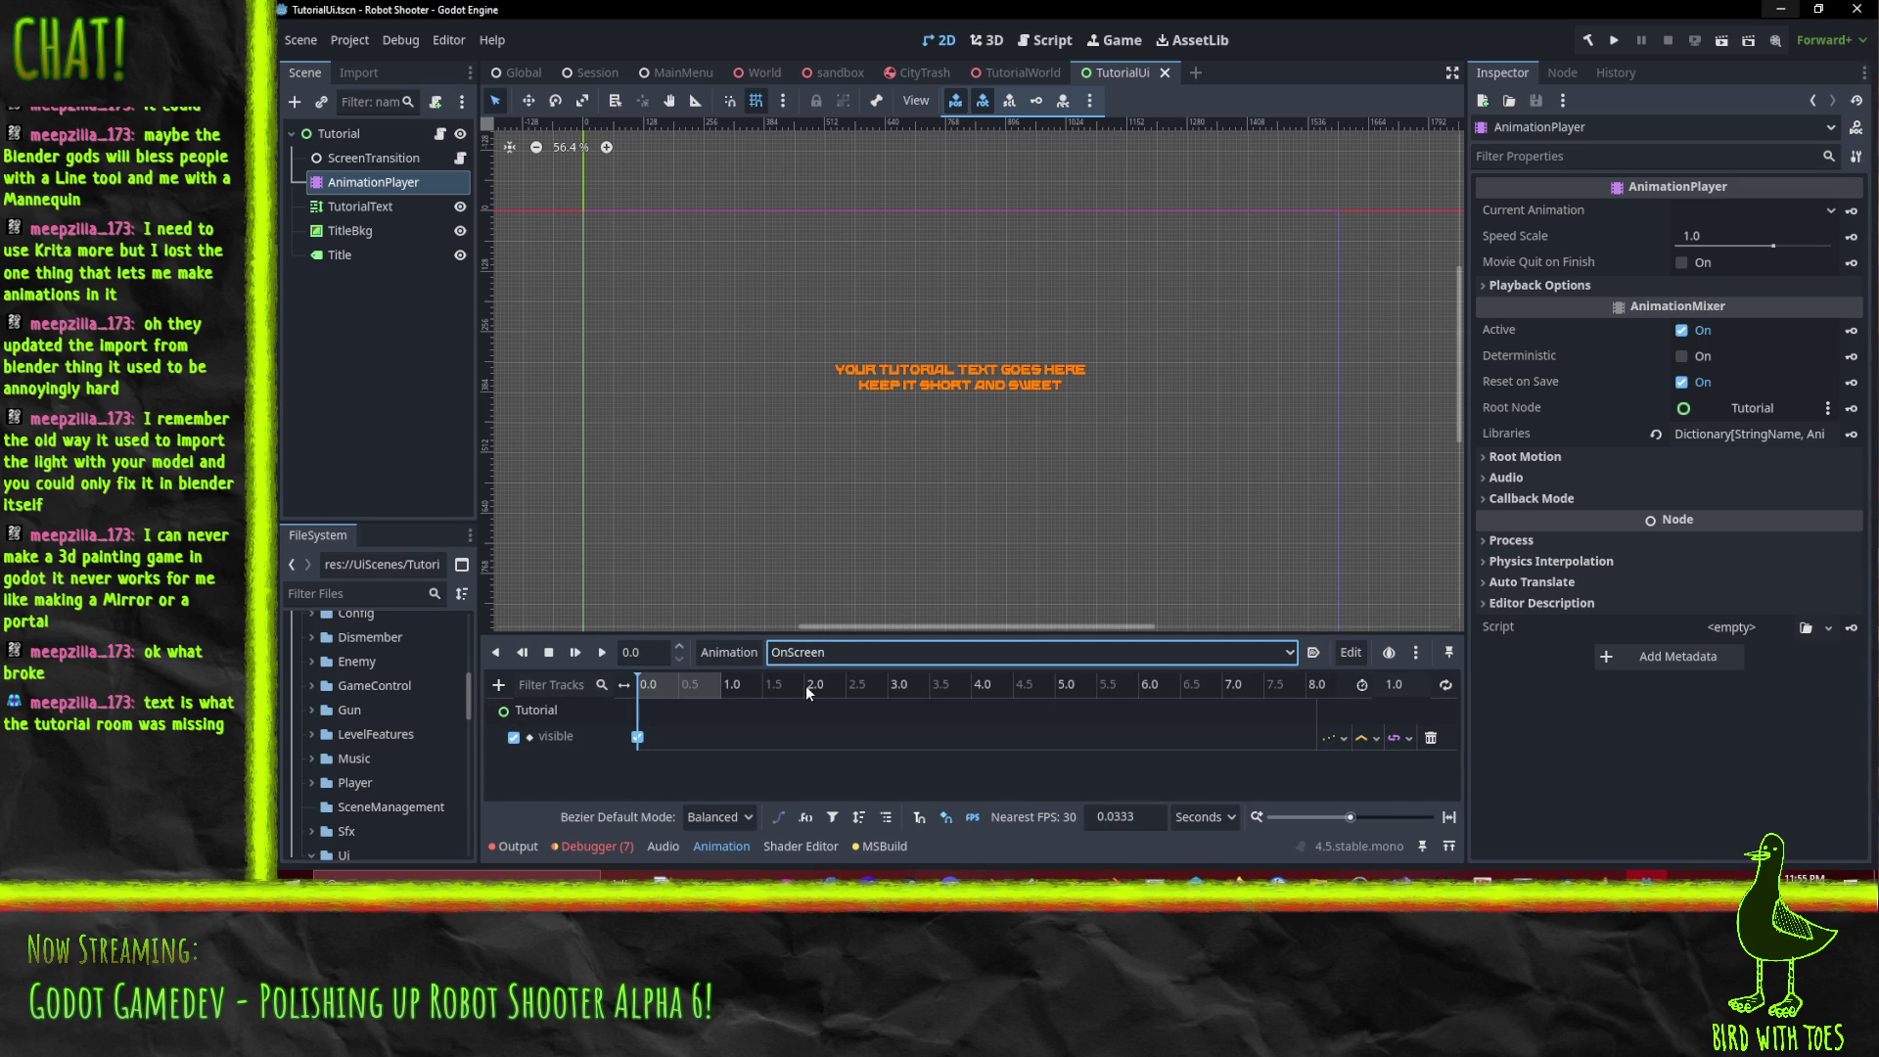
left_click(340, 233)
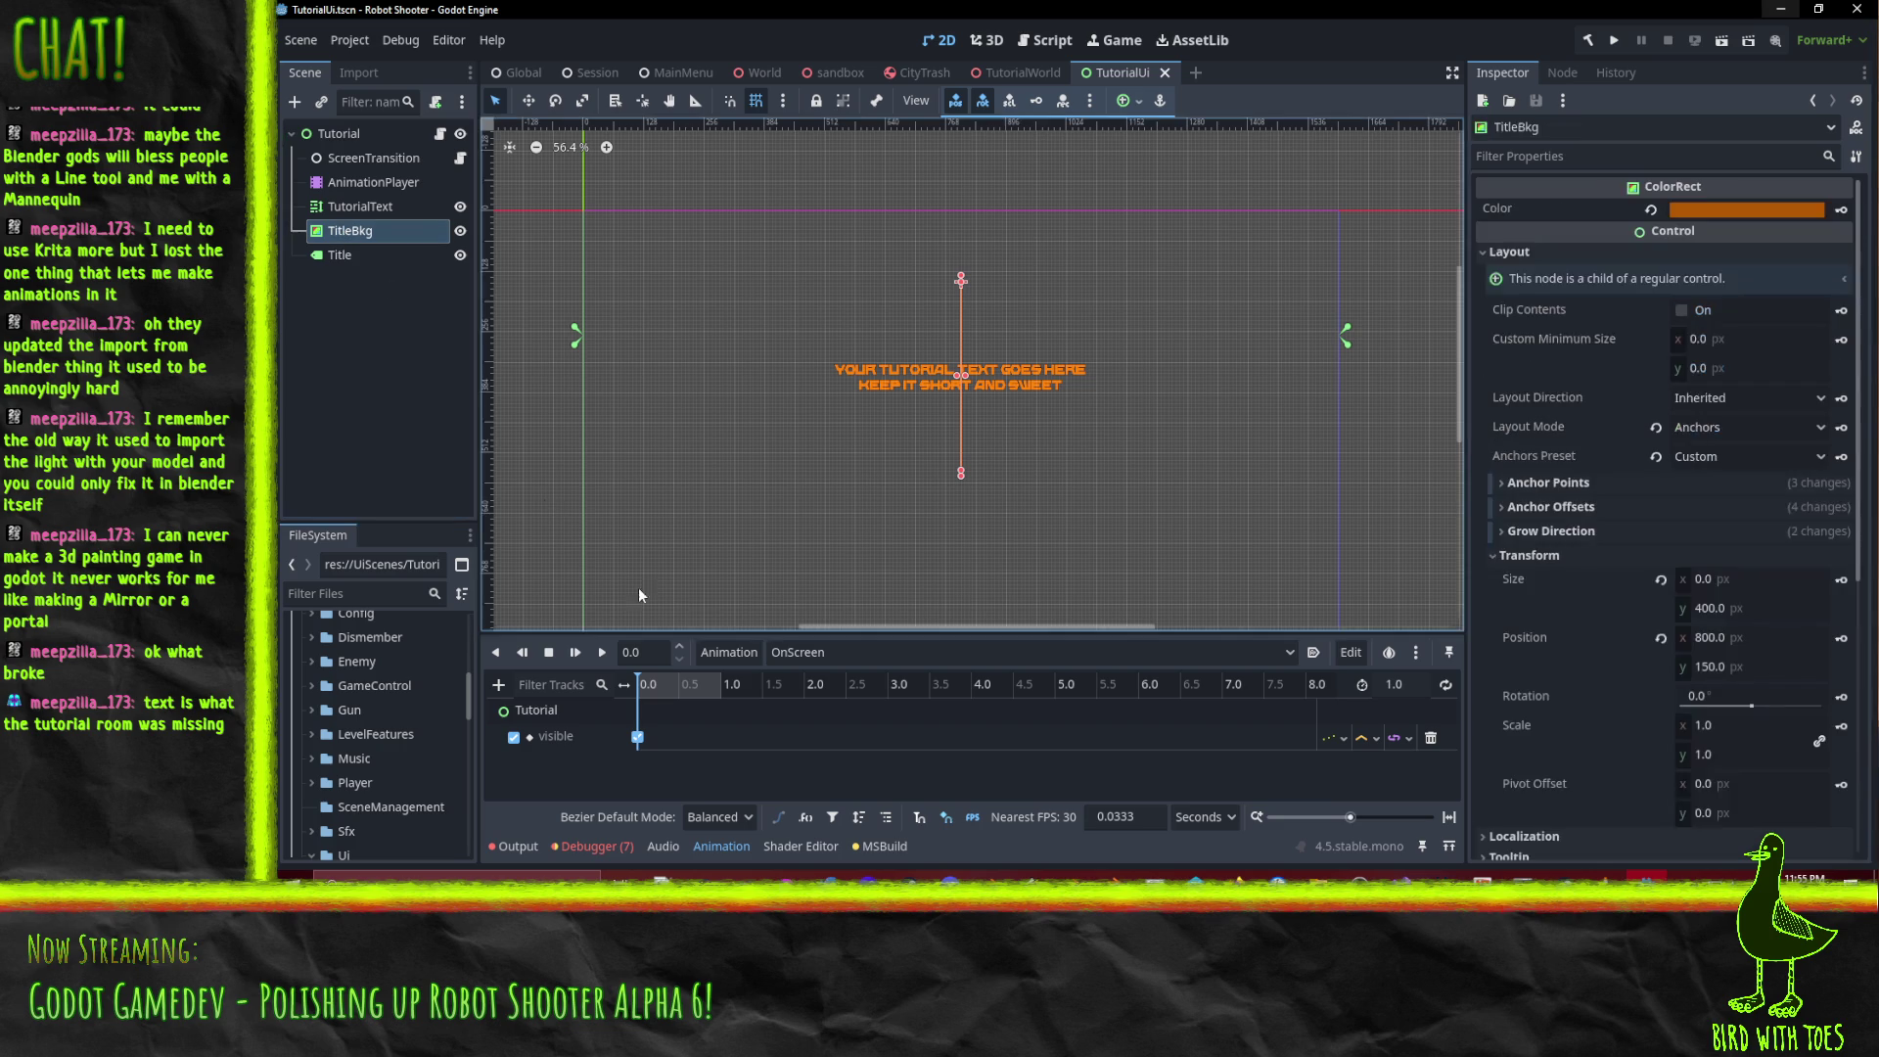
Key TitleBkg's Visible property in the Enter animation, creating its RESET track.
left_click(843, 649)
left_click(831, 679)
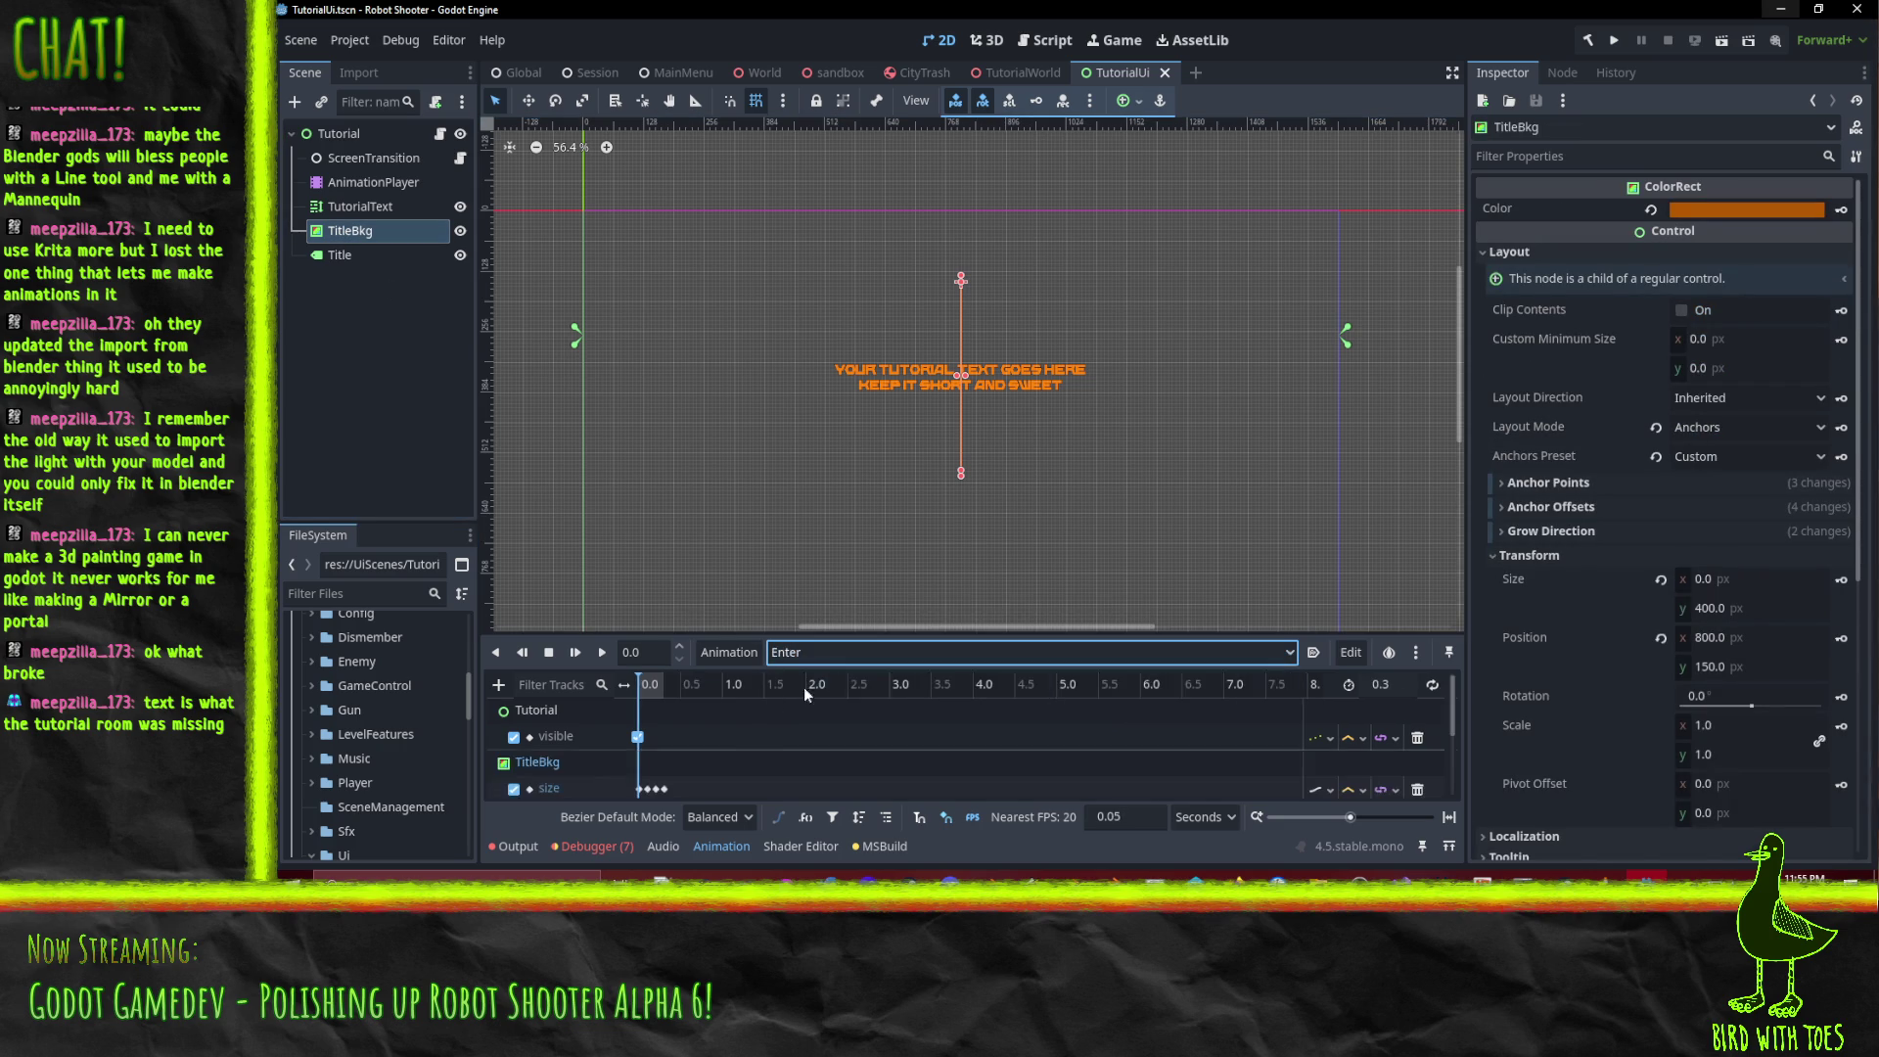
scroll(665, 738, "down", 1)
scroll(665, 738, "up", 2)
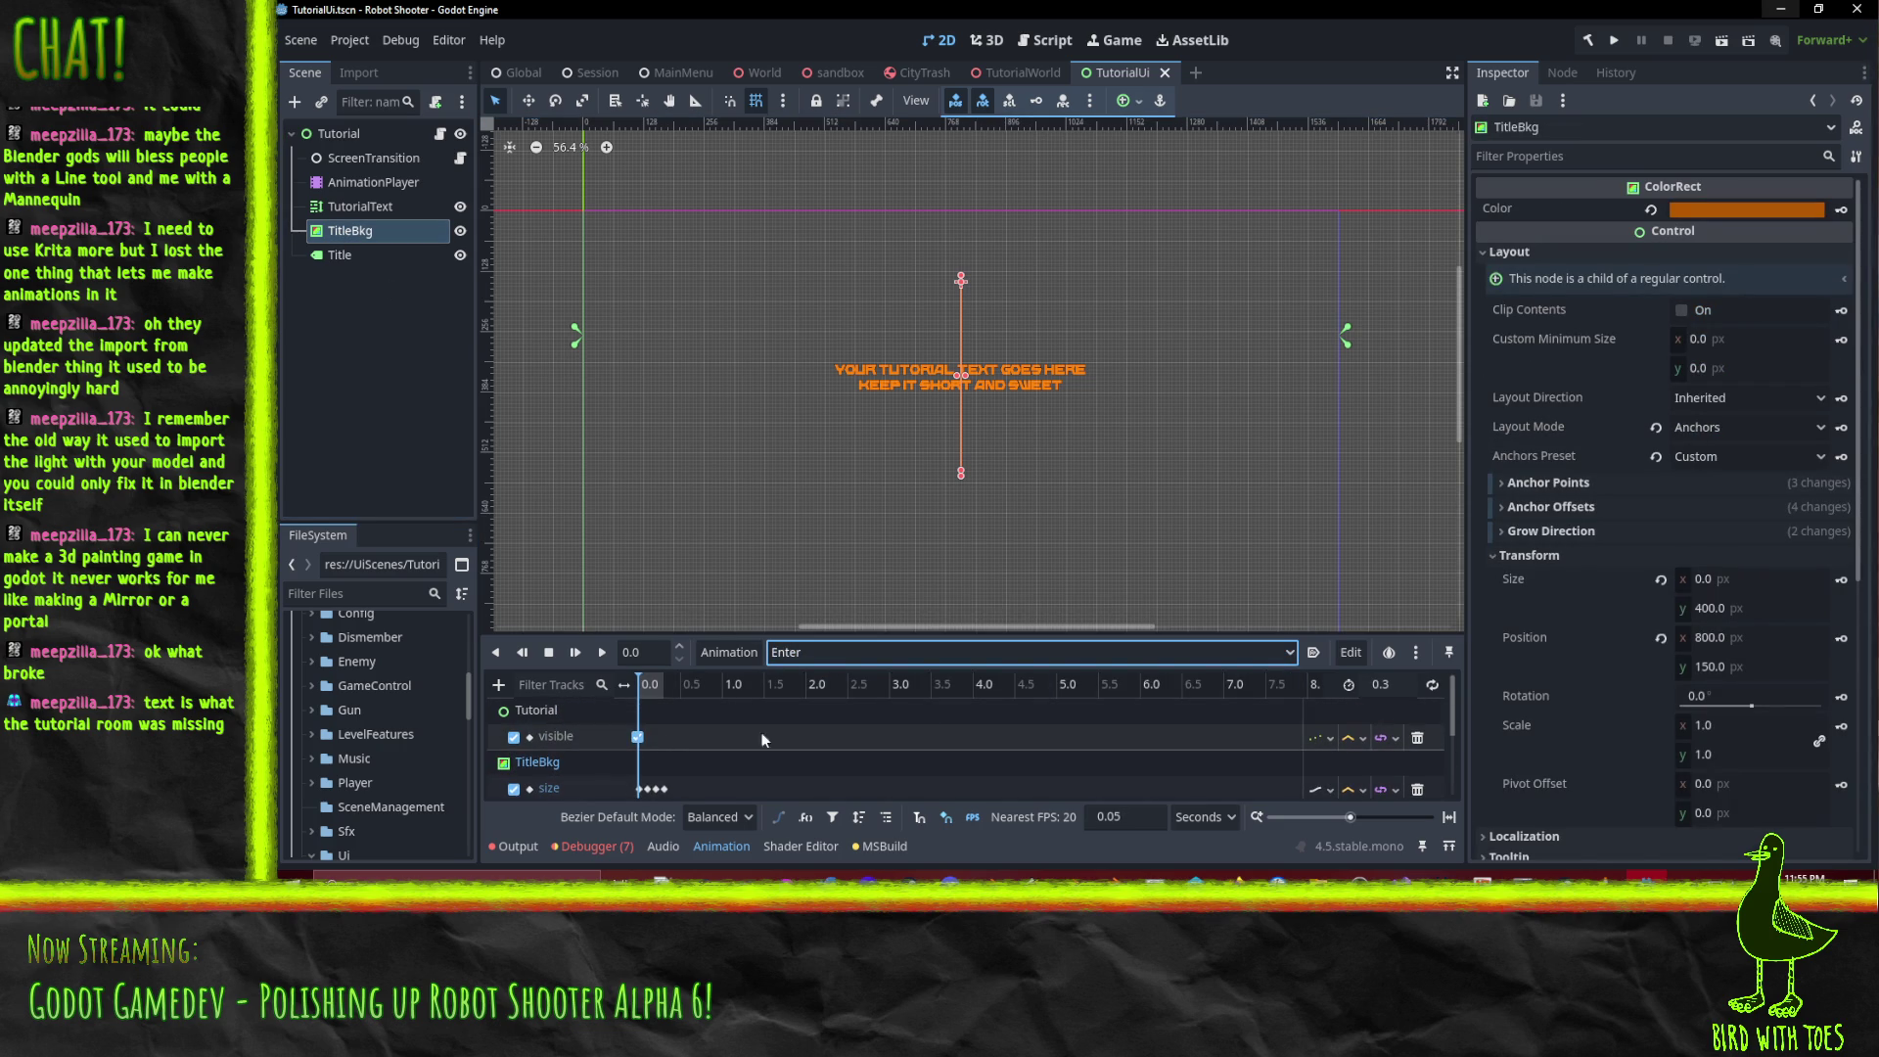
scroll(1573, 475, "down", 5)
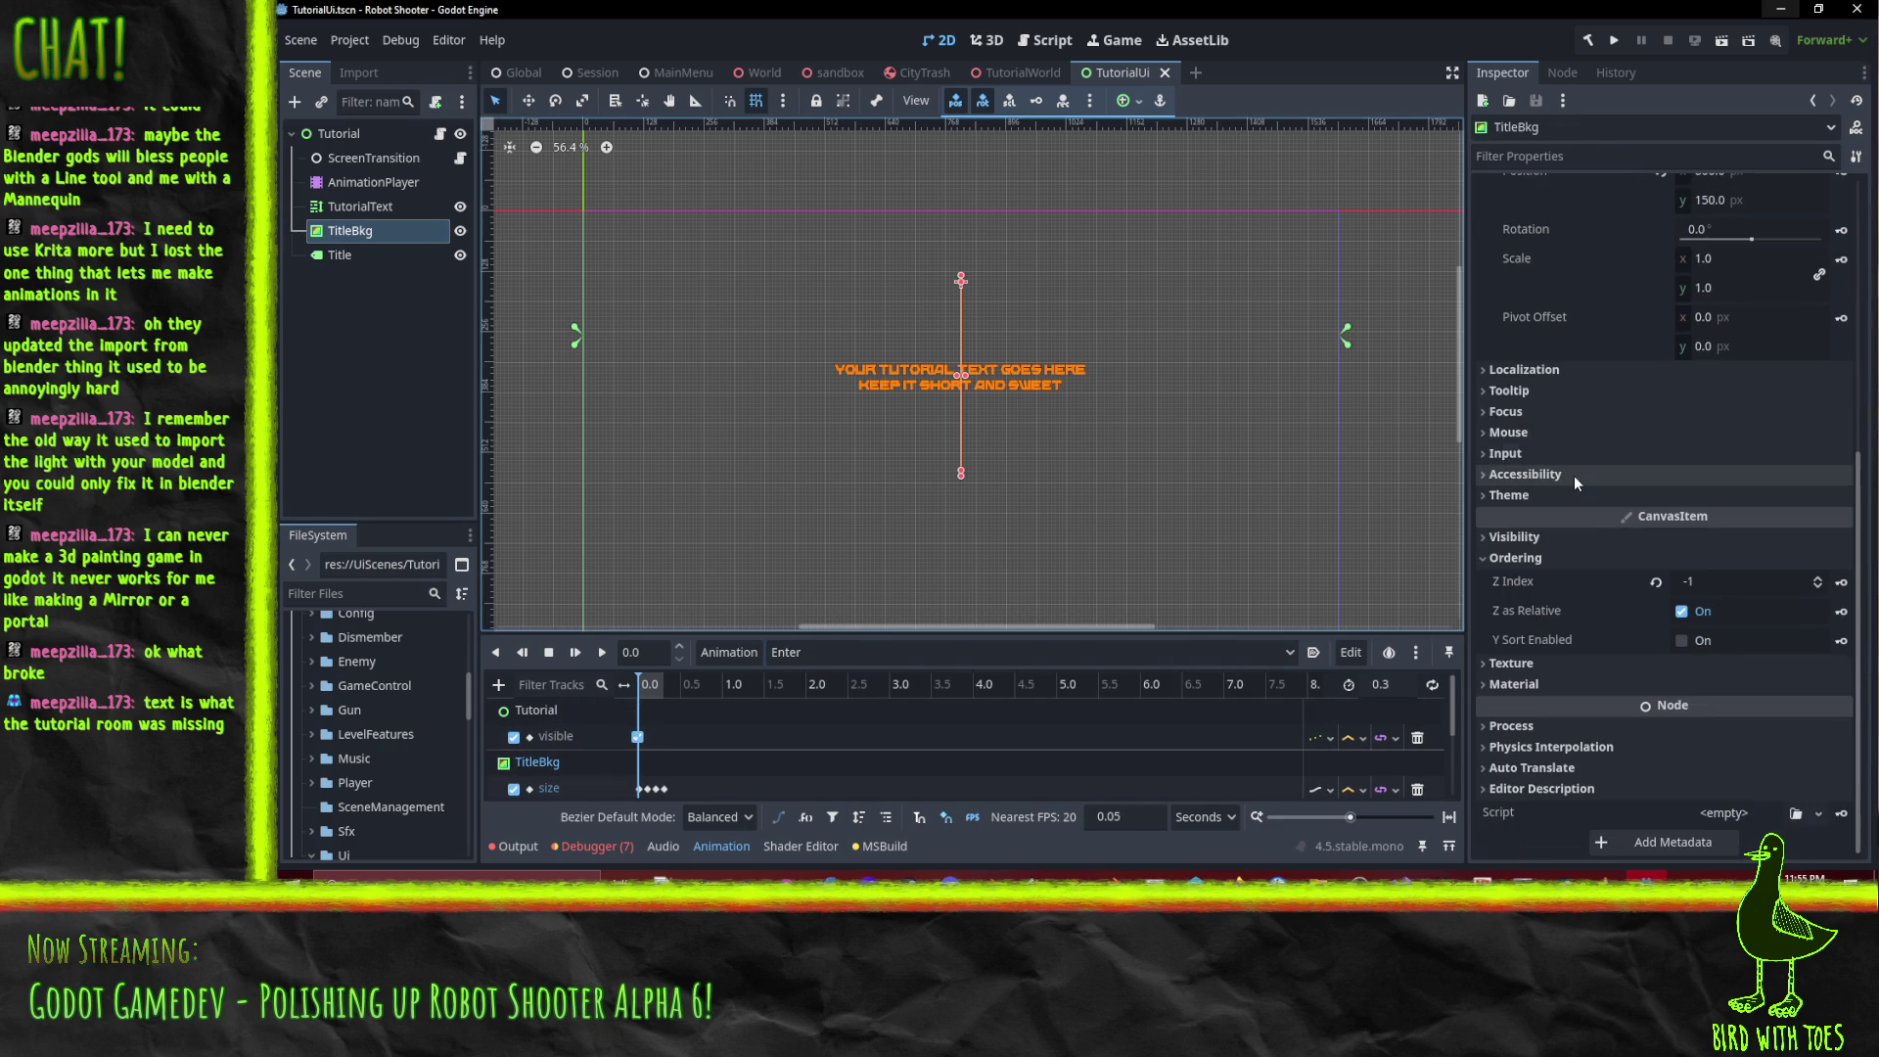
left_click(1683, 536)
left_click(1841, 561)
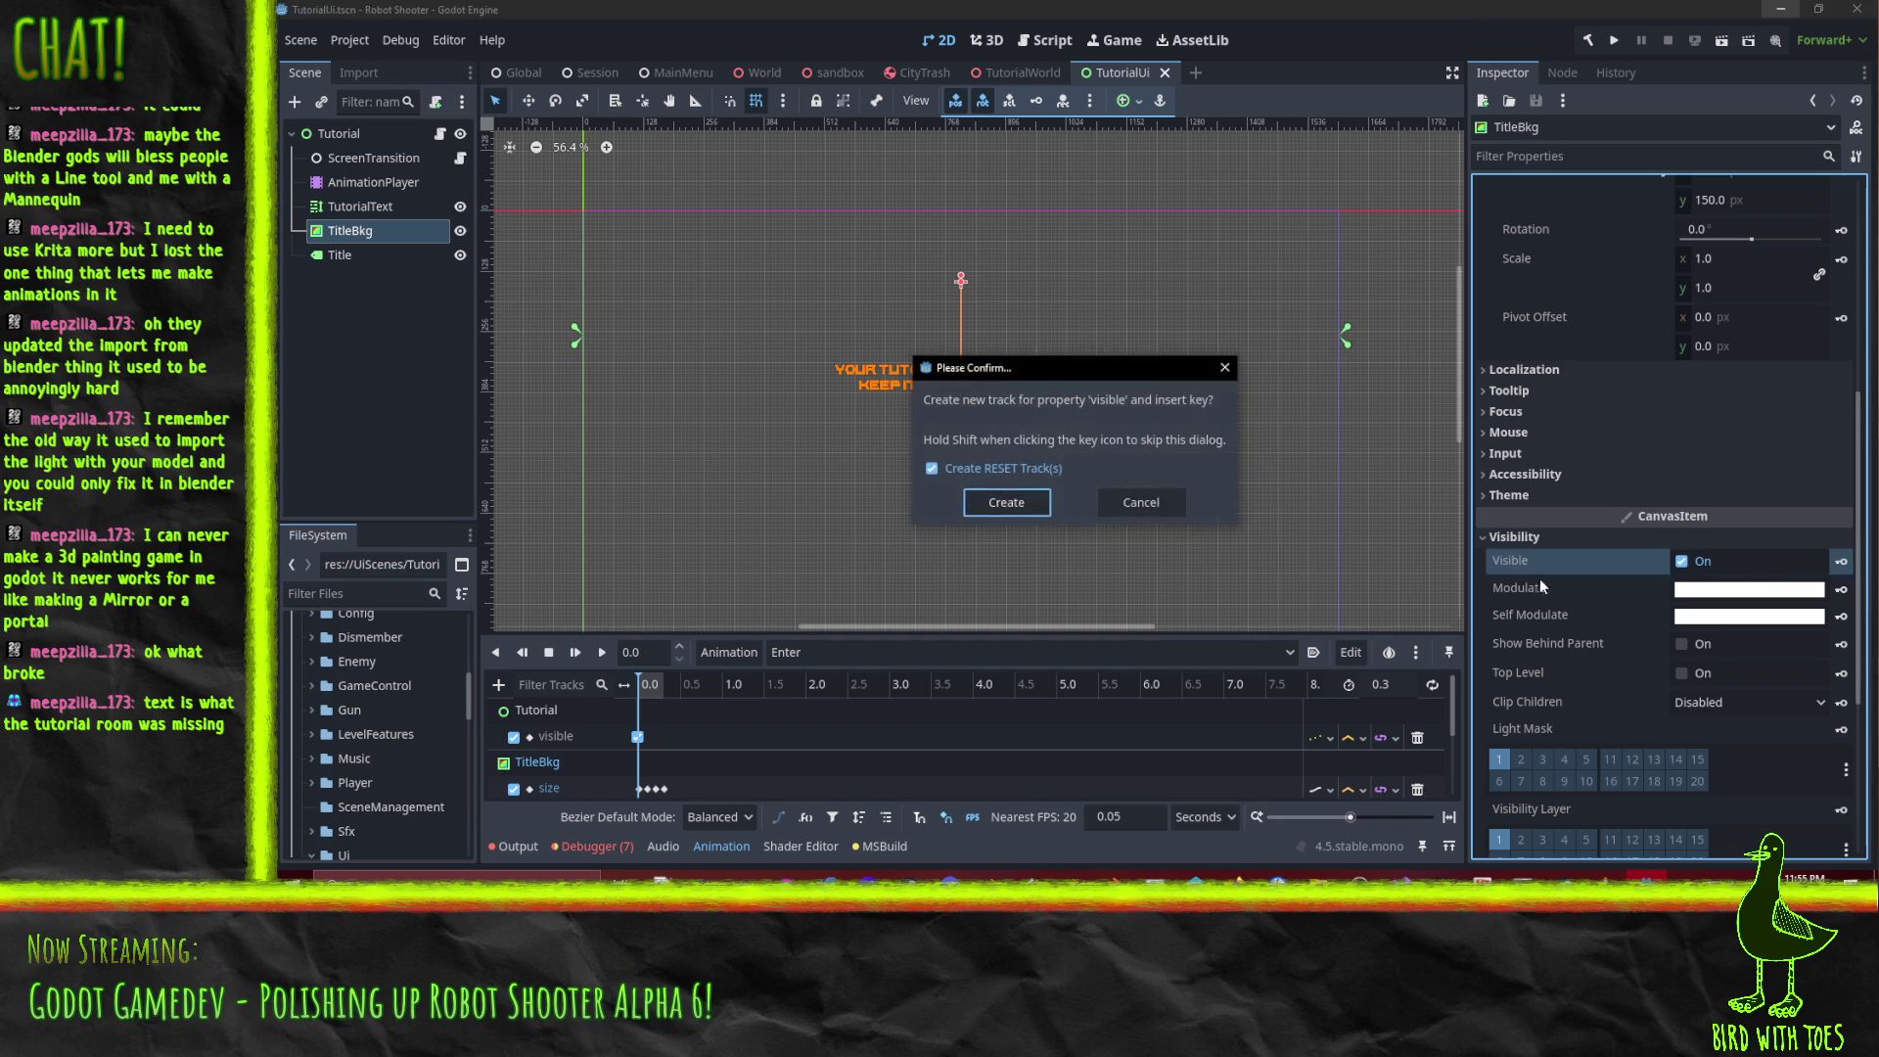
left_click(999, 503)
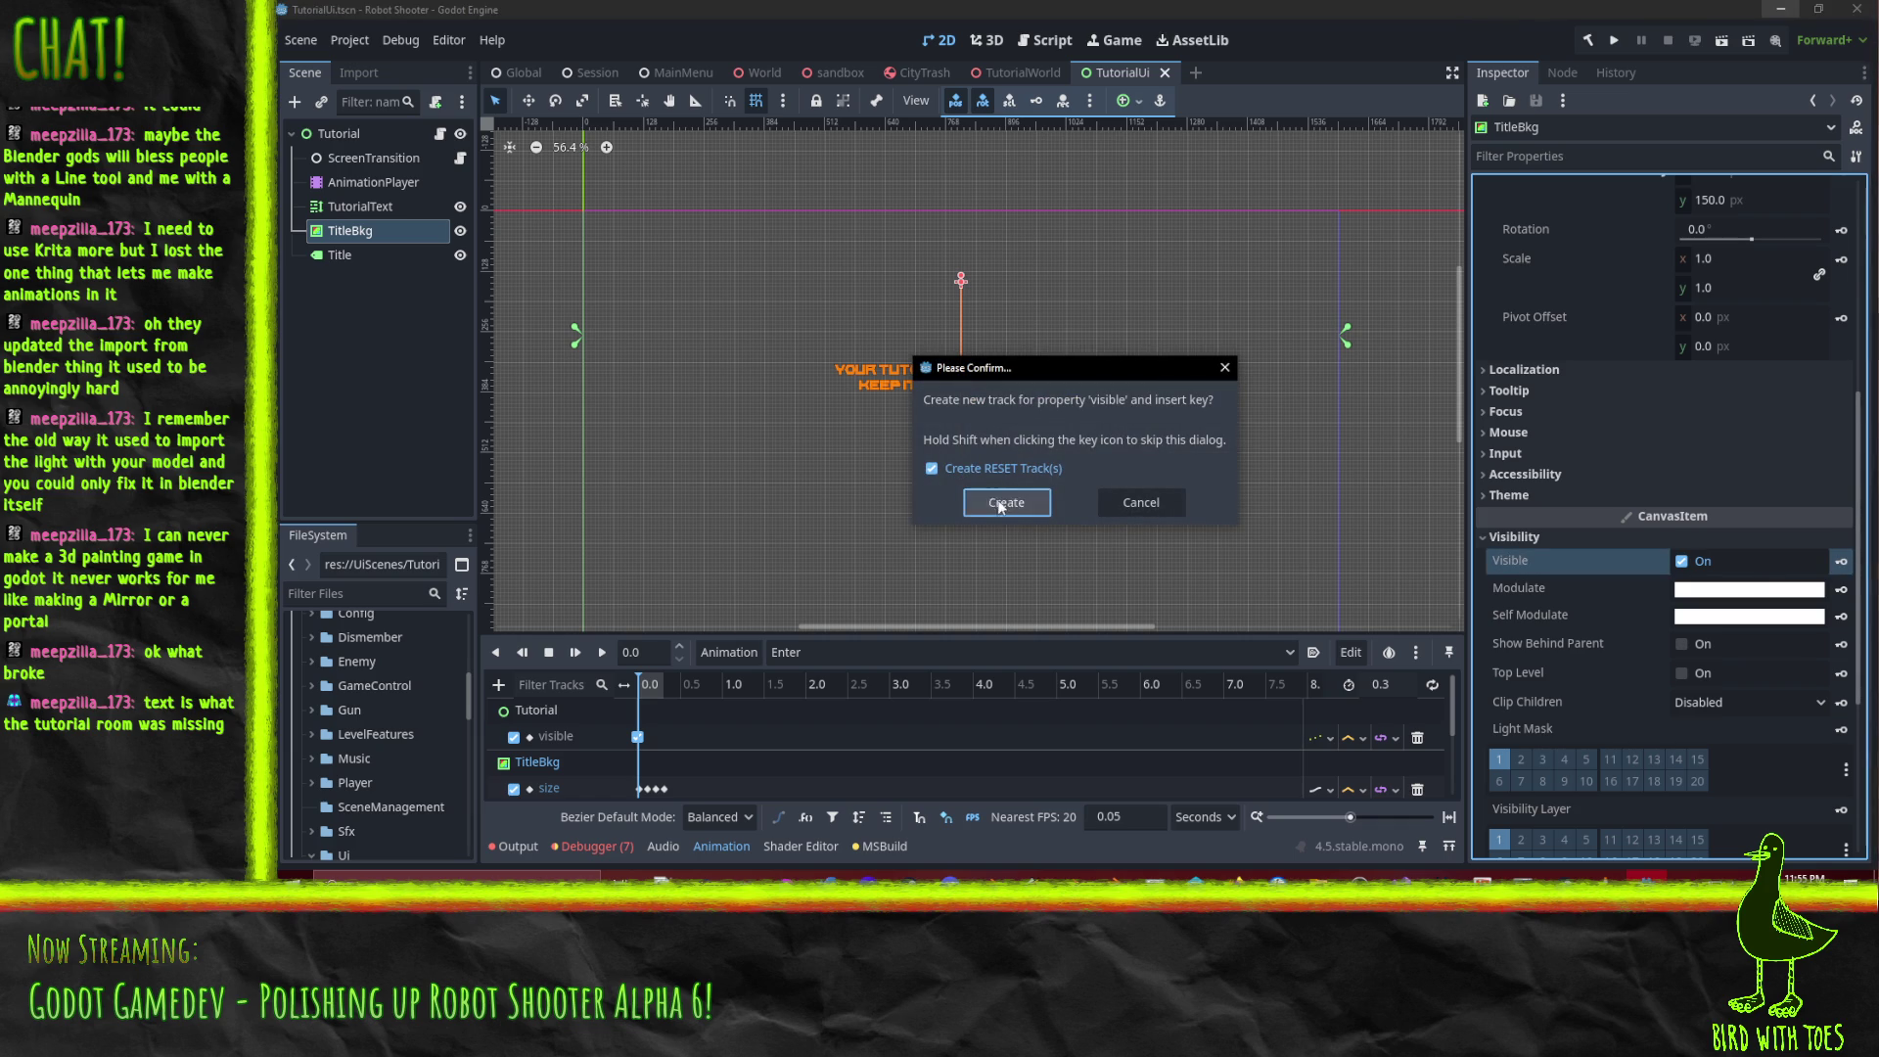
Preview the Exit, OffScreen and OnScreen animations, then play Exit.
left_click(814, 662)
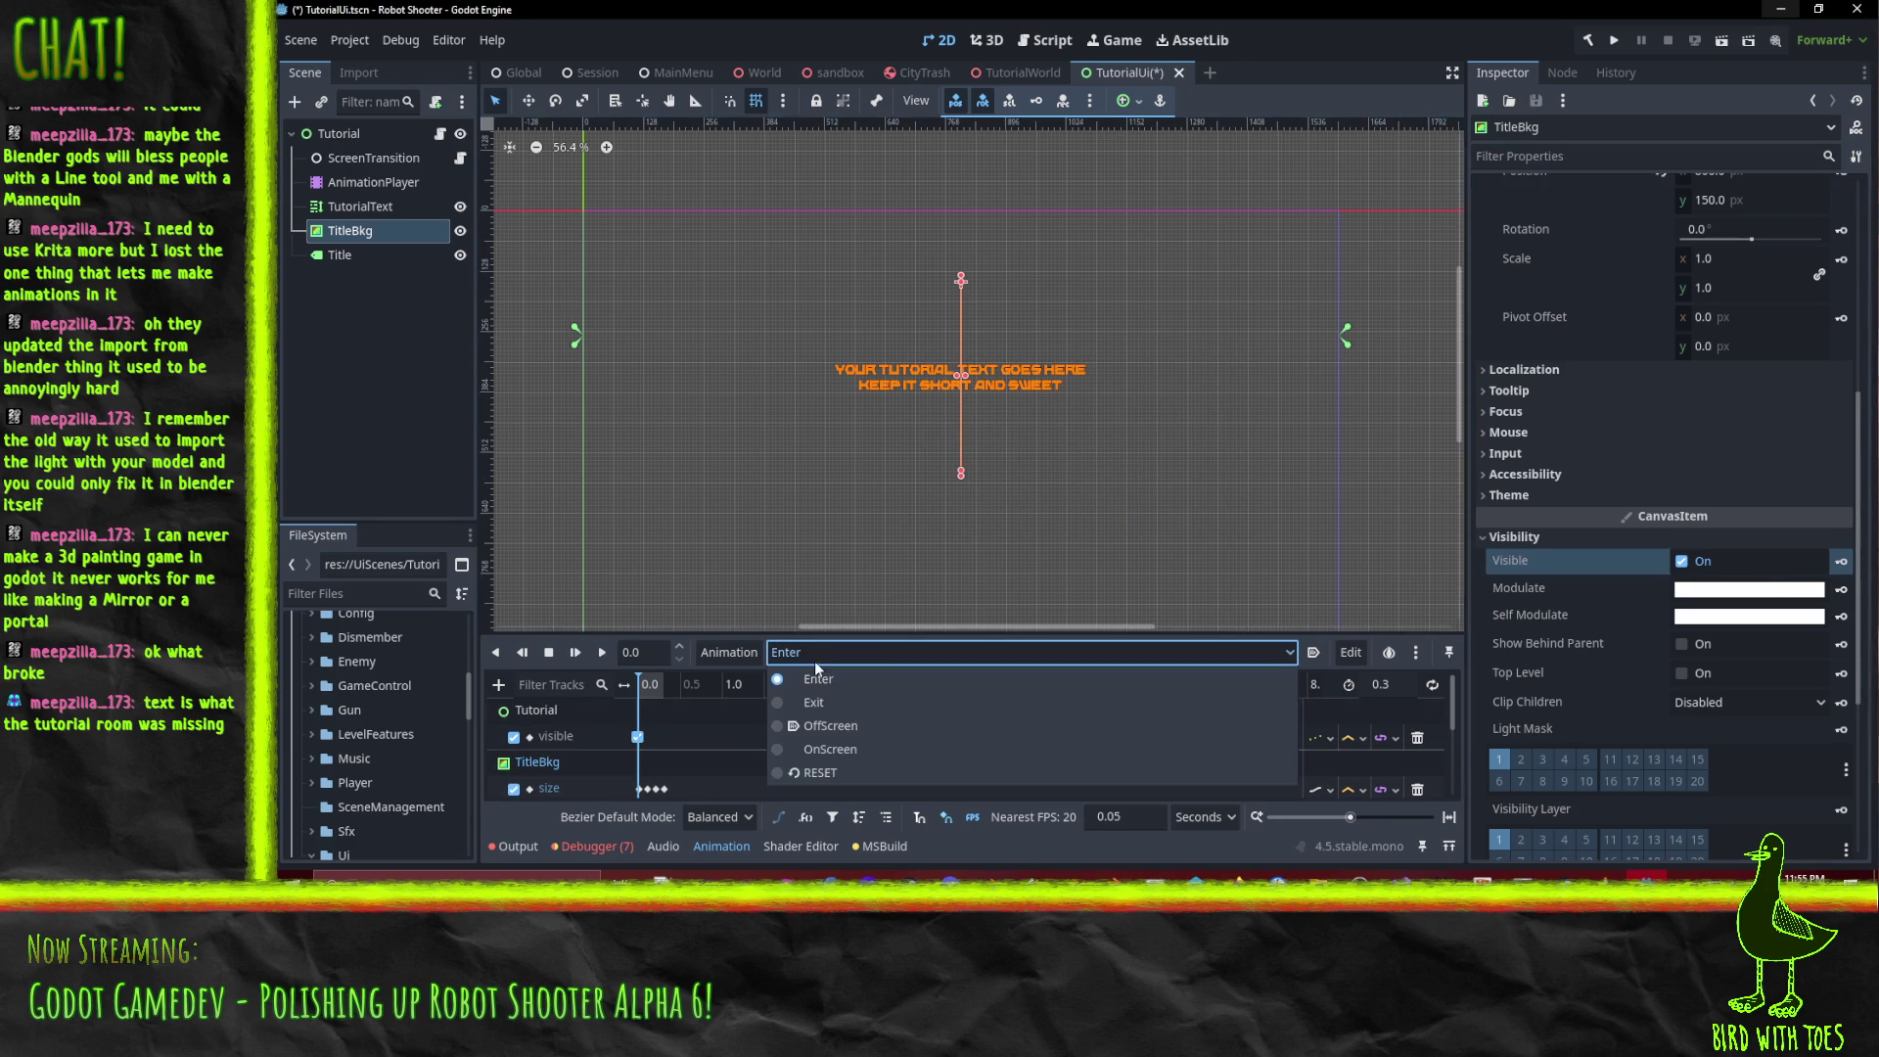
left_click(818, 701)
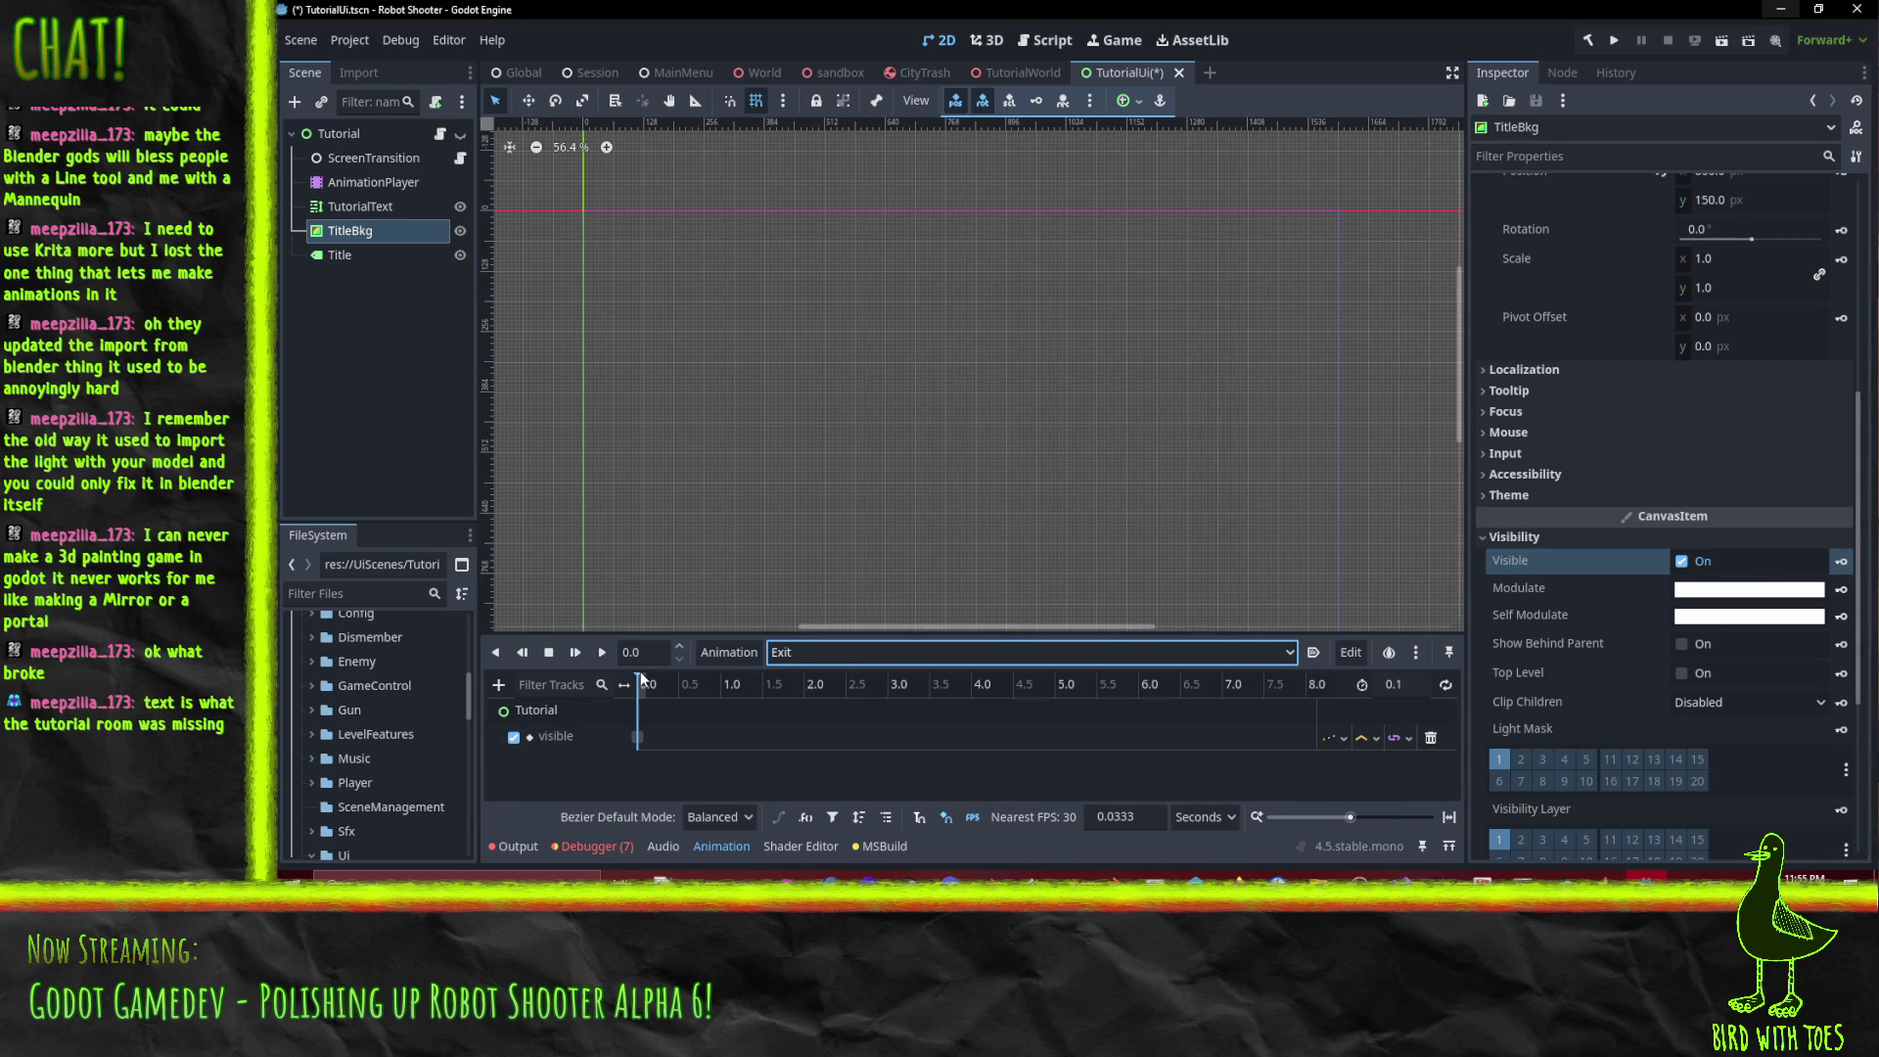
left_click_drag(632, 685, 640, 689)
left_click(834, 660)
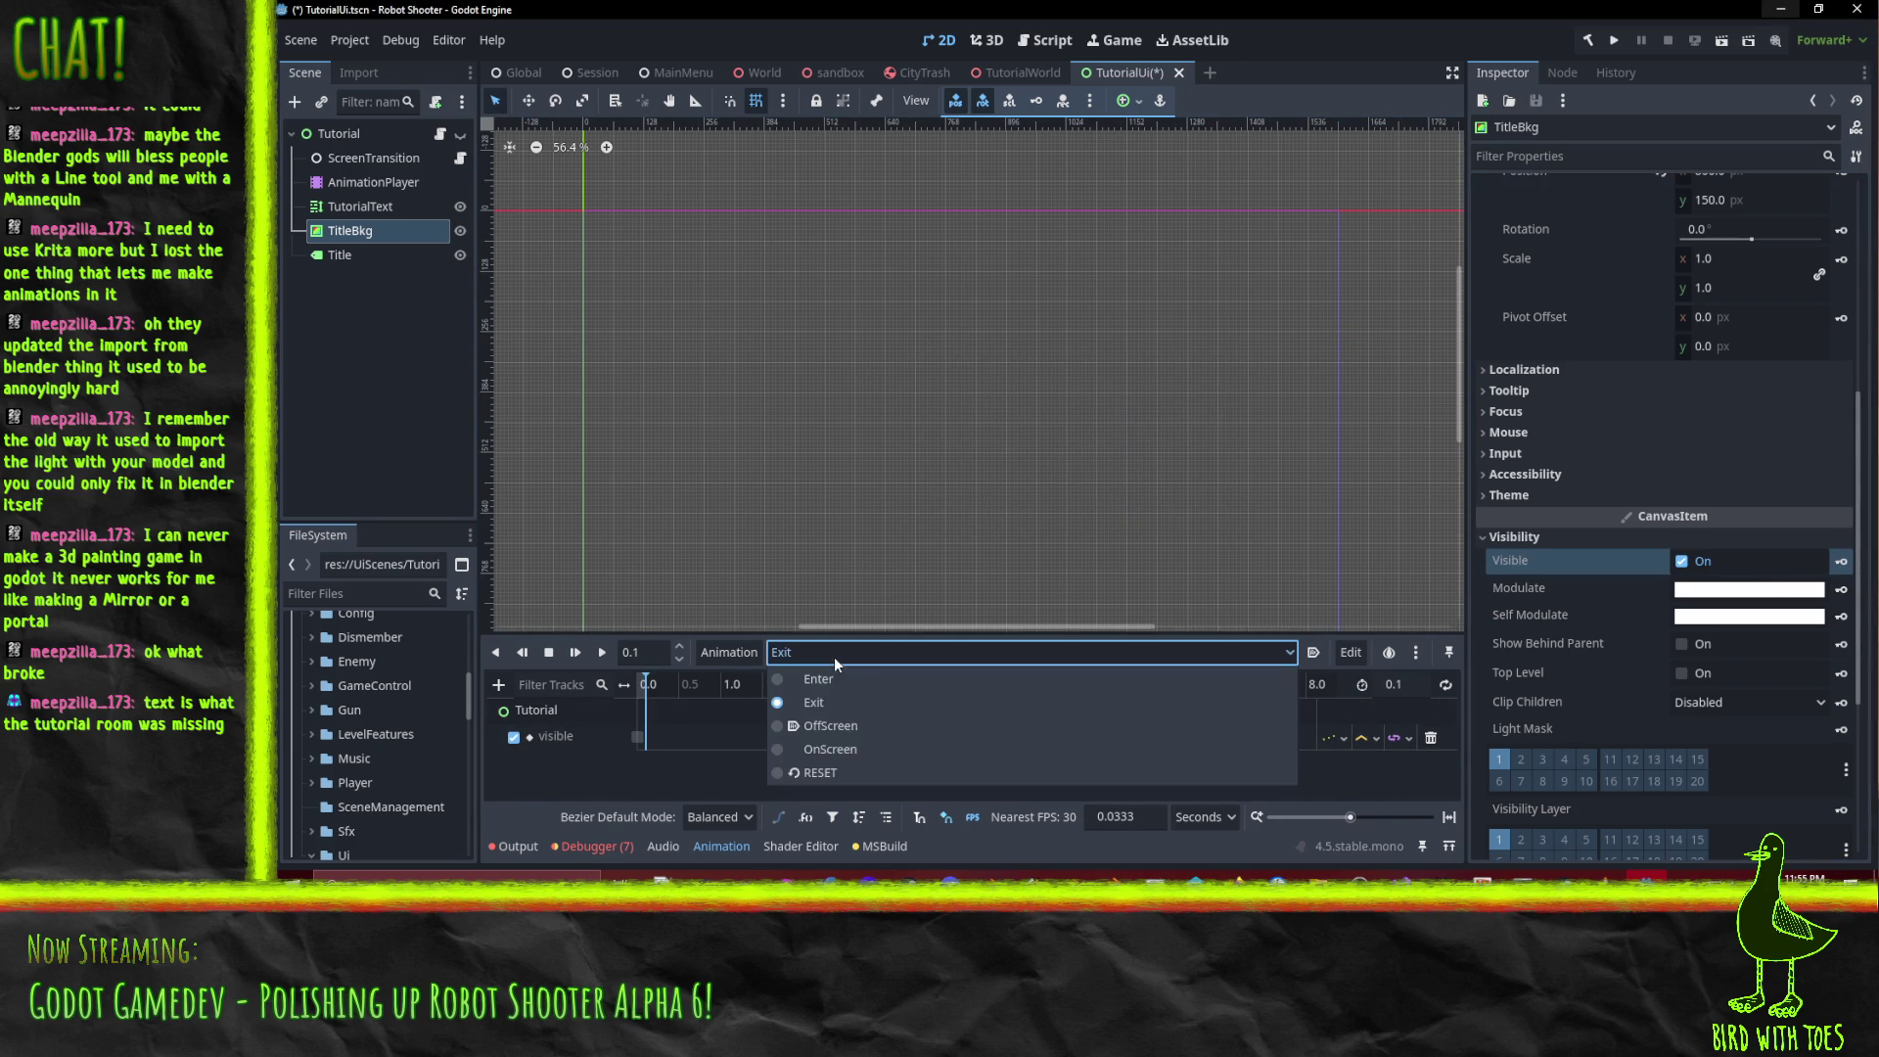
left_click(847, 729)
left_click(844, 658)
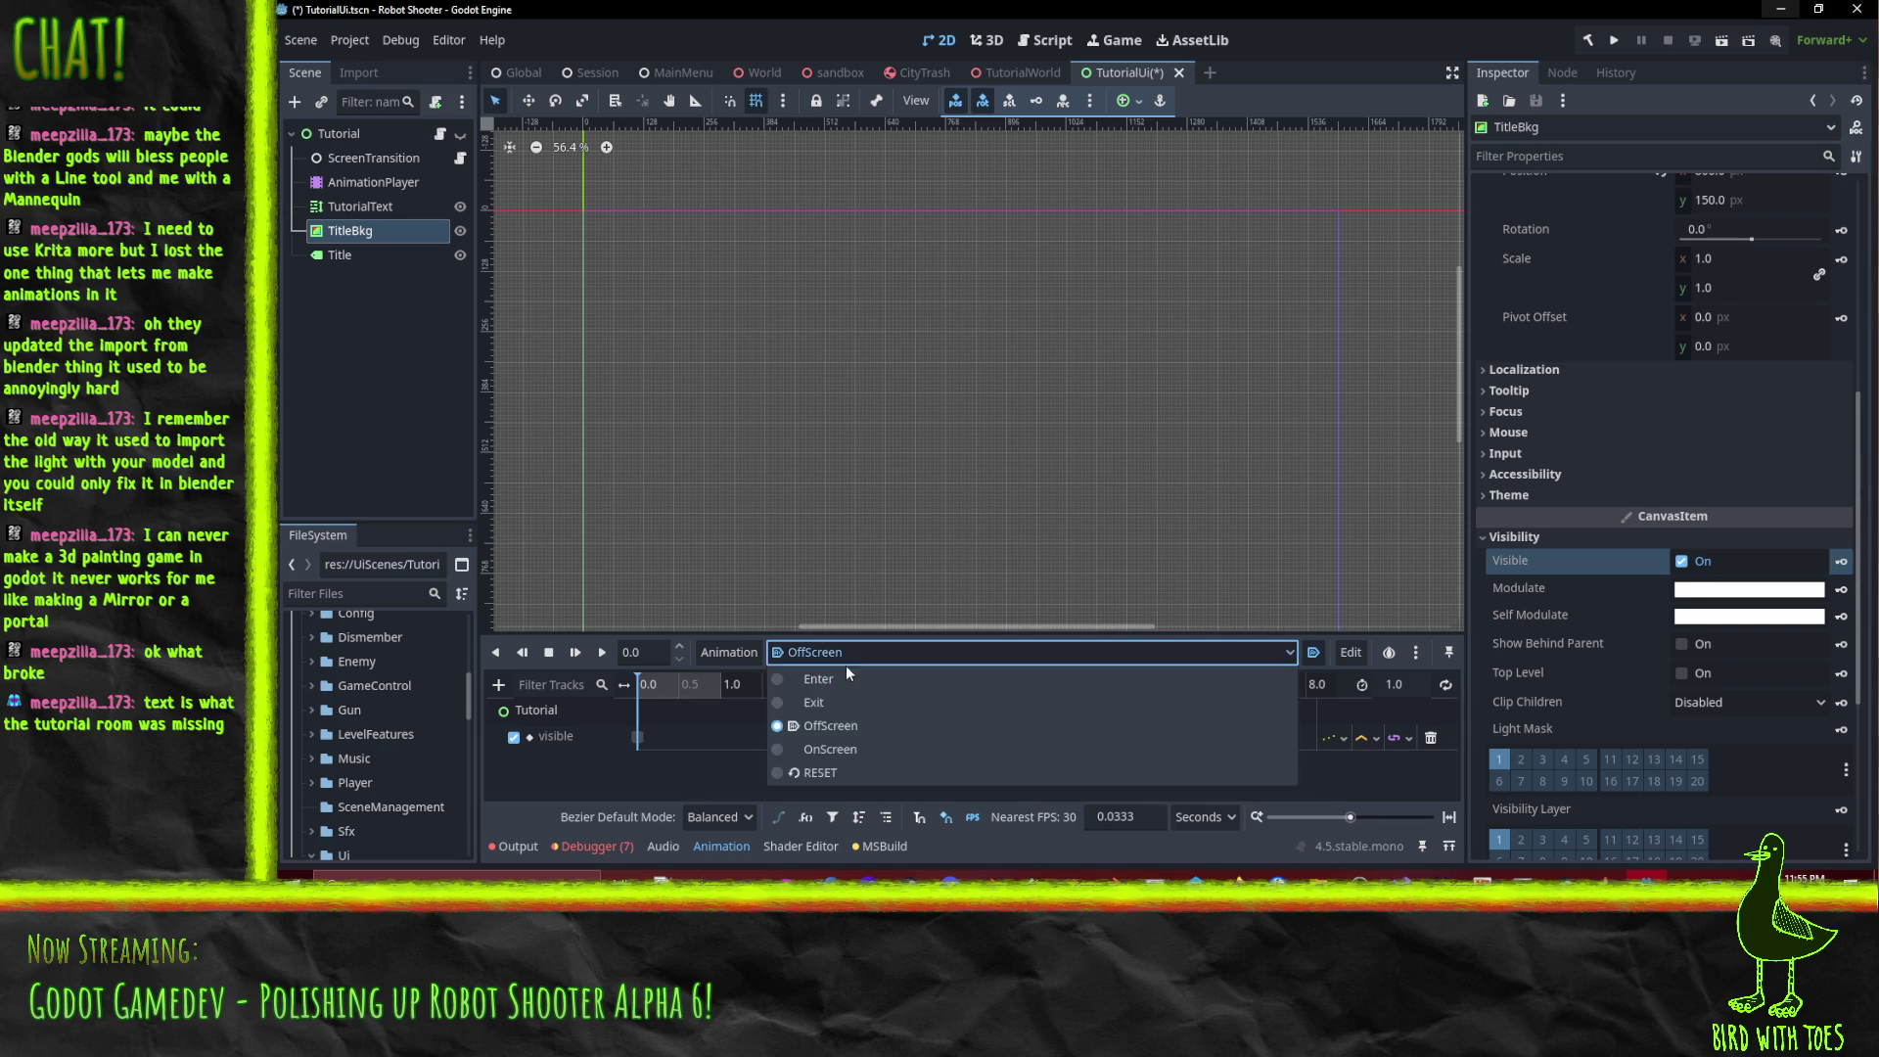
left_click(844, 754)
left_click(820, 650)
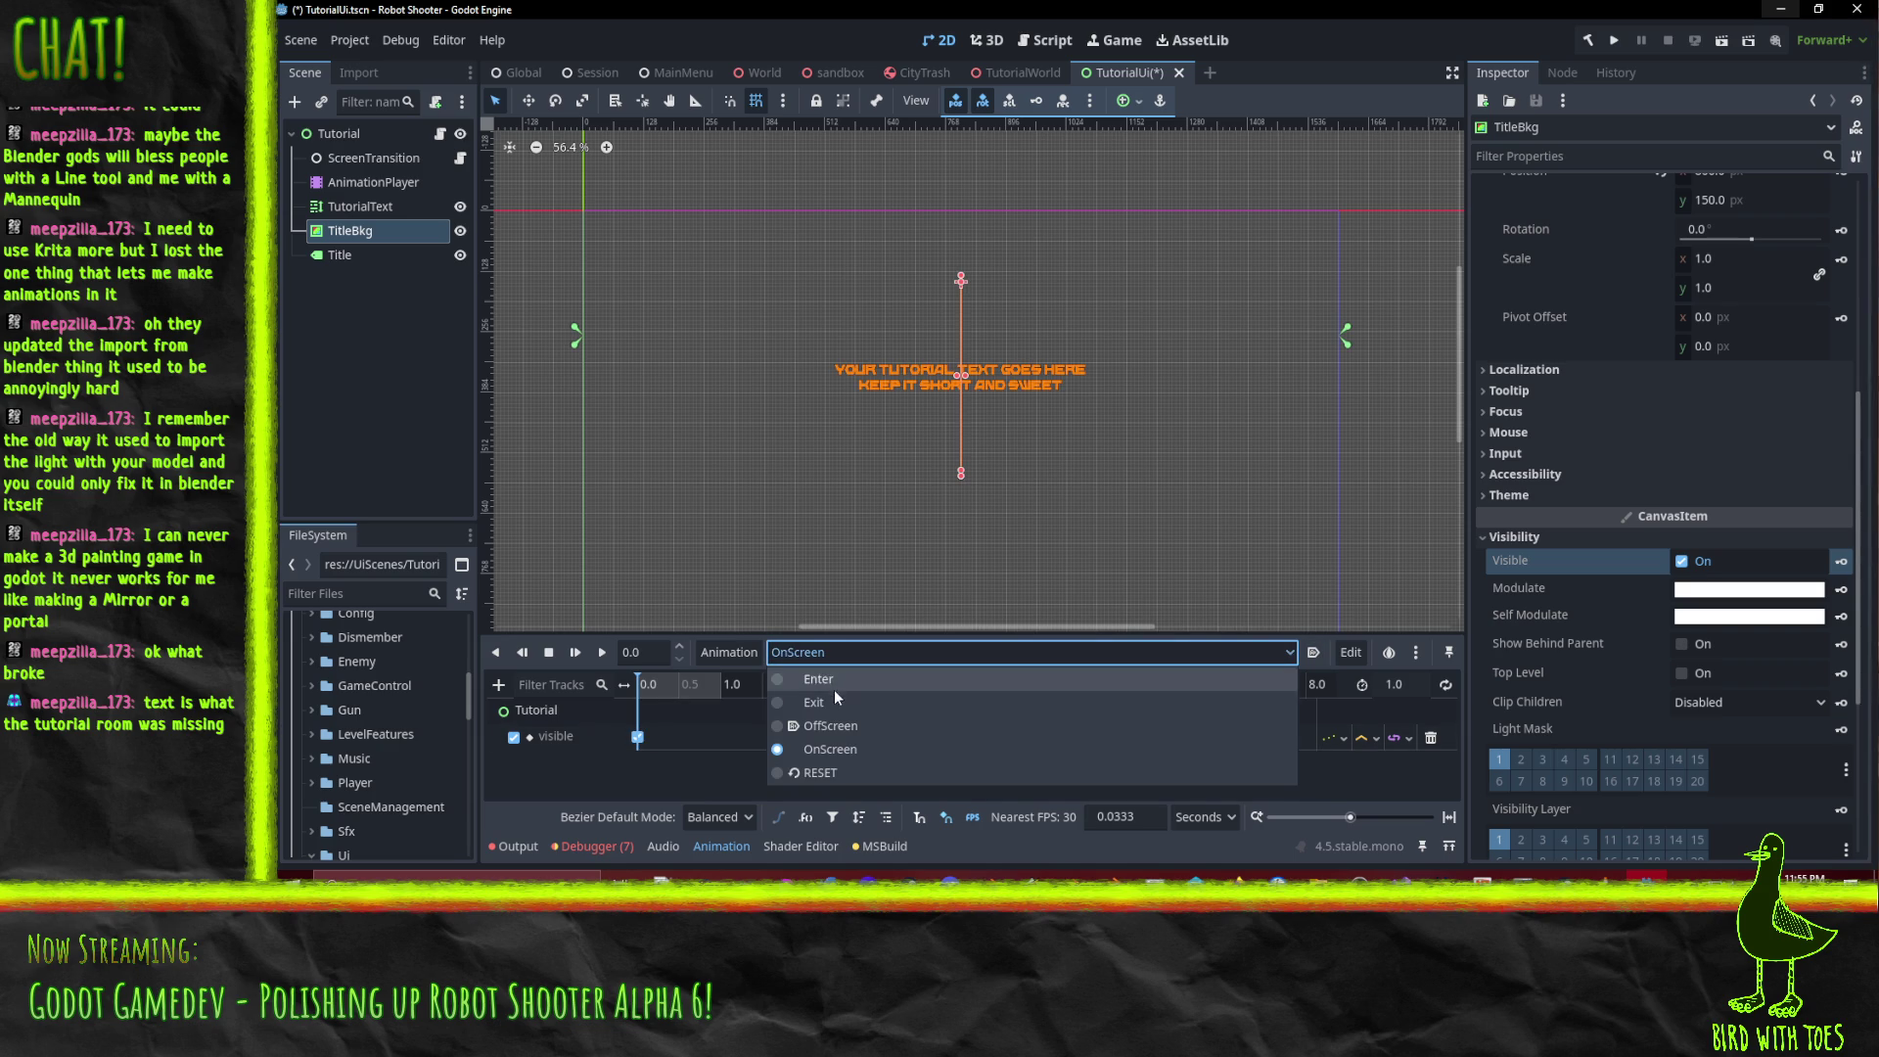
left_click(828, 703)
left_click(601, 652)
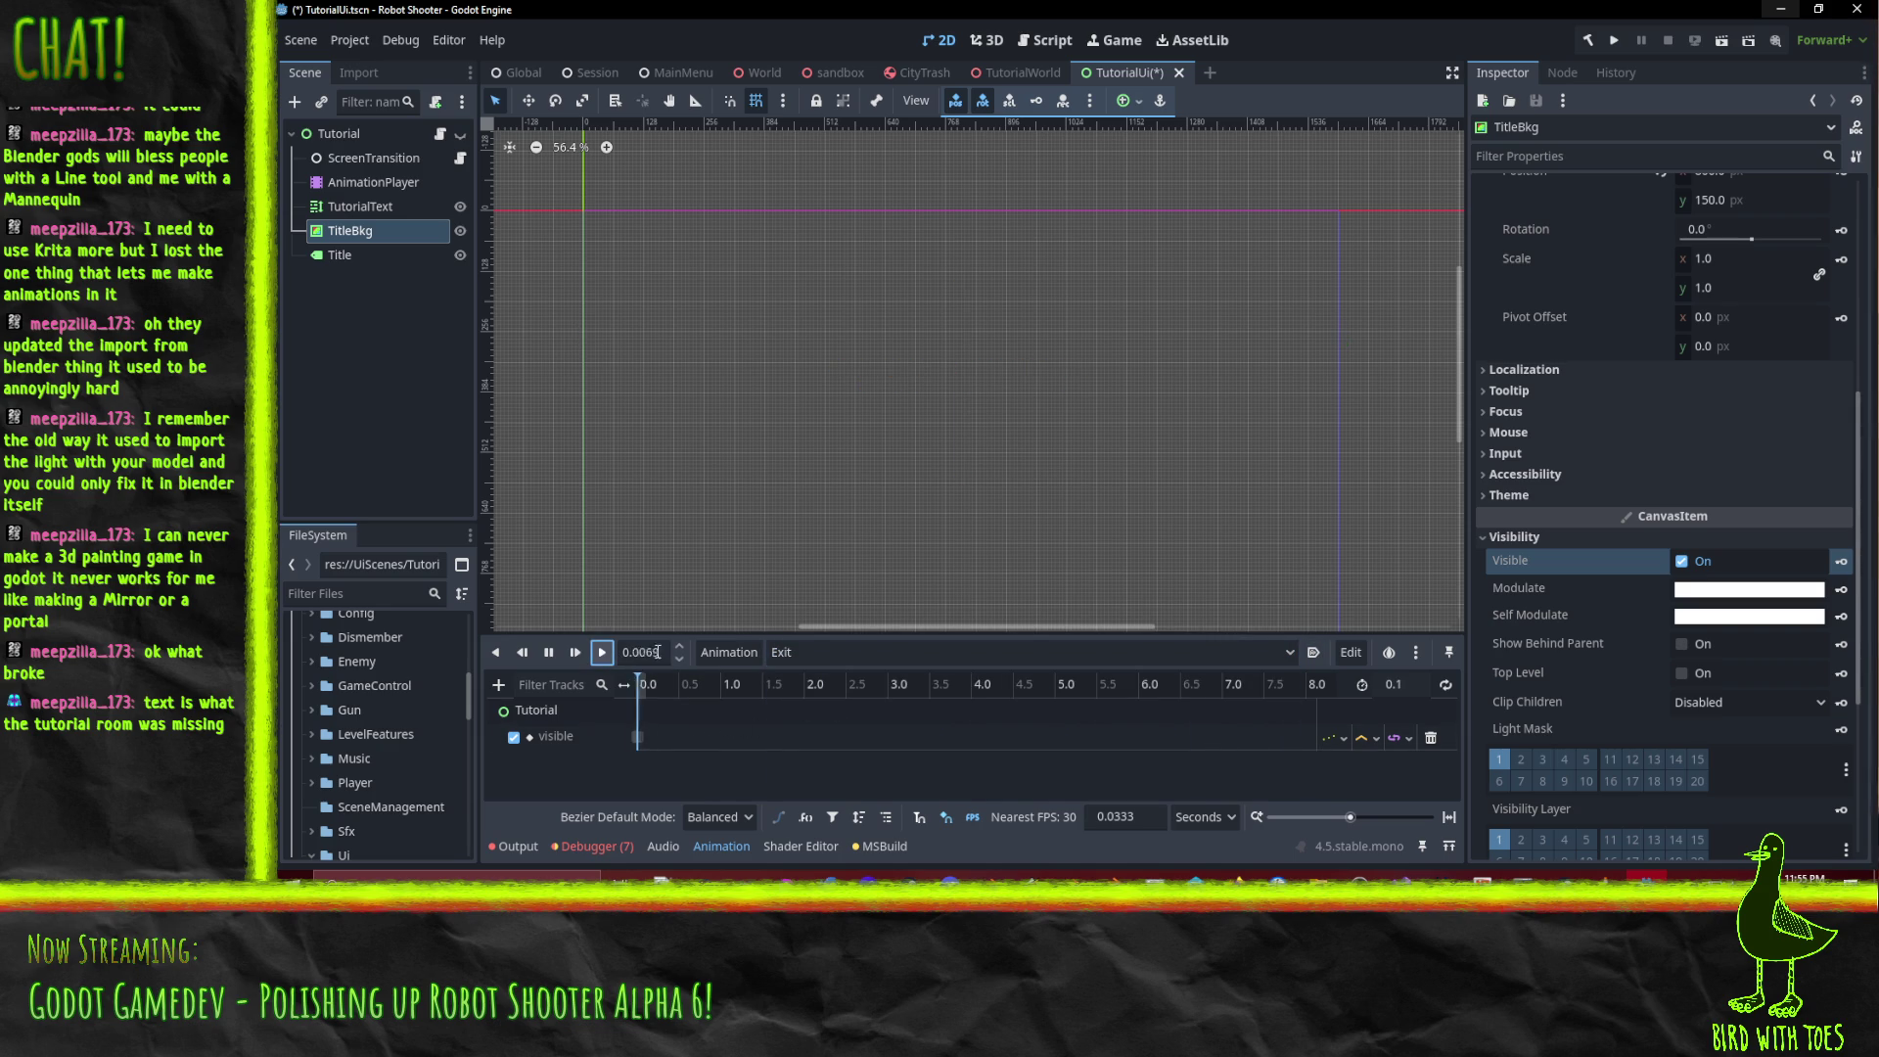
Play the Enter animation several times, rewind it to the start, and save TutorialUi.
left_click(848, 652)
left_click(847, 678)
left_click(604, 653)
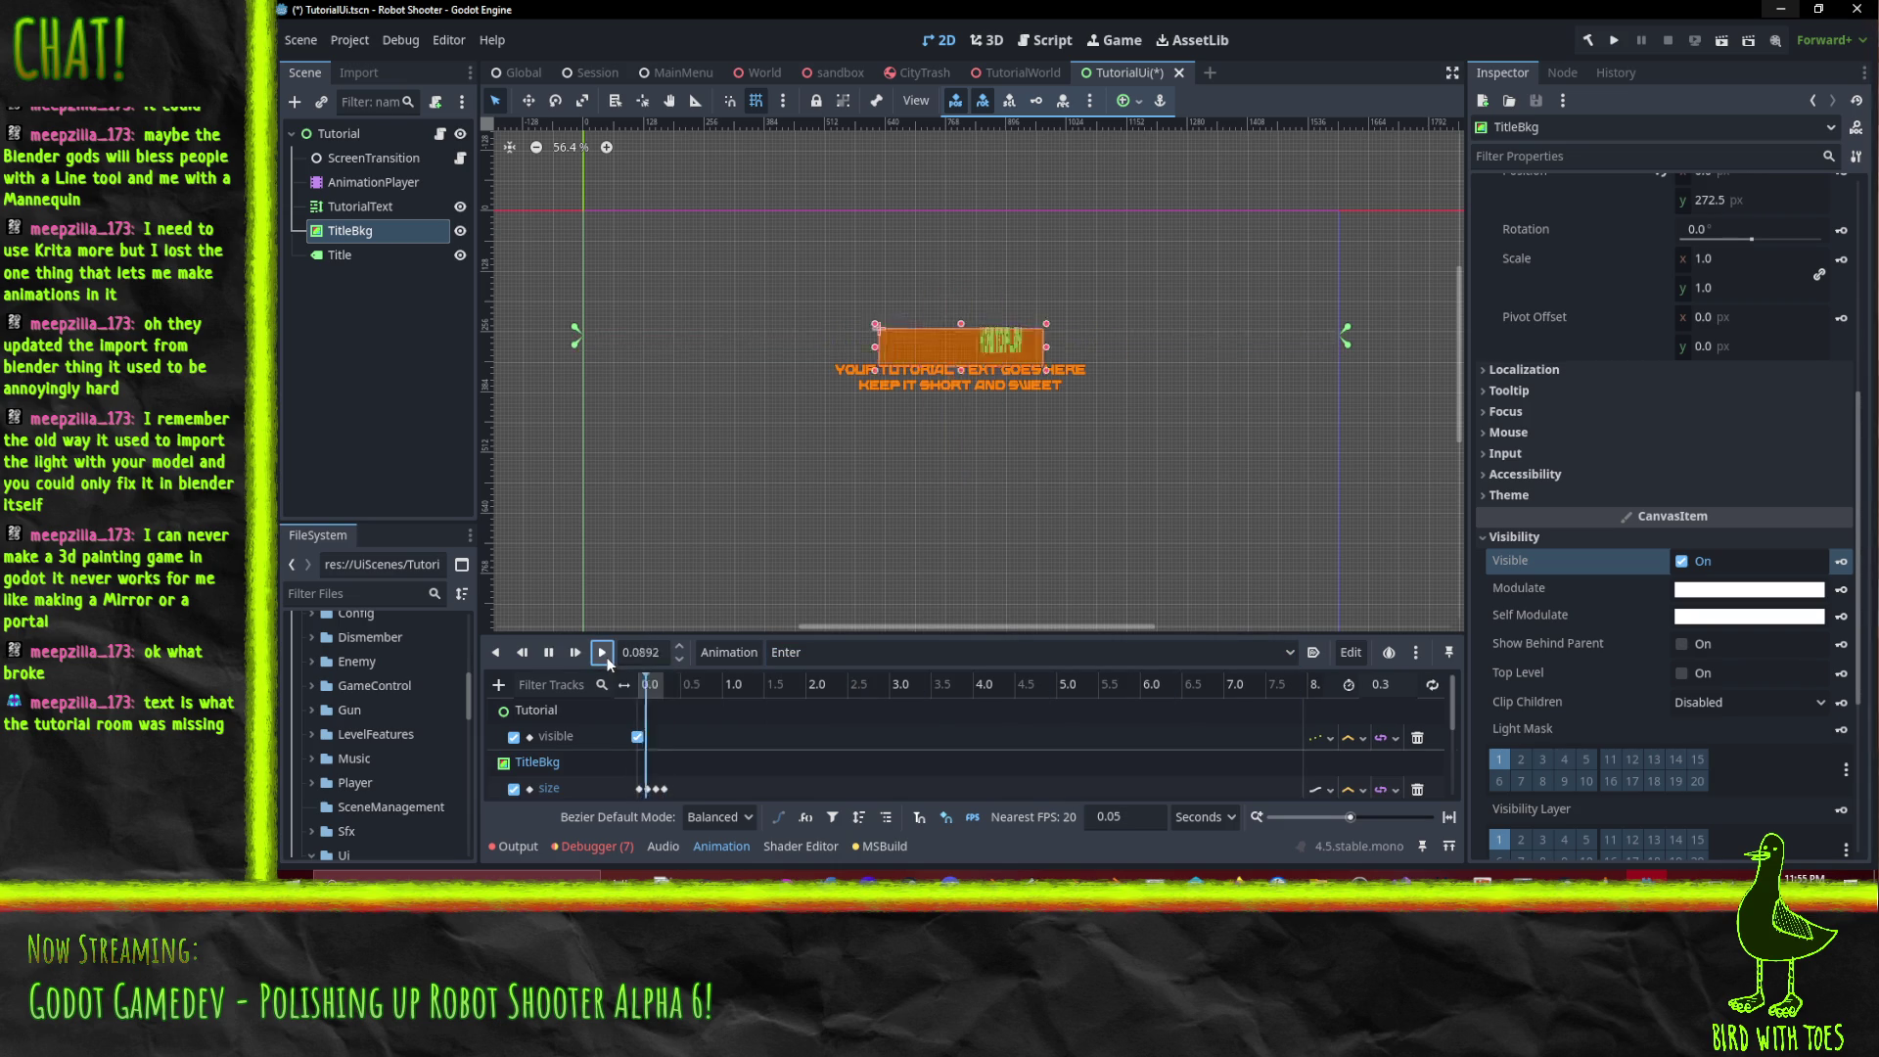
left_click(602, 651)
left_click(602, 652)
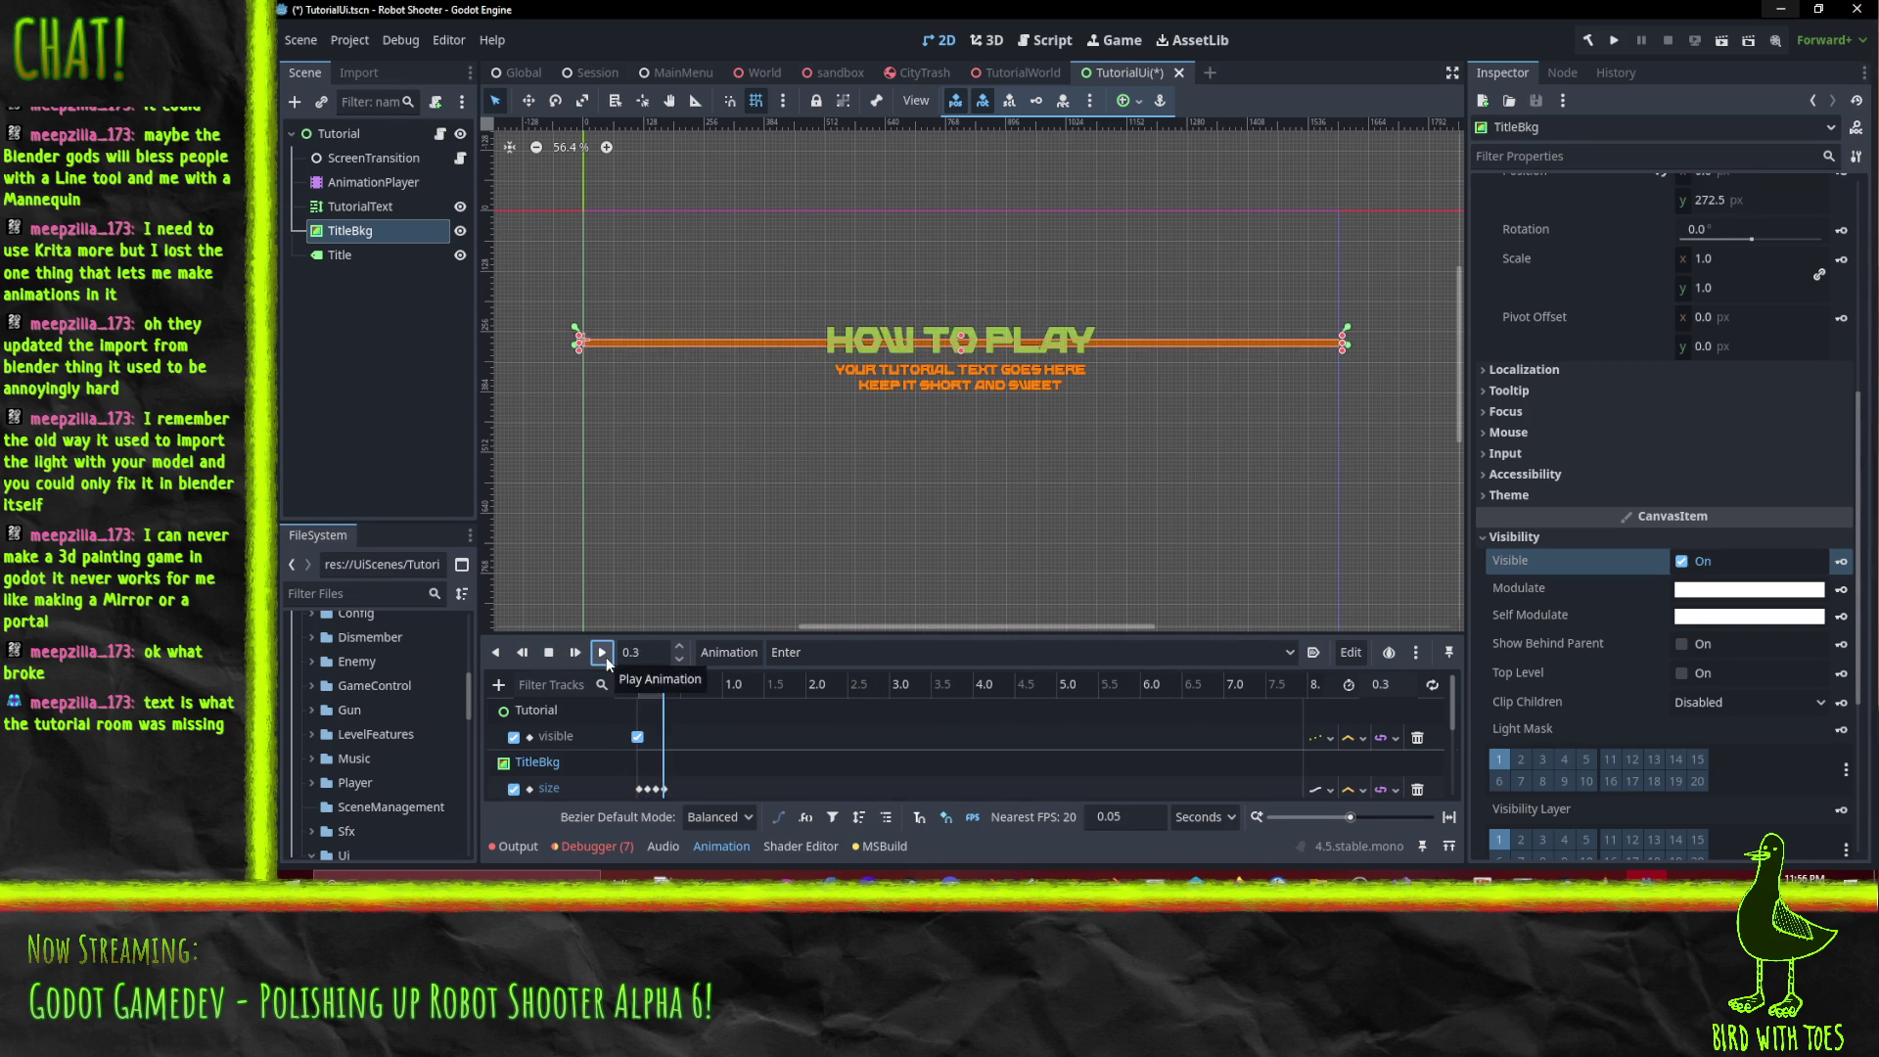
left_click_drag(656, 685, 607, 685)
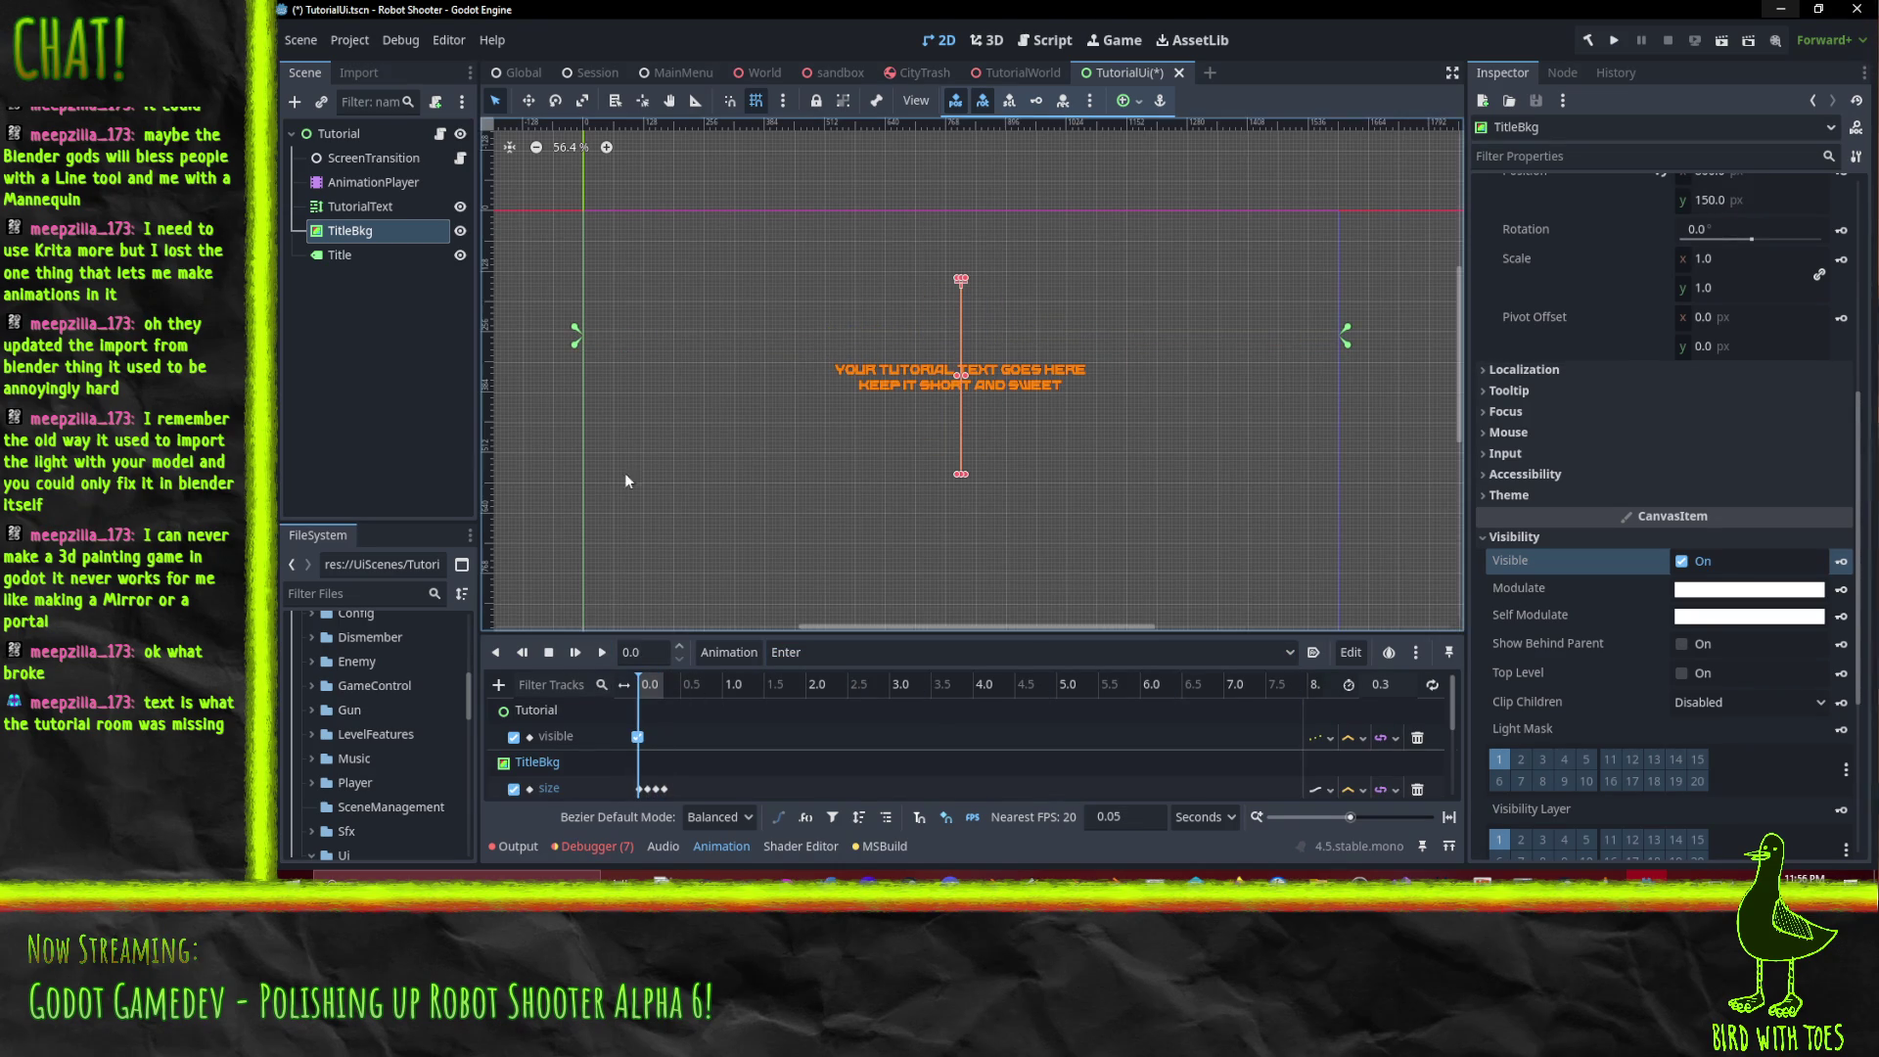
scroll(665, 734, "down", 1)
scroll(678, 744, "up", 1)
key("ctrl+s")
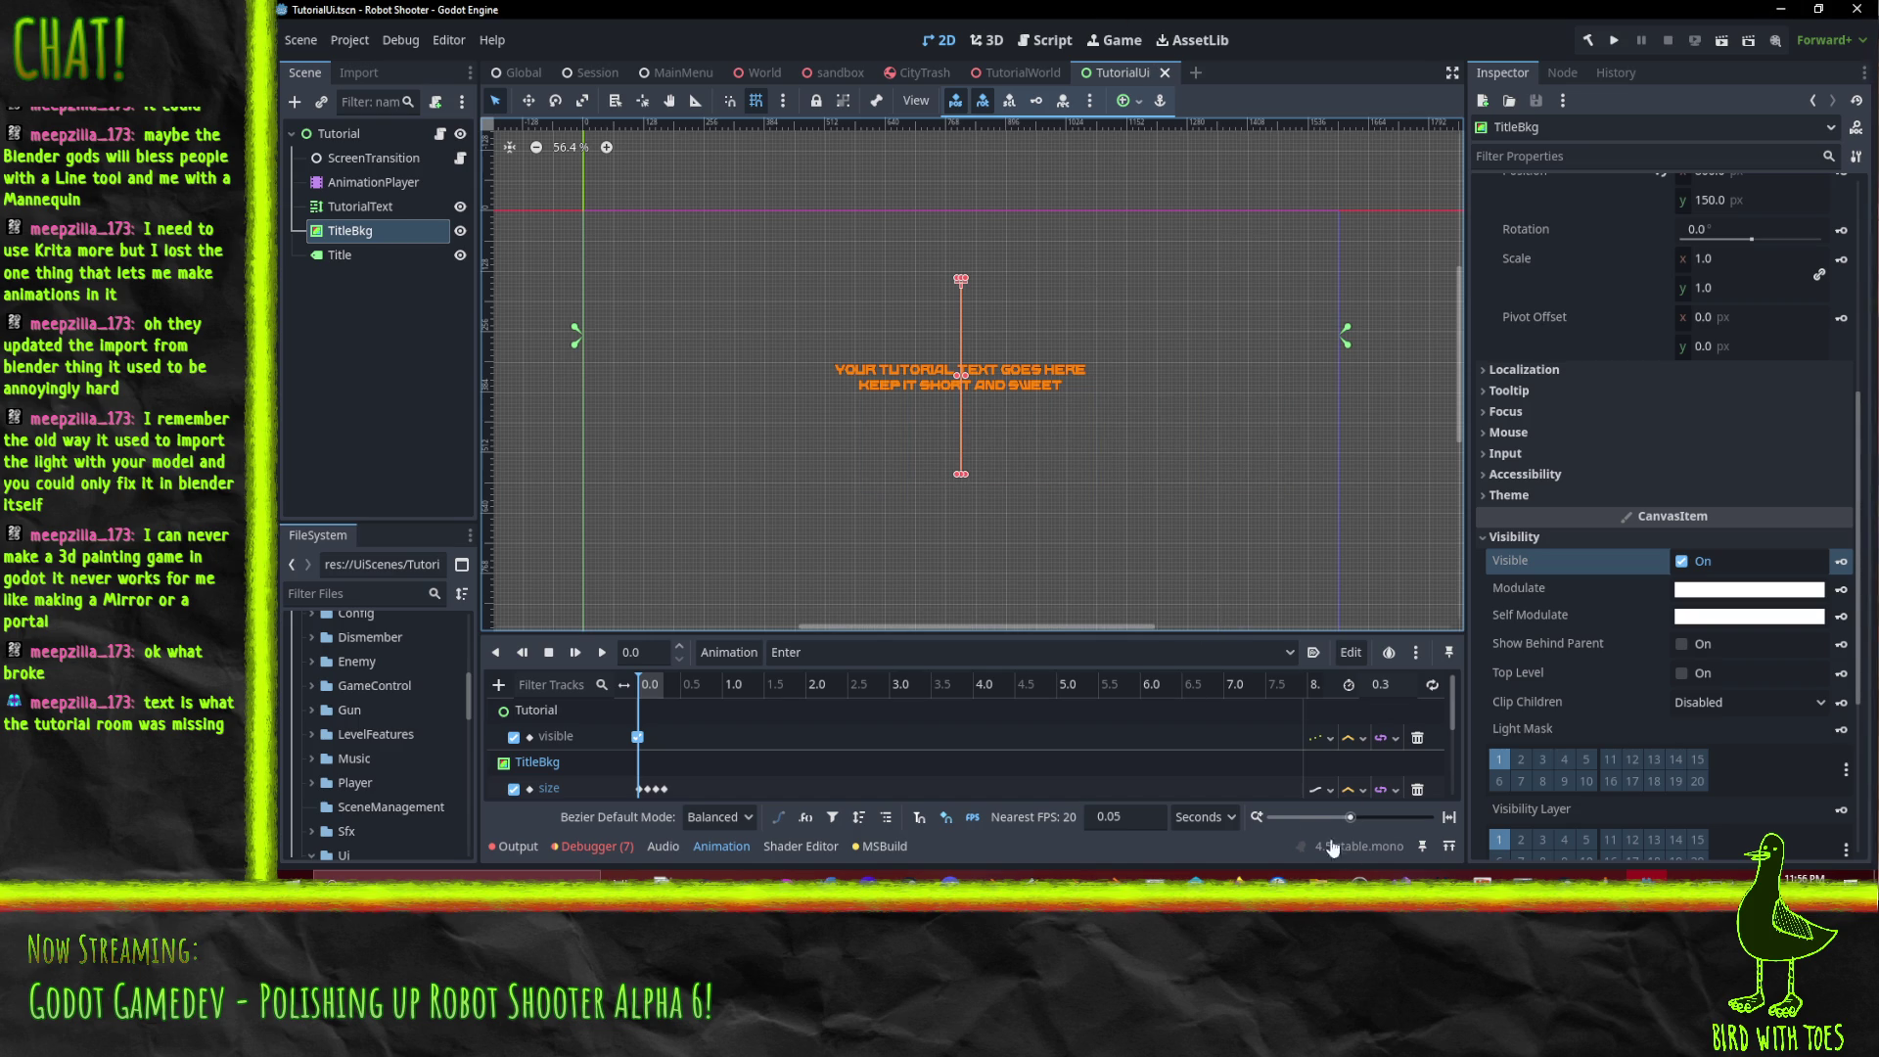
Bring up the Robot Shooter Visual Studio window, expand its MainMenu folder, and return to Godot.
mouse_move(1403, 879)
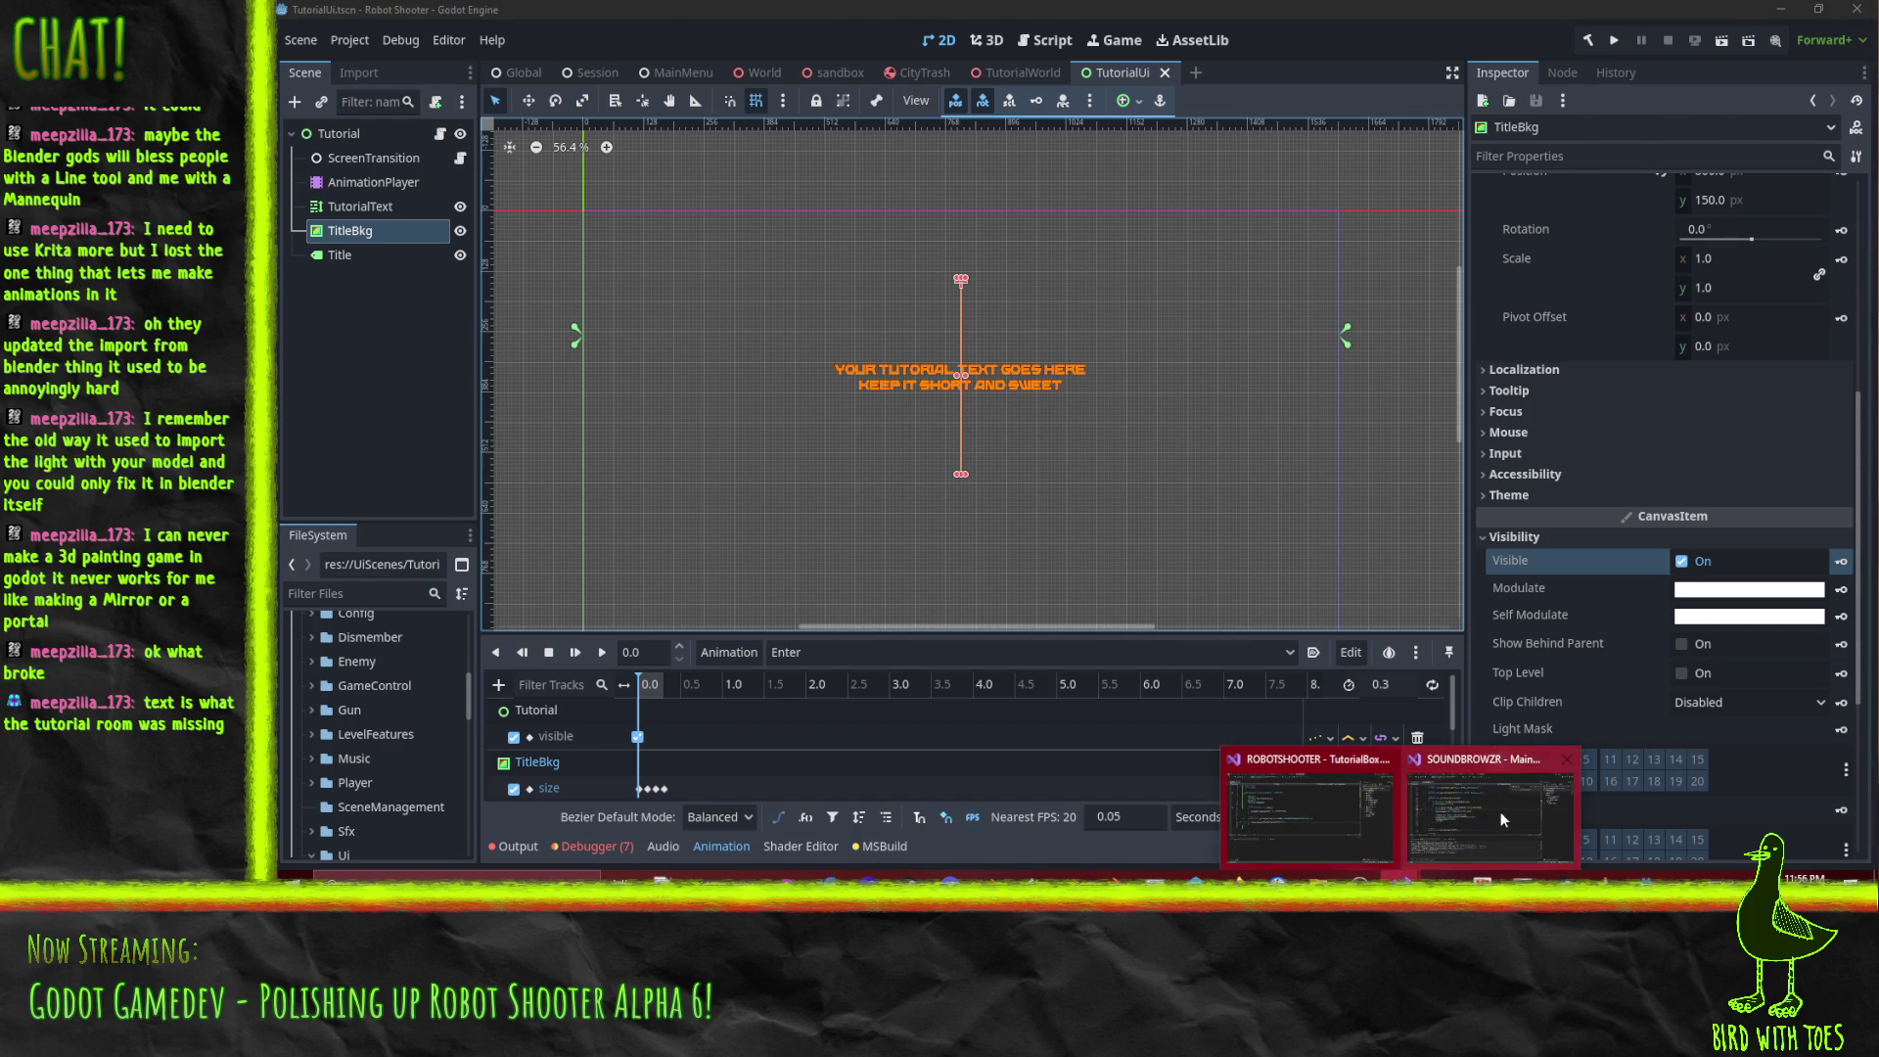
left_click(1500, 812)
left_click(1500, 812)
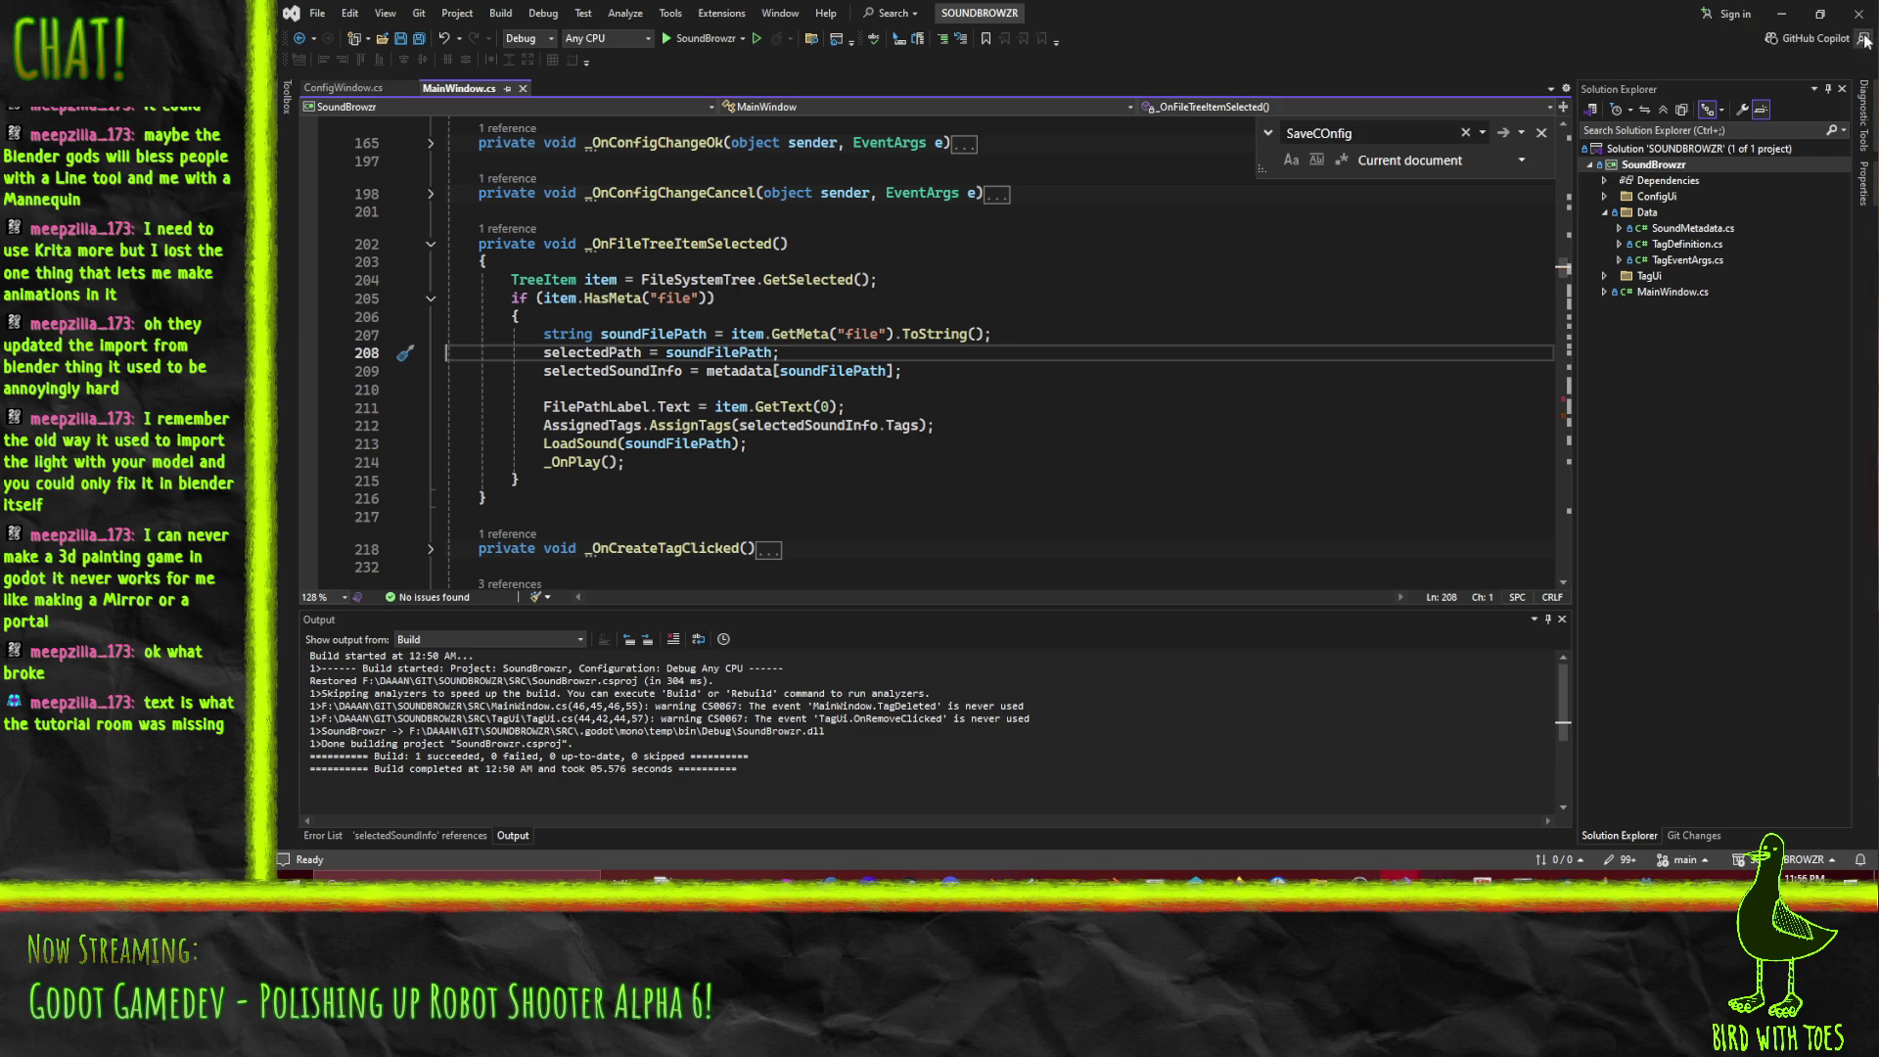
left_click(1781, 14)
mouse_move(1403, 879)
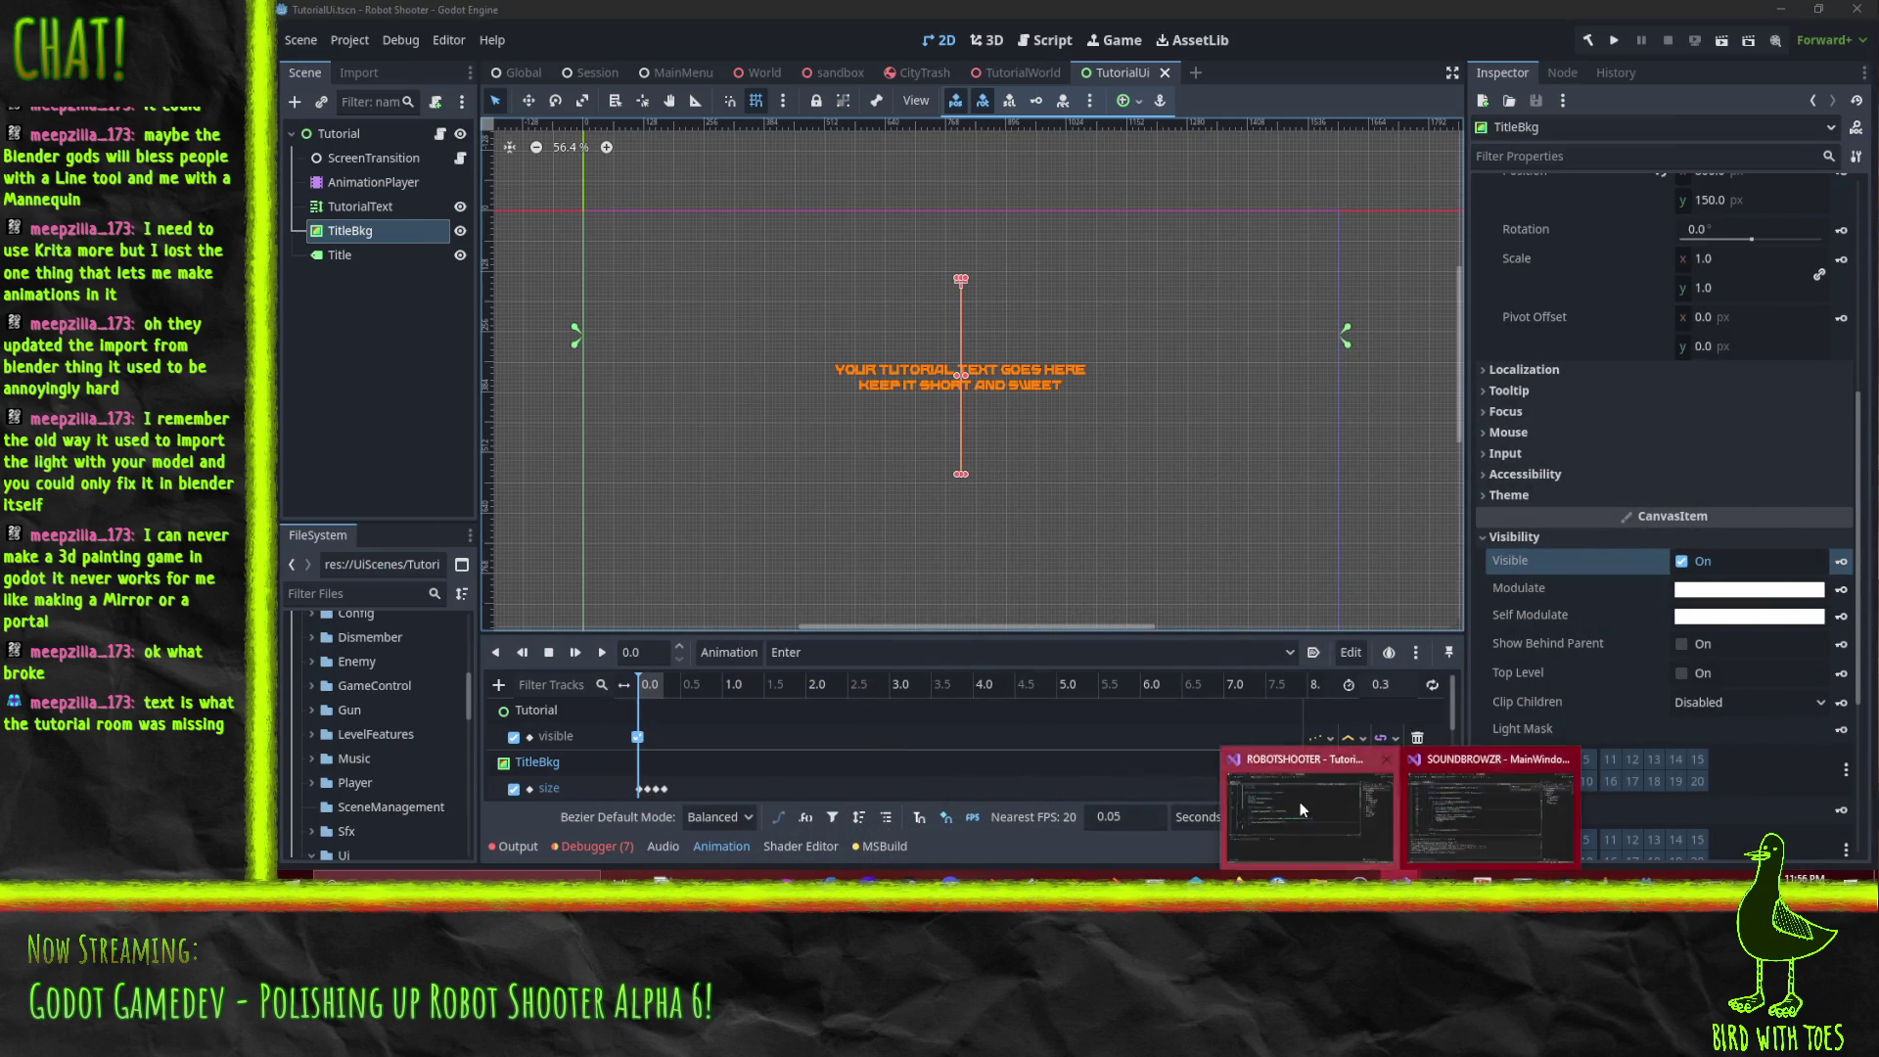
left_click(1302, 808)
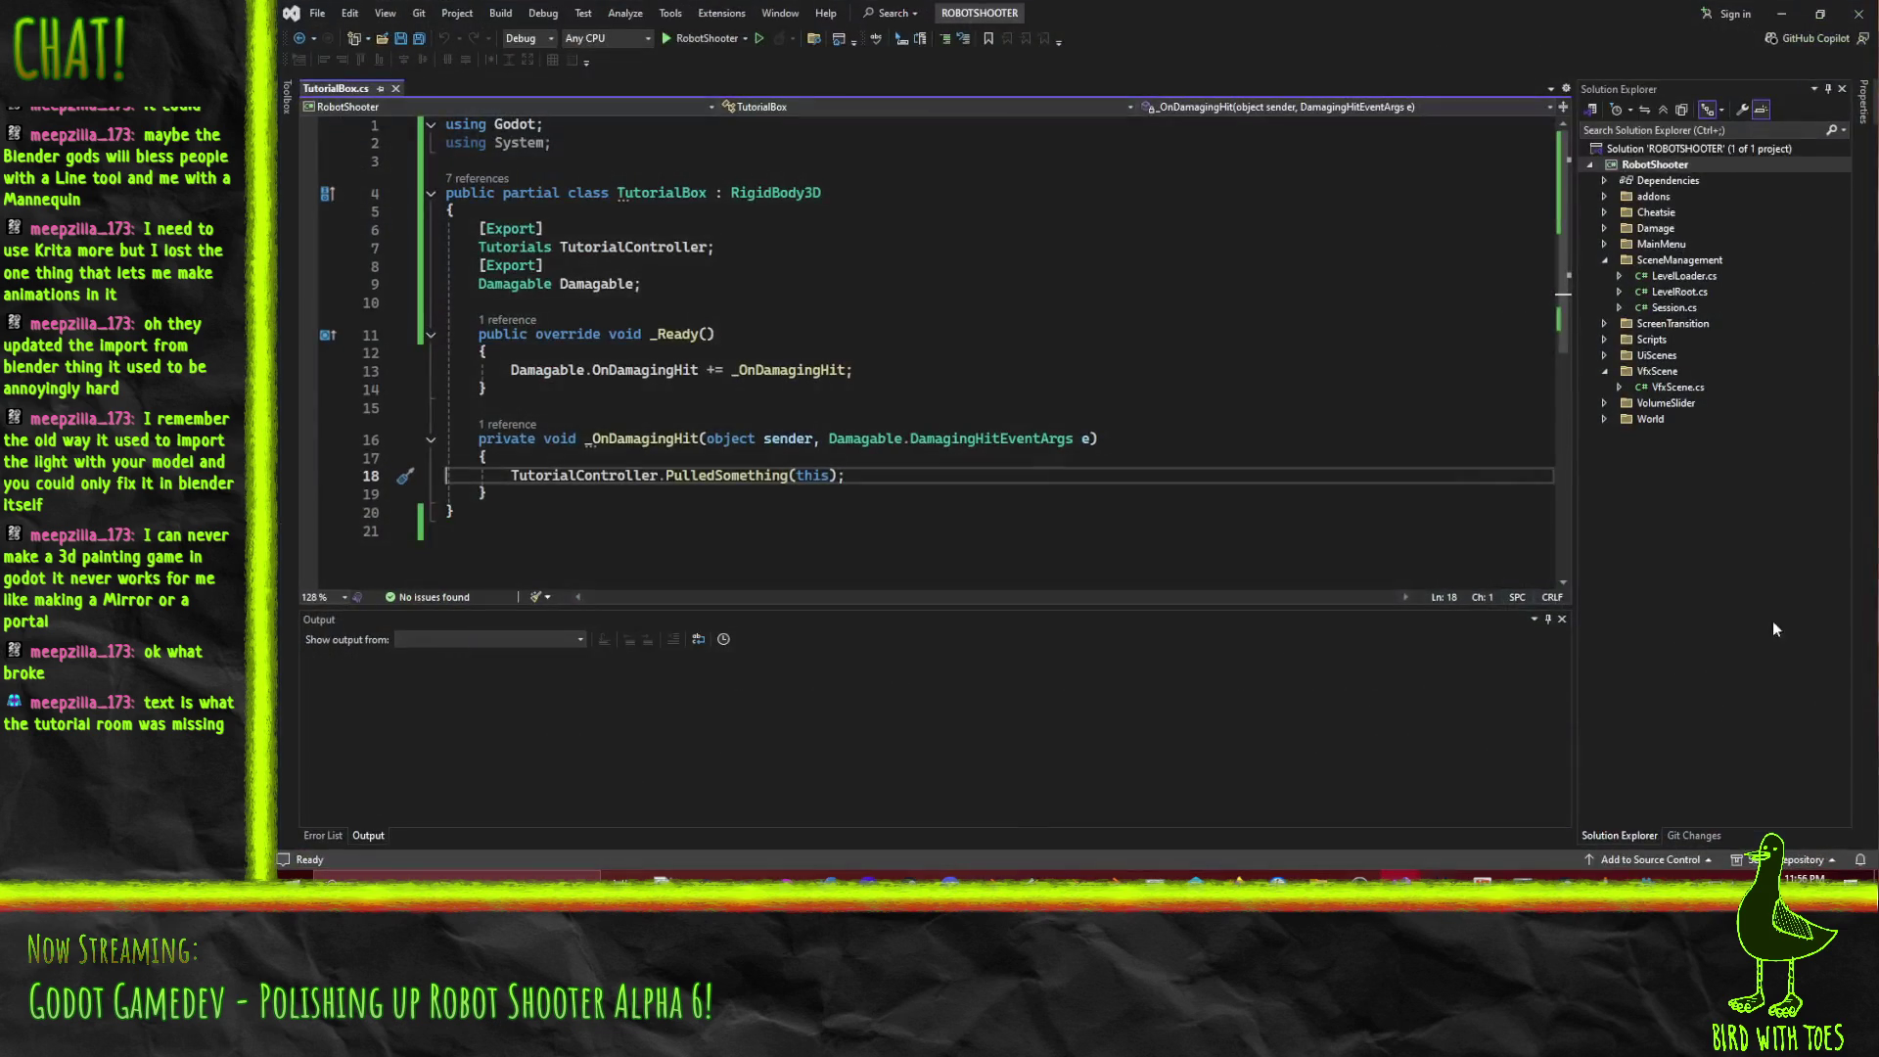
left_click(1605, 261)
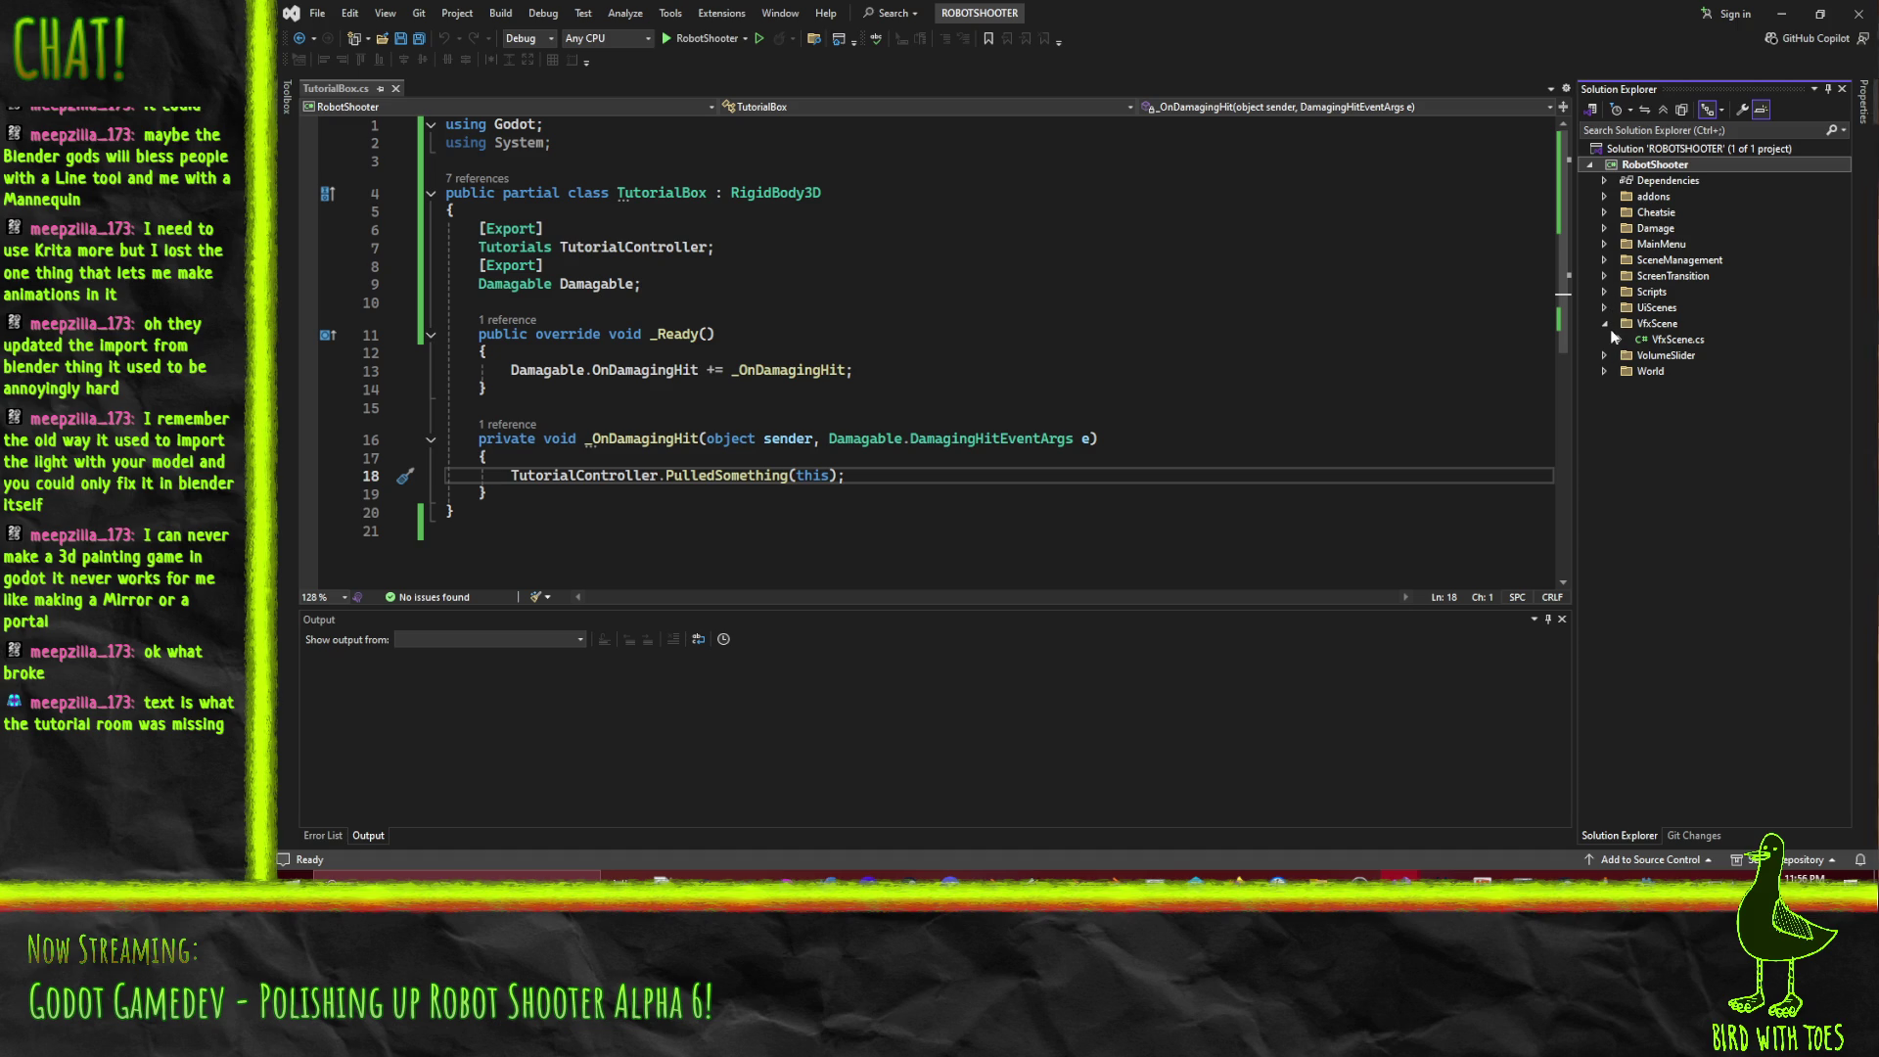
left_click(1611, 242)
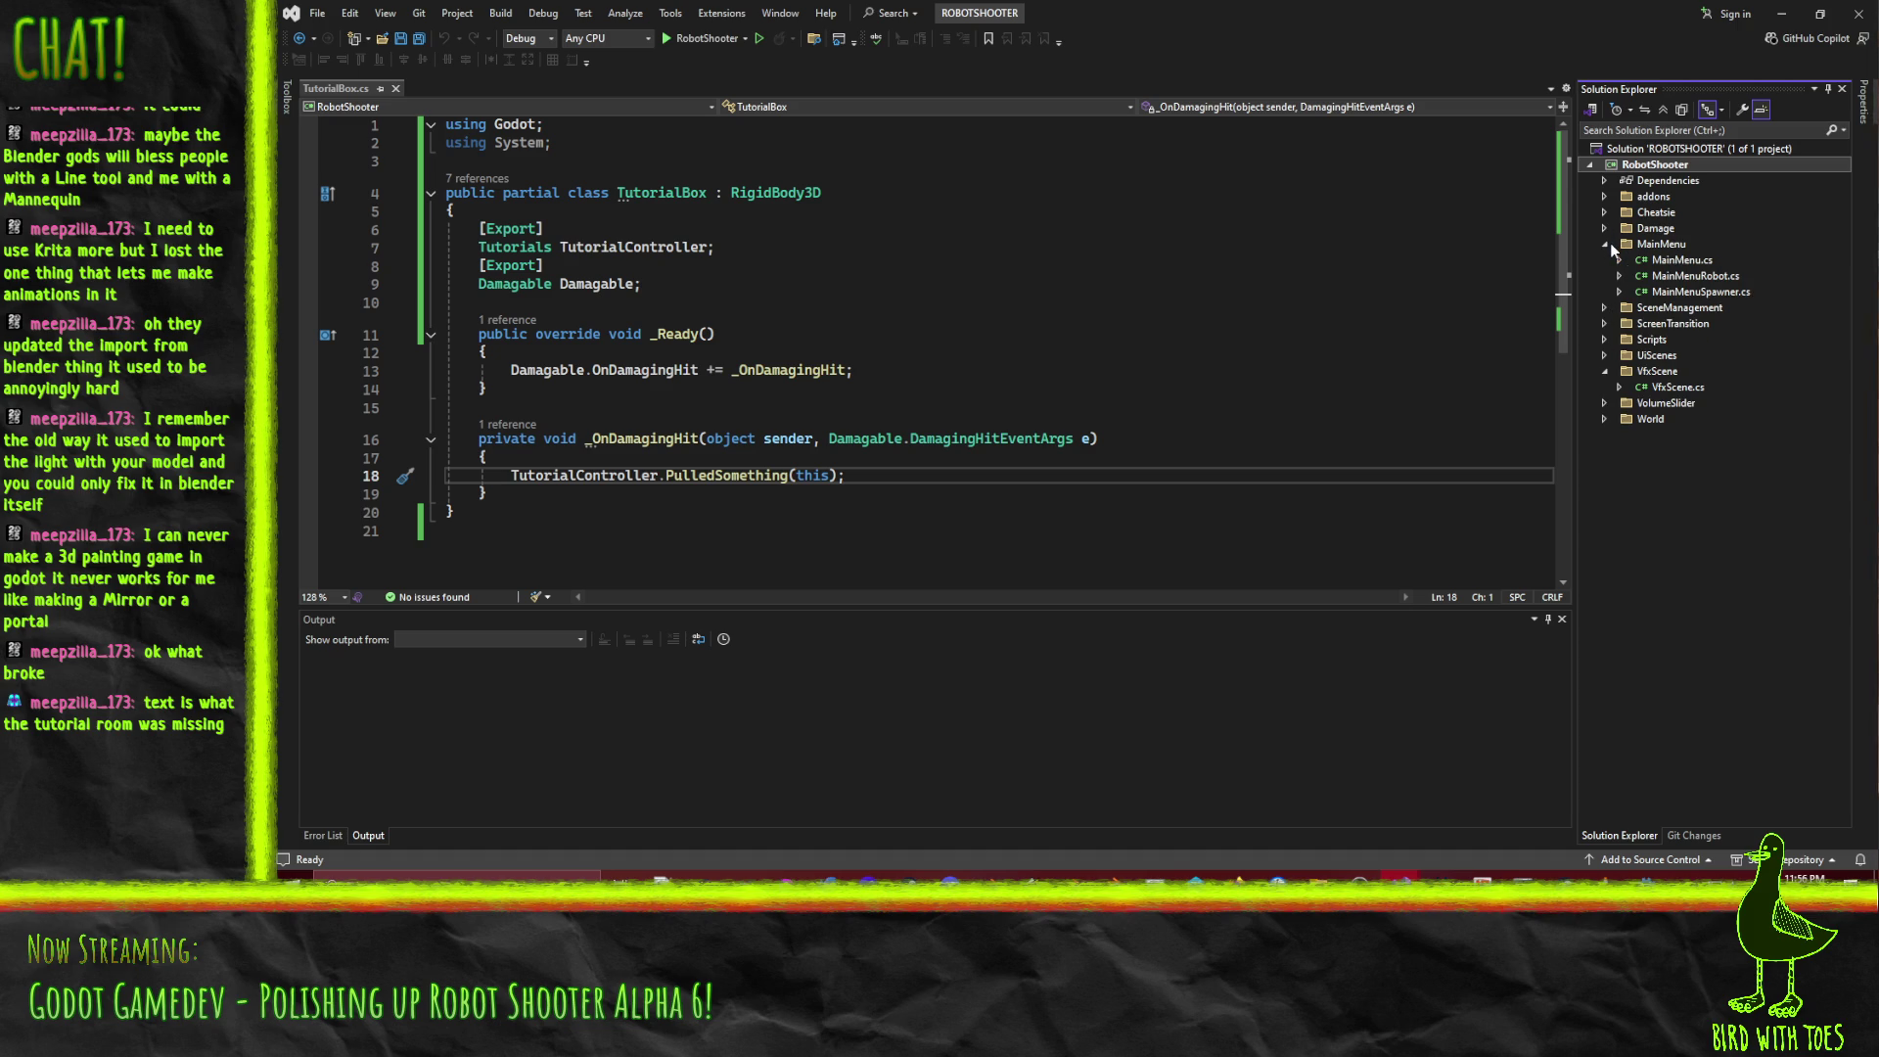
left_click(1782, 13)
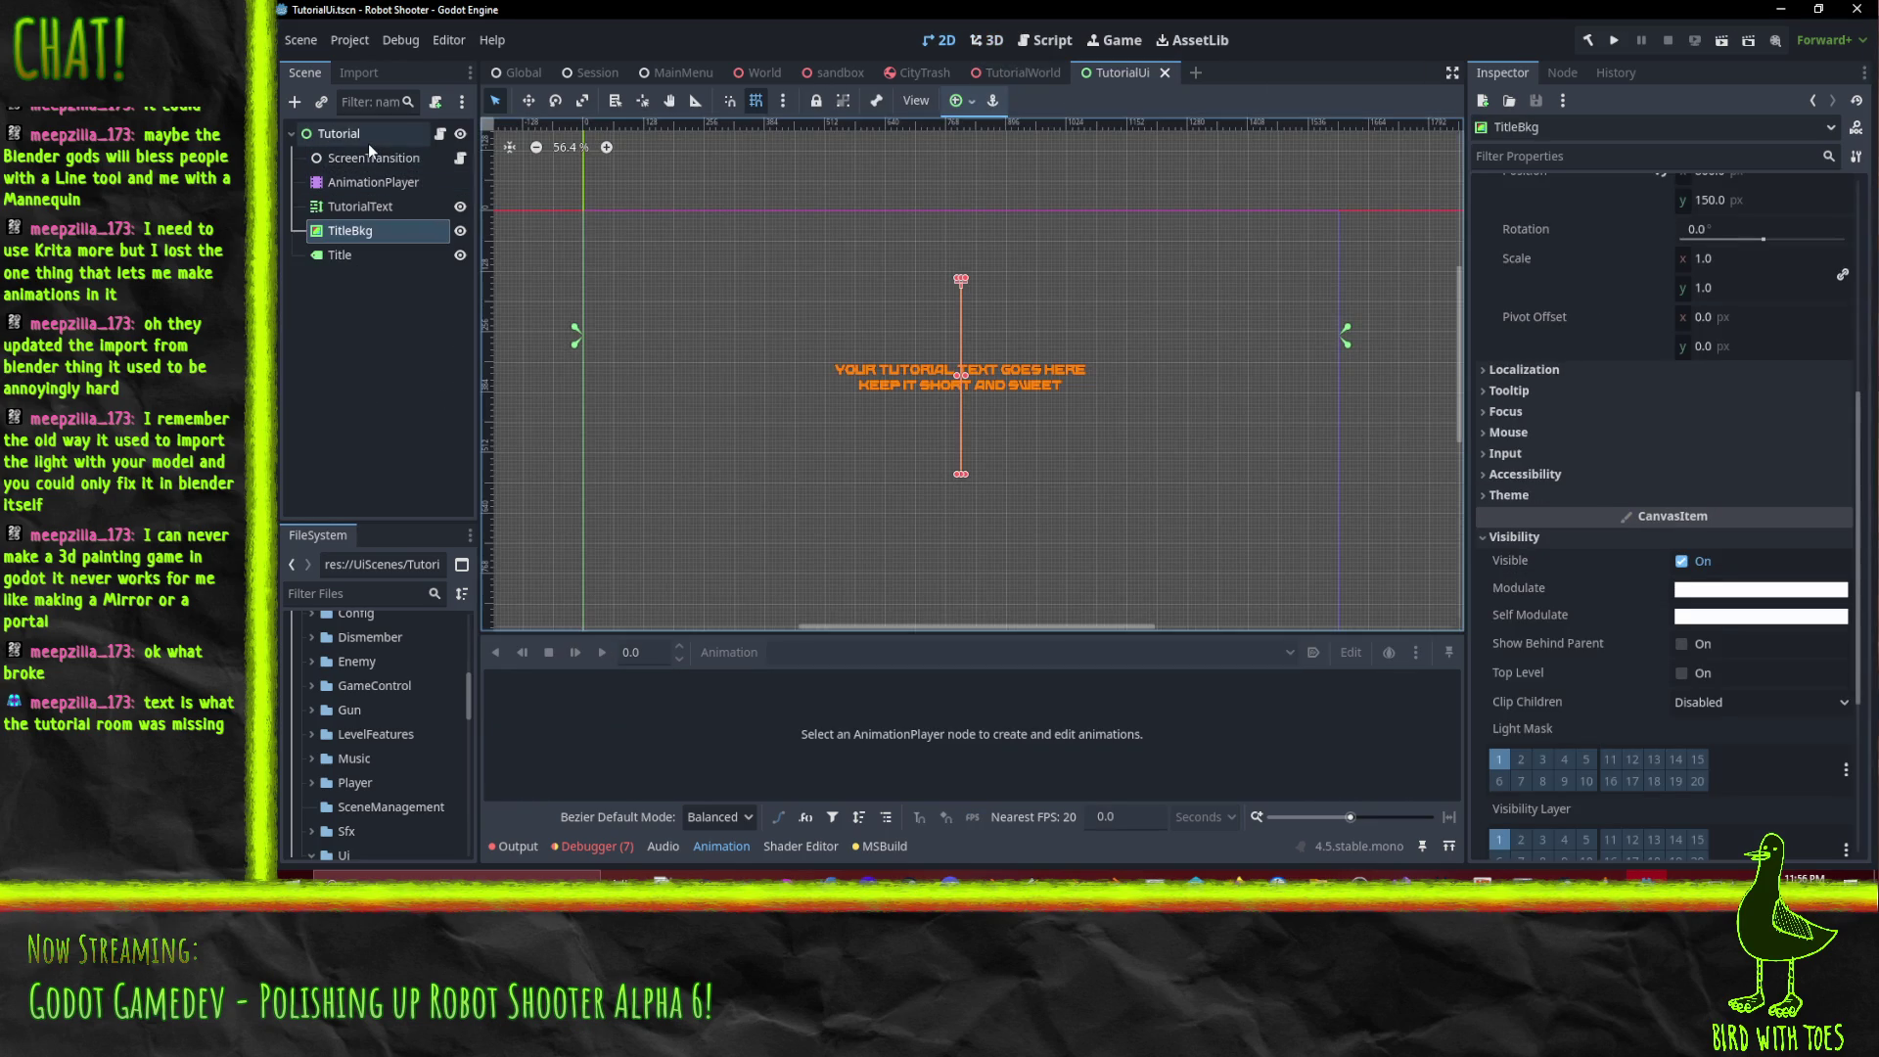
Open TutorialUi.cs from the Tutorial node's Script field.
left_click(364, 135)
scroll(1625, 518, "down", 3)
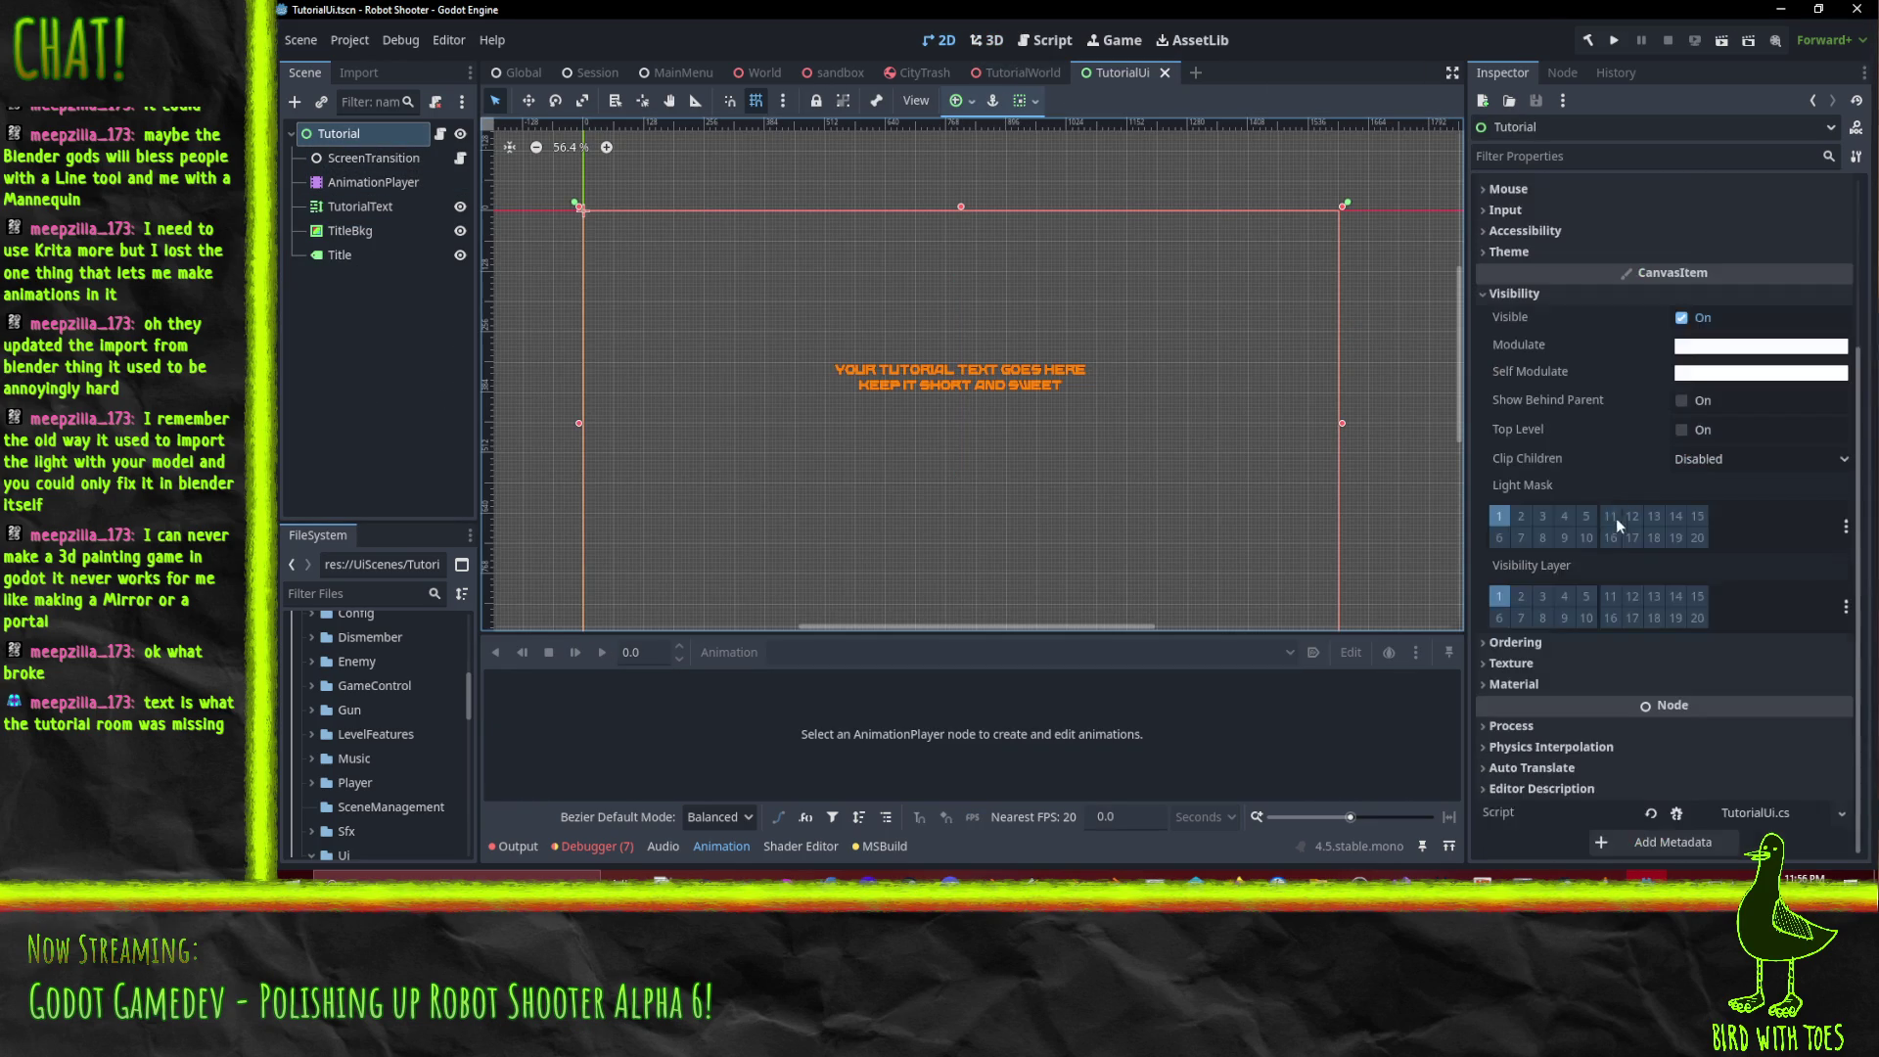
left_click(1736, 814)
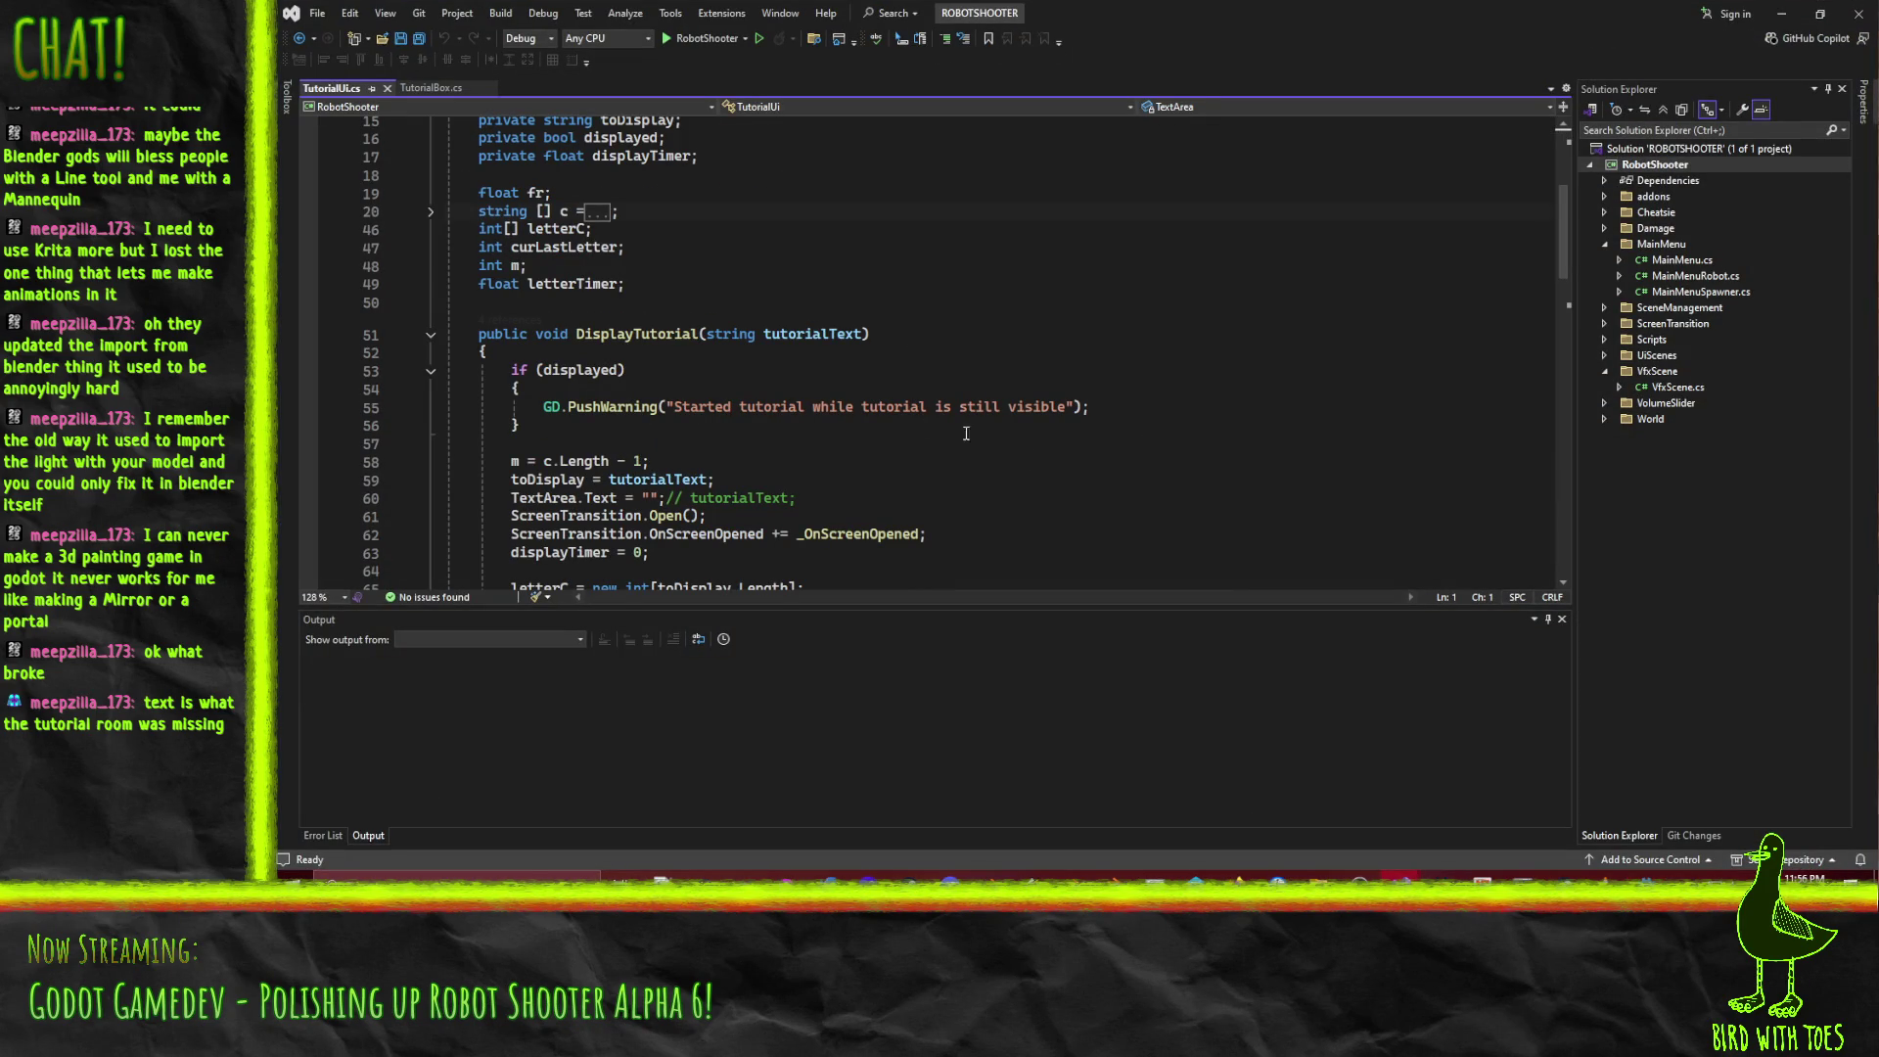
scroll(1051, 488, "down", 16)
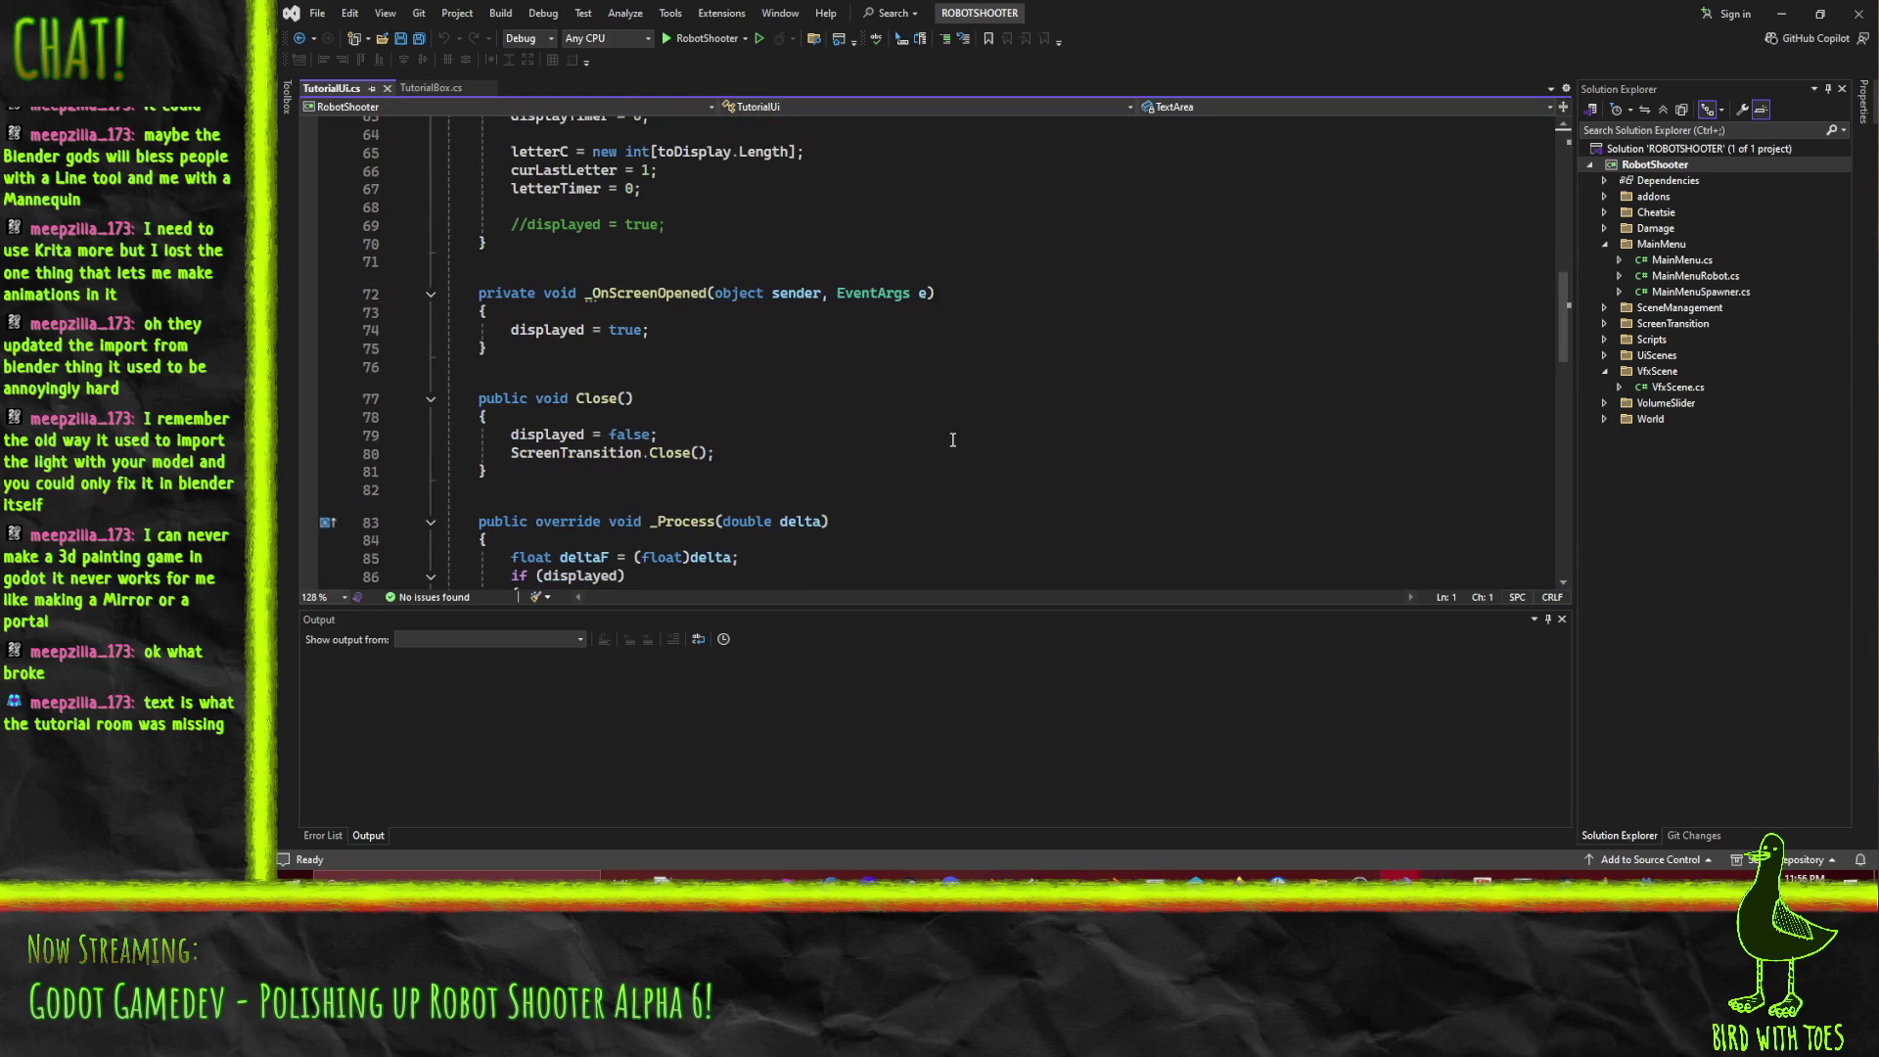
scroll(958, 436, "up", 3)
left_click(967, 421)
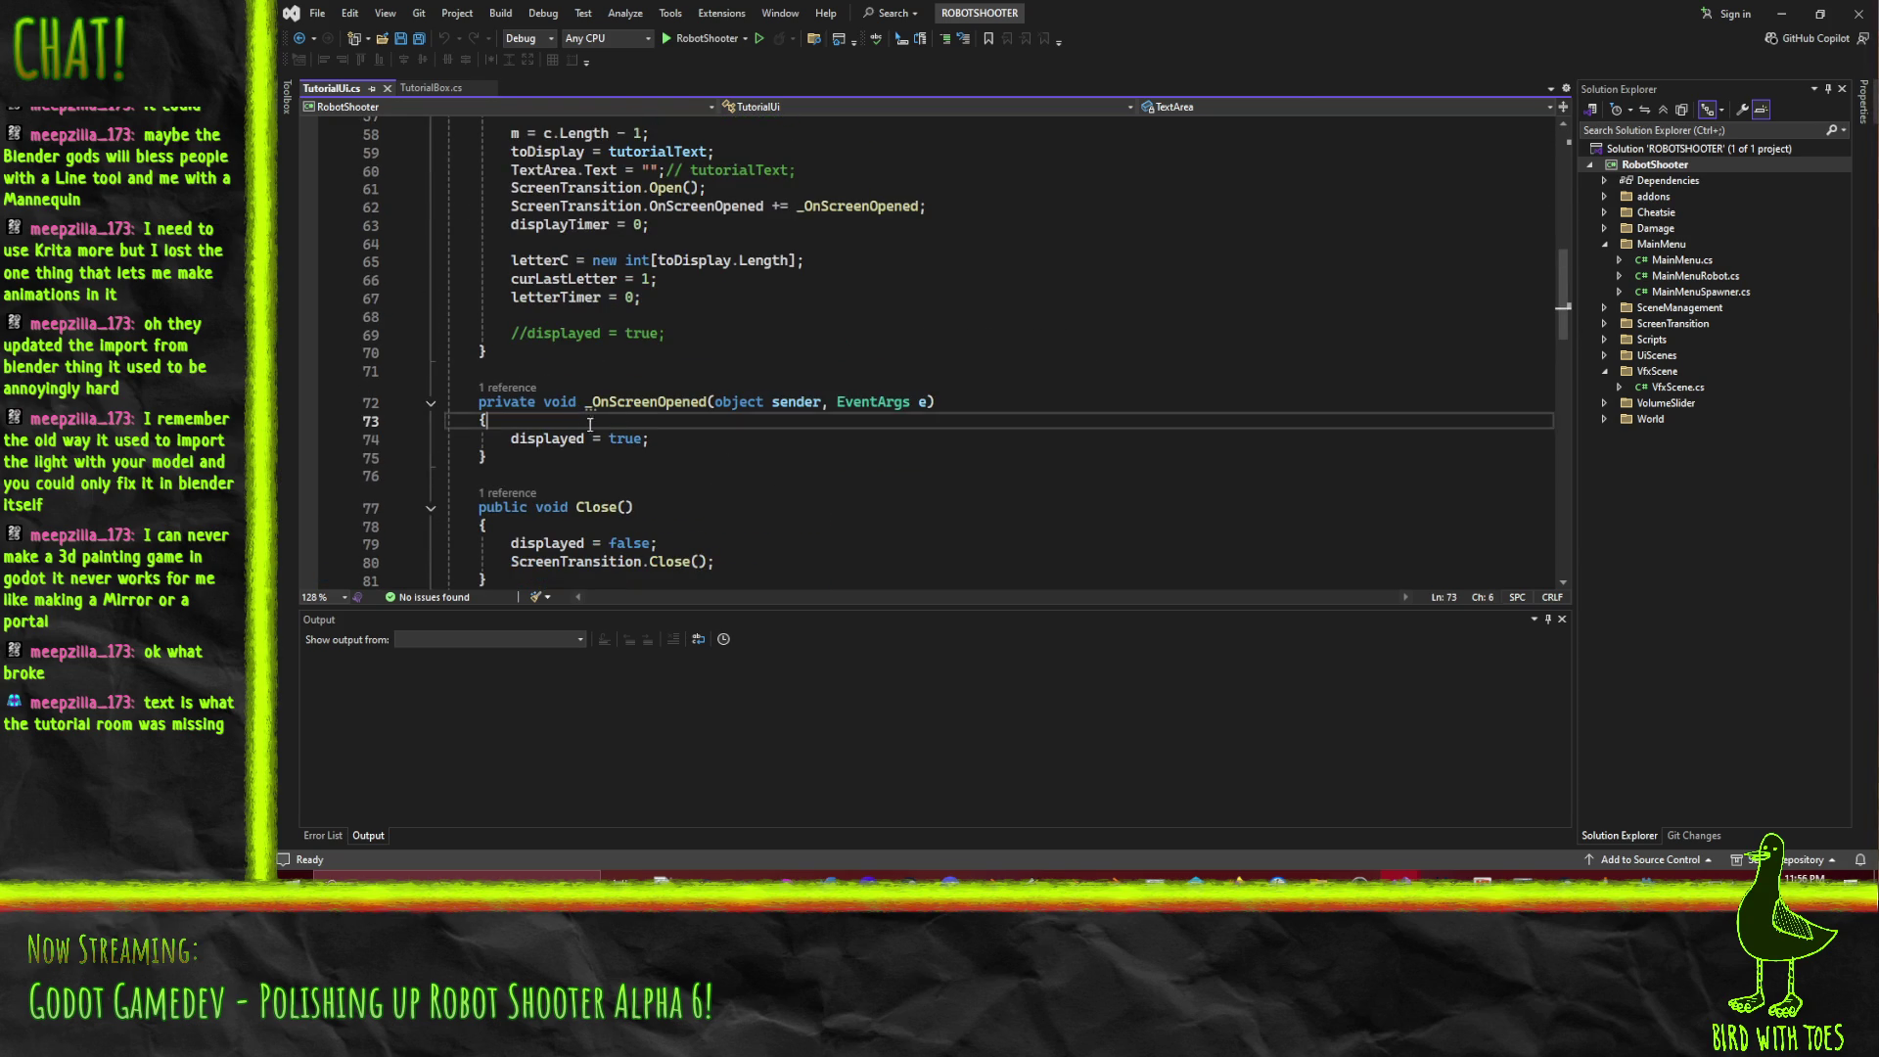
scroll(974, 452, "up", 3)
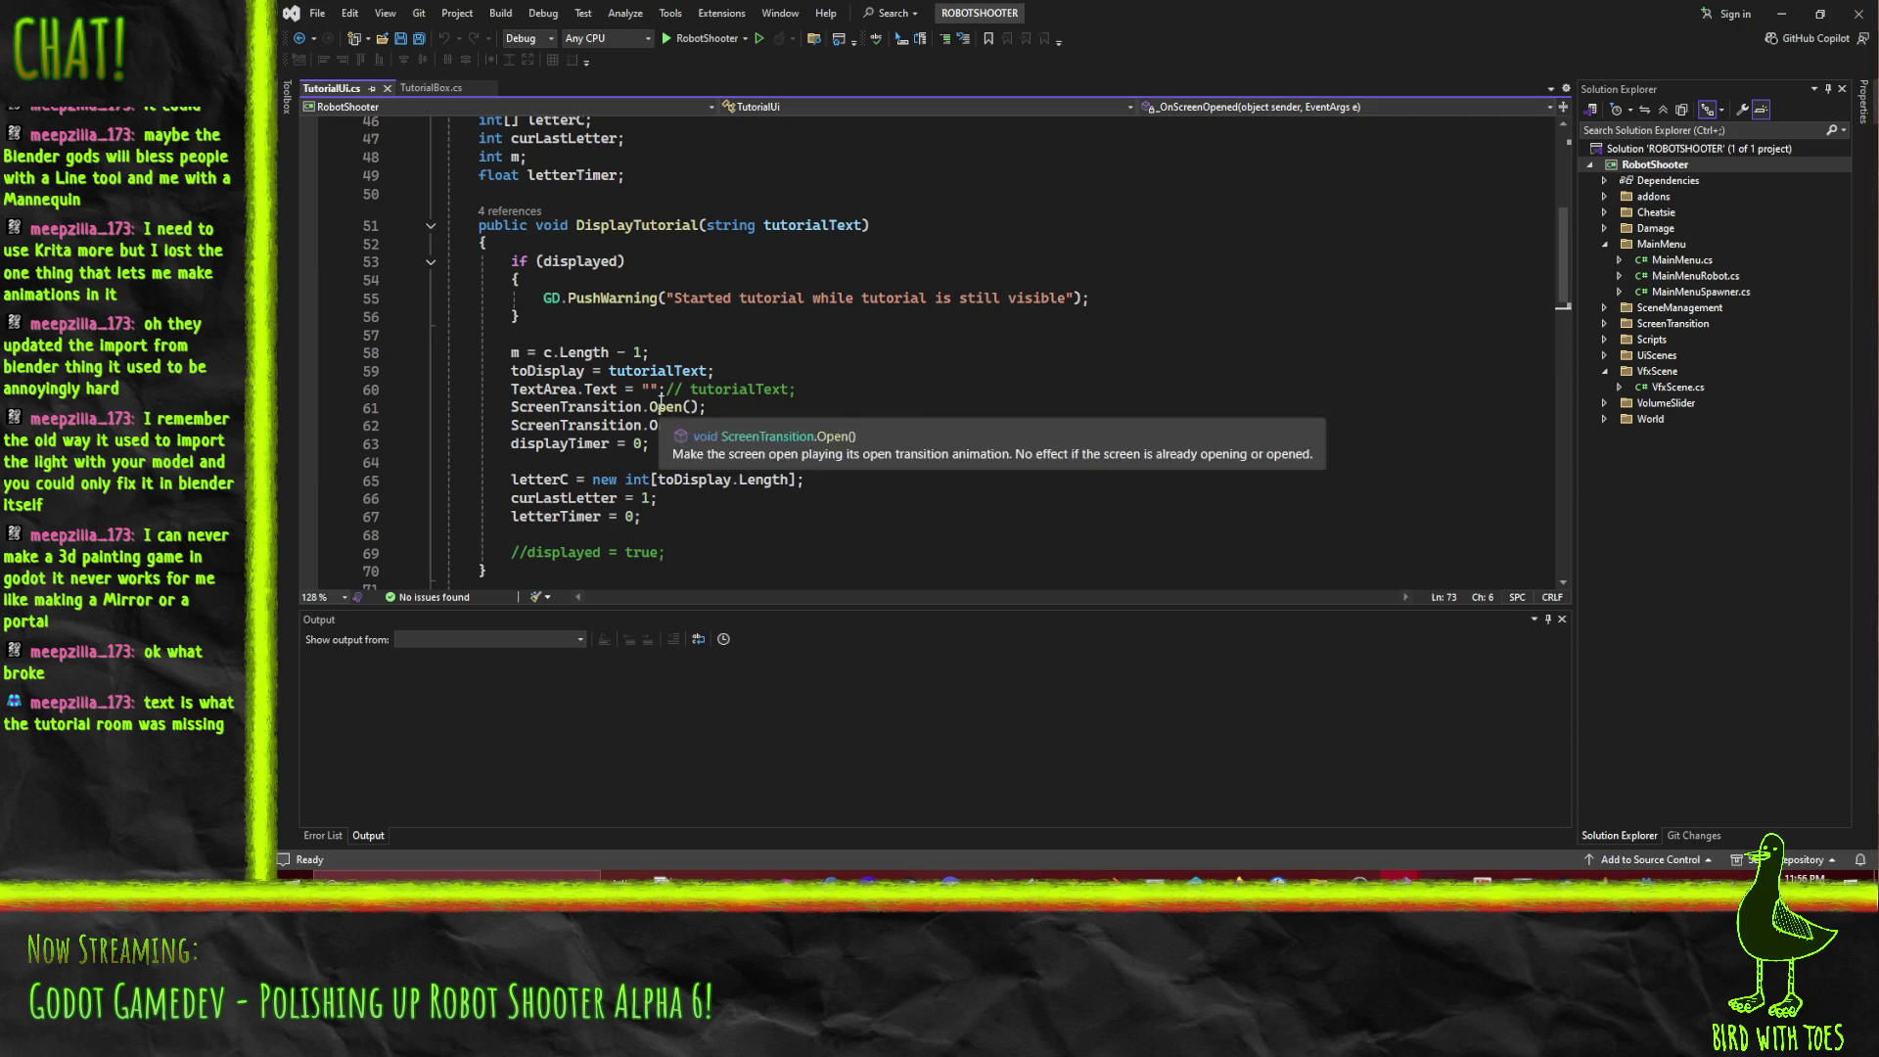
scroll(807, 372, "down", 1)
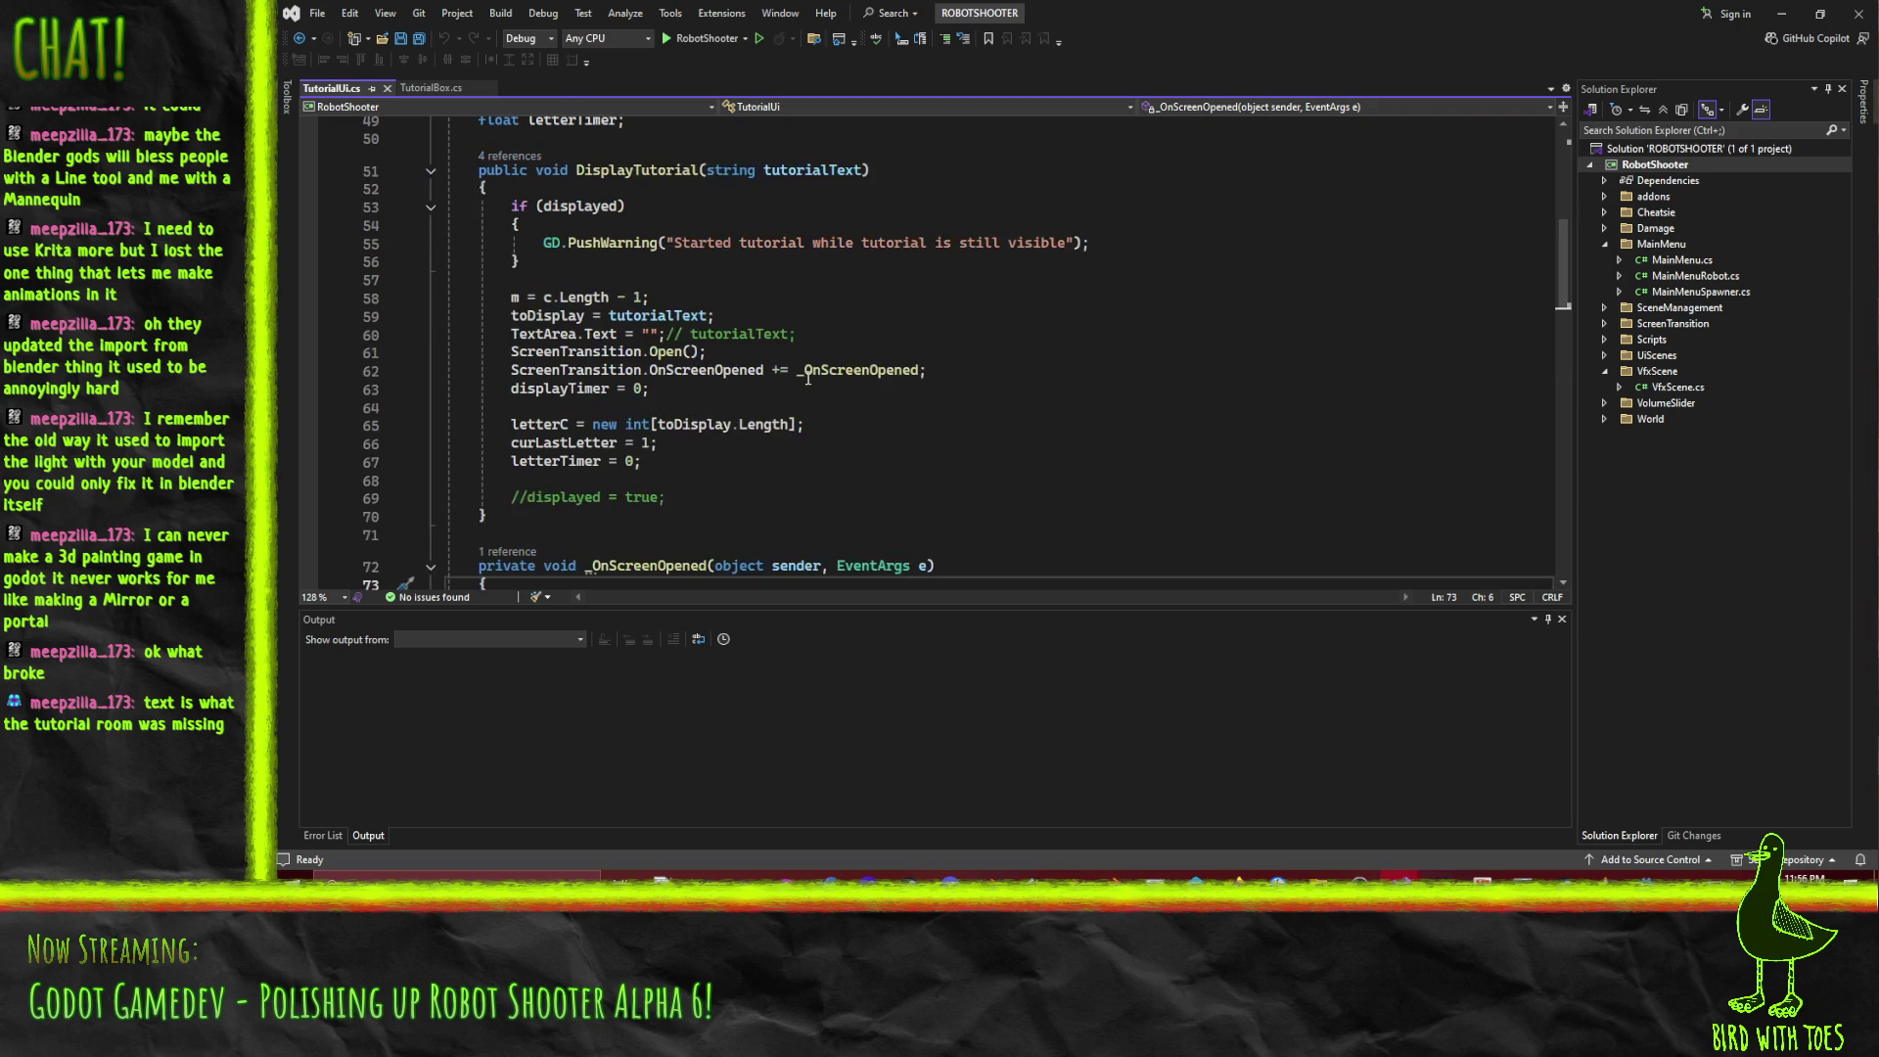
scroll(882, 487, "down", 8)
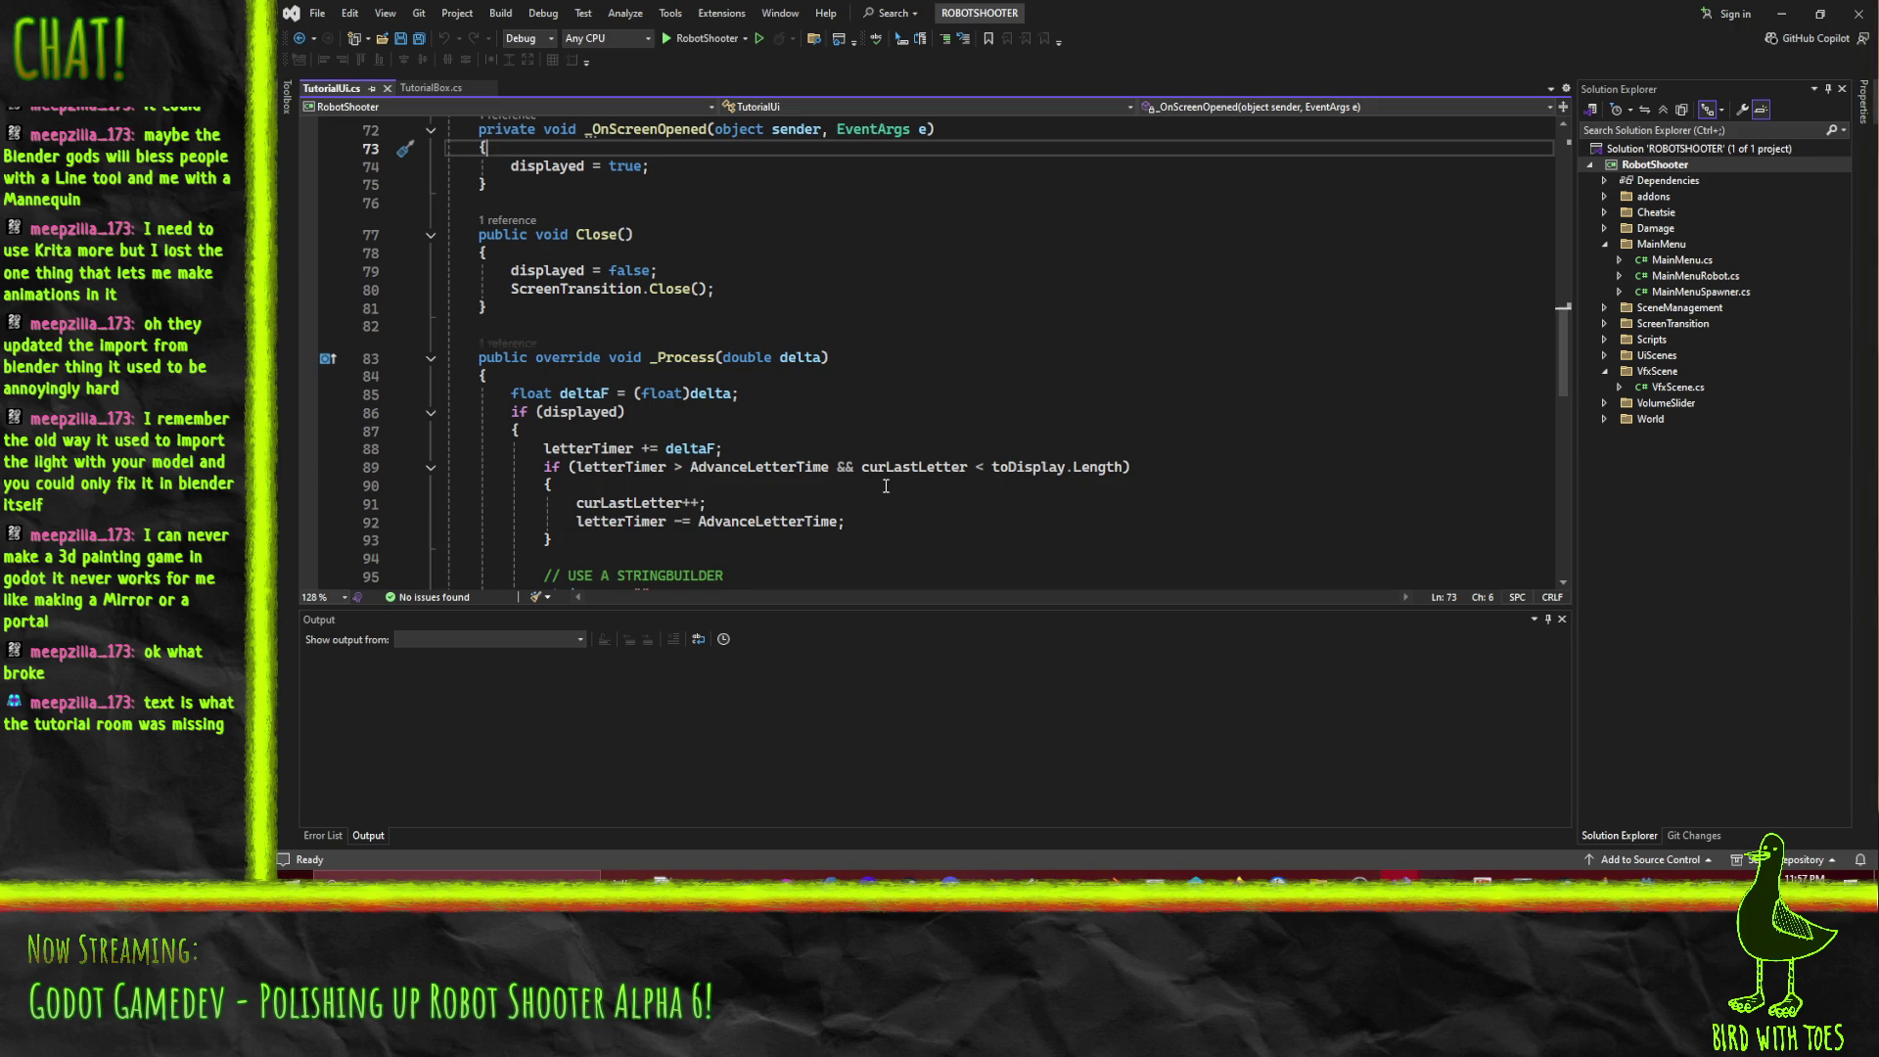
scroll(885, 486, "down", 10)
scroll(896, 502, "up", 5)
scroll(896, 501, "up", 6)
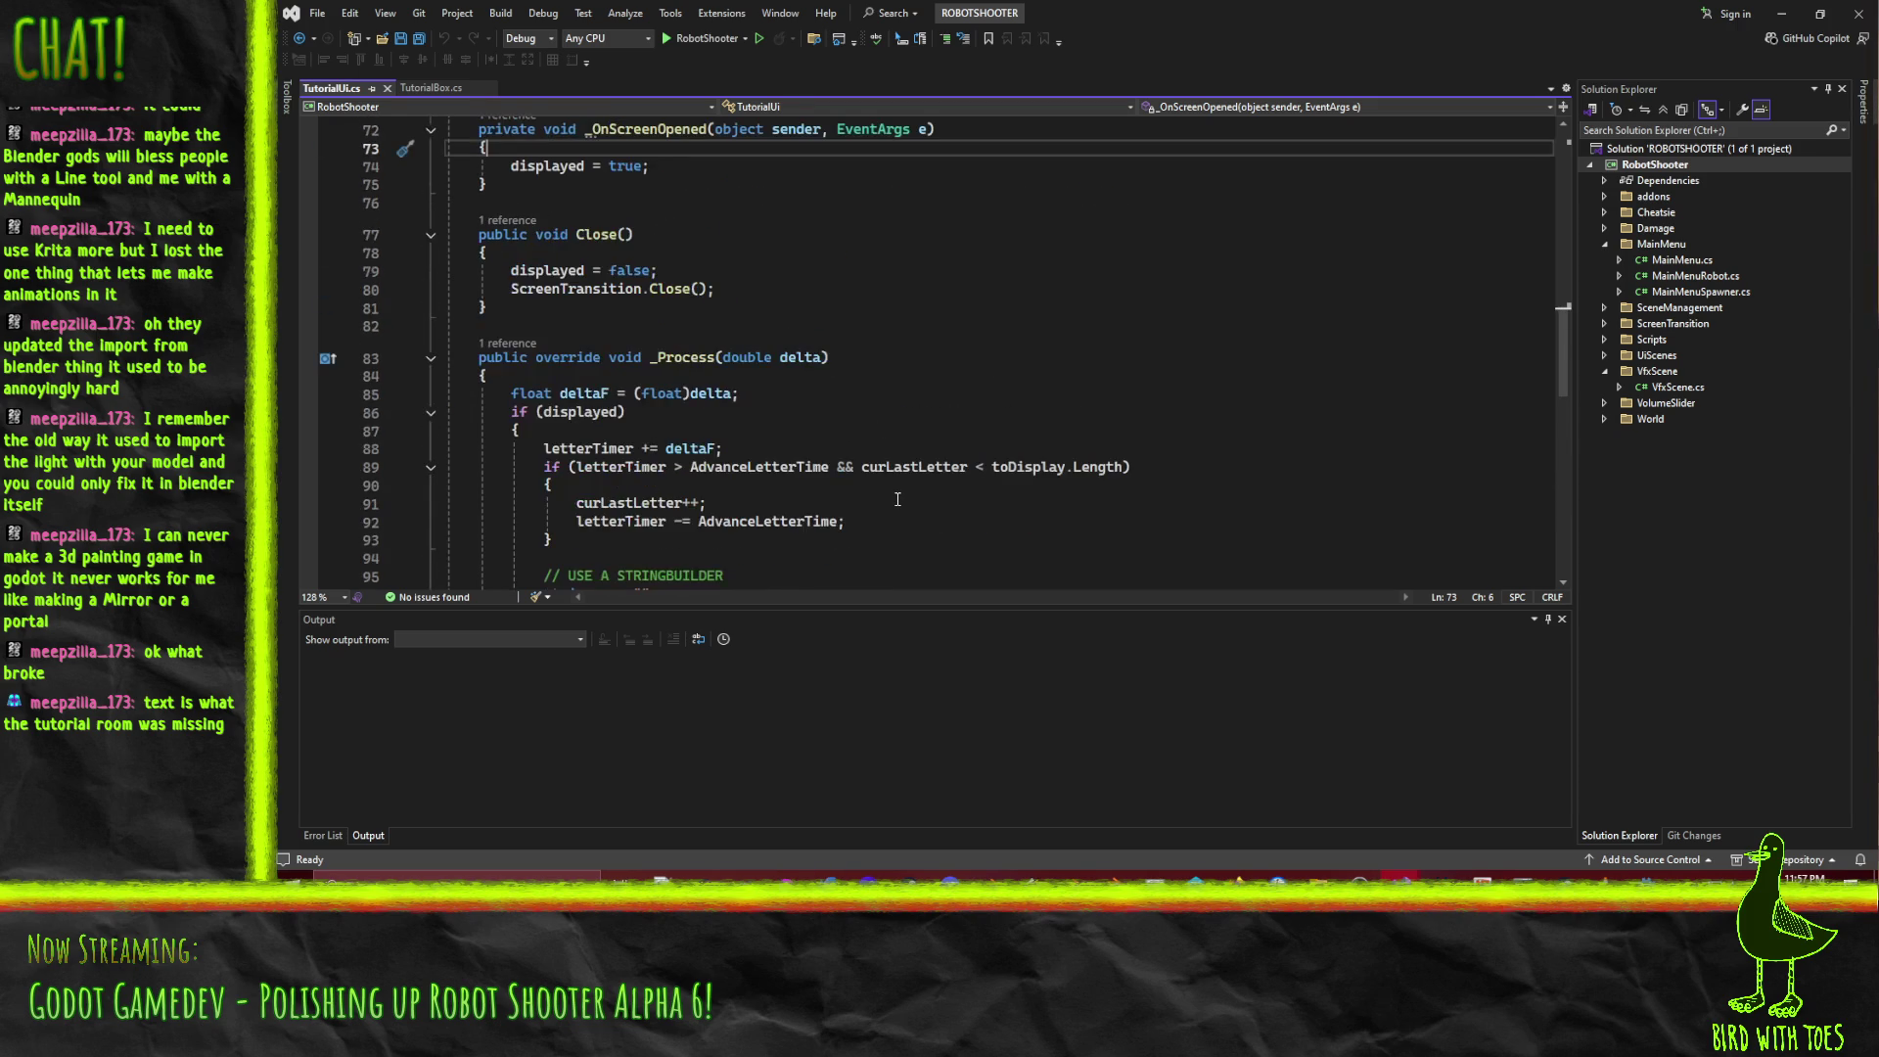
scroll(836, 435, "up", 19)
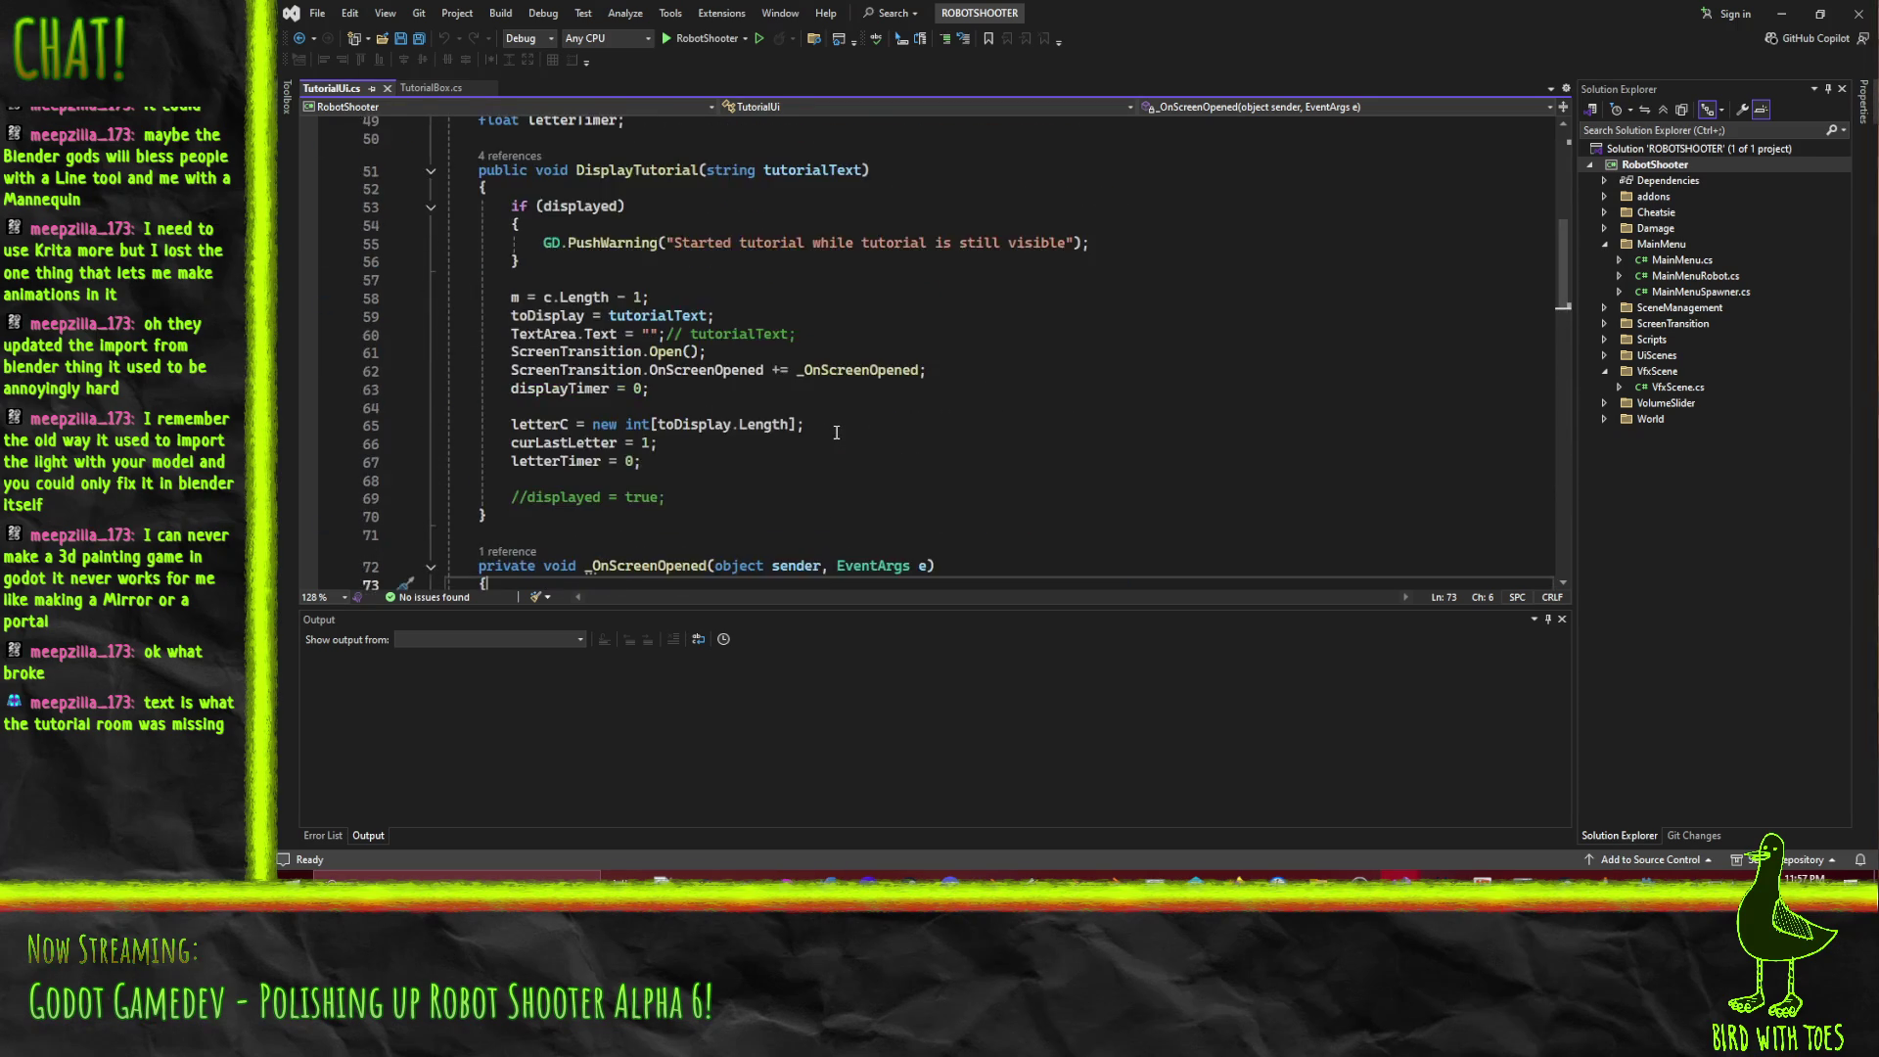
scroll(836, 435, "down", 16)
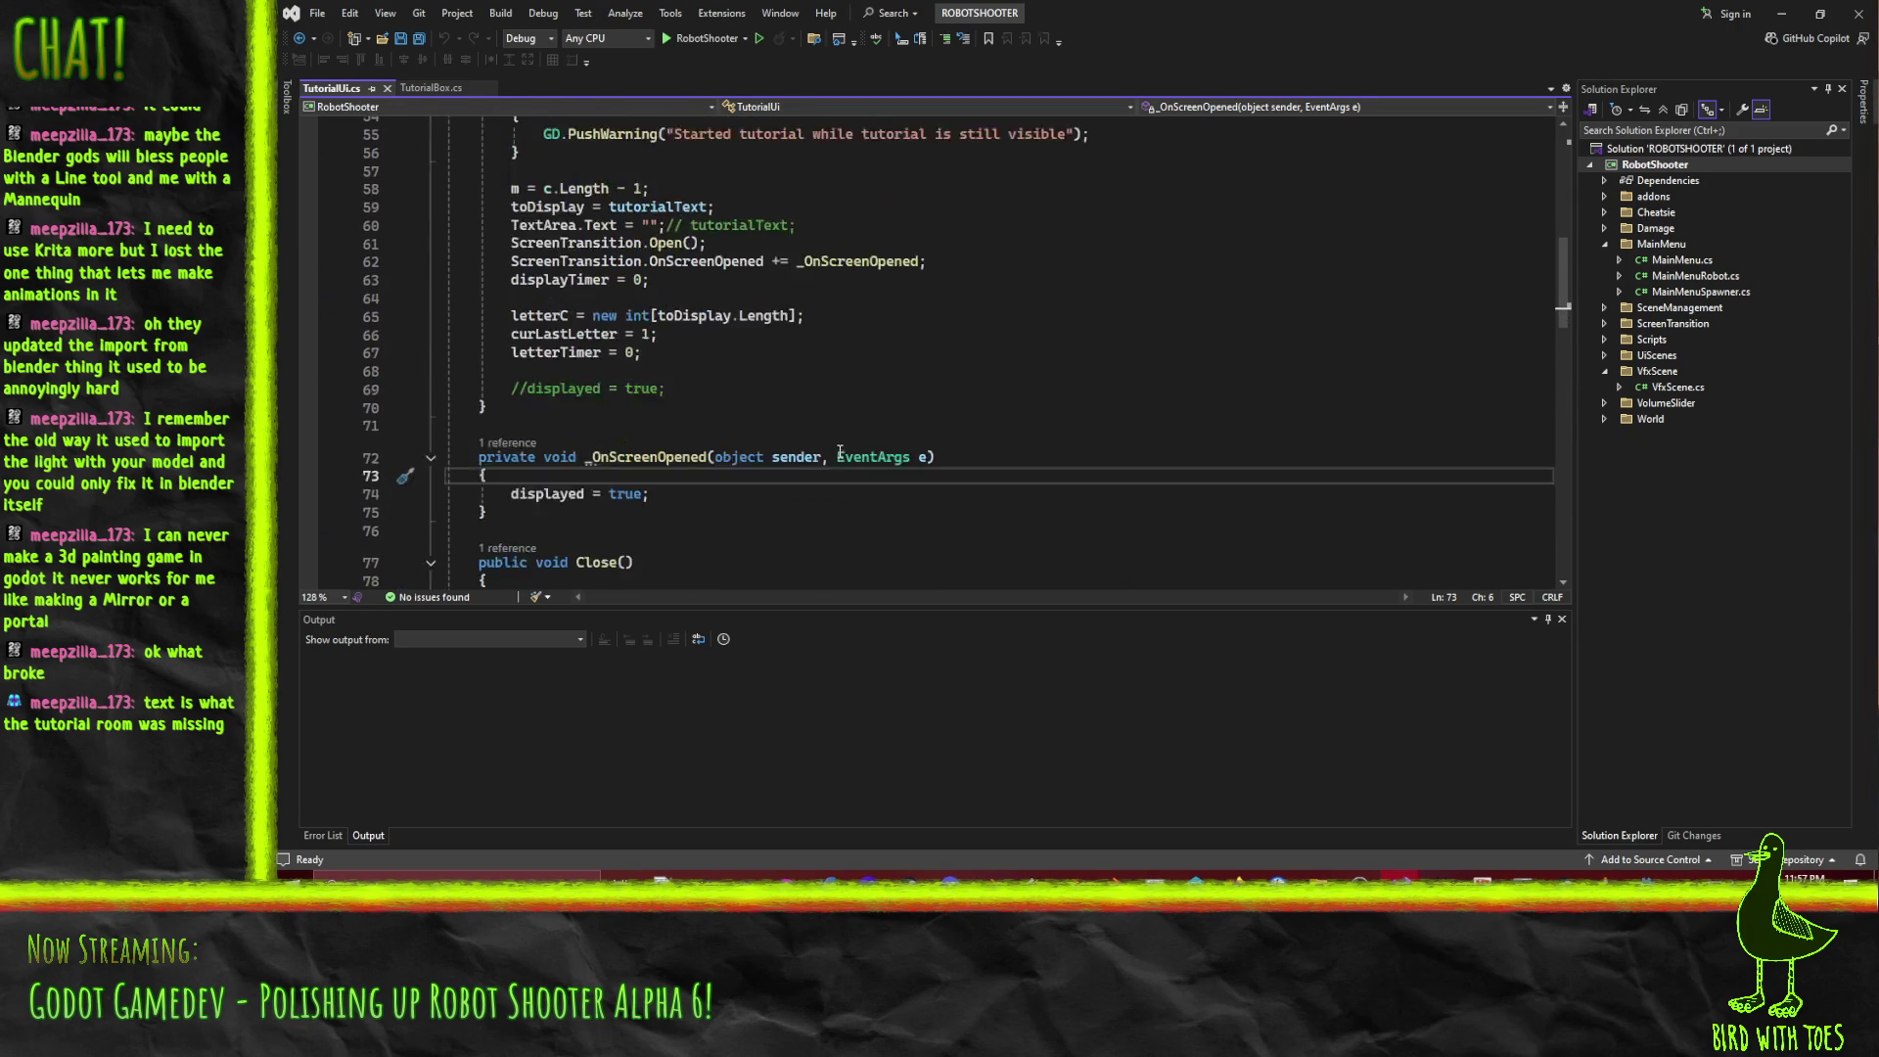
left_click(704, 402)
scroll(881, 439, "up", 4)
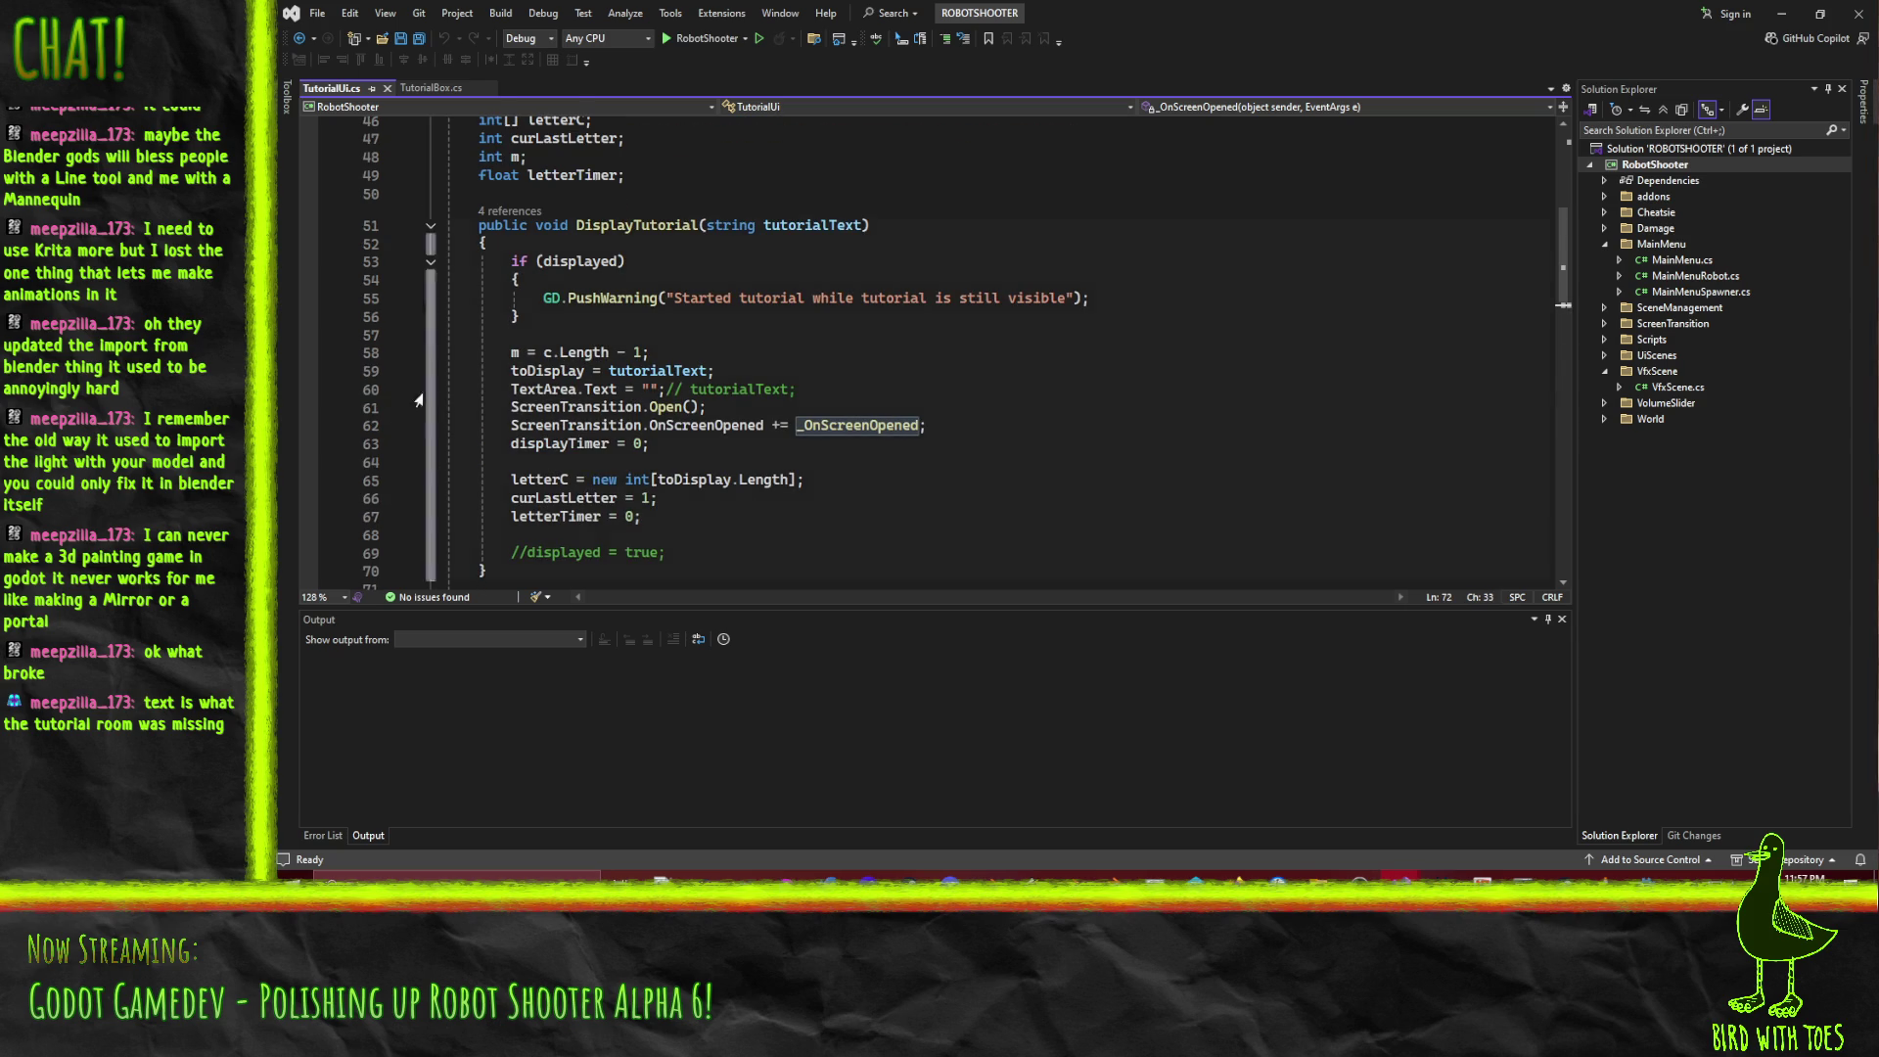
left_click(649, 407)
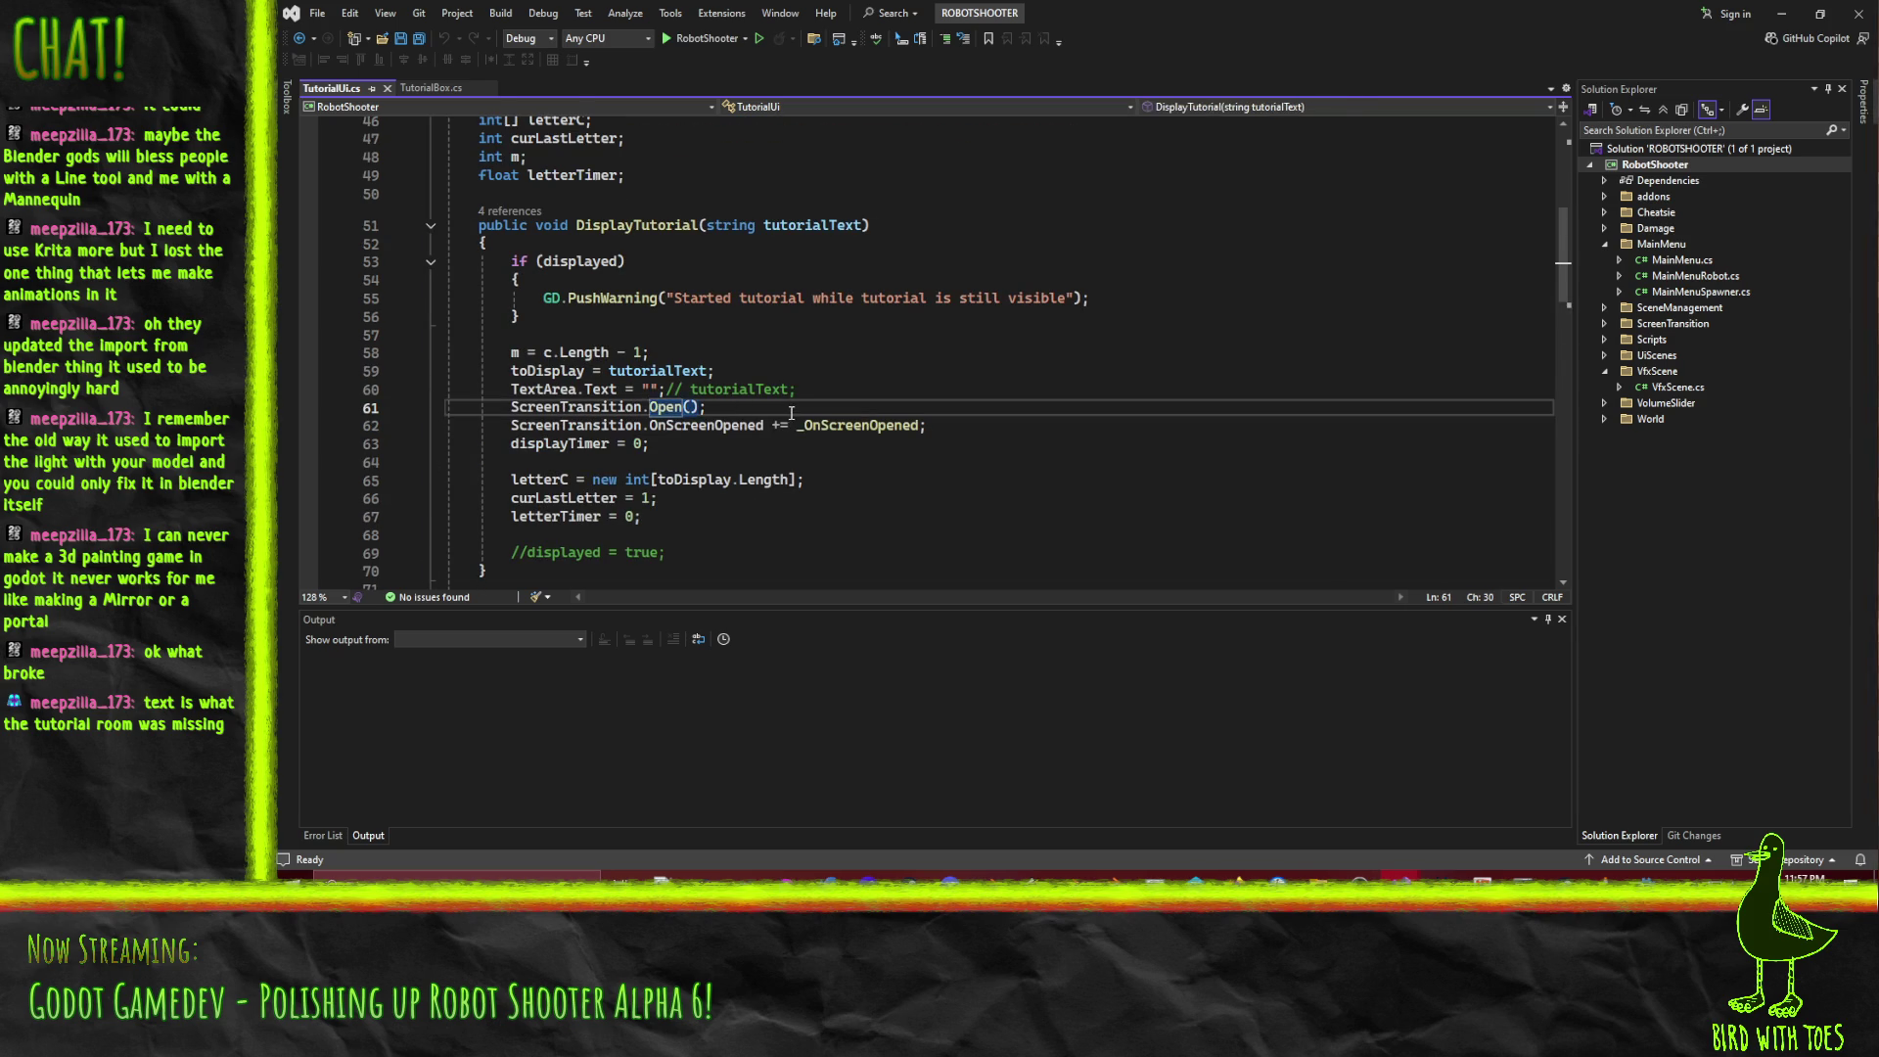
scroll(796, 407, "up", 1)
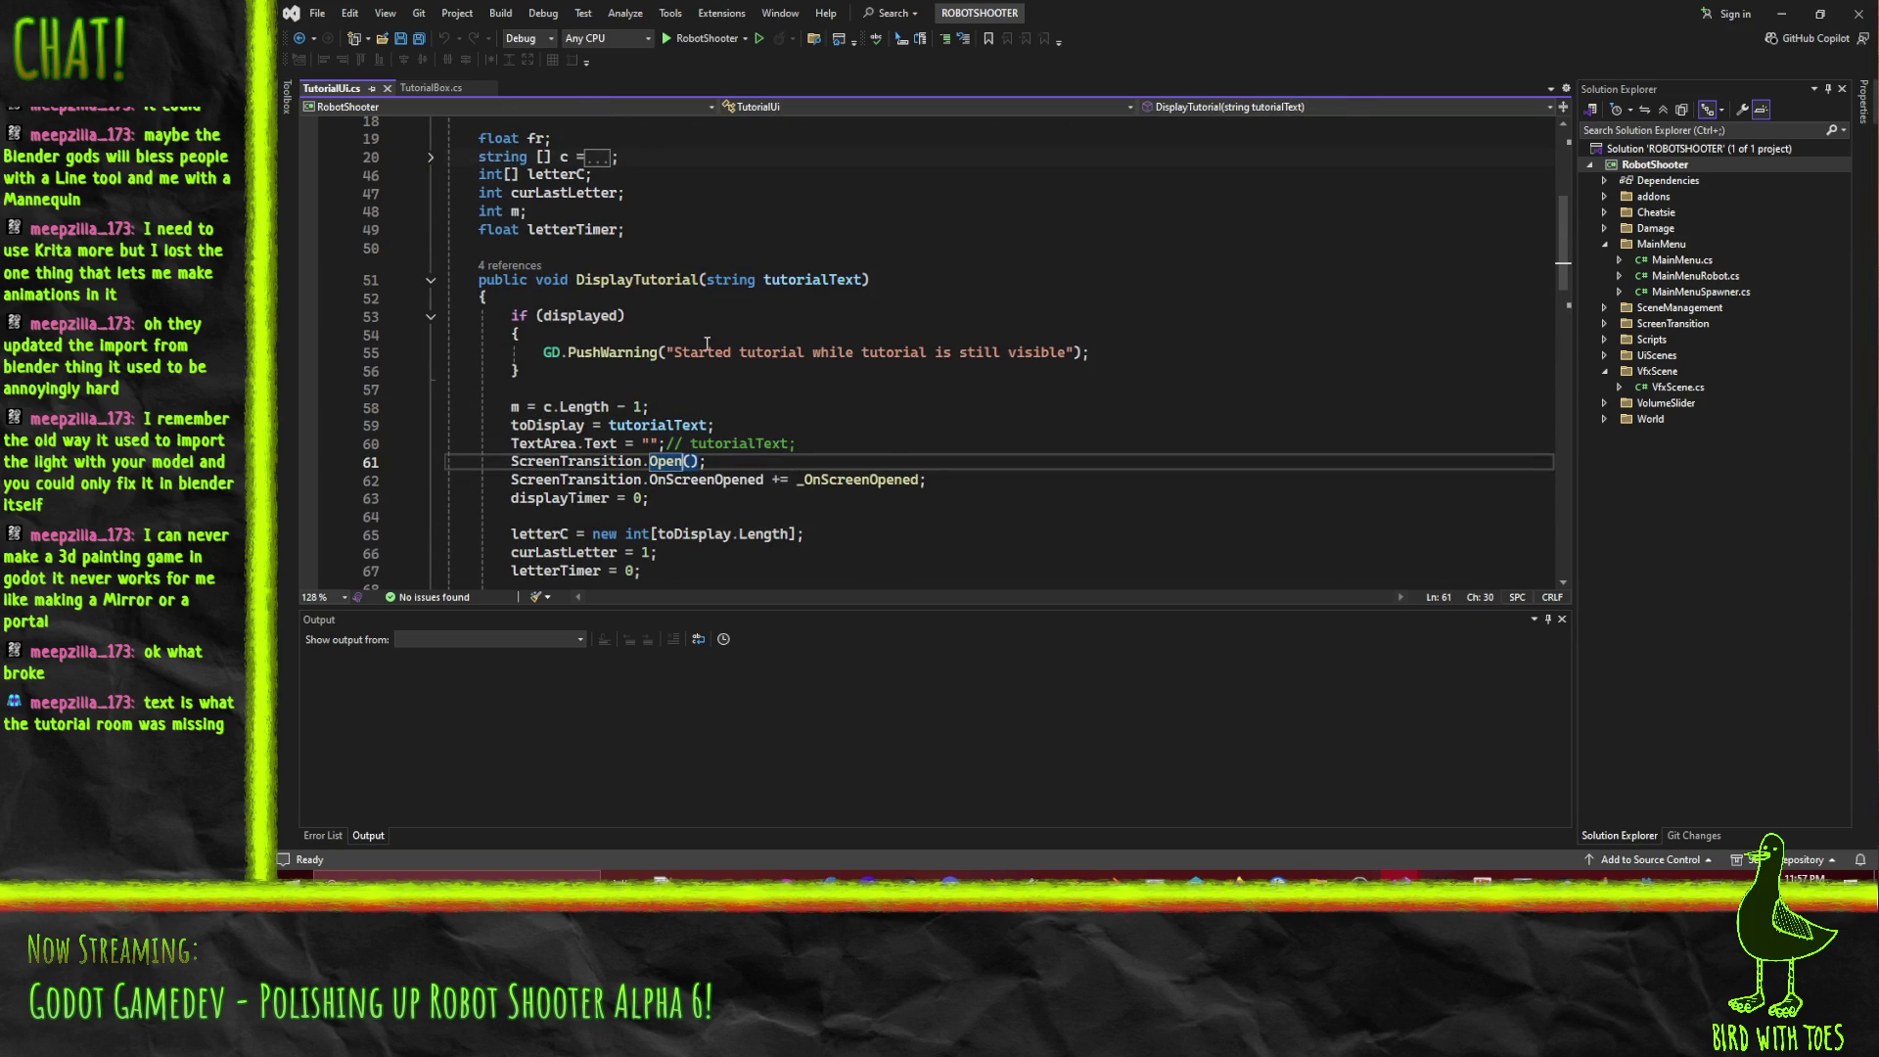
scroll(868, 381, "down", 7)
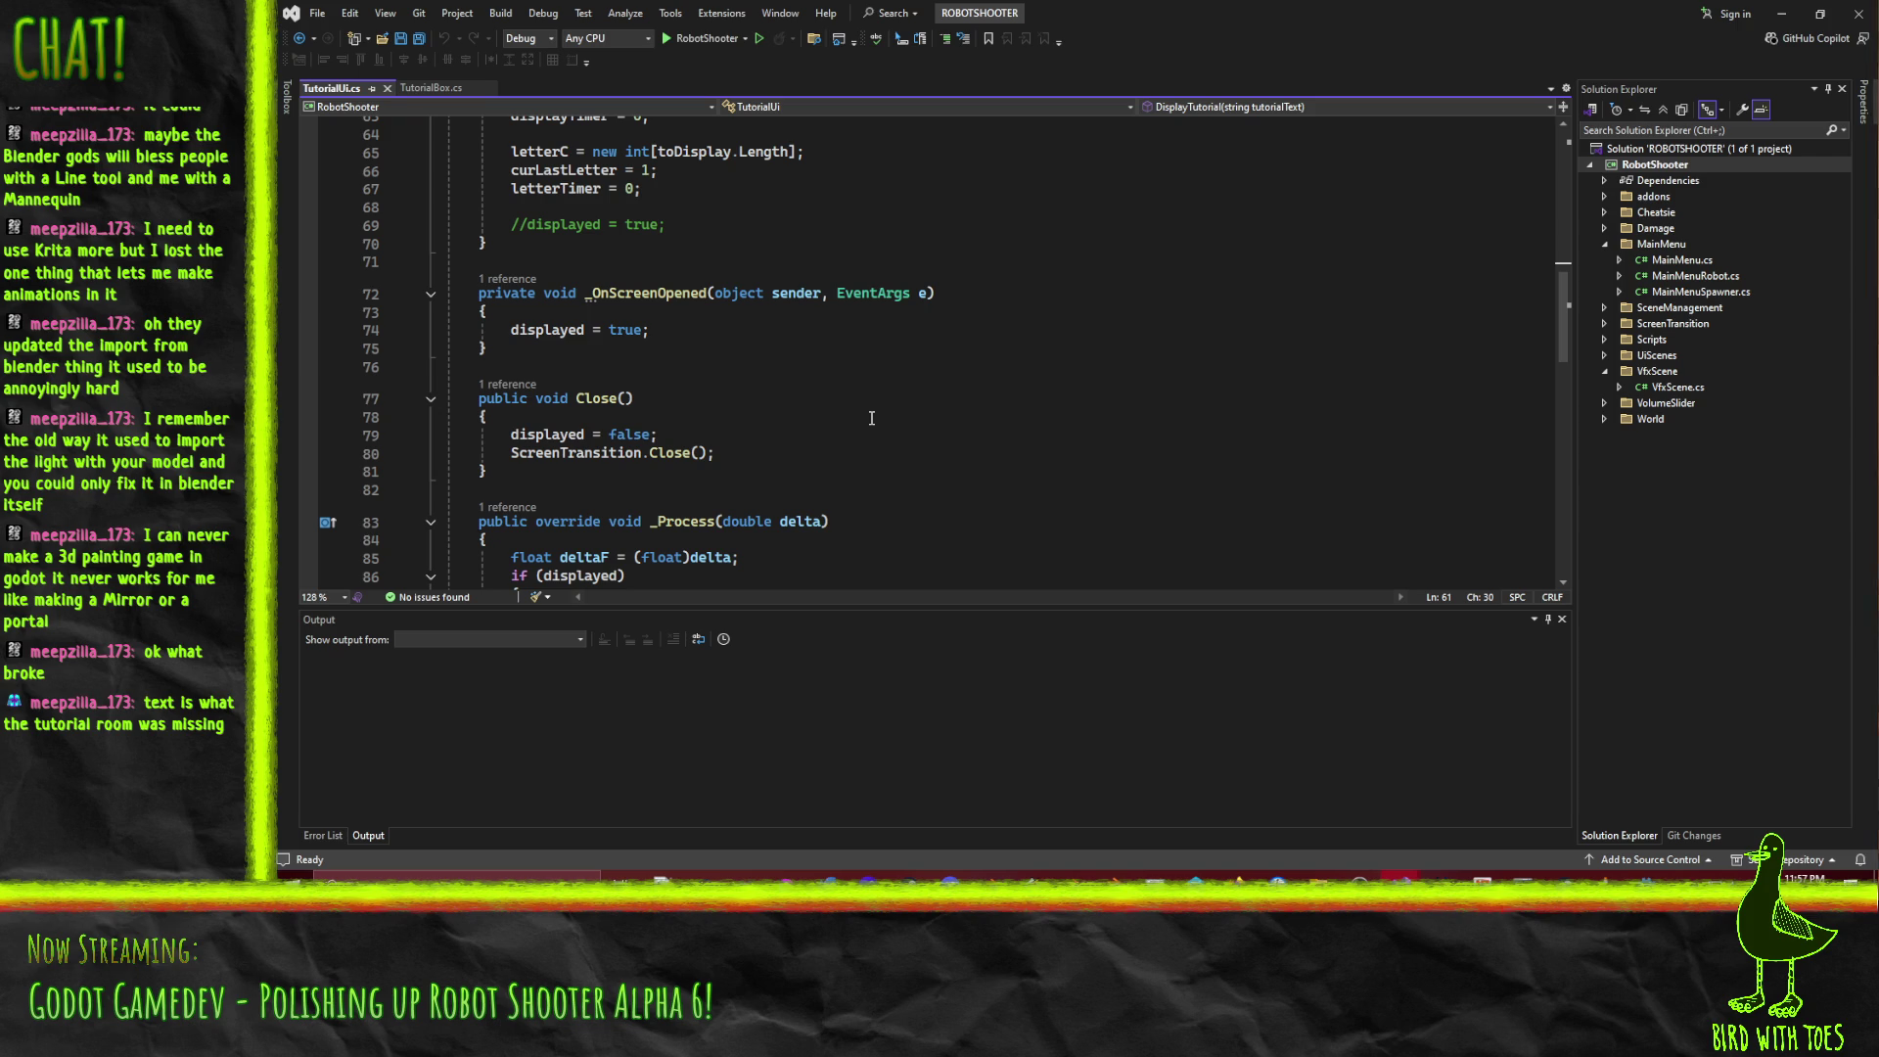
scroll(871, 418, "up", 5)
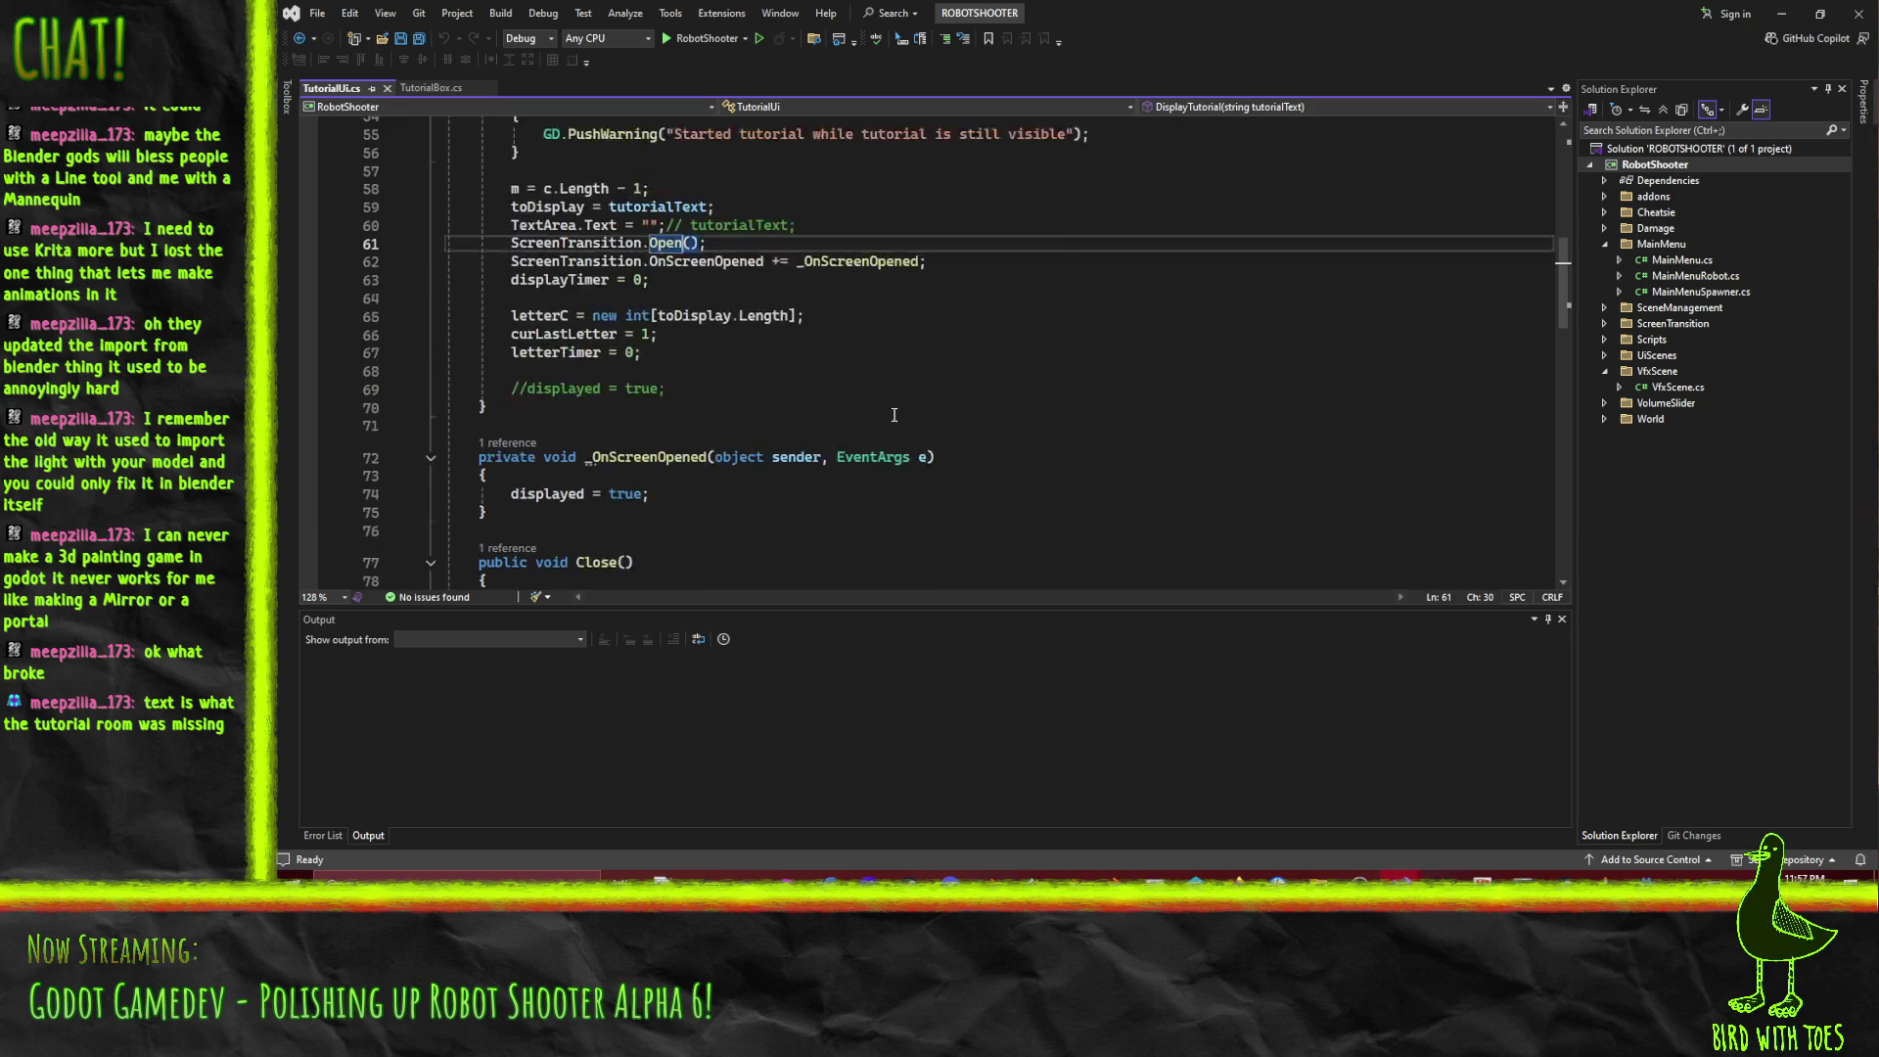
scroll(901, 411, "down", 10)
scroll(928, 409, "down", 9)
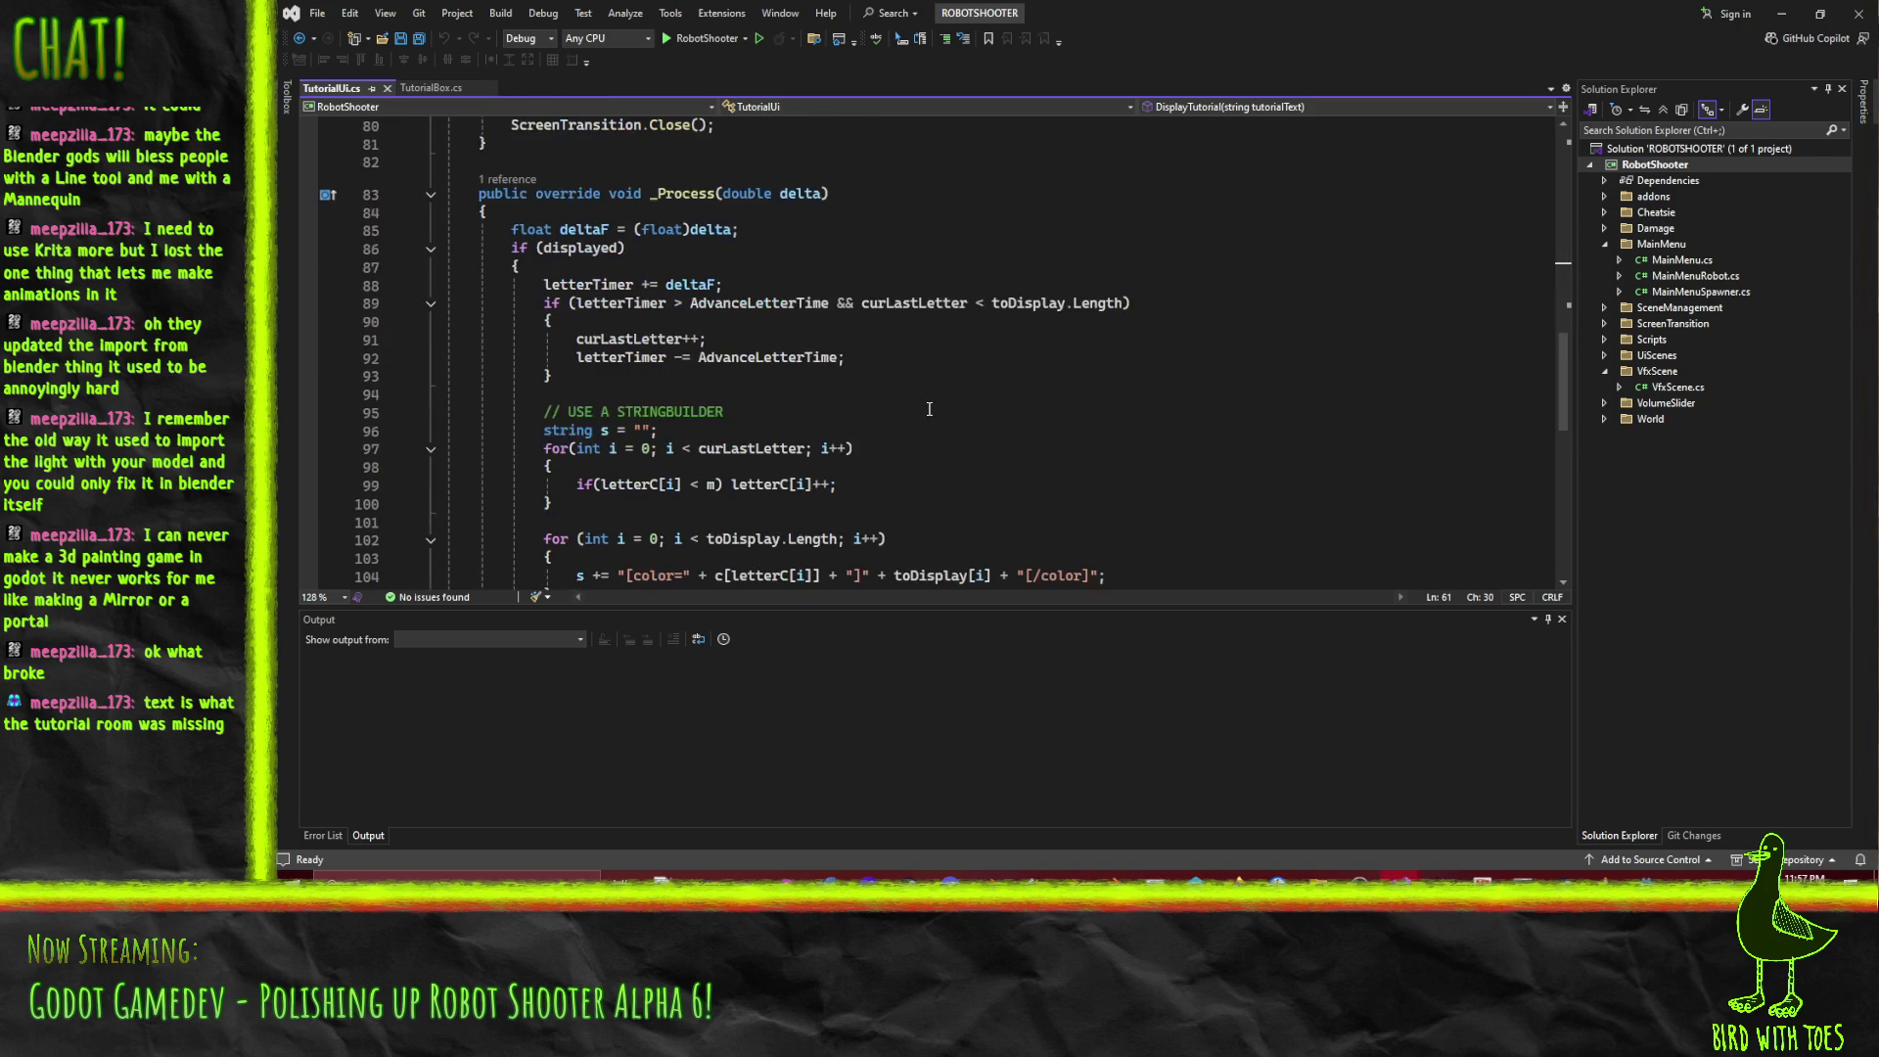
scroll(913, 425, "up", 15)
scroll(913, 425, "up", 4)
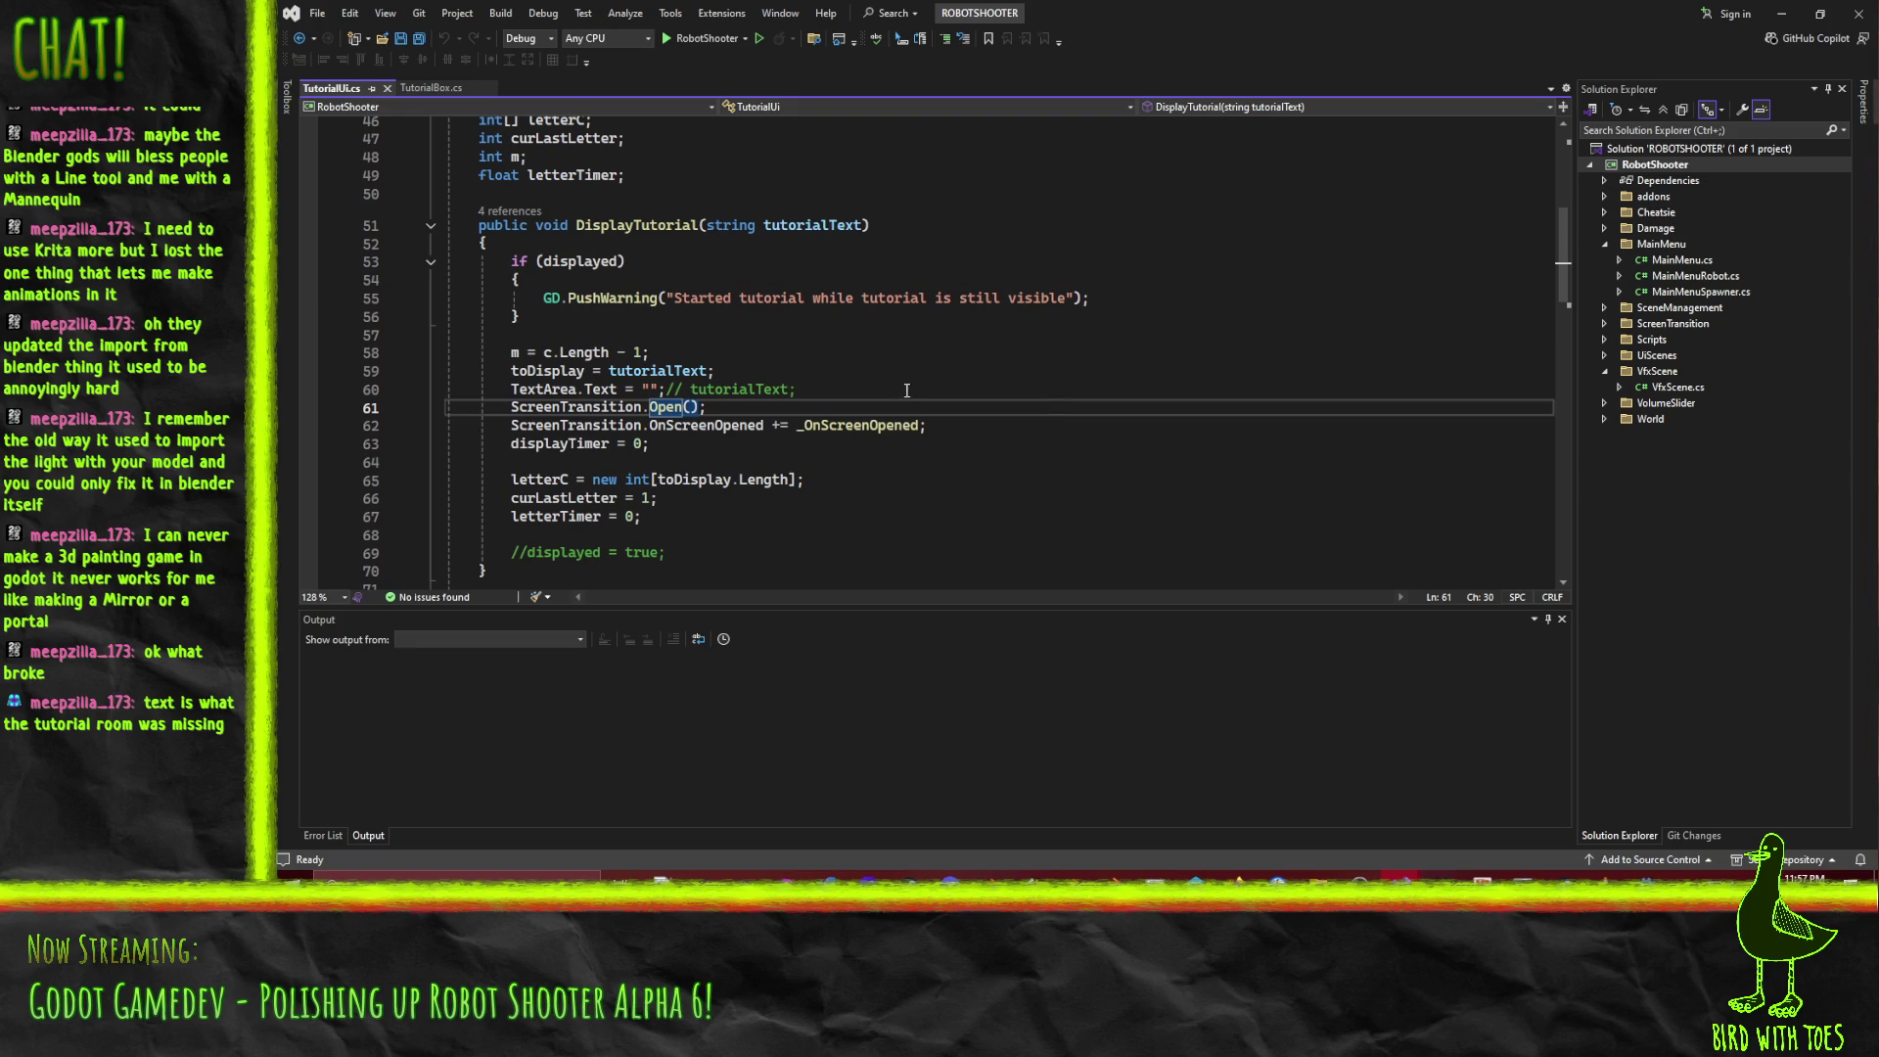
left_click(861, 392)
scroll(886, 389, "up", 4)
scroll(891, 389, "down", 3)
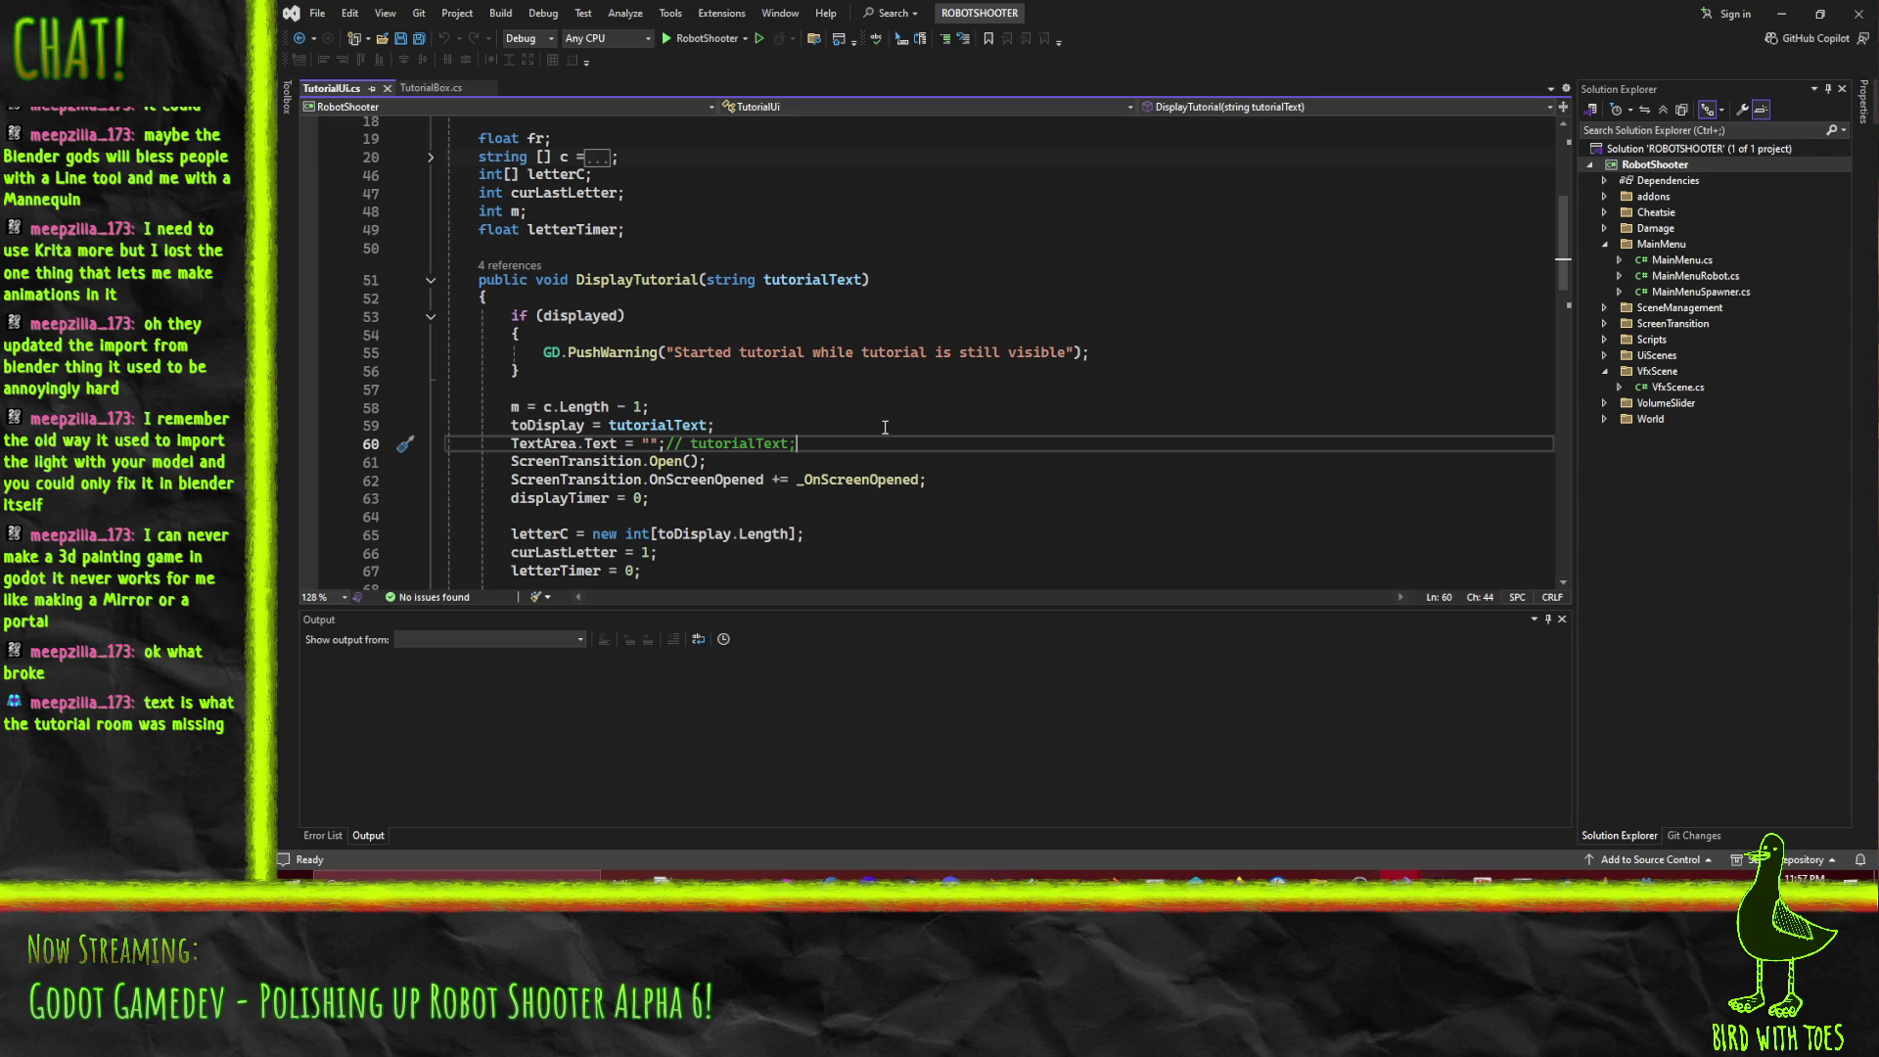
scroll(881, 427, "up", 3)
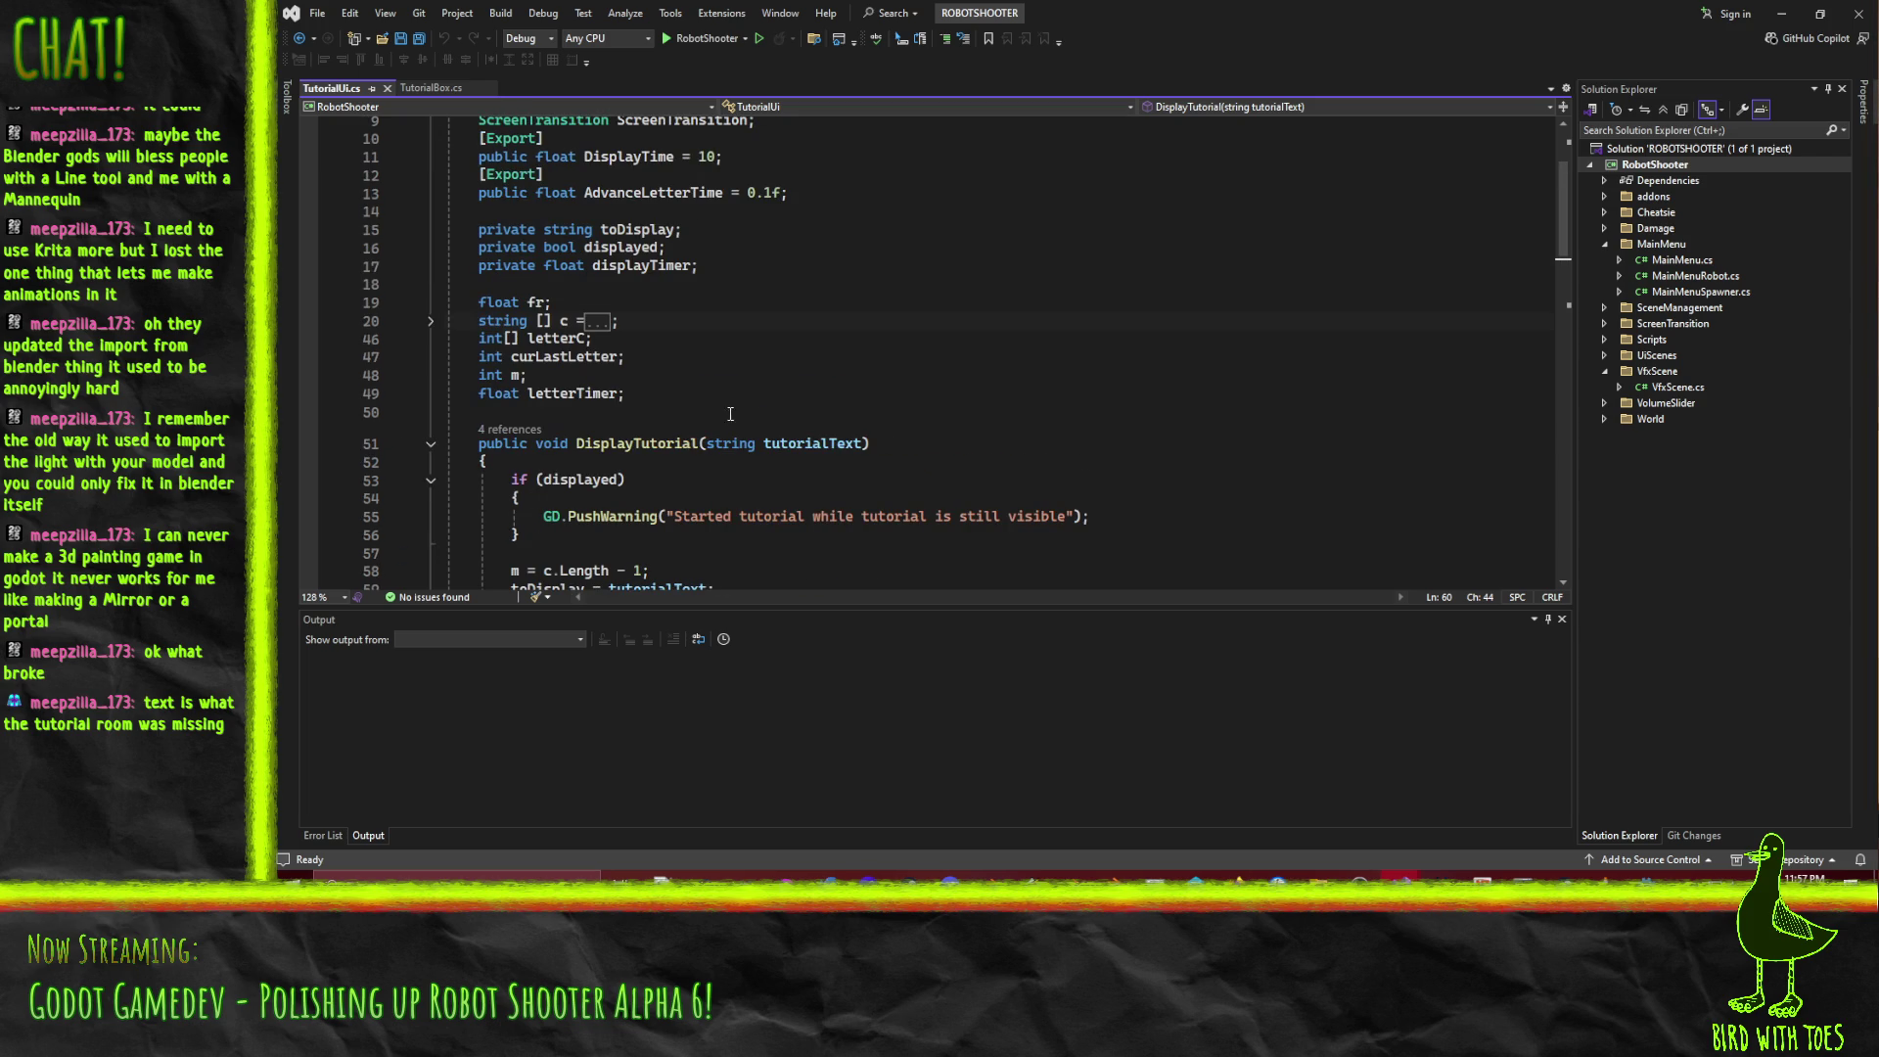
left_click(695, 405)
left_click(817, 393)
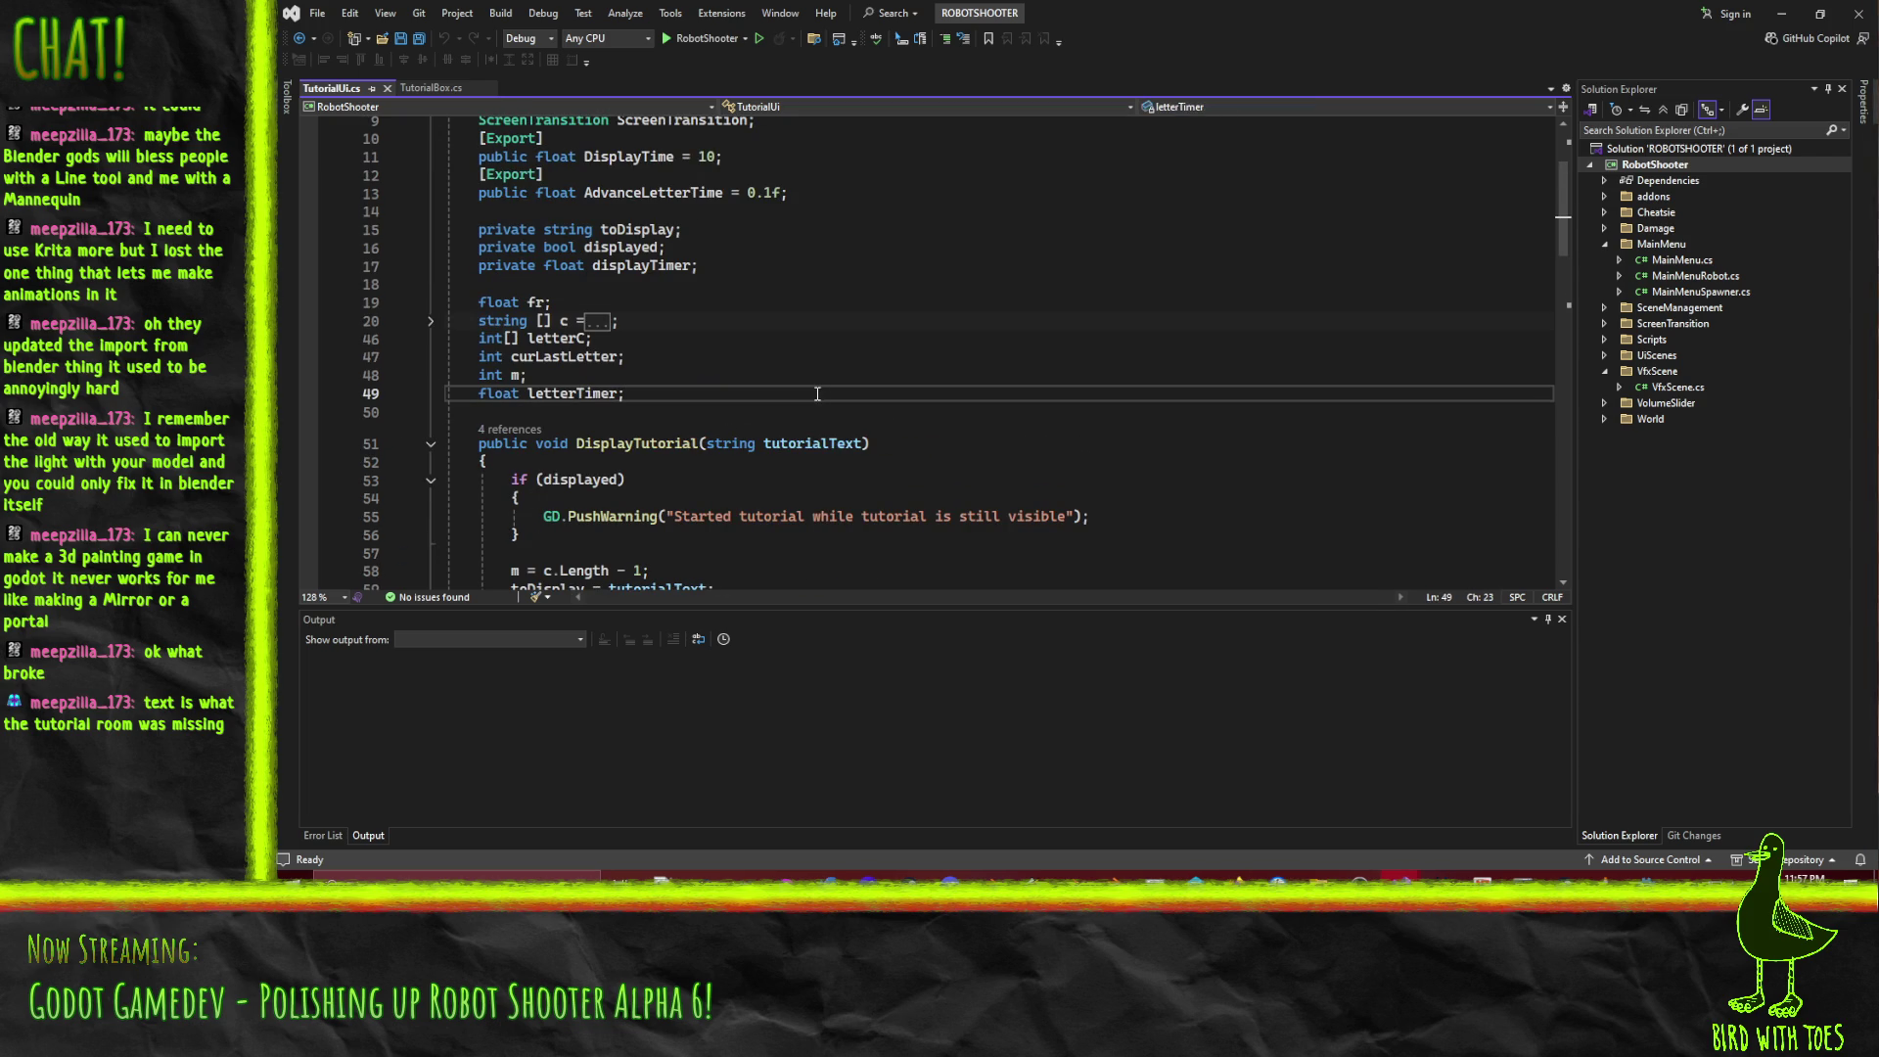
Add a 'bool ready;' field below letterTimer in TutorialUi.
key("Return")
key("Return")
type("bool")
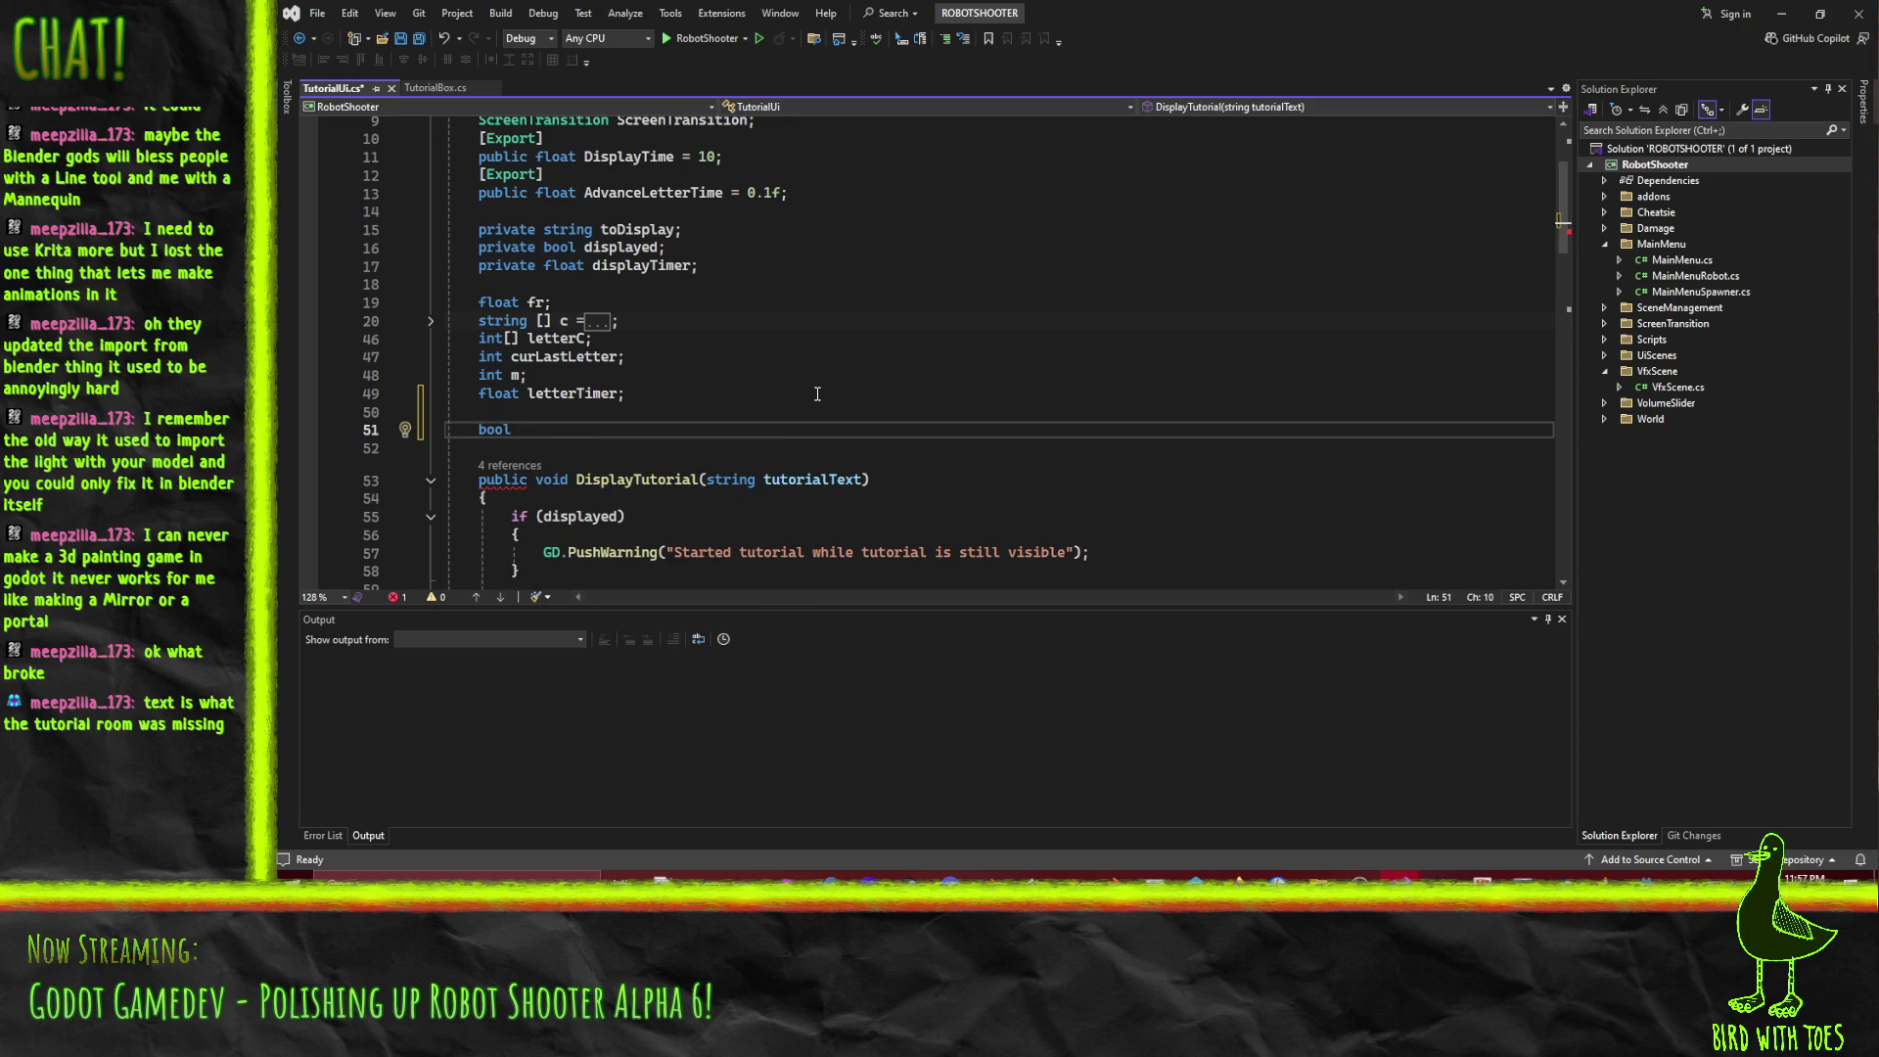
type("ready")
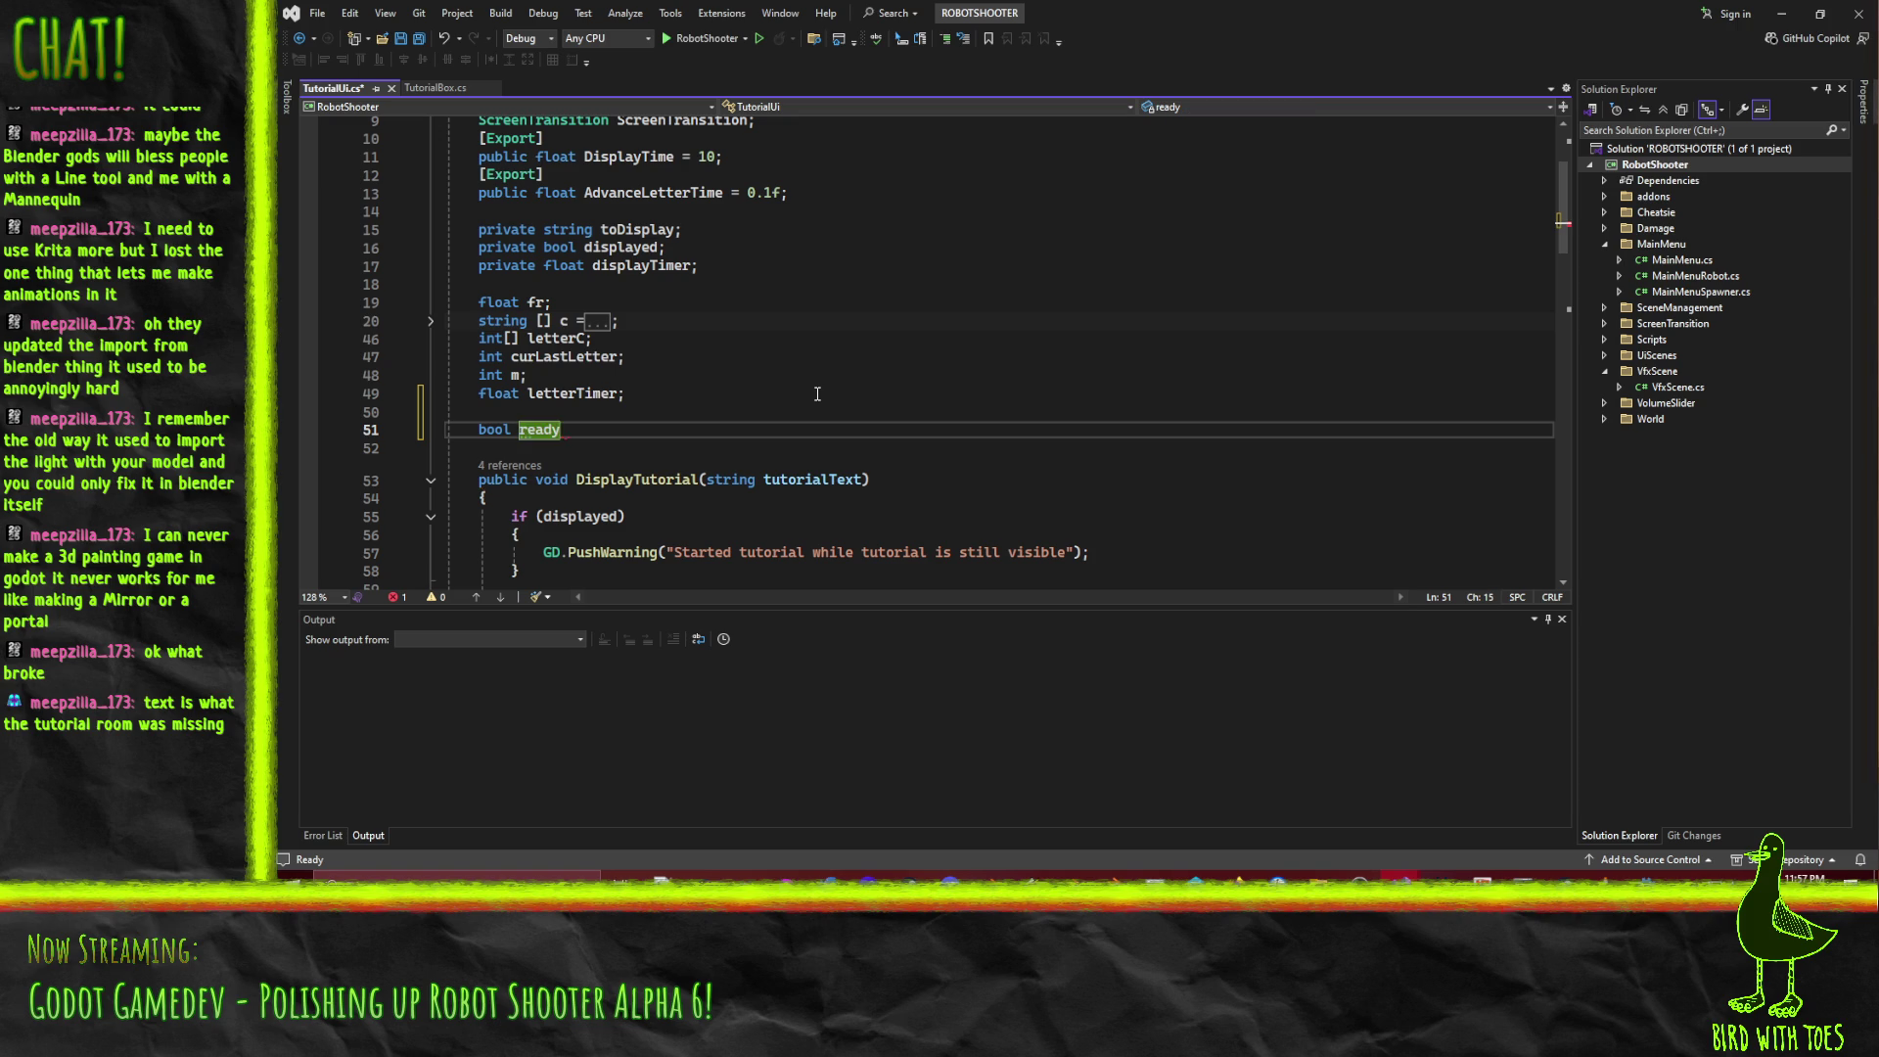
type(";")
key("Return")
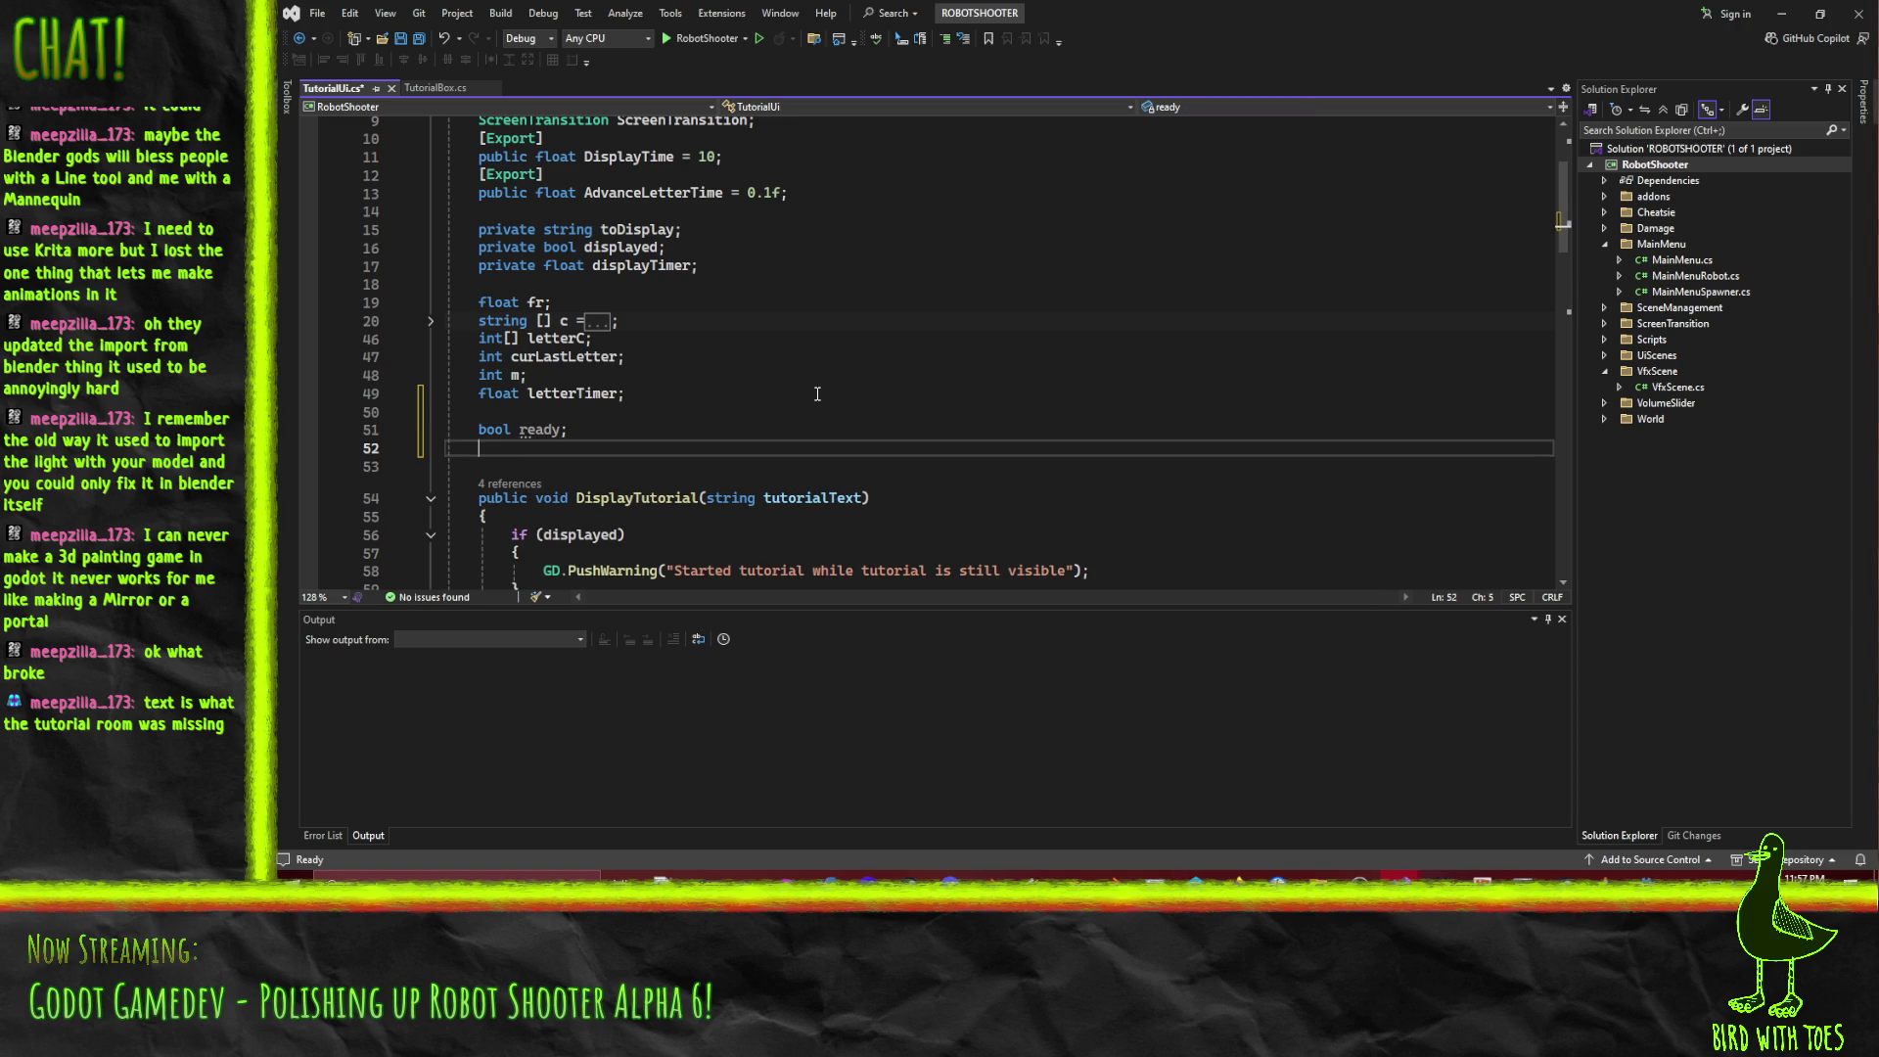
type("bool")
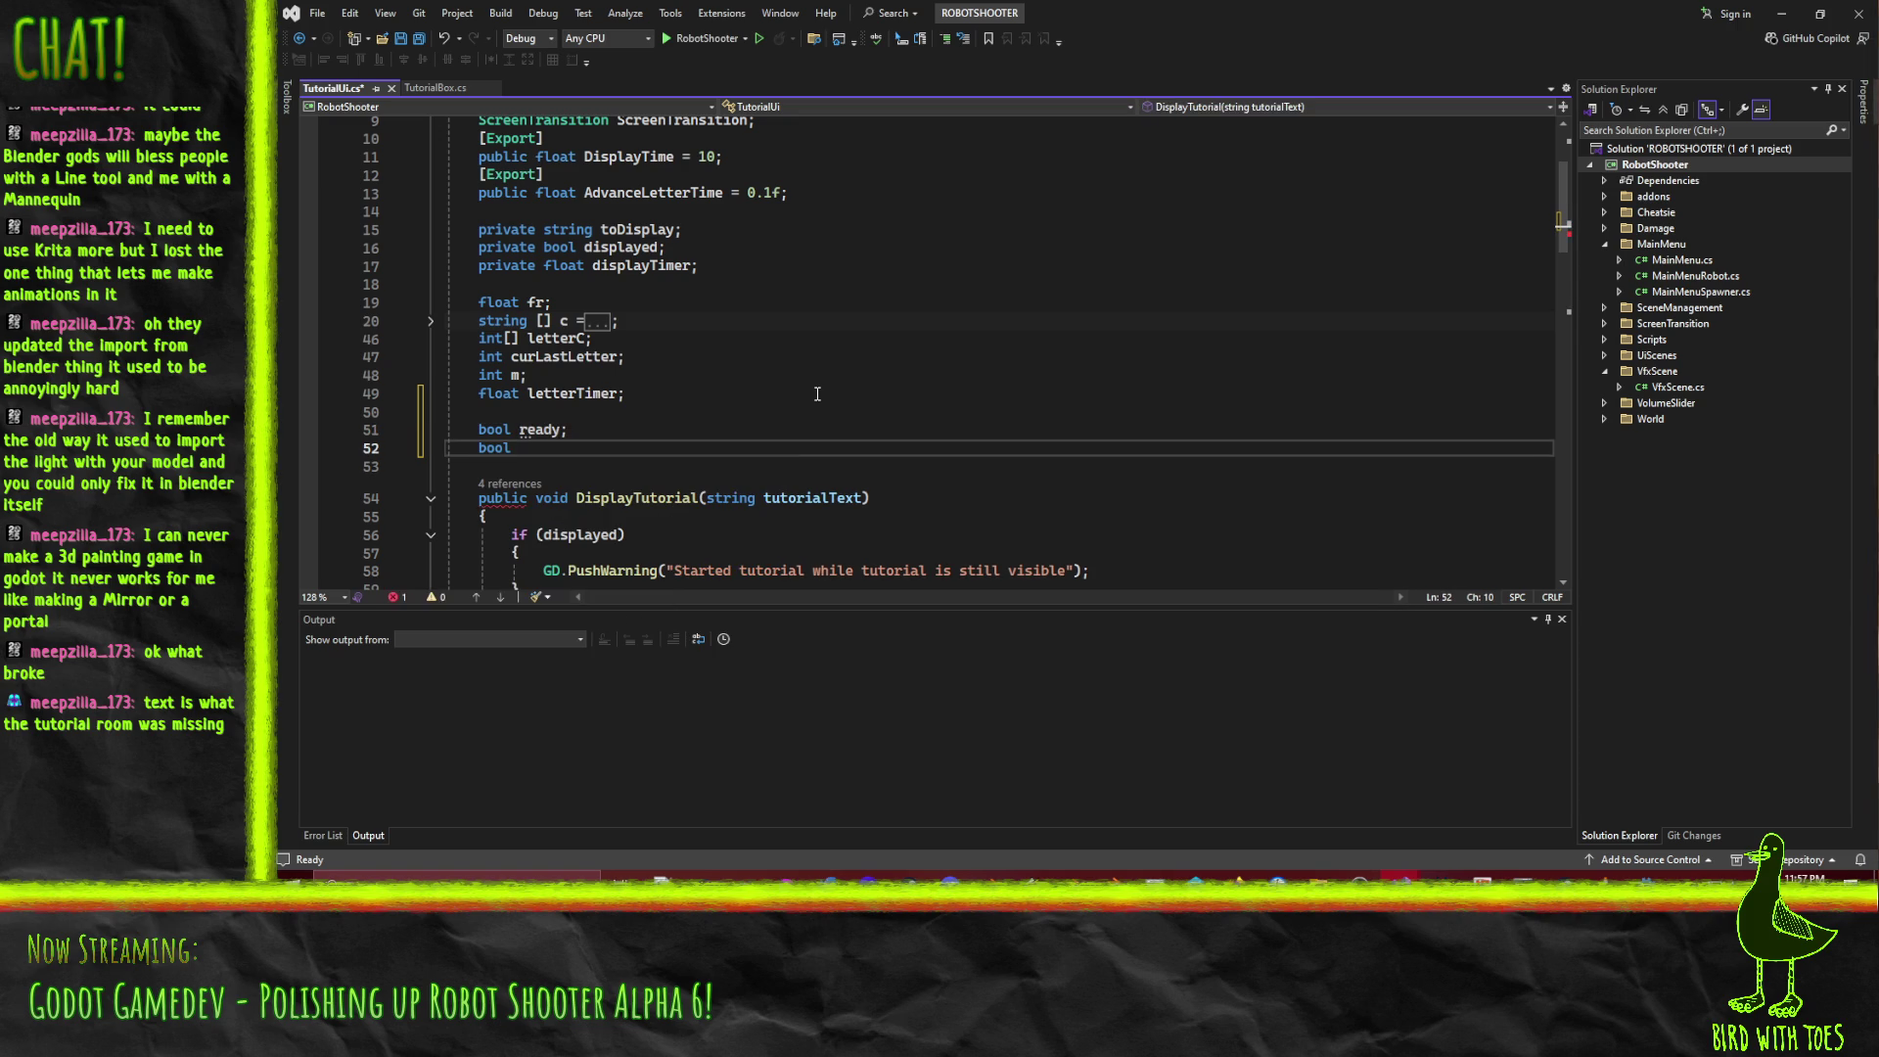
key("BackSpace")
key("BackSpace")
key("BackSpace")
key("Left")
Wrap the ScreenTransition.Open() call in DisplayTutorial inside an if (ready) block.
scroll(817, 394, "down", 13)
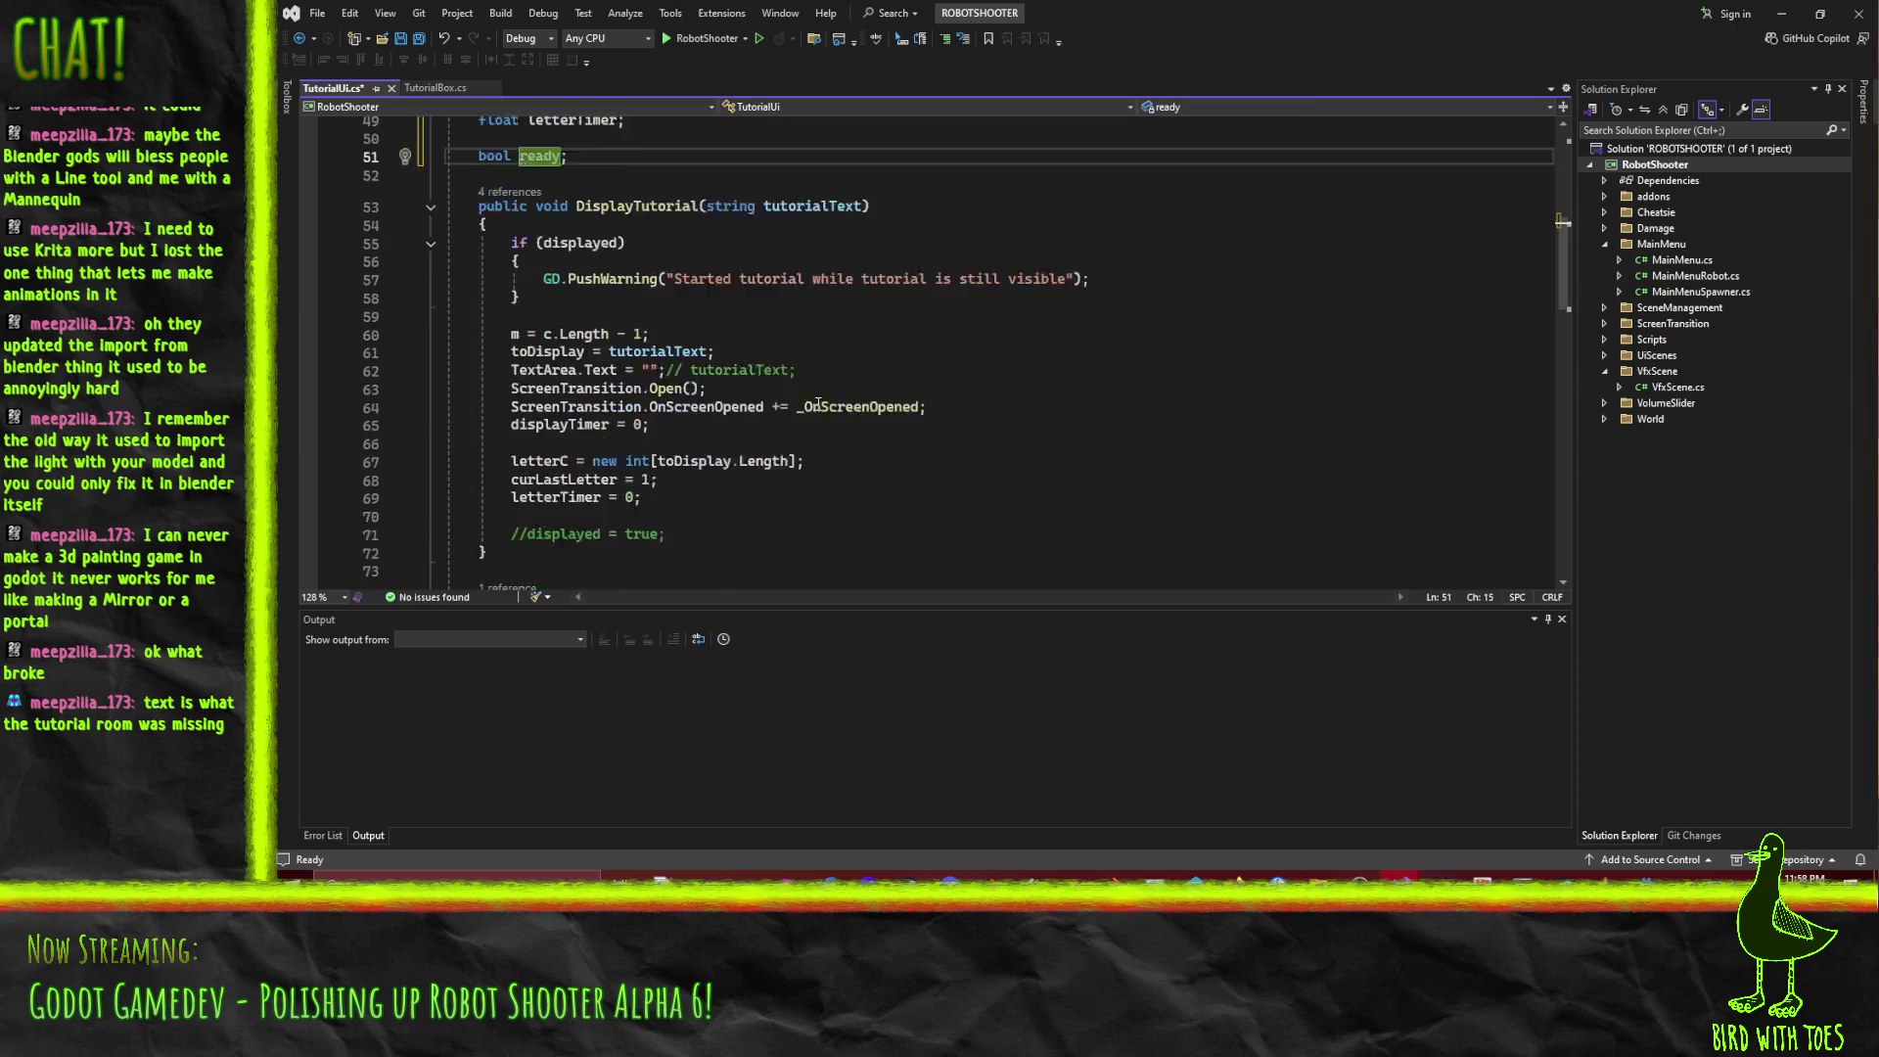
scroll(819, 403, "down", 1)
left_click(845, 317)
key("Return")
type("if(ready) {")
key("BackSpace")
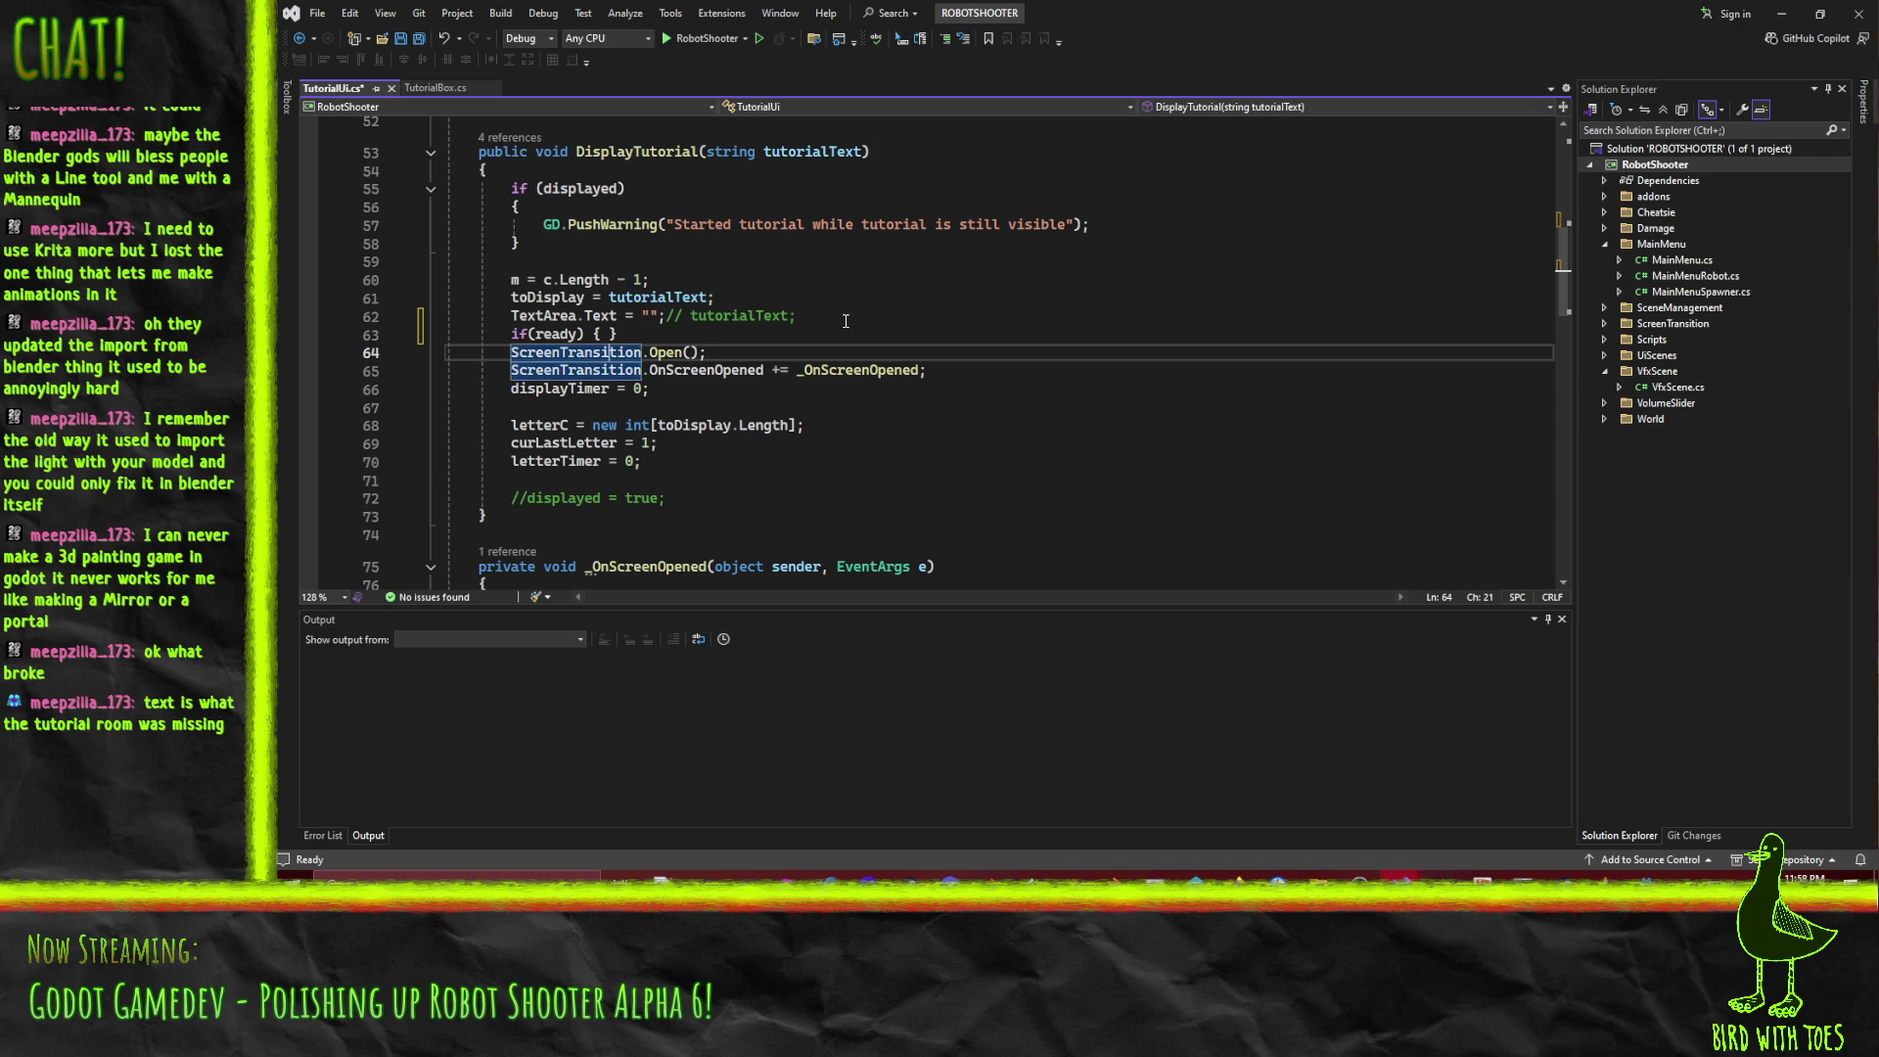
key("Delete")
key("Down")
key("End")
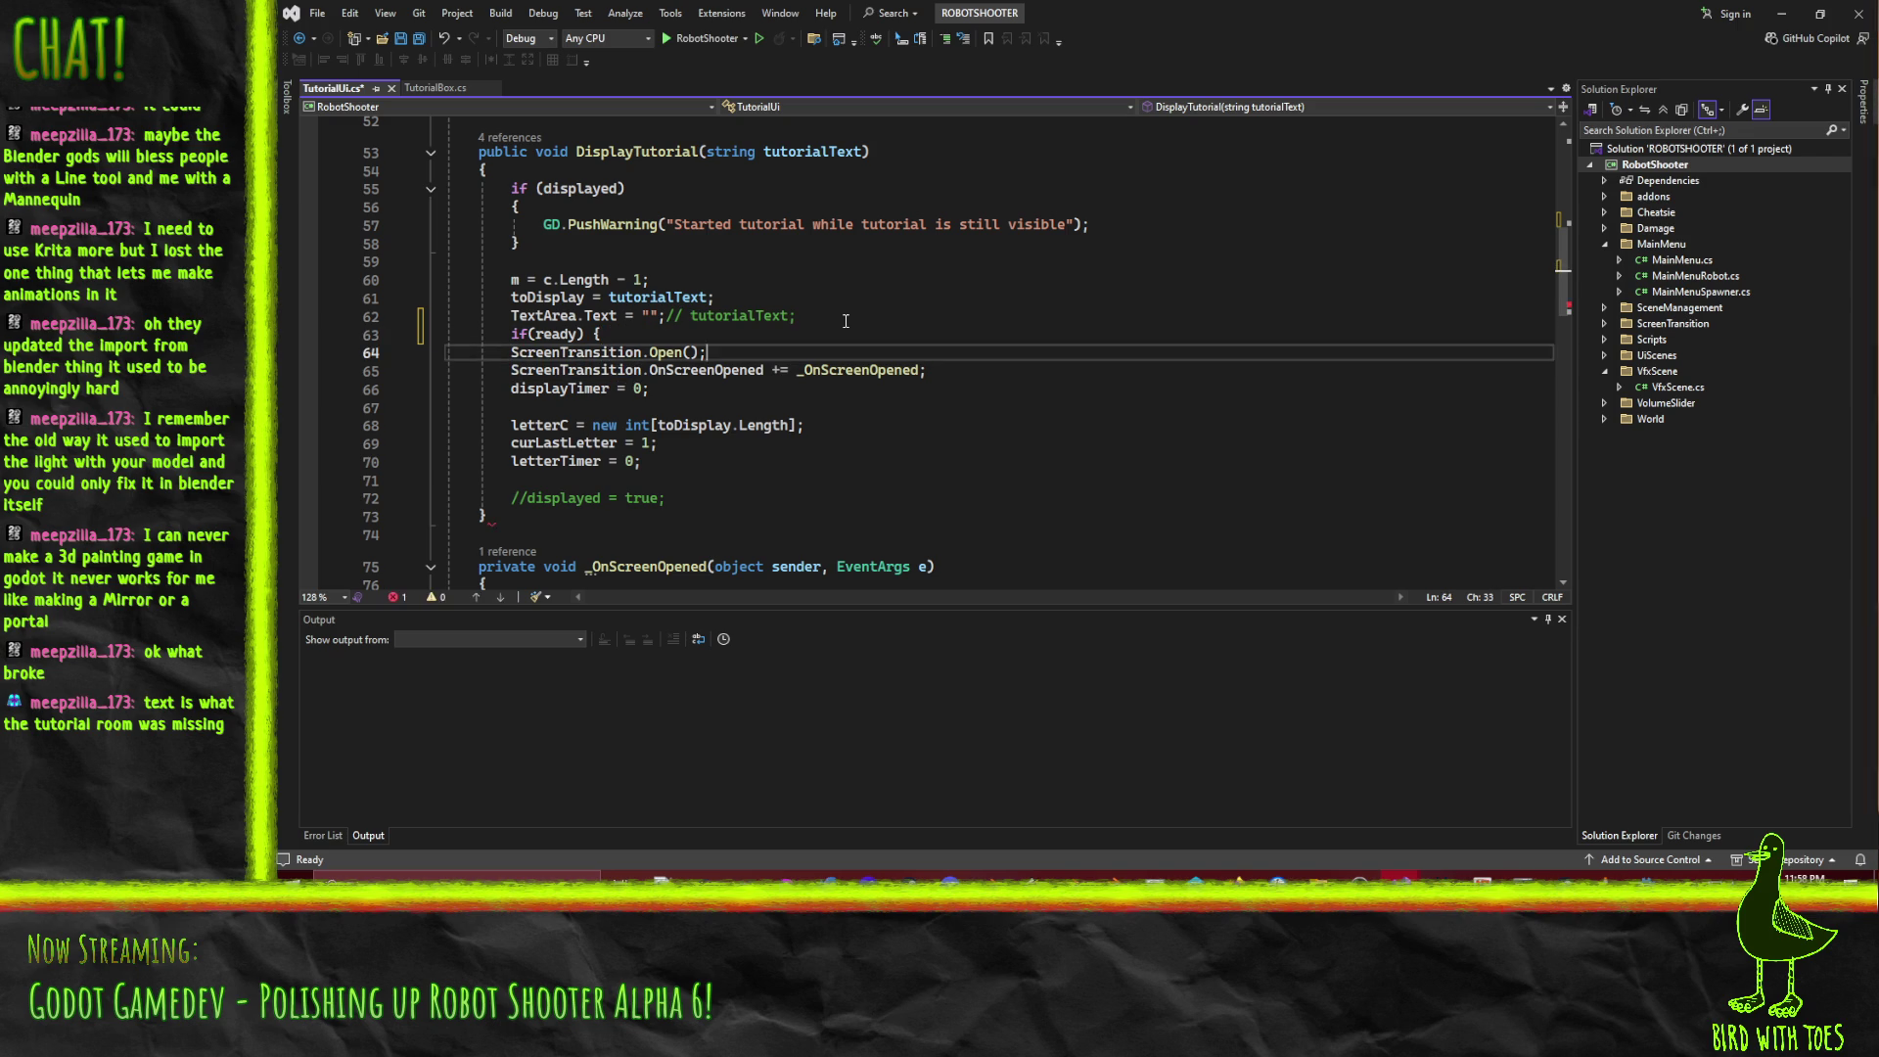
key("Return")
type("}")
key("Up")
key("Up")
key("Up")
key("Home")
key("Home")
Cut the OnScreenOpened subscription line and begin a 'public override _Ready' method after DisplayTutorial.
key("Down")
key("Down")
key("Down")
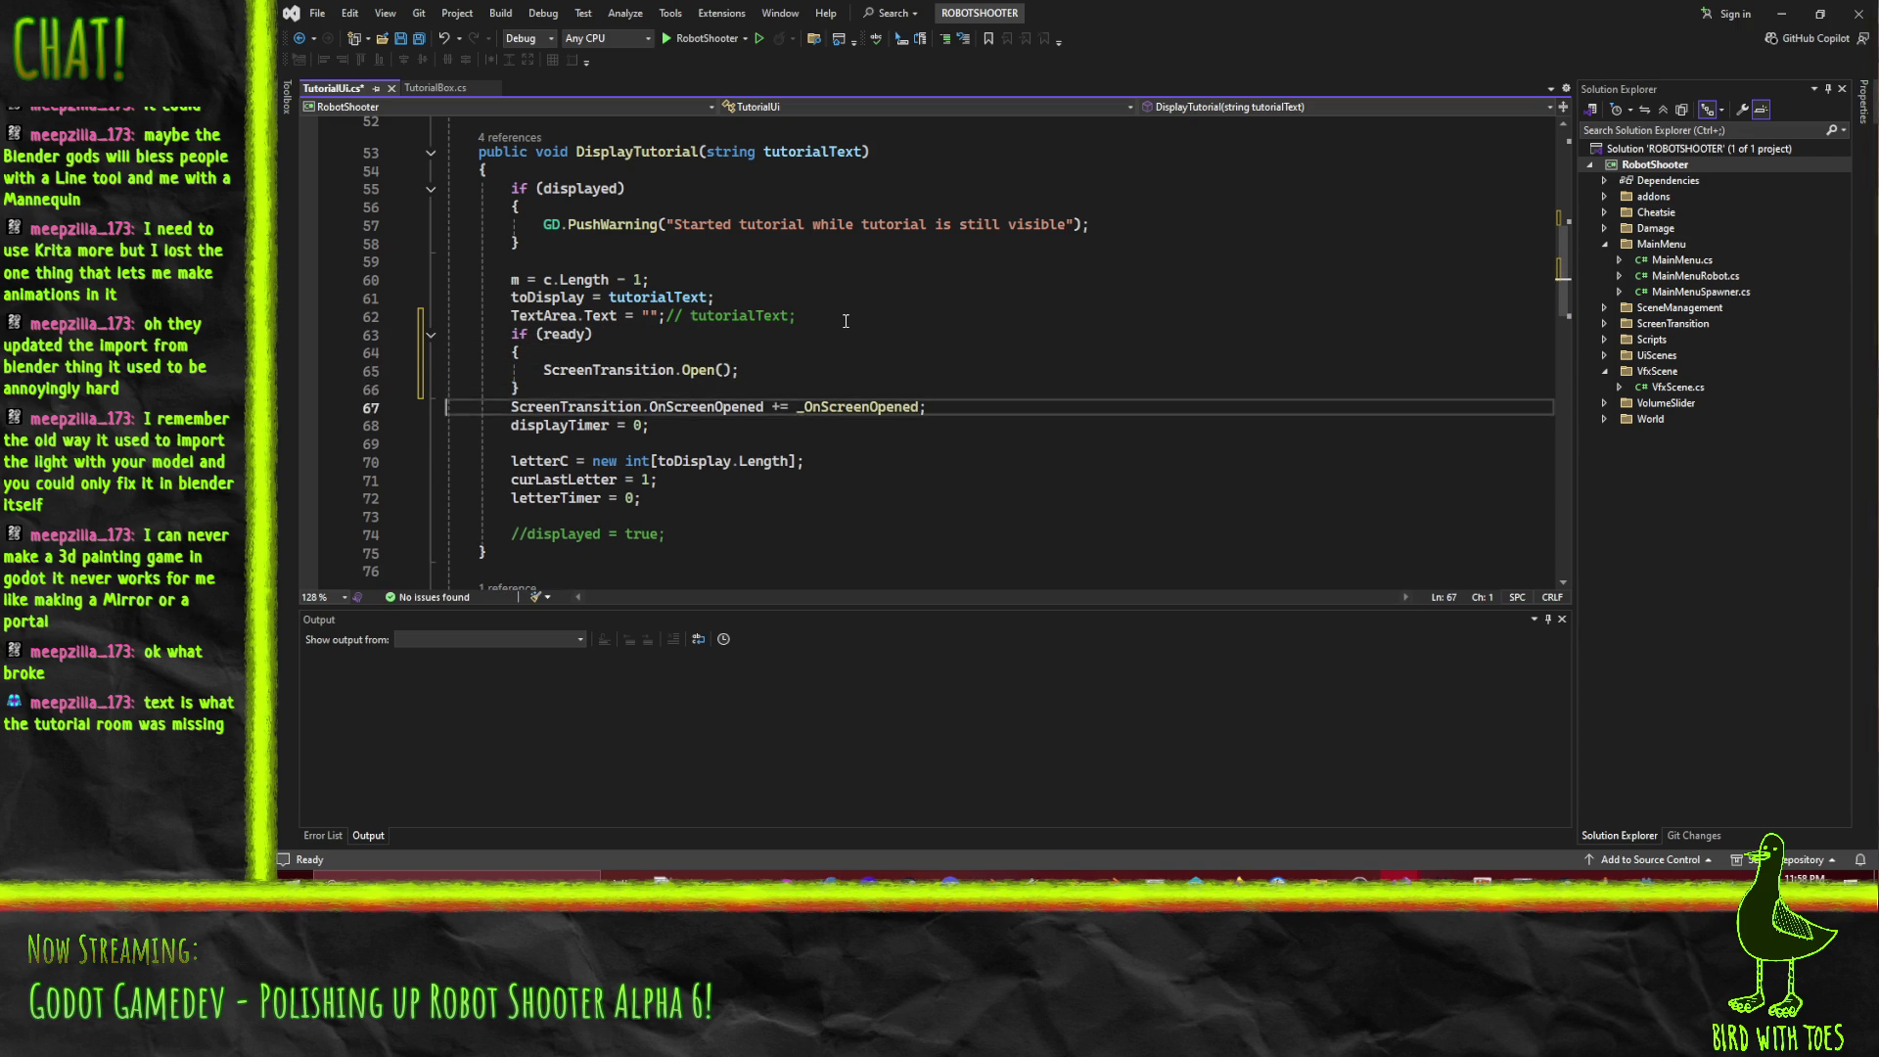
key("ctrl+x")
key("Down")
key("Down")
key("Down")
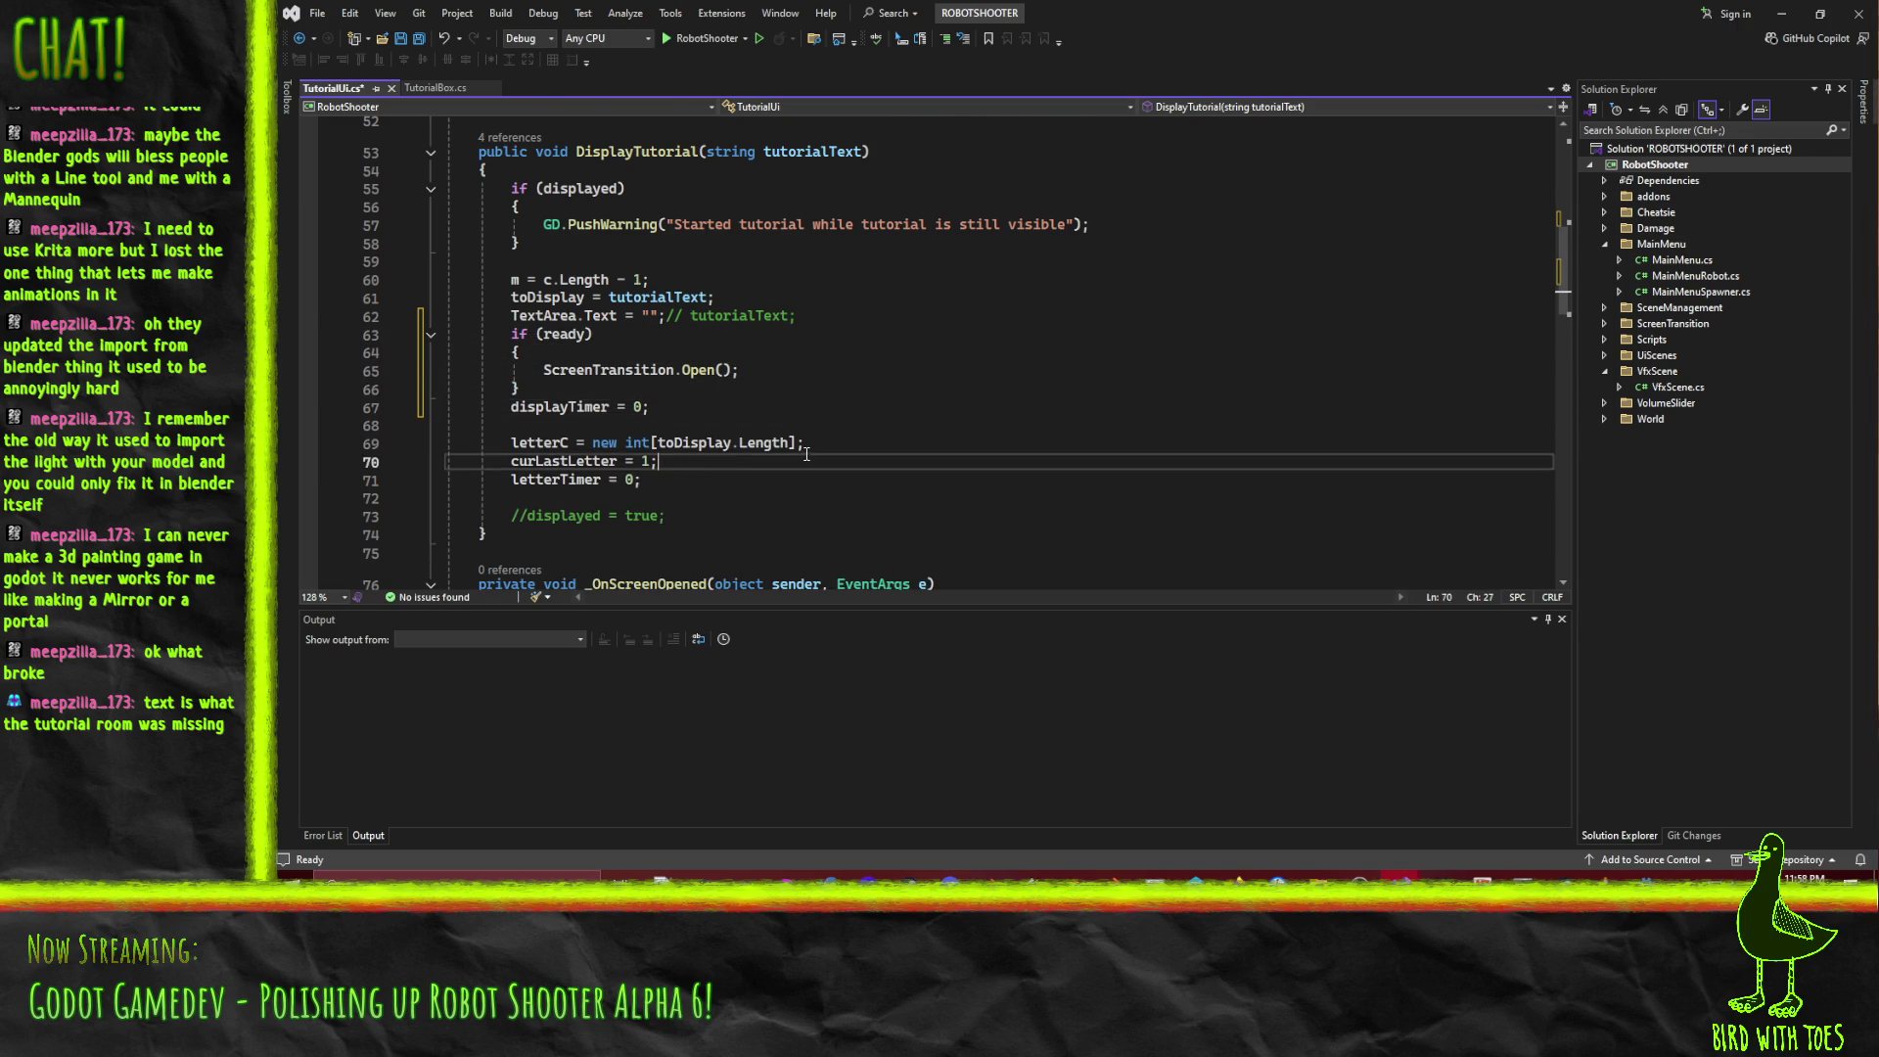
scroll(705, 421, "down", 3)
scroll(675, 403, "up", 2)
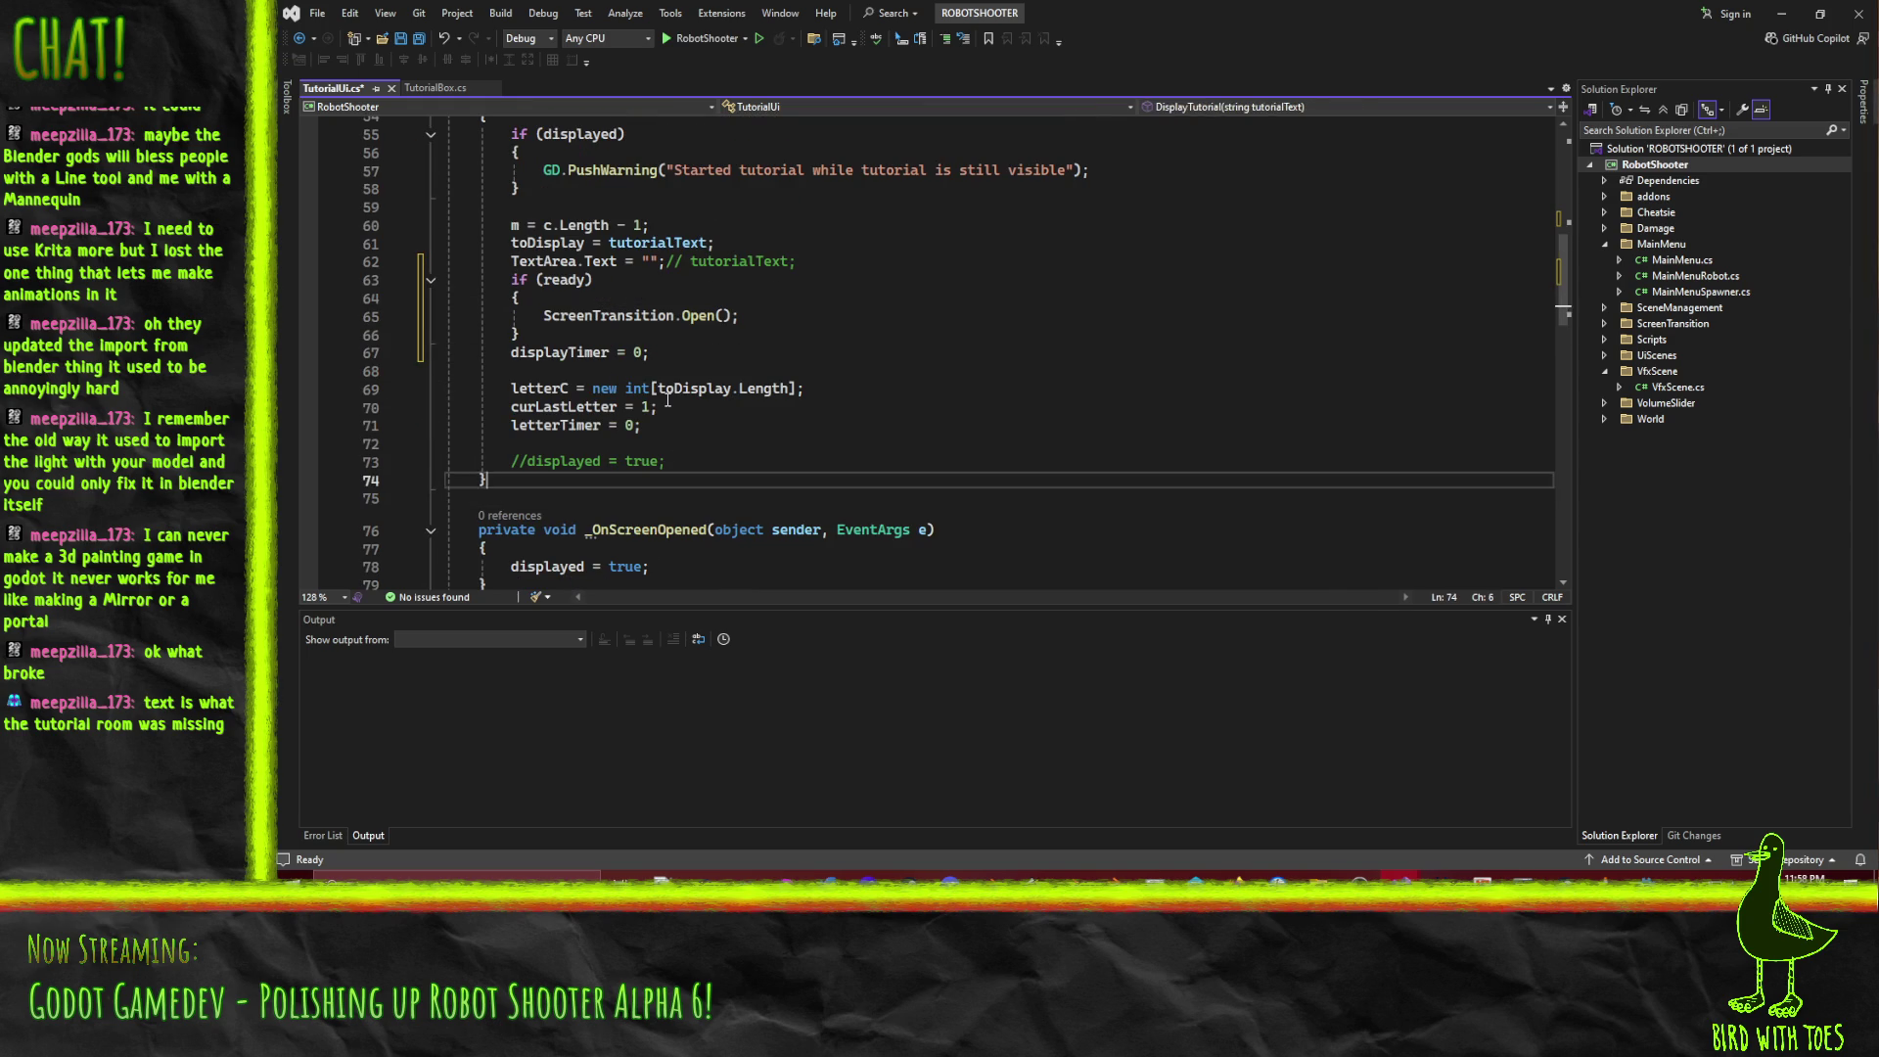
key("Return")
key("Return")
key("Up")
type("public override _re")
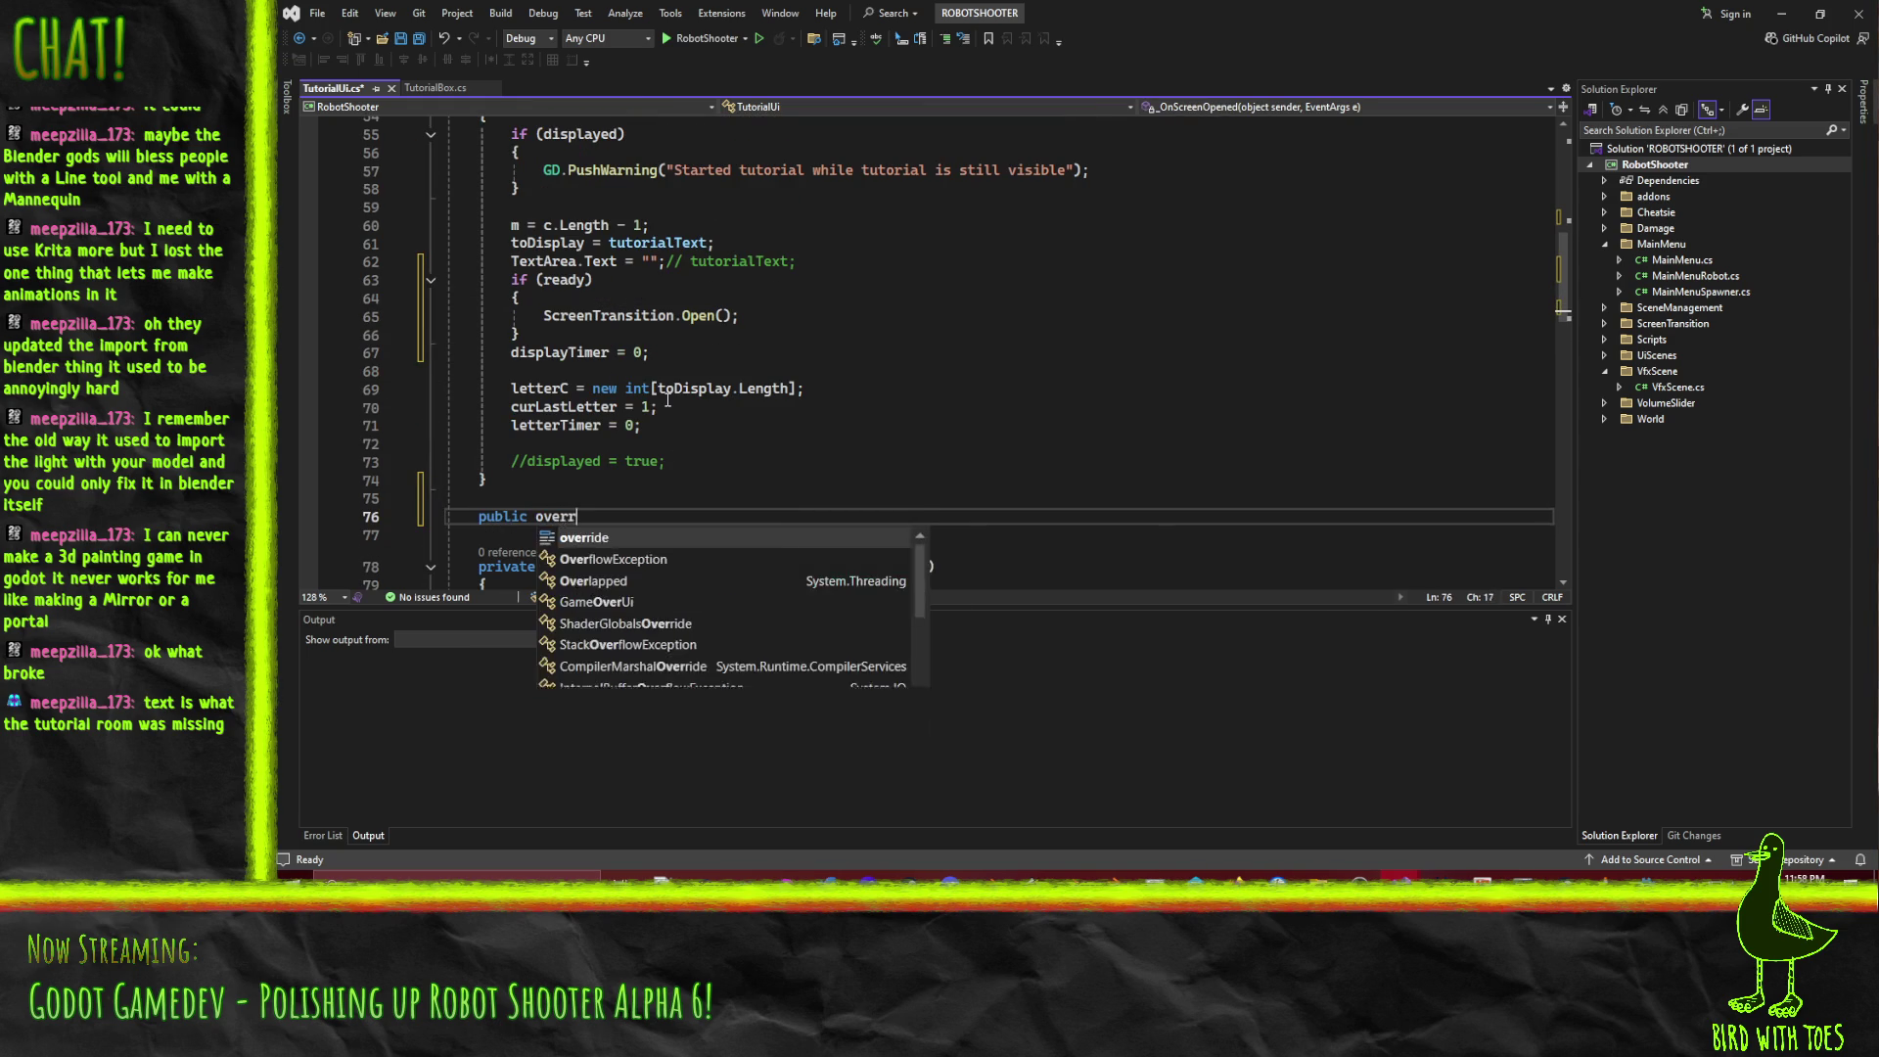
Accept the _Ready override stub and set ready = true inside it.
key("Tab")
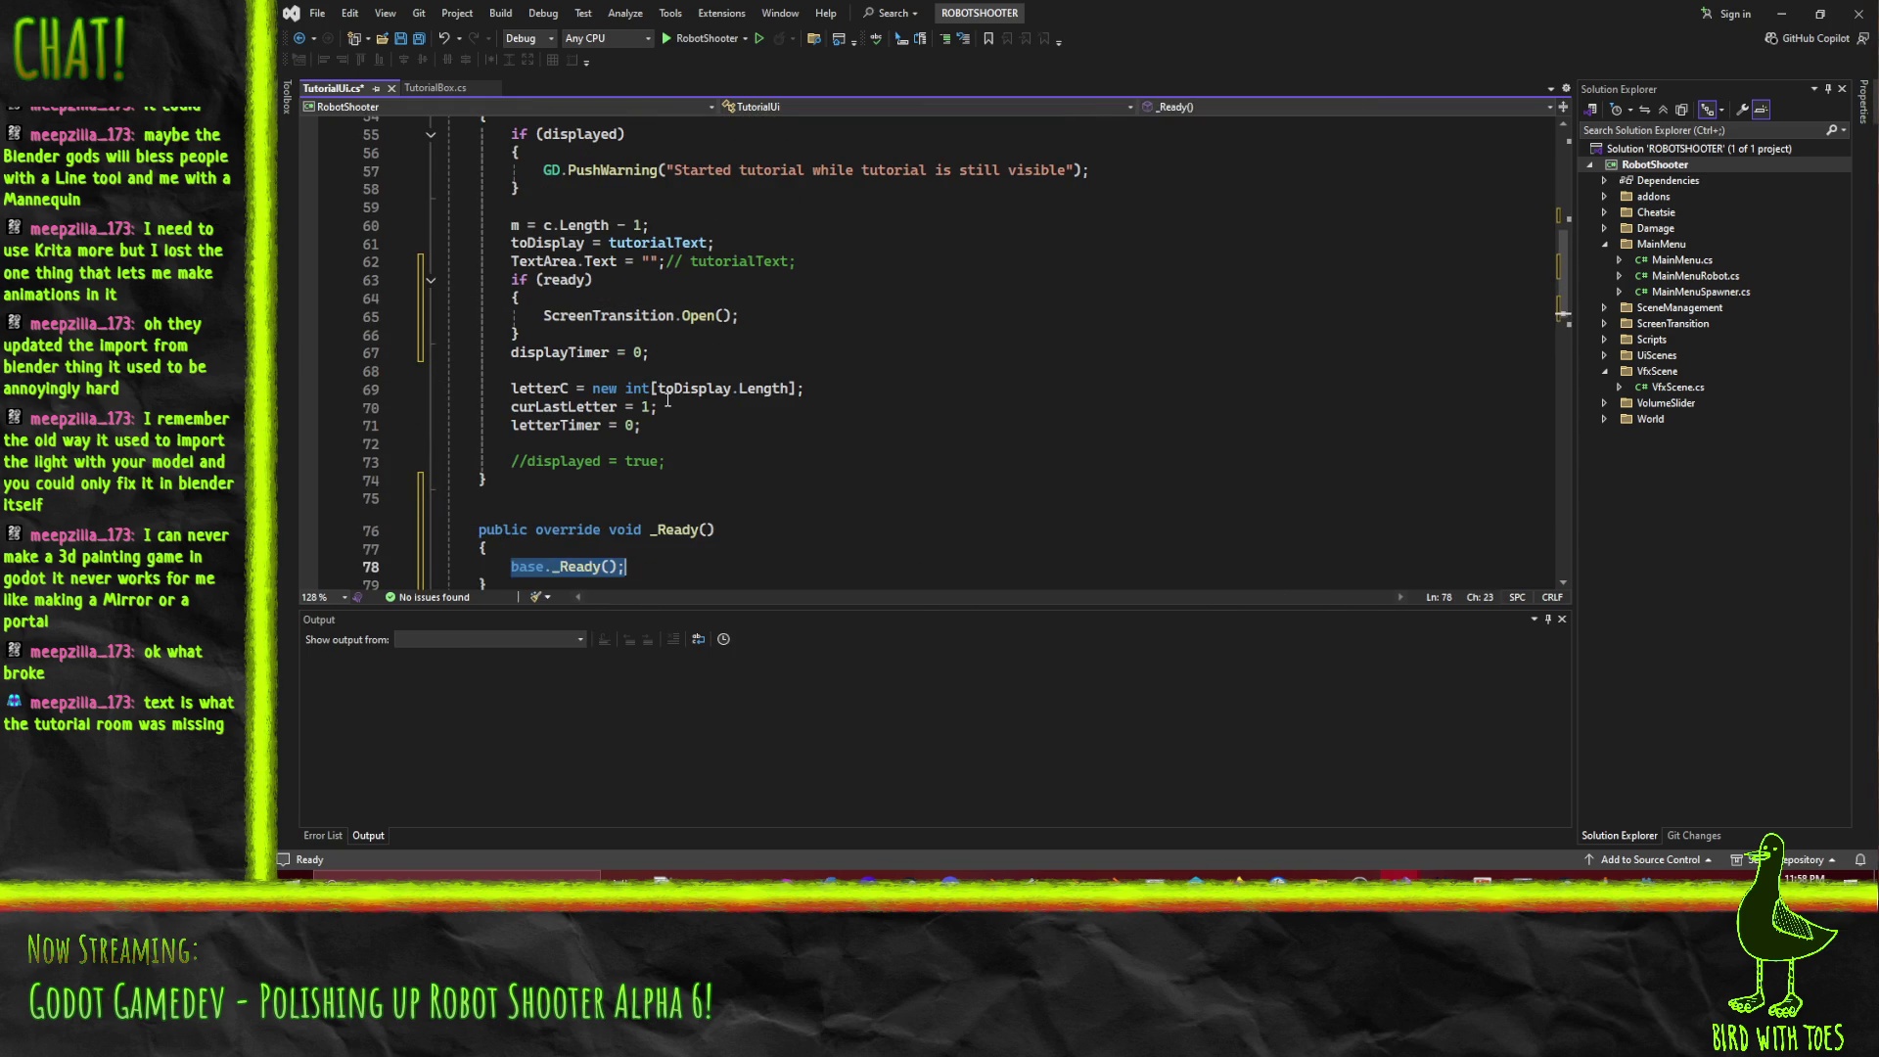
type("reat")
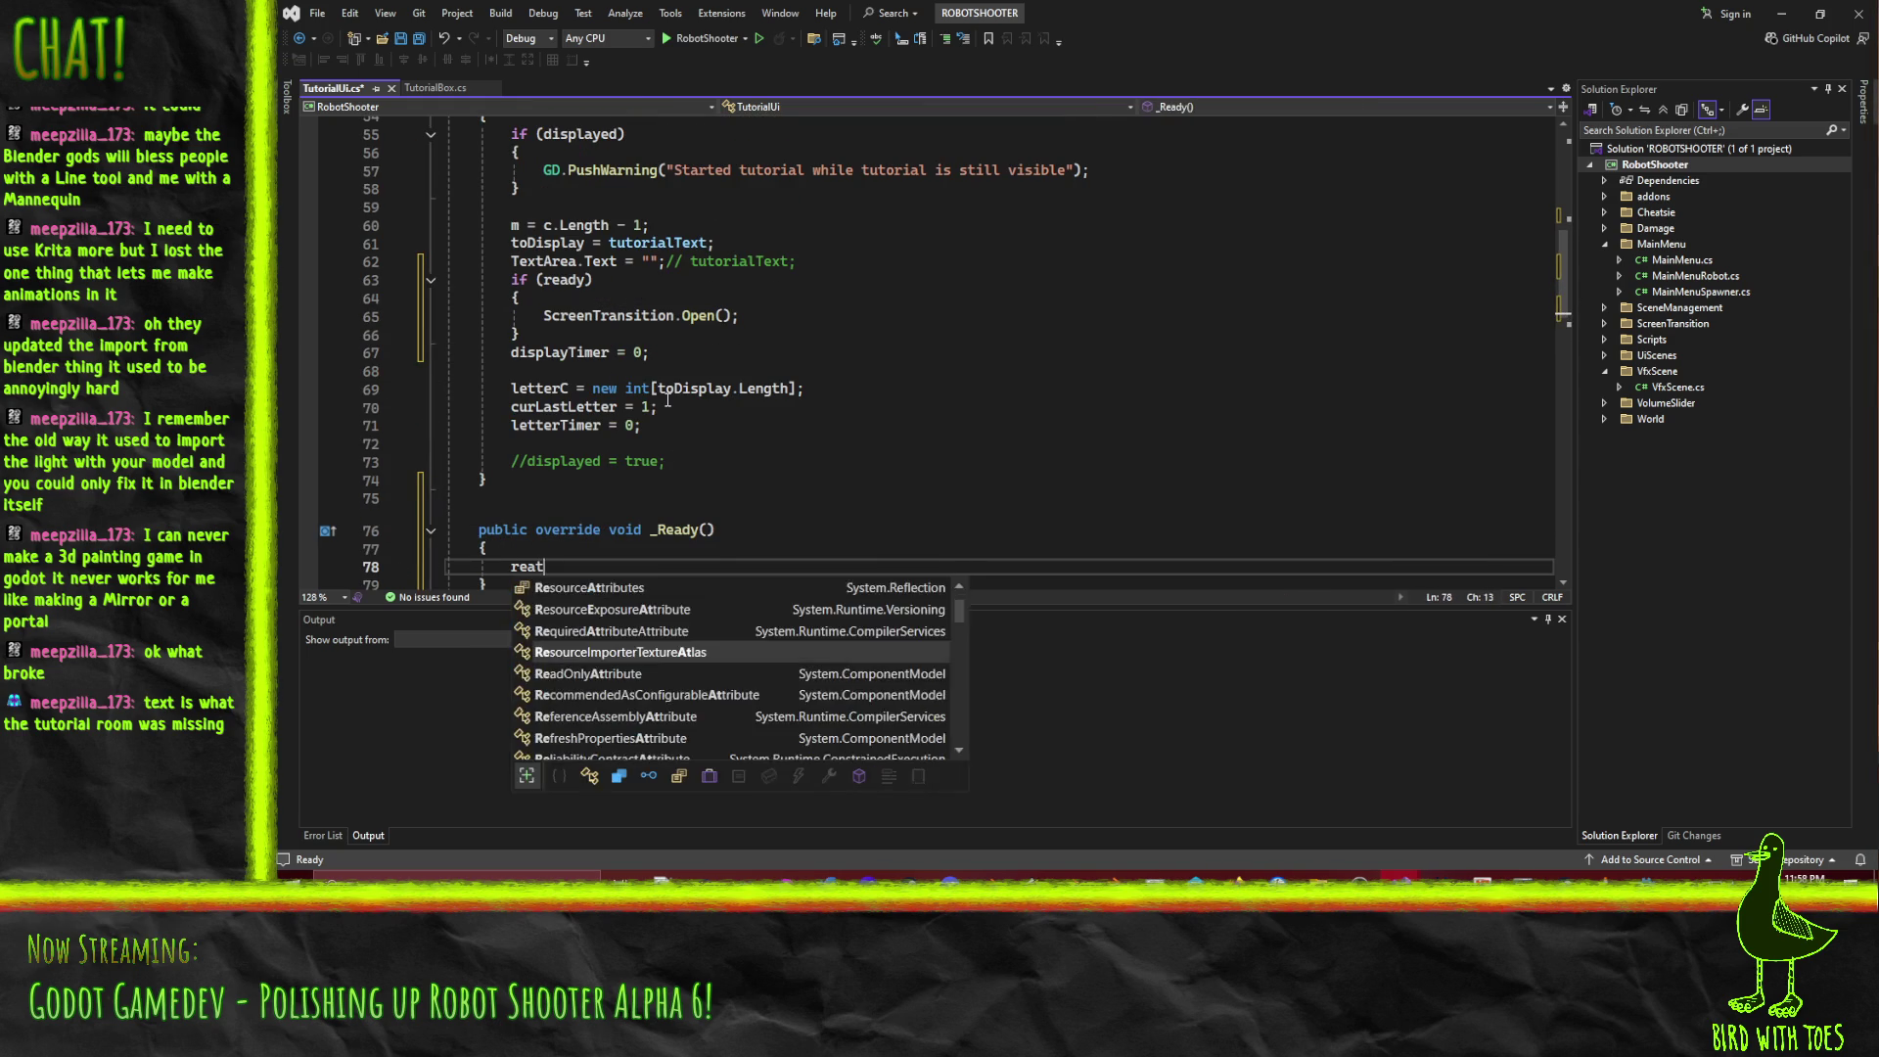
key("BackSpace")
key("BackSpace")
type("ady = true;")
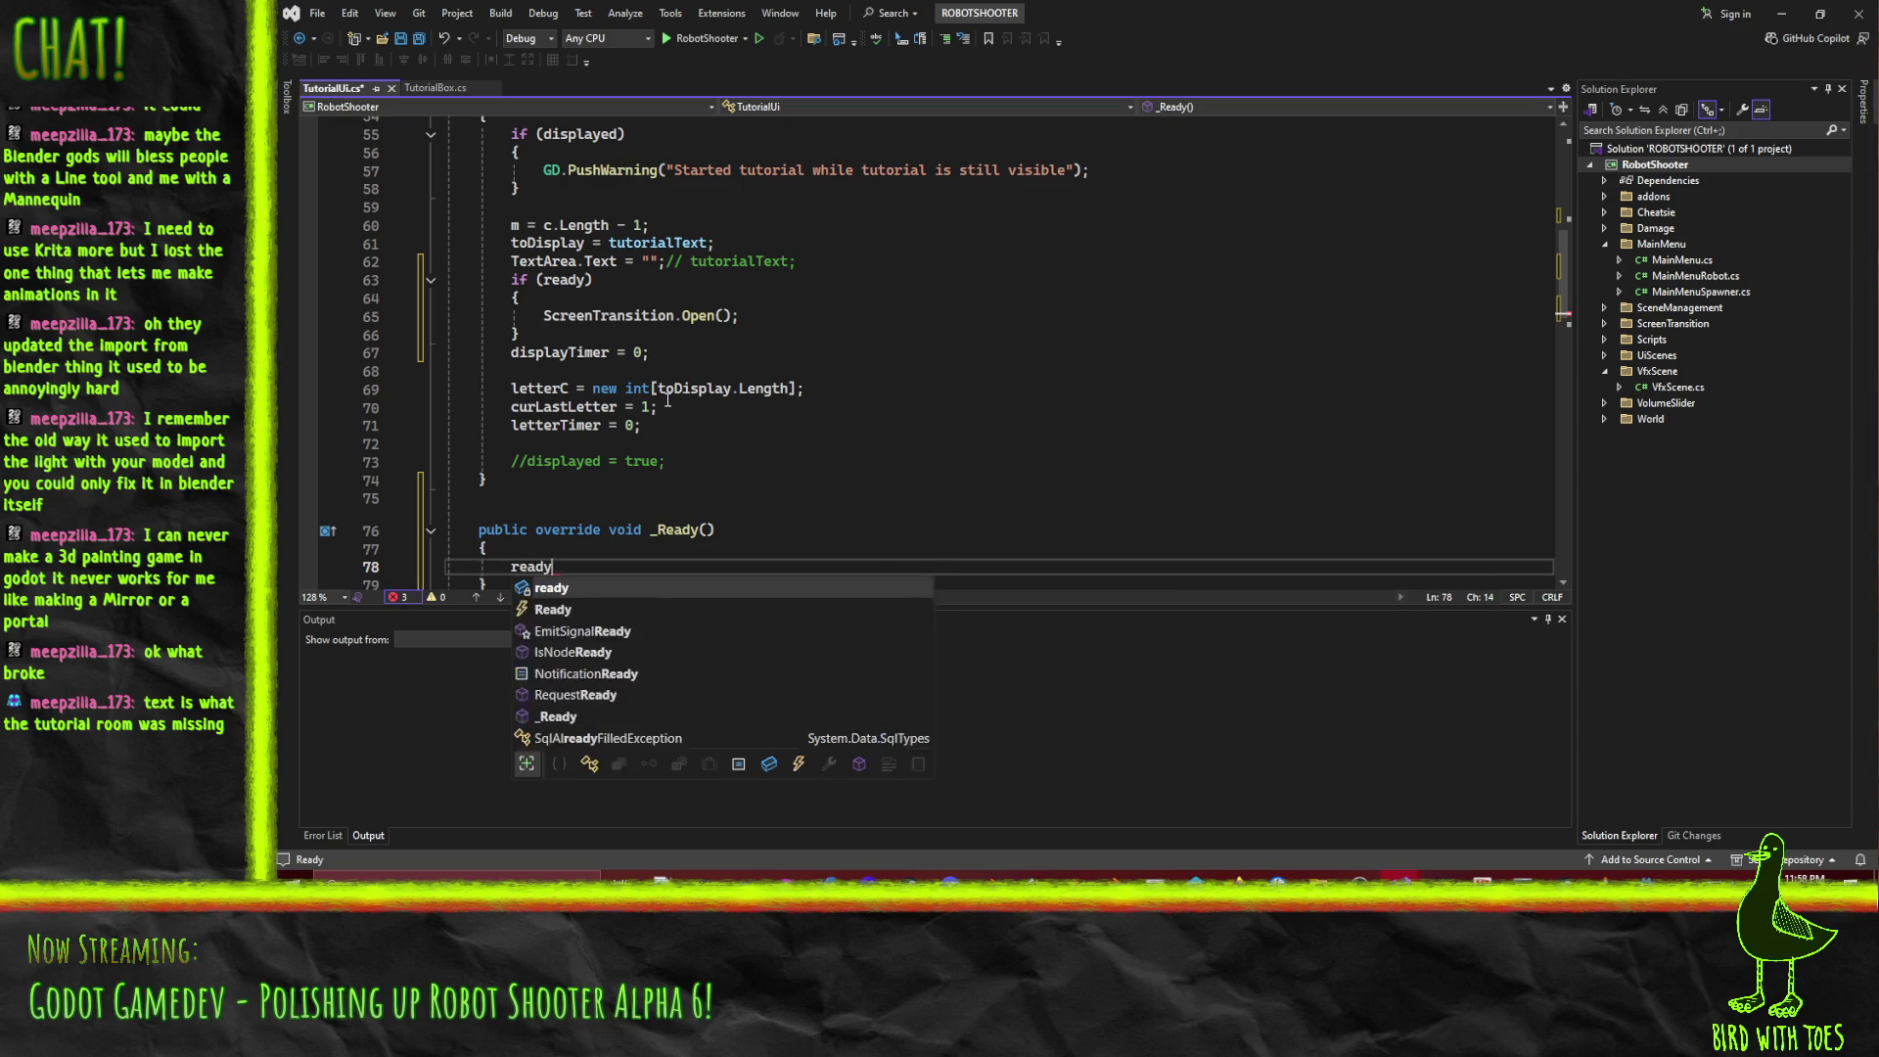
key("Return")
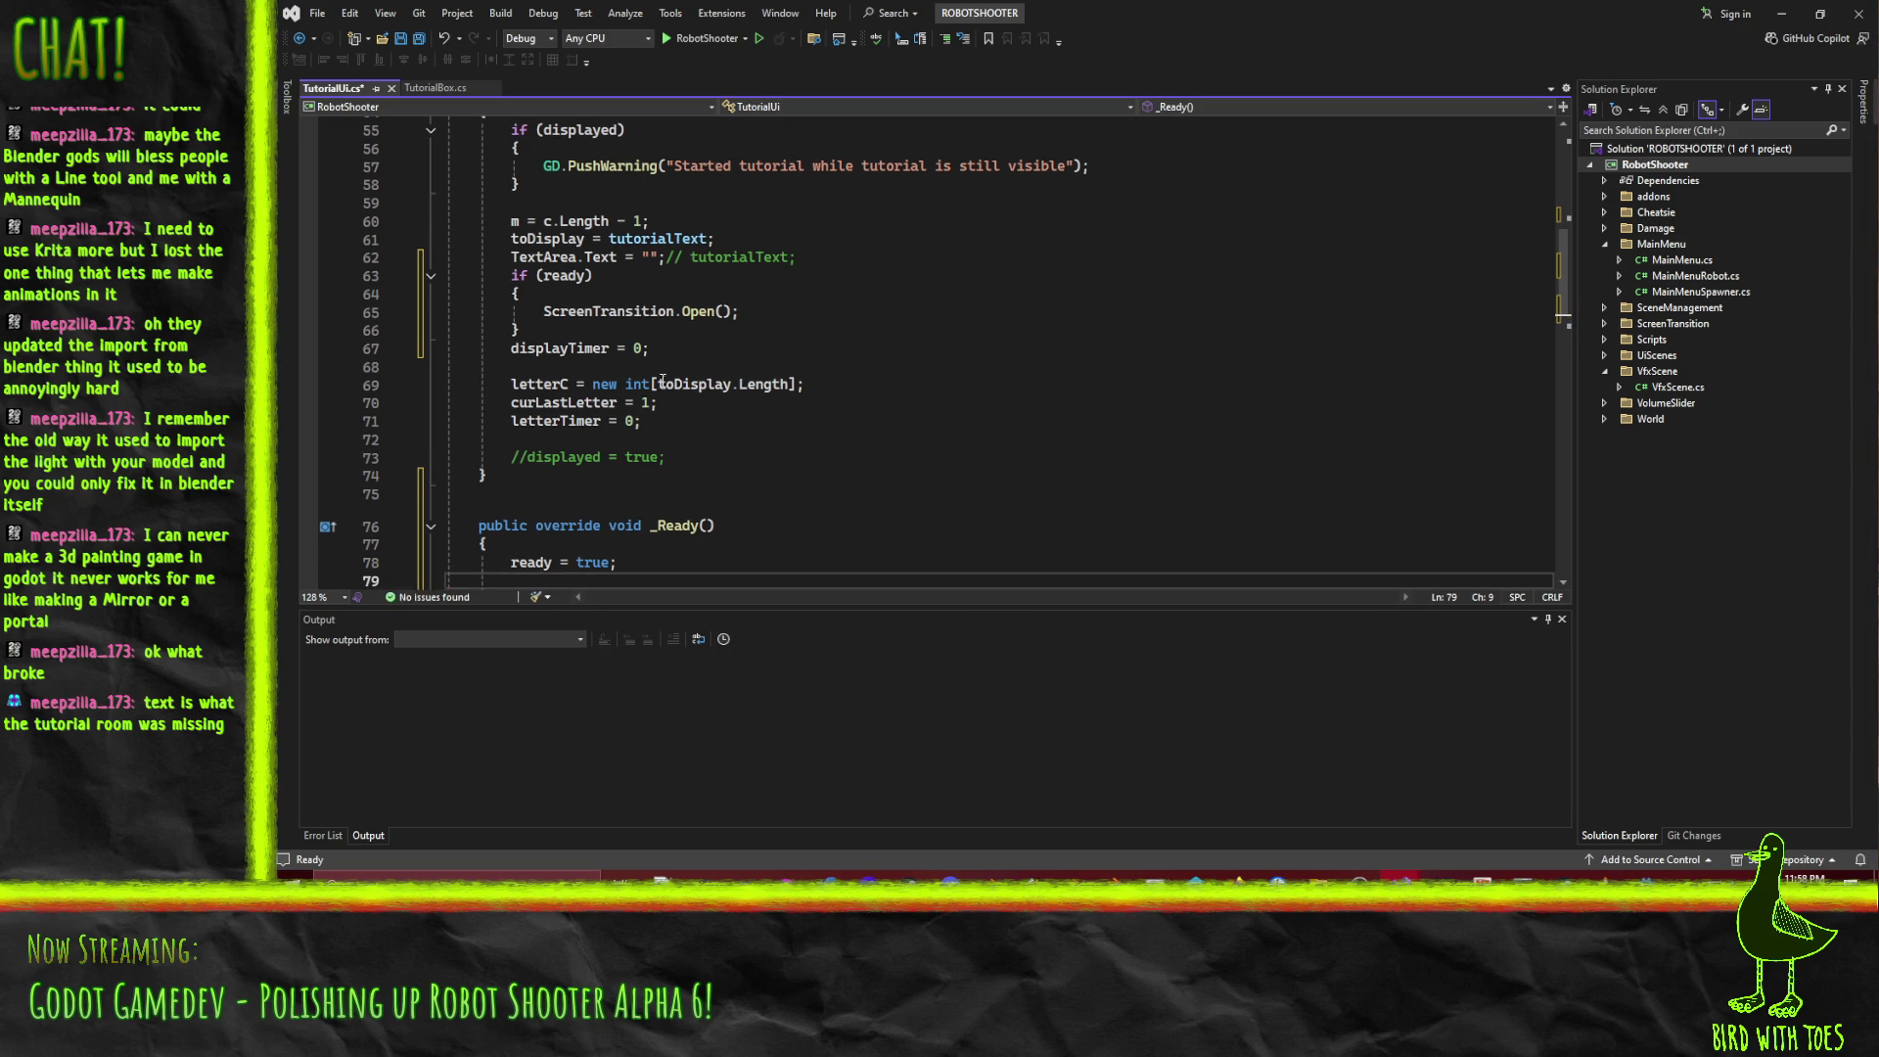
scroll(685, 387, "up", 6)
scroll(744, 362, "down", 5)
scroll(889, 358, "down", 1)
Add an if (!string.IsNullOrEmpty(toDisplay)) block in _Ready.
type("if(toDisplay ")
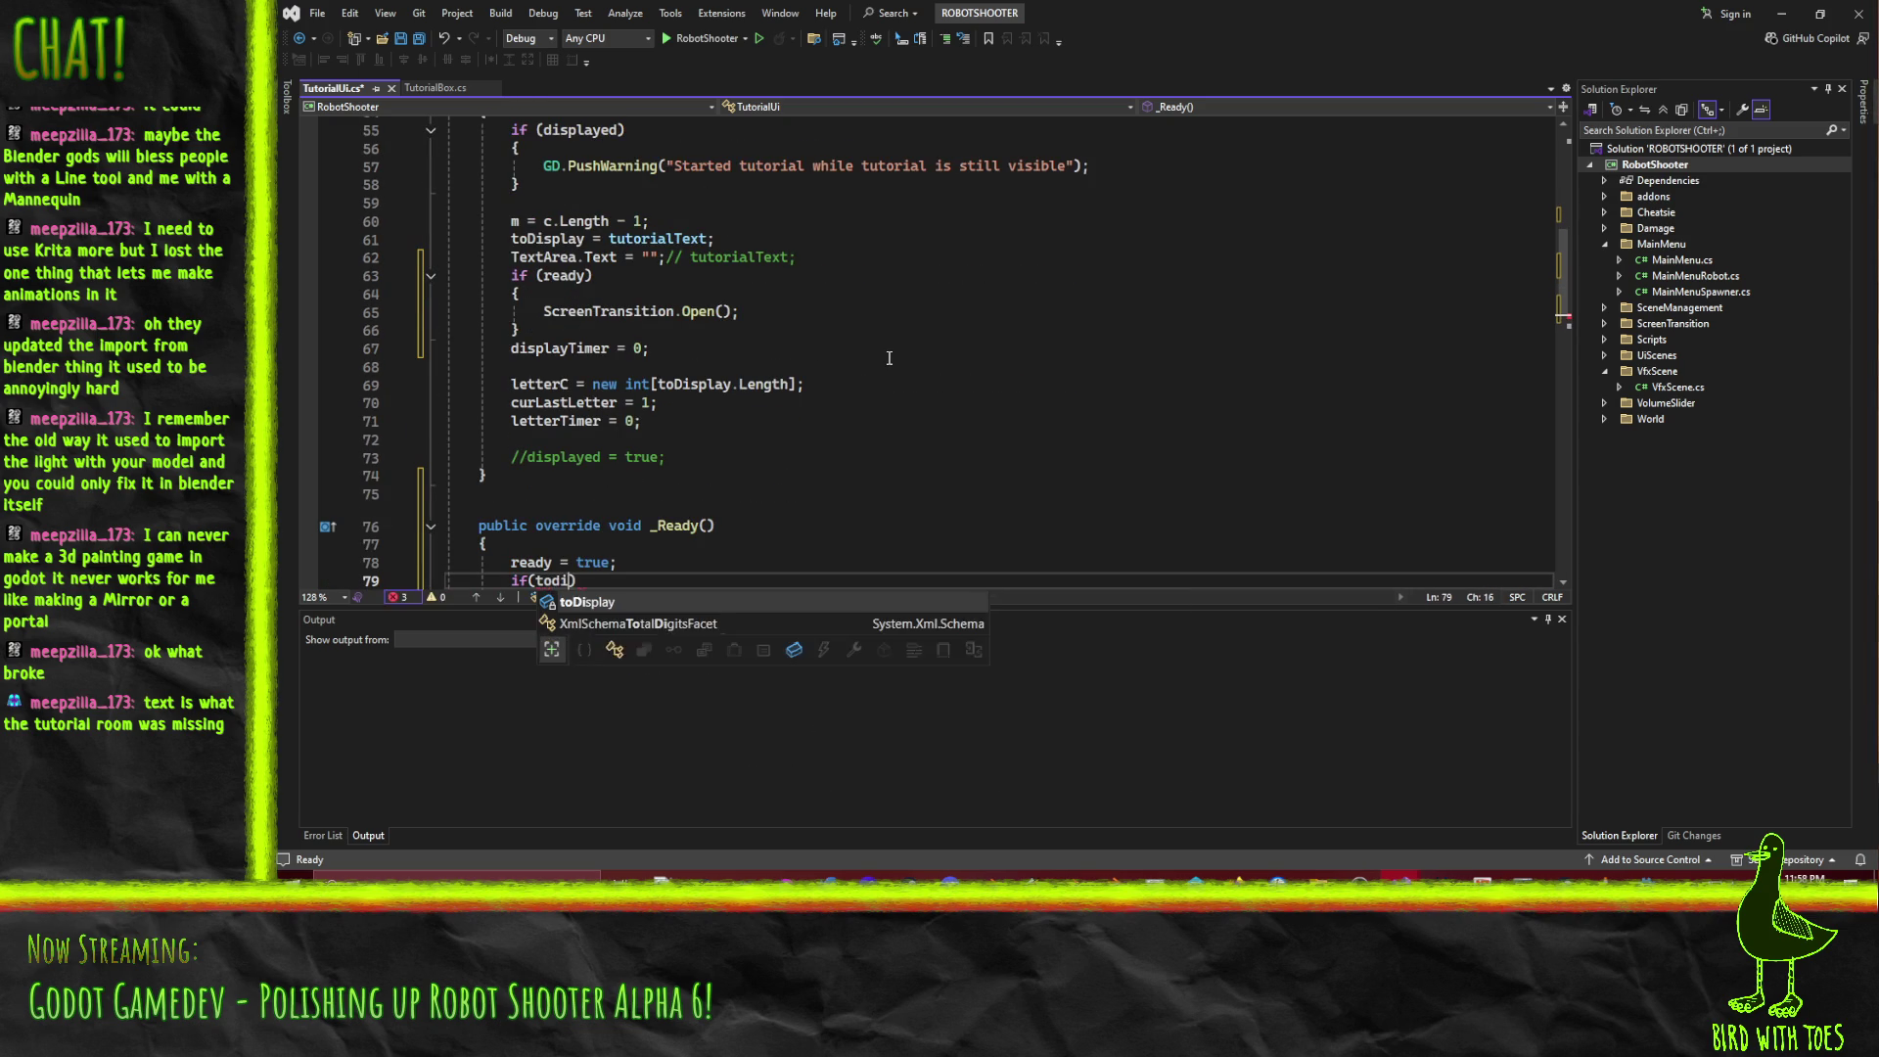
type("!=")
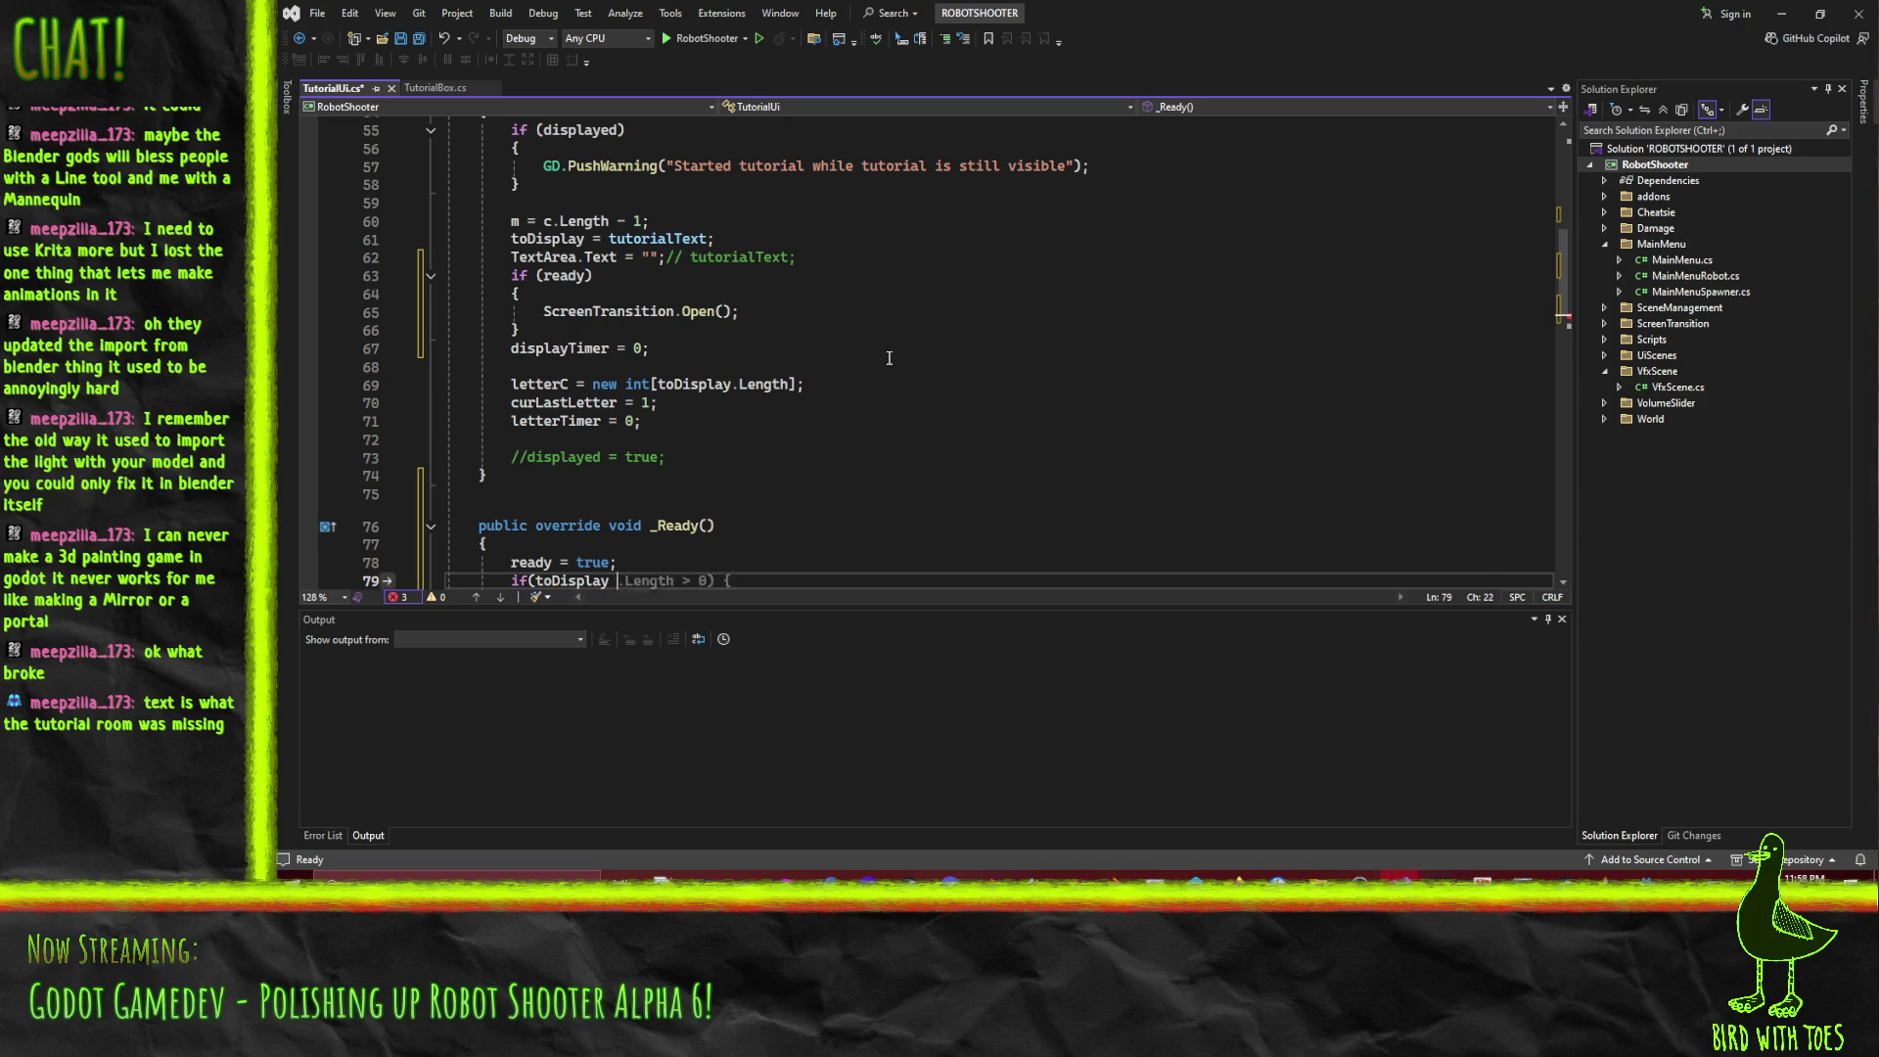
key("BackSpace")
key("BackSpace")
key("BackSpace")
key("Left")
type("!string.is")
type("(")
key("End")
type(")")
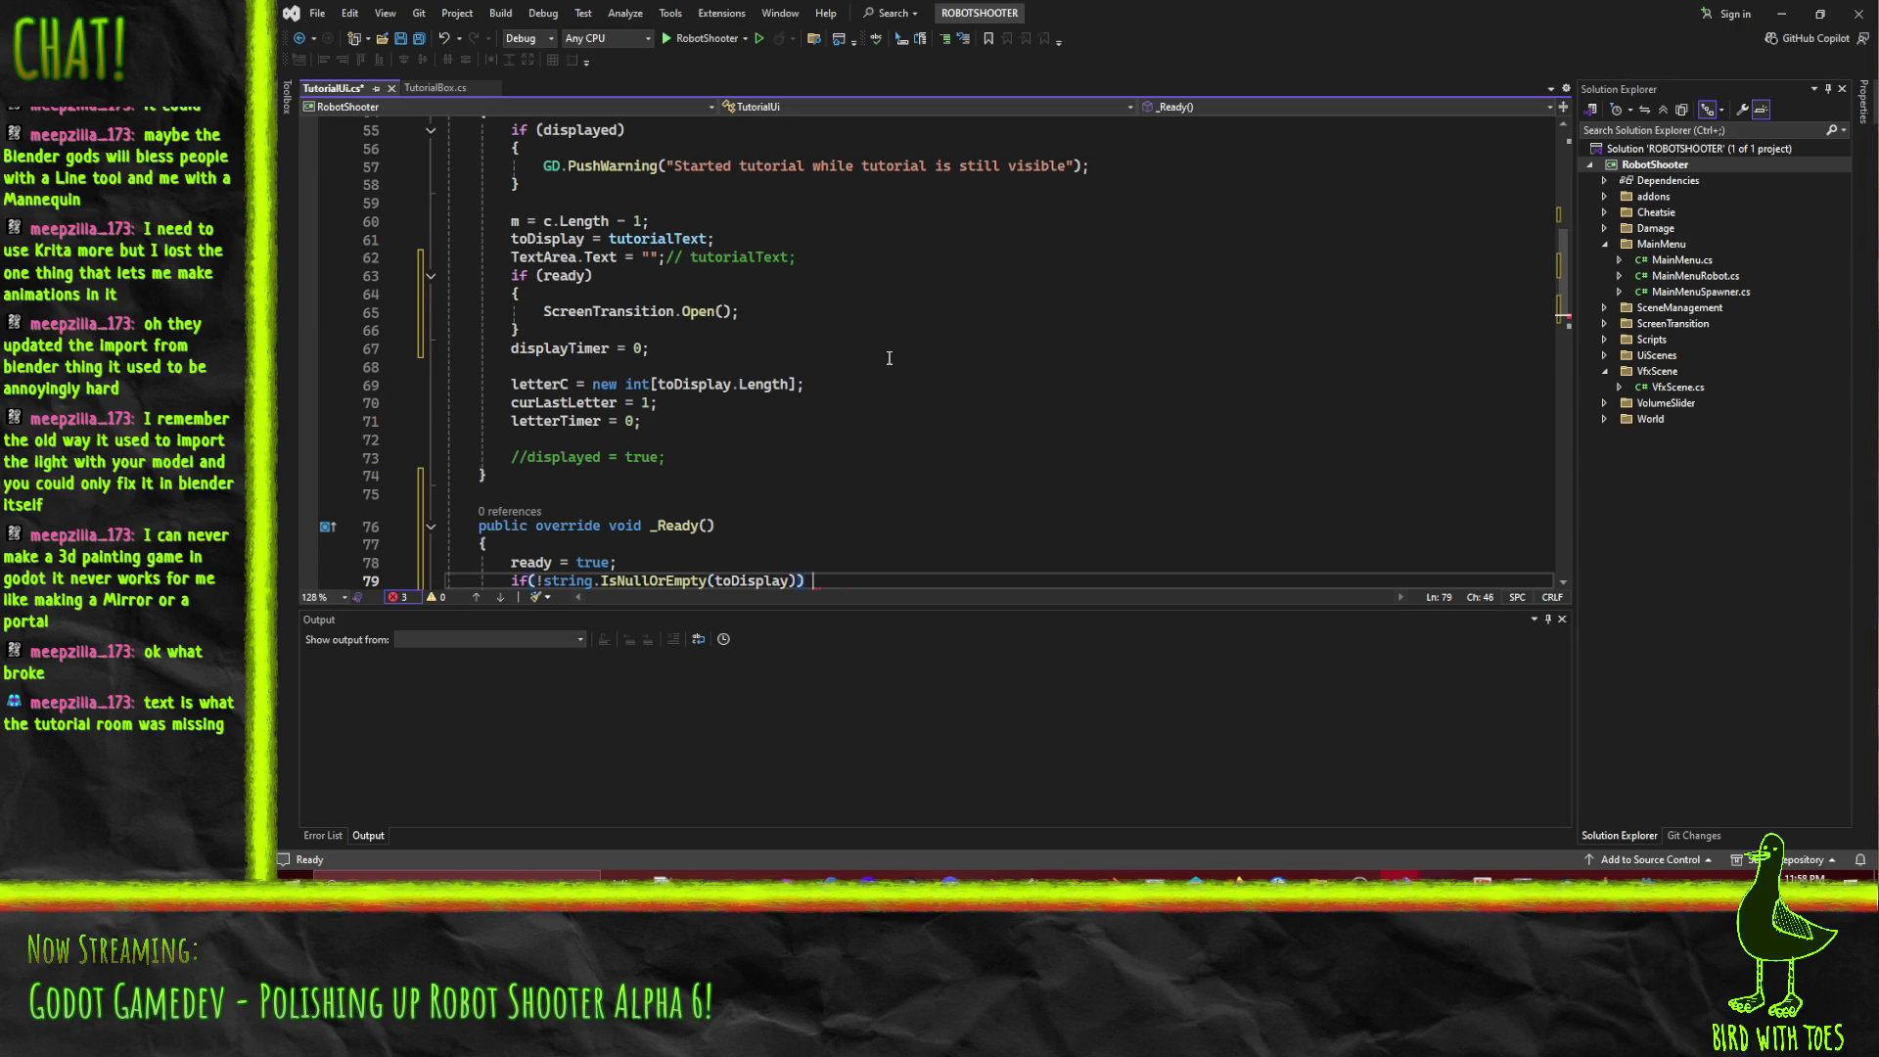
key("Return")
type("{")
key("Return")
Place the OnScreenOpened += _OnScreenOpened subscription at the top of _Ready, followed by a blank line.
scroll(933, 346, "up", 3)
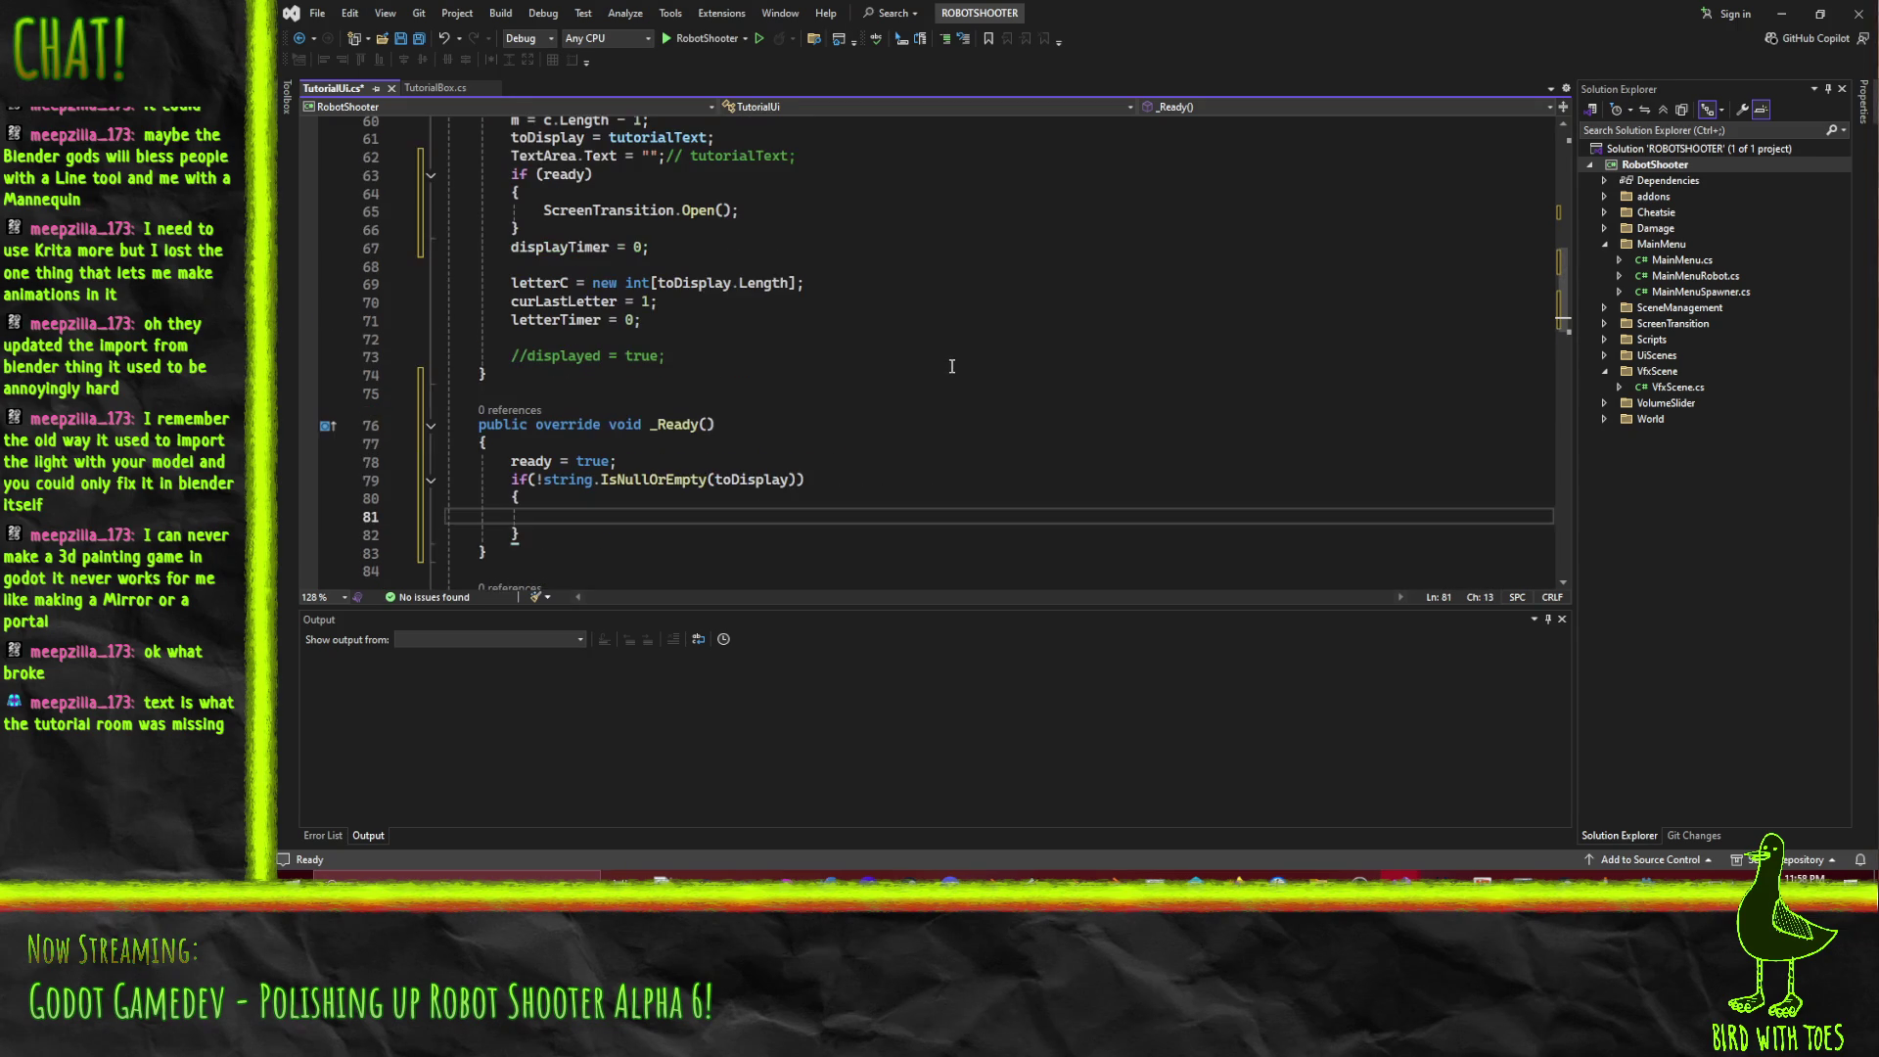
key("Tab")
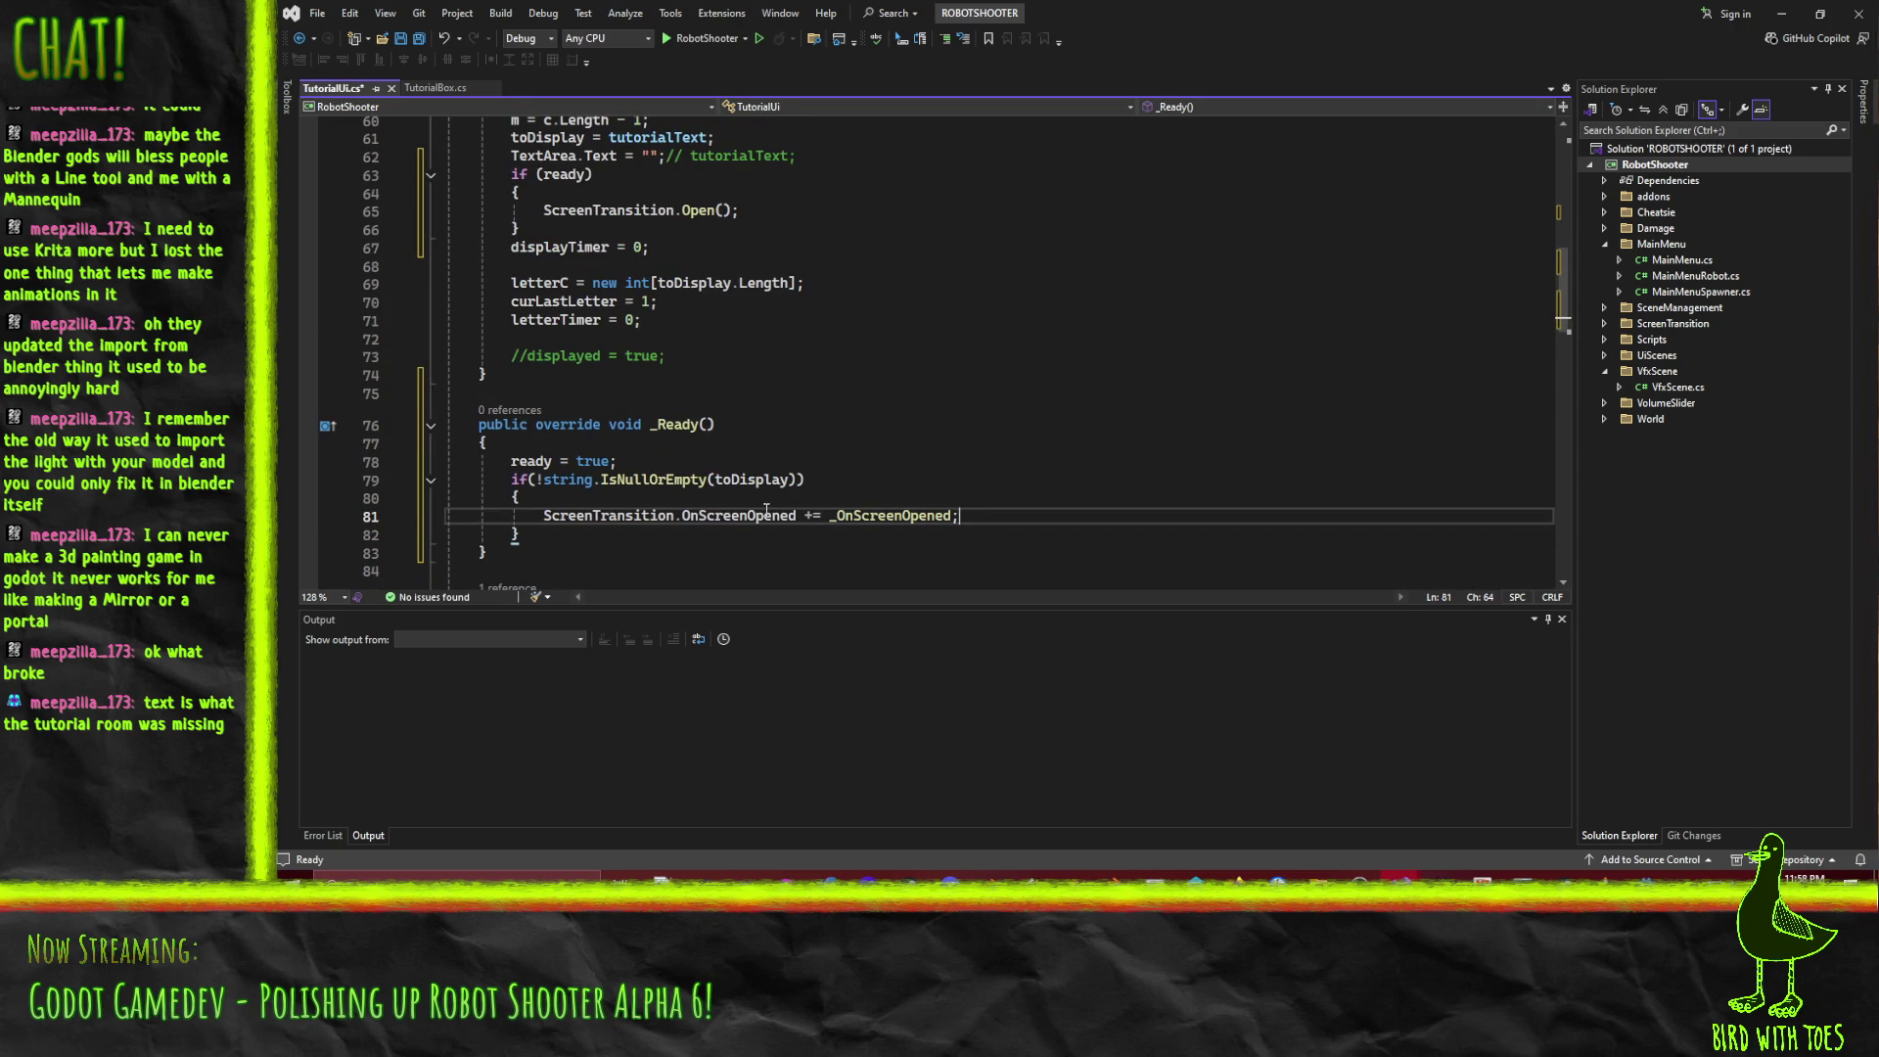
key("Home")
key("ctrl+x")
key("Up")
key("Up")
key("Up")
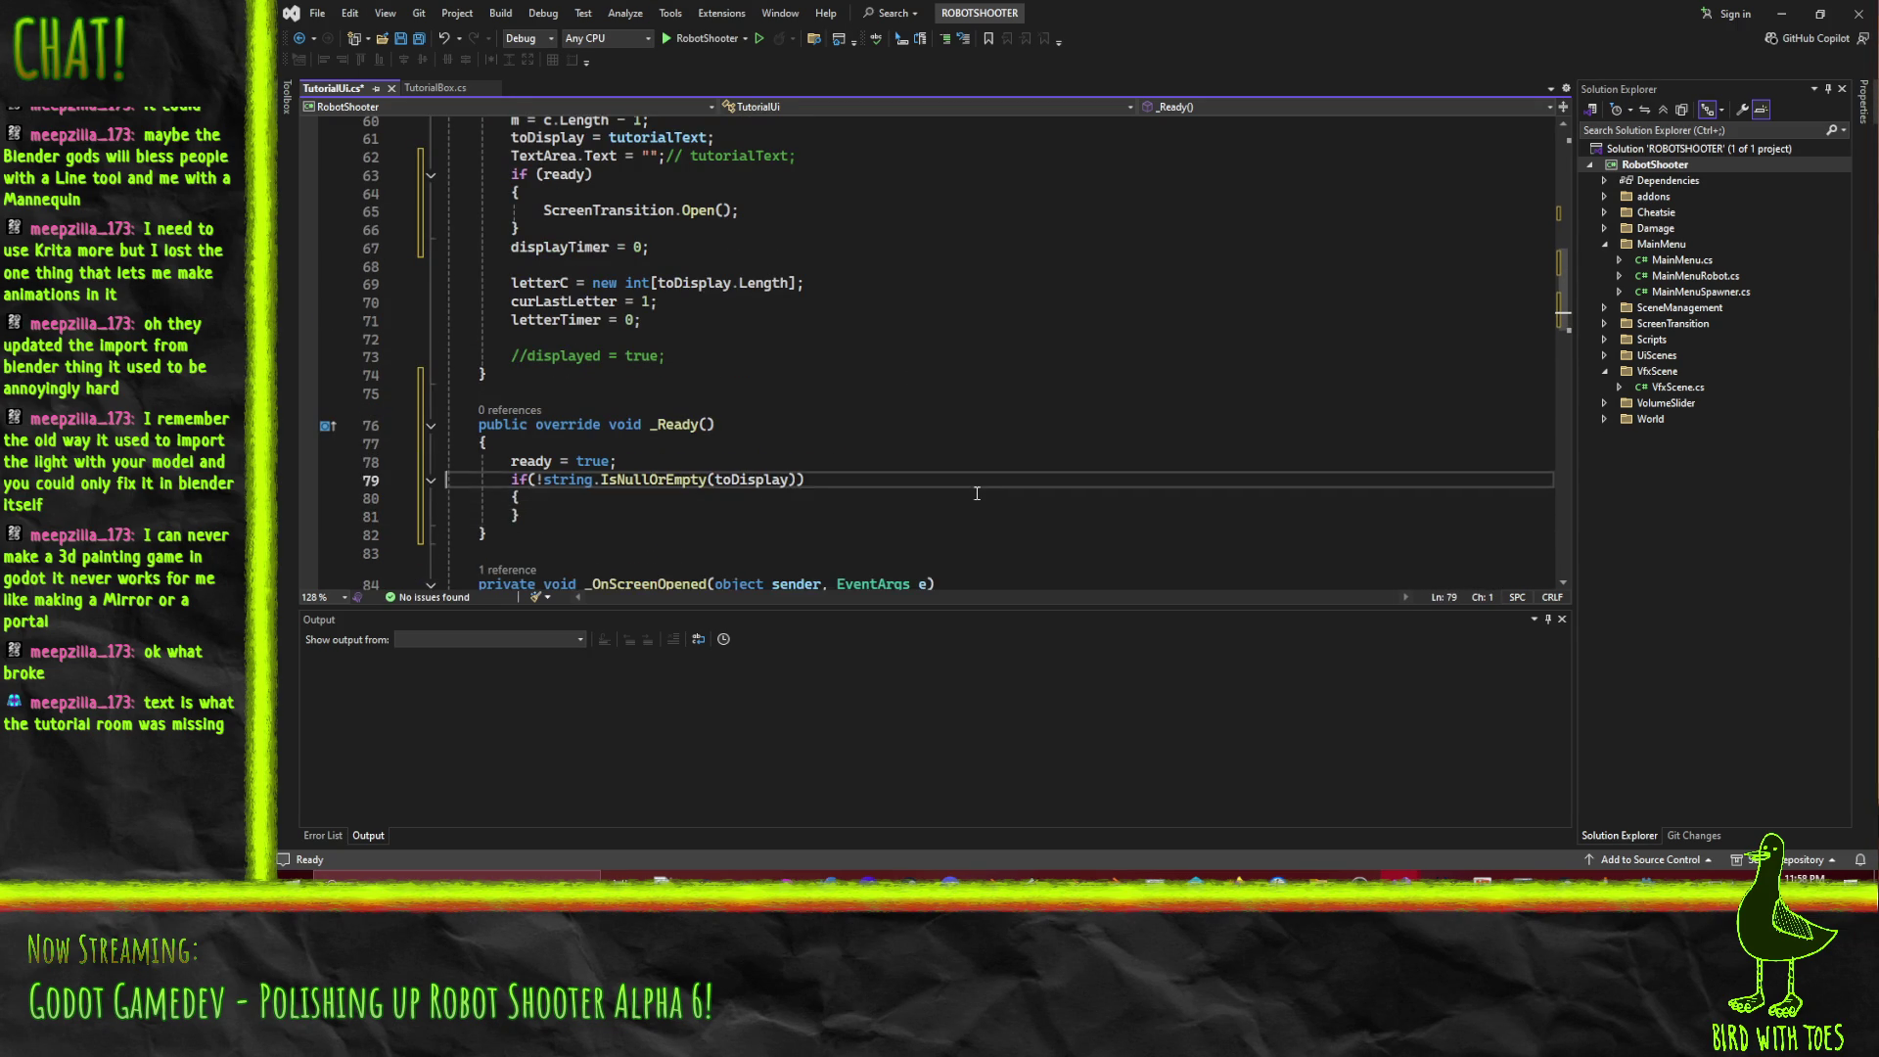
key("ctrl+v")
key("Return")
Move the ScreenTransition.Open() call inside the IsNullOrEmpty if block.
key("Down")
key("Down")
key("End")
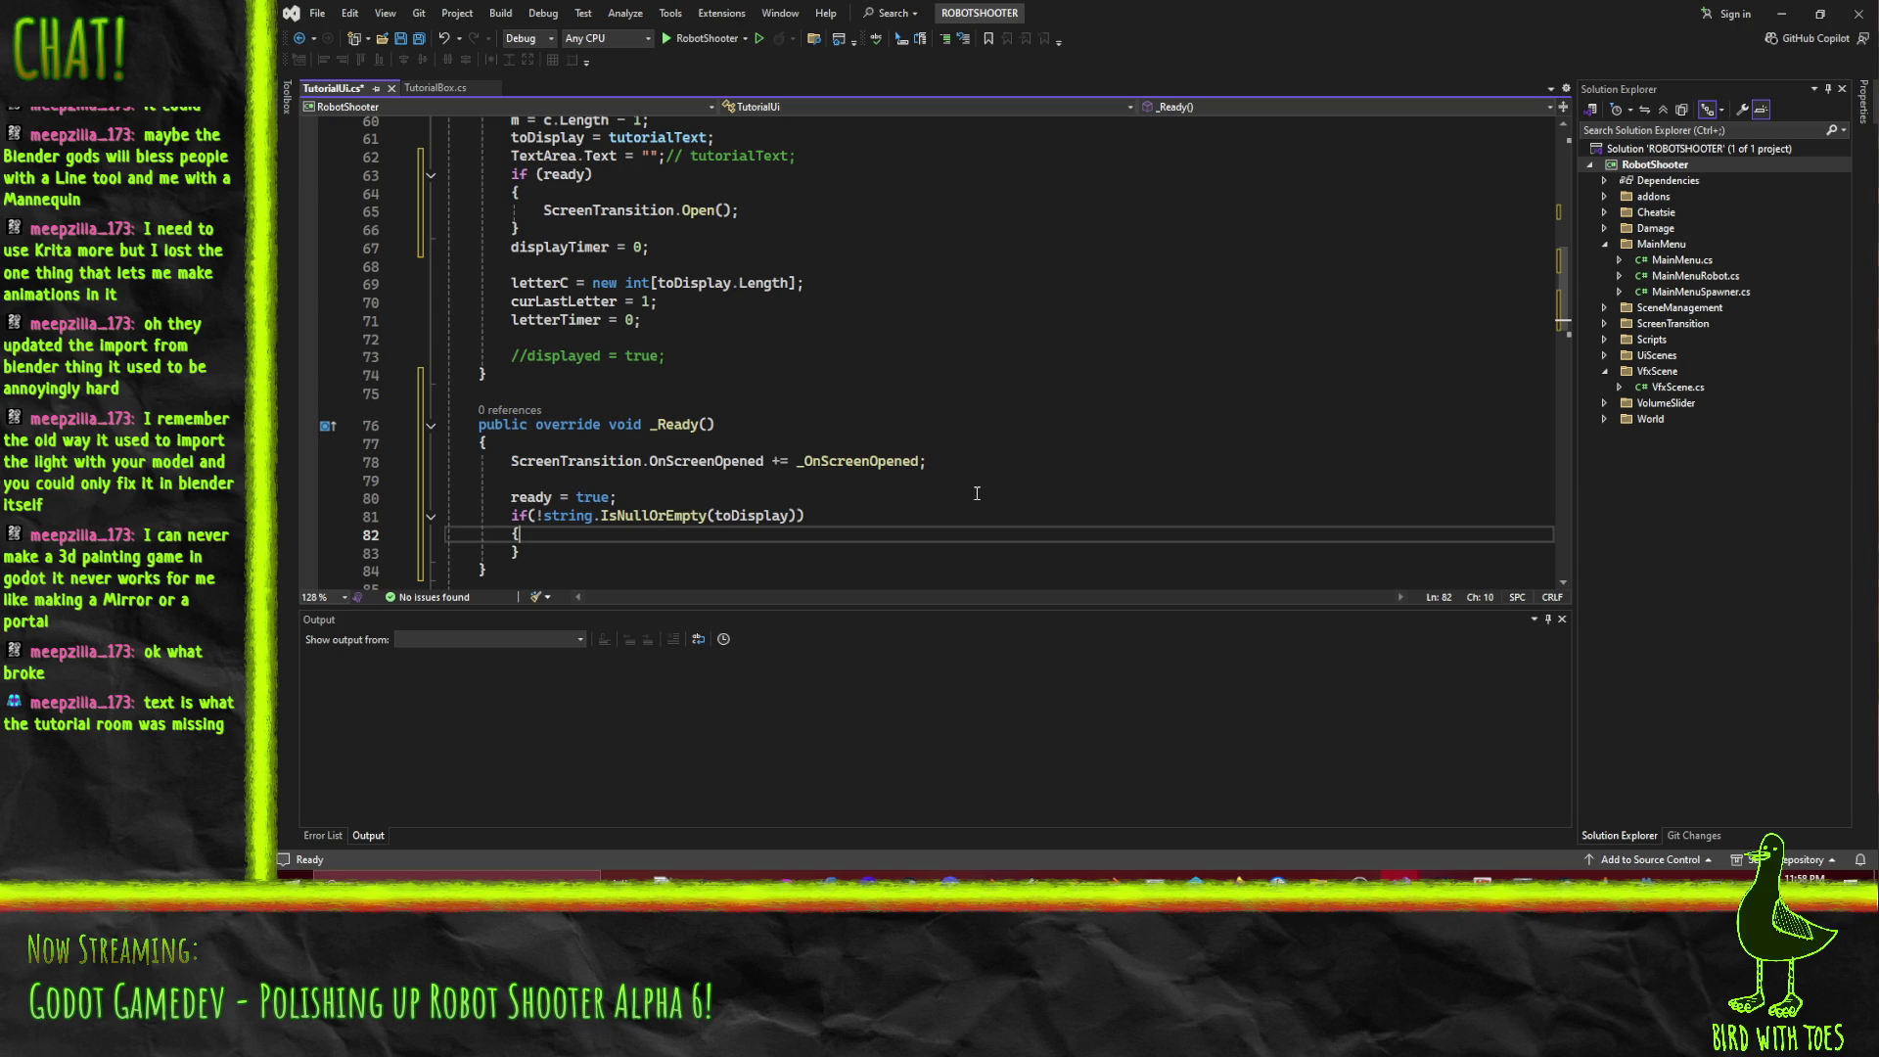
left_click(639, 210)
left_click(601, 559)
key("ctrl+v")
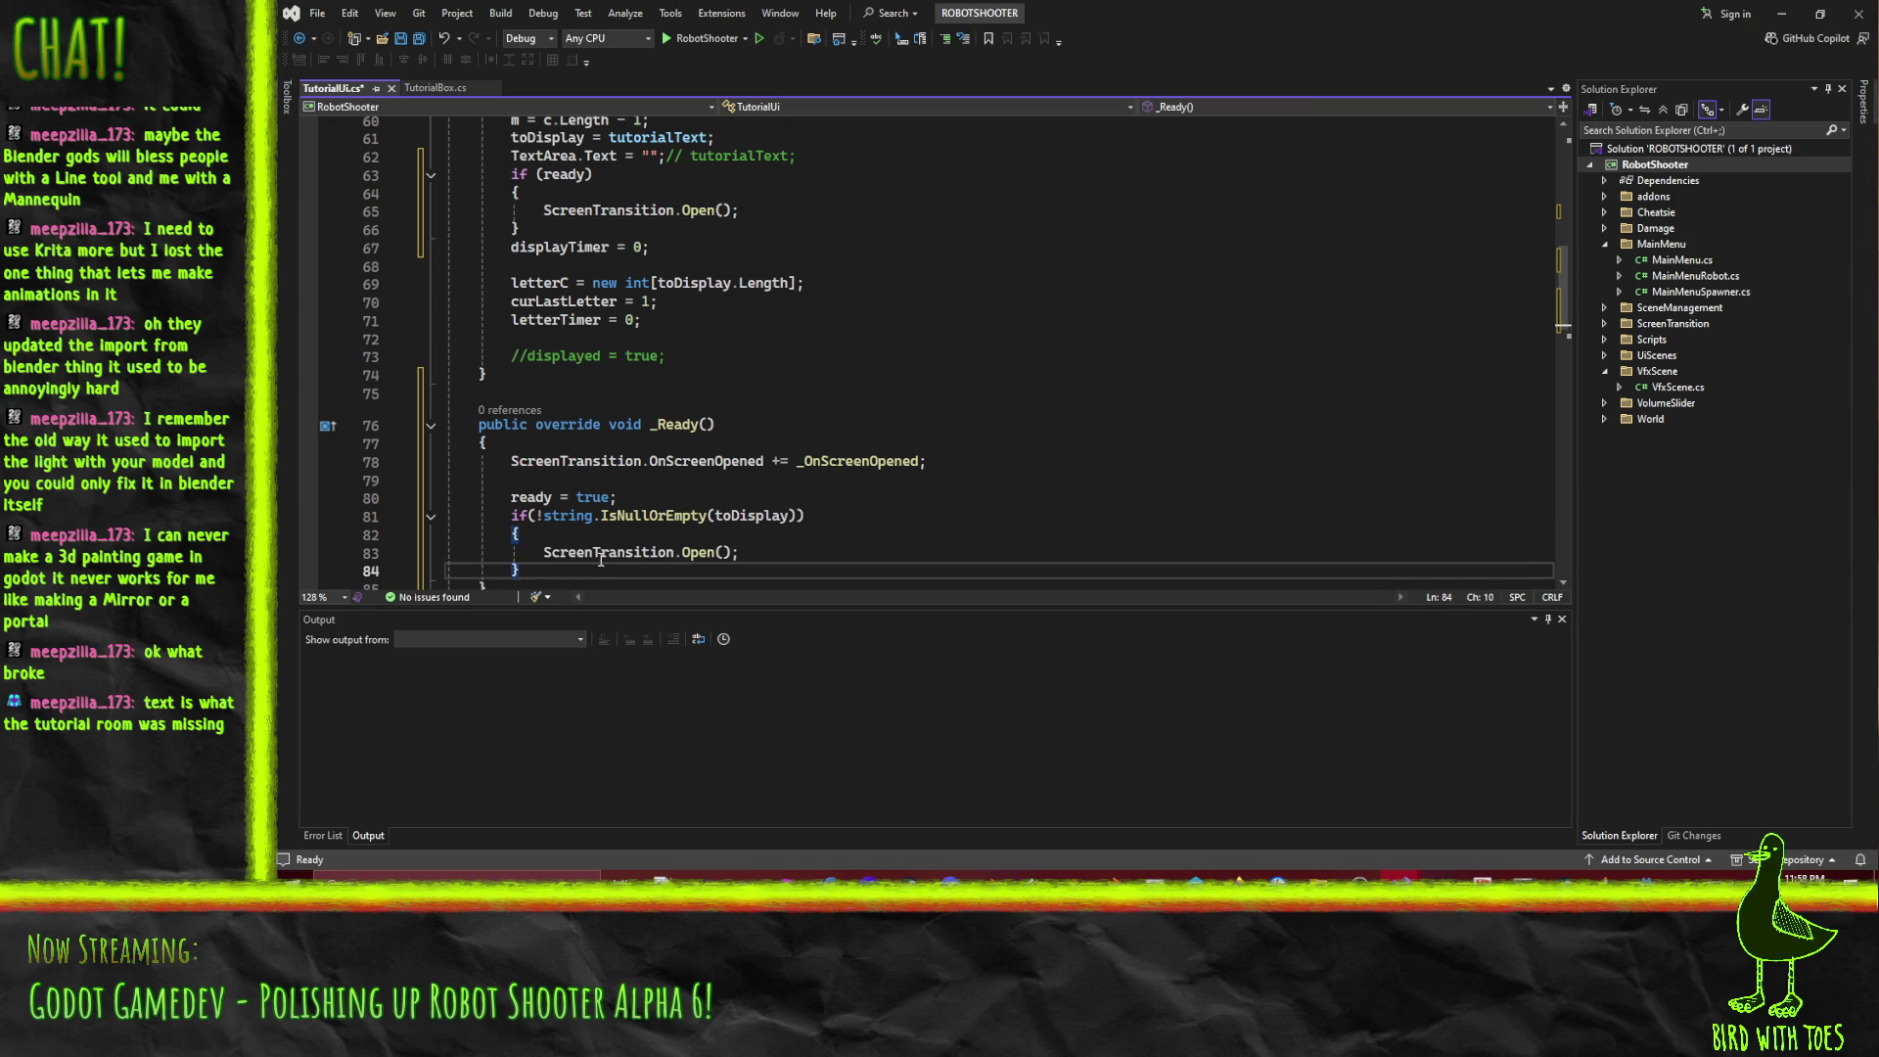
left_click(800, 516)
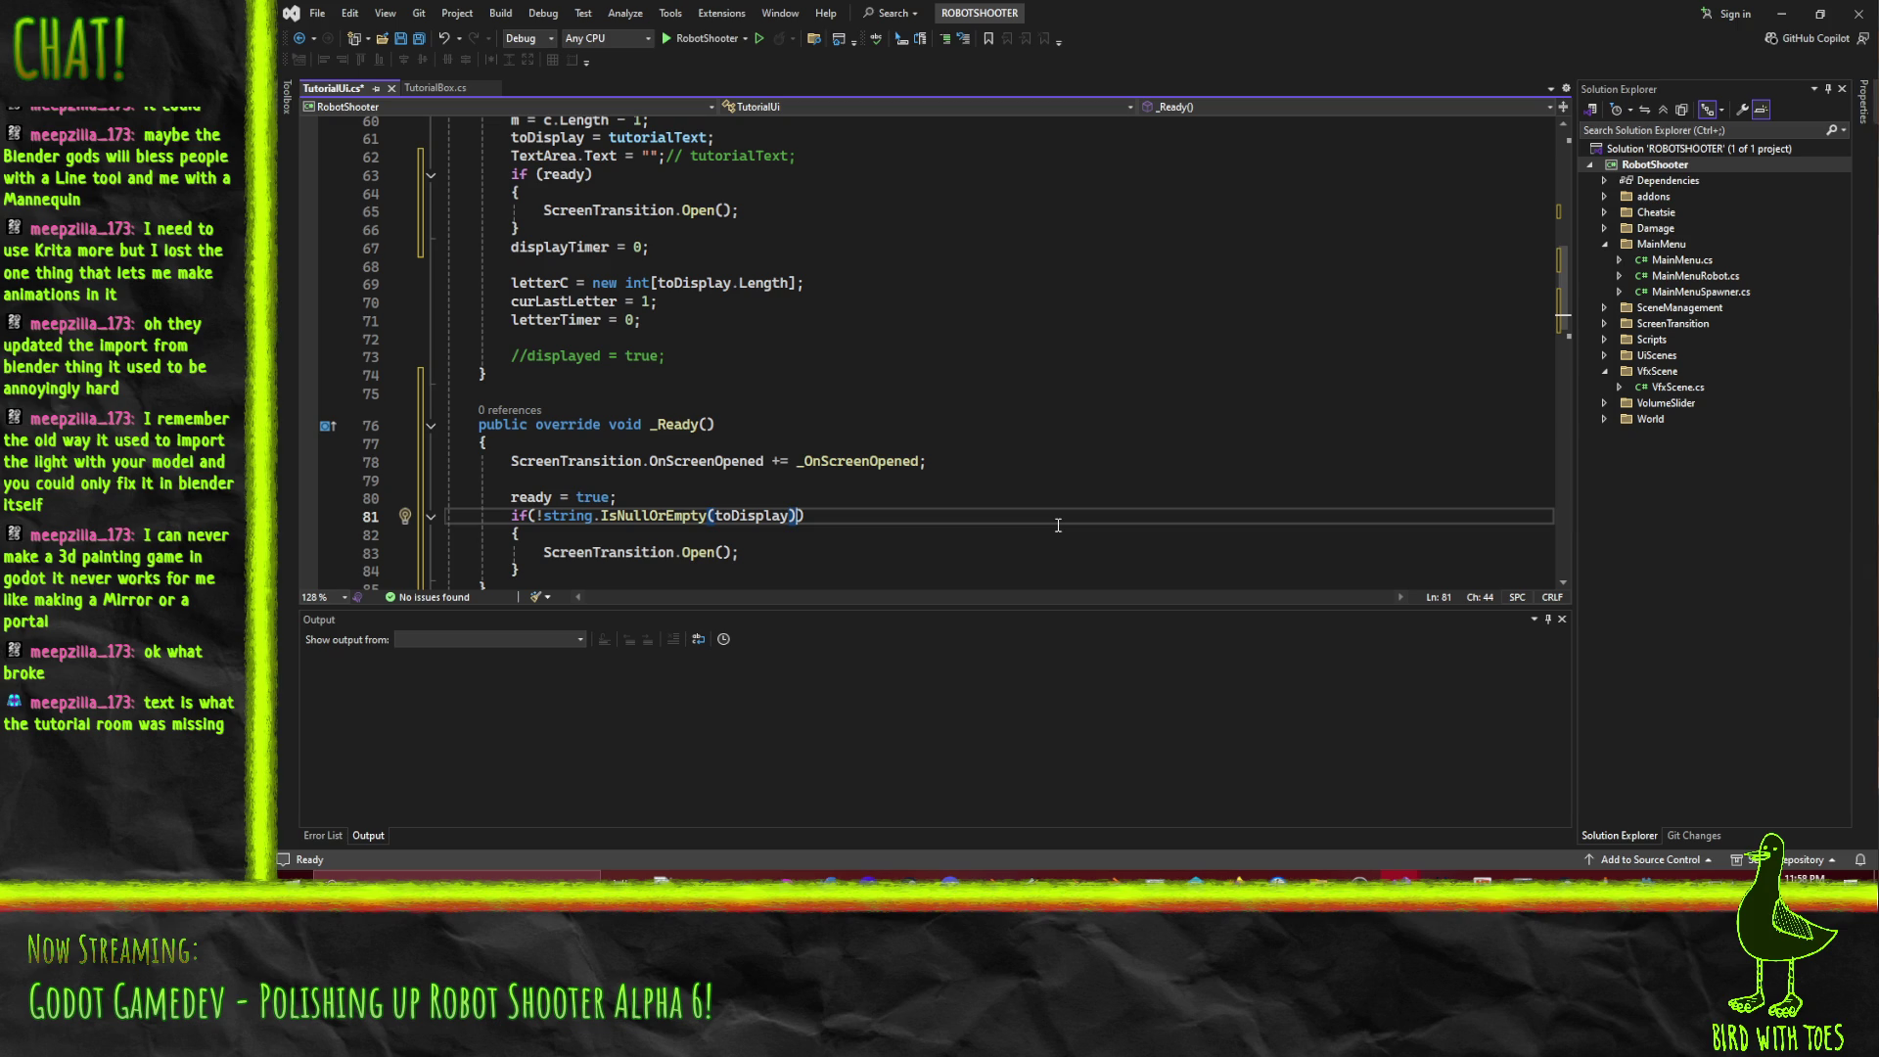
Scroll through the edited TutorialUi script to review the changes.
scroll(959, 453, "down", 5)
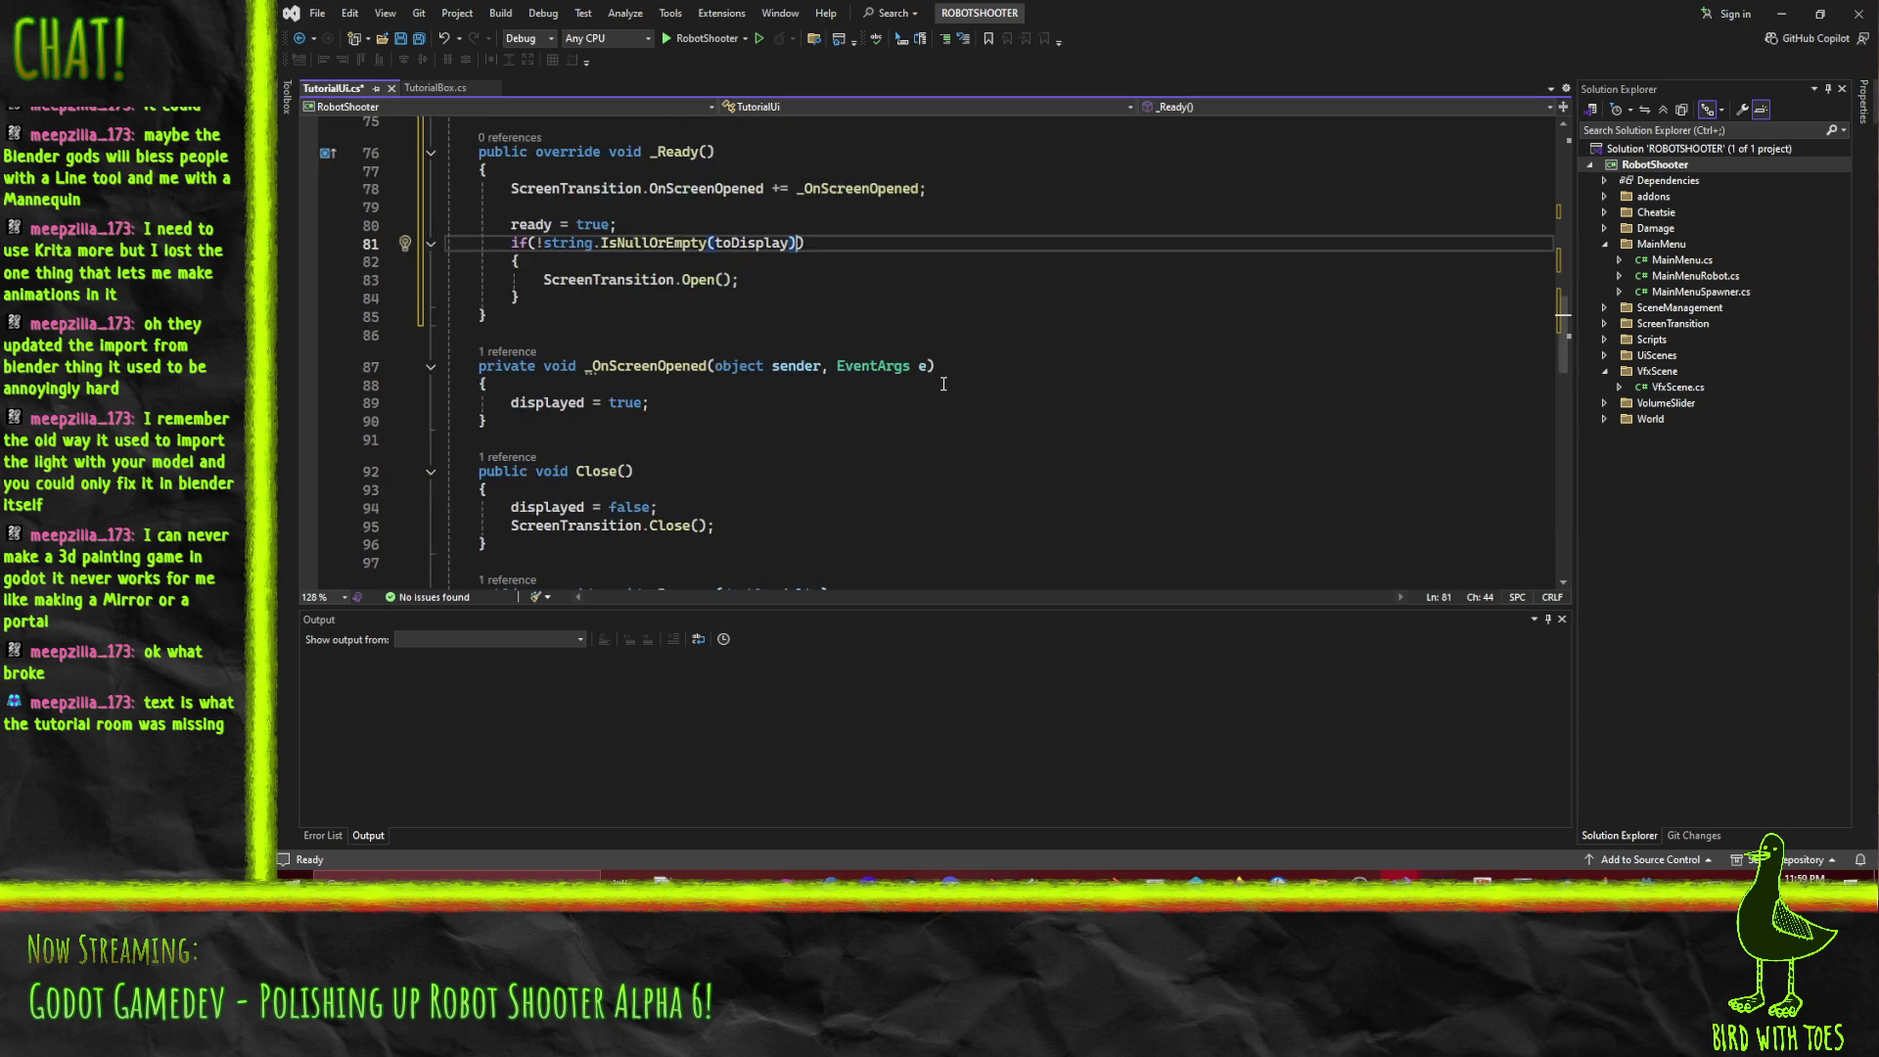
scroll(990, 408, "down", 4)
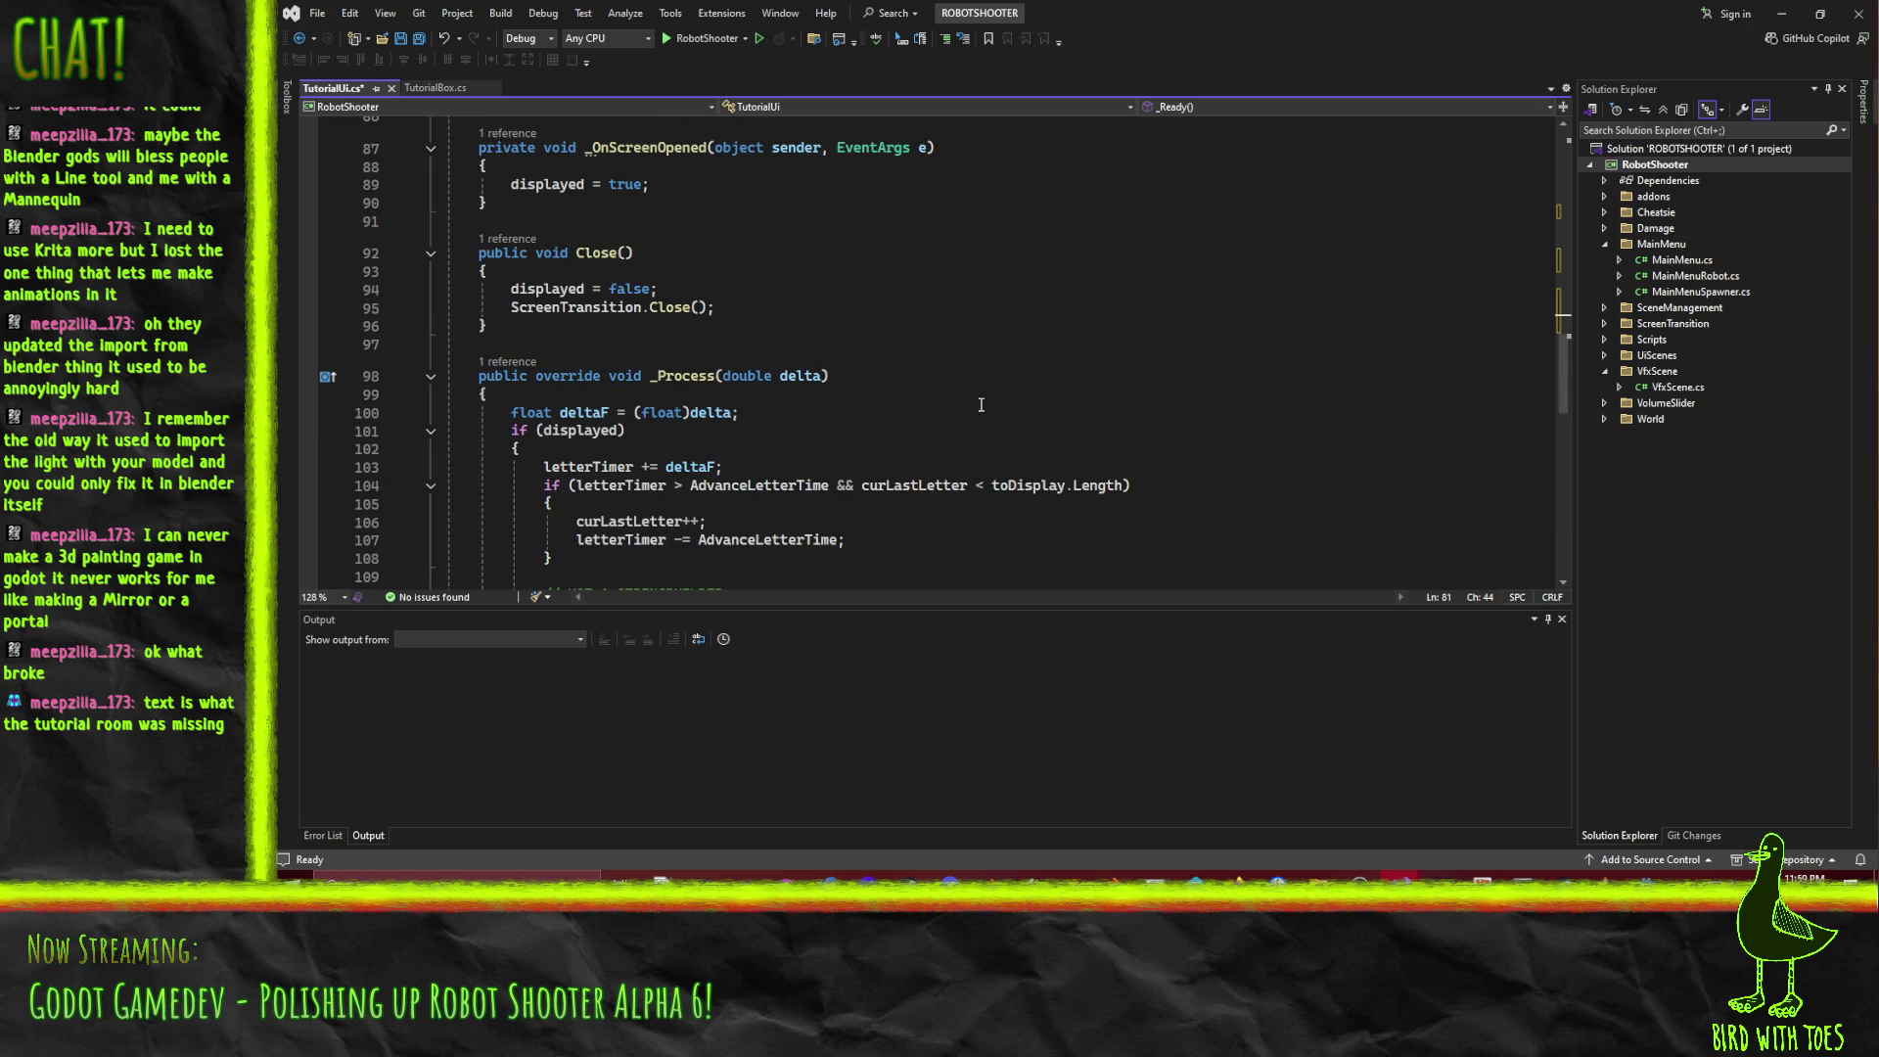
scroll(947, 441, "down", 2)
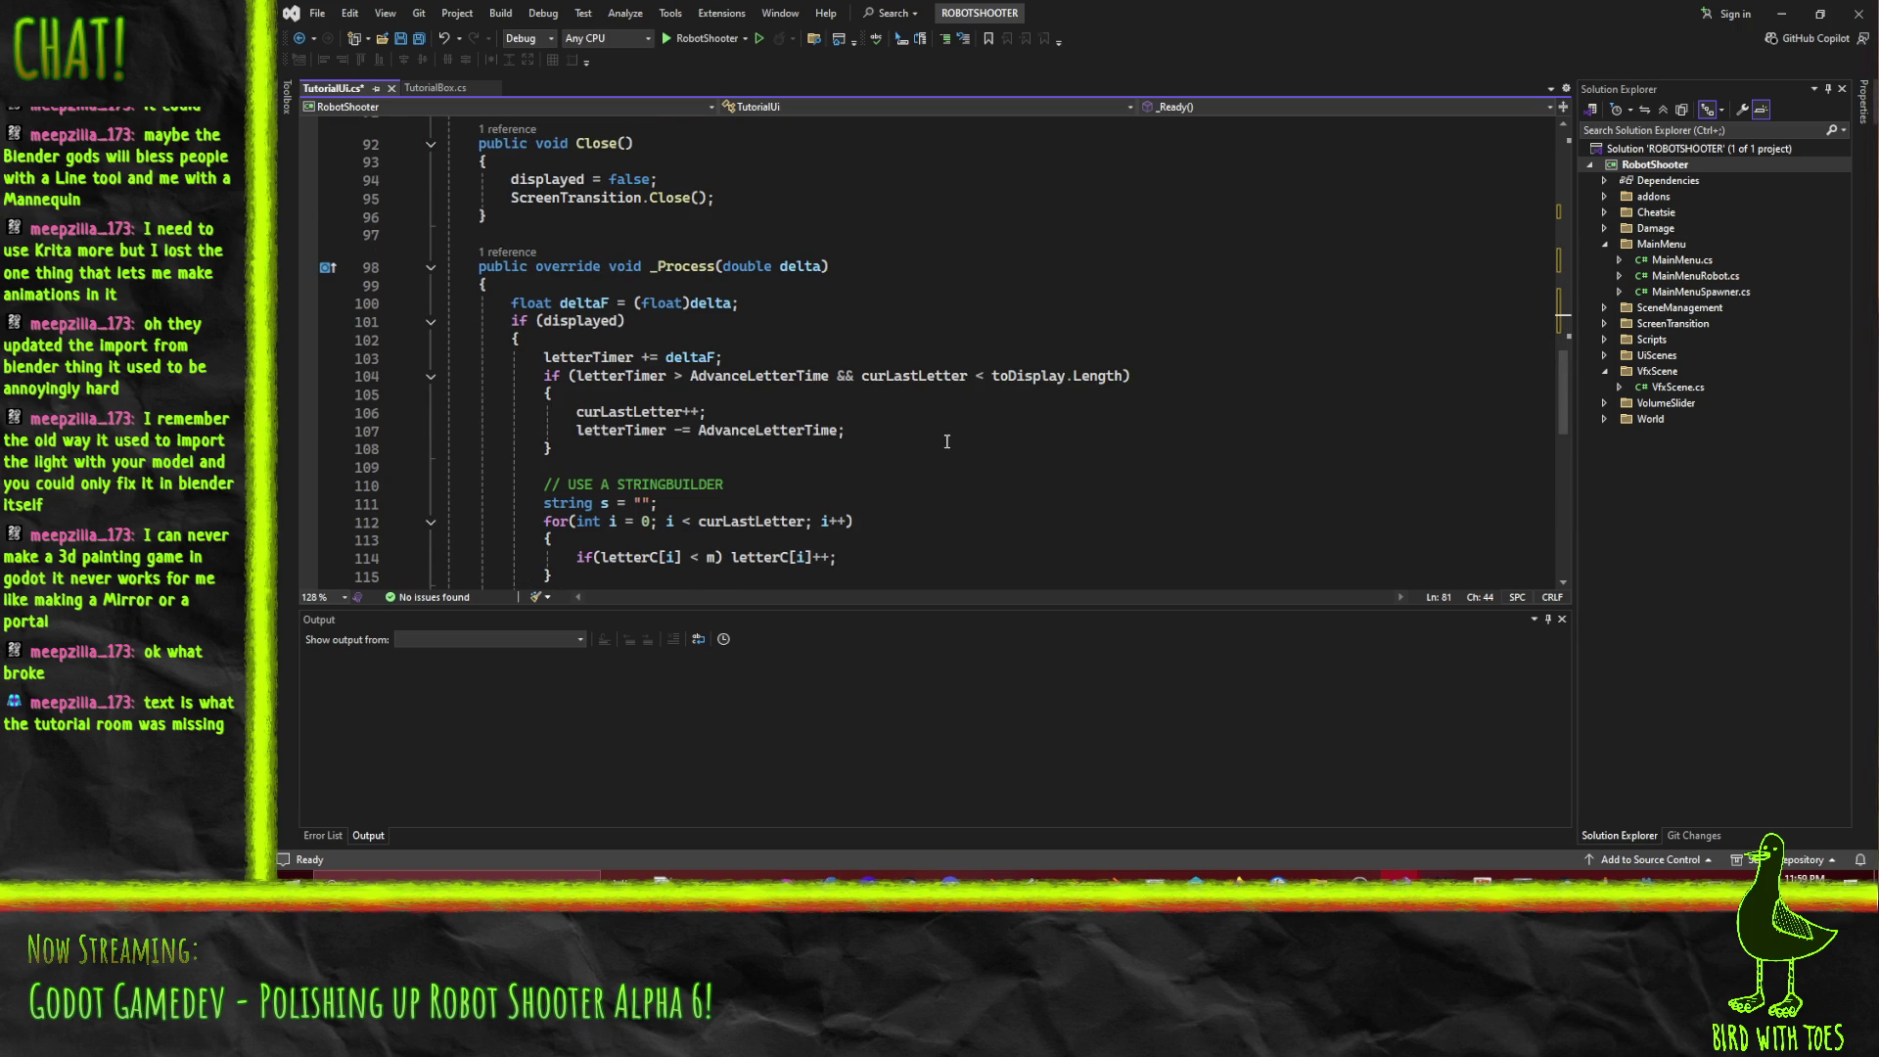
scroll(946, 440, "down", 1)
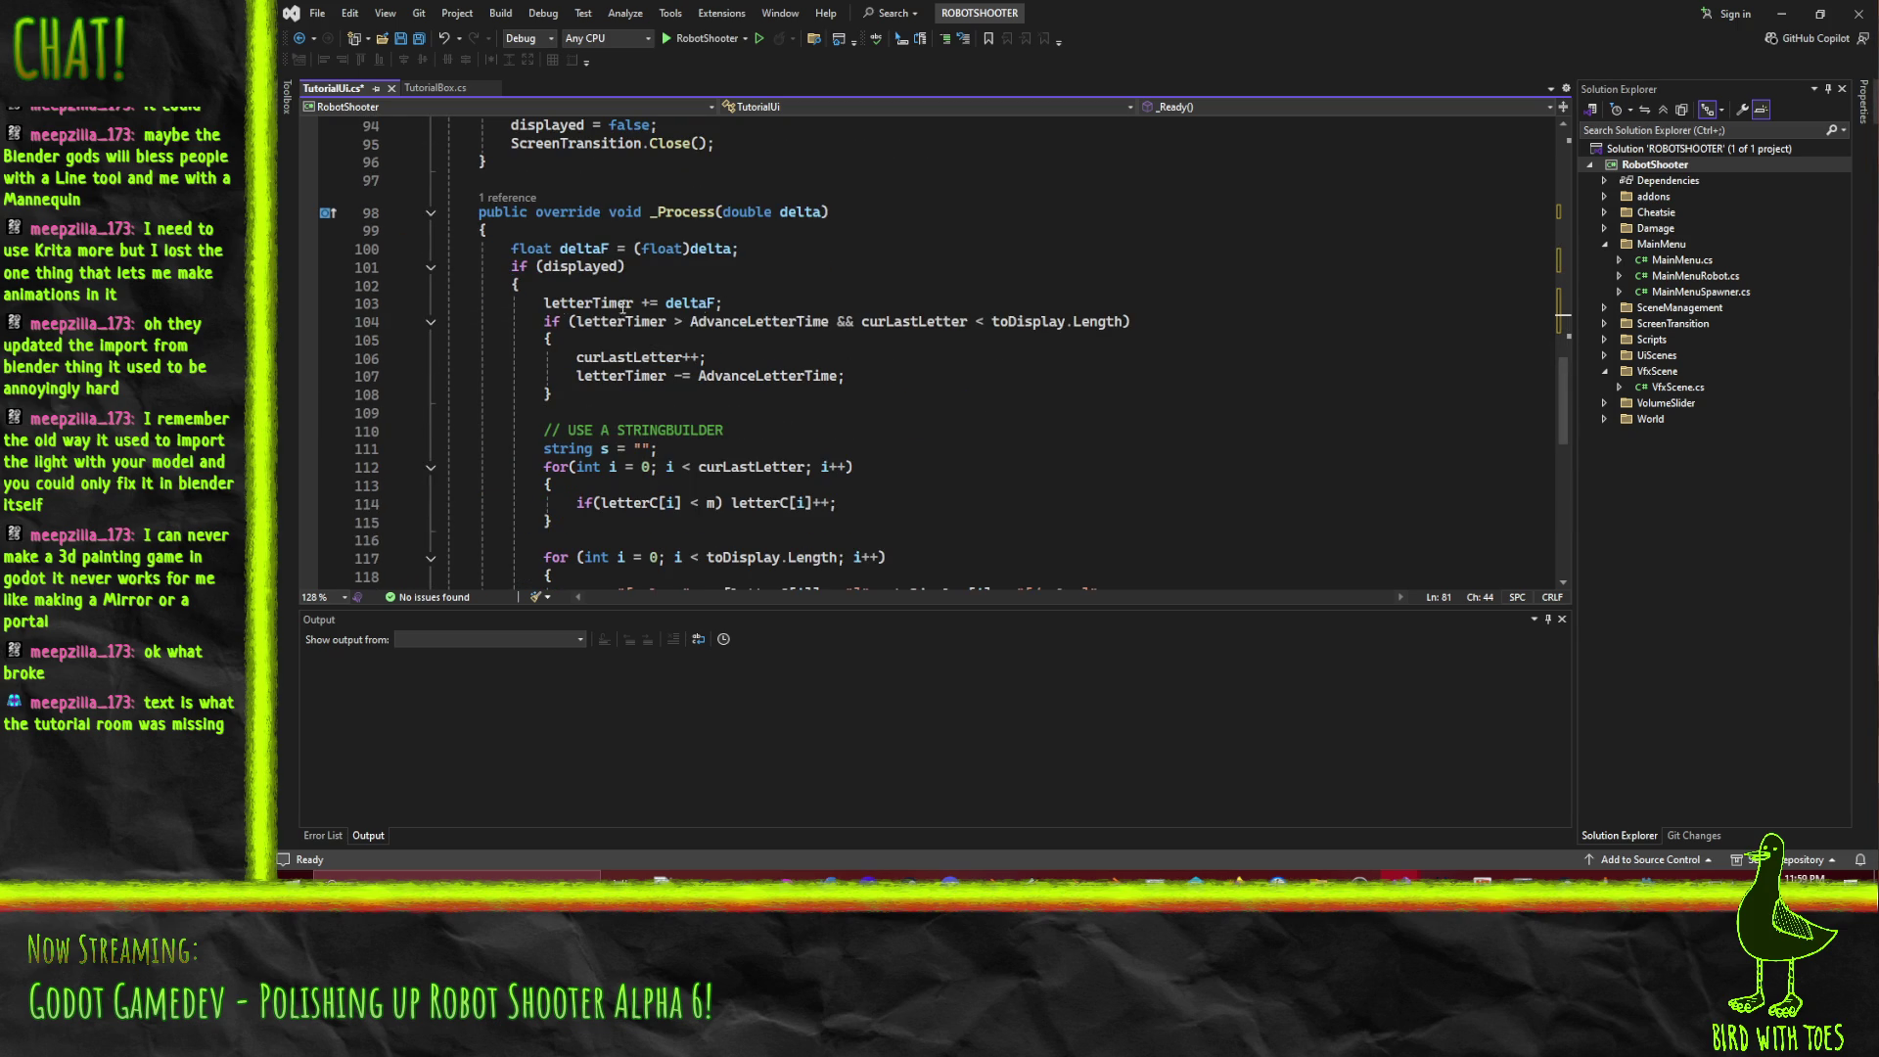
scroll(666, 328, "down", 2)
scroll(871, 343, "up", 5)
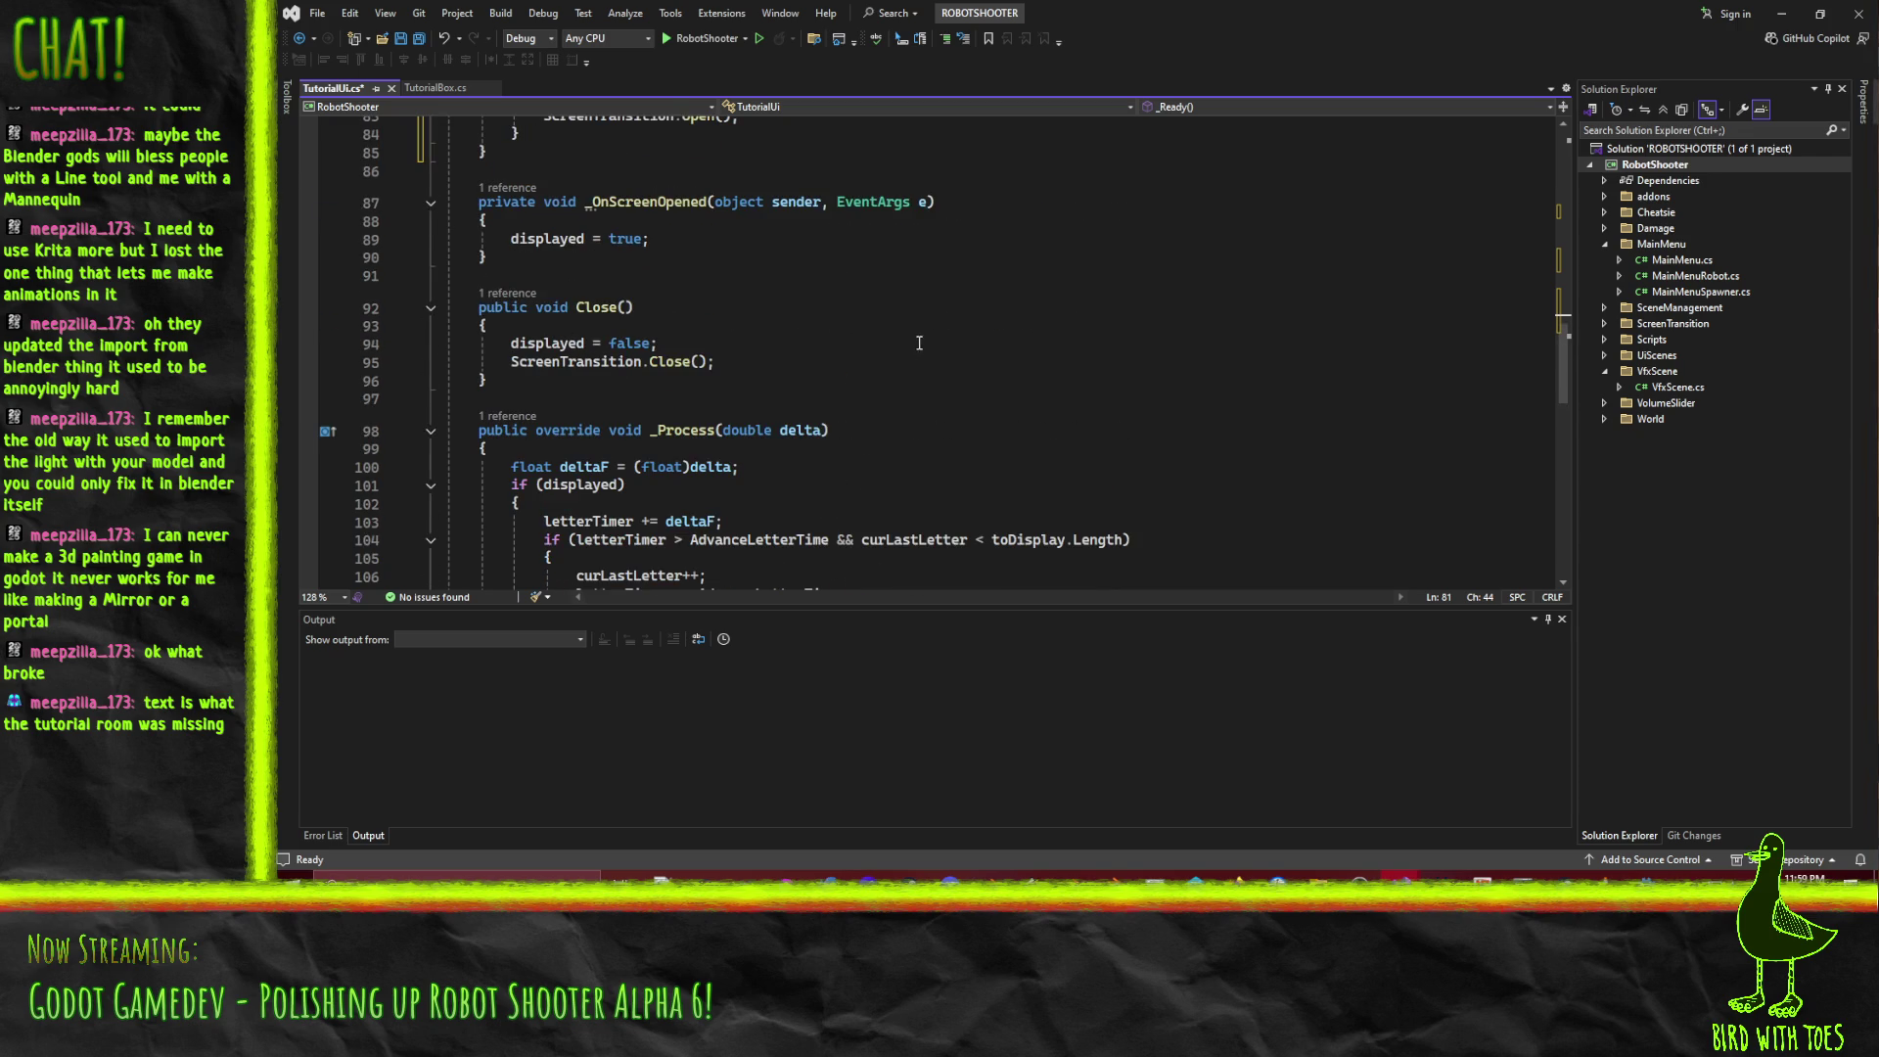
scroll(918, 343, "down", 2)
scroll(721, 412, "down", 5)
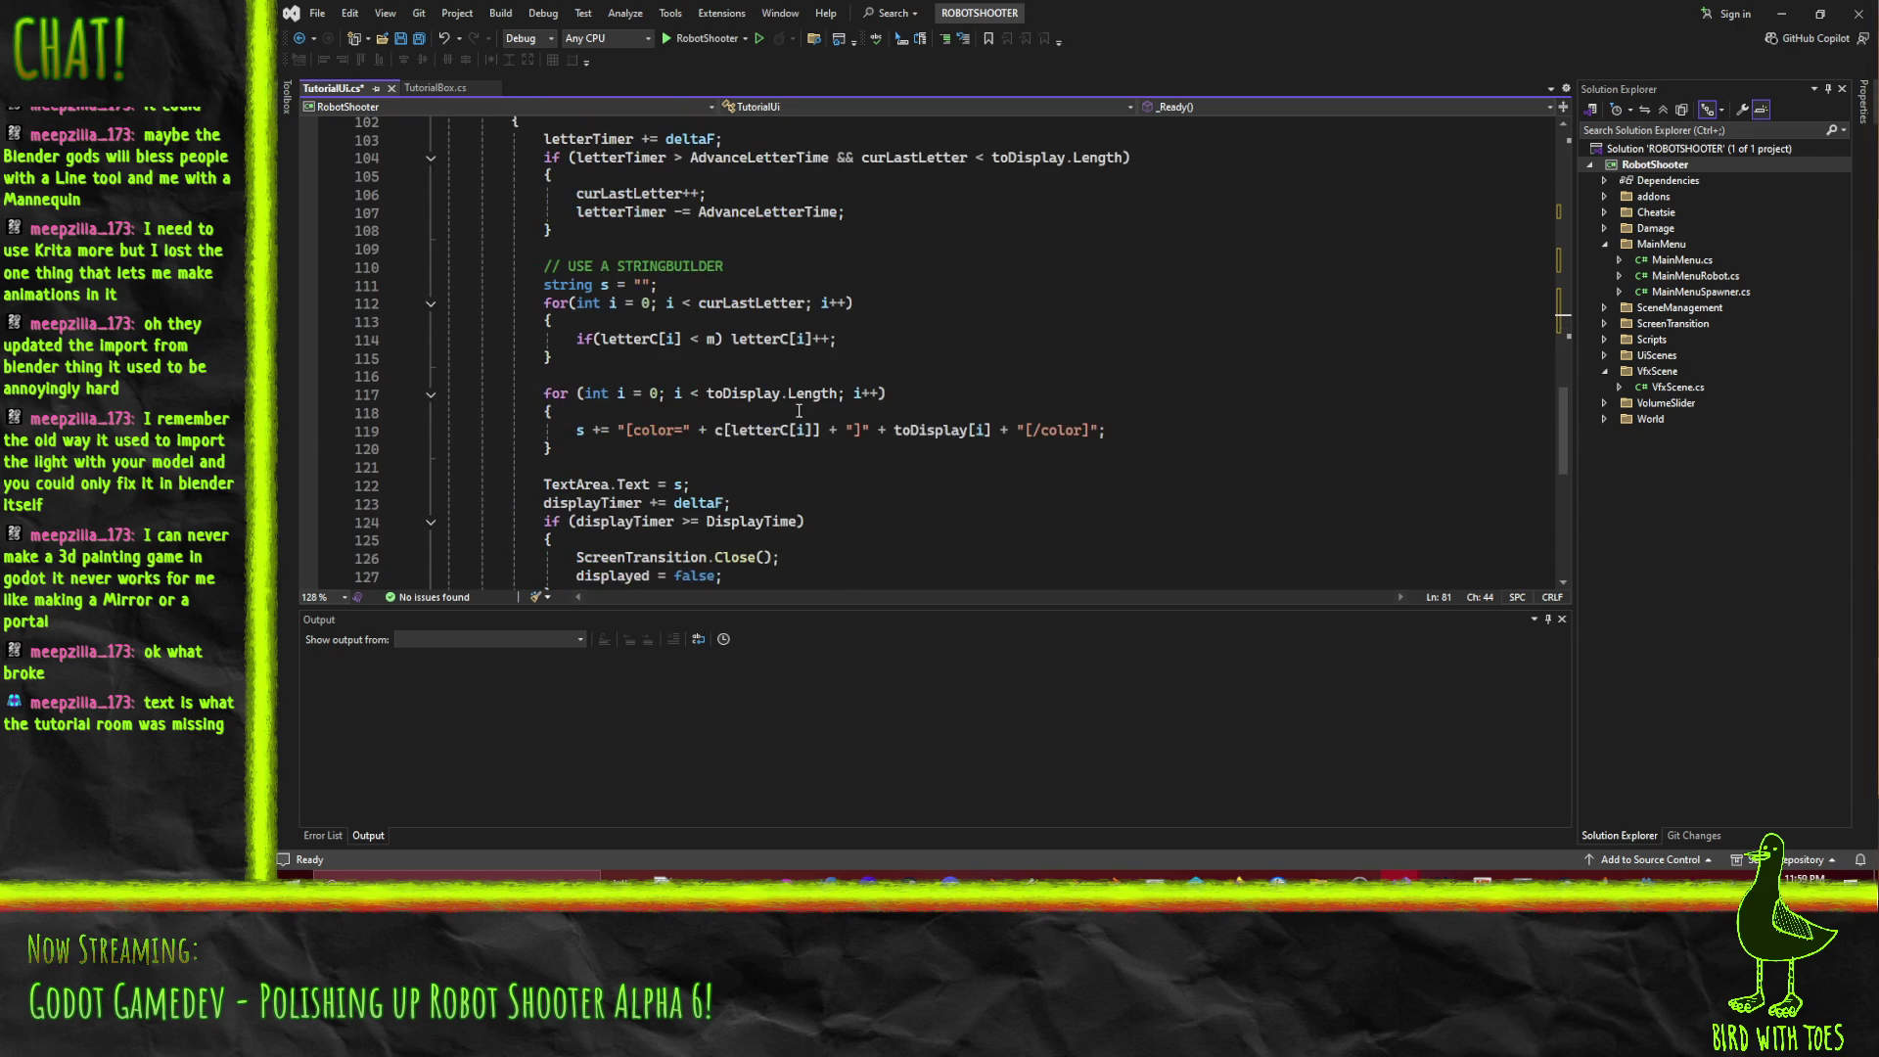
scroll(846, 401, "up", 13)
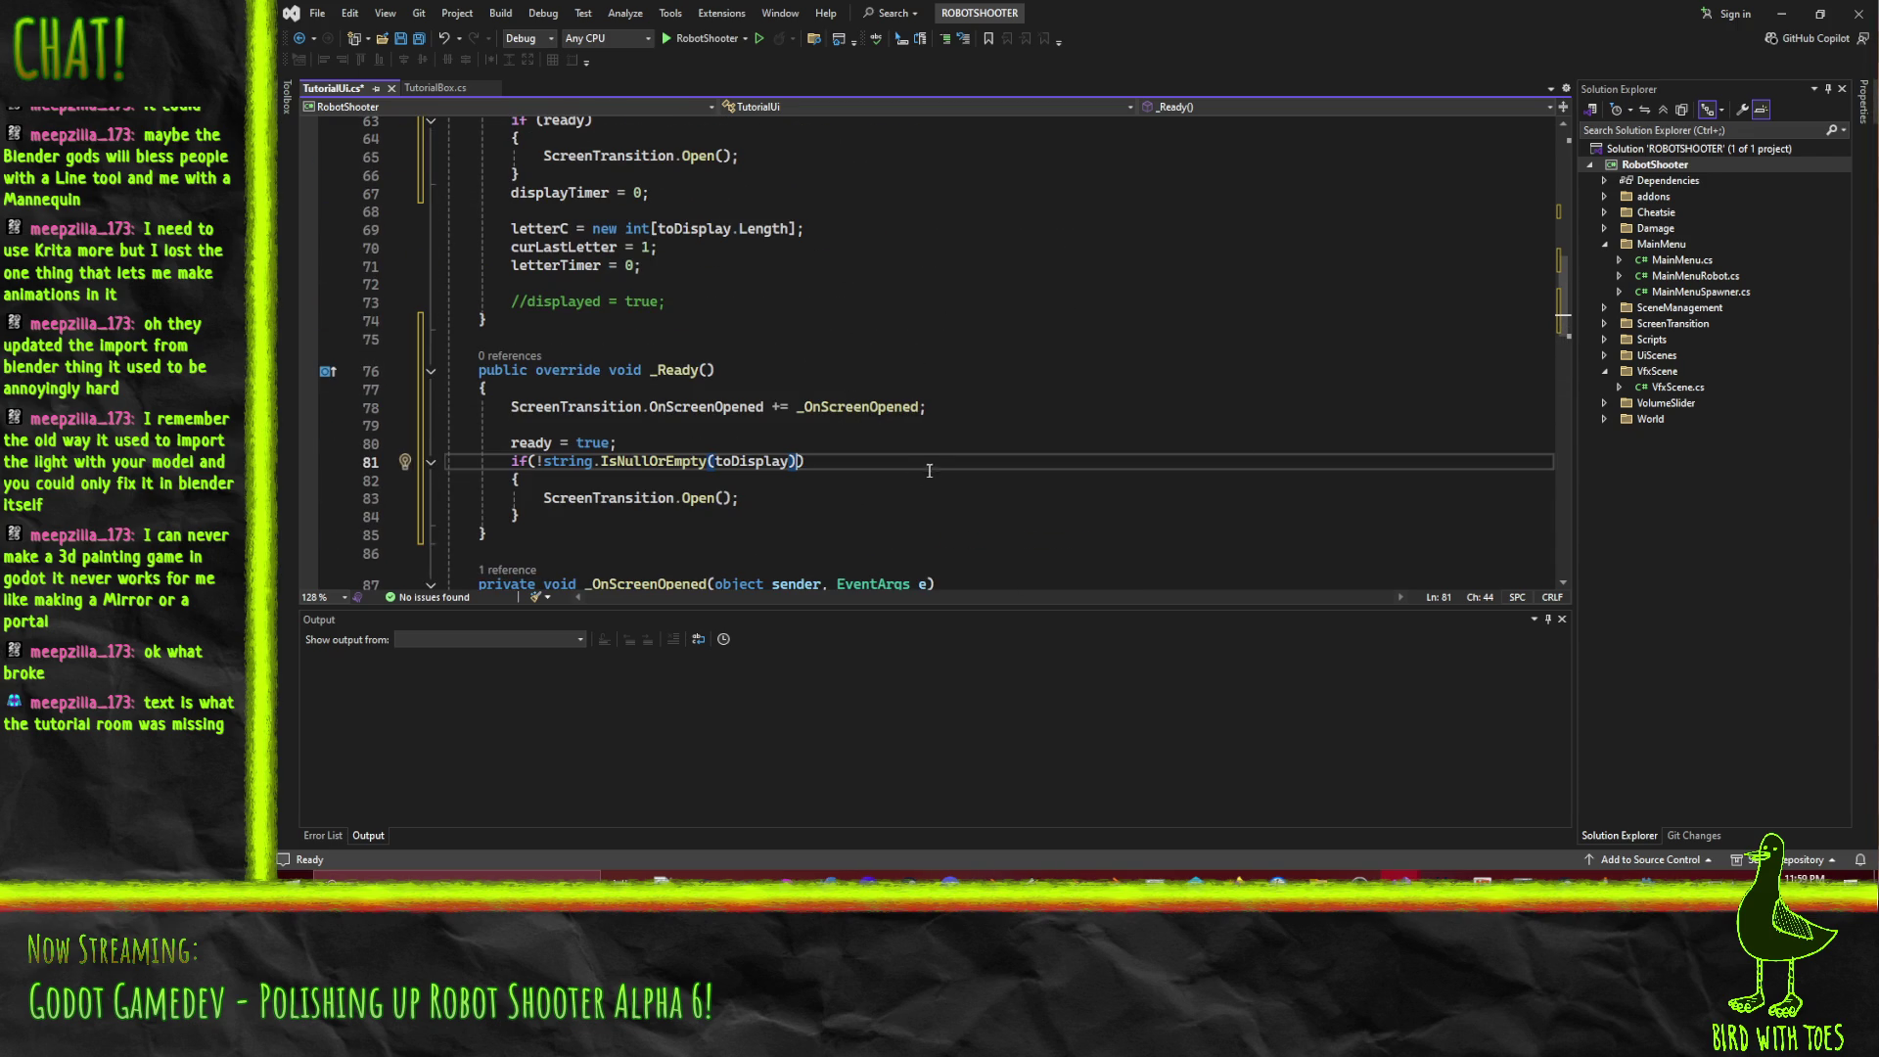
scroll(934, 467, "up", 2)
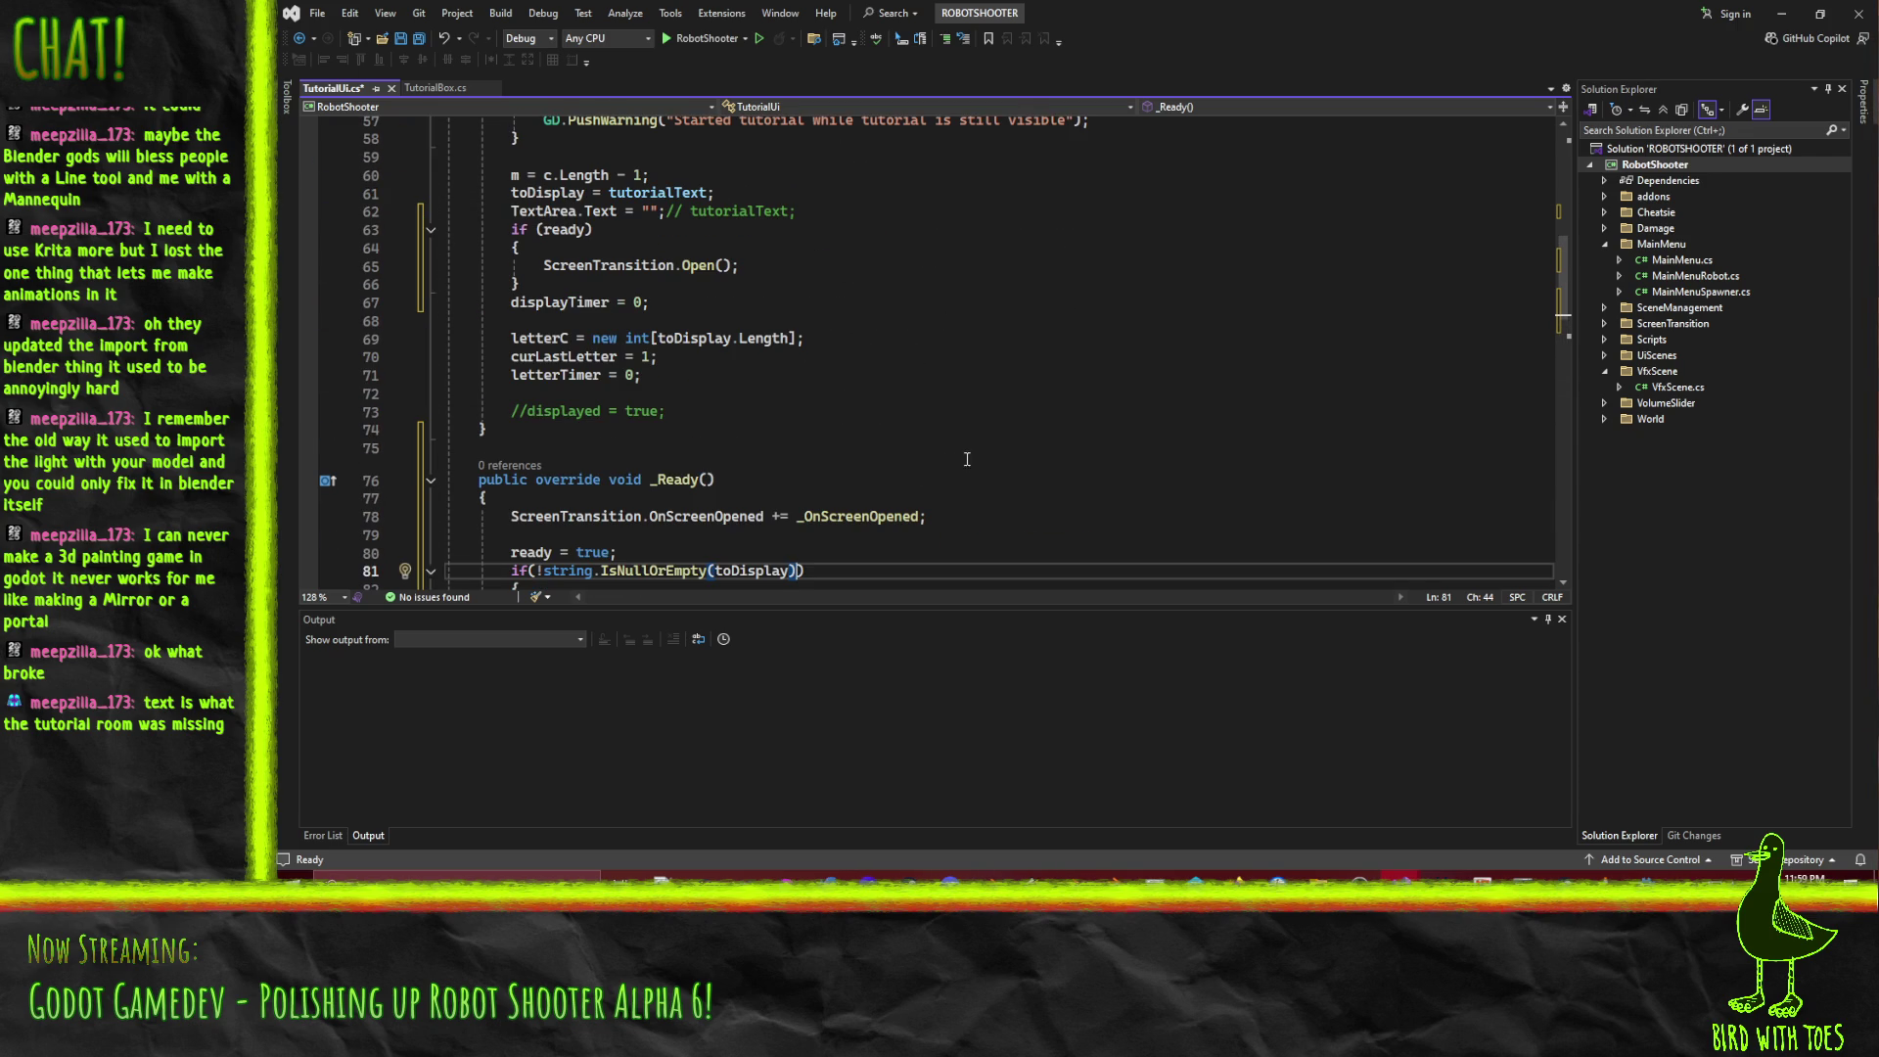
scroll(977, 440, "up", 7)
scroll(988, 439, "down", 10)
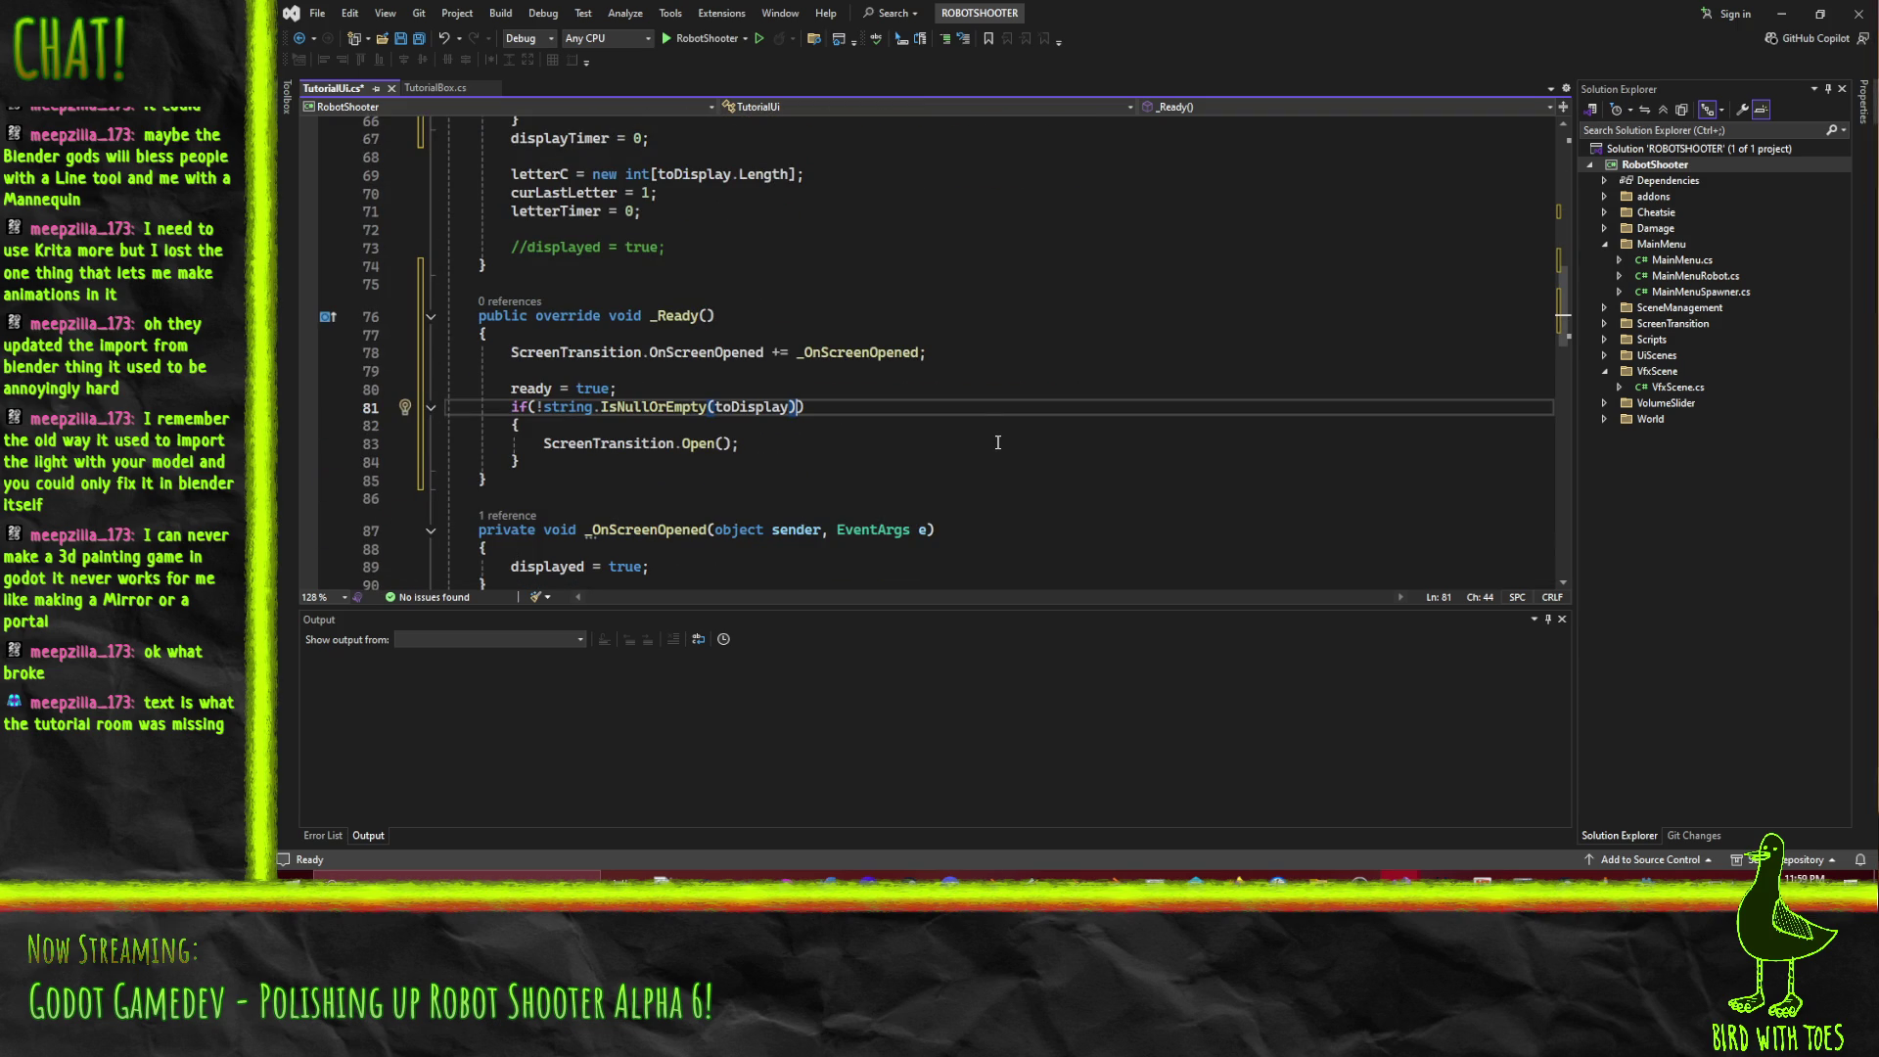
left_click(688, 462)
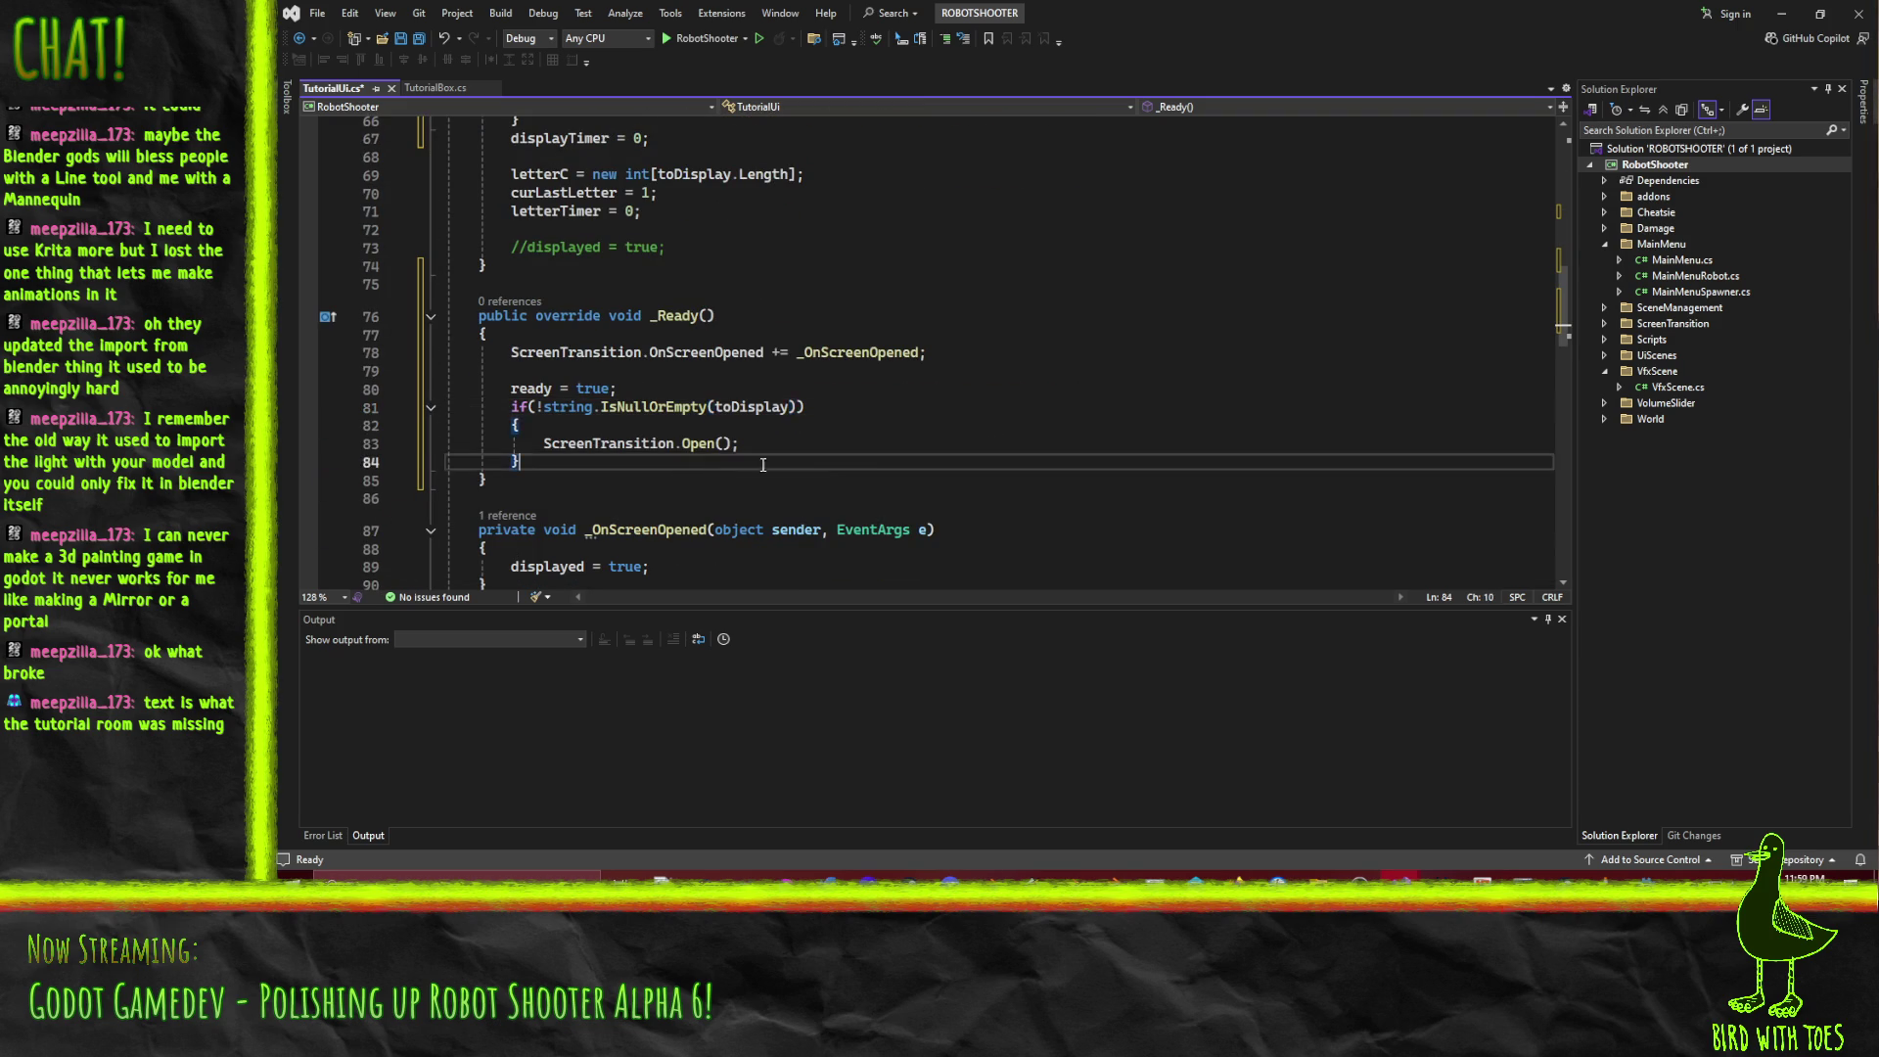
scroll(874, 465, "up", 4)
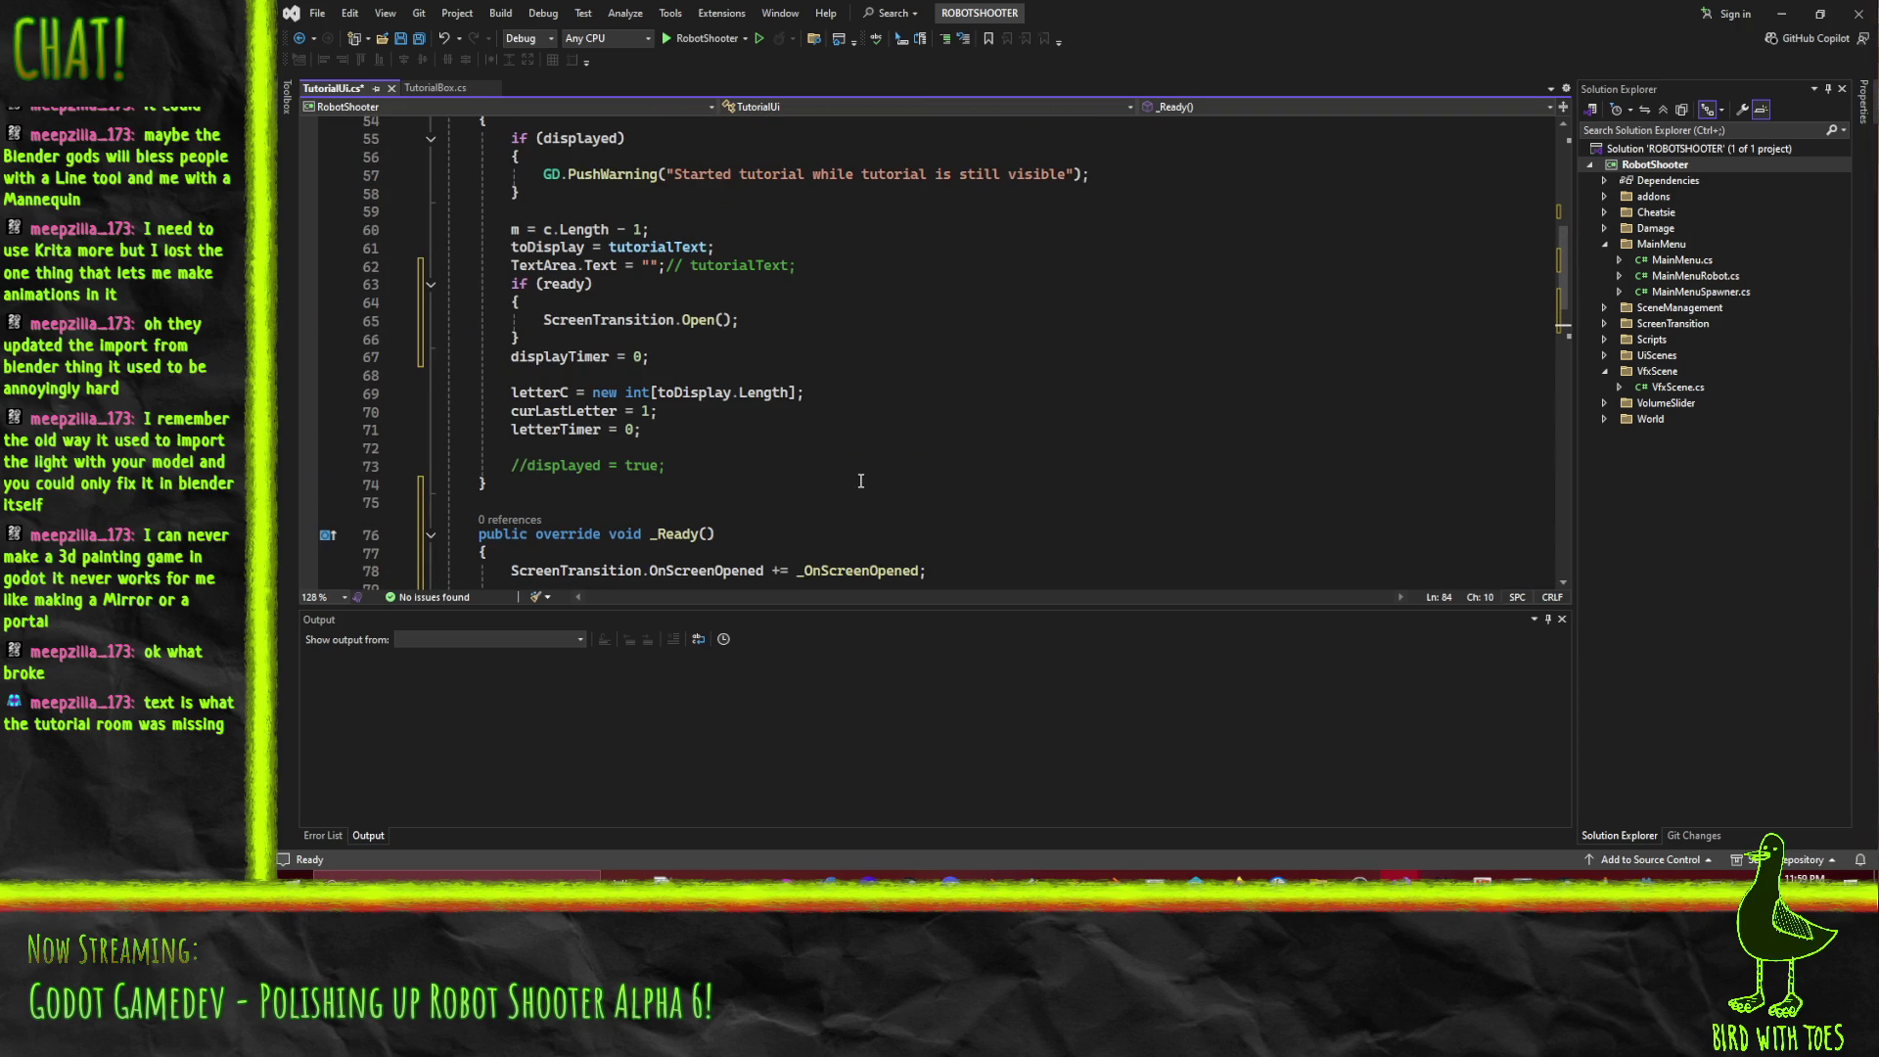
scroll(869, 419, "down", 5)
Save TutorialUi.cs and return to the Godot editor.
key("ctrl+s")
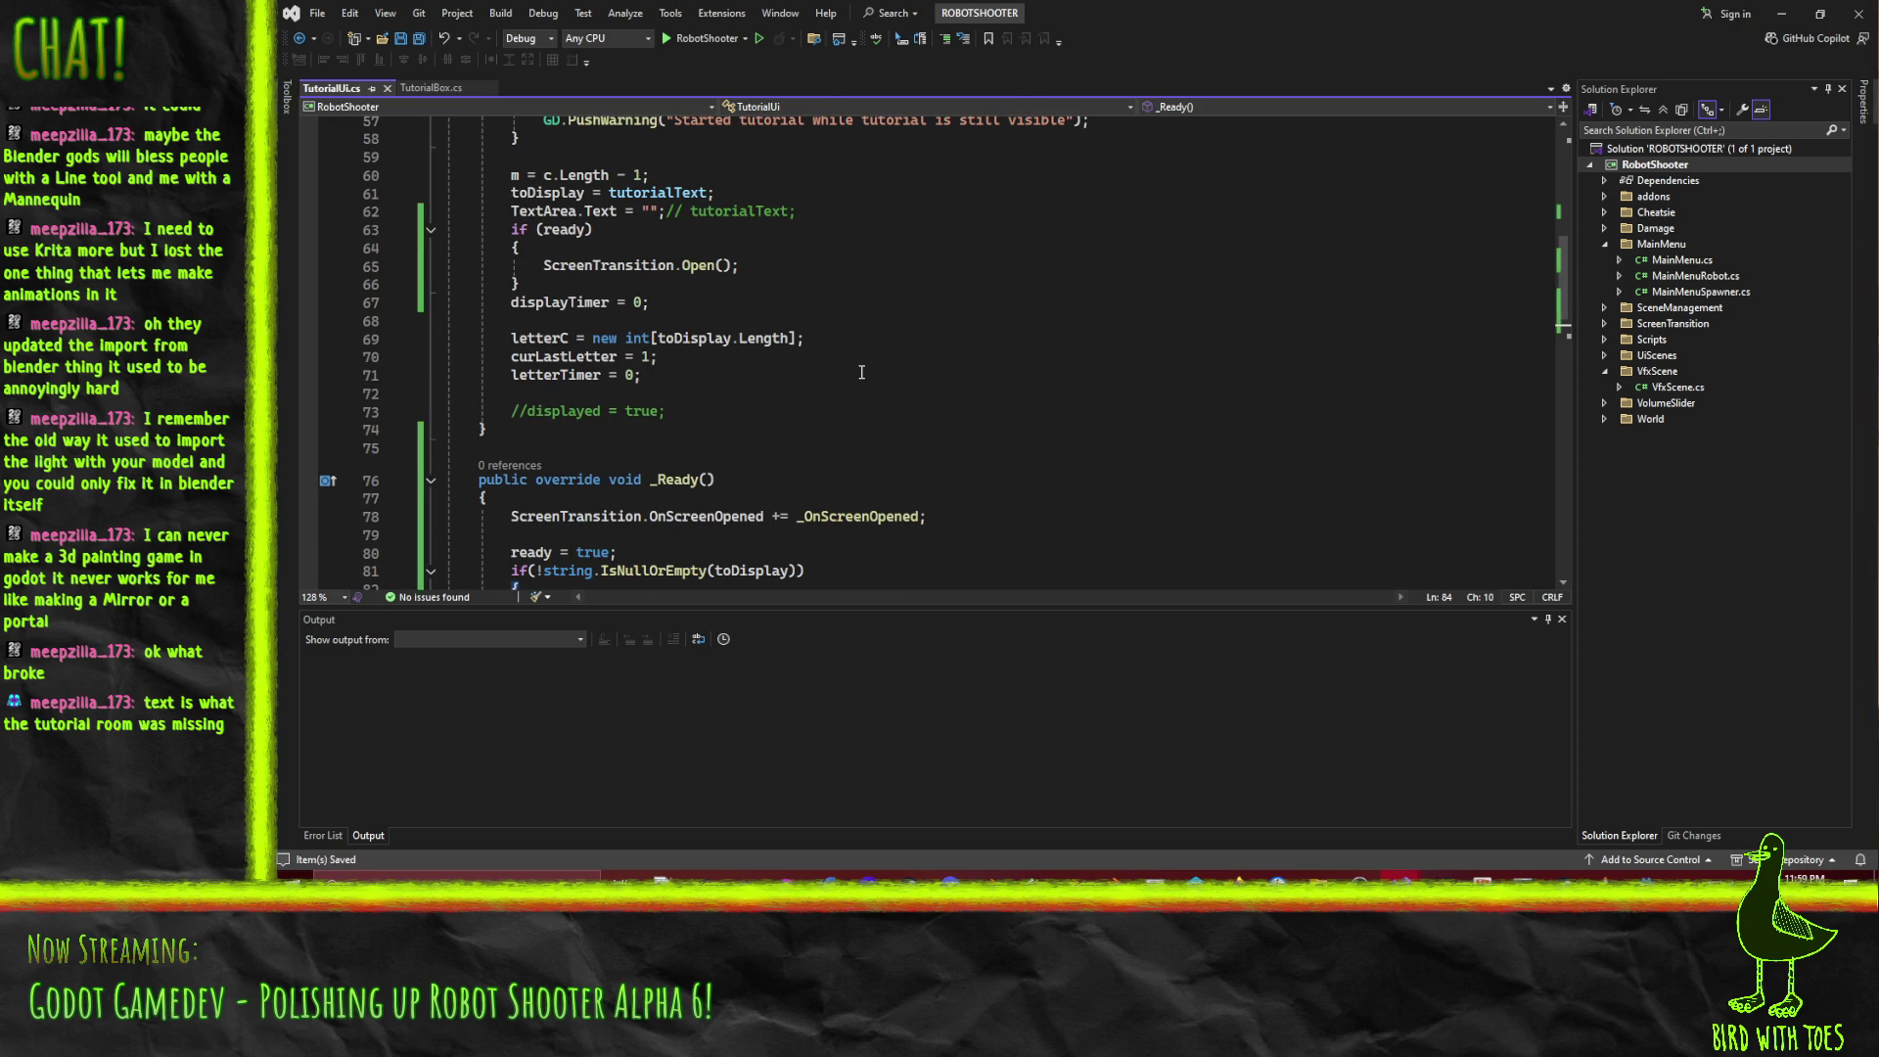
scroll(898, 389, "up", 4)
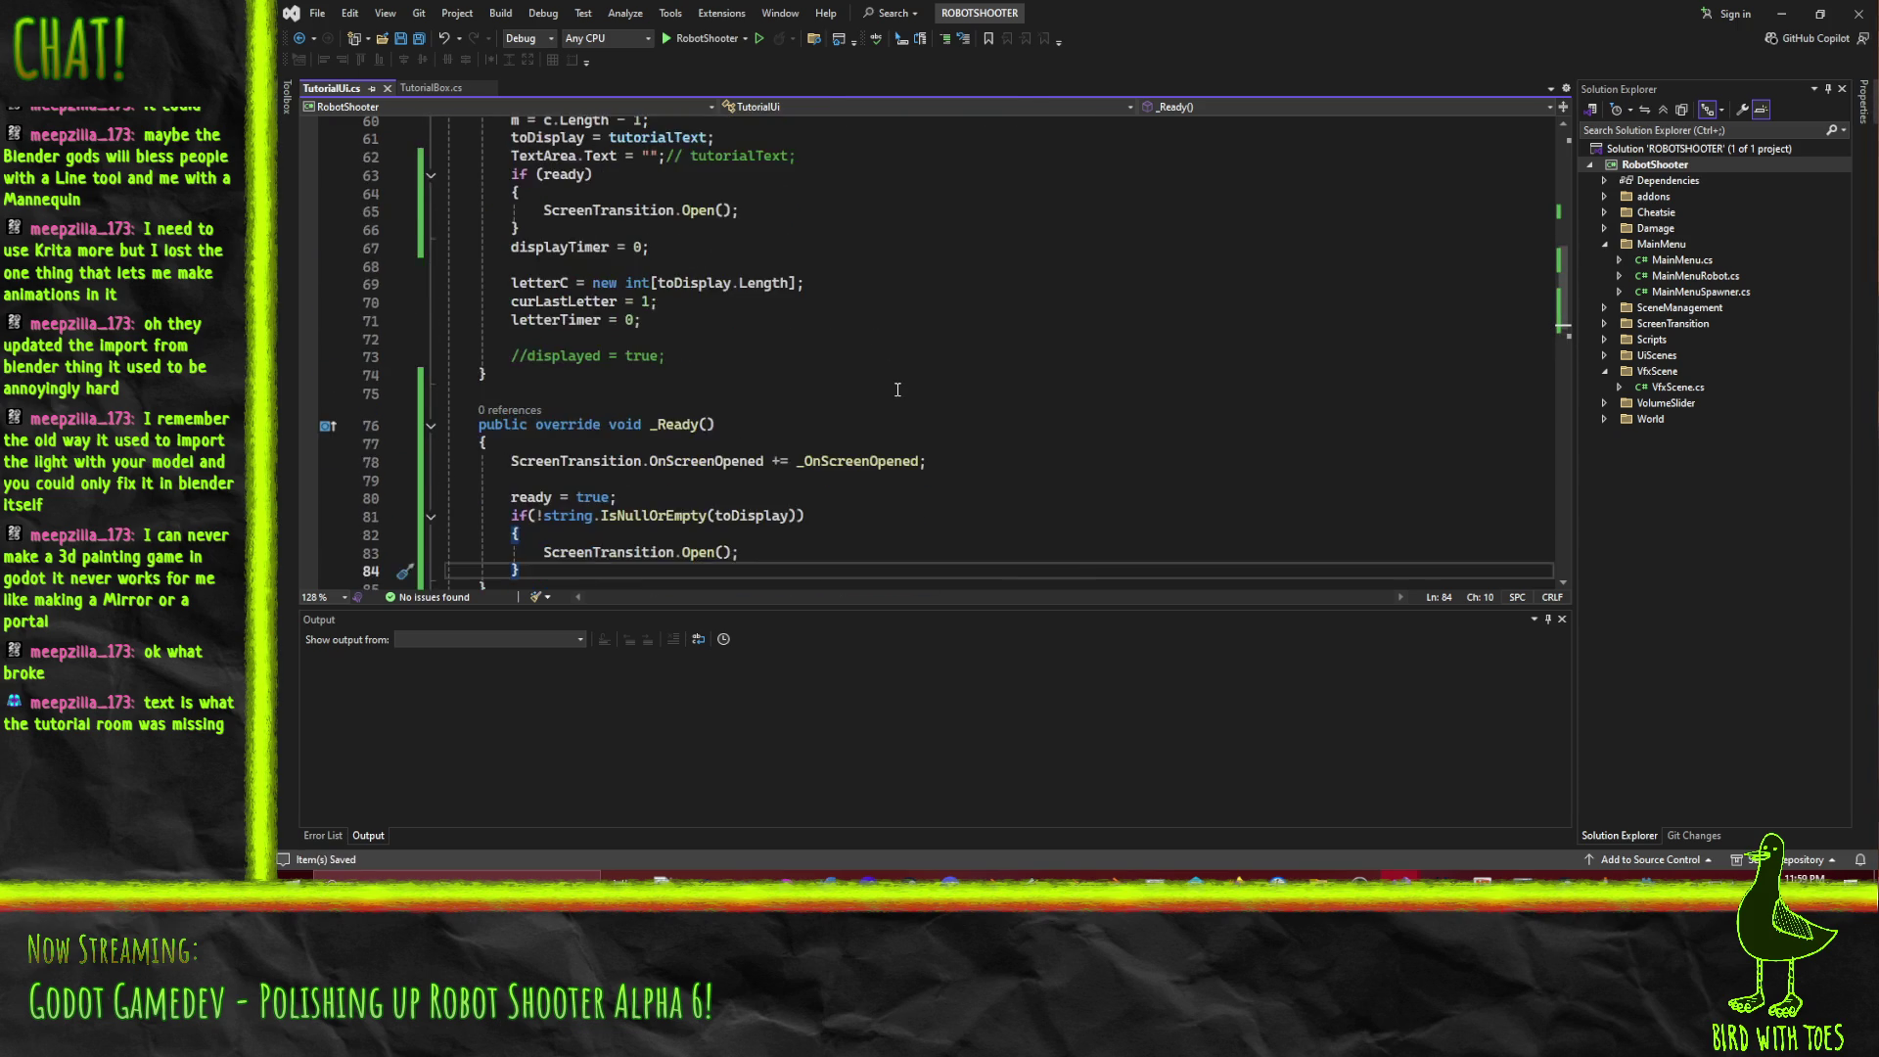
key("alt+Tab")
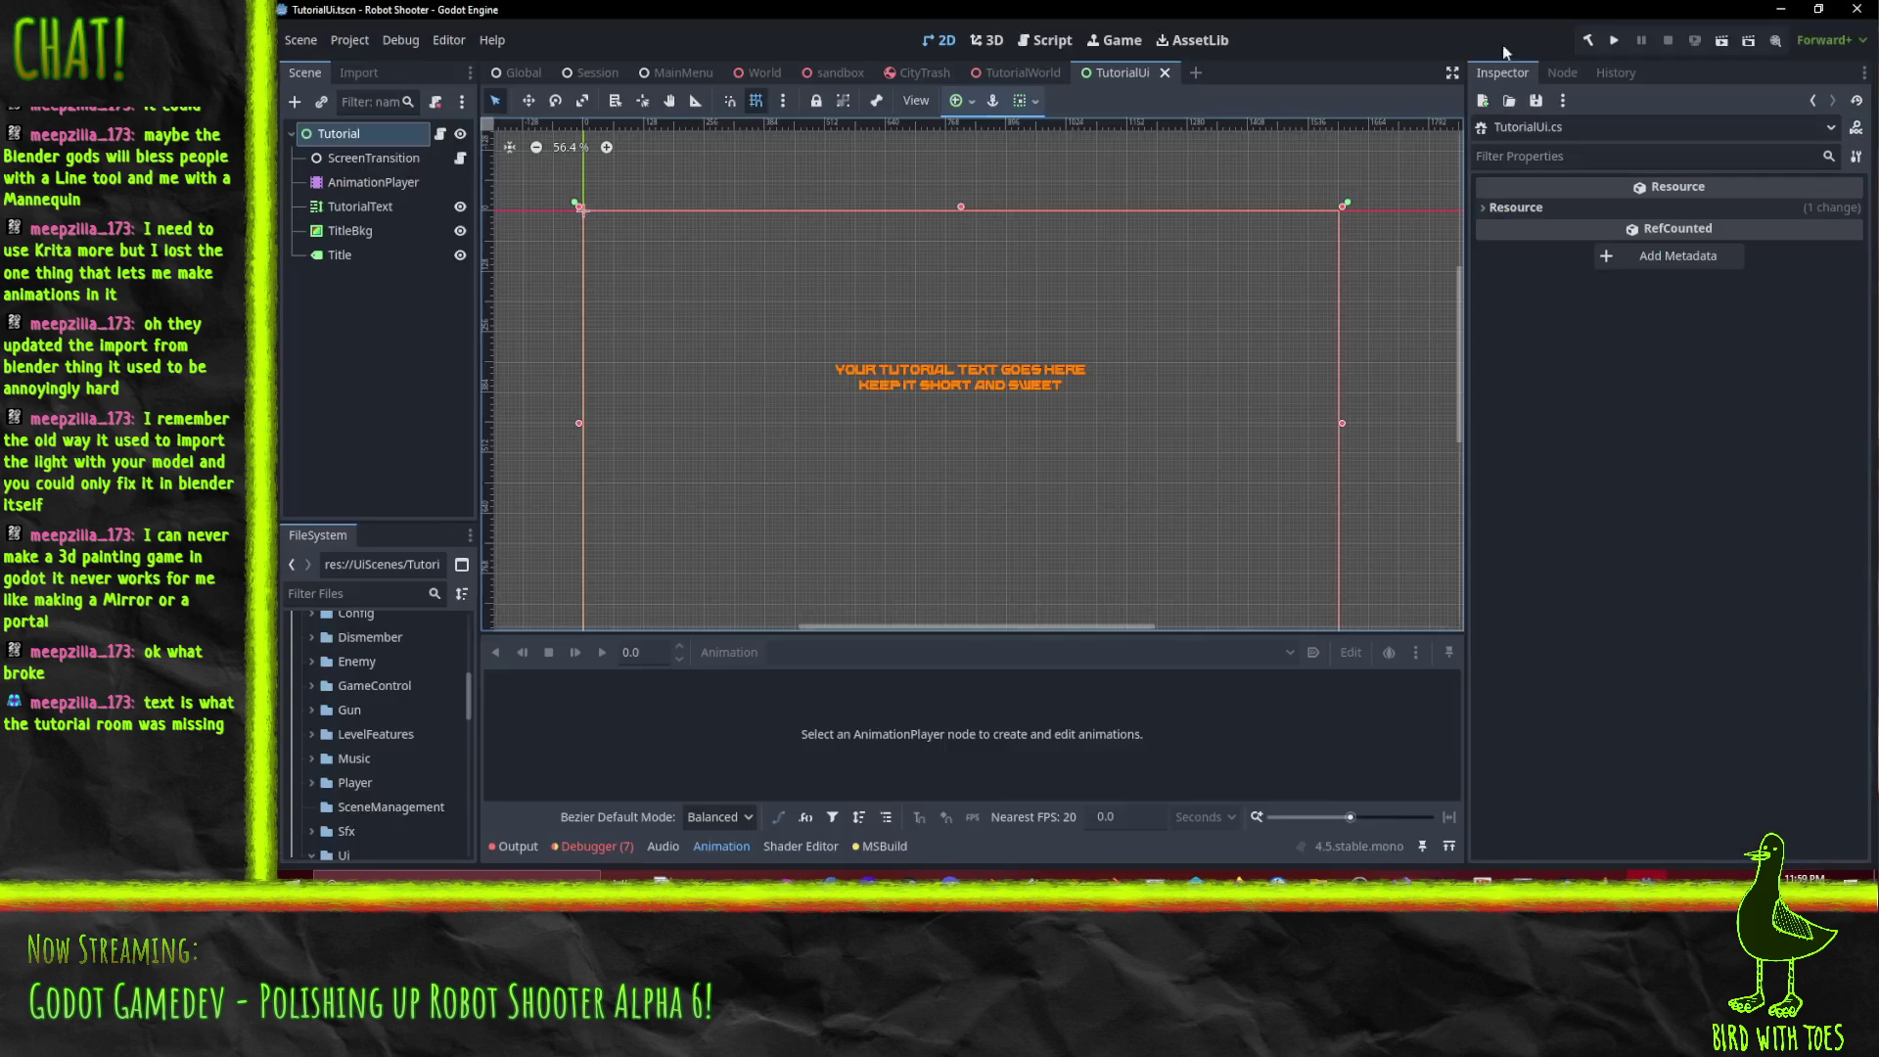
Run the project, start the game, pause it with Esc, and return to the editor's output log.
left_click(1615, 41)
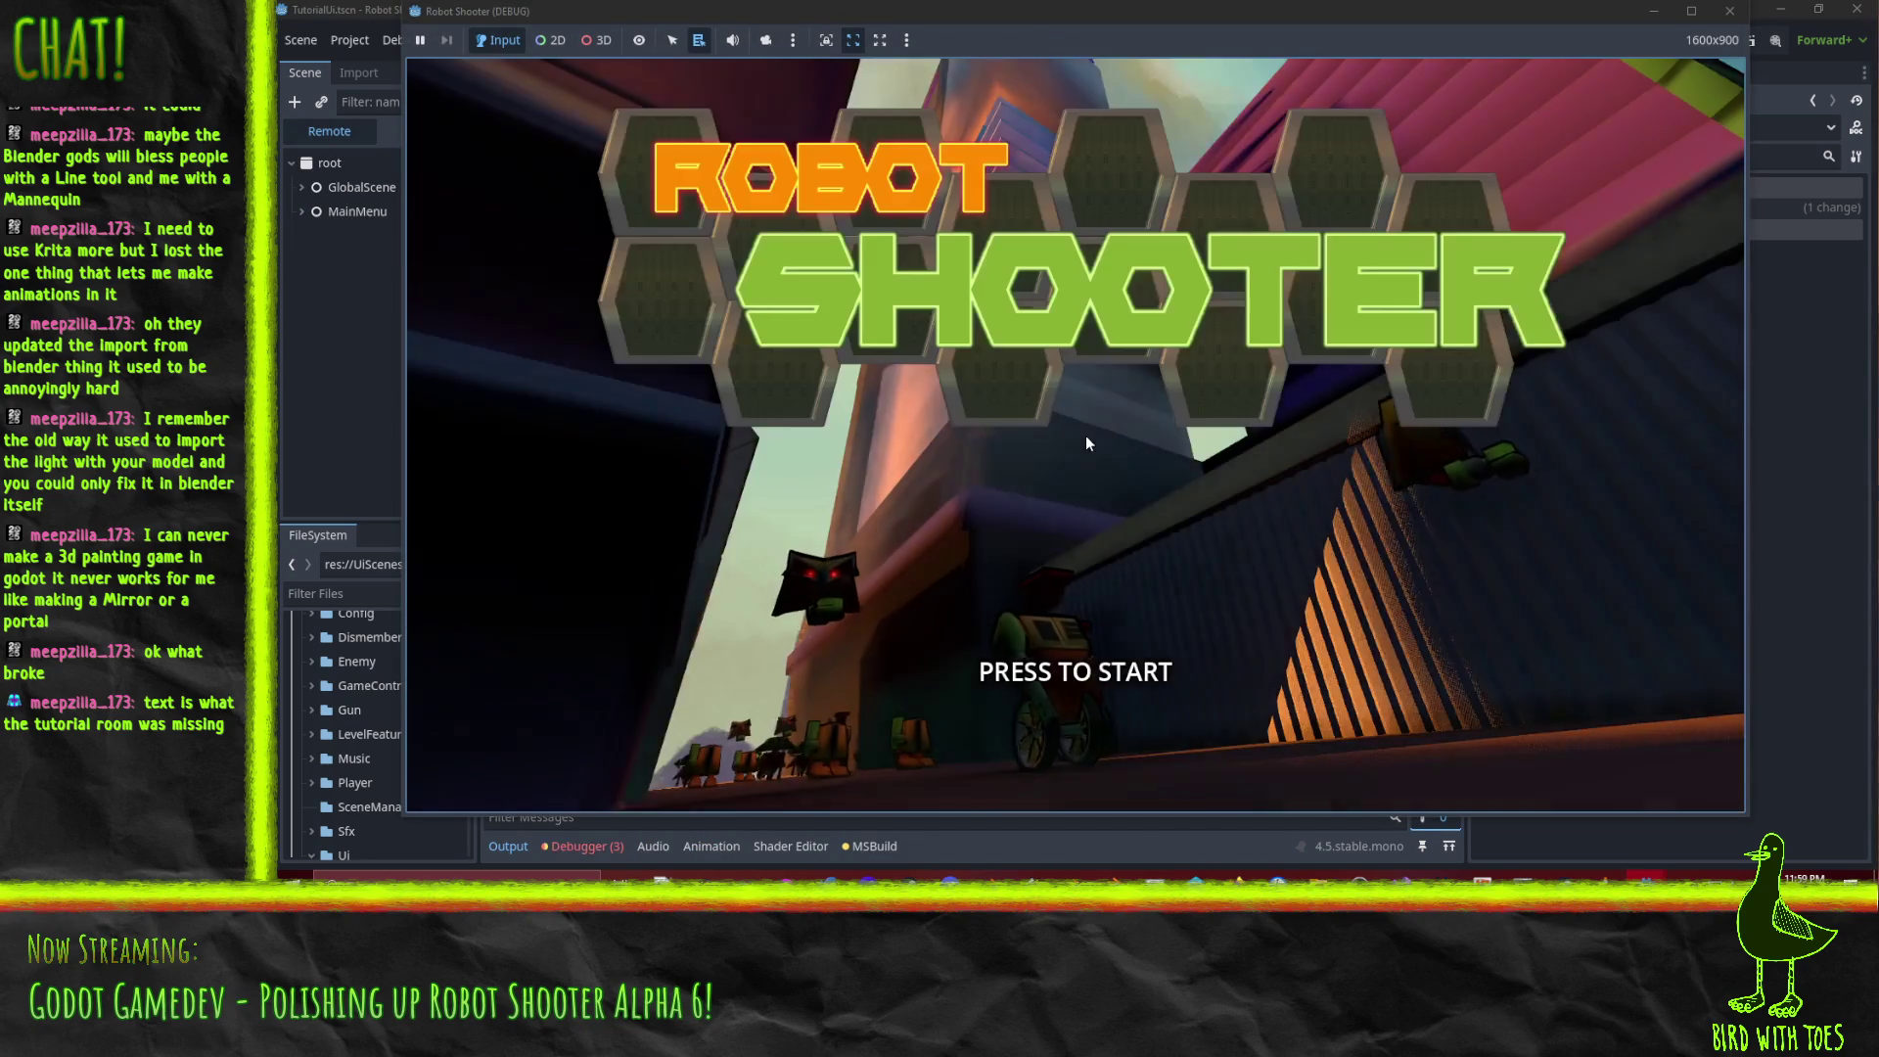
left_click(1084, 436)
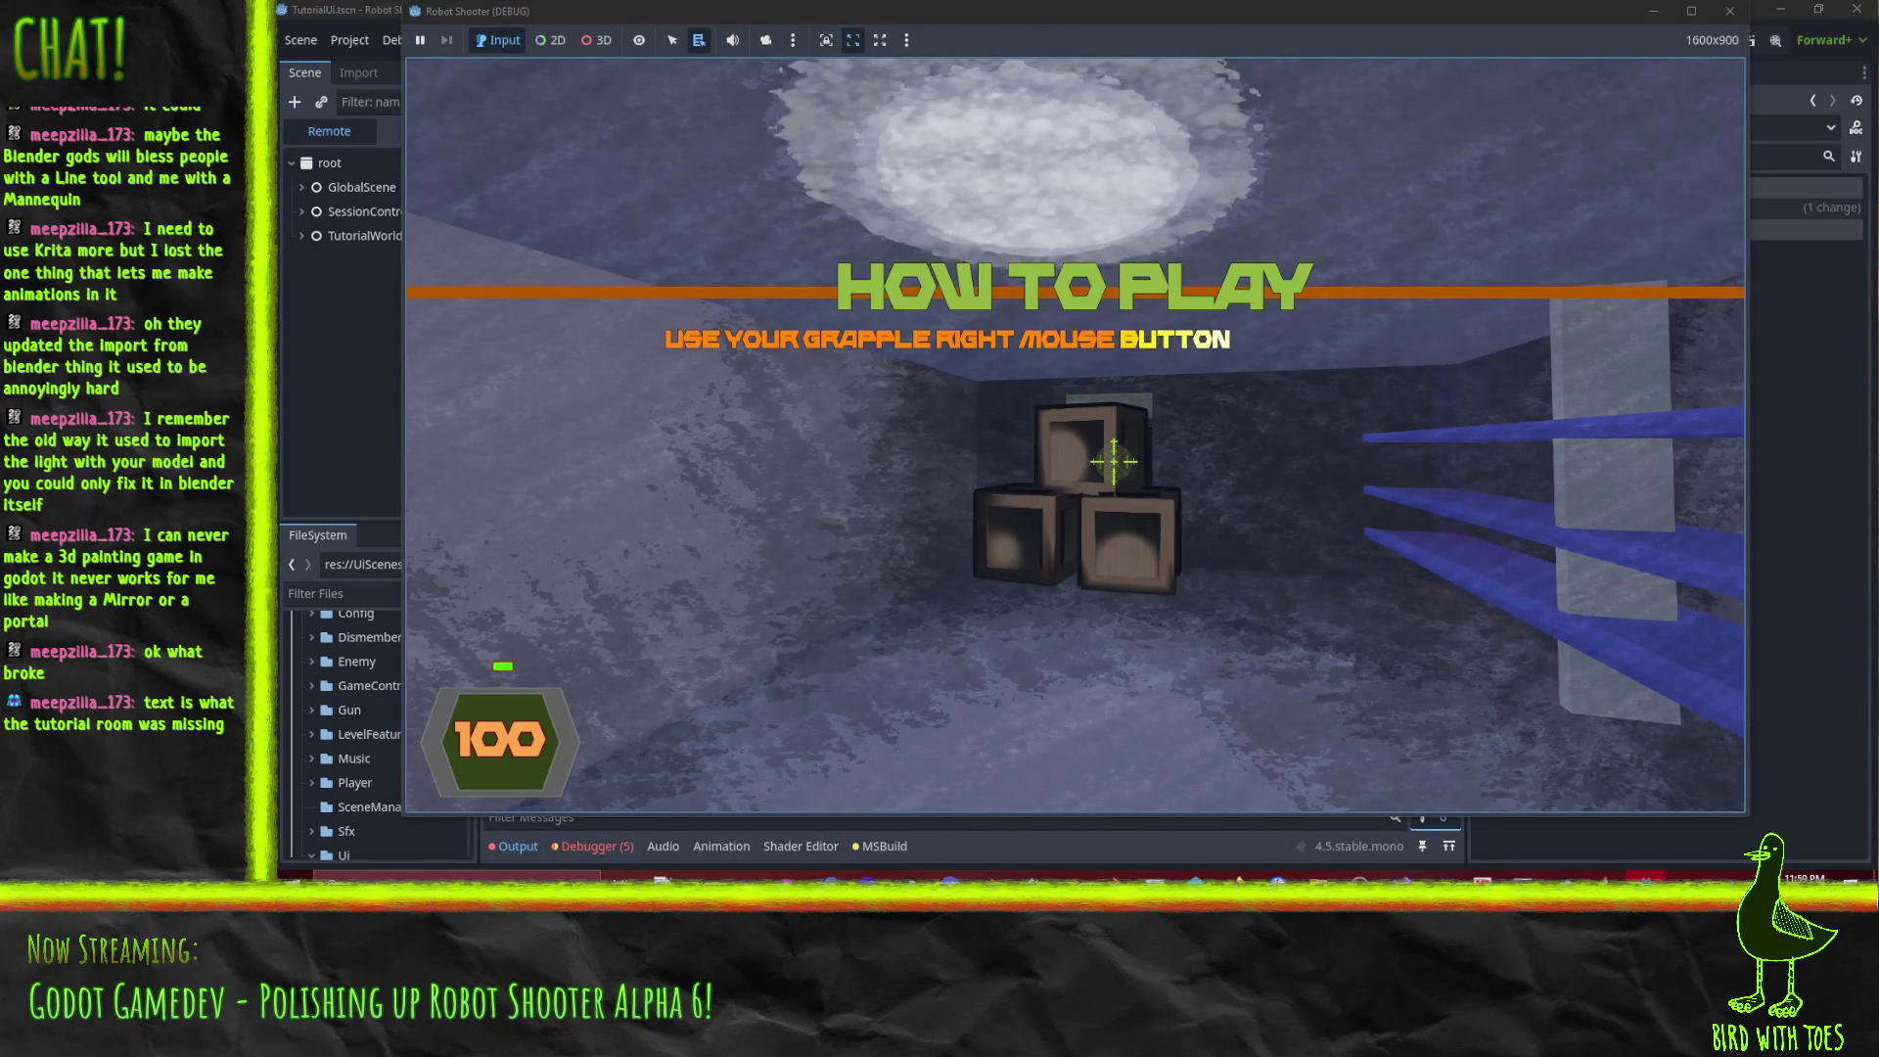
key("Escape")
left_click(1004, 861)
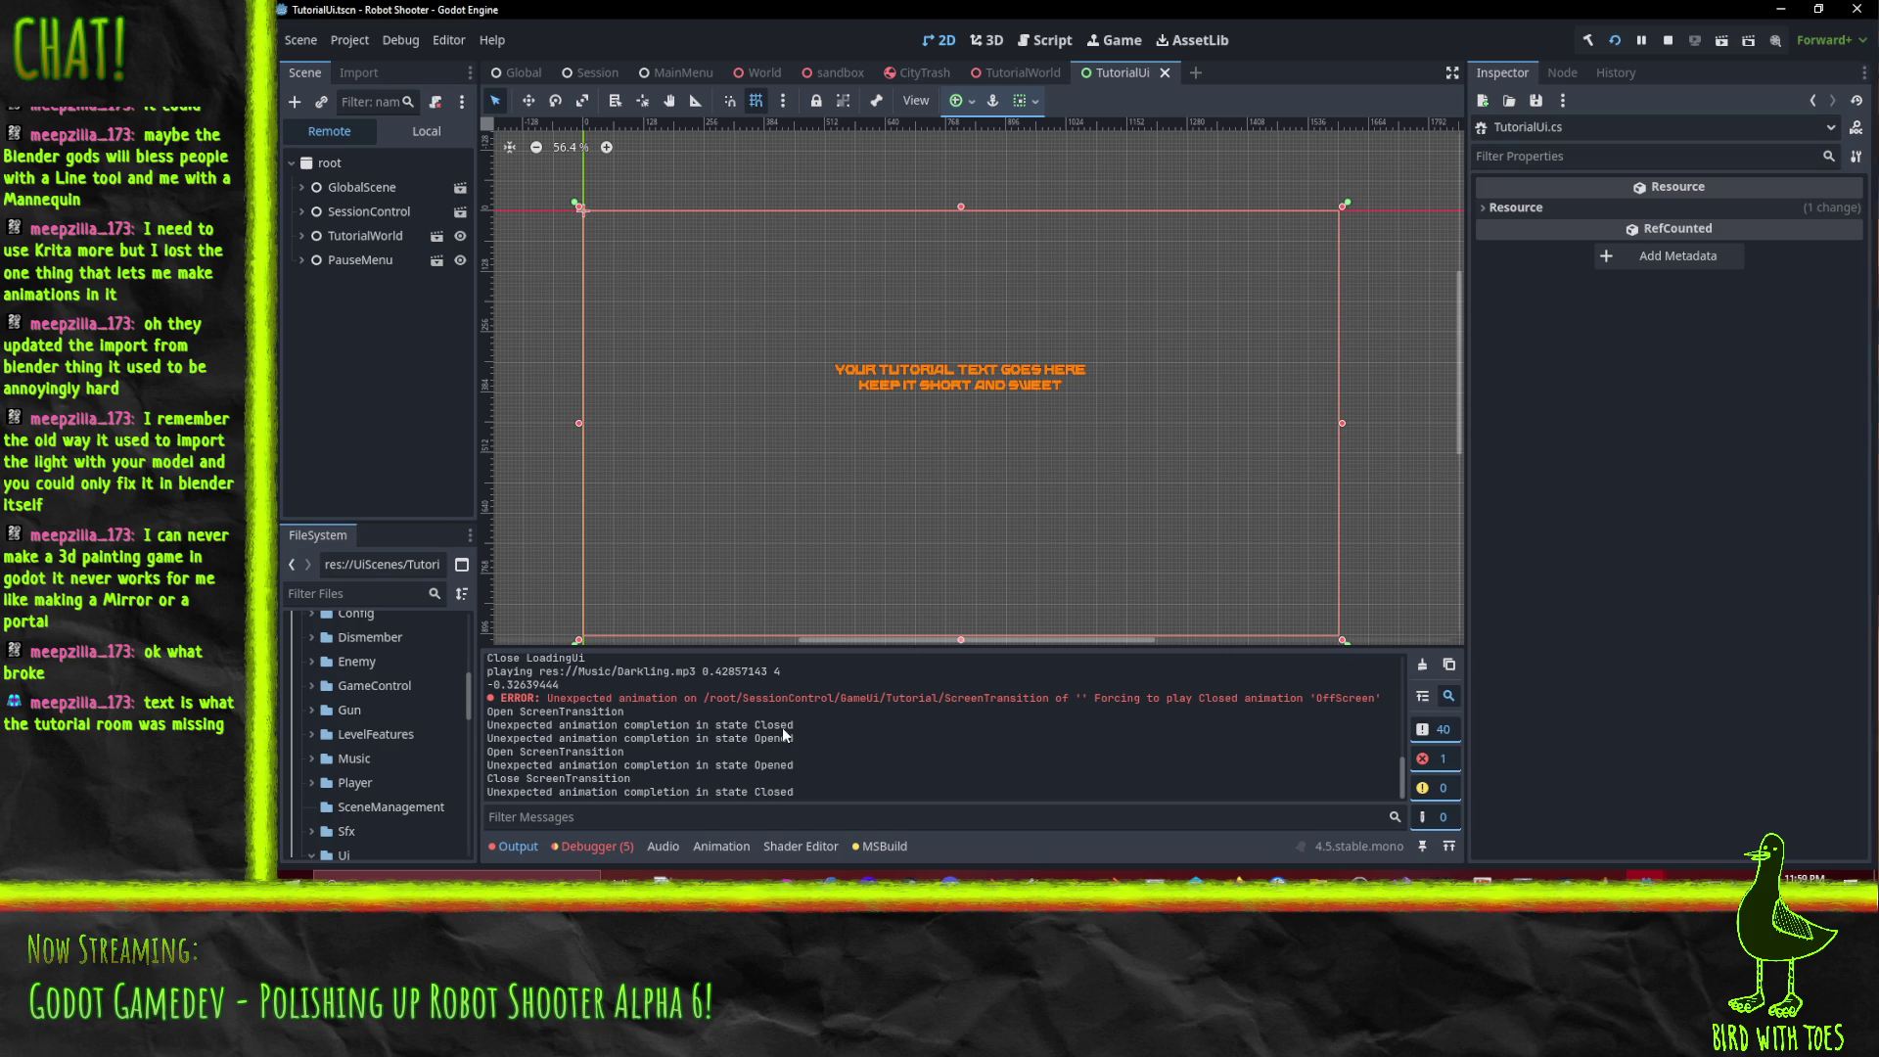
Bring Visual Studio's code window up briefly, then minimize it to get back to Godot.
mouse_move(1400, 881)
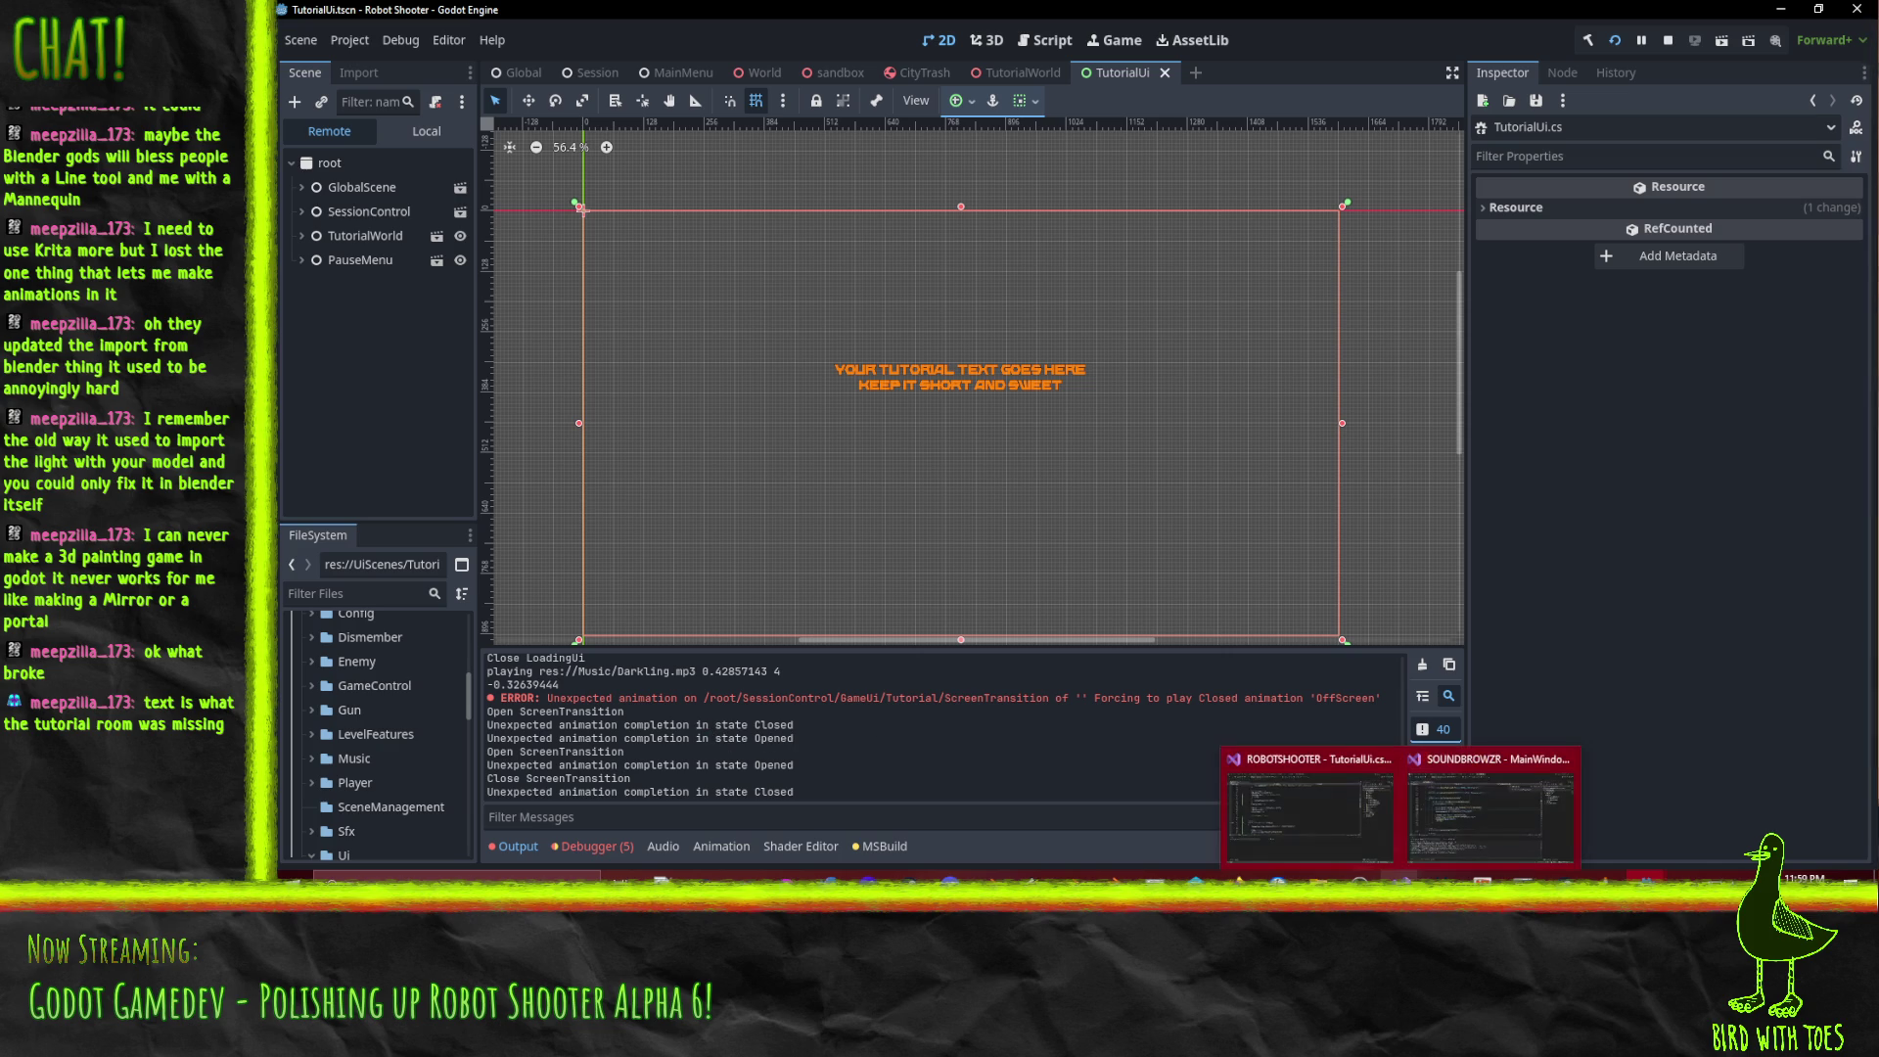
left_click(1312, 808)
left_click(1313, 808)
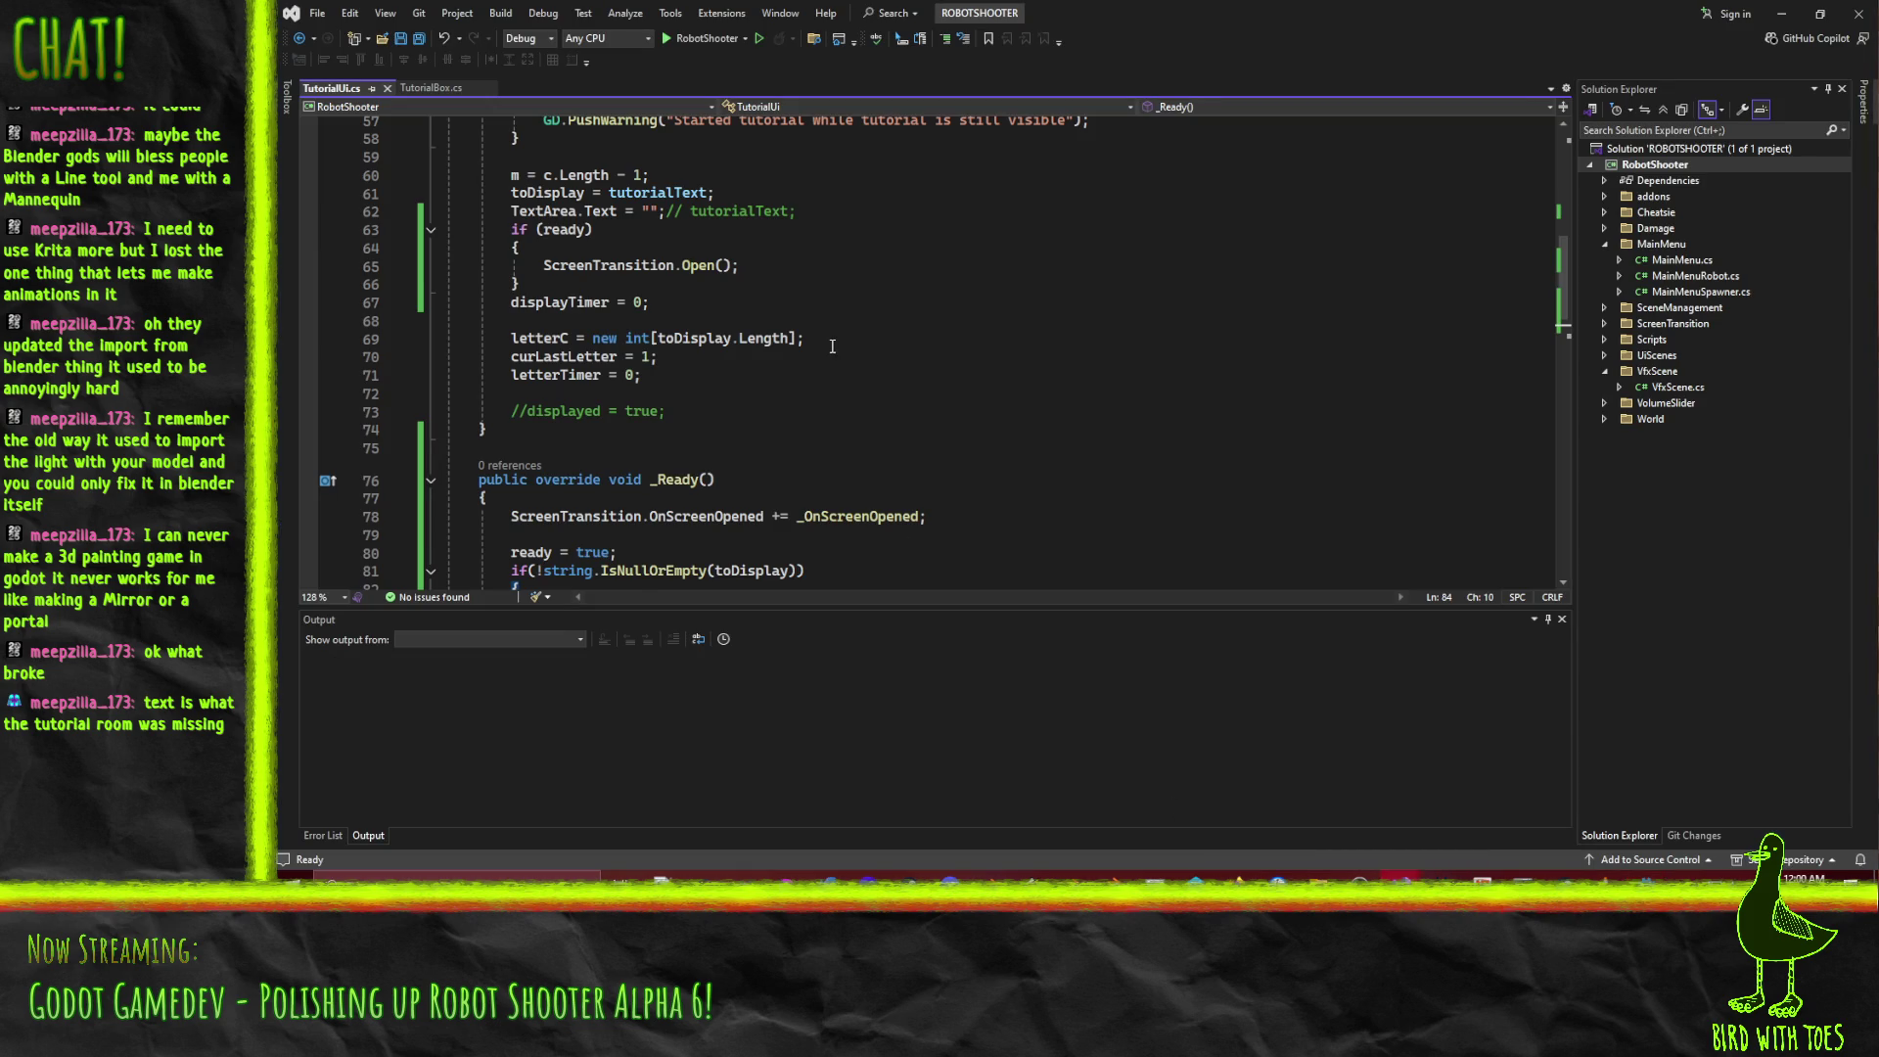
scroll(832, 345, "up", 3)
scroll(832, 345, "down", 6)
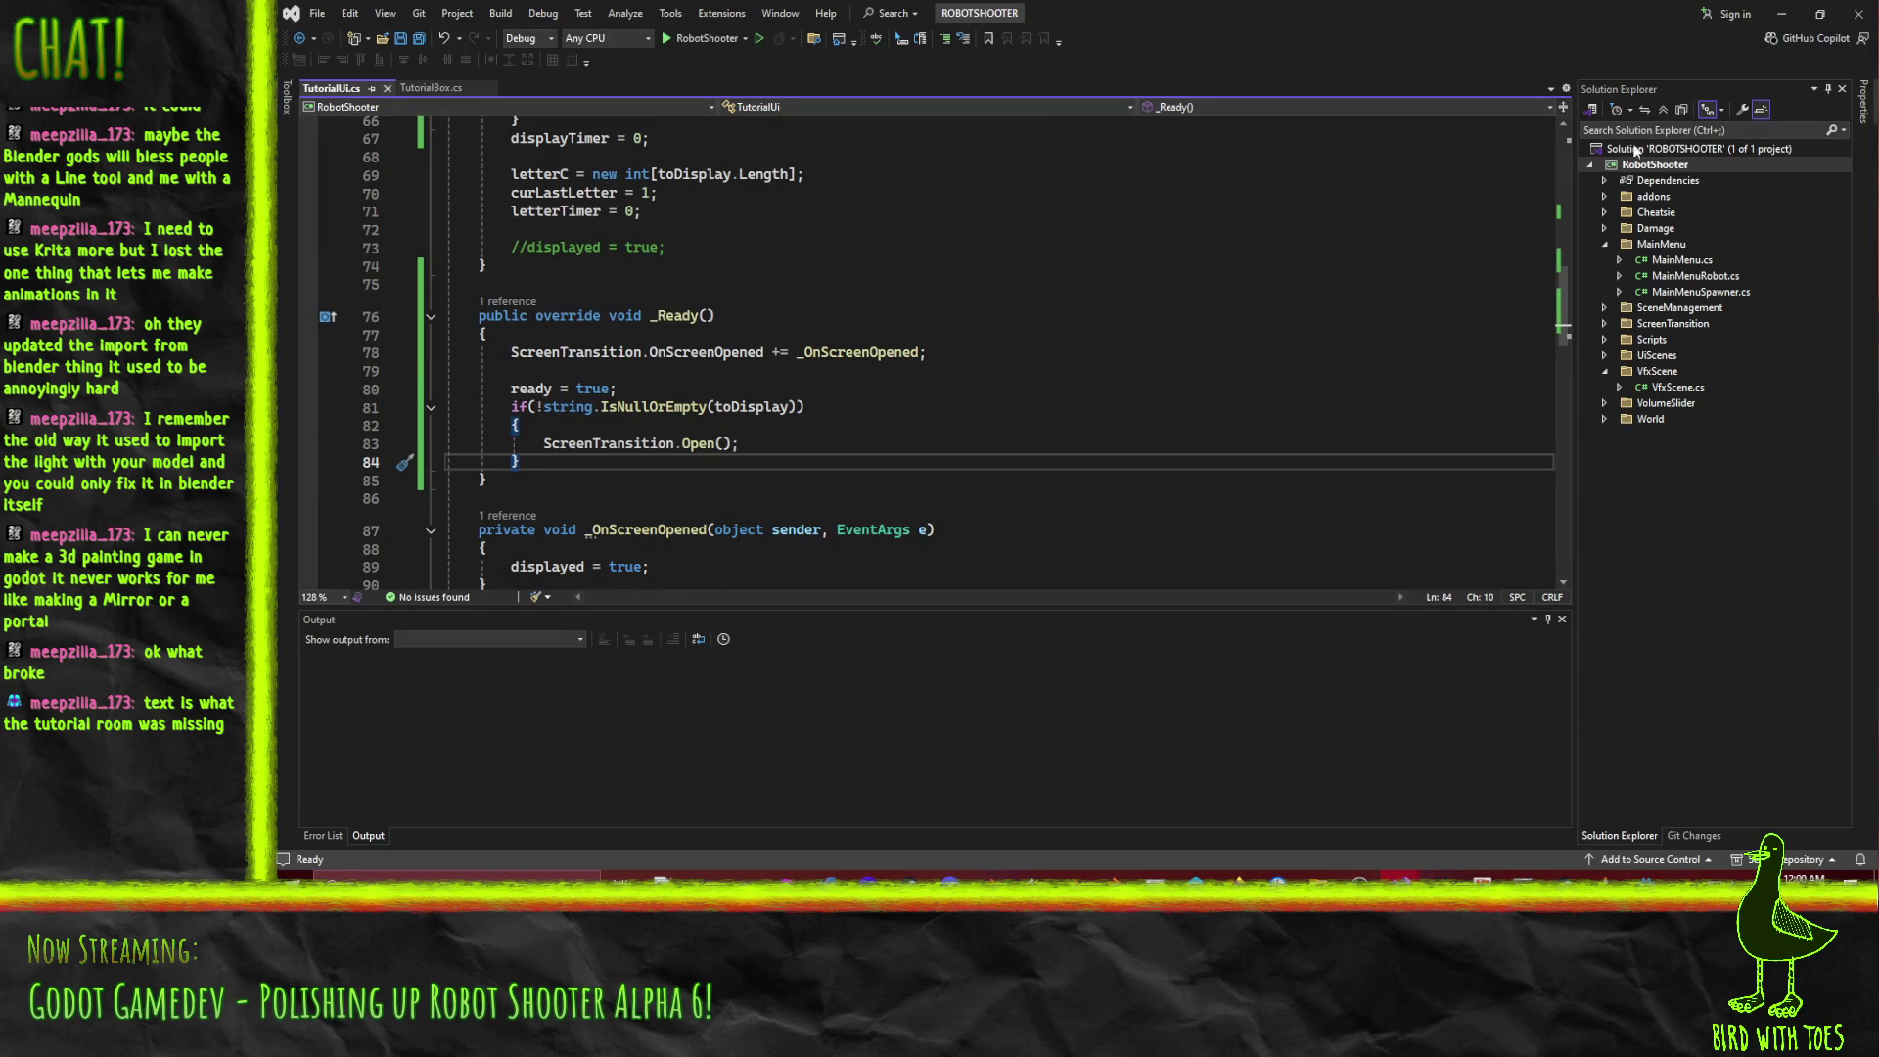
left_click(1784, 16)
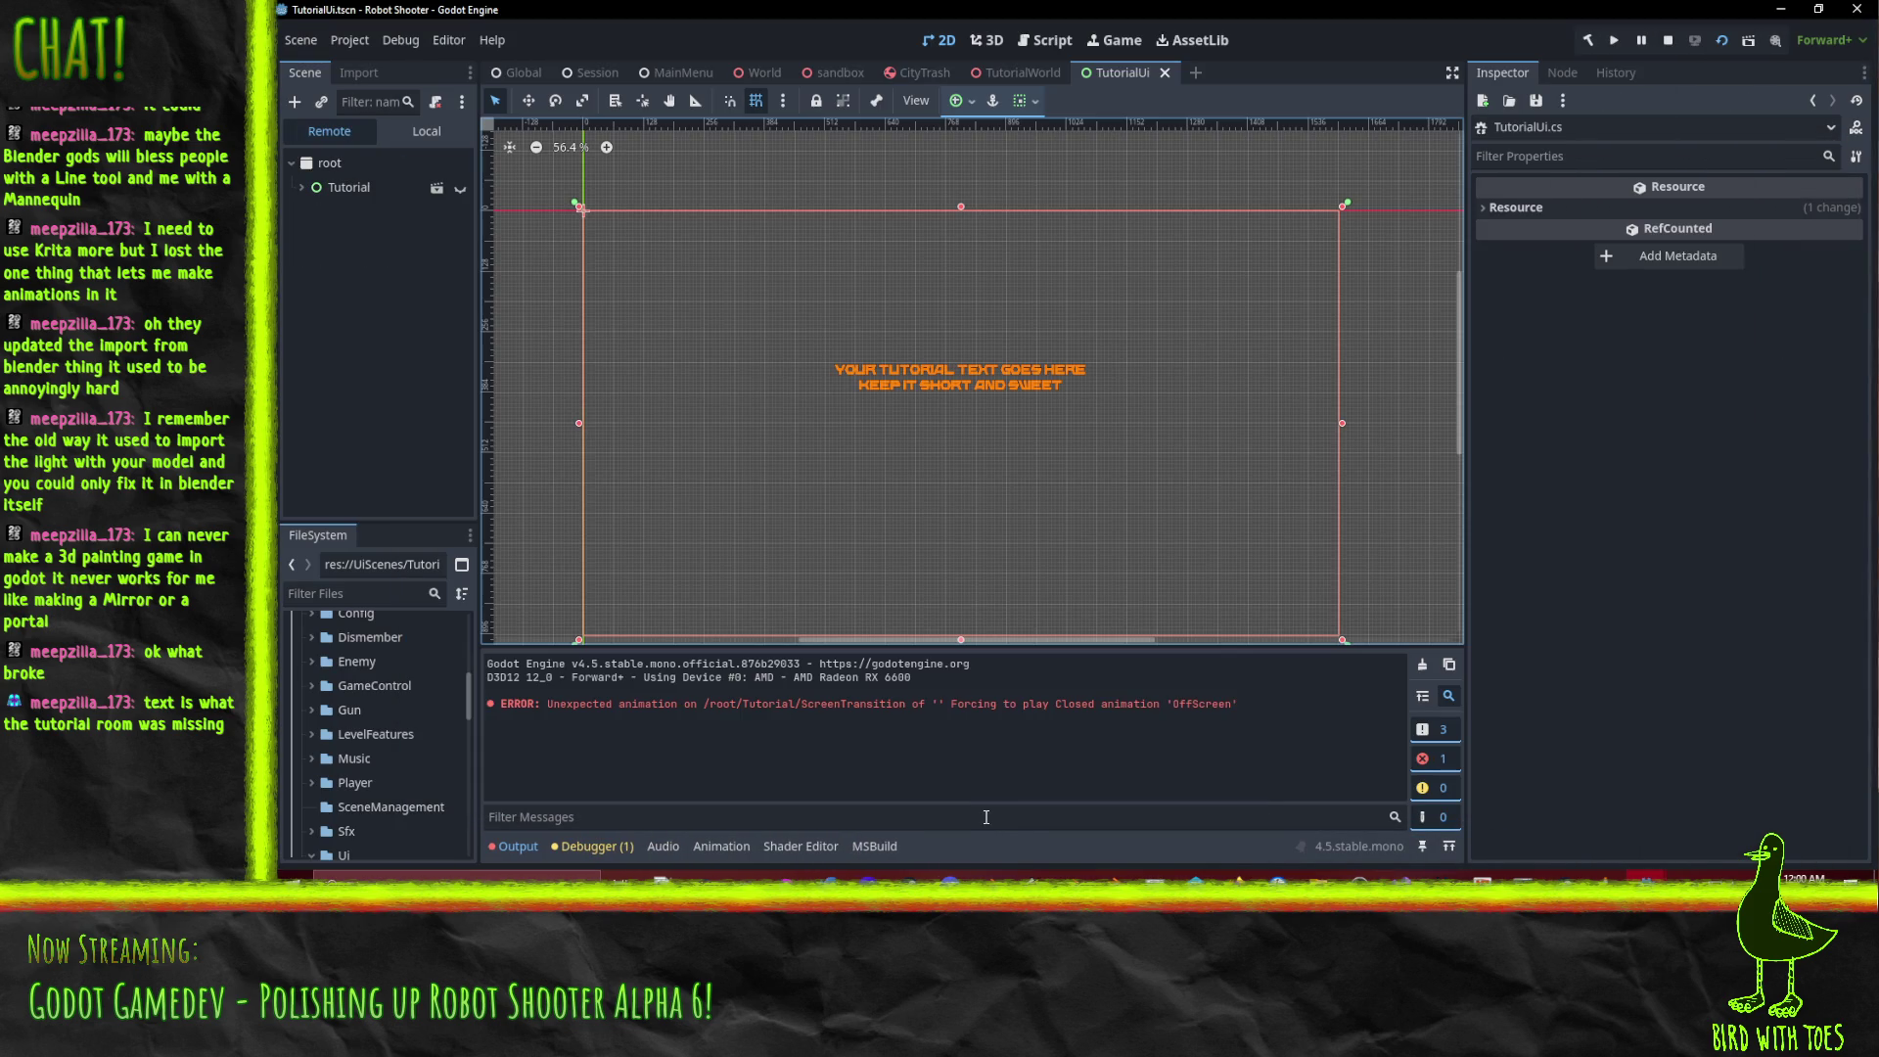
Make OffScreen the AnimationPlayer's looping current animation, save the TutorialUi scene, and run it.
left_click(722, 845)
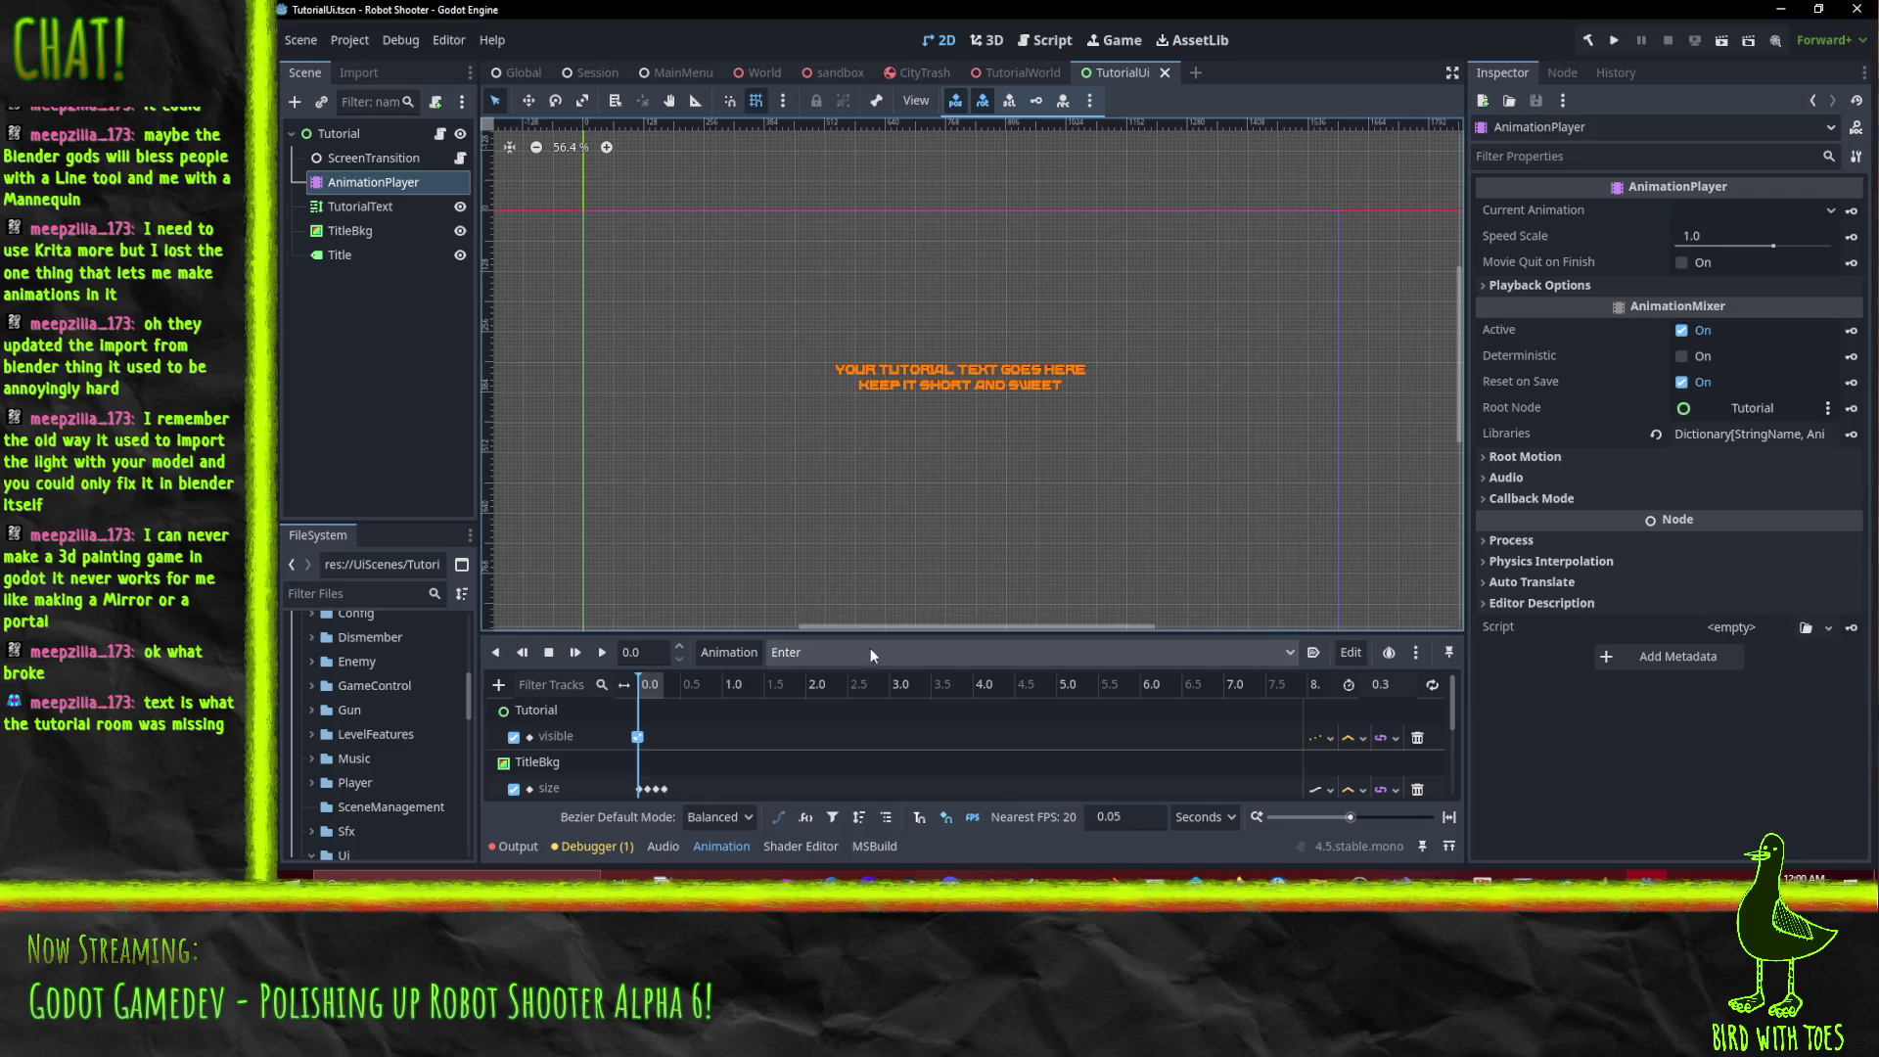
left_click(875, 652)
left_click(875, 654)
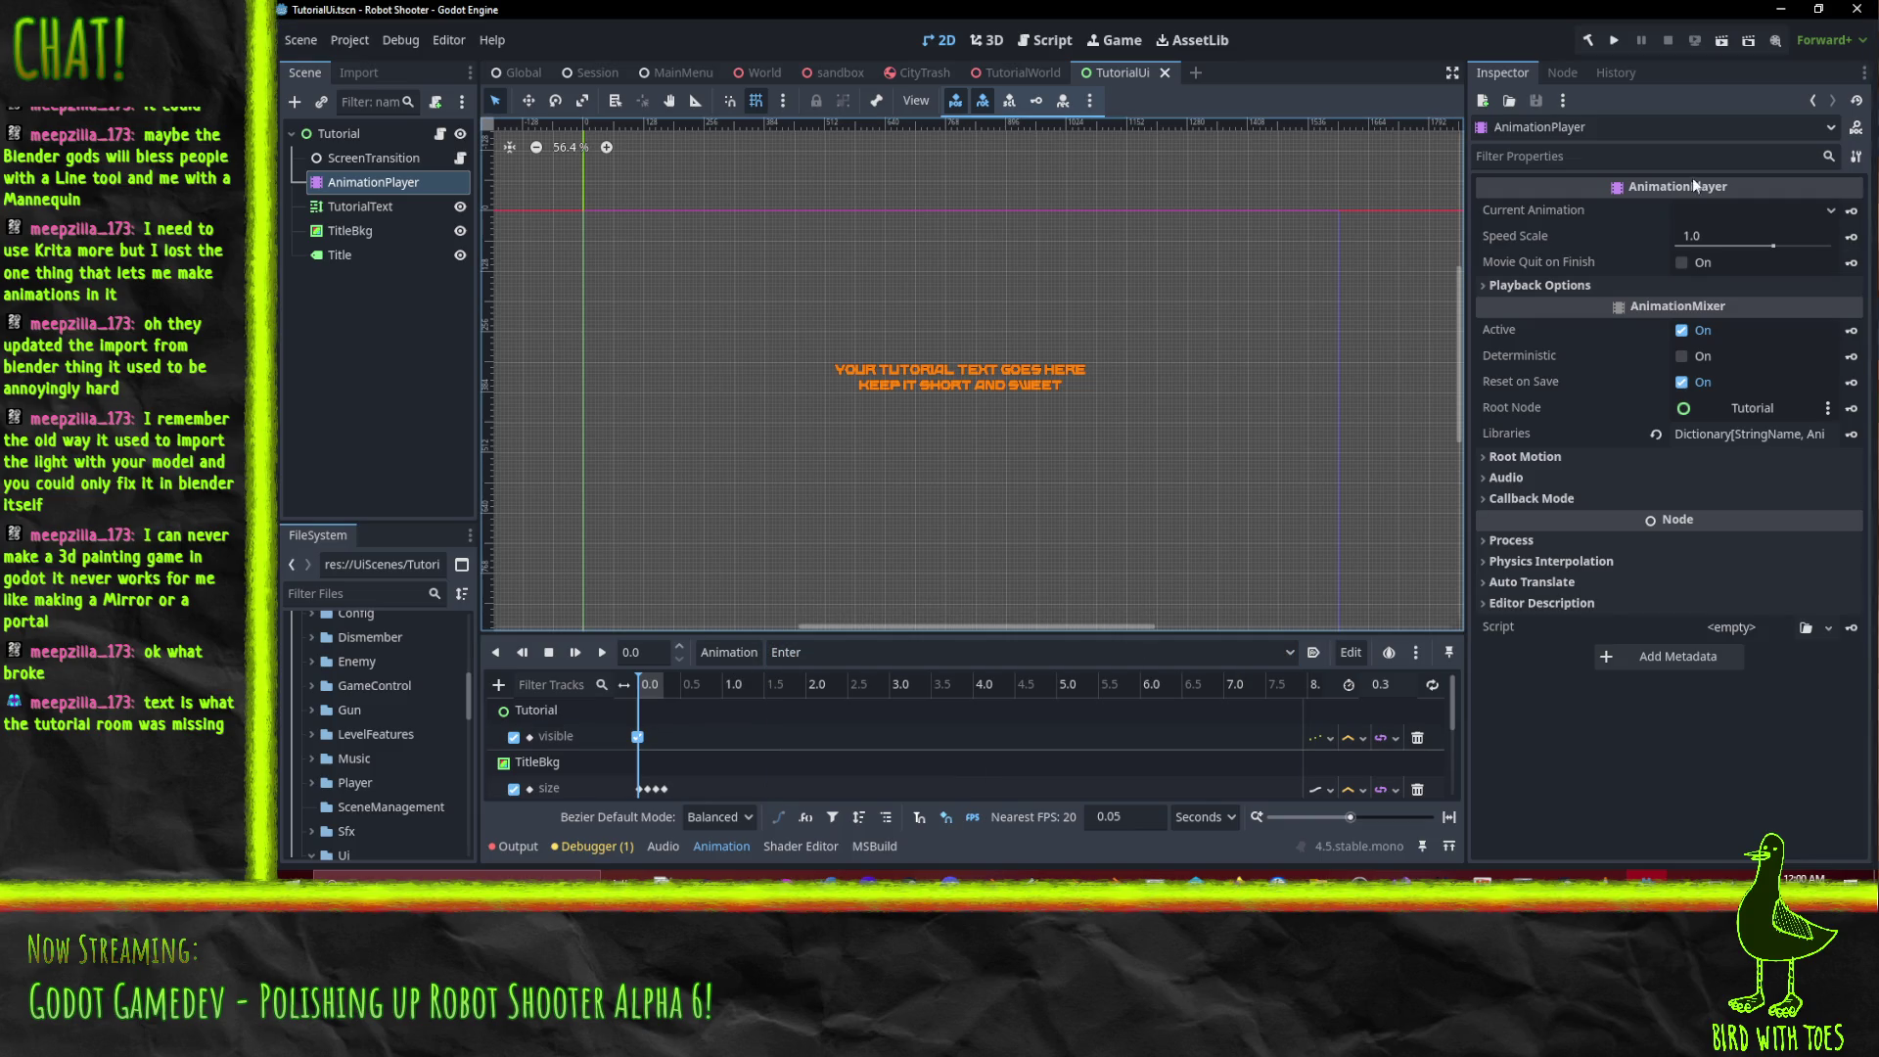
left_click(1758, 212)
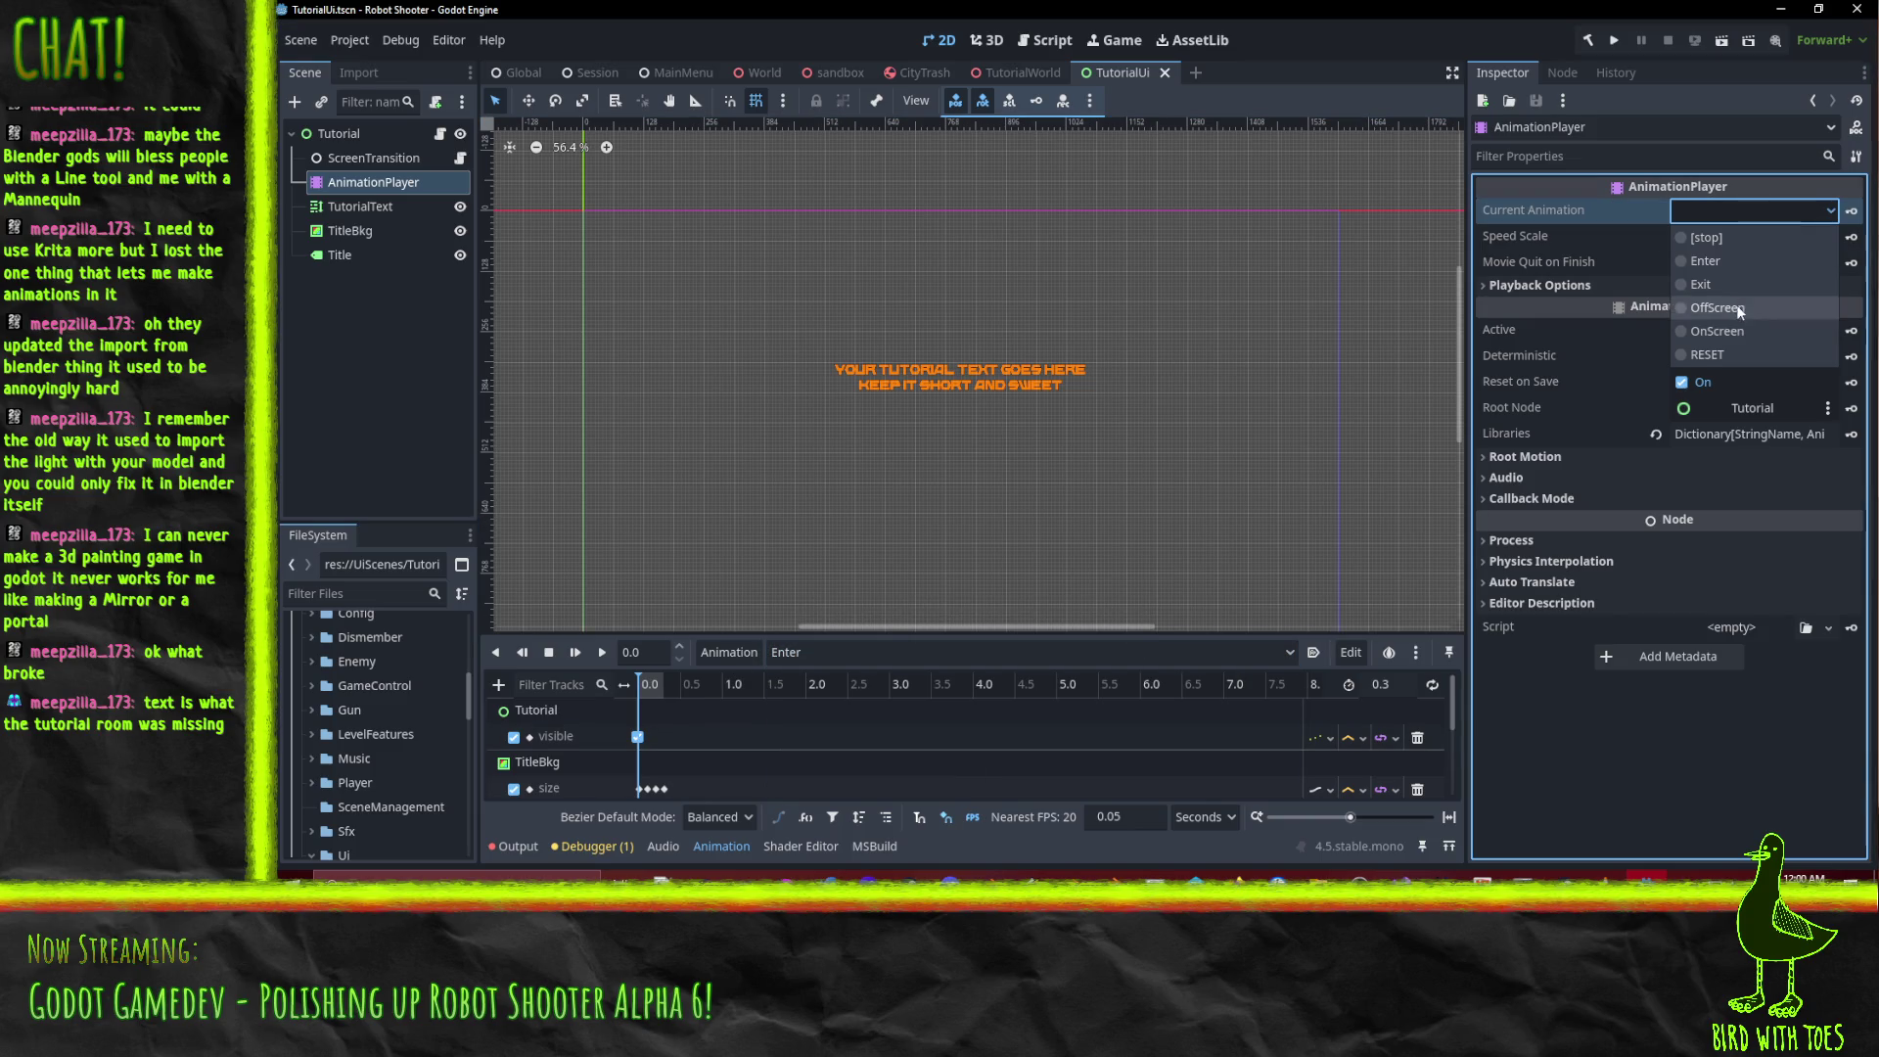
left_click(1718, 307)
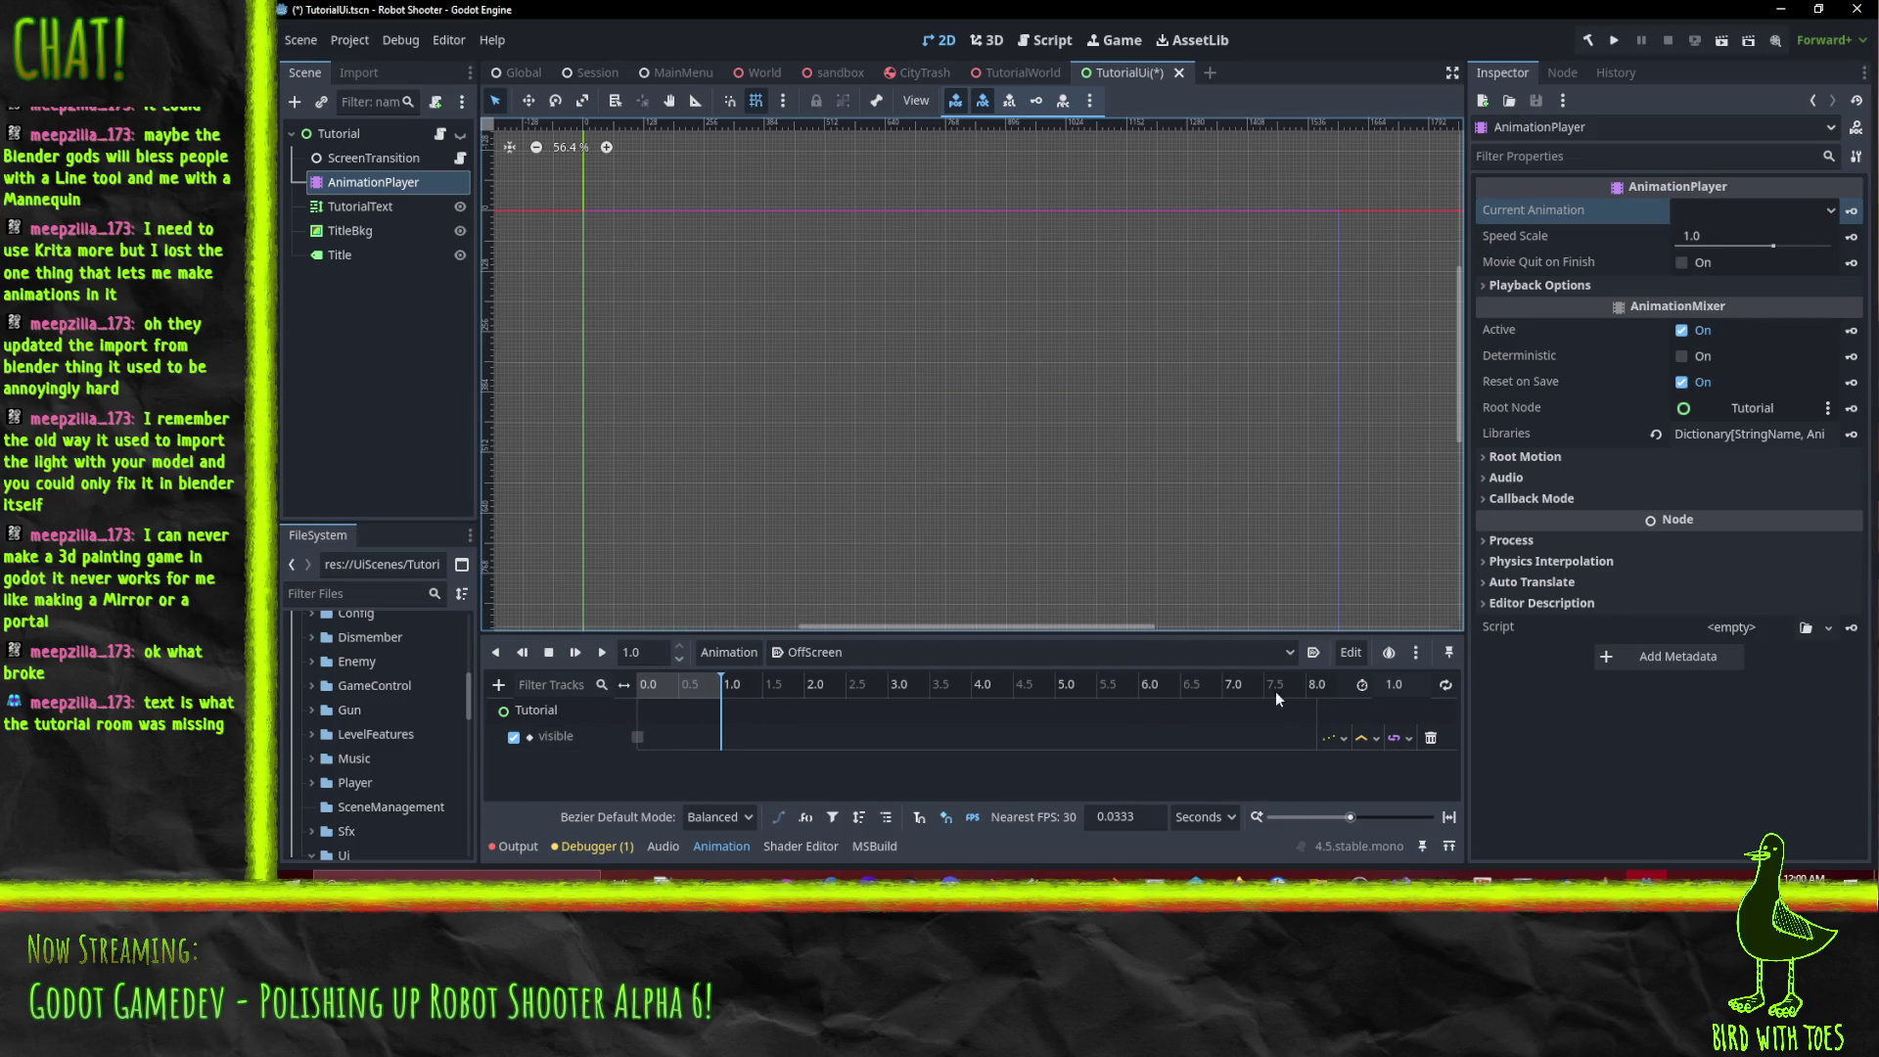
left_click(1446, 686)
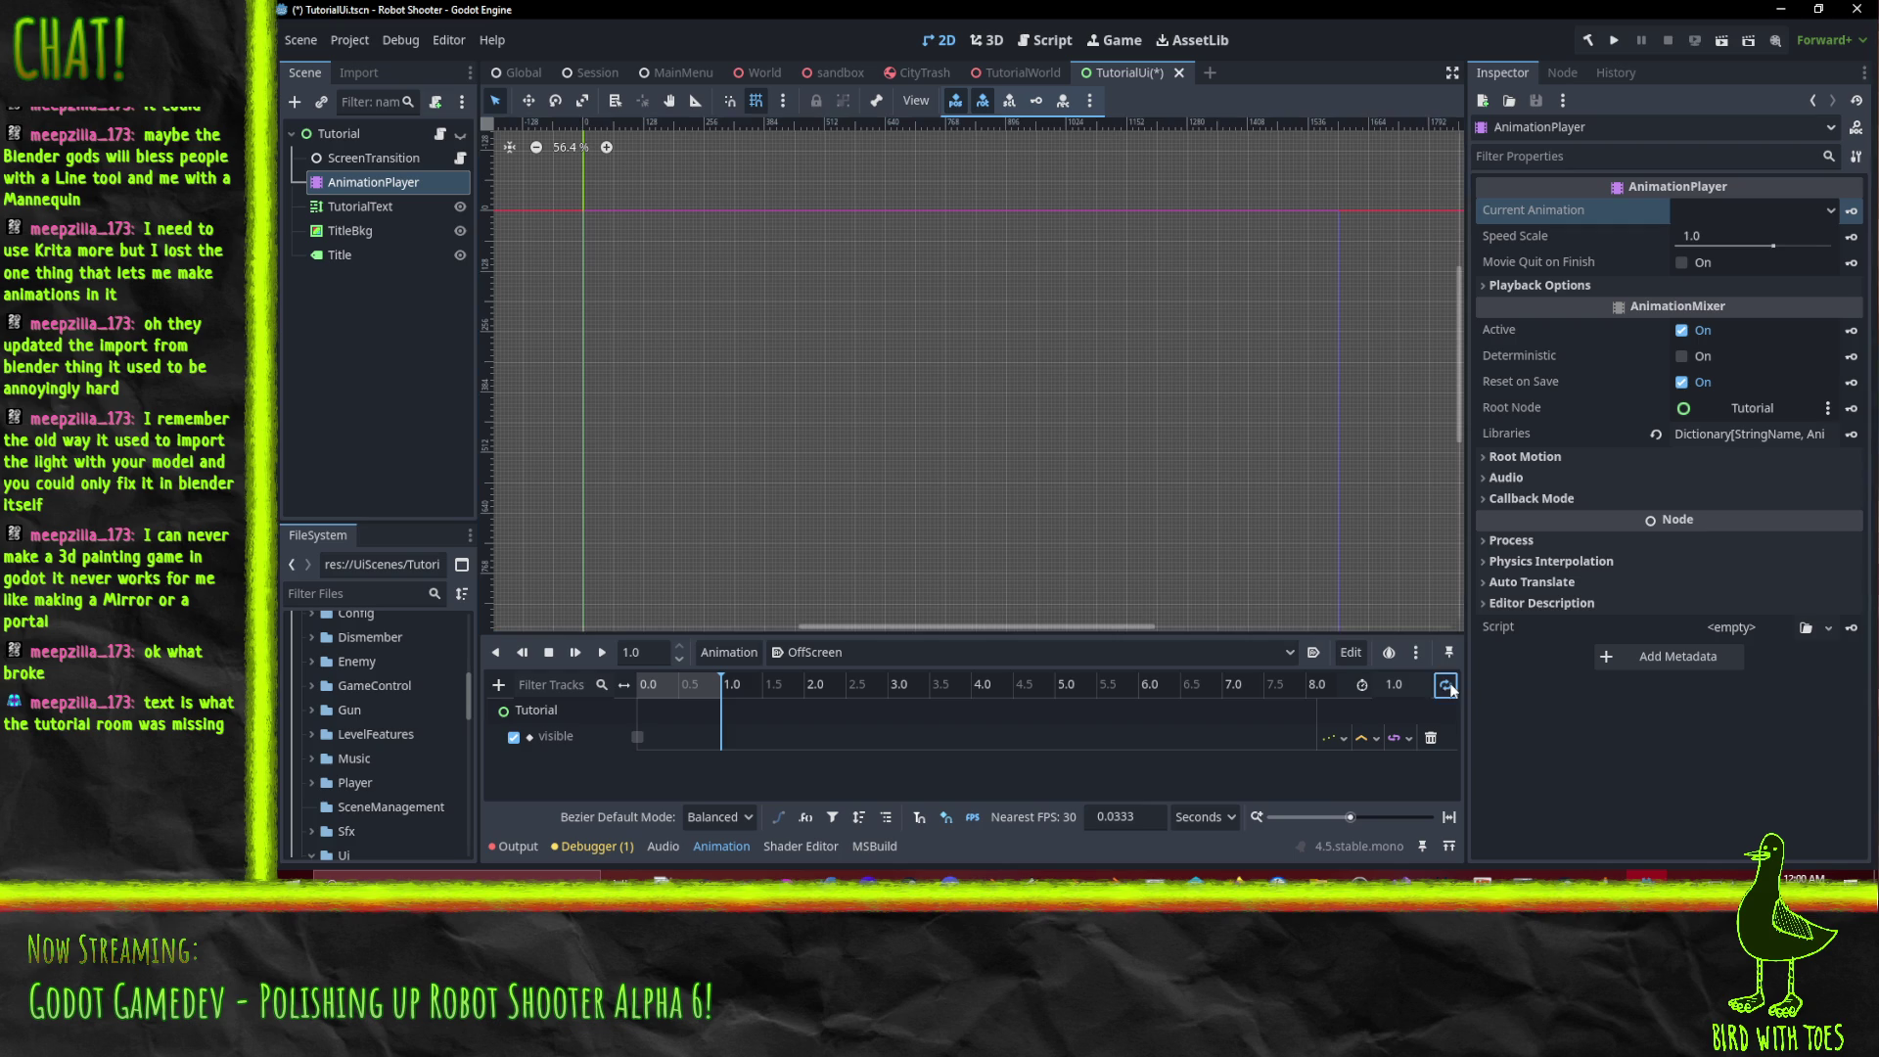
key("ctrl+s")
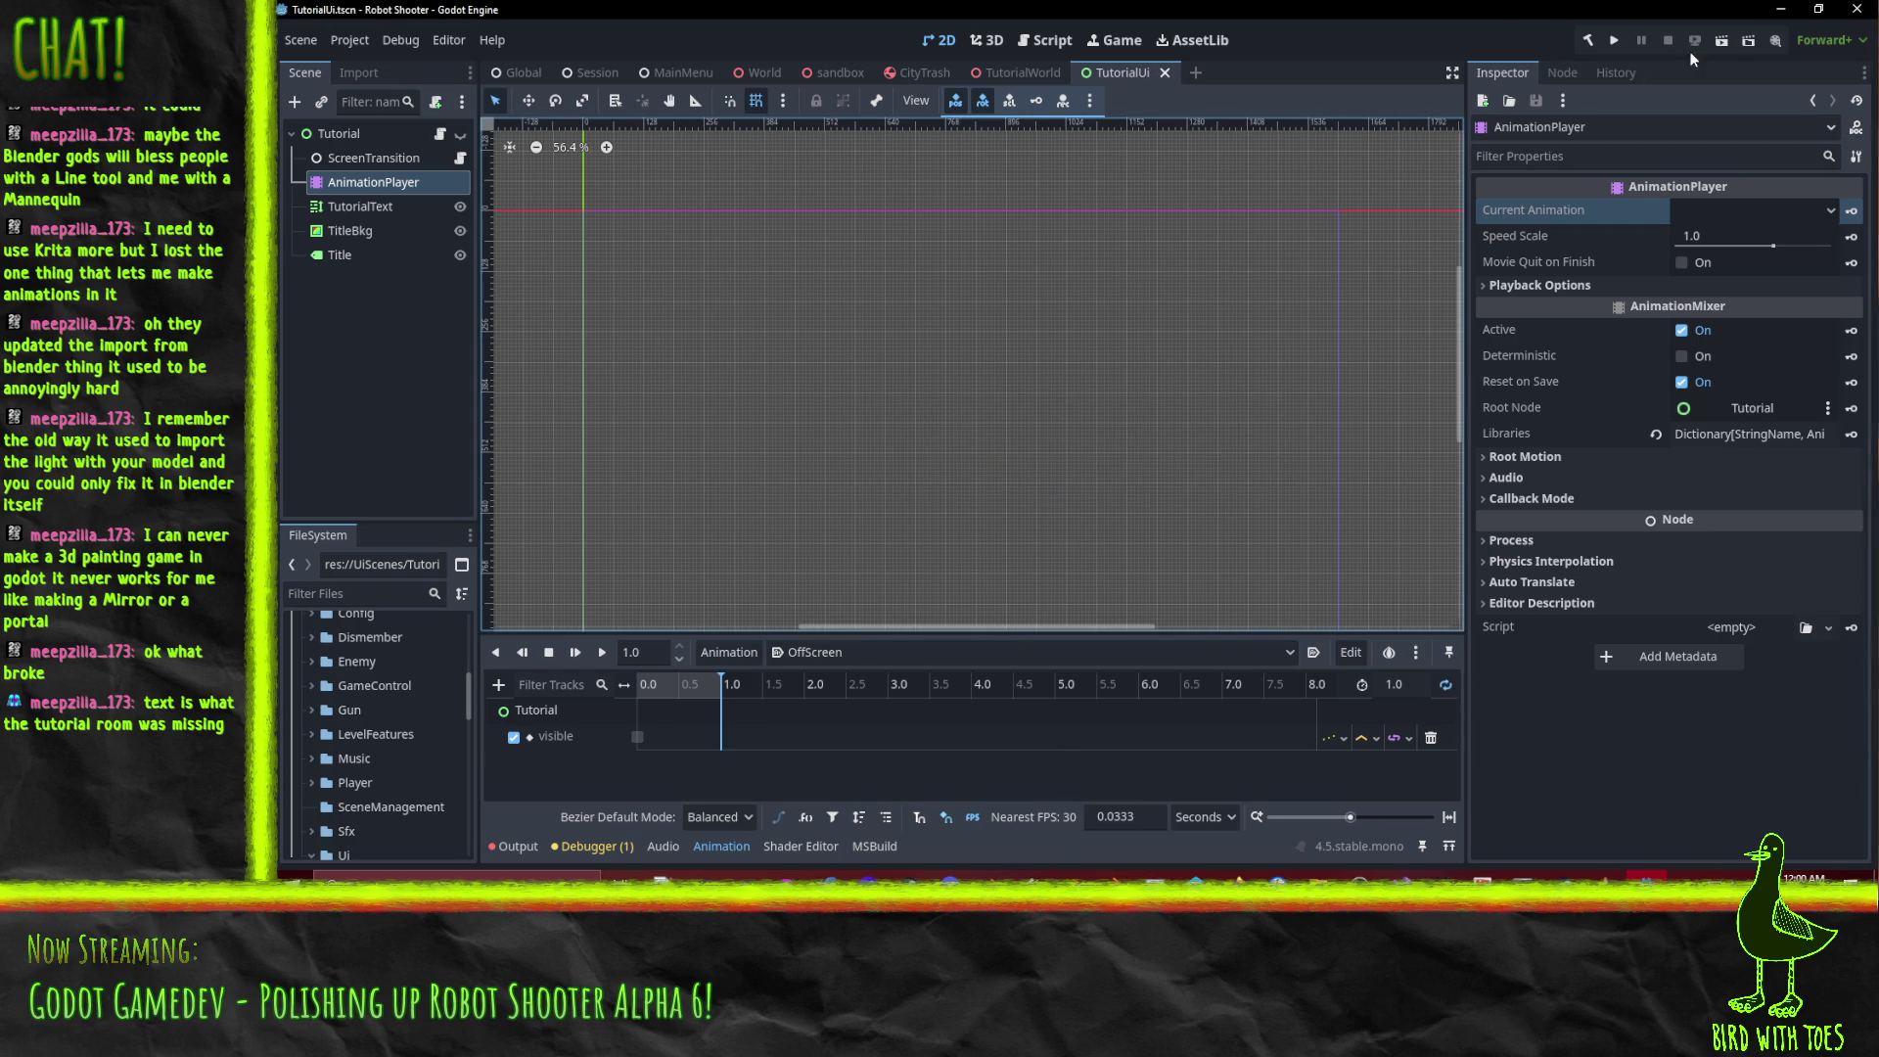
left_click(1722, 40)
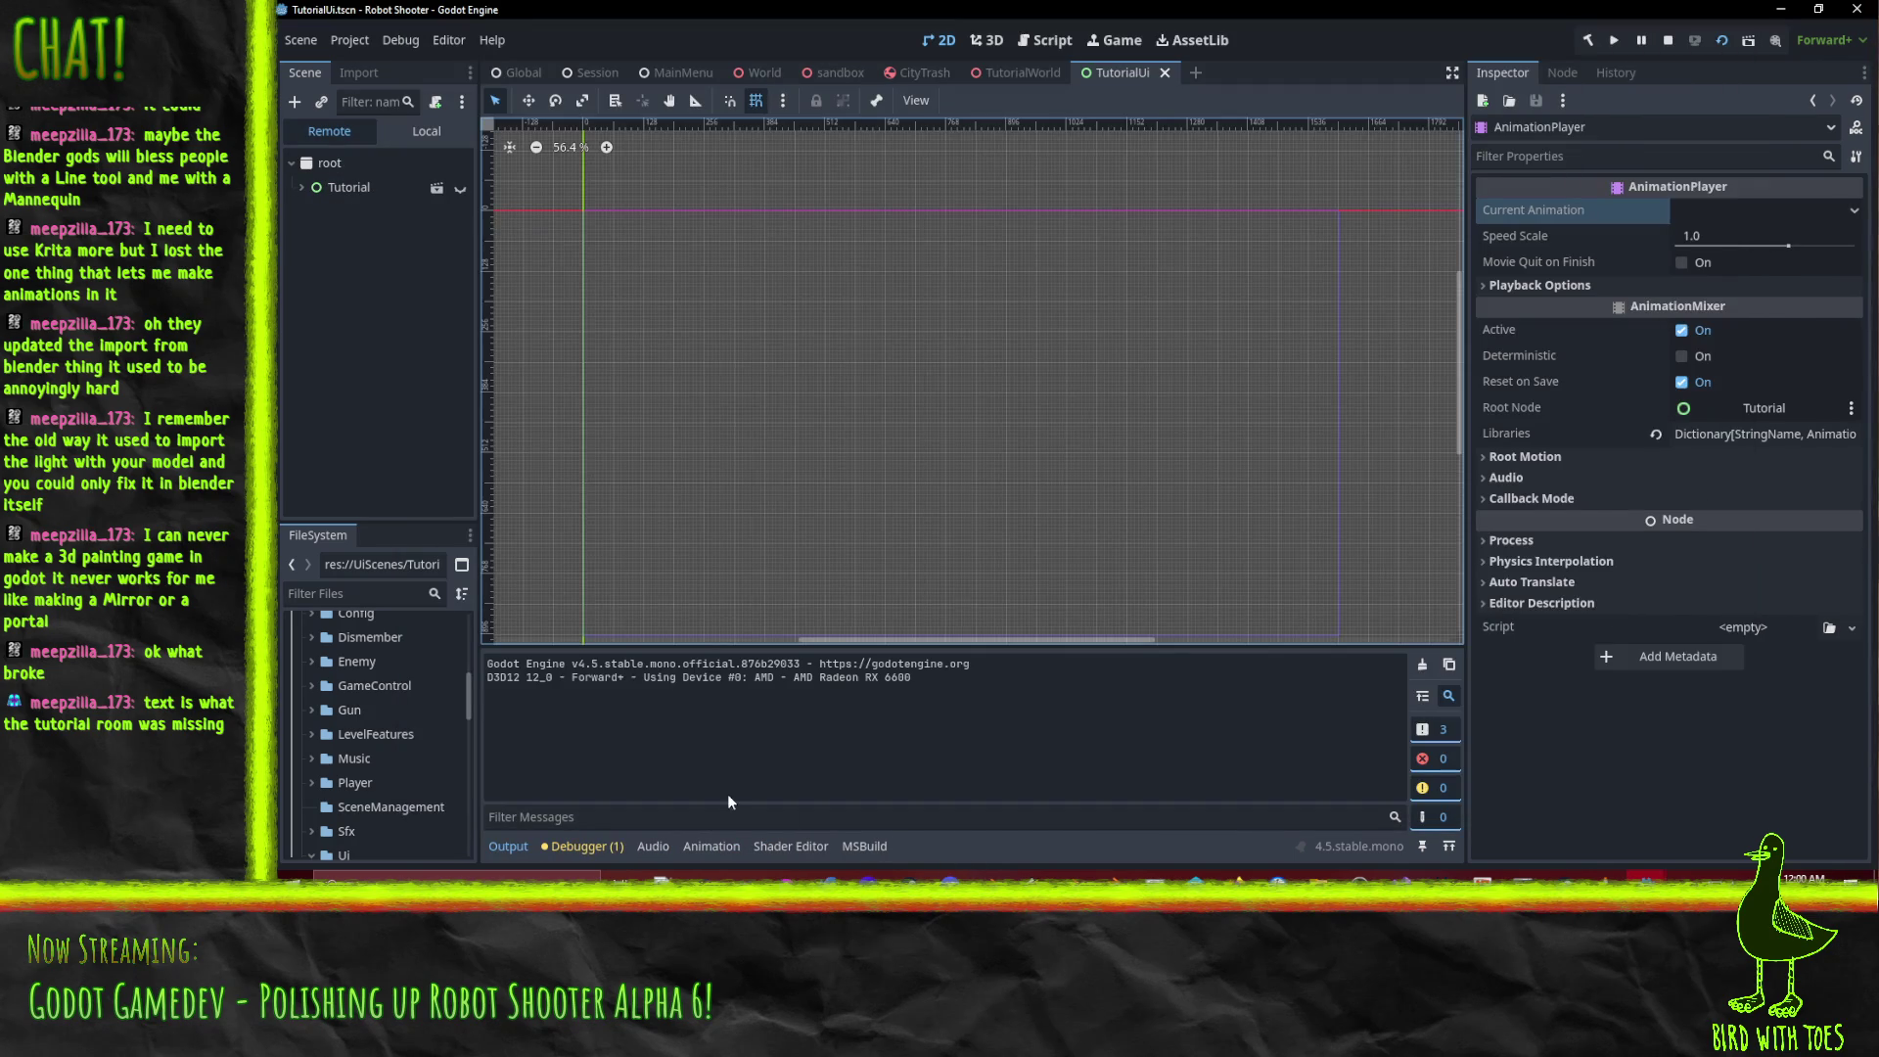
Stop the scene, run the whole project into the tutorial room, then pause and quit the game.
left_click(597, 845)
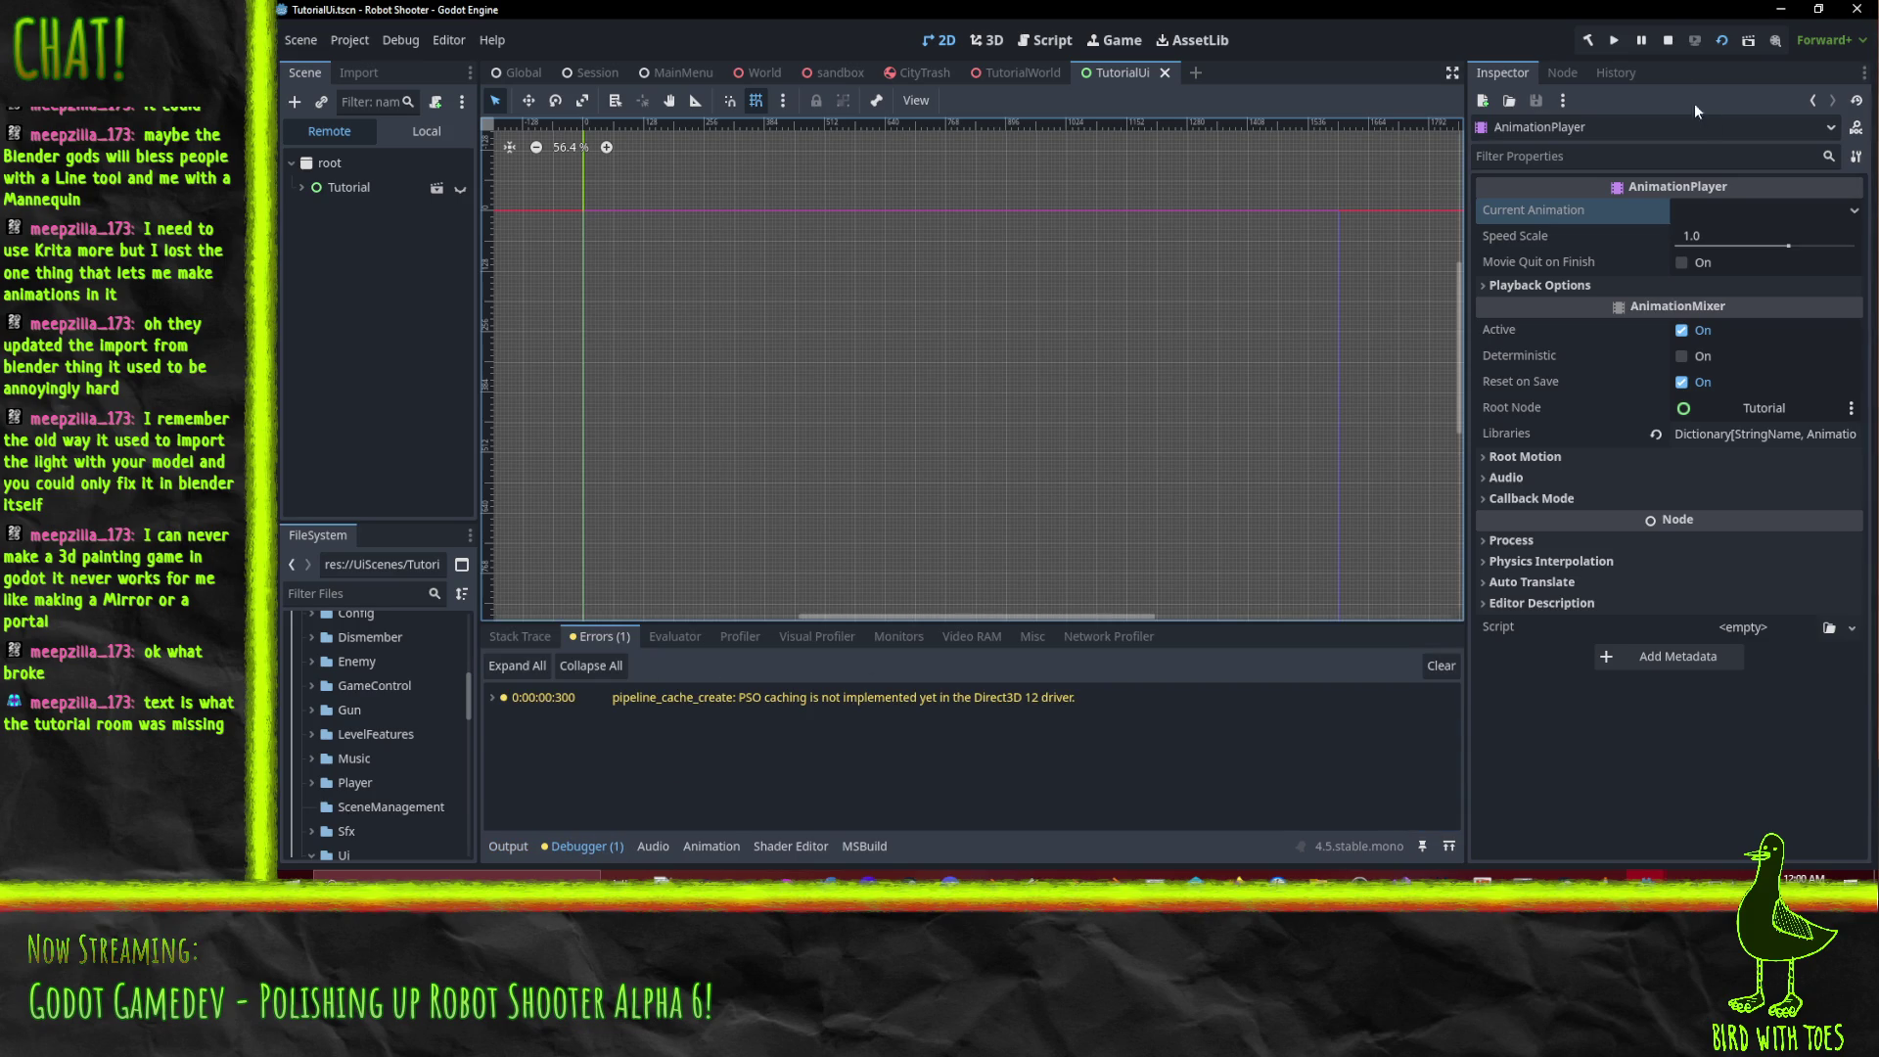
left_click(1670, 40)
left_click(1618, 44)
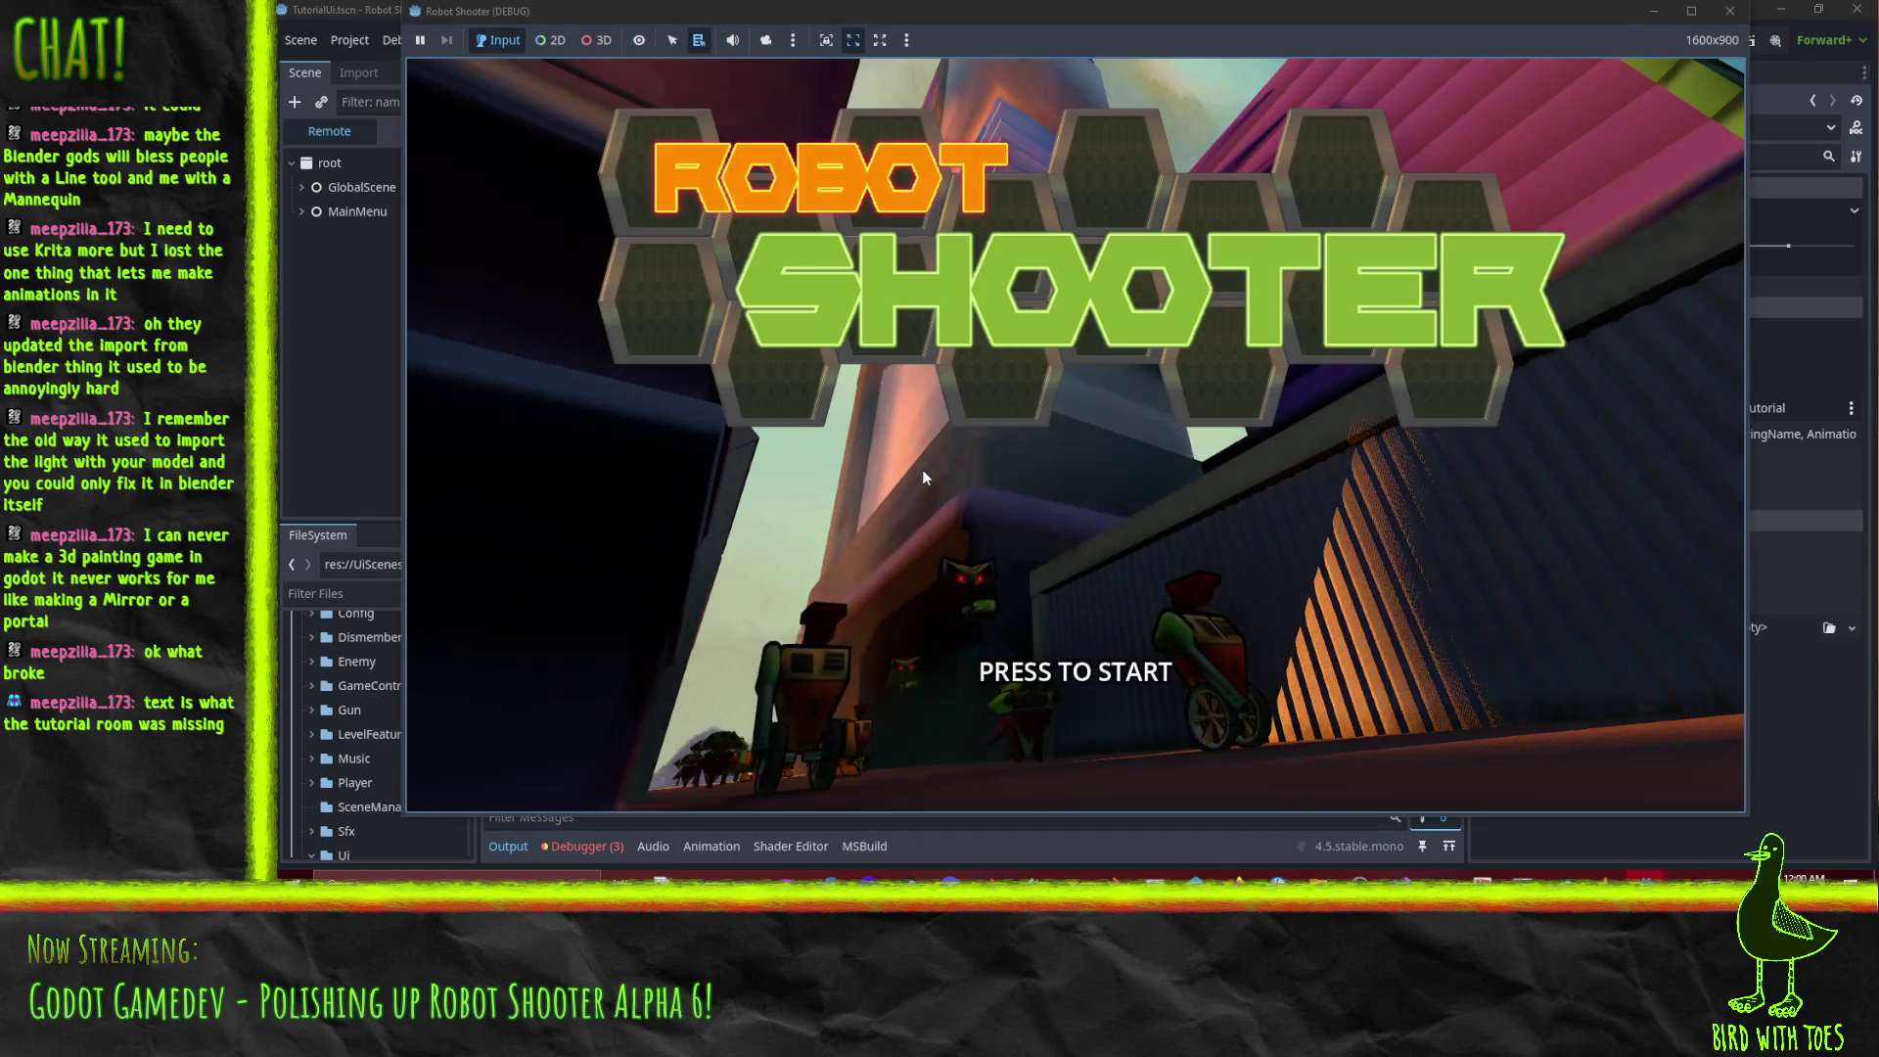
left_click(922, 468)
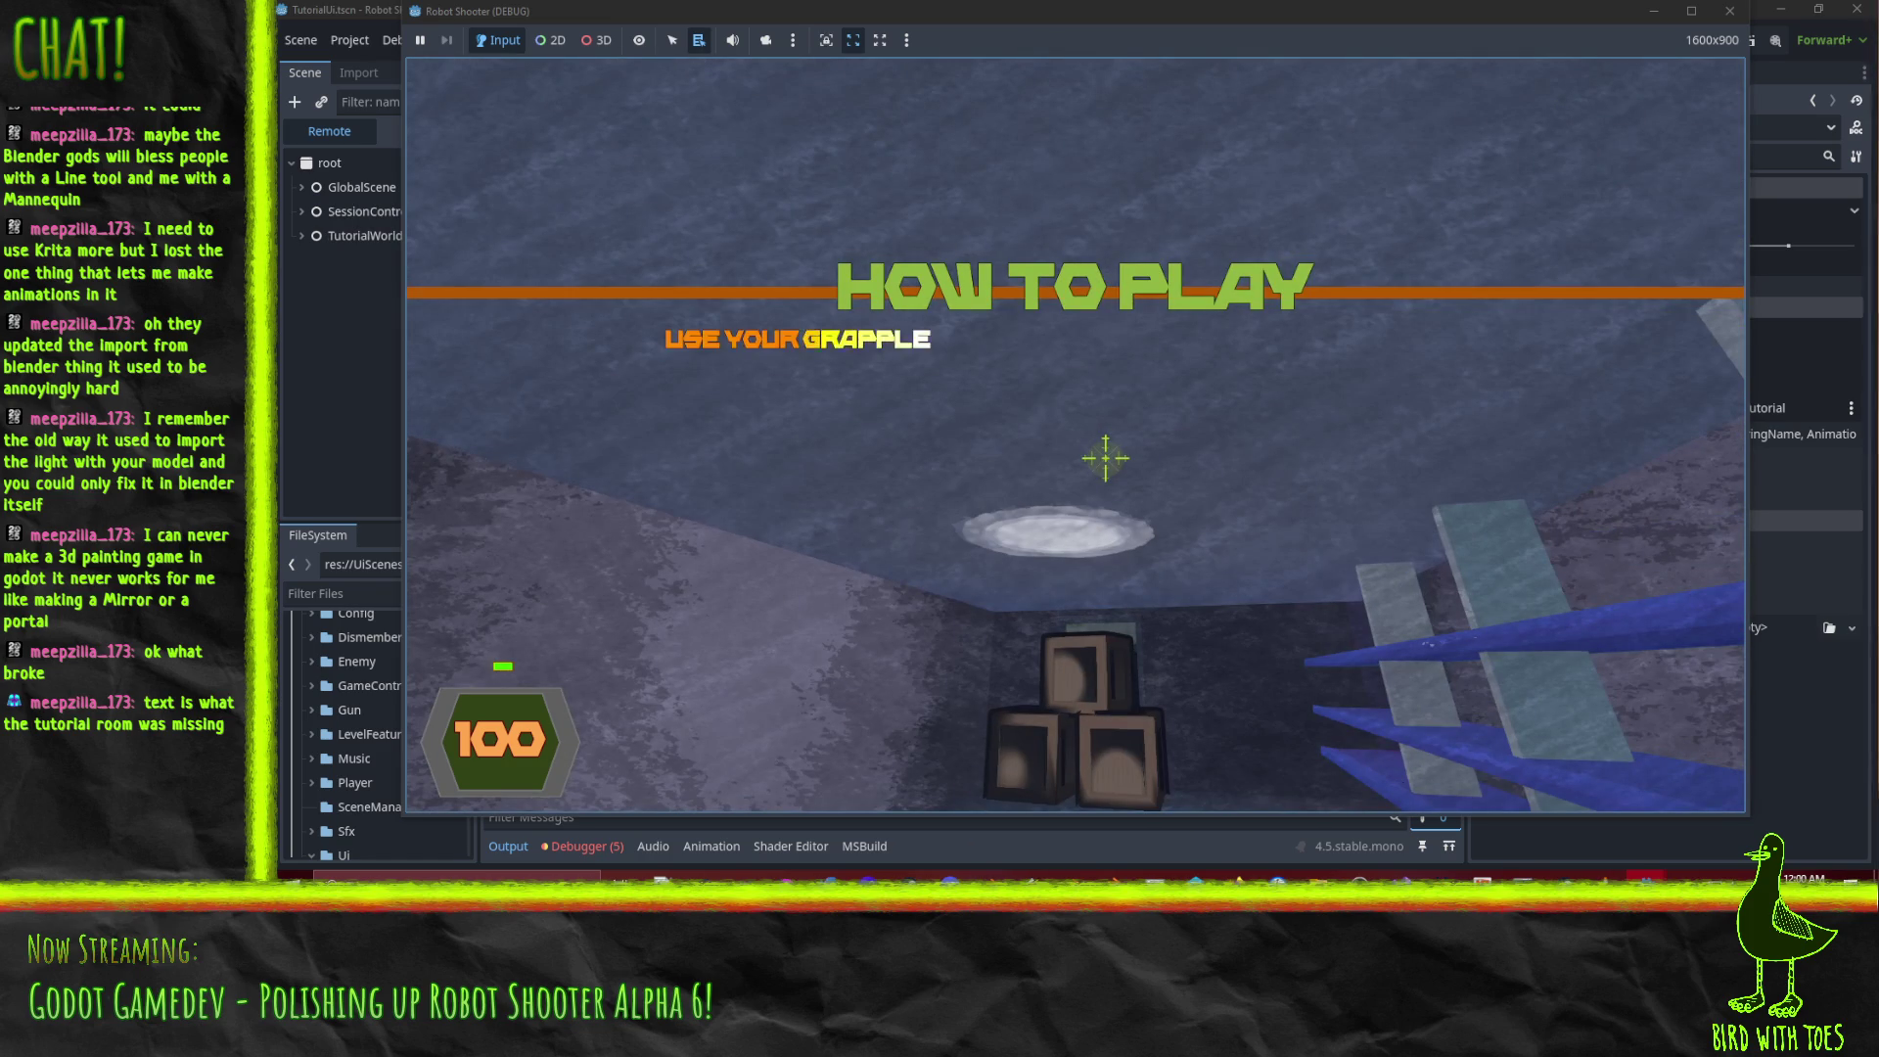
key("Escape")
left_click(1108, 621)
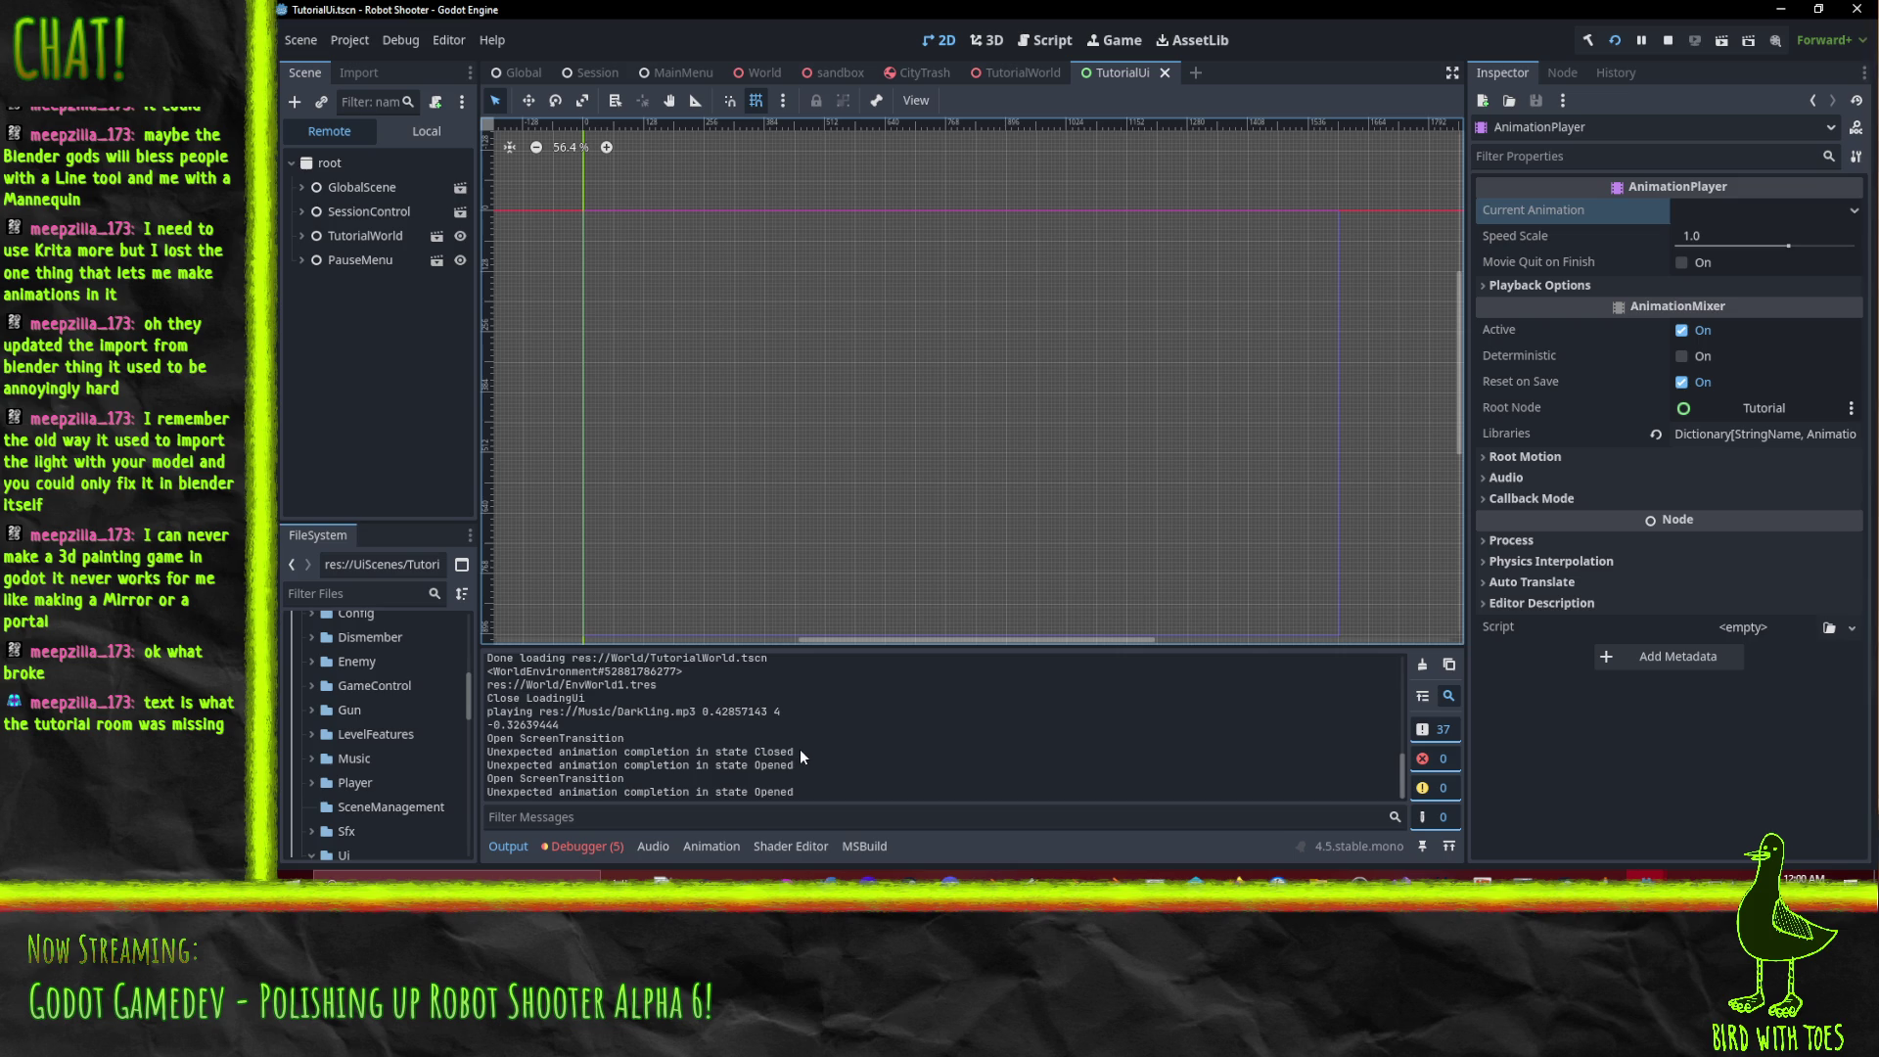
Inspect the ScreenTransition log lines, then run and stop the game twice more.
left_click_drag(800, 751, 487, 738)
left_click(1667, 40)
left_click(599, 717)
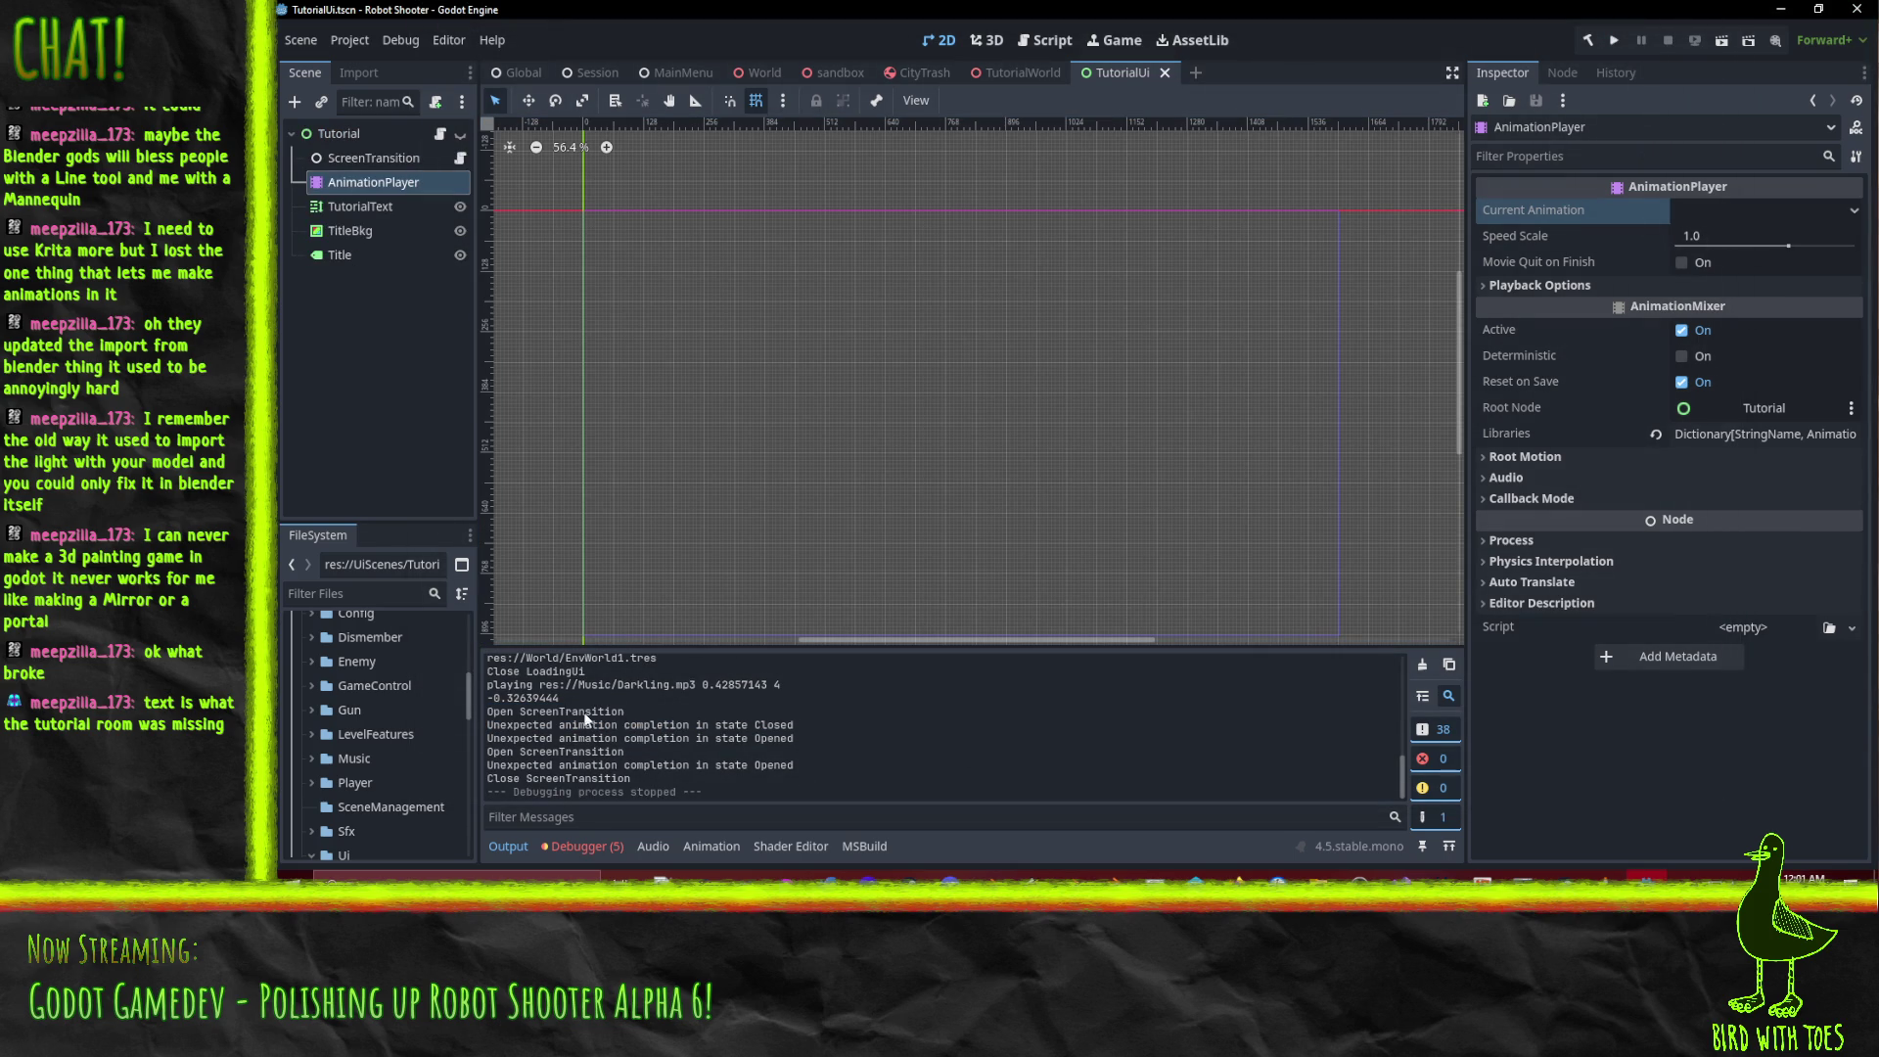
left_click(1586, 51)
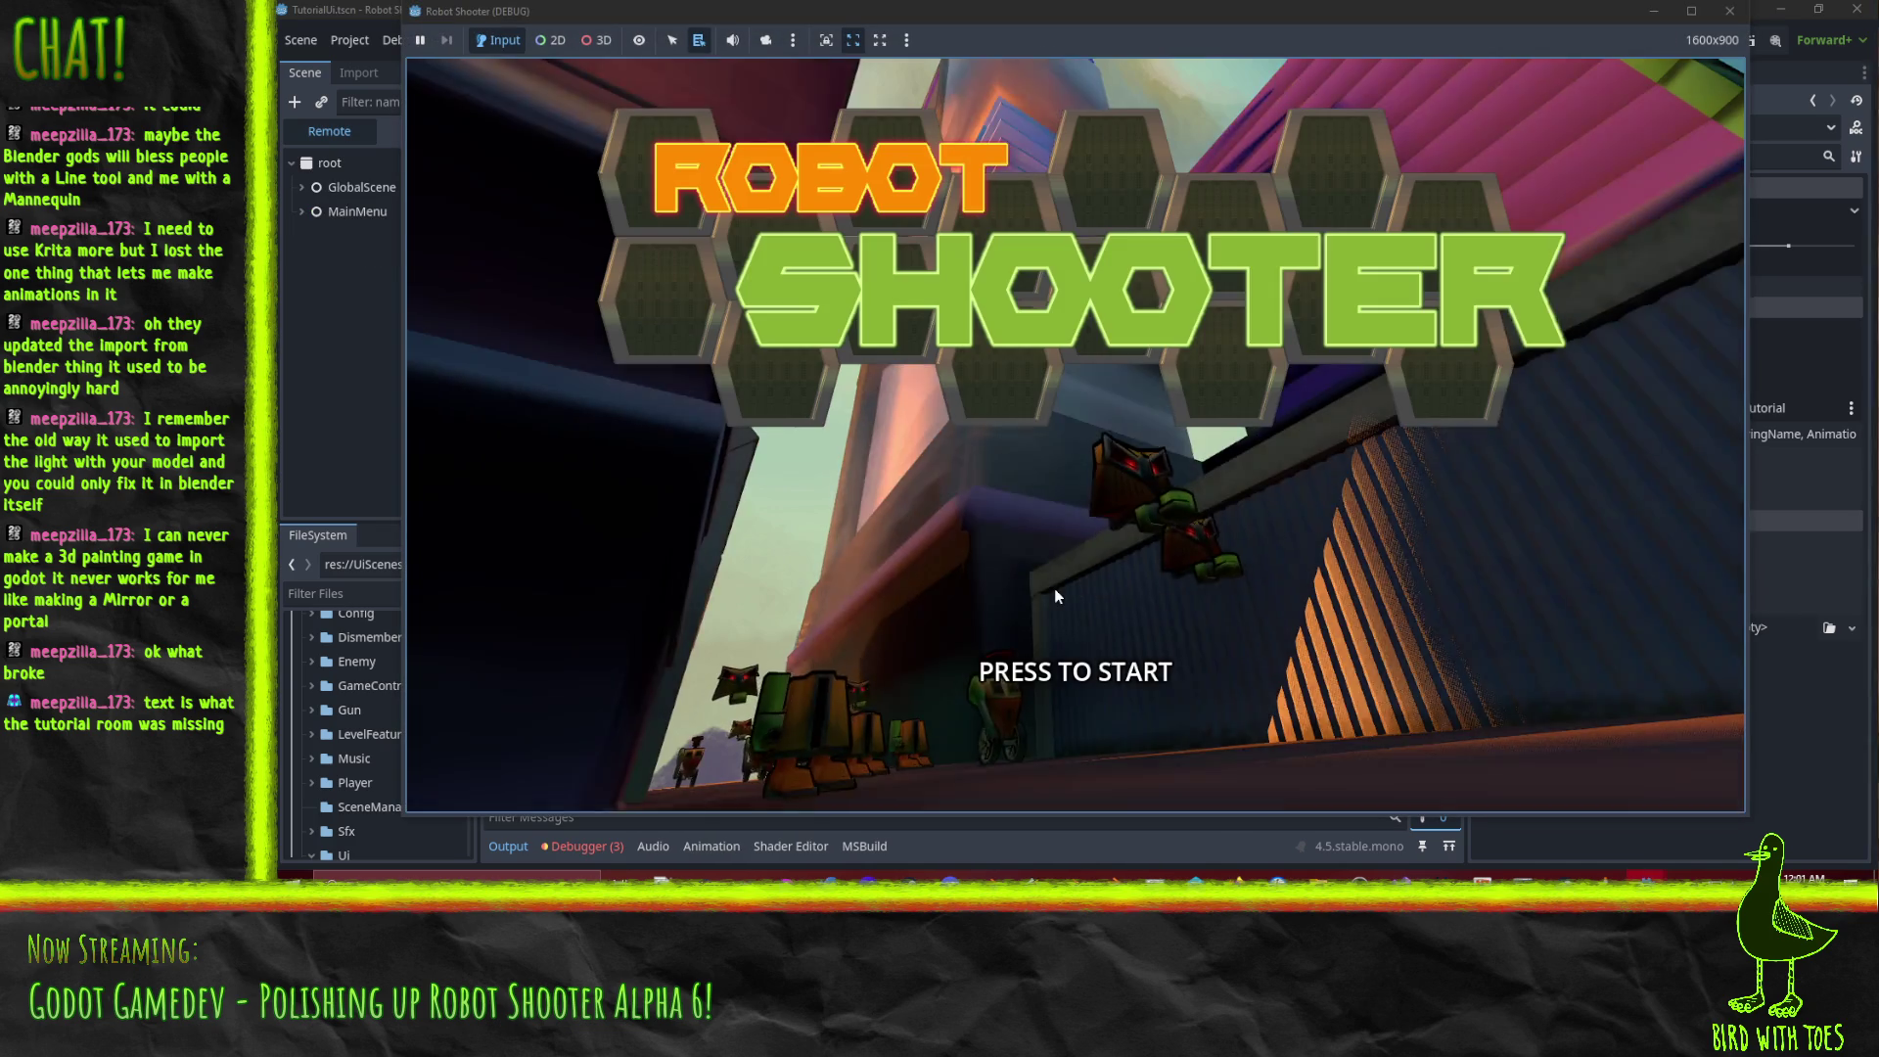
left_click(1054, 590)
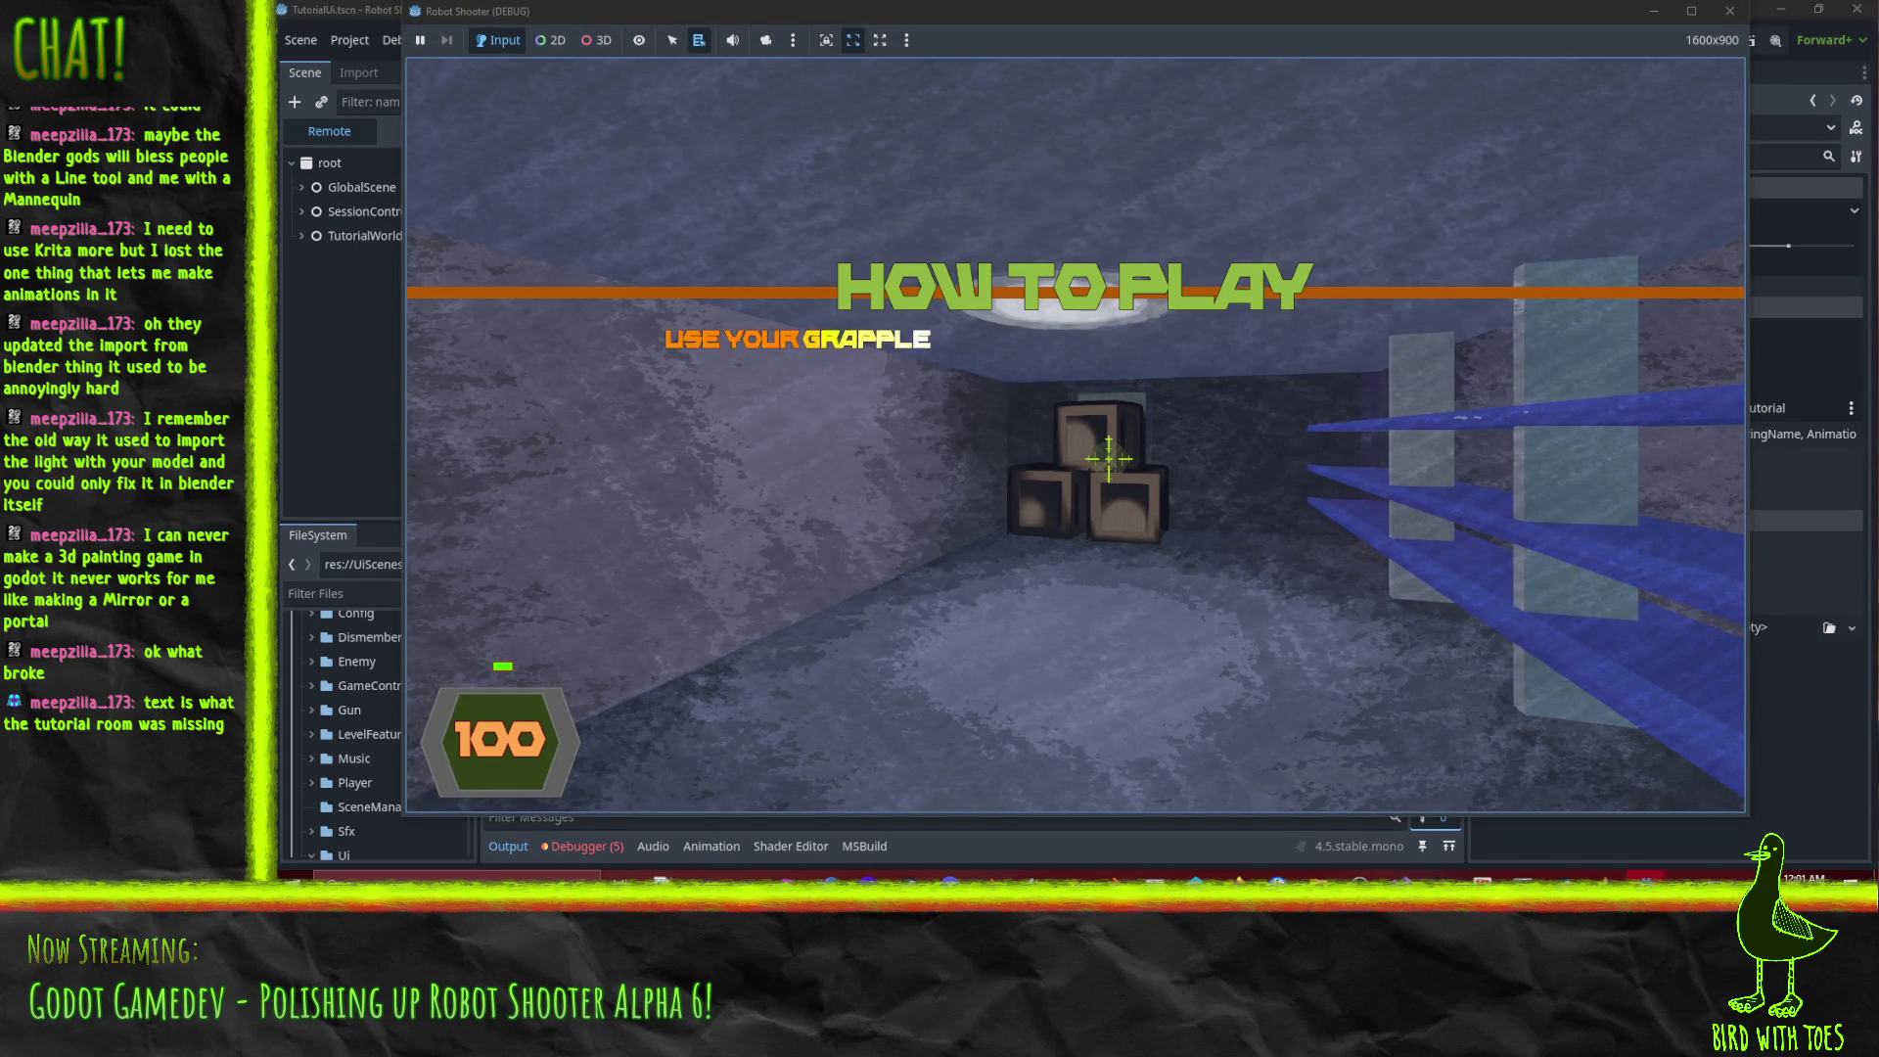
key("Escape")
left_click(1114, 617)
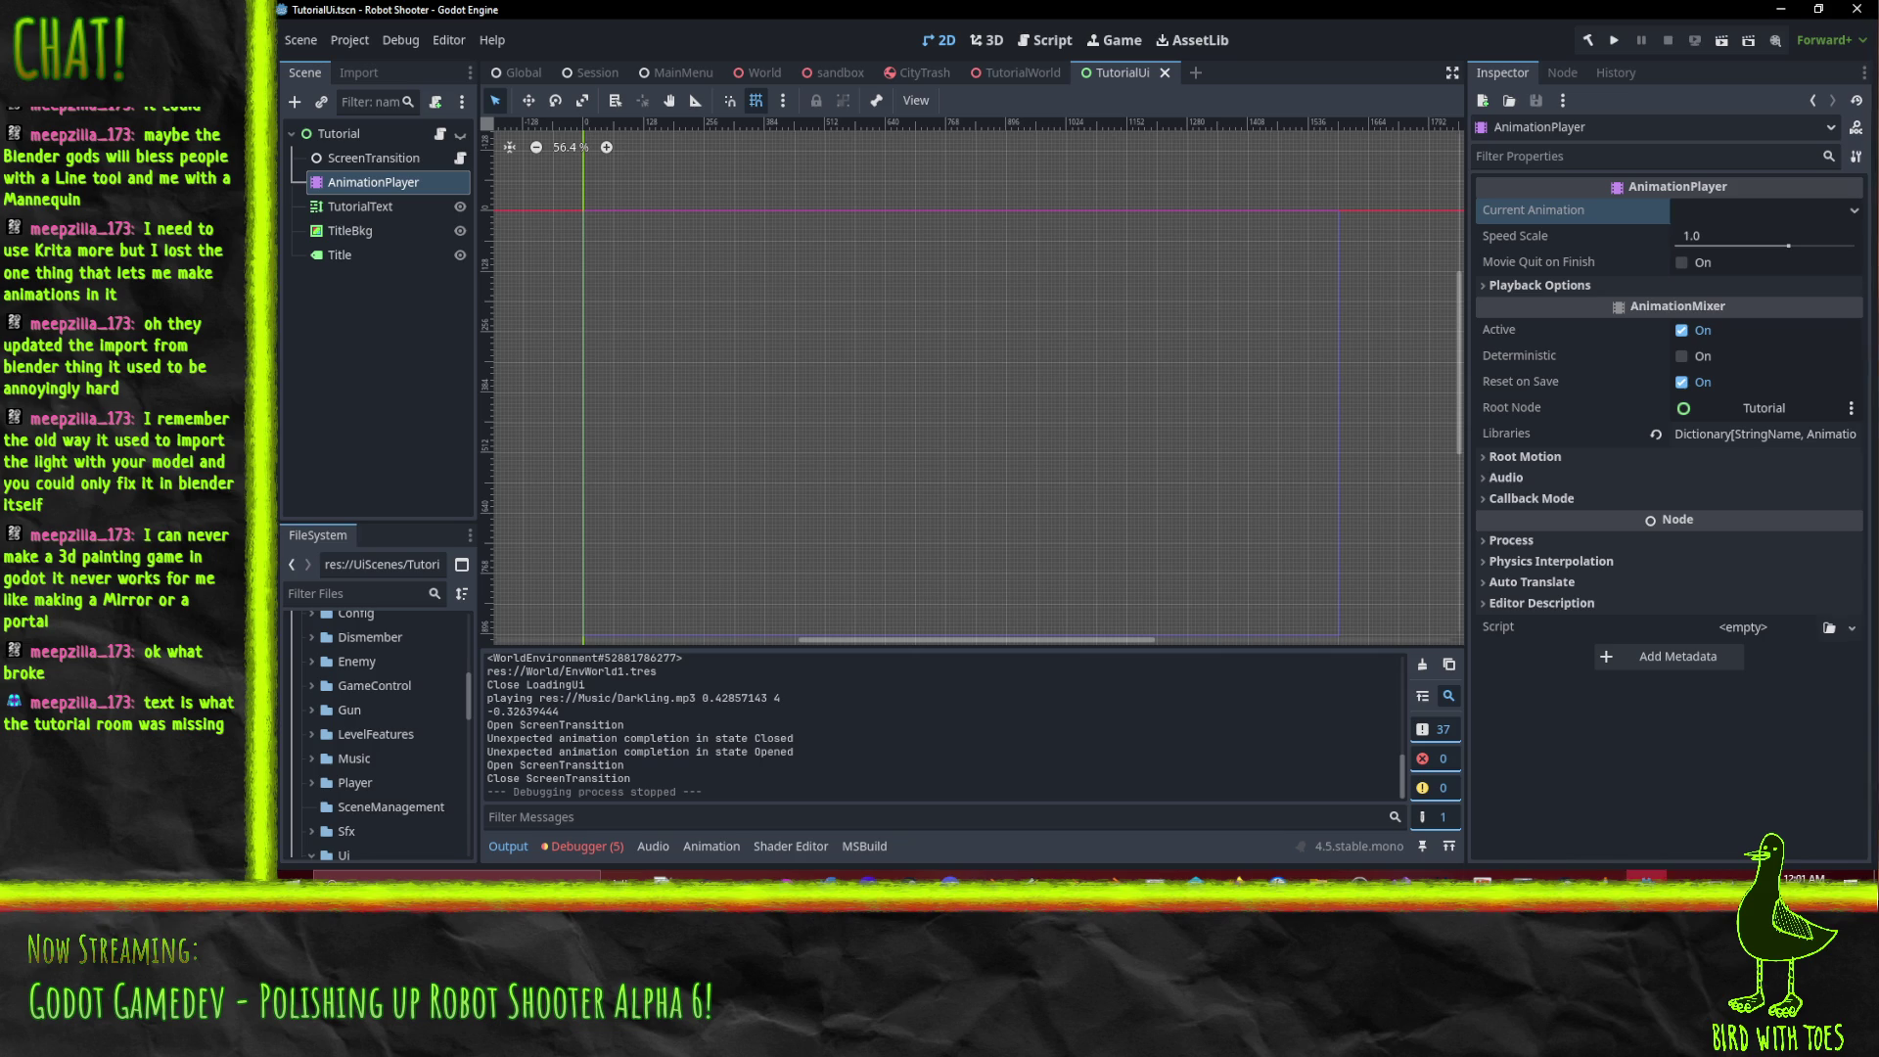
left_click(1614, 40)
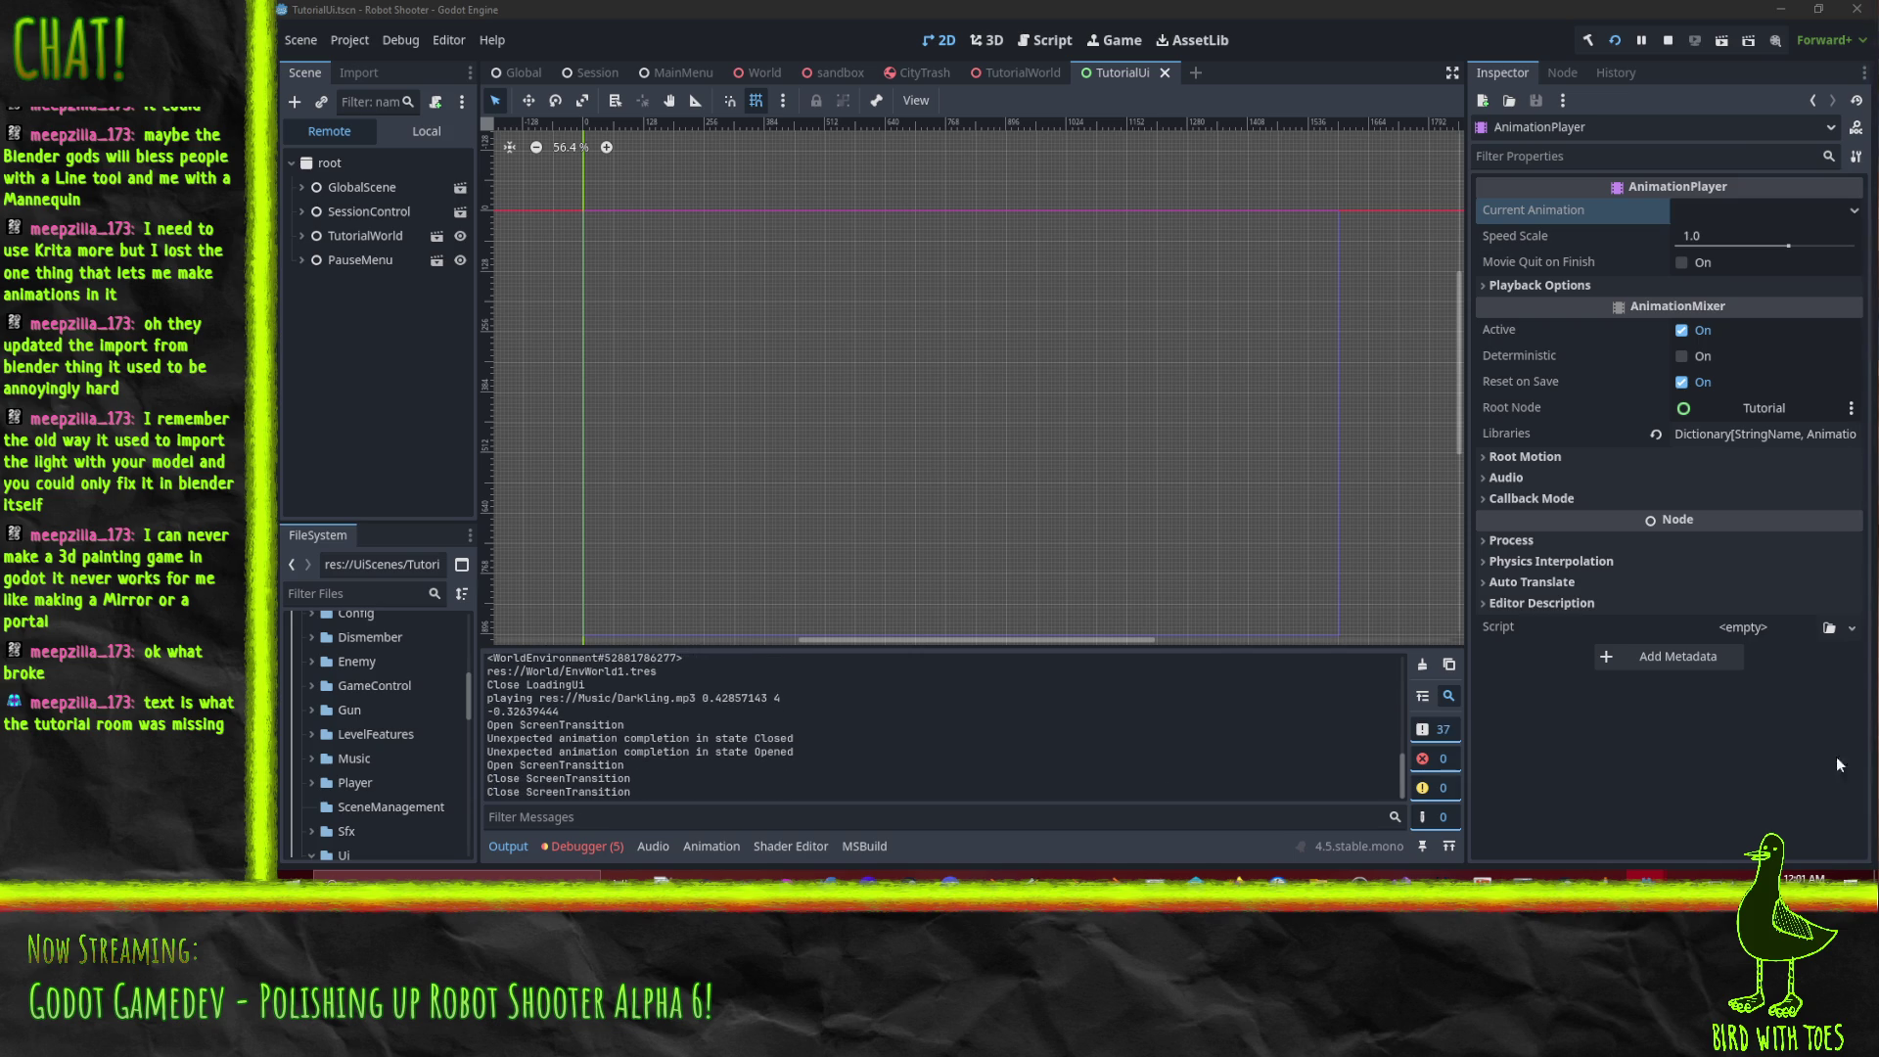
key("F8")
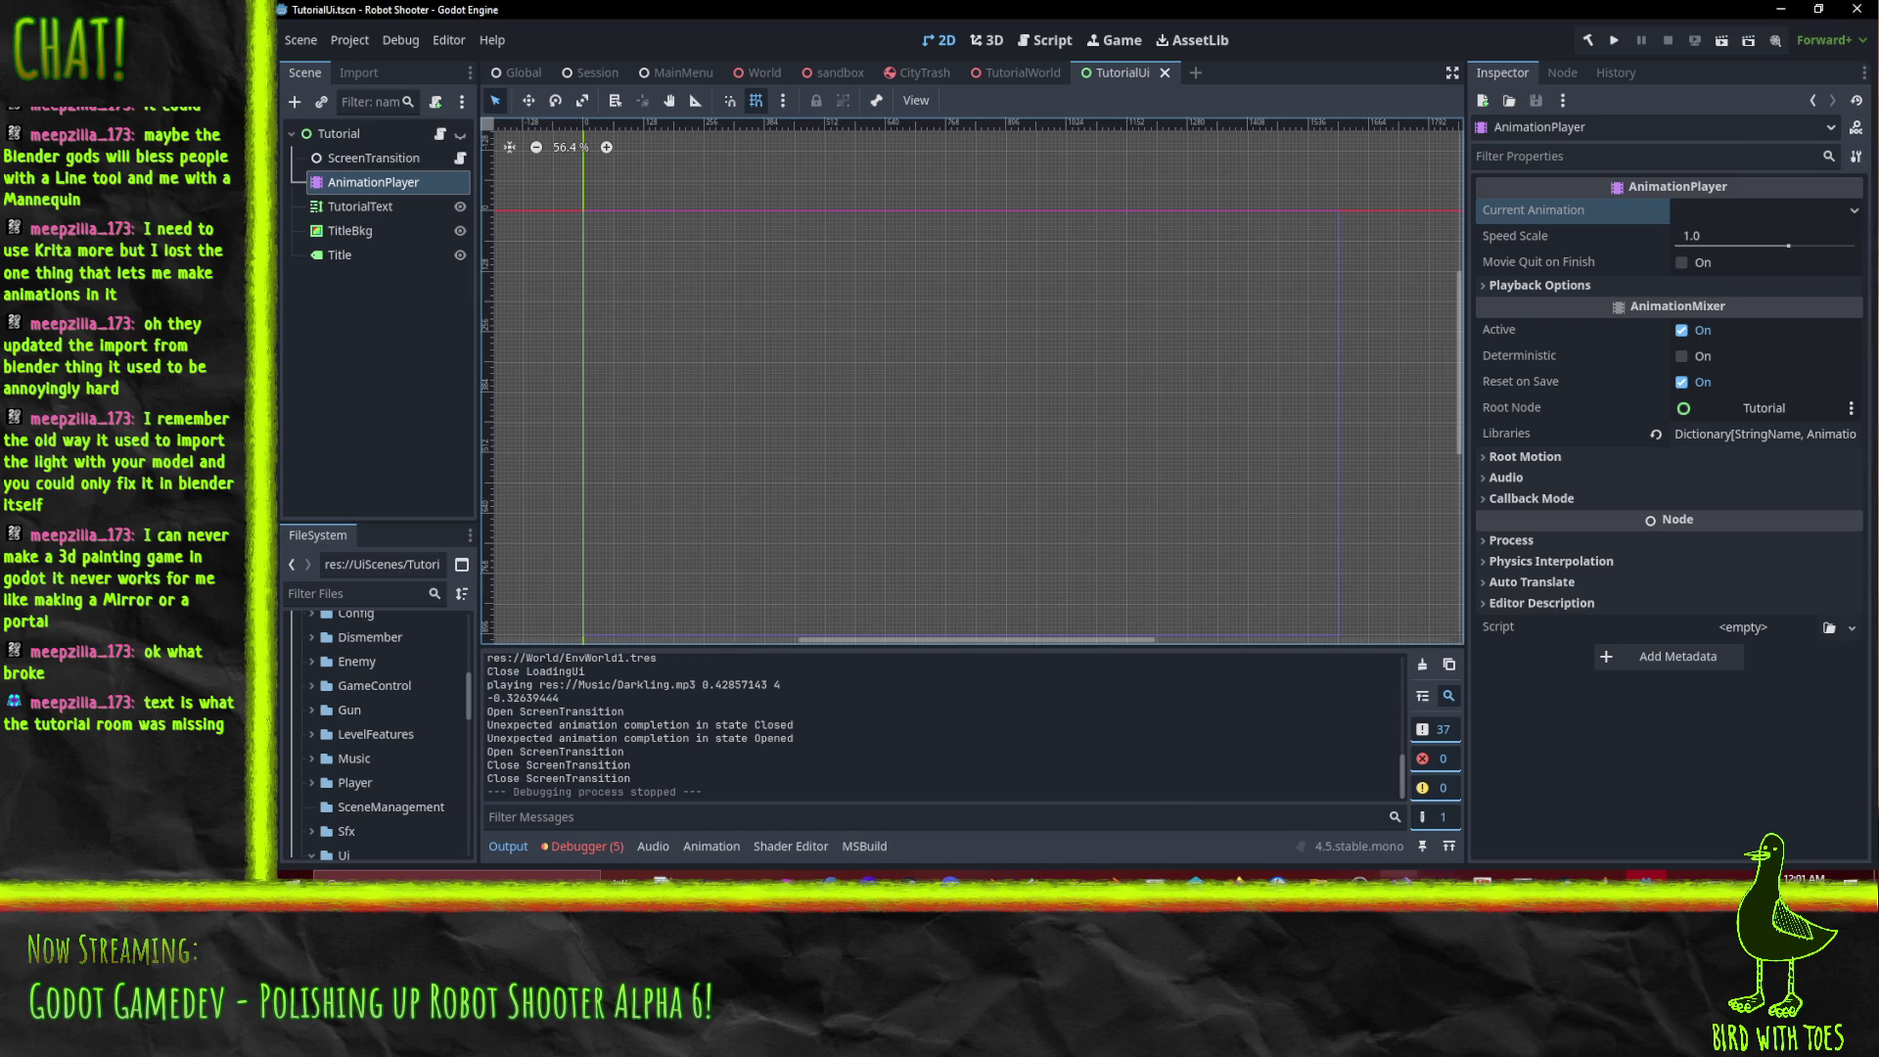
Open ScreenTransition.cs in Visual Studio and search it for 'unexpected'.
mouse_move(1399, 883)
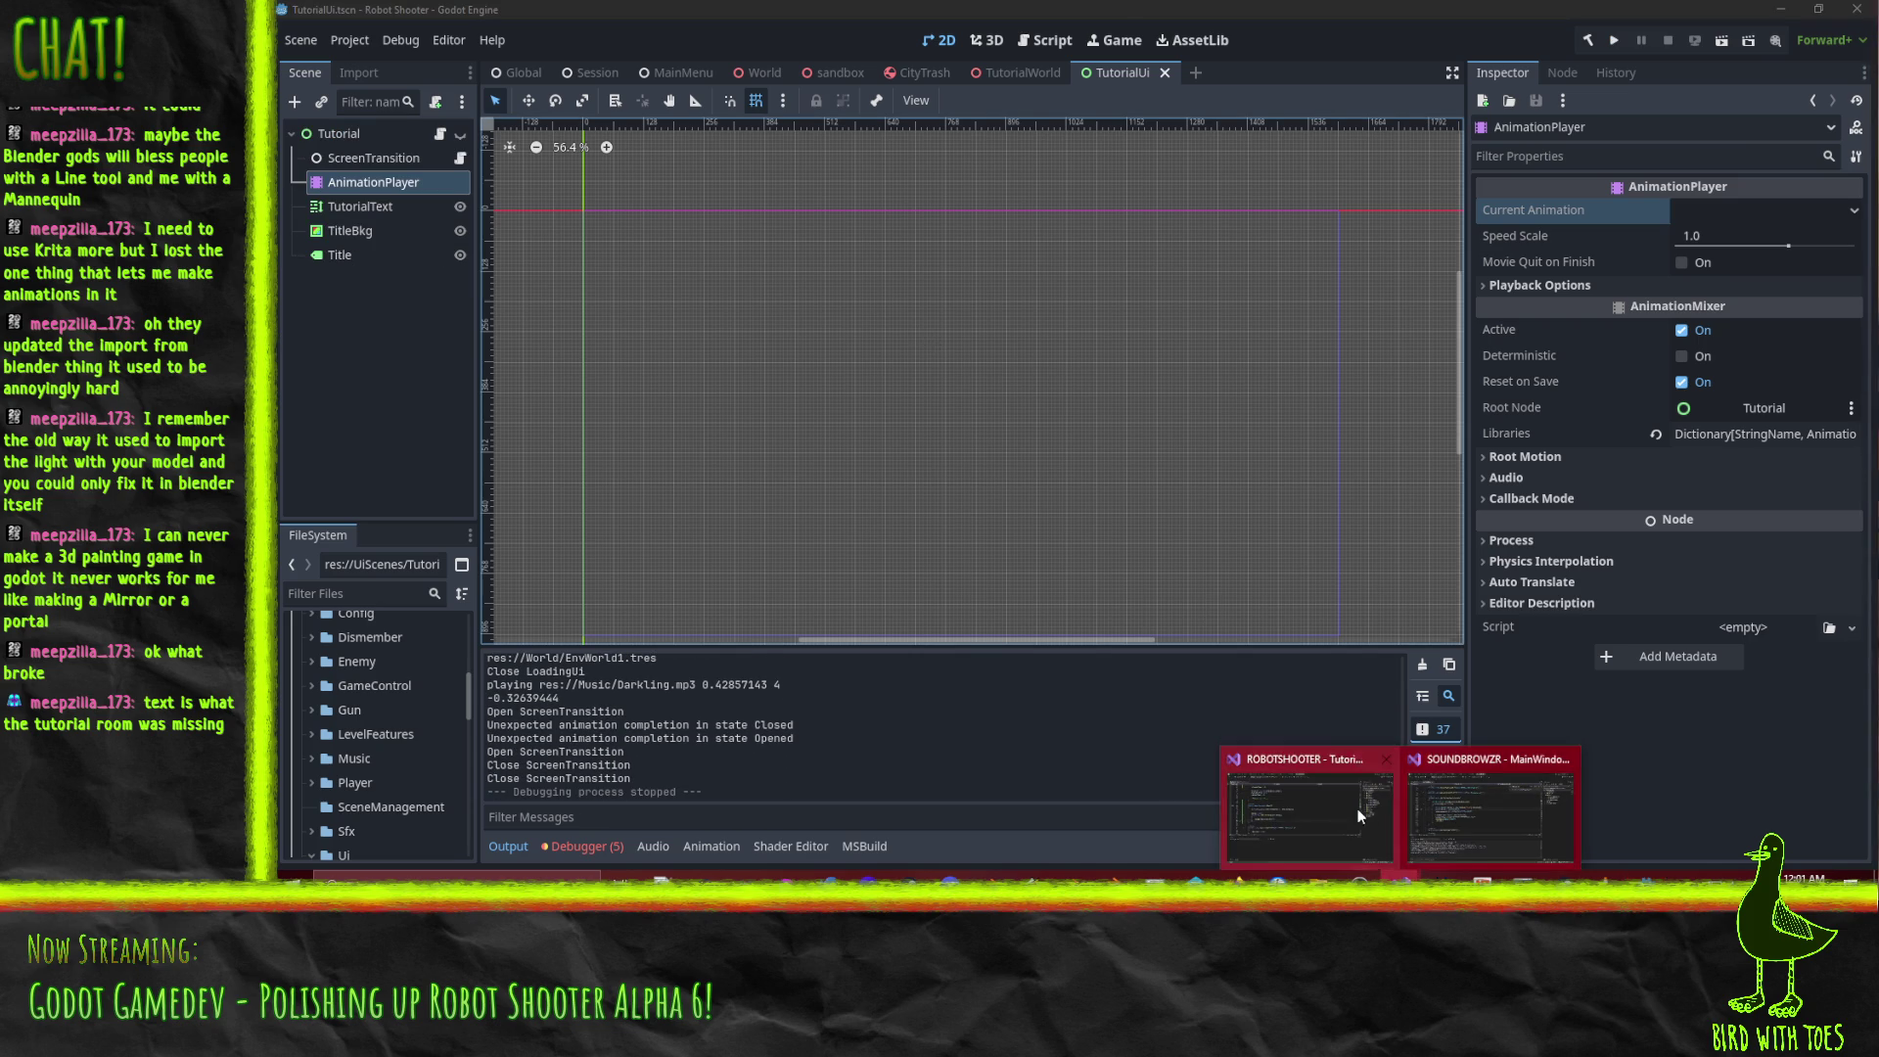
left_click(1451, 792)
left_click(1331, 783)
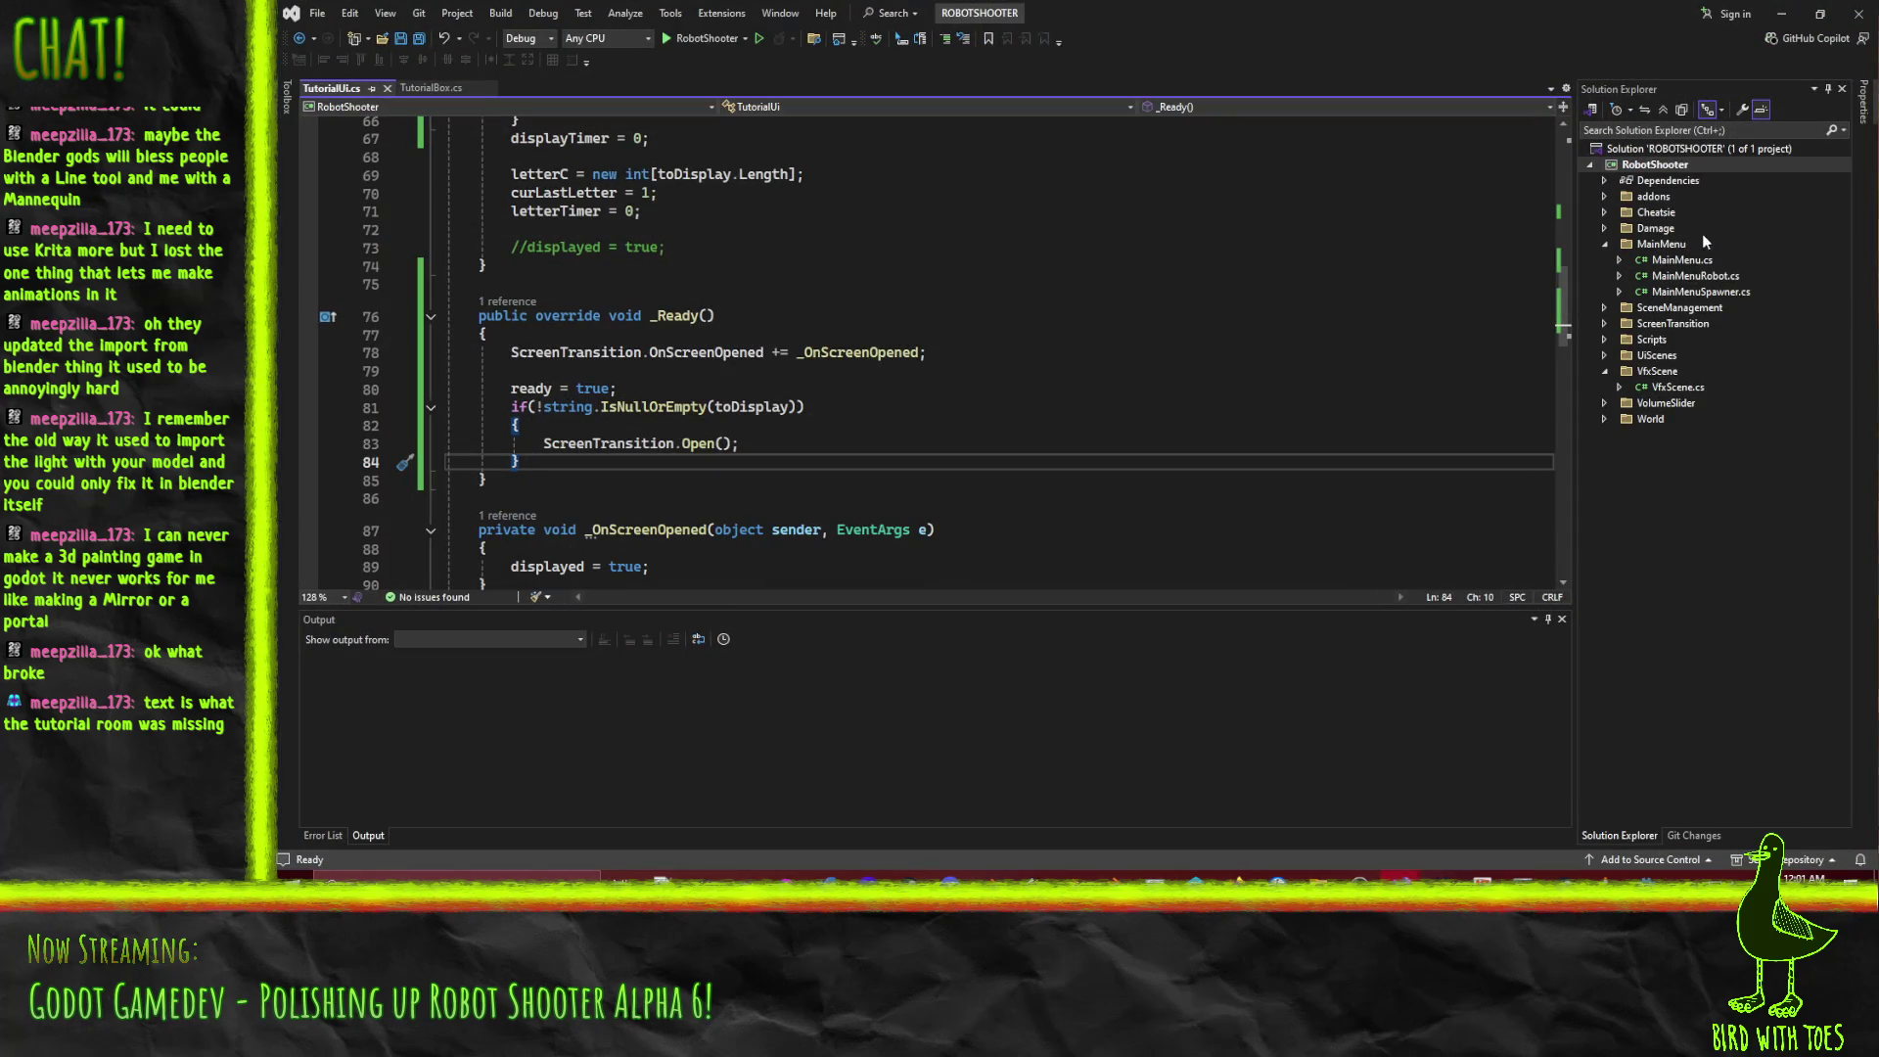
left_click(1604, 324)
double_click(1677, 339)
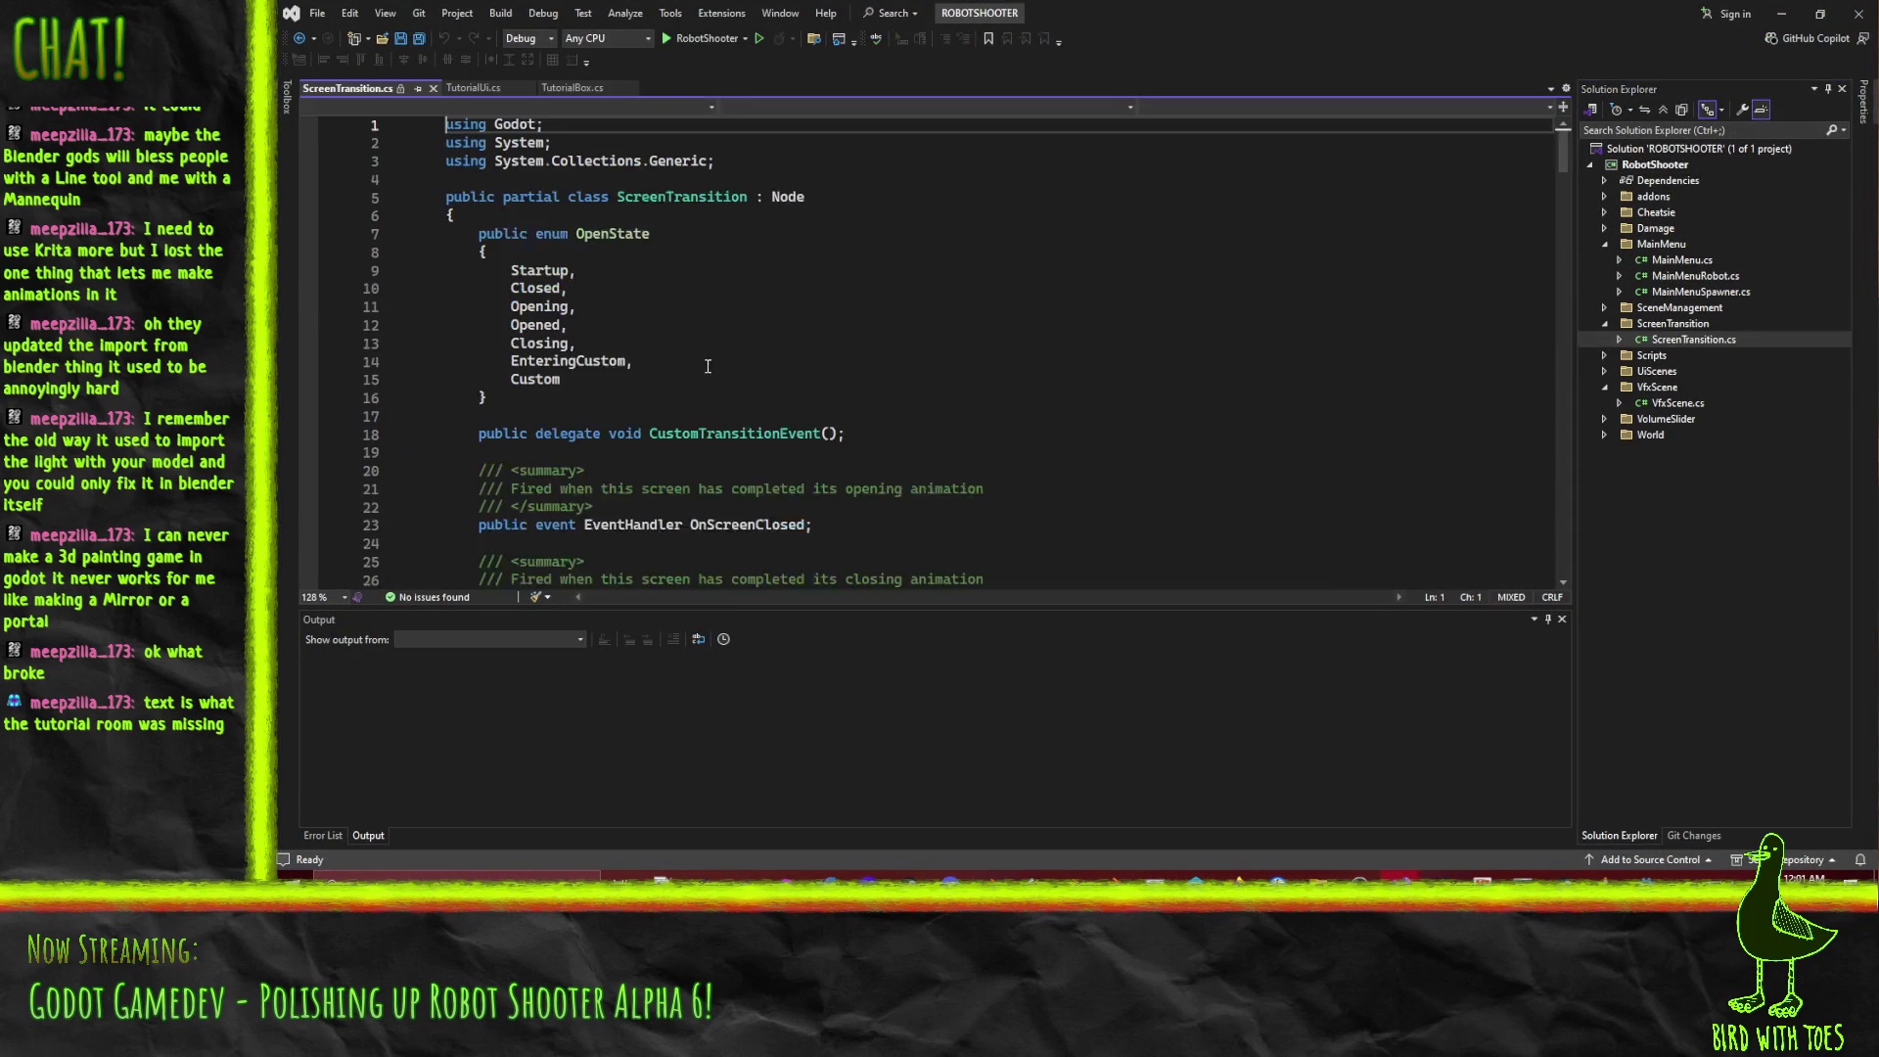
key("ctrl+f")
type("unexpected")
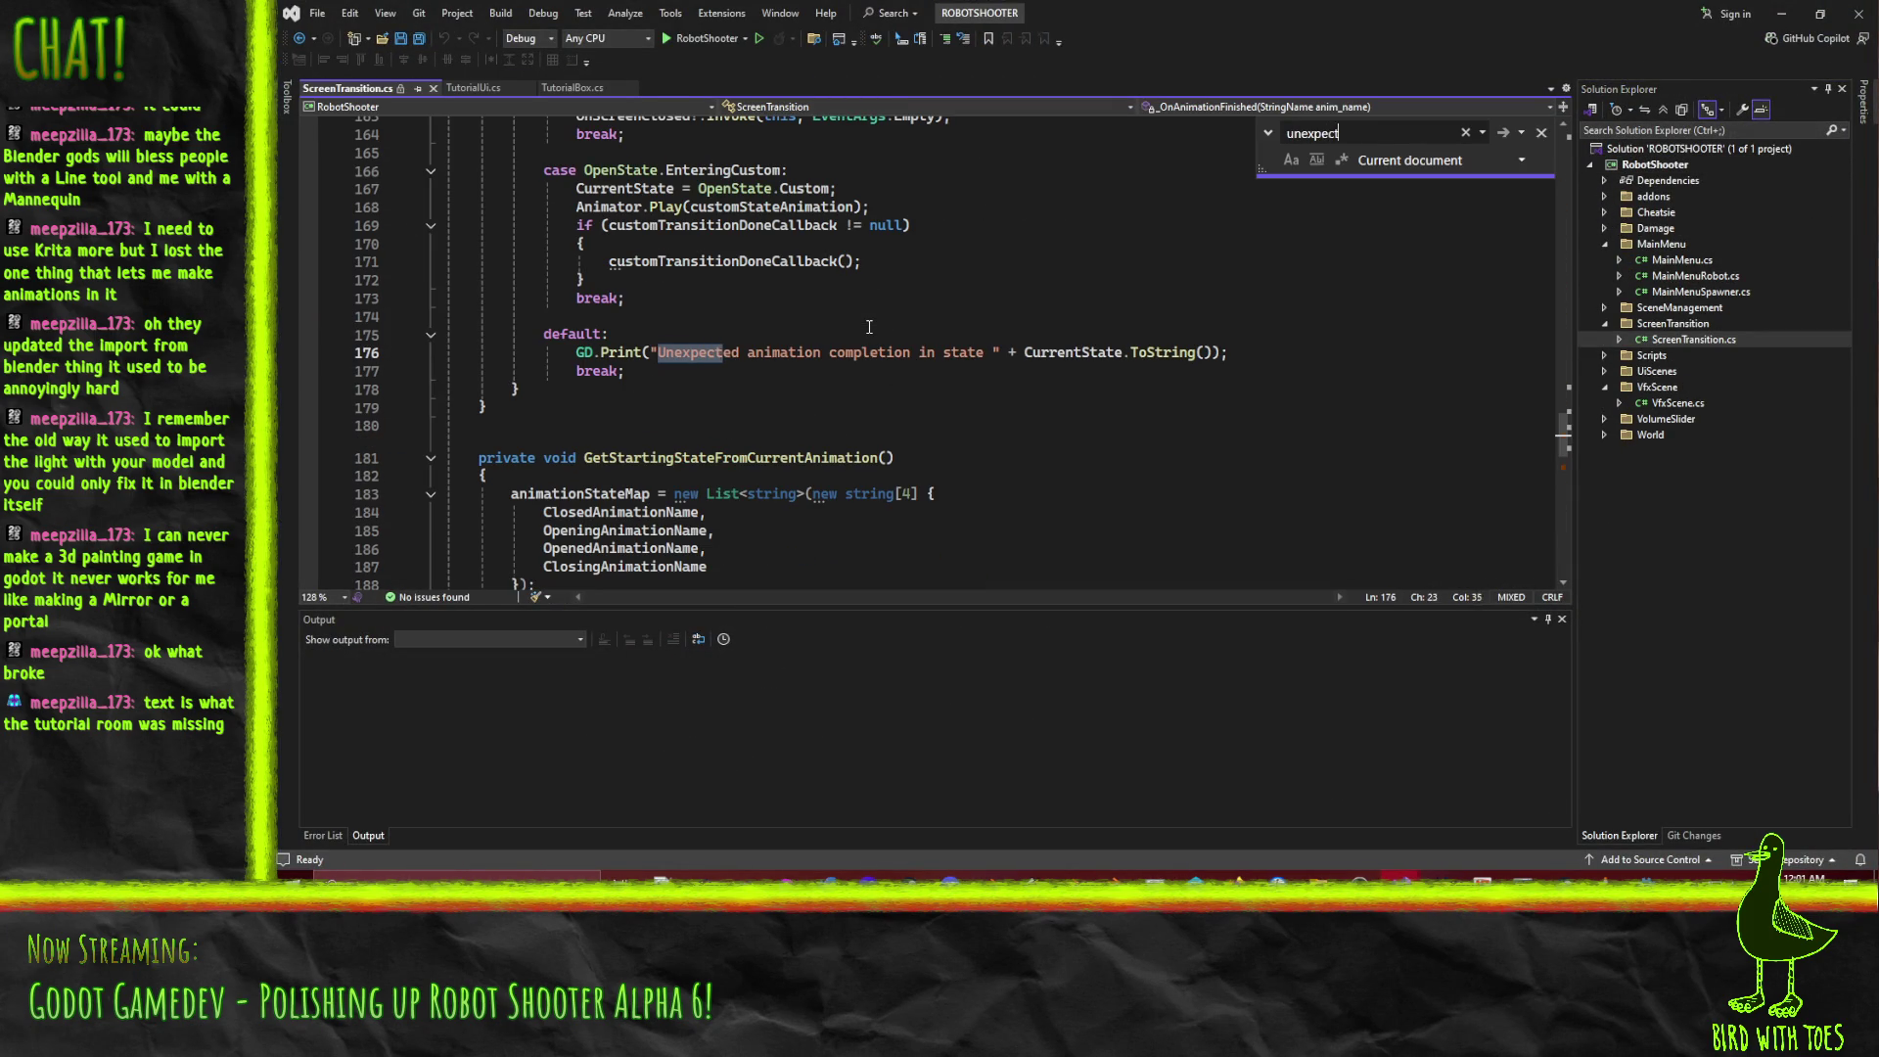
scroll(1135, 375, "up", 1)
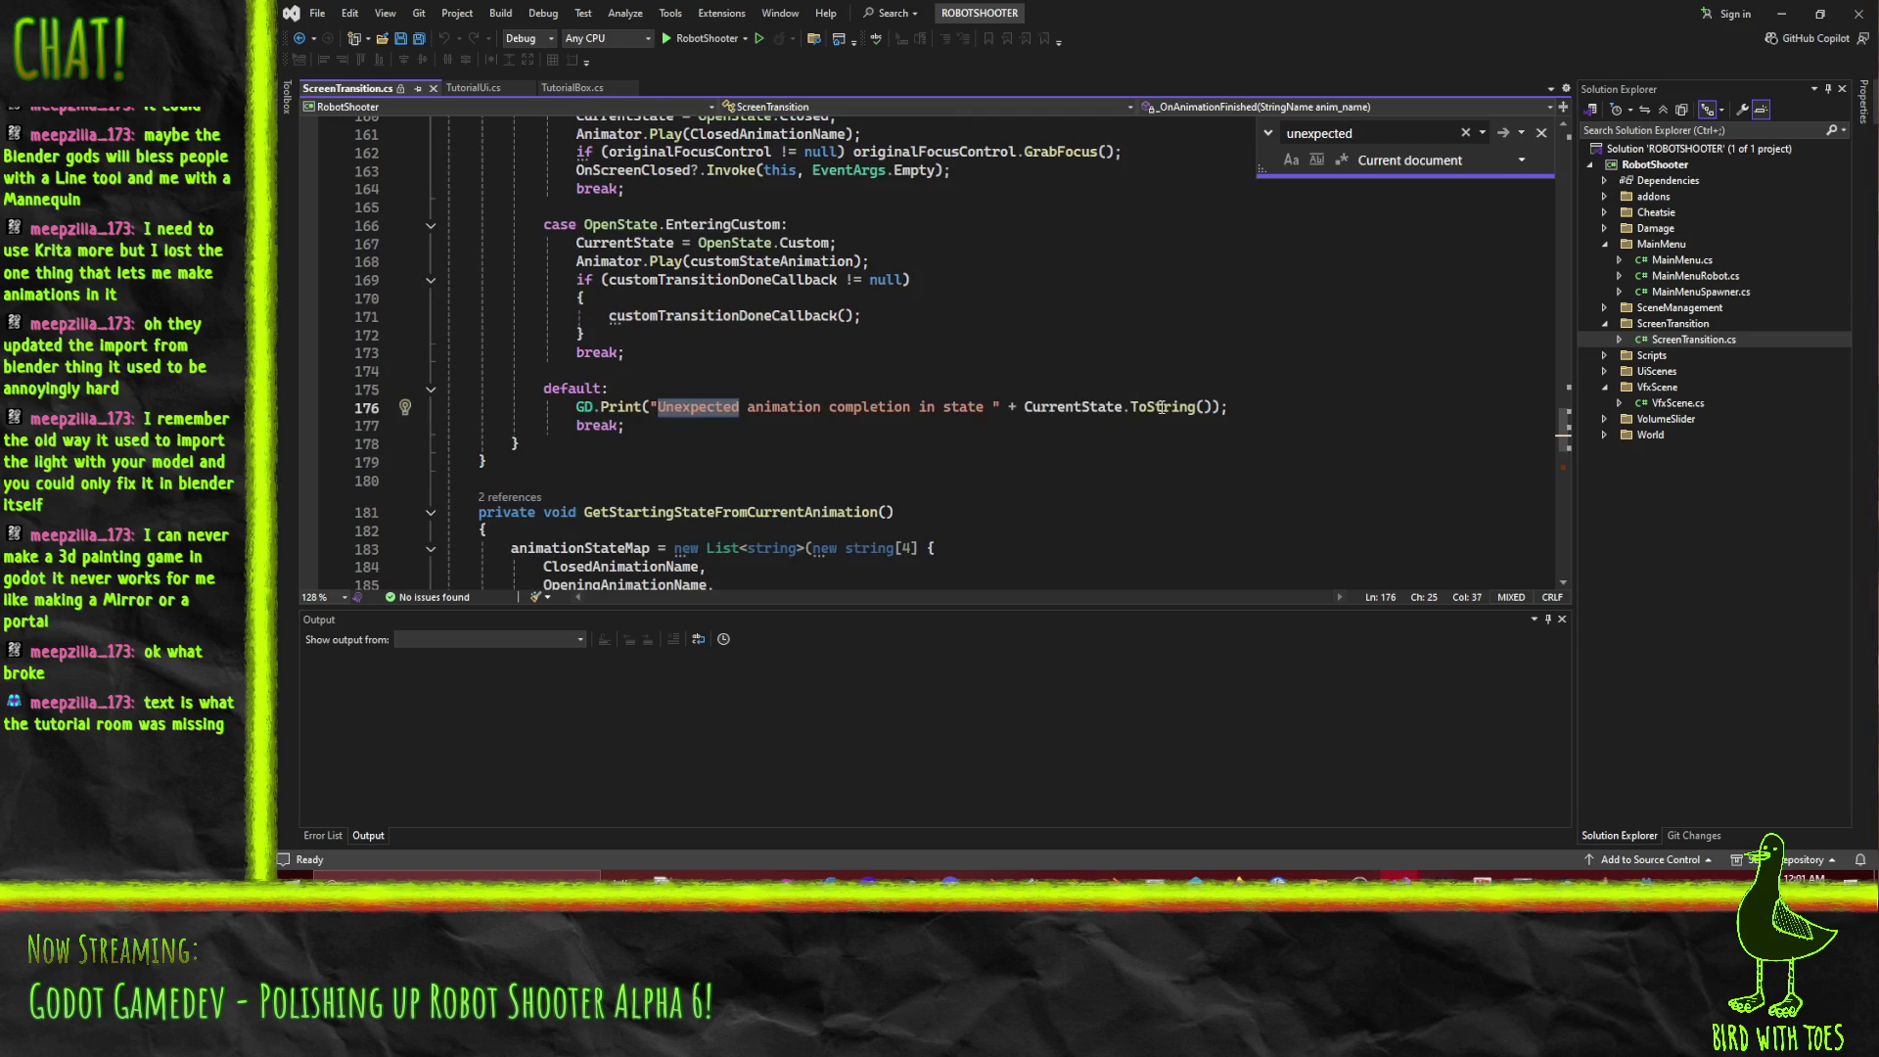
Make the read-only ScreenTransition.cs writable and start editing the message on line 176.
left_click(1207, 407)
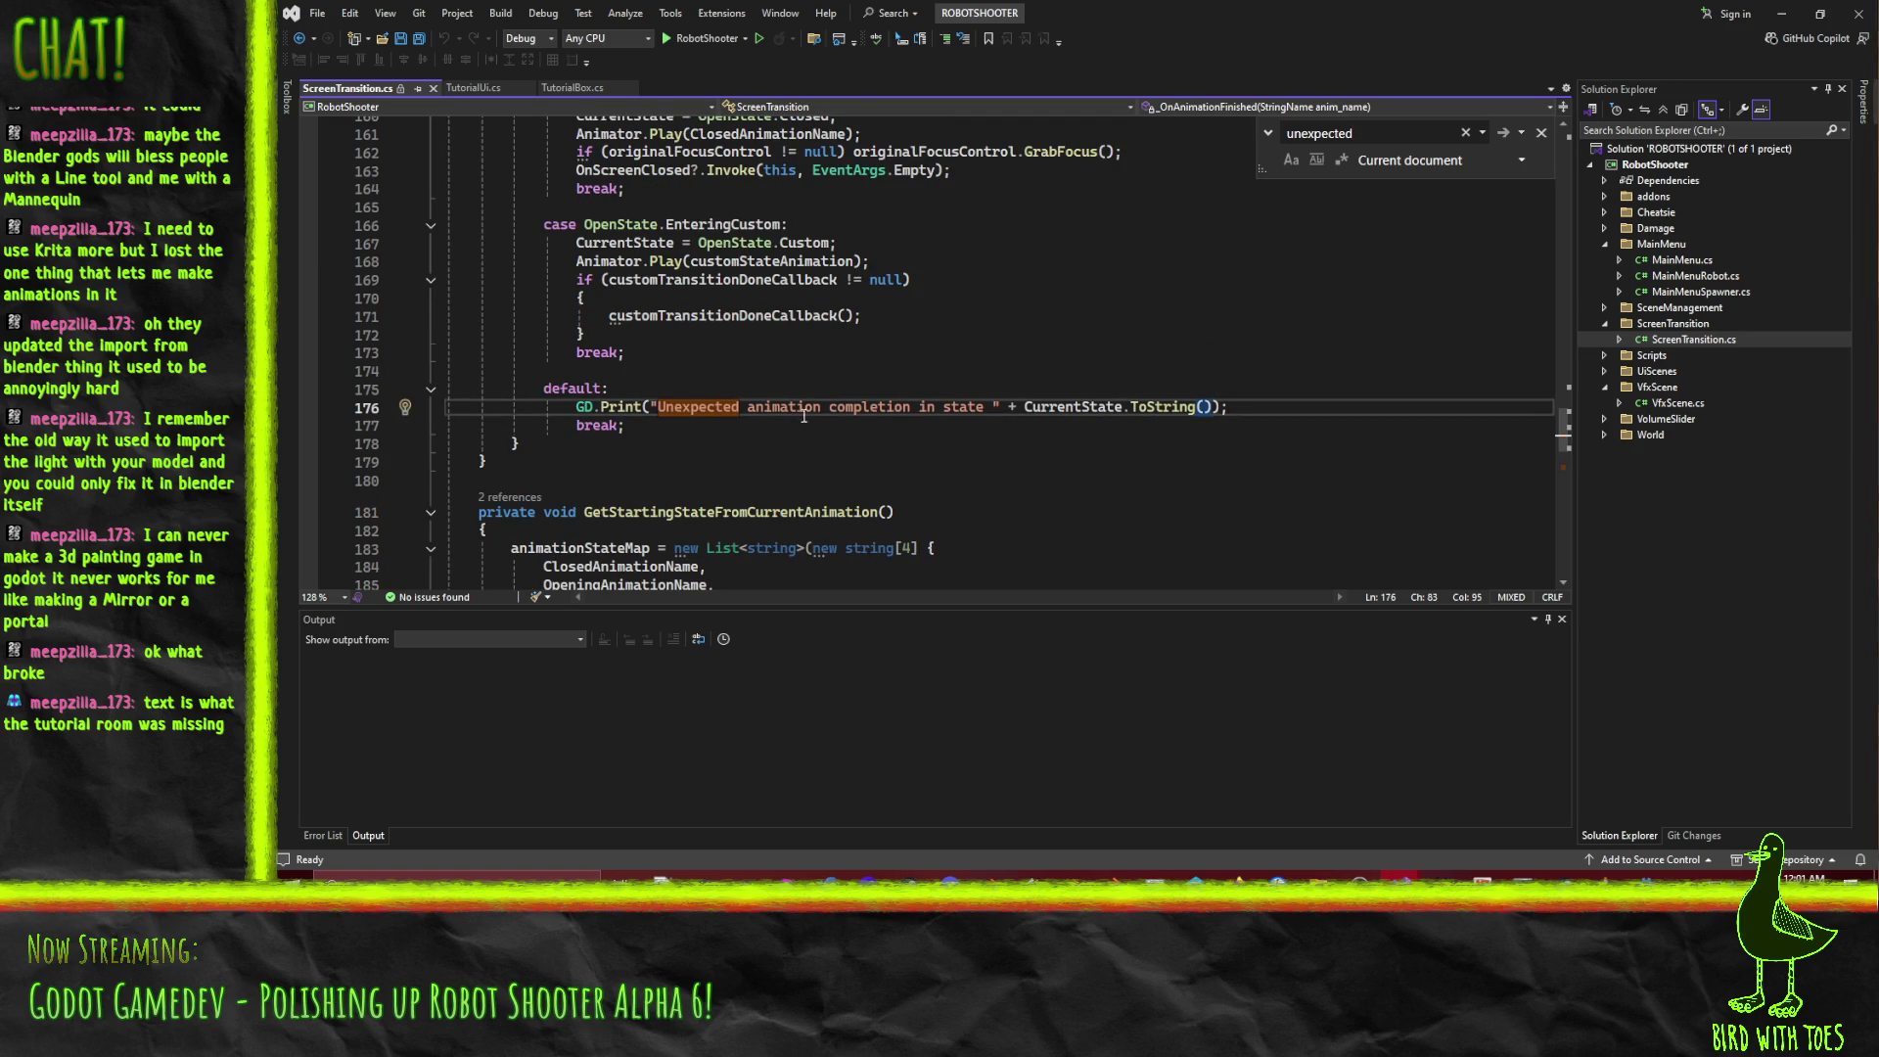
left_click(912, 408)
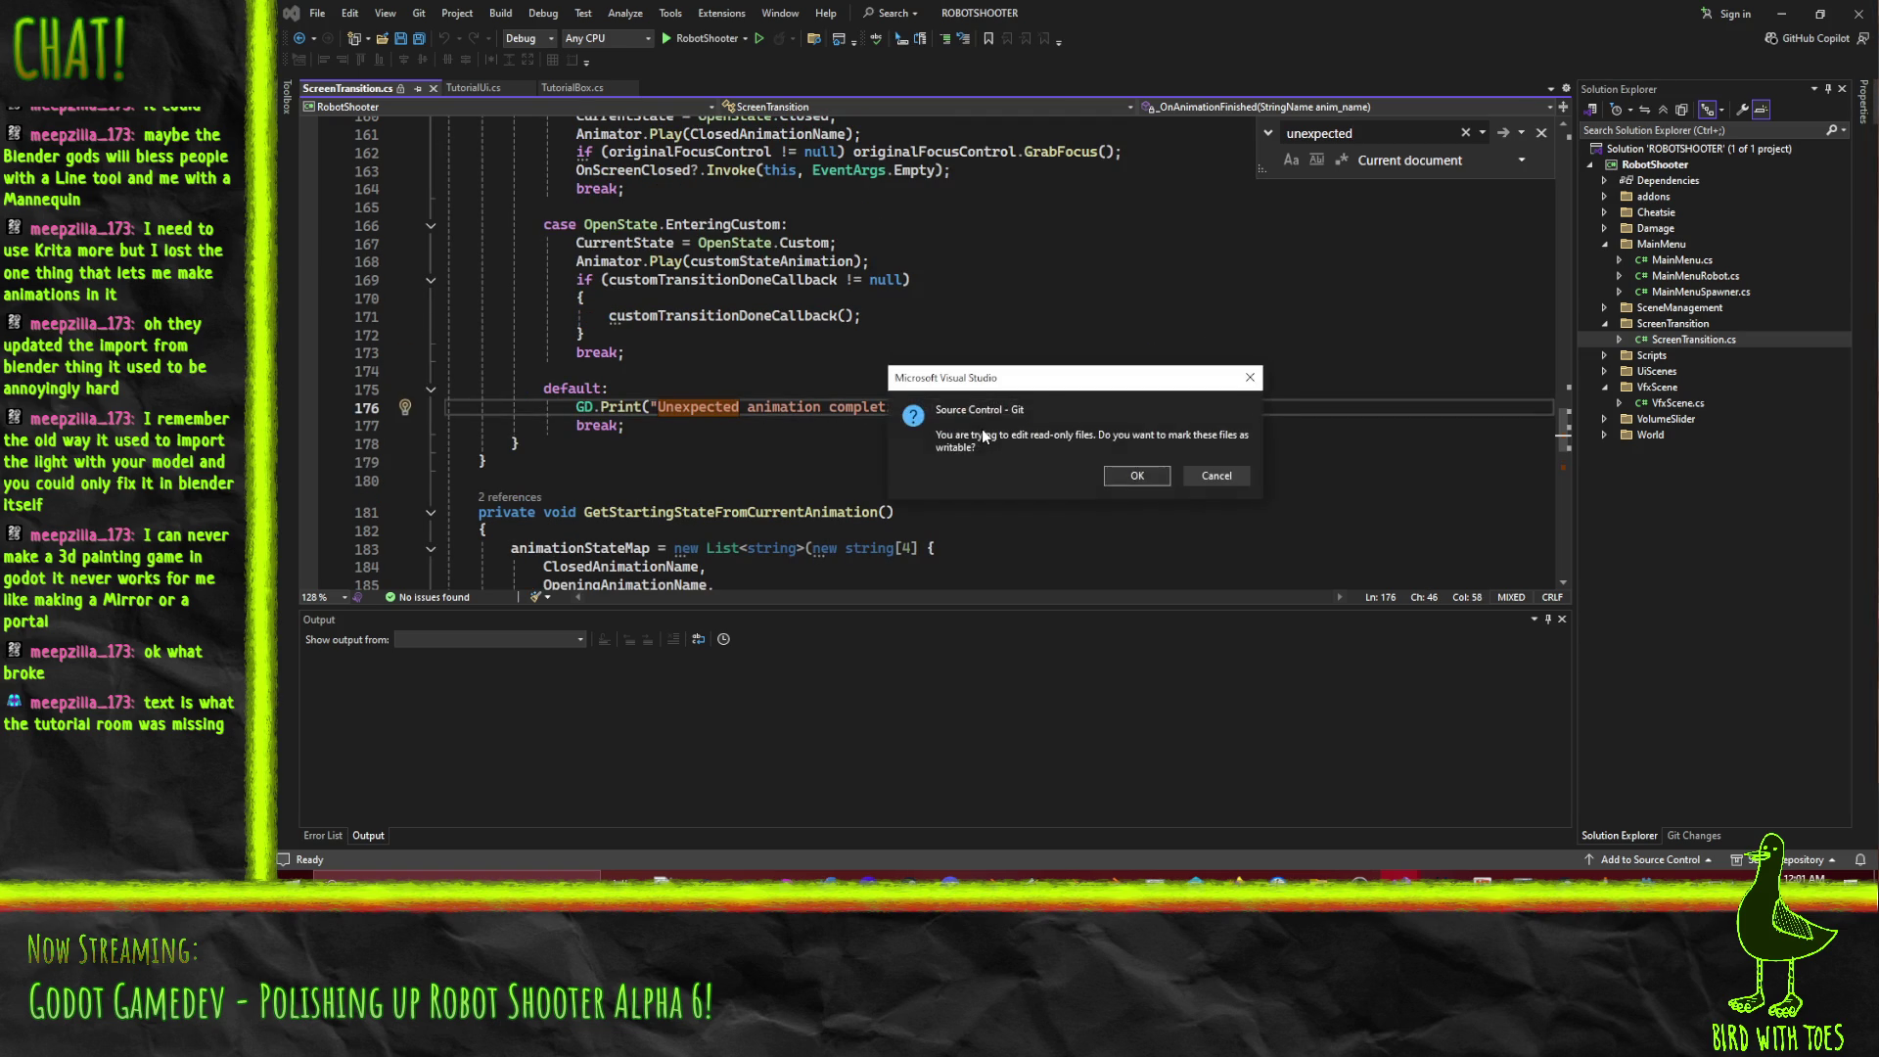
key("BackSpace")
key("Escape")
key("BackSpace")
key("Return")
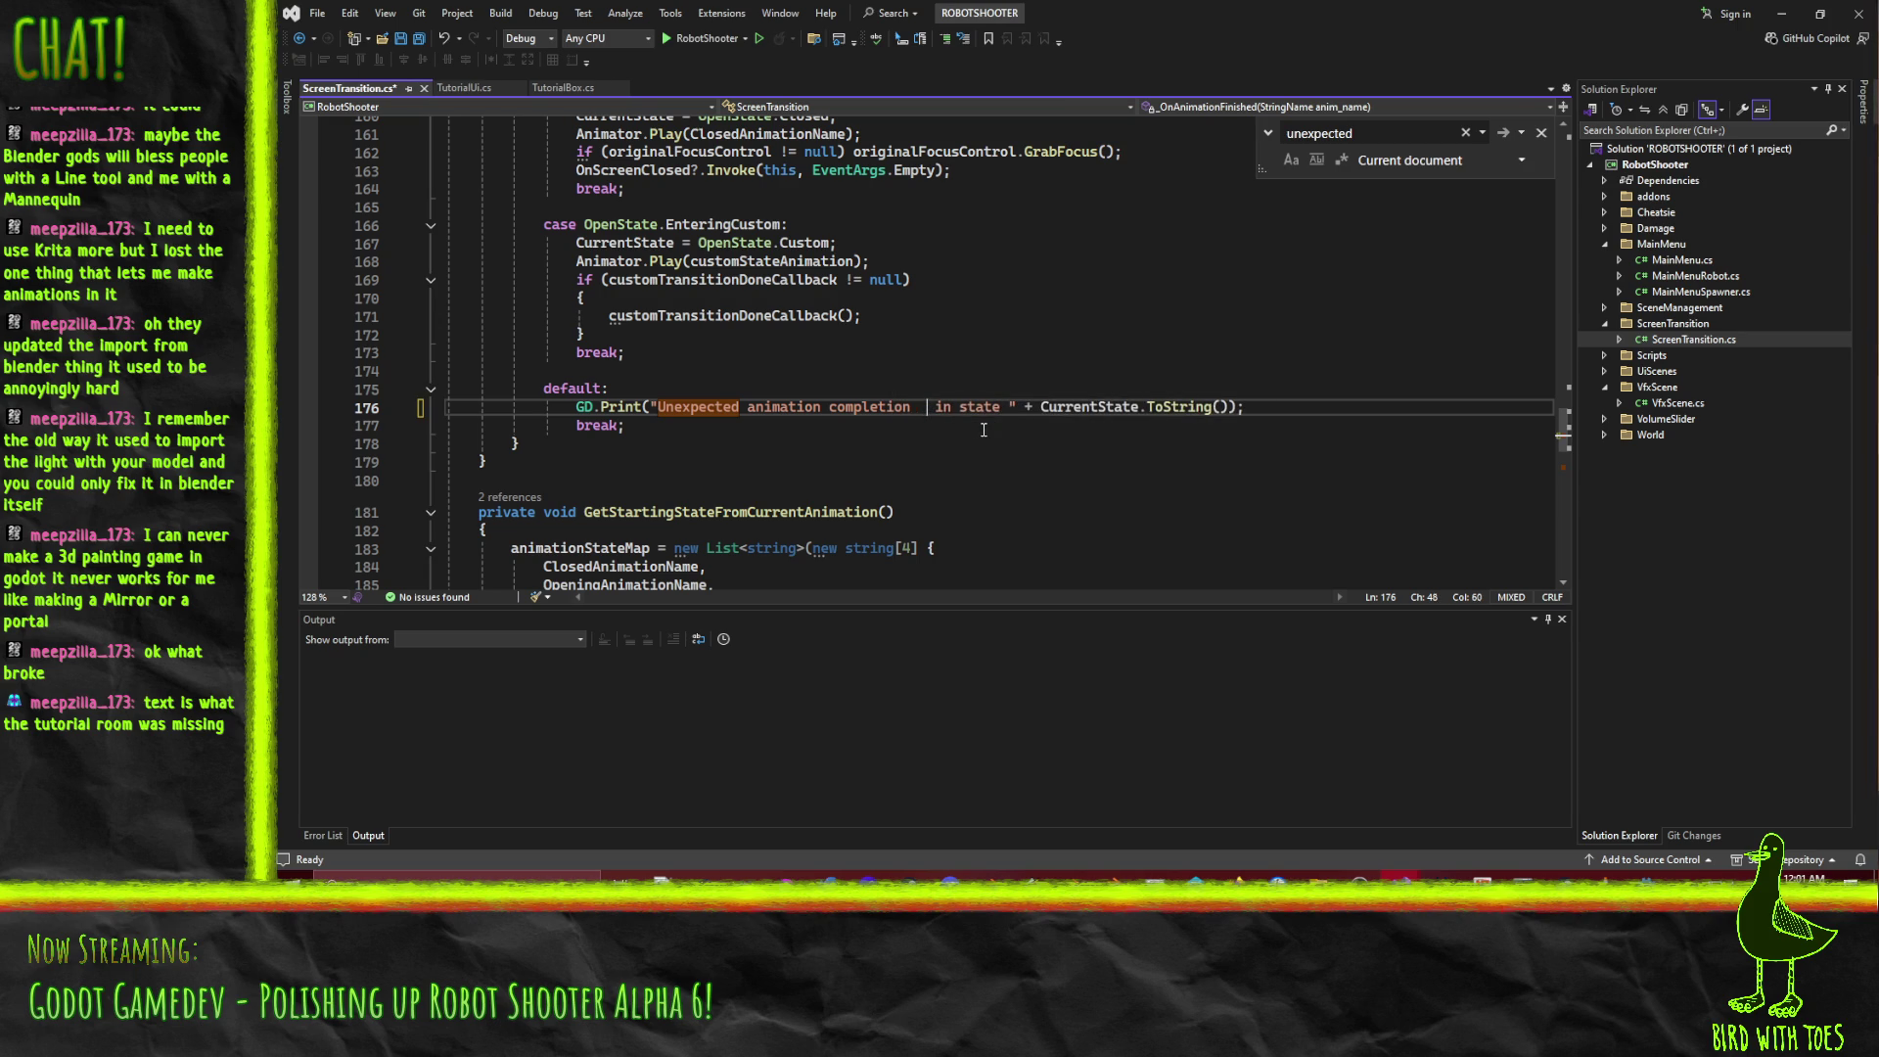
key("End")
key("Return")
key("ctrl+z")
Insert anim_name + " in state " into the unexpected-completion print and save ScreenTransition.cs.
type("\" _")
key("BackSpace")
key("BackSpace")
type("+ ")
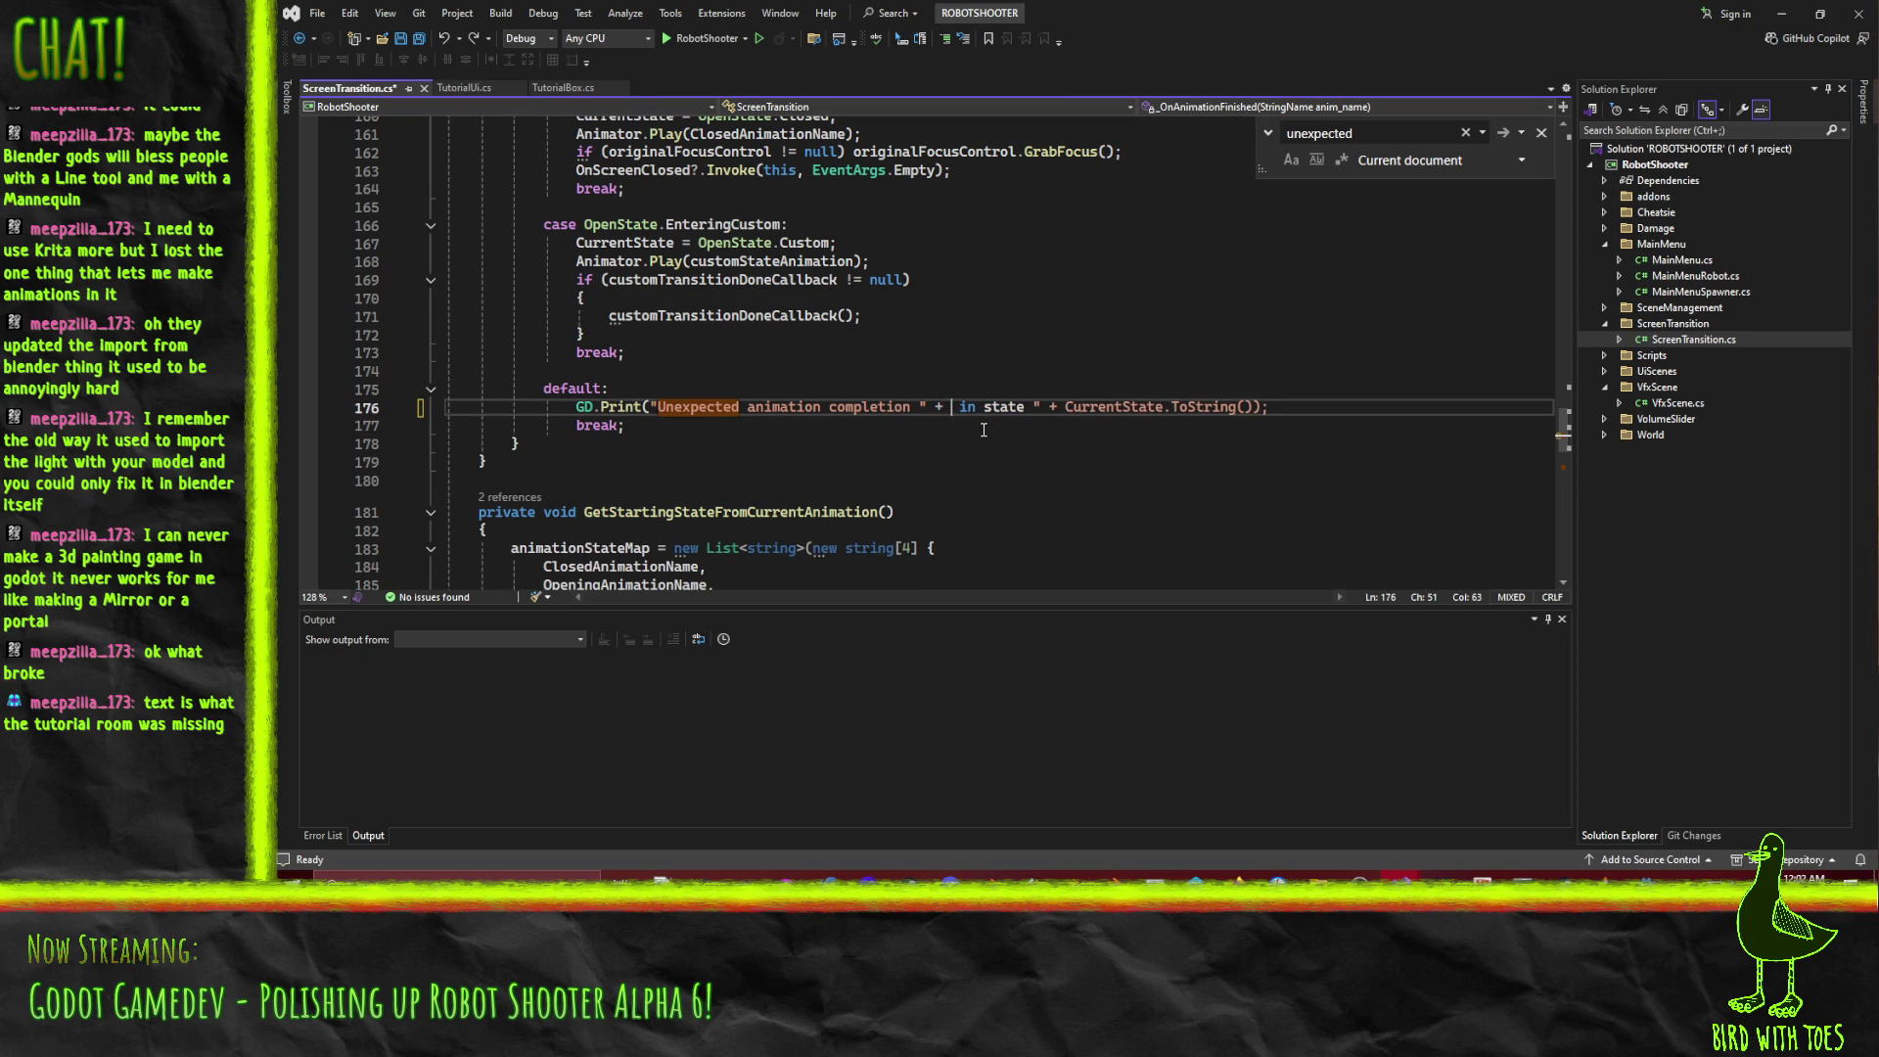
type("animation")
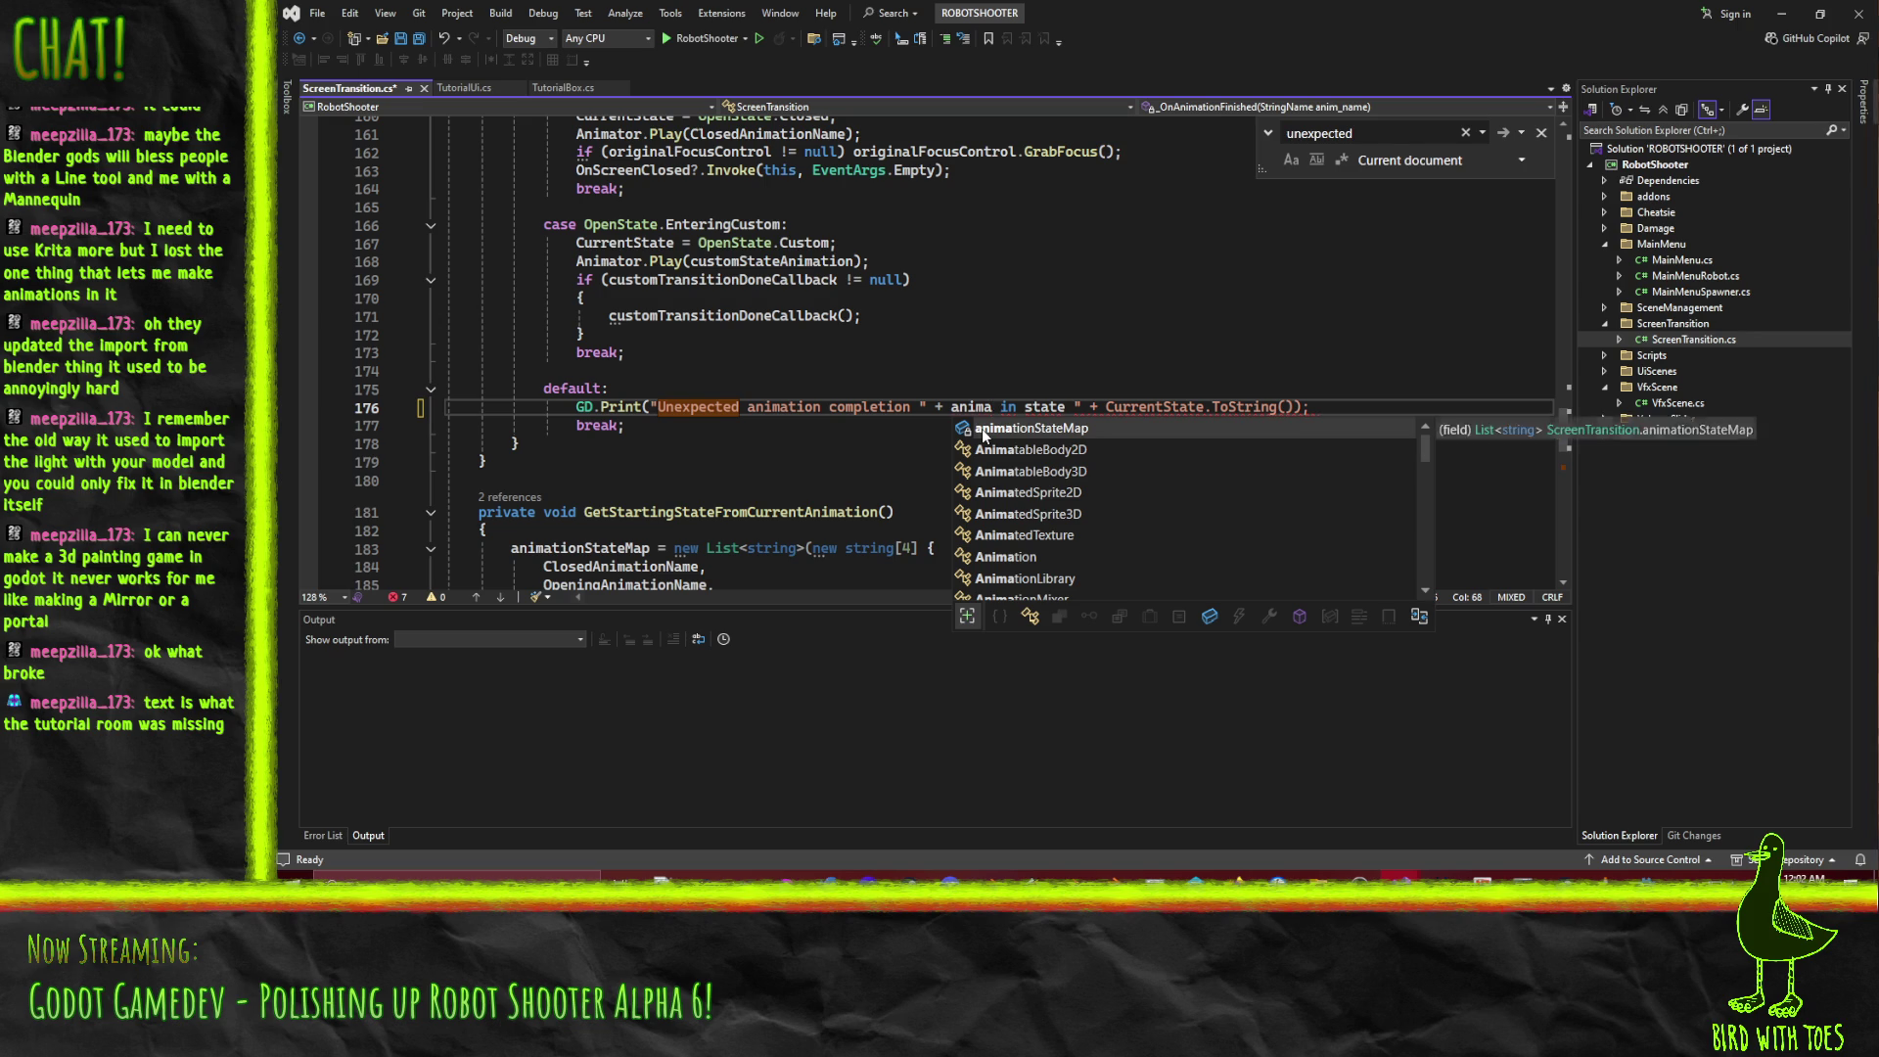
key("Escape")
scroll(1015, 283, "up", 6)
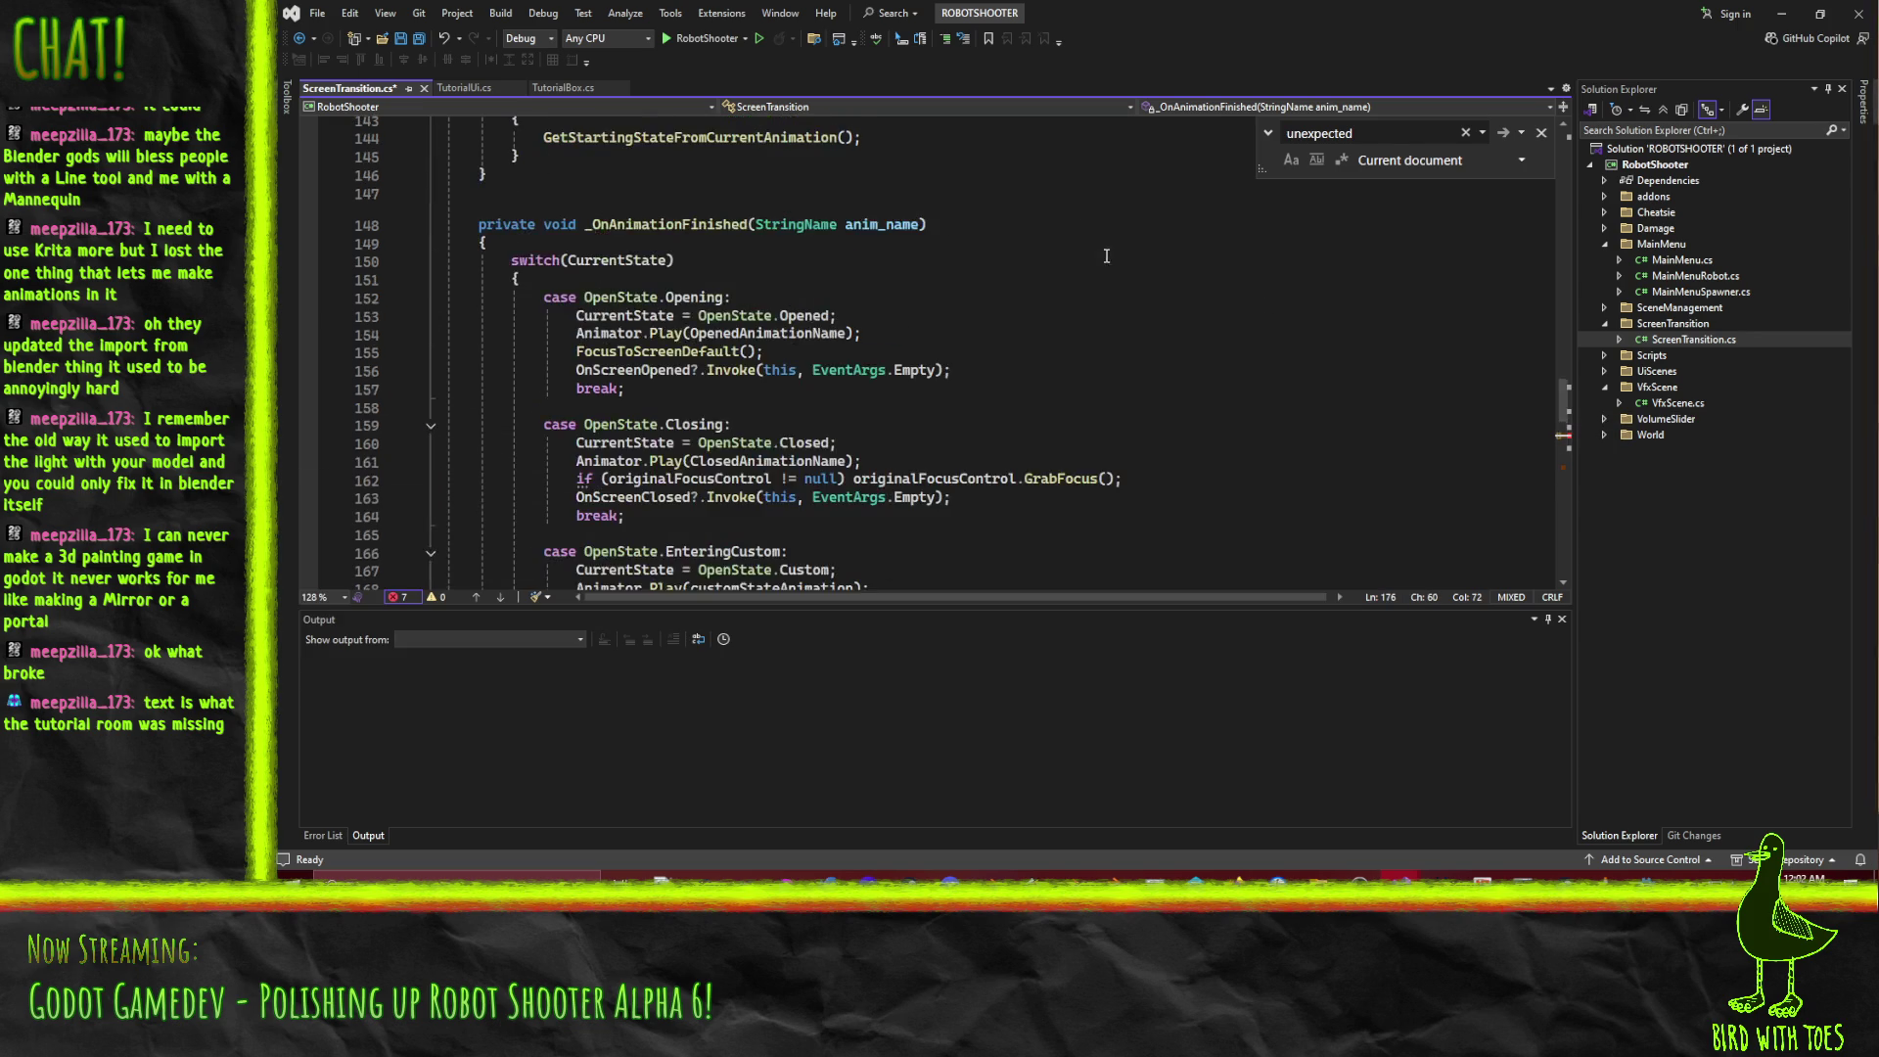
scroll(1016, 283, "down", 6)
key("BackSpace")
key("BackSpace")
key("BackSpace")
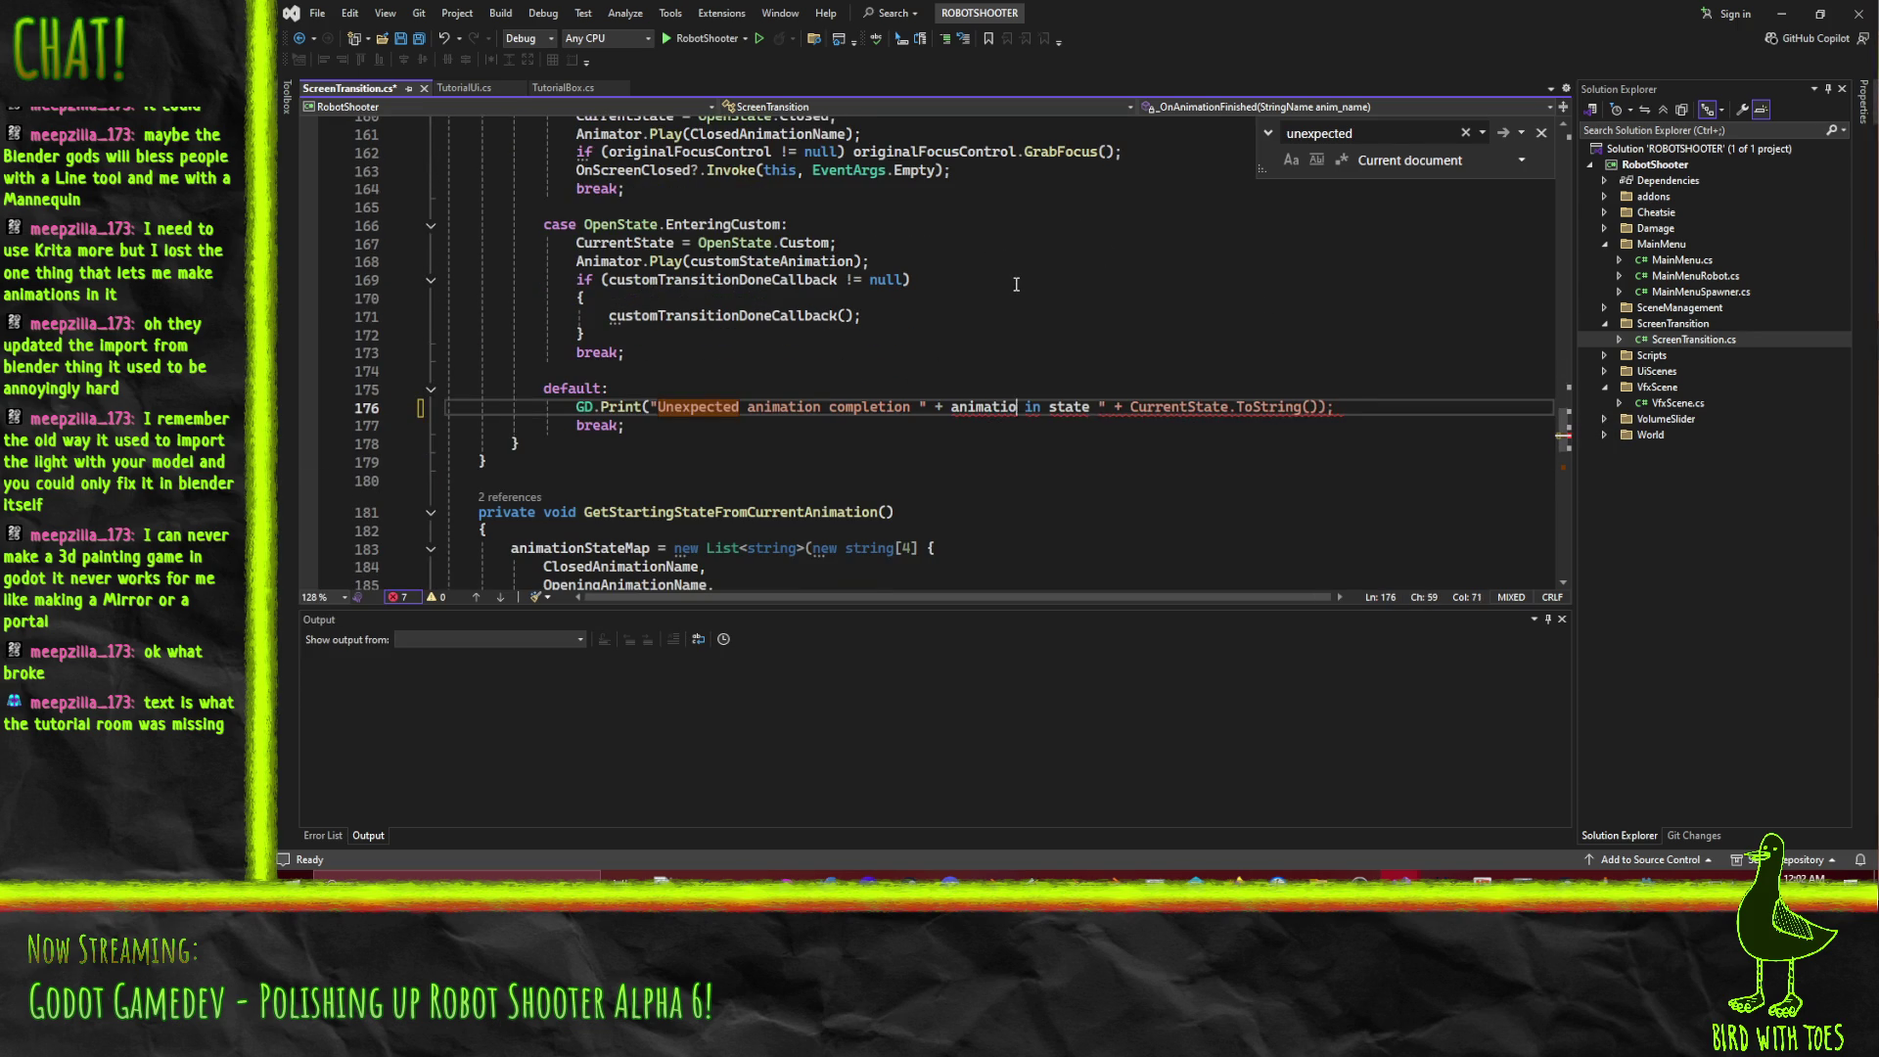
type("_")
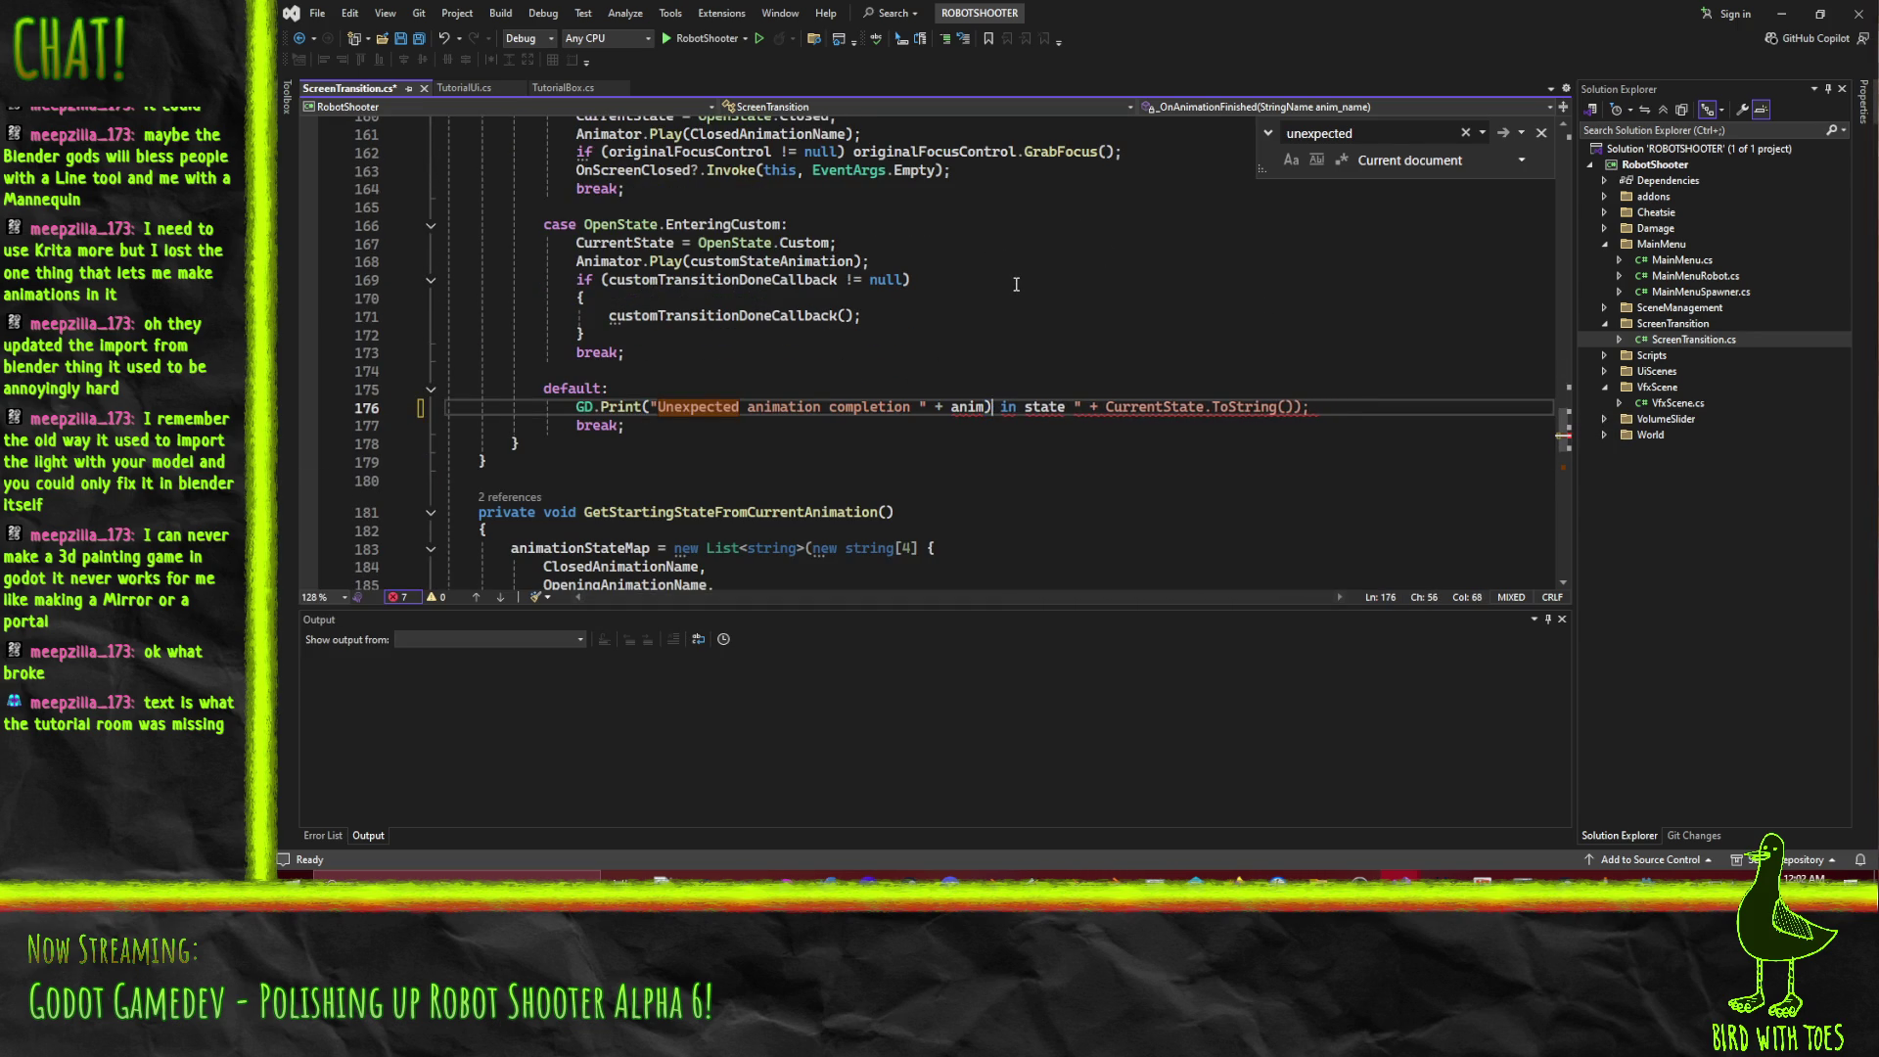
type("name + \"")
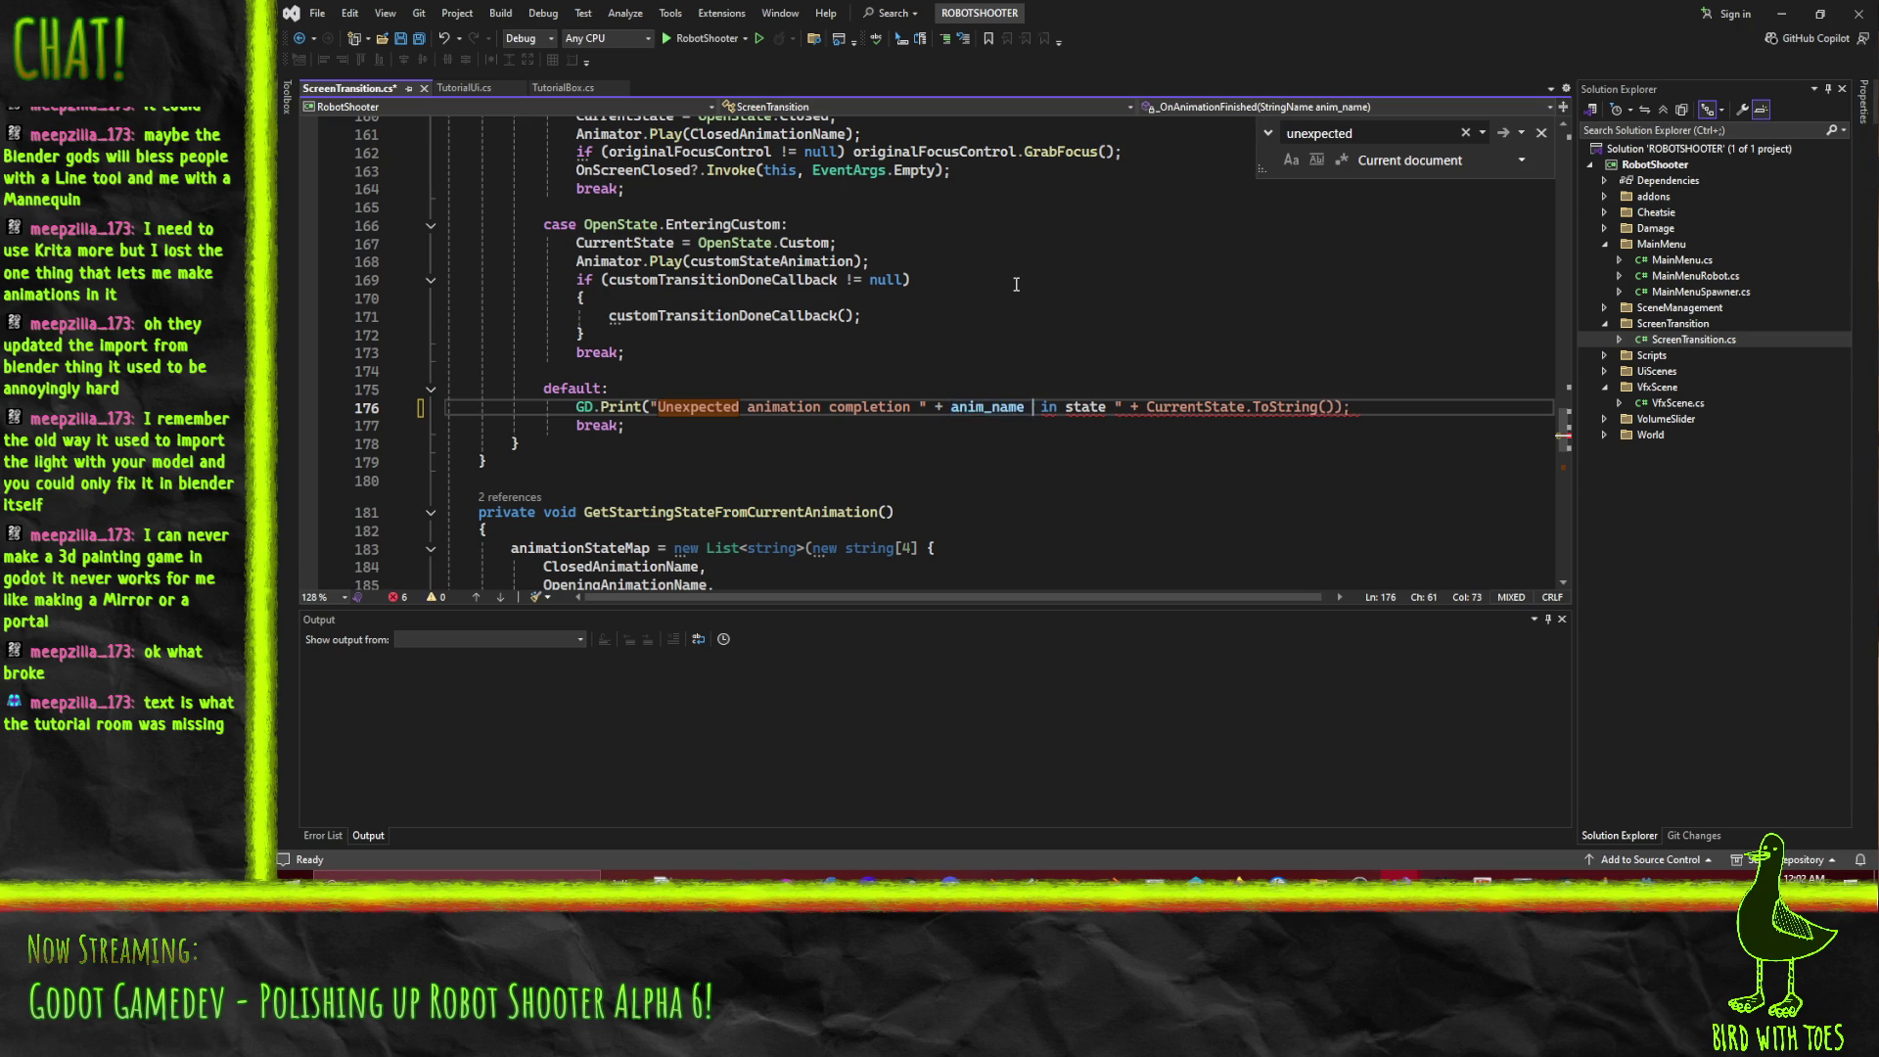
key("ctrl+s")
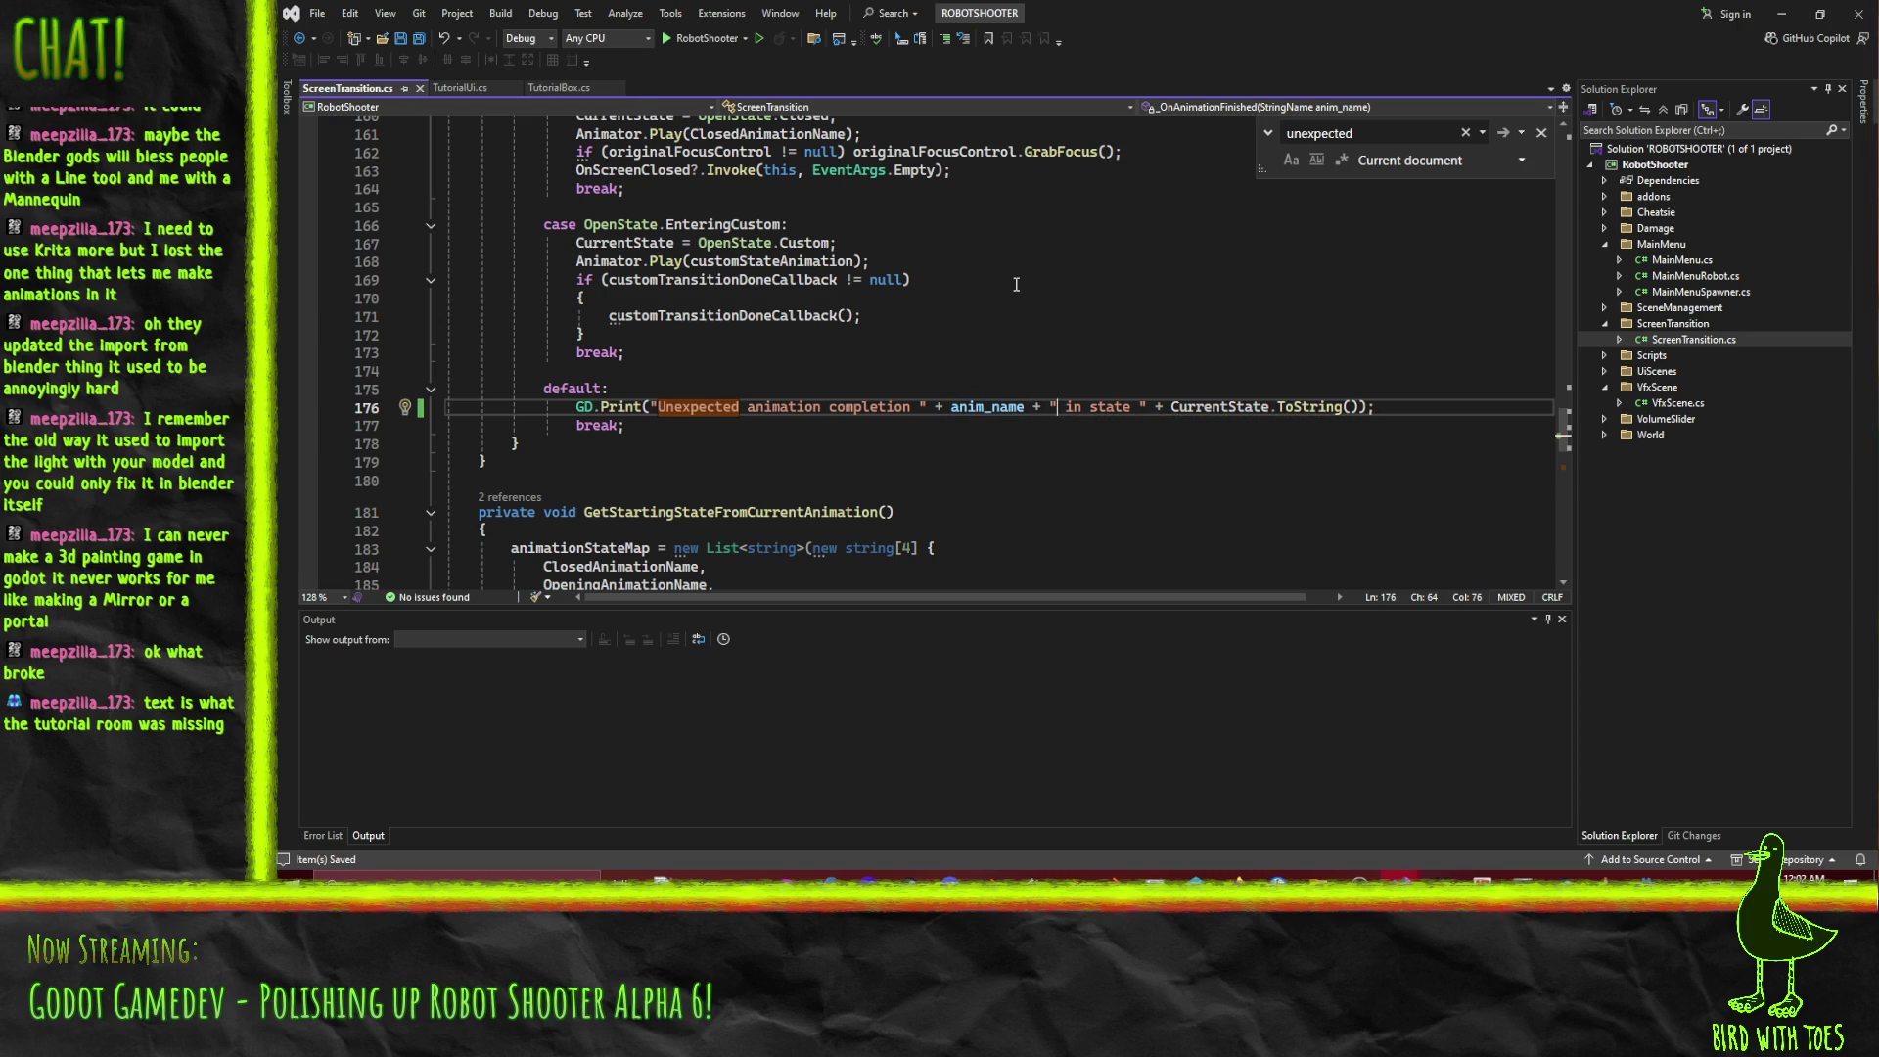
left_click(1647, 877)
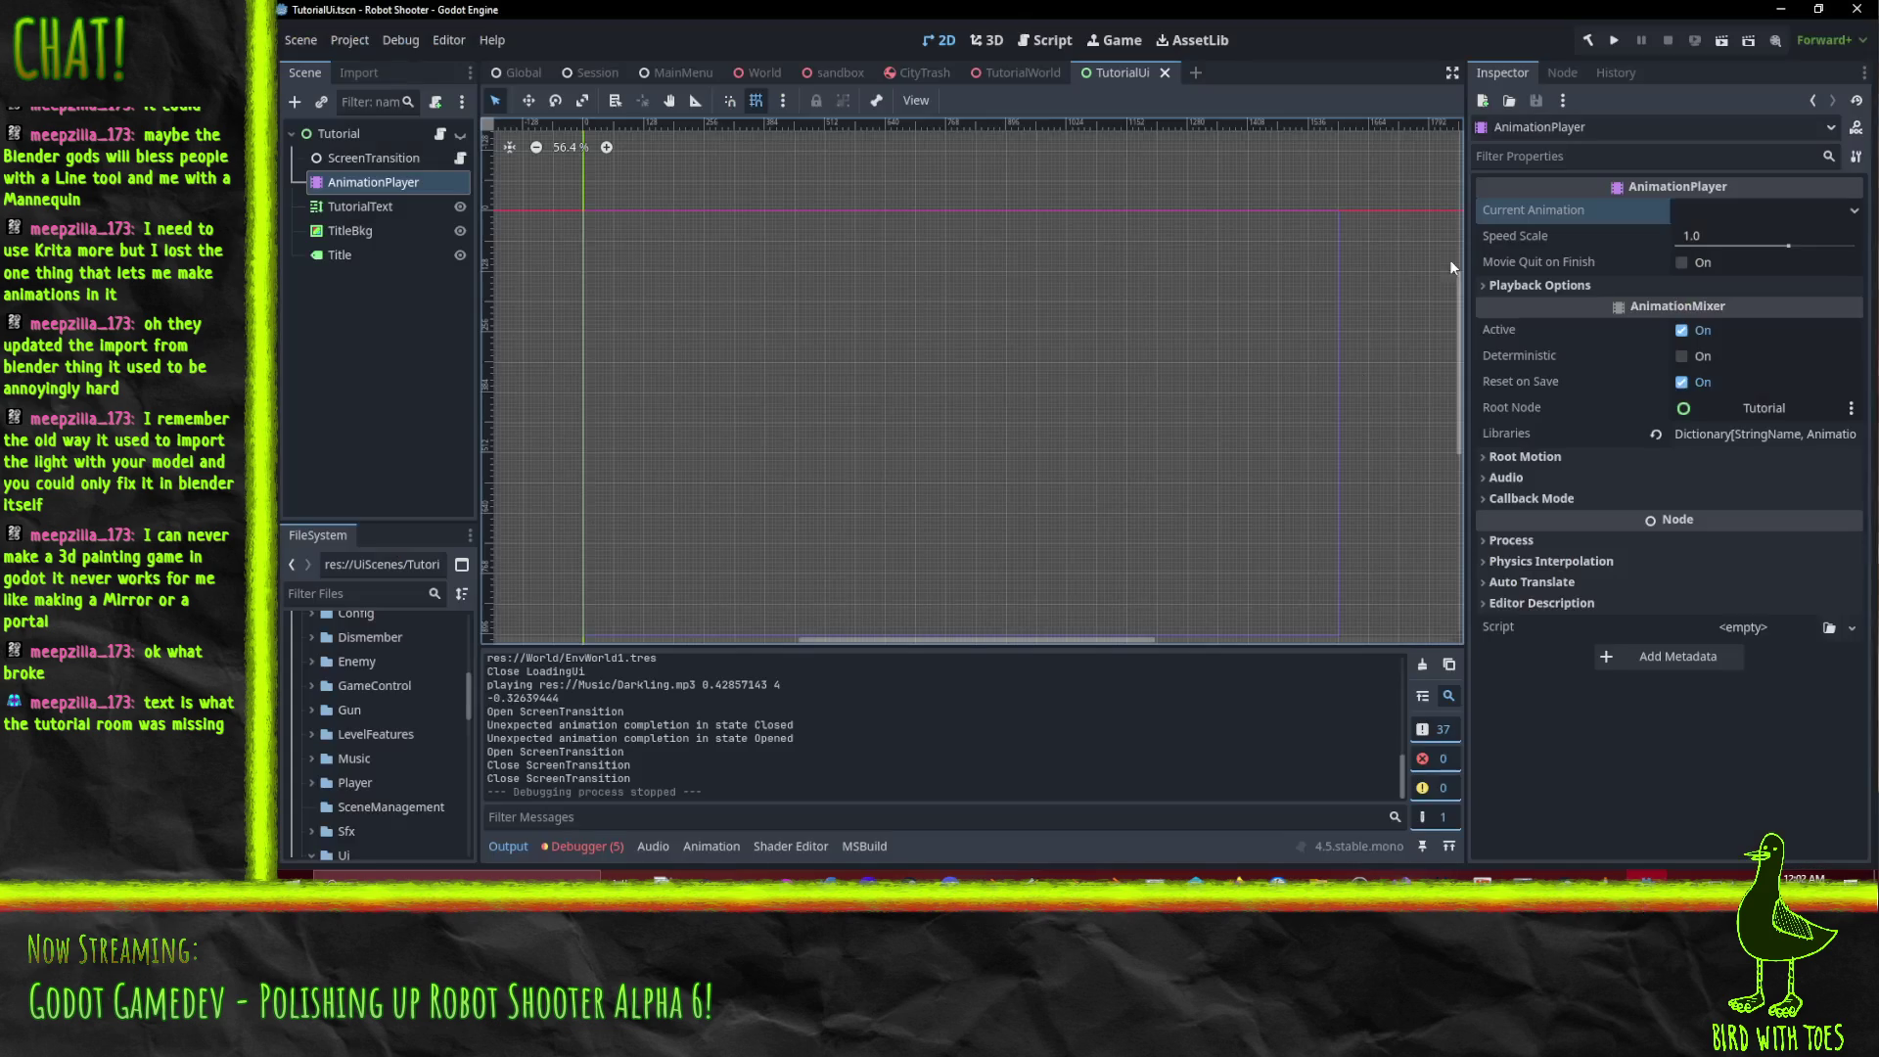
Run the project again to test the screen transitions.
left_click(1609, 40)
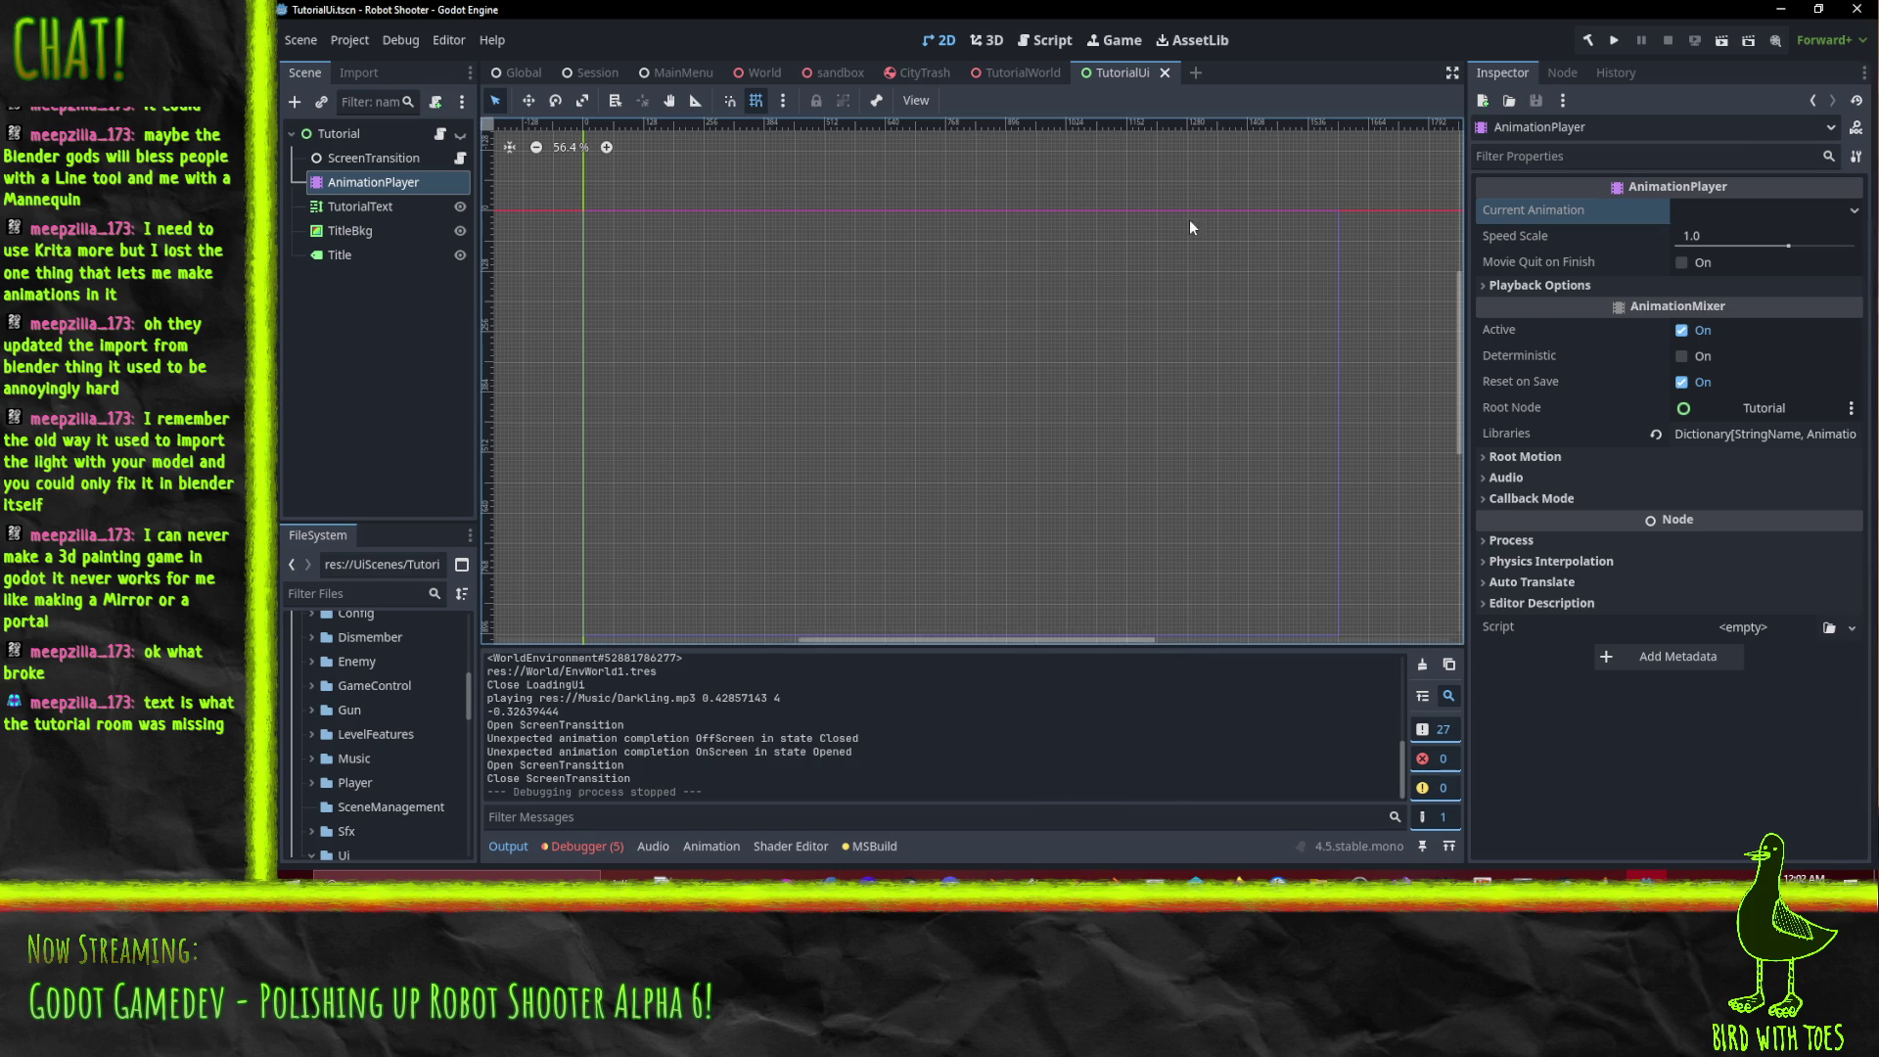
Turn on looping for the OnScreen animation and save the scene.
left_click(708, 848)
left_click(855, 650)
left_click(895, 743)
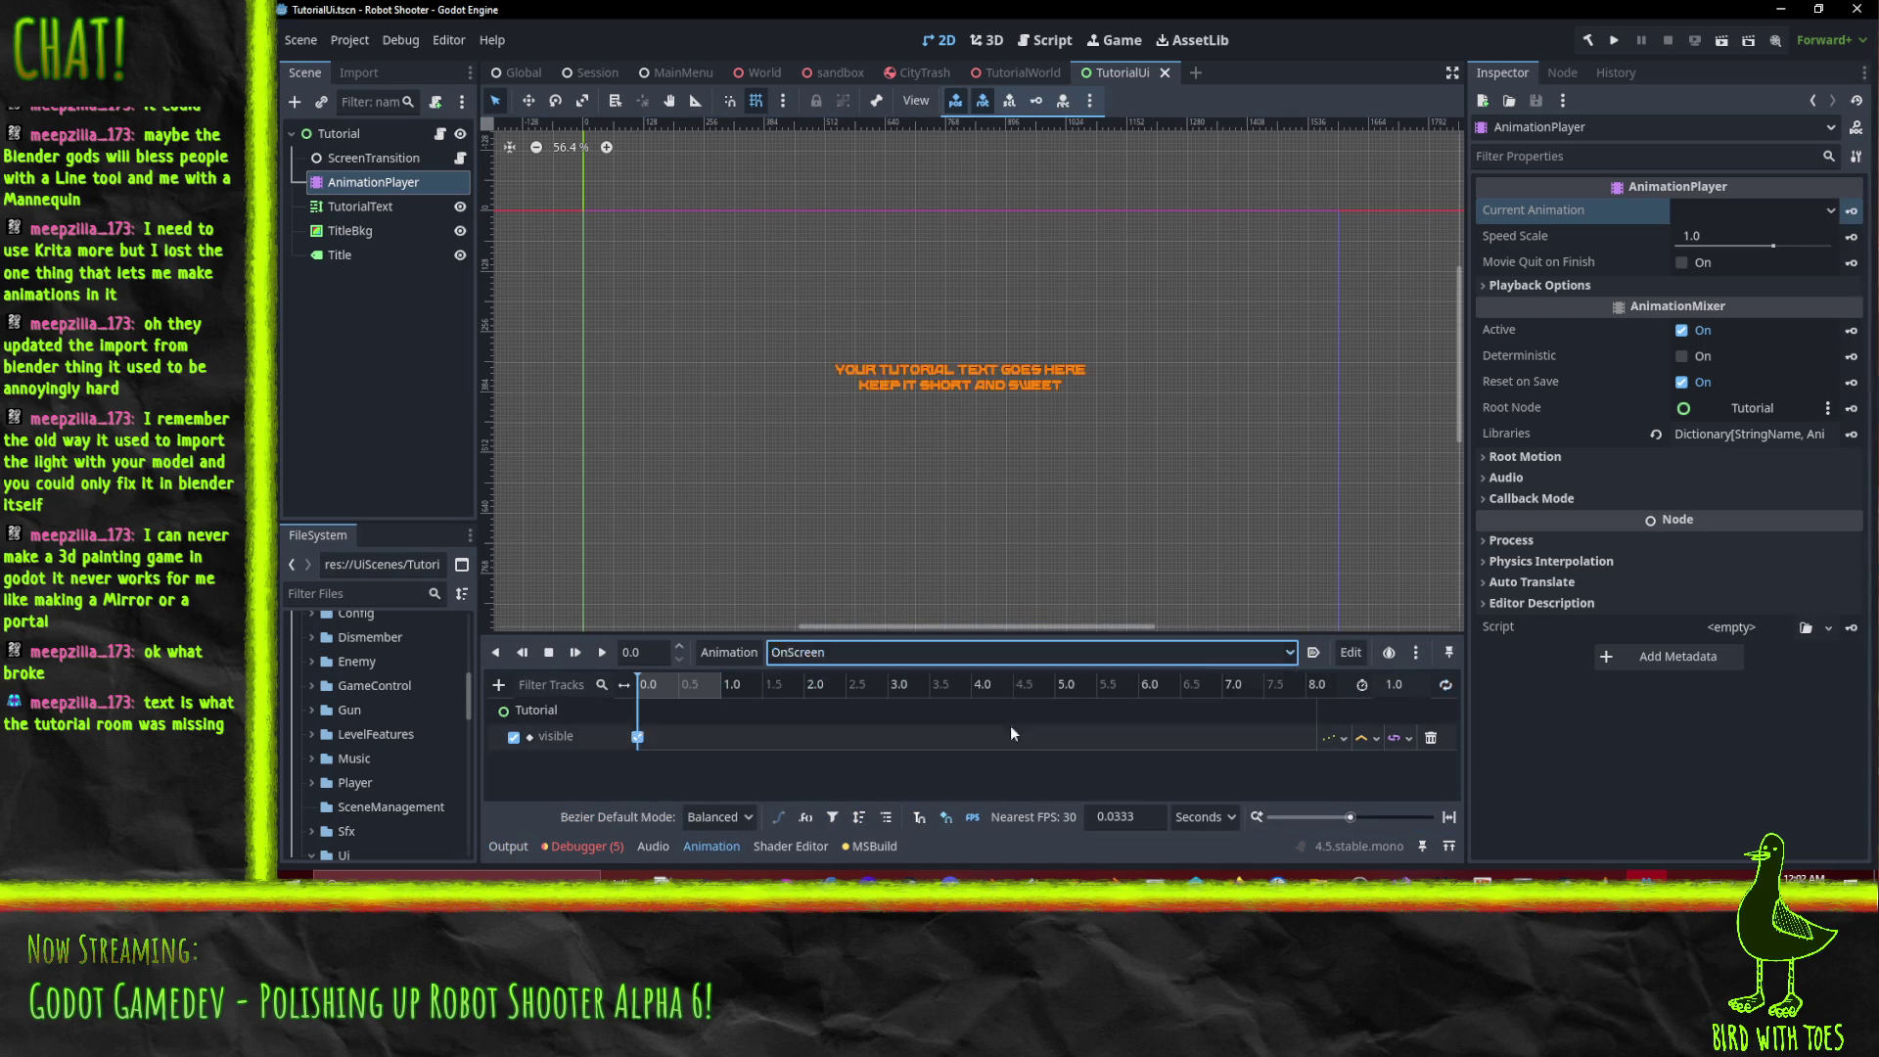
left_click(1445, 684)
key("ctrl+s")
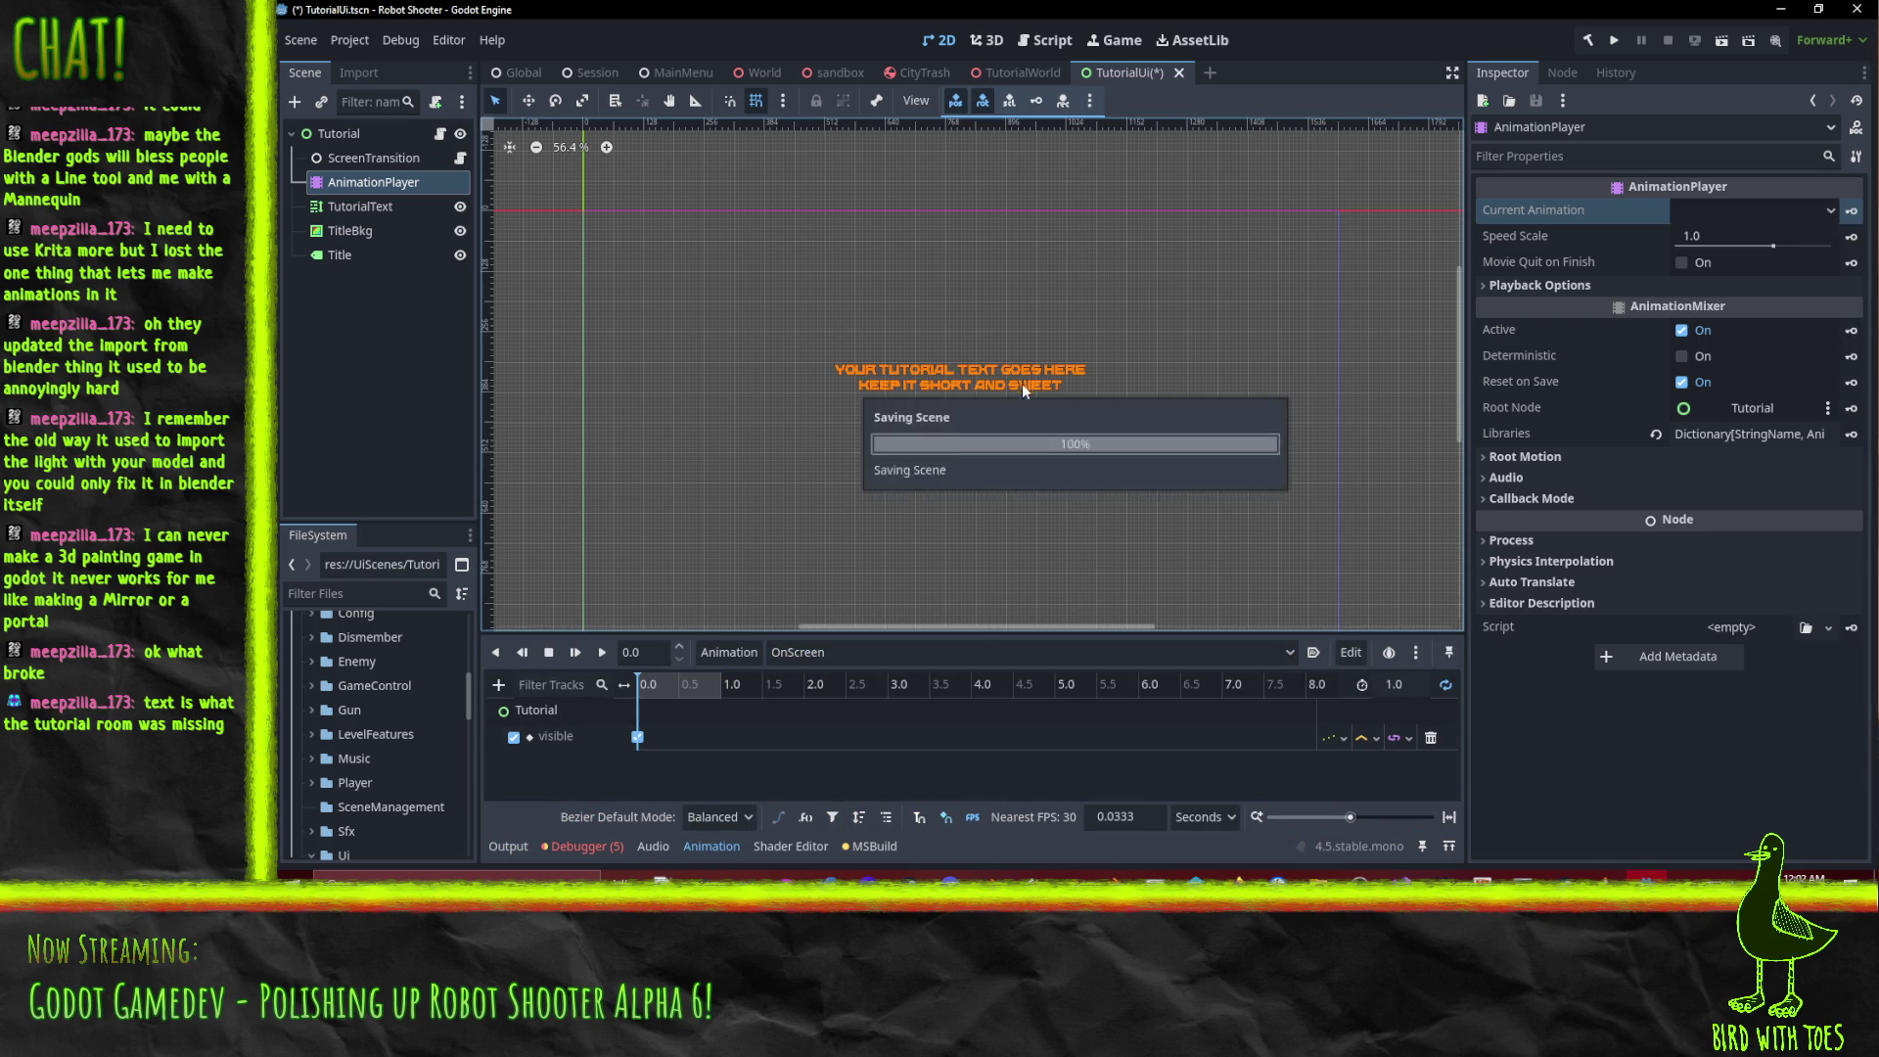
Scrub through the Enter animation's timeline to preview it.
left_click(785, 654)
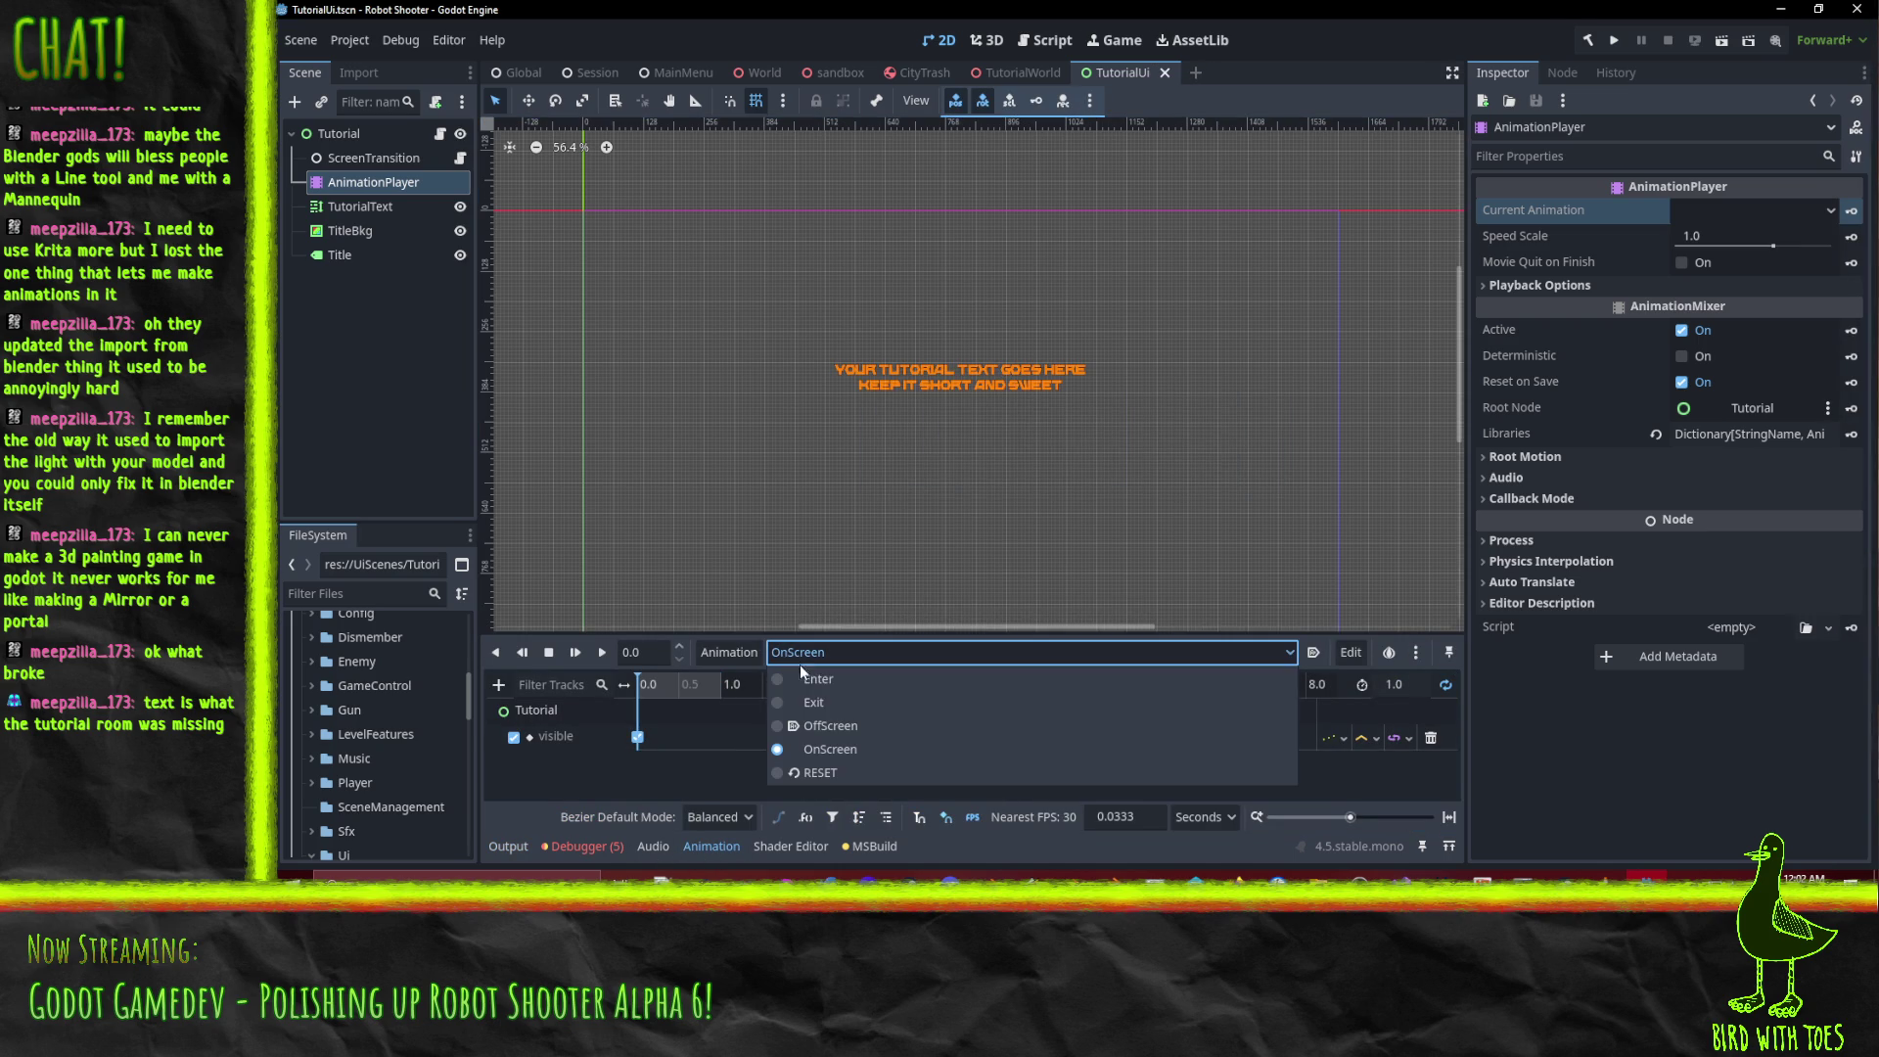
left_click(850, 685)
mouse_move(648, 696)
left_mouse_down()
mouse_move(665, 697)
mouse_move(590, 695)
left_mouse_up()
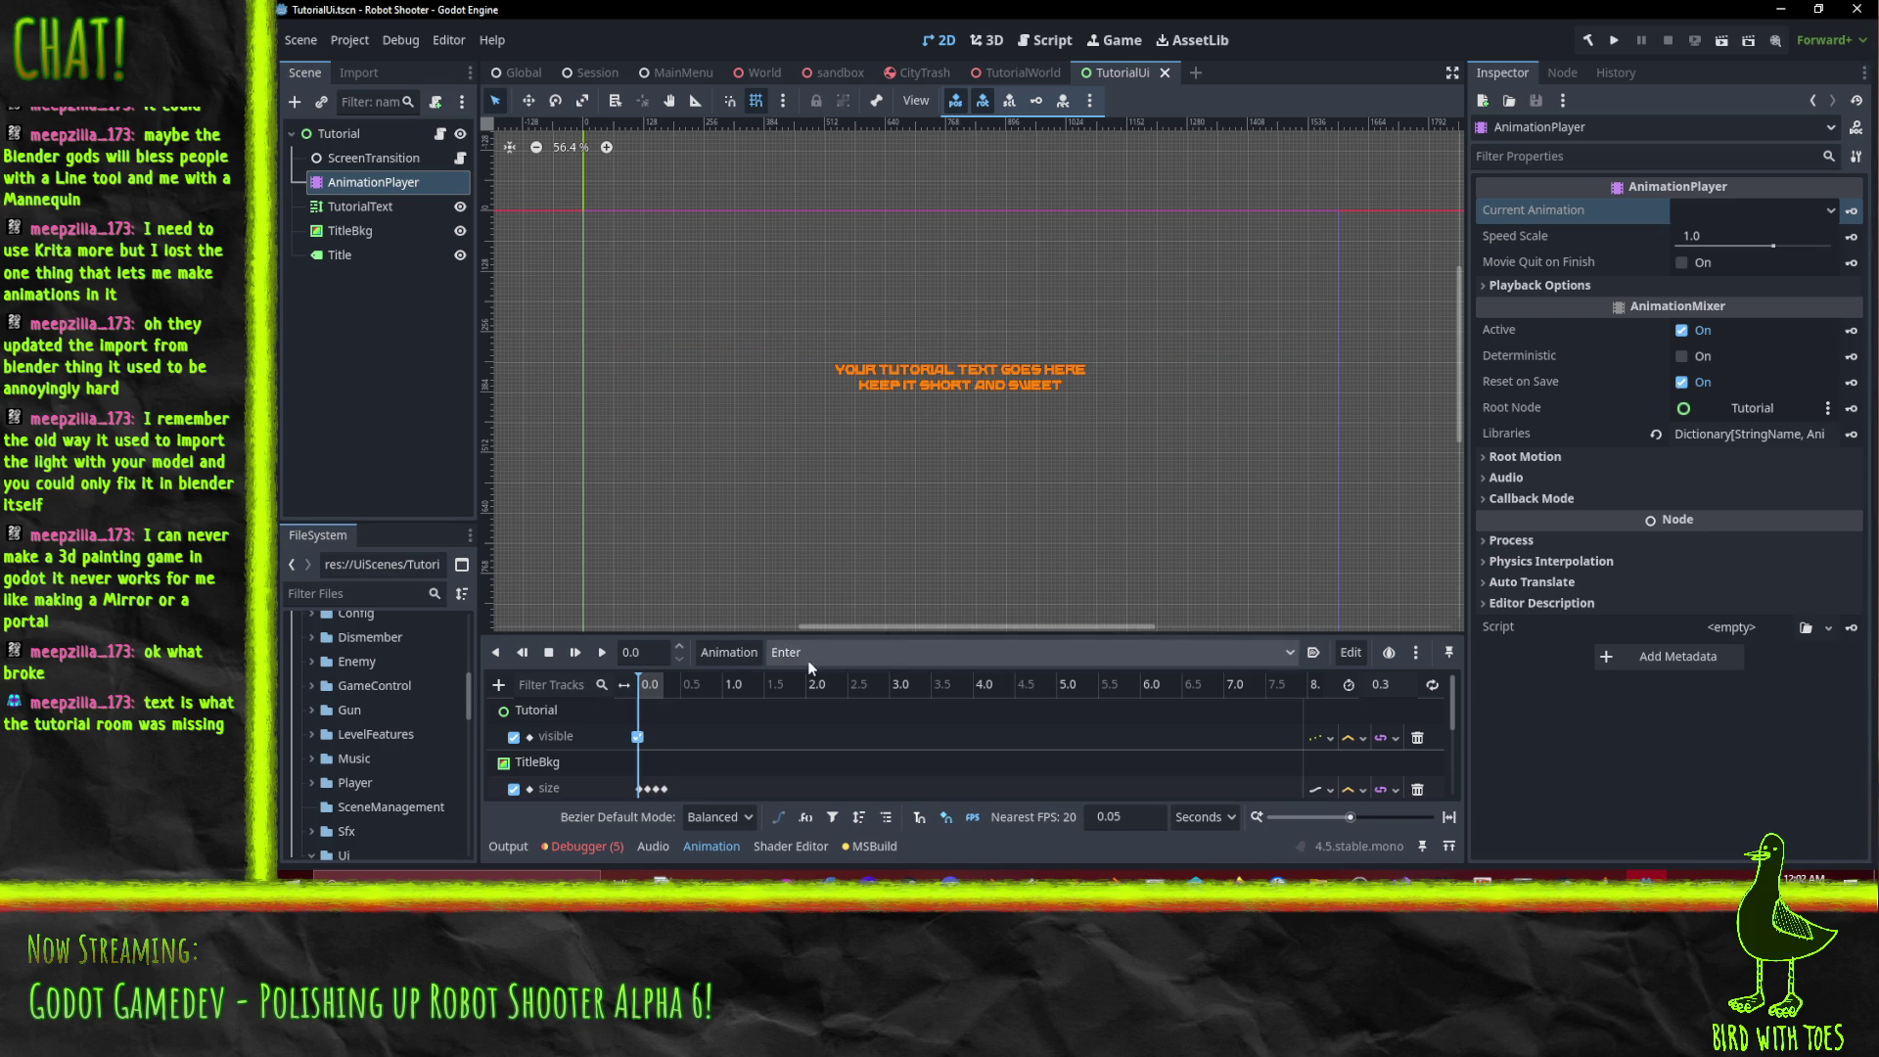
scroll(725, 742, "down", 3)
scroll(730, 729, "up", 2)
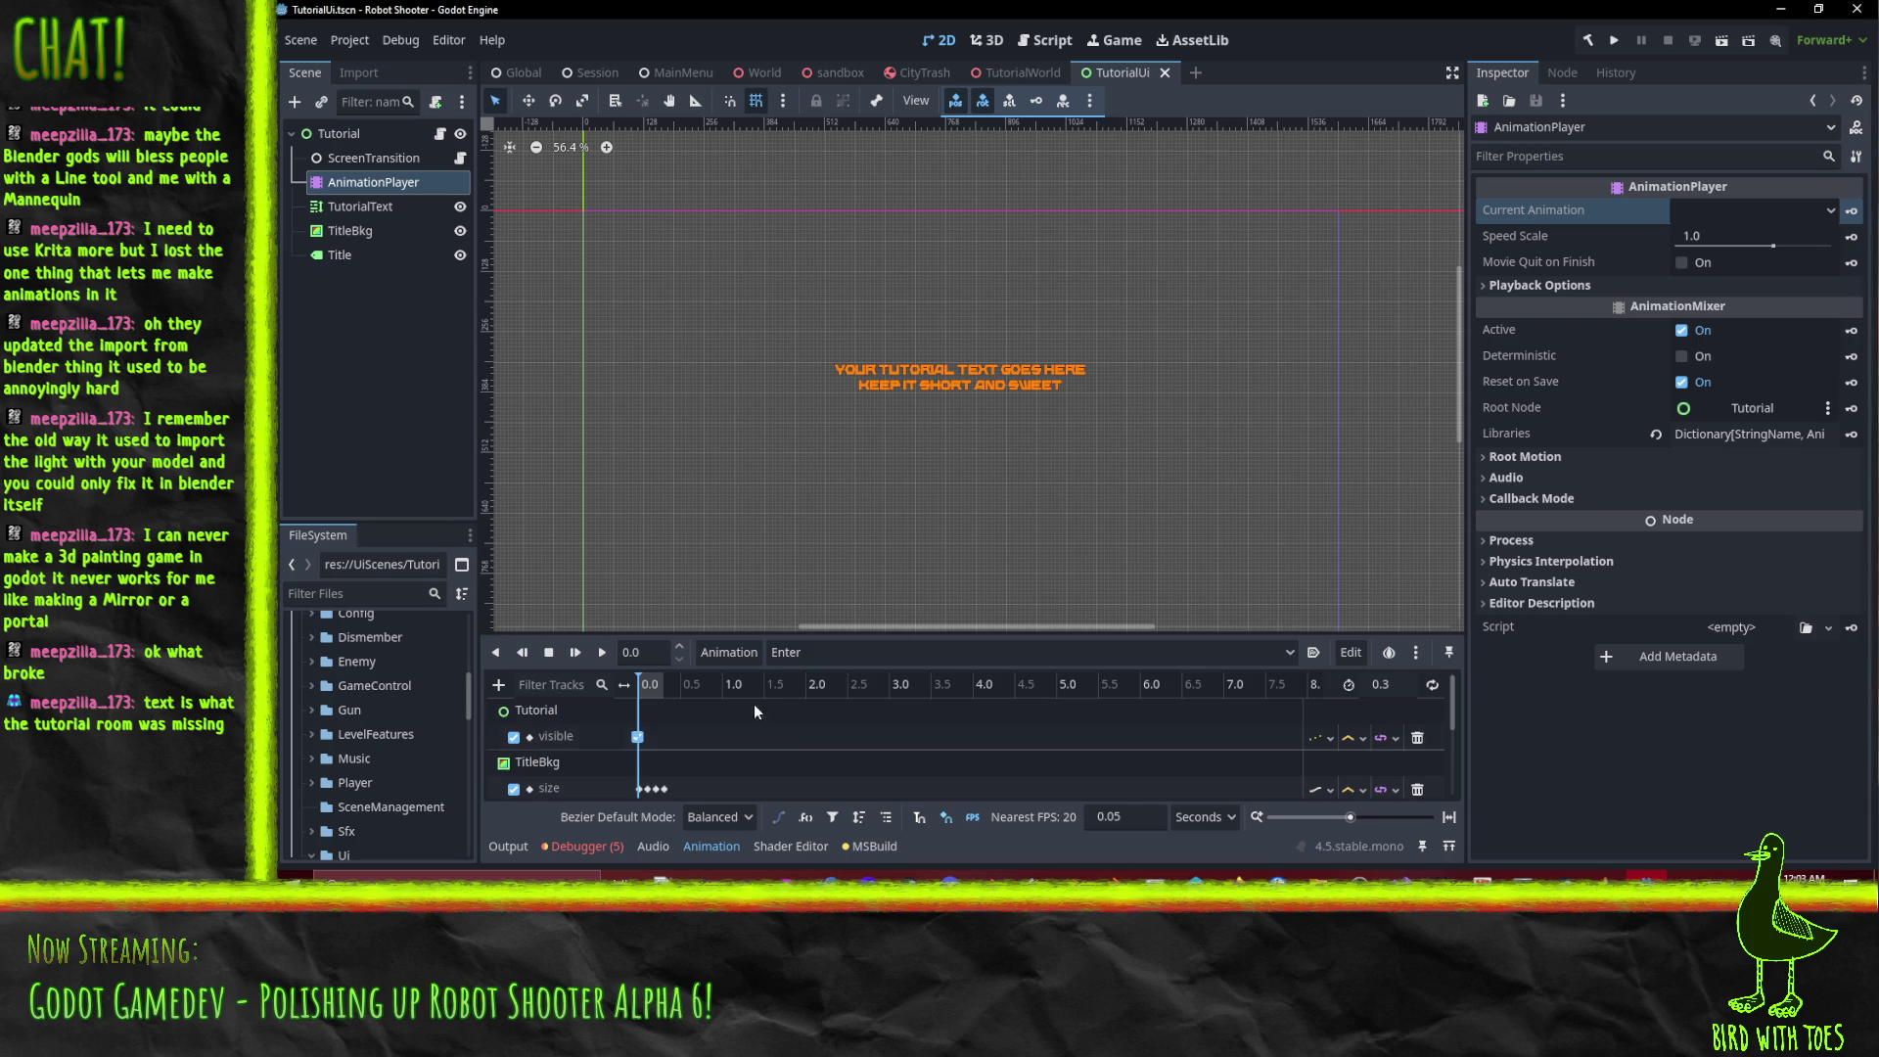
Flip through the Exit, OnScreen and Enter animations to compare them.
left_click(795, 653)
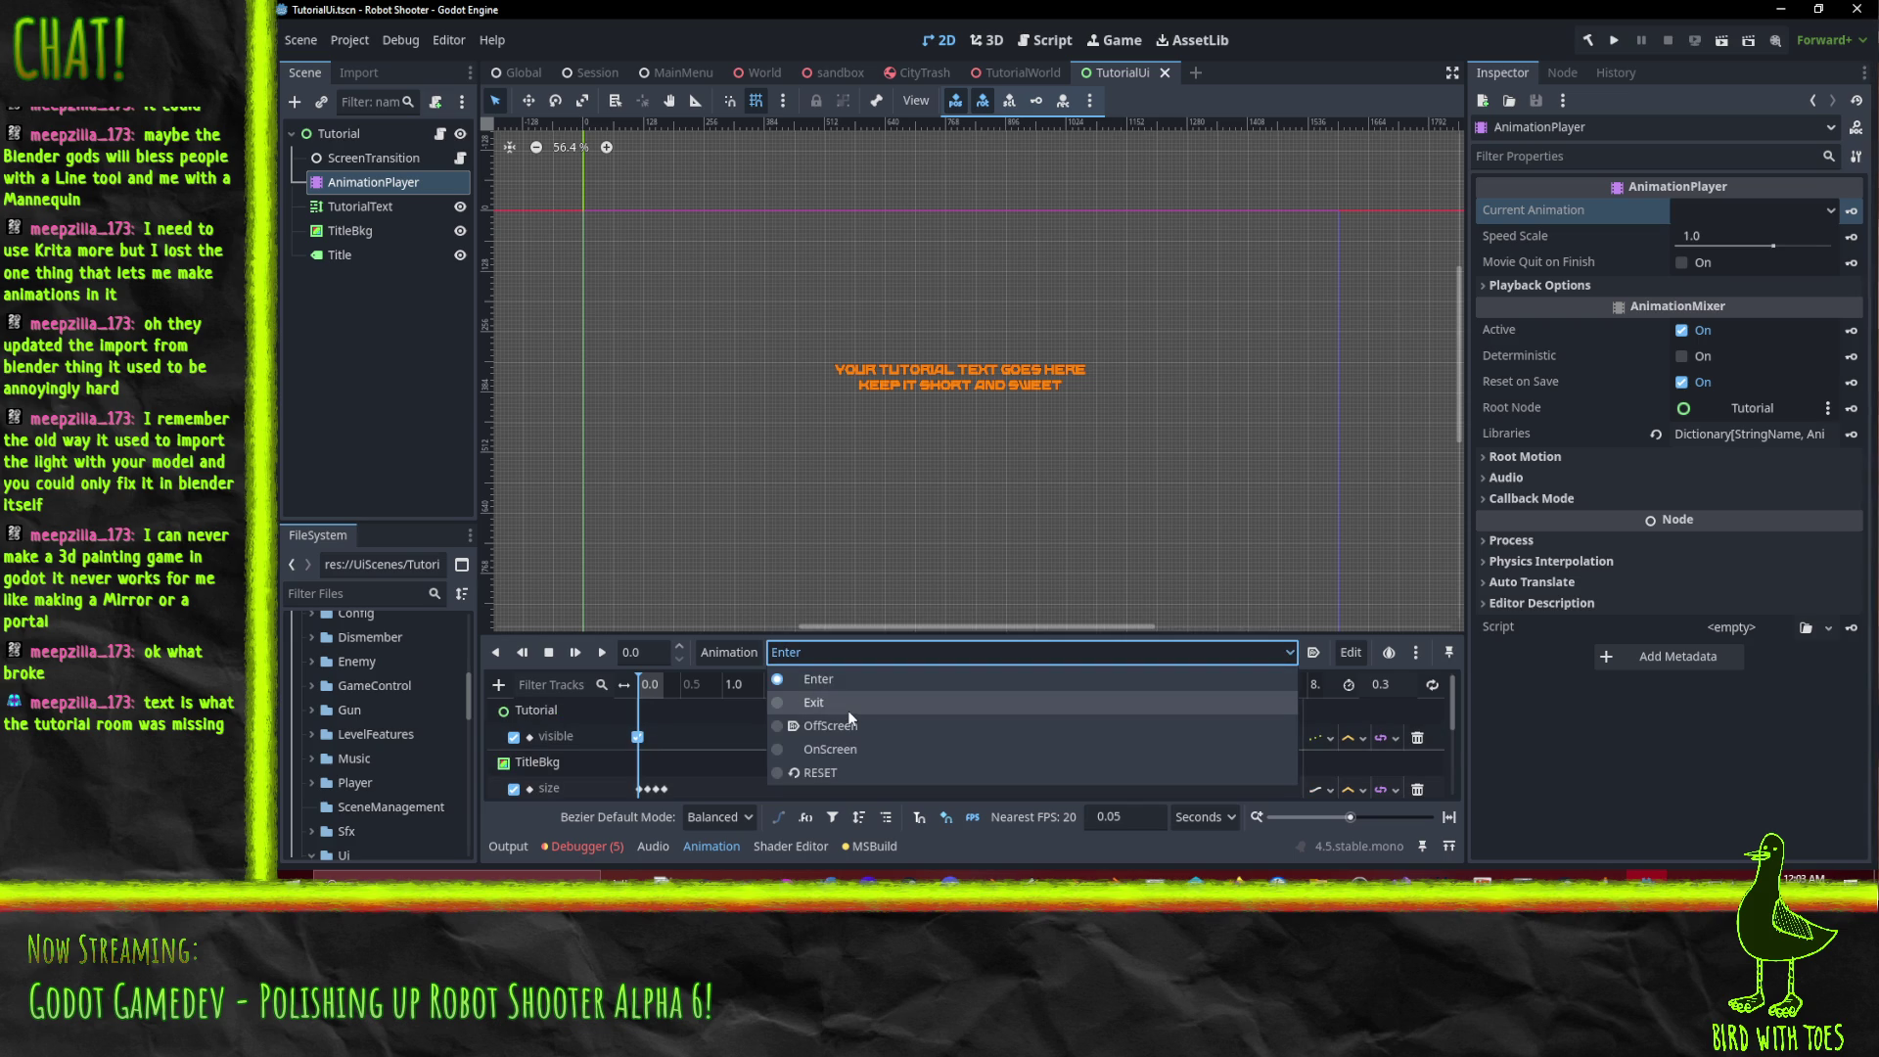
left_click(848, 705)
left_click(795, 653)
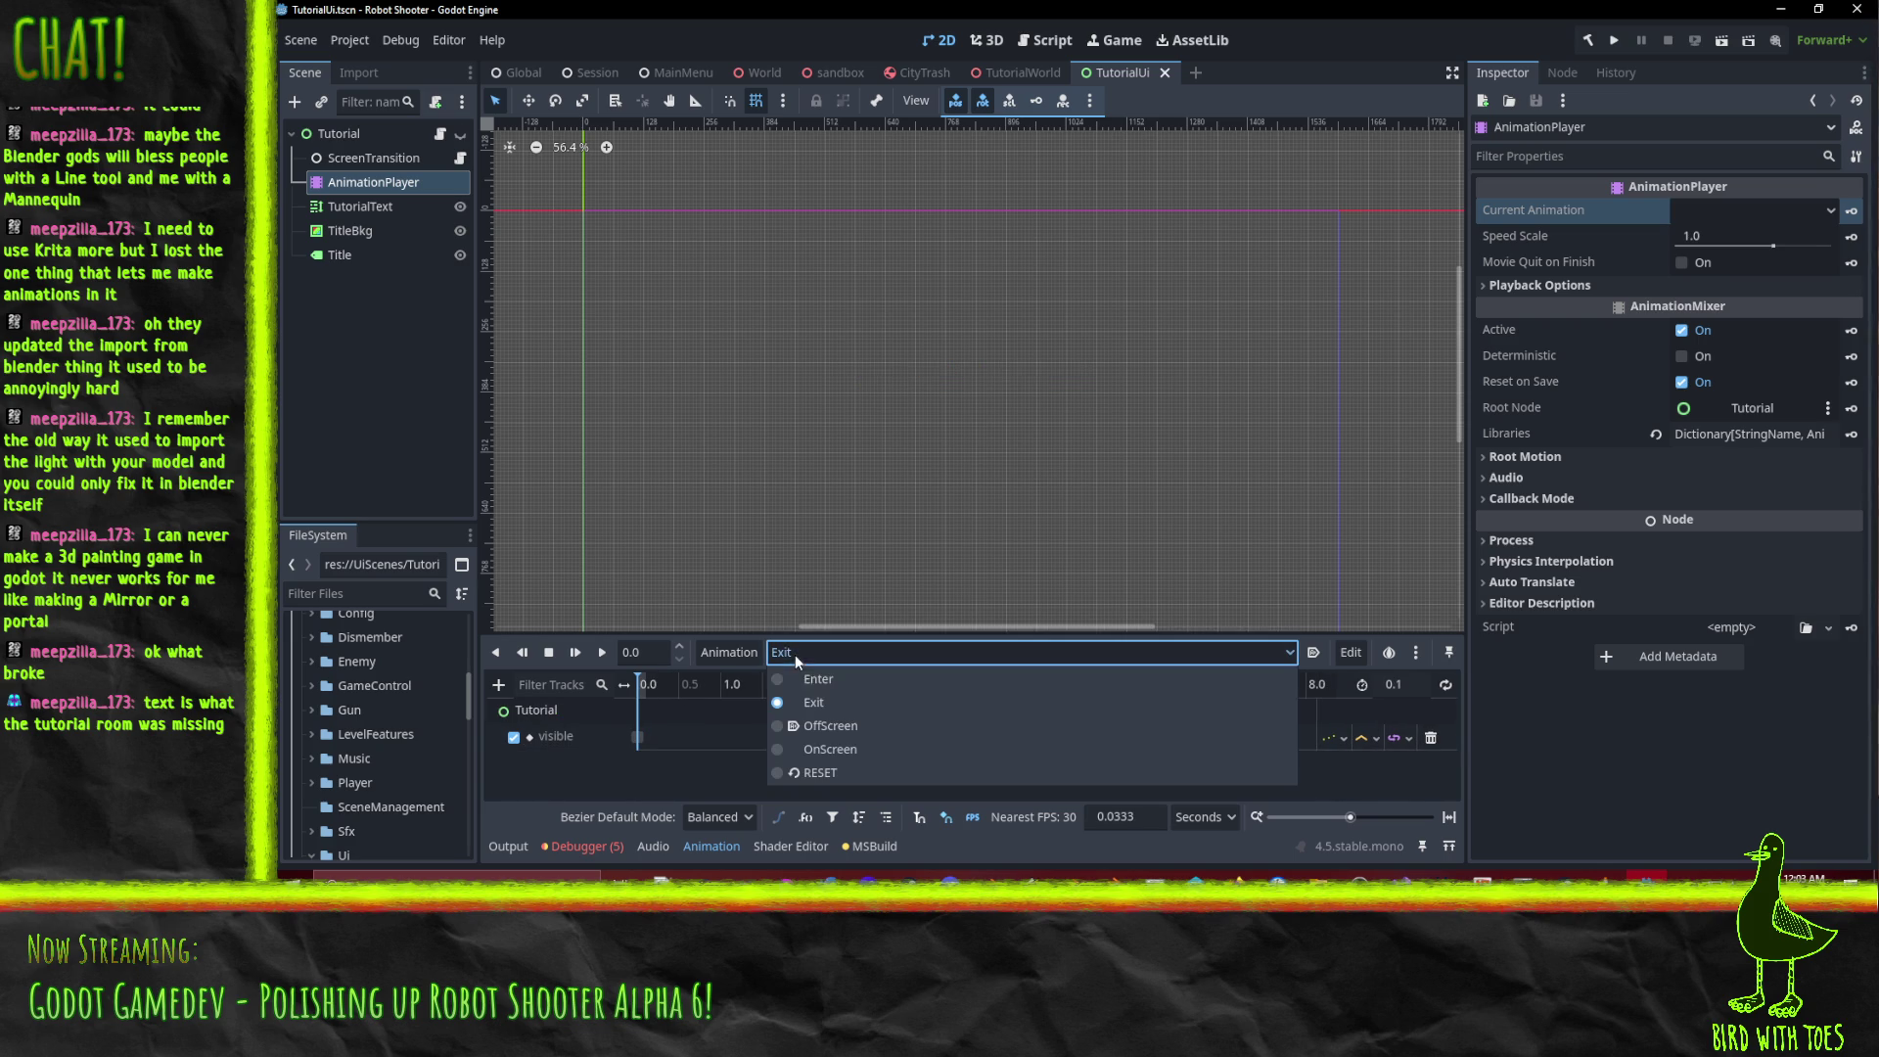
left_click(831, 749)
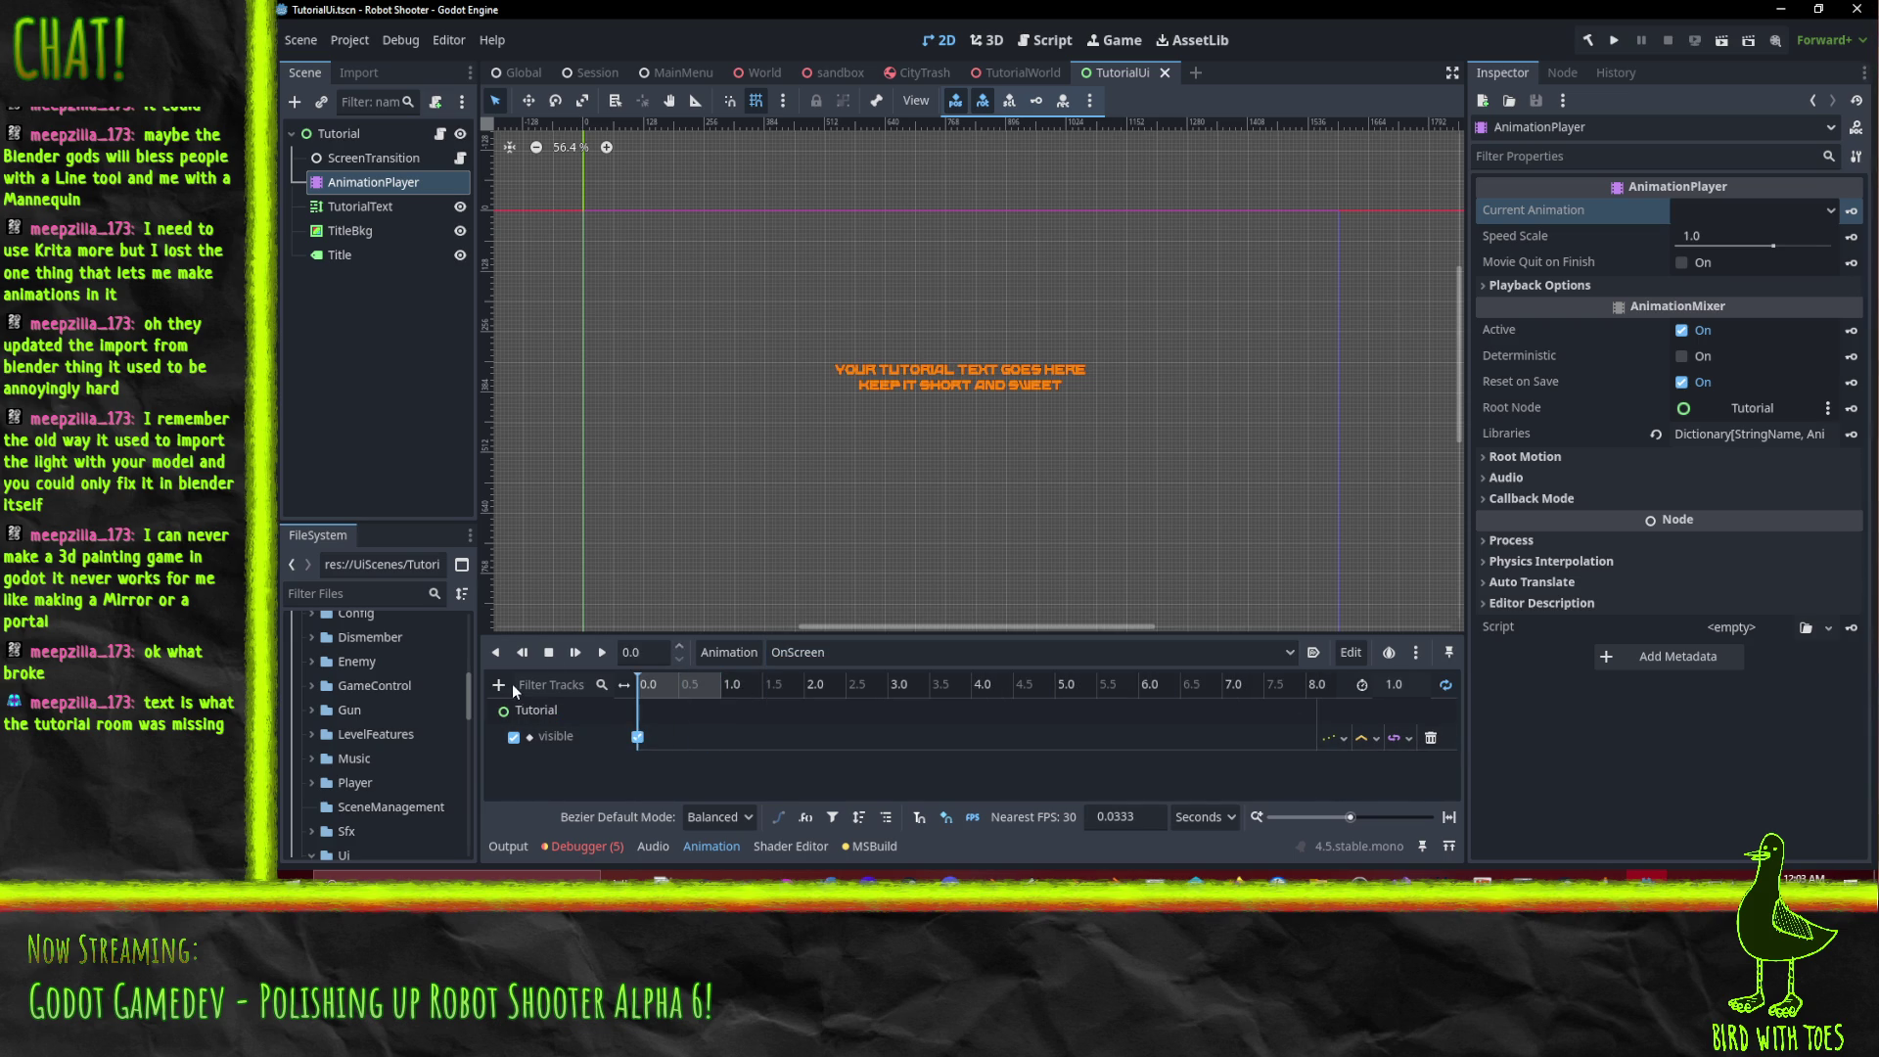
left_click(890, 652)
left_click(889, 683)
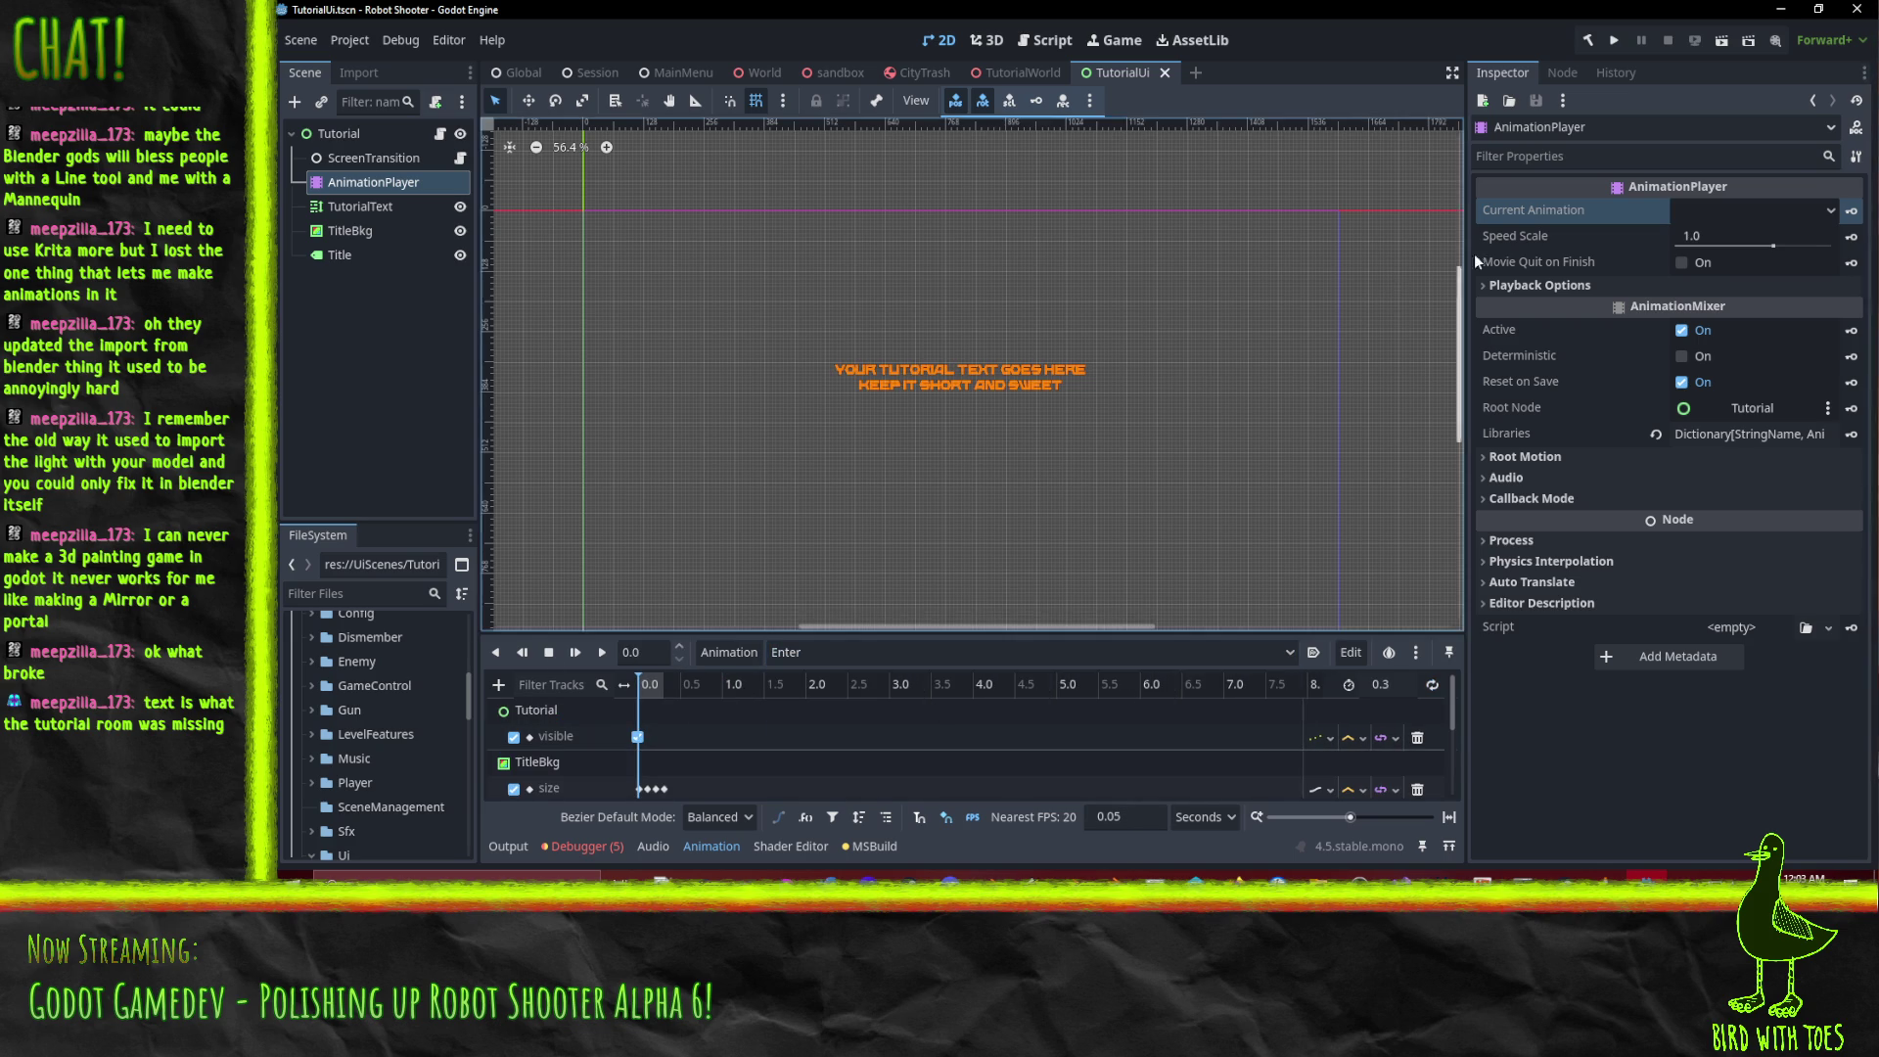
scroll(761, 730, "down", 1)
scroll(764, 738, "down", 4)
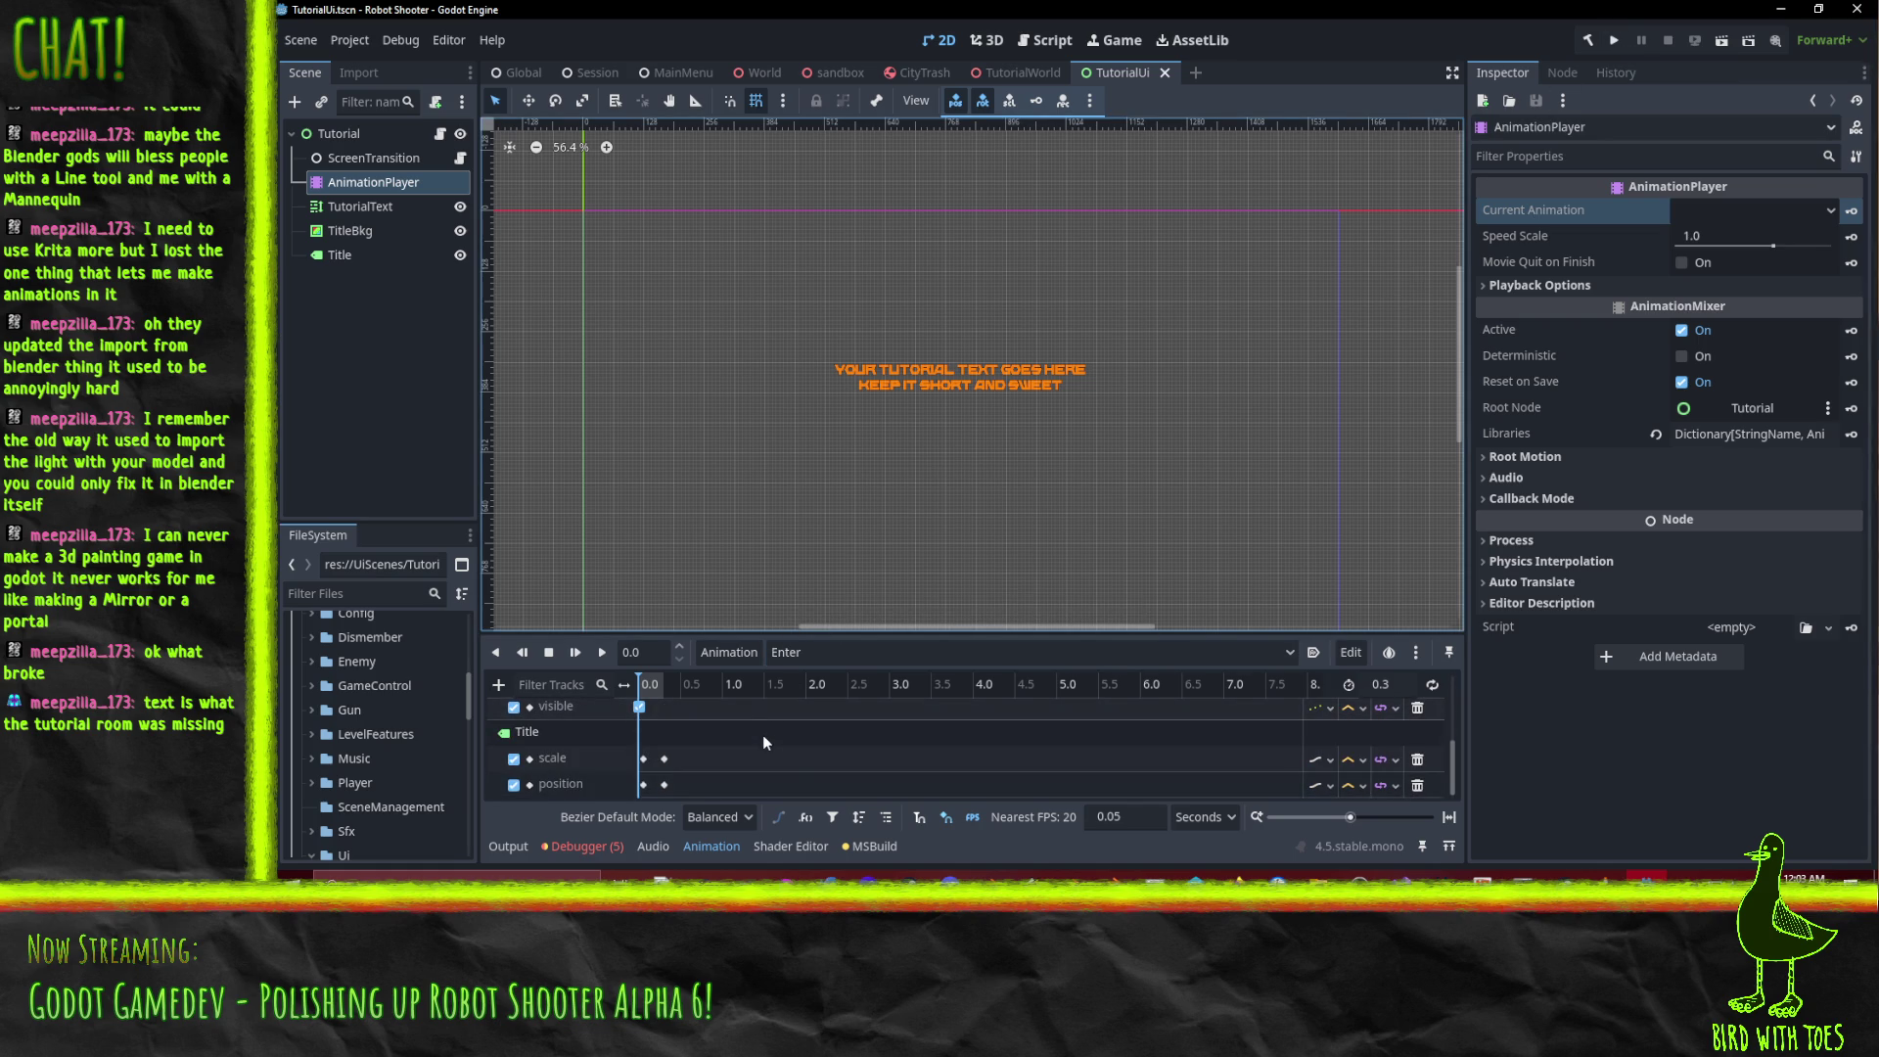
scroll(772, 732, "up", 4)
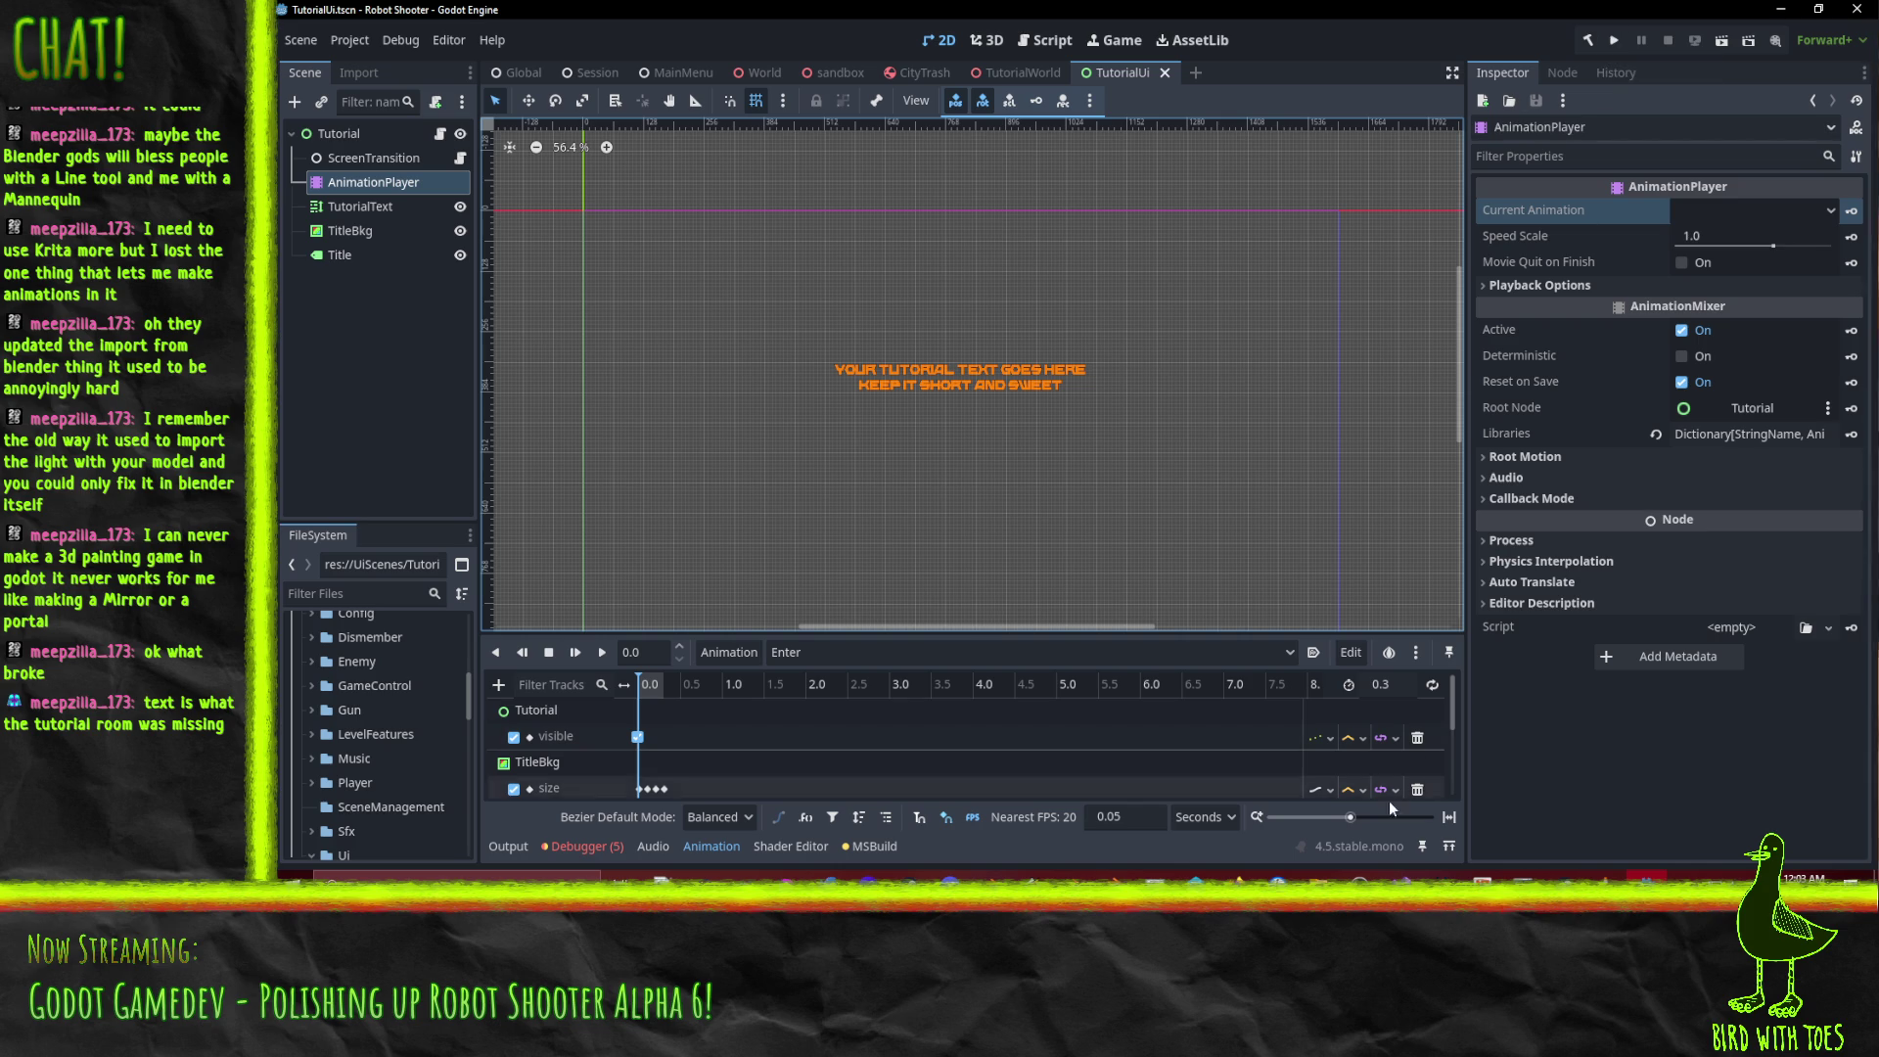
Close the stray SoundBrowzr Visual Studio window and return to ScreenTransition.cs.
left_click(1401, 881)
left_click(1464, 812)
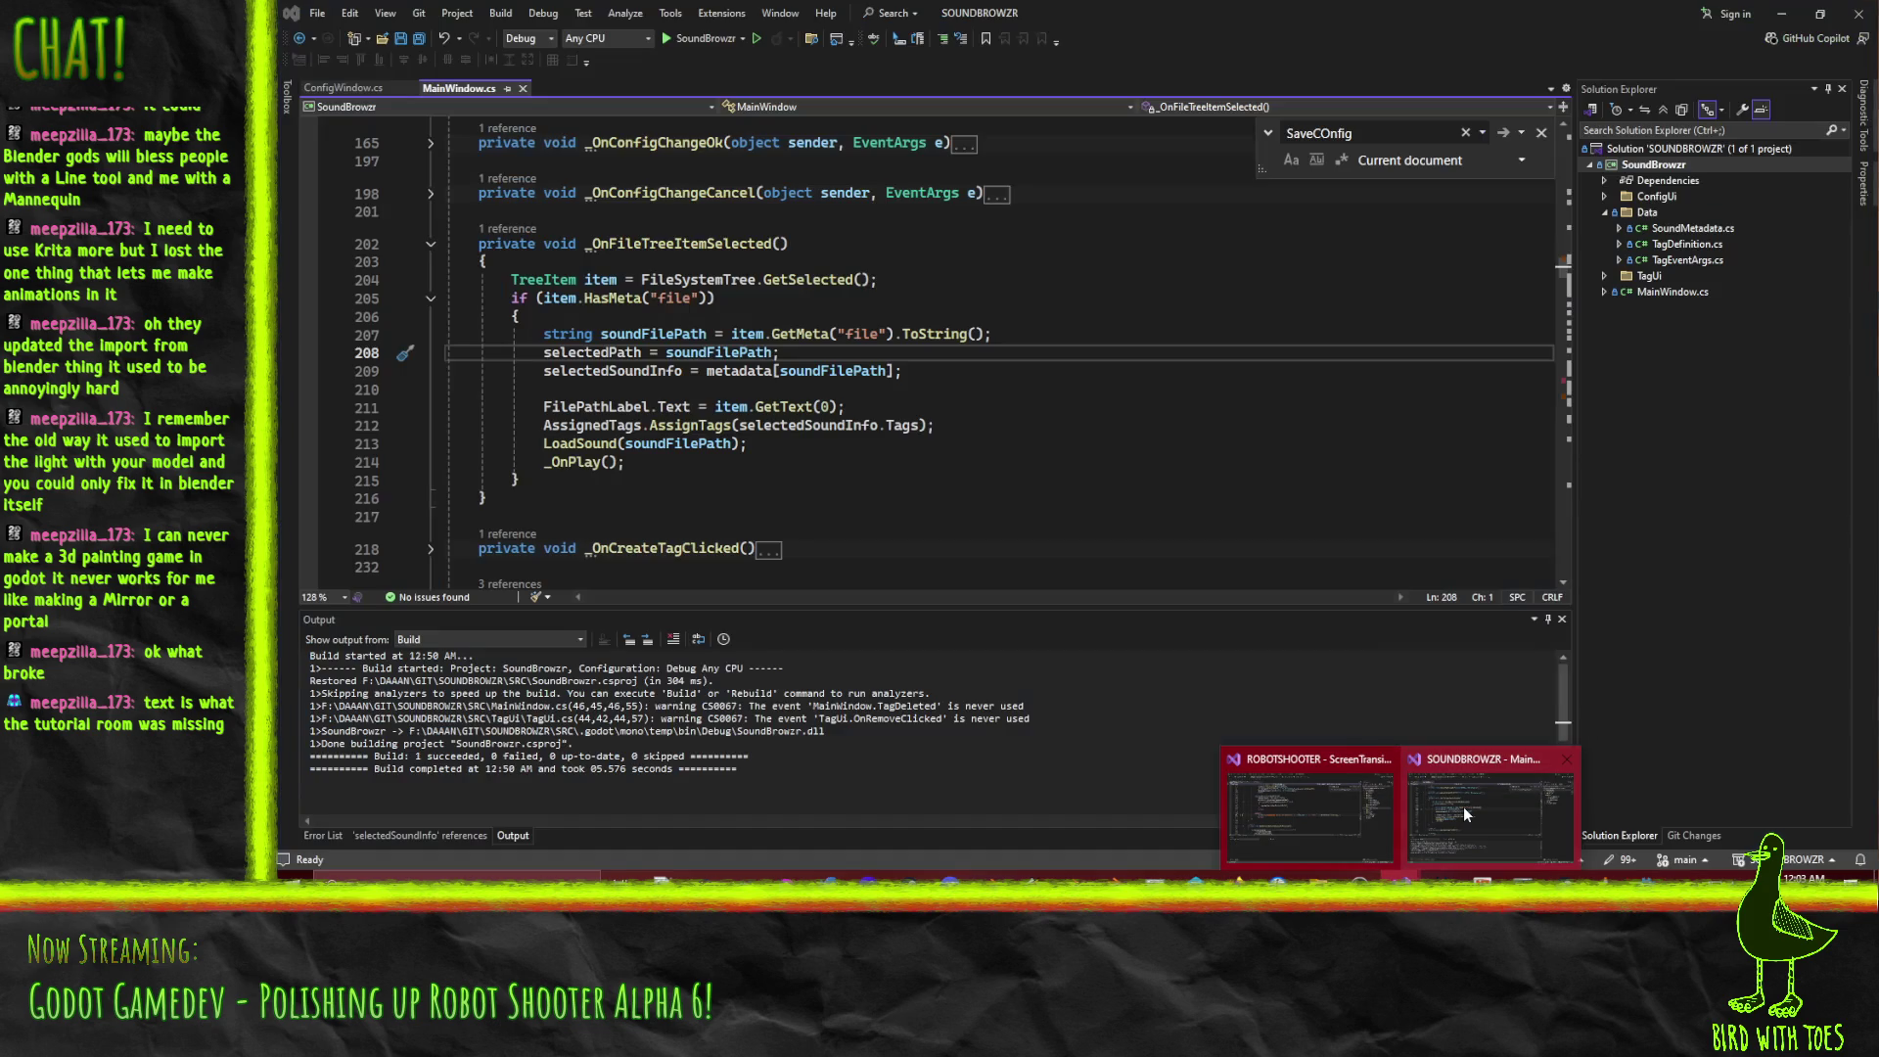
scroll(1032, 416, "up", 2)
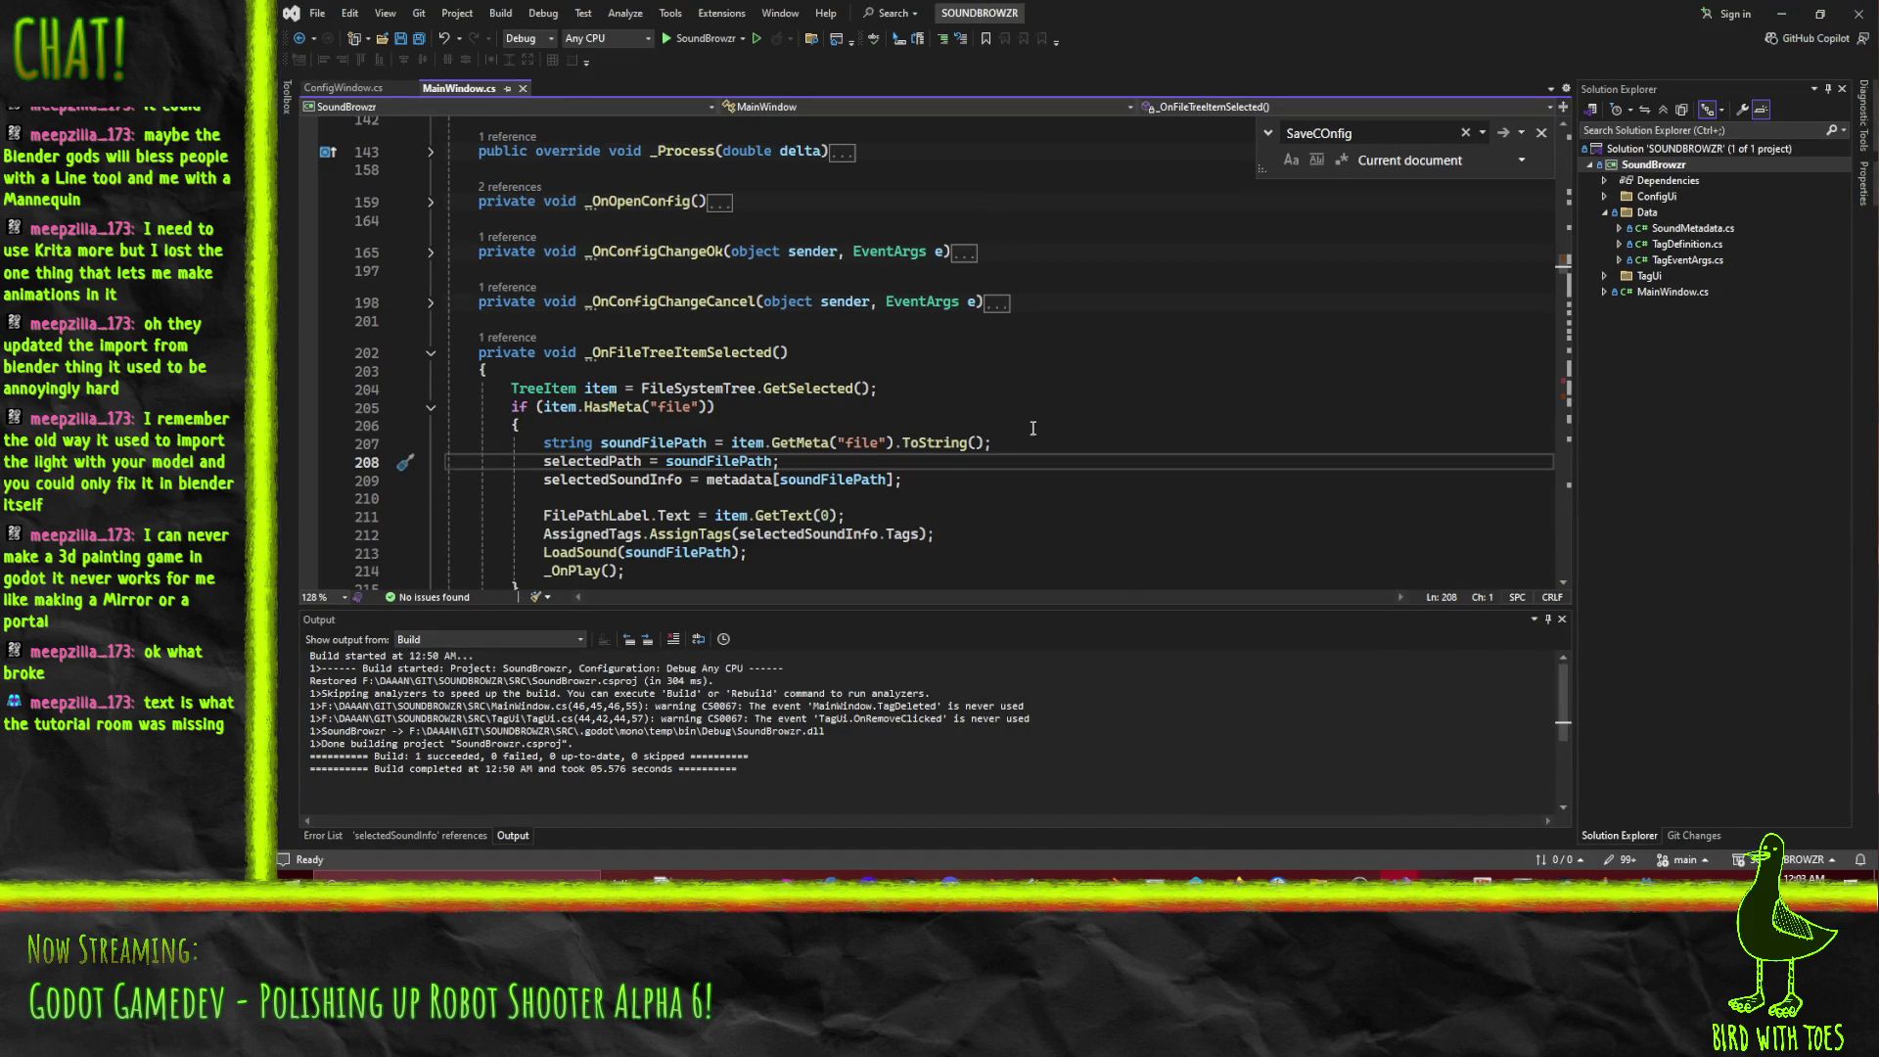
left_click(1857, 17)
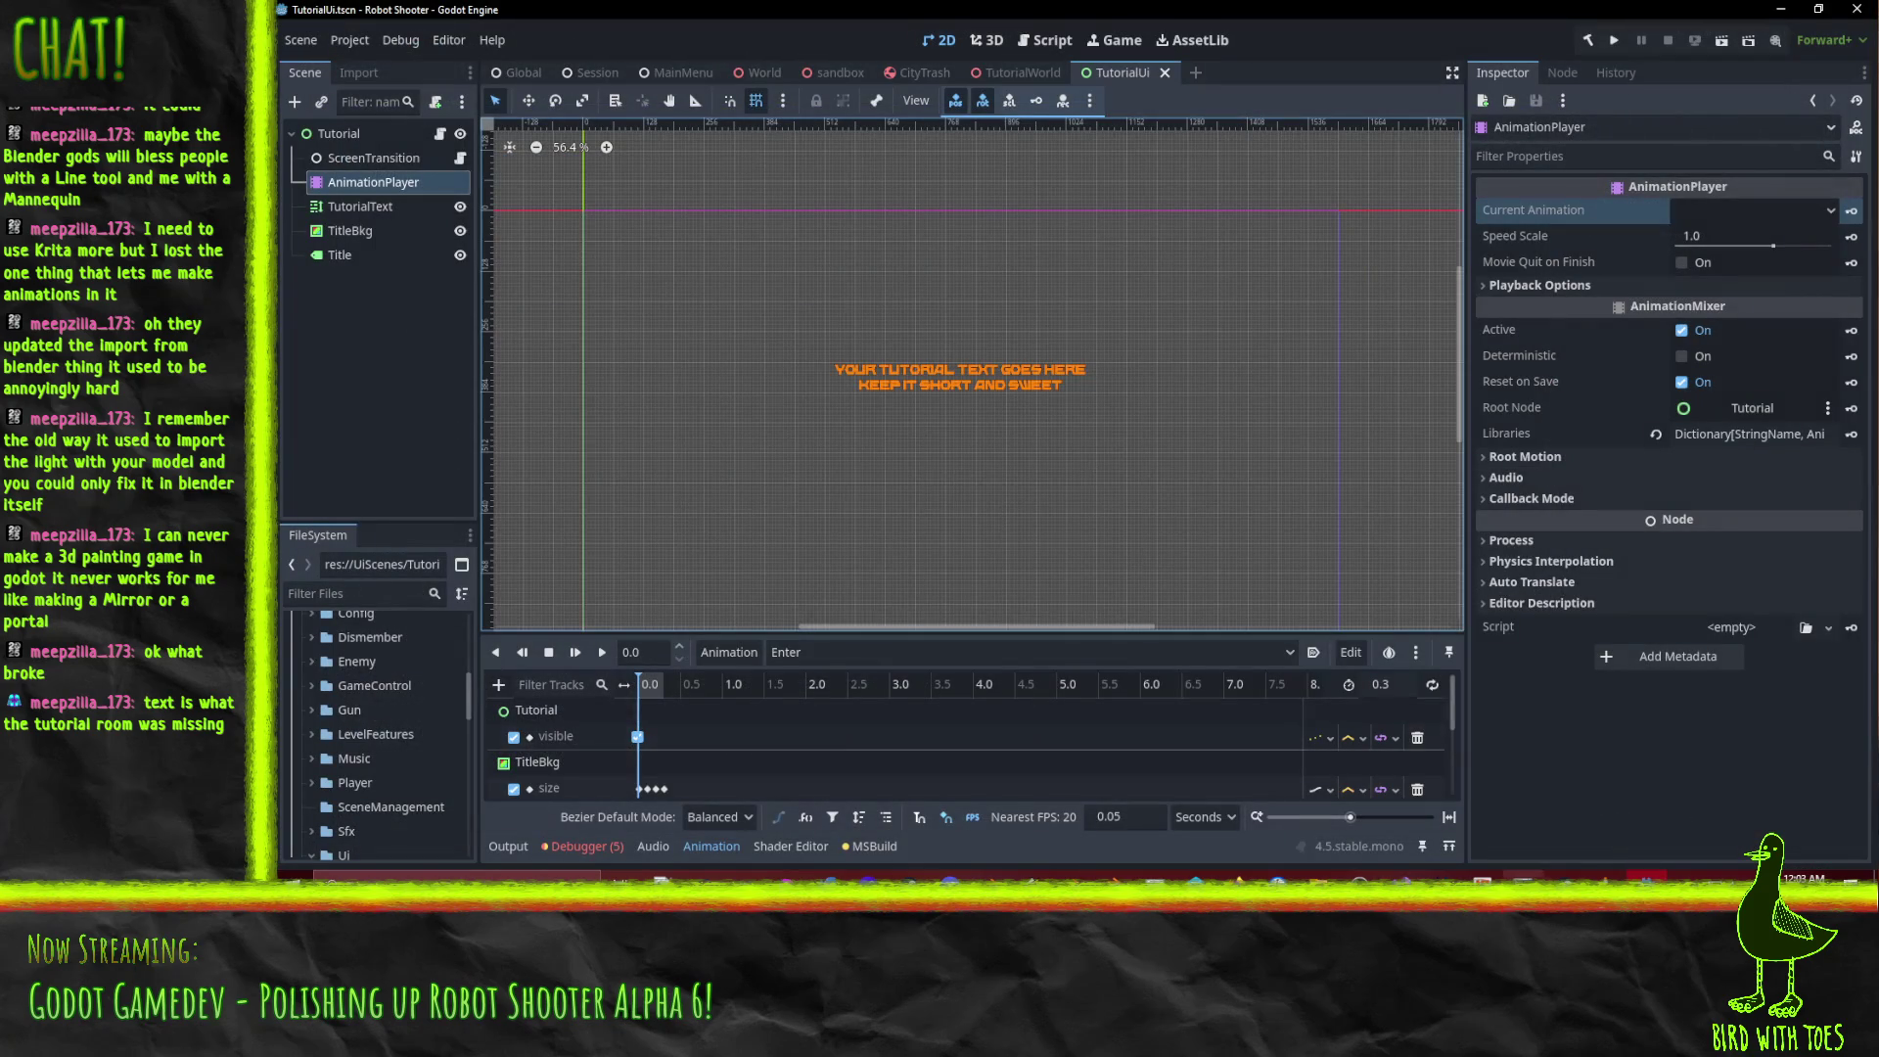
left_click(1400, 875)
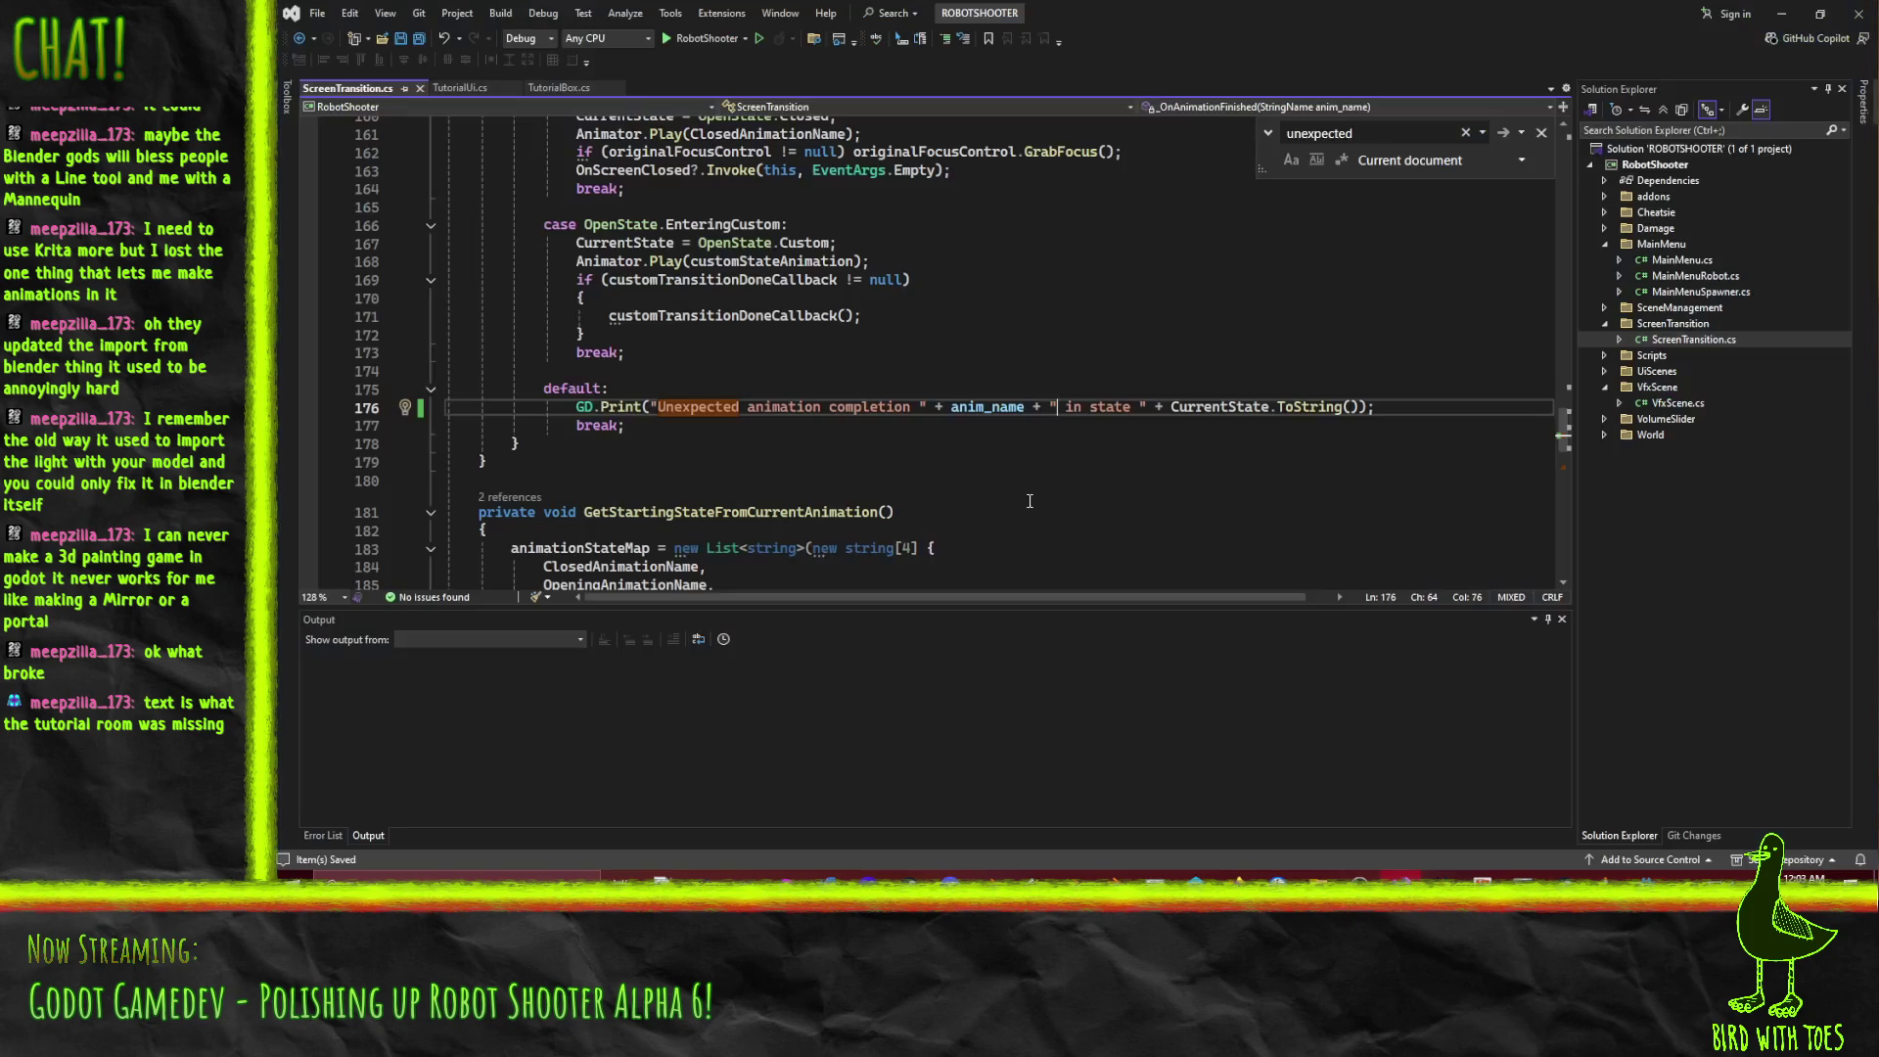
Add GD.Print(anim_name + " ", GetParent().Name); atop _OnAnimationFinished, save, and return to Godot.
scroll(1032, 450, "up", 7)
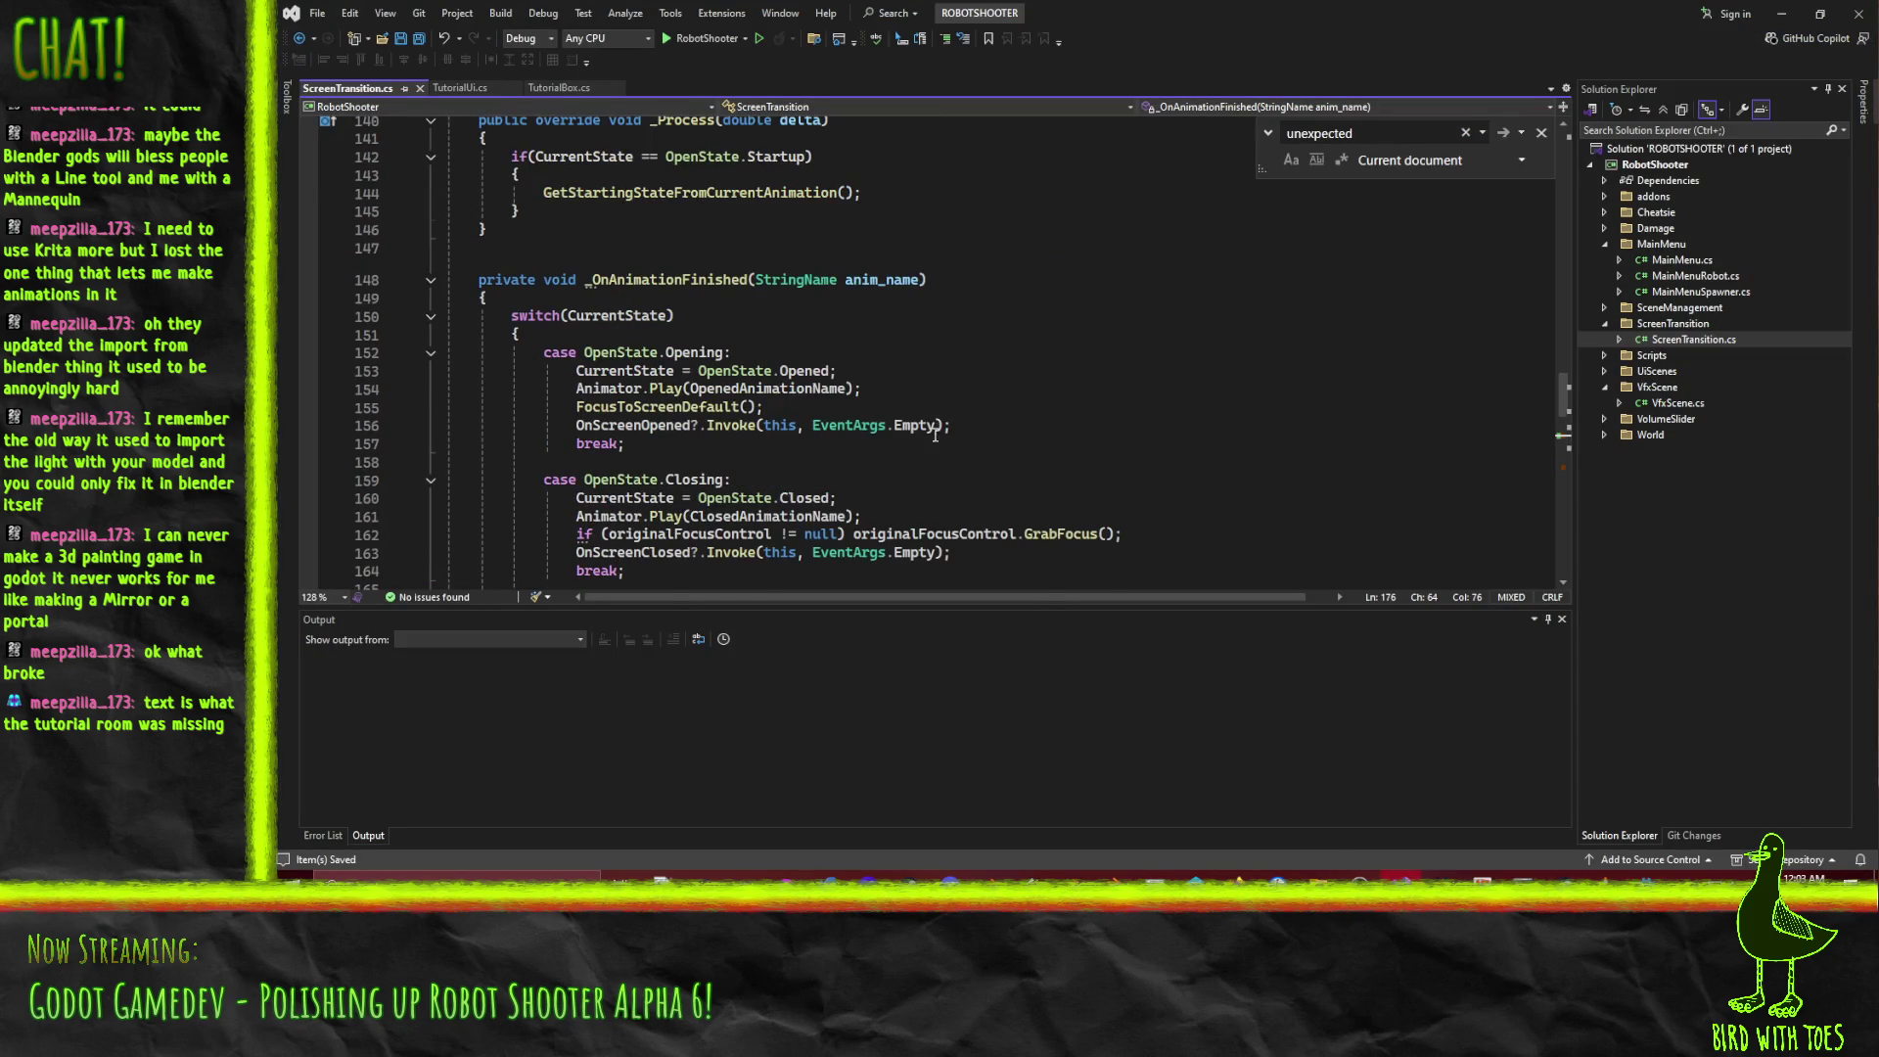
scroll(1002, 453, "down", 5)
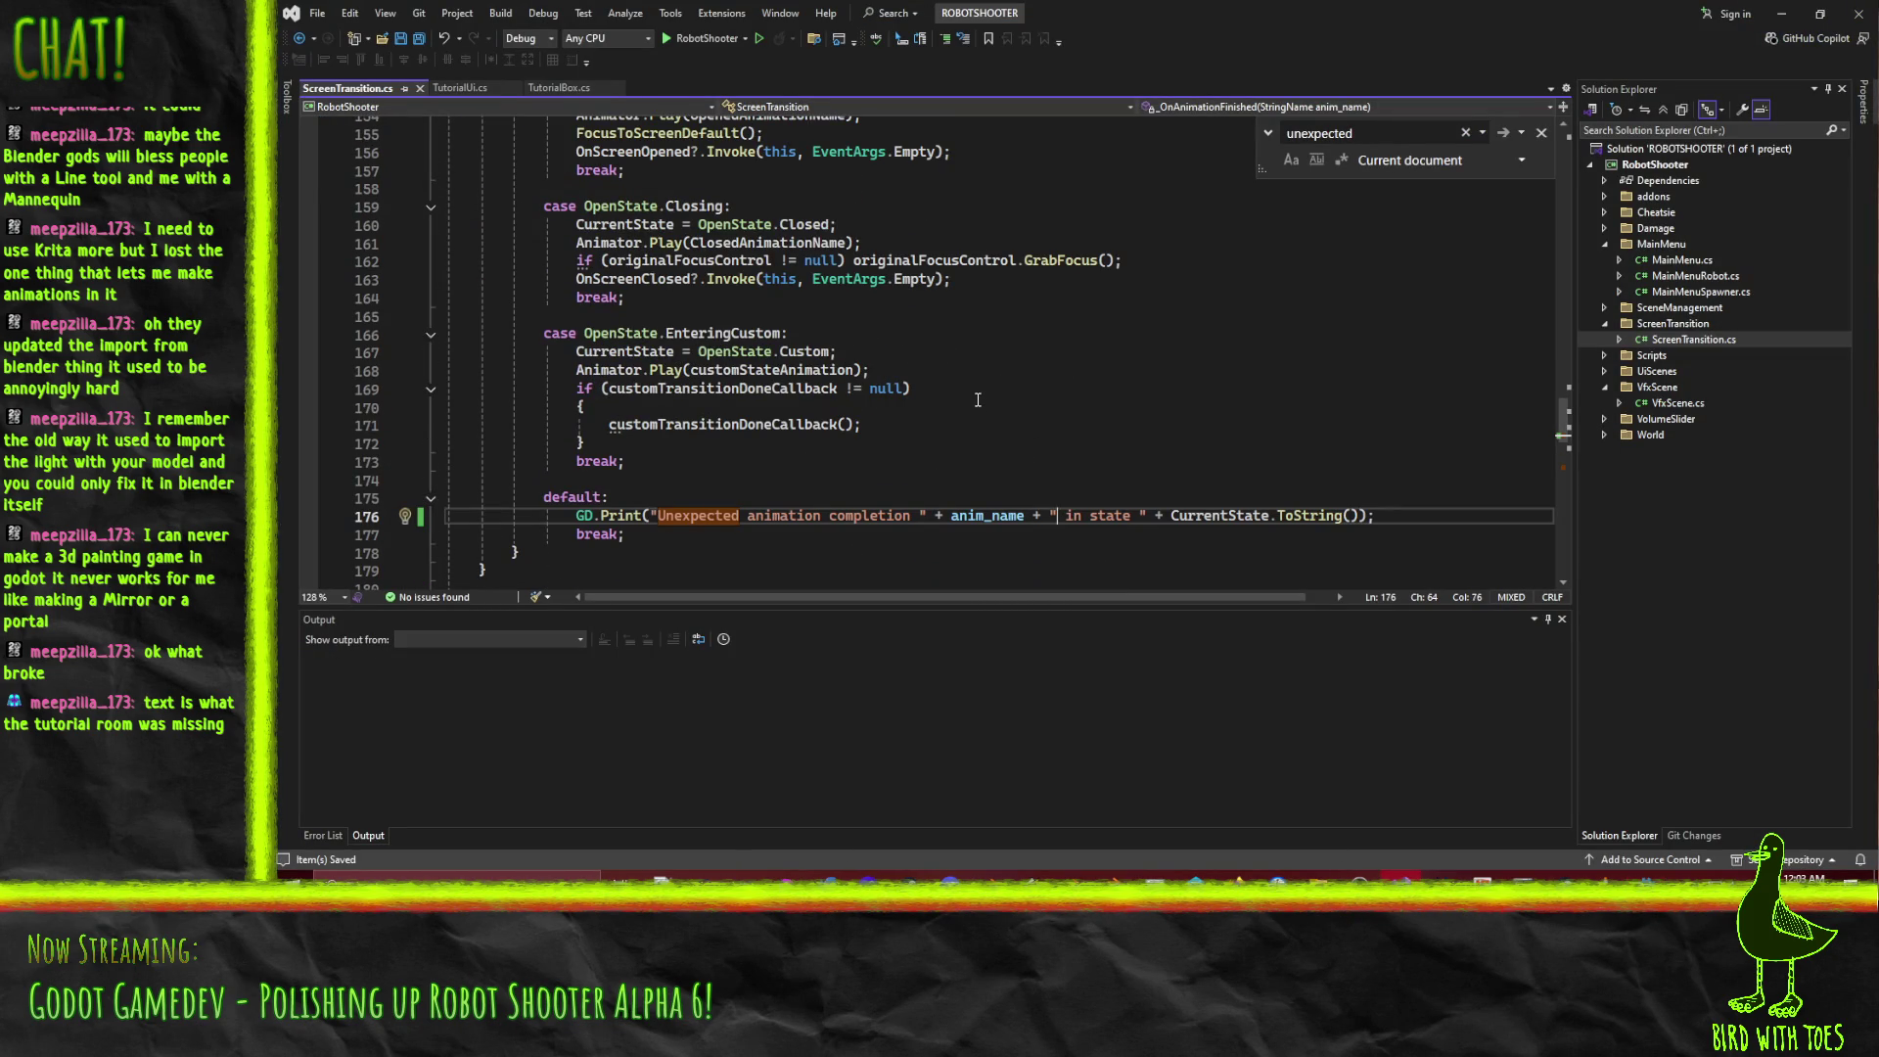
scroll(977, 400, "up", 4)
left_click(568, 267)
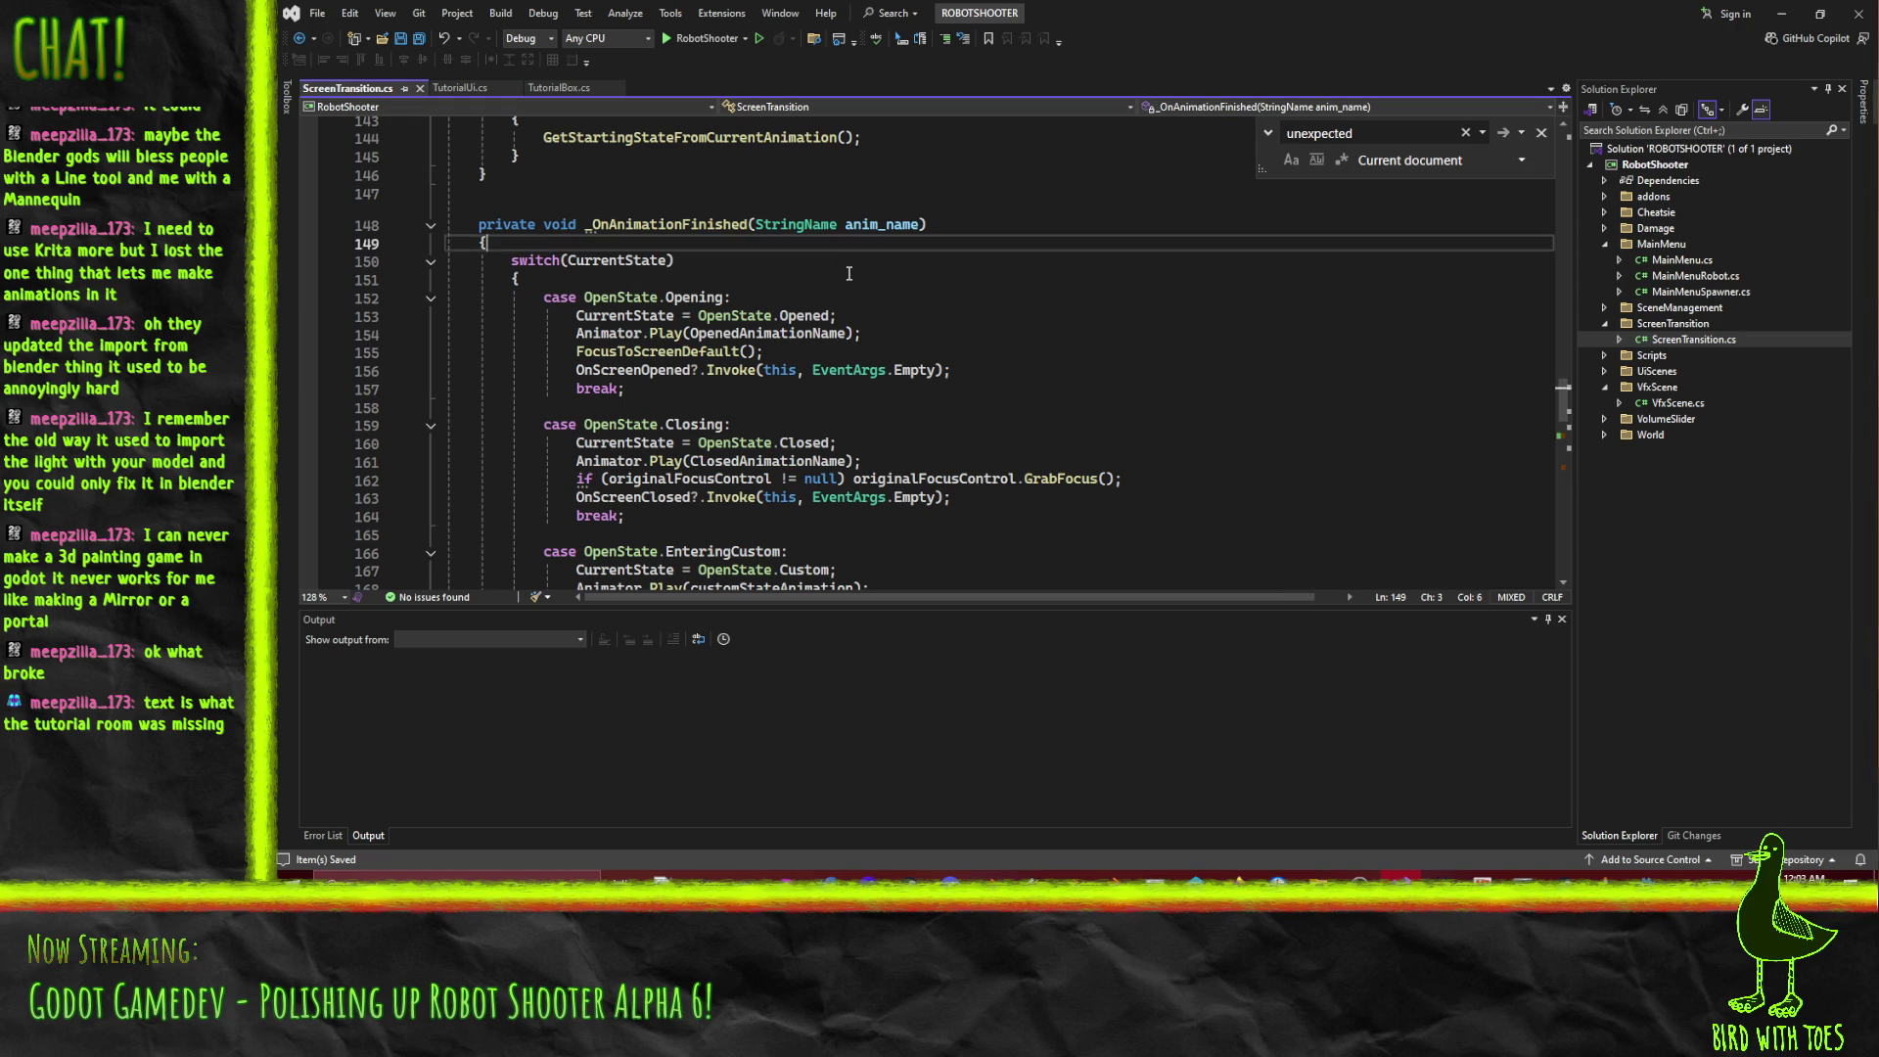
key("Return")
type("GD.Print")
key("Escape")
type("(\"")
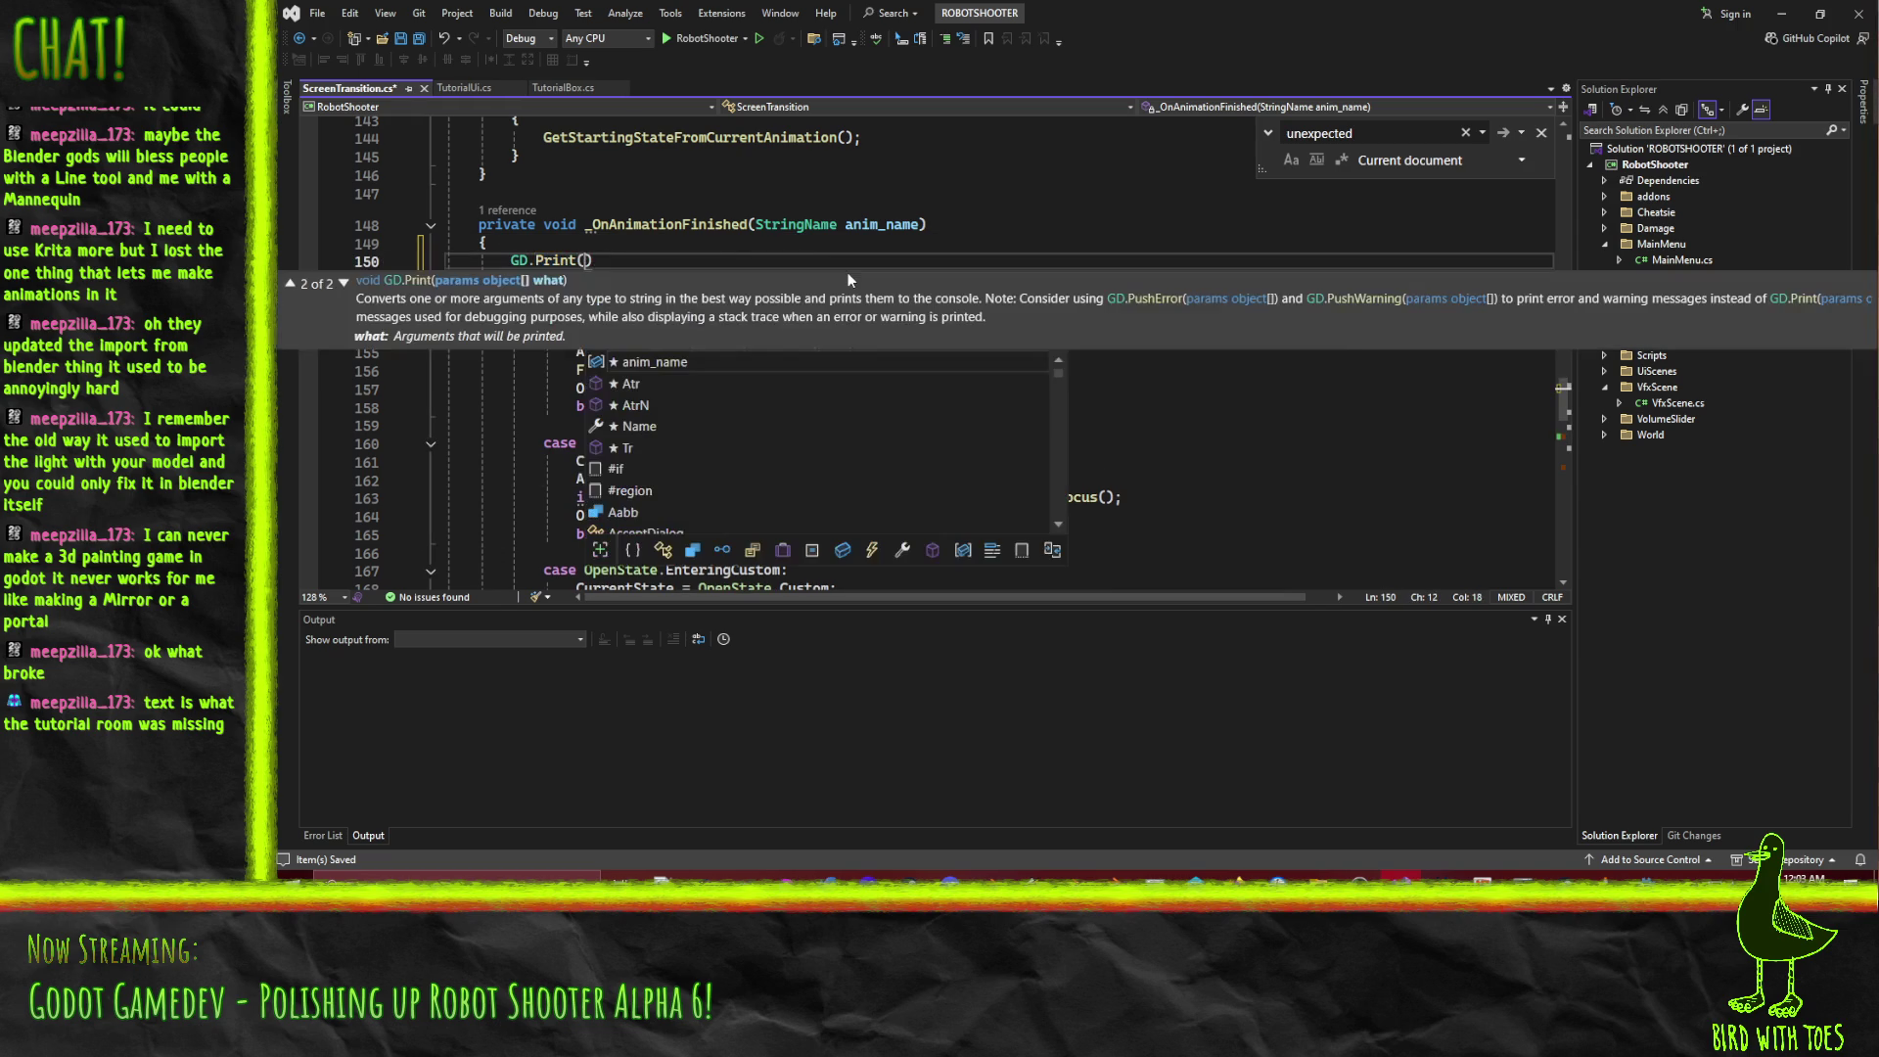
key("BackSpace")
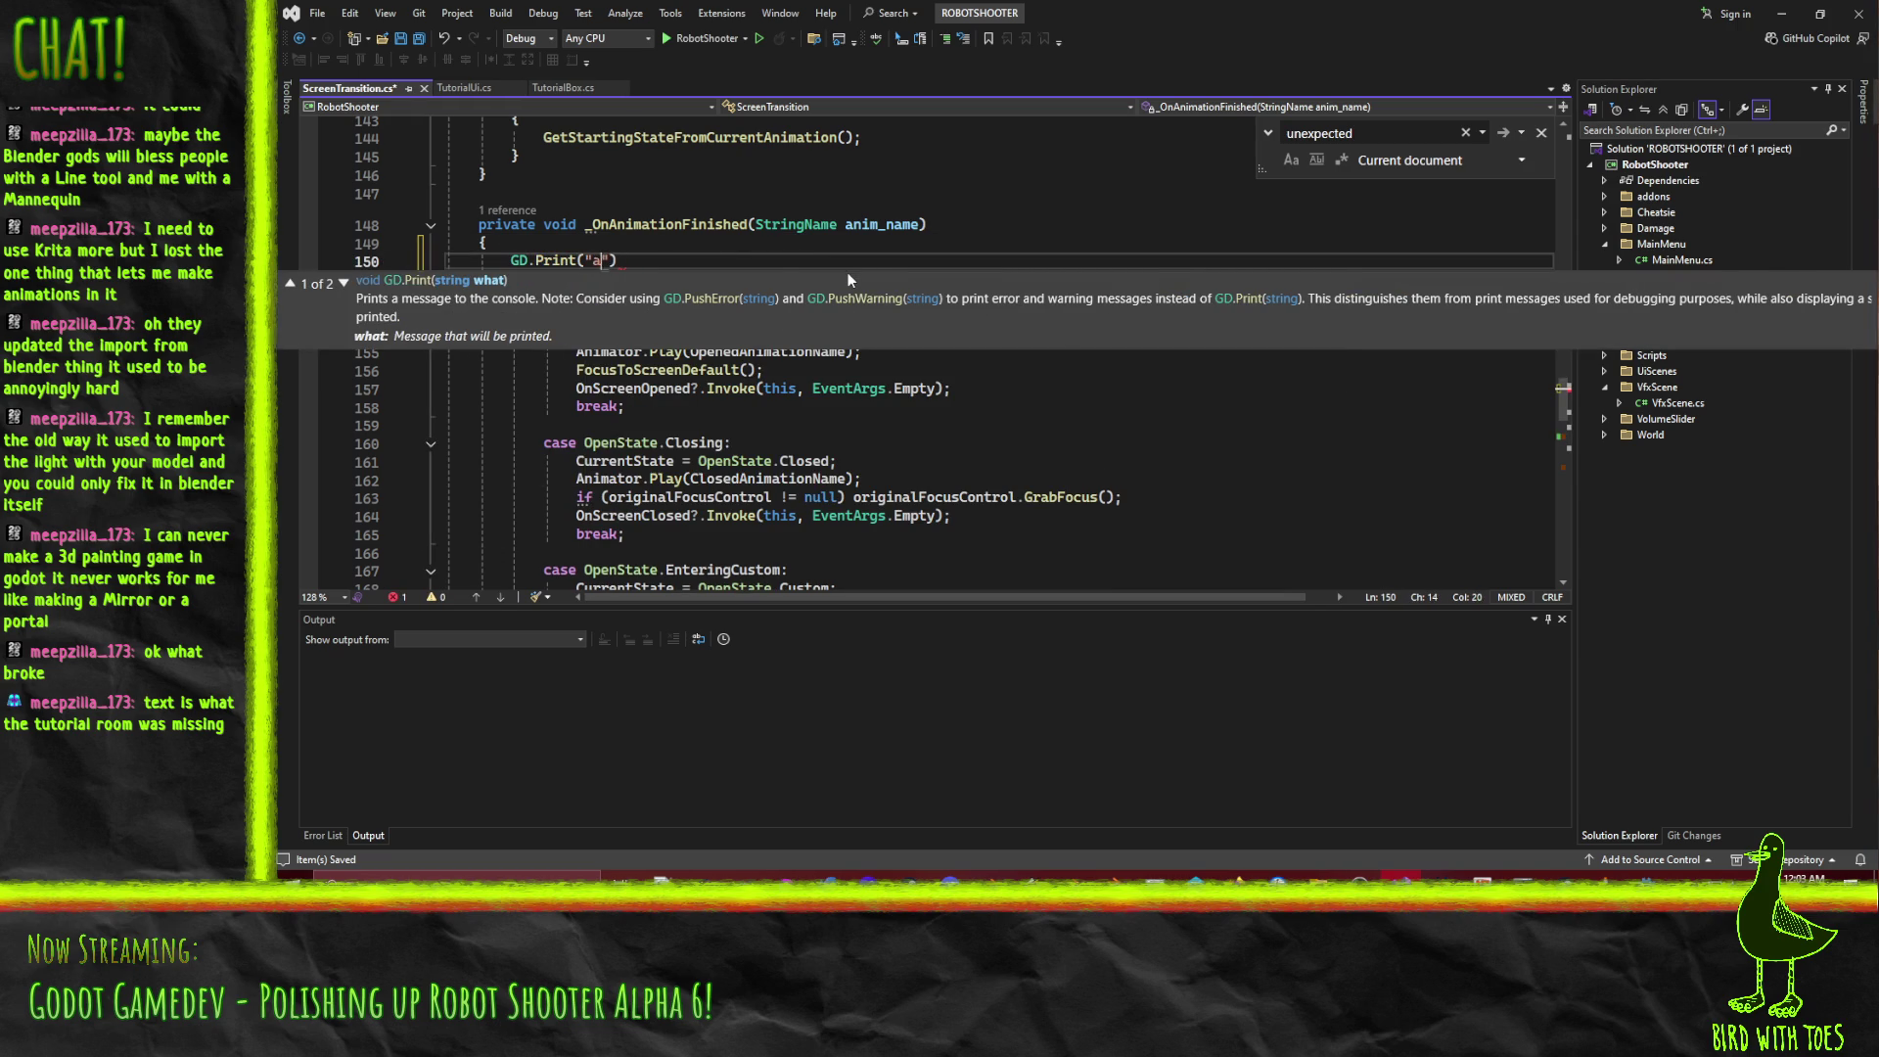
type("anim")
key("Escape")
type("_name + \" ")
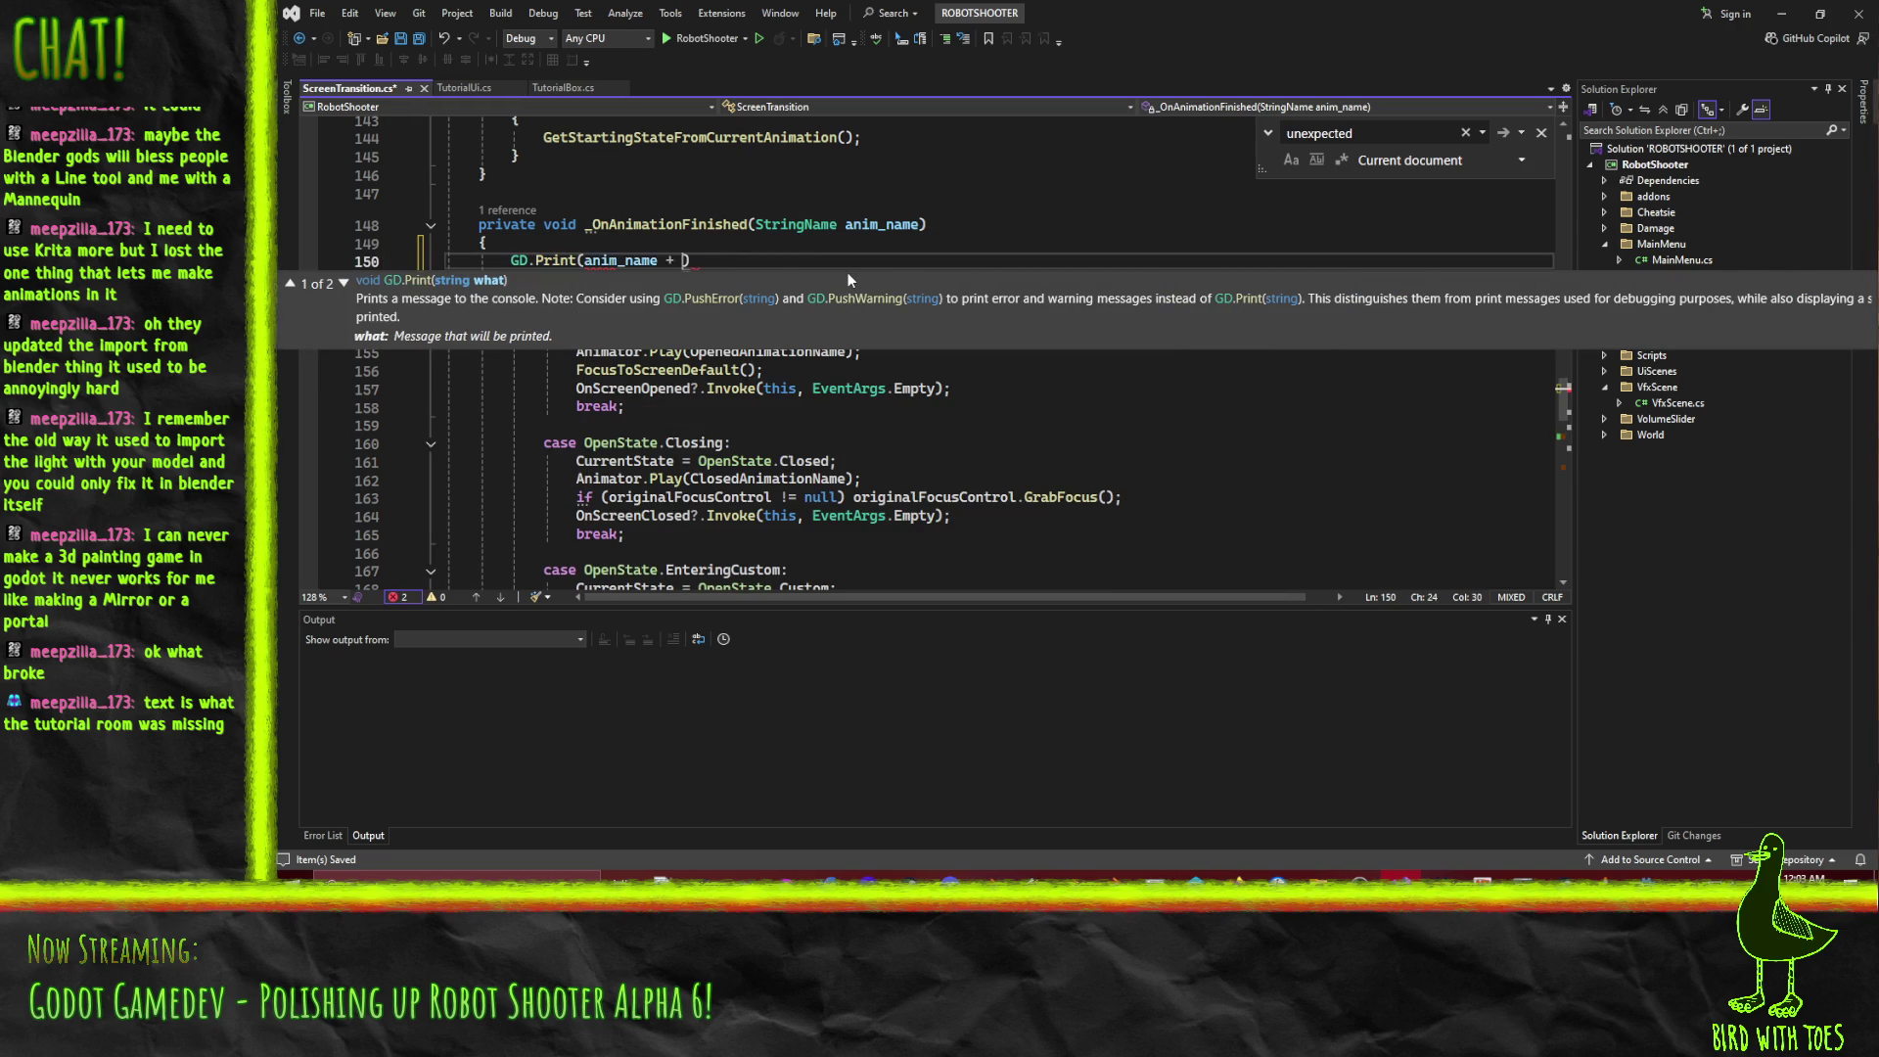
type("\", get")
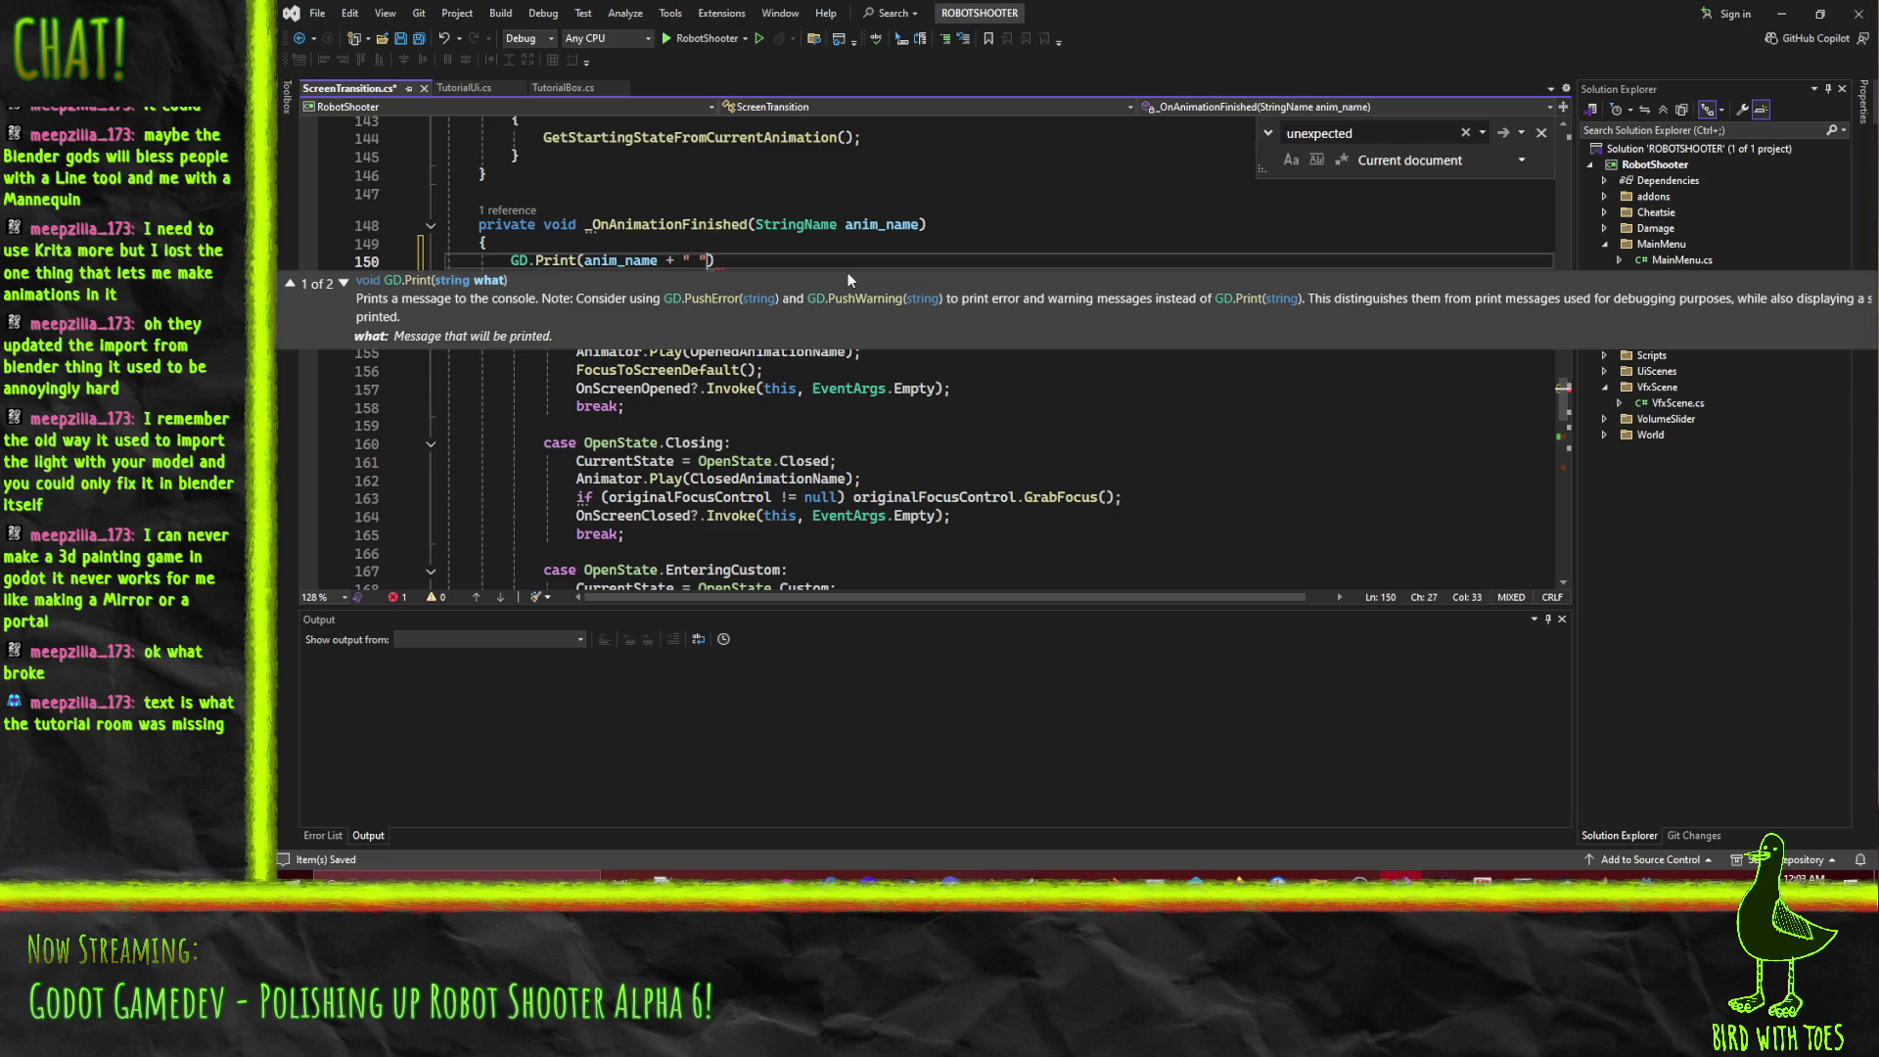
type("par")
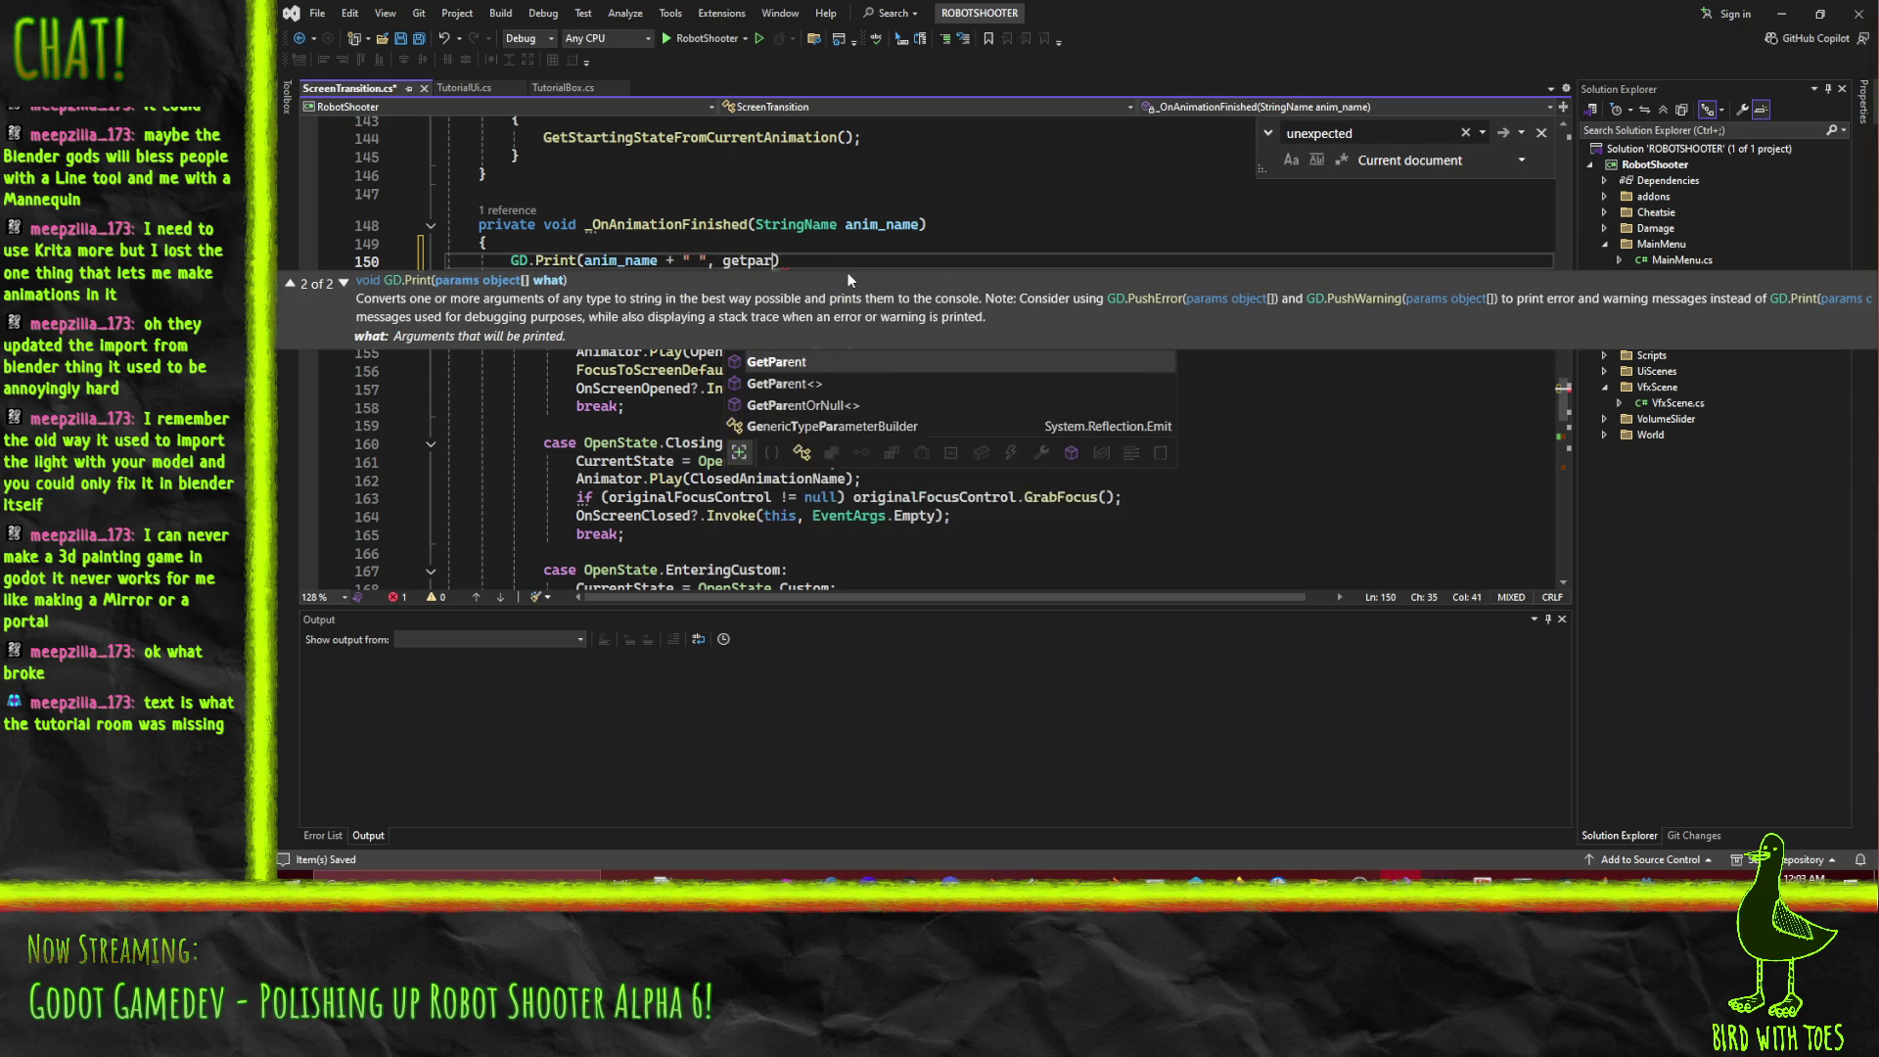
type("()")
type("Name);")
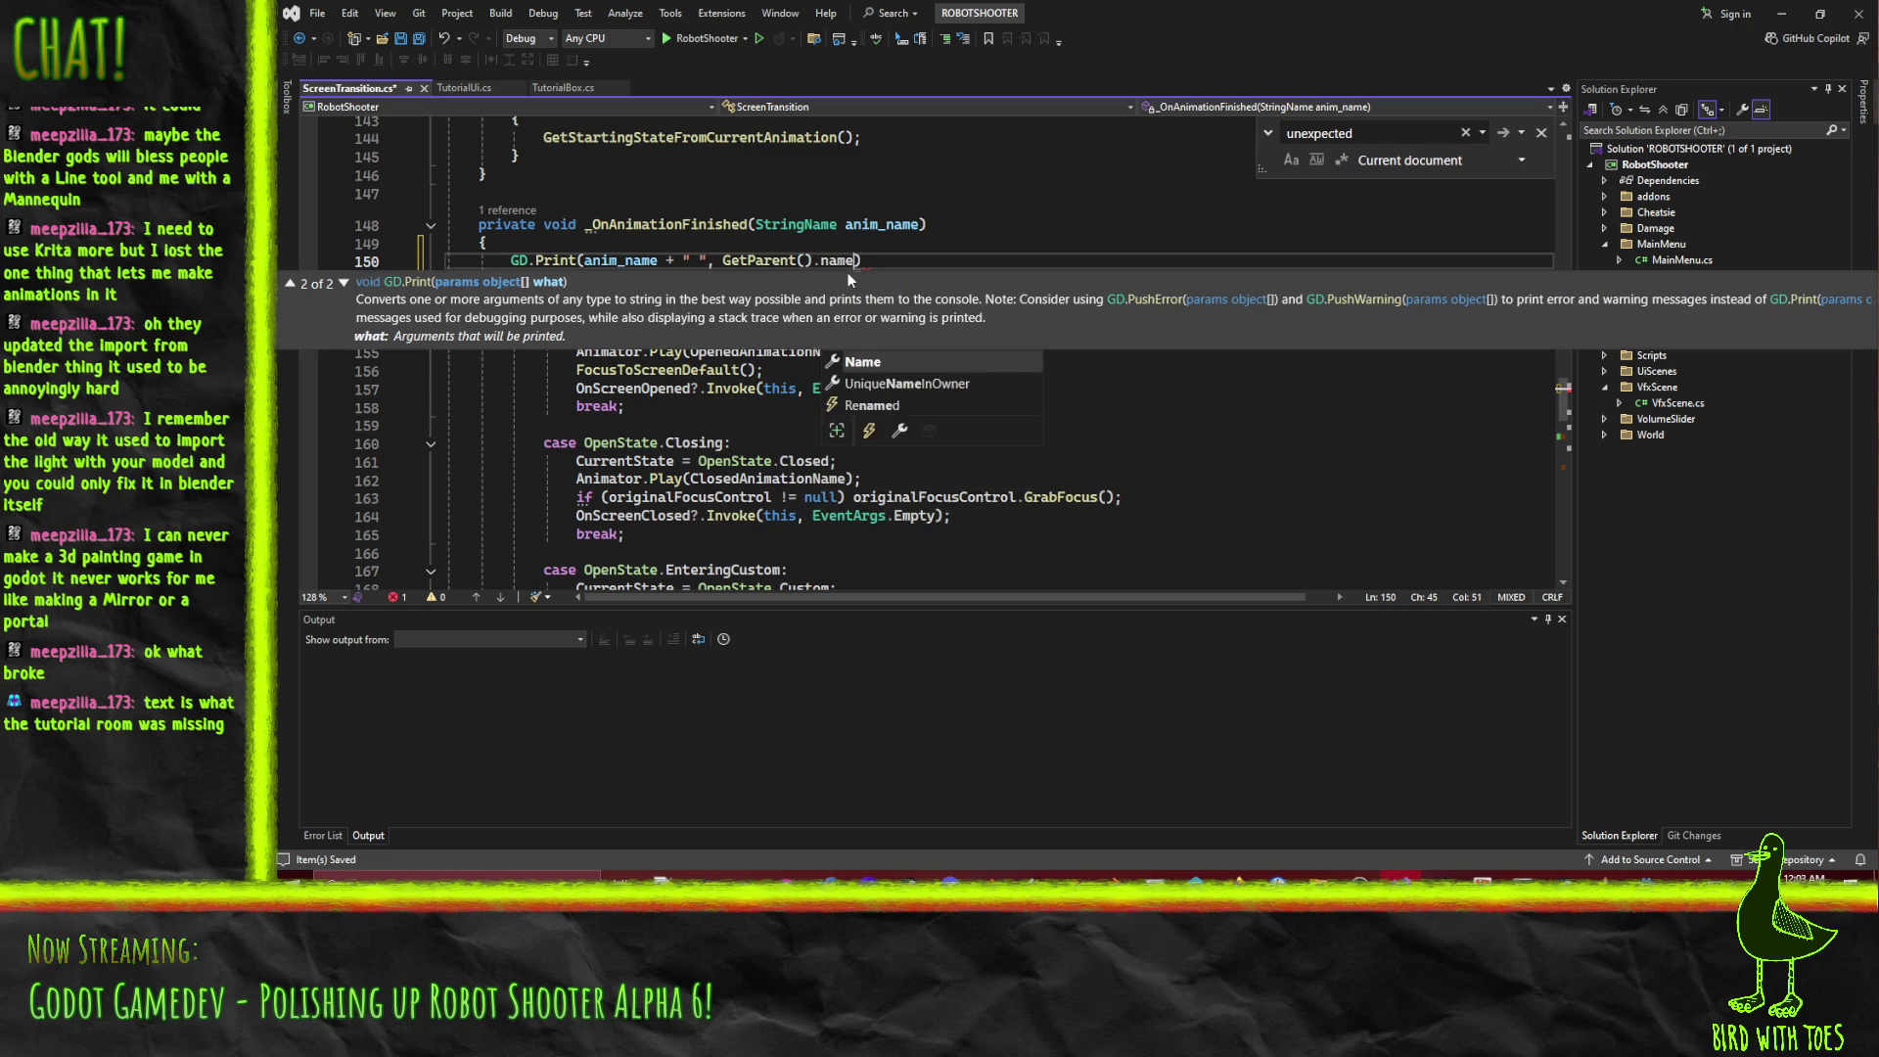
key("ctrl+s")
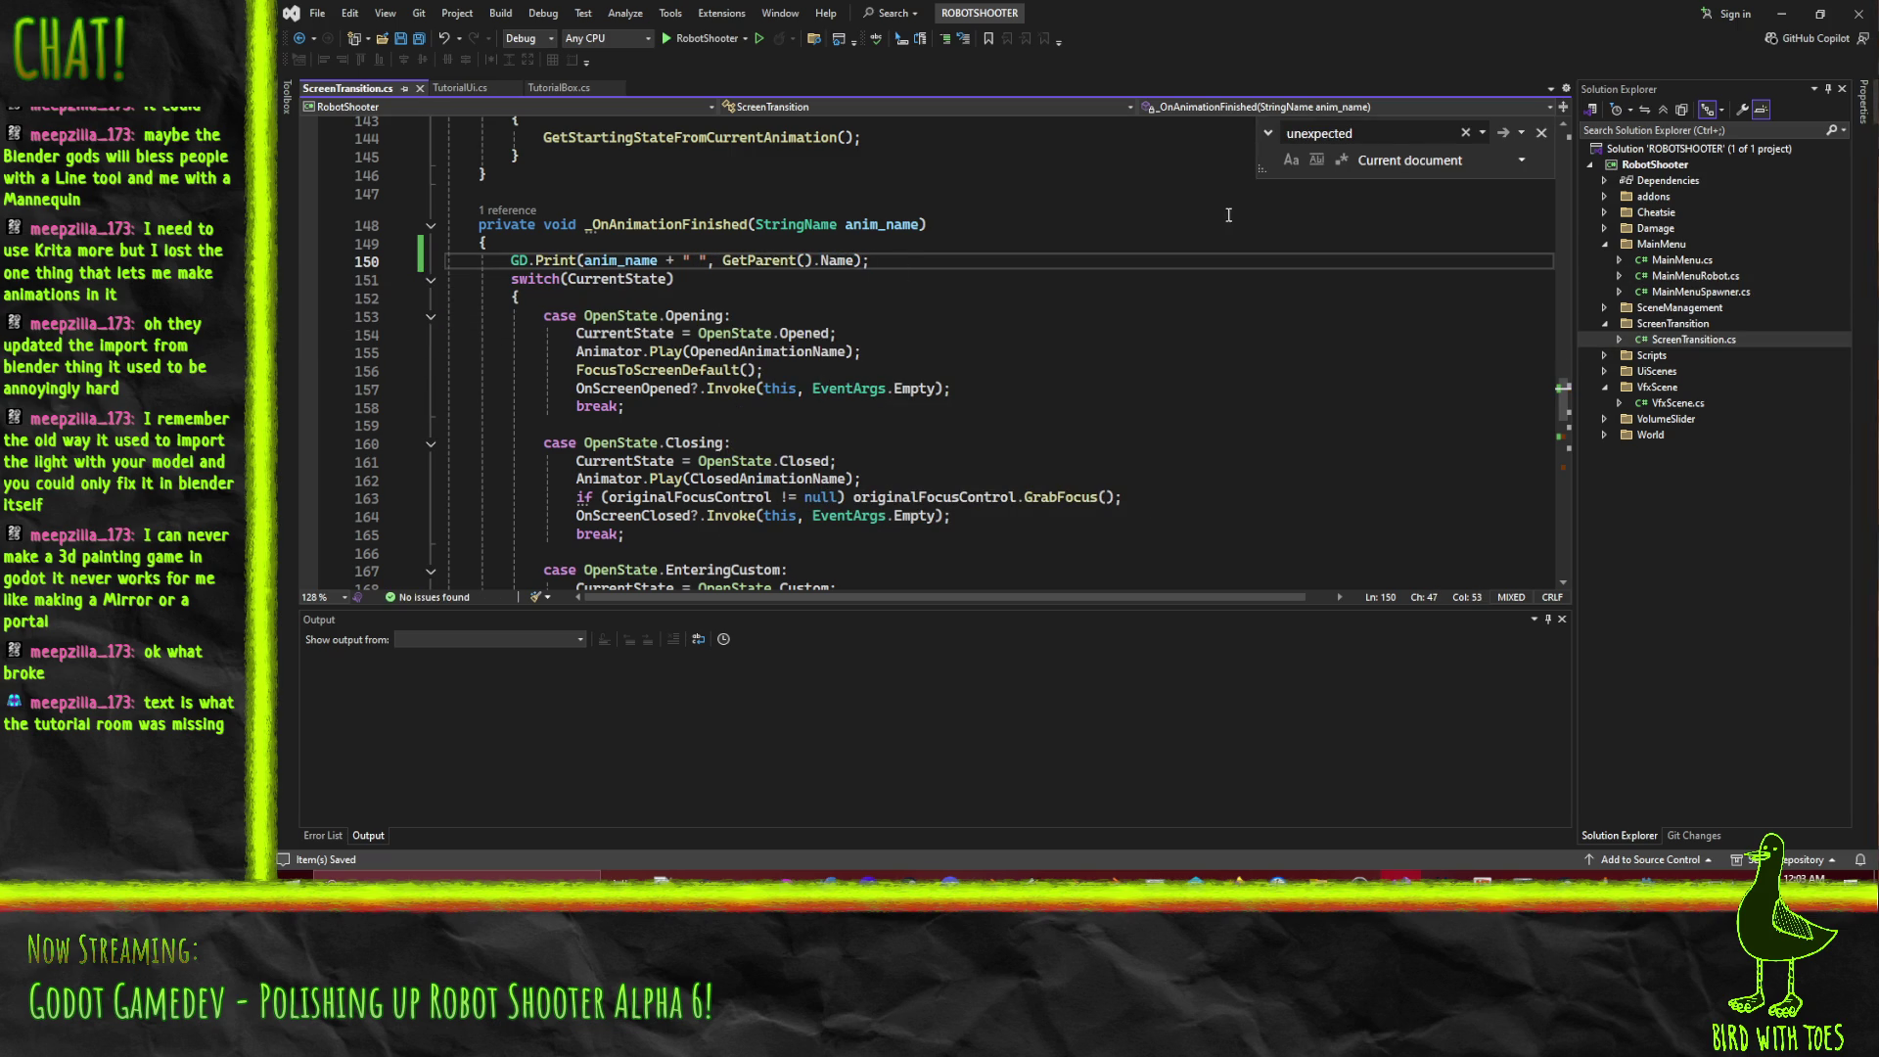
left_click(1781, 13)
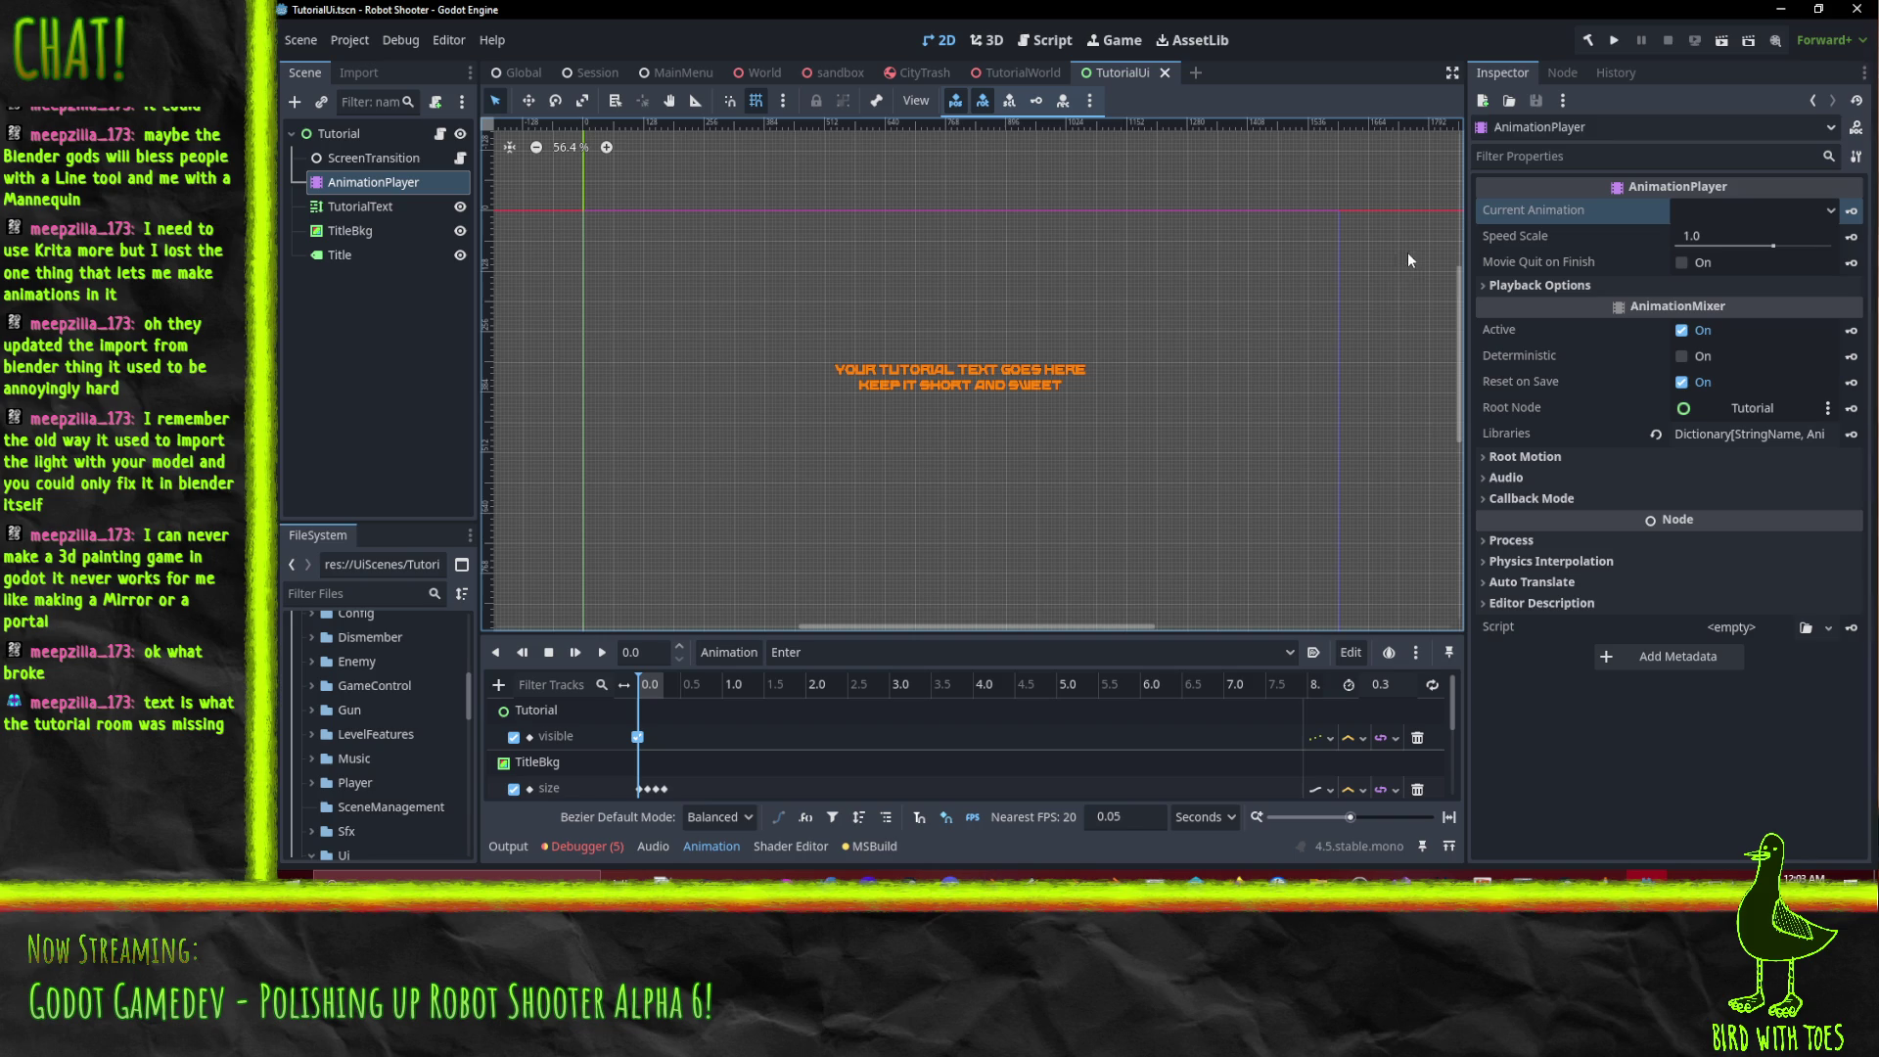
Run the project into the tutorial room, pause it, then close the game window.
left_click(1613, 40)
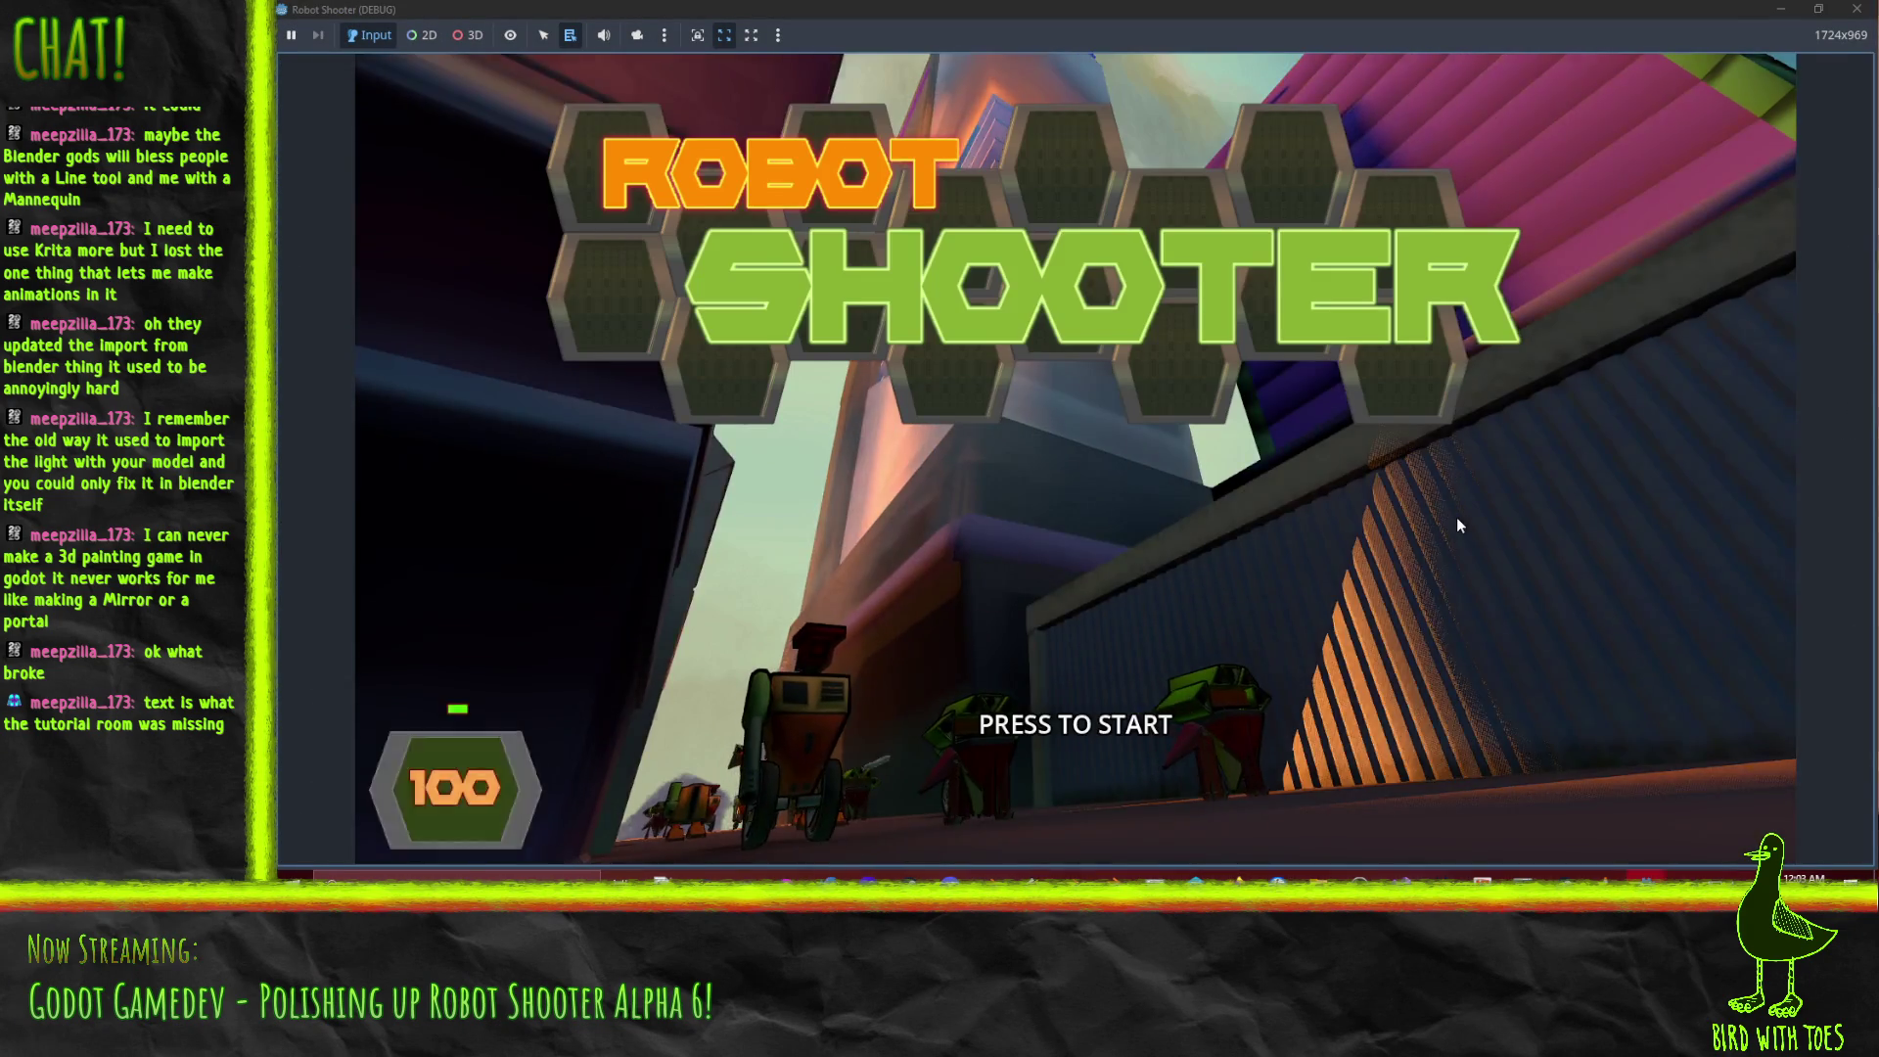
left_click(1456, 516)
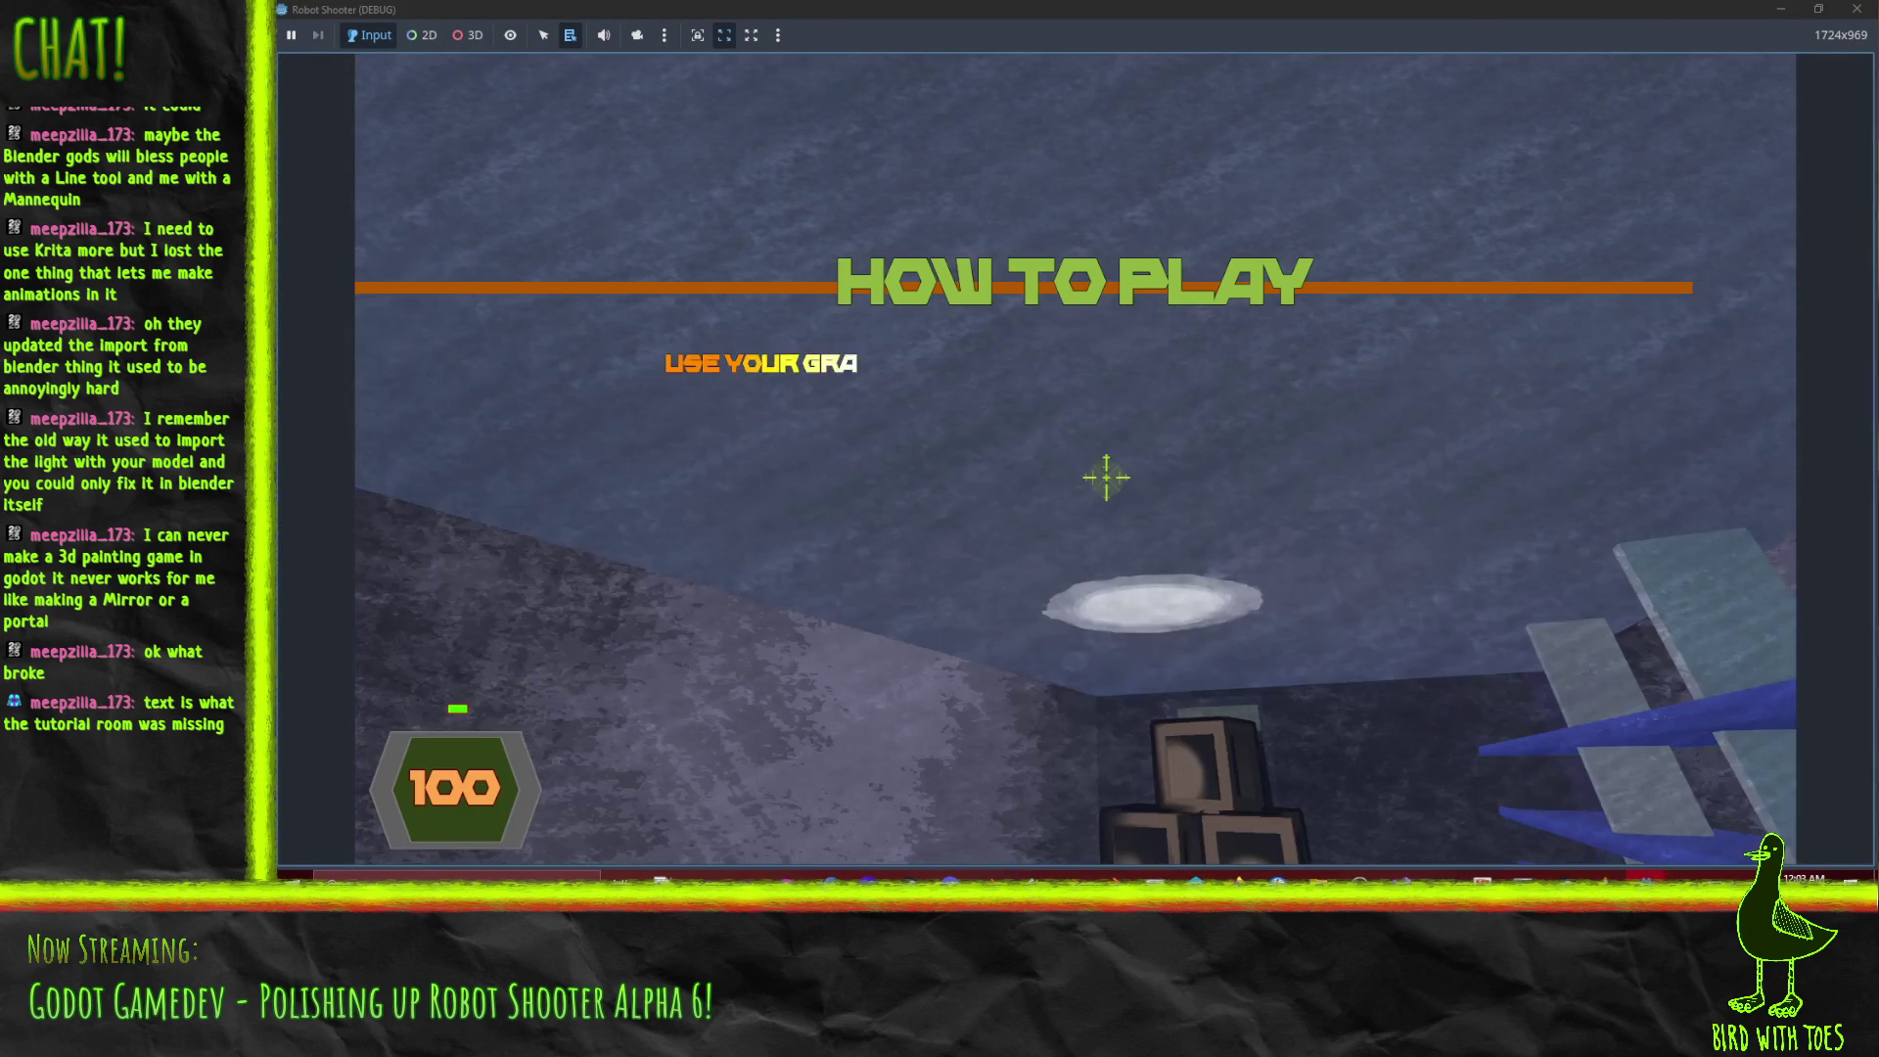
key("Escape")
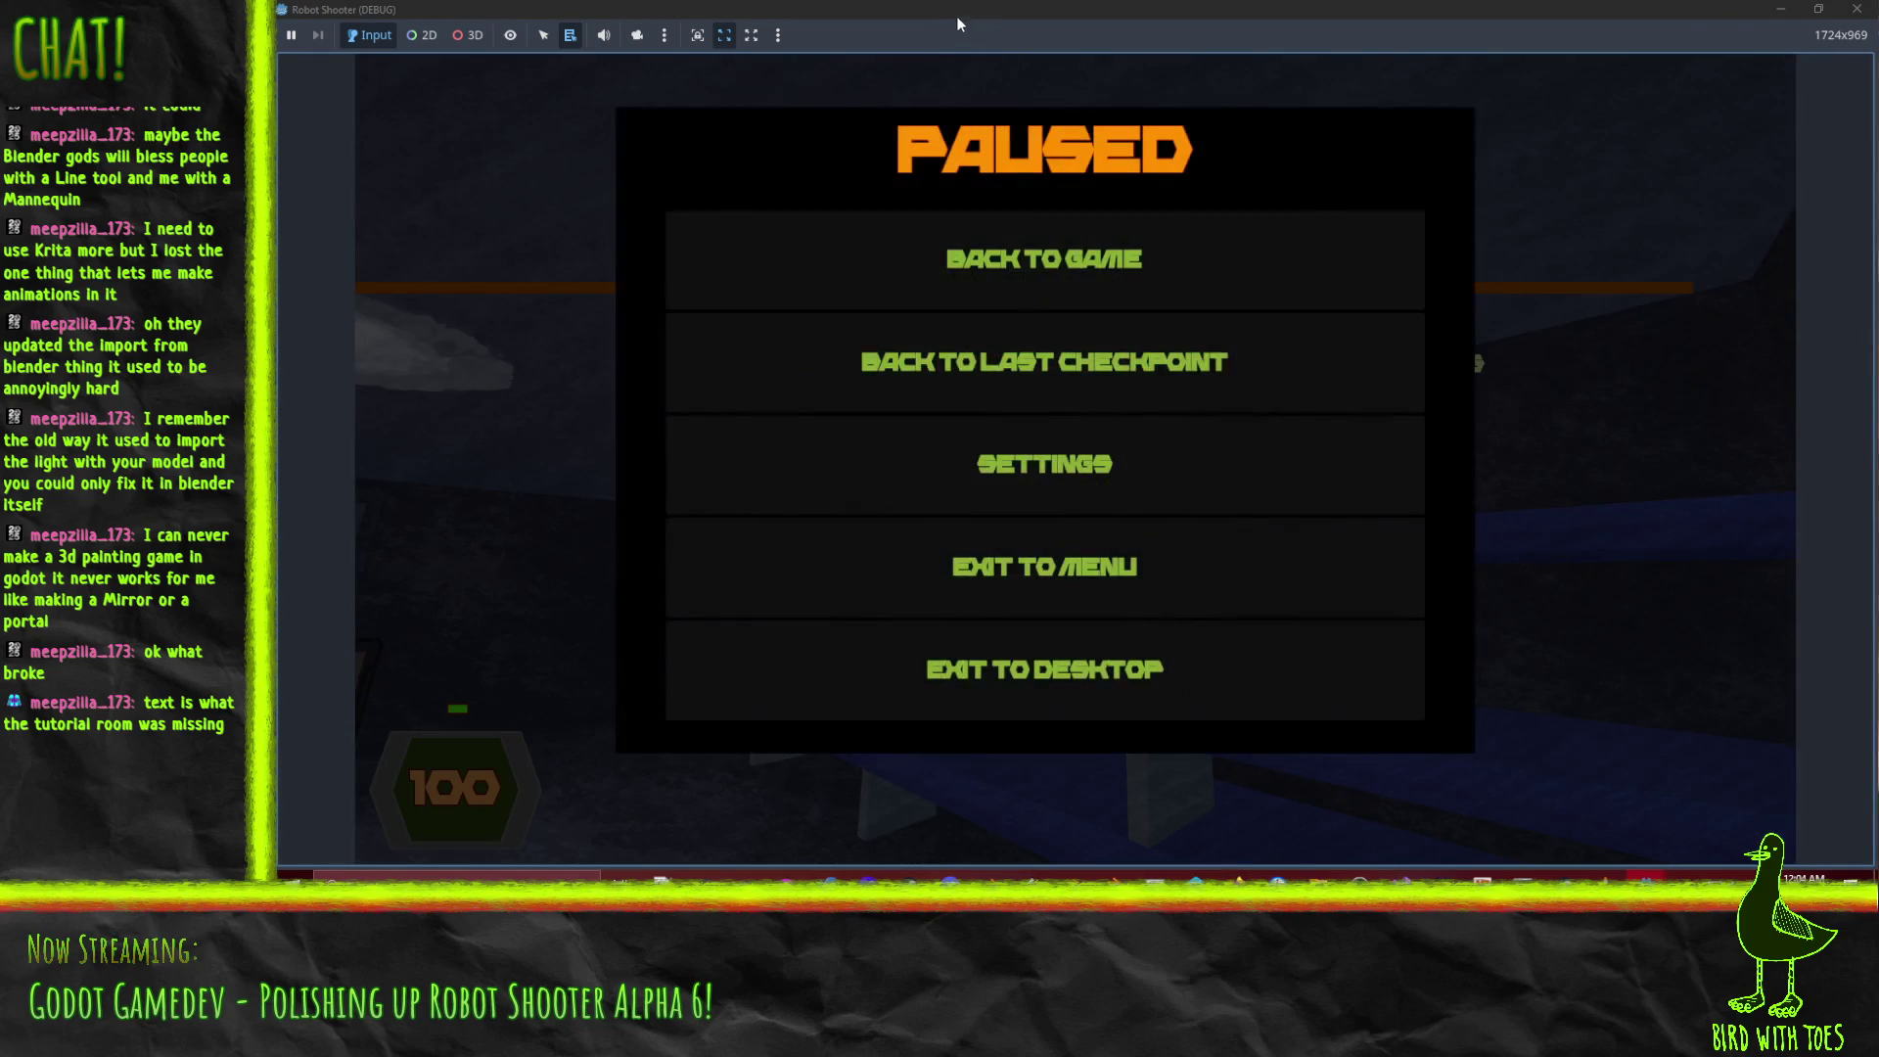
key("alt+F4")
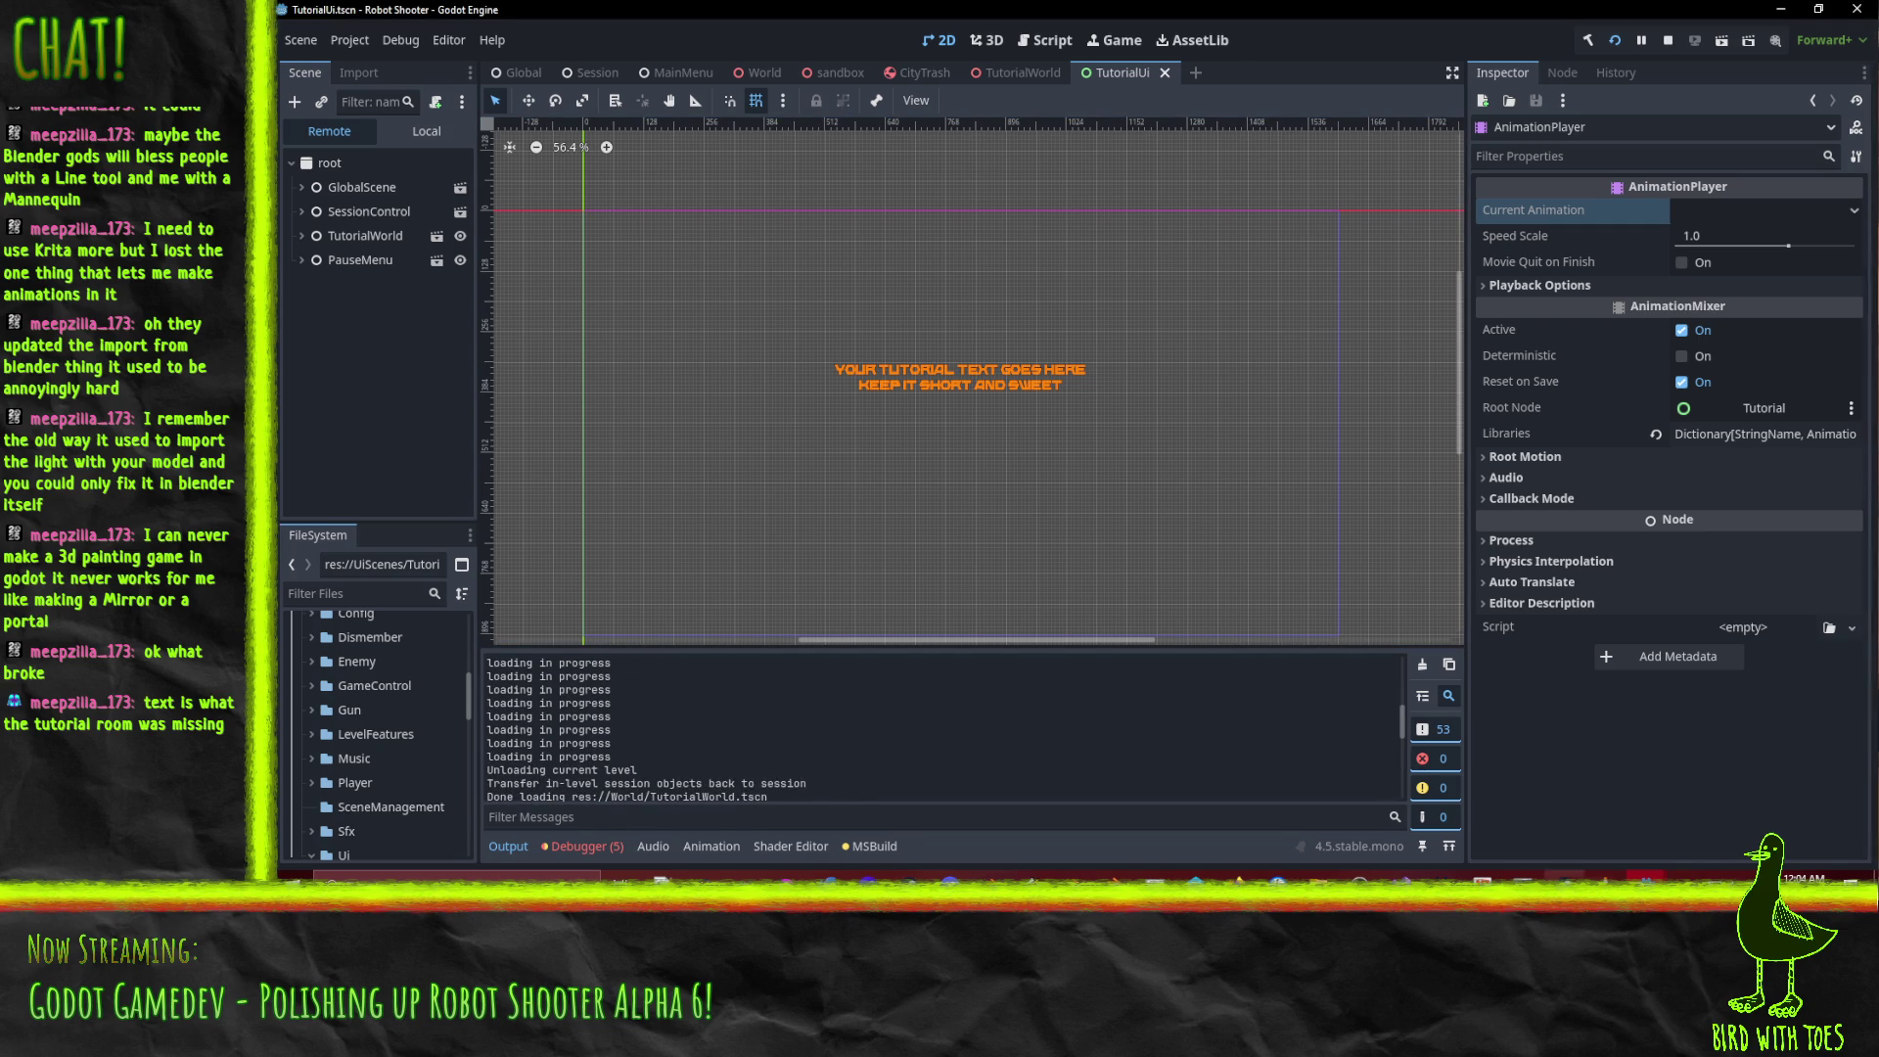
Stop the lingering debug session and launch the project again for another test.
left_click(1401, 878)
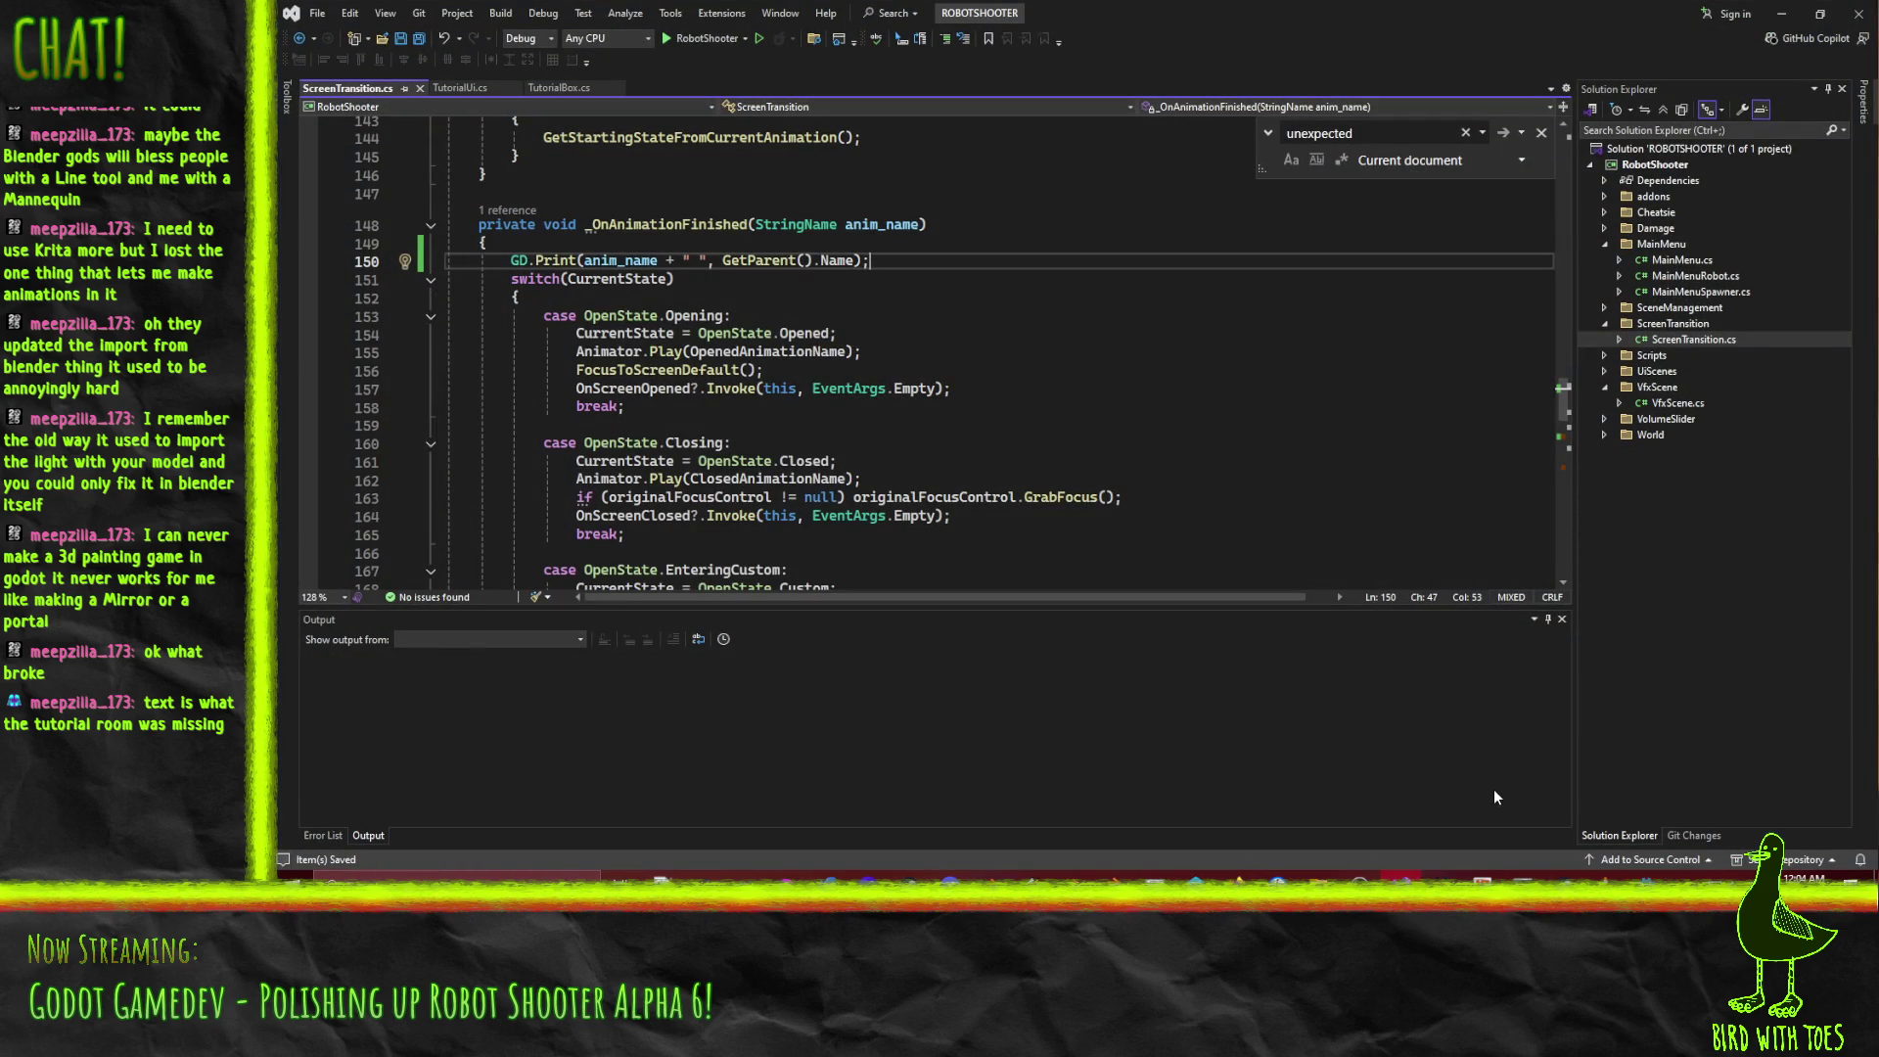
left_click(1441, 878)
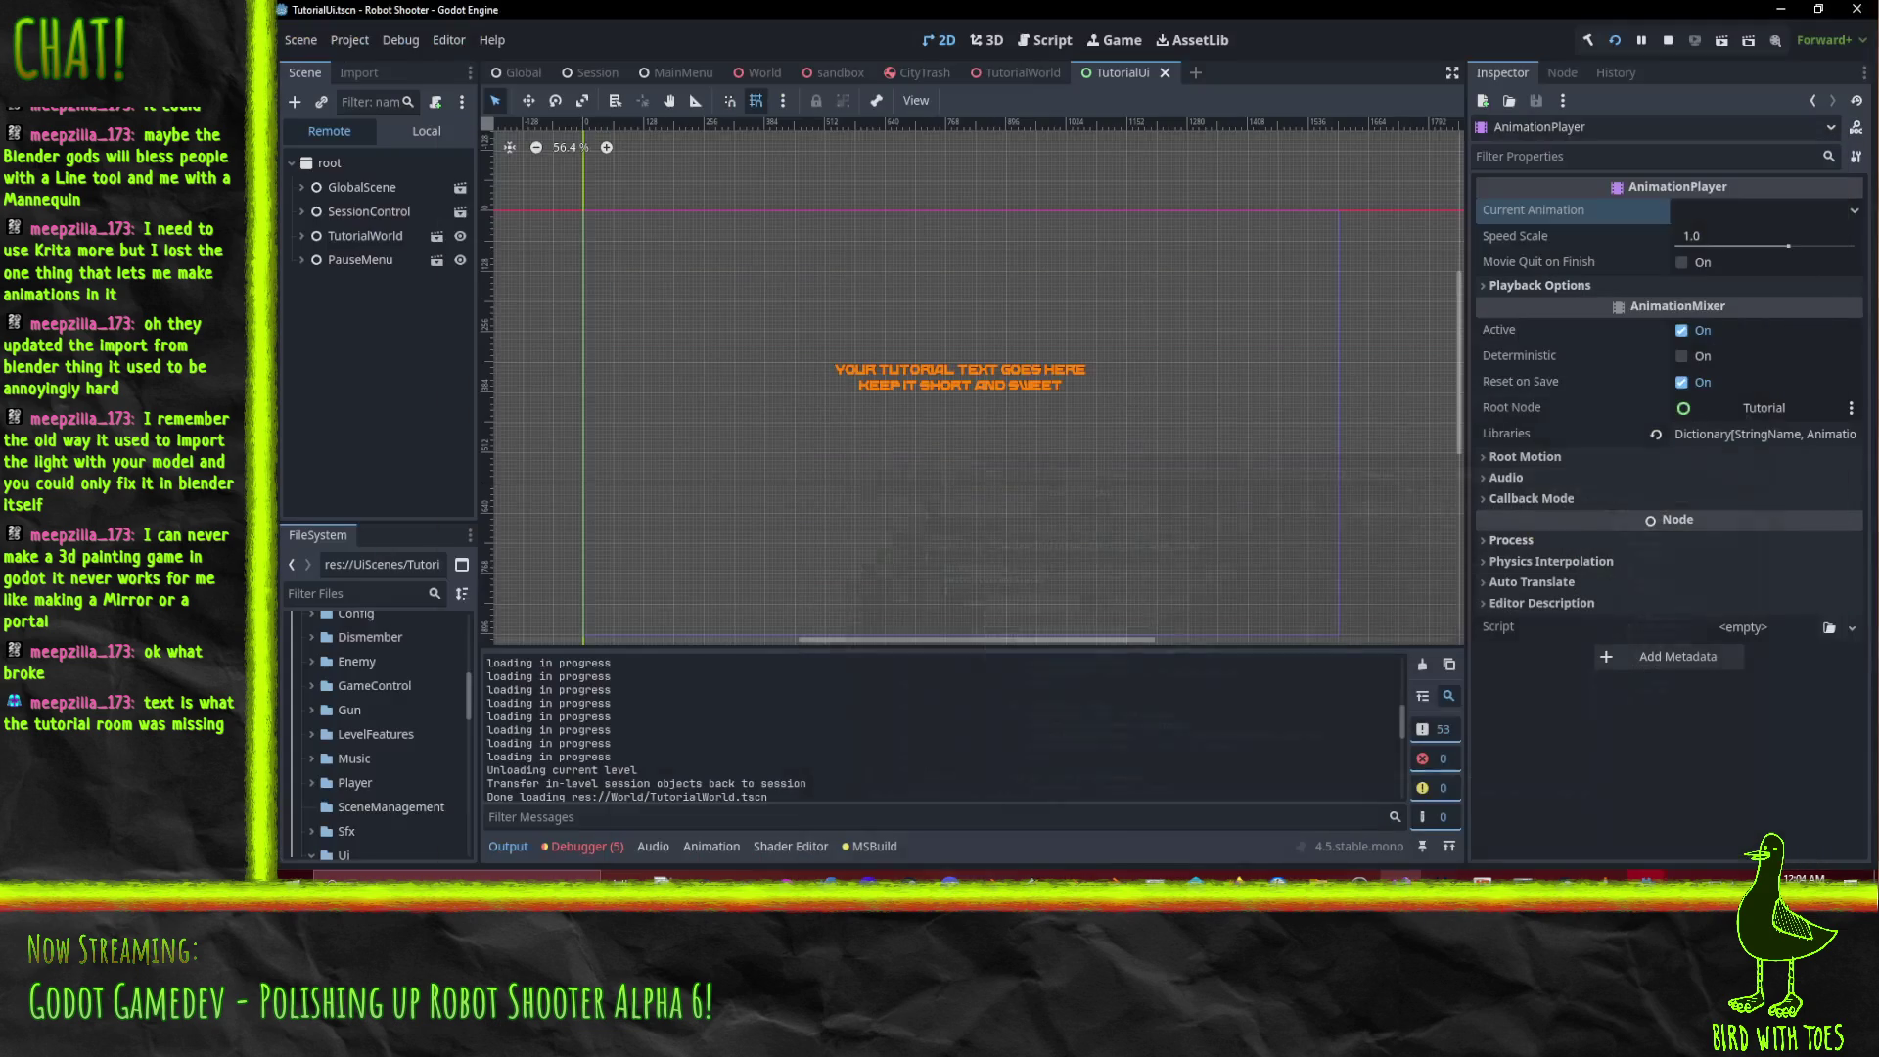
scroll(826, 773, "up", 5)
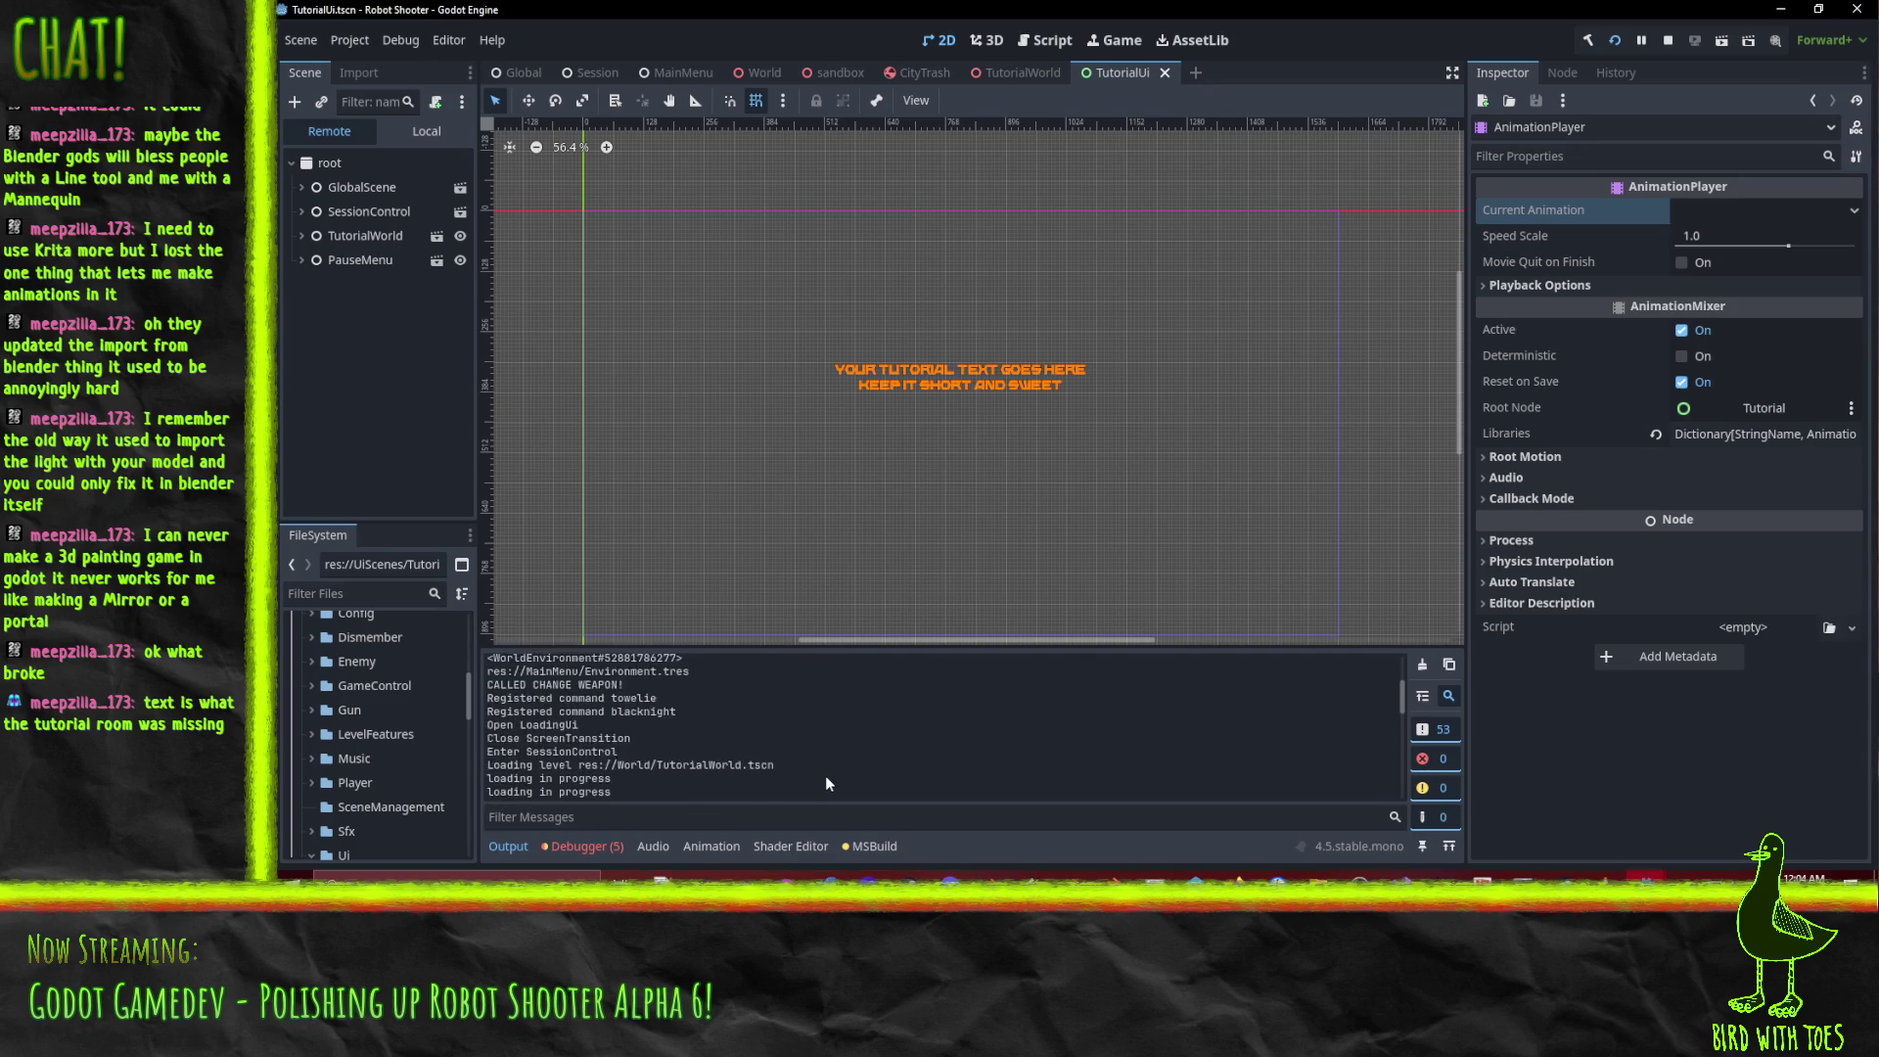
scroll(825, 775, "up", 5)
left_click(1668, 41)
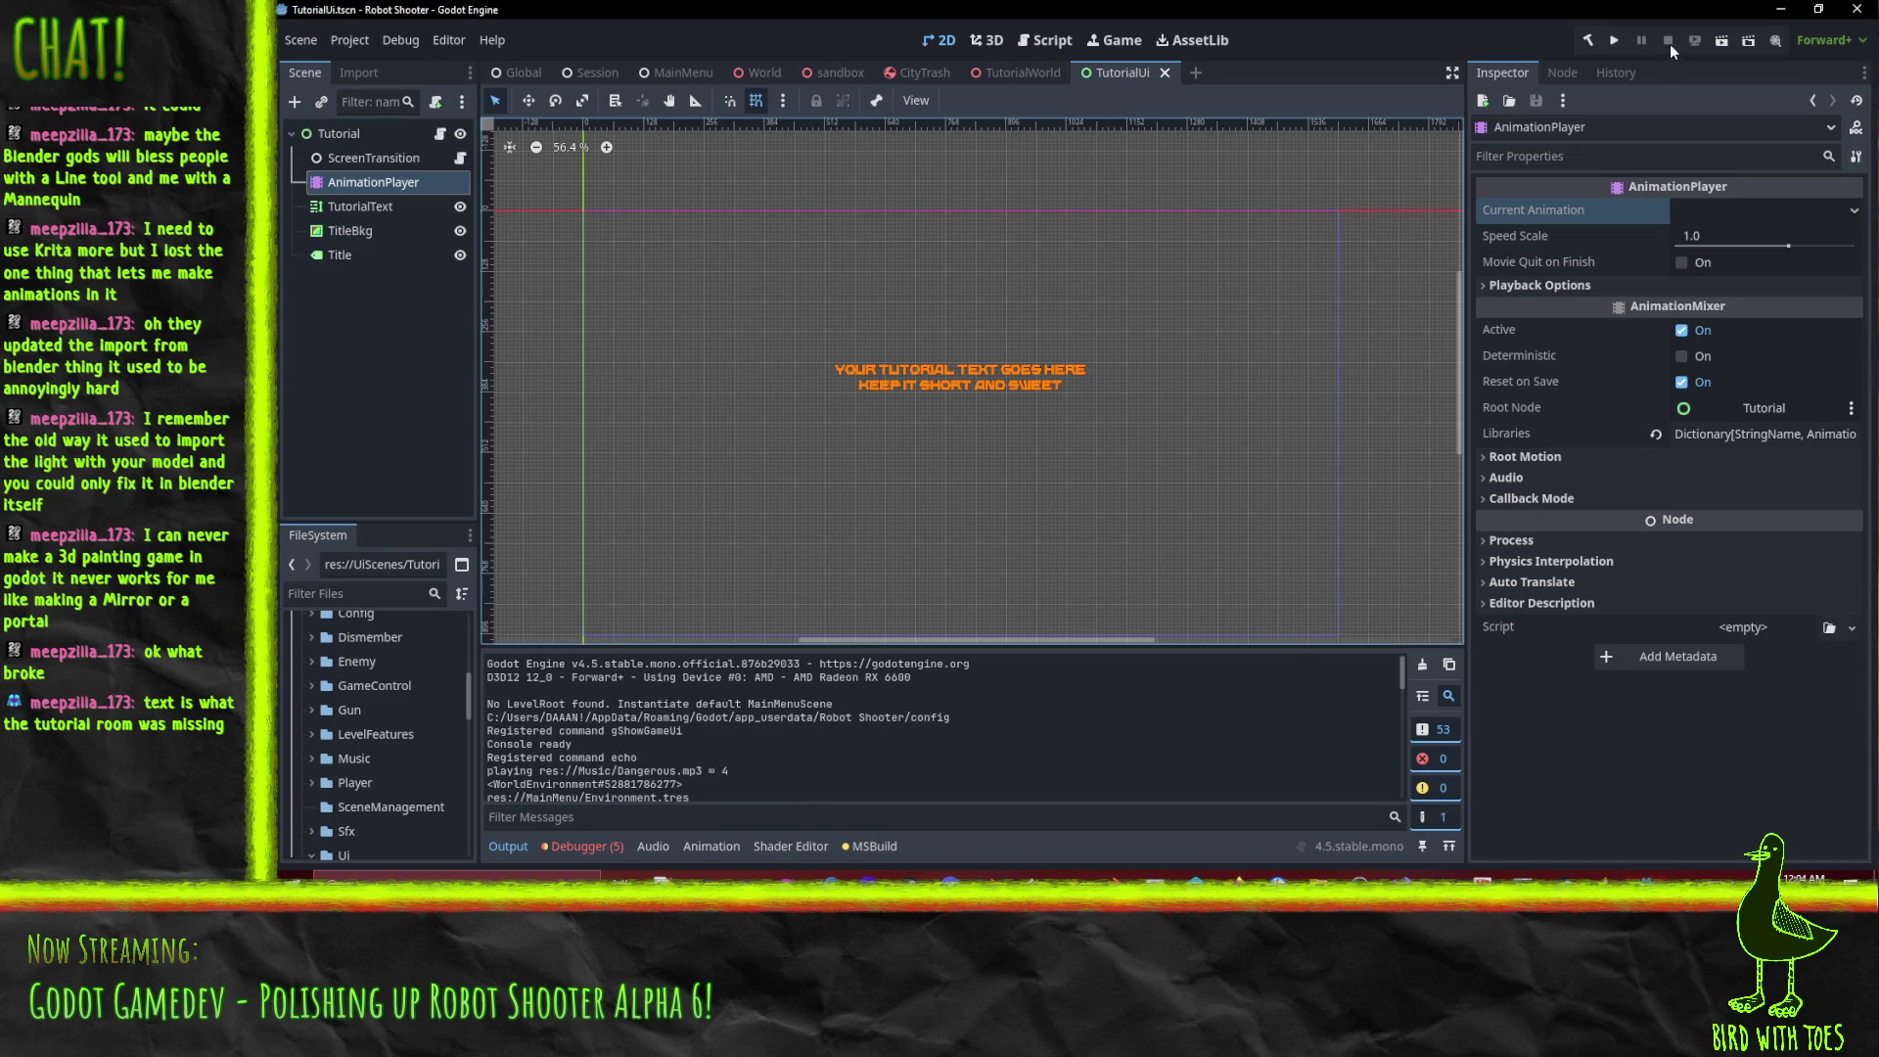
left_click(1613, 42)
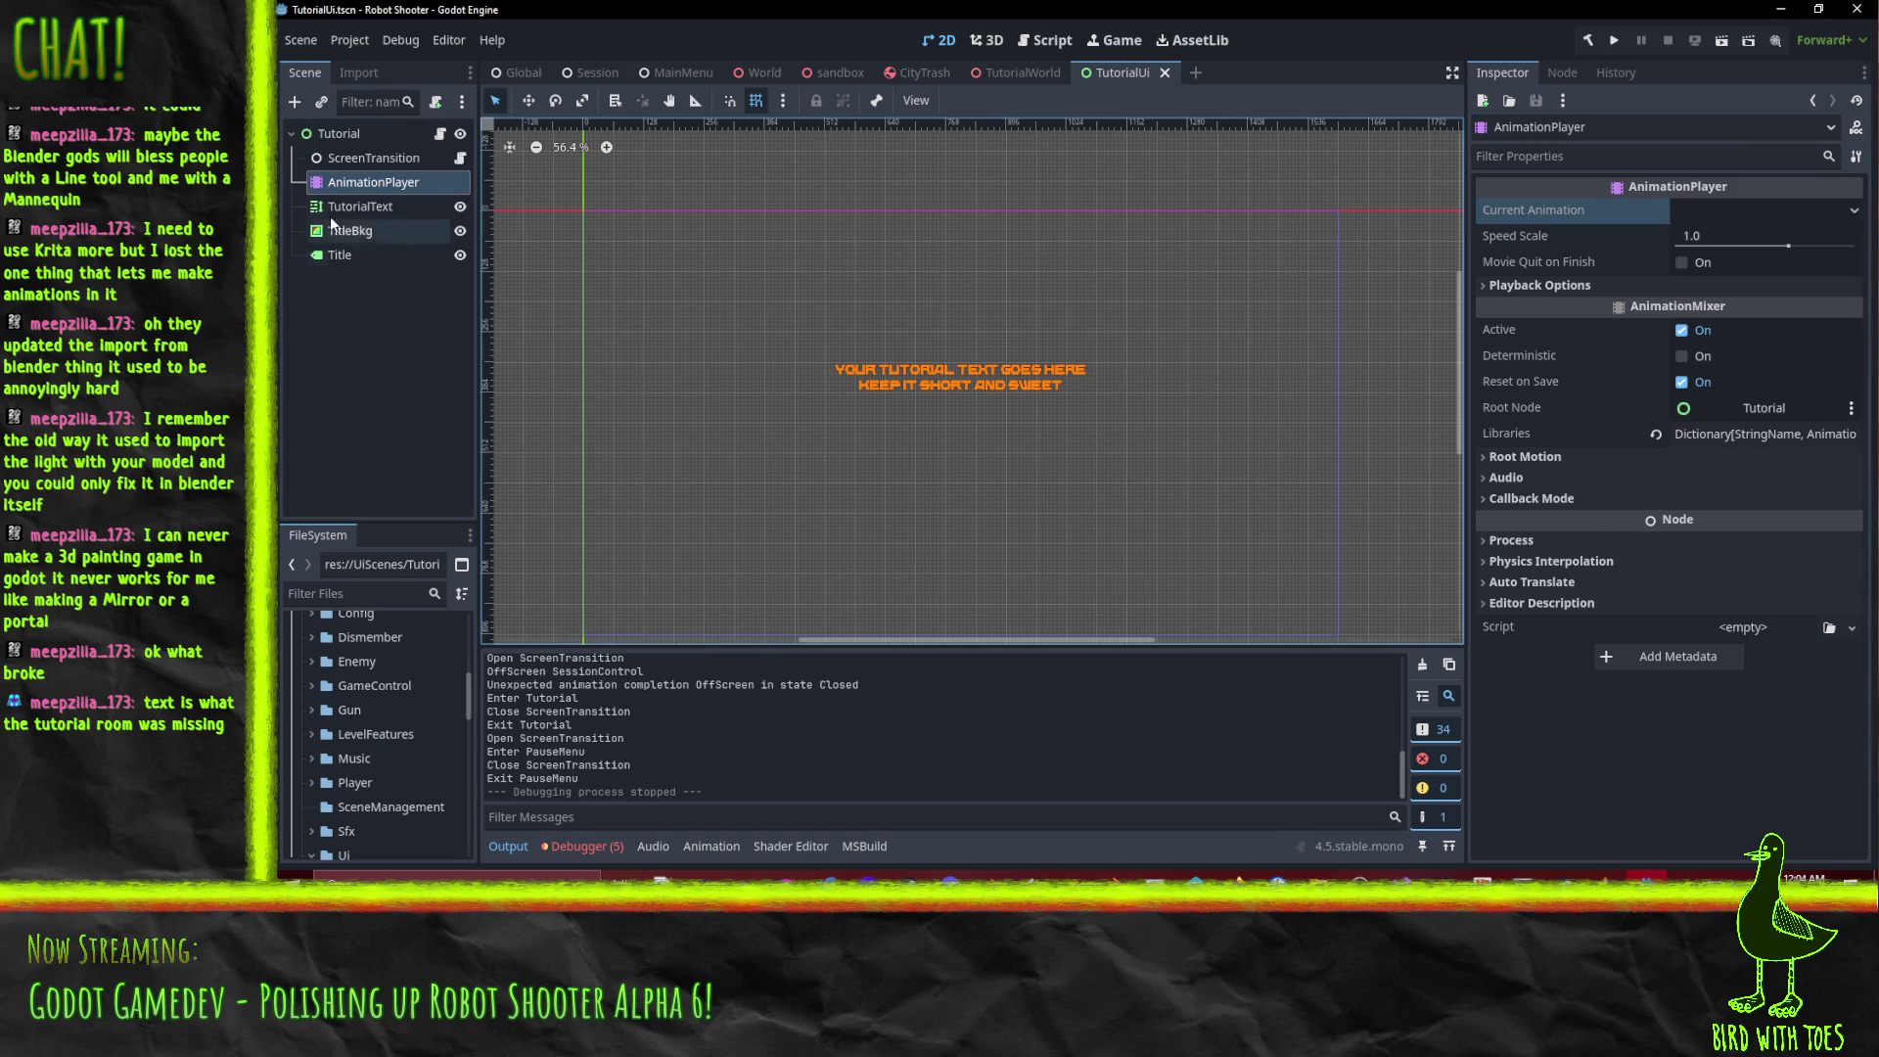
Inspect the ScreenTransition, Tutorial and AnimationPlayer nodes in the Scene dock.
left_click(340, 164)
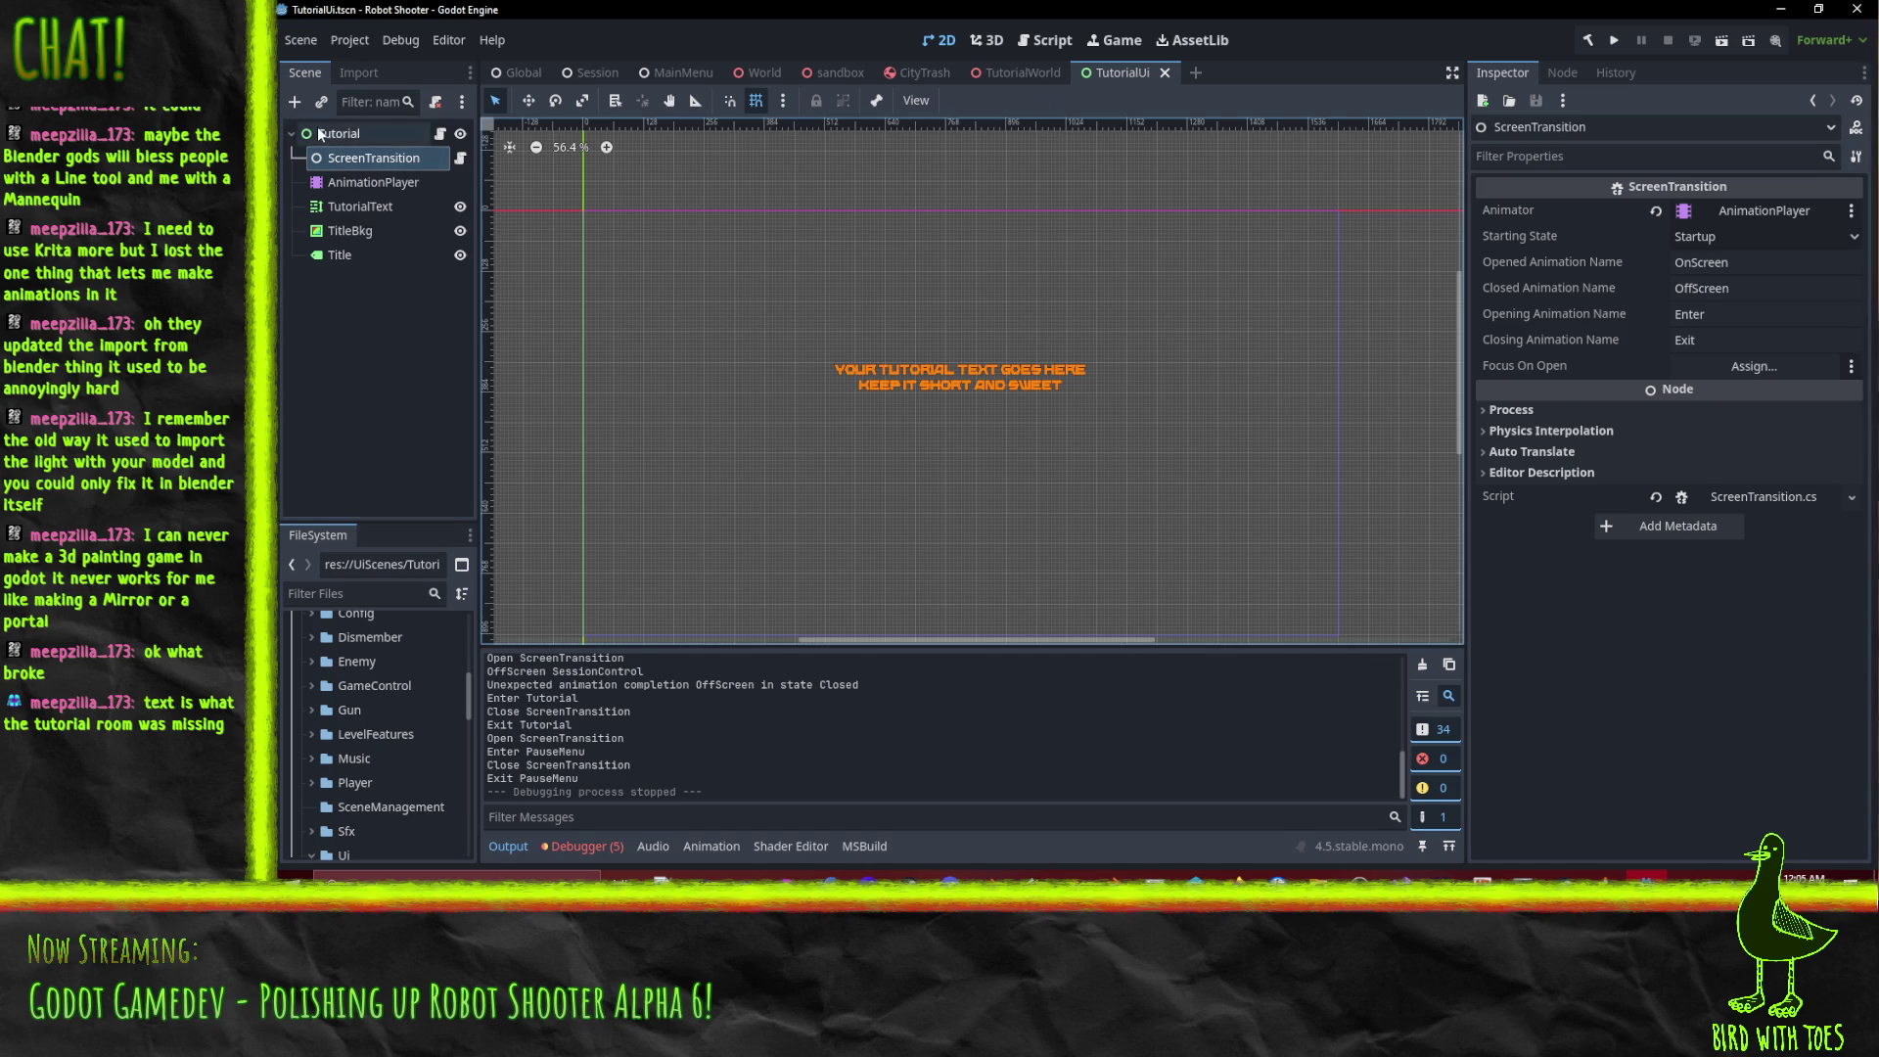
left_click(339, 133)
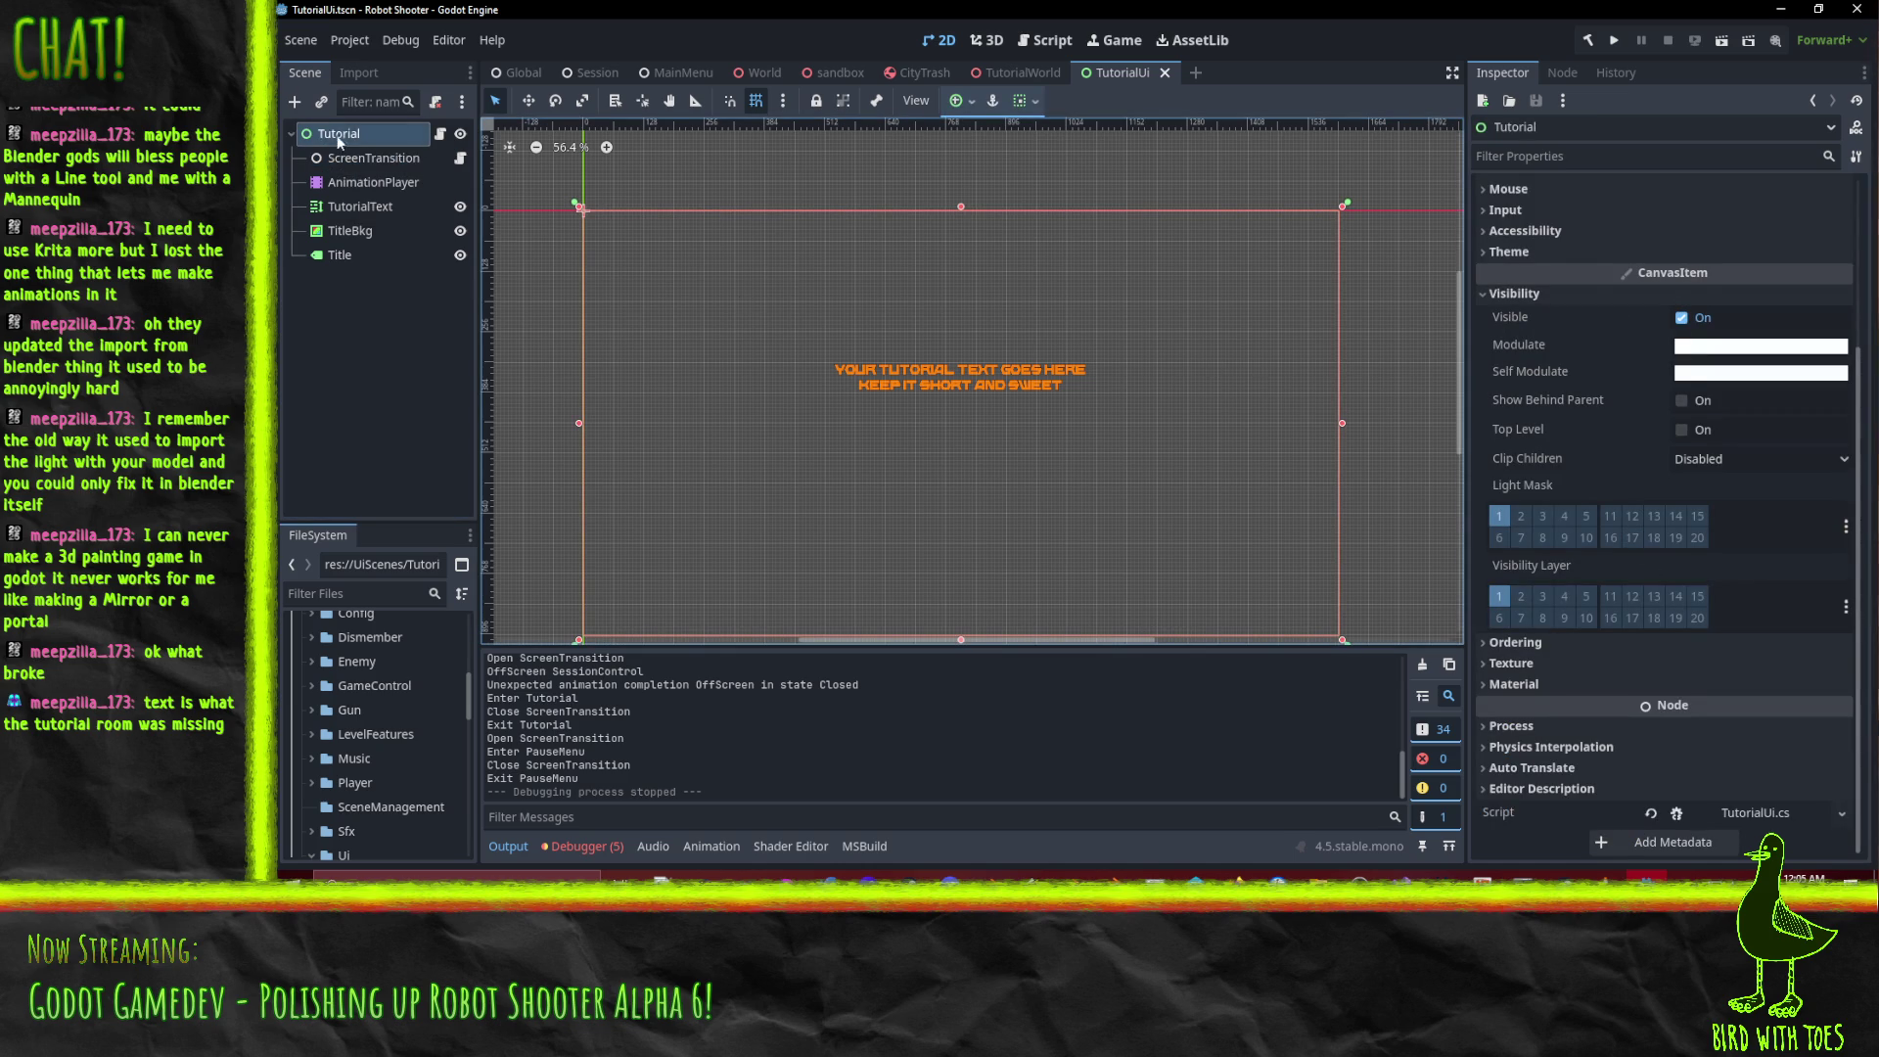
left_click(361, 157)
left_click(372, 184)
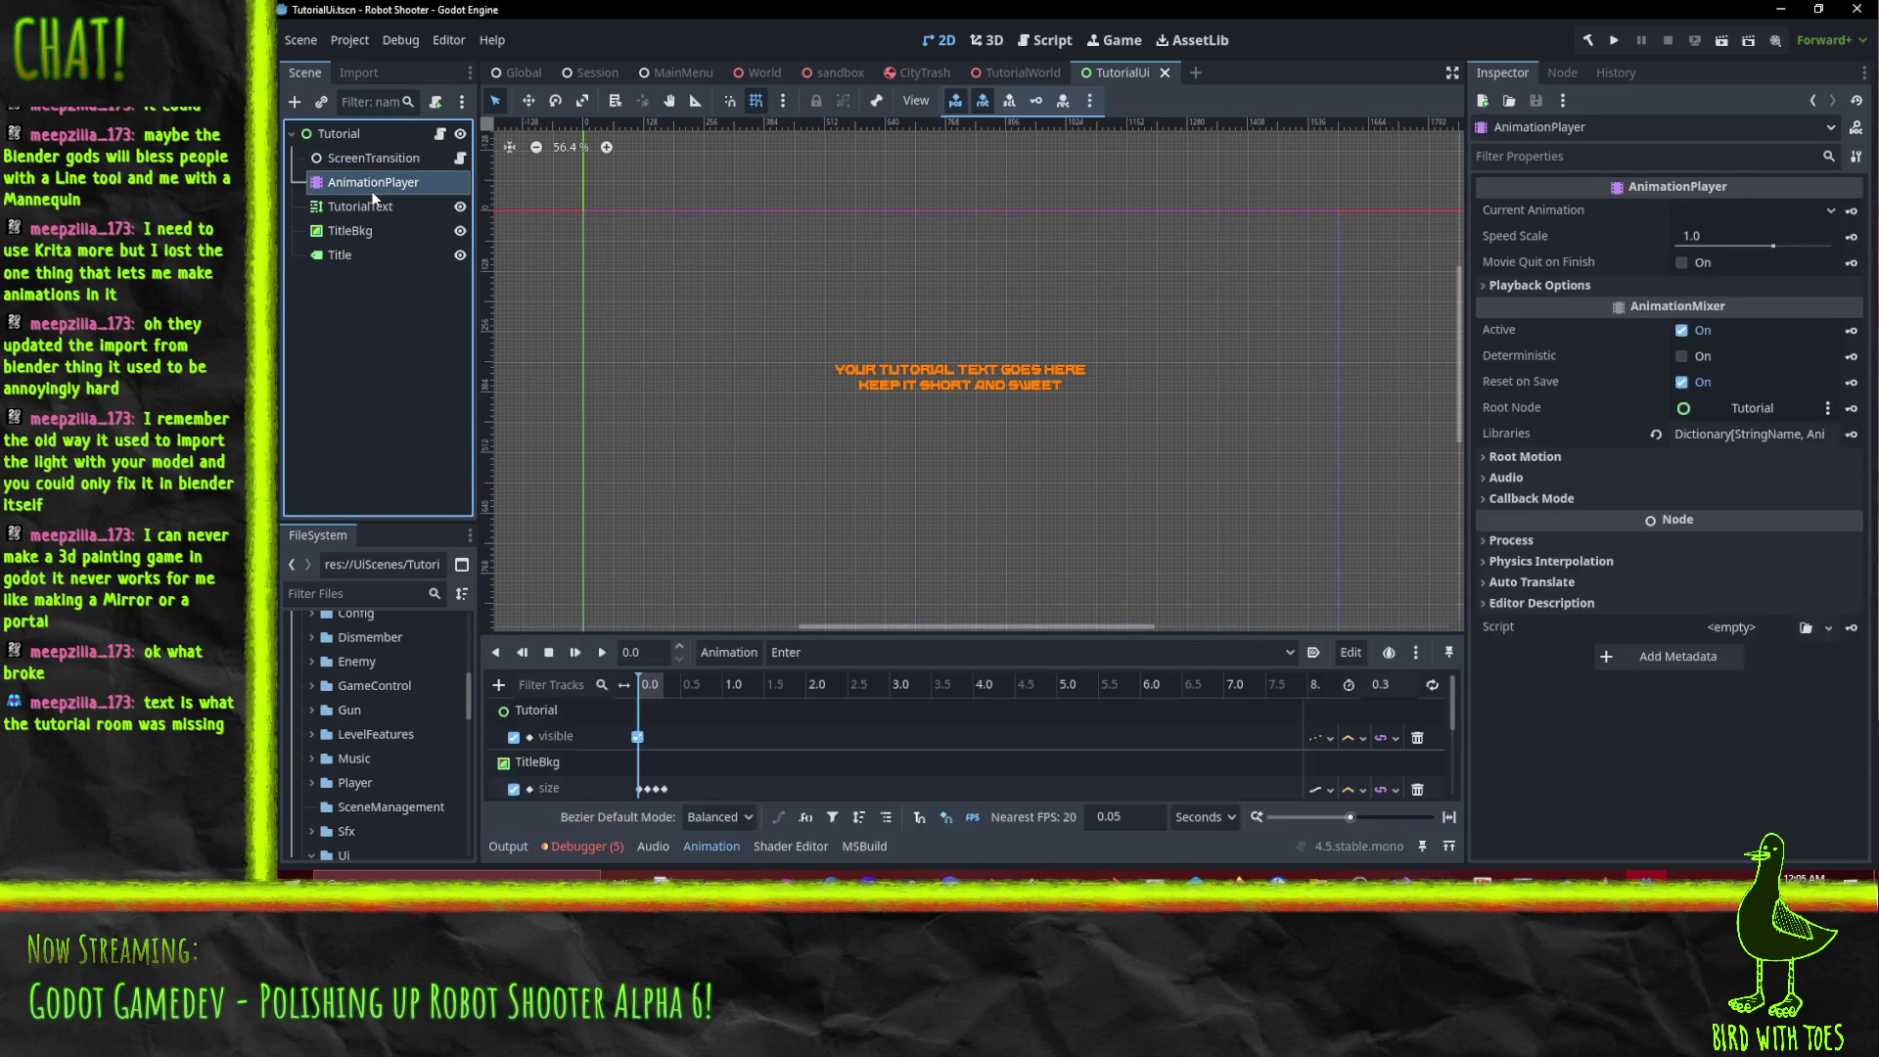
left_click(368, 162)
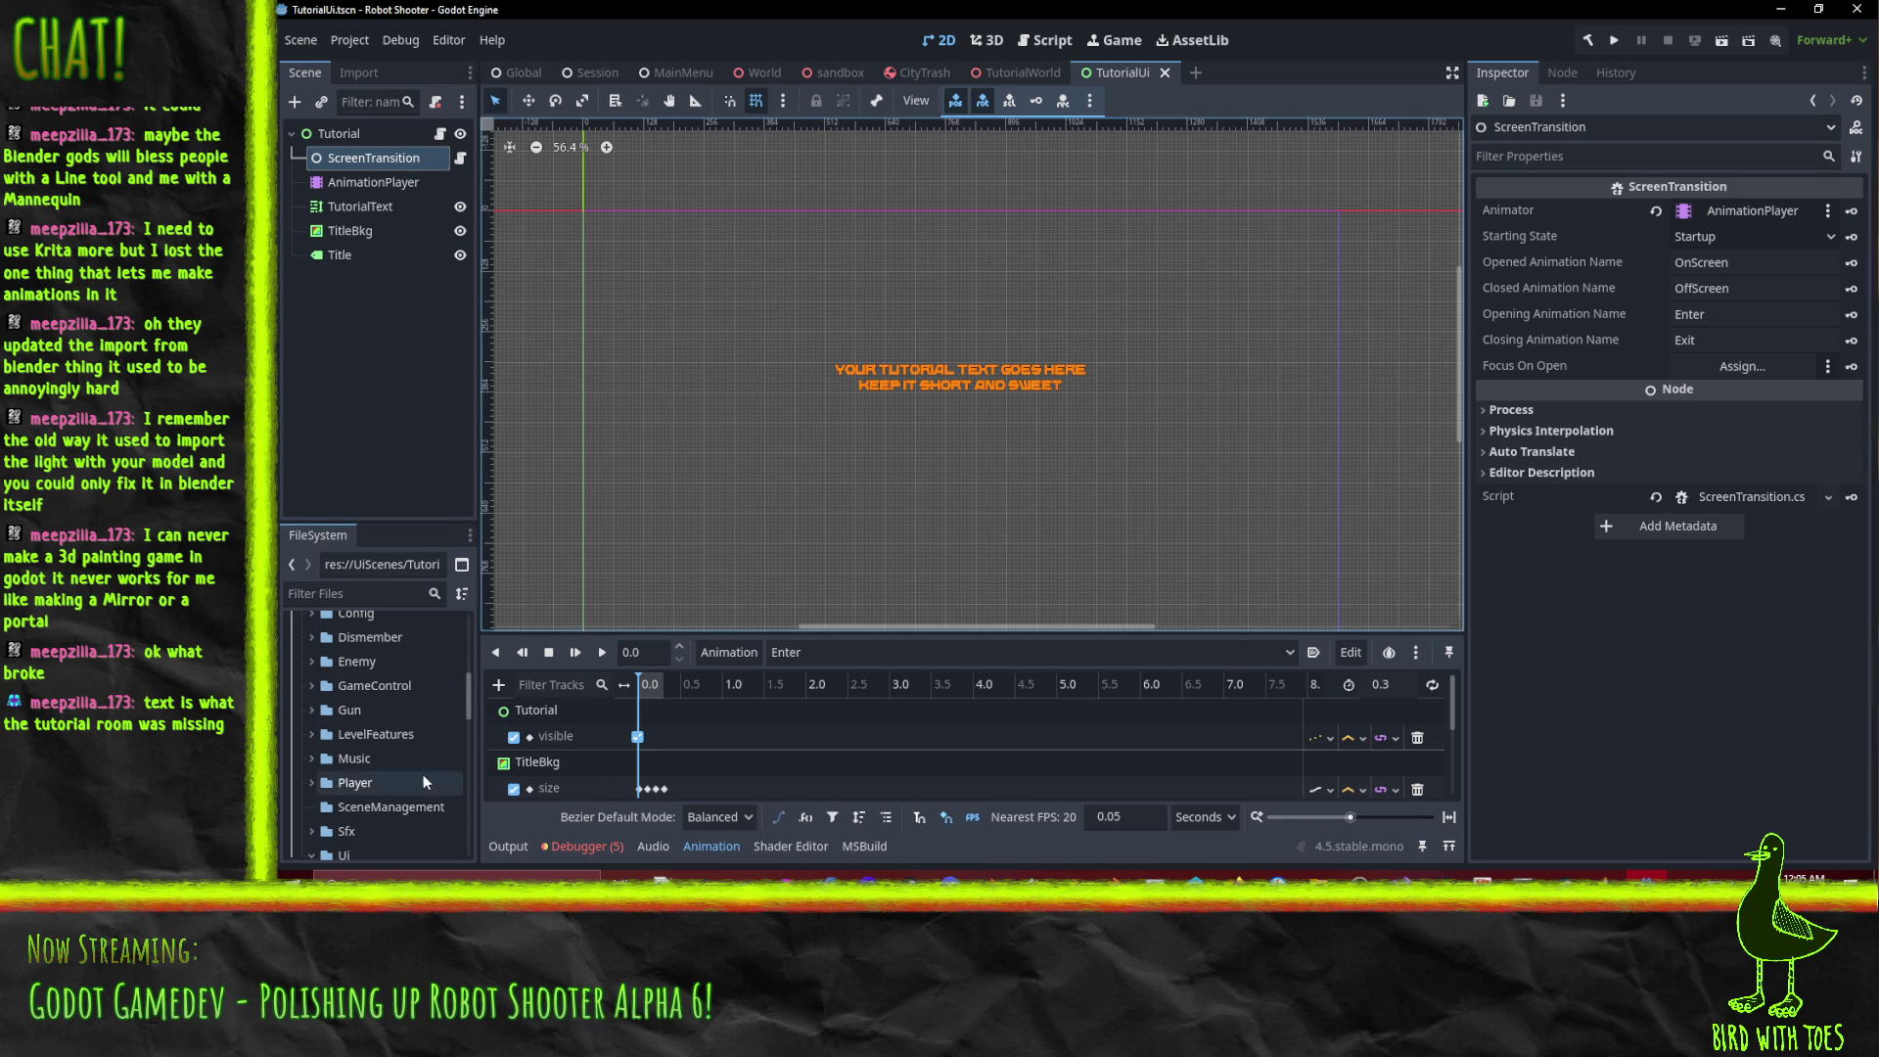
Examine the Open ScreenTransition and OffScreen SessionControl log lines, then return to Visual Studio.
left_click(582, 845)
left_click(508, 846)
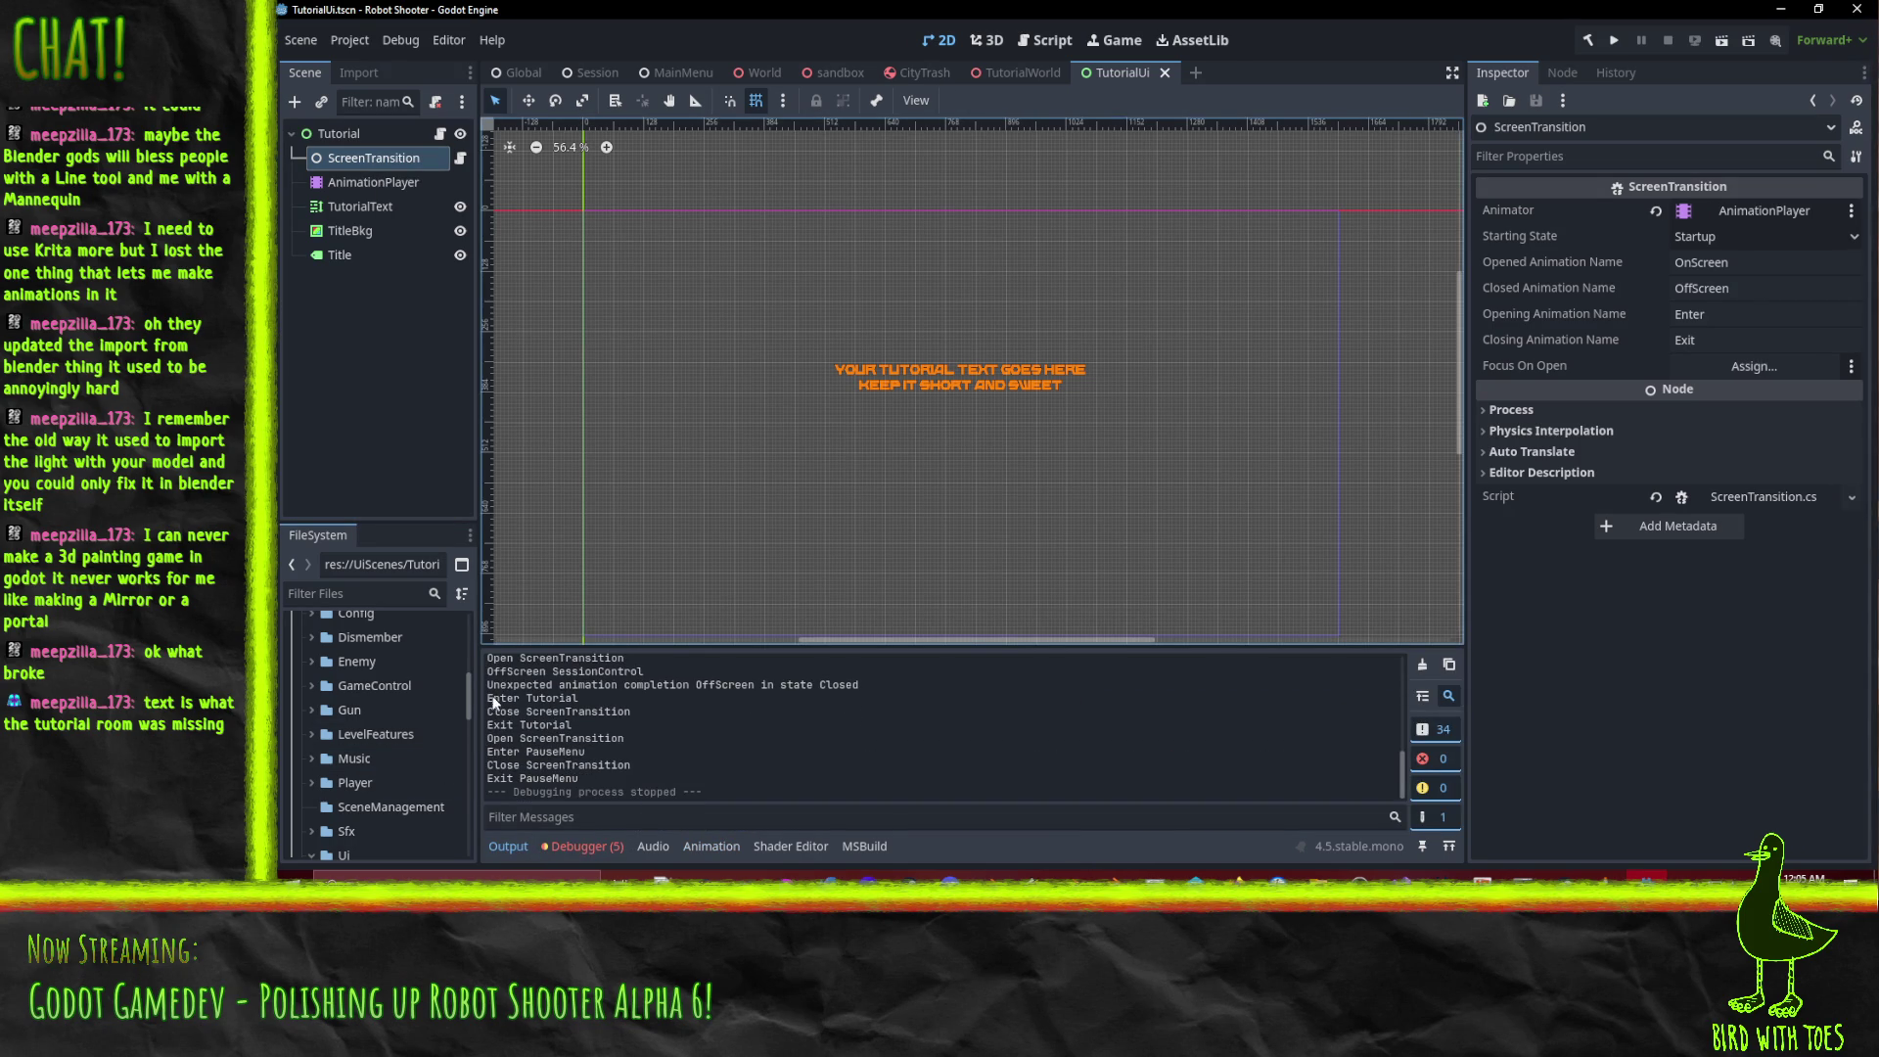
scroll(490, 667, "up", 1)
left_click_drag(488, 679, 630, 680)
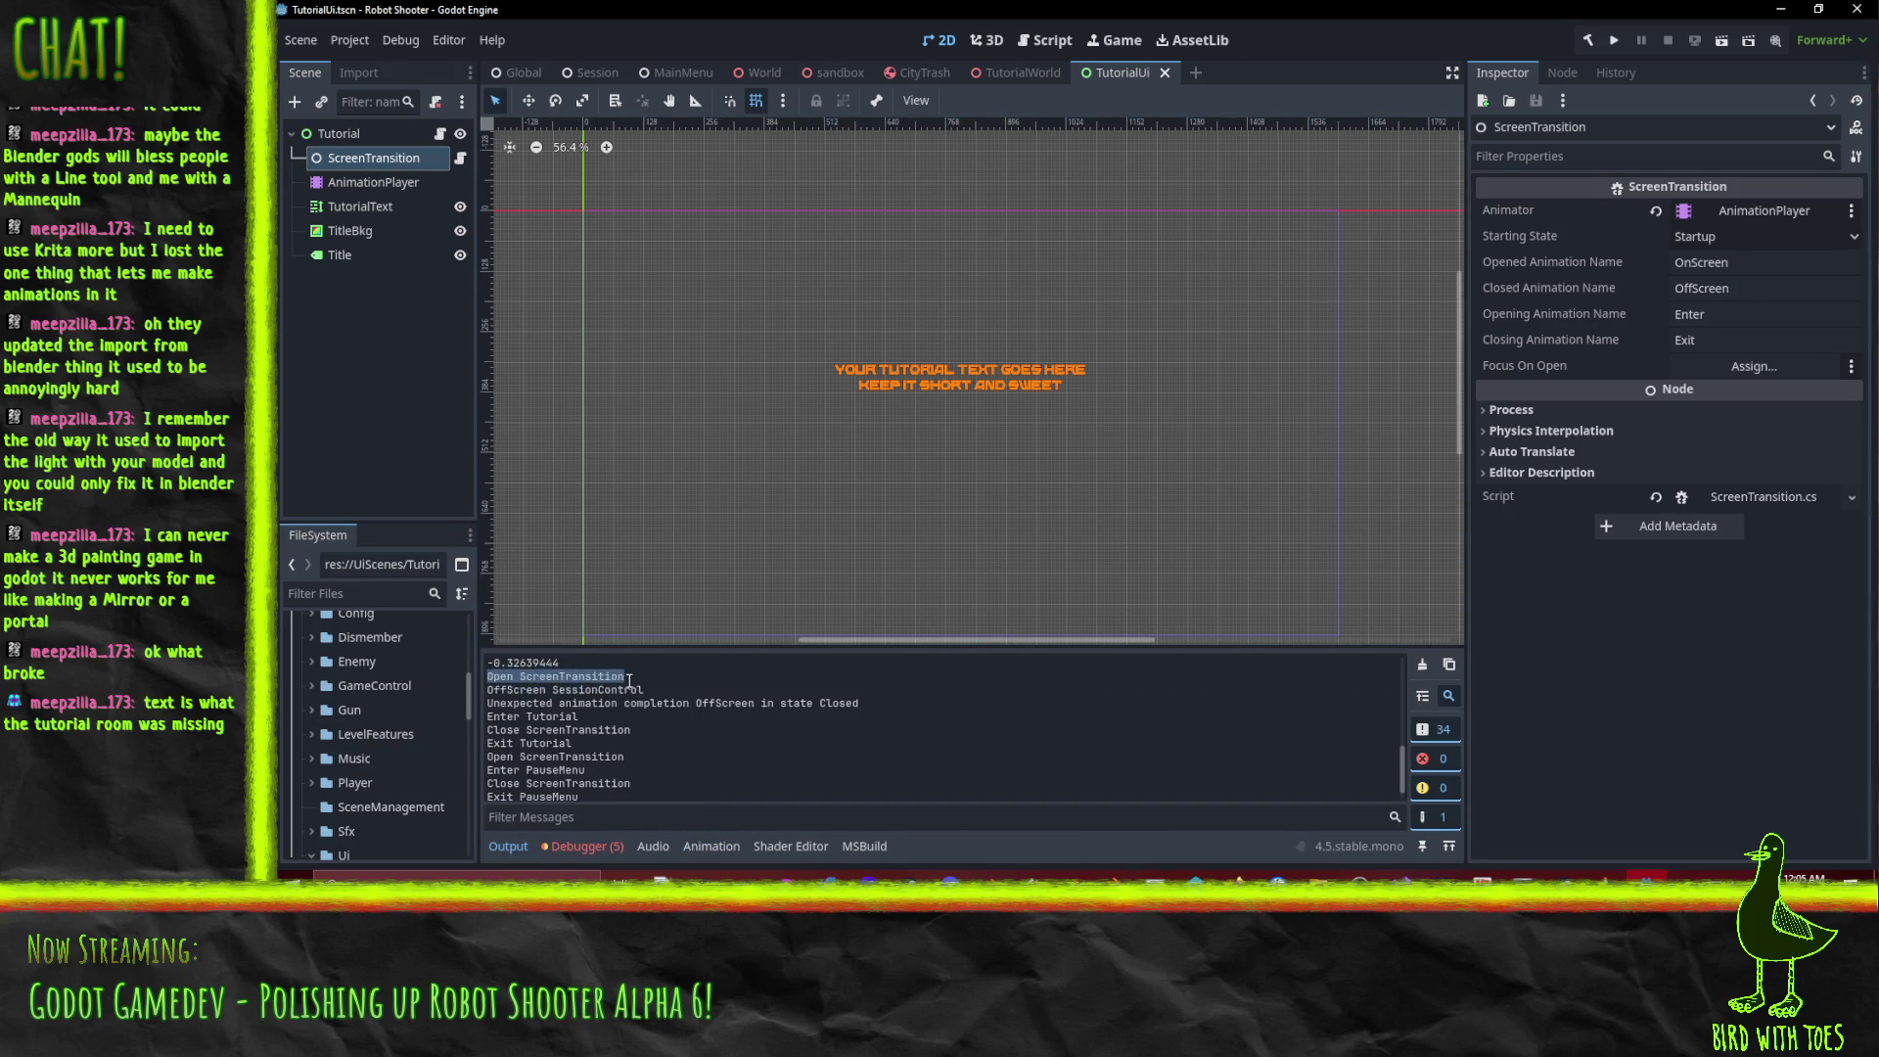
left_click(503, 689)
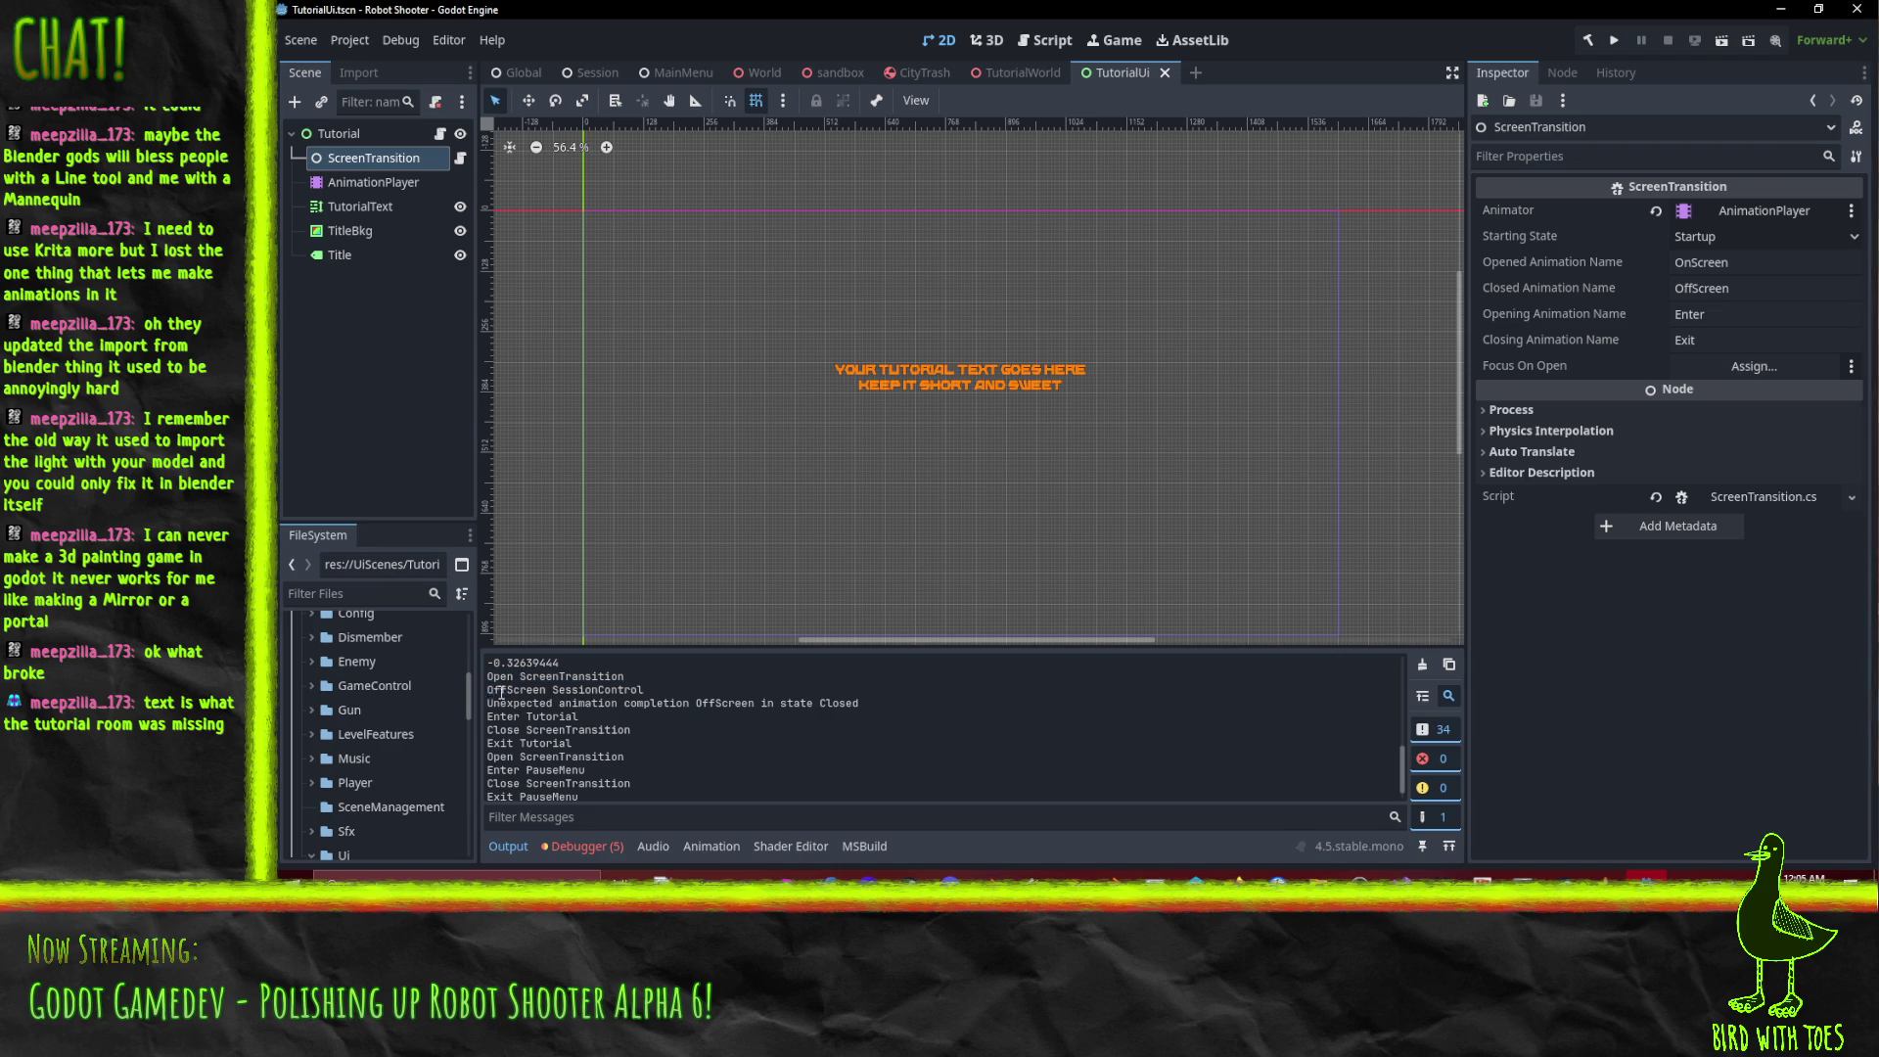
left_click_drag(486, 689, 658, 697)
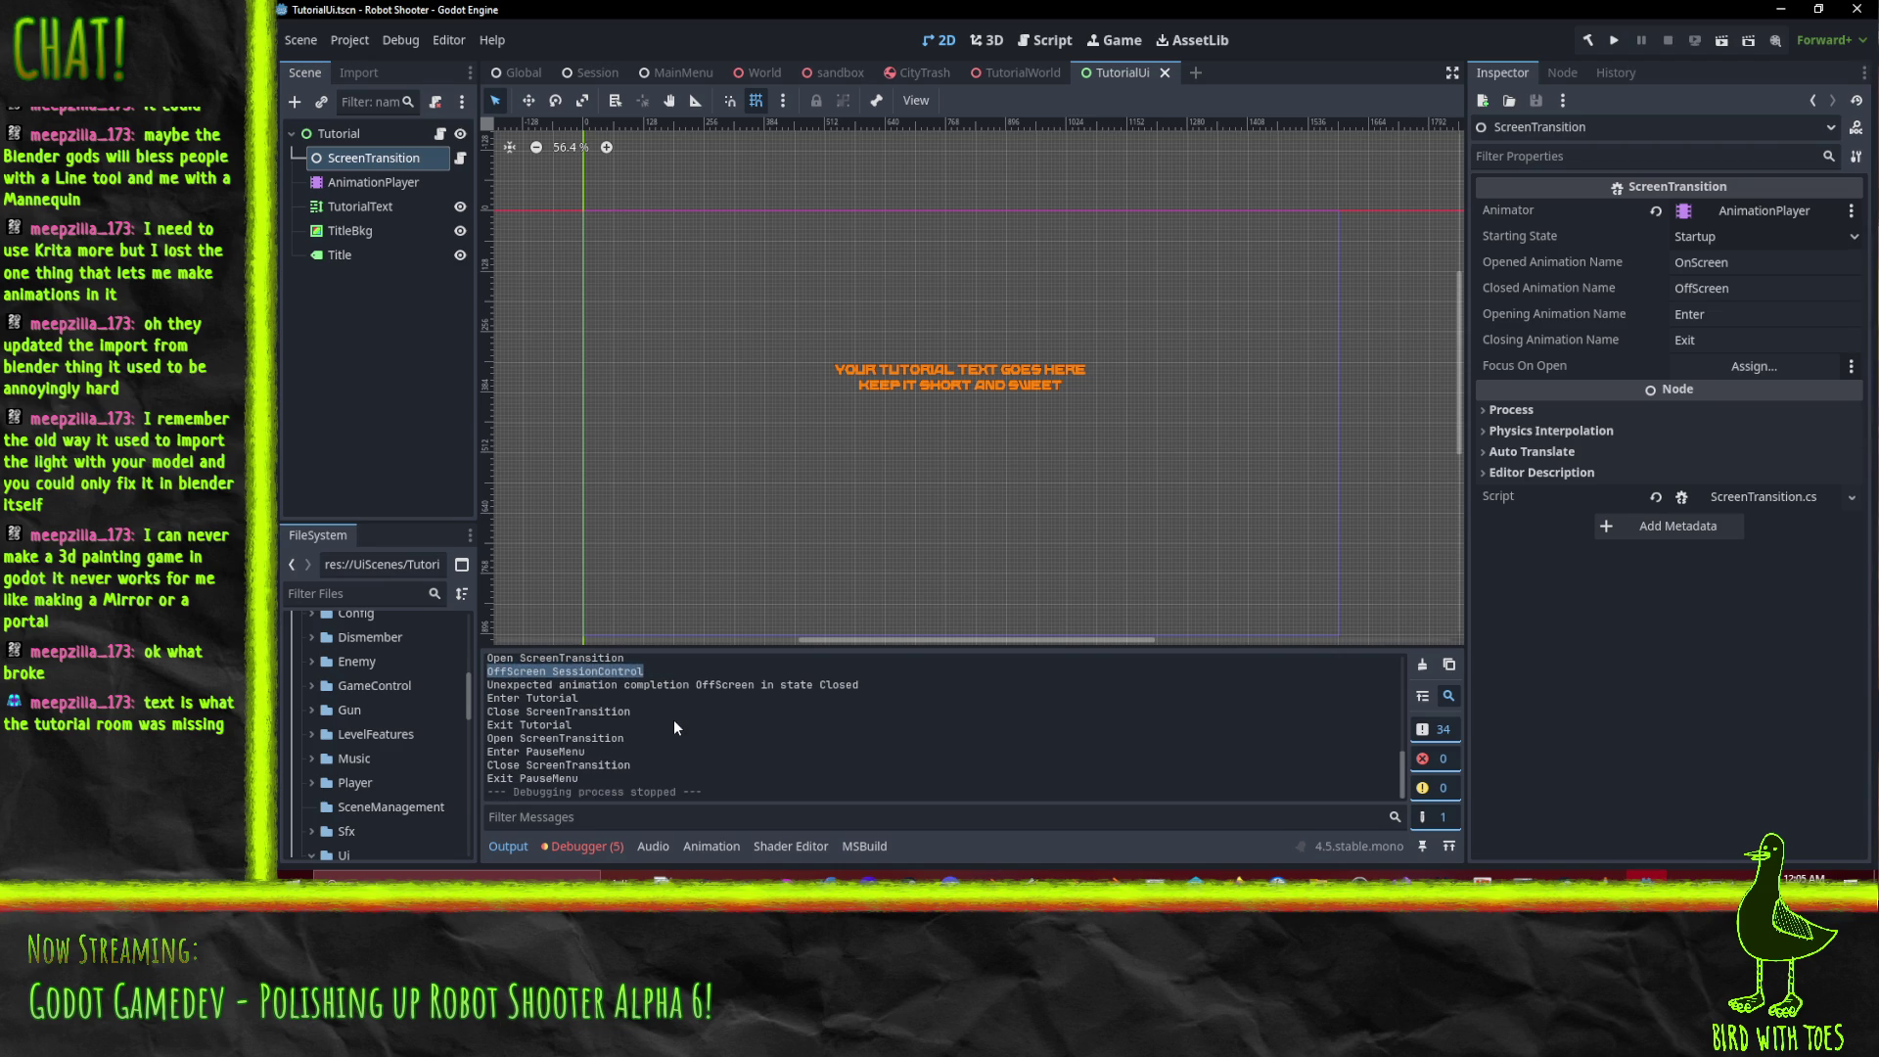
left_click(496, 721)
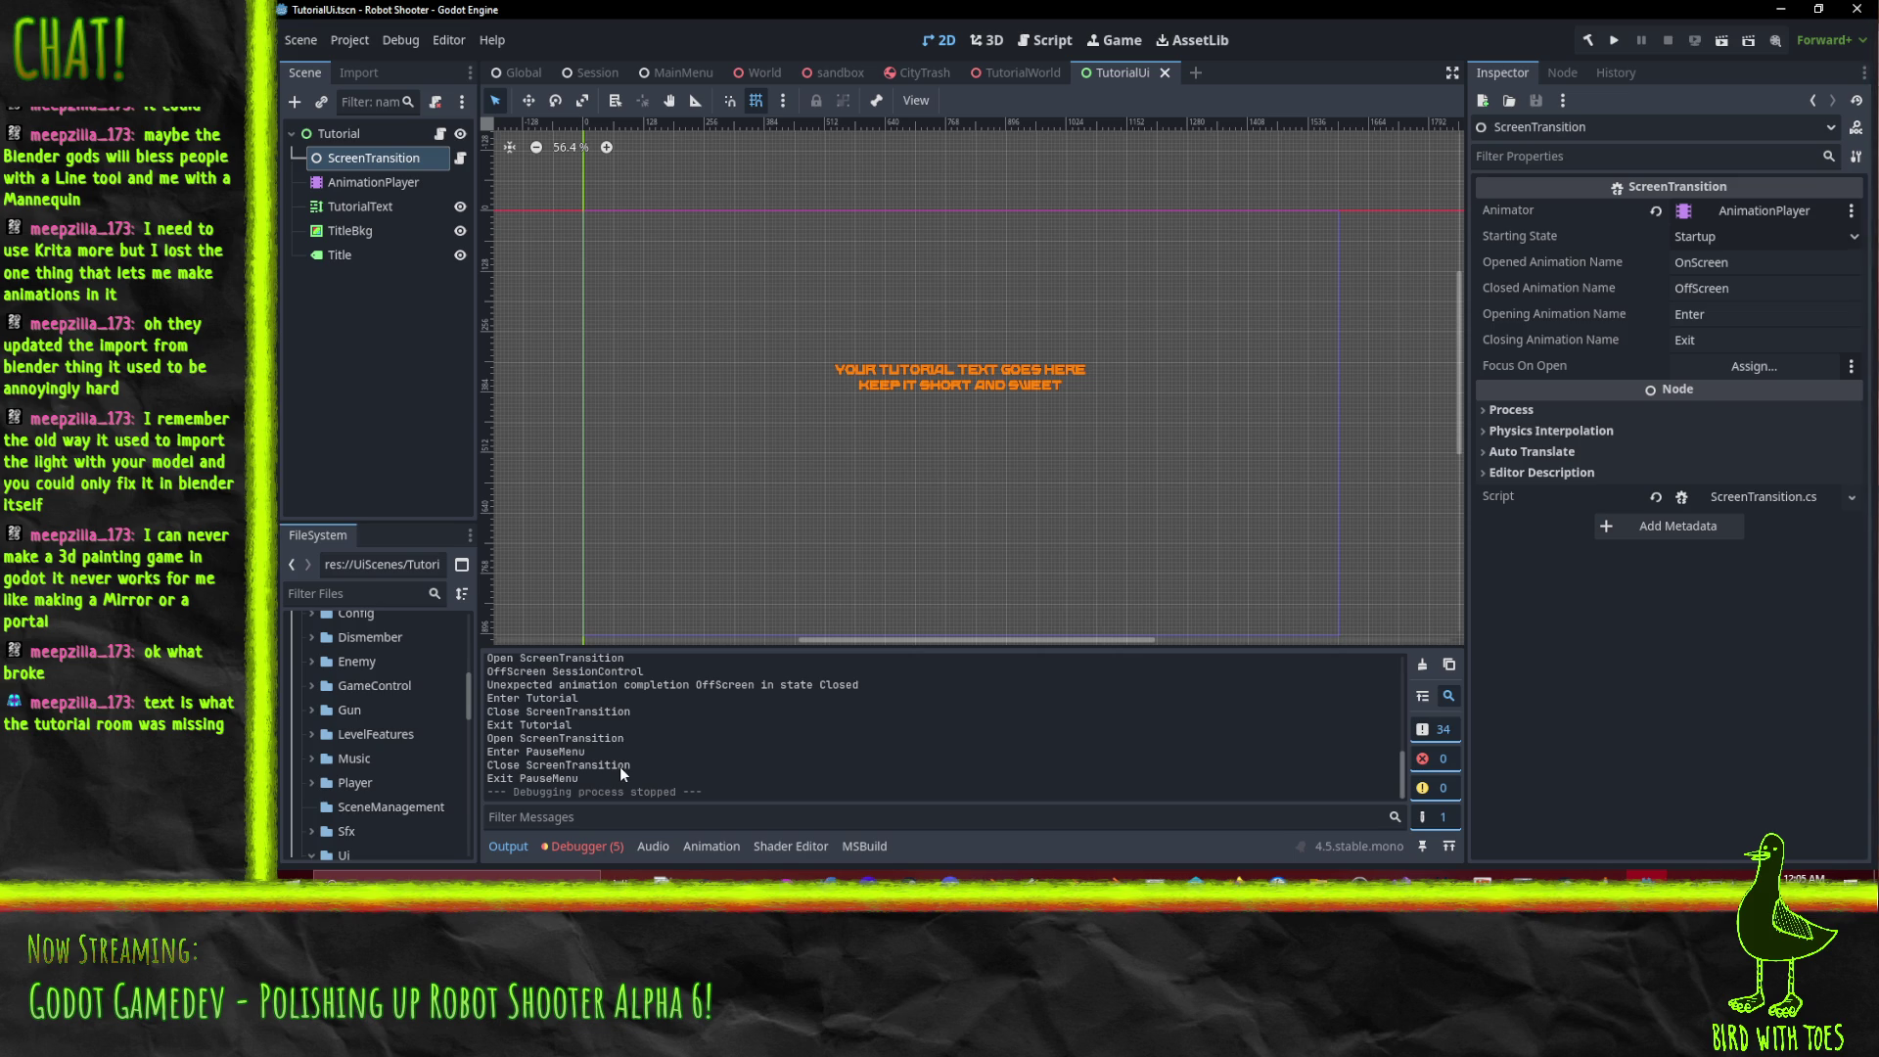
left_click(1274, 867)
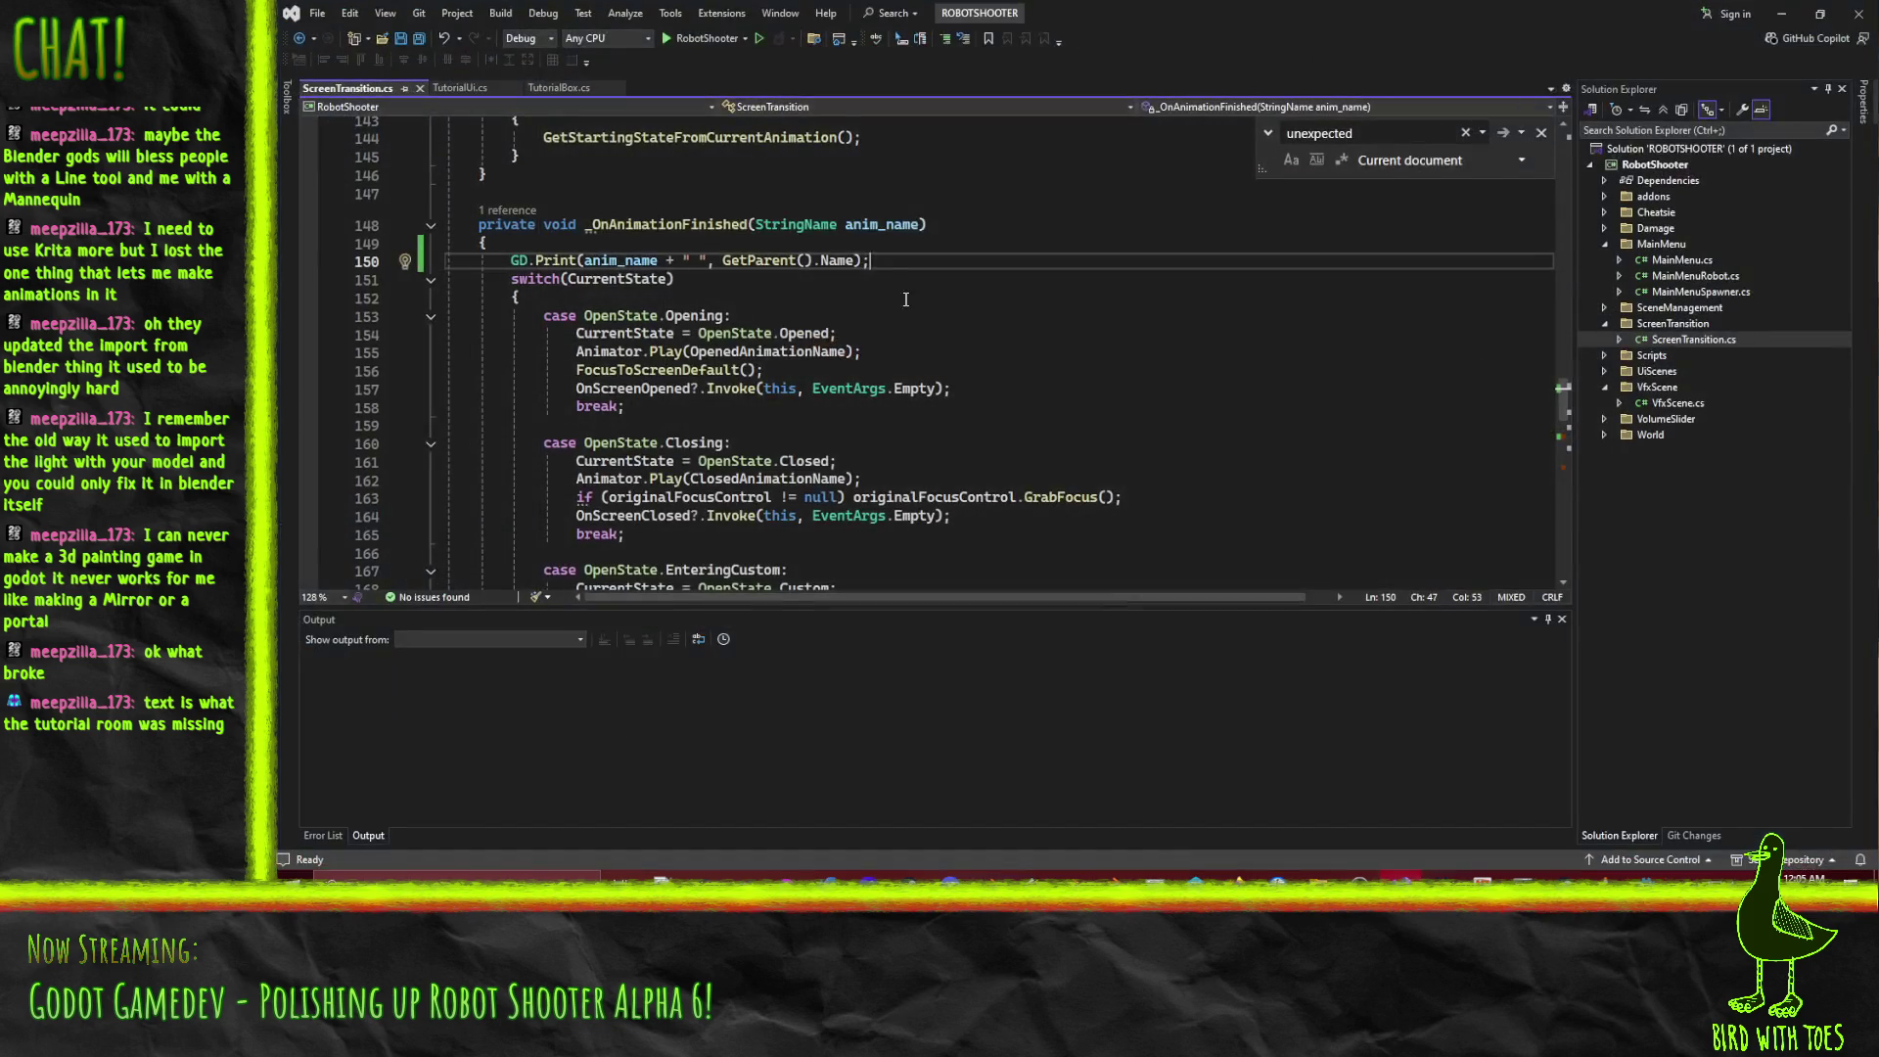
Swap Name for GetPath() in line 150's print, save, and rerun the game with F5.
double_click(842, 260)
key("BackSpace")
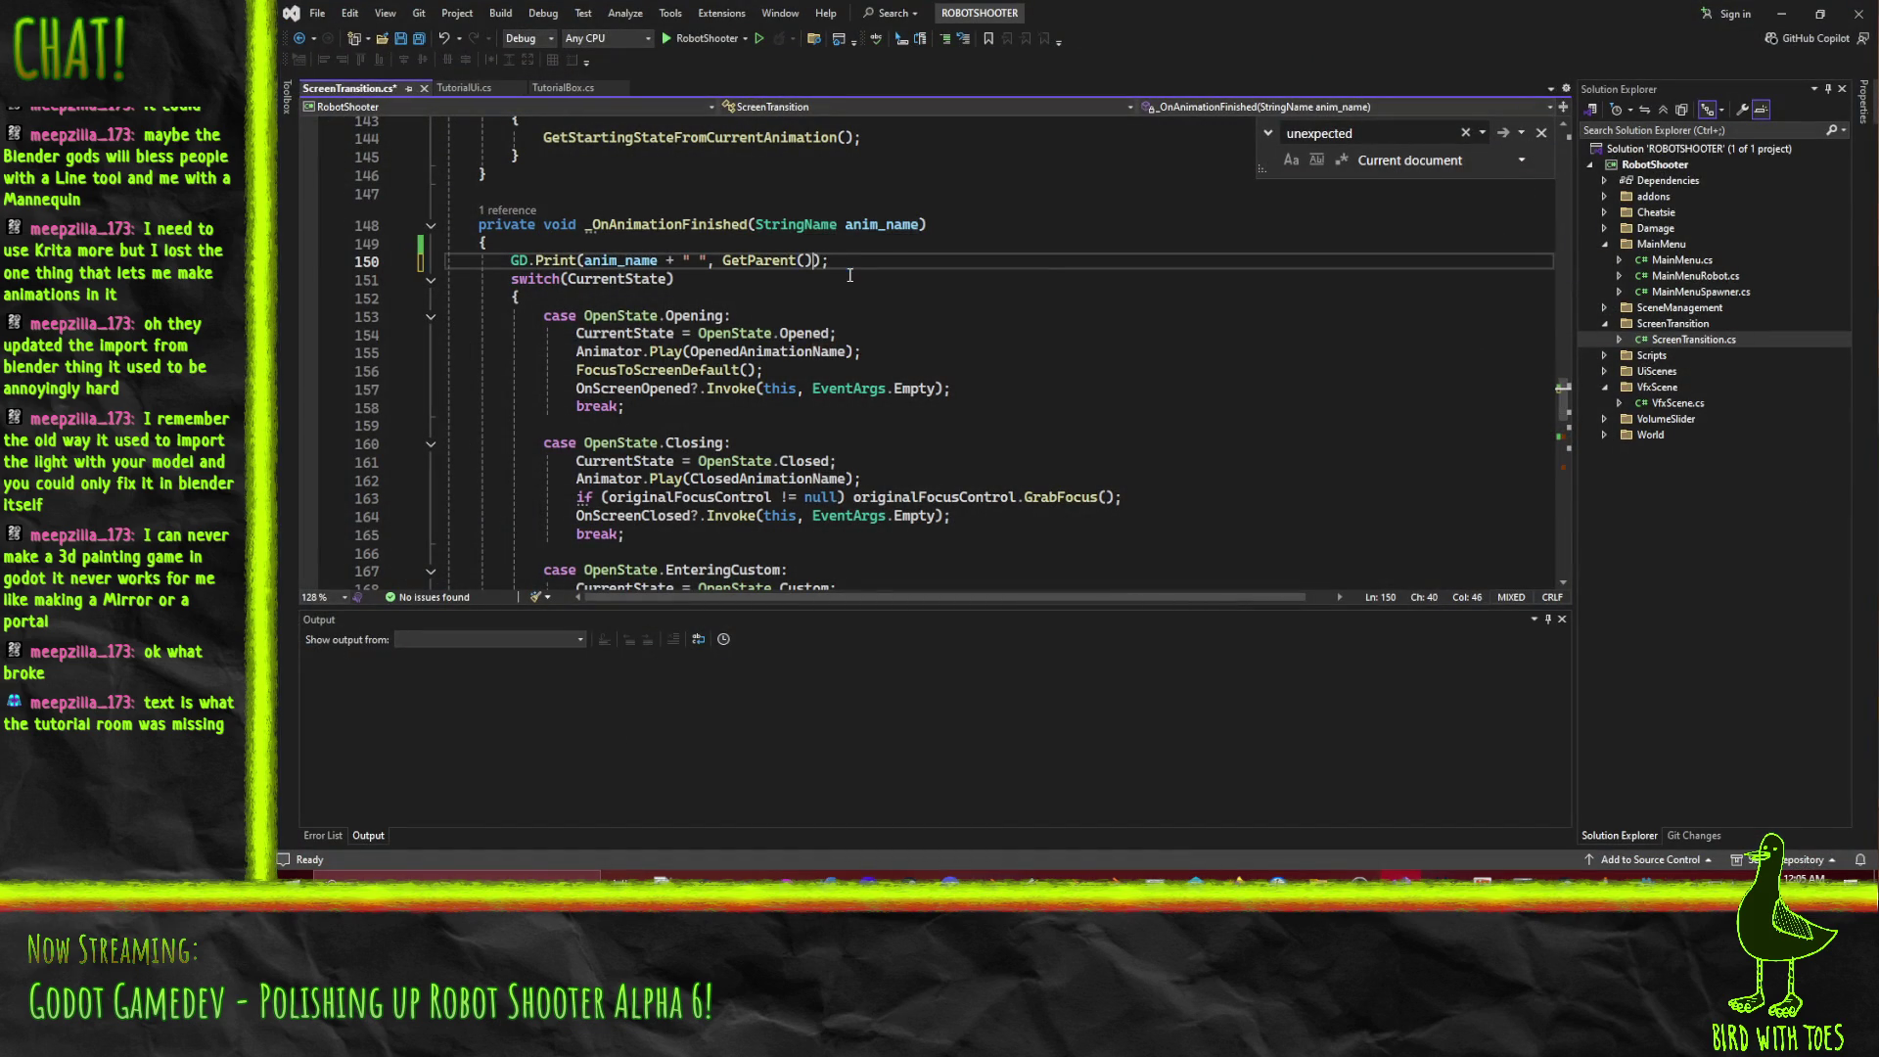
type("pa")
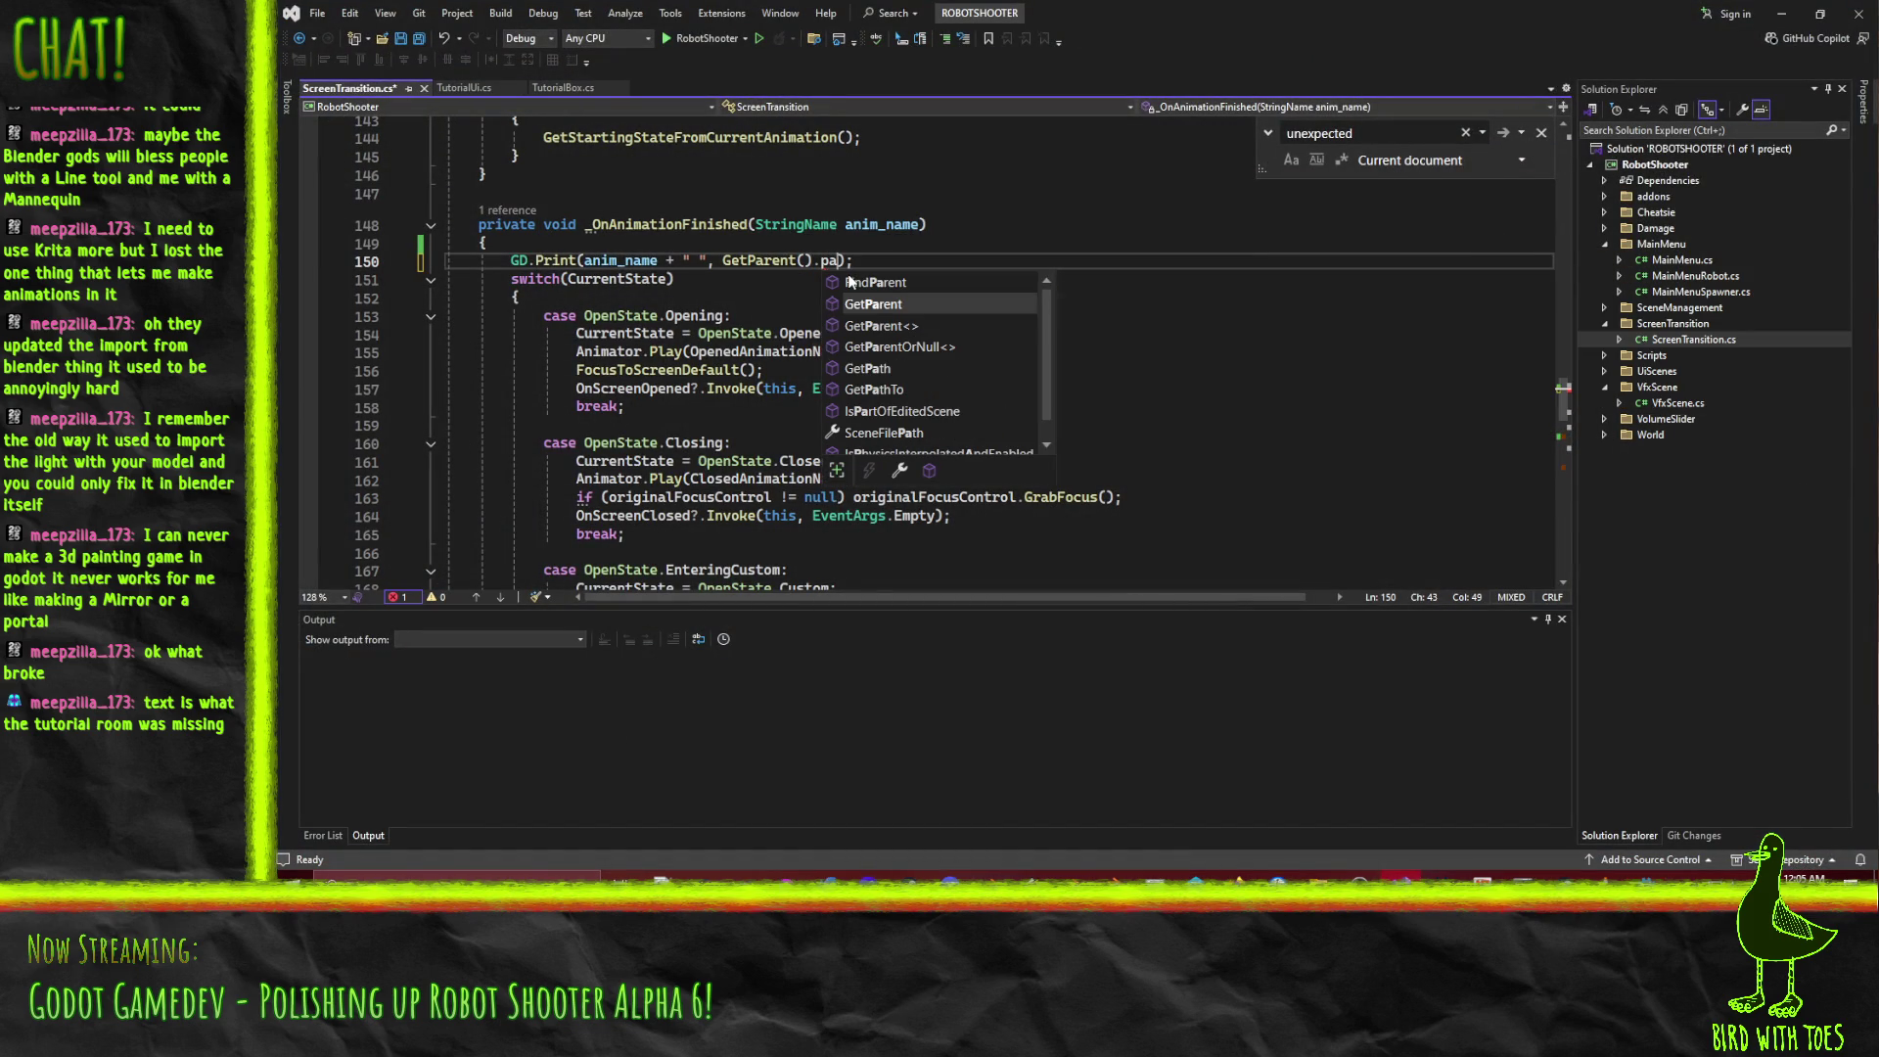
type("th")
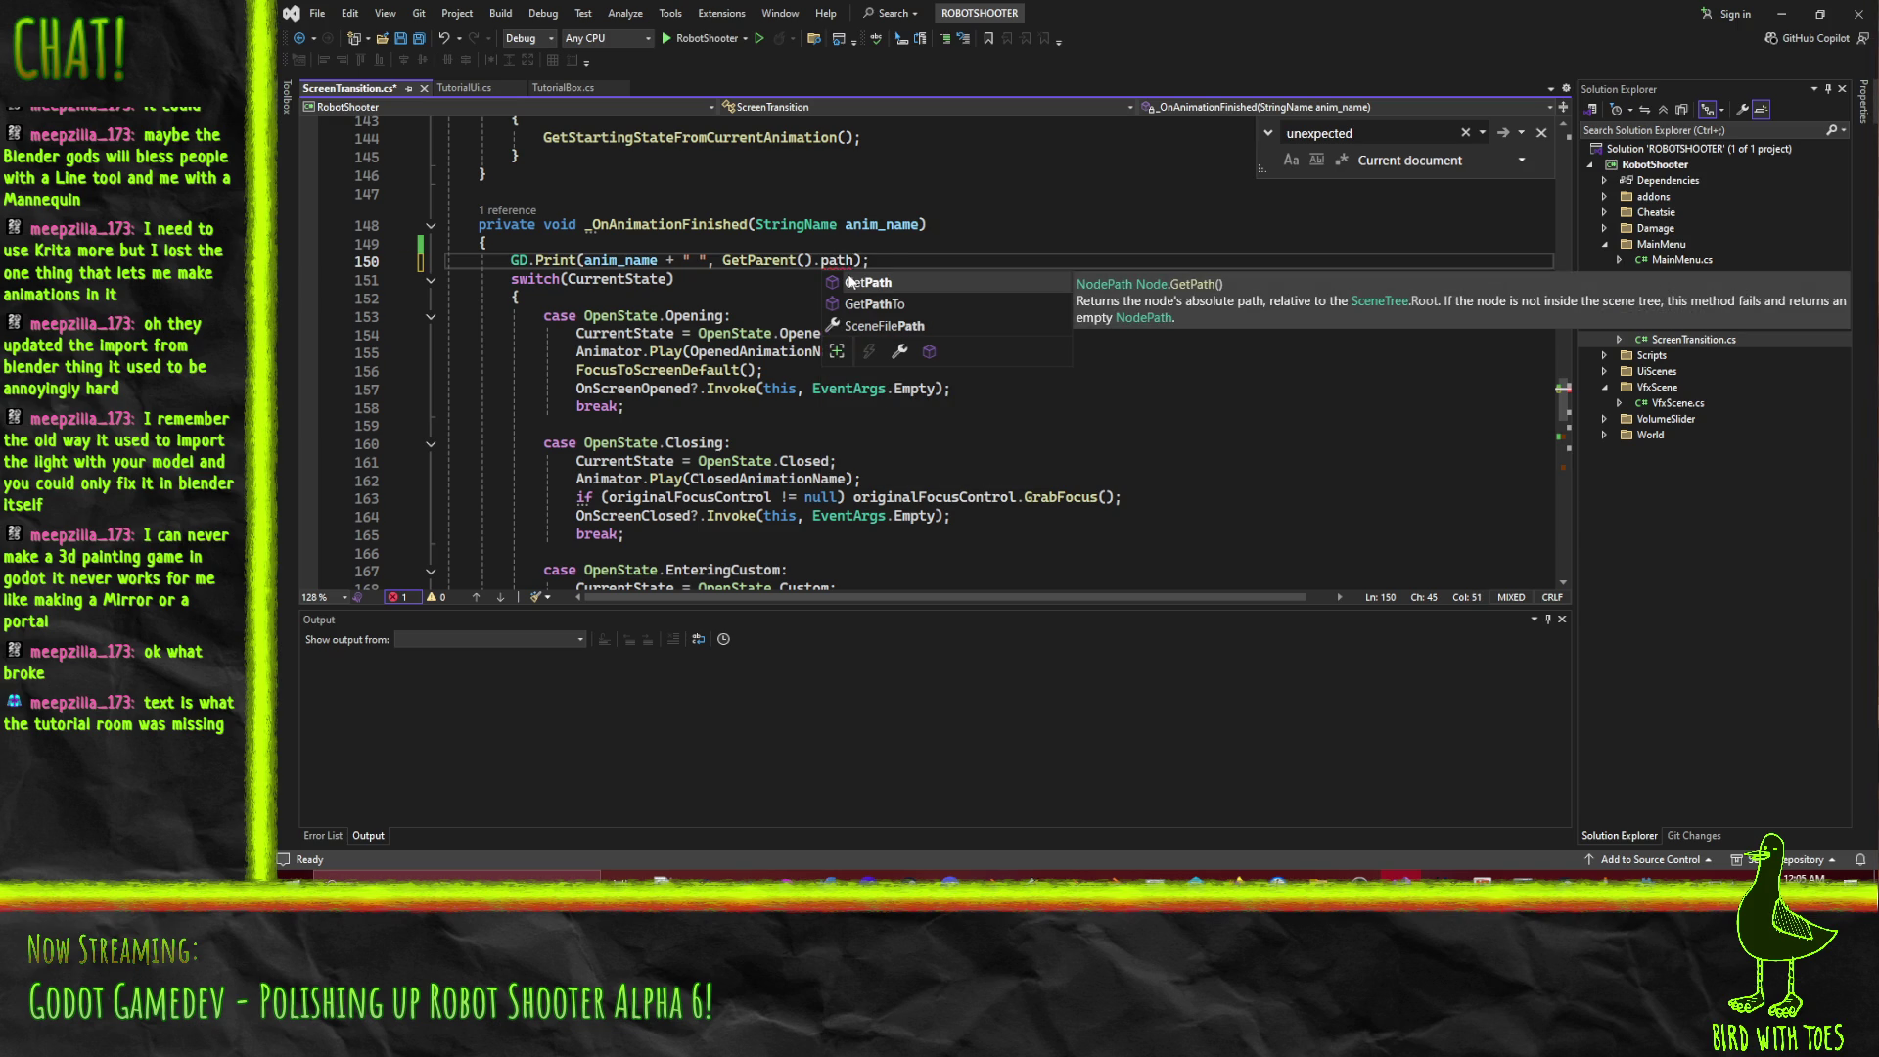
key("Tab")
type("(")
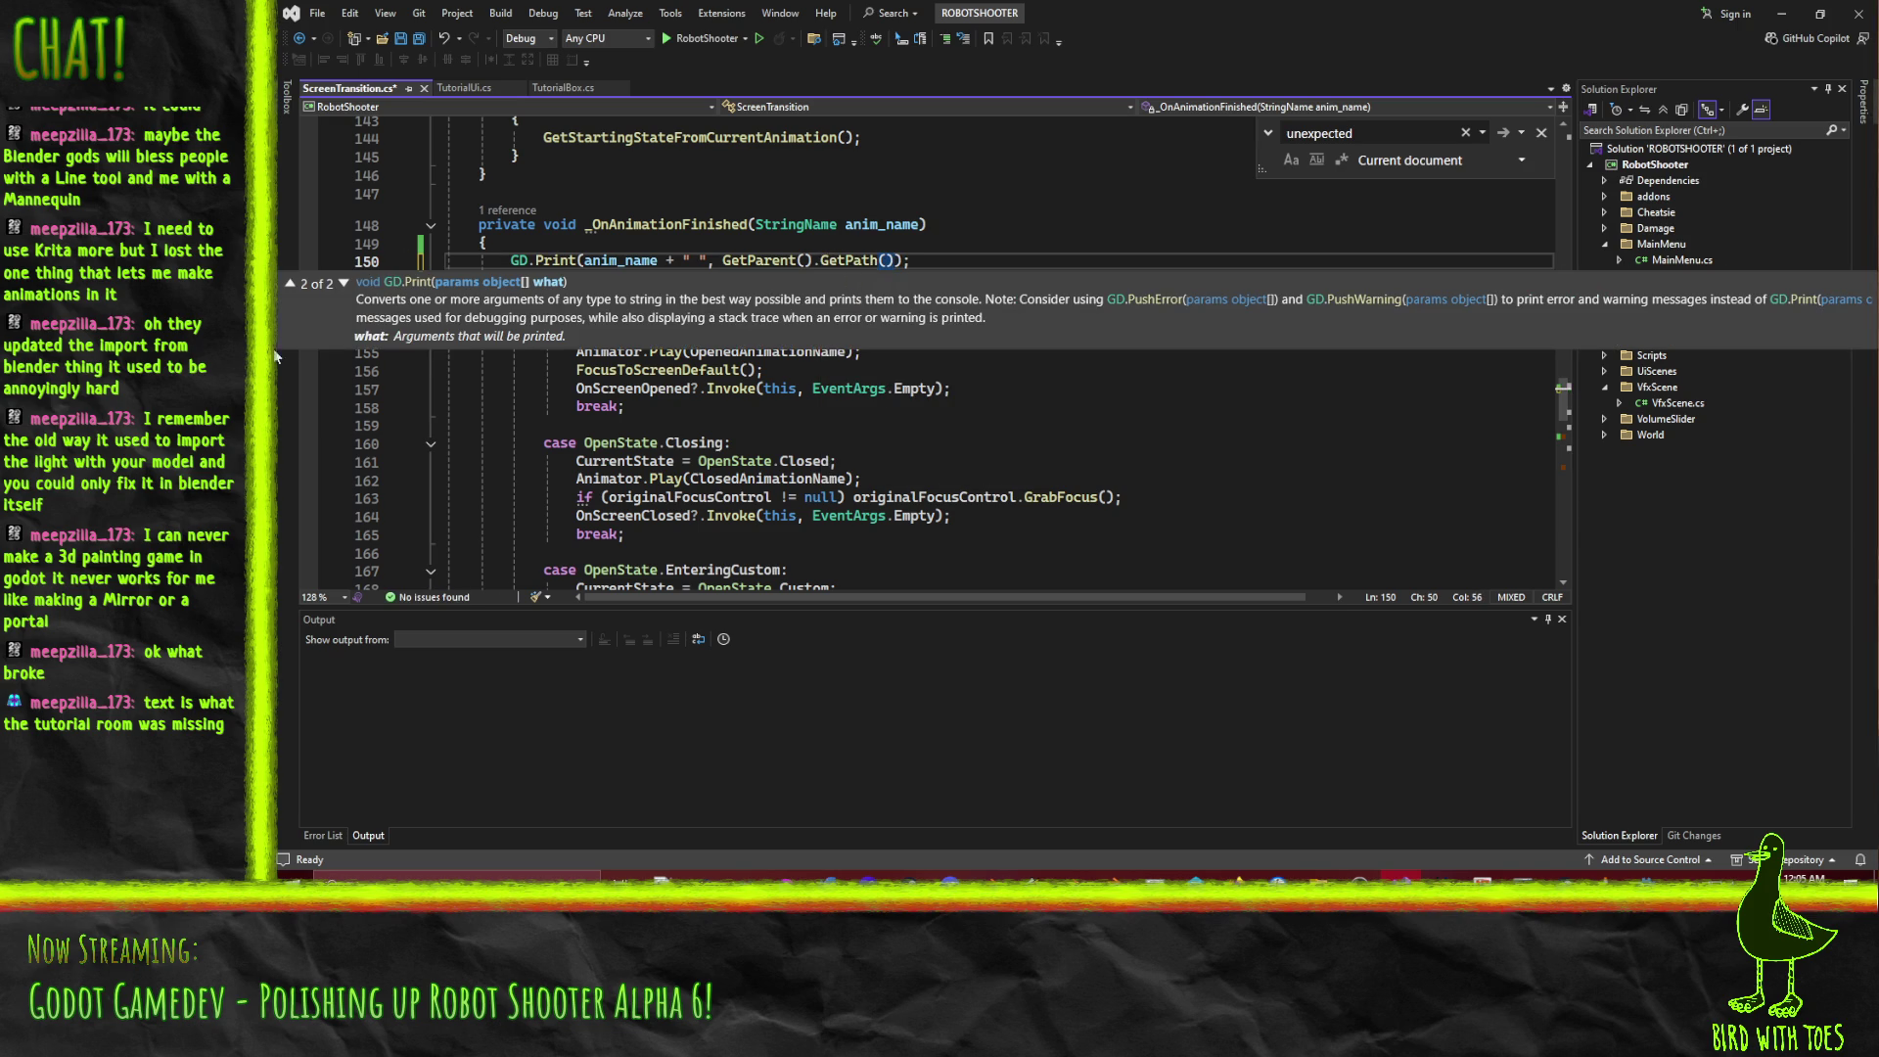
left_click(1187, 518)
key("ctrl+s")
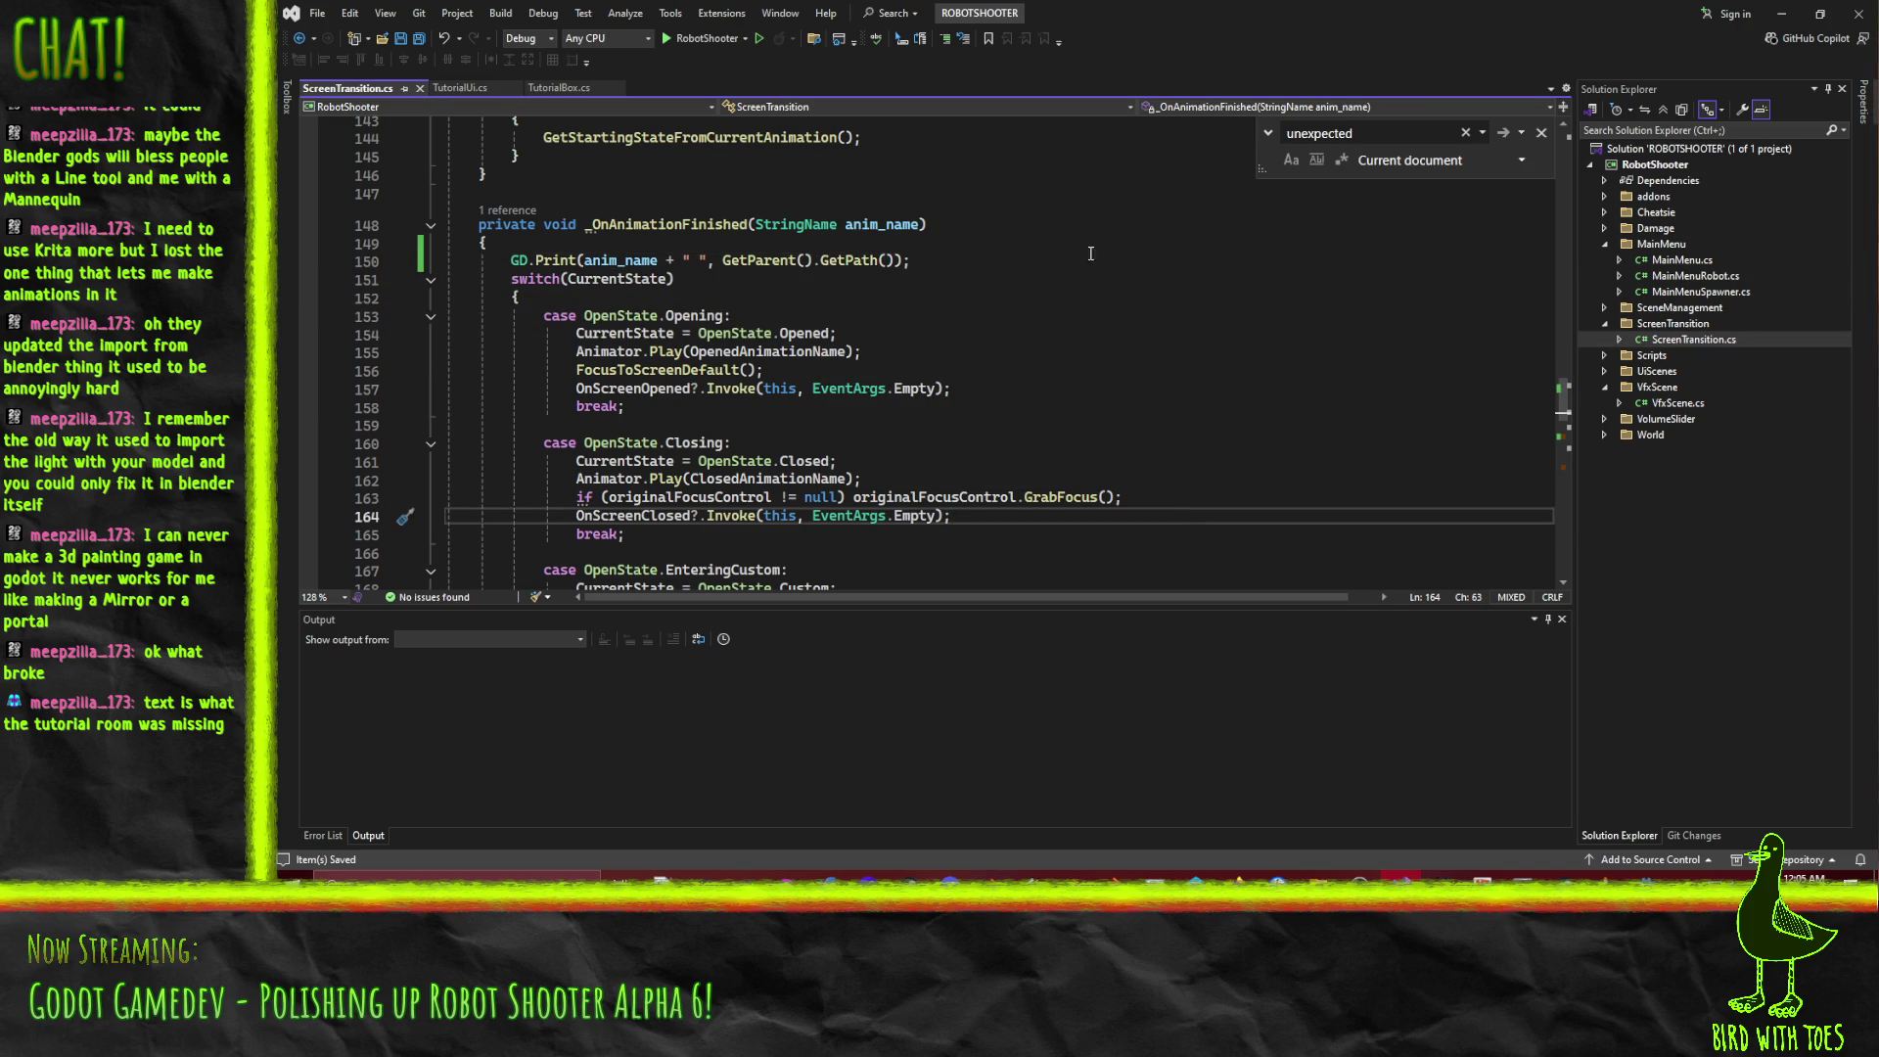
left_click(1782, 13)
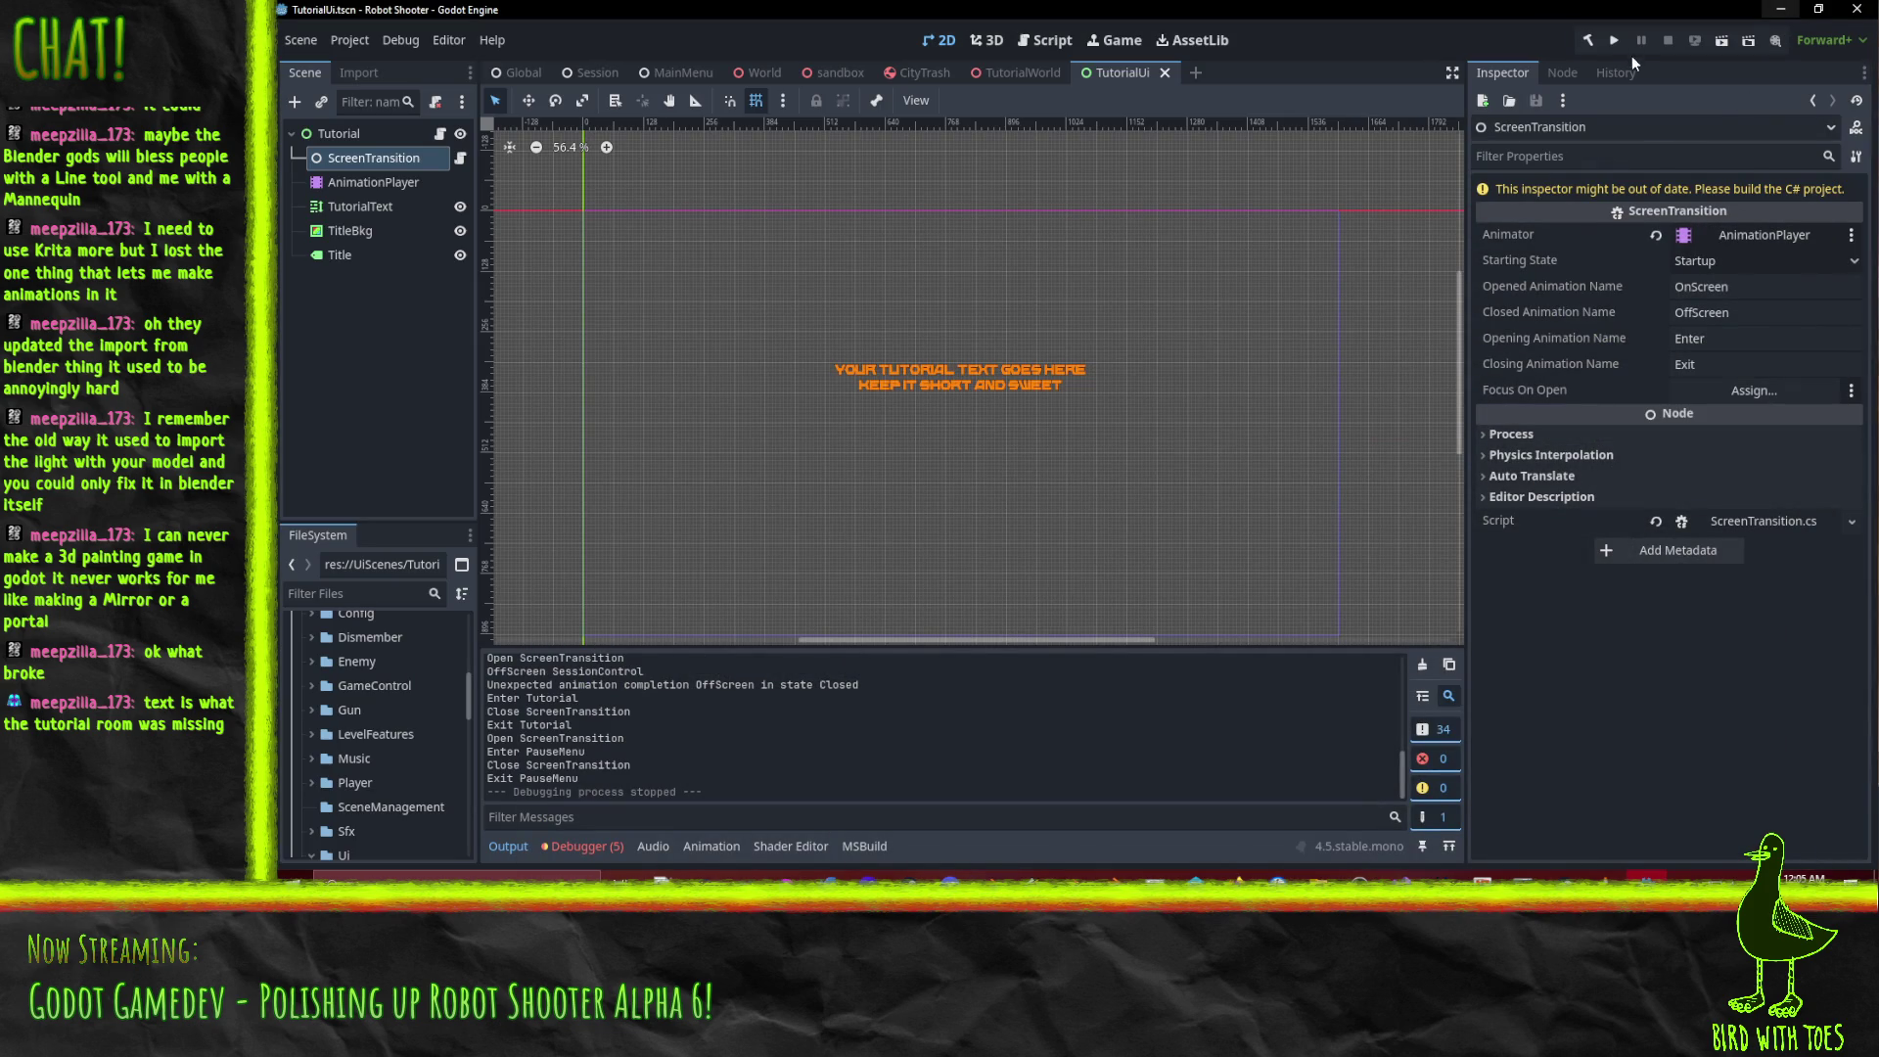
key("F5")
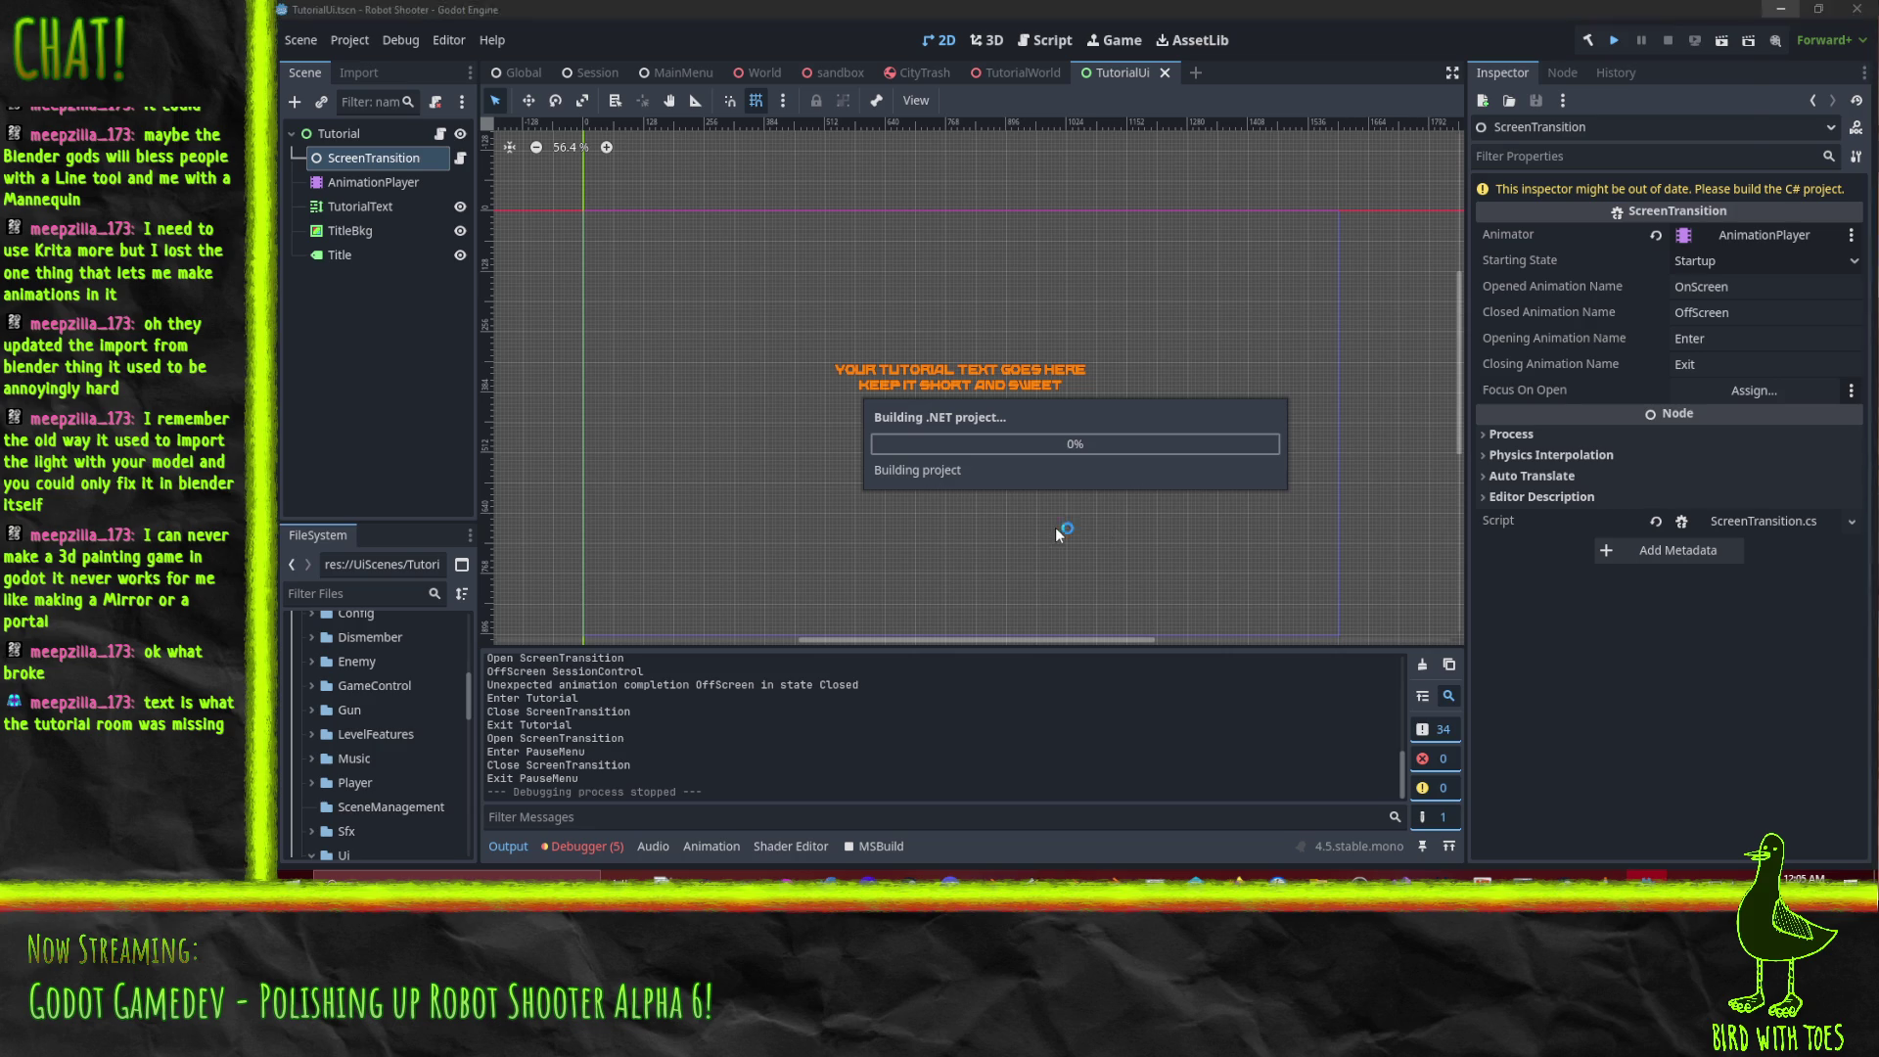
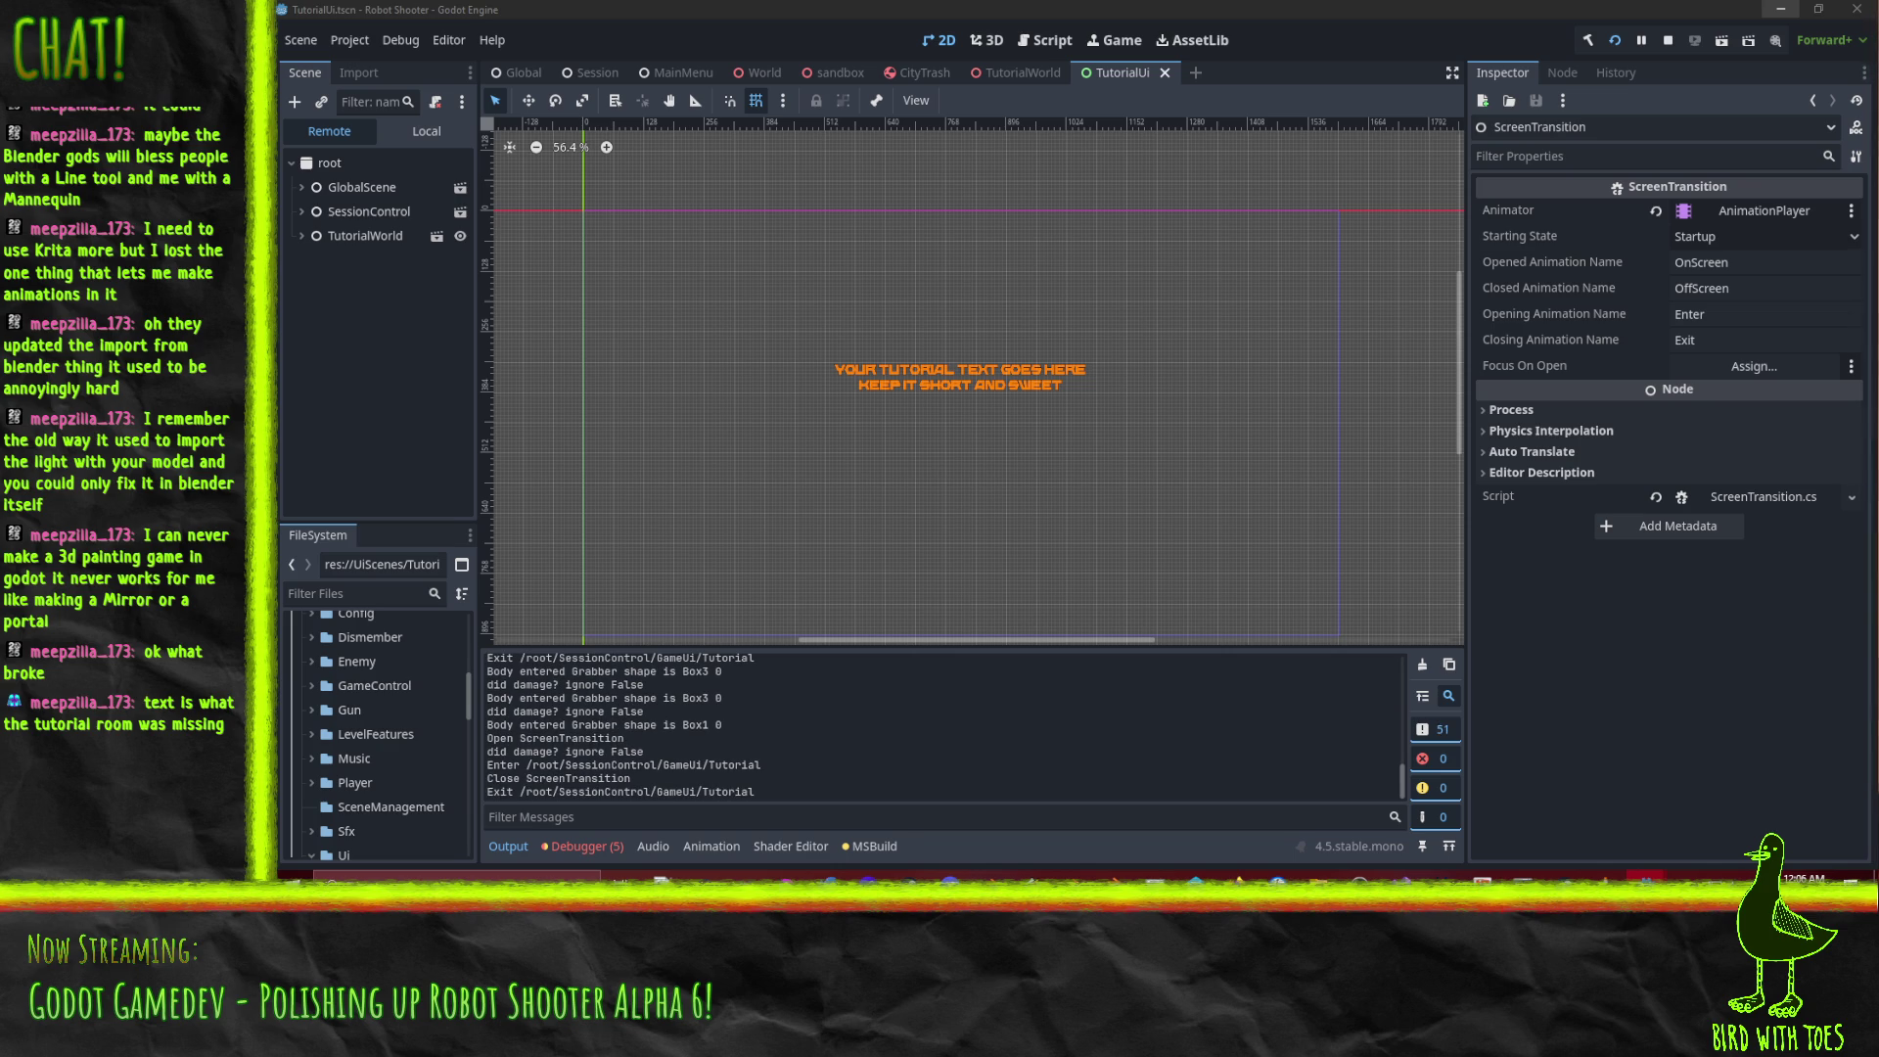
Pause the test run, review ScreenTransition.cs in Visual Studio, then select the Tutorial root node in Godot.
key("Escape")
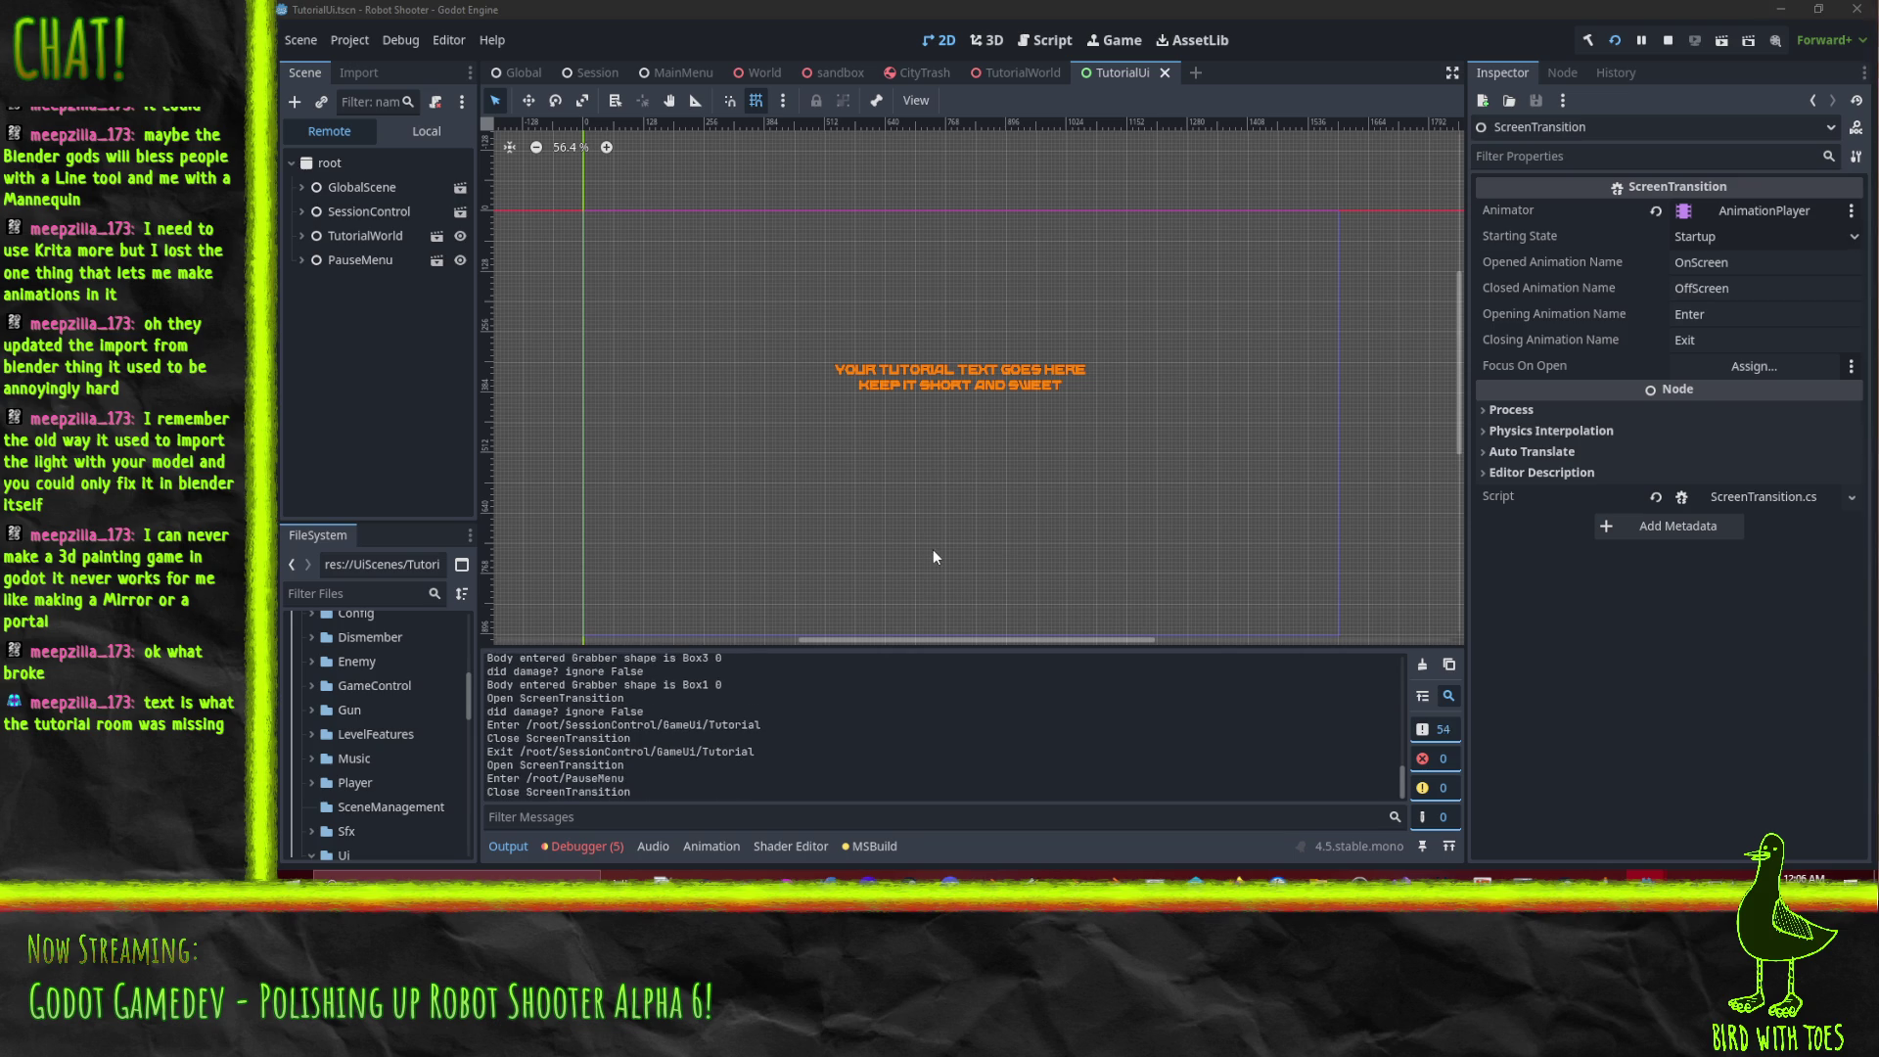
key("alt+Tab")
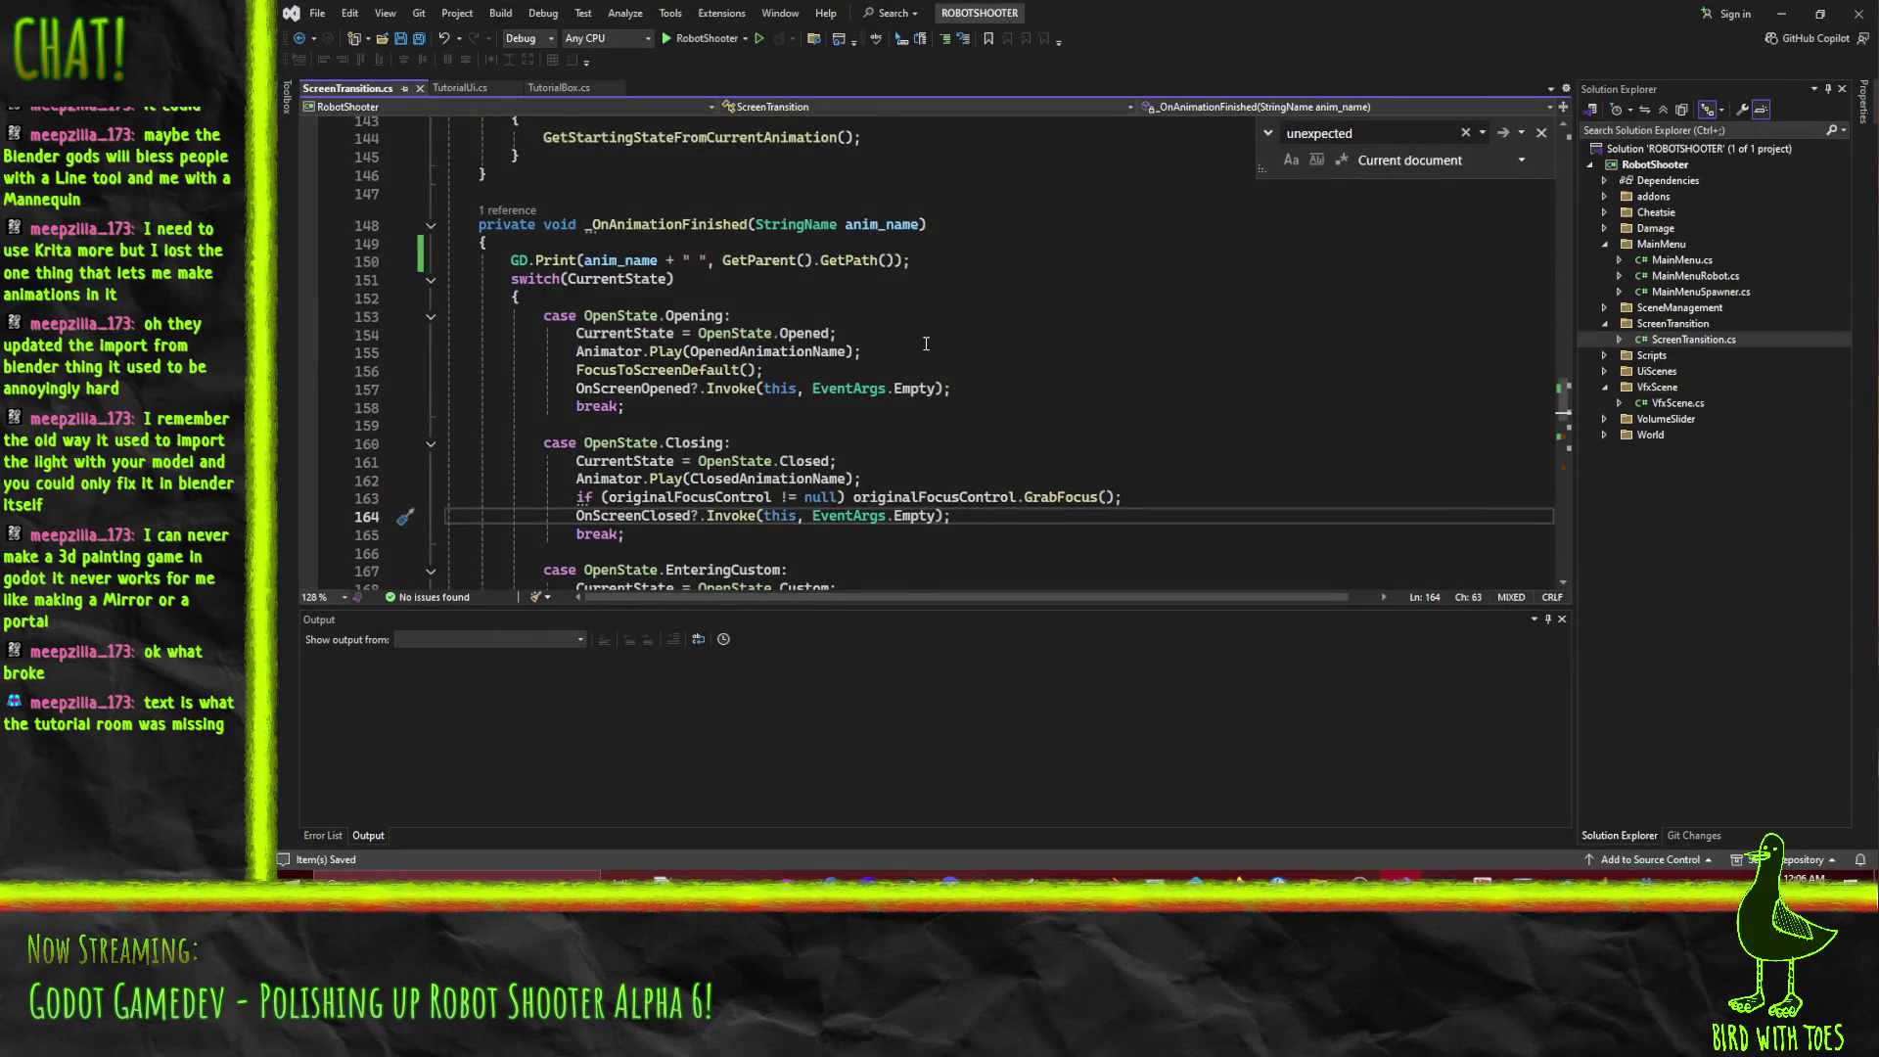
scroll(925, 344, "up", 17)
scroll(951, 352, "down", 15)
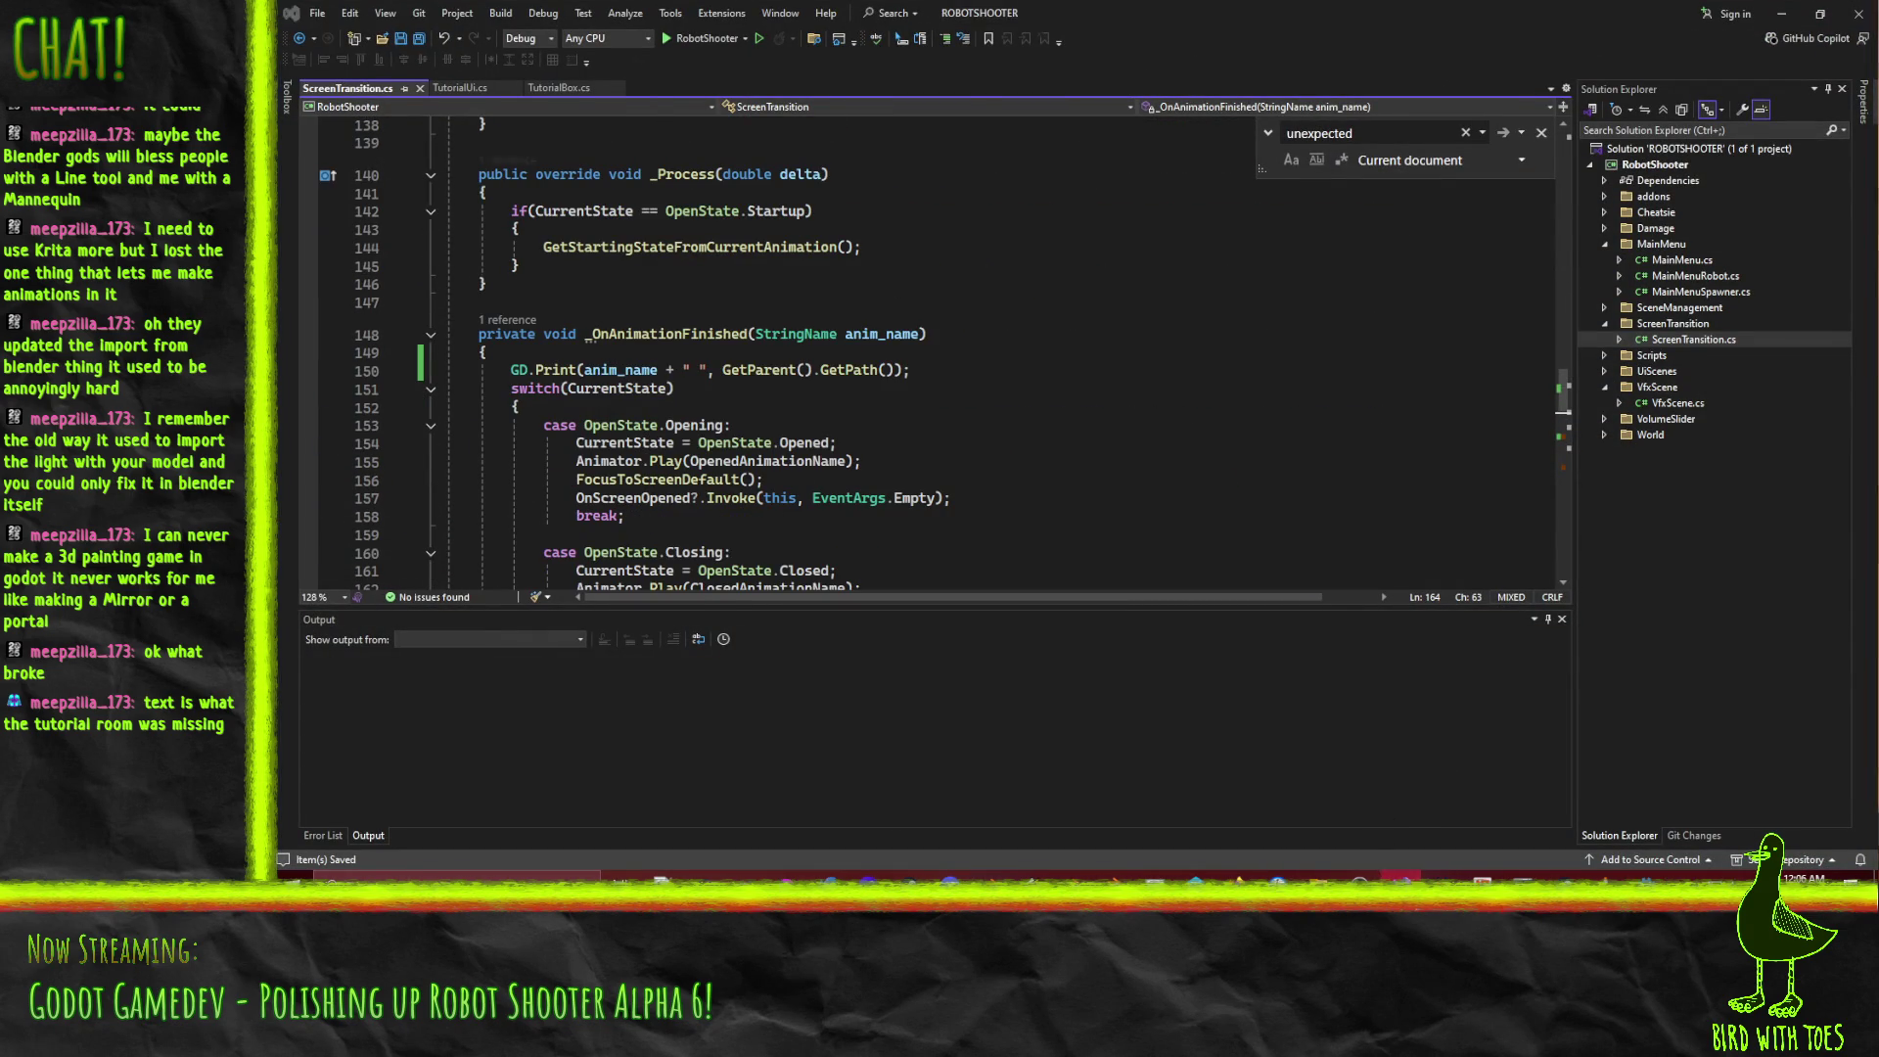
key("alt+Tab")
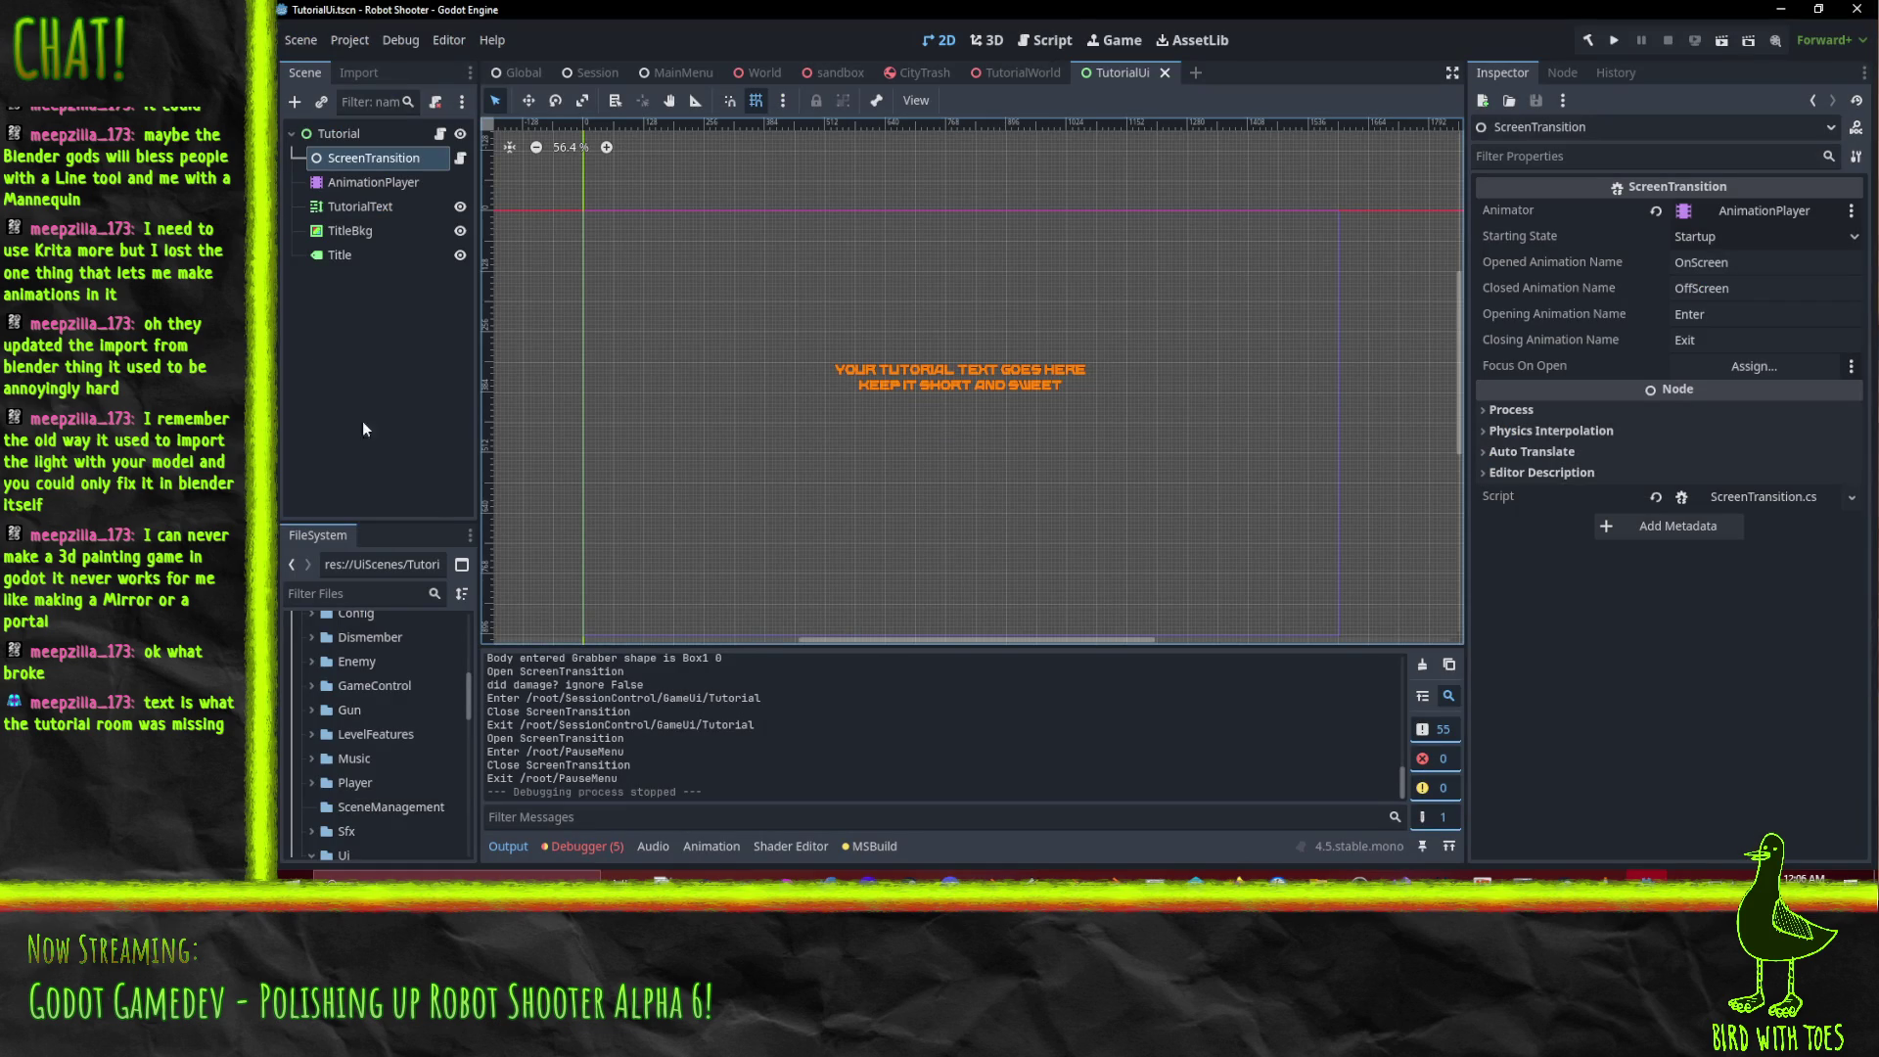
left_click(317, 136)
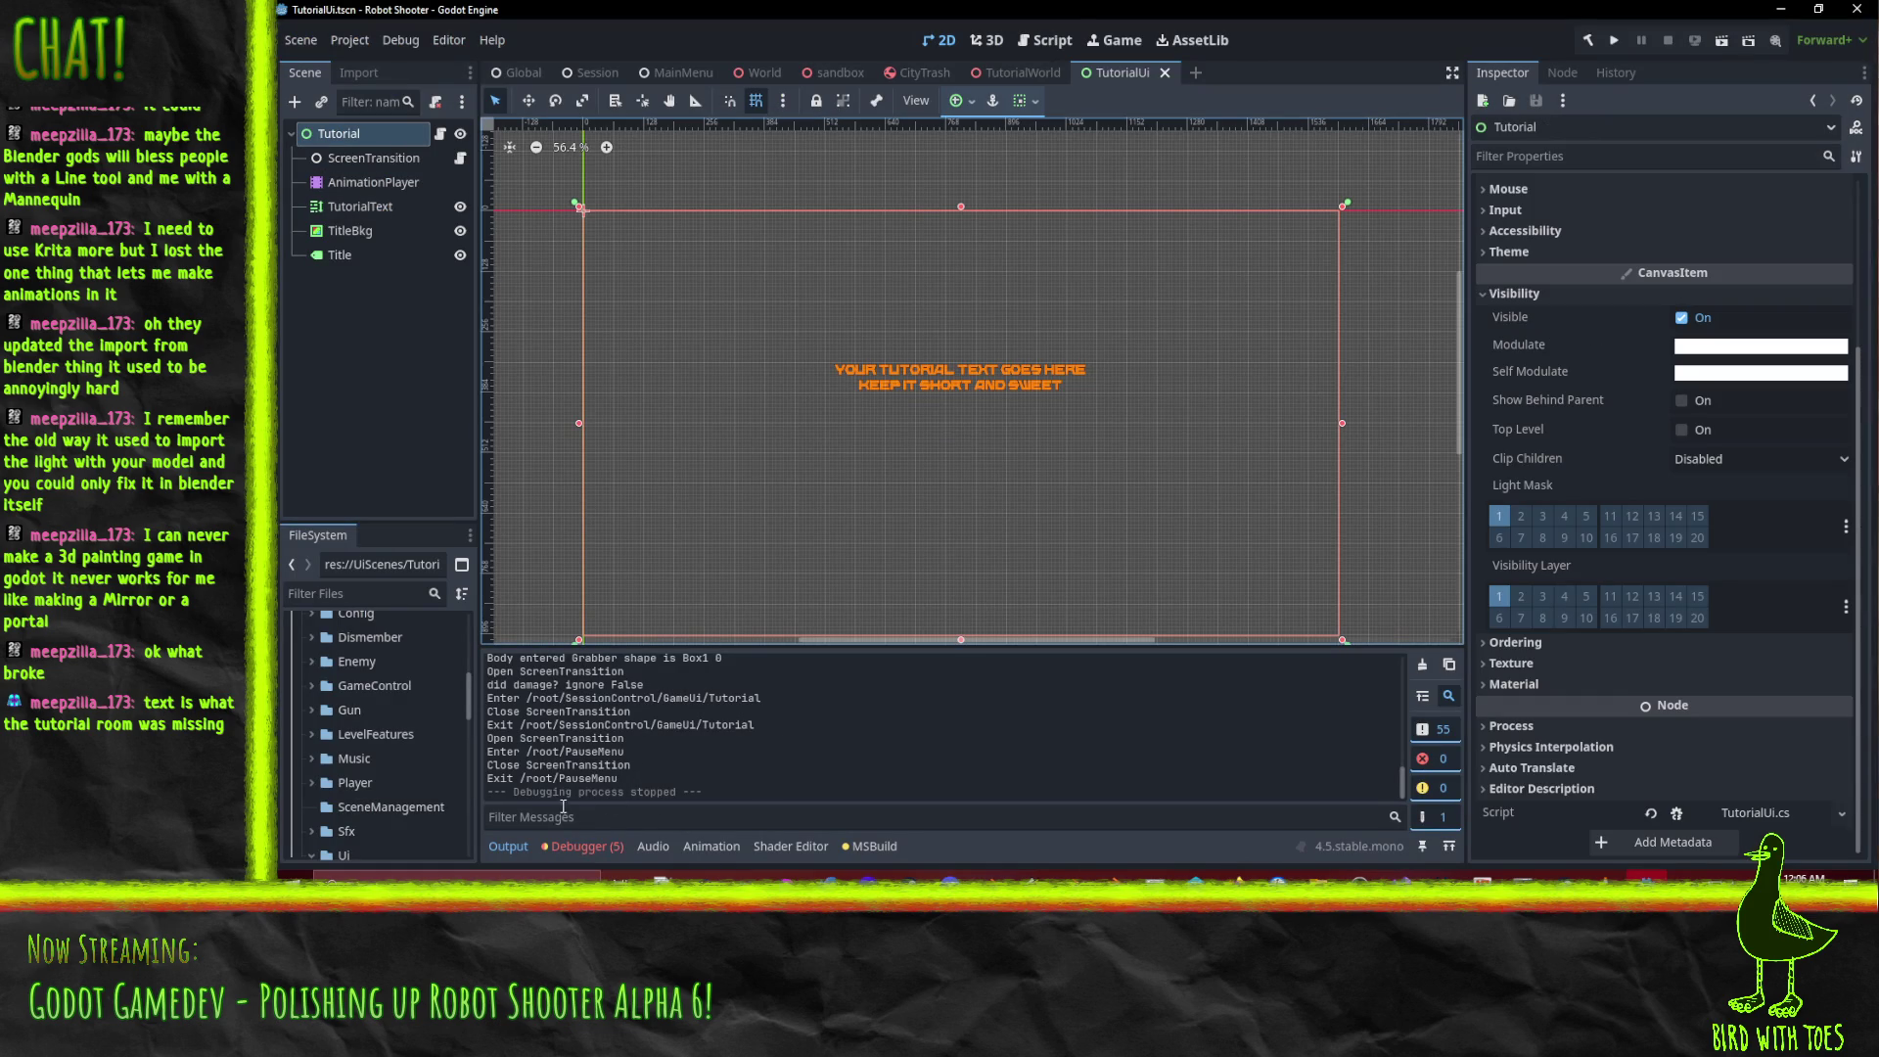
In the Enter animation, replace Tutorial's visible track with a Modulate keyframe, then switch to Exit.
left_click(373, 182)
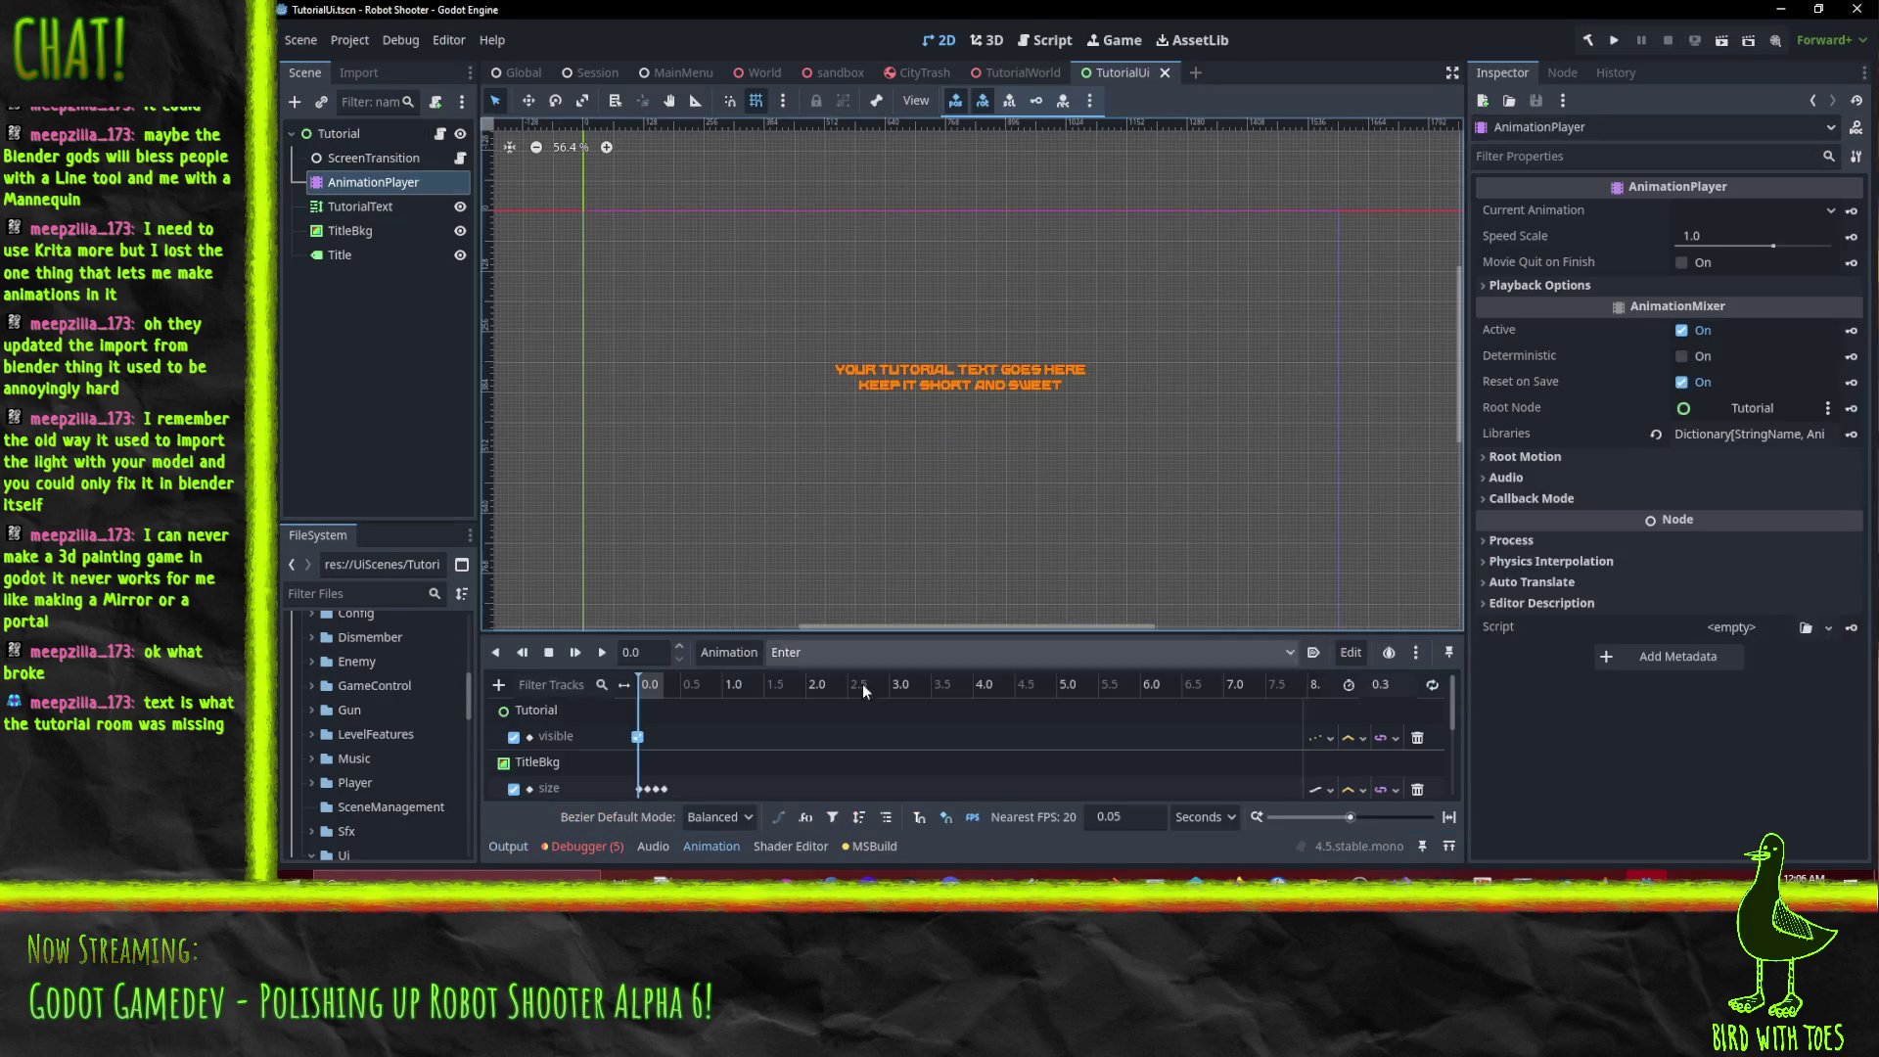
left_click(1418, 737)
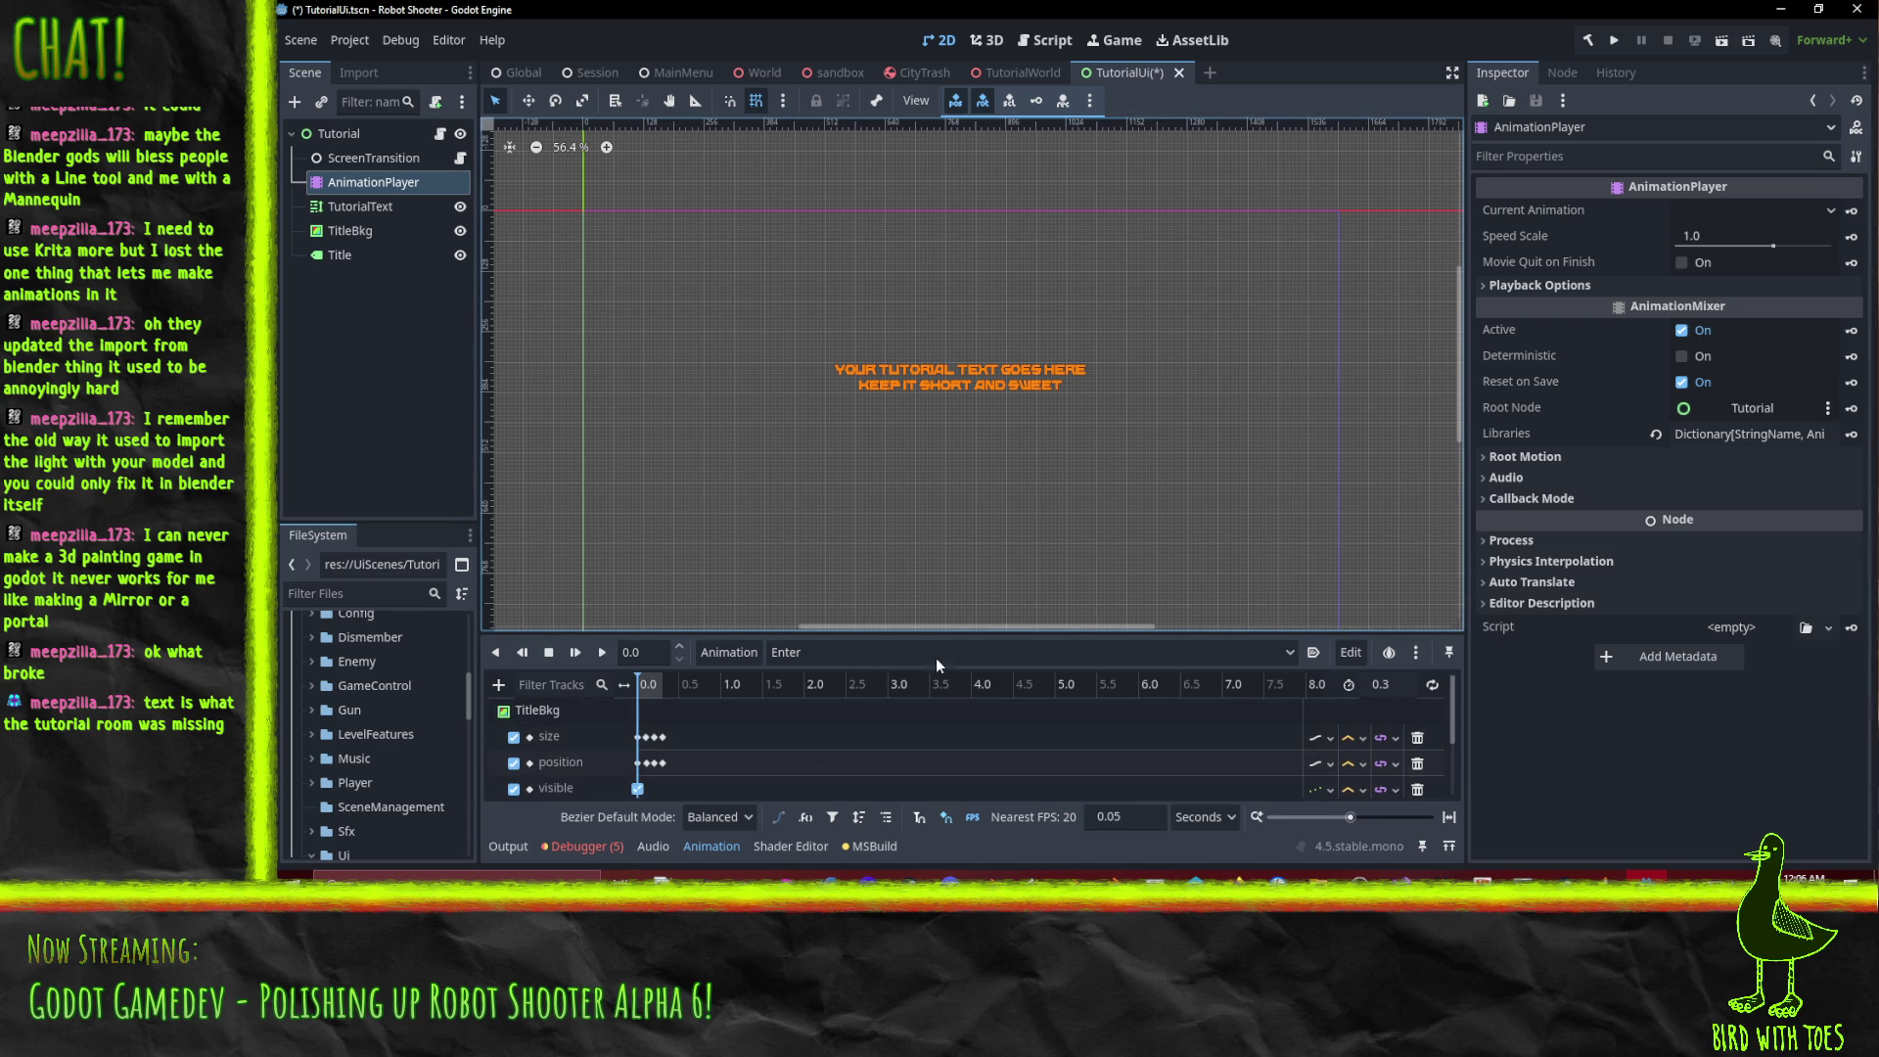
left_click(357, 135)
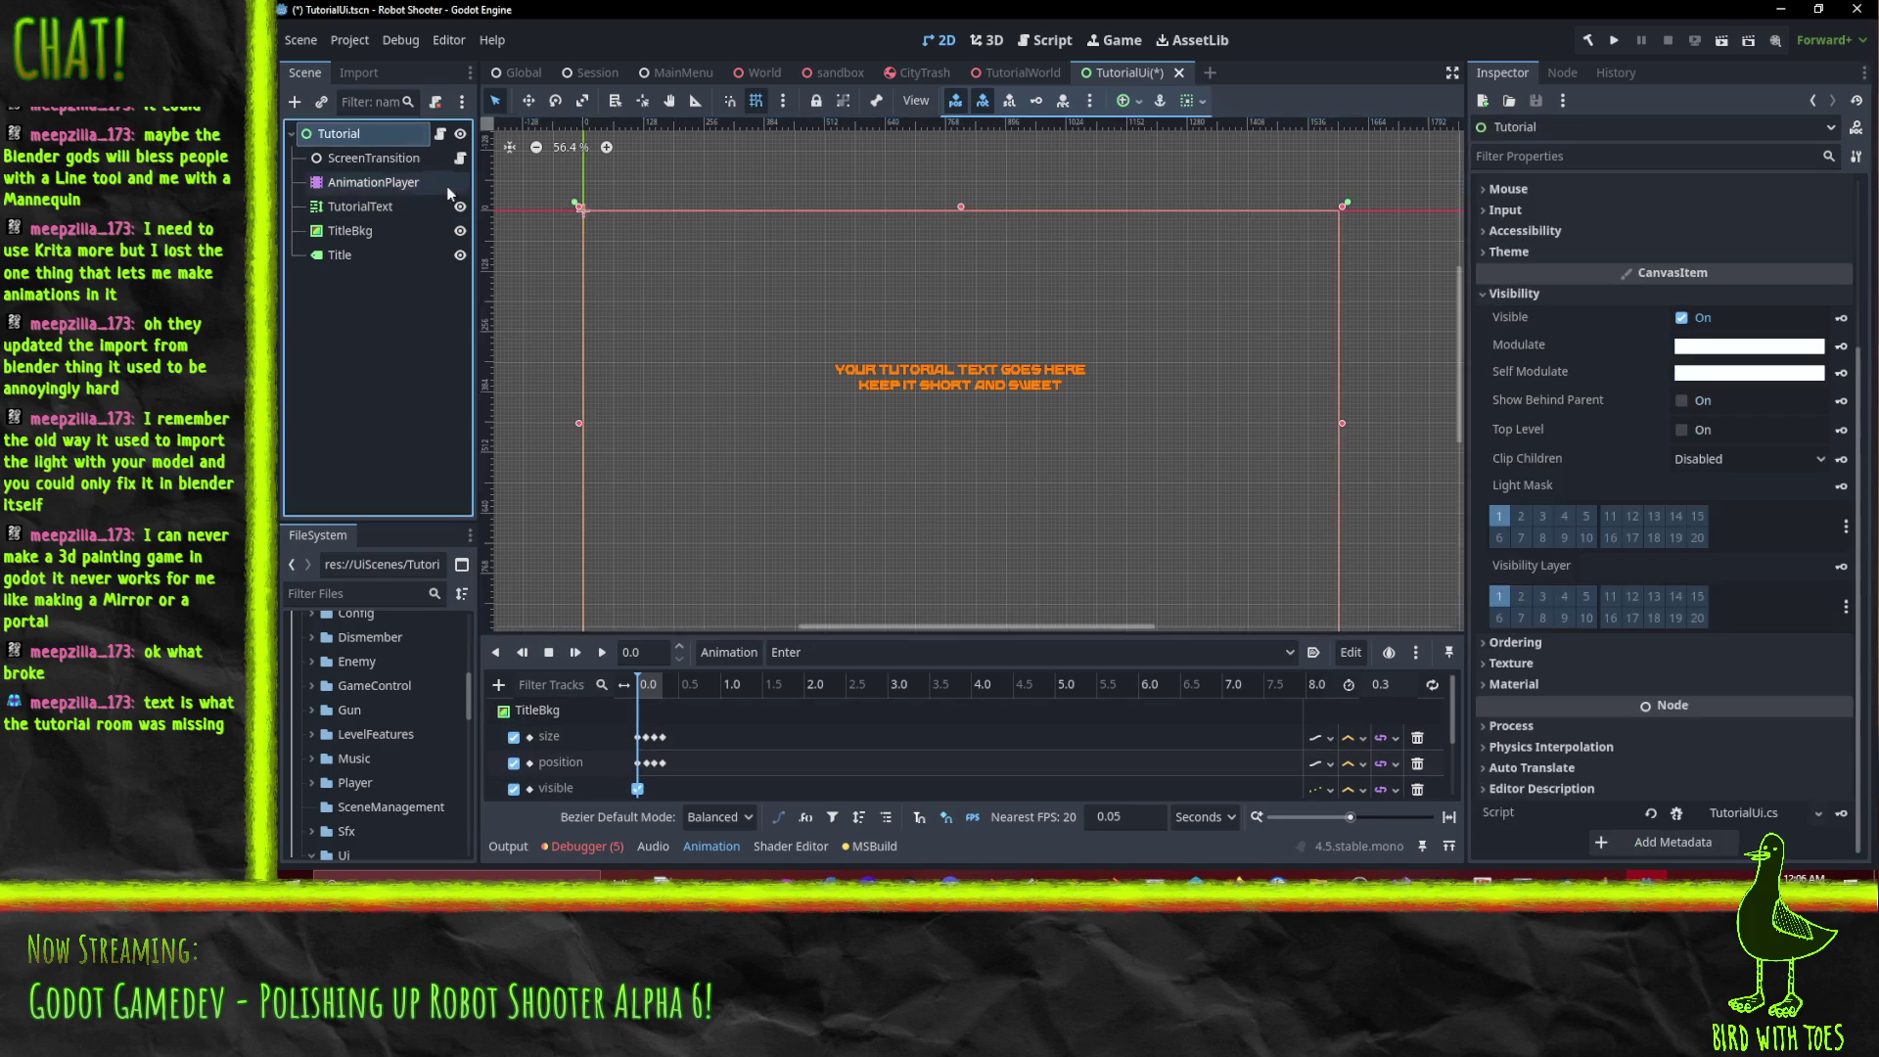
left_click(1842, 346)
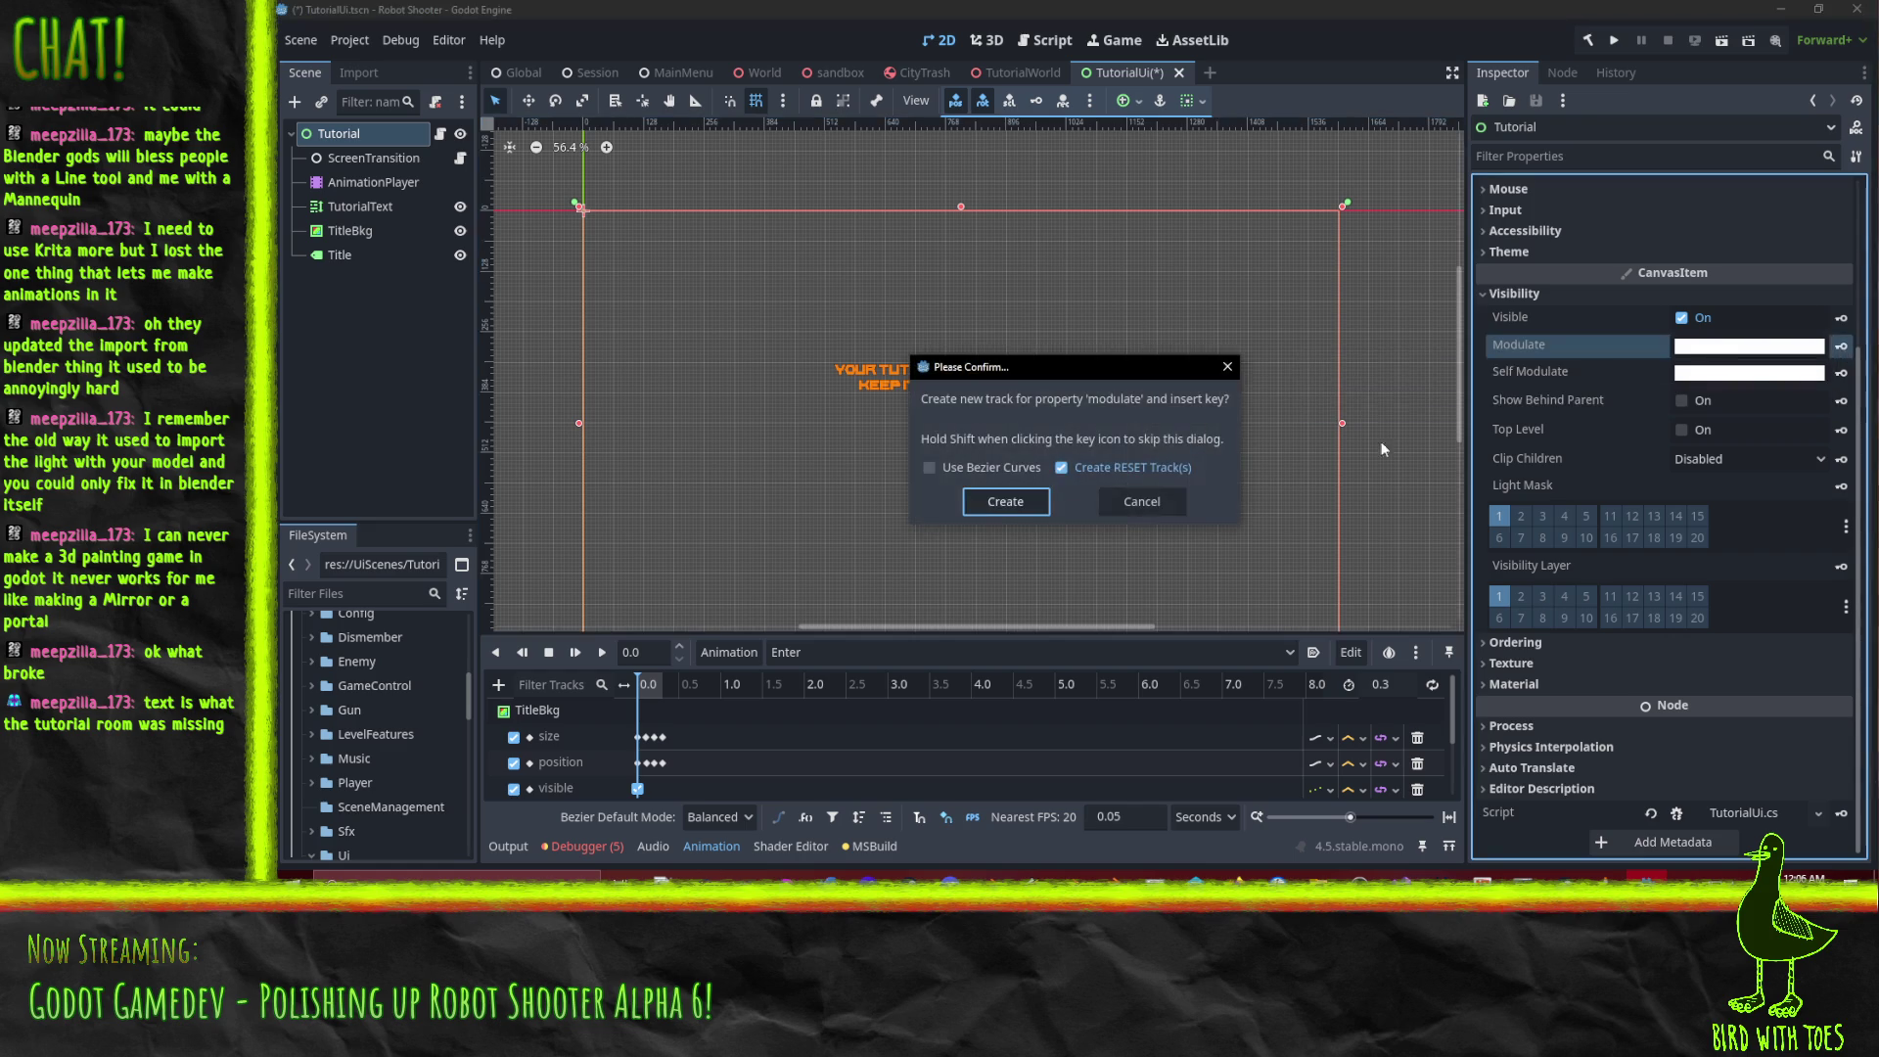
left_click(1004, 507)
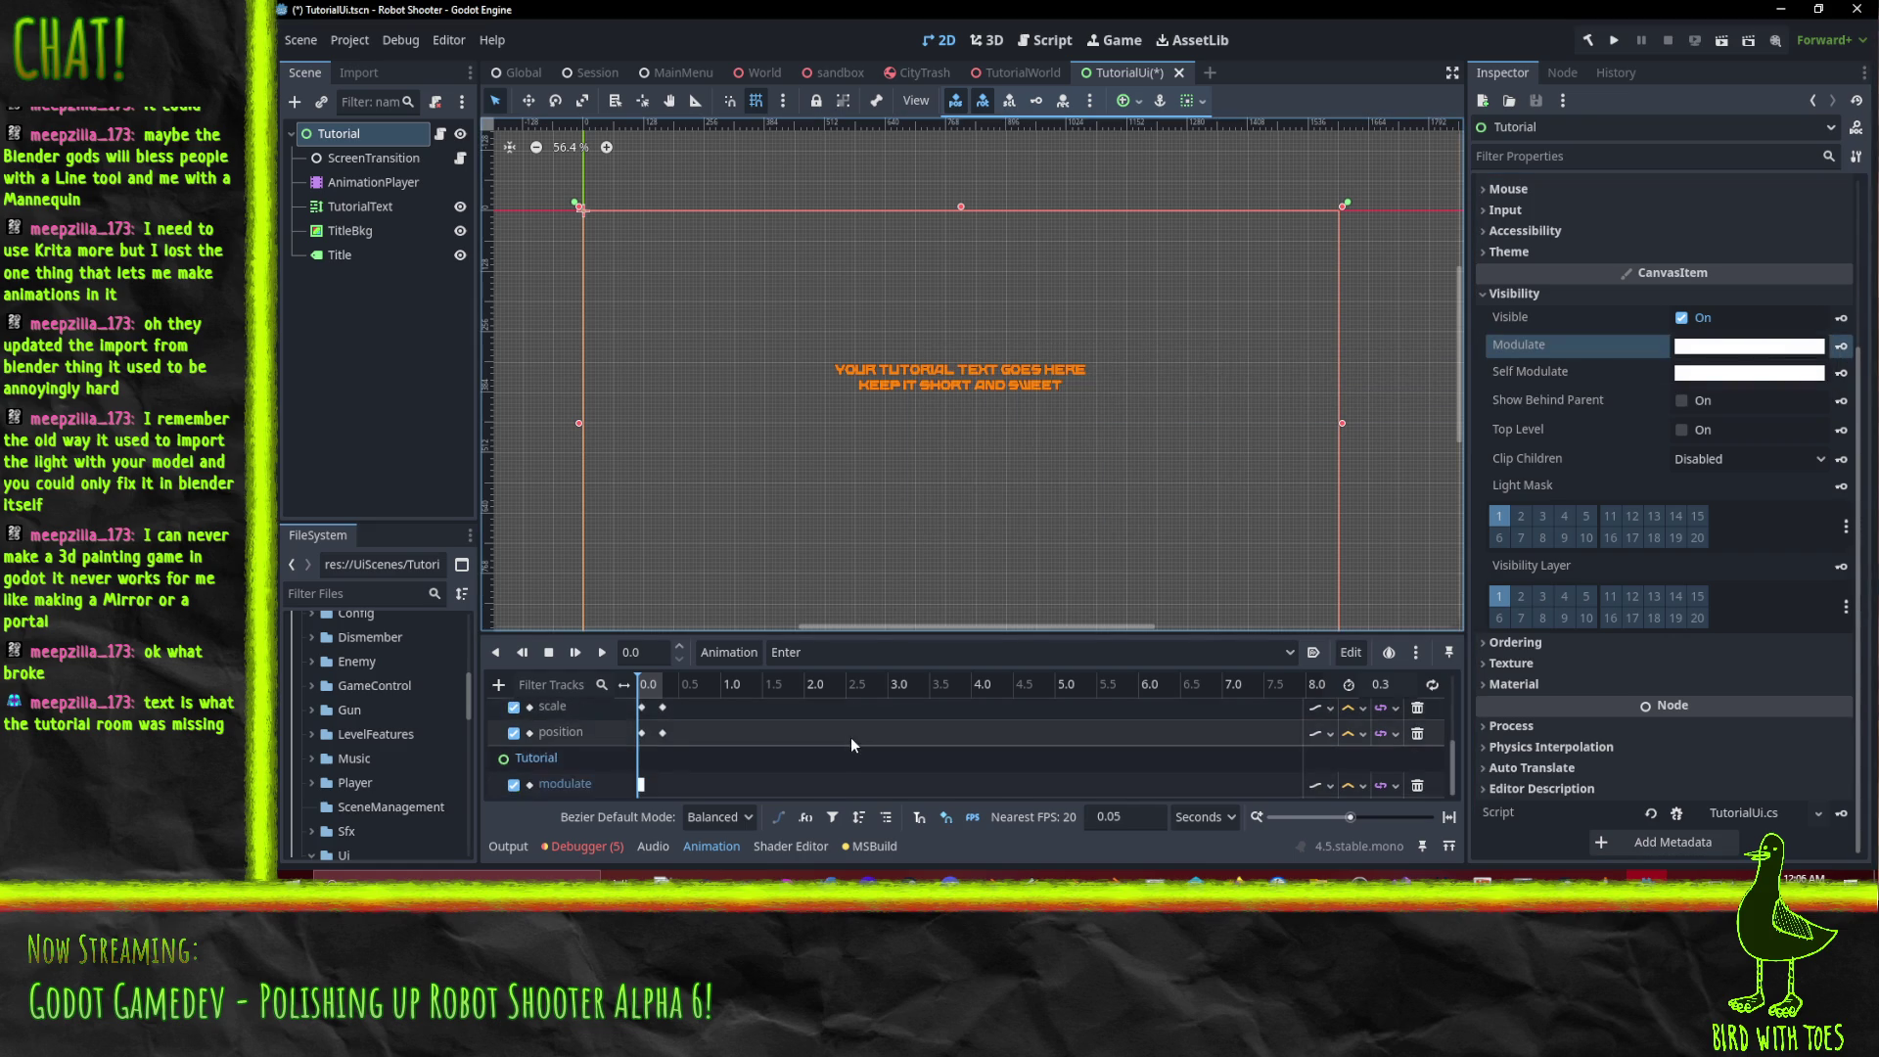
left_click(855, 652)
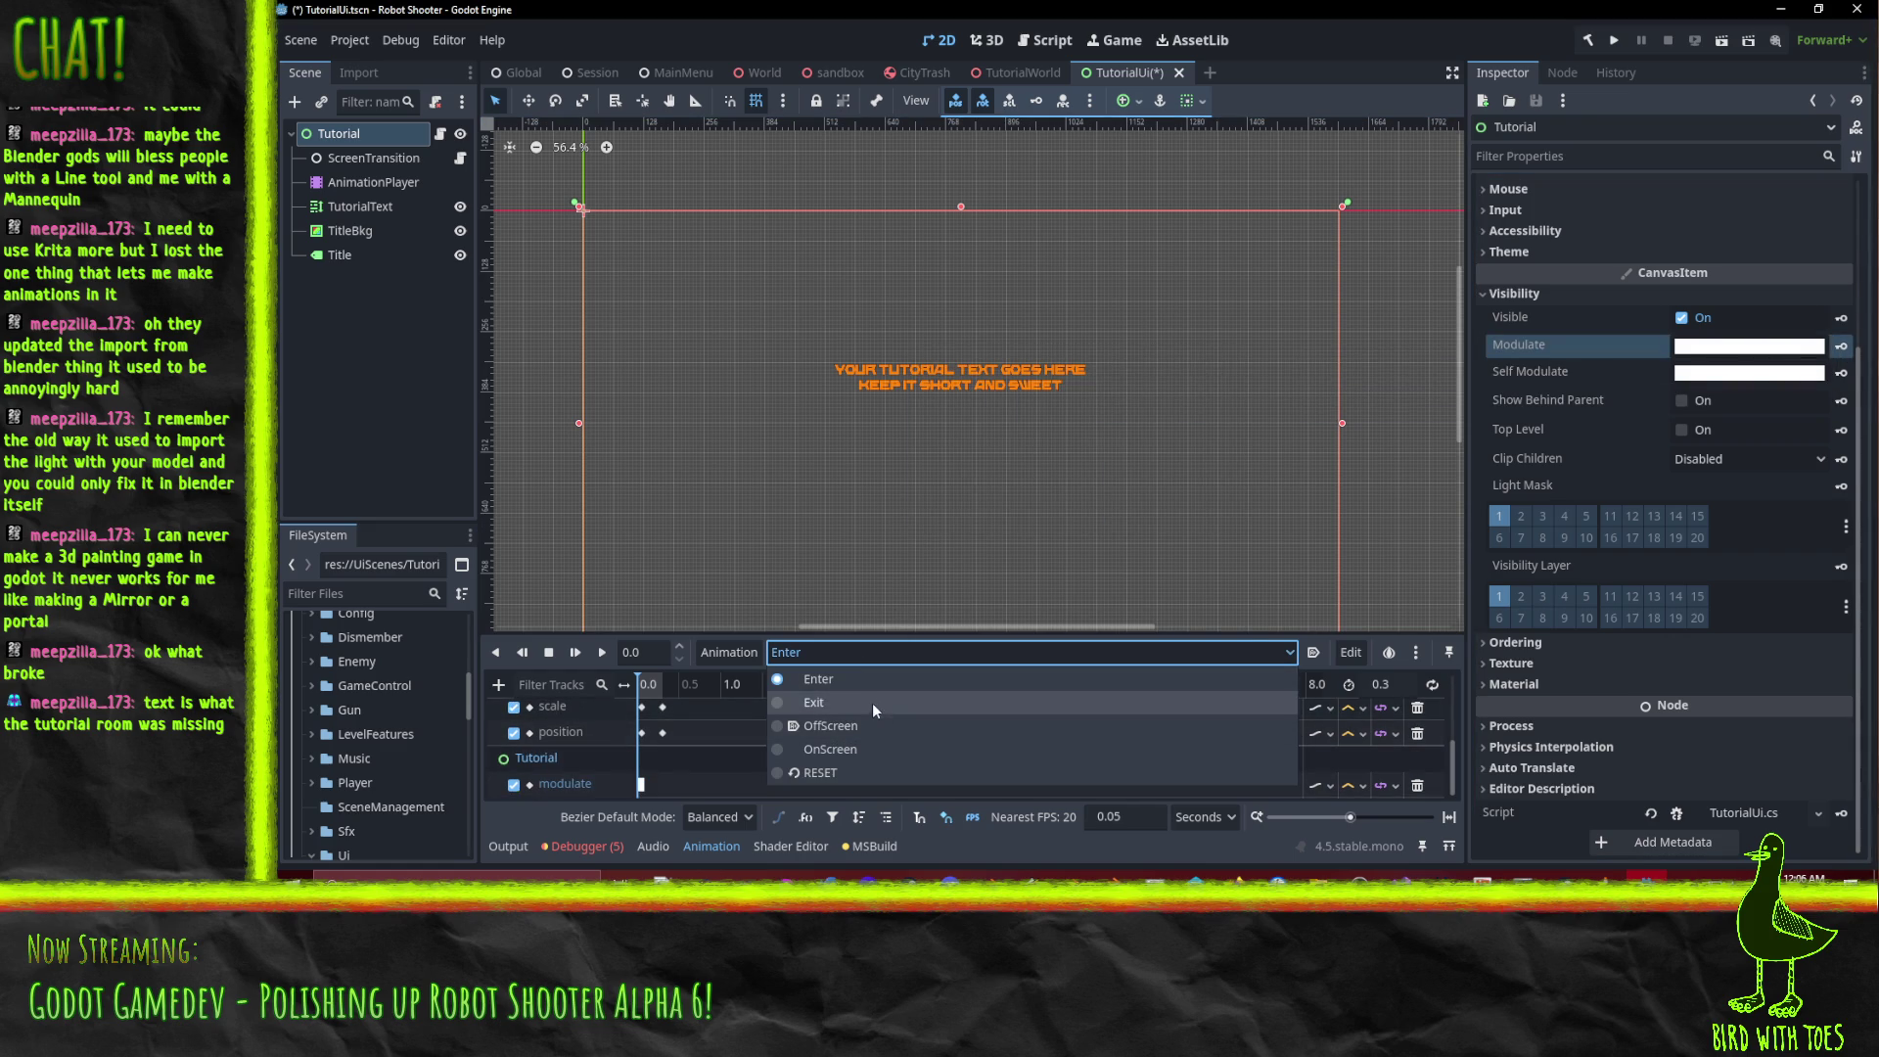
left_click(872, 701)
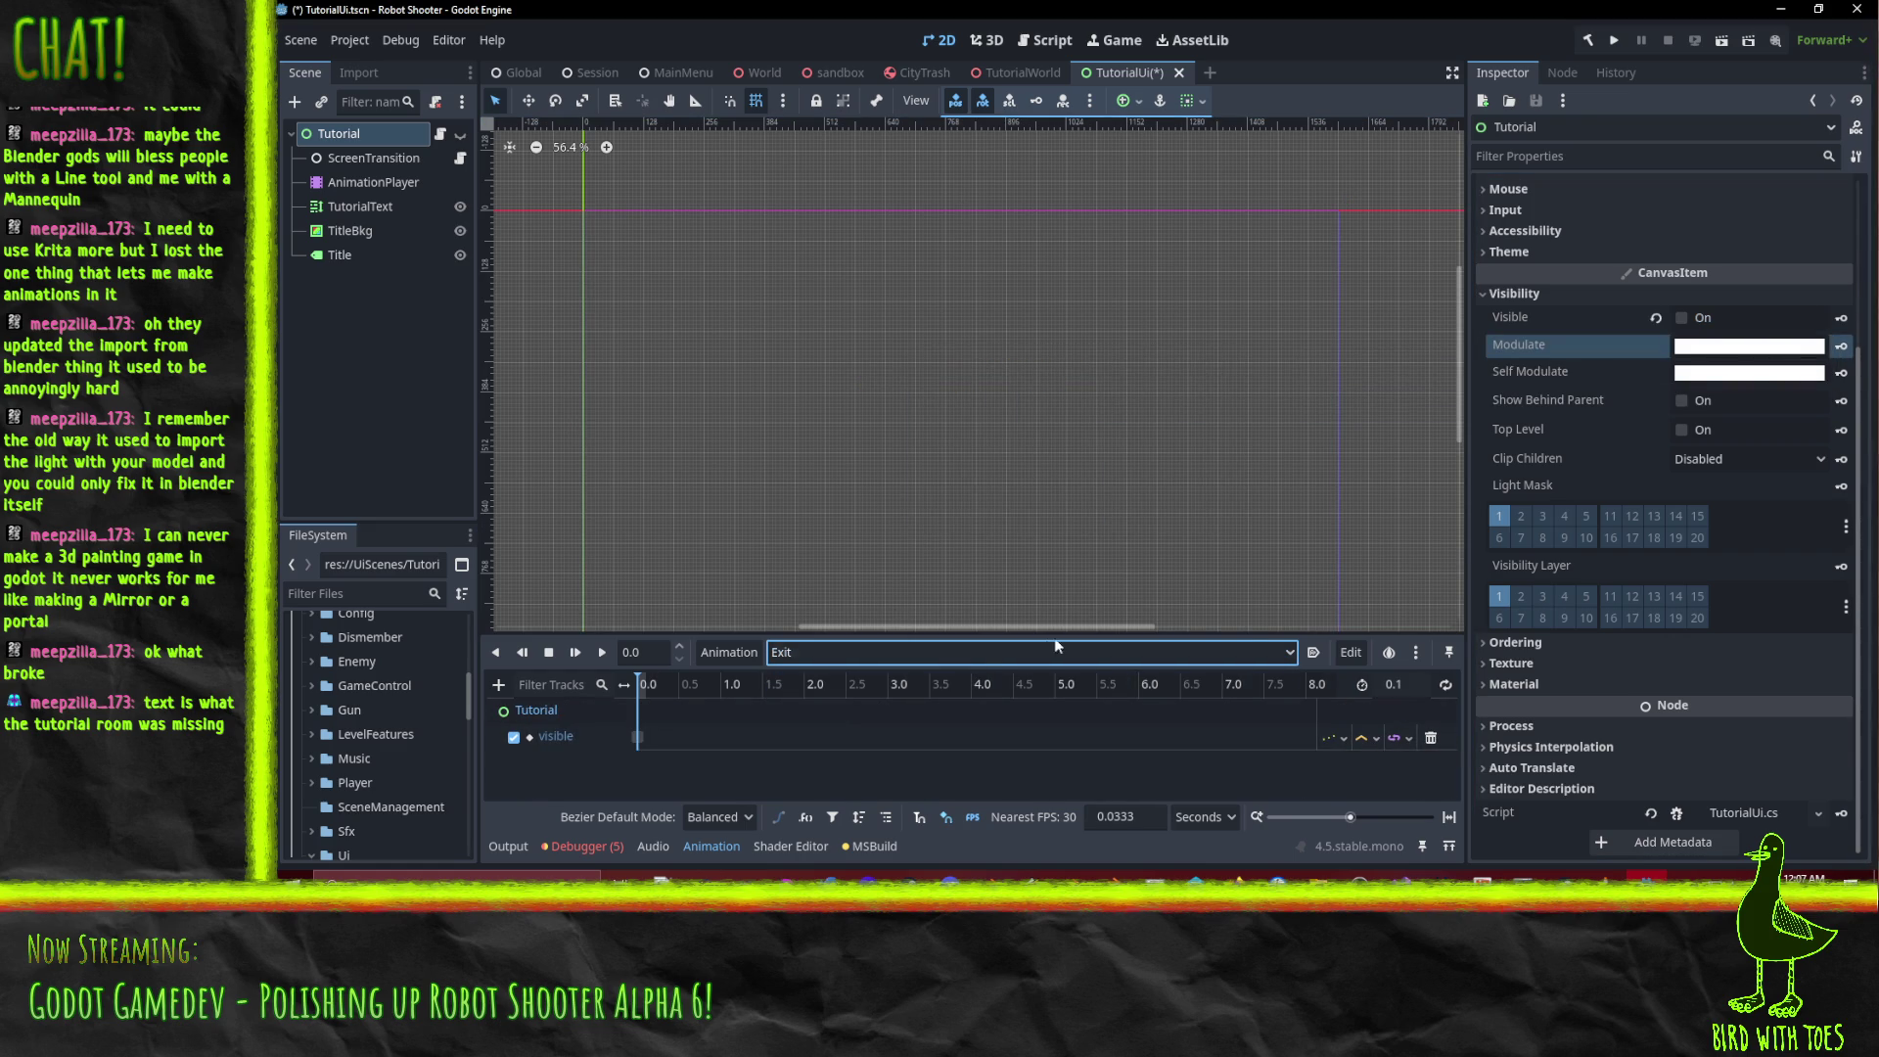
In Exit, replace the visible track with a fully transparent Modulate keyframe and save the scene.
left_click(1431, 737)
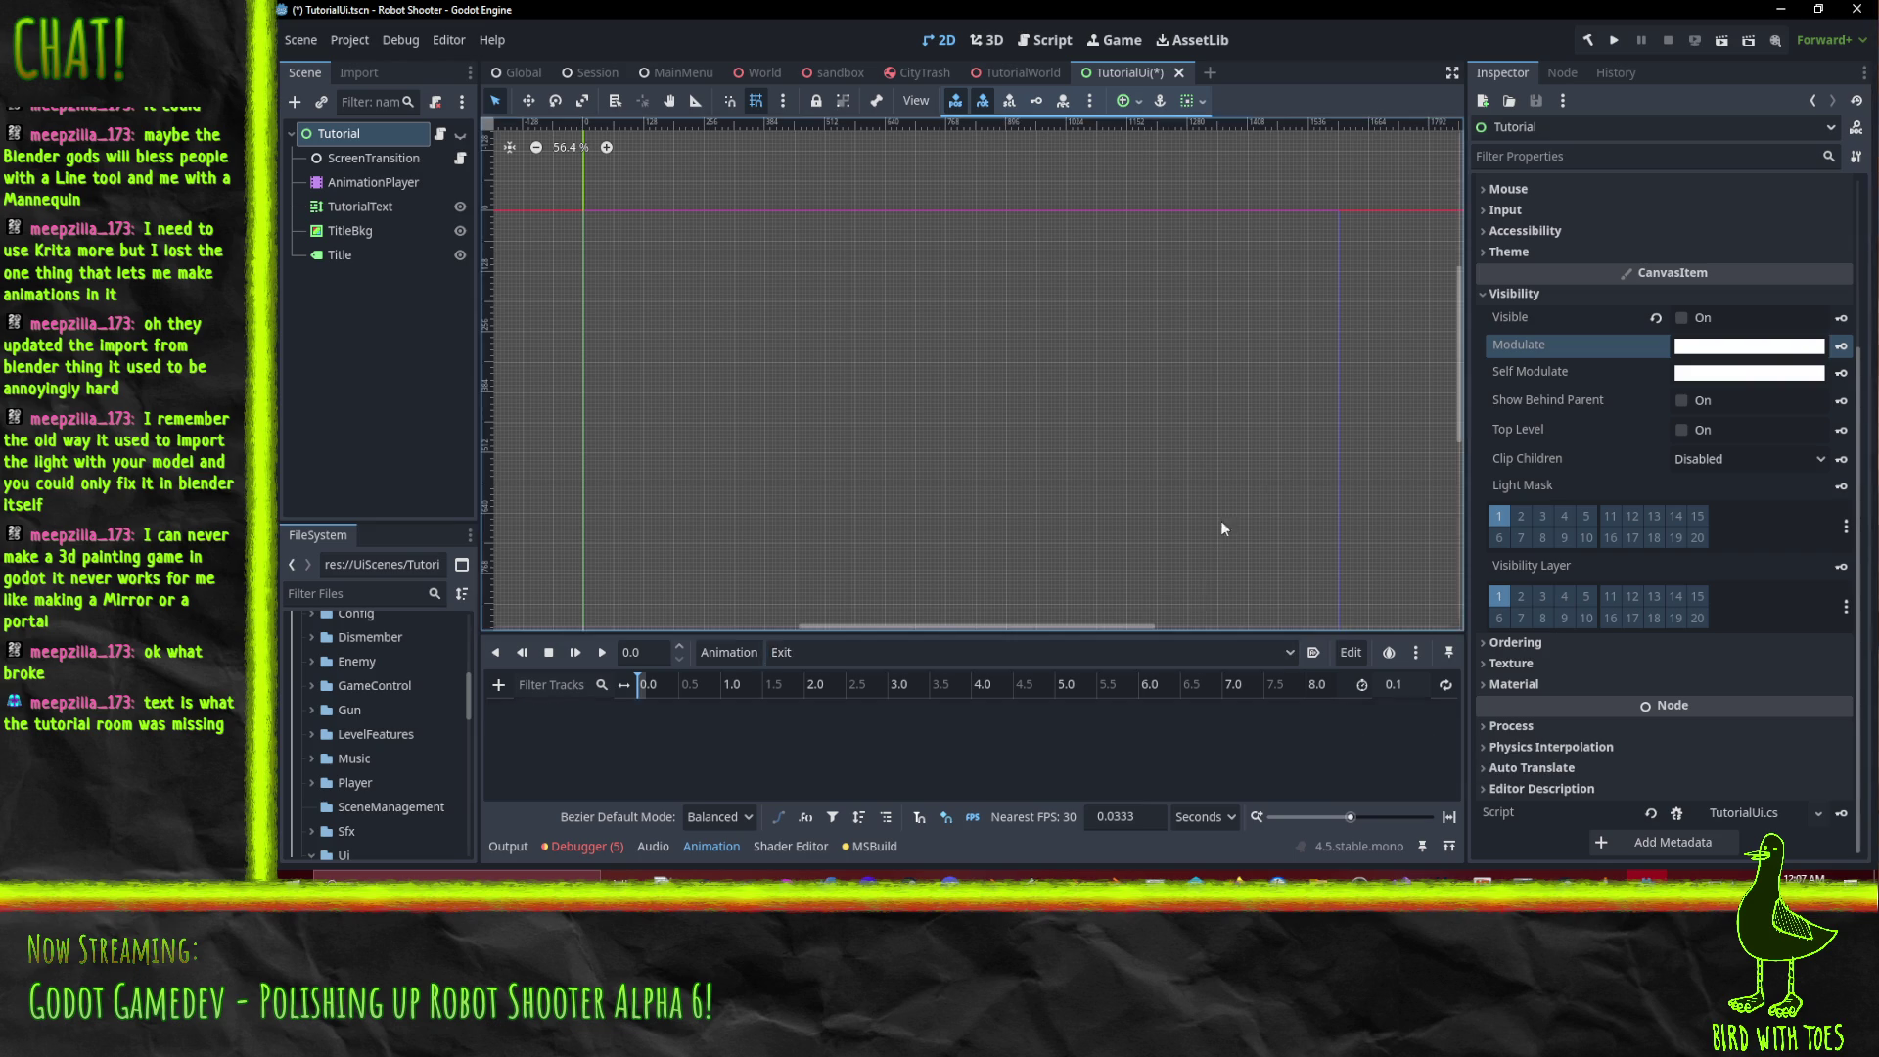
left_click(1793, 347)
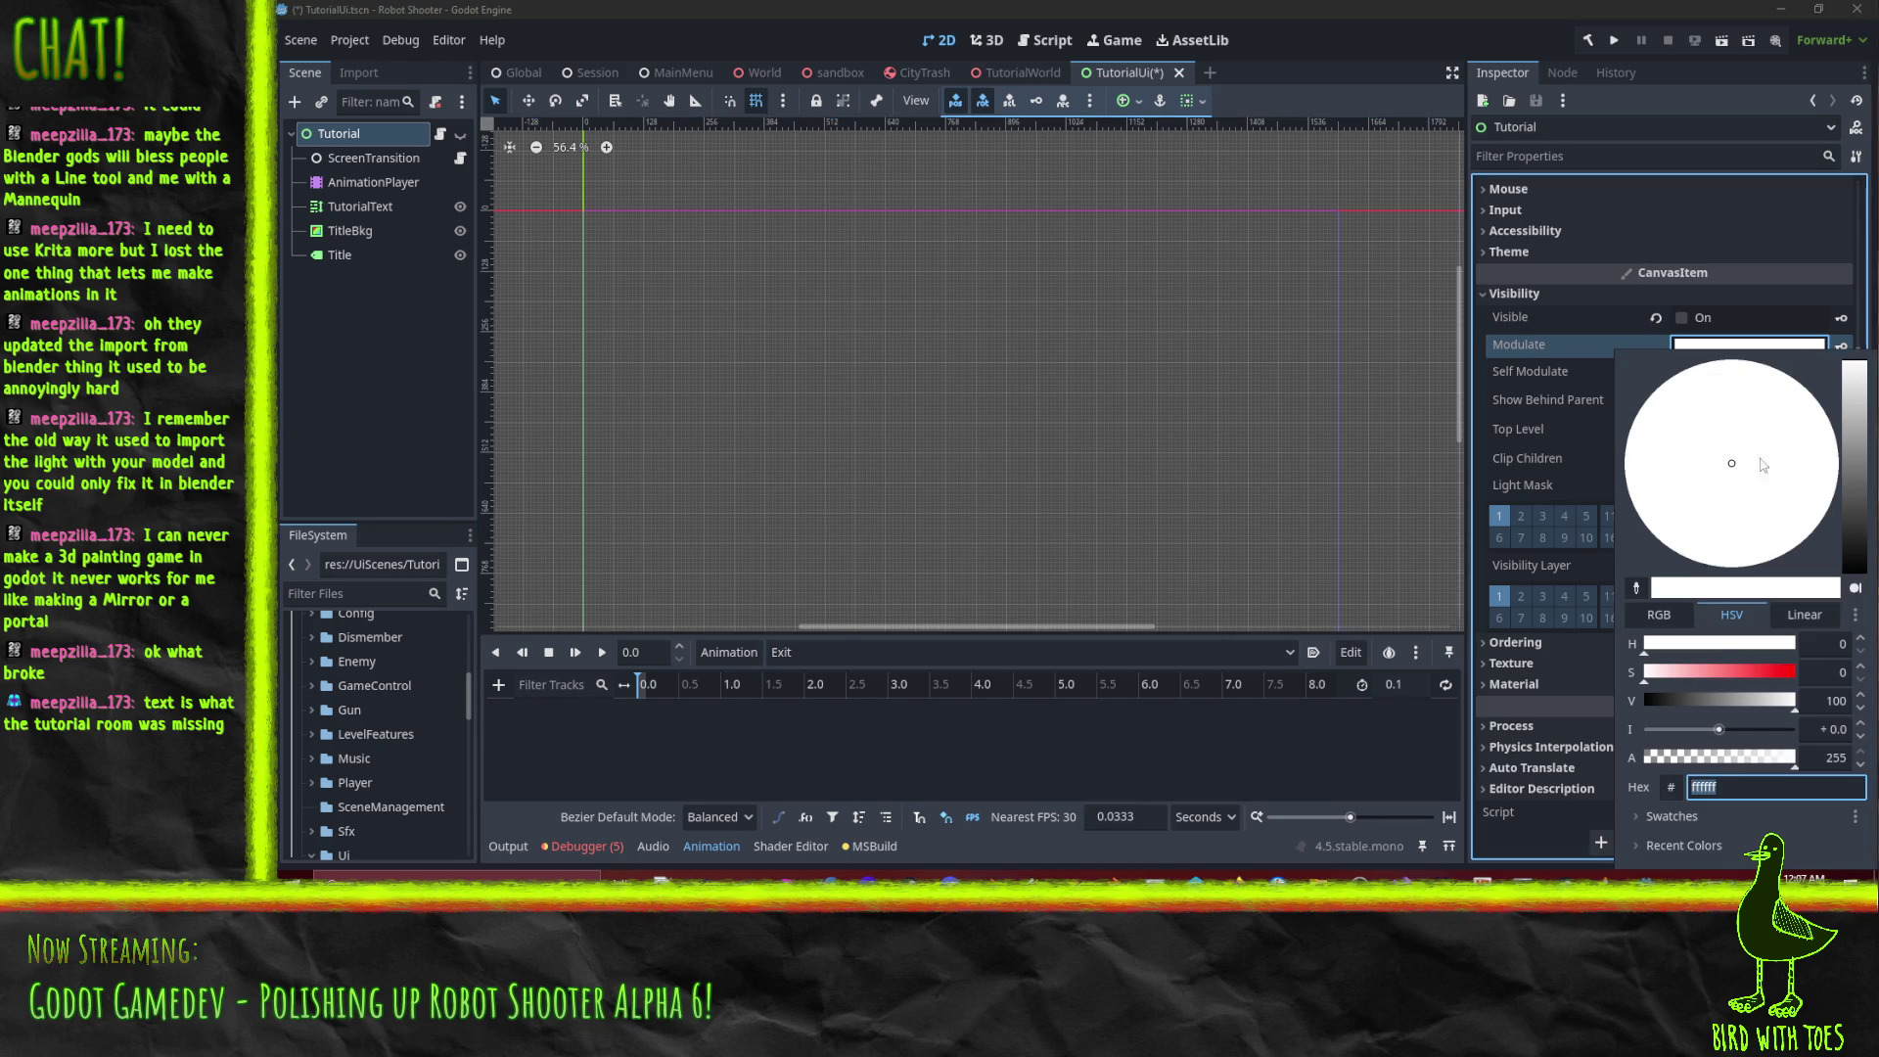
left_click_drag(1687, 753, 1482, 722)
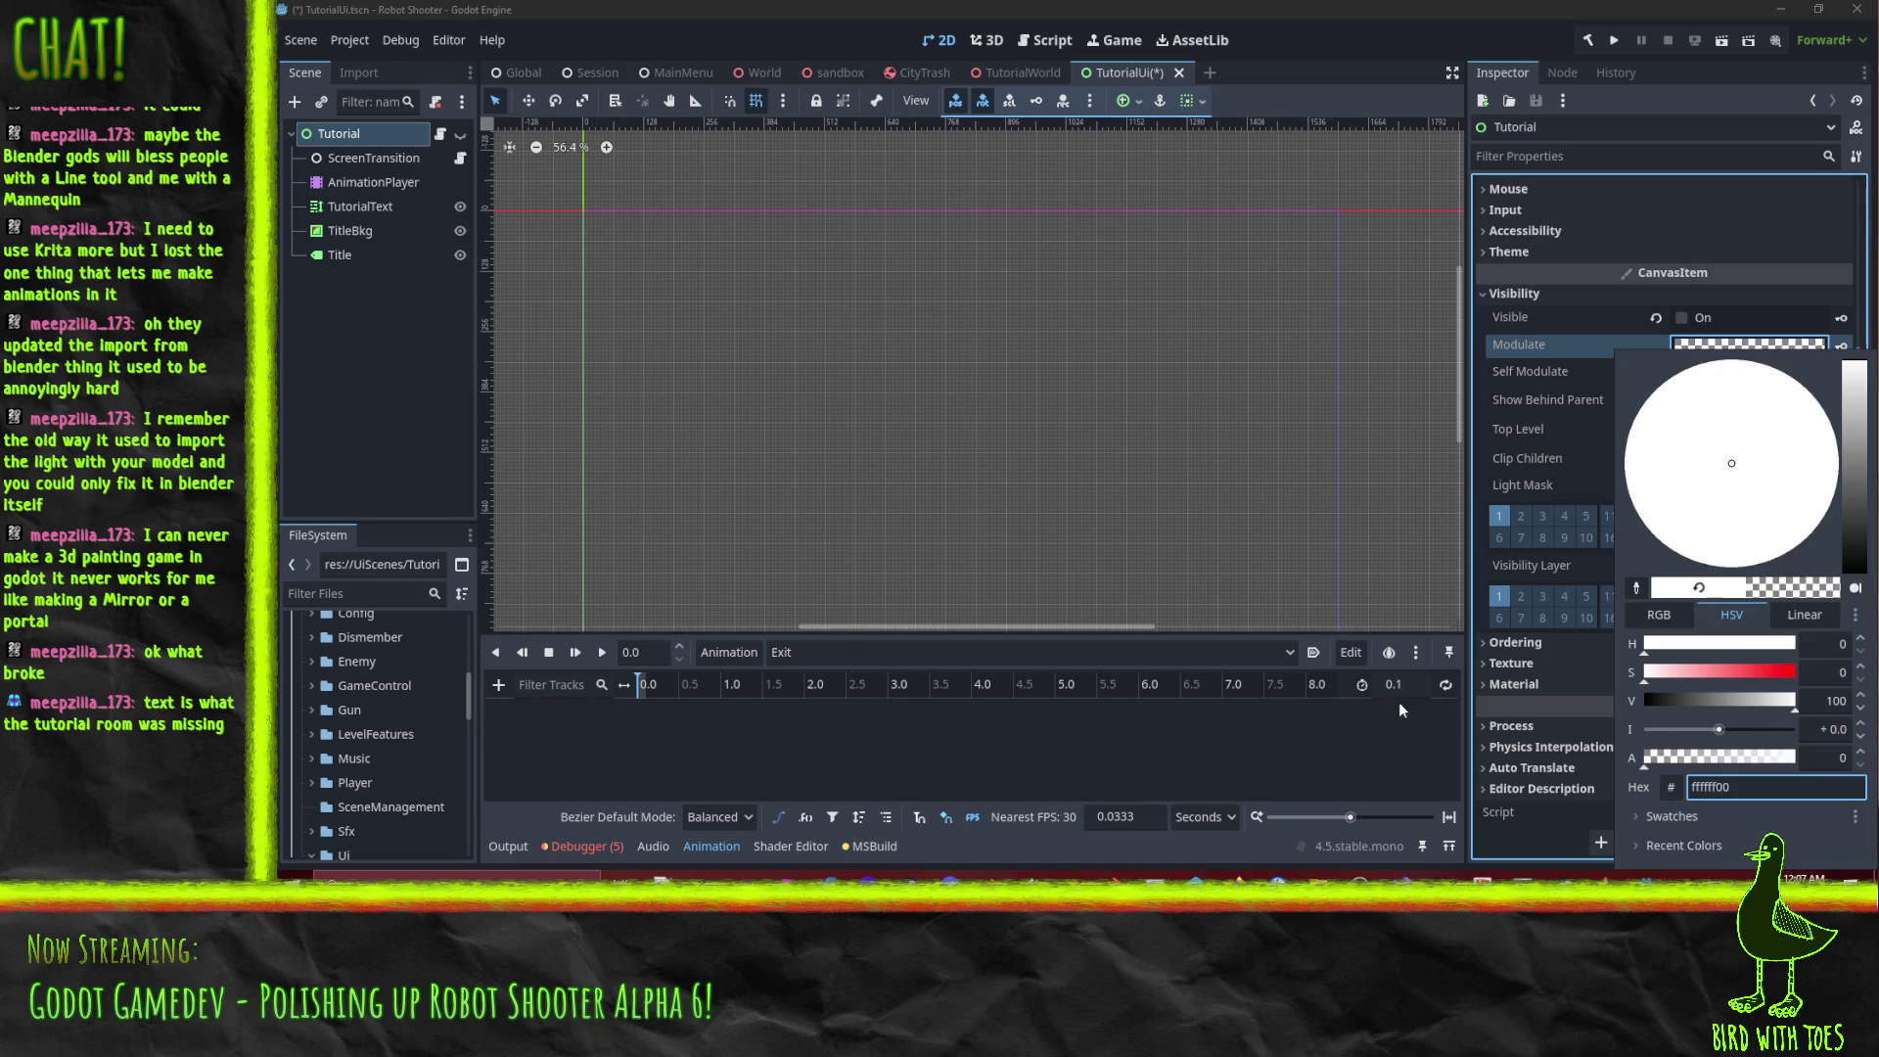
left_click(1515, 349)
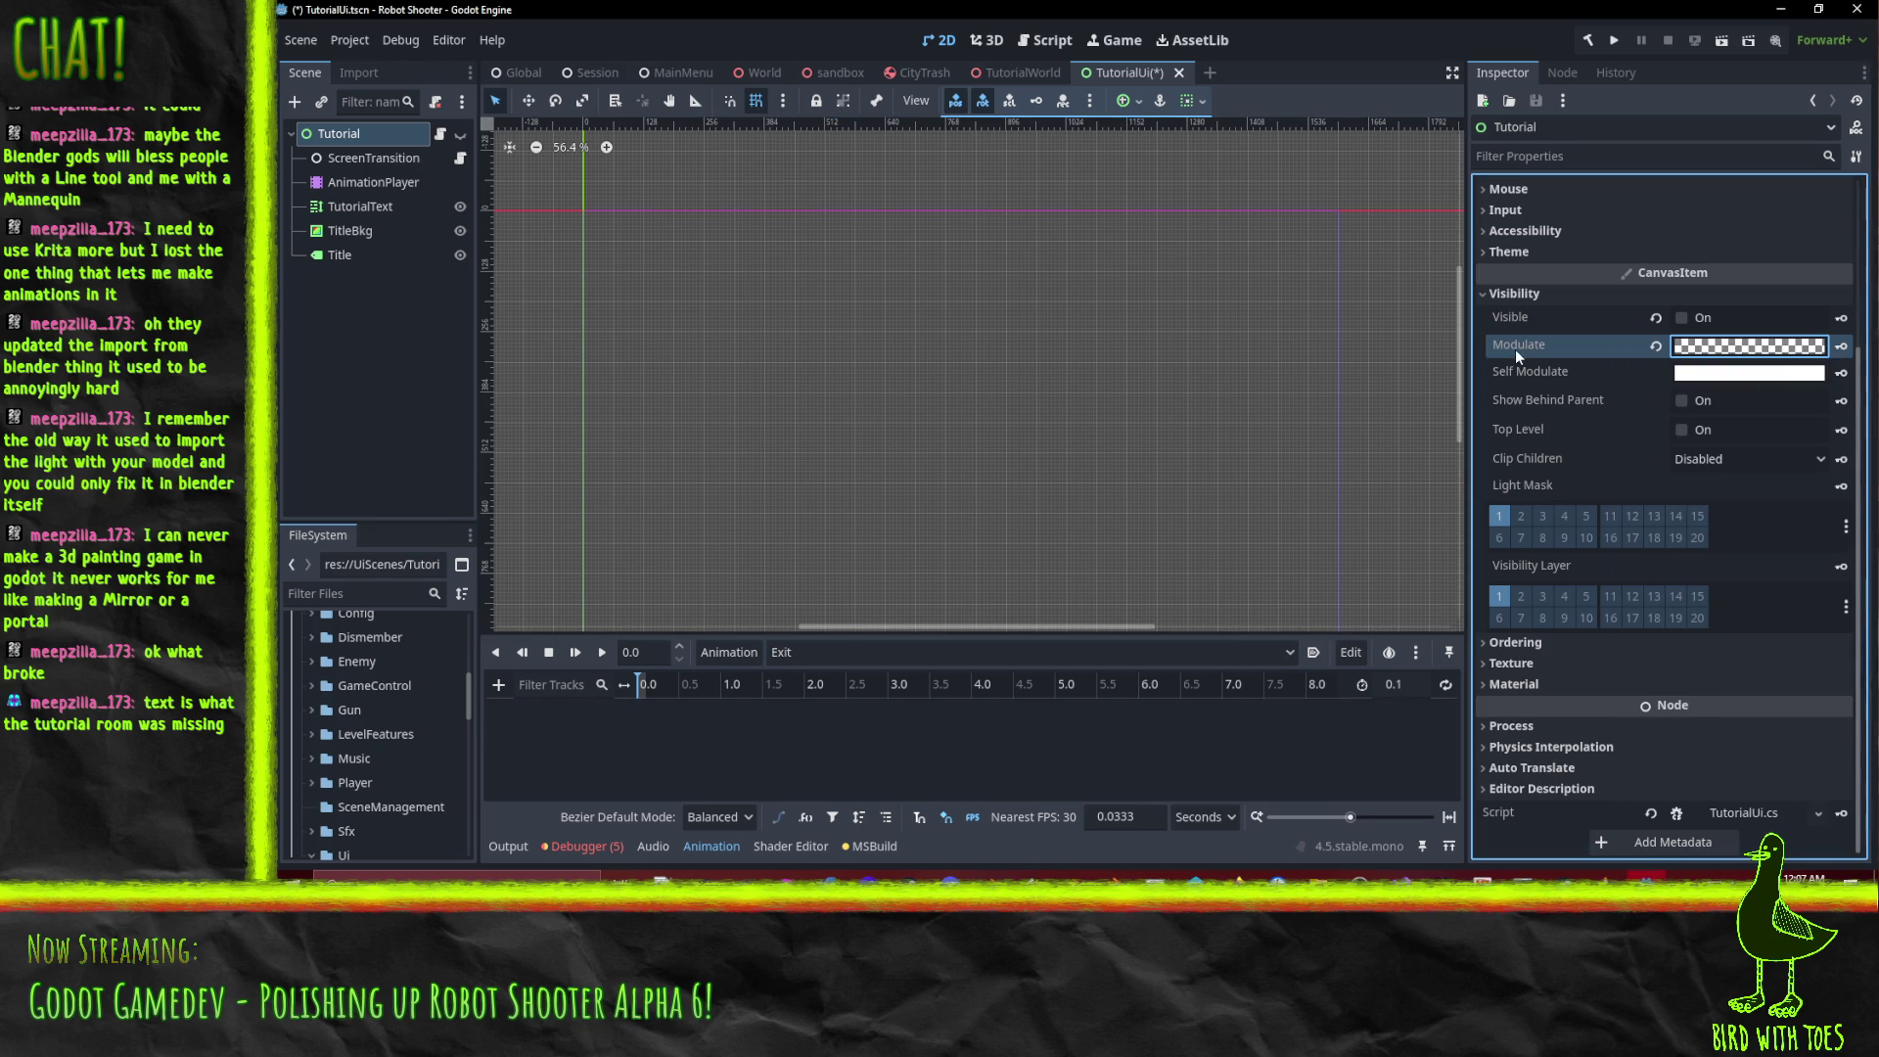
left_click(1846, 347)
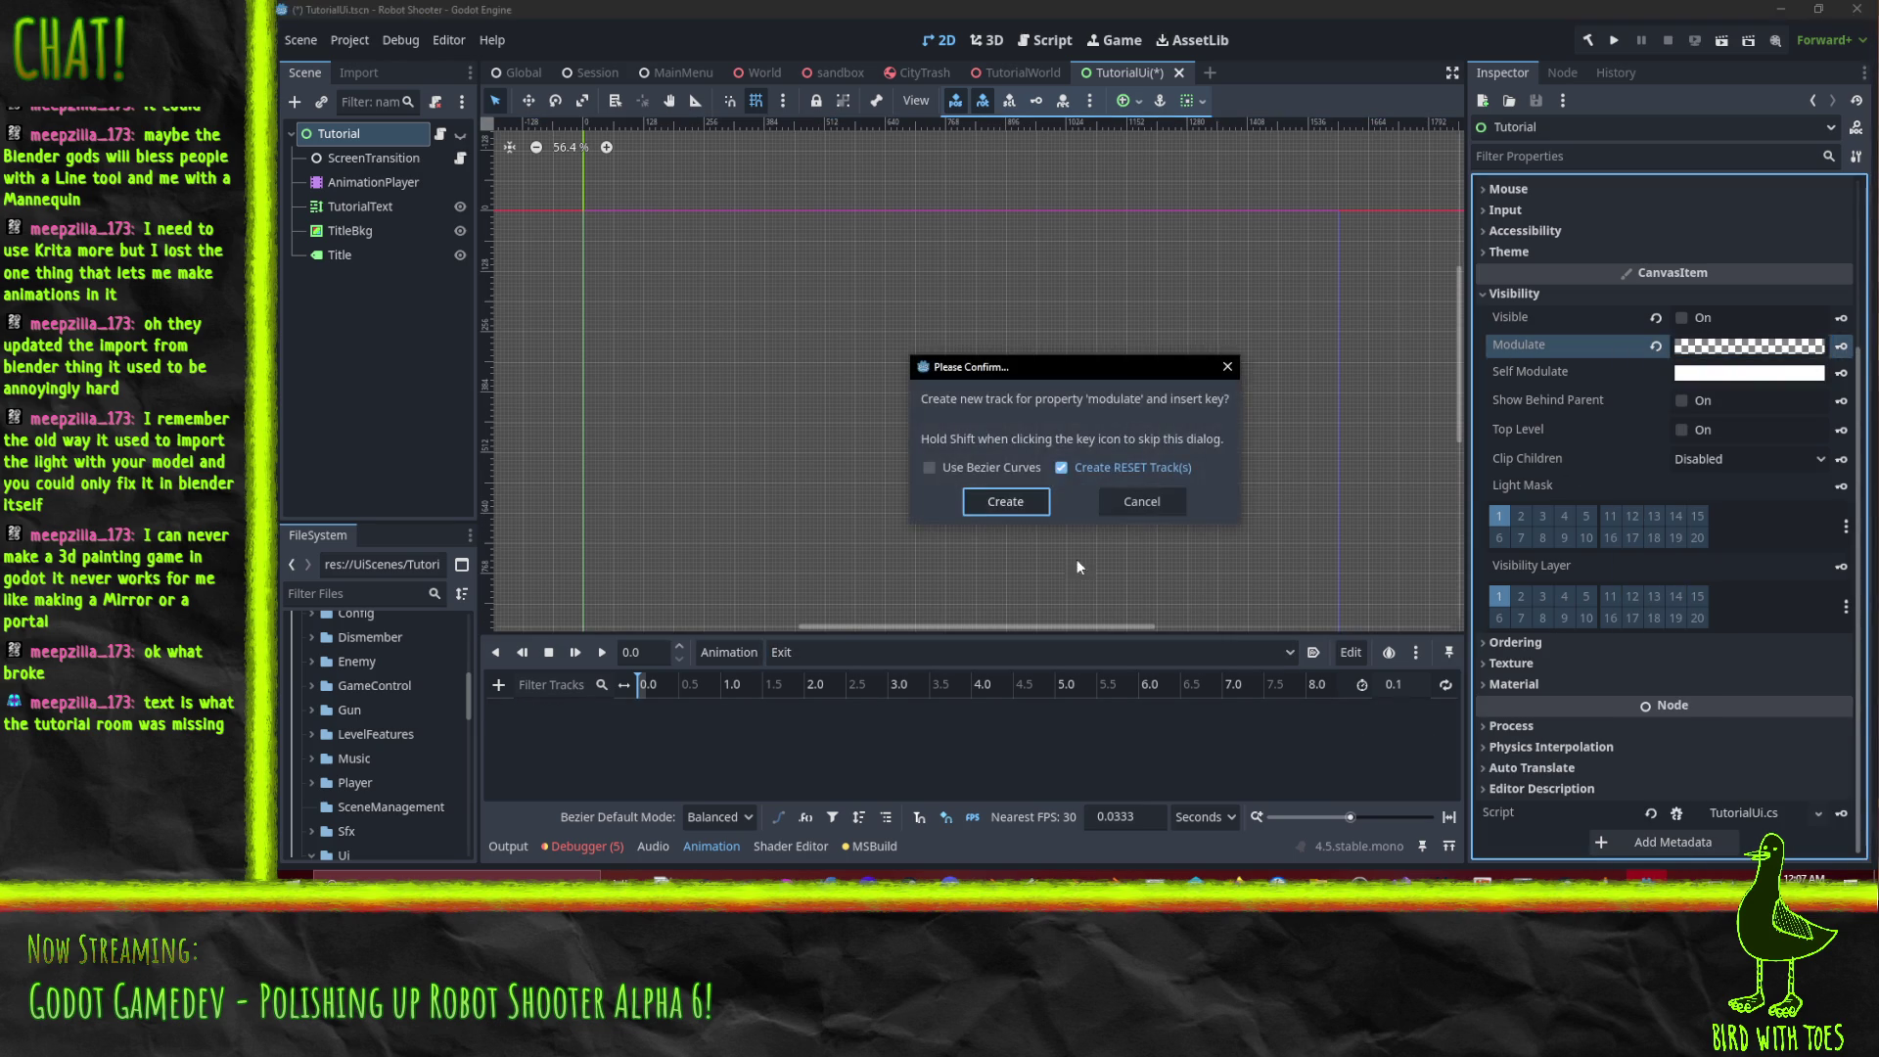
left_click(1017, 506)
left_click(811, 659)
left_click(813, 659)
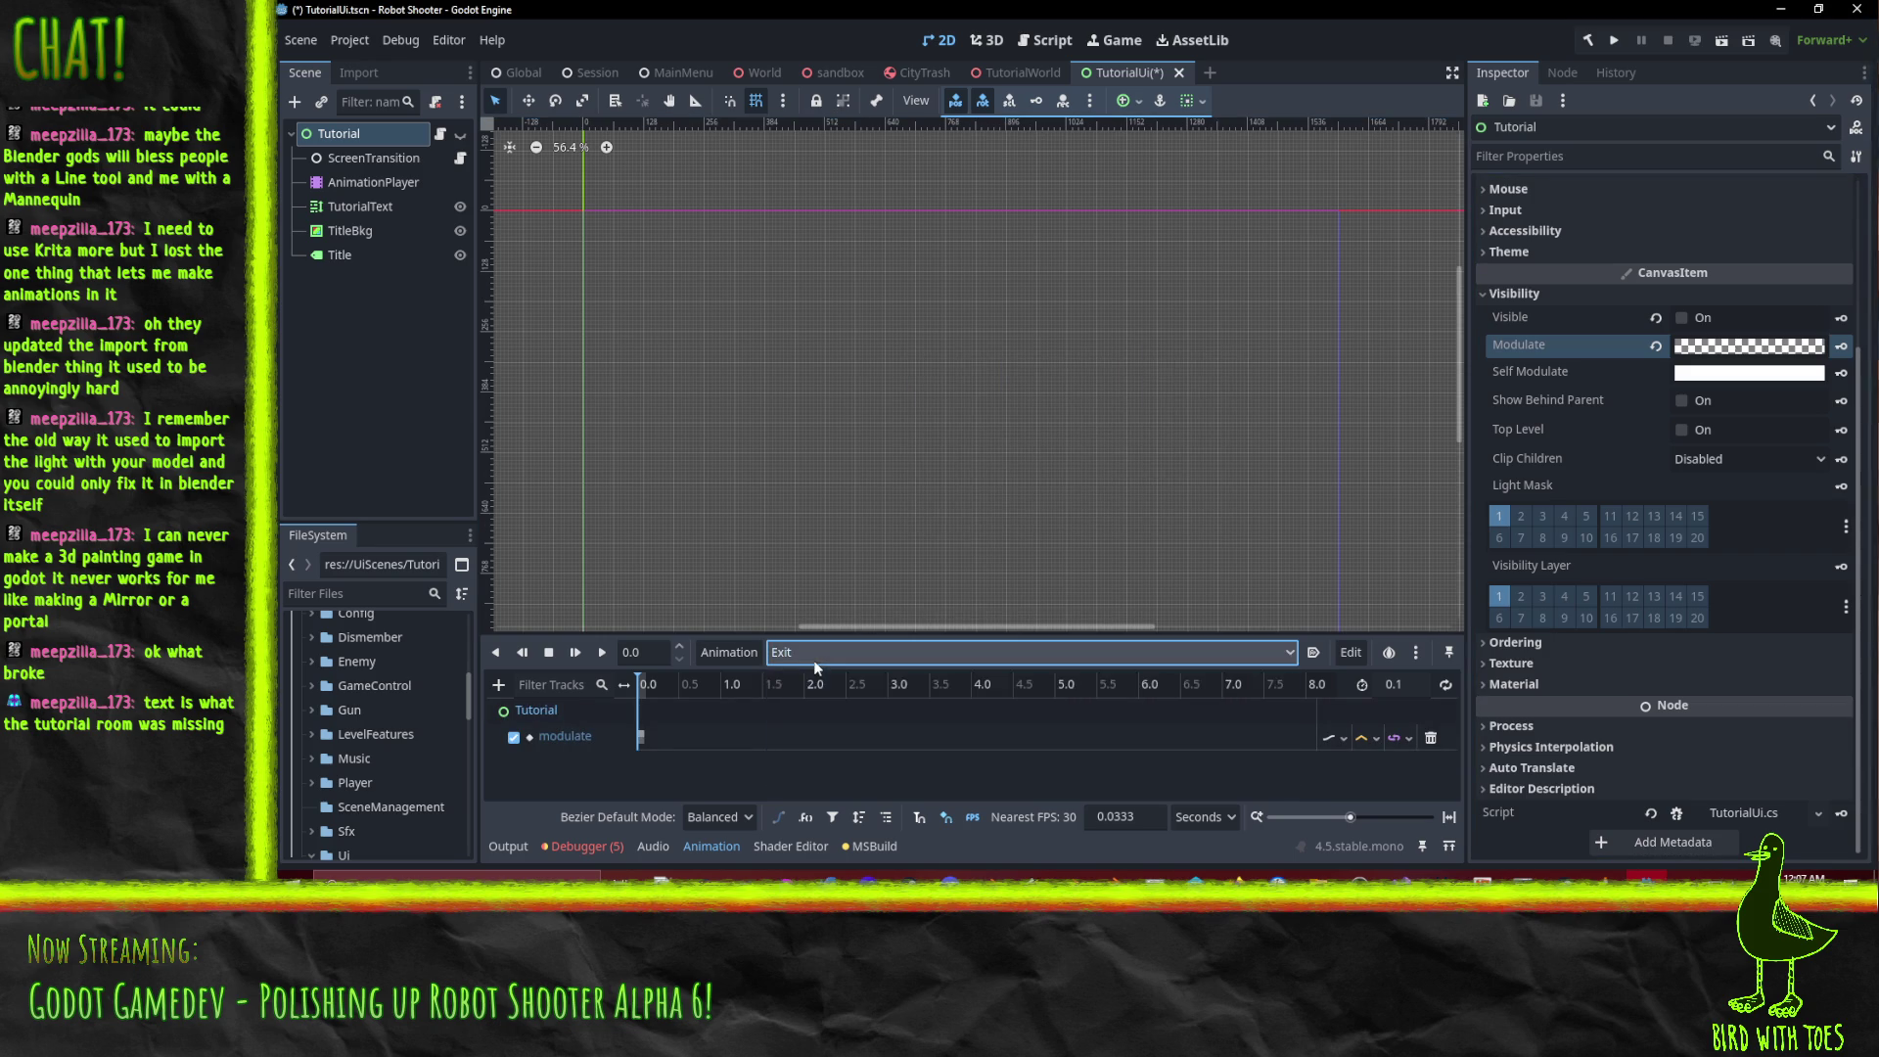
key("ctrl+s")
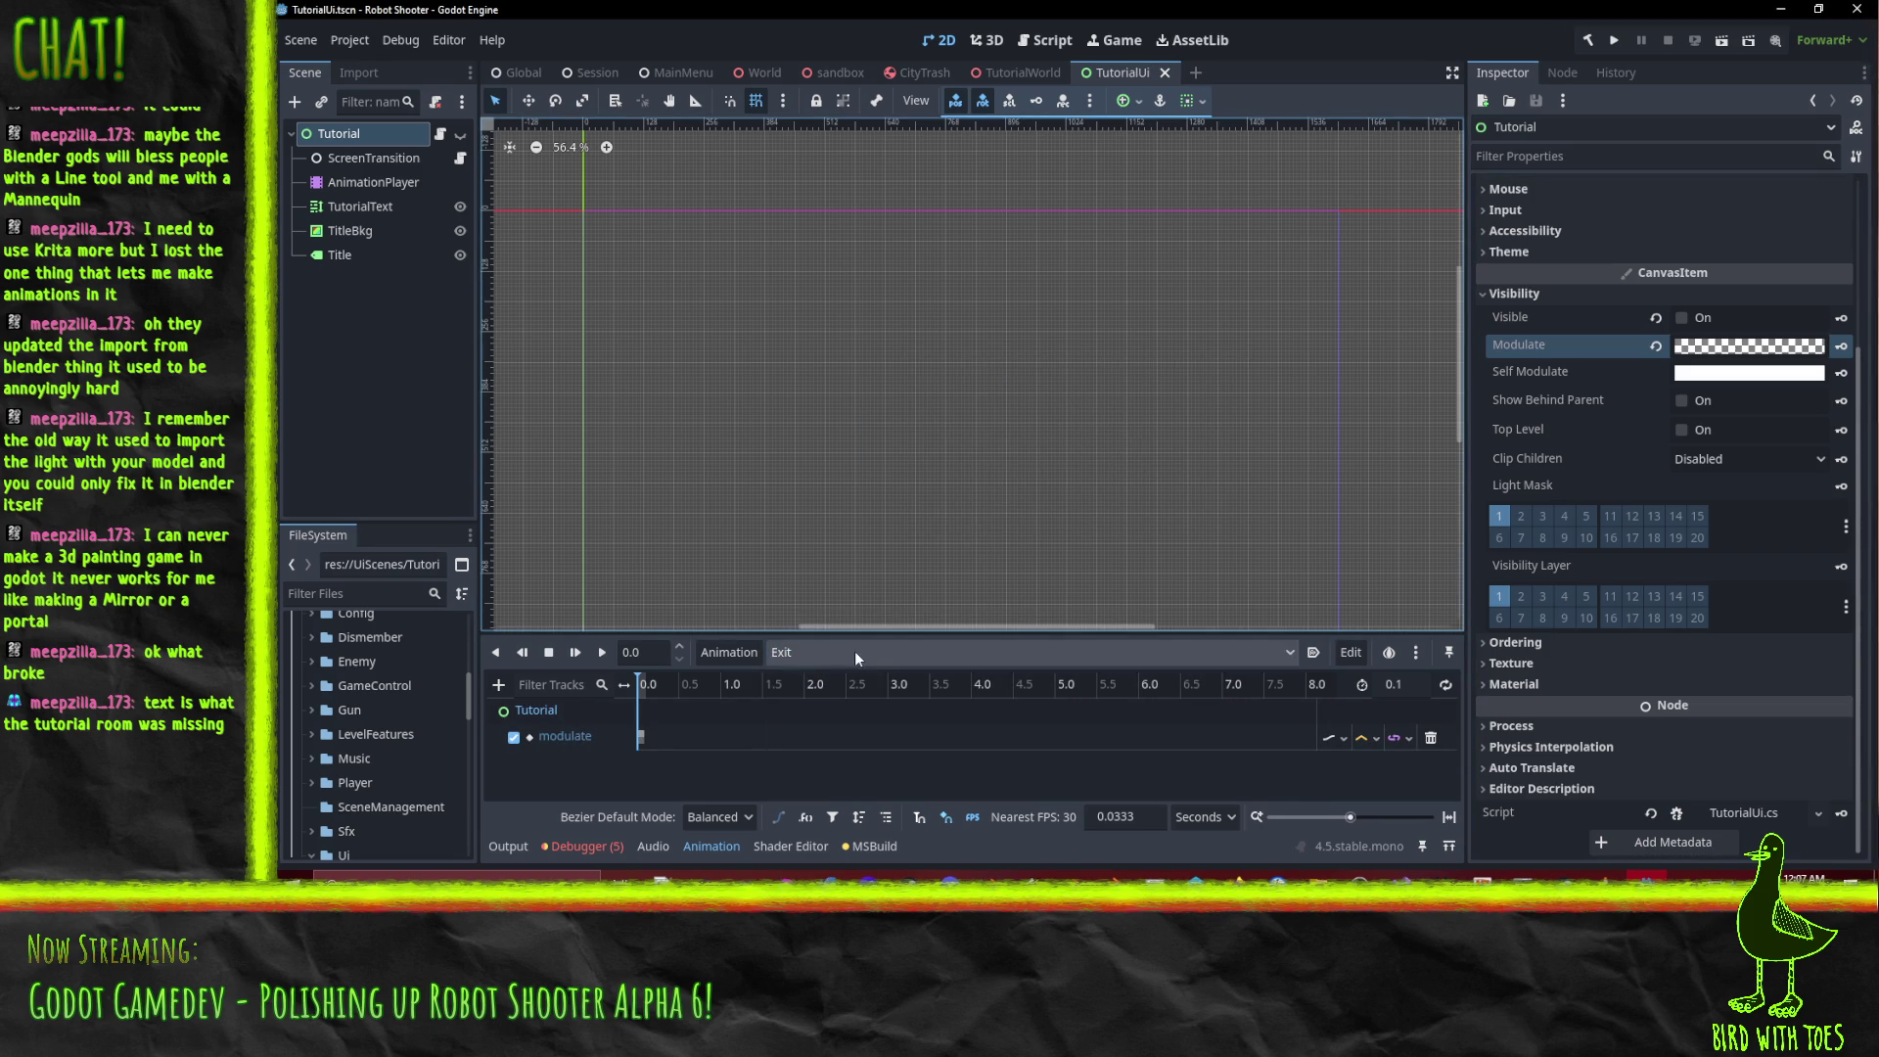
In OffScreen, delete the visible track, restore Visible, and key the Tutorial node's Modulate.
left_click(355, 134)
left_click(460, 134)
left_click(356, 137)
scroll(883, 456, "down", 1)
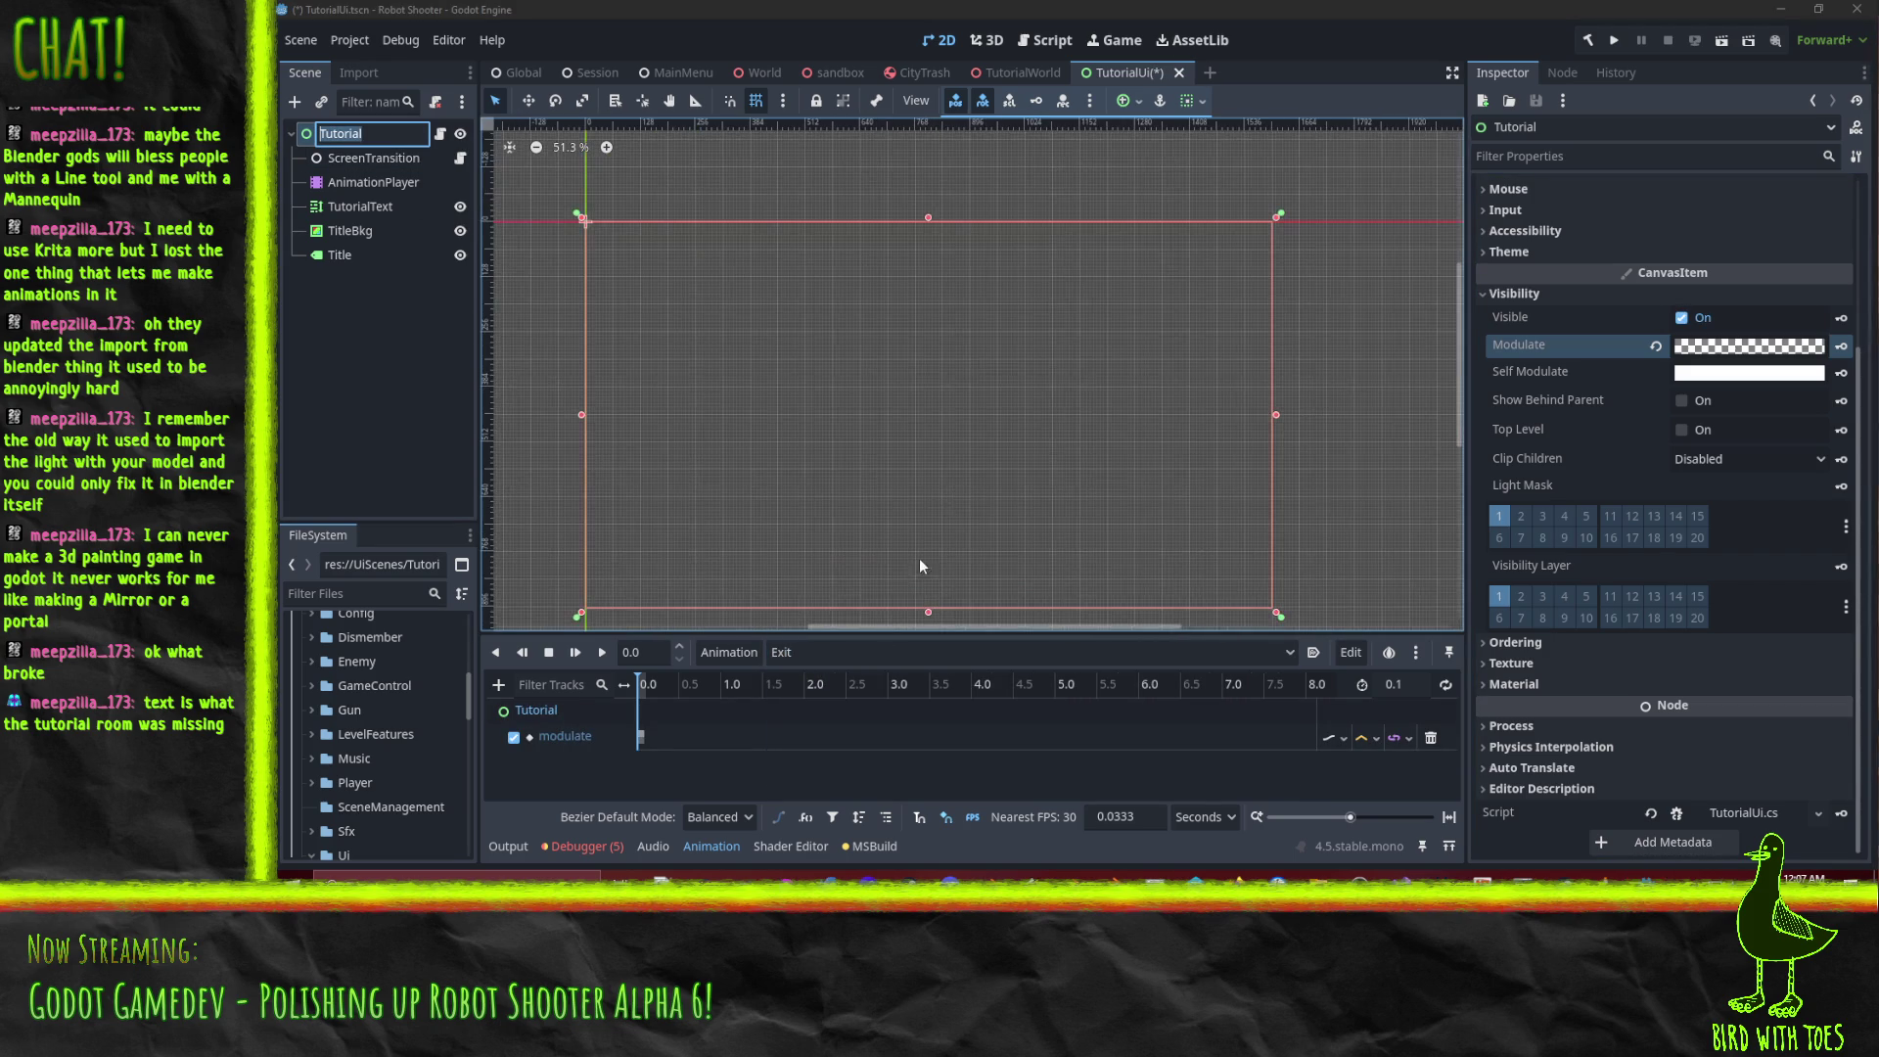
left_click(836, 656)
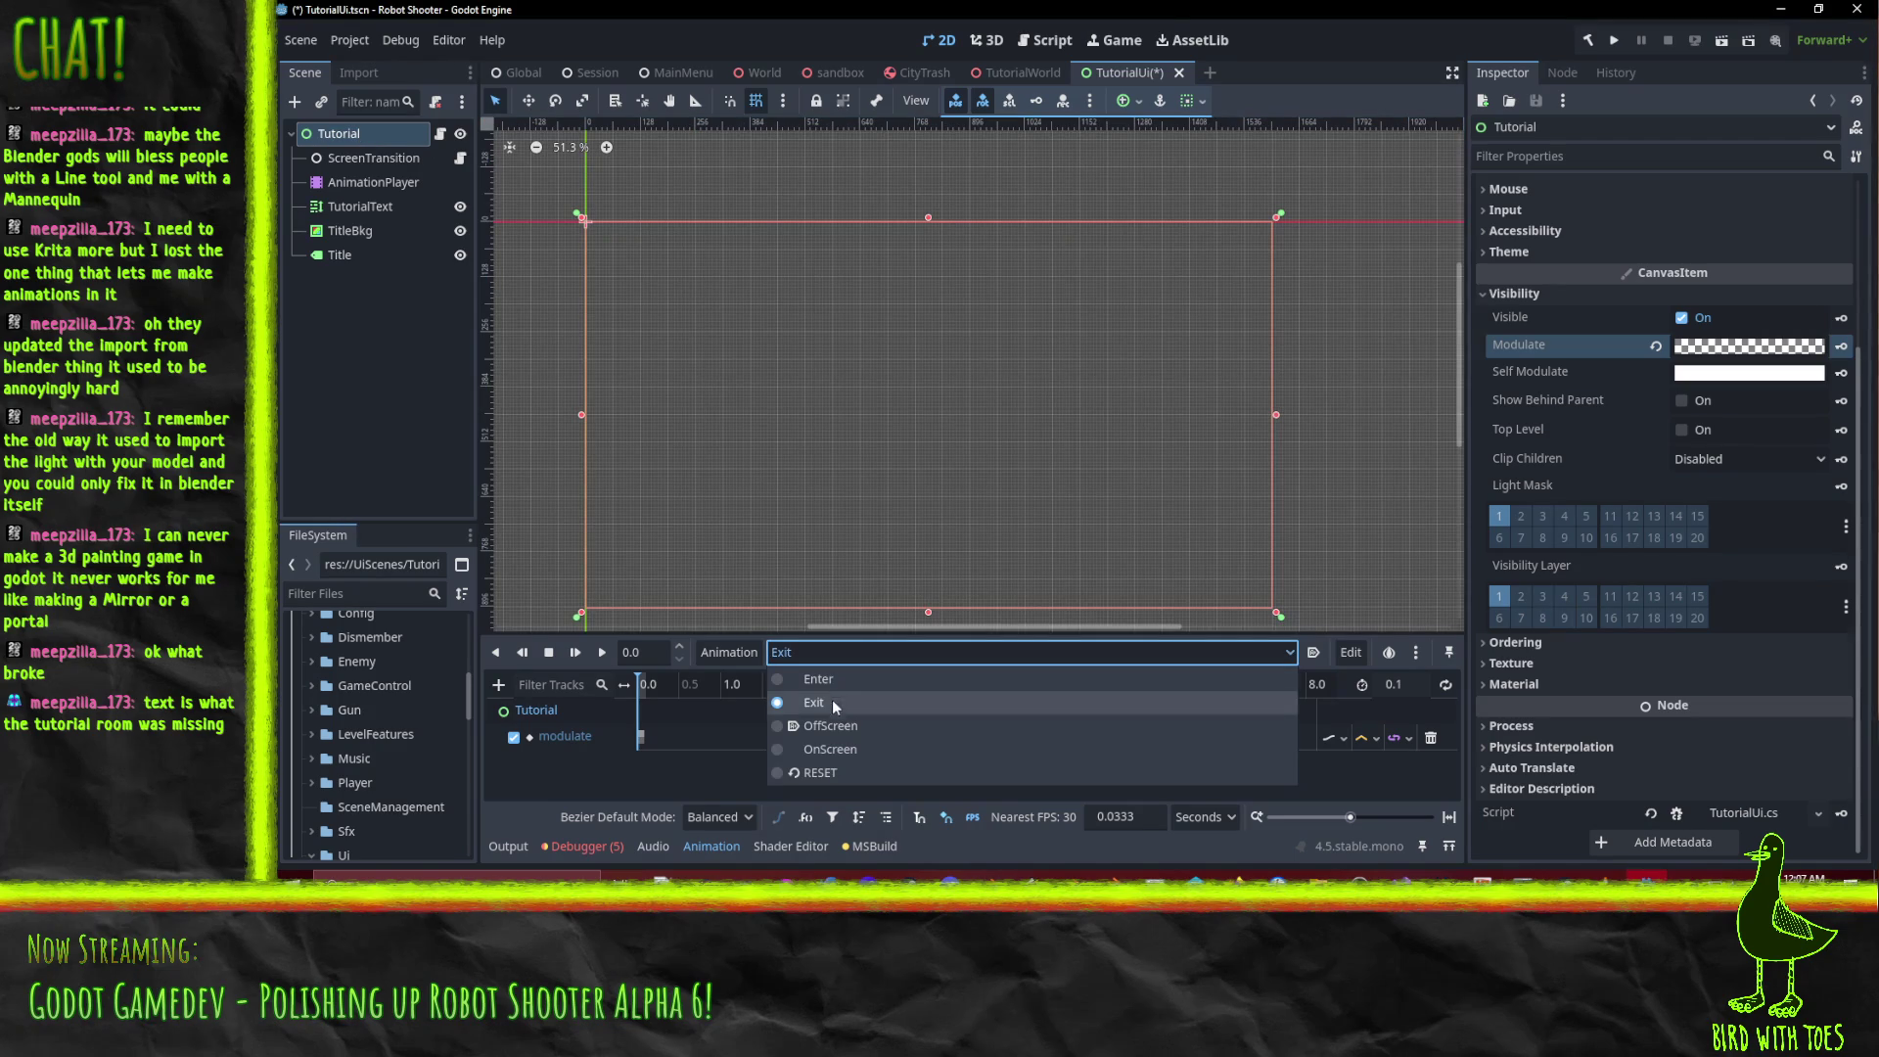
left_click(831, 724)
left_click(1431, 736)
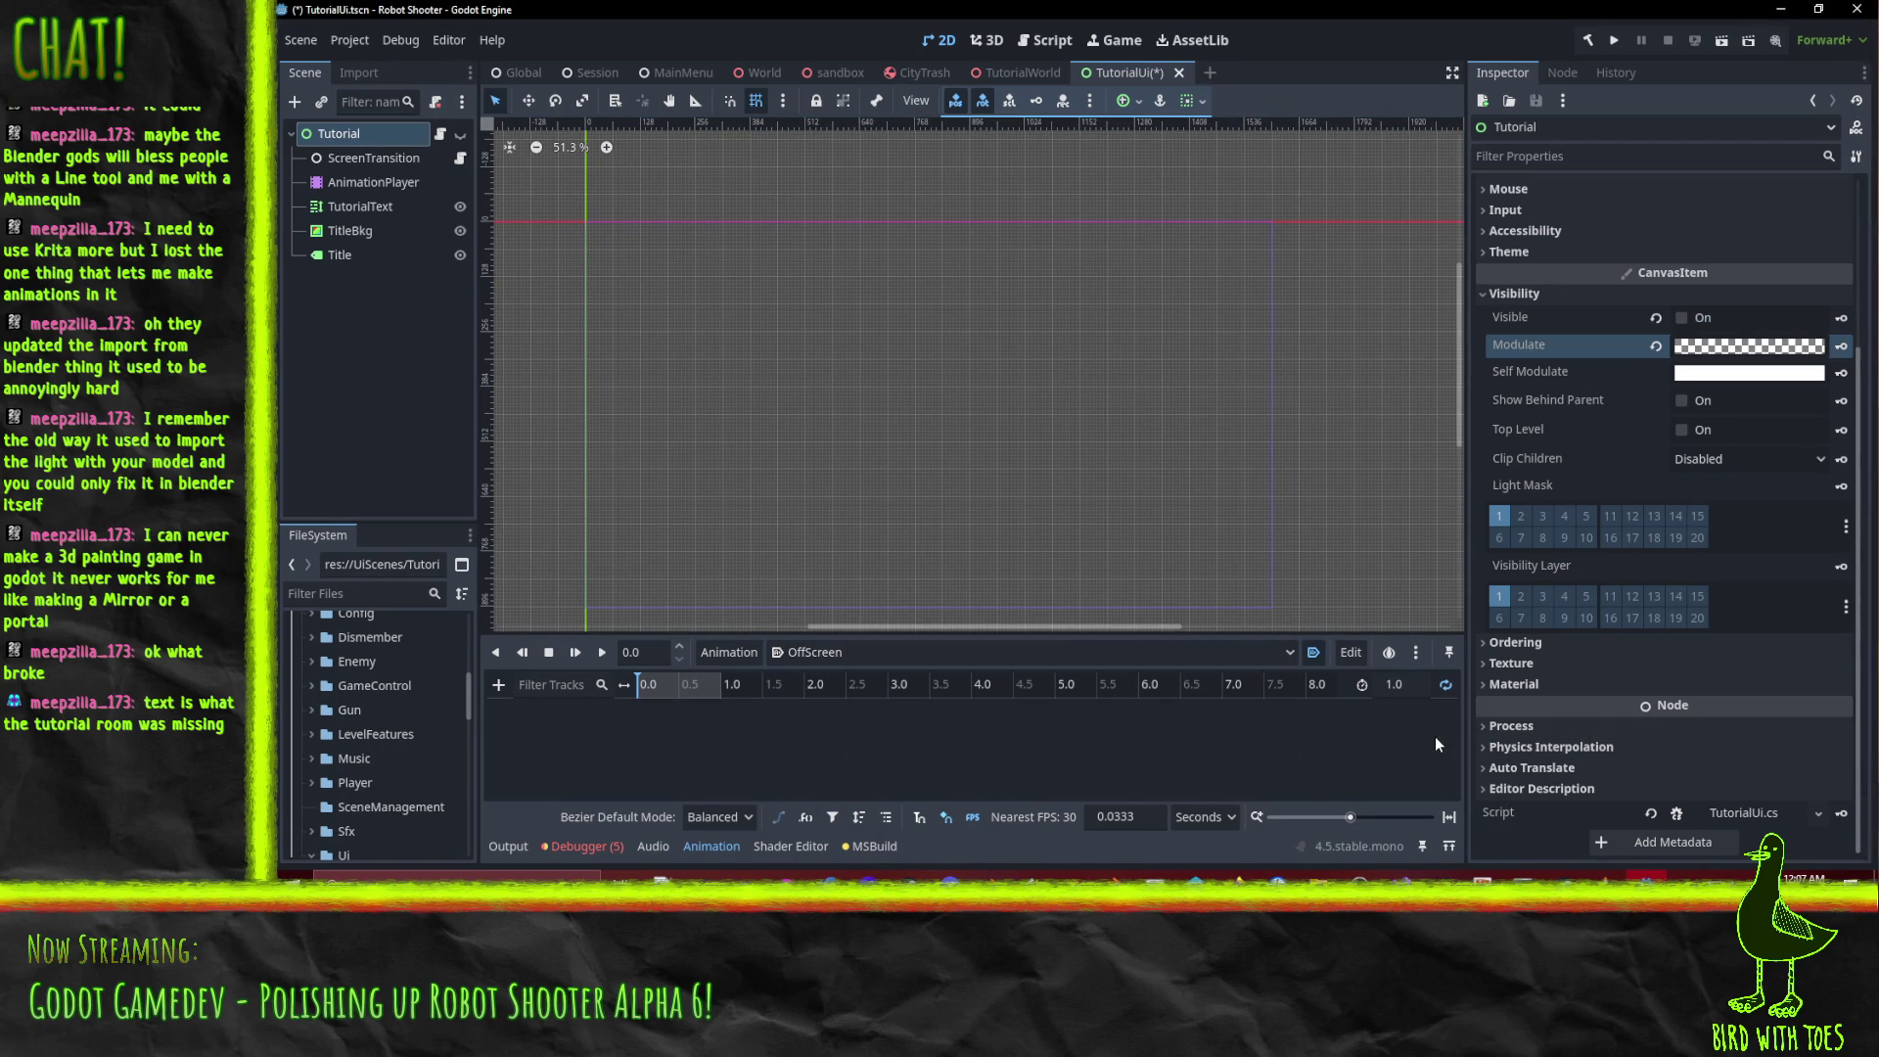
left_click(1682, 317)
left_click(1842, 346)
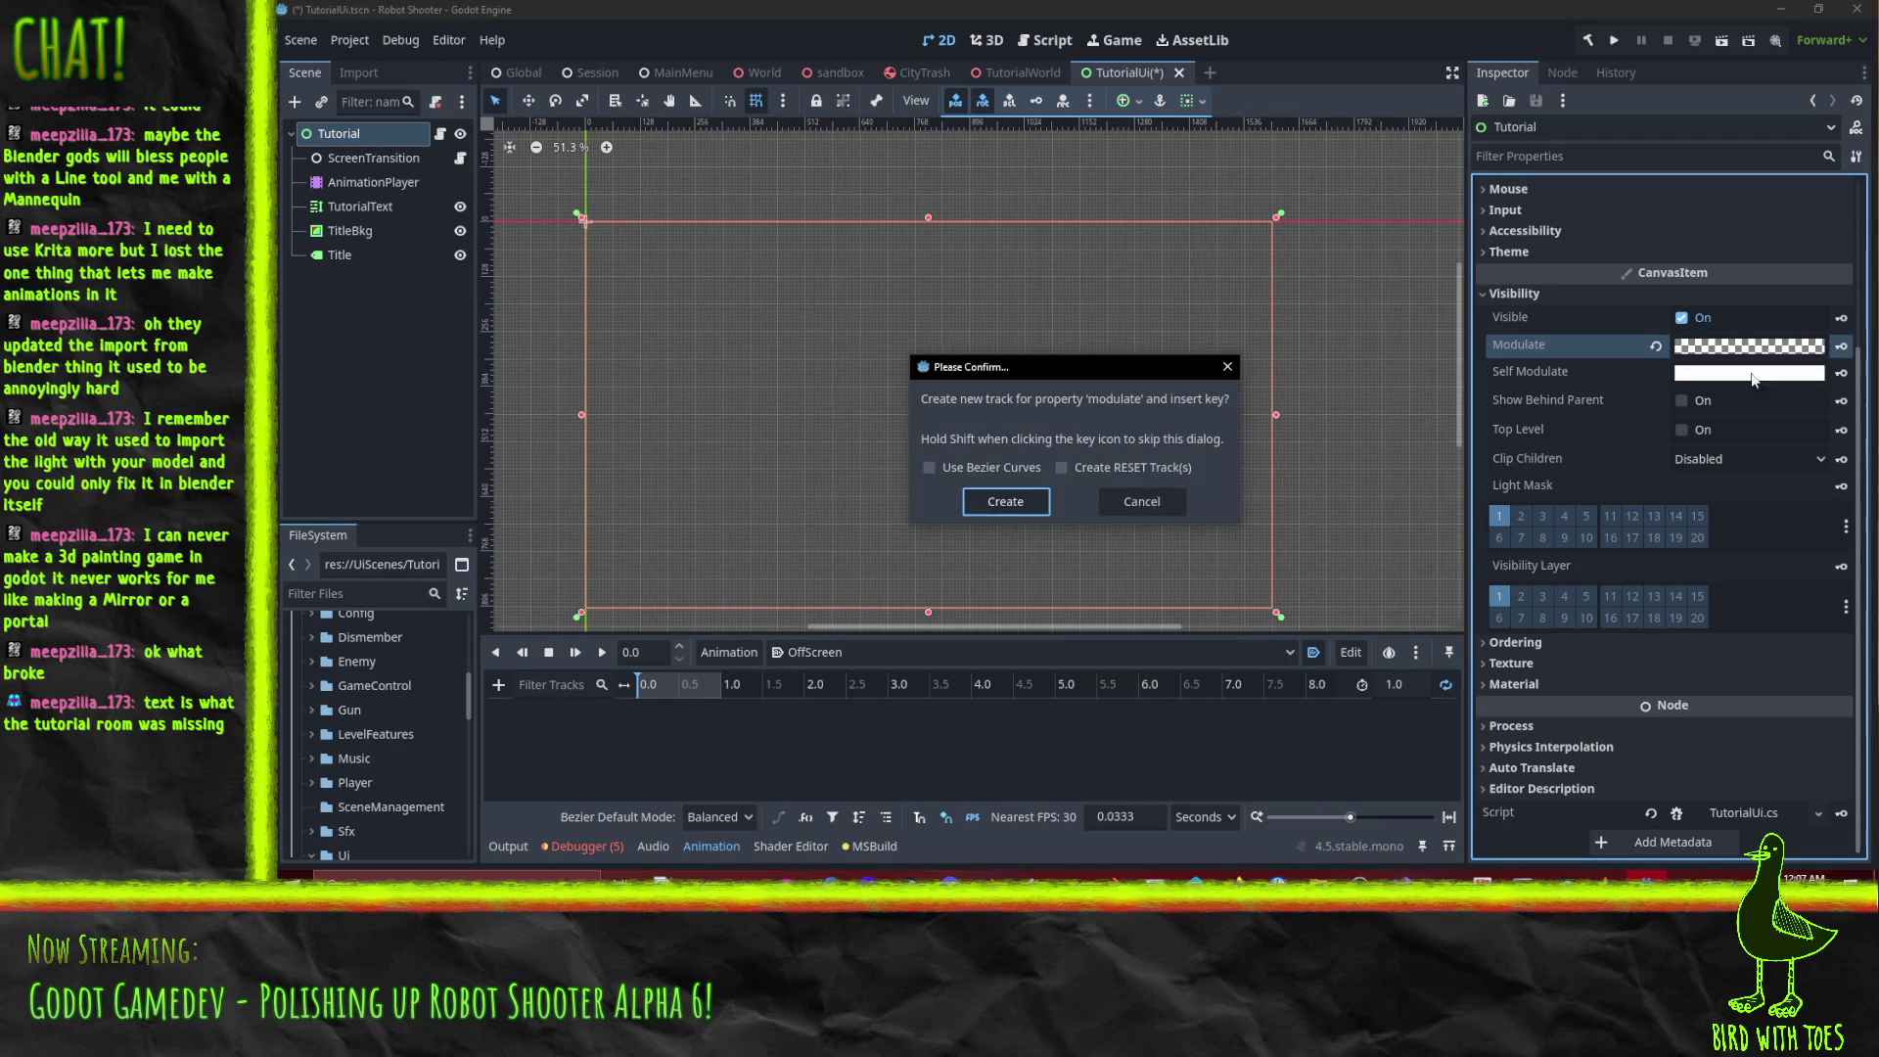
left_click(1002, 505)
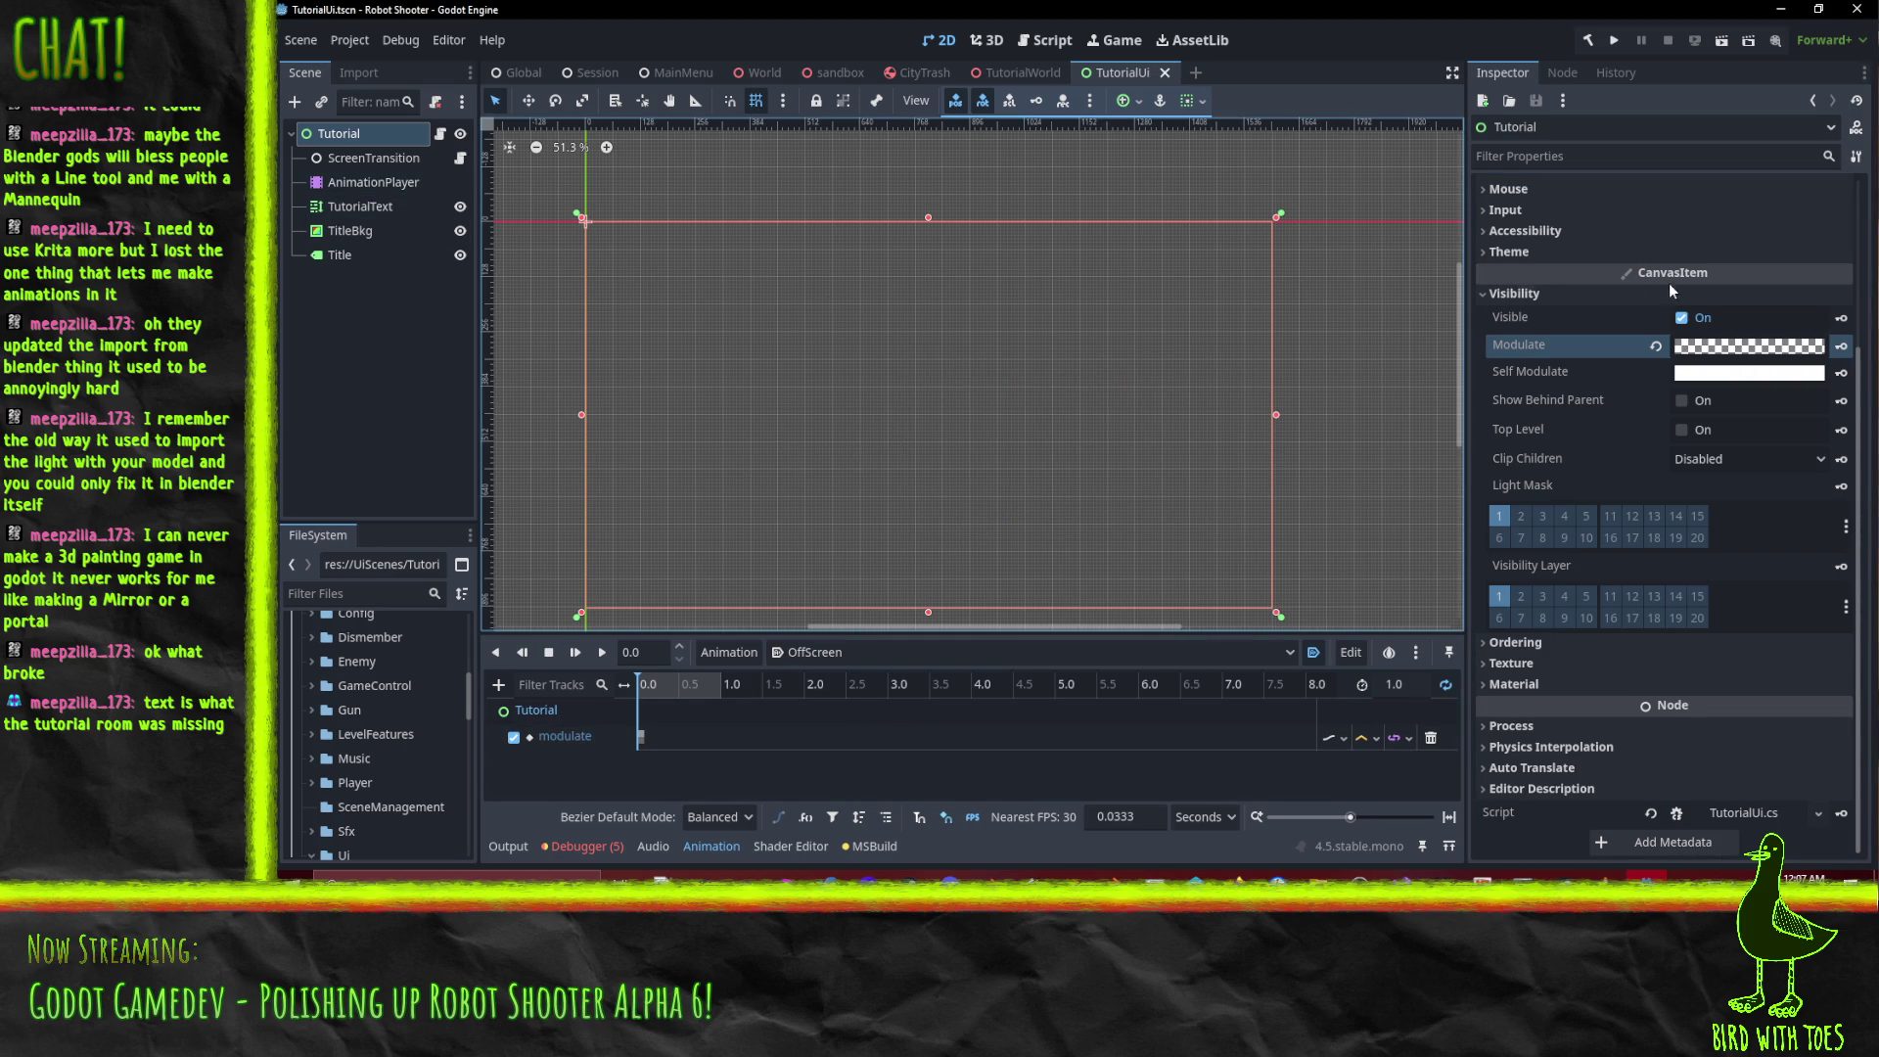
Switch back to the RESET animation and run the project.
left_click(1077, 651)
left_click(1041, 772)
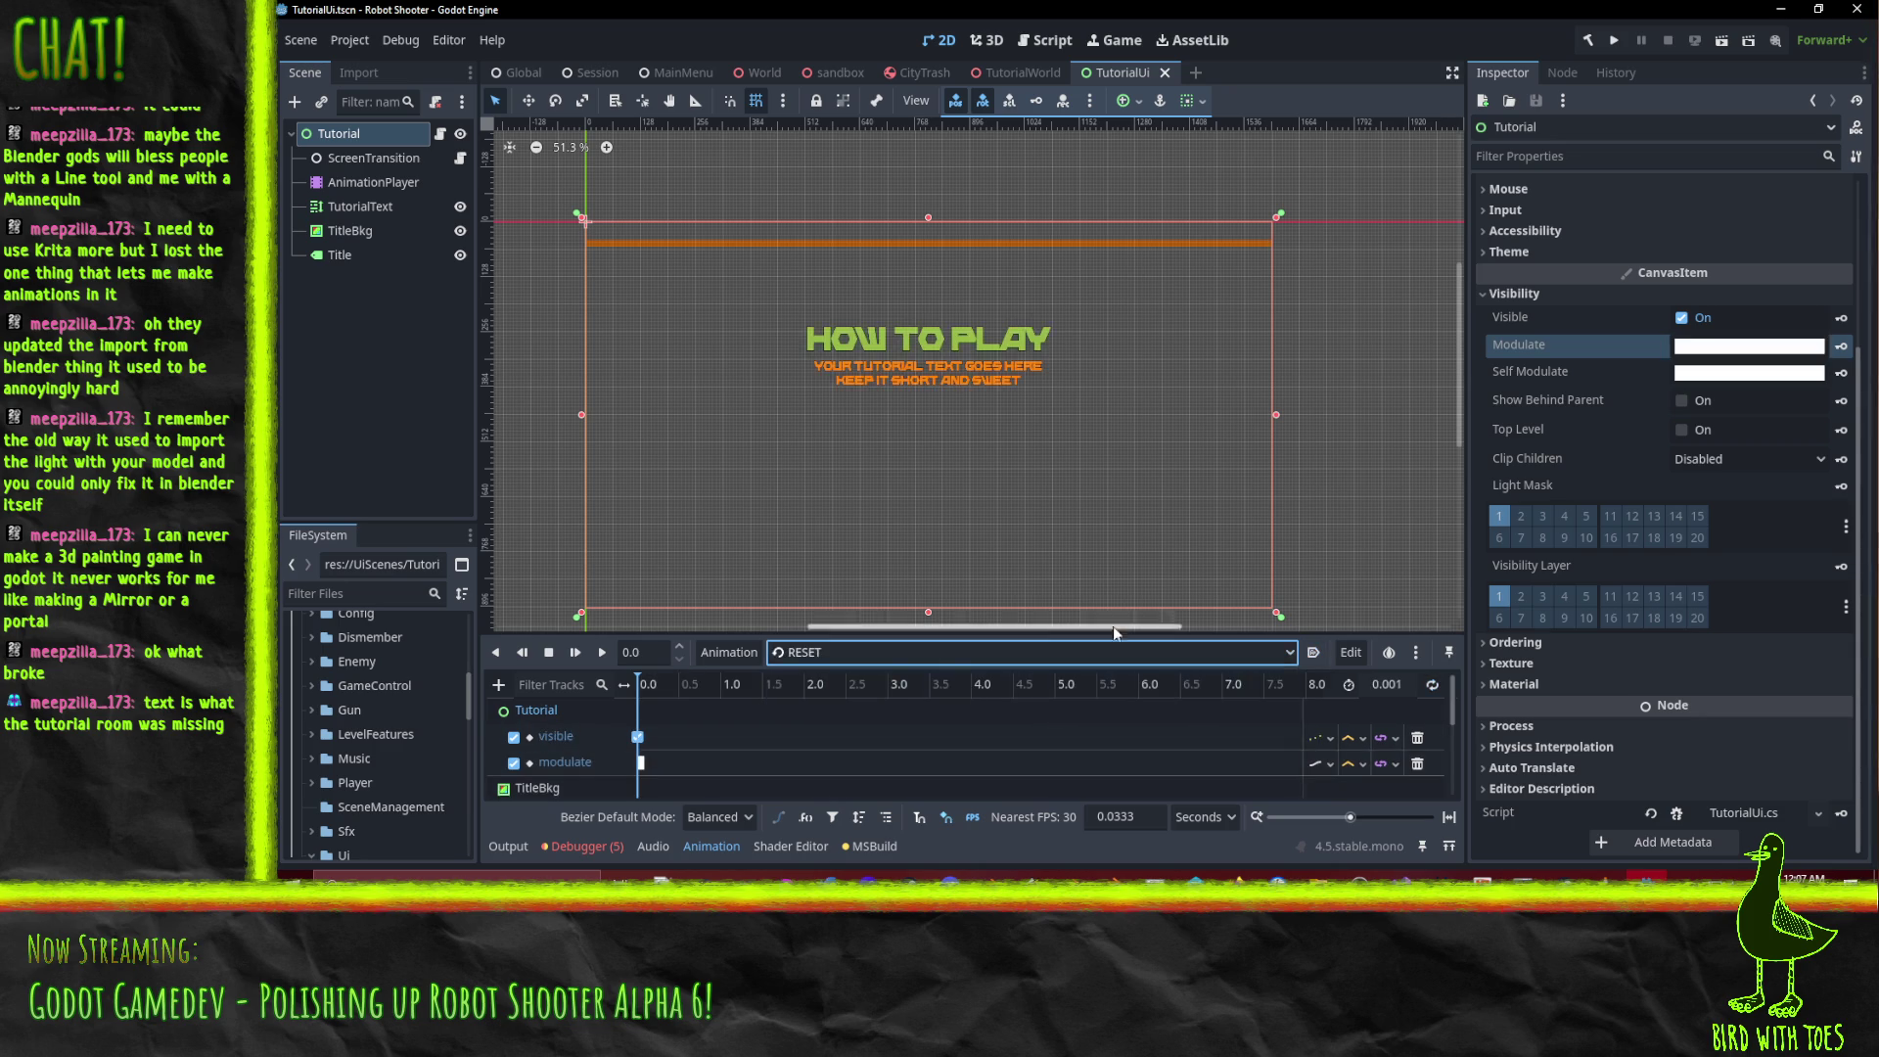
left_click(1621, 40)
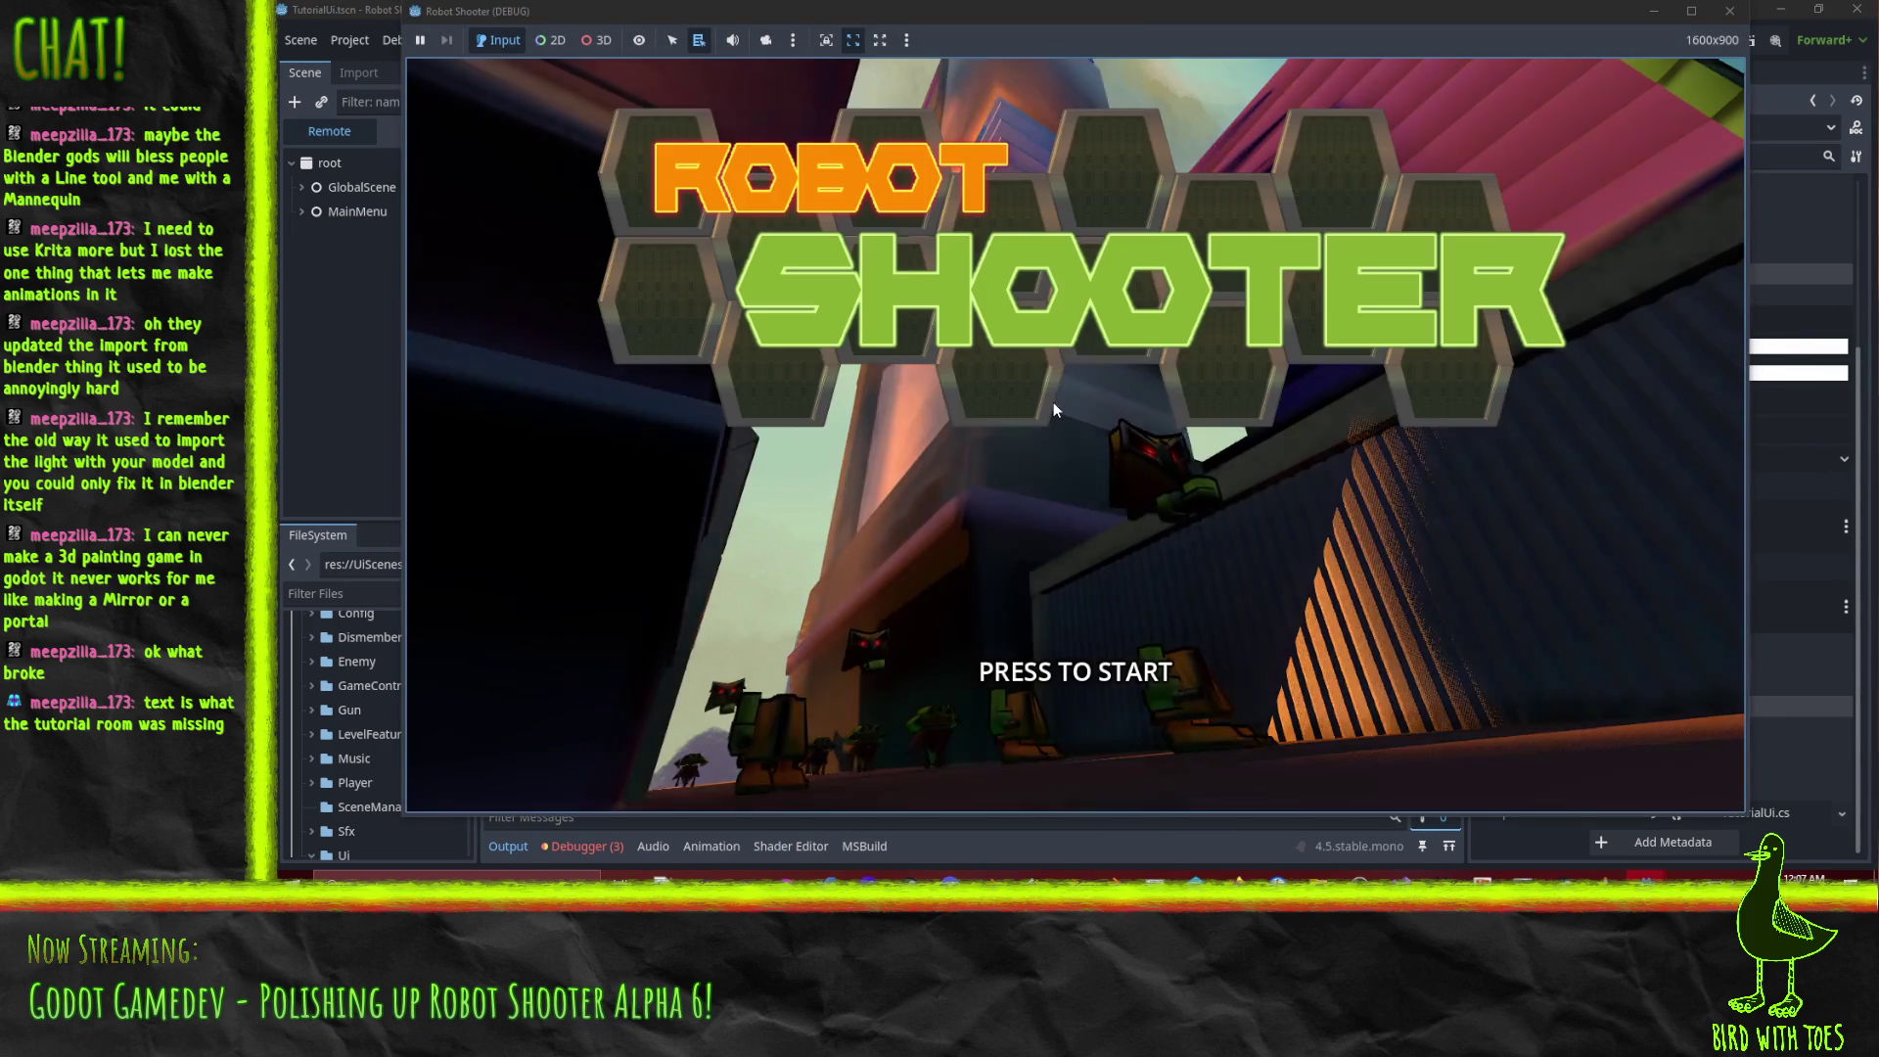
Start the game from the title screen, test the tutorial, then pause and quit to the editor.
left_click(1054, 402)
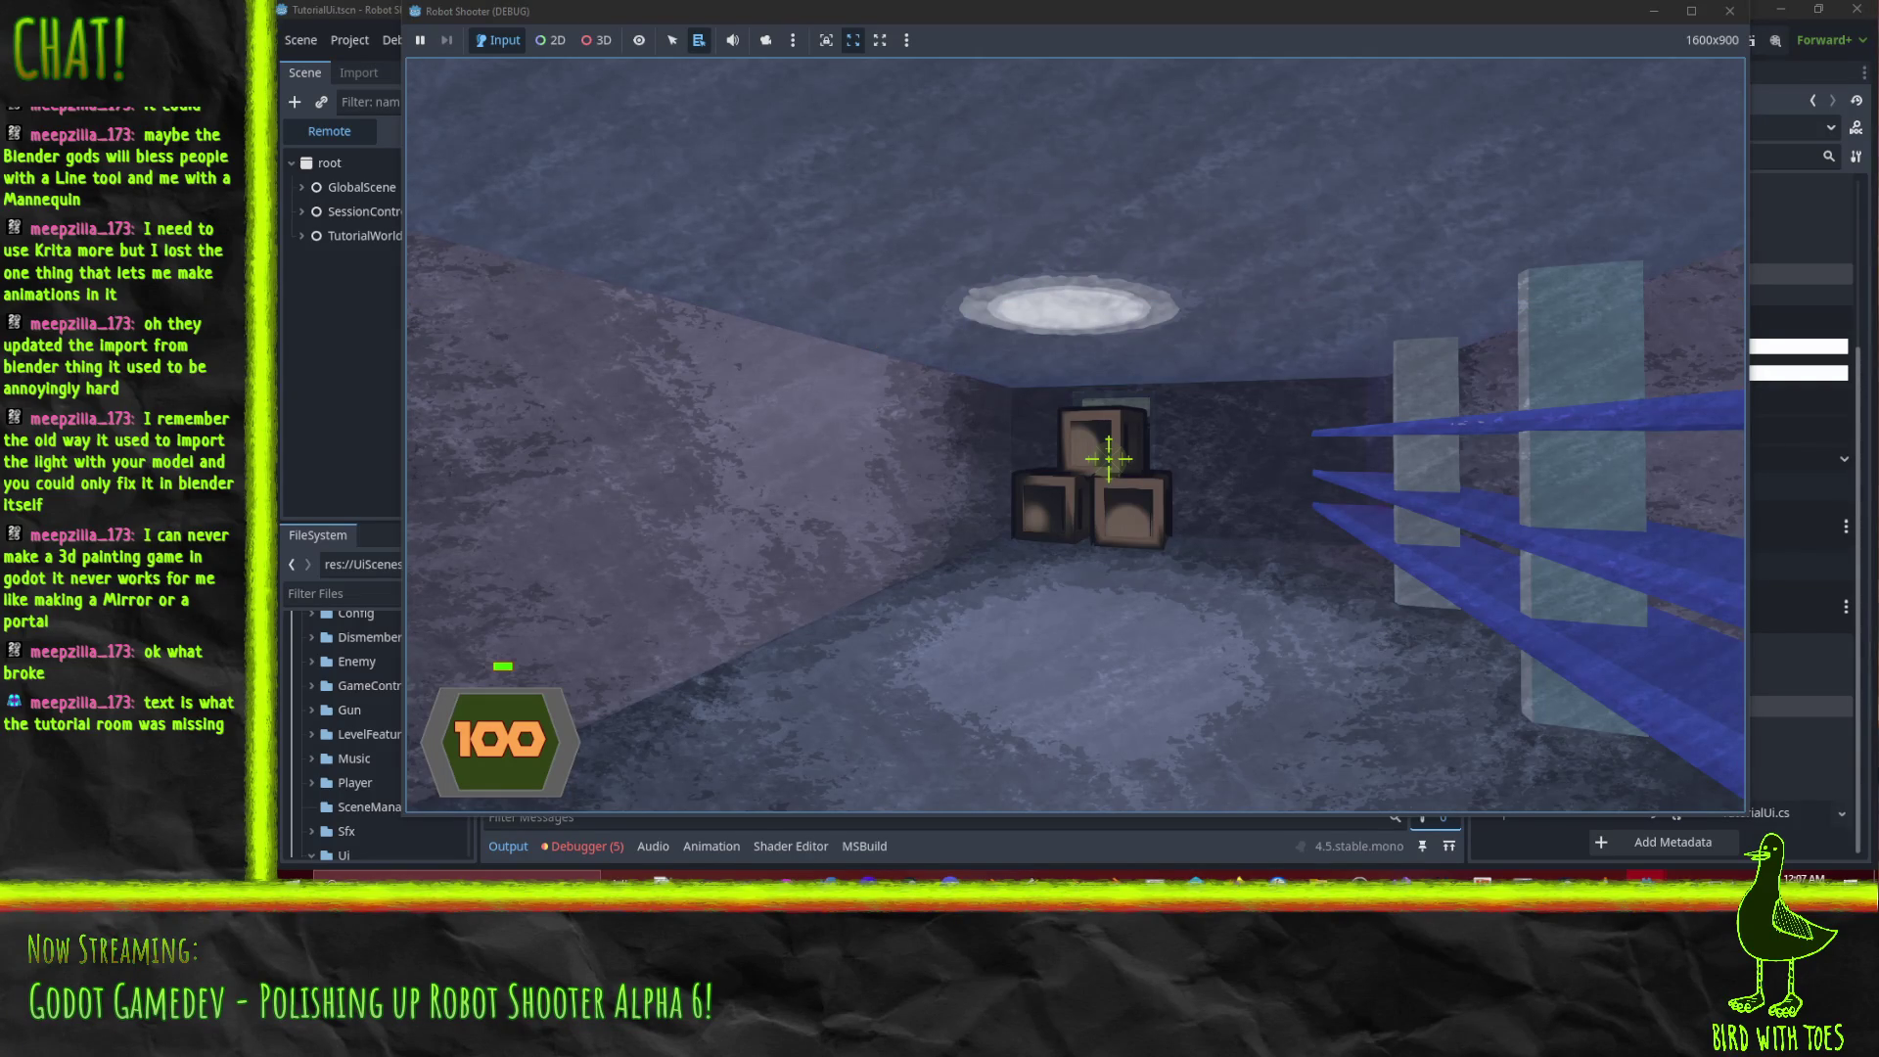
key("Escape")
left_click(1116, 616)
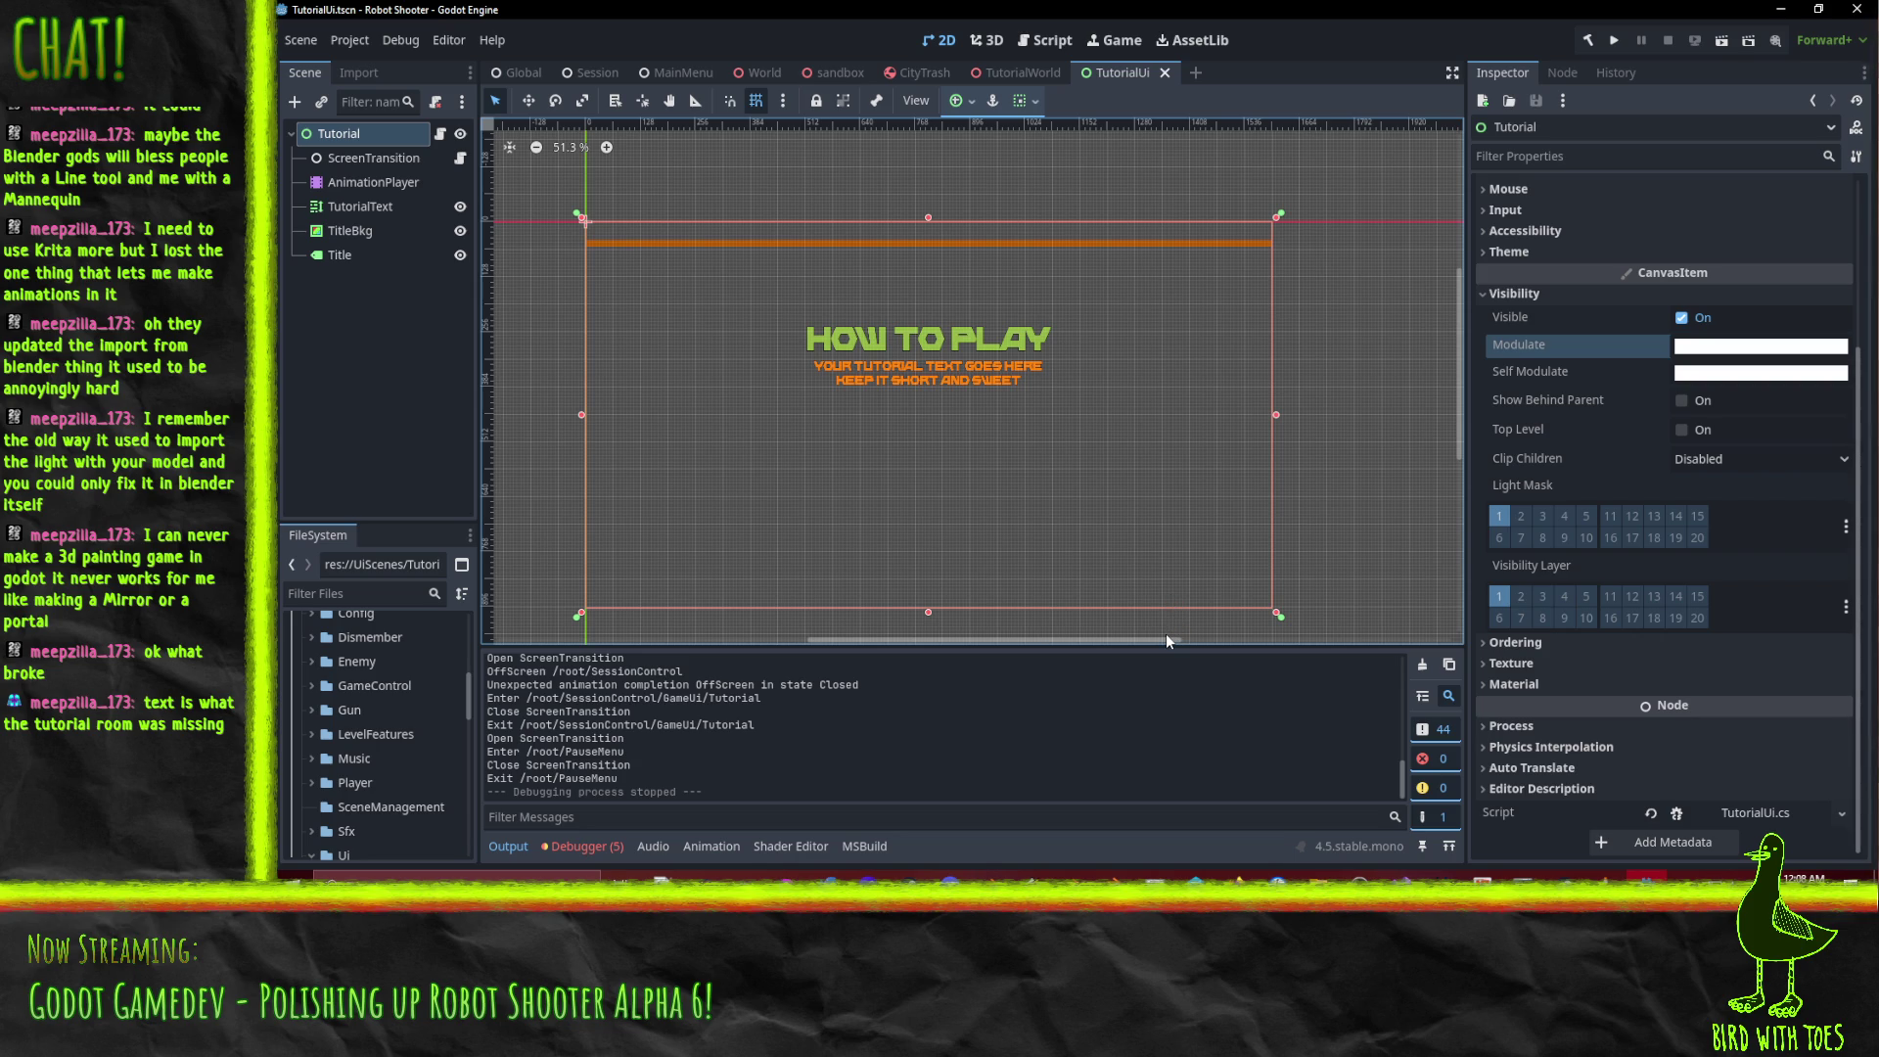
Revert unchanged files in the default pending changelist in P4V.
left_click(1194, 875)
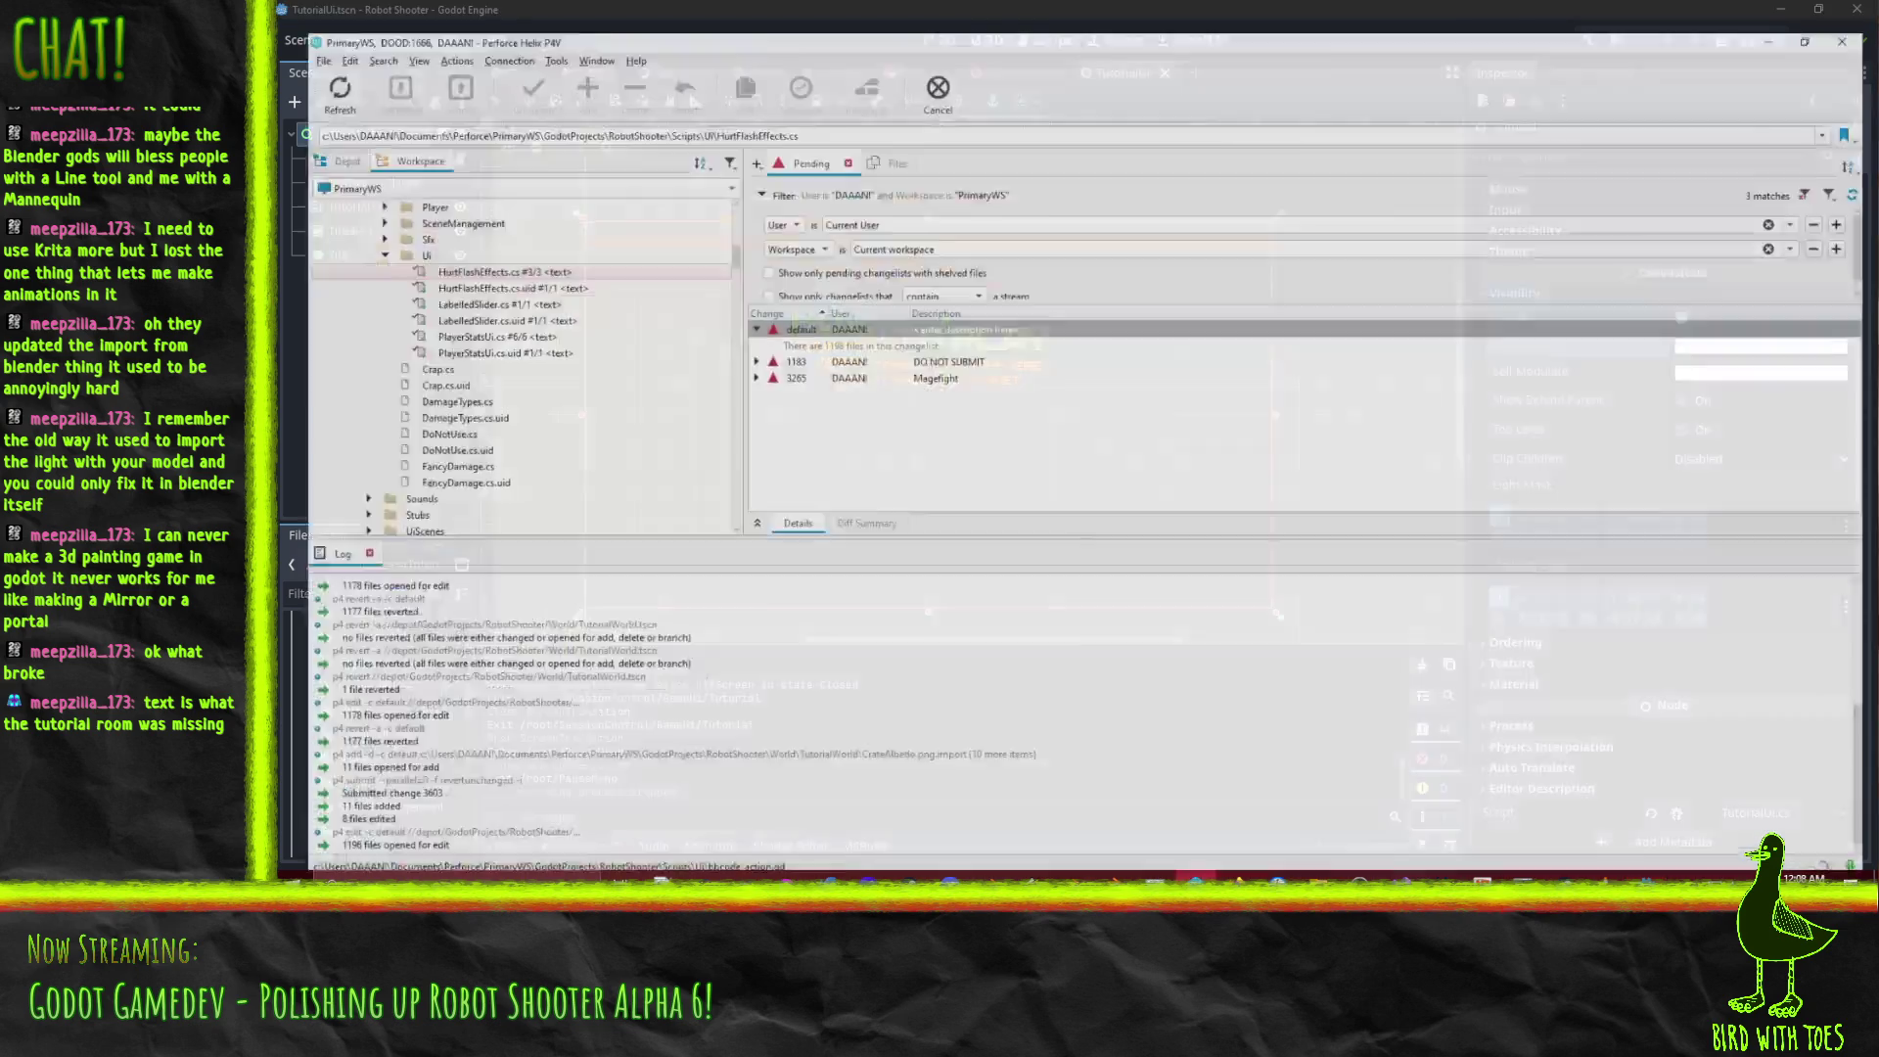
right_click(842, 312)
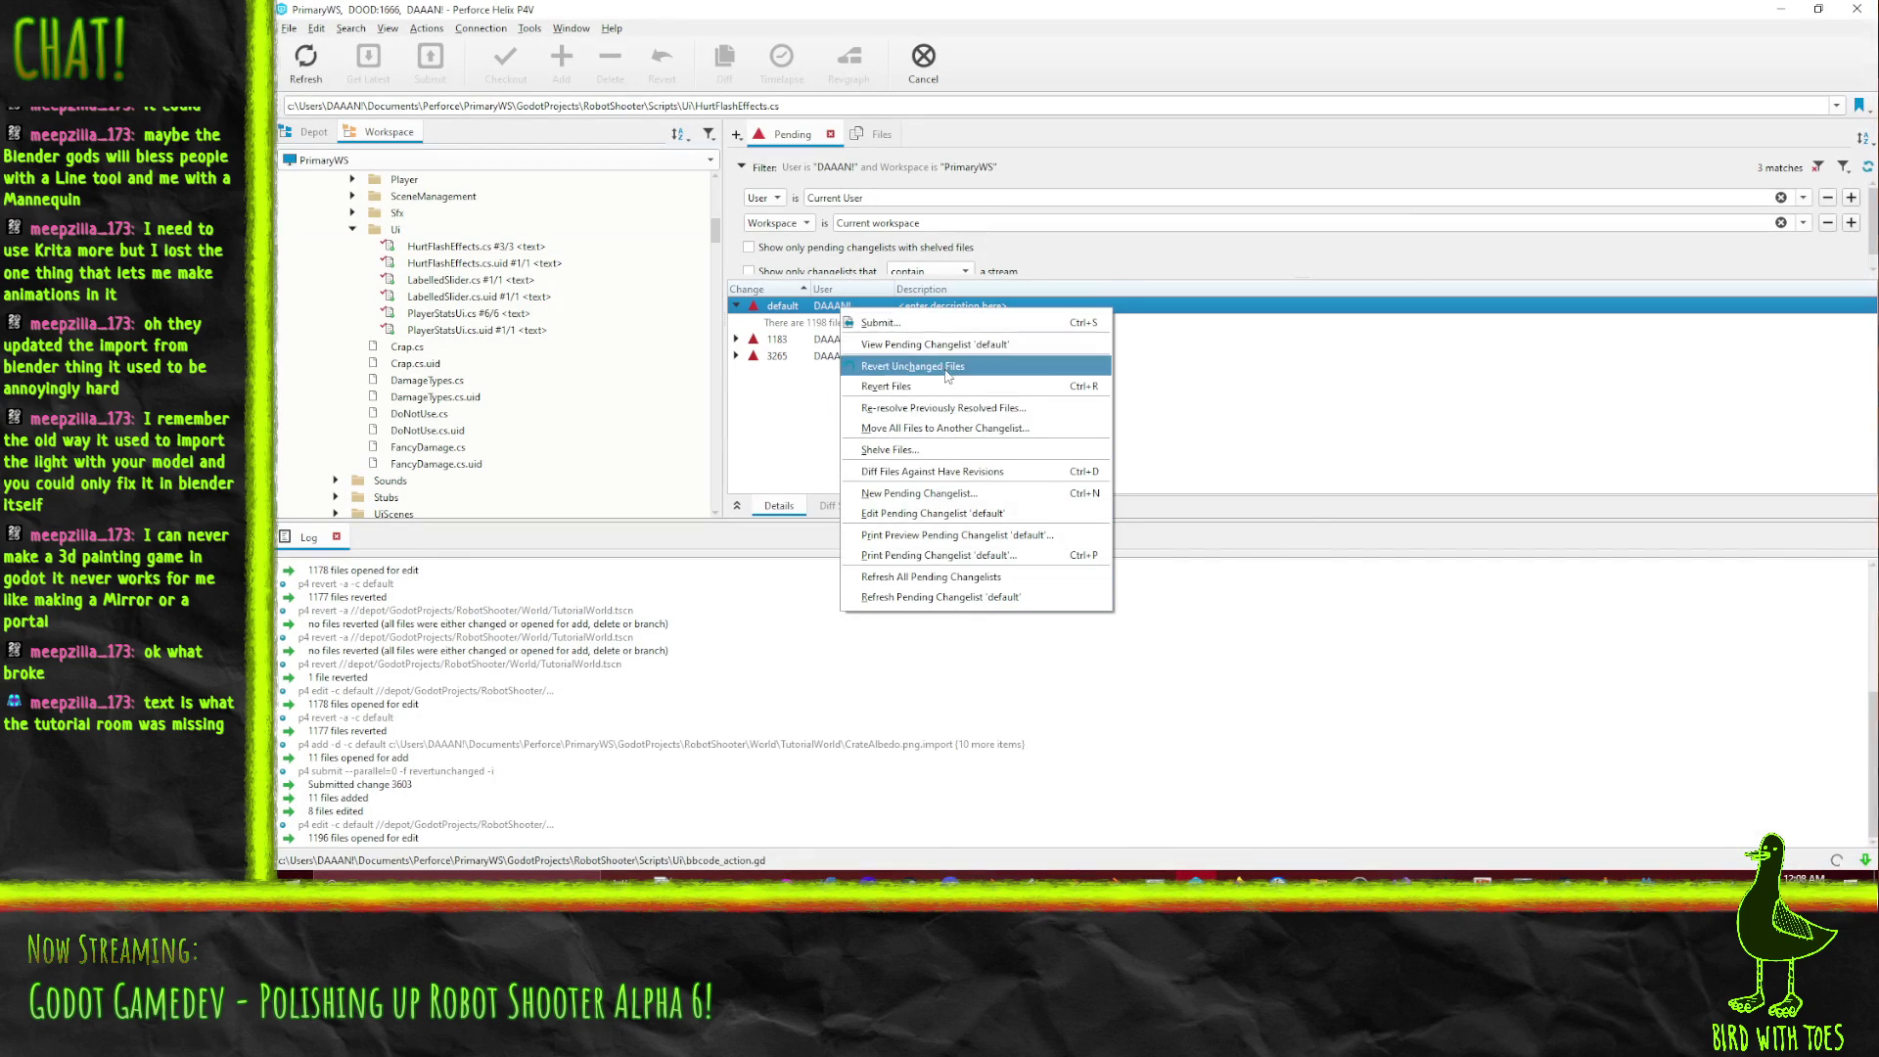
left_click(947, 369)
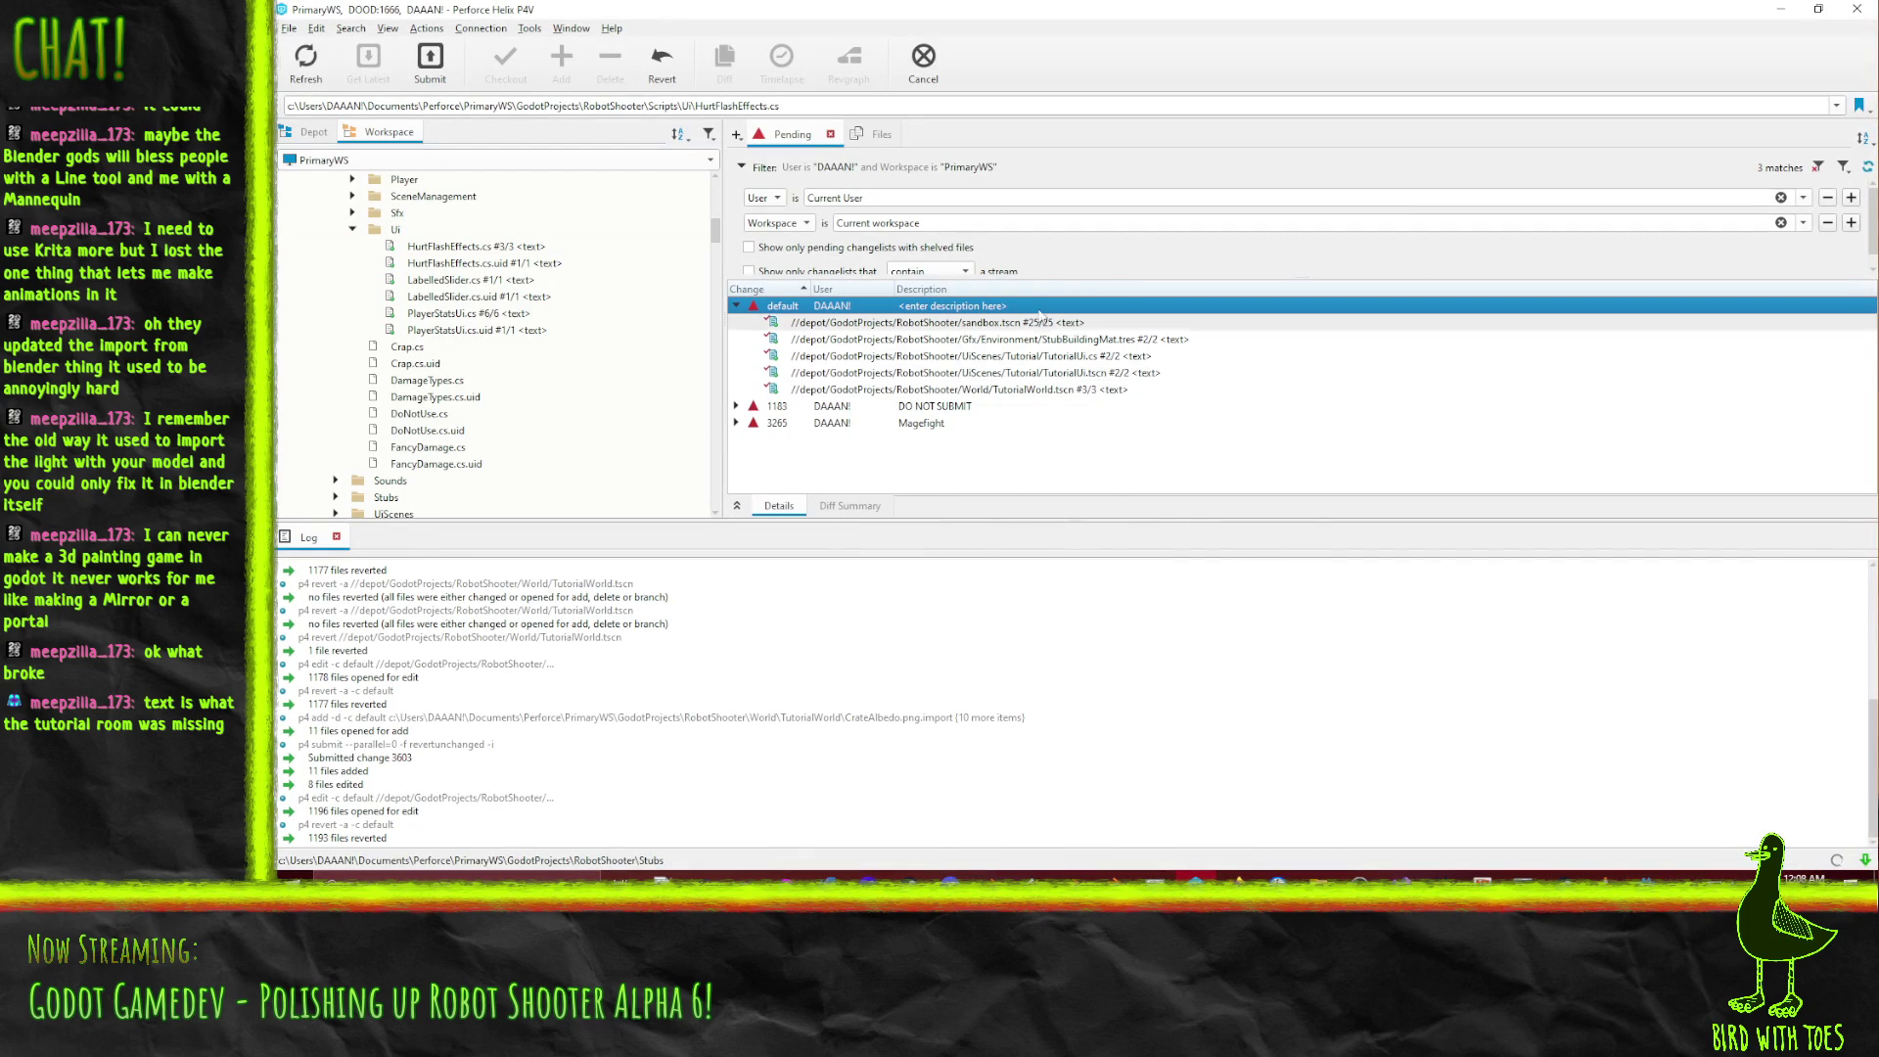
Diff TutorialUi.cs against the checked-out revision, then revert its changes.
left_click(1075, 374)
left_click(1100, 359, "shift")
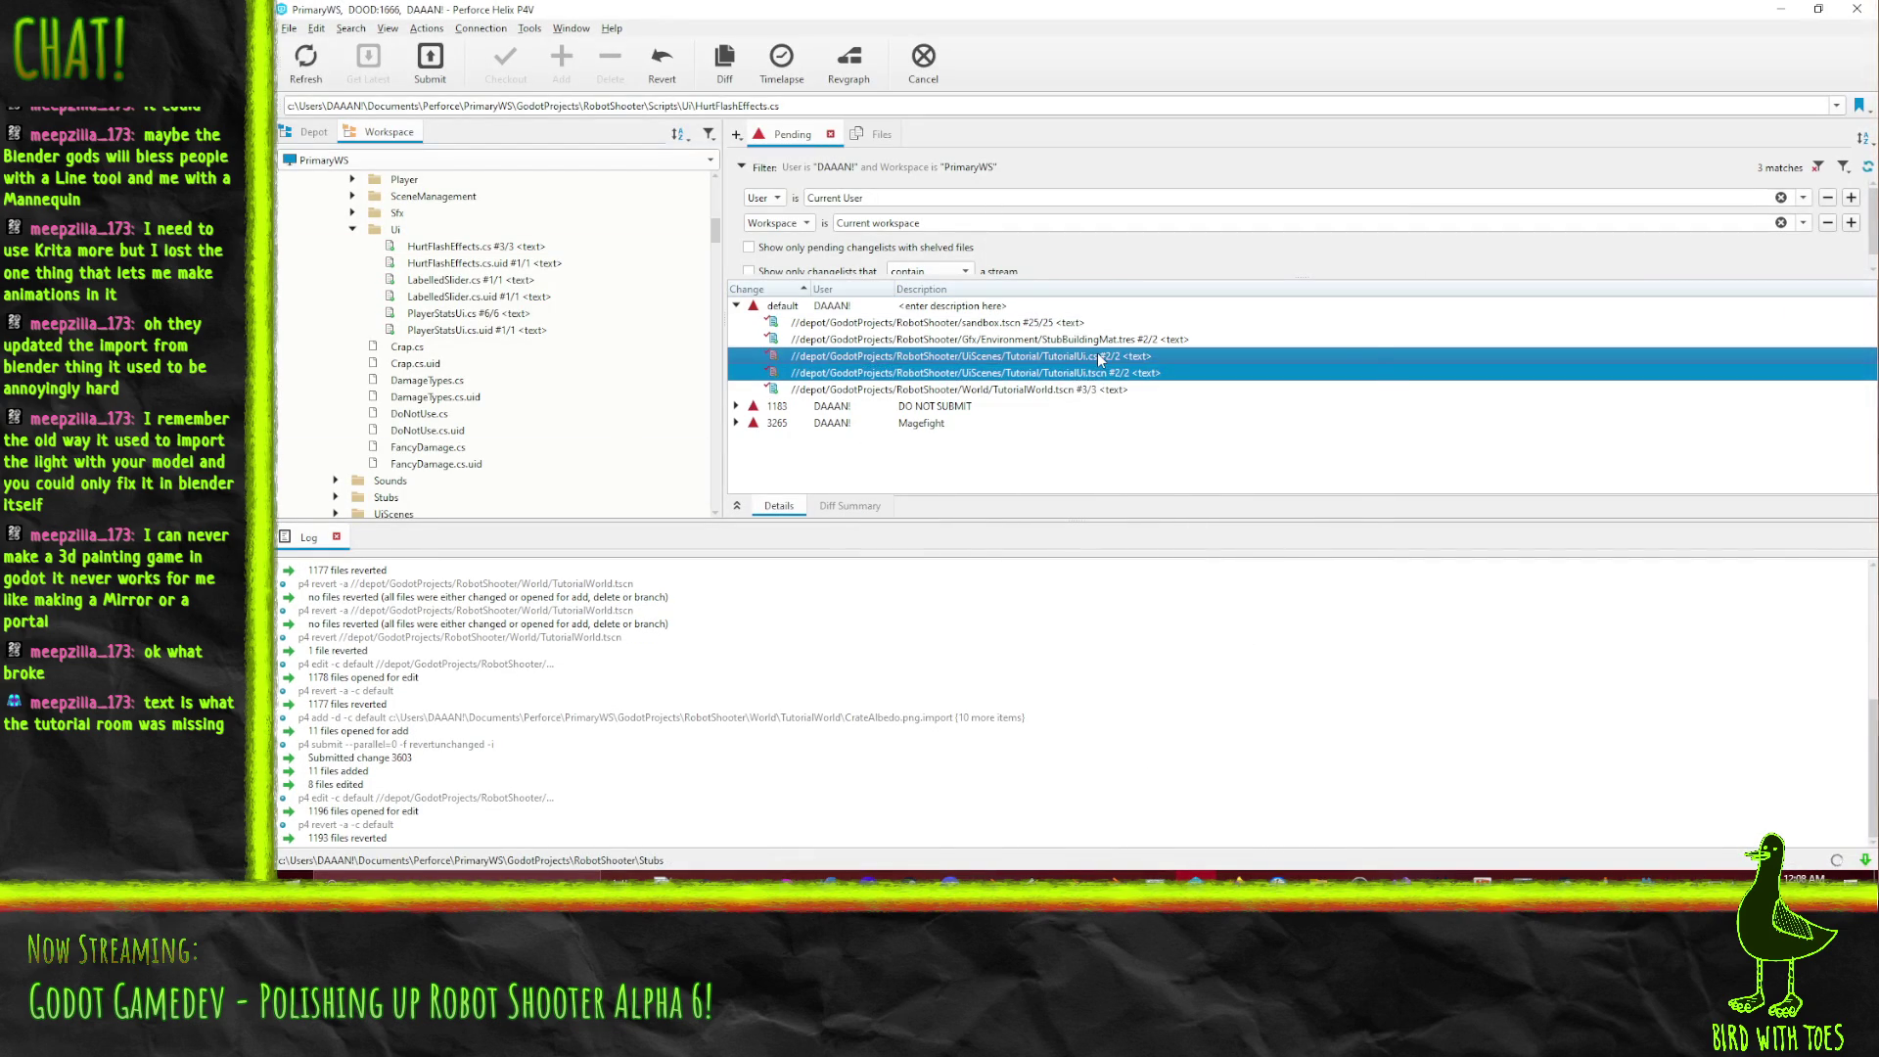
left_click(986, 359)
right_click(986, 358)
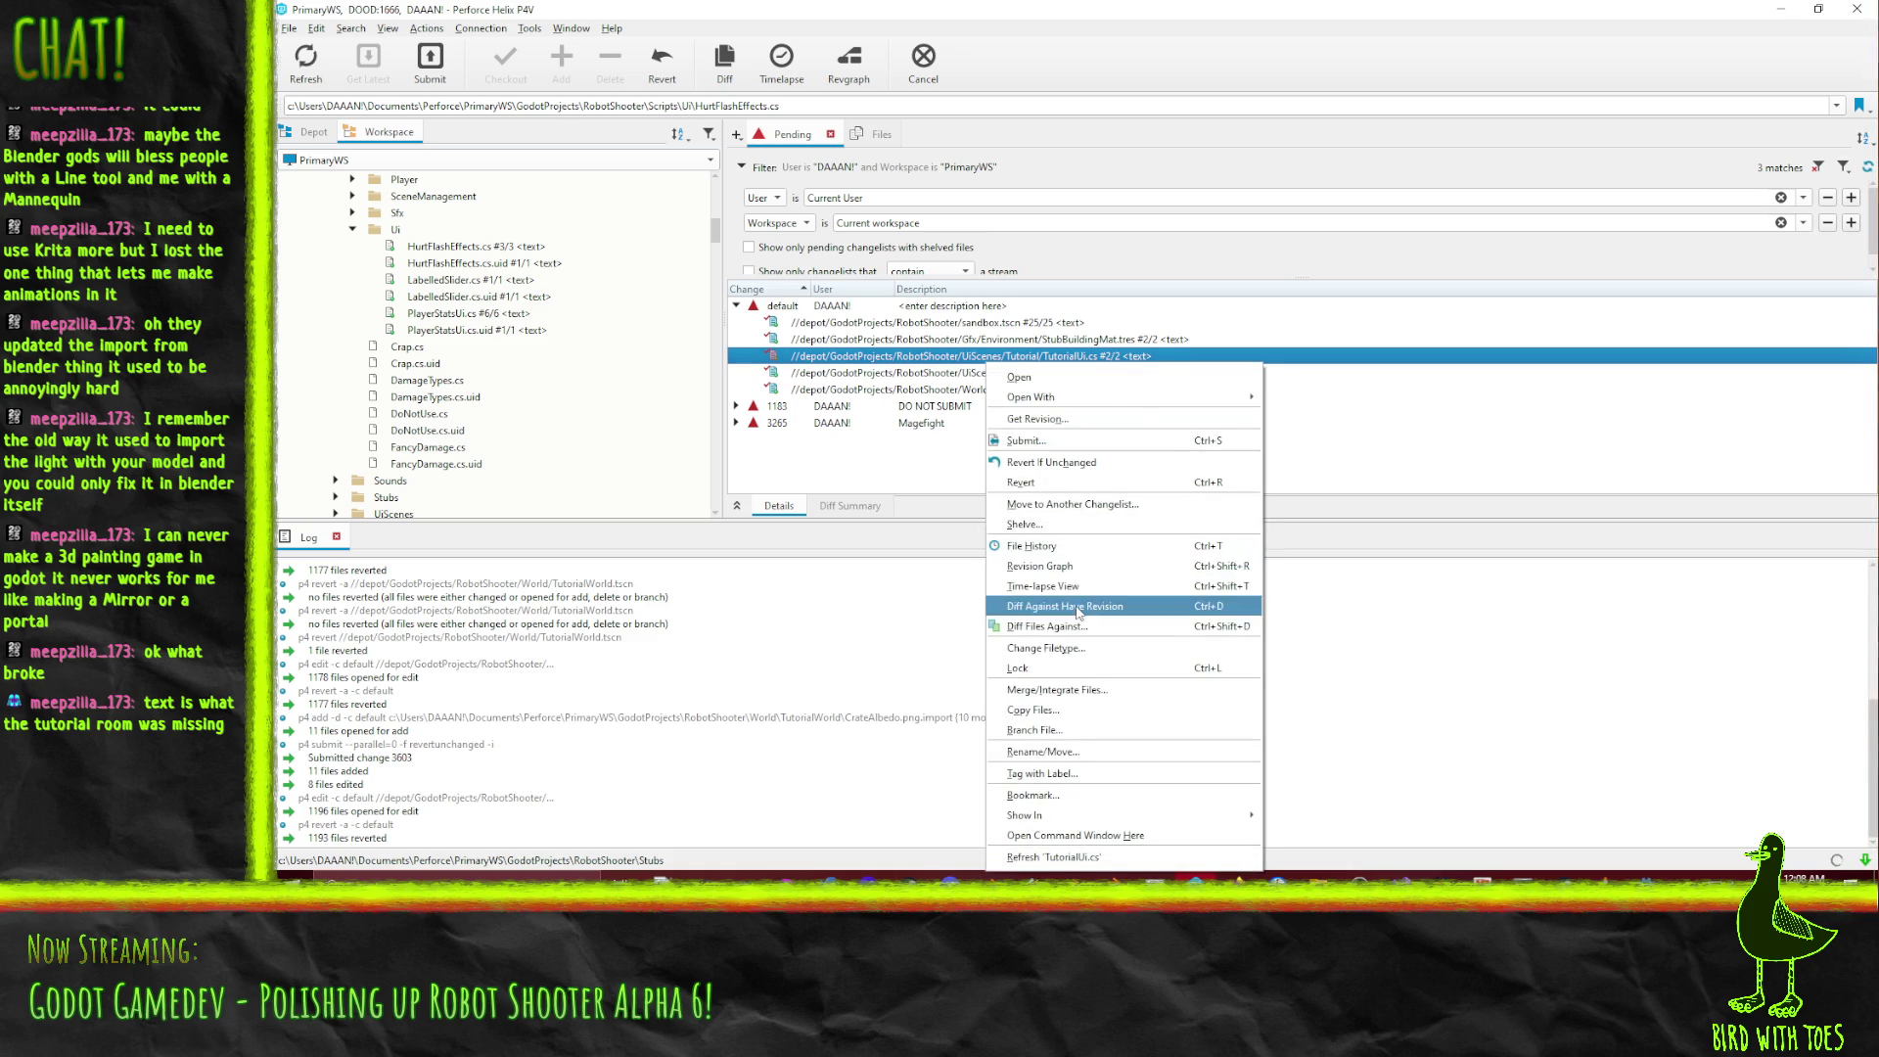
left_click(1077, 608)
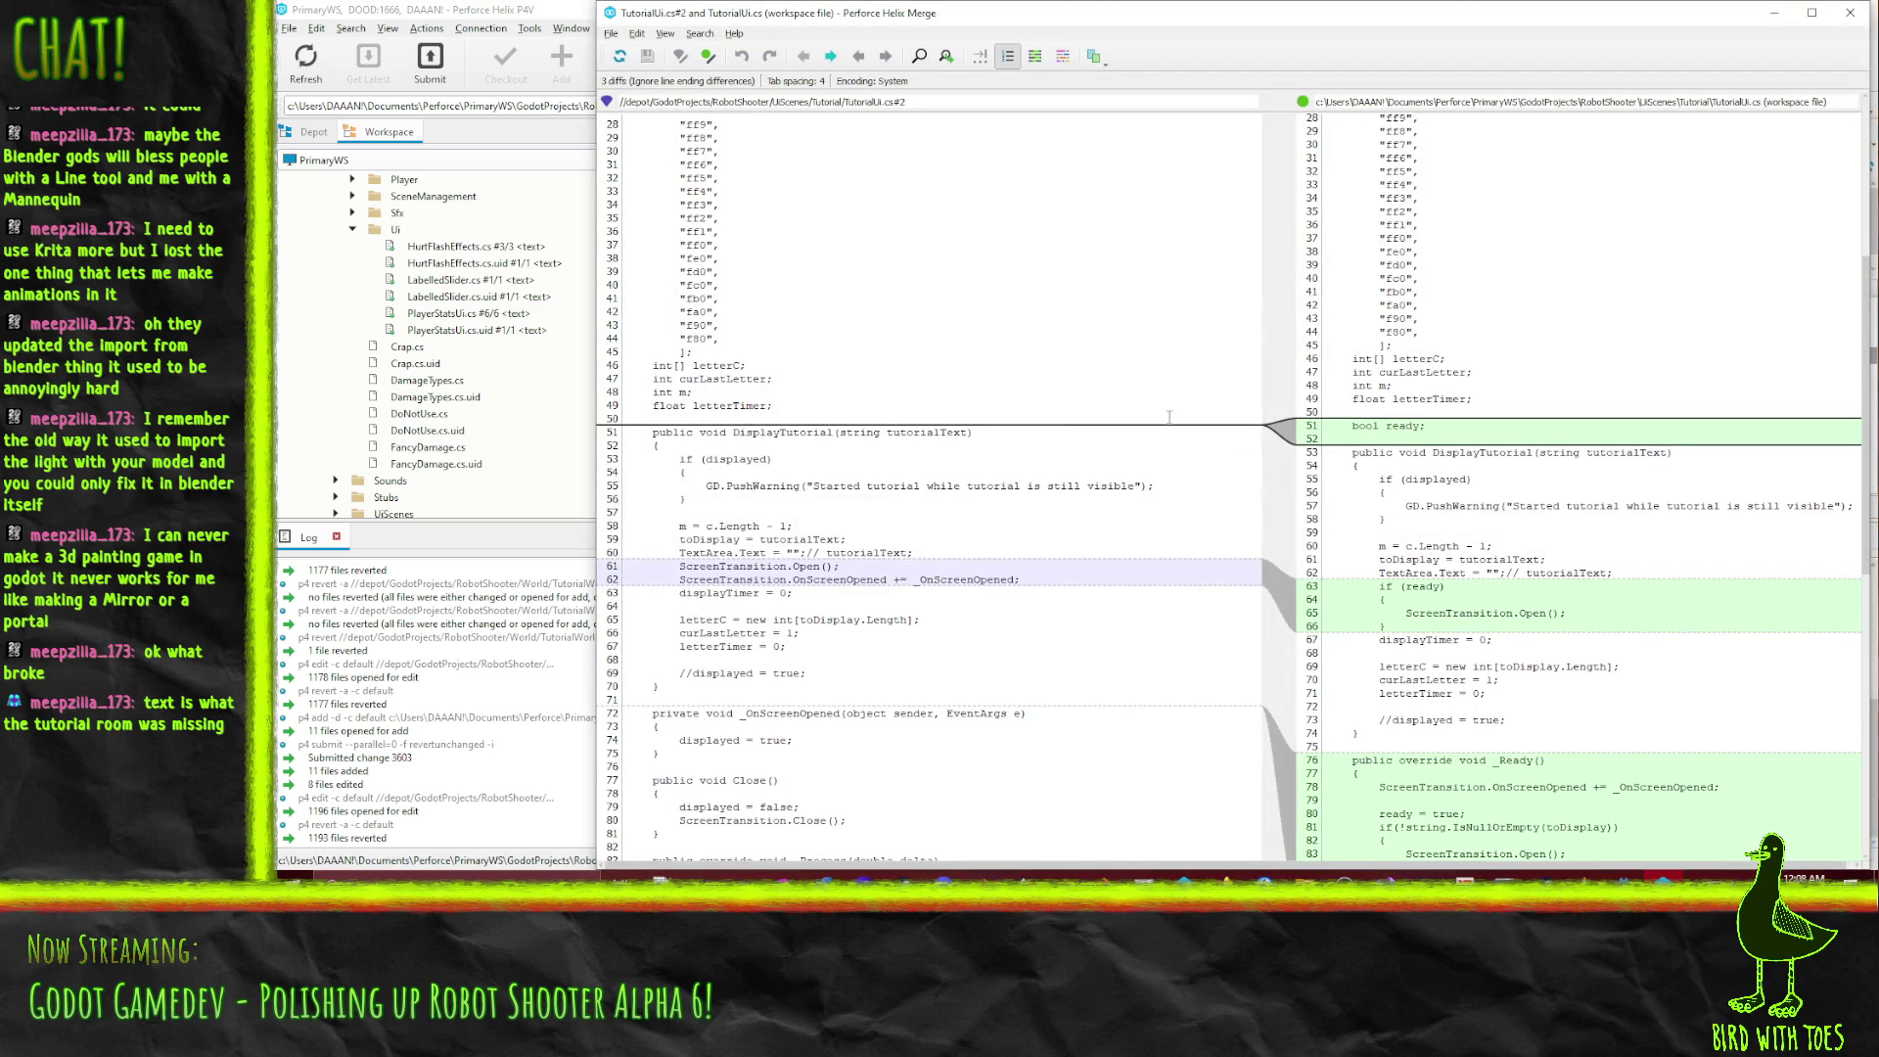
scroll(1191, 410, "down", 7)
left_click(1849, 13)
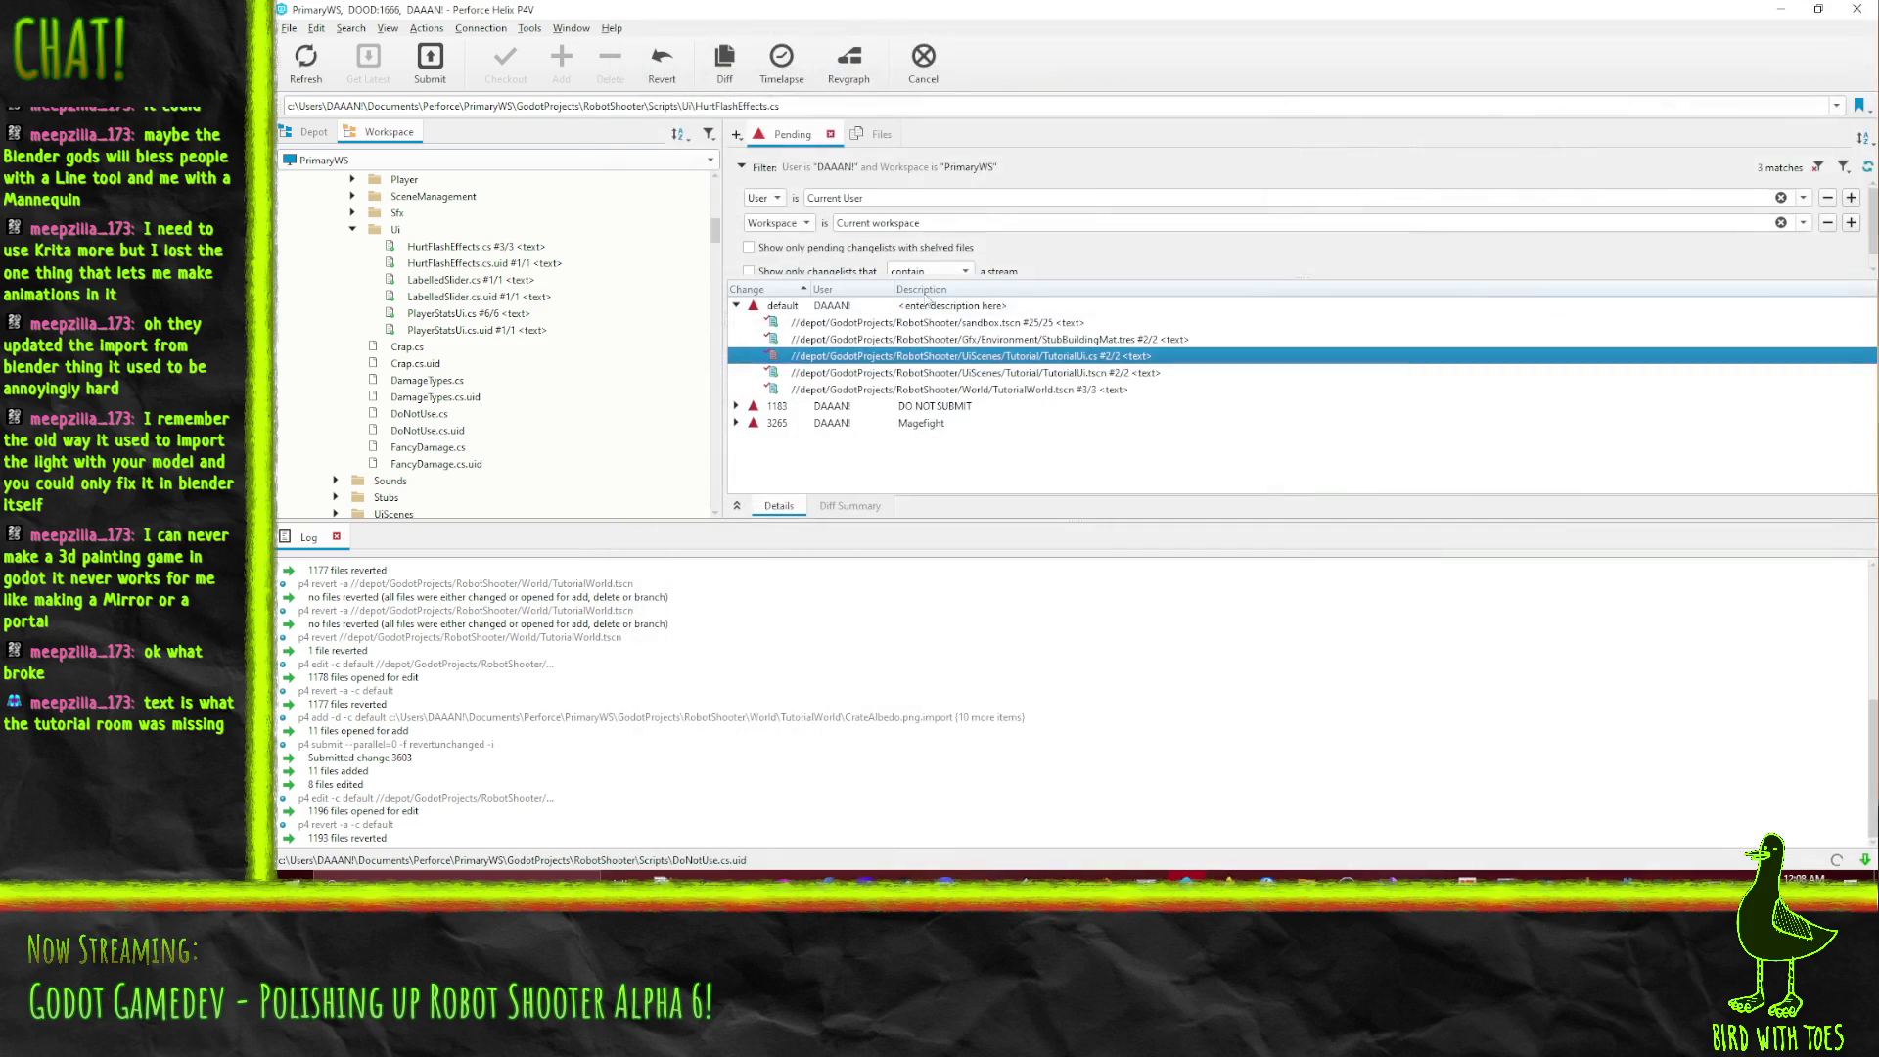
right_click(846, 360)
left_click(920, 479)
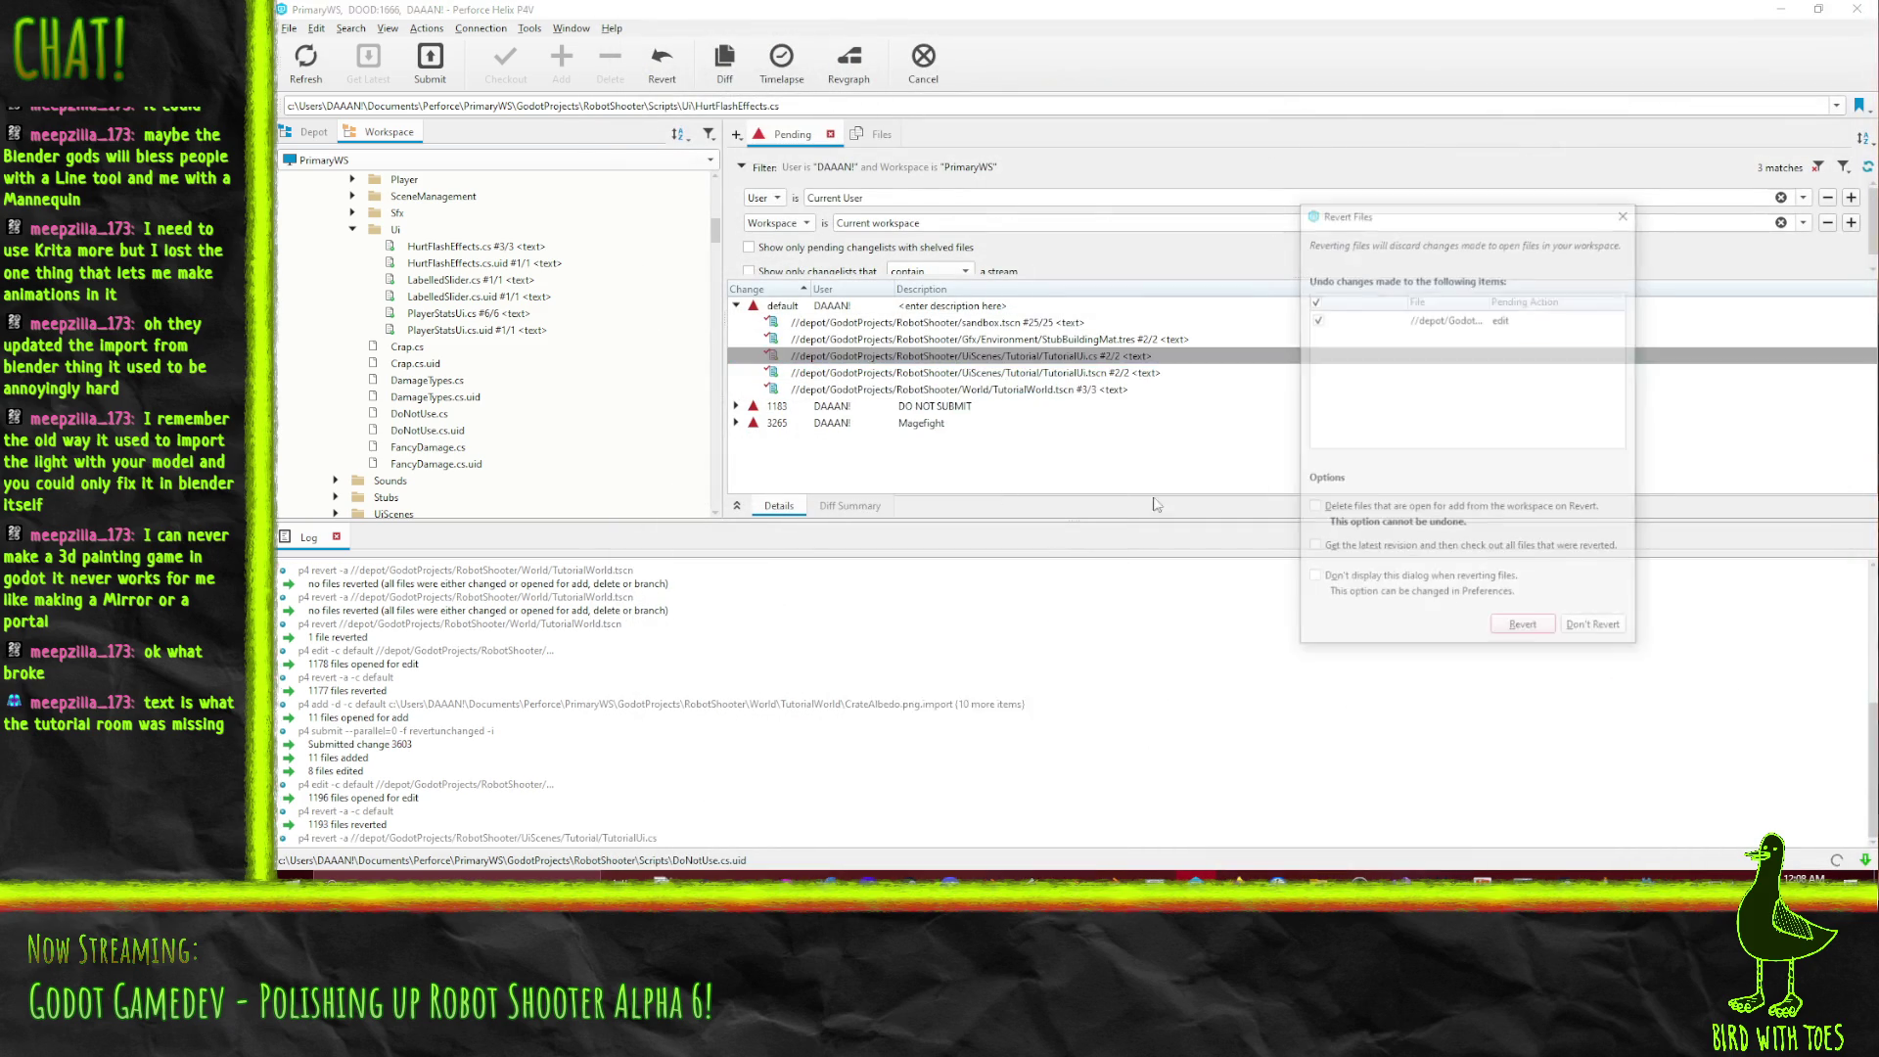
left_click(1527, 638)
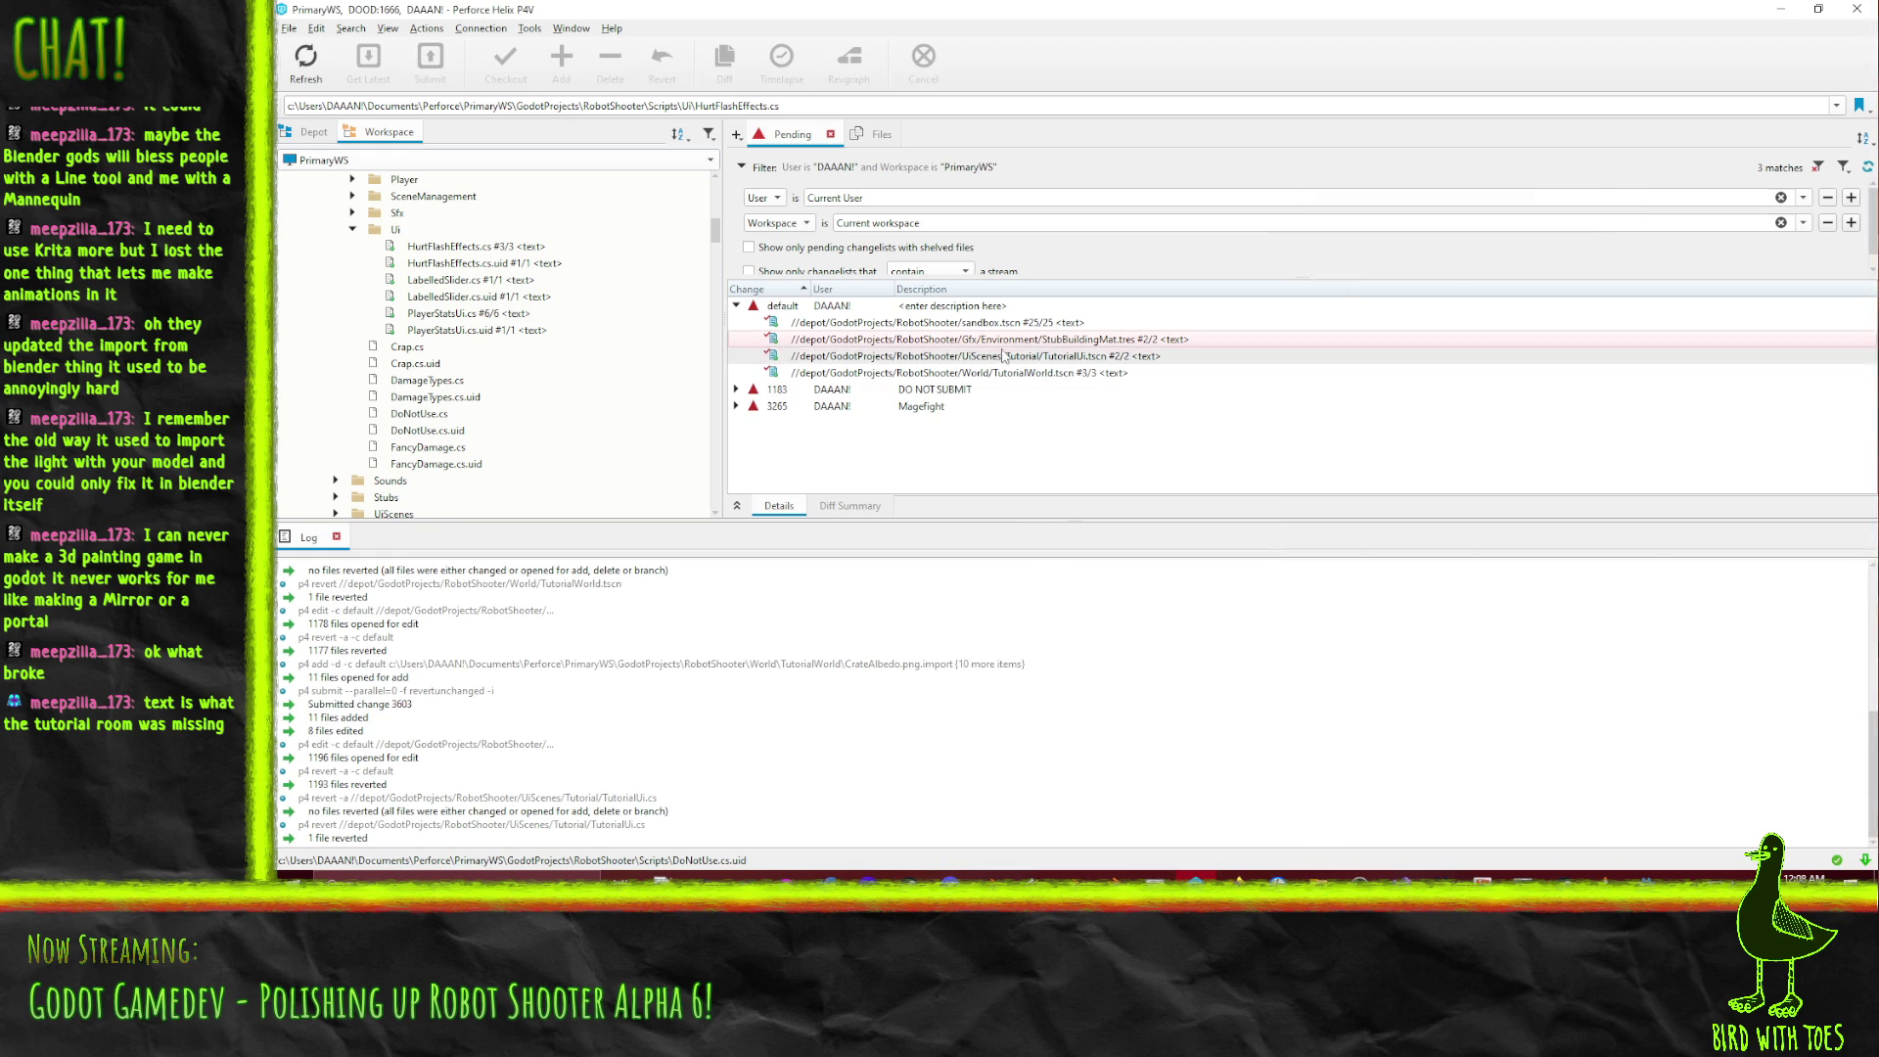
Diff TutorialWorld.tscn against the checked-out revision to review its changes.
right_click(1008, 356)
left_click(930, 374)
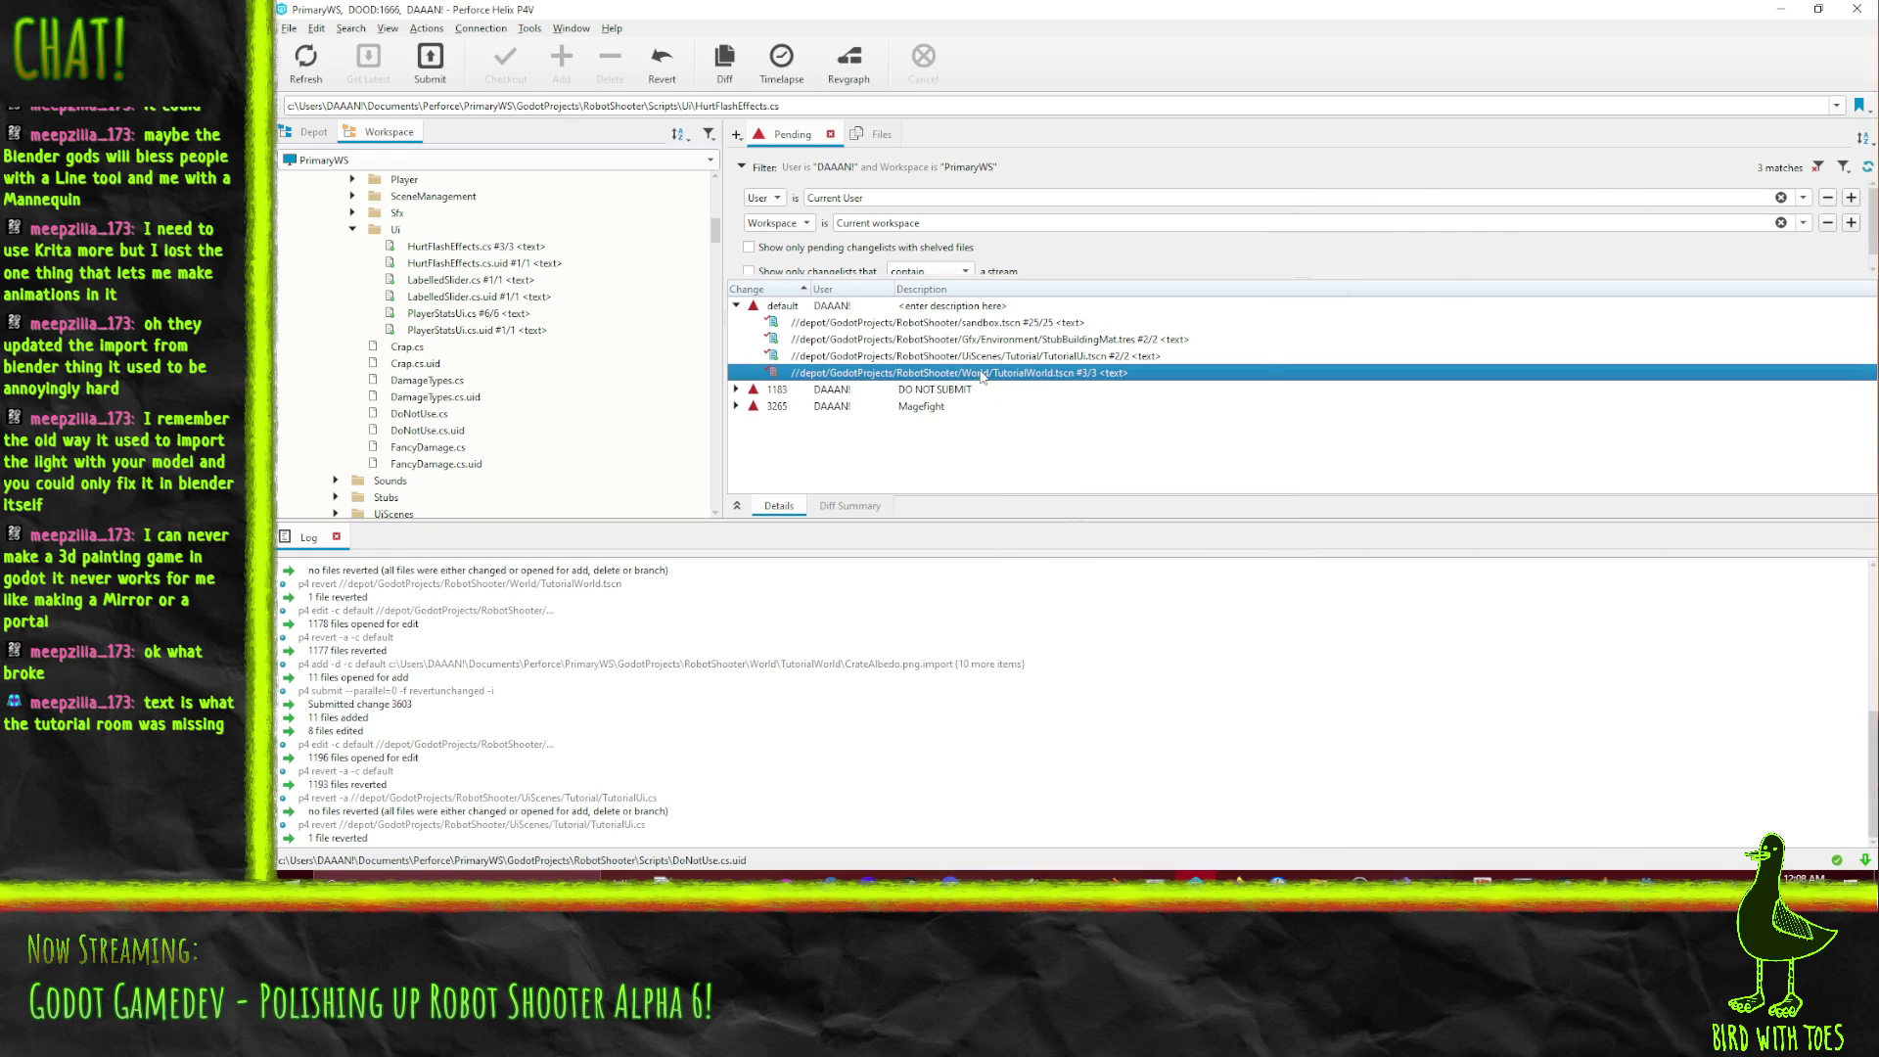
right_click(979, 375)
left_click(1114, 372)
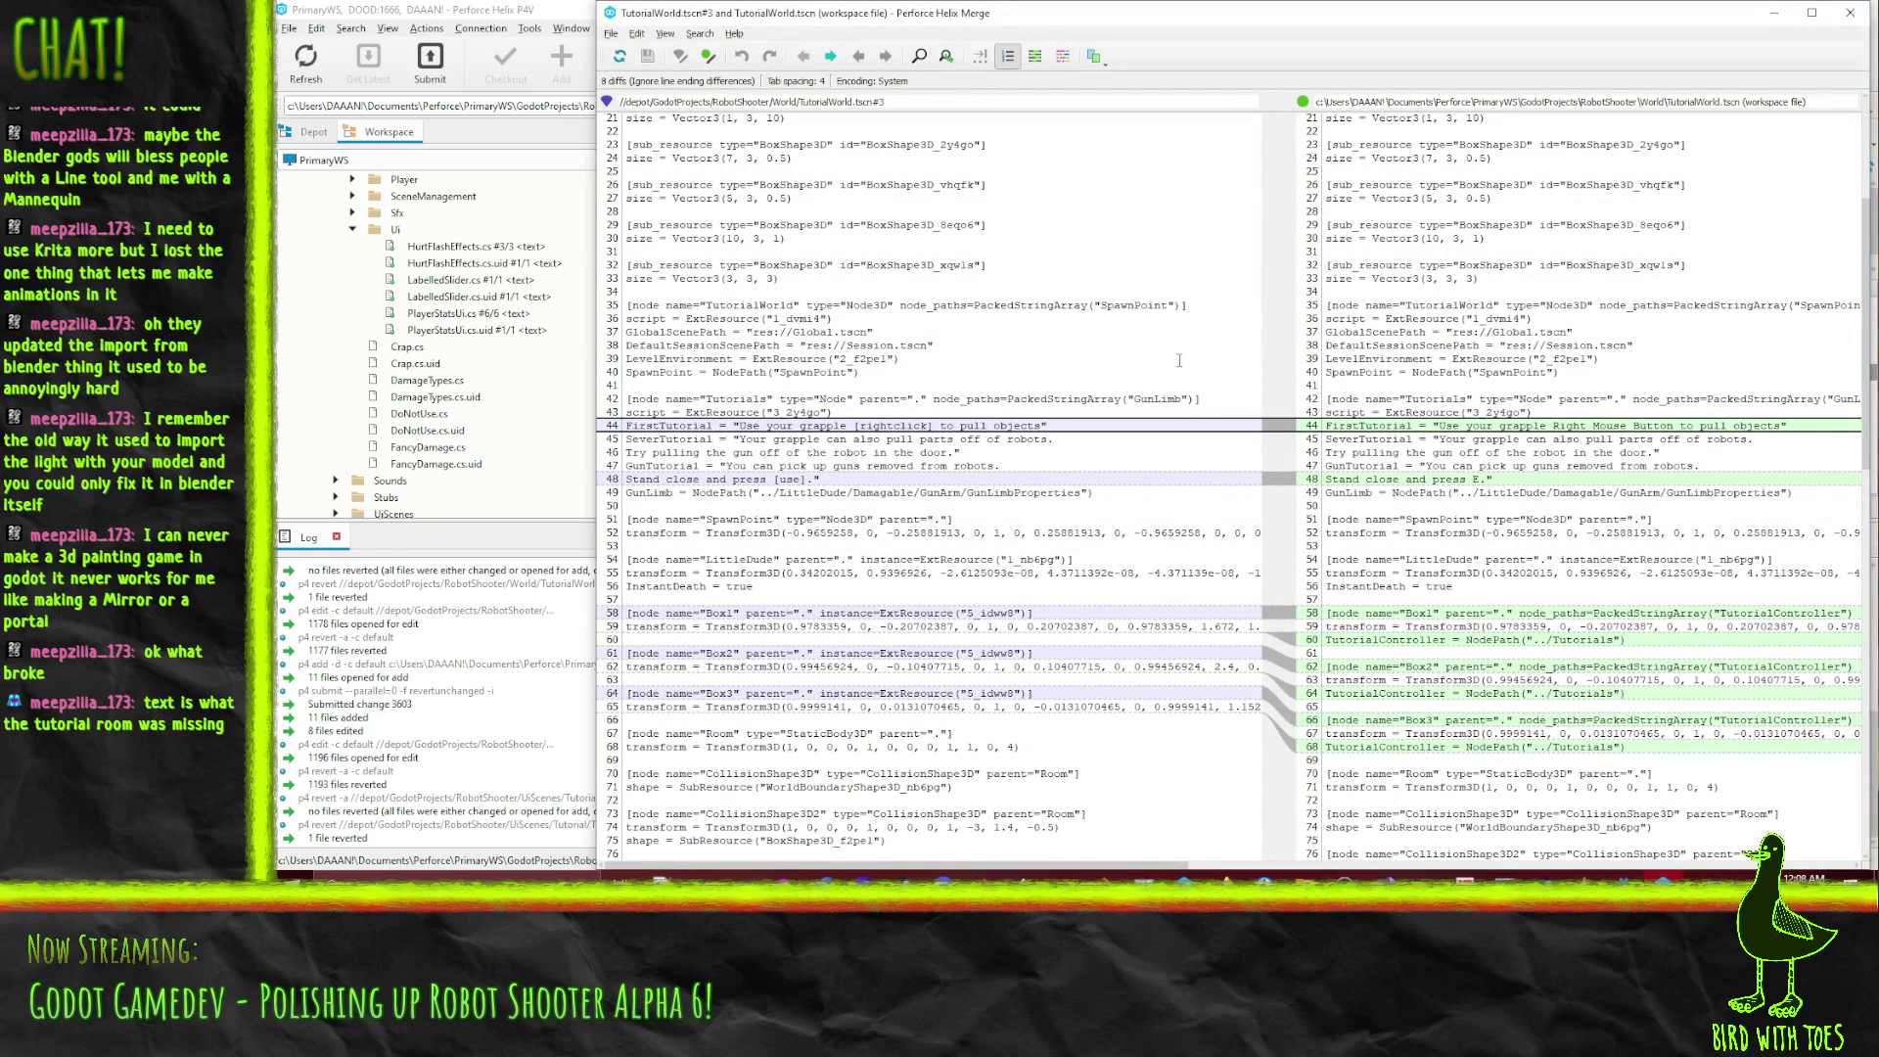
scroll(1537, 601, "down", 8)
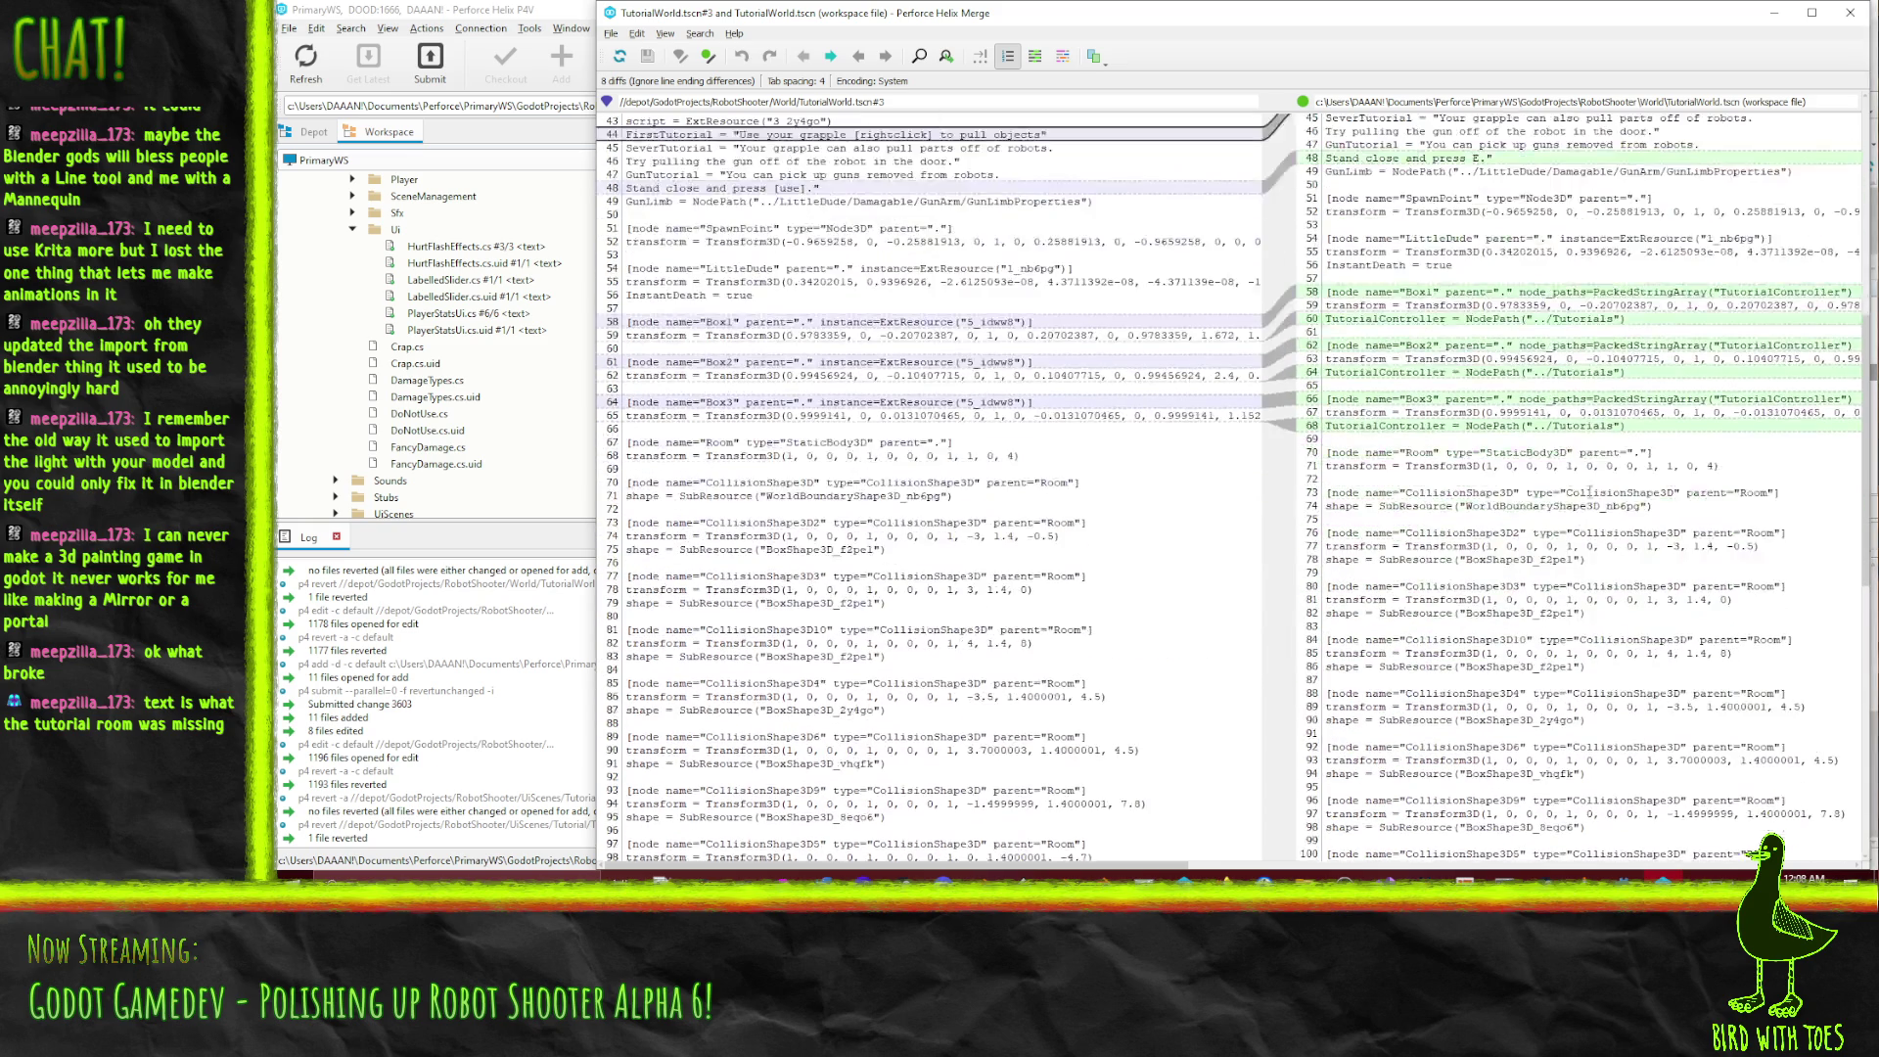
left_click(1830, 8)
Submit TutorialUi.tscn and TutorialWorld.tscn, starting the description with 'Robot Shooter'.
left_click_drag(998, 357, 1001, 380)
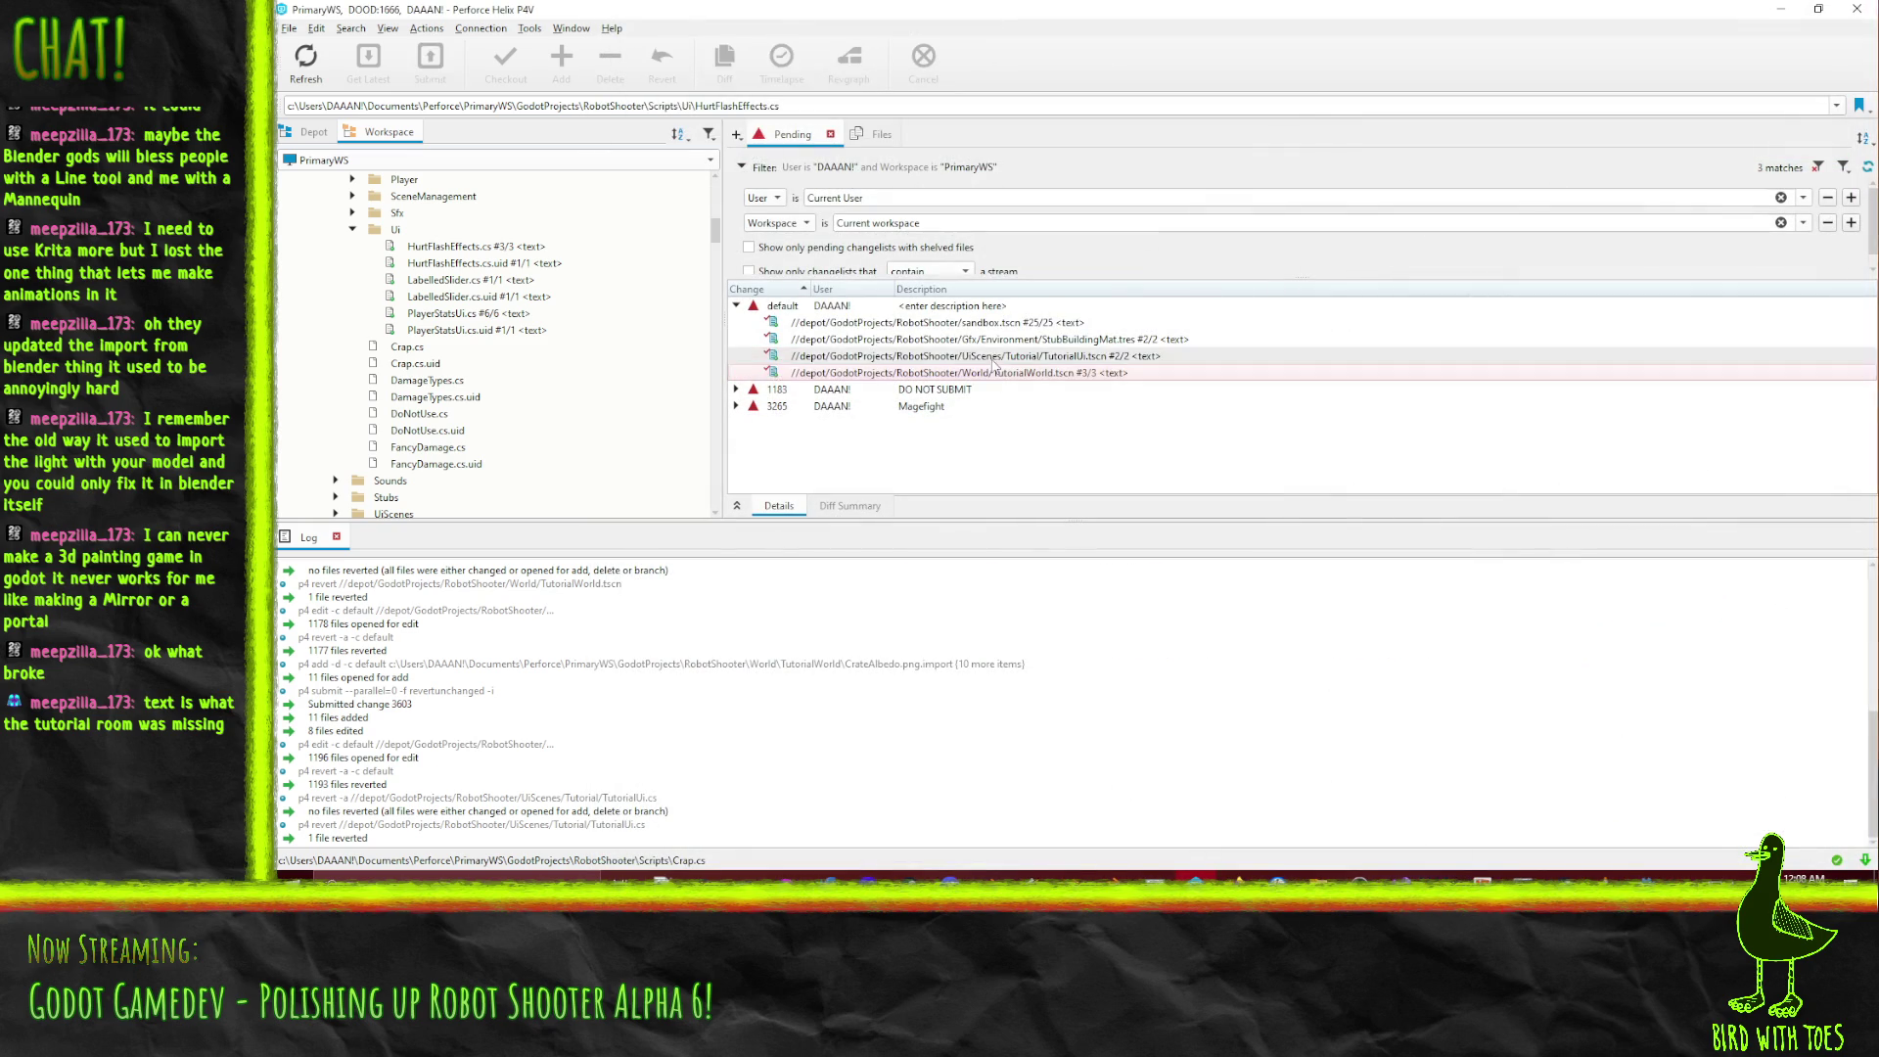
right_click(1002, 387)
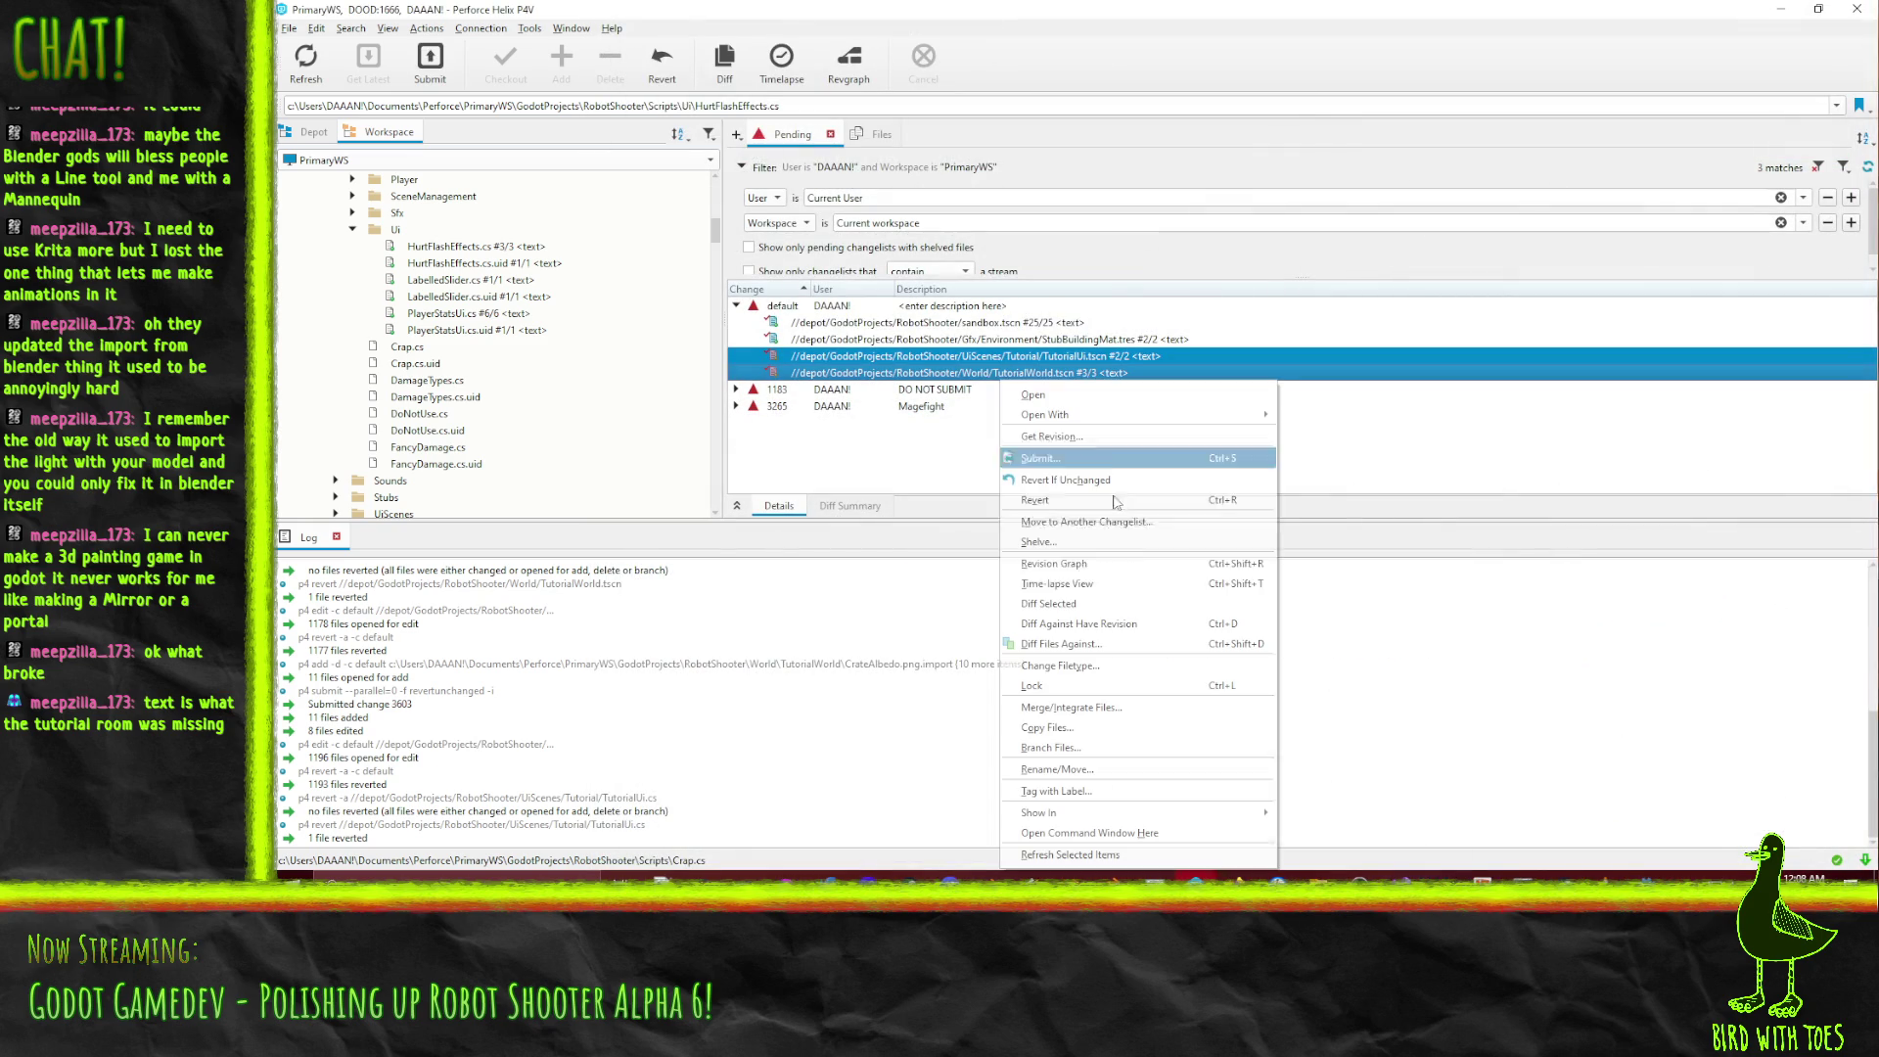
left_click(1063, 456)
type("Robot Sh")
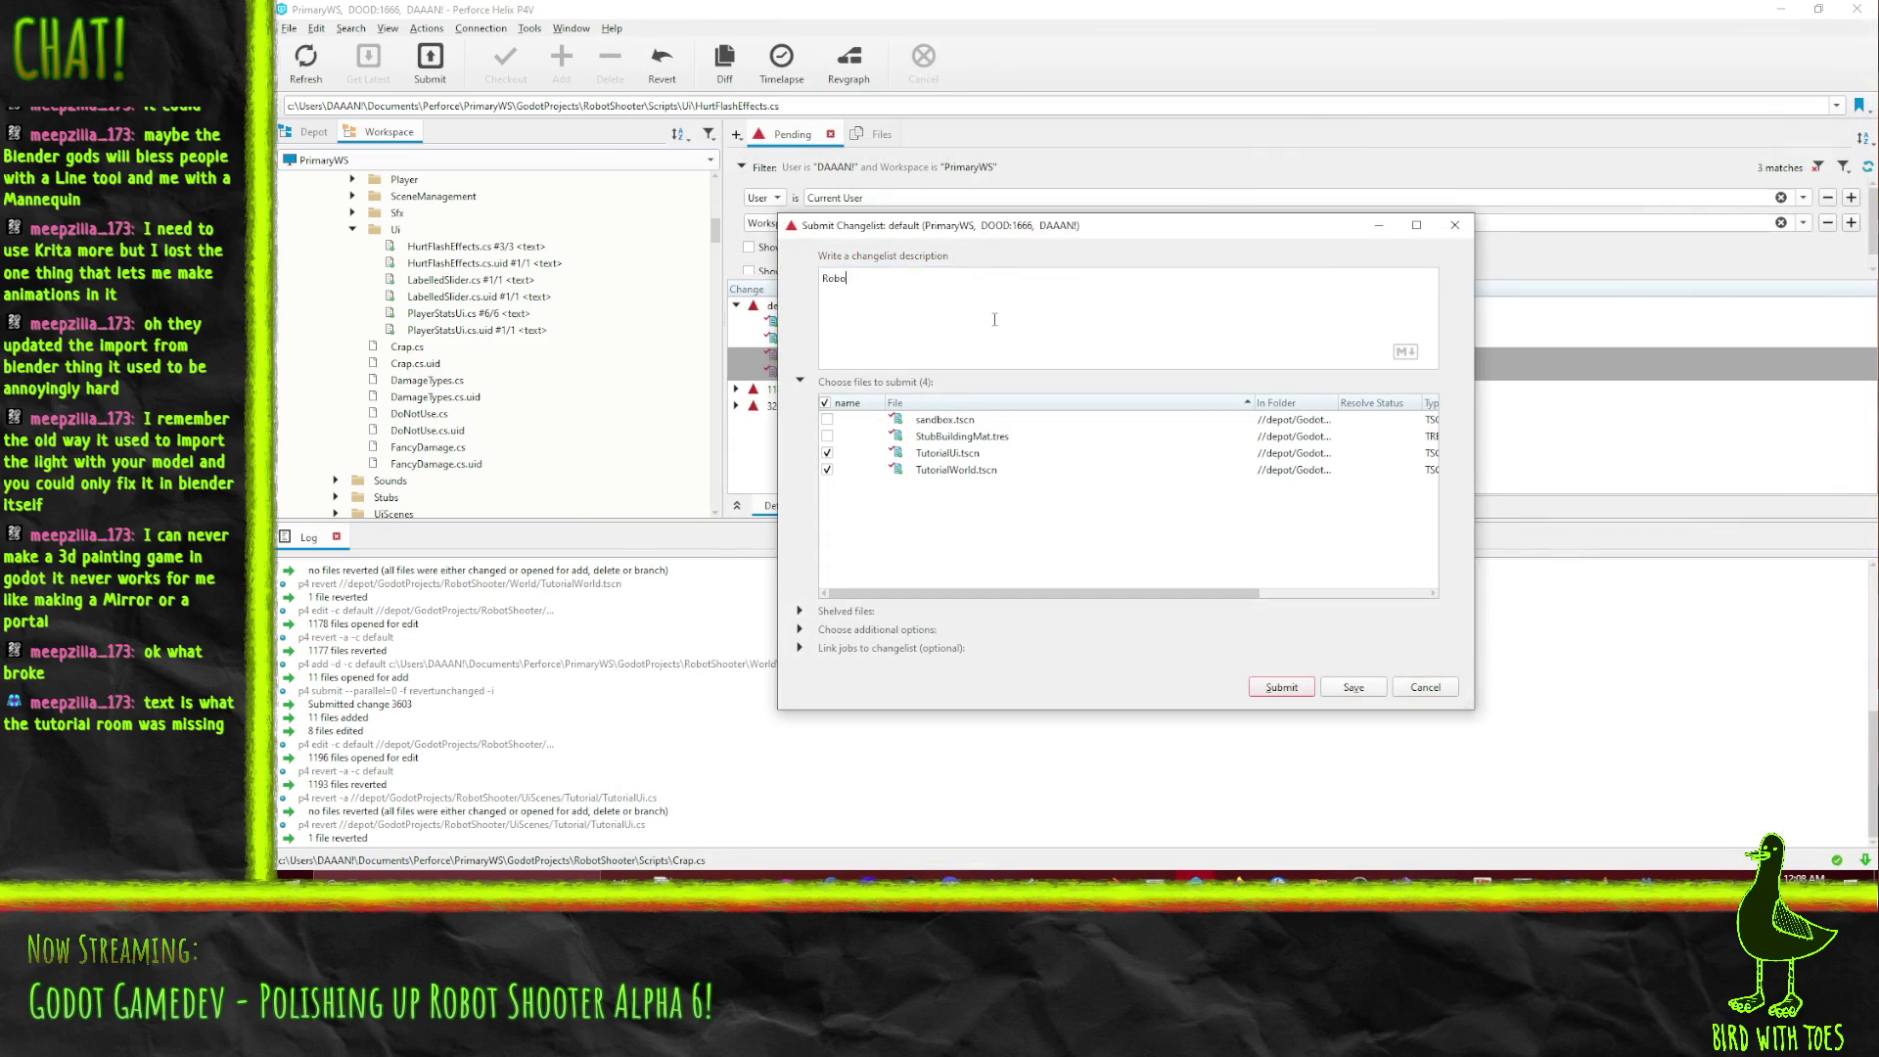
type("ooter - Fix transition animation in tutorial popup.")
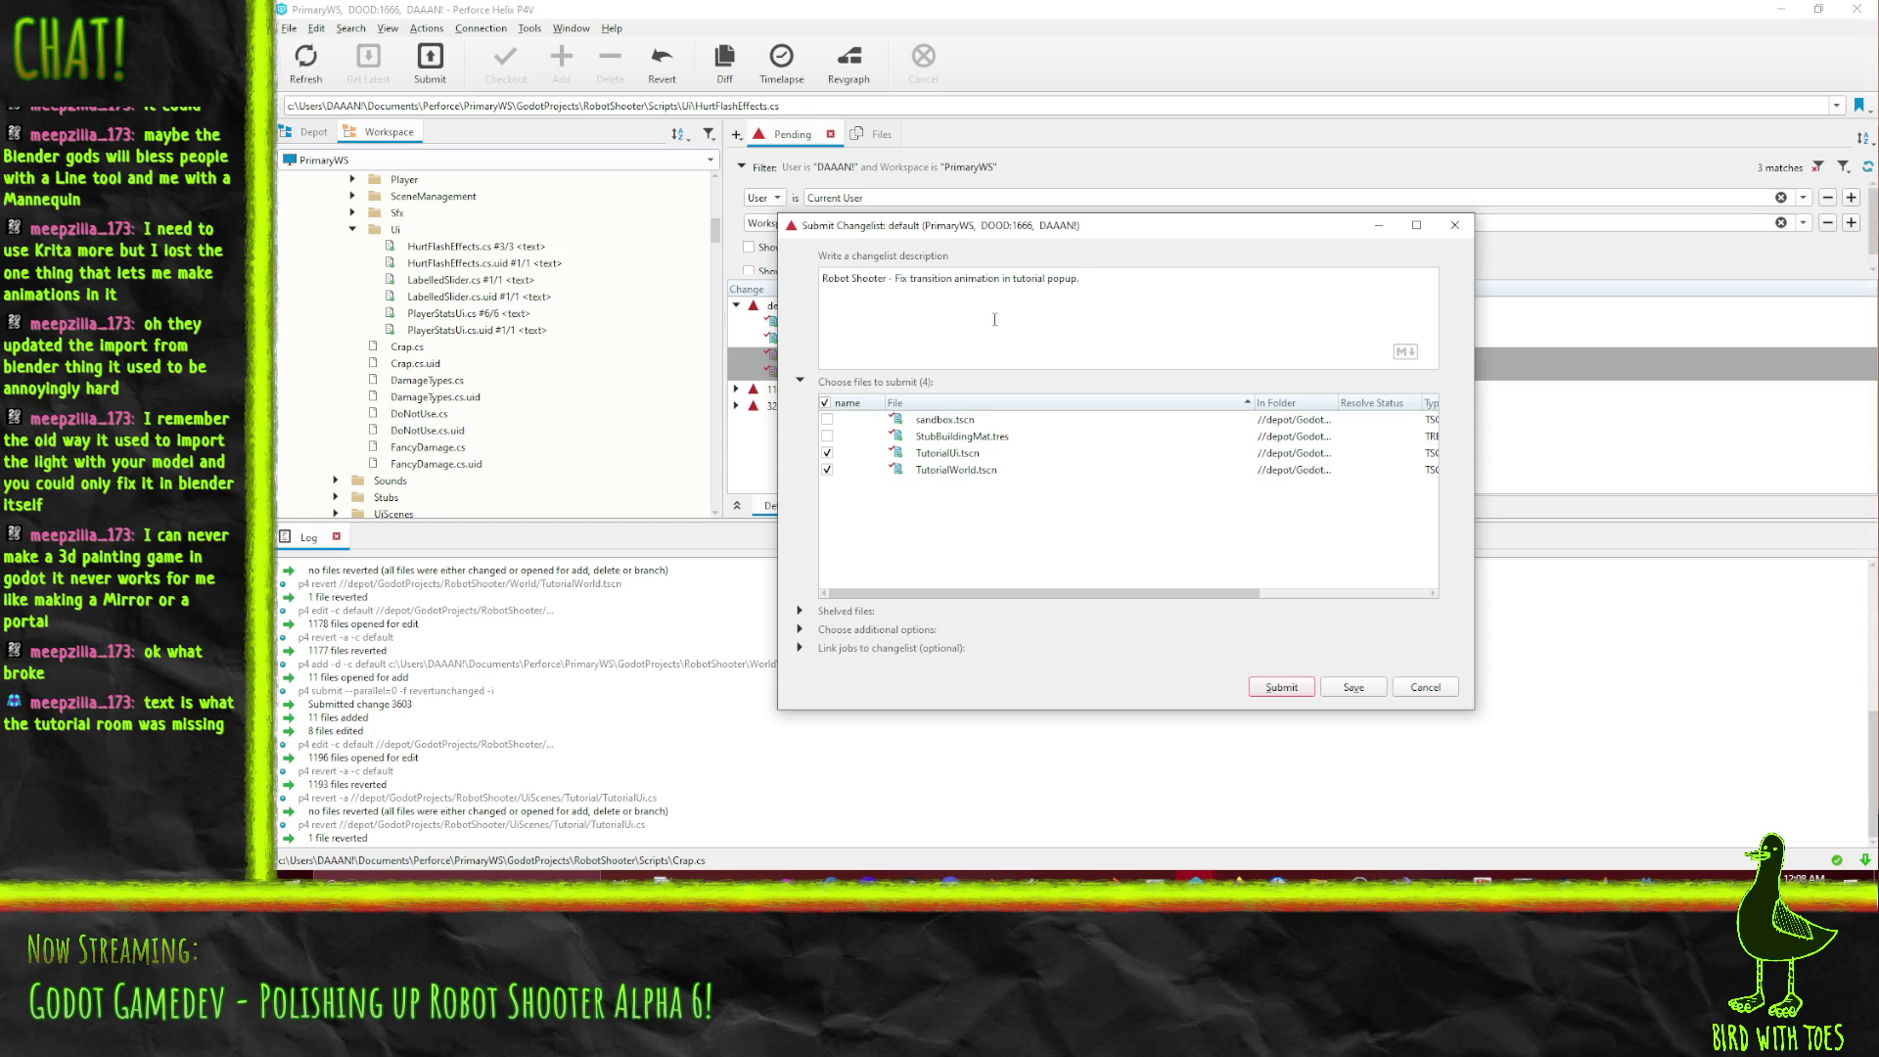
Finish the description about fixing the tutorial popup transition and submit it as change 3604.
type(" Update text to remove custom bb")
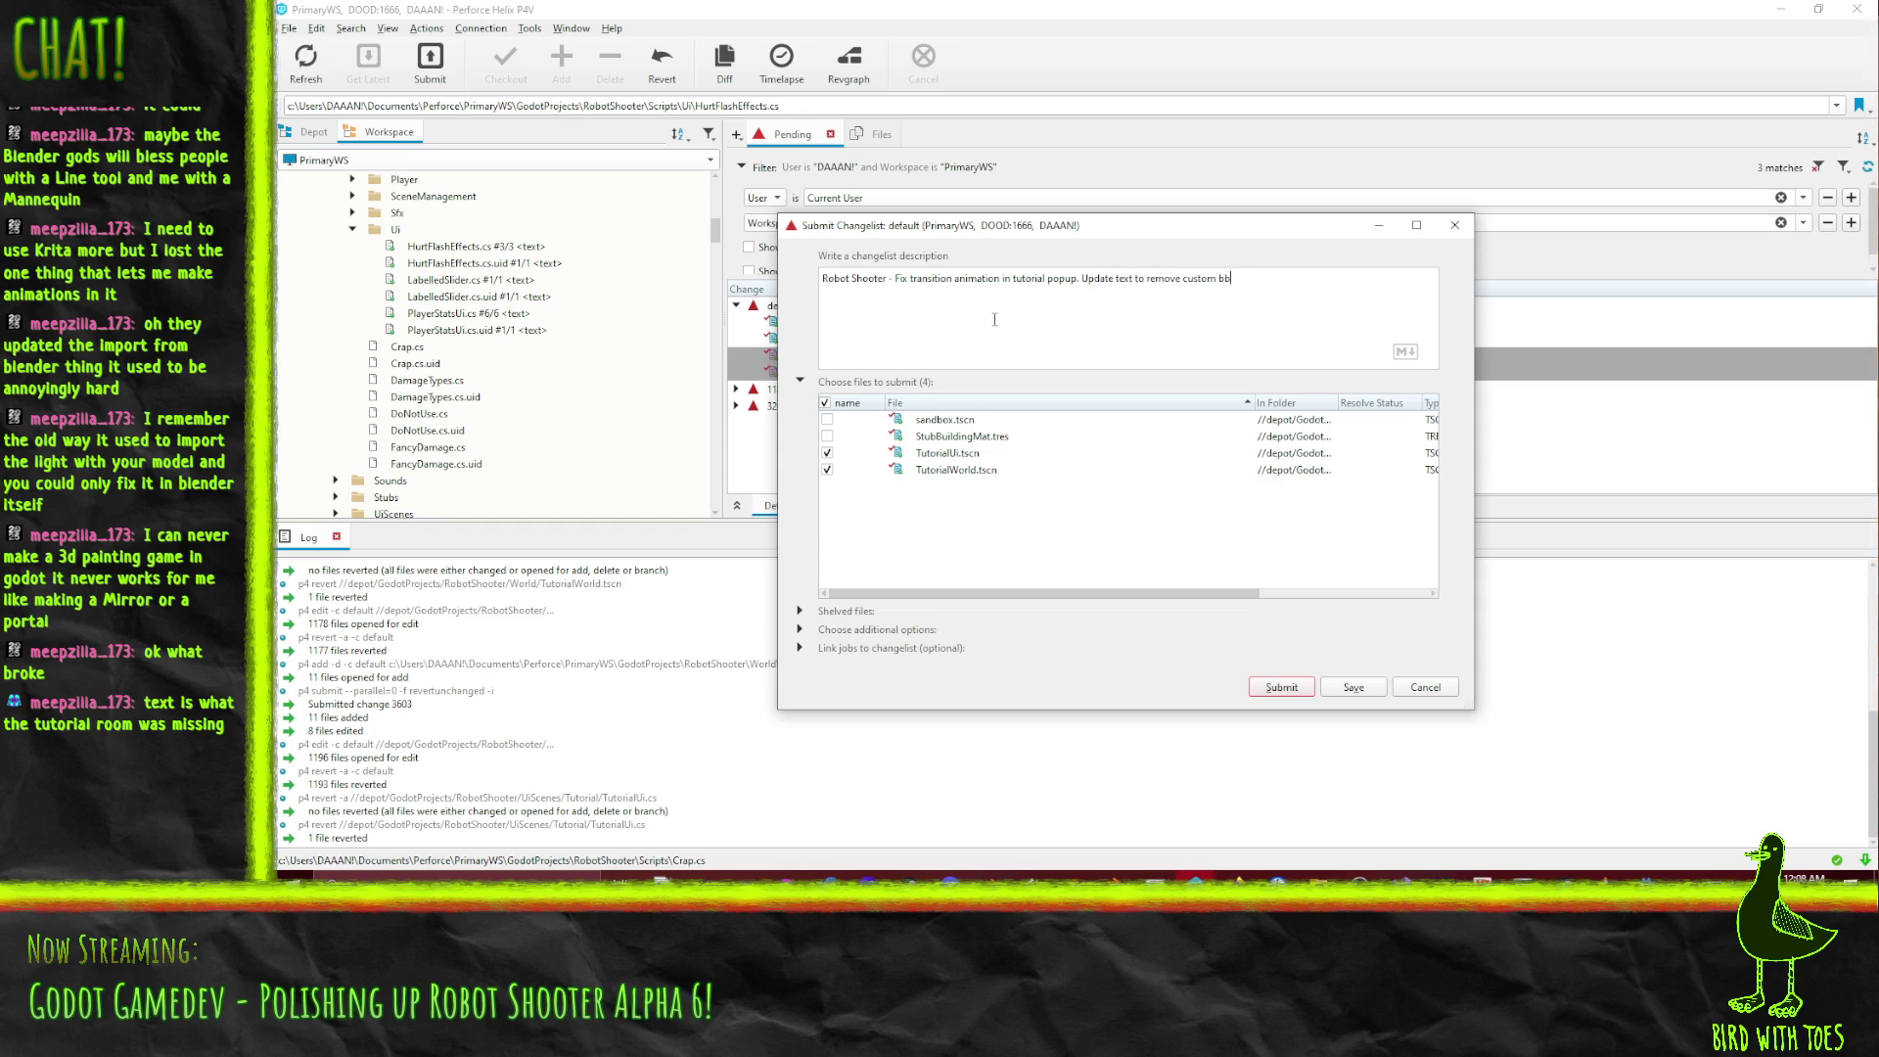
type("since it won't work")
left_click(1280, 690)
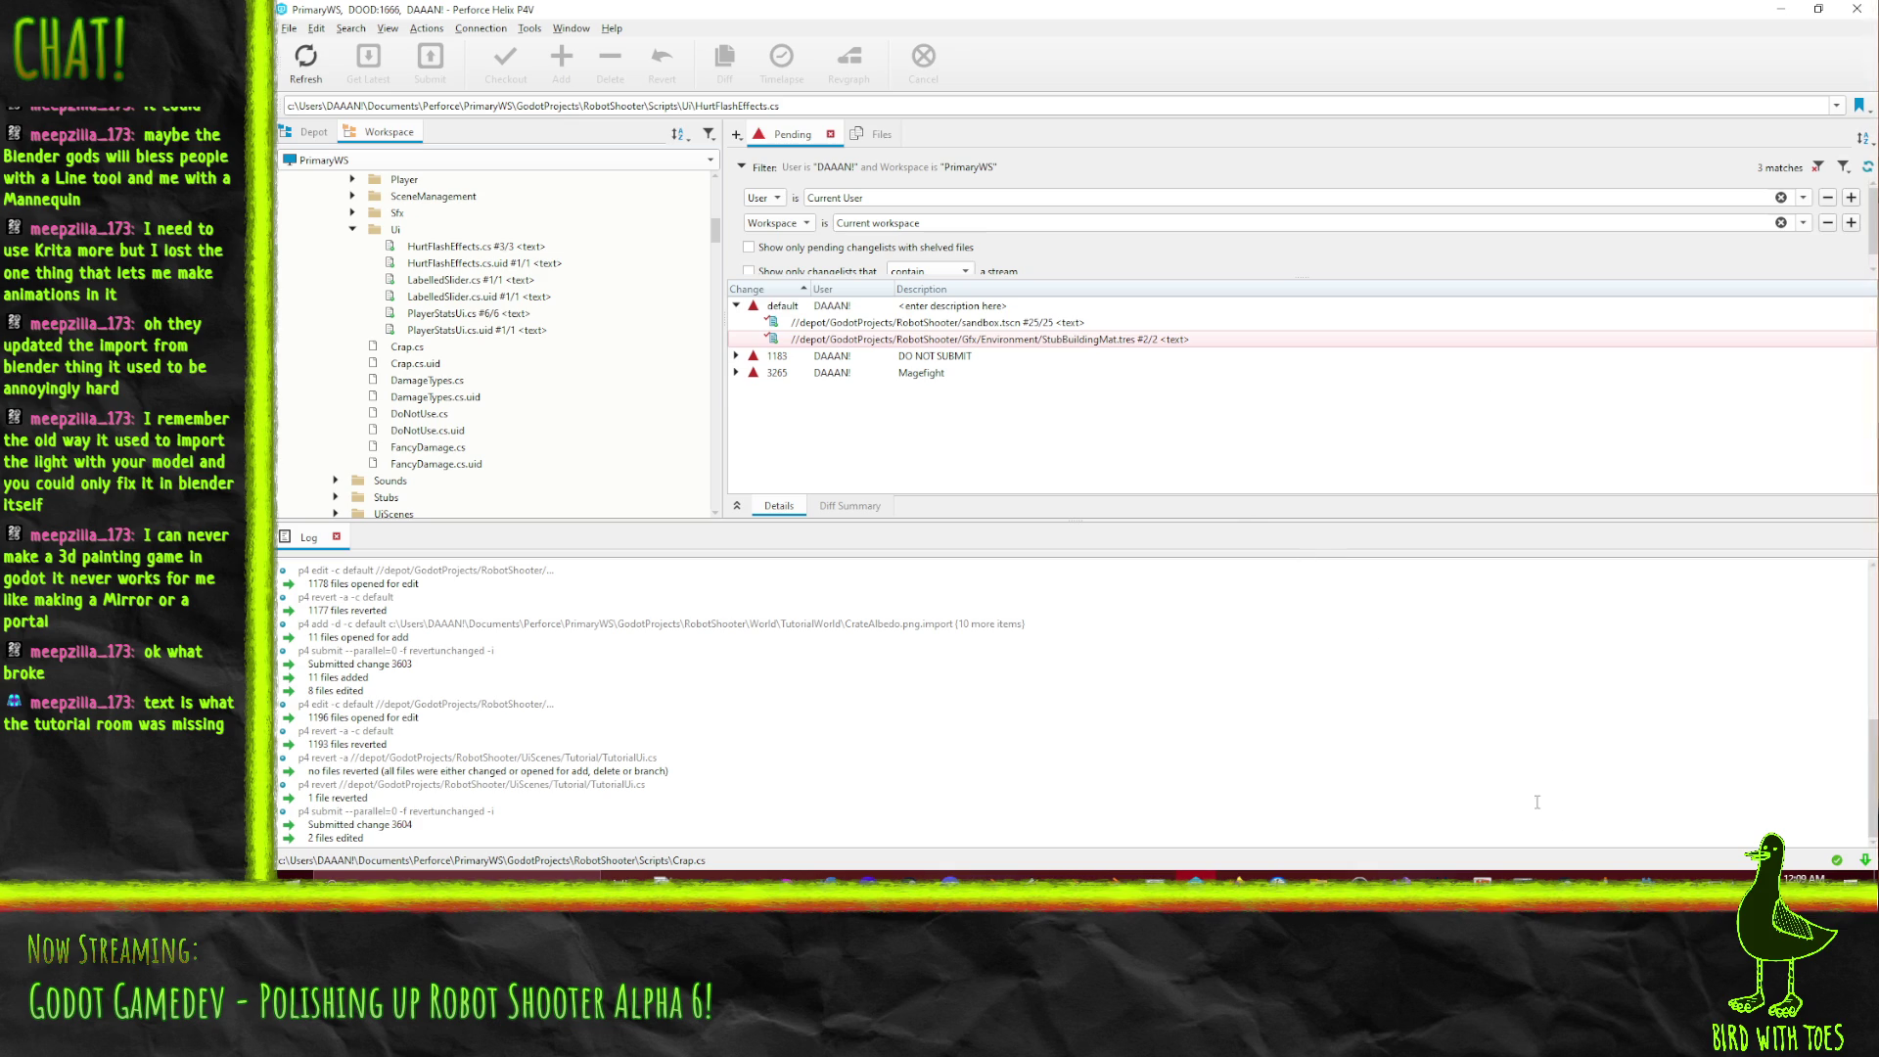
Check out the whole RobotShooter depot folder in P4V, then open the TutorialWorld scene in Godot.
left_click(1647, 878)
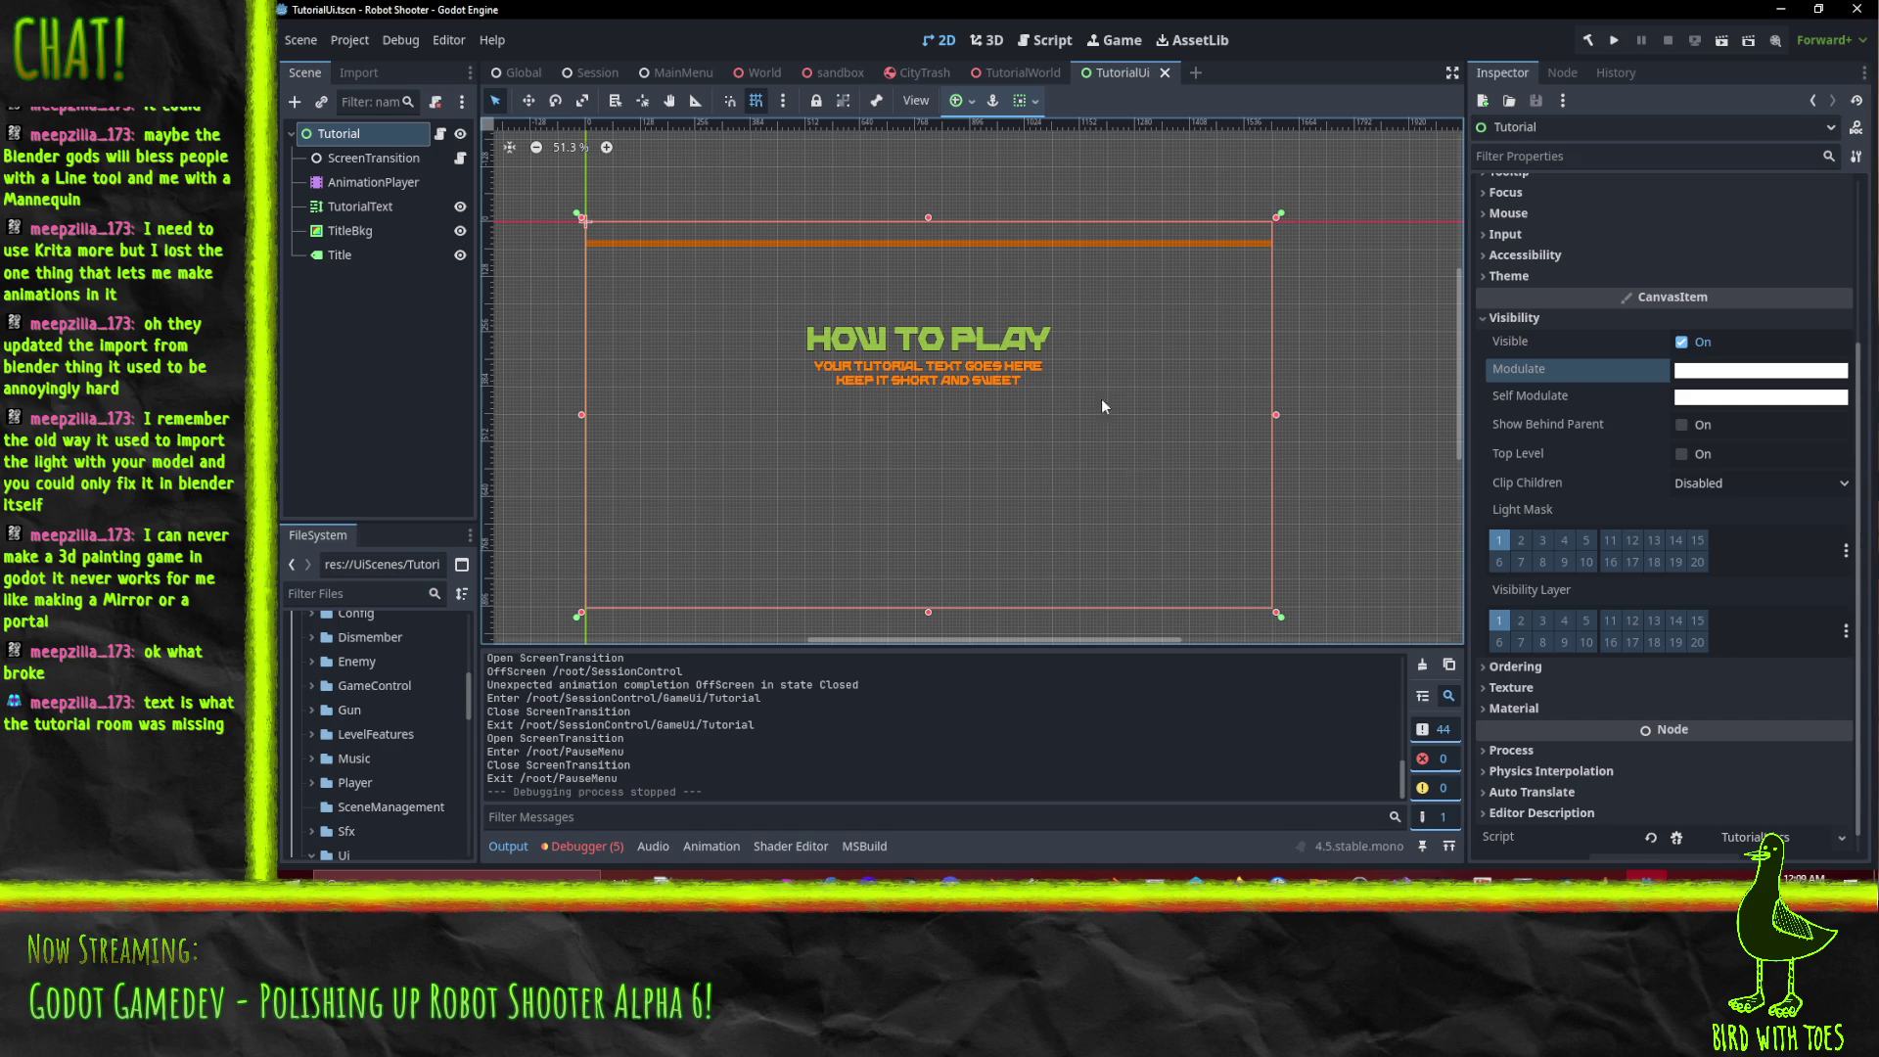
scroll(1595, 447, "up", 3)
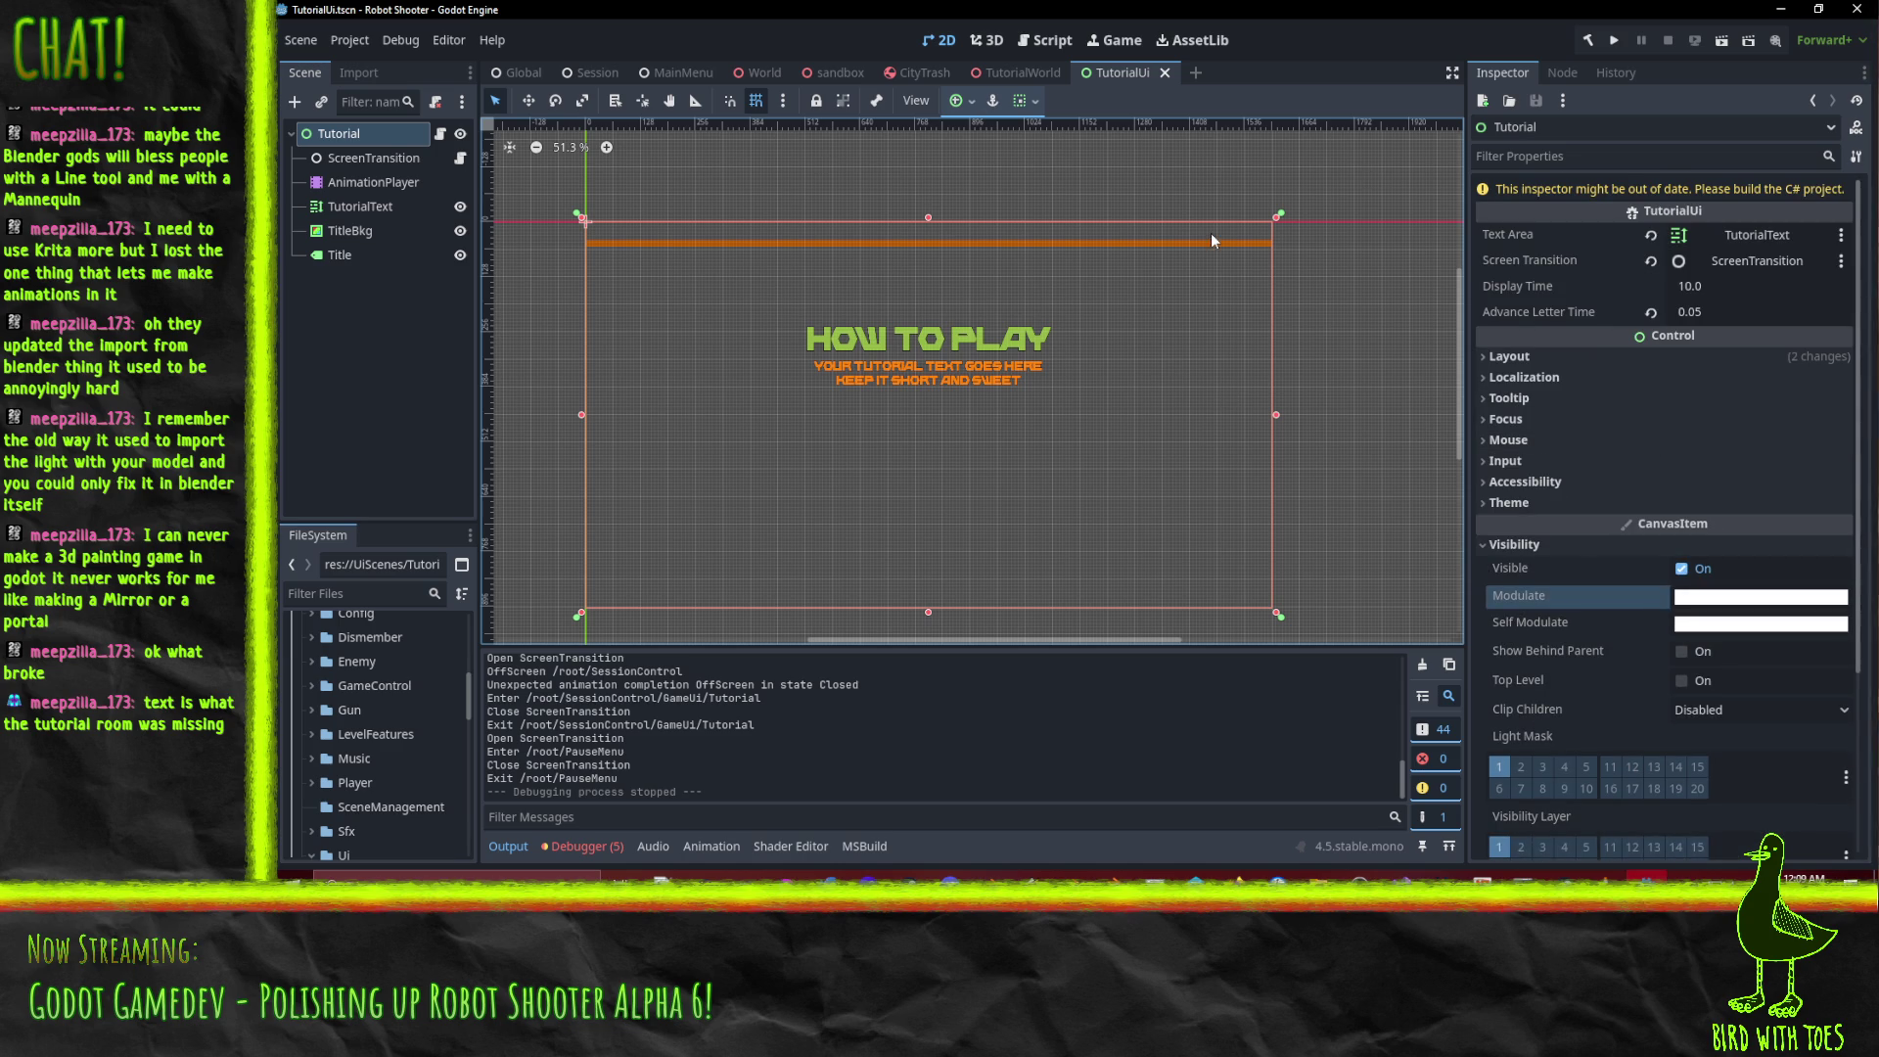
scroll(900, 411, "down", 1)
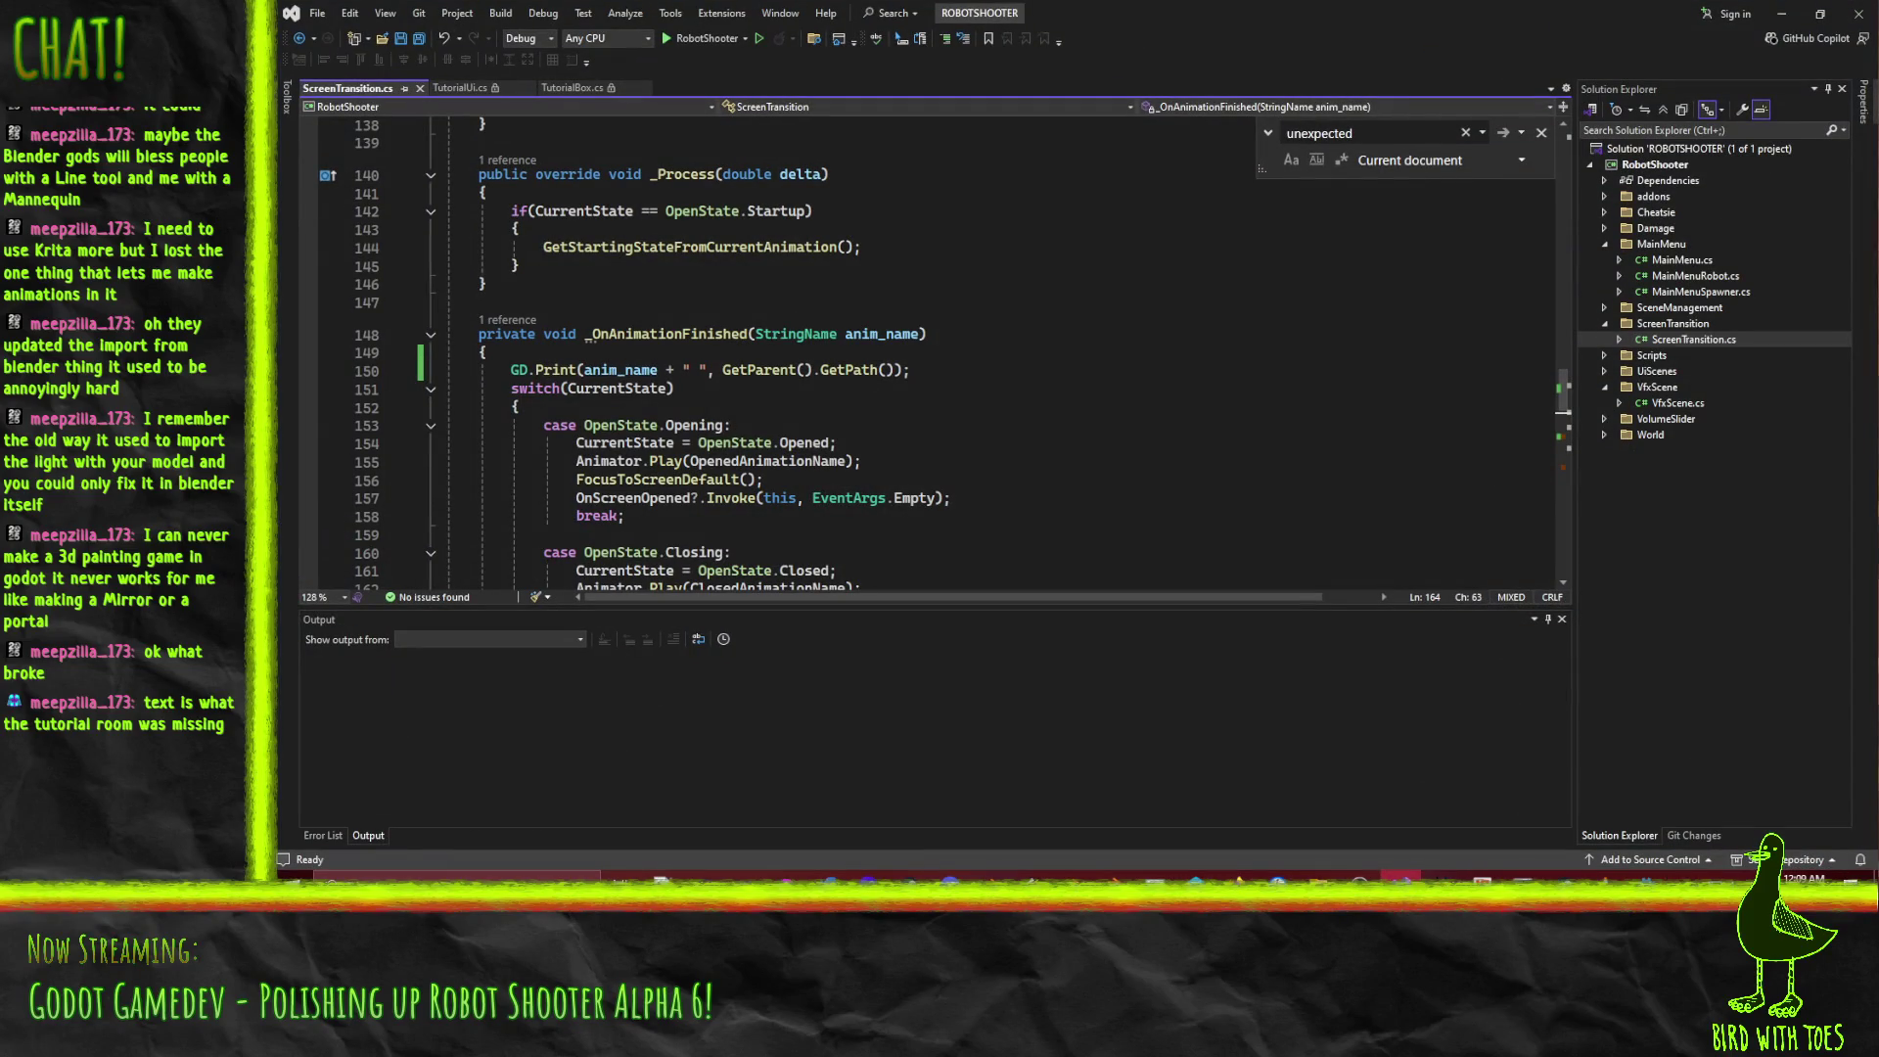
key("alt+Tab")
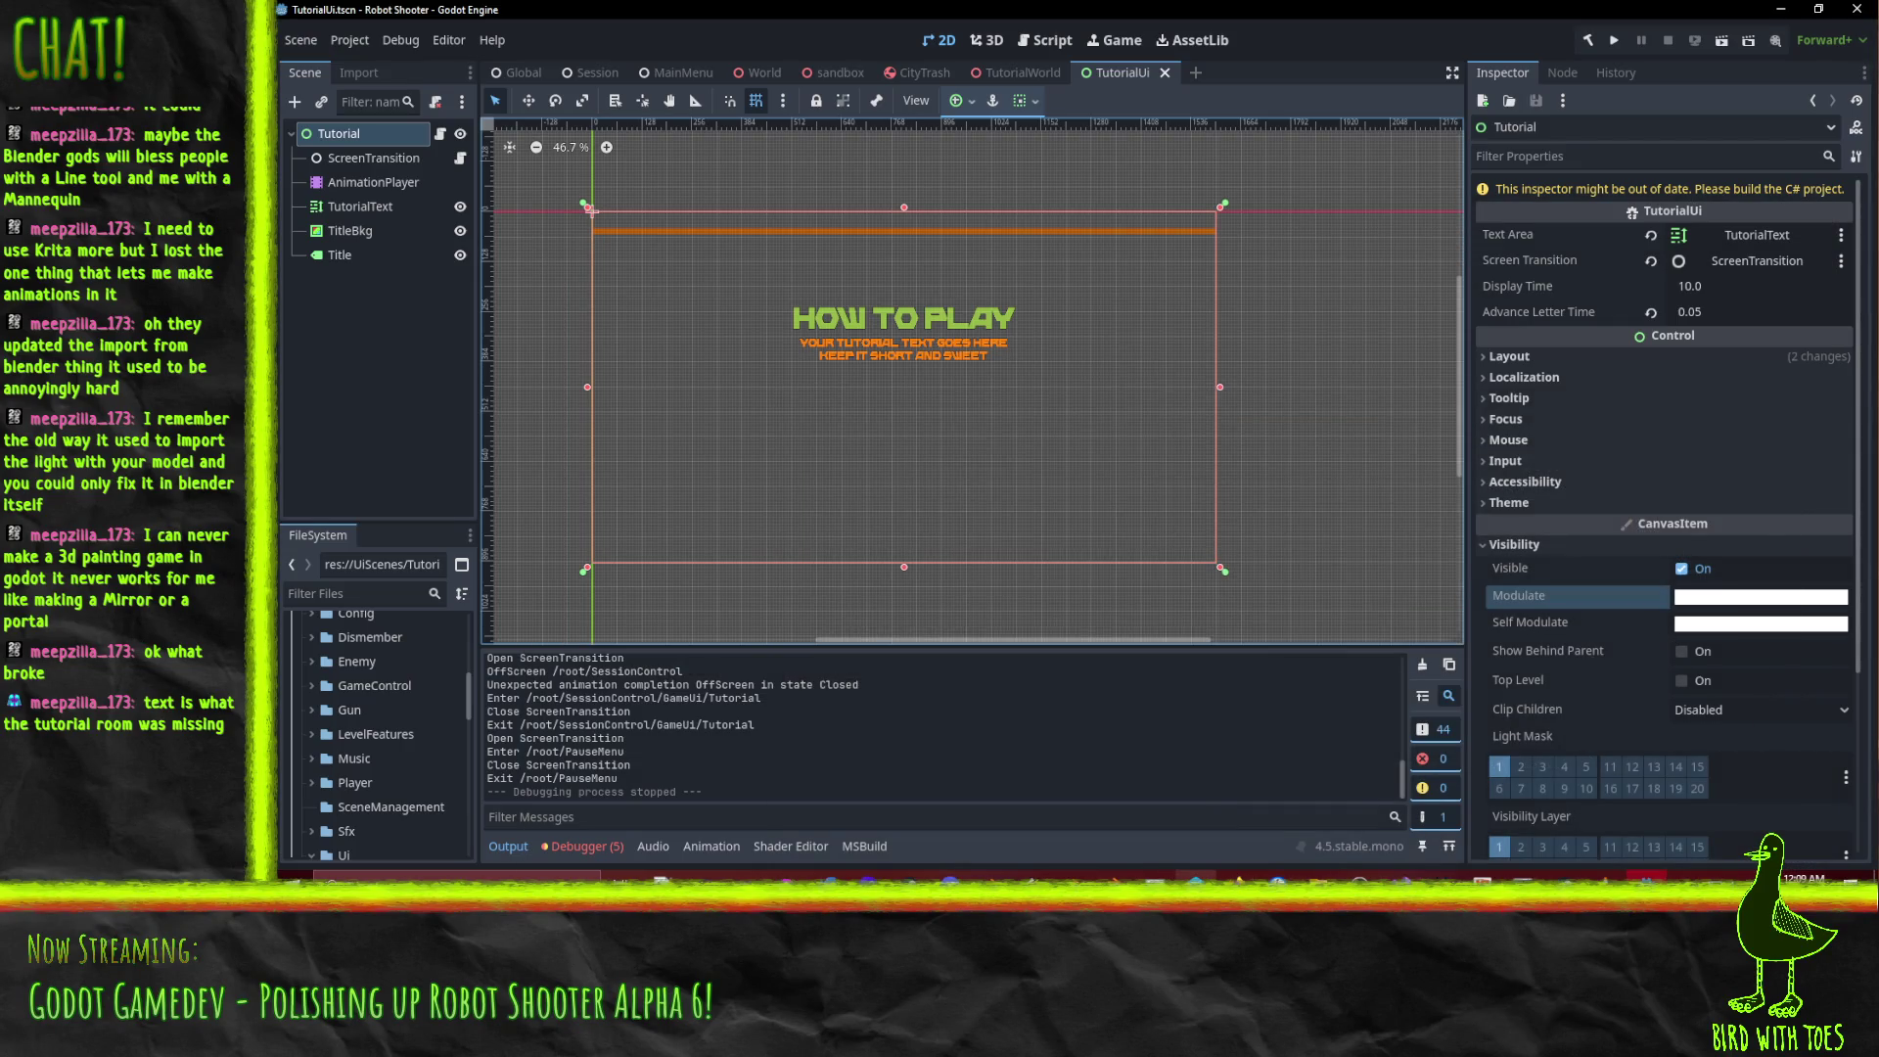
key("alt+Tab")
scroll(364, 201, "up", 5)
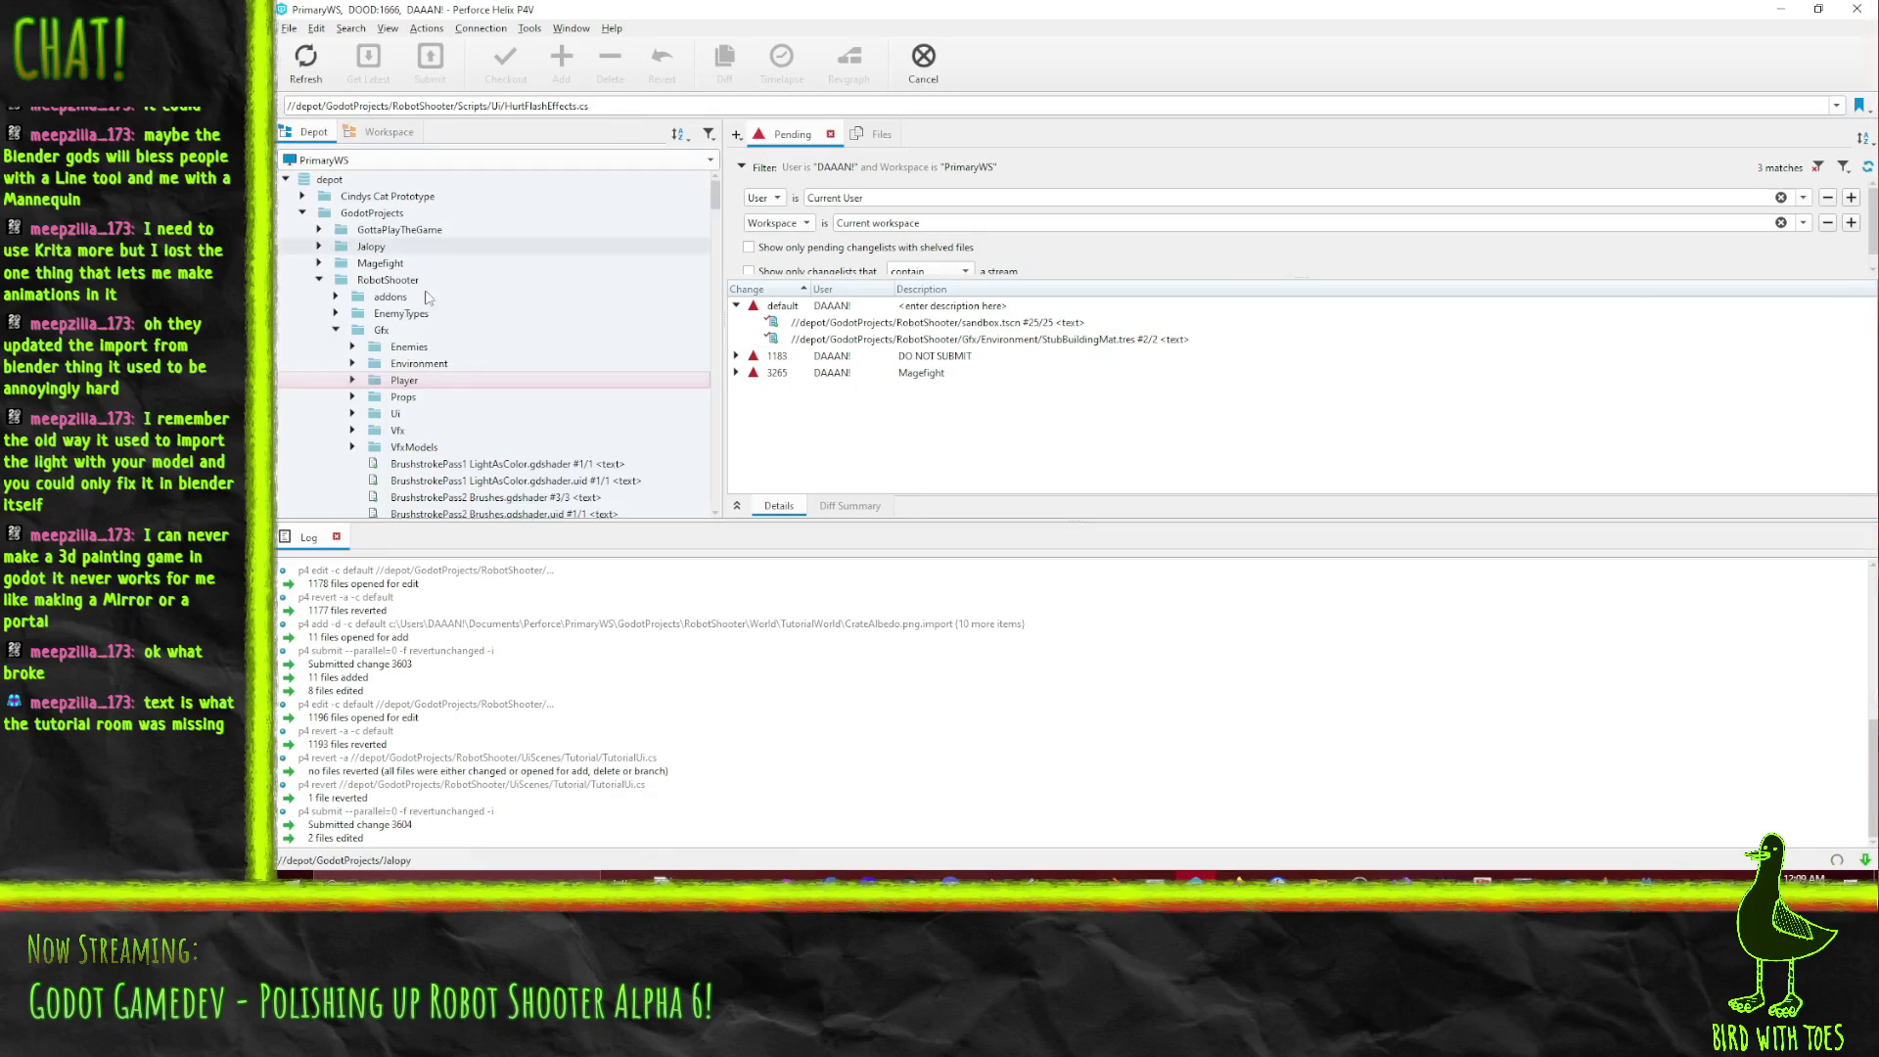
left_click(387, 280)
key("ctrl+e")
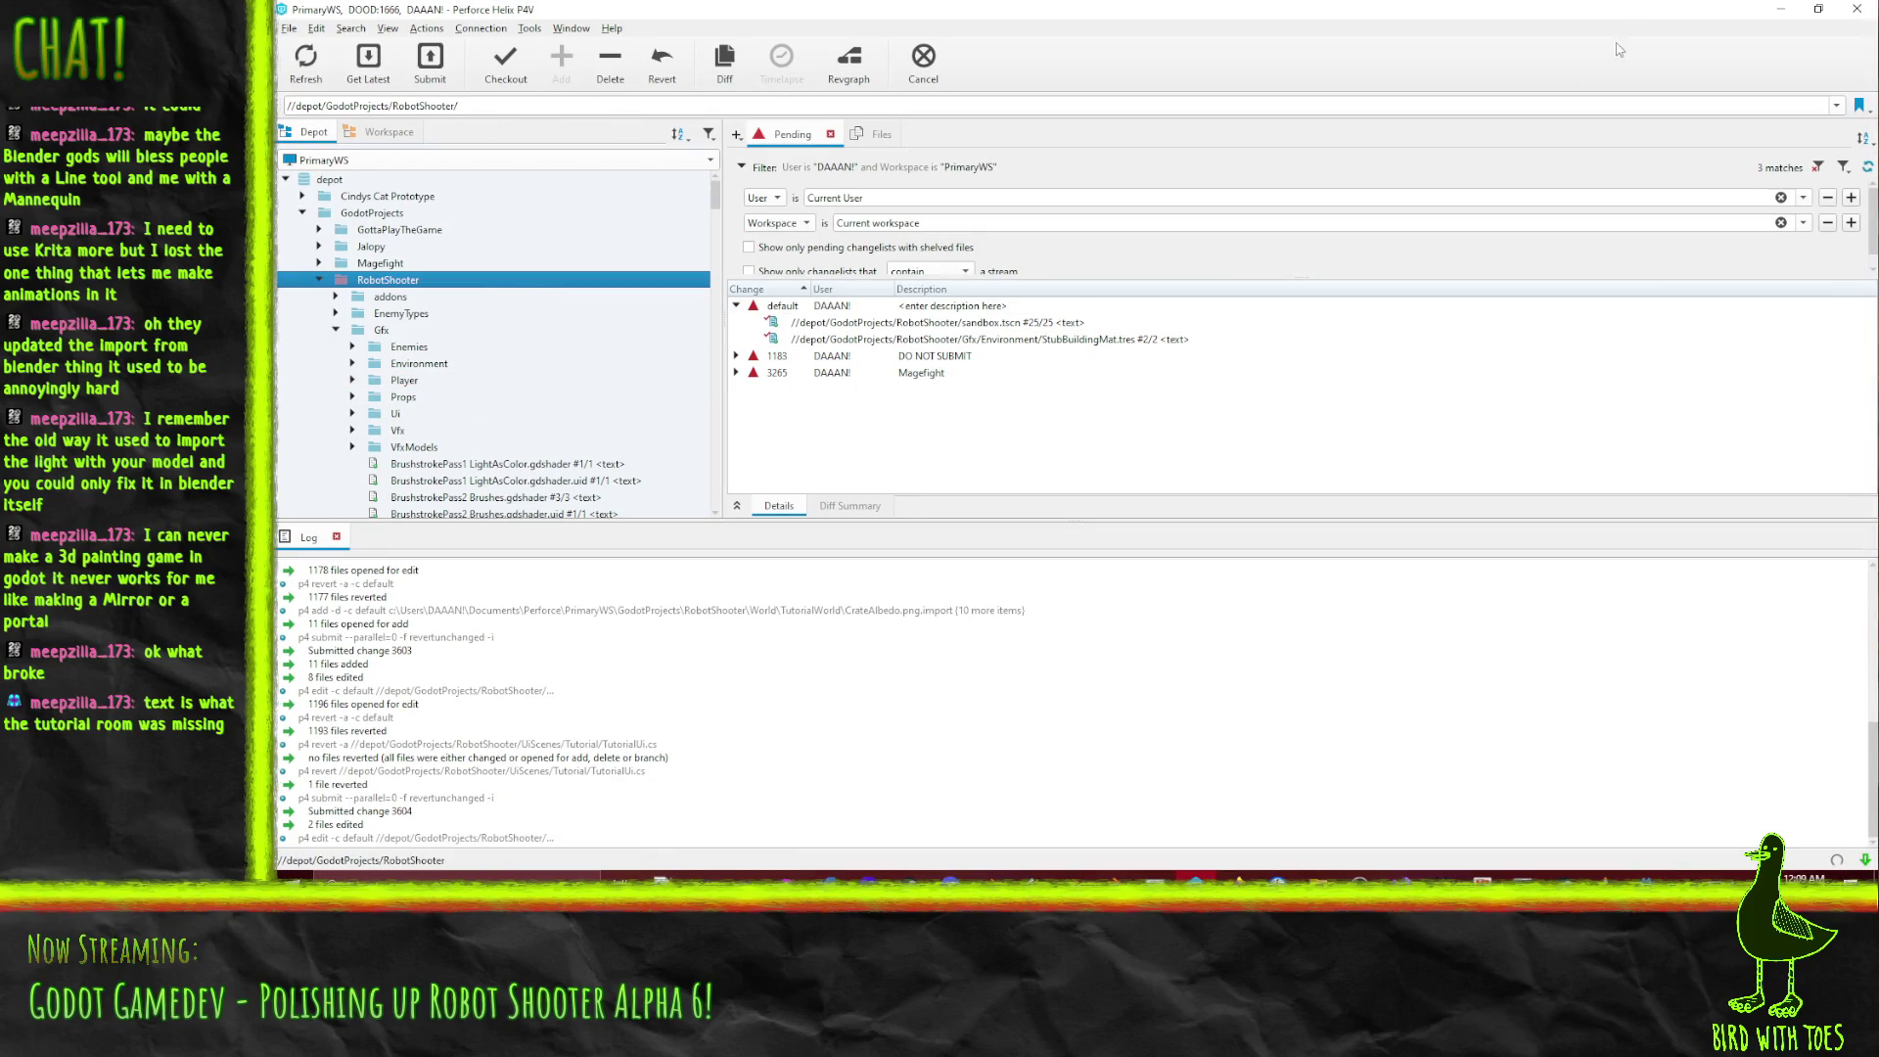
key("alt+Tab")
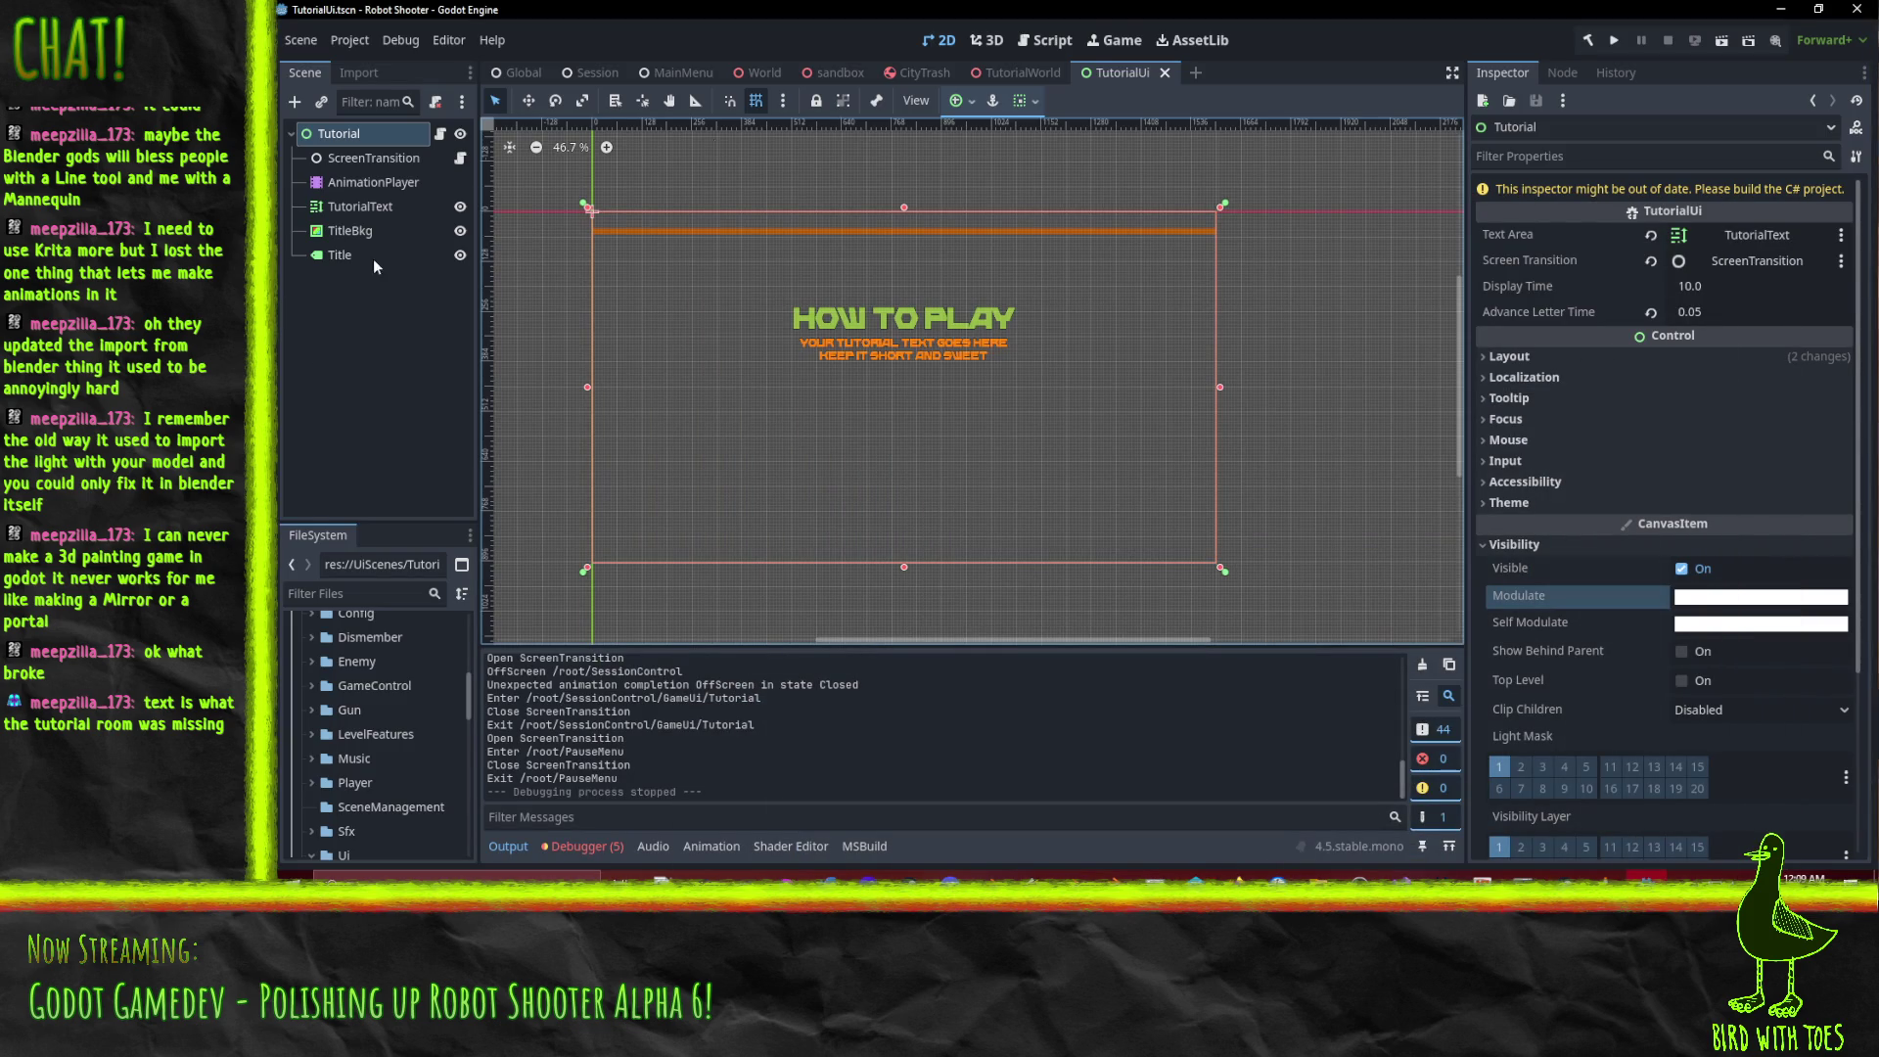
left_click(1008, 72)
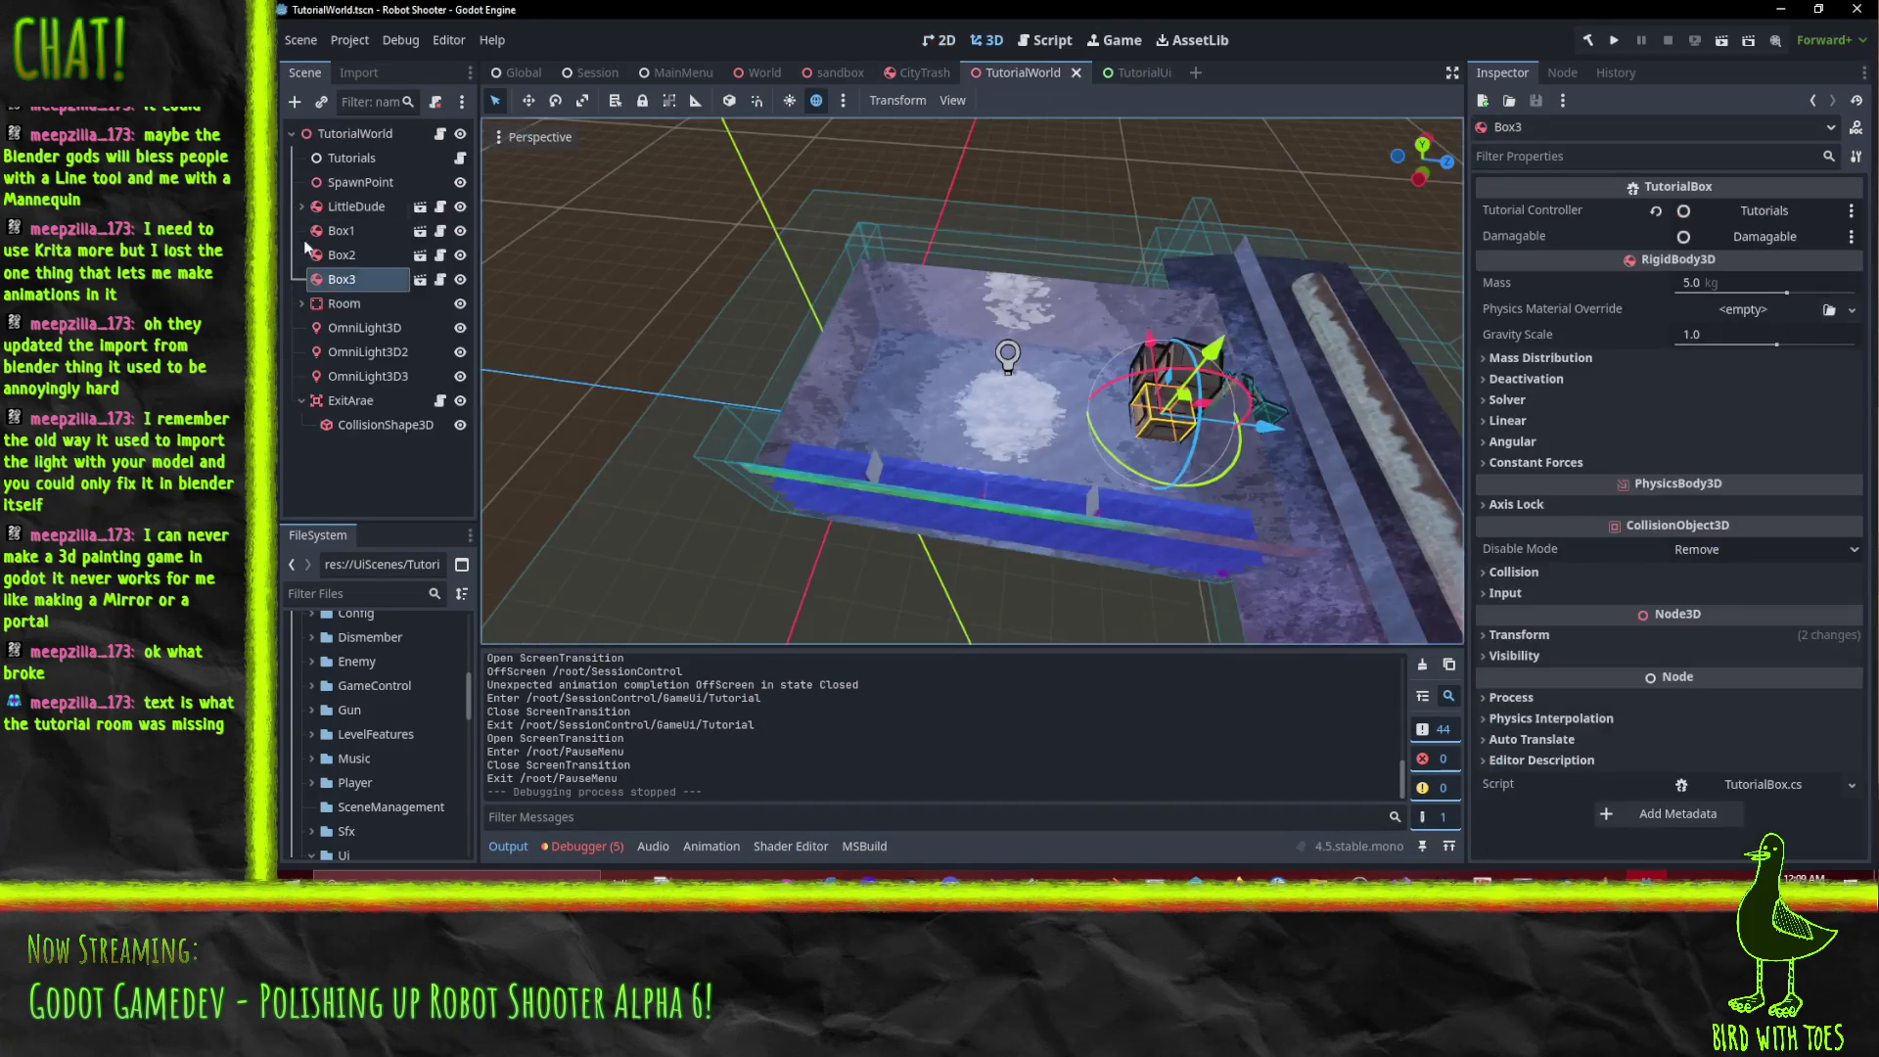
Select the ExitArae node, review its signals, and open its EndLevelArea.cs script in Visual Studio.
left_click(356, 137)
left_click(350, 403)
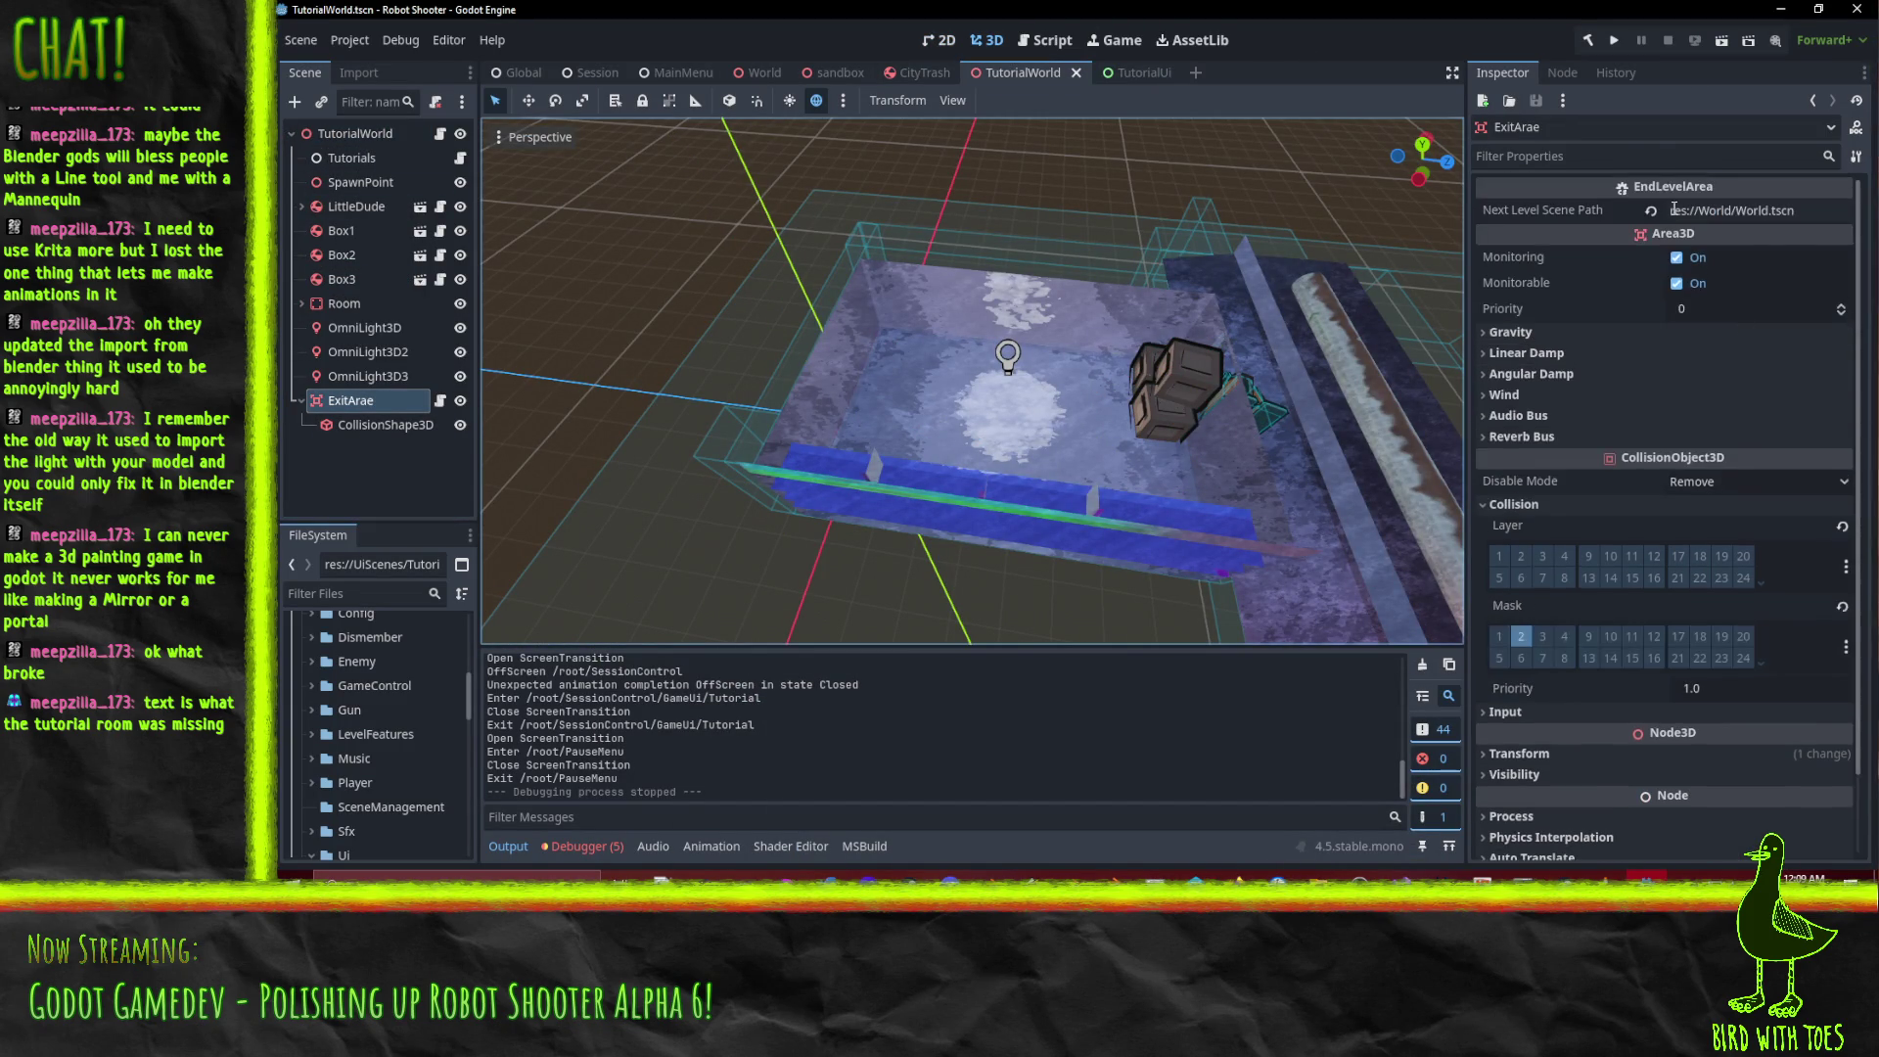
left_click(1564, 73)
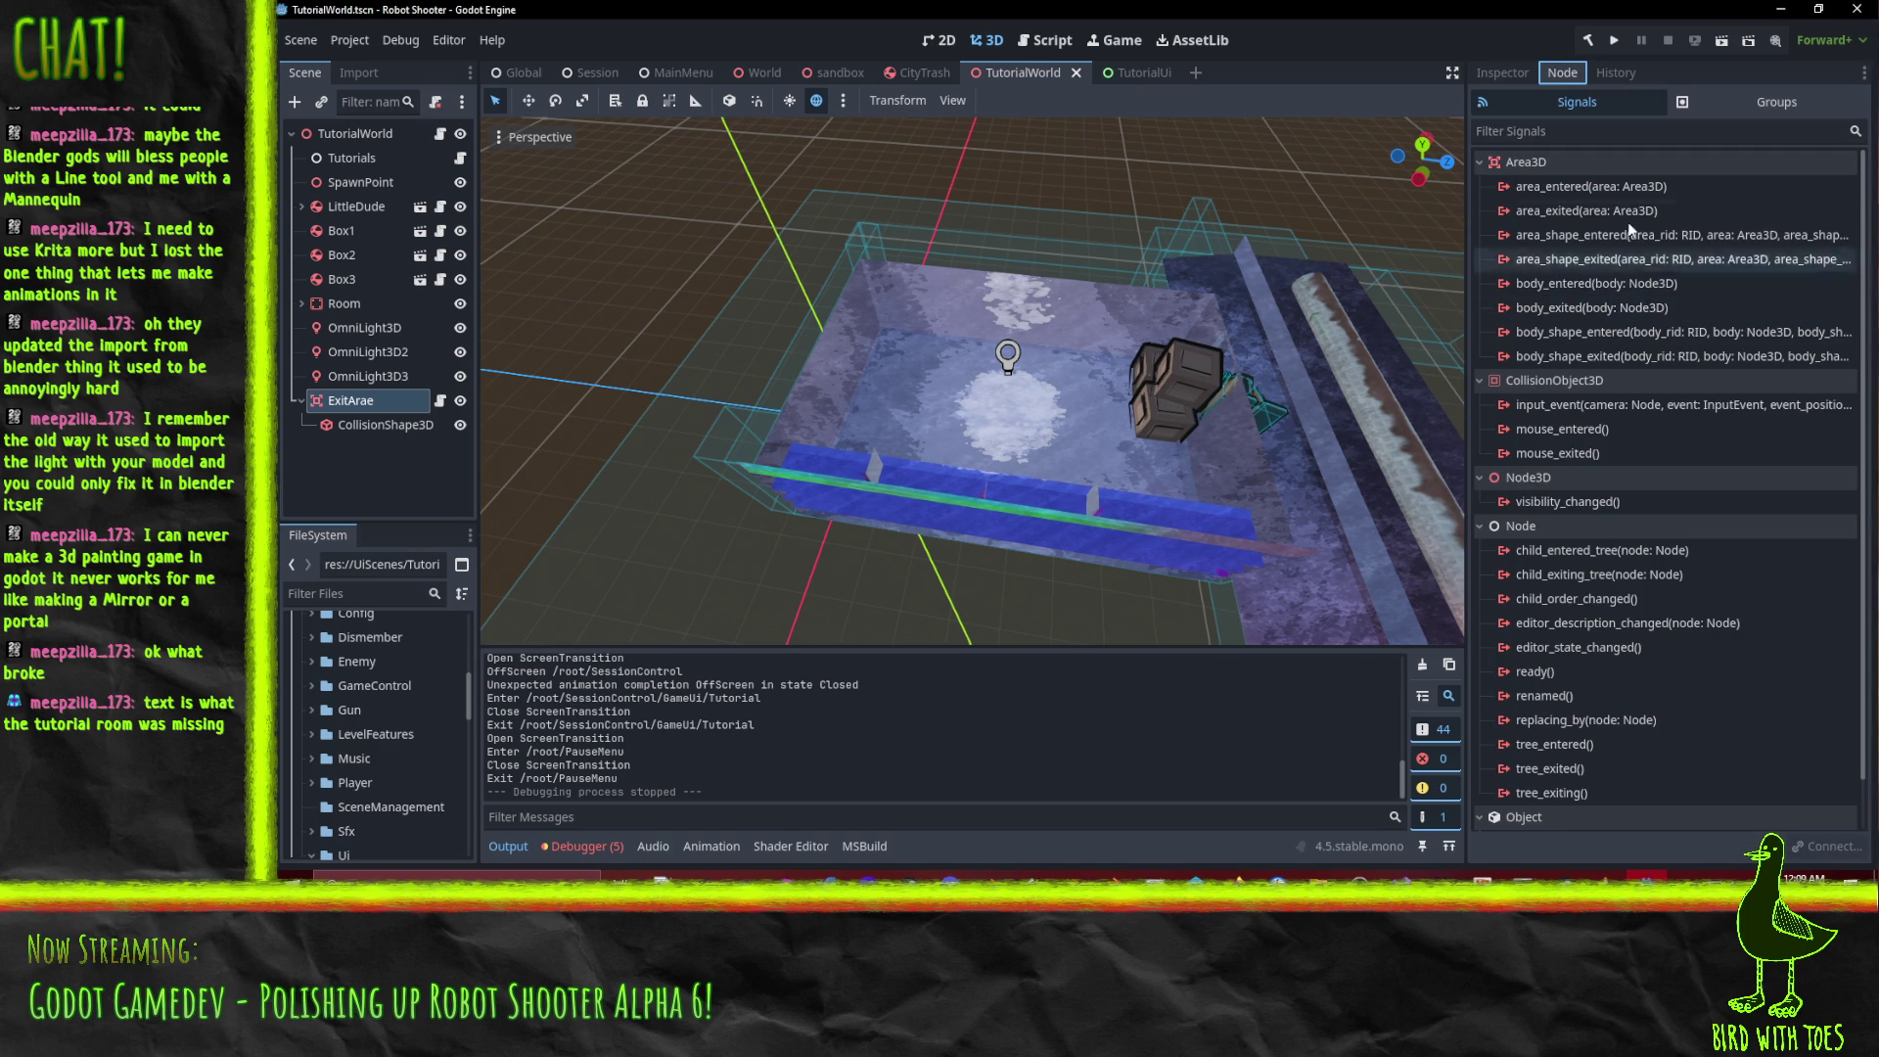
scroll(947, 380, "up", 3)
left_click_drag(902, 385, 853, 360)
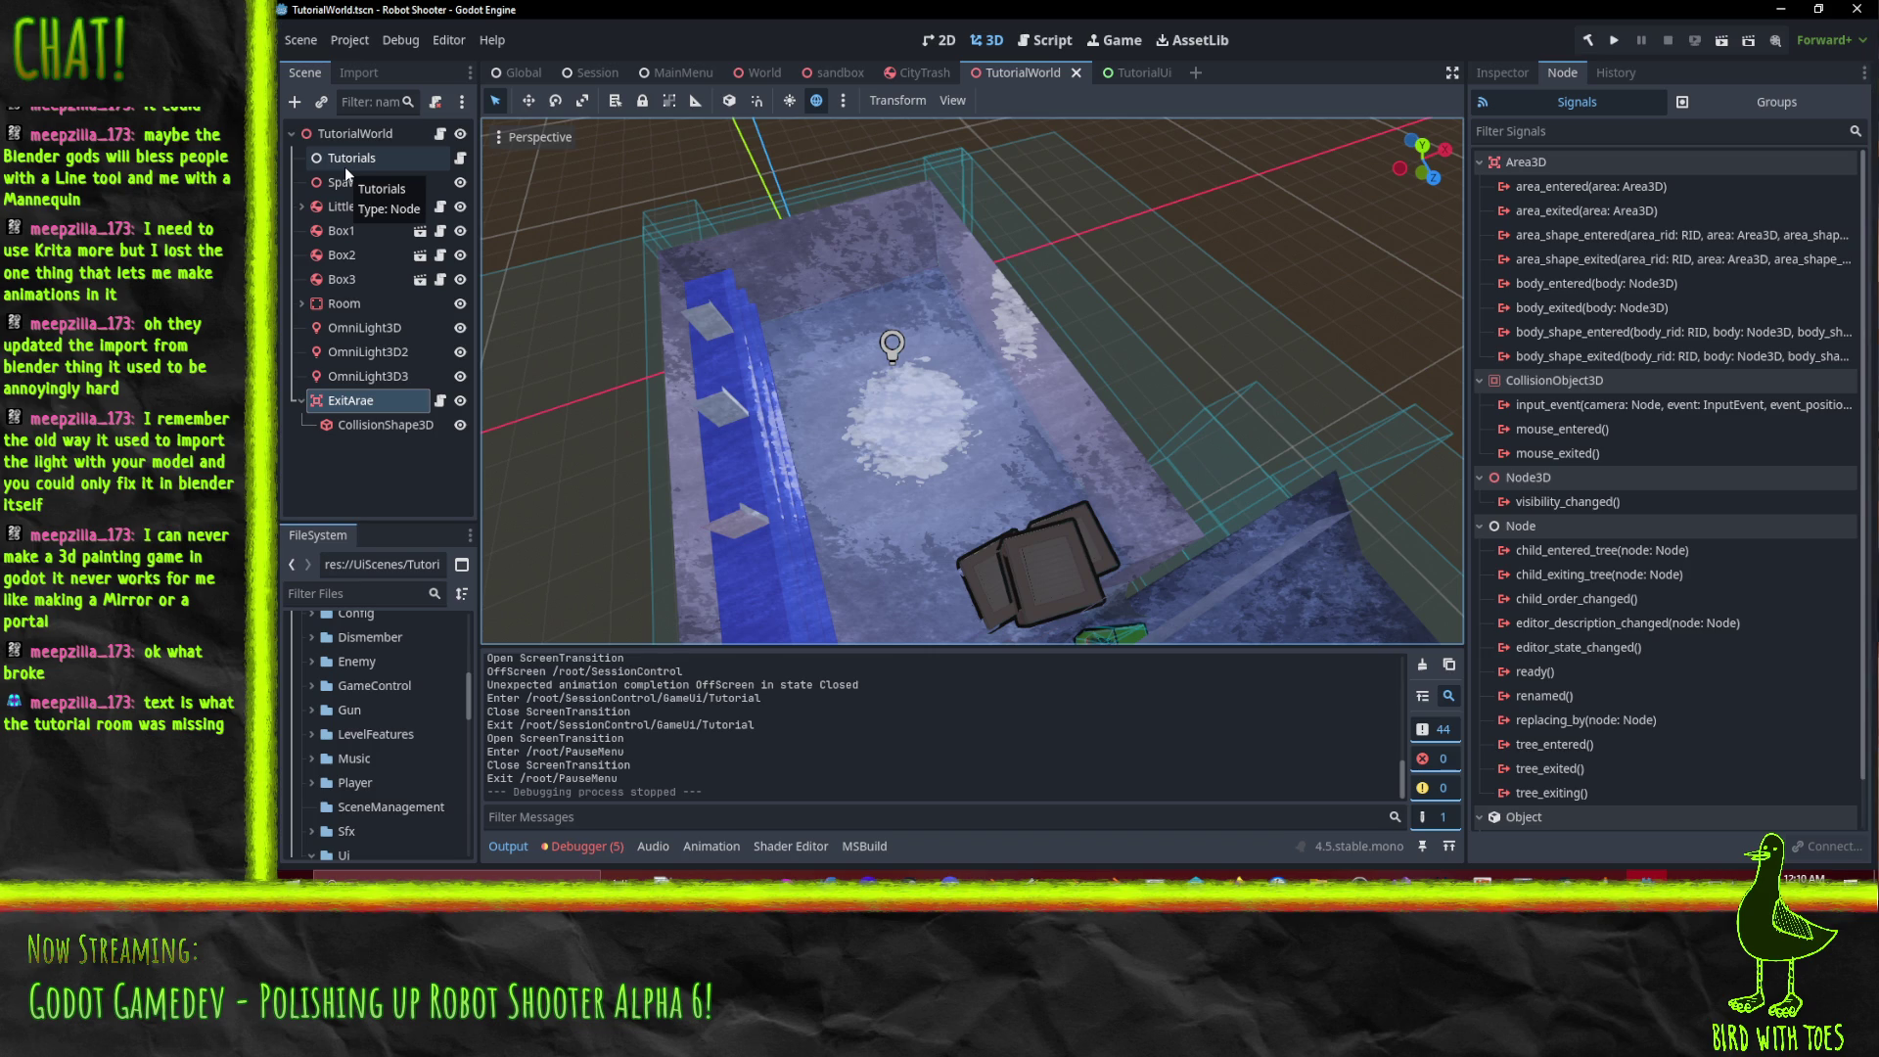
left_click(1501, 72)
left_click(1764, 825)
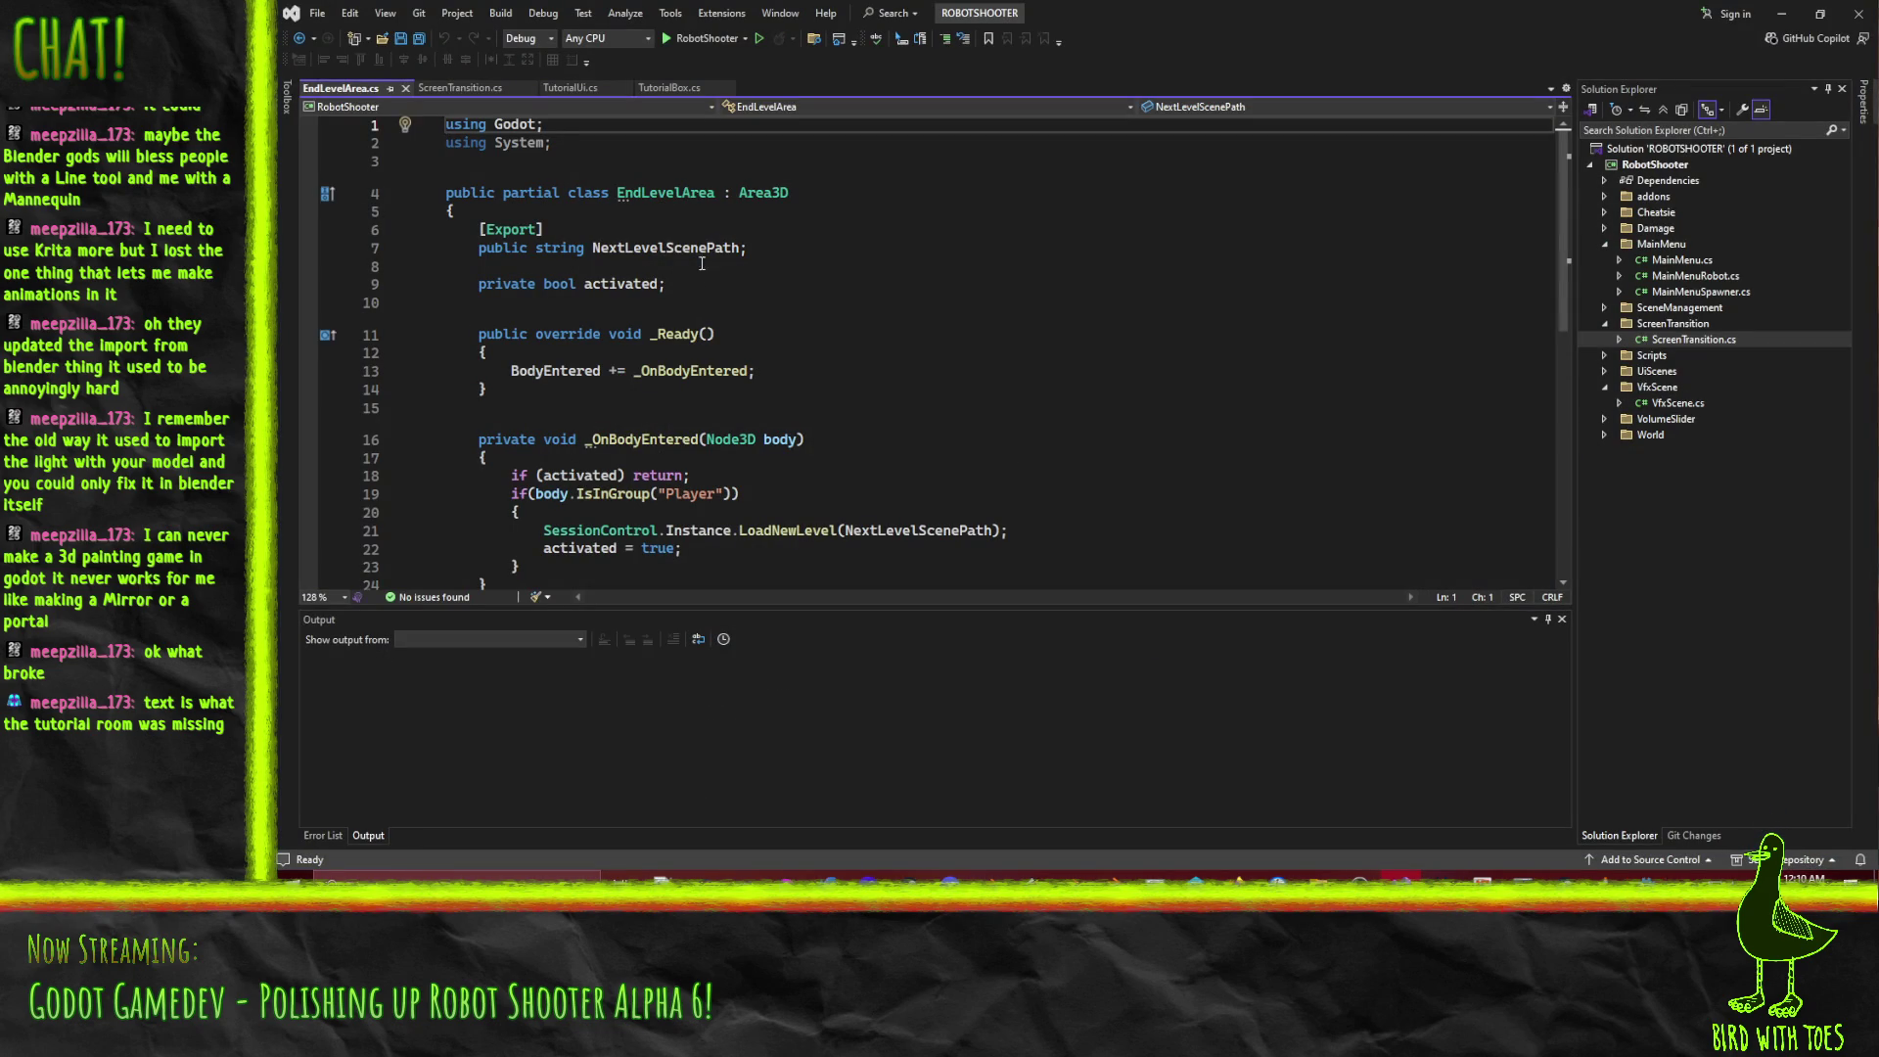
Close the TutorialUi.cs, ScreenTransition.cs and TutorialBox.cs tabs in Visual Studio.
scroll(888, 363, "down", 3)
scroll(887, 363, "up", 2)
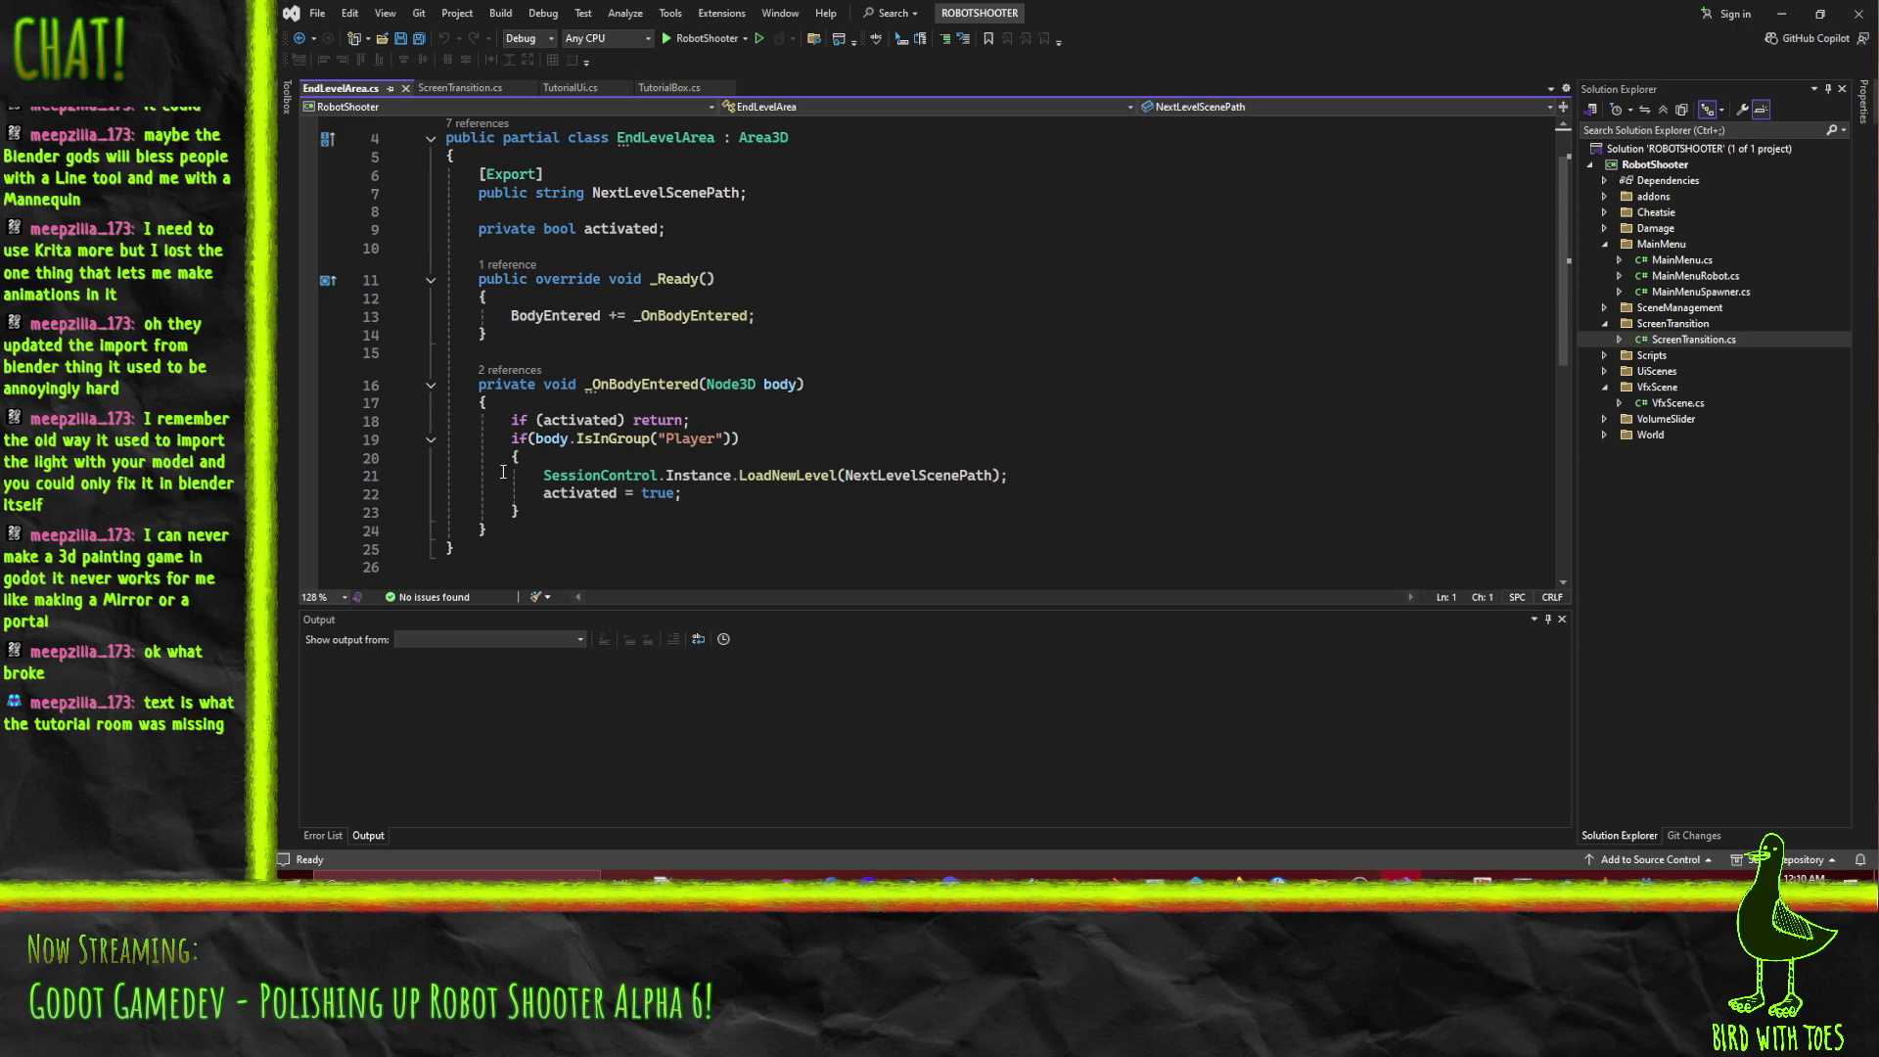
left_click(560, 90)
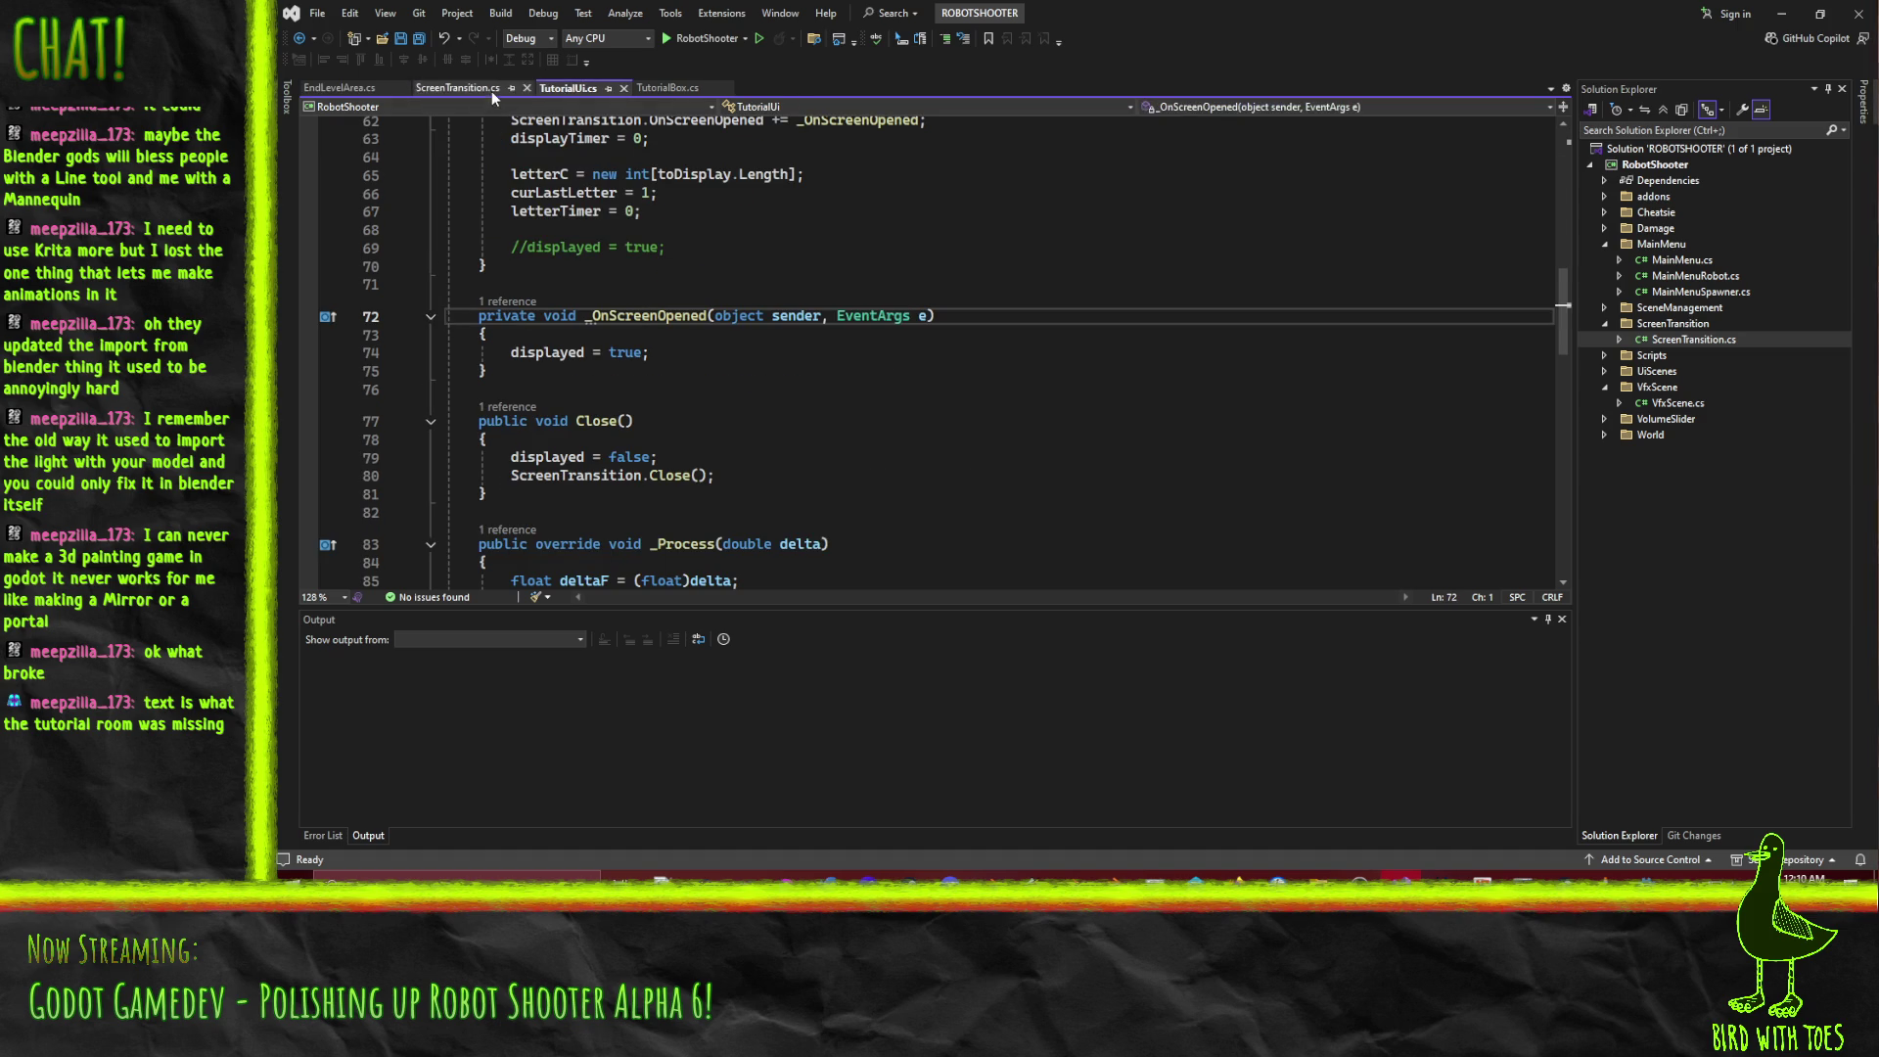
left_click(622, 88)
left_click(633, 88)
left_click(519, 86)
Select the Tutorials node in Godot and open its Tutorials.cs script.
left_click(1781, 14)
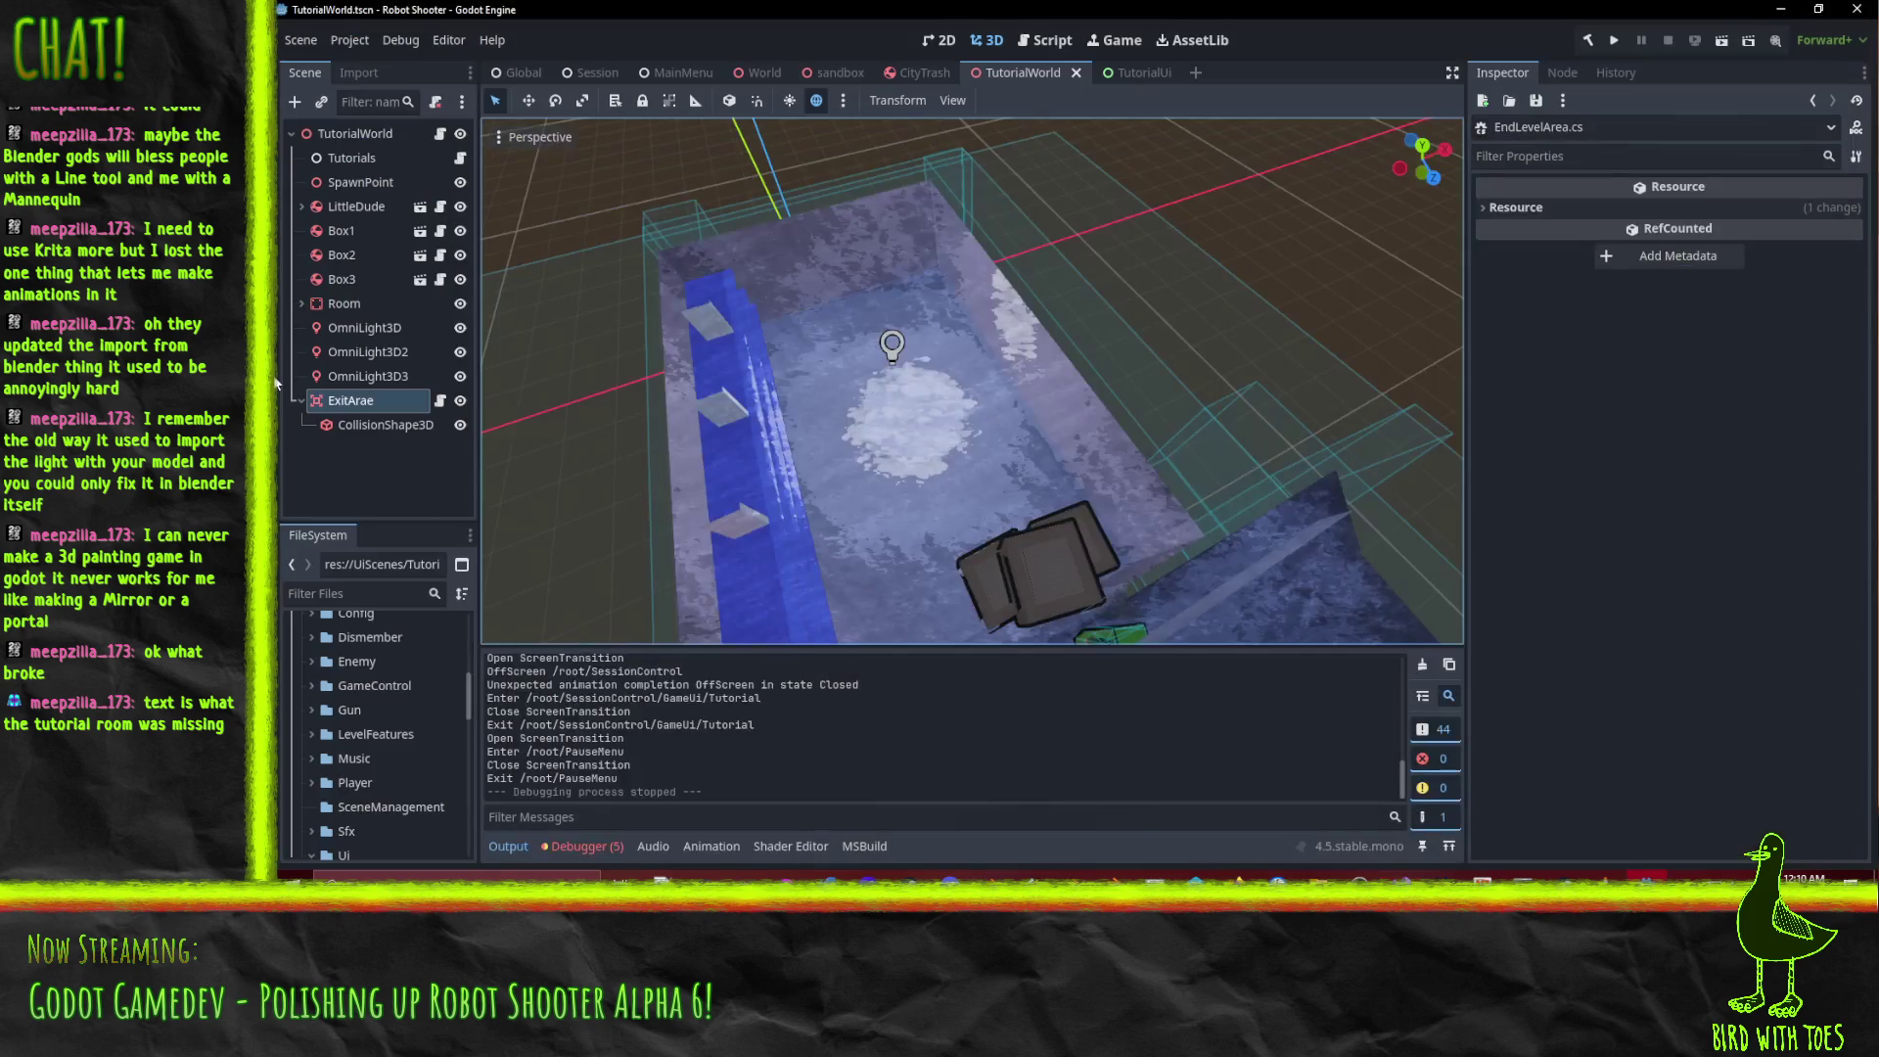
left_click(368, 160)
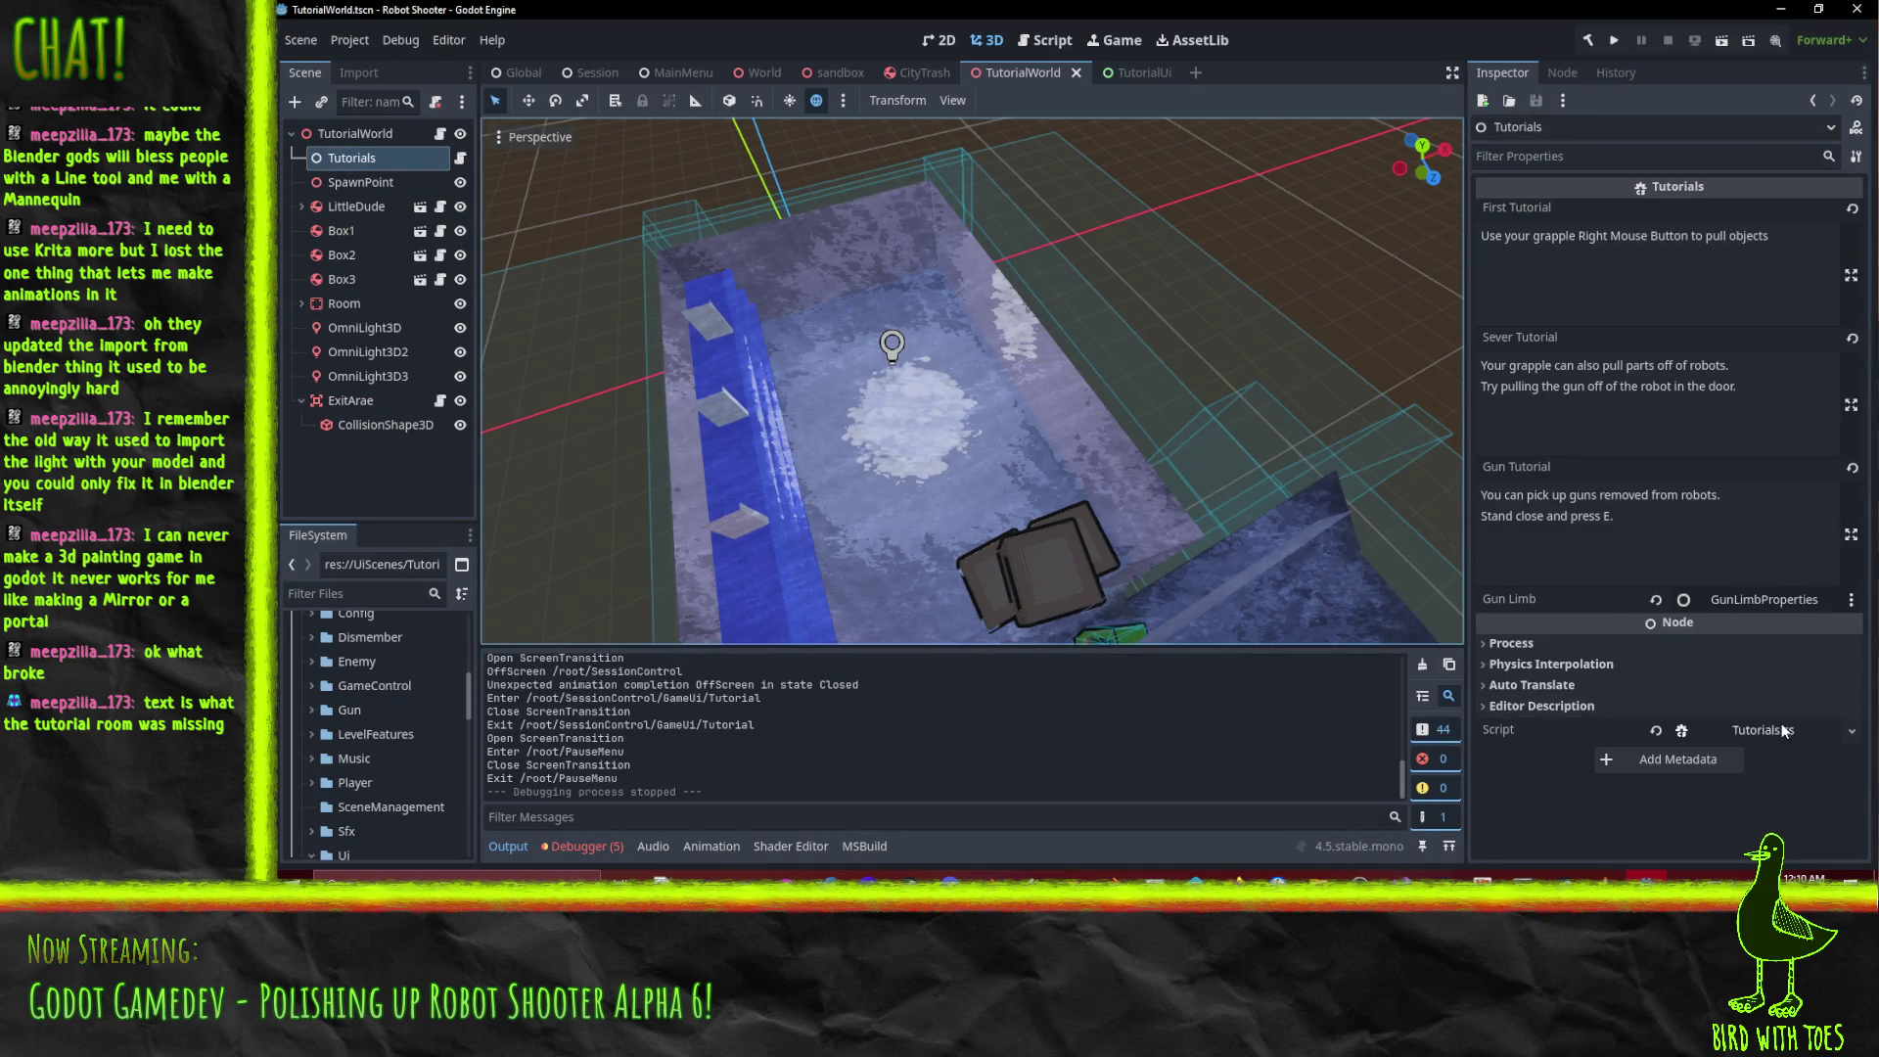
left_click(1781, 729)
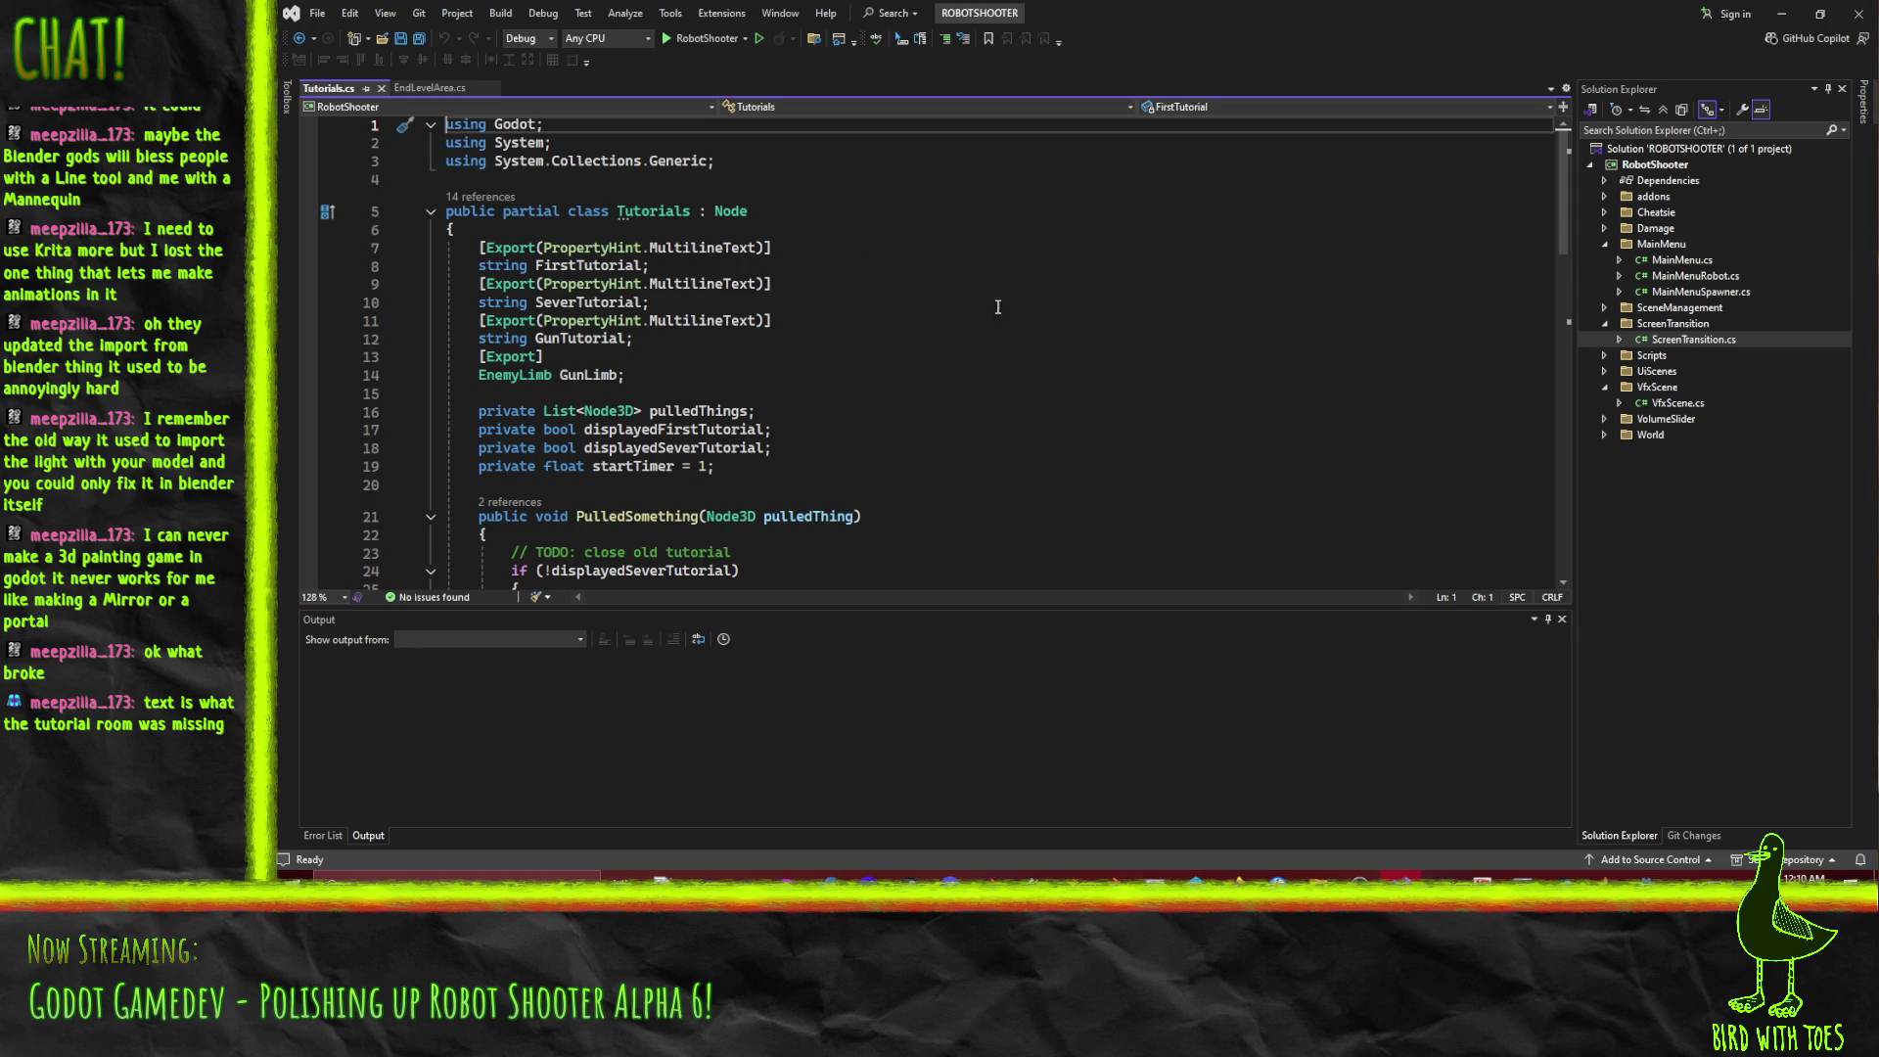
Add an [Export] public string NextLevelScenePath field to Tutorials.cs, copied from EndLevelArea.cs, and save.
left_click(831, 341)
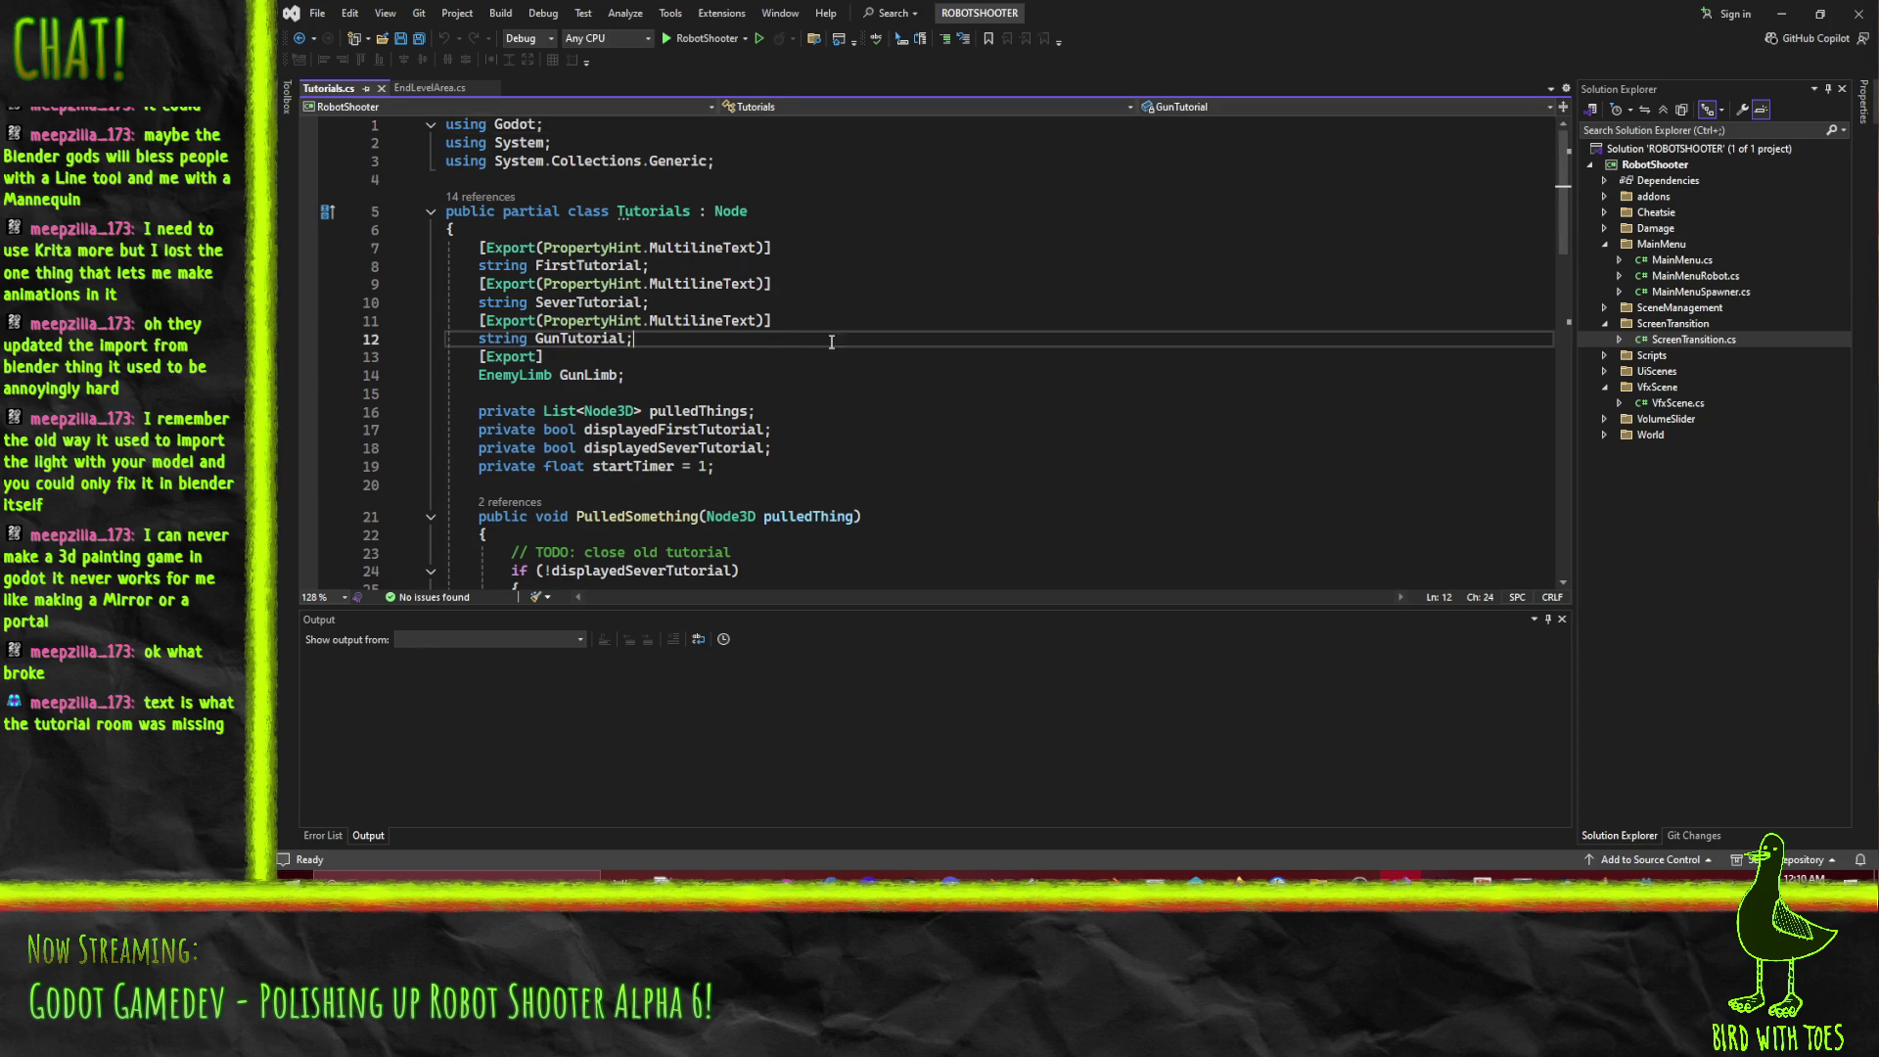
left_click(479, 247)
key("Return")
key("Up")
type("[Export")
key("Return")
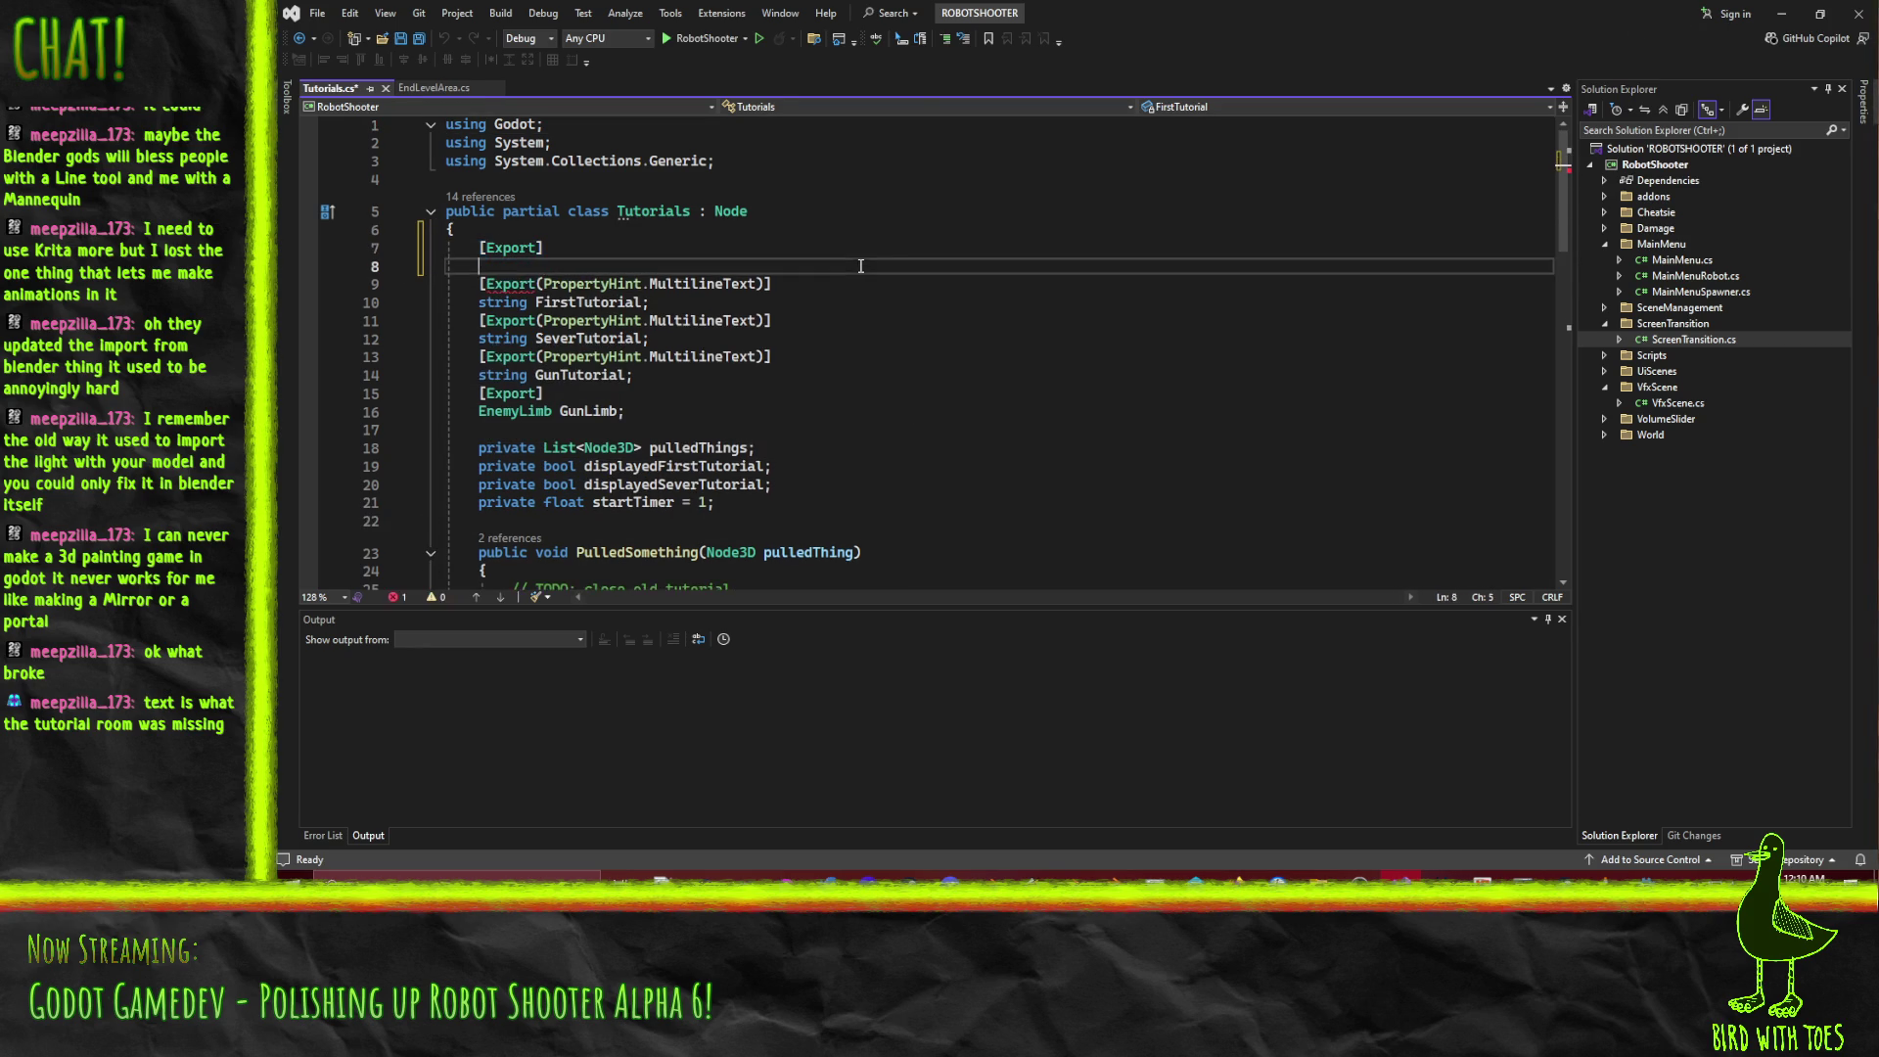
left_click(442, 88)
left_click(600, 180)
key("Down")
key("Home")
left_click(330, 88)
type("public string NextLevelScenePath;")
key("ctrl+s")
Fold PulledSomething and begin a new 'private _Ending' method after _Process.
left_click(435, 88)
left_click(574, 541)
left_click(330, 88)
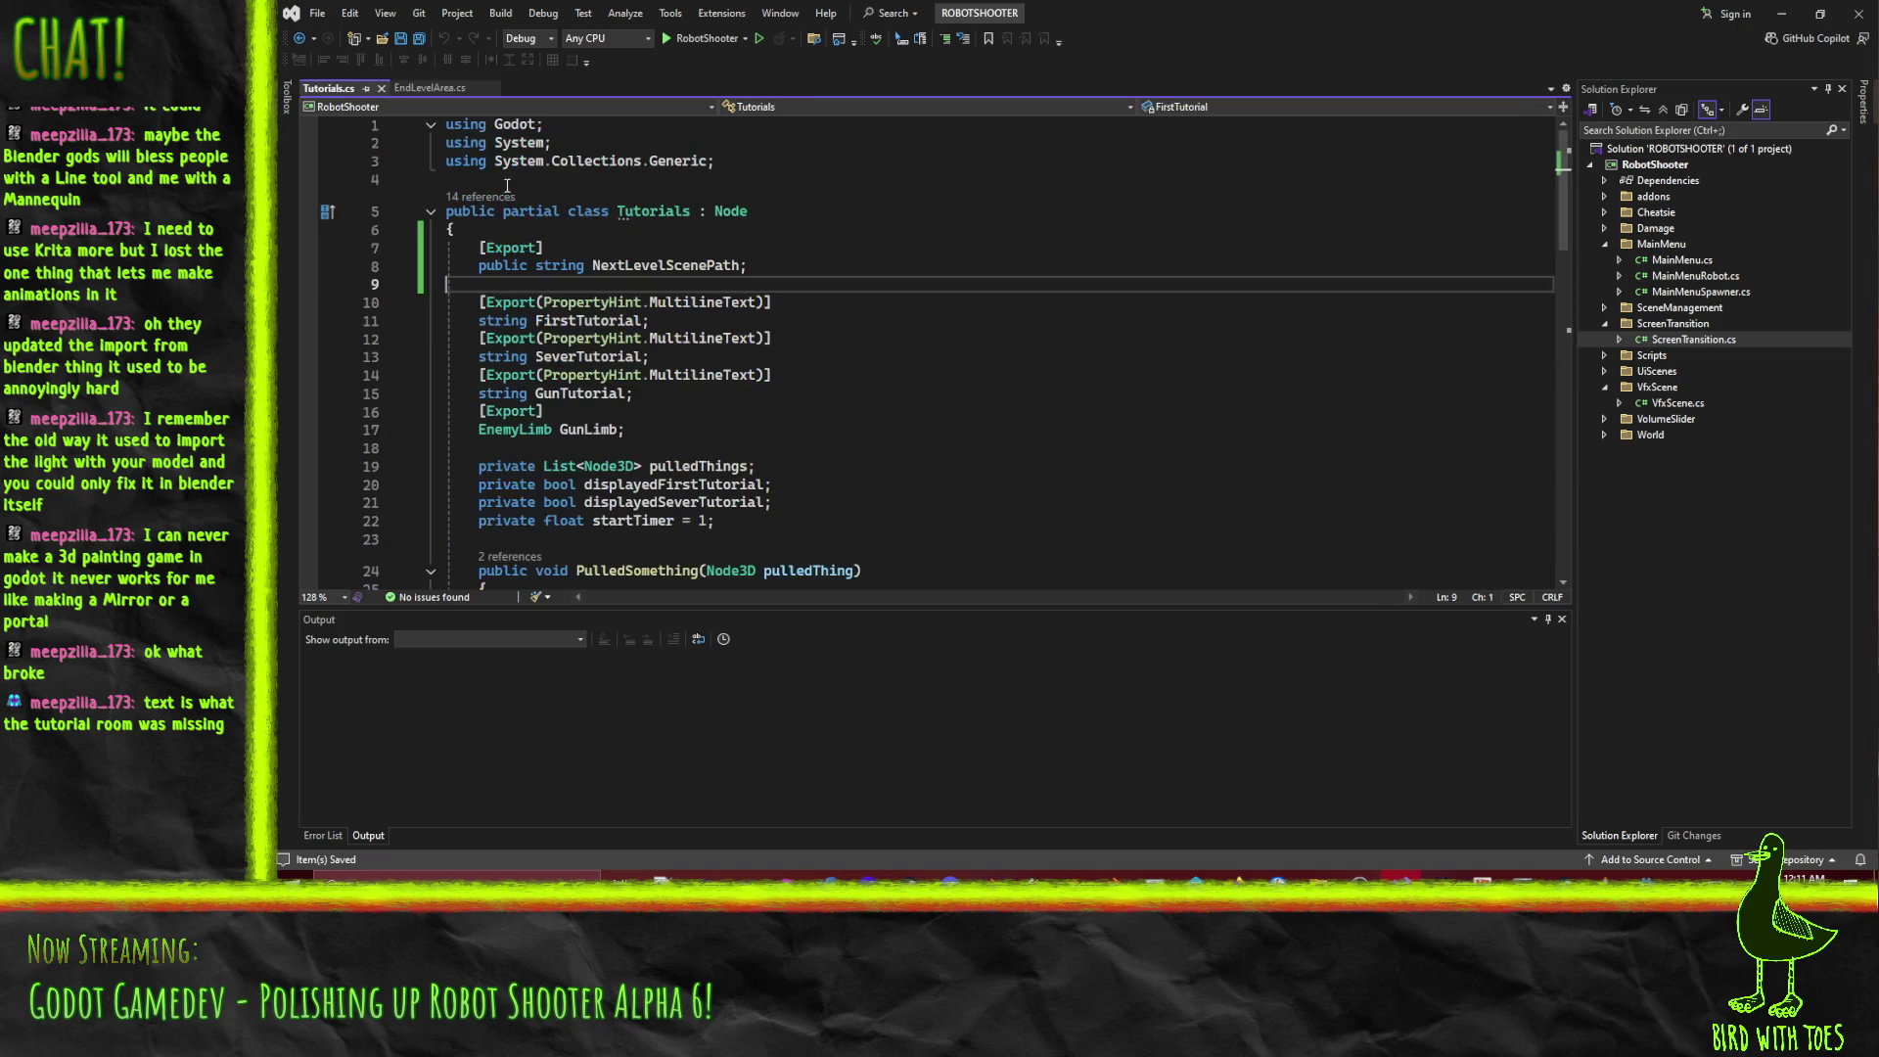
scroll(1094, 337, "down", 4)
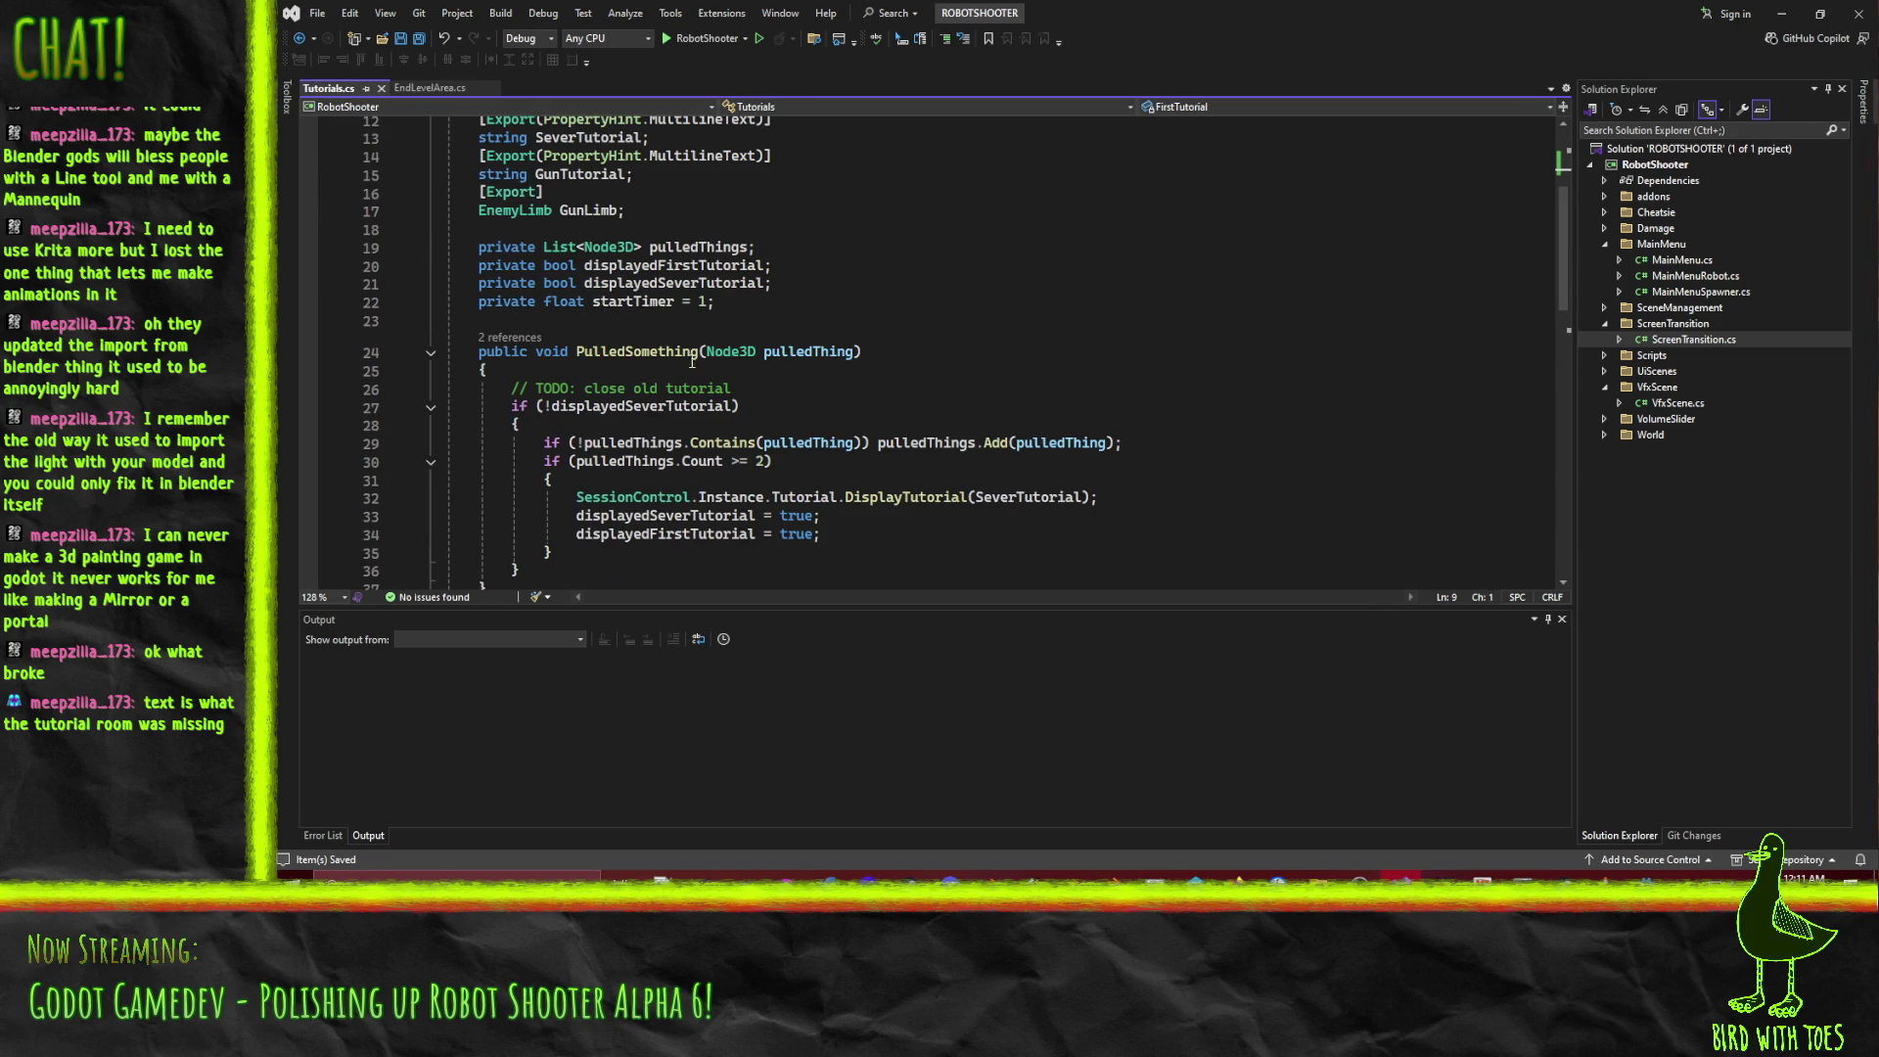
left_click(431, 358)
left_click(768, 372)
scroll(768, 403, "down", 4)
scroll(768, 403, "down", 2)
left_click(657, 436)
key("Up")
key("Return")
key("Return")
type("pr")
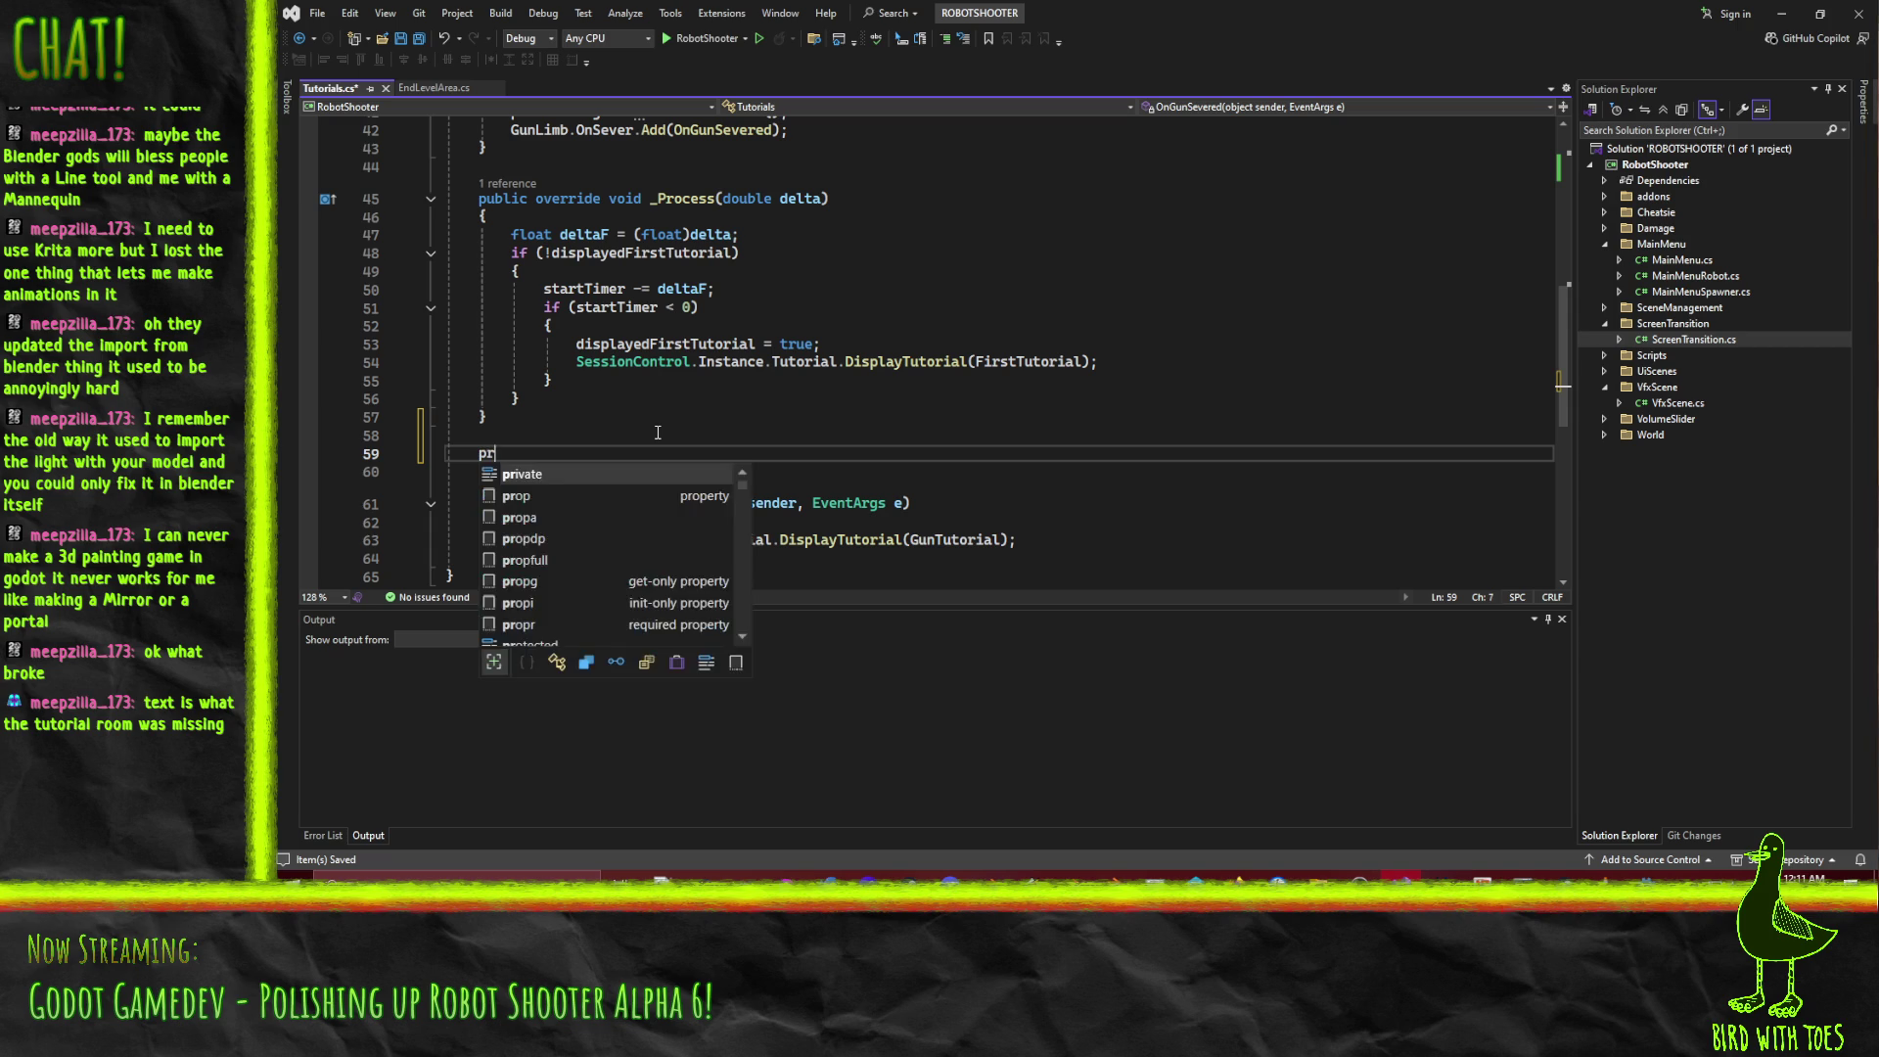
type("ivate _")
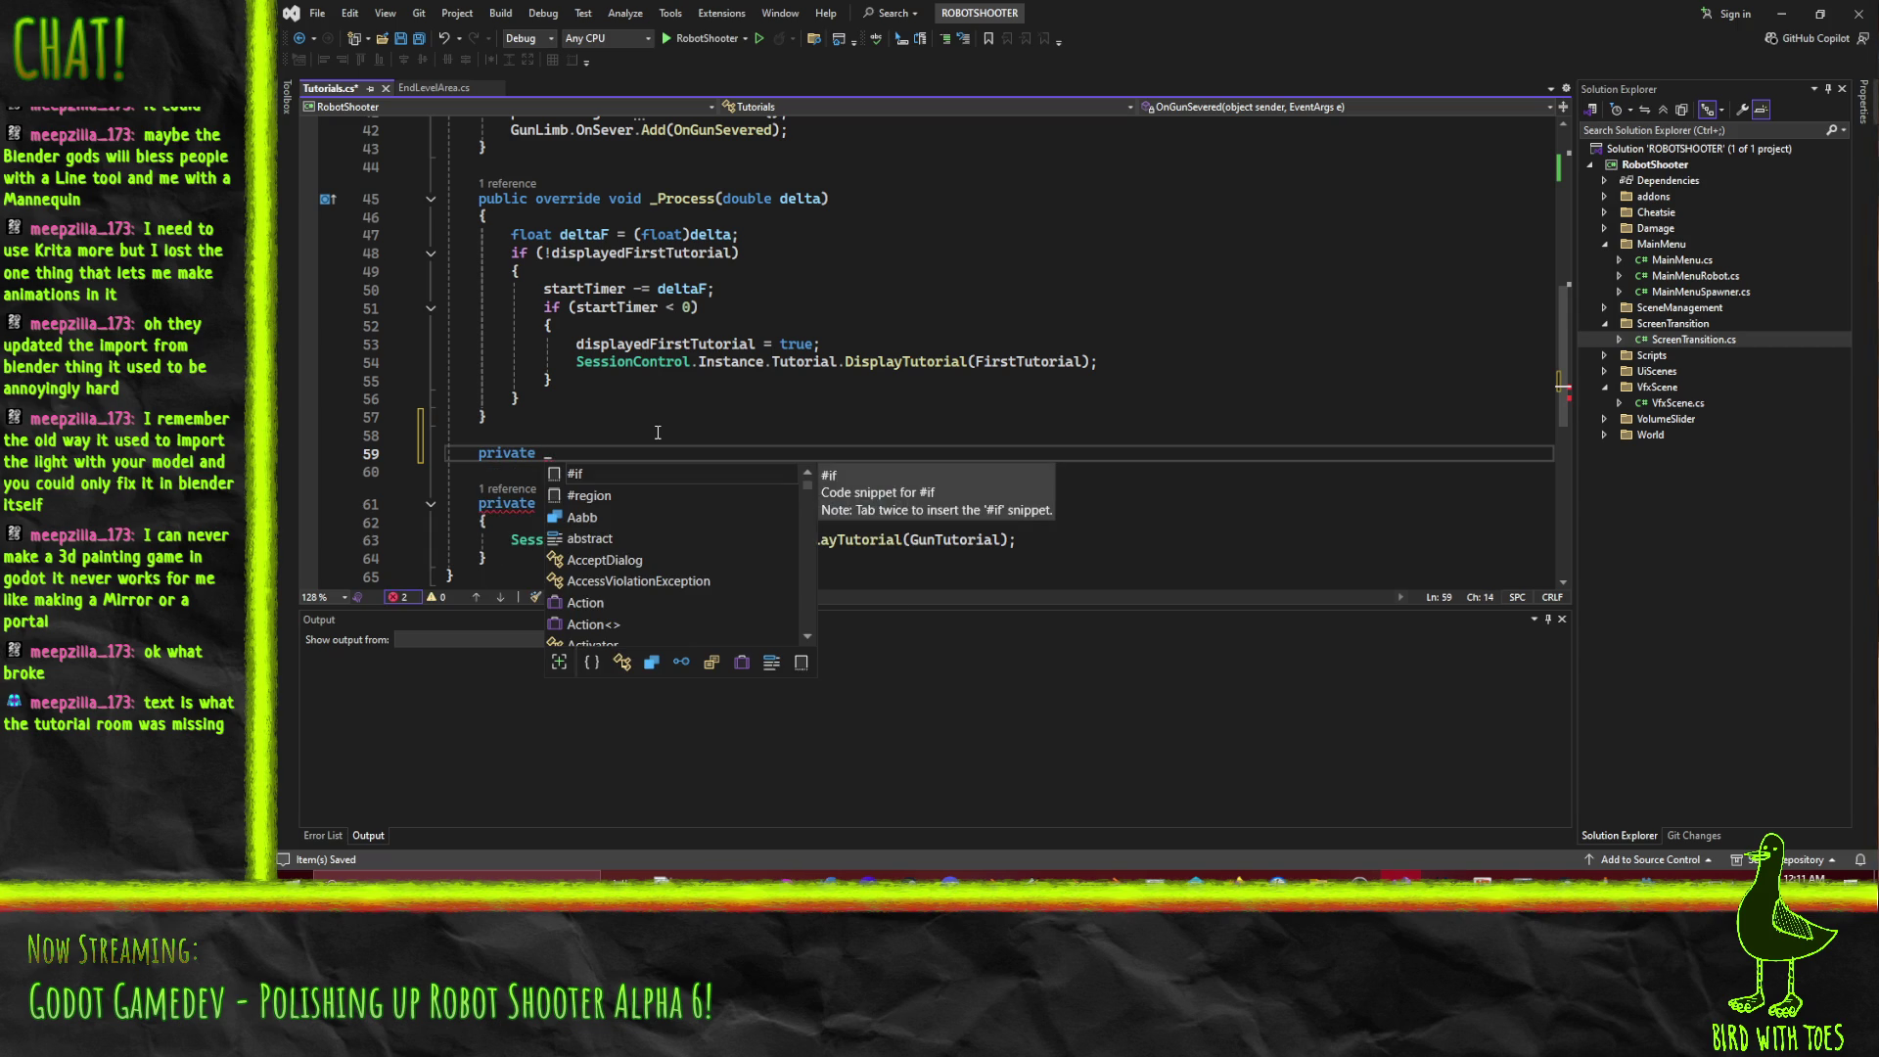
type("EndingAreaEntered")
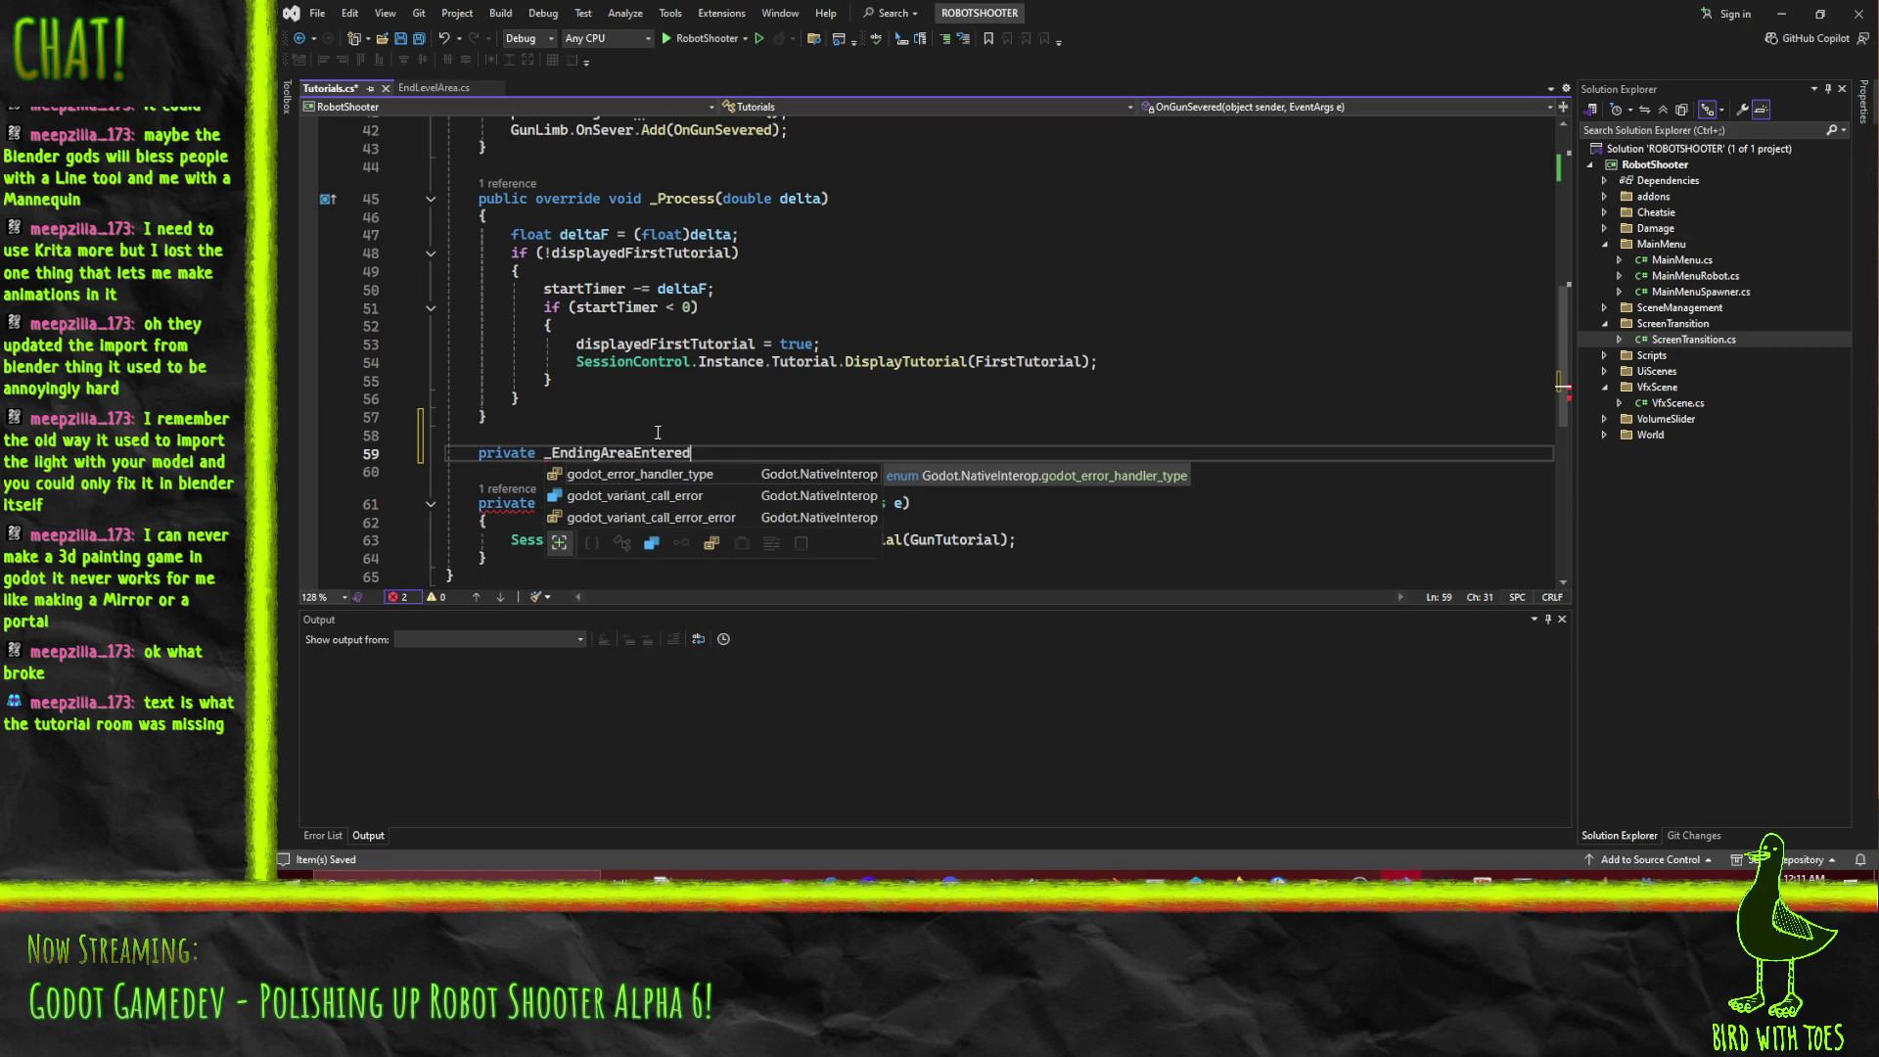
Finish the new _EndingAreaEntered method signature with a void return type and an empty body.
key("Escape")
type("()")
key("Return")
type("{")
key("Return")
key("Up")
key("Up")
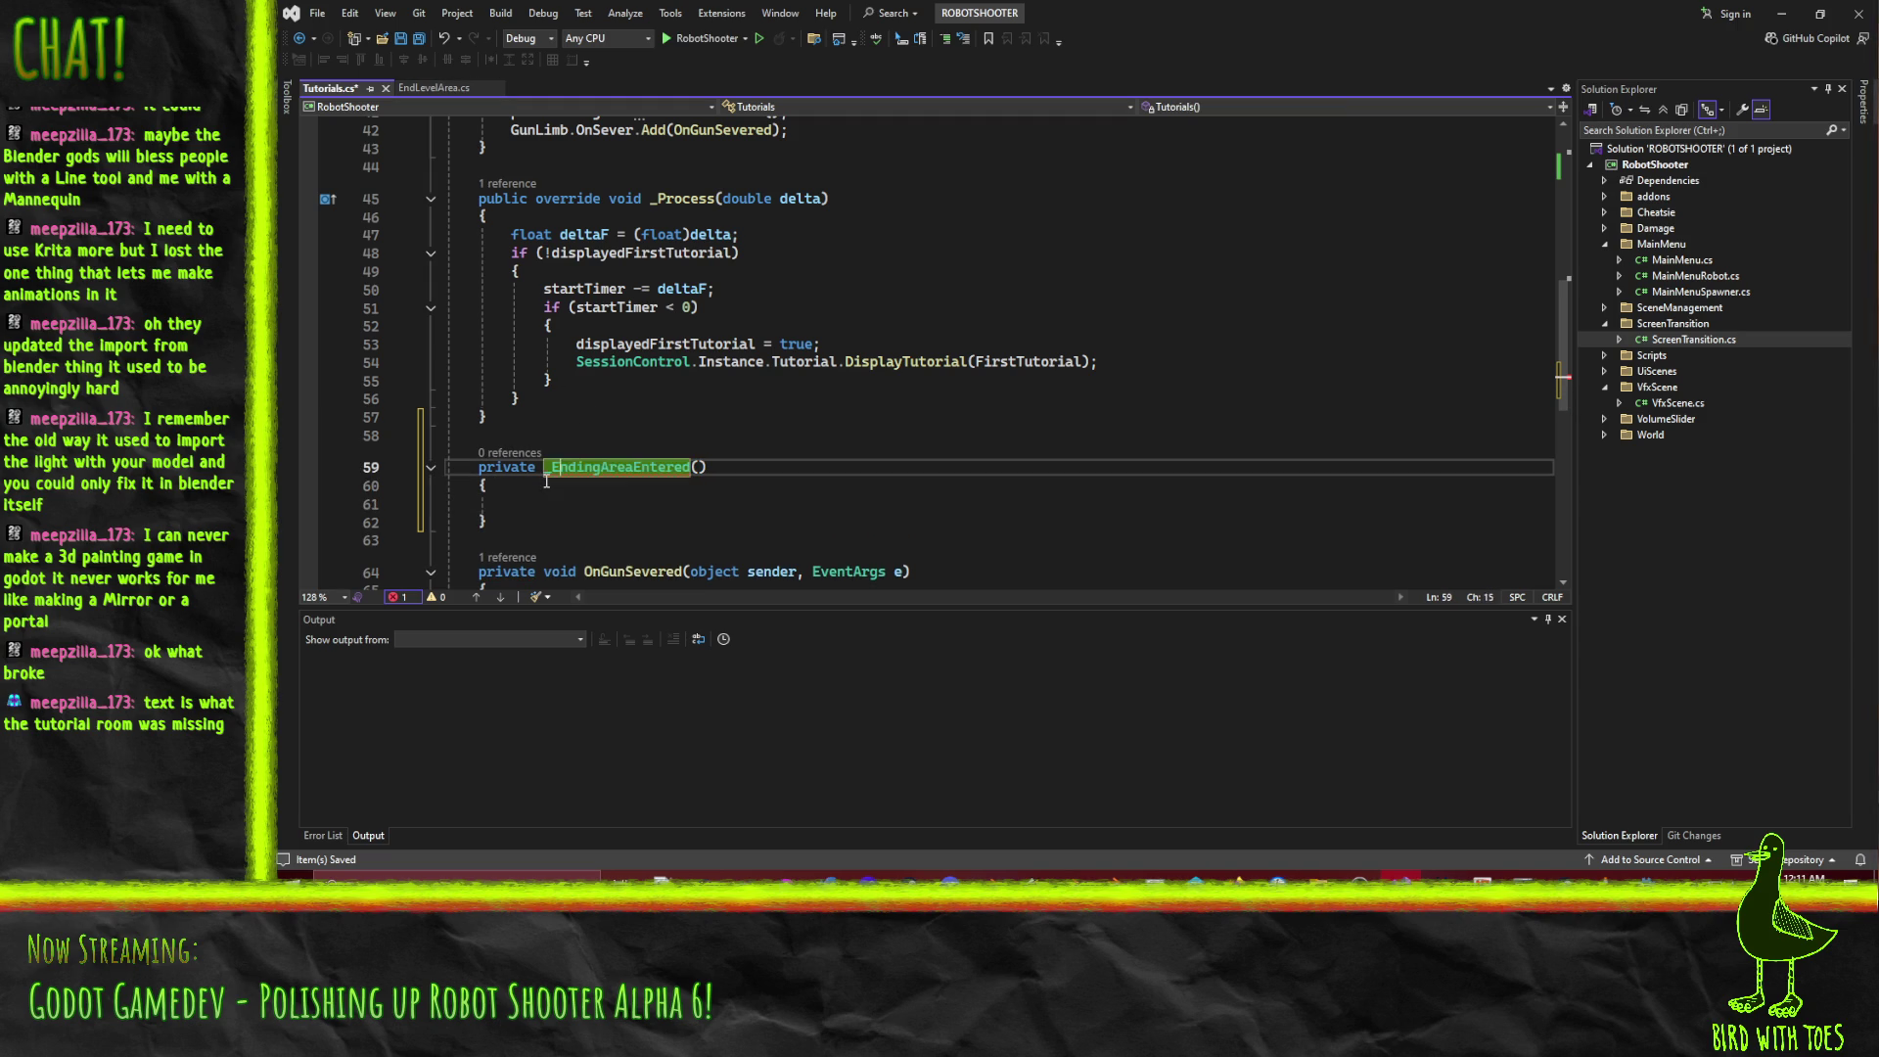
type("void")
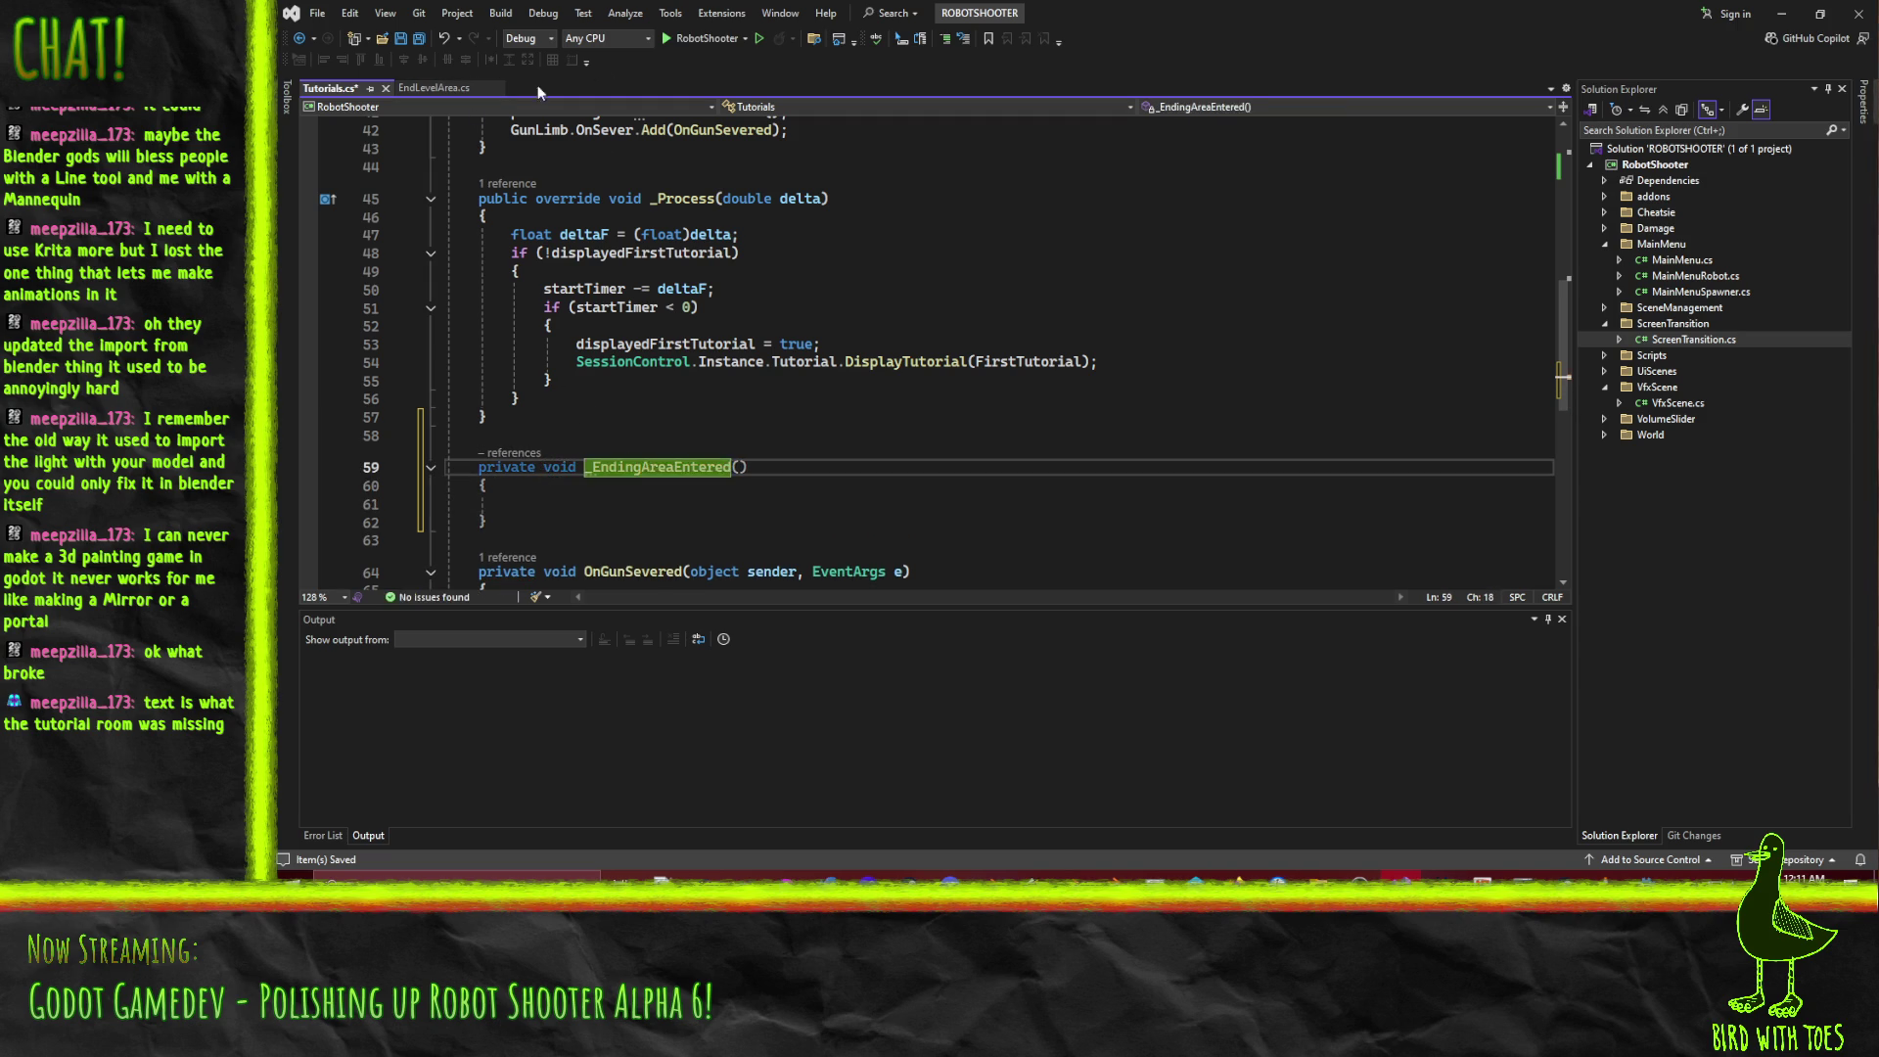
Copy EndLevelArea.cs's body-entered logic into _EndingAreaEntered, giving it a Node3D body parameter.
left_click(416, 87)
left_click(541, 420)
key("Home")
key("Home")
key("shift+Down")
key("shift+Down")
key("shift+Down")
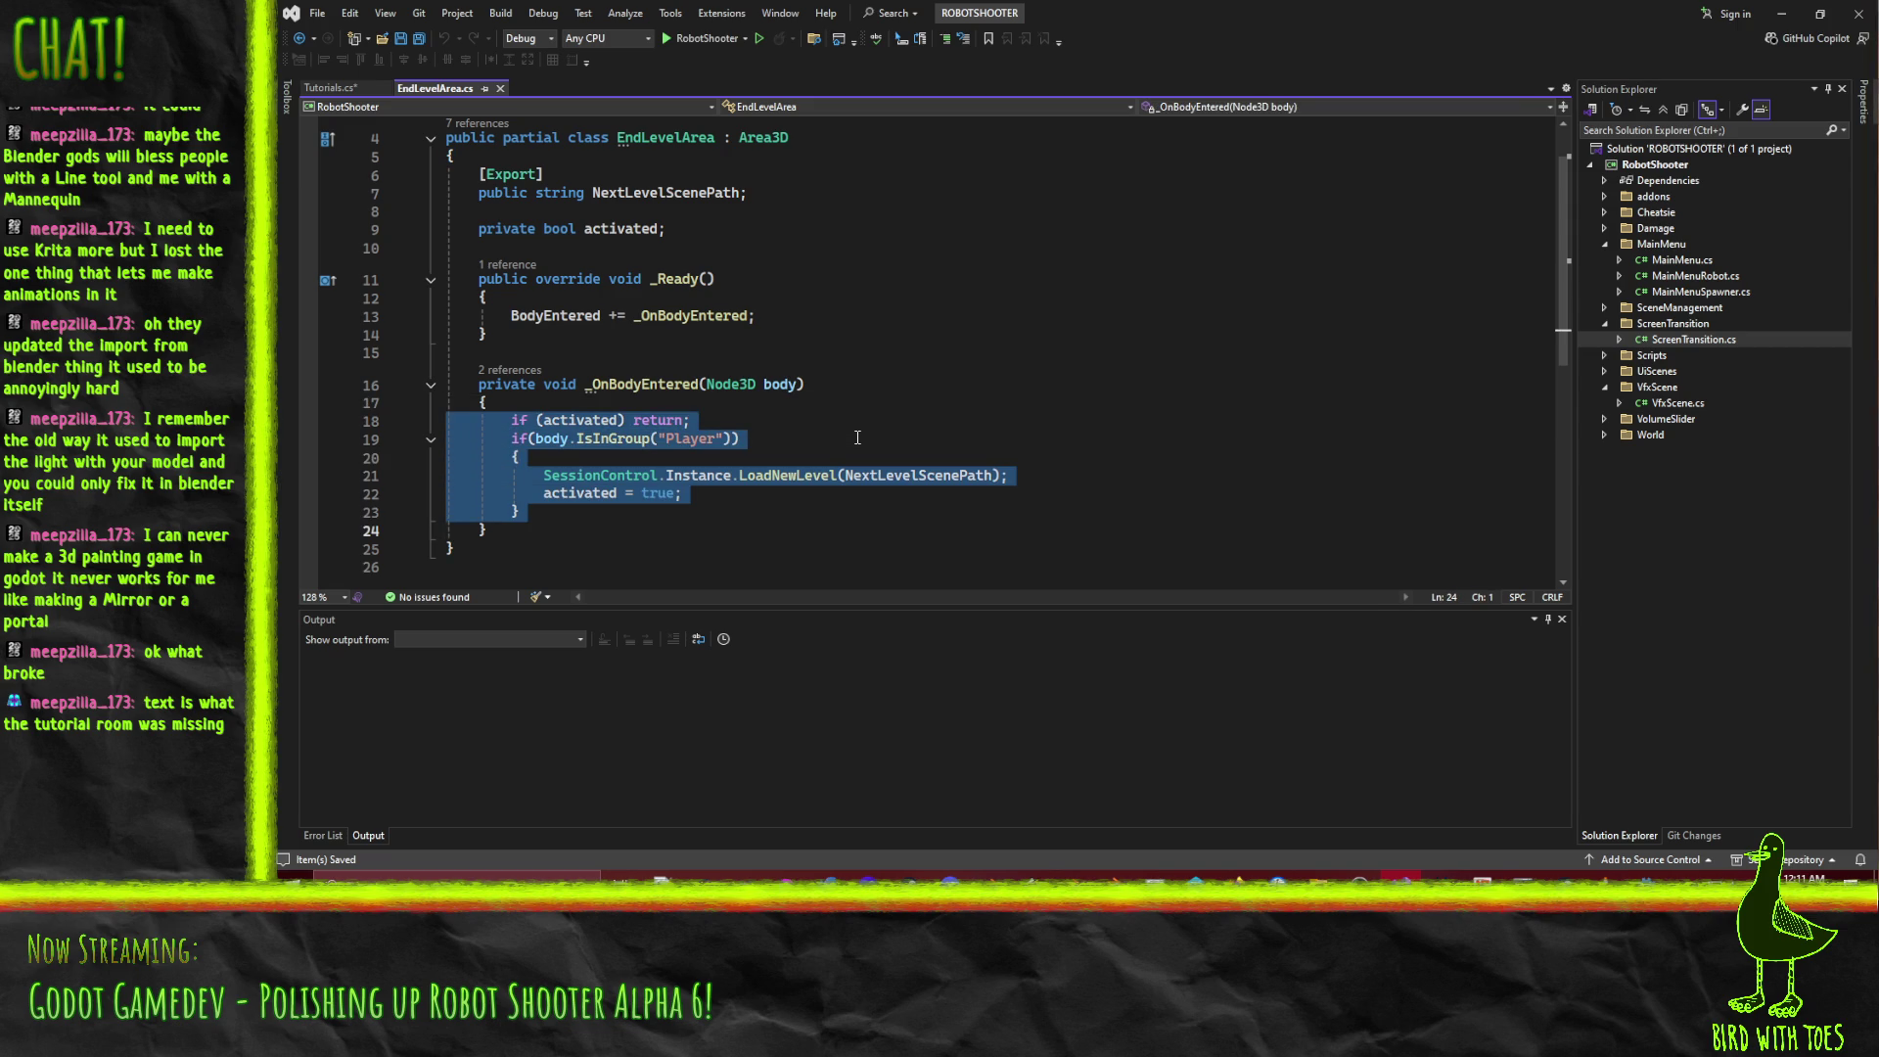
left_click(337, 88)
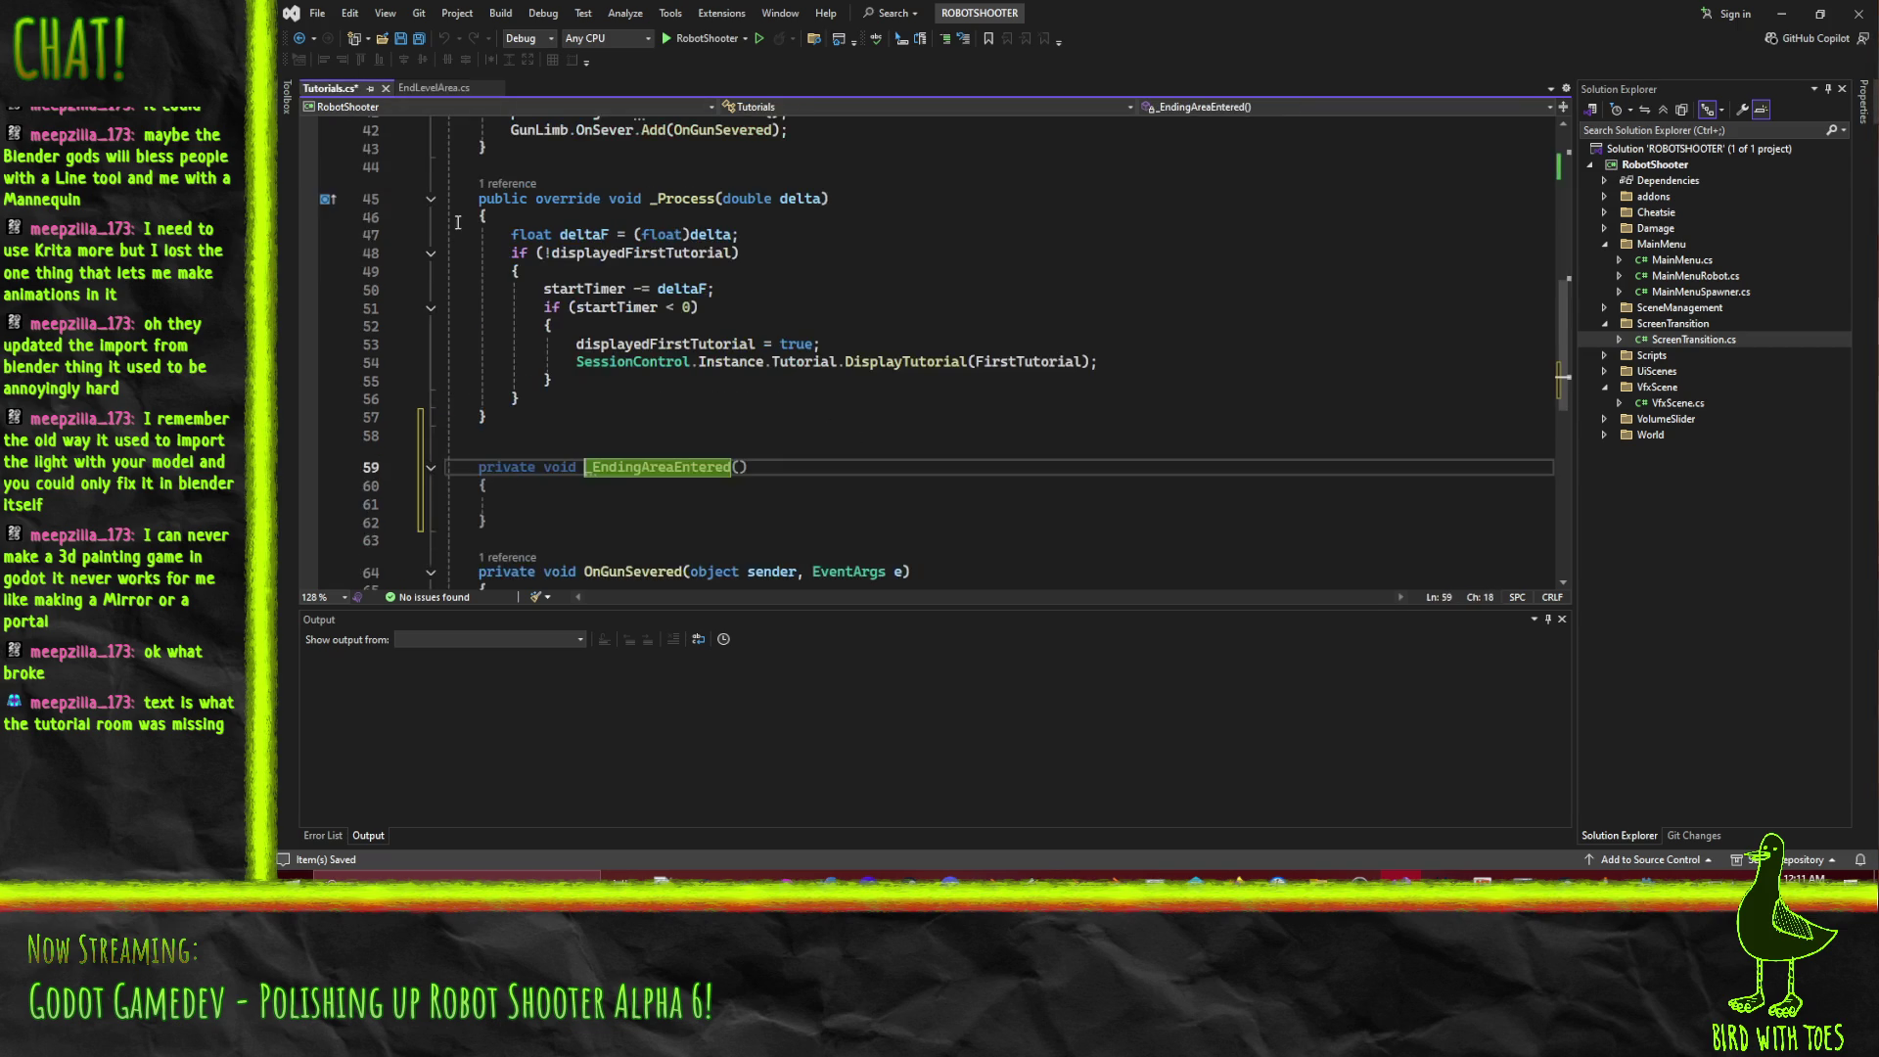
left_click(737, 470)
type("ode3D body")
left_click(568, 485)
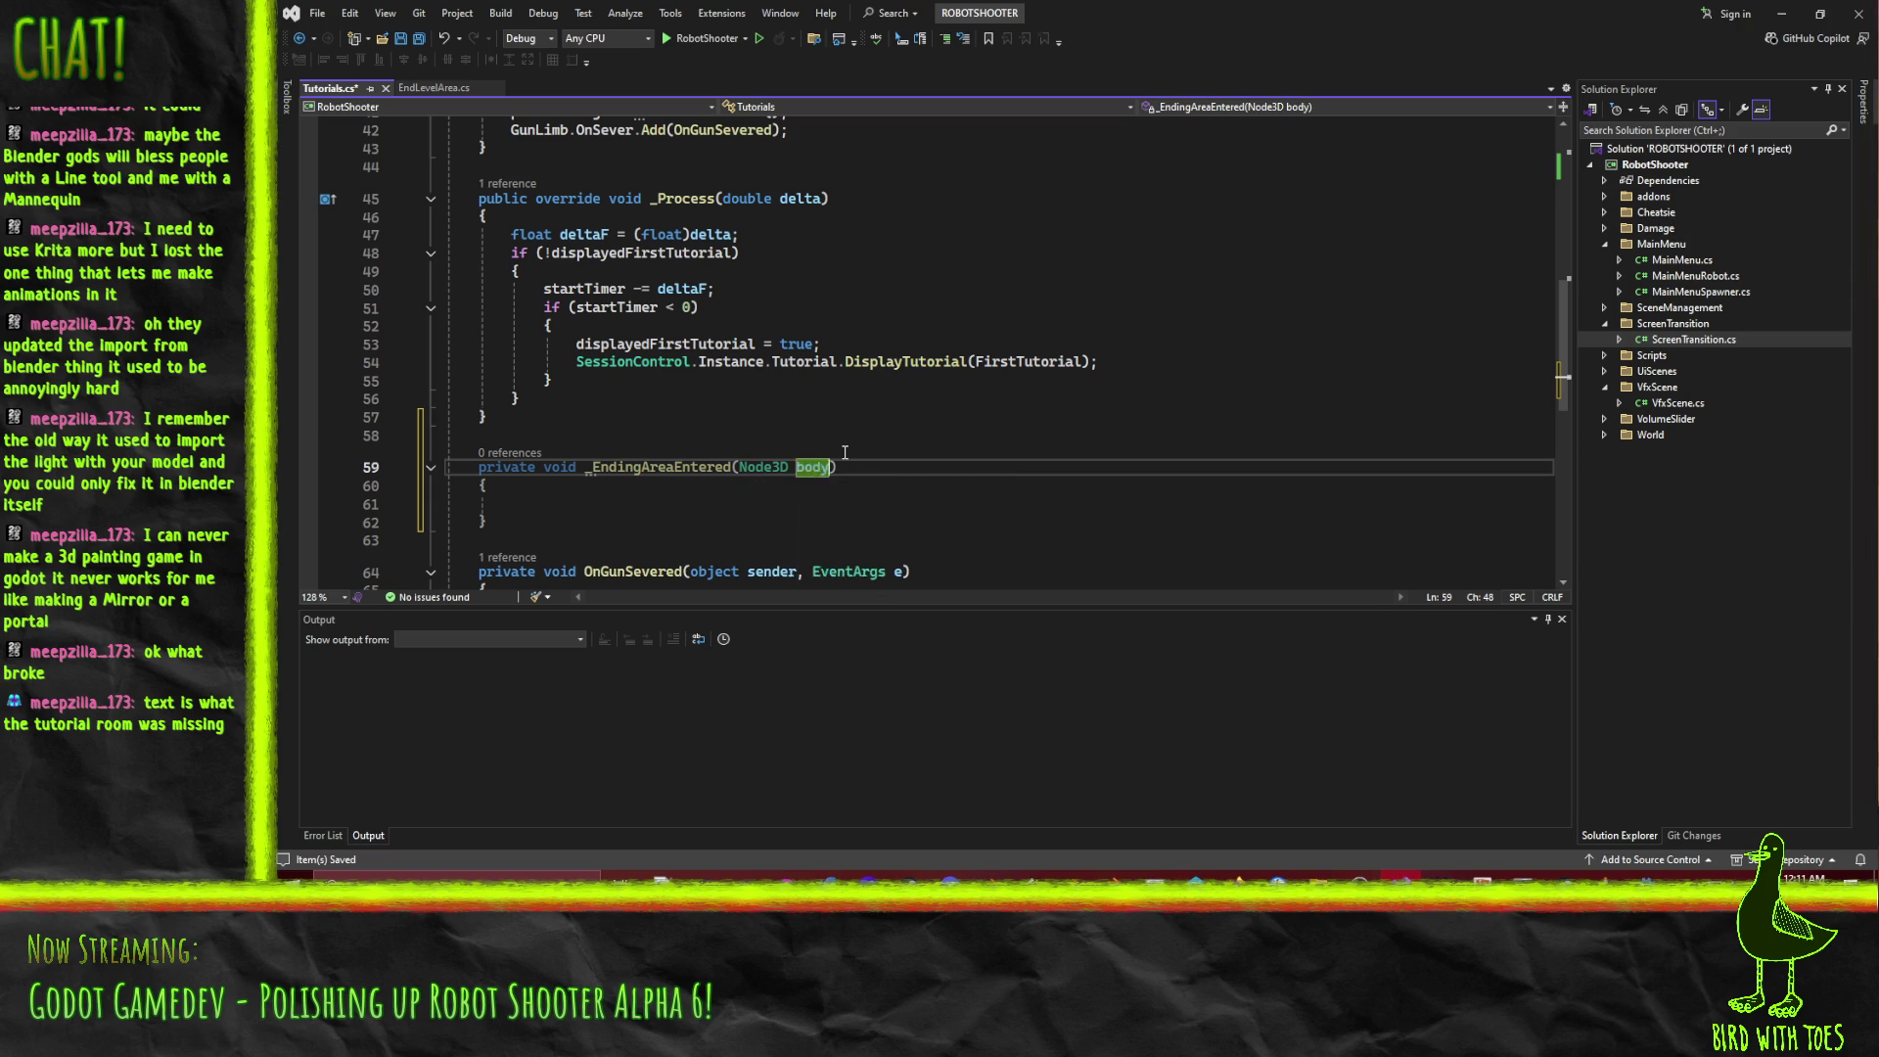
key("Down")
type("if (activated) return;         if (body.IsInGroup(\"Player\"))         {             SessionControl.Instance.LoadNewLevel(NextLevelScenePath);             activated = true;         }")
Replace the activated flag with doneTutorial in both places in the pasted logic.
double_click(580, 470)
type("end")
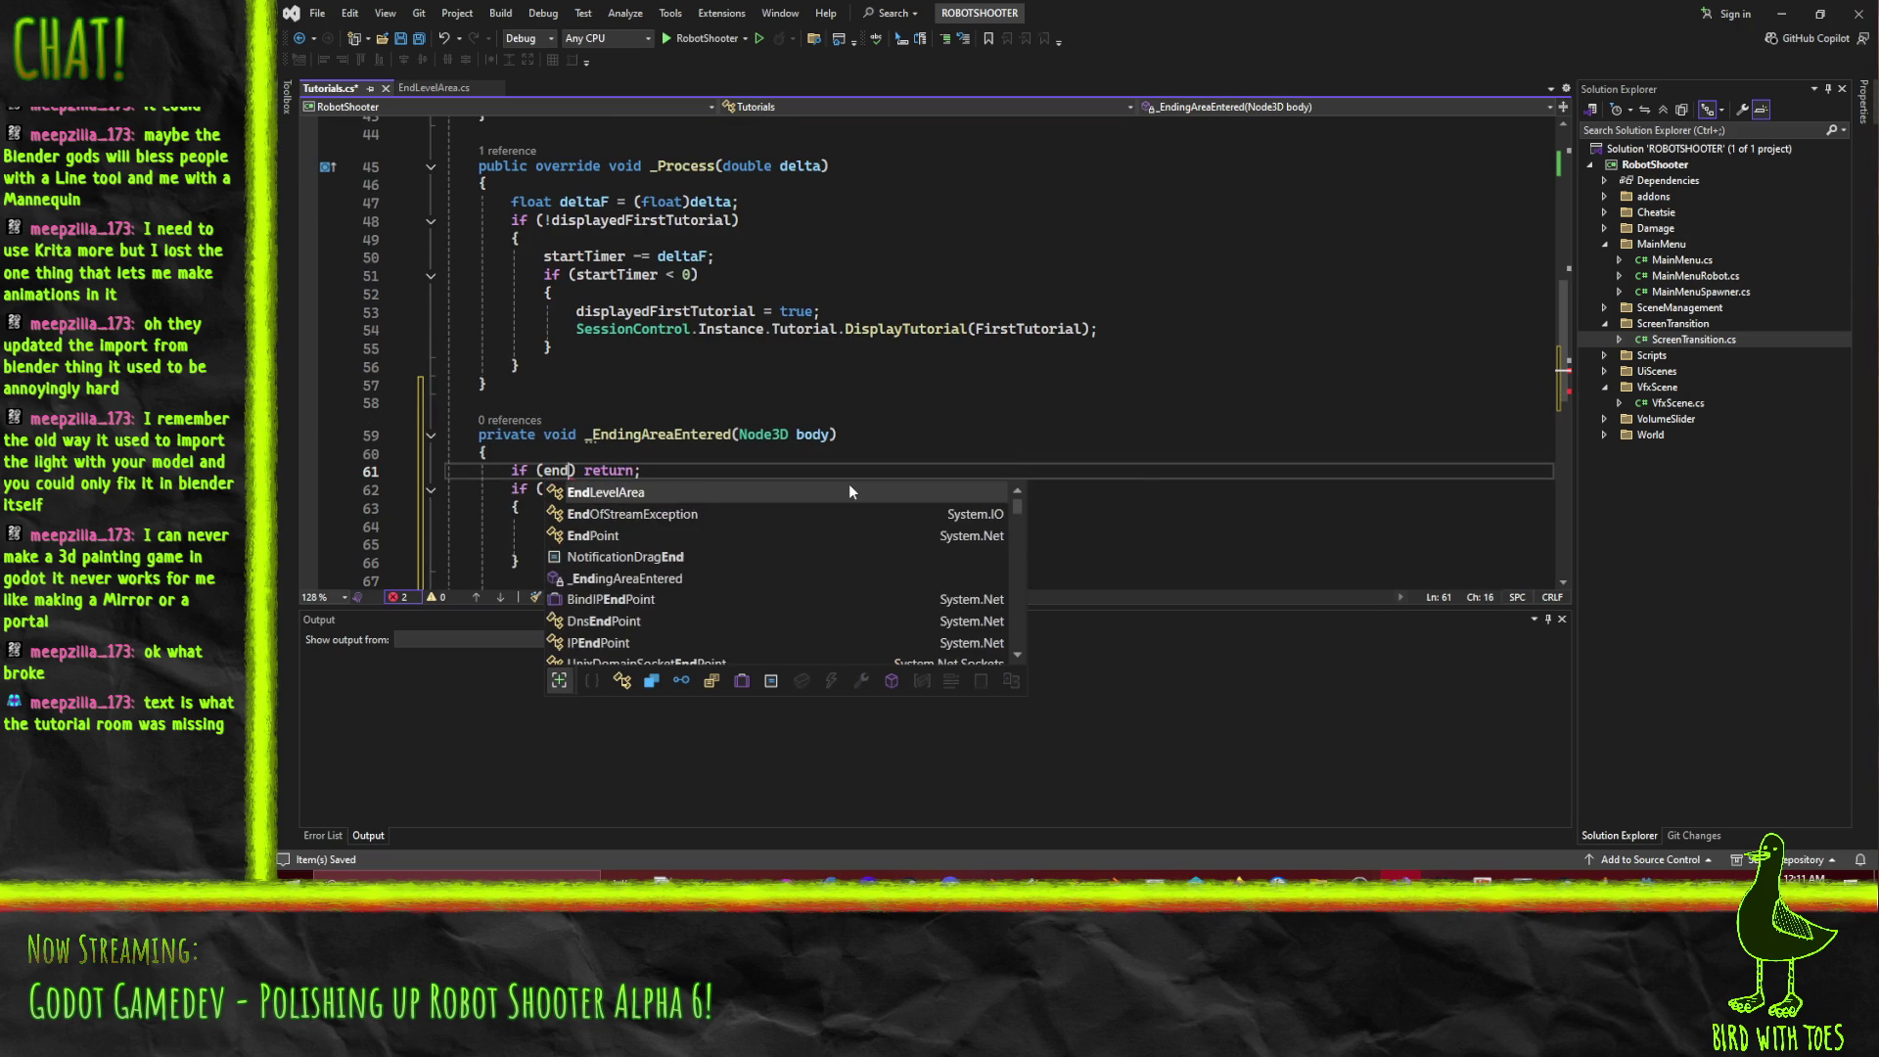
key("BackSpace")
key("BackSpace")
key("BackSpace")
type("done")
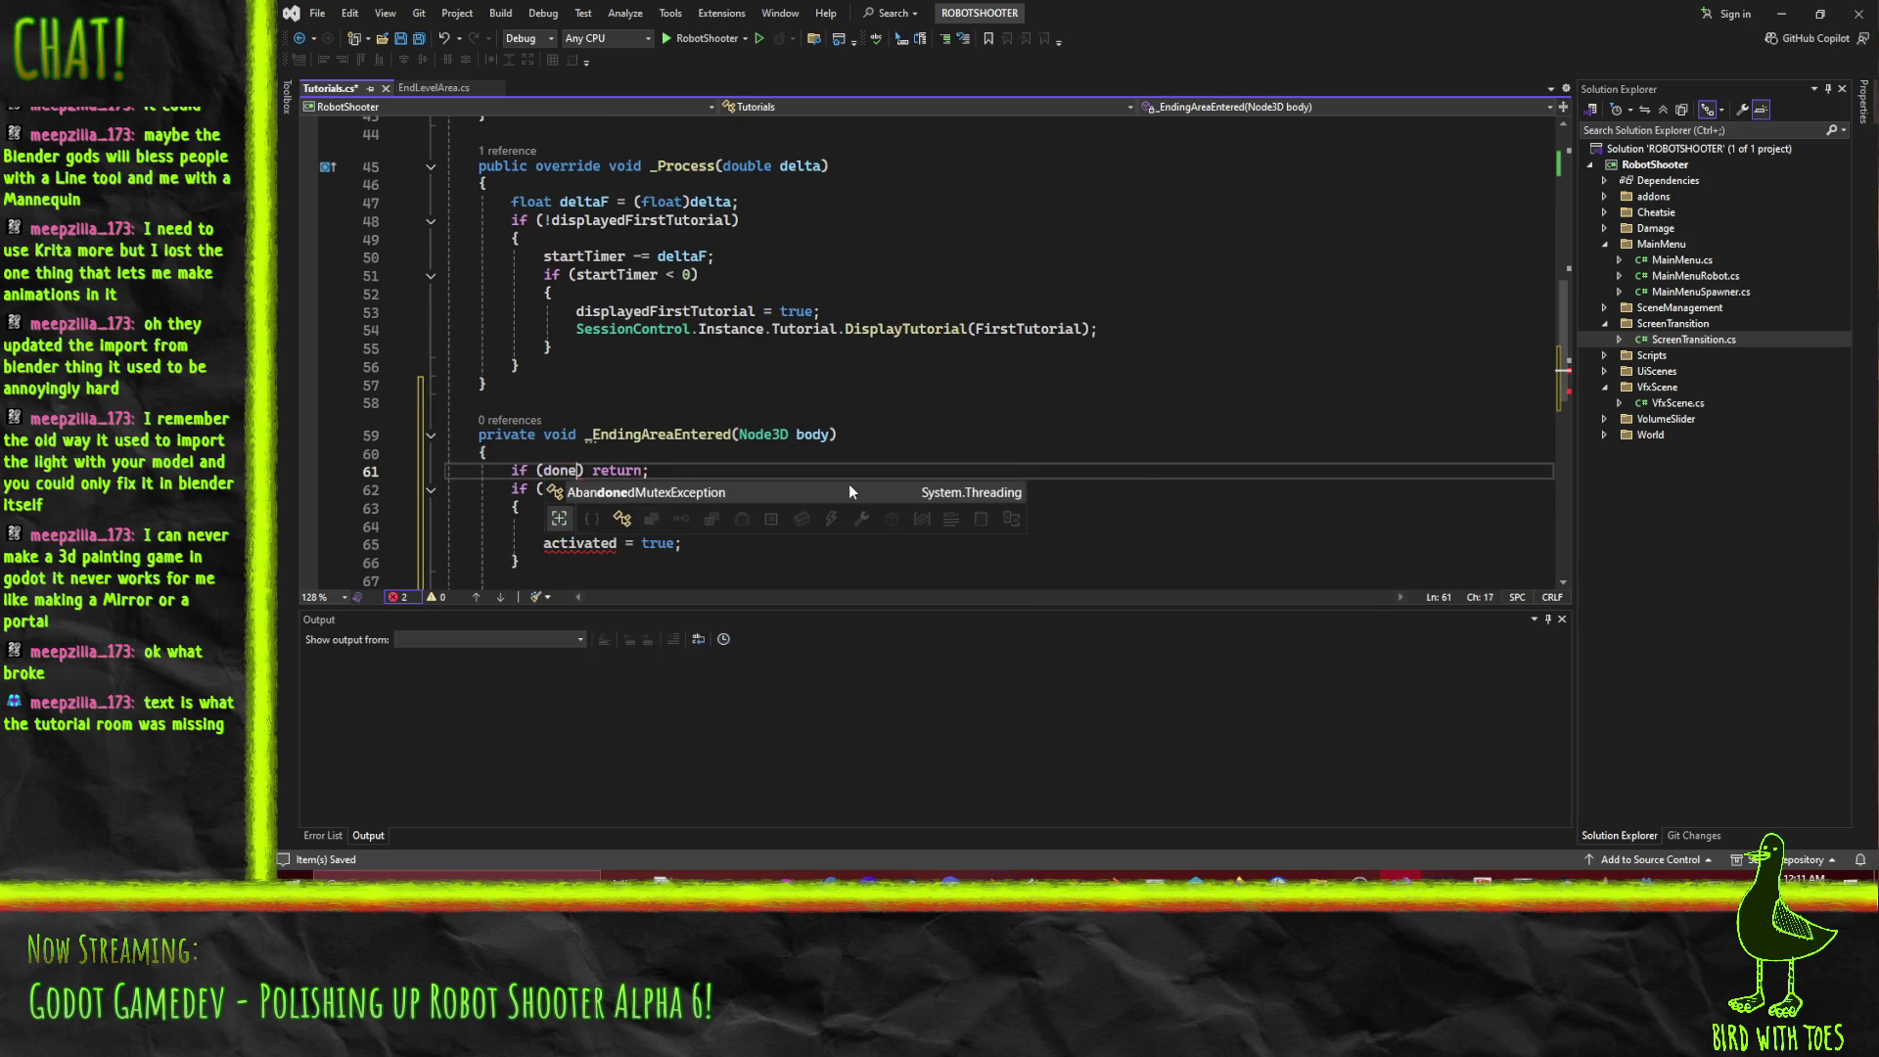
type("Tutorial")
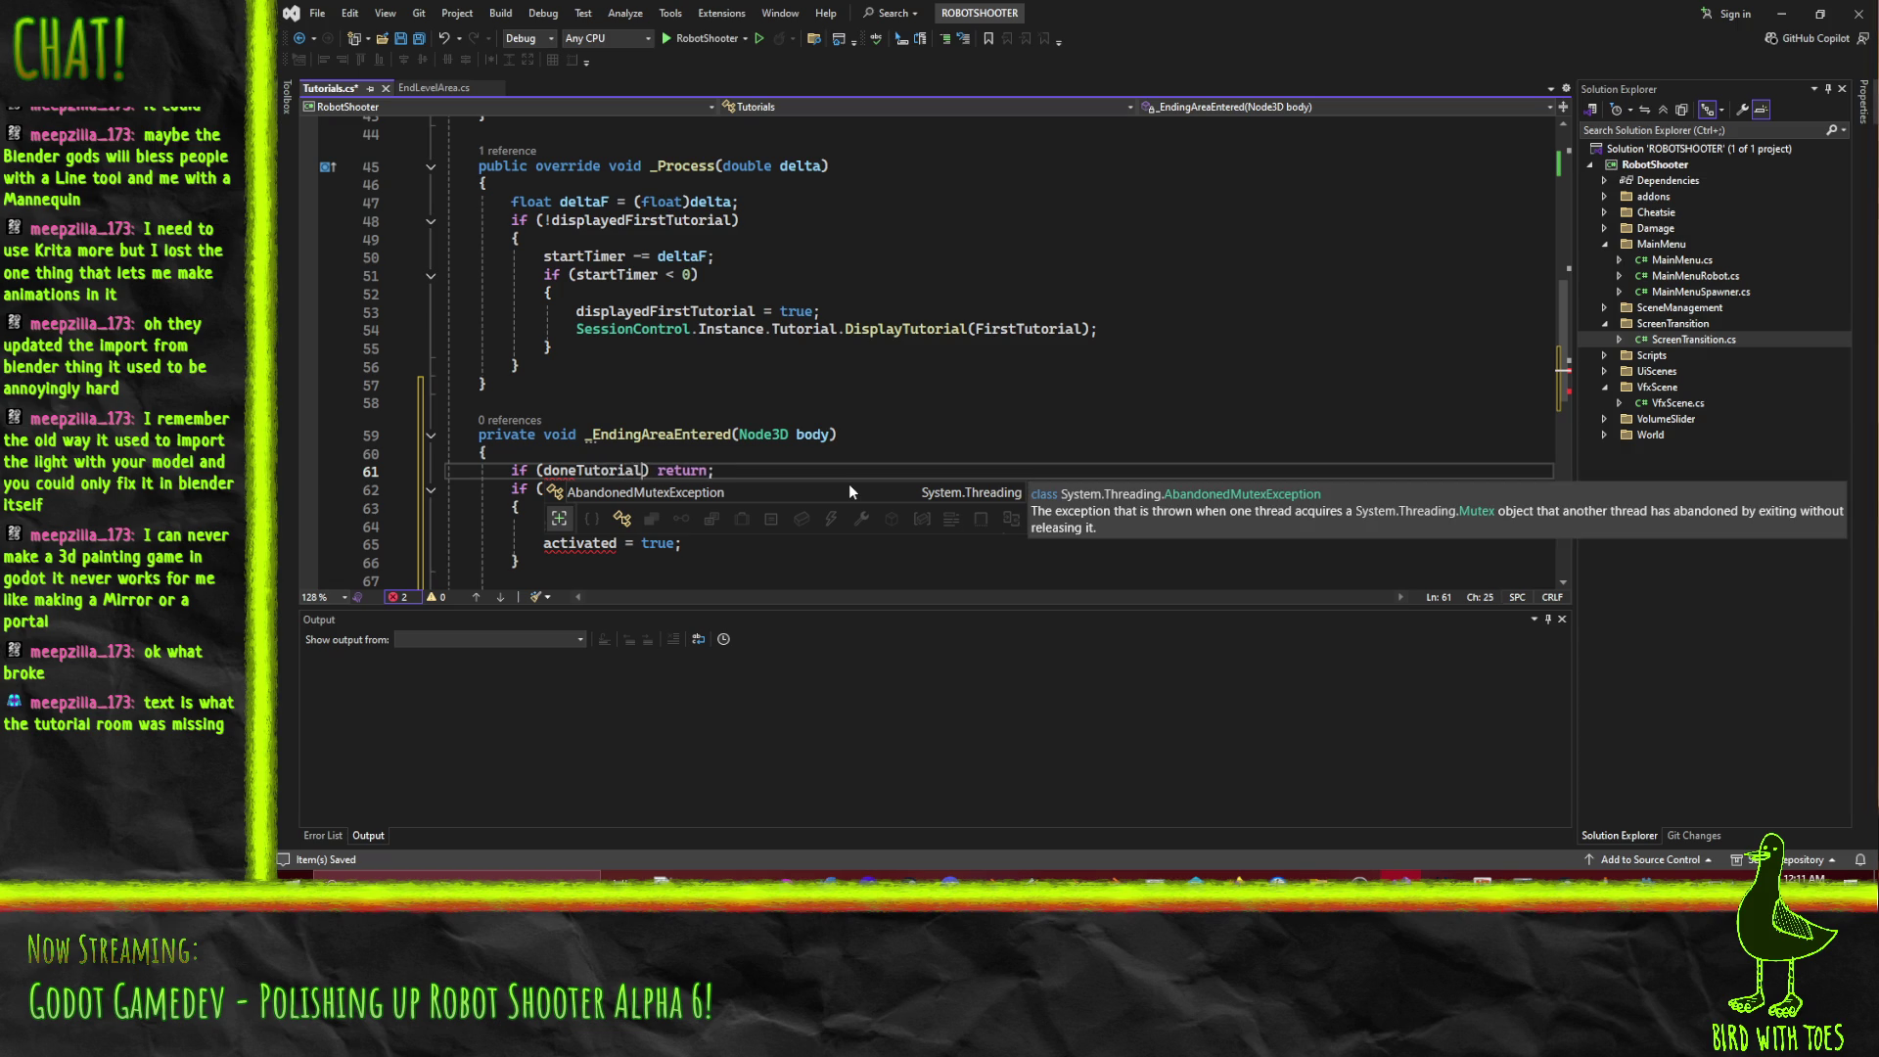
key("Escape")
double_click(592, 469)
key("ctrl+c")
double_click(579, 543)
key("ctrl+v")
Declare a 'private bool doneTutorial;' field above pulledThings.
scroll(810, 450, "up", 12)
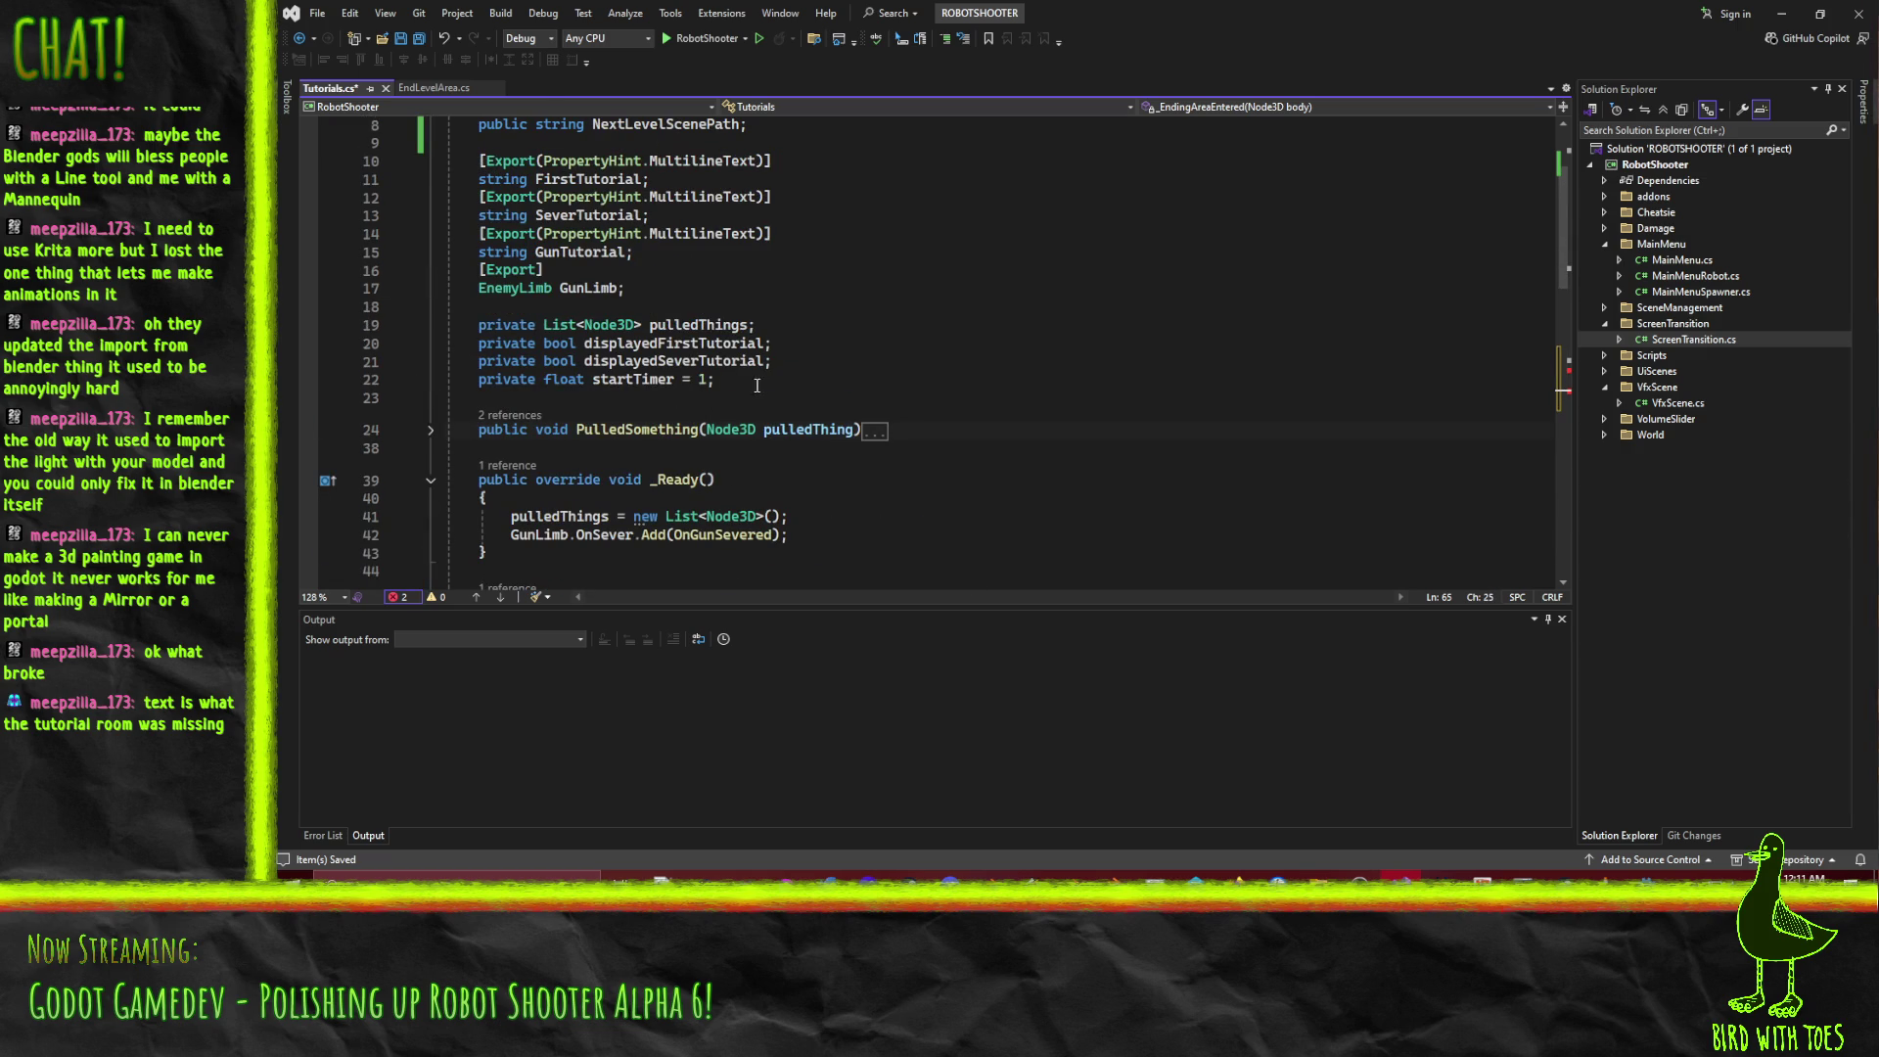
left_click(759, 314)
key("Return")
type("private ")
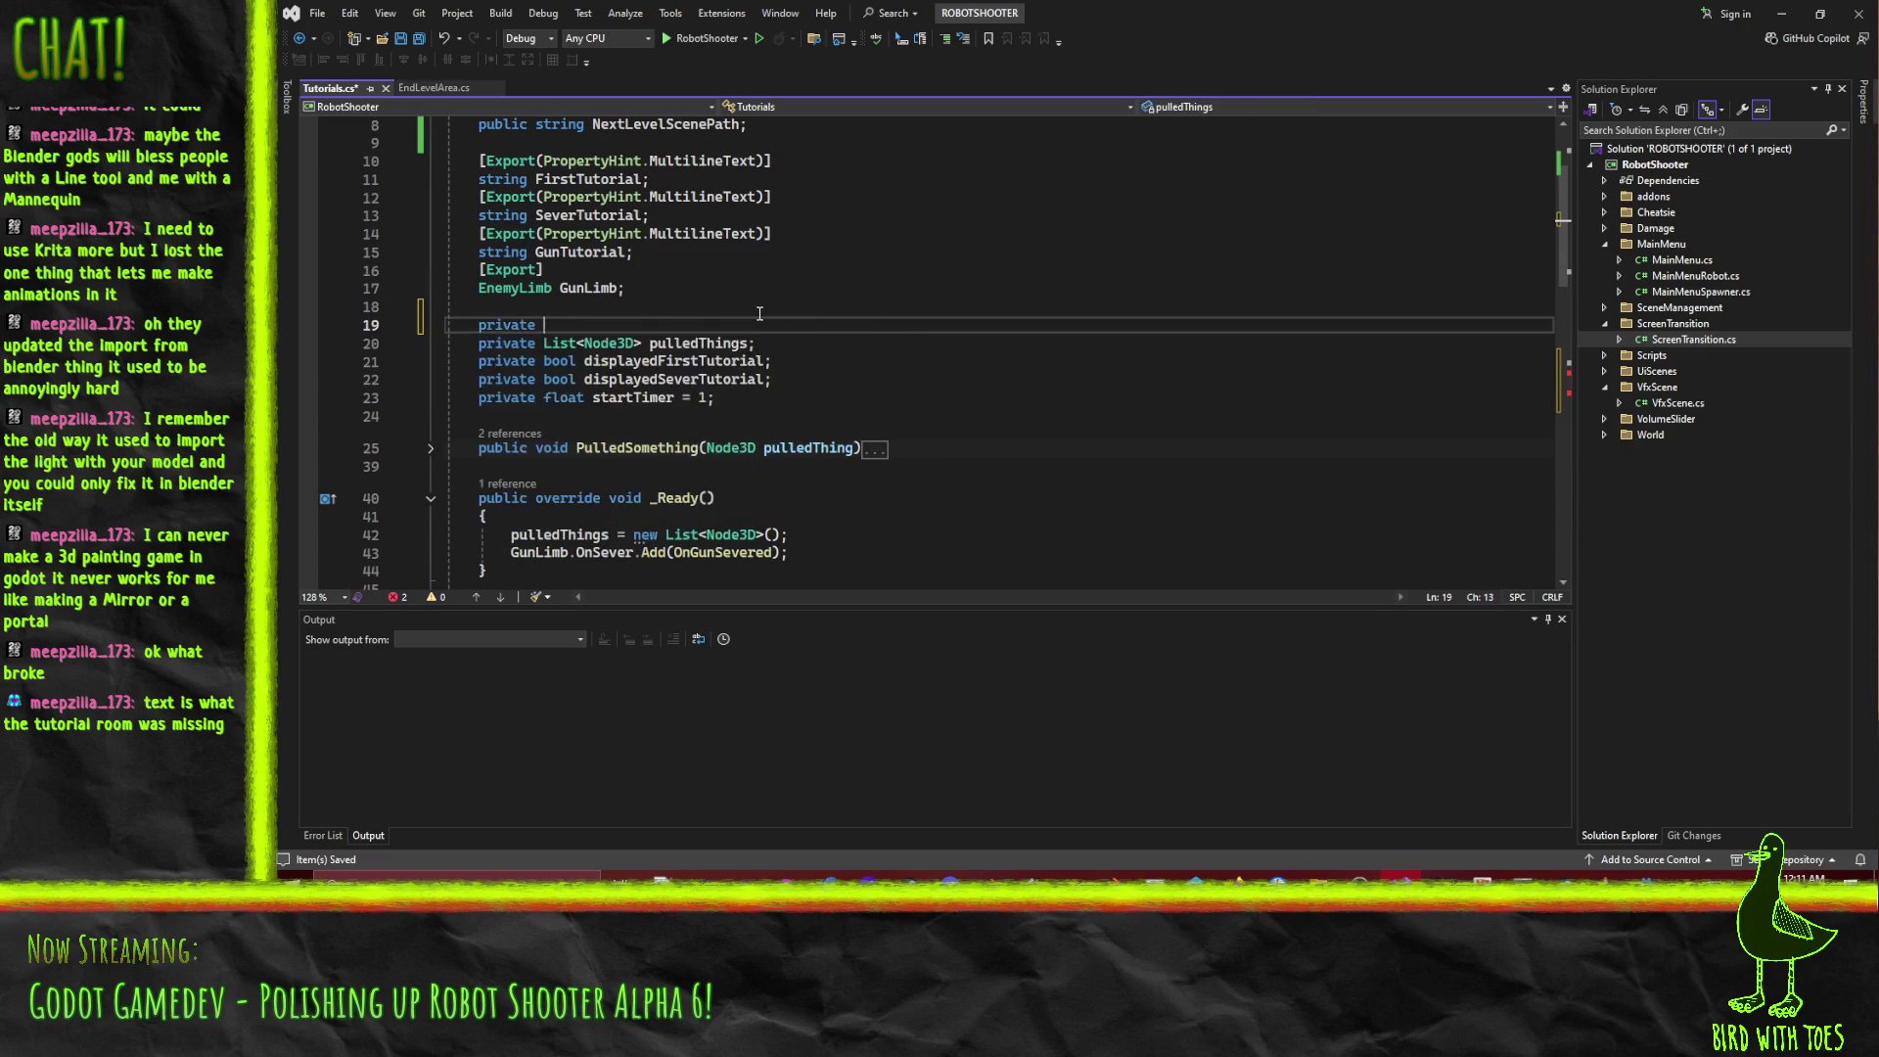
type("bool")
key("ctrl+v")
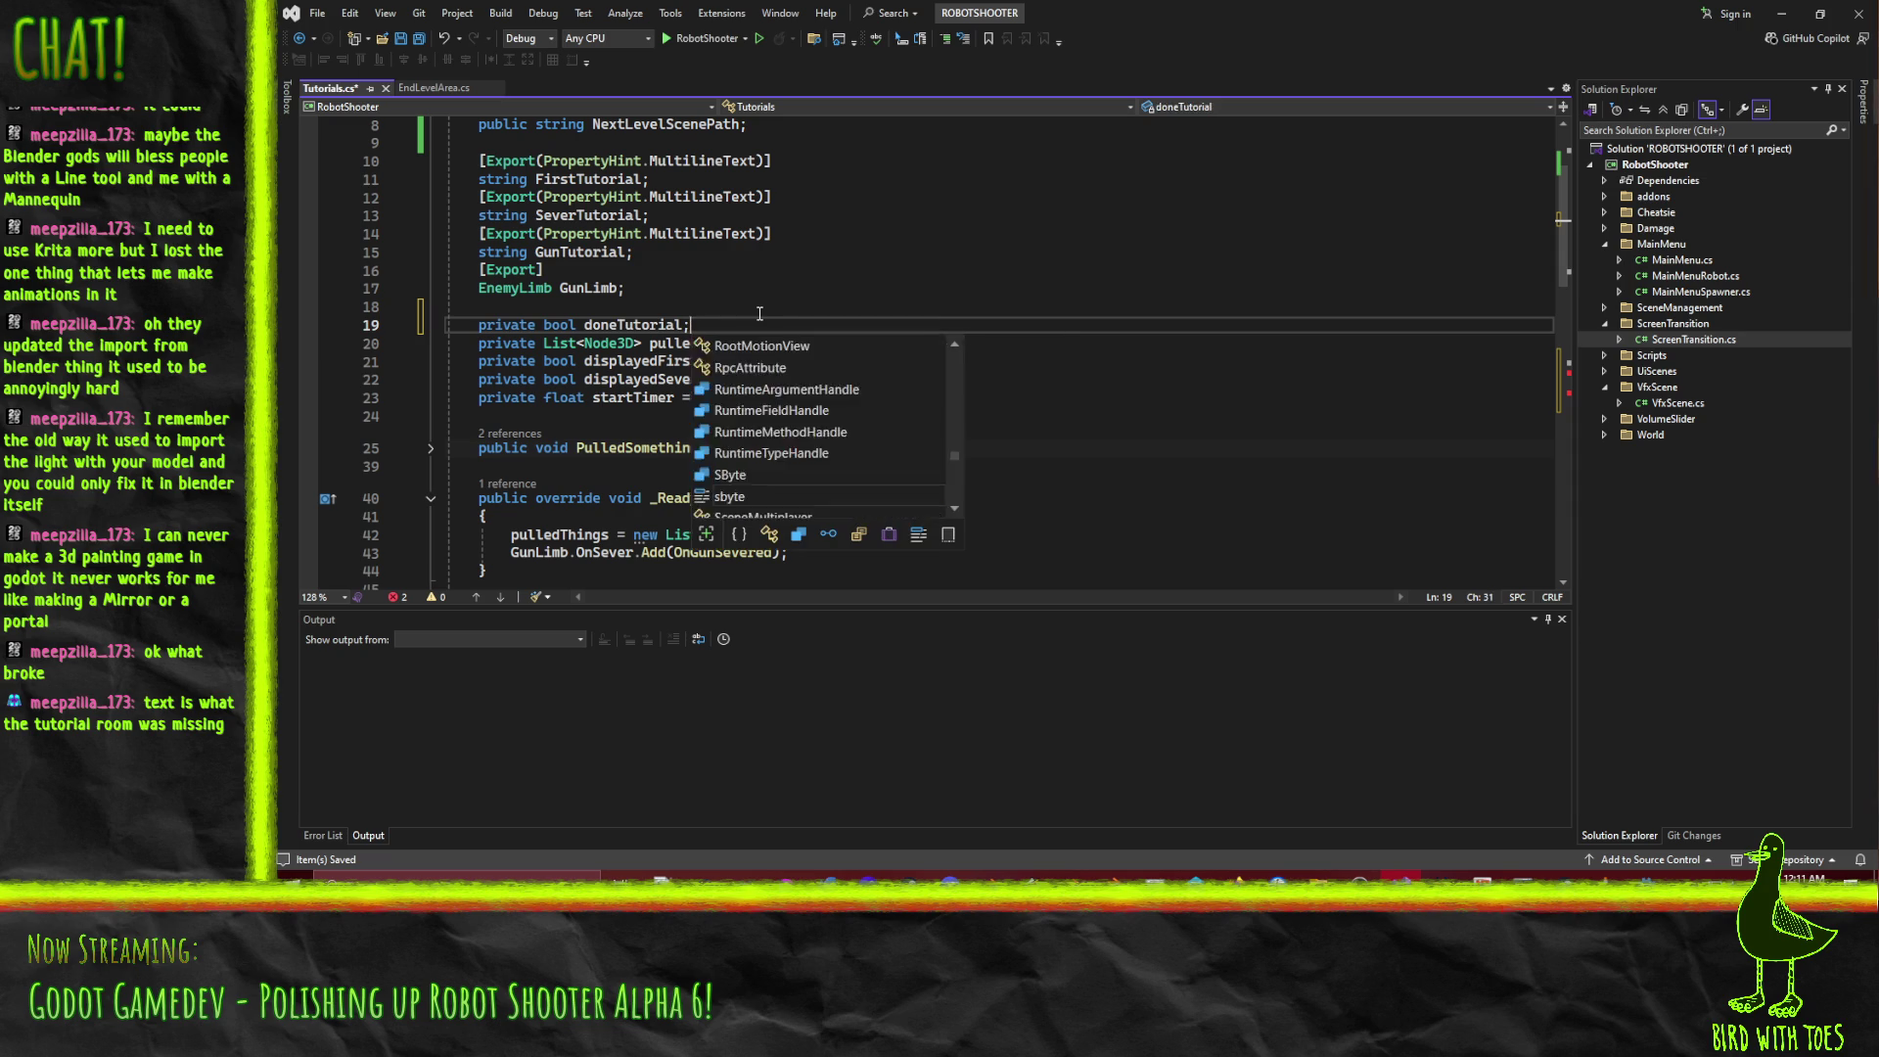
type(";")
scroll(816, 388, "down", 11)
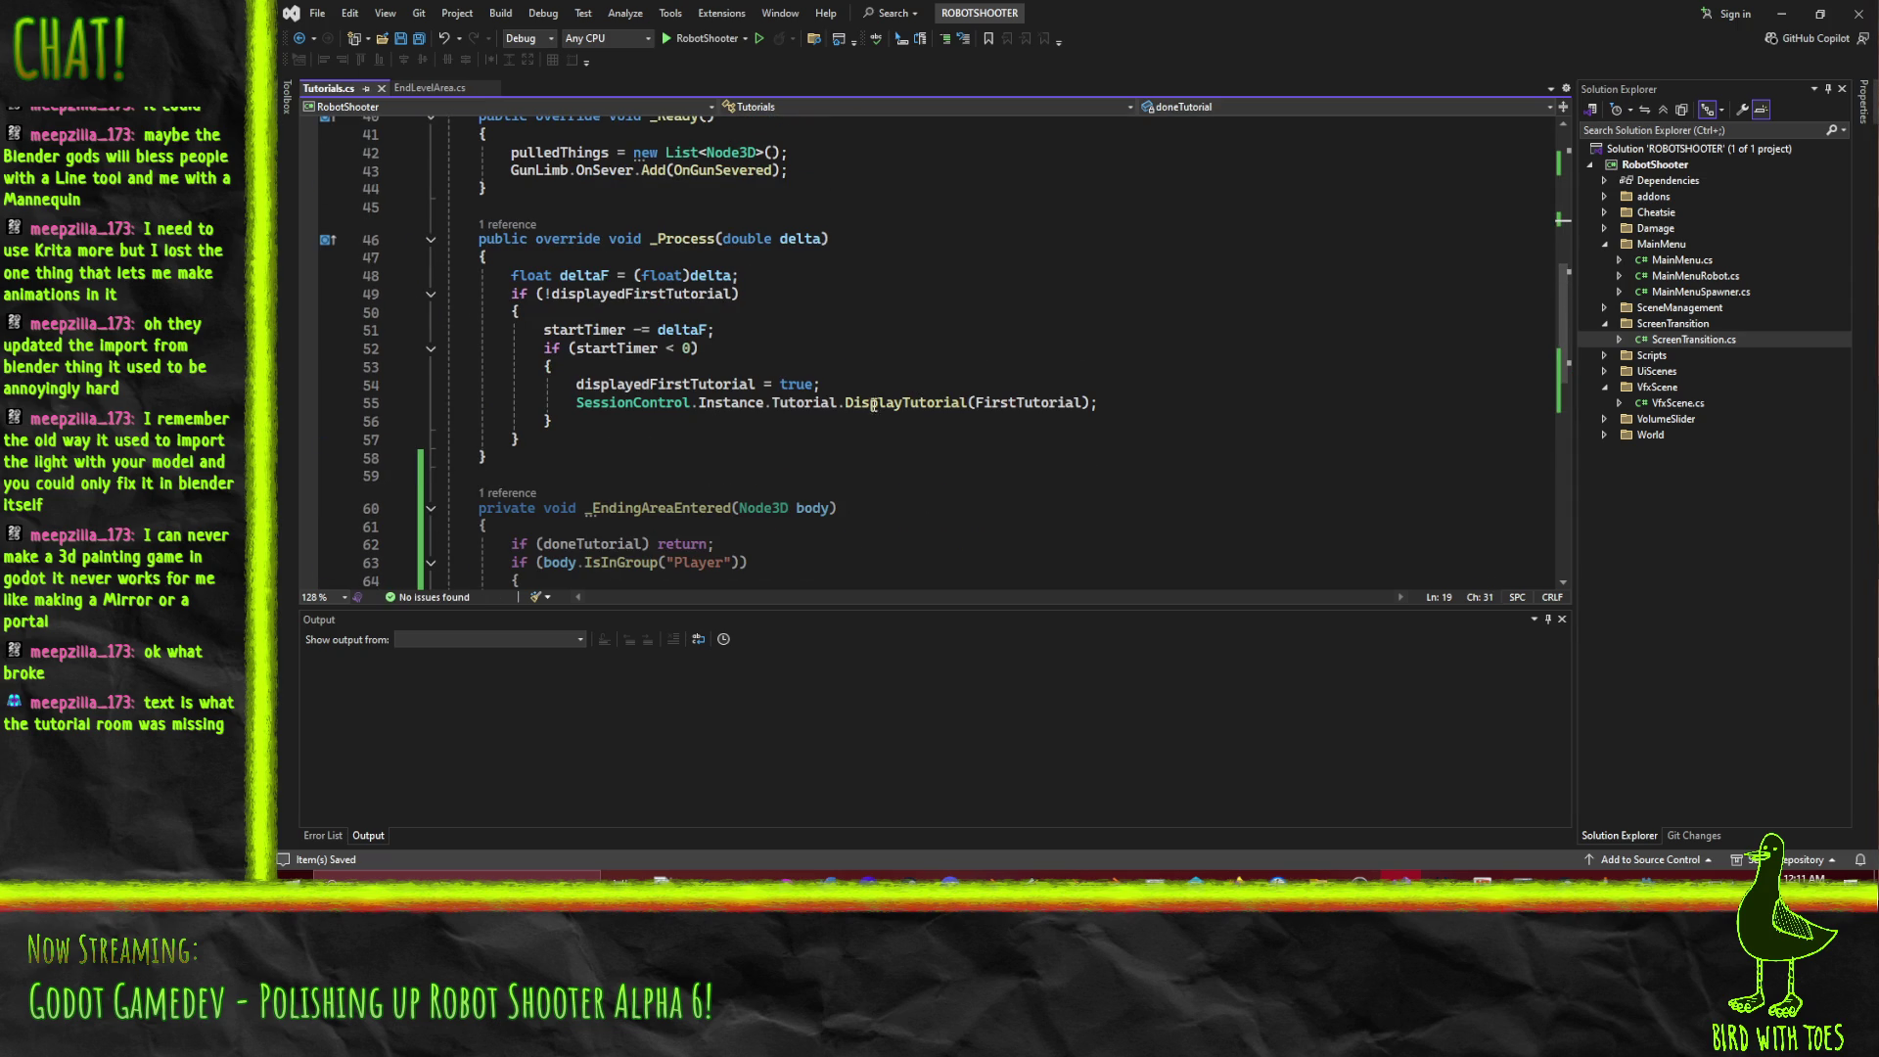
Add 'SessionControl.Instance.Tutorial.Close();' on a new line before the LoadNewLevel call.
left_click(832, 402)
key("Home")
scroll(914, 352, "down", 6)
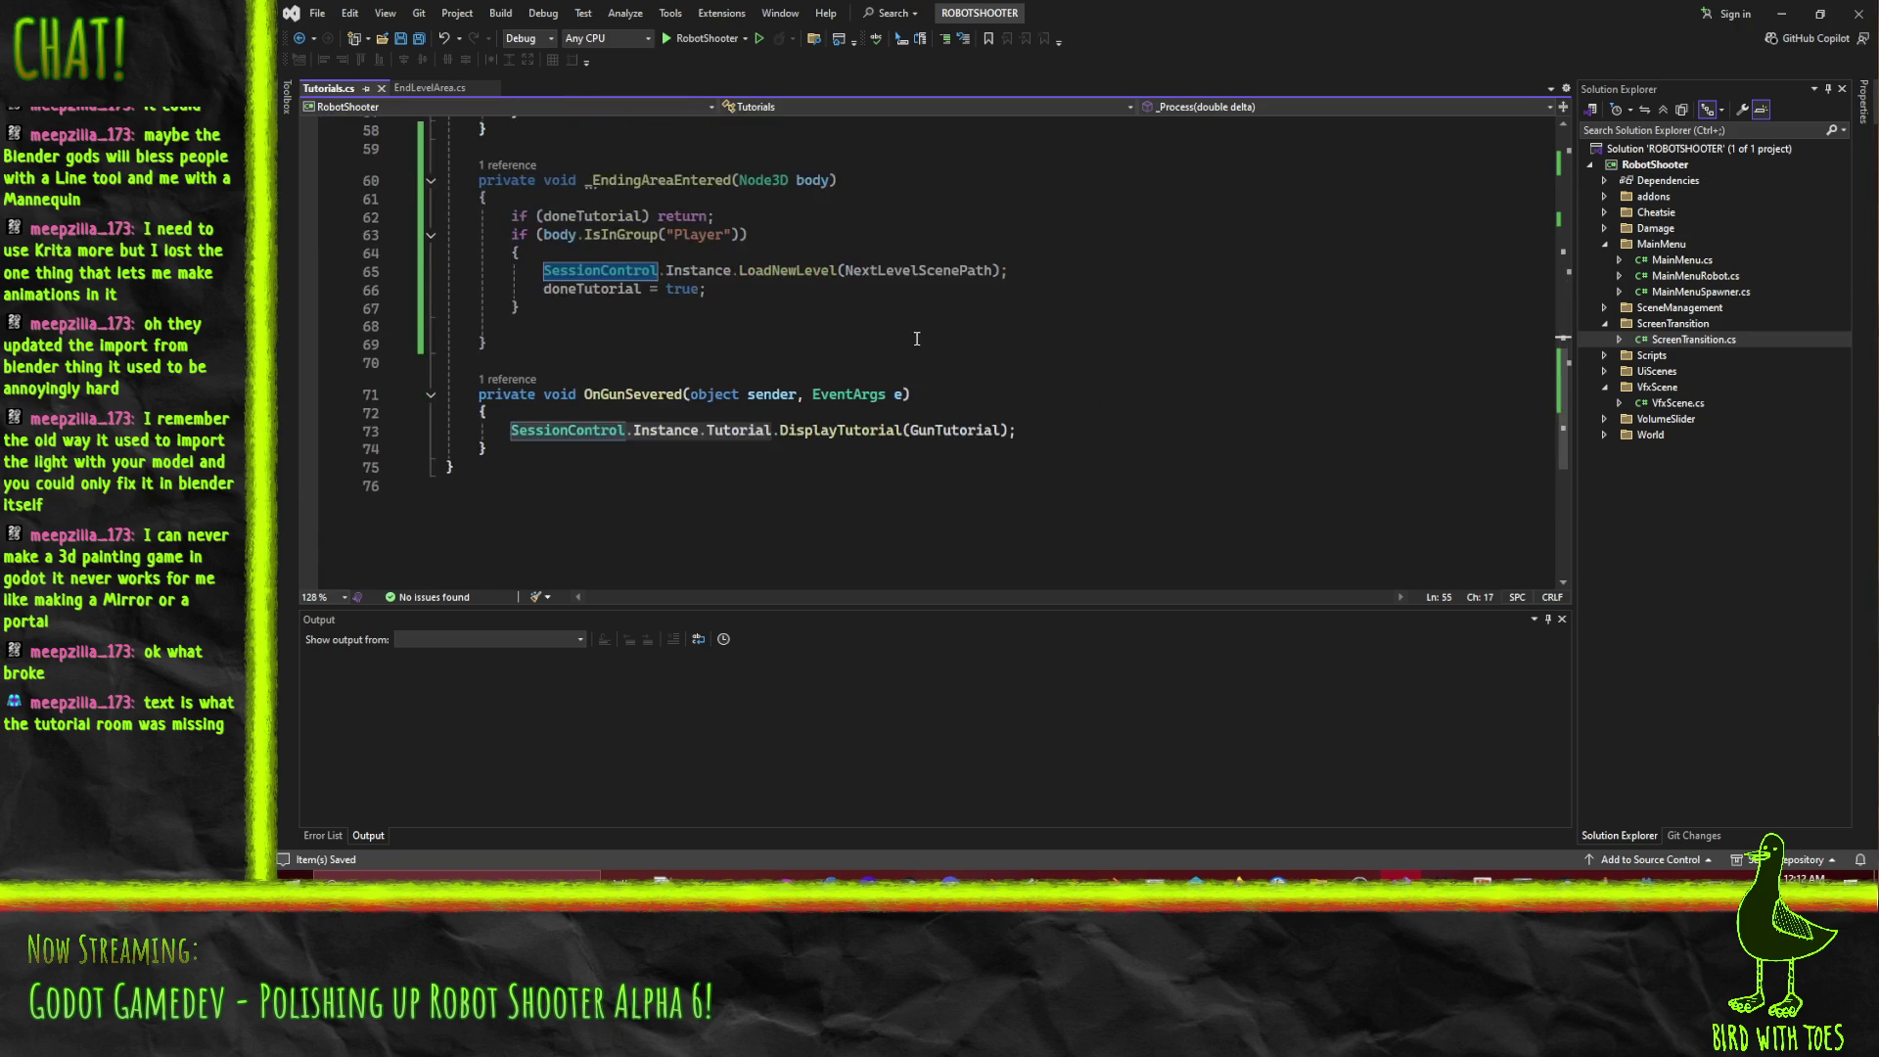
scroll(905, 337, "up", 2)
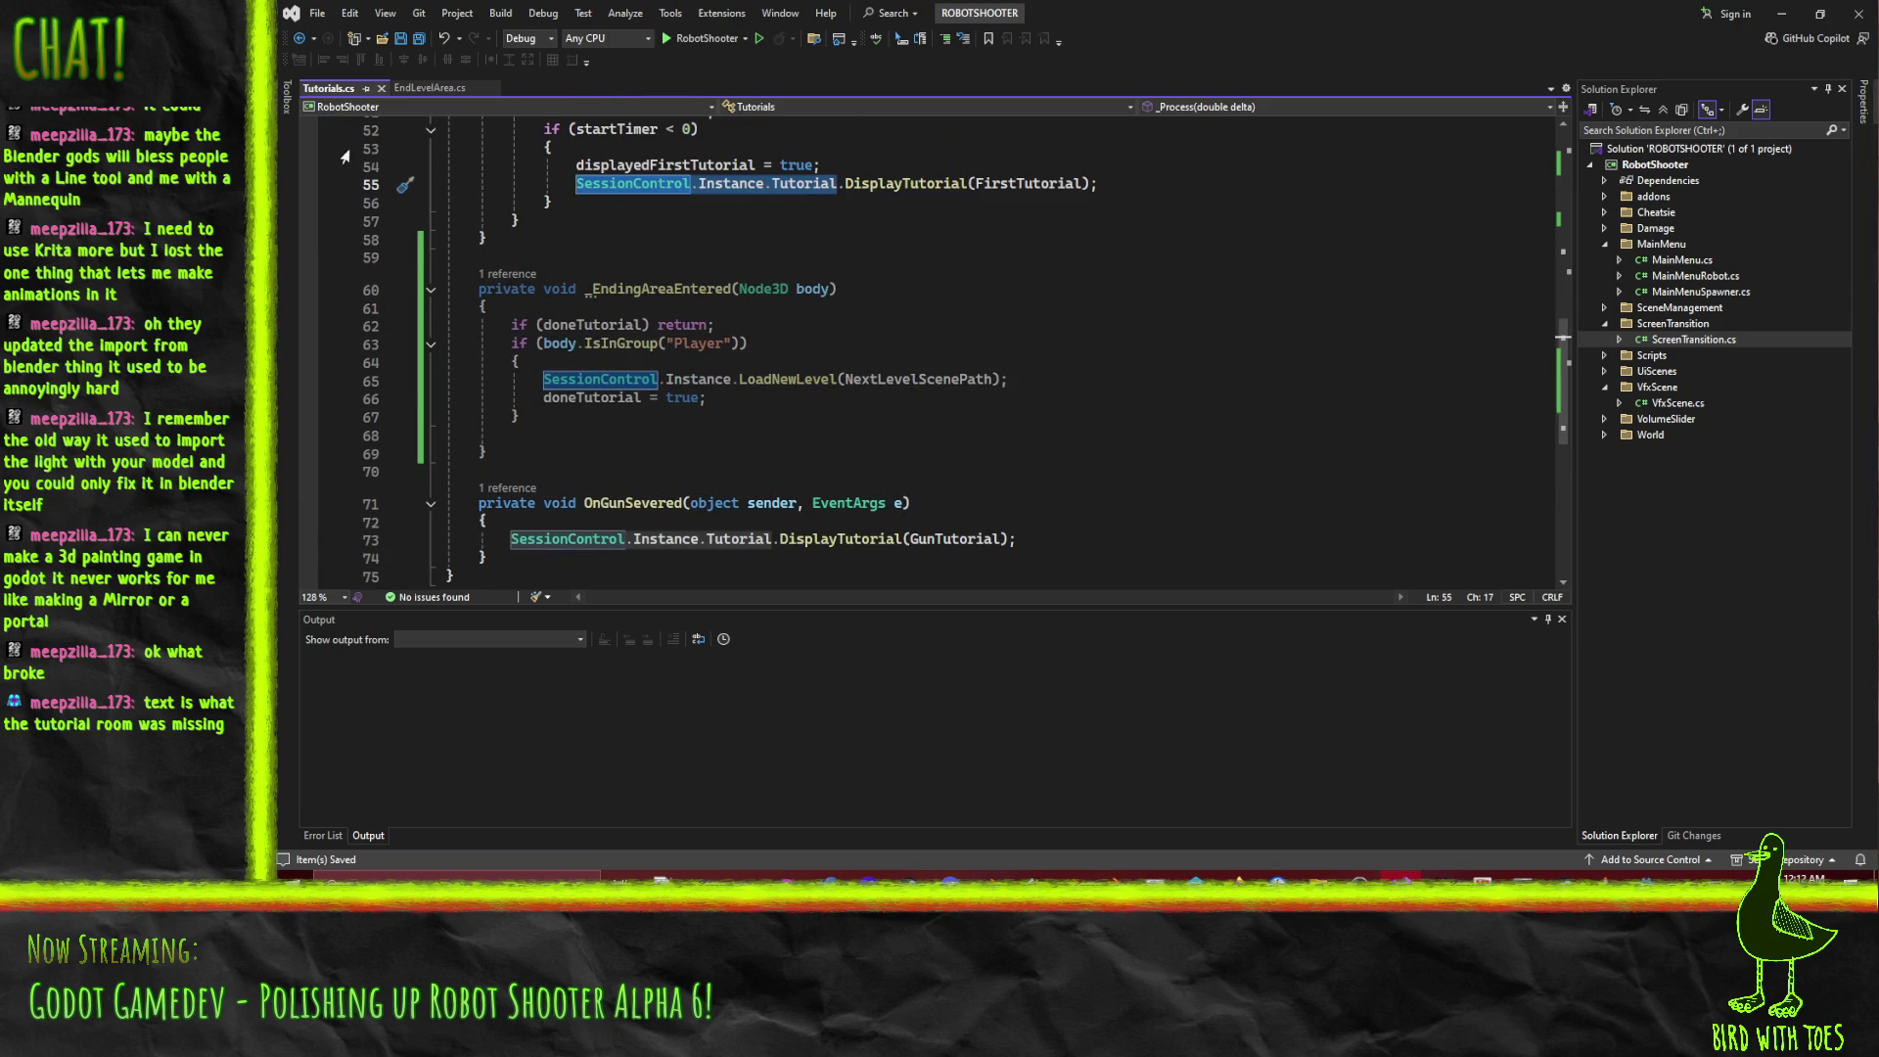
scroll(480, 421, "up", 1)
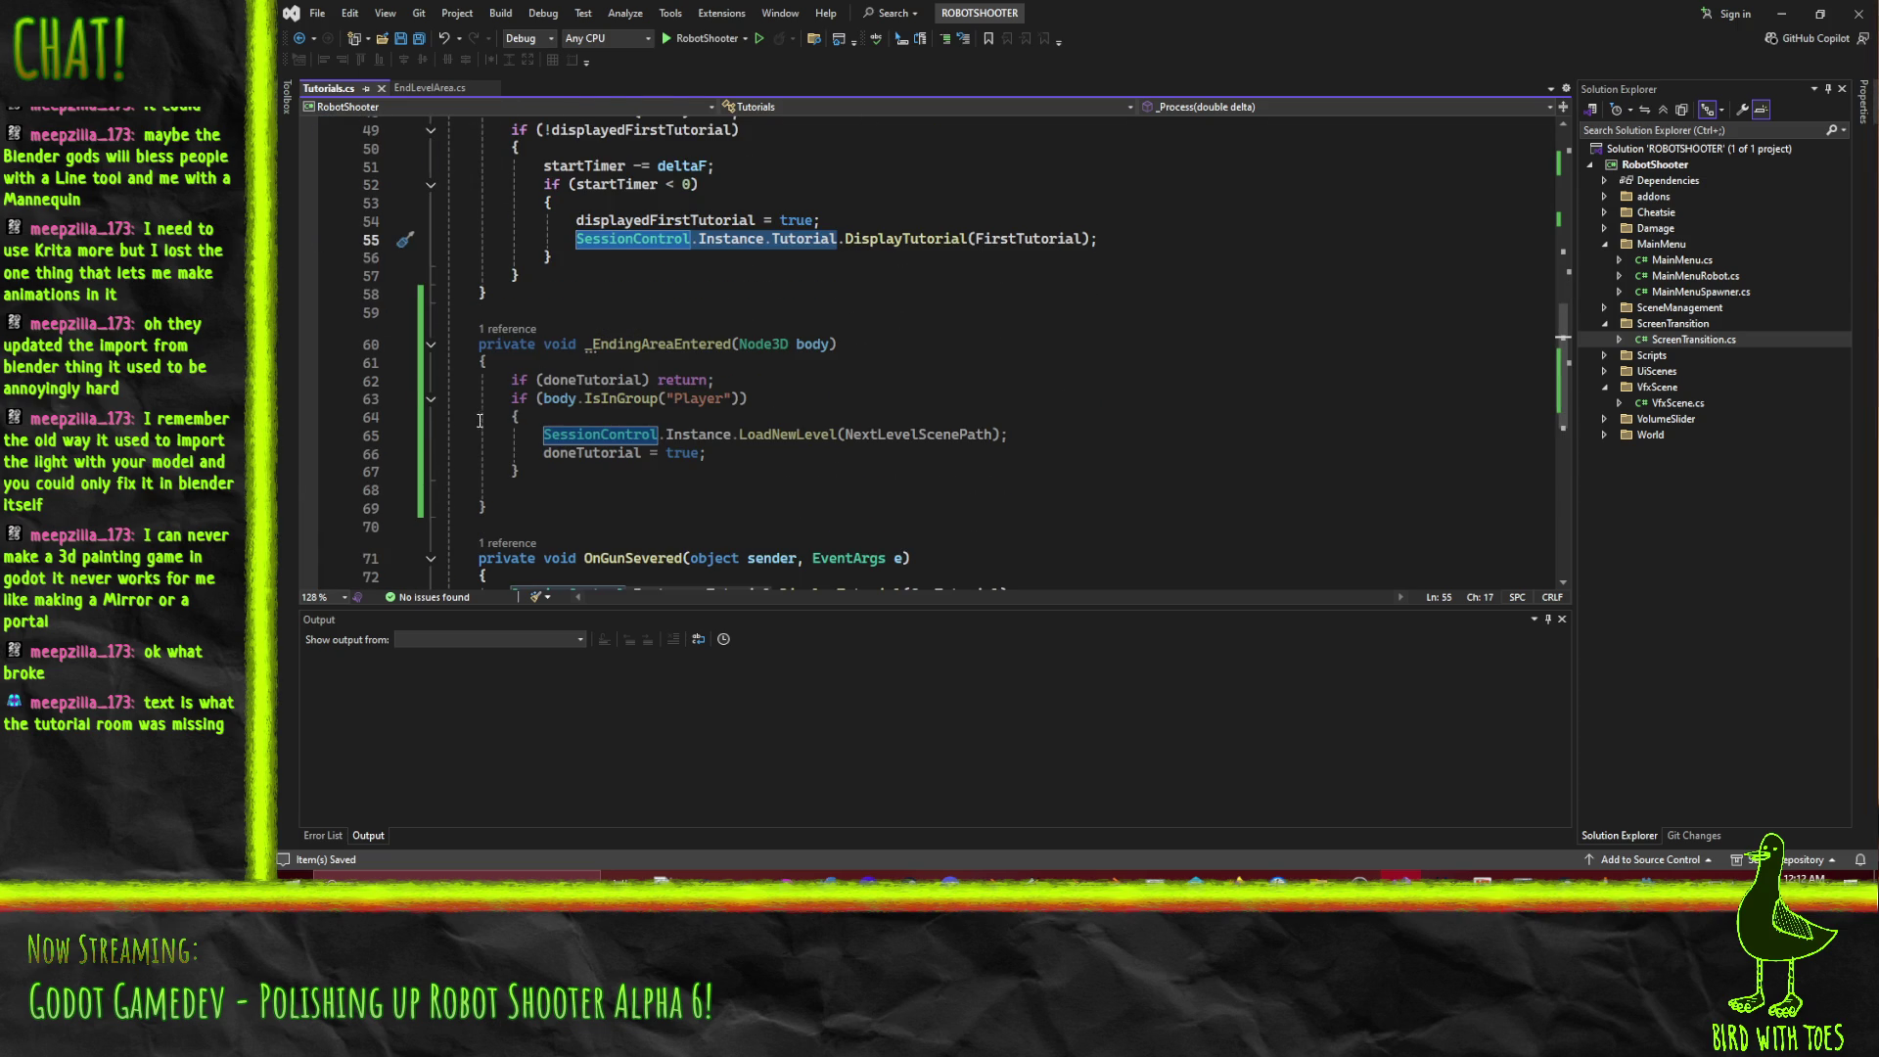
left_click(1050, 423)
key("Return")
type("SessionControl.Instance.Tutorial.")
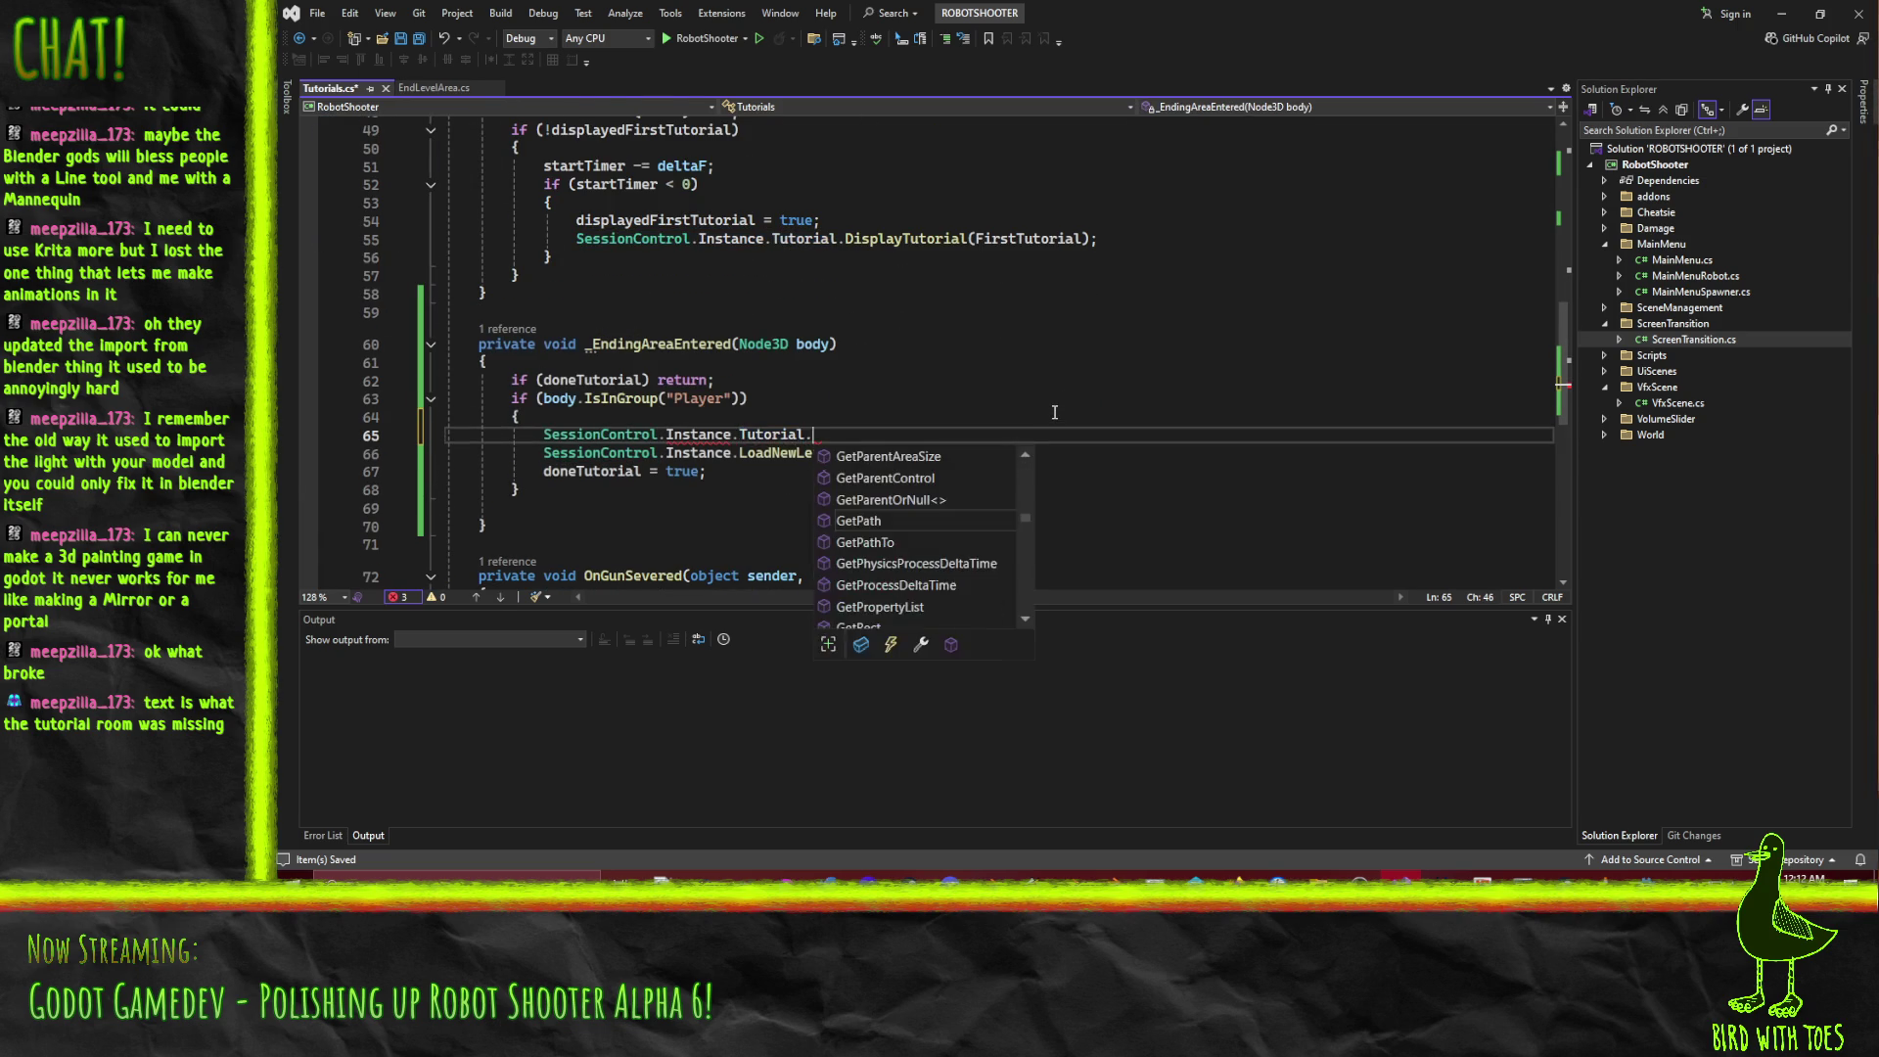
type("Clo")
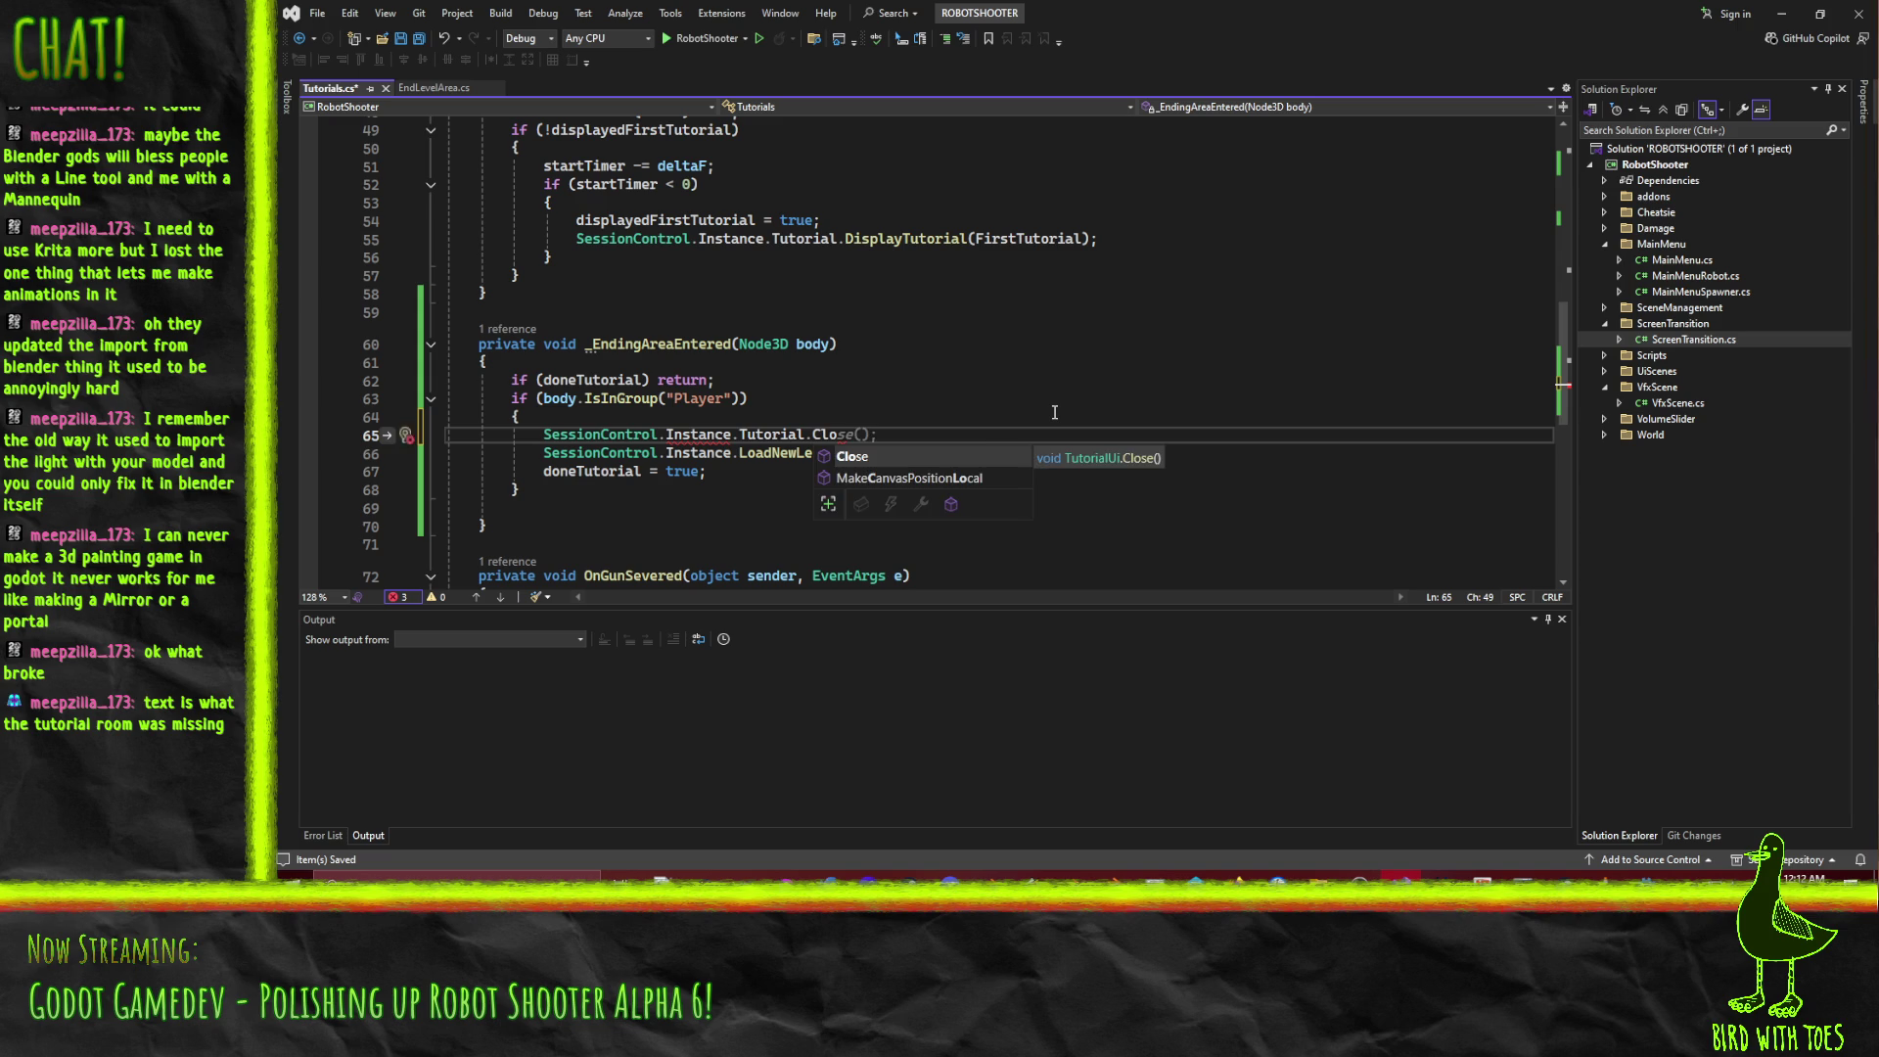
key("Tab")
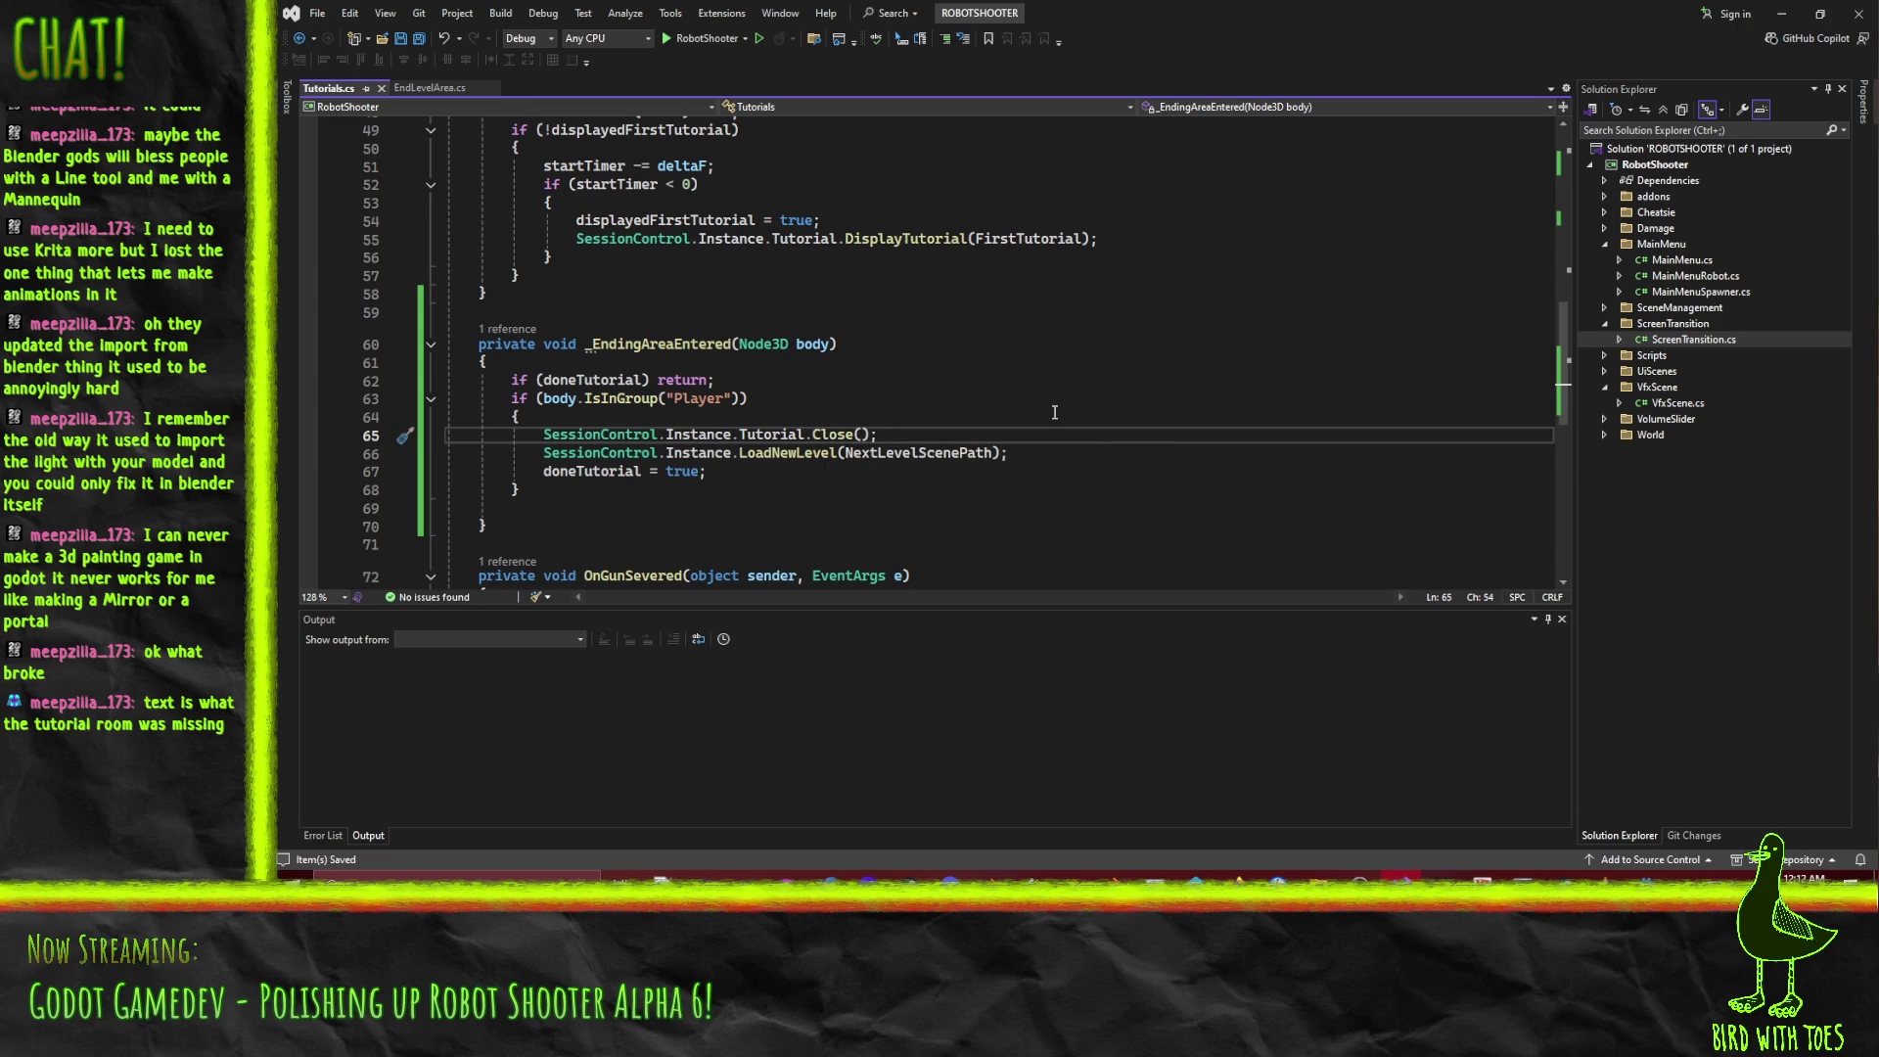
scroll(820, 405, "down", 1)
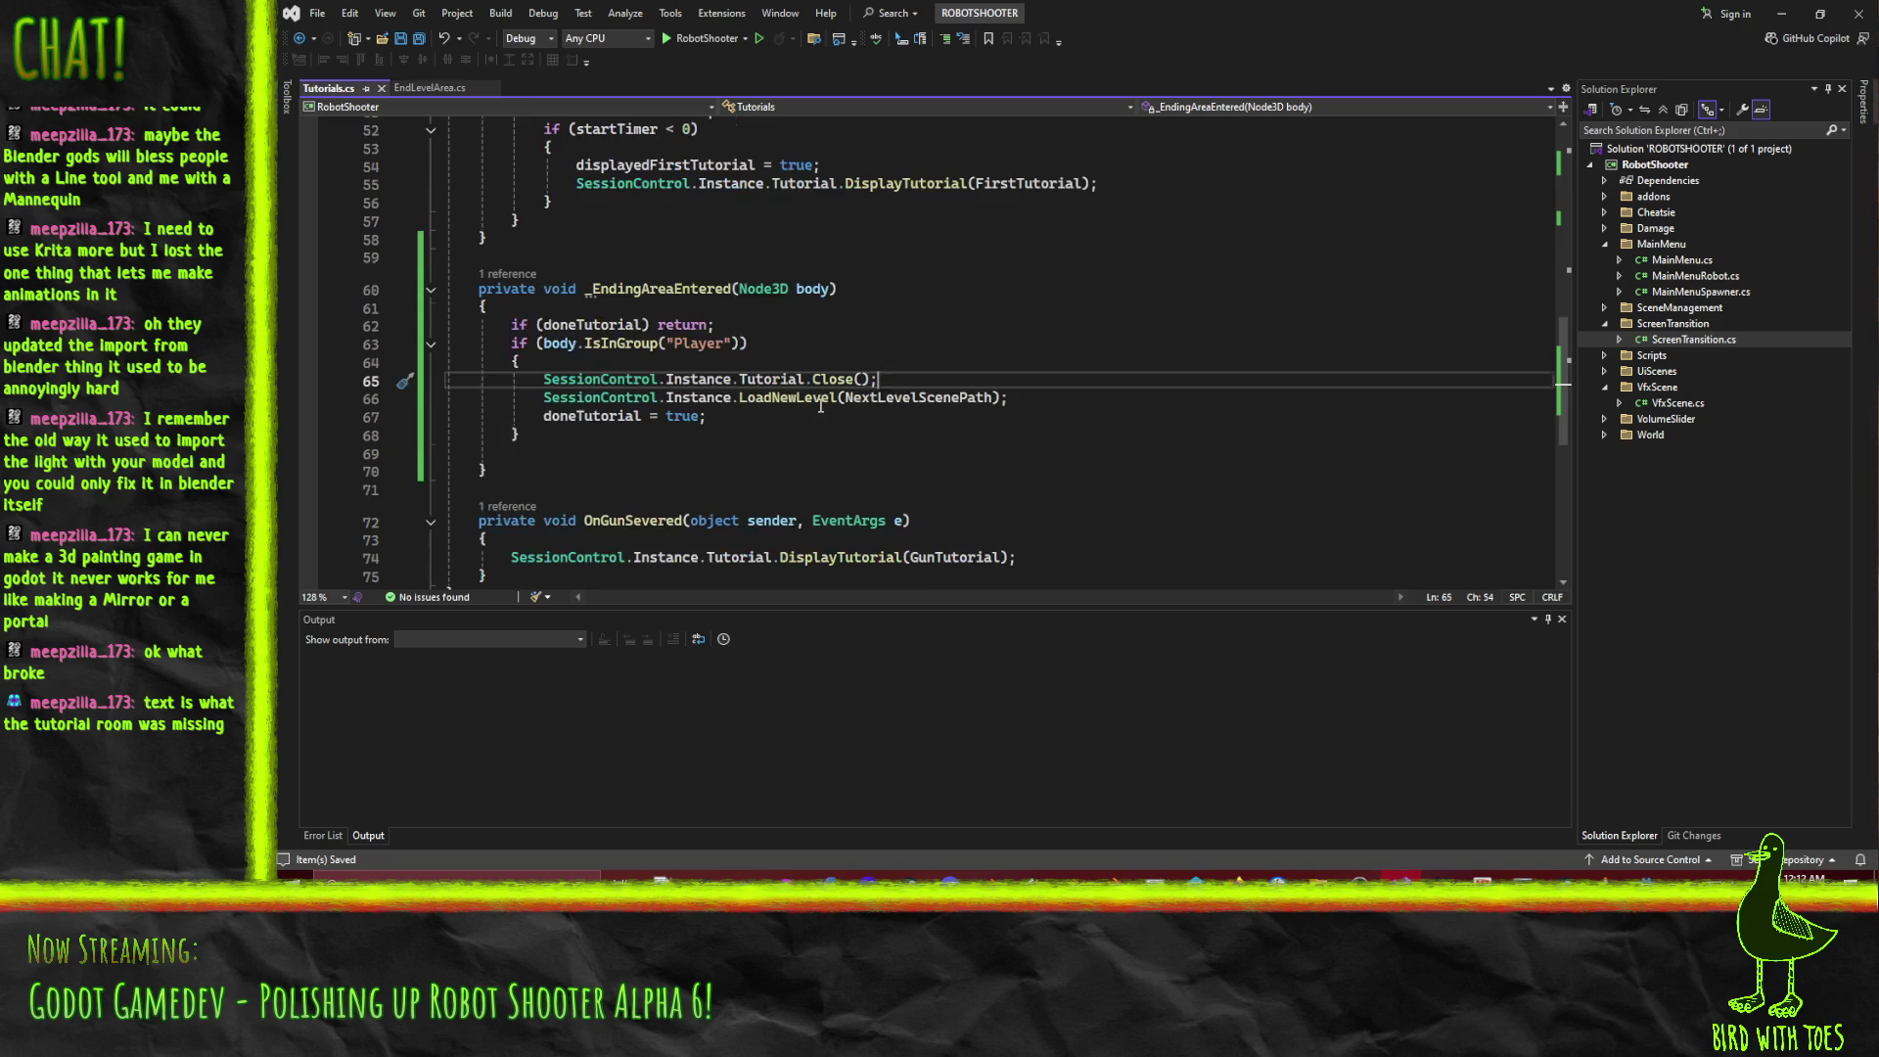
scroll(984, 438, "up", 2)
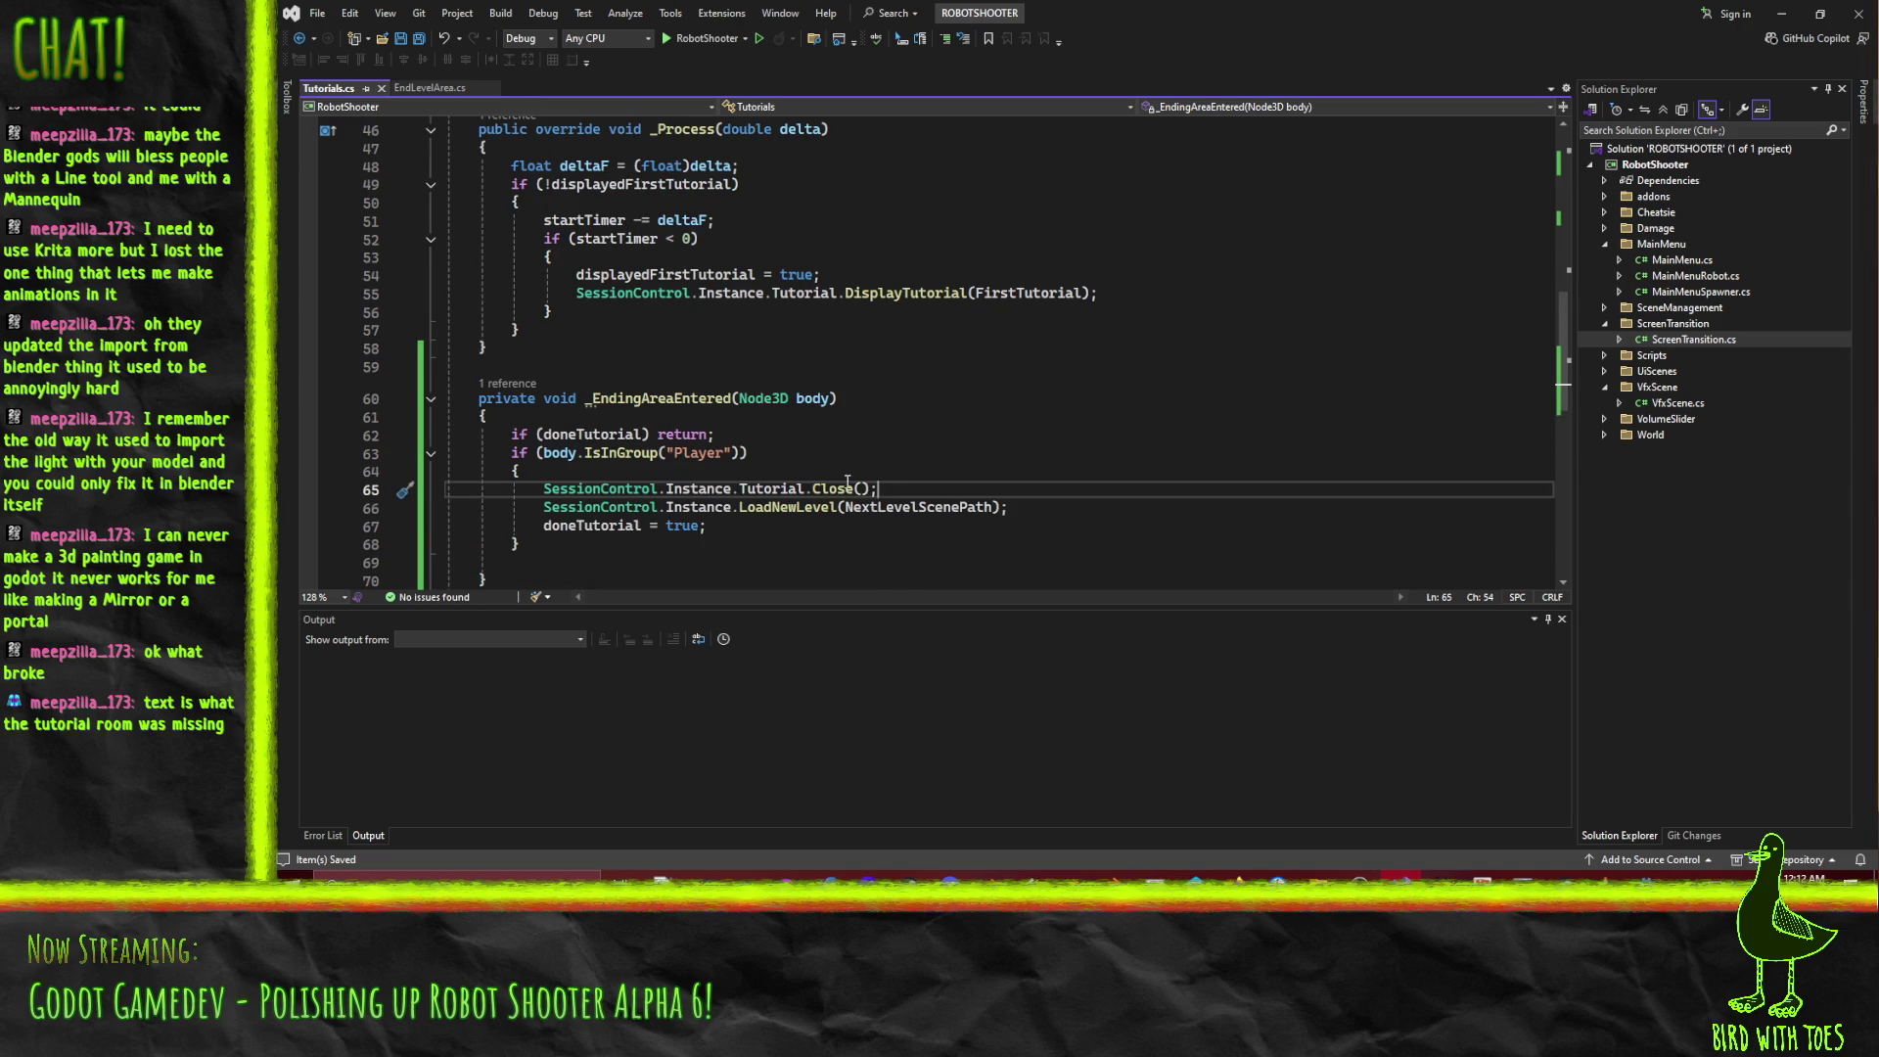
Compare with EndLevelArea.cs, return to Tutorials.cs, and minimize Visual Studio.
left_click(425, 90)
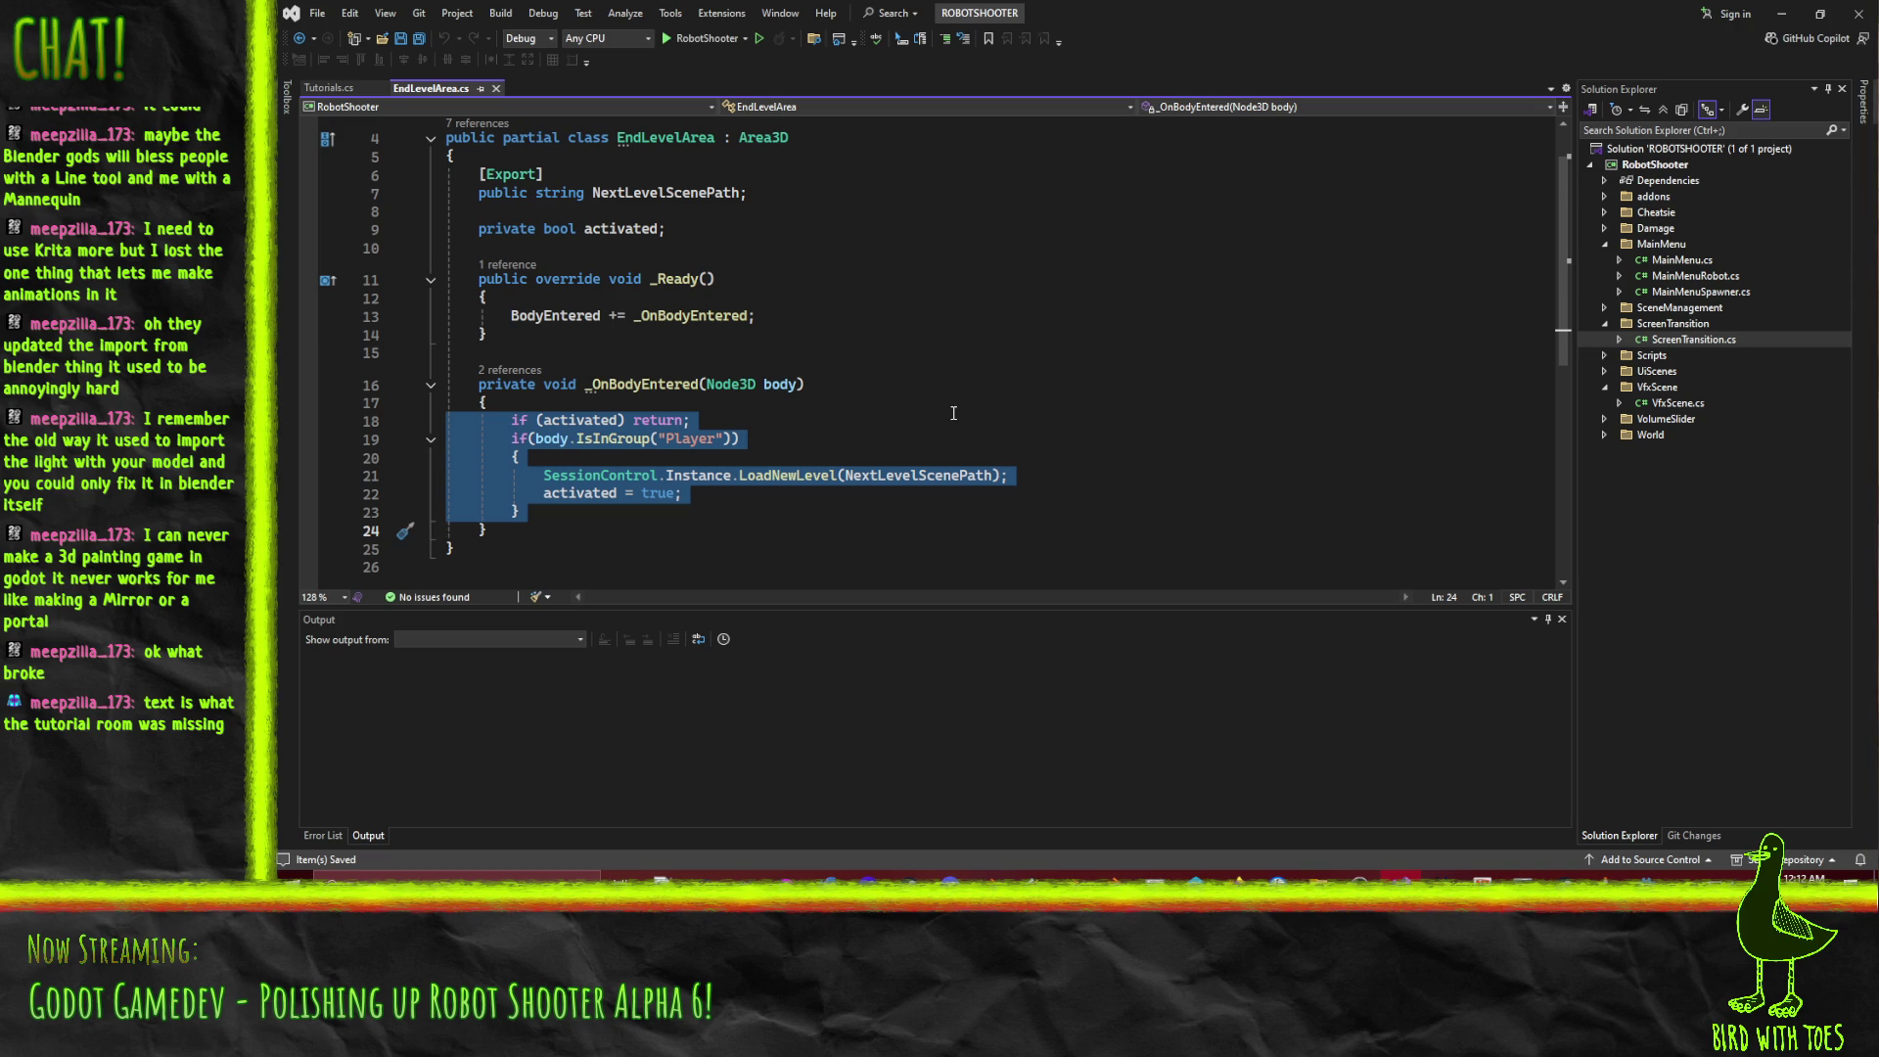
left_click(366, 86)
scroll(823, 449, "up", 15)
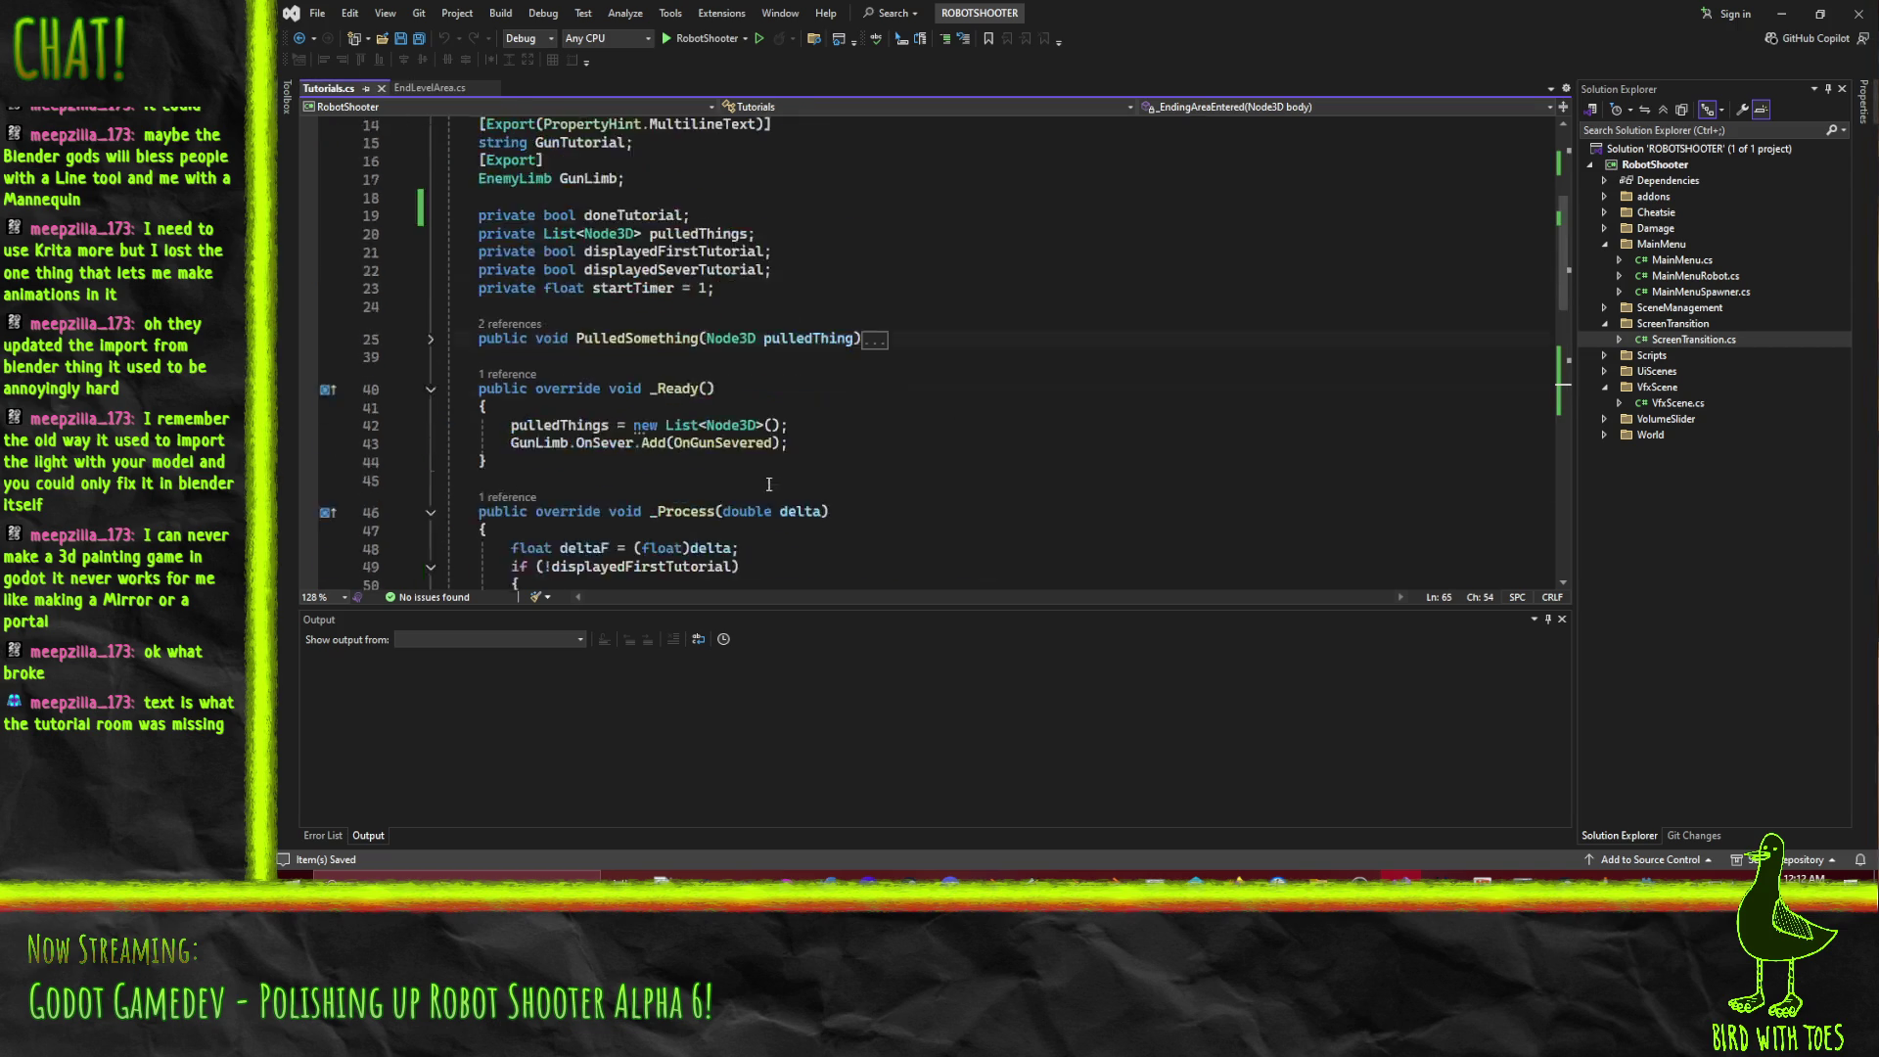
left_click(1781, 14)
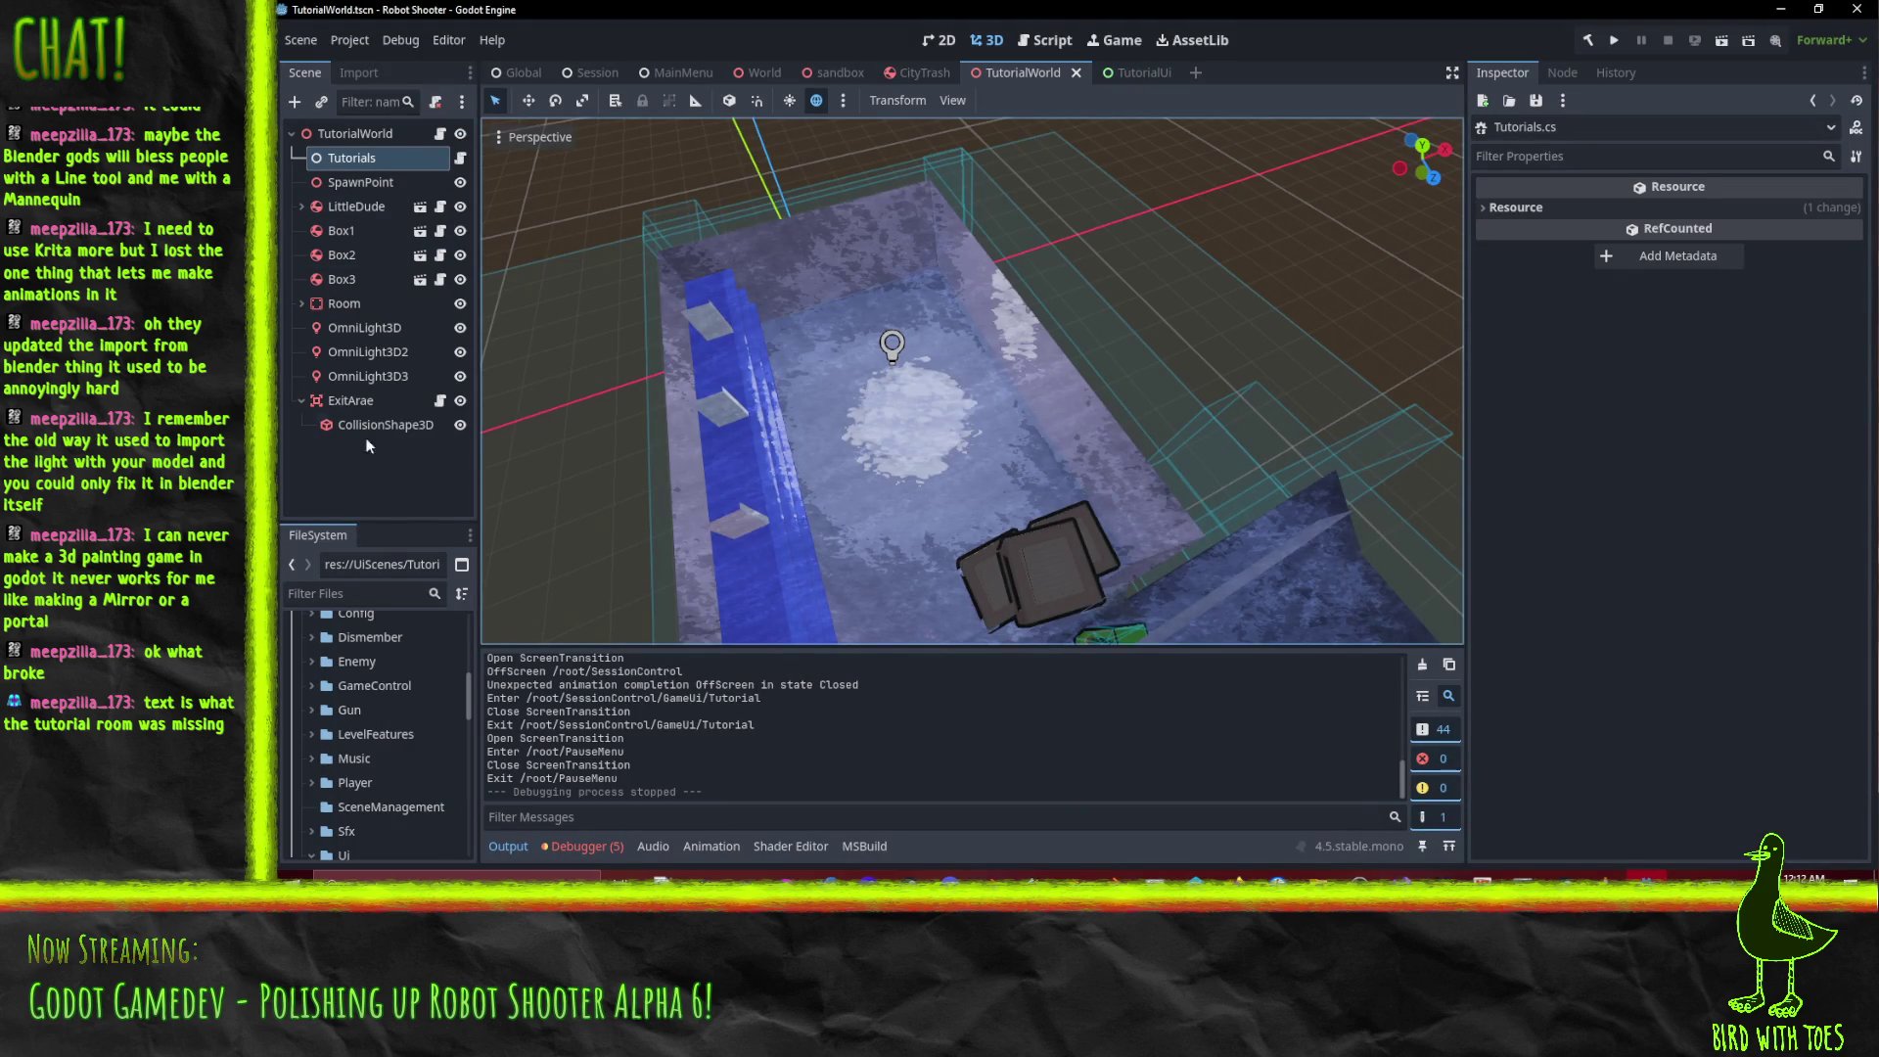
Remove the EndLevelArea.cs script from the ExitArae node.
left_click(372, 402)
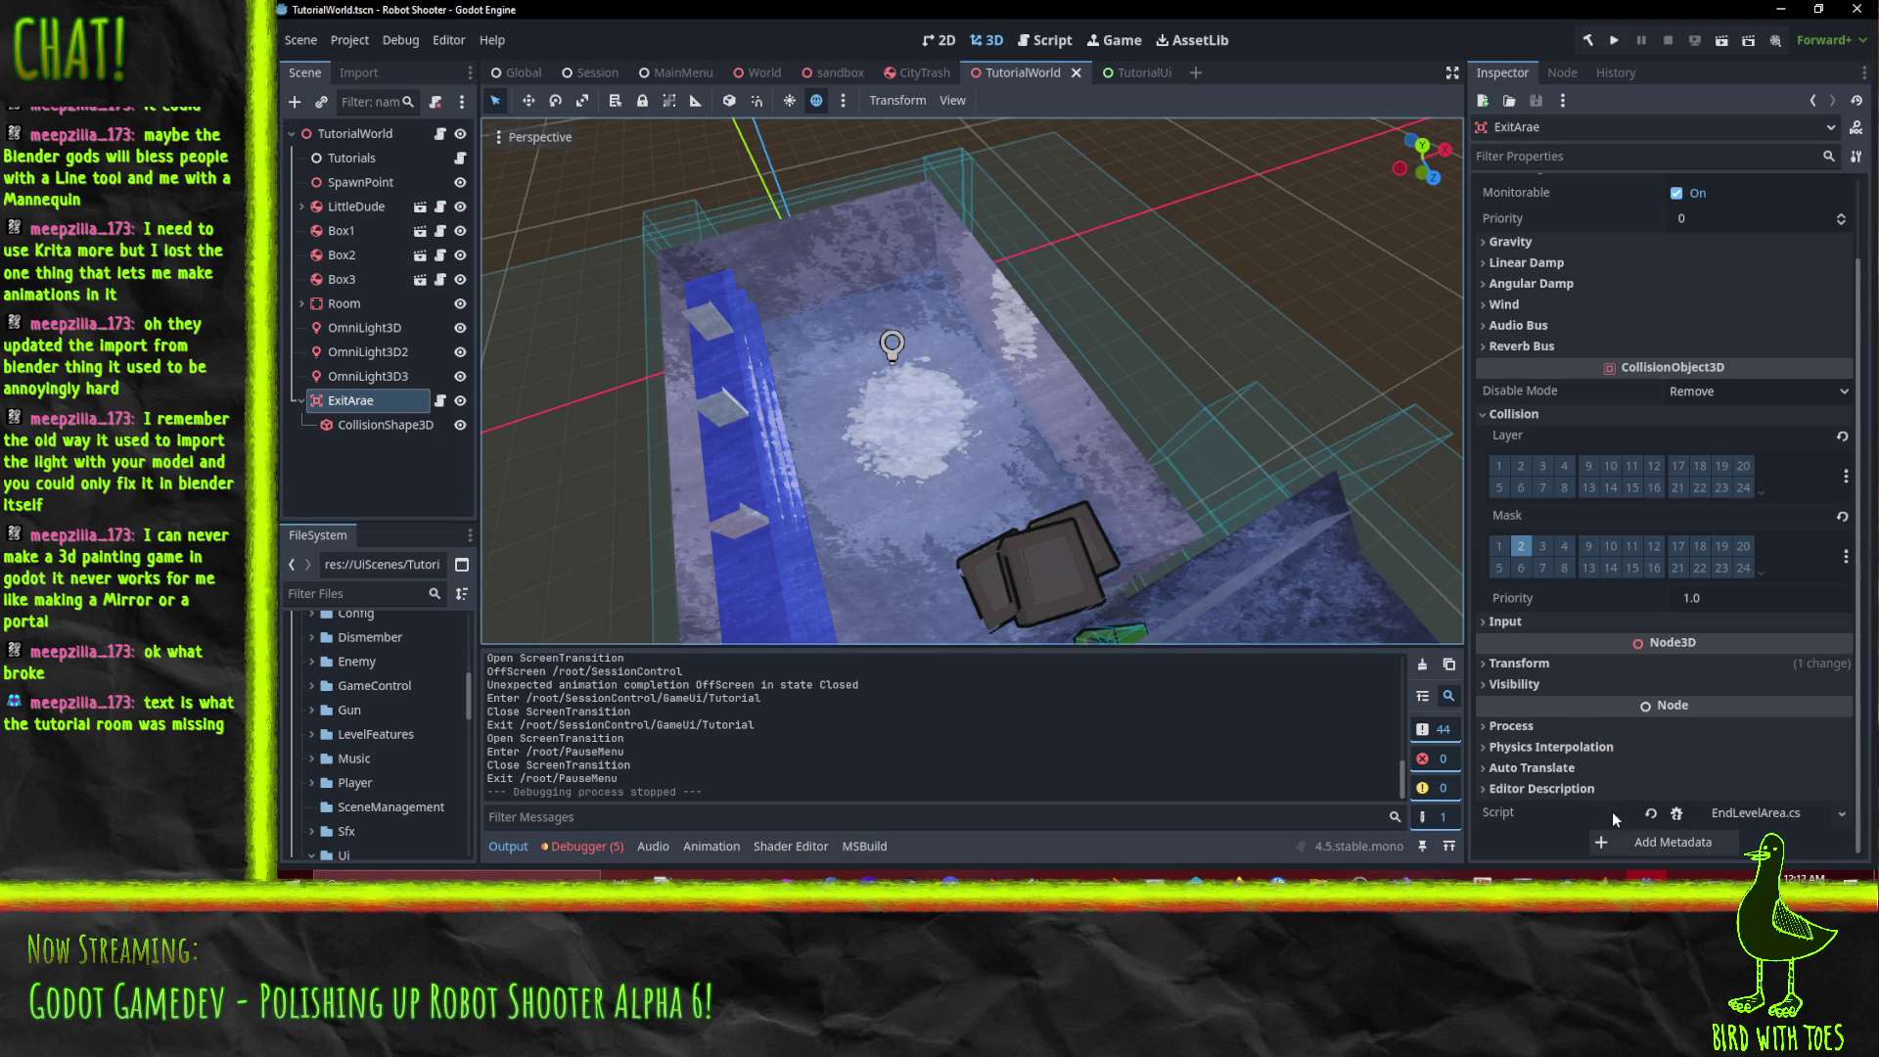
left_click(1651, 814)
scroll(1732, 794, "up", 1)
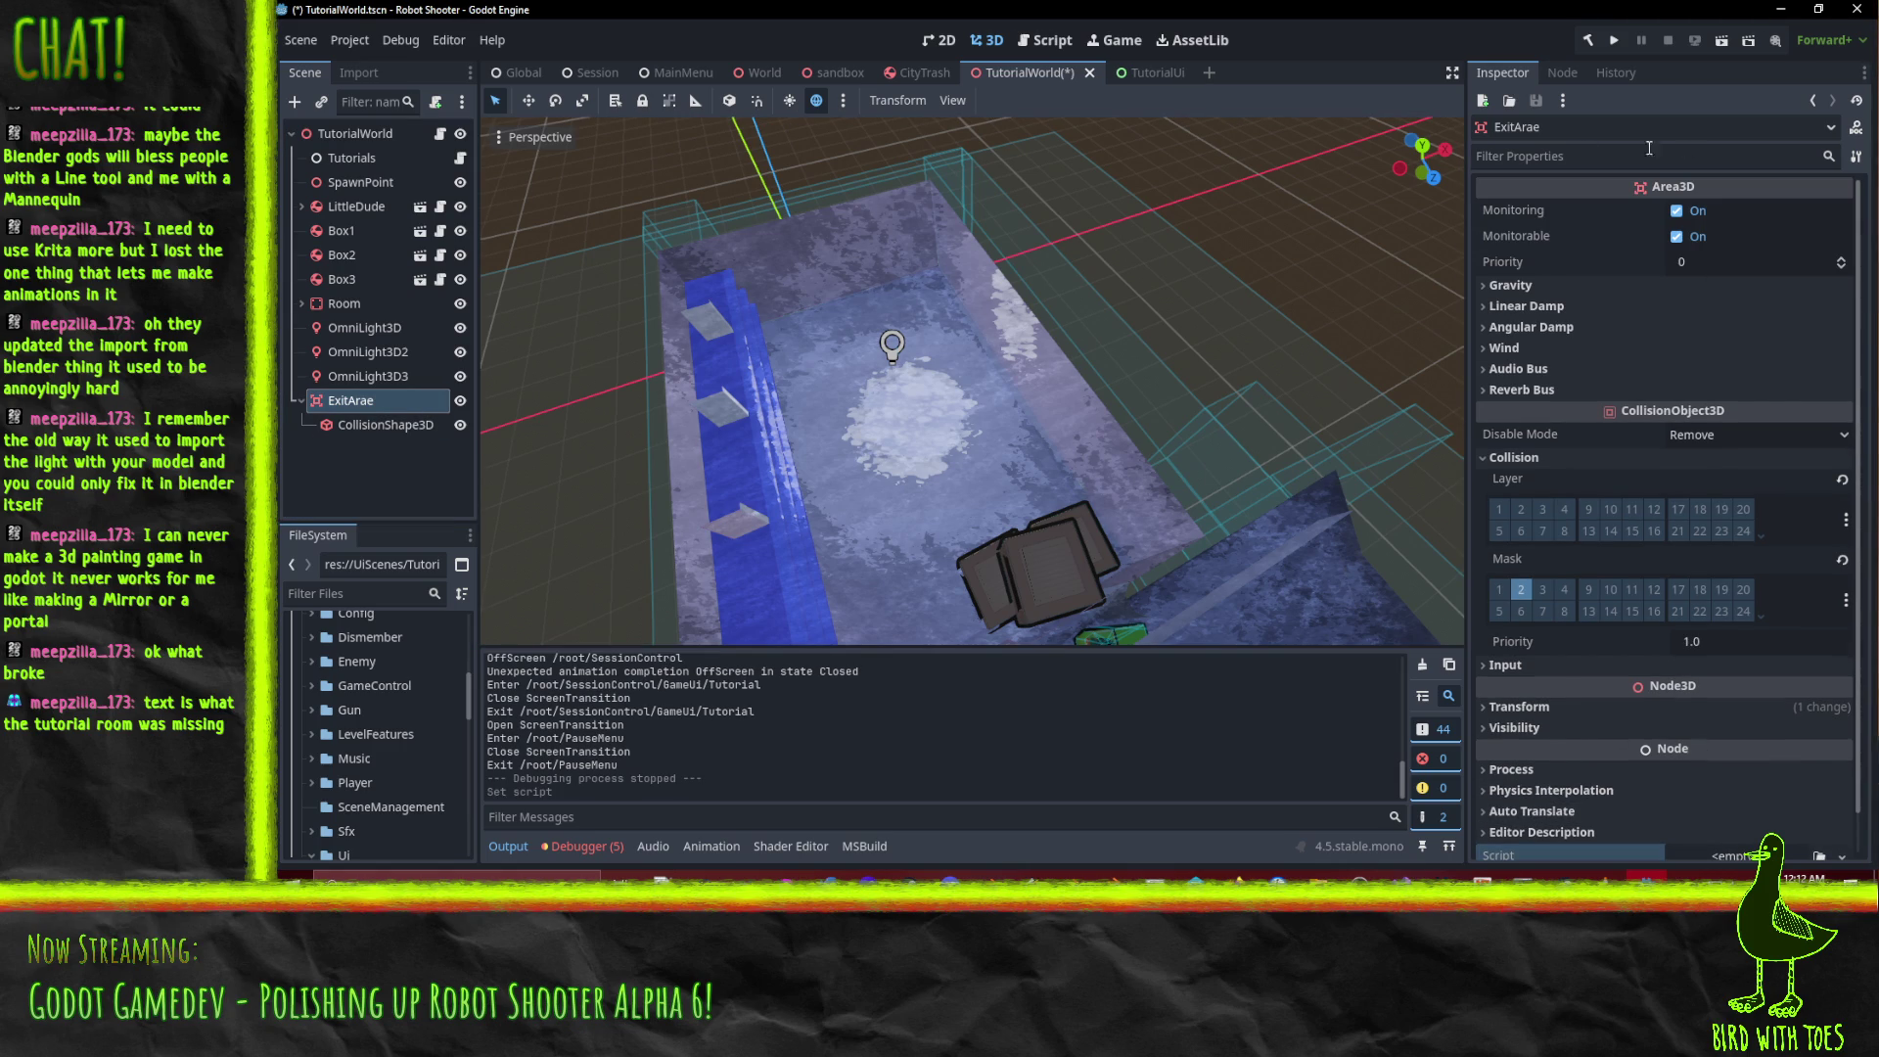
Build the C# project, begin connecting ExitArae's body_entered signal, then cancel without choosing a method.
left_click(1562, 73)
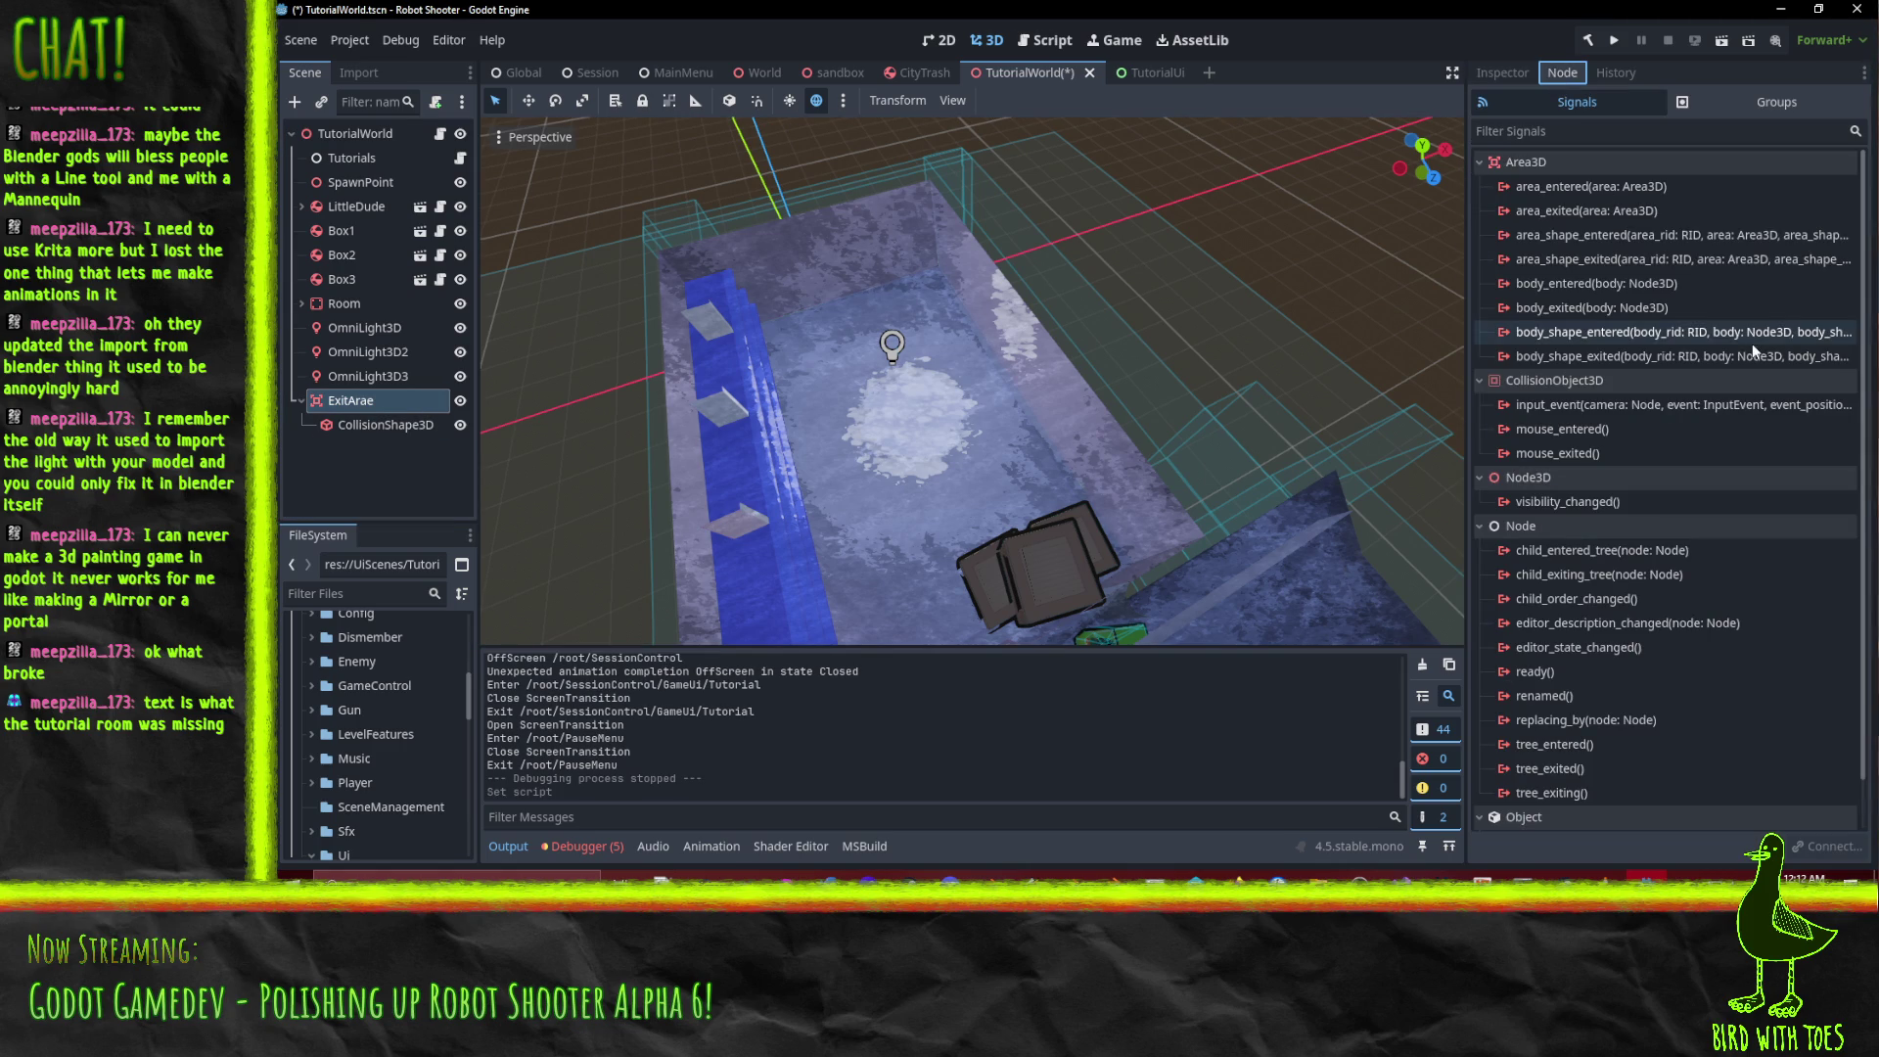
left_click(1587, 40)
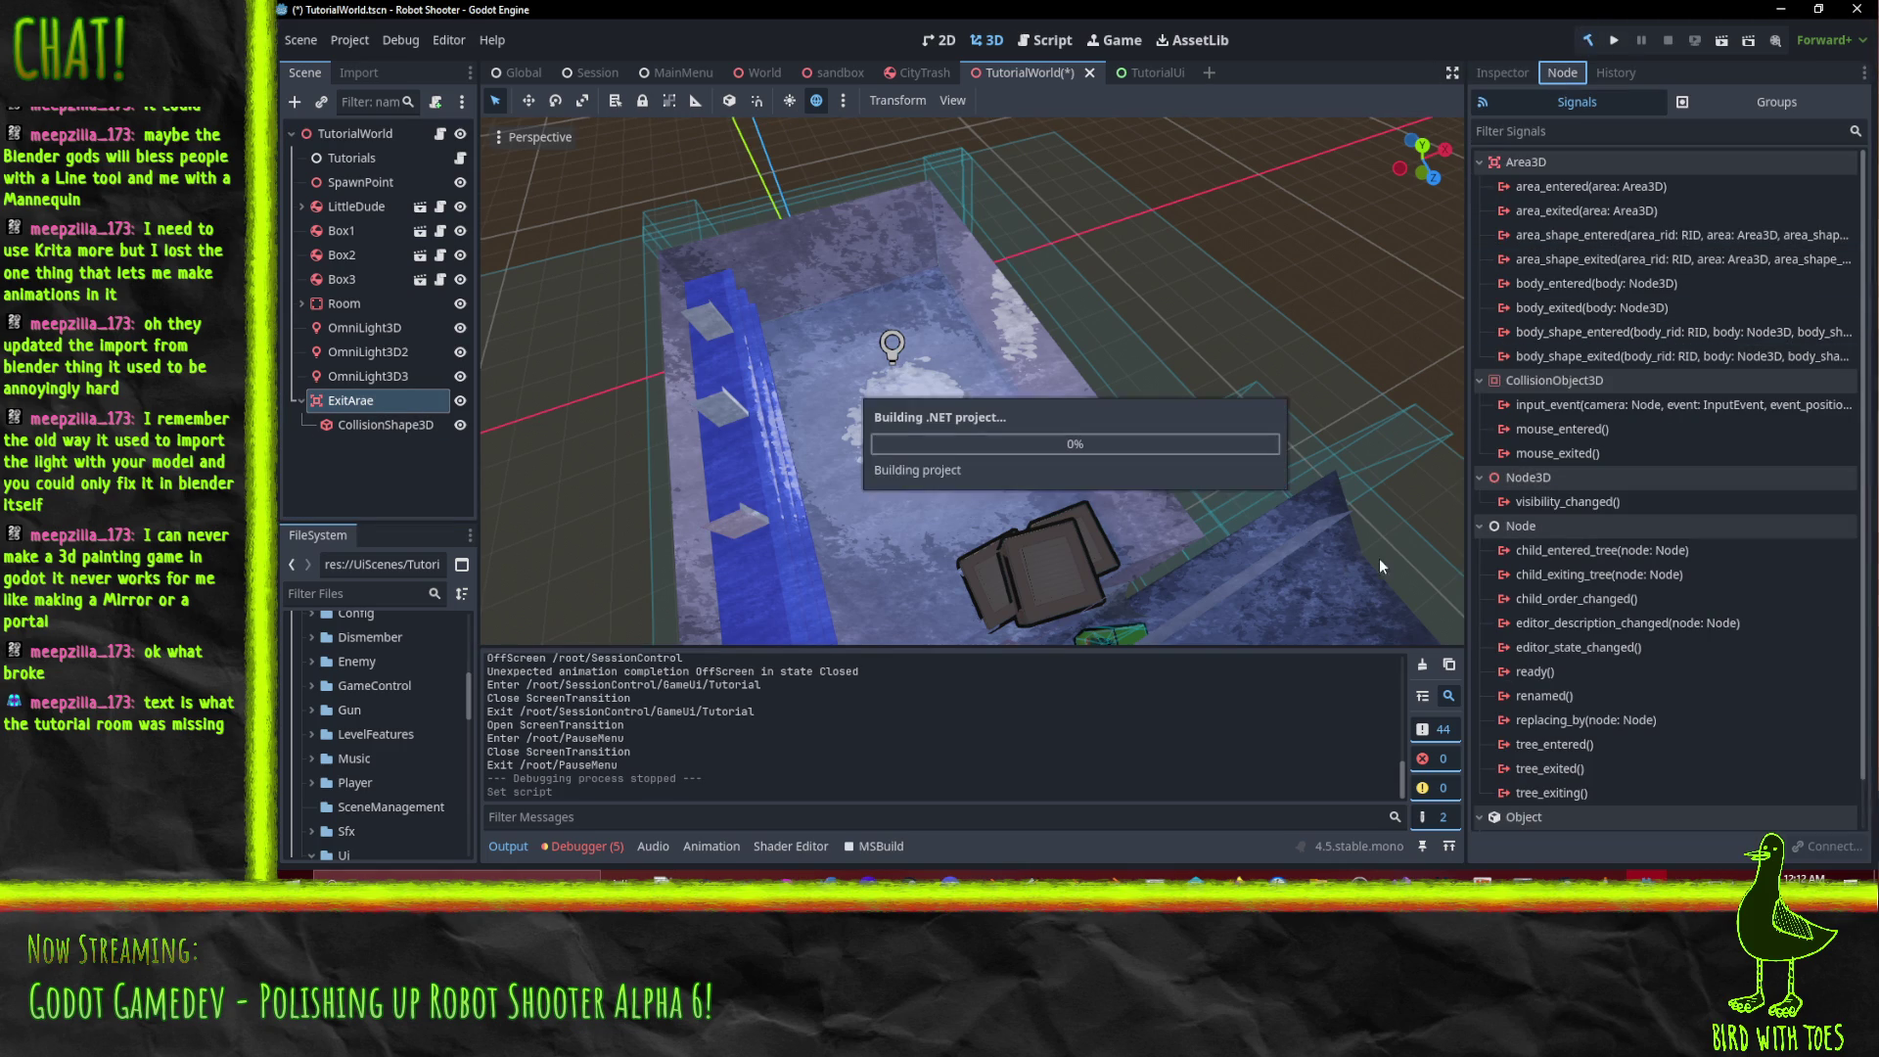
right_click(1613, 281)
left_click(1681, 320)
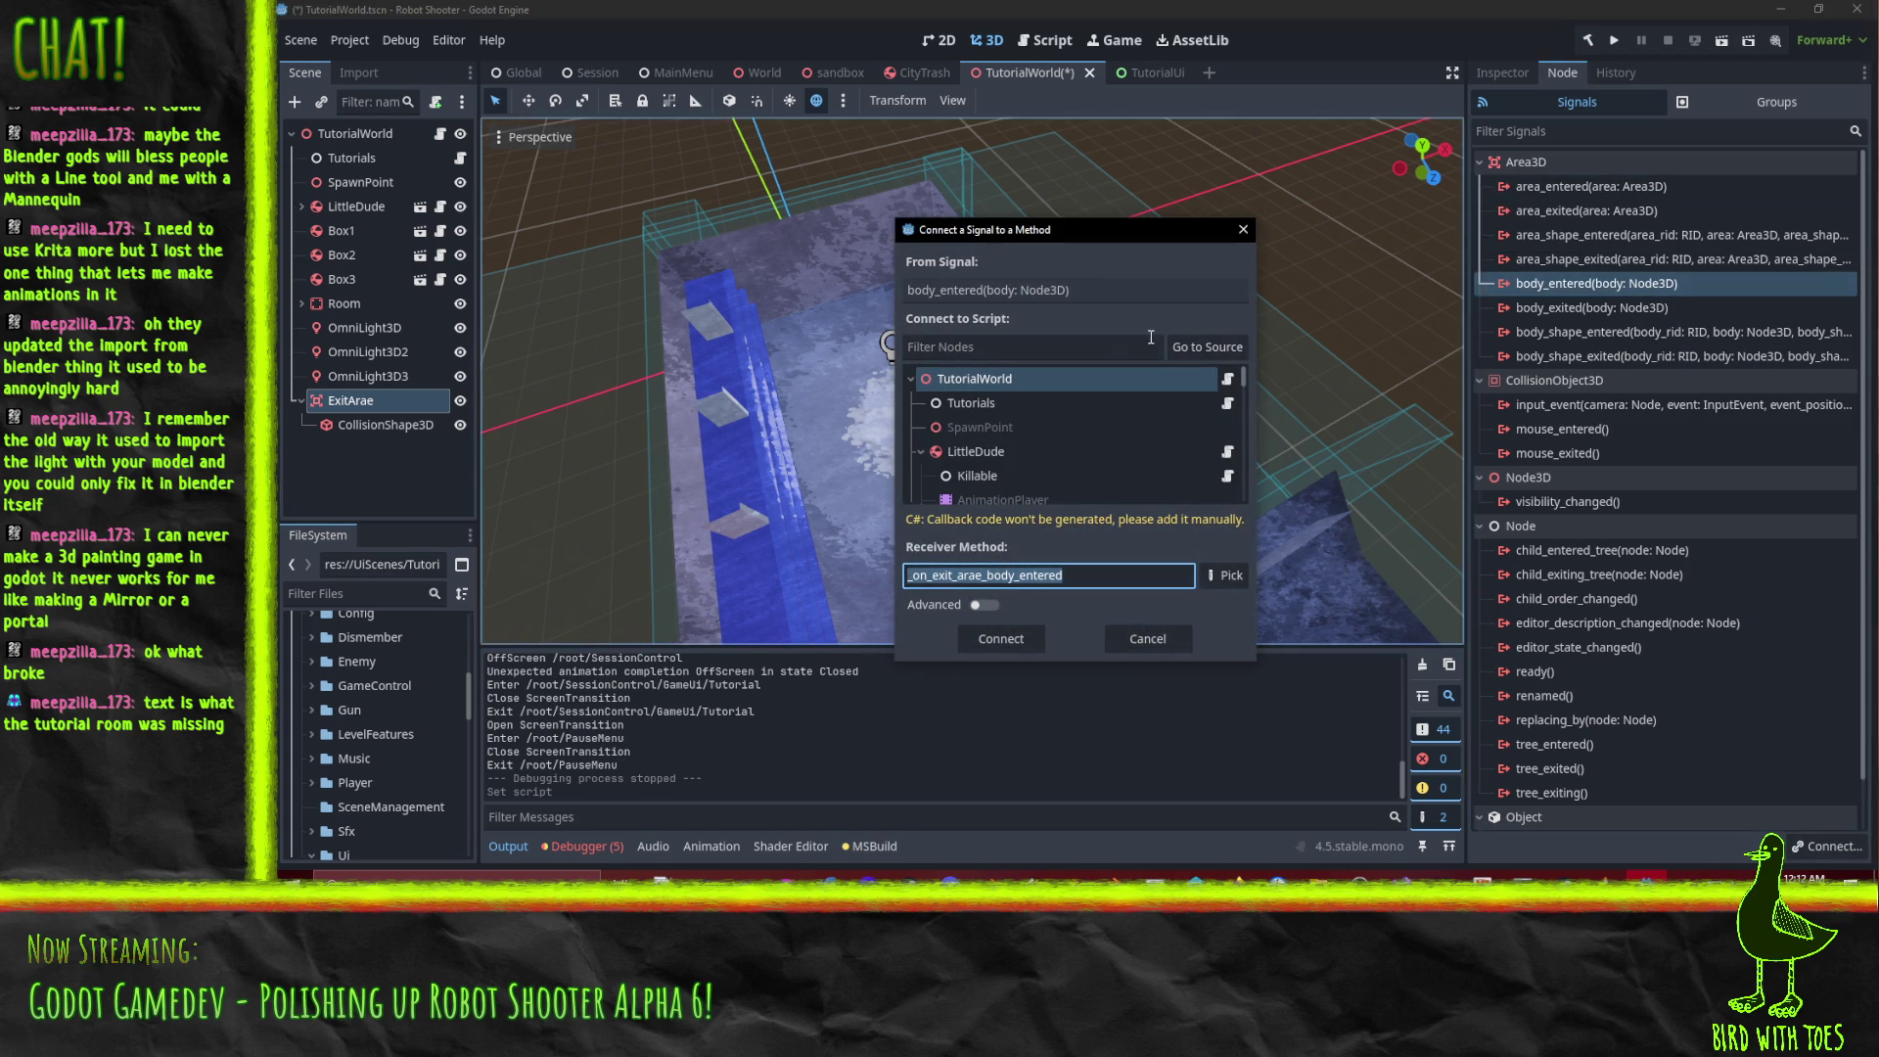
left_click(1224, 575)
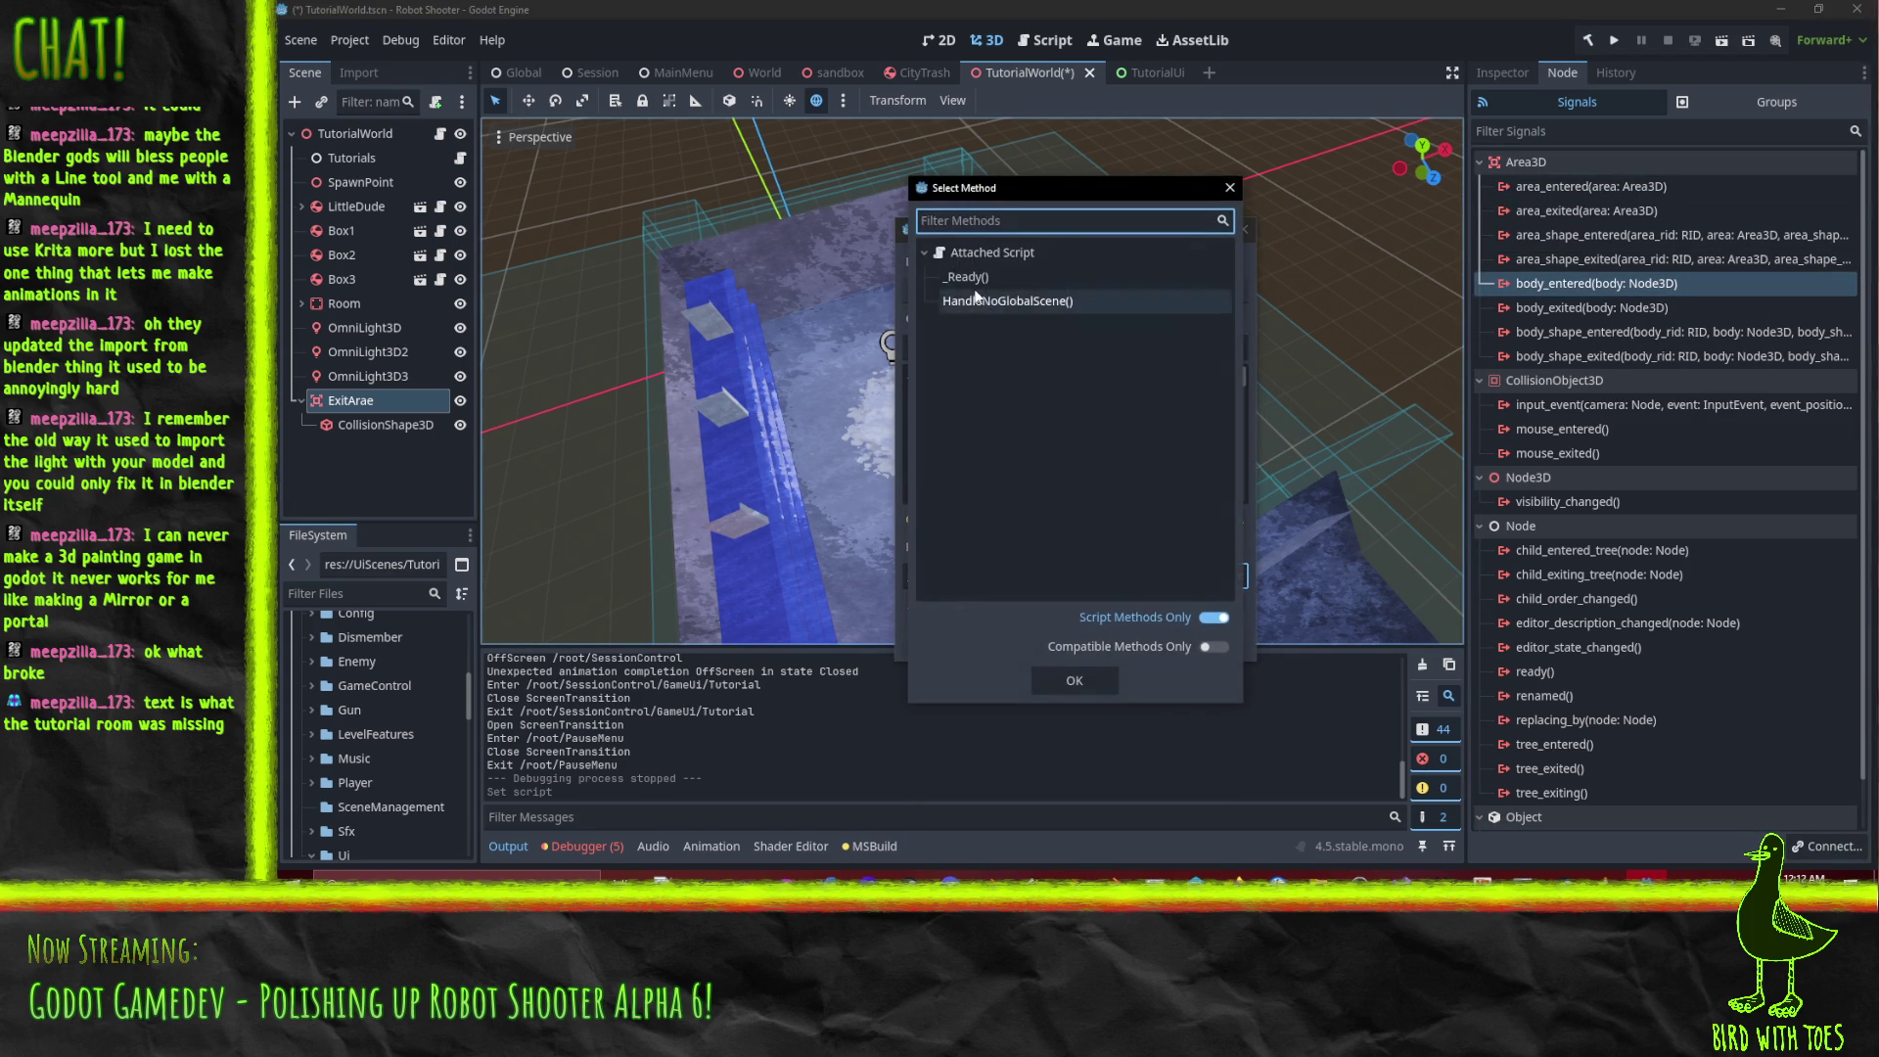
left_click(1227, 188)
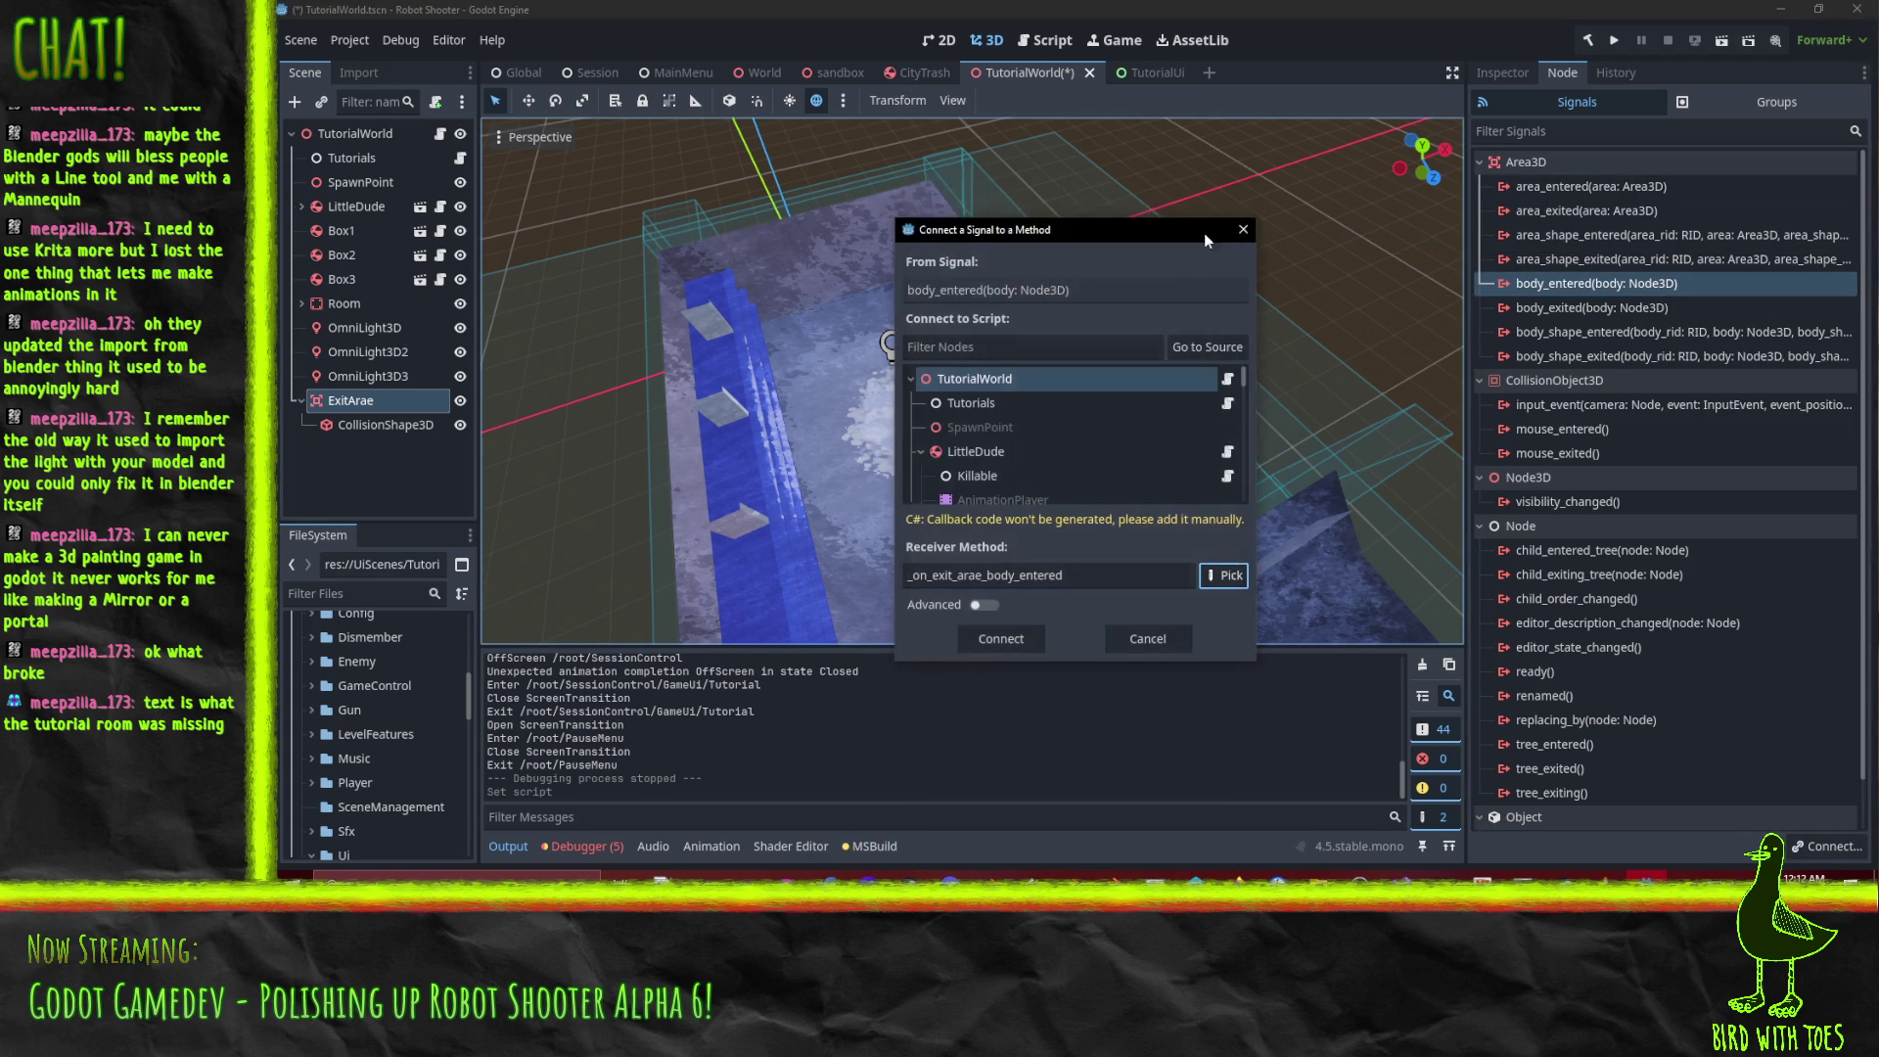
left_click(1137, 644)
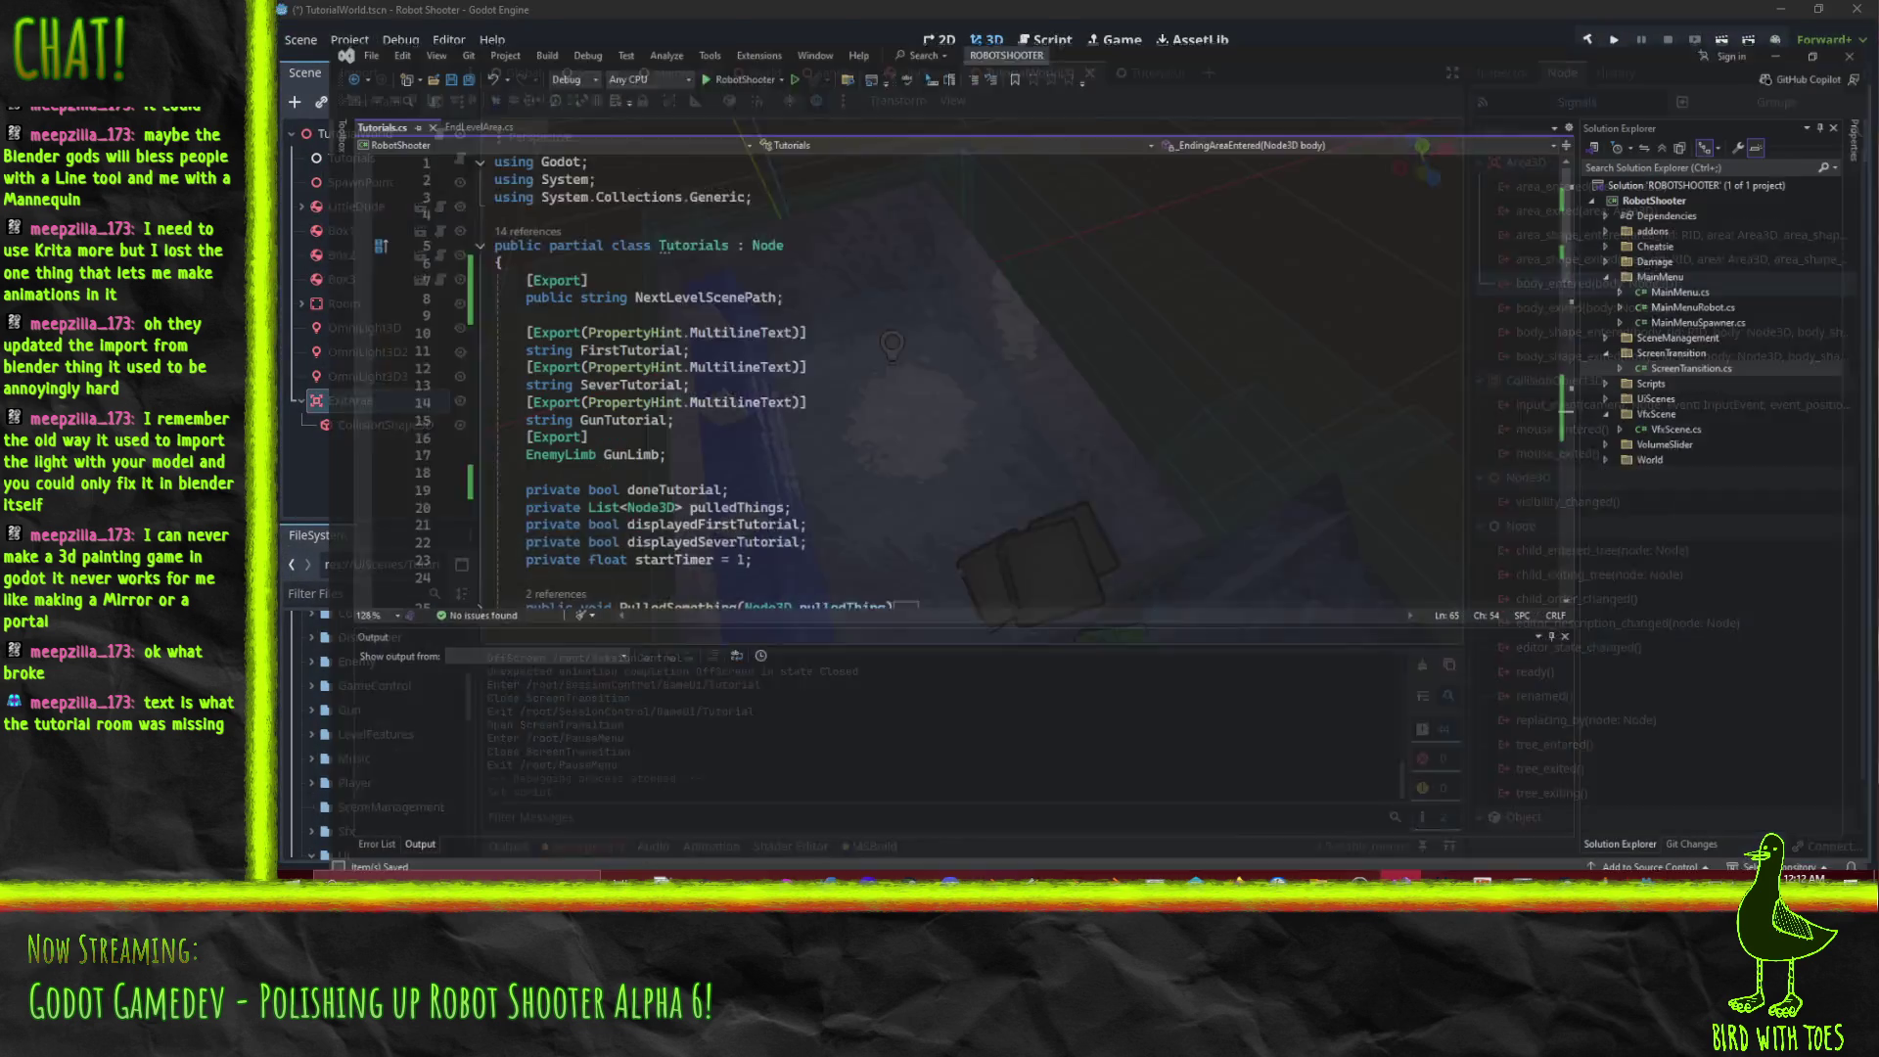
Look up _EndingAreaEntered in Tutorials.cs, then reopen the Connect dialog for ExitArae's body_entered.
left_click(1442, 875)
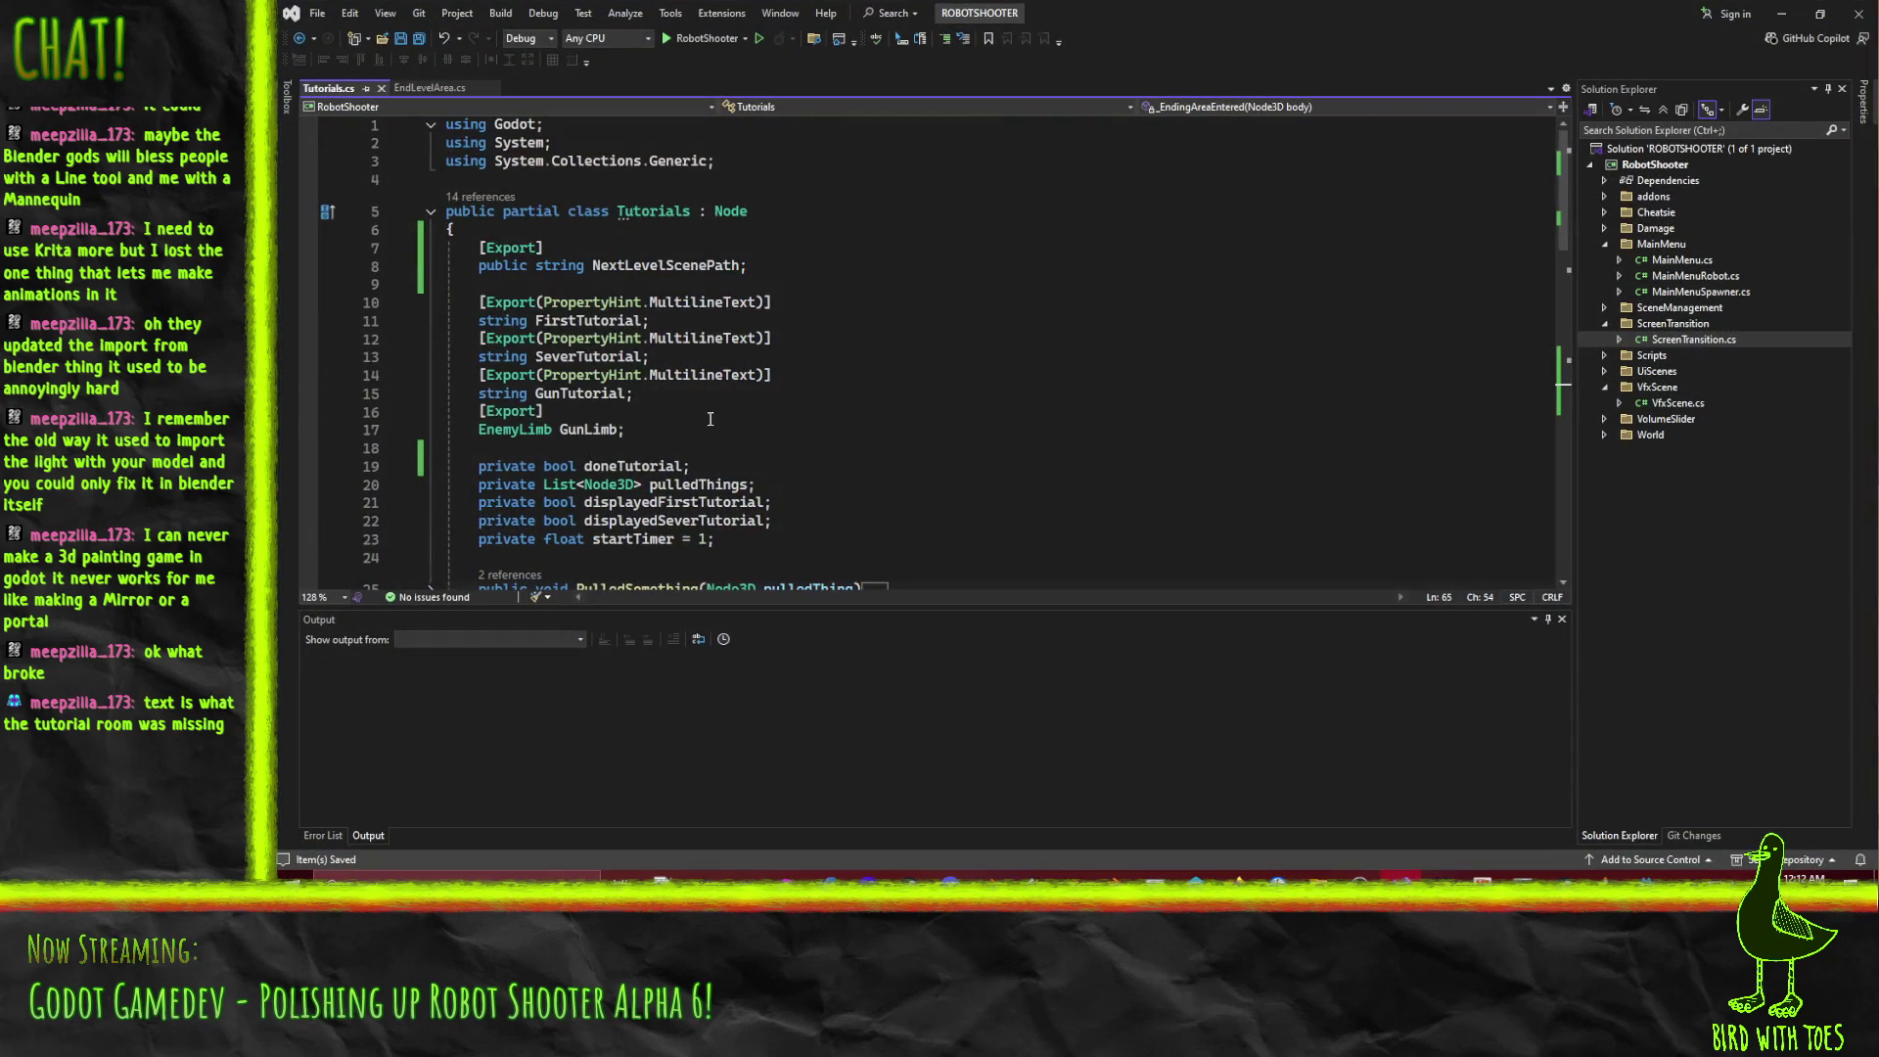
scroll(744, 409, "down", 4)
scroll(744, 409, "up", 3)
left_click(842, 252)
left_click(848, 376)
left_click(608, 323)
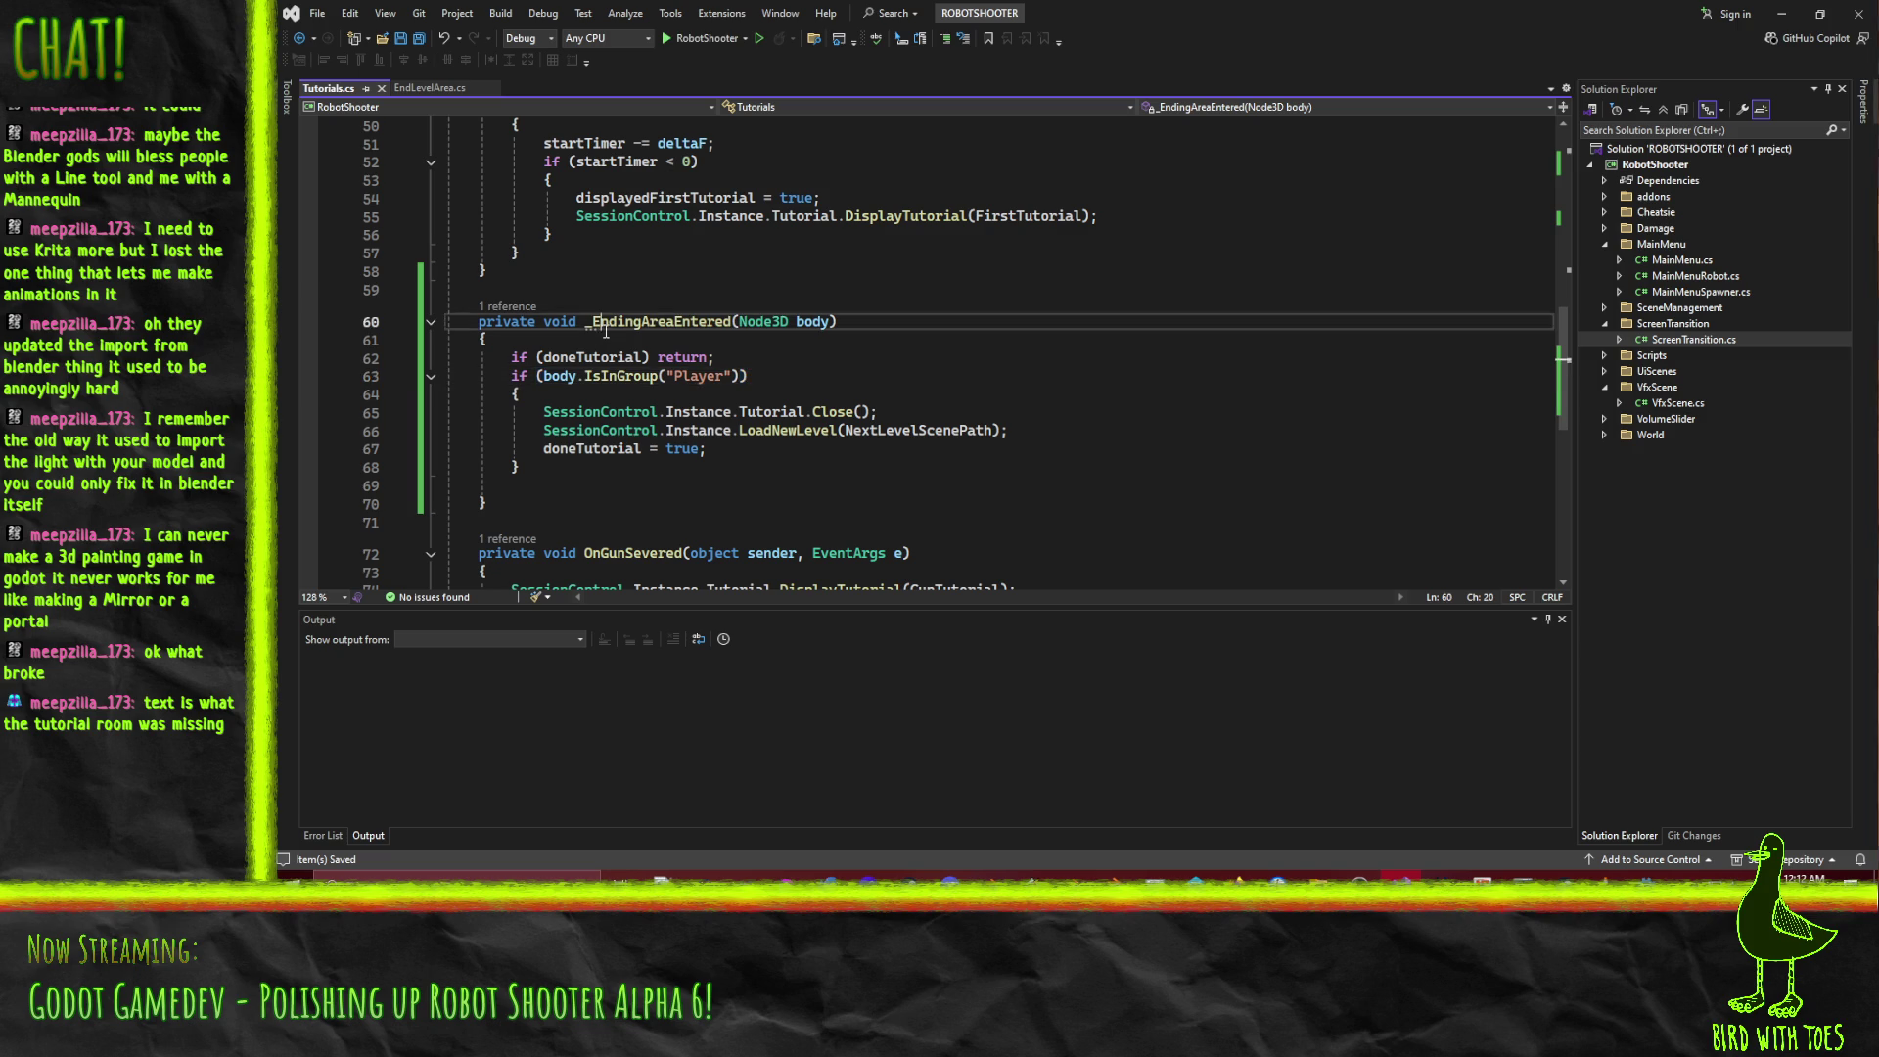
left_click(1781, 14)
right_click(1613, 286)
left_click(1648, 300)
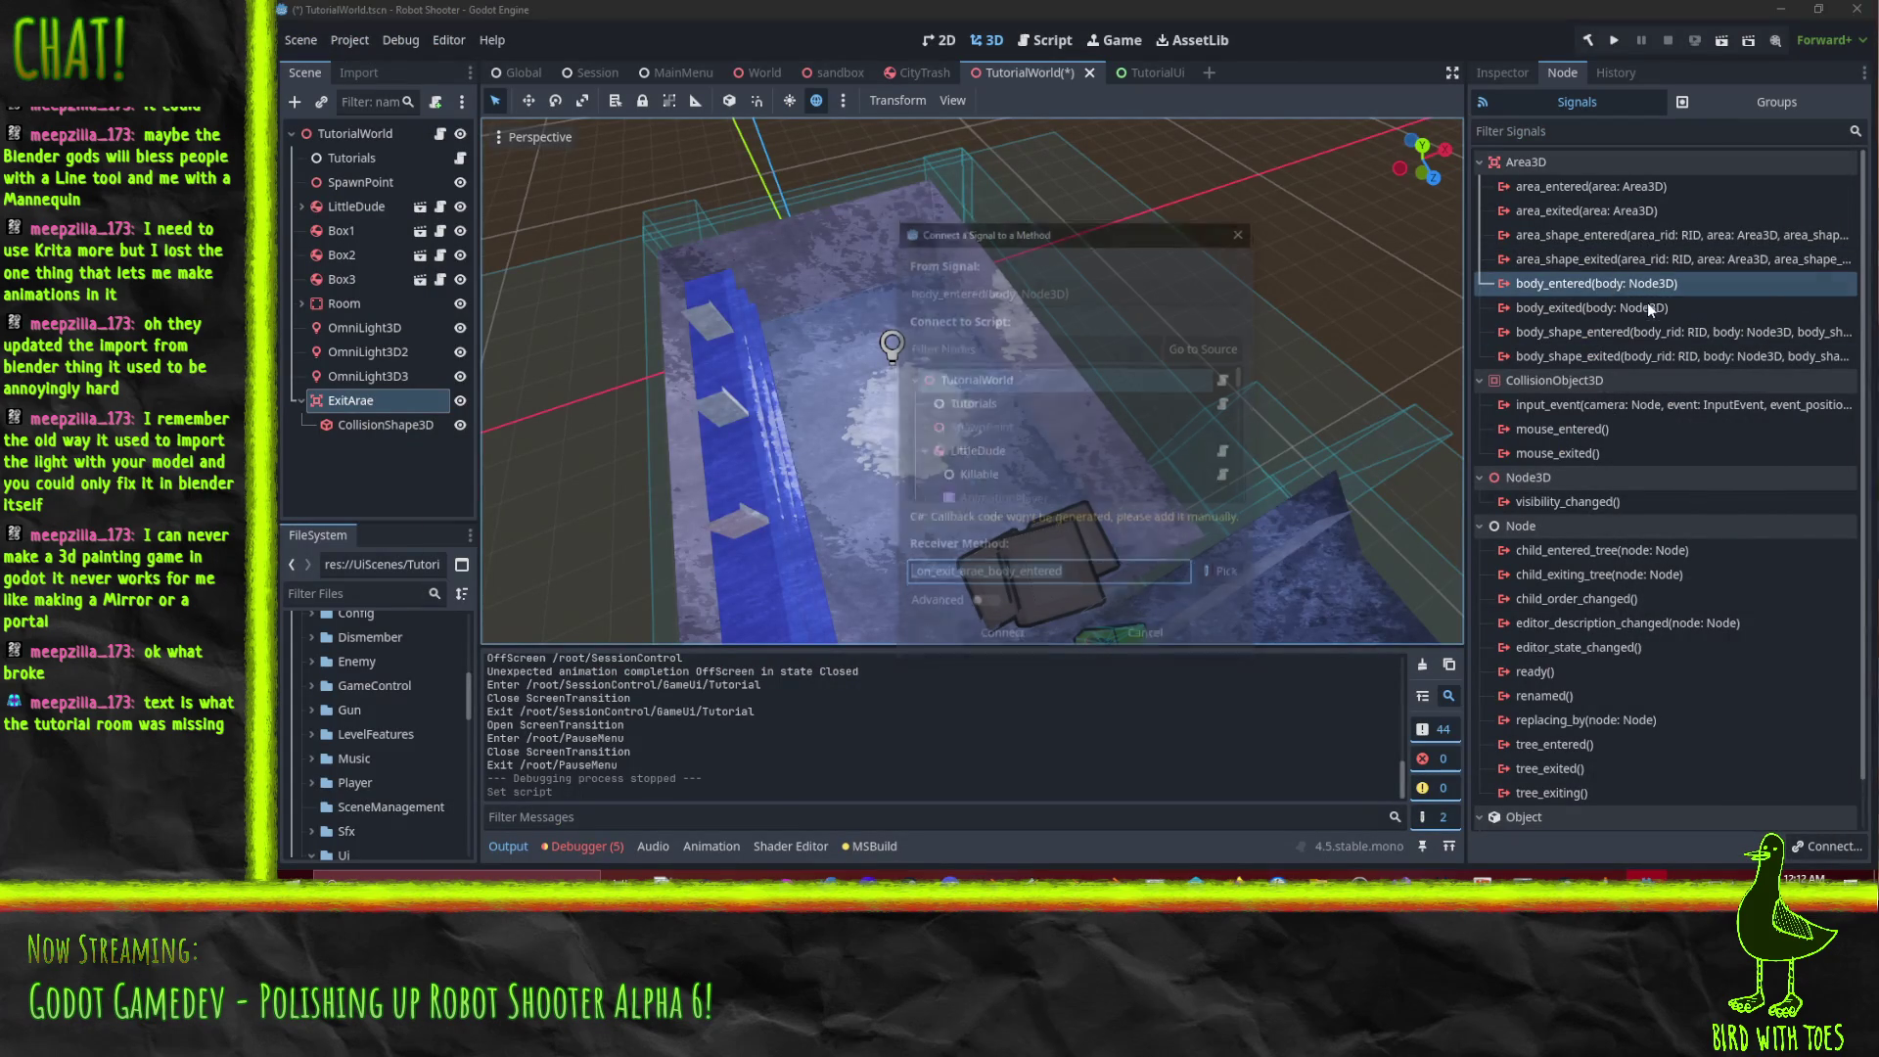
Cancel the connection dialog and open the TutorialWorld root's LevelRoot.cs script.
left_click(1229, 575)
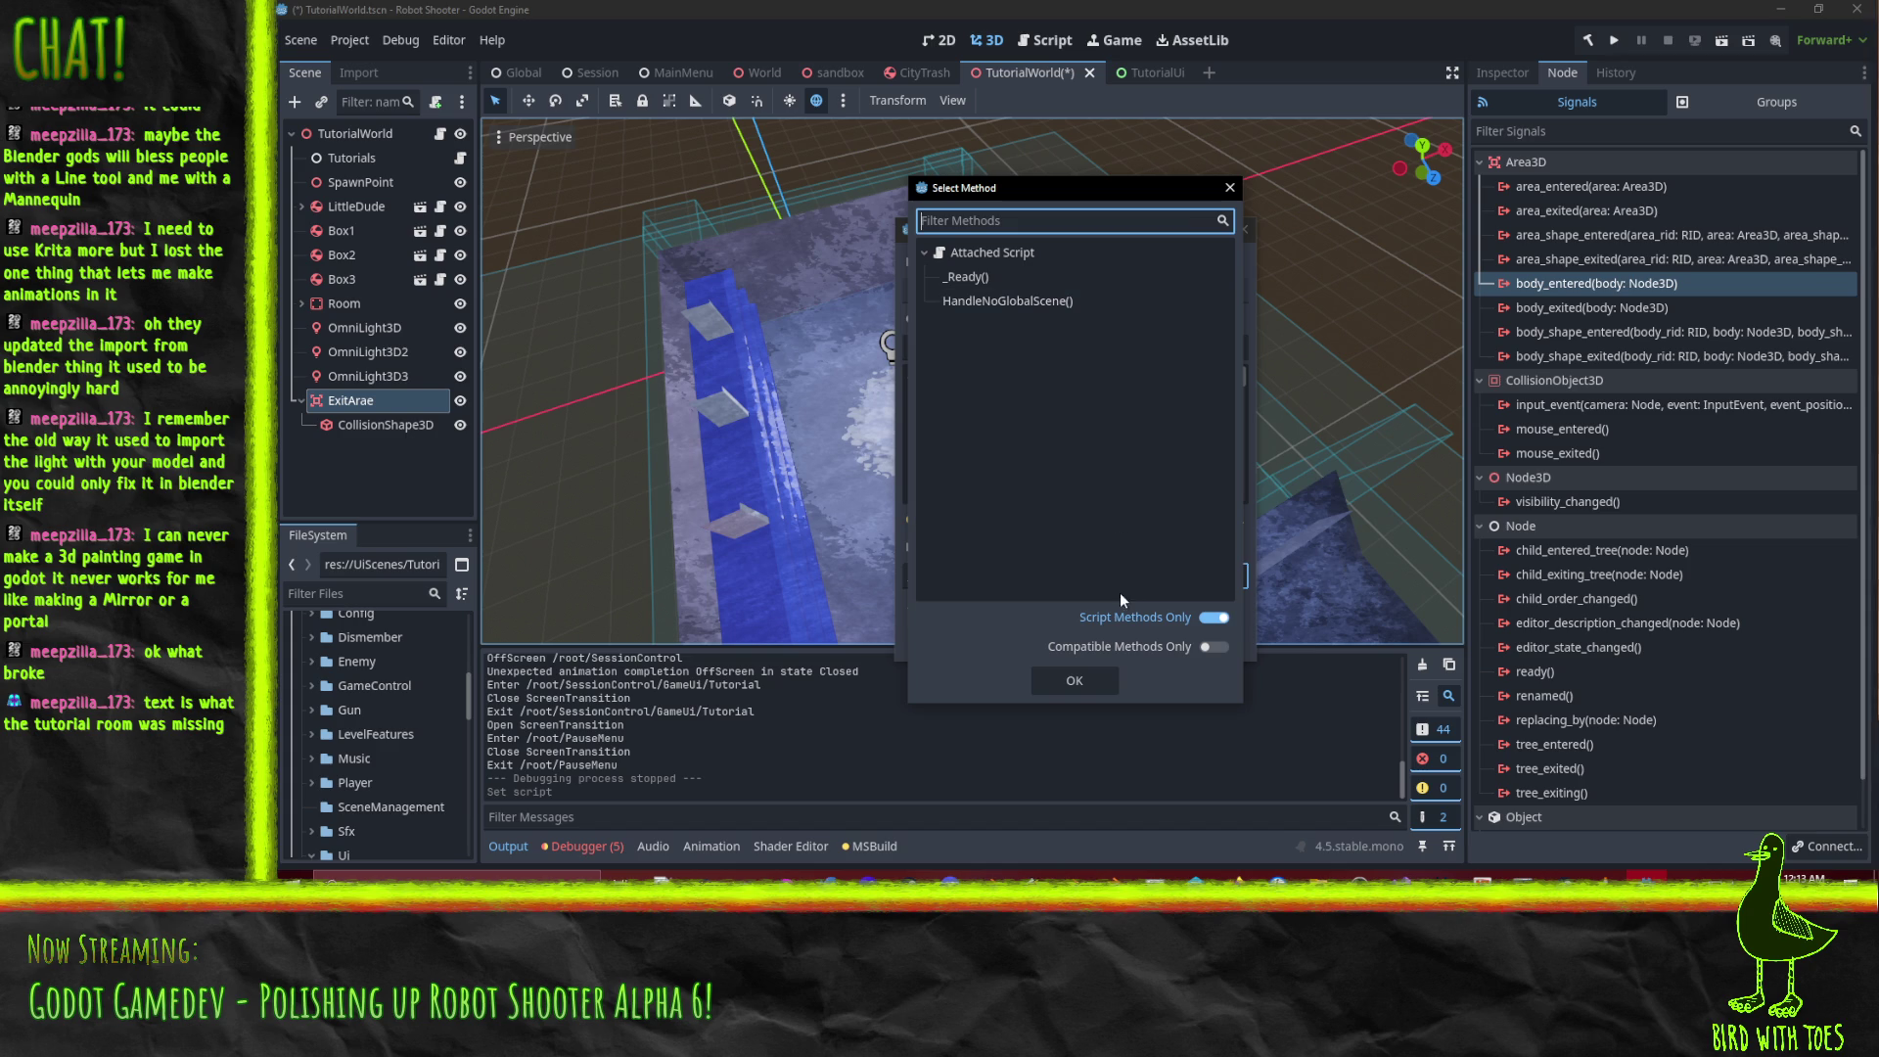
left_click(1229, 187)
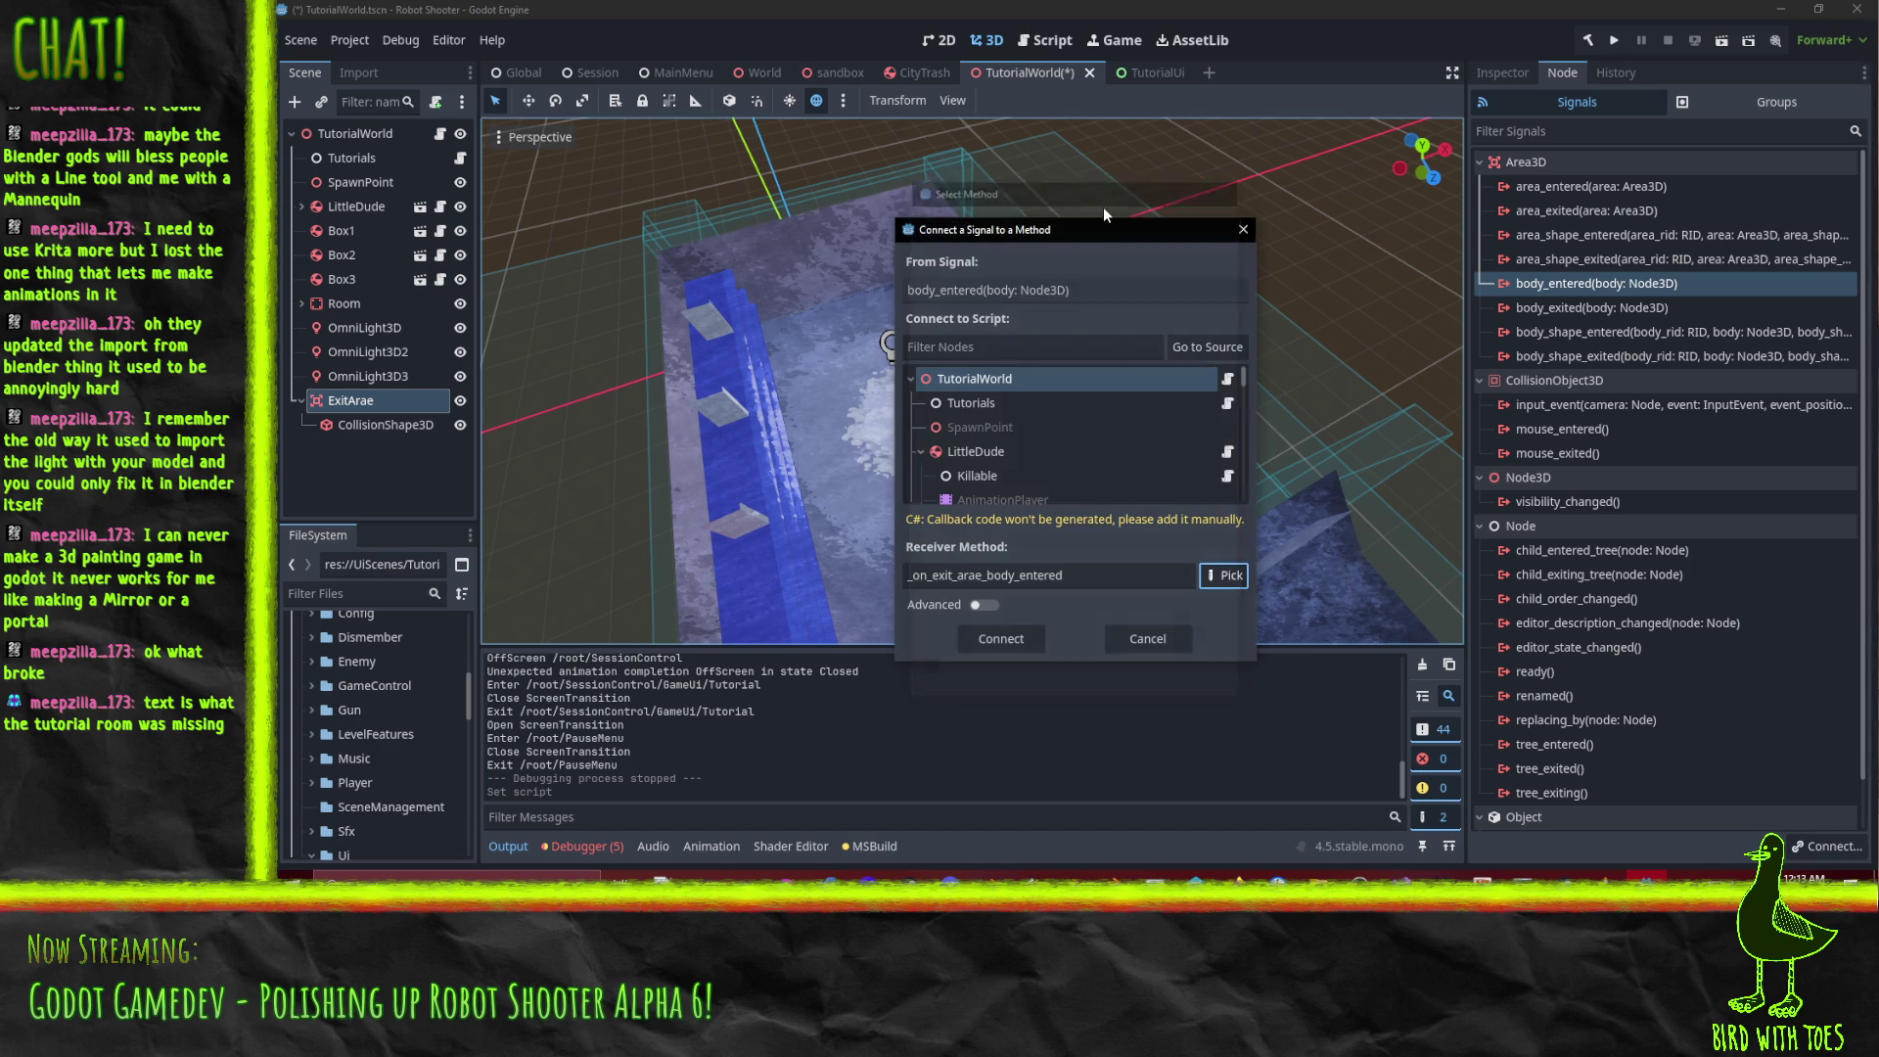
left_click(1147, 639)
left_click(355, 133)
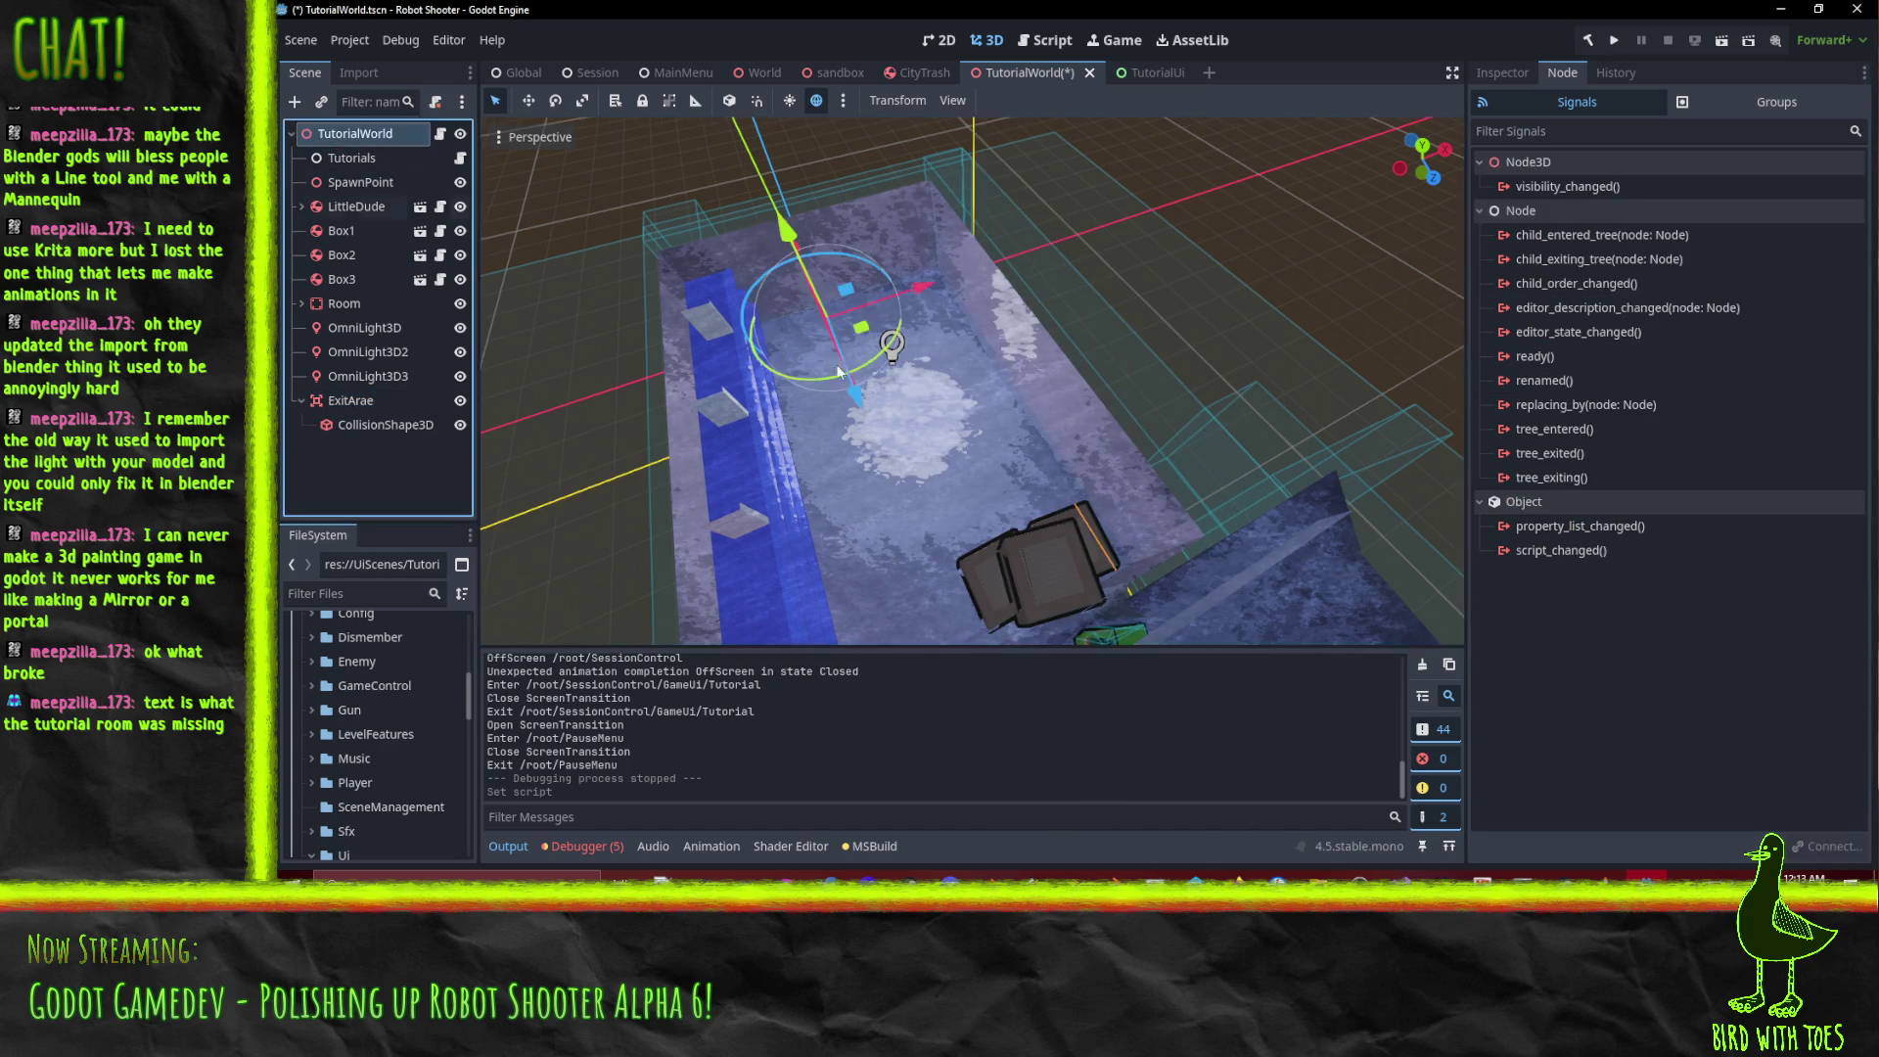
left_click(1503, 72)
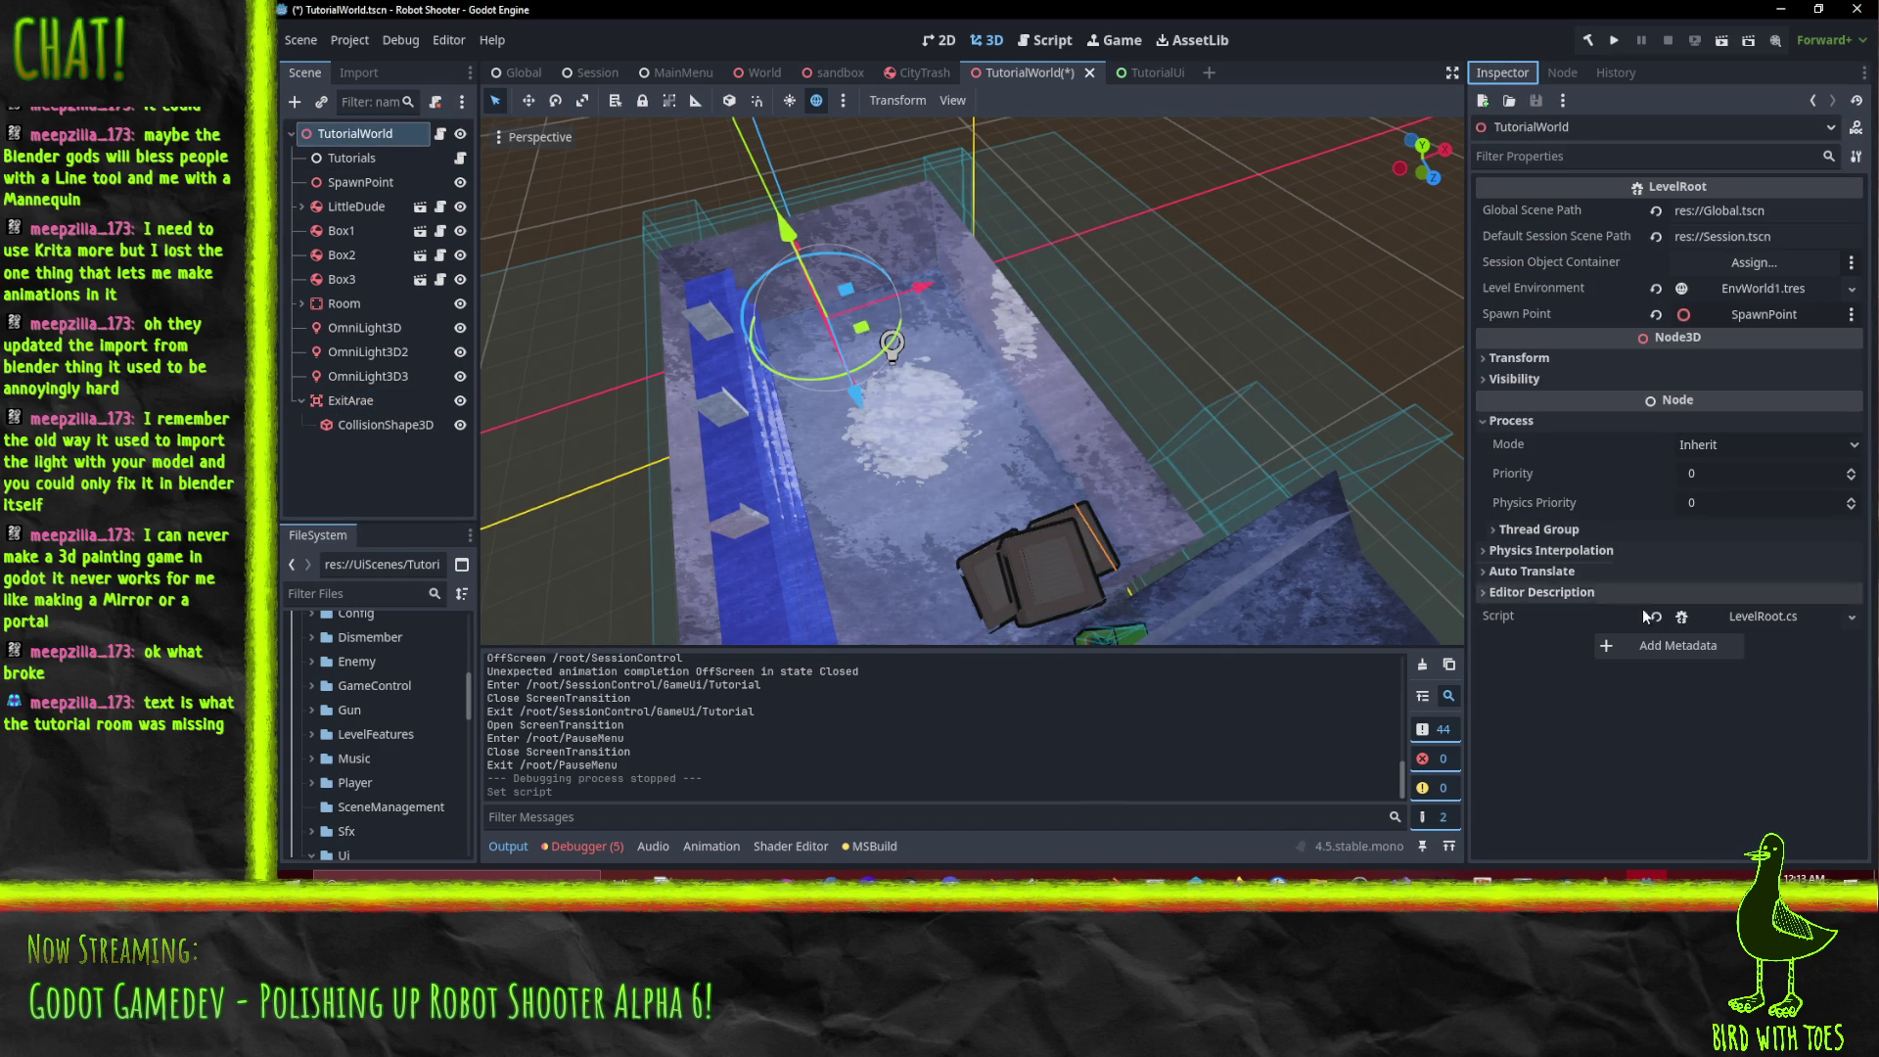
left_click(1756, 607)
left_click(1820, 14)
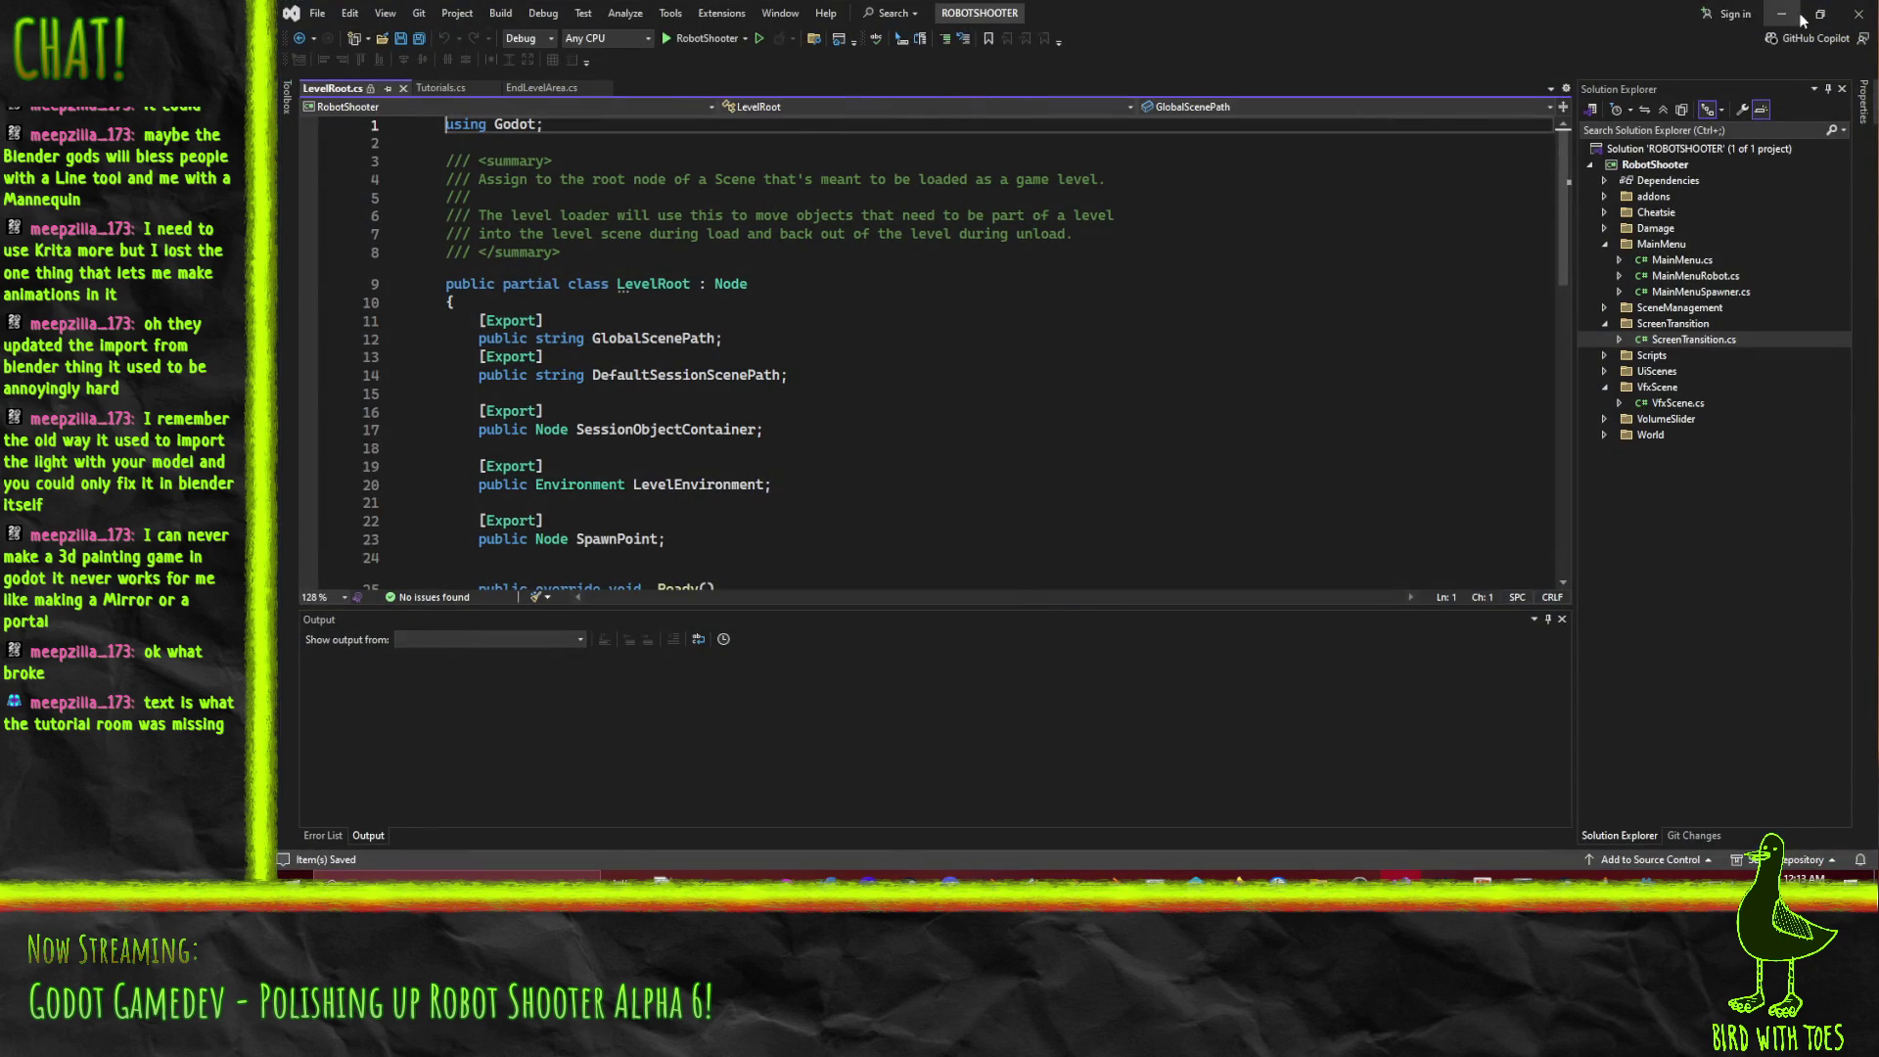
Select ExitArae and list its signals with body_entered picked.
left_click(347, 162)
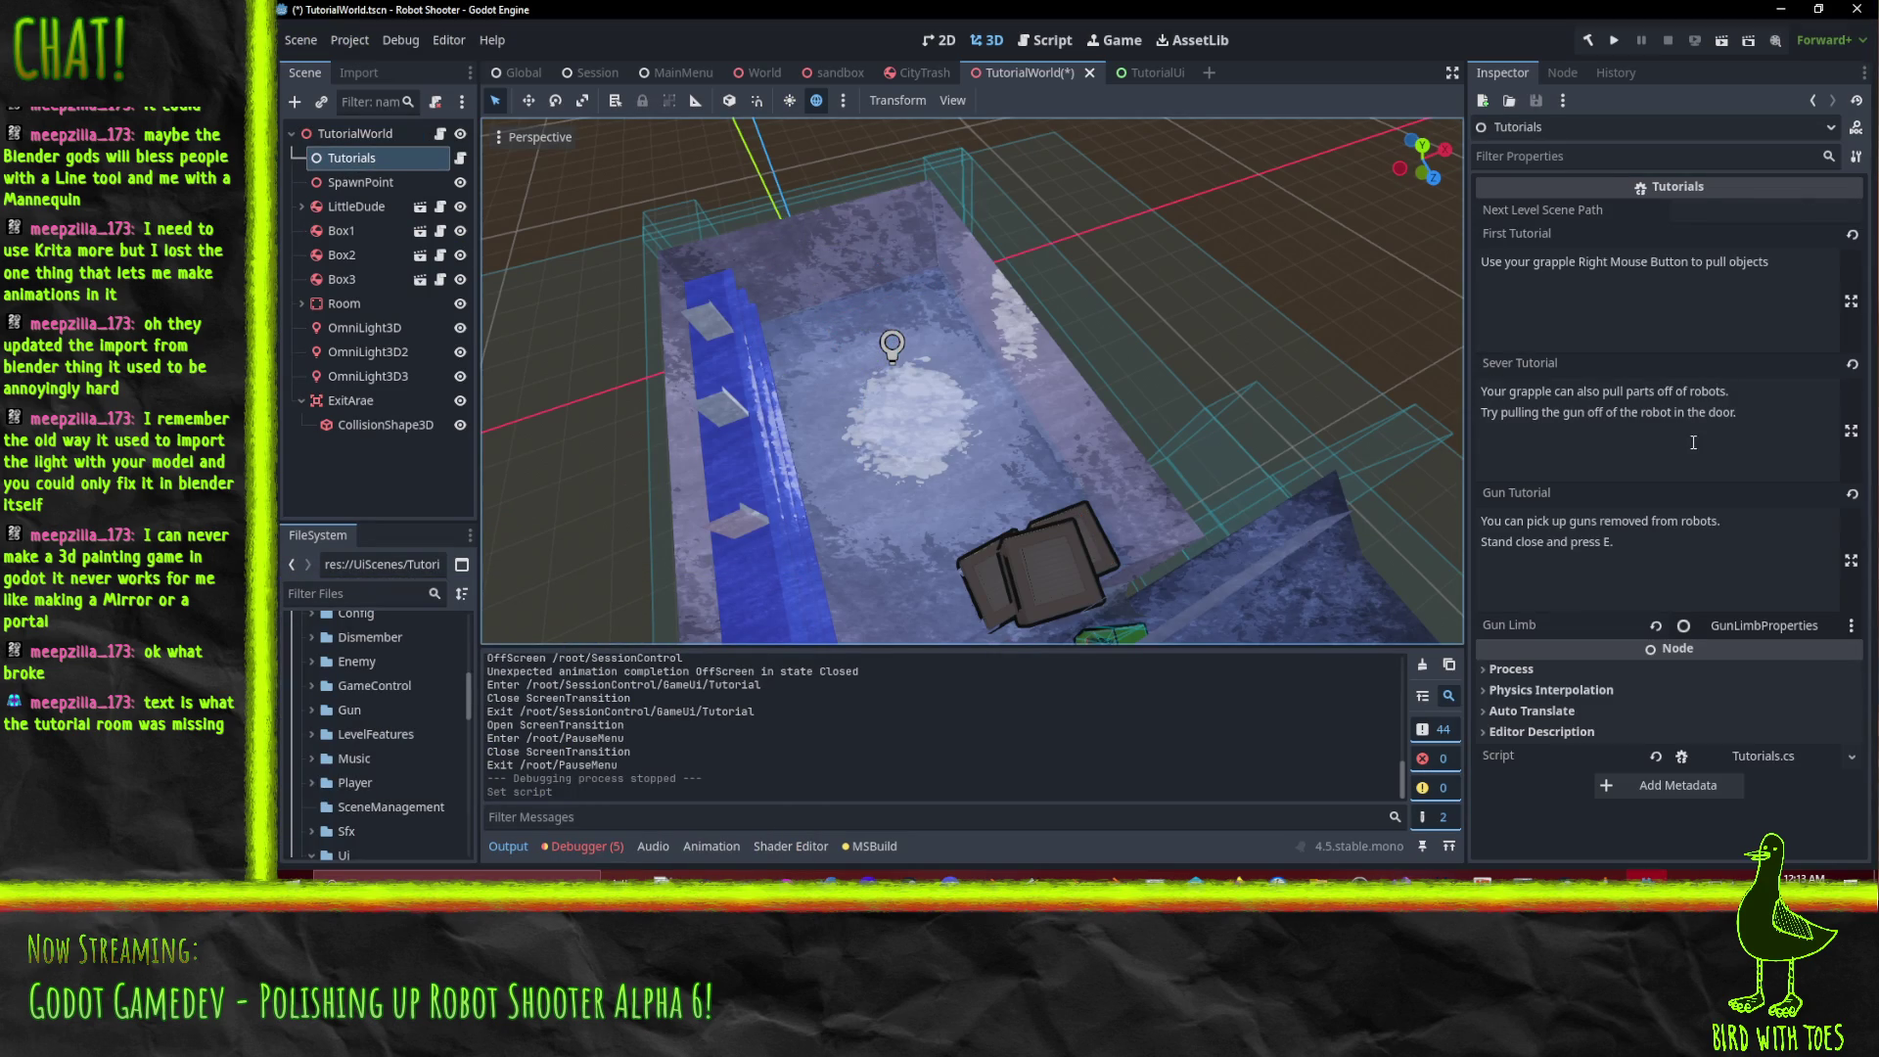
left_click(351, 400)
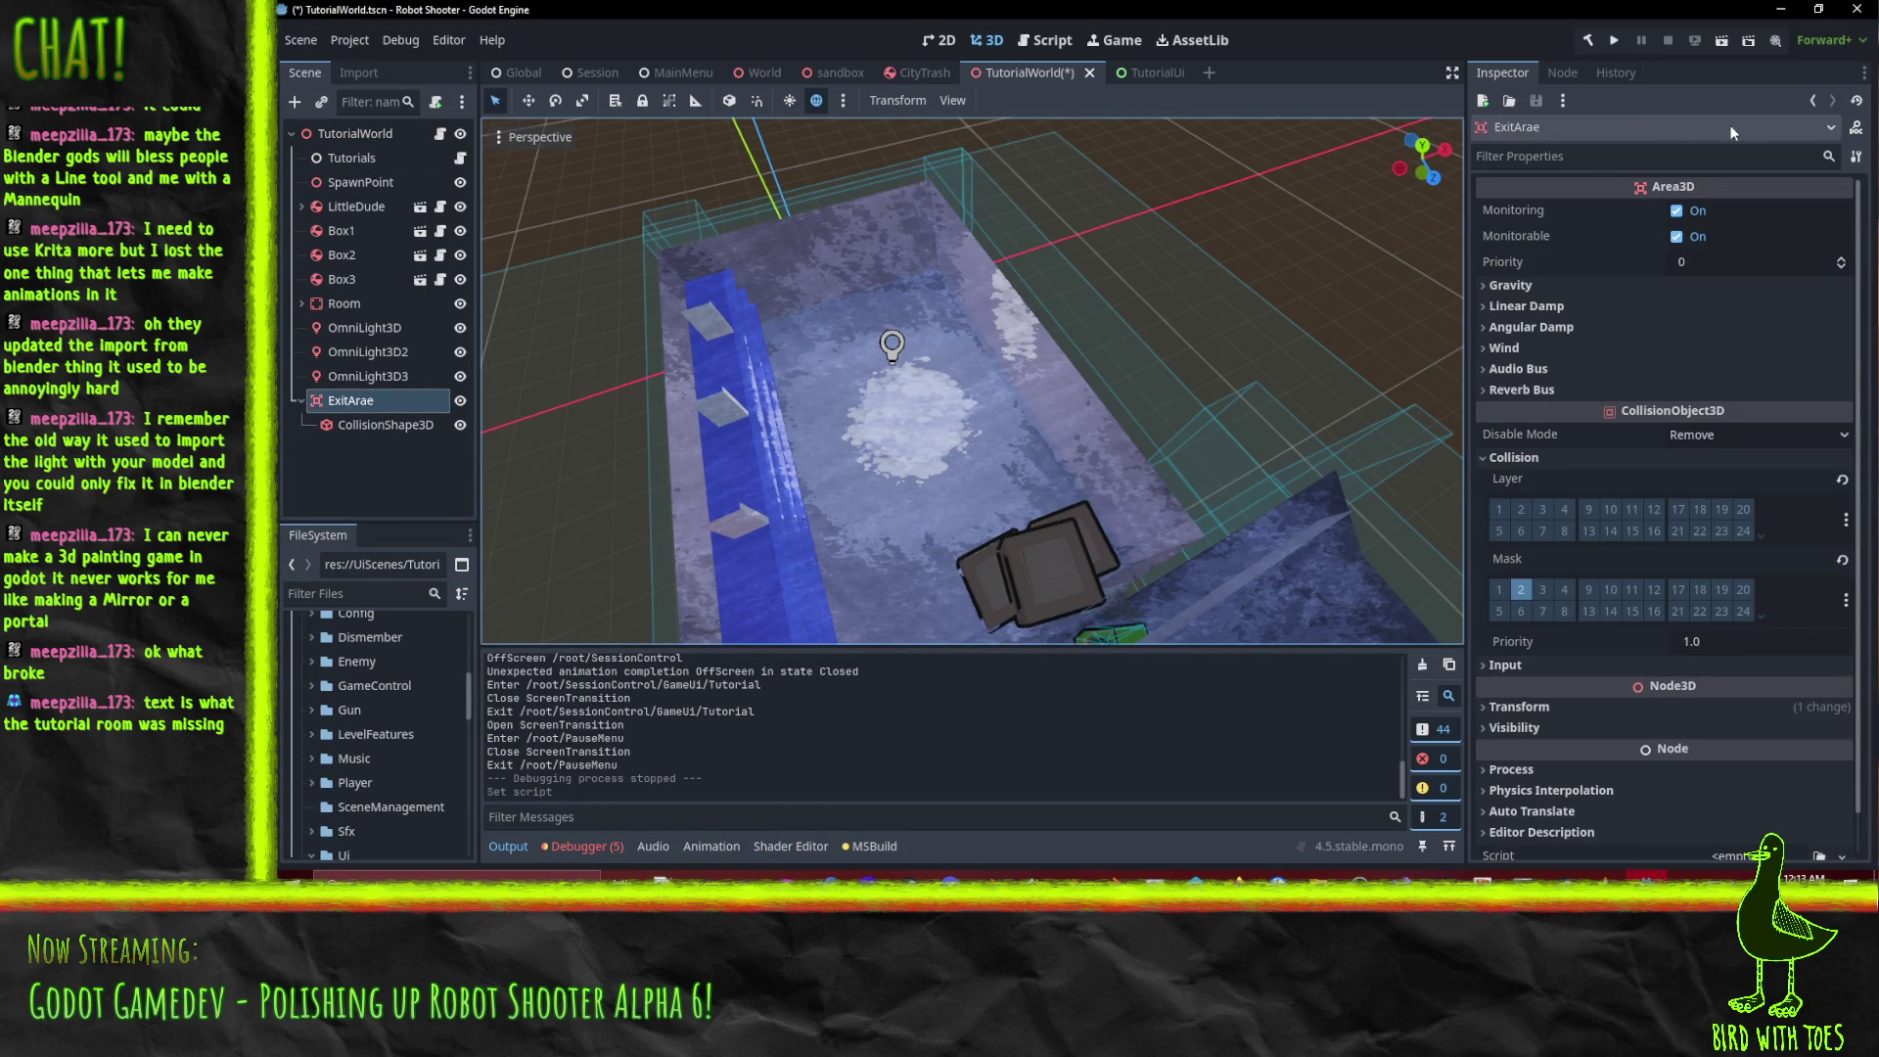
left_click(1560, 74)
left_click(1646, 188)
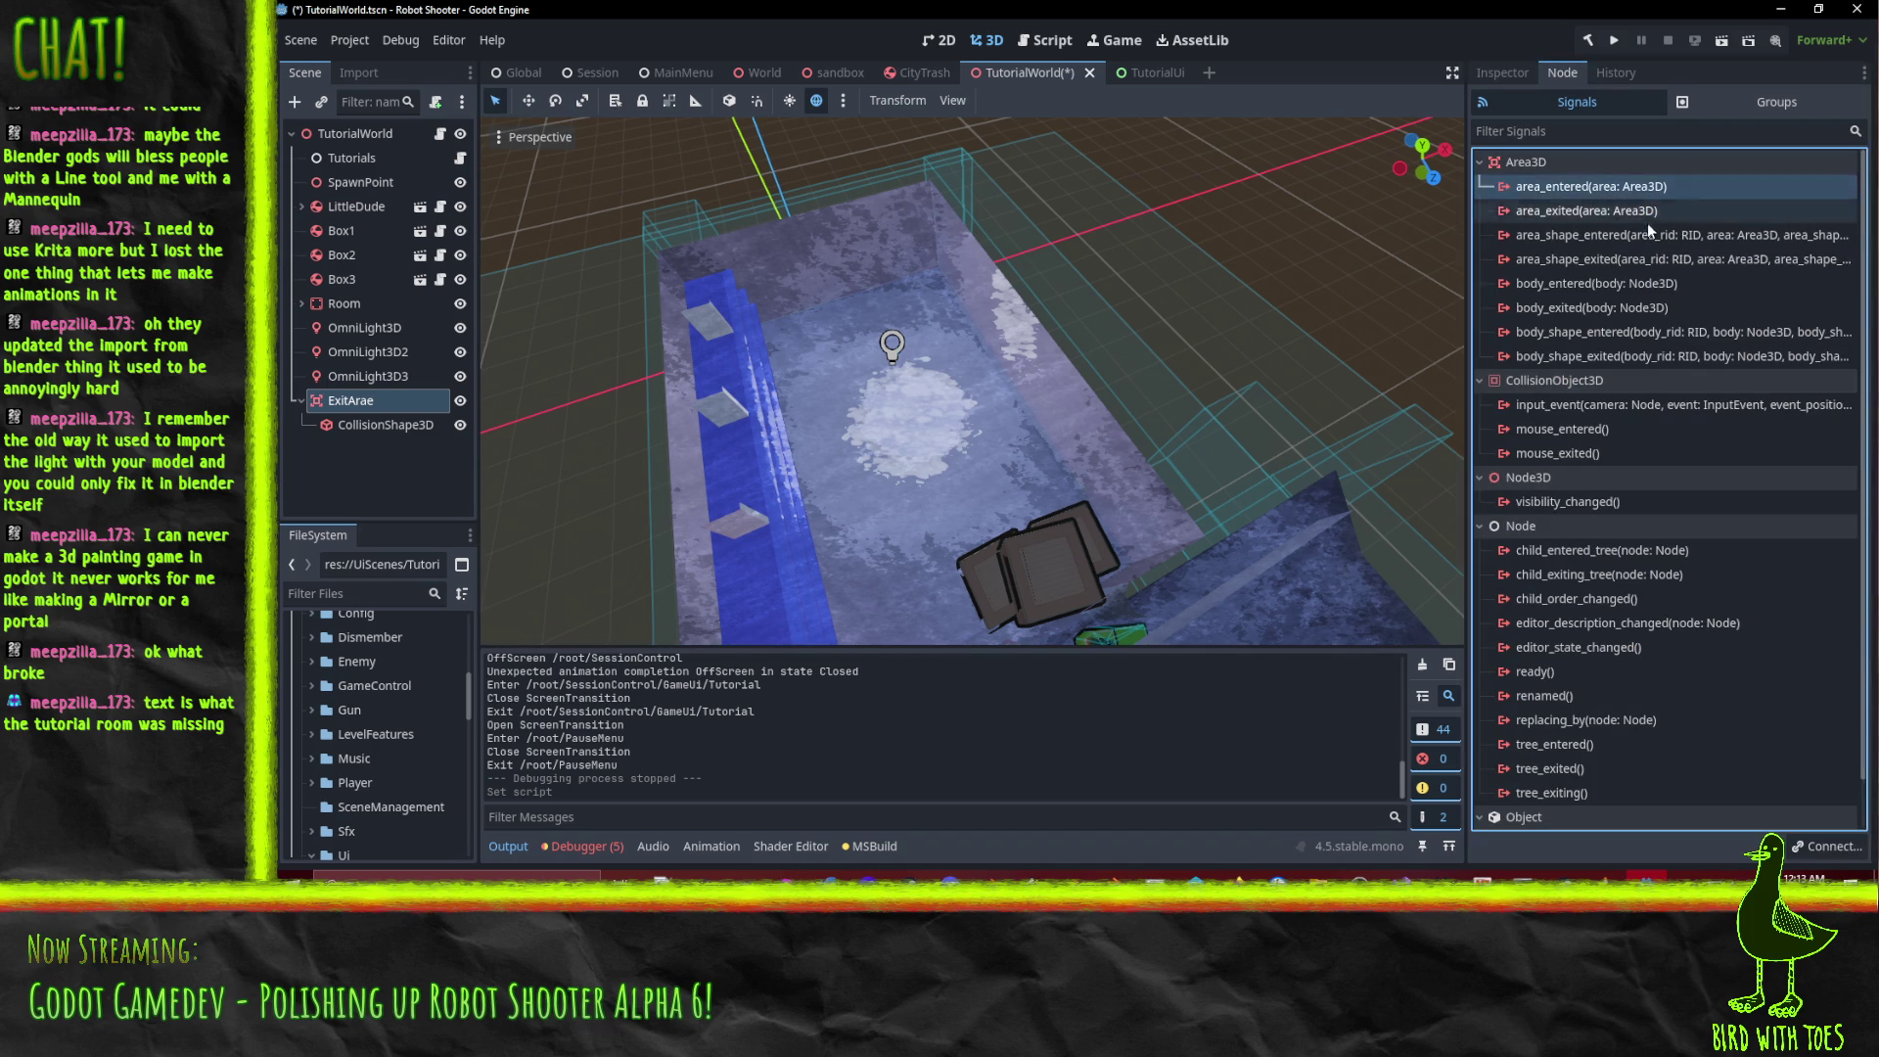
Connect ExitArae's body_entered to the Tutorials node's _EndingAreaEntered method and launch a test run.
left_click(1640, 284)
right_click(1640, 284)
left_click(1654, 298)
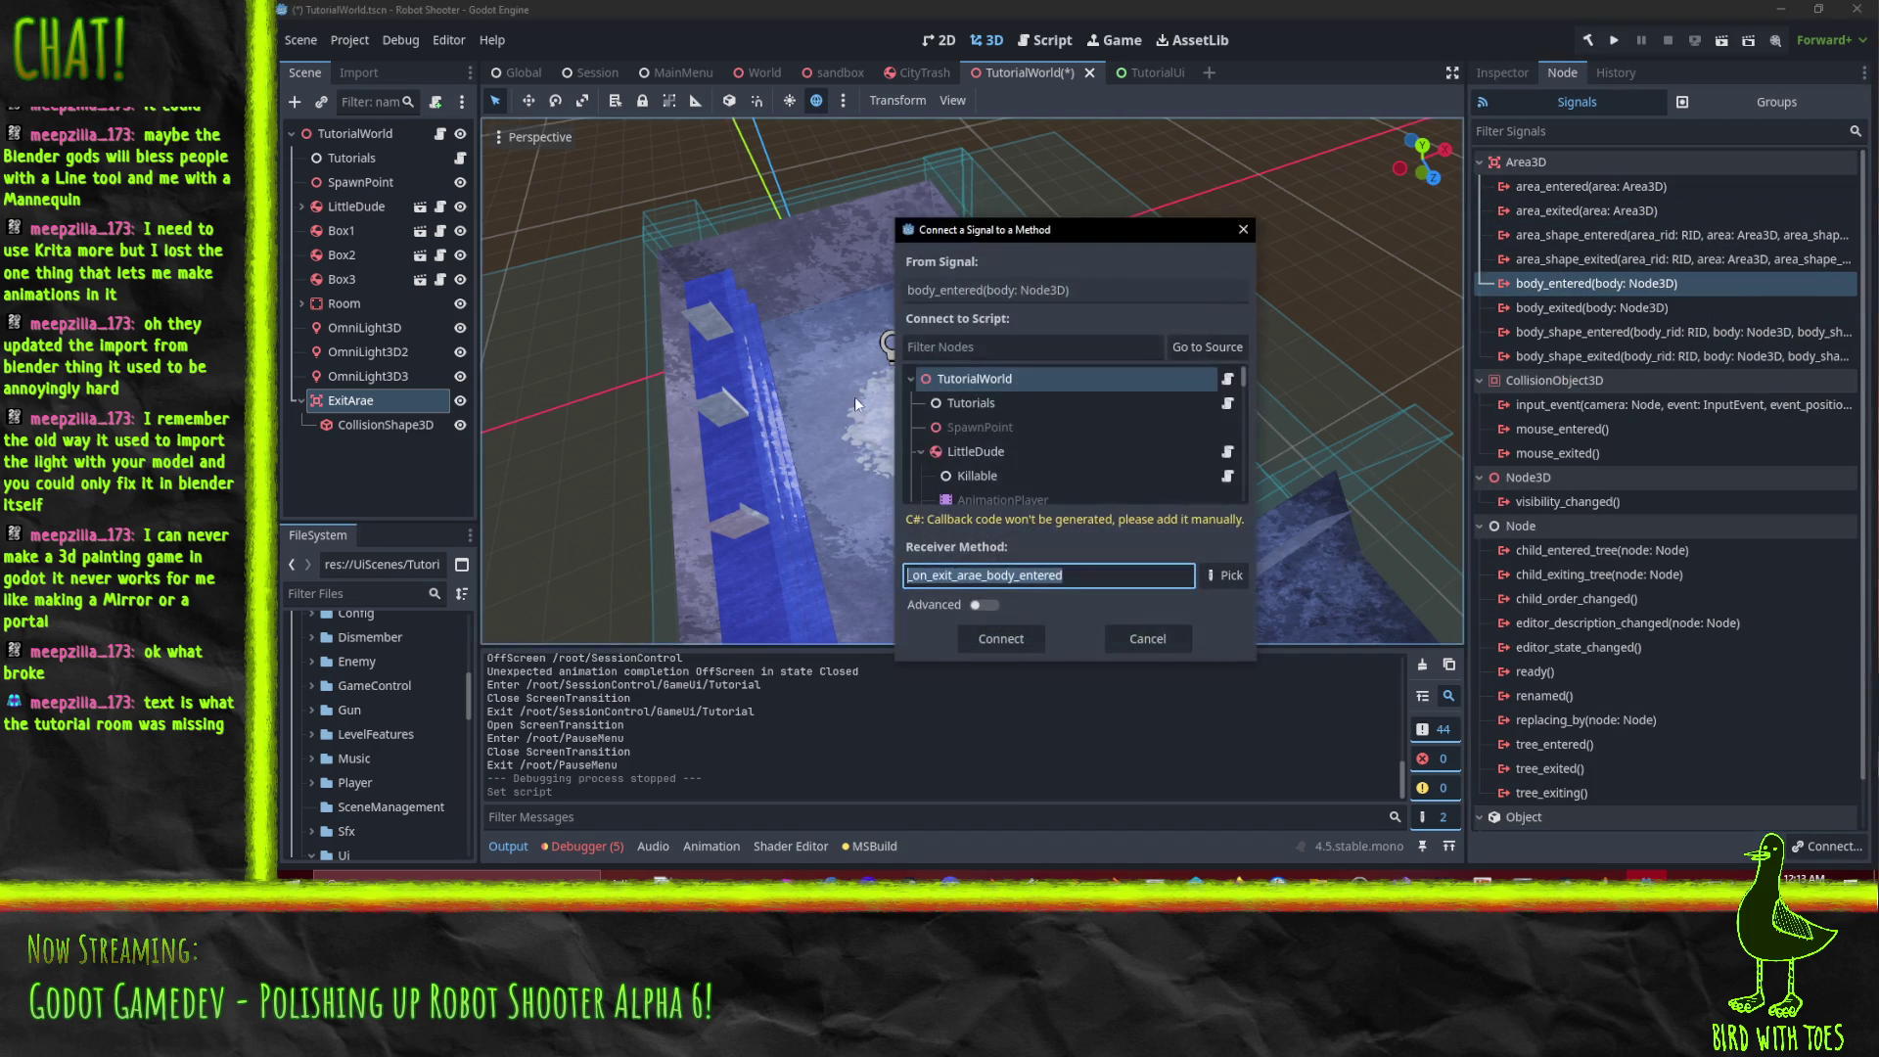
left_click(1228, 579)
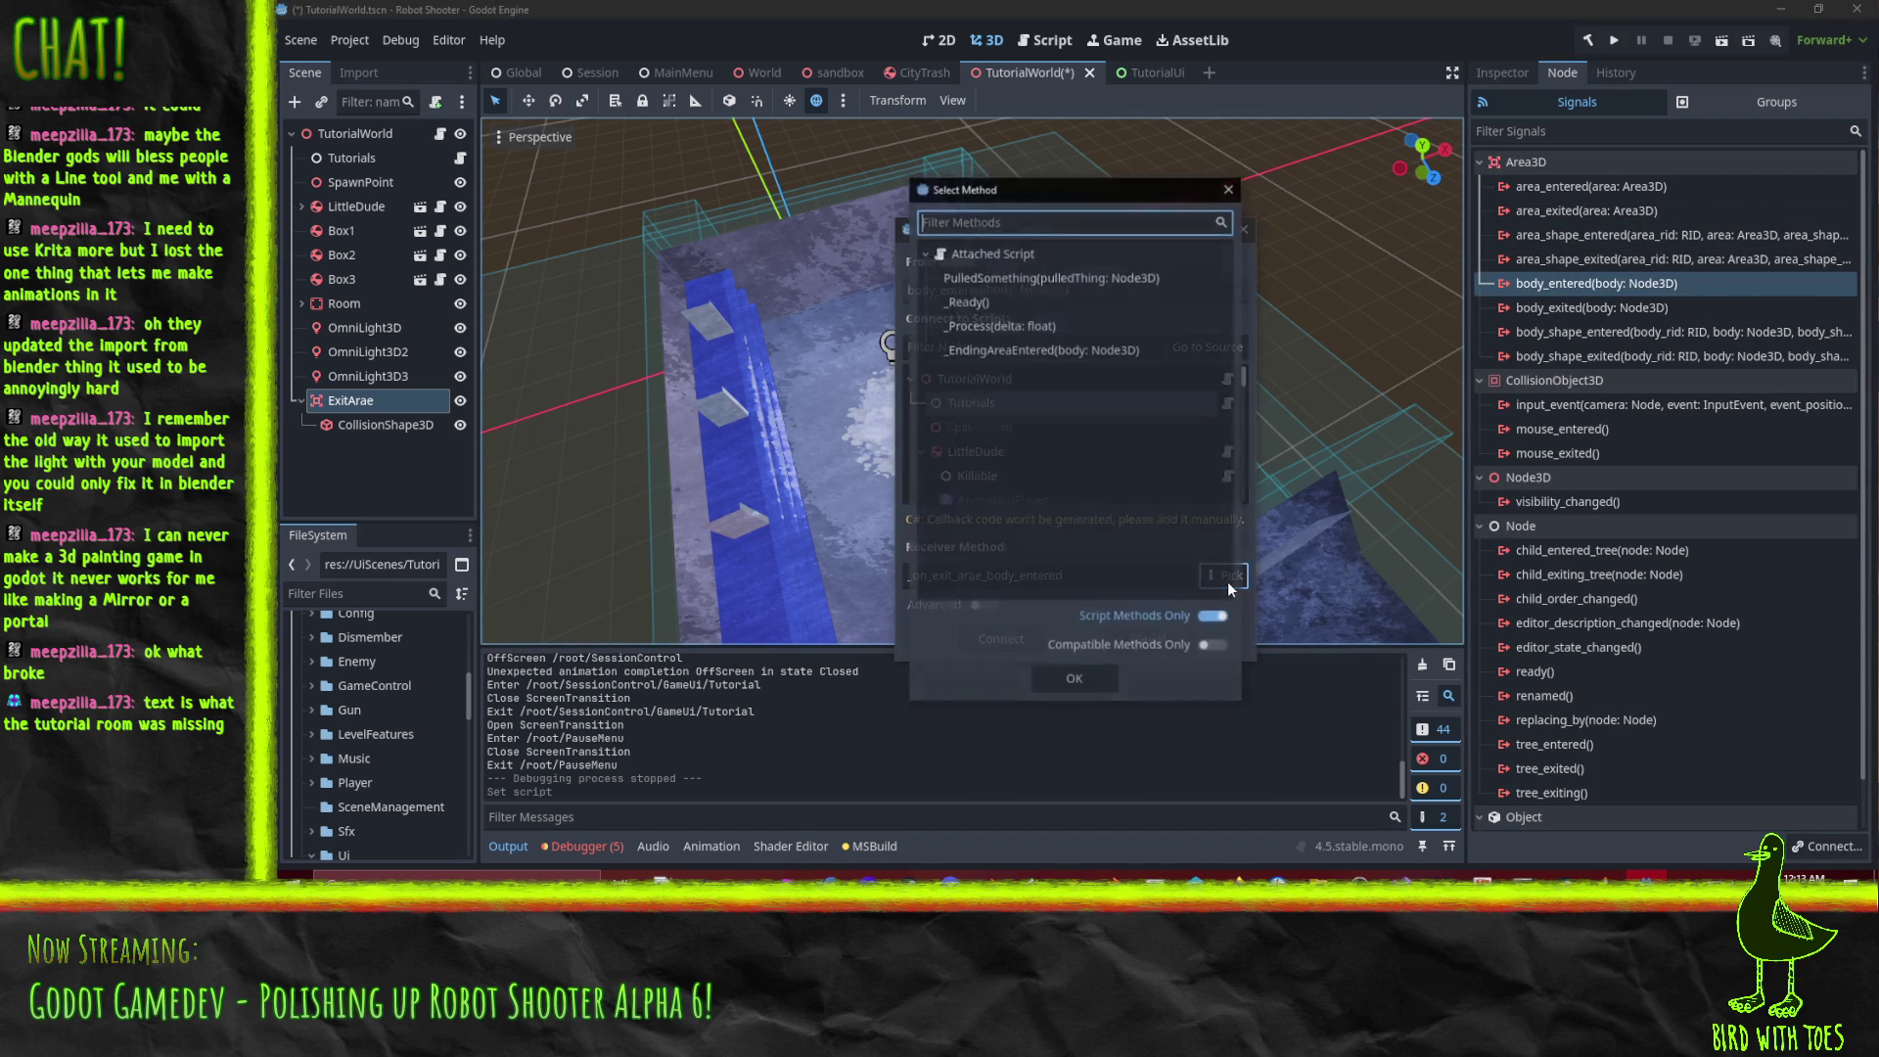
left_click(1020, 349)
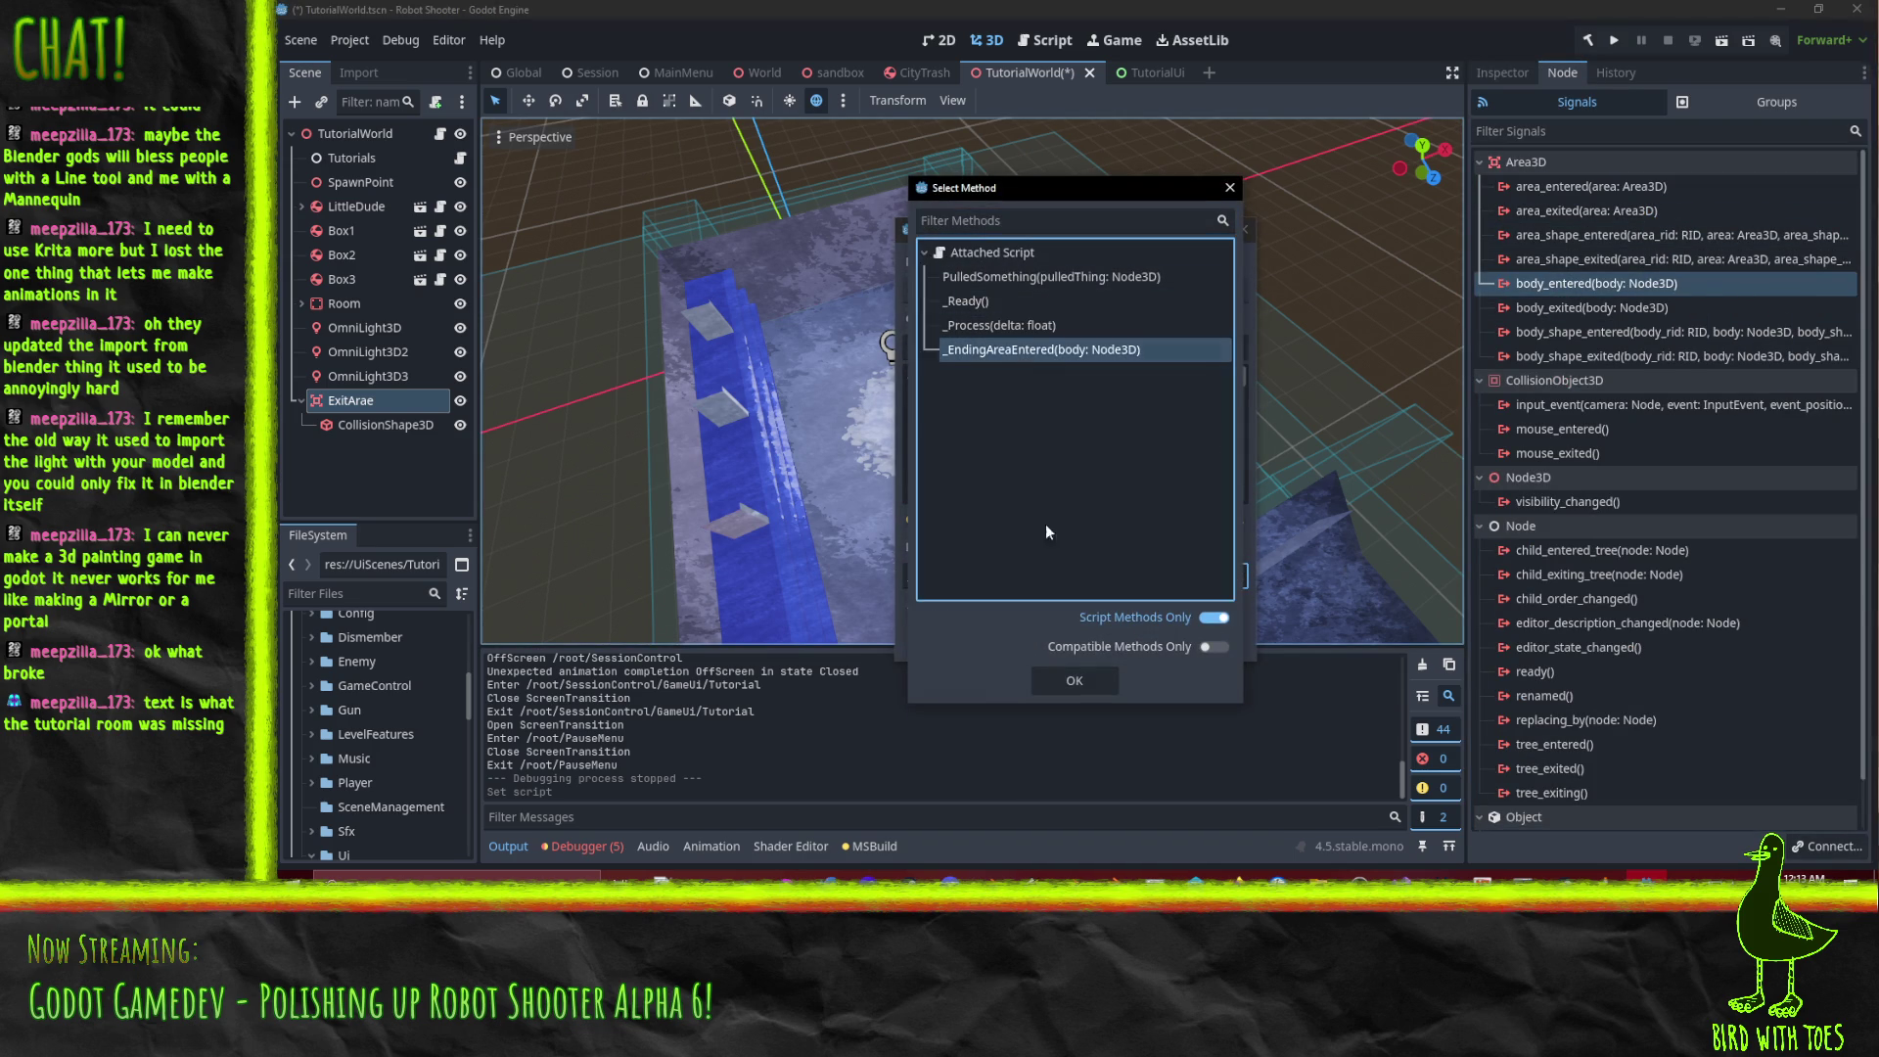
left_click(1074, 681)
left_click(983, 640)
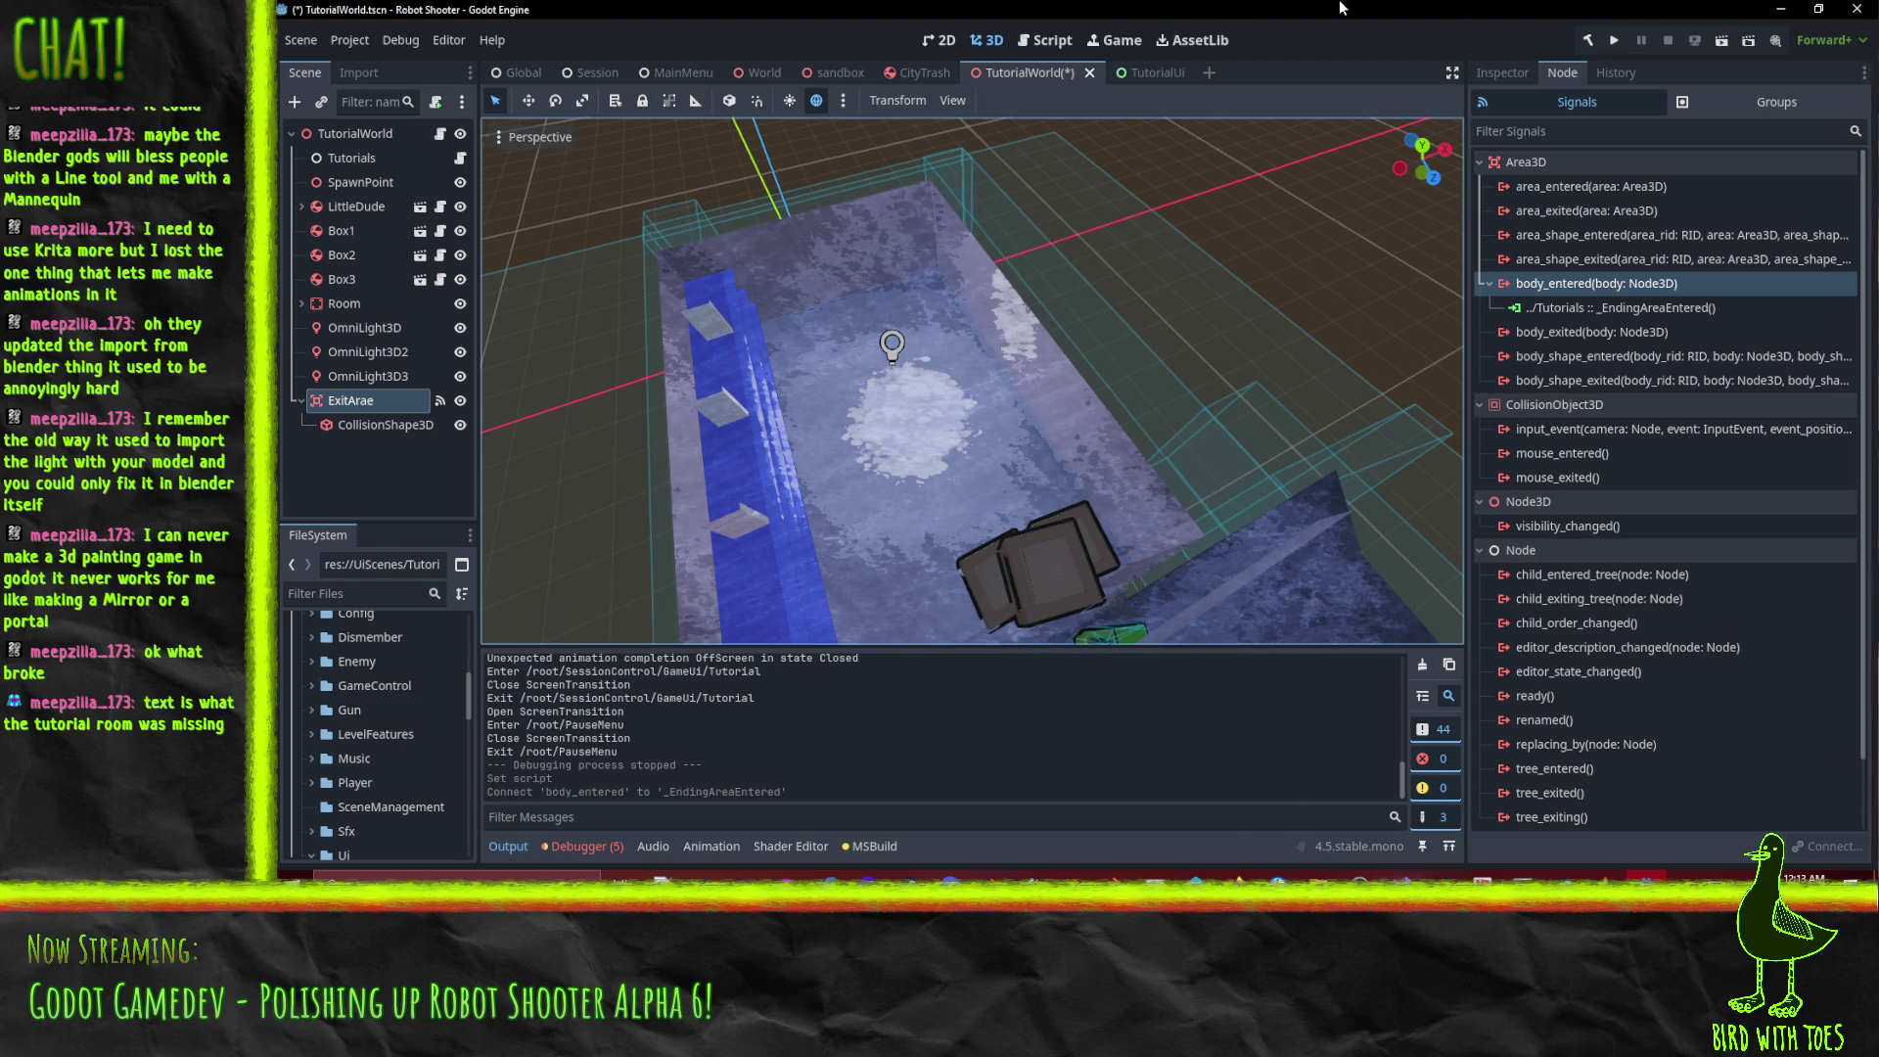
left_click(1614, 44)
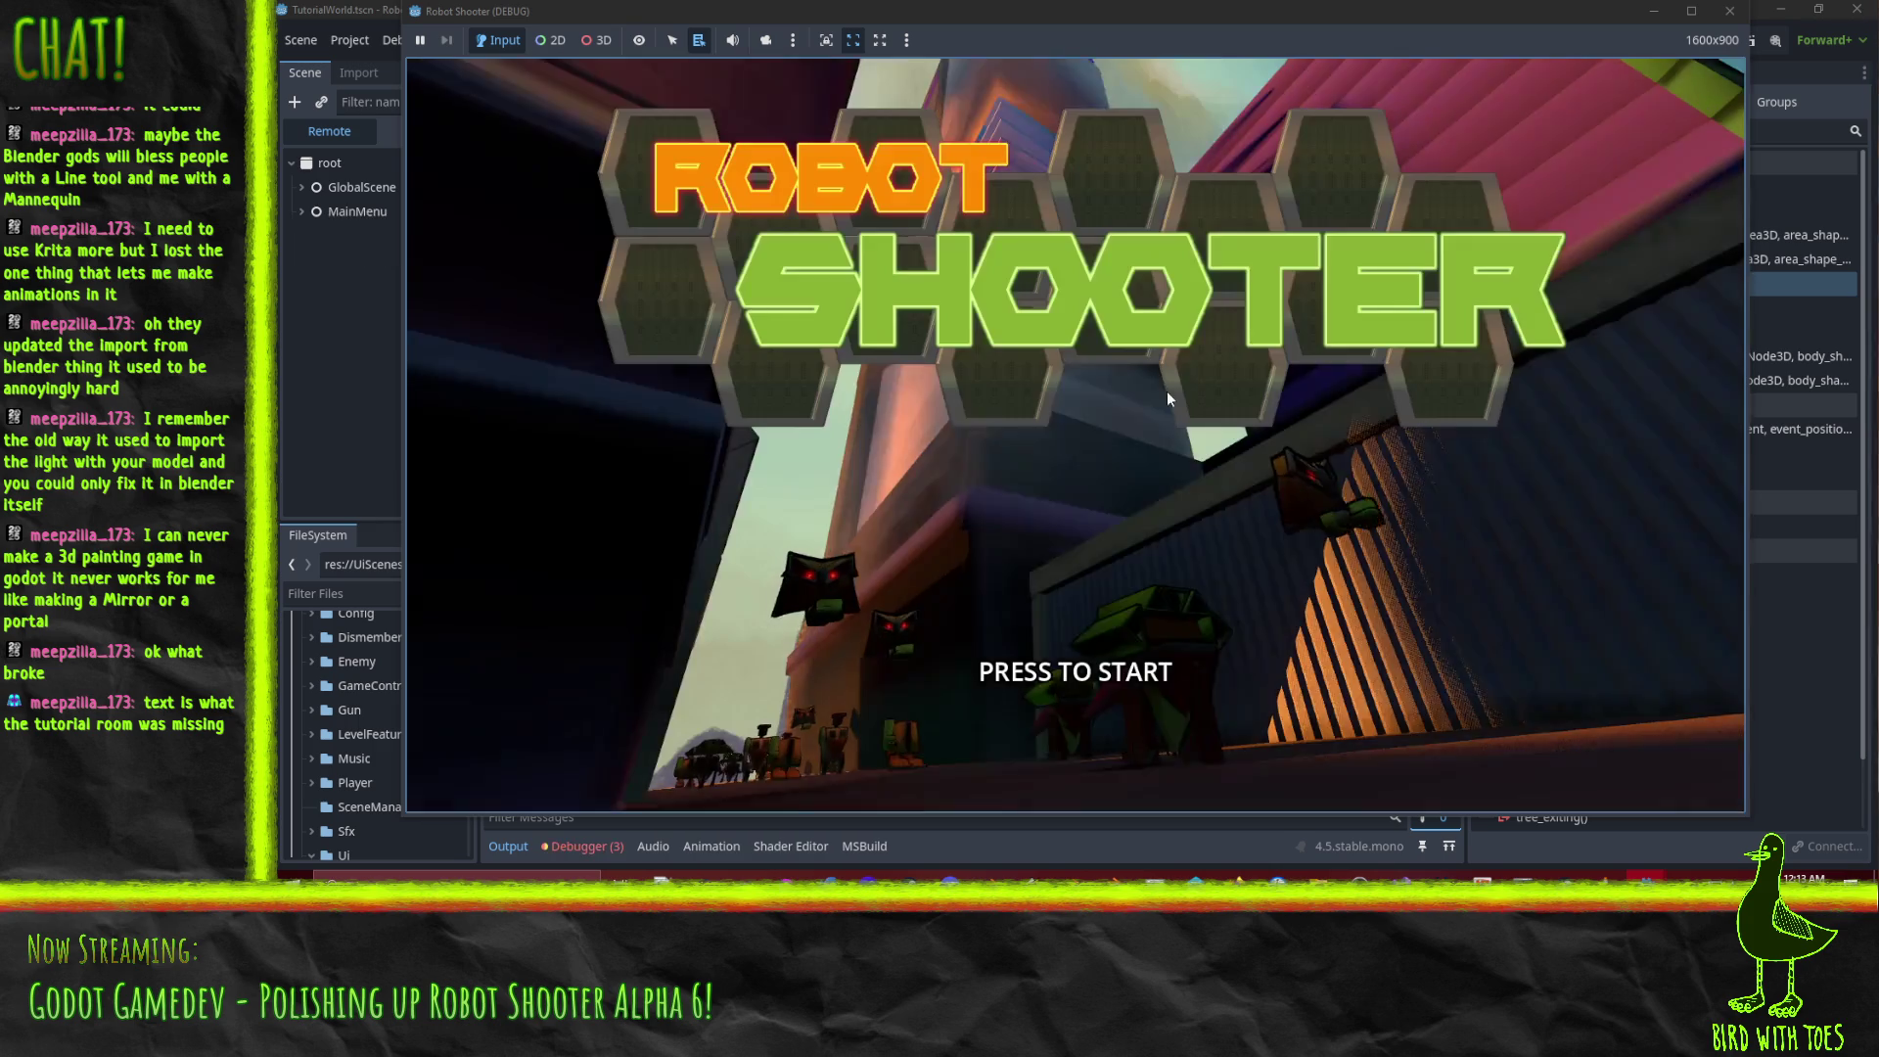
Play the tutorial: grapple the crates, take and fire the robot's gun, exit, then stop the game.
left_click(1135, 390)
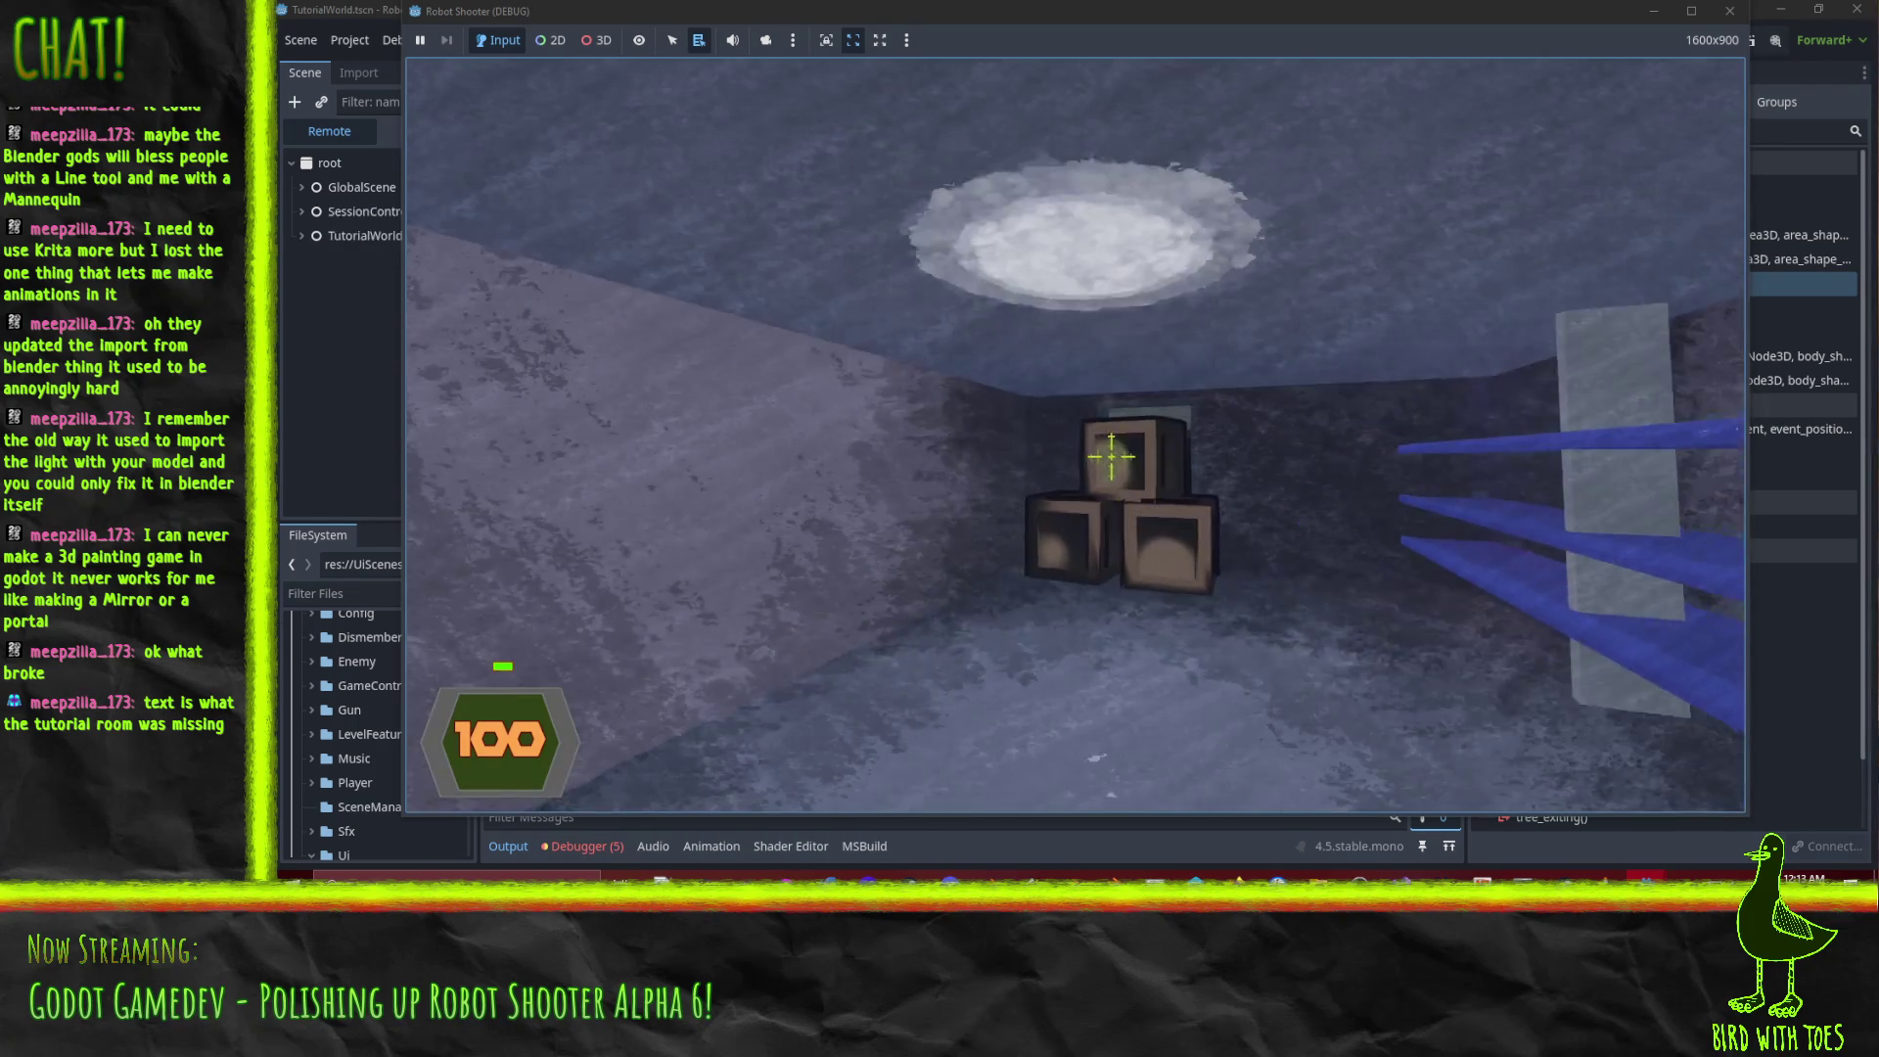
key("w")
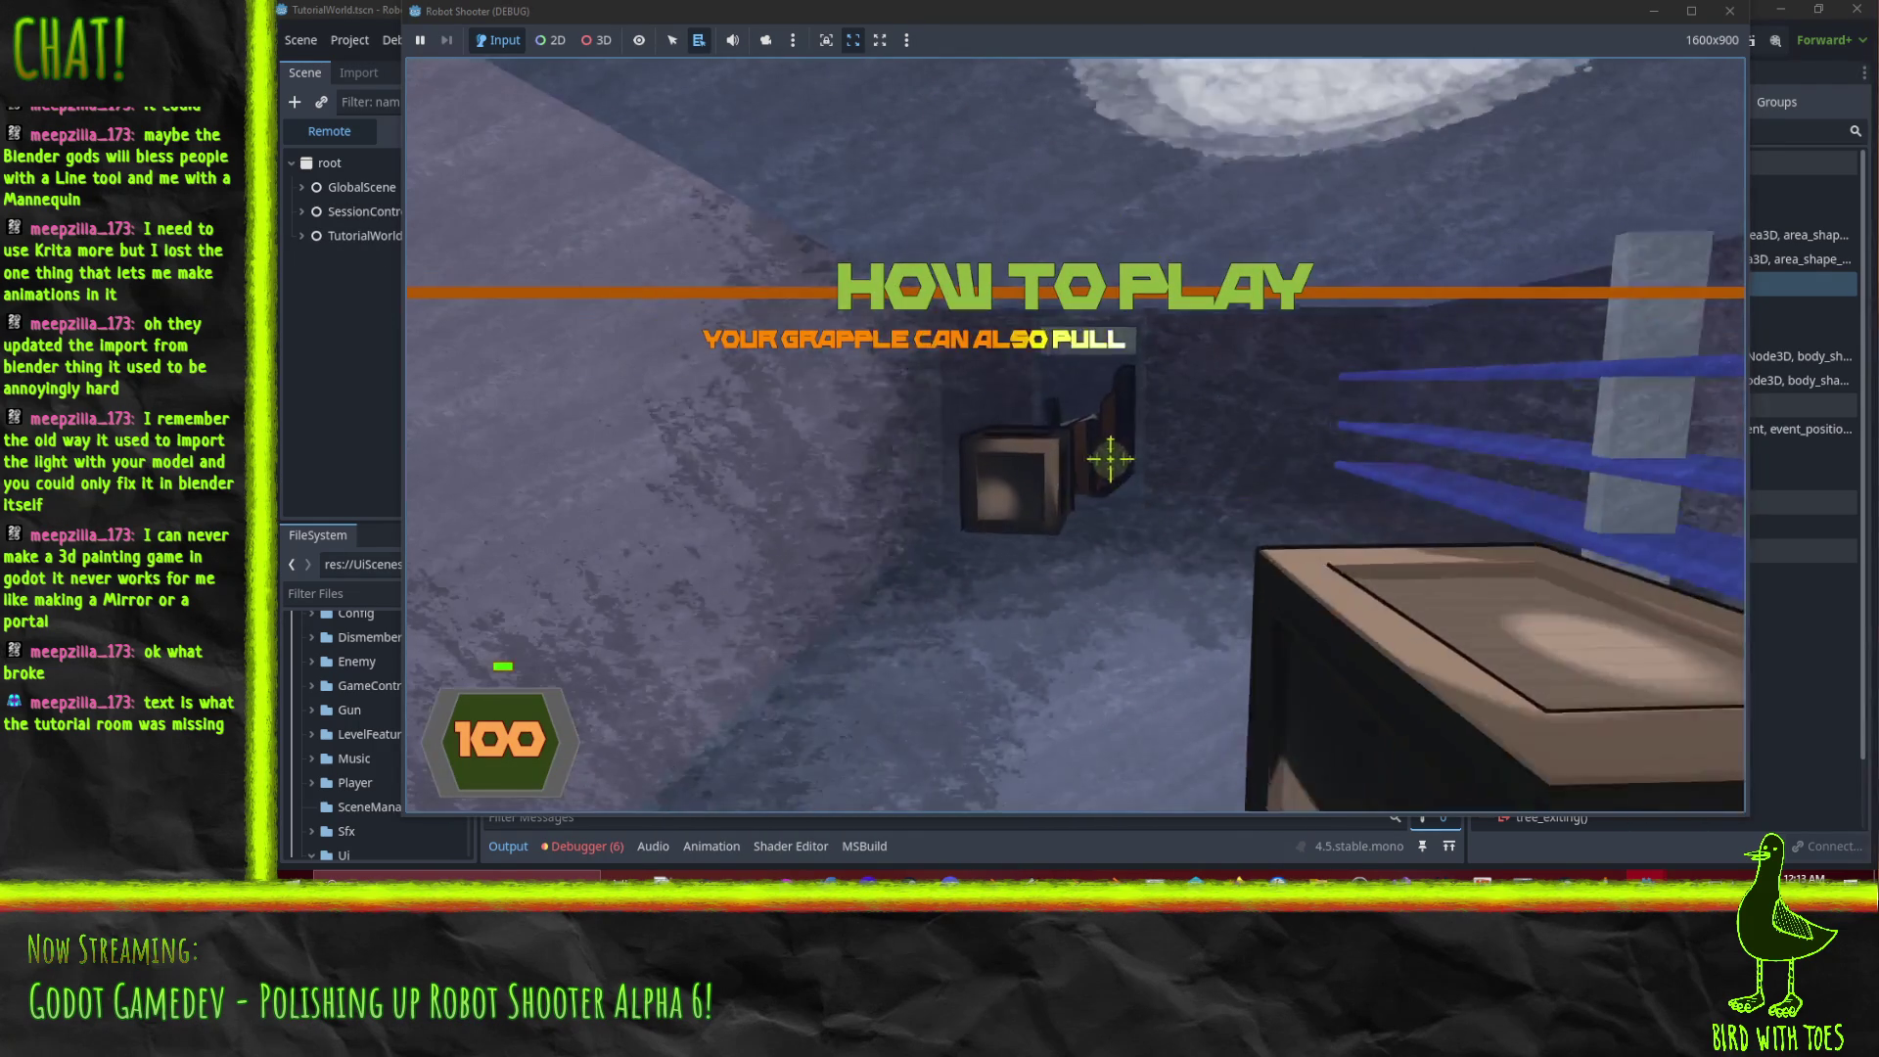
left_click(1109, 458)
key("w")
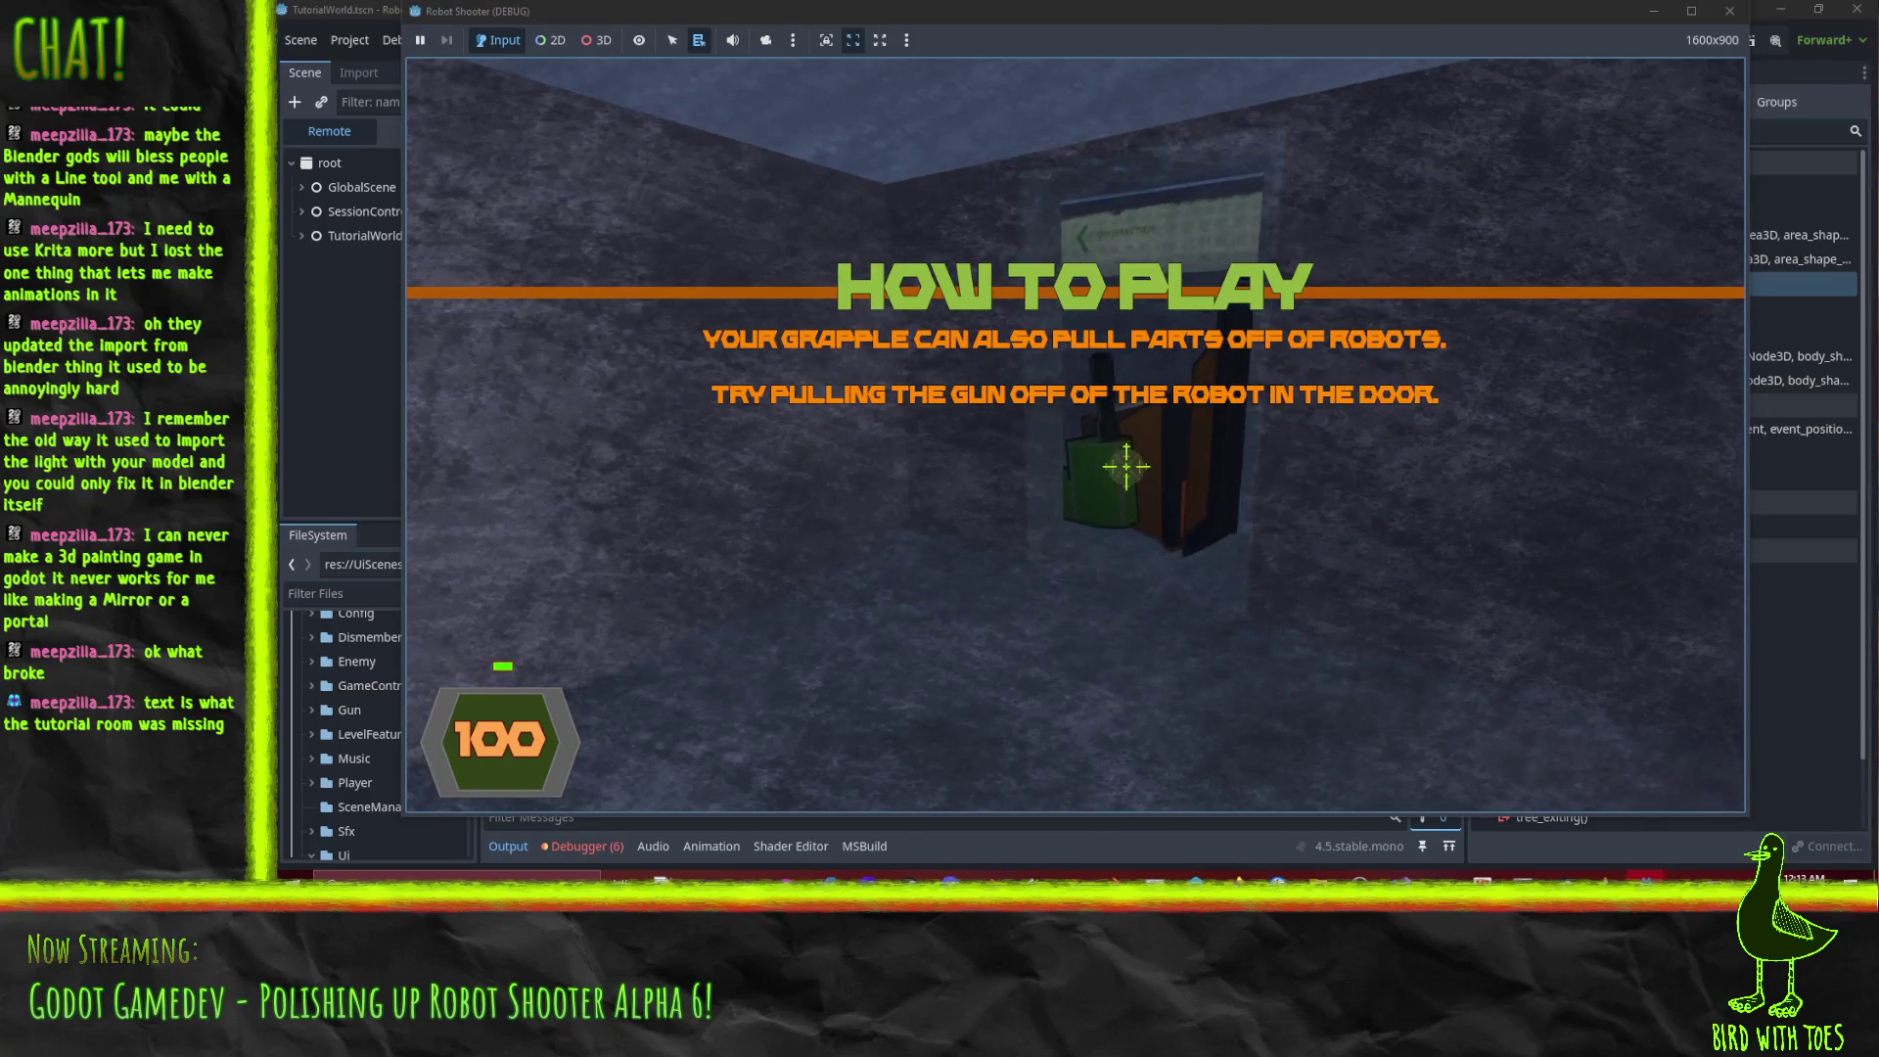
left_click(1135, 470)
key("e")
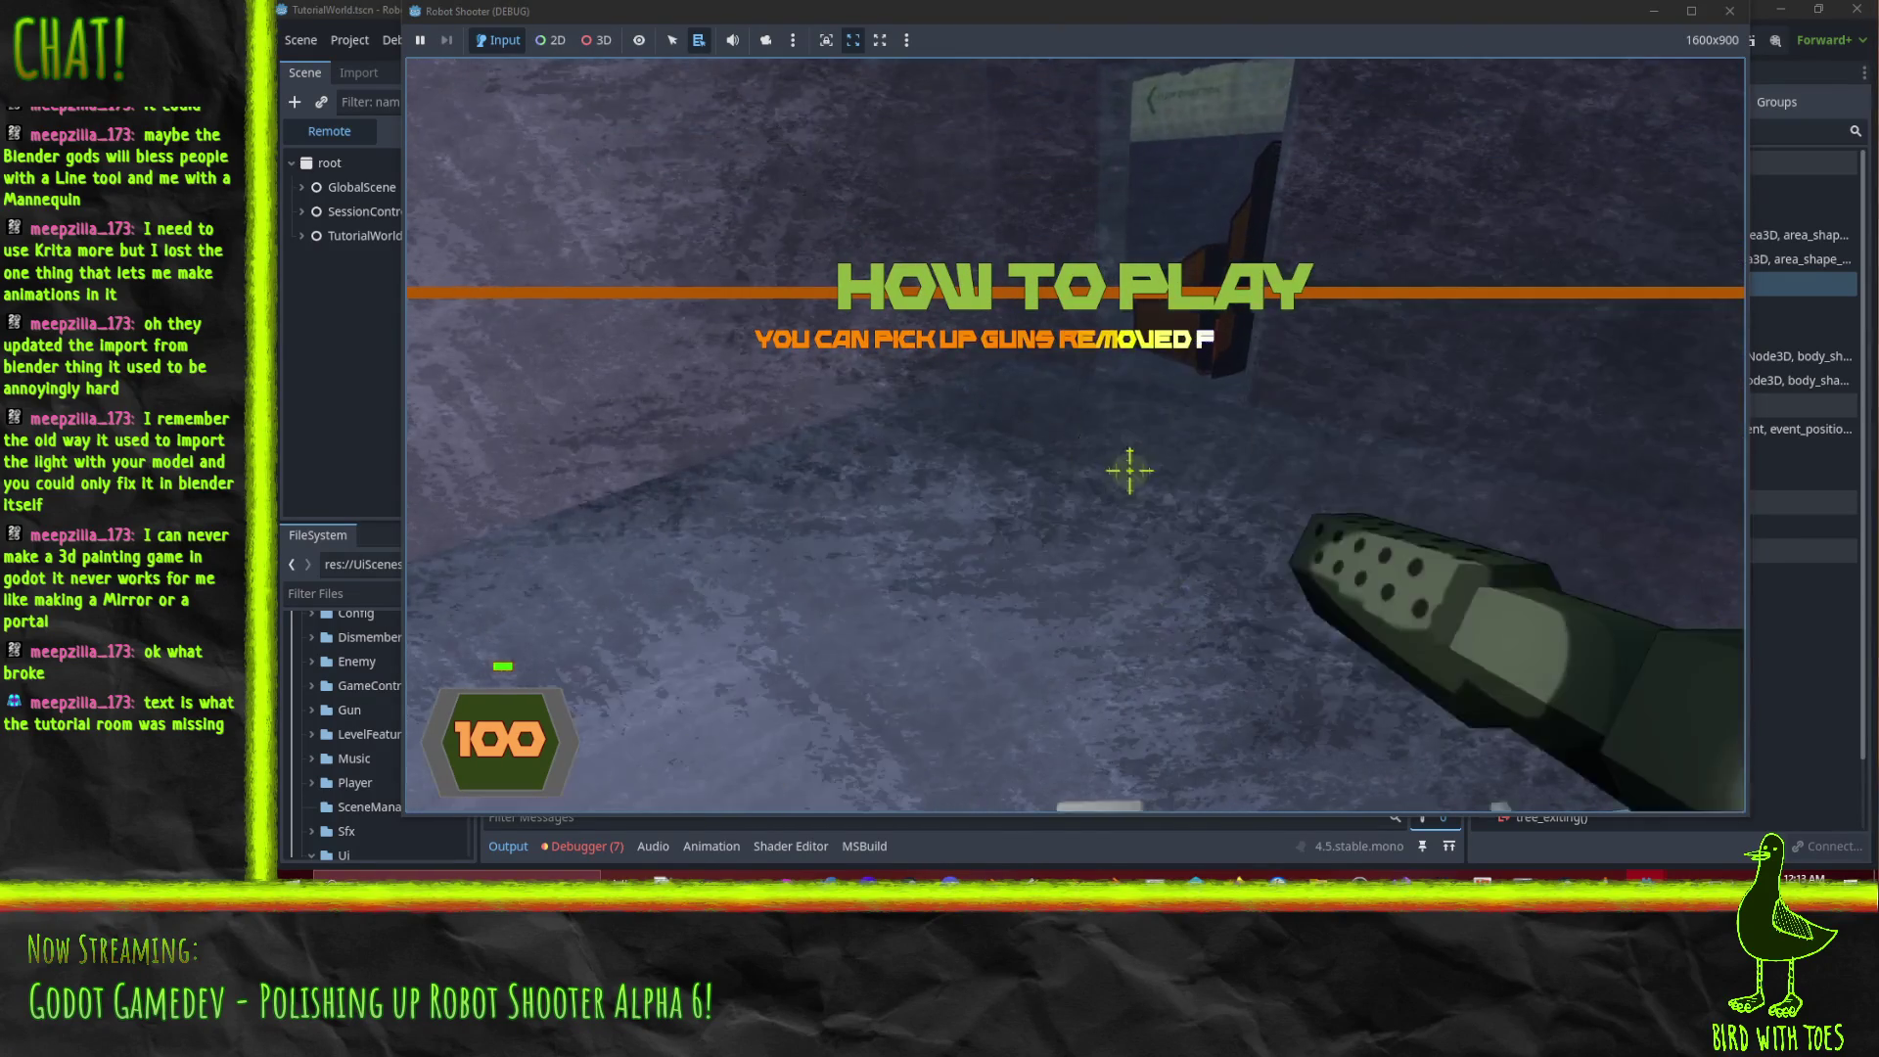
left_click(1135, 474)
left_click(1129, 474)
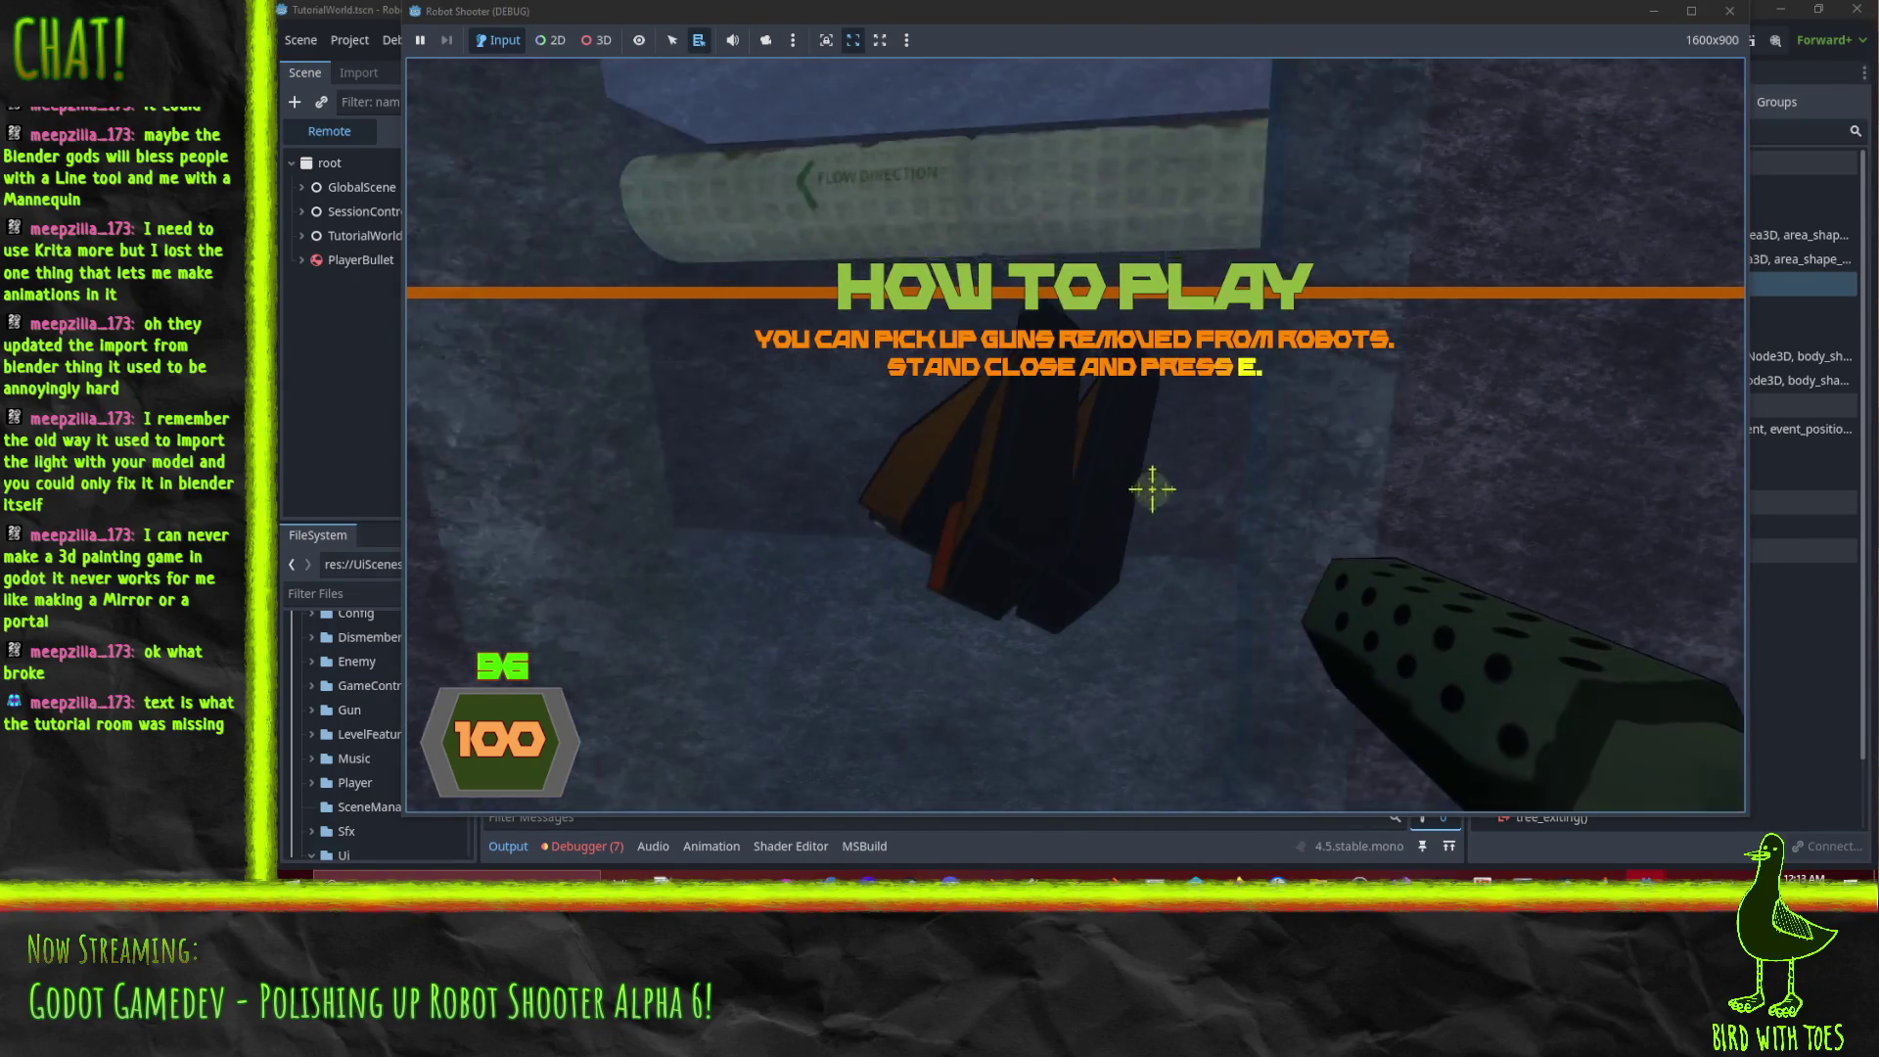
key("w")
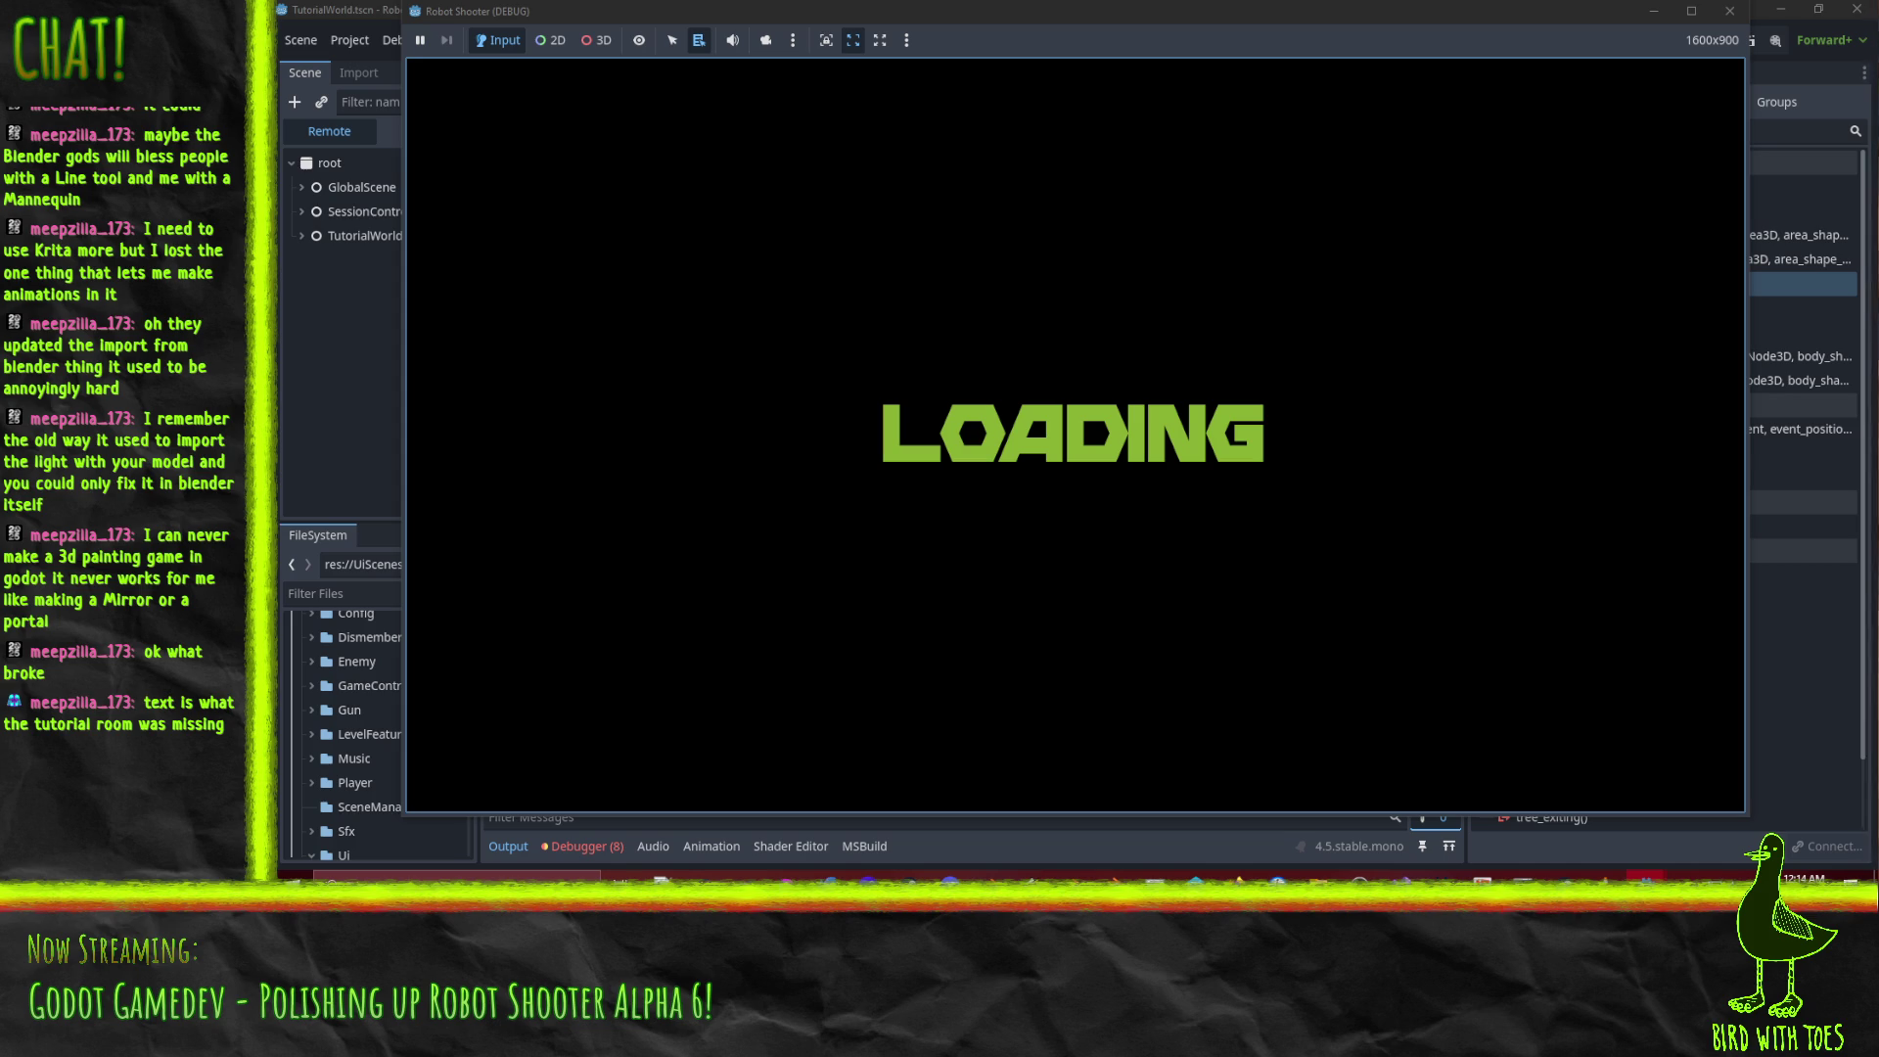
key("F8")
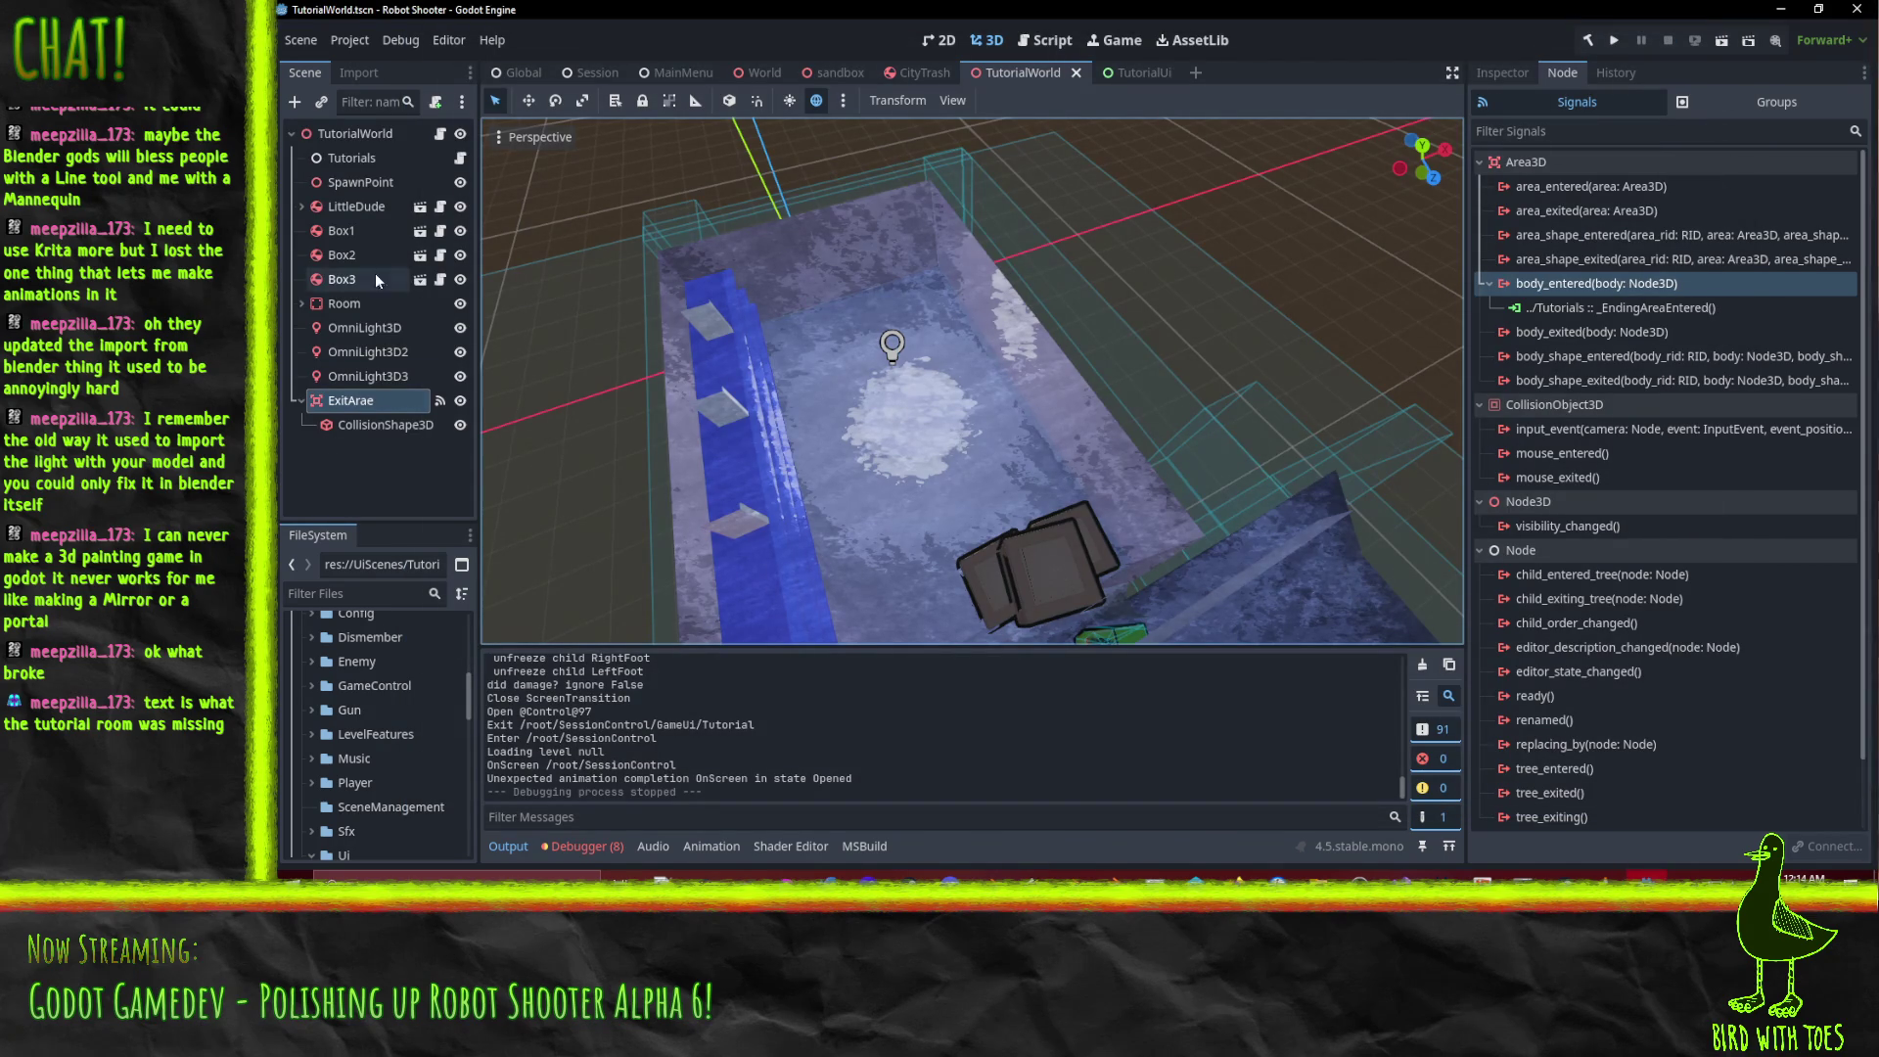
Select the Tutorials node's Next Level Scene Path and locate World.tscn in the FileSystem dock.
left_click(411, 159)
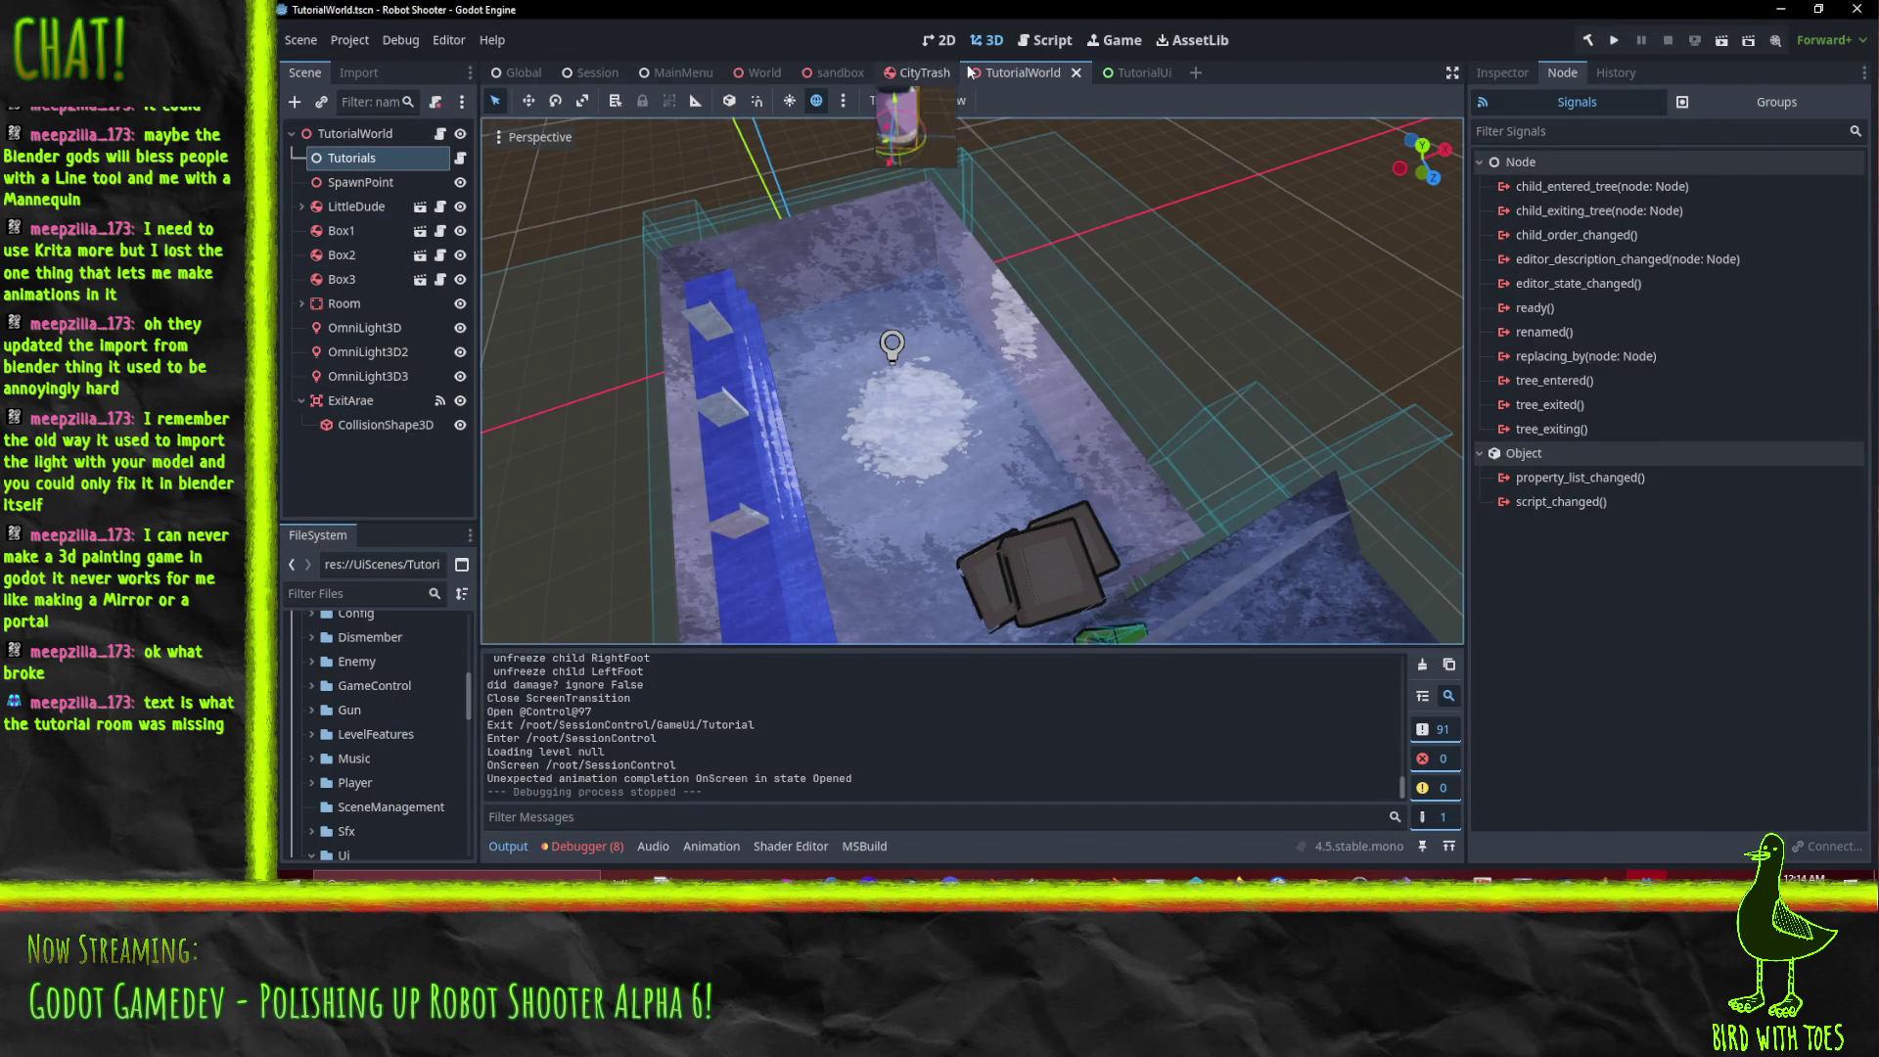
left_click(1507, 70)
left_click(1710, 208)
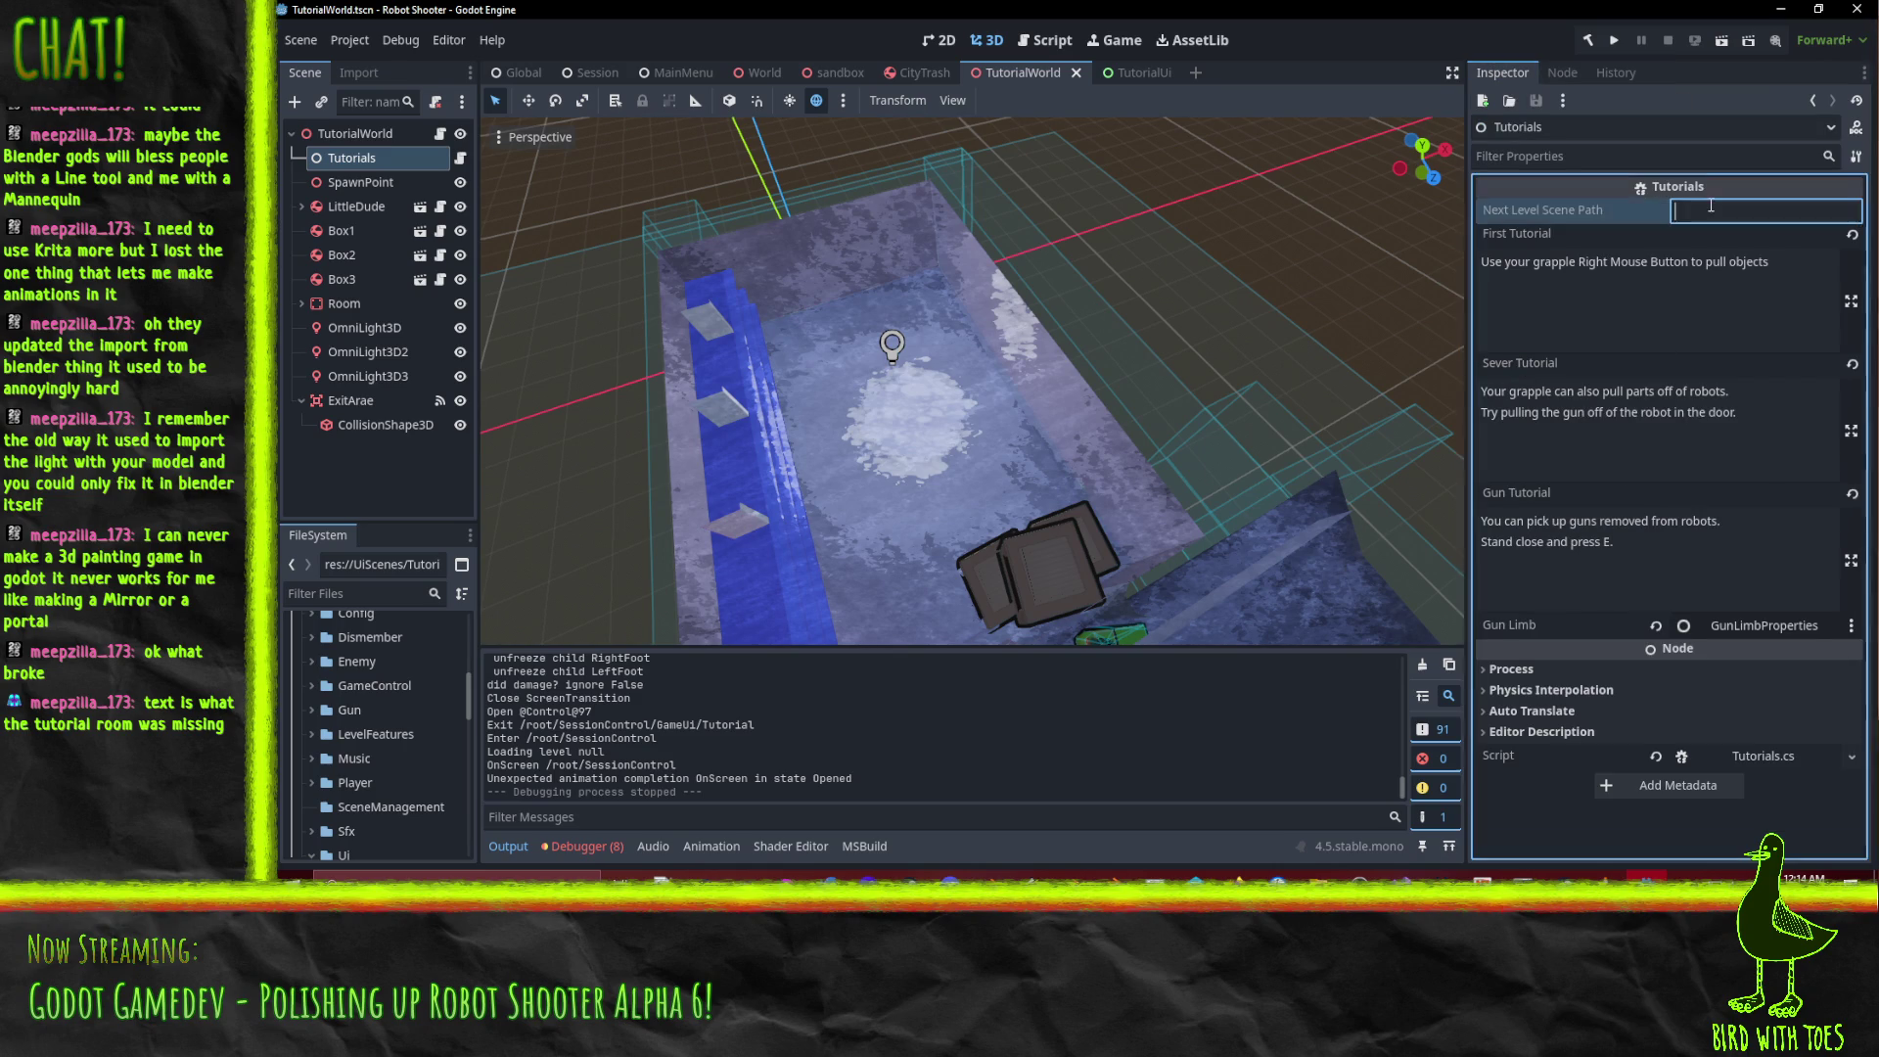
scroll(362, 797, "down", 10)
scroll(368, 797, "down", 5)
left_click(368, 673)
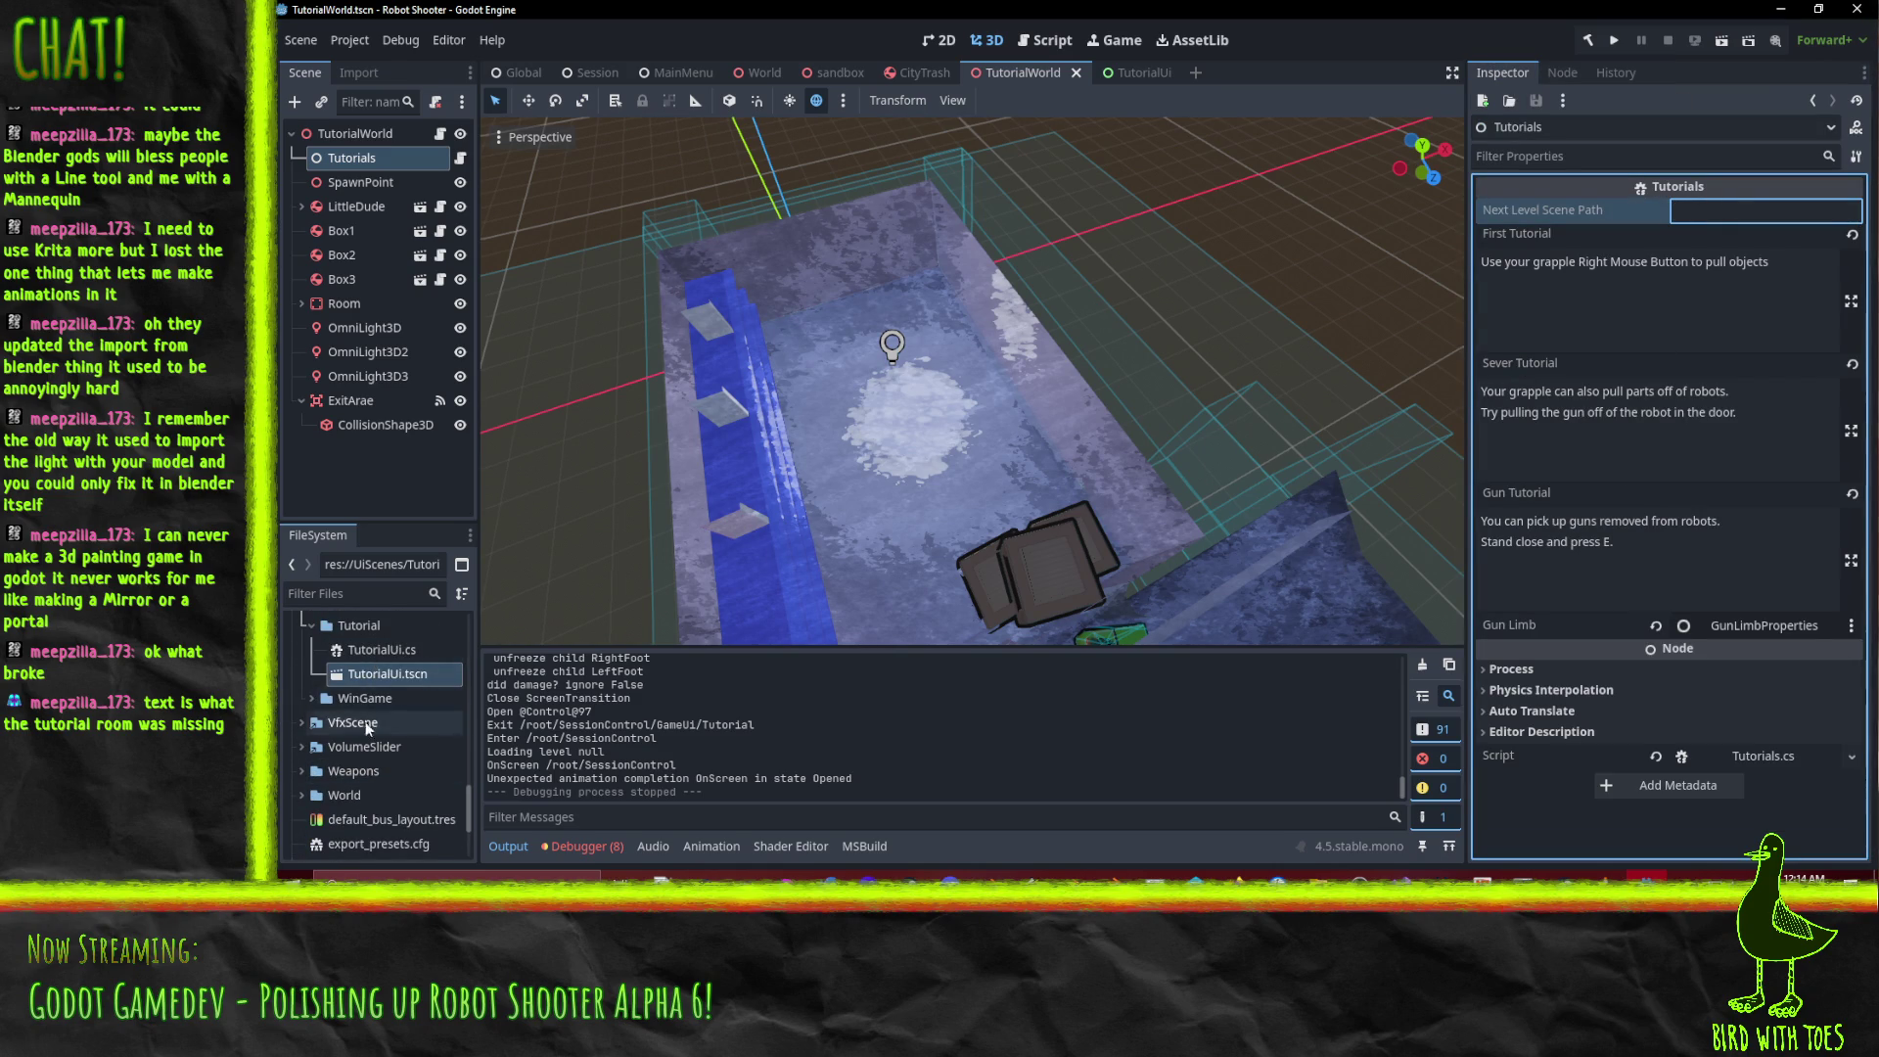
scroll(350, 720, "up", 4)
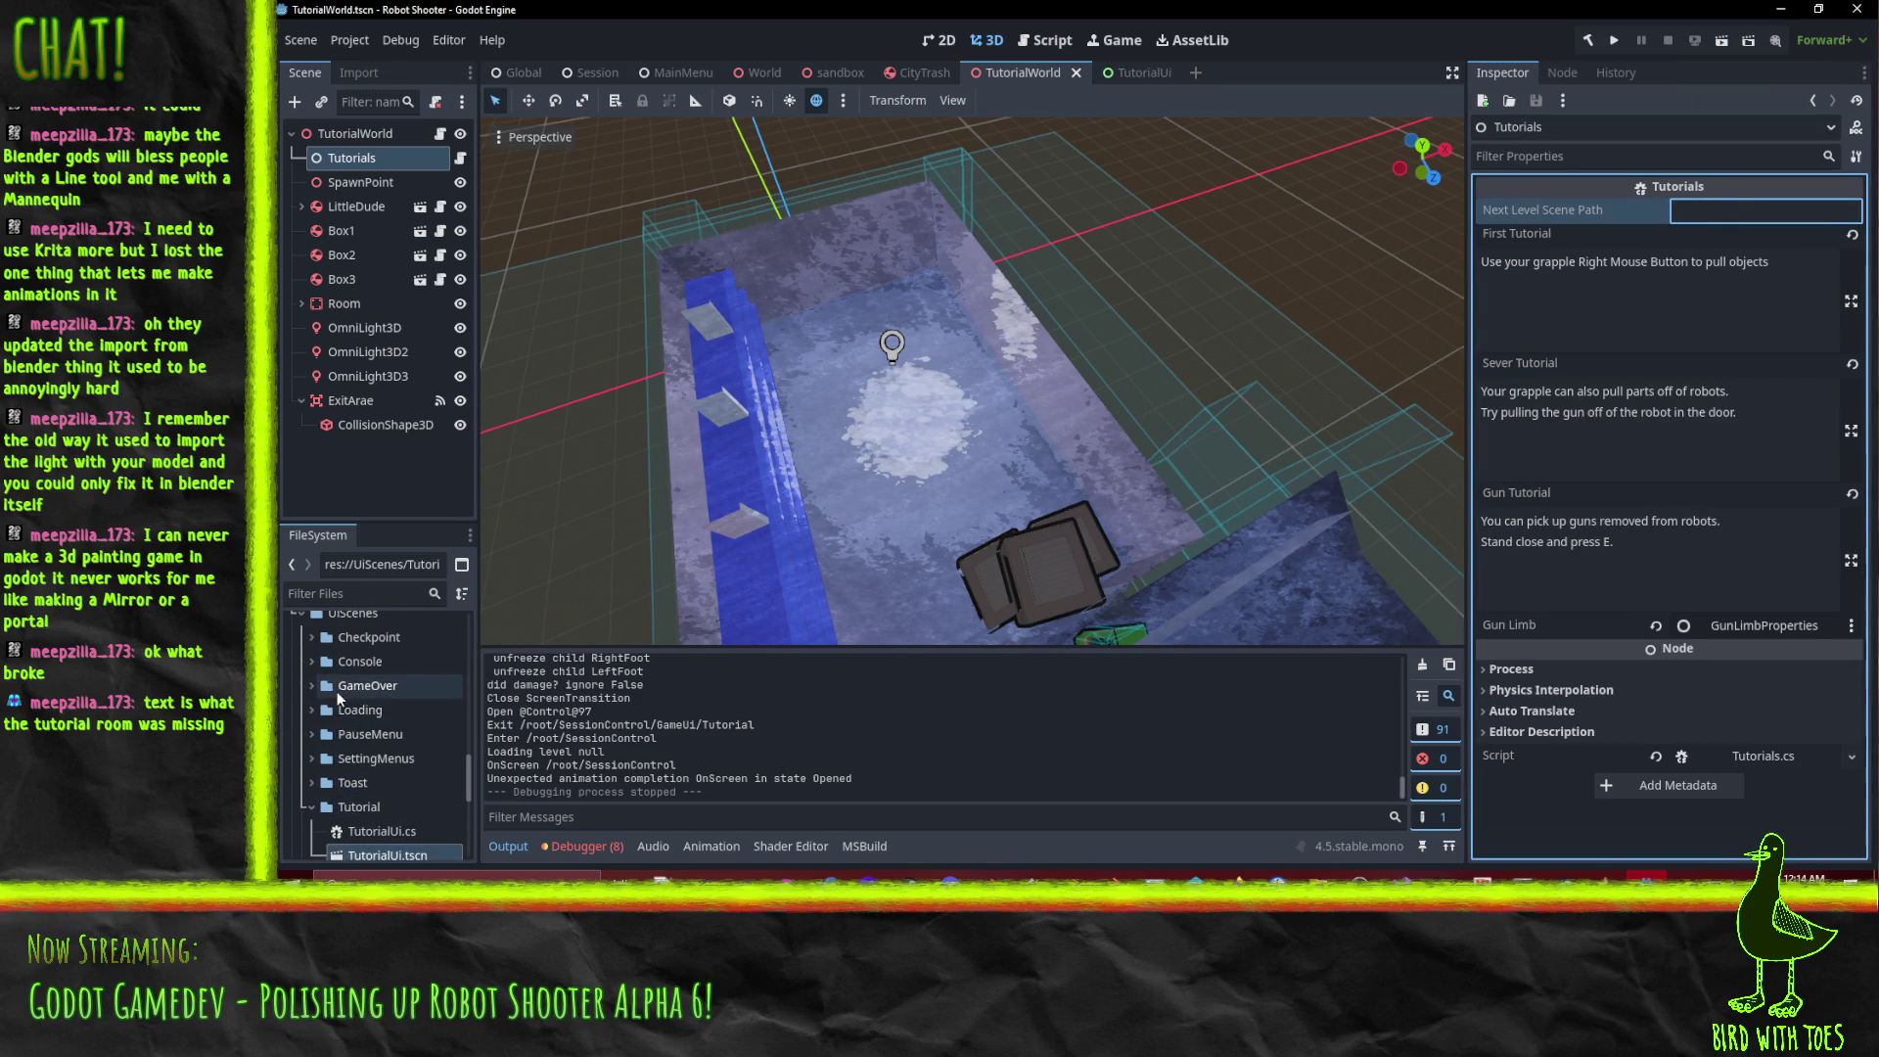
scroll(337, 691, "up", 3)
left_click(298, 645)
scroll(298, 734, "down", 2)
left_click(311, 727)
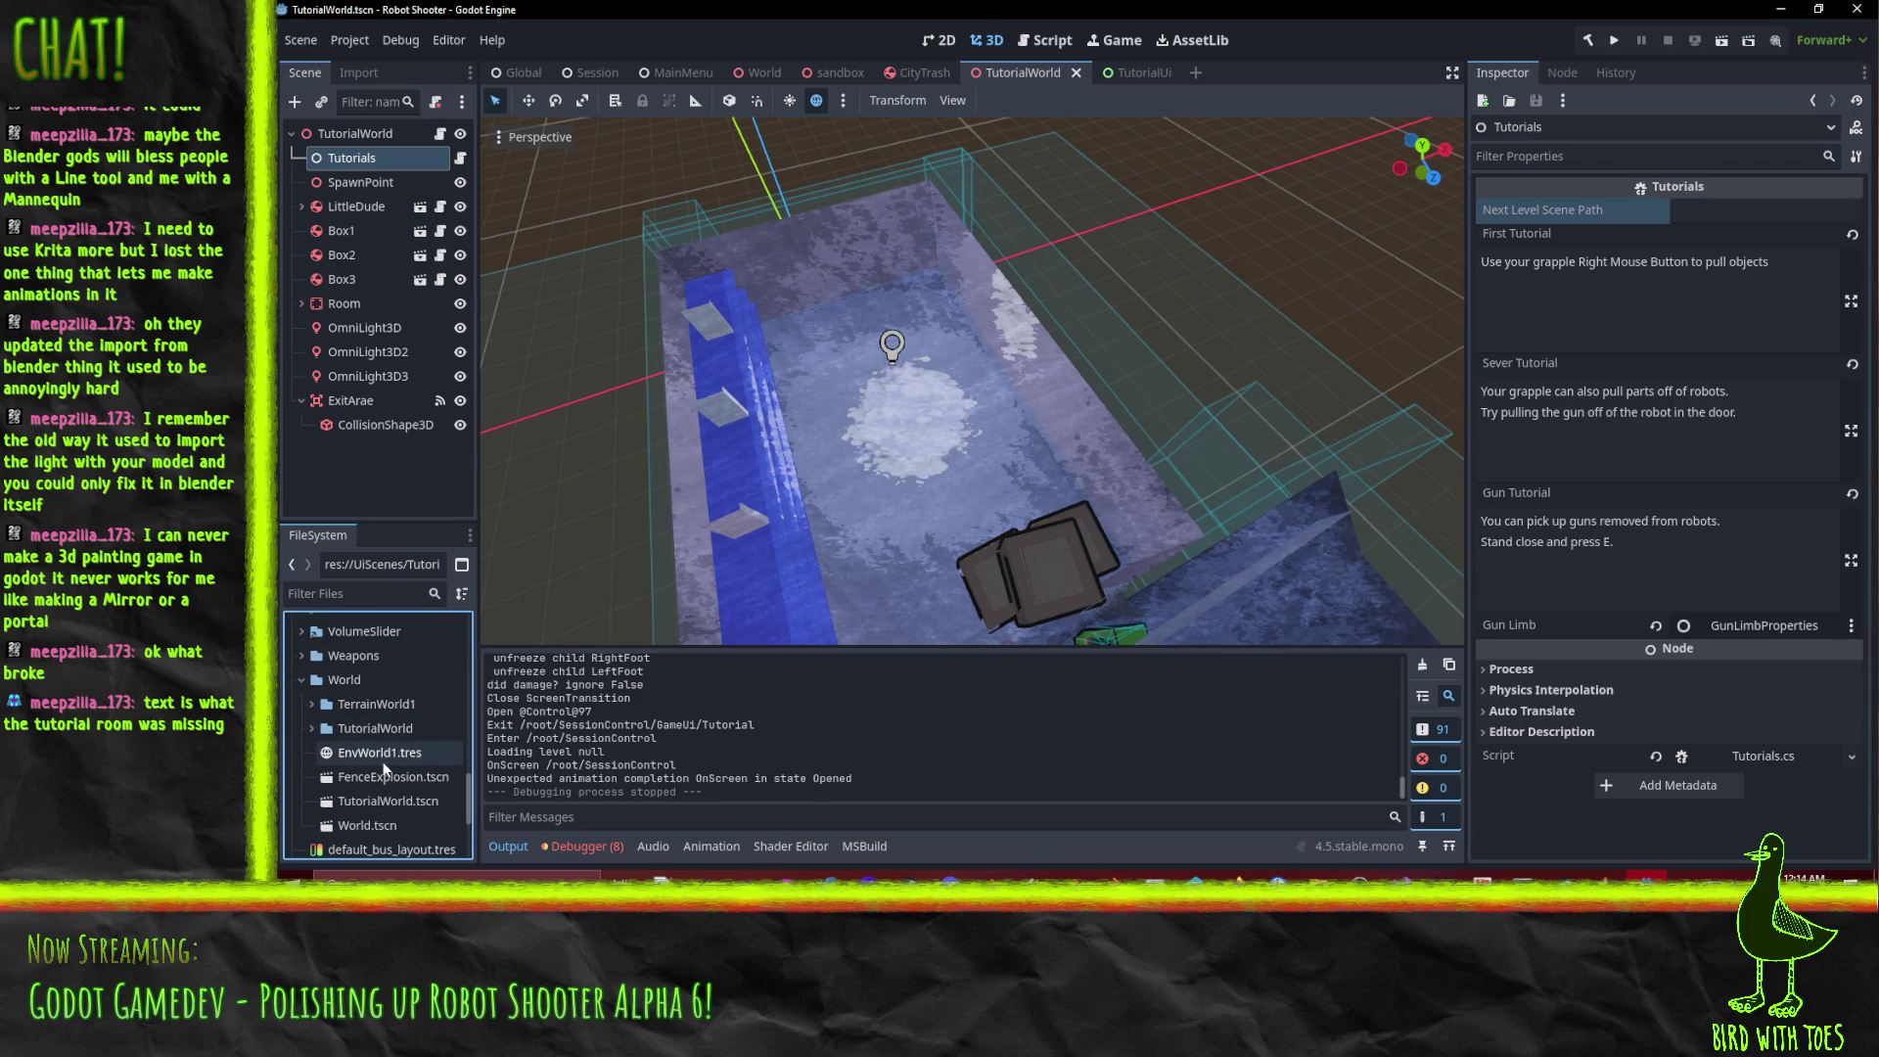
Set Next Level Scene Path to res://World/World.tscn, save the scene, and run the project.
right_click(382, 825)
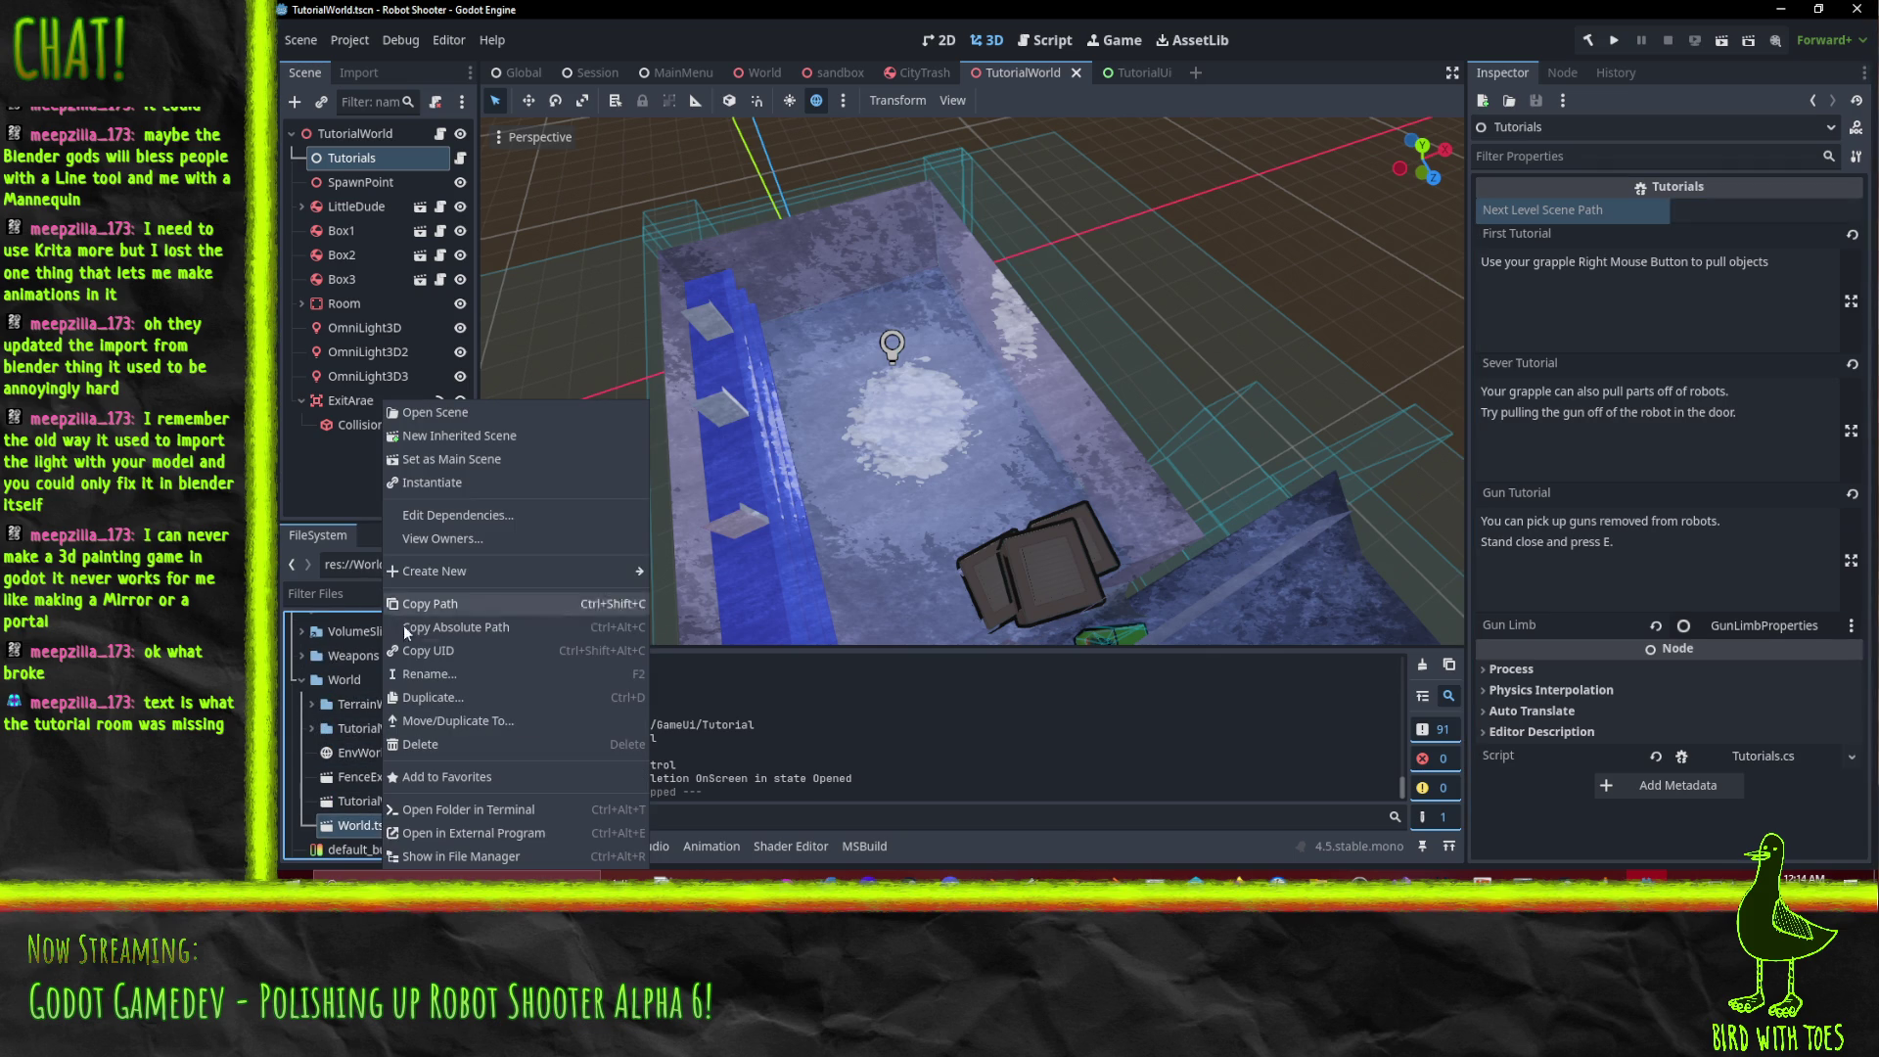
left_click(454, 626)
left_click(1698, 210)
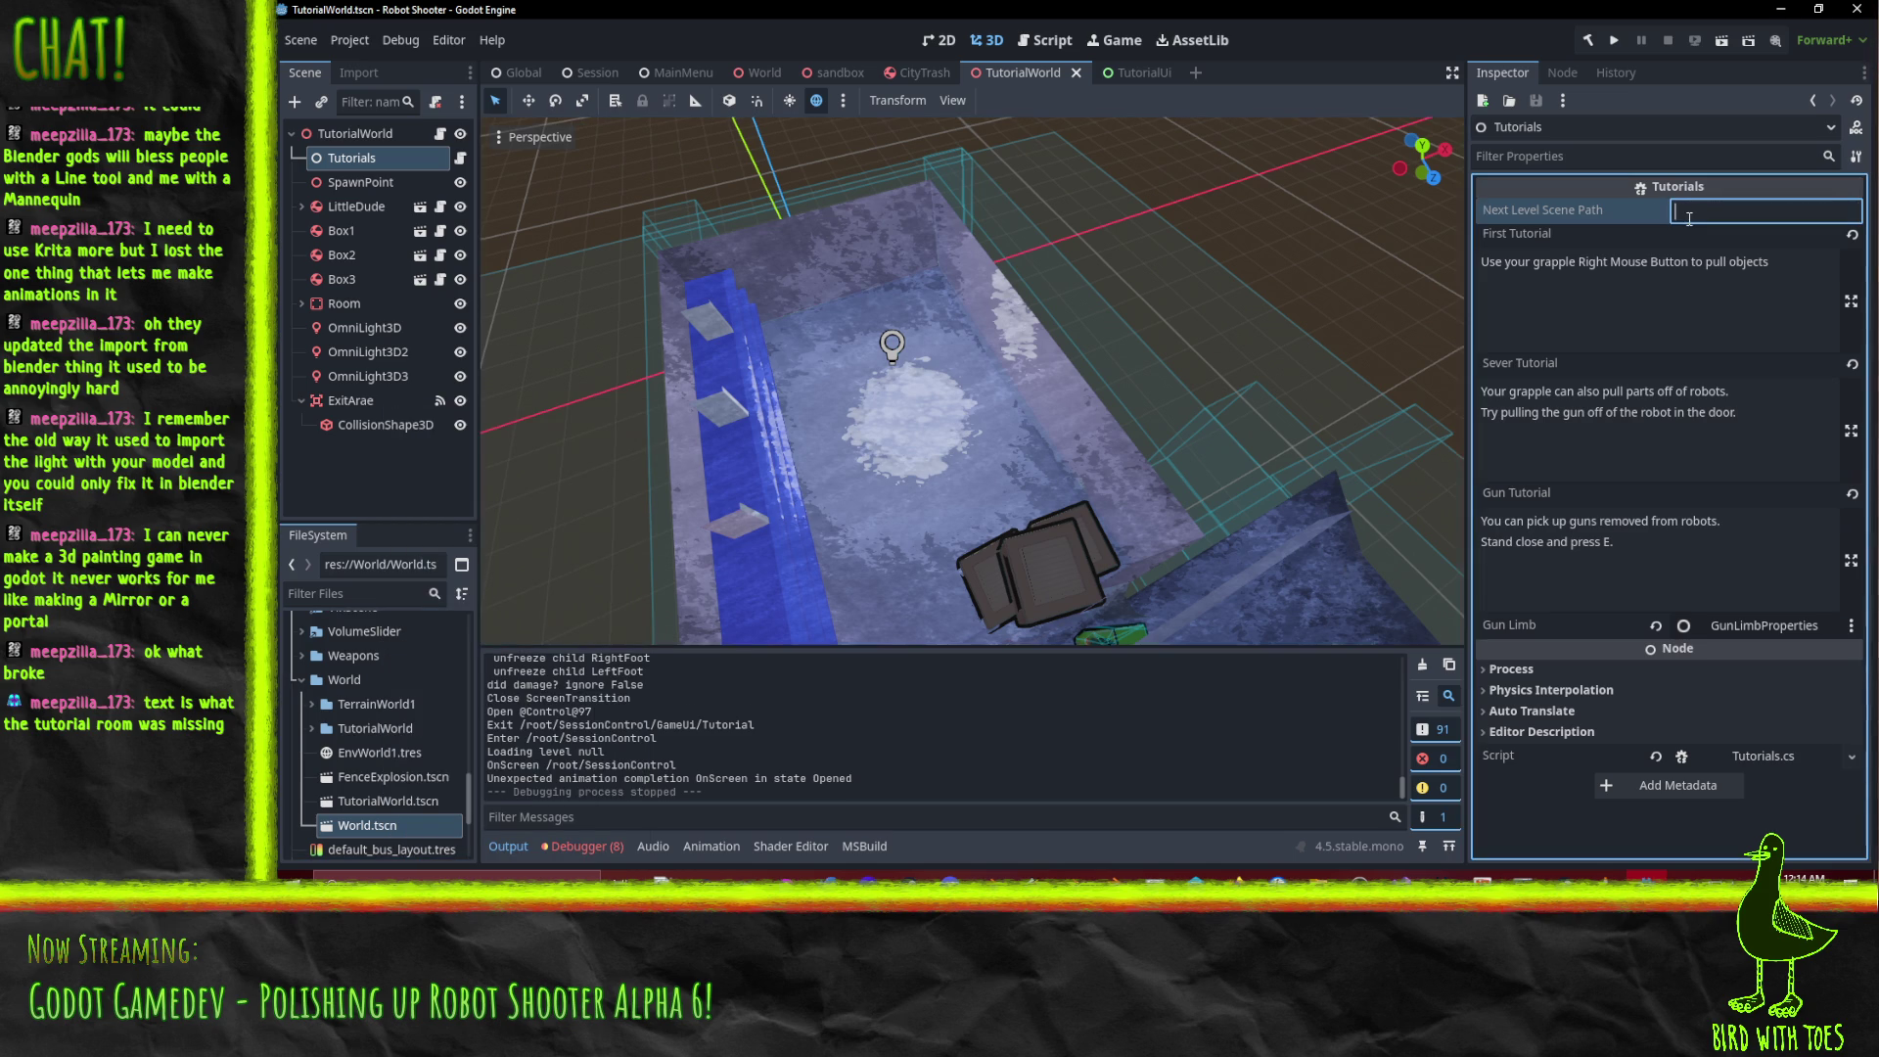
key("ctrl+v")
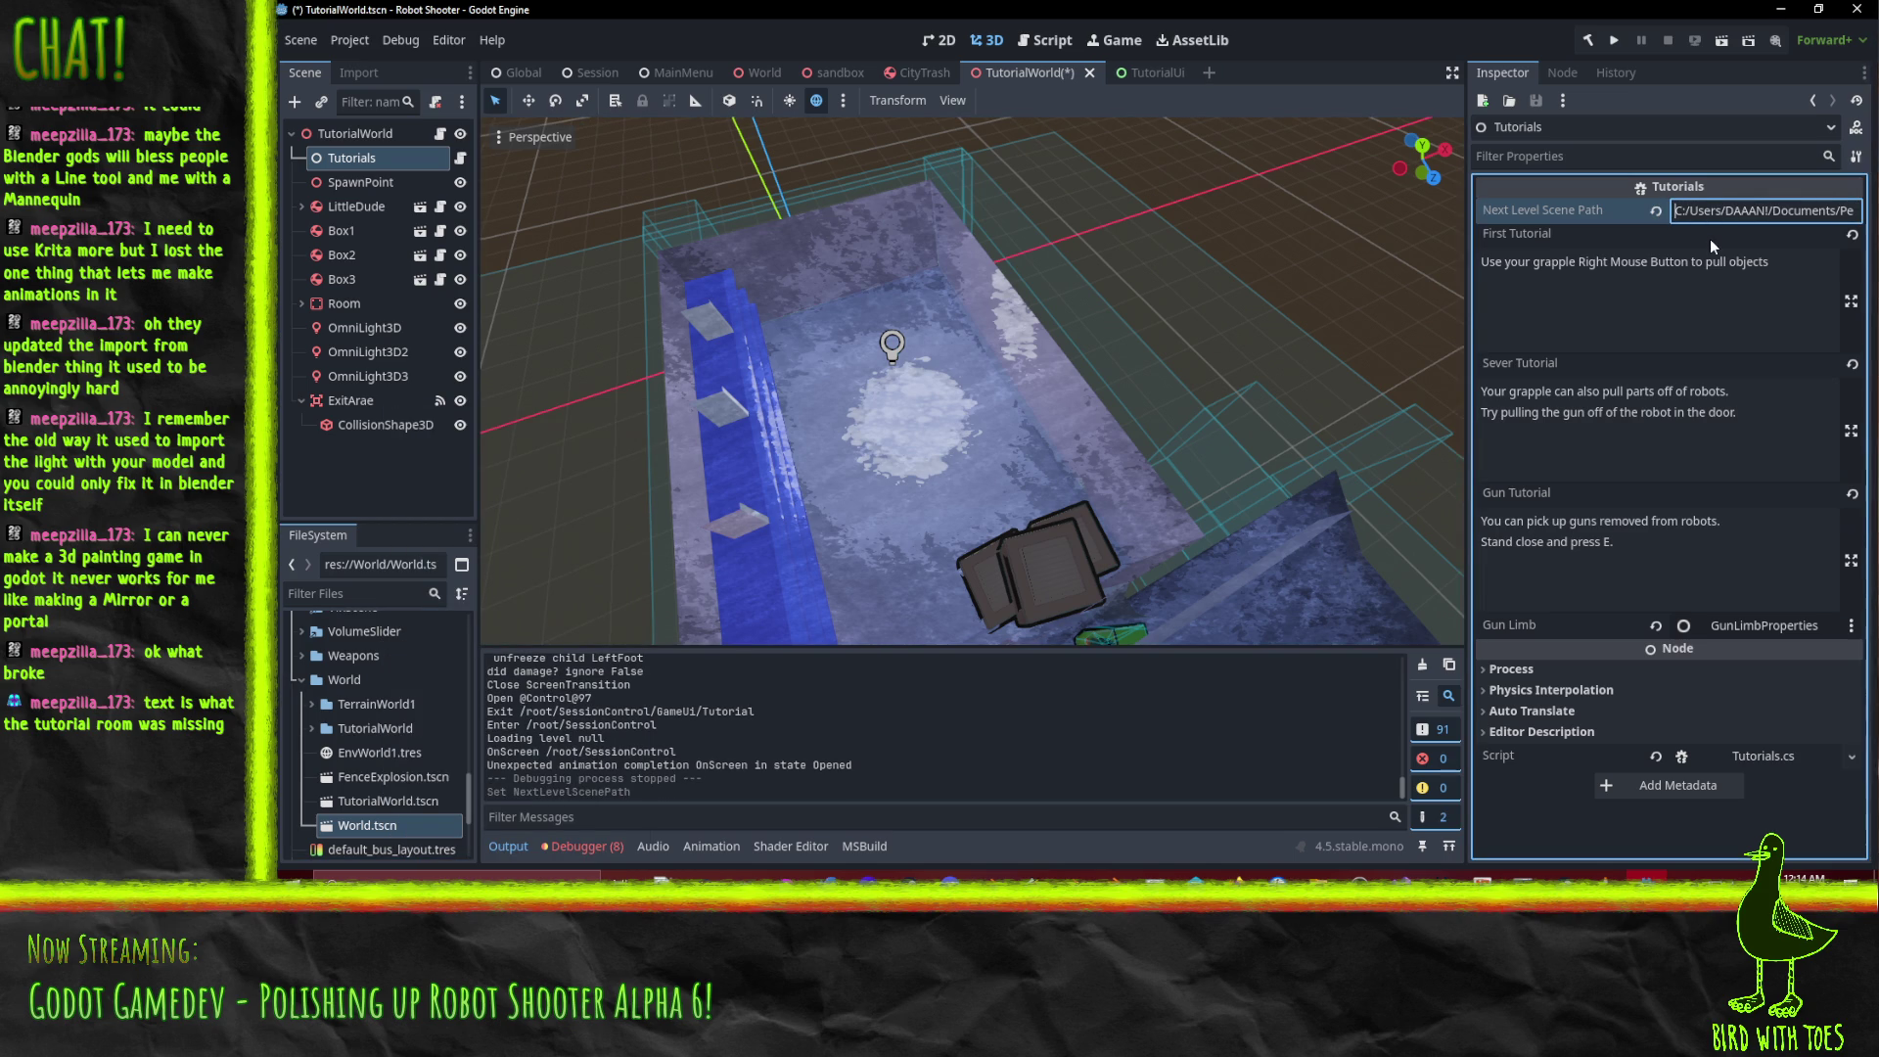
key("ctrl+z")
right_click(380, 825)
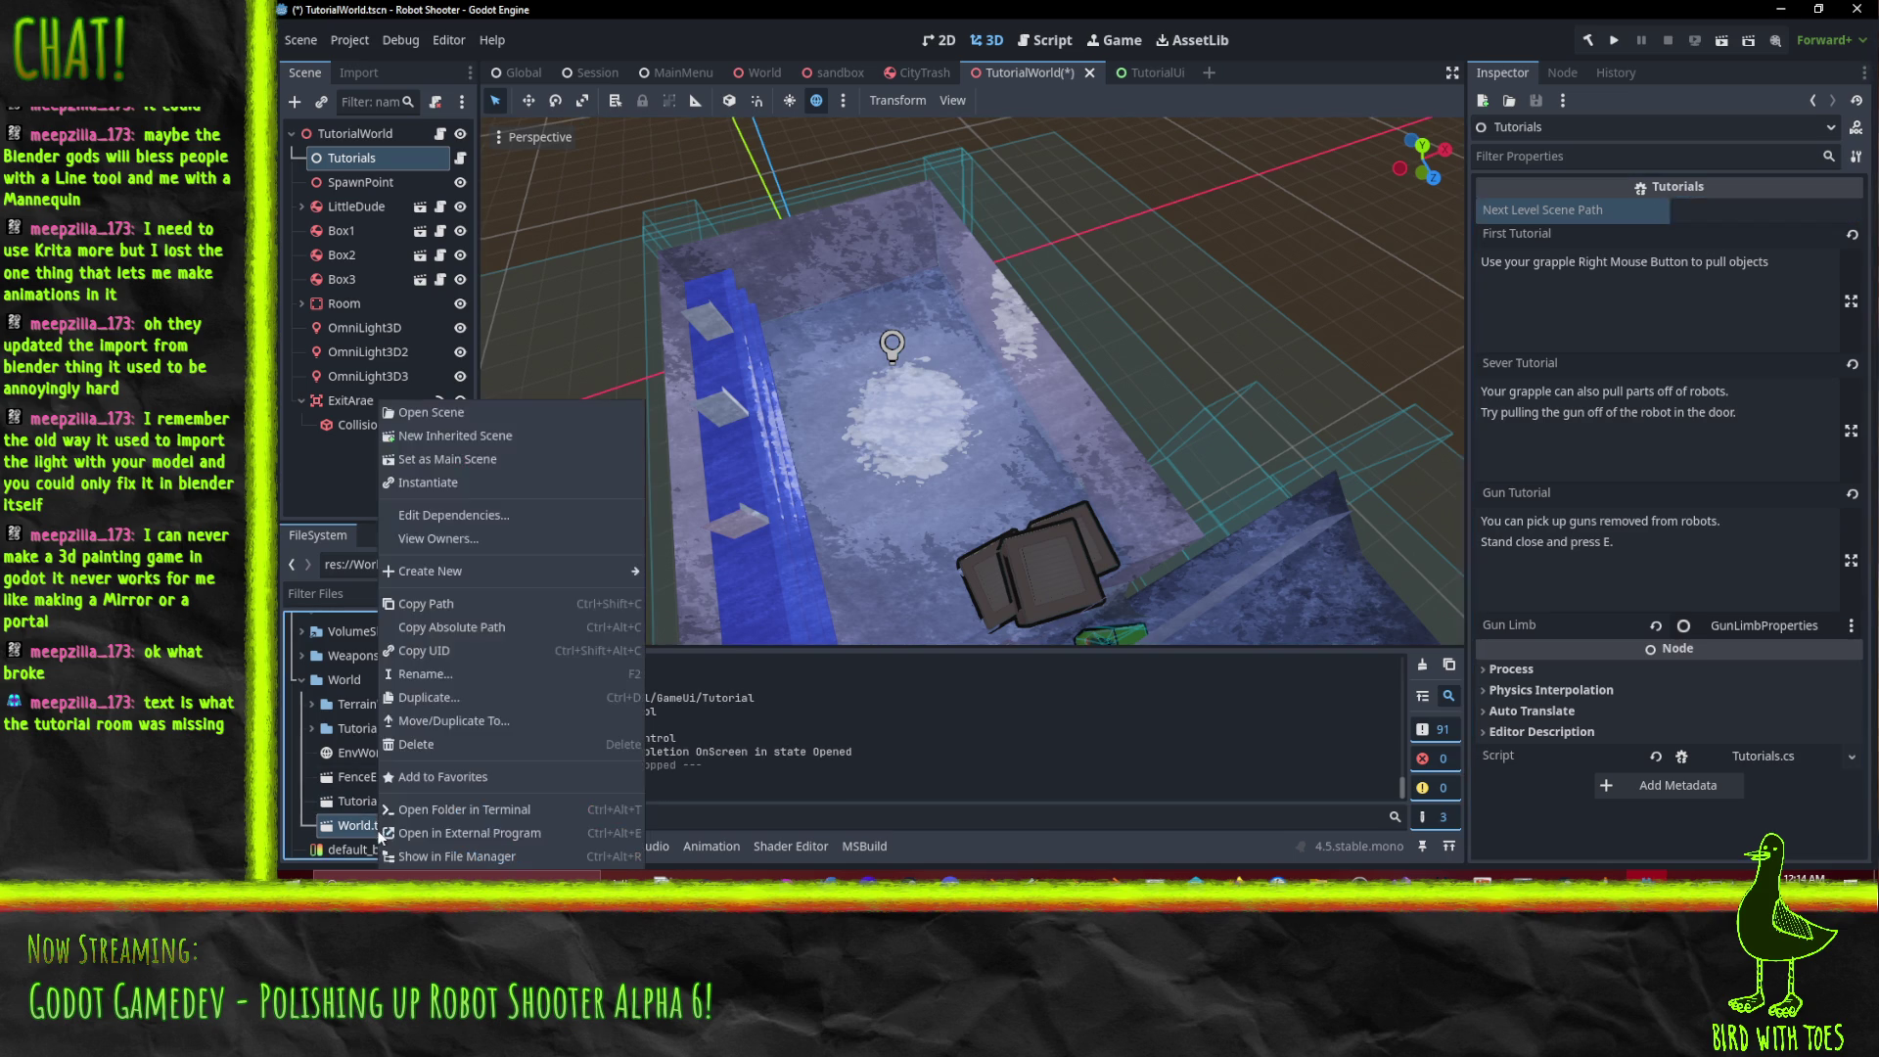
left_click(472, 604)
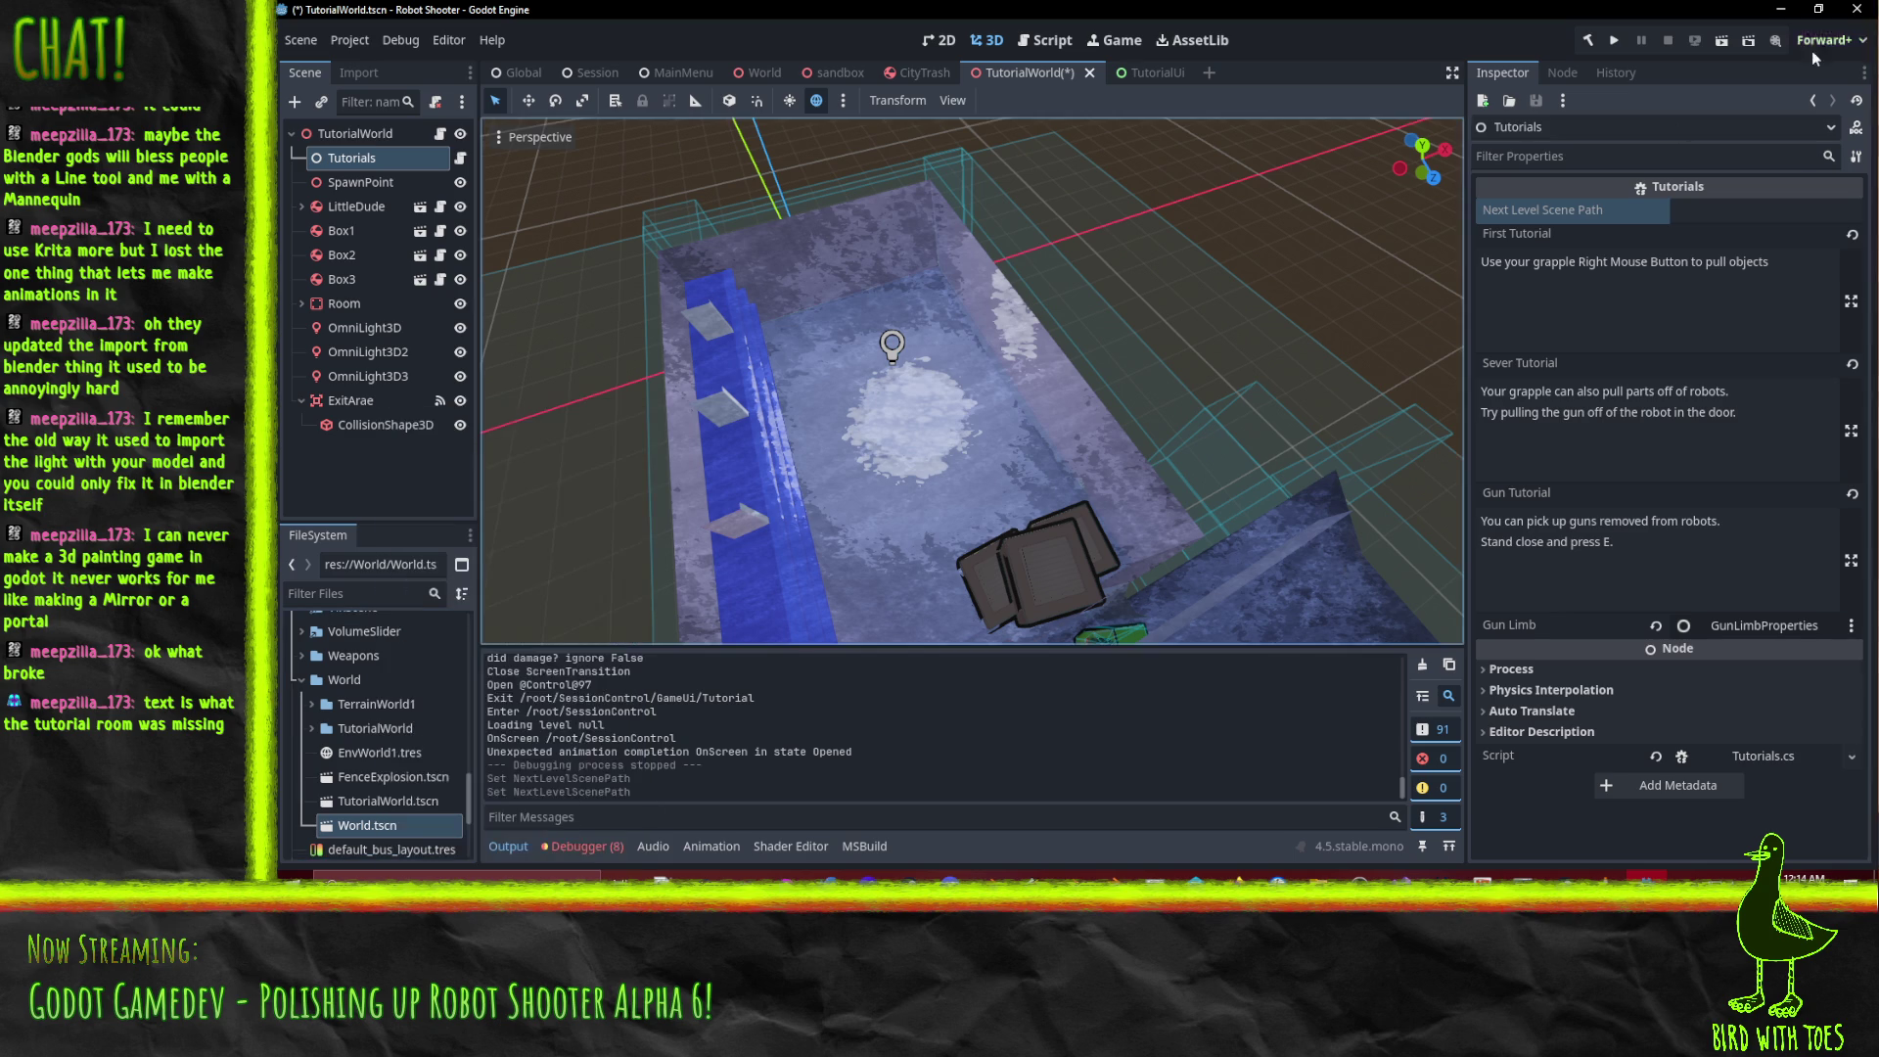
left_click(1718, 210)
key("ctrl+v")
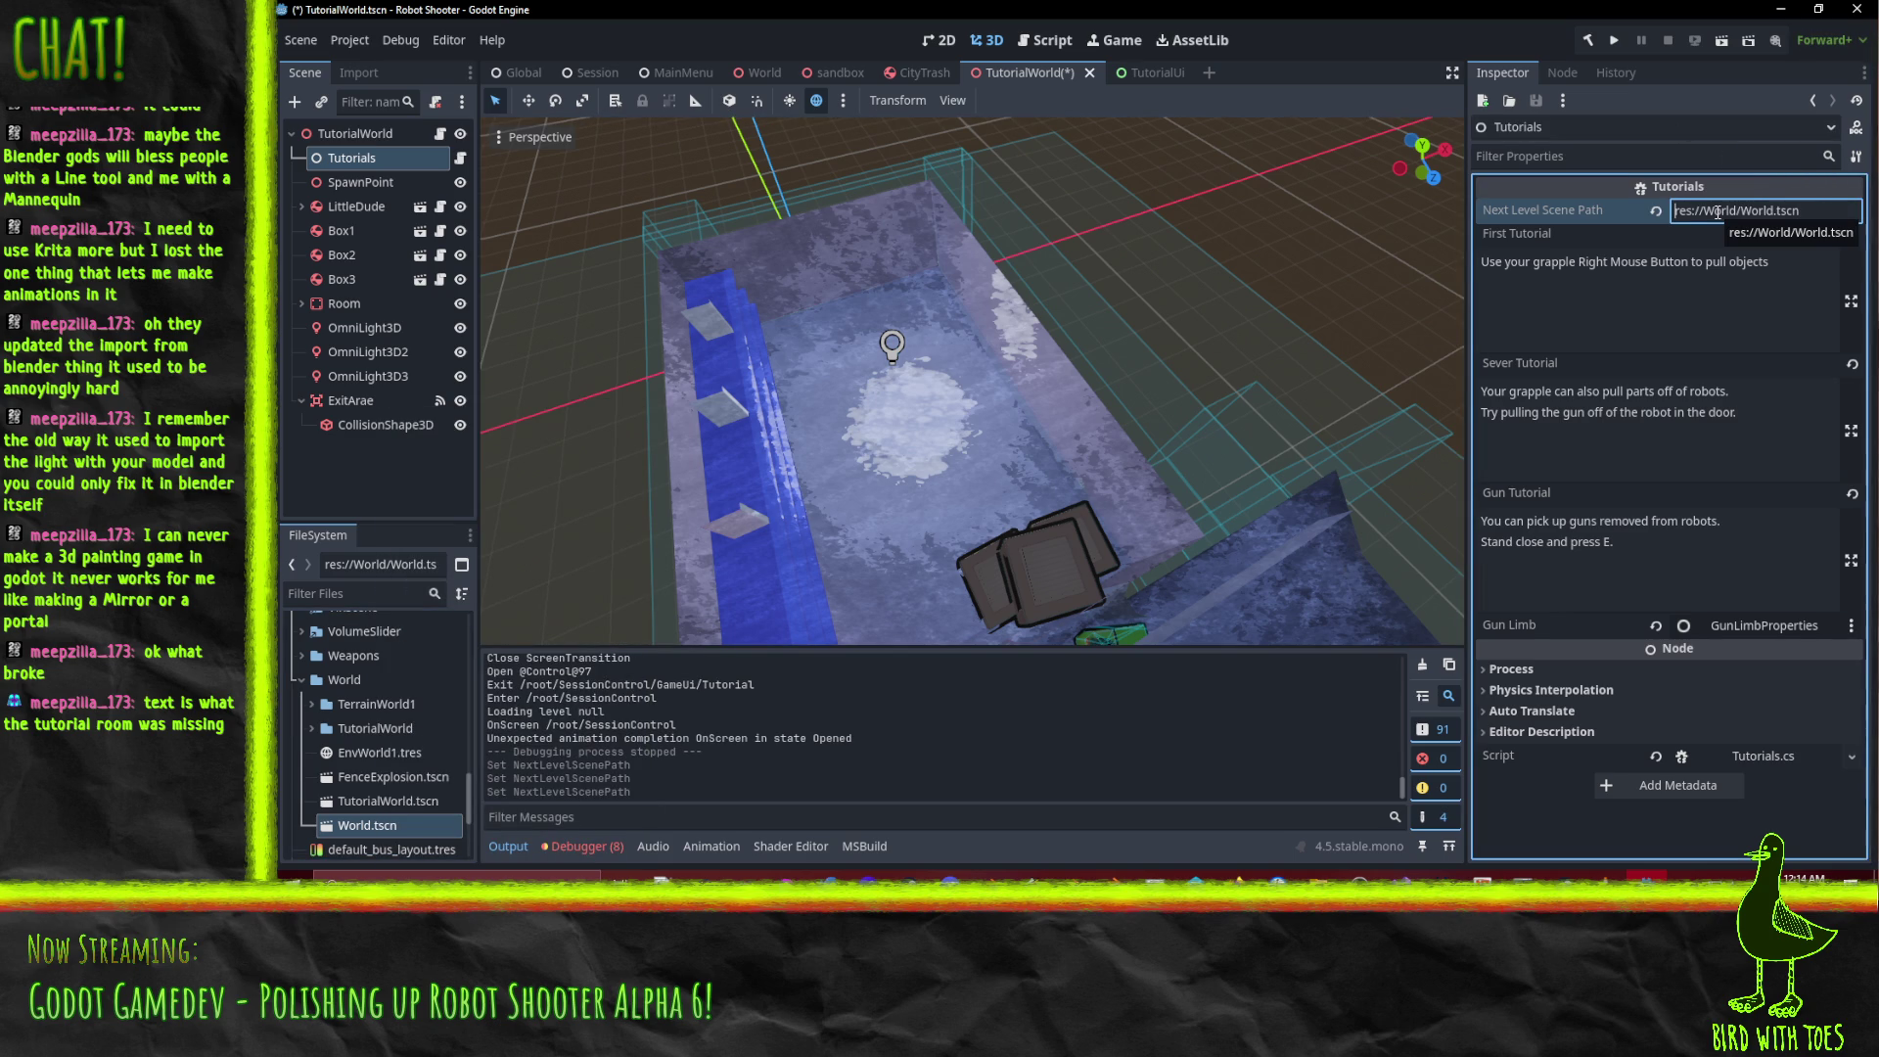
key("ctrl+s")
left_click(1611, 41)
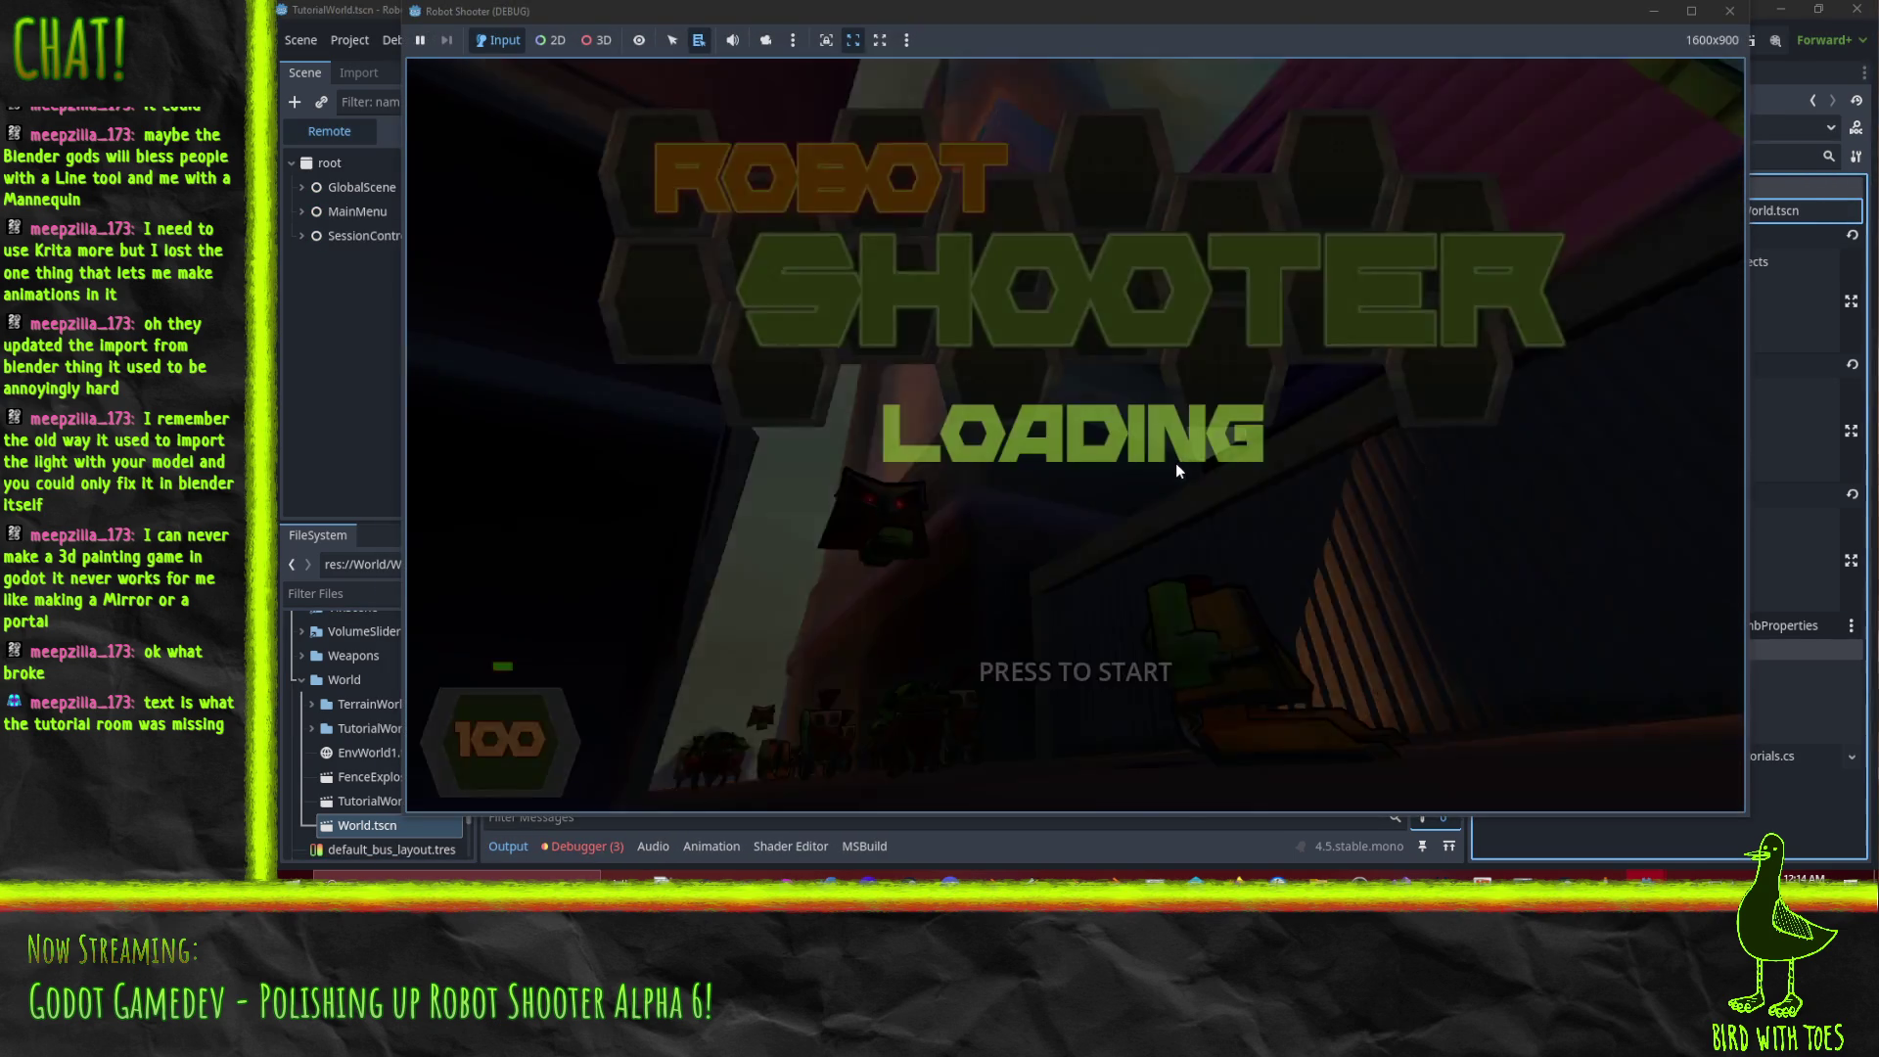
Play the tutorial: grapple a crate, pull the robot's gun, fire it, and walk into the next level.
left_click(1177, 462)
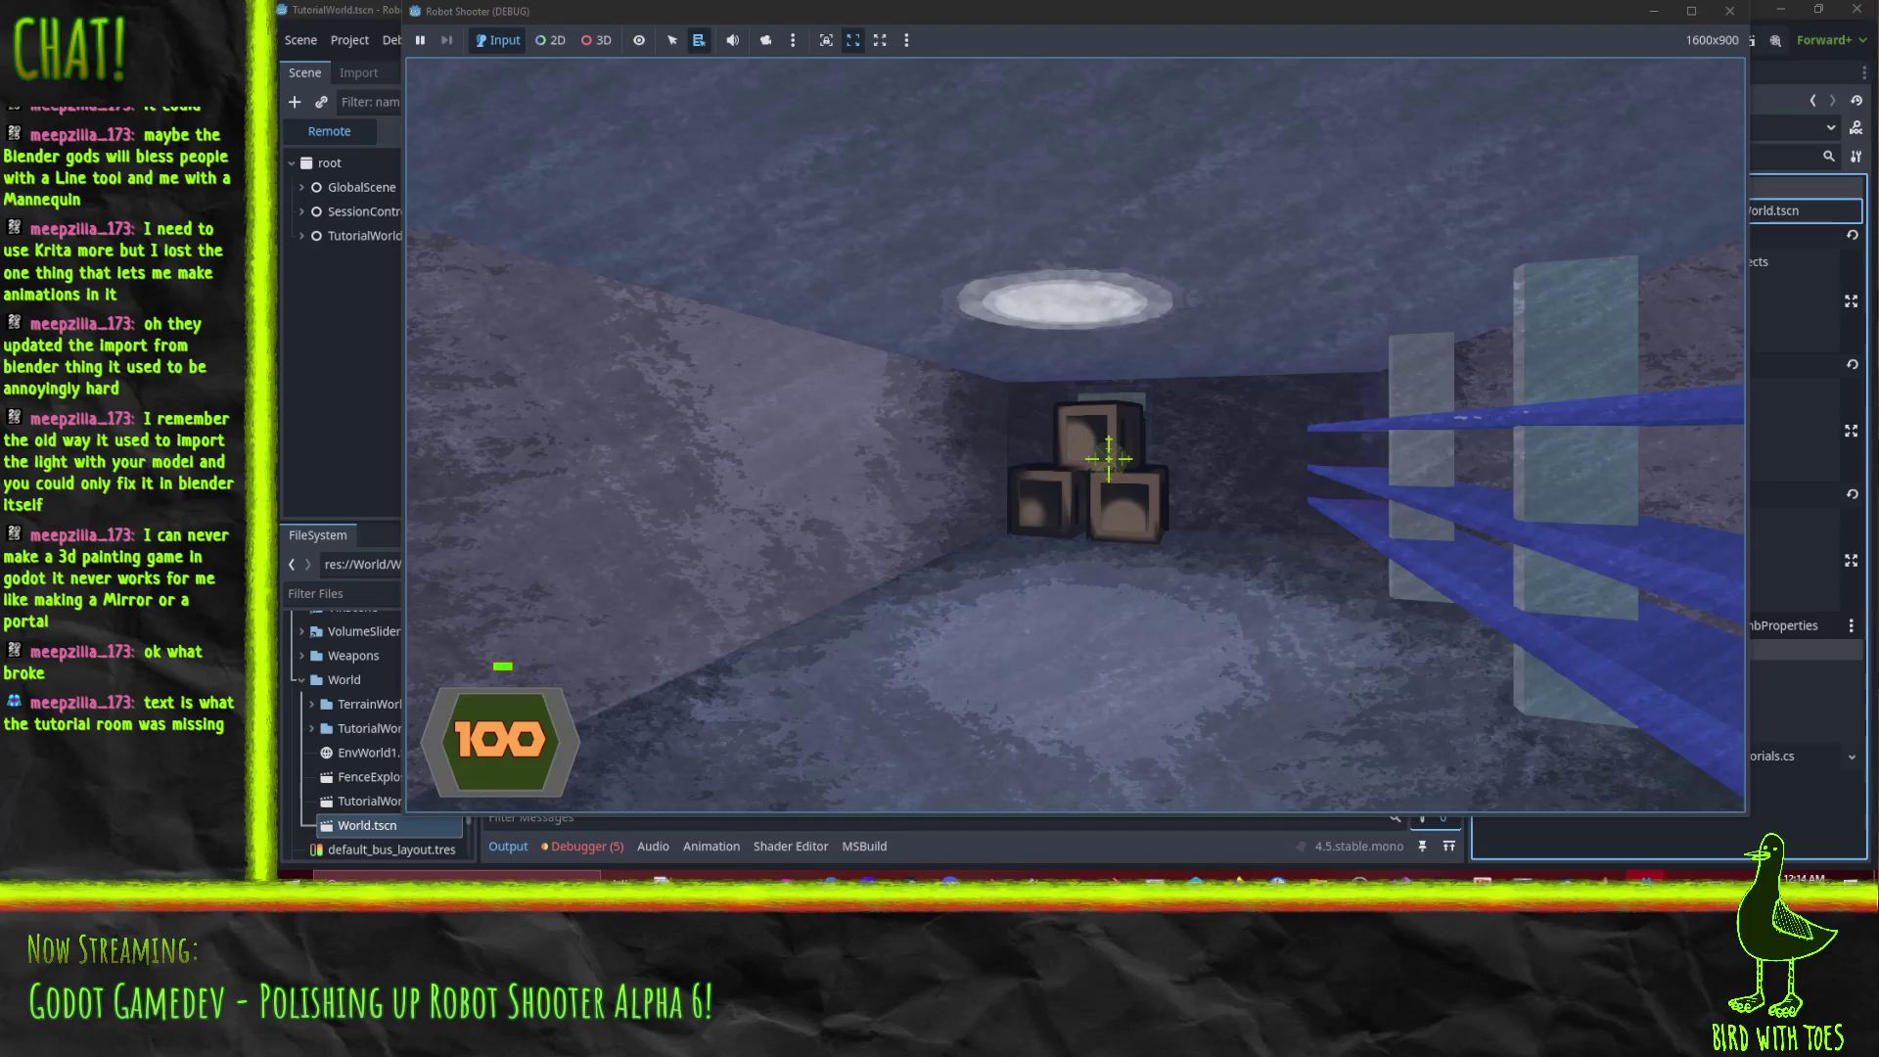
key("w")
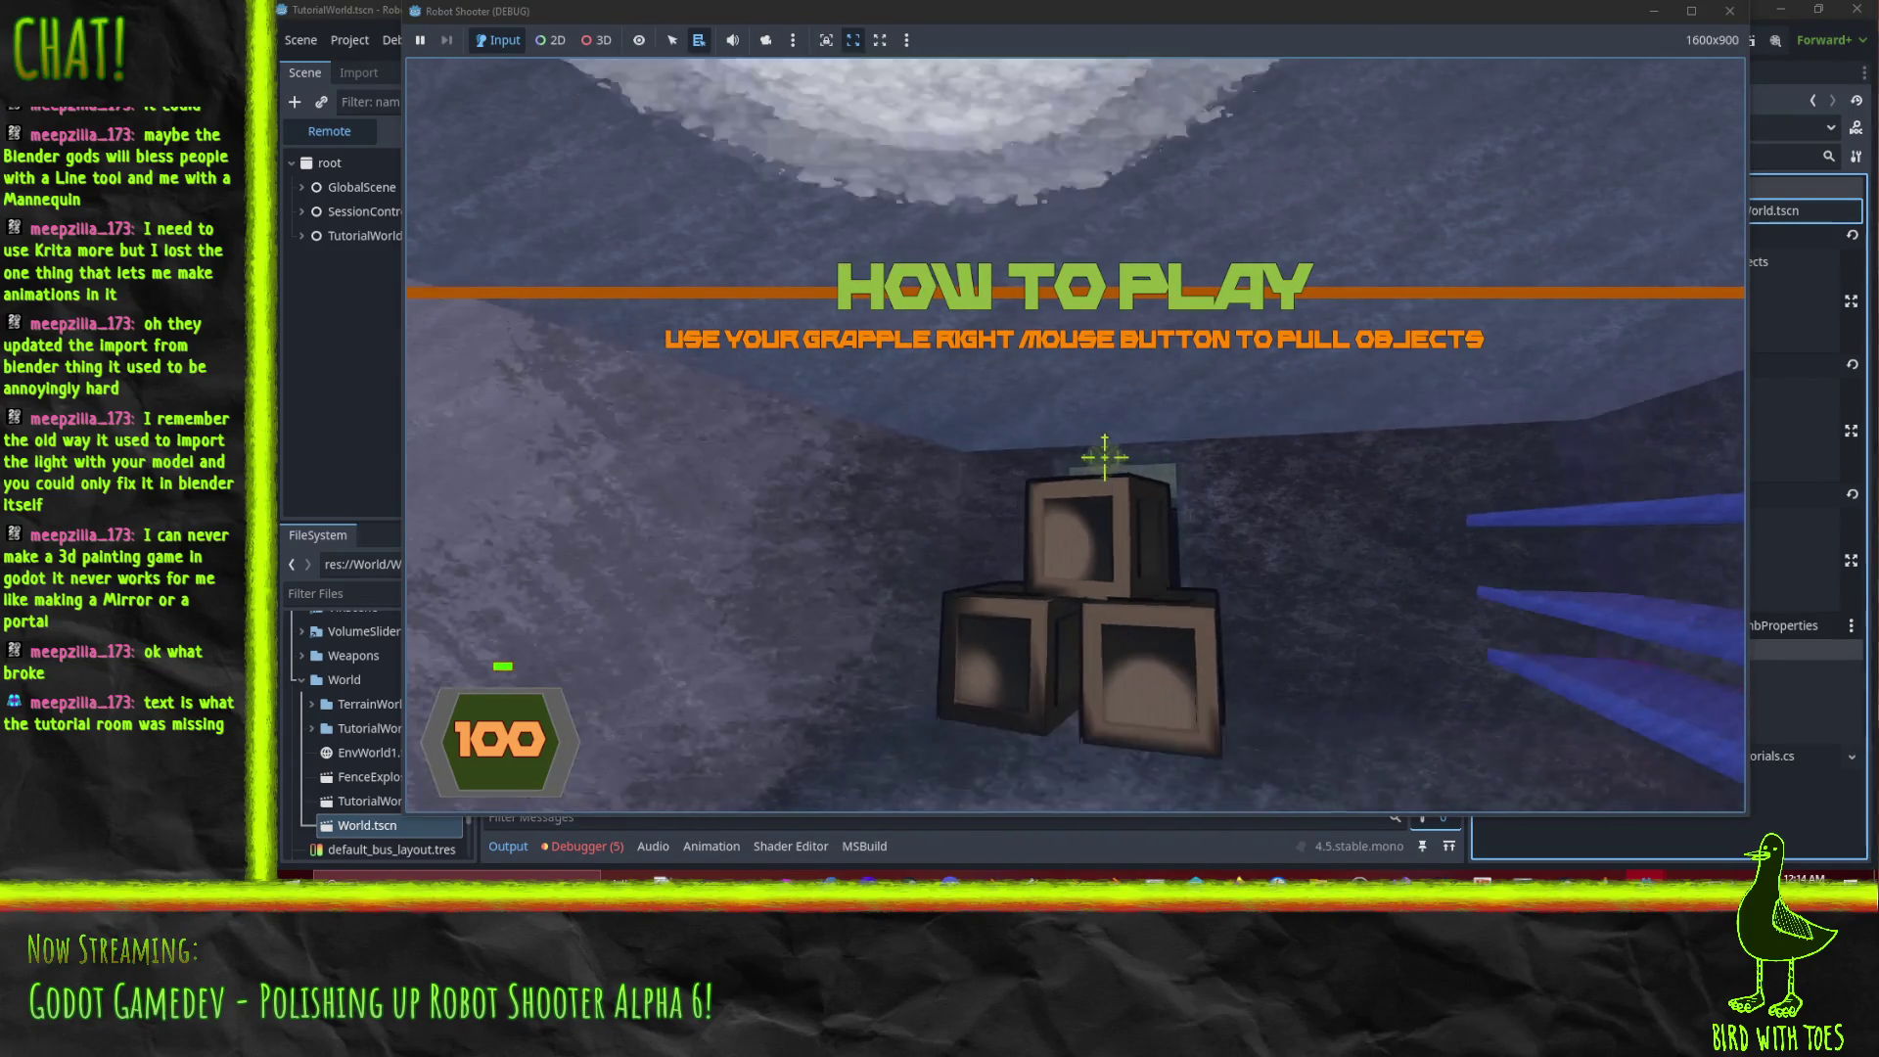
left_click(1119, 458)
right_click(1118, 458)
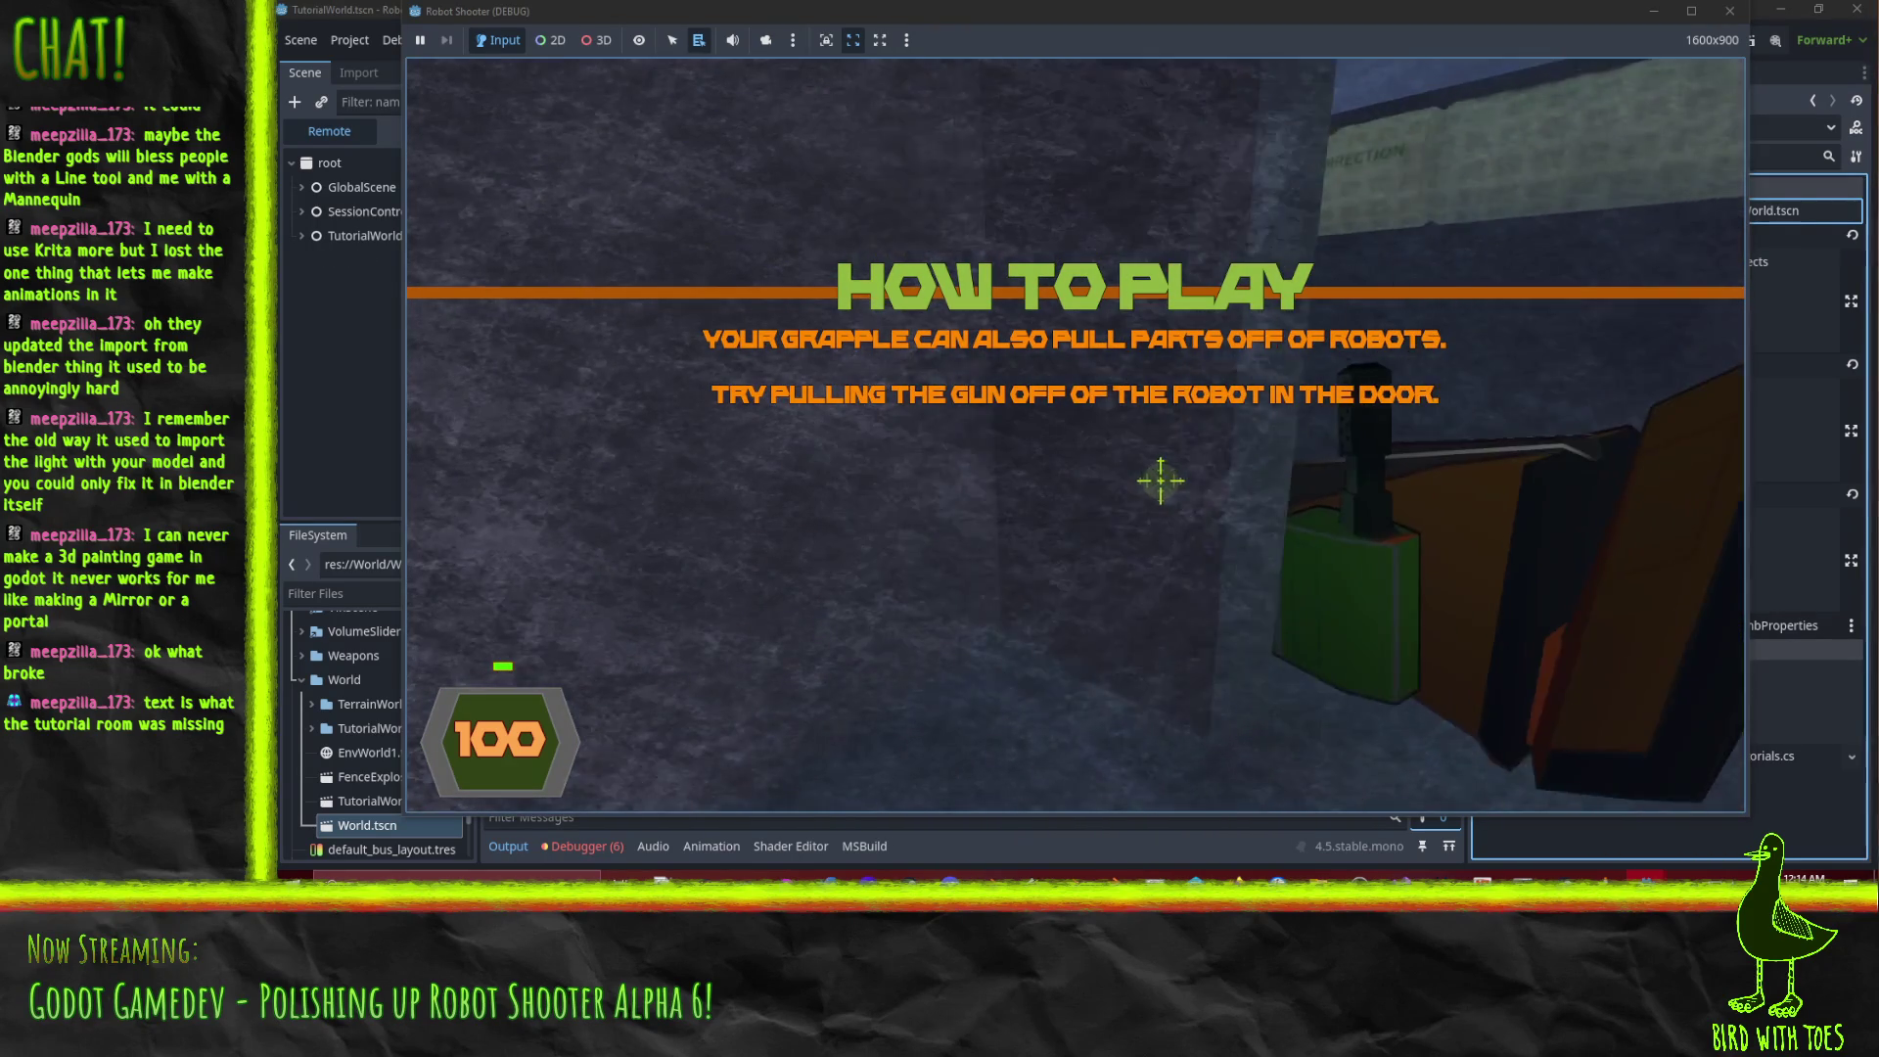
right_click(1127, 467)
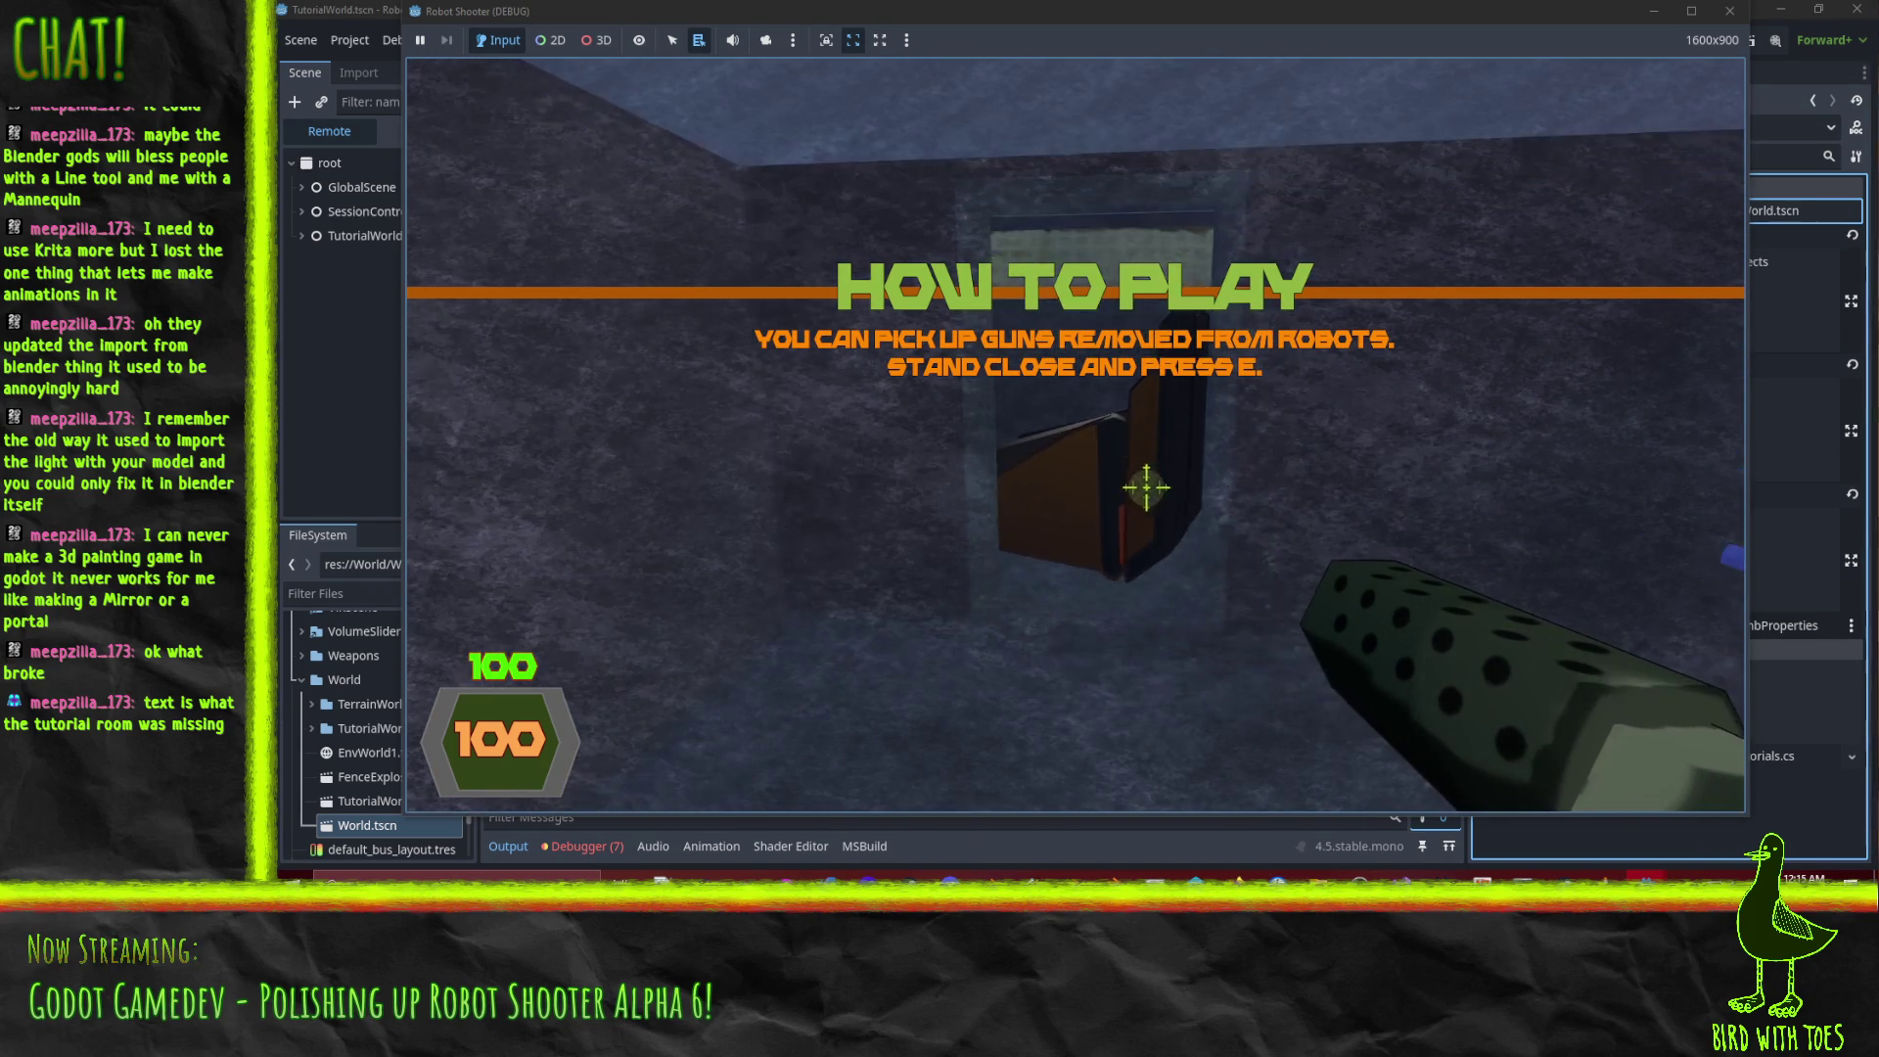
left_click(1142, 482)
left_click(1135, 475)
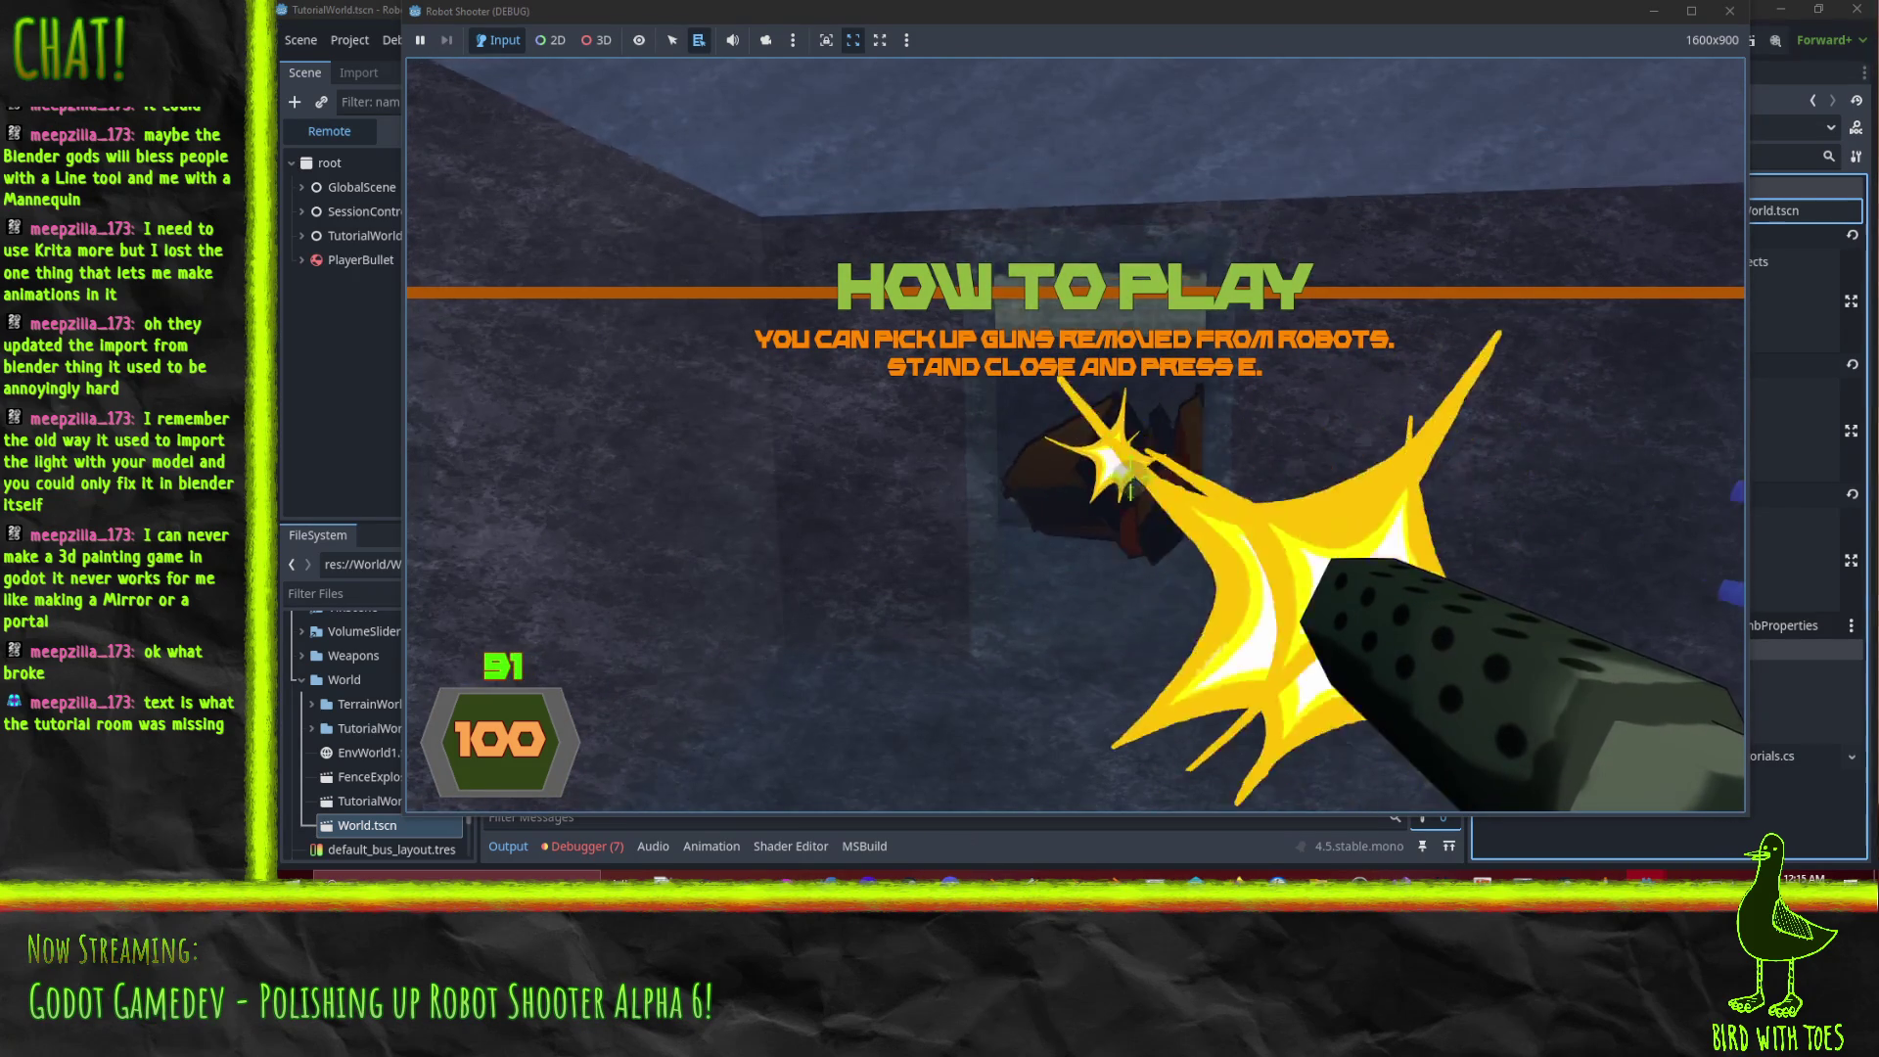
left_click(1135, 476)
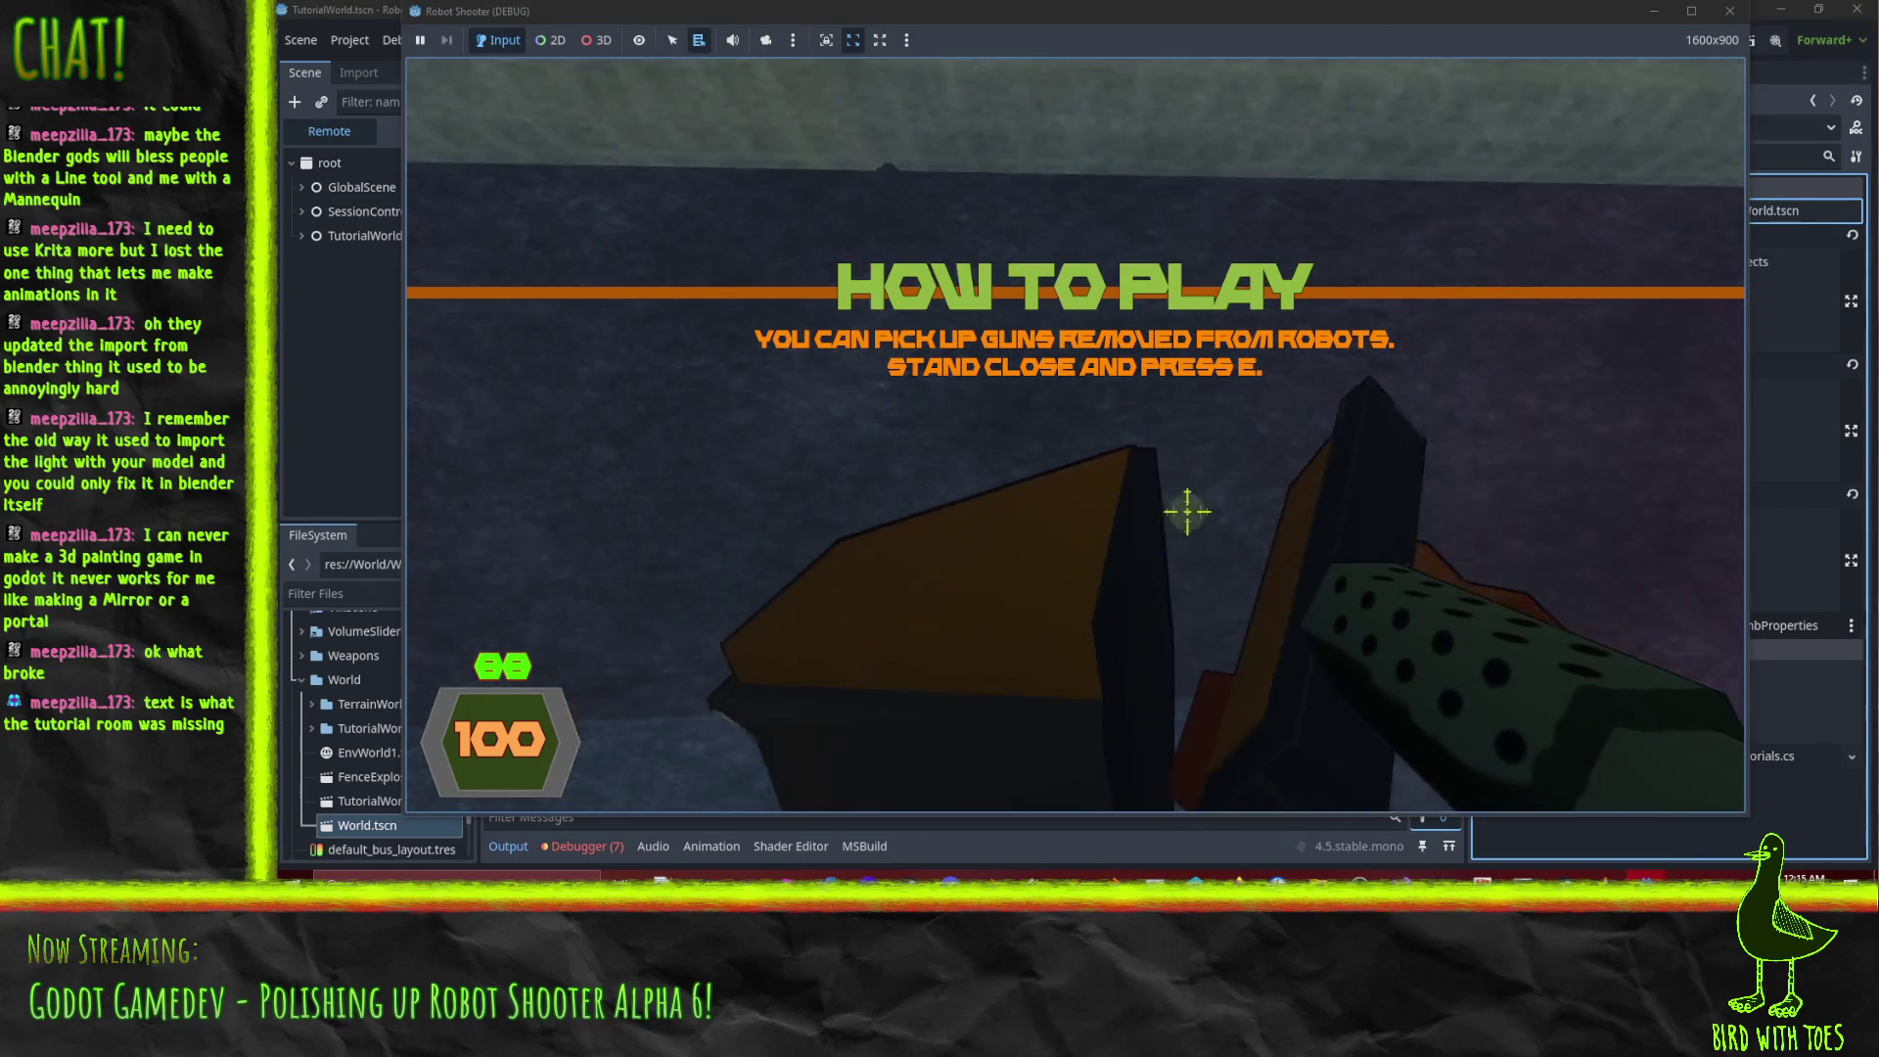
key("w")
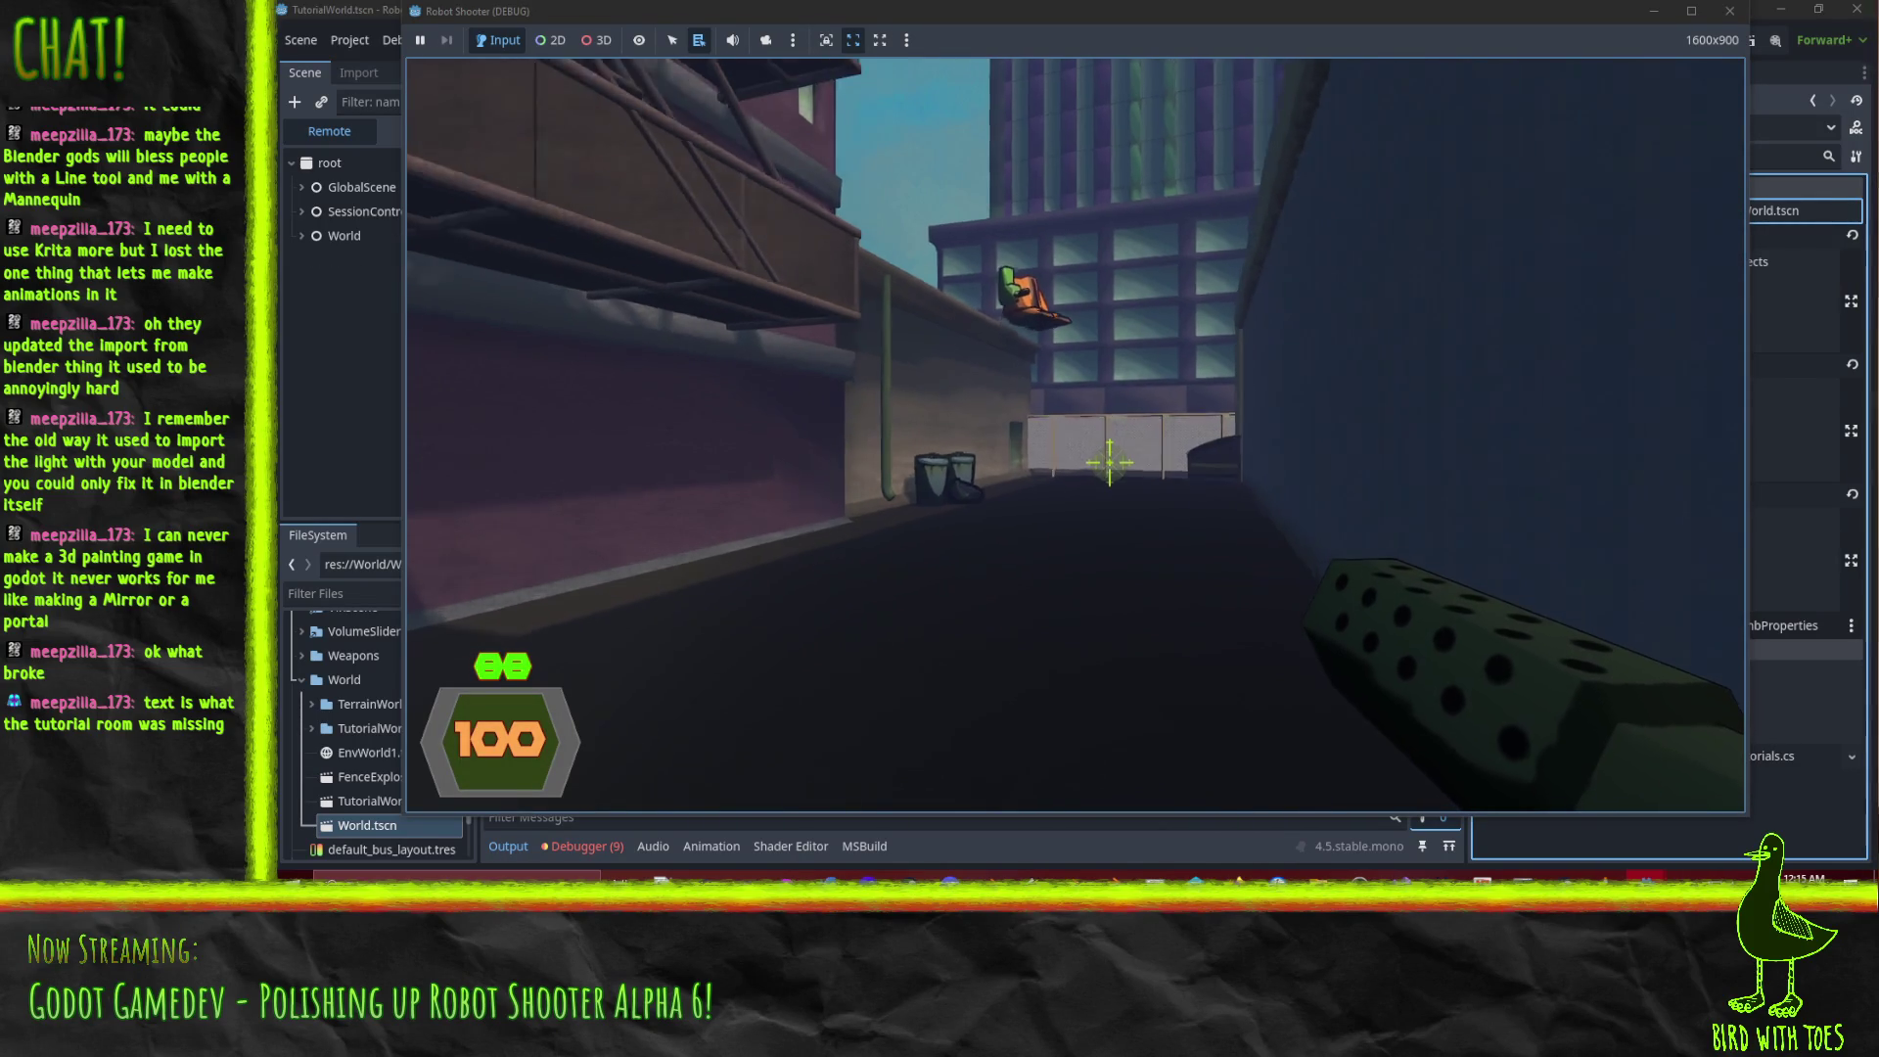
Shoot the alley robot apart, then pause and quit back to the editor.
key("w")
key("w")
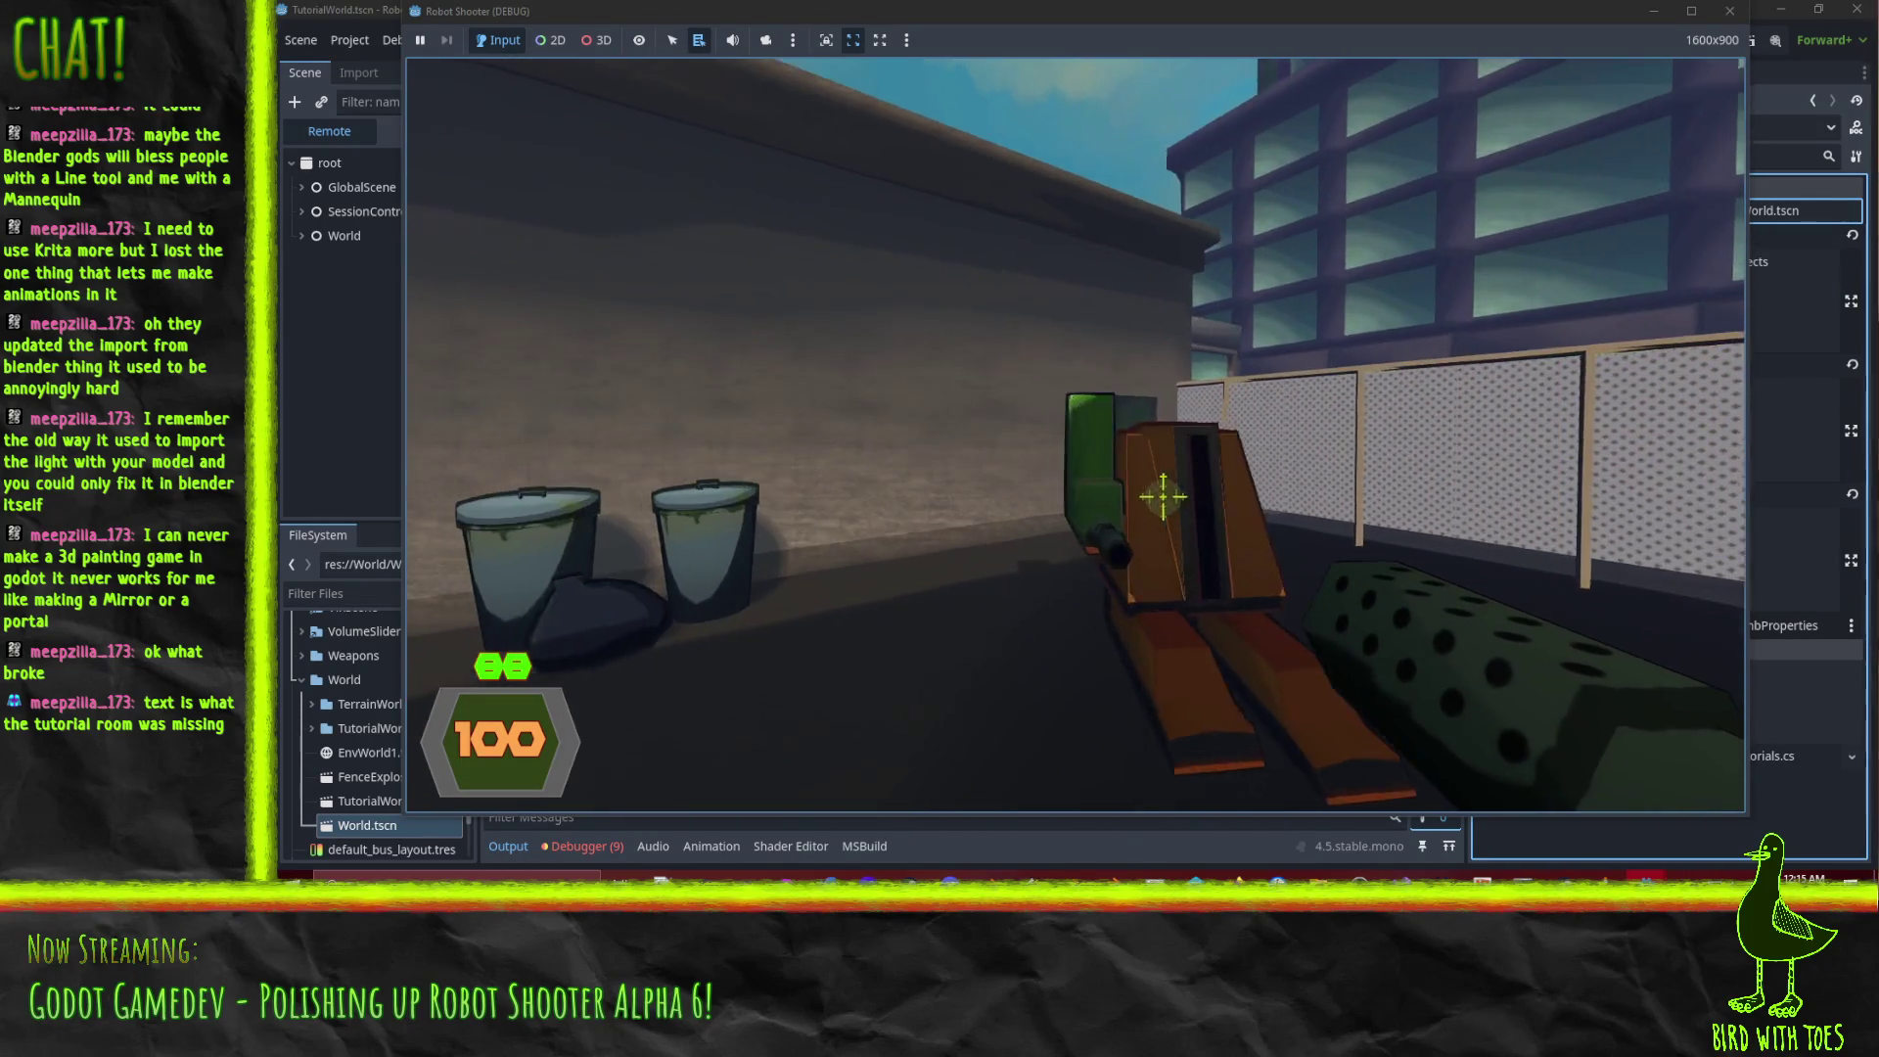
key("s")
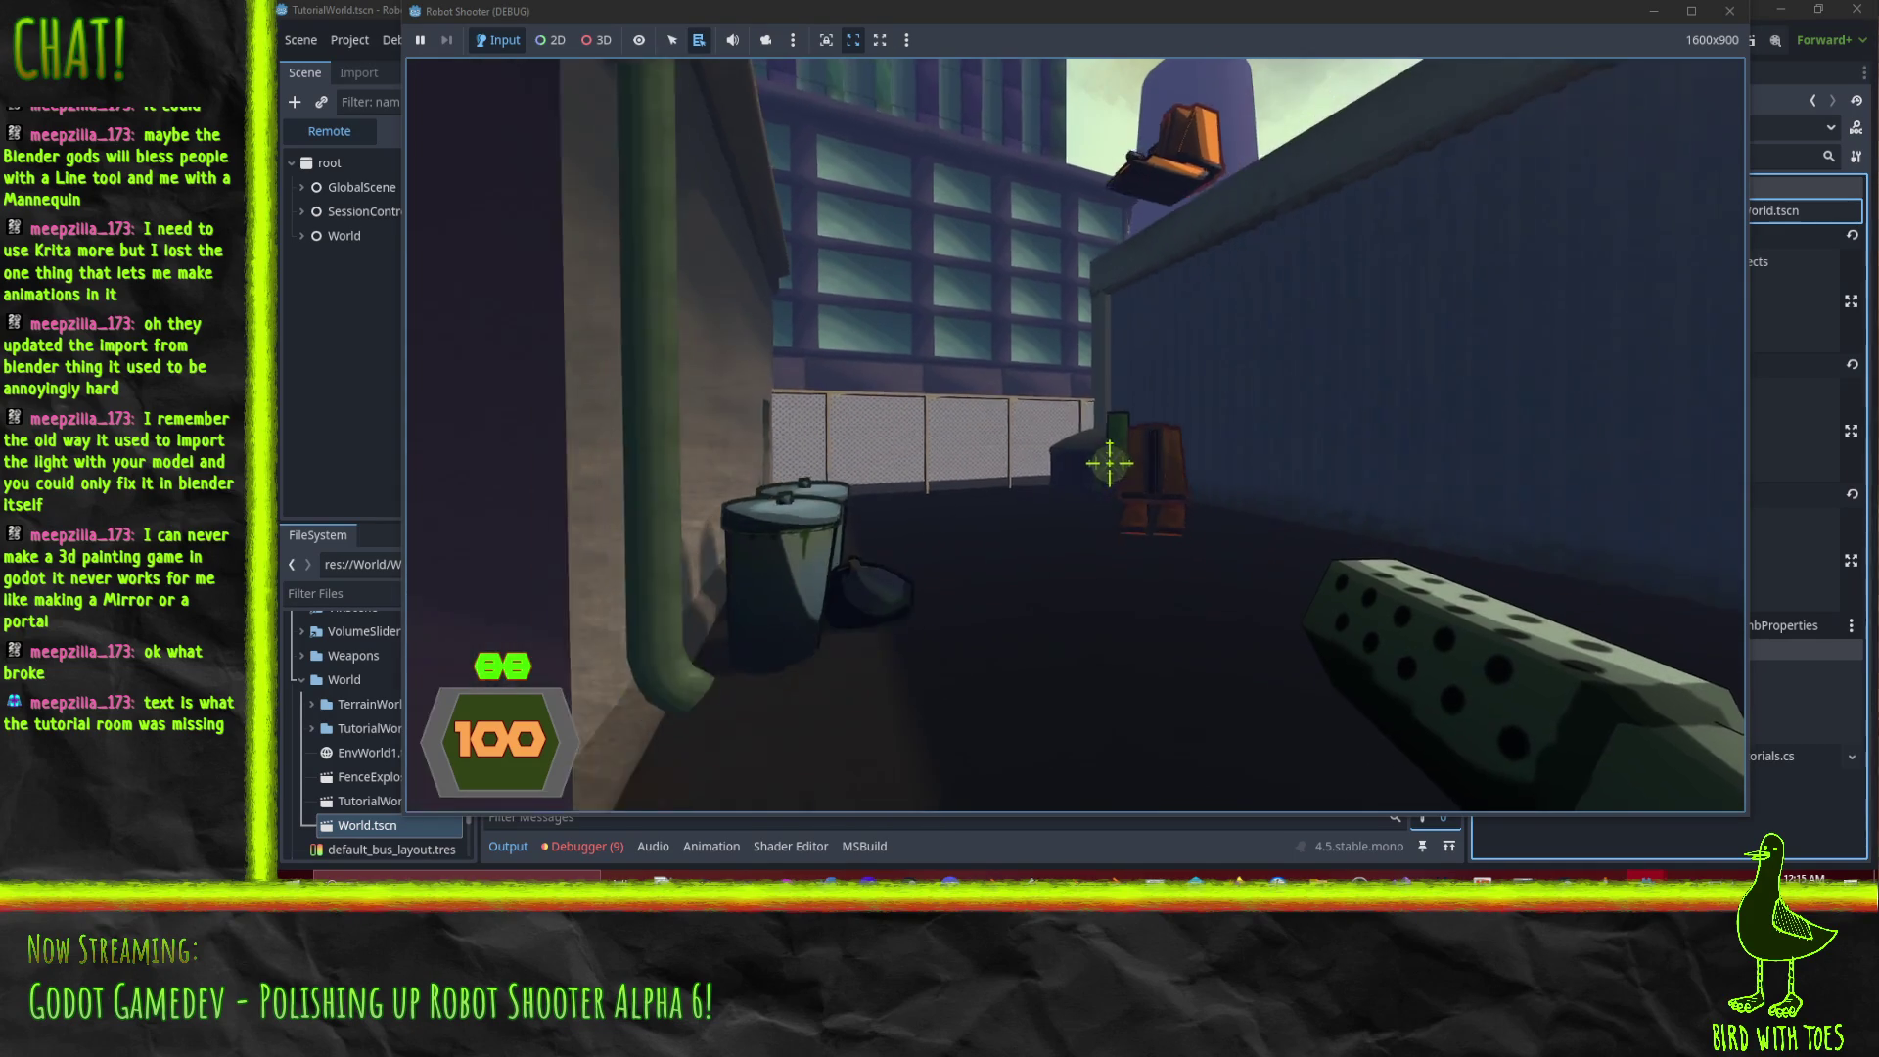
left_click(1115, 466)
left_click_drag(1114, 466, 1125, 472)
key("w")
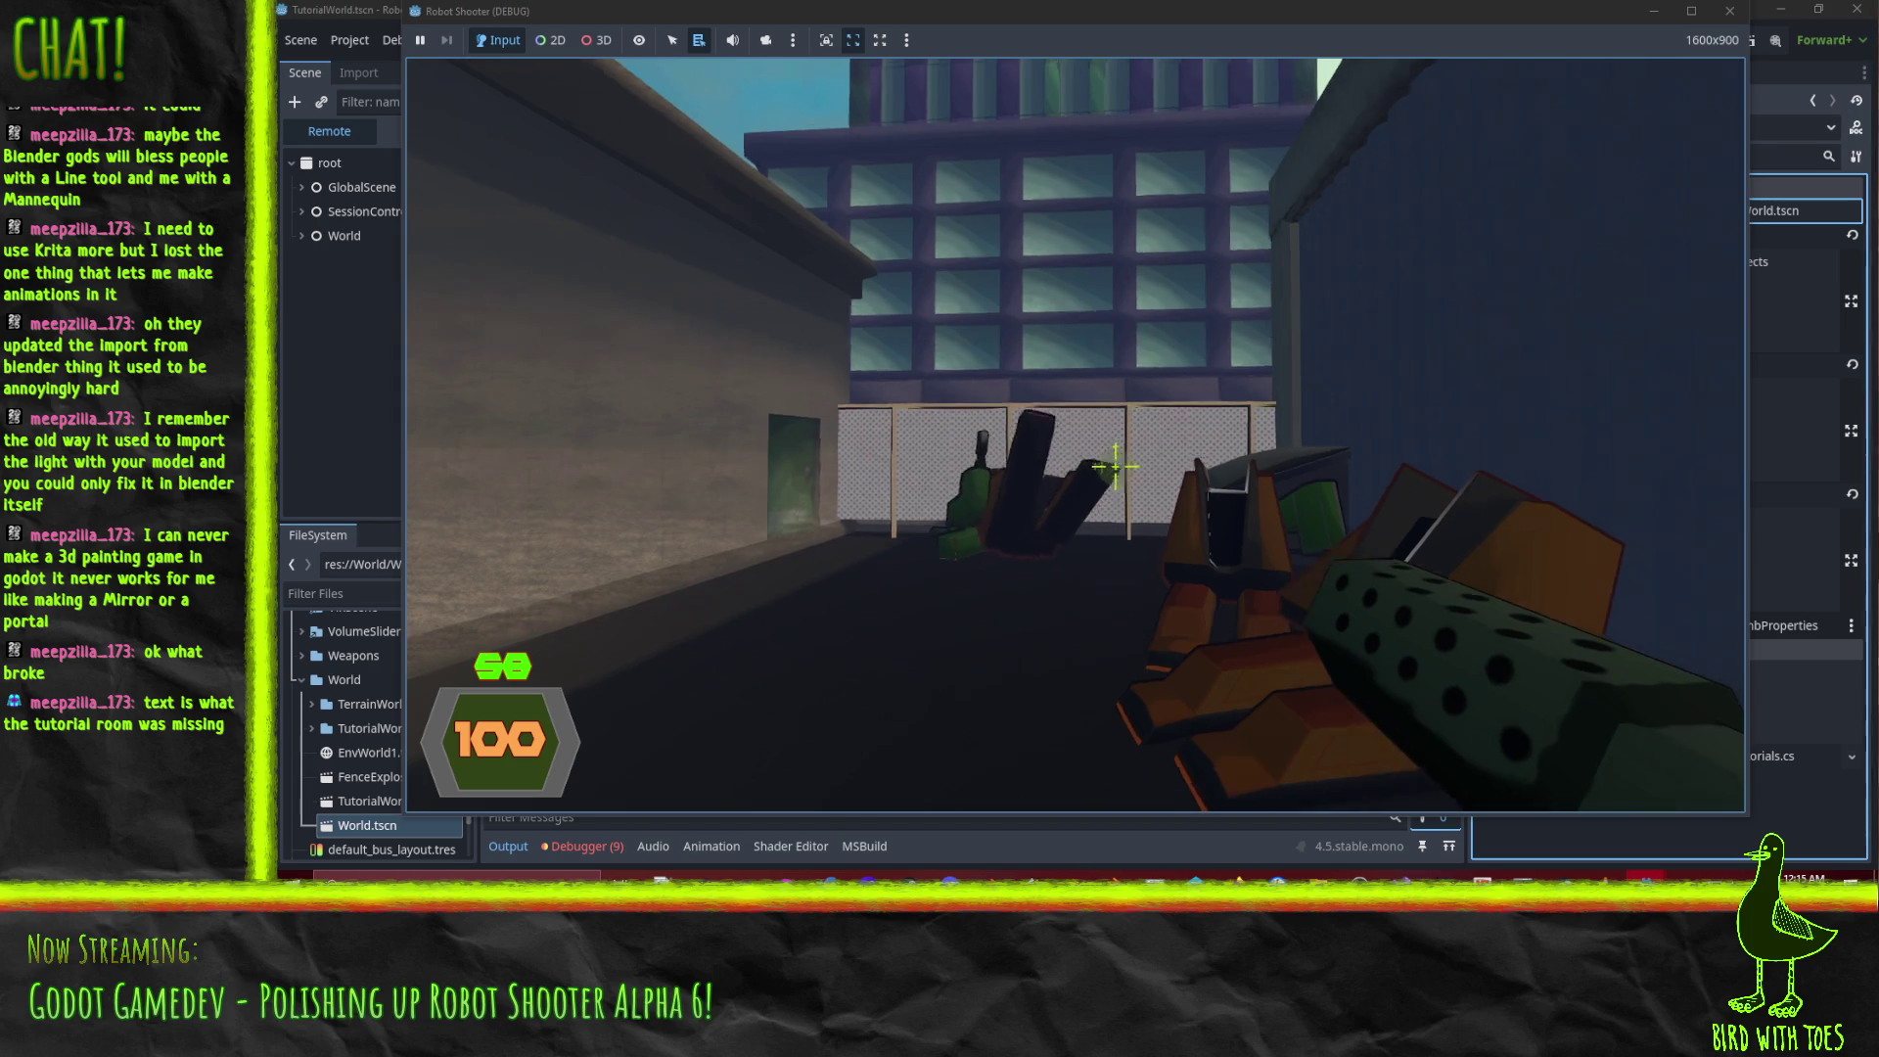
key("Escape")
left_click(1071, 602)
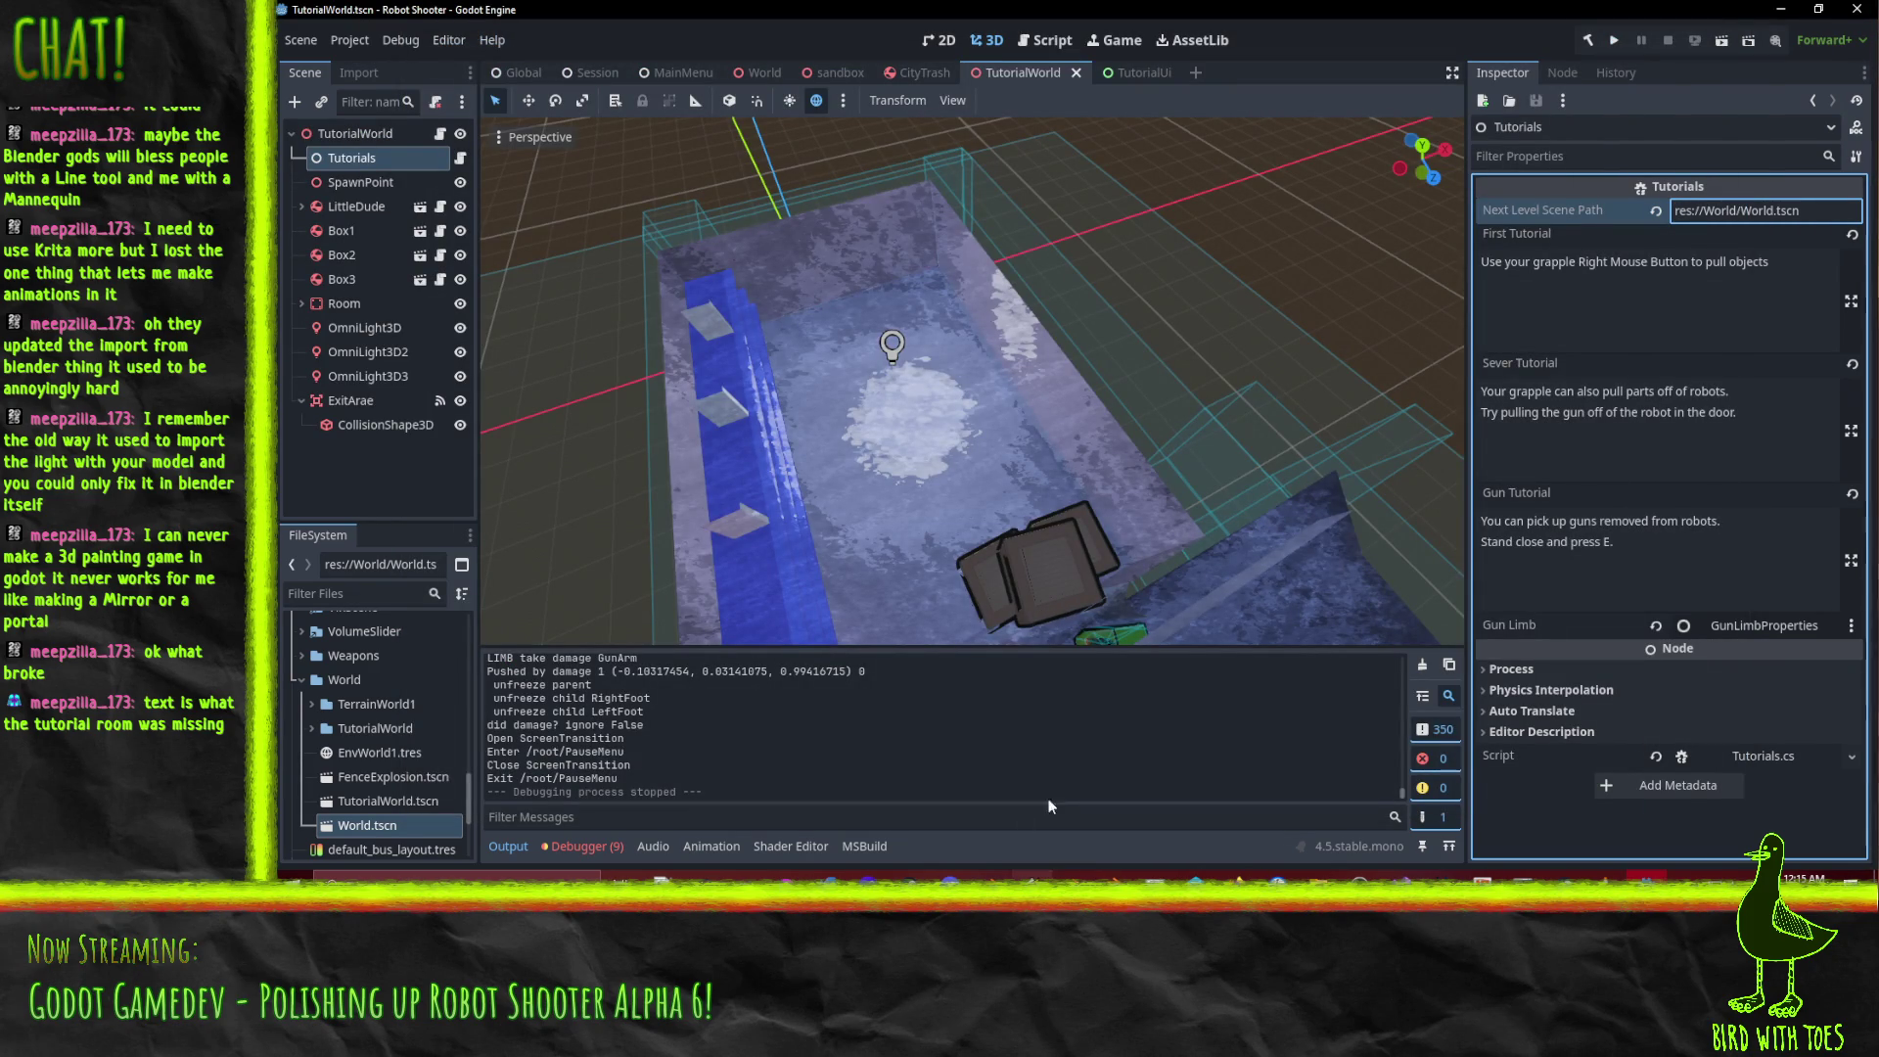
mouse_move(1237, 875)
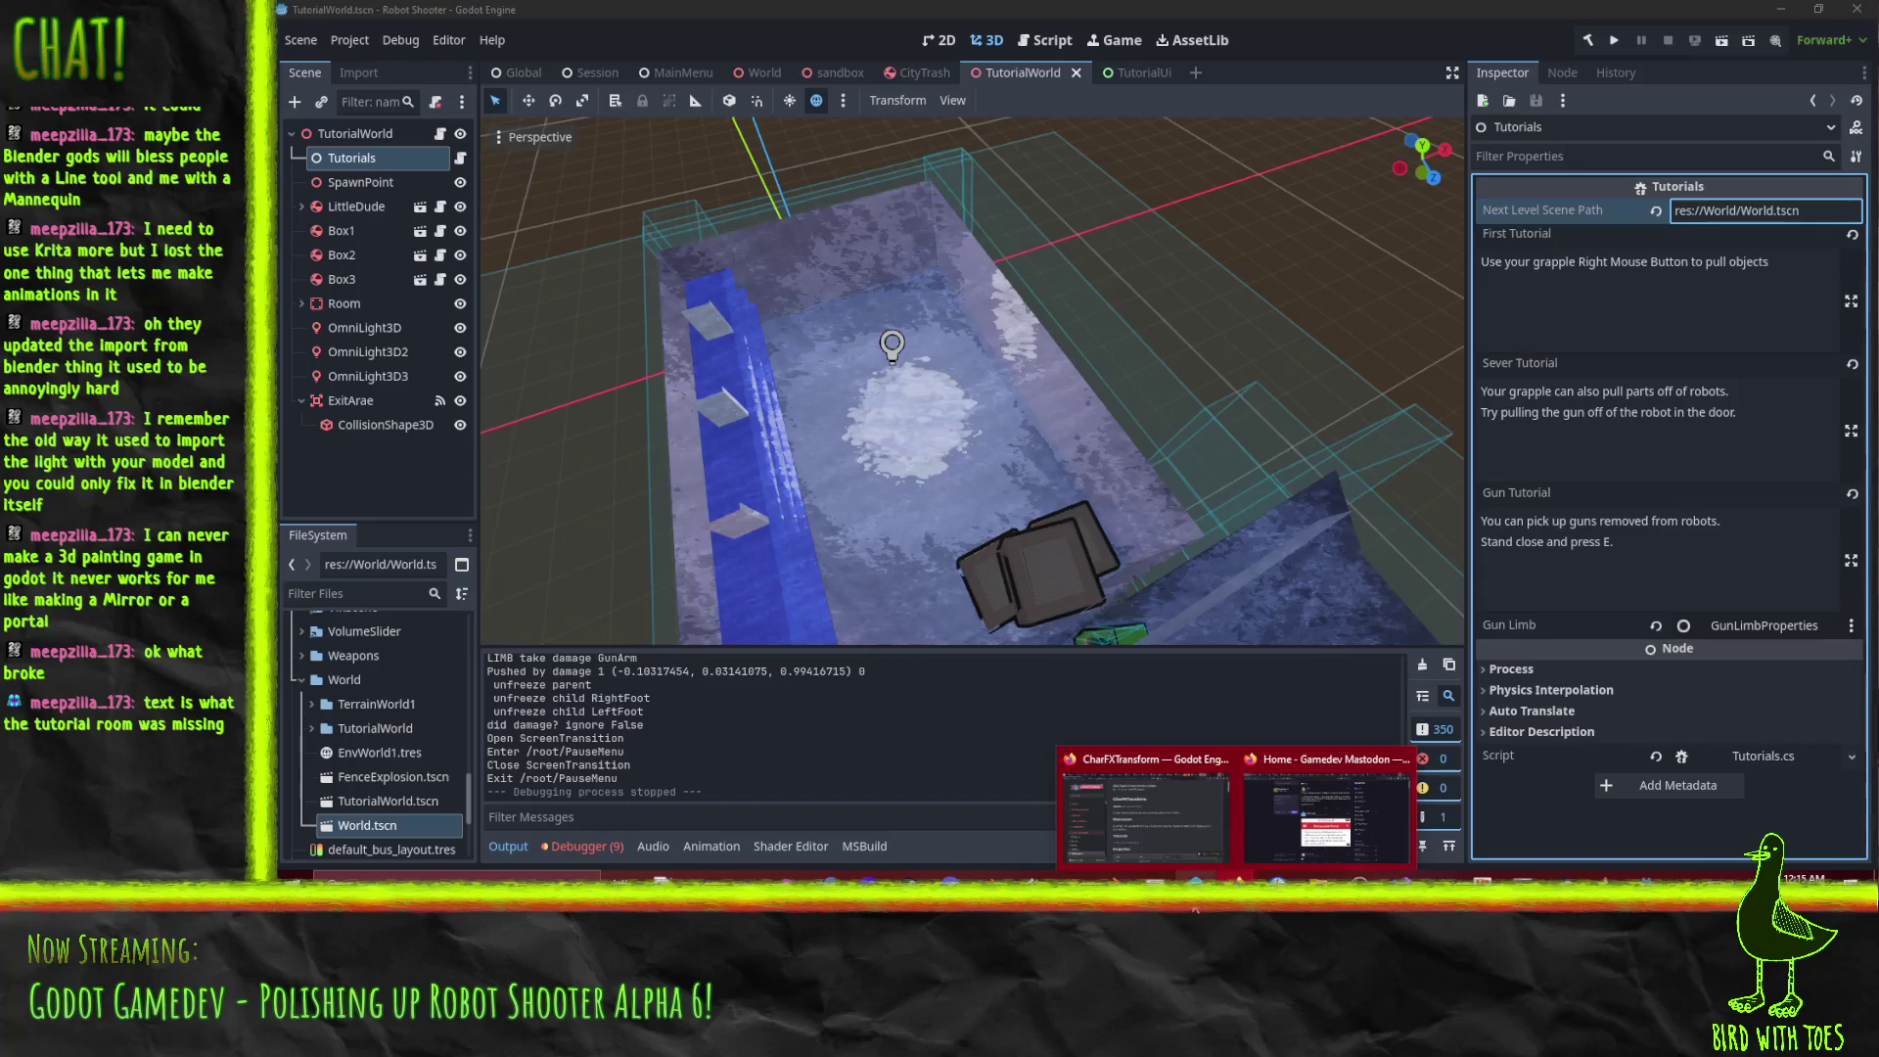
Revert the unchanged files in P4V's default changelist.
left_click(1198, 877)
right_click(819, 307)
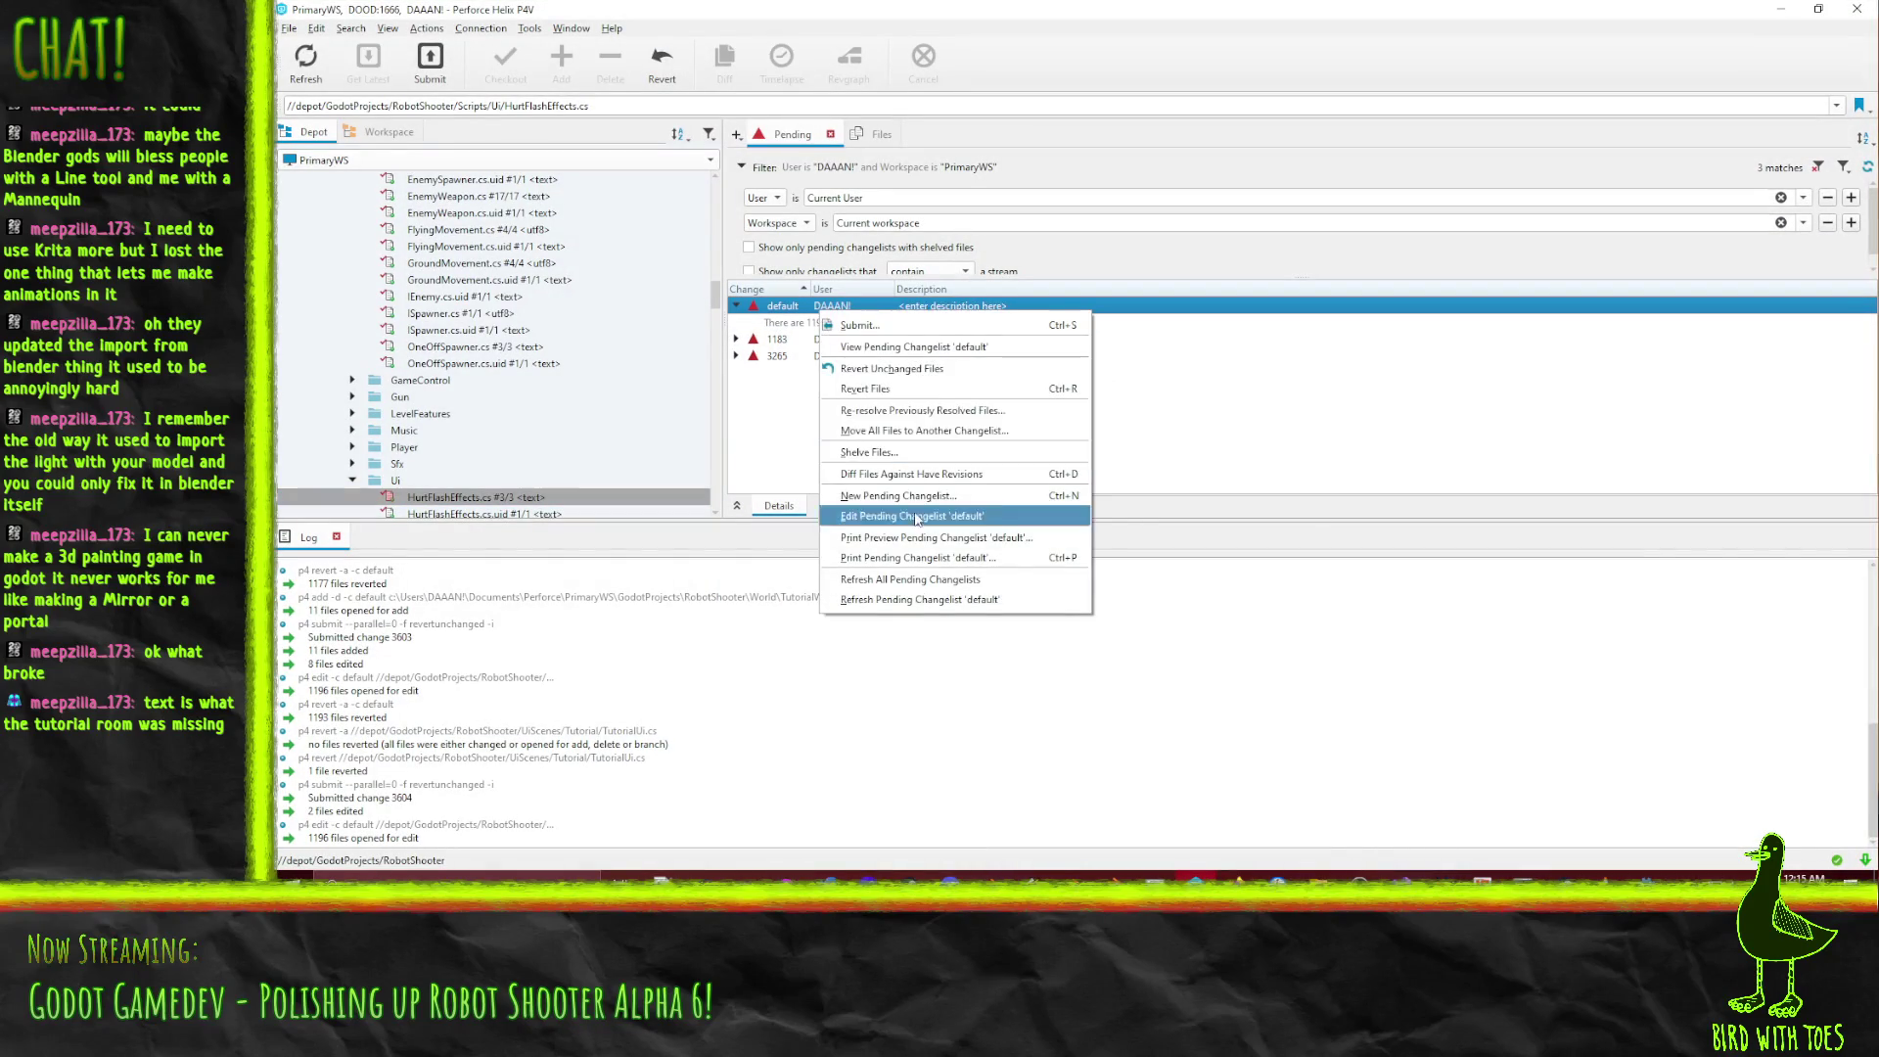
left_click(925, 367)
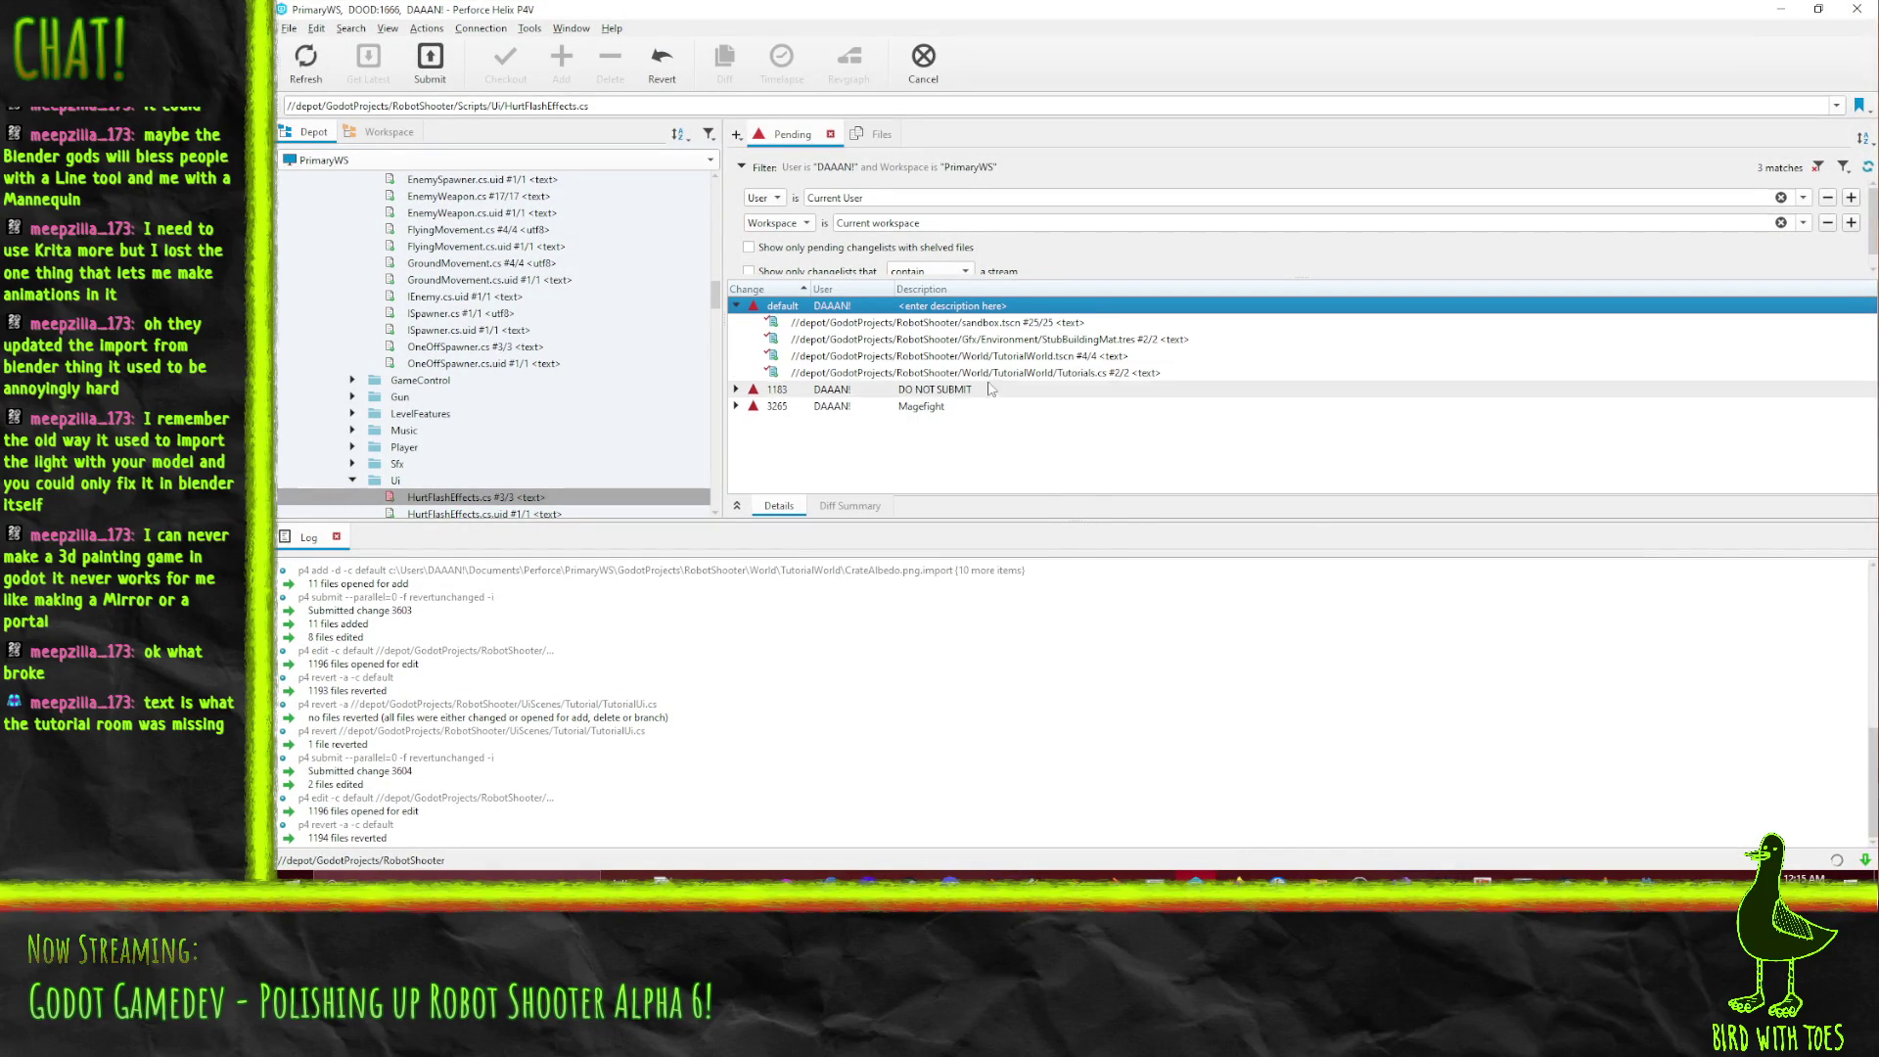
Submit Tutorials.cs and TutorialWorld.tscn described 'Robot Shooter - Close tutorial text when completing tutorial area'.
left_click(1077, 373)
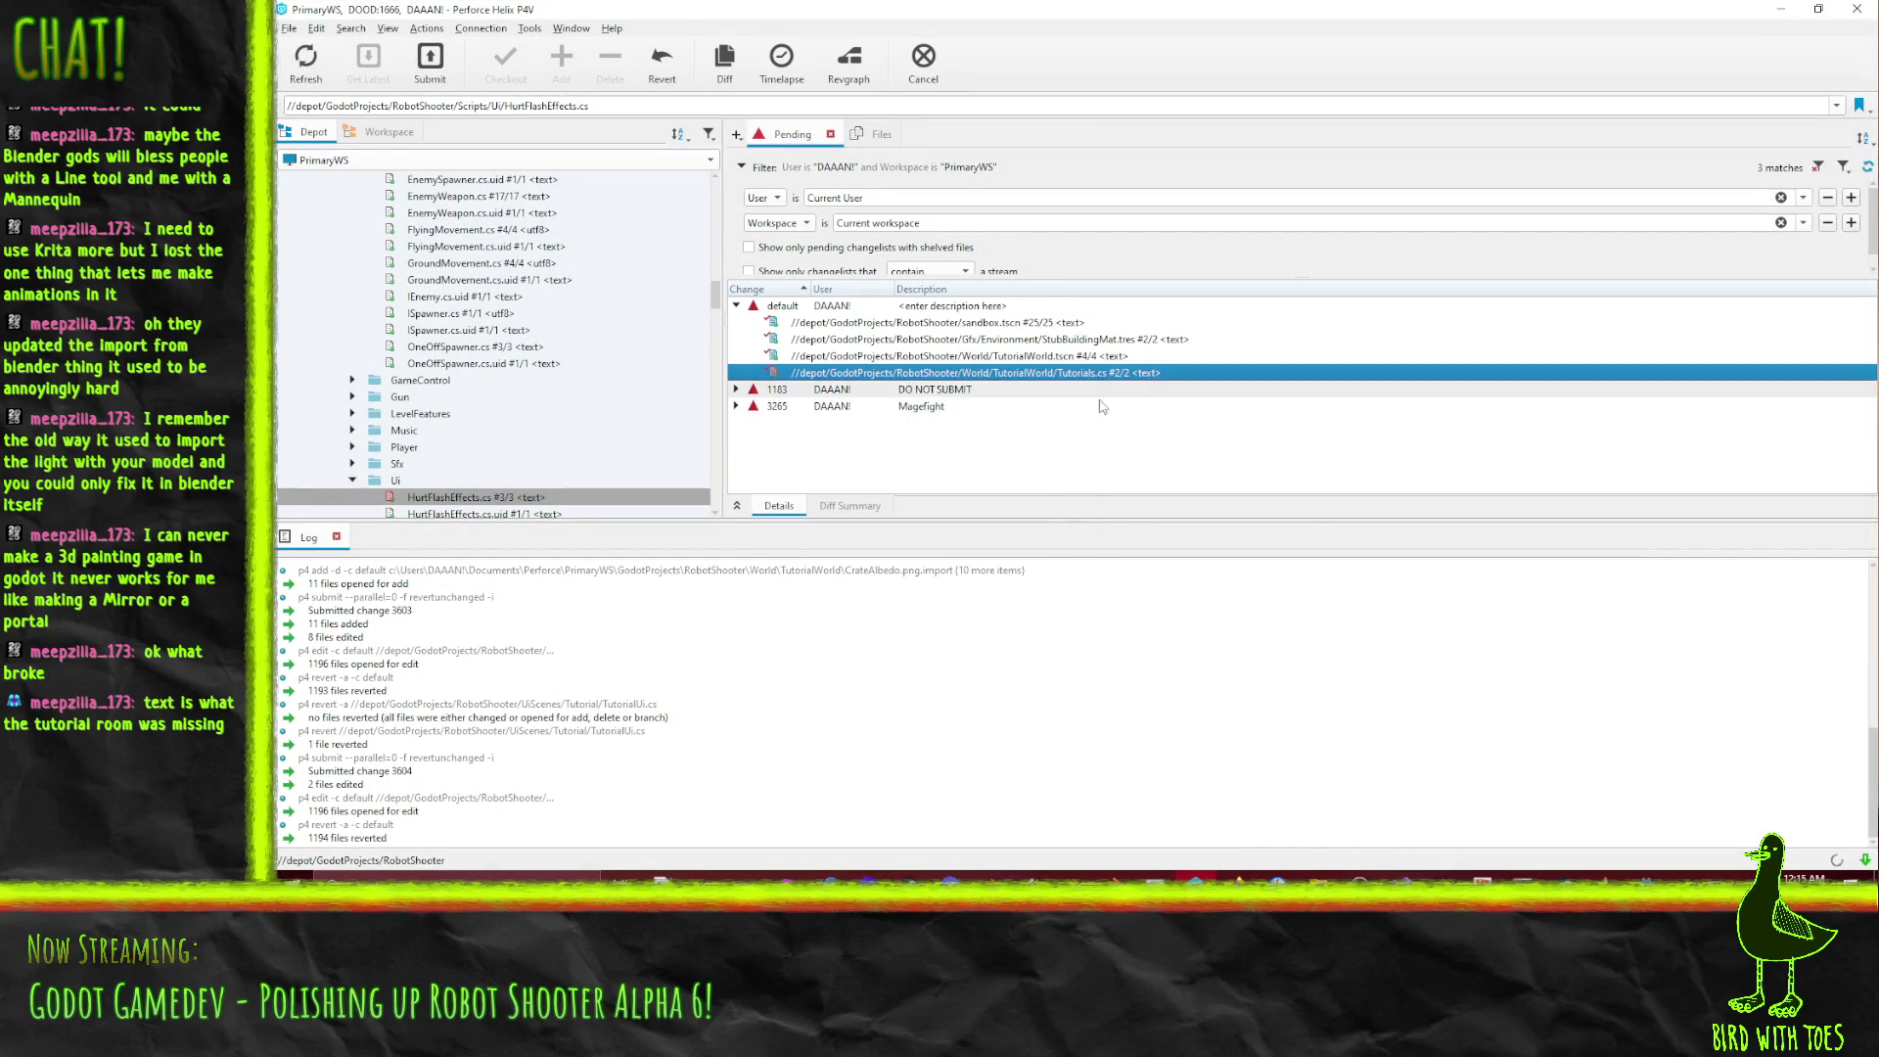
left_click(1039, 358, "ctrl")
right_click(1039, 357)
left_click(1087, 432)
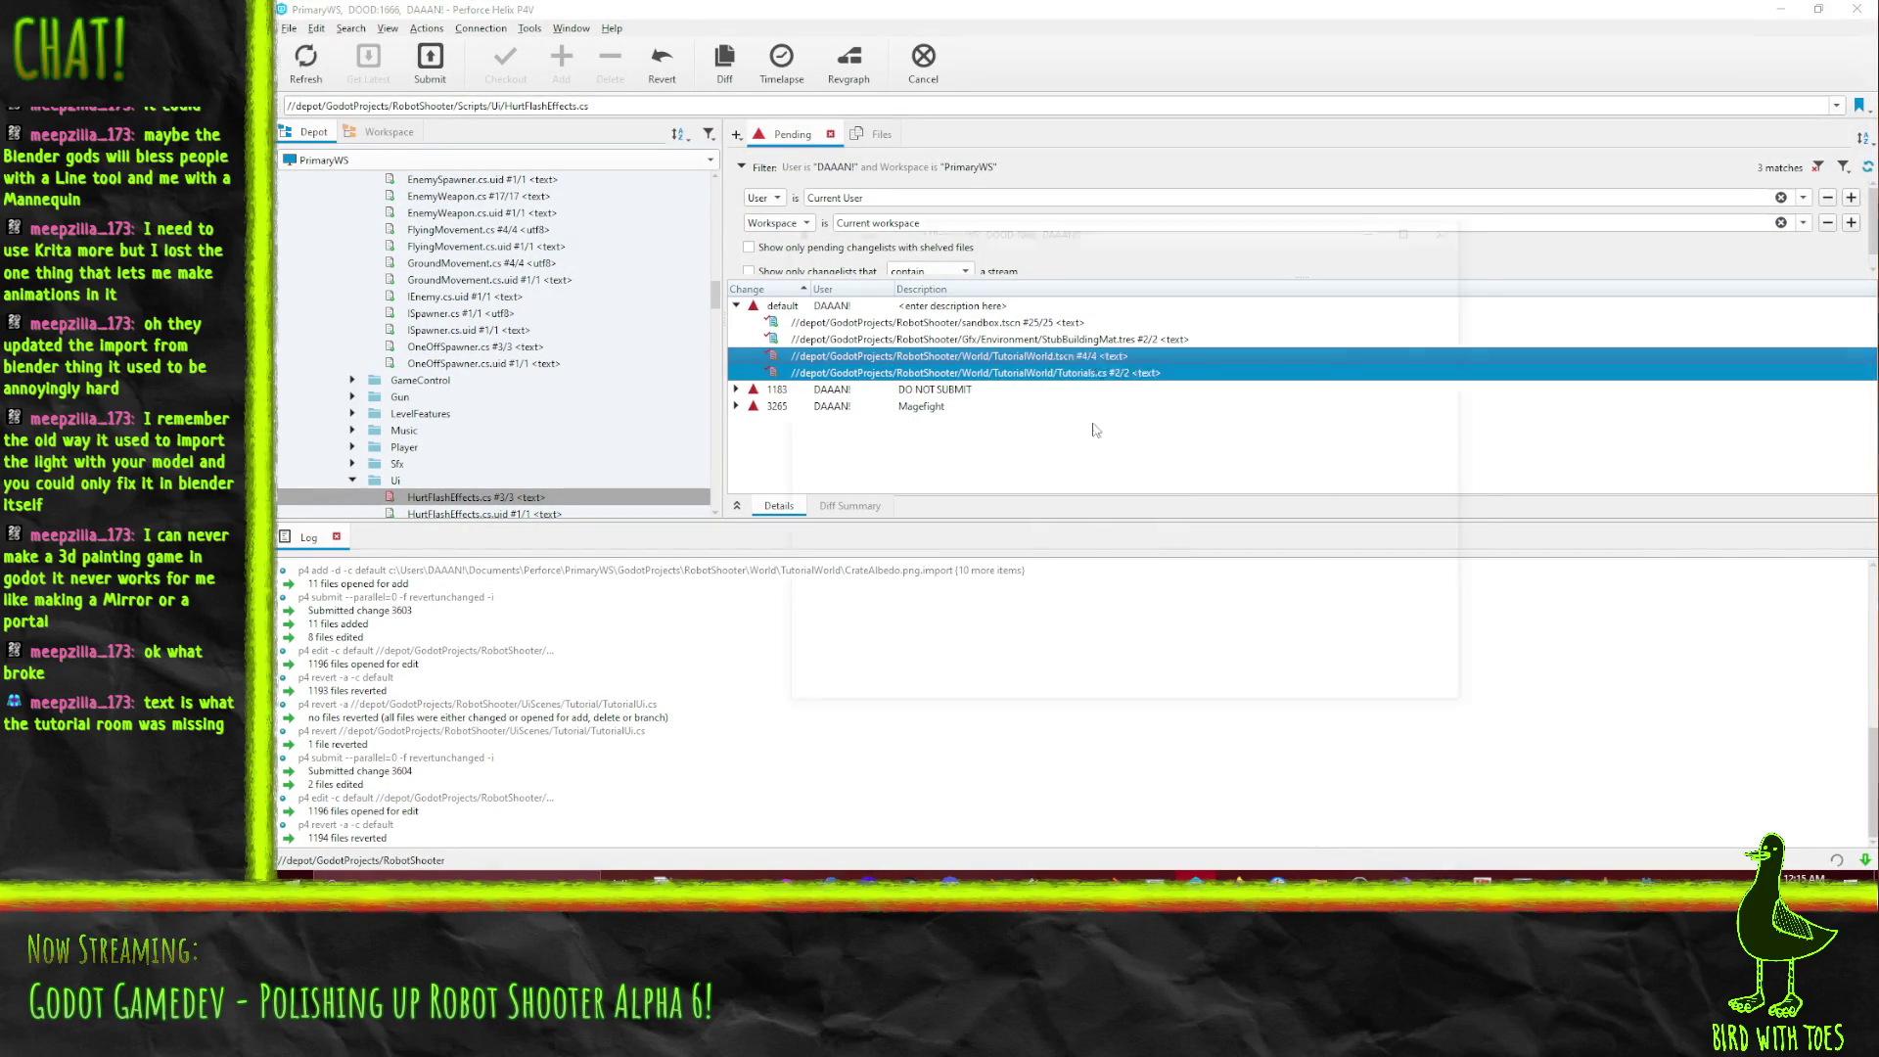
type("Robot Shooter - Ma")
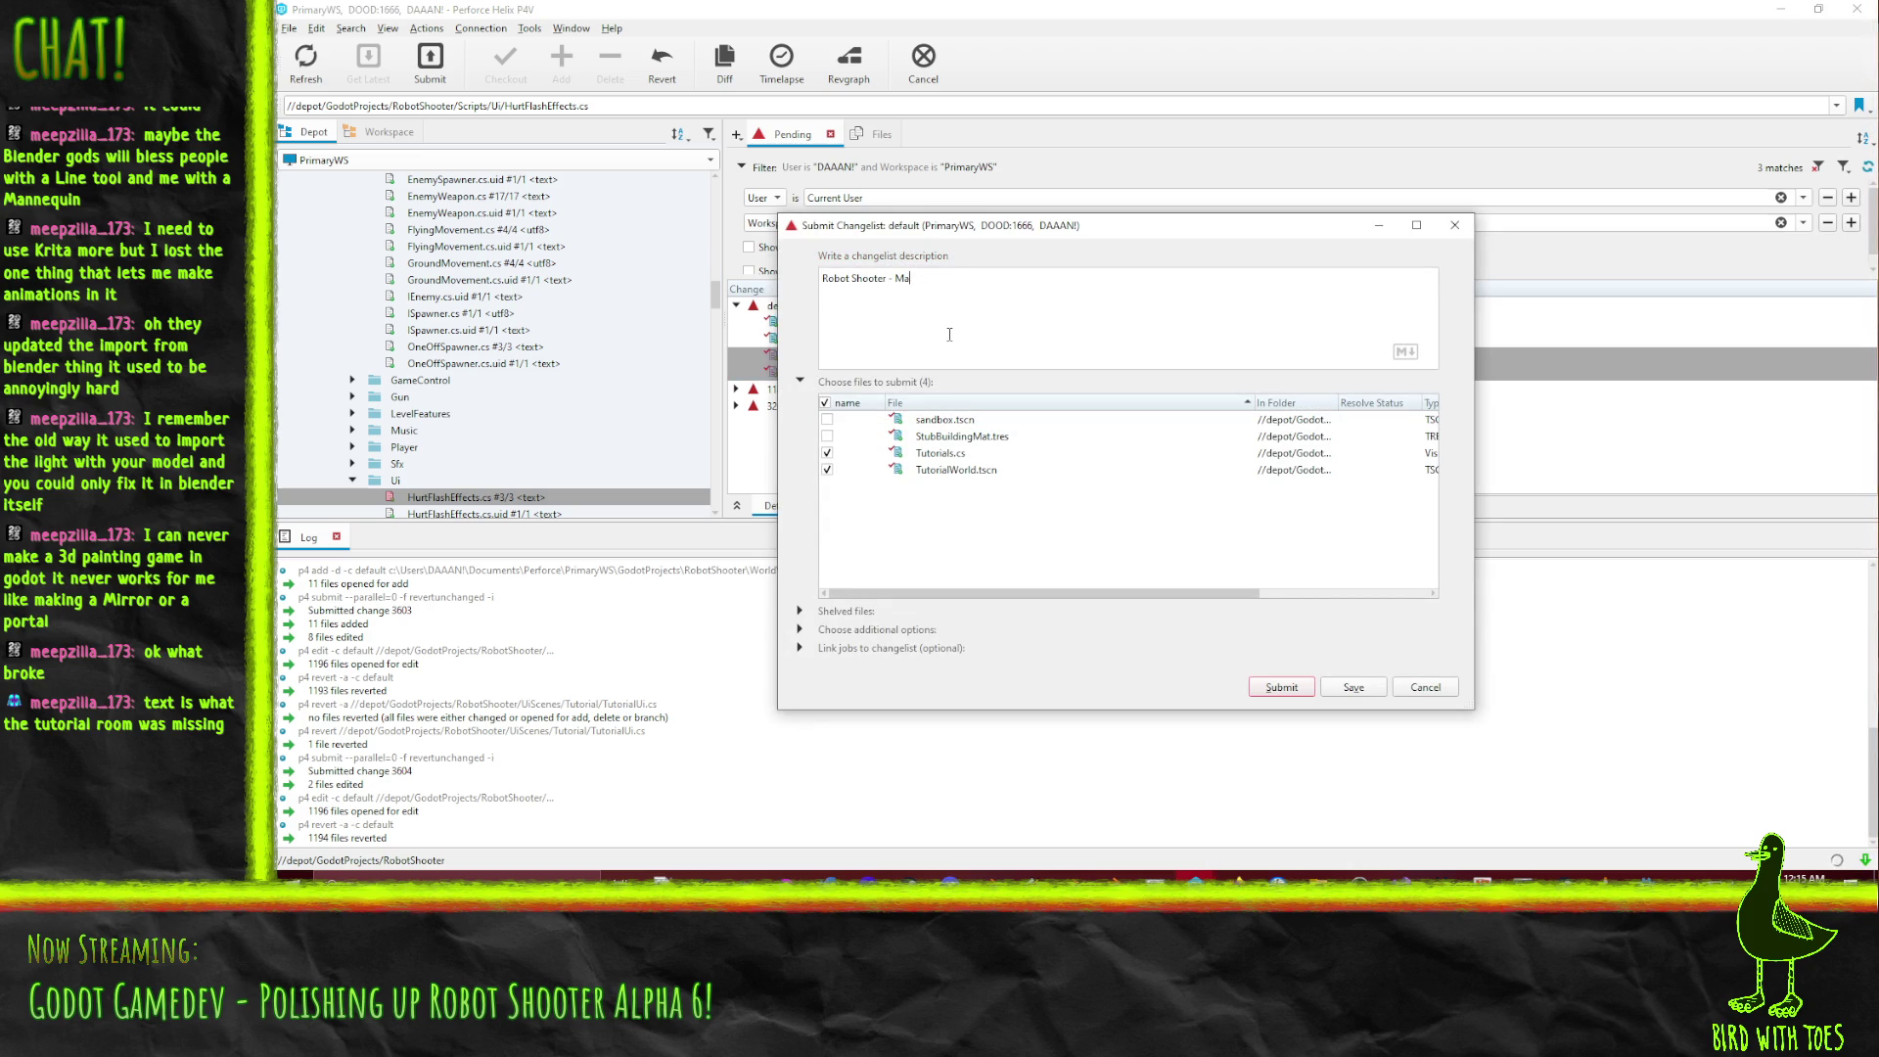
type("lose to")
key("BackSpace")
key("BackSpace")
type("orial text")
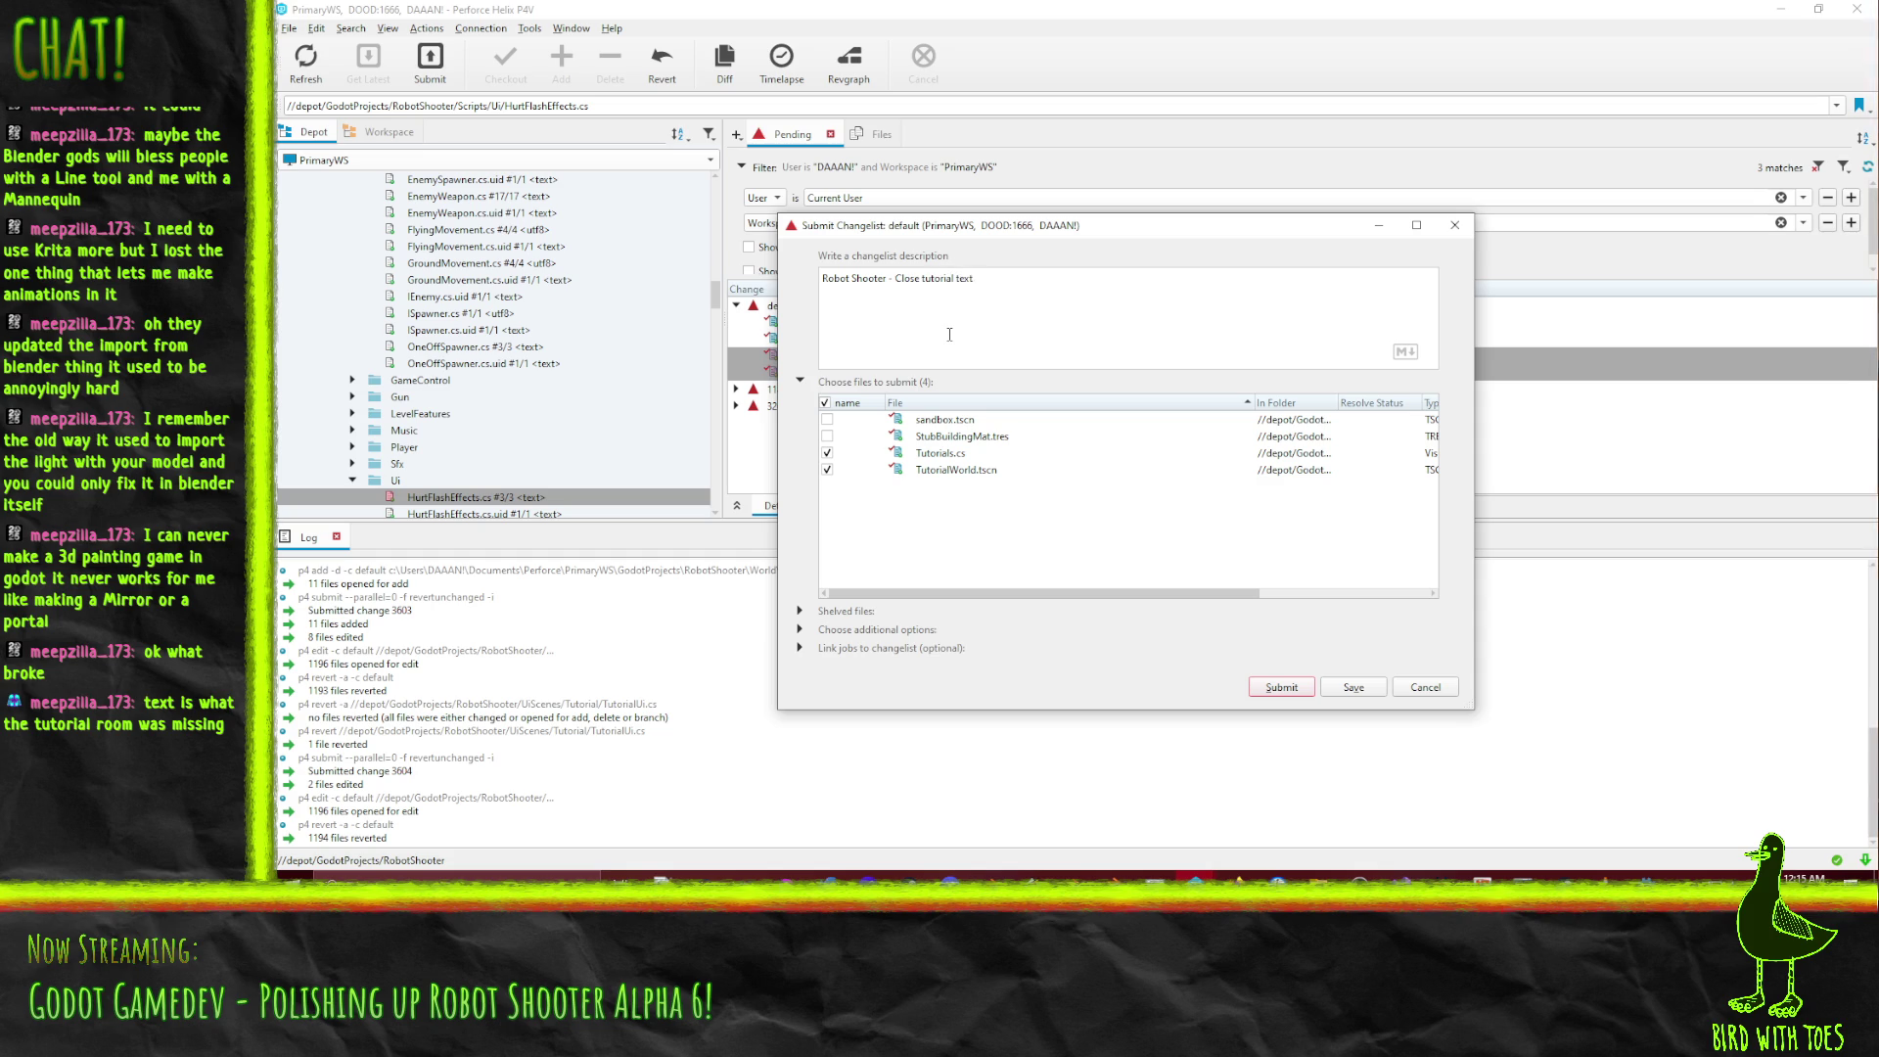
type(" when completing tu")
type("torial")
type(" area")
Submit the P4V changelist, then close the CharFXTransform and RichTextLabel docs to show the Todo board.
left_click(1279, 688)
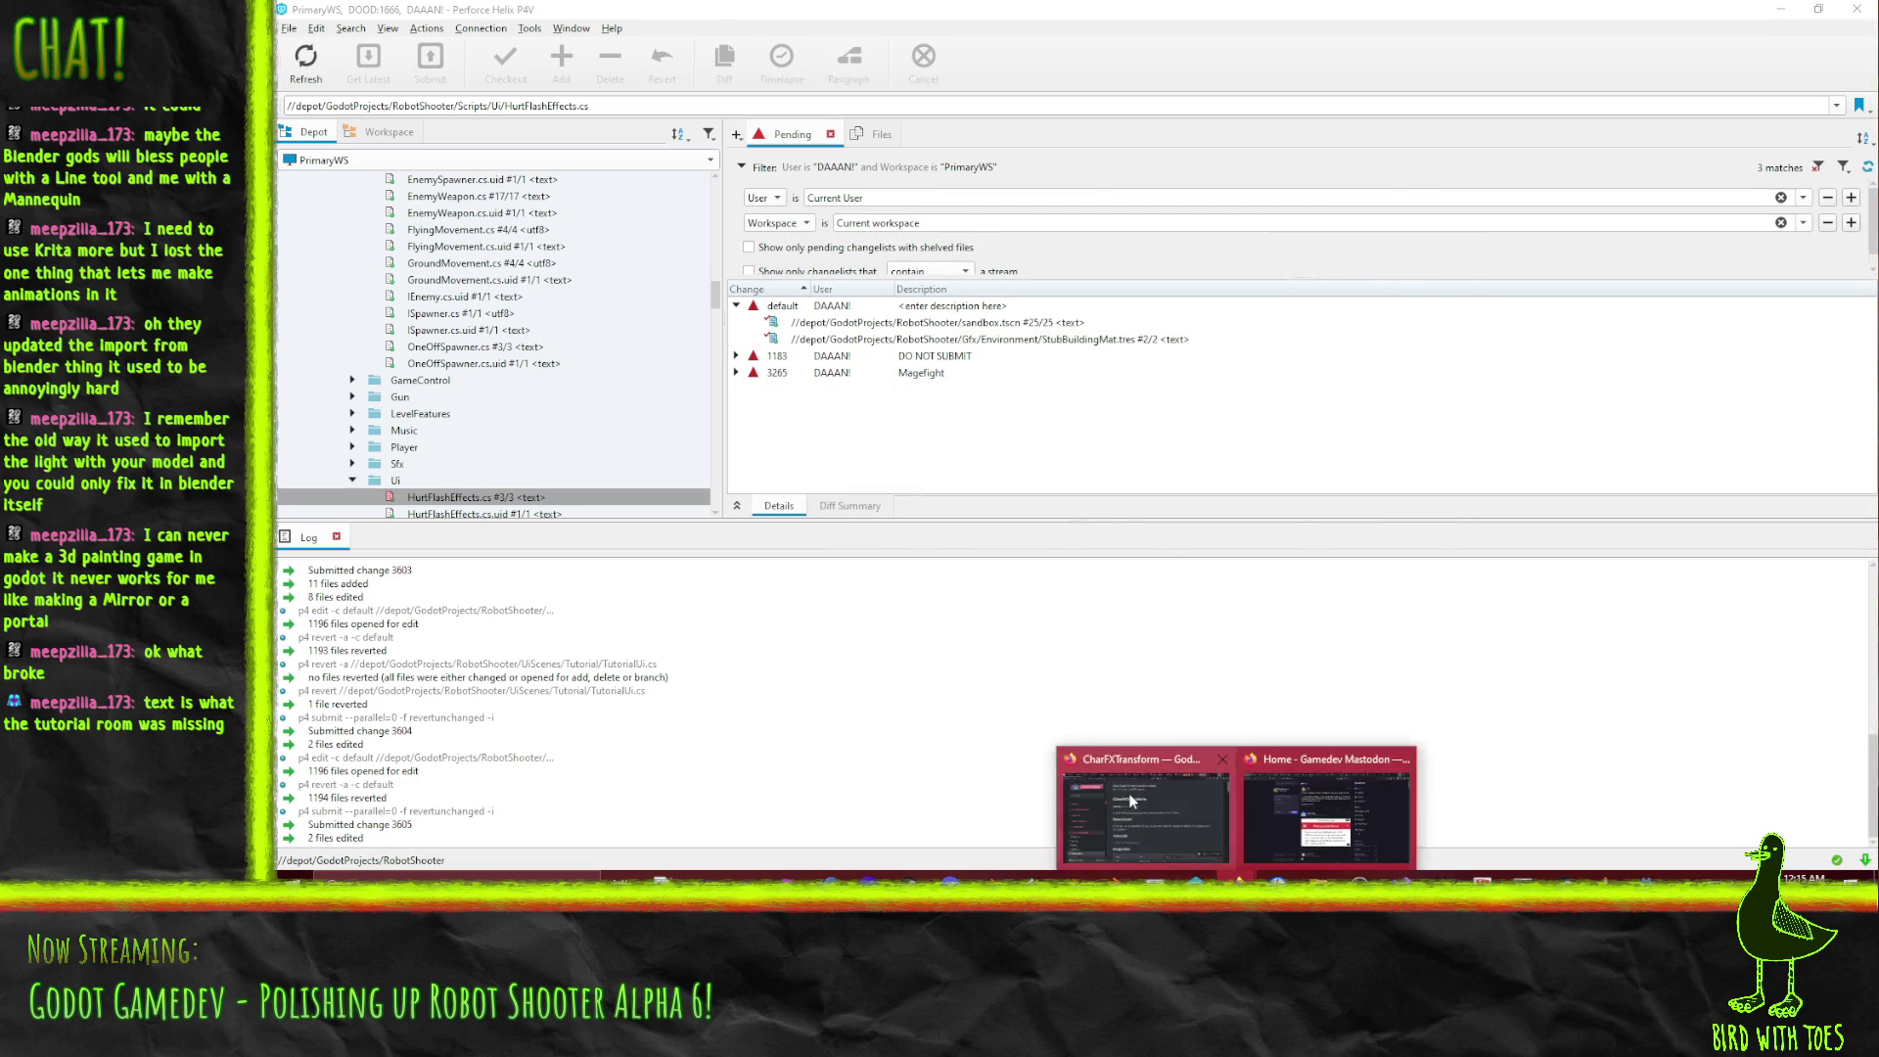
left_click(1135, 807)
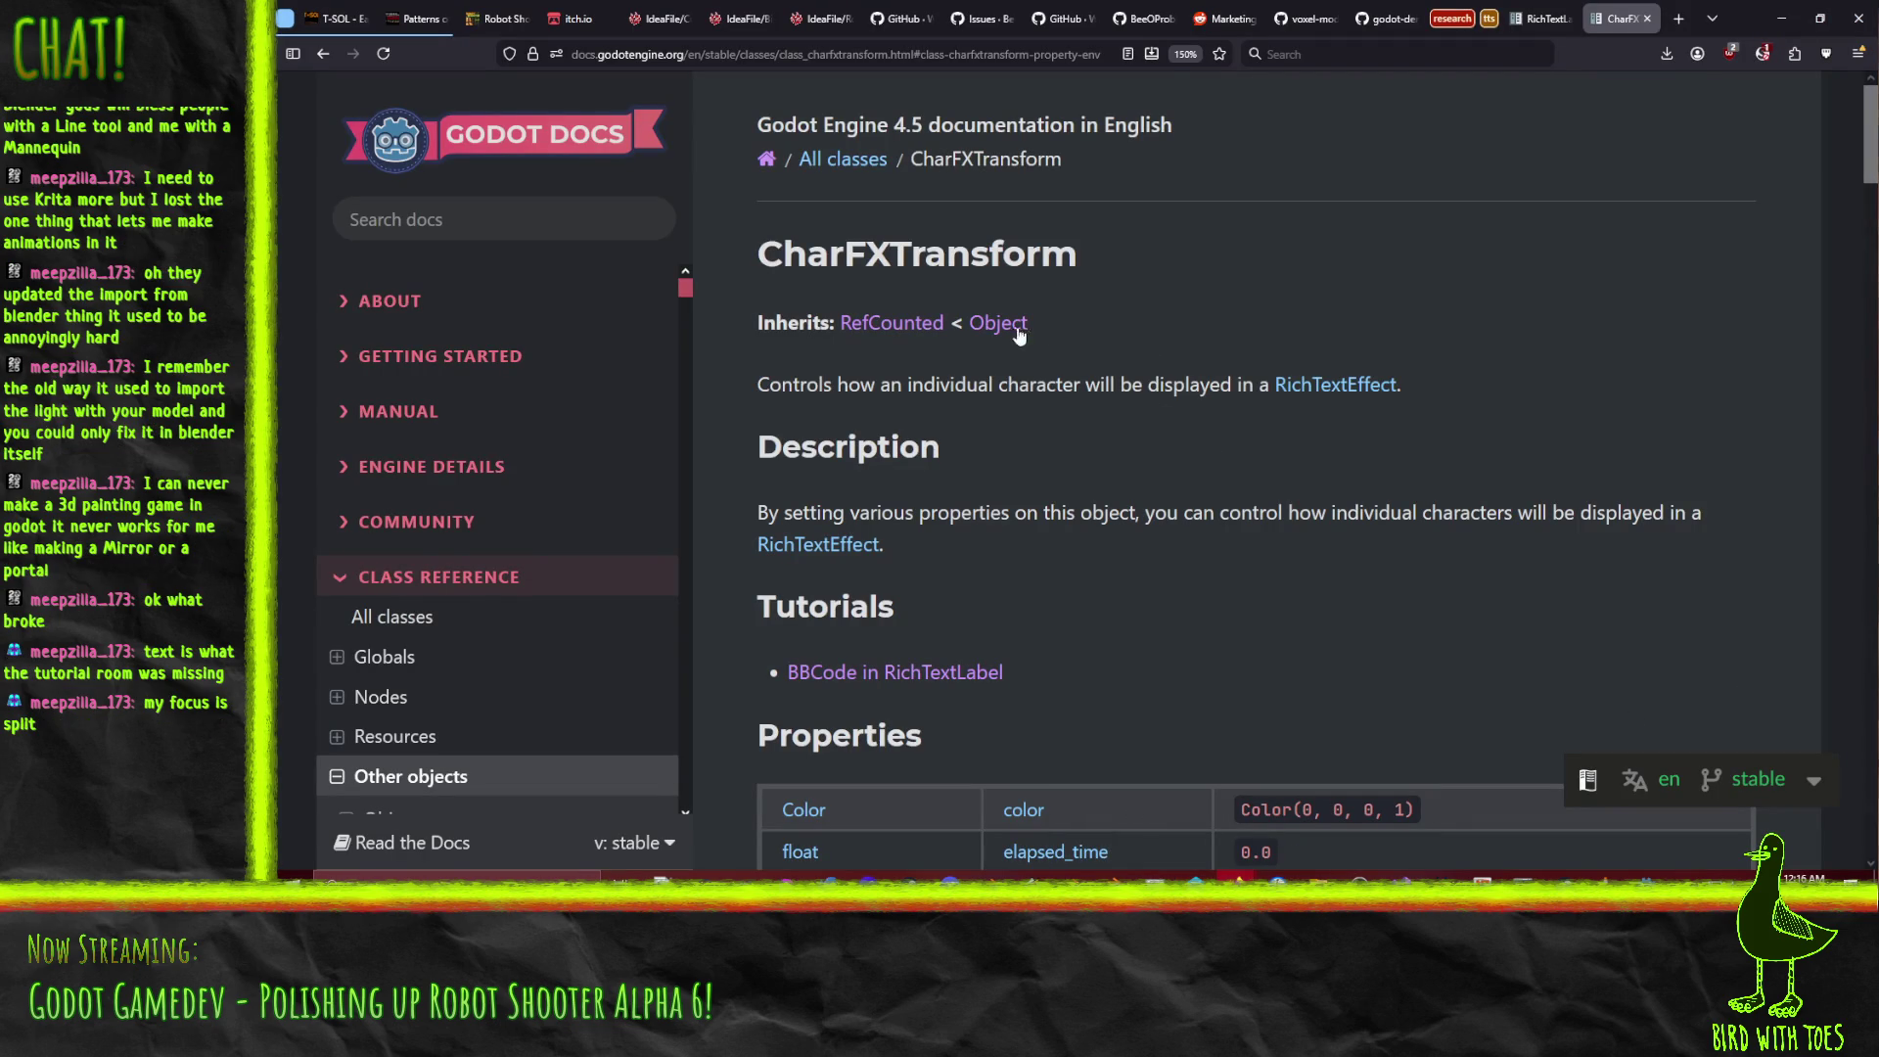
left_click(1647, 17)
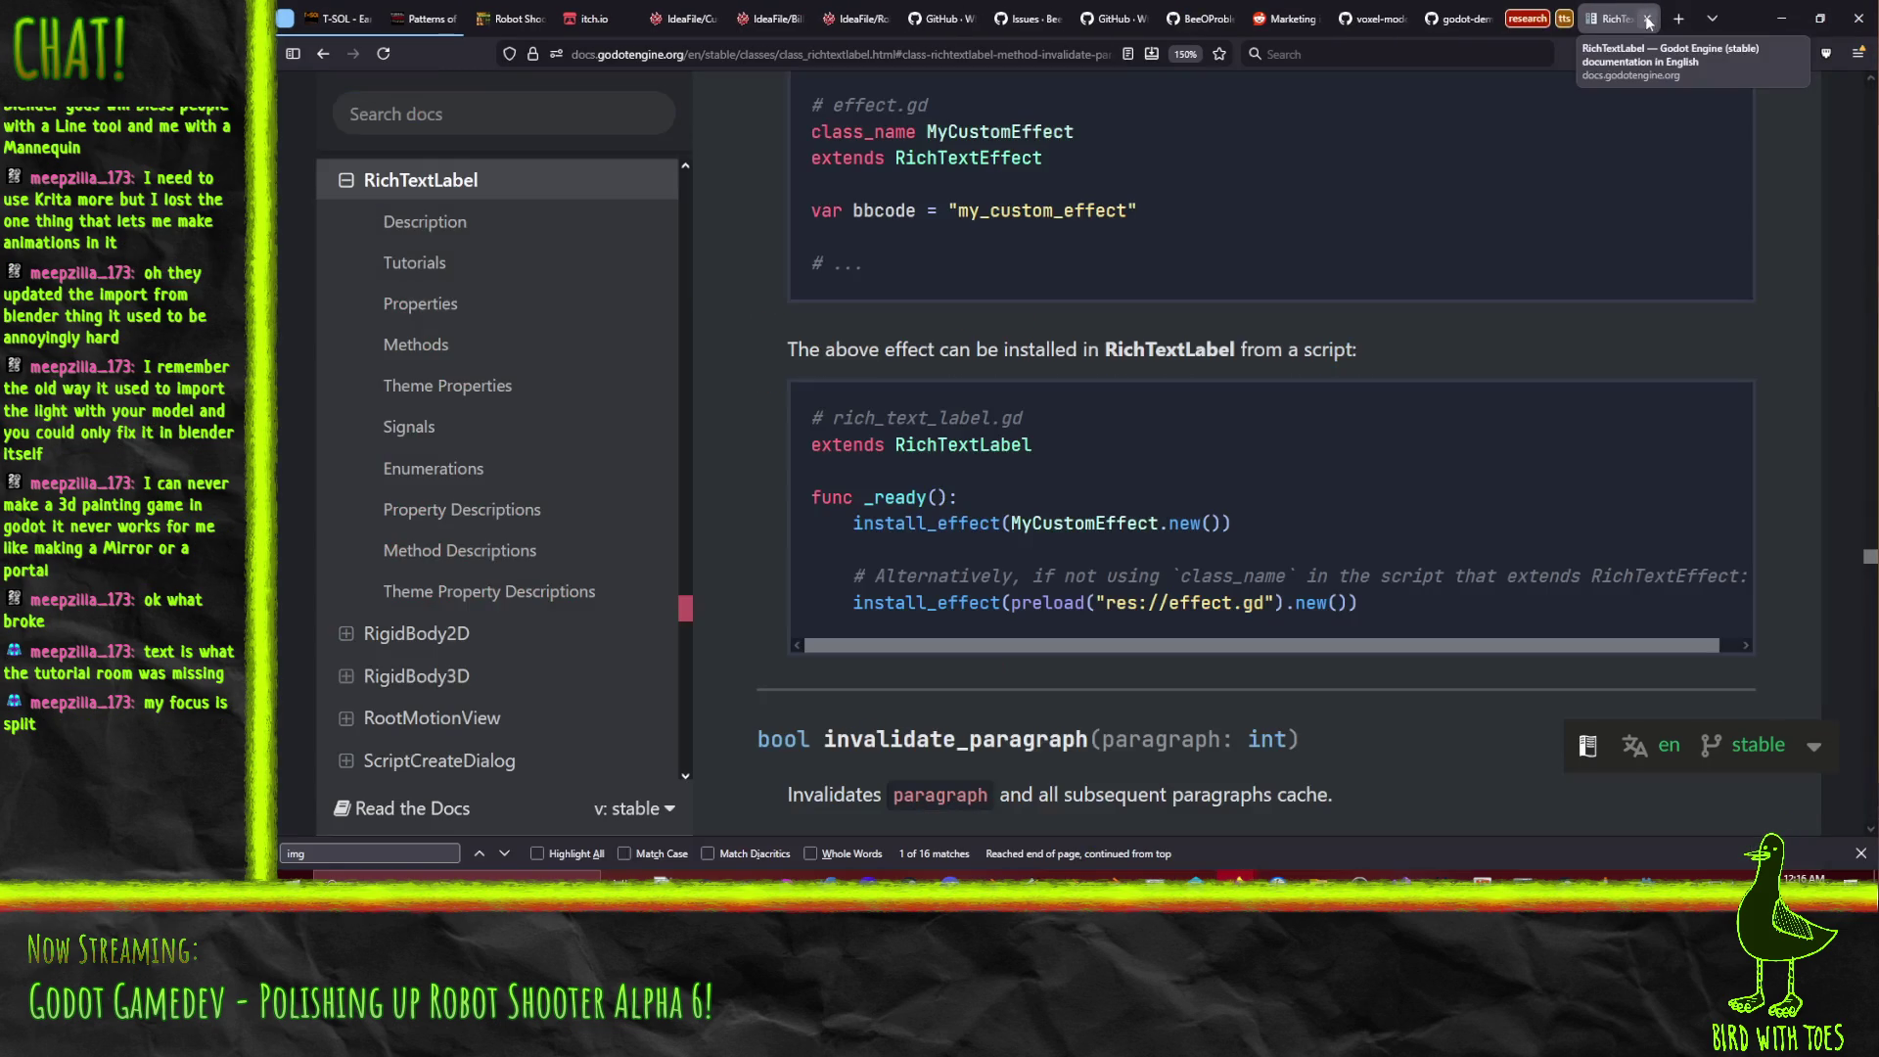
left_click(1647, 17)
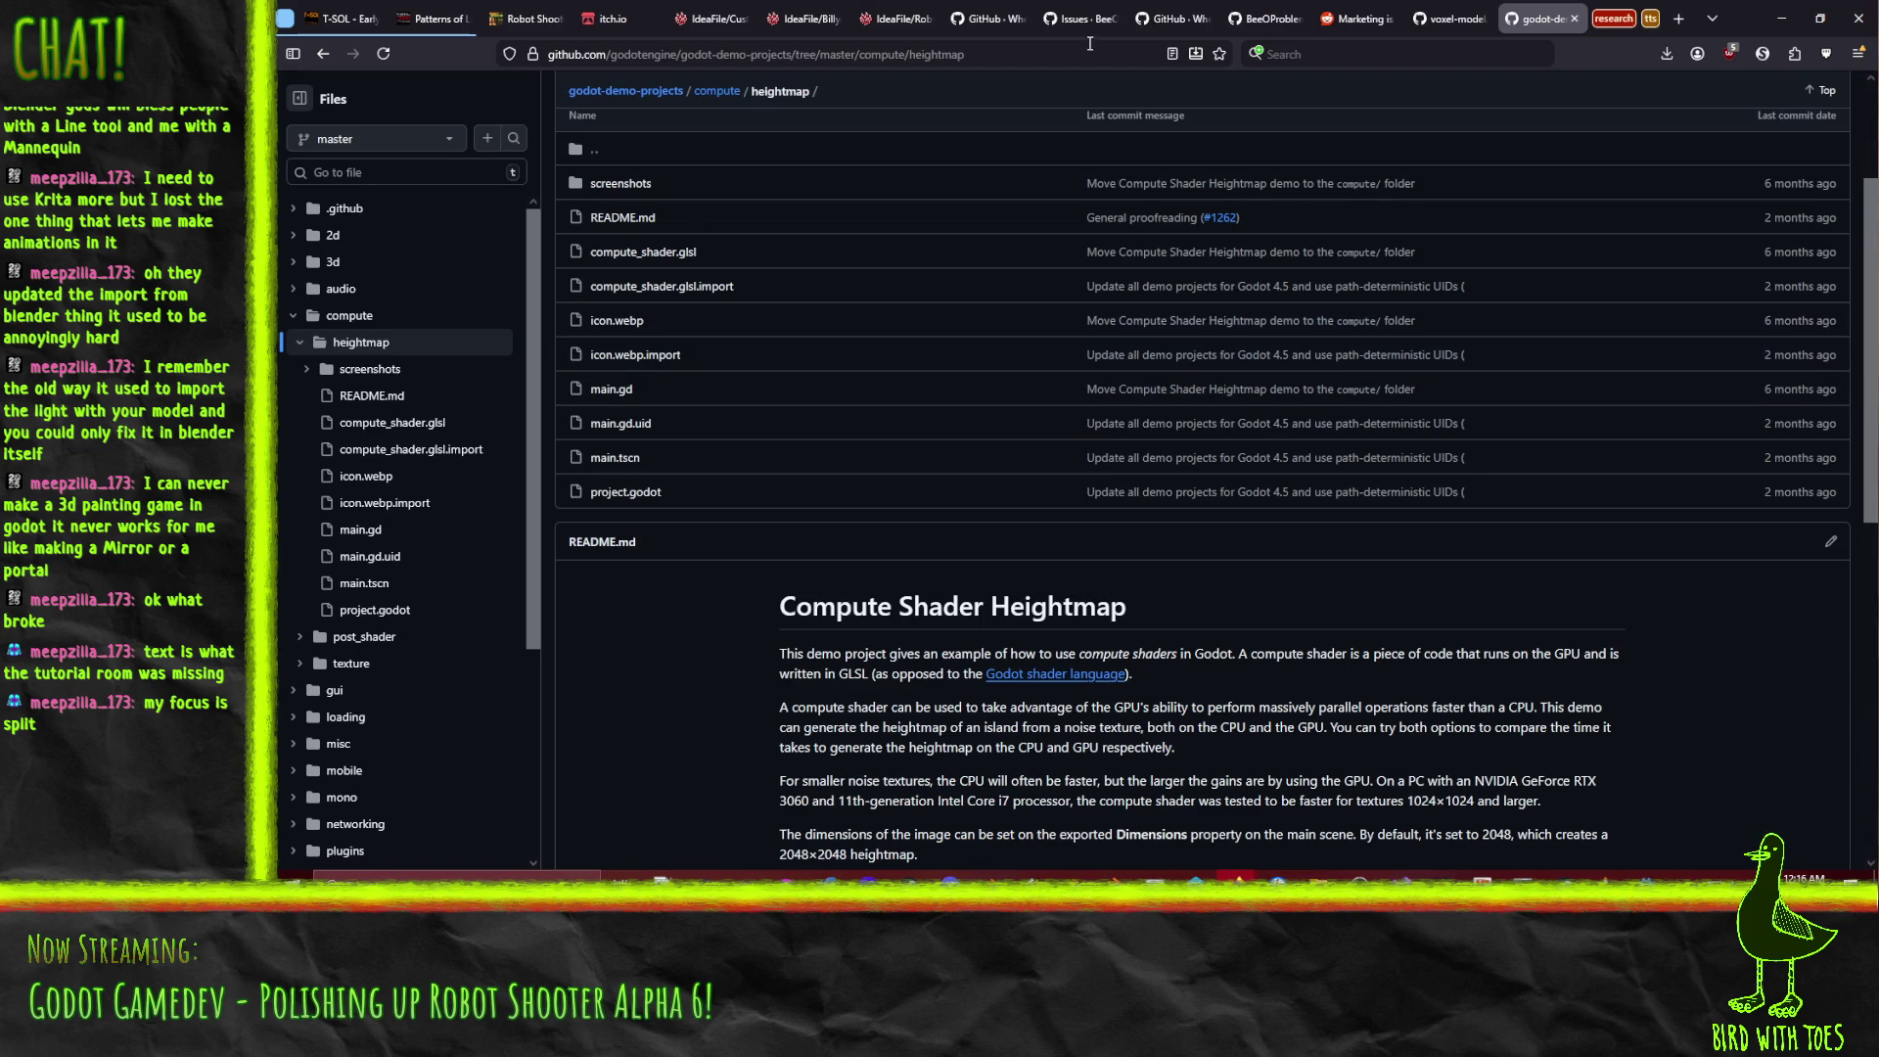
left_click(886, 17)
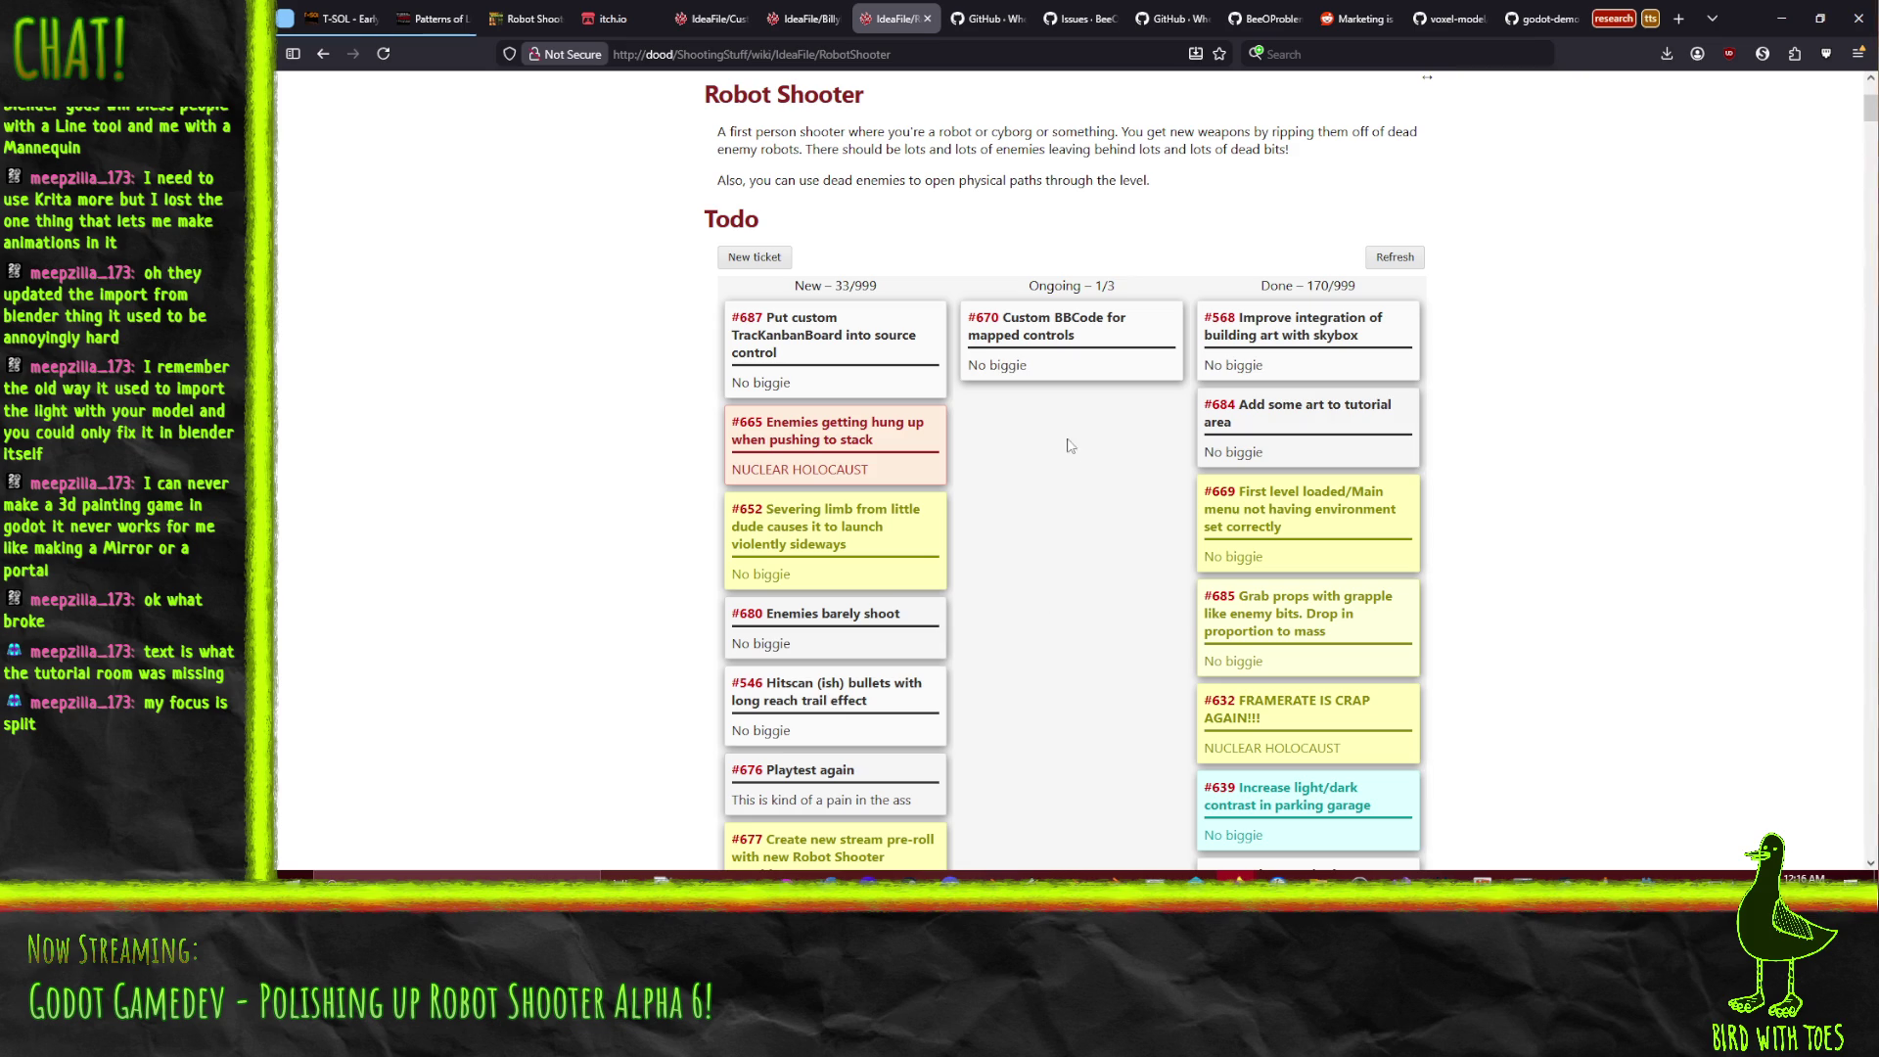
Open ticket #670 and draft a comment saying it can't be made to work, despite Godot's bbcode images.
left_click_drag(1106, 365, 1115, 360)
type("Can't actually ge")
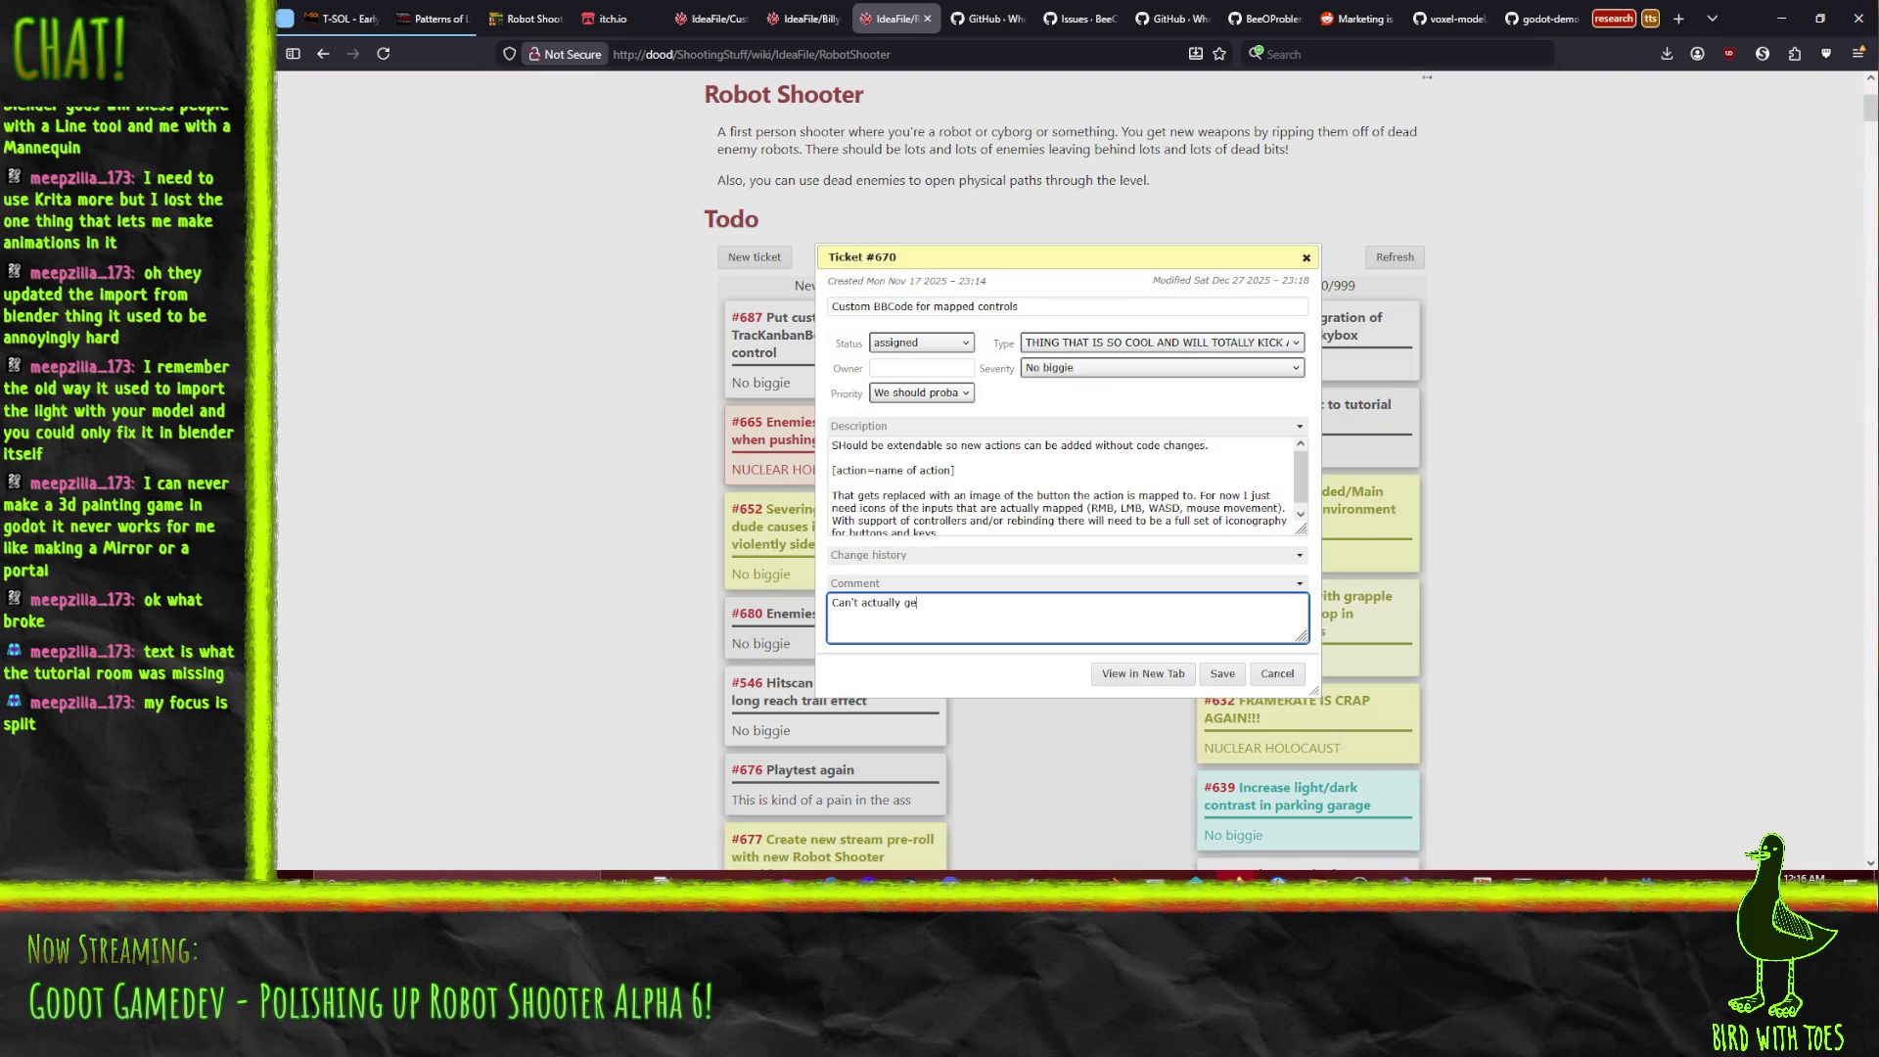
type("t this tot")
type("dot's bbcode can ins")
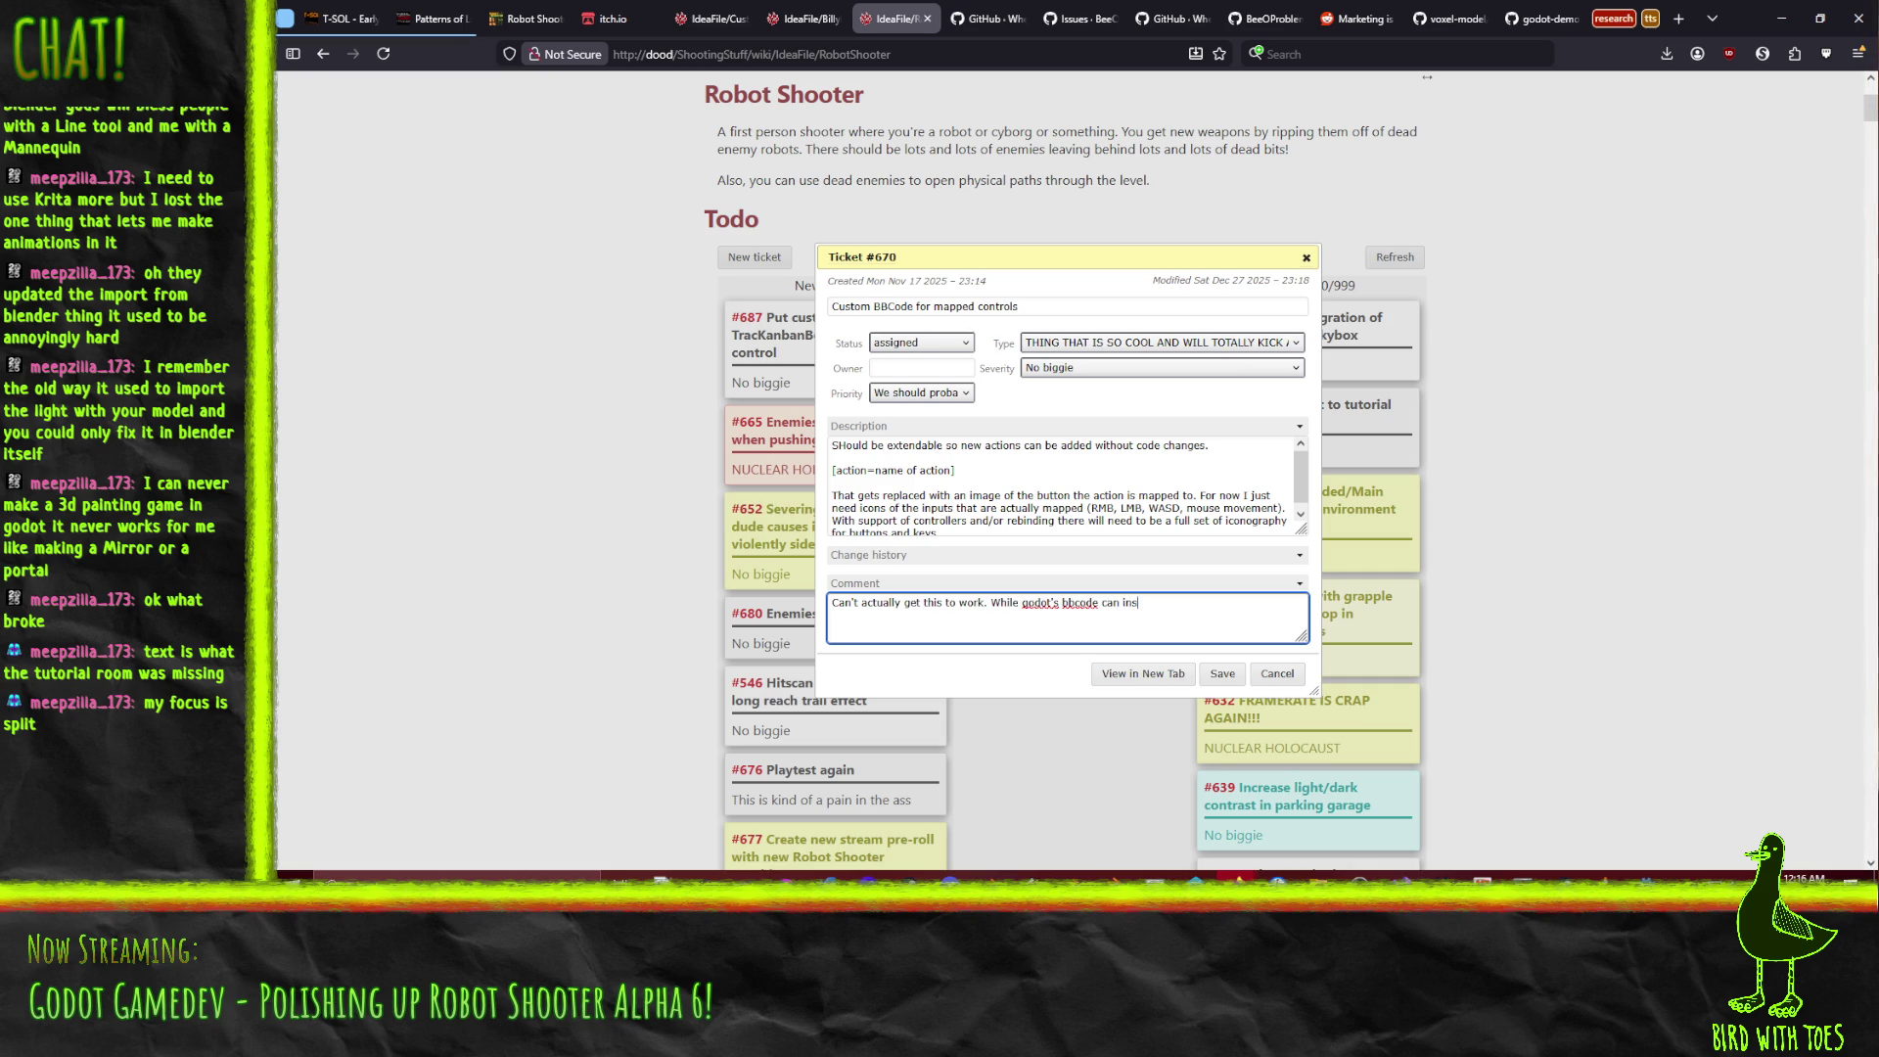
type(" ges and such the")
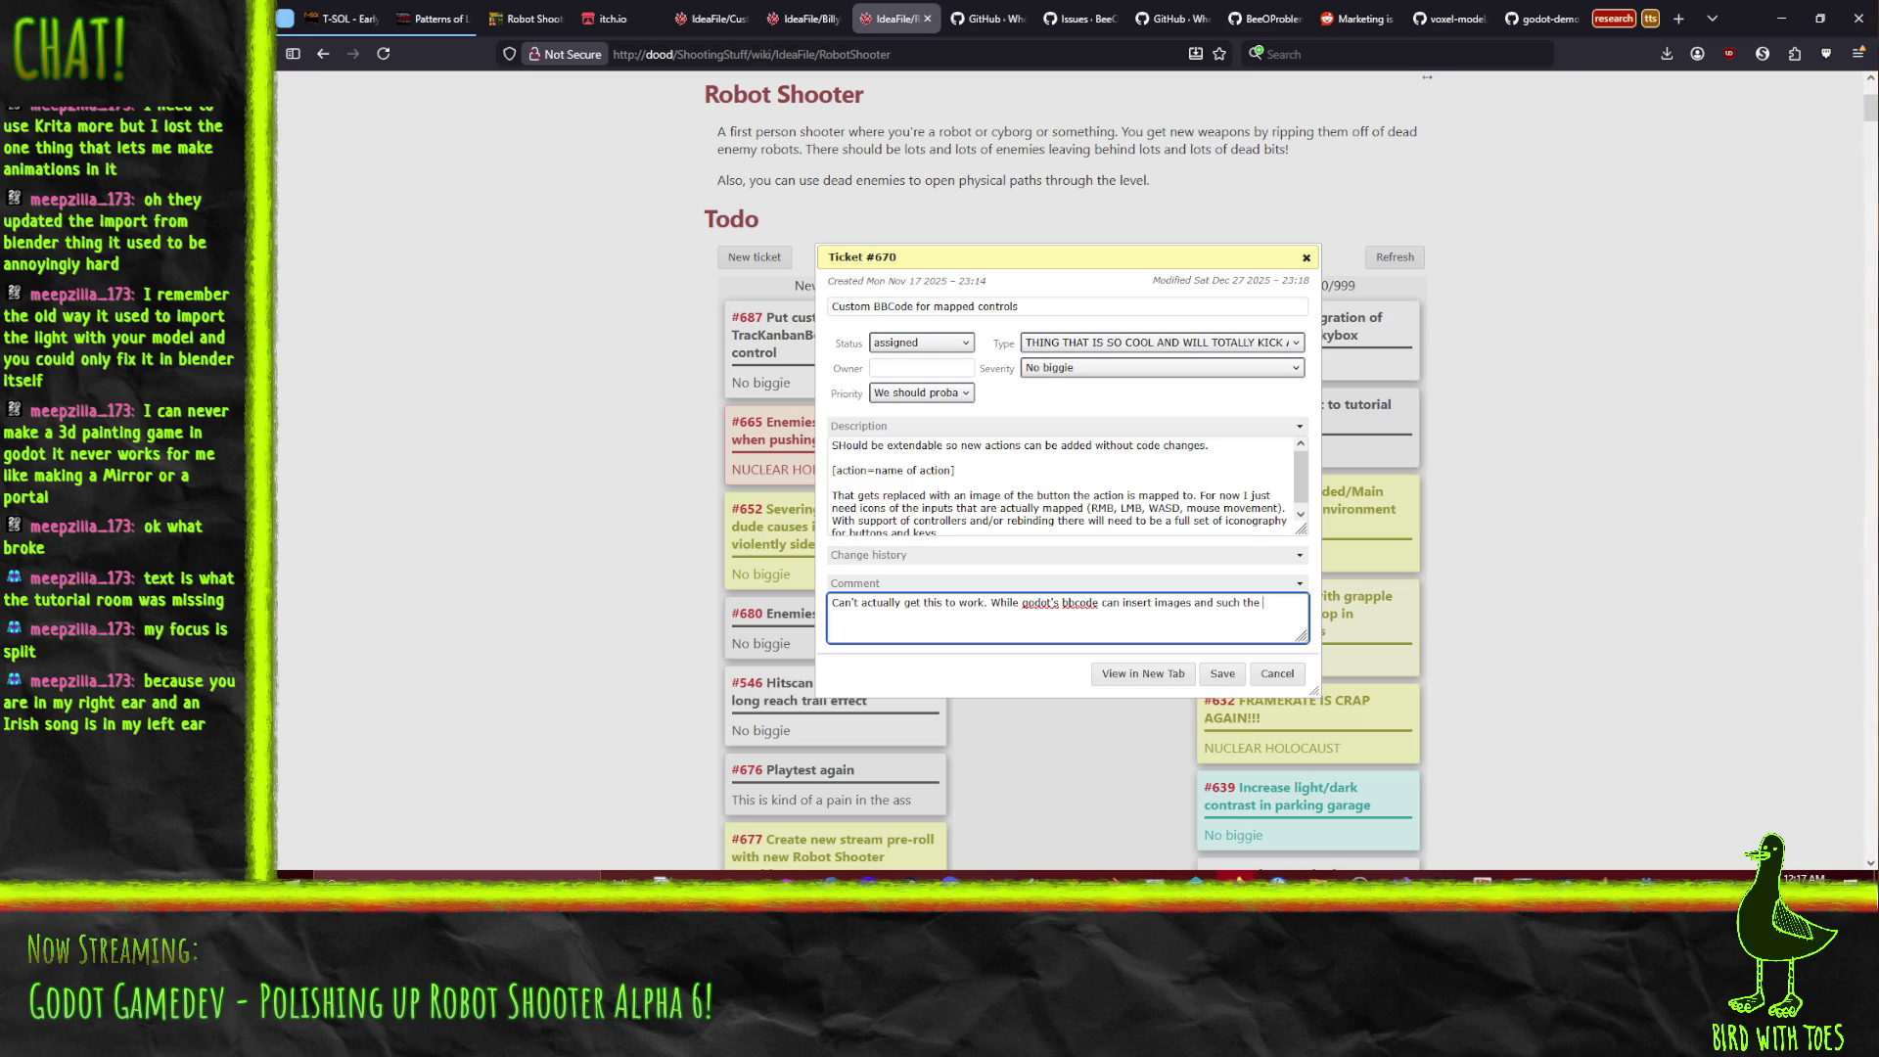
key("alt+Tab")
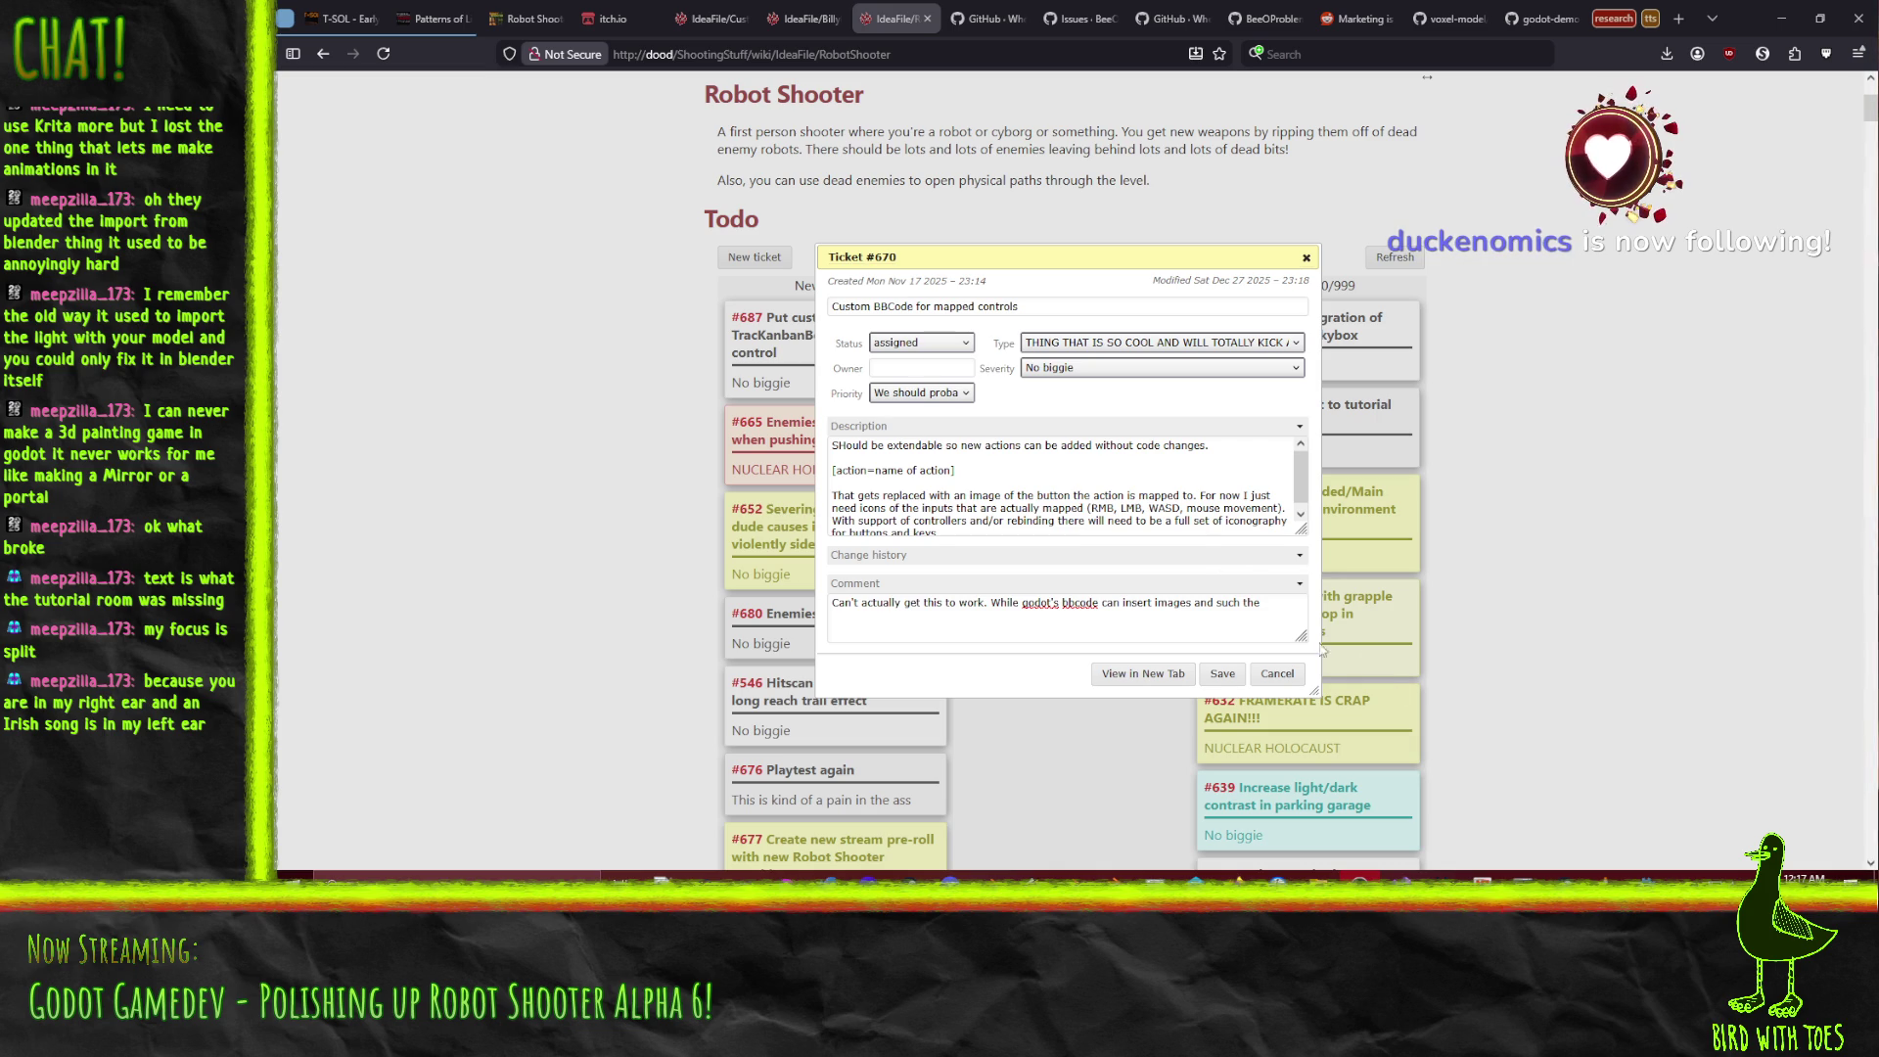
left_click(1291, 602)
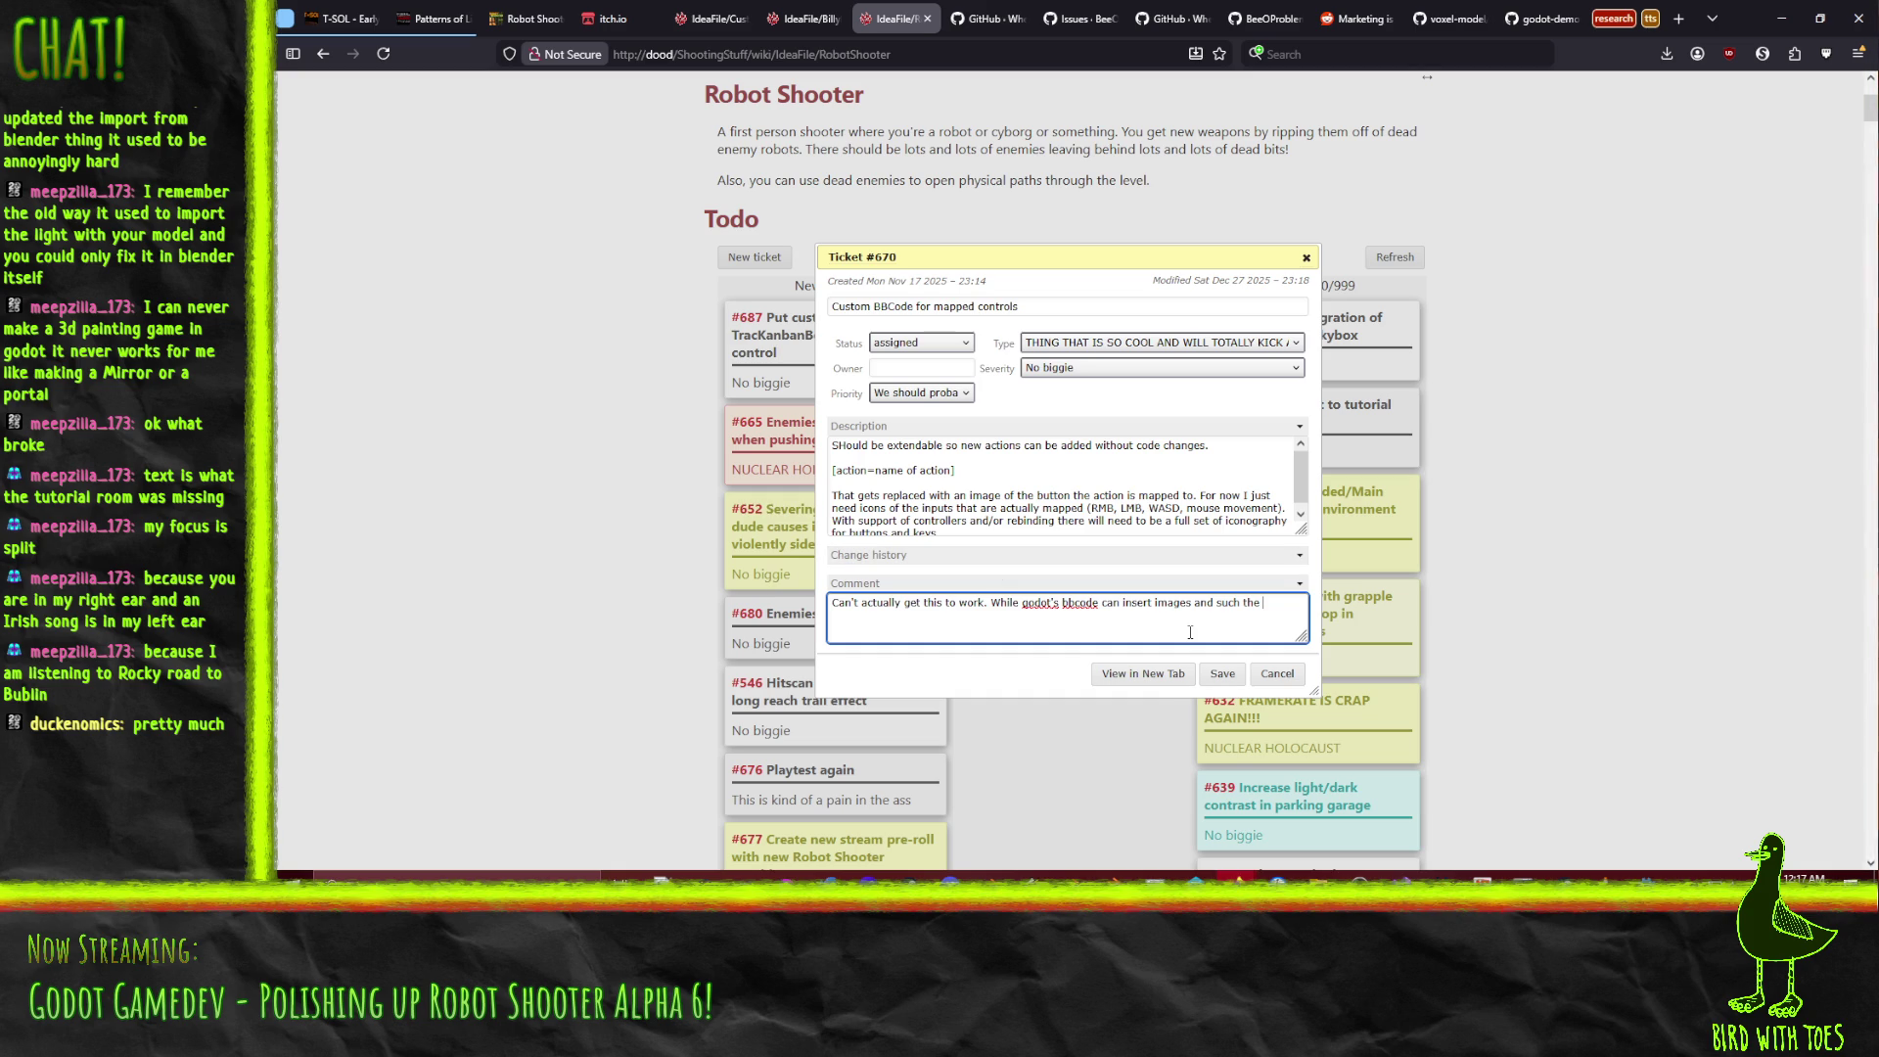
Finish the #670 comment with 'no such option seems to exist in godot for custom tags'.
type("optoins")
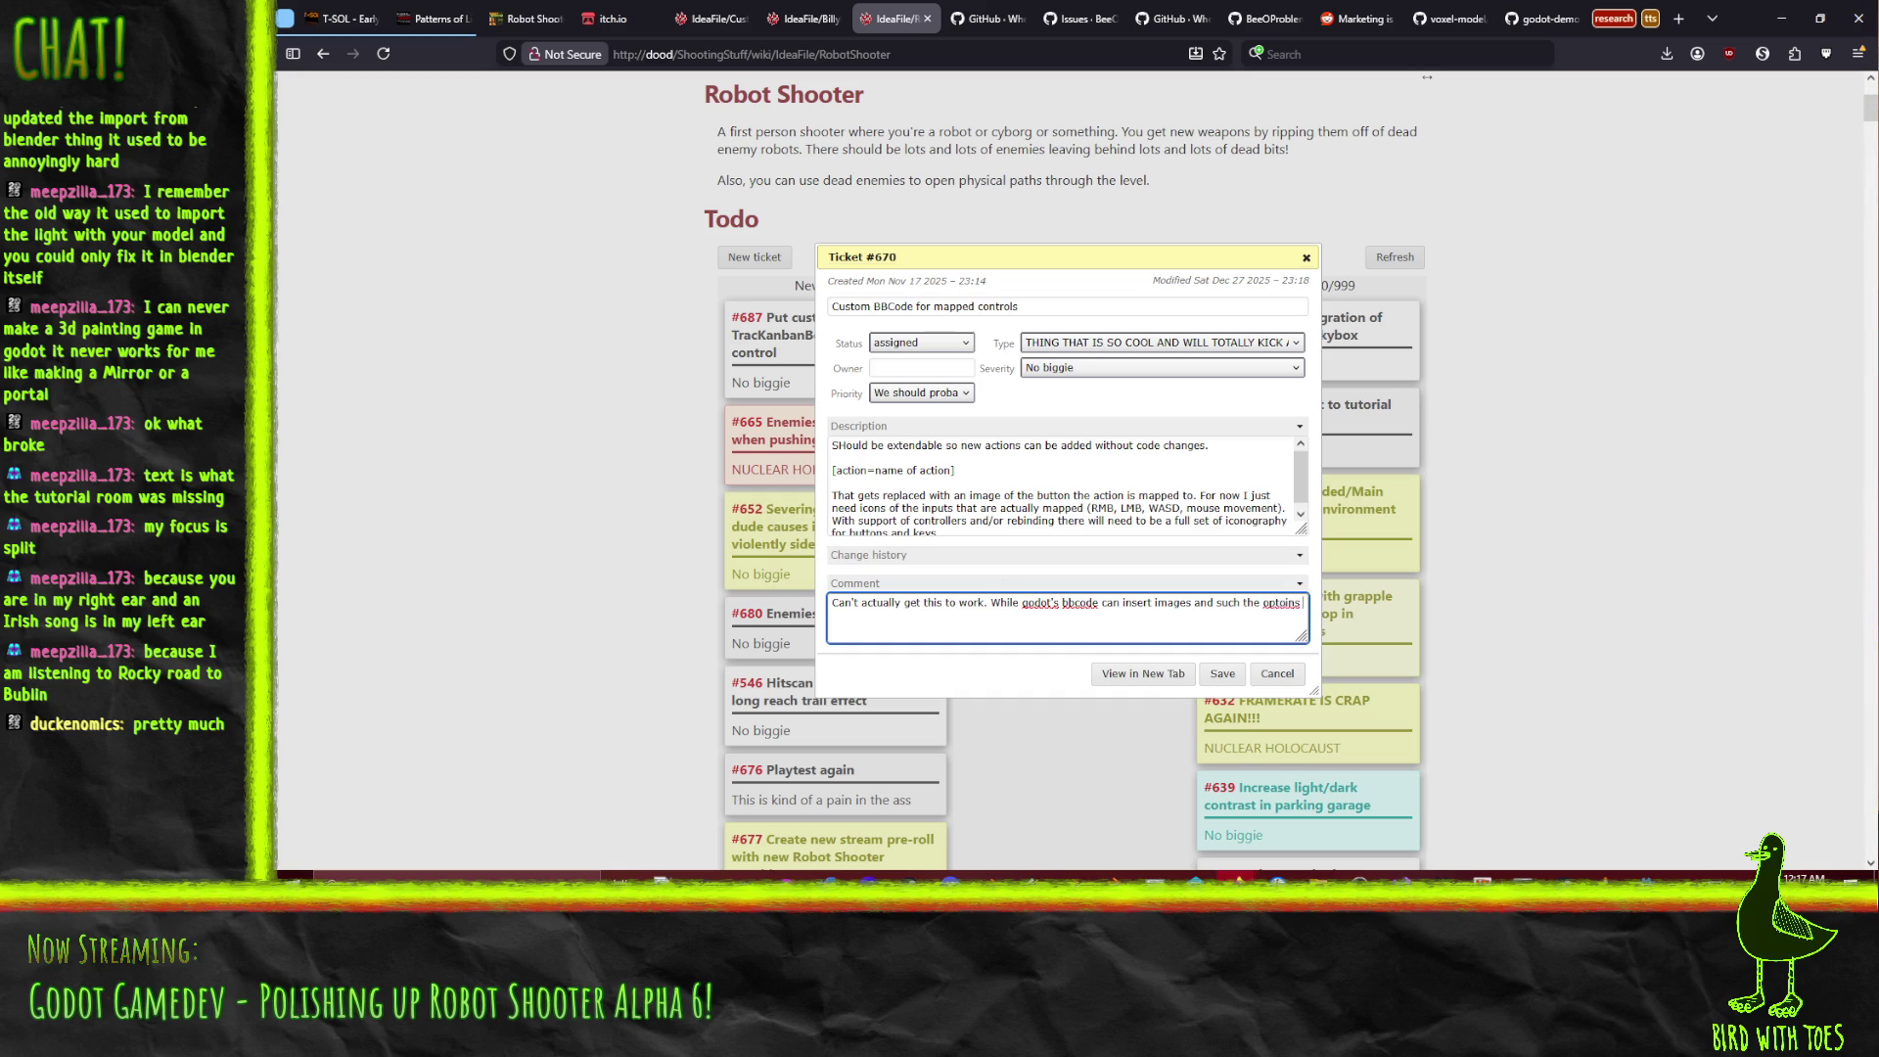
key("BackSpace")
key("BackSpace")
key("BackSpace")
key("BackSpace")
type("ions for doing")
type(" so in")
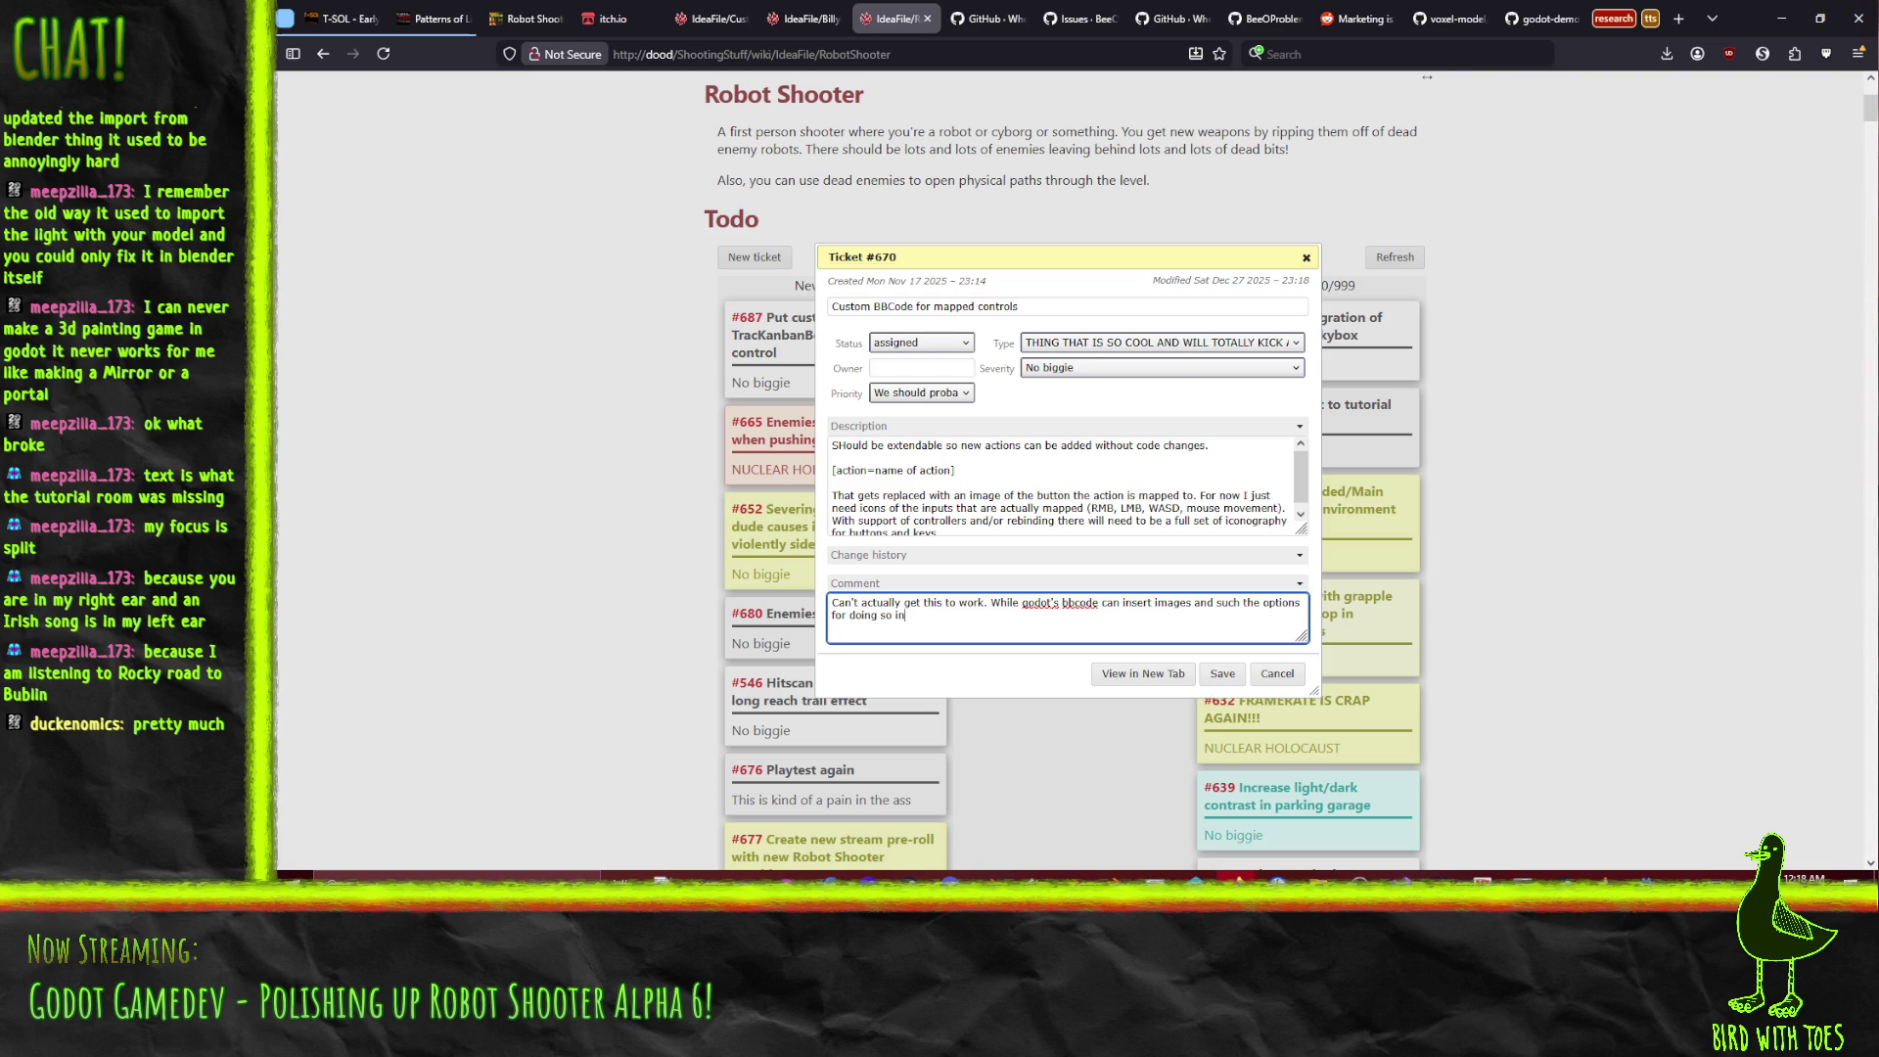
type(" a custom bbcode ")
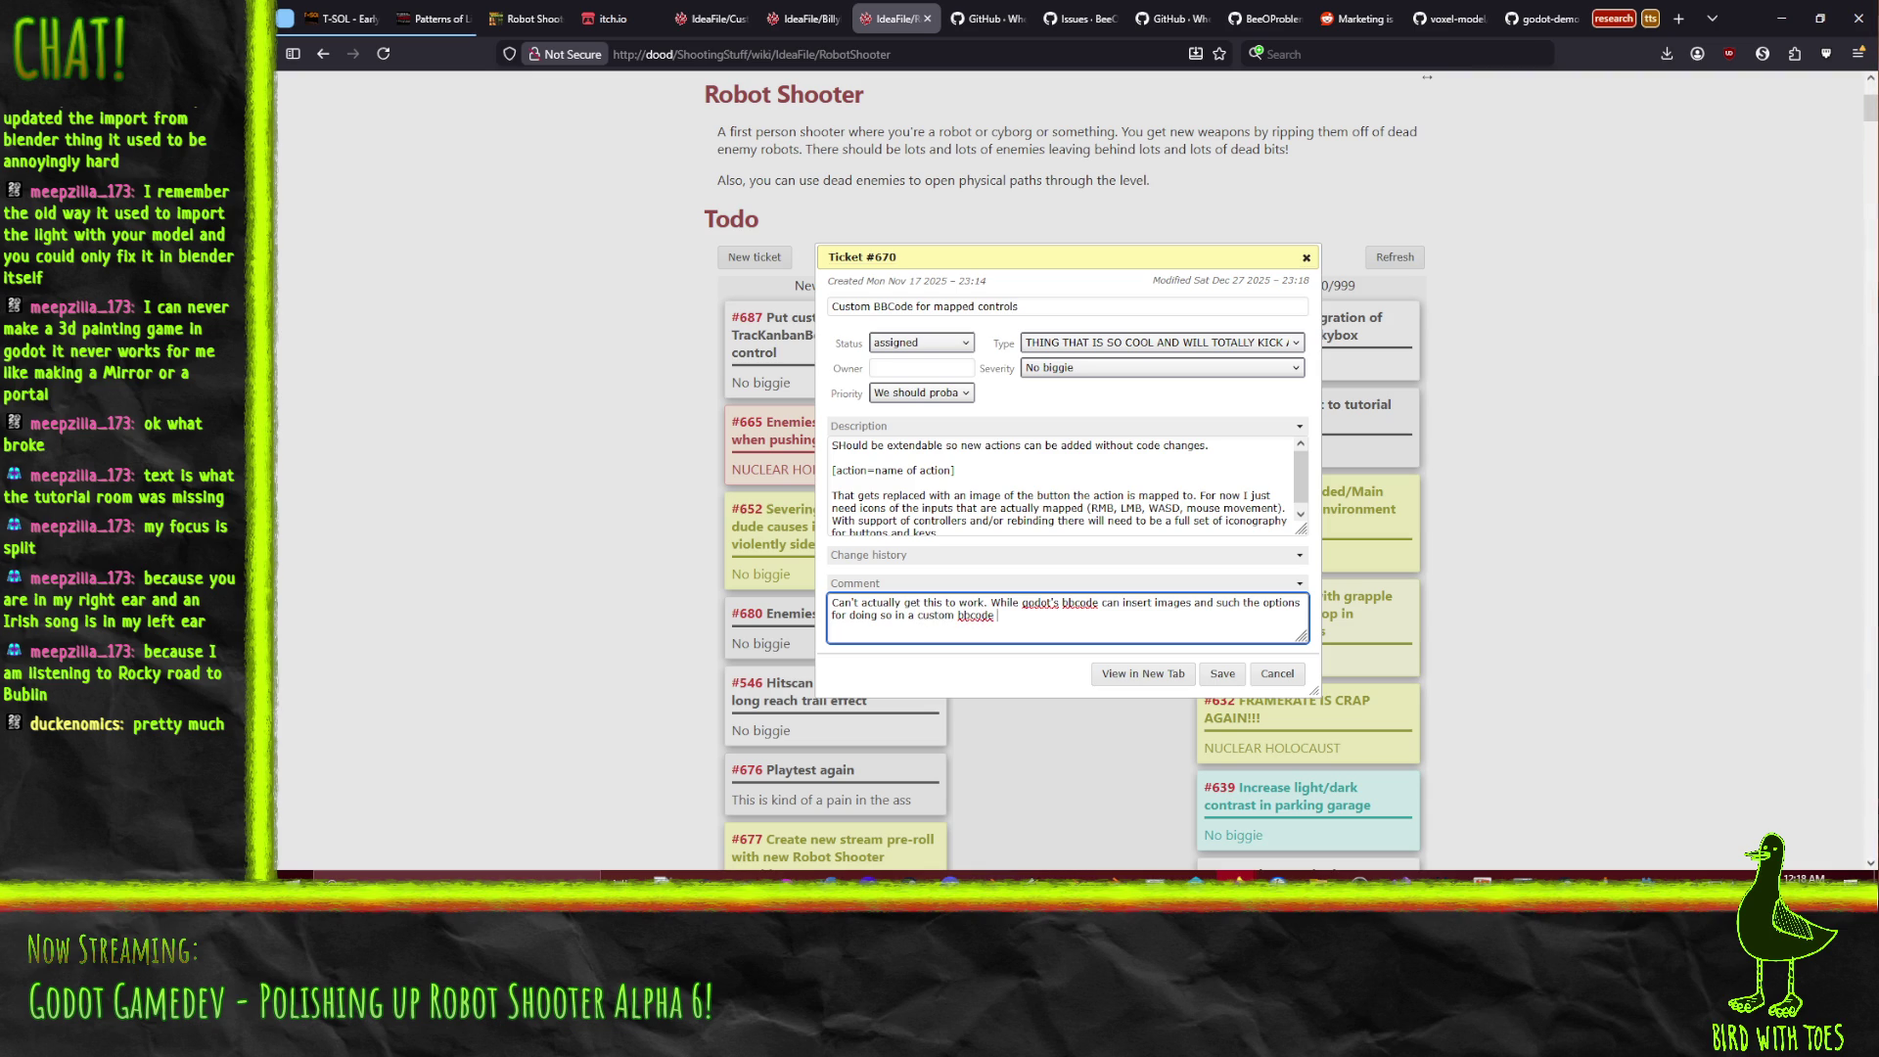
type("tag a")
type("re limi")
key("BackSpace")
key("BackSpace")
key("BackSpace")
key("BackSpace")
key("BackSpace")
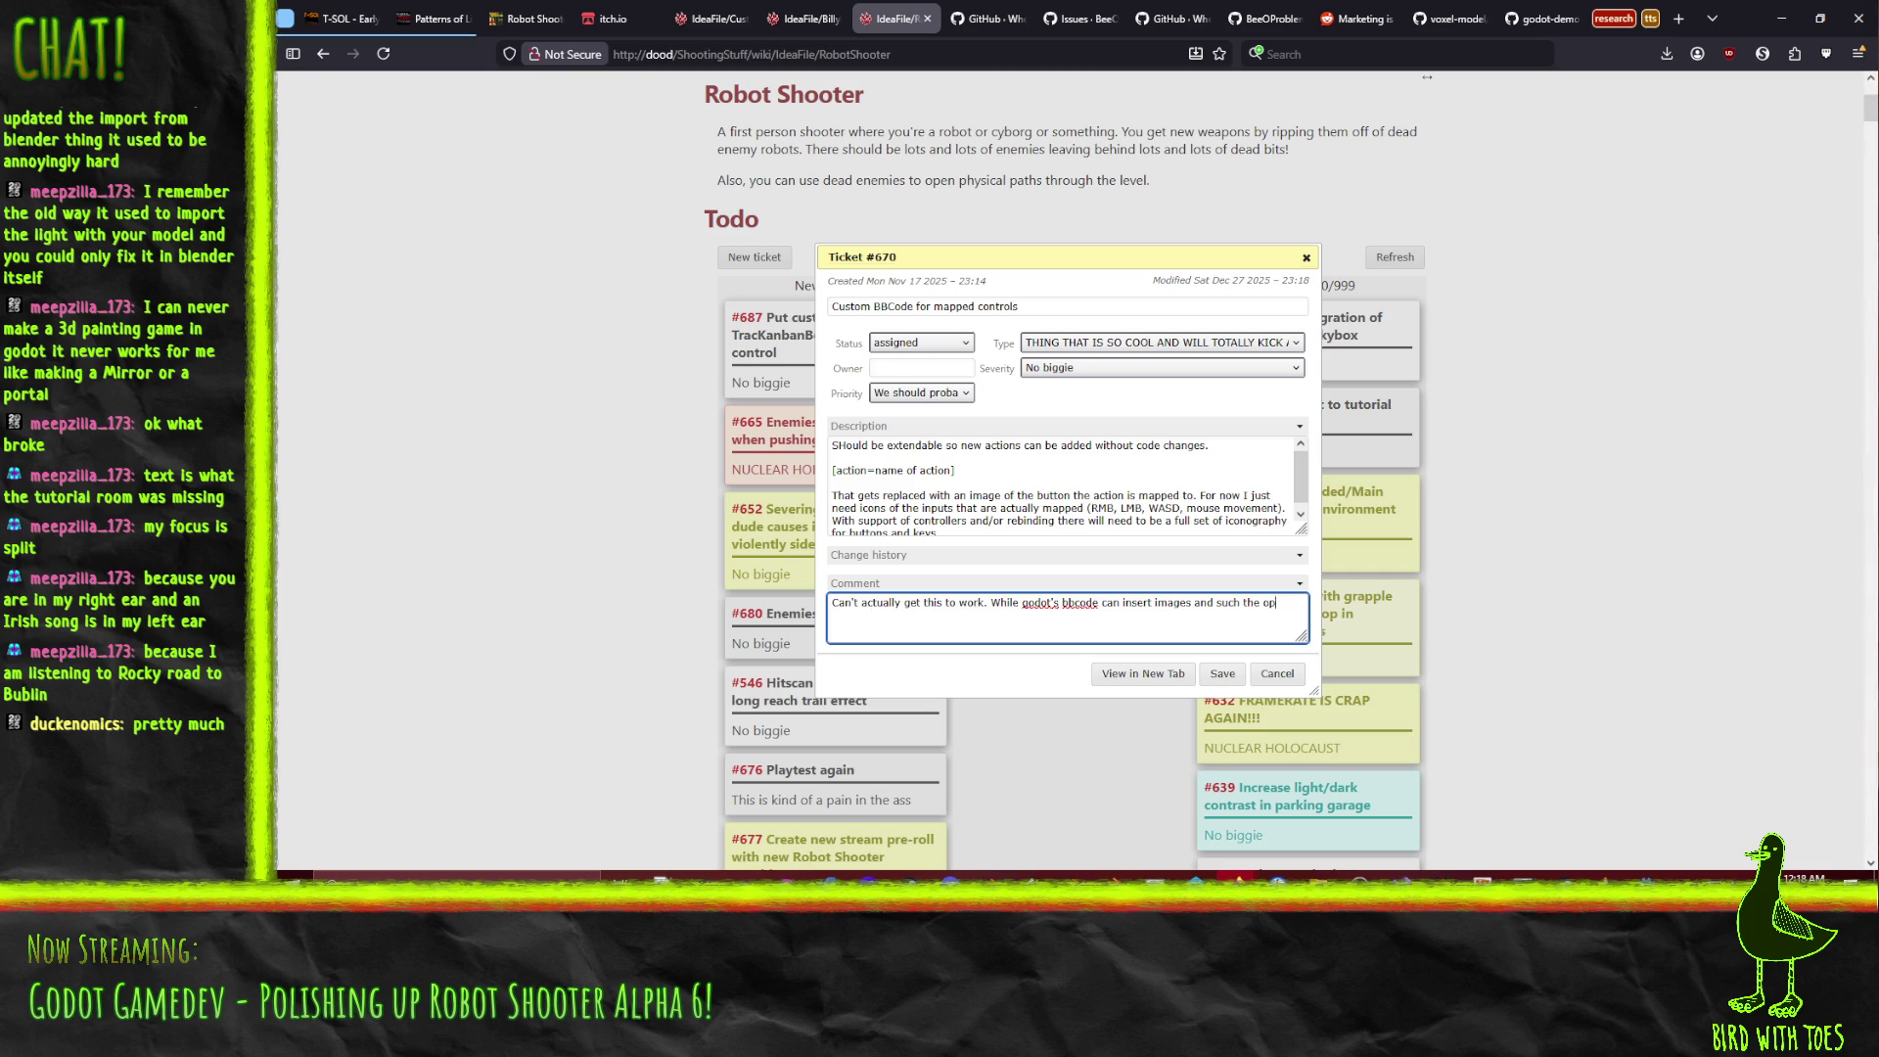
key("BackSpace")
key("BackSpace")
key("BackSpace")
type("no such opton seems to e")
type("xist in ")
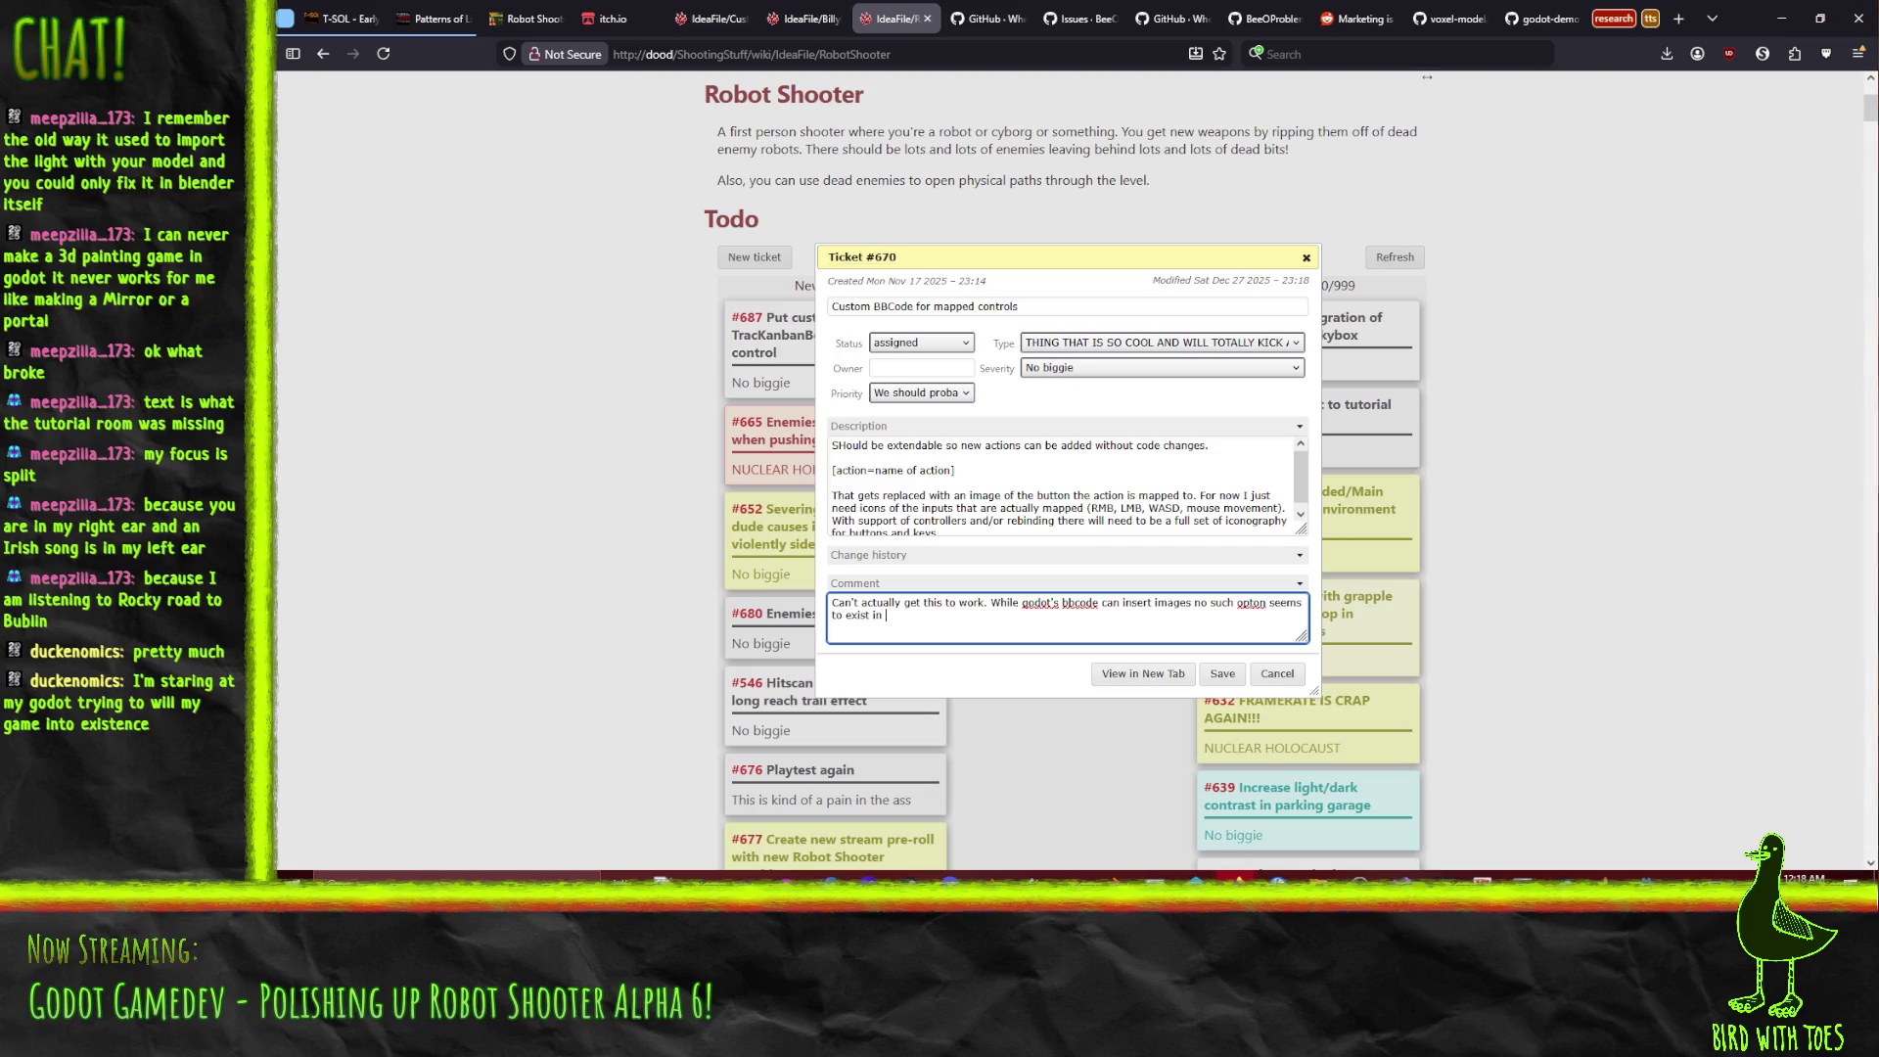
type("godot")
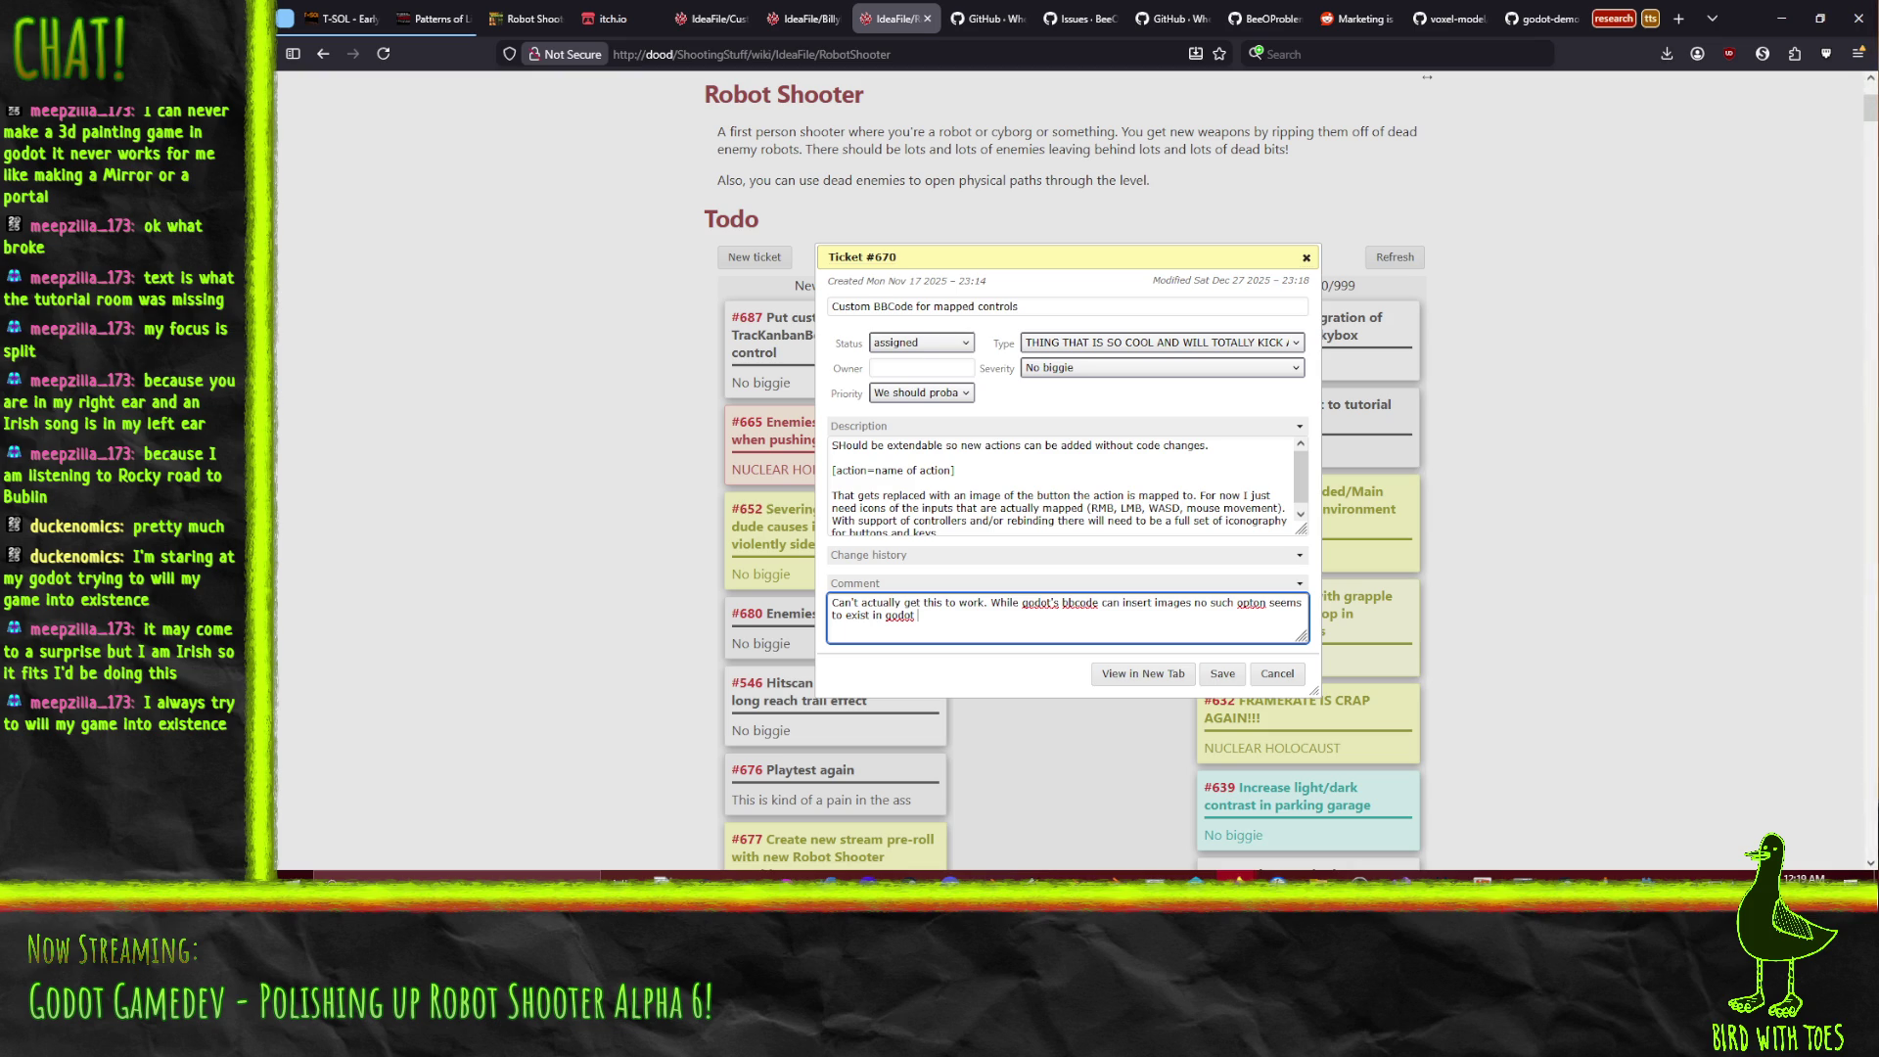
double_click(1255, 611)
type("option")
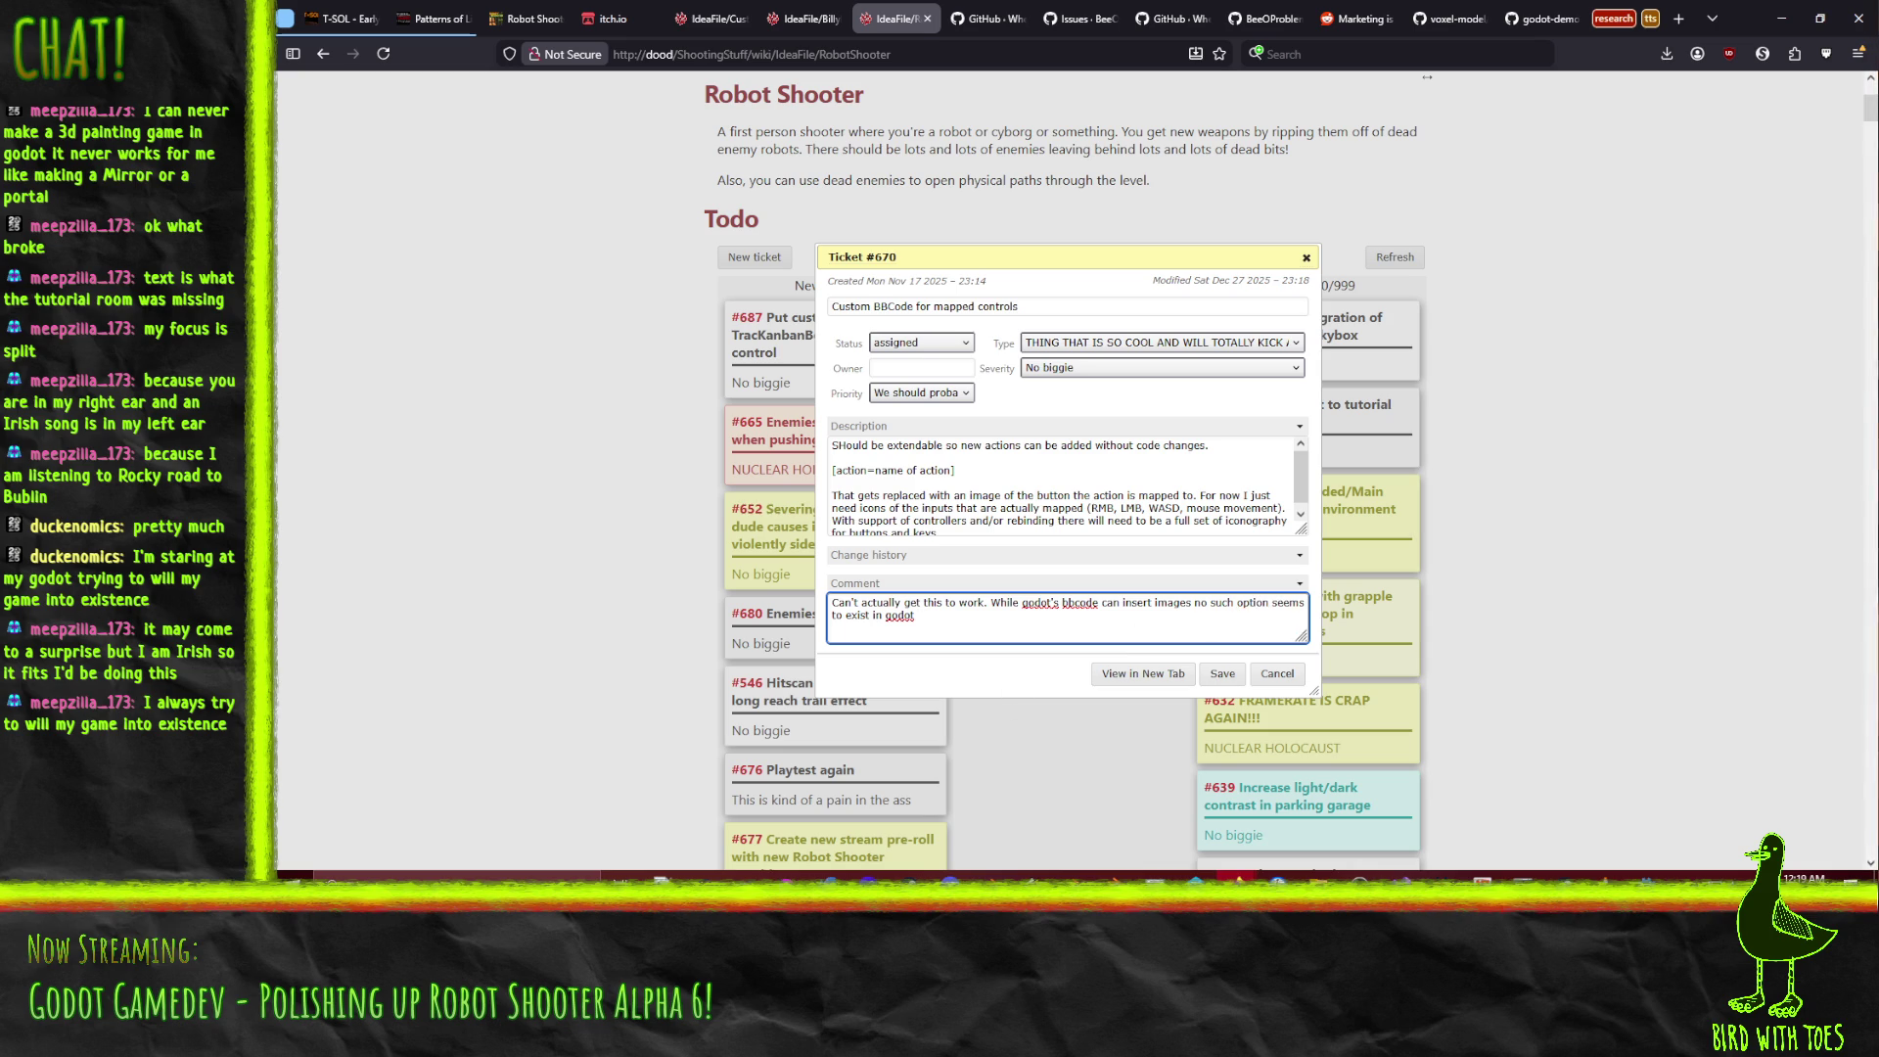
type("or custom tags.")
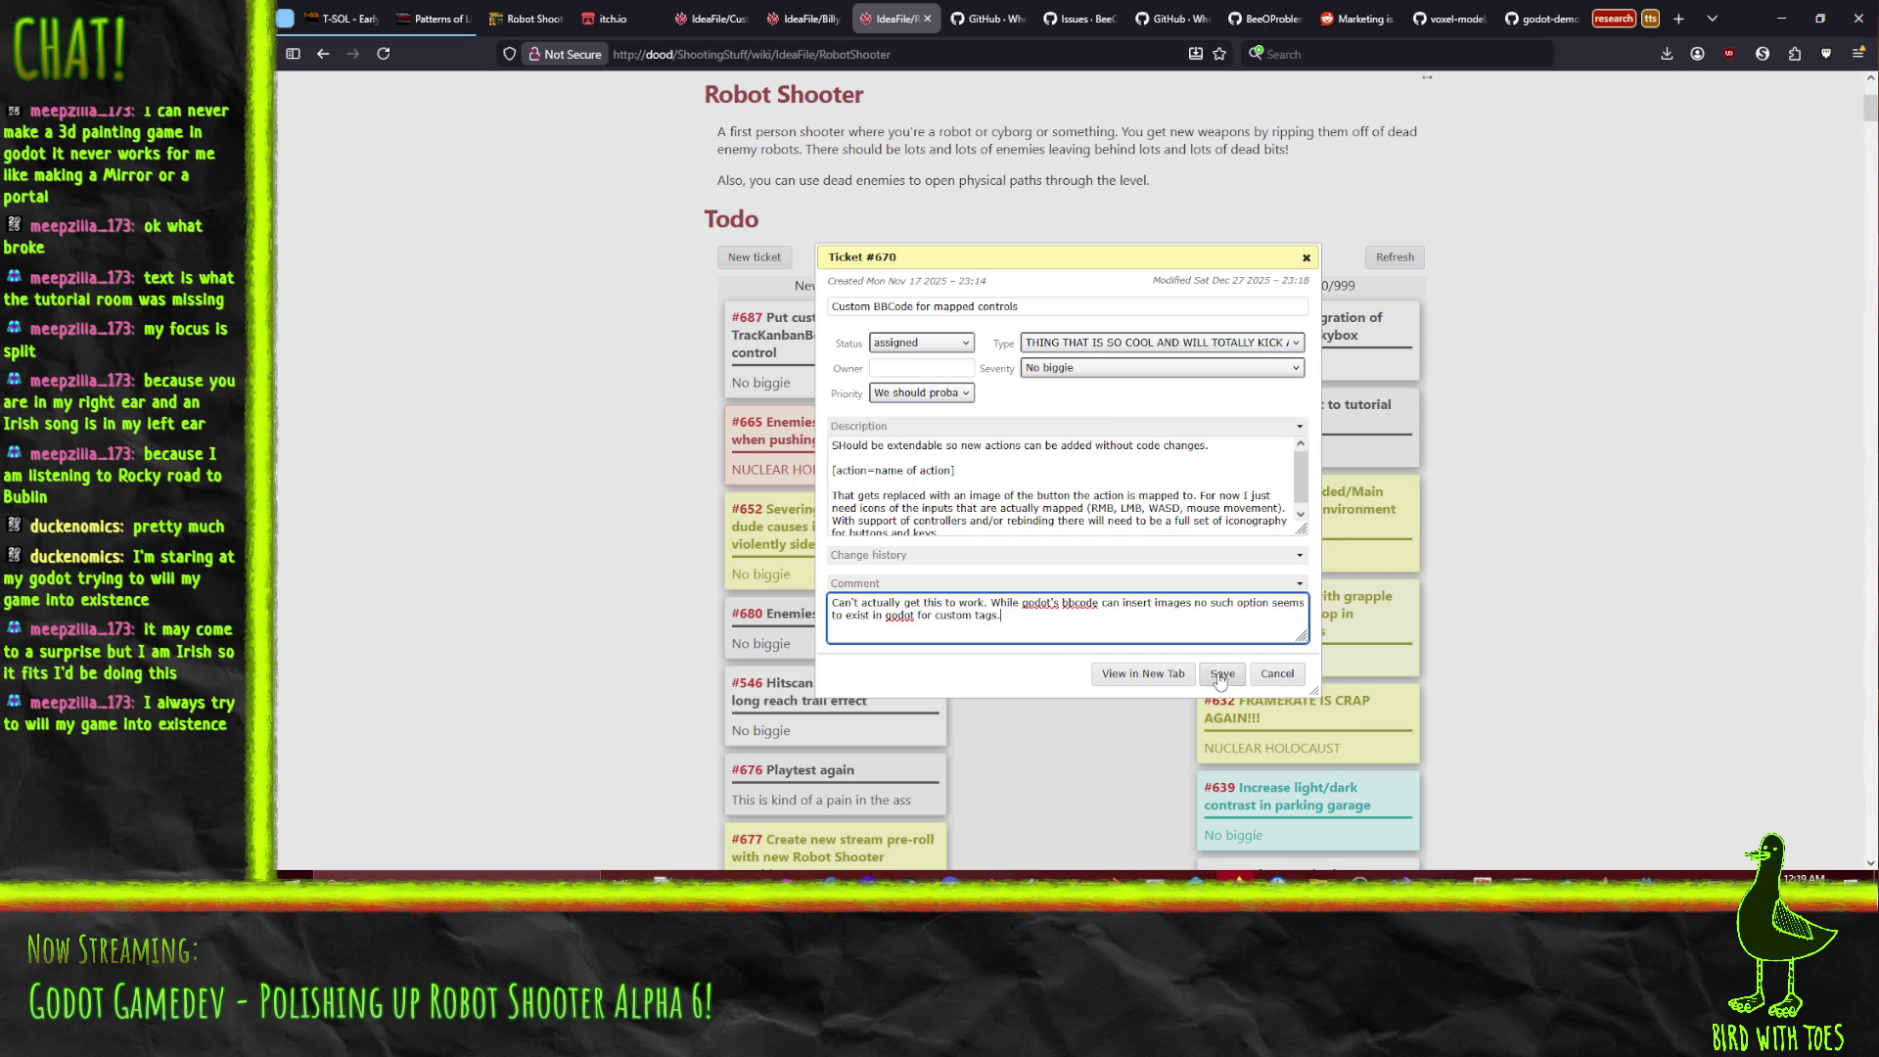
Set ticket #670's status to closed and save it.
left_click(916, 345)
left_click(893, 405)
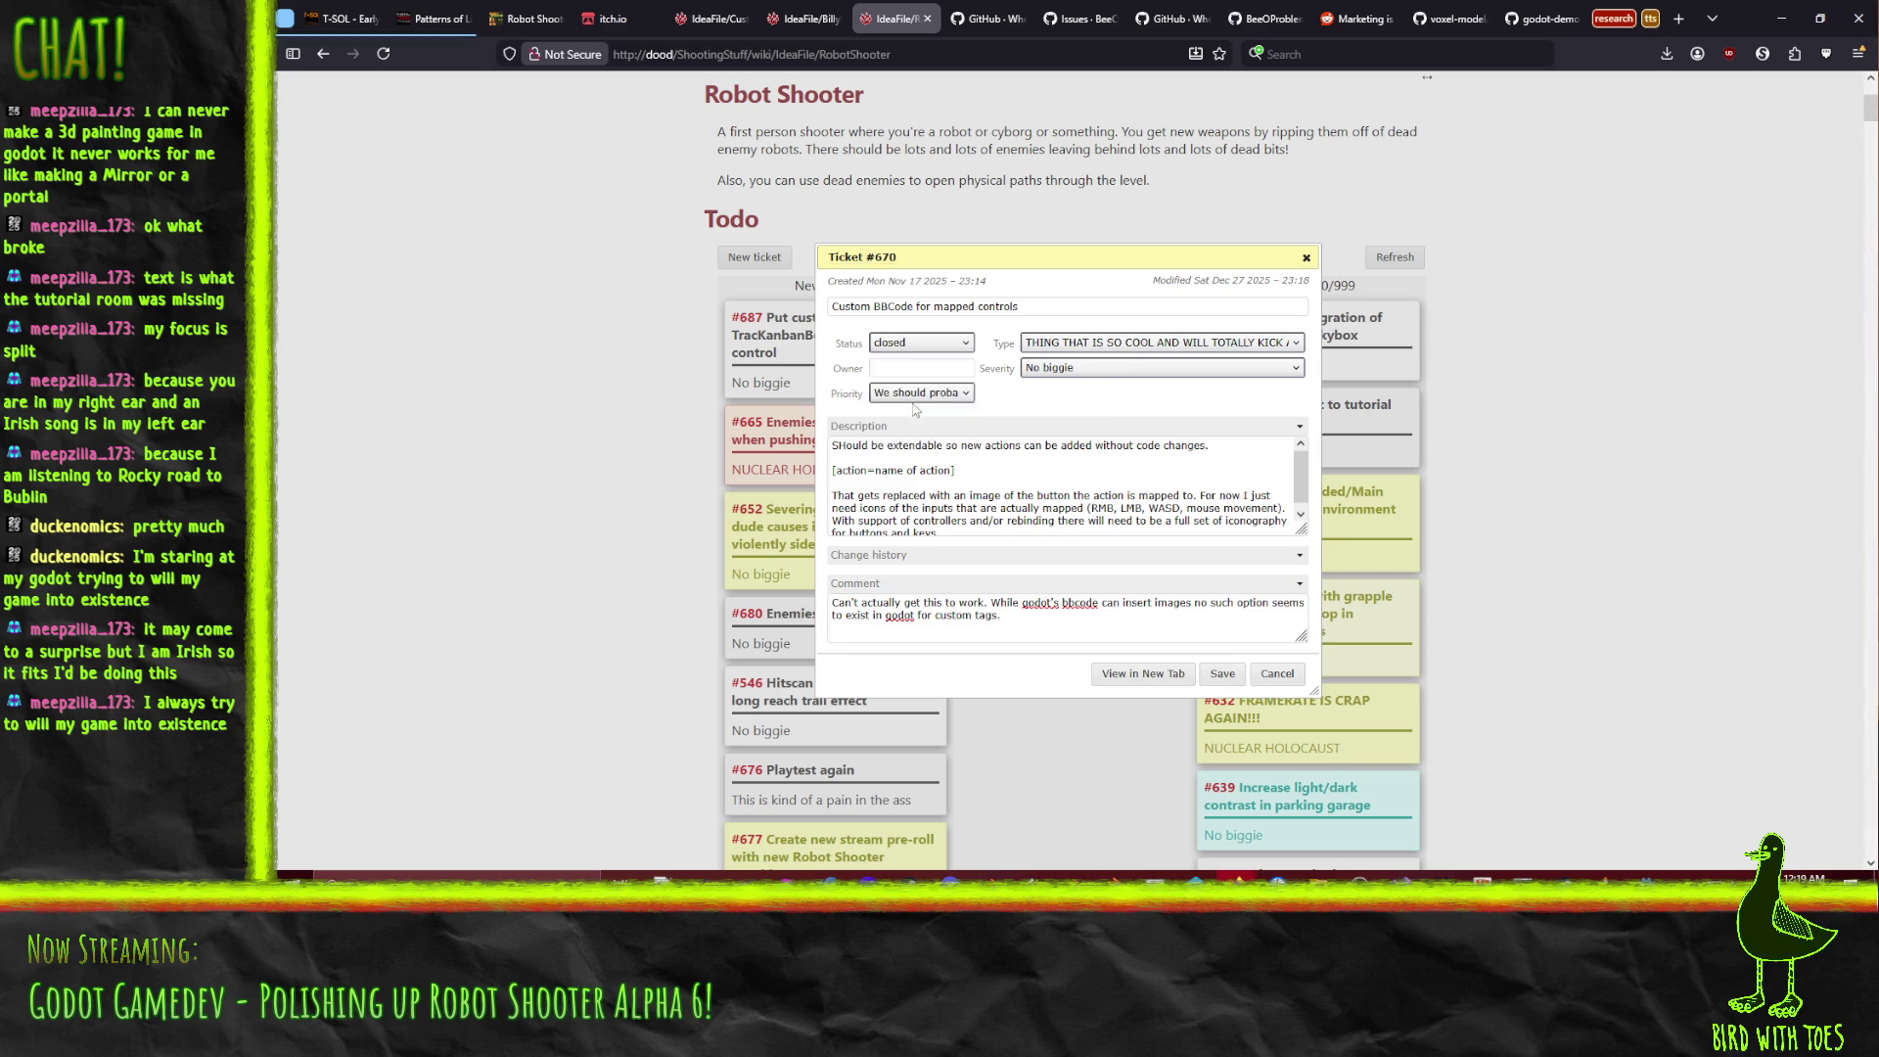
left_click(1213, 679)
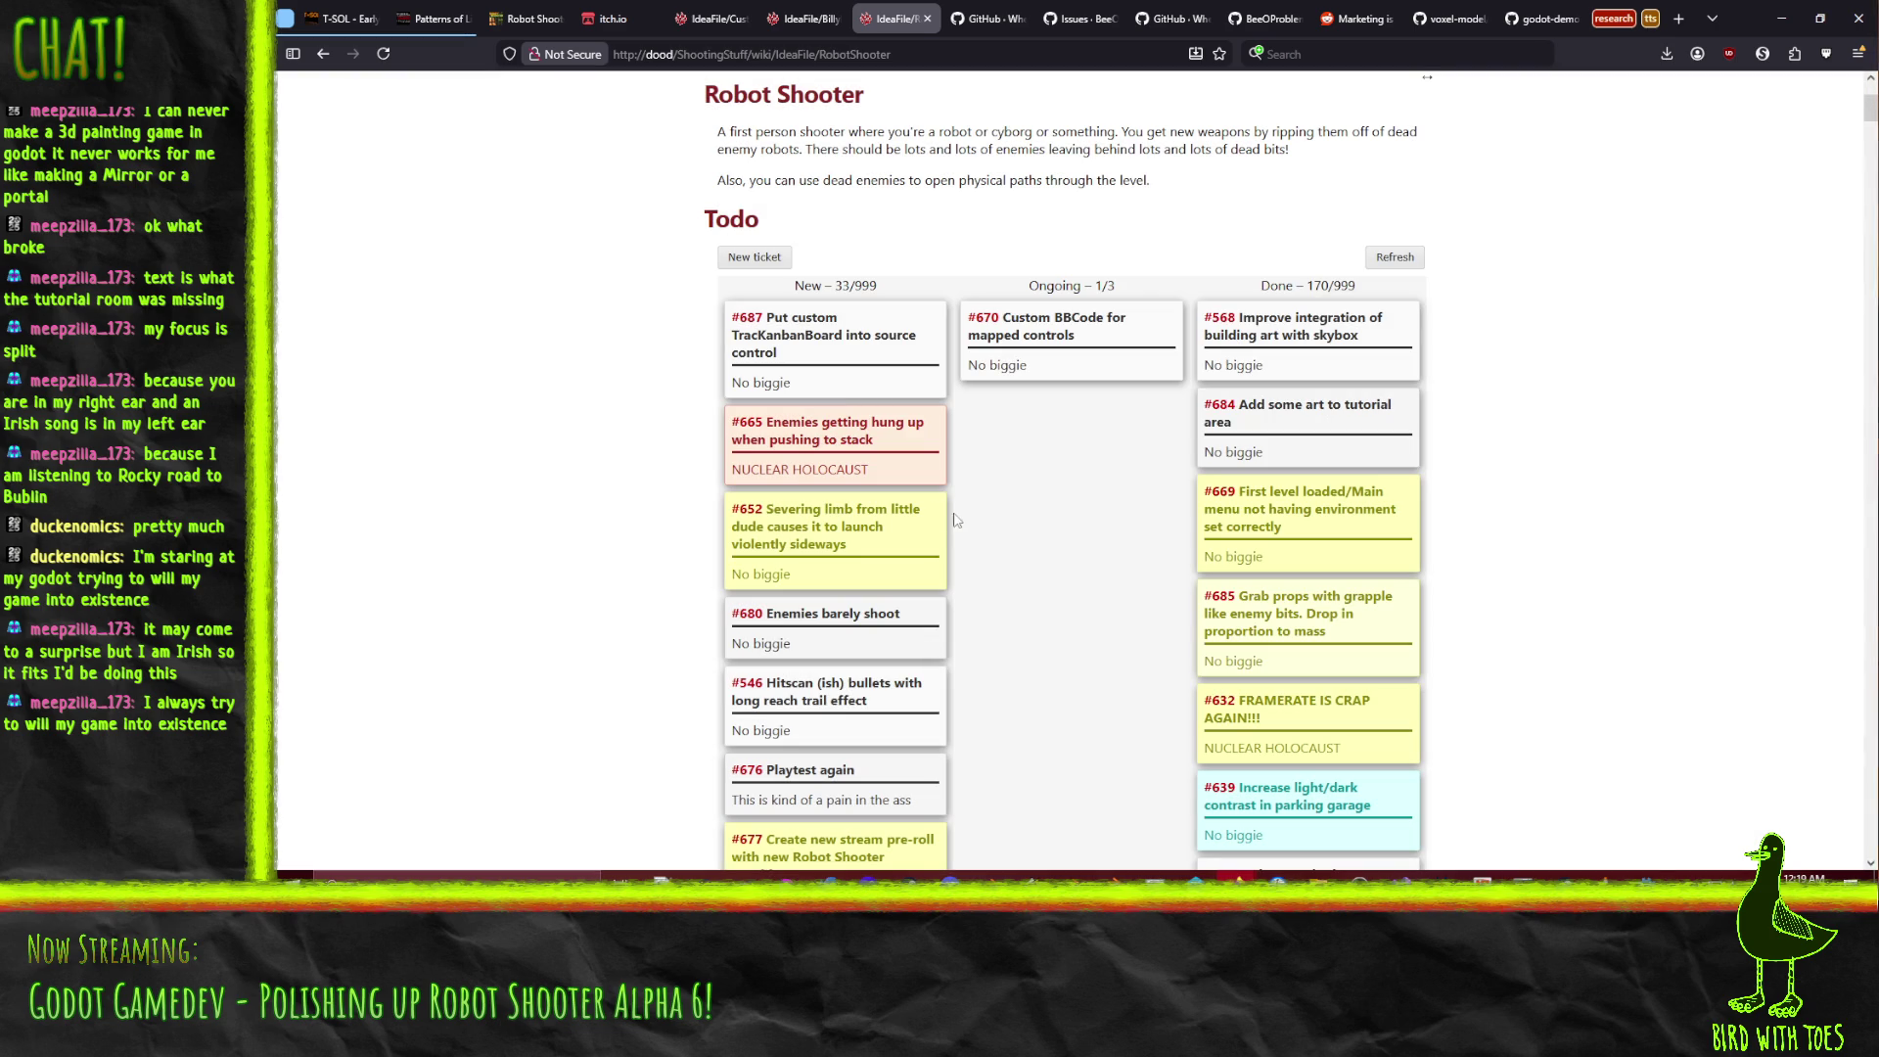
Reload the Kanban board, review the cards, and move card #546 below #678.
left_click(382, 54)
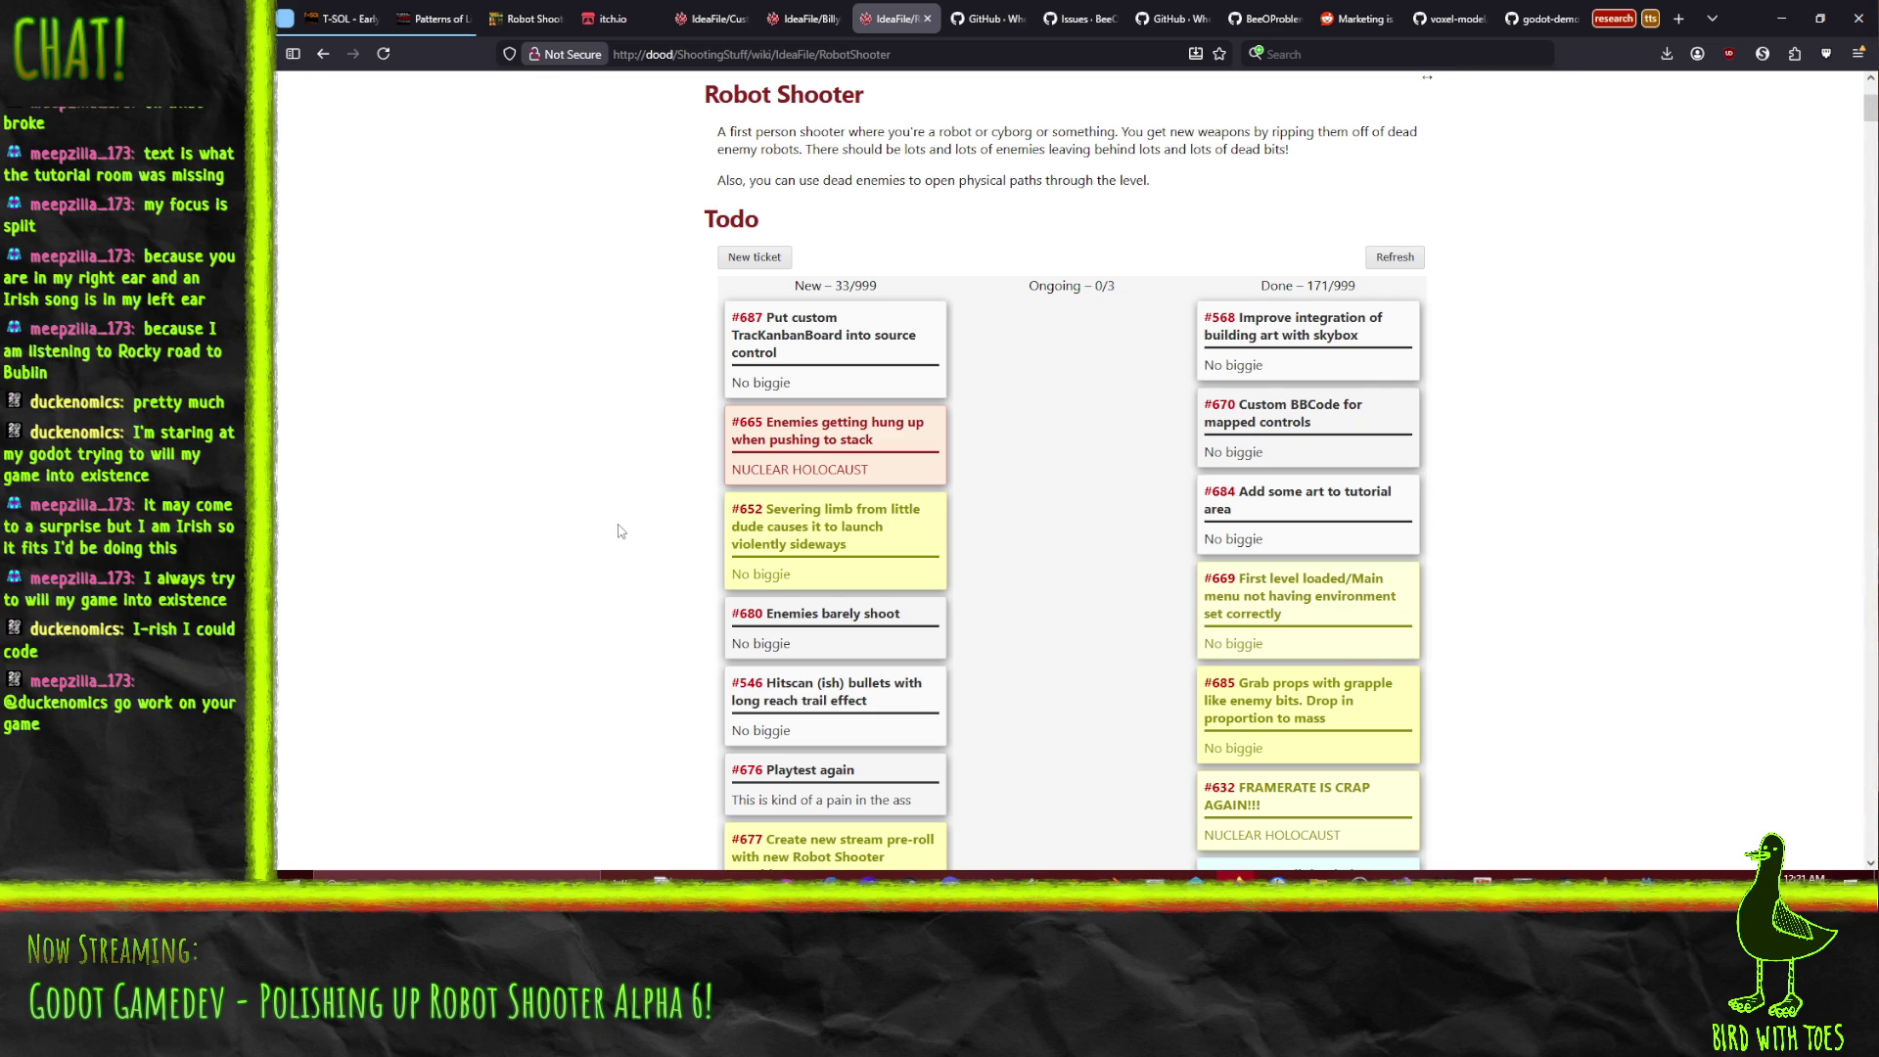
scroll(618, 531, "down", 3)
scroll(618, 531, "up", 2)
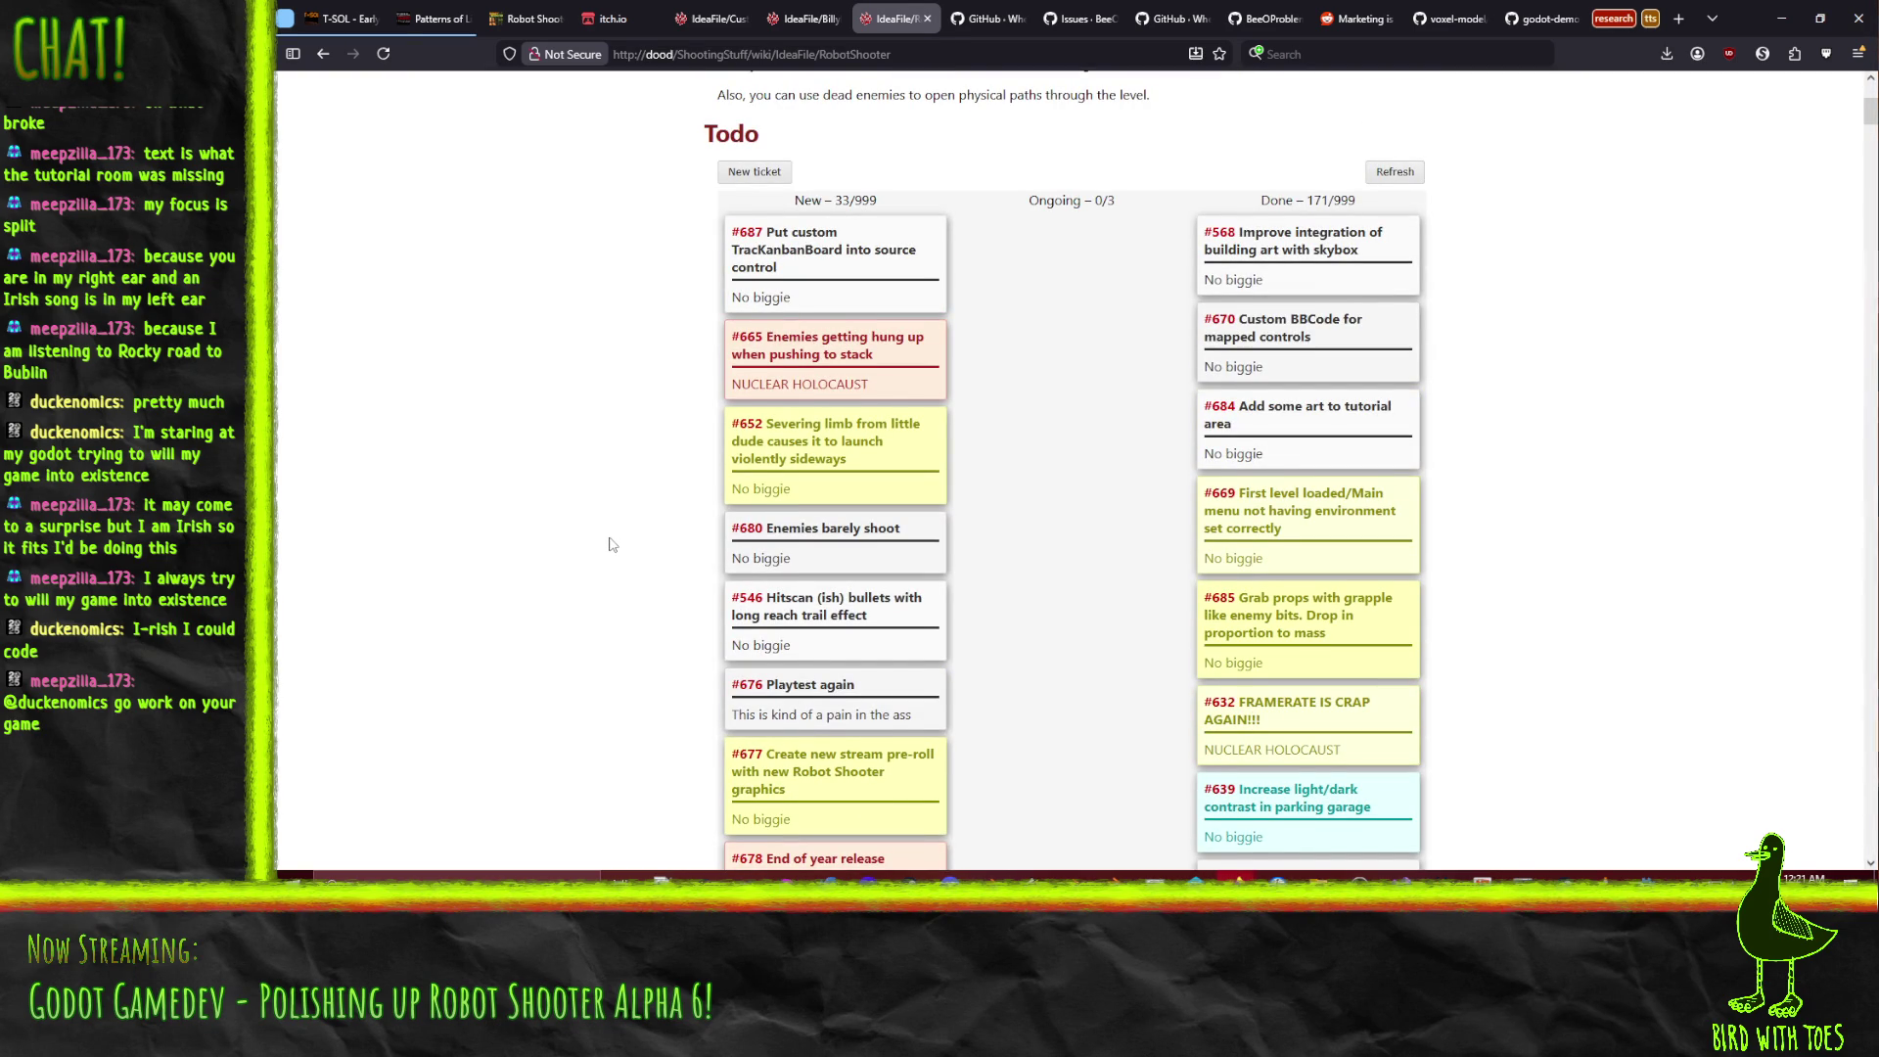
scroll(611, 545, "down", 2)
scroll(612, 545, "down", 1)
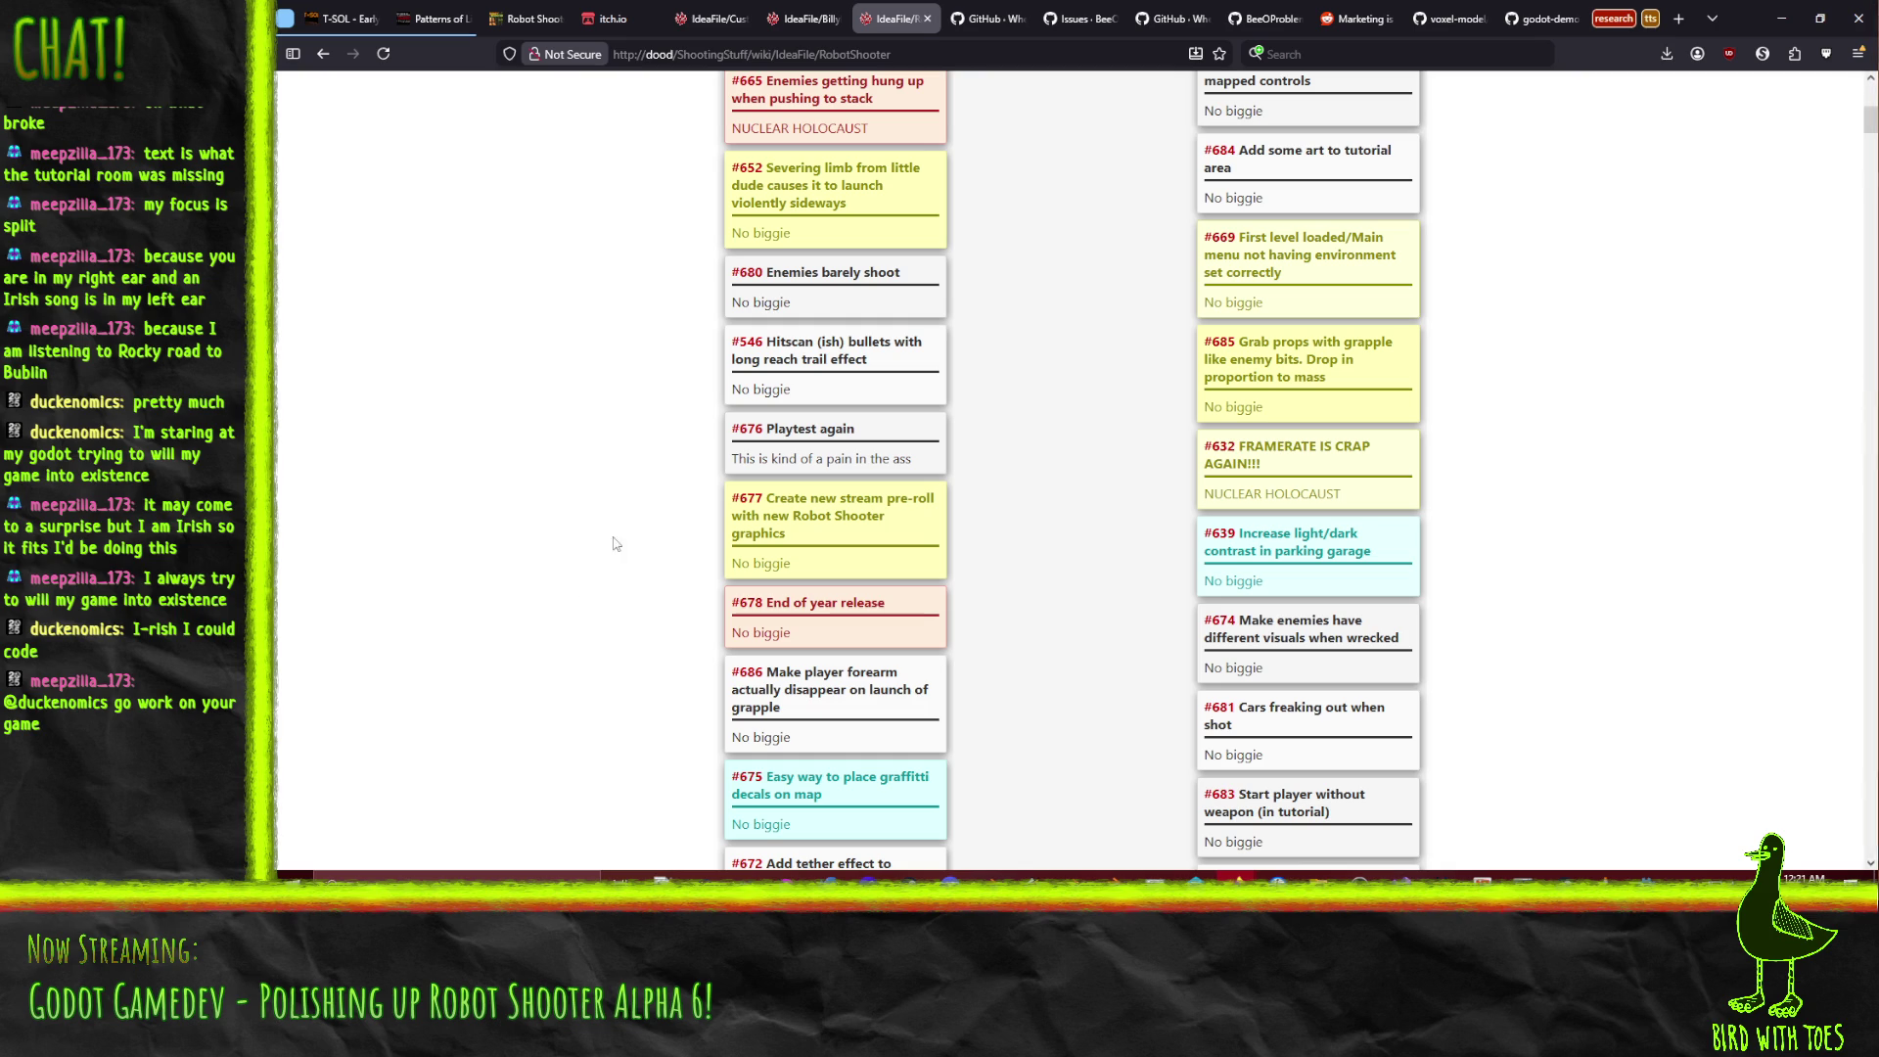
mouse_move(789, 403)
left_mouse_down()
mouse_move(831, 377)
mouse_move(835, 621)
left_mouse_up()
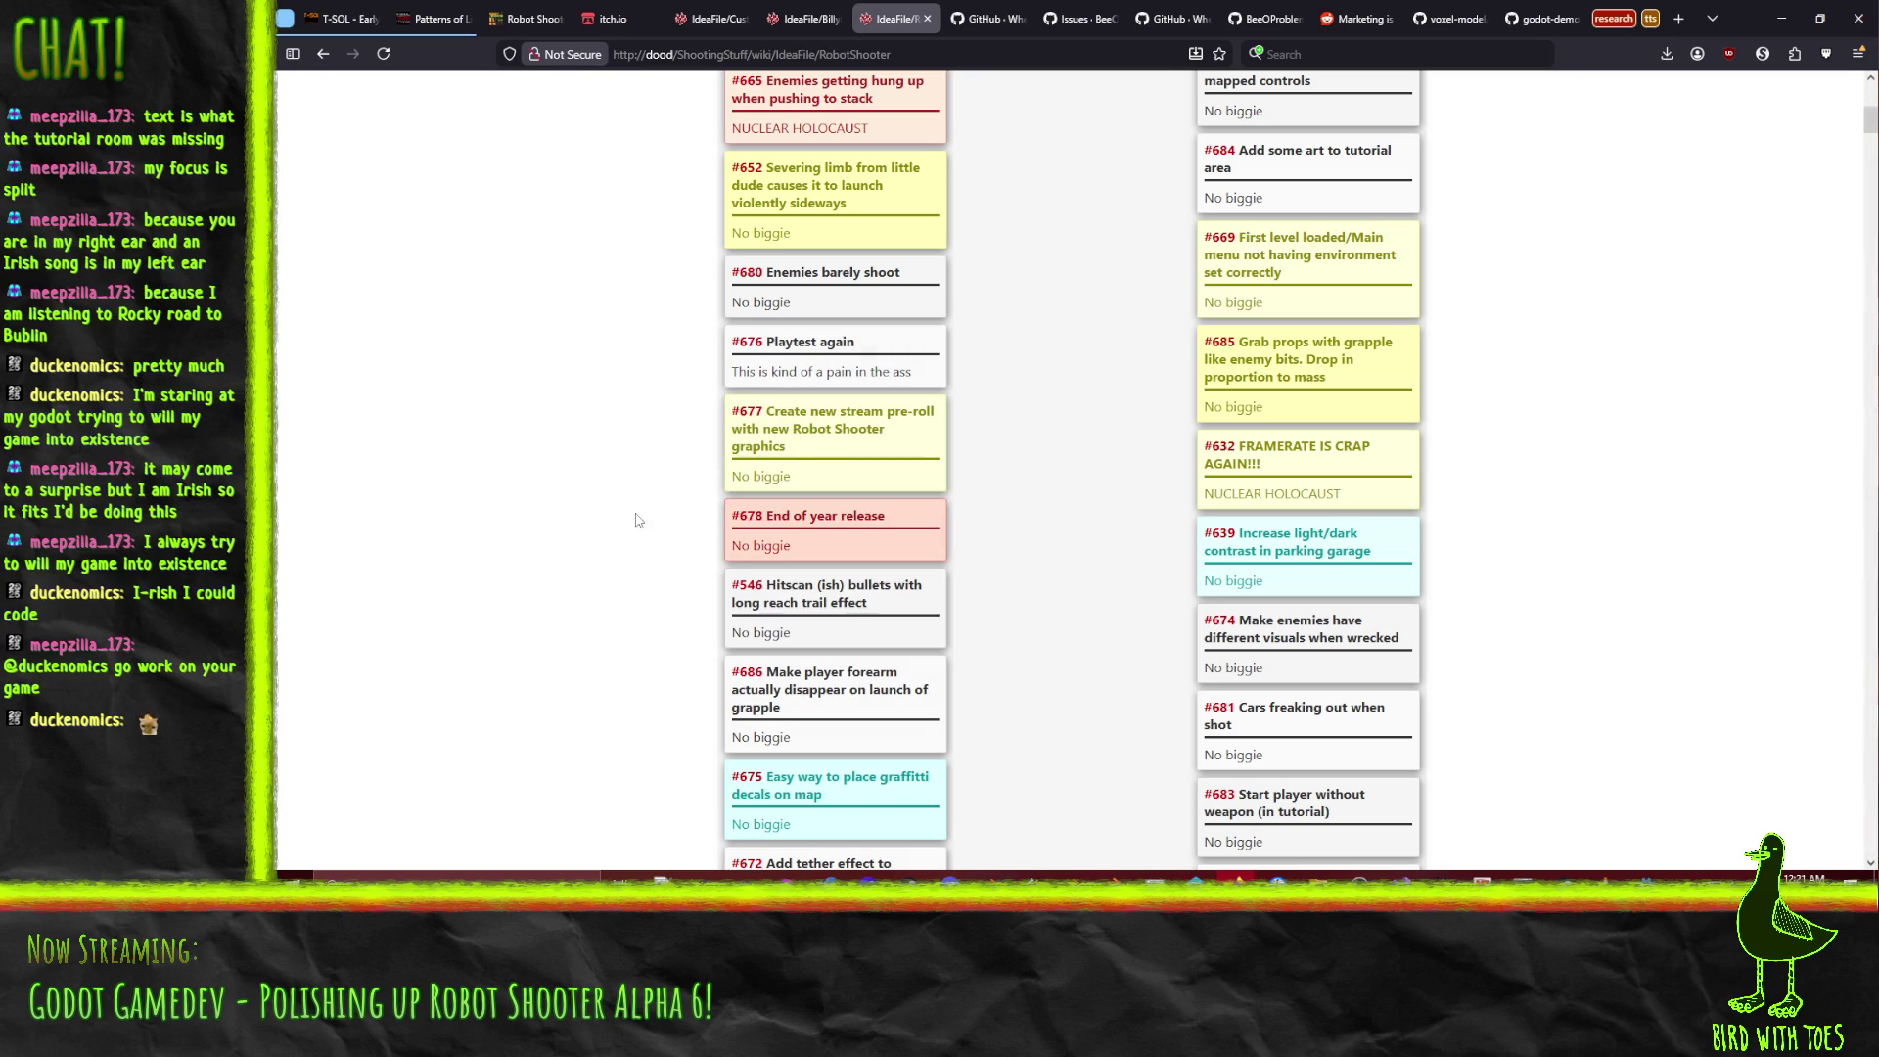
View ticket #677 without saving, then move #680 'Enemies barely shoot' into Ongoing.
left_click(892, 456)
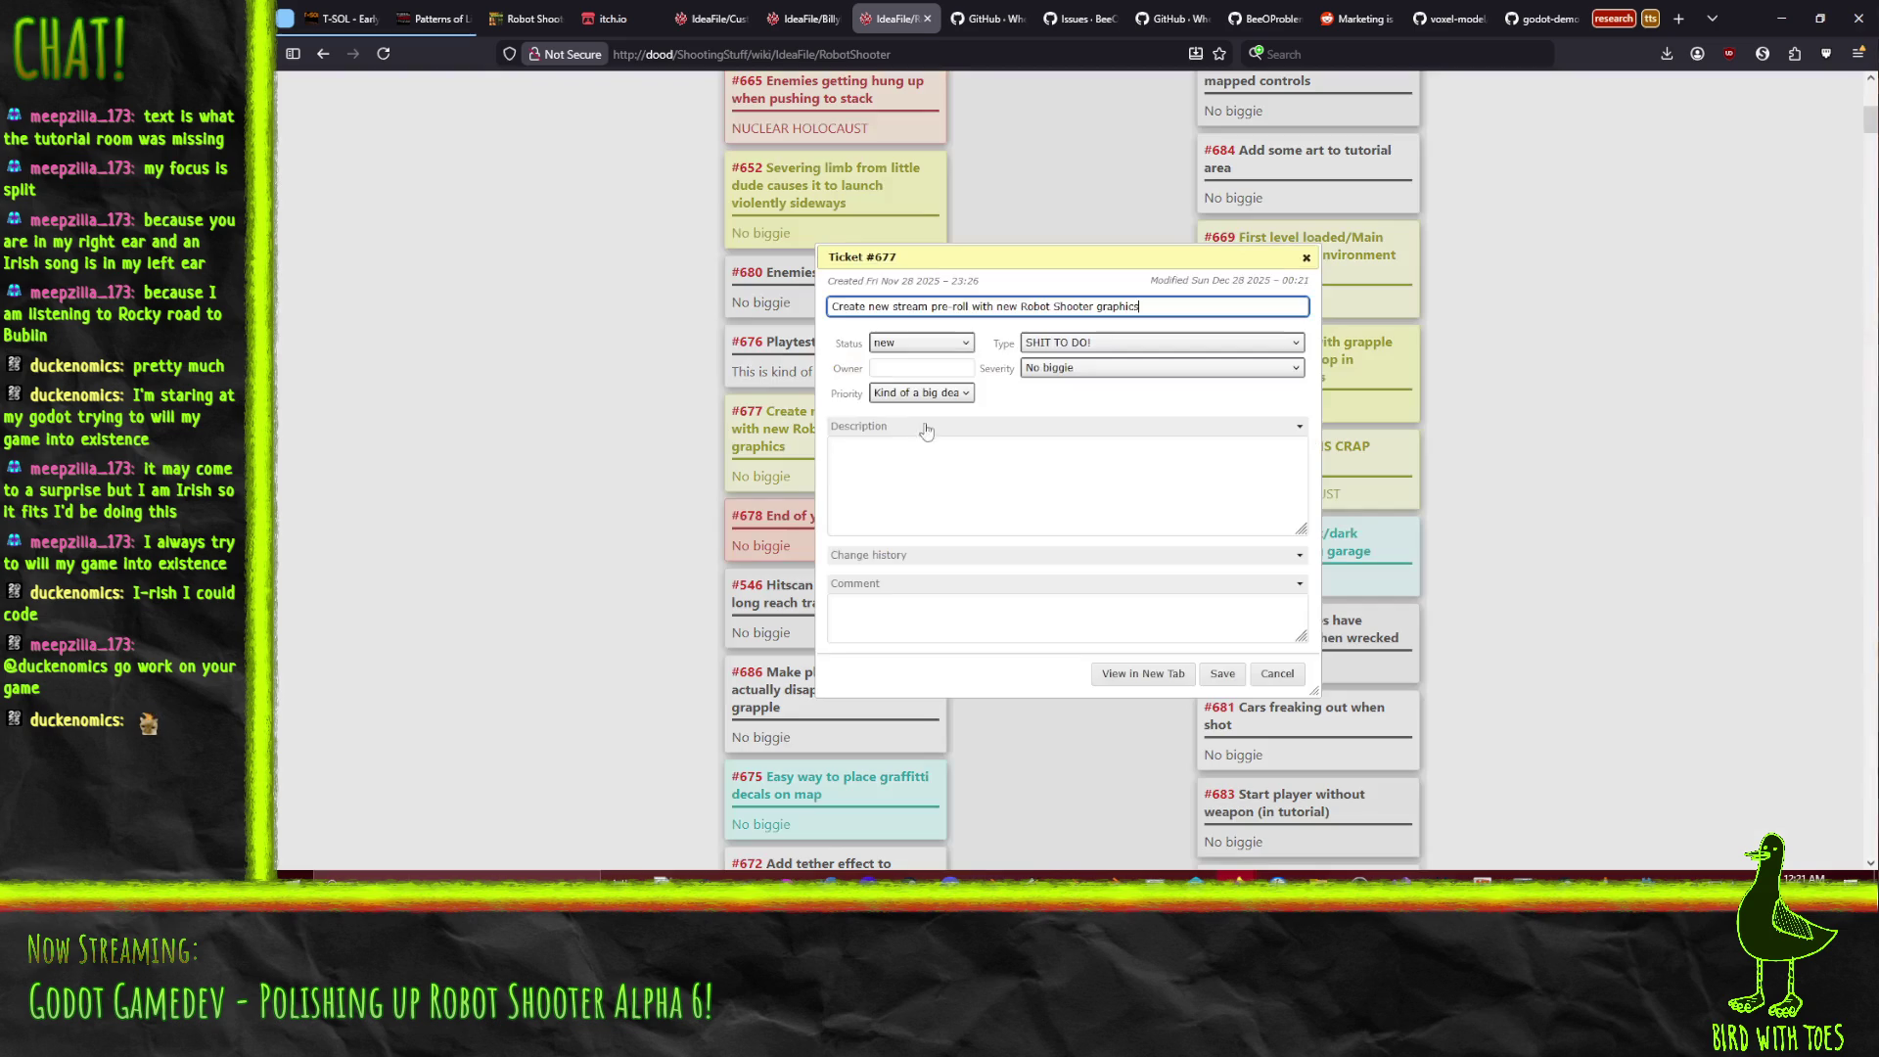
left_click(1275, 677)
scroll(794, 377, "up", 1)
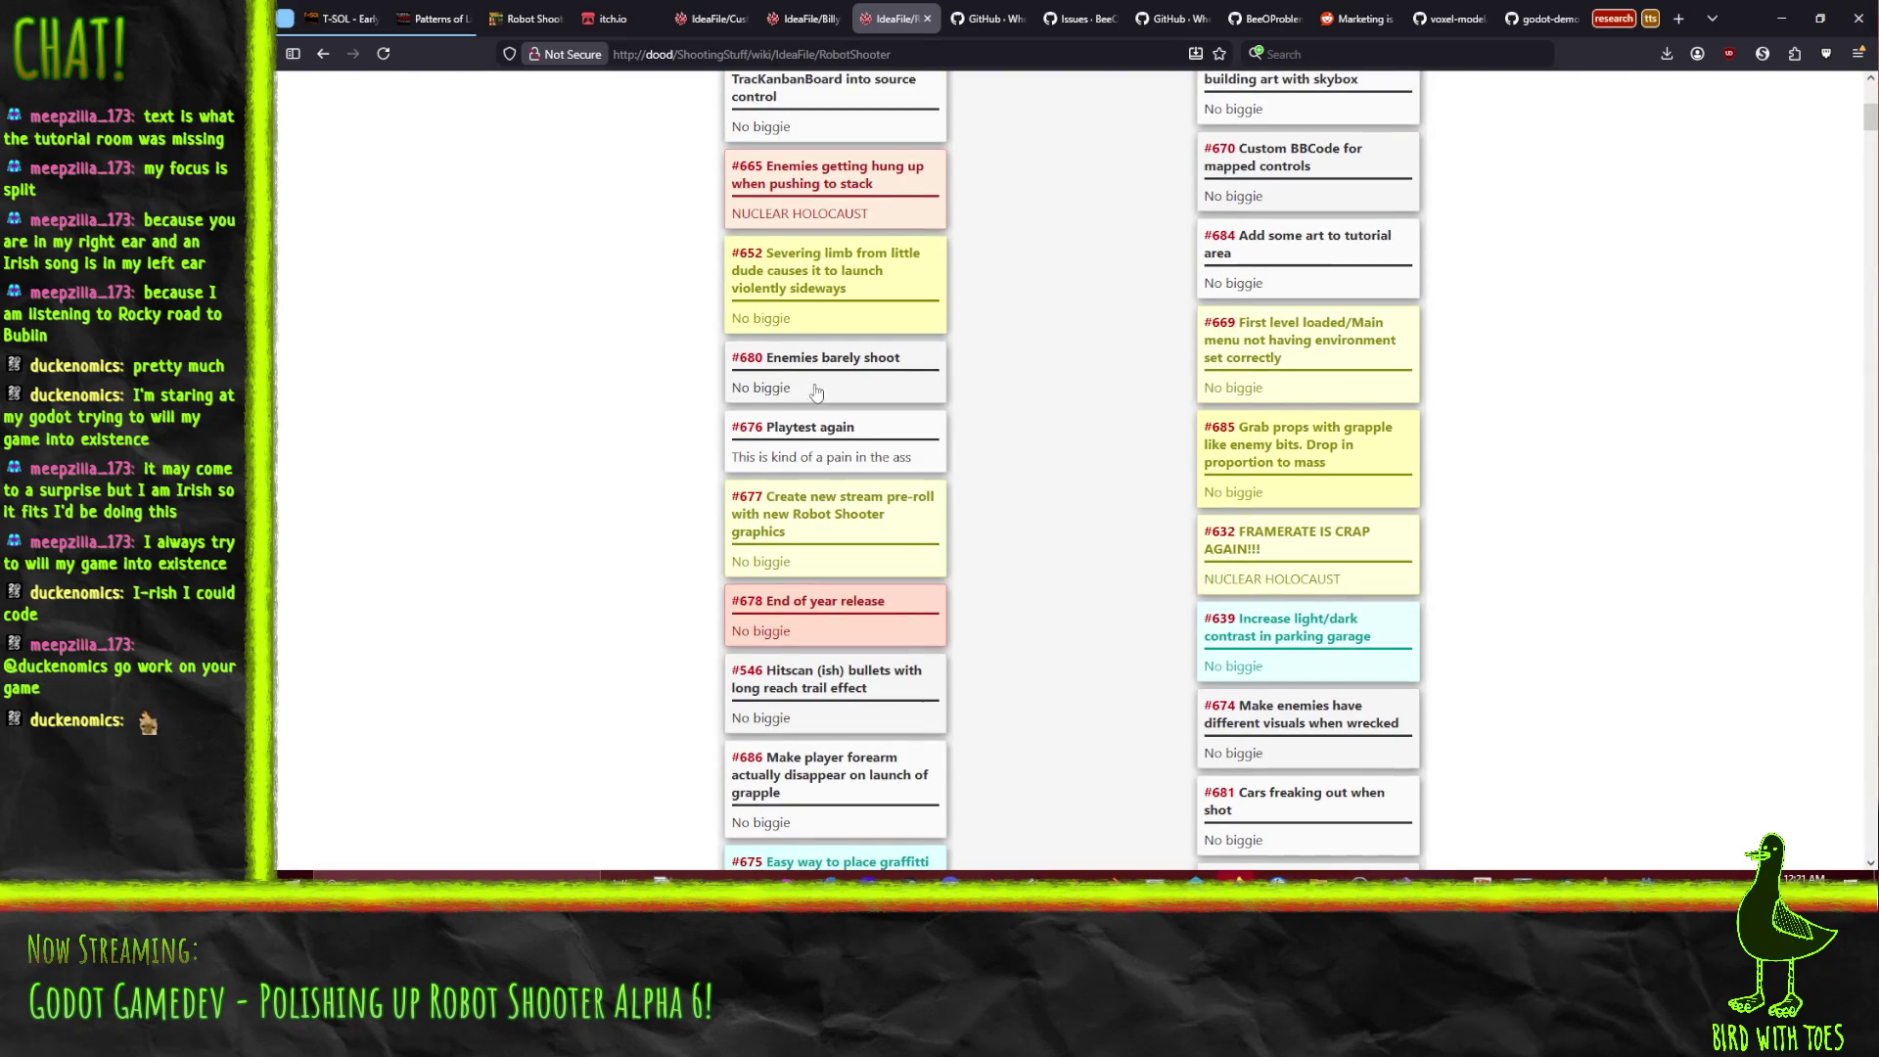
scroll(825, 401, "up", 1)
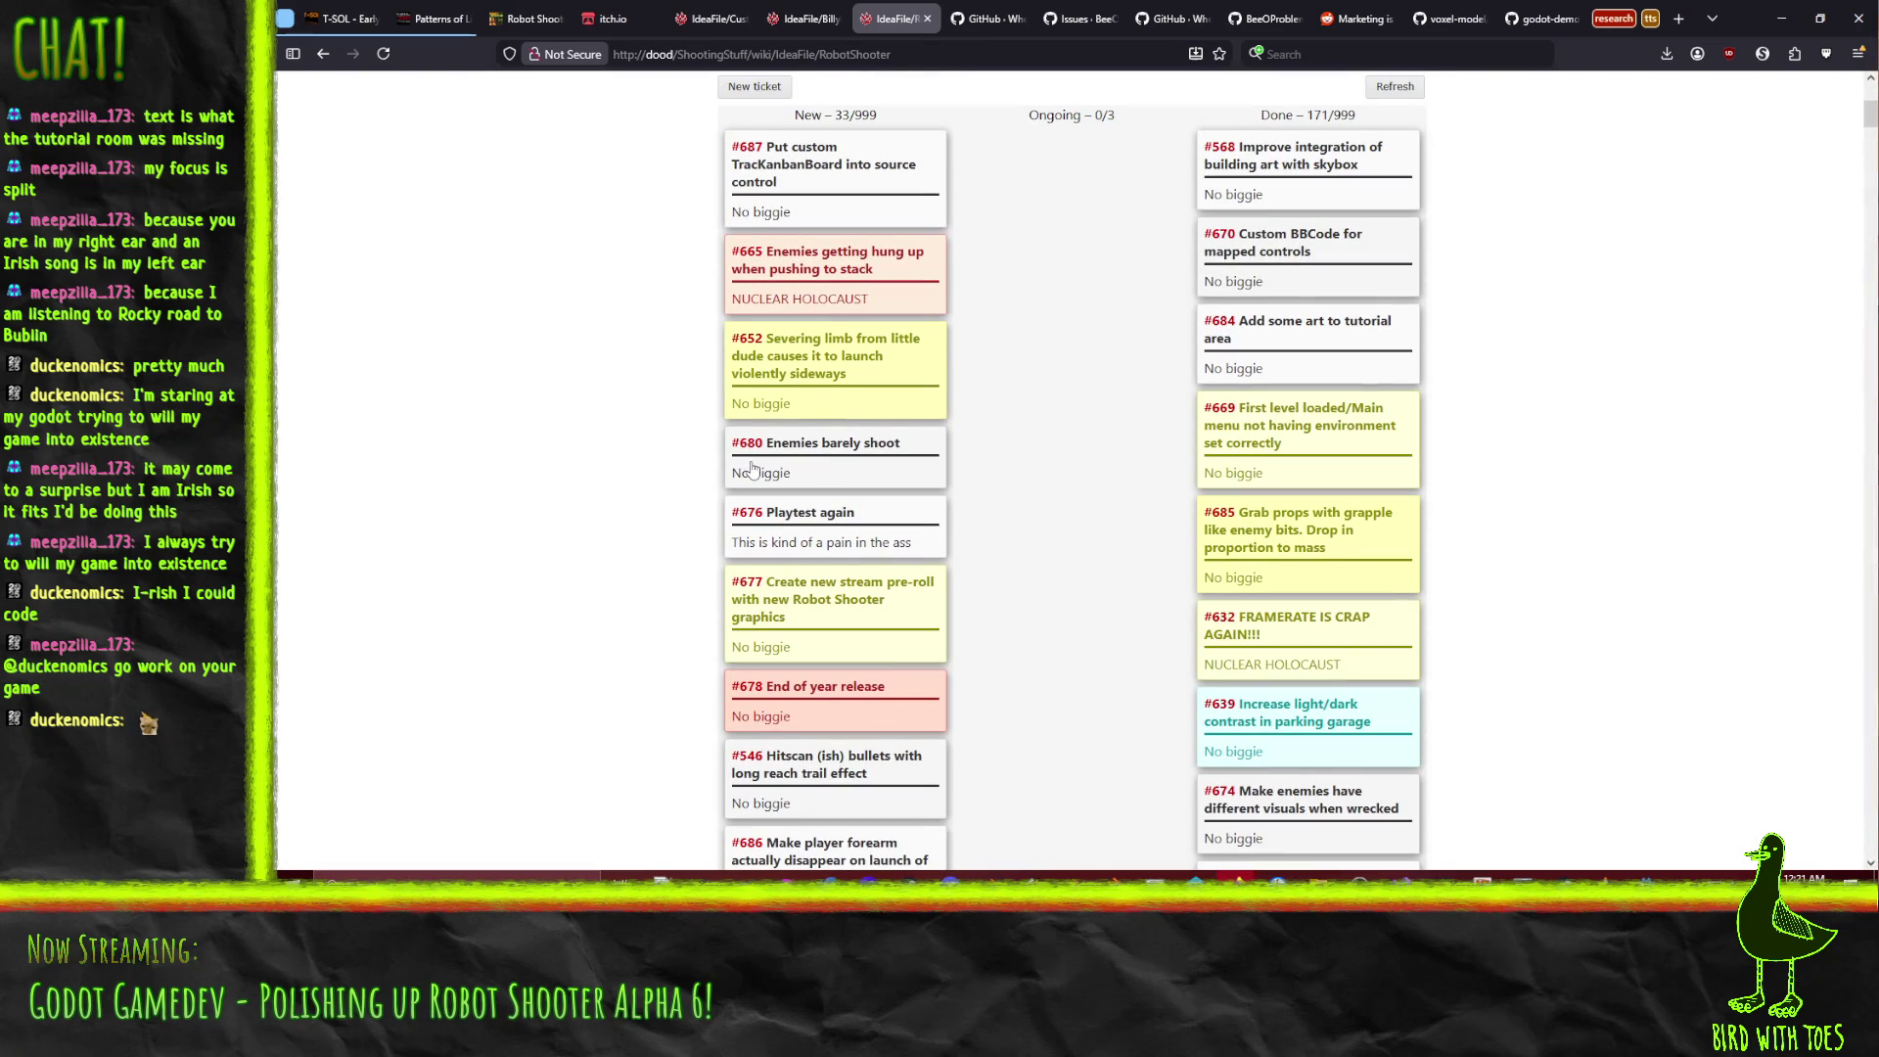
left_click_drag(766, 469, 1020, 329)
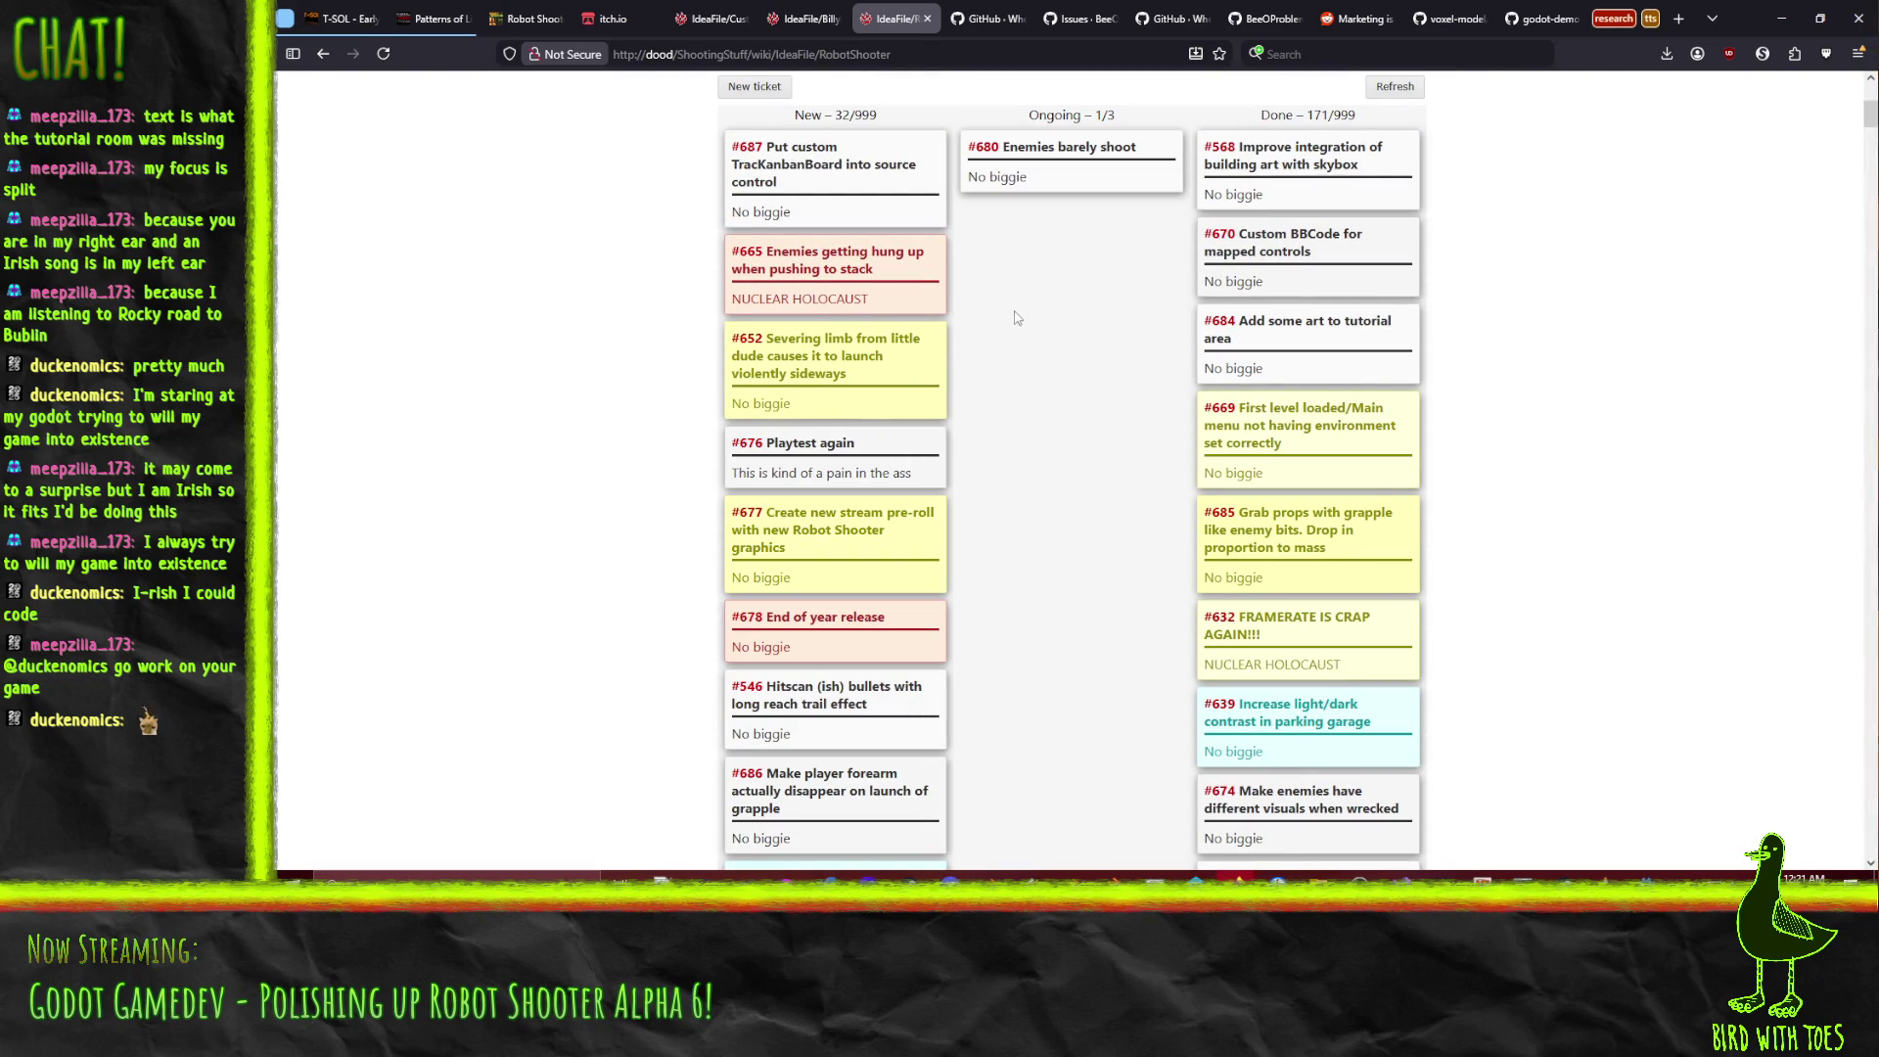
Return to the Godot editor and open the sandbox scene.
scroll(1023, 307, "up", 3)
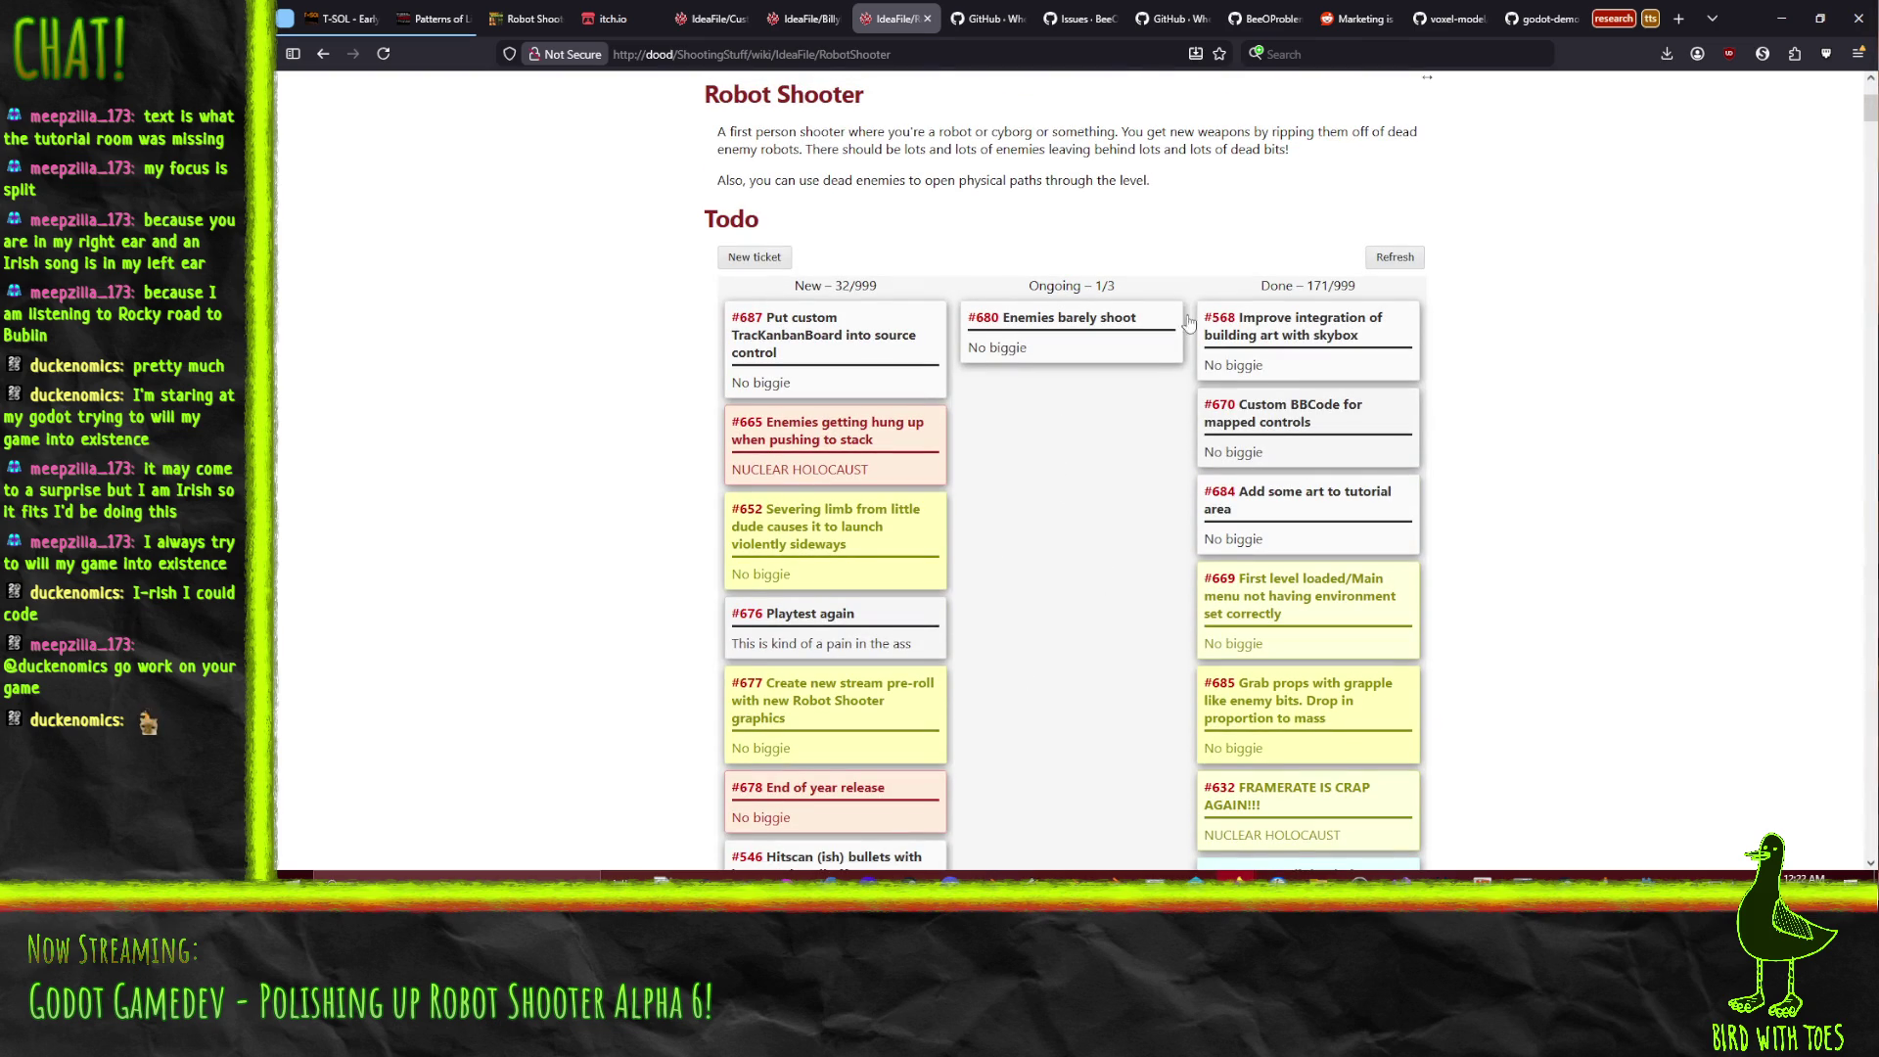
left_click(1647, 877)
mouse_move(1090, 257)
left_mouse_down()
mouse_move(1145, 366)
mouse_move(957, 382)
mouse_move(1017, 323)
left_mouse_up()
left_click(839, 72)
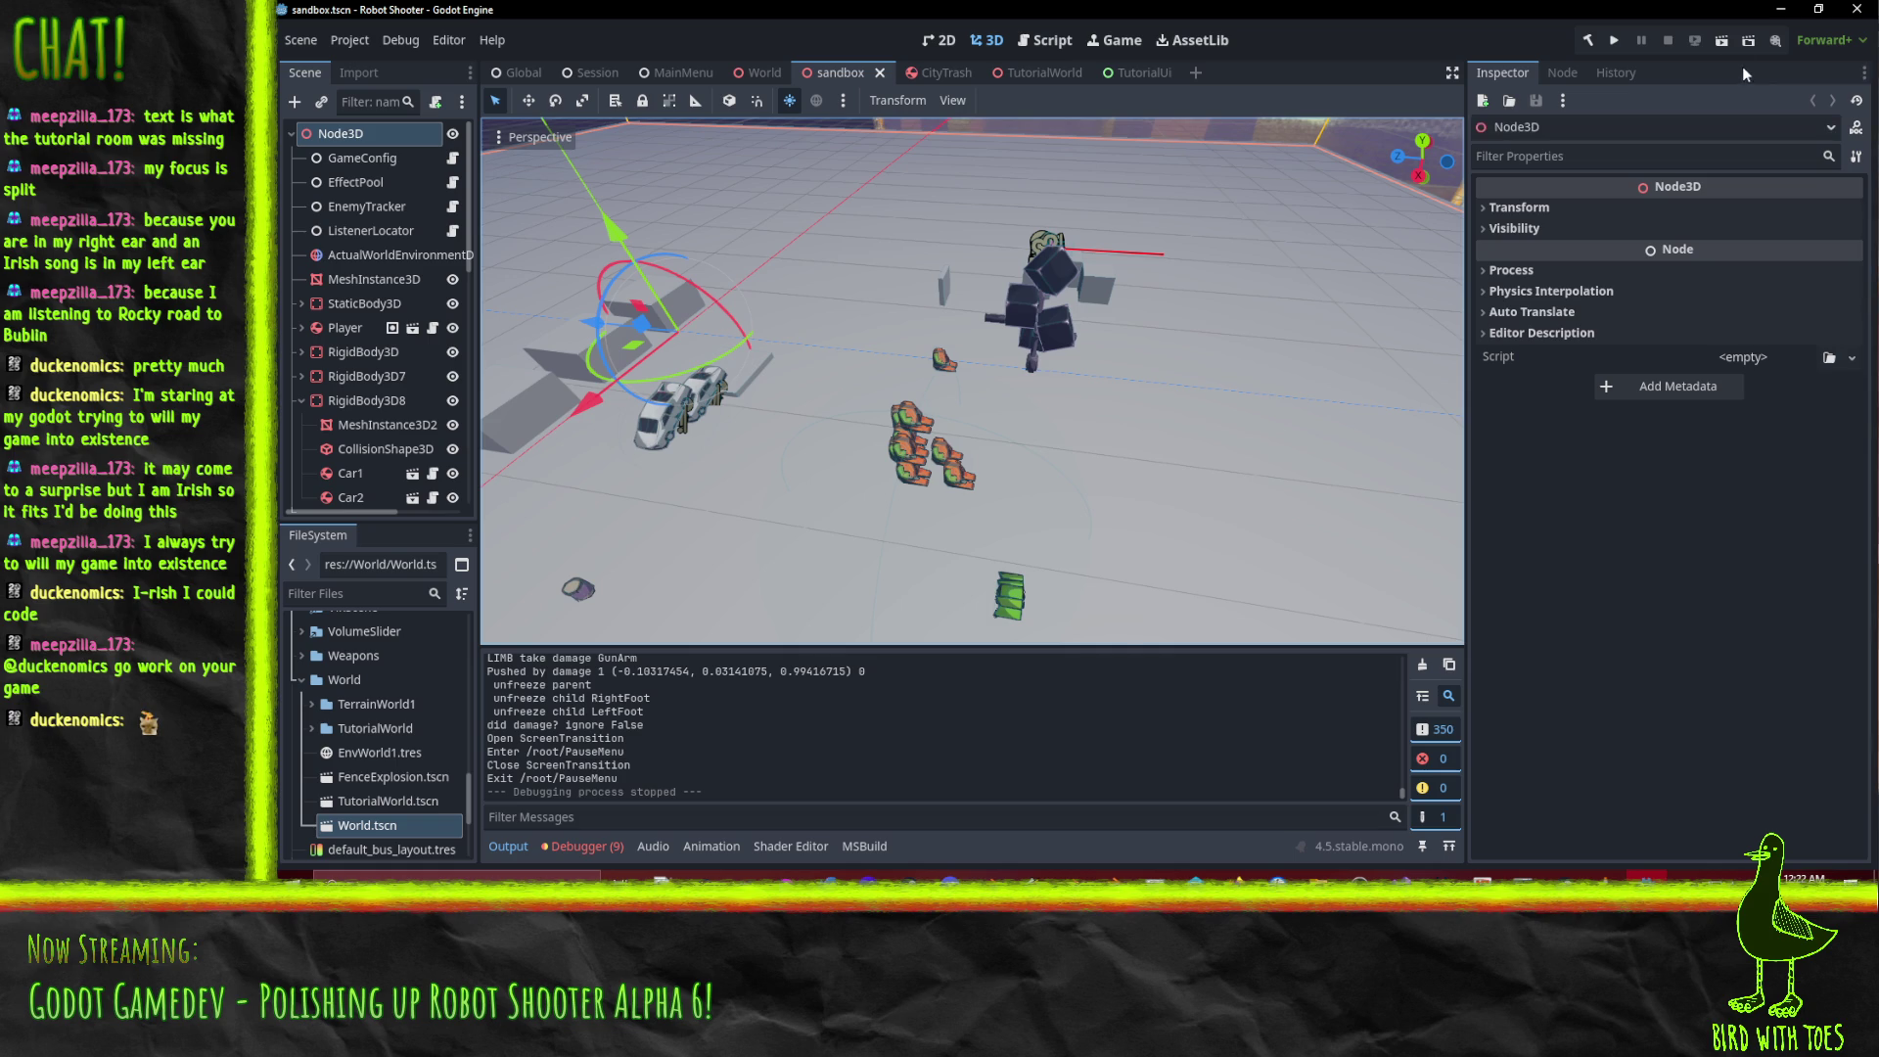
left_click(1722, 40)
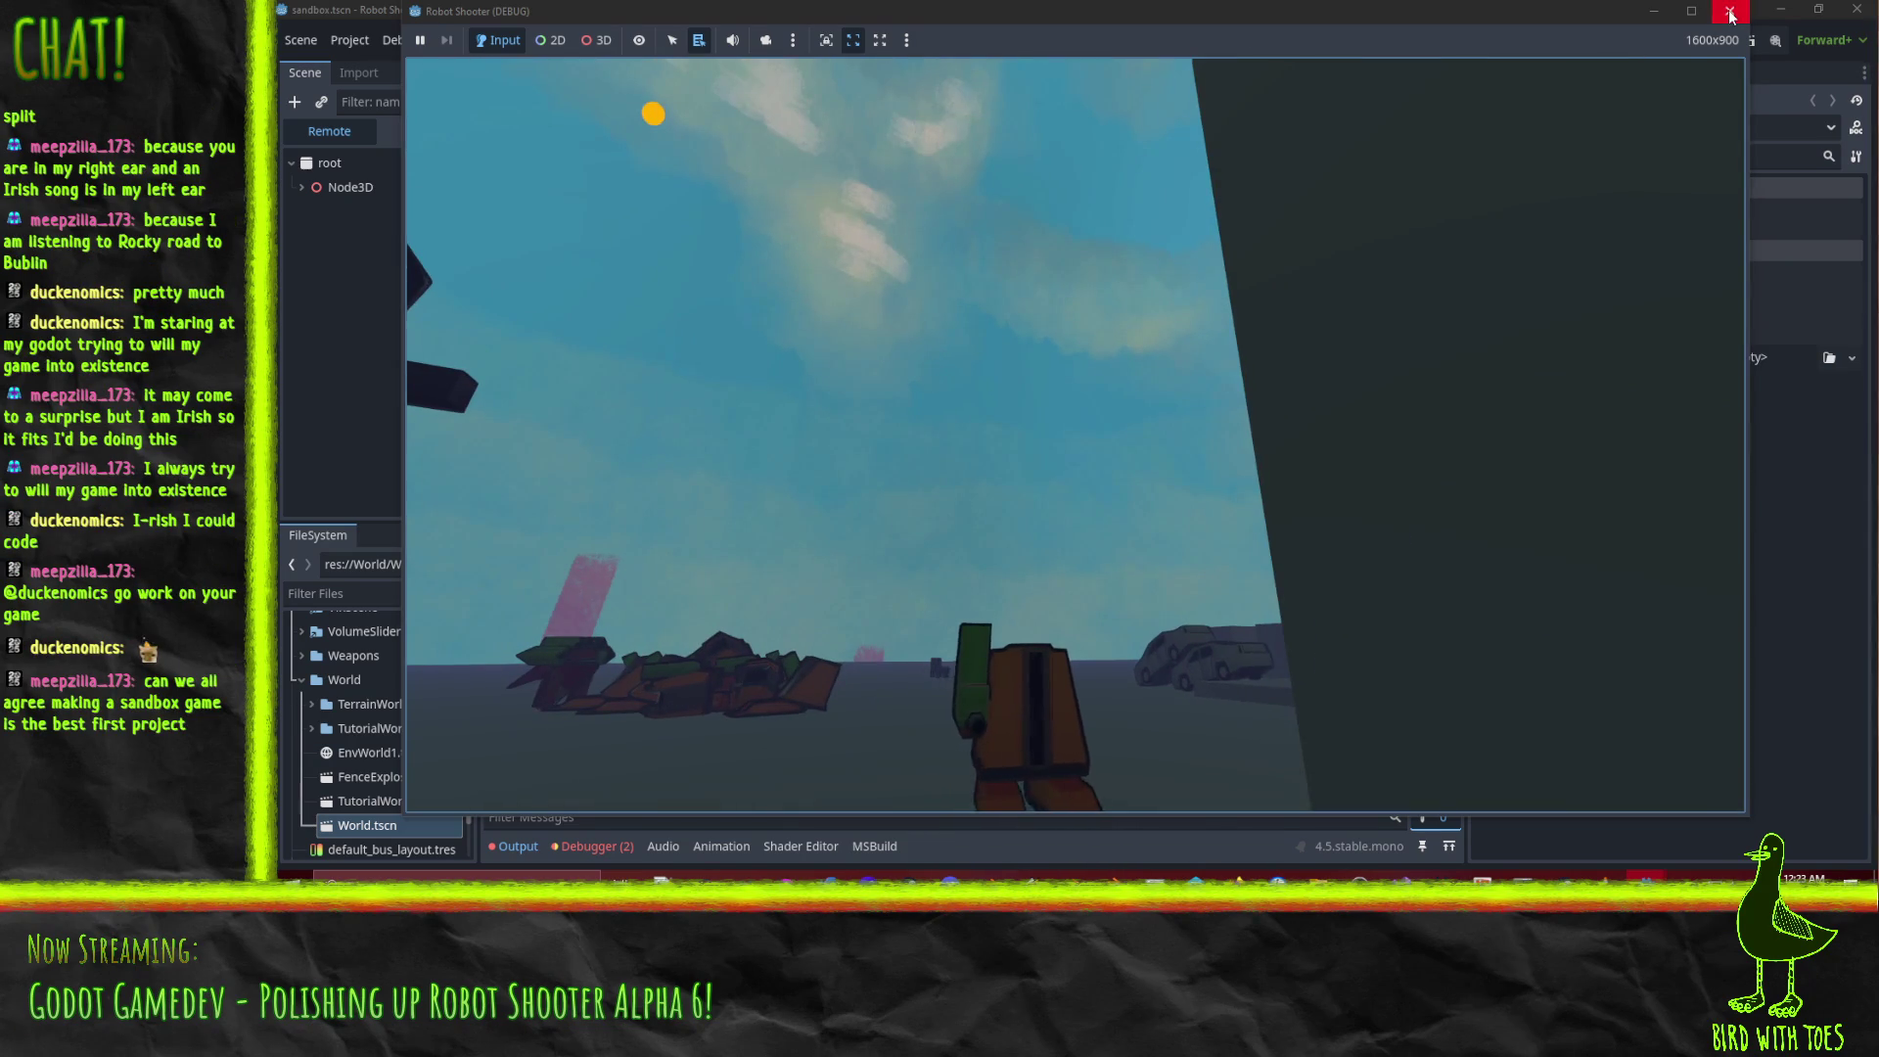
Close the running sandbox game window.
left_click(1731, 12)
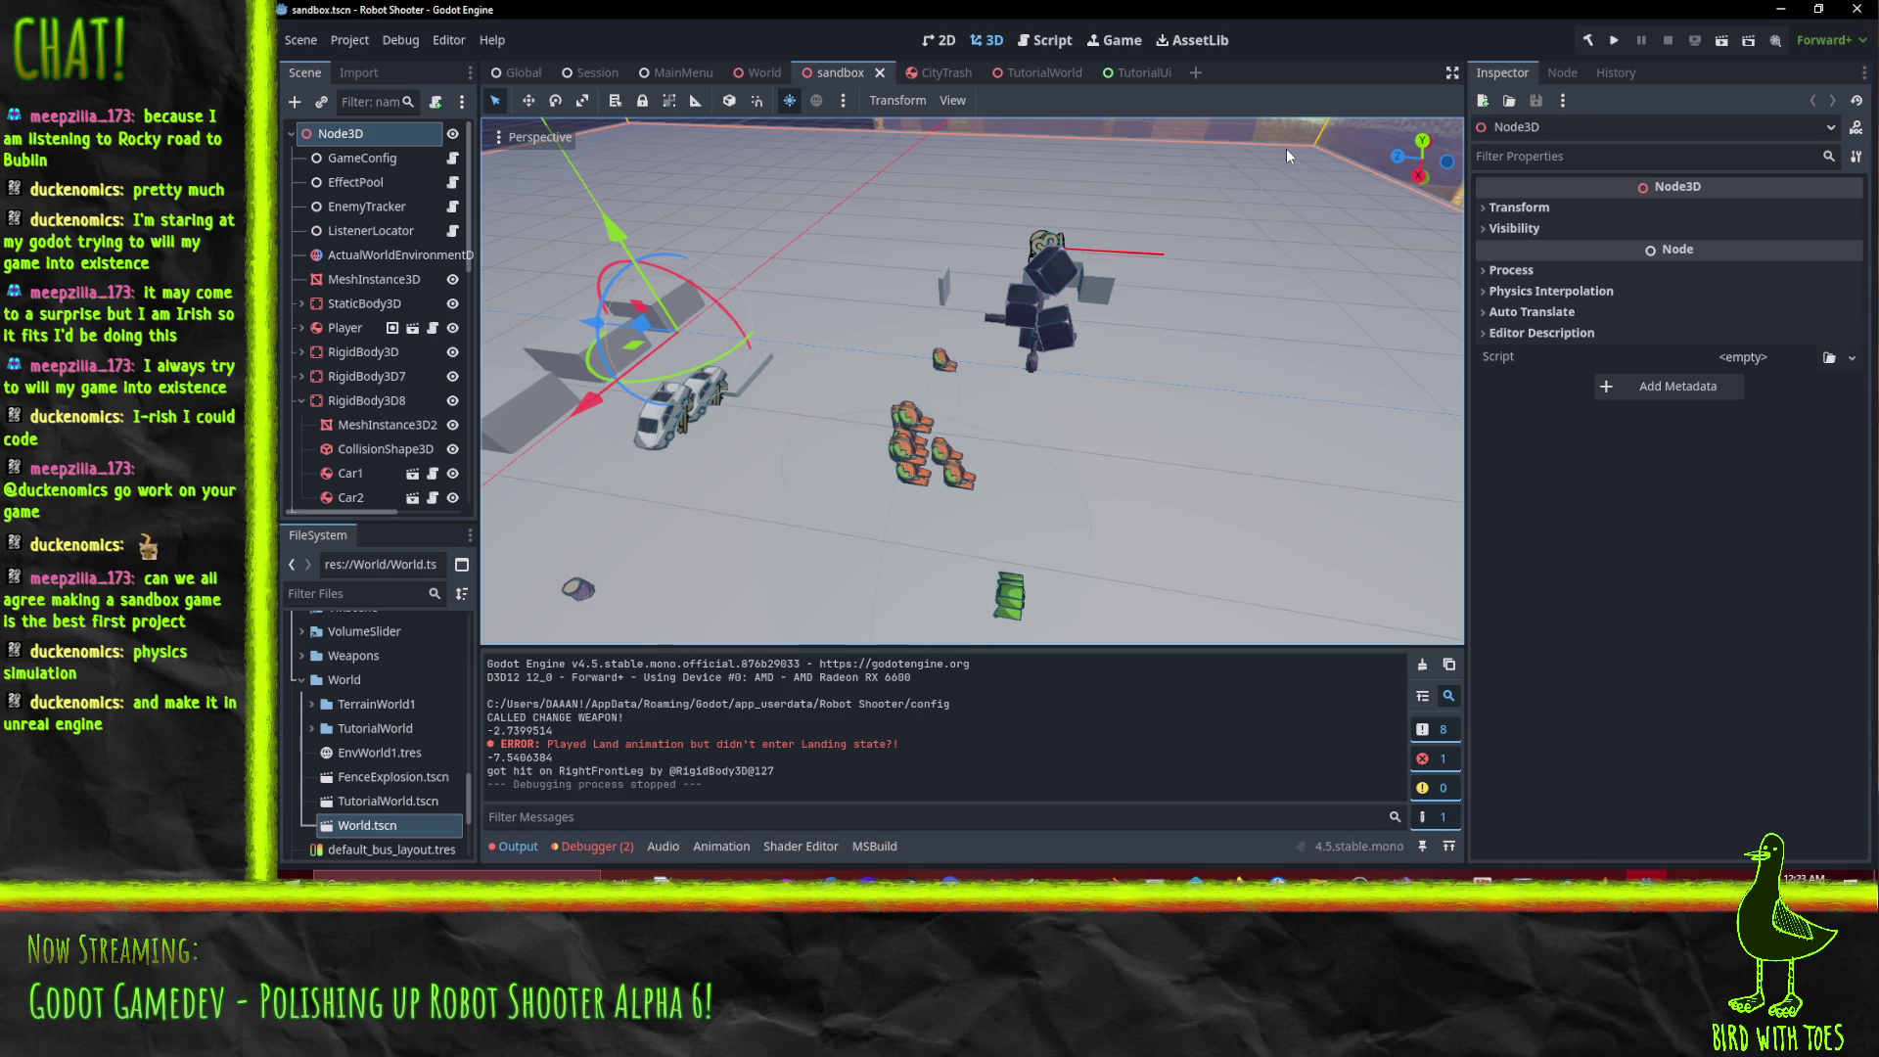
Switch to the World scene and orbit and zoom the 3D viewport around the level.
left_click(762, 72)
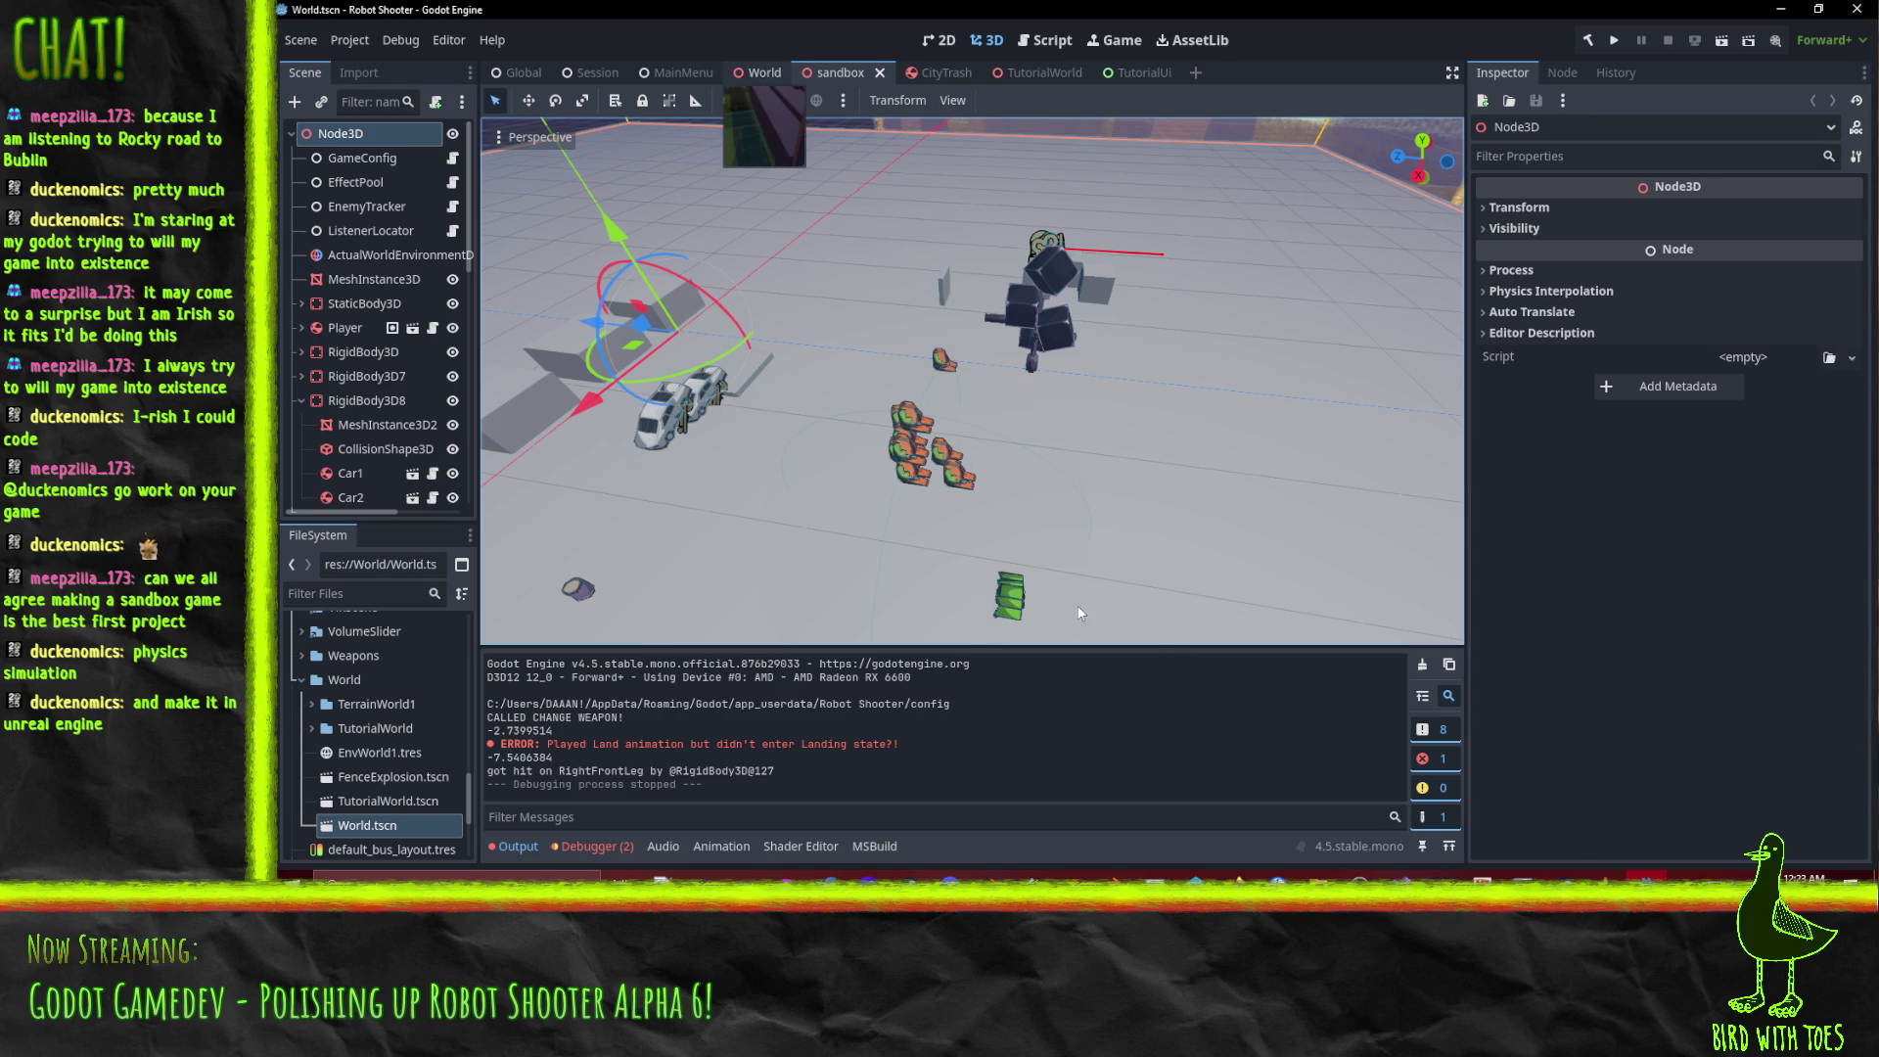
scroll(1016, 453, "up", 3)
scroll(1079, 436, "down", 5)
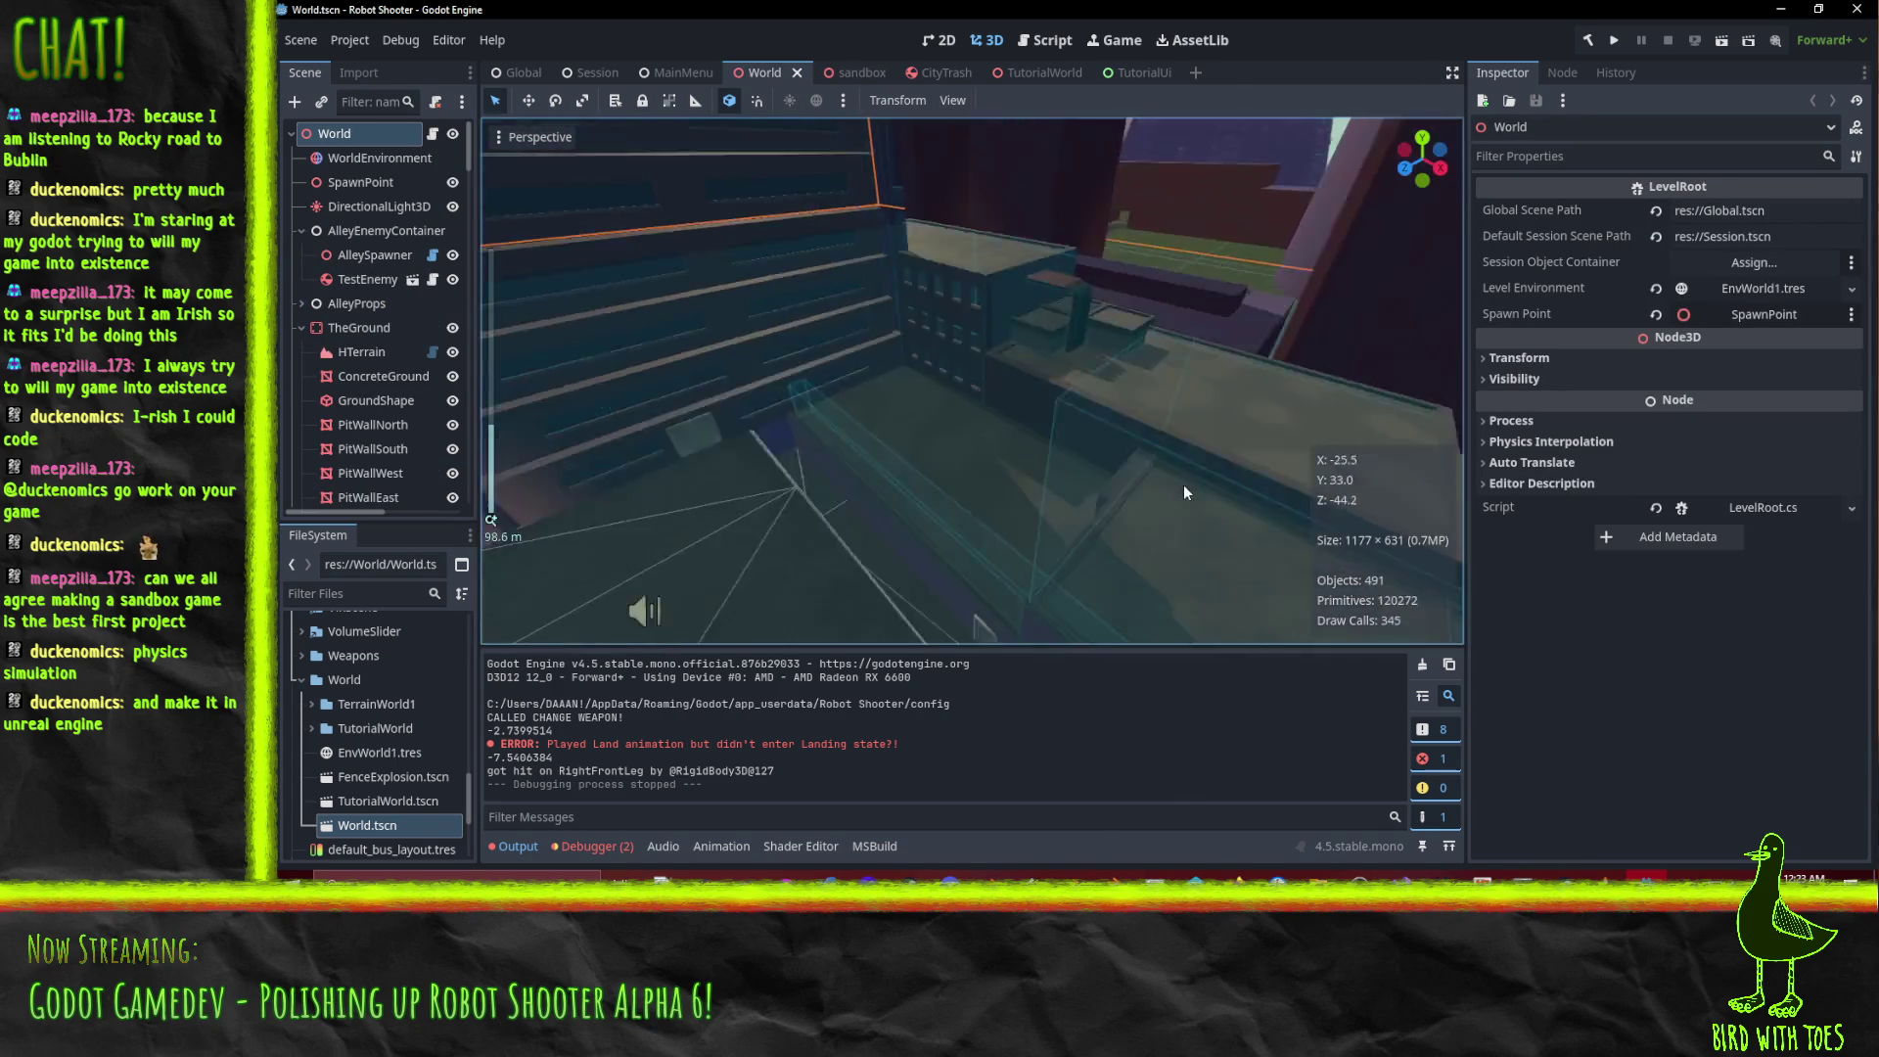
left_click_drag(1048, 454, 930, 519)
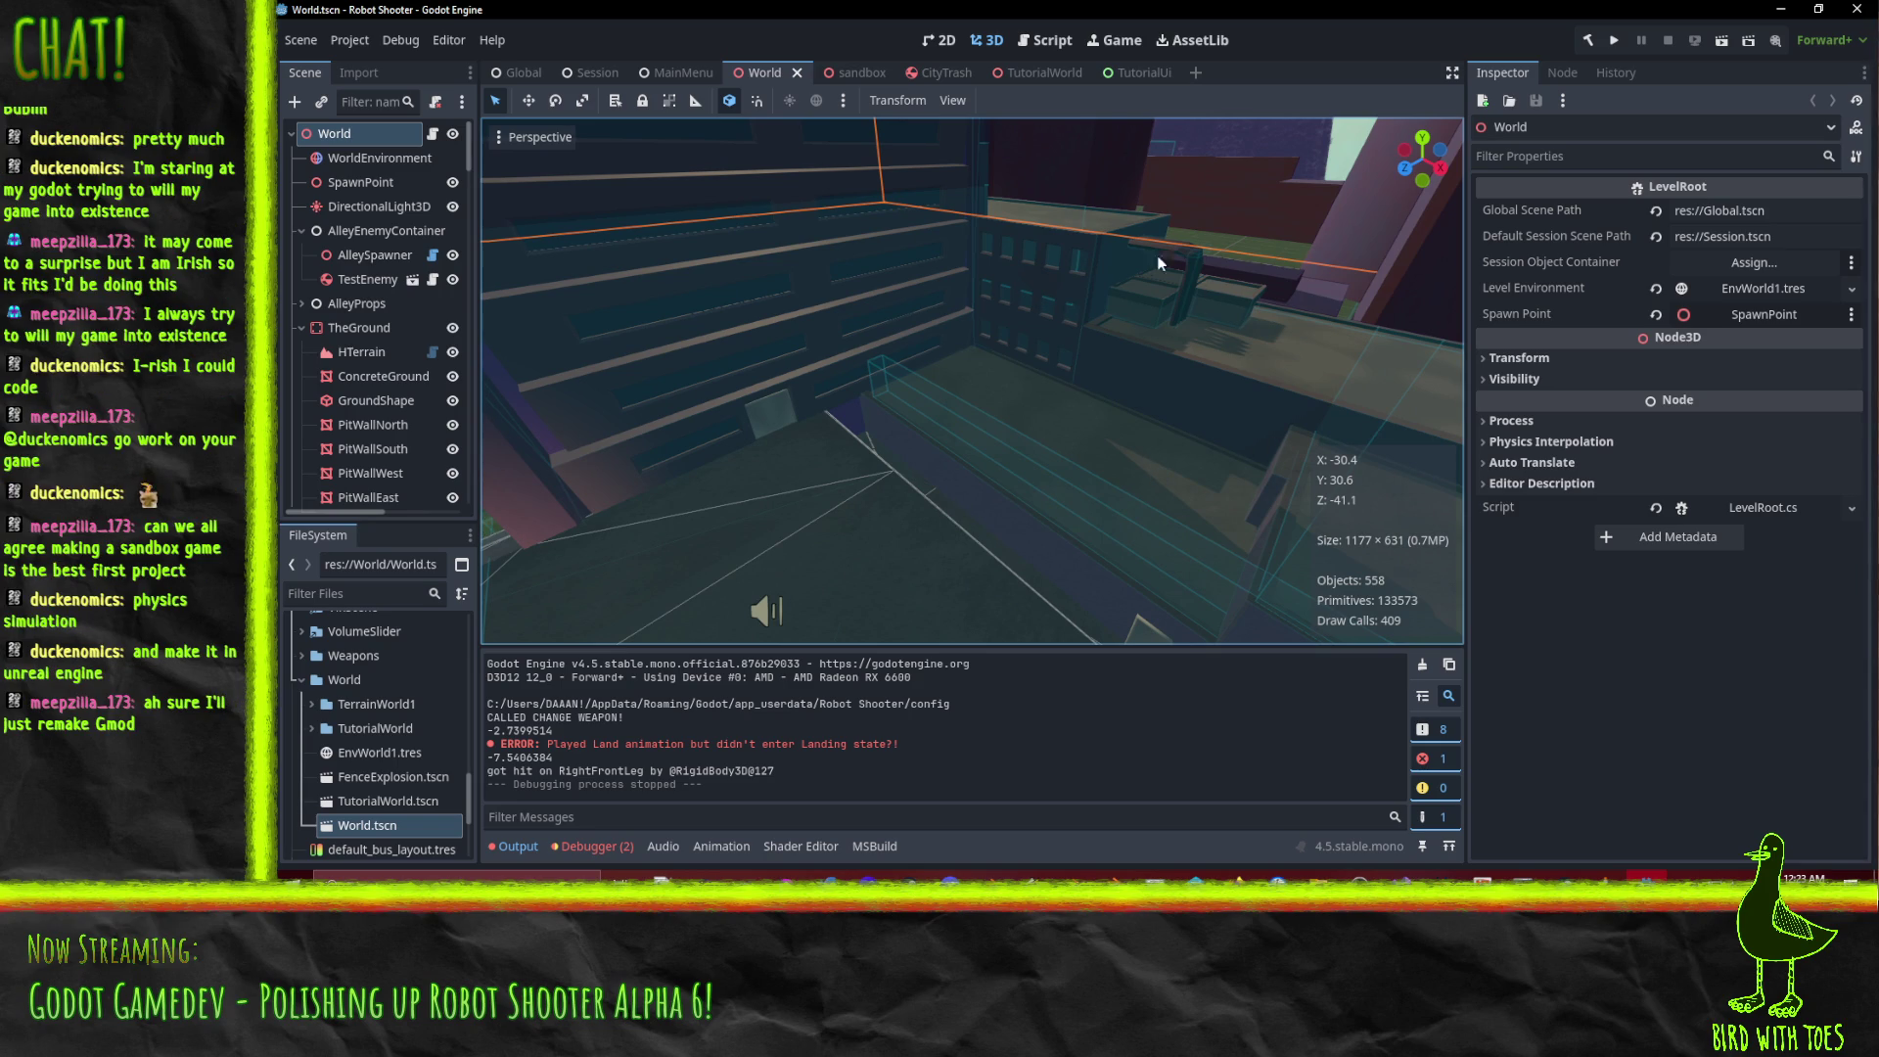
scroll(1190, 497, "up", 5)
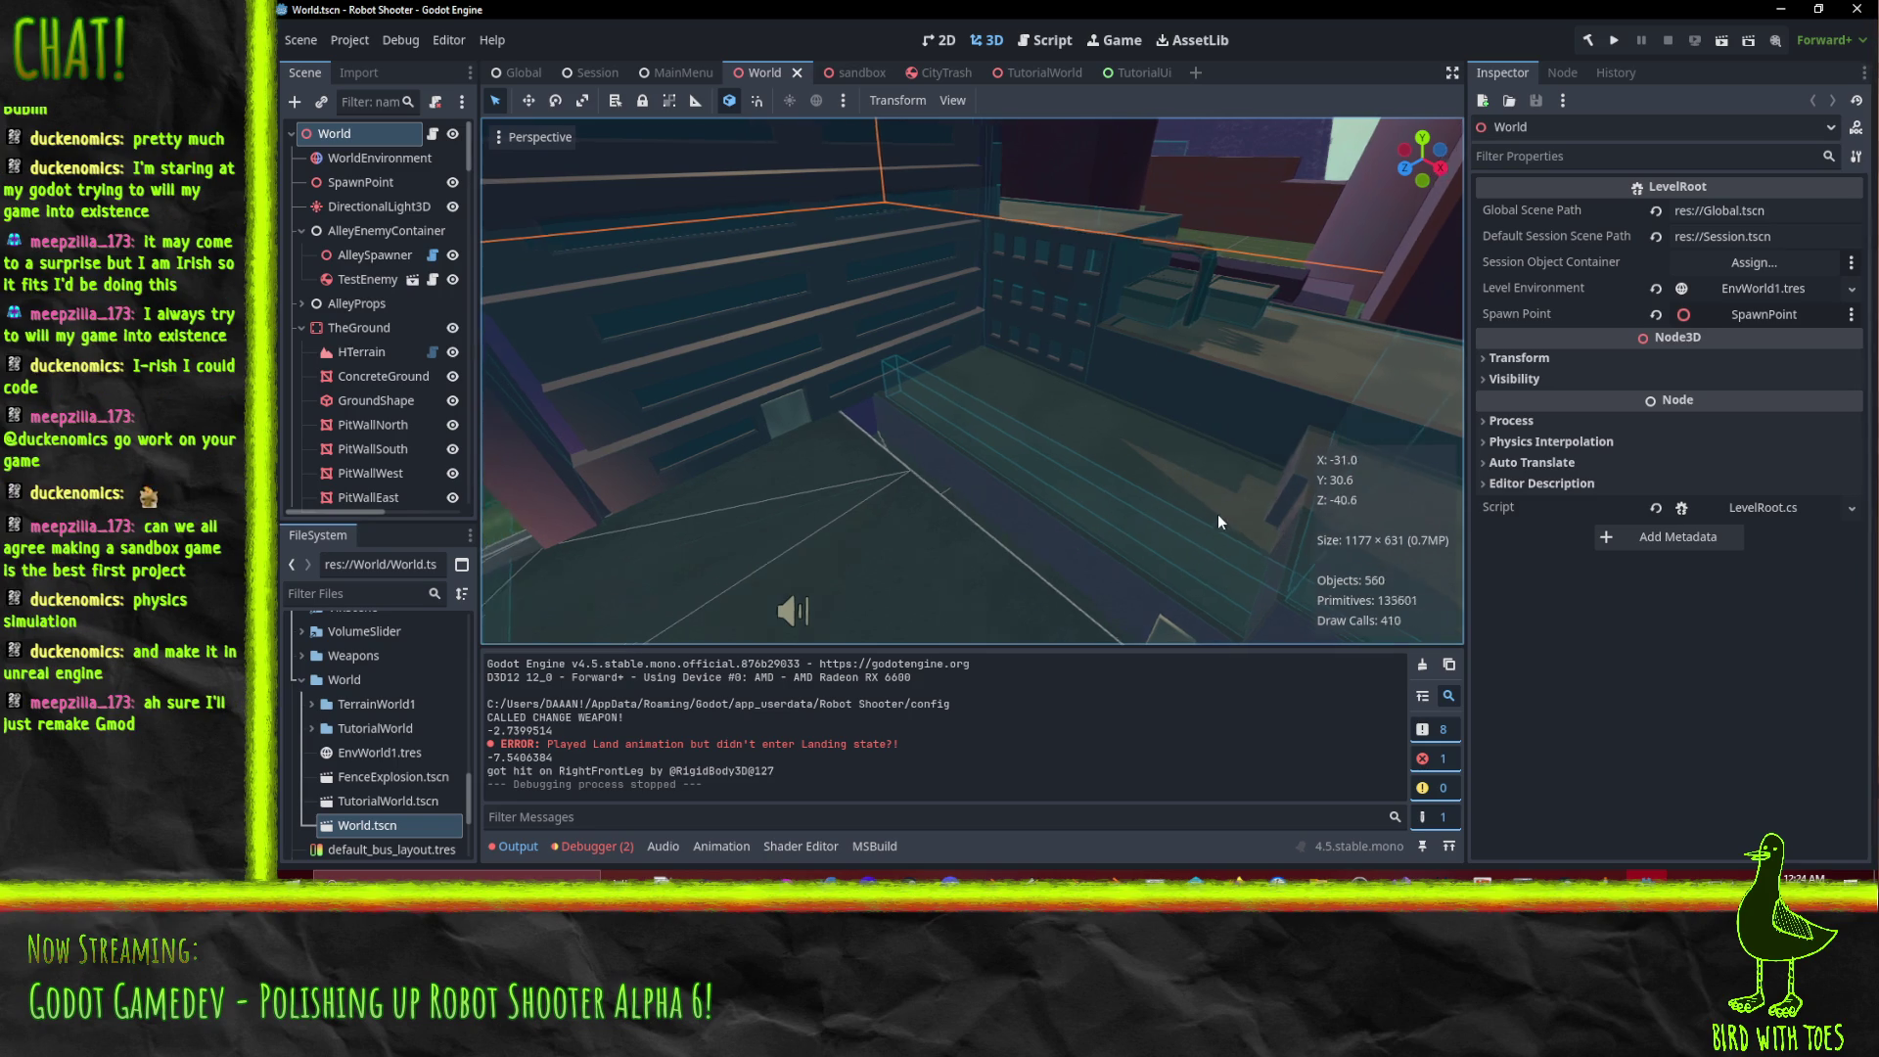
scroll(1348, 472, "down", 3)
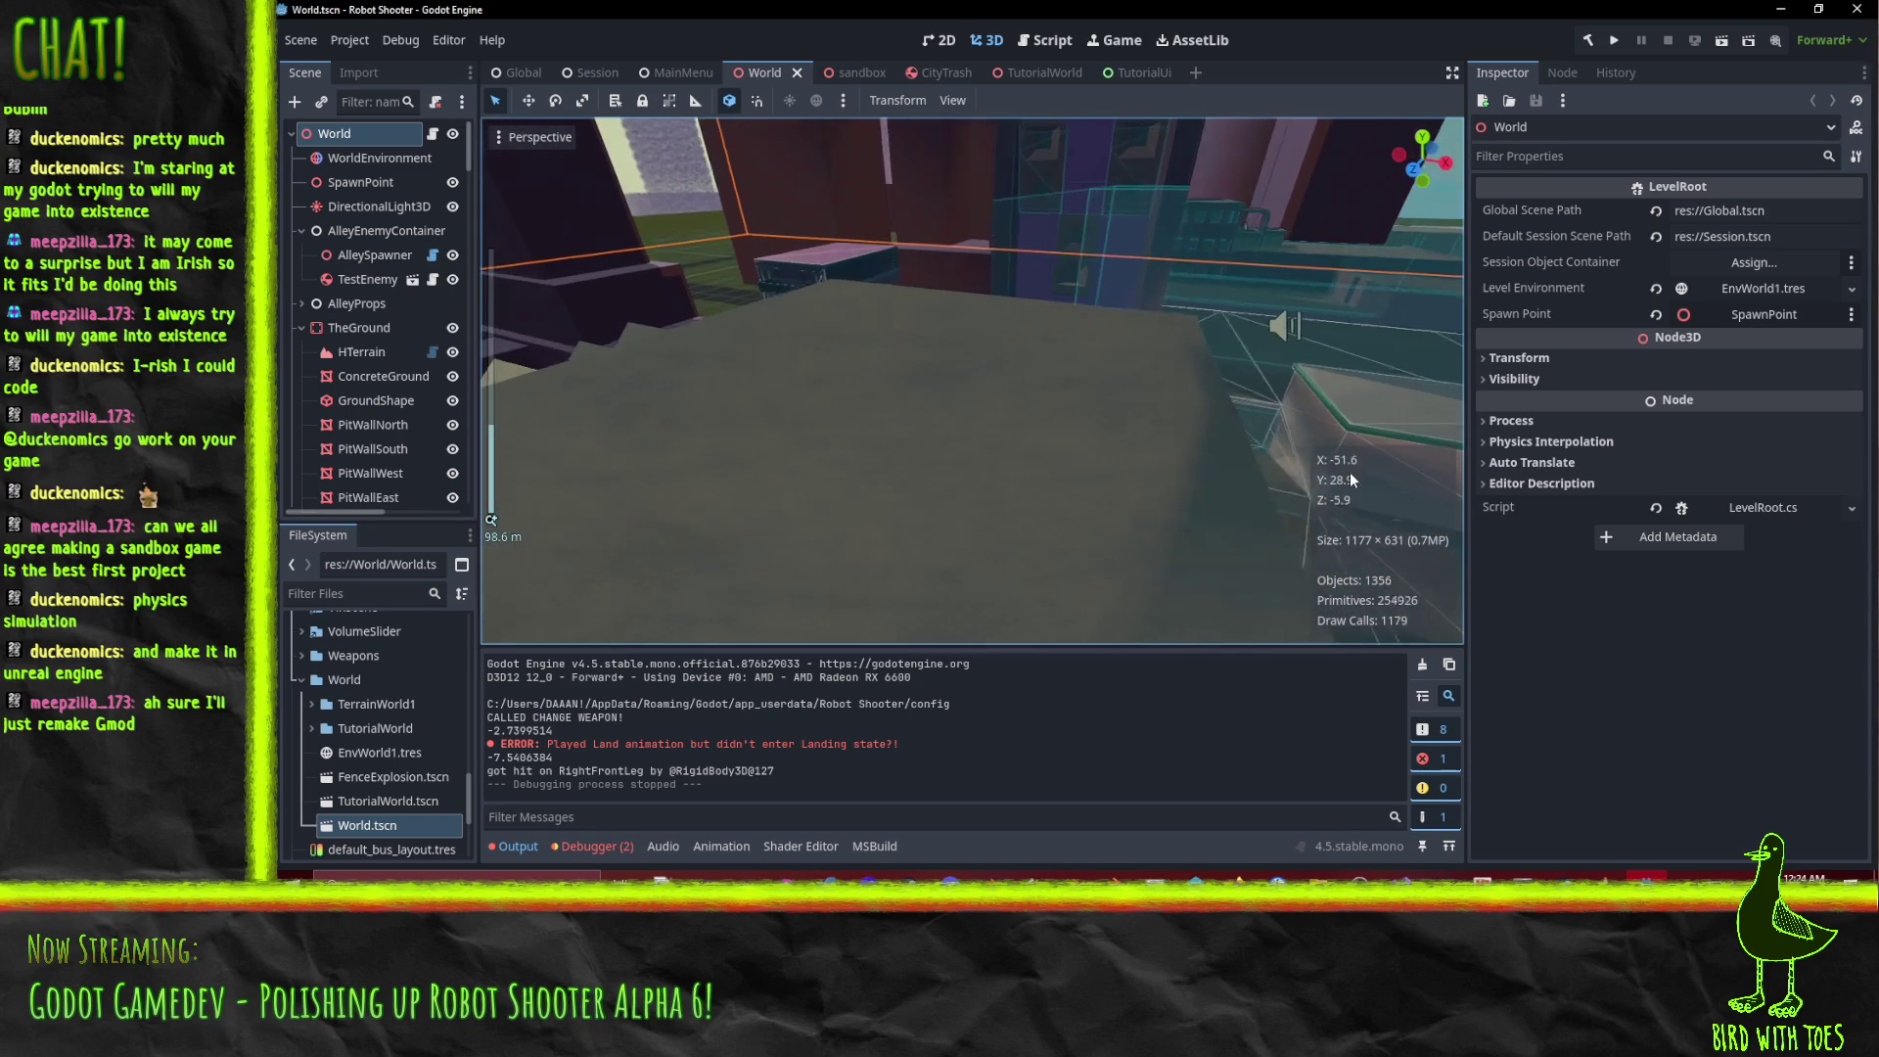
scroll(1365, 399, "up", 3)
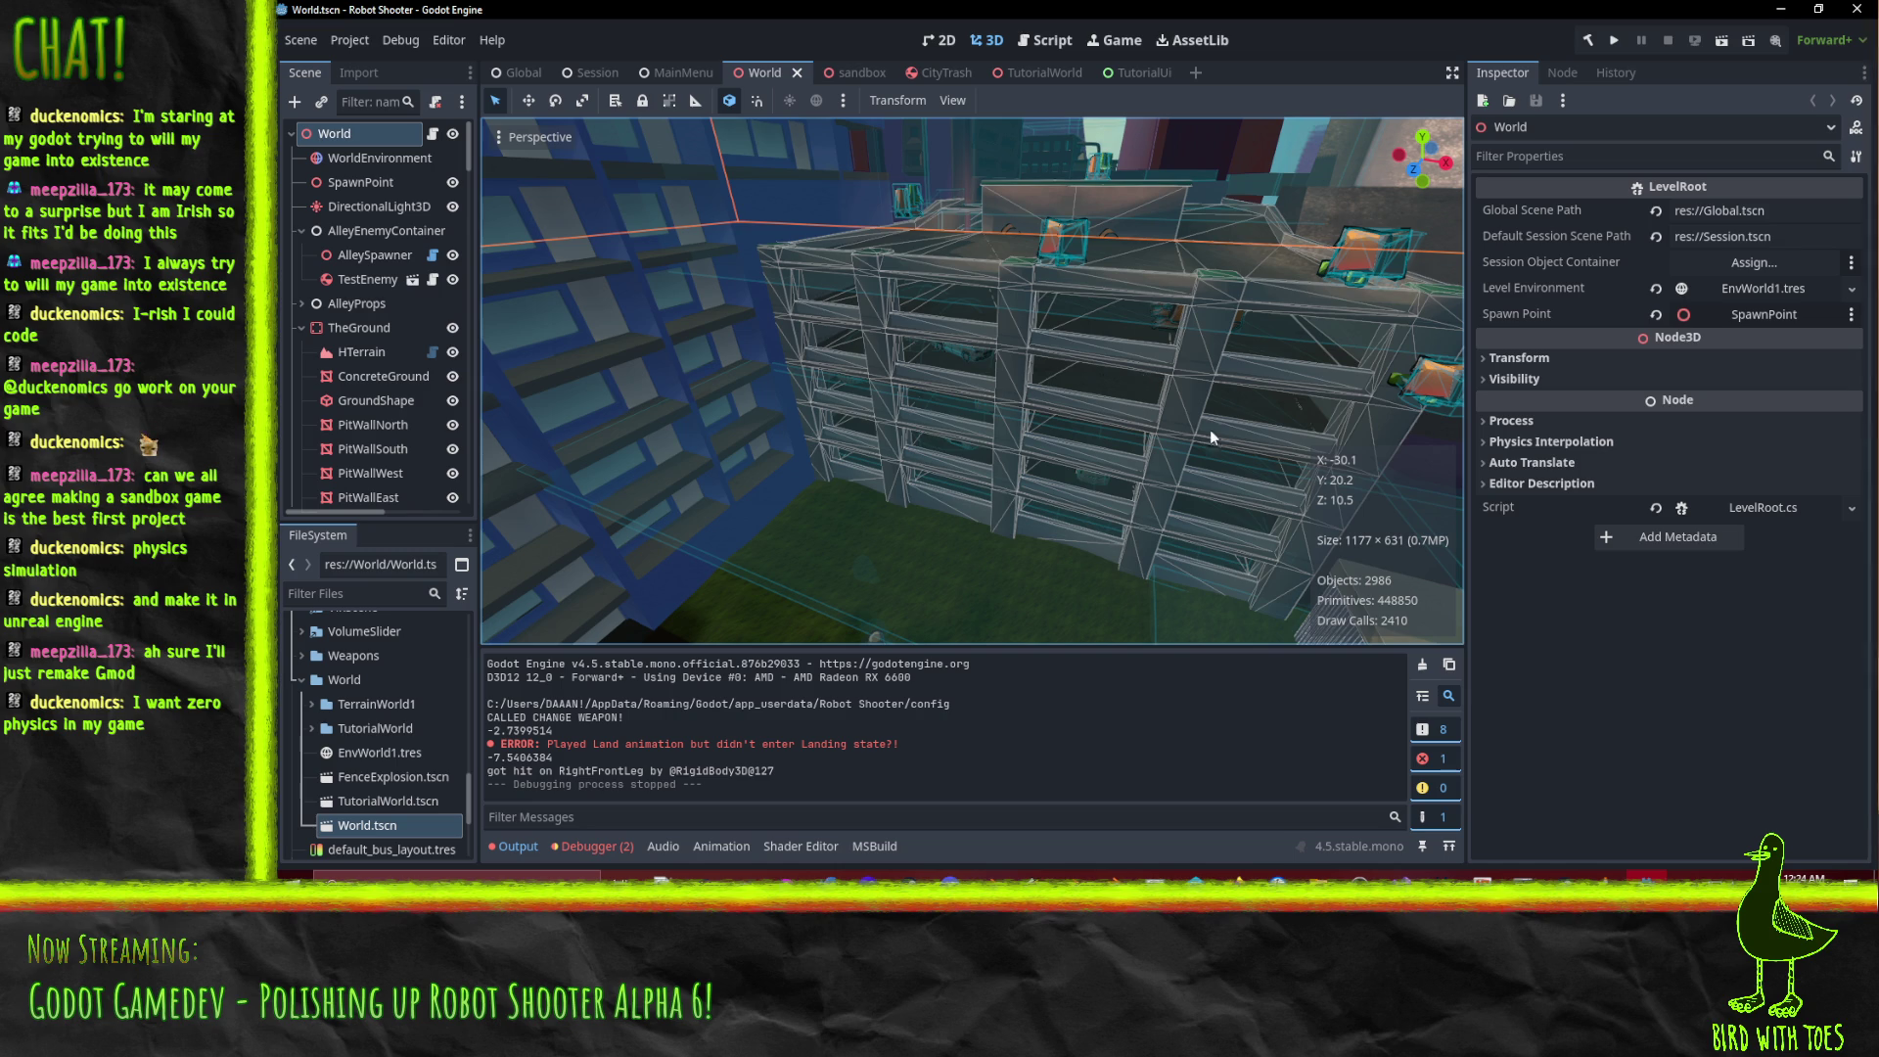
key("w")
key("a")
key("d")
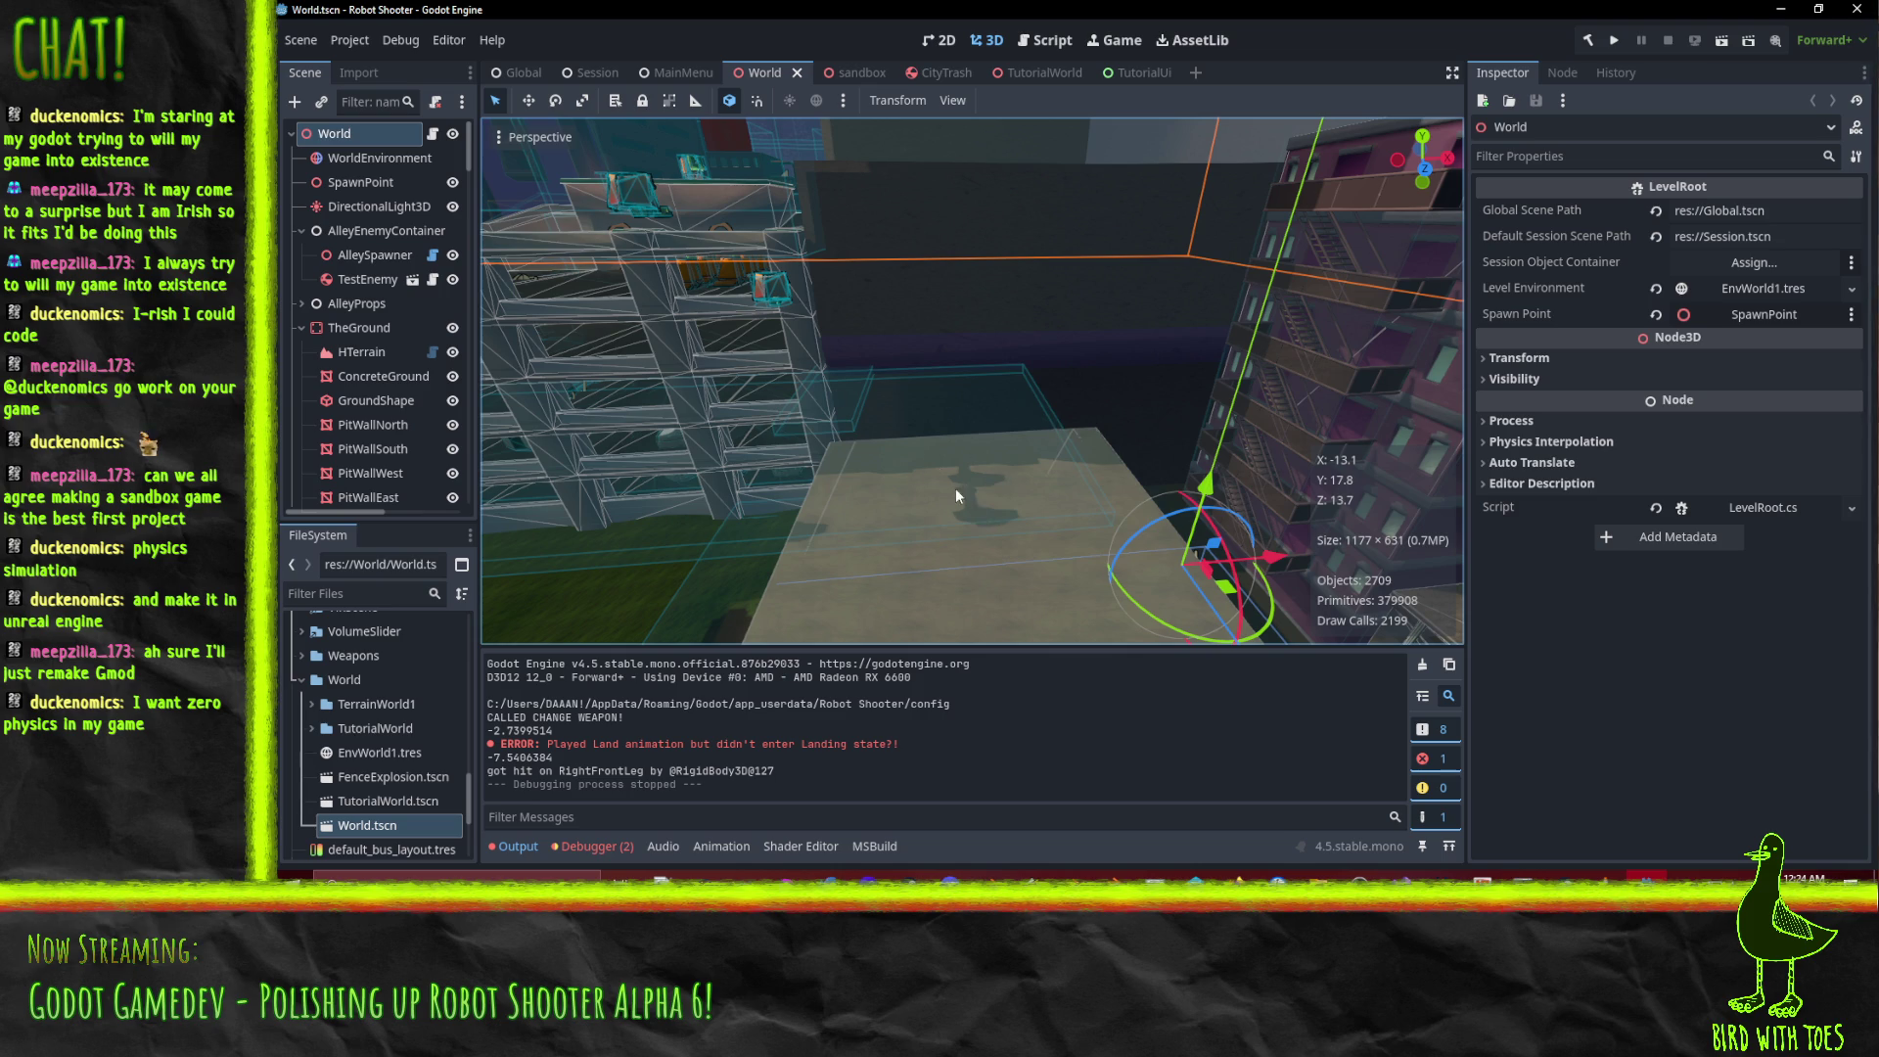
key("a")
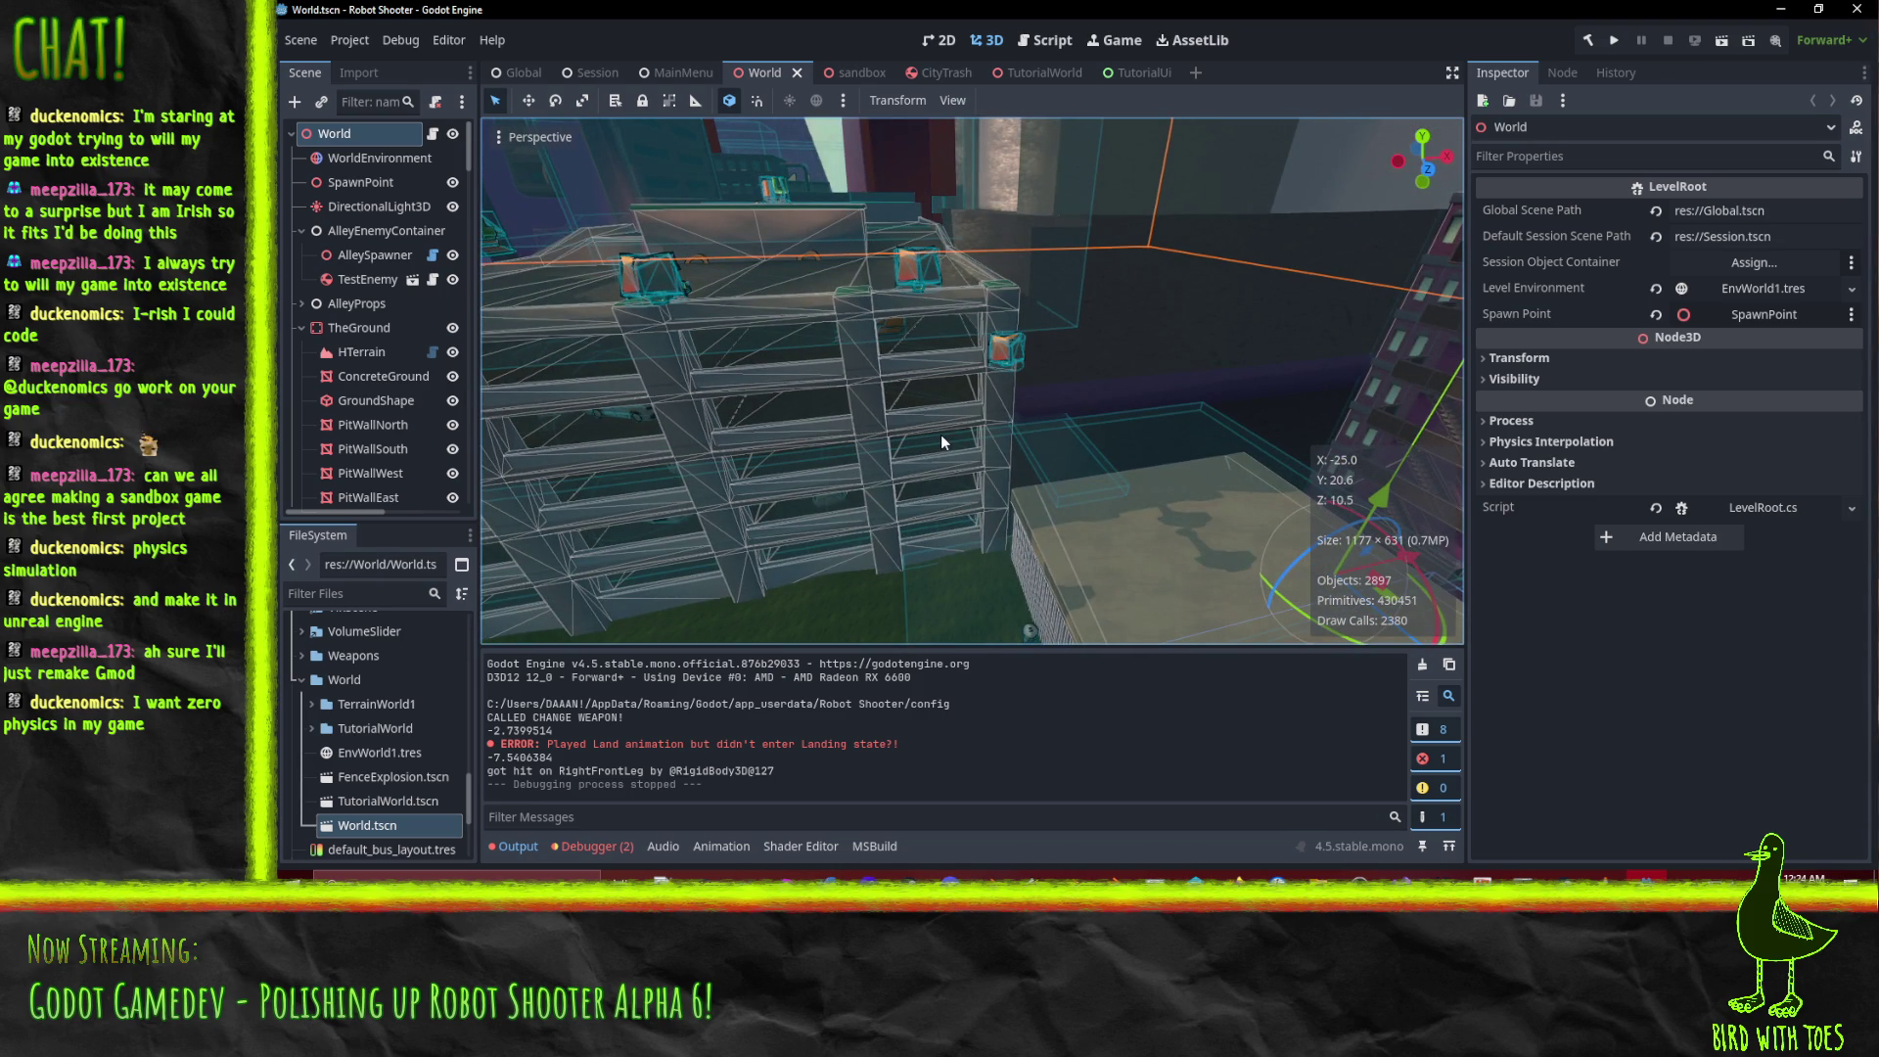
key("s")
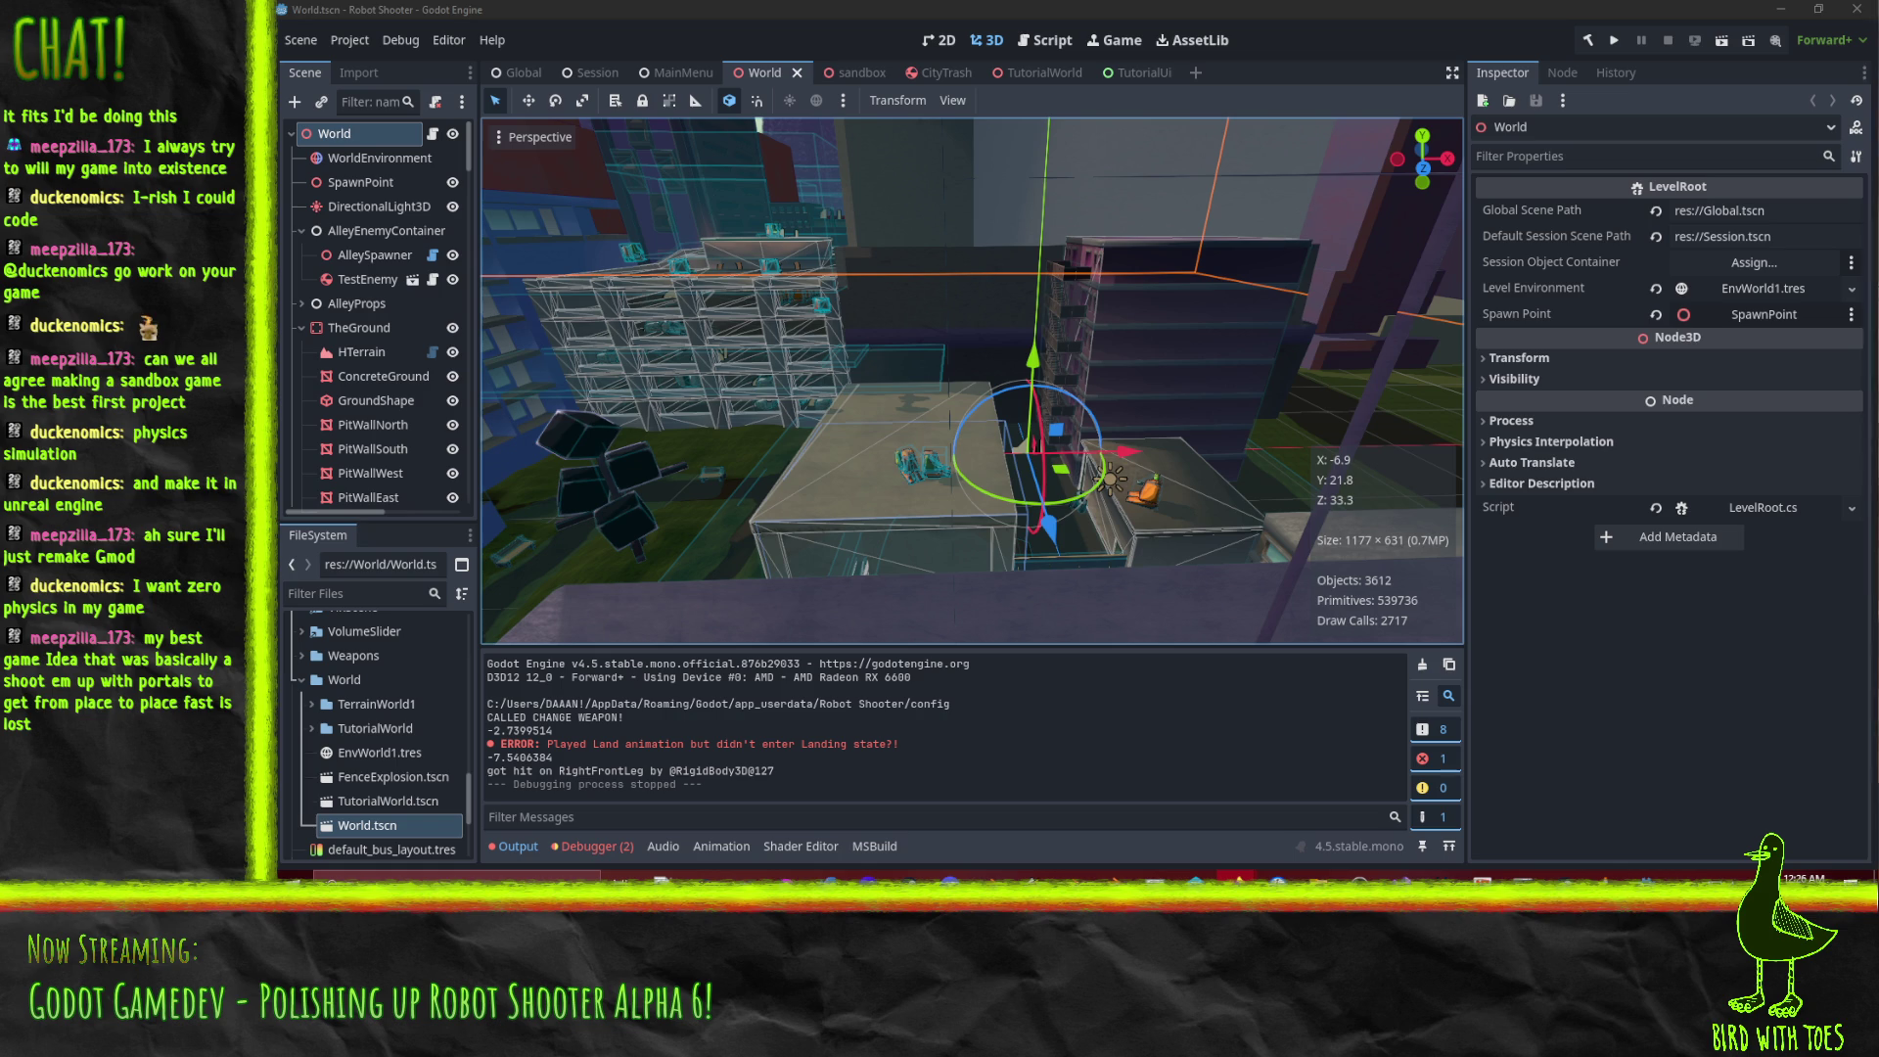
Drag the 'is this loss' meme image-search window onto the screen.
mouse_move(1878, 186)
left_mouse_down()
mouse_move(1110, 176)
mouse_move(1183, 119)
mouse_move(1087, 1)
left_mouse_up()
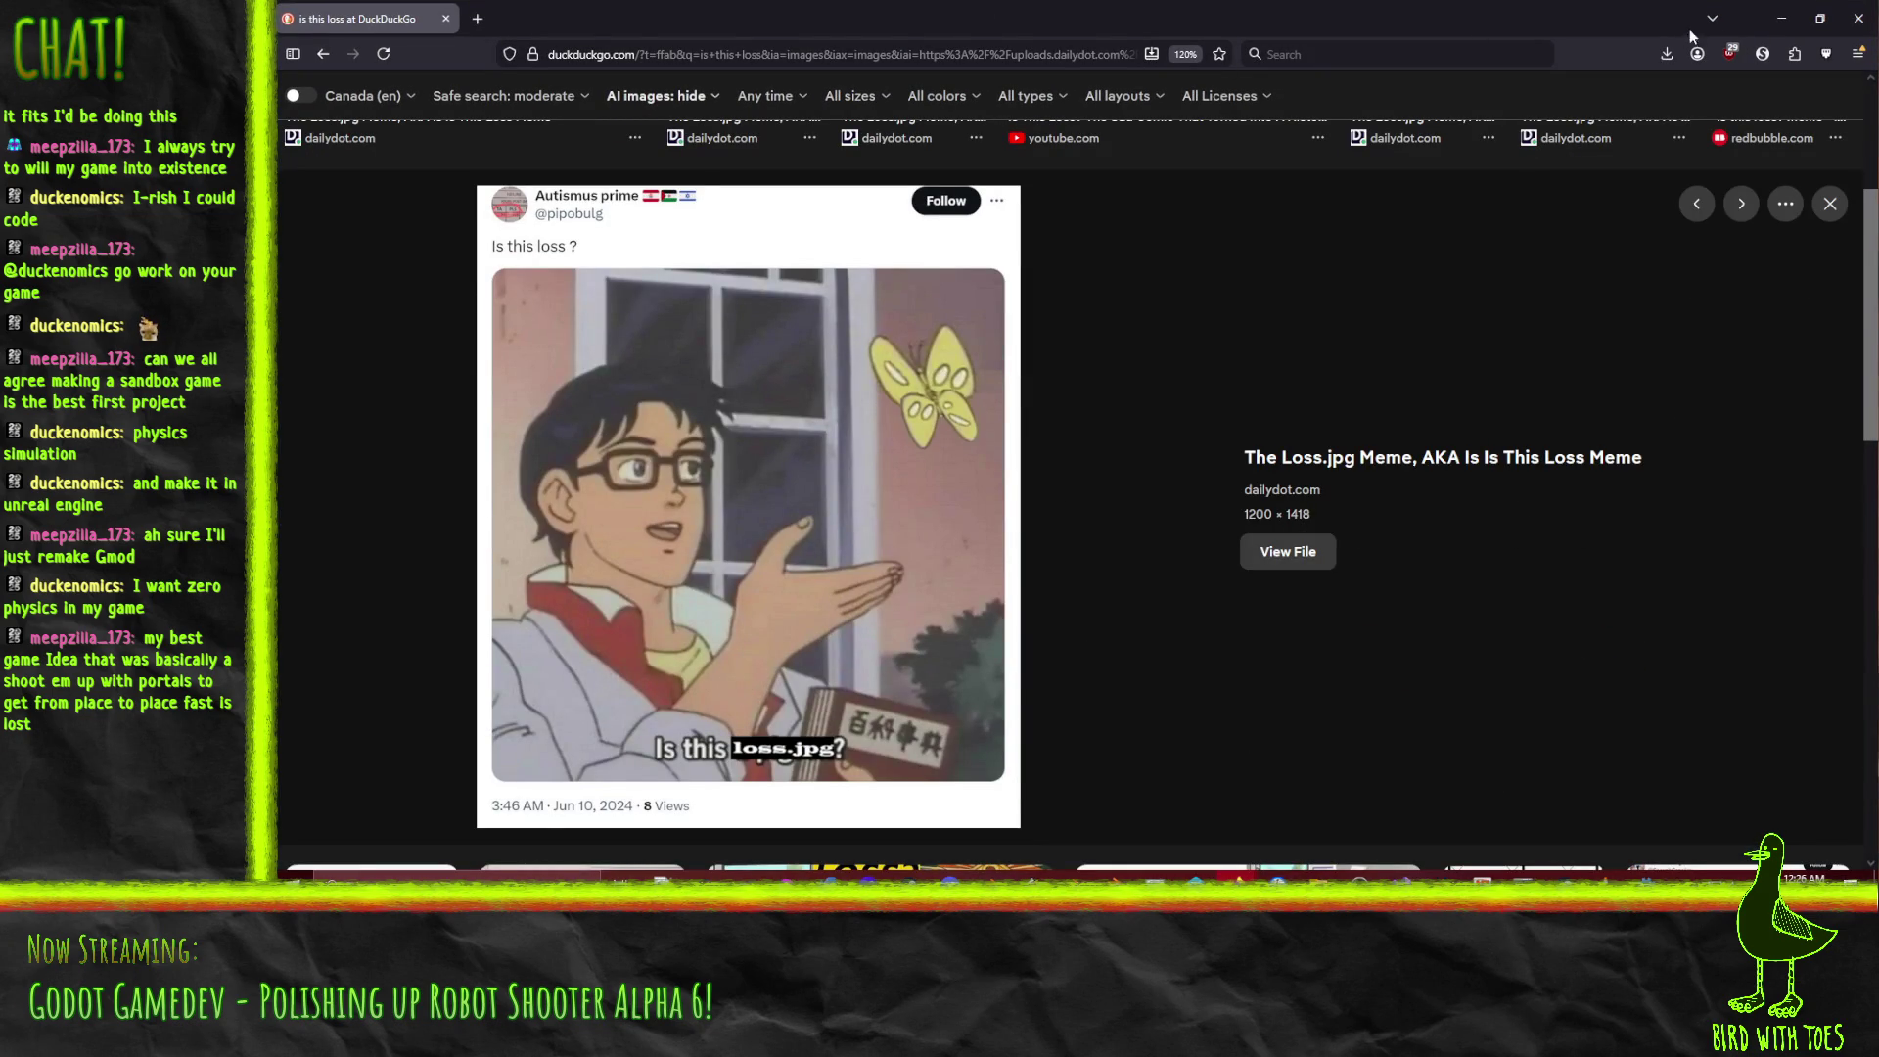
Close the Firefox meme search window to reveal Godot's World scene.
left_click(1857, 22)
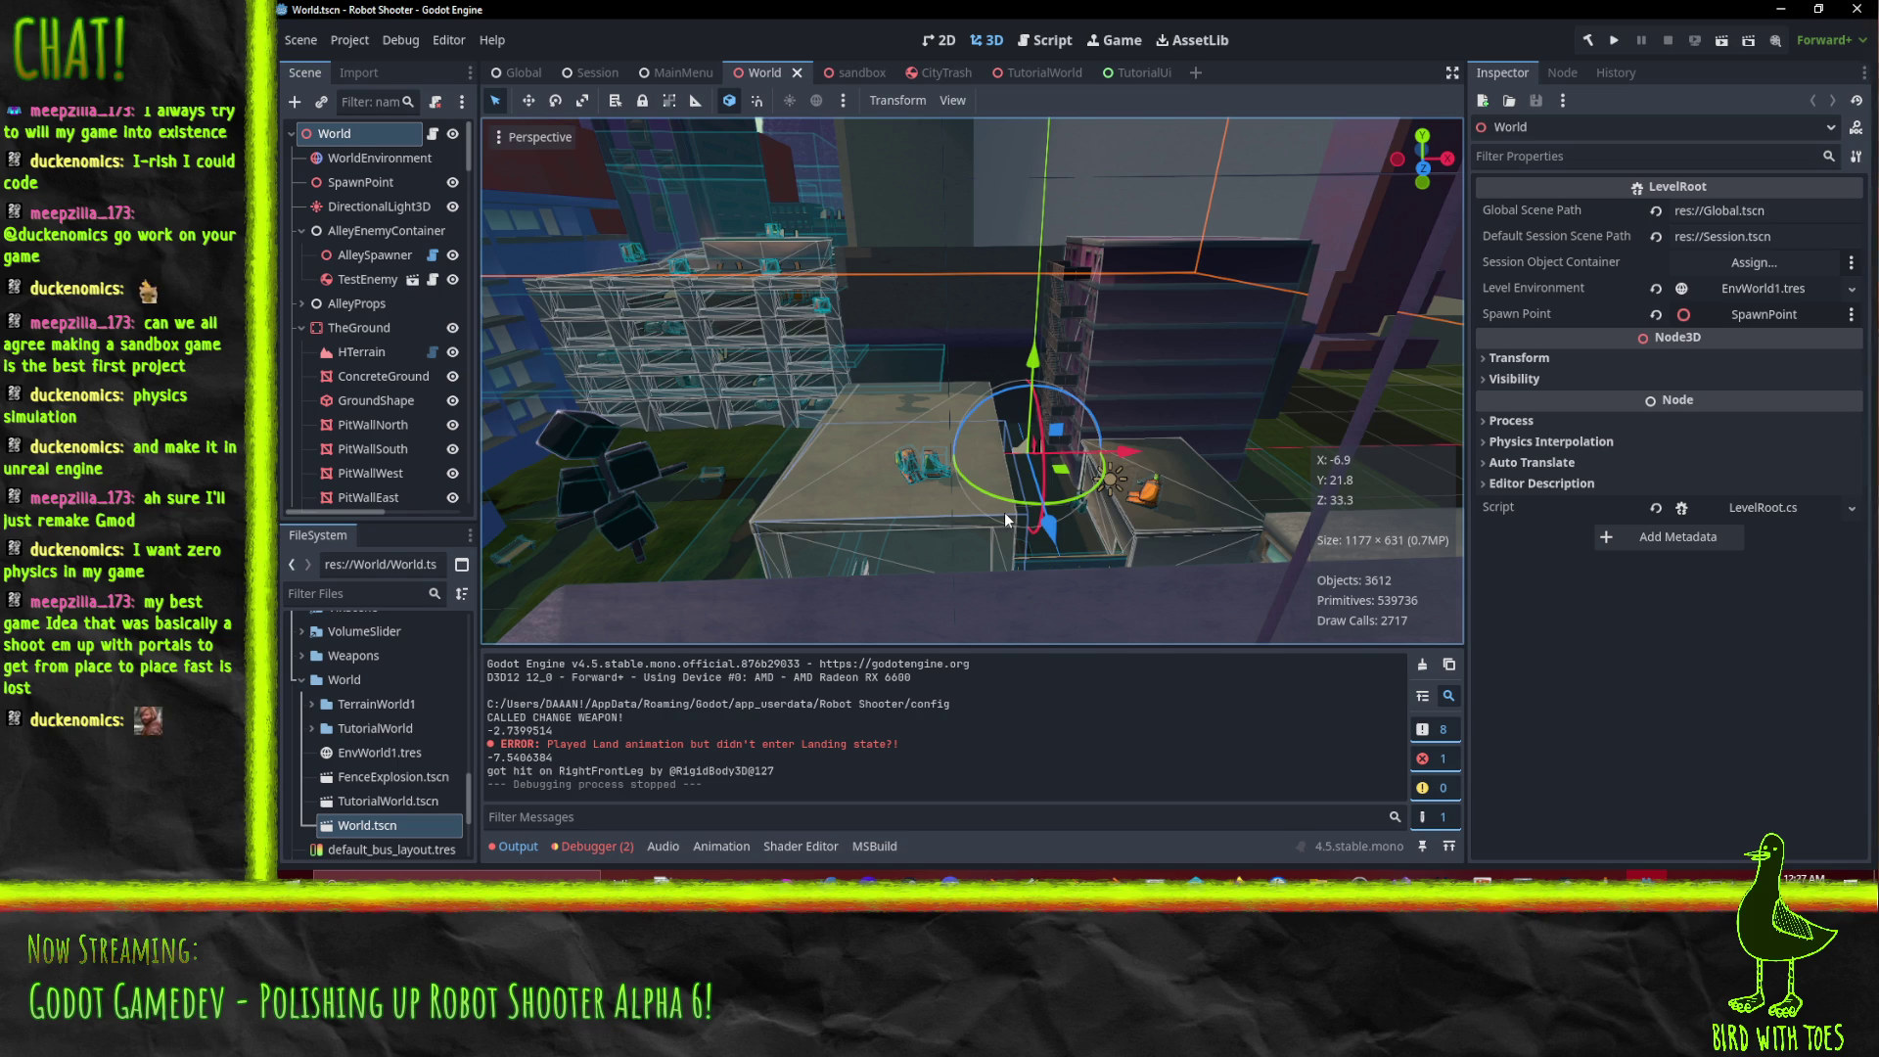
scroll(1004, 513, "up", 5)
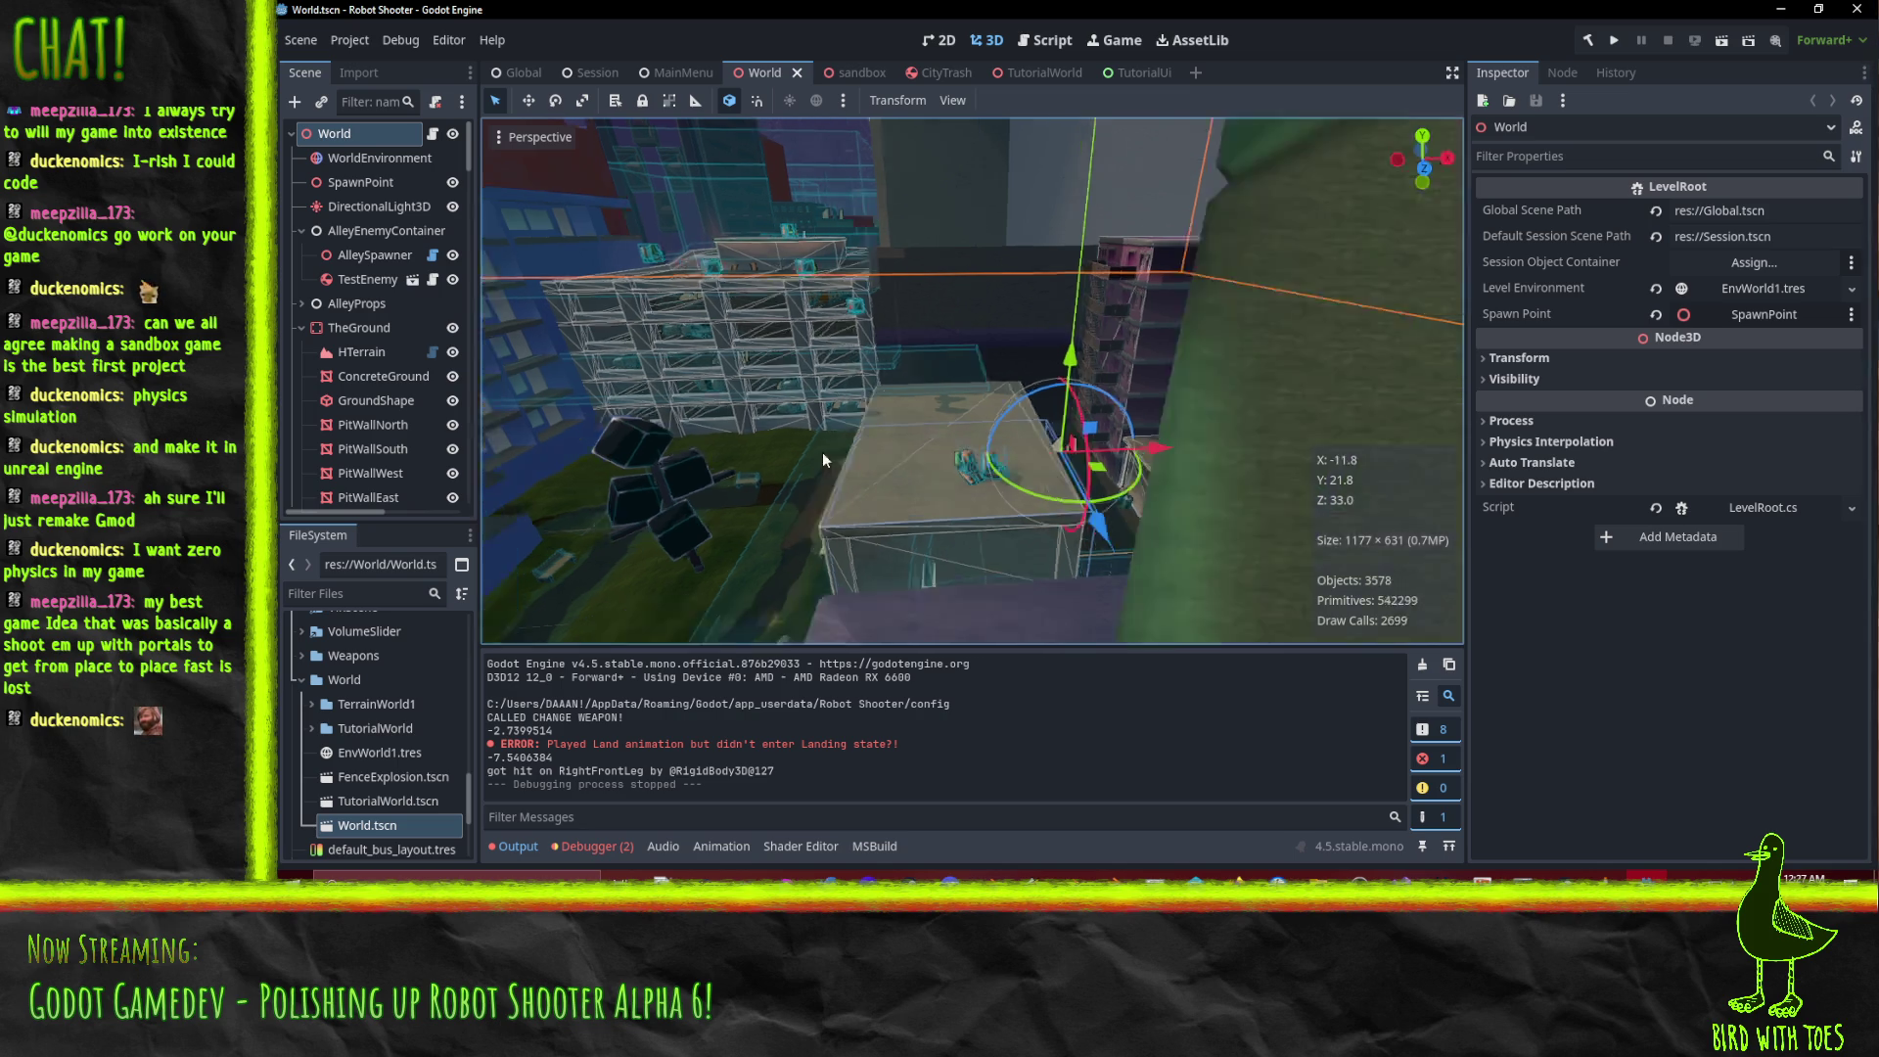
scroll(847, 451, "down", 5)
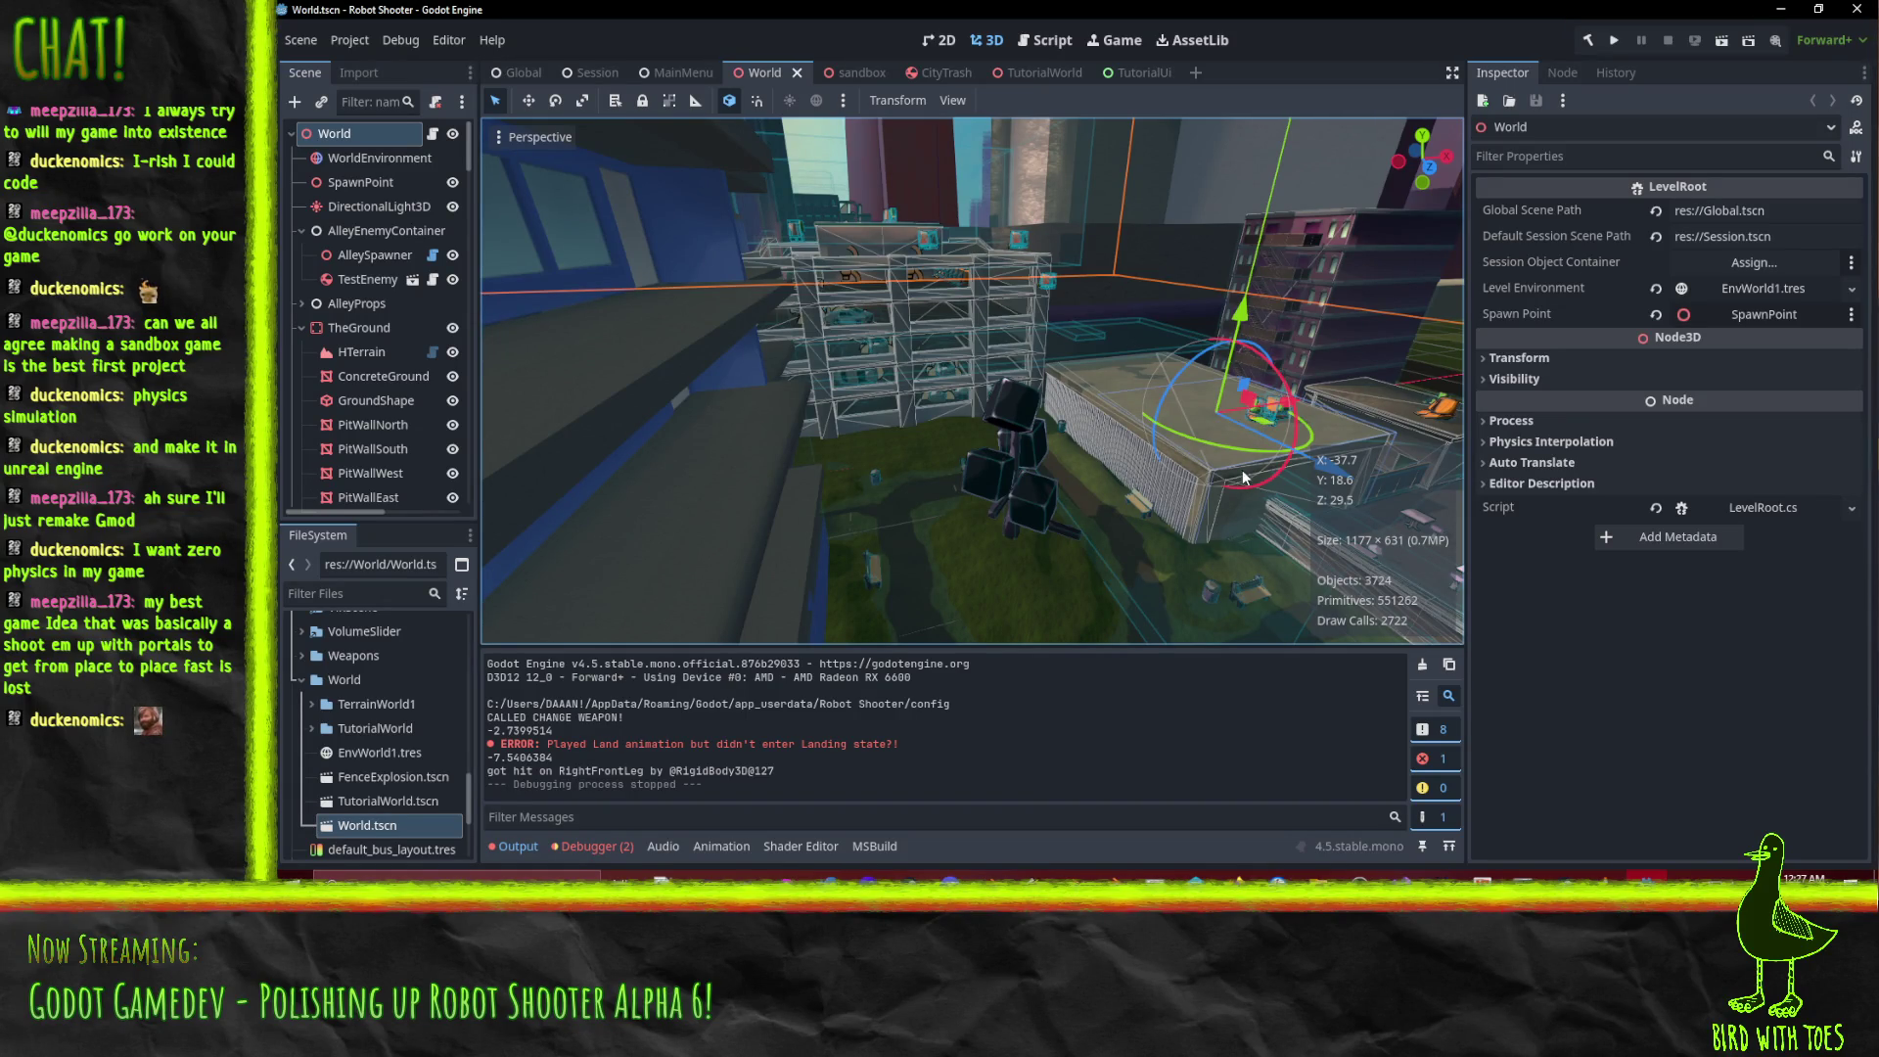
mouse_move(1249, 455)
left_mouse_down()
mouse_move(1210, 440)
mouse_move(1203, 467)
left_mouse_up()
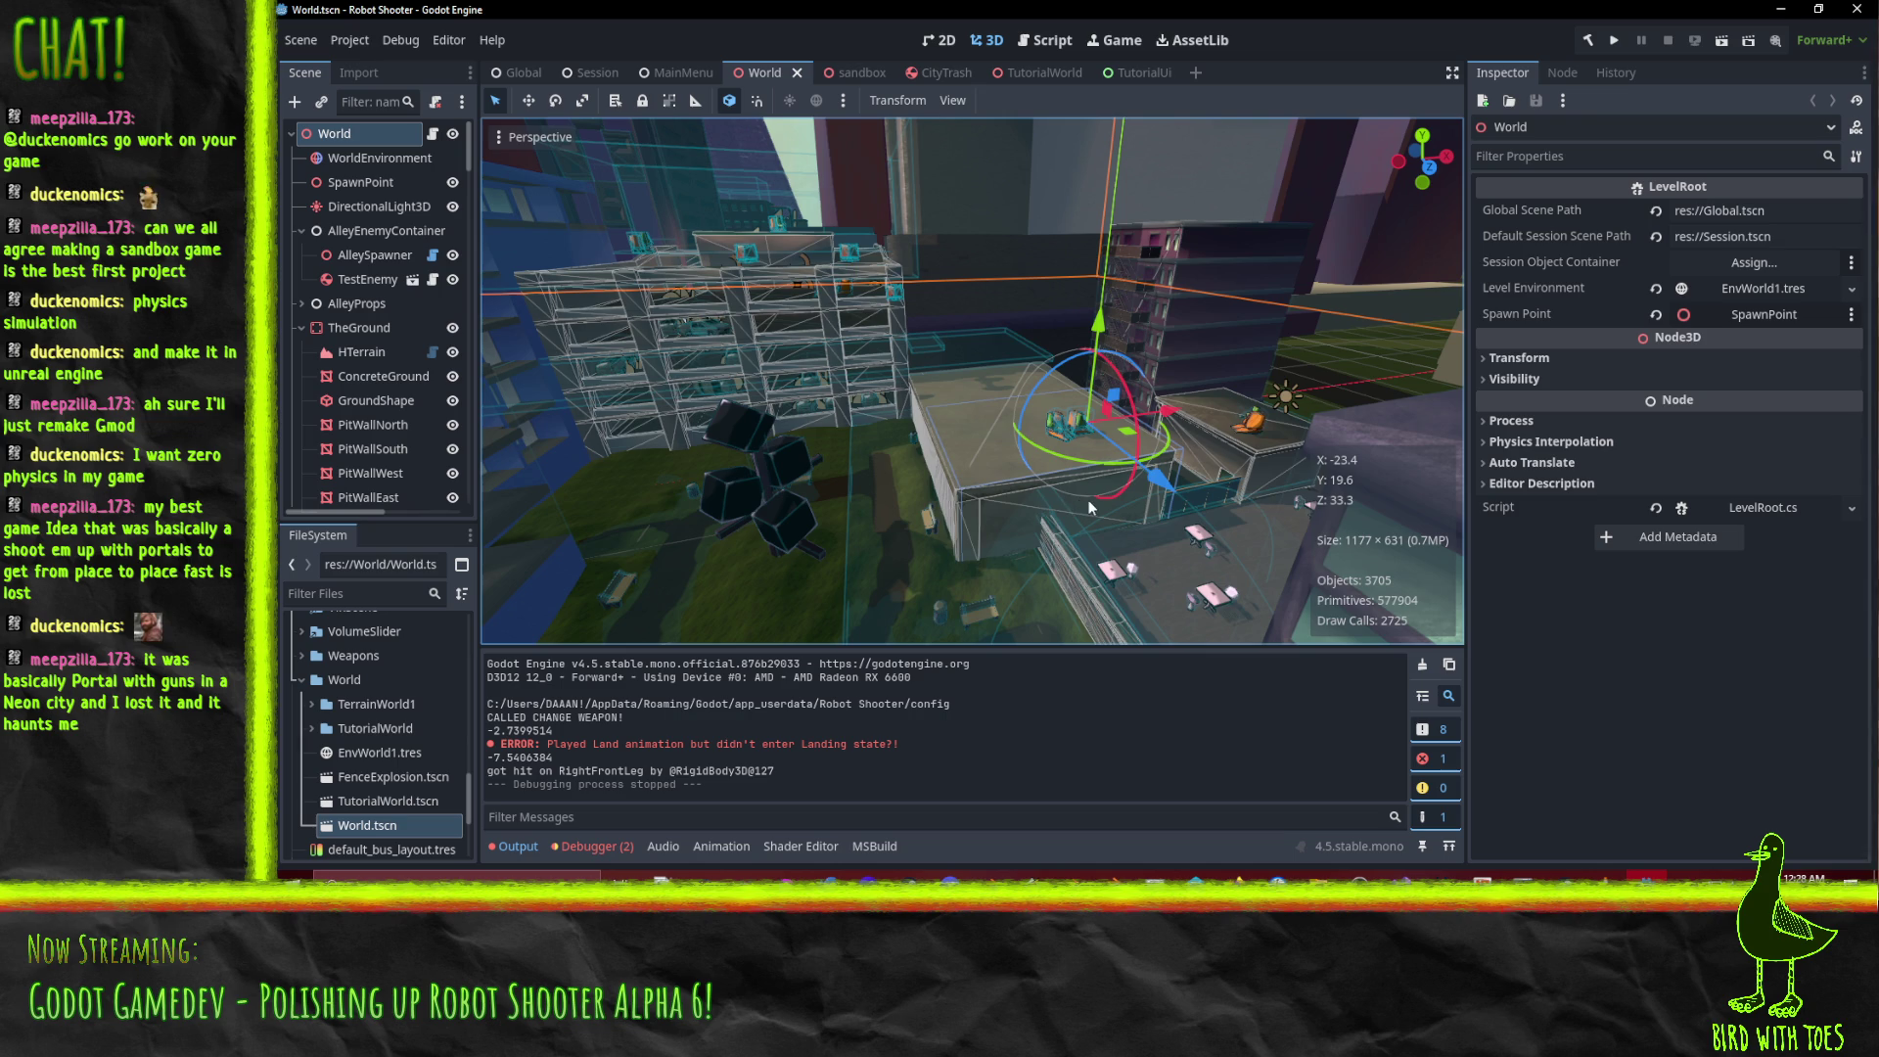
left_click_drag(1088, 499, 1046, 493)
scroll(1047, 494, "down", 3)
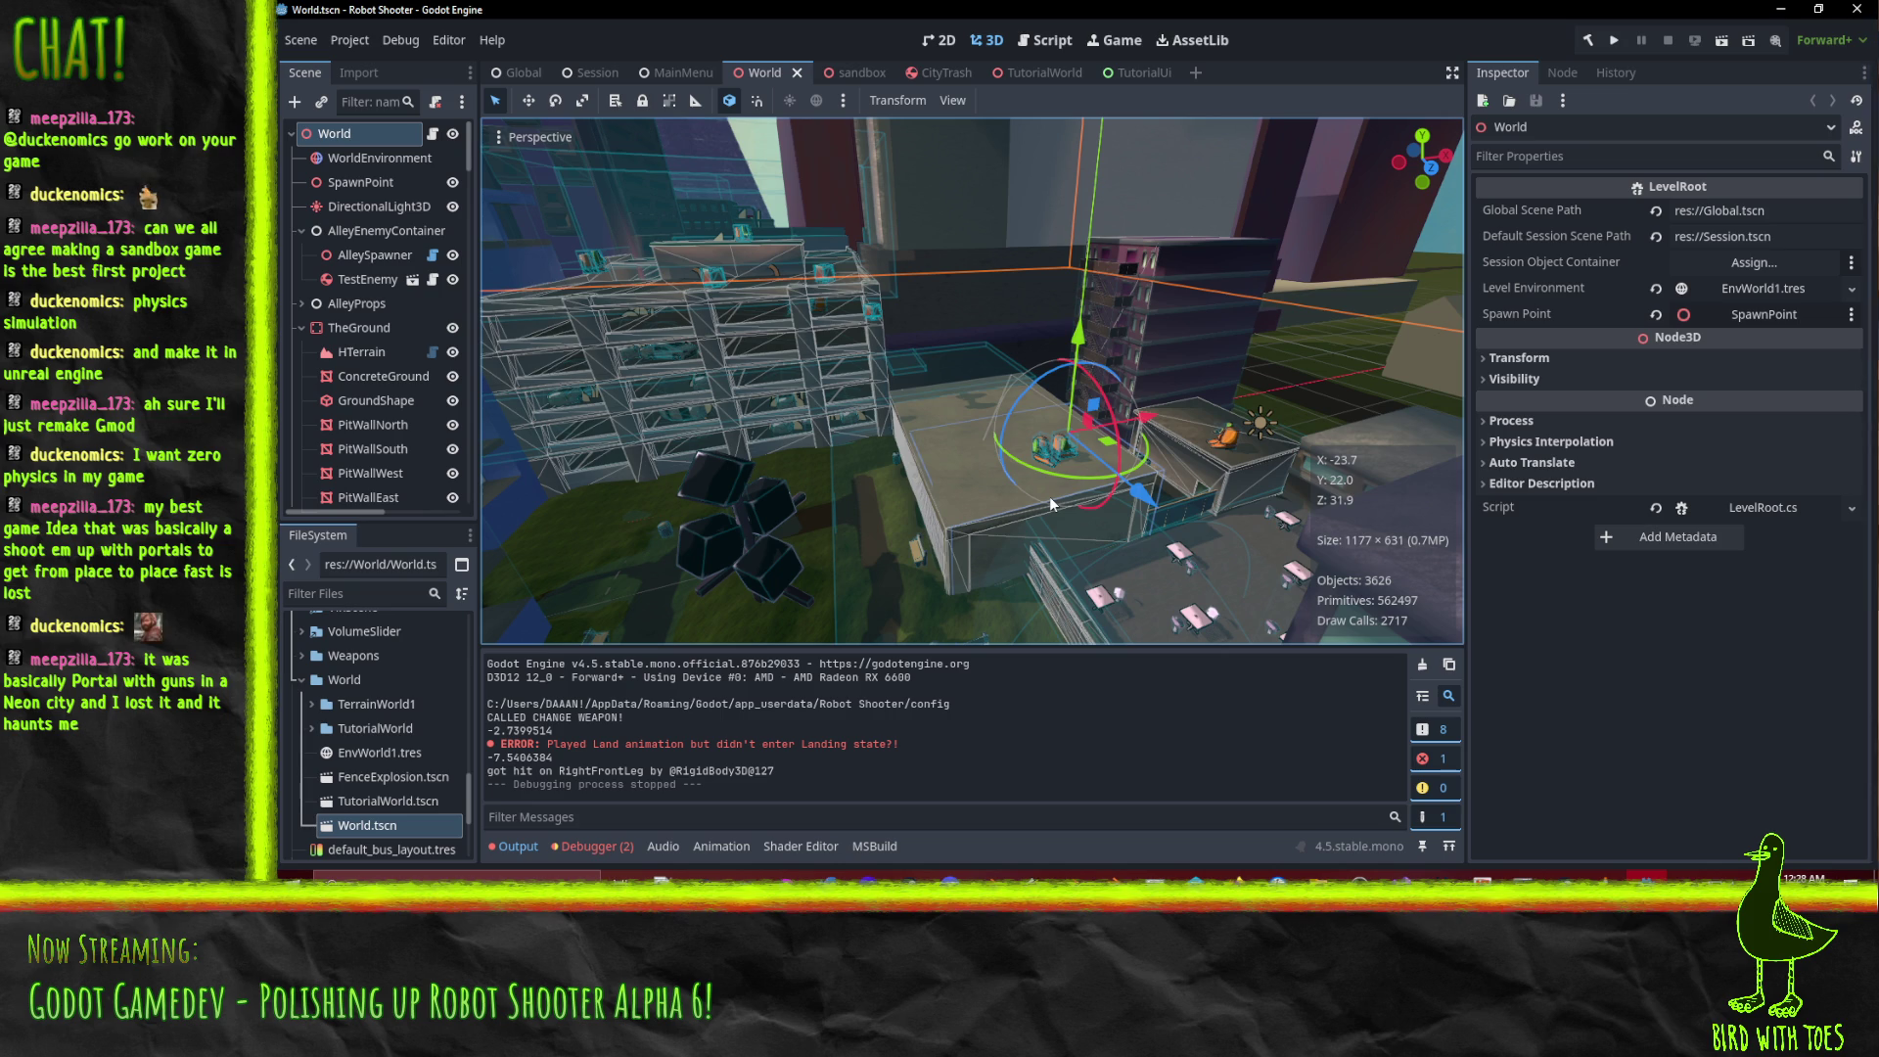
mouse_move(1263, 871)
left_click(1126, 802)
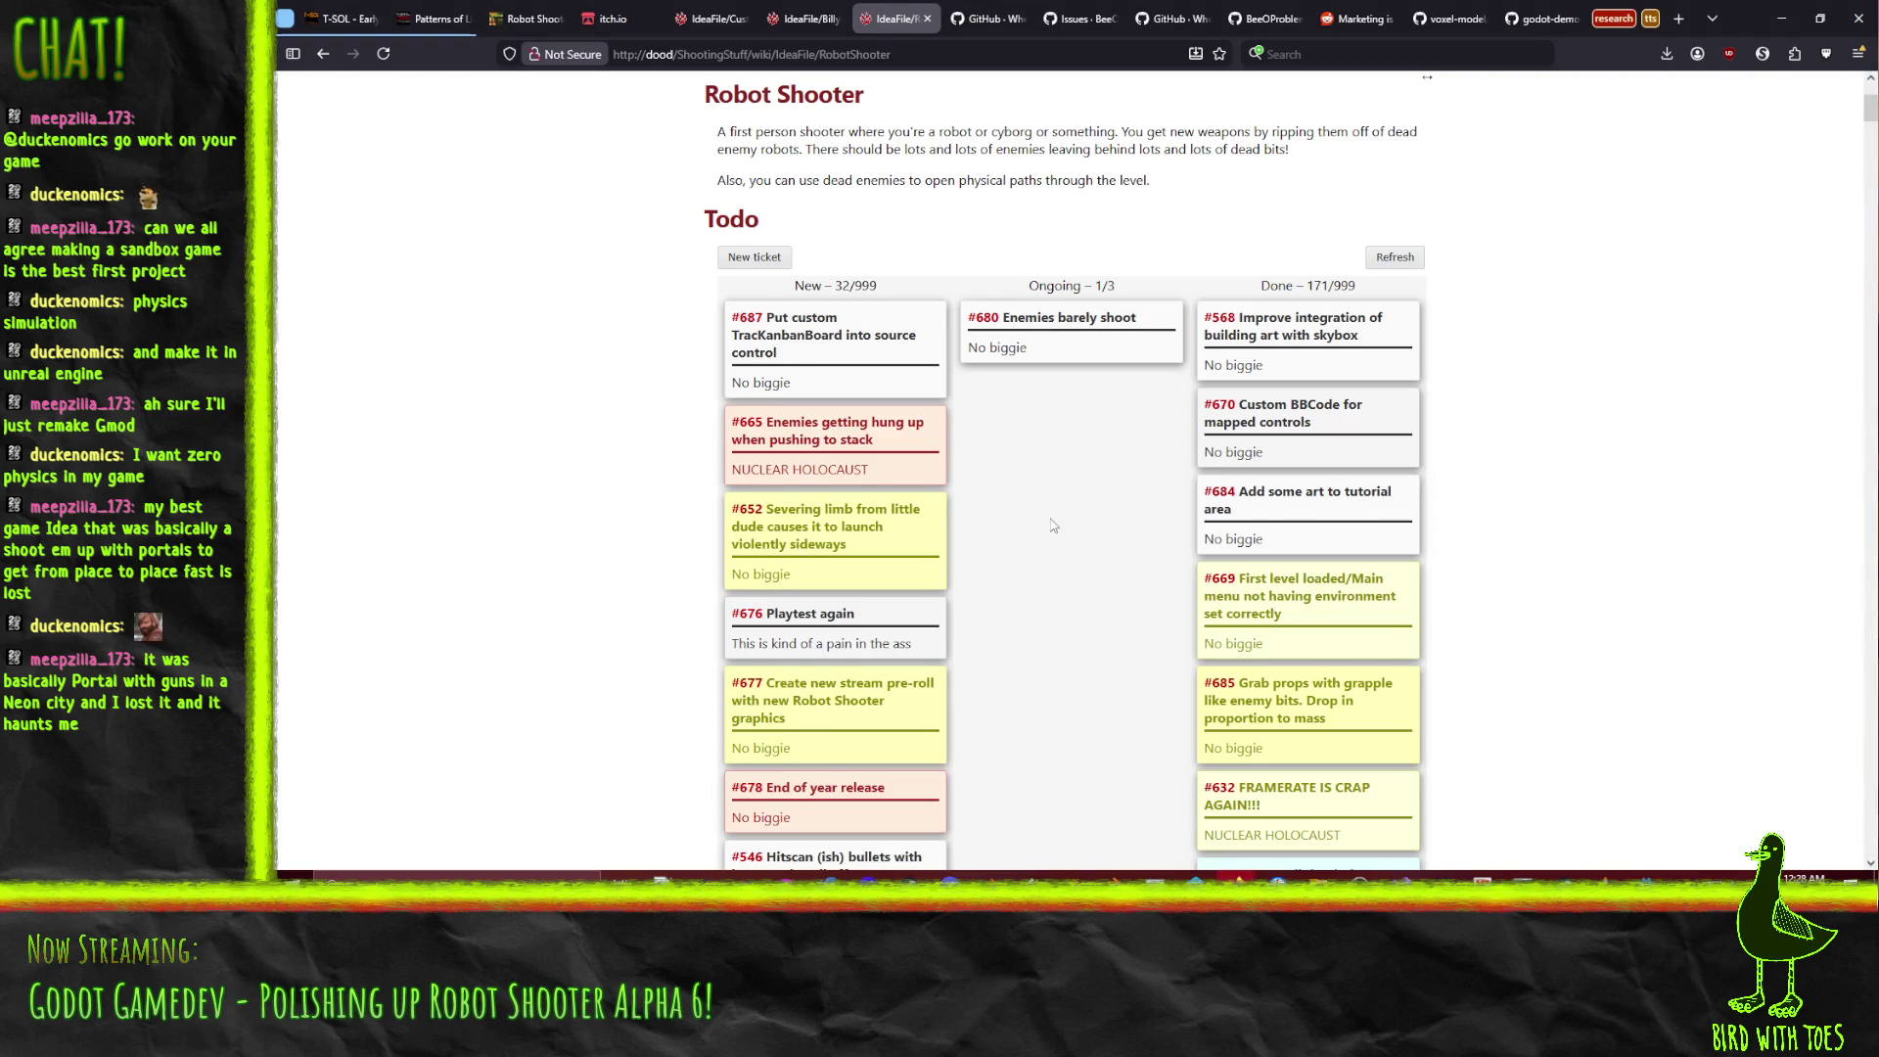
scroll(1053, 526, "down", 1)
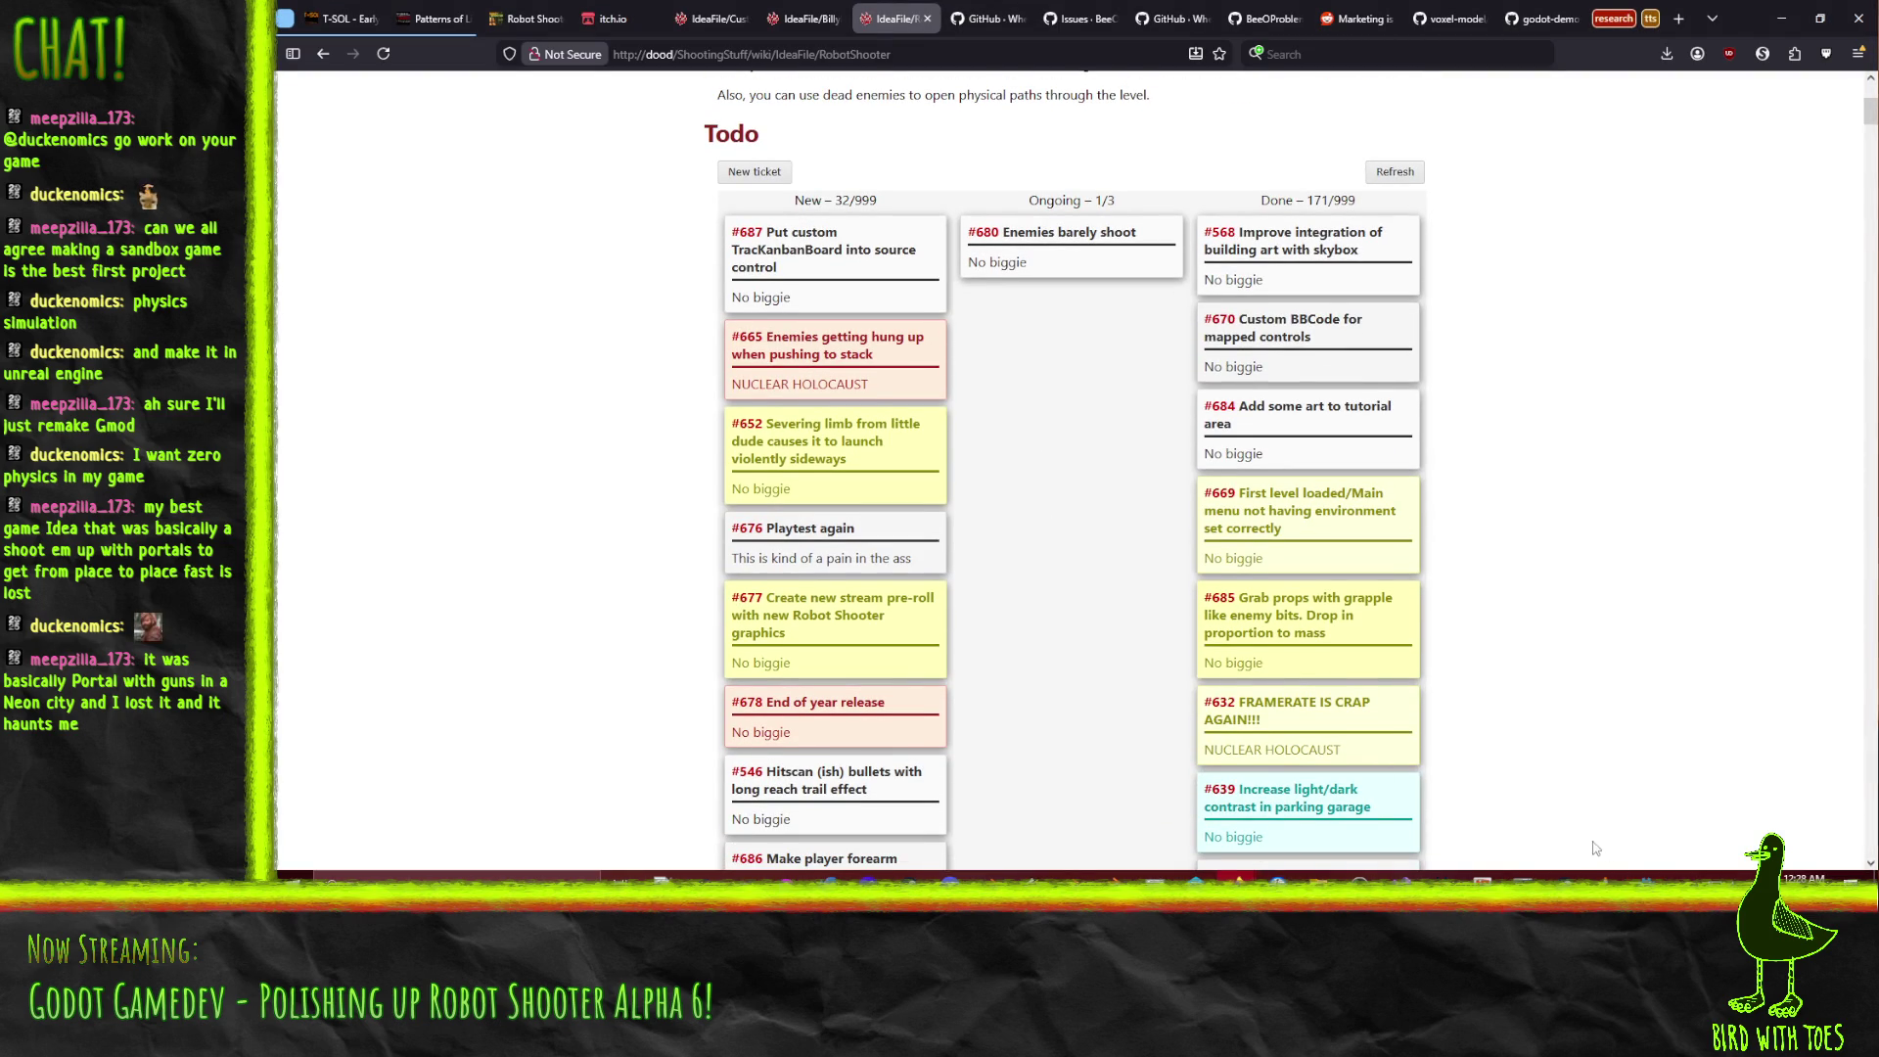
key("alt+Tab")
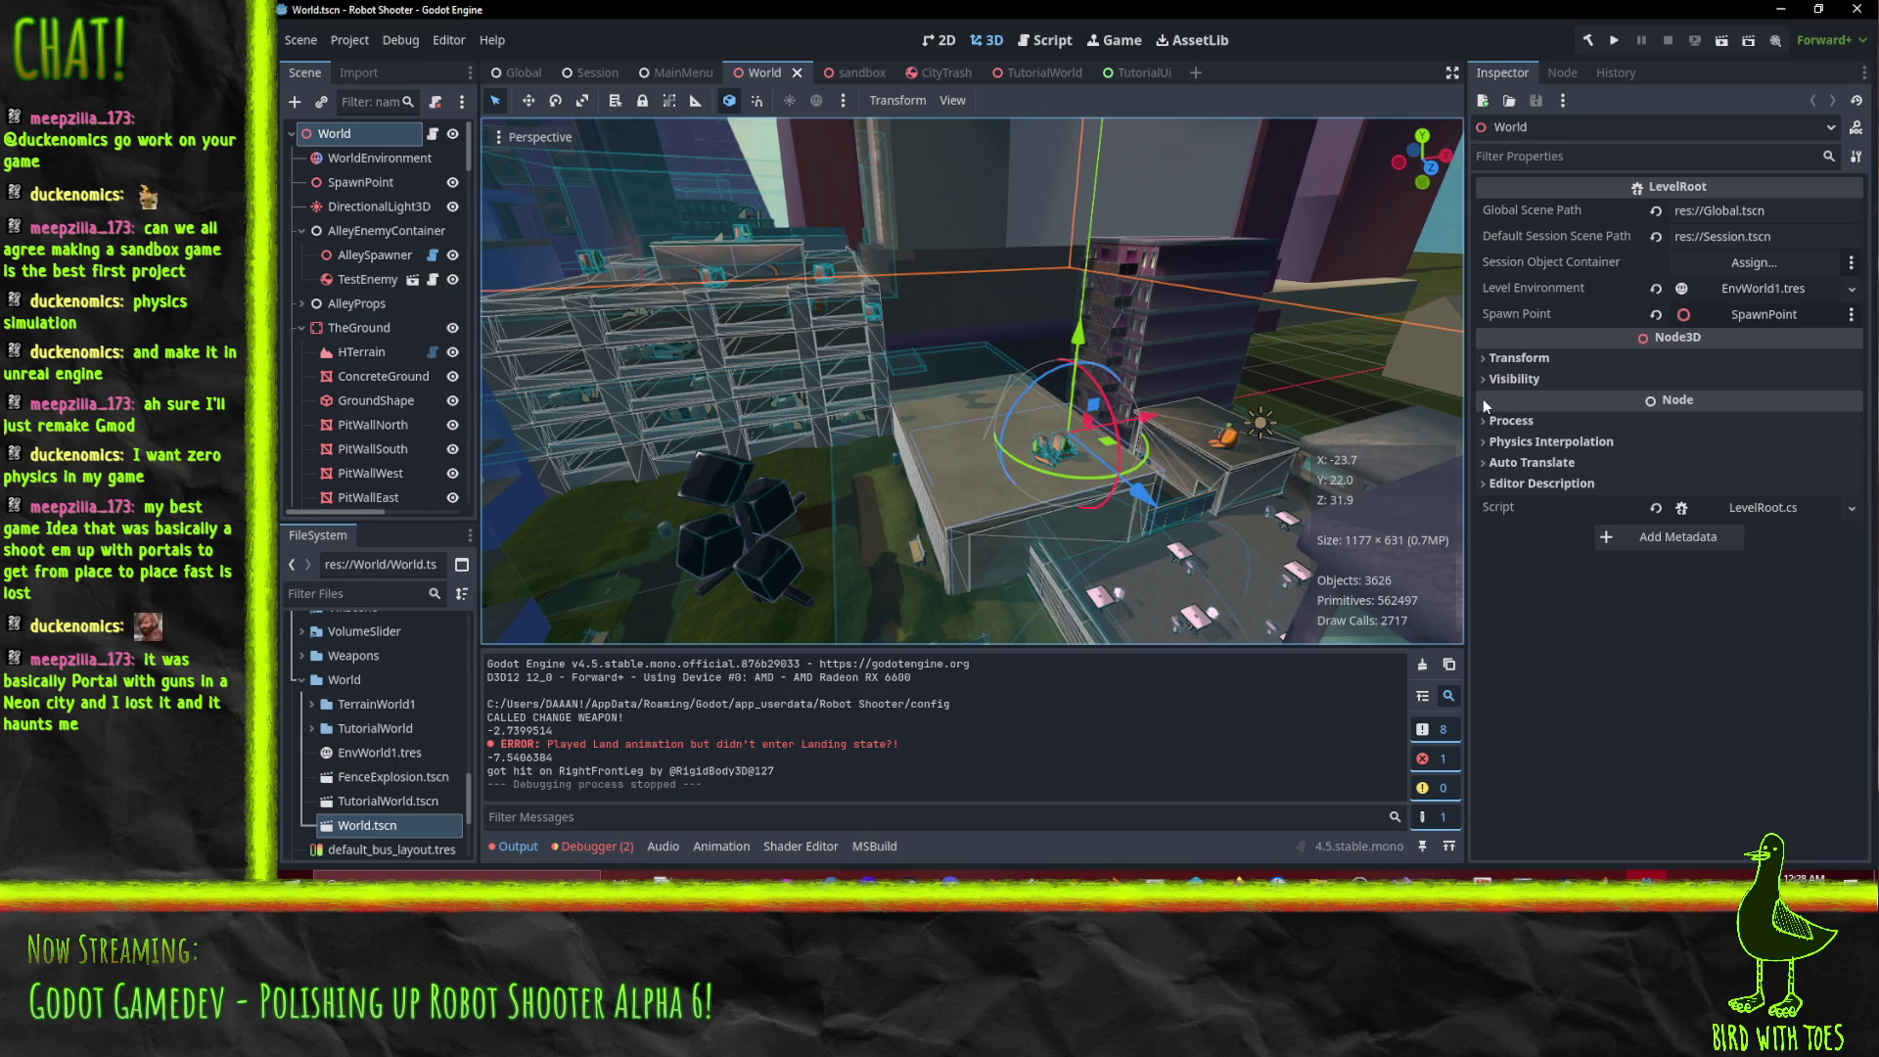
In the sandbox scene, select LittleDude2 and open its Enemy.cs script in a maximized Visual Studio.
left_click(842, 72)
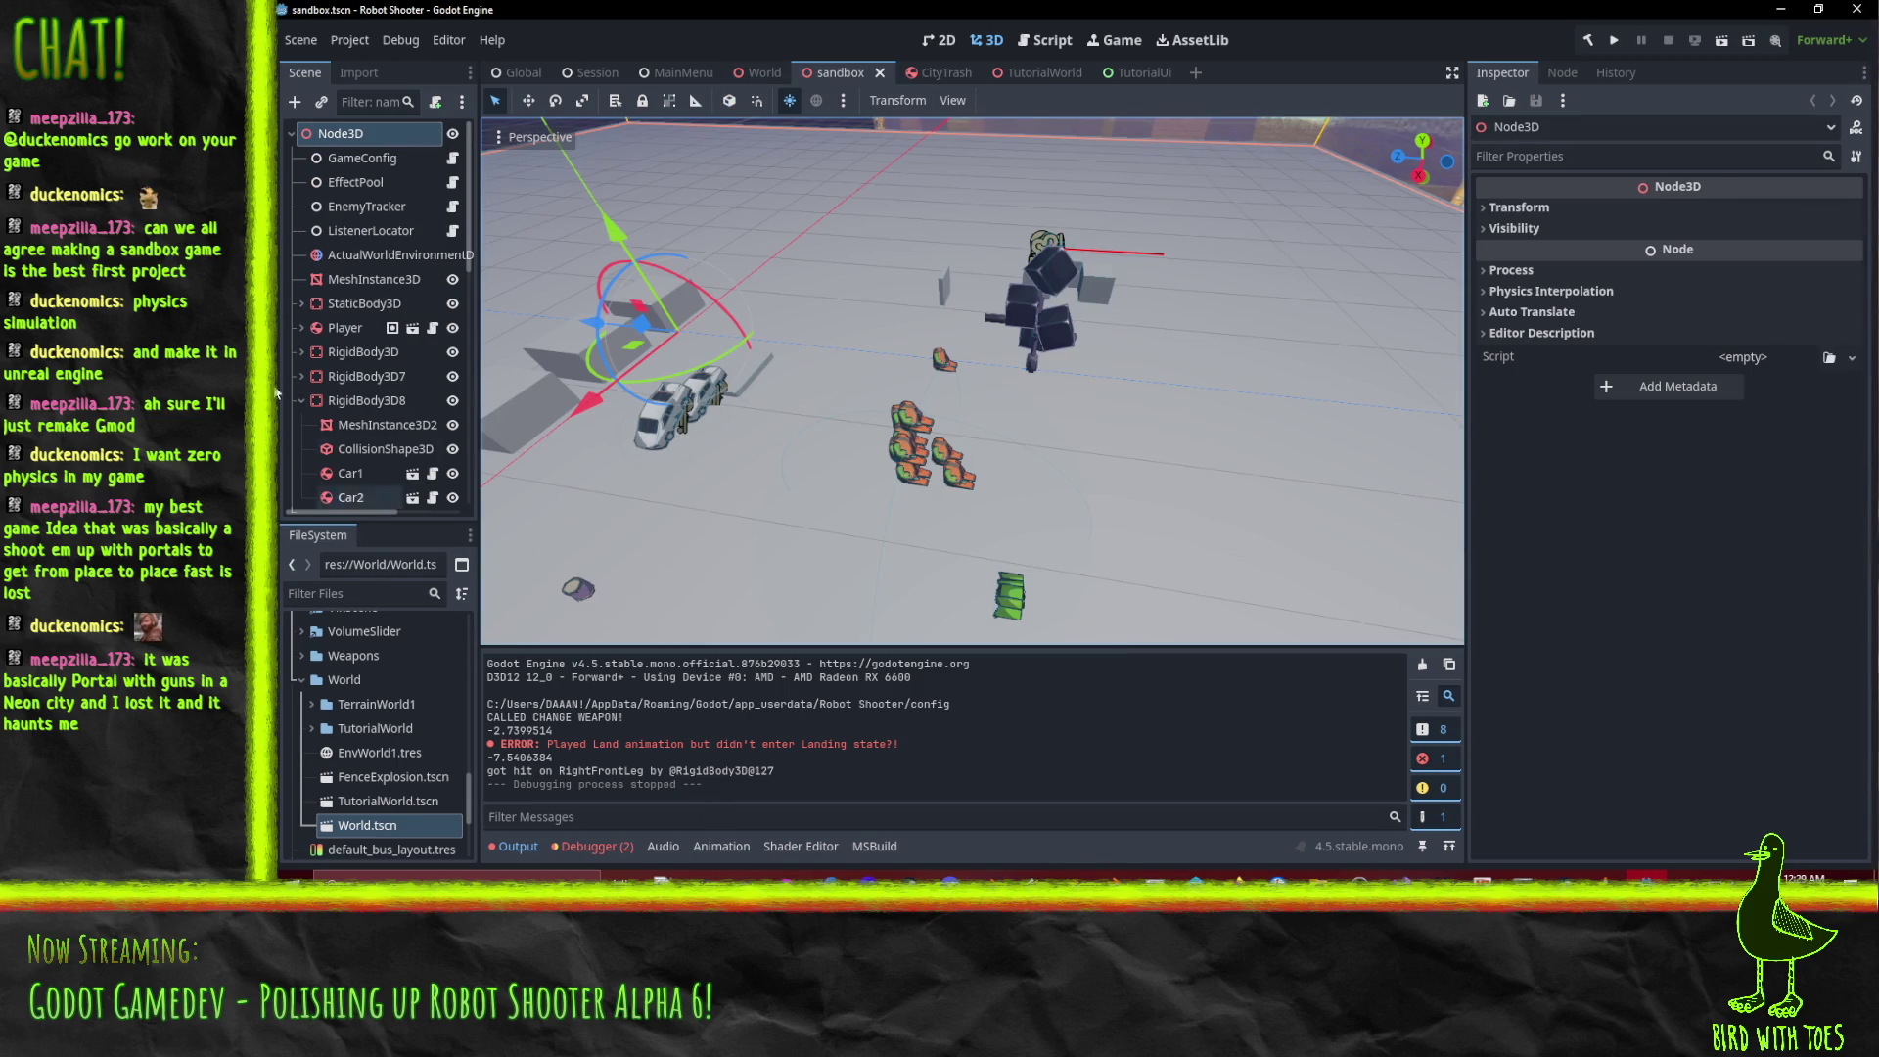
left_click(938, 362)
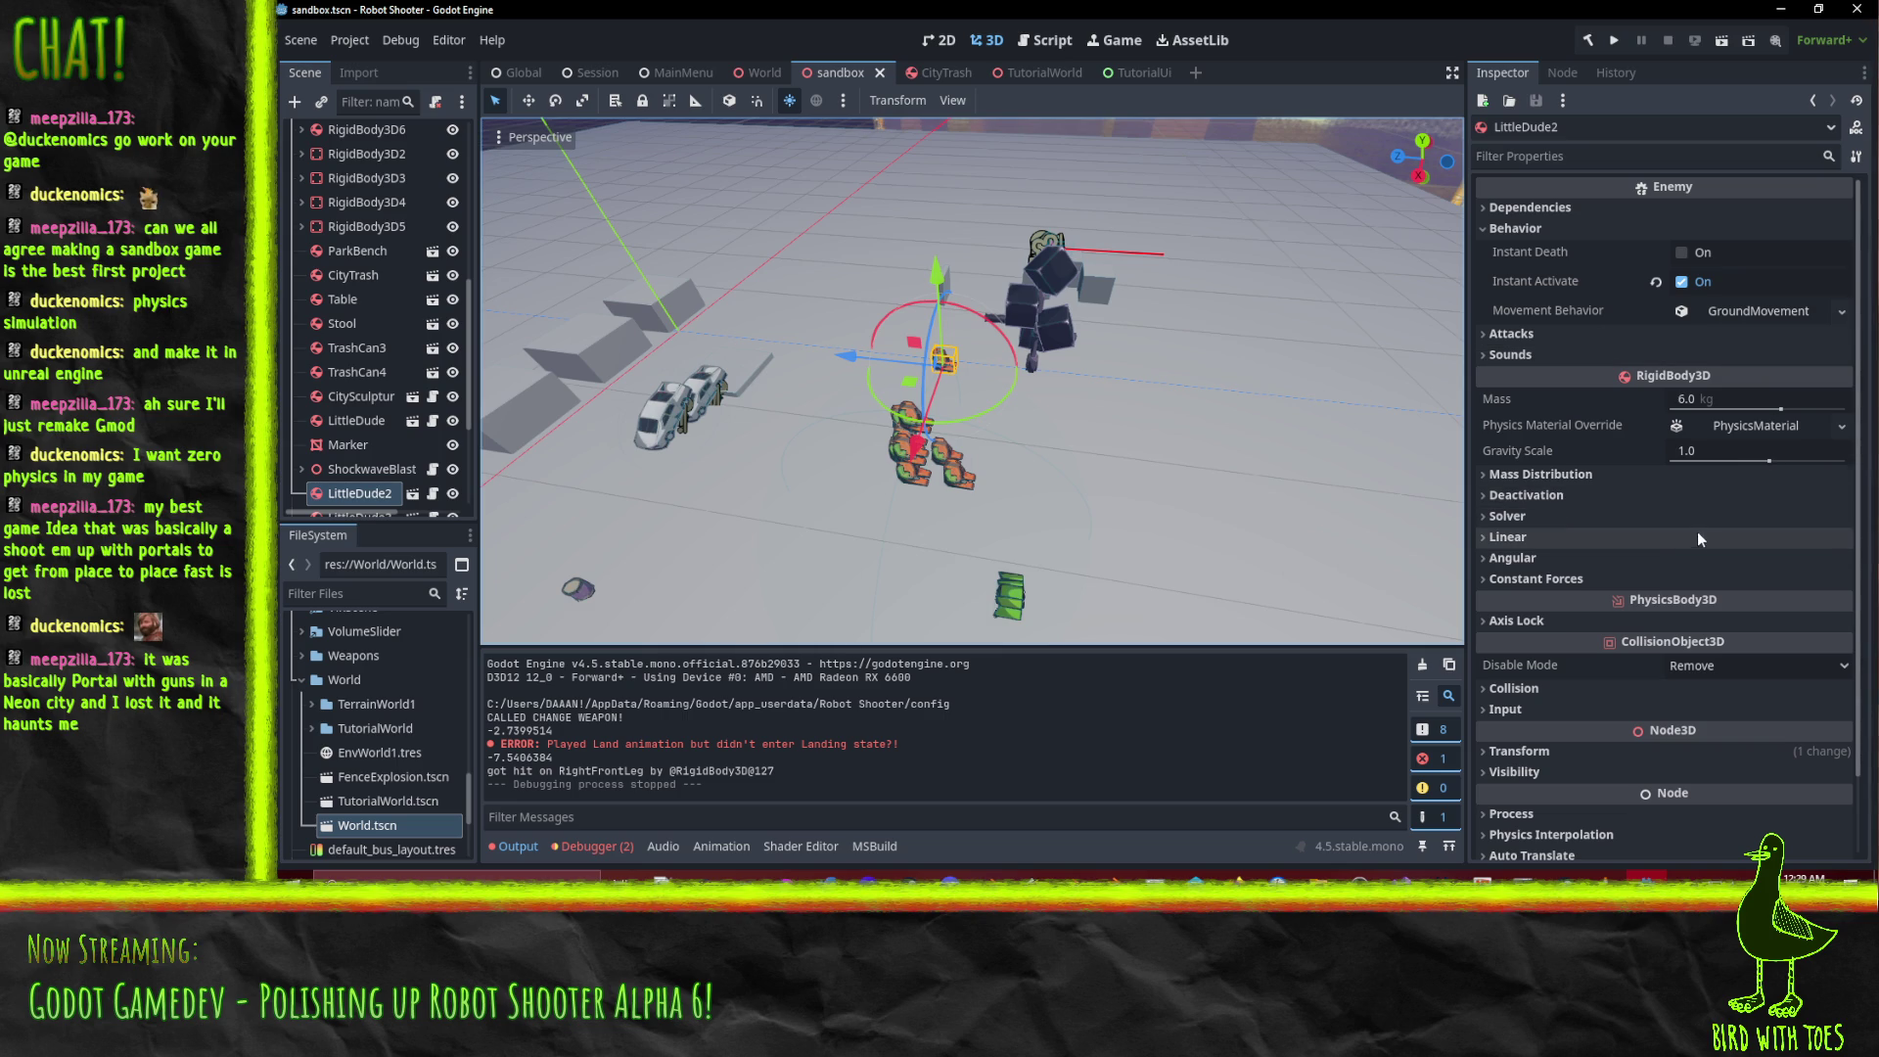
scroll(1644, 333, "down", 2)
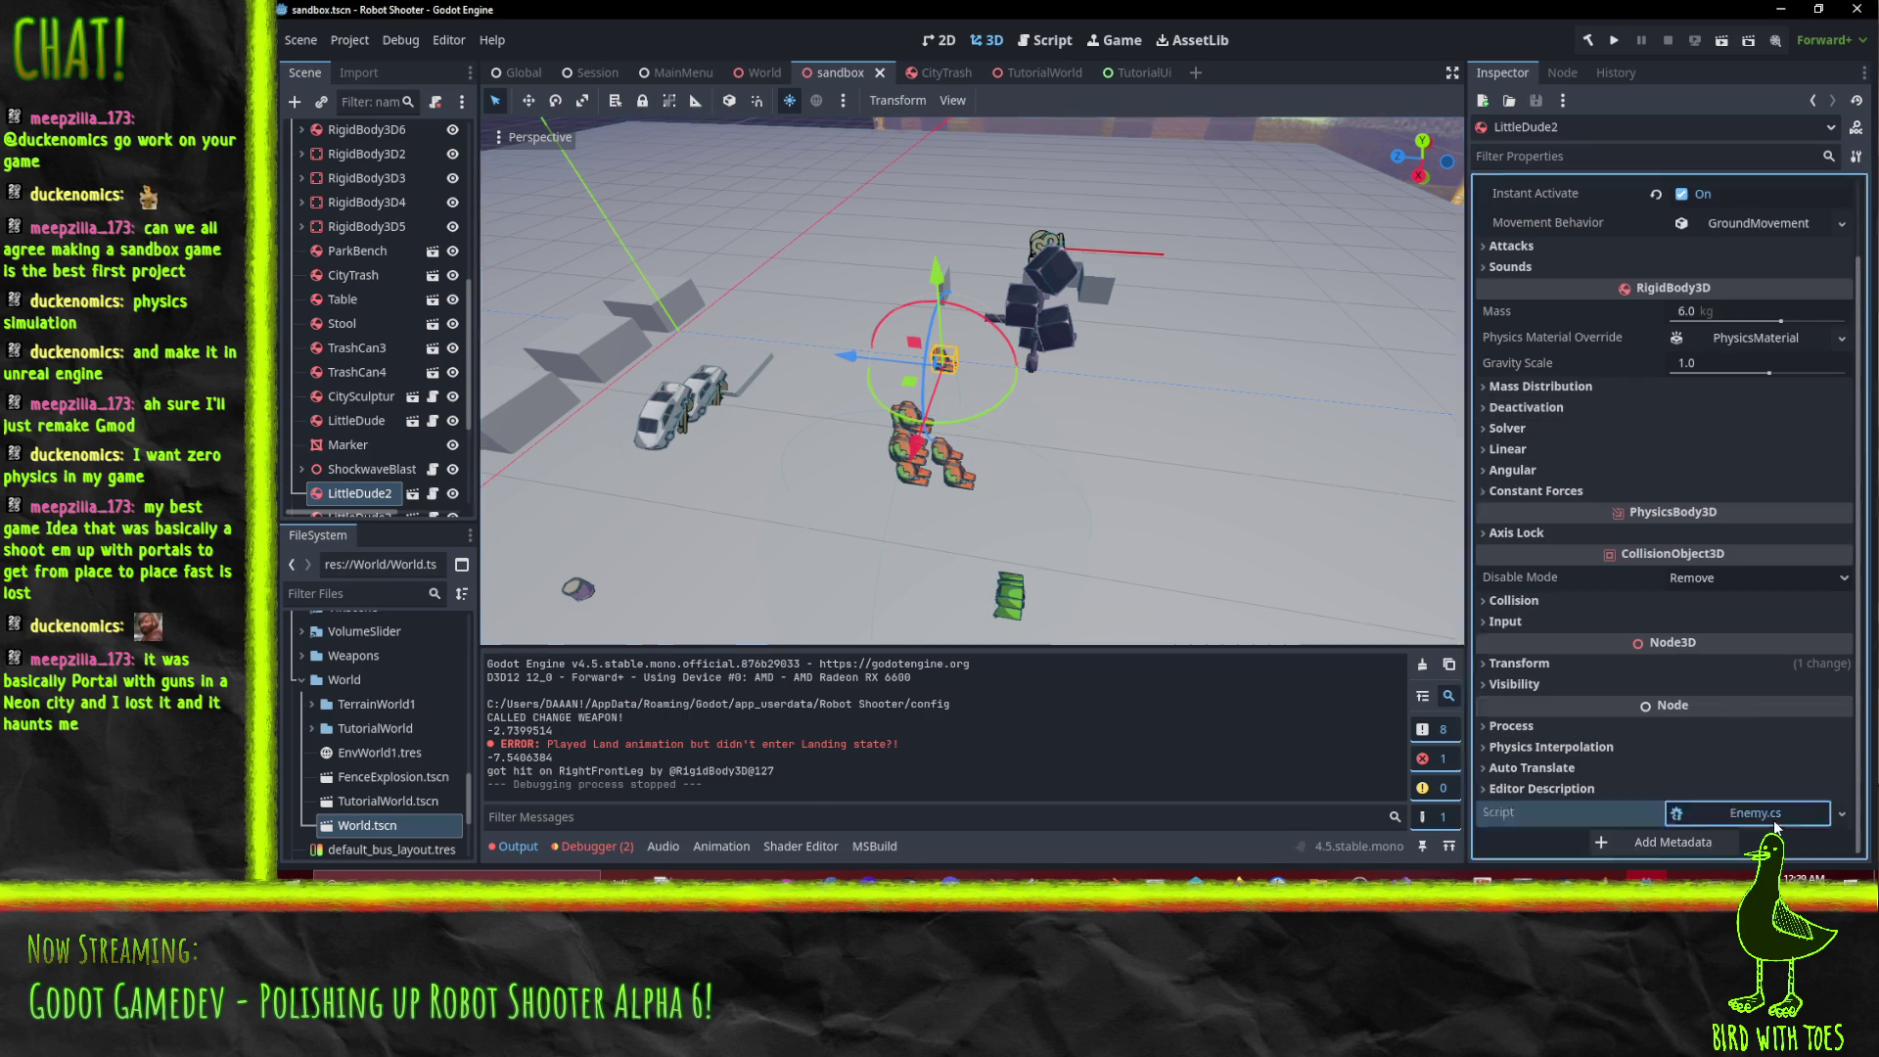
left_click(1752, 812)
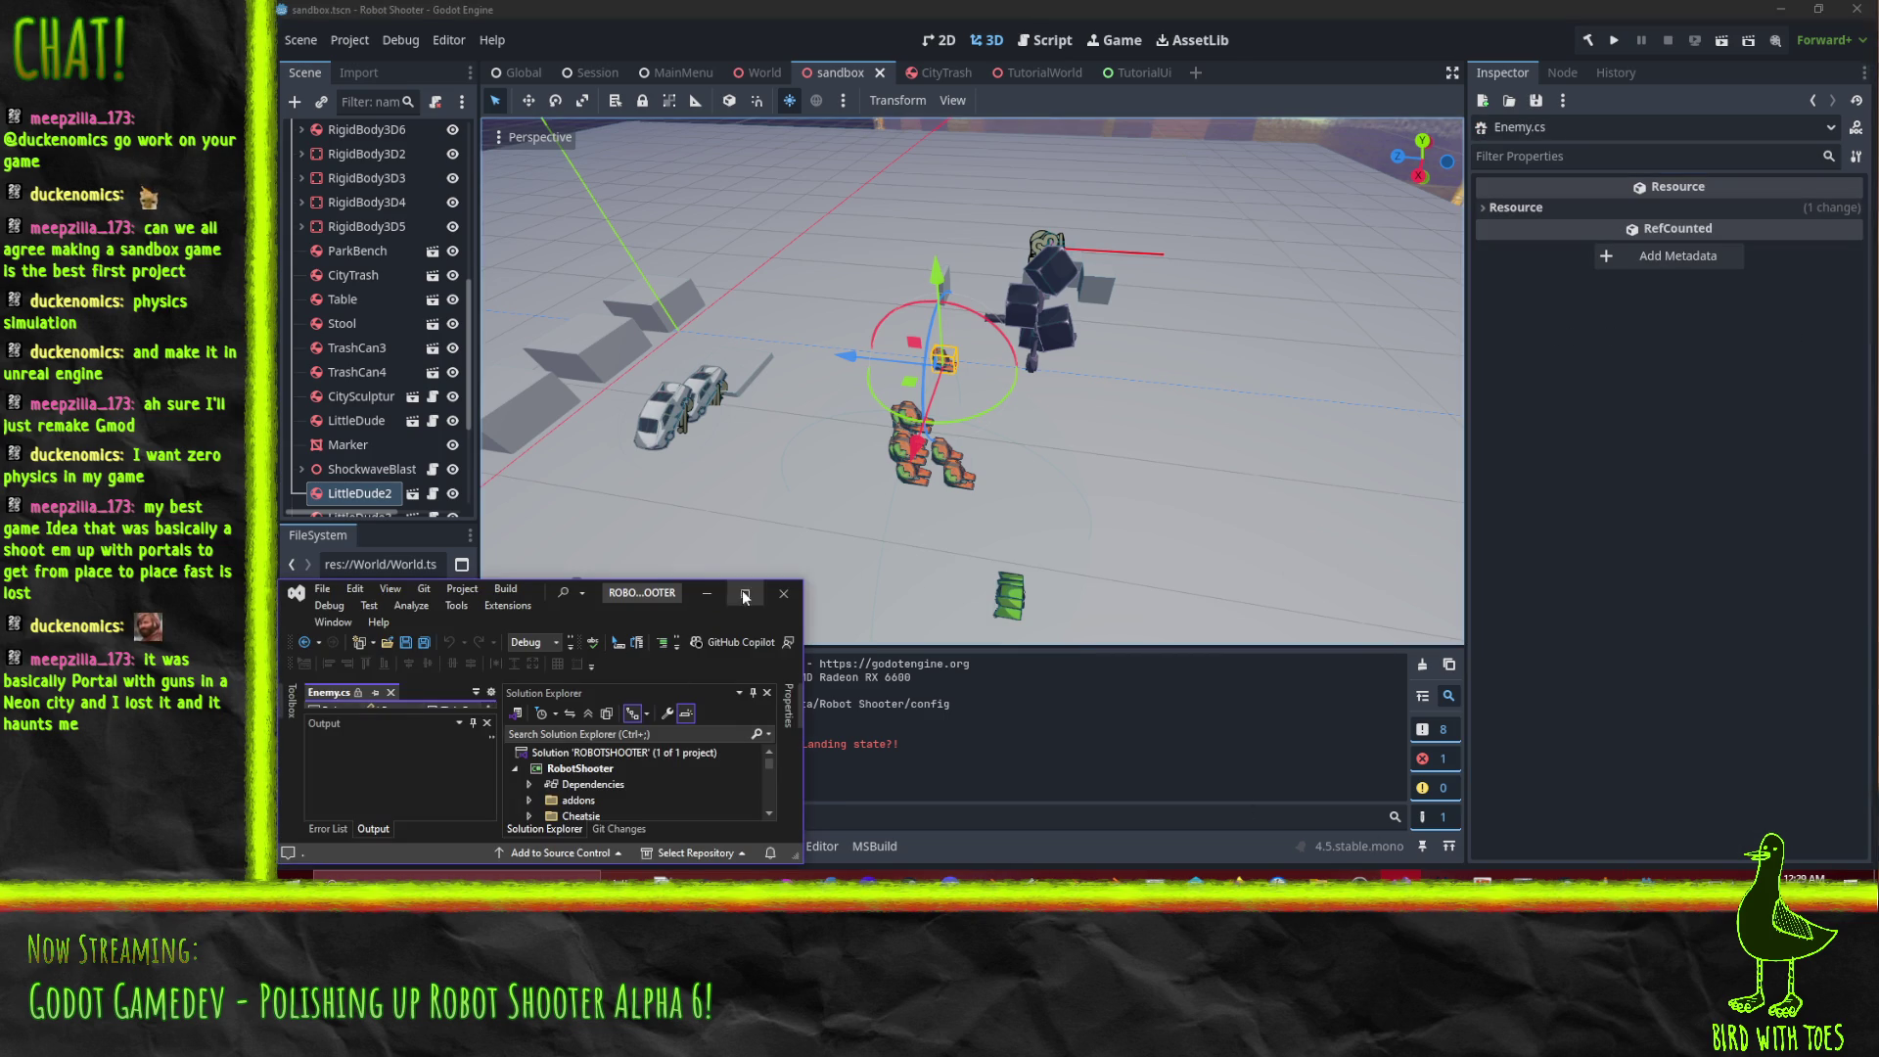
left_click(745, 593)
Search Enemy.cs for 'shoot' and select the CanShoot check on line 395 in UpdateAttack.
scroll(978, 355, "down", 16)
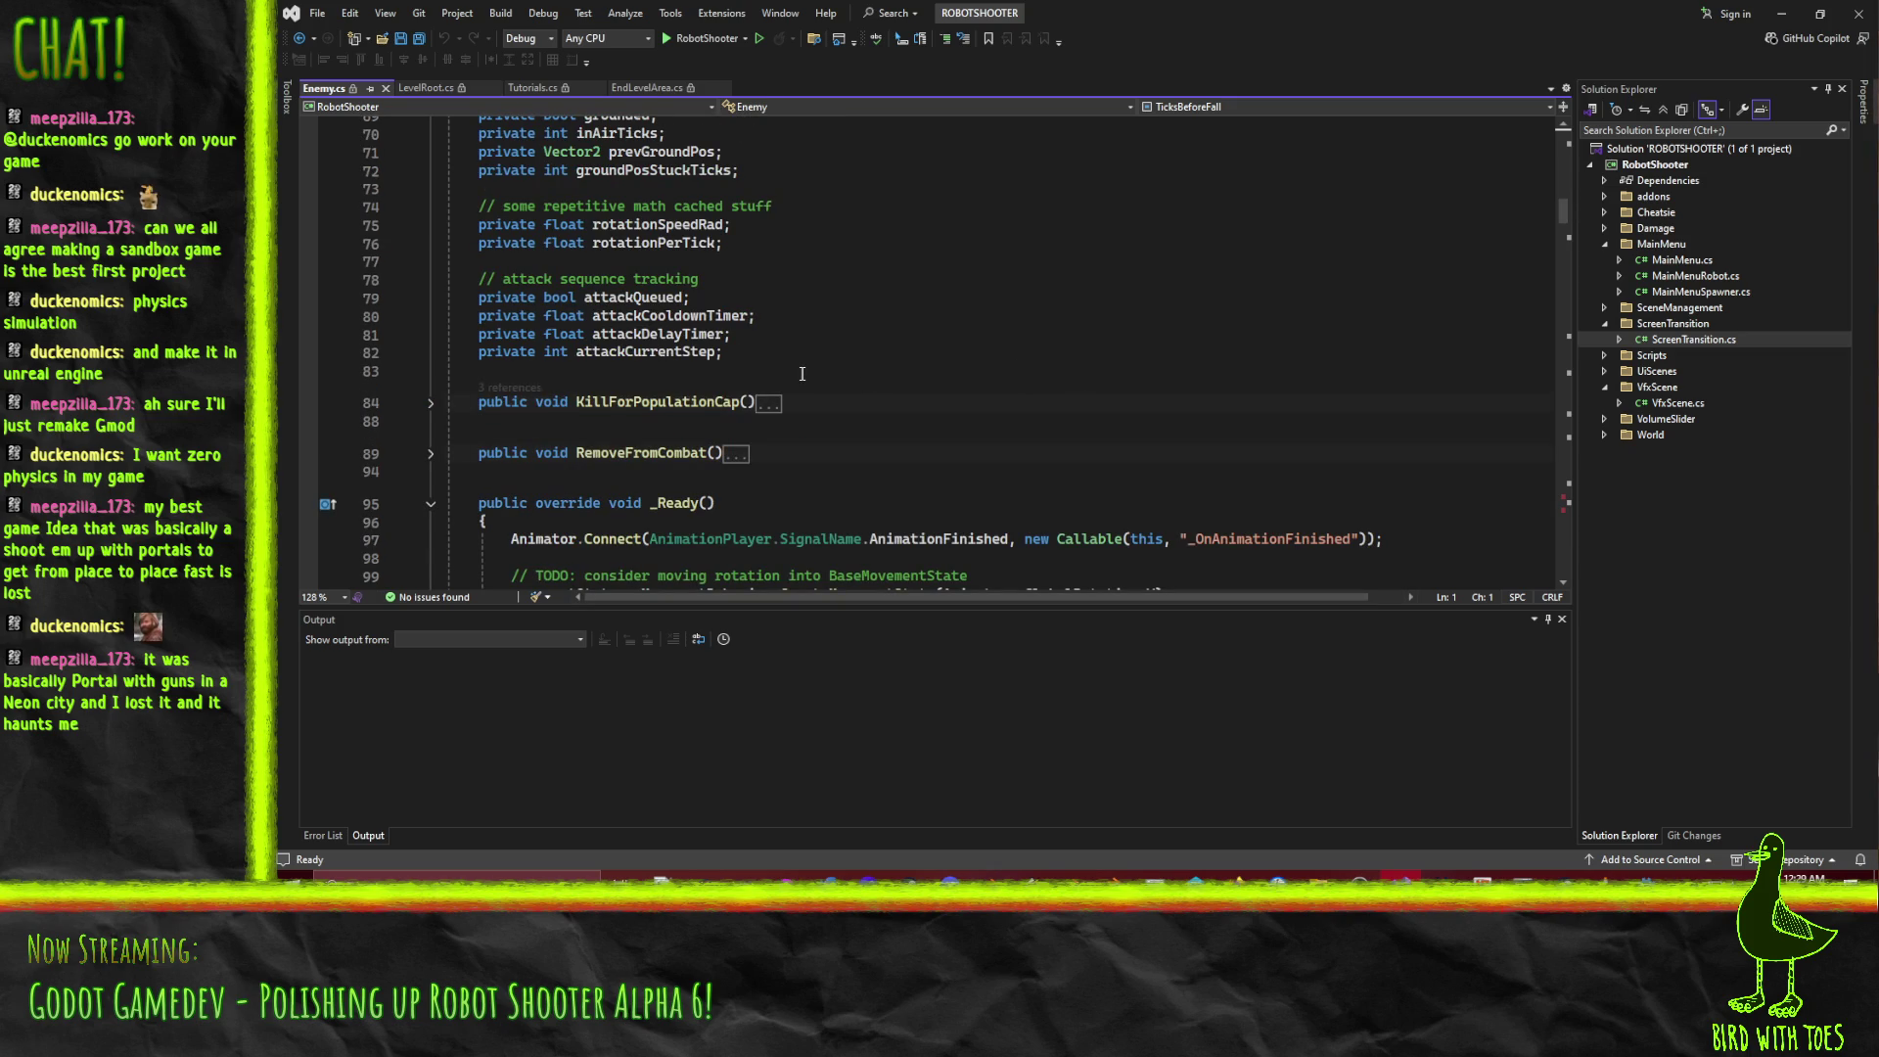
scroll(1072, 389, "down", 4)
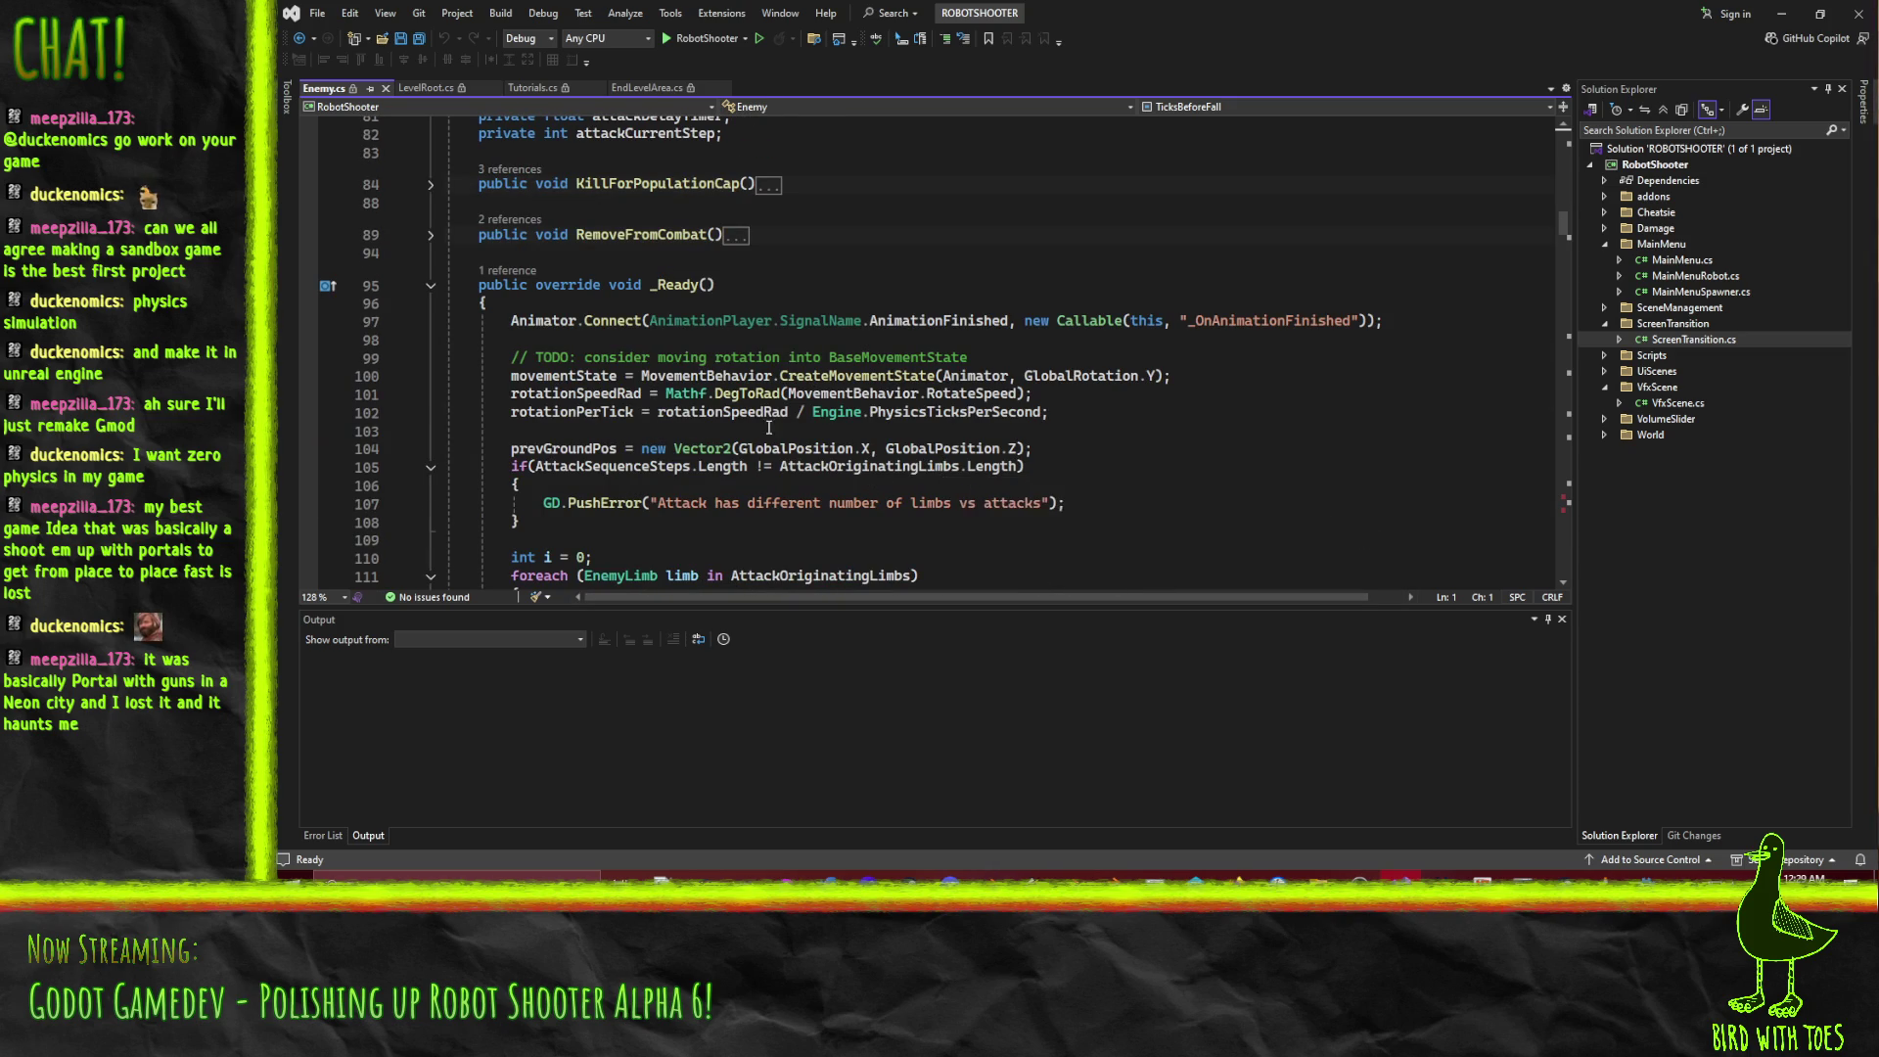
scroll(819, 454, "down", 7)
left_click(947, 403)
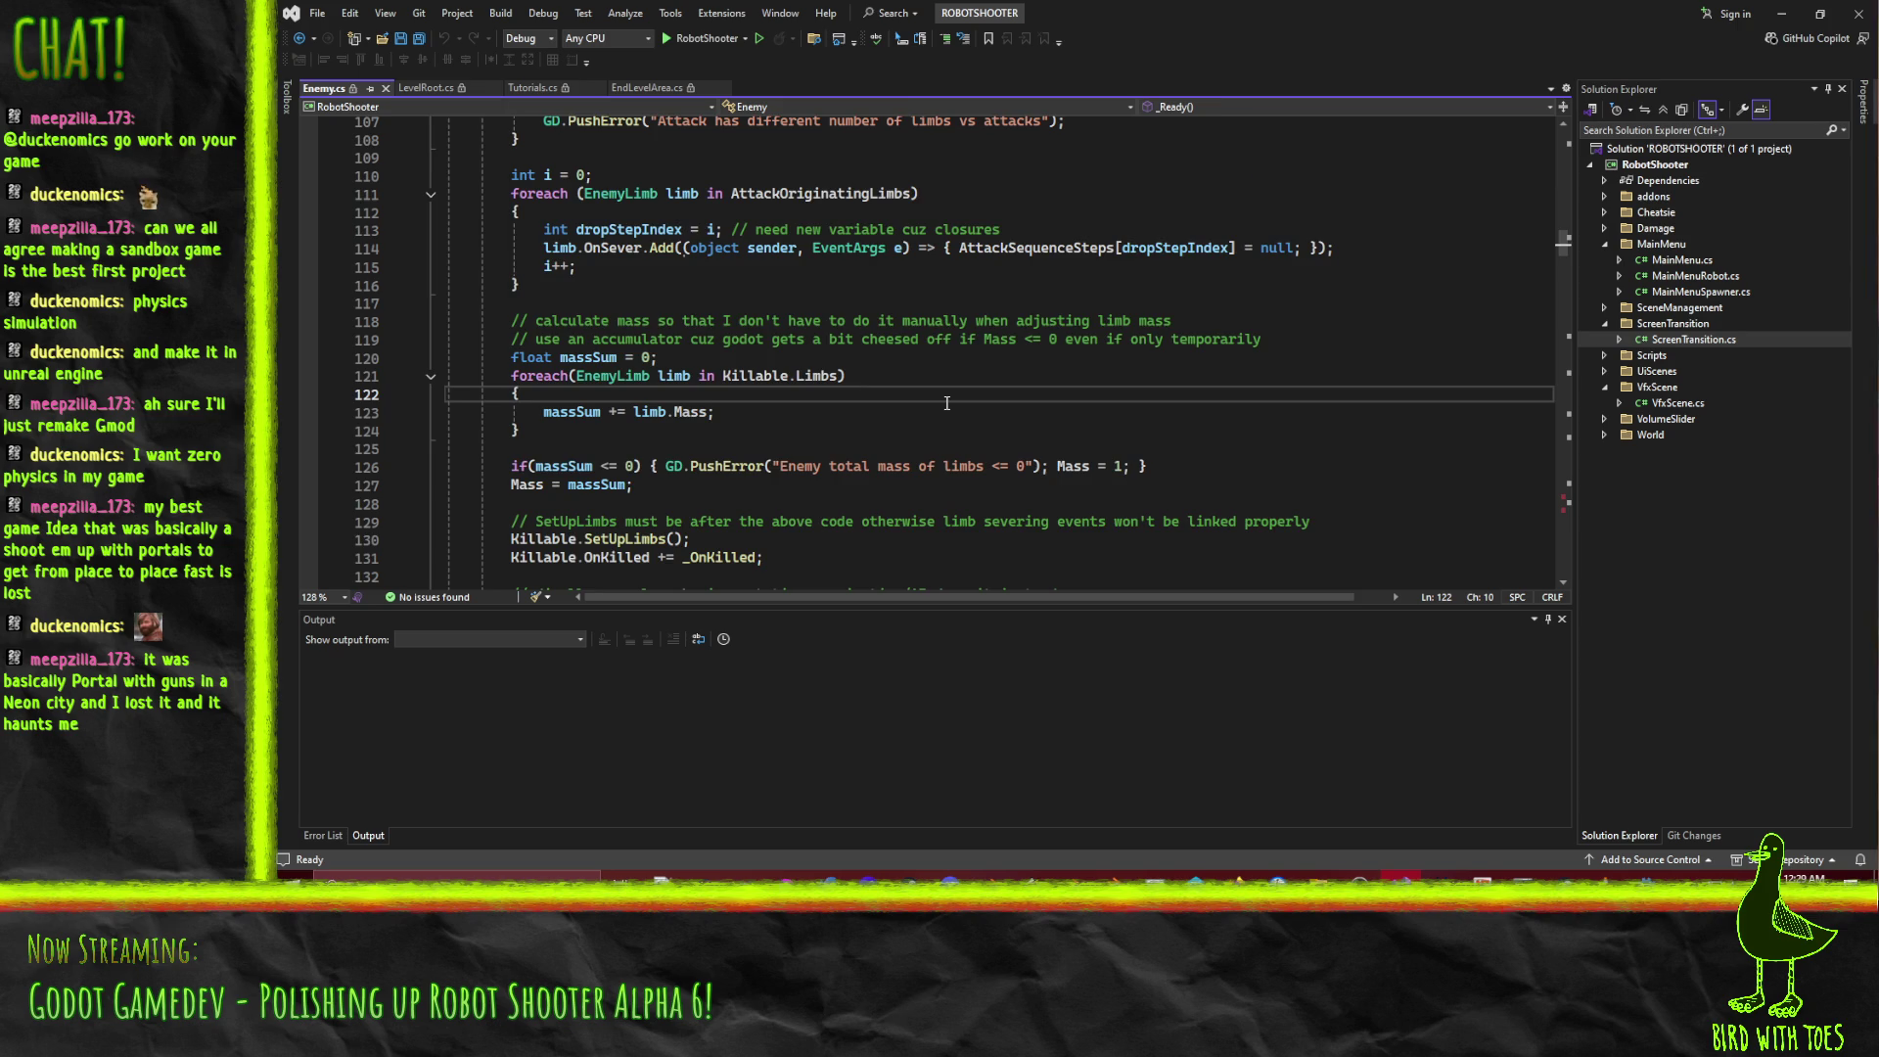
key("ctrl+f")
type("h")
key("BackSpace")
type("shoot")
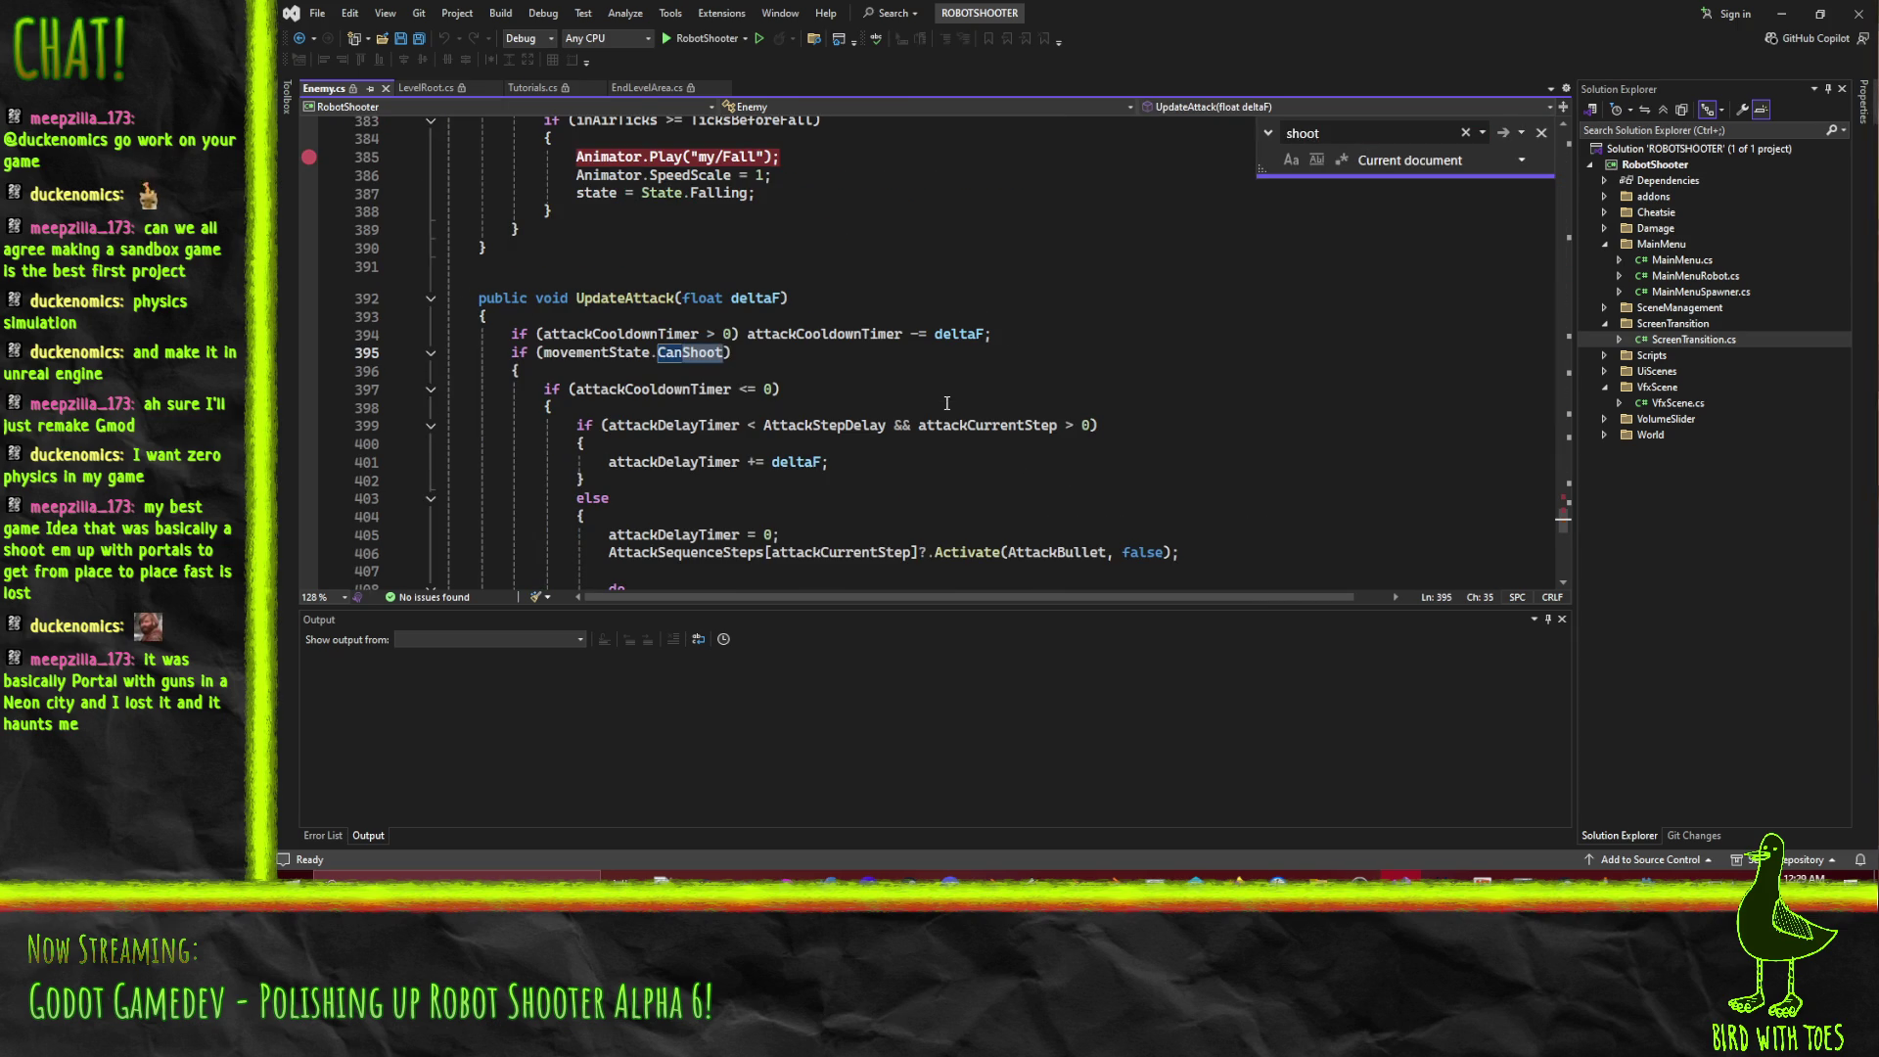
left_click(658, 352)
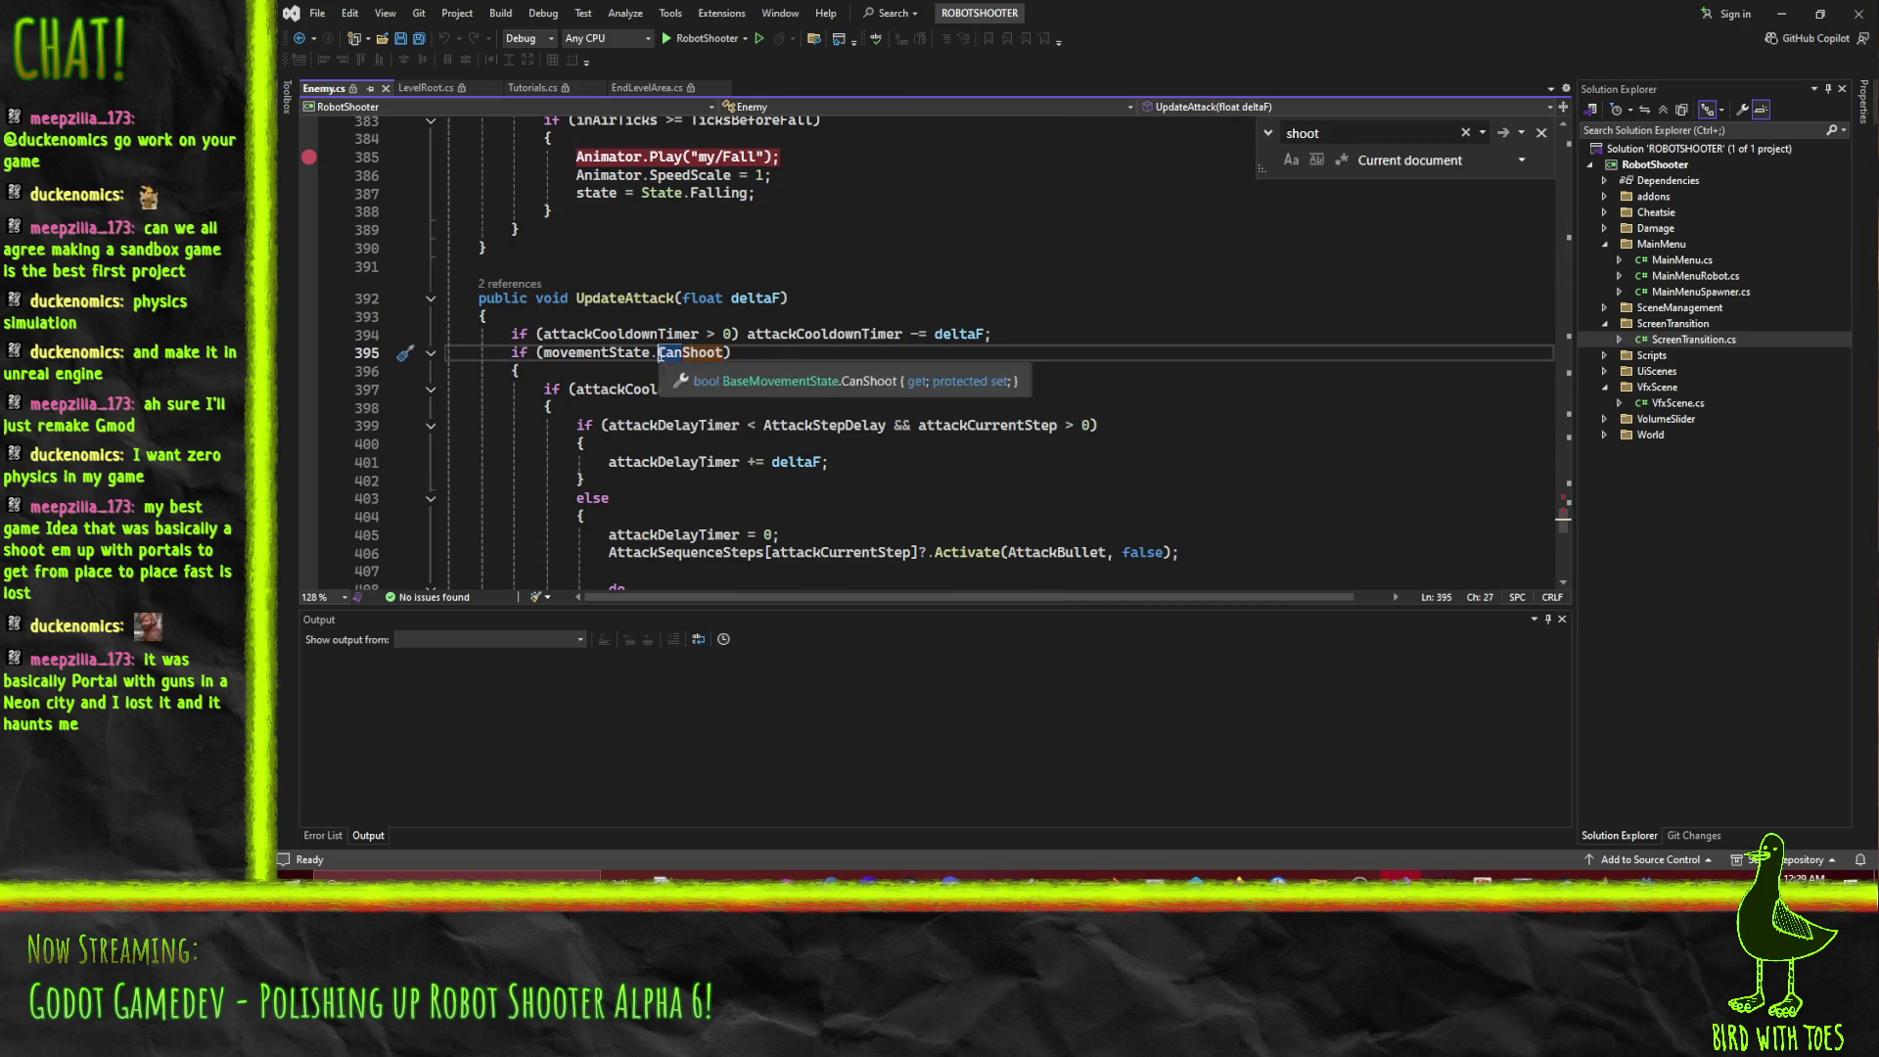
double_click(690, 352)
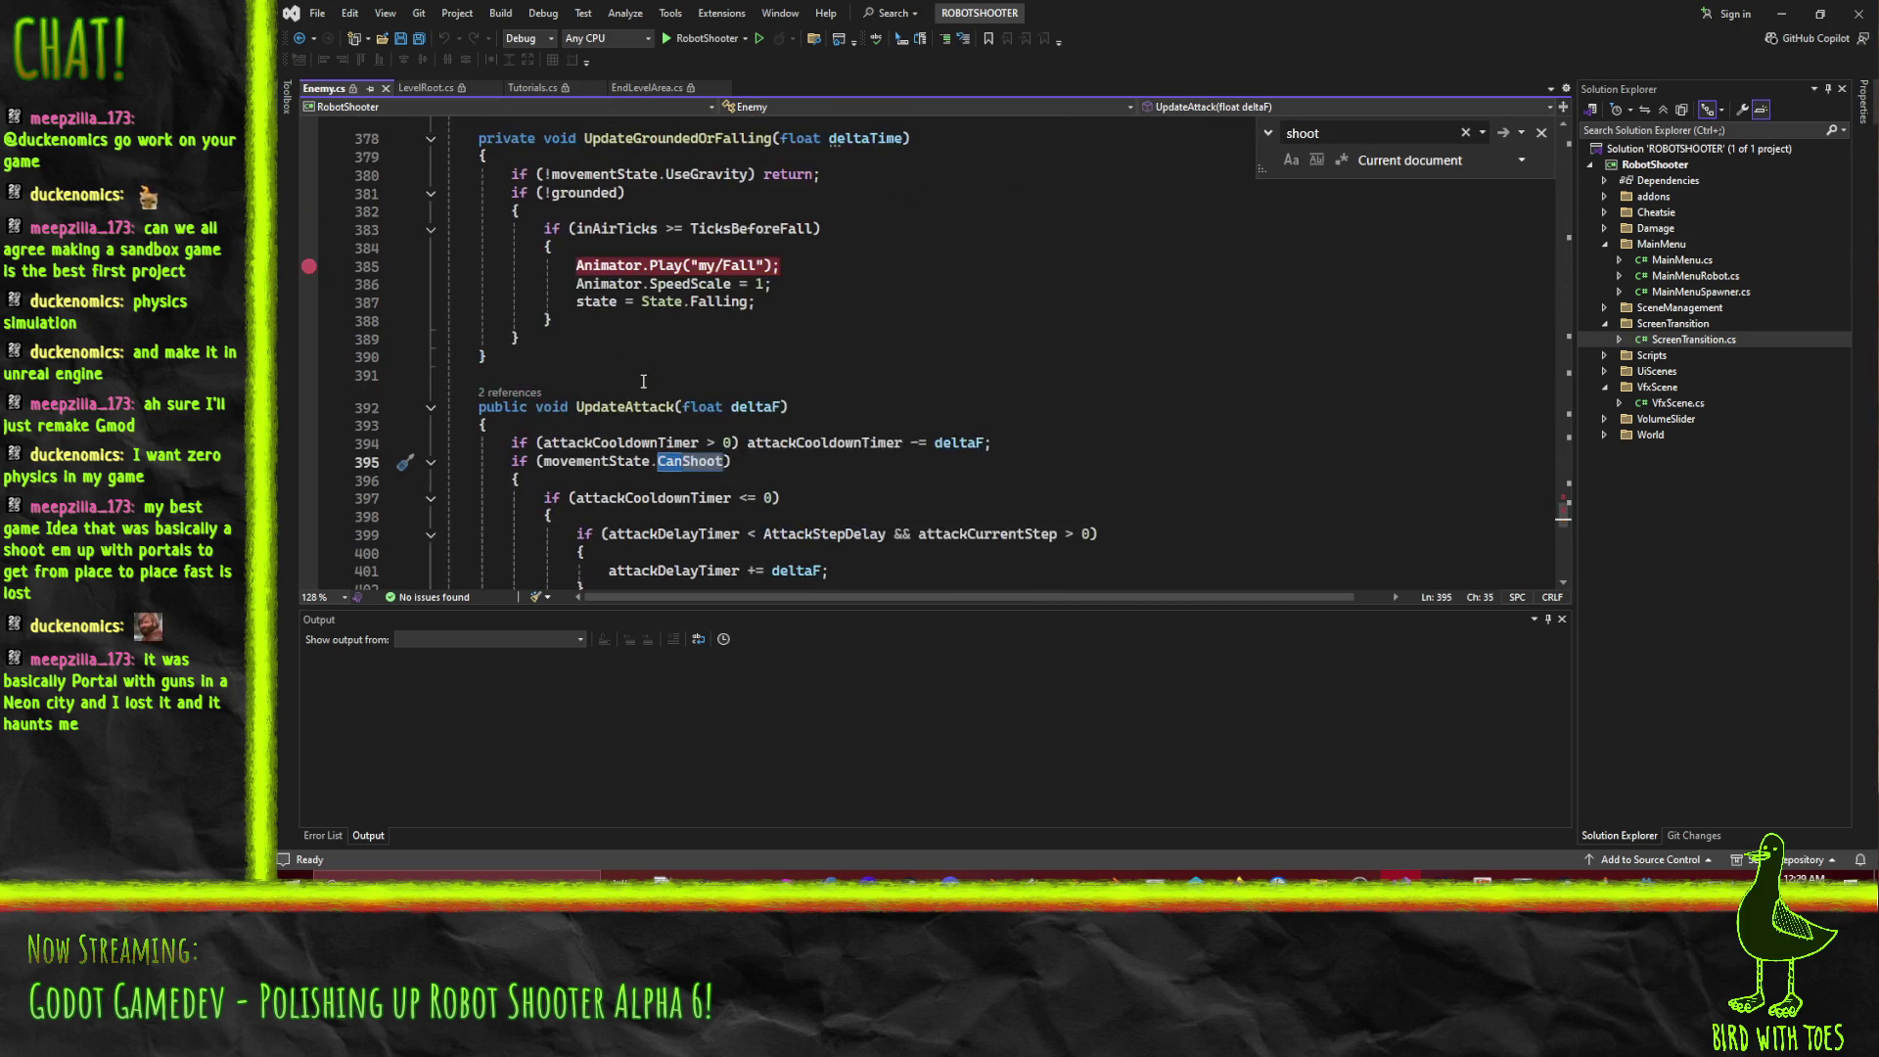
scroll(644, 382, "up", 2)
Switch to Perforce P4V and select the RobotShooter project folder in the depot.
key("alt+Tab")
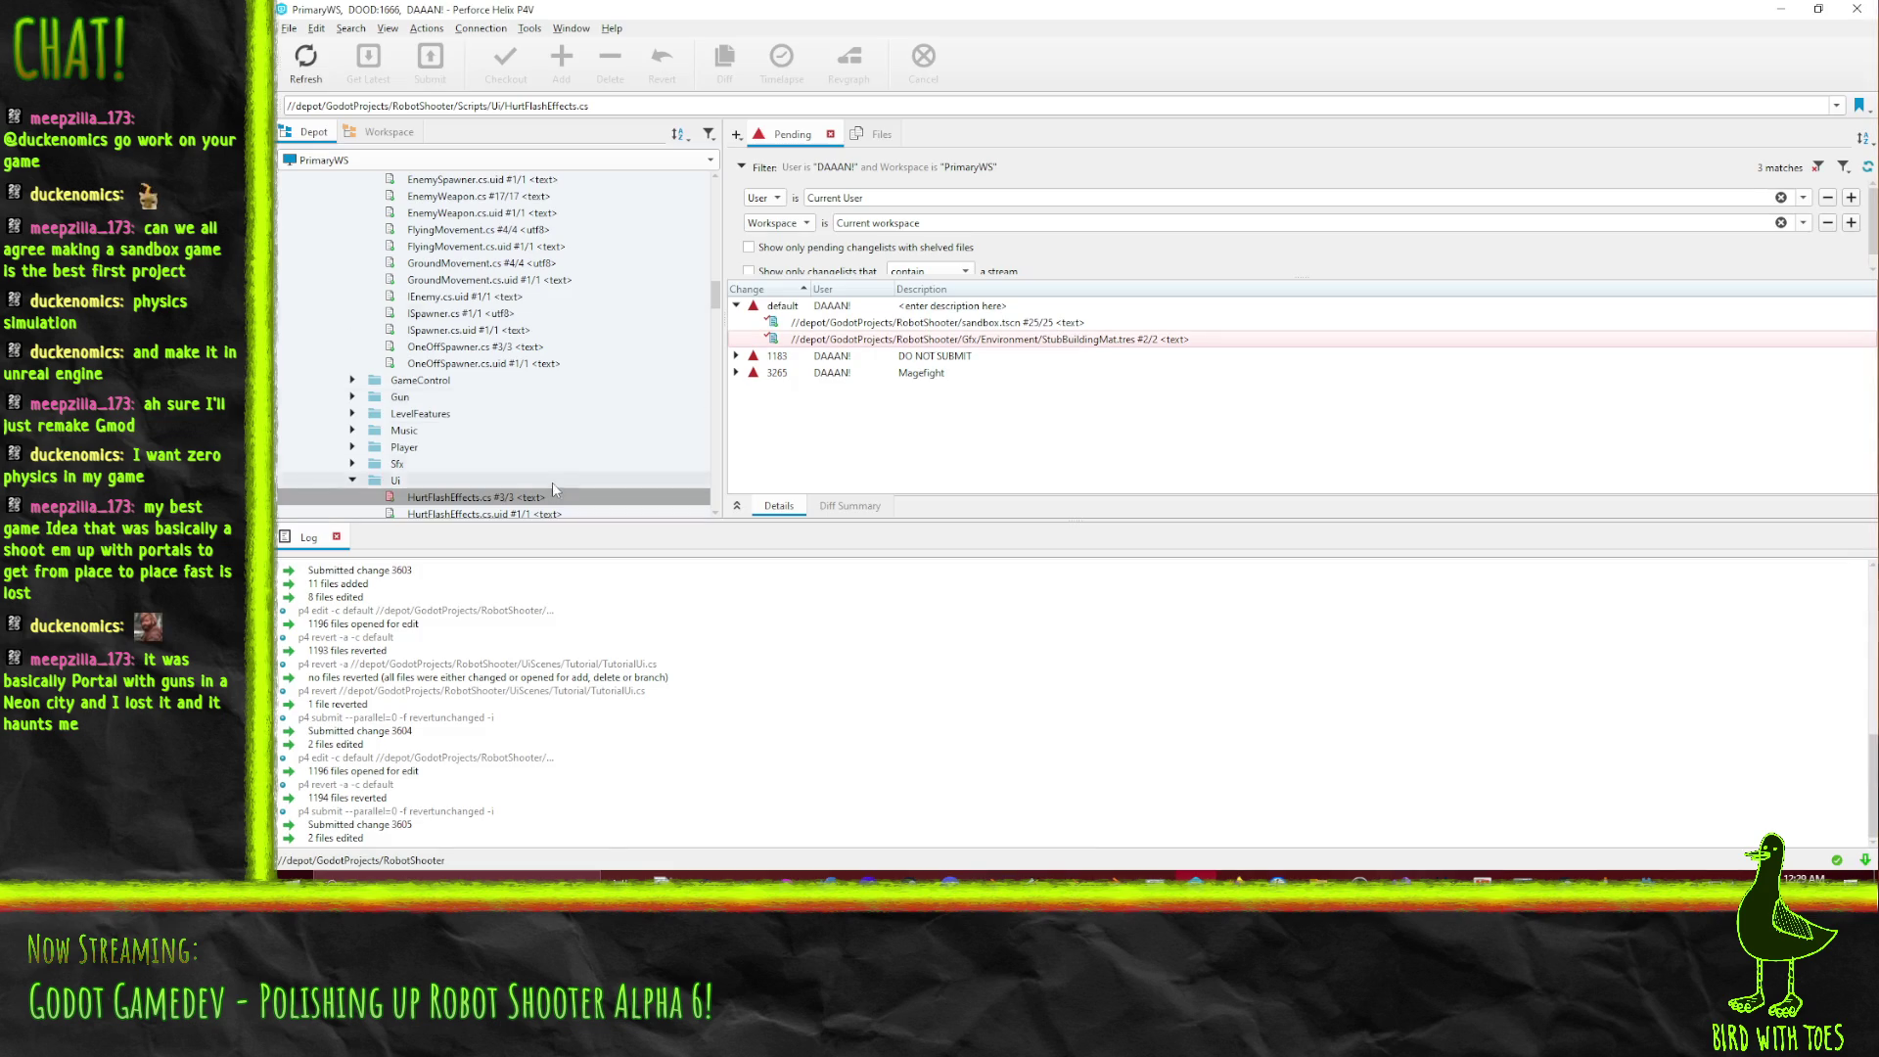
scroll(450, 469, "up", 10)
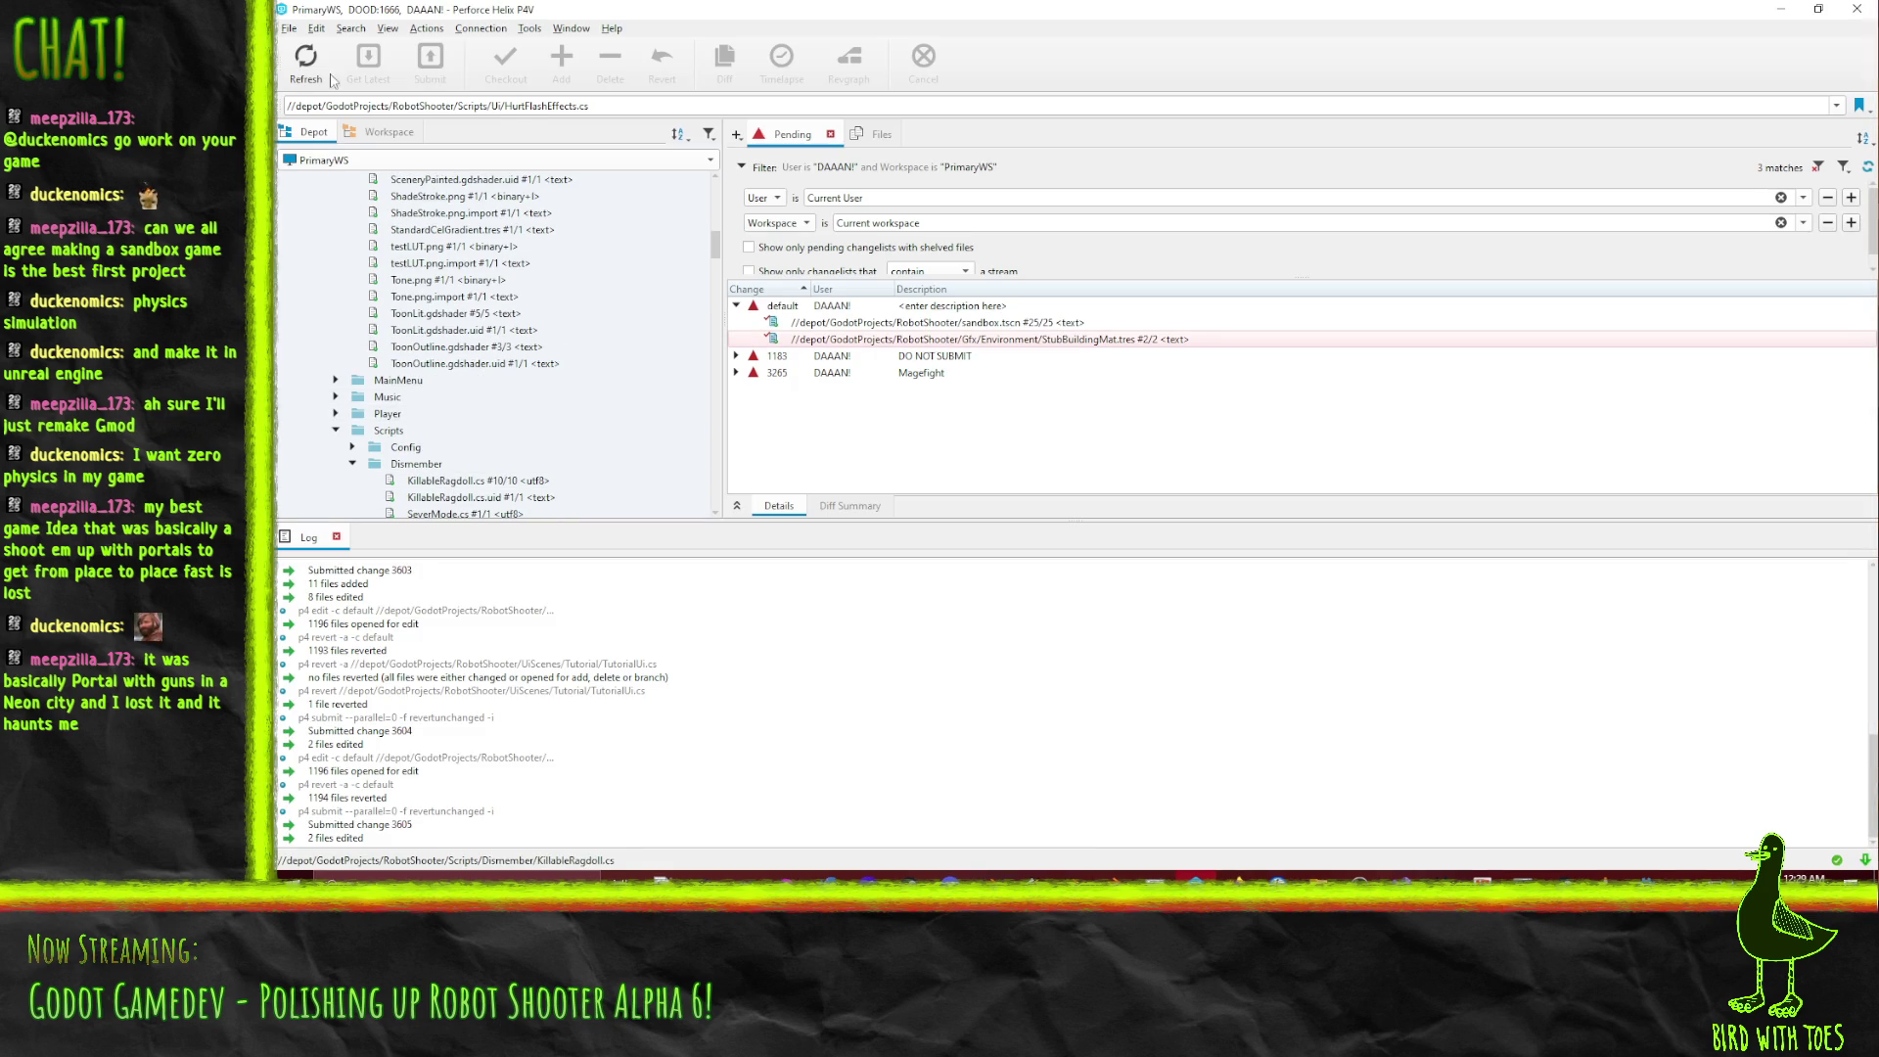
scroll(435, 383, "up", 2)
left_click(411, 280)
left_click(505, 63)
Declare a 'bool prevCanShoot;' field above the UpdateAttack method in Enemy.cs.
left_click(1779, 8)
scroll(613, 332, "down", 5)
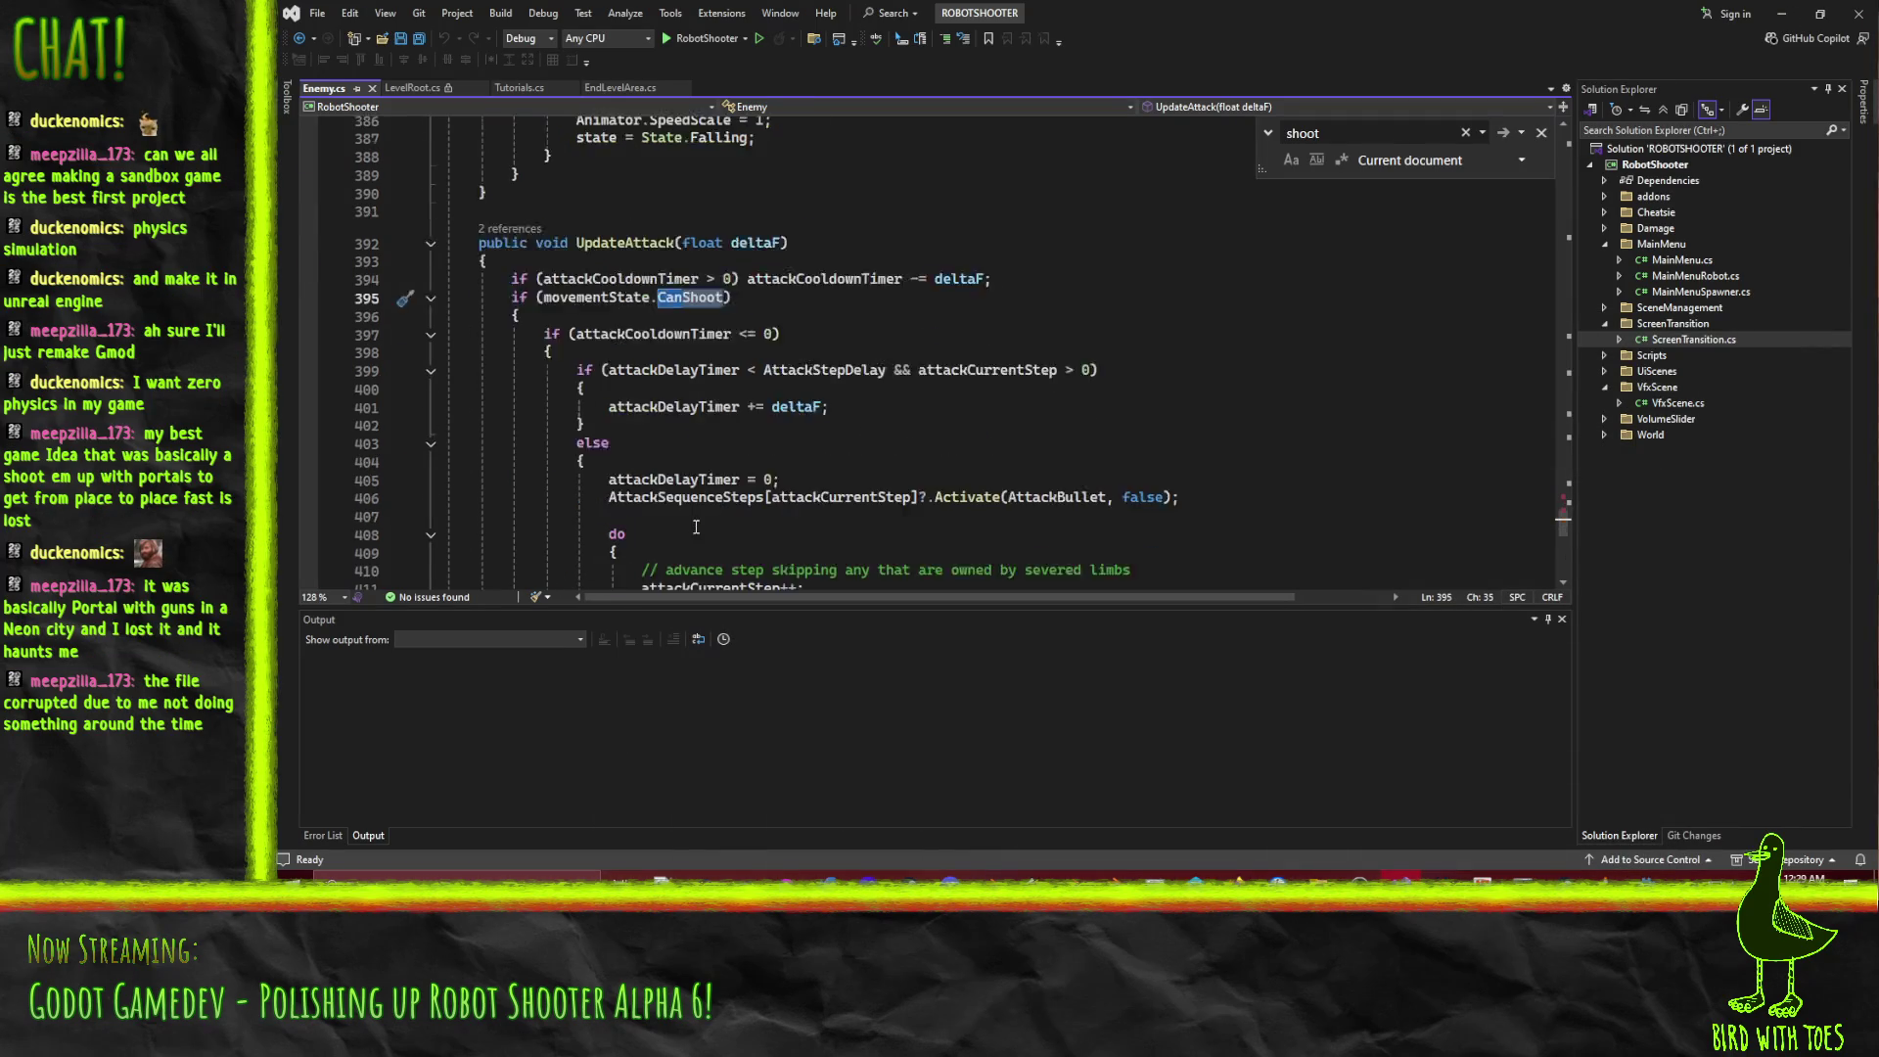
scroll(627, 338, "down", 5)
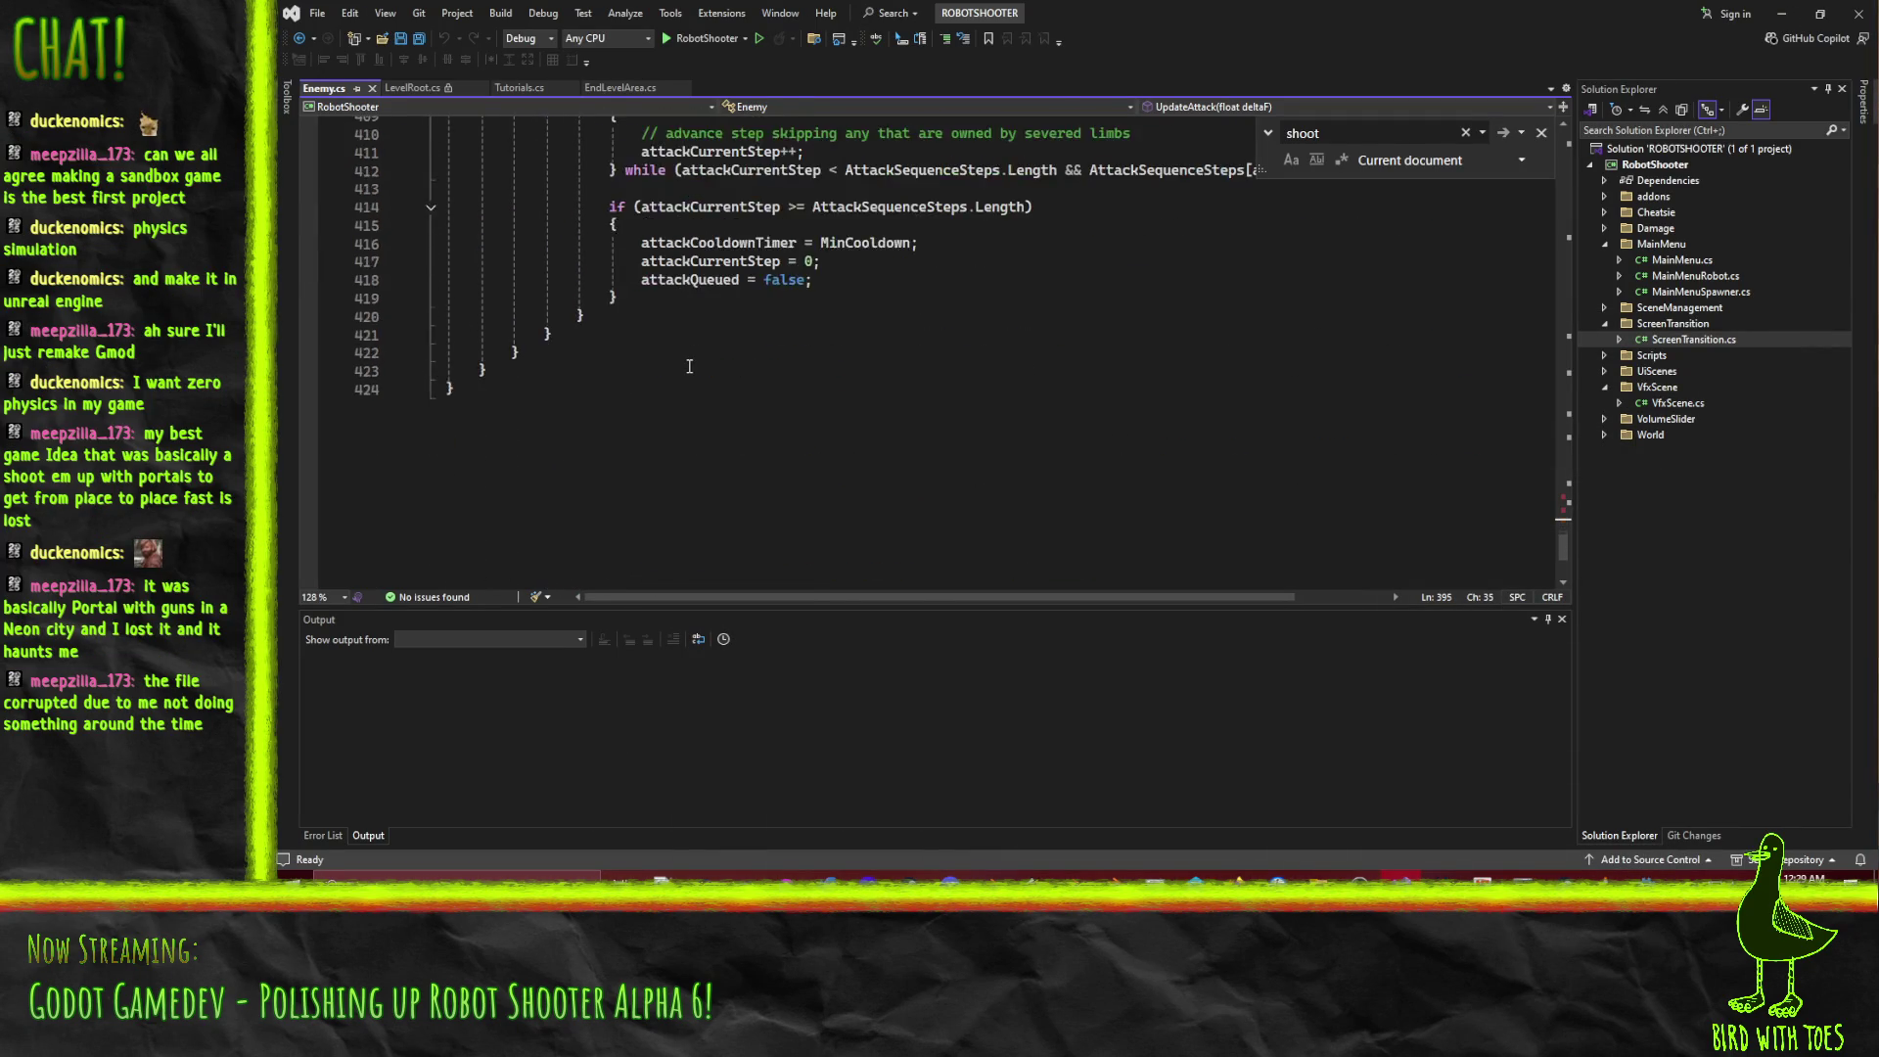
scroll(691, 357, "up", 6)
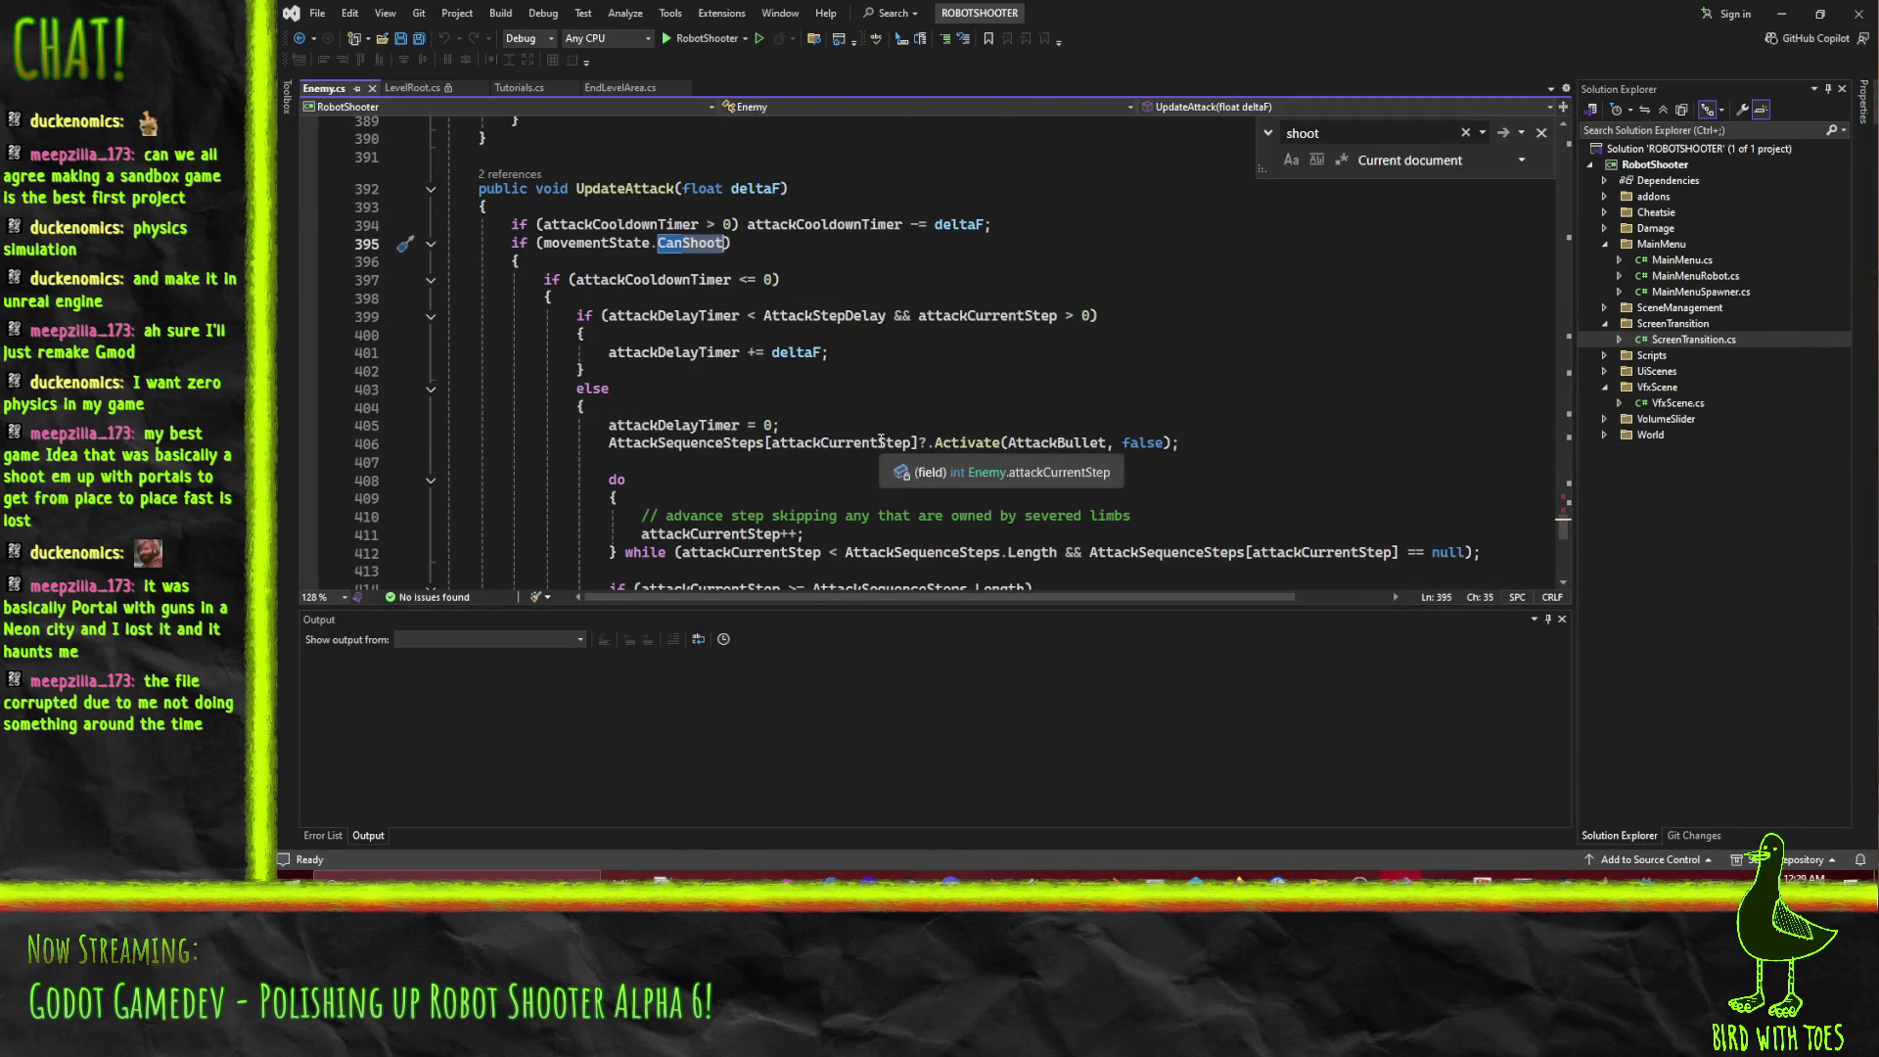
scroll(1044, 258, "up", 2)
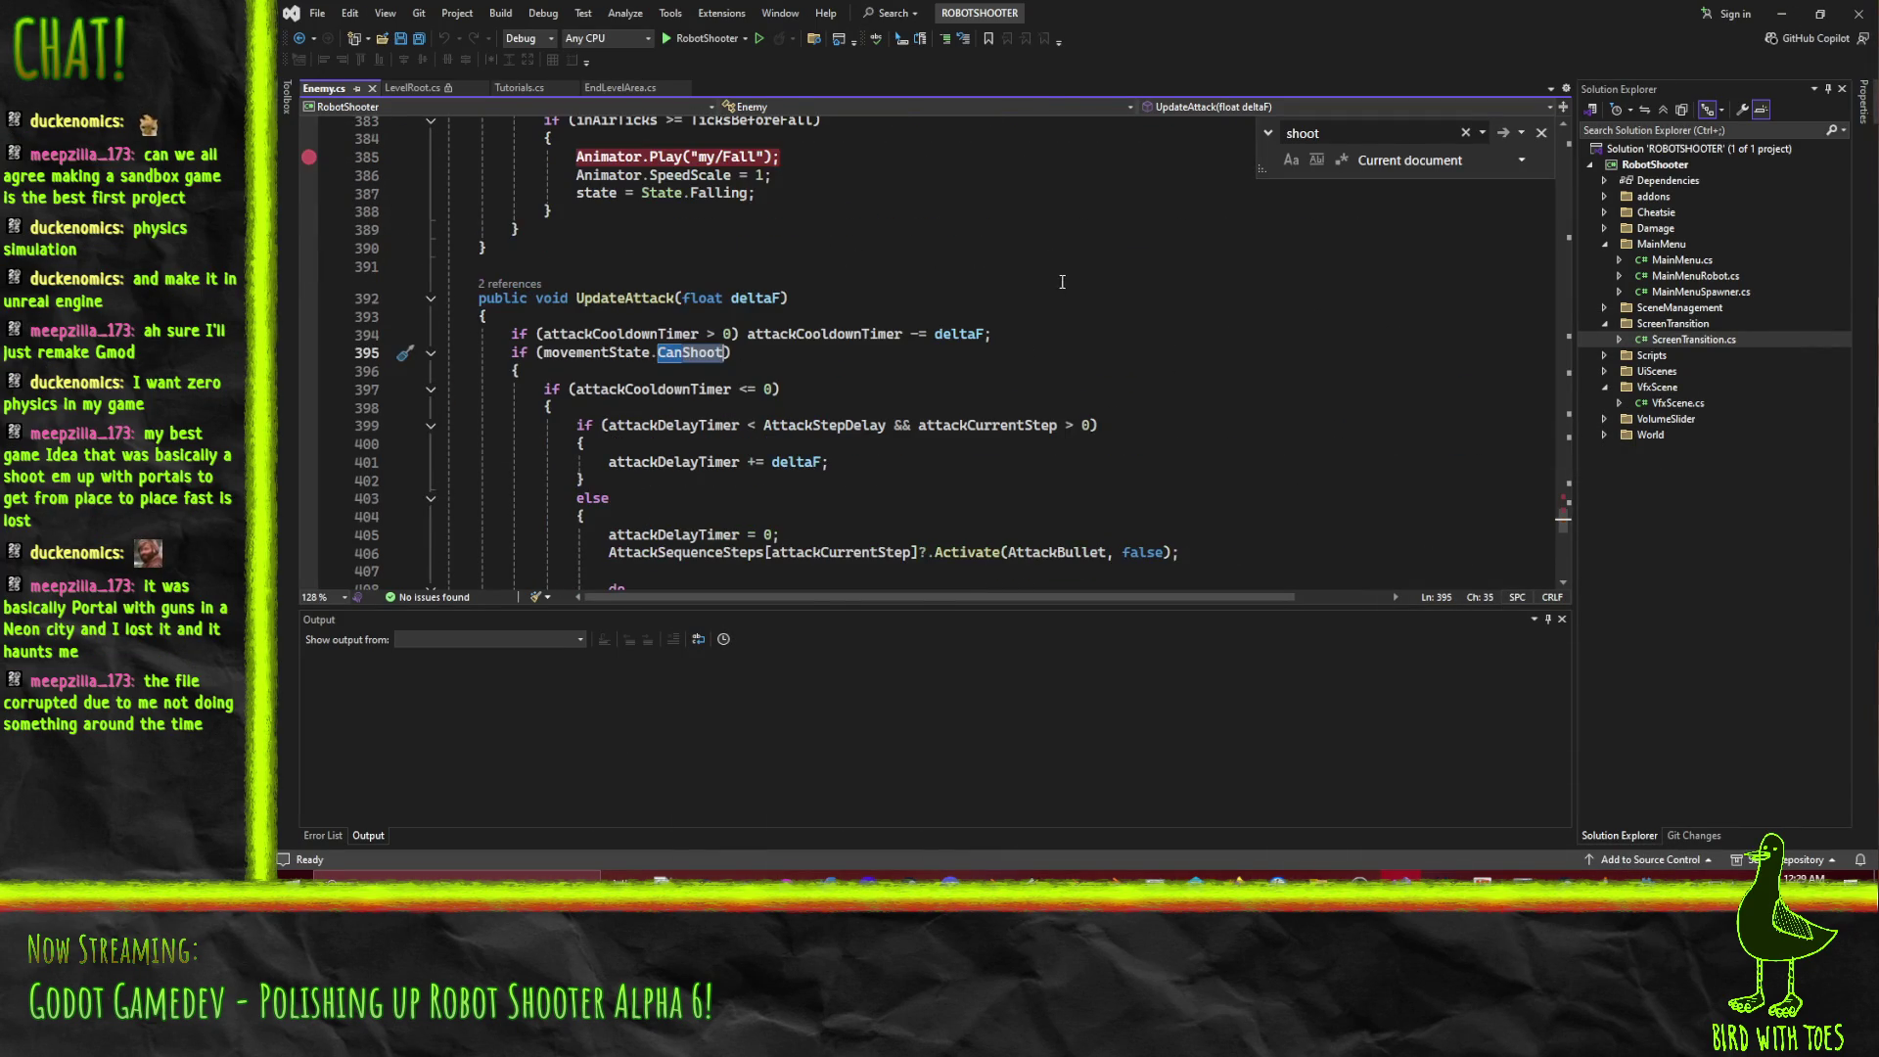
left_click(612, 272)
key("Return")
type("bool prevCanSho")
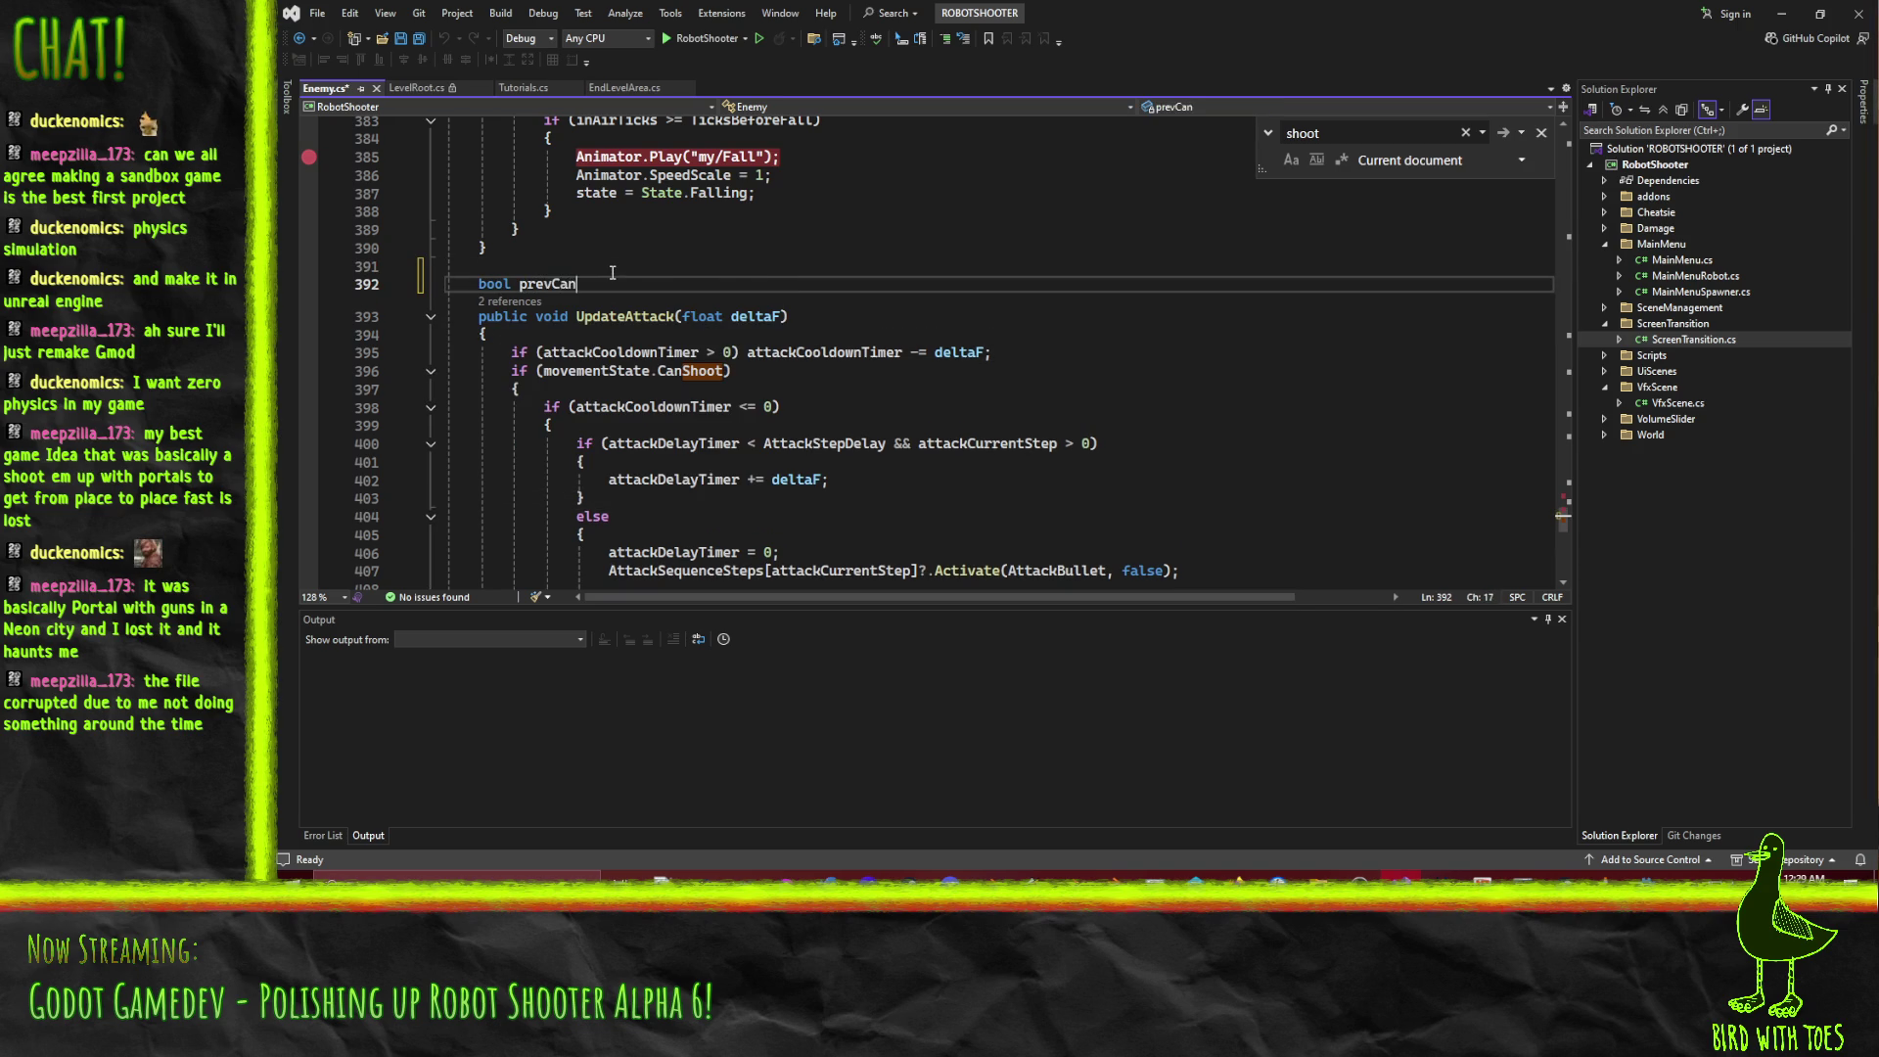
type("ot")
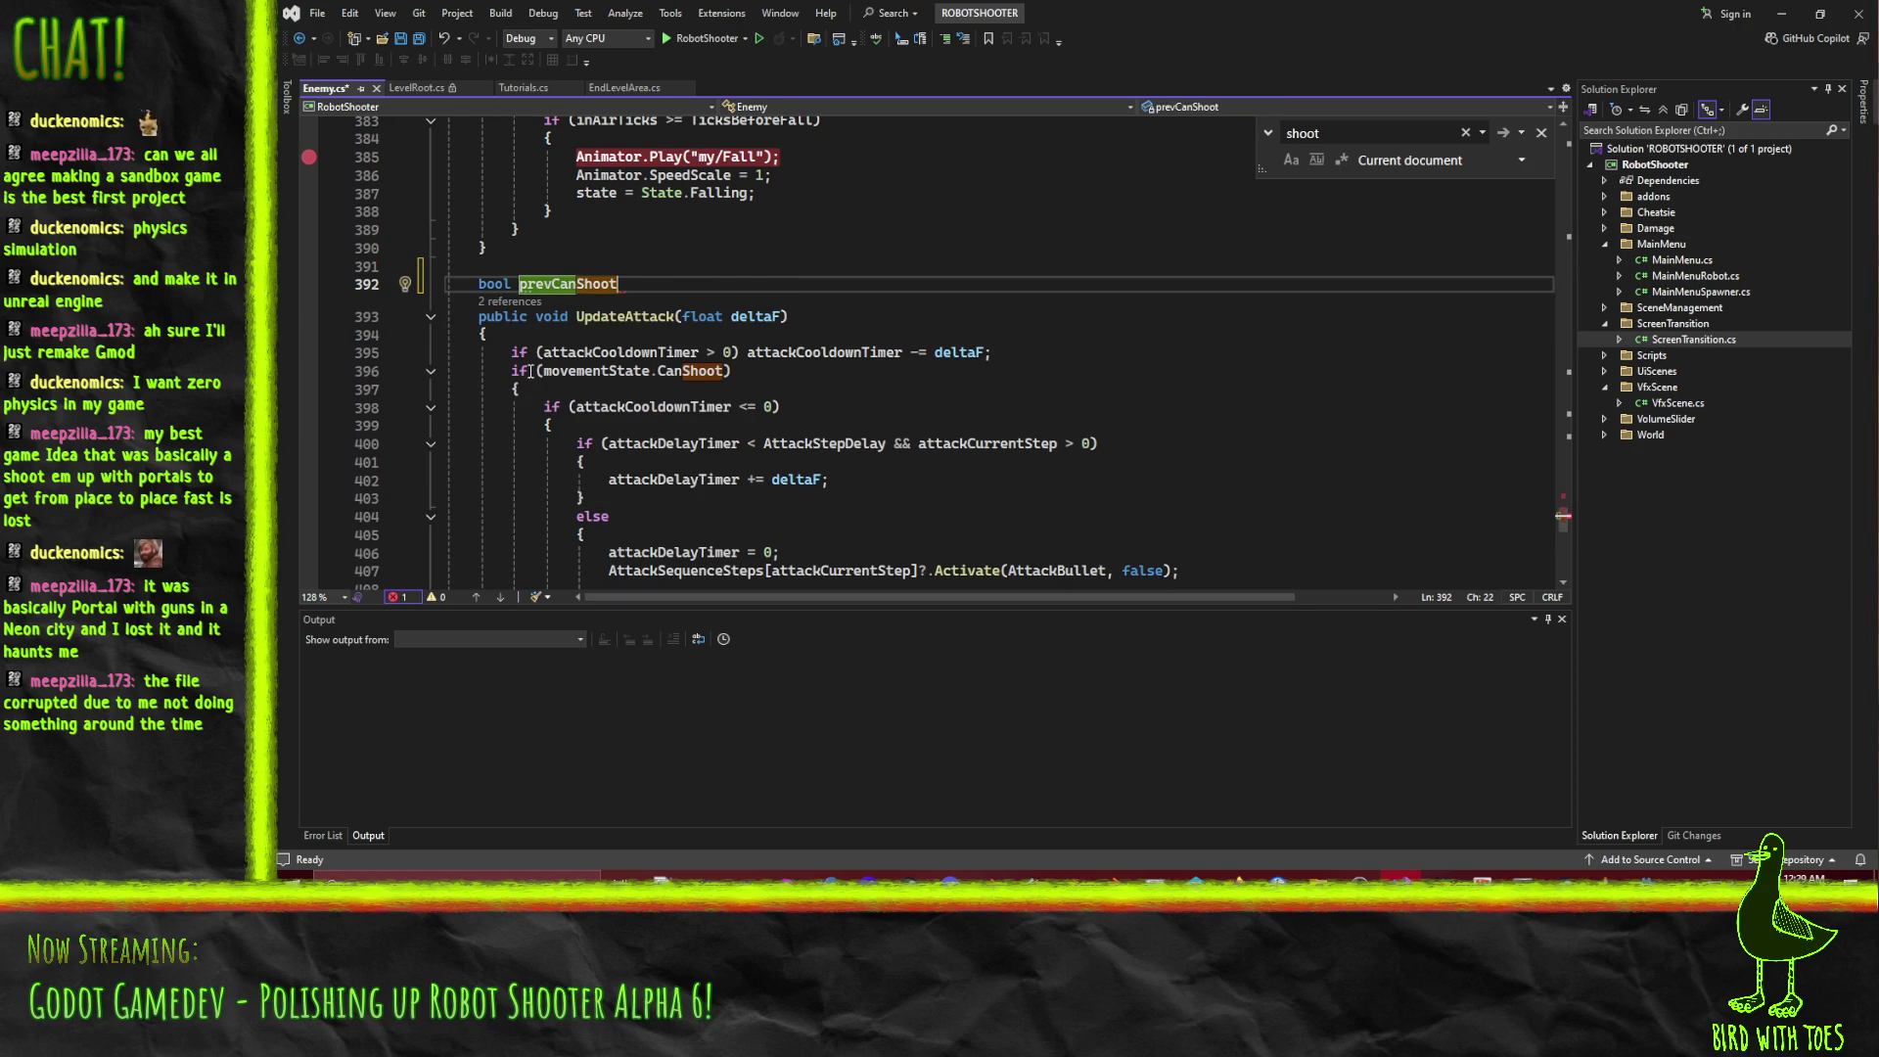
type(";")
Below the cooldown line, open an if (movementState.CanShoot != prevCanShoot) block.
key("Down")
key("Down")
key("Down")
key("End")
key("Return")
type("if")
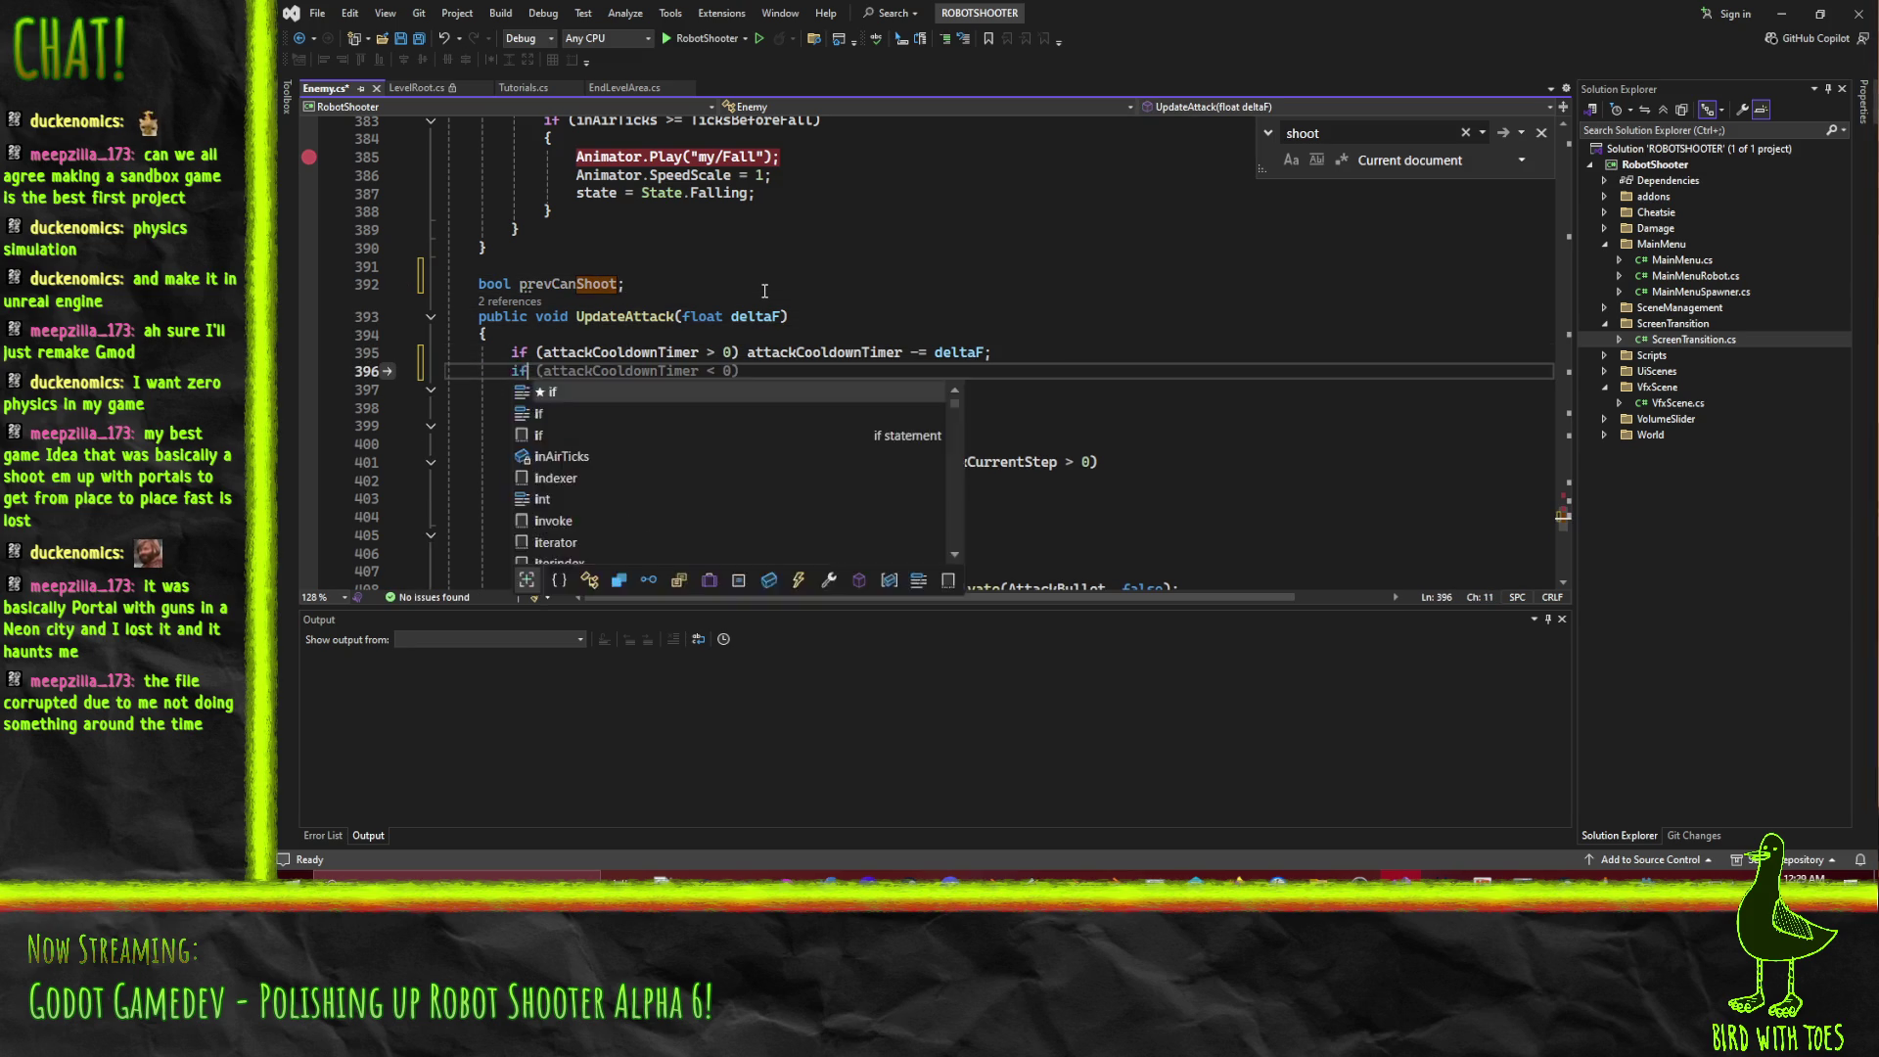
type("(movementState.ca")
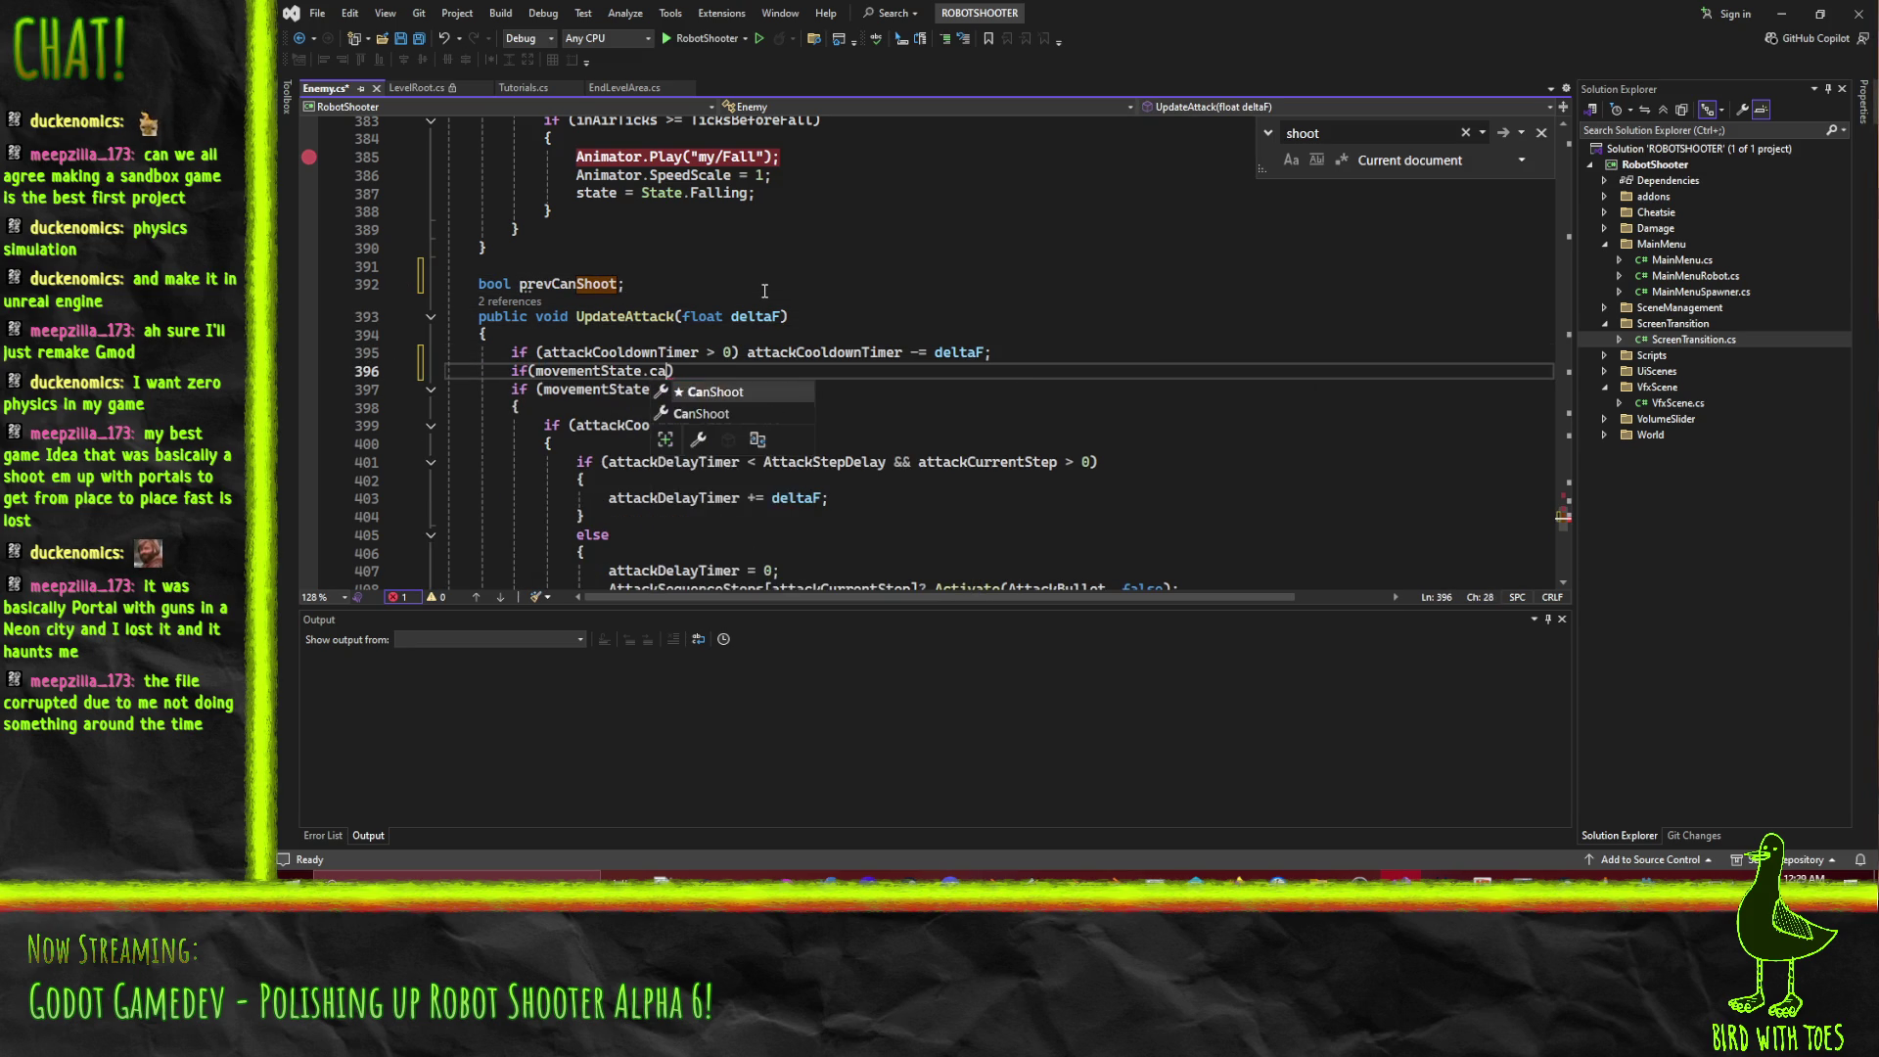
key("Tab")
type("!= pre")
key("Tab")
type(") {P")
key("BackSpace")
key("Return")
Inside the block, print movementState.CanShoot ? "can shoot" : "can't shoot" with GD.Print.
type("GD.Print")
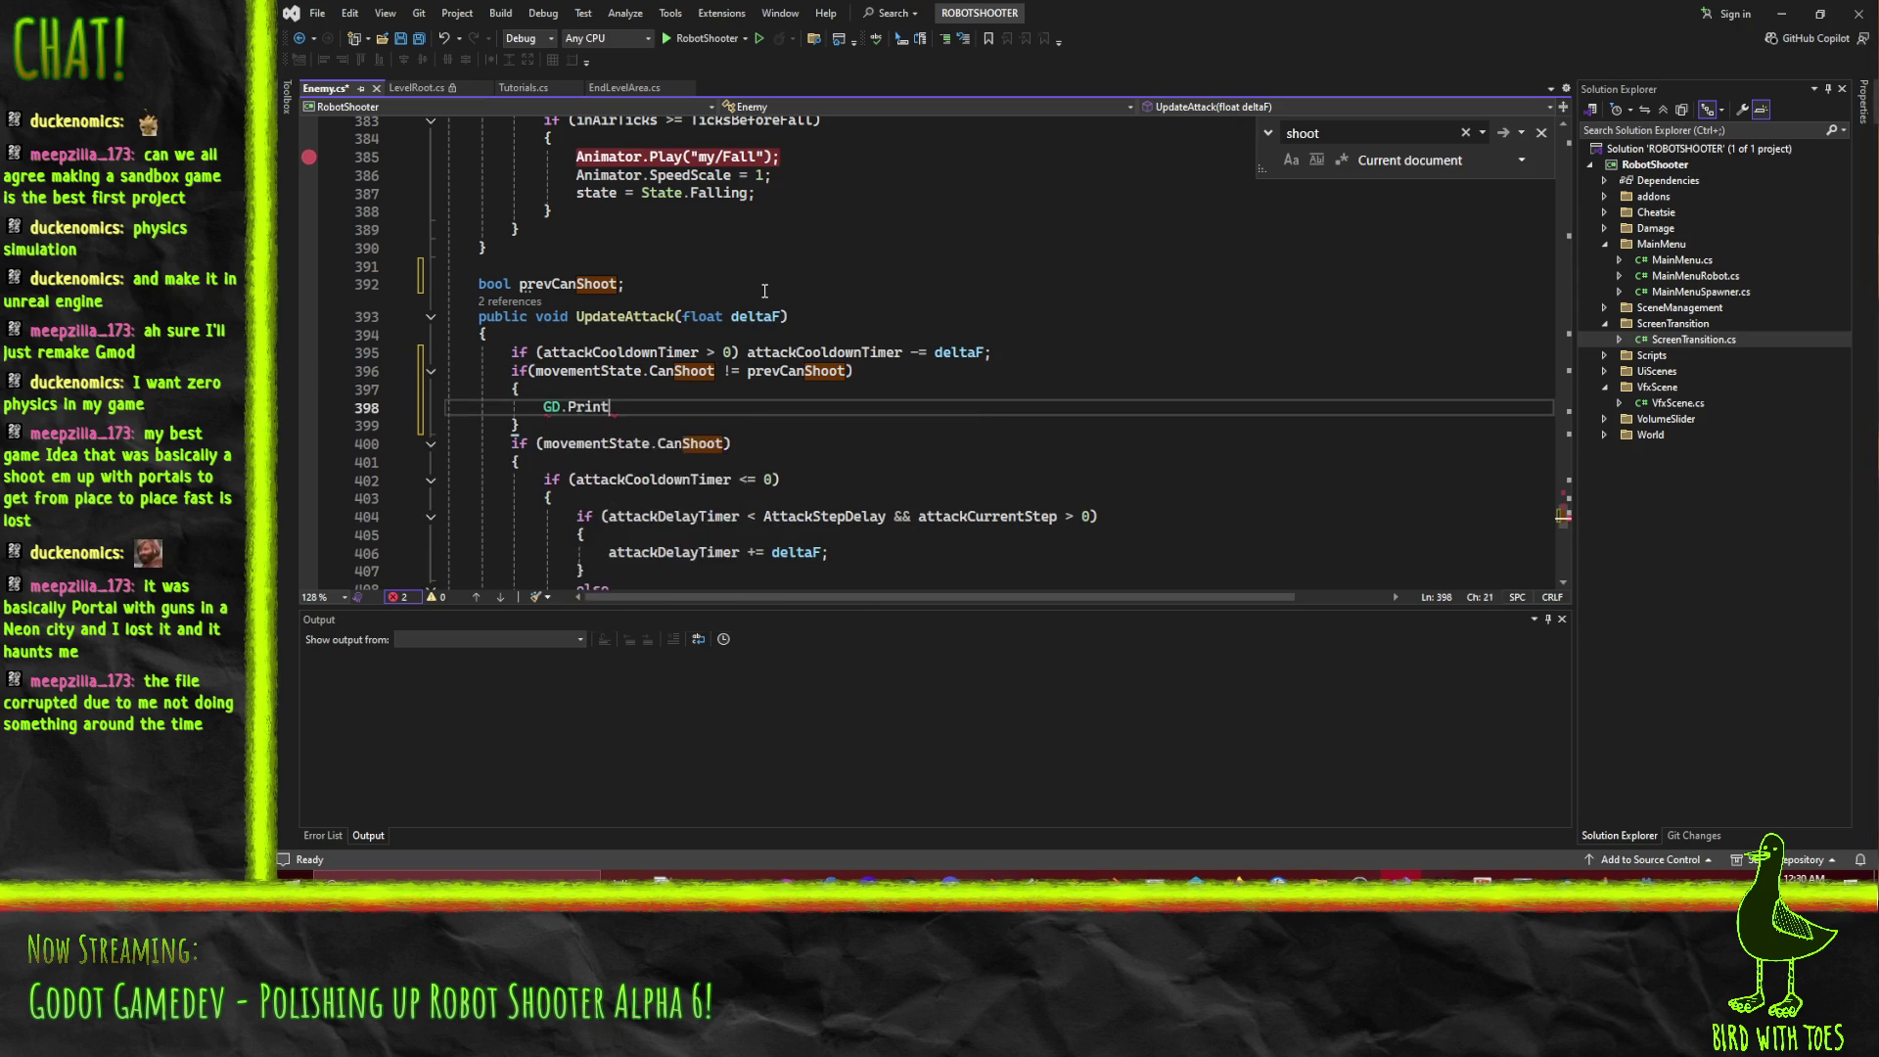
type("(\"")
key("BackSpace")
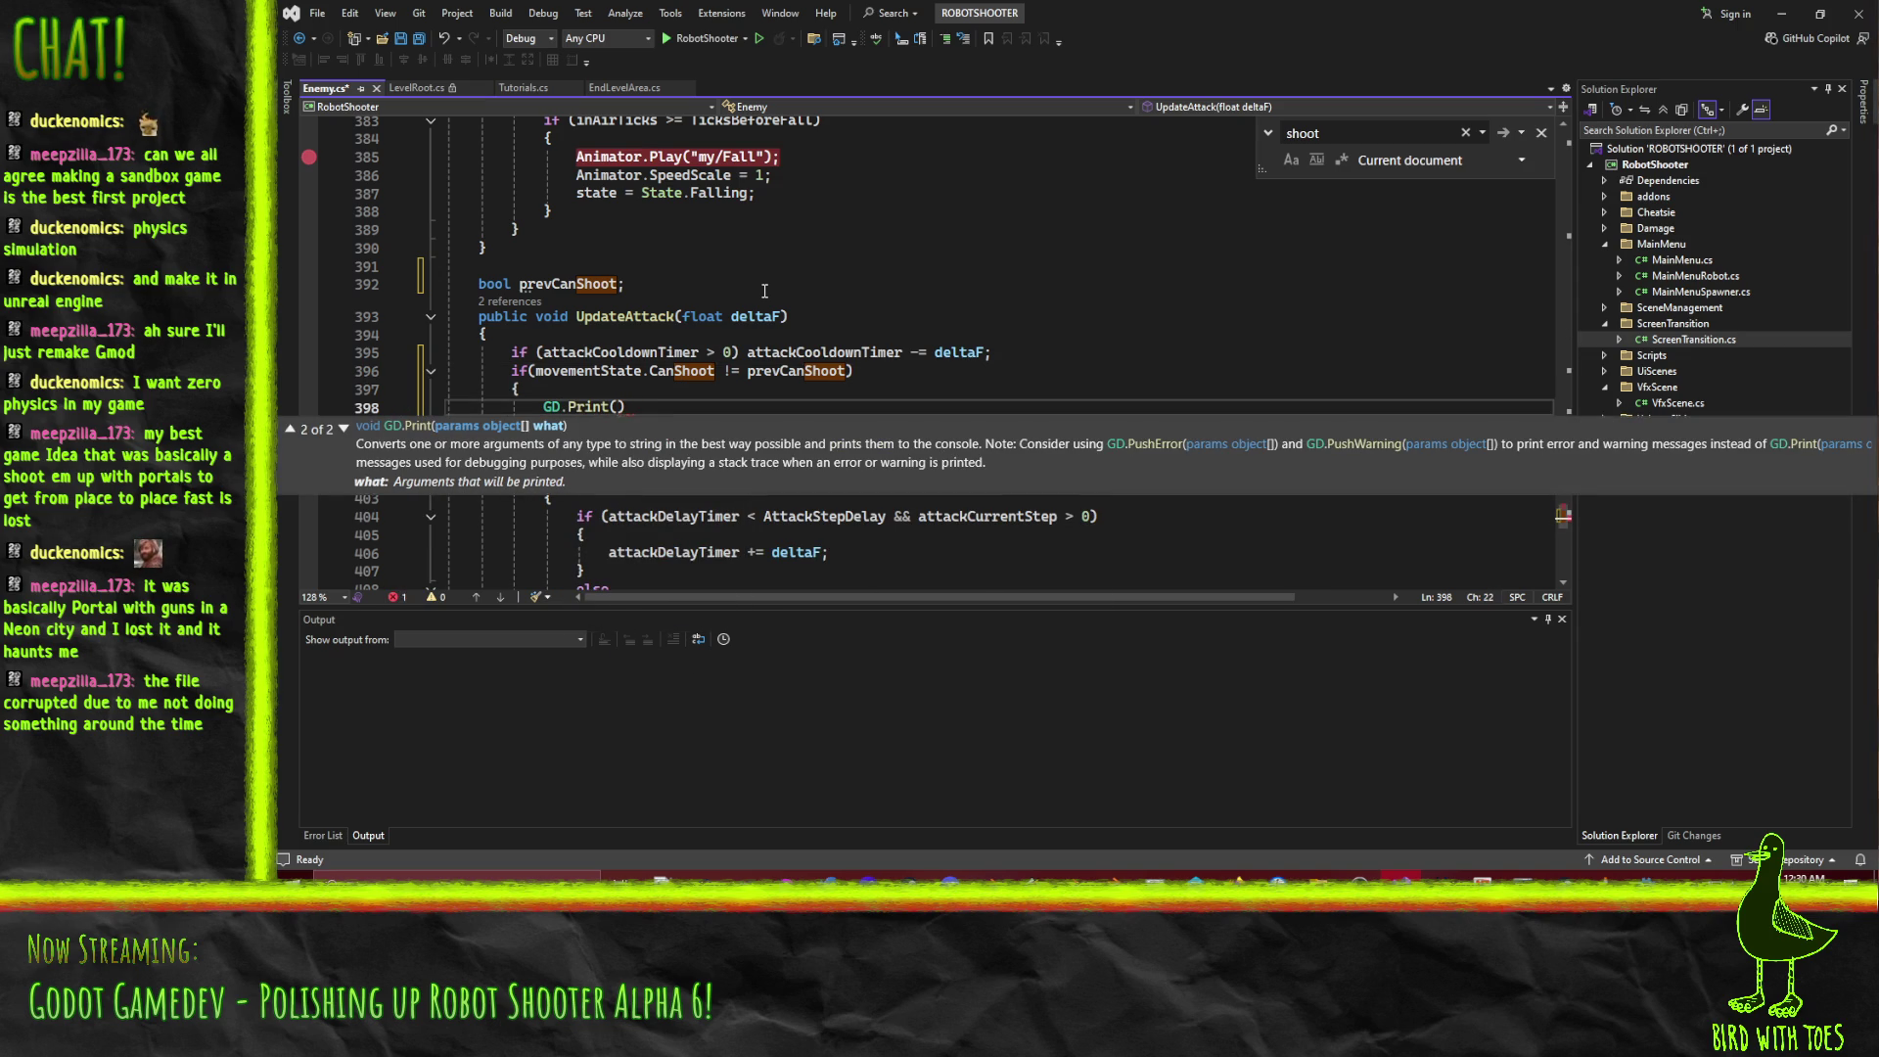
type("movemen")
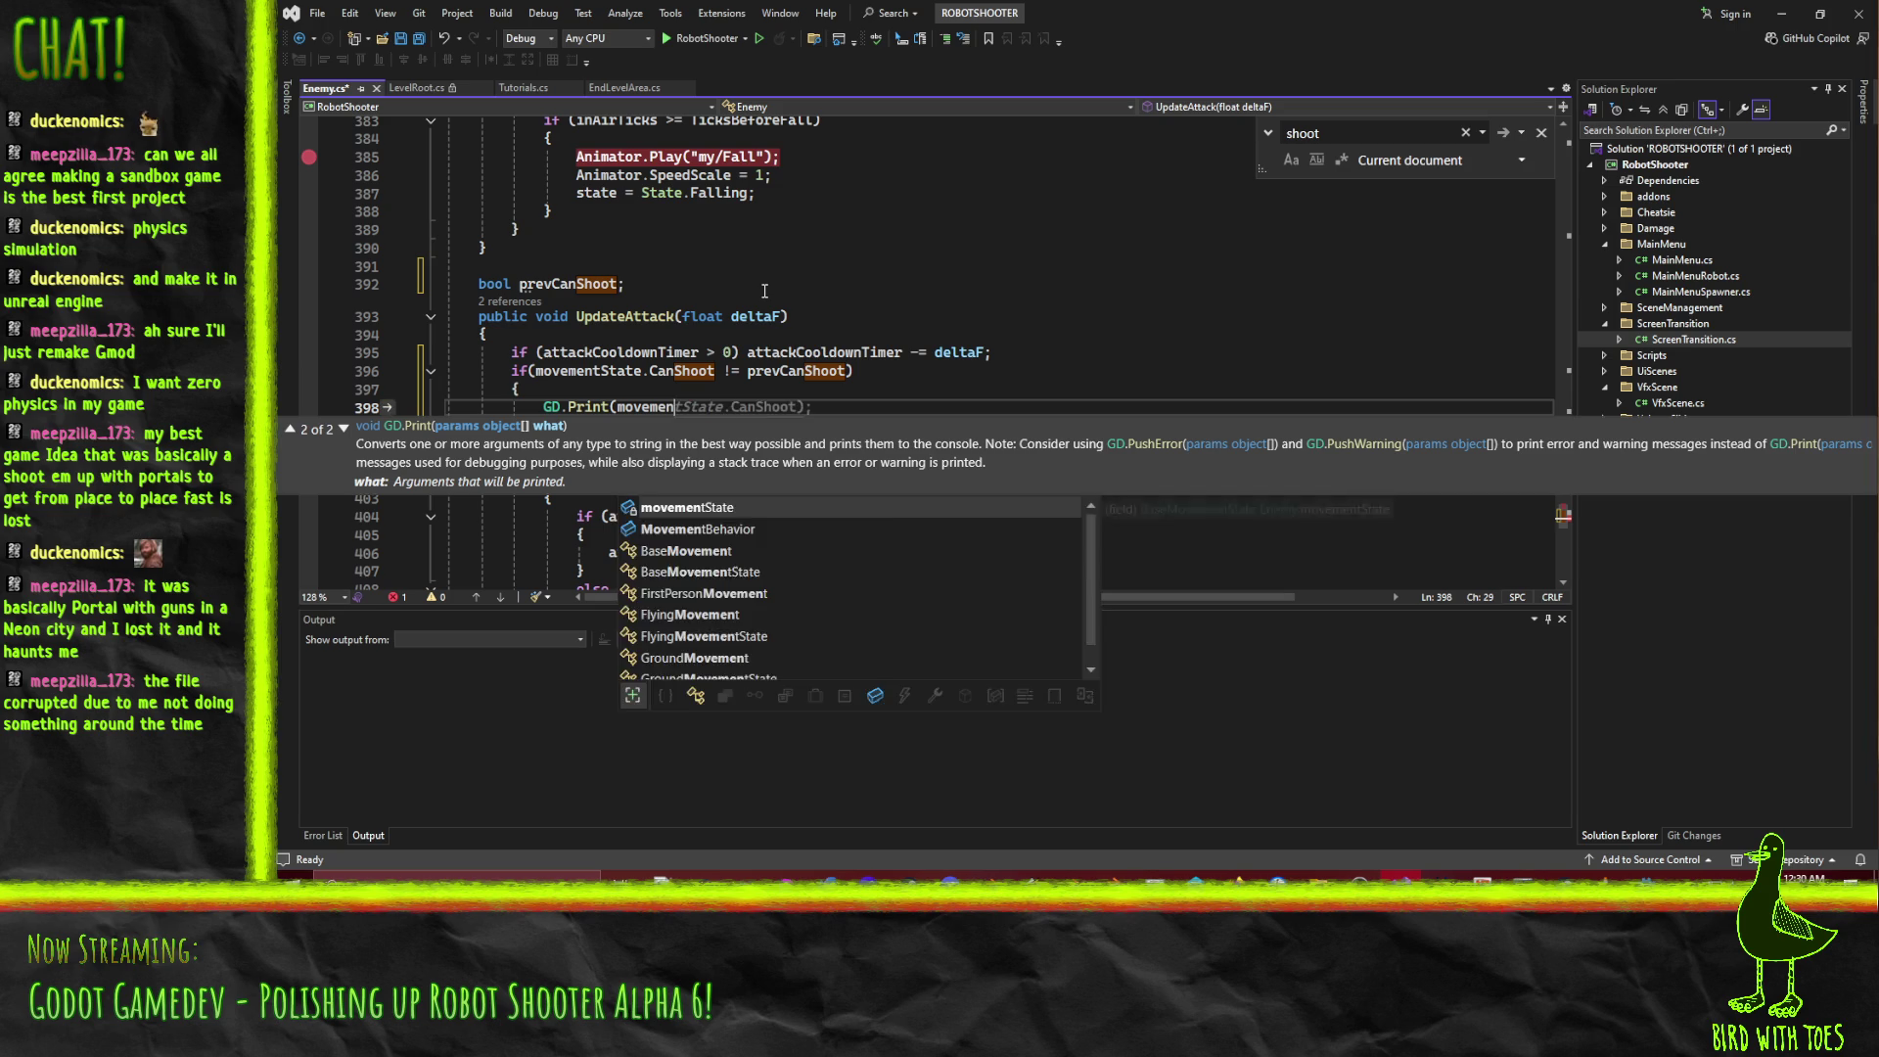
key("Tab")
type("? \" can\": \"can't\"")
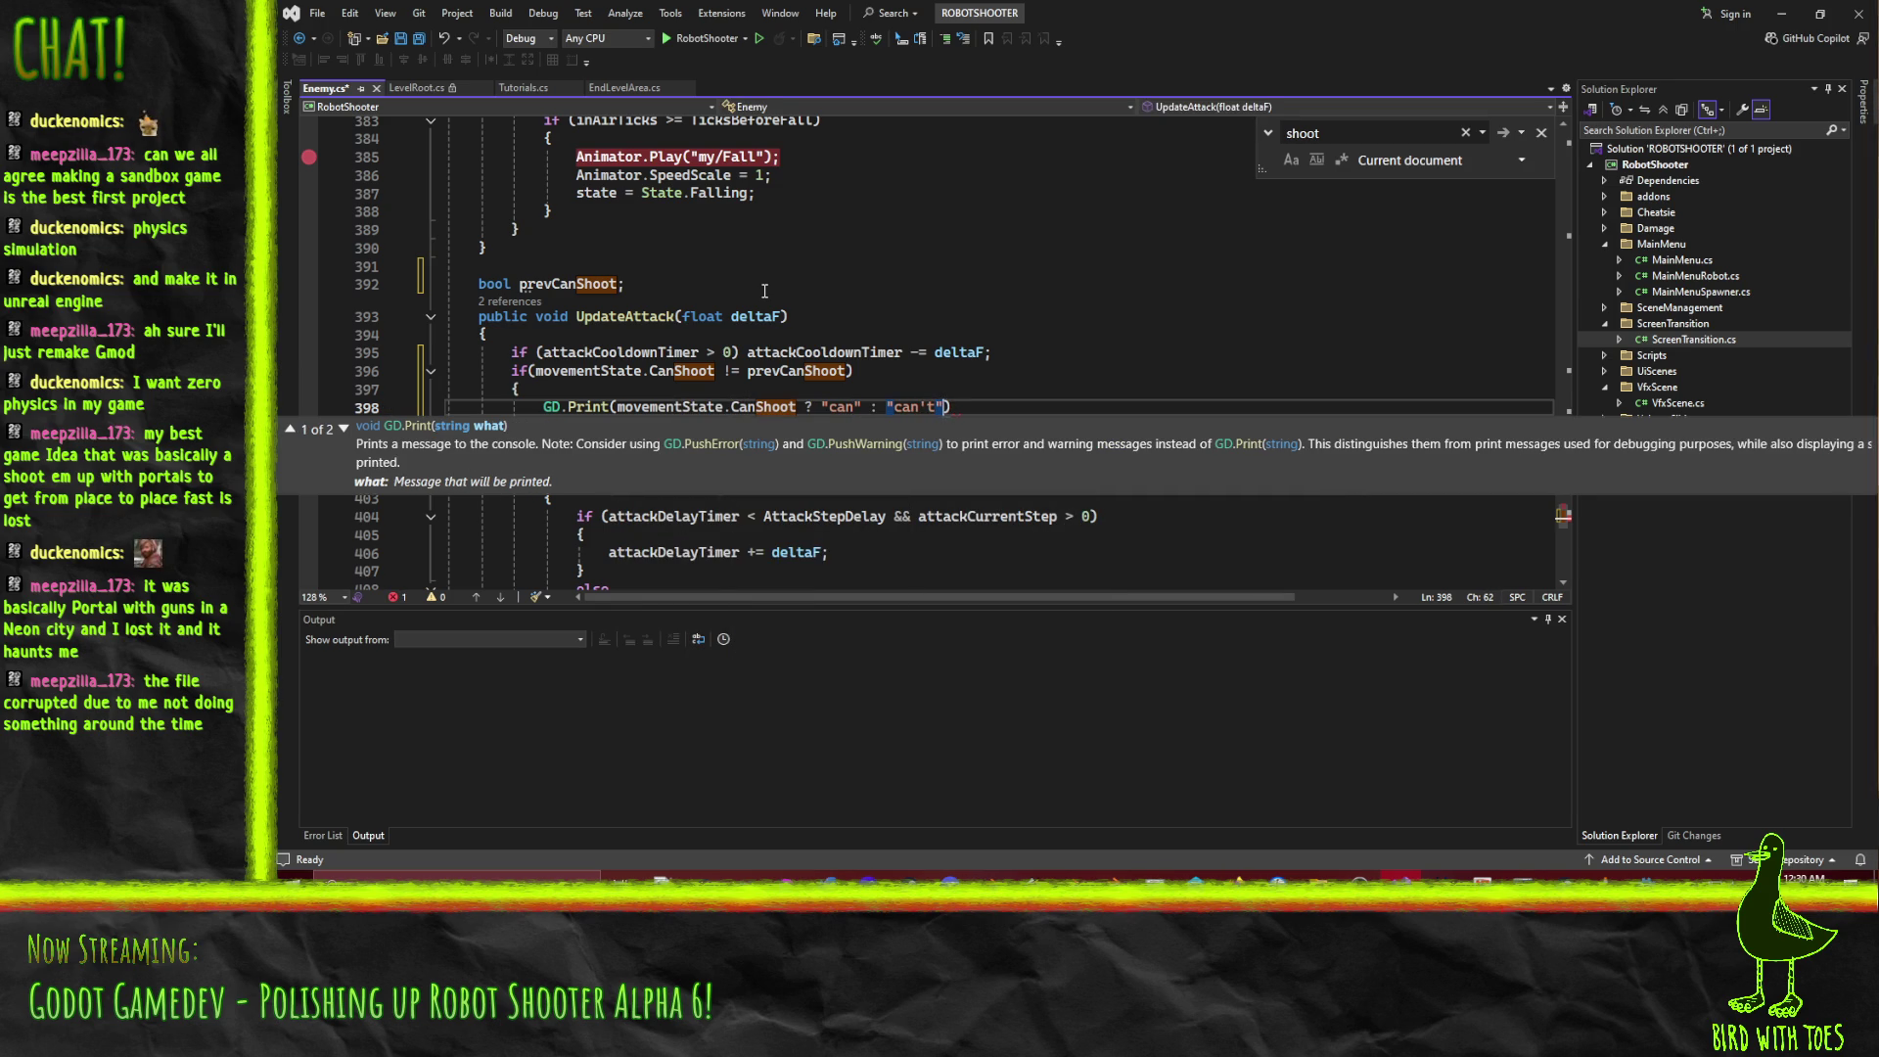
type(" shoot")
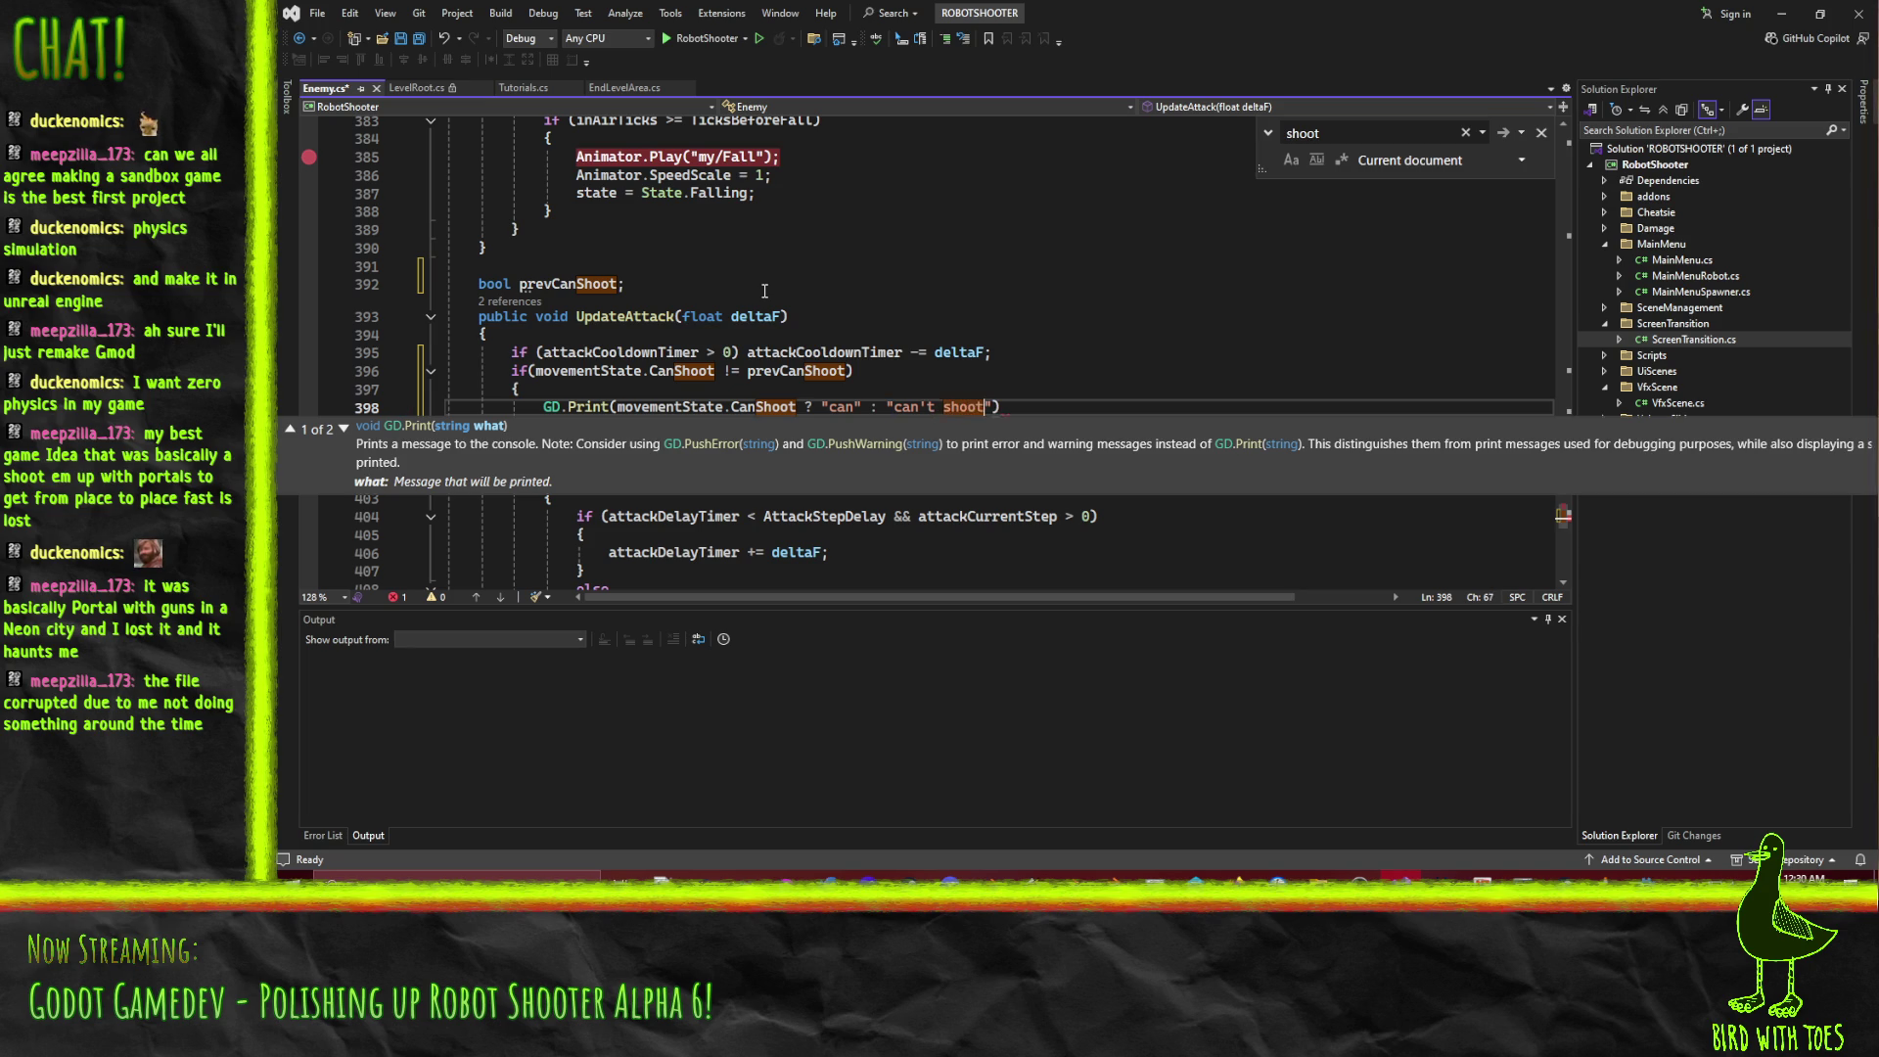
key("Left")
key("Left")
key("Left")
type("shoot")
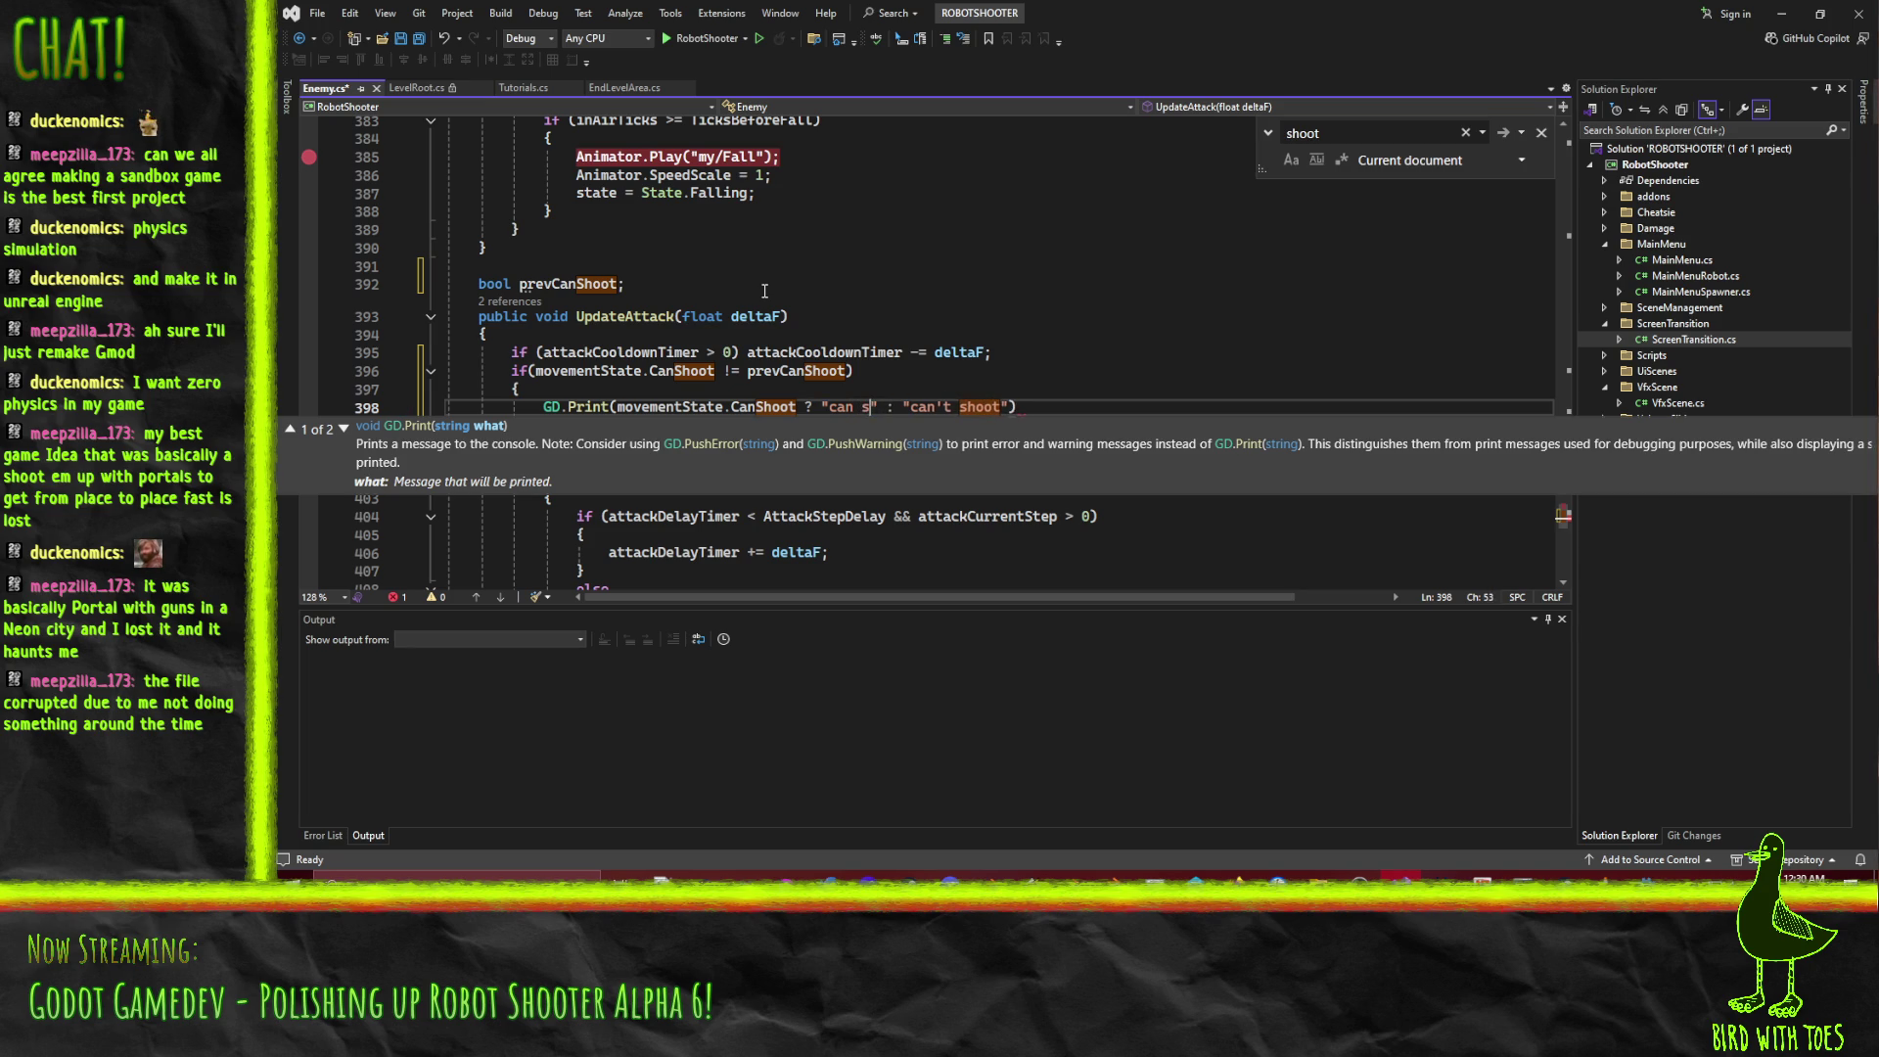
key("End")
type(";")
key("Return")
Add 'prevCanShoot = movementState.CanShoot;' after the print and save Enemy.cs.
type("prev")
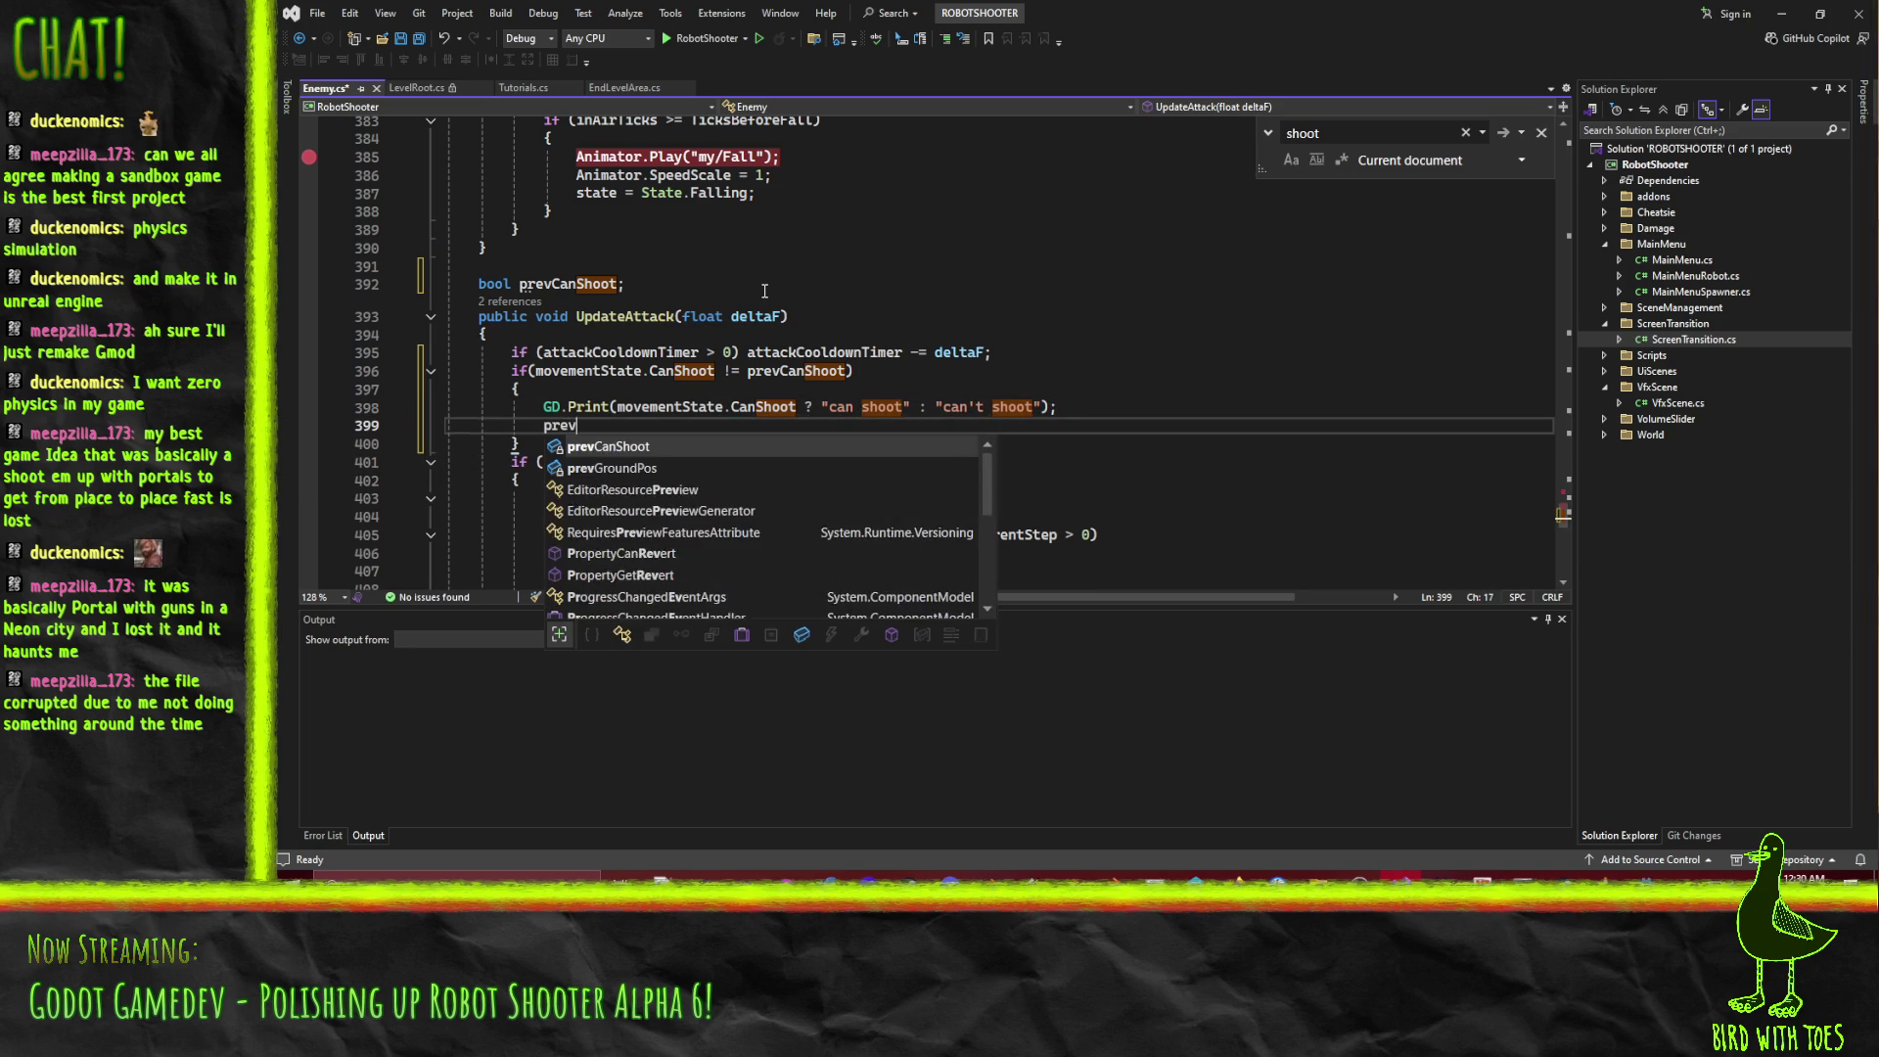
key("Tab")
type("= move")
key("Tab")
type(".")
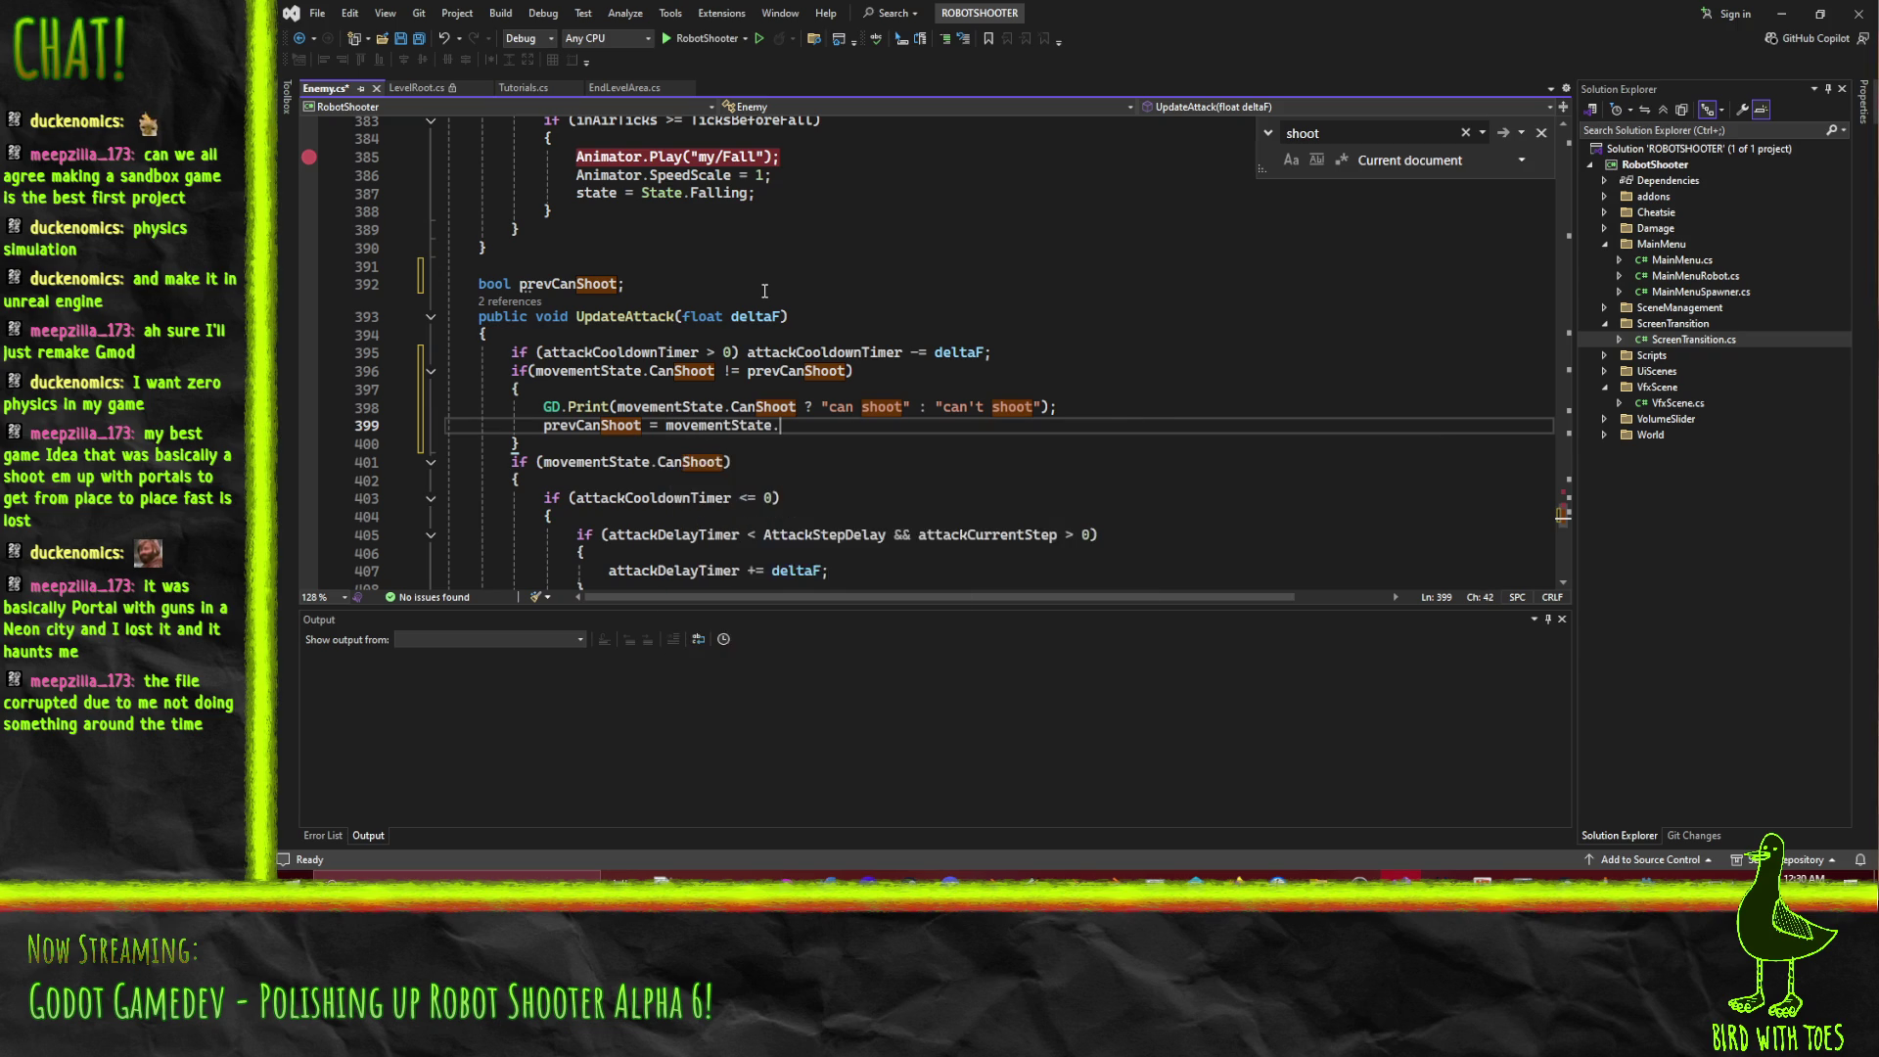
key("Tab")
type(";")
key("ctrl+s")
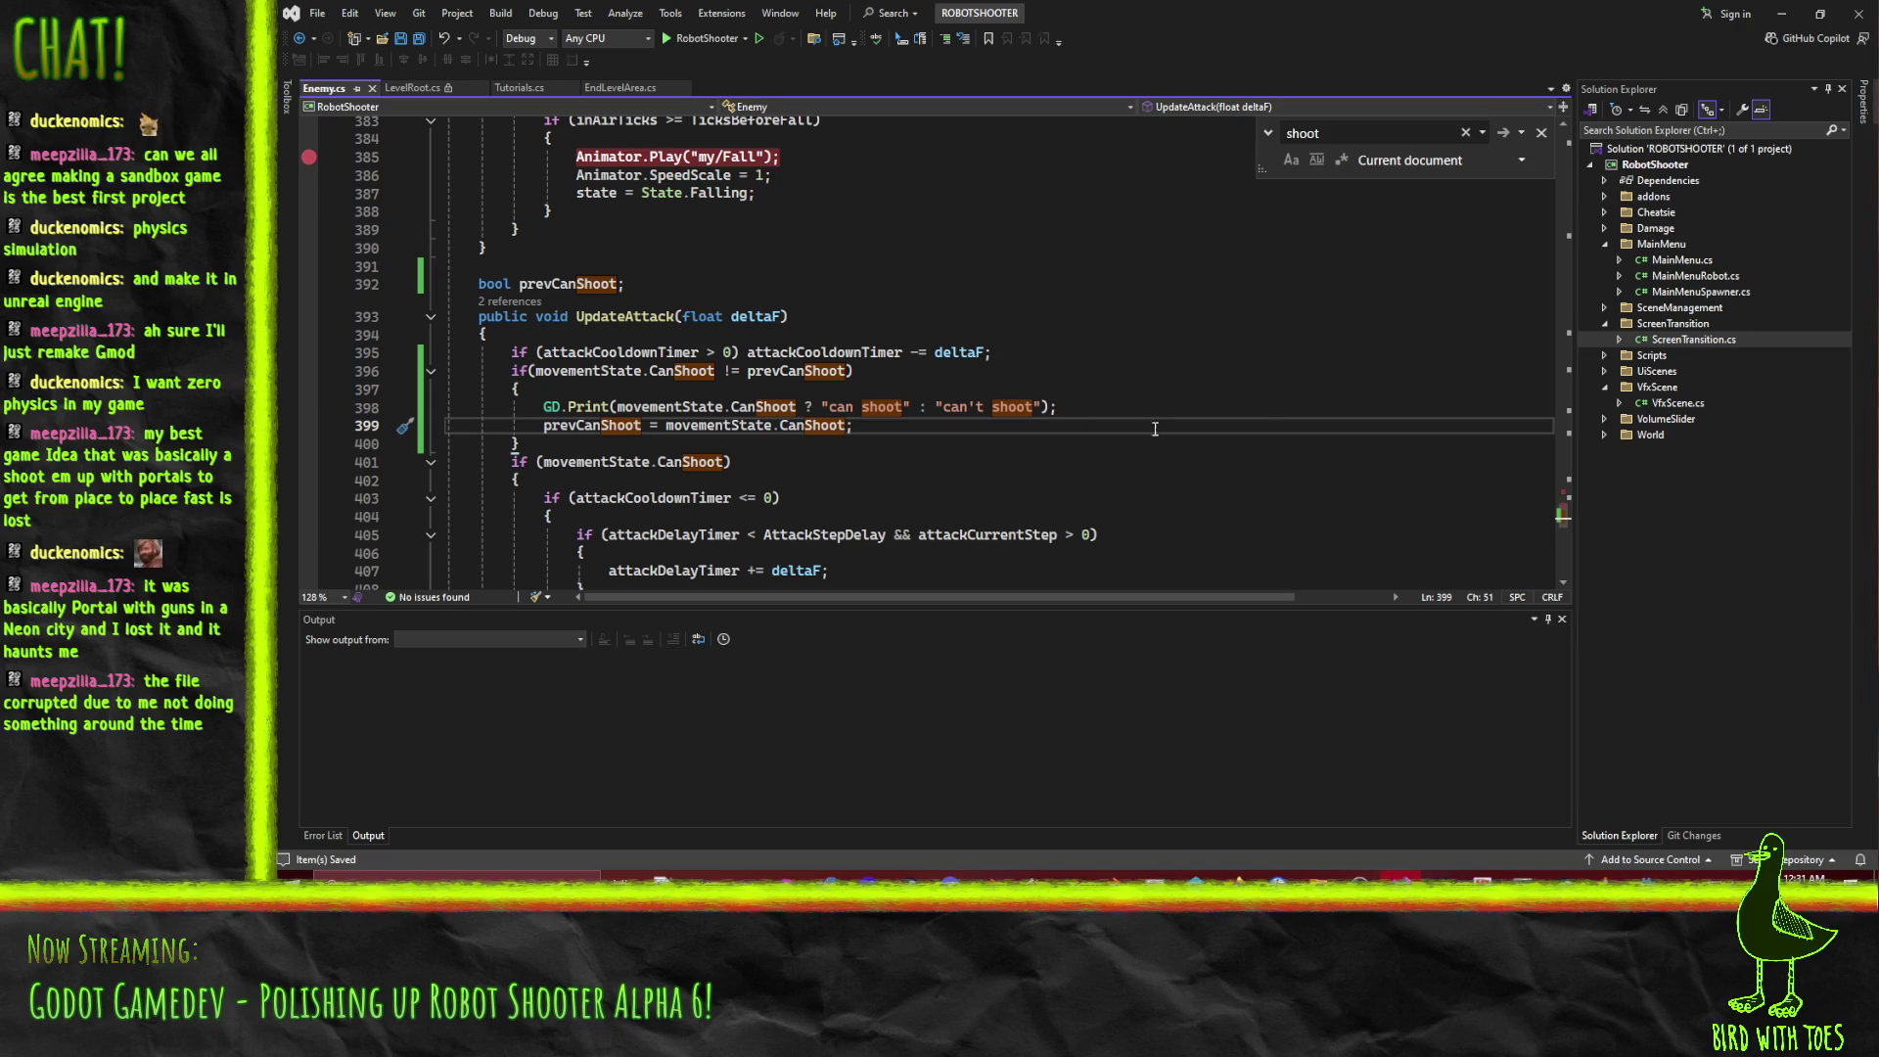
Run the Robot Shooter project from Godot, then close the game window.
left_click(1646, 877)
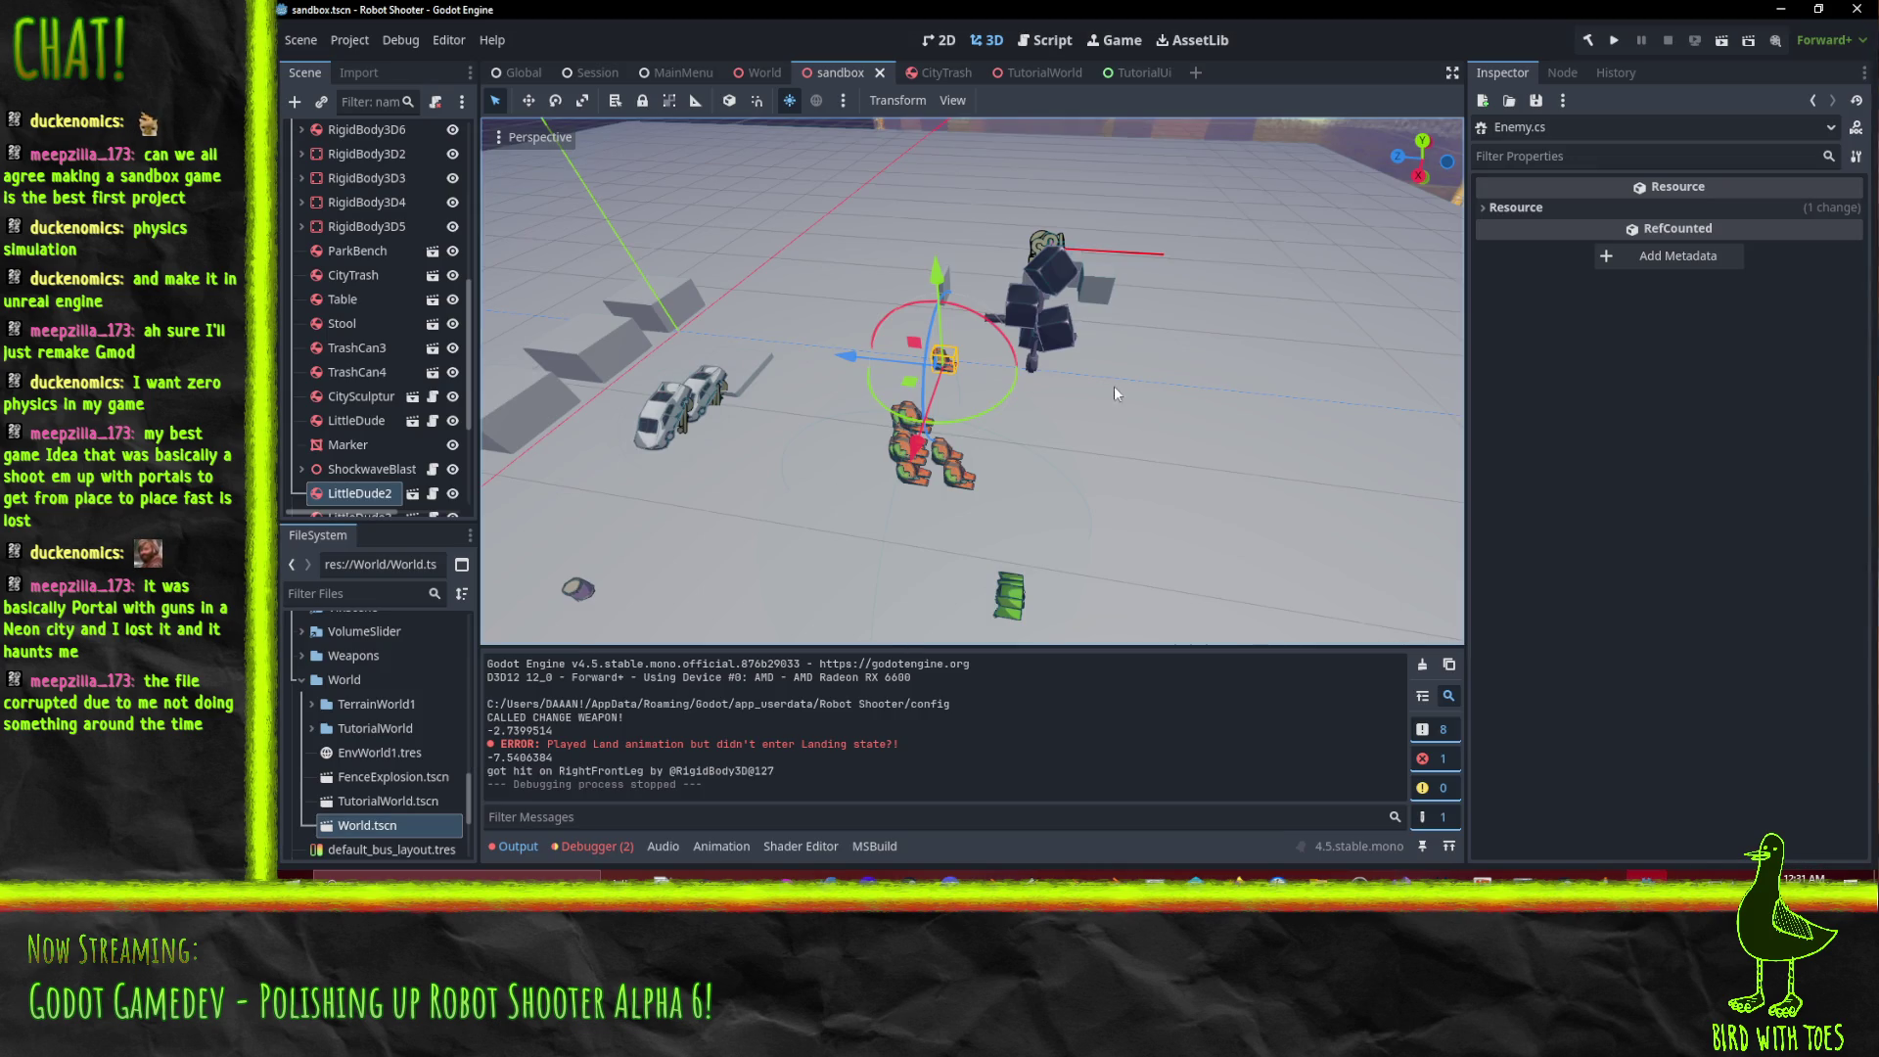
left_click_drag(992, 413, 1037, 423)
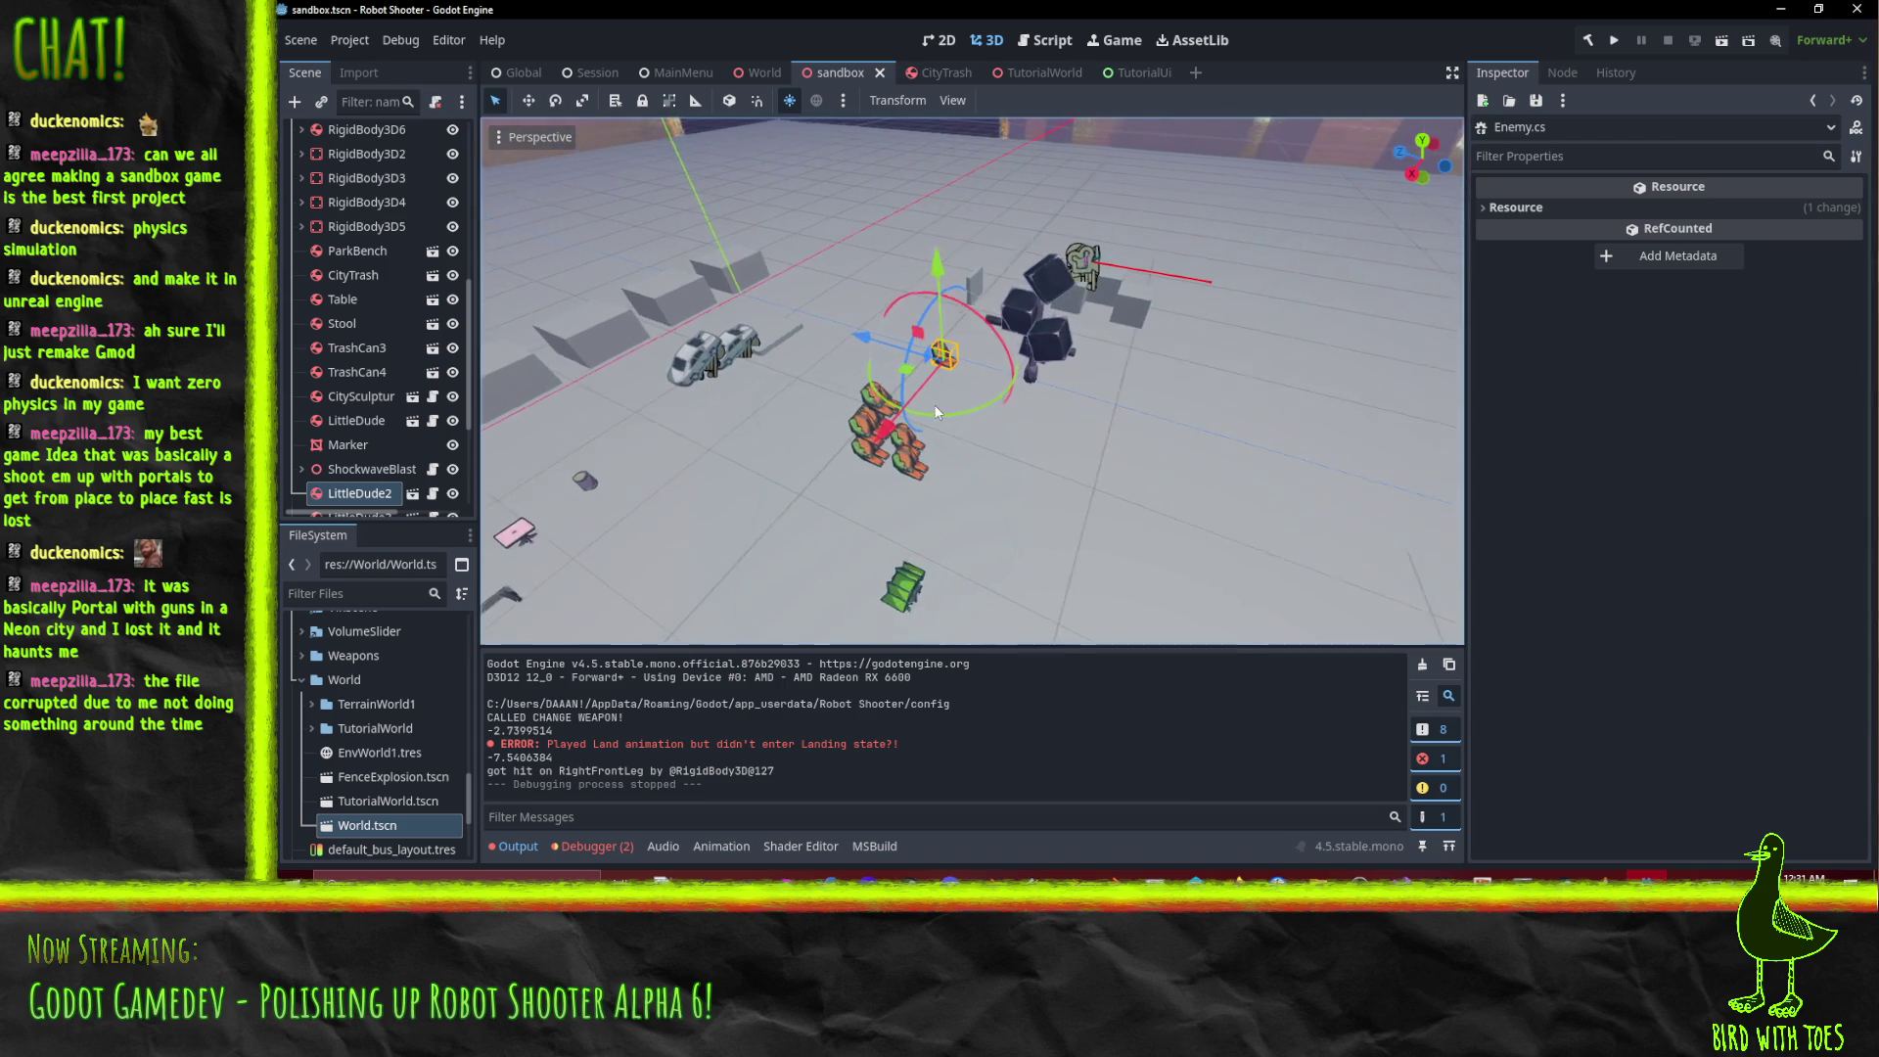
left_click(1612, 40)
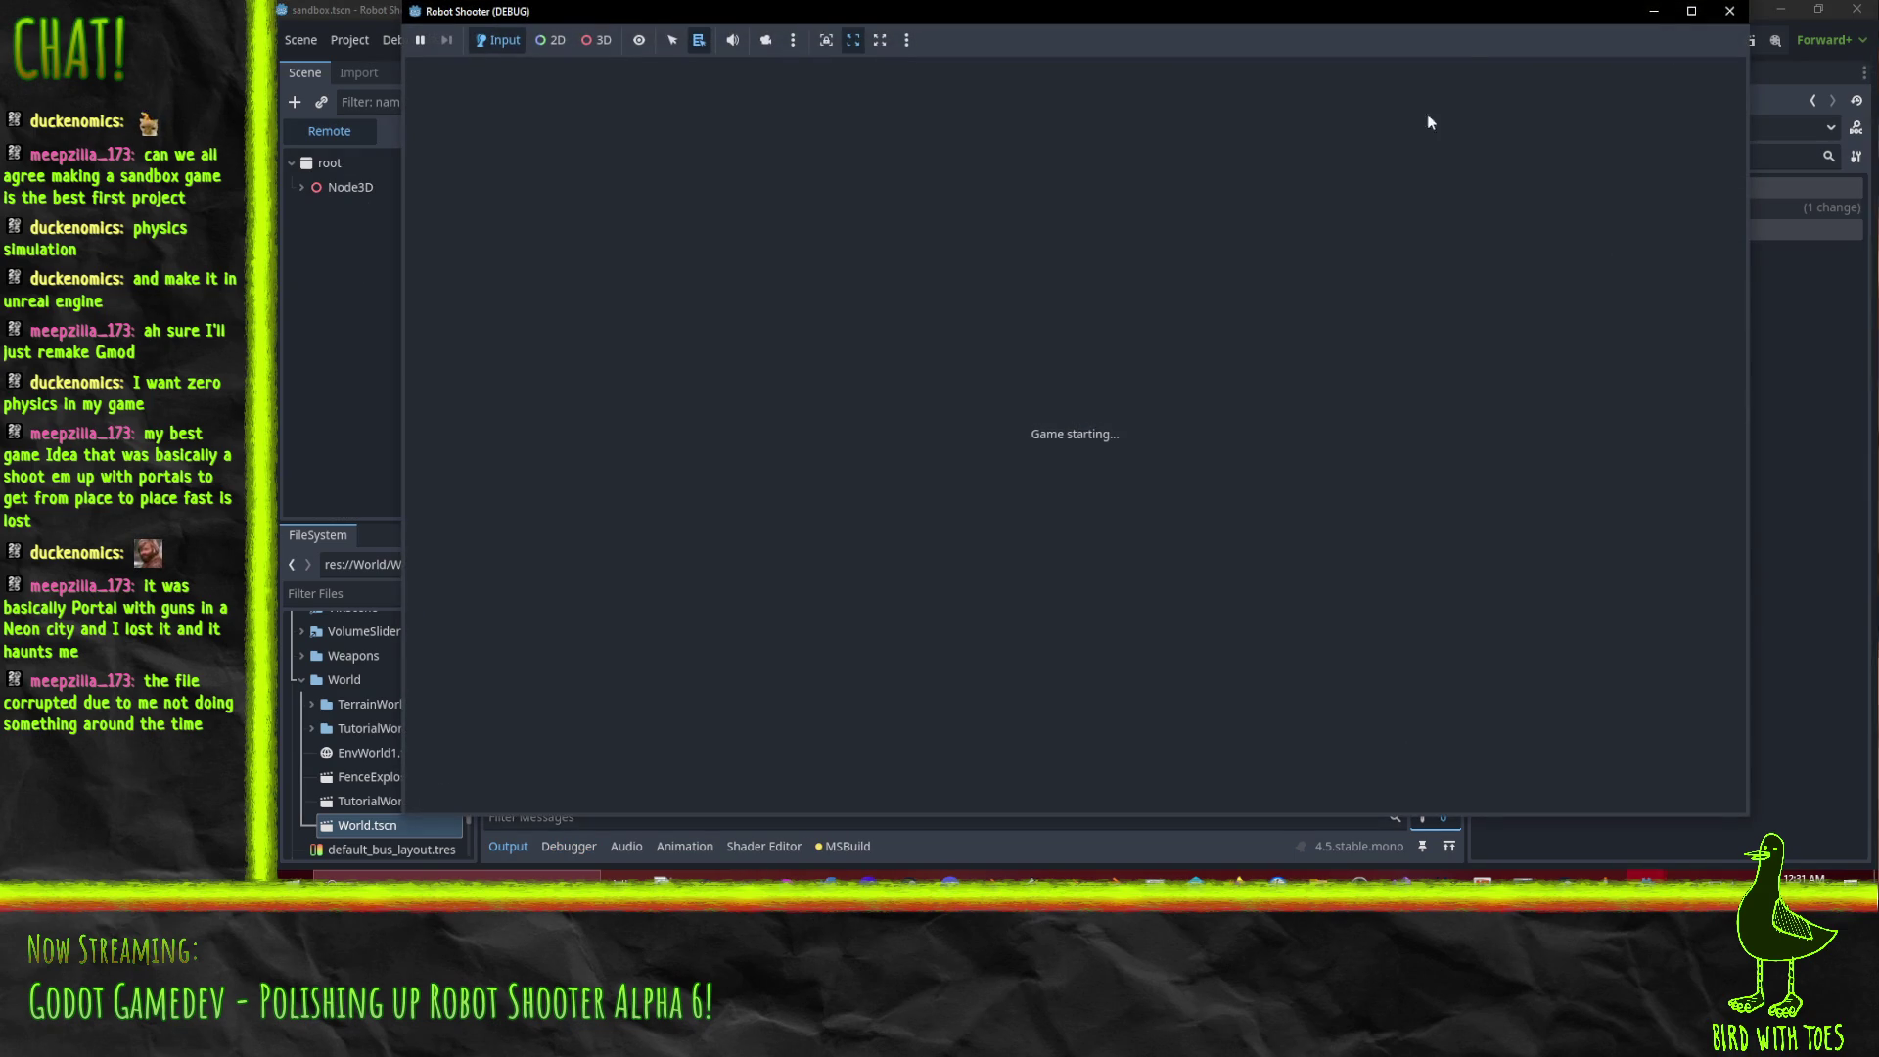
left_click(1729, 11)
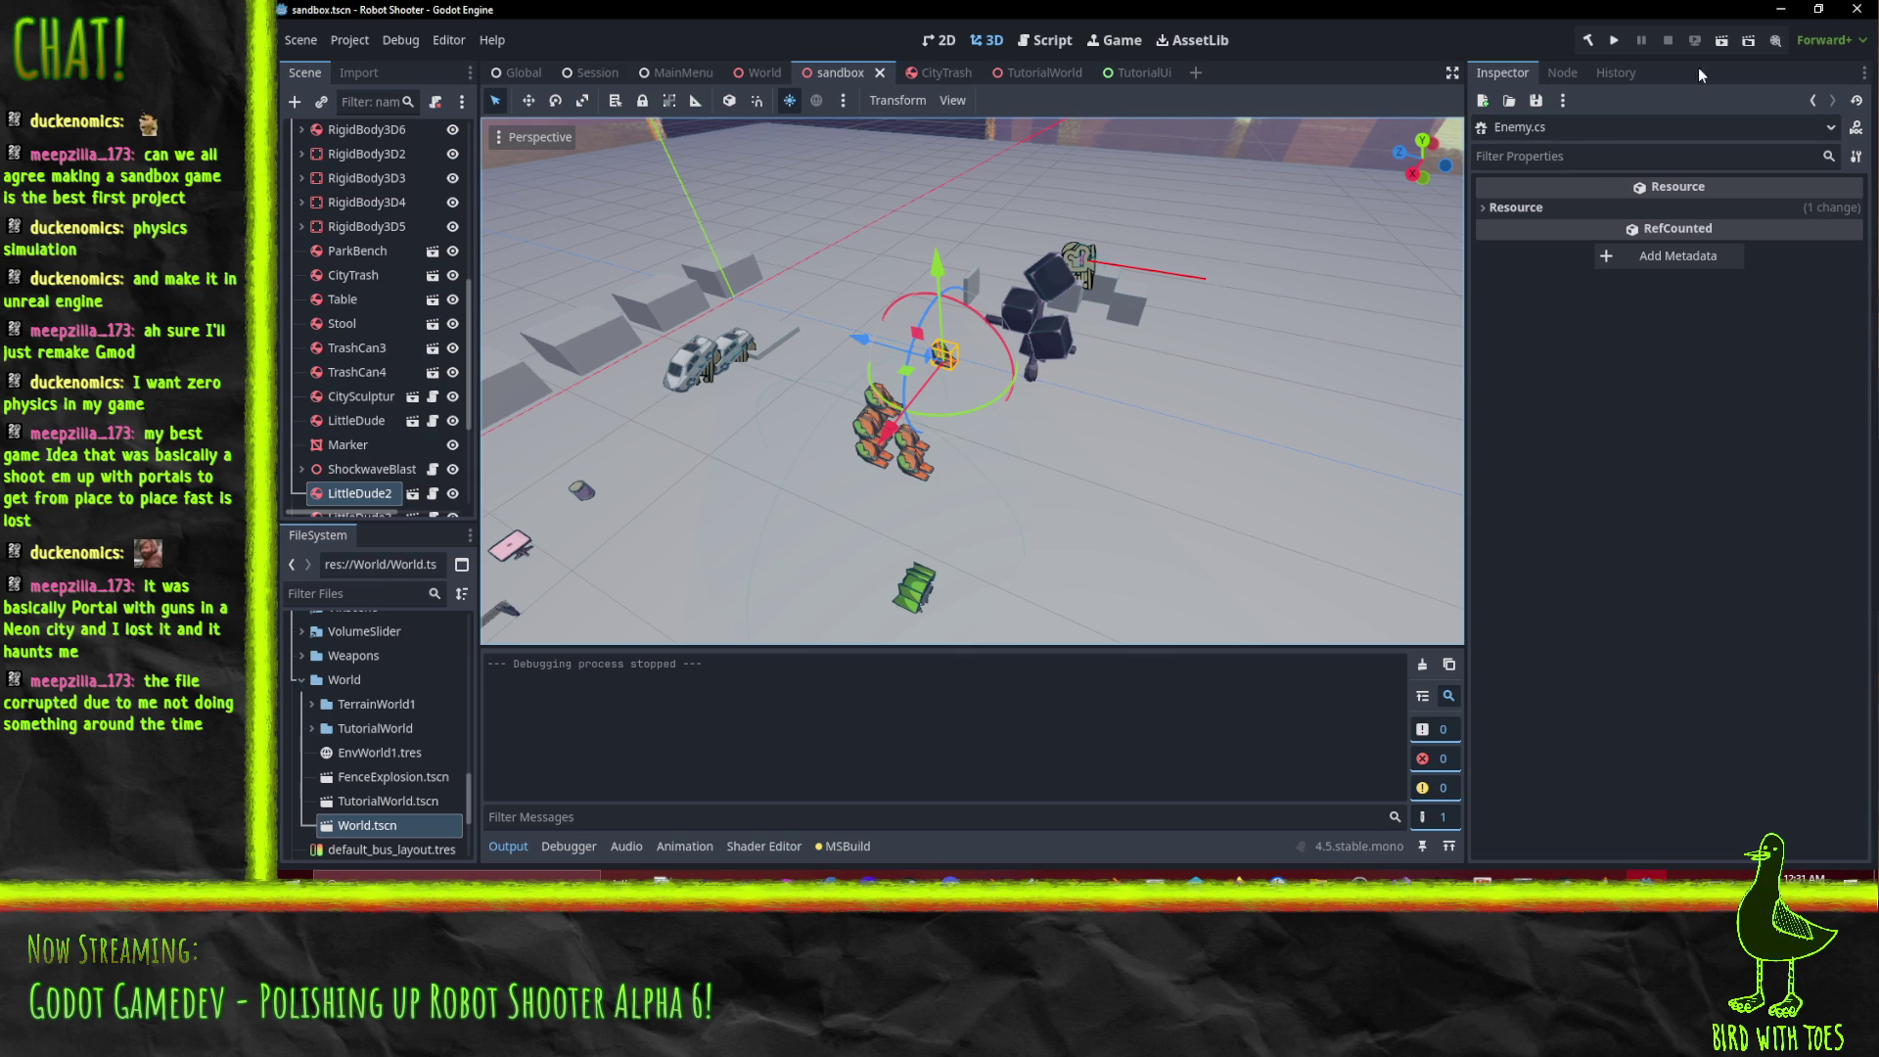
Run the current scene again, quit it with F8, and return to Visual Studio.
left_click(1723, 41)
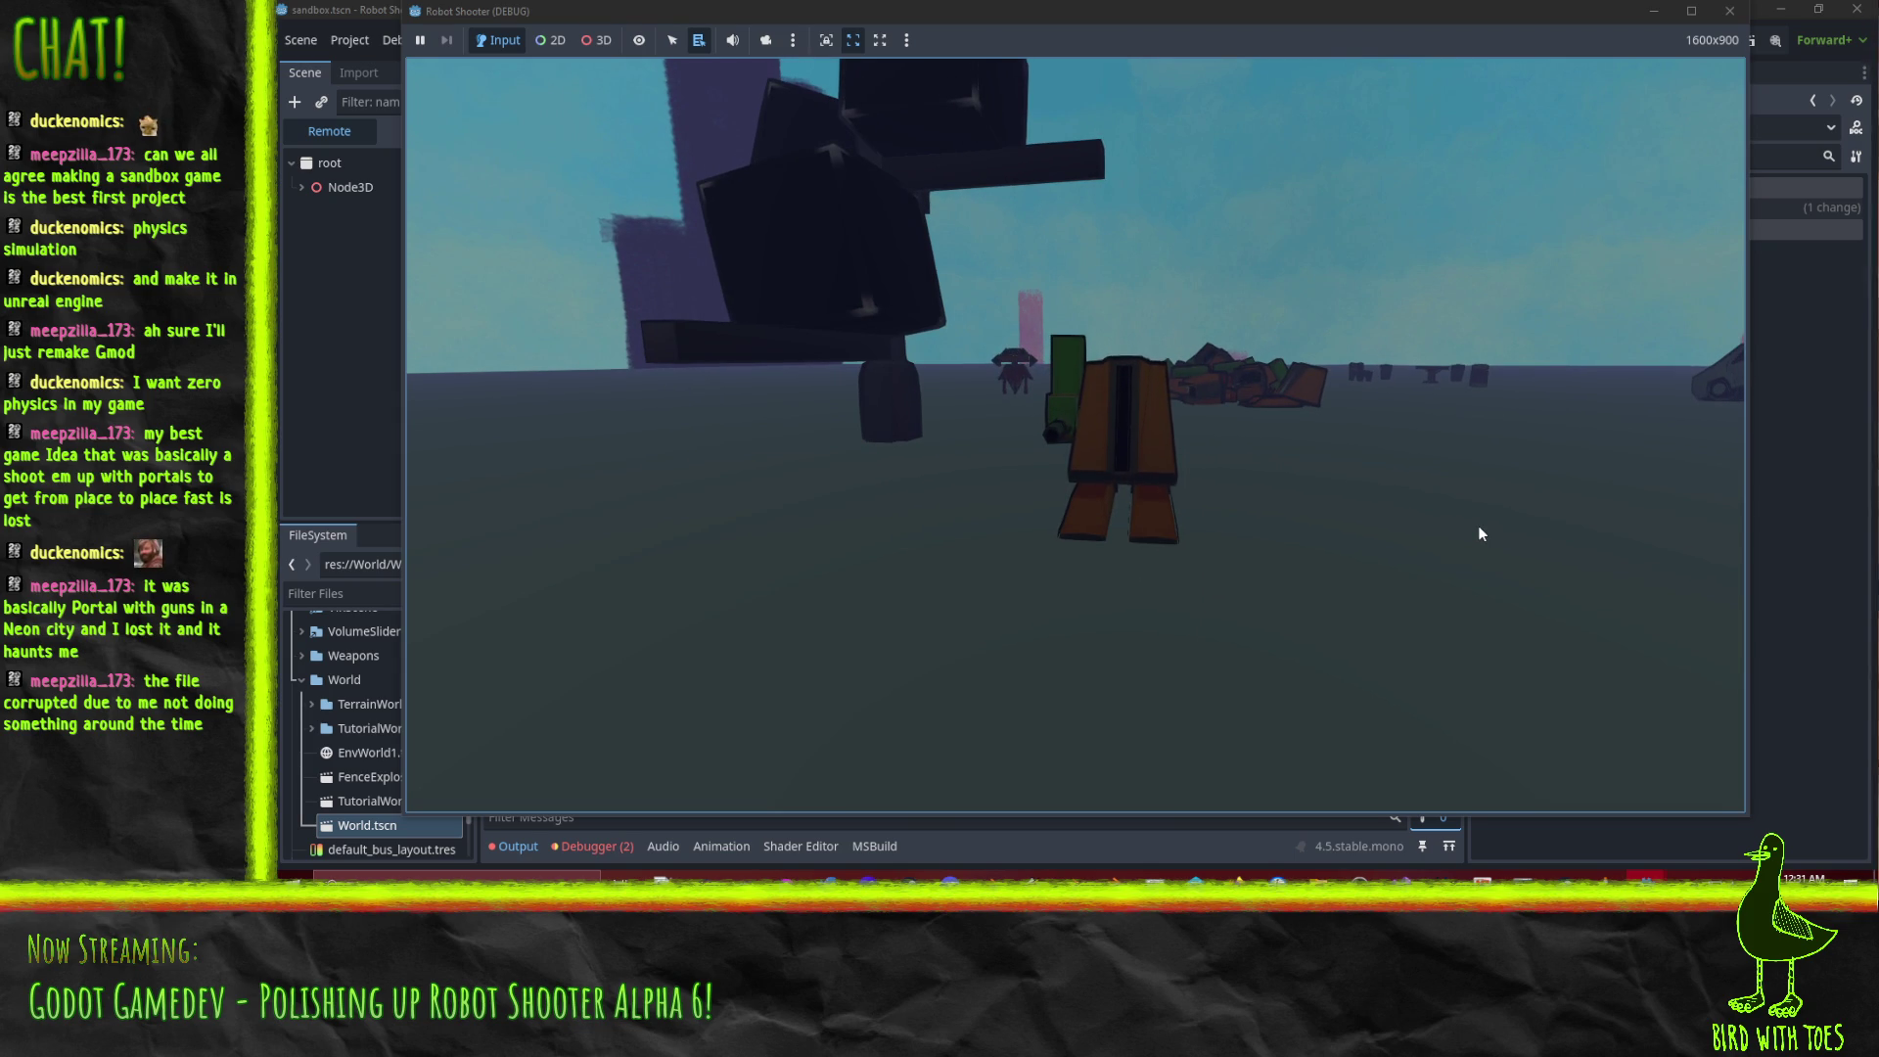
key("F8")
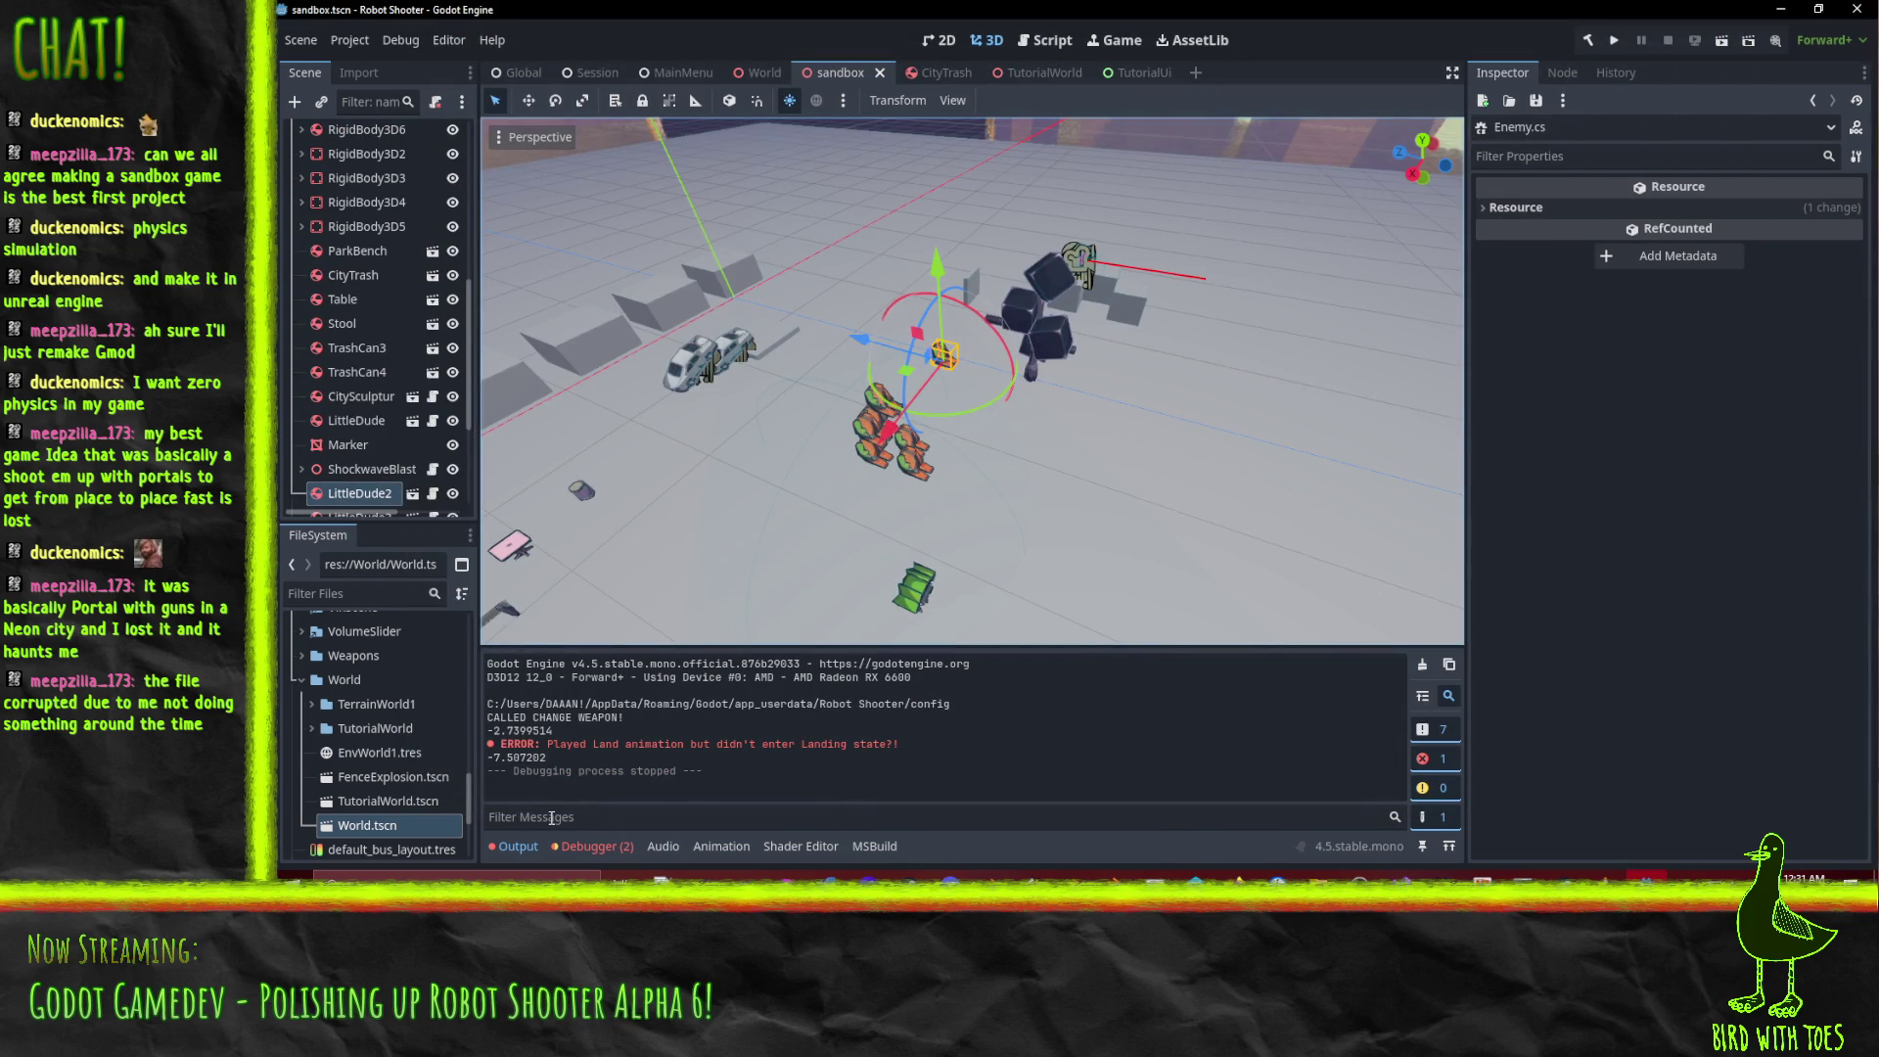
mouse_move(849, 587)
left_mouse_down()
mouse_move(846, 529)
mouse_move(900, 489)
mouse_move(1026, 468)
left_mouse_up()
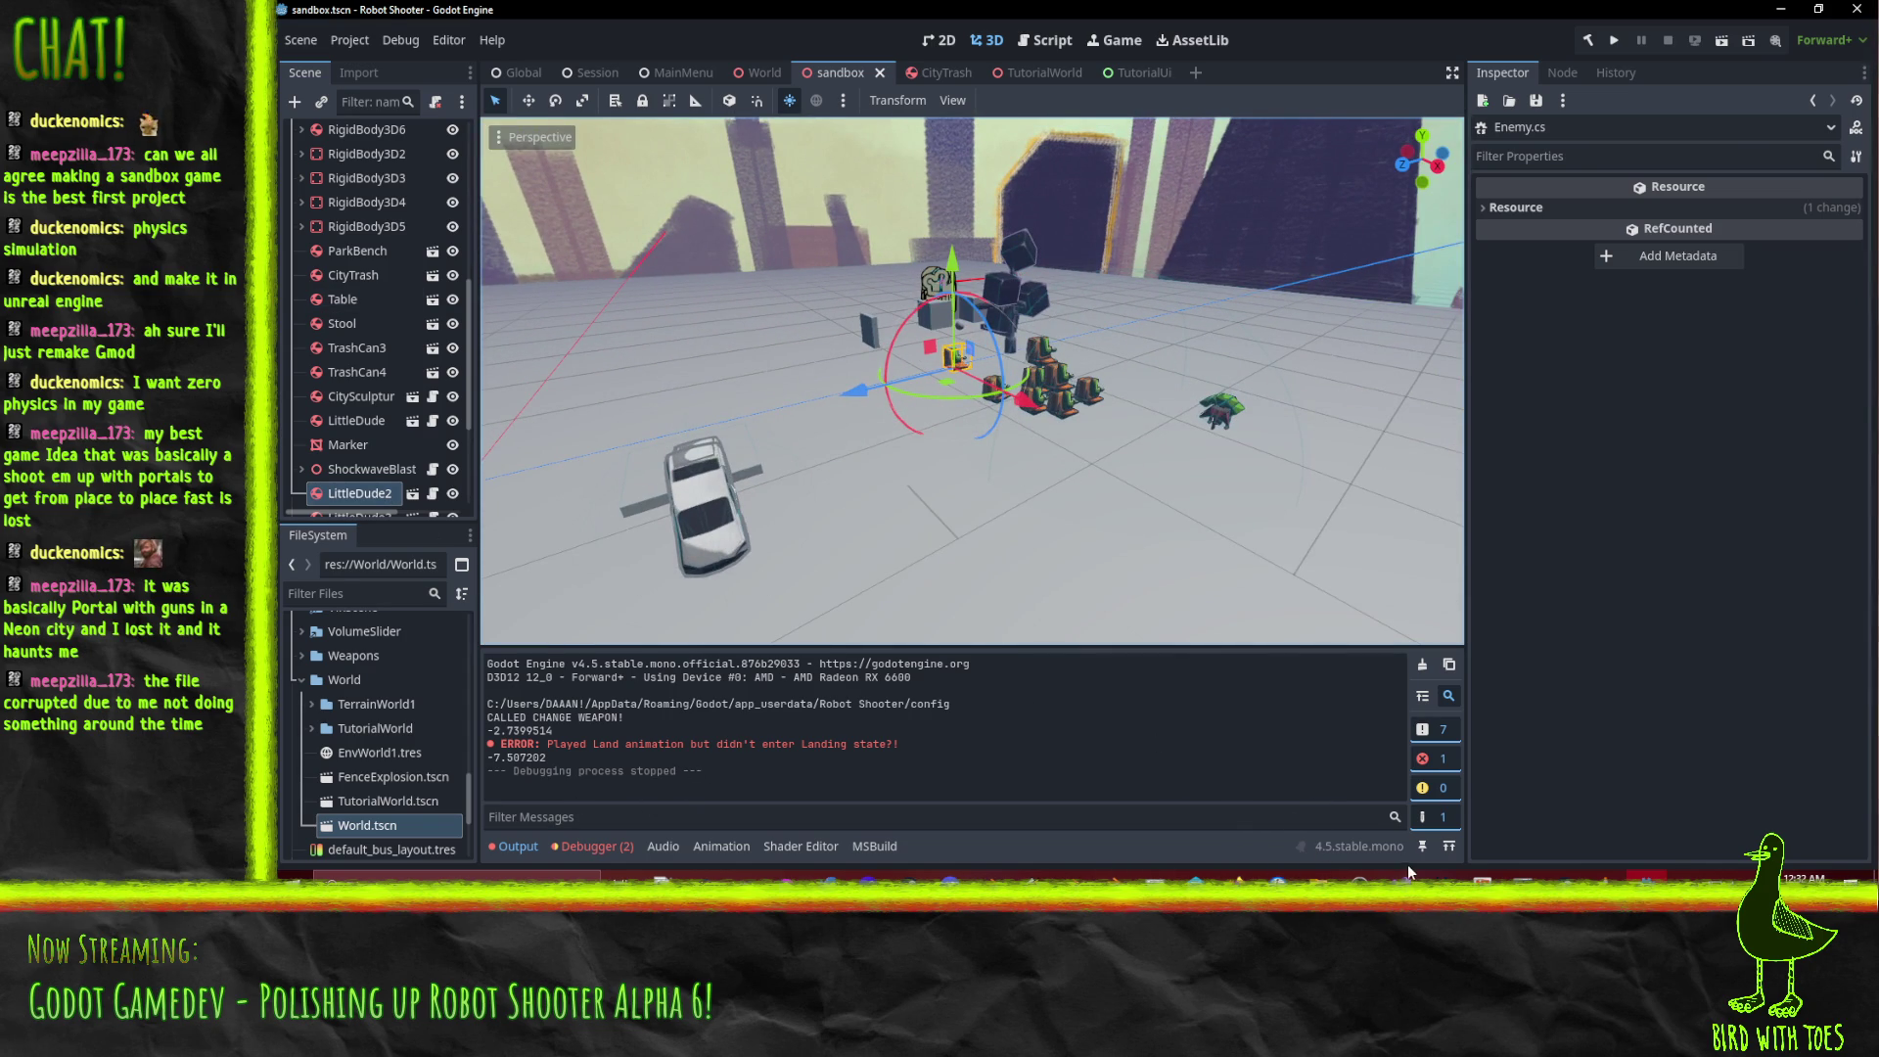
key("alt+Tab")
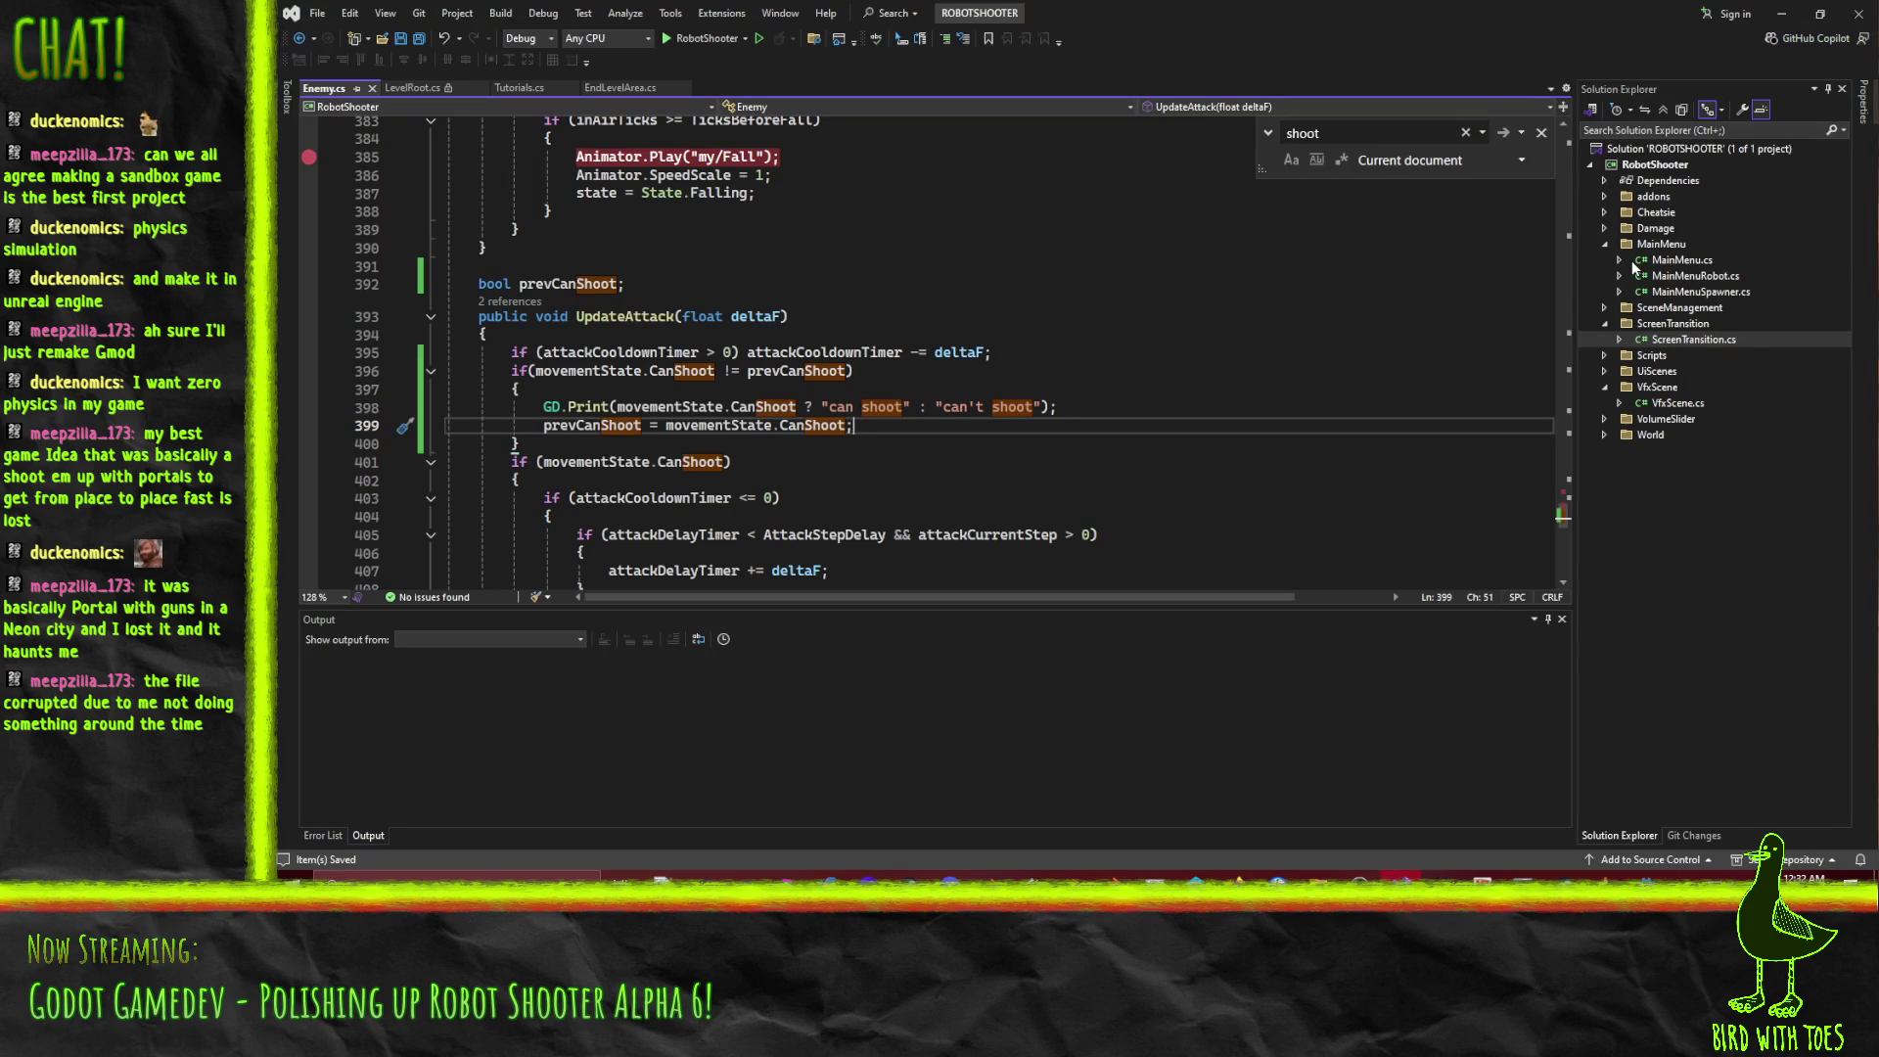
left_click(1606, 245)
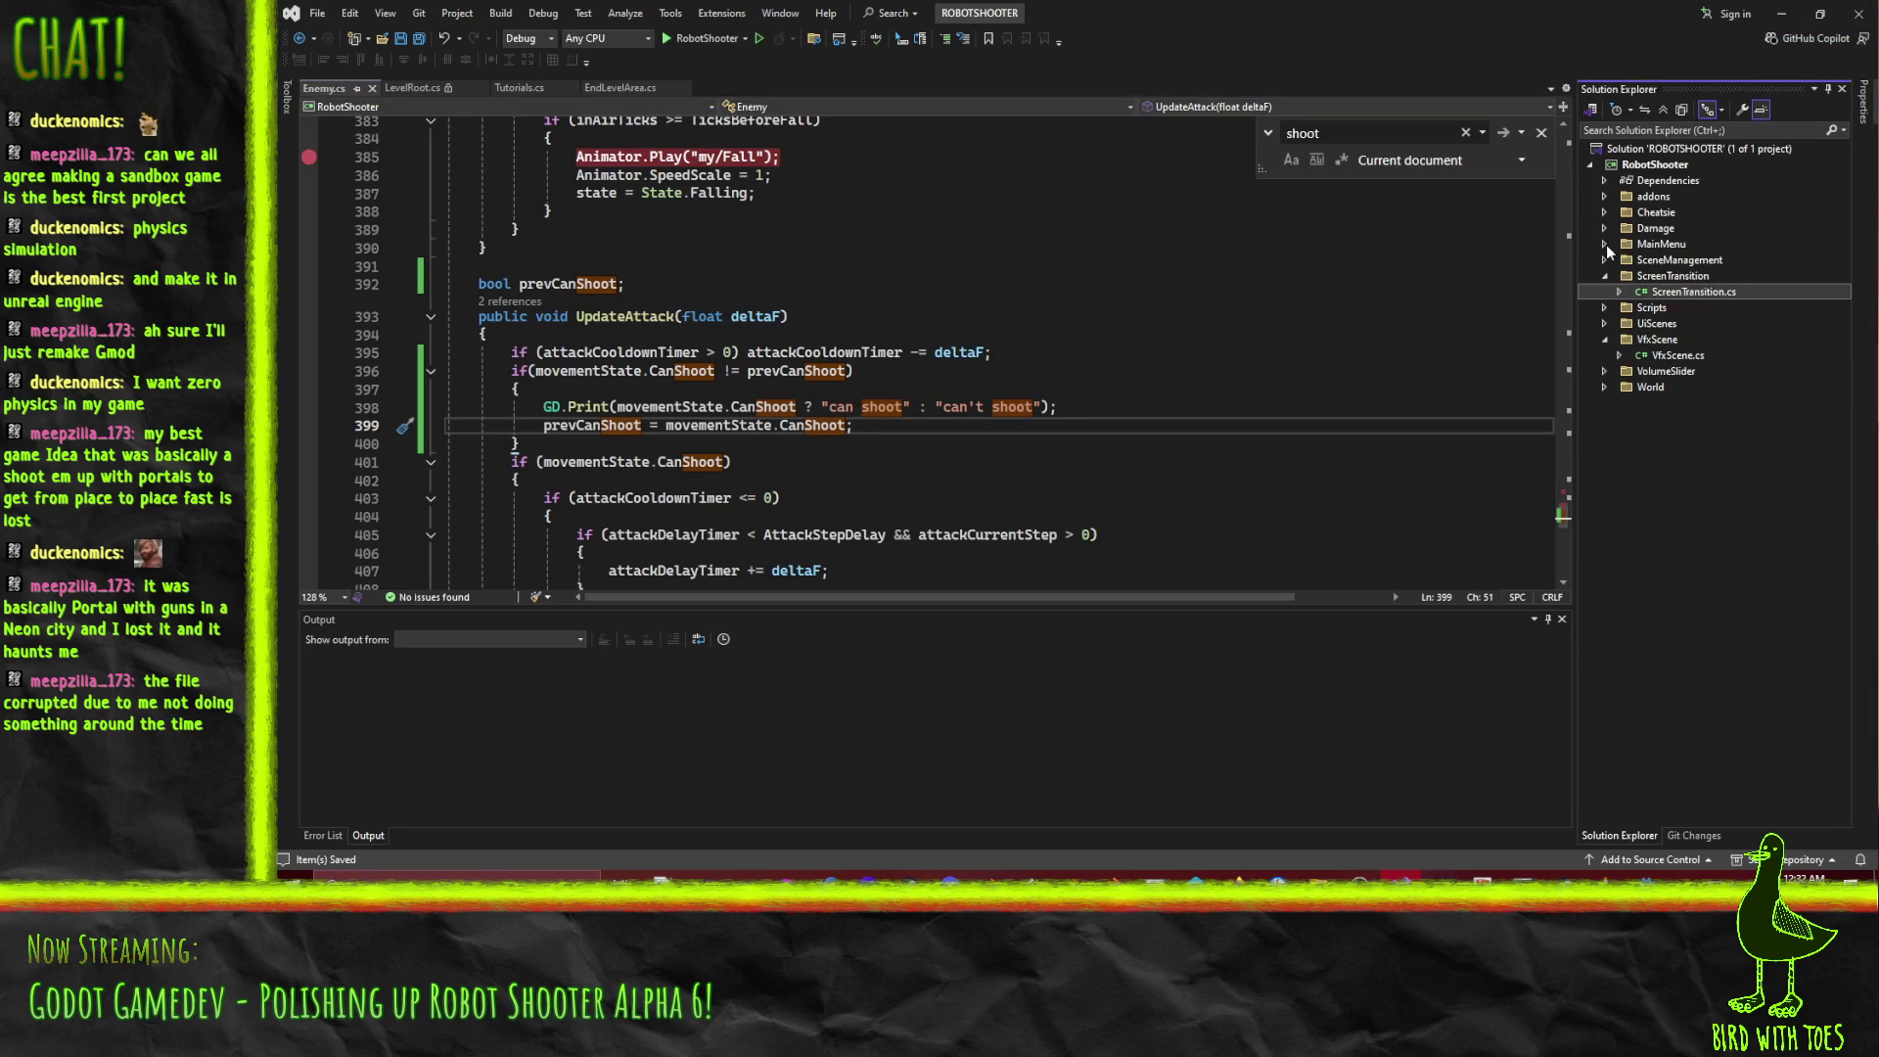
left_click(1605, 275)
left_click(1607, 325)
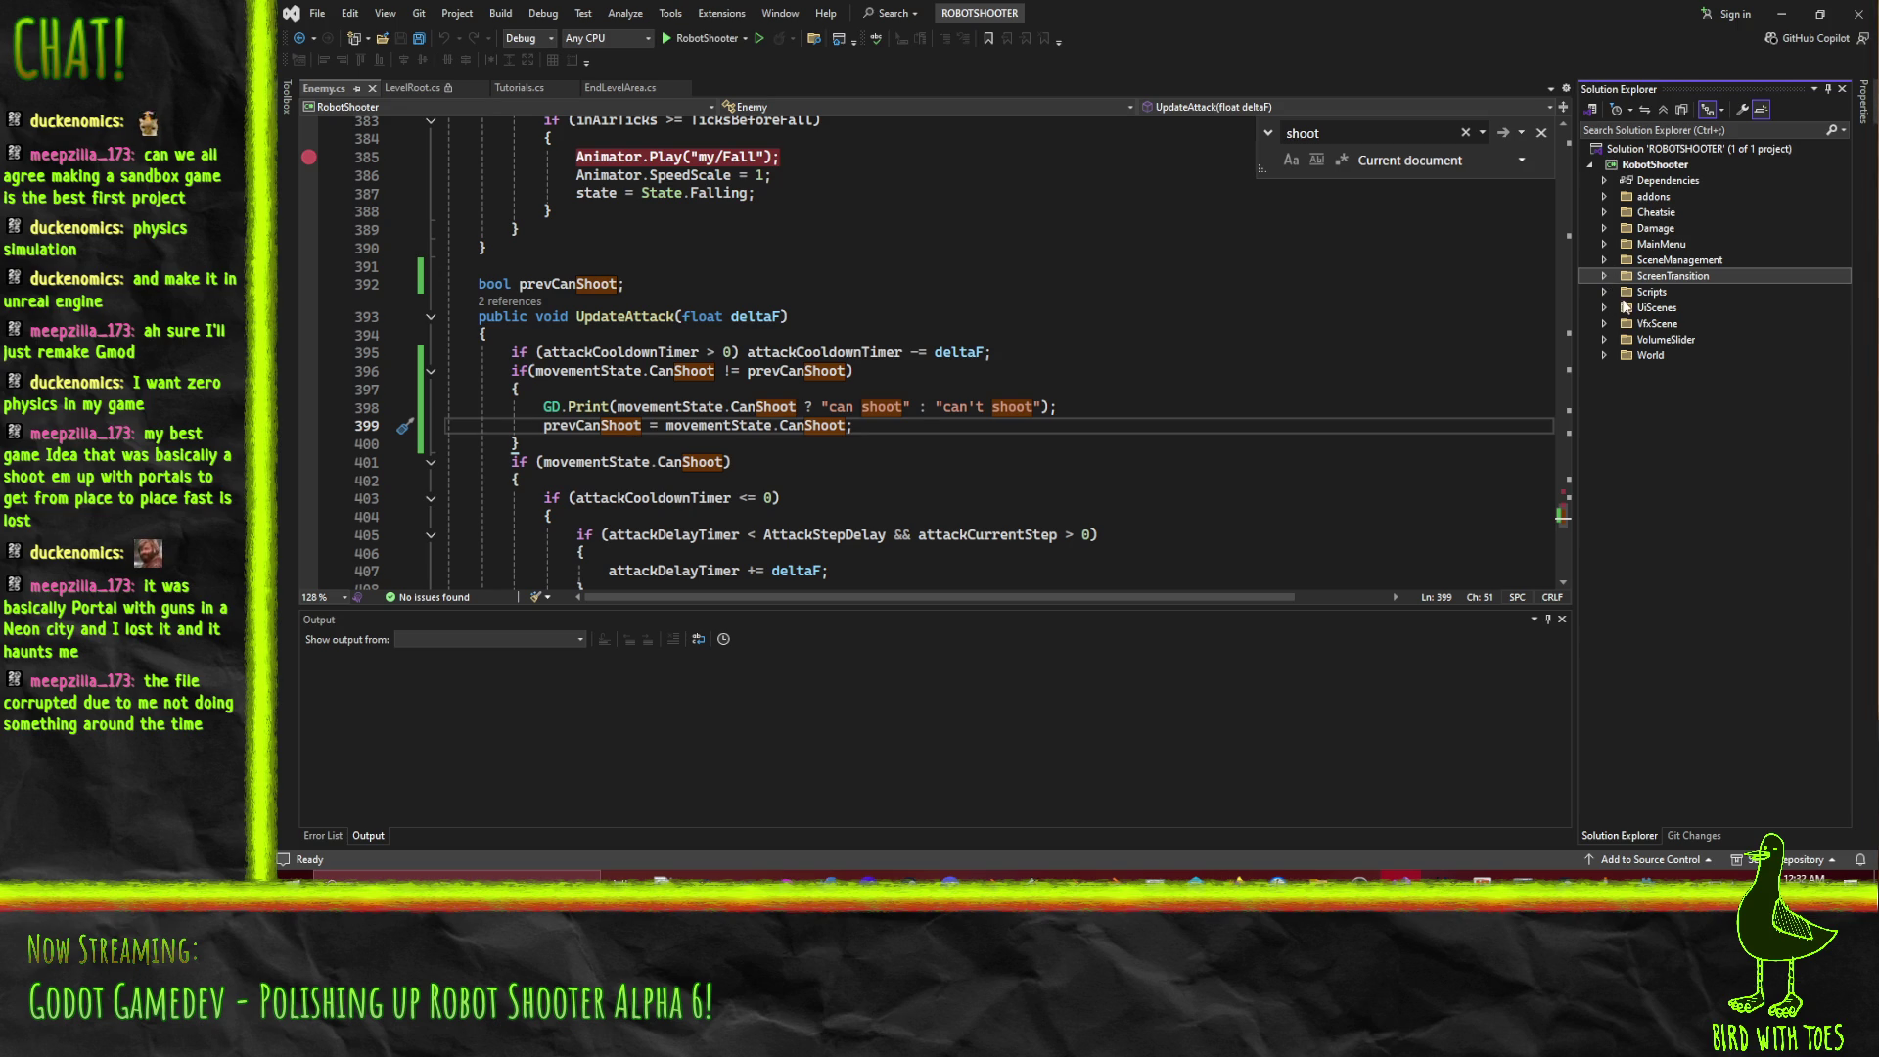
left_click(1605, 292)
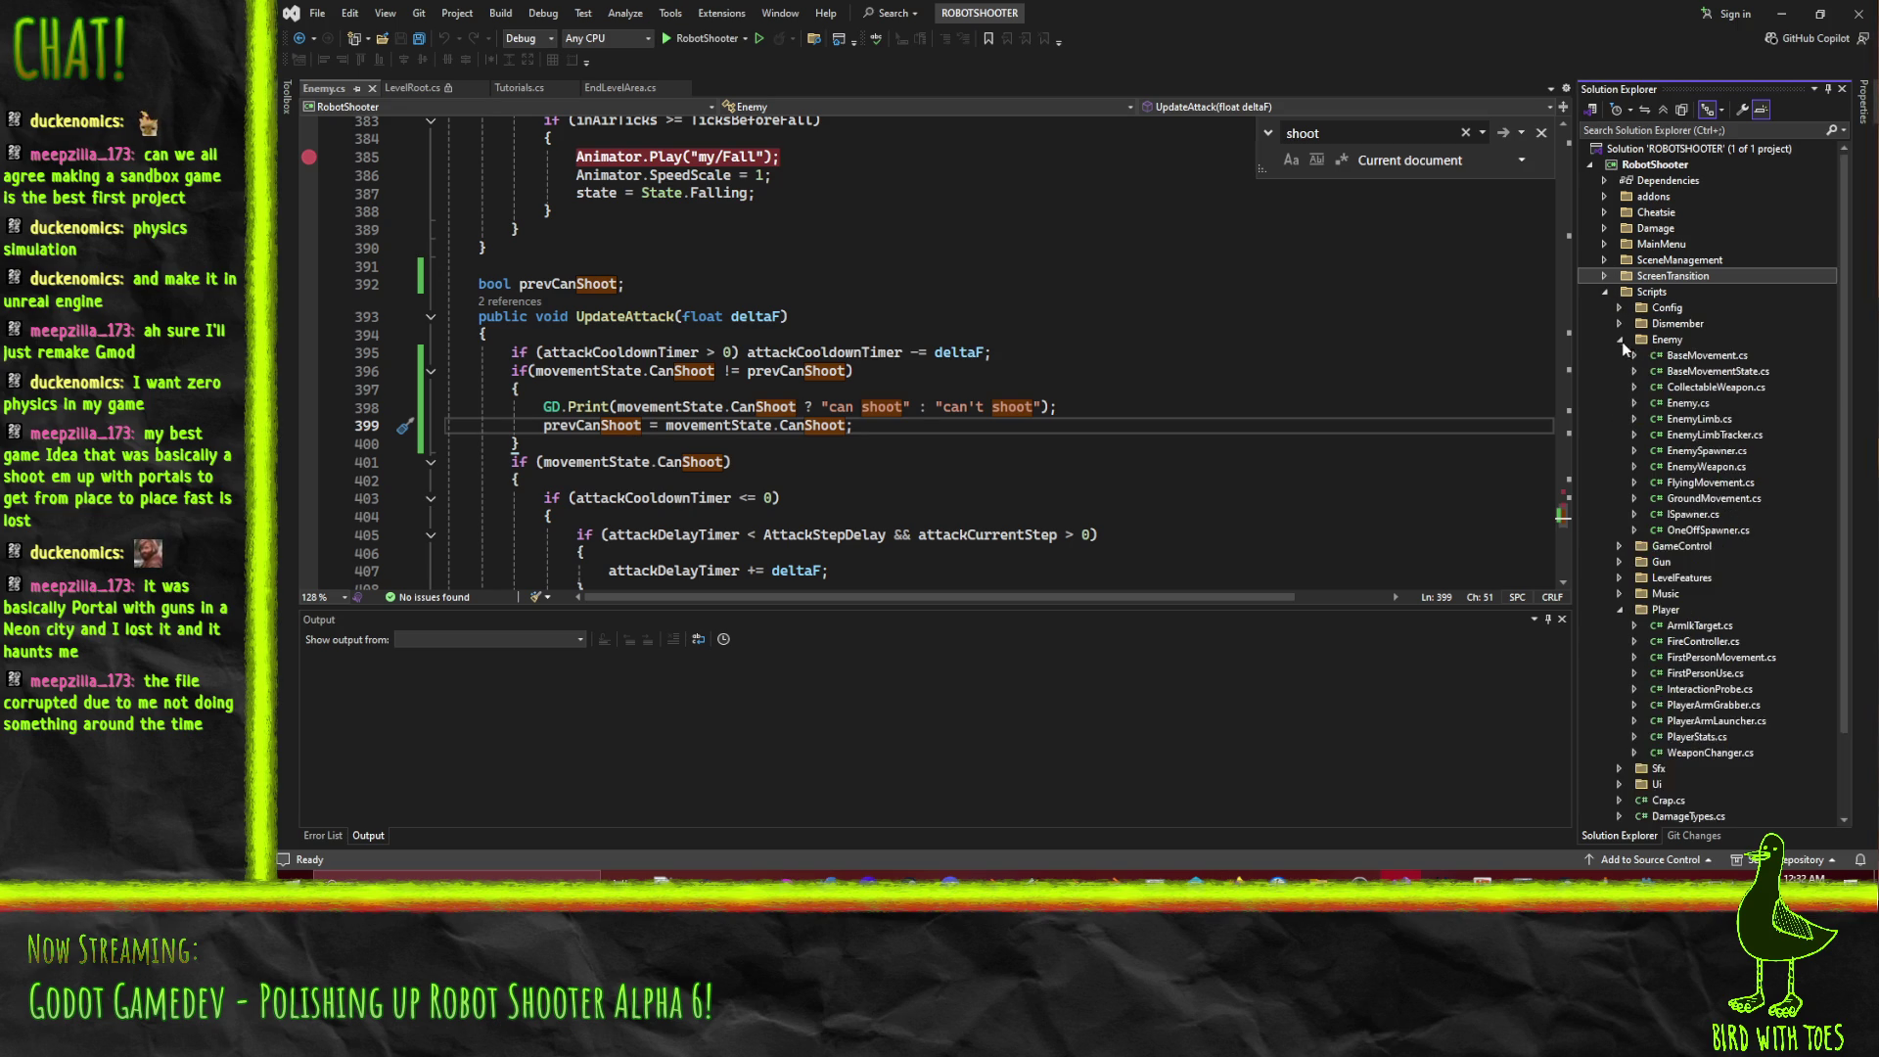
left_click(1705, 511)
double_click(1708, 497)
scroll(897, 347, "down", 7)
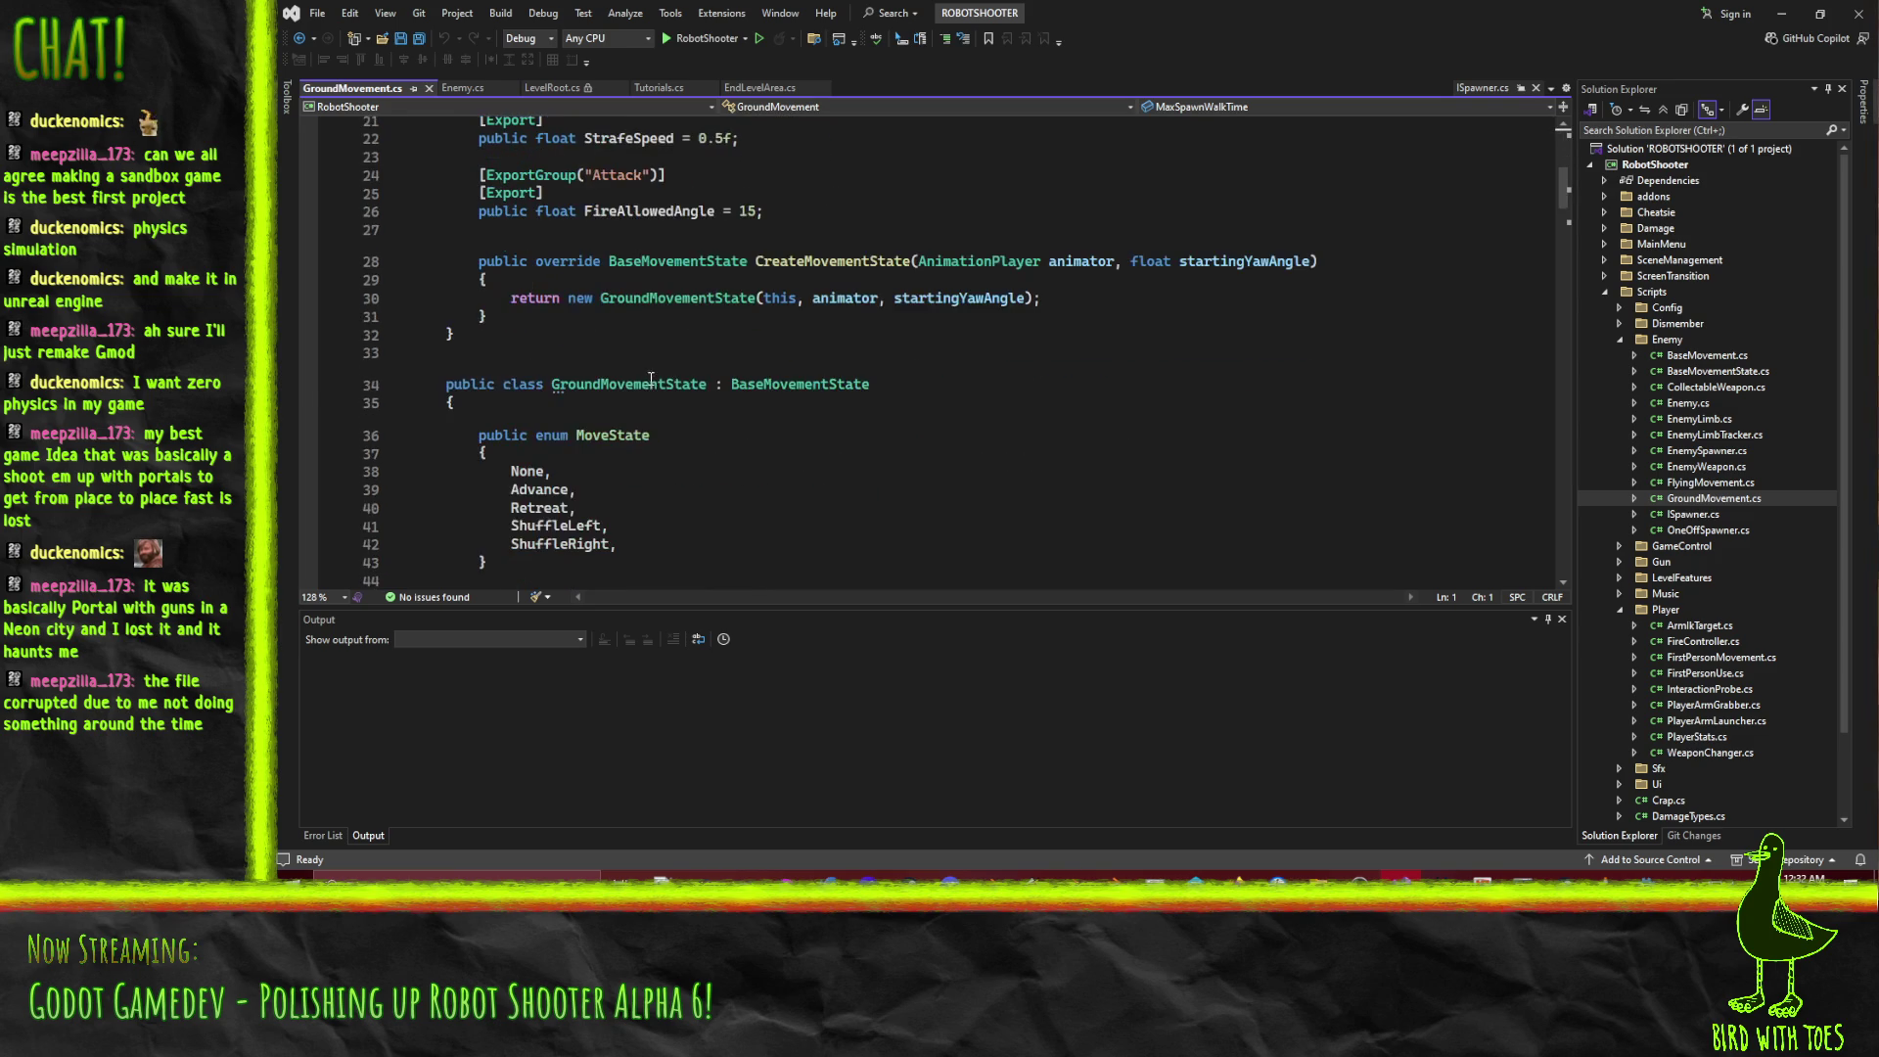
scroll(897, 348, "down", 11)
scroll(903, 345, "up", 5)
scroll(903, 346, "up", 3)
left_click(925, 326)
key("ctrl+f")
type("canshoot")
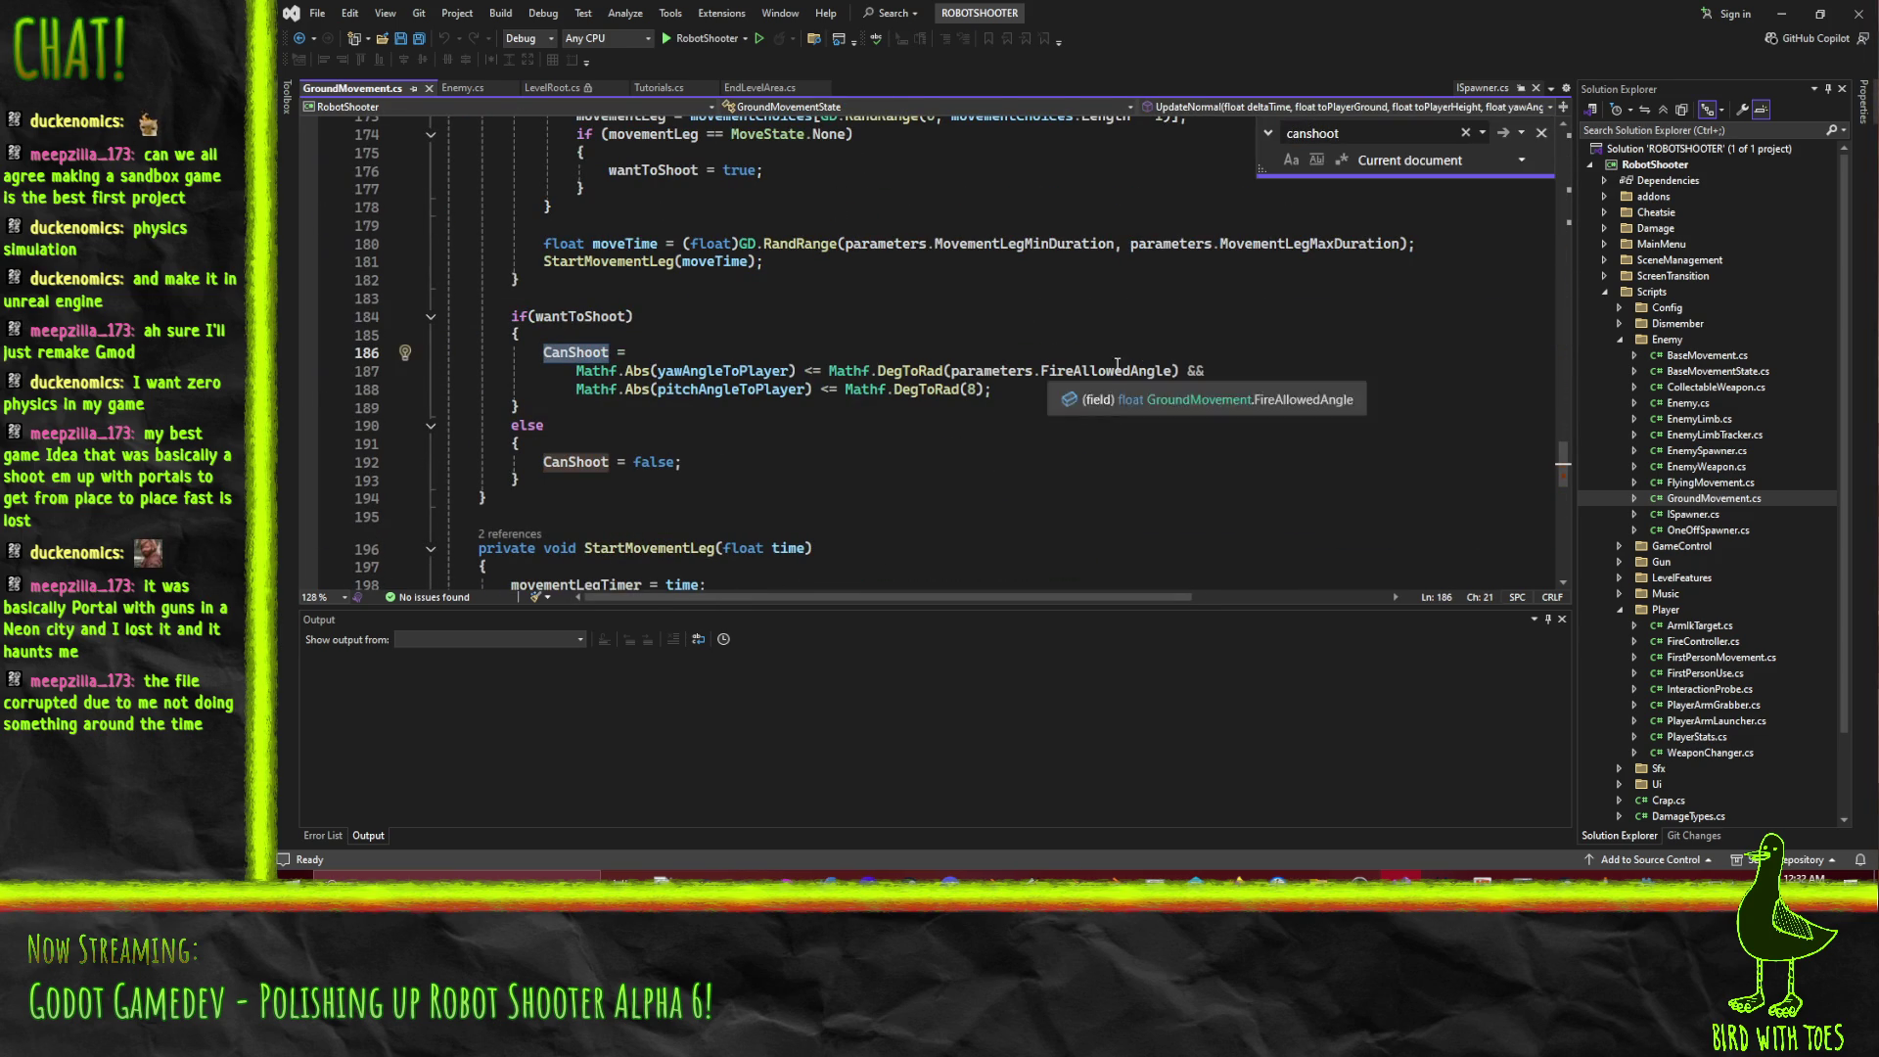
left_click(1272, 369)
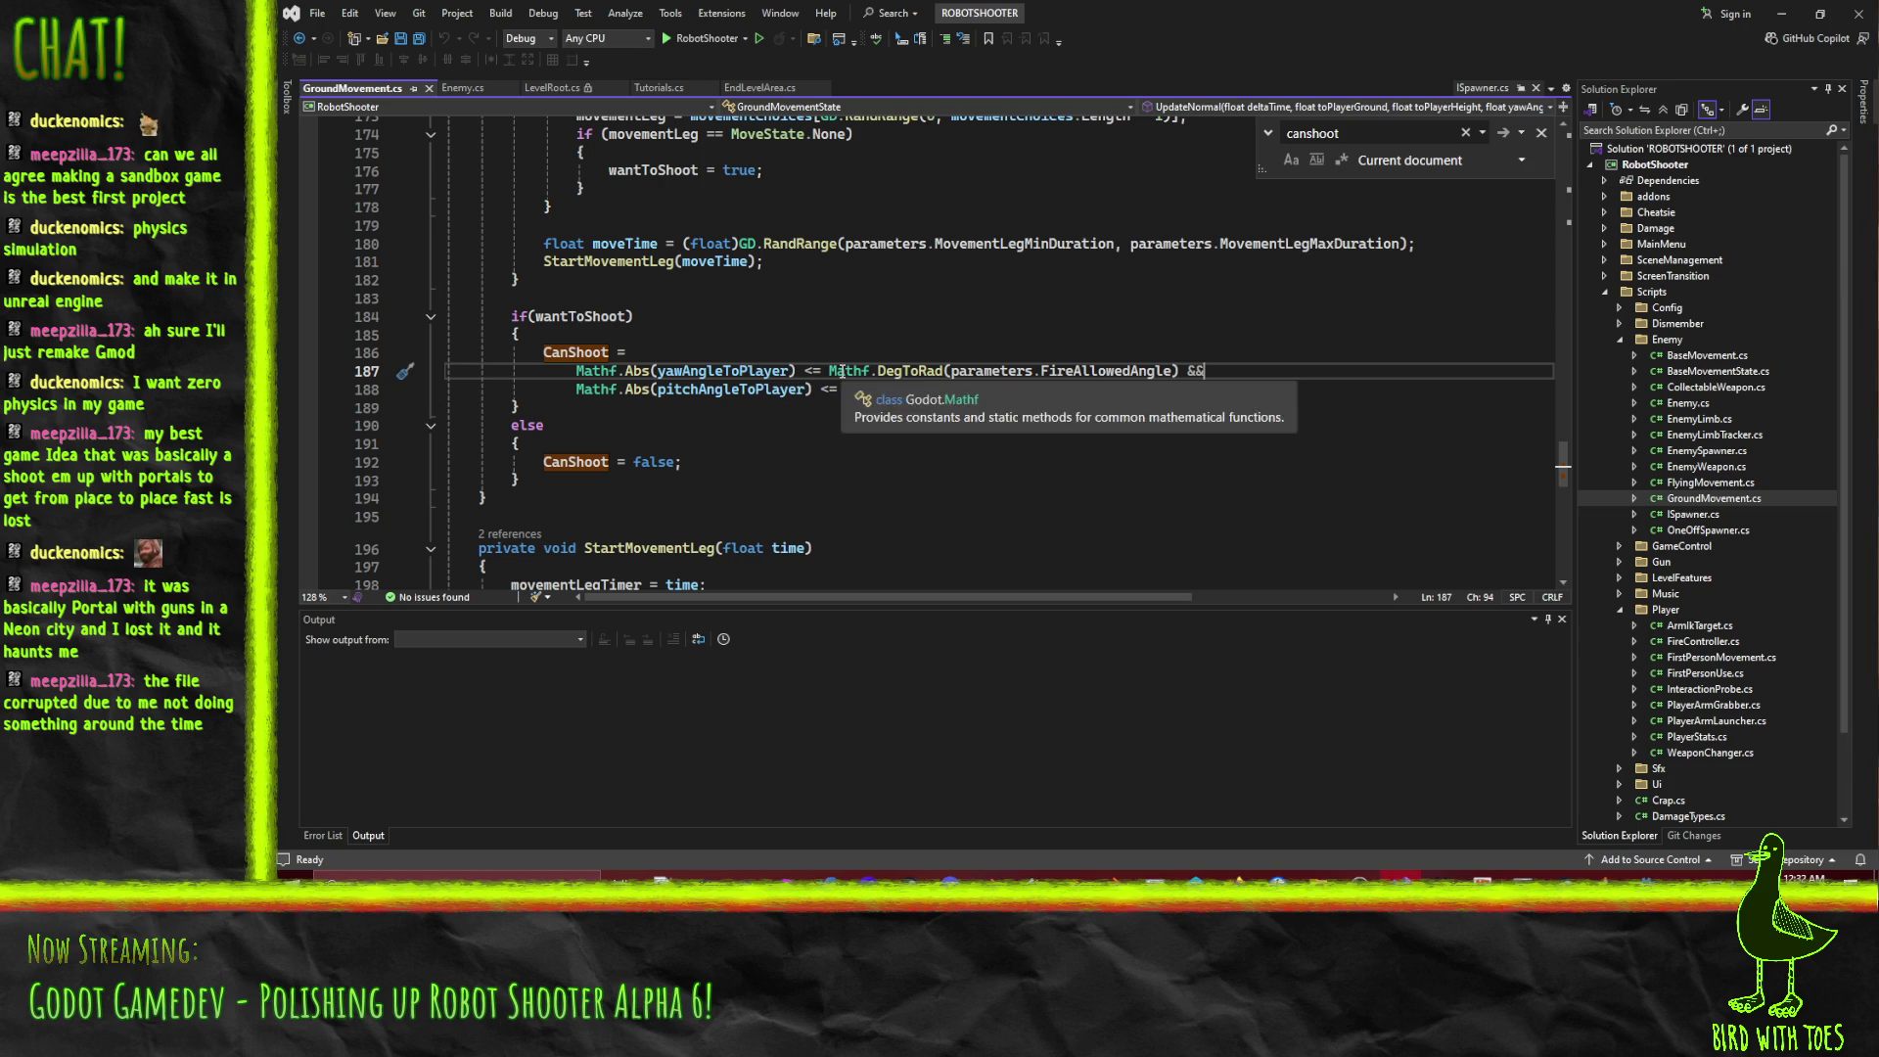
scroll(1017, 435, "up", 1)
left_click(592, 370)
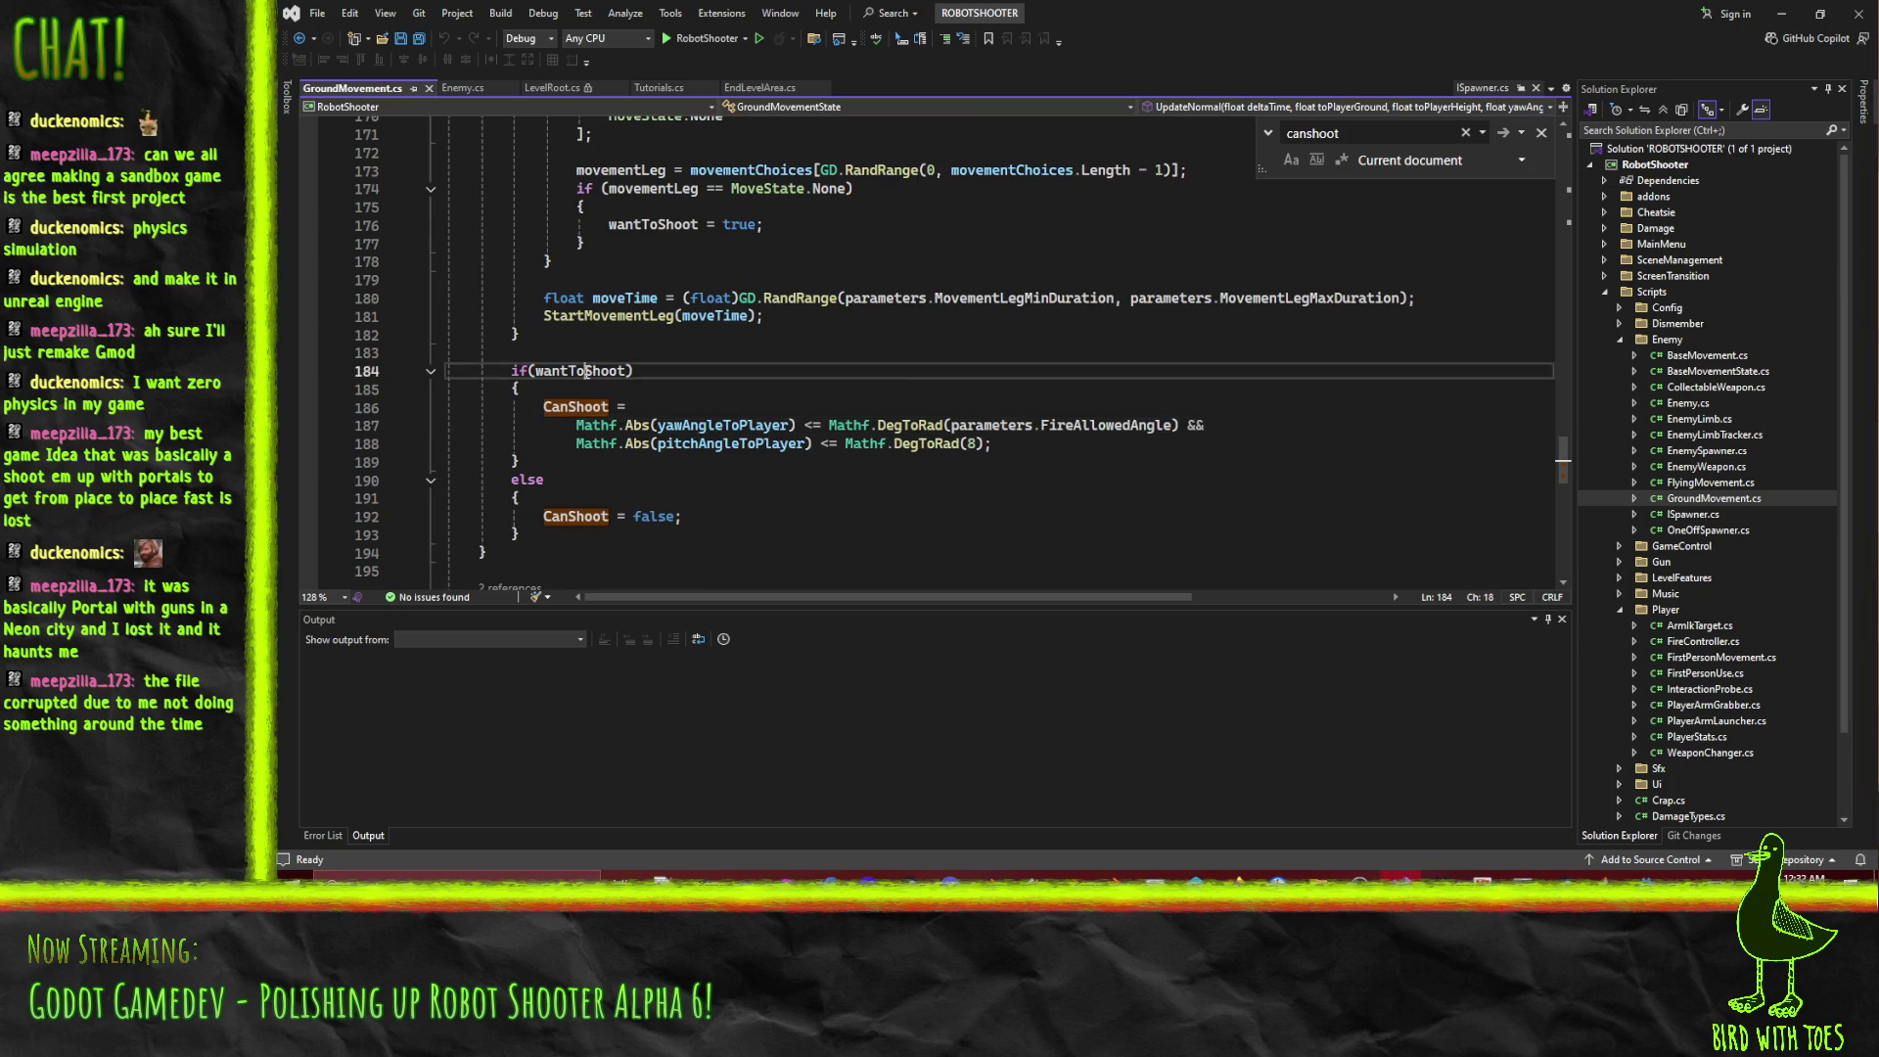
scroll(938, 392, "up", 5)
scroll(938, 392, "down", 5)
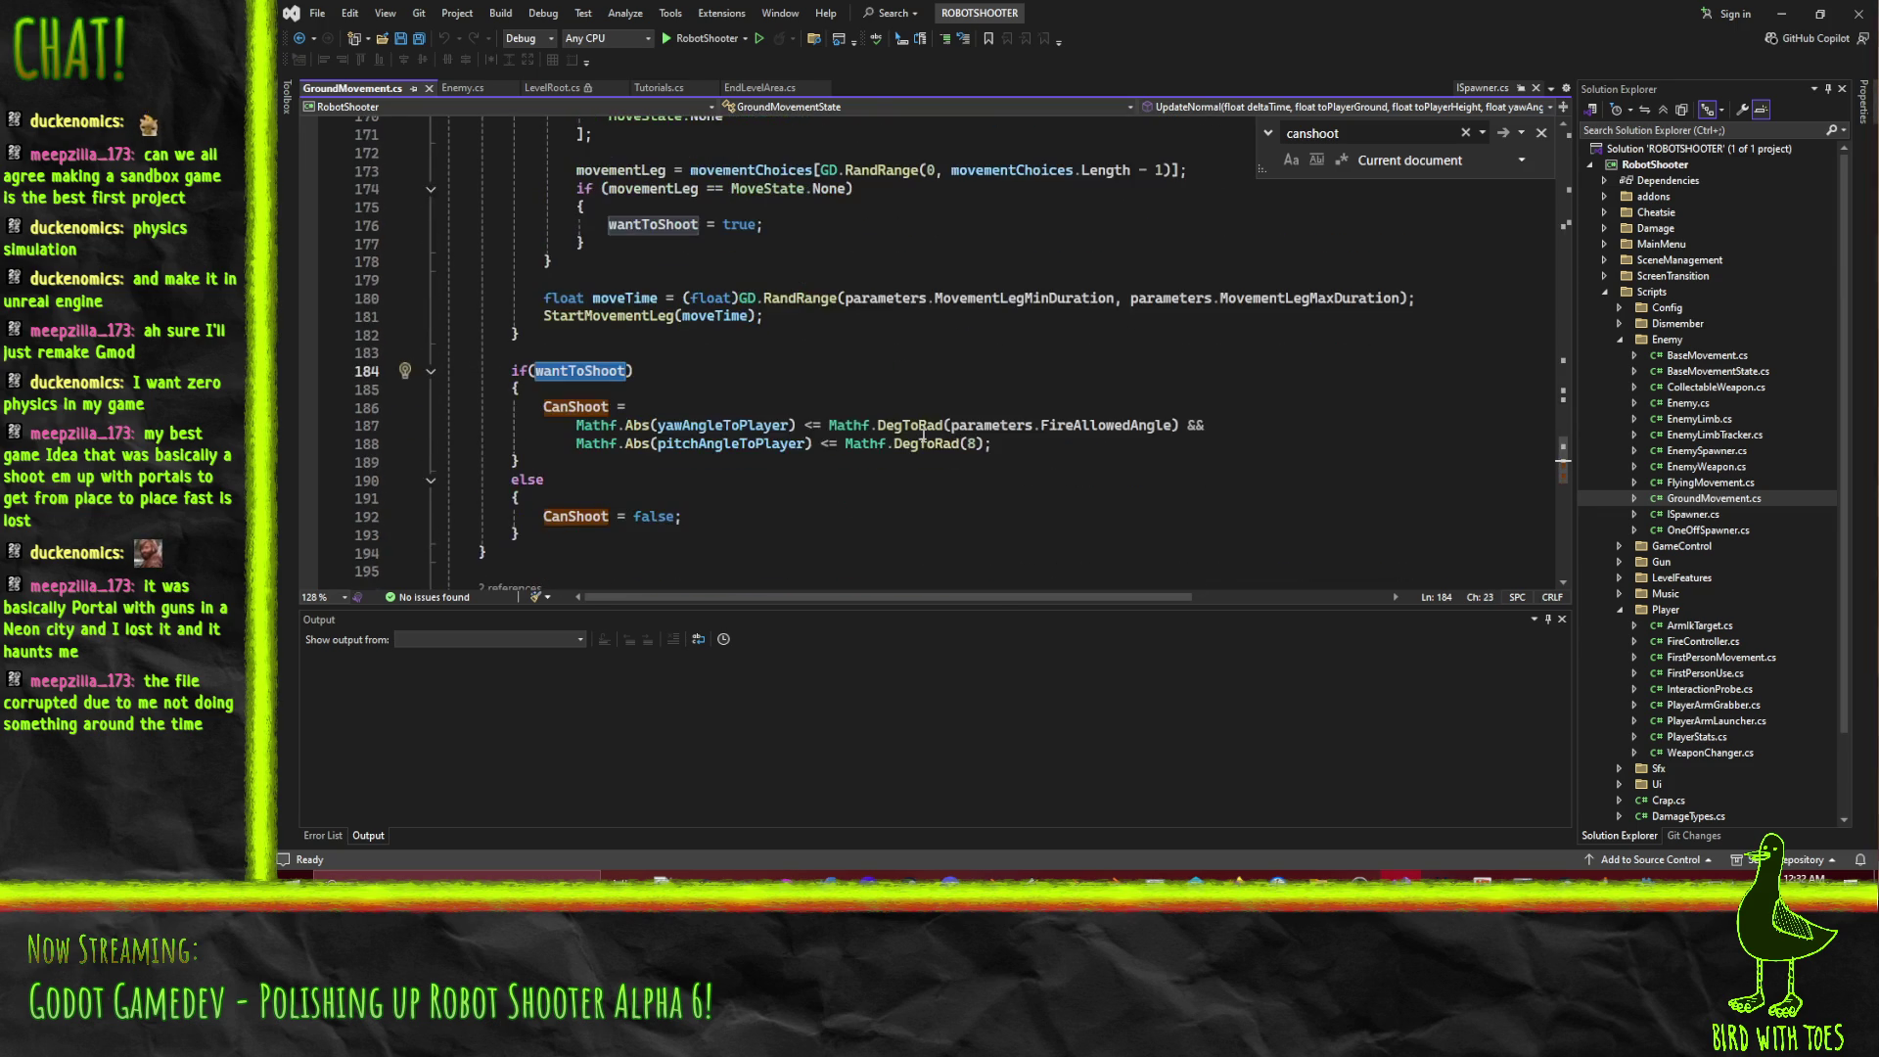
scroll(923, 433, "up", 12)
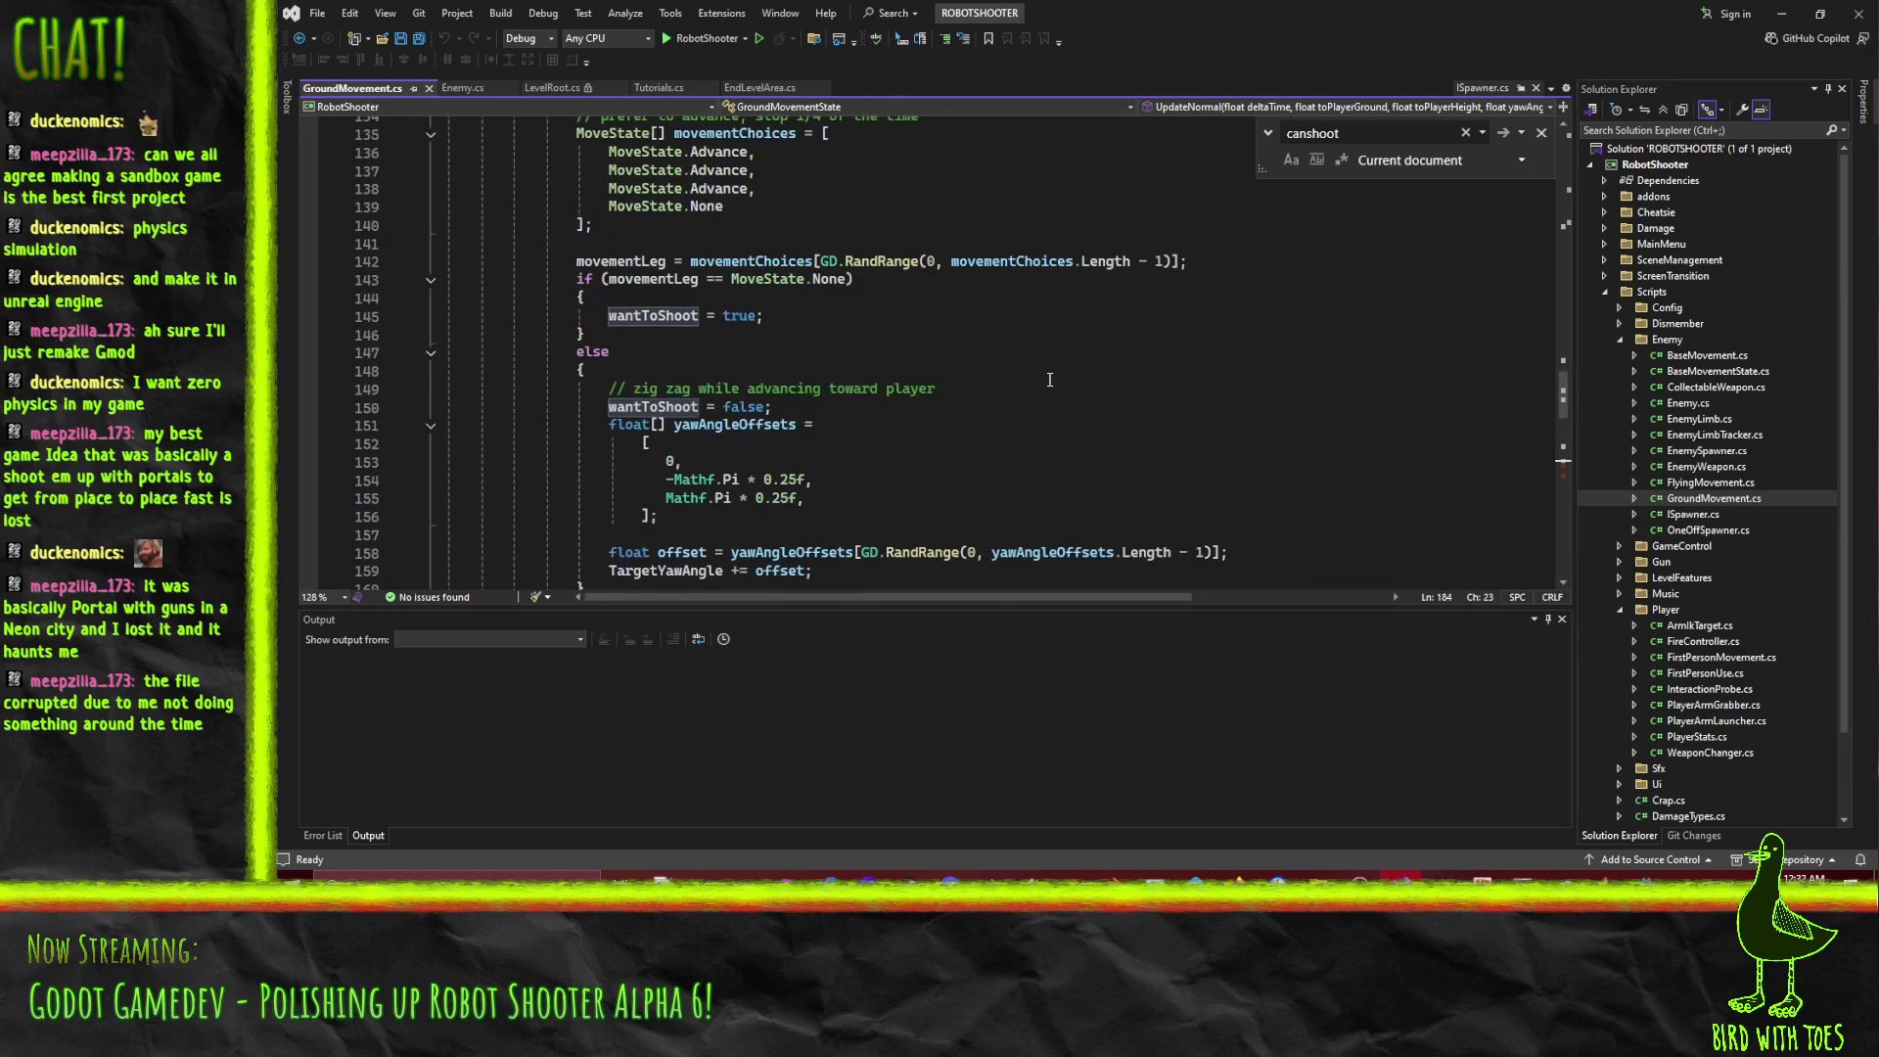
scroll(1047, 380, "up", 14)
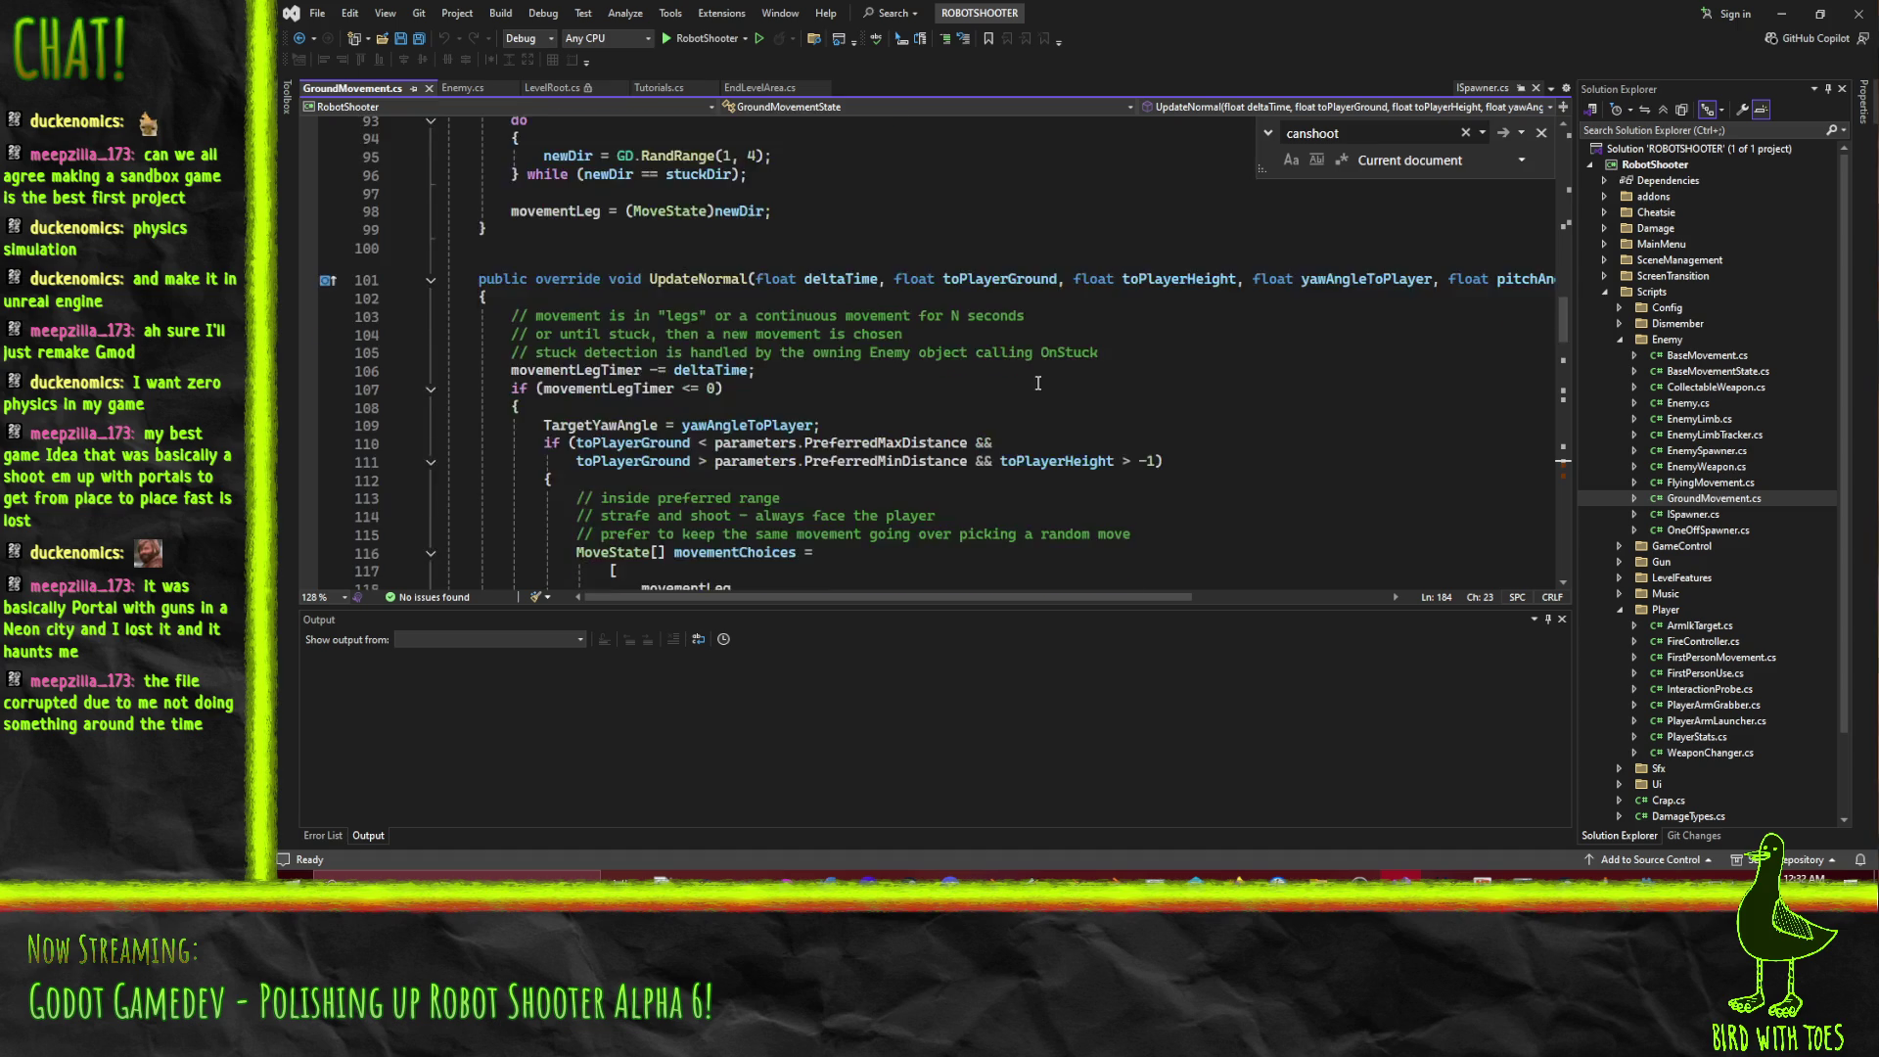
scroll(1030, 389, "down", 20)
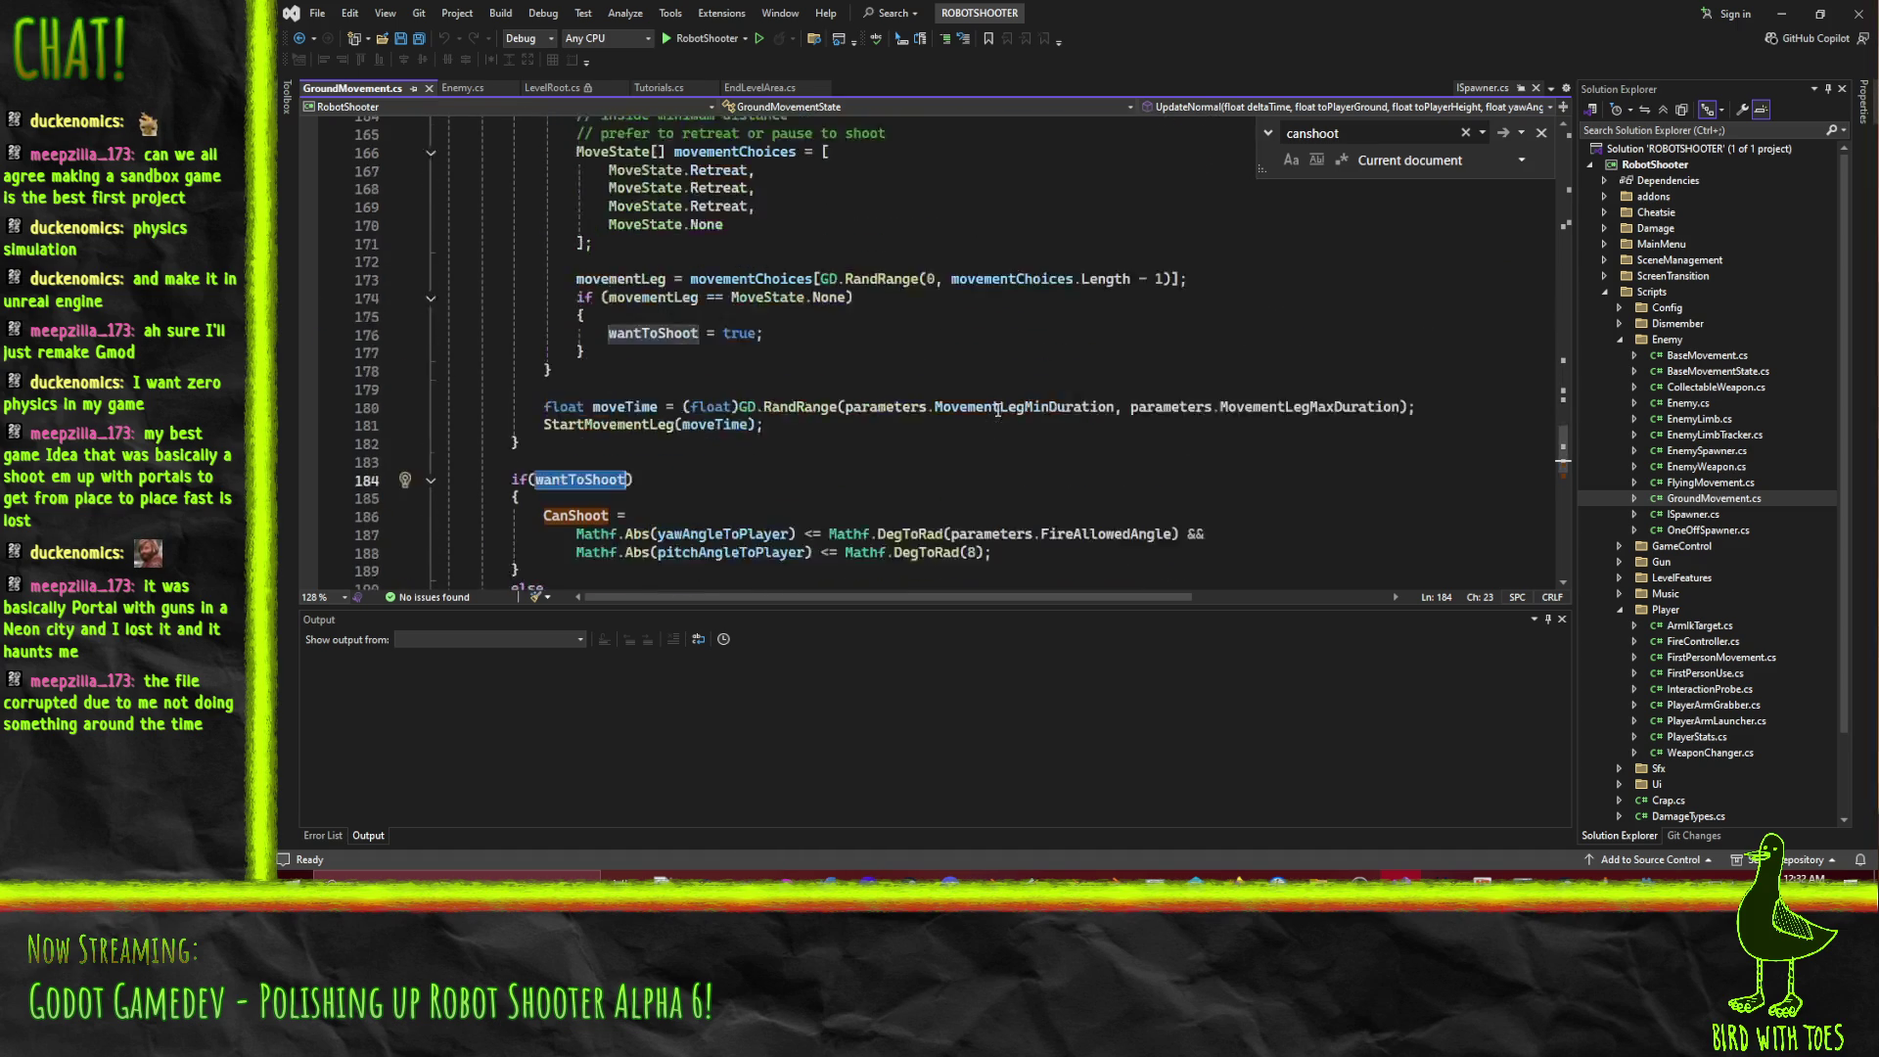
key("Up")
scroll(705, 383, "up", 20)
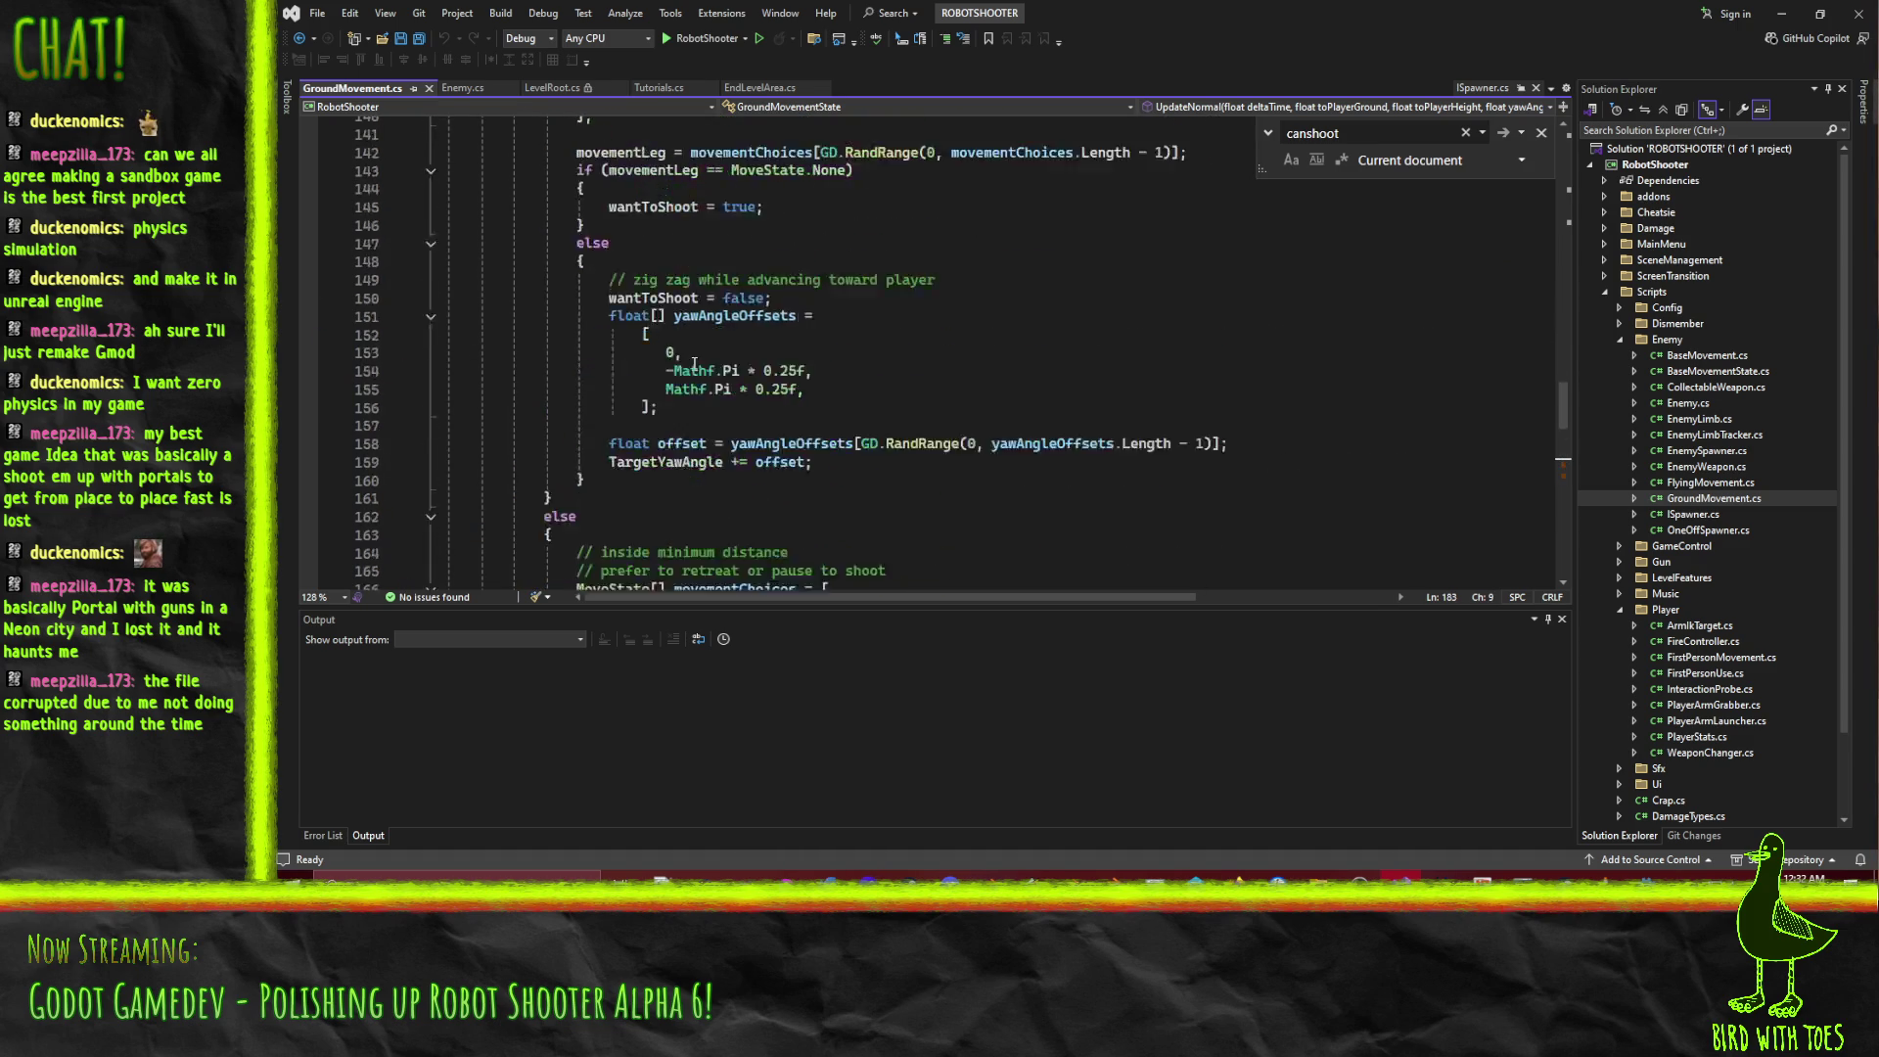
scroll(704, 384, "up", 5)
left_click(509, 363)
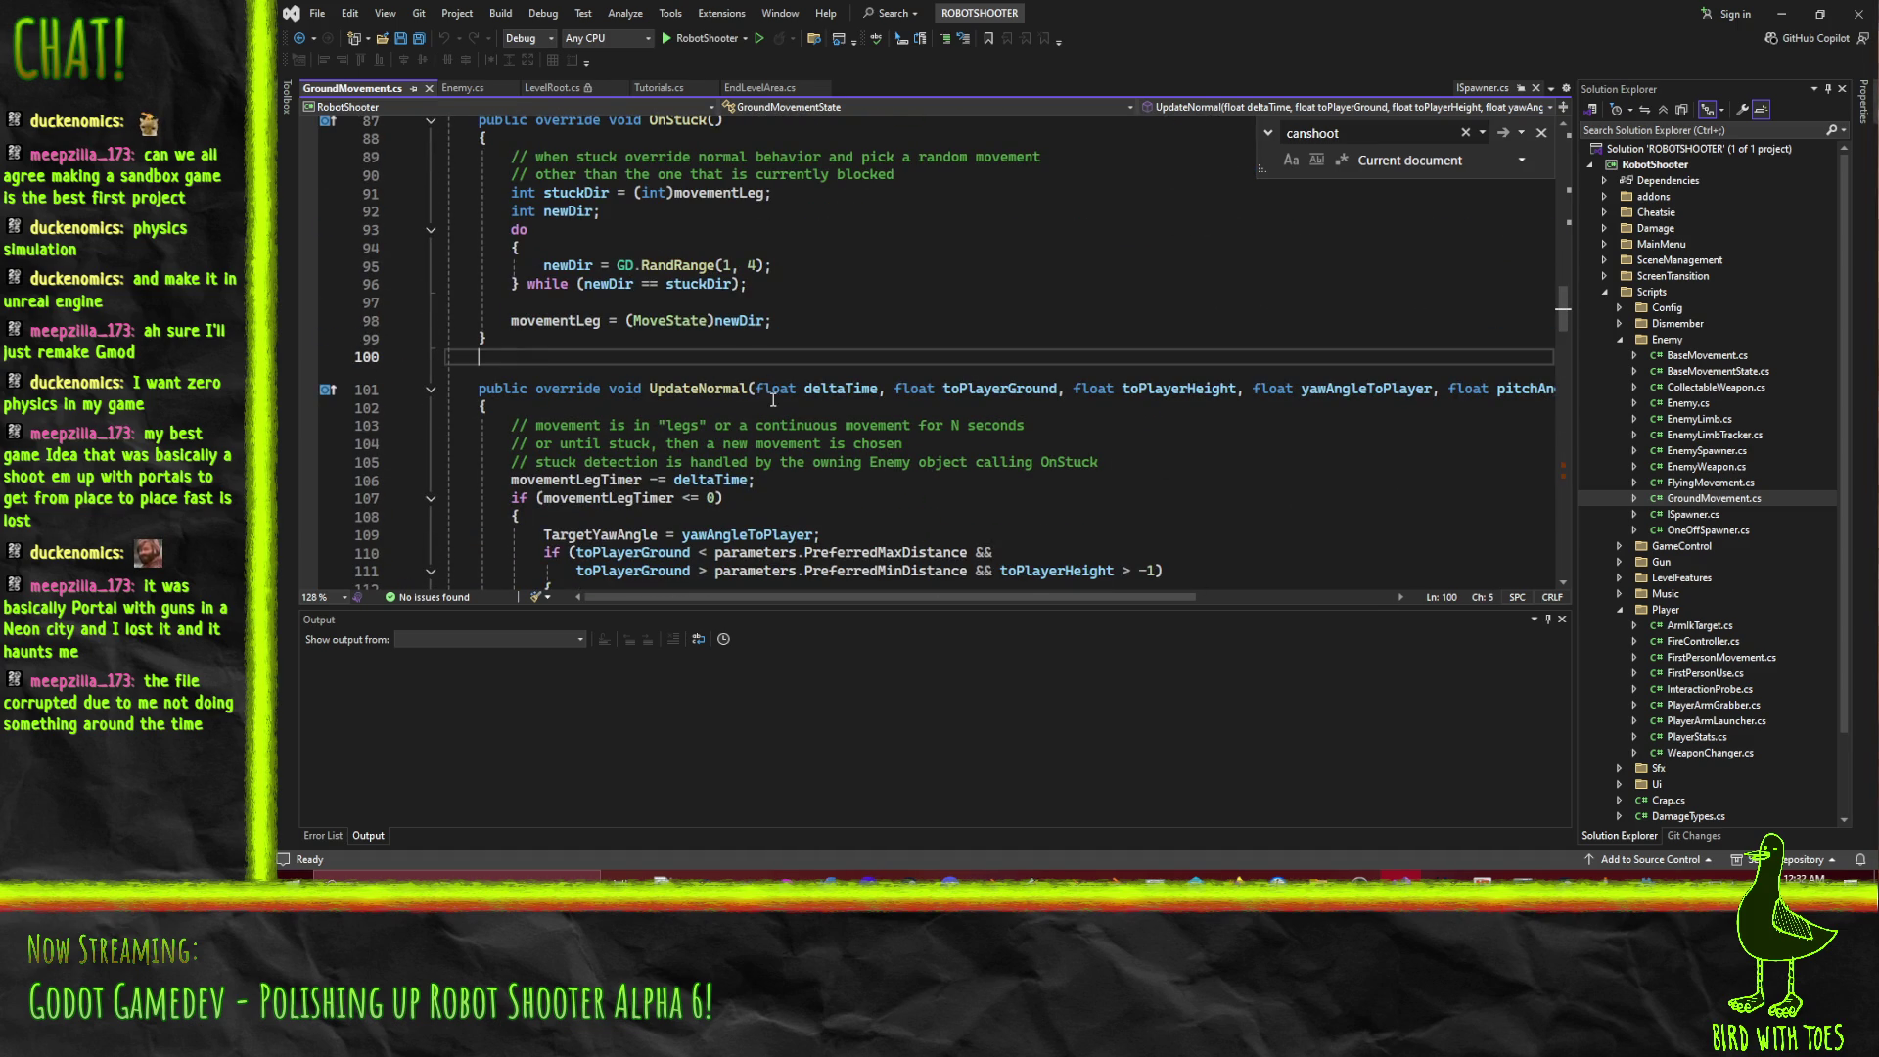
Add a 'bool prevWant;' field and paste Enemy.cs's CanShoot logging block above if (wantToShoot).
key("Return")
type("bool ")
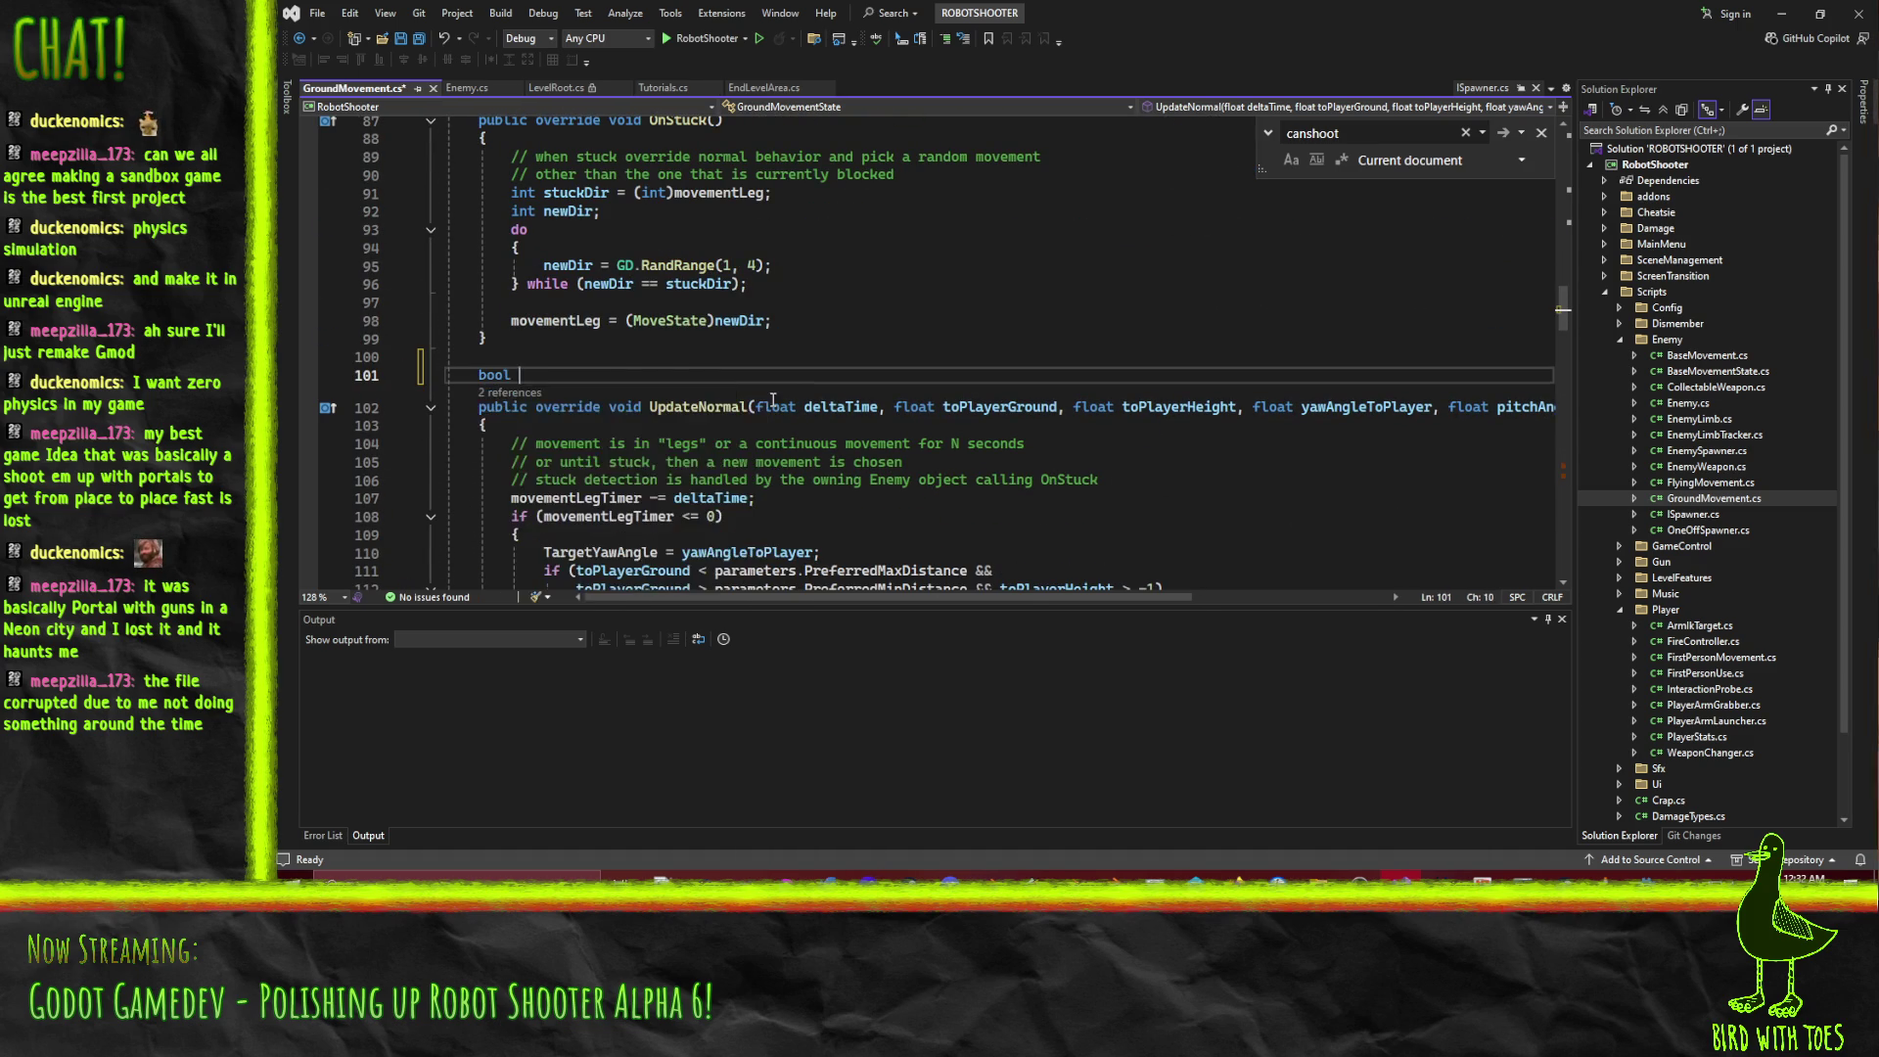
type("prevWant;")
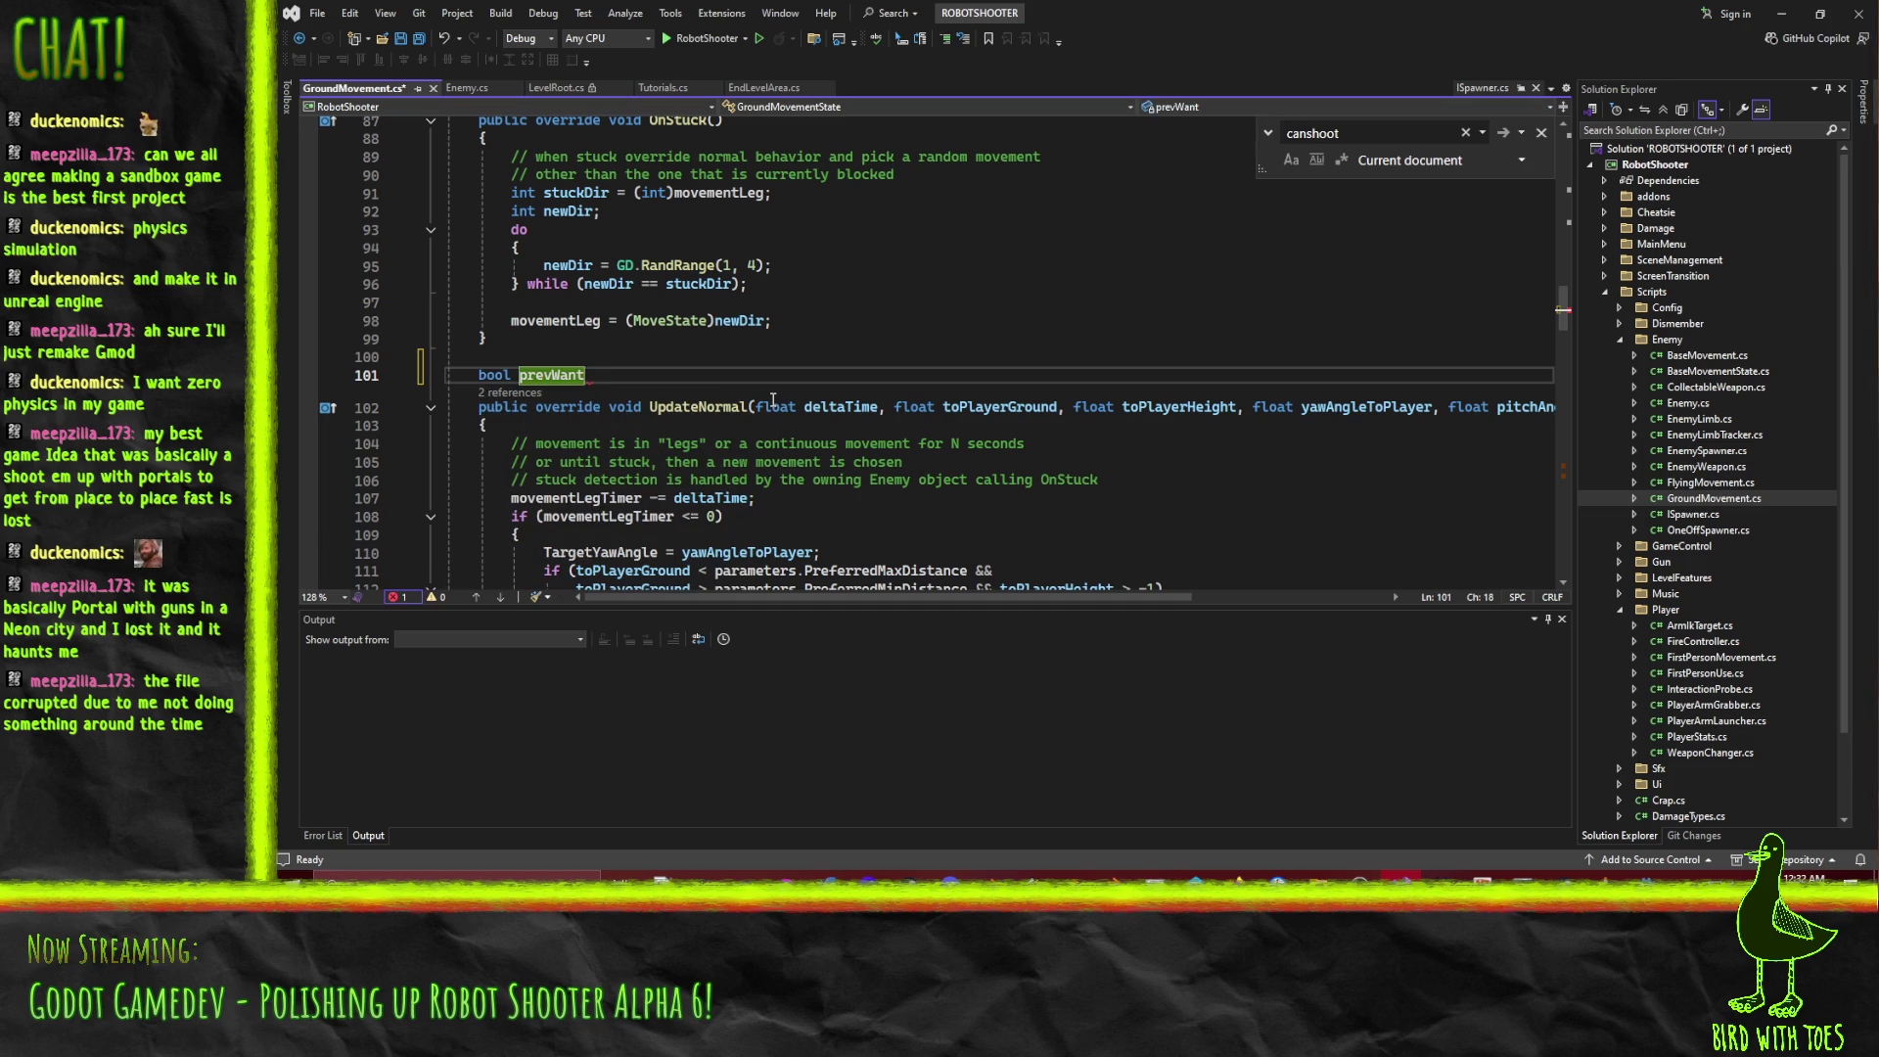
scroll(773, 399, "down", 20)
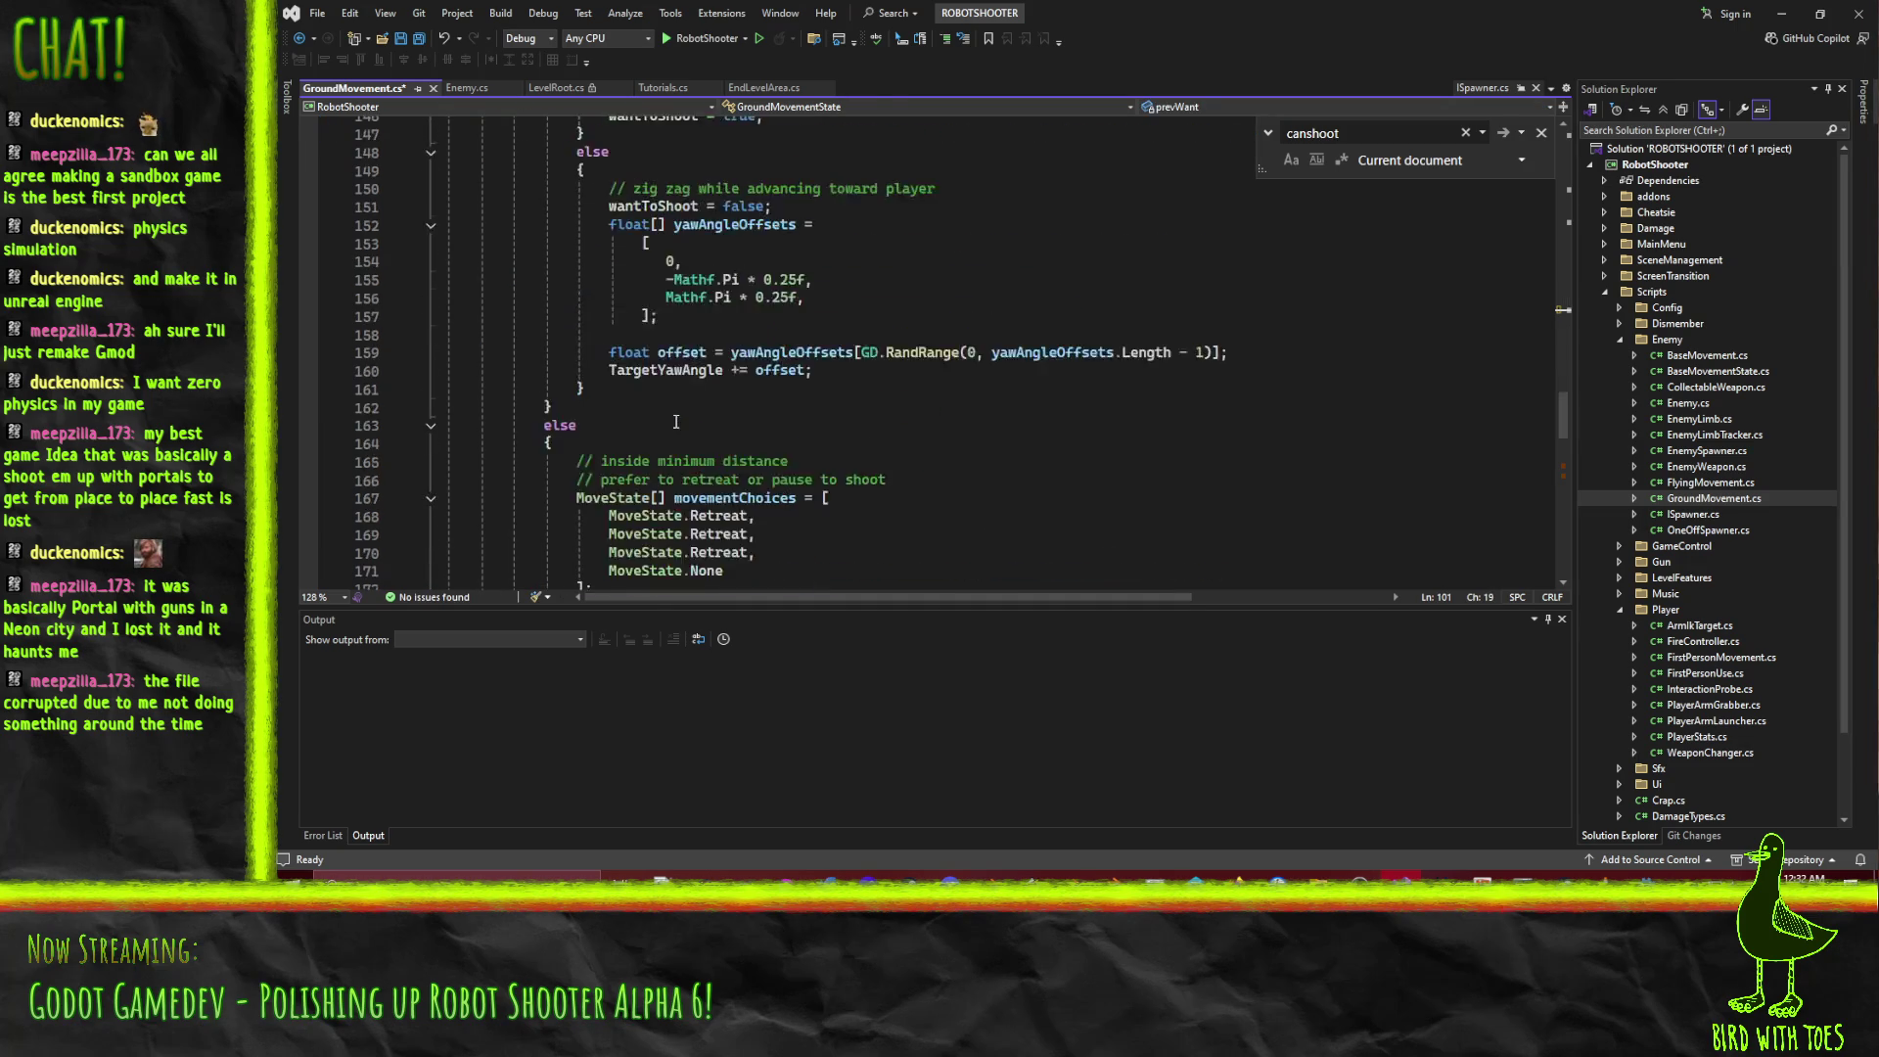
left_click(463, 87)
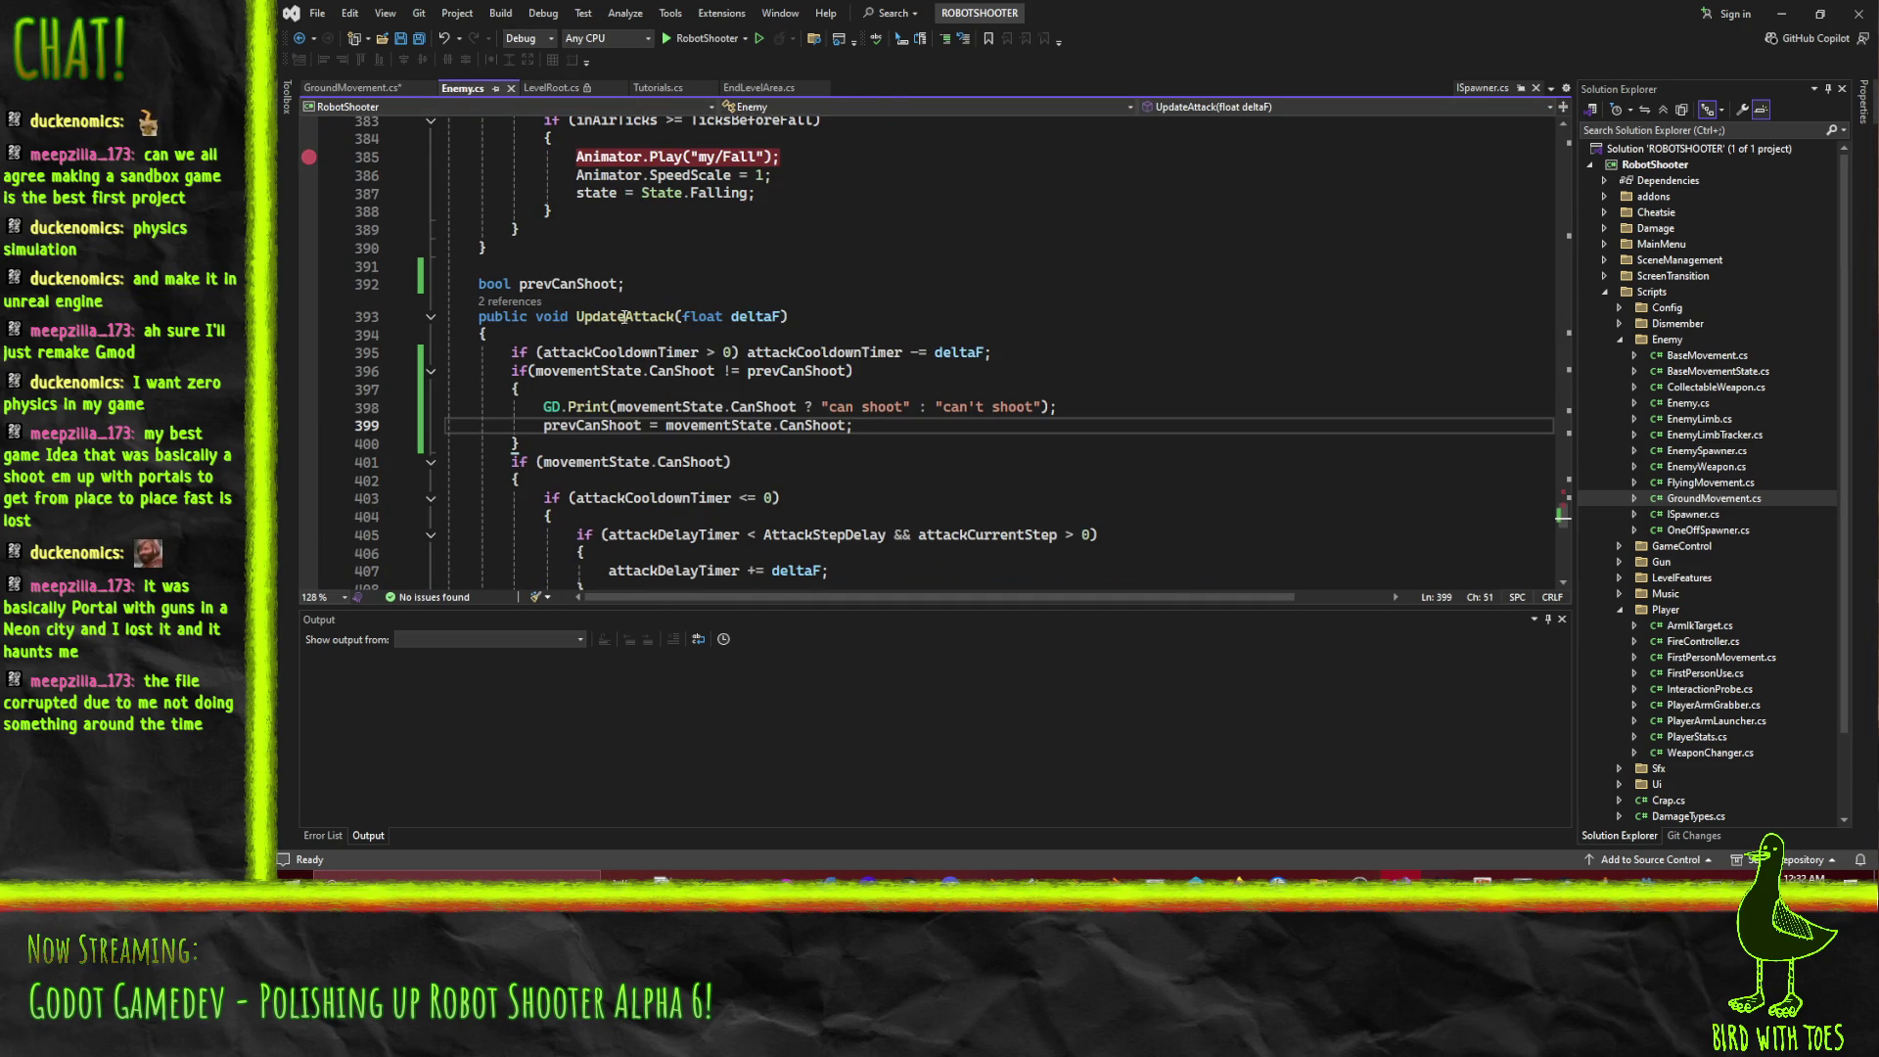
left_click_drag(829, 371, 829, 455)
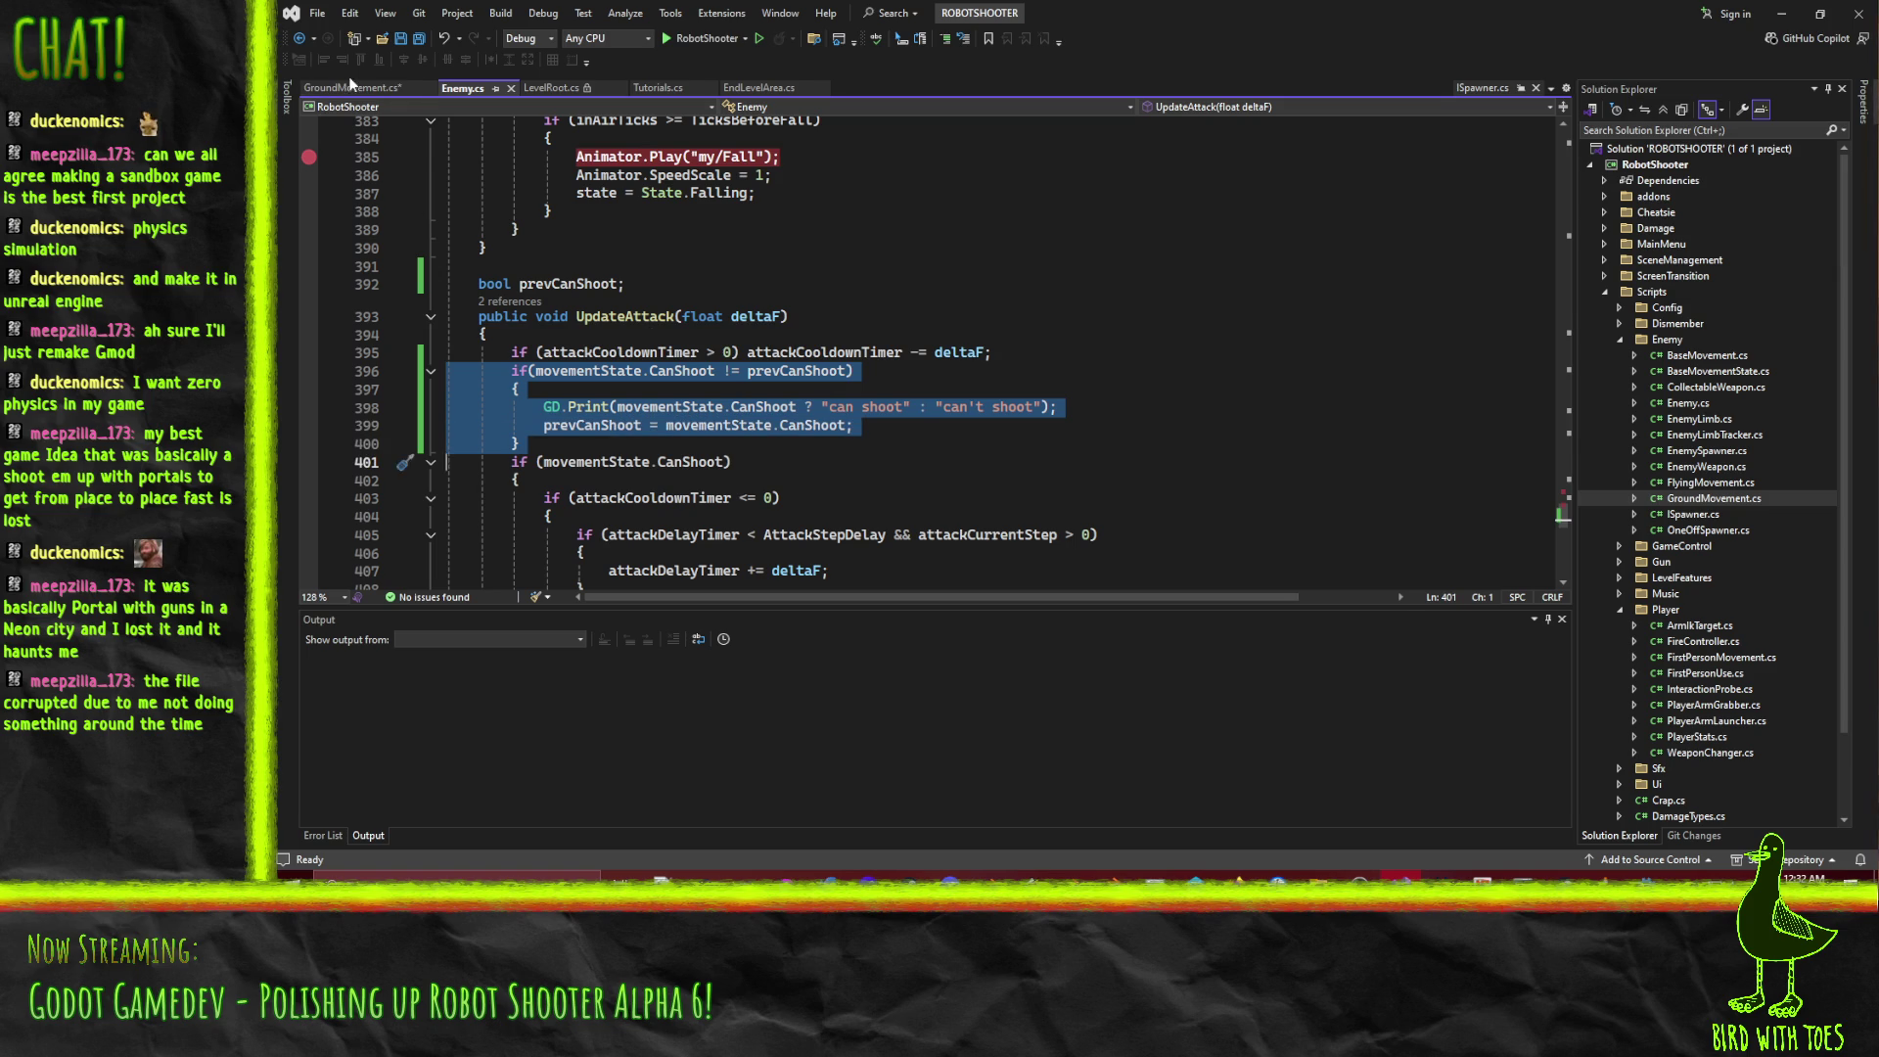
key("ctrl+Tab")
scroll(652, 563, "down", 3)
left_click(735, 370)
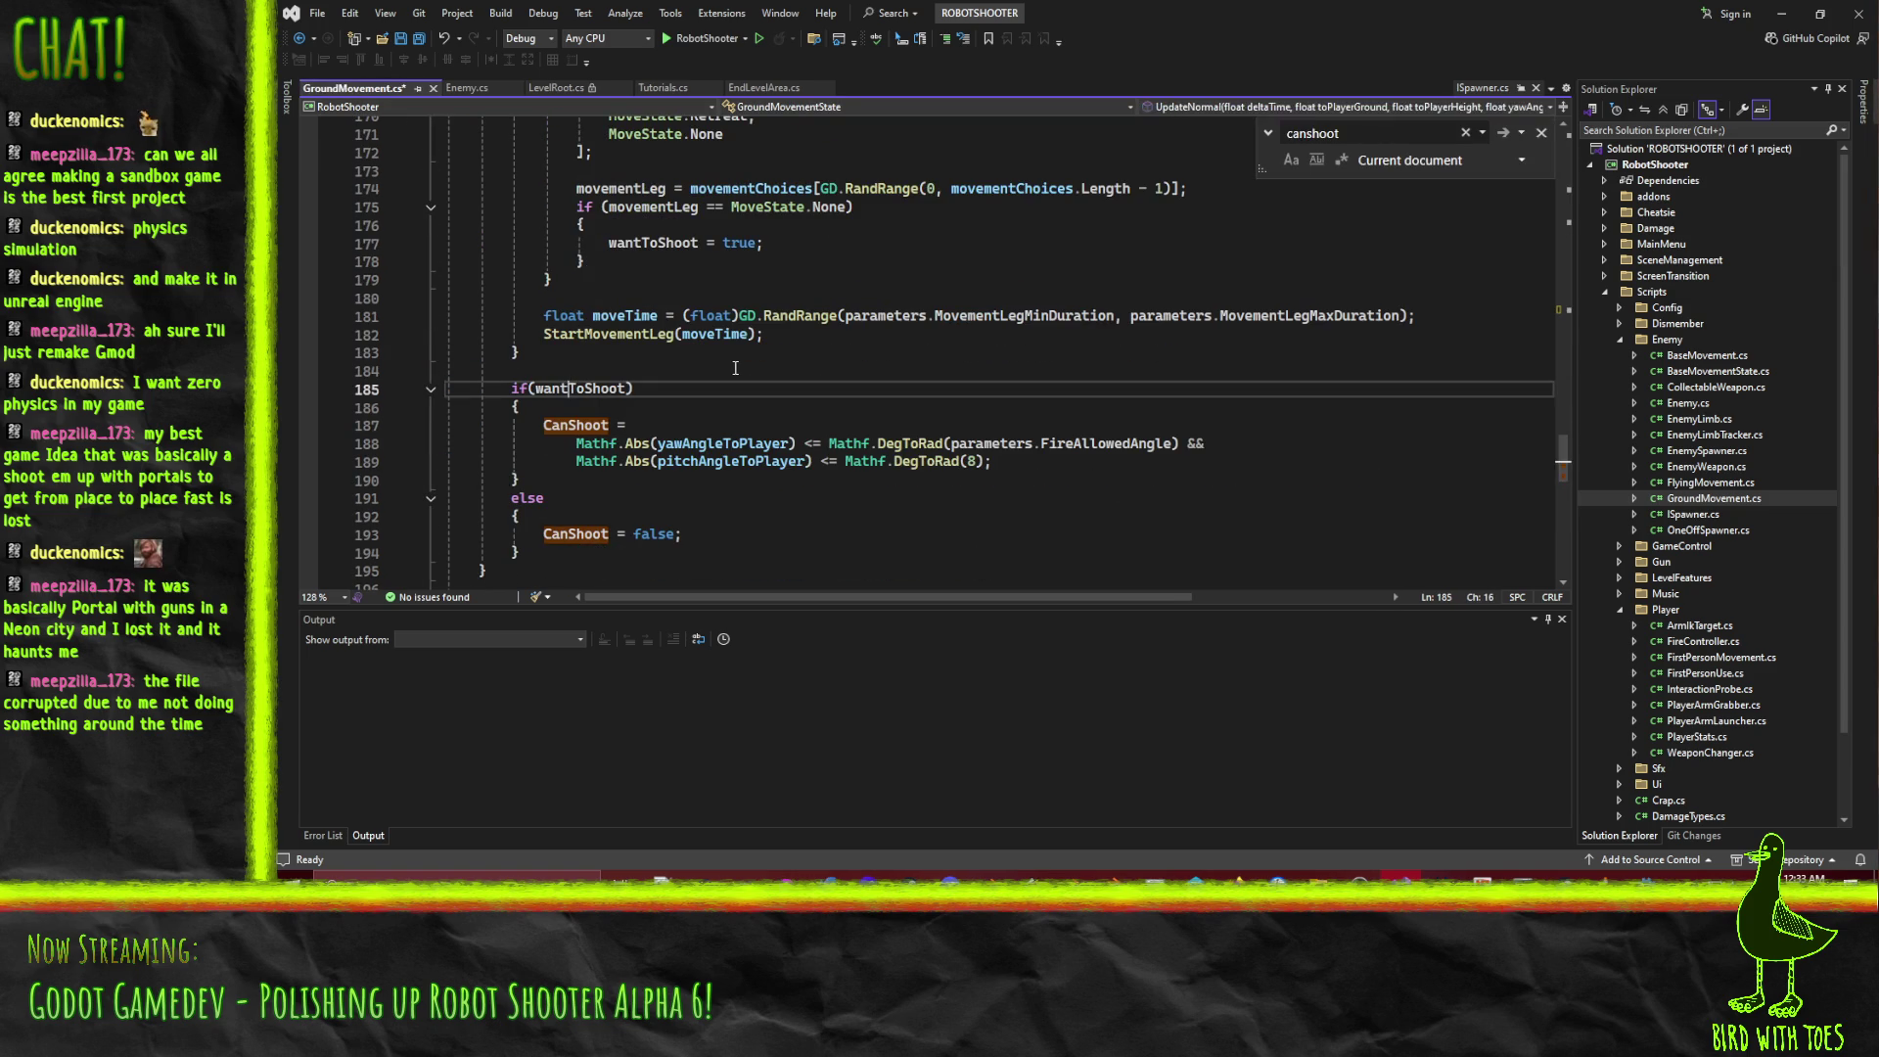
key("Return")
type("if (movementState.CanShoot != prevCanShoot) {     GD.Print(movementState.CanShoot ? \"can shoot\" : \"can't shoot\");     prevCanShoot = movementState.CanShoot; }")
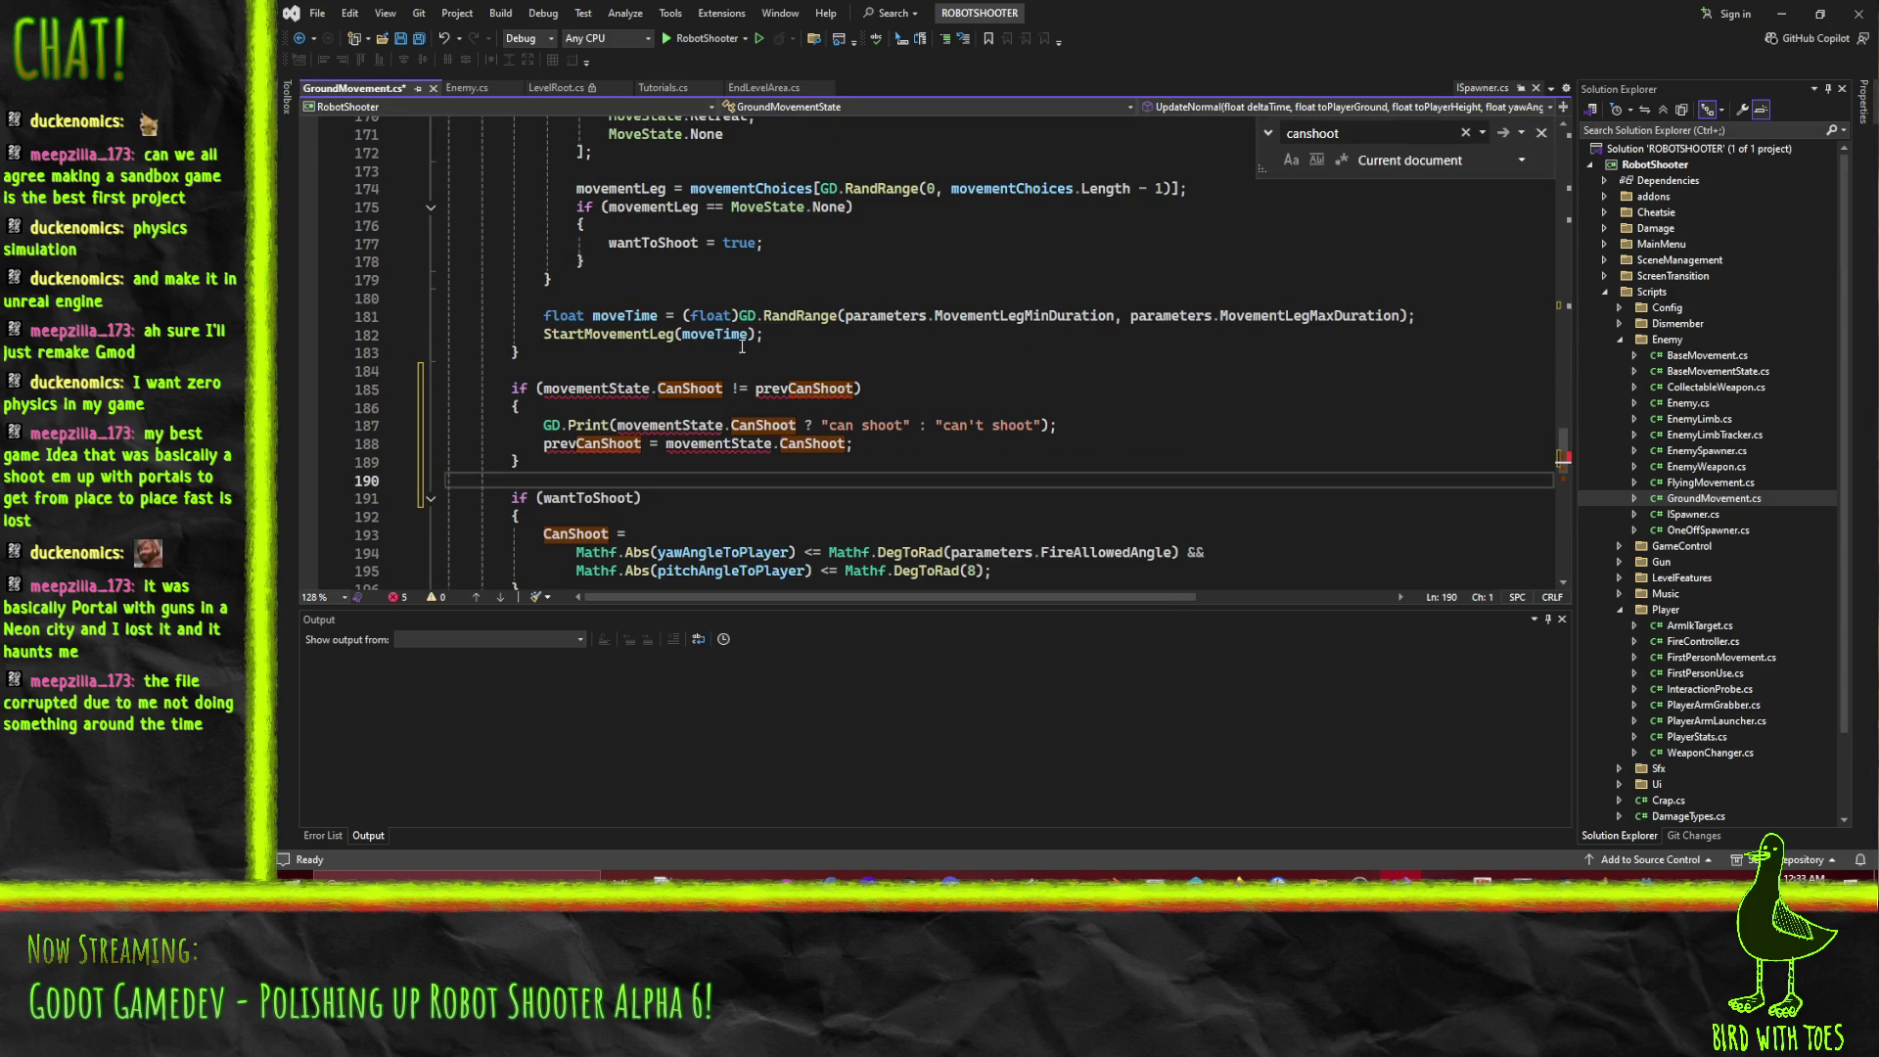
Change the pasted condition to wantToShoot != prevWant.
left_click(612, 389)
left_click(568, 498)
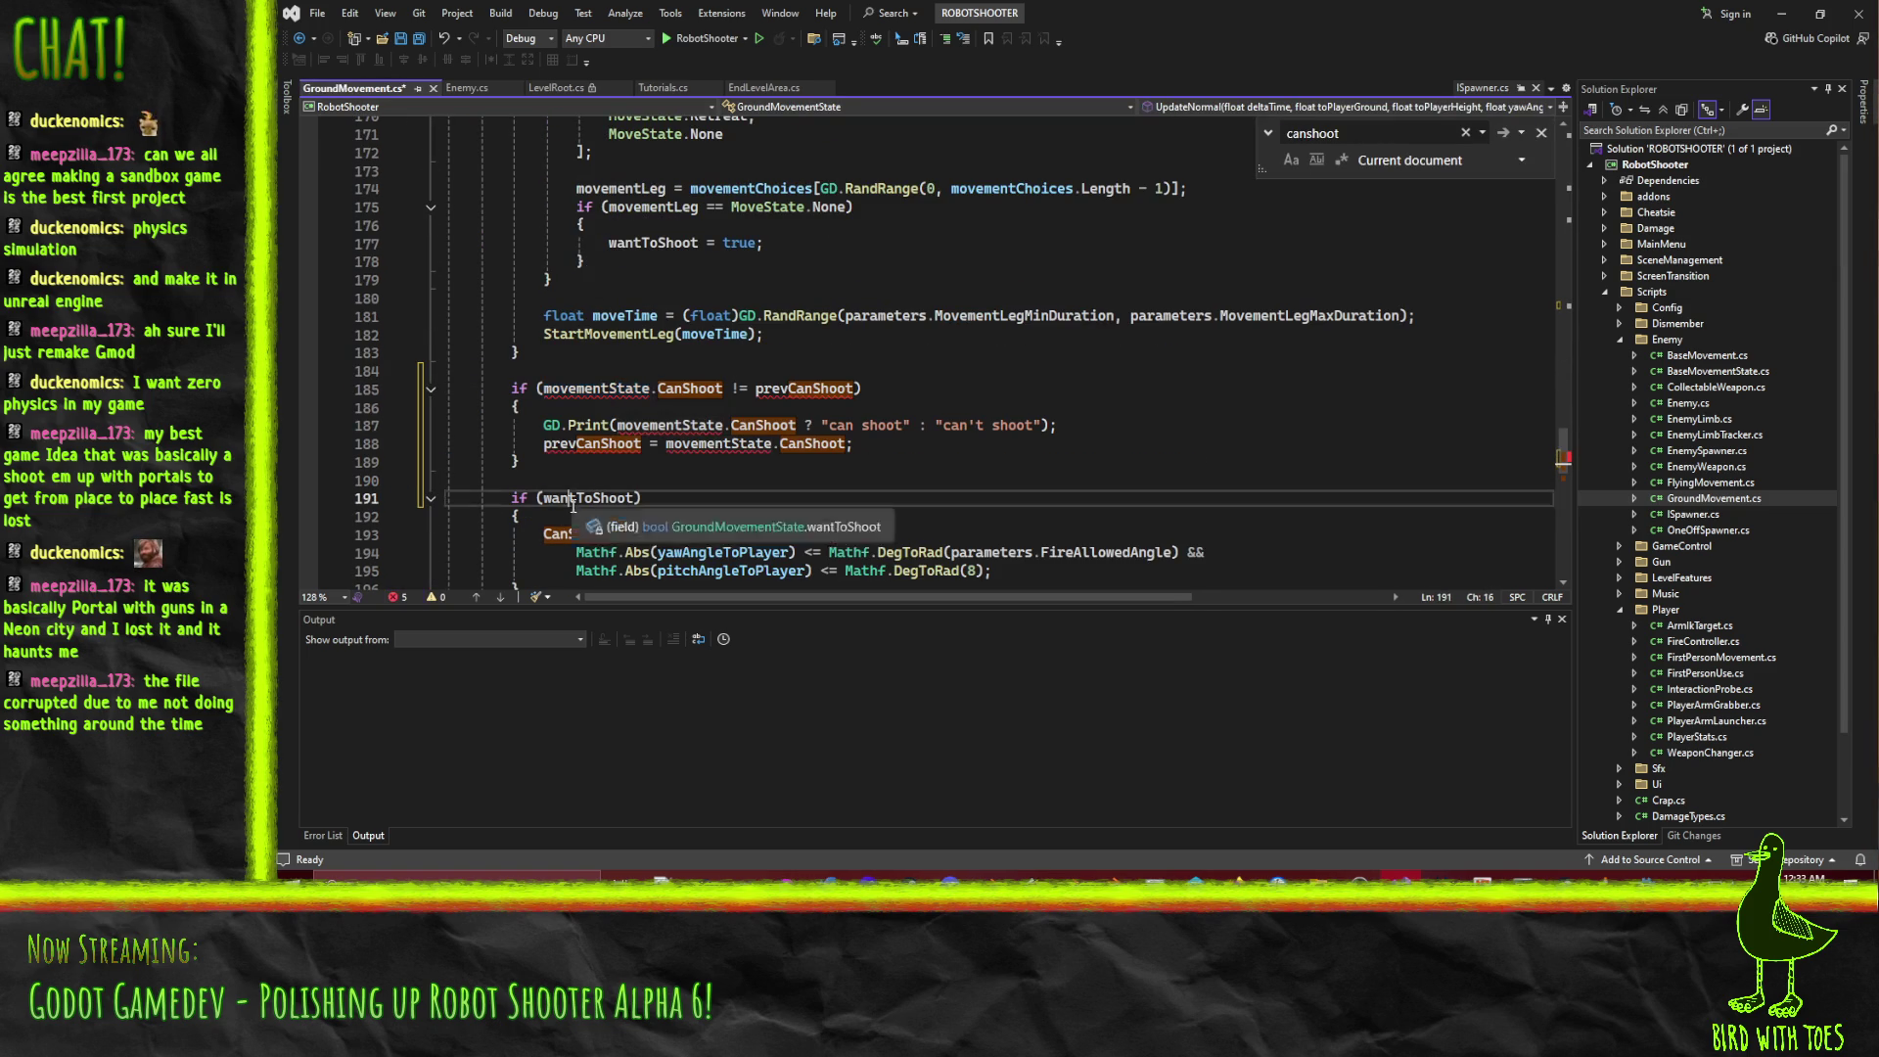
key("Up")
key("Up")
key("Up")
left_click_drag(545, 388, 723, 388)
type("wantToShoot")
double_click(709, 389)
type("prevWant")
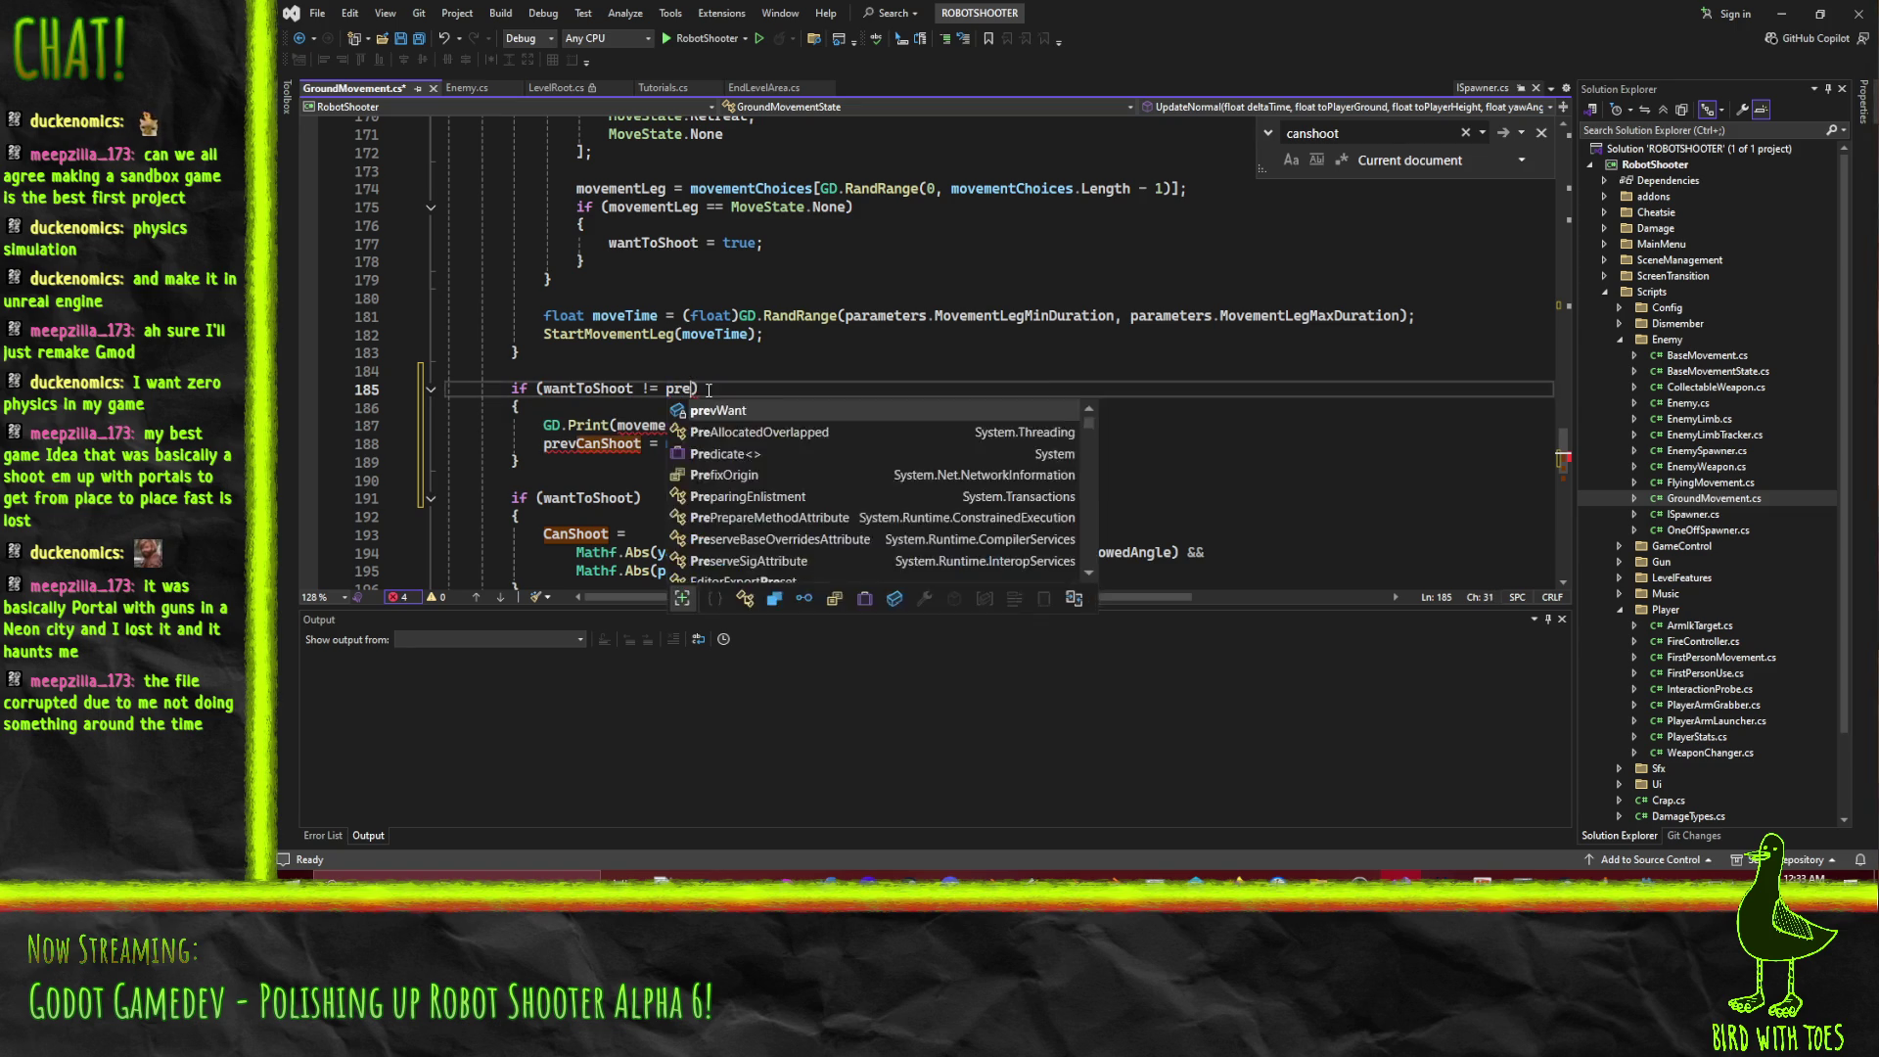
left_click(700, 389)
Use wantToShoot in the print call and the assignment, assigning it to prevWant.
left_click_drag(667, 443, 845, 444)
type("wantToShoot;")
left_click(633, 425)
left_click_drag(619, 426, 805, 423)
type("wantToShoot")
left_click(704, 389)
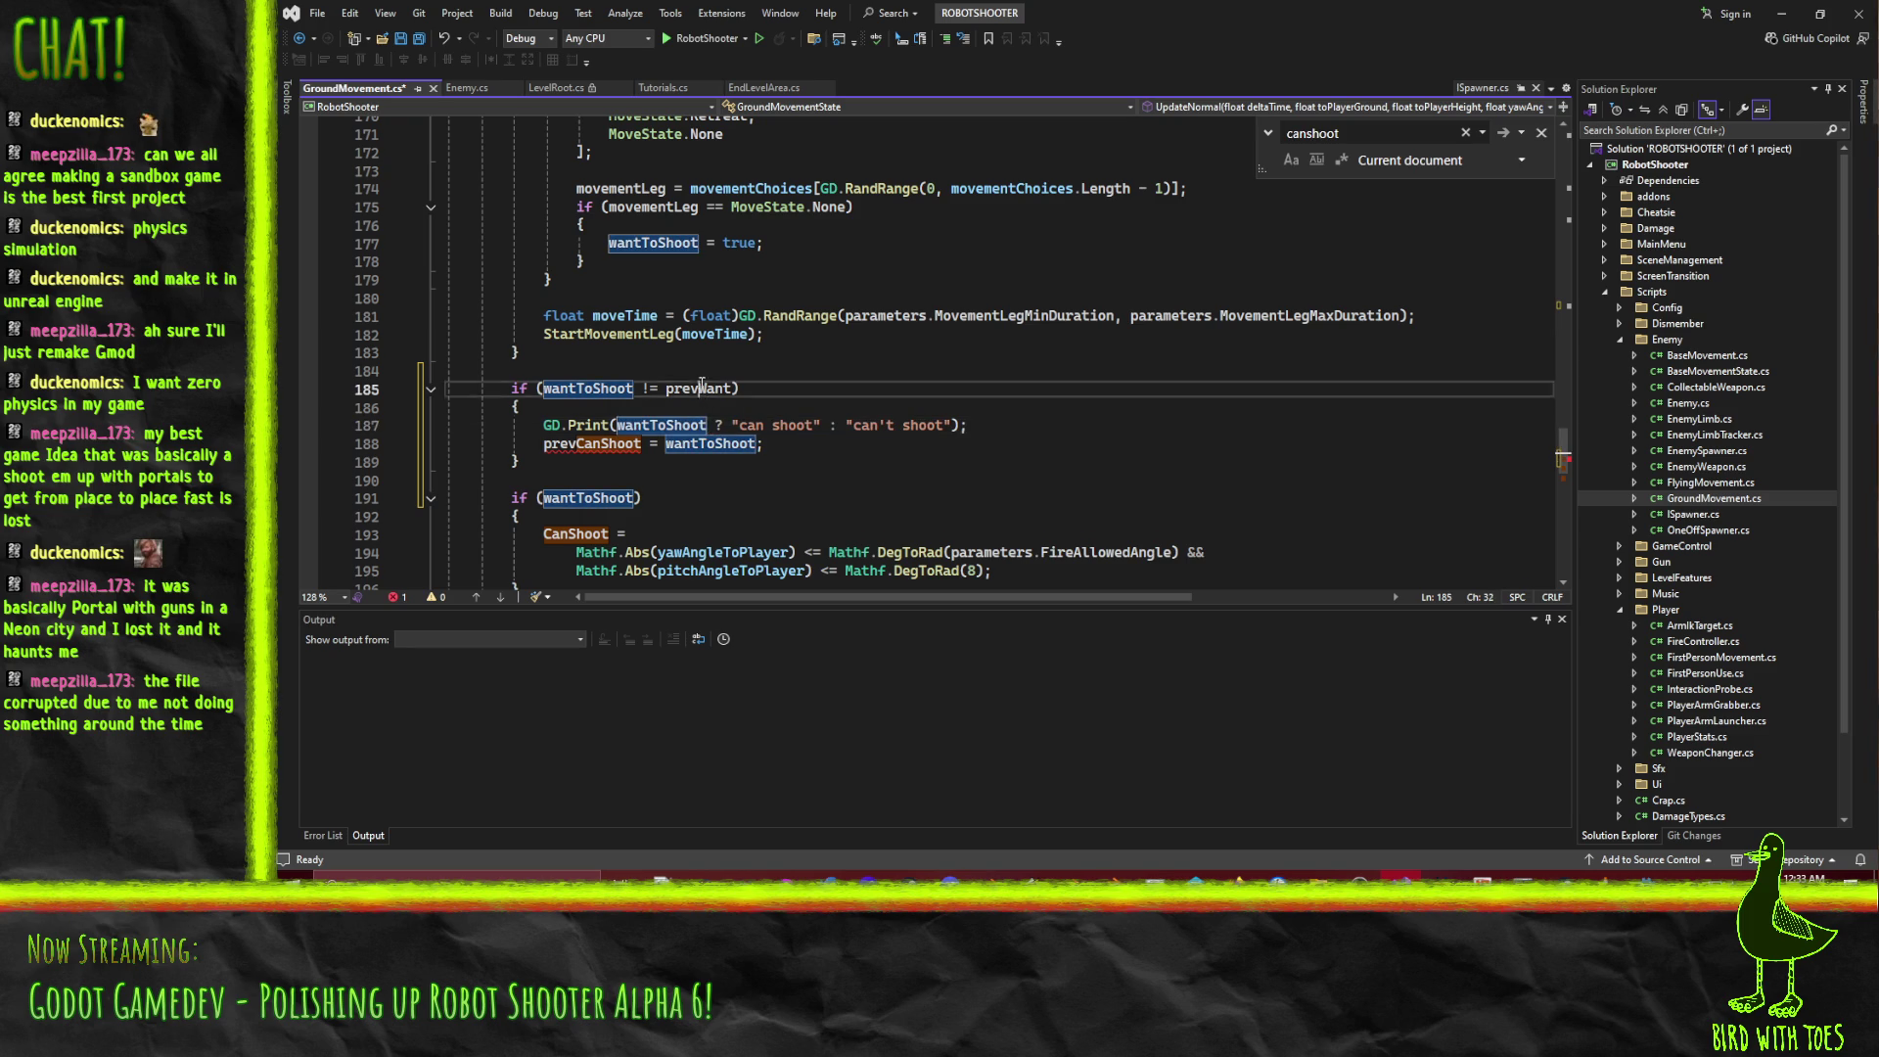
double_click(613, 444)
type("prevWant")
Change the messages to "wanna shoot" and "don't wanna shoot", then save GroundMovement.cs.
double_click(750, 424)
type("wanna")
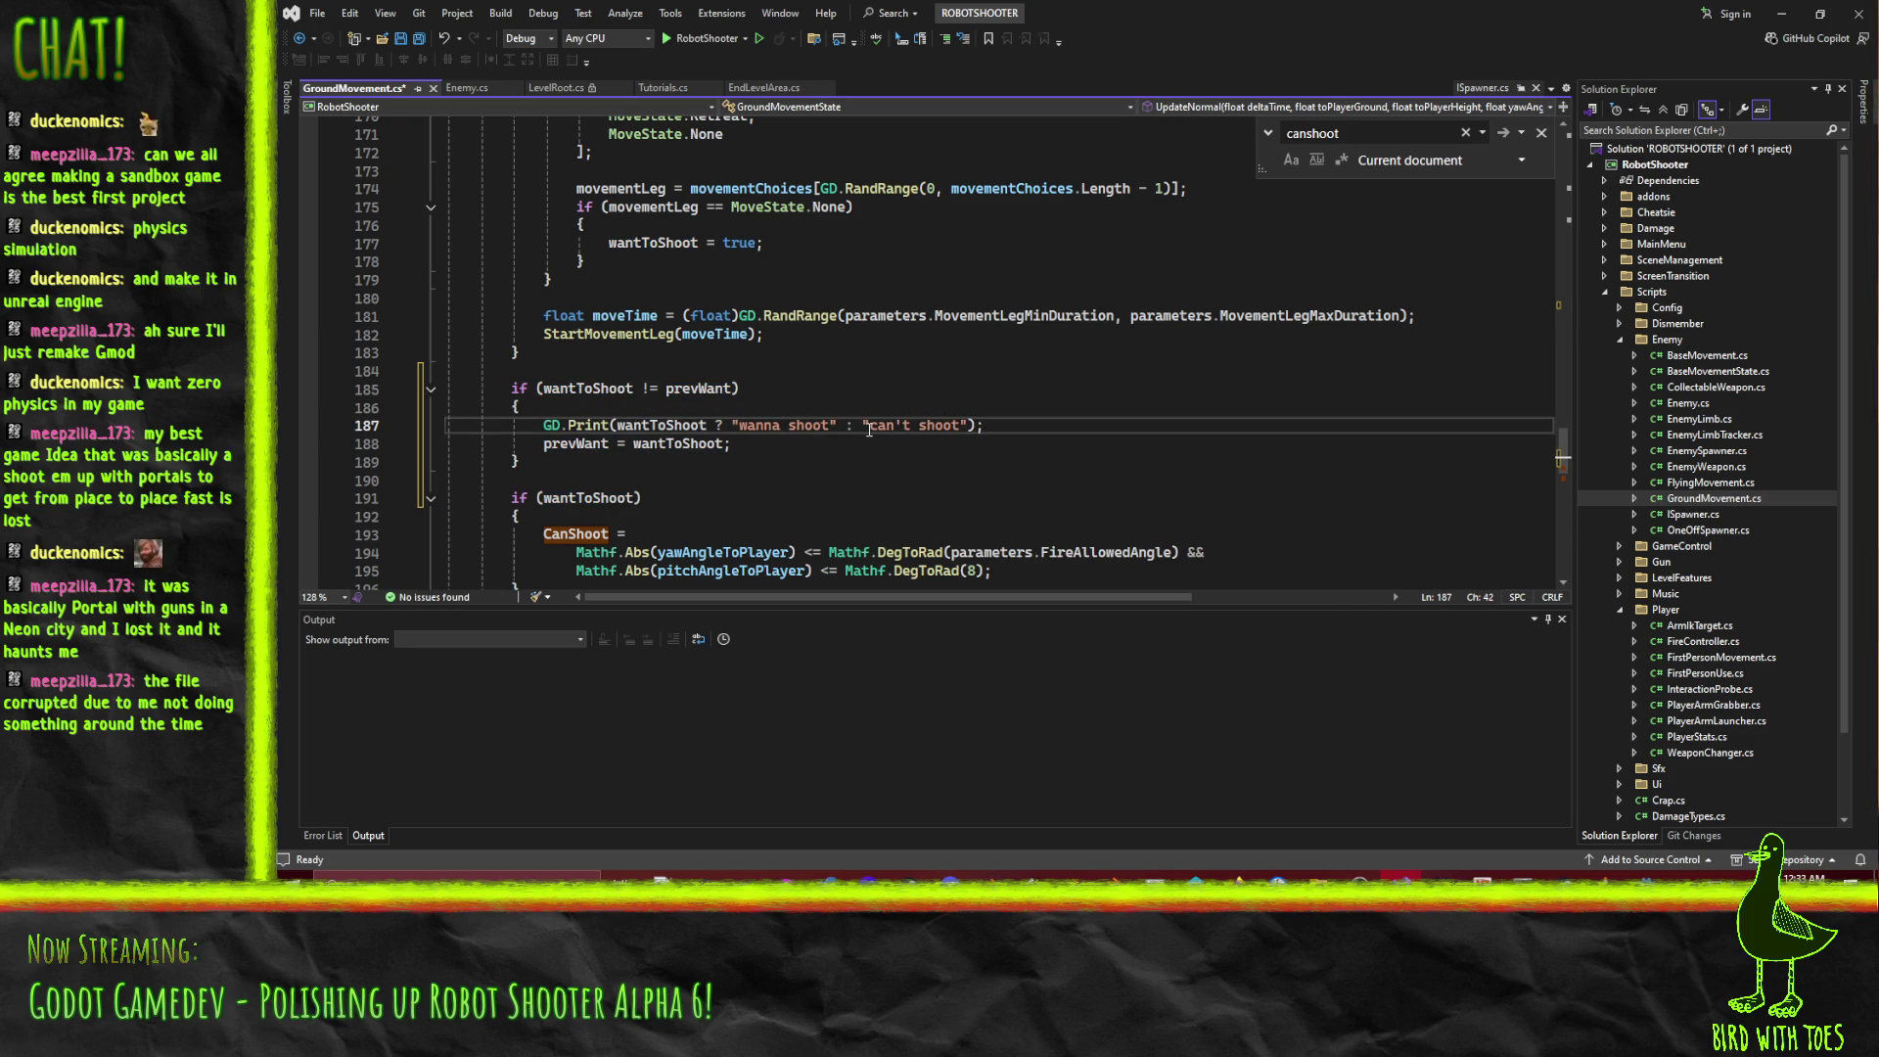
left_click_drag(869, 425, 913, 427)
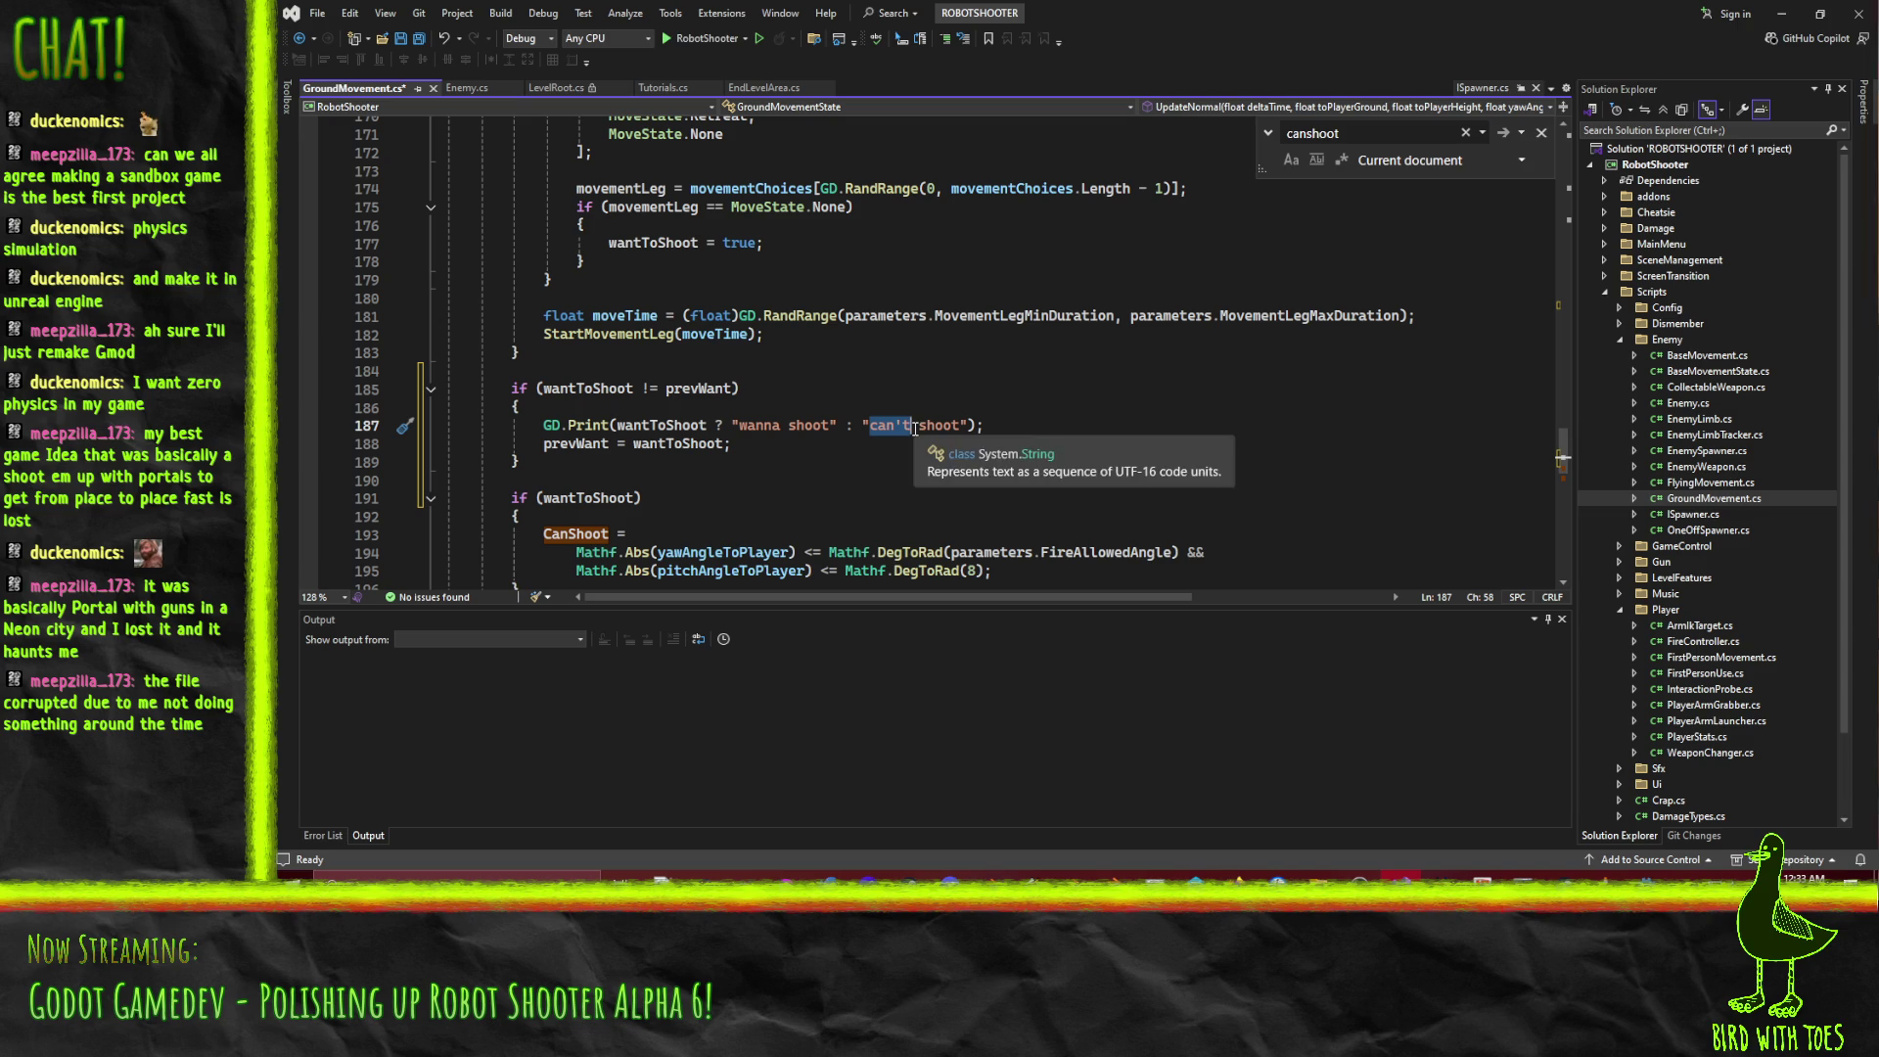
type("don")
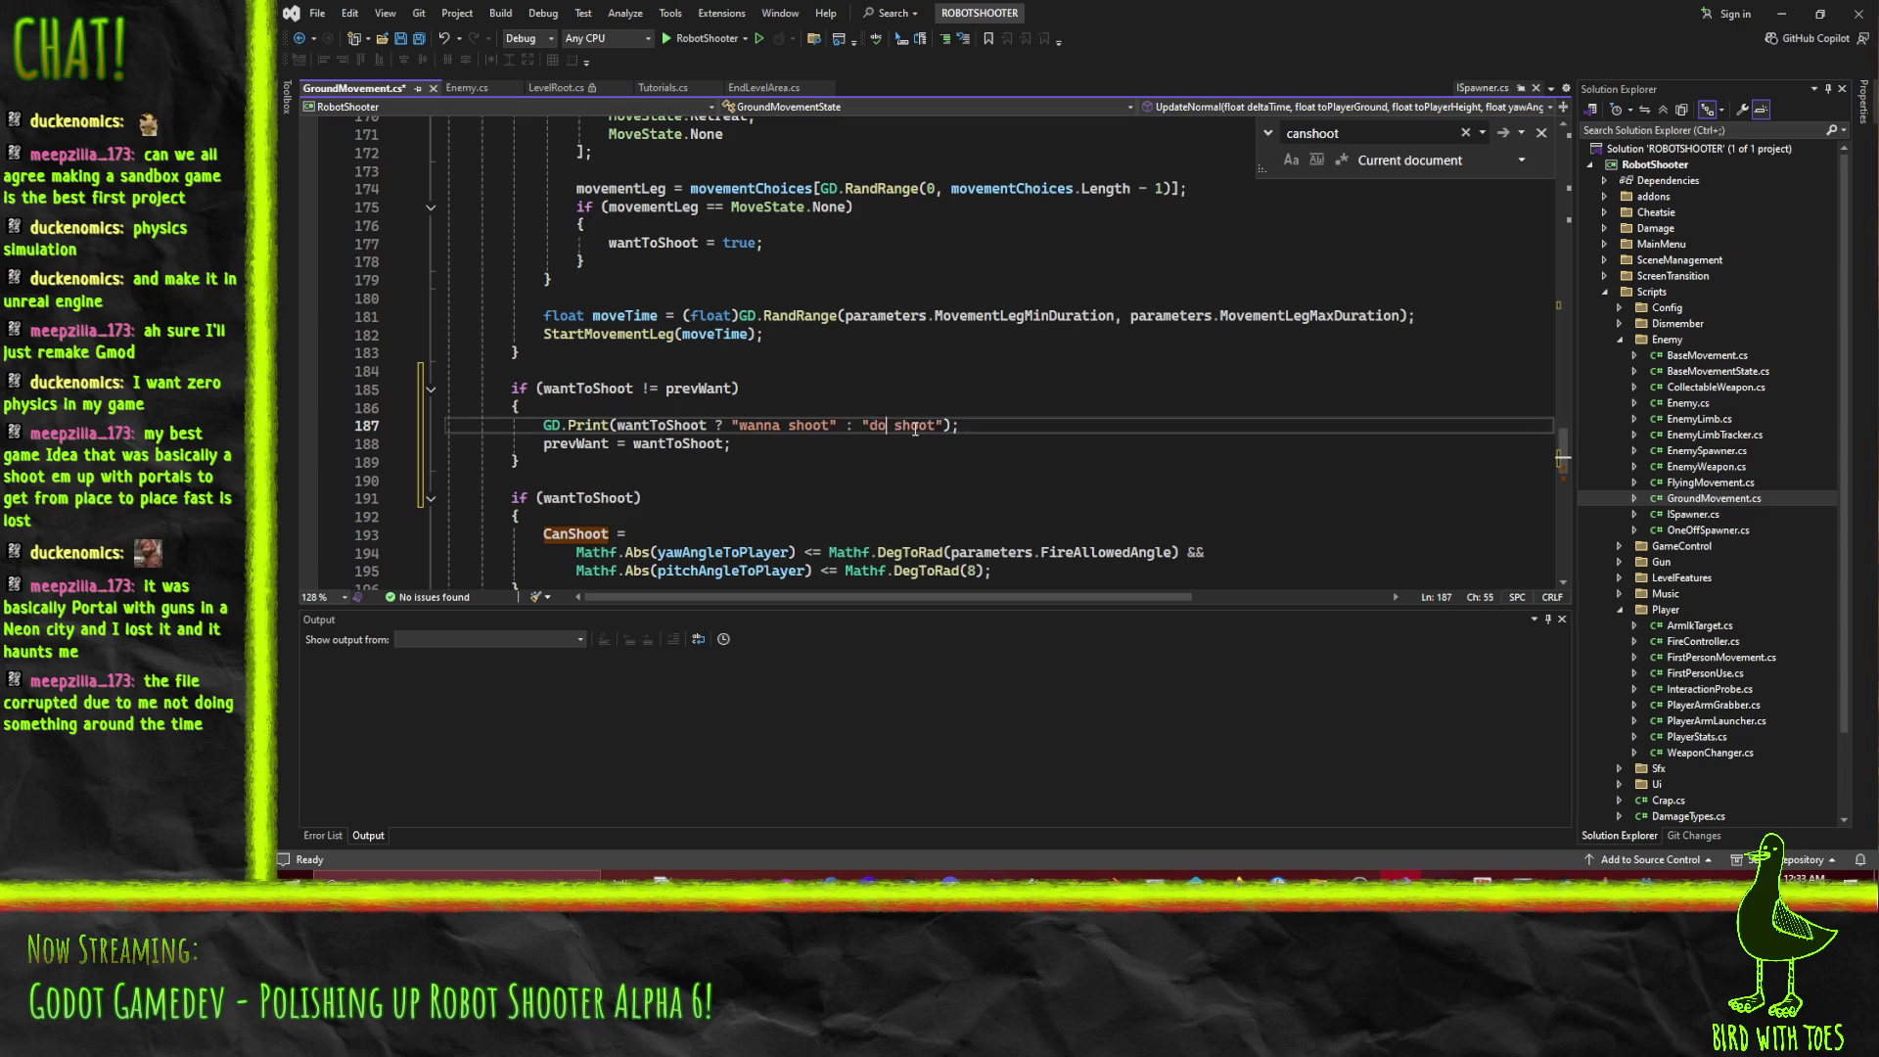
type("'t wanna")
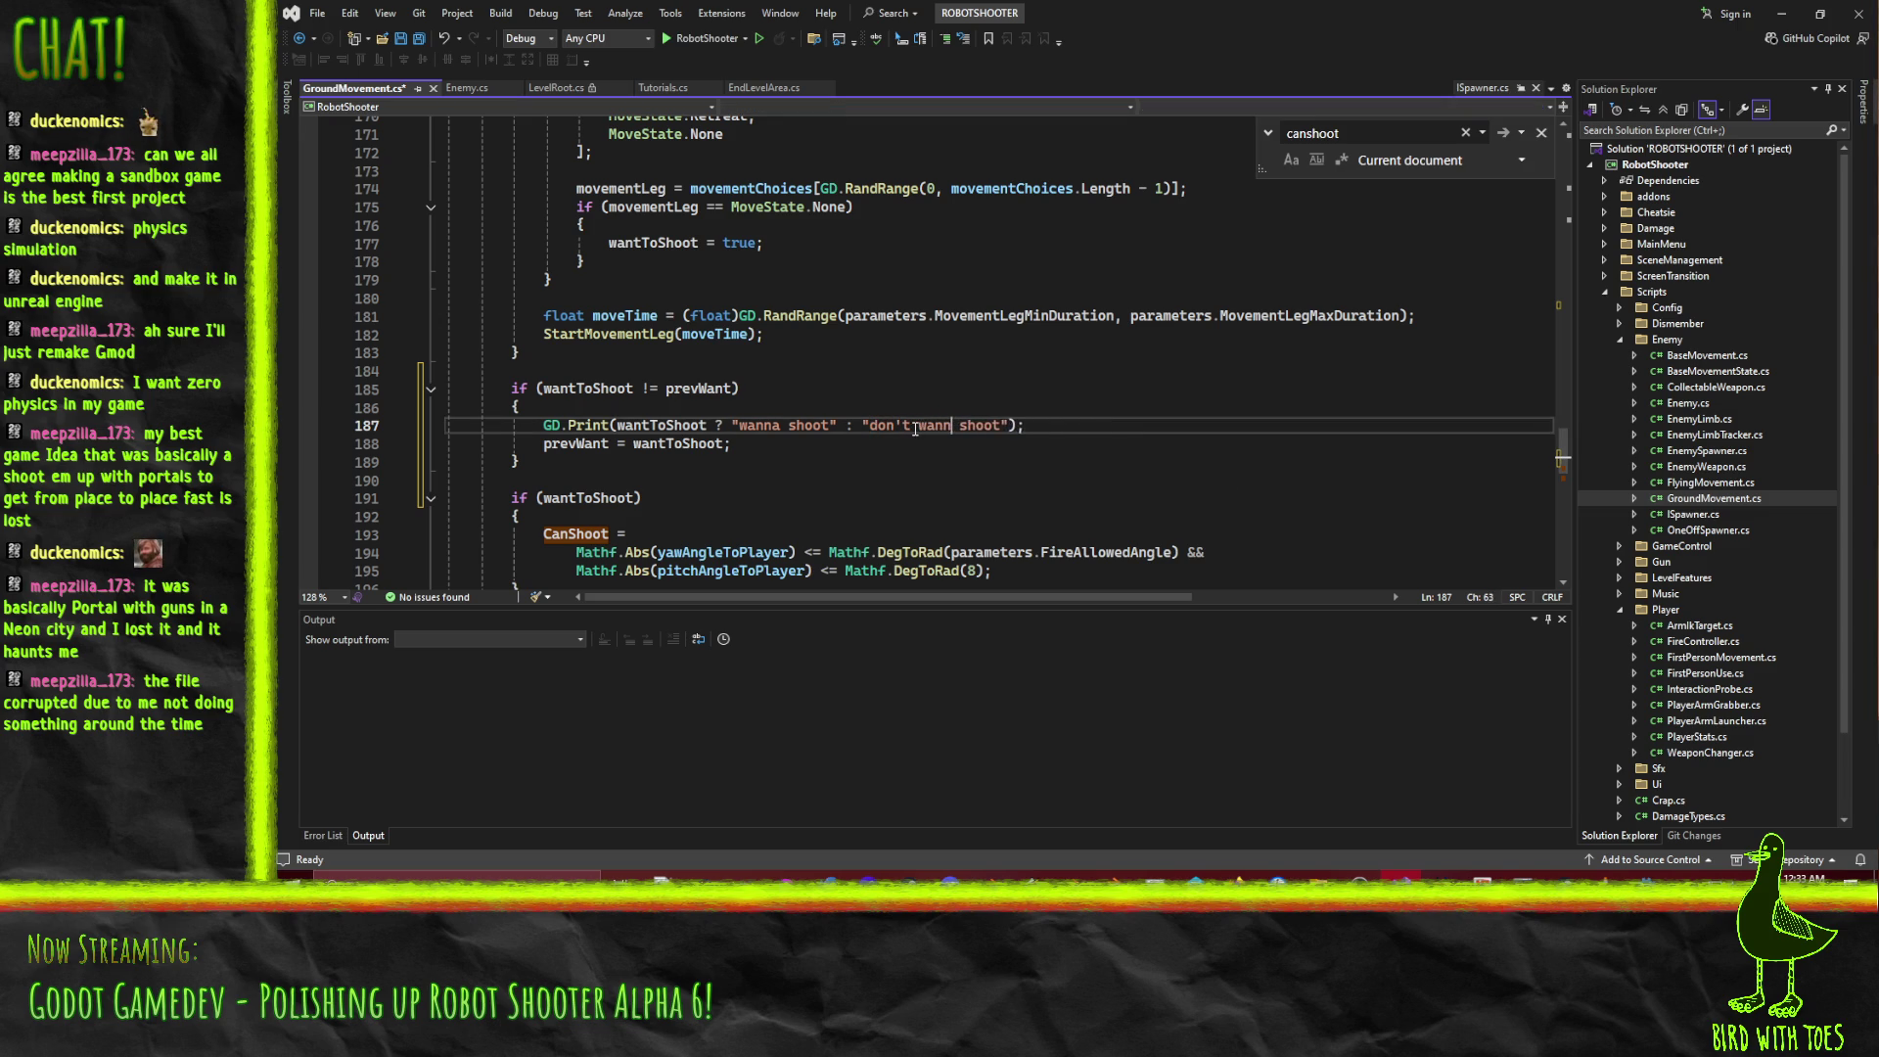
key("Down")
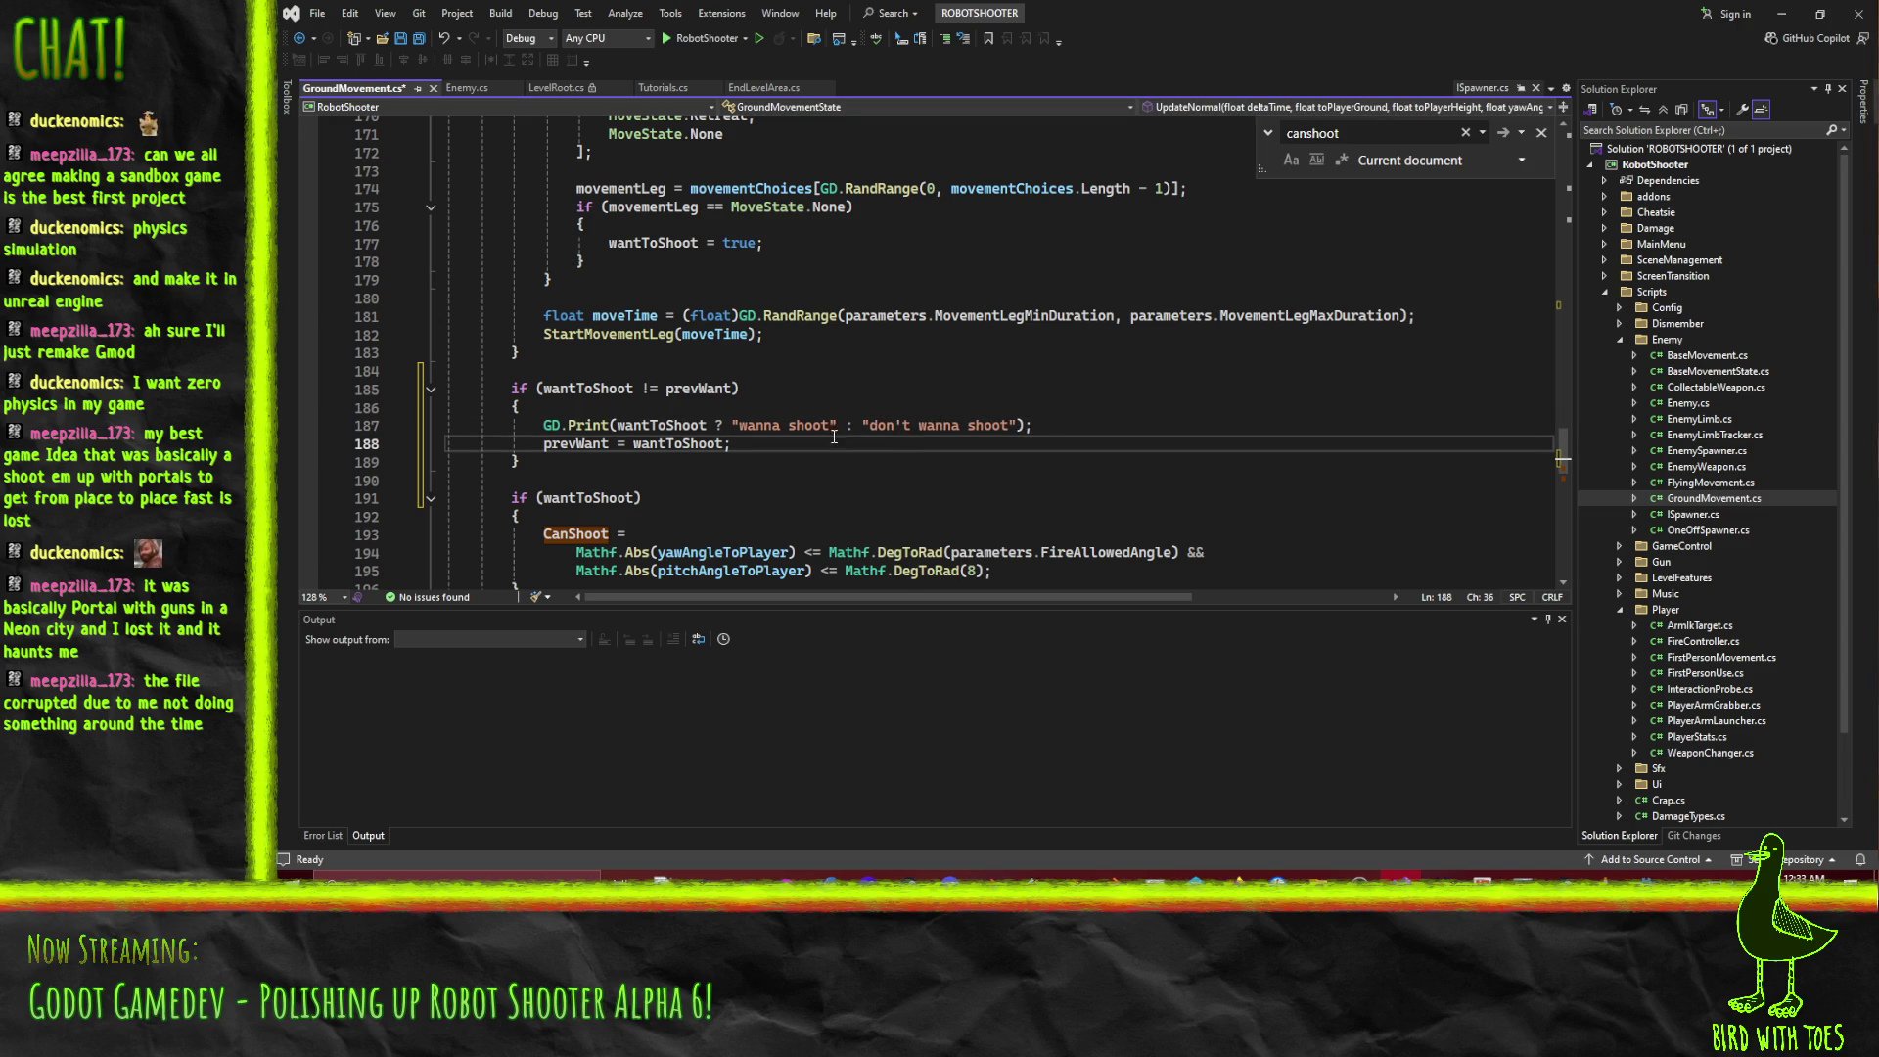
key("ctrl+s")
scroll(799, 495, "down", 3)
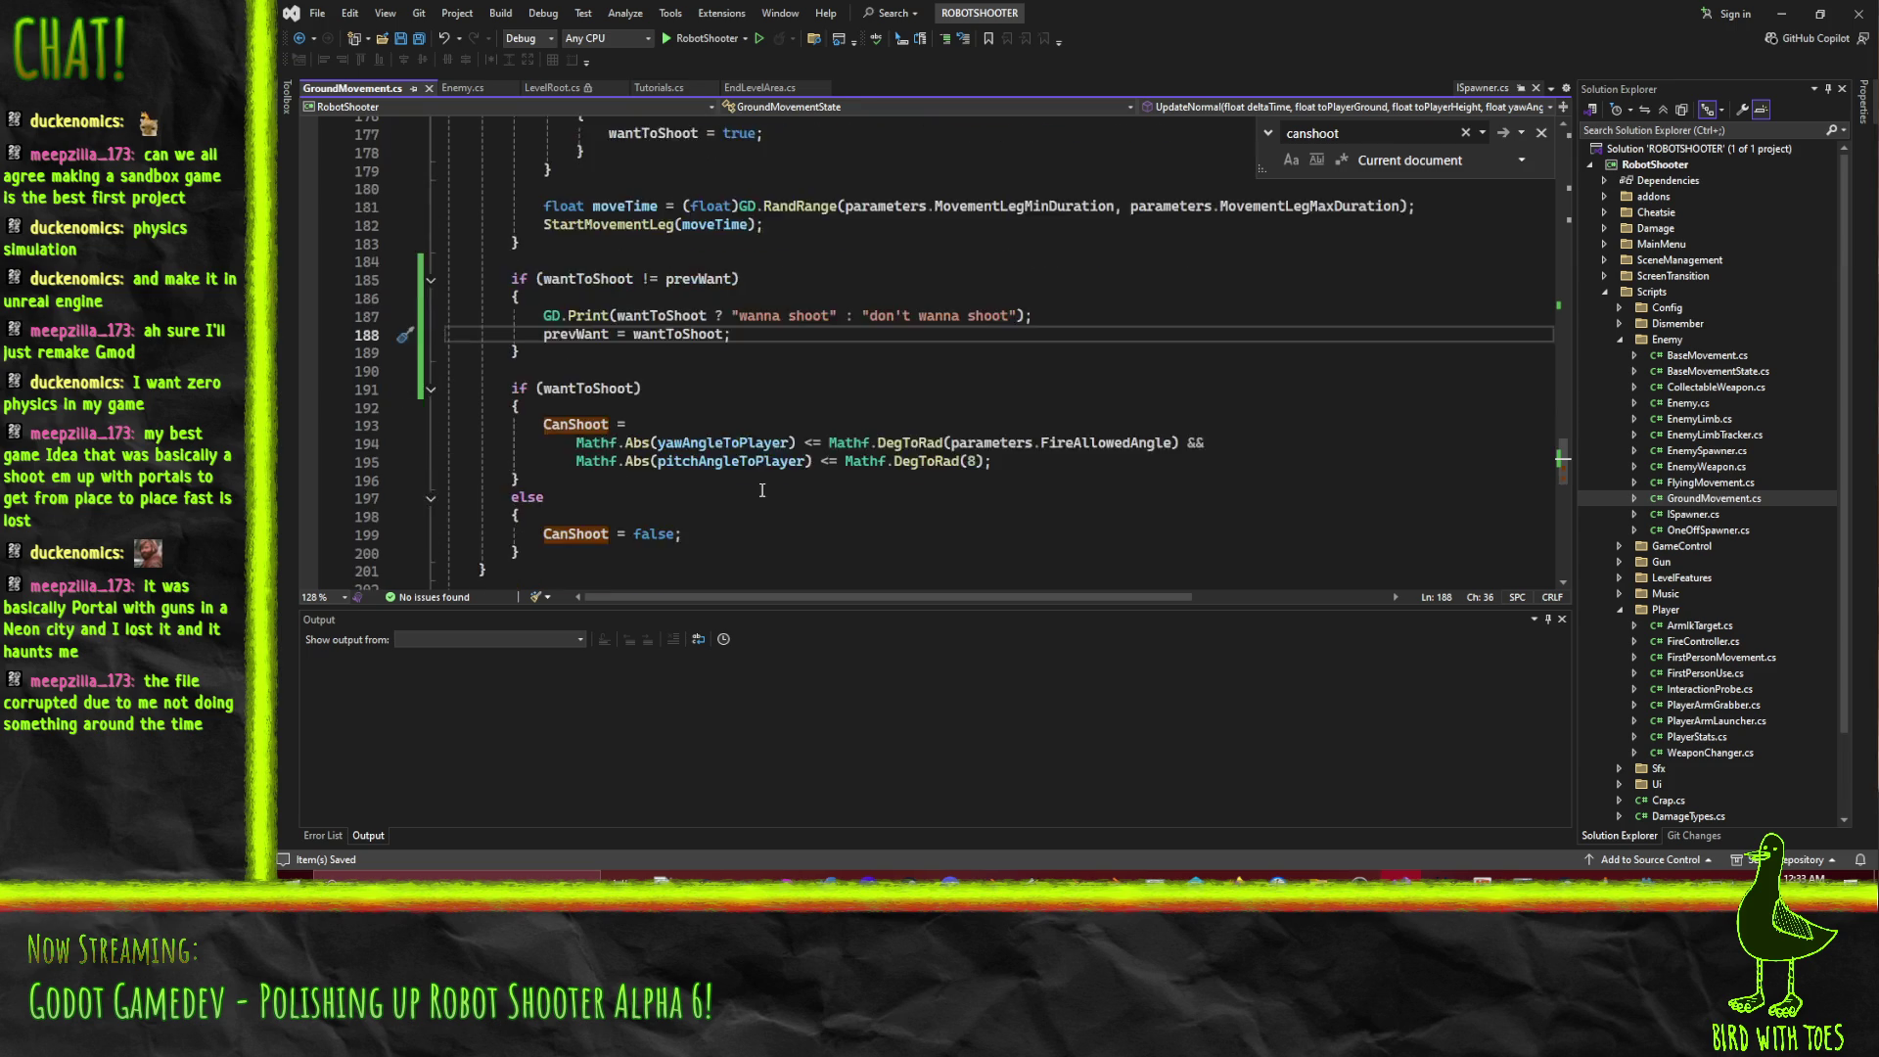